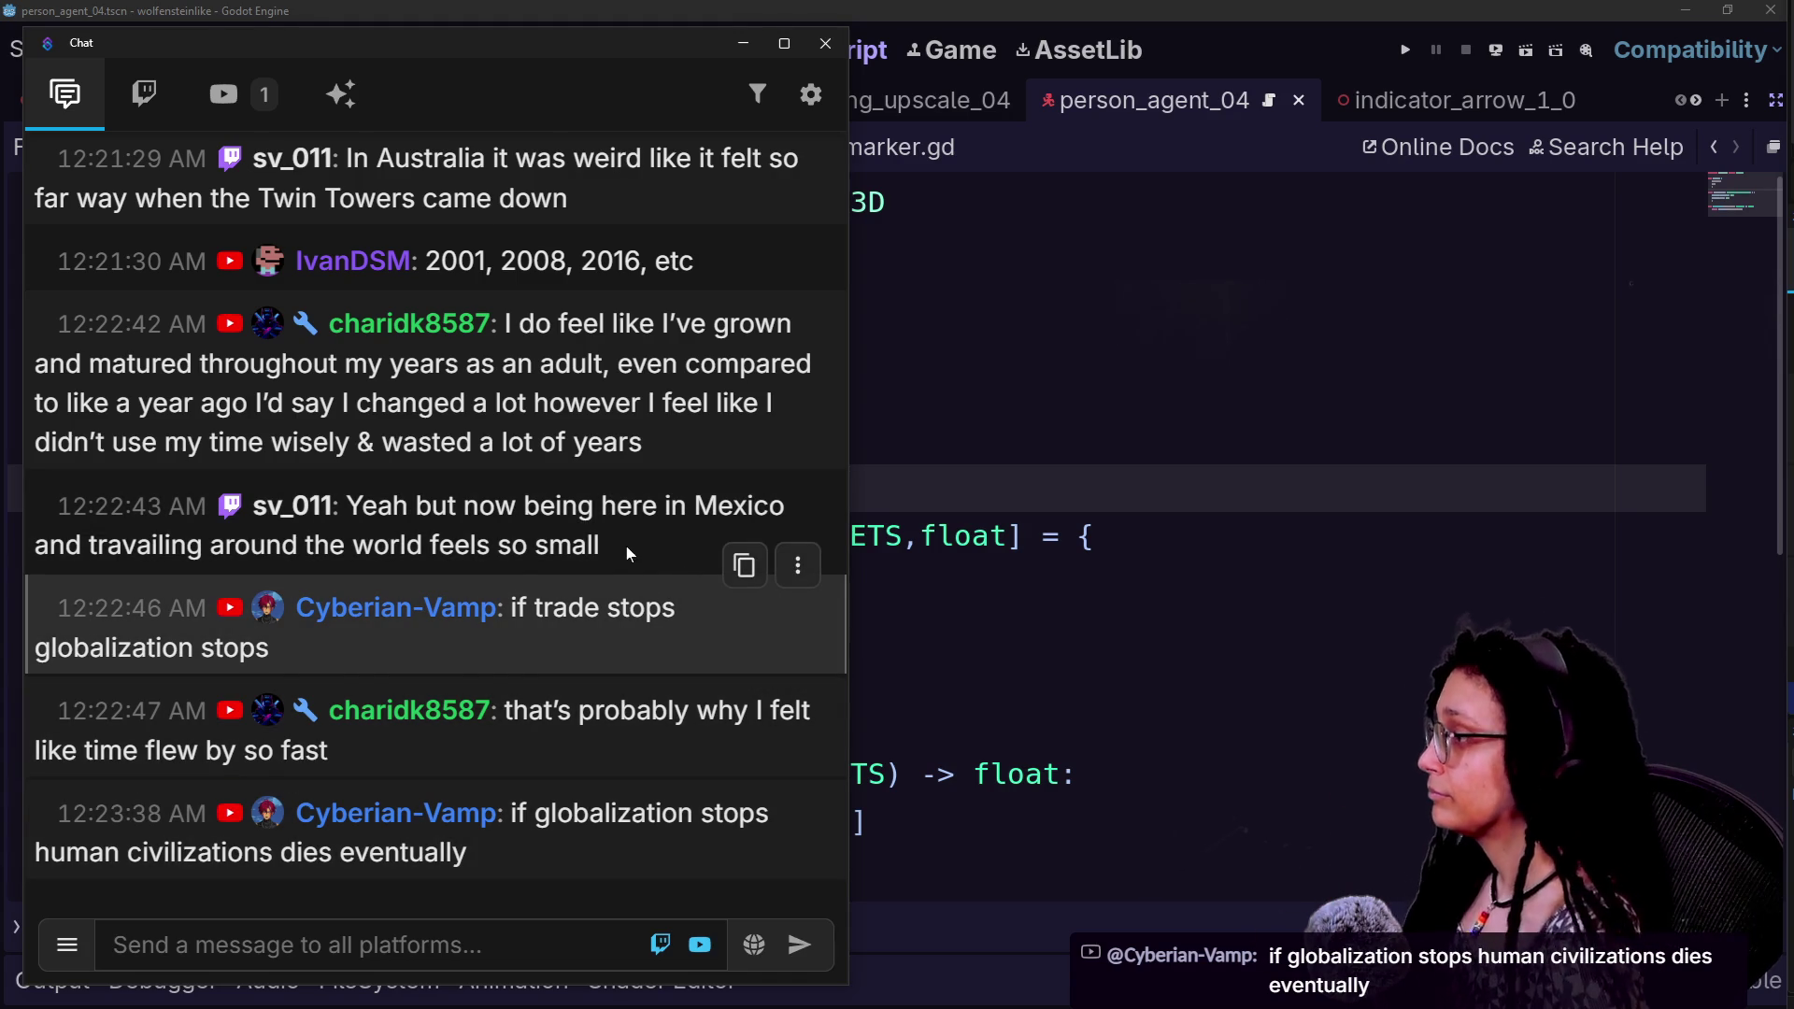
# Scroll through the chat and highlight text in the recent messages.
pyautogui.scroll(2, 698, 581)
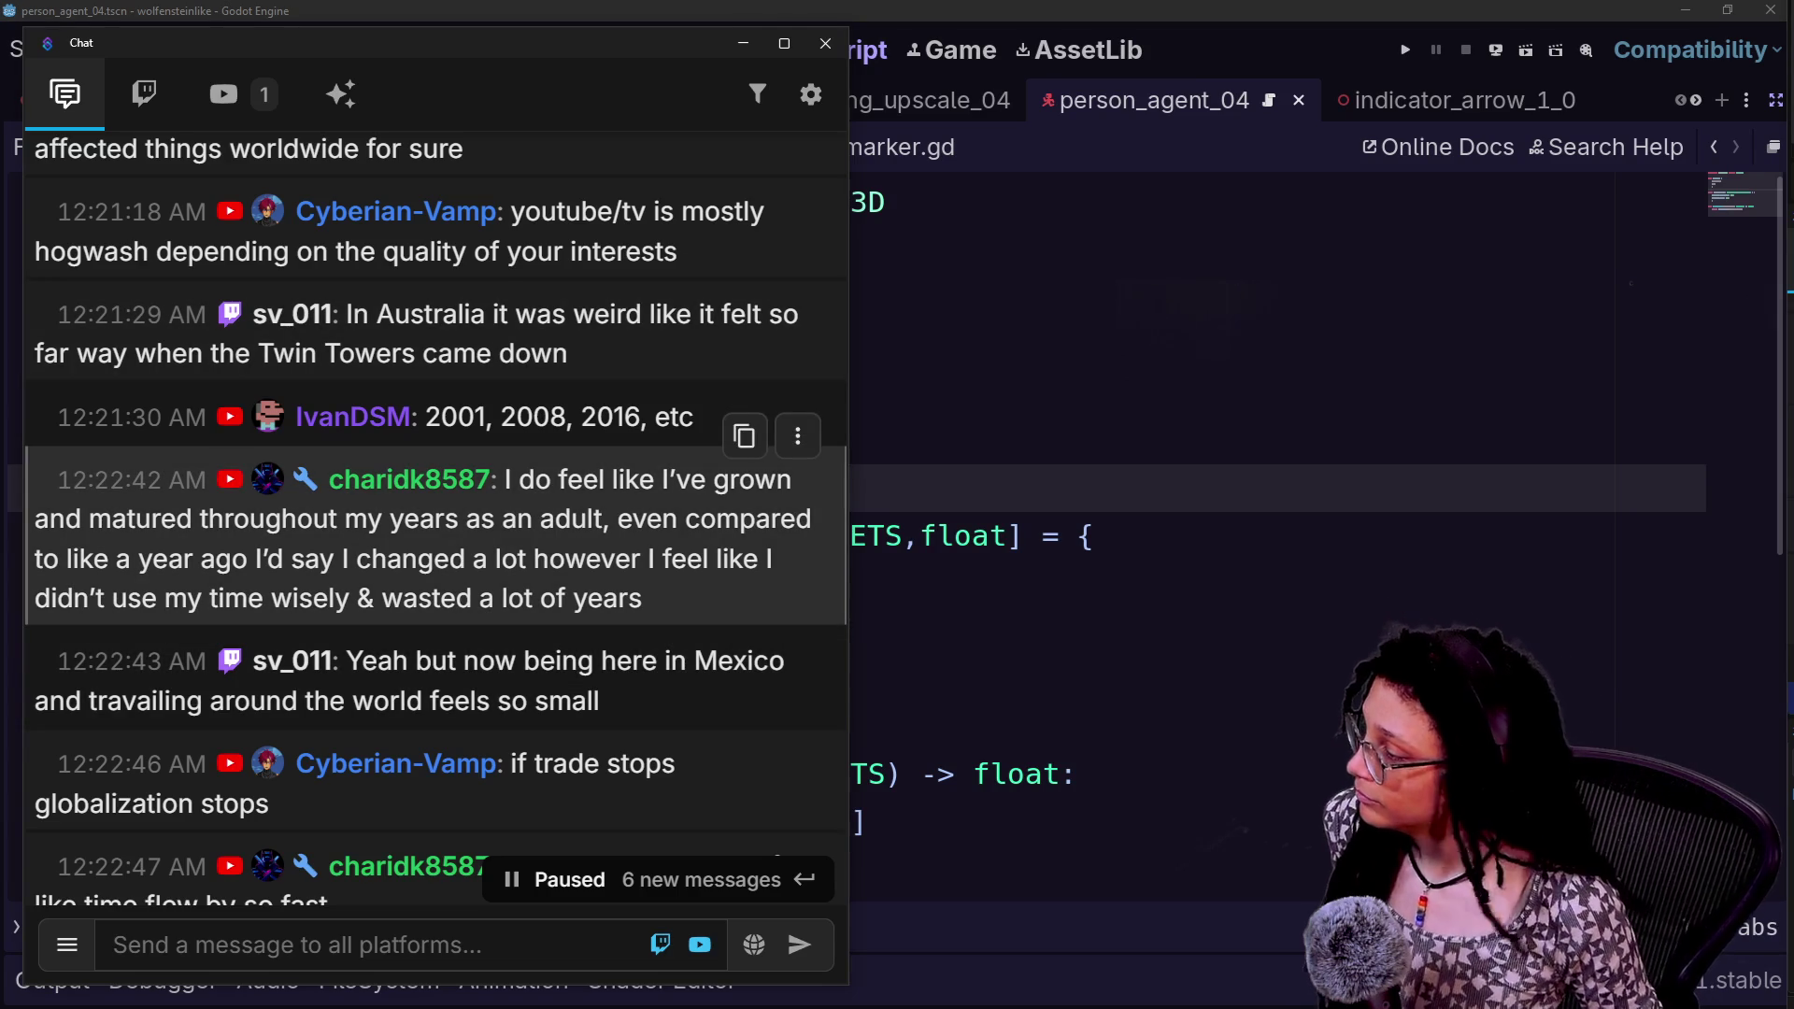
pyautogui.scroll(-5, 600, 626)
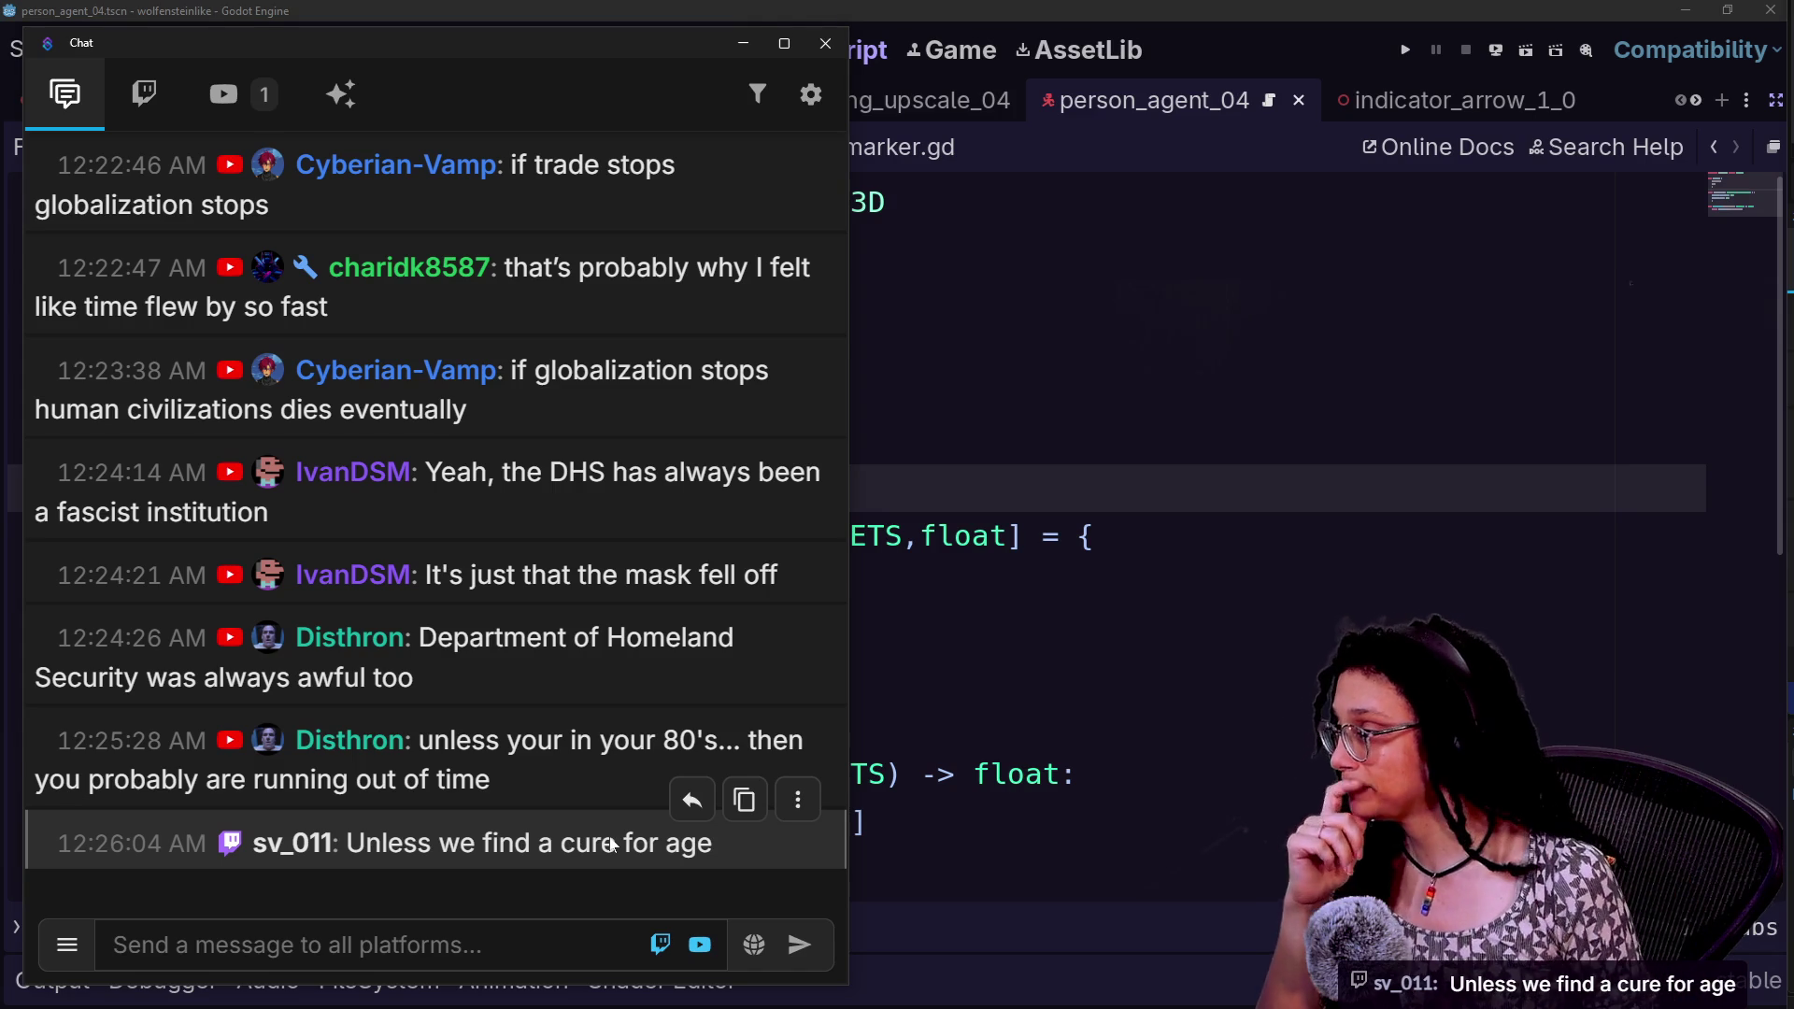
pyautogui.moveTo(552, 528); pyautogui.dragTo(633, 557)
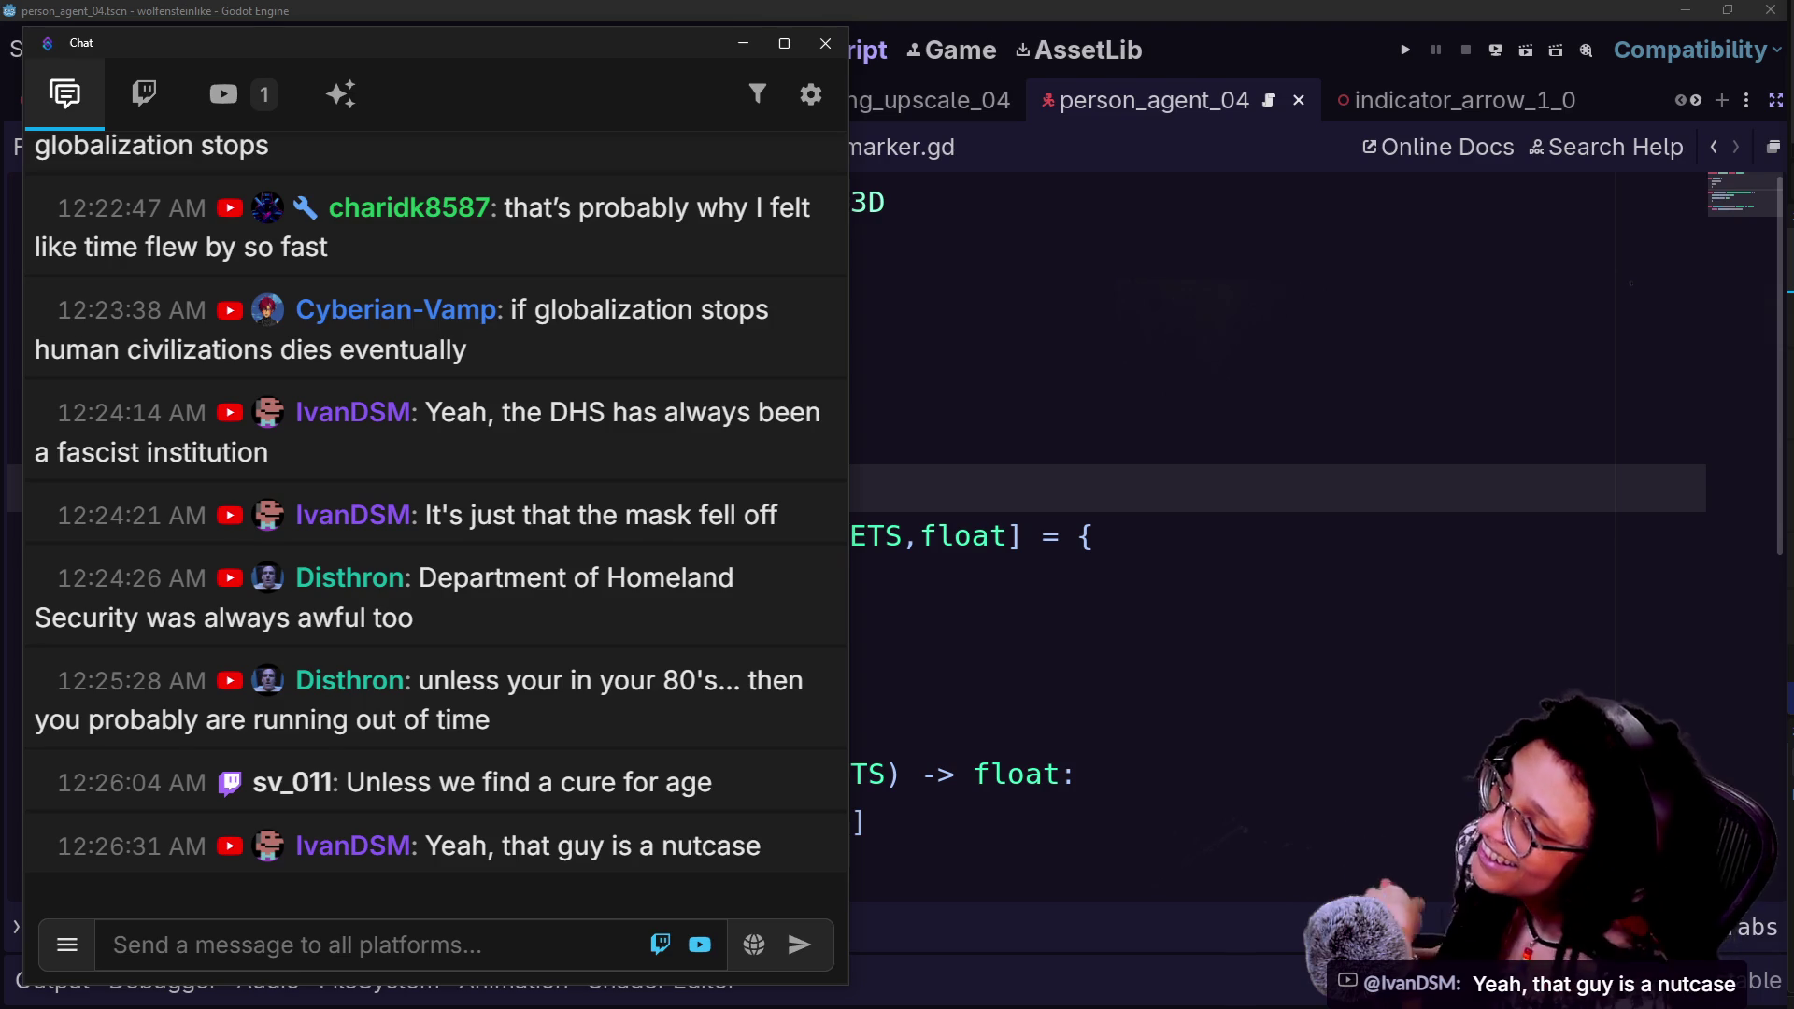
# Return to the head_marker.gd script and place the caret on lines 11, 15 and 7.
pyautogui.click(221, 726)
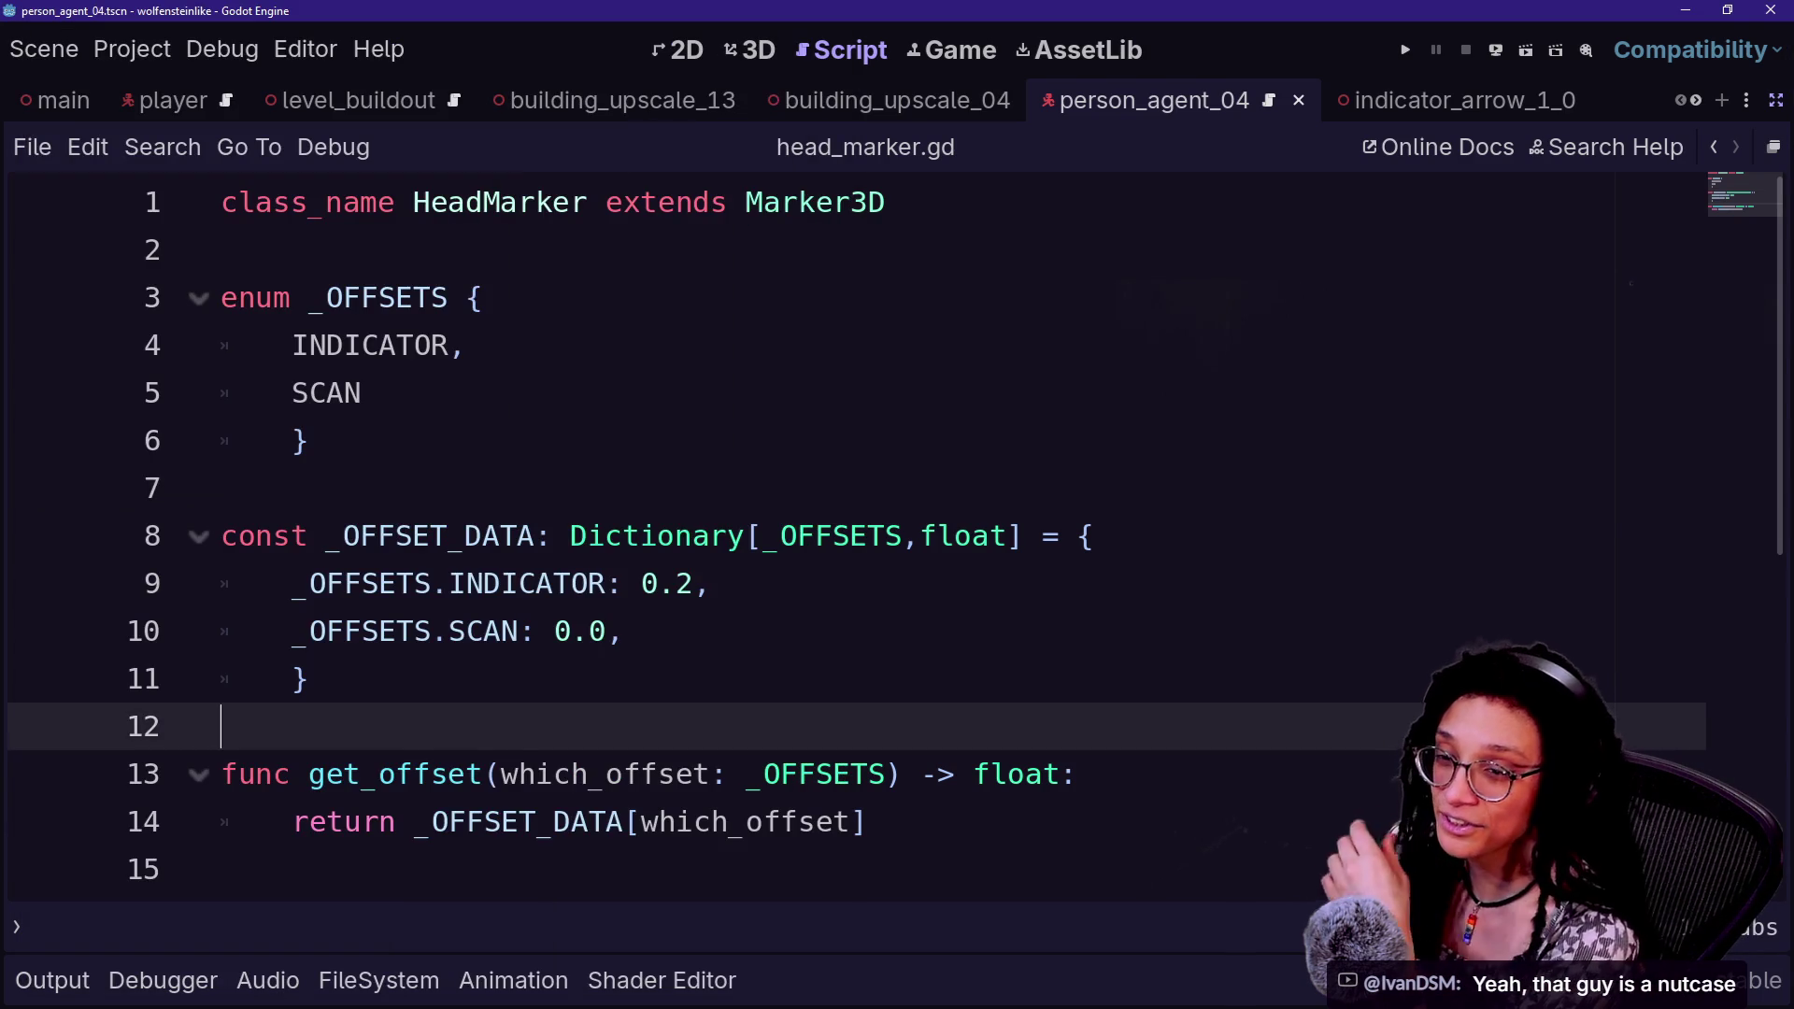
pyautogui.click(622, 631)
pyautogui.click(310, 679)
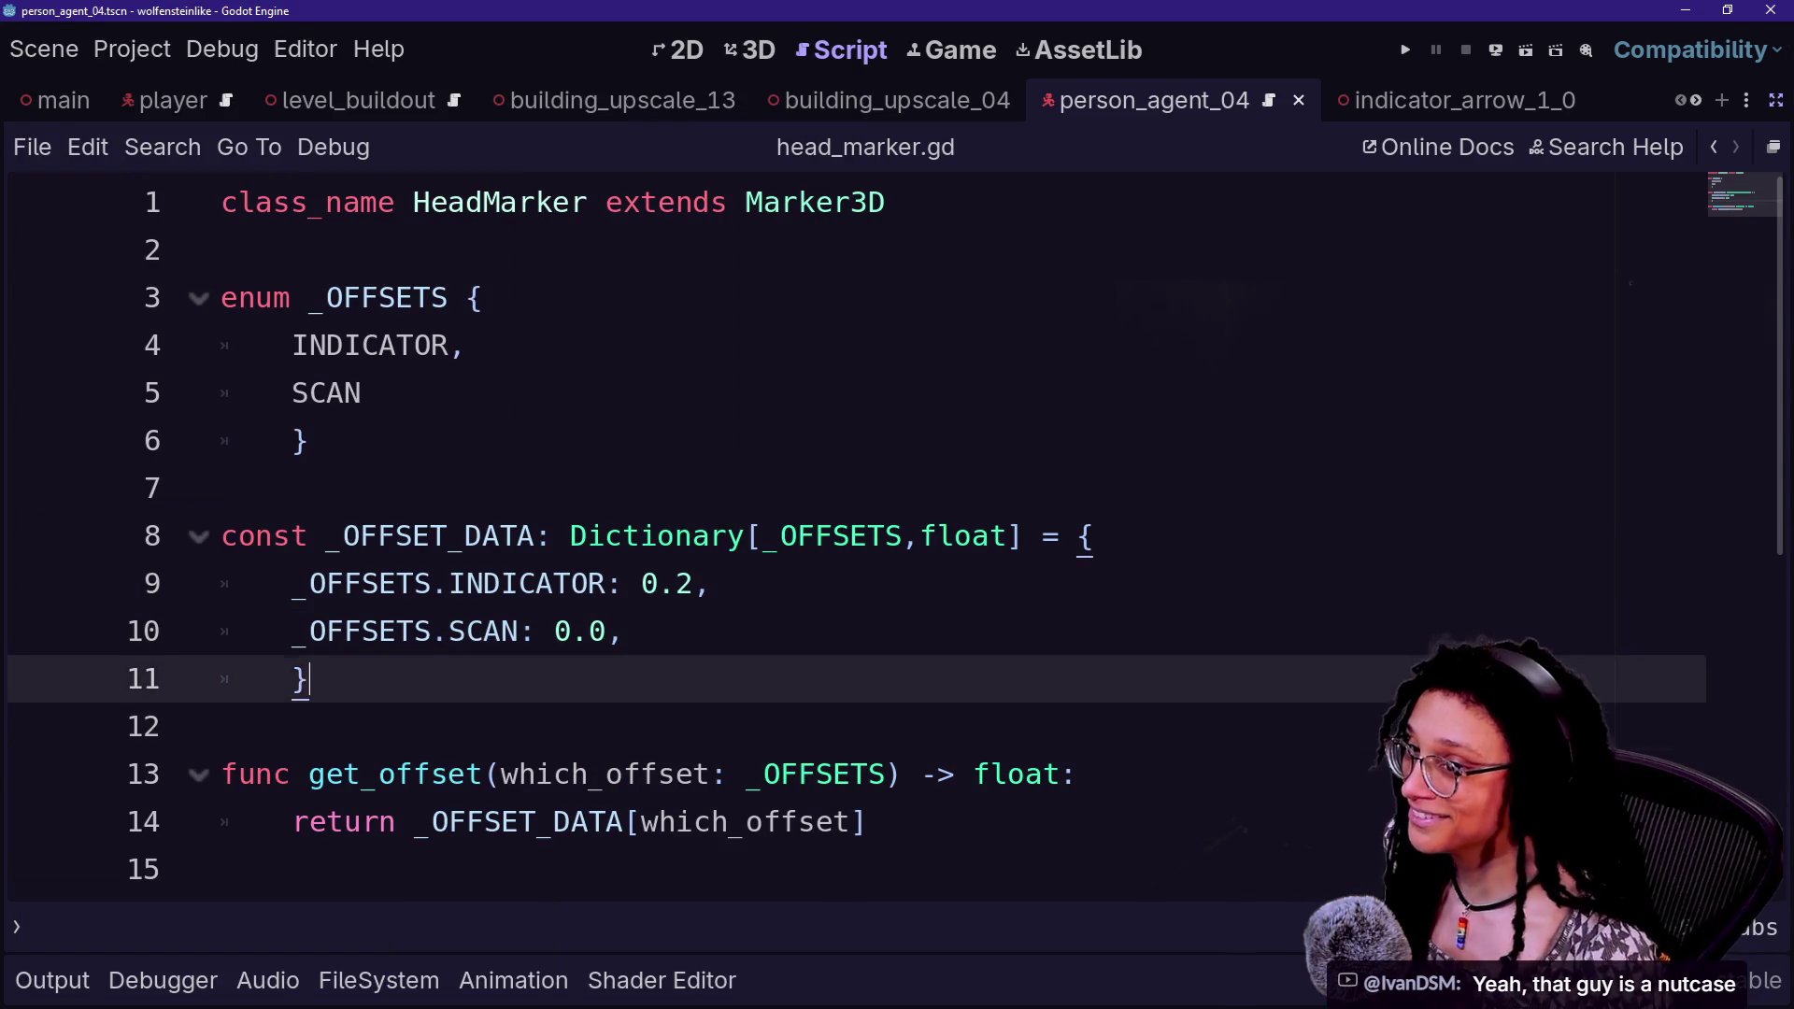
pyautogui.click(221, 870)
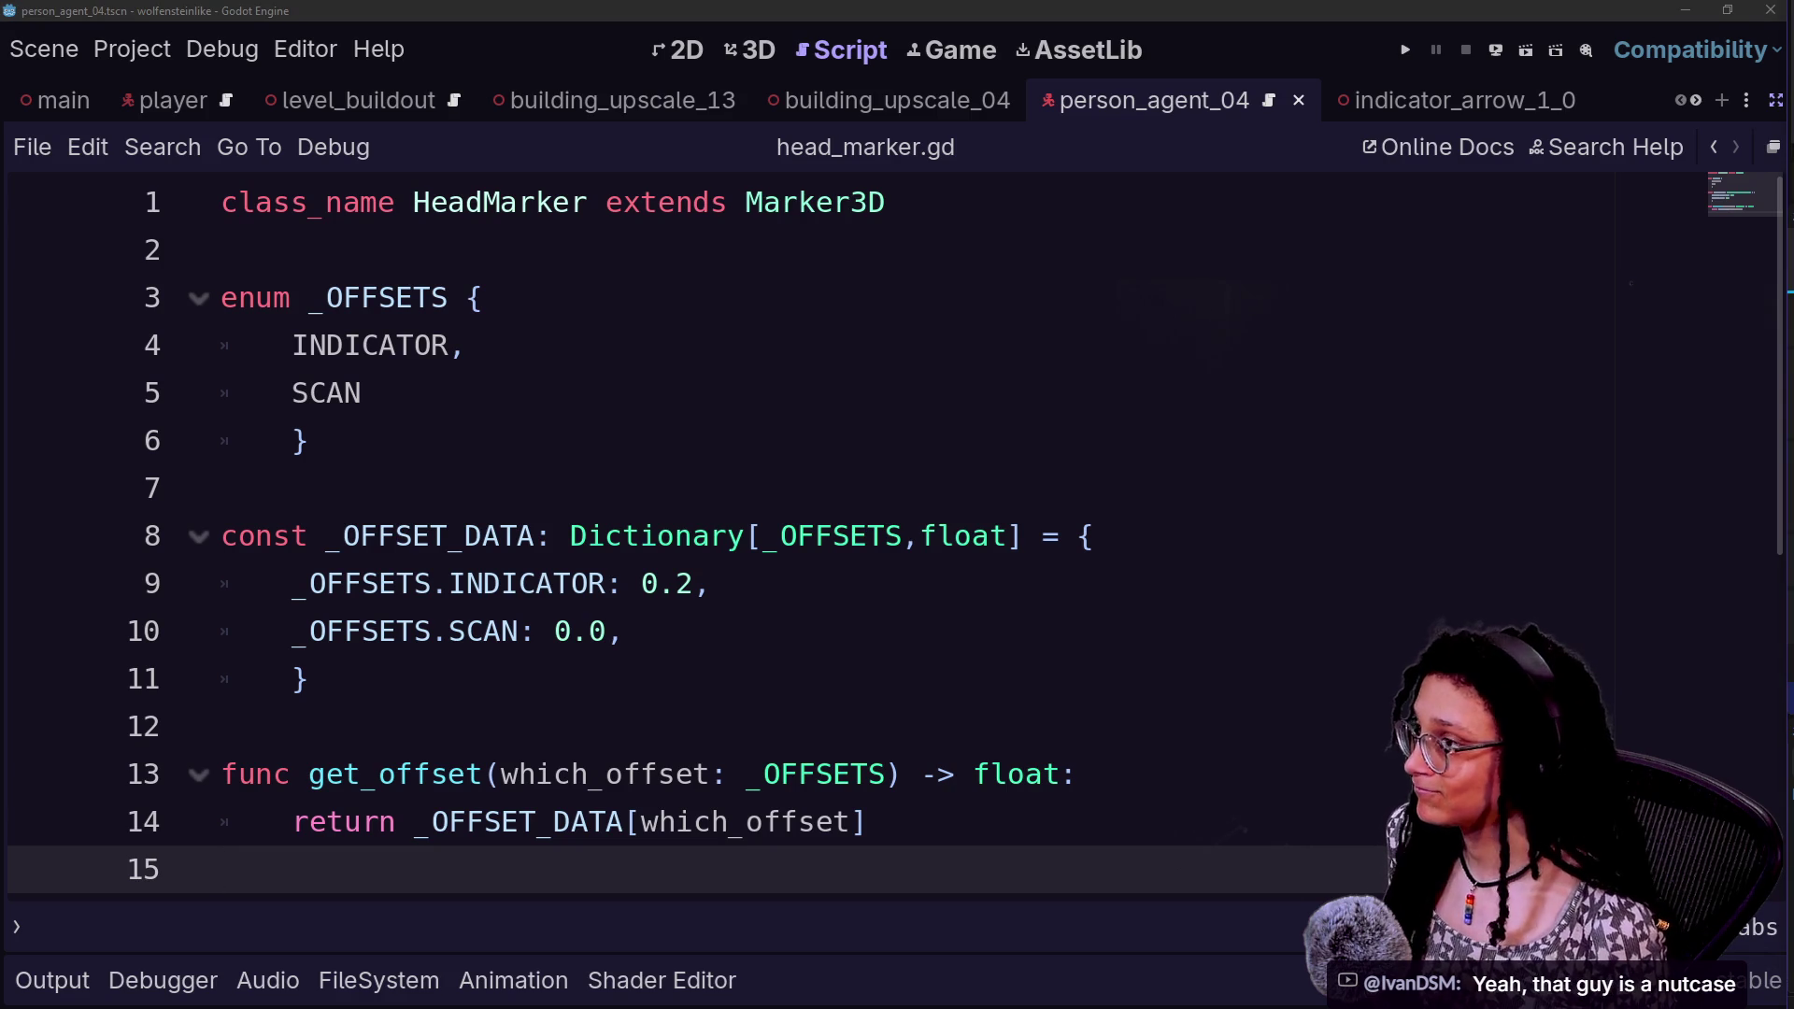
pyautogui.click(222, 488)
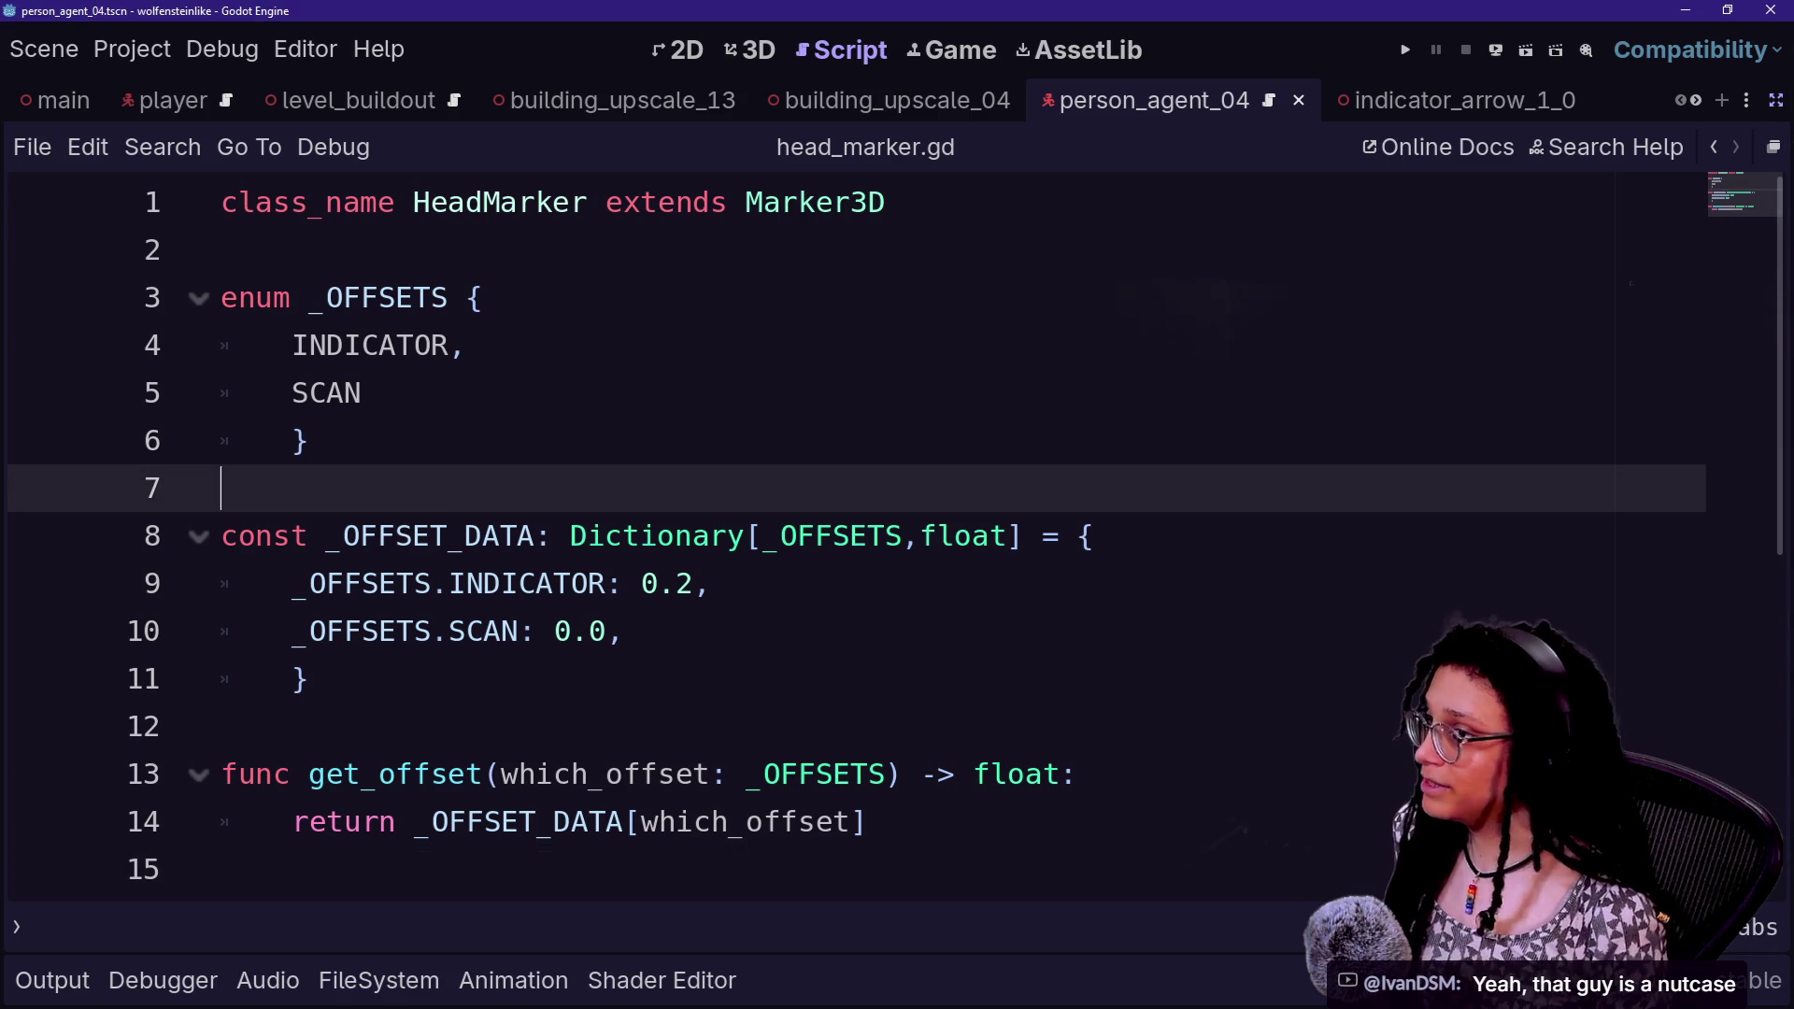
# Show the scene tree again and open the ScanDetection_P node's script.
pyautogui.click(1777, 100)
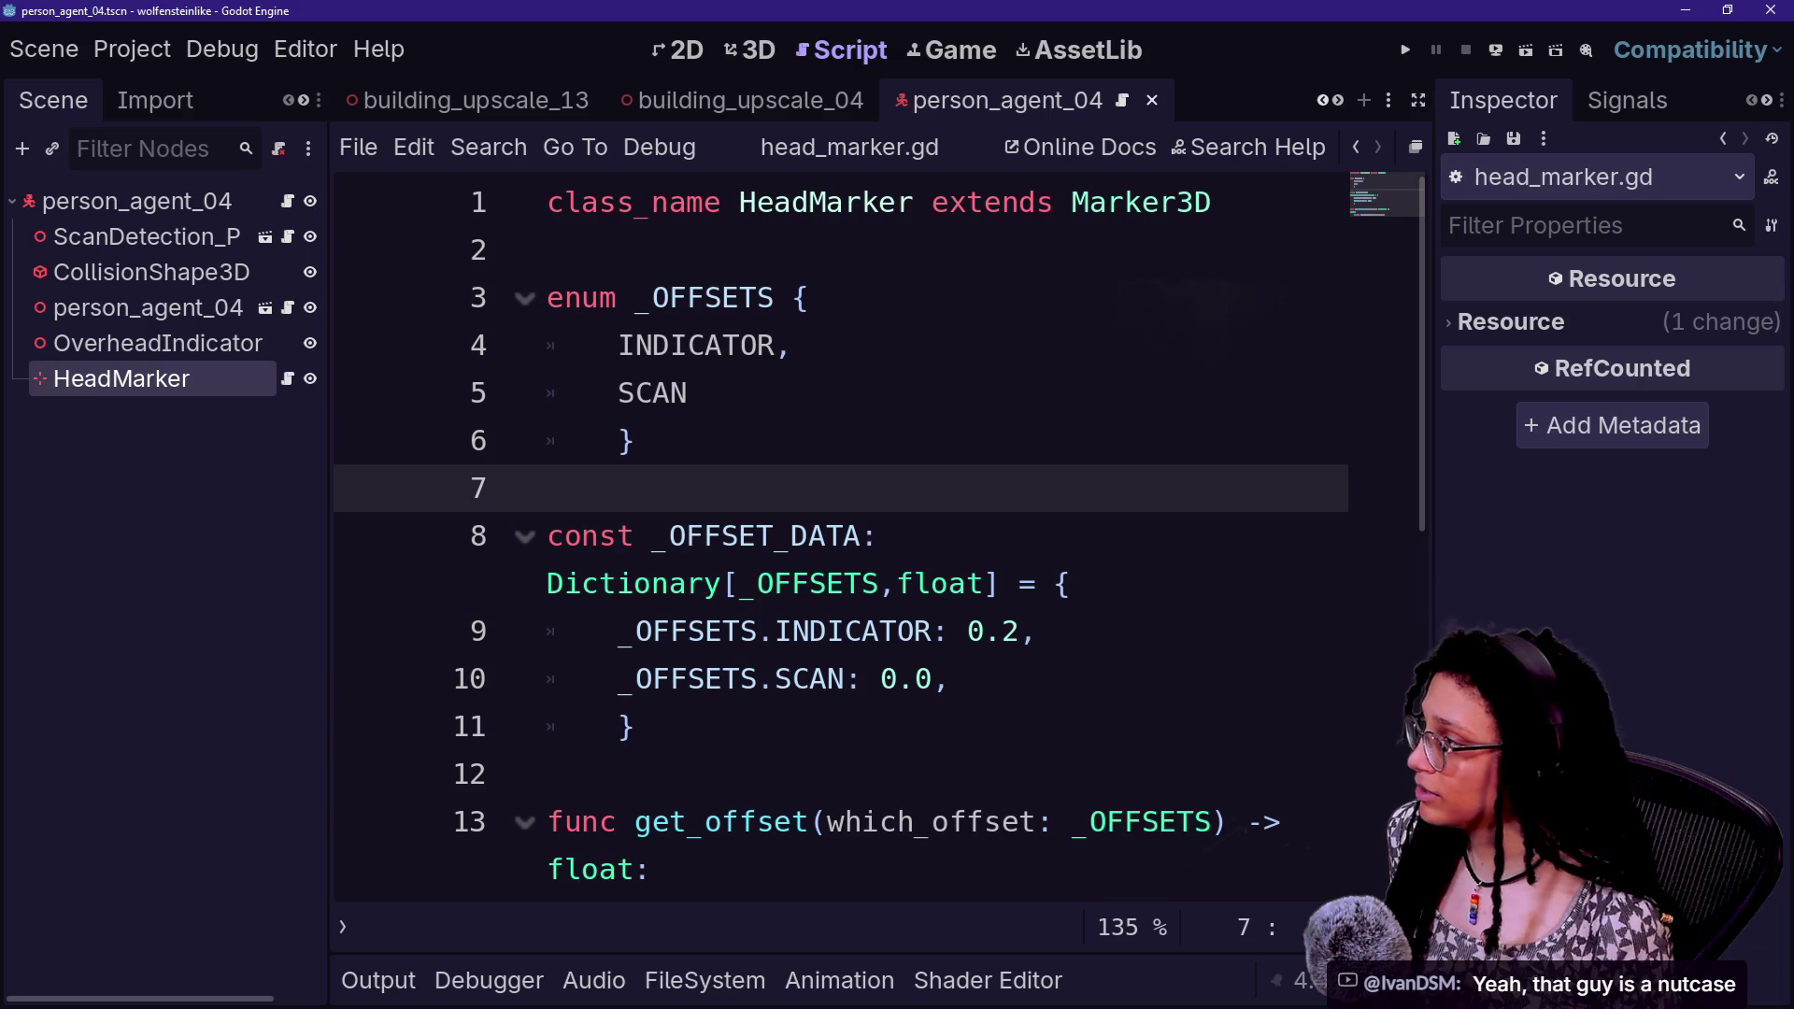
pyautogui.click(140, 237)
pyautogui.click(287, 236)
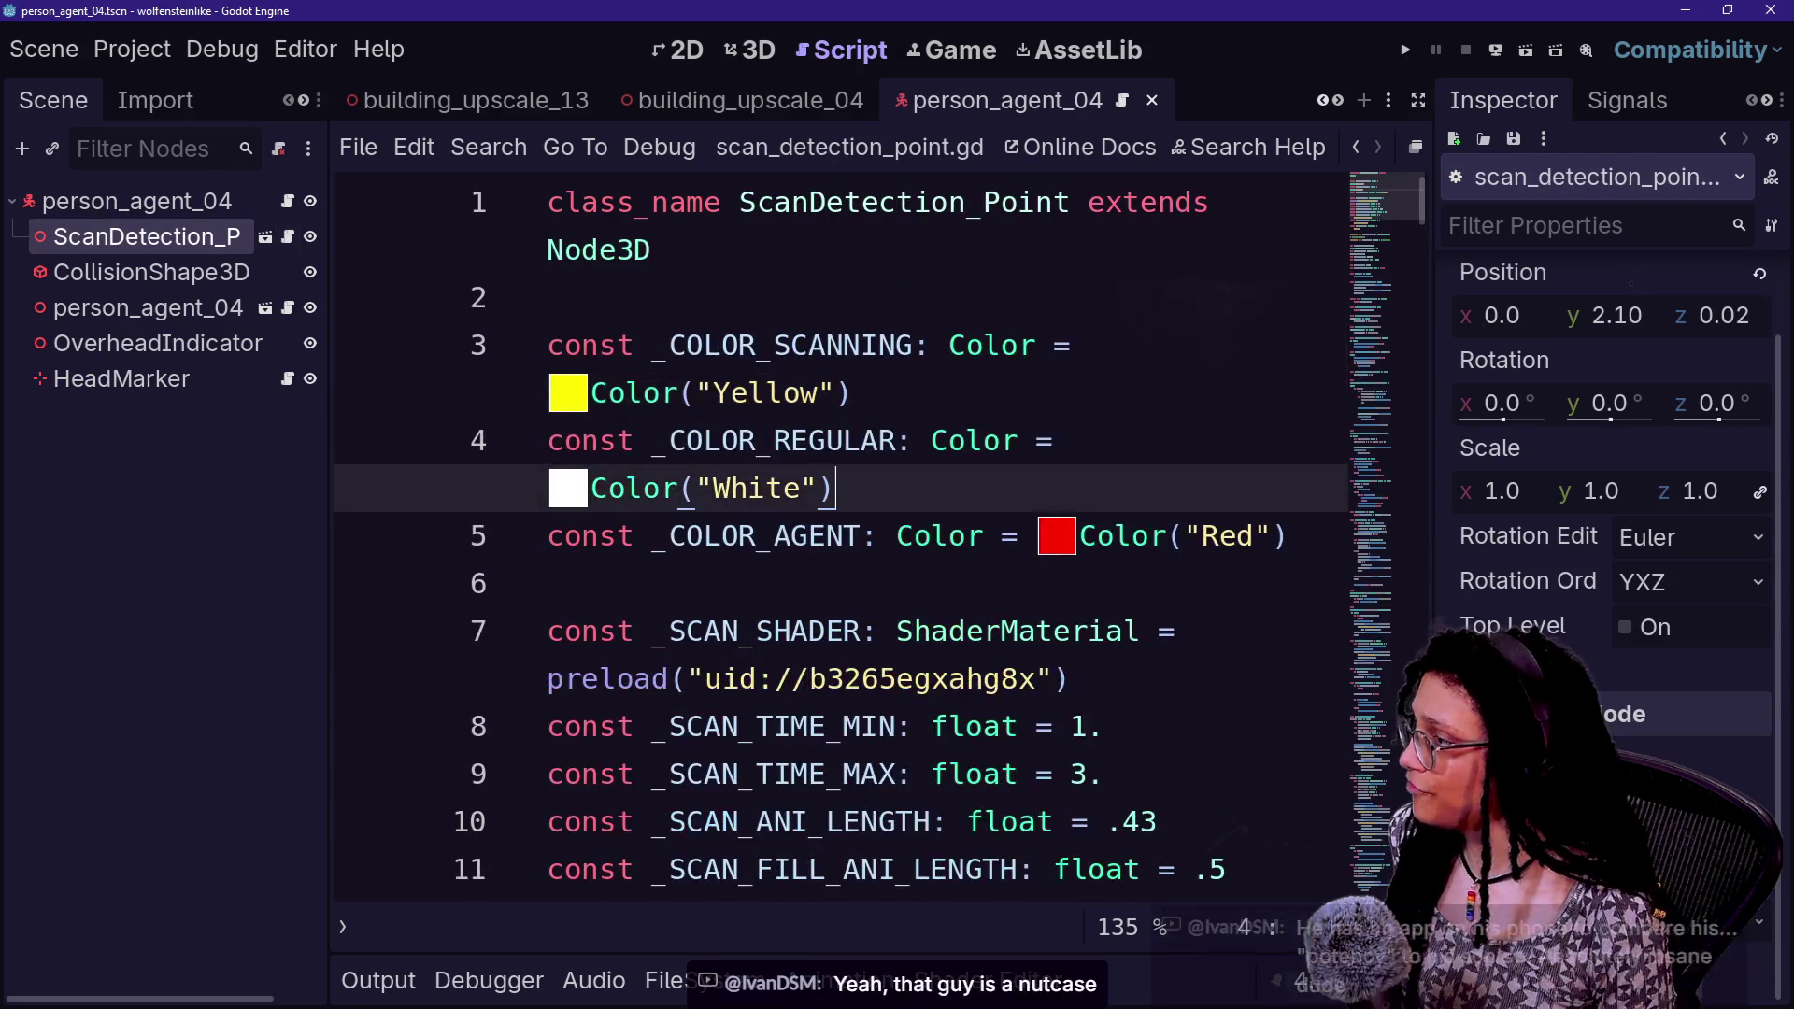
# Read through scan_detection_point.gd in distraction-free mode, then restore the docks and file browser.
pyautogui.hotkey('ctrl', 'shift', 'F11')
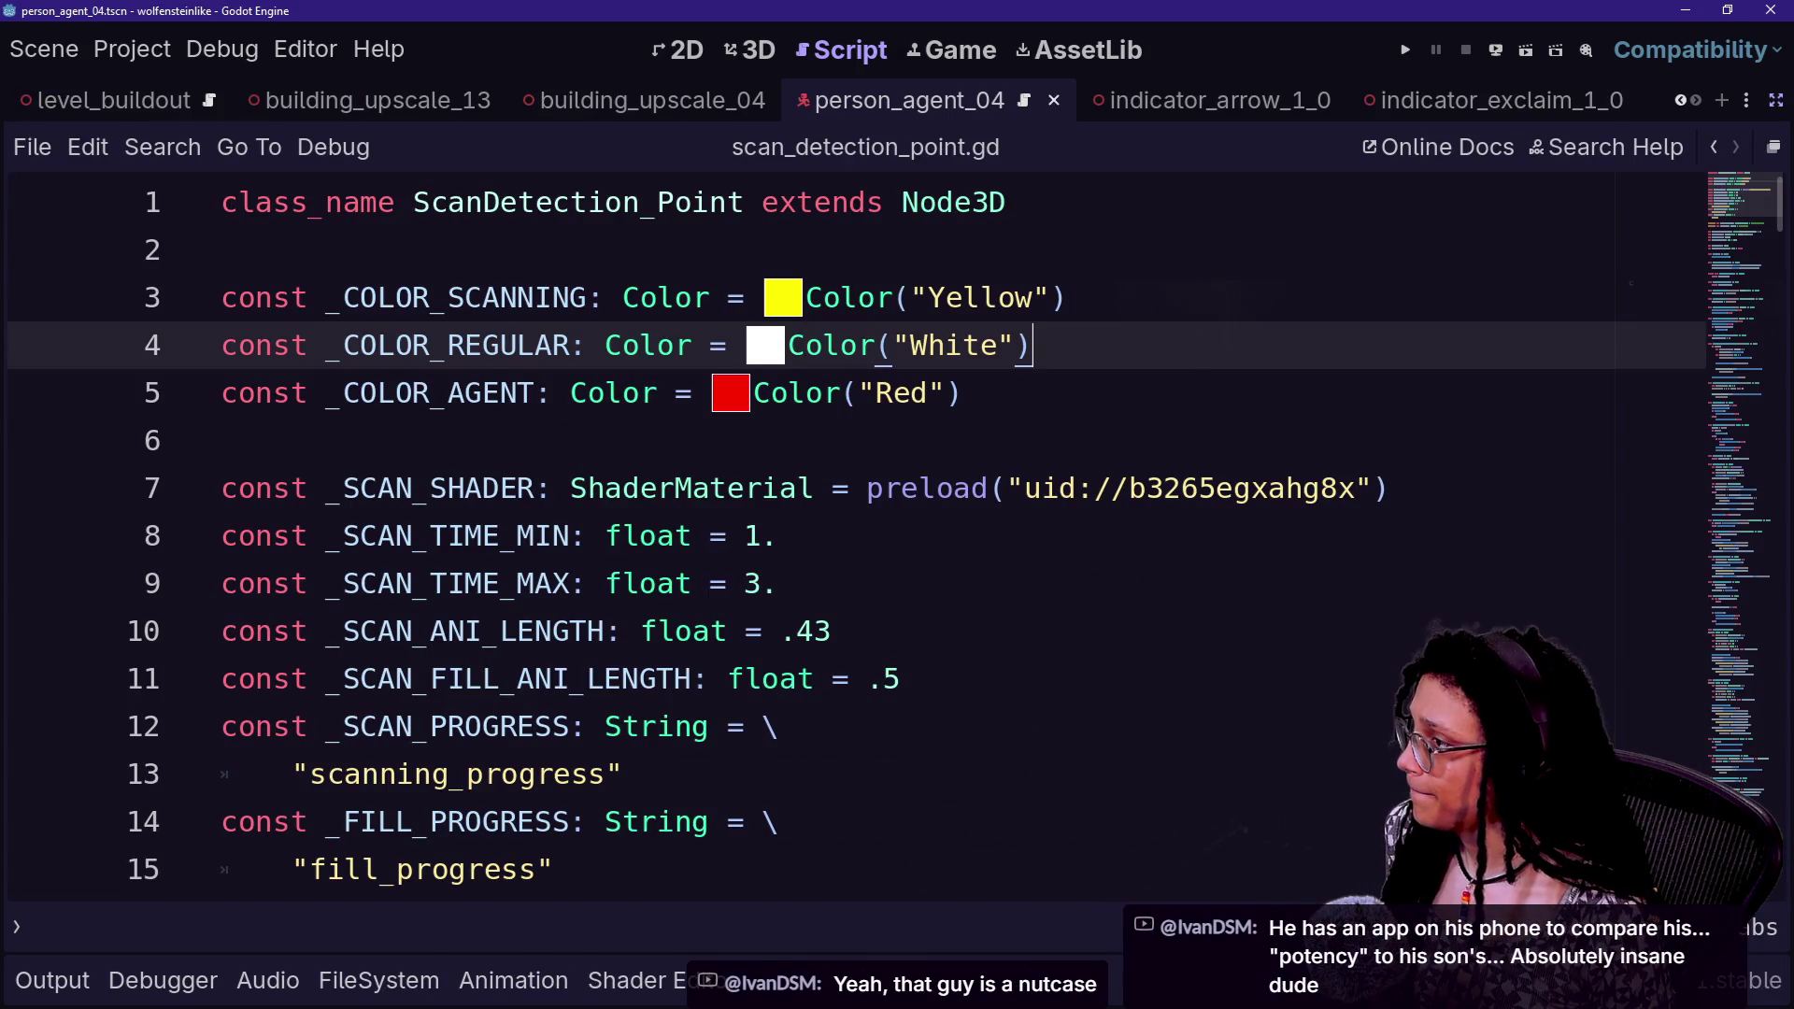
pyautogui.scroll(-2, 841, 533)
pyautogui.scroll(-2, 841, 533)
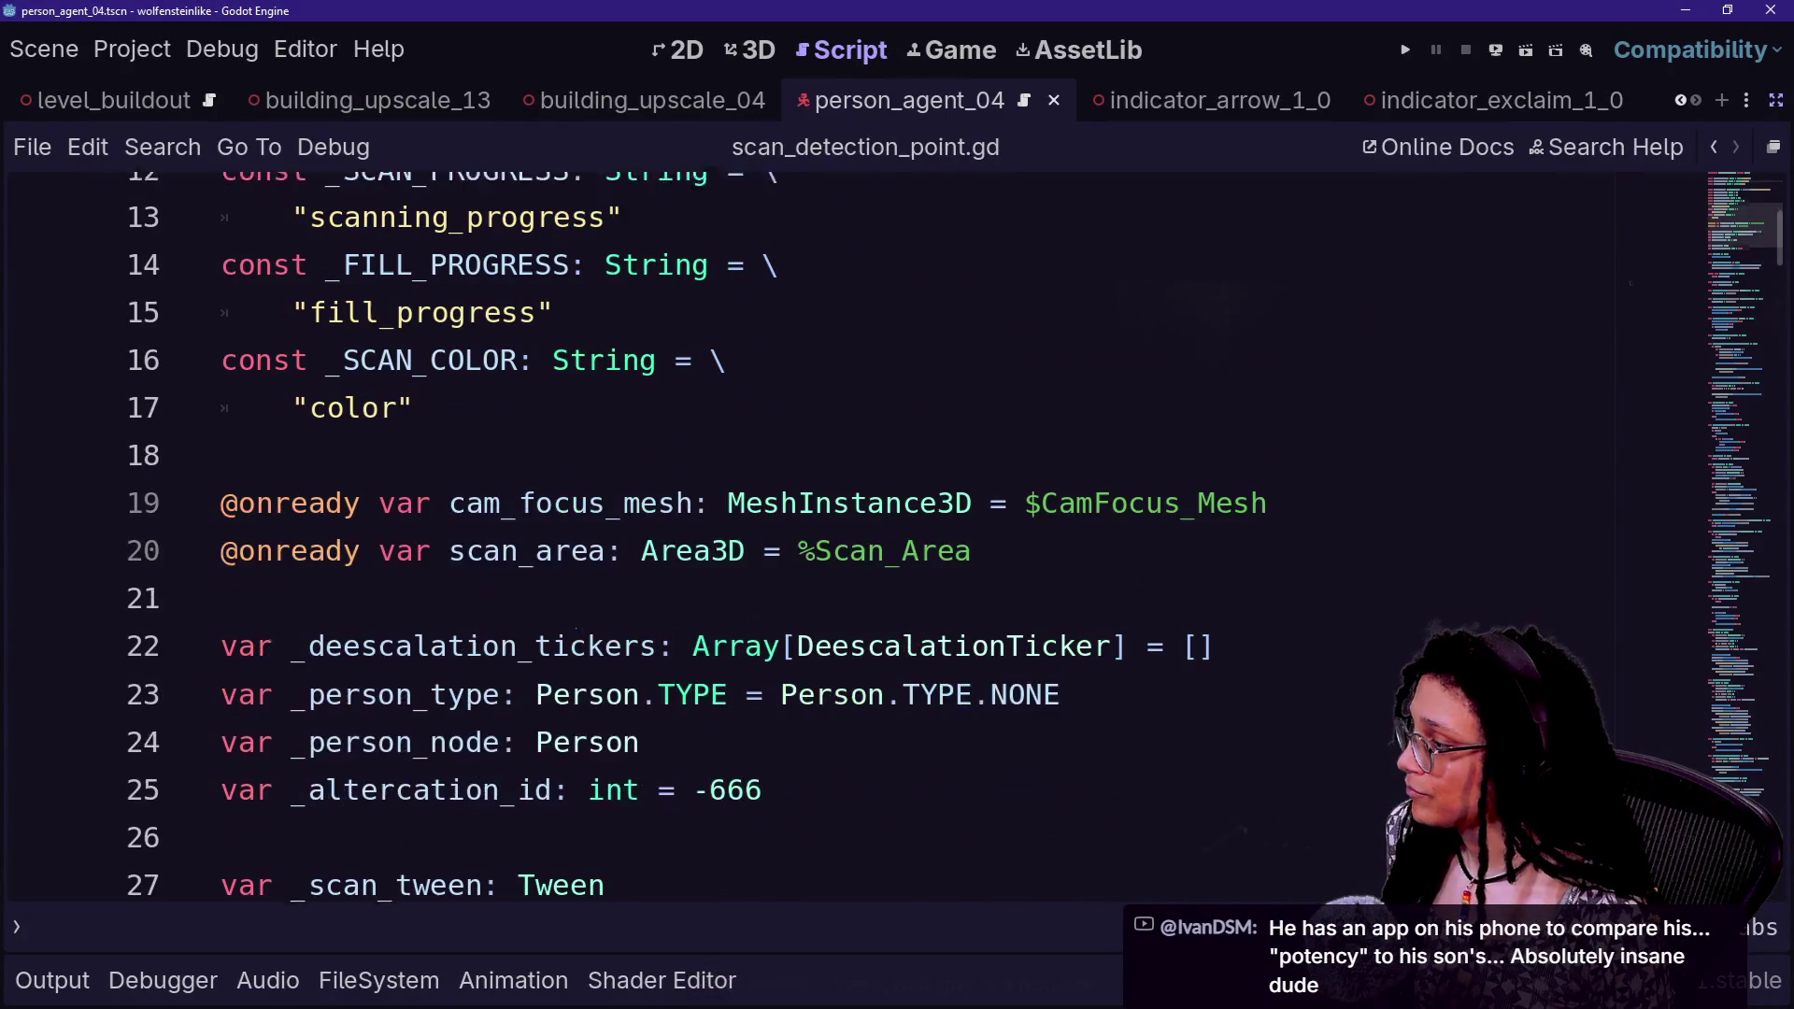
pyautogui.scroll(-3, 841, 533)
pyautogui.scroll(3, 842, 533)
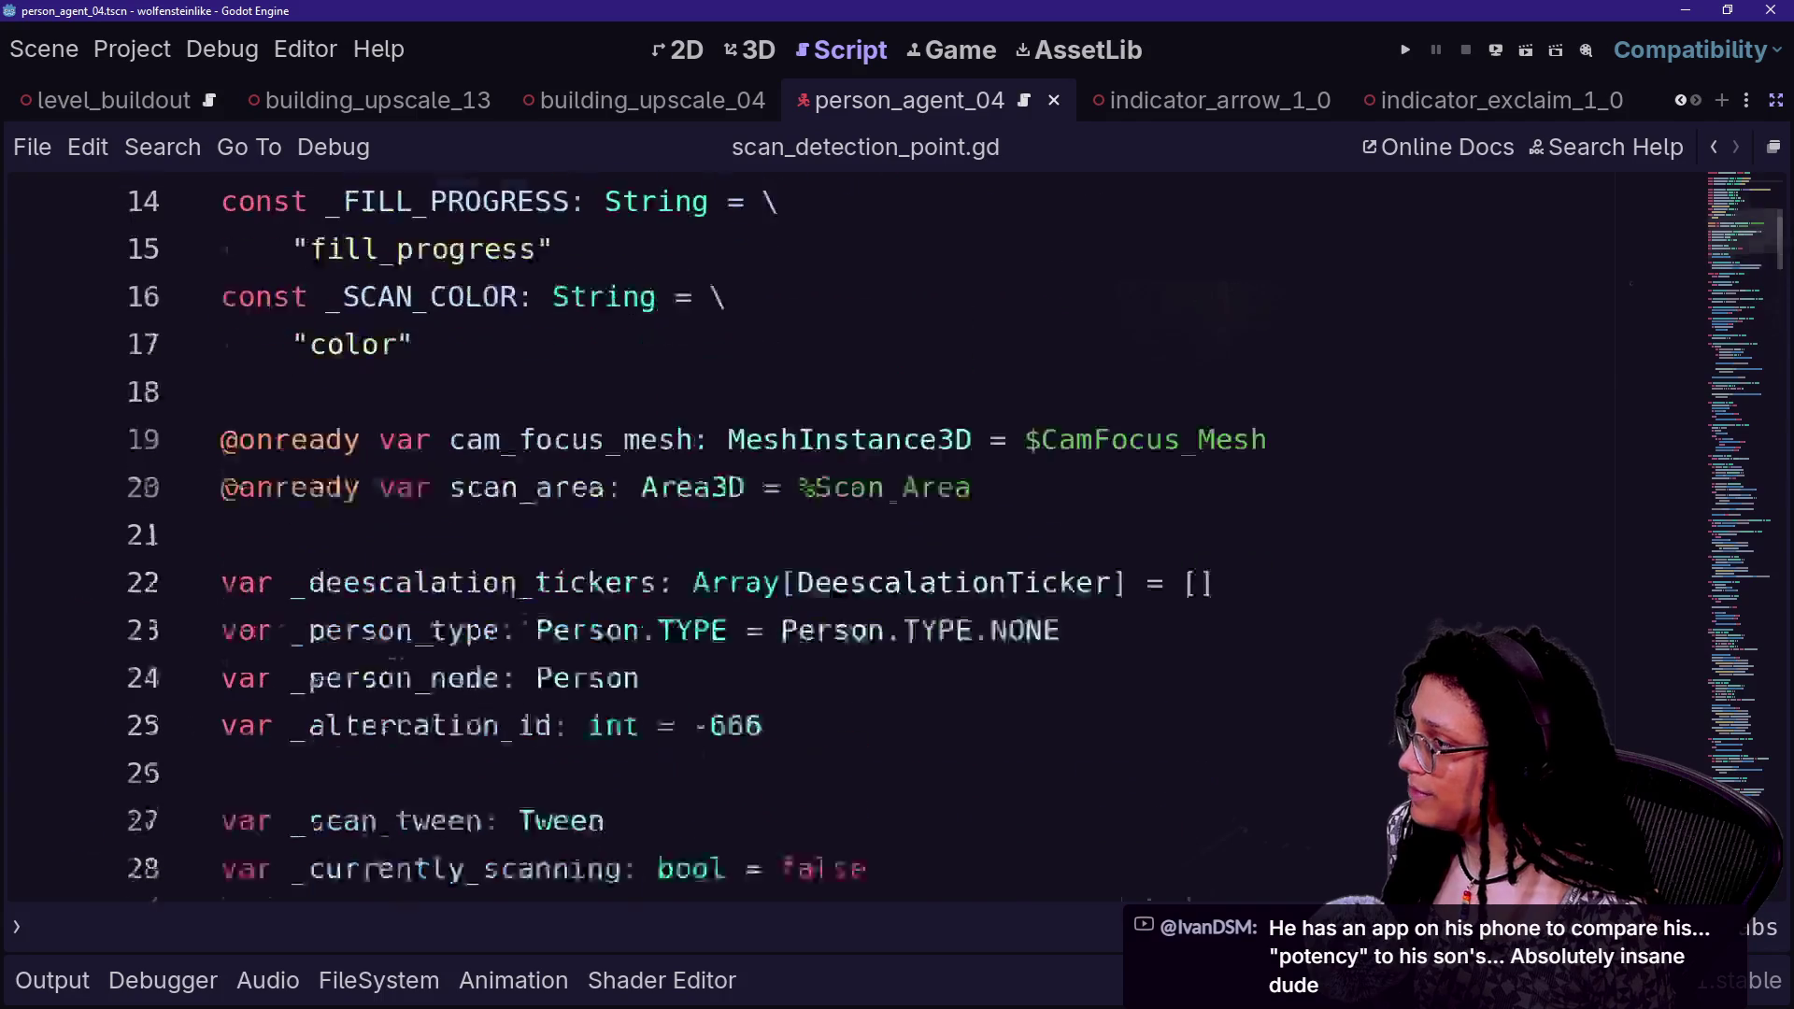
pyautogui.scroll(5, 990, 186)
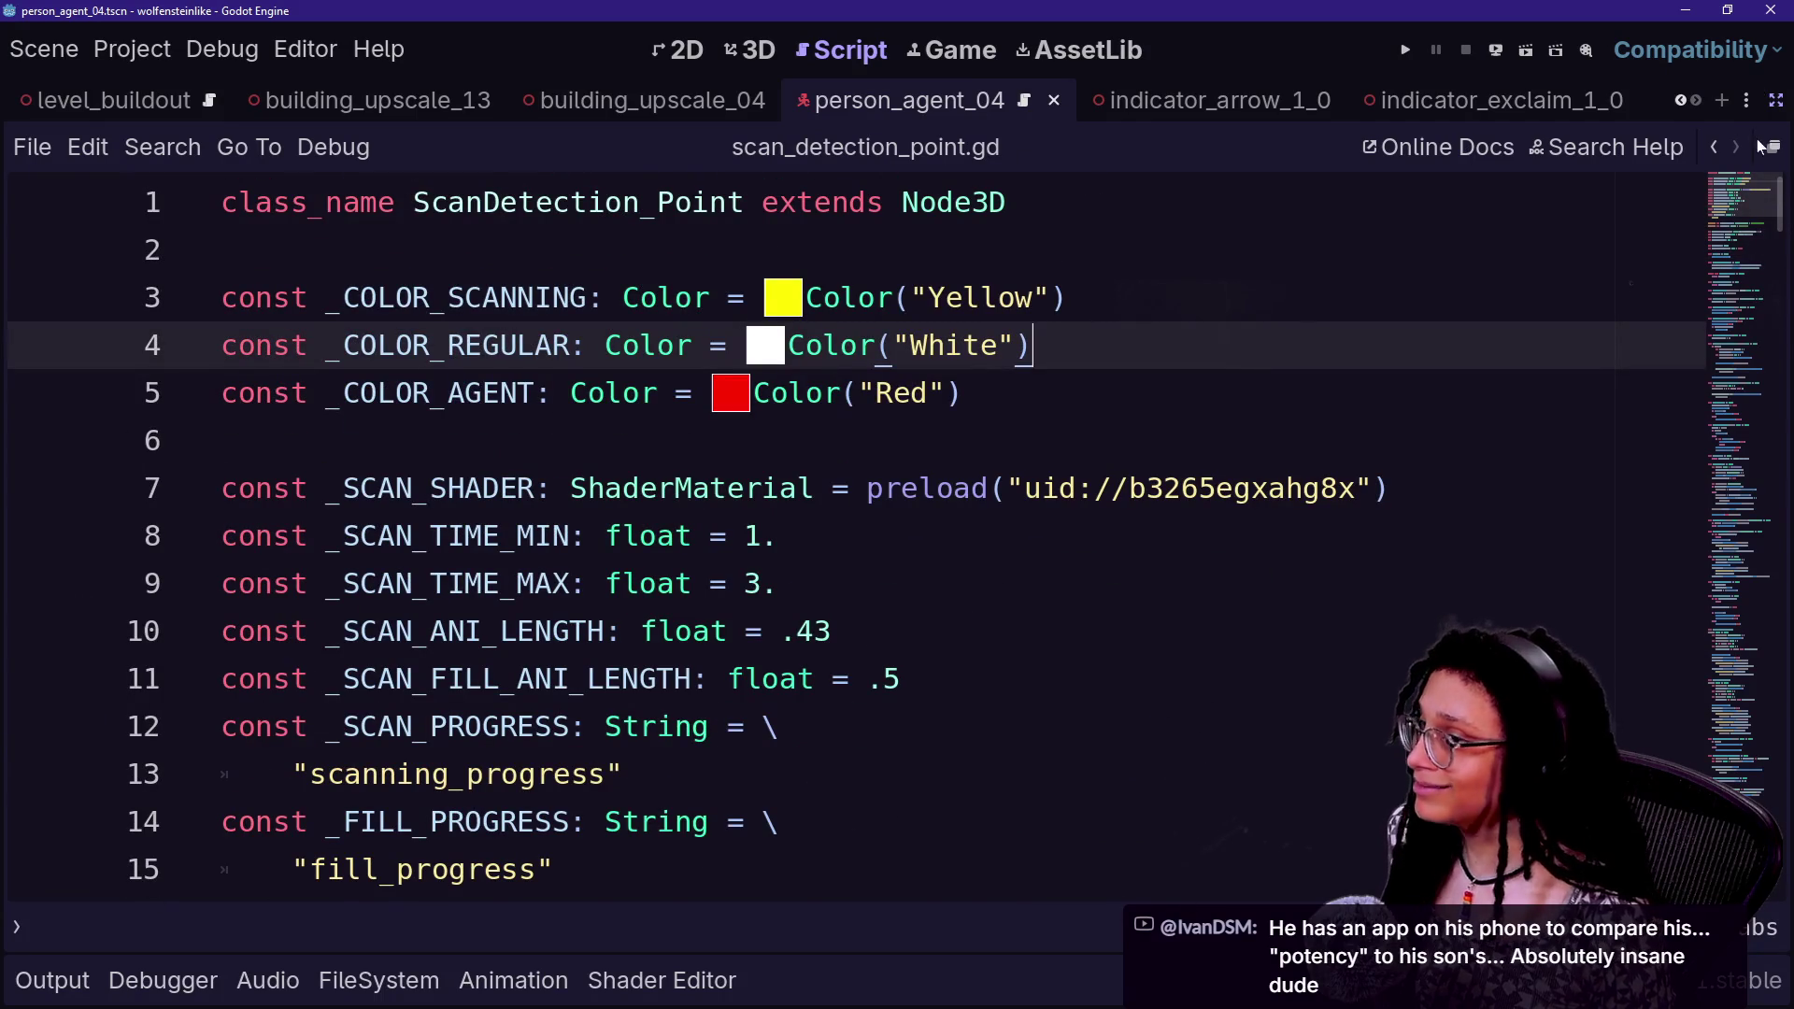
pyautogui.click(1777, 100)
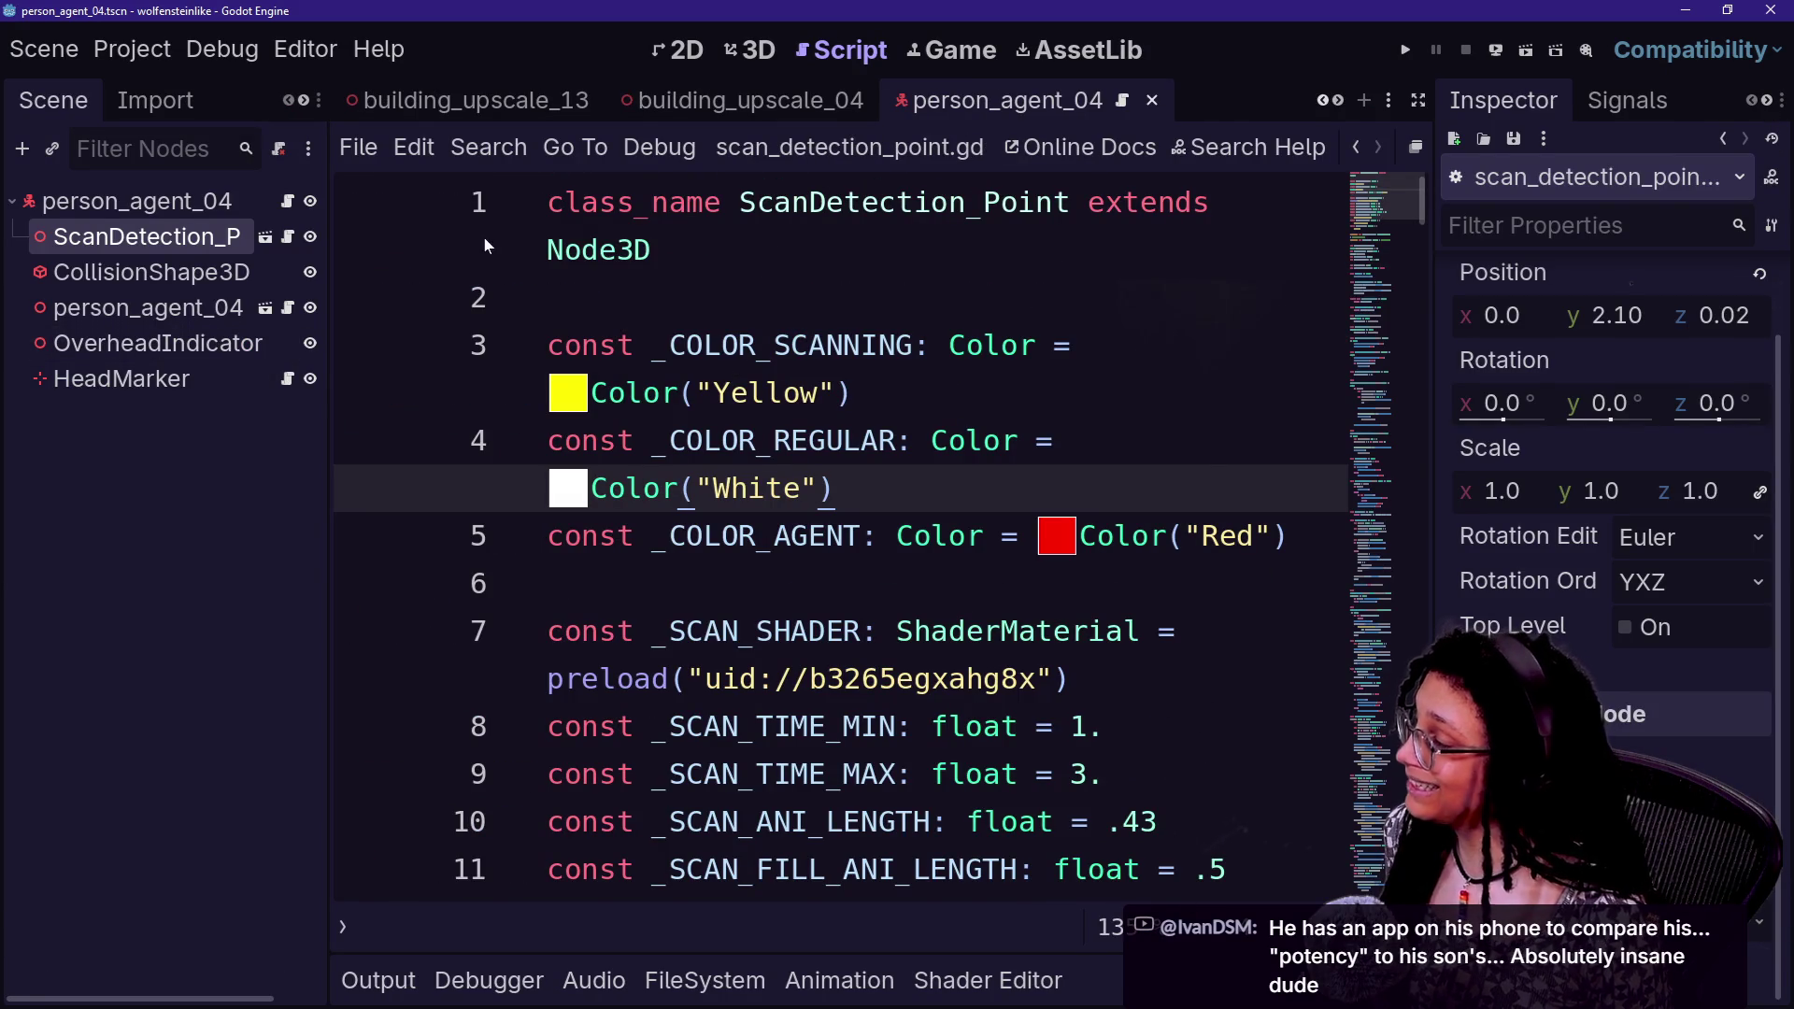
pyautogui.click(746, 972)
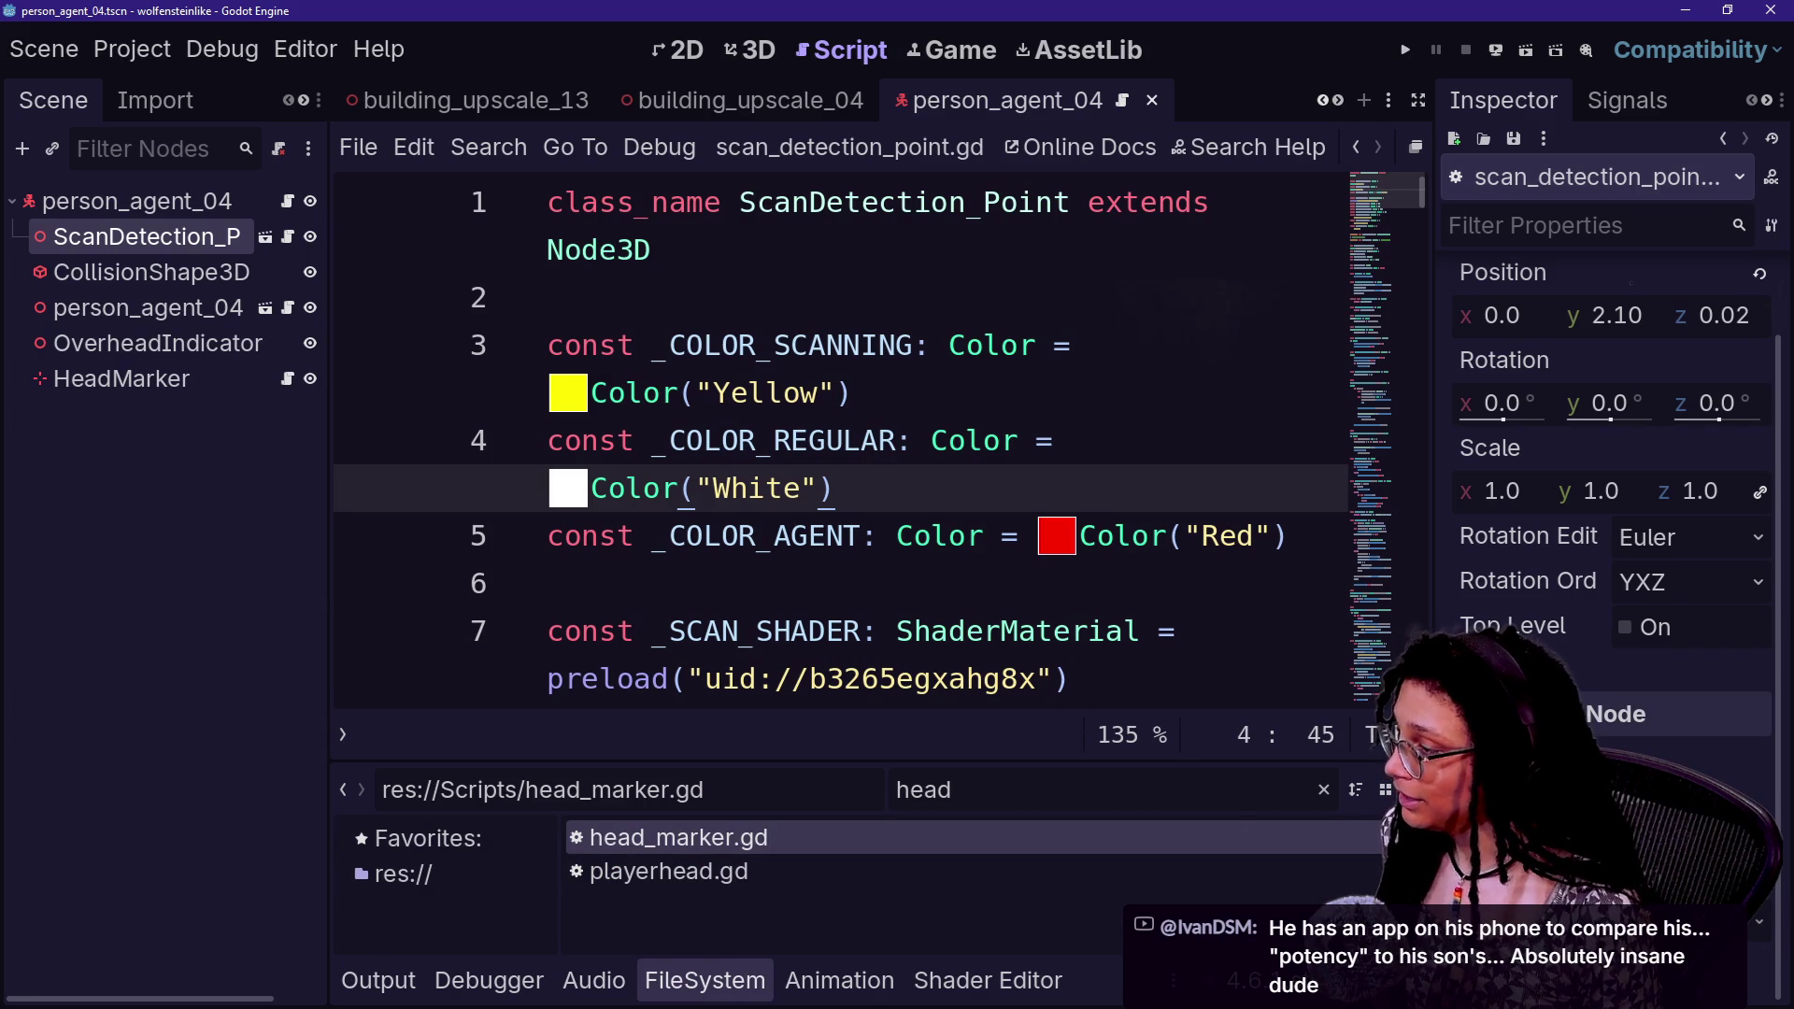
# Clear the file filter and start a new script from the Scripts folder's Create New menu.
pyautogui.click(1323, 789)
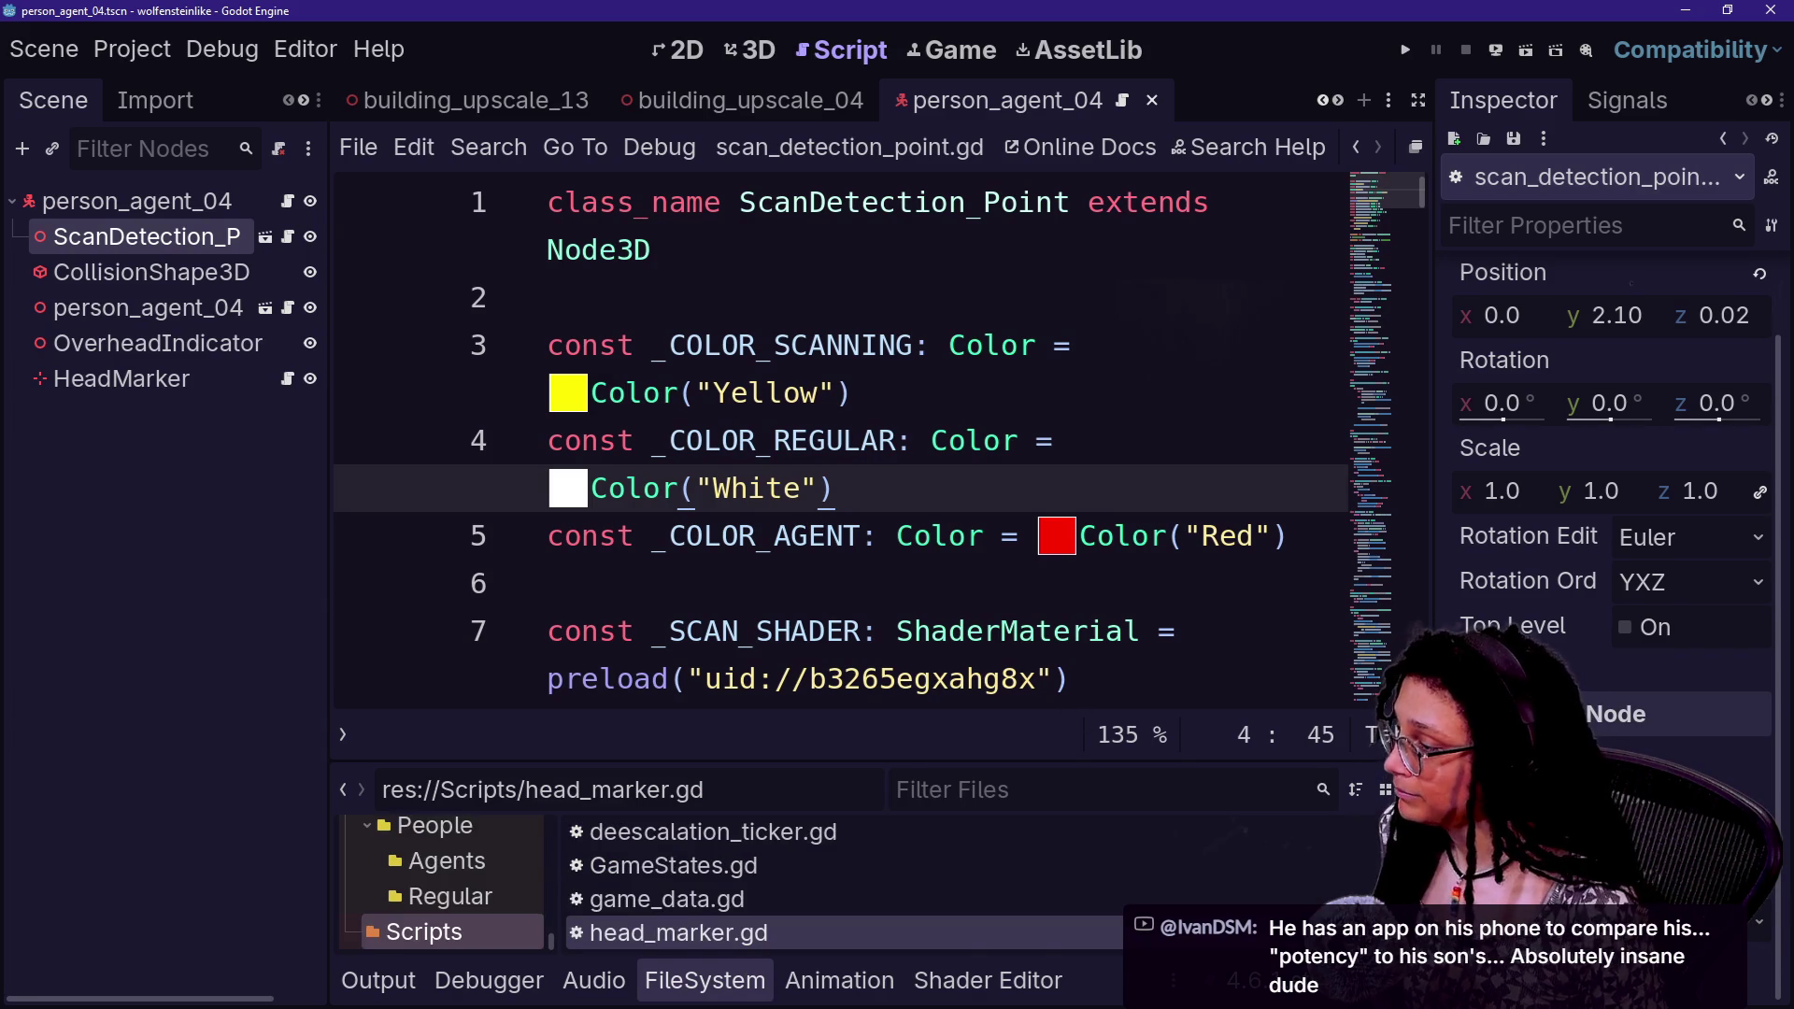
pyautogui.rightClick(921, 853)
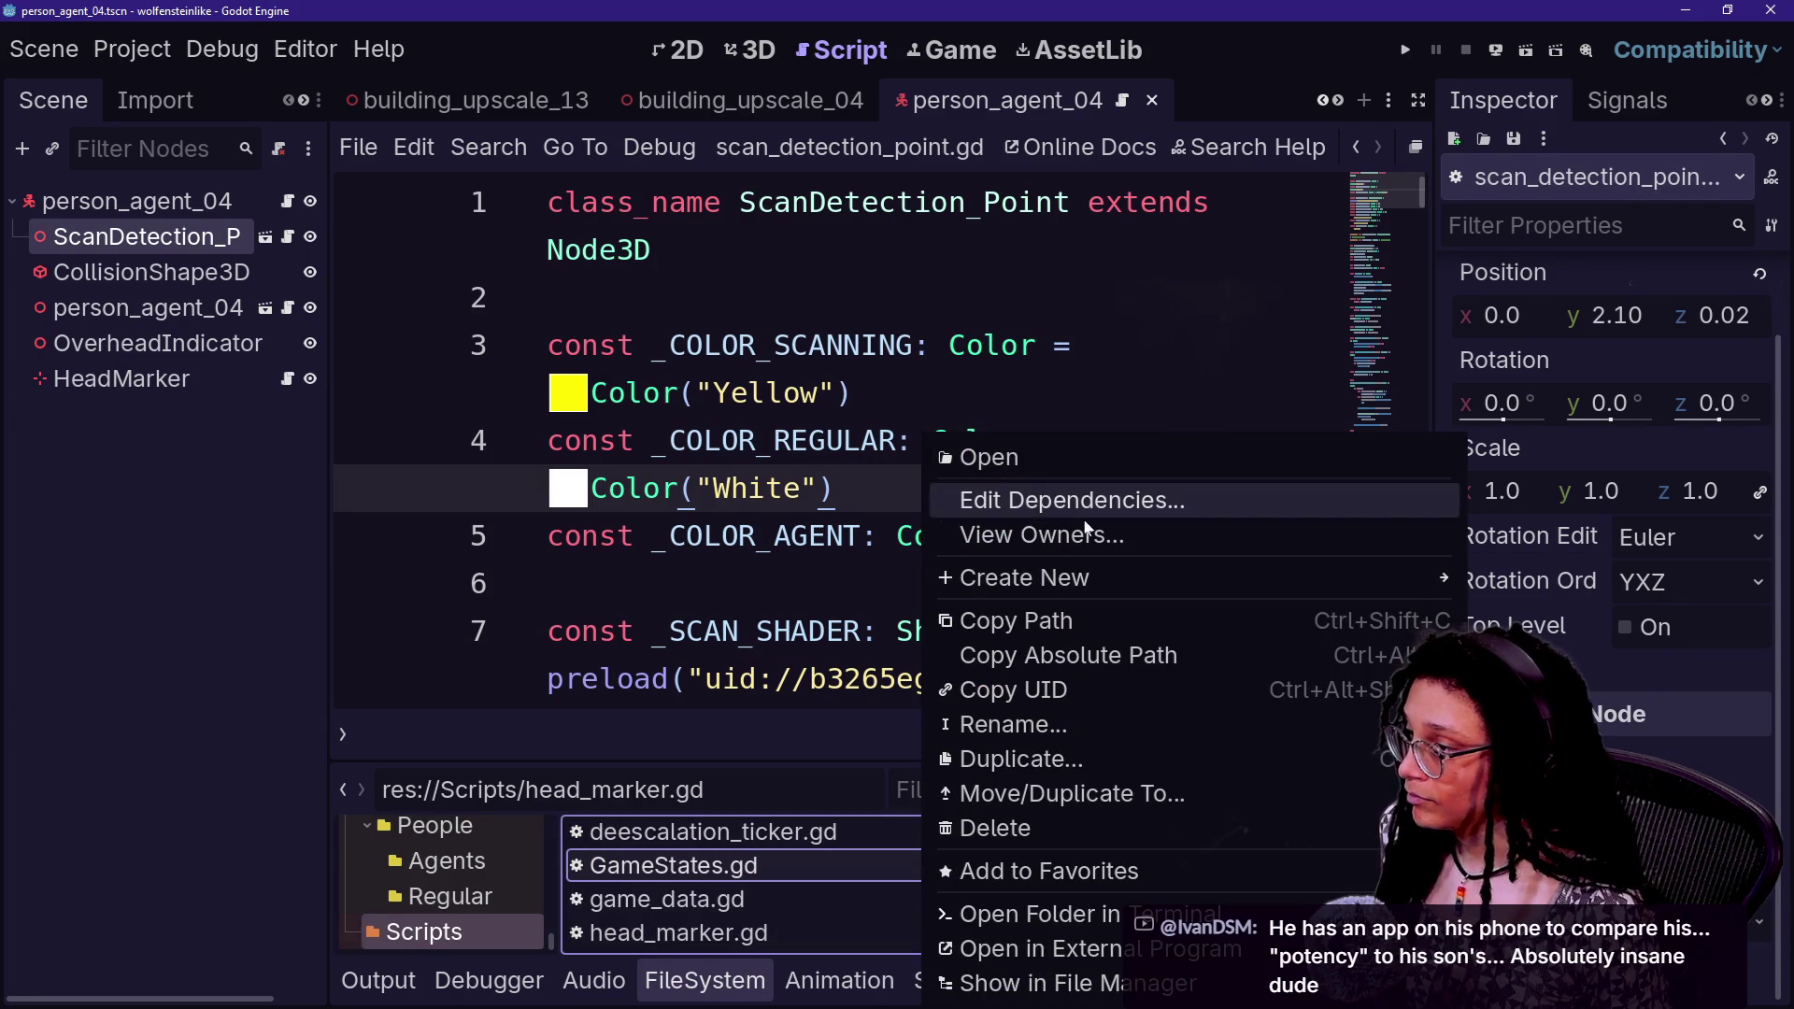
pyautogui.moveTo(1104, 574)
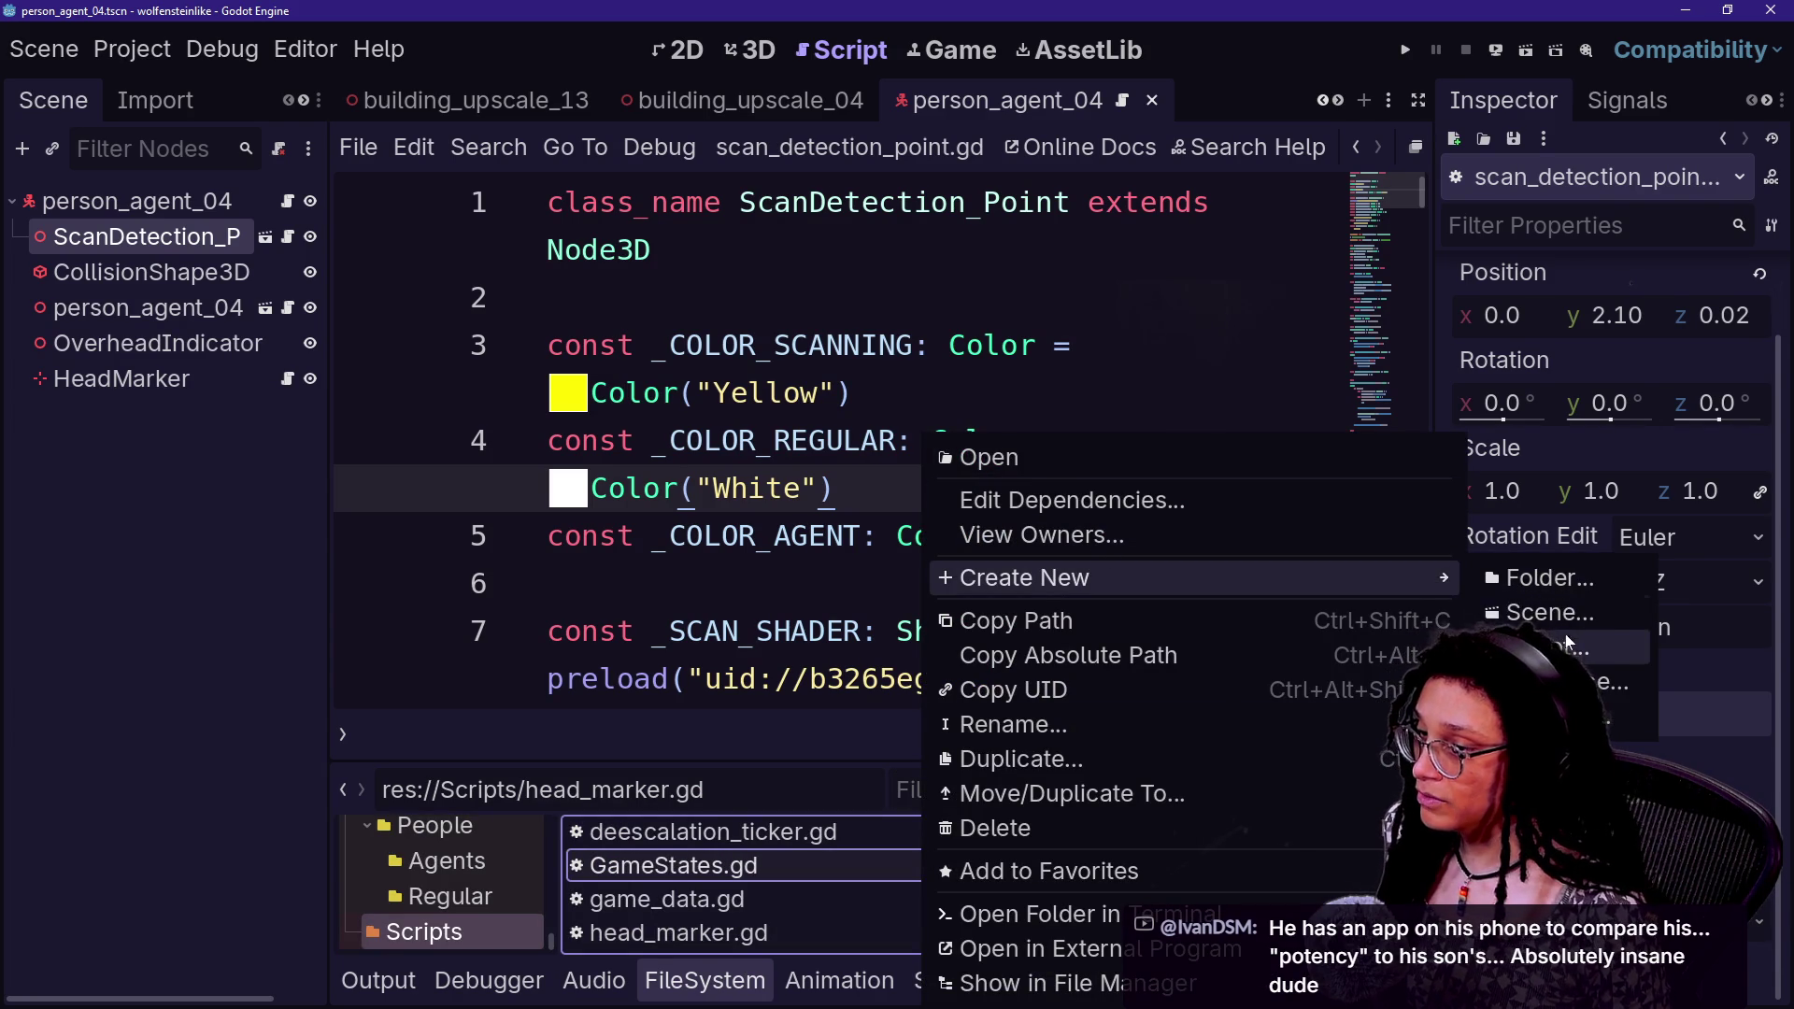
pyautogui.click(1567, 645)
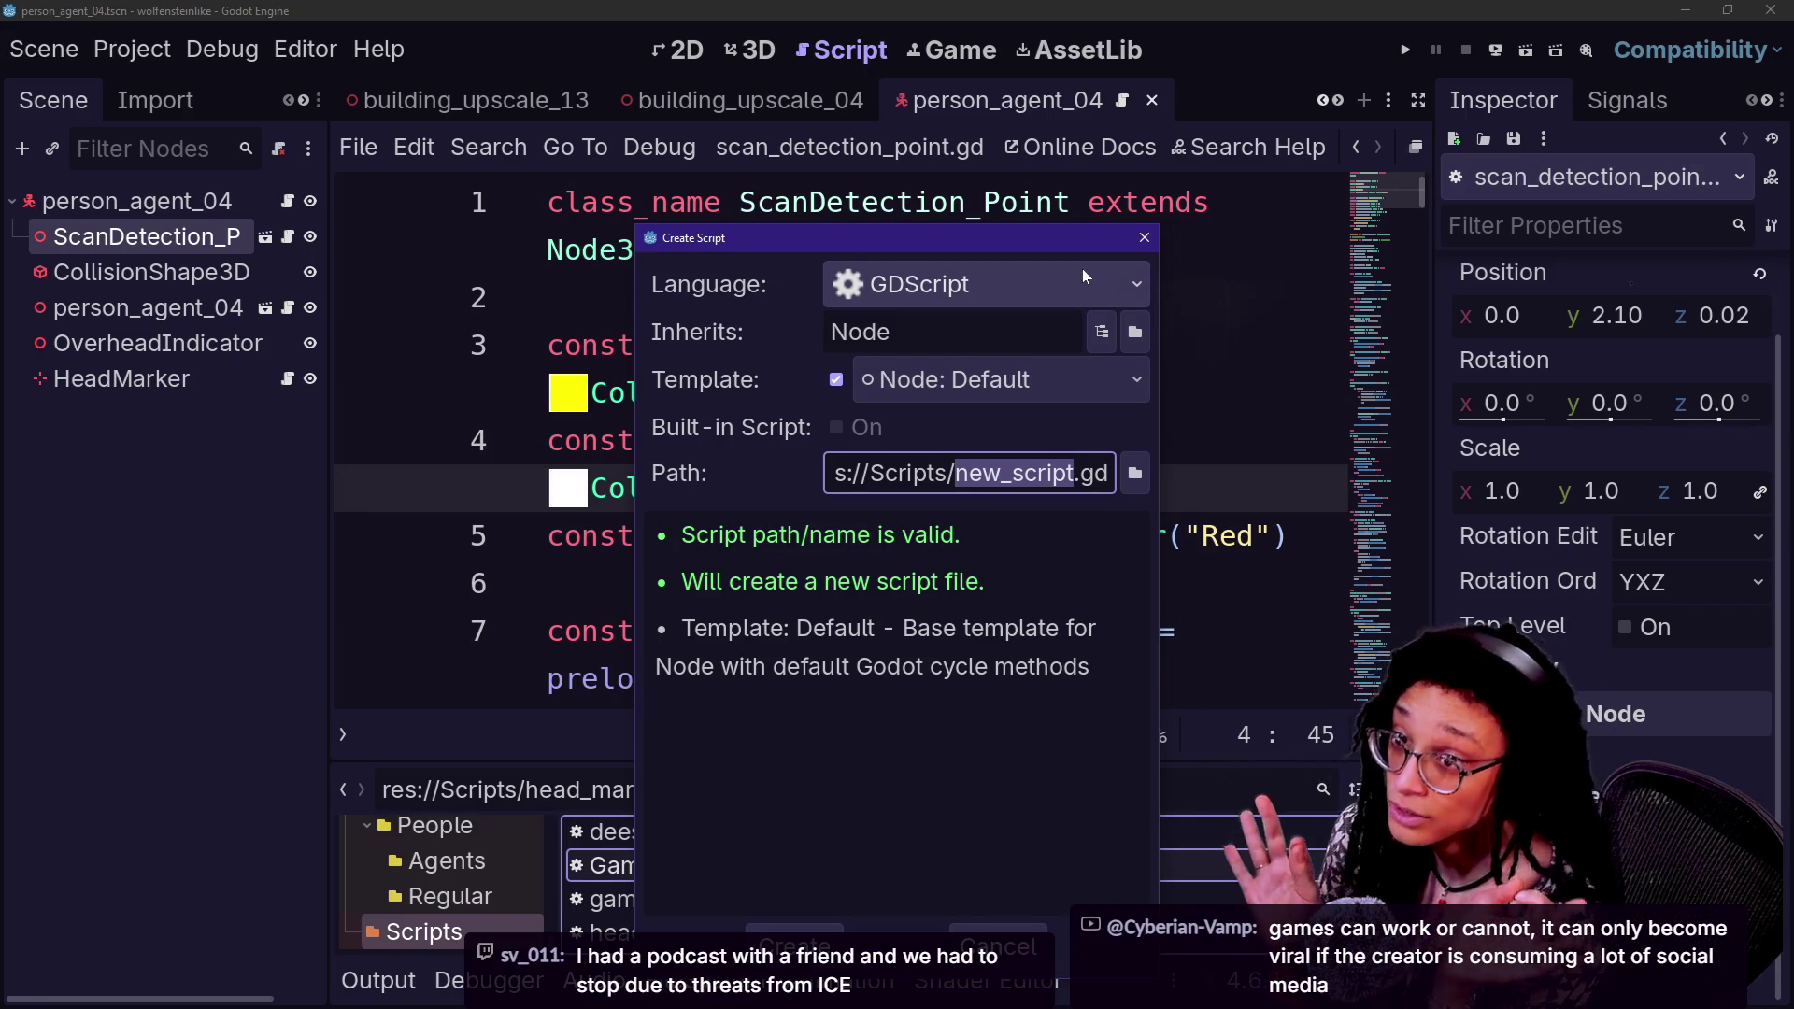
# Name the new script res://Scripts/HeadObject.gd and create it.
pyautogui.write('f')
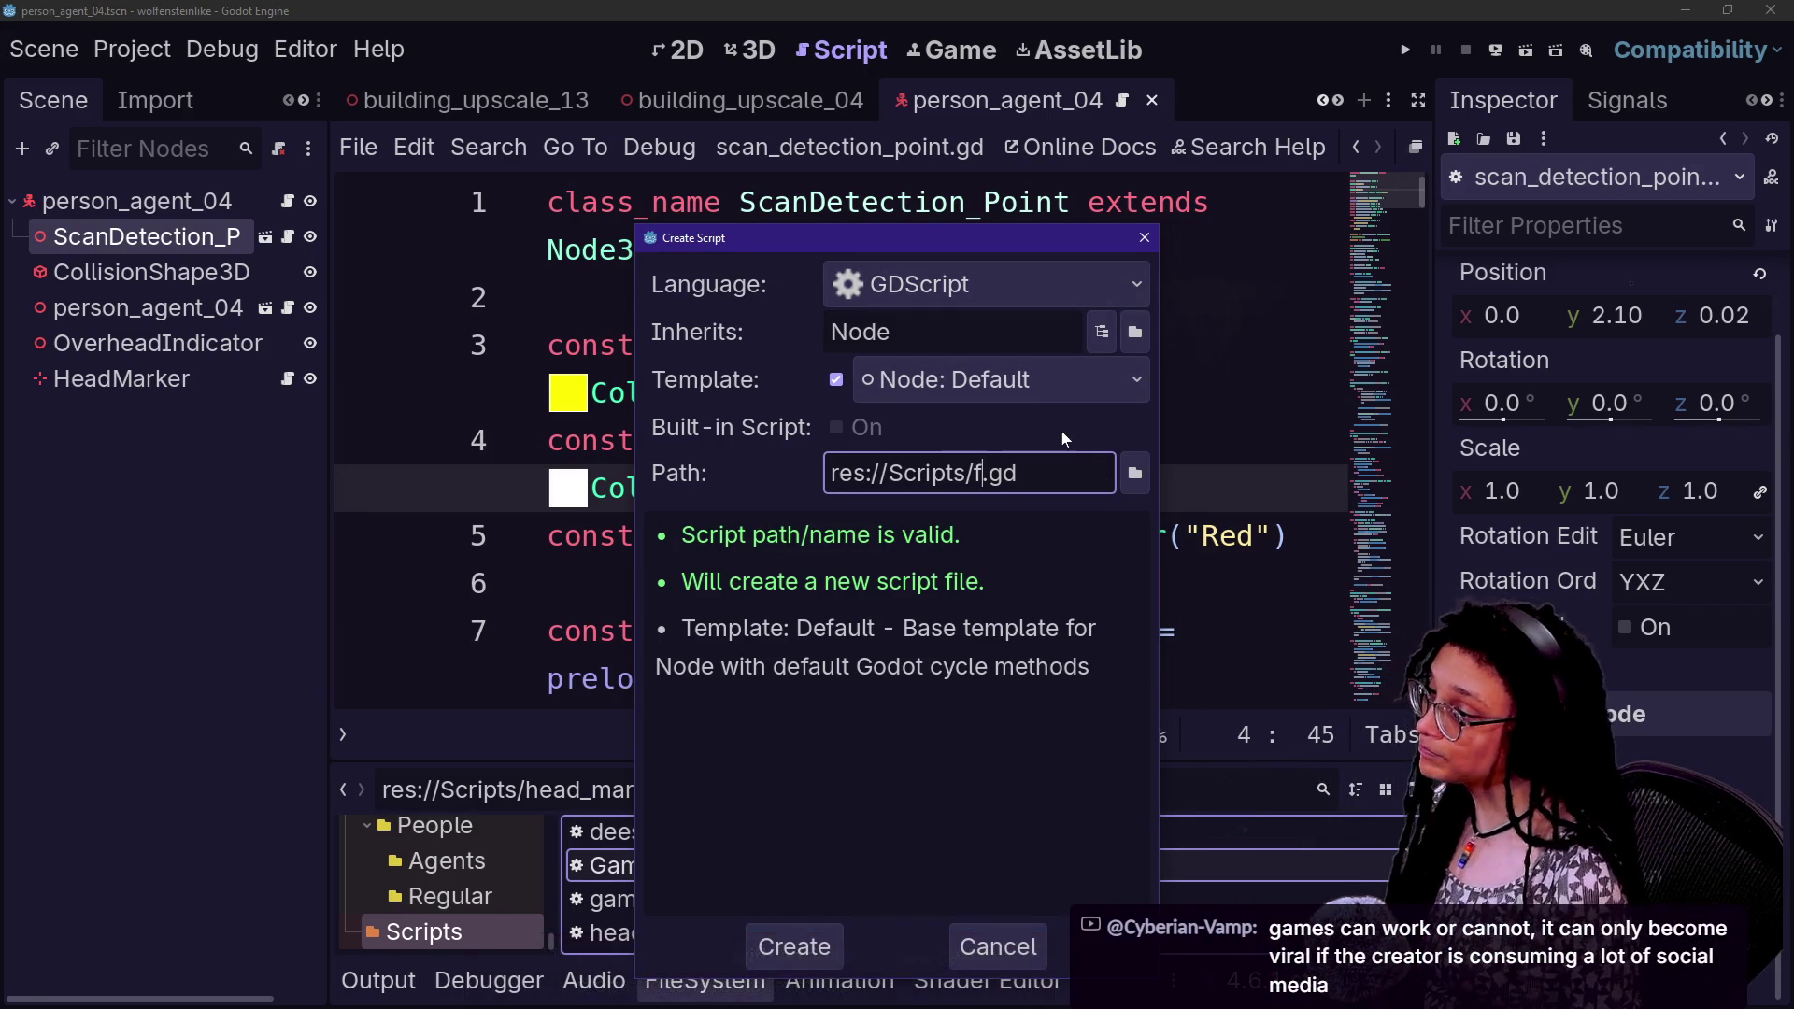
pyautogui.press('BackSpace')
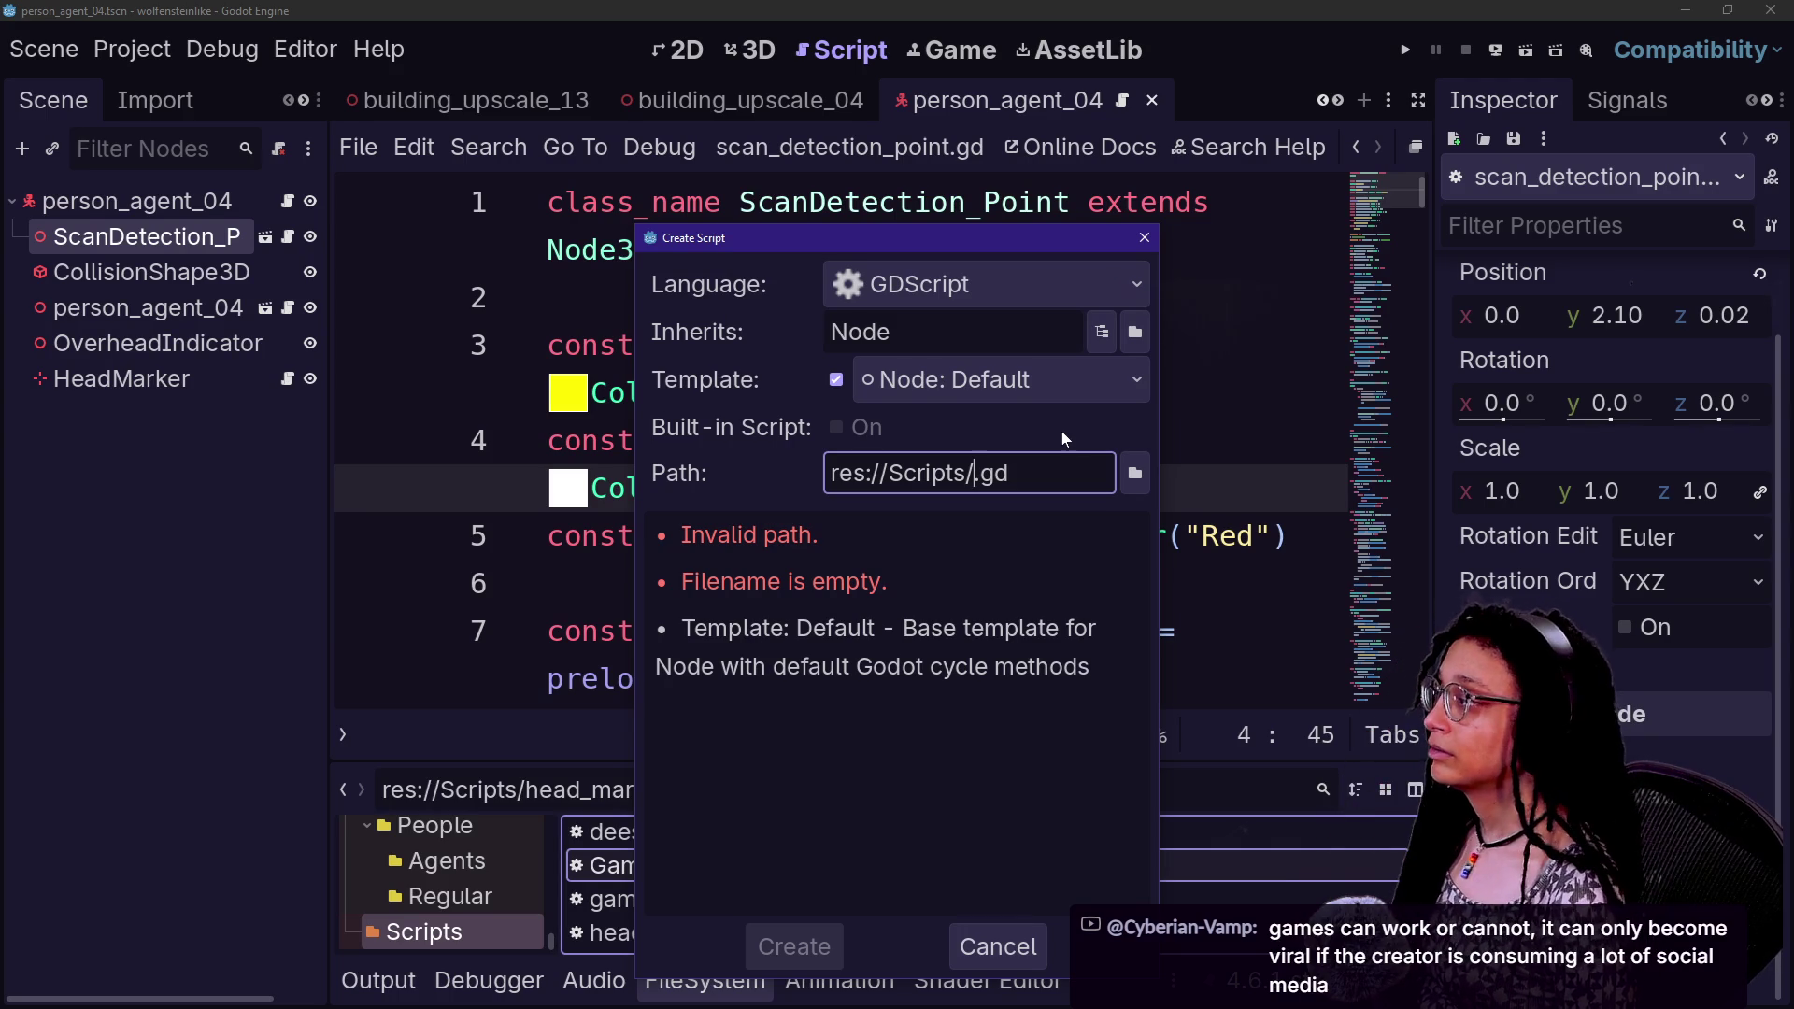
pyautogui.write('Head')
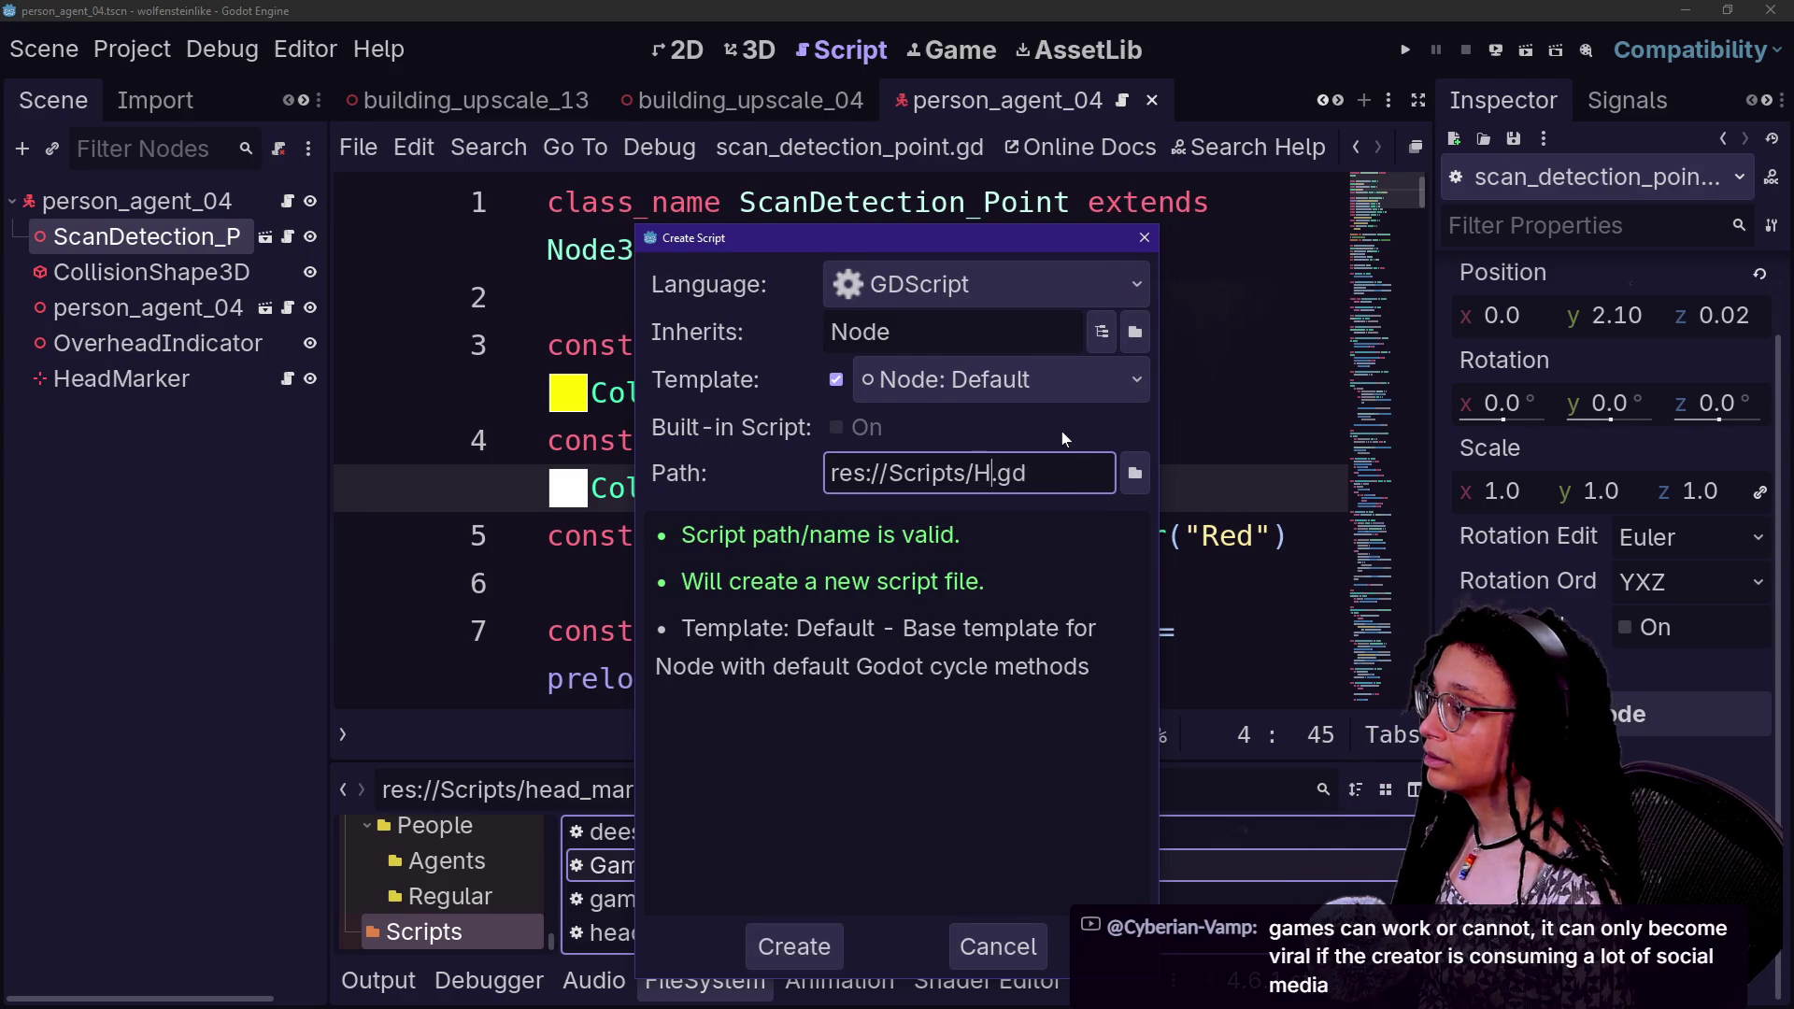
pyautogui.write('Object')
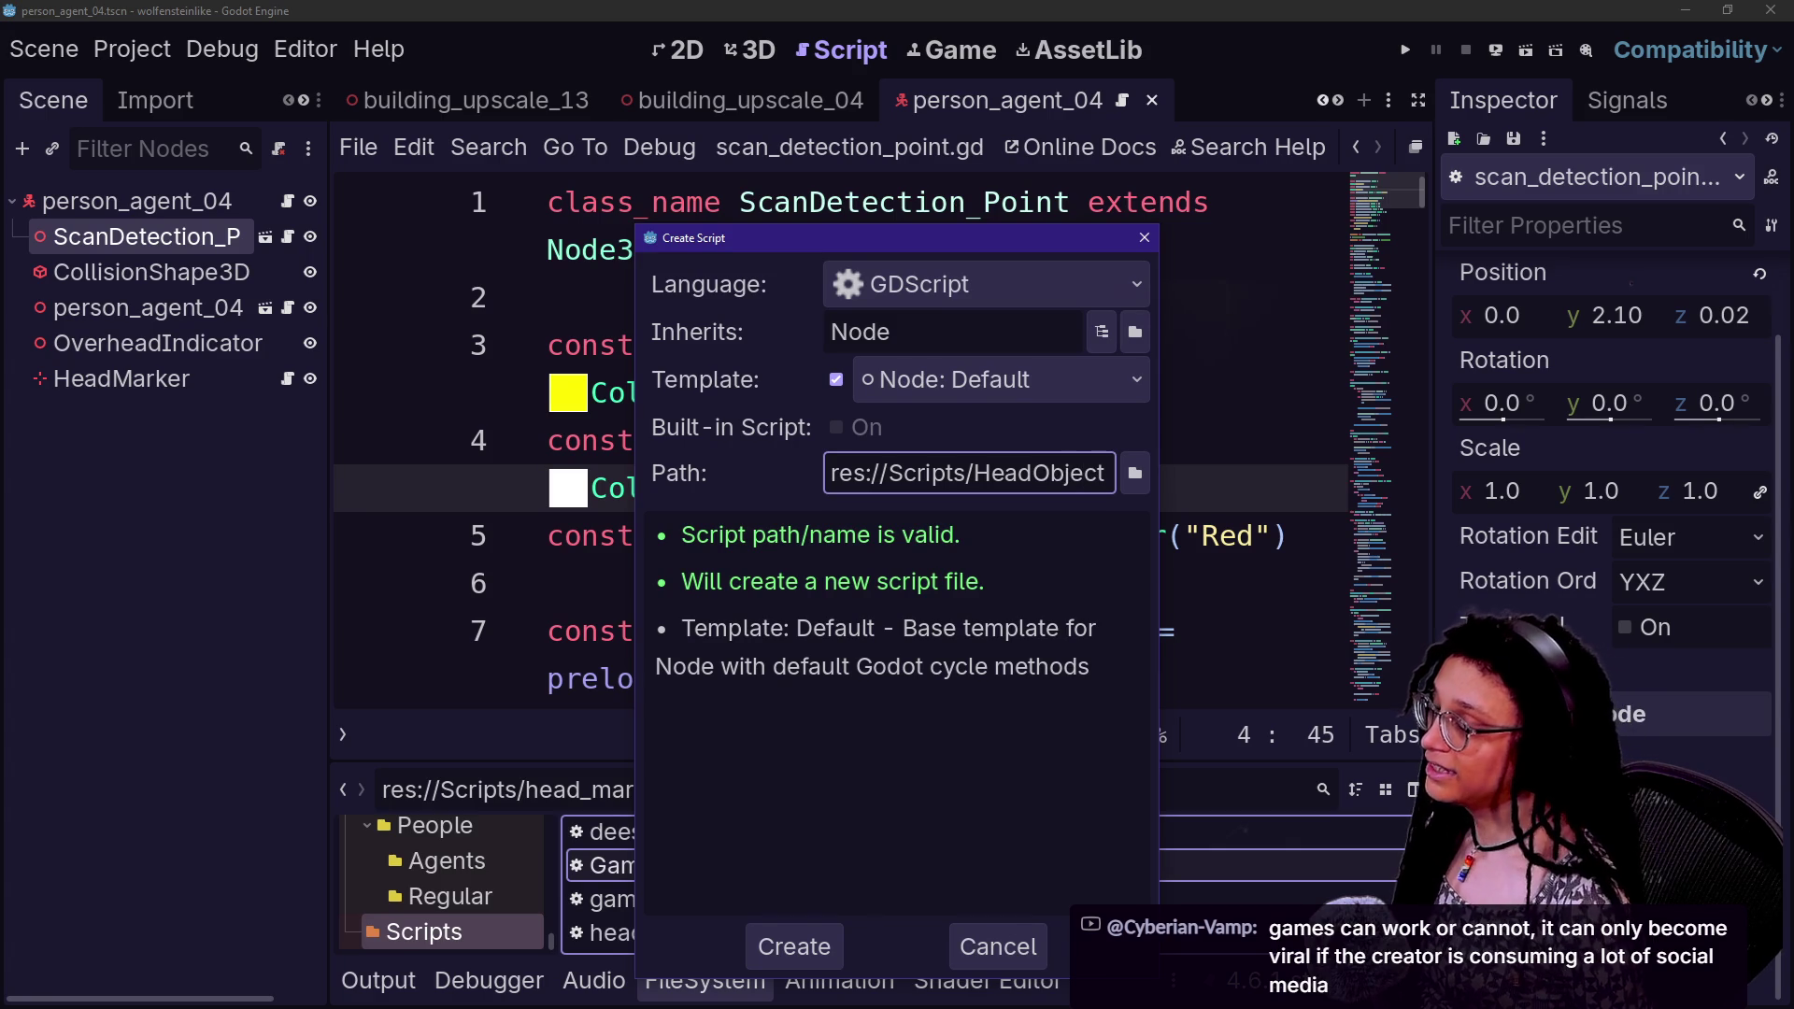
pyautogui.click(793, 947)
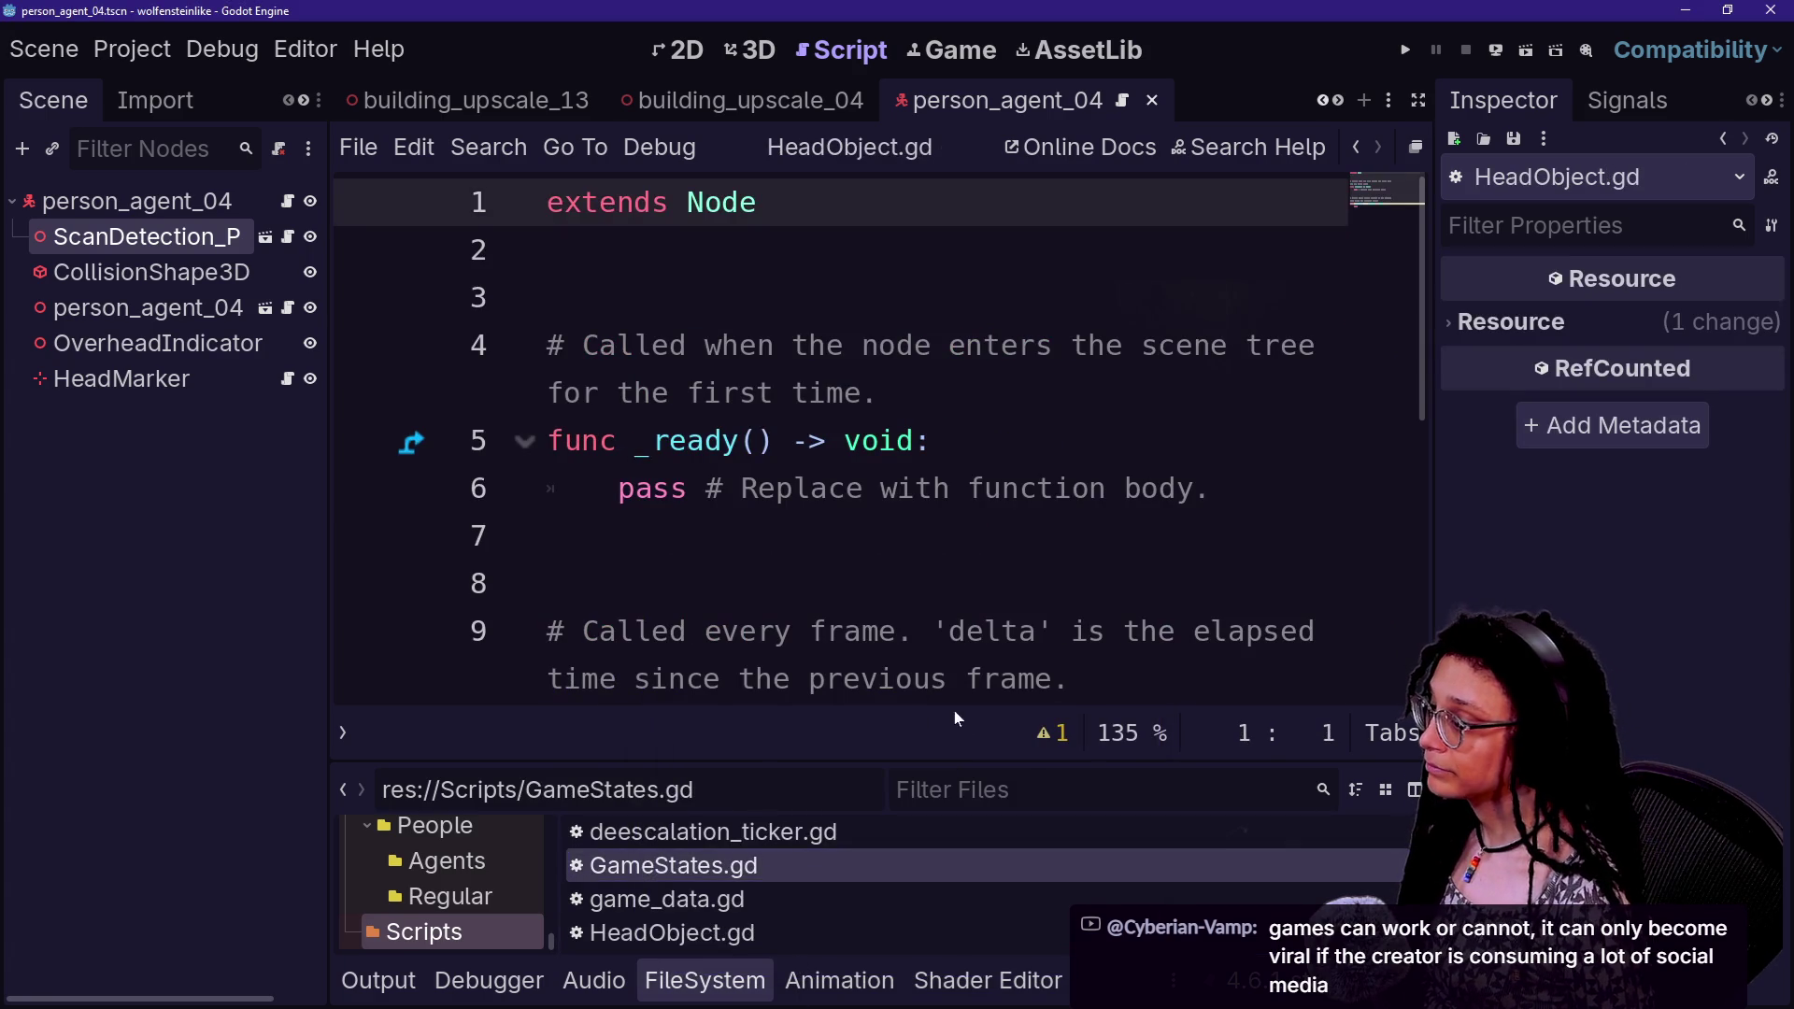
# Rename HeadObject.gd to Abstract_HeadObject.gd.
pyautogui.rightClick(819, 935)
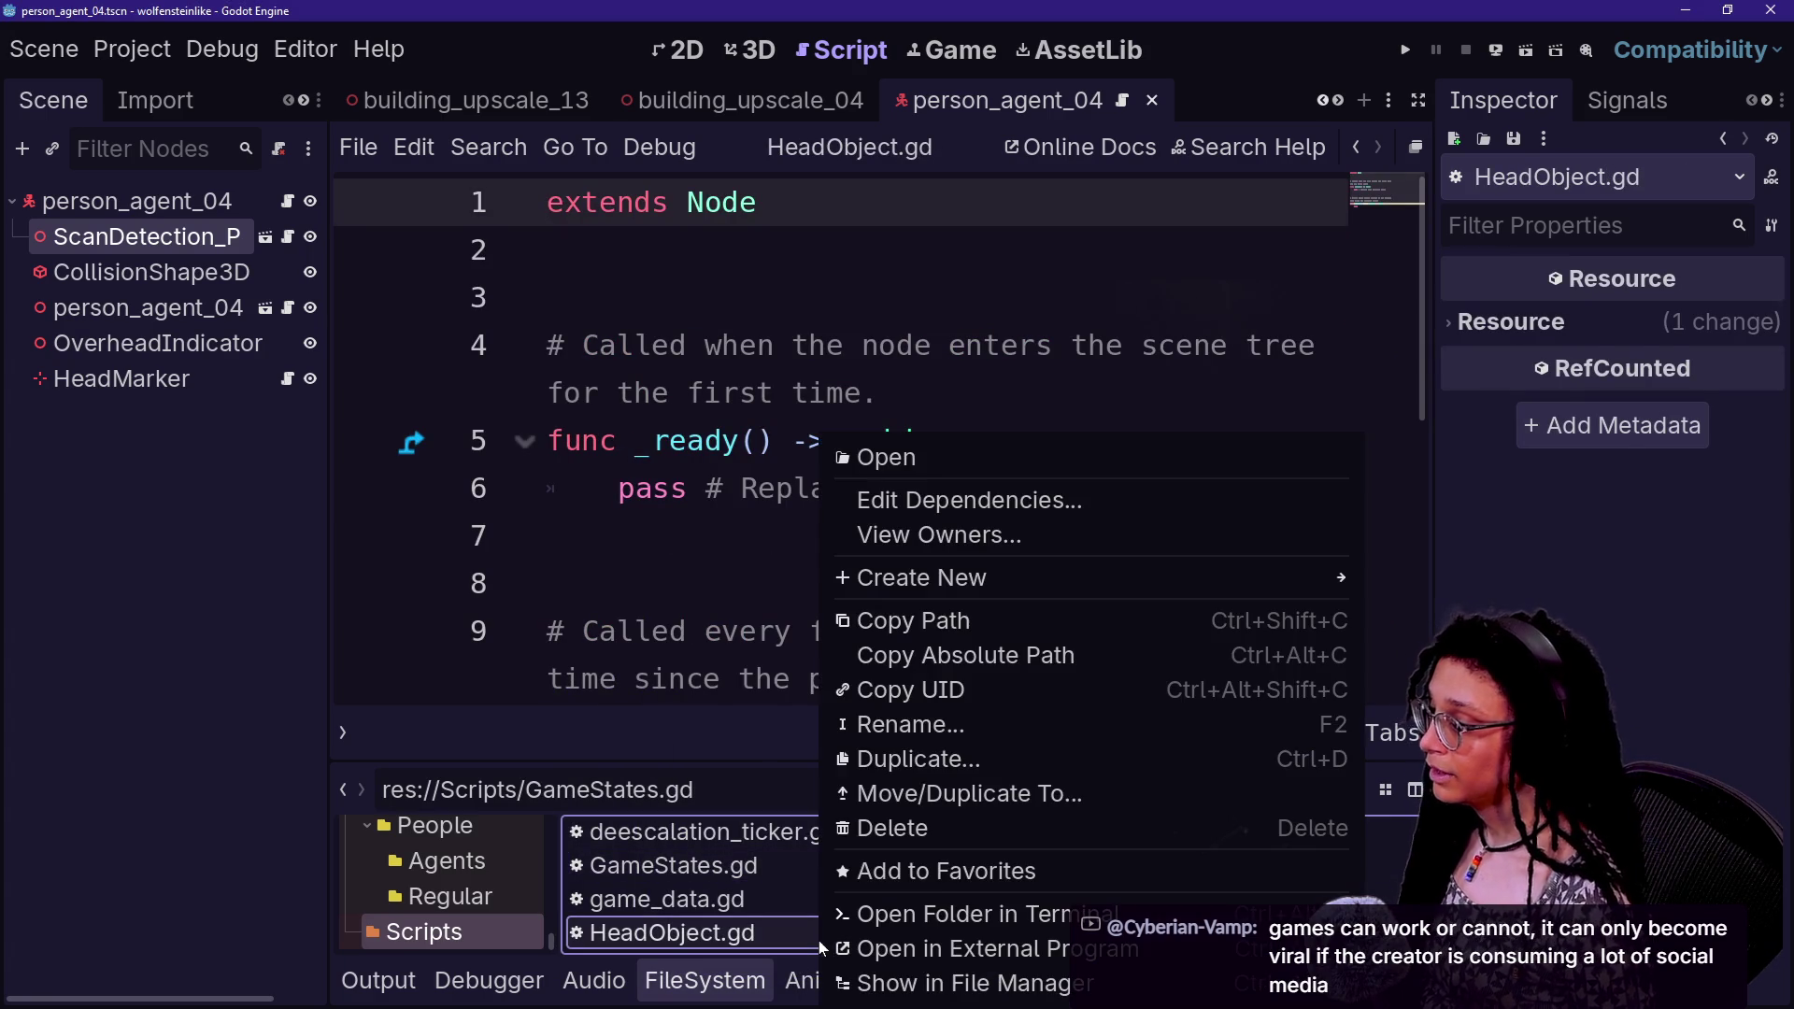
pyautogui.click(937, 721)
pyautogui.press('Home')
pyautogui.write('Abstr')
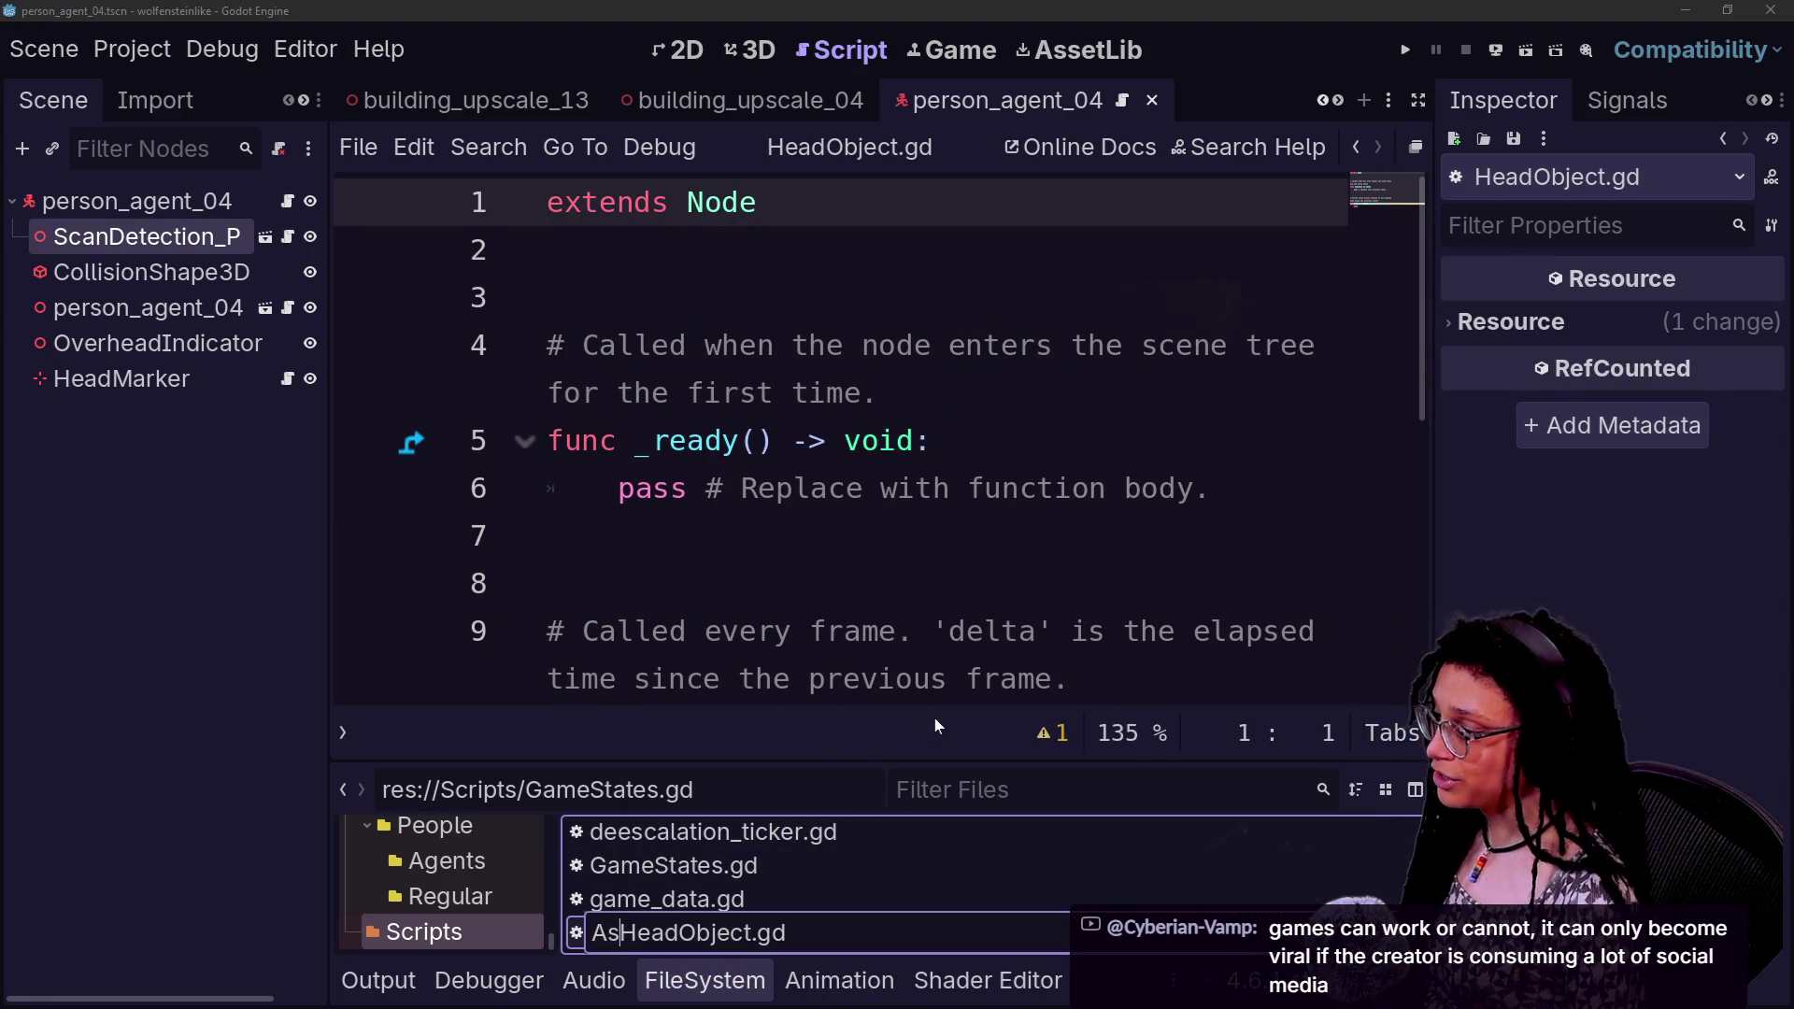
pyautogui.write('act_')
pyautogui.press('Return')
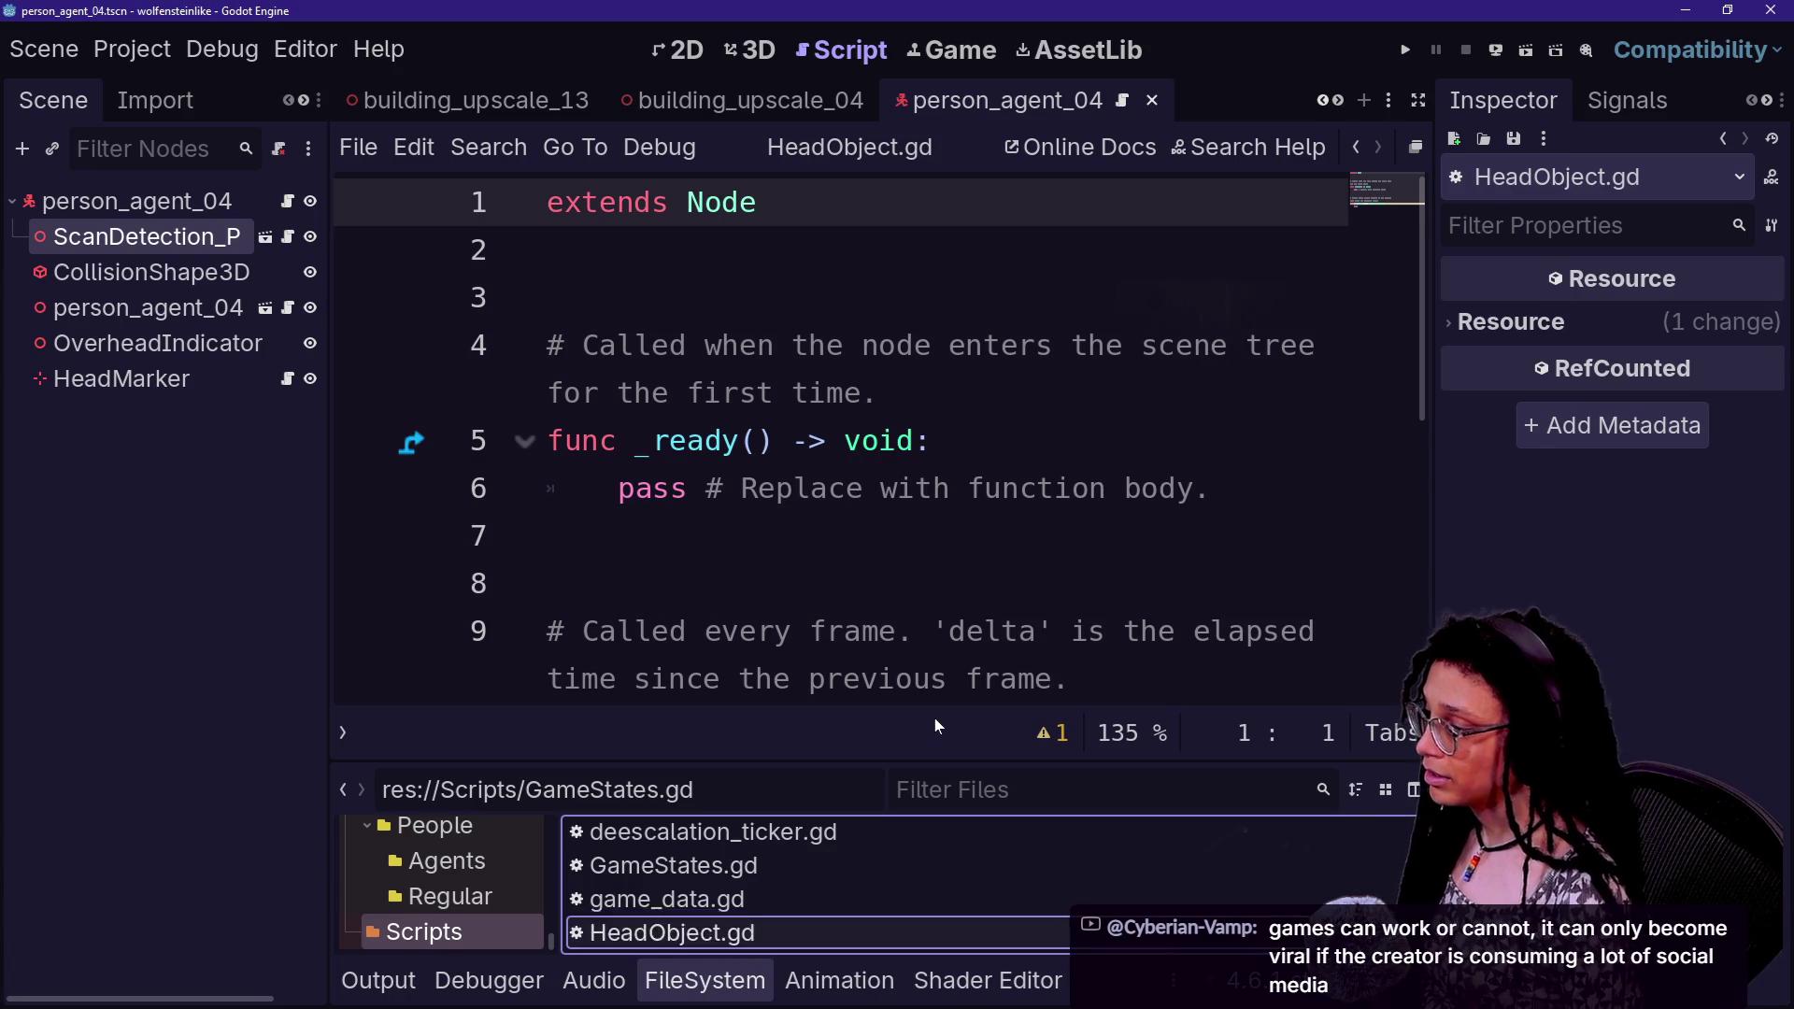
# Filter the project files by 'agent' and open the person_agent_03 scene.
pyautogui.scroll(3, 589, 105)
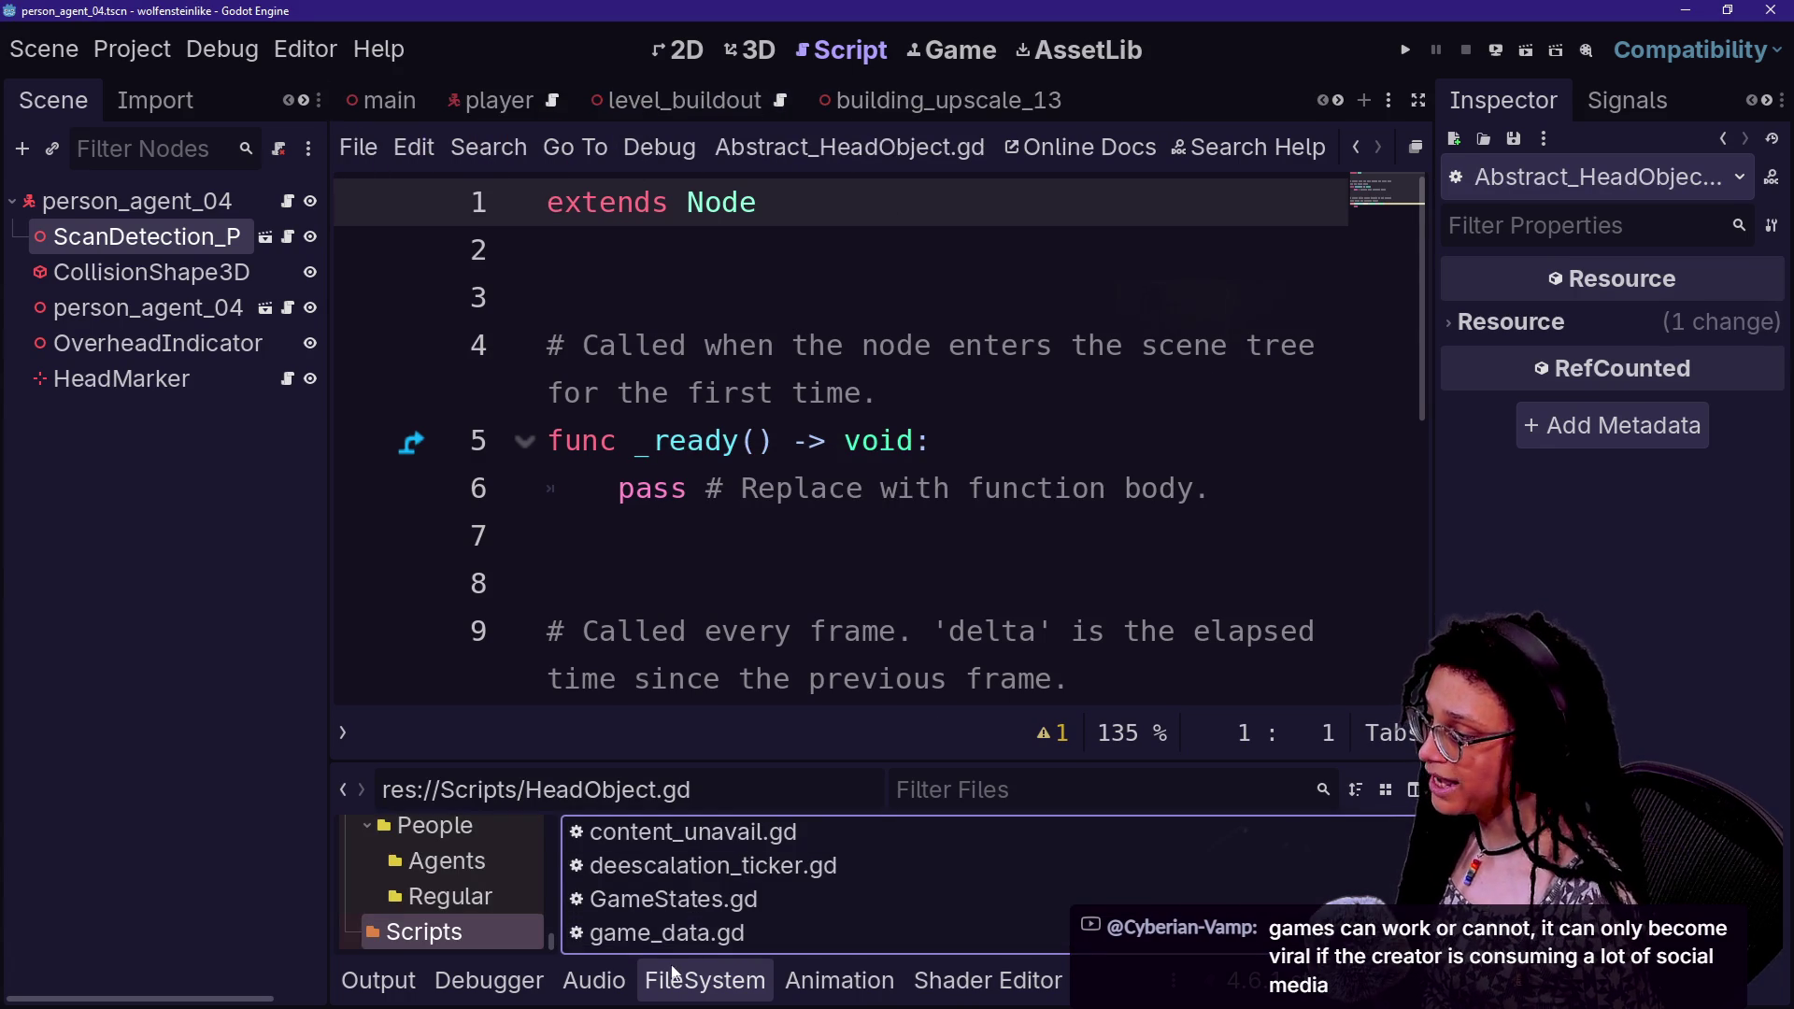
pyautogui.click(898, 790)
pyautogui.write('agent')
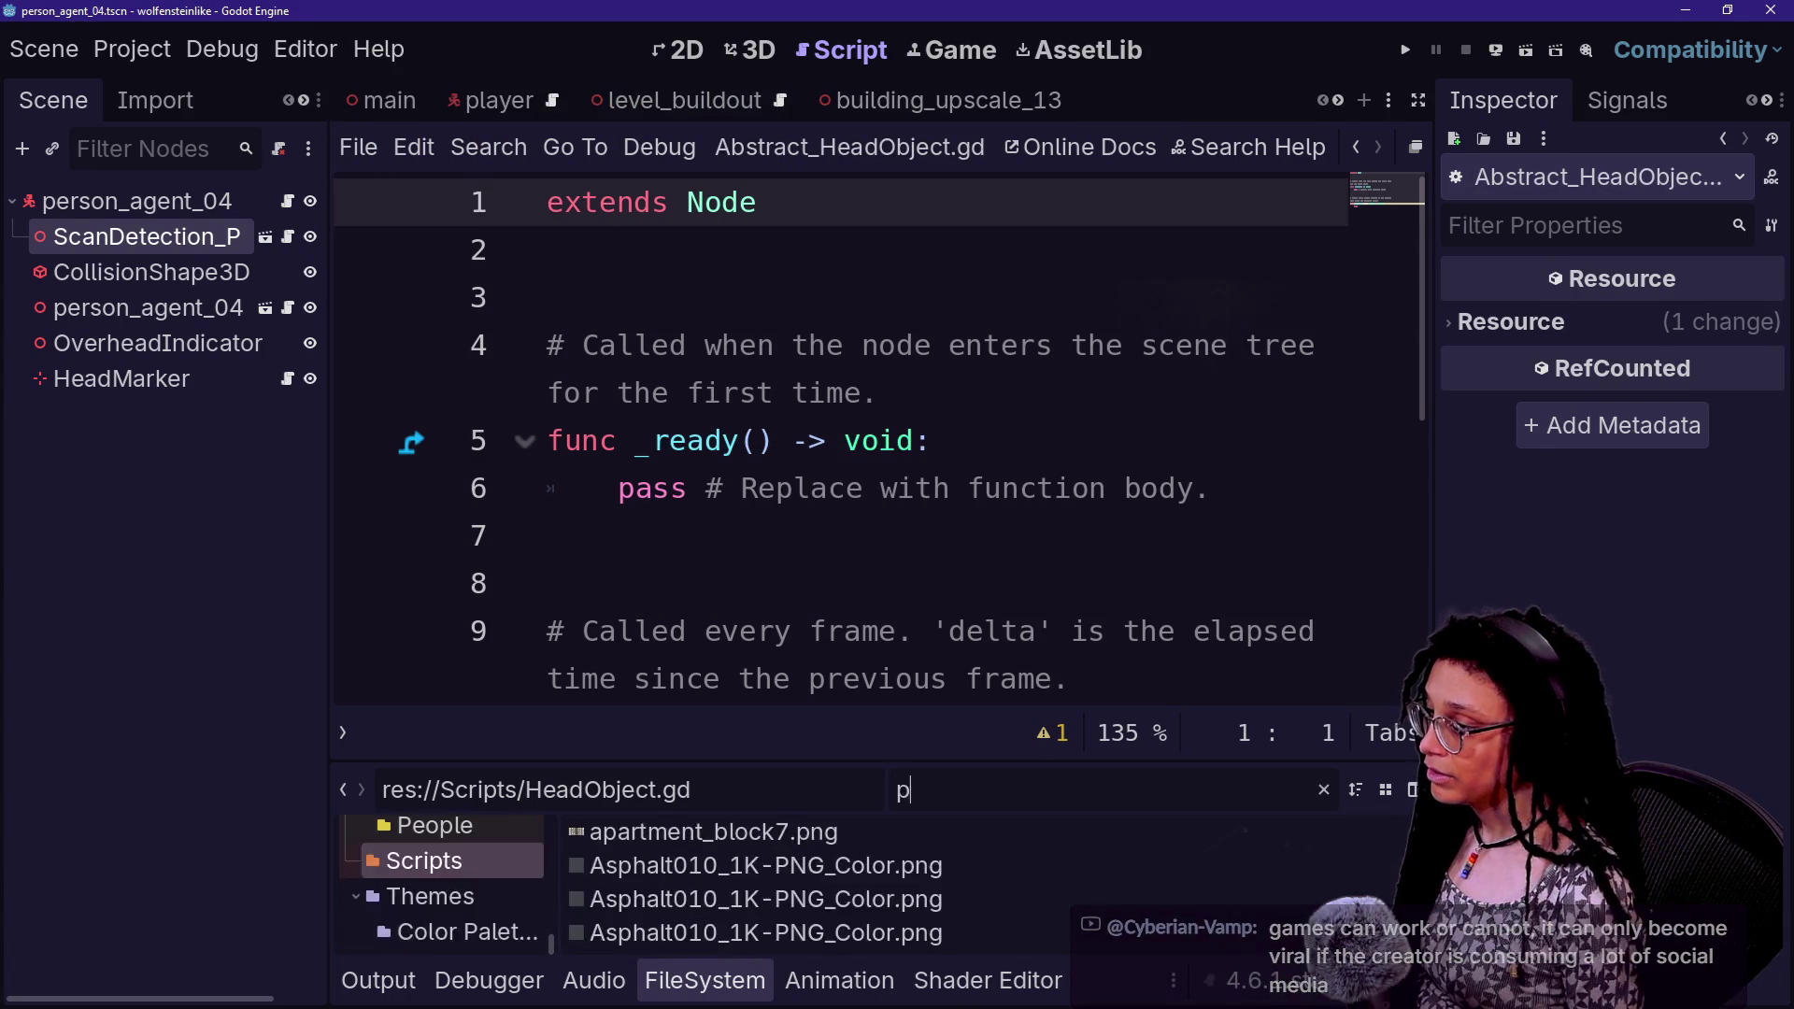
pyautogui.doubleClick(955, 832)
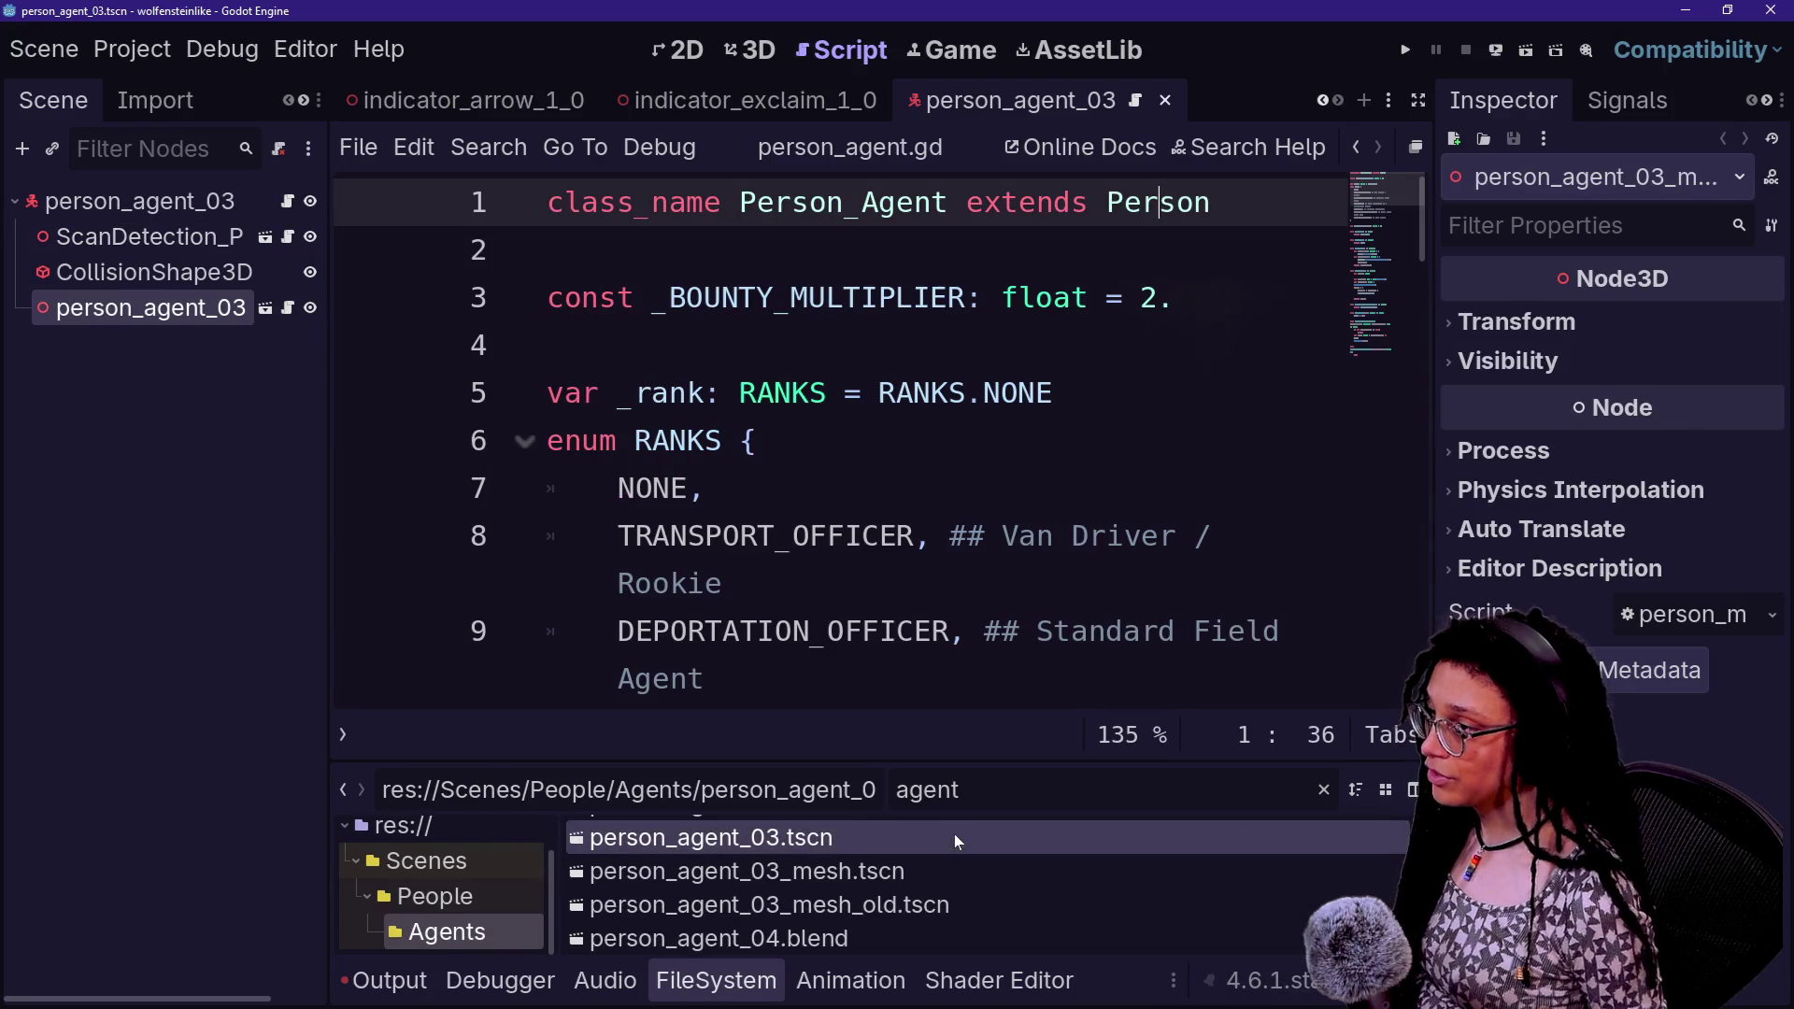
# Show the person_agent_03 scene in the 3D front view, zooming in and out.
pyautogui.click(751, 51)
pyautogui.press('KP_1')
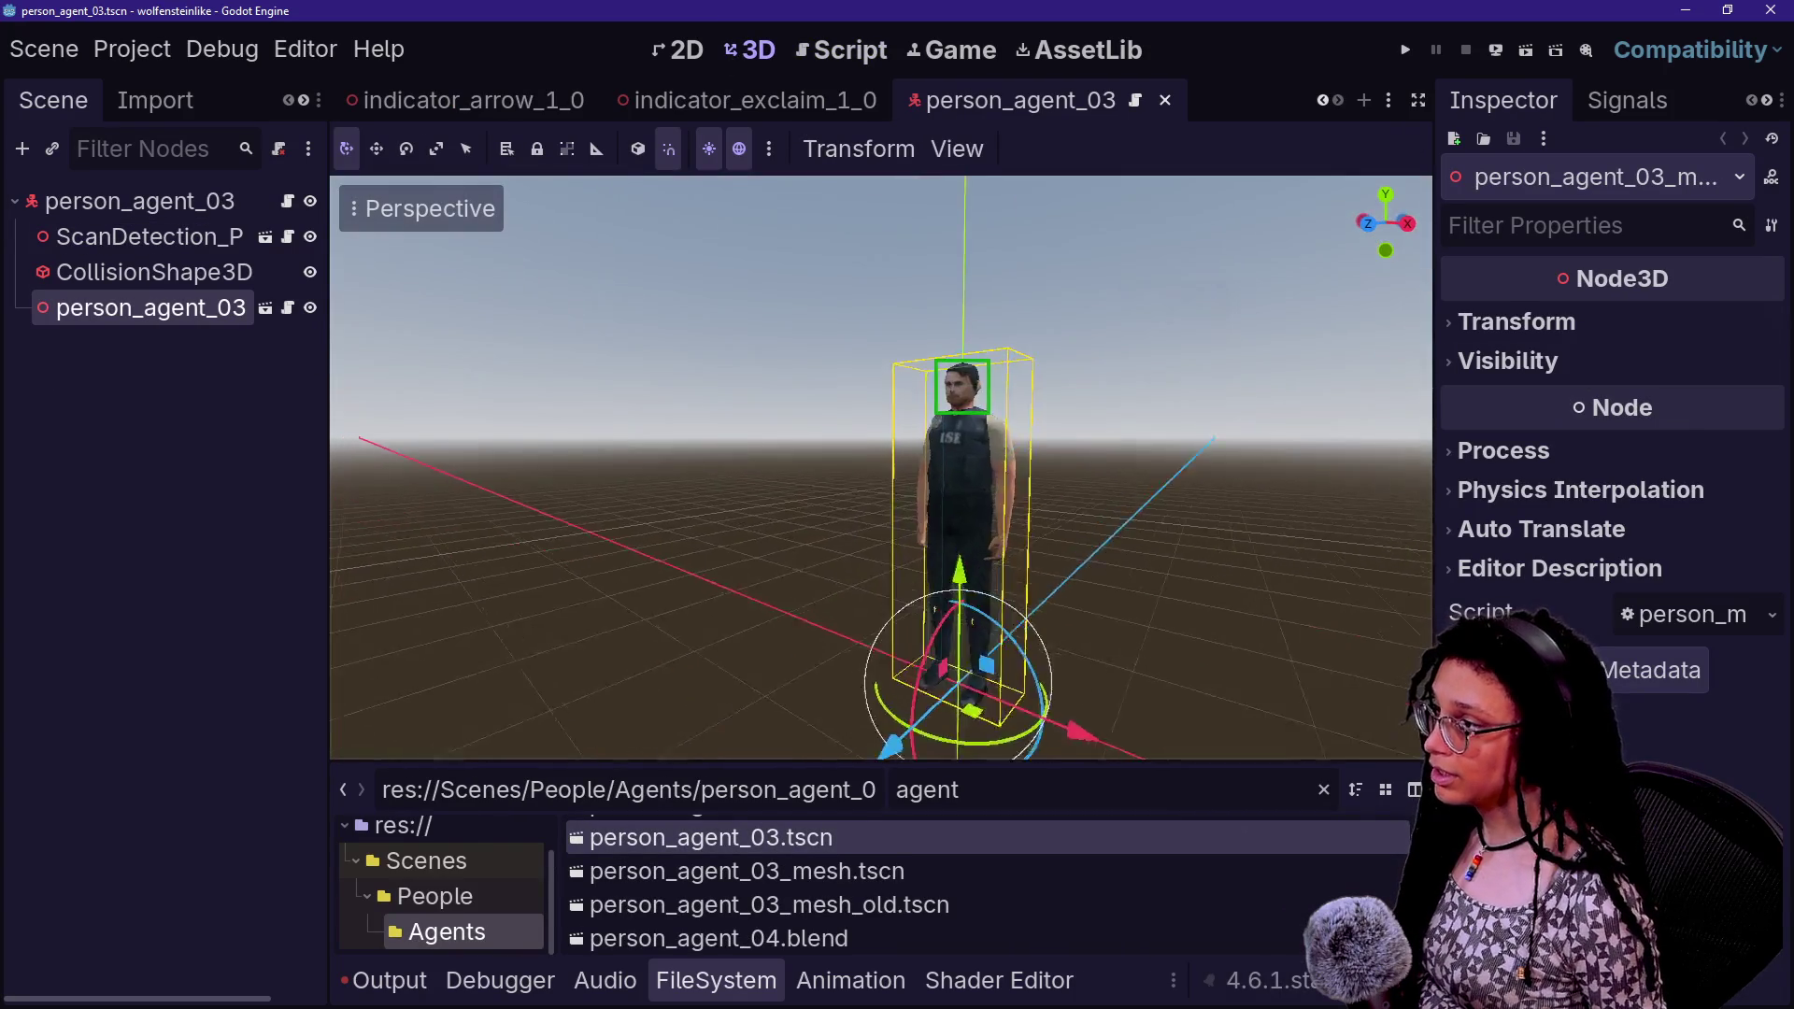
pyautogui.scroll(-5, 881, 467)
pyautogui.scroll(3, 882, 467)
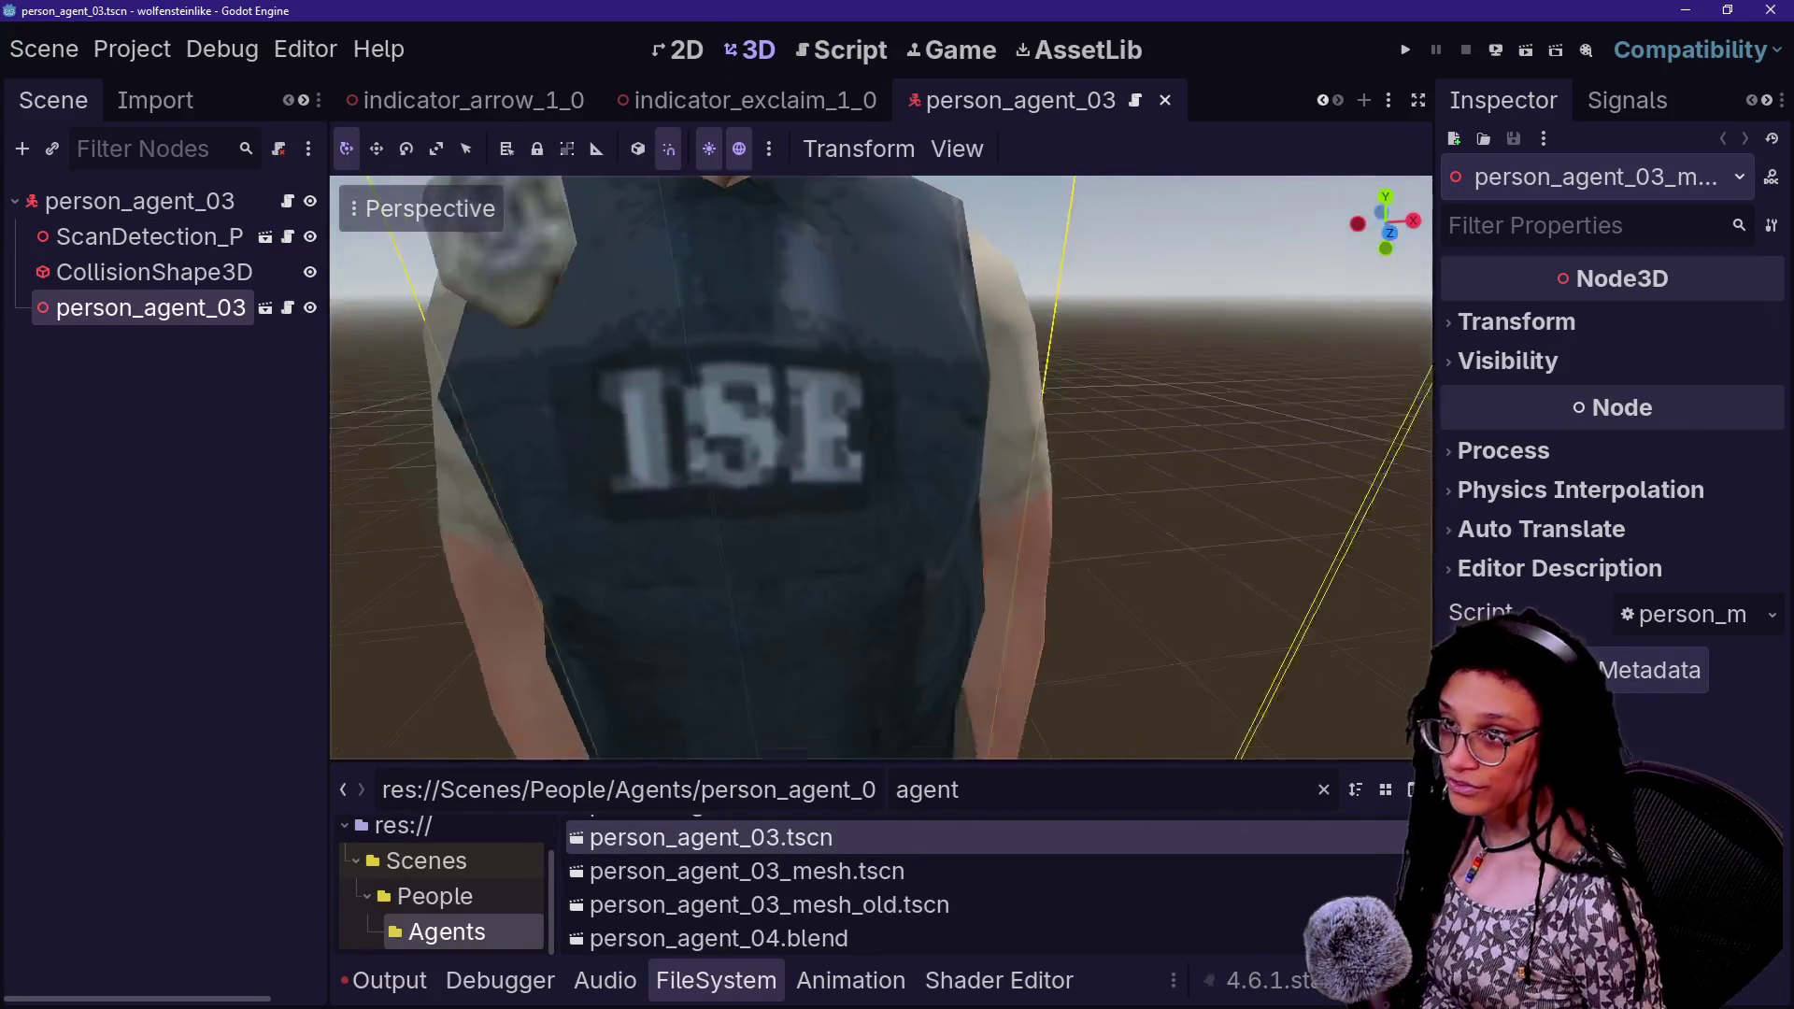
pyautogui.scroll(-2, 881, 467)
pyautogui.scroll(2, 882, 467)
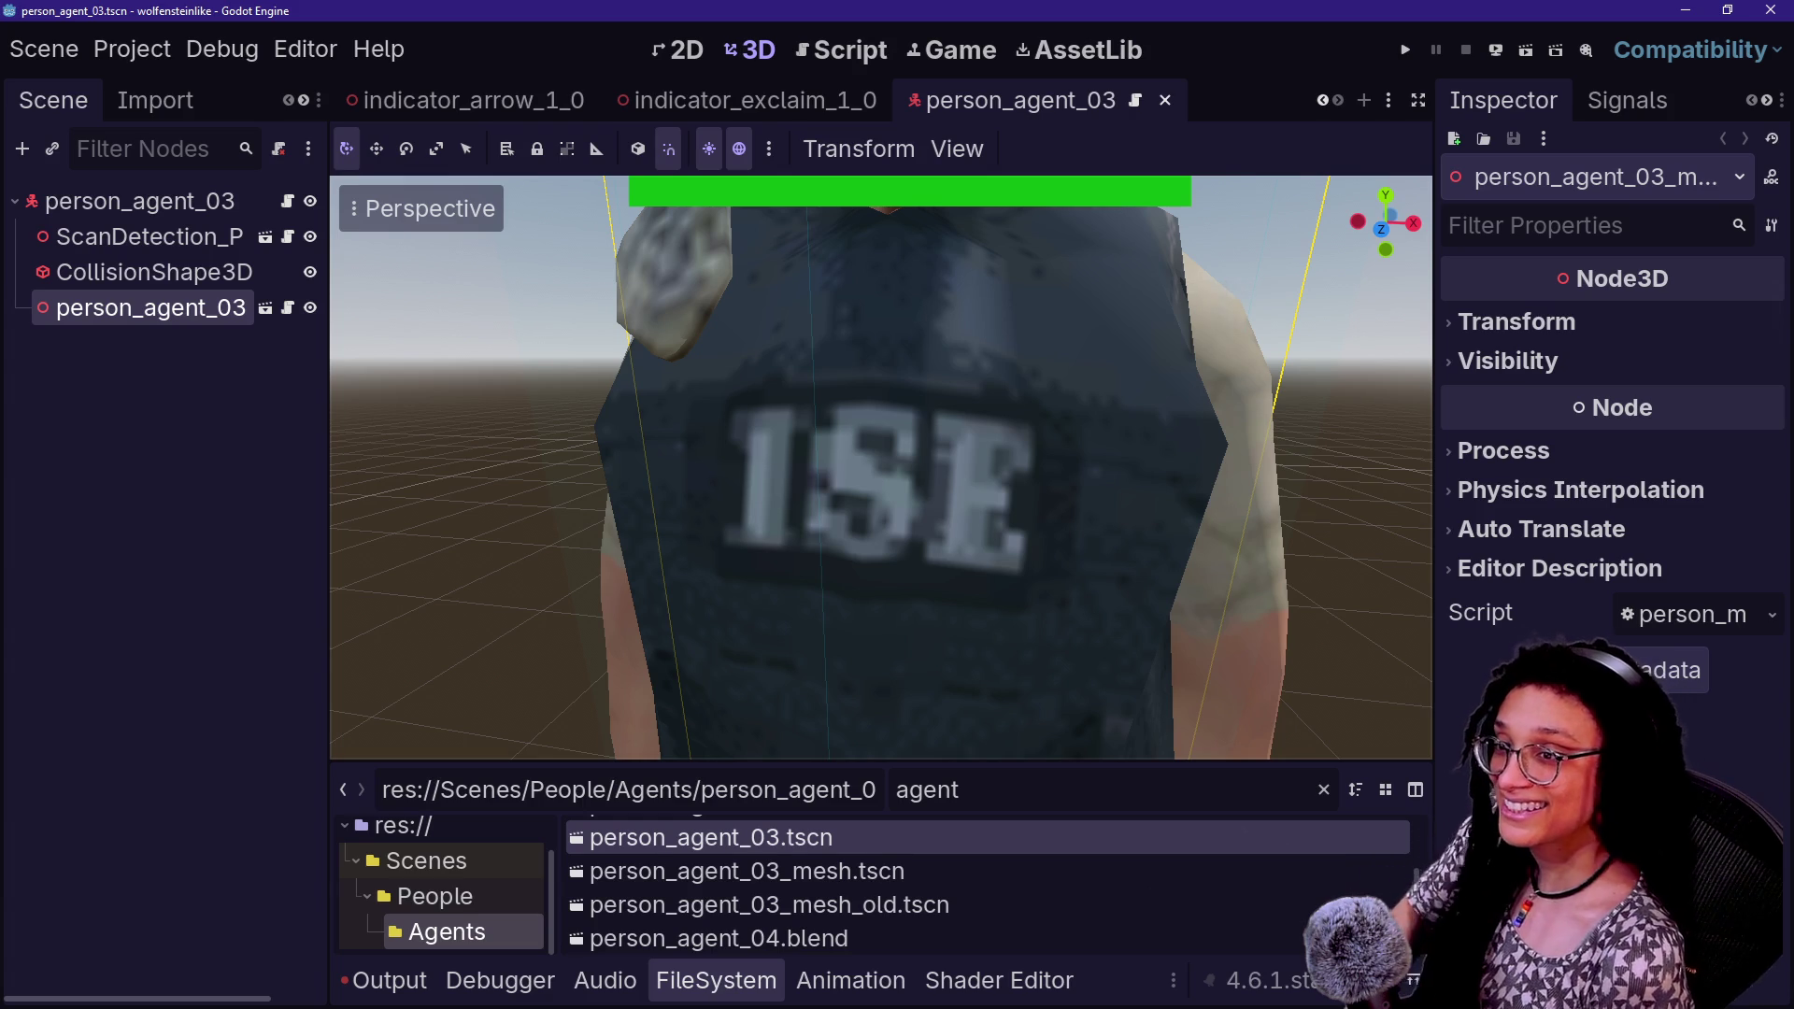
# Frame the character, check the Game view, then bring up person_agent.gd in the Script editor.
pyautogui.press('f')
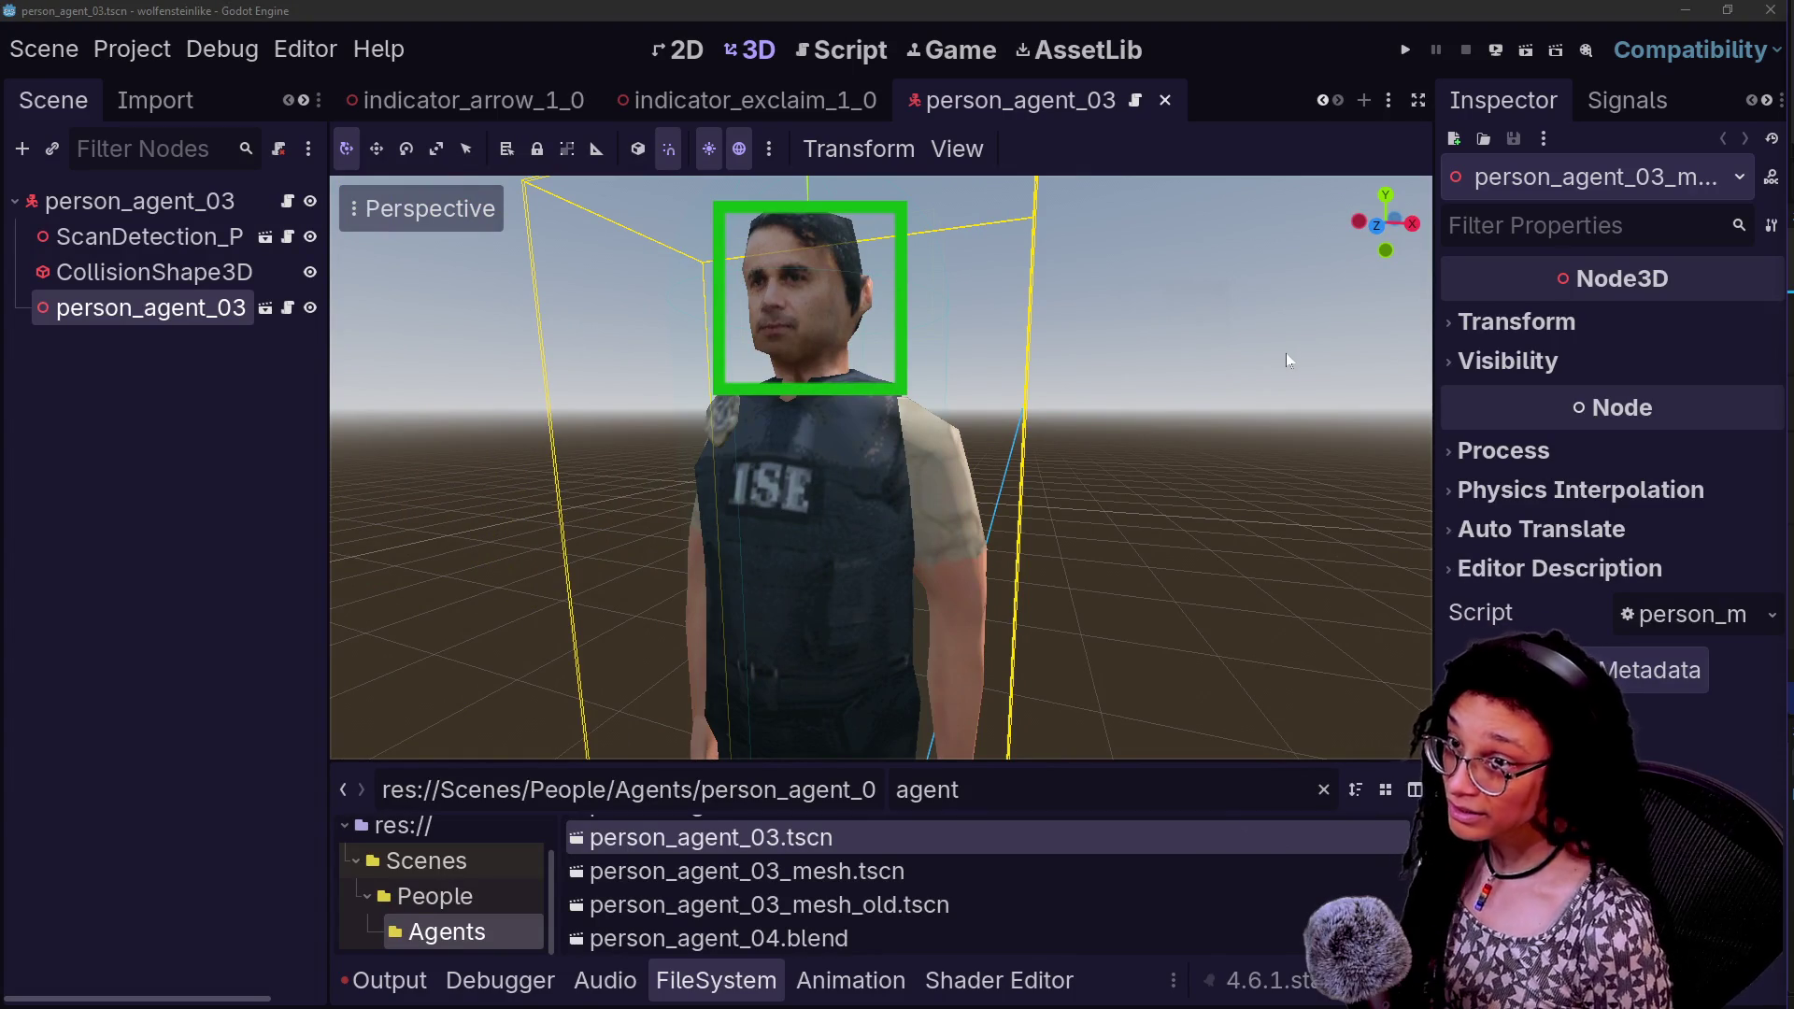
pyautogui.click(951, 53)
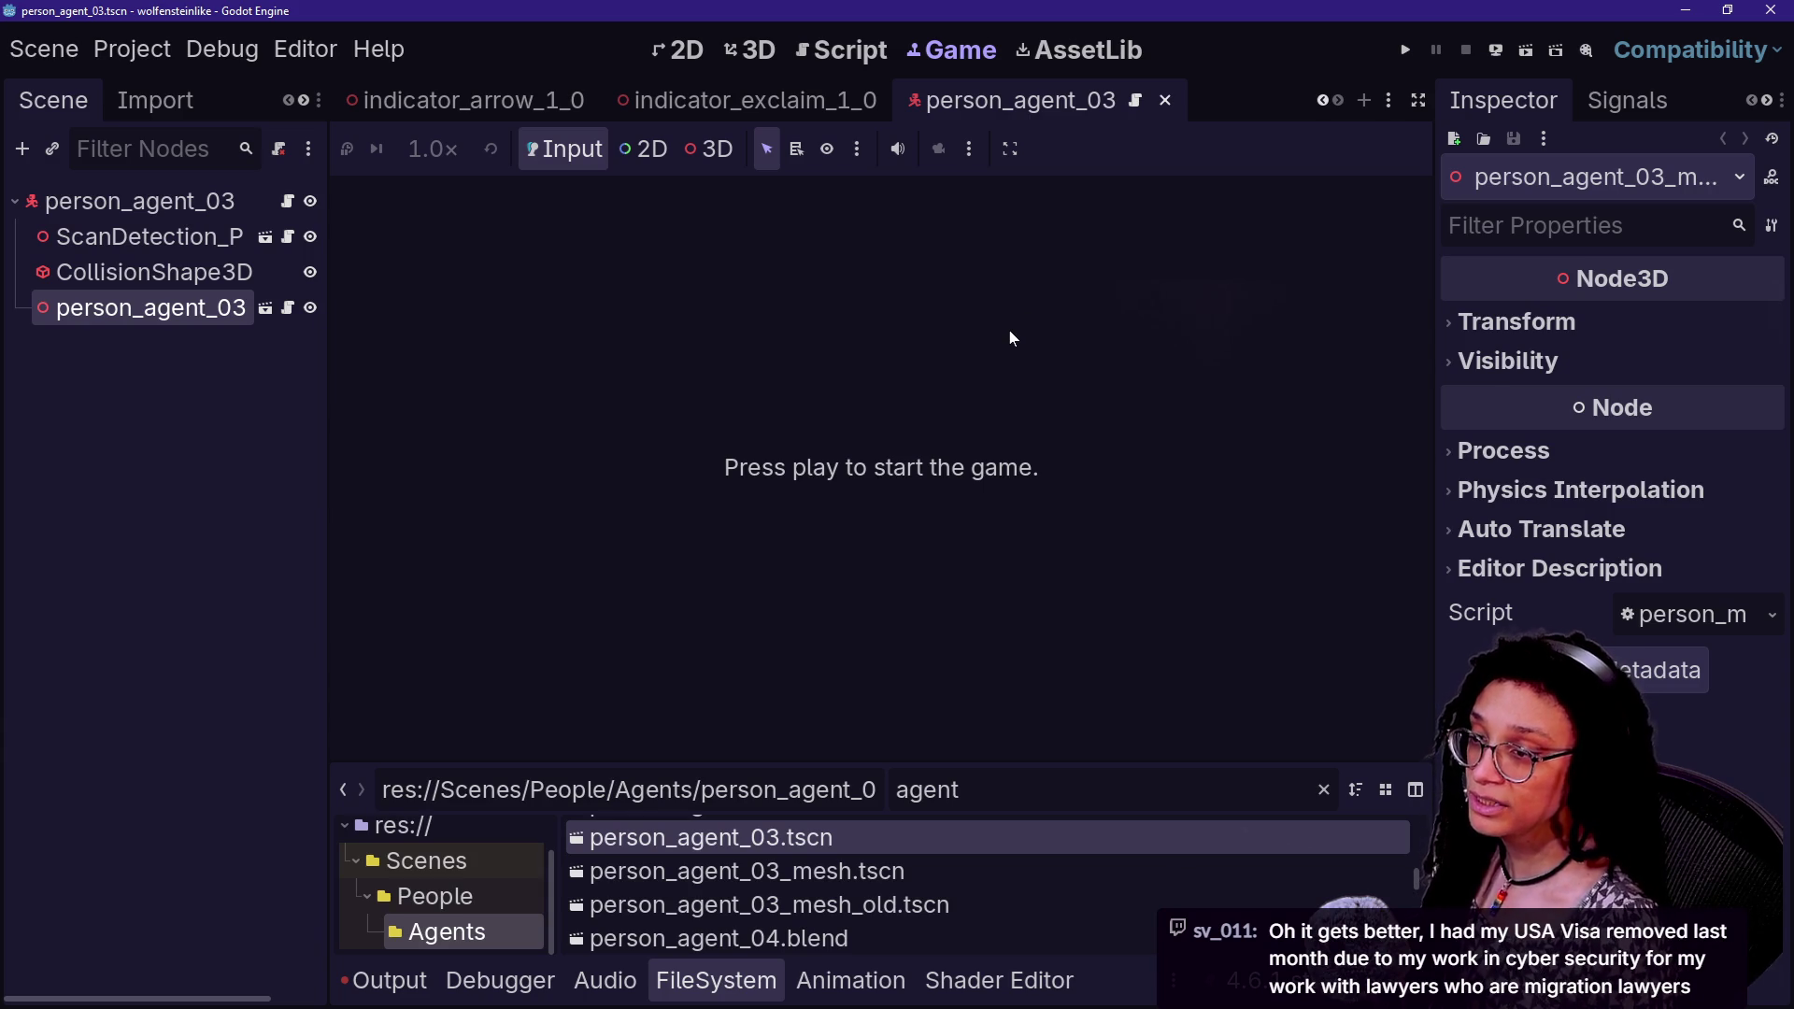
pyautogui.click(843, 50)
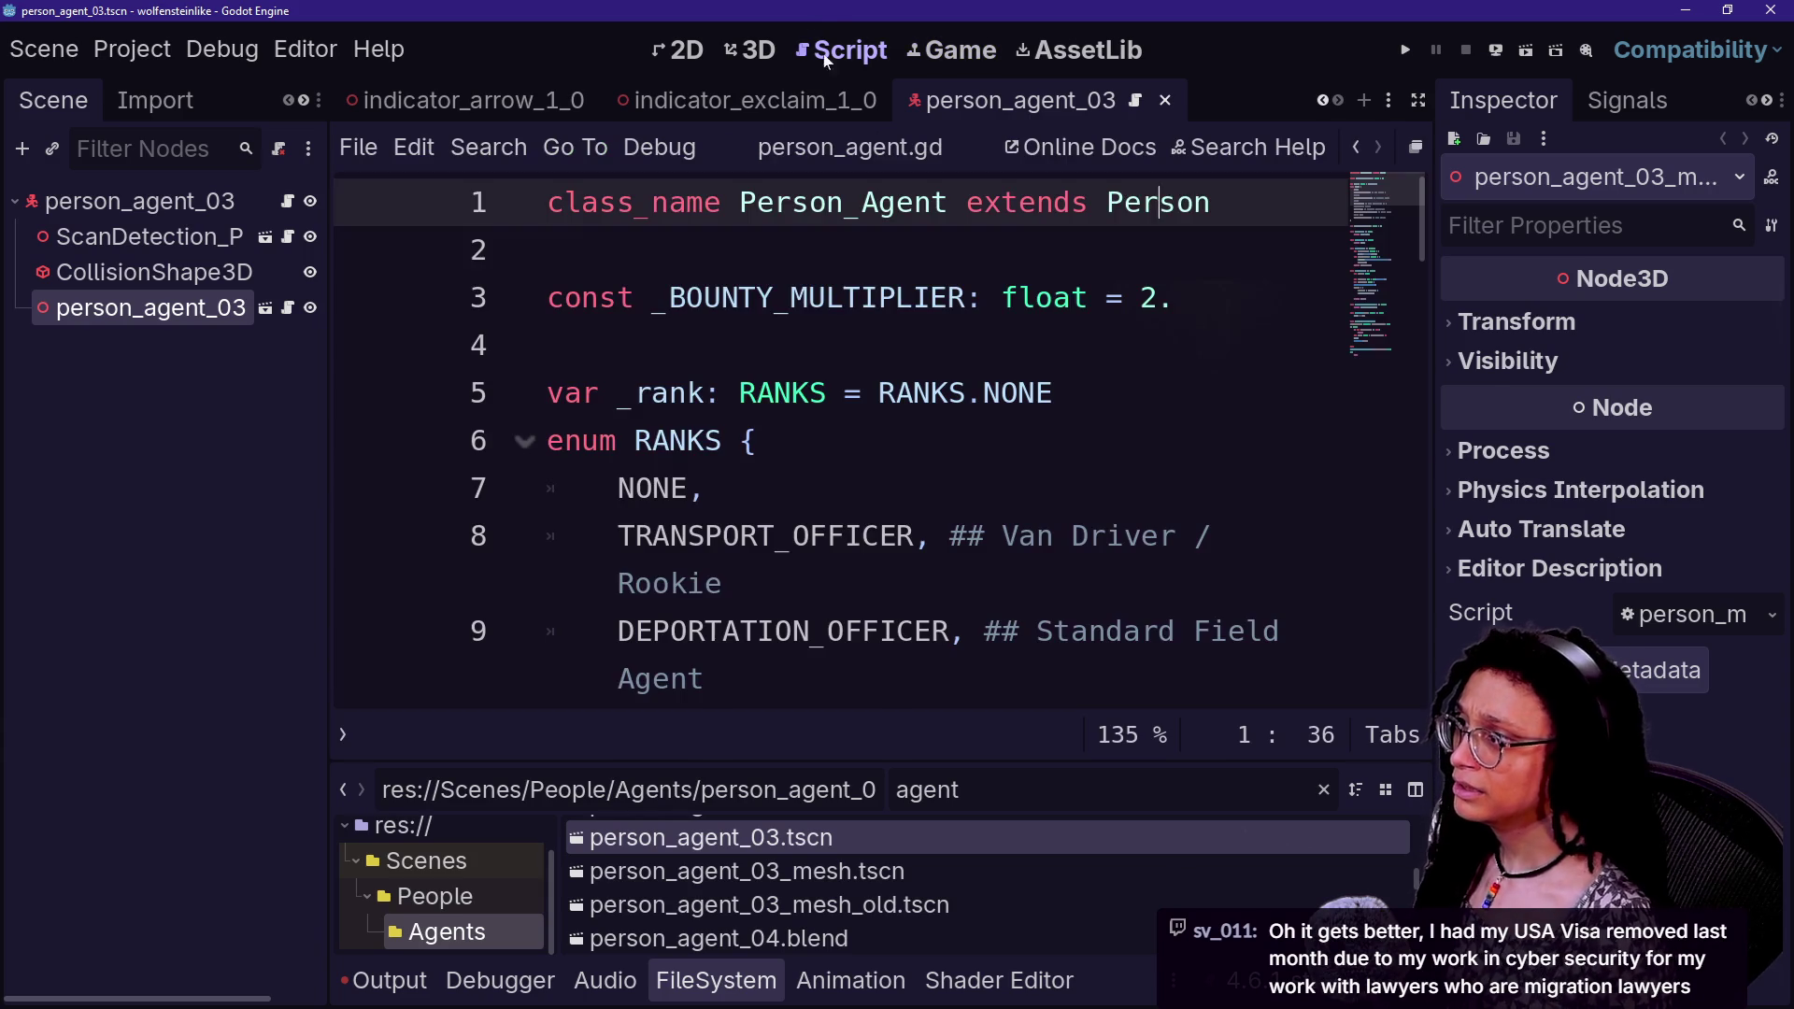
# Step through the RANKS enum and _altercation_count lines, shrinking the script text.
pyautogui.click(706, 488)
pyautogui.press('Down')
pyautogui.press('Down')
pyautogui.press('Down')
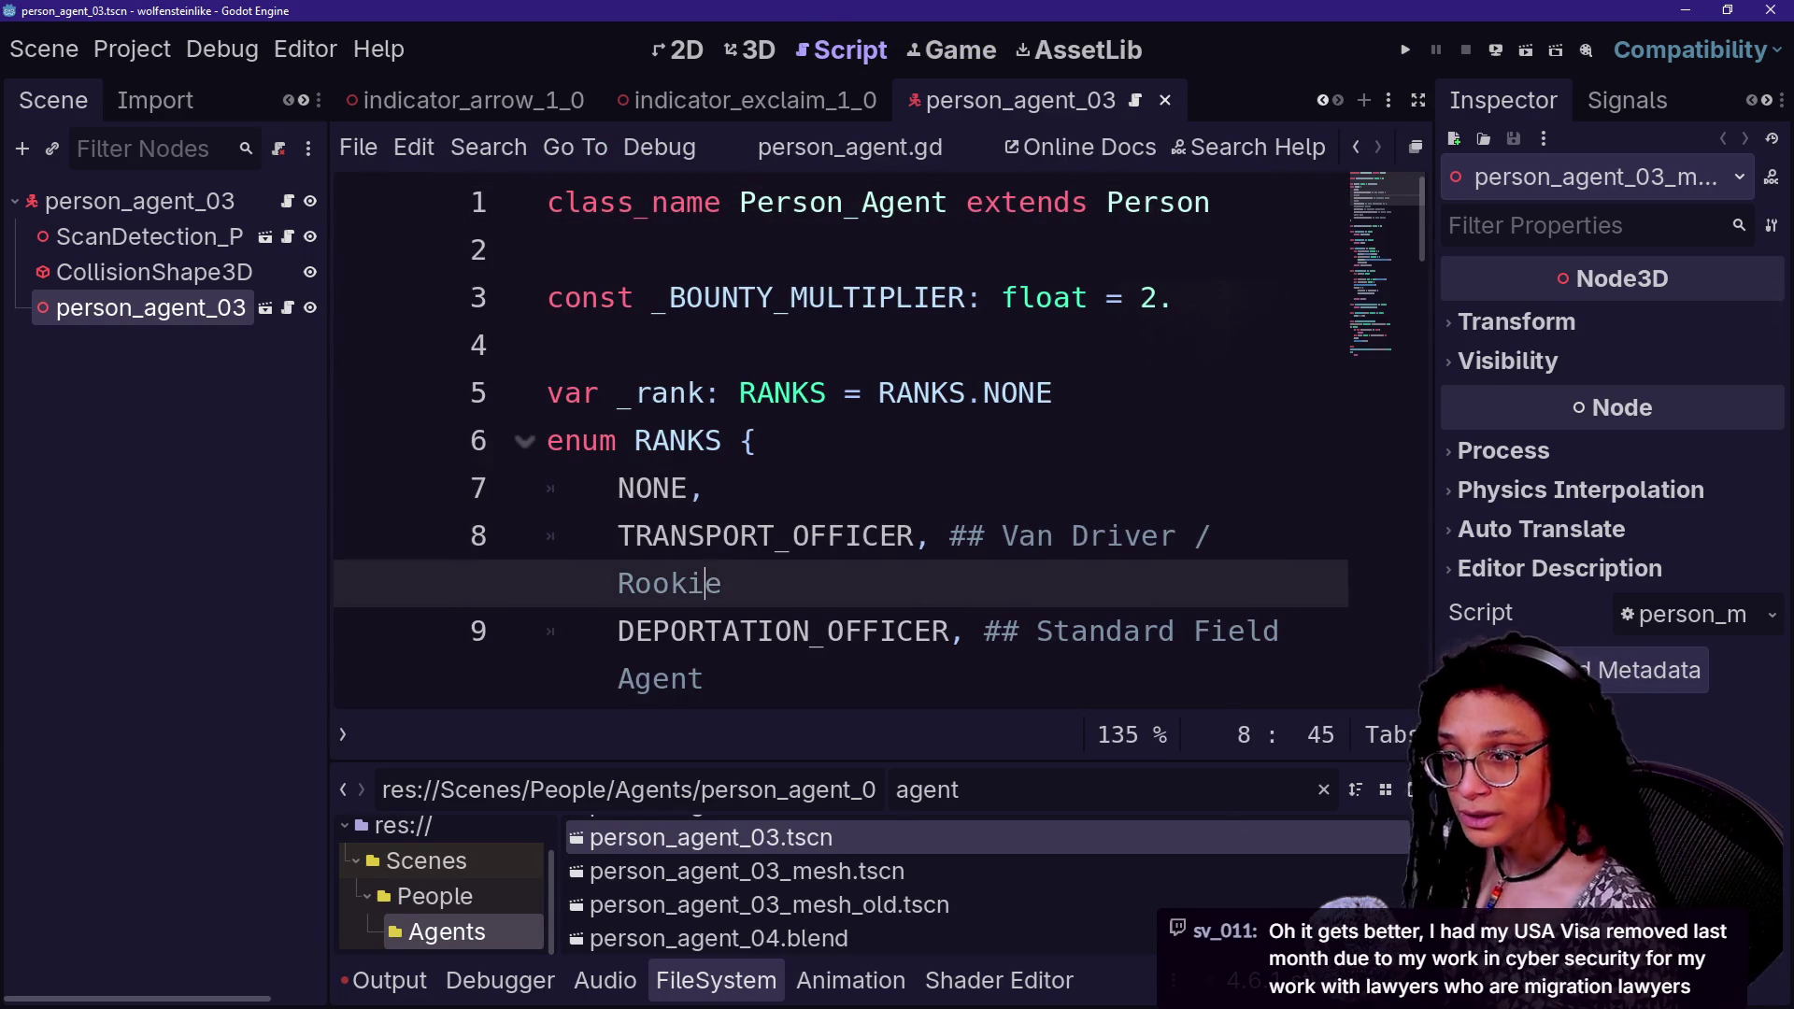
pyautogui.press('Up')
pyautogui.press('Up')
pyautogui.press('Down')
pyautogui.press('Down')
pyautogui.press('Down')
pyautogui.press('Down')
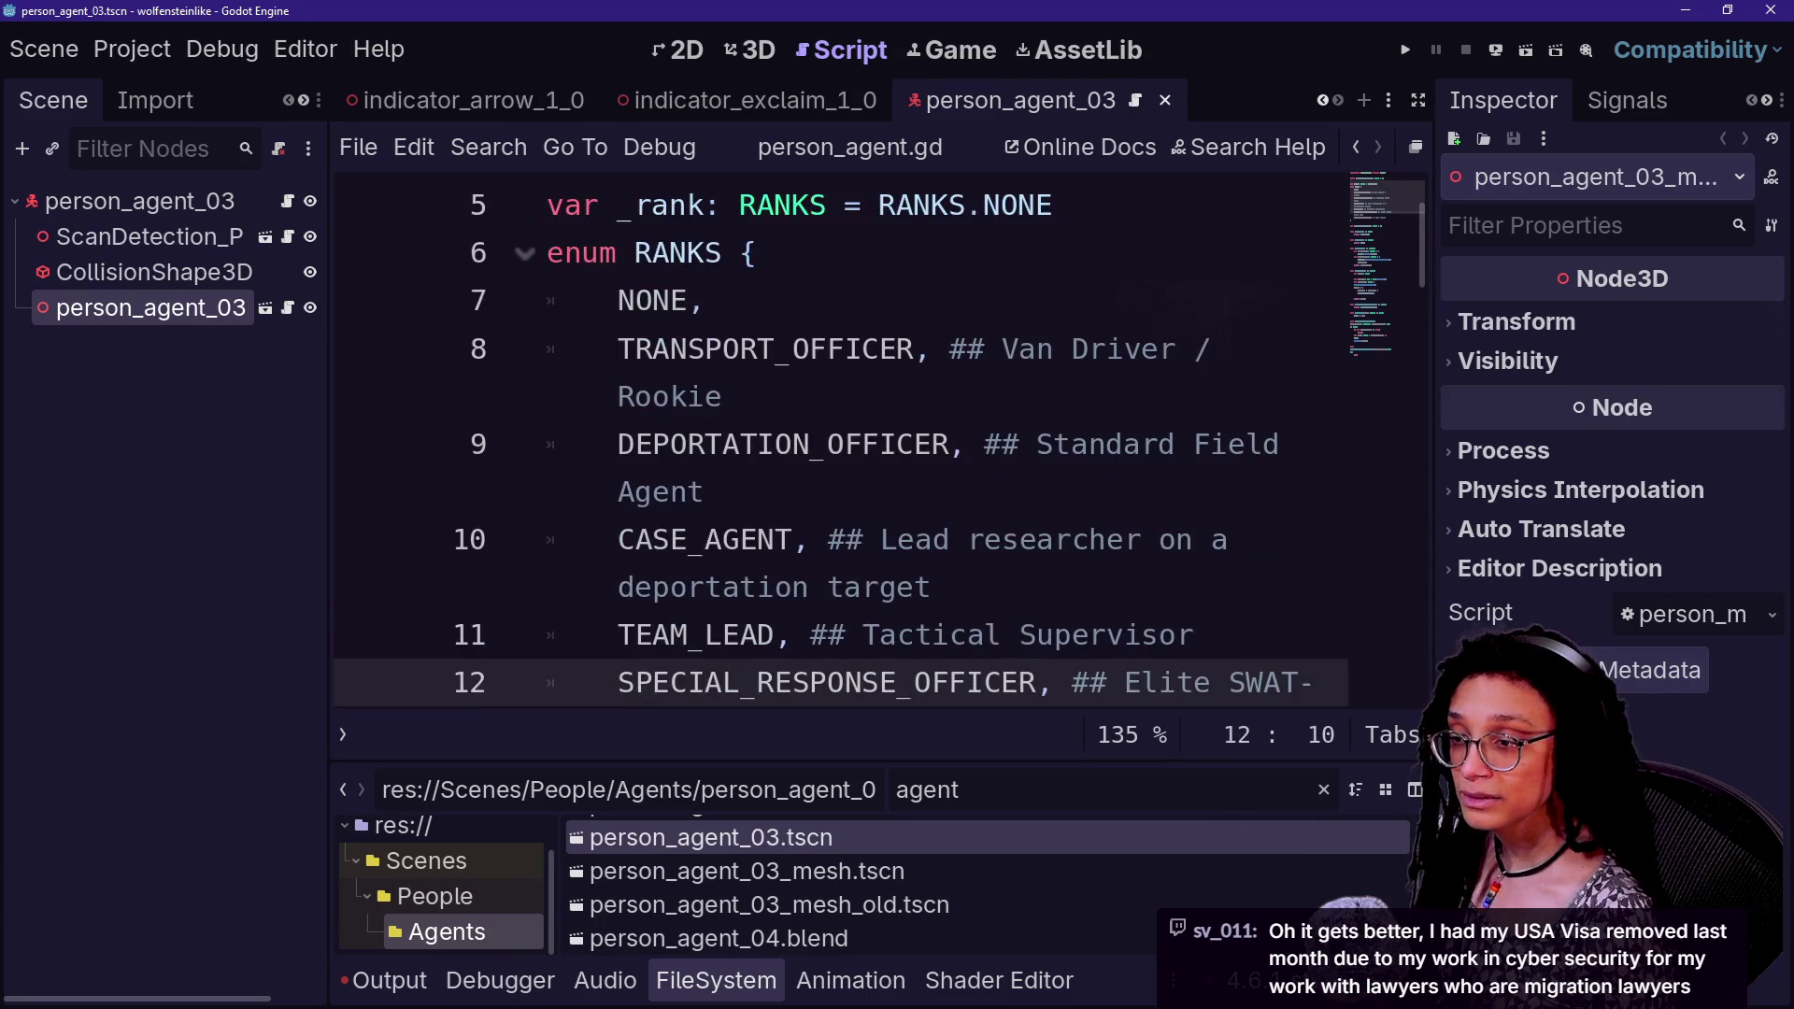
pyautogui.press('Down')
pyautogui.press('Down')
pyautogui.press('Down')
pyautogui.press('Up')
pyautogui.press('Down')
pyautogui.press('Down')
pyautogui.press('Down')
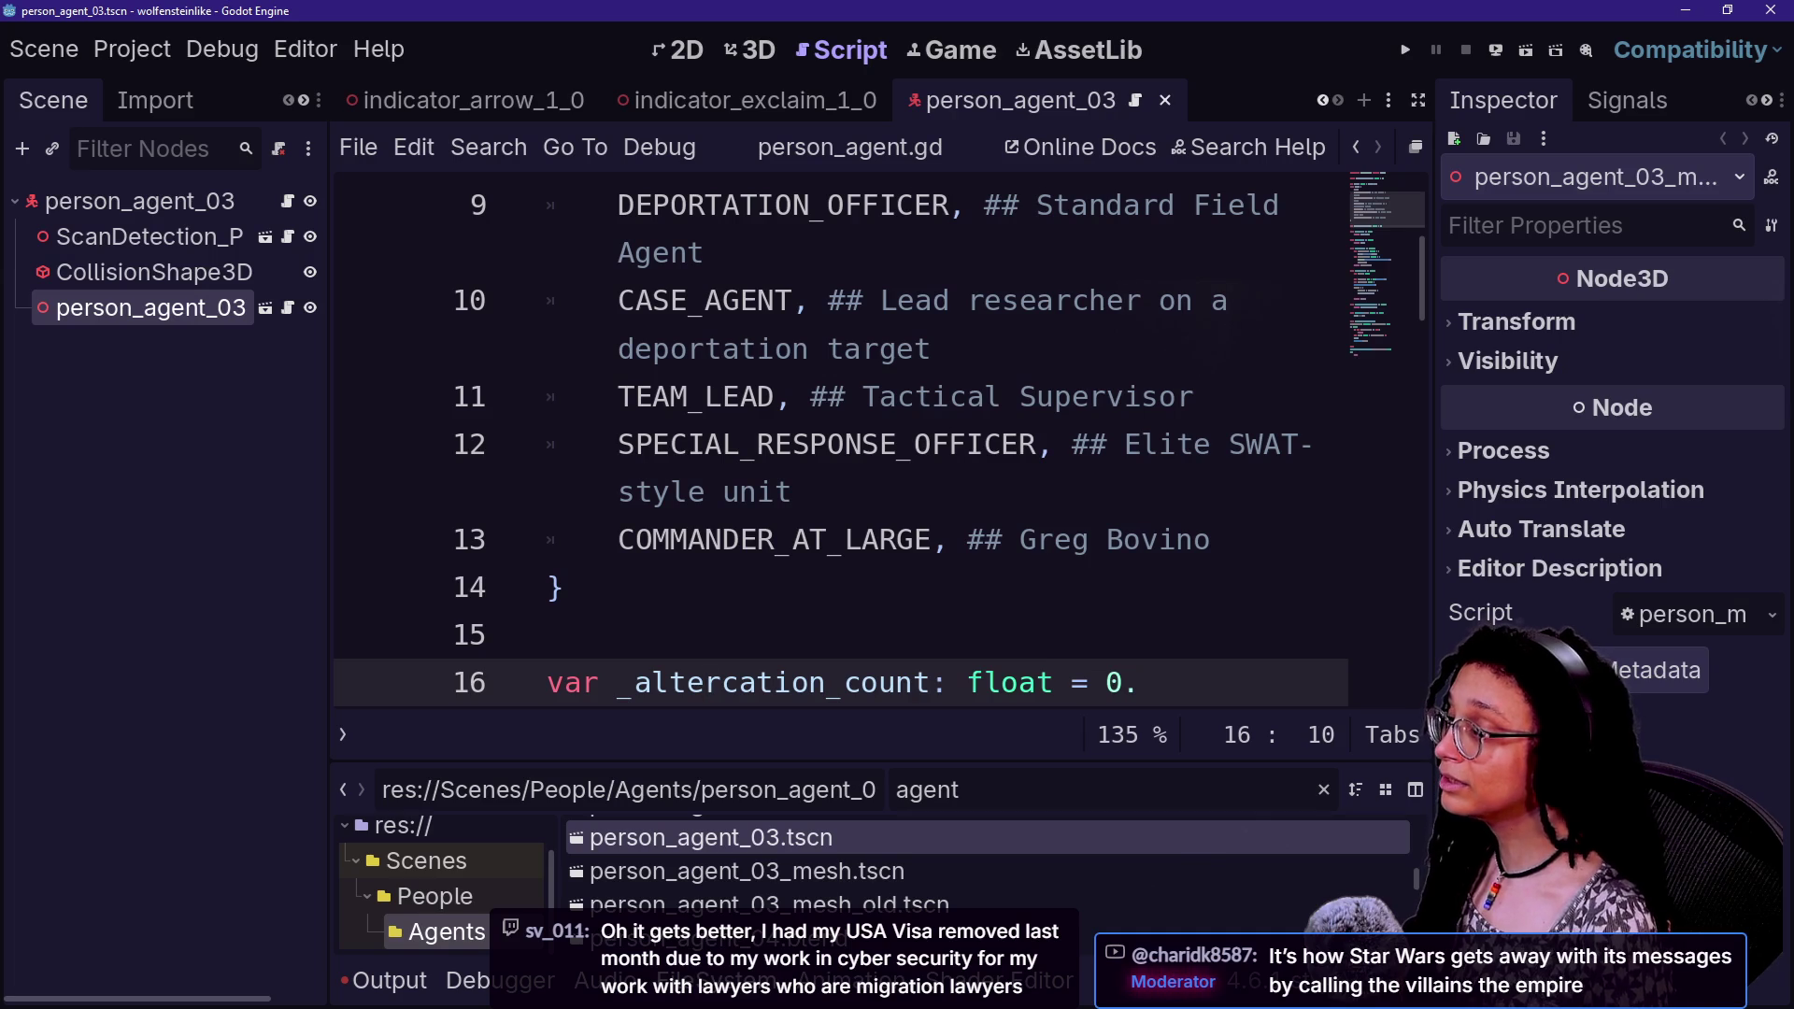
pyautogui.hotkey('ctrl', '-')
pyautogui.hotkey('ctrl', '-')
pyautogui.hotkey('ctrl', '-')
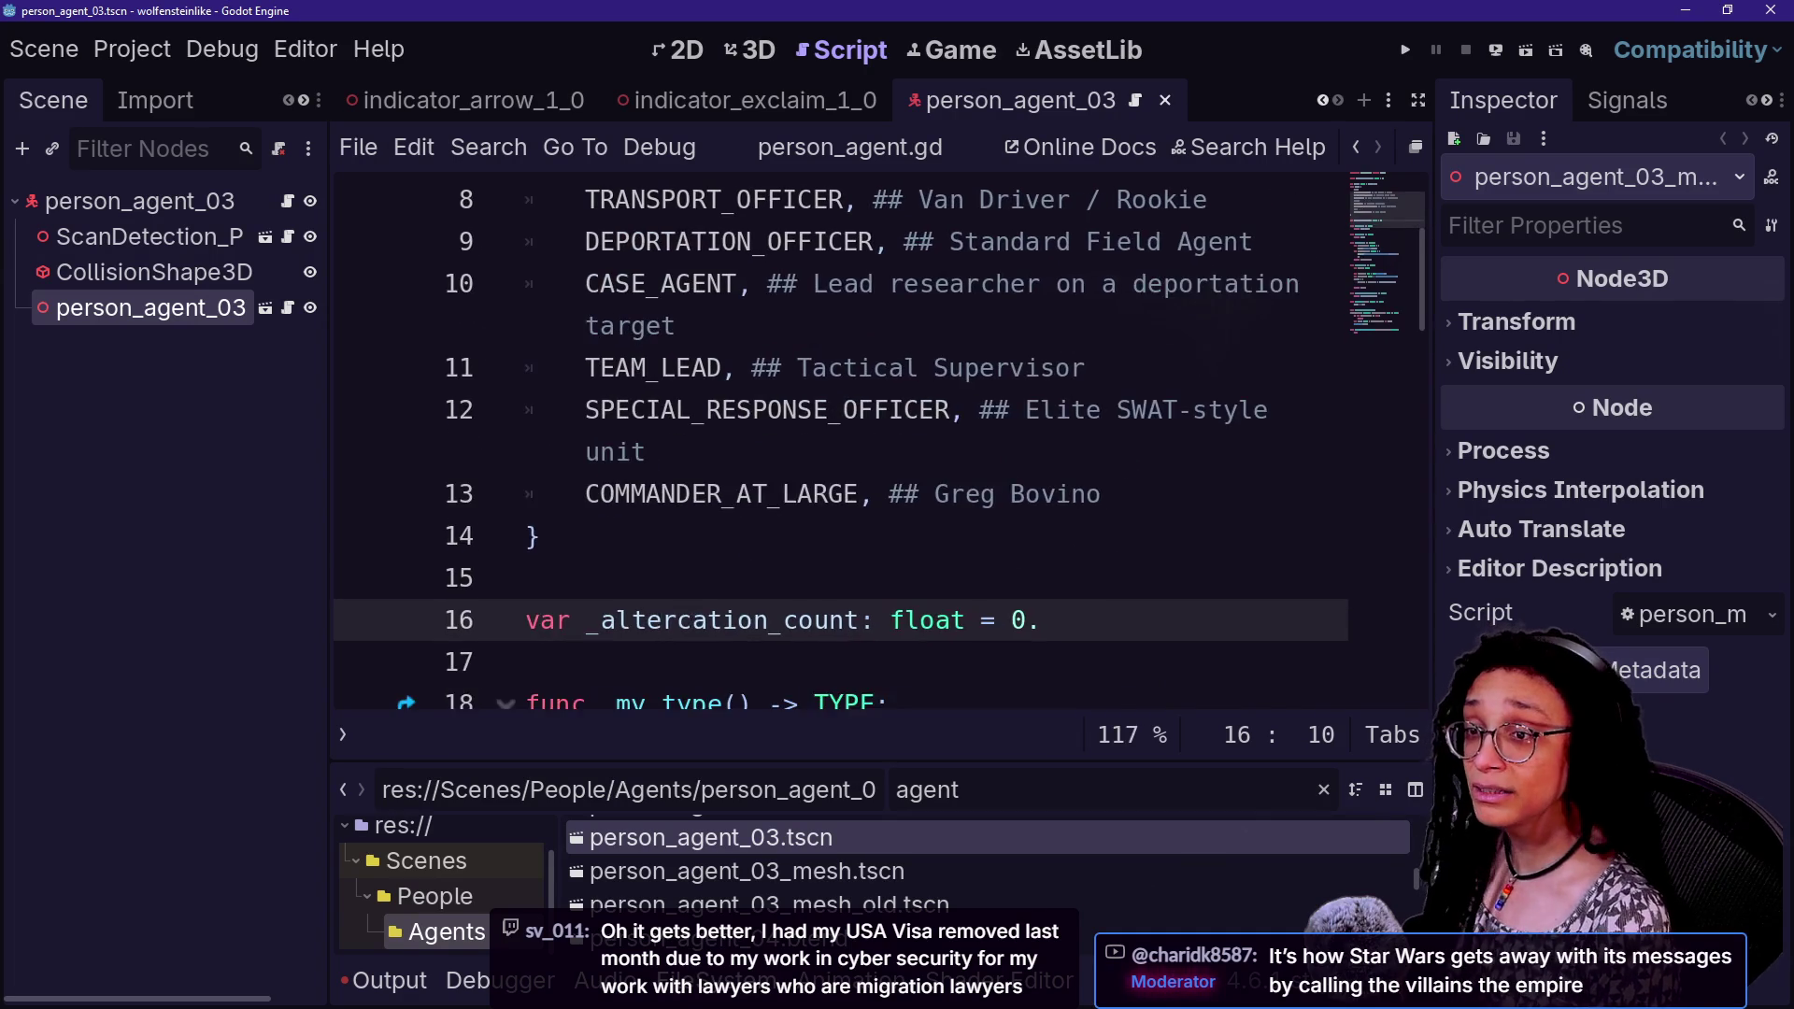
# Hide the docks, enlarge the text one step, and move through lines 11 to 18.
pyautogui.click(1418, 100)
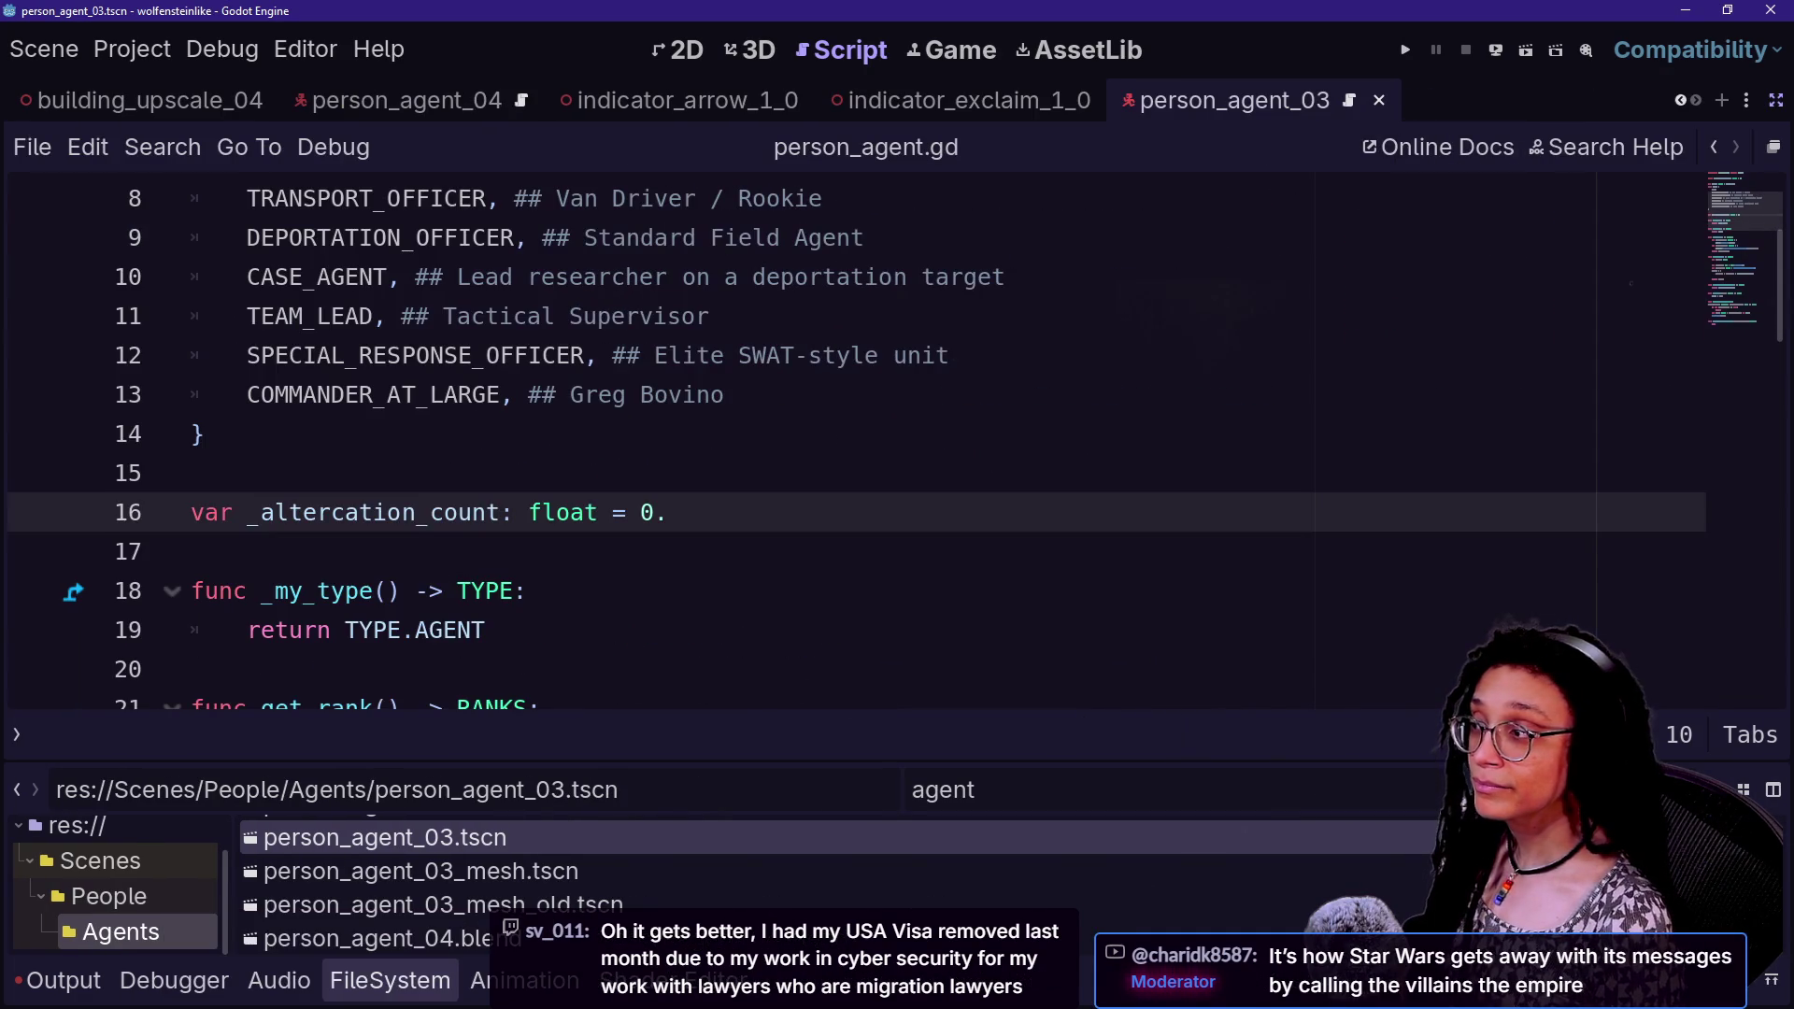
pyautogui.click(739, 318)
pyautogui.hotkey('ctrl', '=')
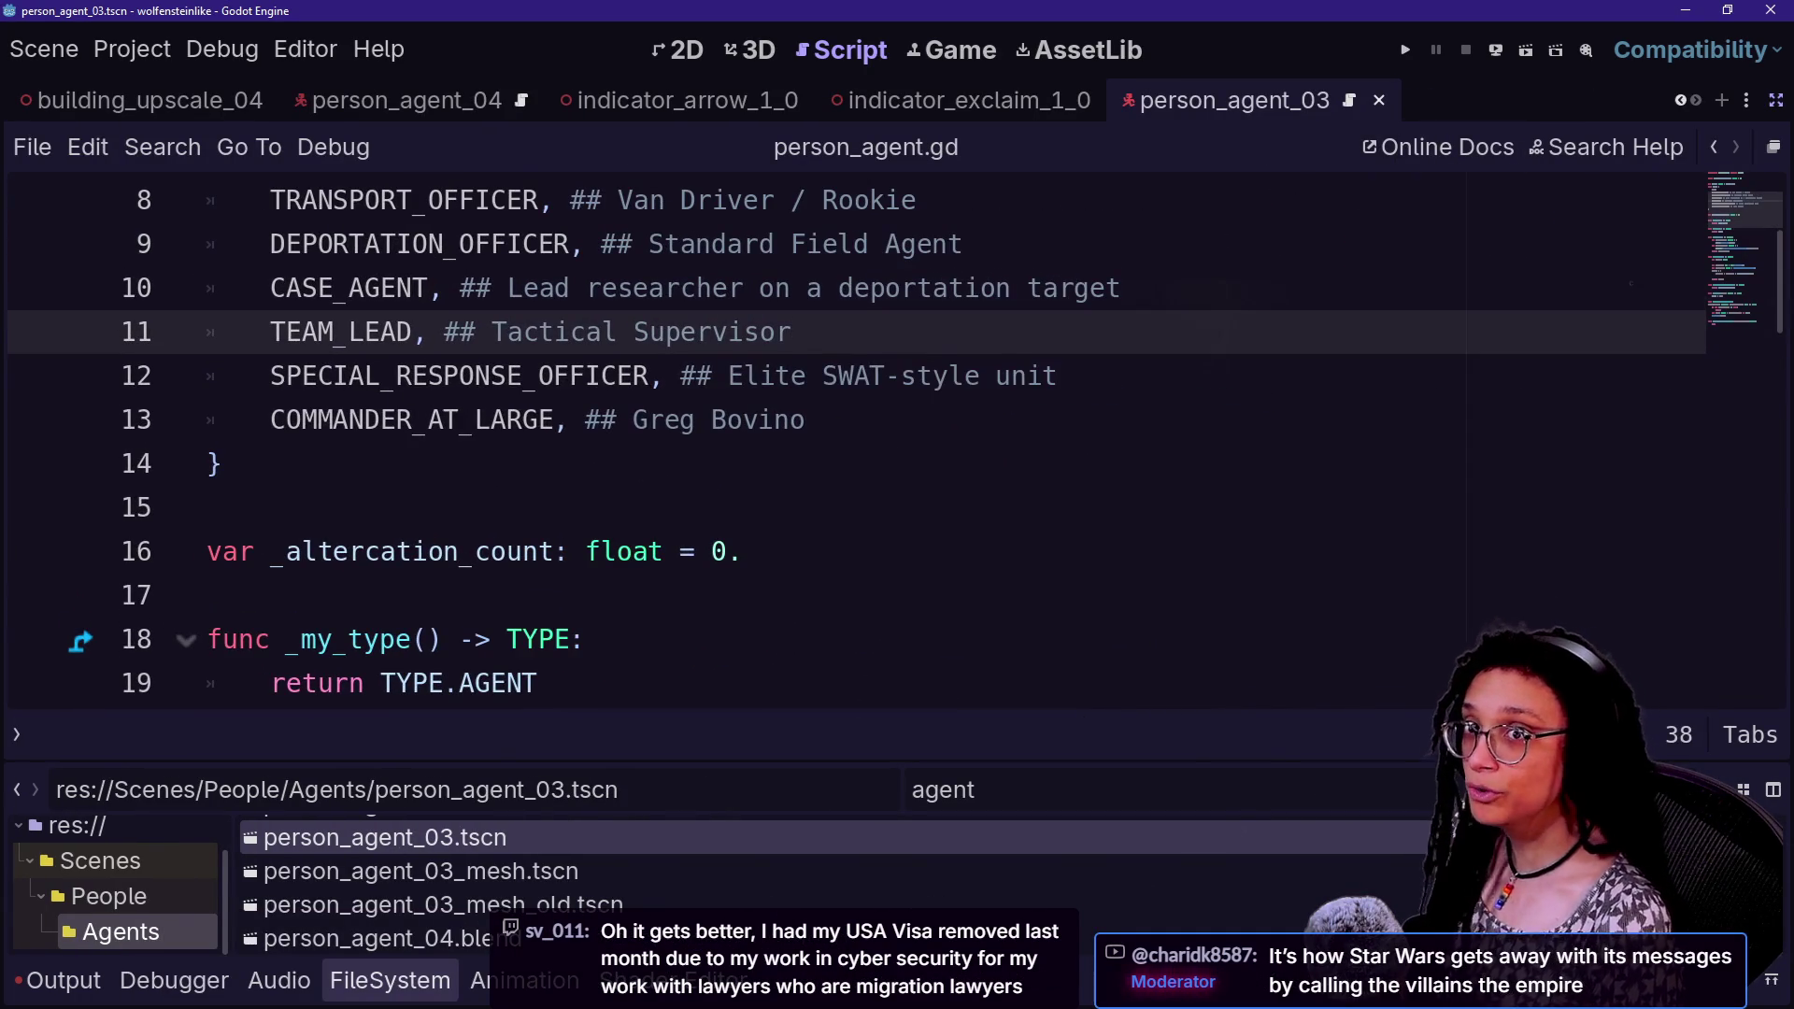
pyautogui.press('Down')
pyautogui.press('Down')
pyautogui.press('Down')
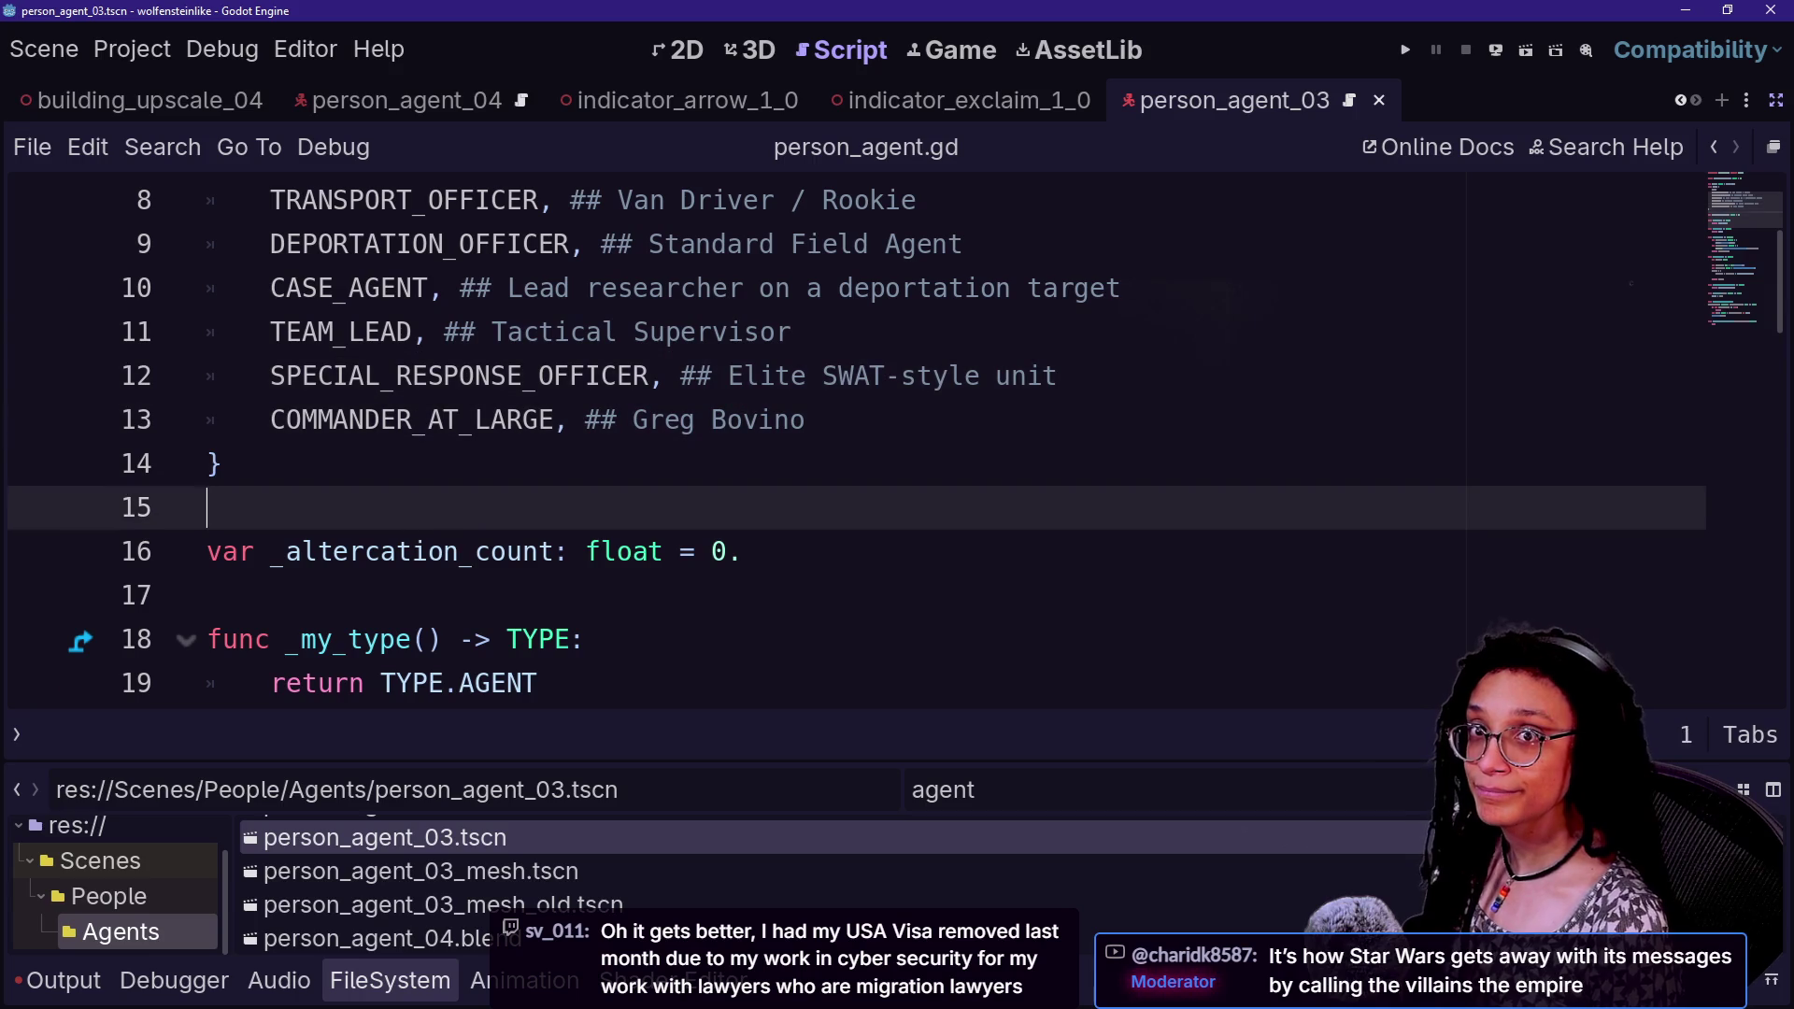
pyautogui.press('Down')
pyautogui.press('Down')
pyautogui.press('Down')
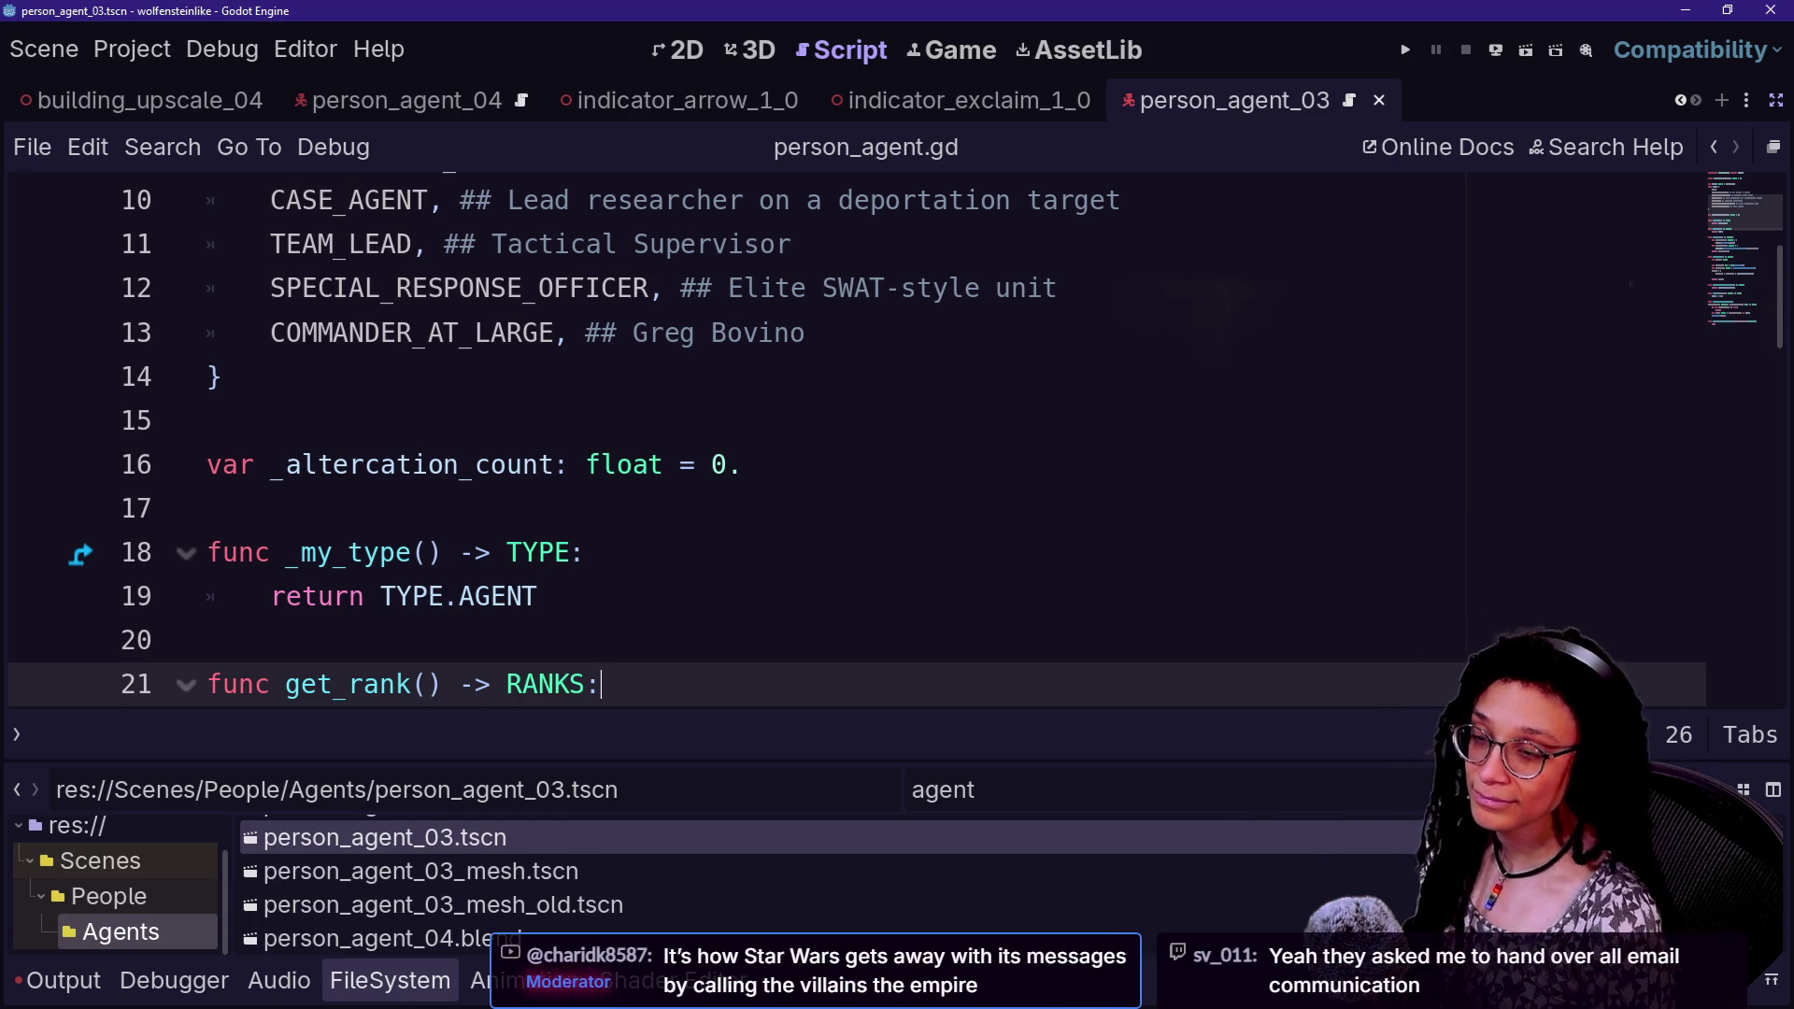
pyautogui.click(224, 377)
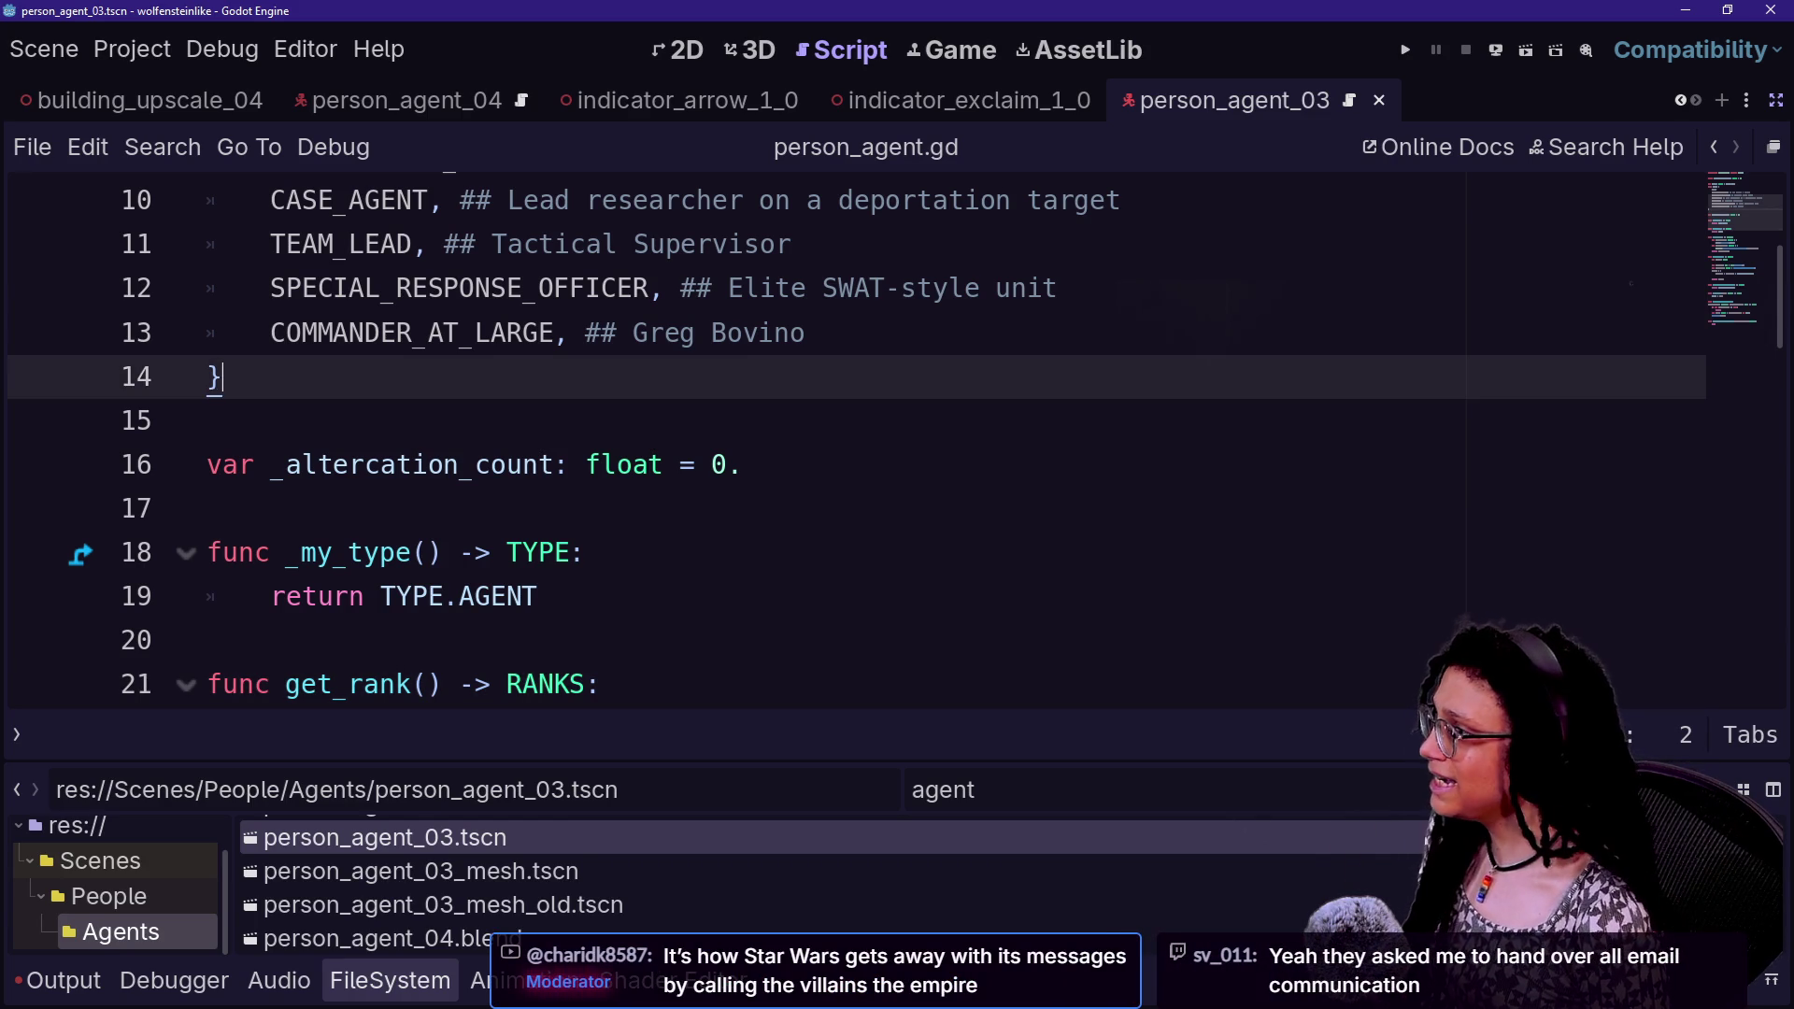
# Undo the stray space in the Standard Field Agent comment and quick-search files for 'headob'.
pyautogui.scroll(3, 841, 439)
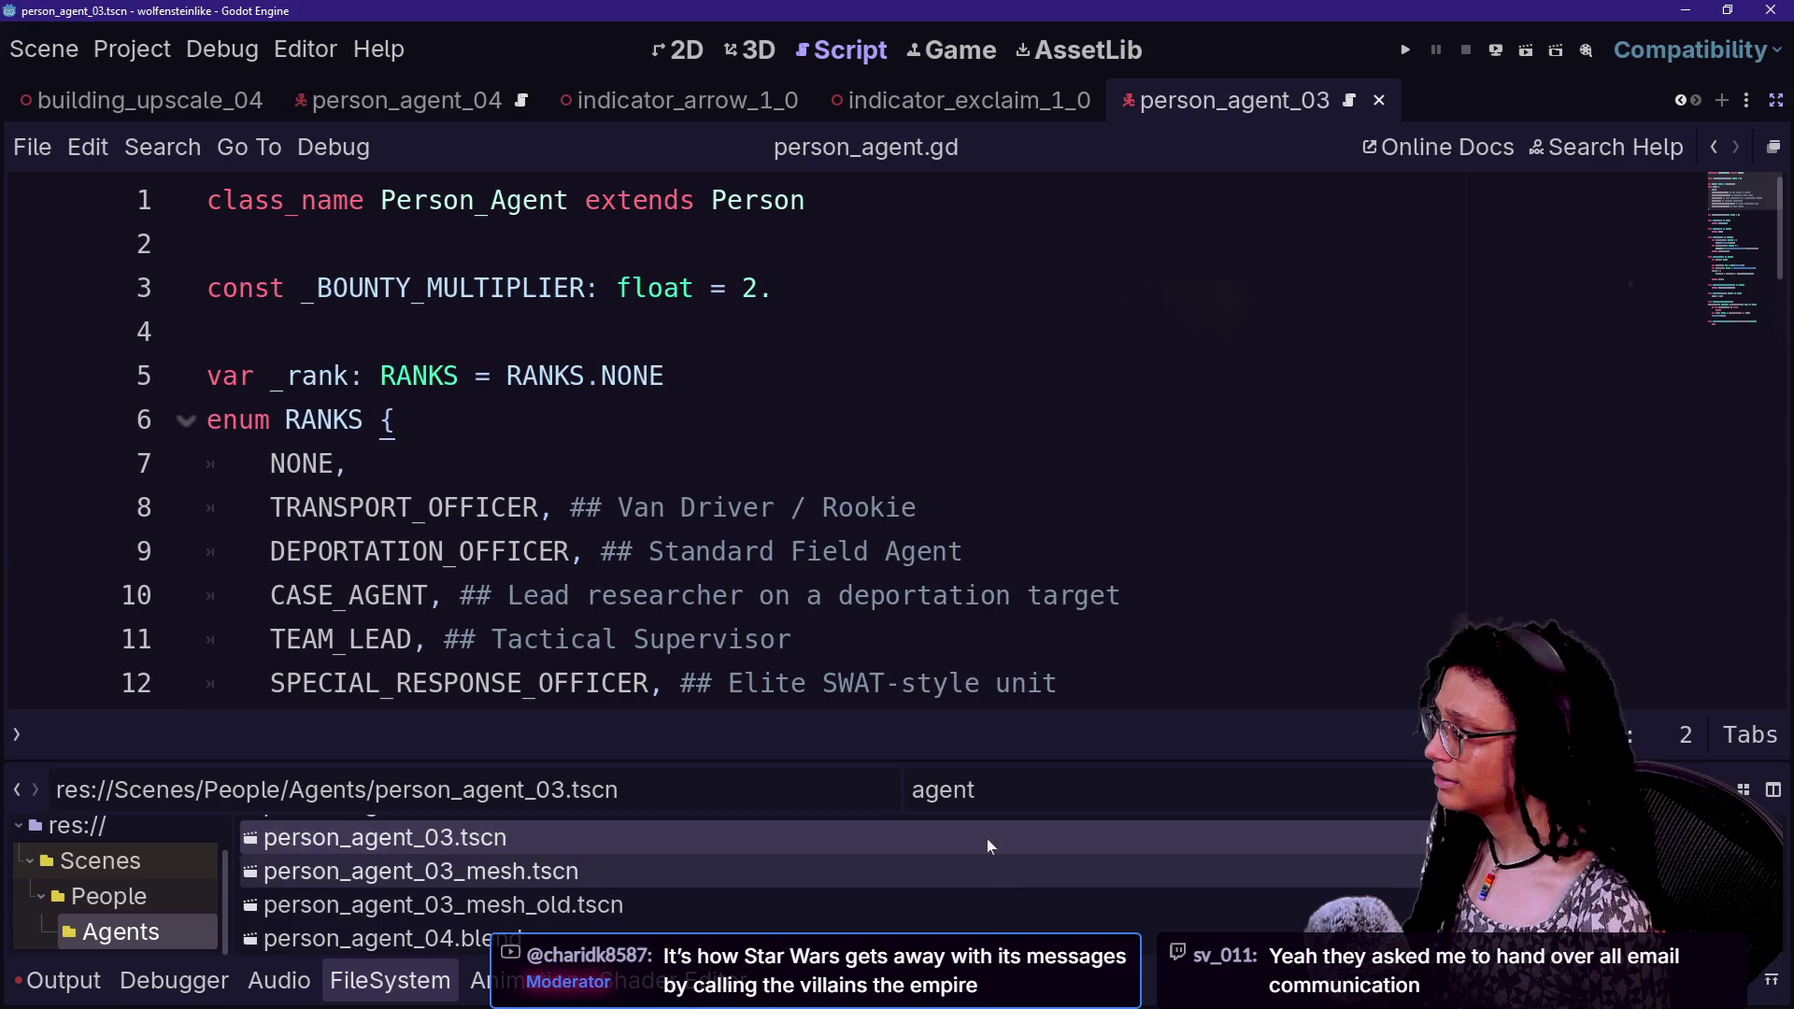
pyautogui.click(908, 551)
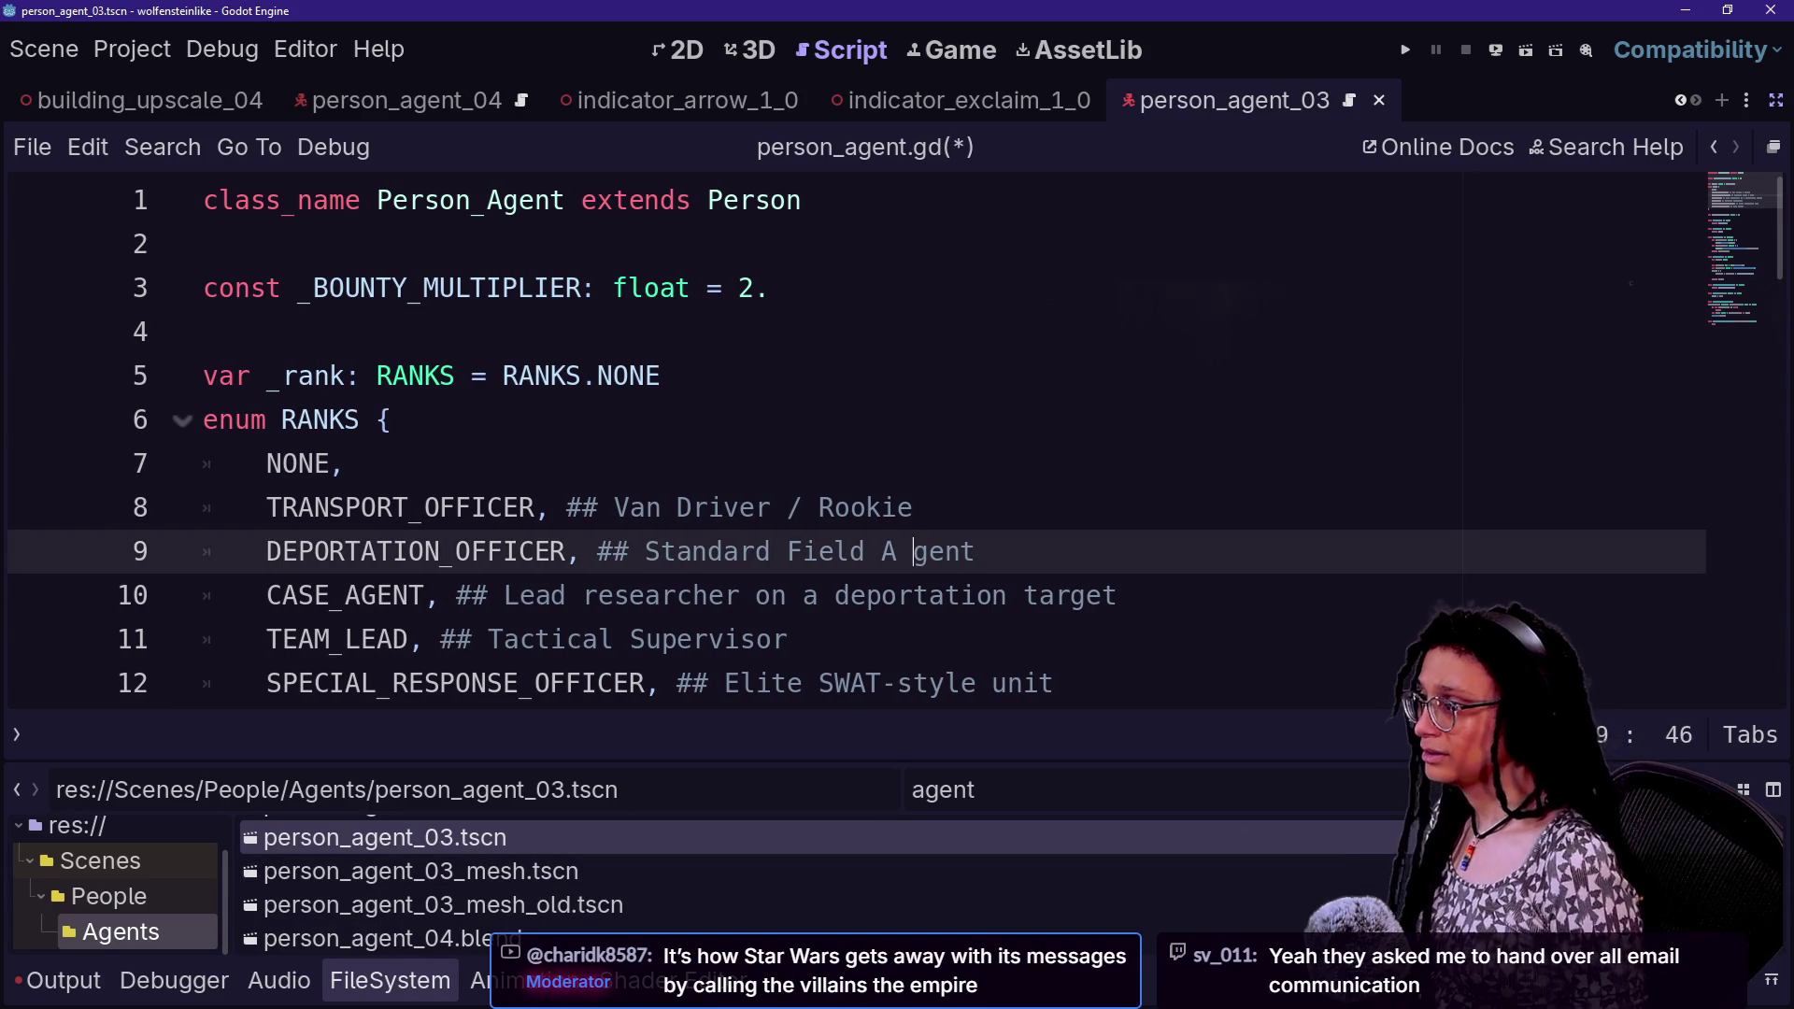
pyautogui.hotkey('ctrl', 'z')
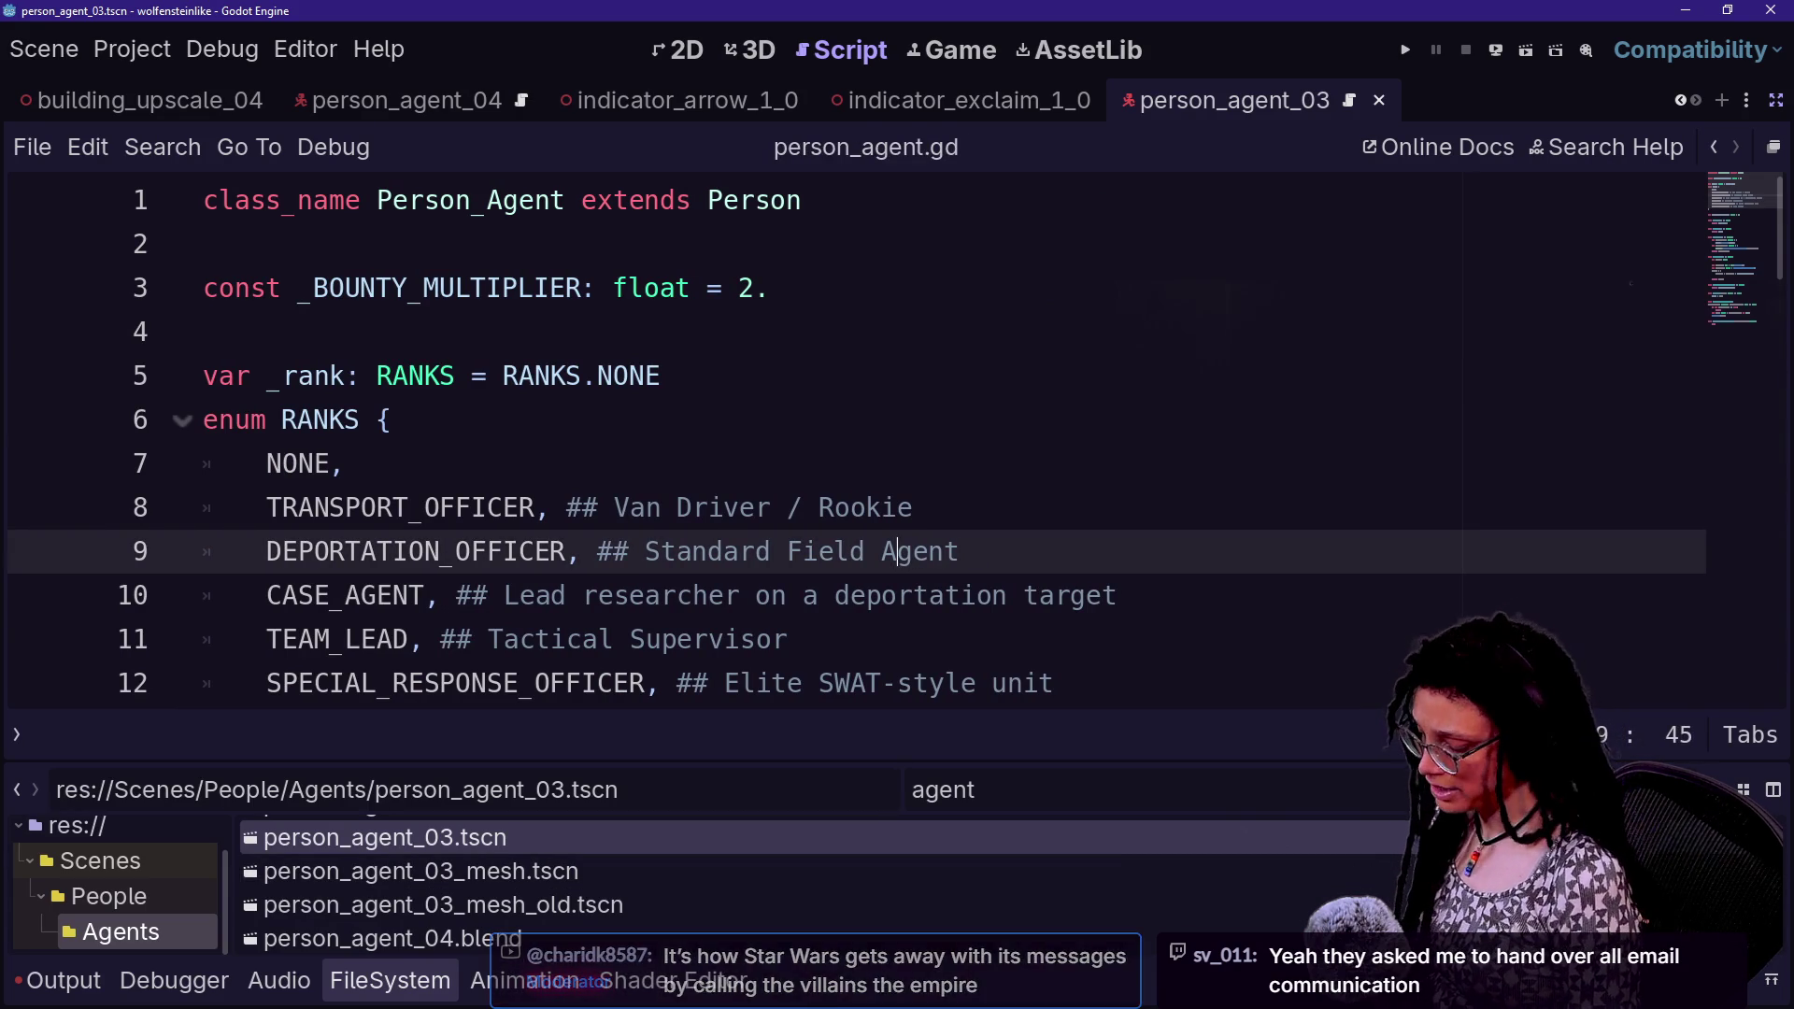
pyautogui.hotkey('shift', 'alt', 'o')
pyautogui.write('head')
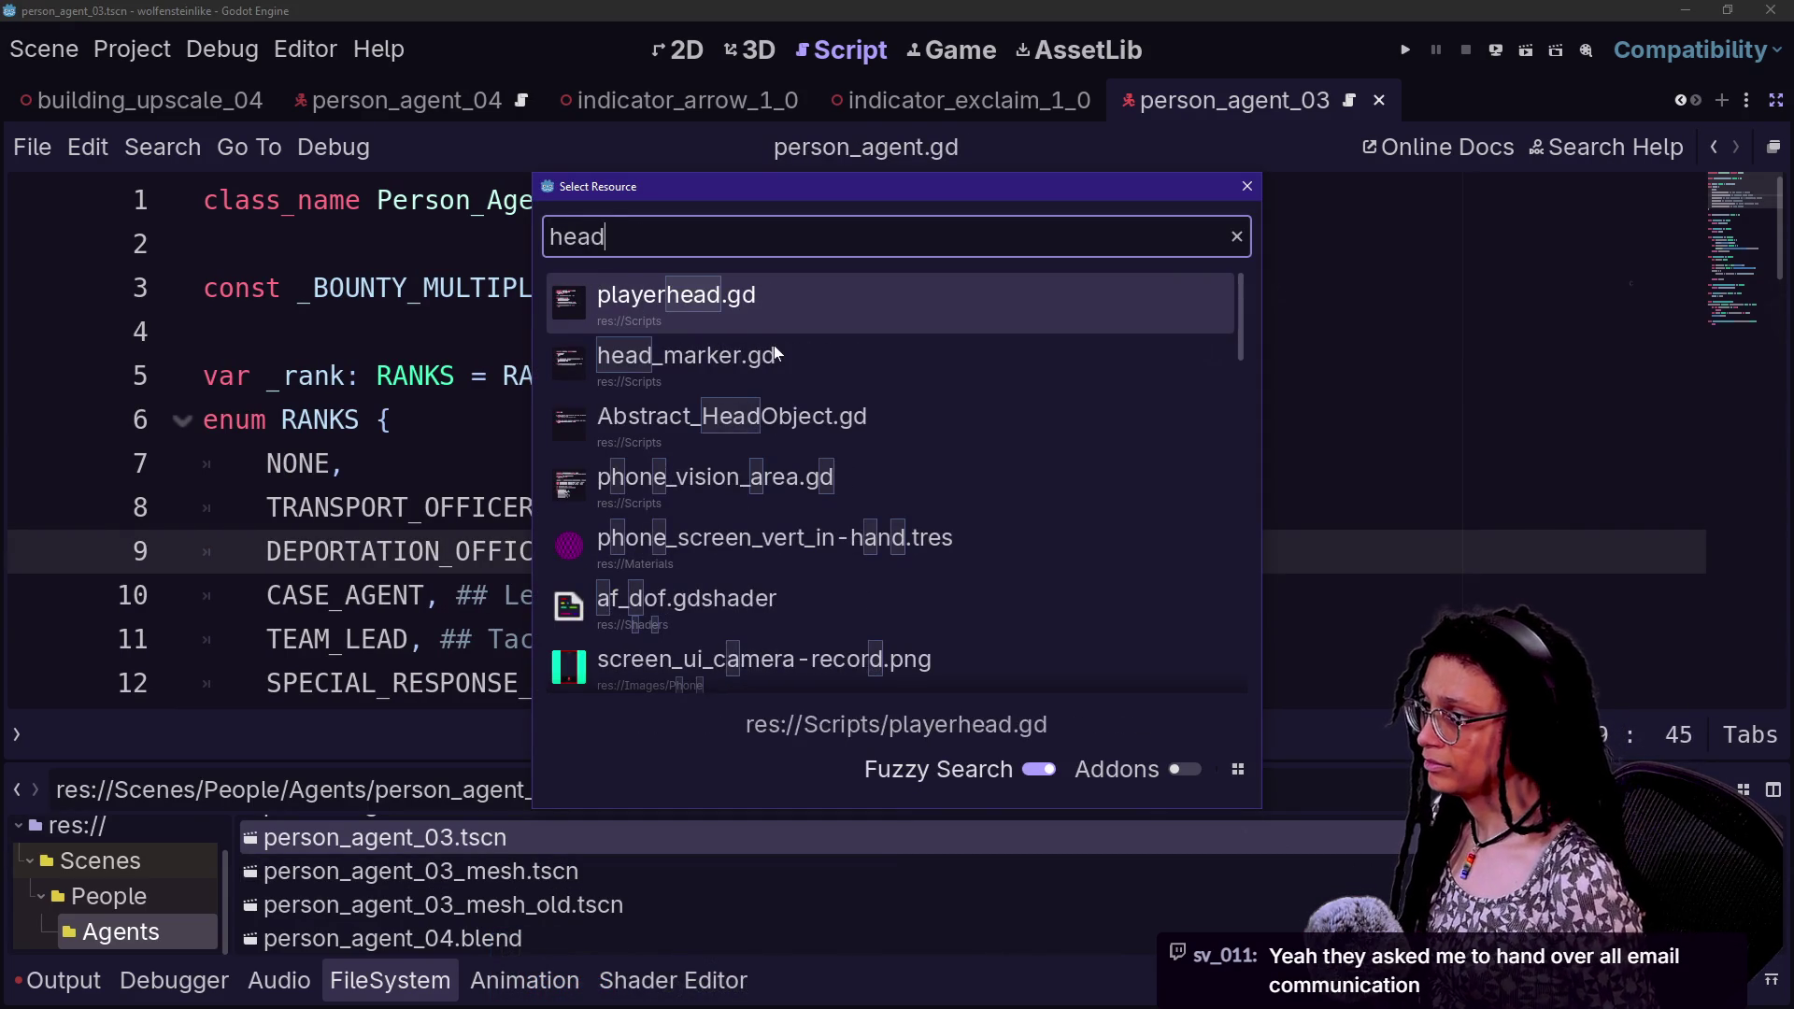
pyautogui.write('ob')
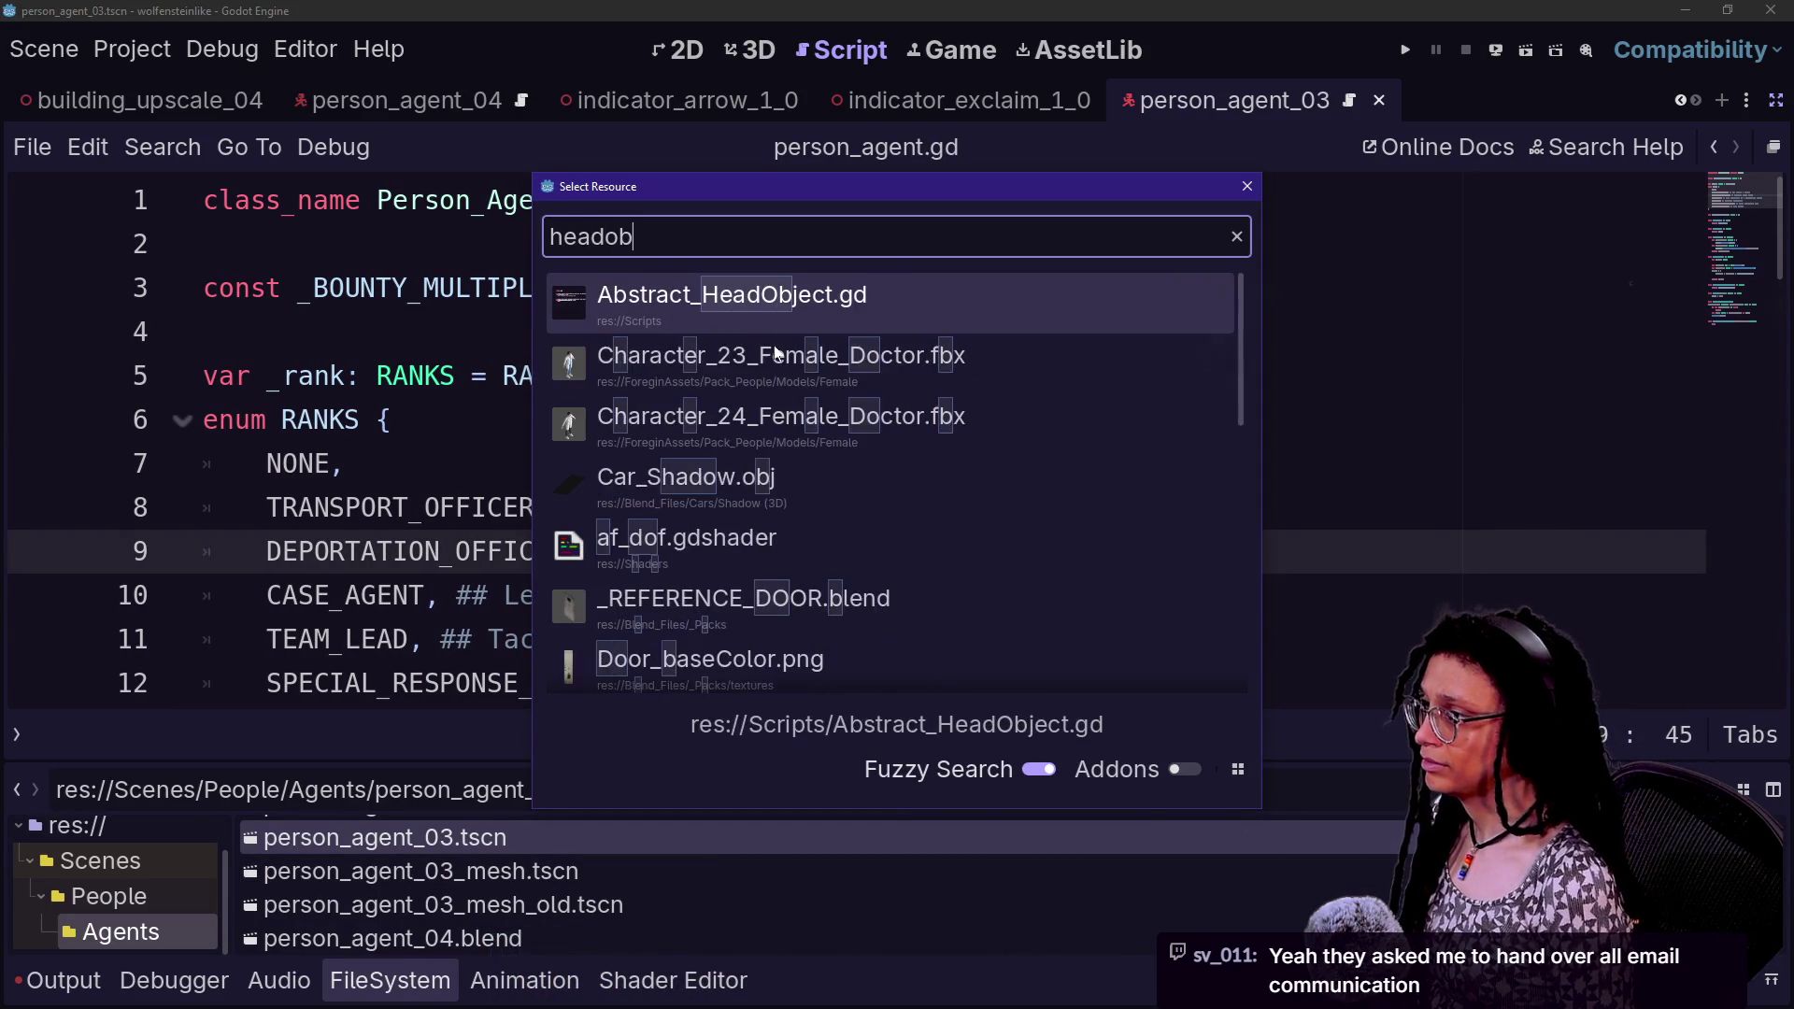
# Replace Abstract_HeadObject.gd's contents with 'class_name HeadObject extends Node3D' and restore the docks.
pyautogui.press('Return')
pyautogui.moveTo(329, 640)
pyautogui.mouseDown()
pyautogui.moveTo(215, 462)
pyautogui.moveTo(149, 93)
pyautogui.mouseUp()
pyautogui.write('c;as')
pyautogui.press('BackSpace')
pyautogui.press('BackSpace')
pyautogui.press('BackSpace')
pyautogui.write('lass_na')
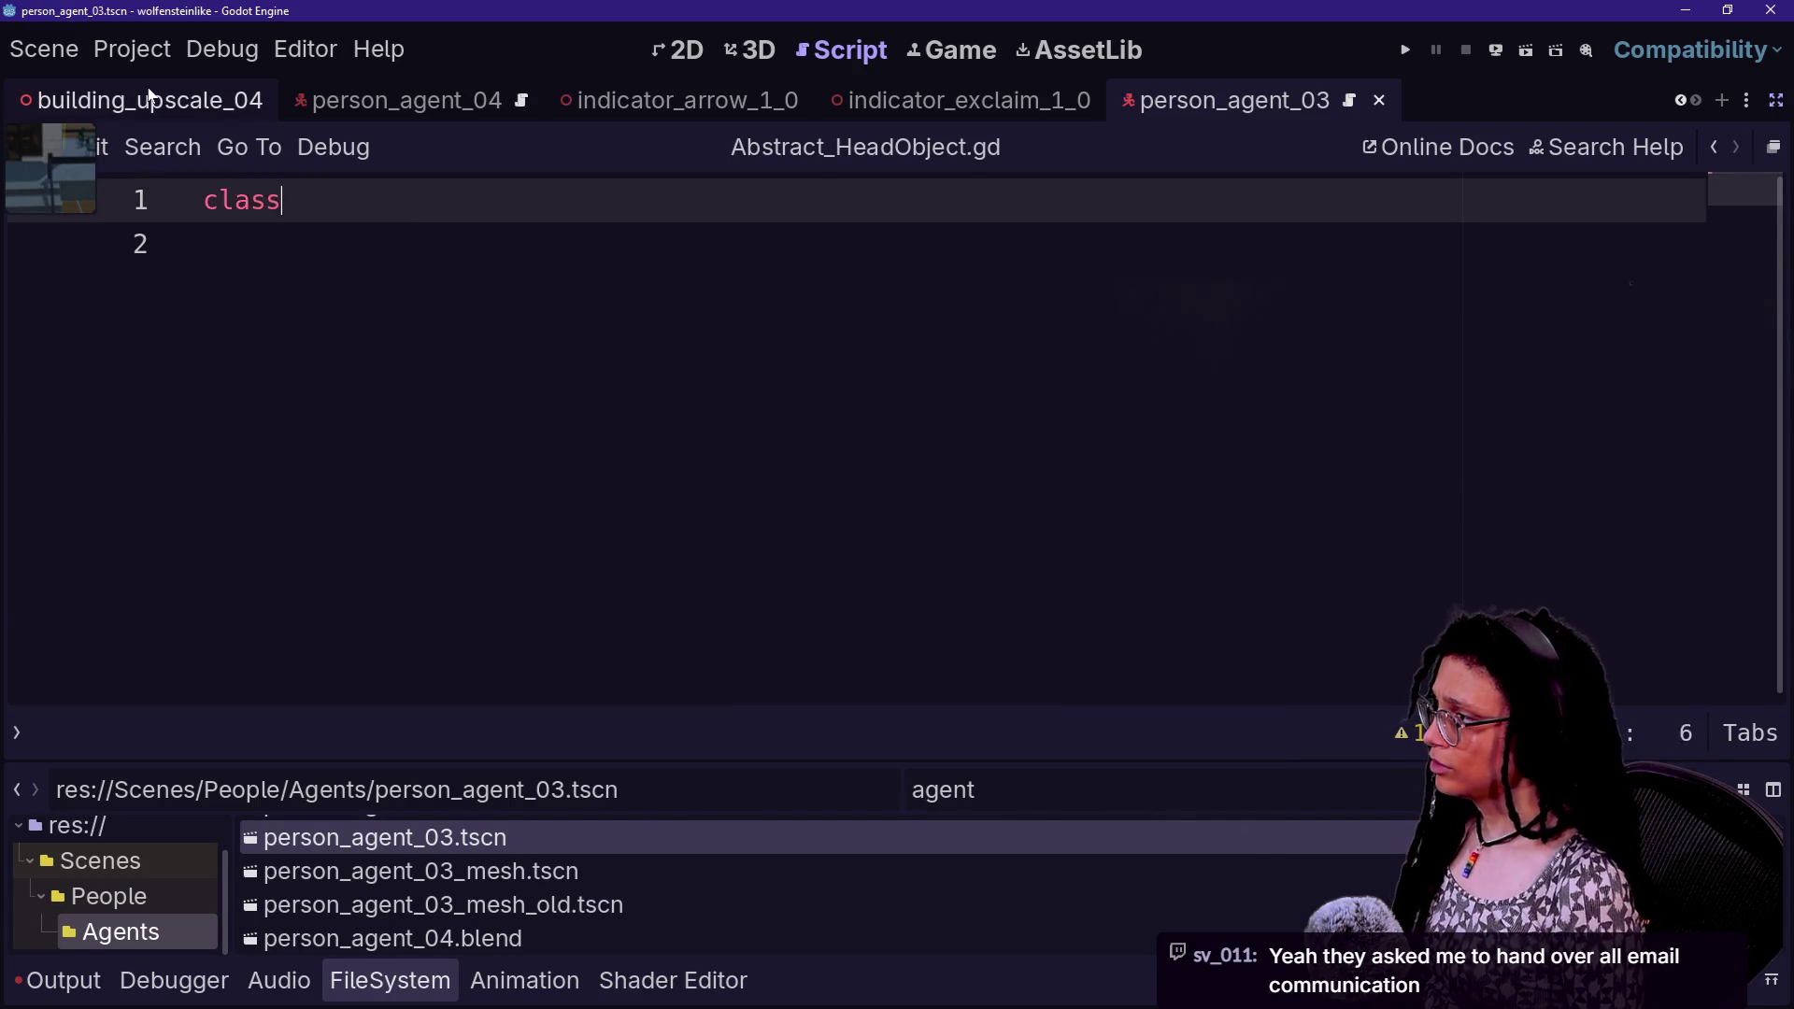
pyautogui.write('me HeadObj')
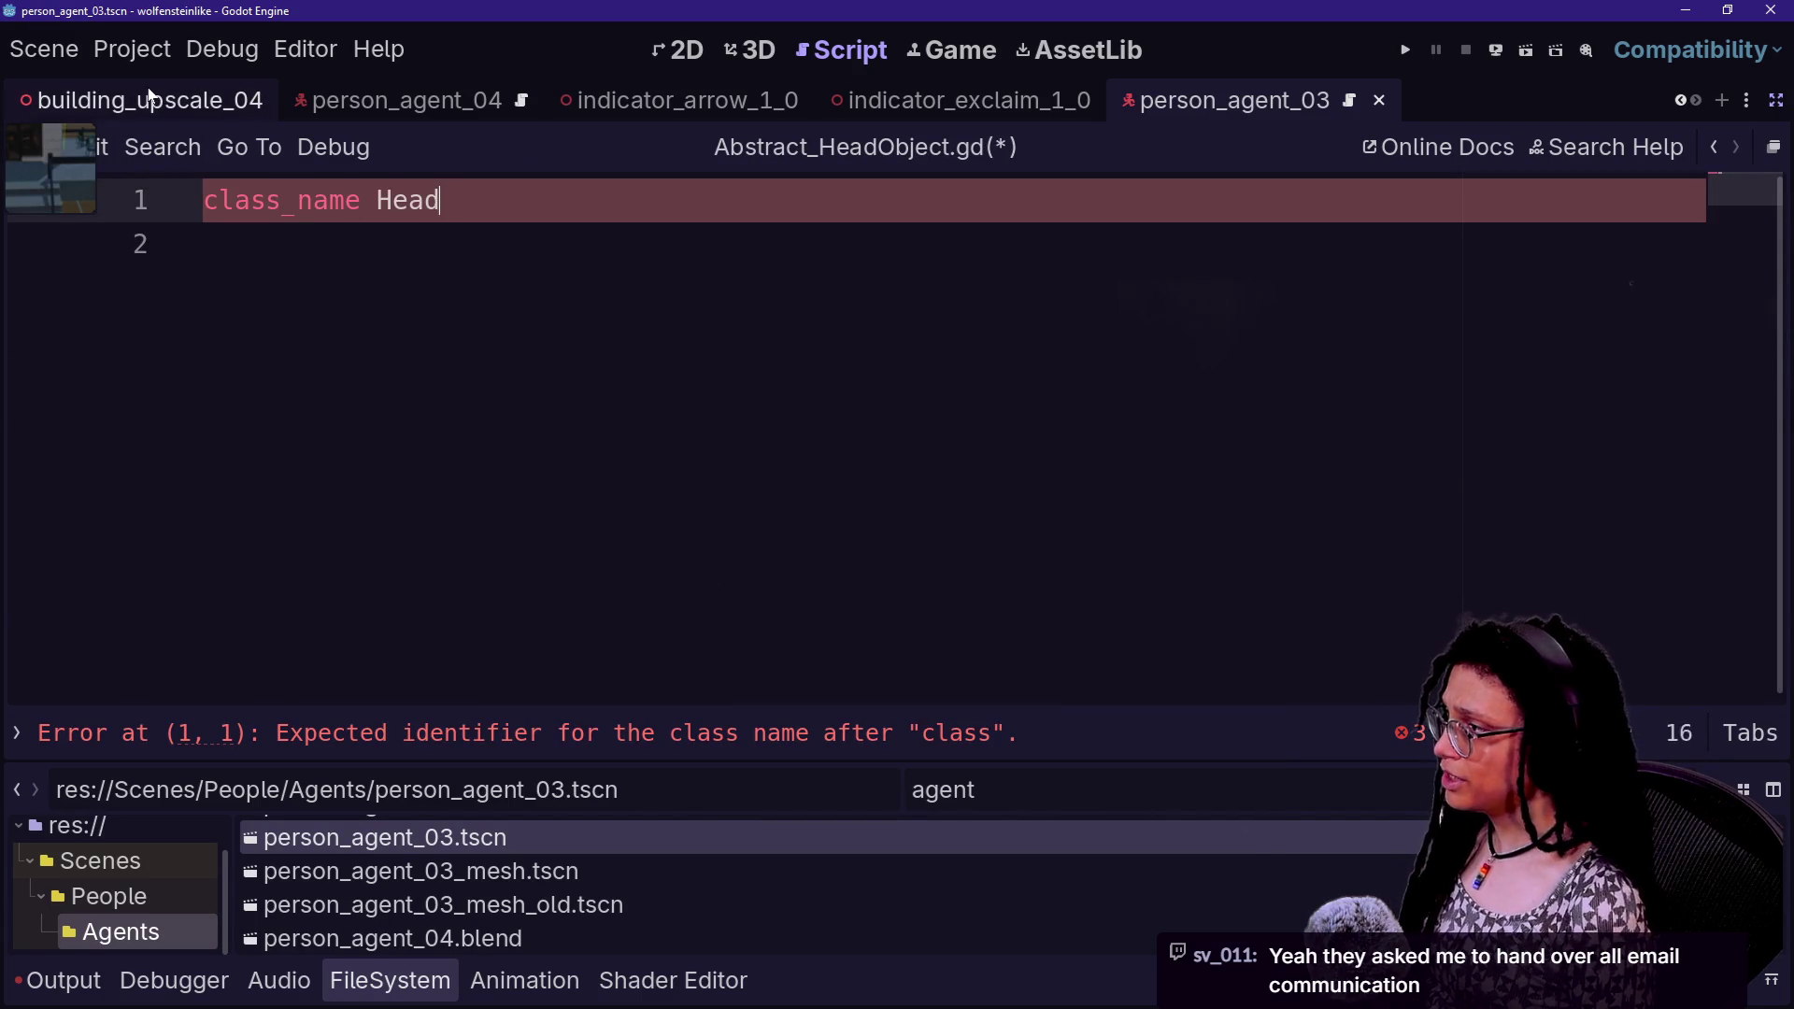
pyautogui.write('ect extends Nod')
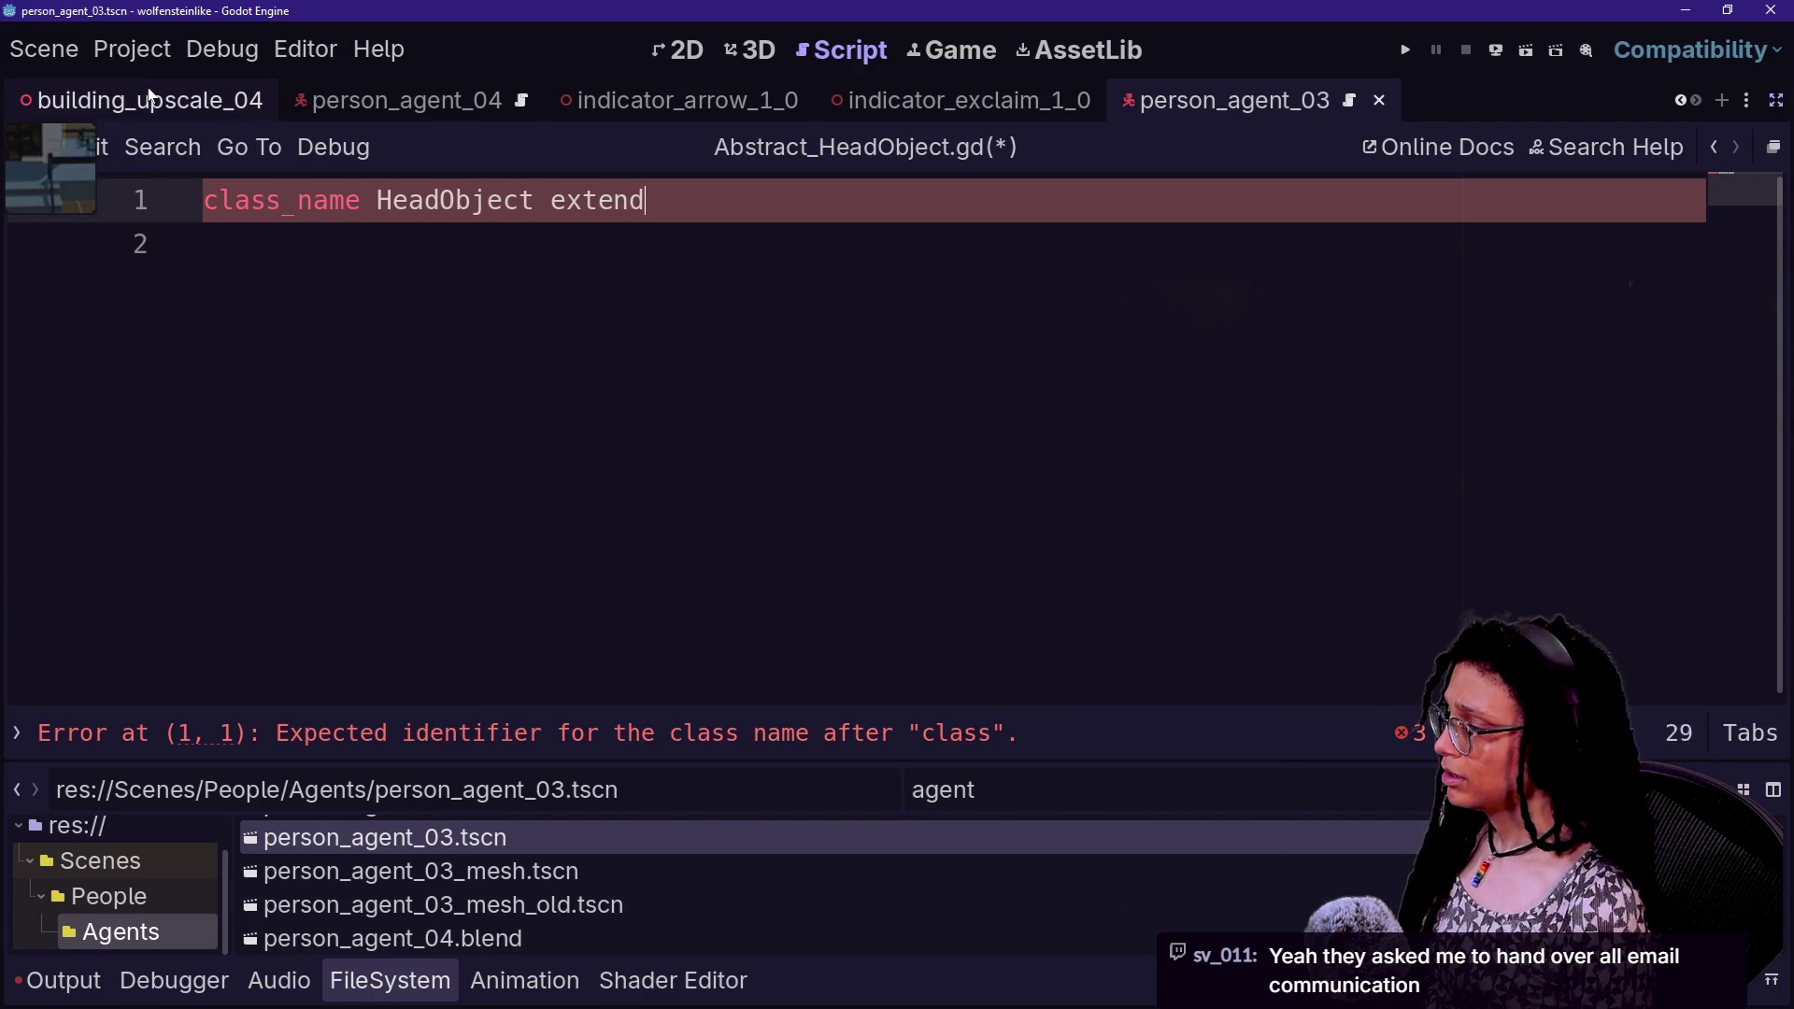
pyautogui.write('e3D')
pyautogui.press('Return')
pyautogui.press('Return')
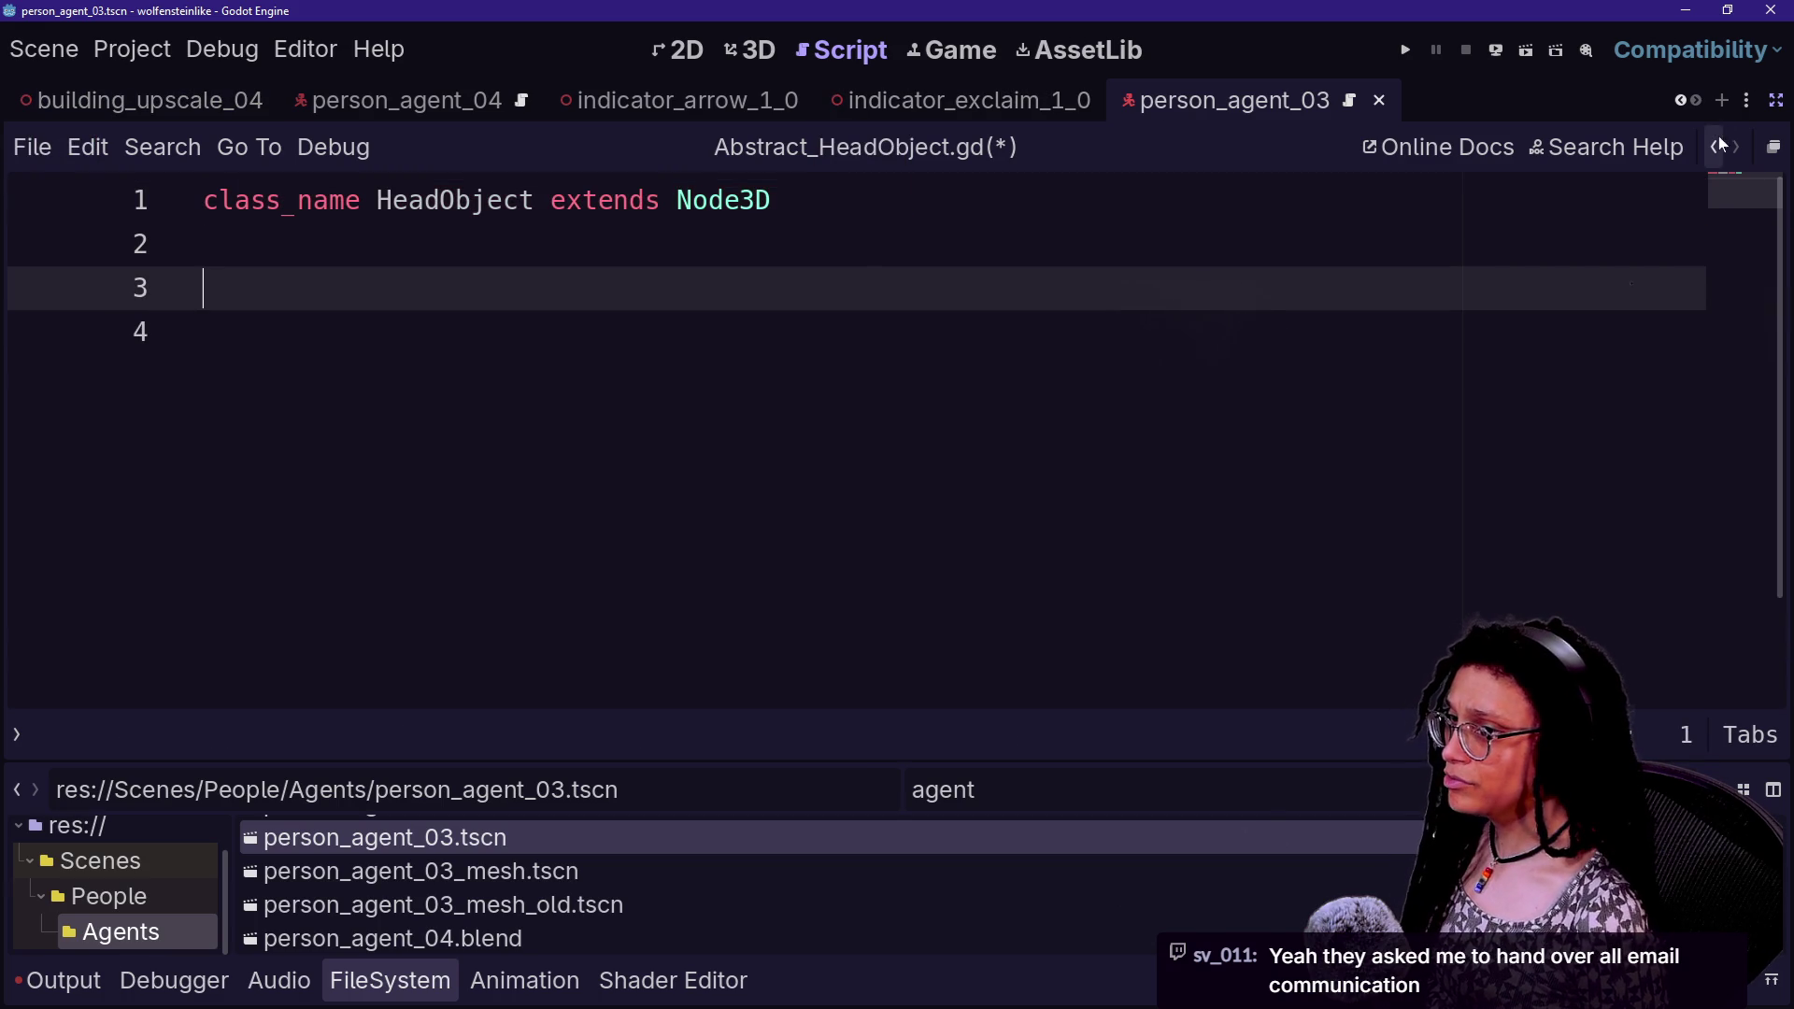
pyautogui.click(1776, 100)
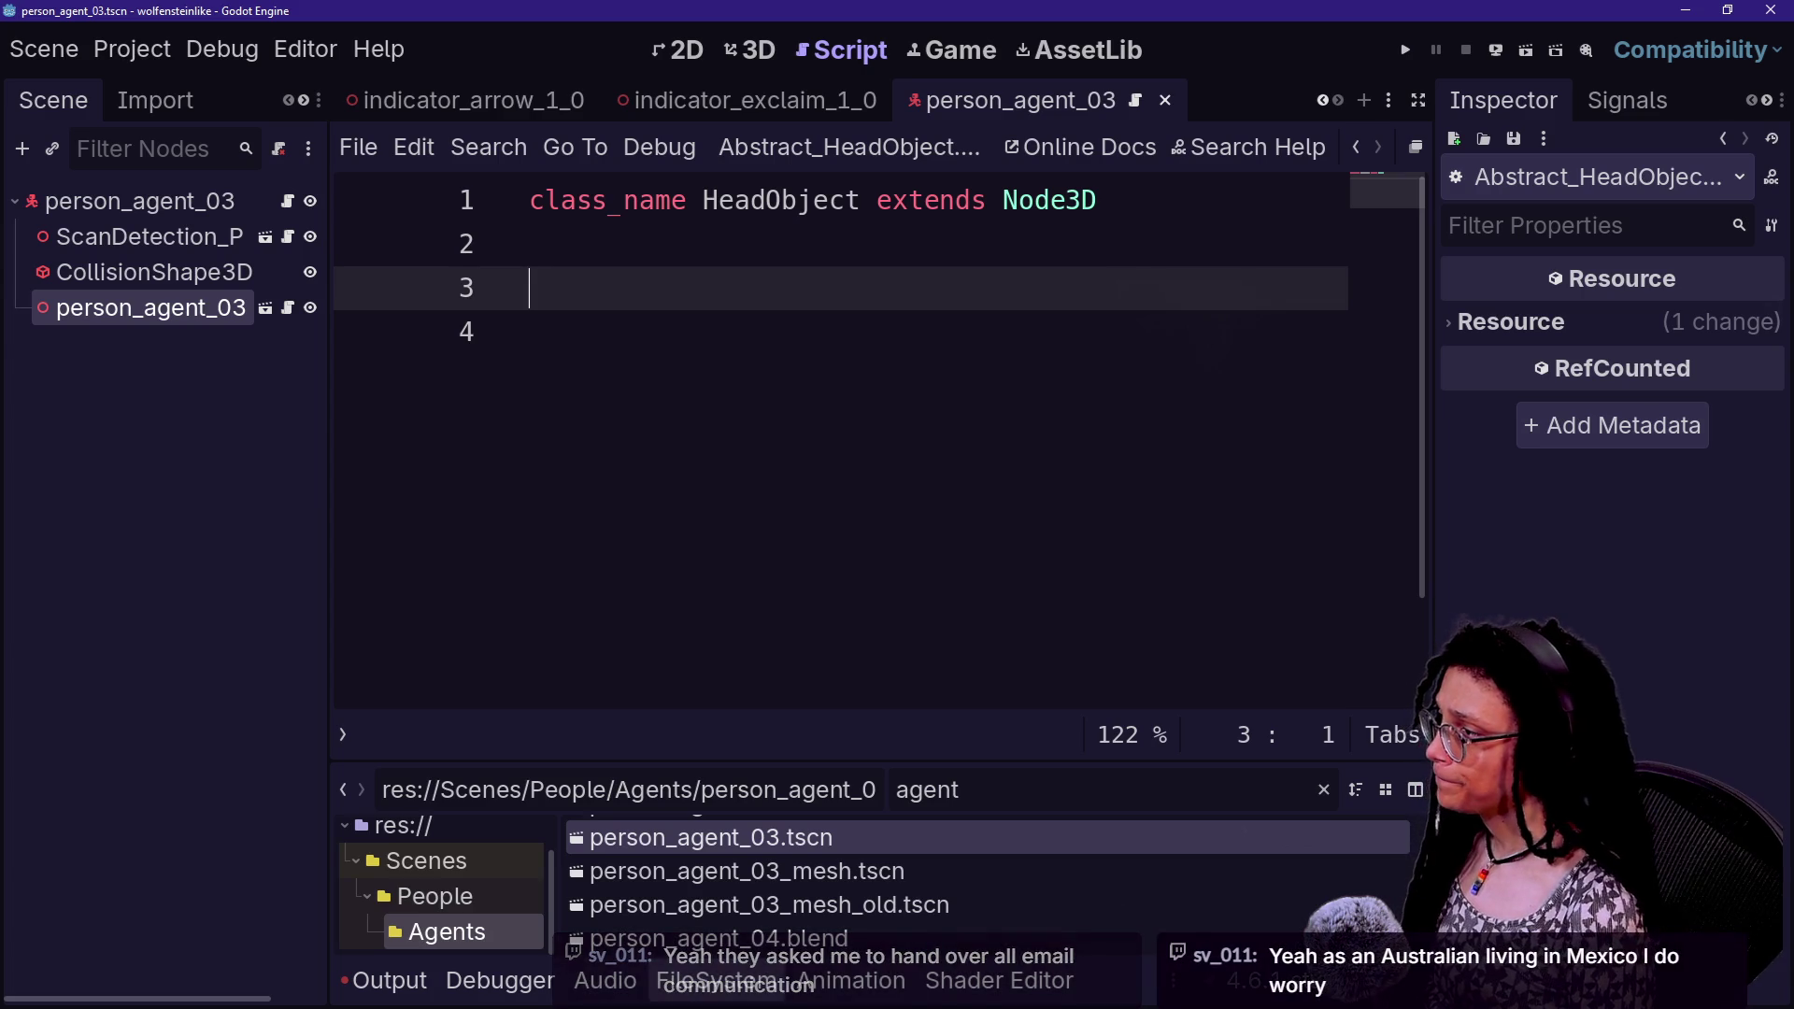
# Write func _ready() -> void: whose body calls _ready_teleportation().
pyautogui.write('func _ready() -> vo')
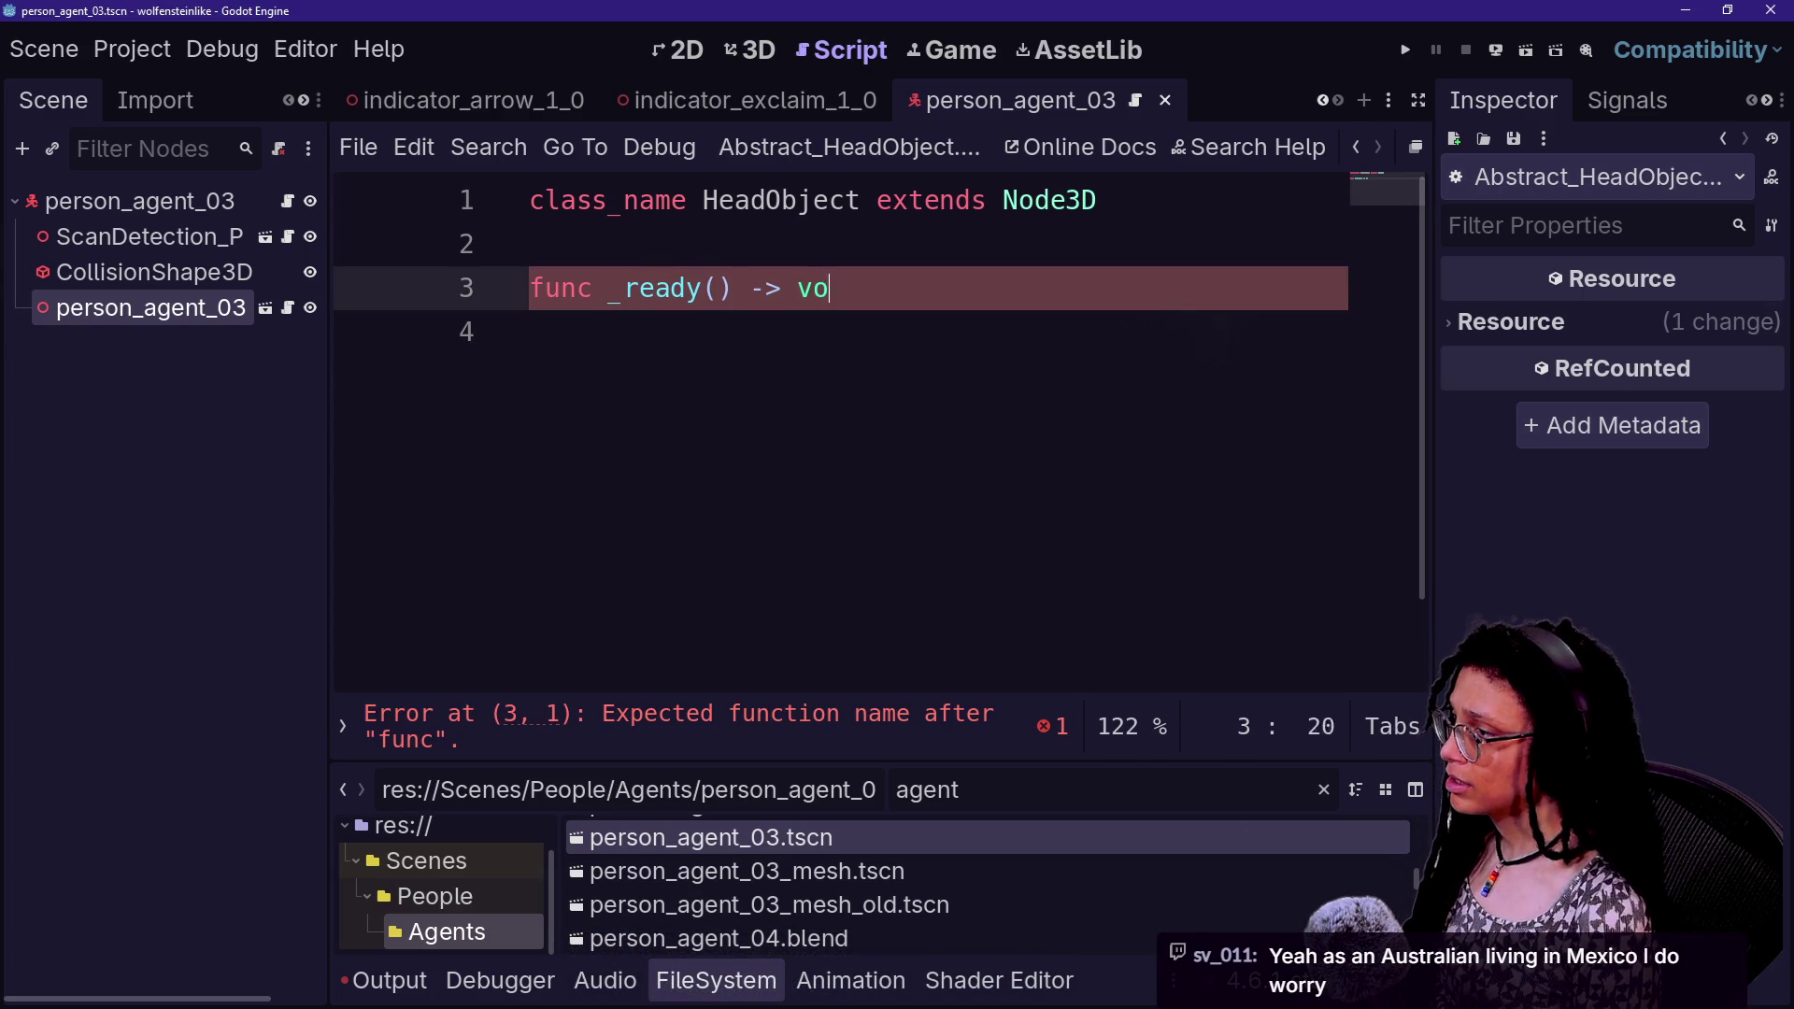
pyautogui.write('id:')
pyautogui.press('Return')
pyautogui.write('f')
pyautogui.press('BackSpace')
pyautogui.write('_read(')
pyautogui.press('BackSpace')
pyautogui.write('y()')
pyautogui.press('BackSpace')
pyautogui.press('BackSpace')
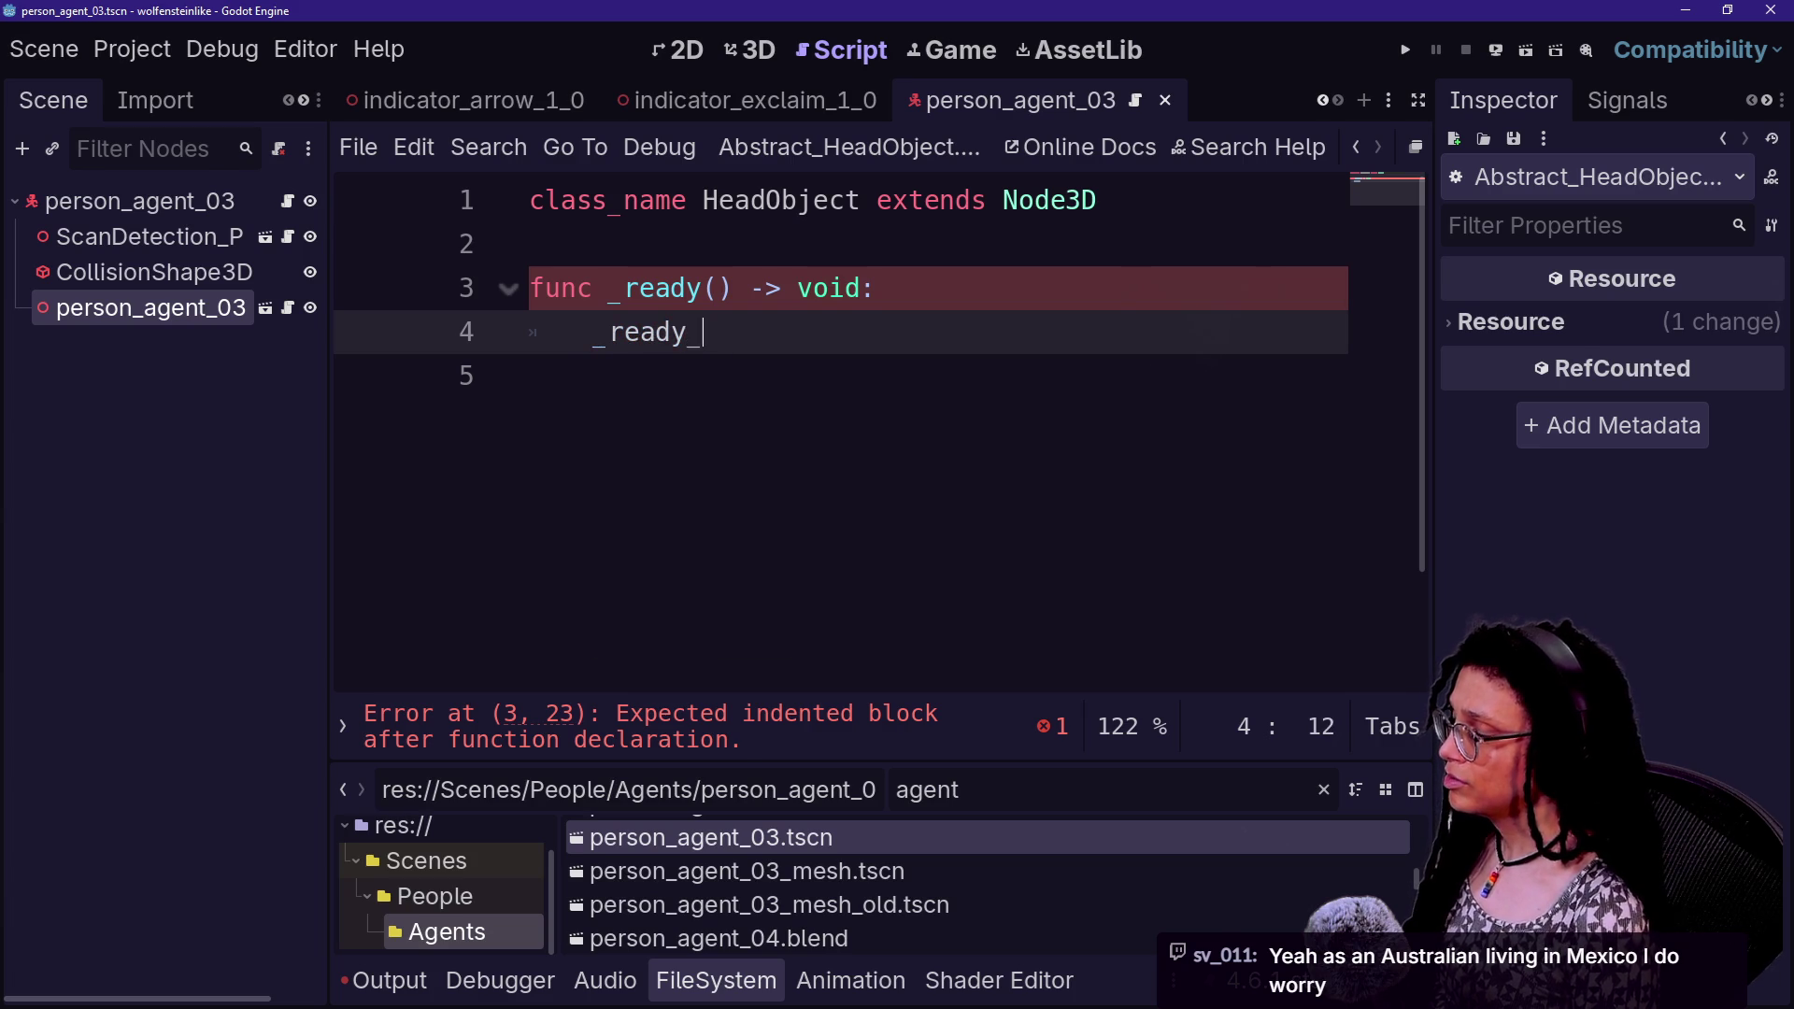
pyautogui.write('_tre')
pyautogui.press('BackSpace')
pyautogui.press('BackSpace')
pyautogui.write('eee')
pyautogui.press('BackSpace')
pyautogui.press('BackSpace')
pyautogui.write('leportation(')
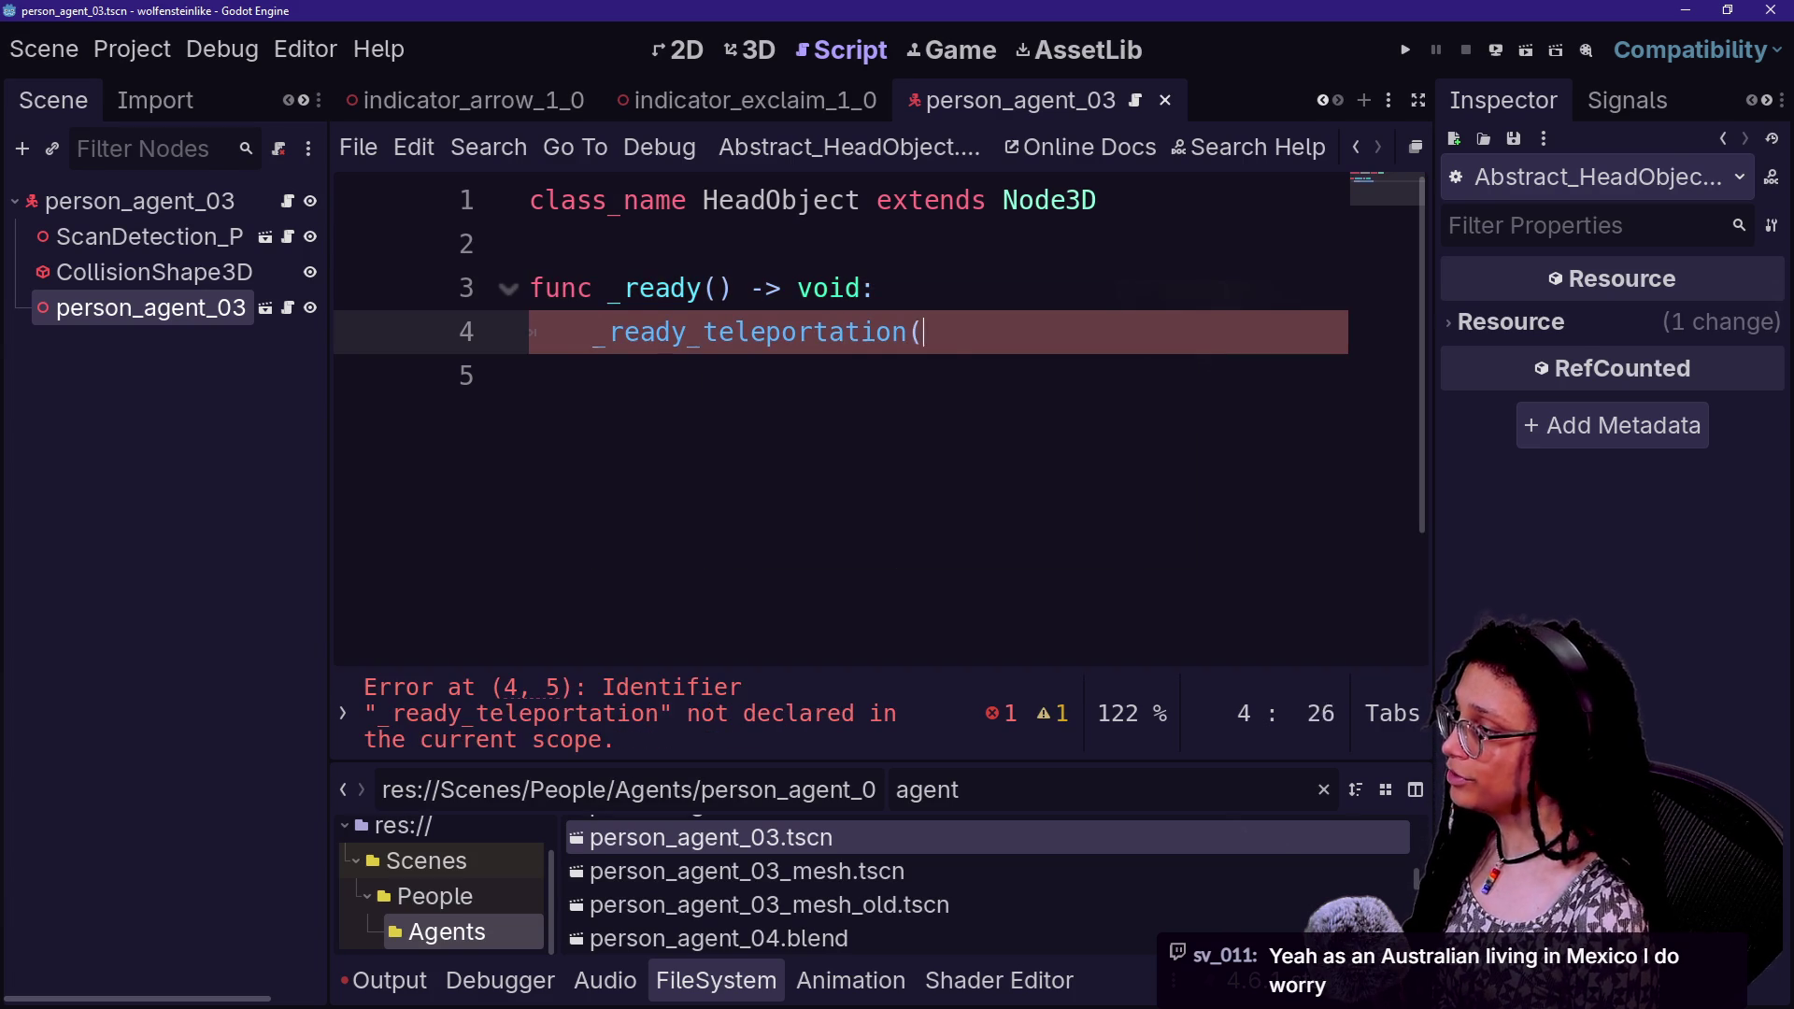
pyautogui.write(')')
pyautogui.press('Return')
pyautogui.press('BackSpace')
pyautogui.press('Return')
# Begin declaring func _ready_teleportation( on the line below.
pyautogui.write('func _readu')
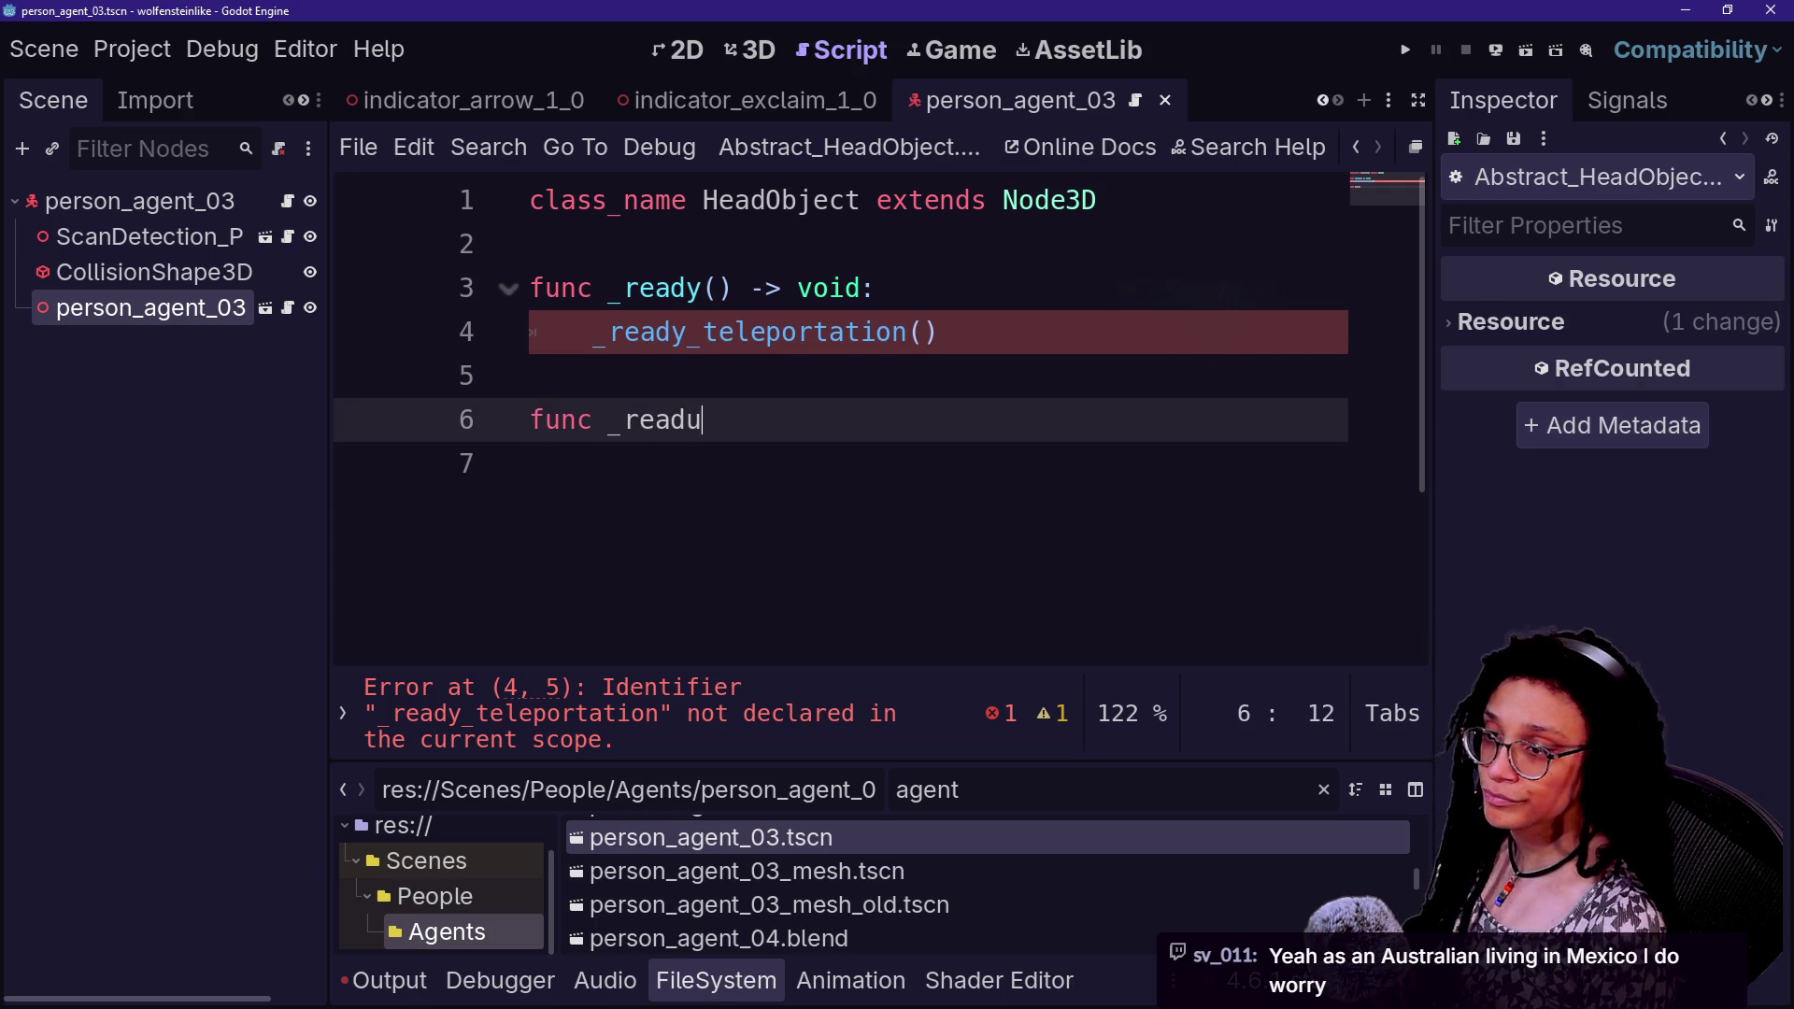
pyautogui.press('BackSpace')
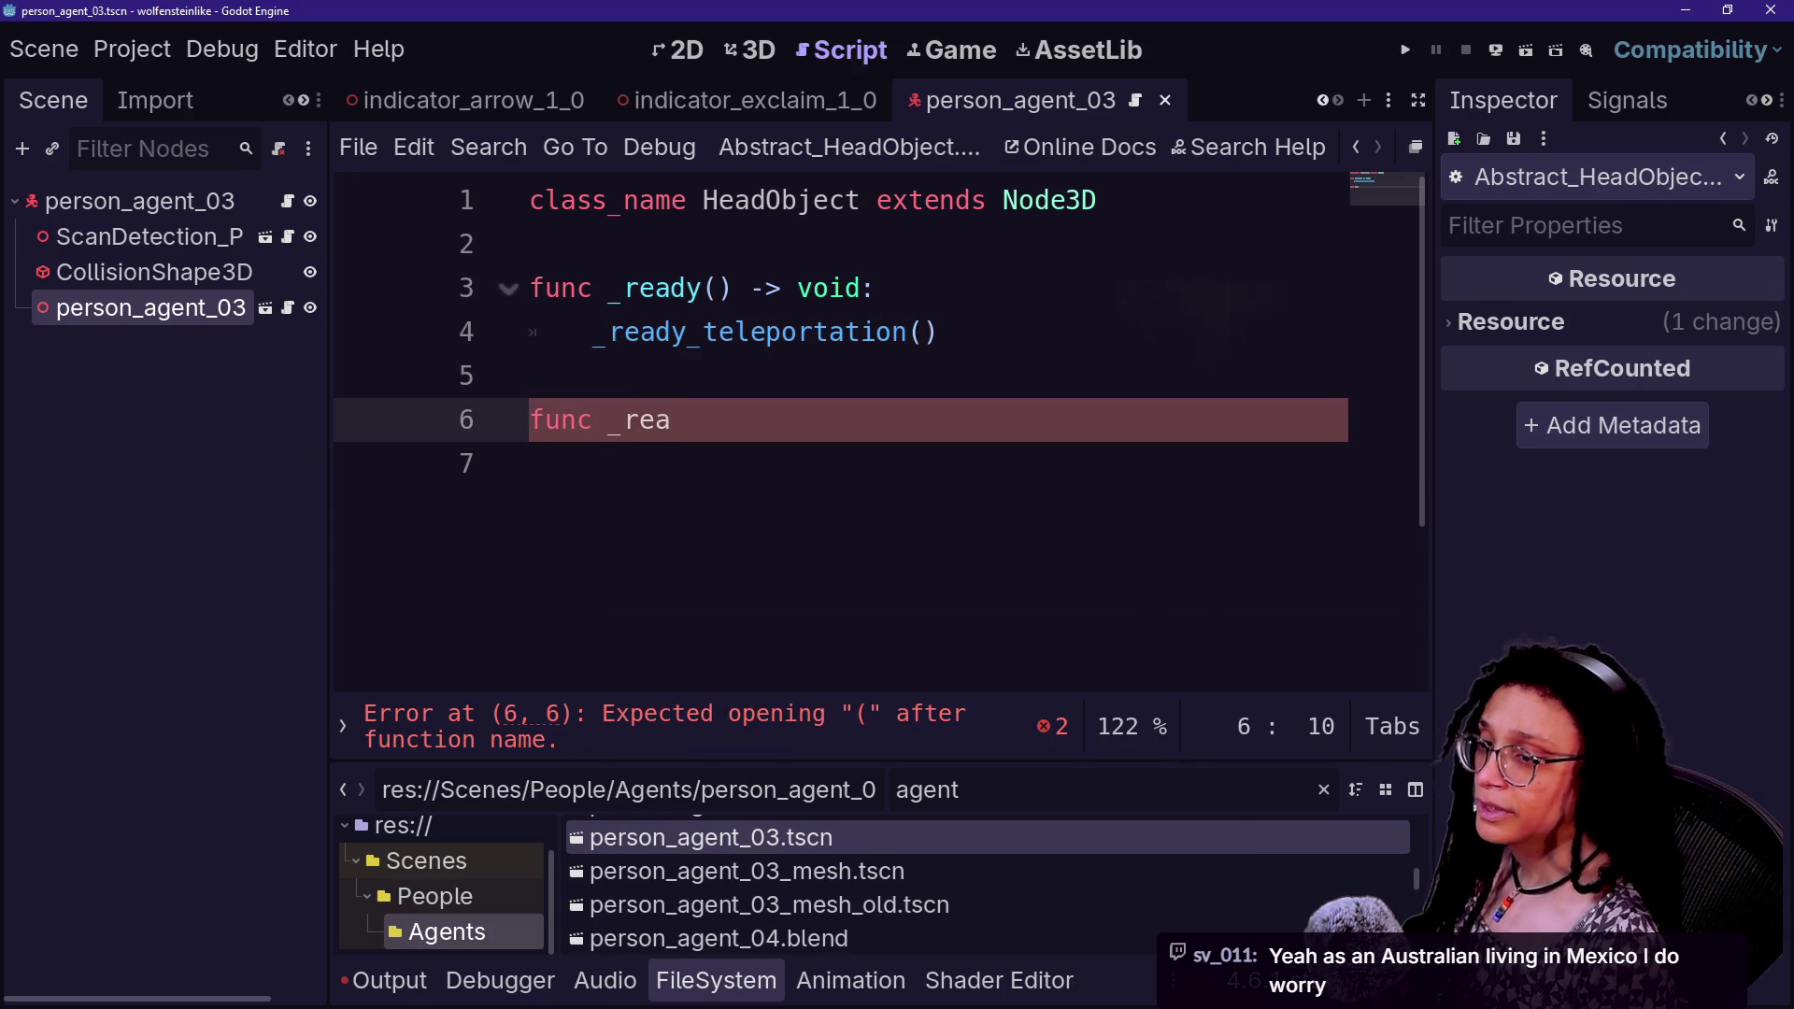
pyautogui.hotkey('ctrl', 'space')
pyautogui.press('BackSpace')
pyautogui.press('BackSpace')
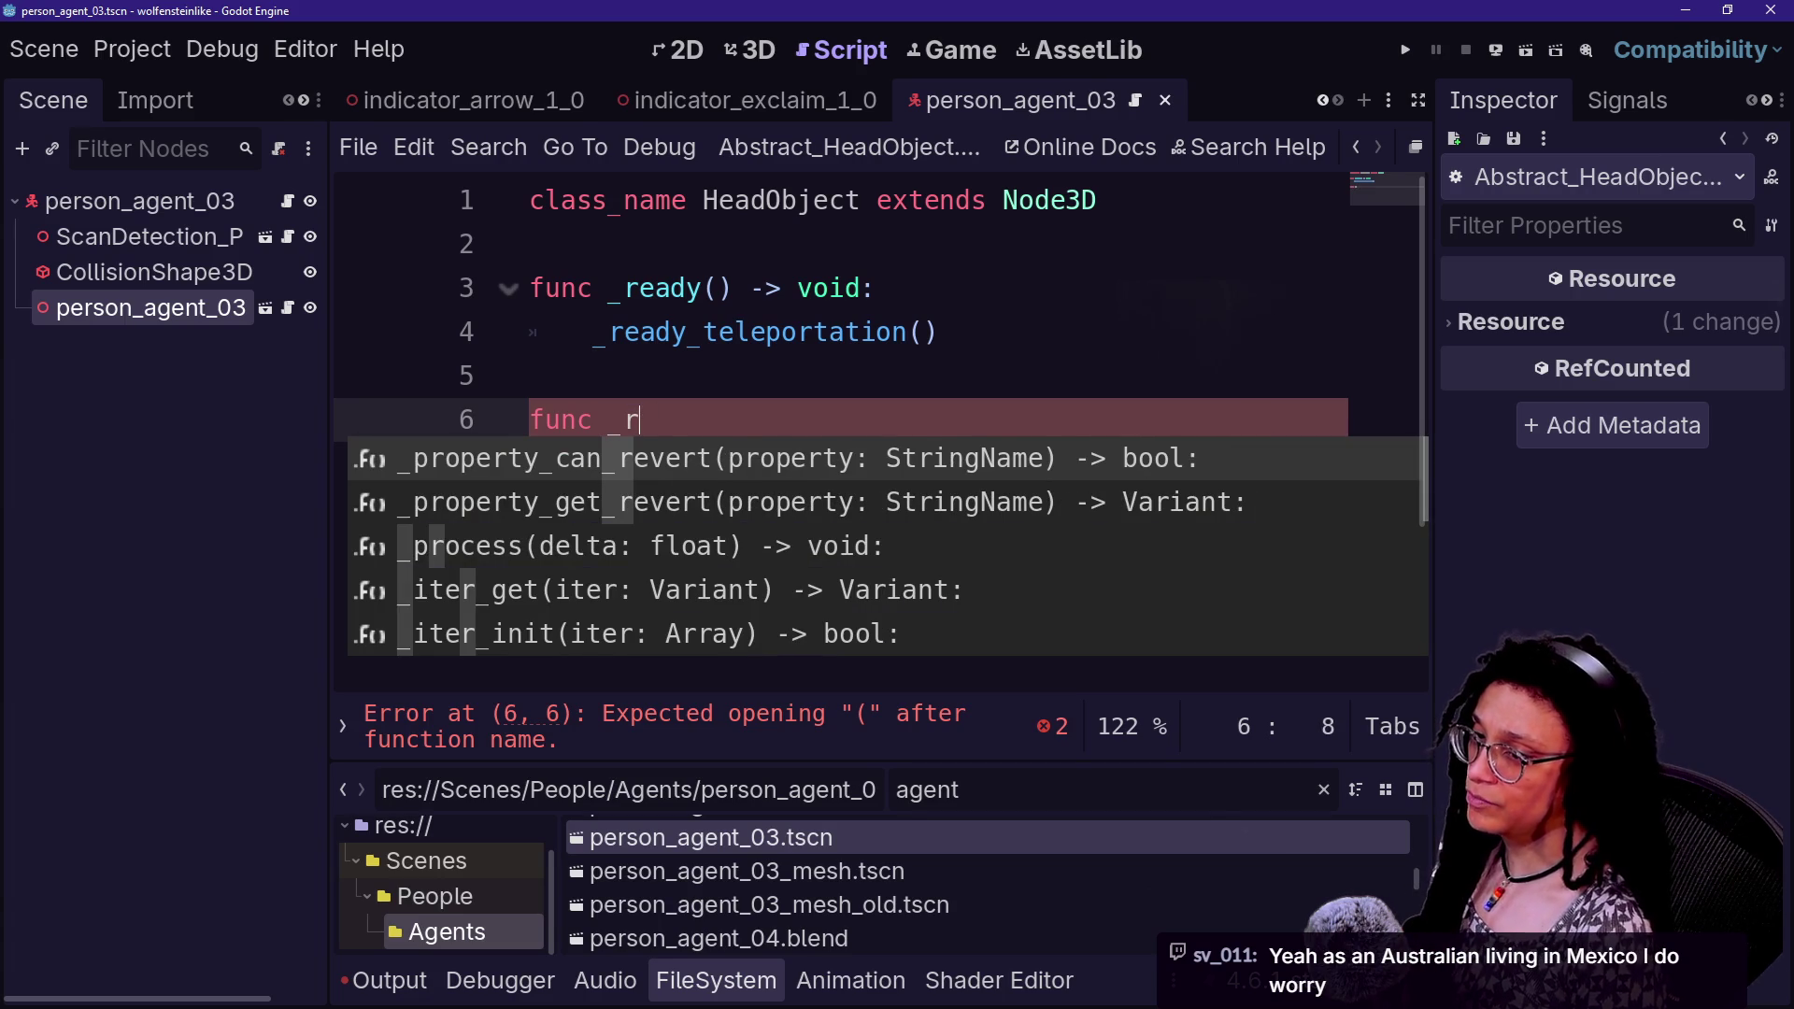
pyautogui.write('f')
pyautogui.press('BackSpace')
pyautogui.write('g')
pyautogui.press('BackSpace')
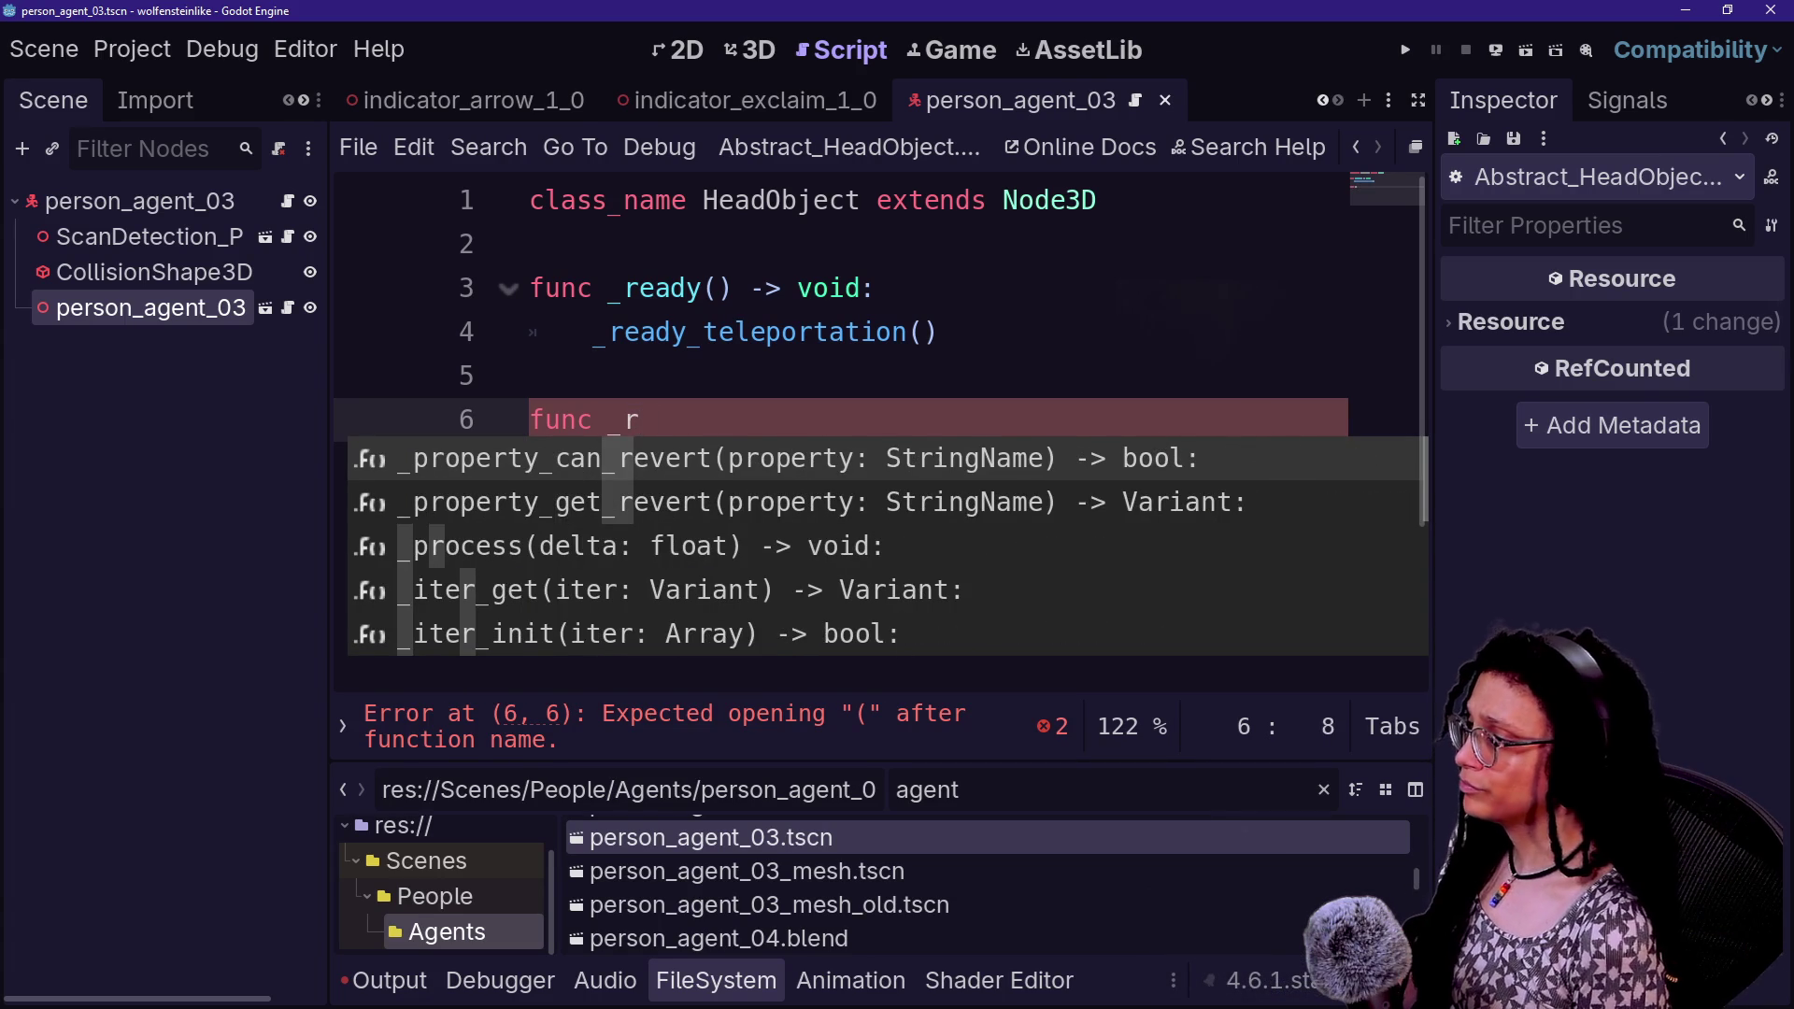
pyautogui.write('eady_te')
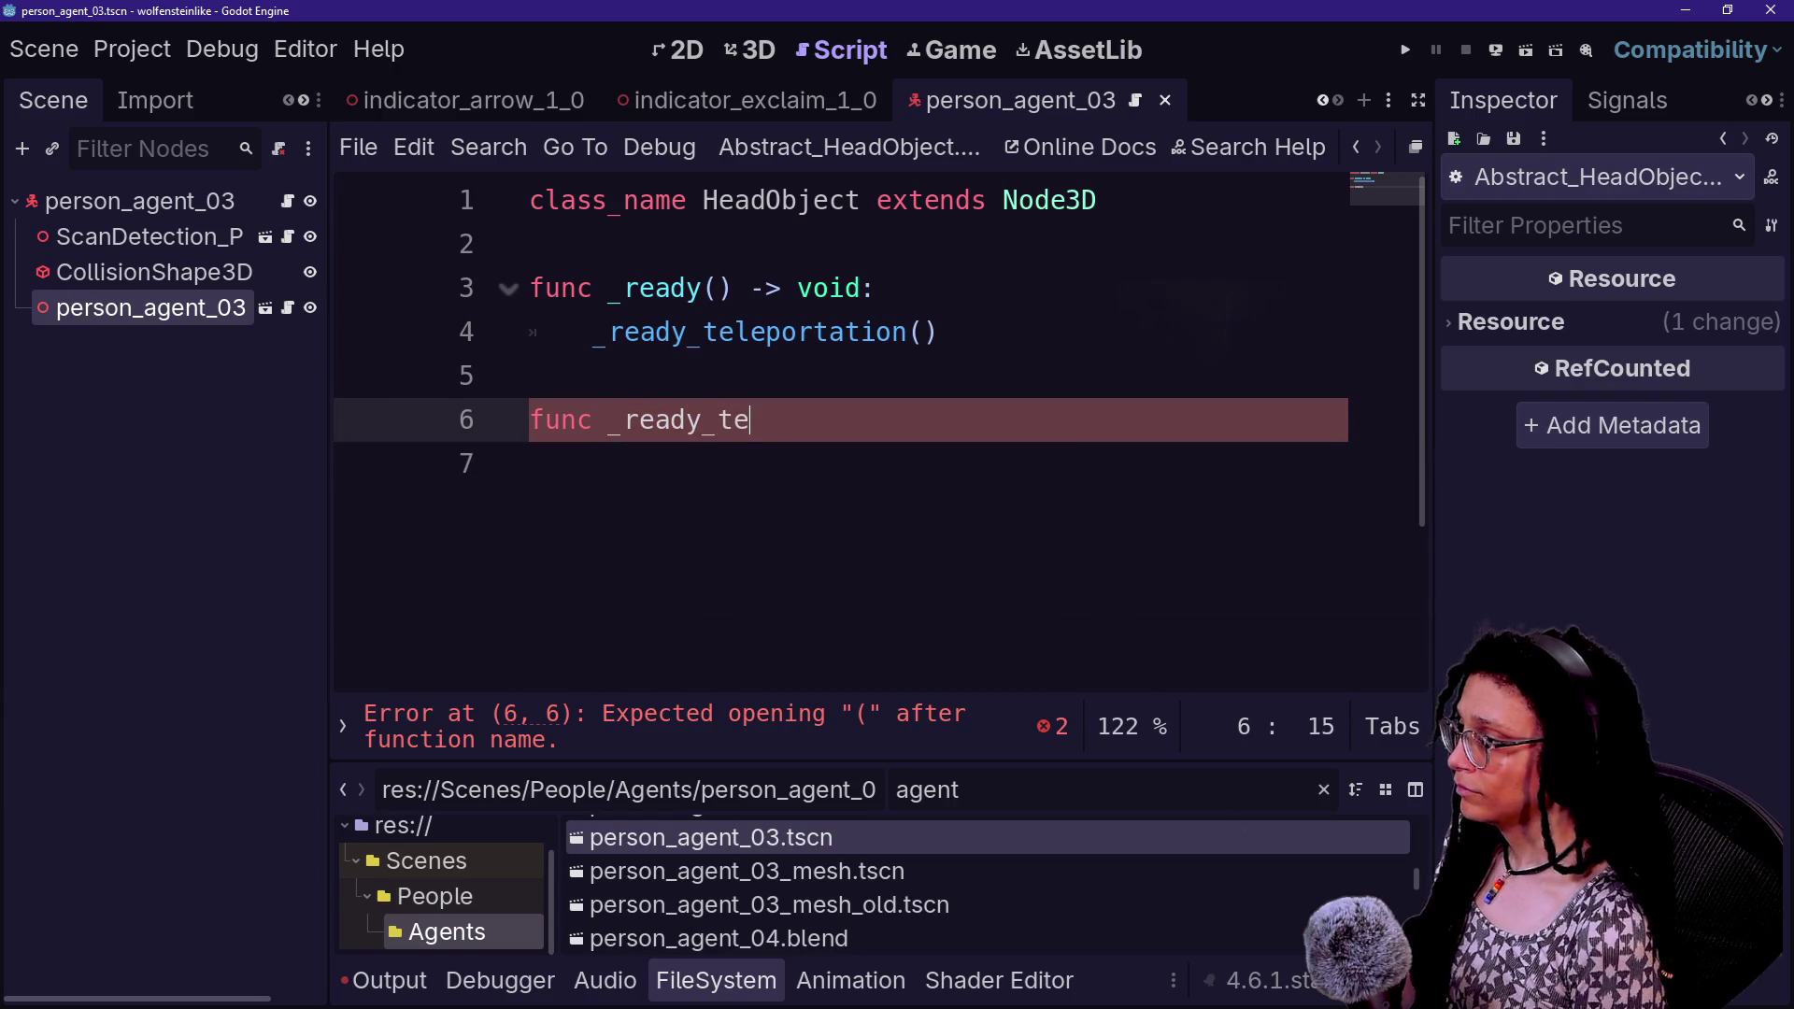
pyautogui.write('leportation')
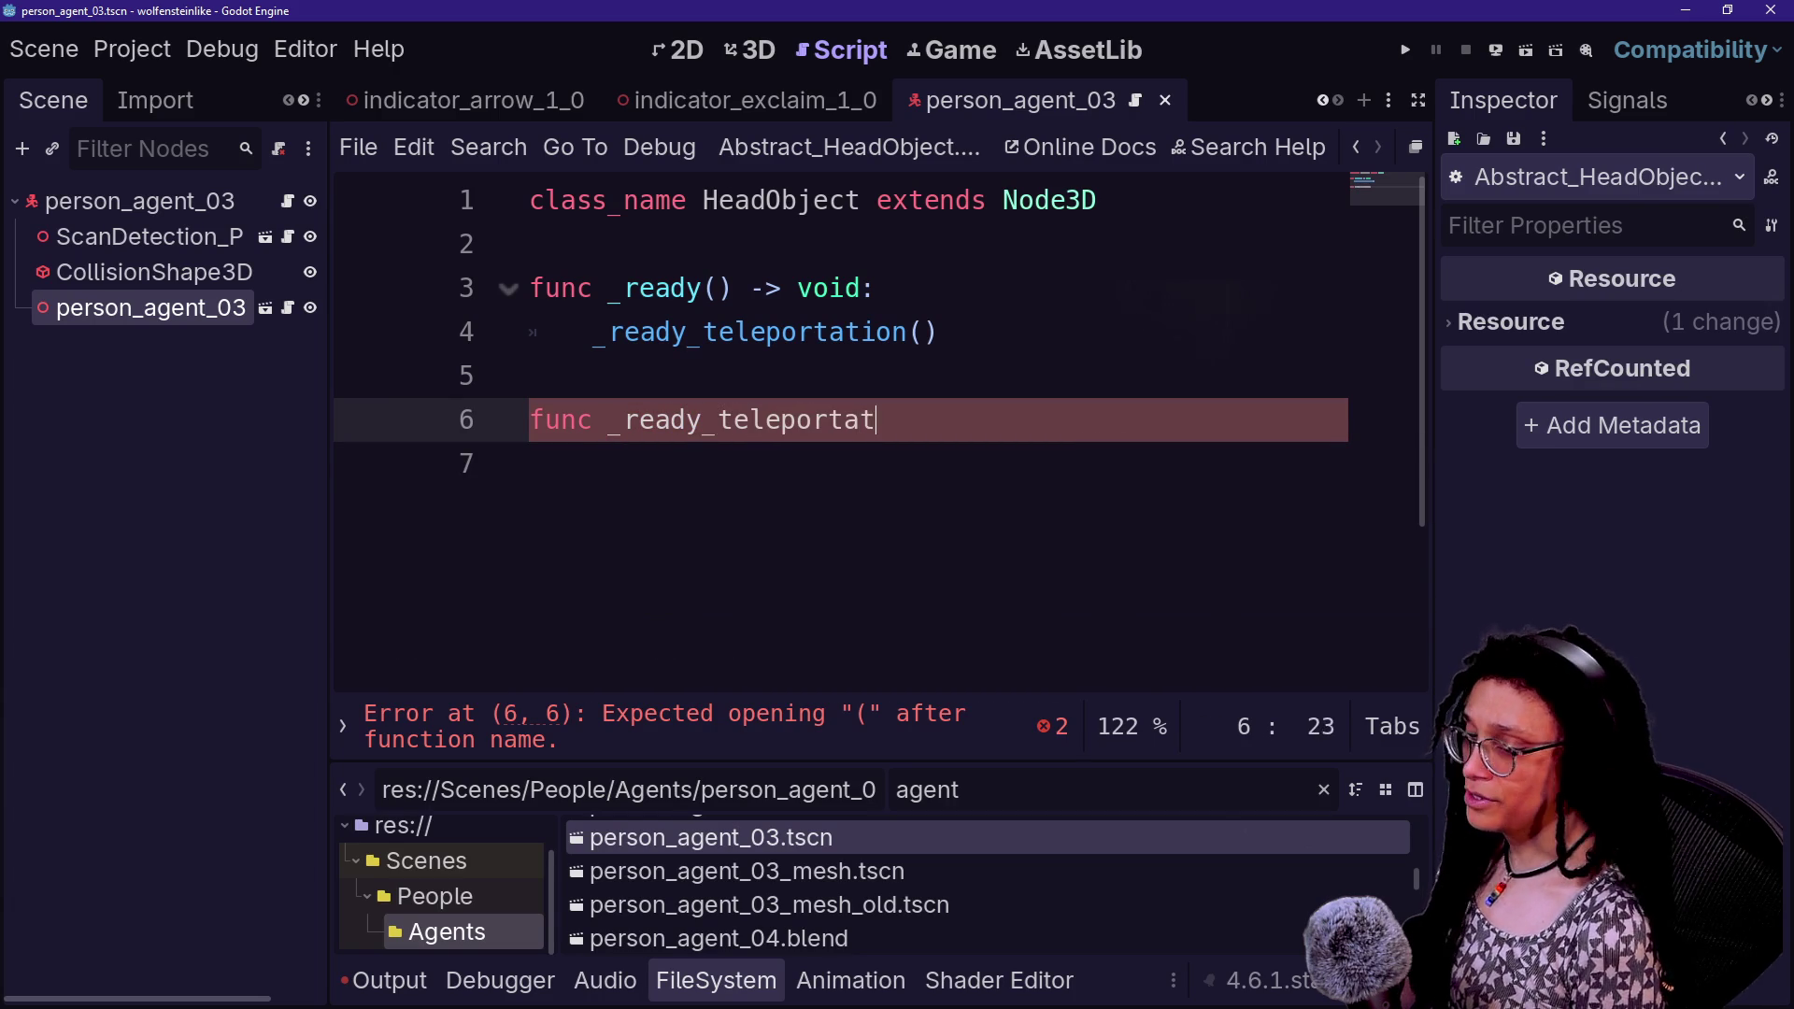
pyautogui.write('(')
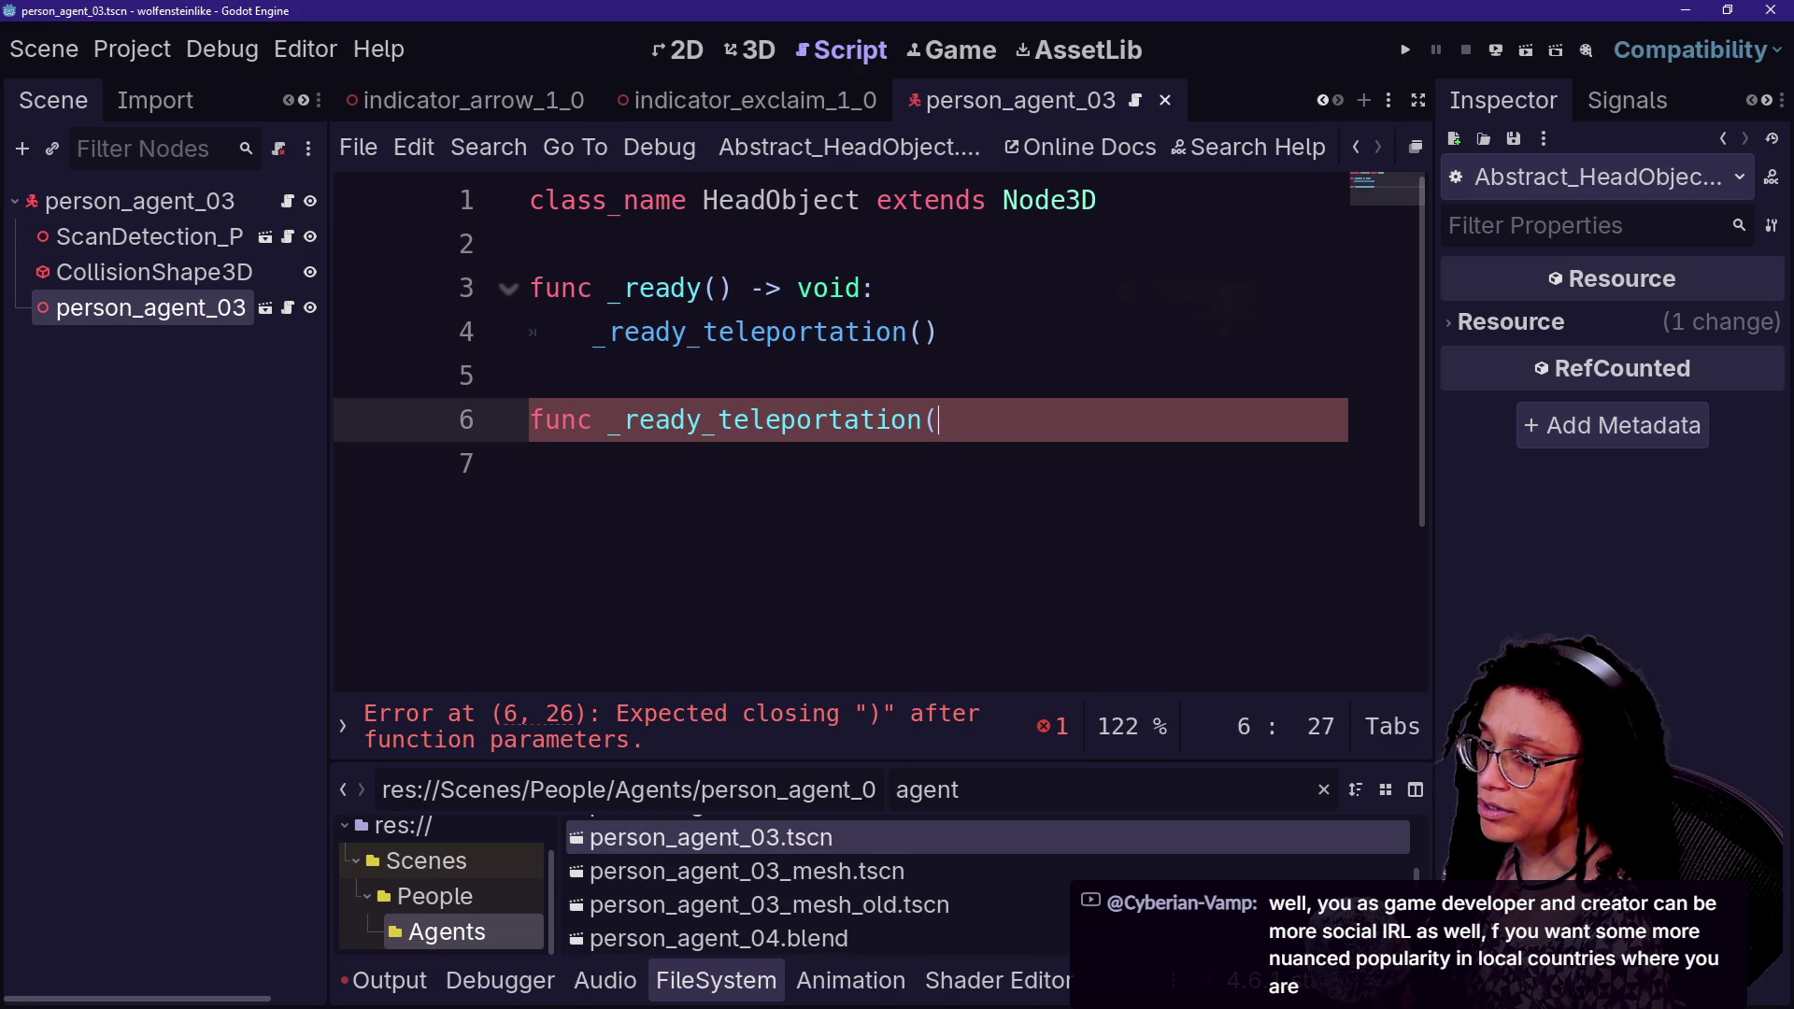
# Complete the signature as _ready_teleportation() -> void: and start its indented body.
pyautogui.write('g')
pyautogui.press('BackSpace')
pyautogui.write(') -> void')
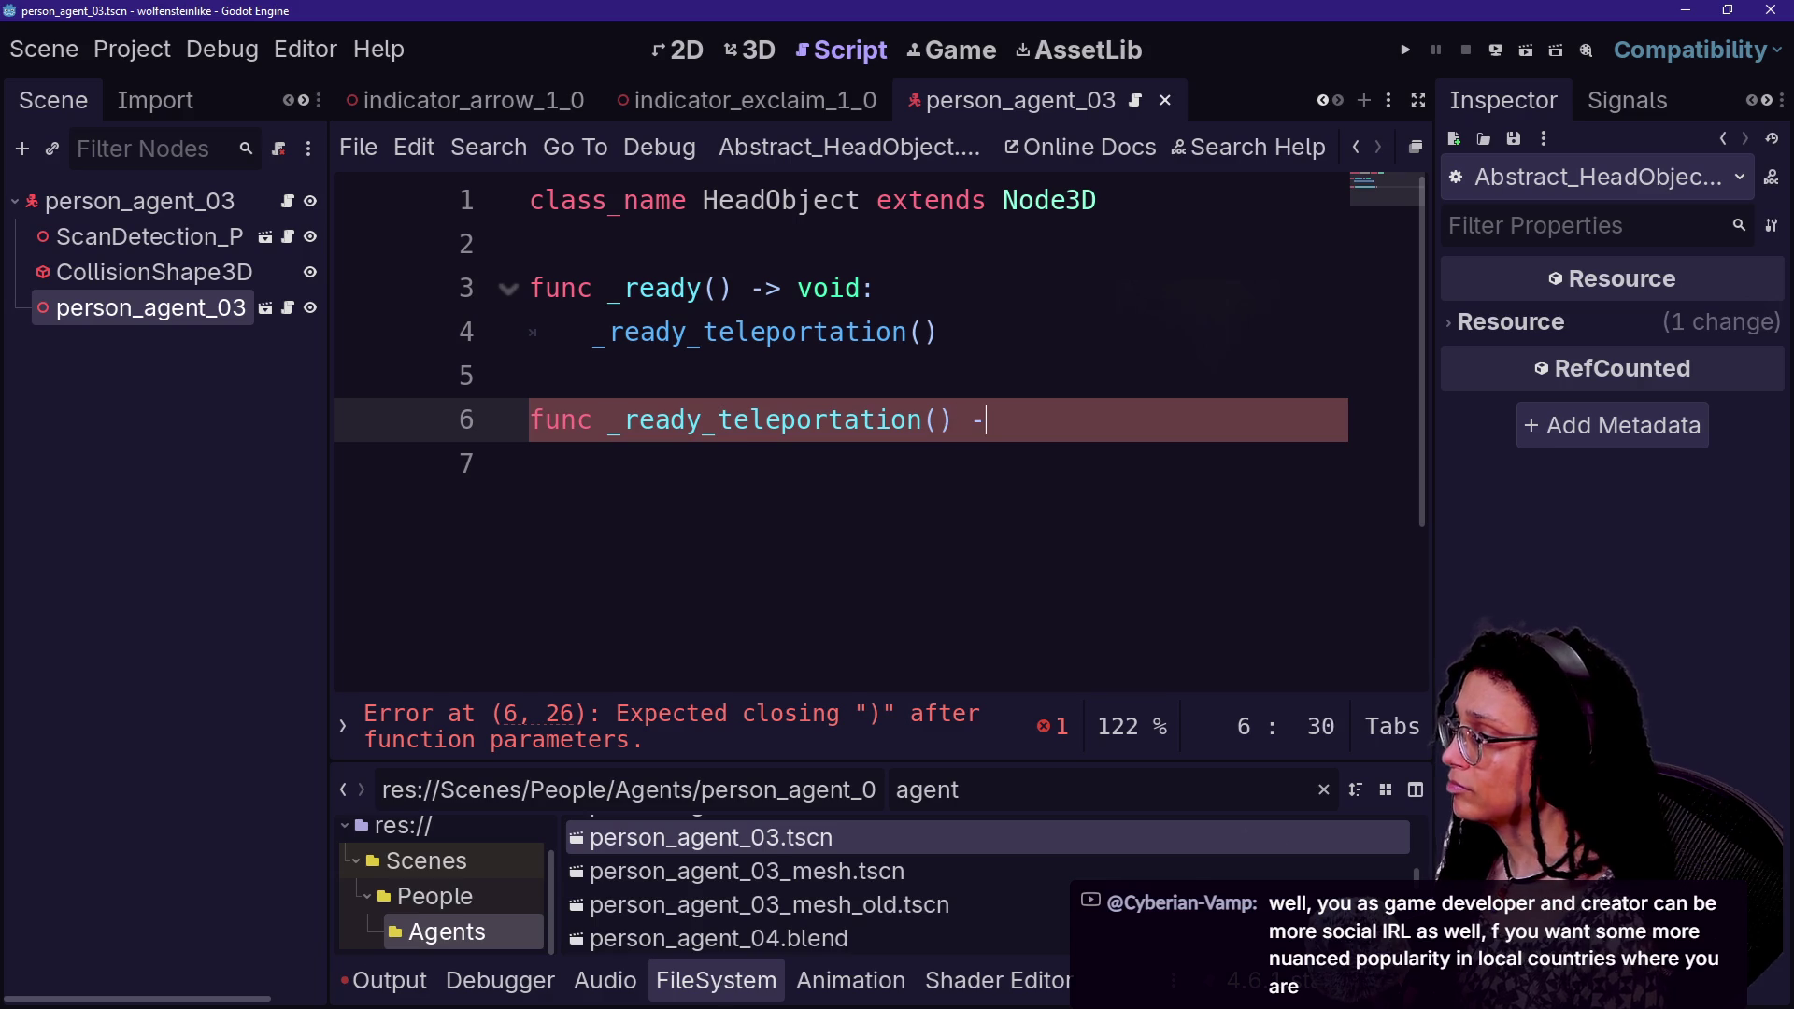
pyautogui.write(':')
pyautogui.press('Return')
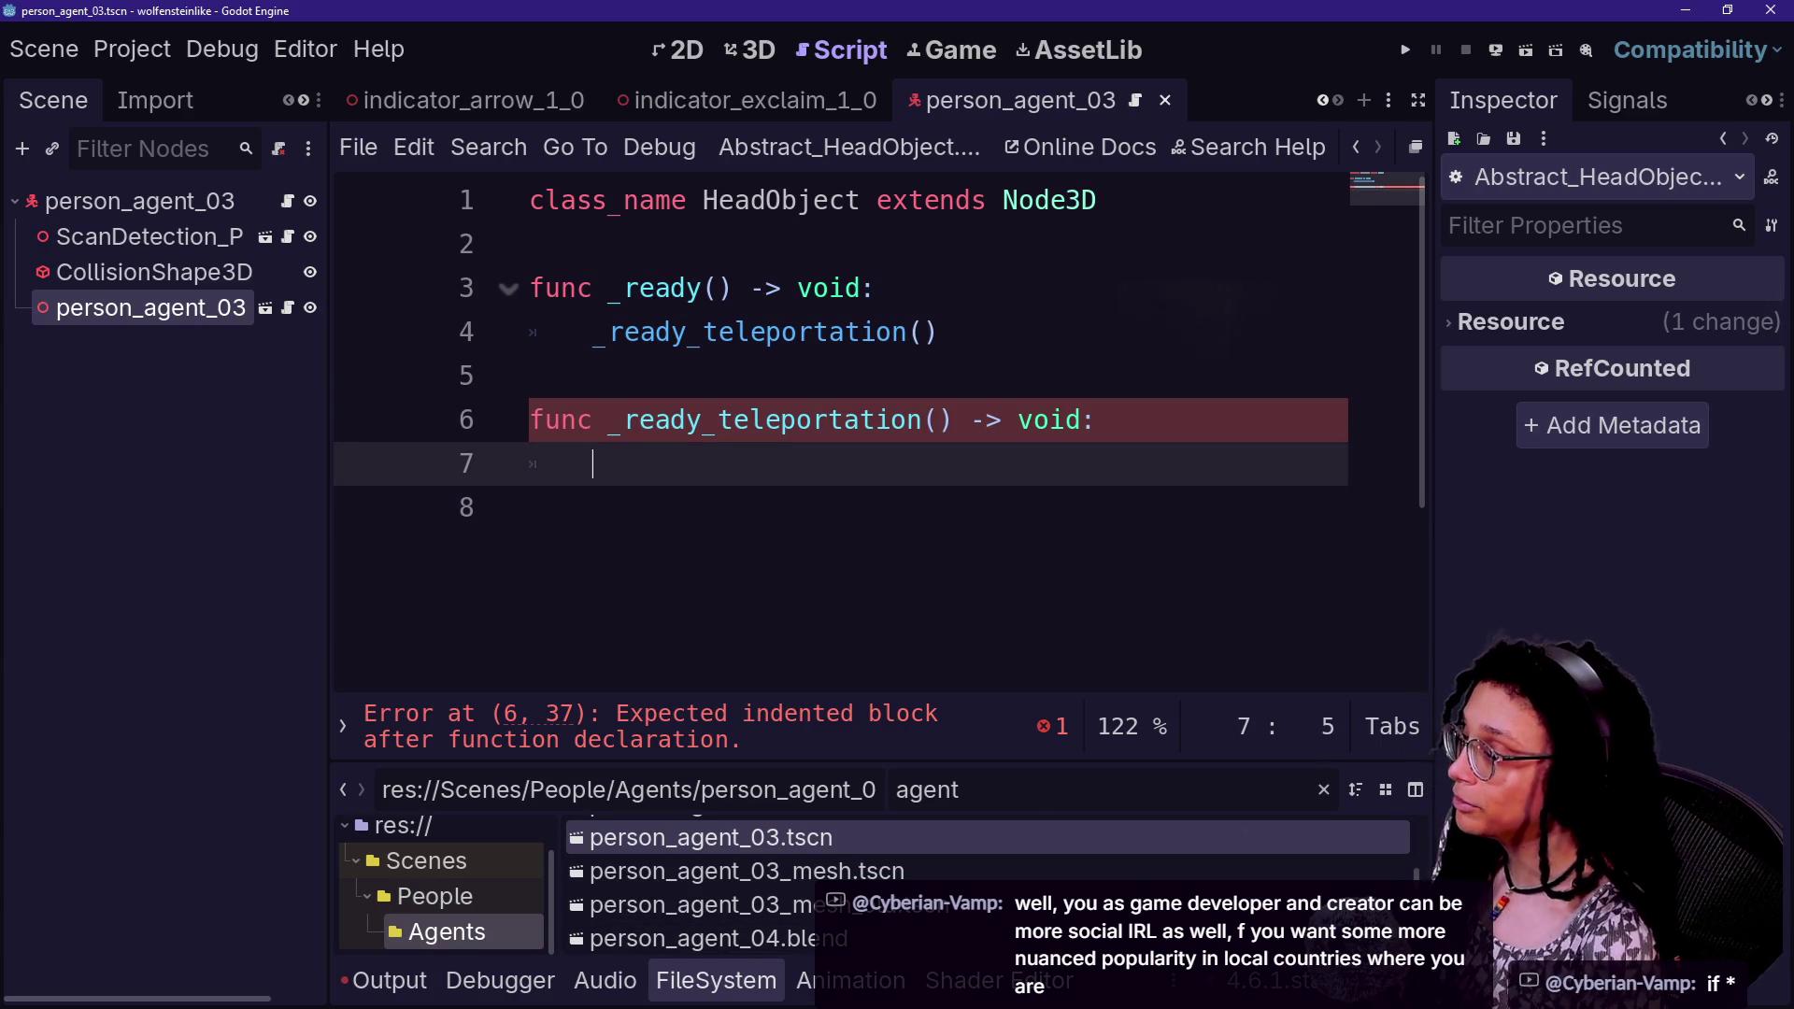
pyautogui.write('i')
pyautogui.press('BackSpace')
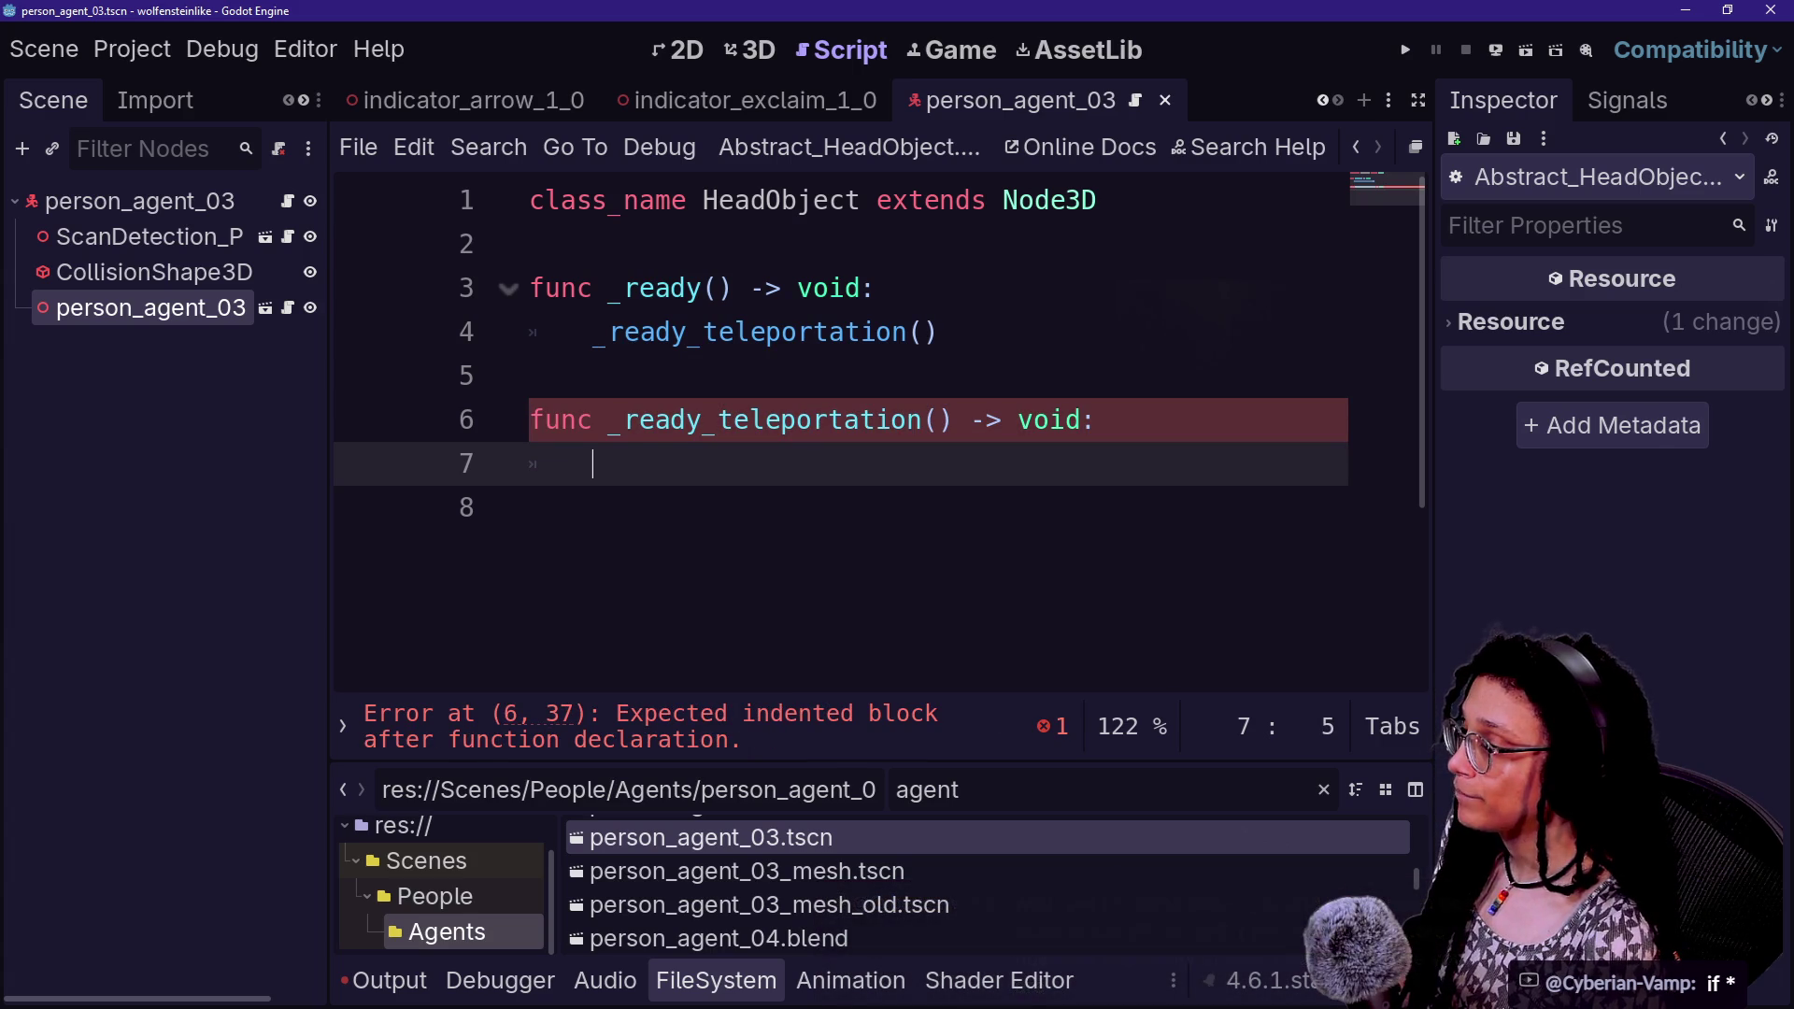
pyautogui.write('i')
pyautogui.press('BackSpace')
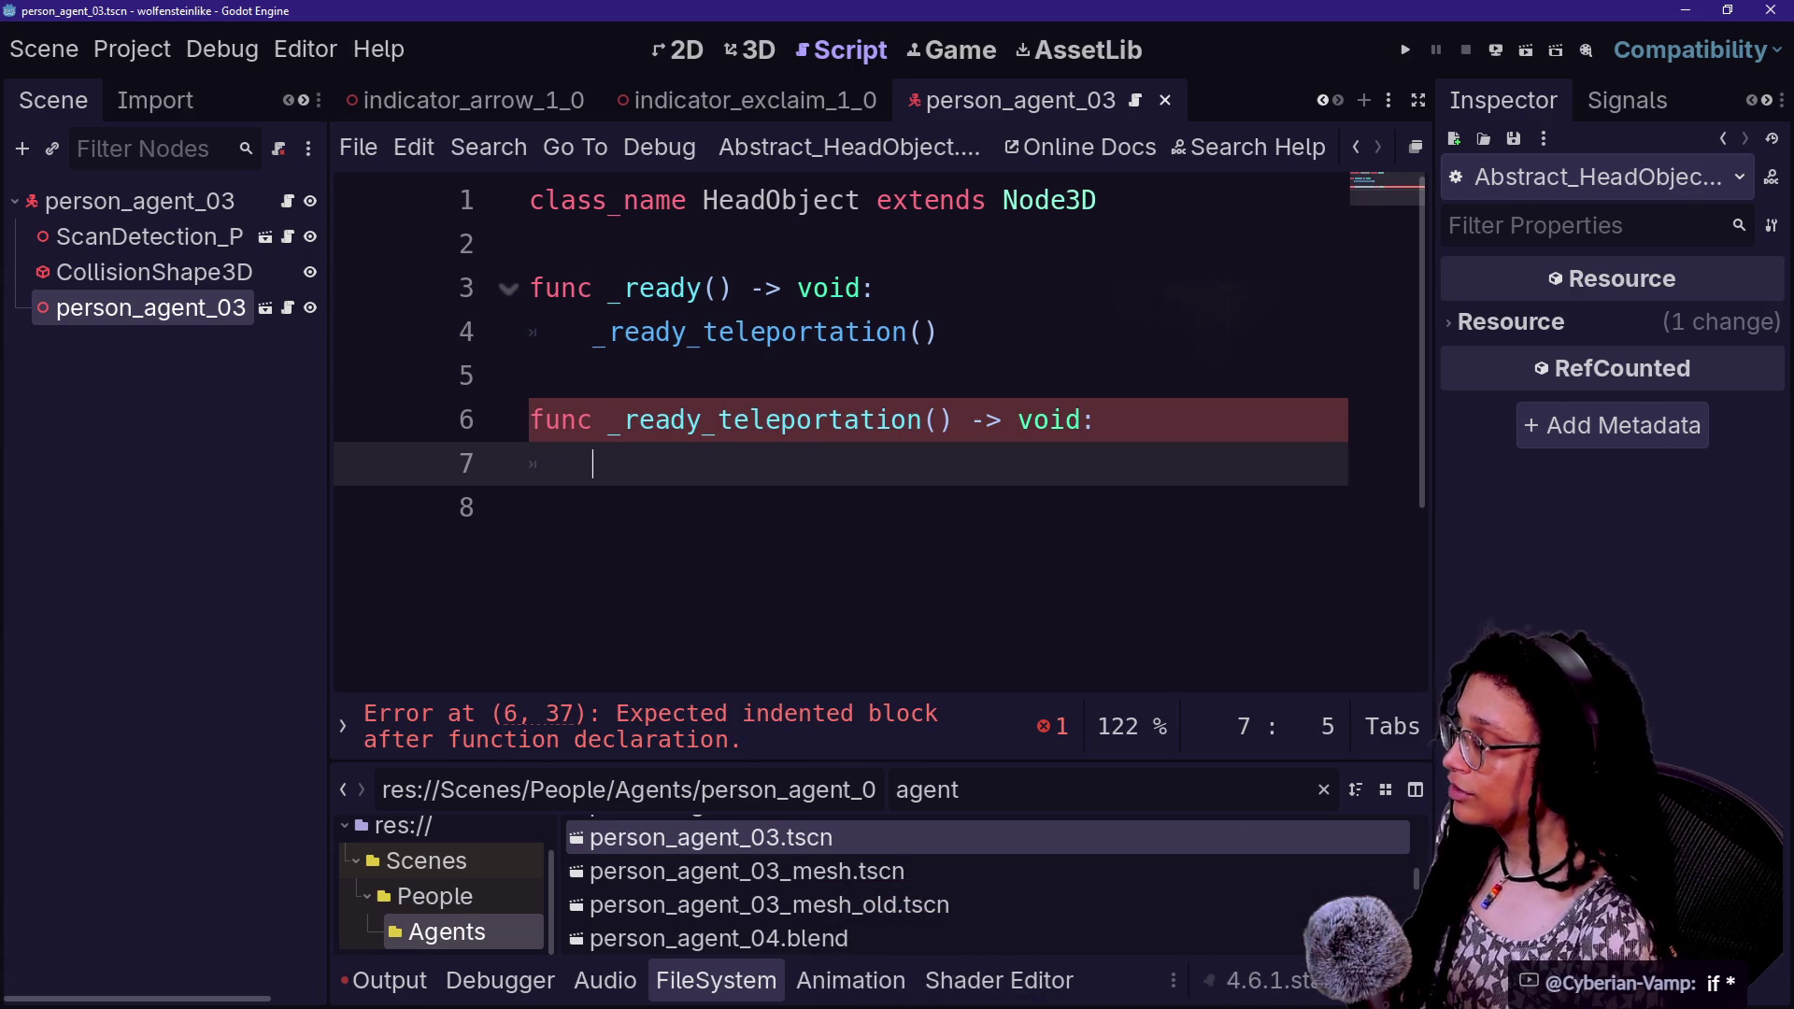
pyautogui.write('fun')
pyautogui.press('BackSpace')
pyautogui.press('BackSpace')
pyautogui.press('BackSpace')
# Type the loop 'for child: Variant in find_children(' via autocomplete, then hide the docks.
pyautogui.write('for ')
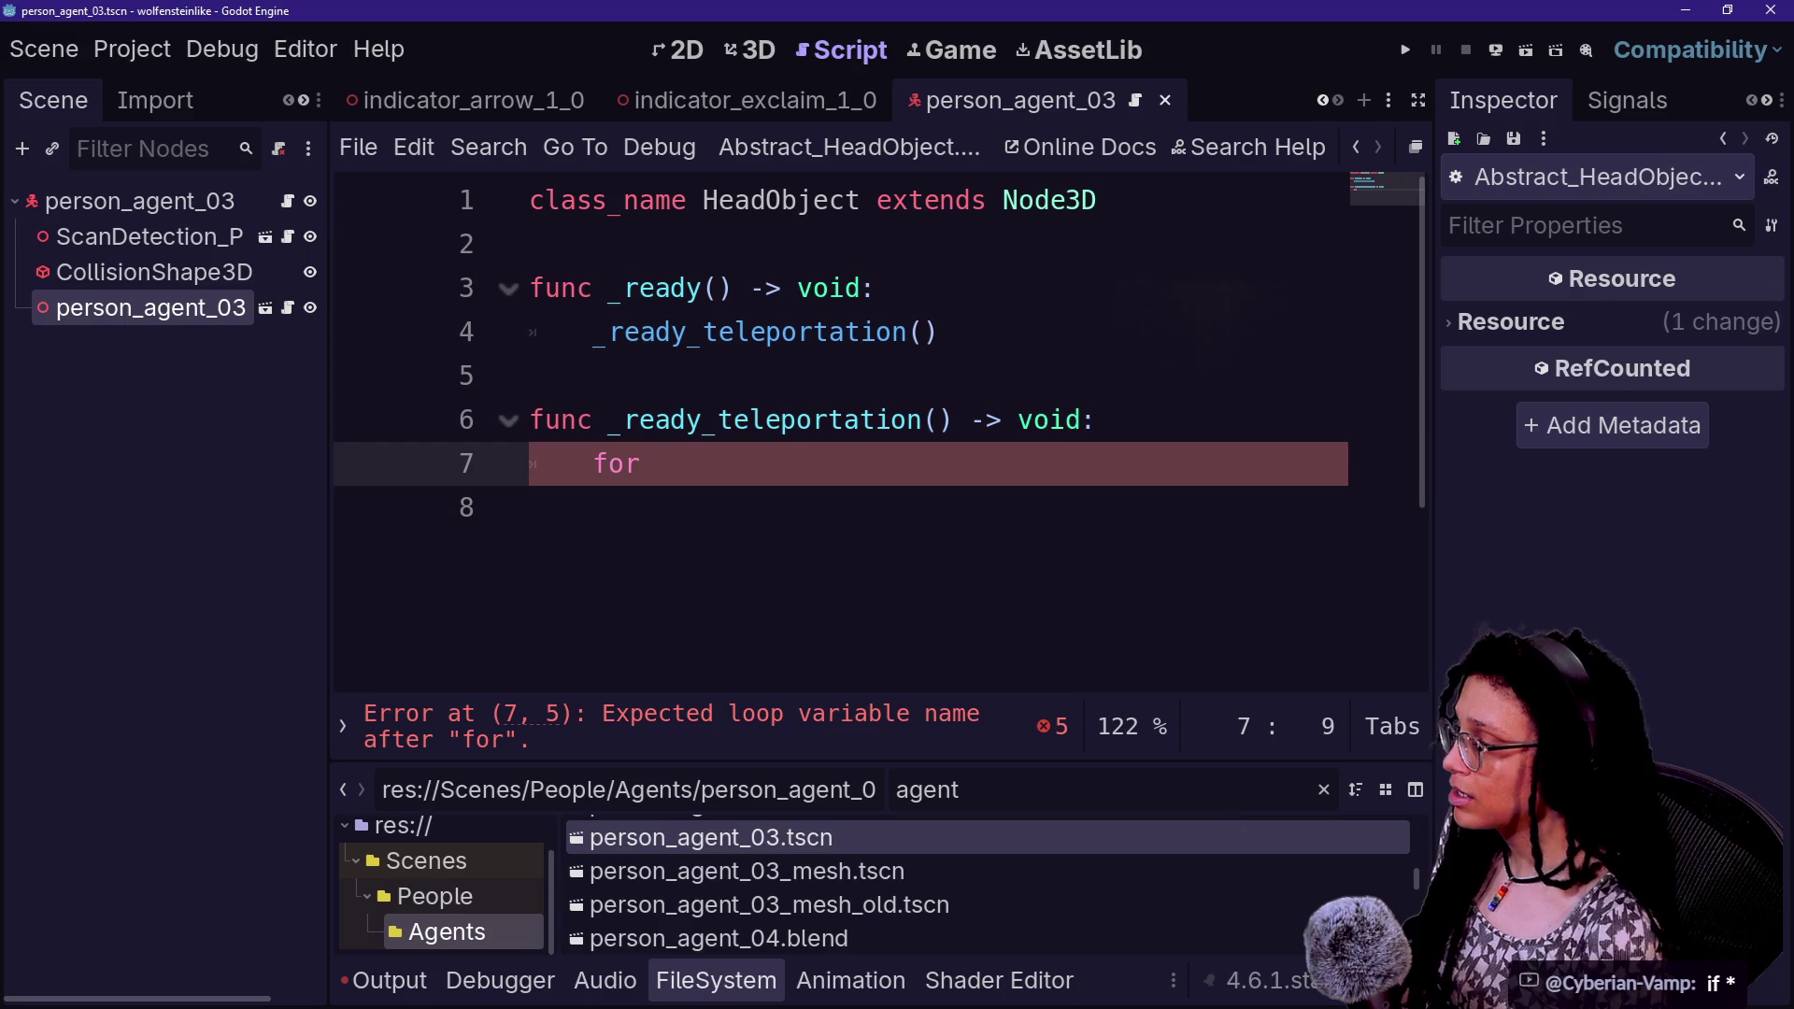
pyautogui.write('child: Varia')
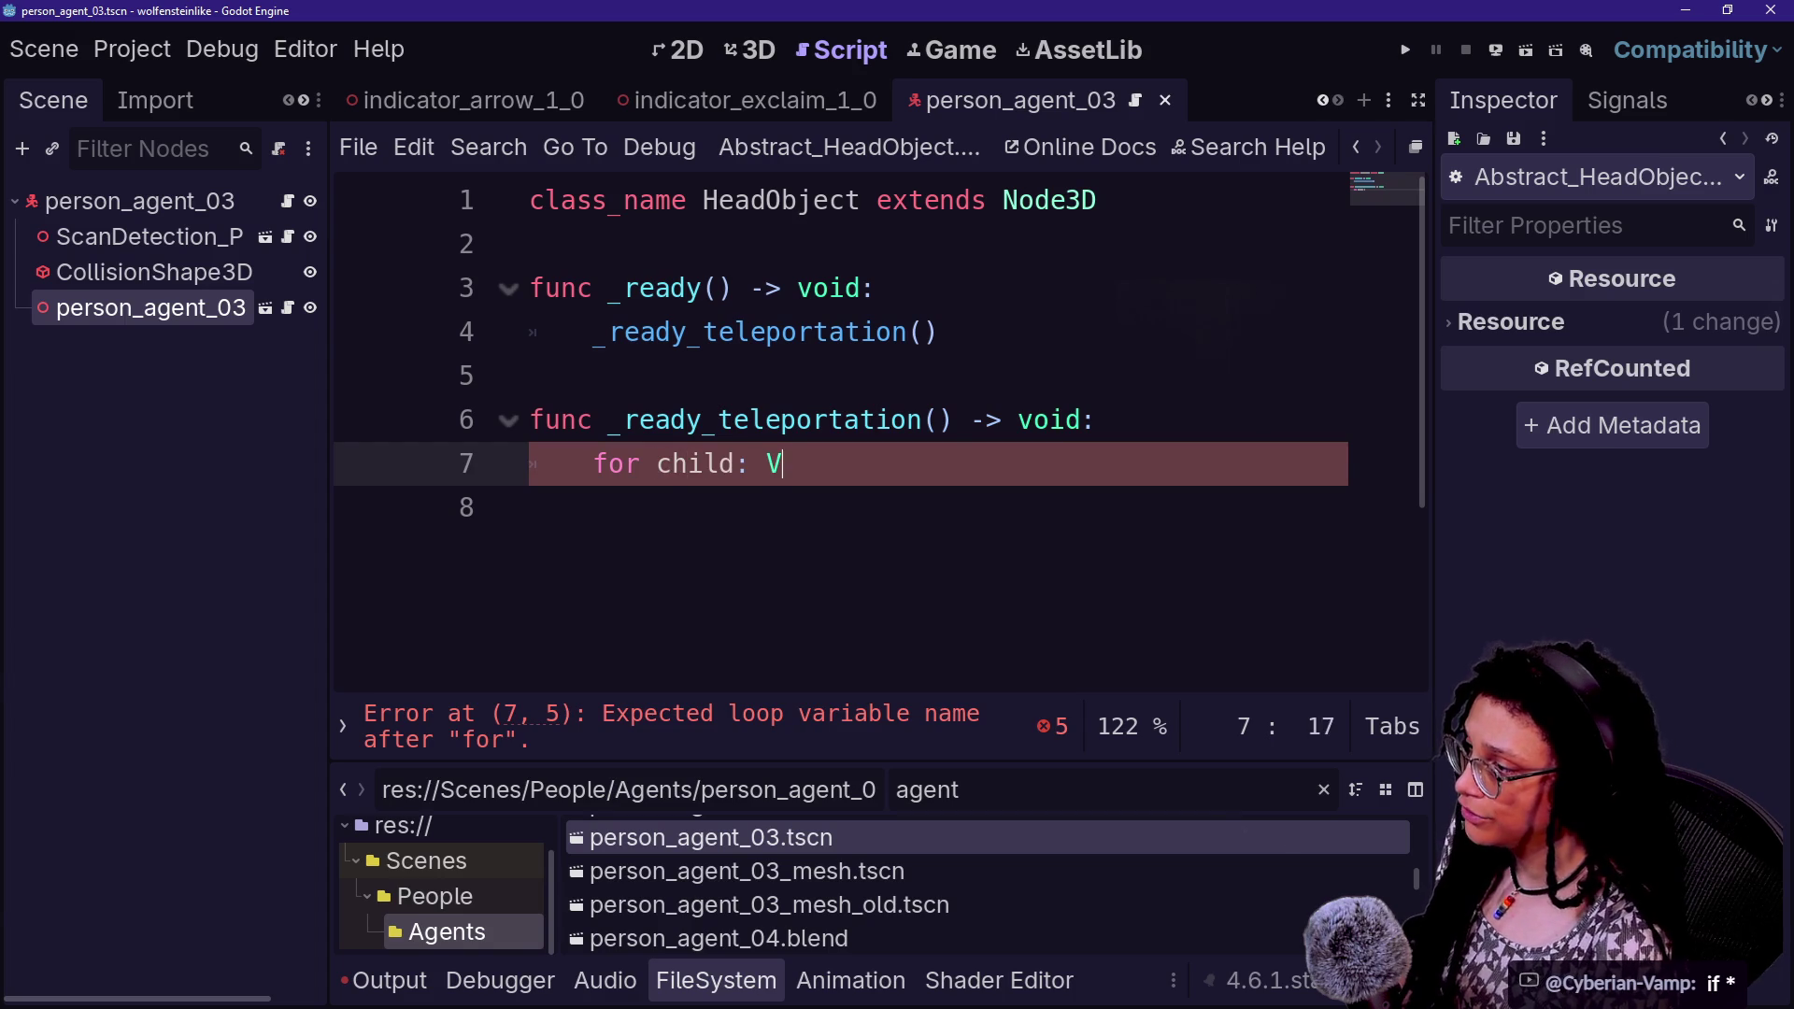
pyautogui.write('nt in')
pyautogui.press('BackSpace')
pyautogui.press('BackSpace')
pyautogui.press('BackSpace')
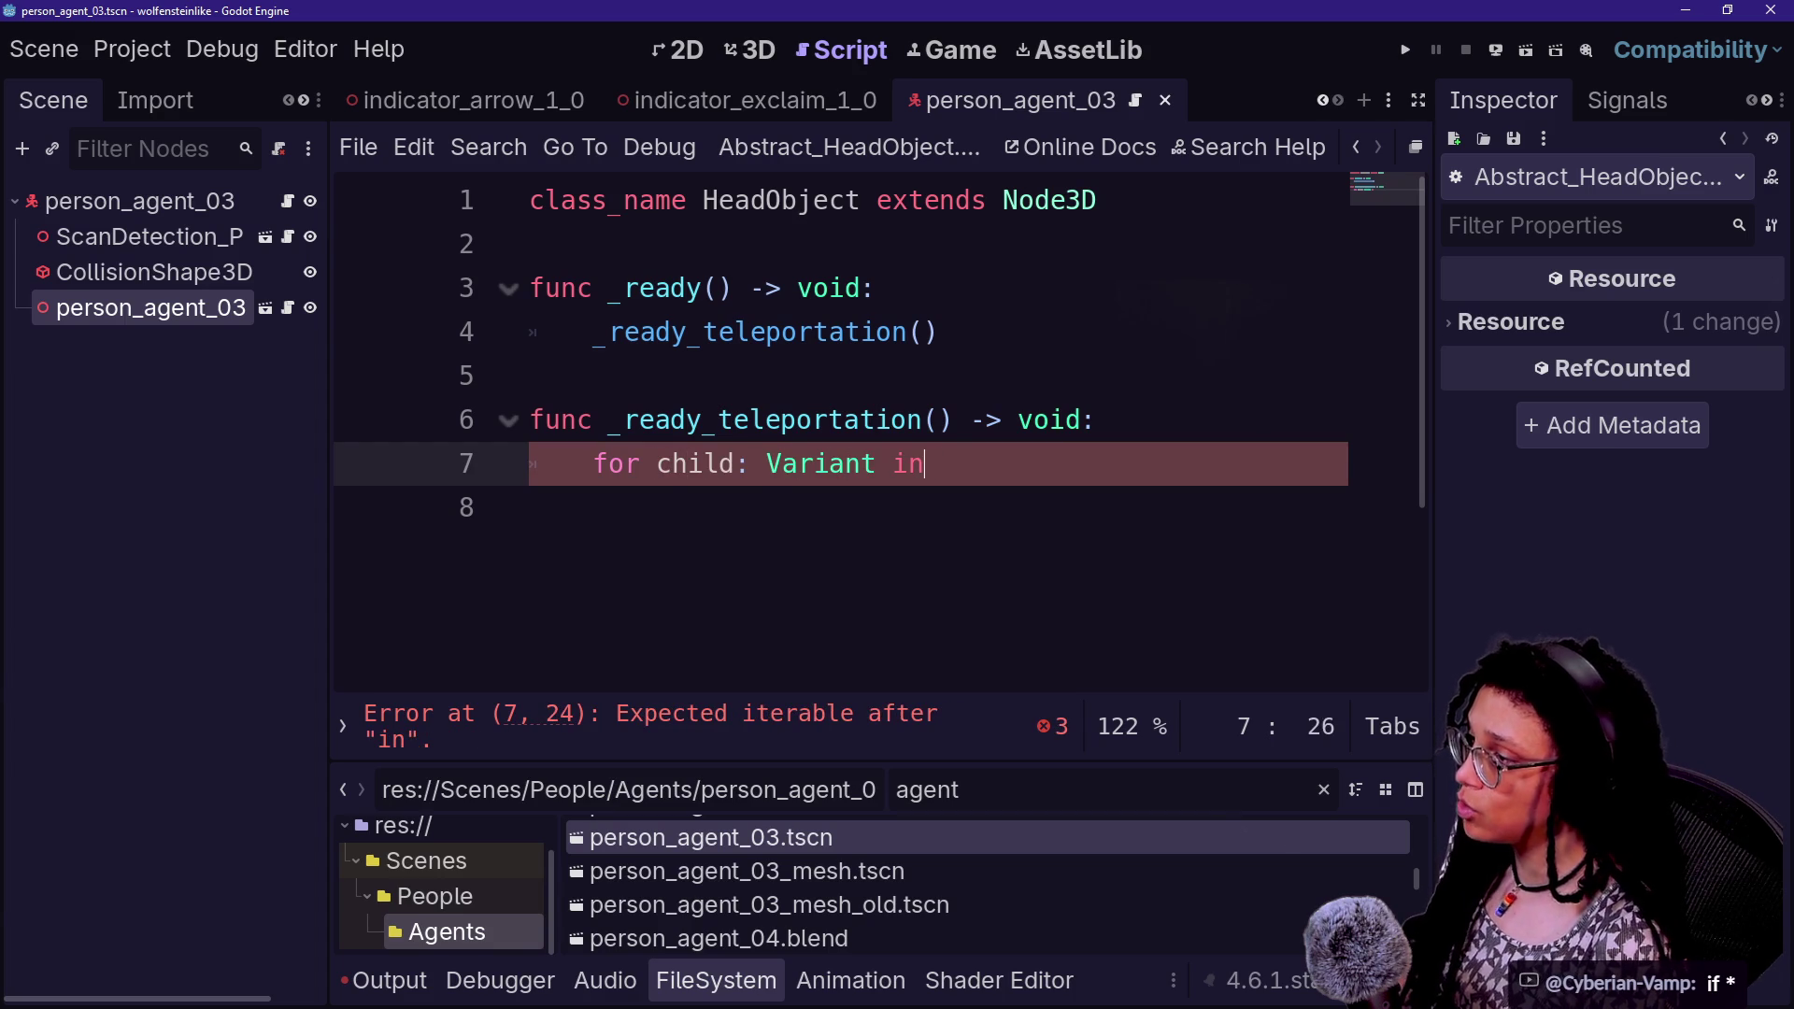
pyautogui.press('BackSpace')
pyautogui.press('BackSpace')
pyautogui.press('BackSpace')
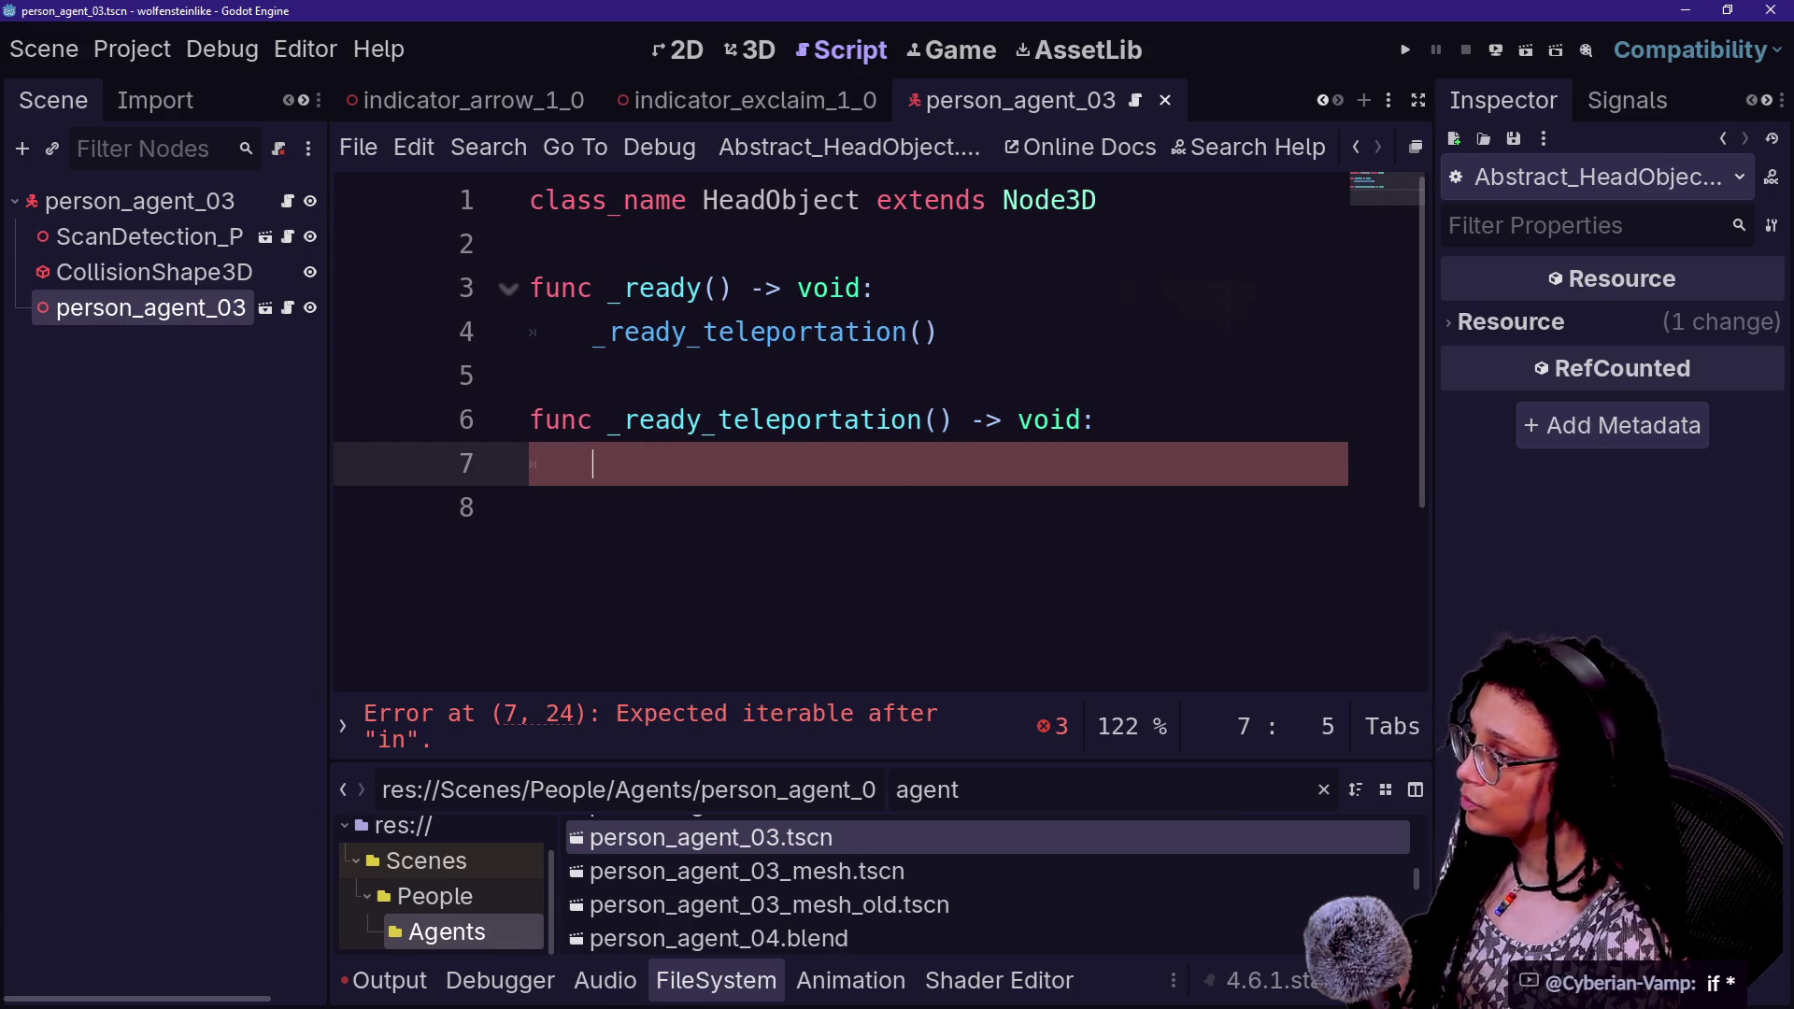
pyautogui.write('for child')
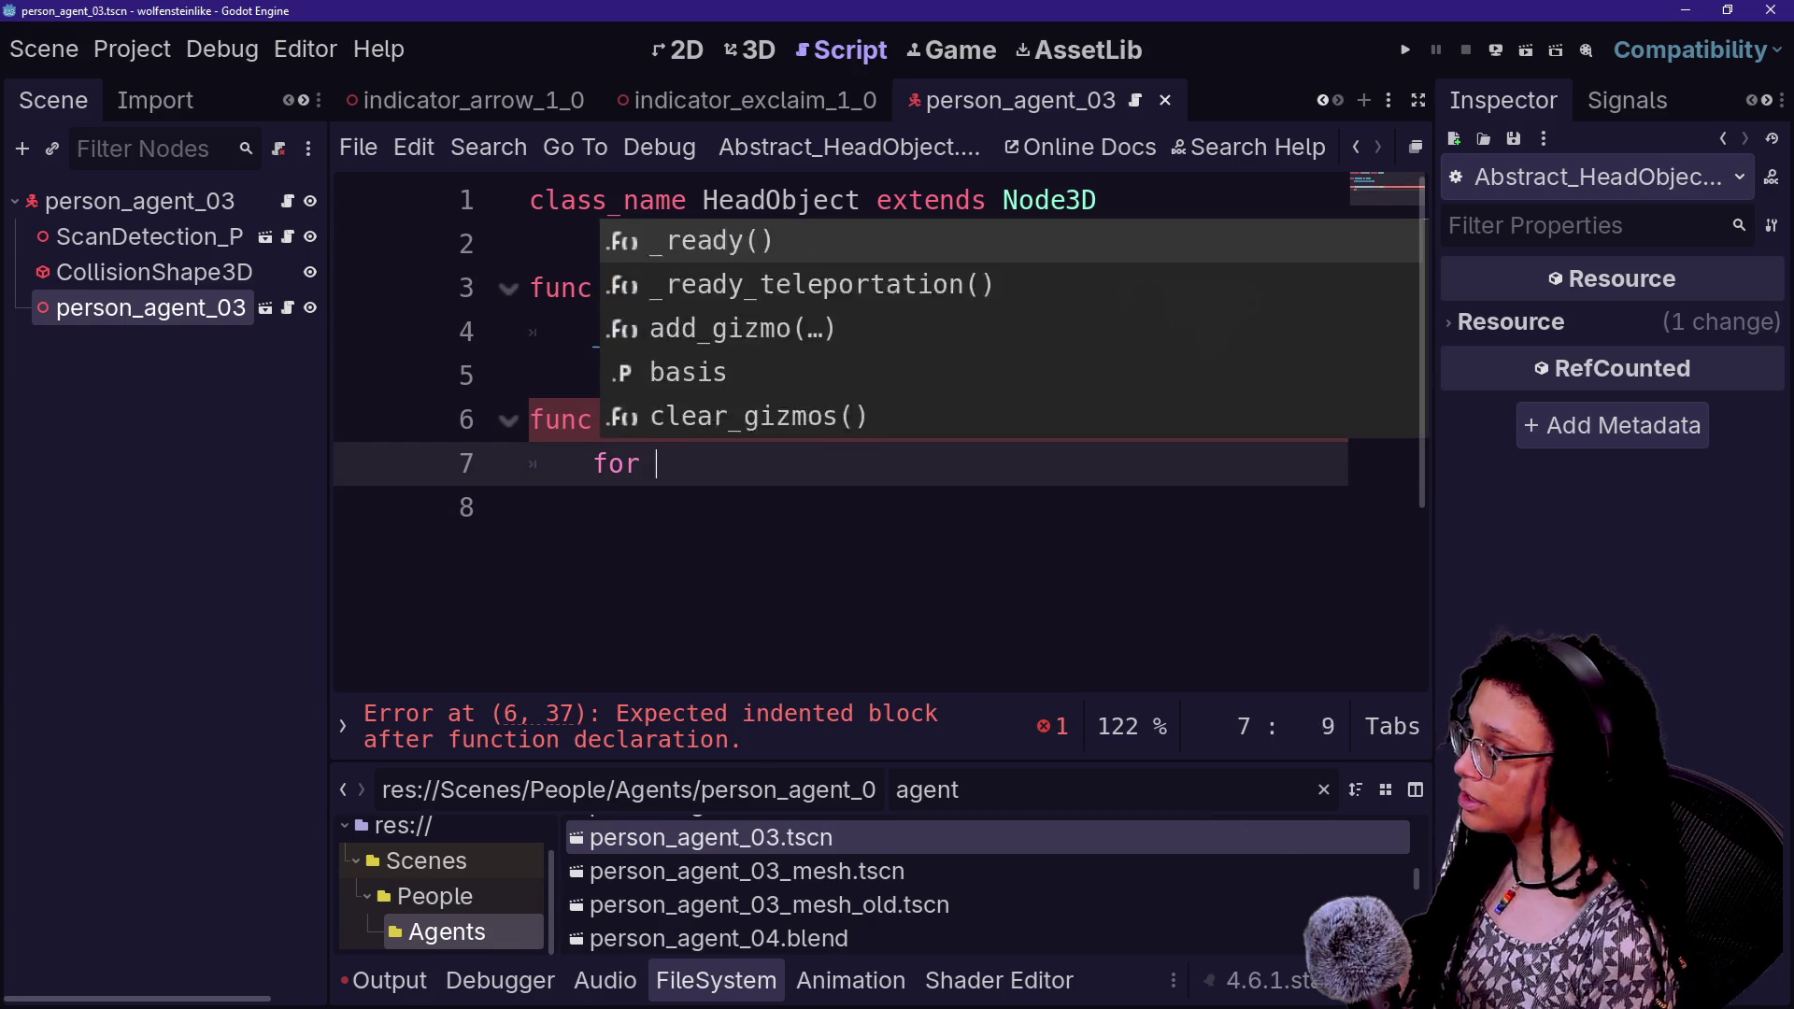
pyautogui.press('BackSpace')
pyautogui.write(': Variant in ')
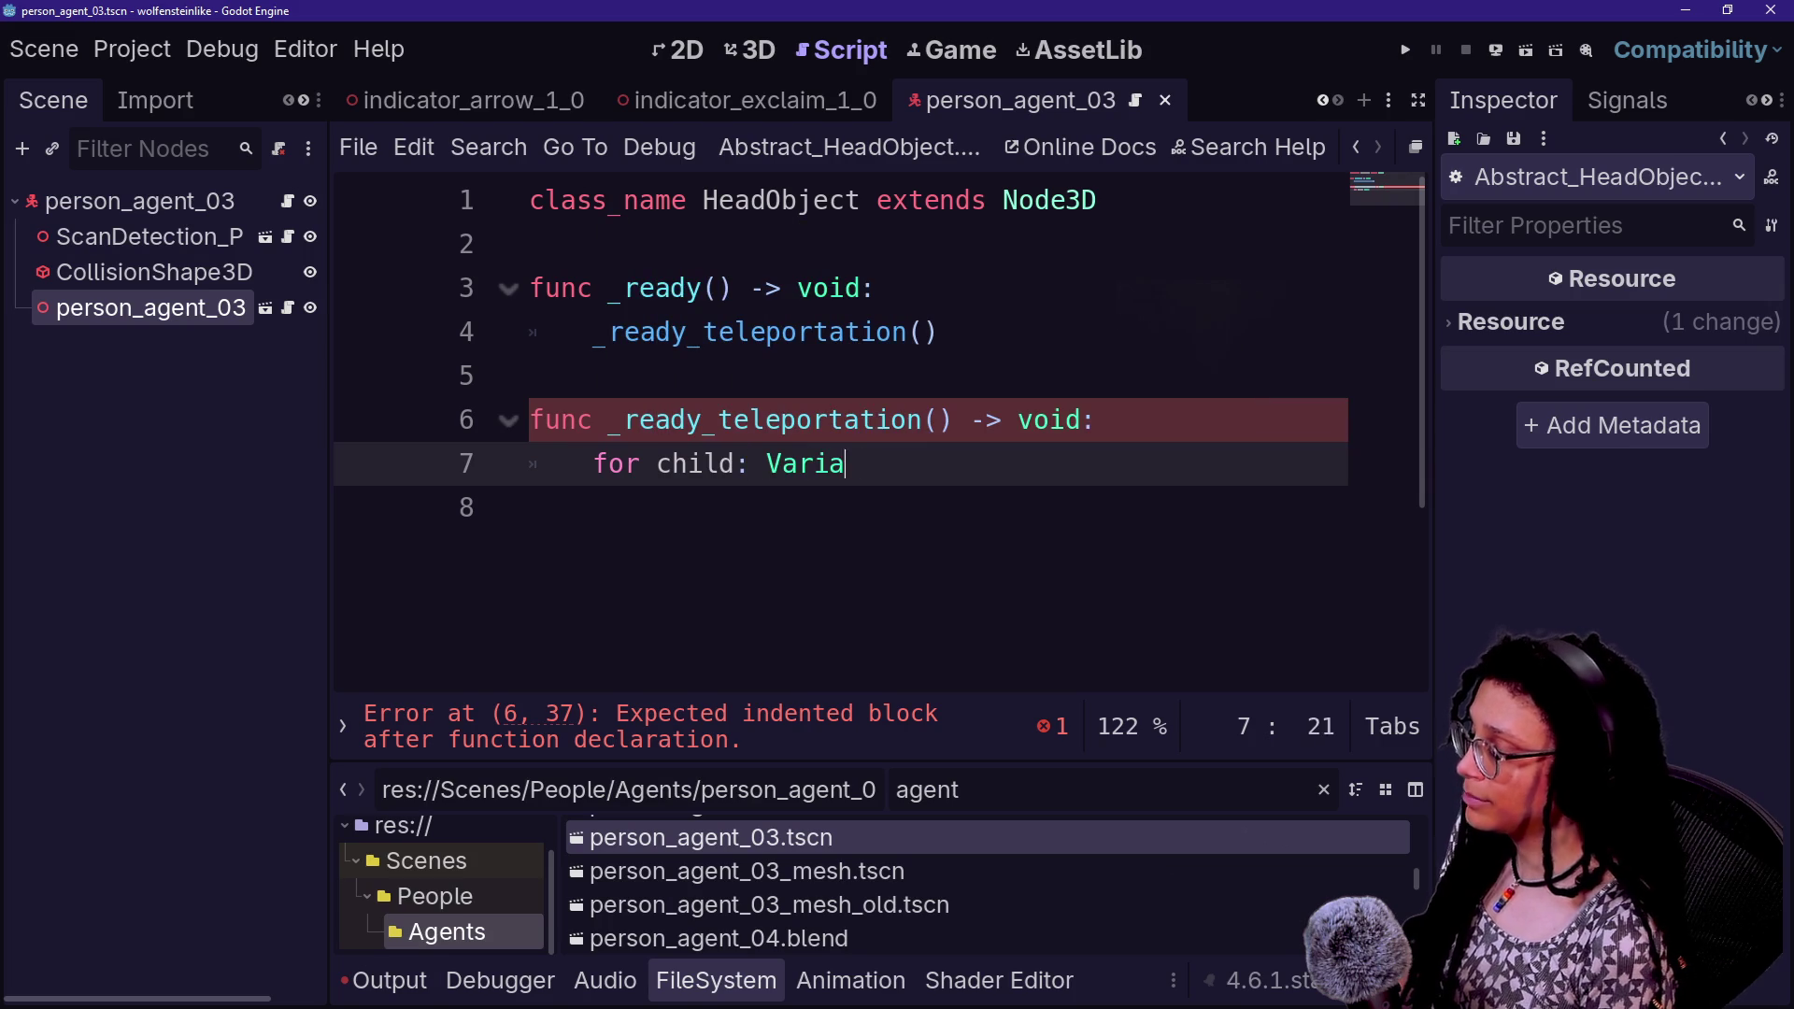
pyautogui.write('find_')
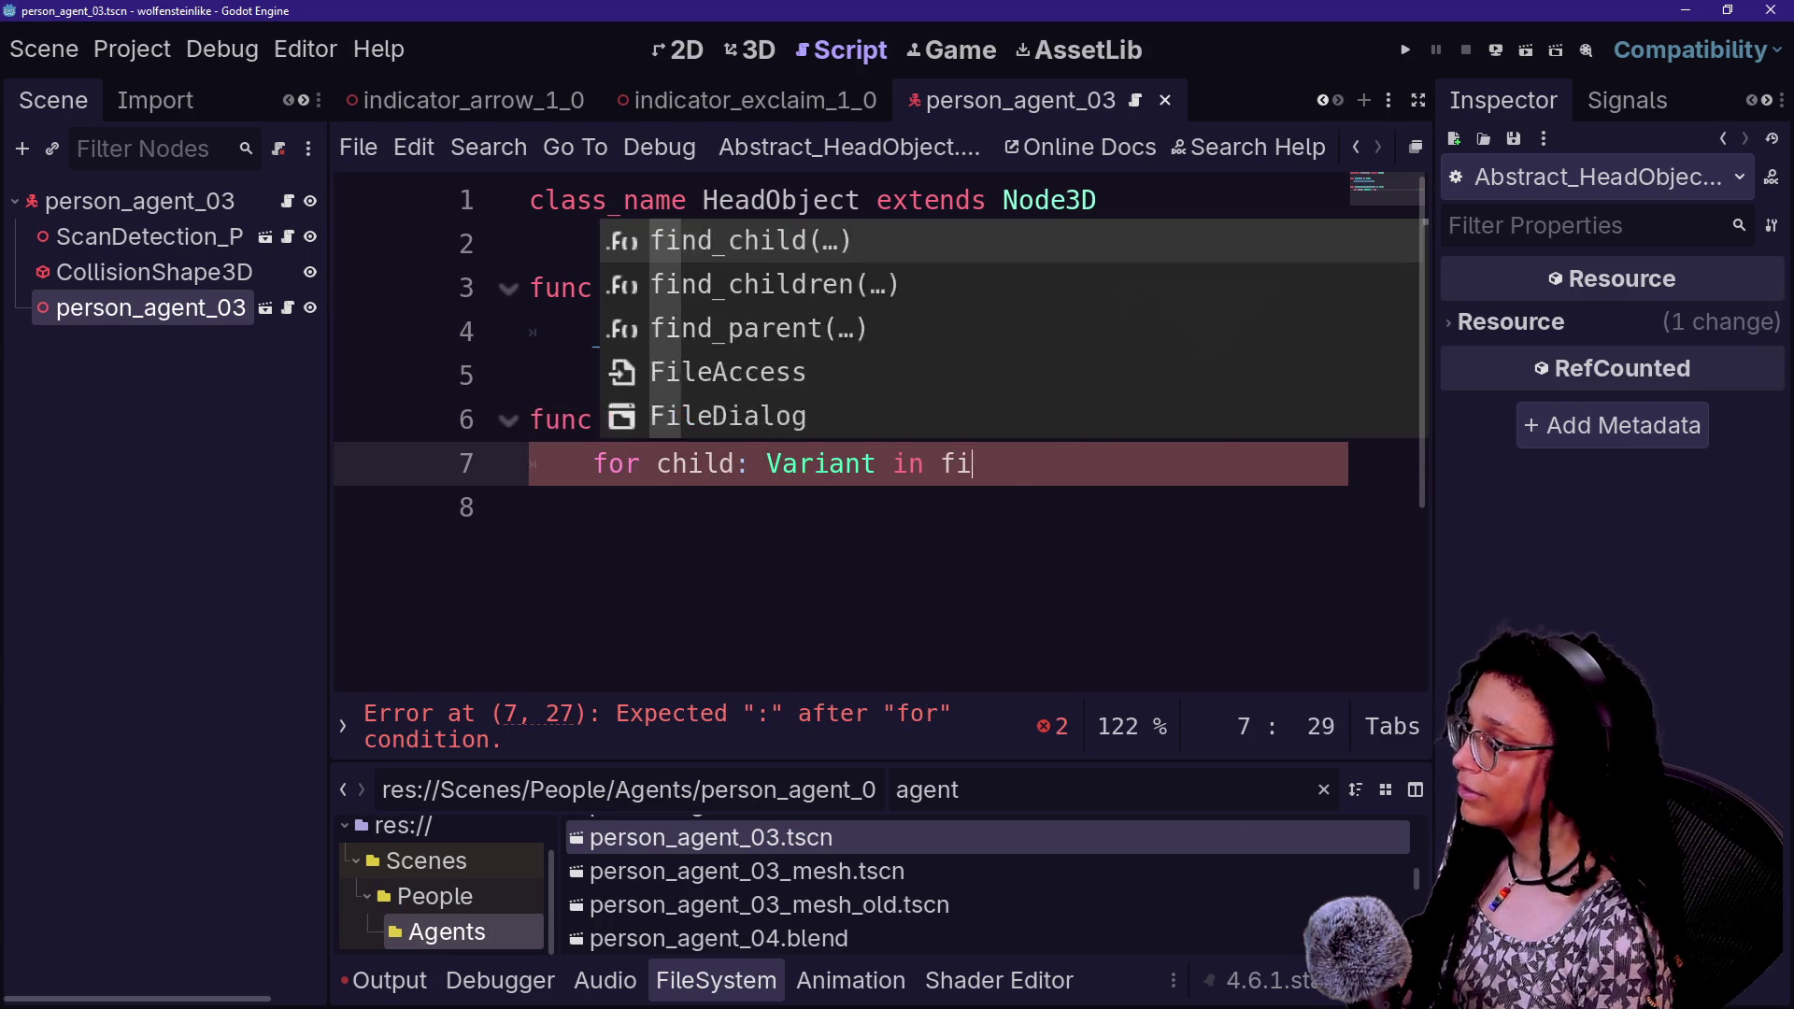
pyautogui.write('chi')
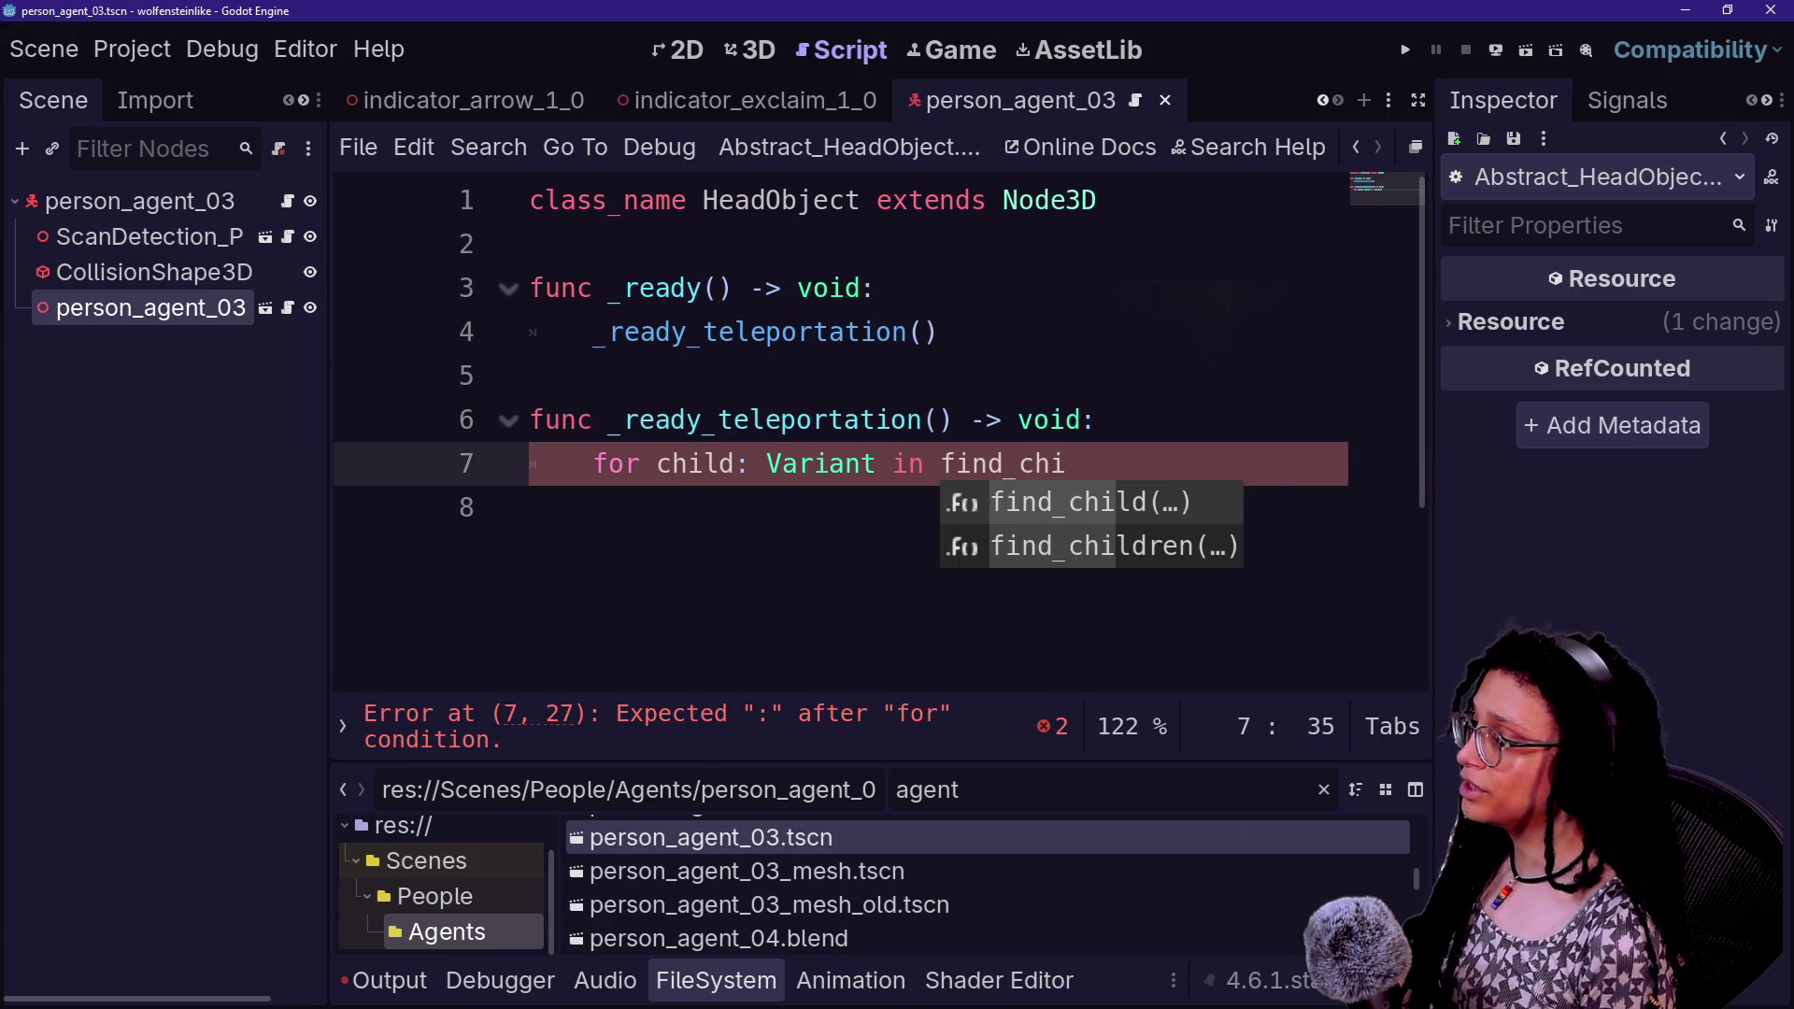
pyautogui.press('Down')
pyautogui.press('Return')
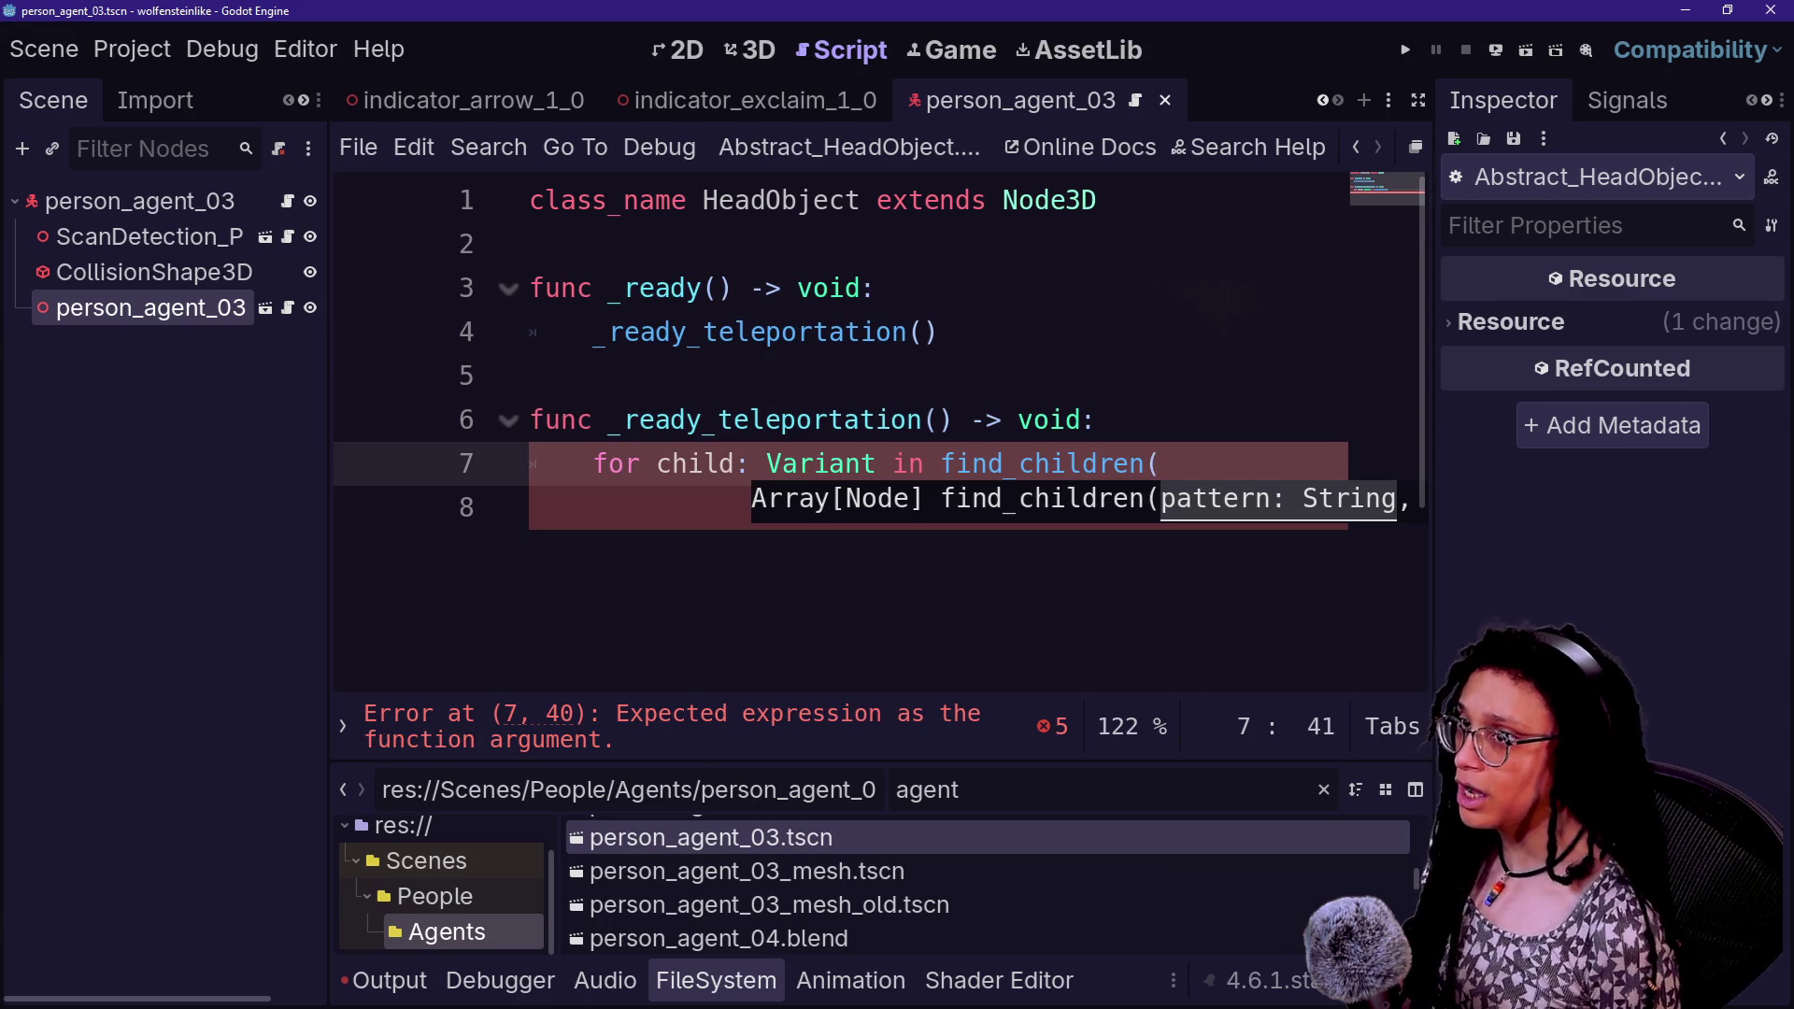
pyautogui.press('Up')
pyautogui.hotkey('ctrl', 'shift', 'F11')
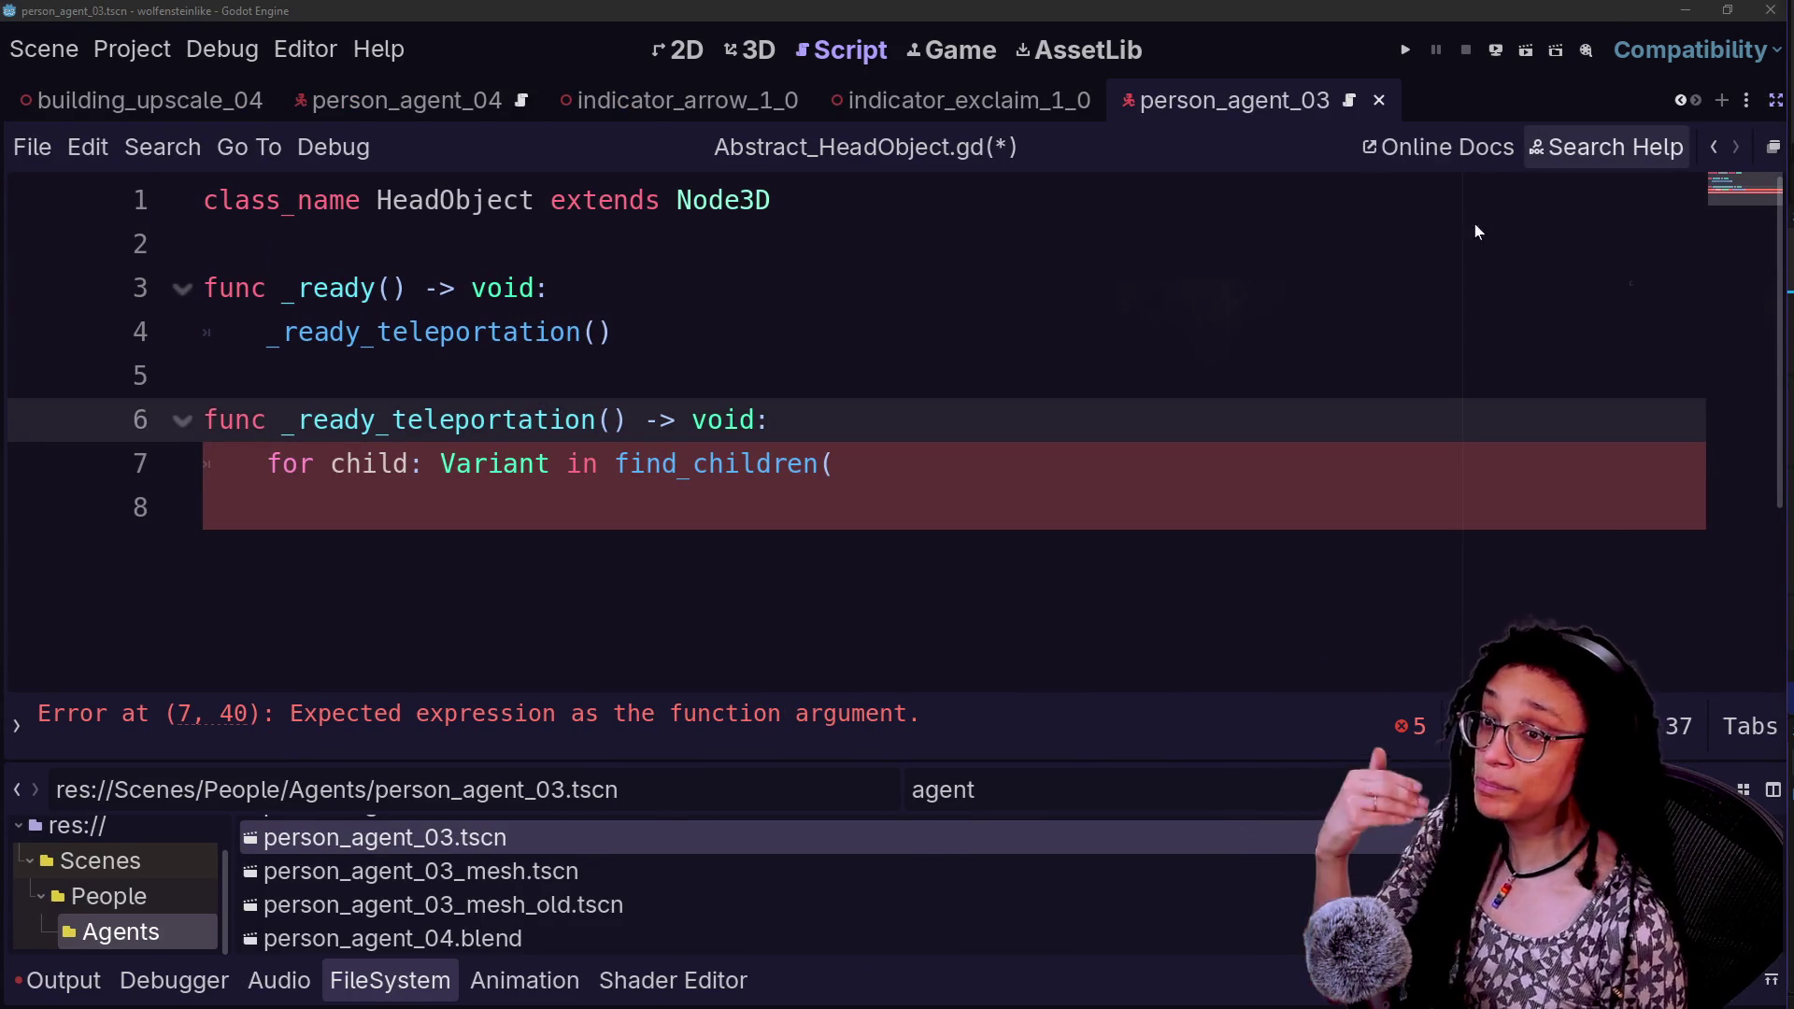
# Insert a blank indented line above the for loop.
pyautogui.click(842, 375)
pyautogui.click(841, 419)
pyautogui.press('Return')
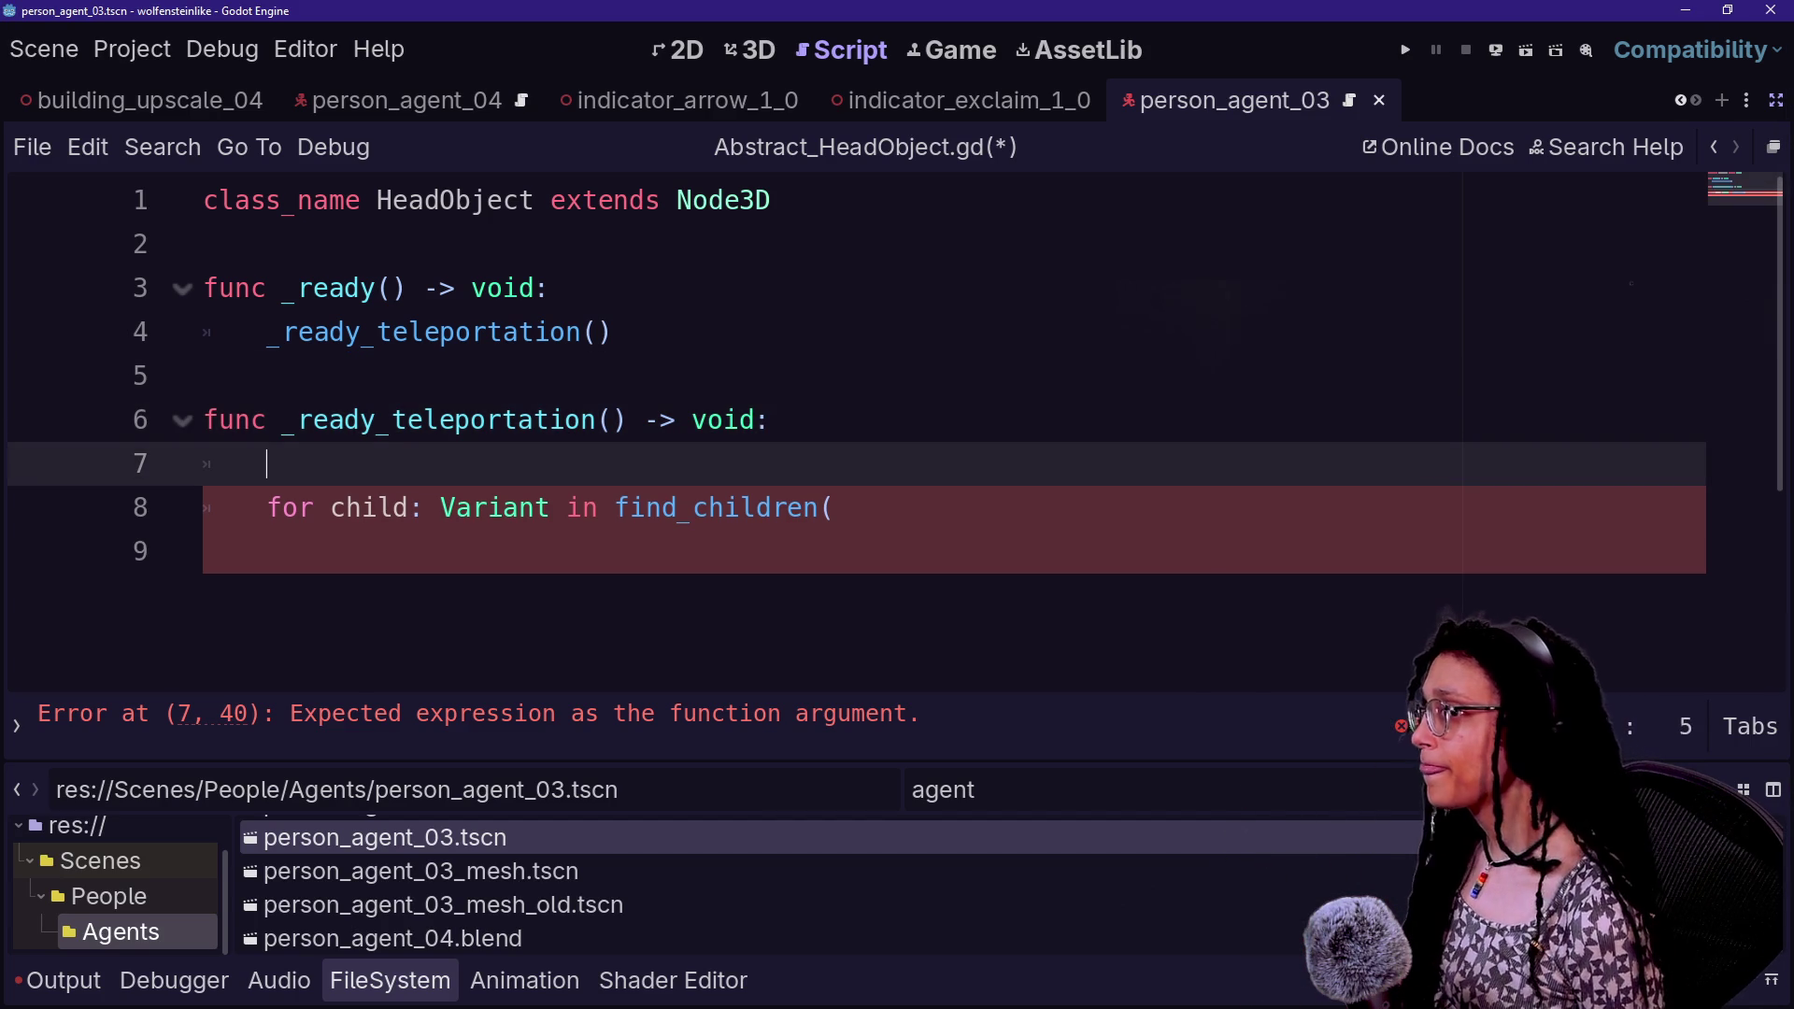
pyautogui.click(1775, 100)
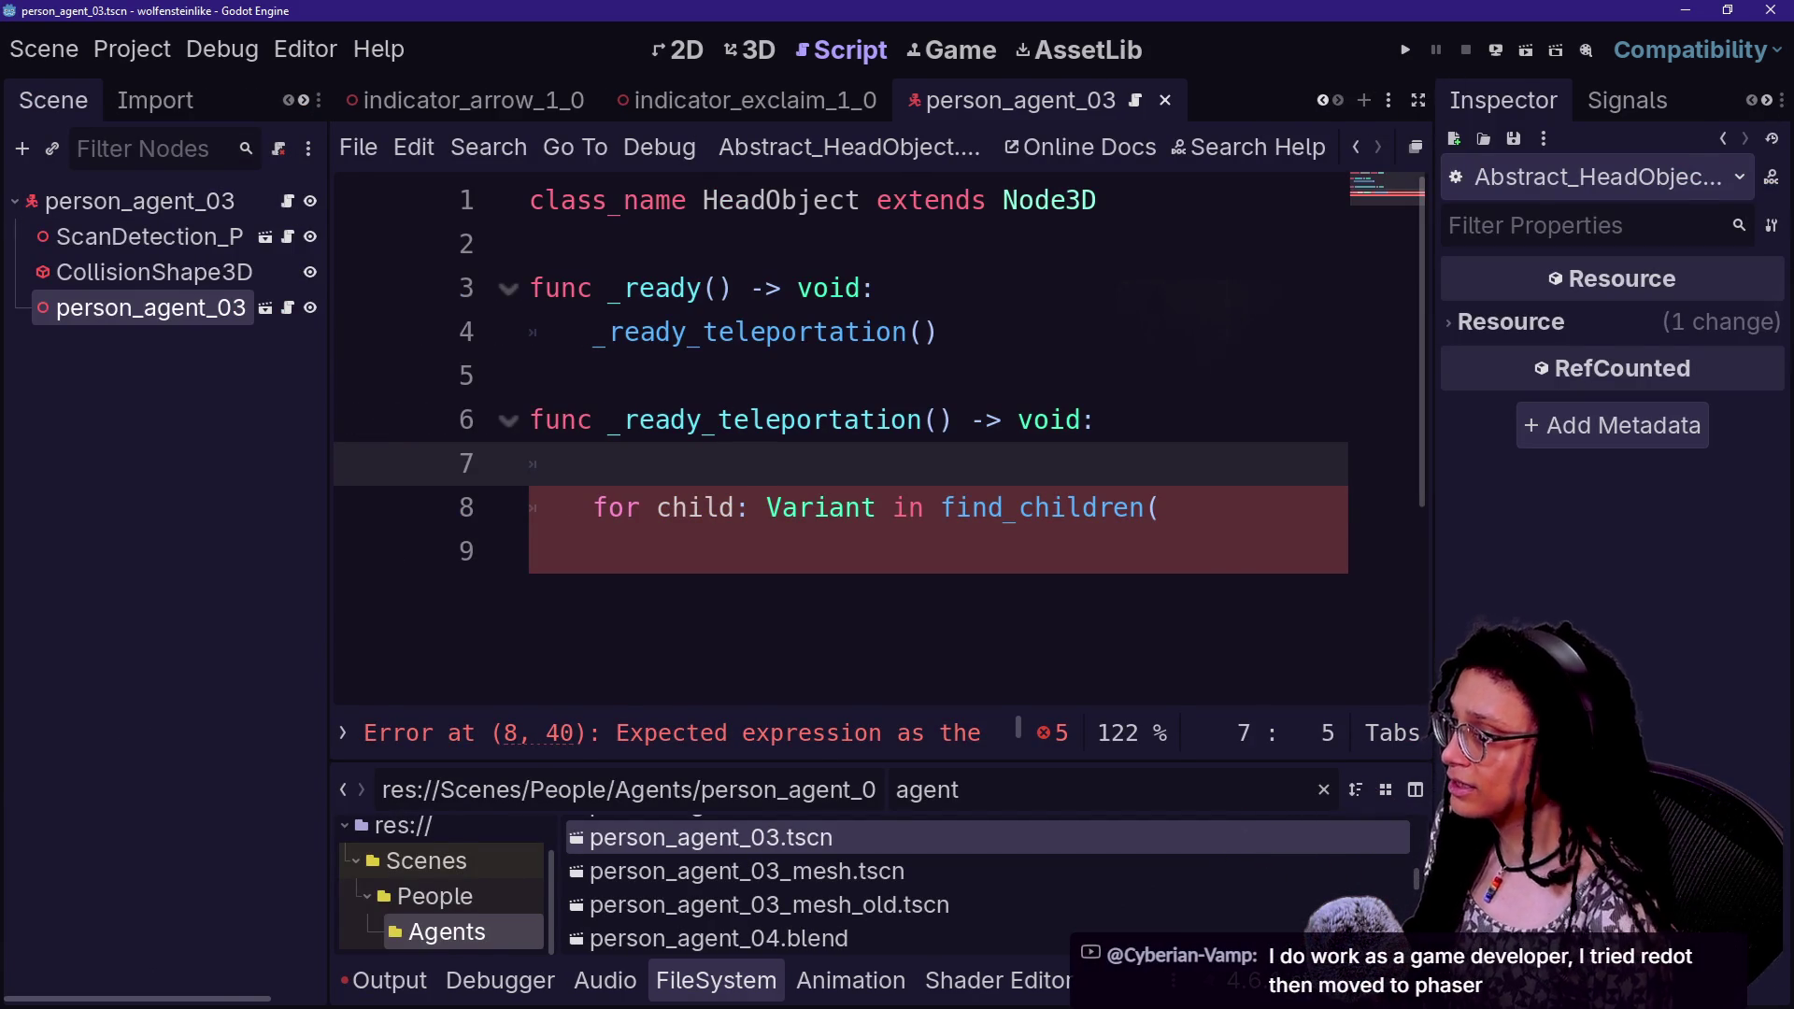
pyautogui.hotkey('ctrl', 'shift', 'F11')
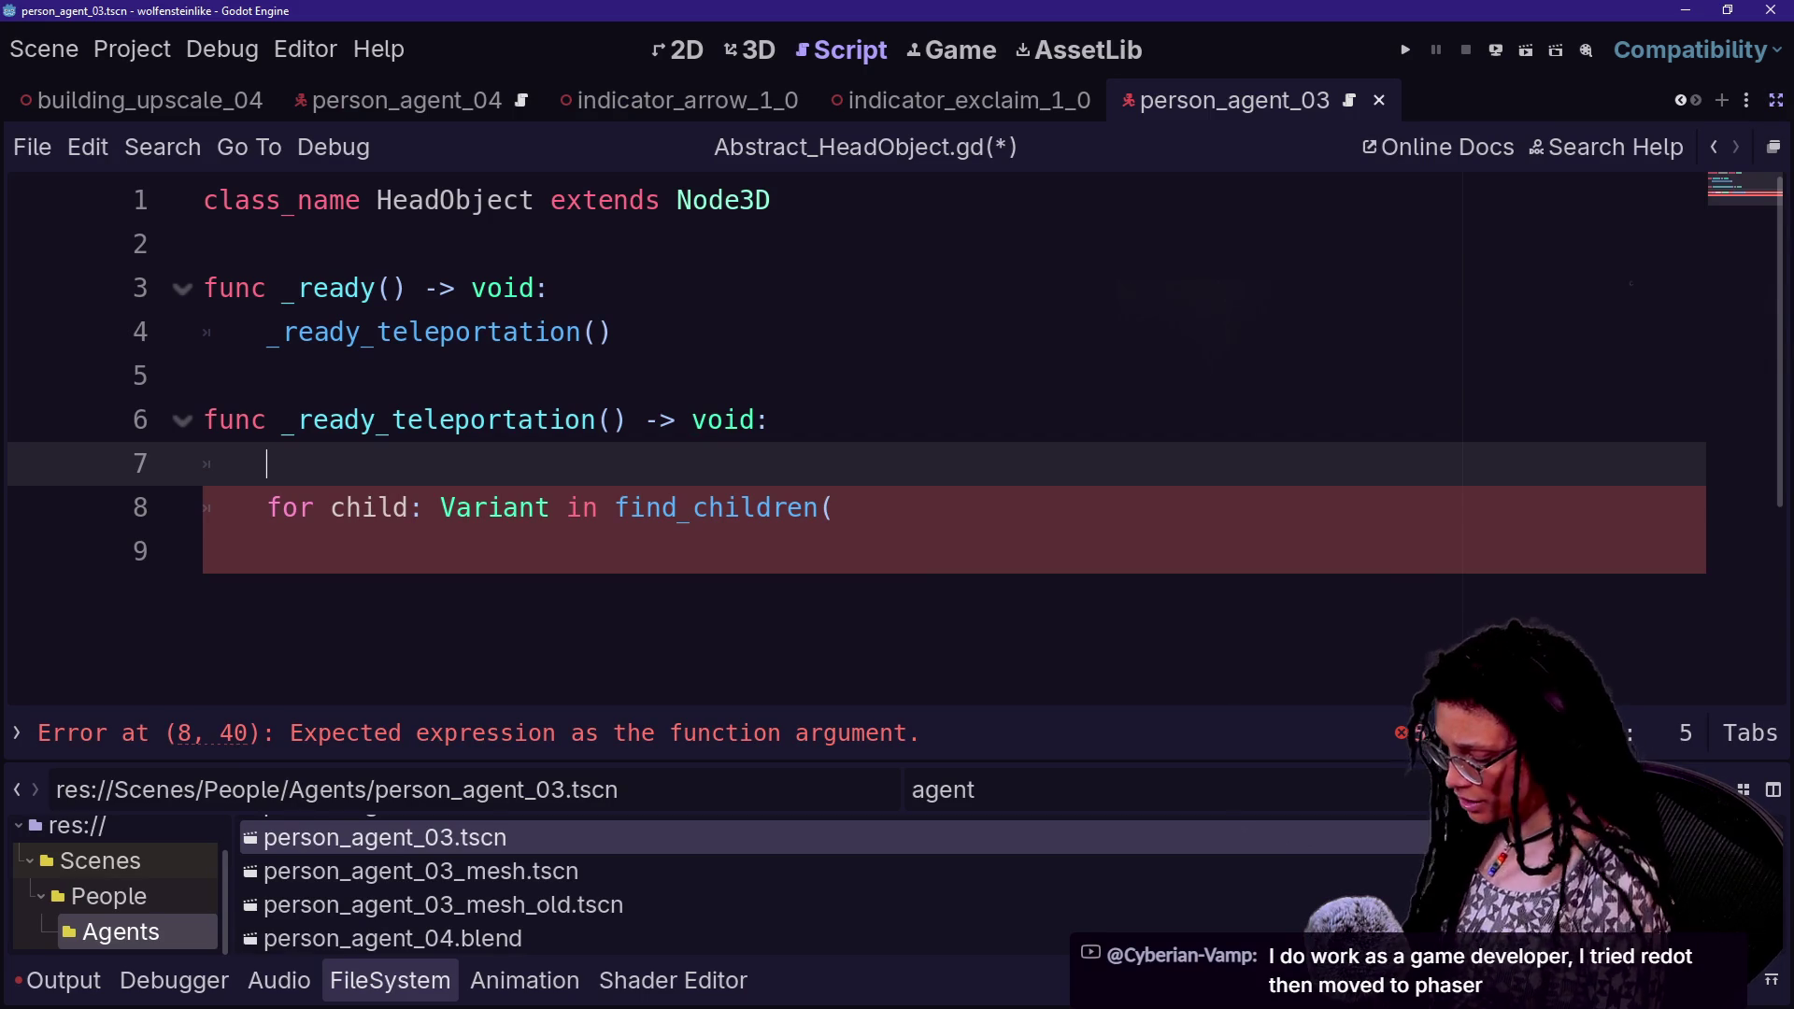
# Bring up Quick Open and cancel it without choosing a file.
pyautogui.hotkey('ctrl', 'alt', 'o')
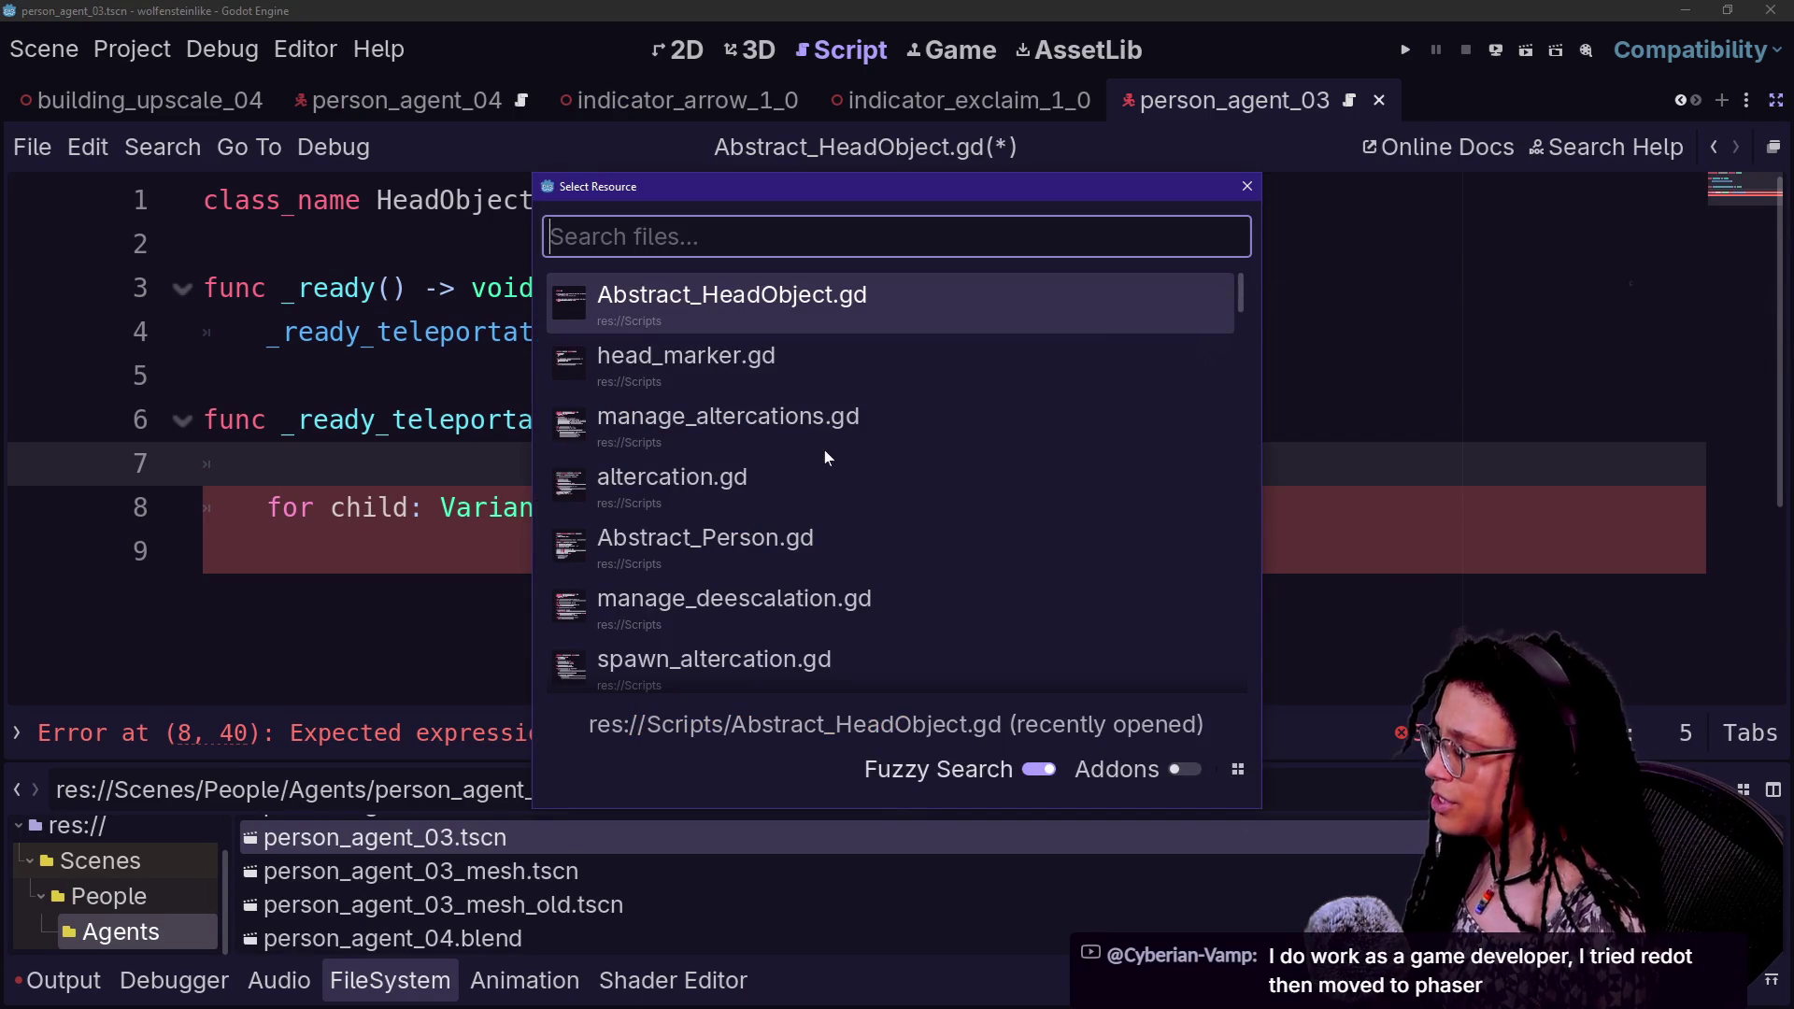
pyautogui.hotkey('shift', 'alt', 'o')
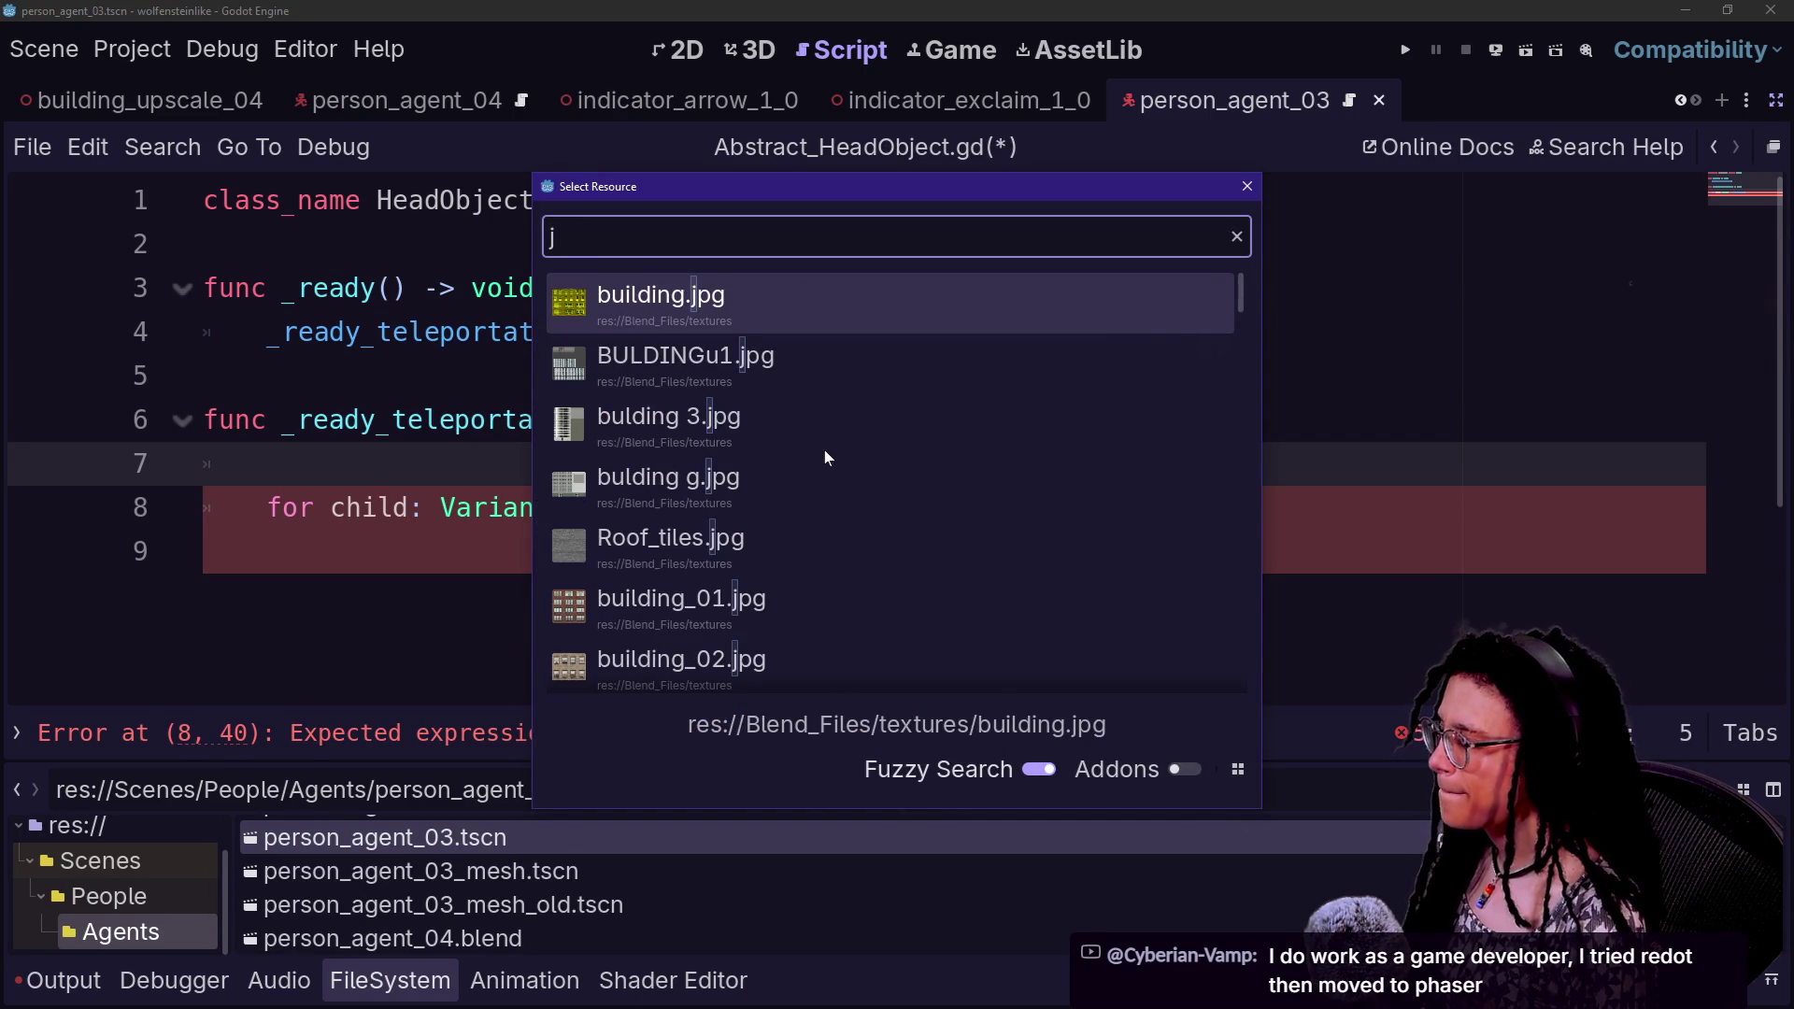
pyautogui.hotkey('ctrl', 'alt', 'o')
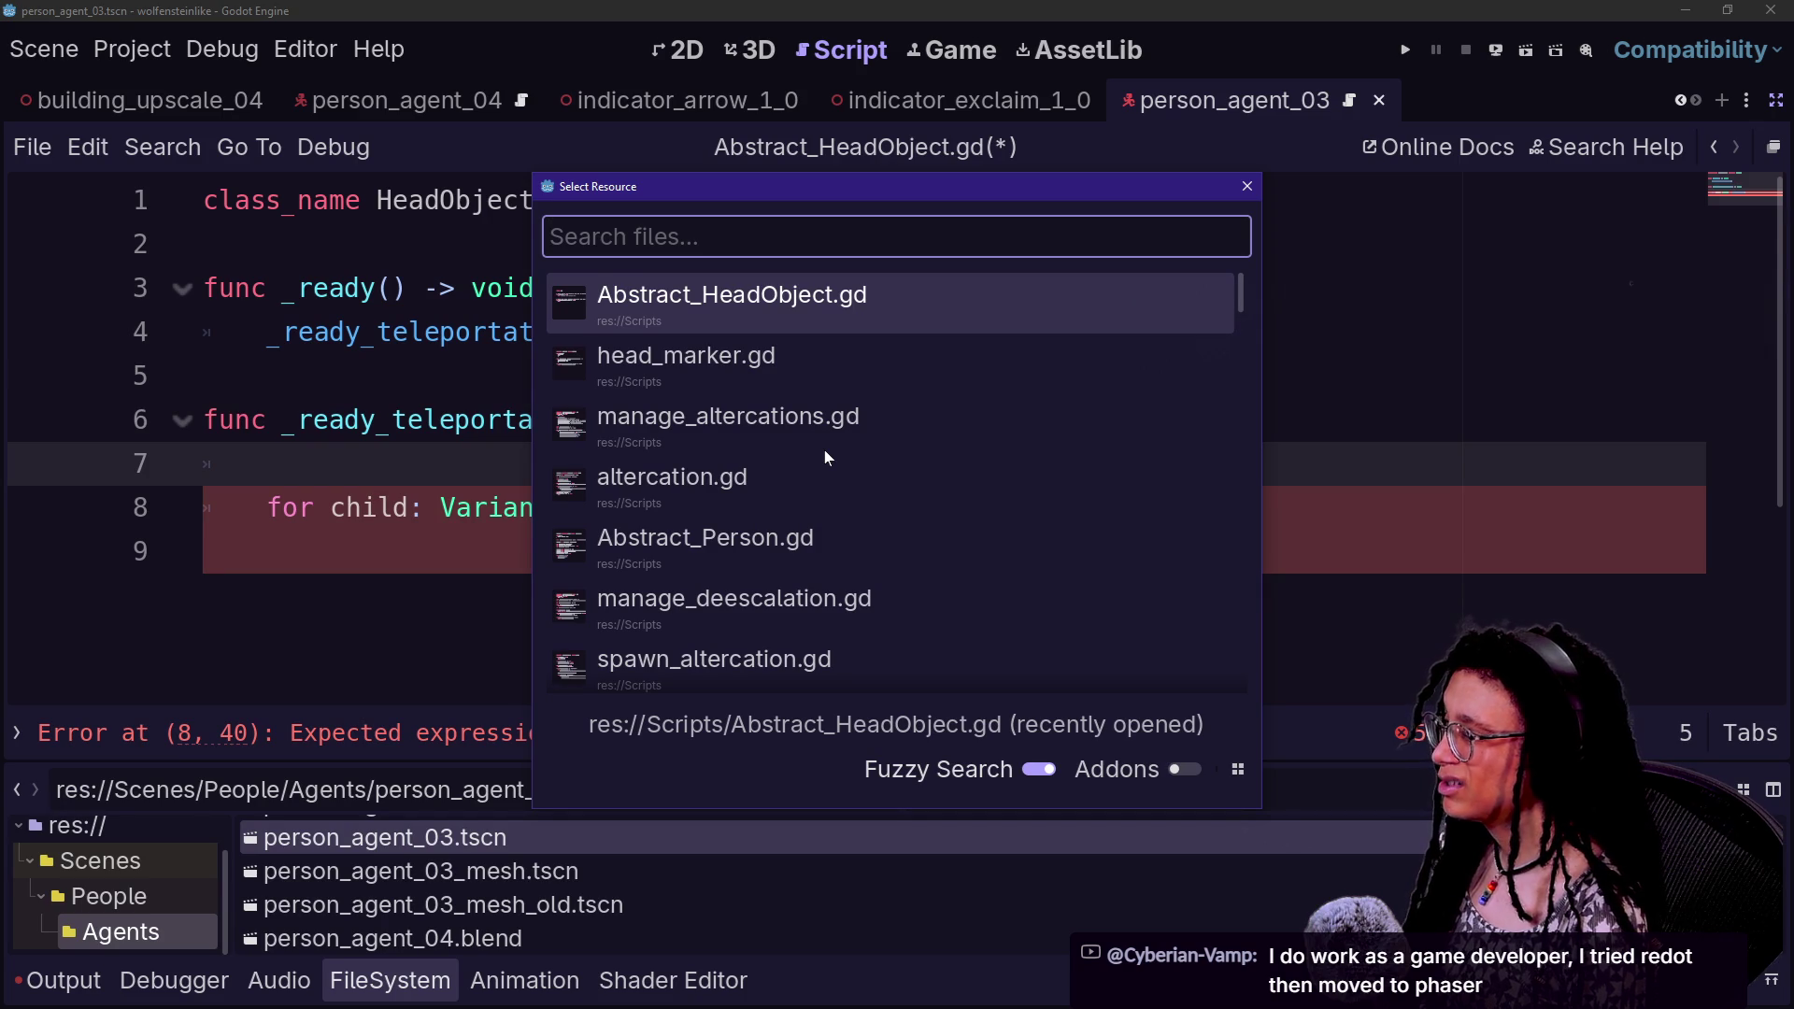
pyautogui.write('i')
pyautogui.press('Escape')
# Search the project for 'is altercation' and open the match on line 32 of Spawner.gd.
pyautogui.hotkey('ctrl', 'shift', 'f')
pyautogui.write('is alterc')
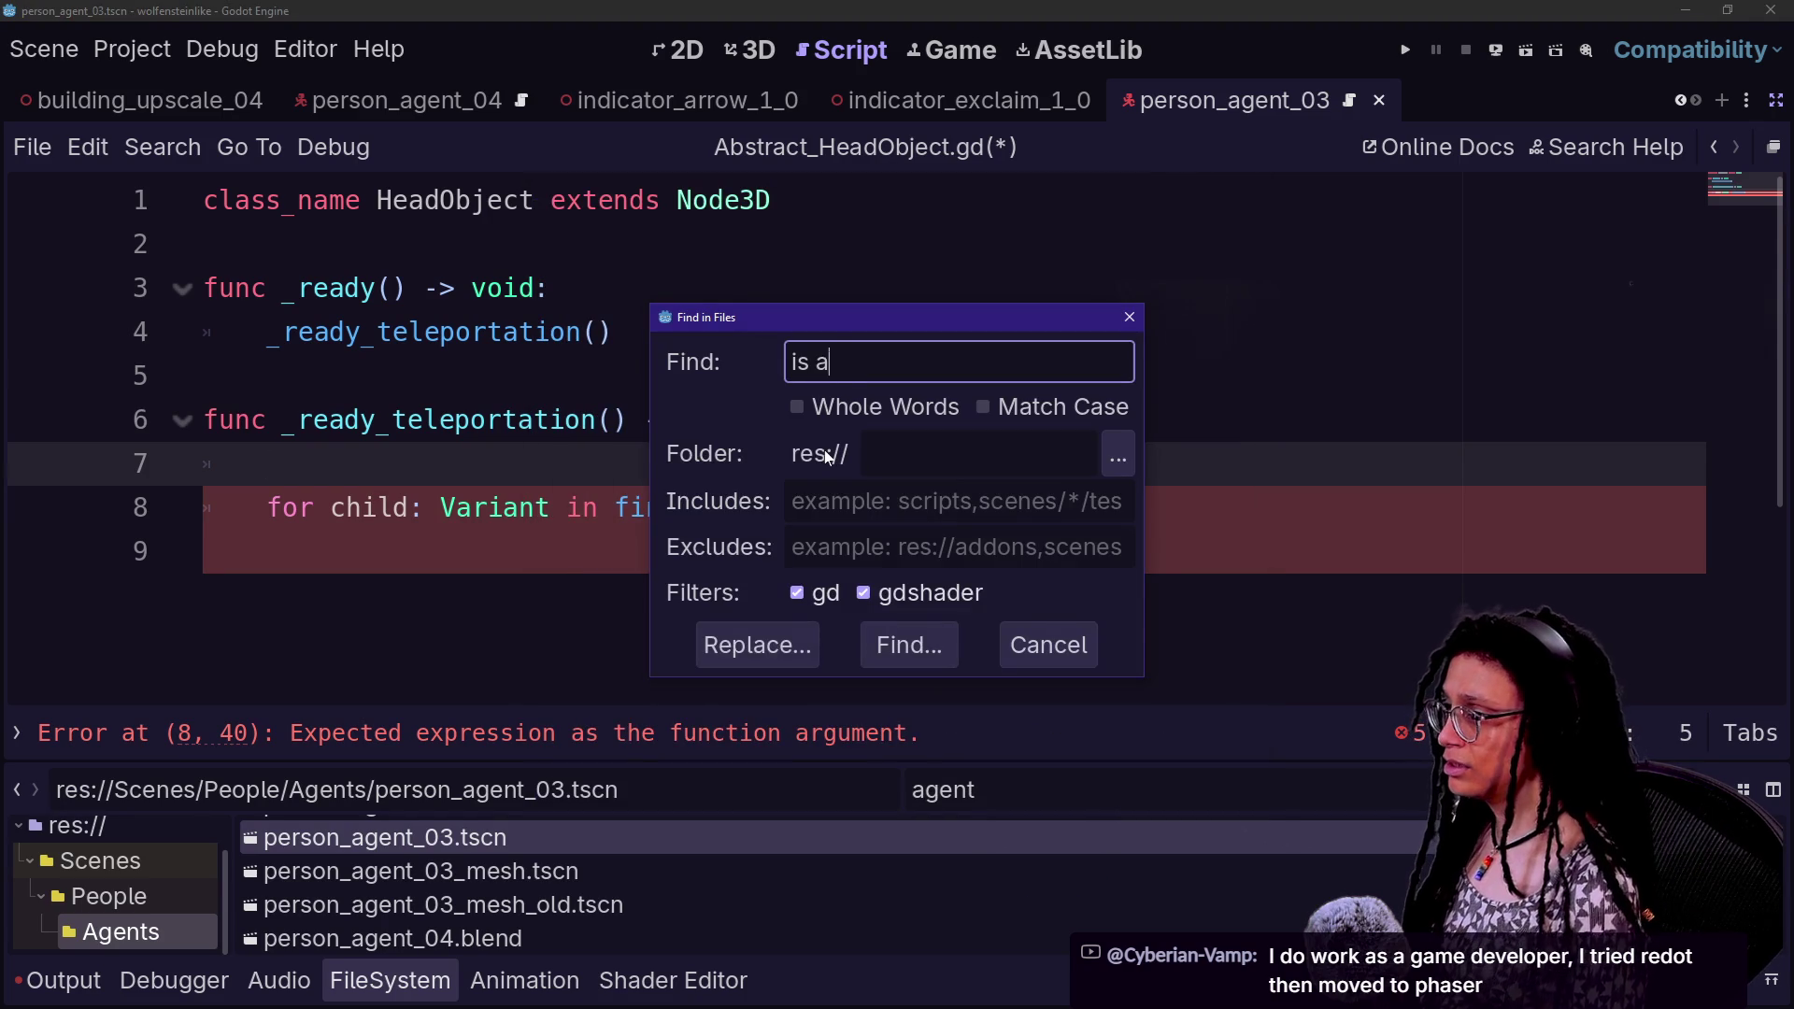
pyautogui.press('capslock')
pyautogui.write('A')
pyautogui.press('BackSpace')
pyautogui.press('capslock')
pyautogui.write('ation')
pyautogui.press('Return')
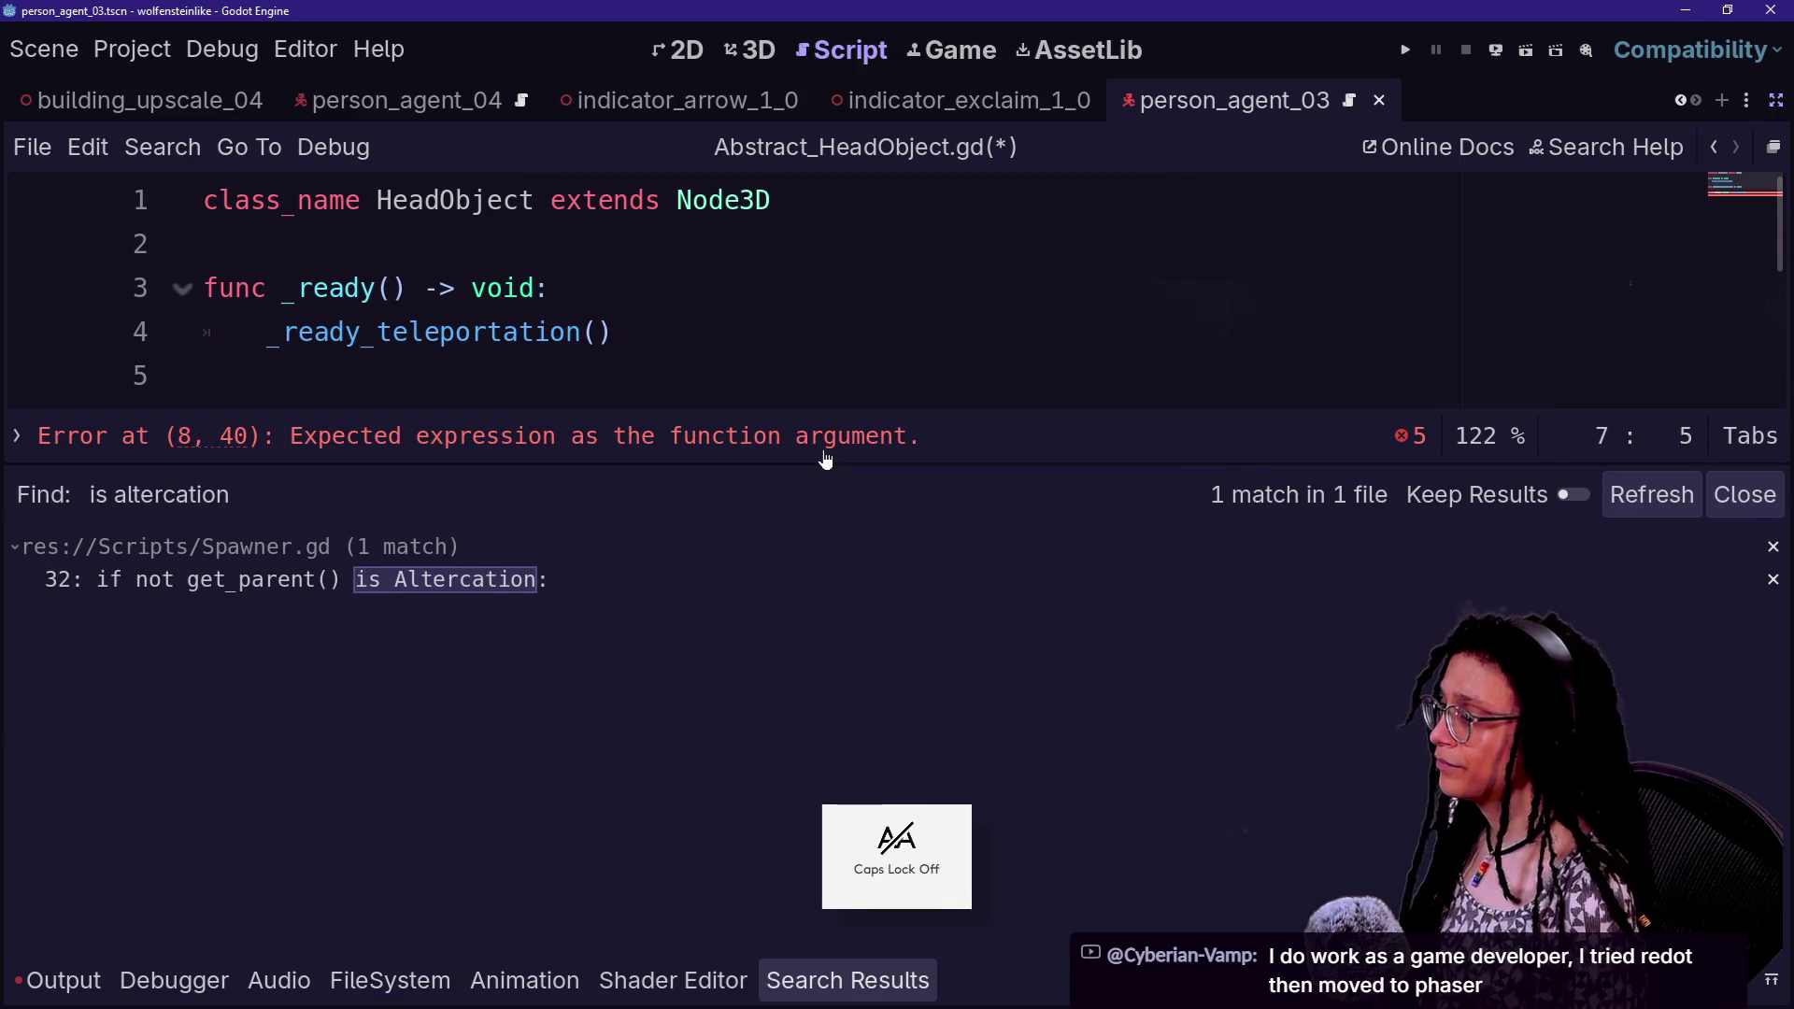
pyautogui.click(585, 579)
pyautogui.press('Down')
pyautogui.press('Down')
pyautogui.press('Down')
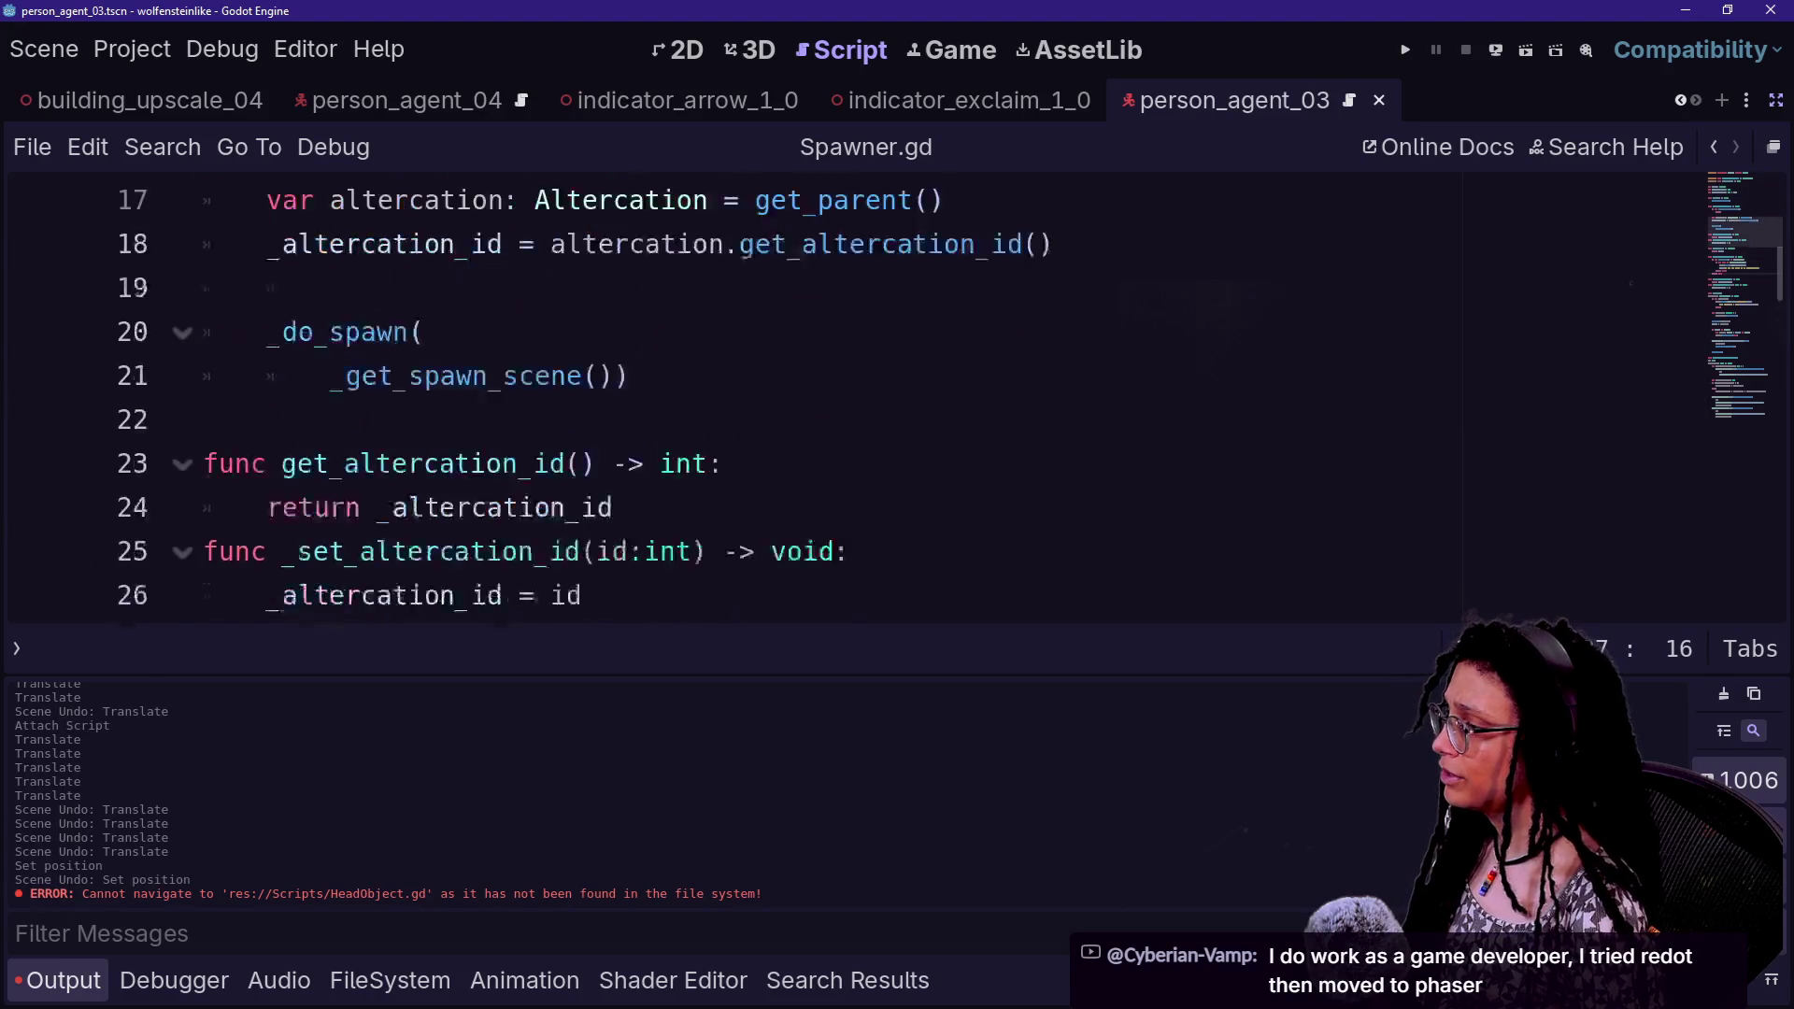
# Copy the whole _child_of_altercation function in Spawner.gd.
pyautogui.hotkey('ctrl', 'j')
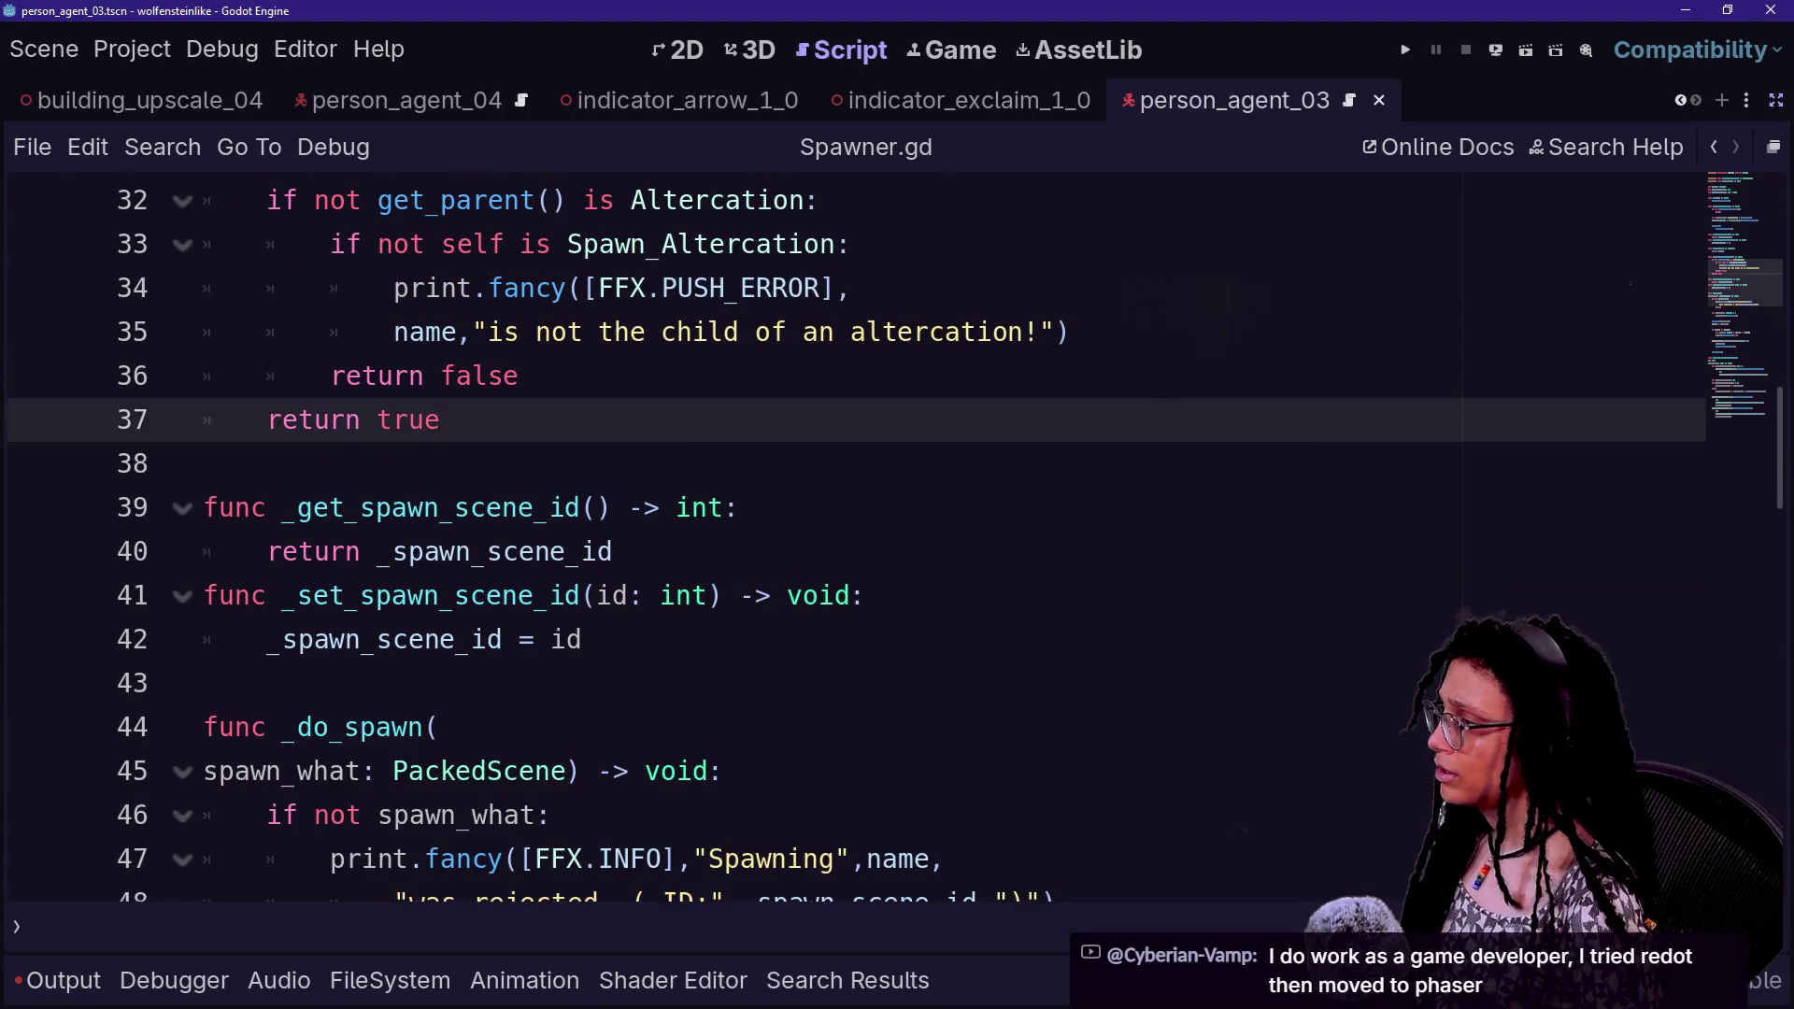
pyautogui.scroll(2, 841, 537)
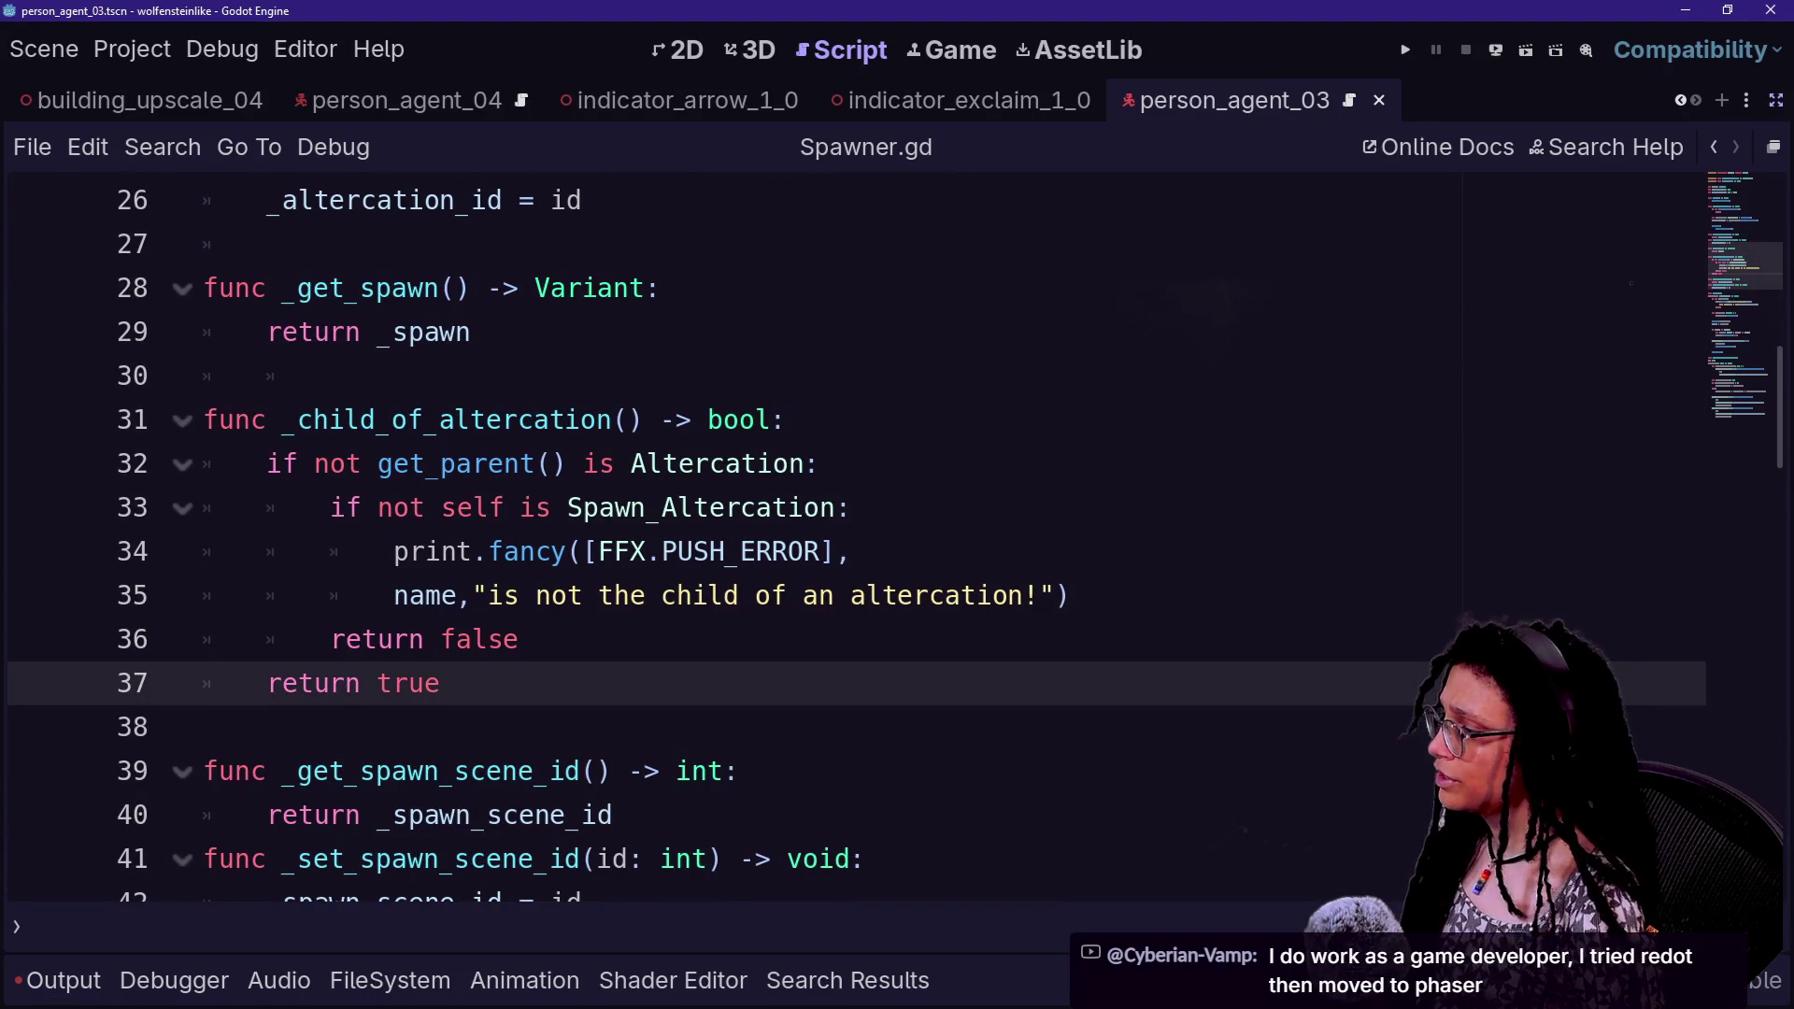
pyautogui.hotkey('shift', 'Up')
pyautogui.hotkey('shift', 'Up')
pyautogui.hotkey('shift', 'Up')
pyautogui.hotkey('ctrl', 'c')
pyautogui.press('Down')
pyautogui.press('Up')
pyautogui.press('Right')
pyautogui.press('Right')
pyautogui.press('Right')
pyautogui.hotkey('shift', 'Right')
pyautogui.hotkey('shift', 'Right')
pyautogui.hotkey('shift', 'Right')
# Paste the function after _ready_altercation as a trial, then undo it to restore the code.
pyautogui.press('F3')
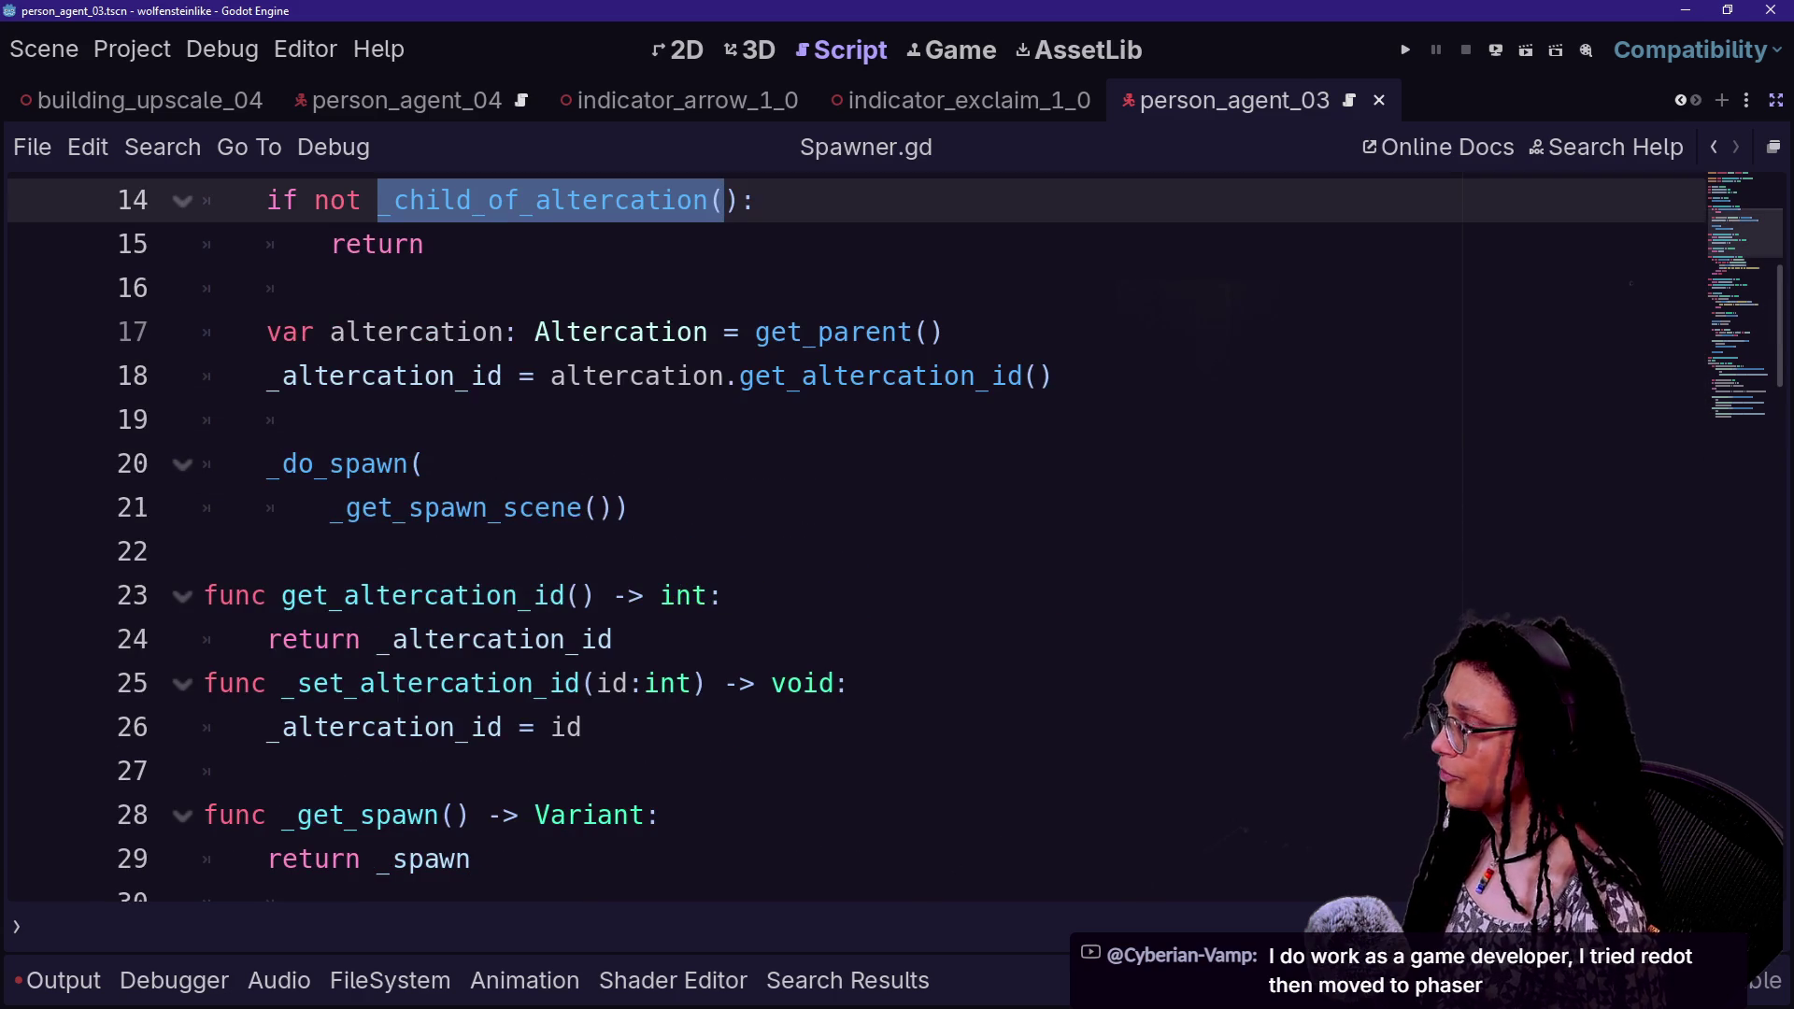
pyautogui.scroll(1, 841, 537)
pyautogui.click(632, 640)
pyautogui.press('Return')
pyautogui.press('Return')
pyautogui.hotkey('ctrl', 'v')
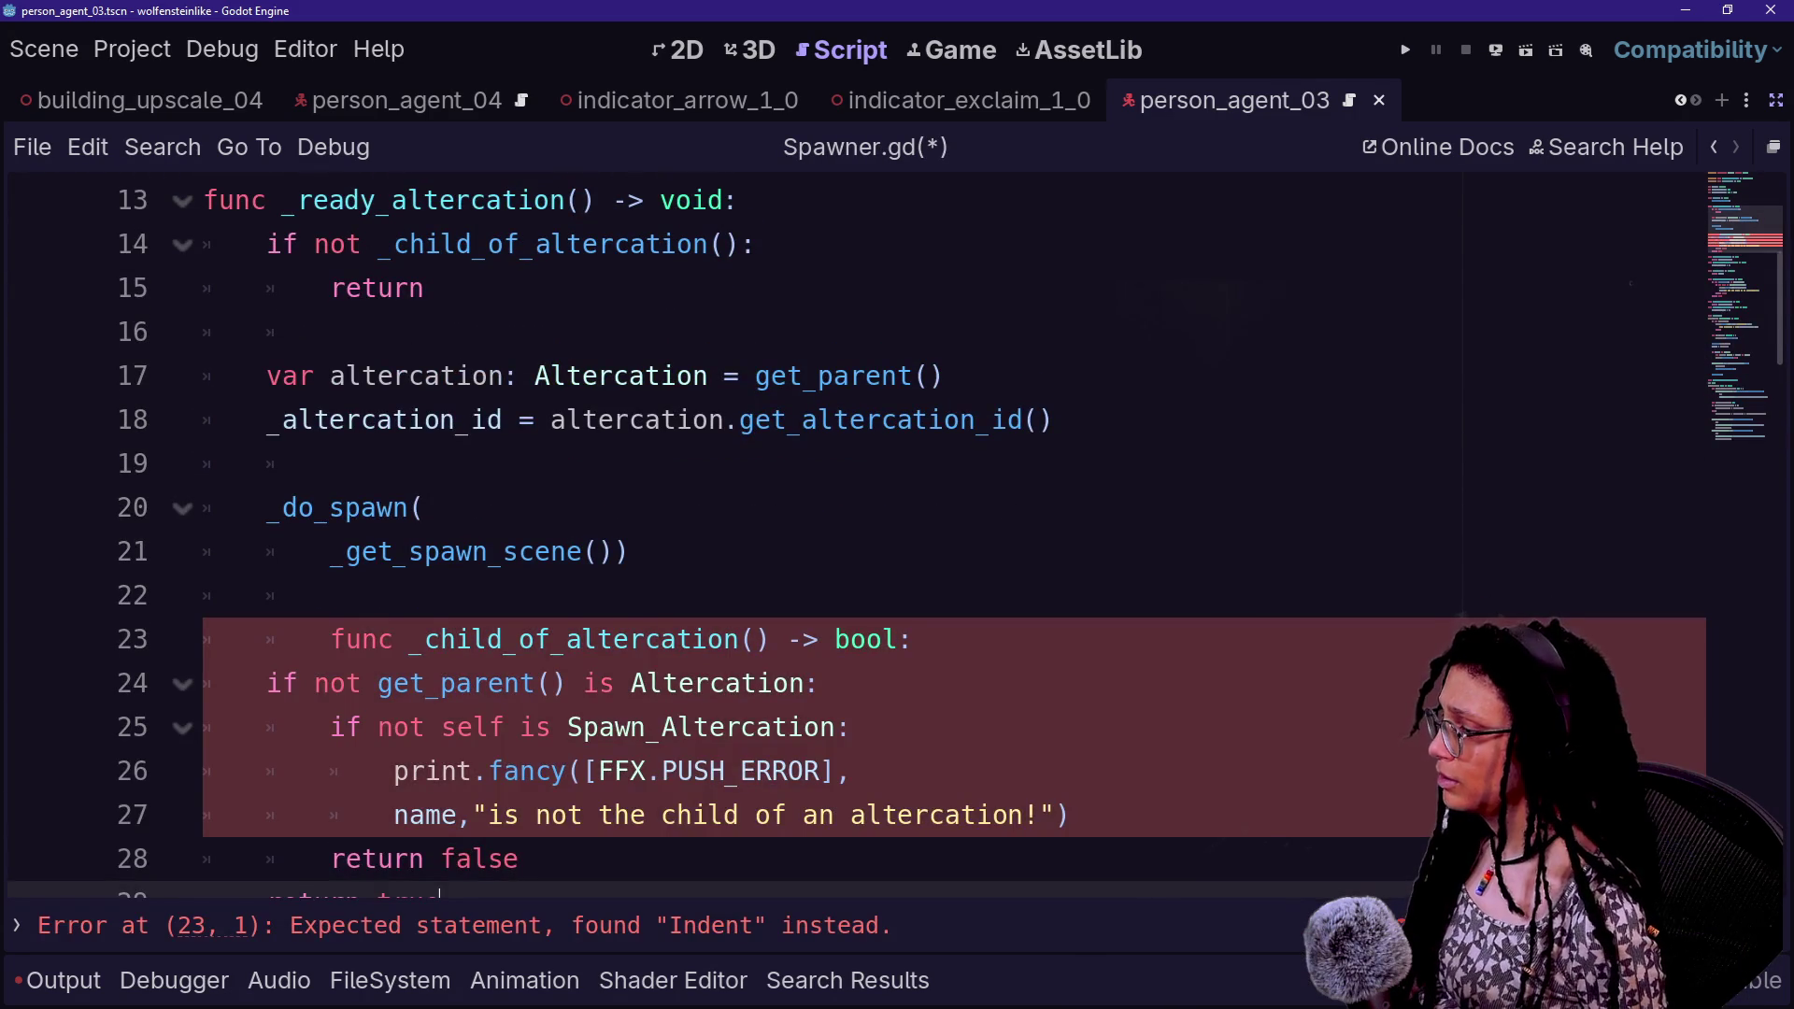
pyautogui.moveTo(520, 859); pyautogui.dragTo(204, 375)
pyautogui.hotkey('shift', 'Up')
pyautogui.hotkey('shift', 'Up')
pyautogui.hotkey('shift', 'Up')
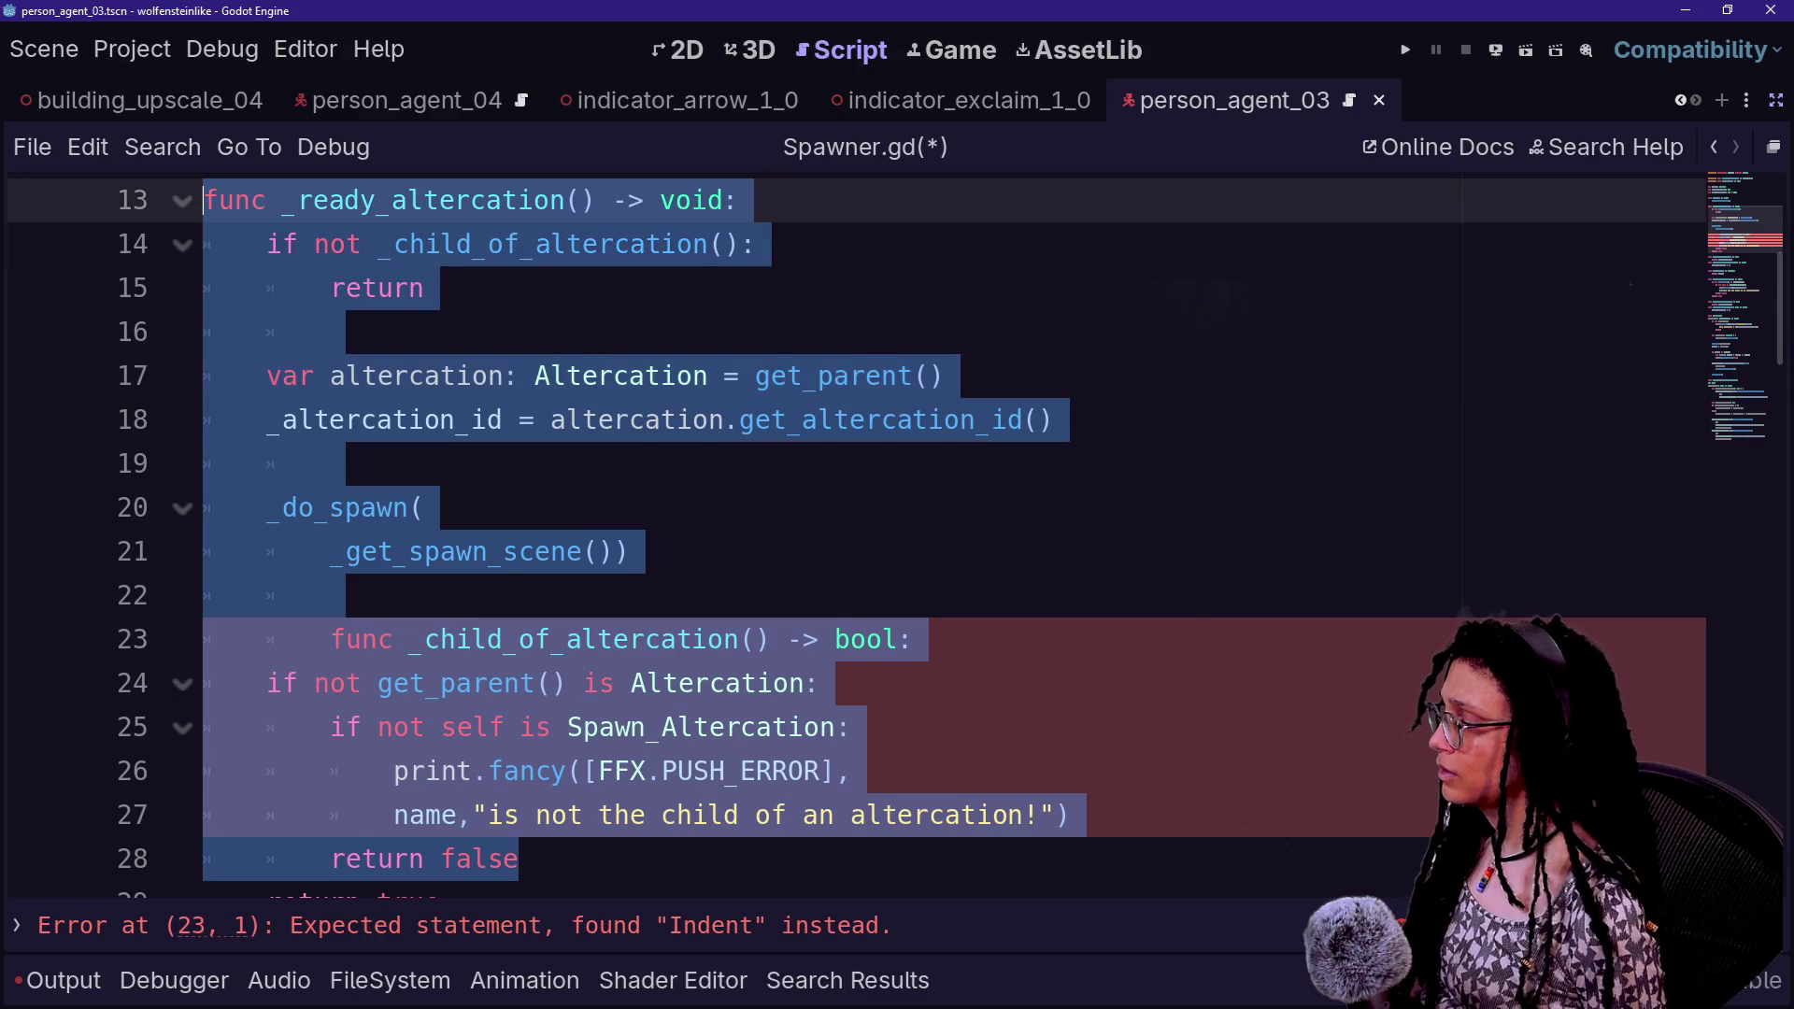
pyautogui.hotkey('ctrl', 'z')
pyautogui.press('Up')
pyautogui.press('BackSpace')
pyautogui.press('BackSpace')
pyautogui.press('BackSpace')
# Save Spawner.gd and reopen Abstract_HeadObject.gd through Quick Open Script.
pyautogui.hotkey('ctrl', 's')
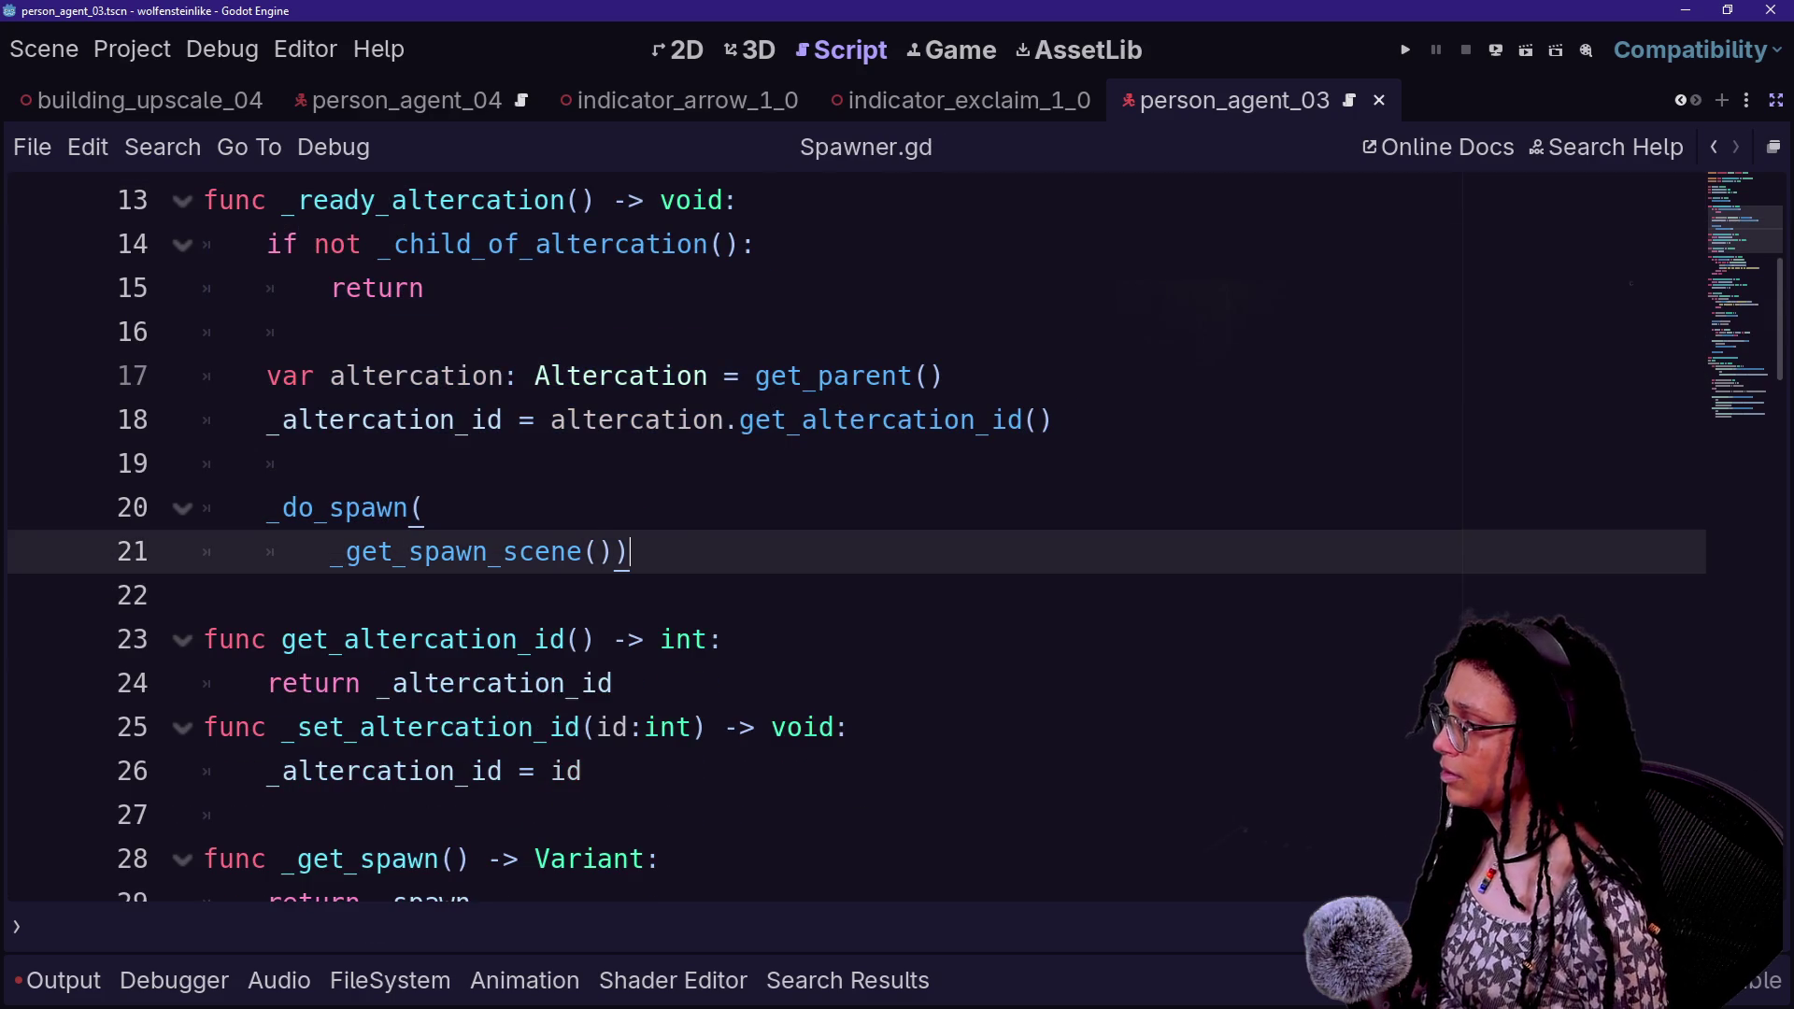
pyautogui.hotkey('ctrl', 'alt', 'o')
pyautogui.press('Return')
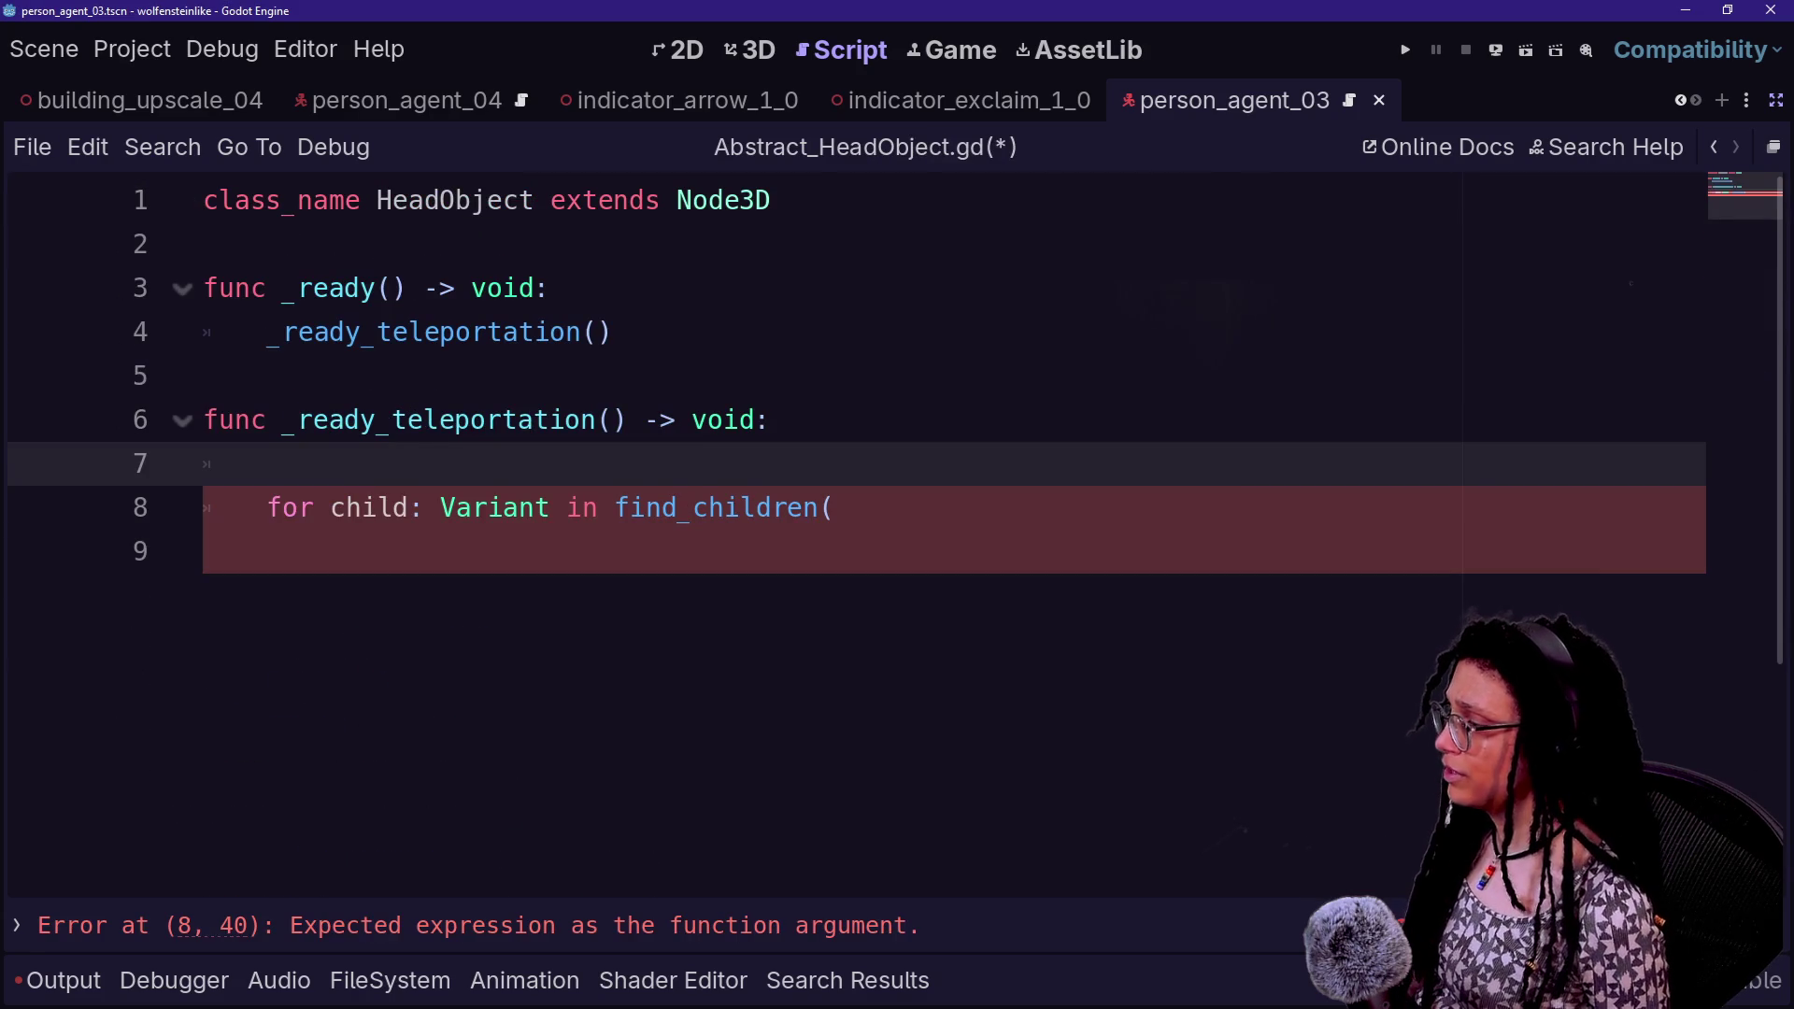
# Paste the altercation-check code into _ready_teleportation and delete the unfinished find_children loop line.
pyautogui.hotkey('ctrl', 'v')
pyautogui.hotkey('ctrl', 'z')
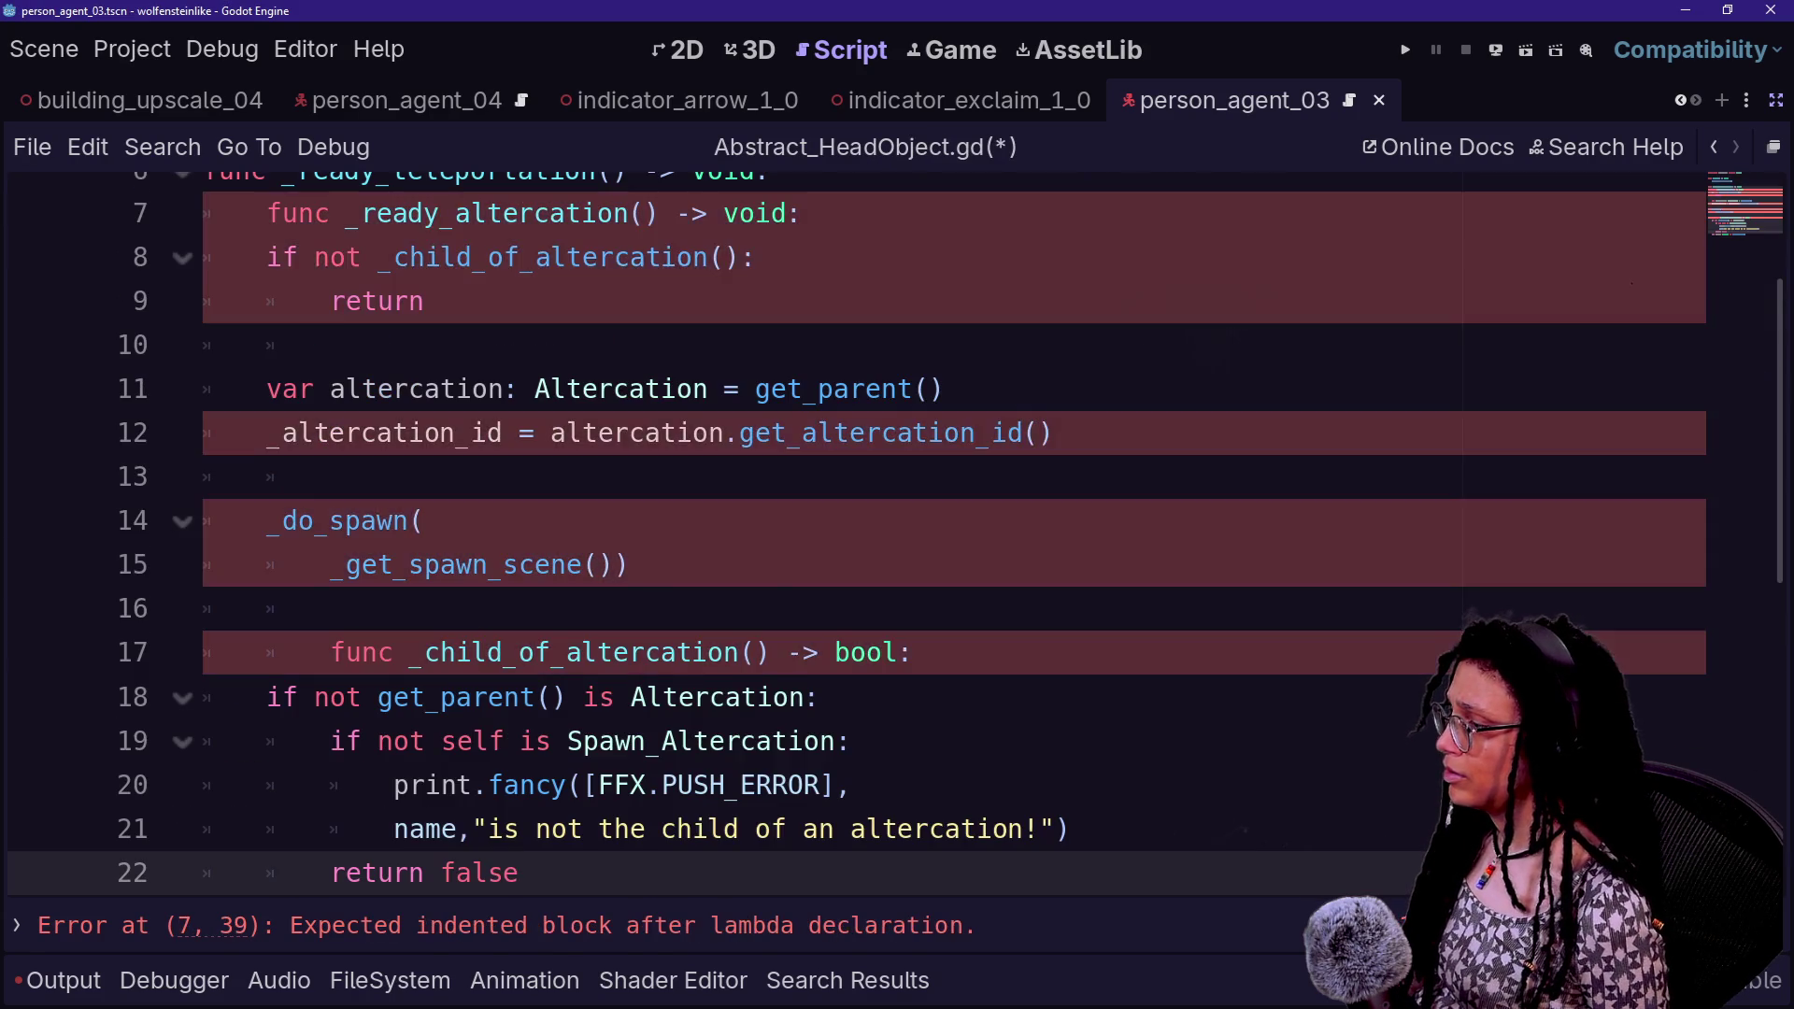
pyautogui.press('Up')
pyautogui.press('Up')
pyautogui.press('Down')
pyautogui.press('End')
pyautogui.hotkey('shift', 'Up')
pyautogui.press('BackSpace')
pyautogui.scroll(3, 897, 524)
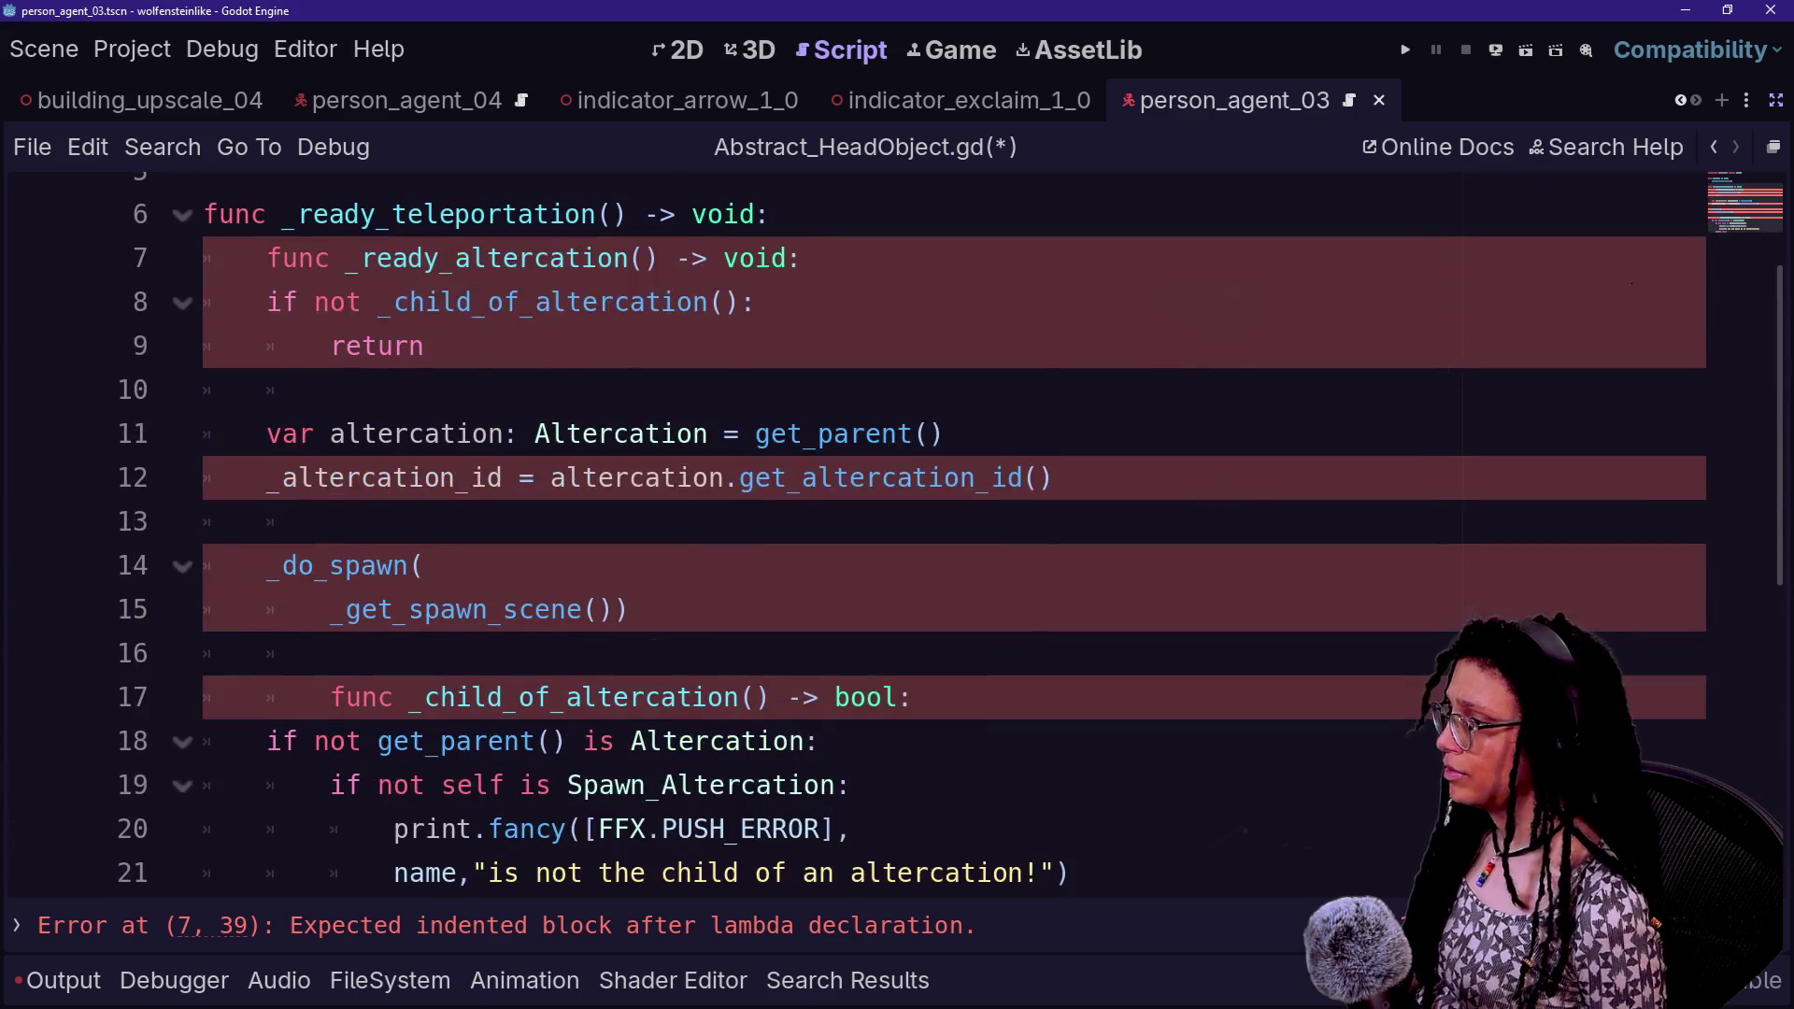
pyautogui.scroll(-1, 897, 533)
pyautogui.hotkey('ctrl', 'z')
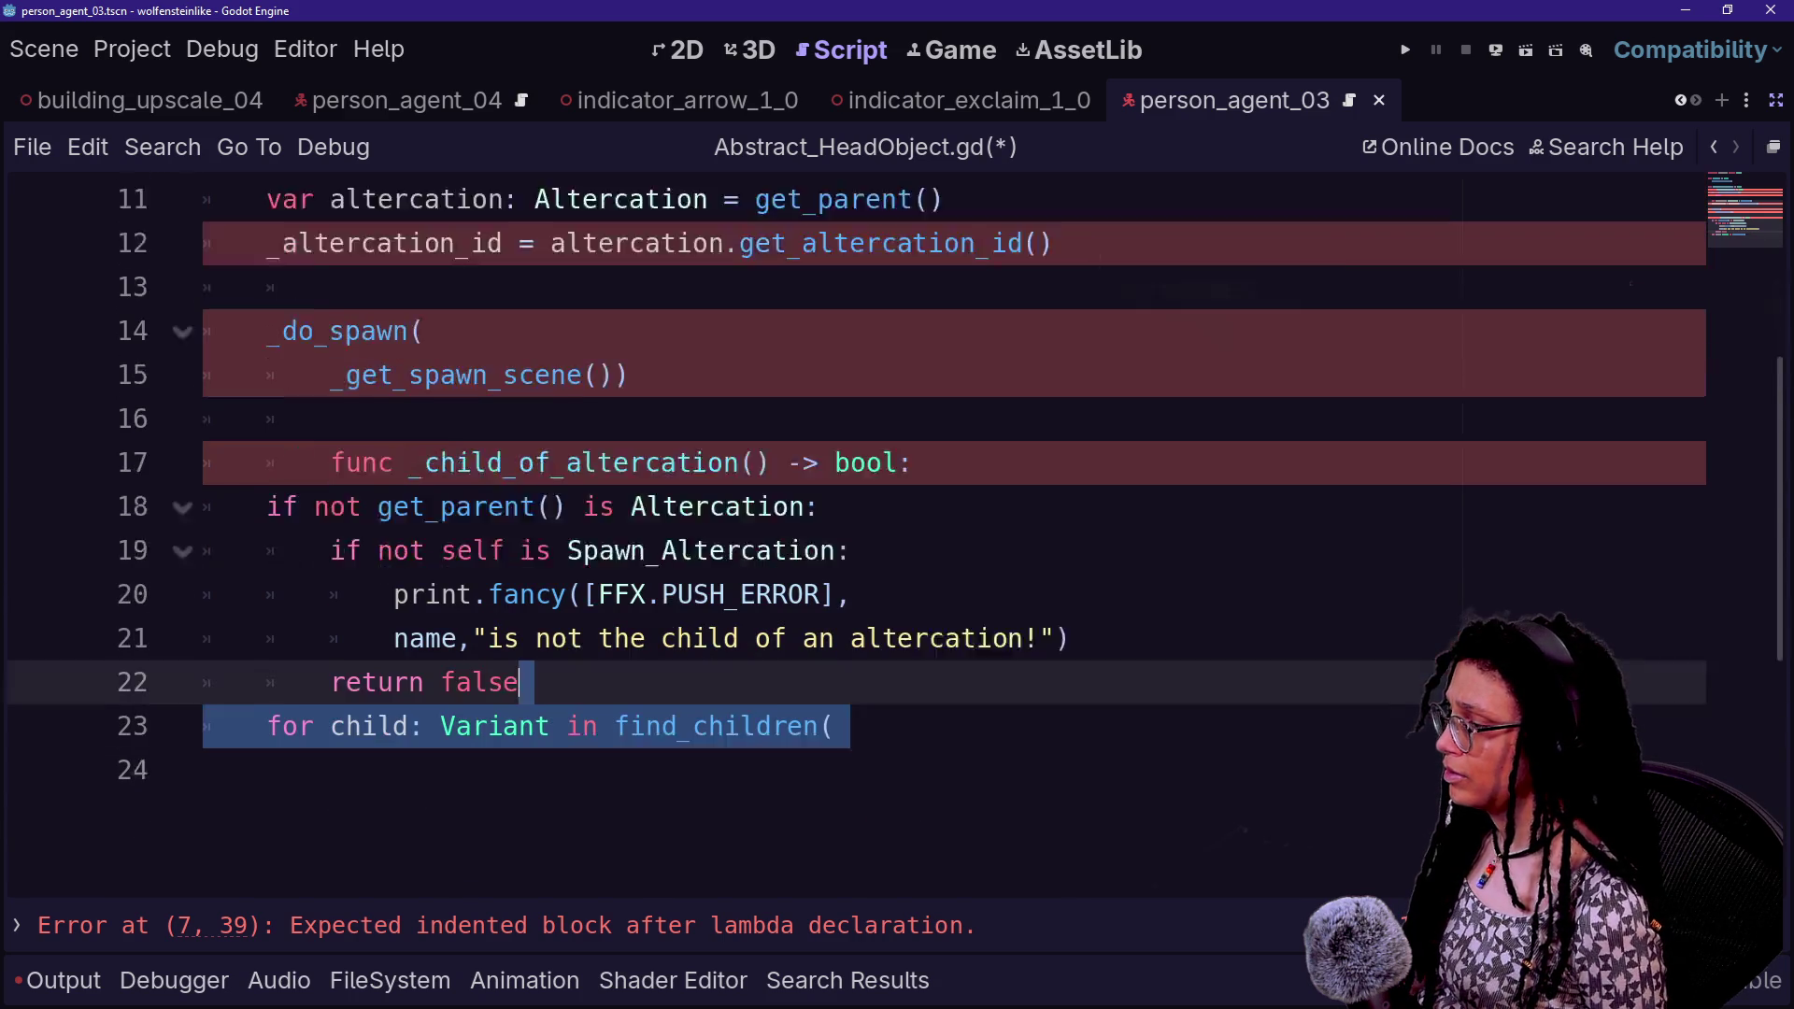
pyautogui.press('BackSpace')
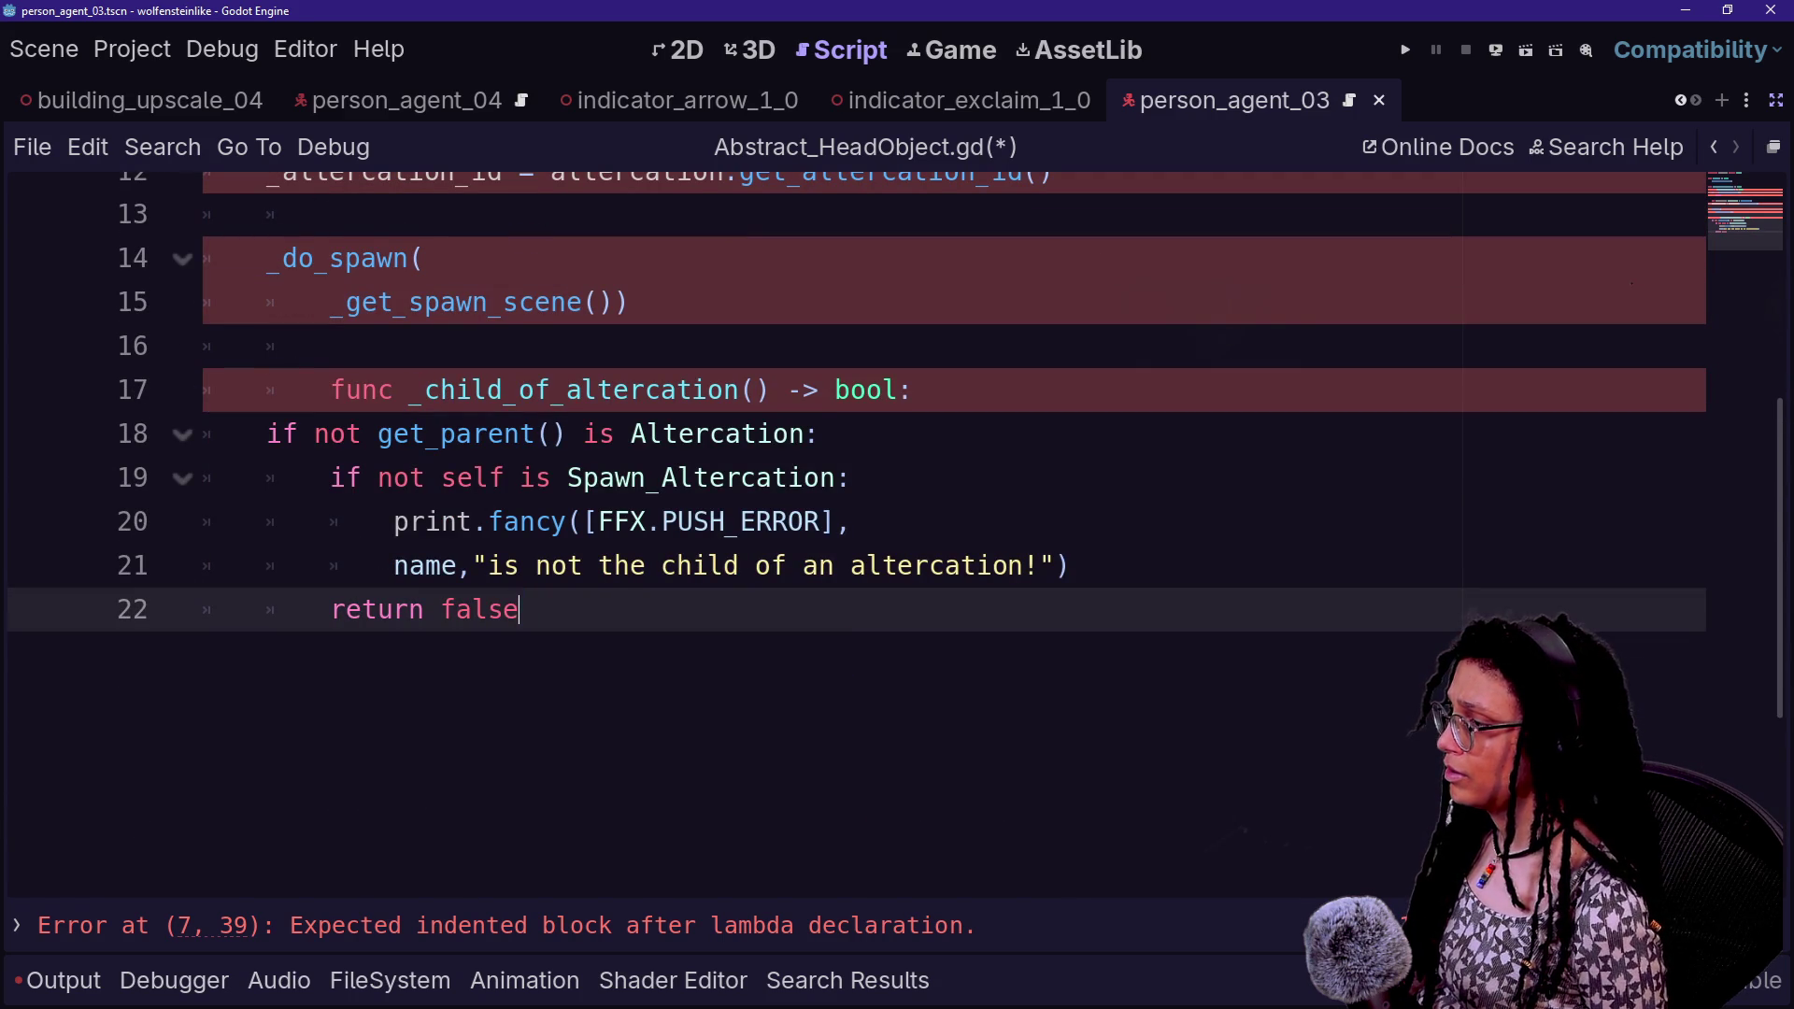
# Delete the duplicate func _ready_altercation header line.
pyautogui.scroll(4, 897, 524)
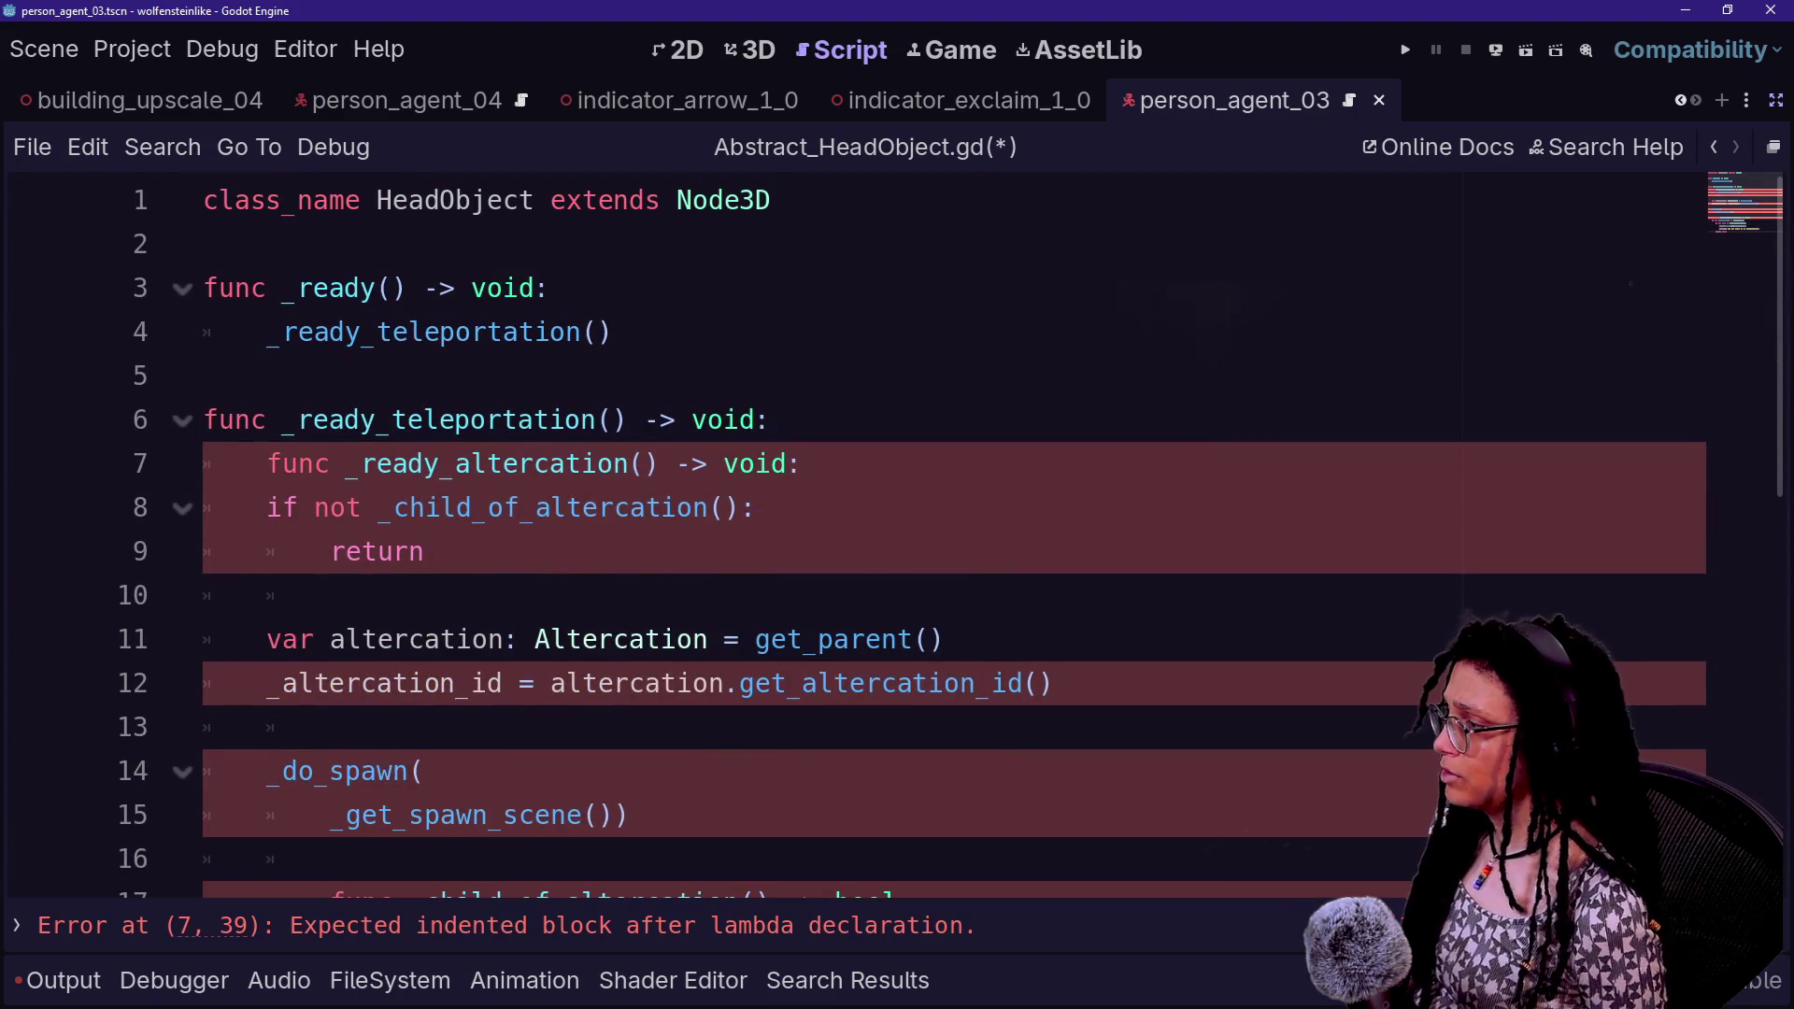
pyautogui.click(802, 463)
pyautogui.hotkey('shift', 'Up')
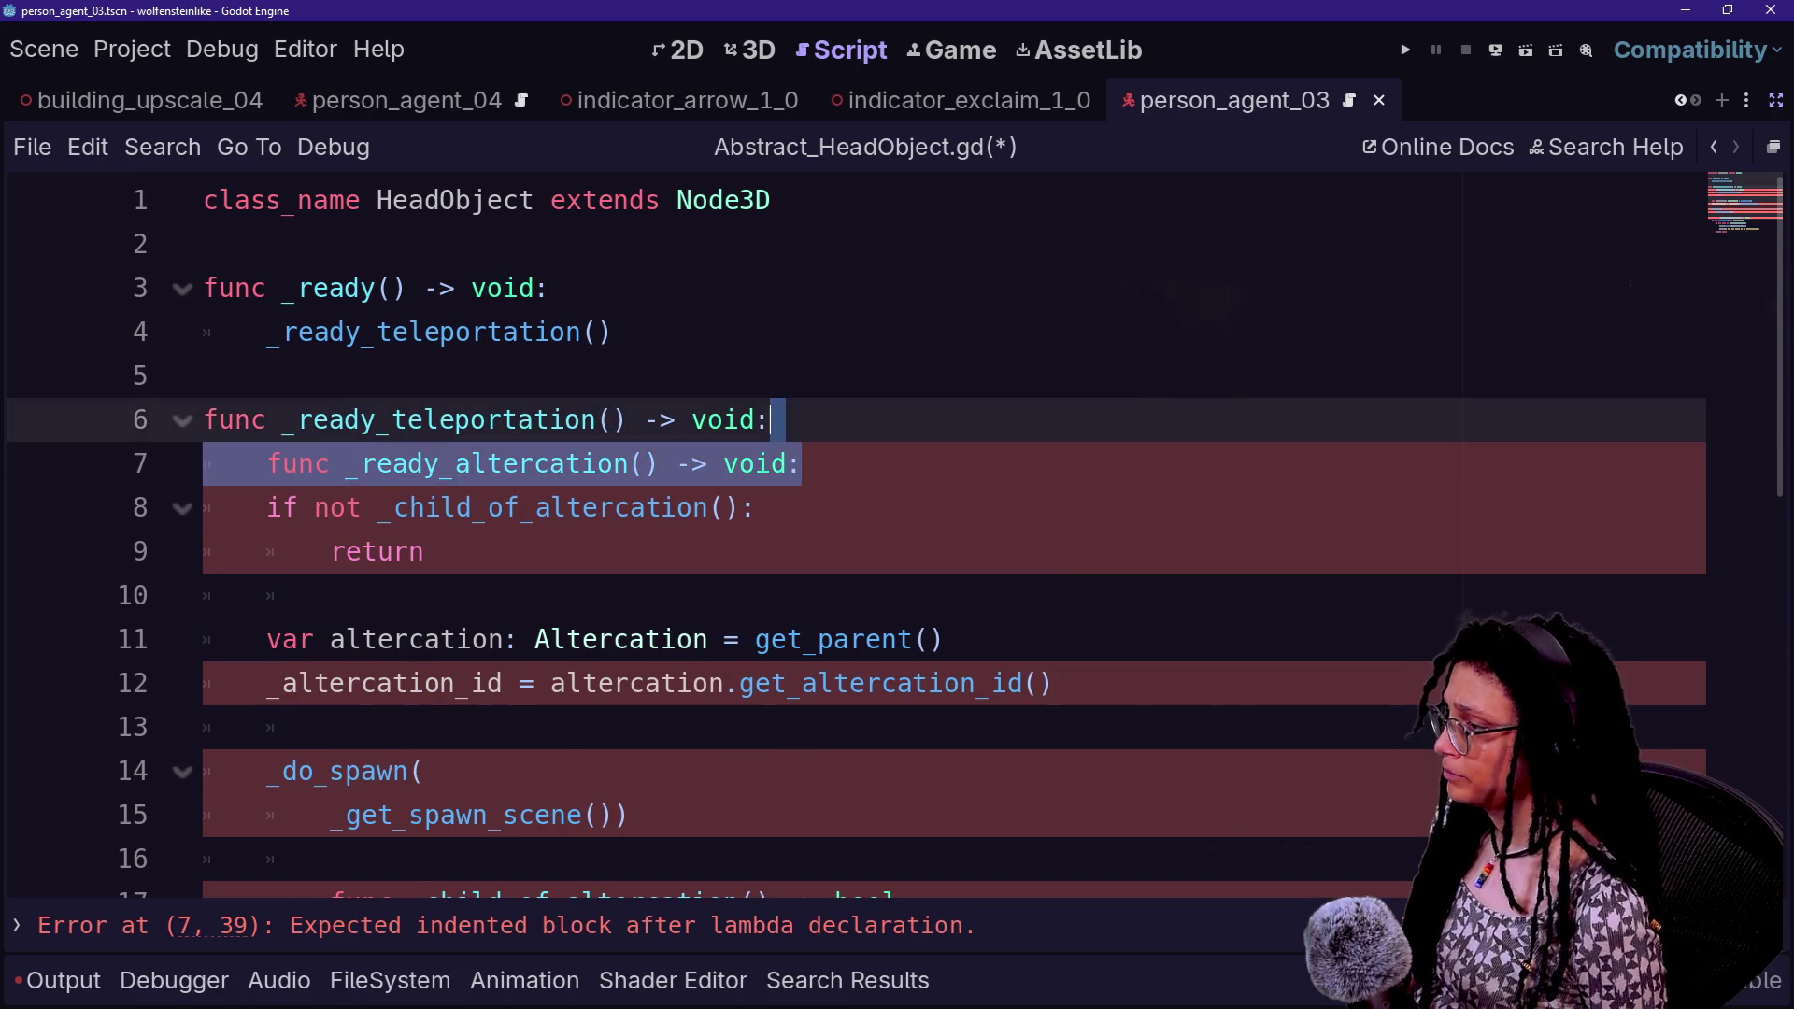
pyautogui.press('BackSpace')
pyautogui.moveTo(534, 463); pyautogui.dragTo(693, 463)
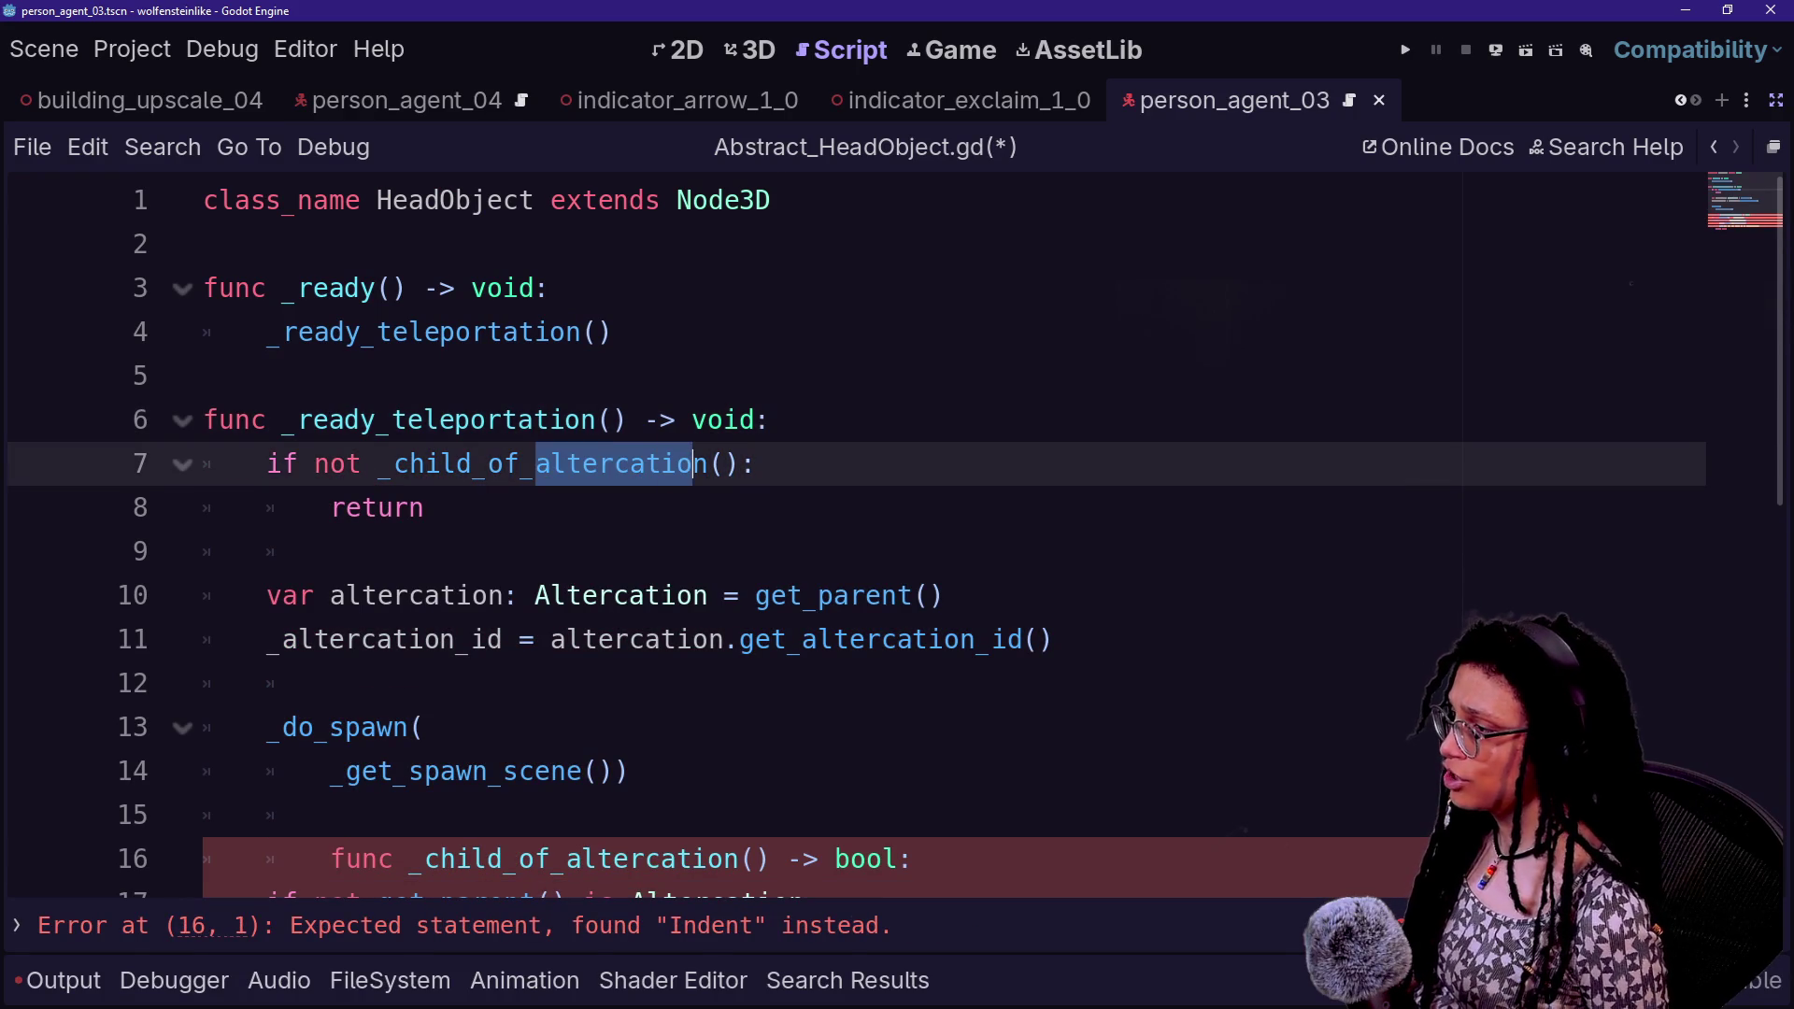
# Rename the check call in _ready_teleportation to _child_of_person().
pyautogui.write('perso')
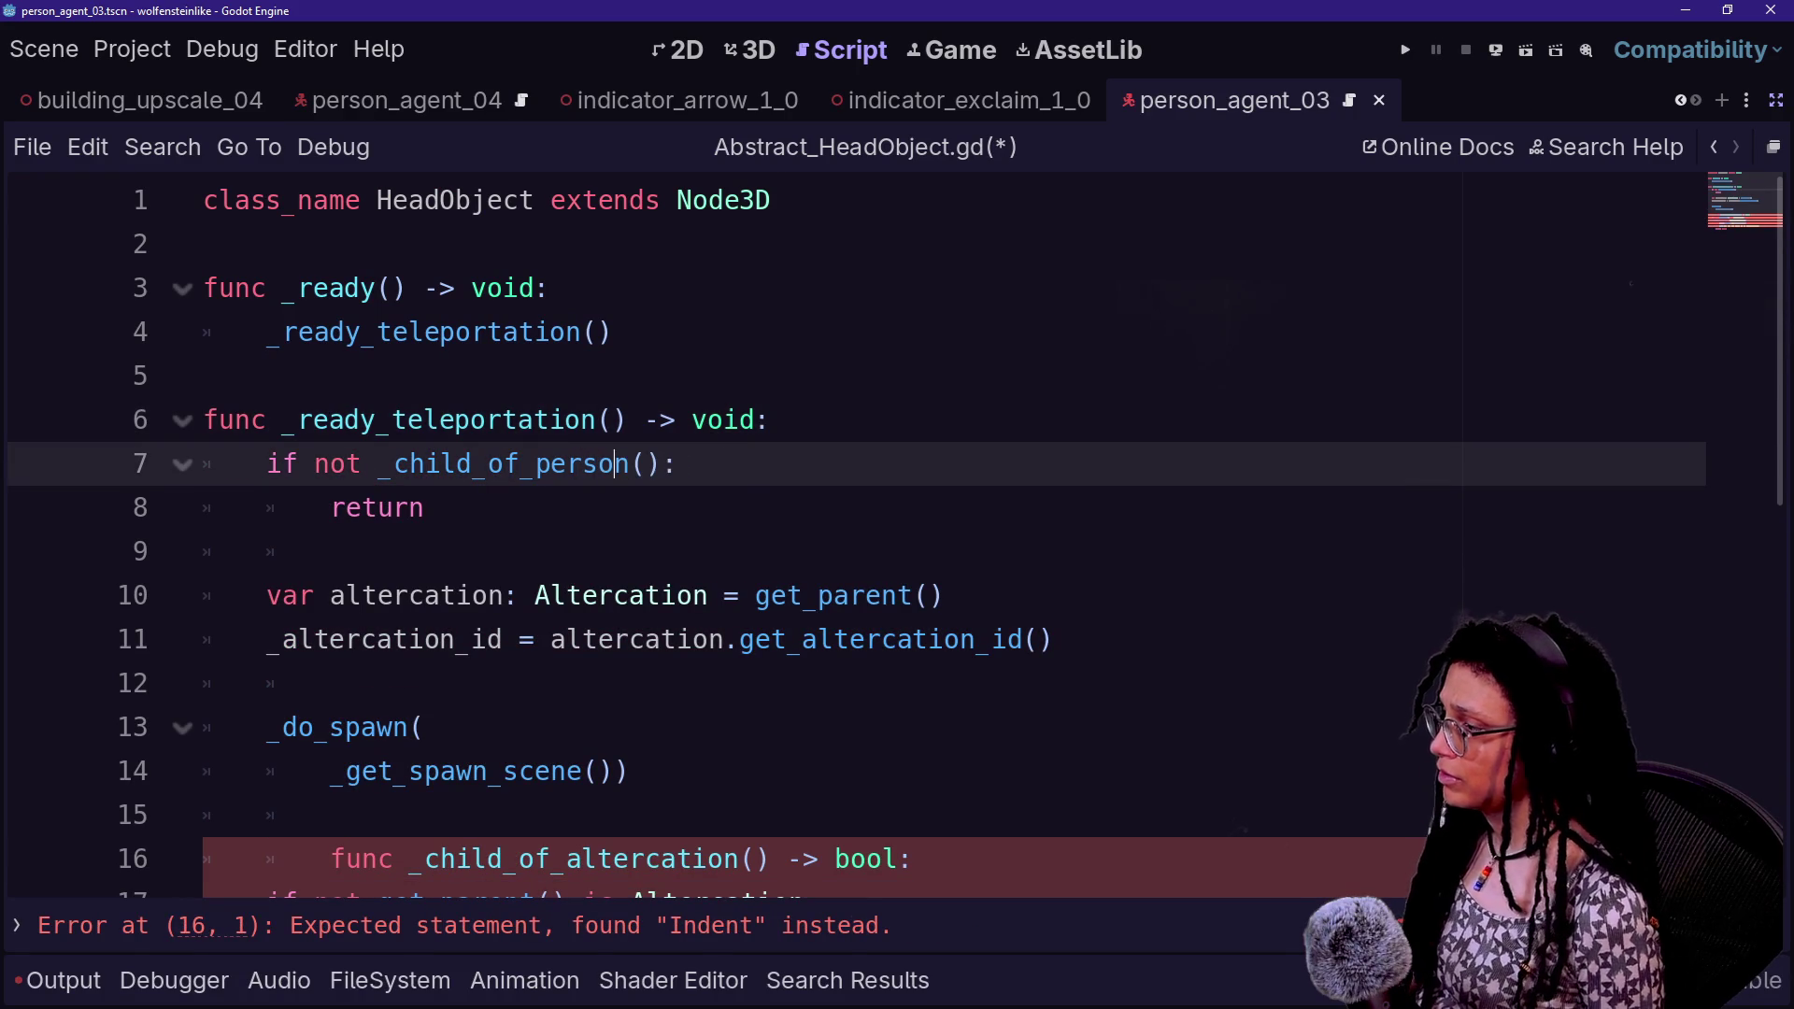
pyautogui.click(267, 552)
pyautogui.moveTo(425, 507); pyautogui.dragTo(267, 464)
pyautogui.click(425, 507)
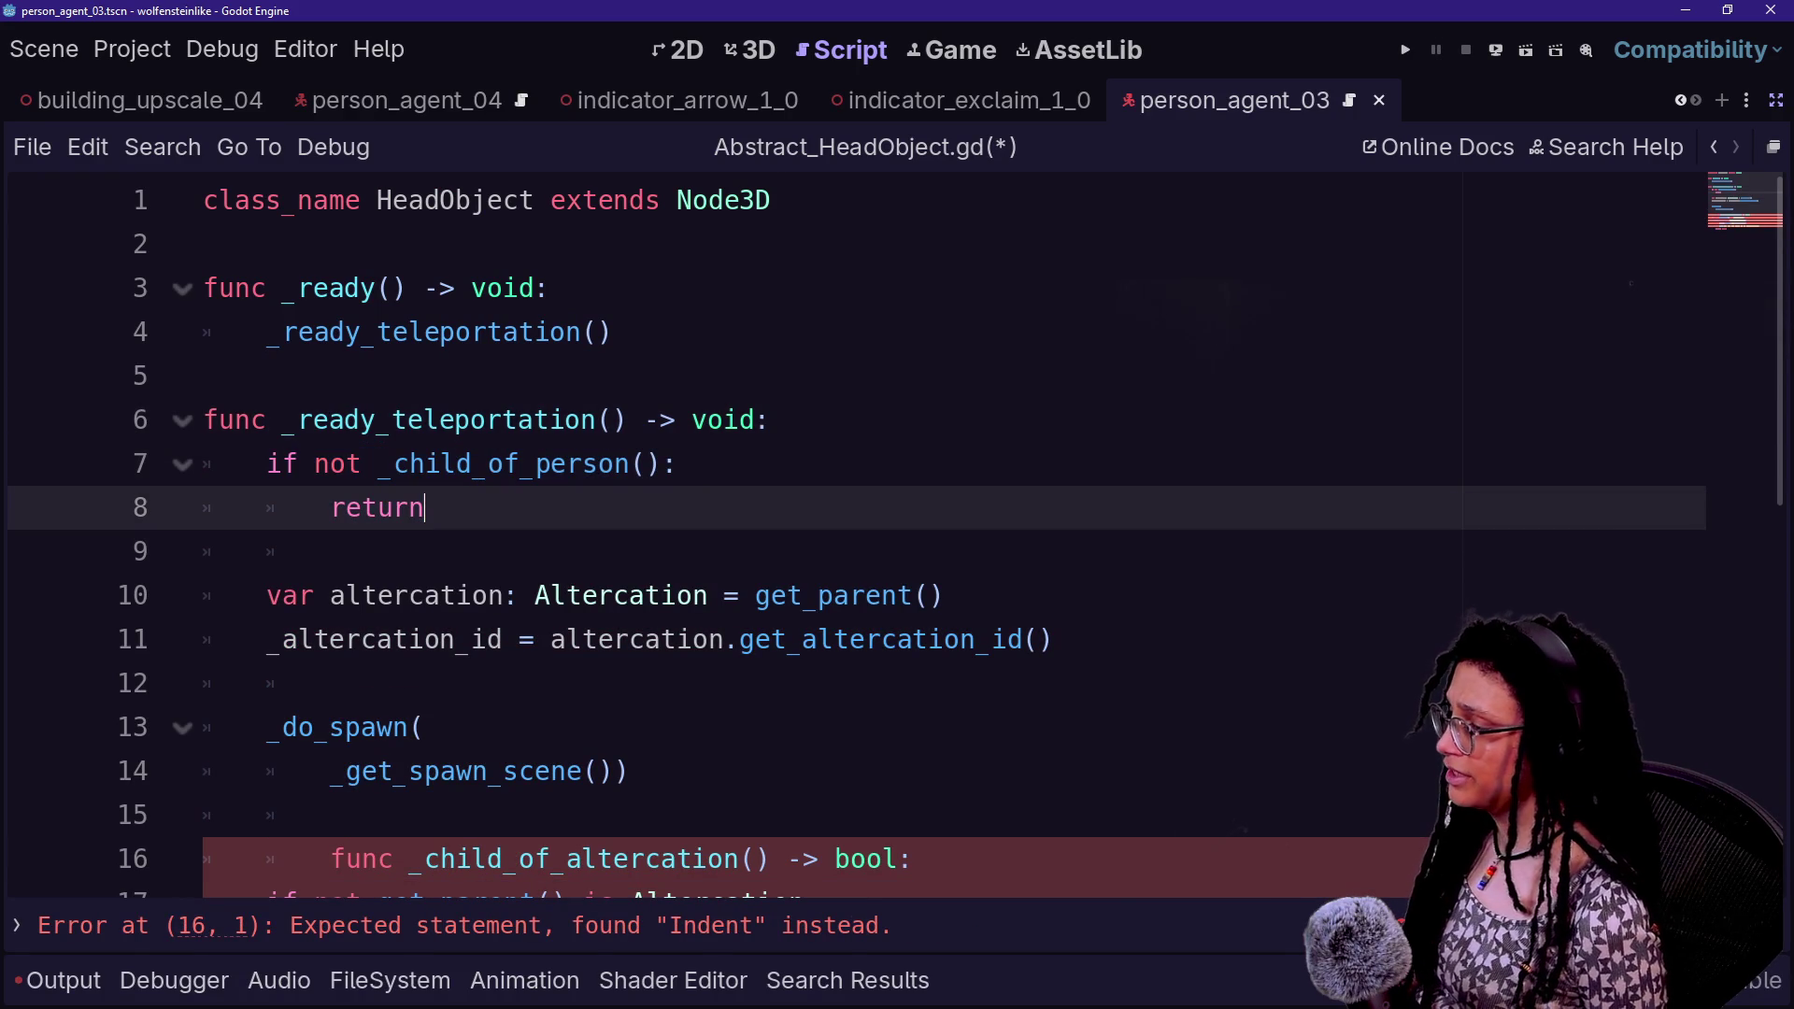
pyautogui.scroll(-1, 841, 533)
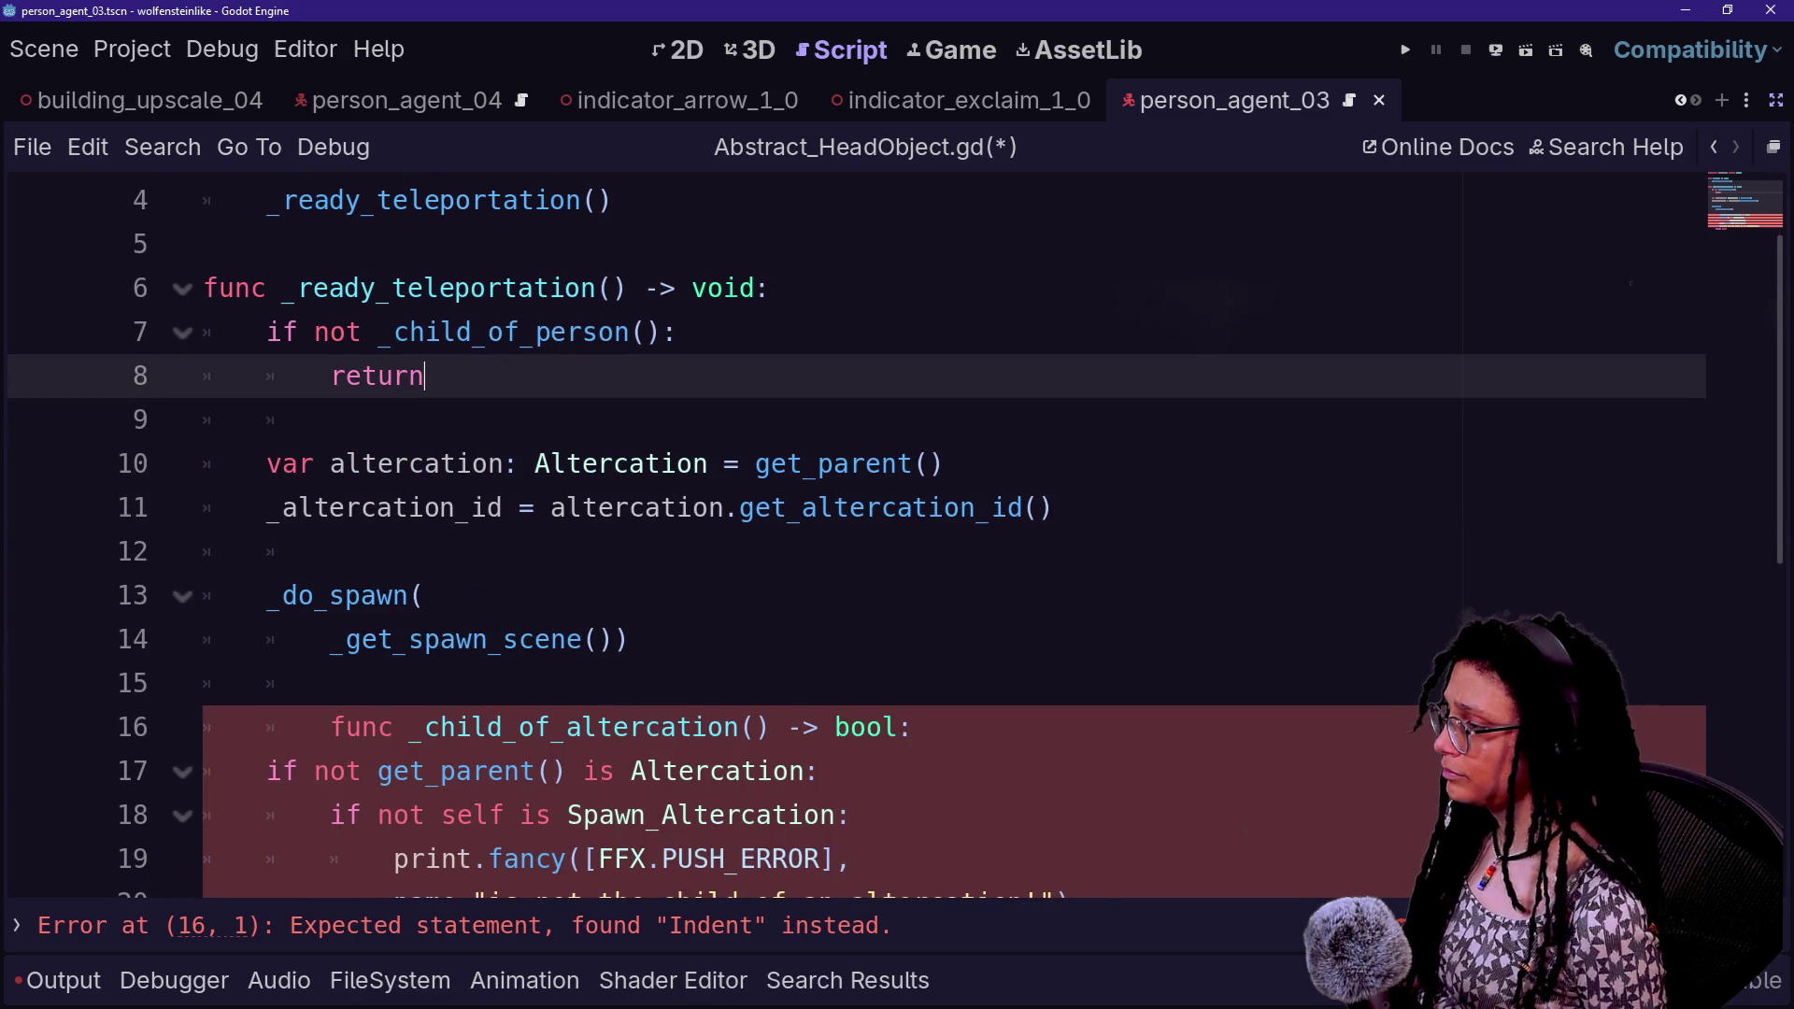
# Delete the _do_spawn call, keeping the _altercation_id assignment line.
pyautogui.click(628, 639)
pyautogui.keyDown('shift'); pyautogui.click(271, 552); pyautogui.keyUp('shift')
pyautogui.press('BackSpace')
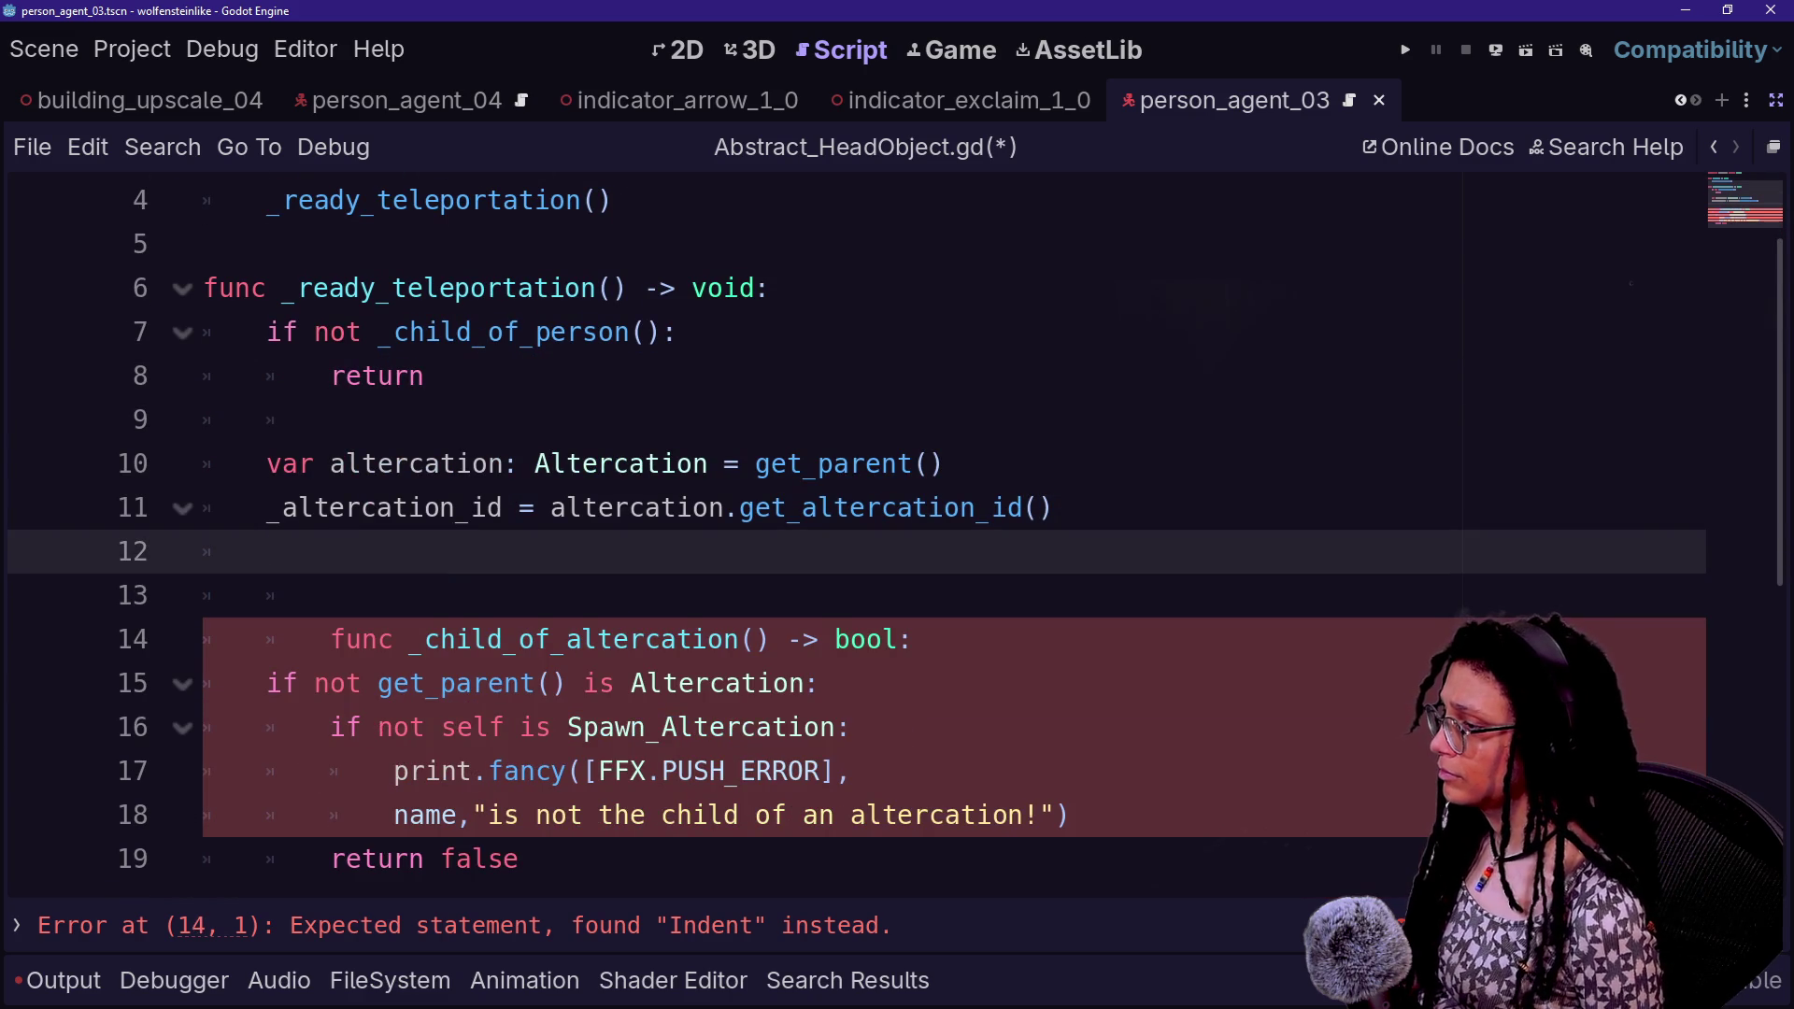
pyautogui.hotkey('shift', 'Up')
pyautogui.hotkey('shift', 'Up')
pyautogui.hotkey('shift', 'End')
pyautogui.press('BackSpace')
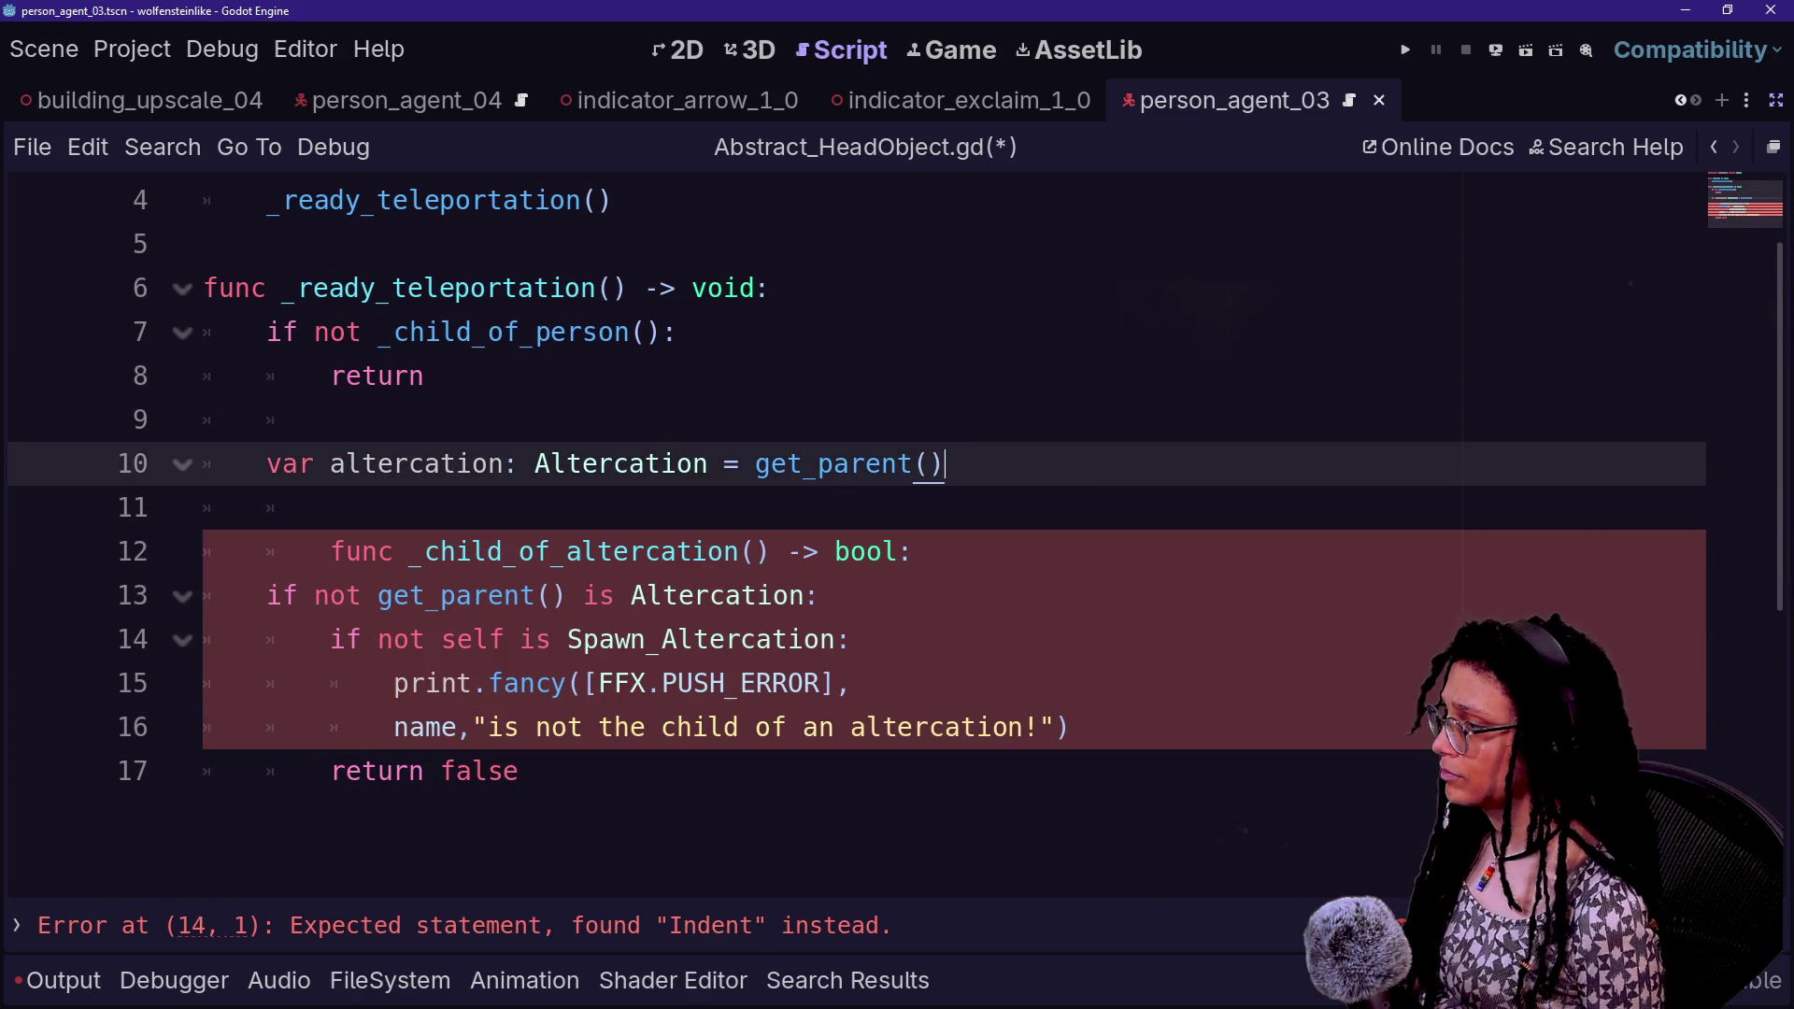
pyautogui.hotkey('ctrl', 'z')
pyautogui.click(204, 551)
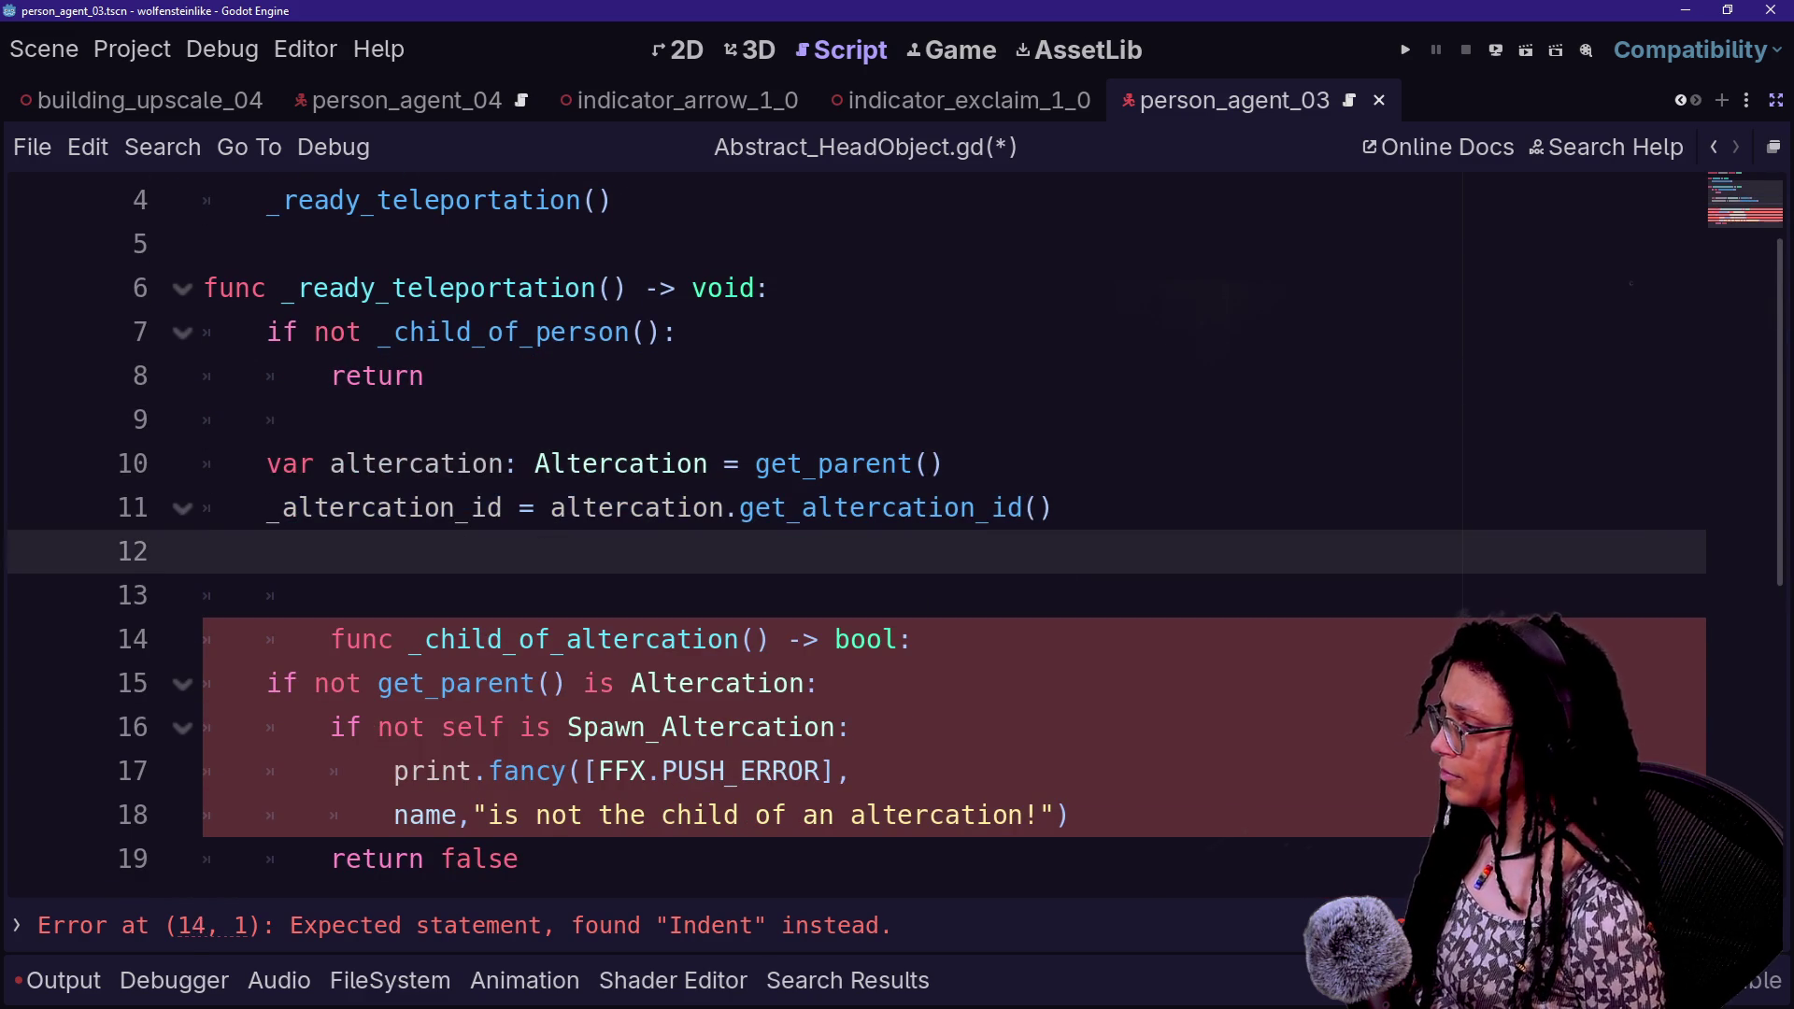
# Unindent the nested function to top level and rename it _child_of_person.
pyautogui.click(331, 639)
pyautogui.press('BackSpace')
pyautogui.press('BackSpace')
pyautogui.click(518, 639)
pyautogui.press('BackSpace')
pyautogui.press('BackSpace')
pyautogui.press('BackSpace')
pyautogui.press('Delete')
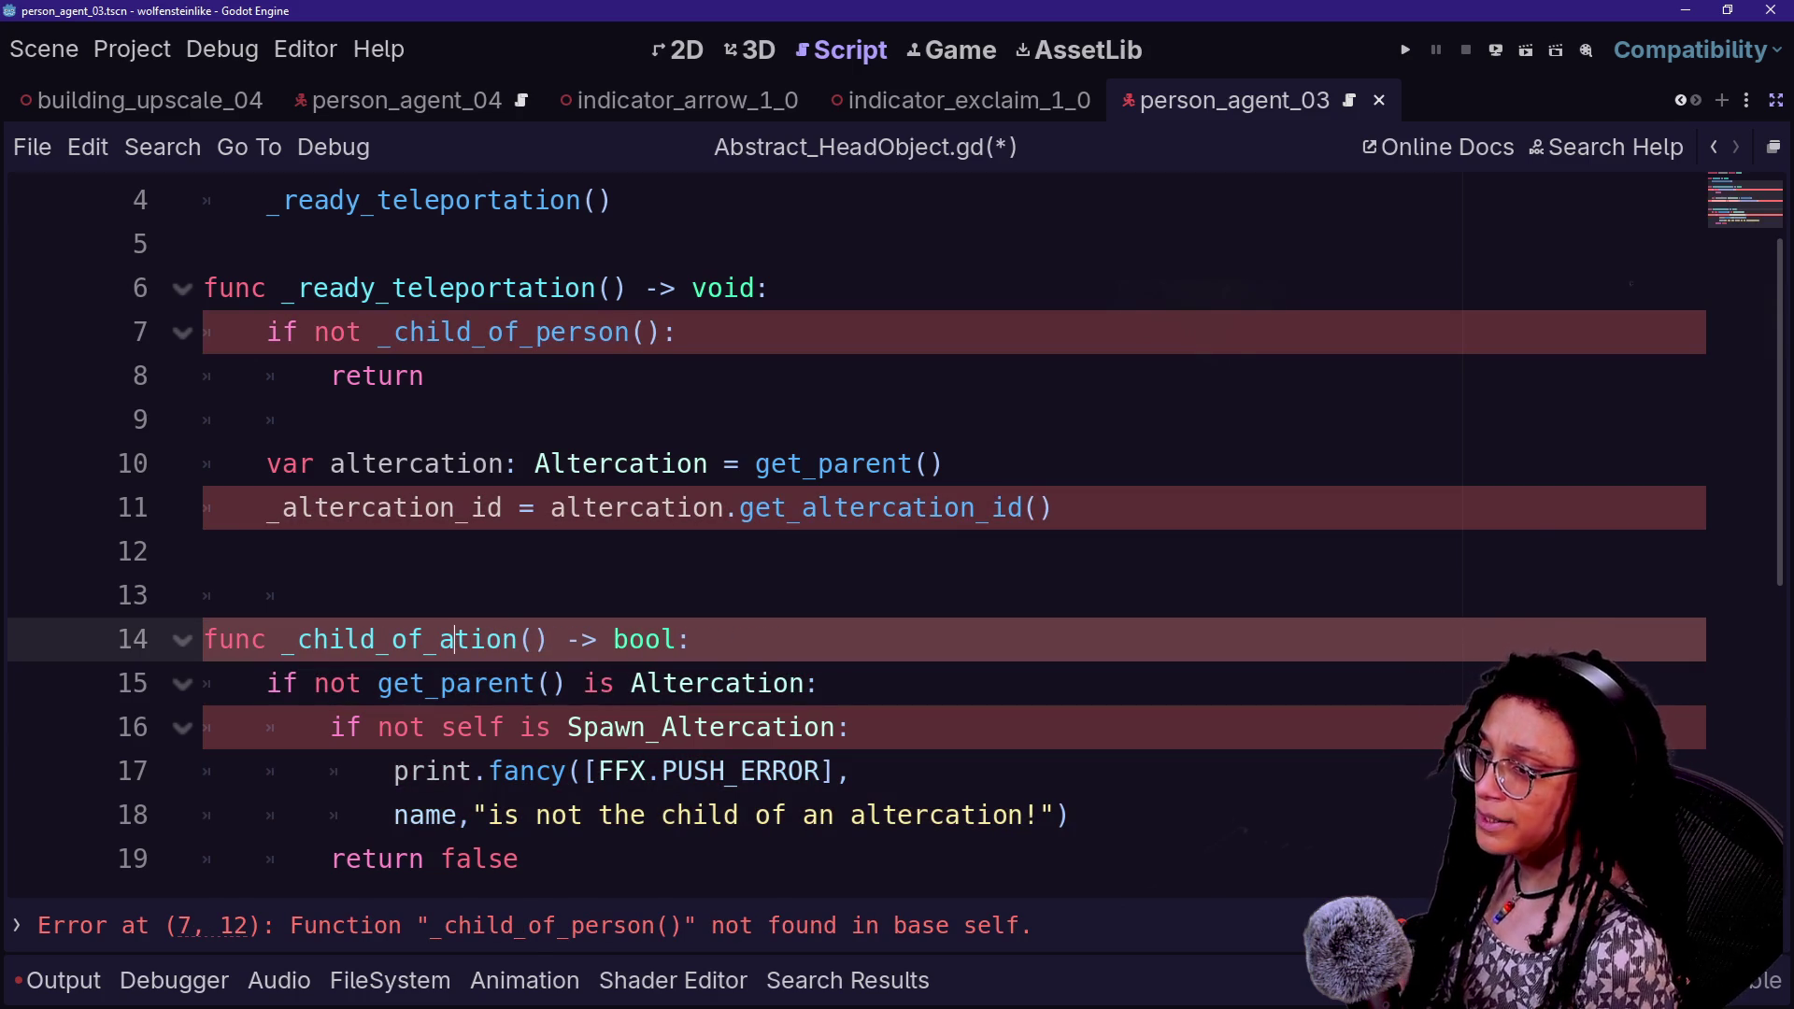
pyautogui.press('Delete')
pyautogui.press('BackSpace')
pyautogui.write('p34')
pyautogui.press('BackSpace')
pyautogui.press('BackSpace')
pyautogui.write('erson')
pyautogui.press('Delete')
pyautogui.press('Delete')
pyautogui.press('Delete')
# Change the parent type check from Altercation to Person.
pyautogui.click(504, 684)
pyautogui.press('Down')
pyautogui.press('Down')
pyautogui.press('Down')
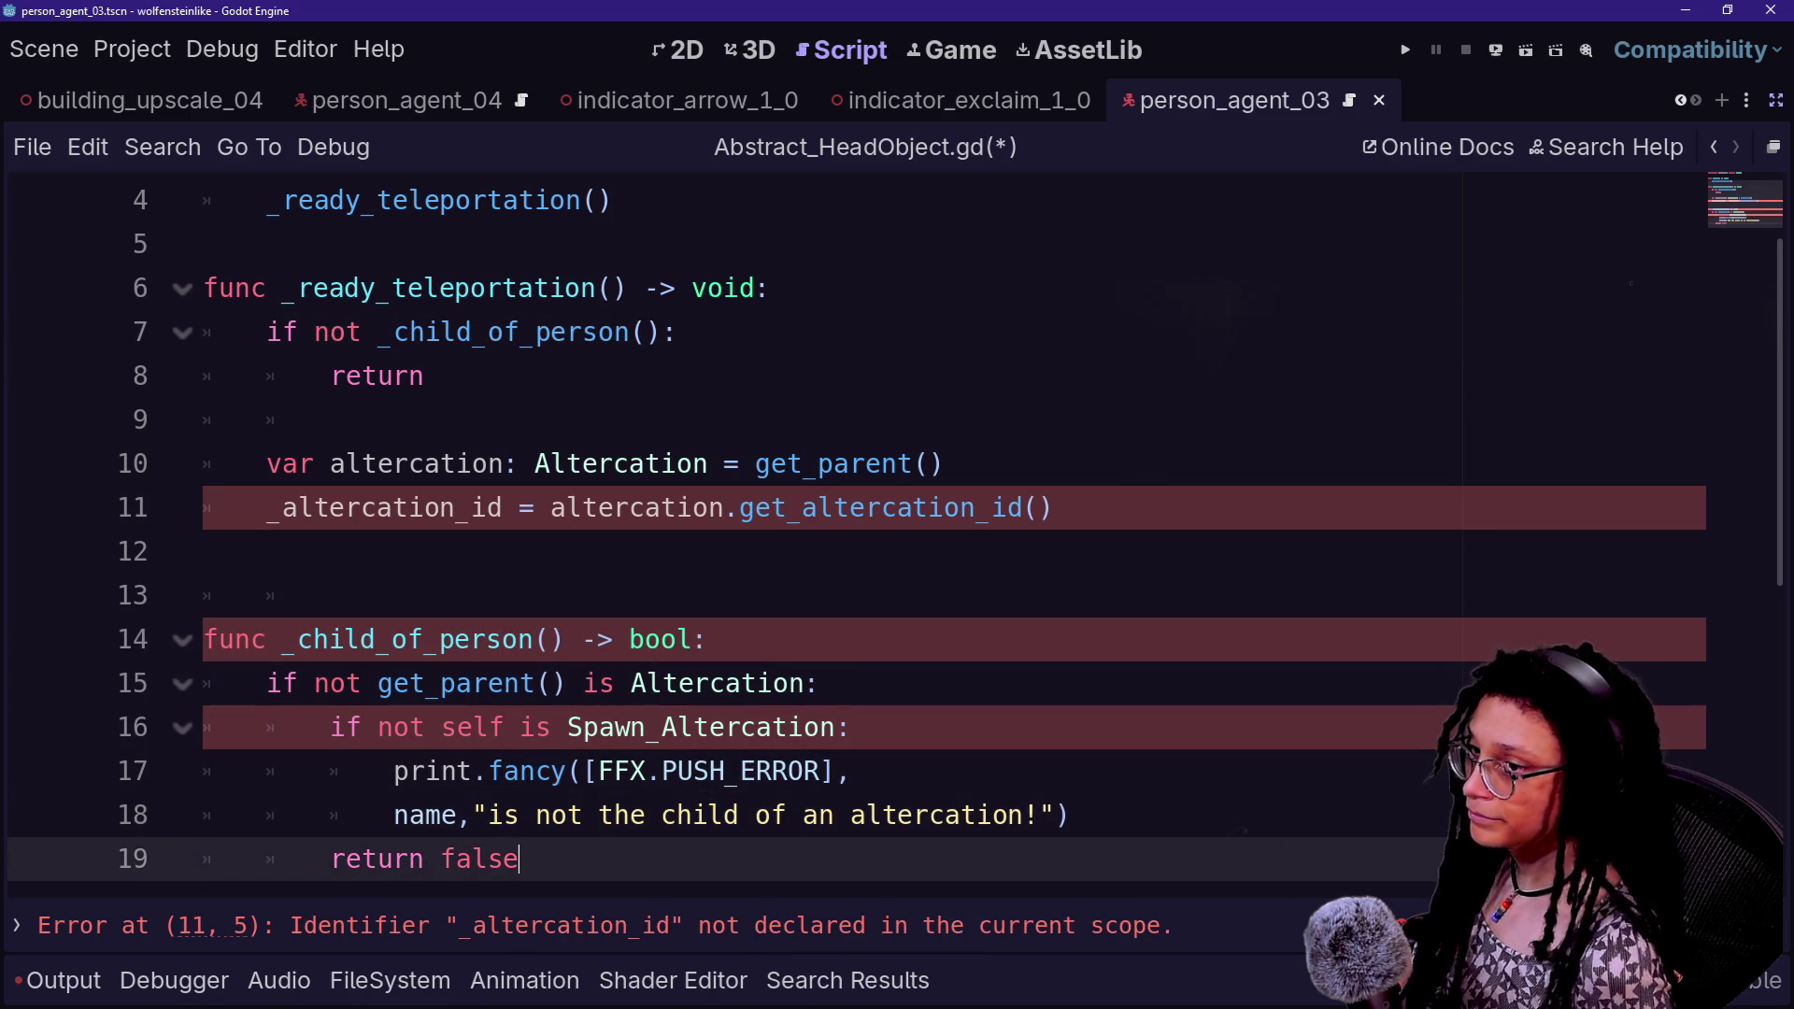
pyautogui.click(565, 639)
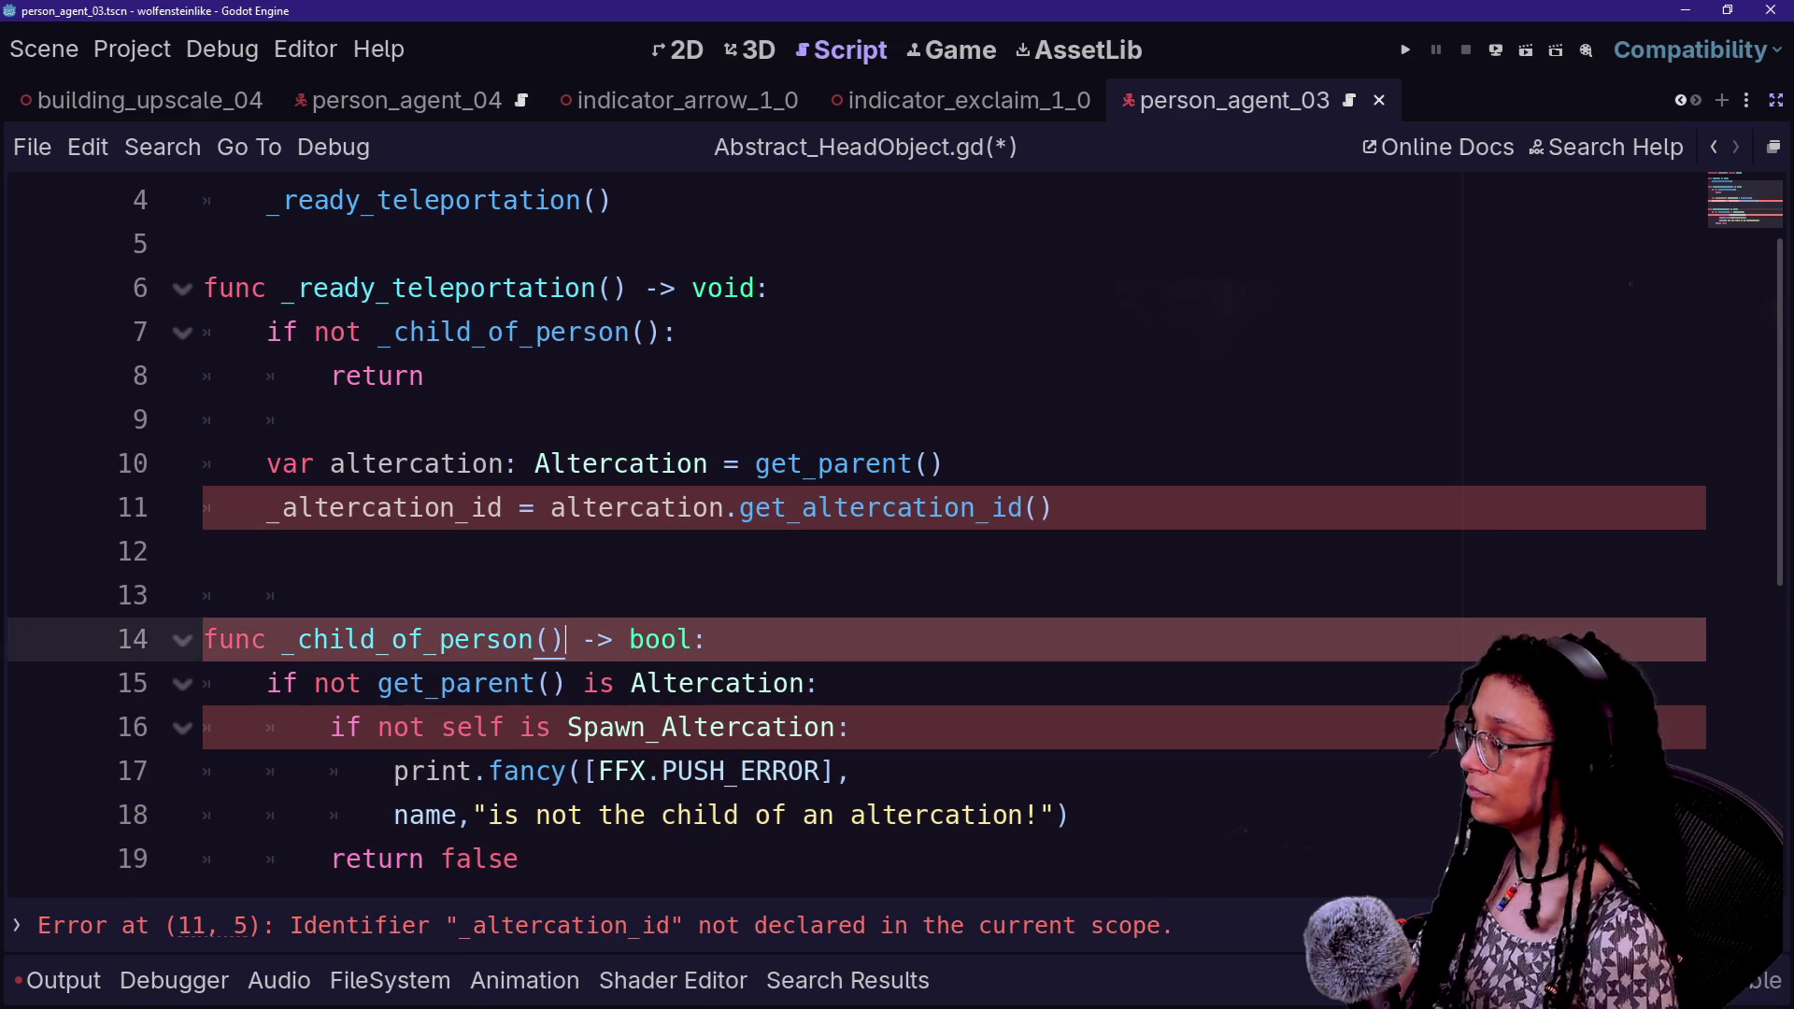
pyautogui.click(817, 683)
pyautogui.press('BackSpace')
pyautogui.press('BackSpace')
pyautogui.press('BackSpace')
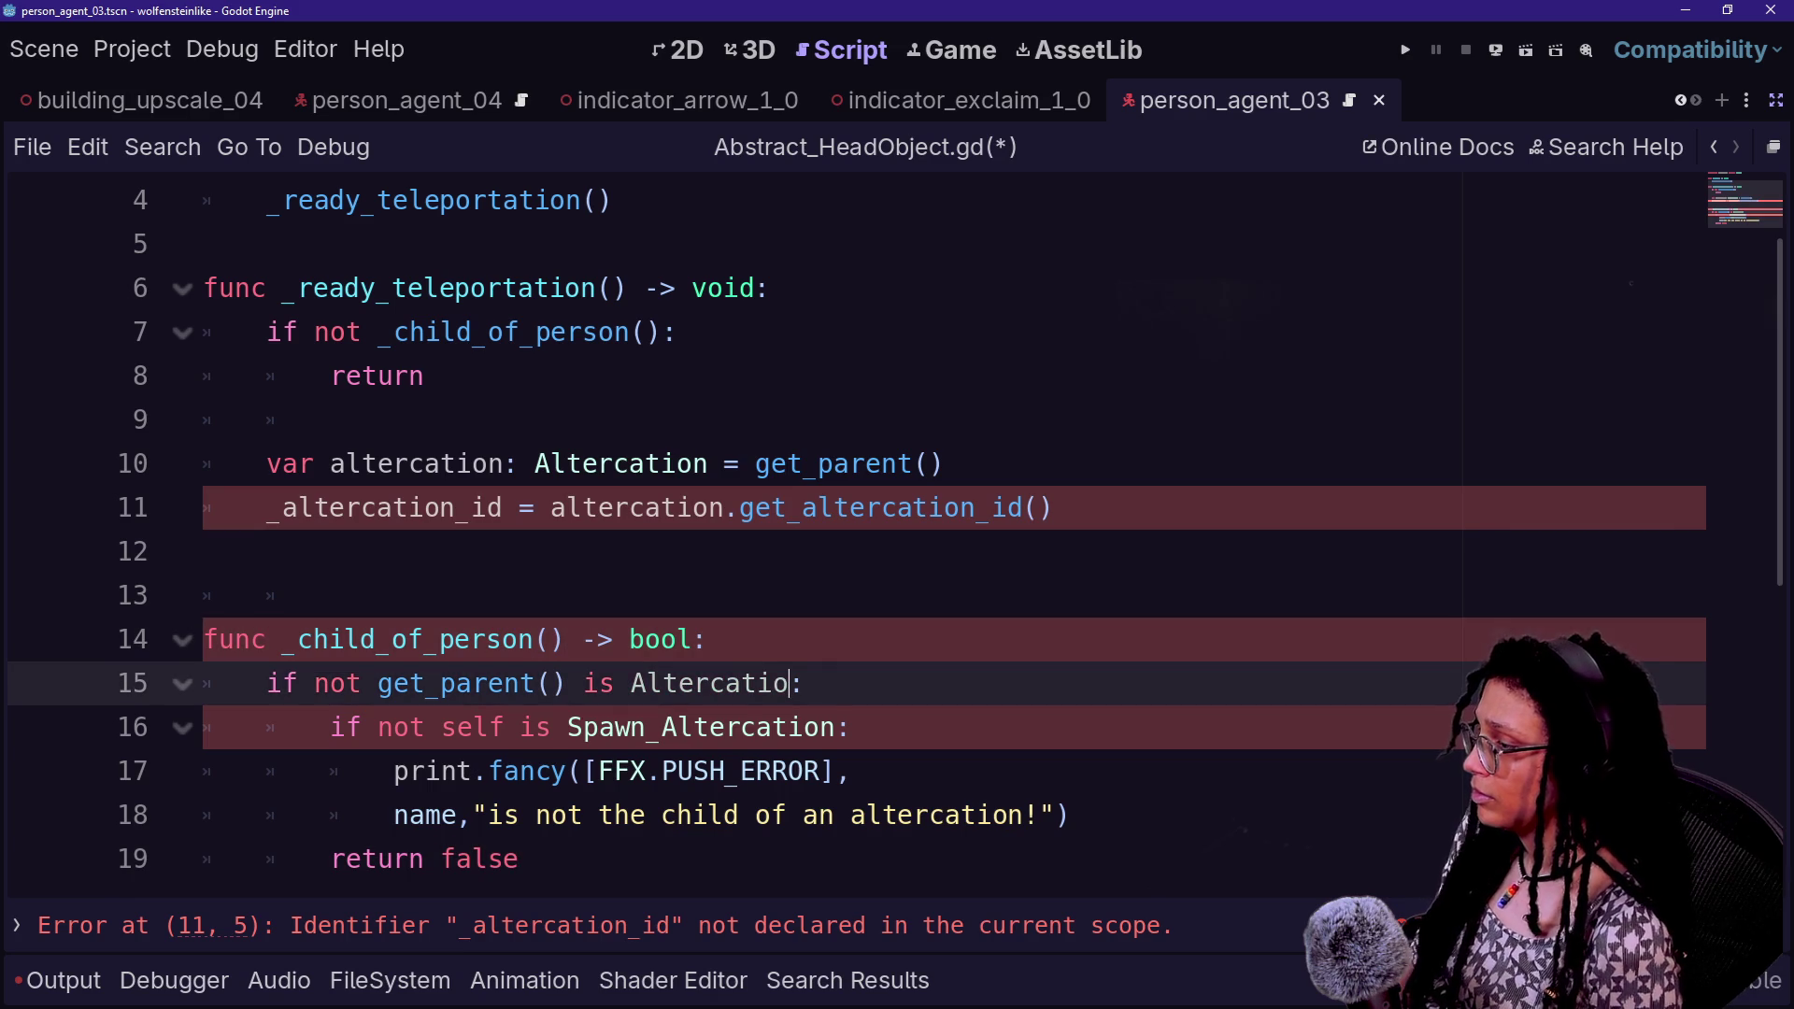
pyautogui.write('Pers')
pyautogui.press('Return')
pyautogui.press('Down')
pyautogui.press('Down')
pyautogui.press('Down')
pyautogui.press('Down')
pyautogui.press('End')
pyautogui.hotkey('ctrl', '=')
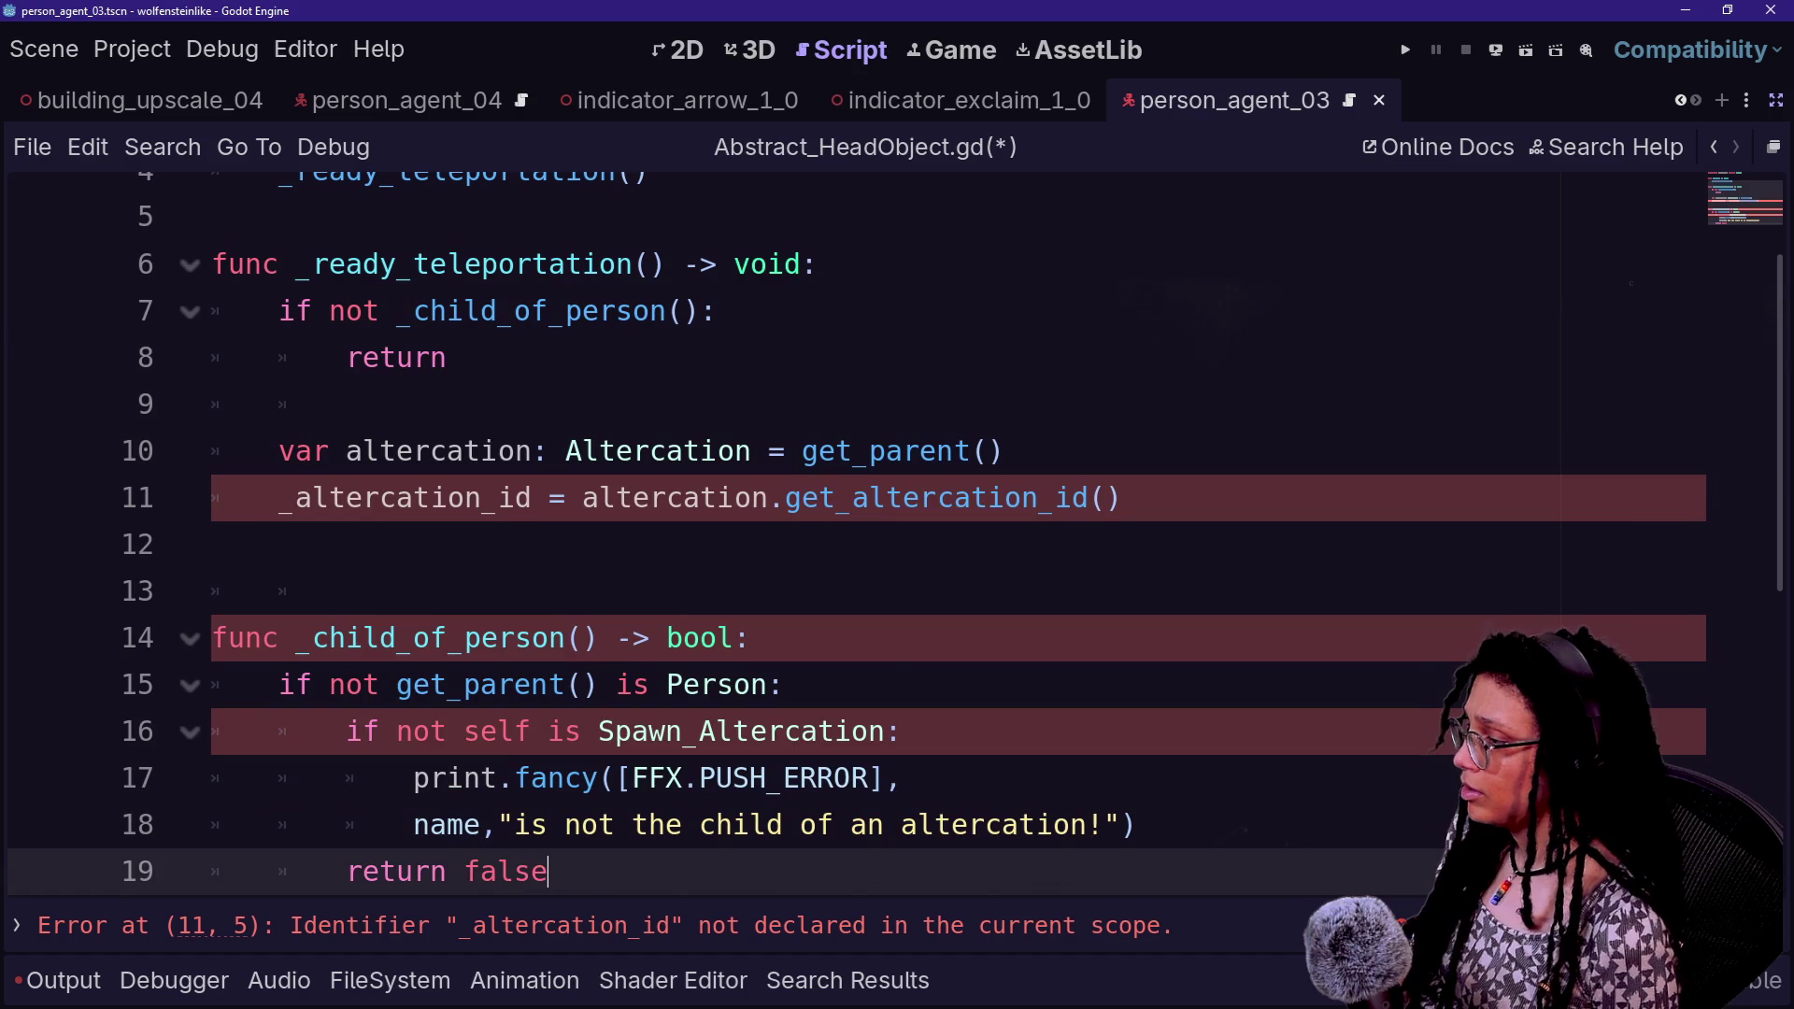
pyautogui.click(685, 731)
pyautogui.moveTo(599, 731); pyautogui.dragTo(885, 731)
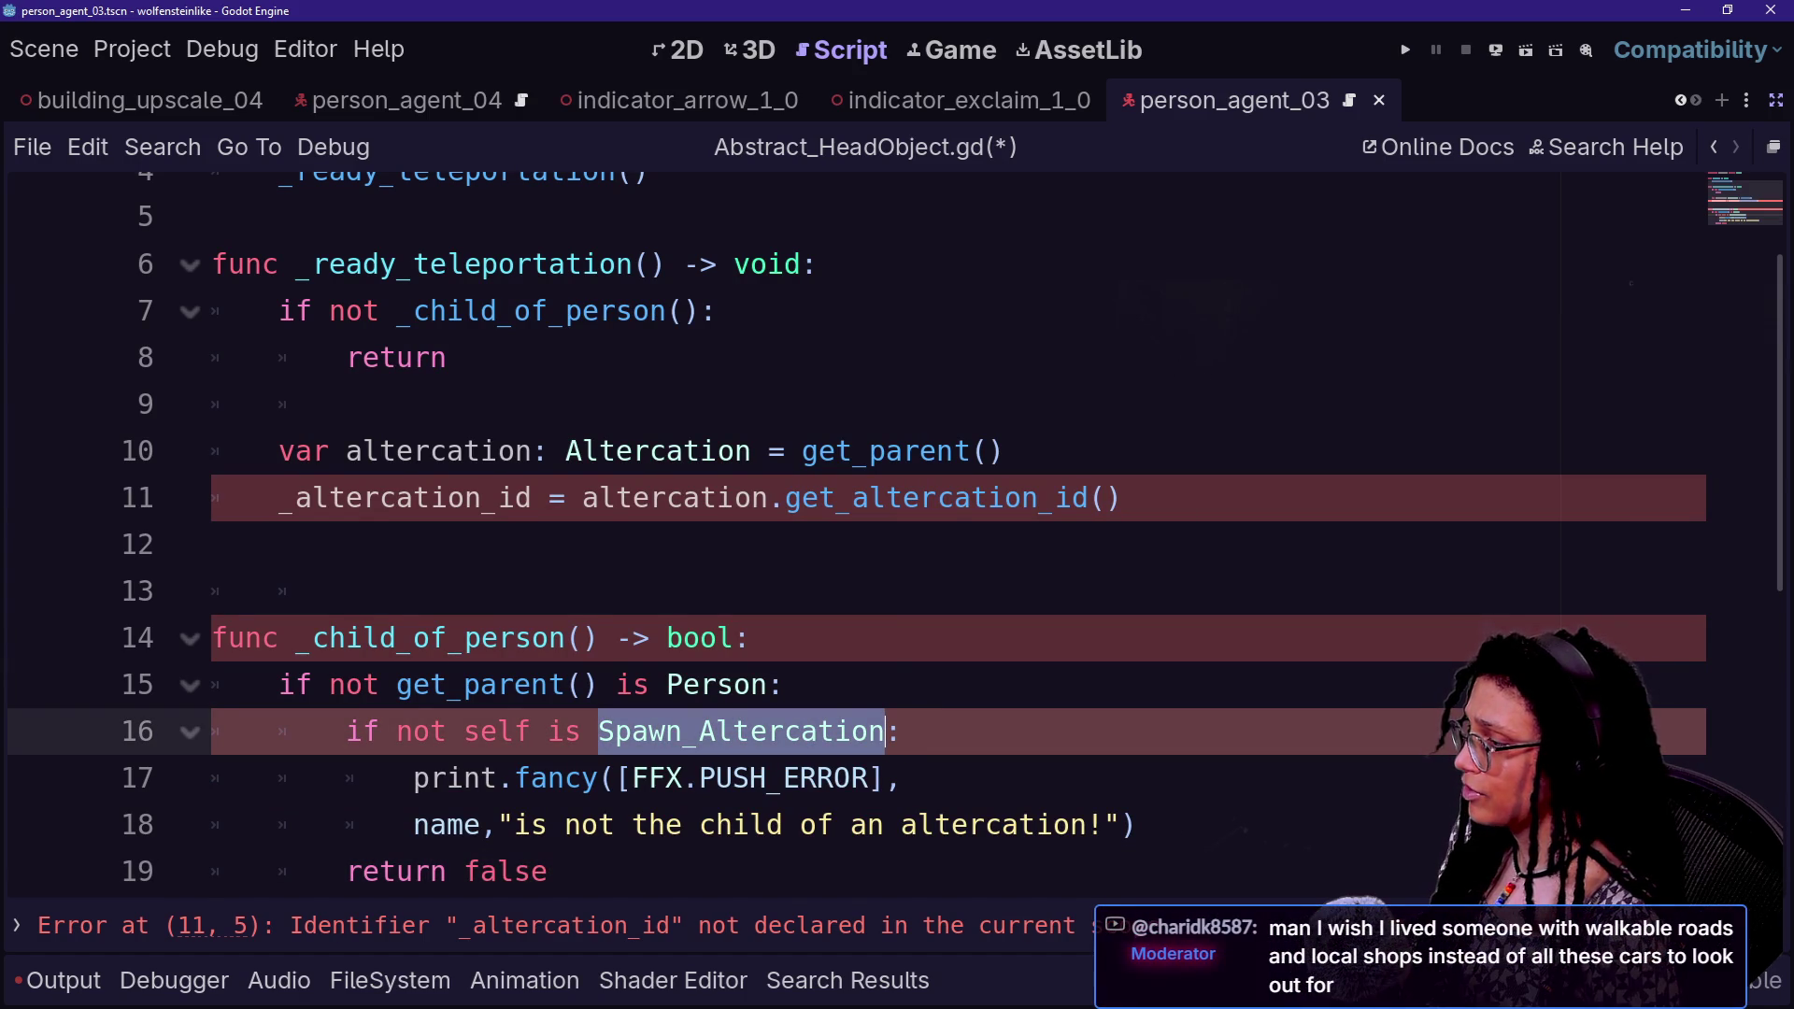
# Open spawn_altercation.gd from the Spawn_Altercation reference on line 16 and scroll through it.
pyautogui.click(769, 684)
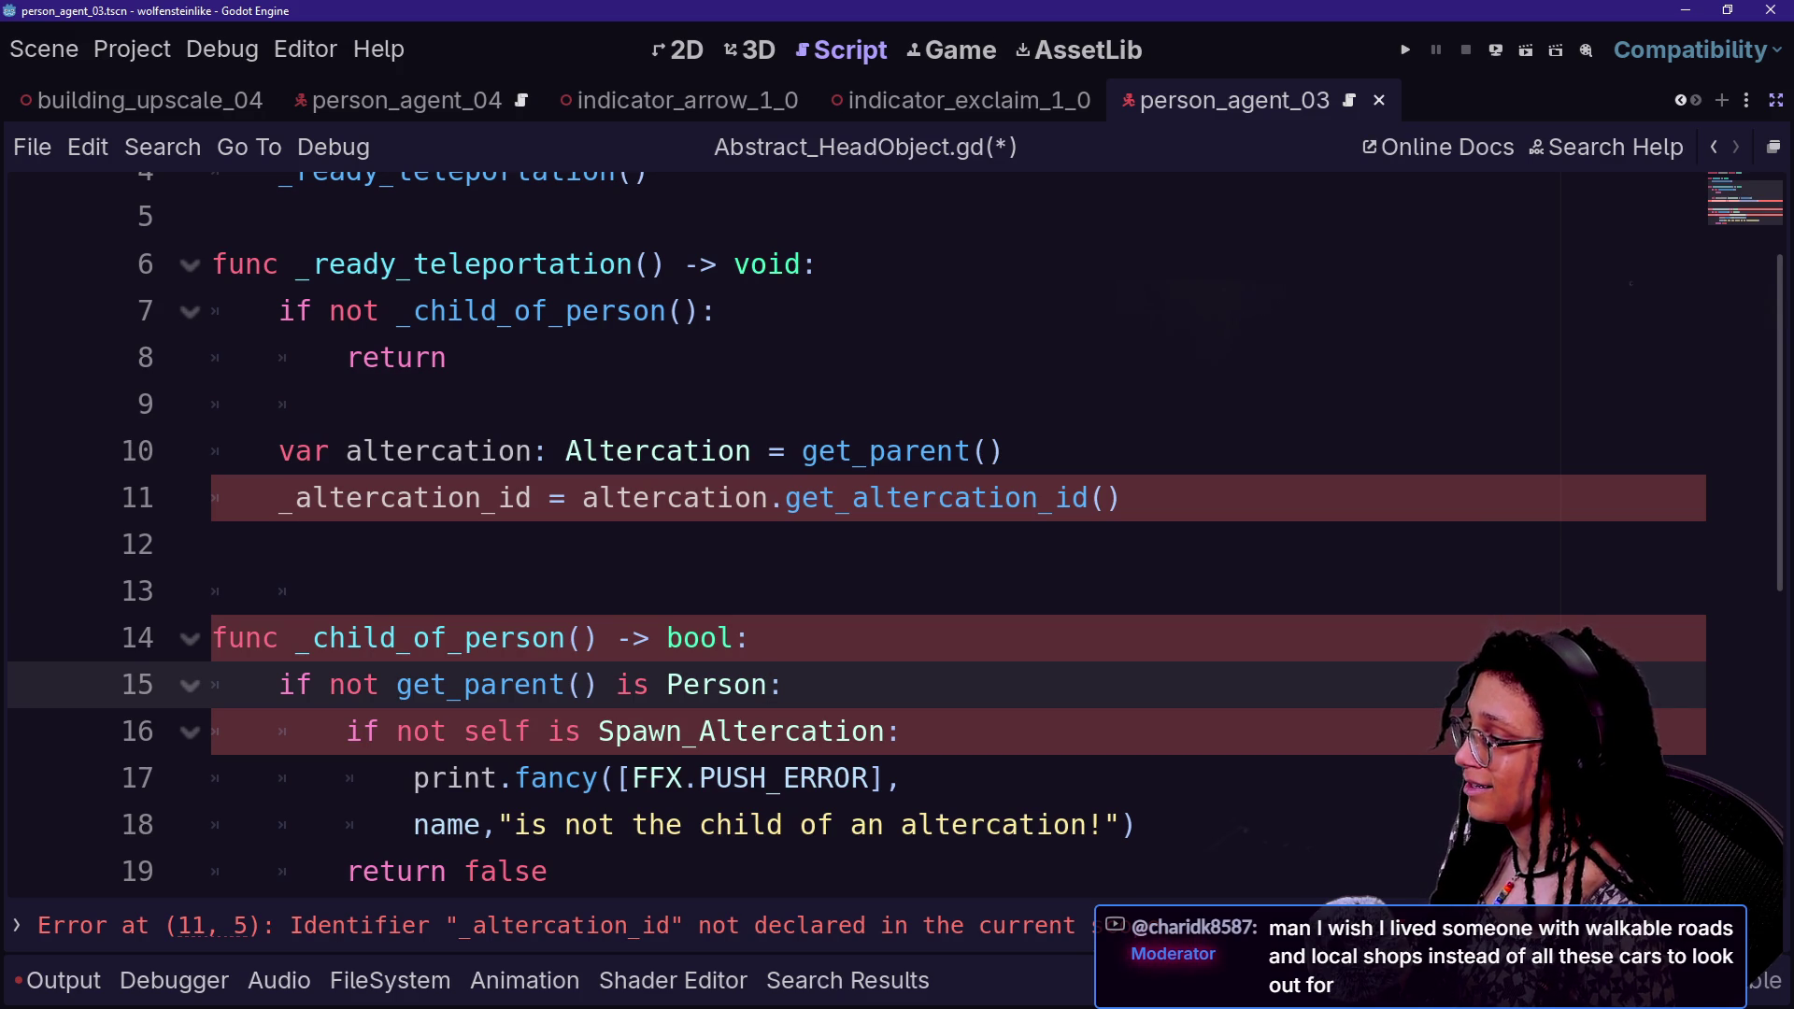
pyautogui.moveTo(347, 731)
pyautogui.mouseDown()
pyautogui.moveTo(902, 777)
pyautogui.moveTo(885, 731)
pyautogui.mouseUp()
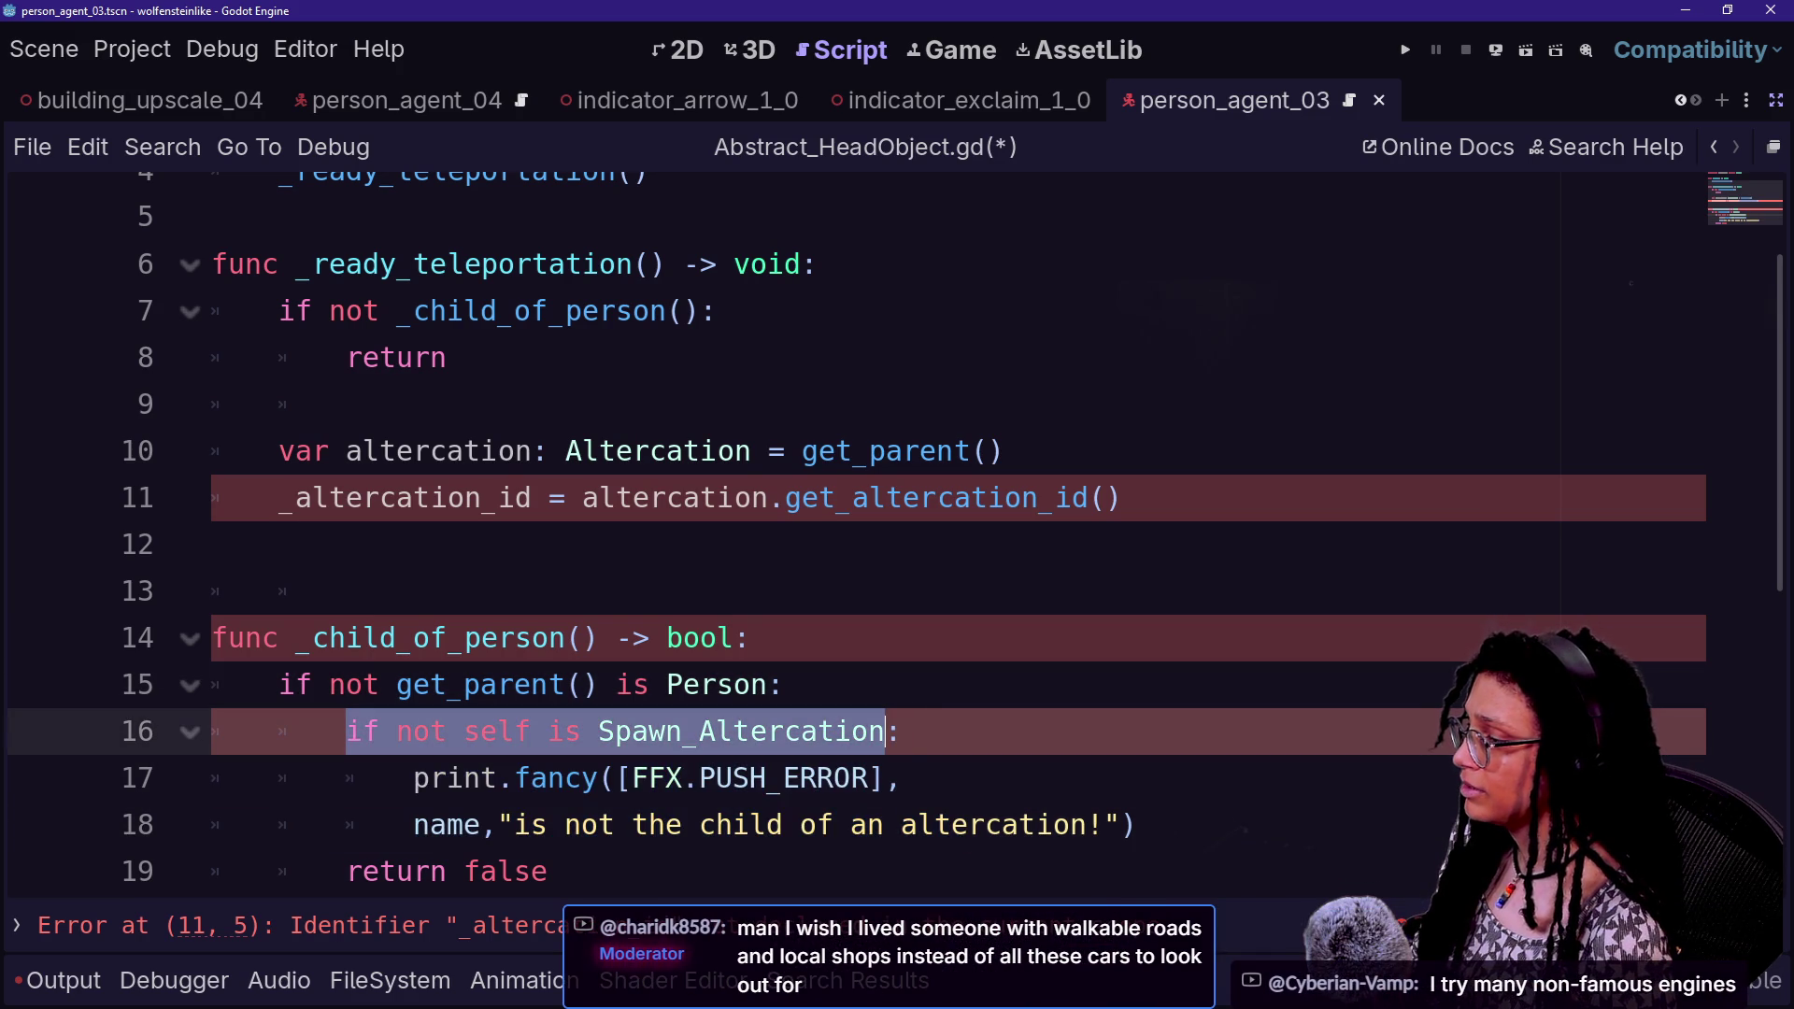
pyautogui.click(884, 731)
pyautogui.press('Down')
pyautogui.press('Down')
pyautogui.press('Down')
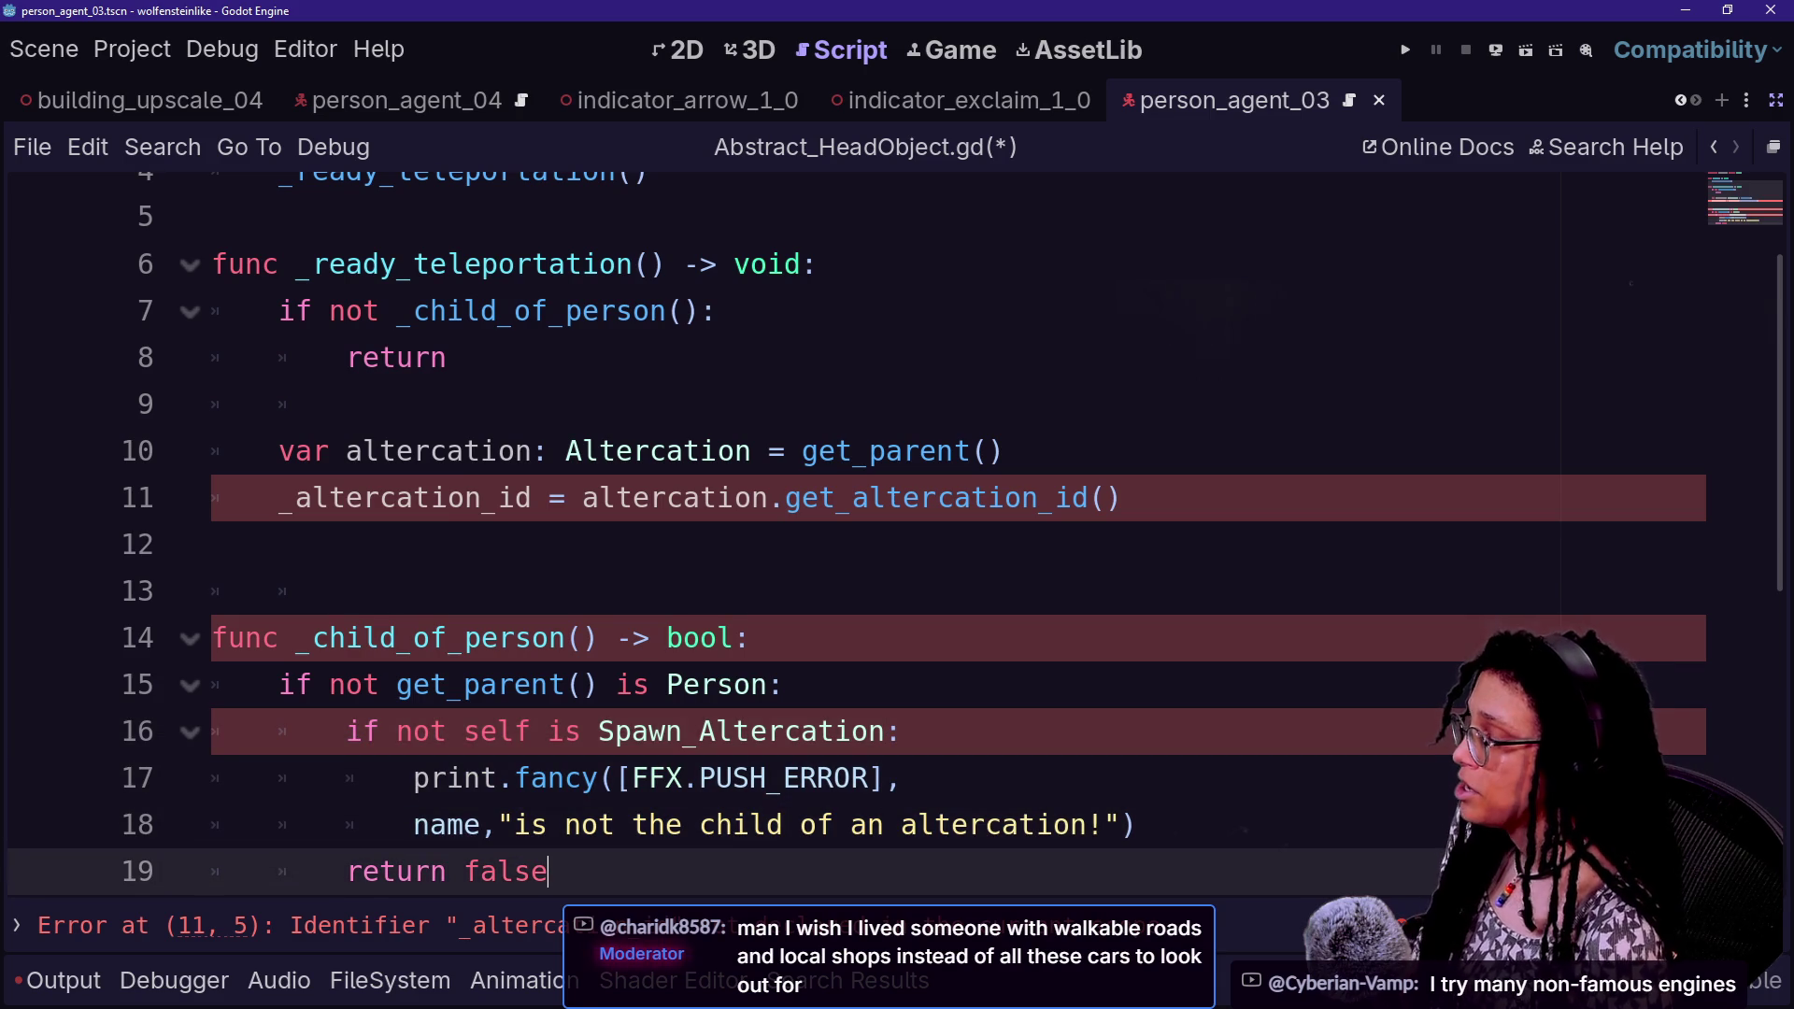
pyautogui.keyDown('ctrl'); pyautogui.click(766, 731); pyautogui.keyUp('ctrl')
pyautogui.scroll(4, 766, 731)
pyautogui.scroll(-10, 841, 532)
pyautogui.scroll(11, 842, 532)
pyautogui.scroll(-2, 842, 532)
pyautogui.scroll(2, 841, 532)
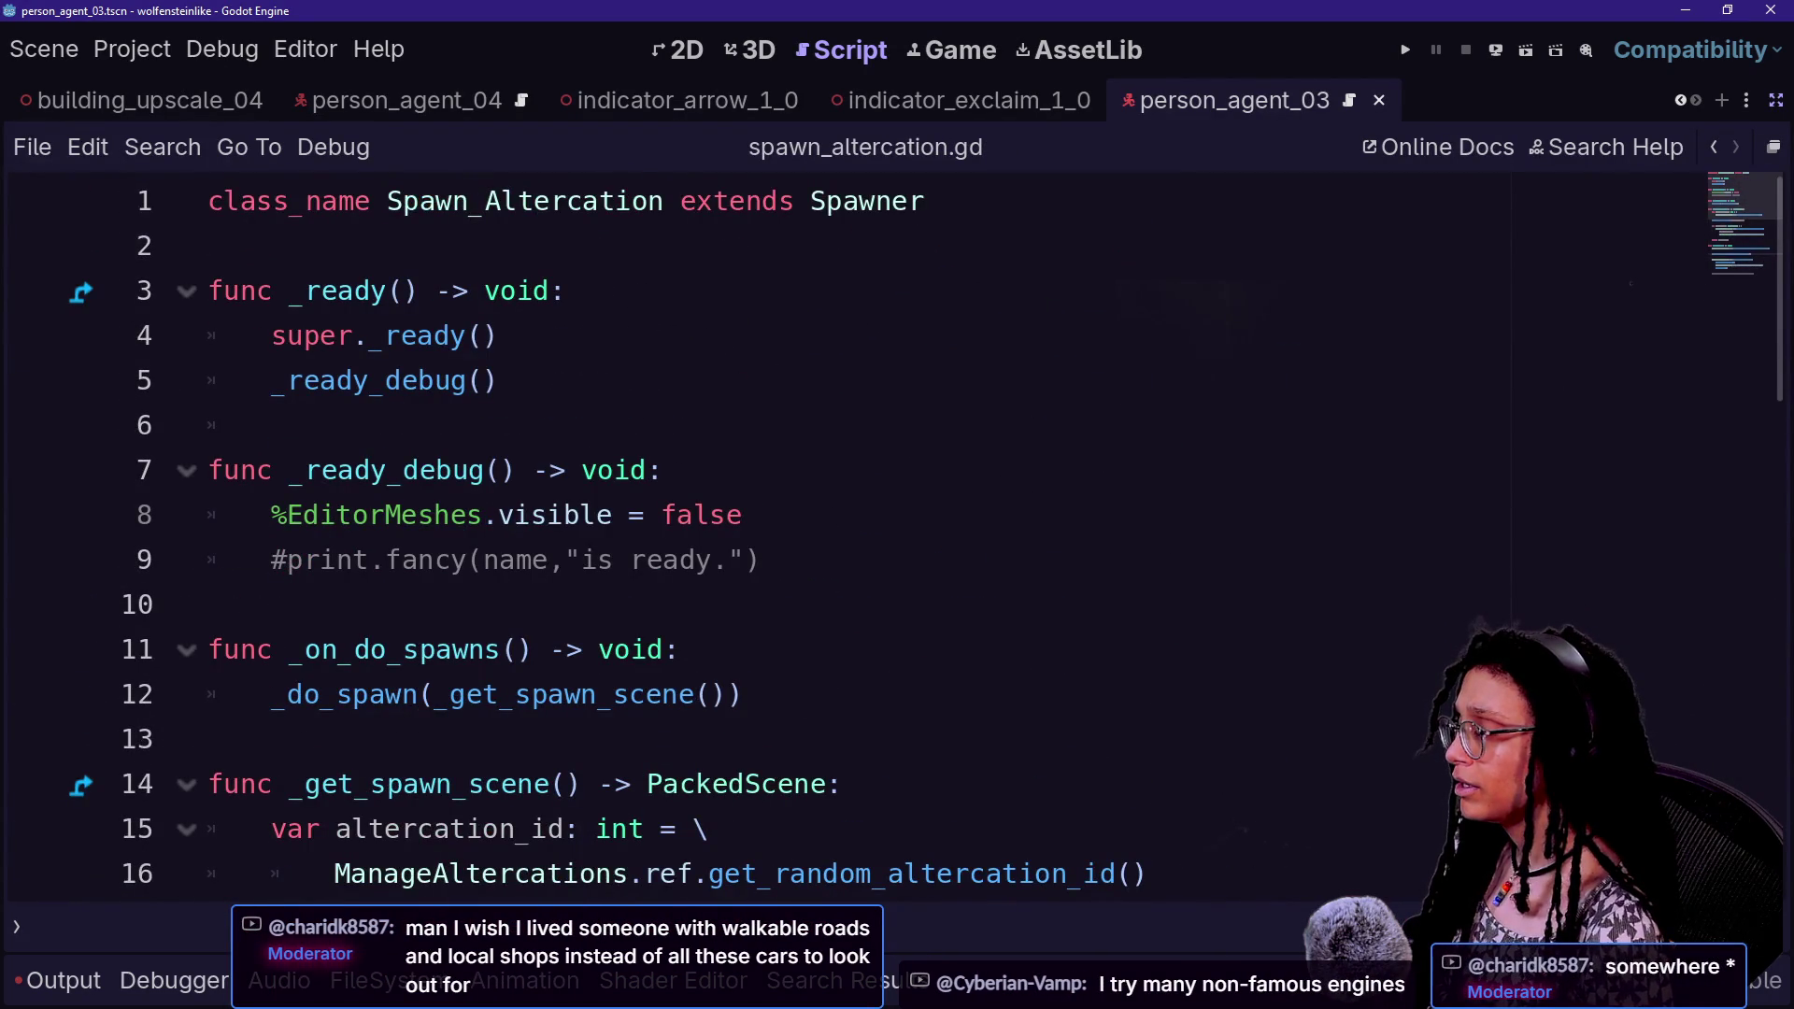
# Open the Spawner base script and examine the _child_of_altercation body on lines 33–35.
pyautogui.keyDown('ctrl'); pyautogui.click(869, 203); pyautogui.keyUp('ctrl')
pyautogui.scroll(-4, 869, 374)
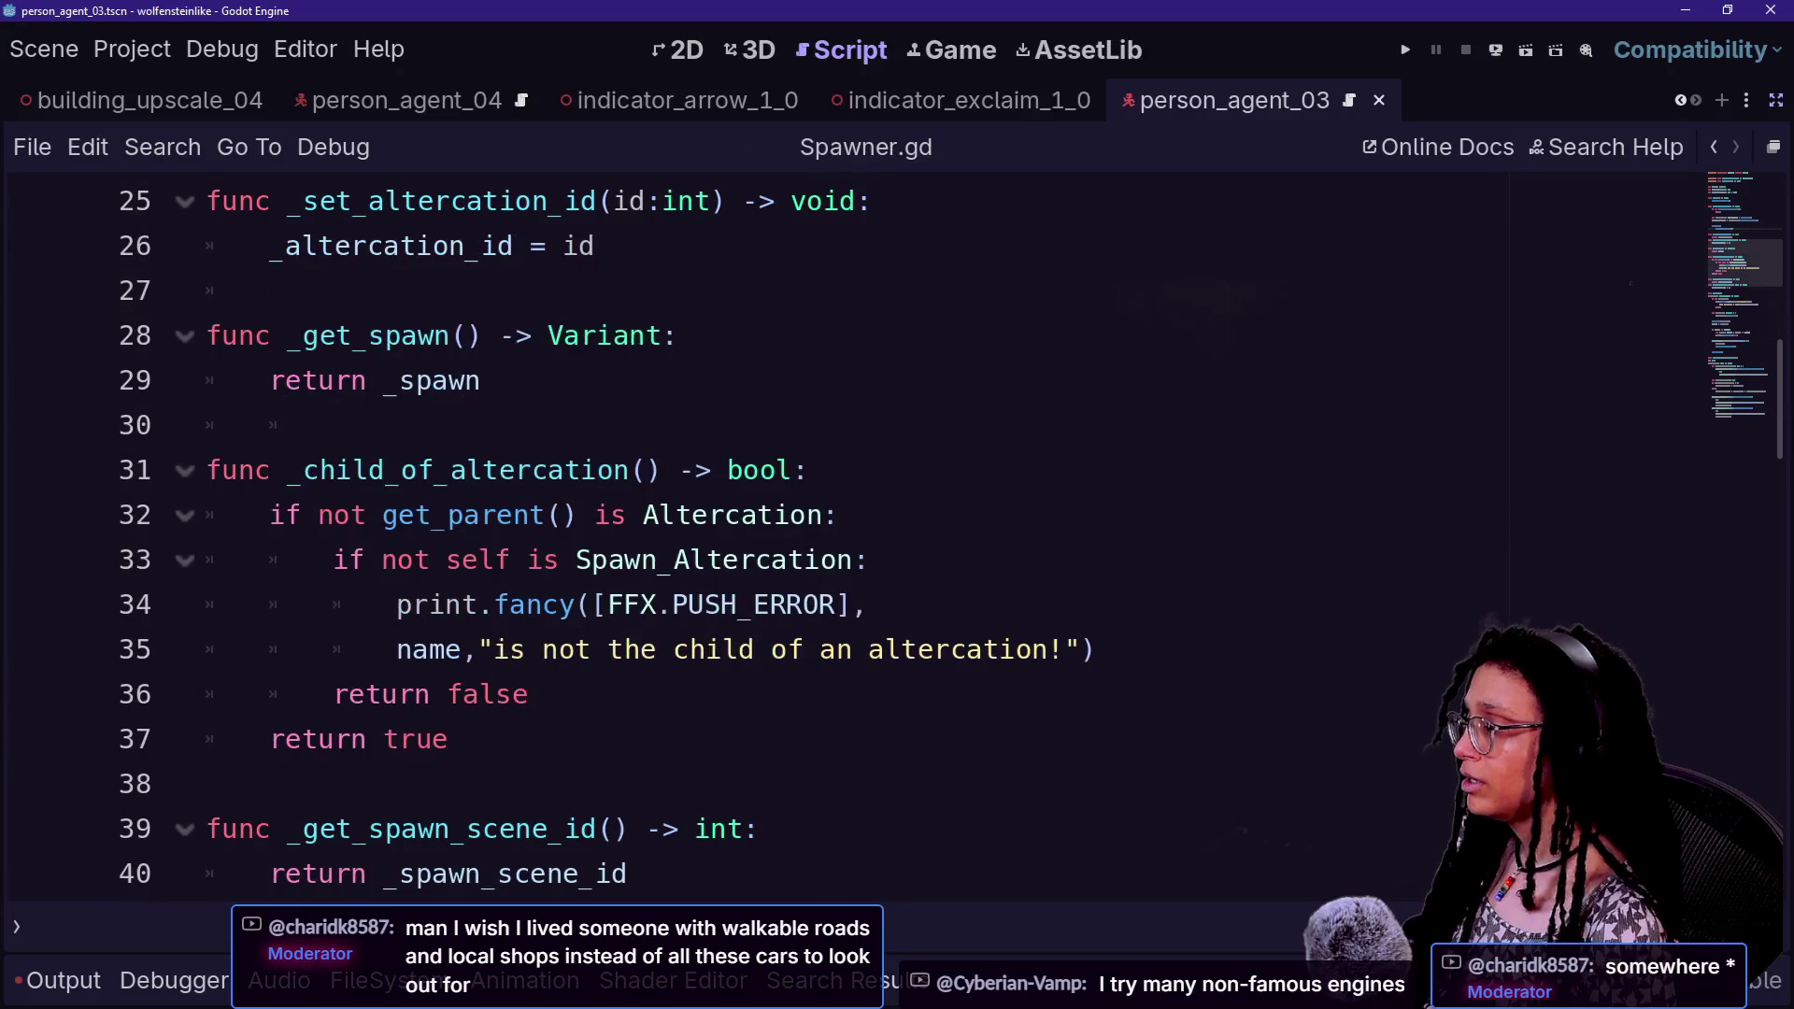
pyautogui.moveTo(364, 560)
pyautogui.mouseDown()
pyautogui.moveTo(790, 560)
pyautogui.moveTo(430, 649)
pyautogui.mouseUp()
pyautogui.click(791, 560)
pyautogui.click(430, 649)
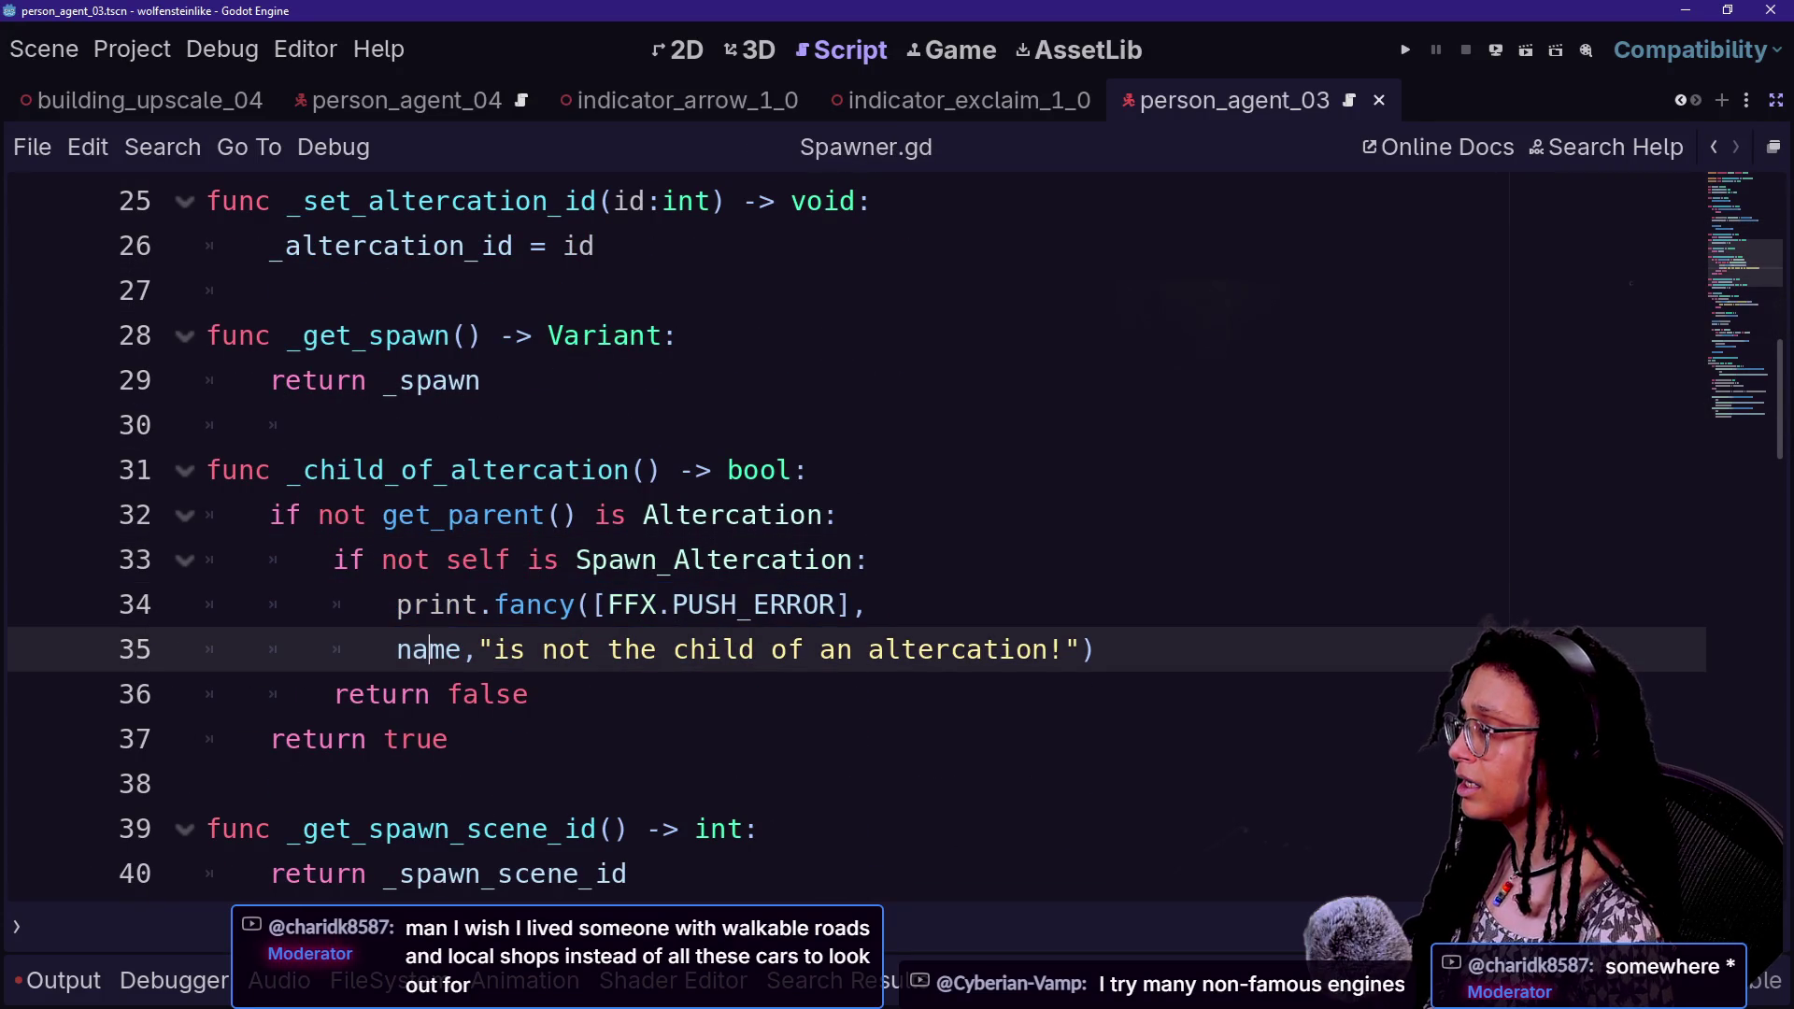
pyautogui.moveTo(381, 560); pyautogui.dragTo(480, 559)
pyautogui.click(480, 560)
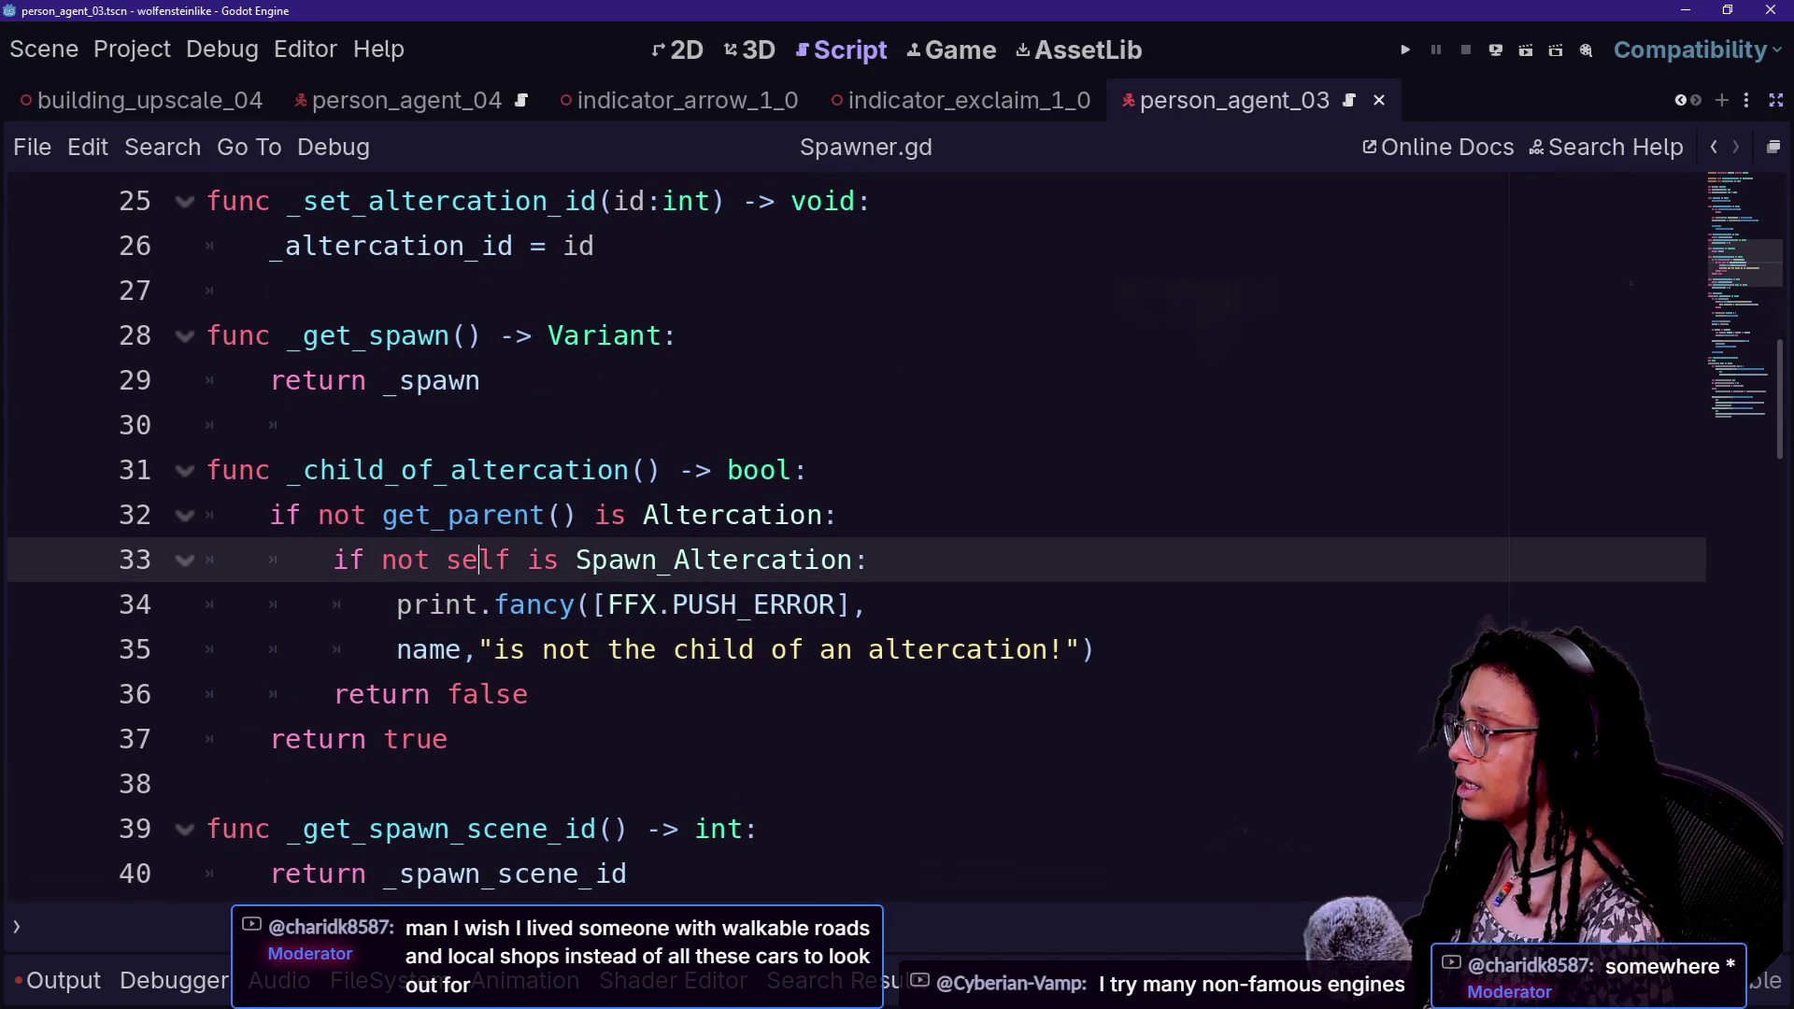
pyautogui.doubleClick(420, 650)
pyautogui.click(574, 650)
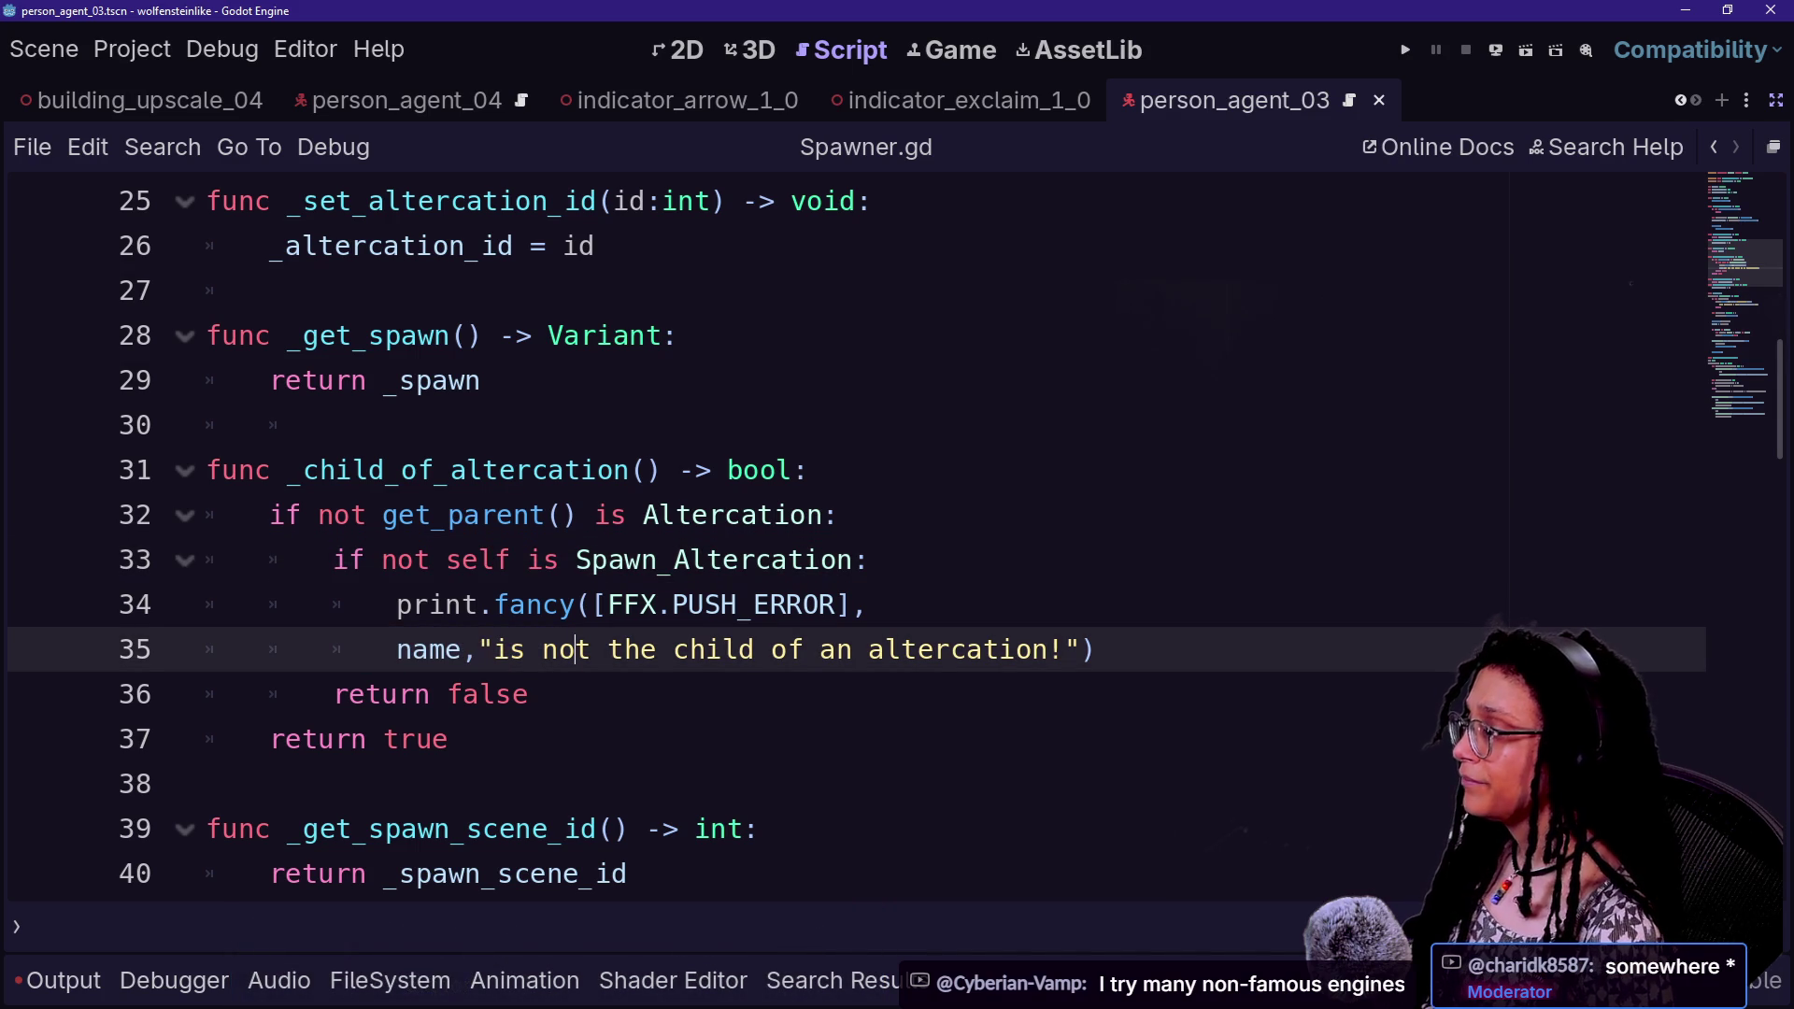
pyautogui.moveTo(451, 470); pyautogui.dragTo(529, 695)
pyautogui.click(529, 694)
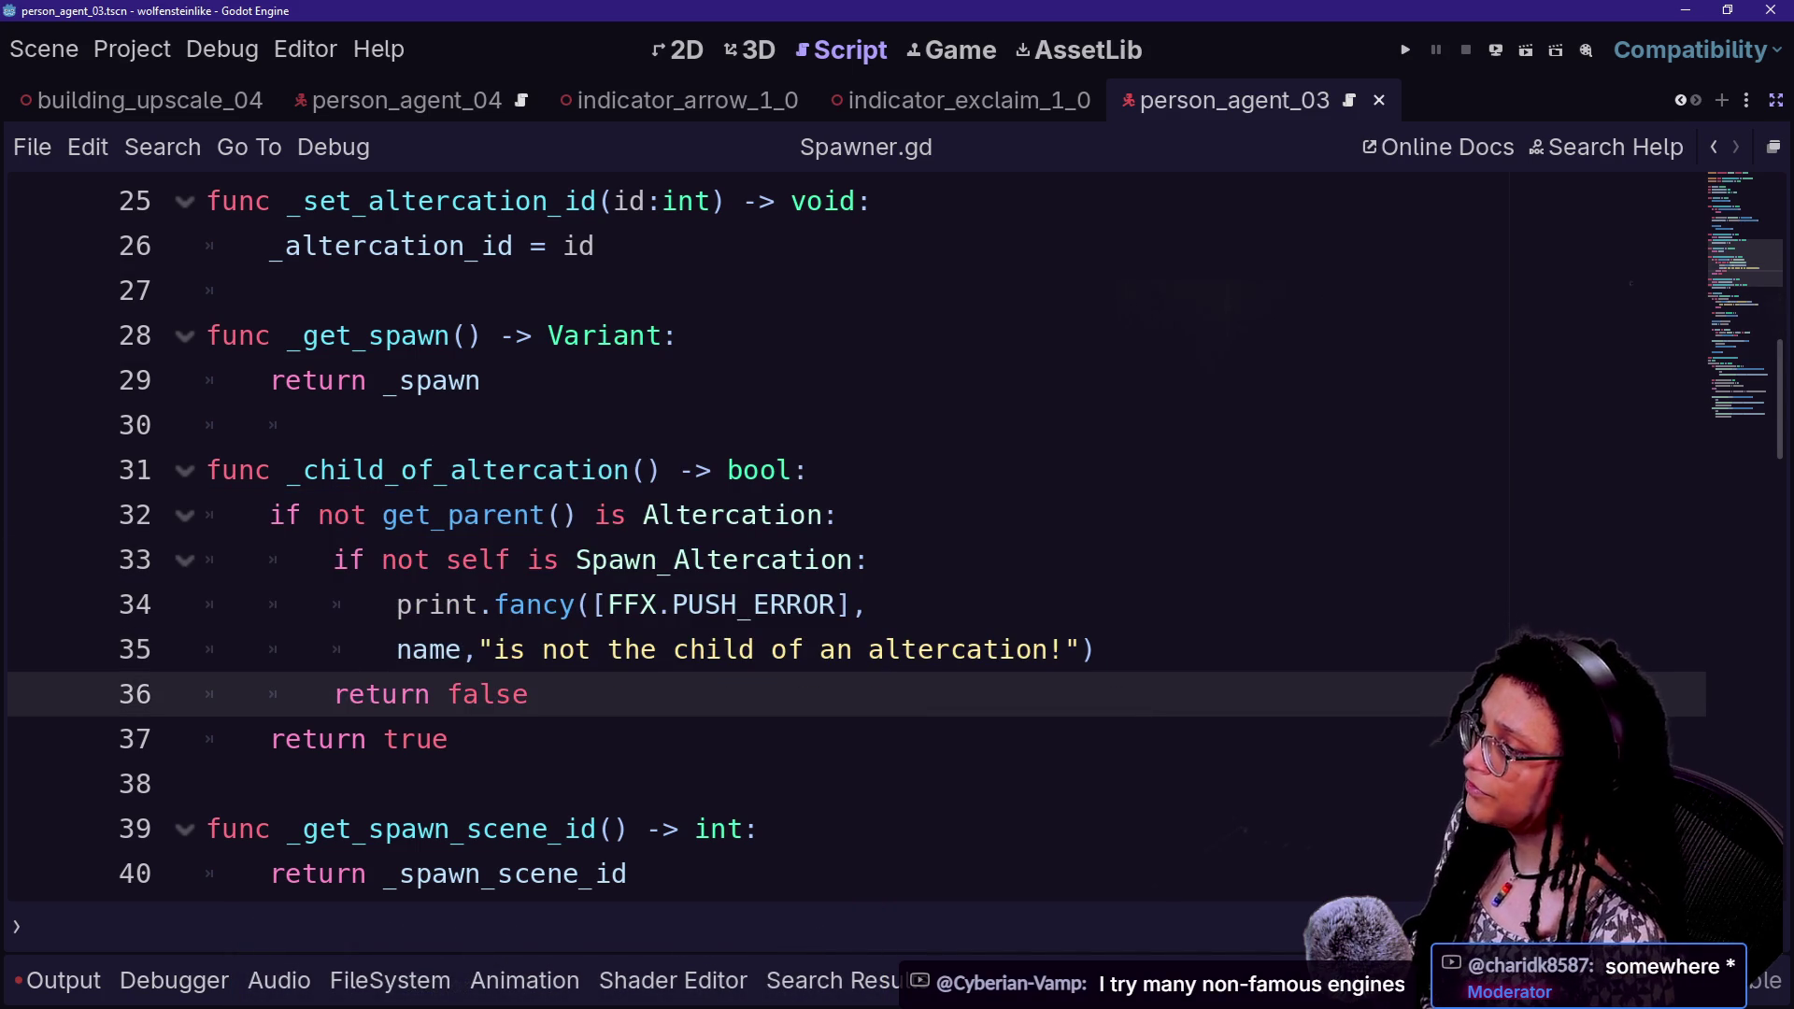
# Review the self is Spawn_Altercation and is Altercation parent checks in Spawner.gd.
pyautogui.scroll(8, 841, 538)
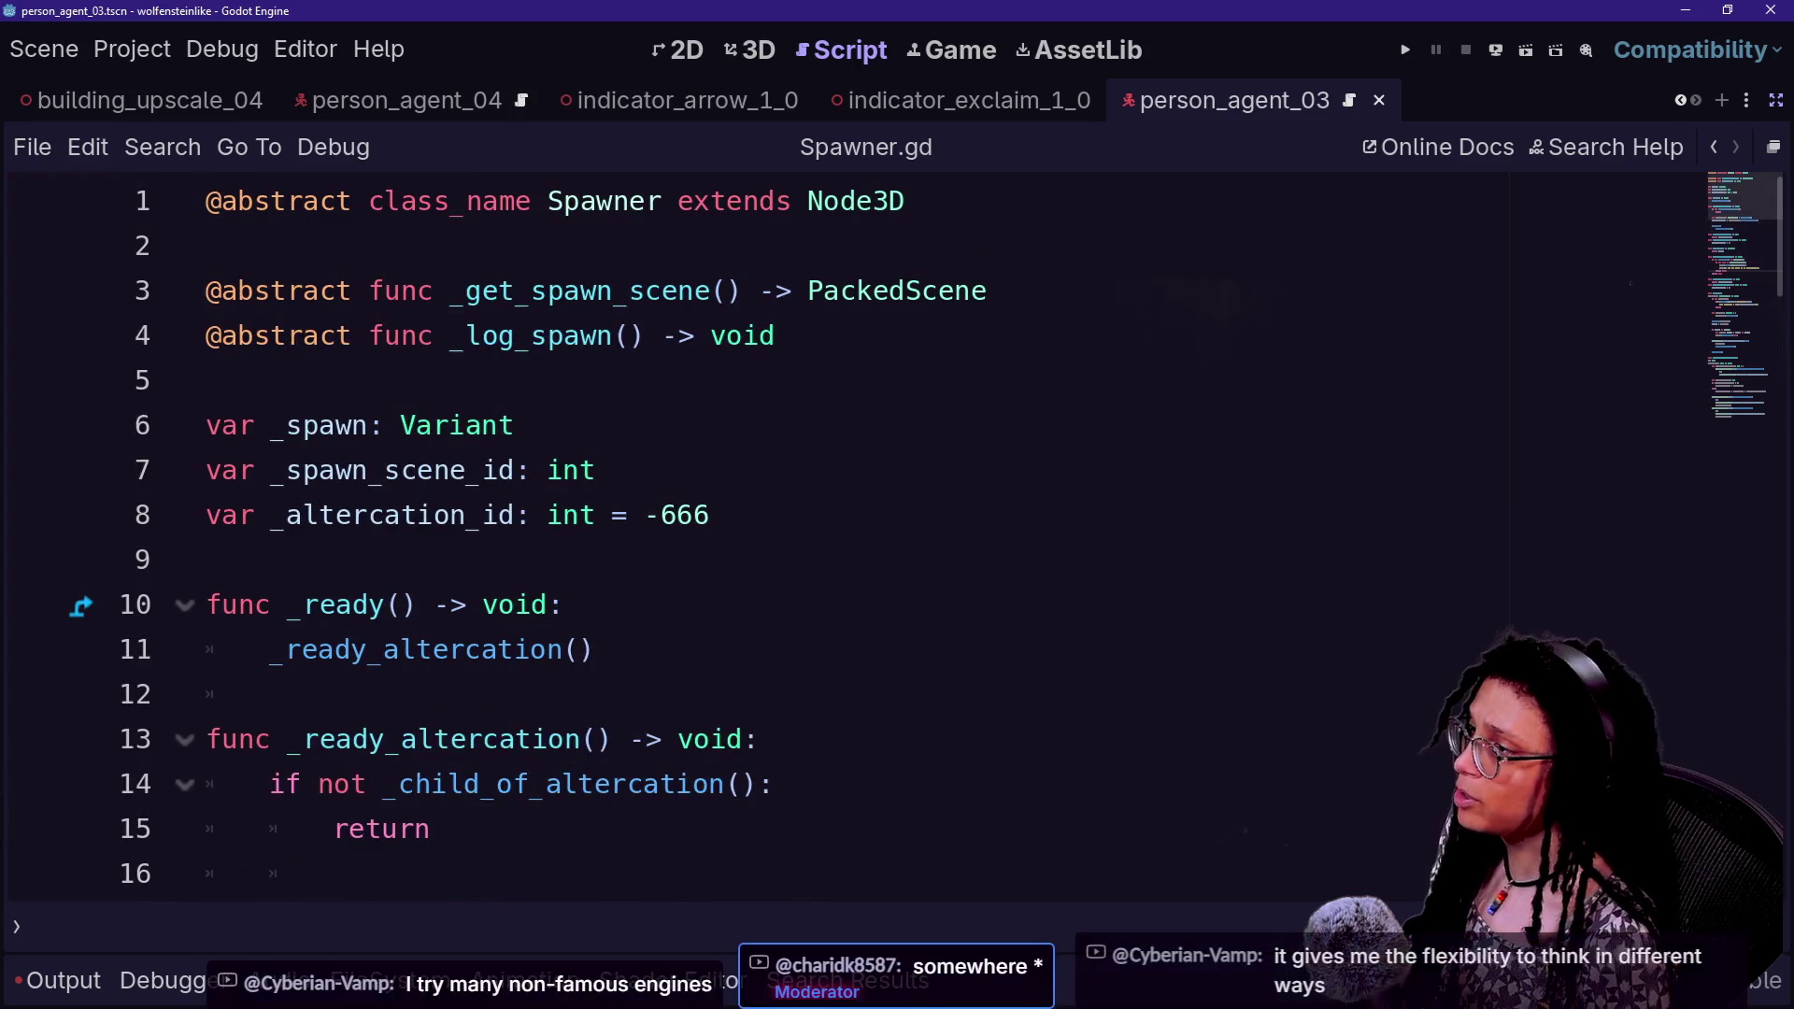
pyautogui.click(215, 246)
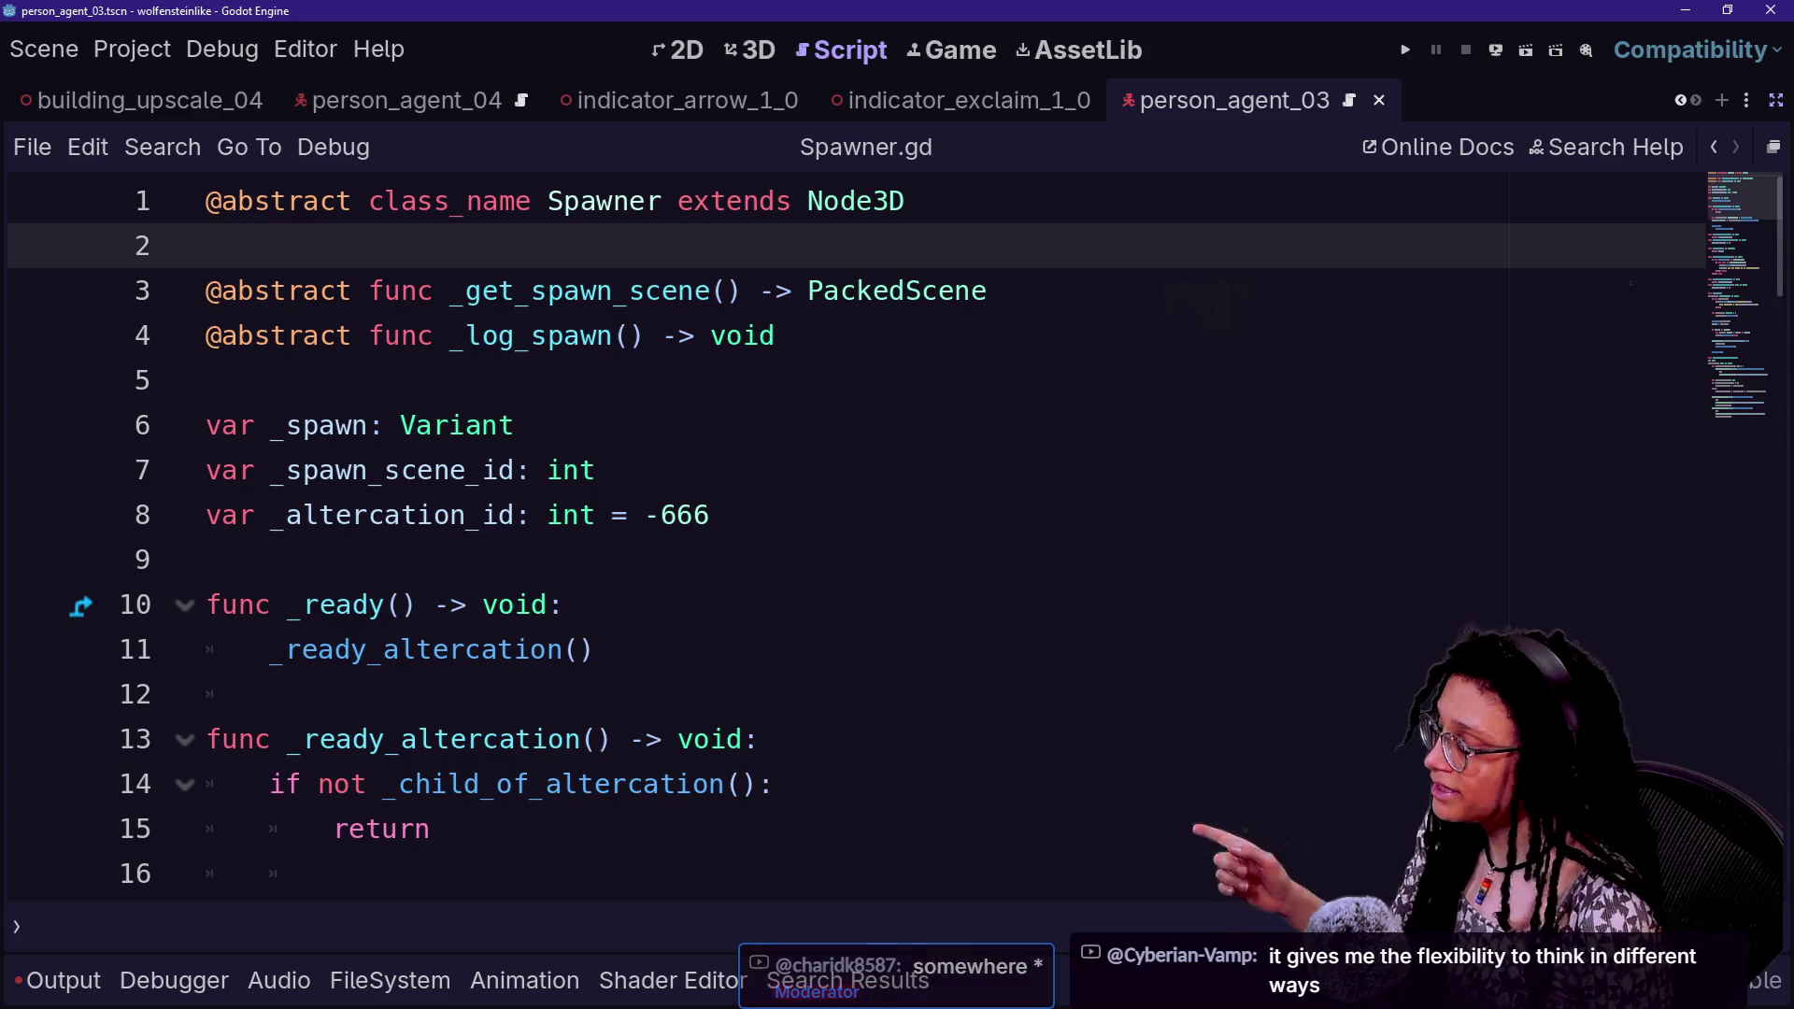
pyautogui.scroll(-9, 841, 538)
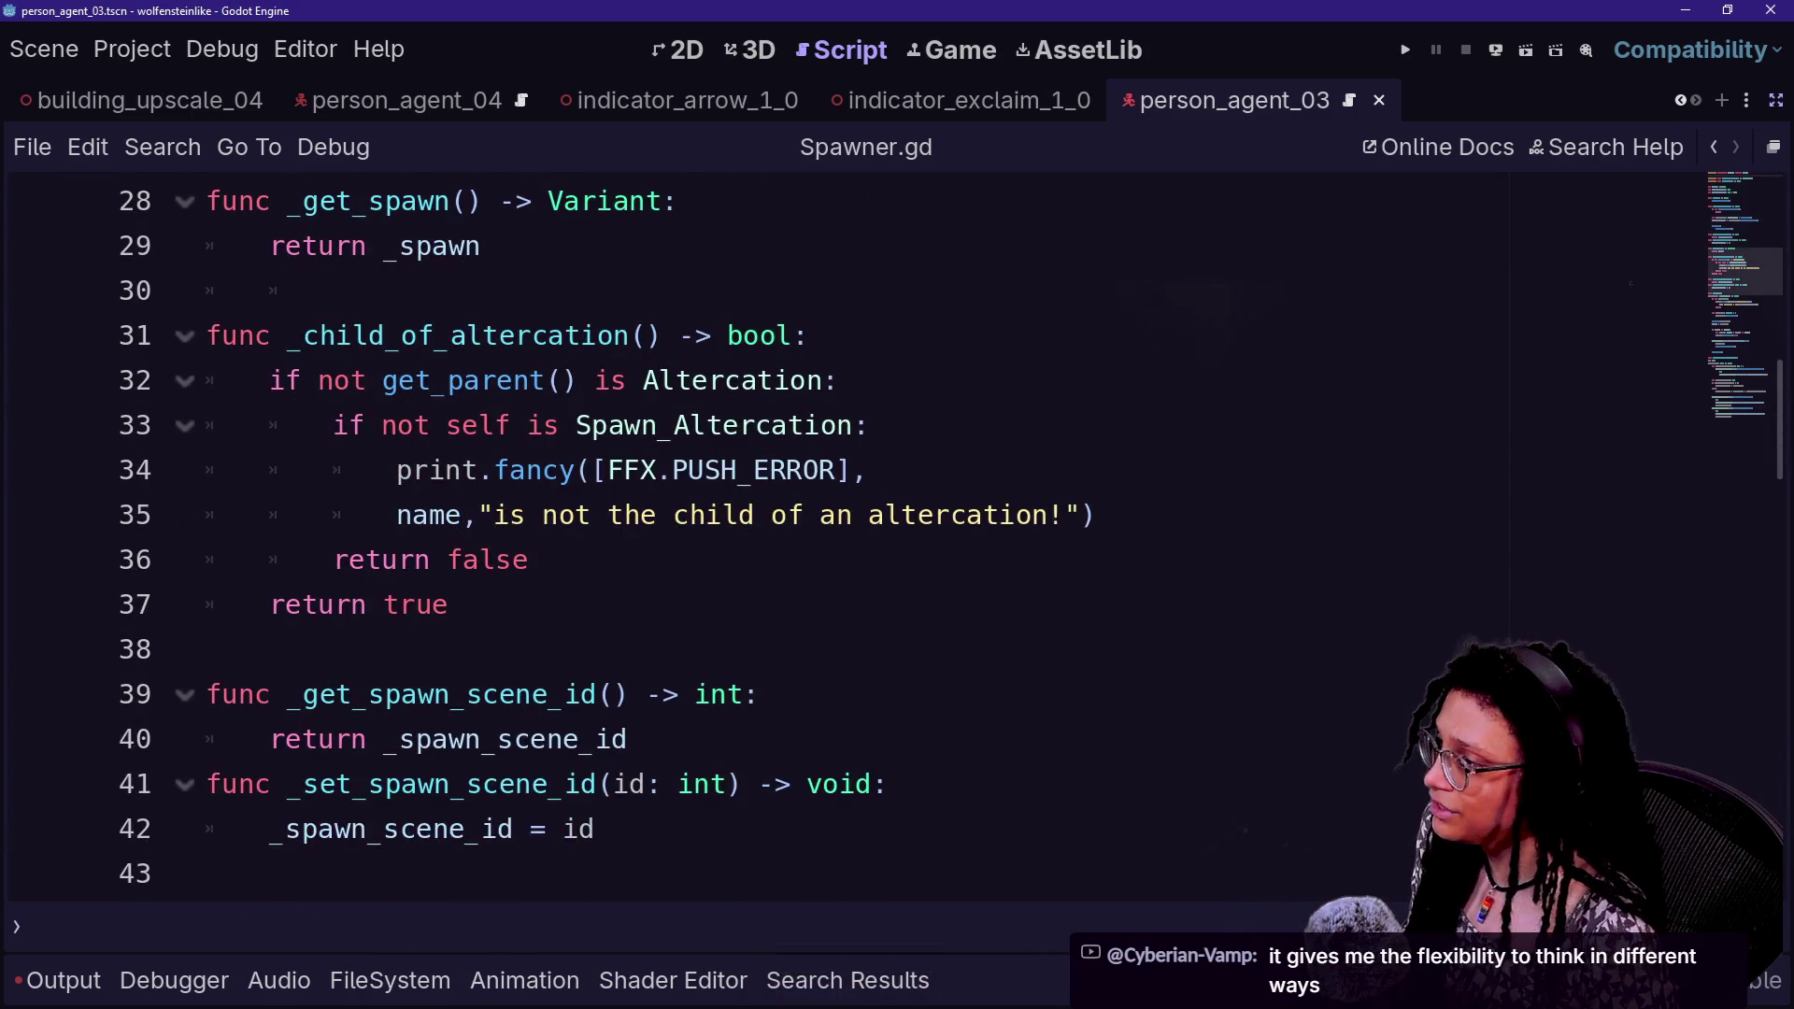
pyautogui.moveTo(334, 426)
pyautogui.mouseDown()
pyautogui.moveTo(869, 425)
pyautogui.moveTo(679, 335)
pyautogui.mouseUp()
pyautogui.press('Right')
pyautogui.click(839, 381)
pyautogui.moveTo(838, 381); pyautogui.dragTo(612, 381)
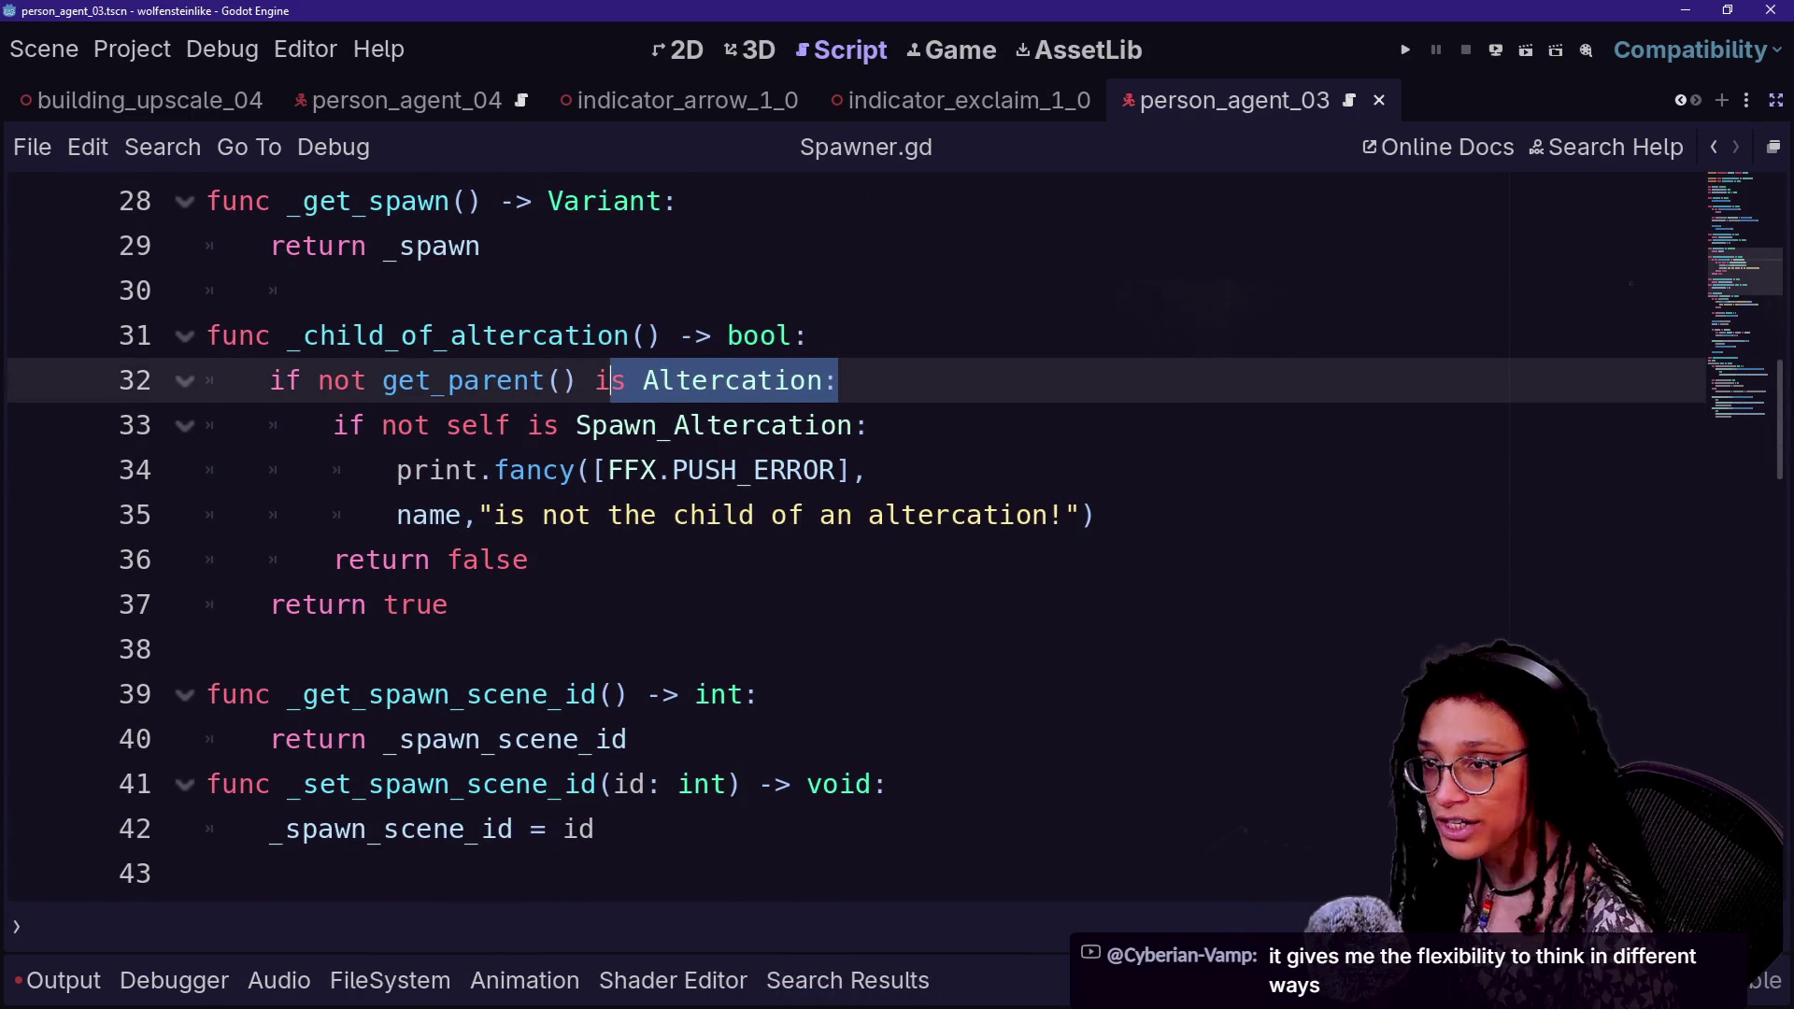
pyautogui.click(612, 381)
pyautogui.click(723, 515)
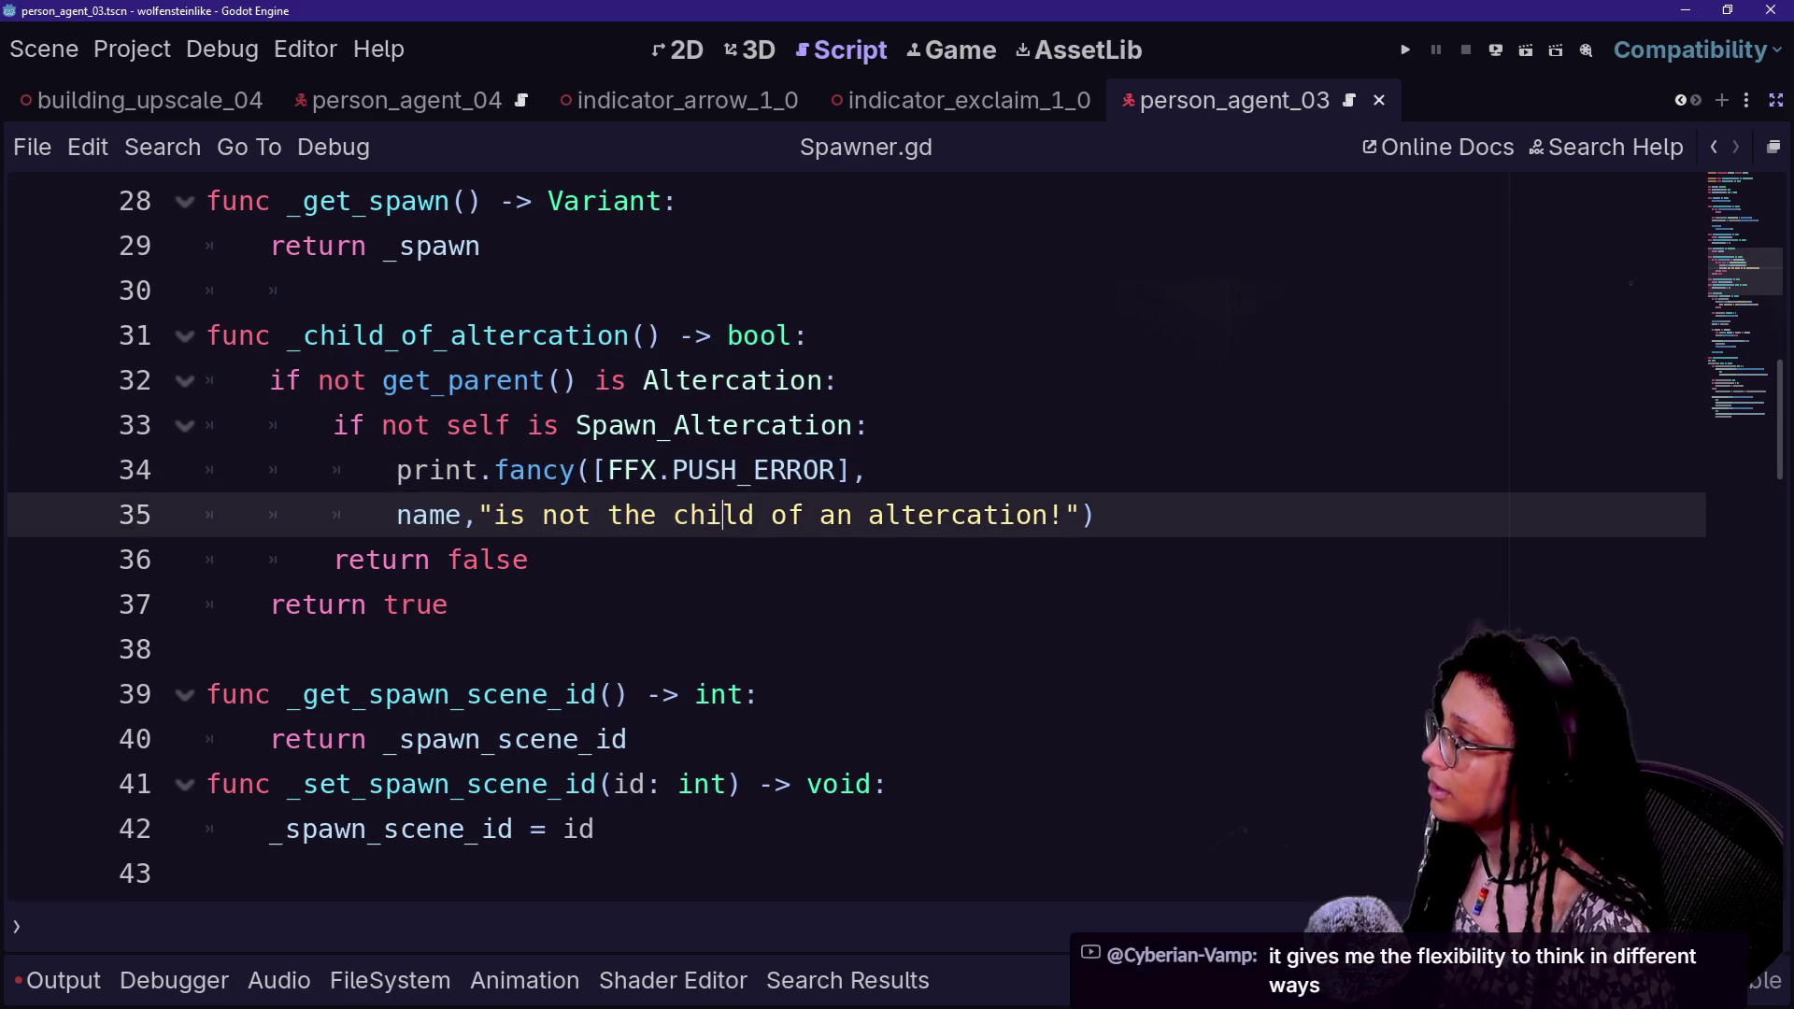
pyautogui.hotkey('ctrl', 'z')
pyautogui.hotkey('ctrl', 'y')
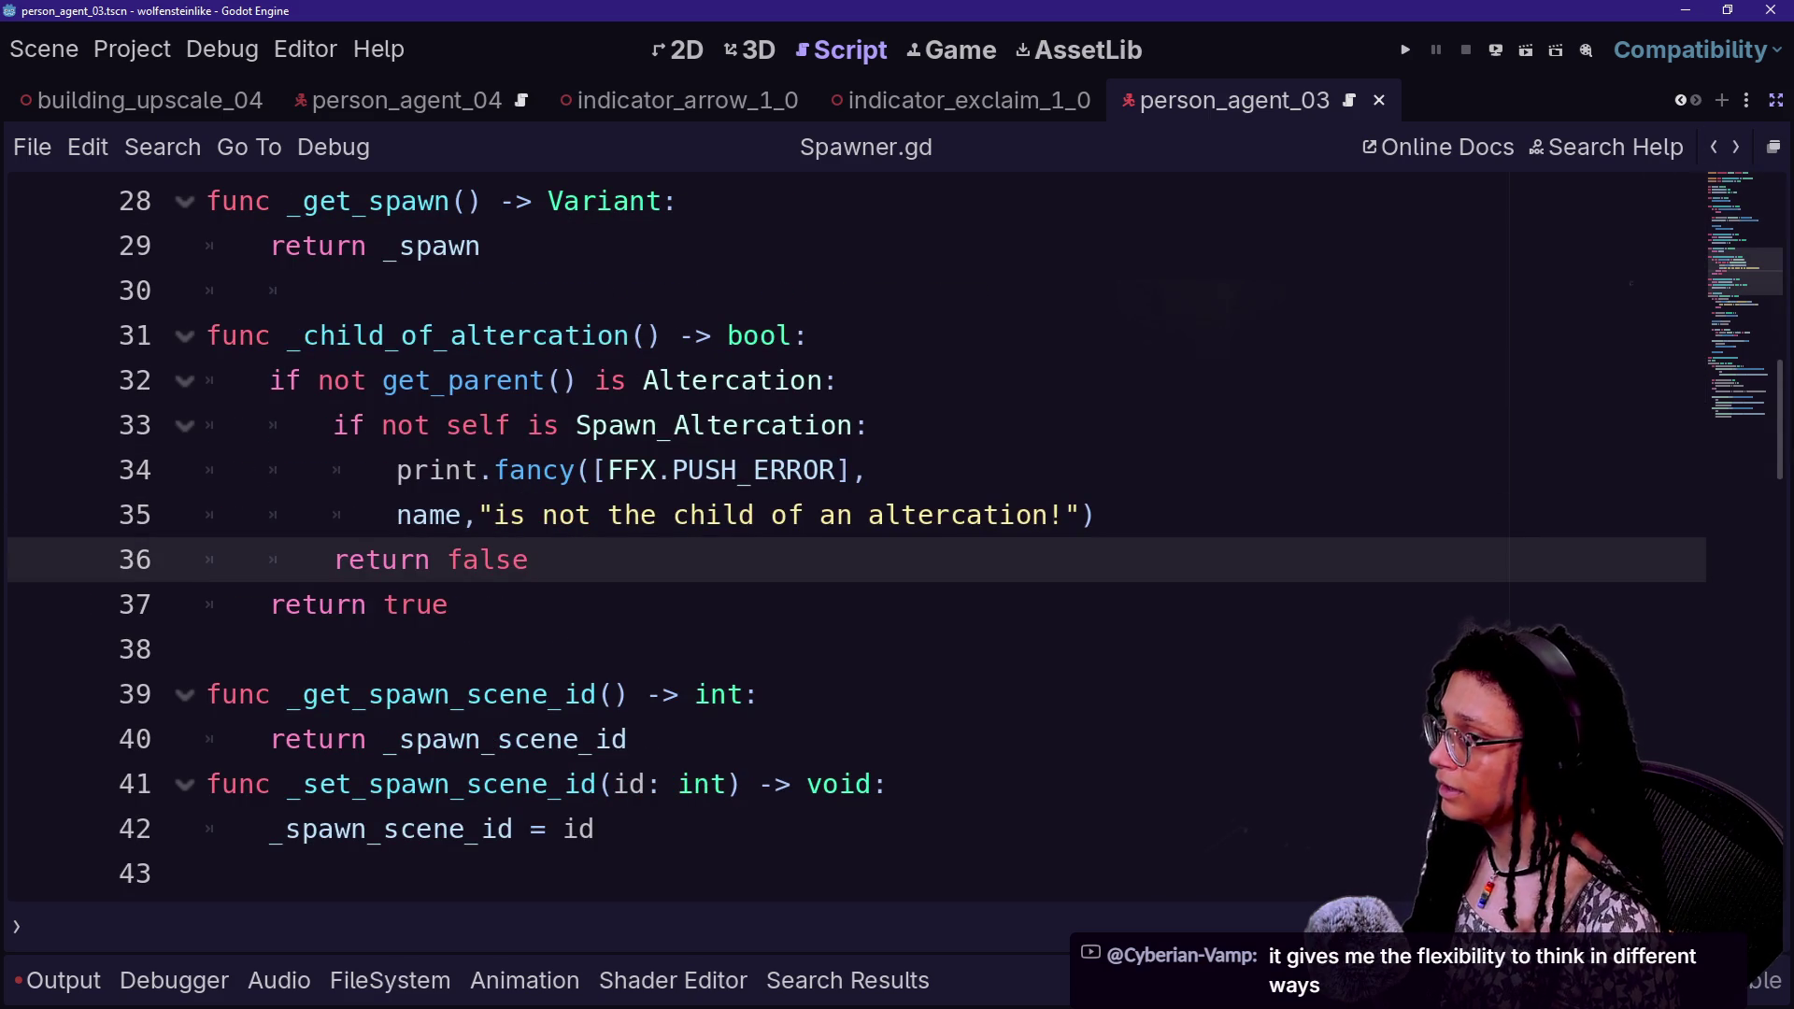
# Go back through the script history to spawn_altercation.gd.
pyautogui.click(1712, 145)
pyautogui.click(1712, 144)
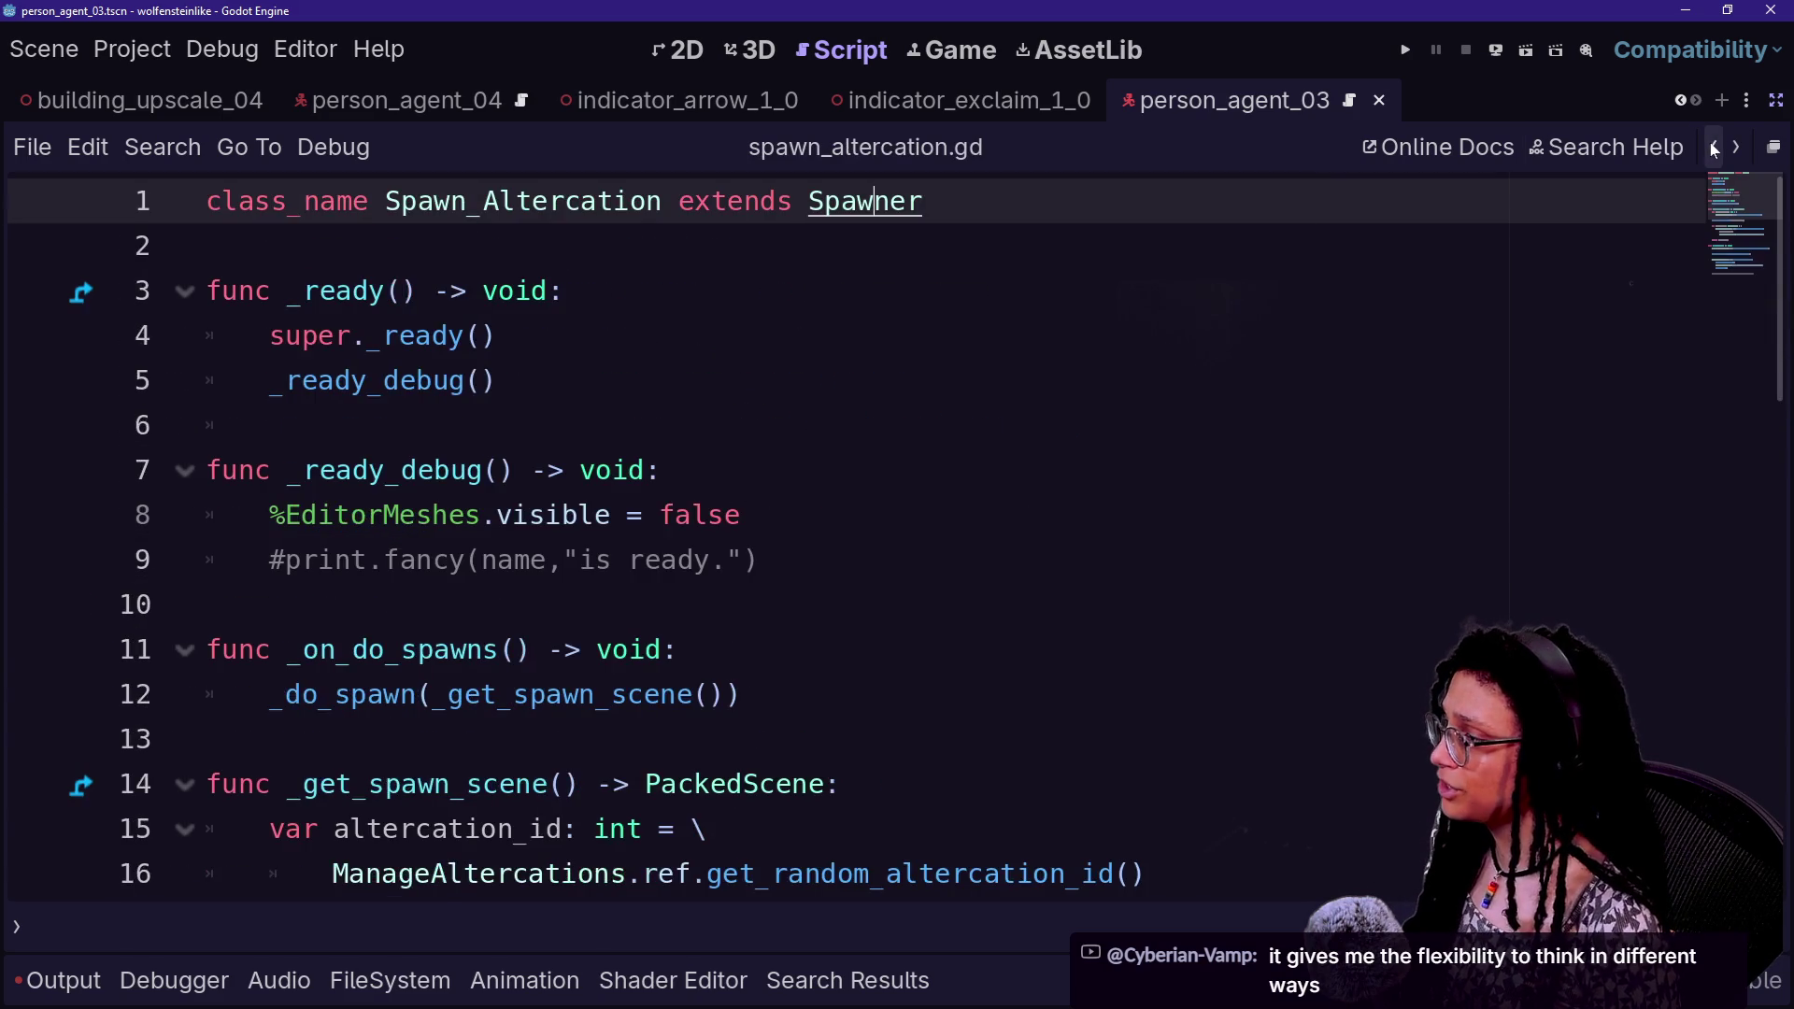
pyautogui.click(1712, 145)
# Return to Abstract_HeadObject.gd and delete the 'if not self is Spawn_Altercation:' line.
pyautogui.click(1712, 145)
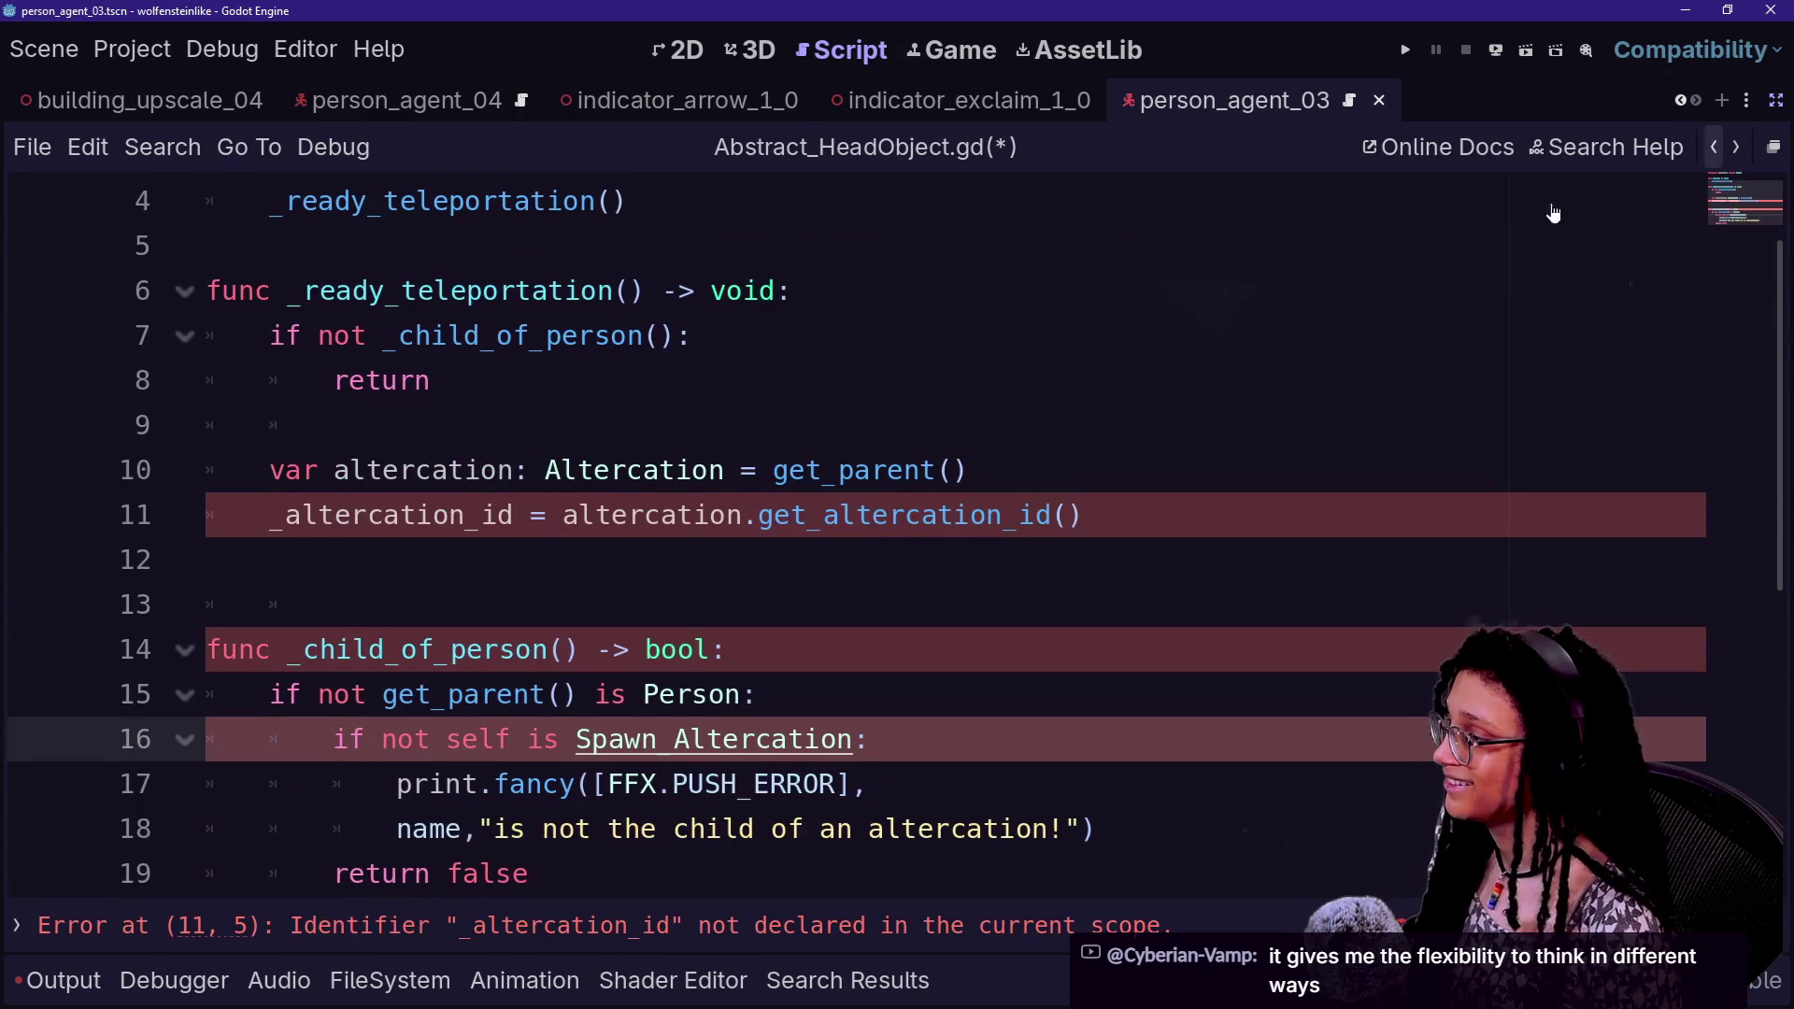
pyautogui.hotkey('shift', 'Up')
pyautogui.press('BackSpace')
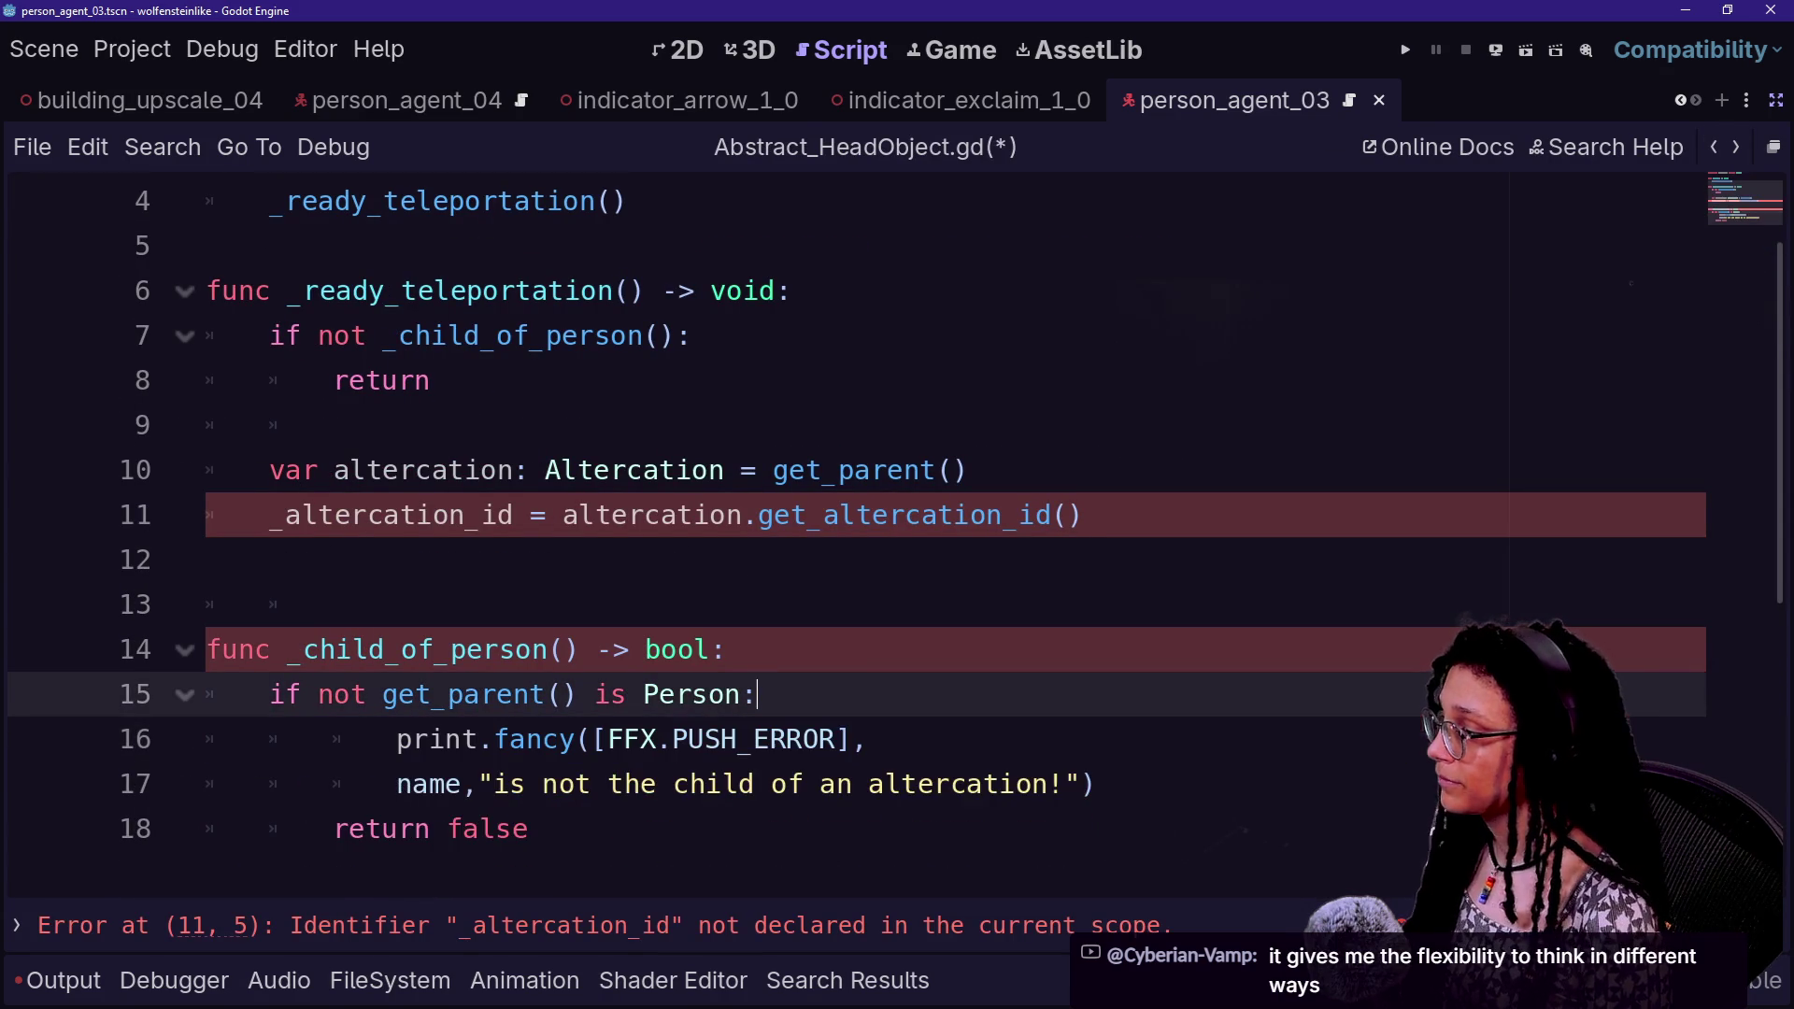
# Unindent the error print and return false lines one level under the Person check.
pyautogui.moveTo(528, 829)
pyautogui.mouseDown()
pyautogui.moveTo(869, 739)
pyautogui.moveTo(401, 784)
pyautogui.moveTo(837, 784)
pyautogui.moveTo(806, 740)
pyautogui.mouseUp()
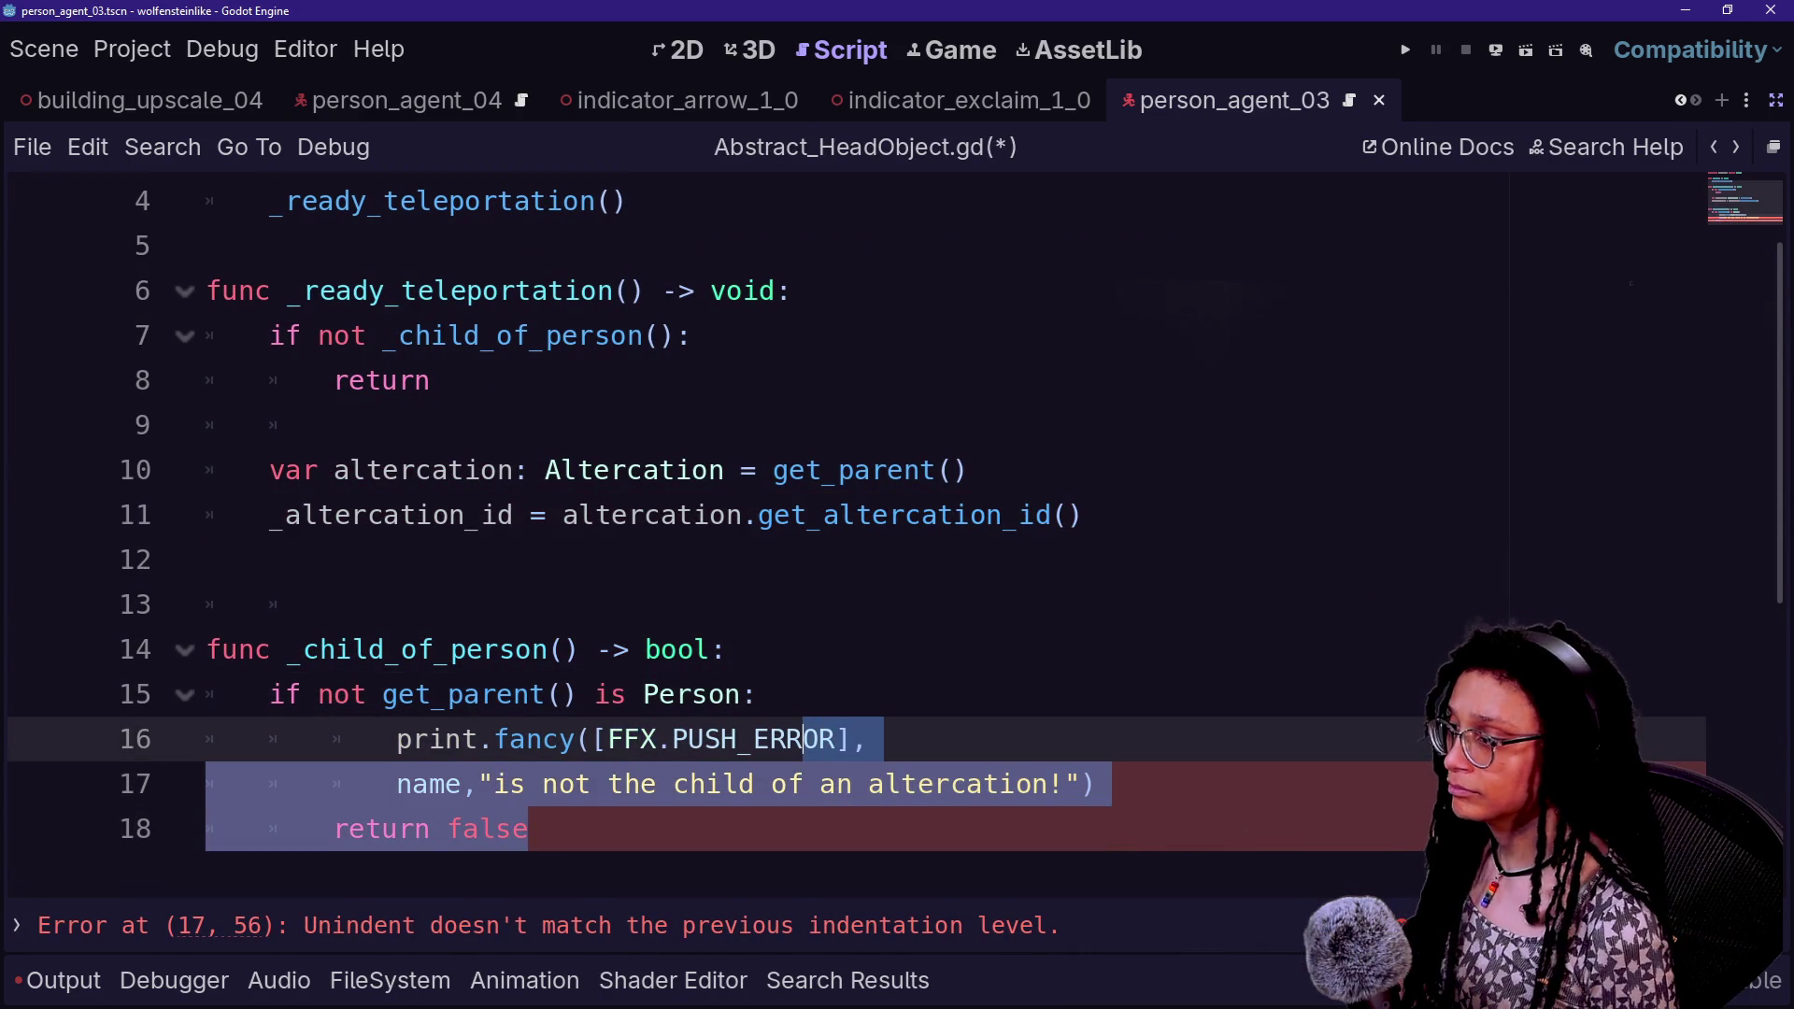
pyautogui.press('capslock')
pyautogui.press('capslock')
pyautogui.hotkey('shift', 'Tab')
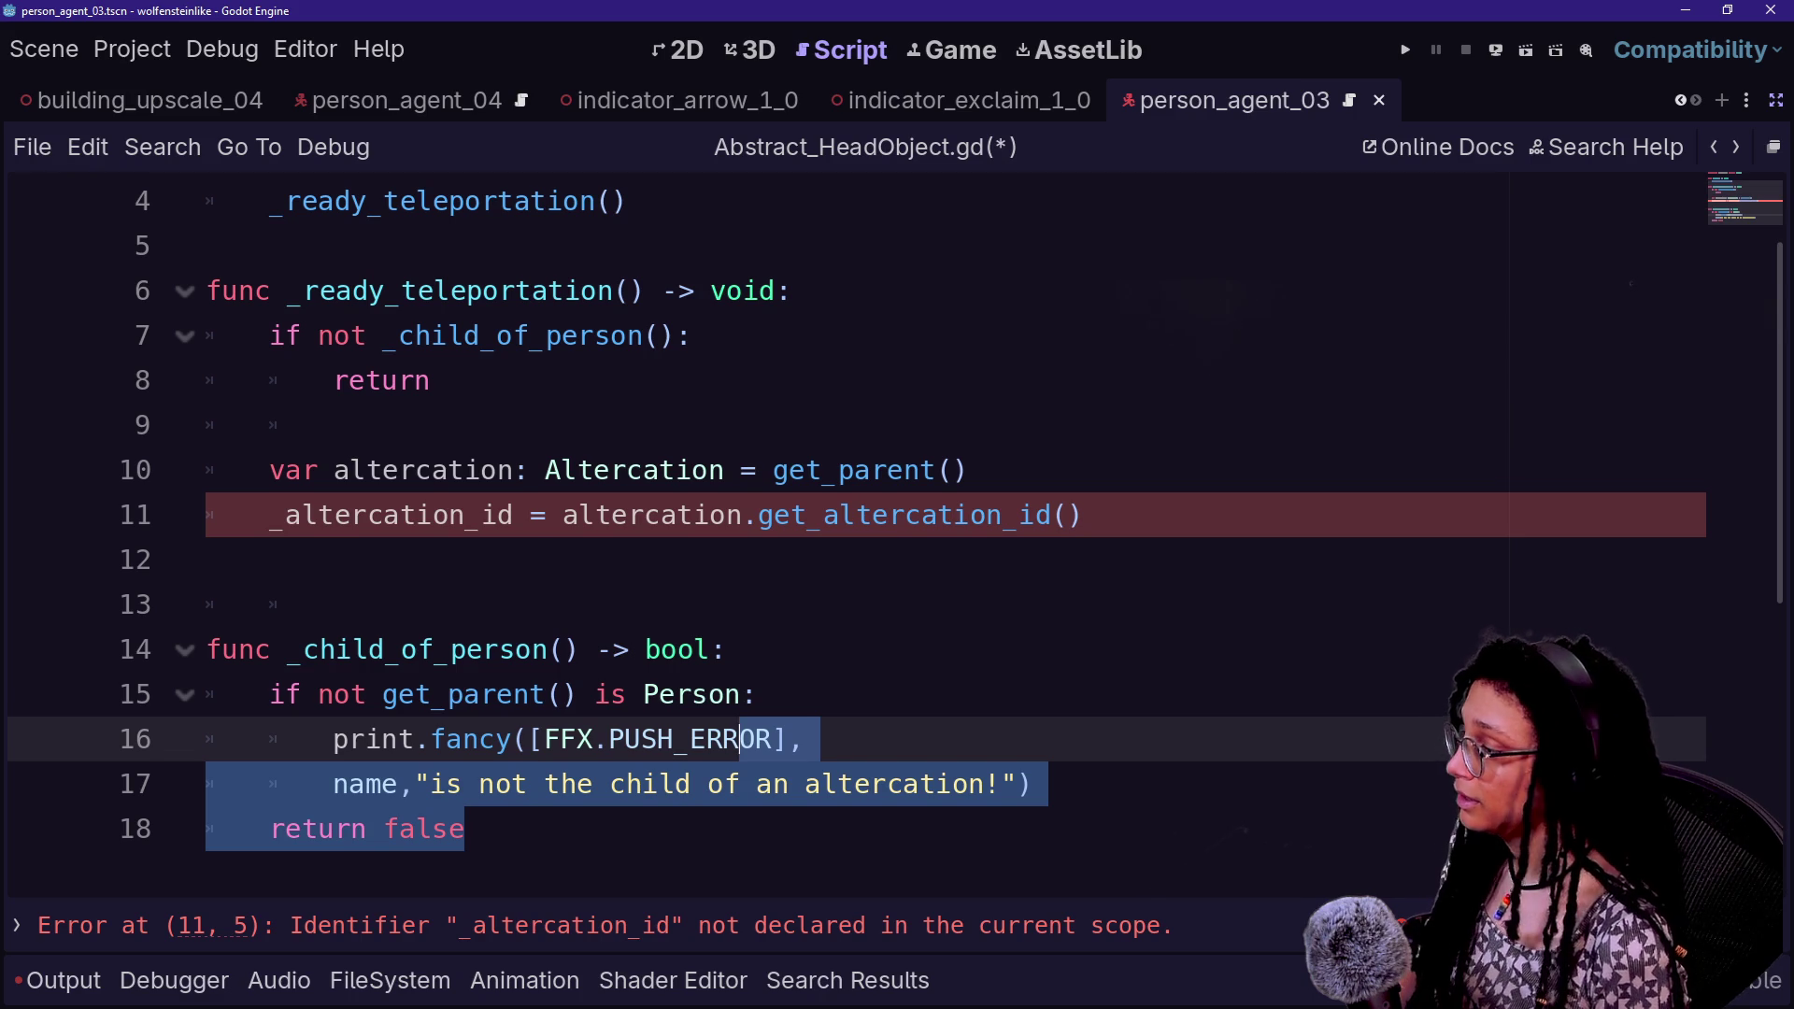
pyautogui.press('End')
pyautogui.press('Up')
pyautogui.press('Up')
pyautogui.press('Down')
pyautogui.press('Down')
pyautogui.press('Down')
pyautogui.press('Down')
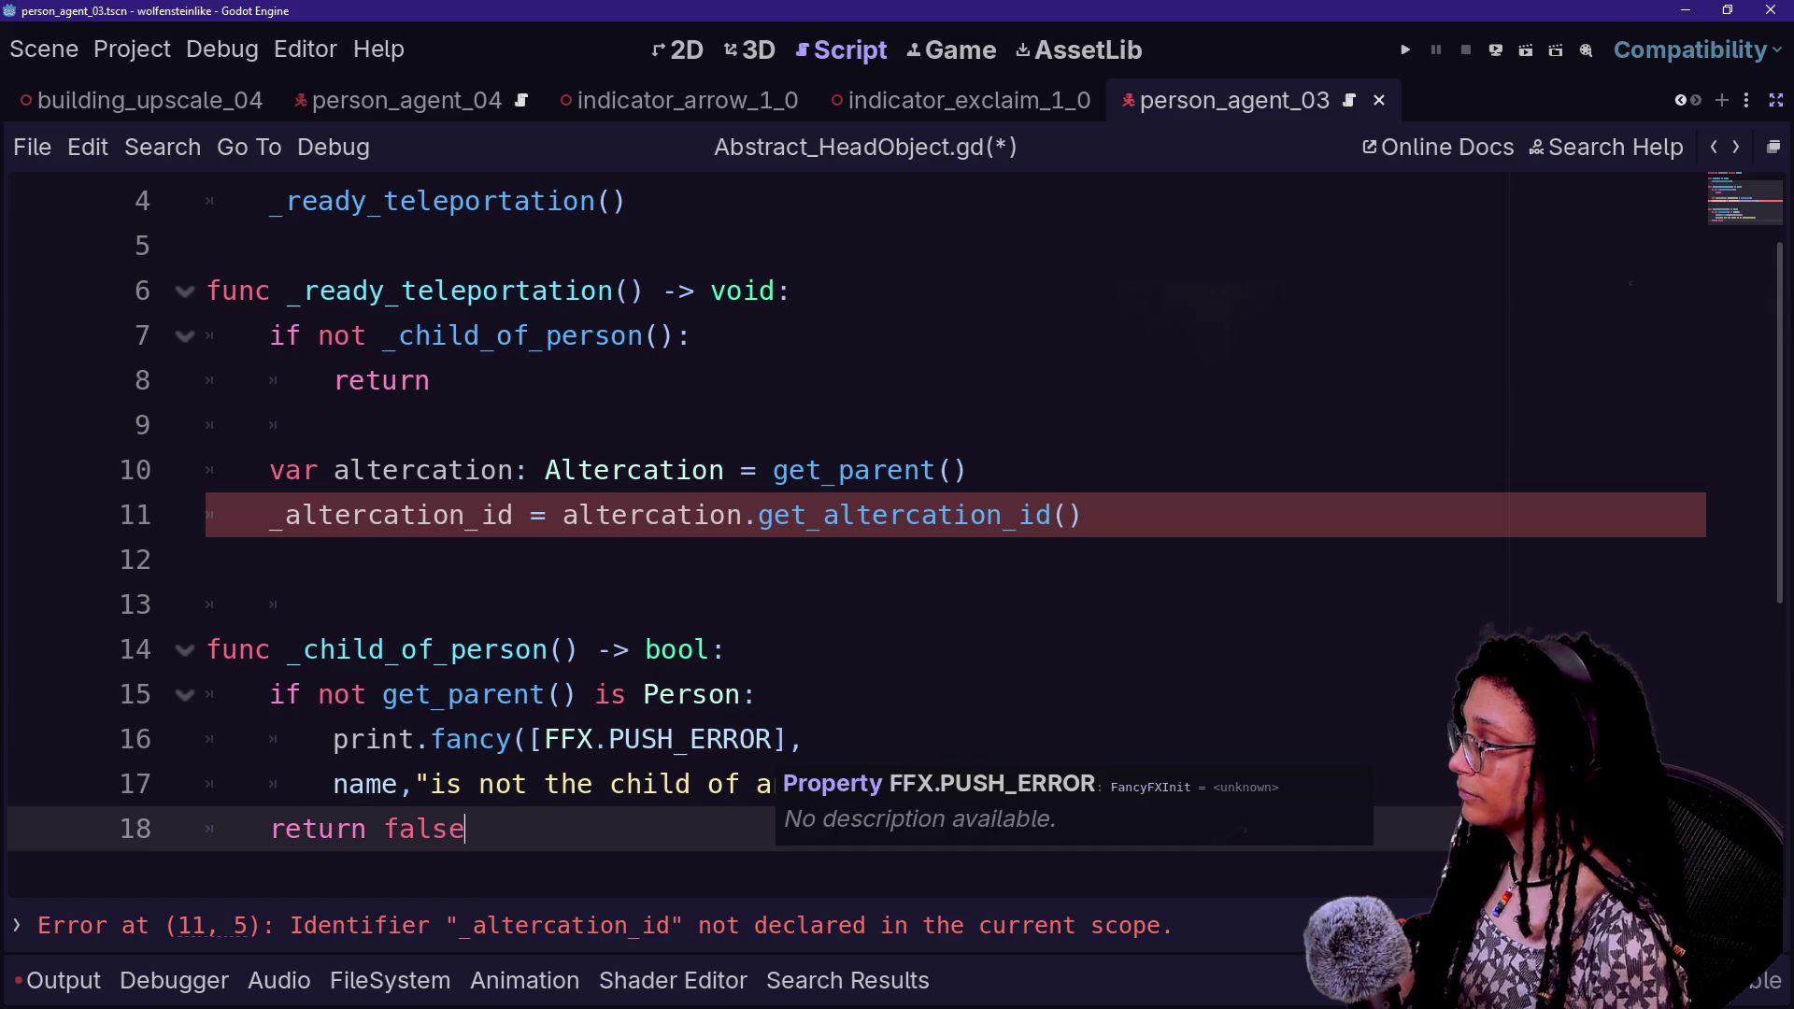
pyautogui.press('Return')
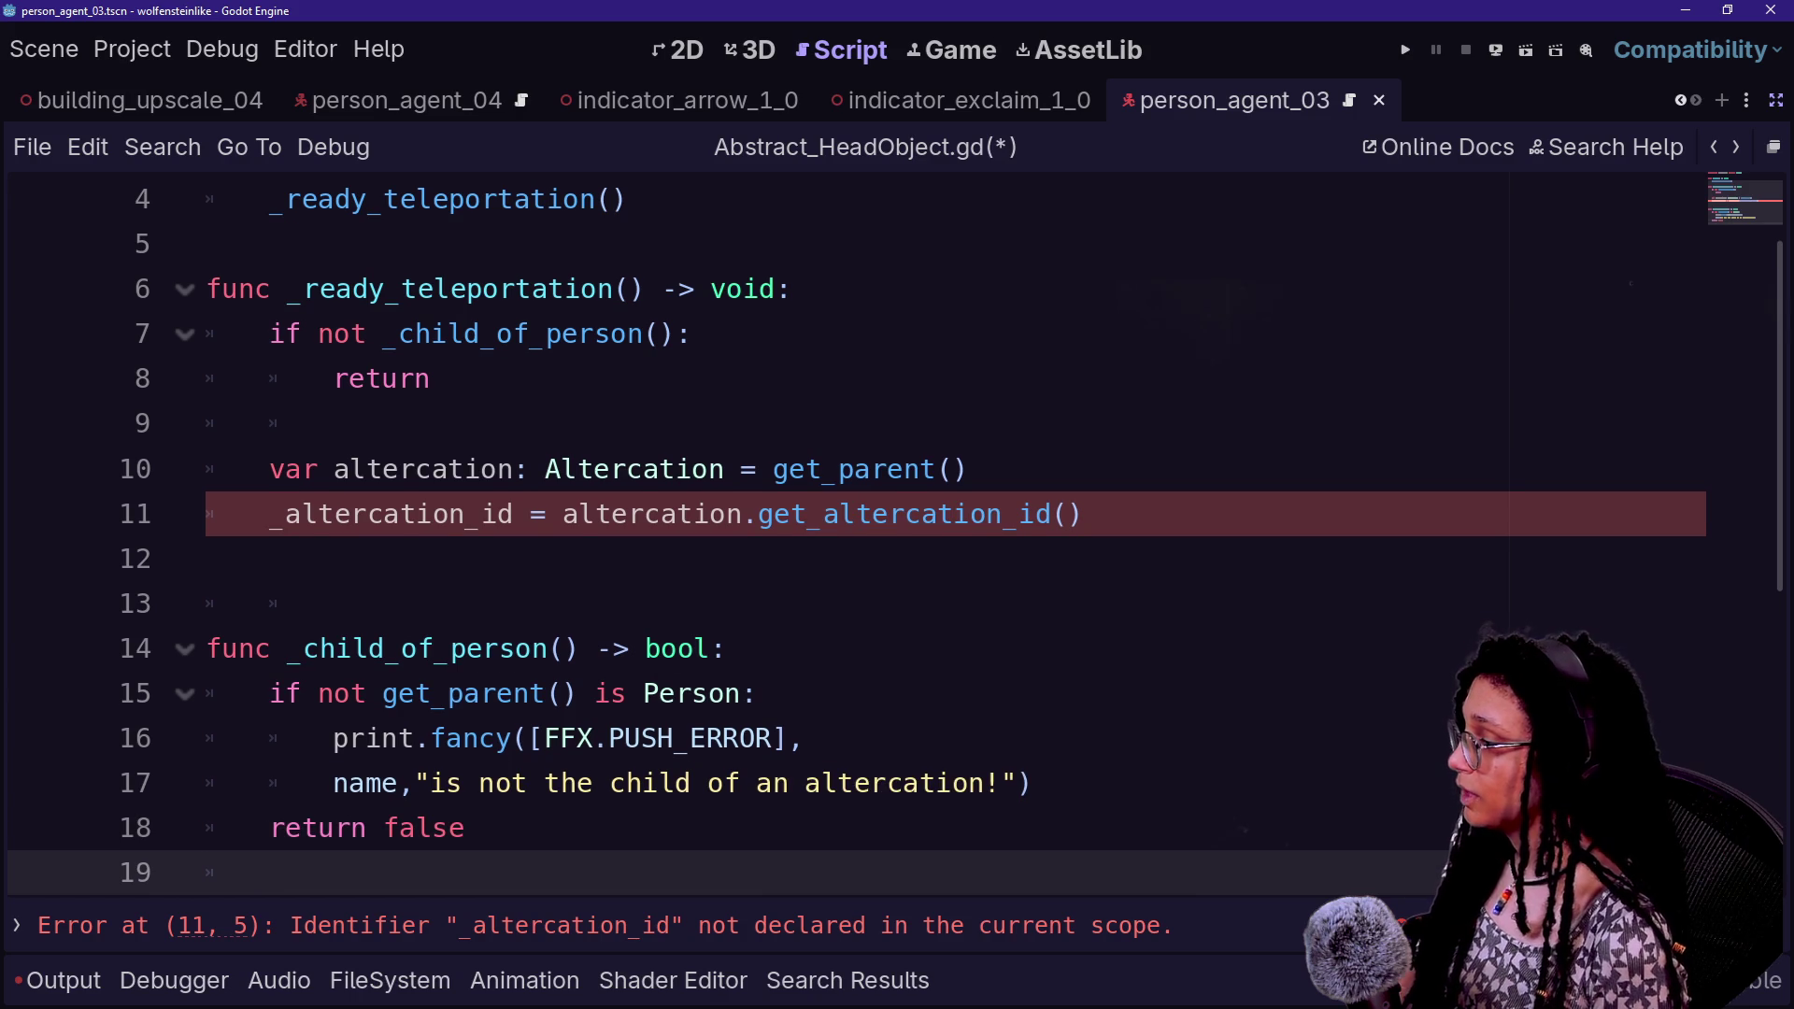
pyautogui.press('BackSpace')
pyautogui.press('BackSpace')
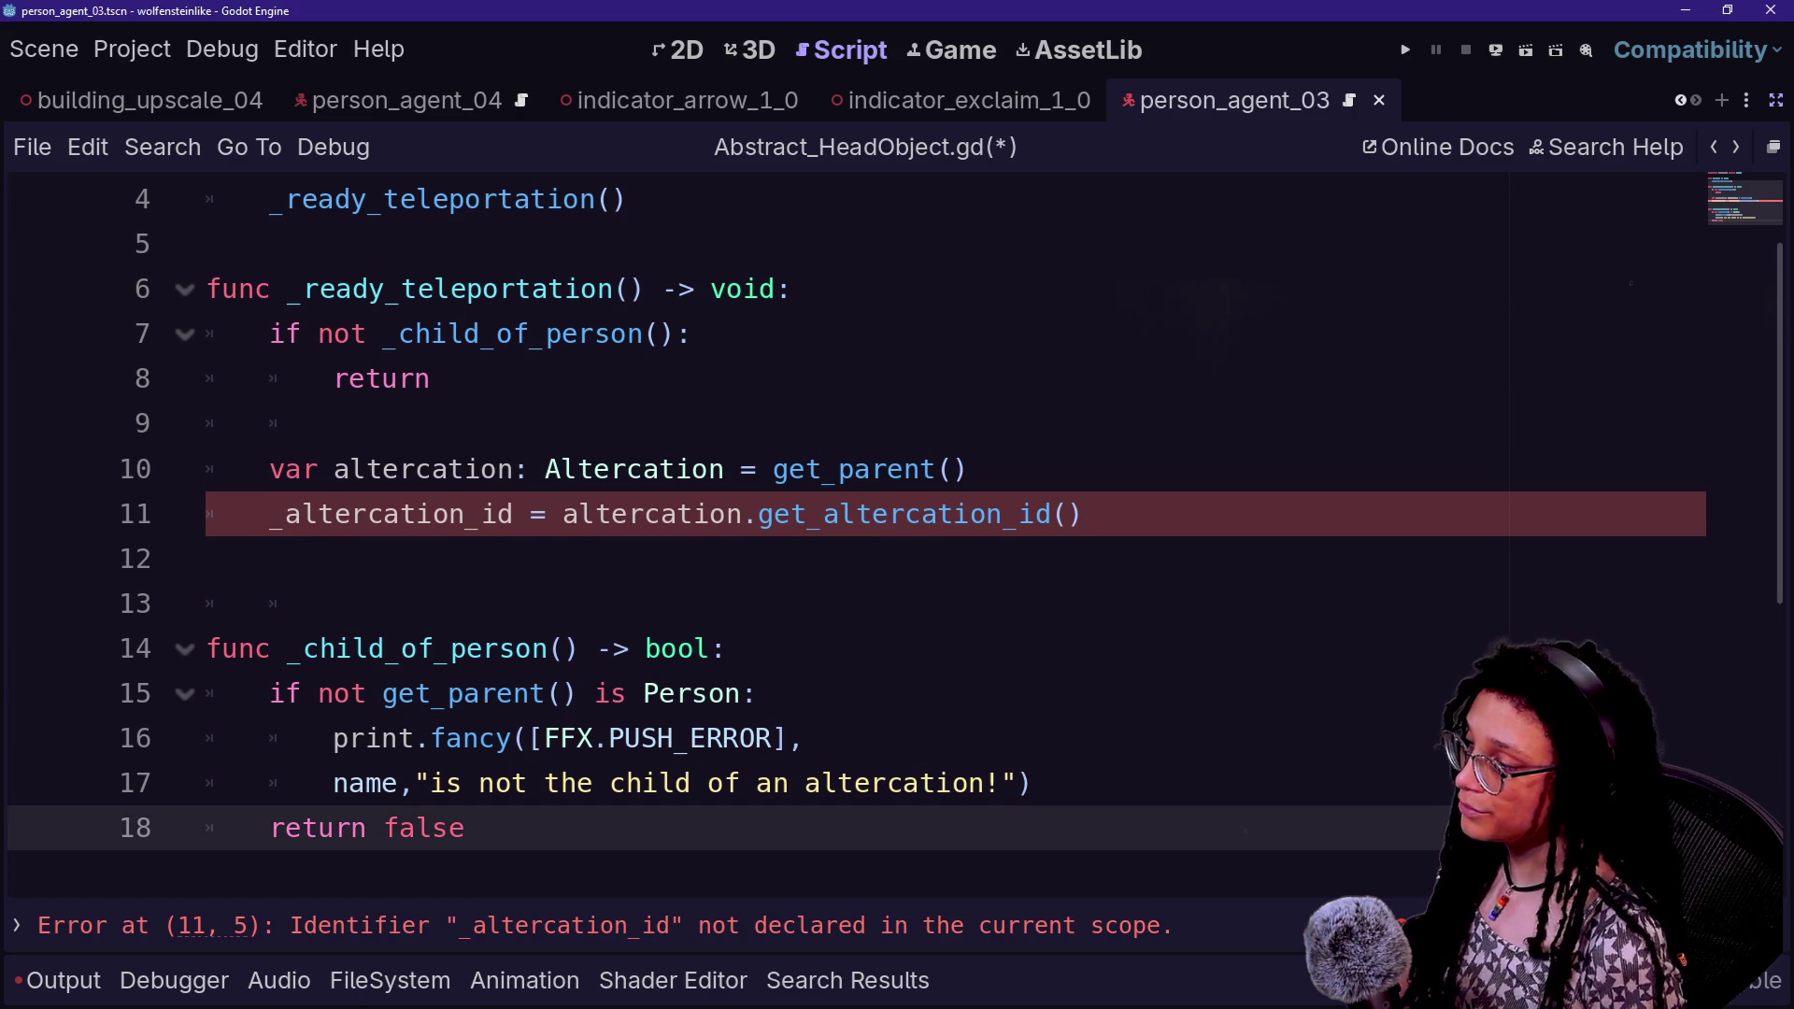
pyautogui.click(725, 648)
pyautogui.click(806, 738)
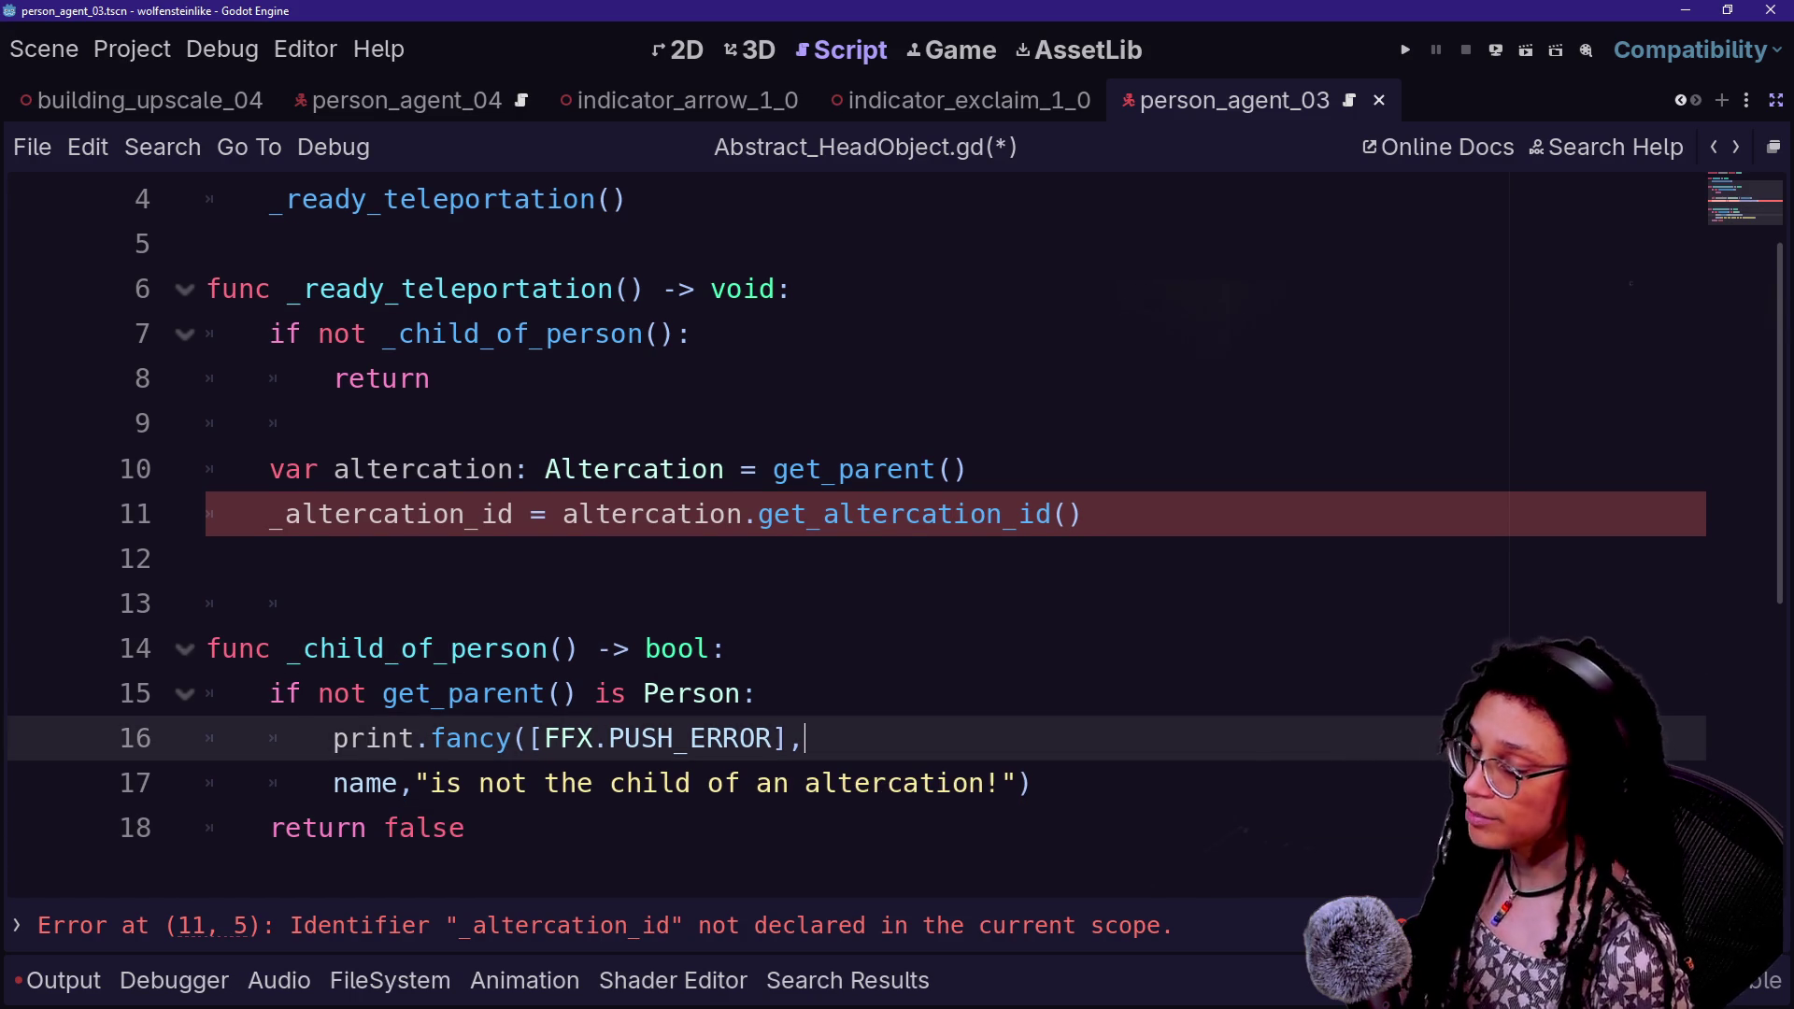
pyautogui.click(757, 694)
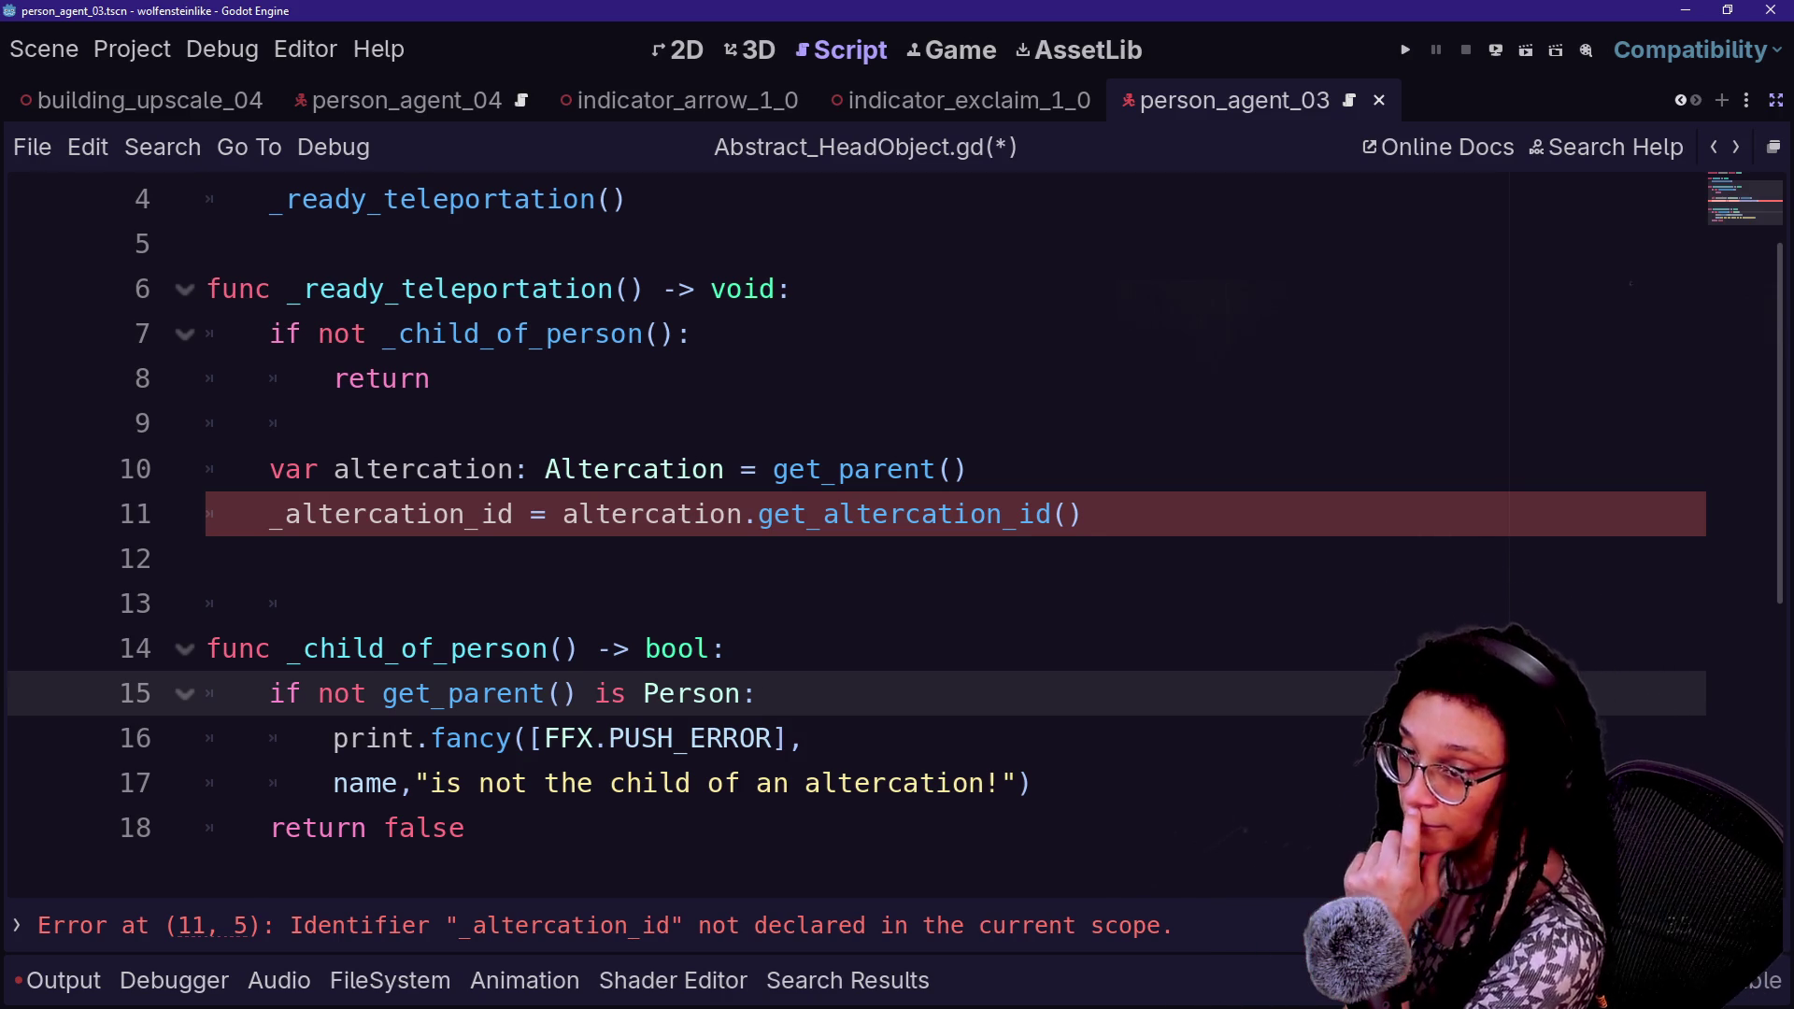
# Delete the empty line 13 between _ready_teleportation and _child_of_person.
pyautogui.click(207, 558)
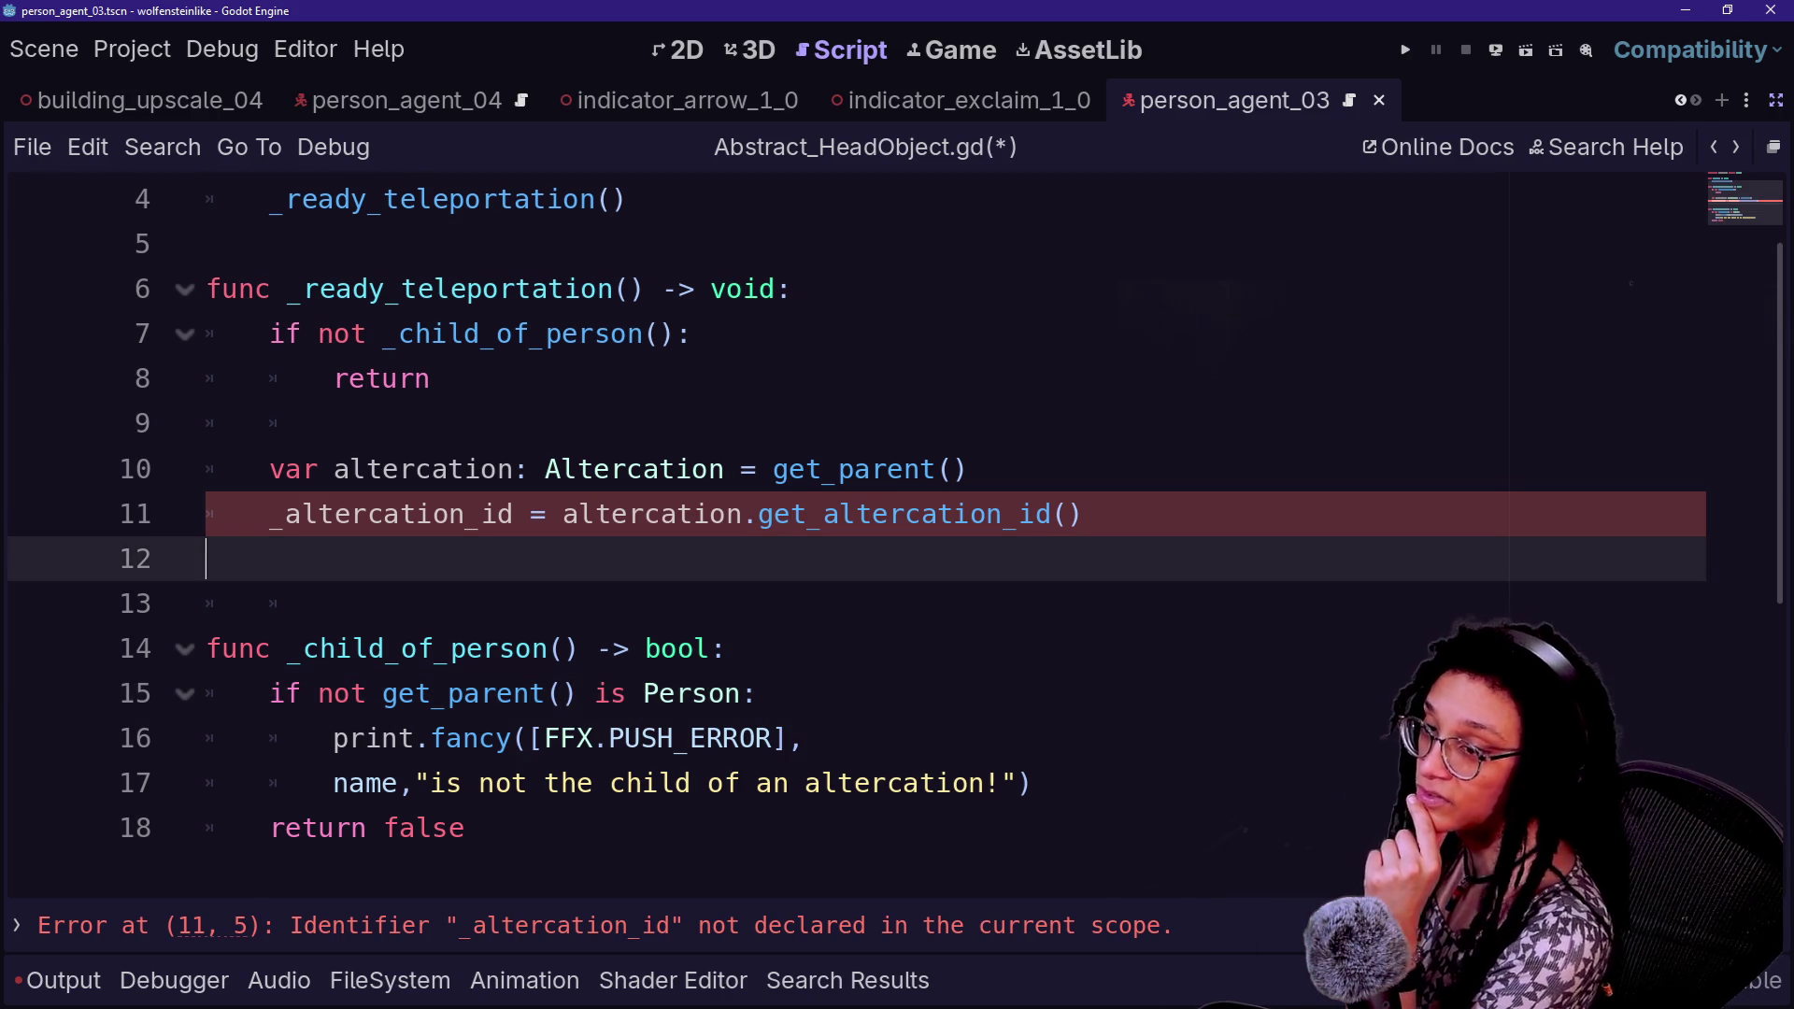
pyautogui.click(334, 603)
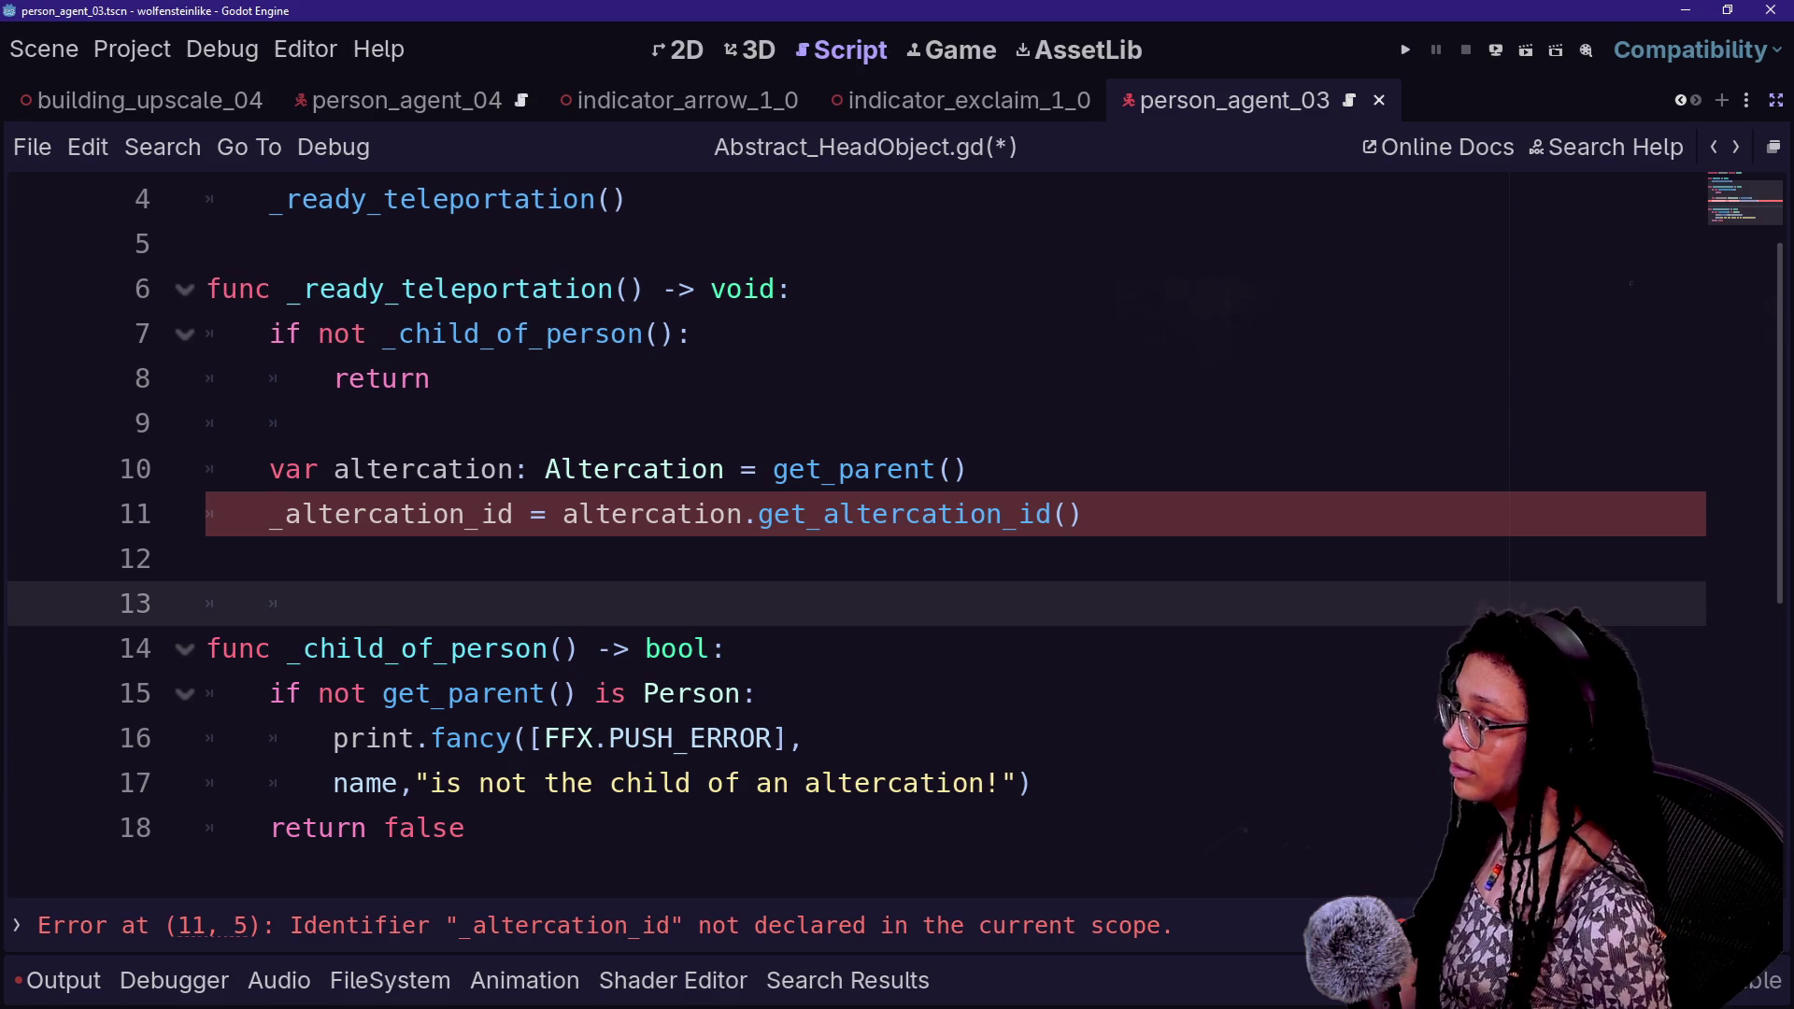
pyautogui.click(207, 558)
pyautogui.click(334, 603)
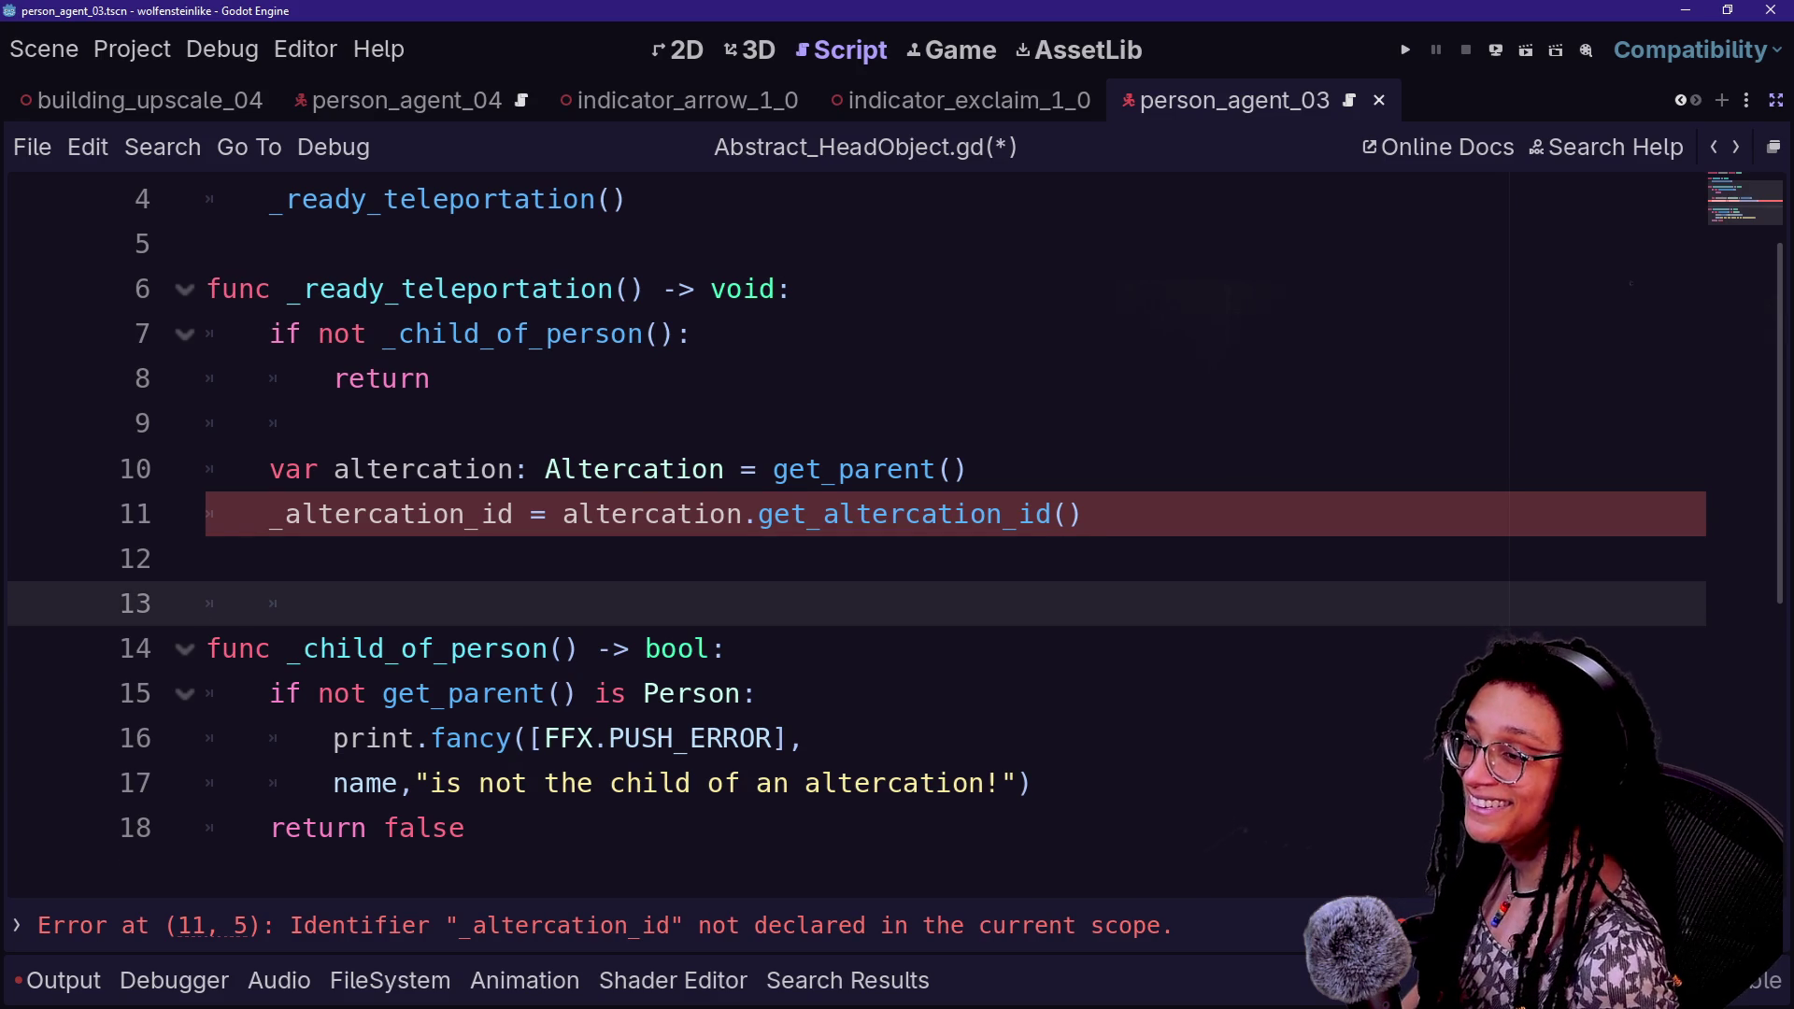
pyautogui.write('e')
pyautogui.press('BackSpace')
pyautogui.press('Down')
pyautogui.press('Up')
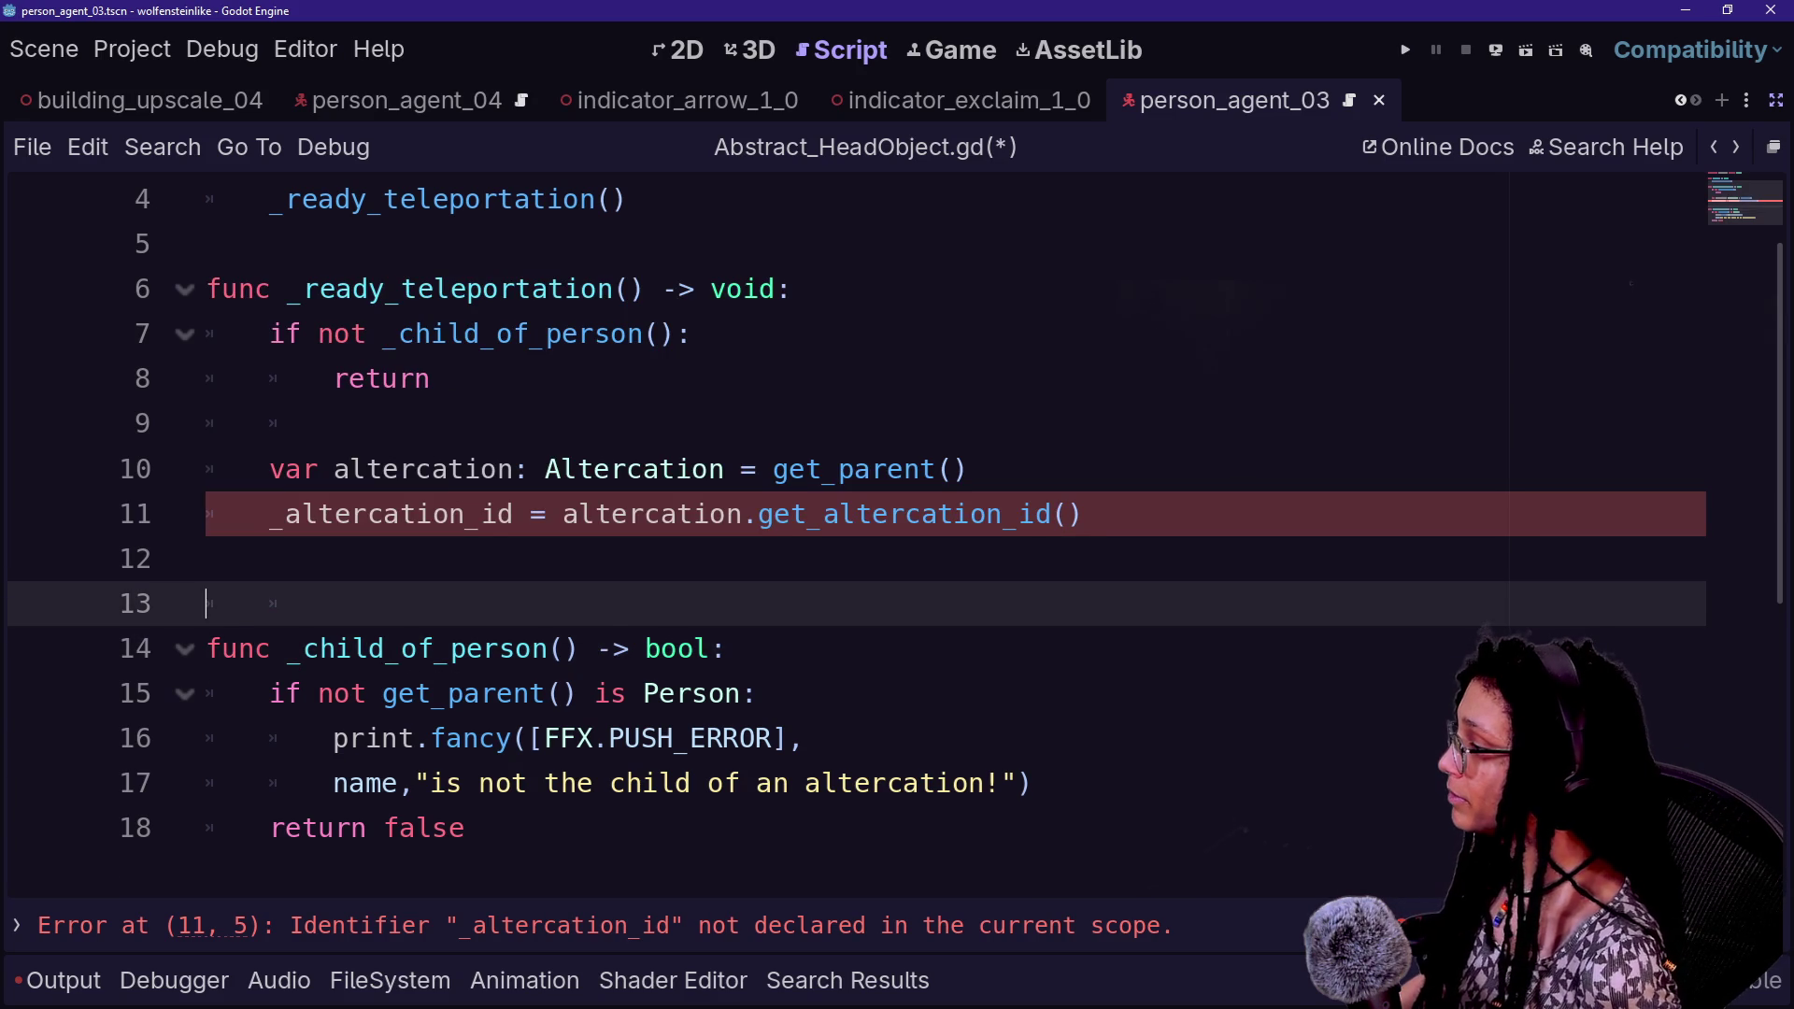
pyautogui.press('BackSpace')
pyautogui.press('Down')
pyautogui.press('Down')
pyautogui.press('Down')
pyautogui.click(464, 784)
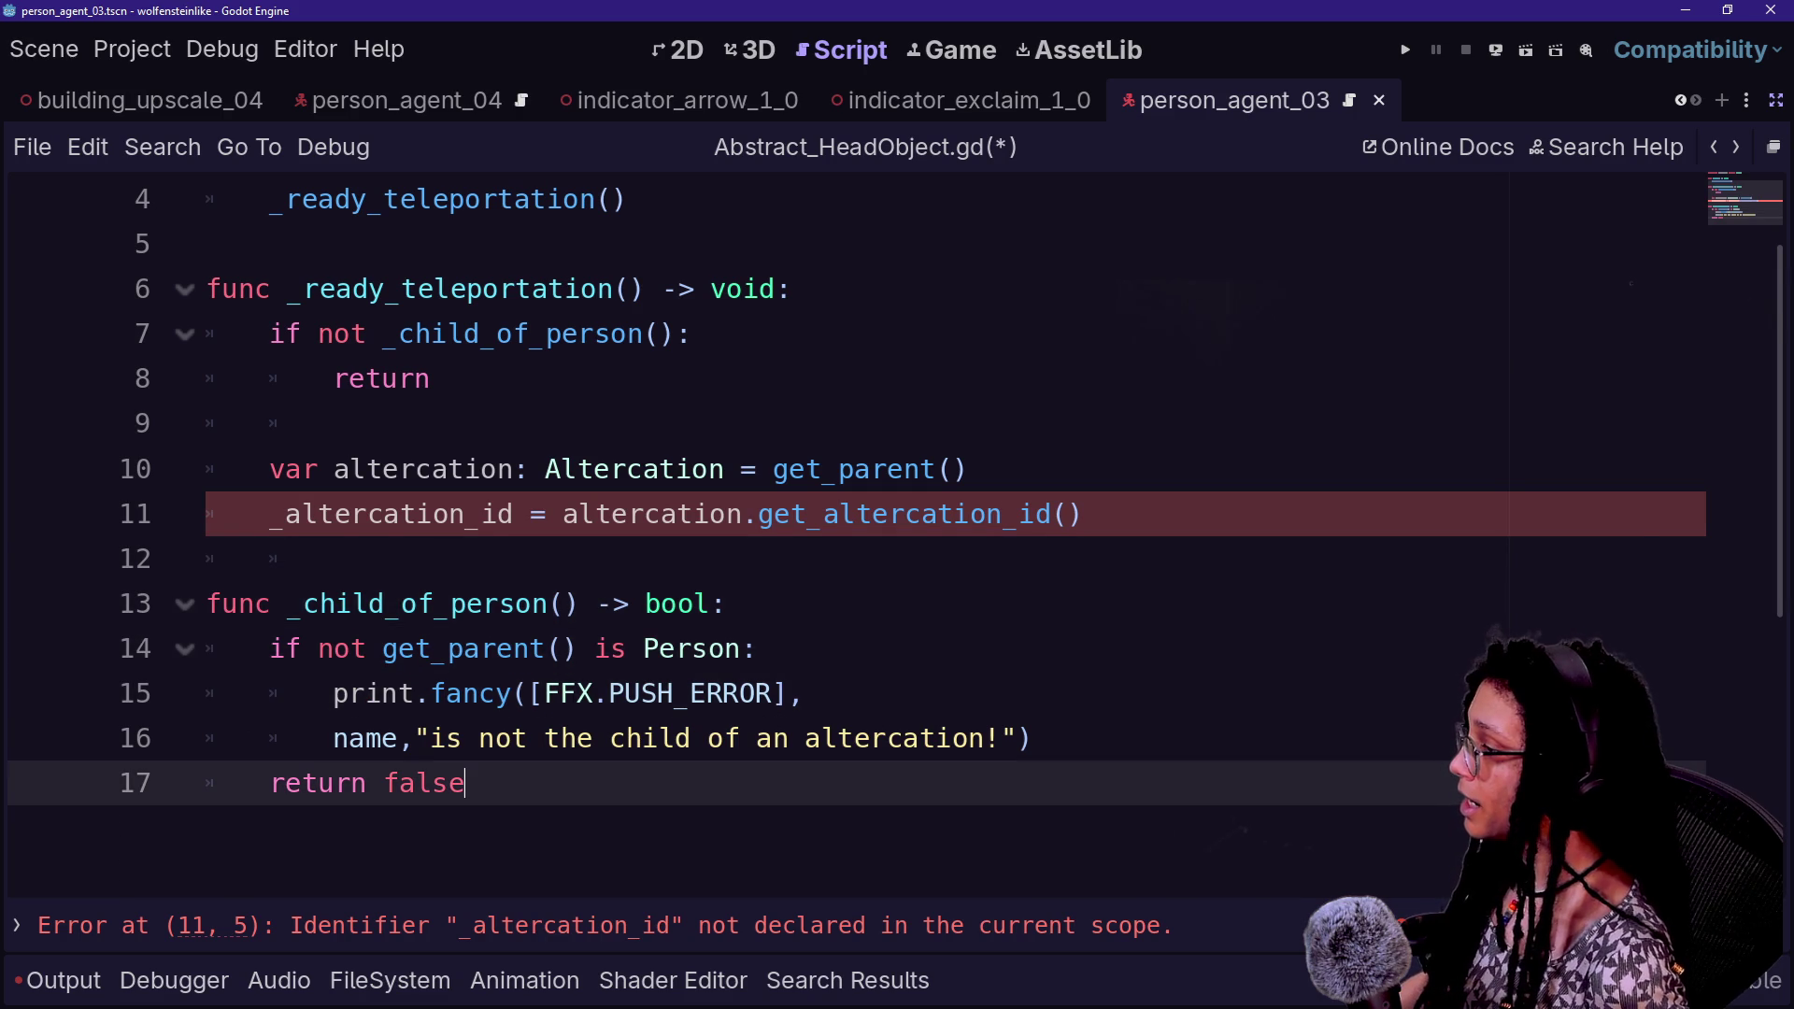
pyautogui.rightClick(1146, 519)
# Replace 'altercation' with 'person' in the line 16 error message.
pyautogui.press('Escape')
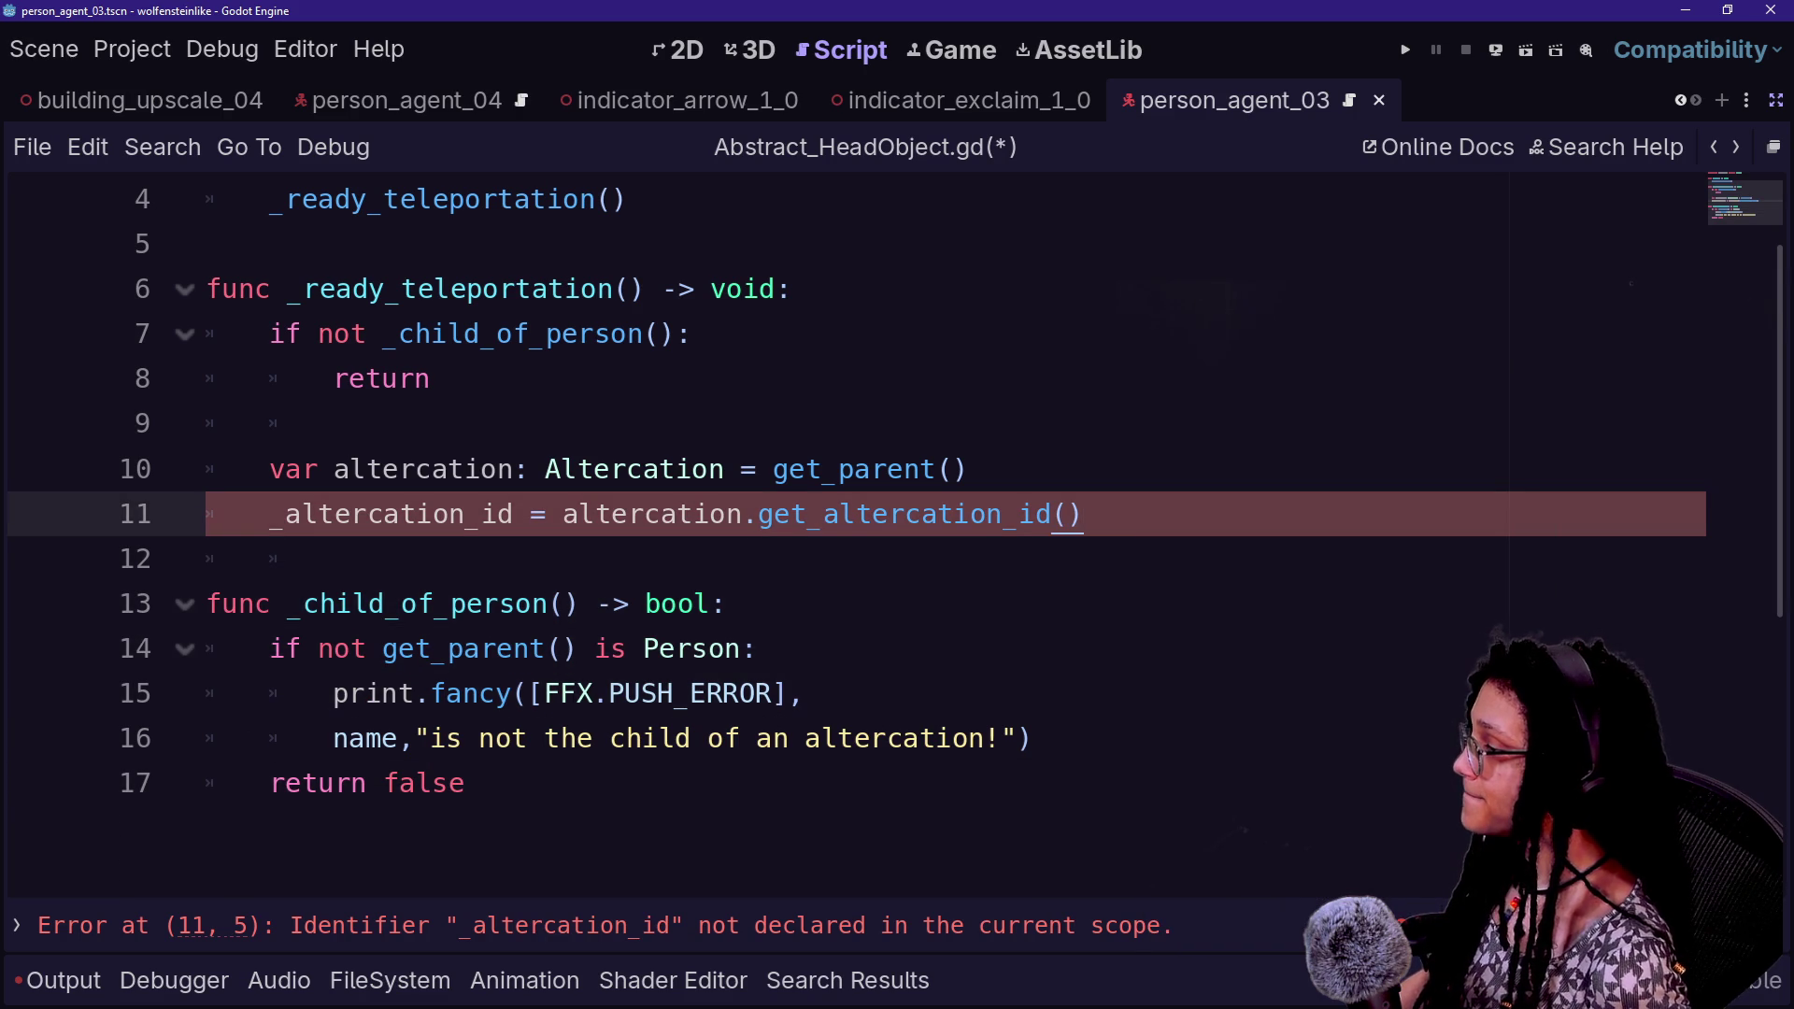
pyautogui.doubleClick(895, 738)
pyautogui.write('[e')
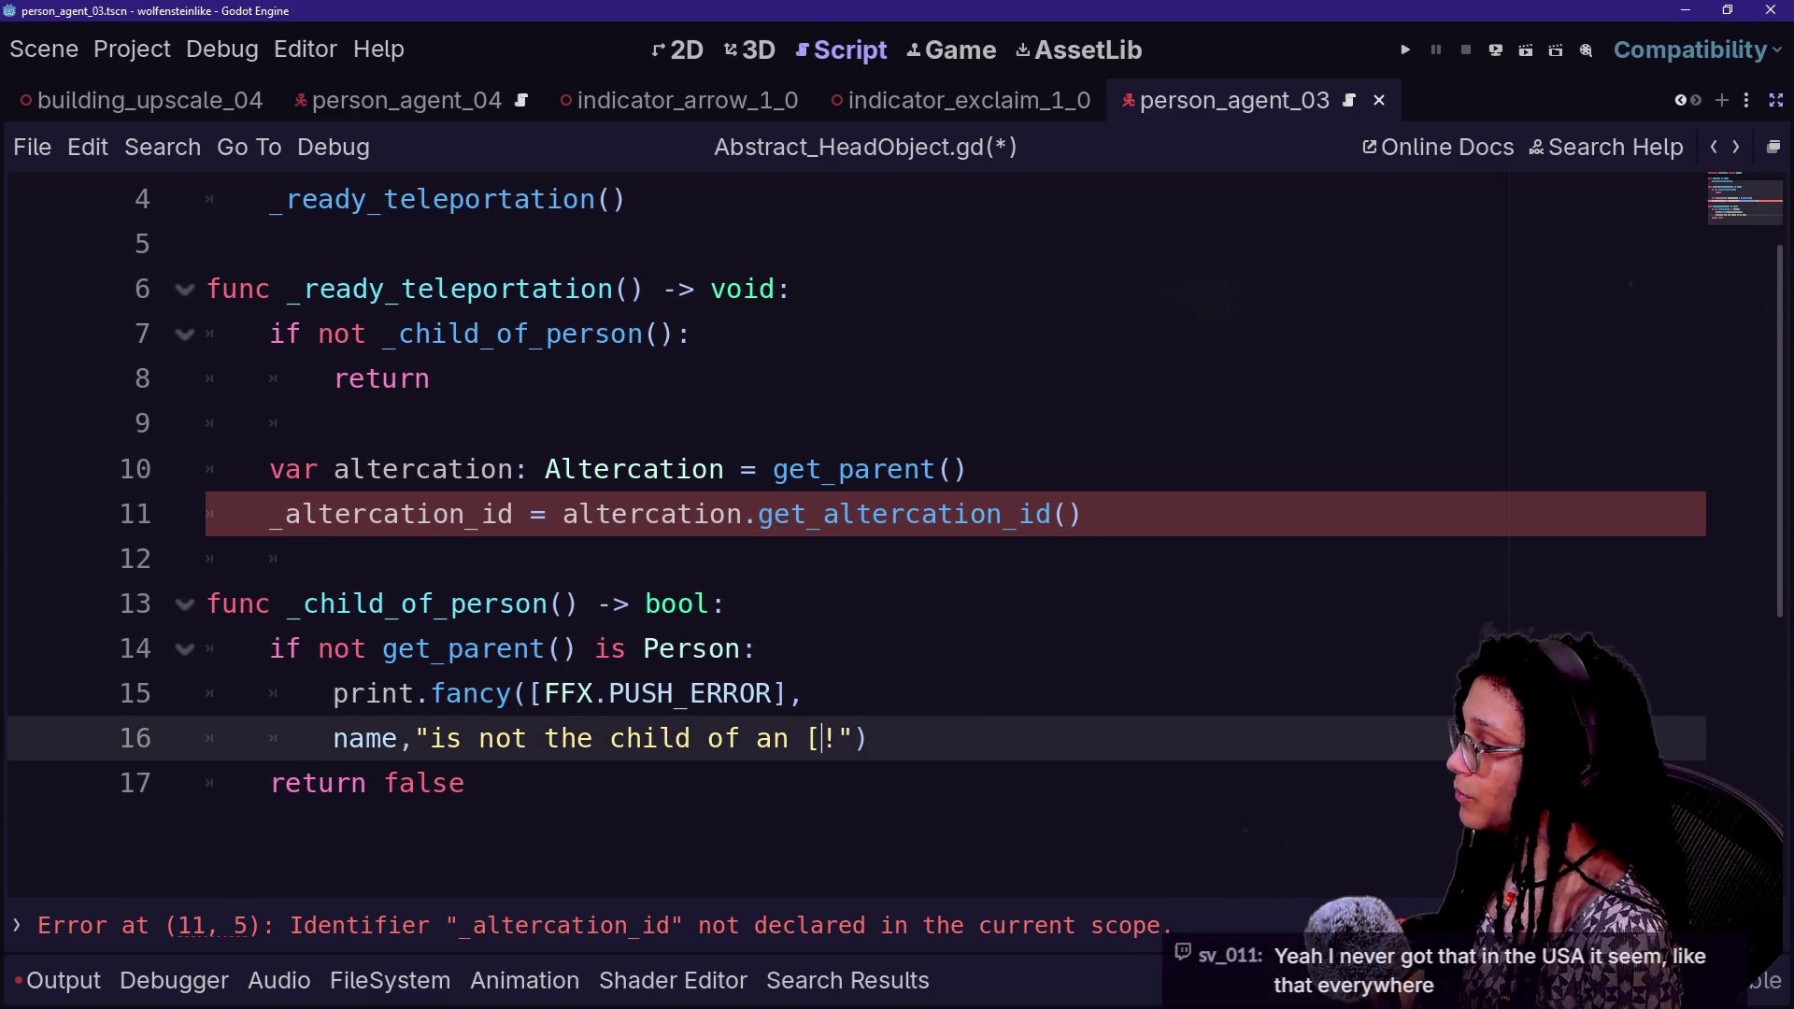
pyautogui.press('BackSpace')
pyautogui.press('BackSpace')
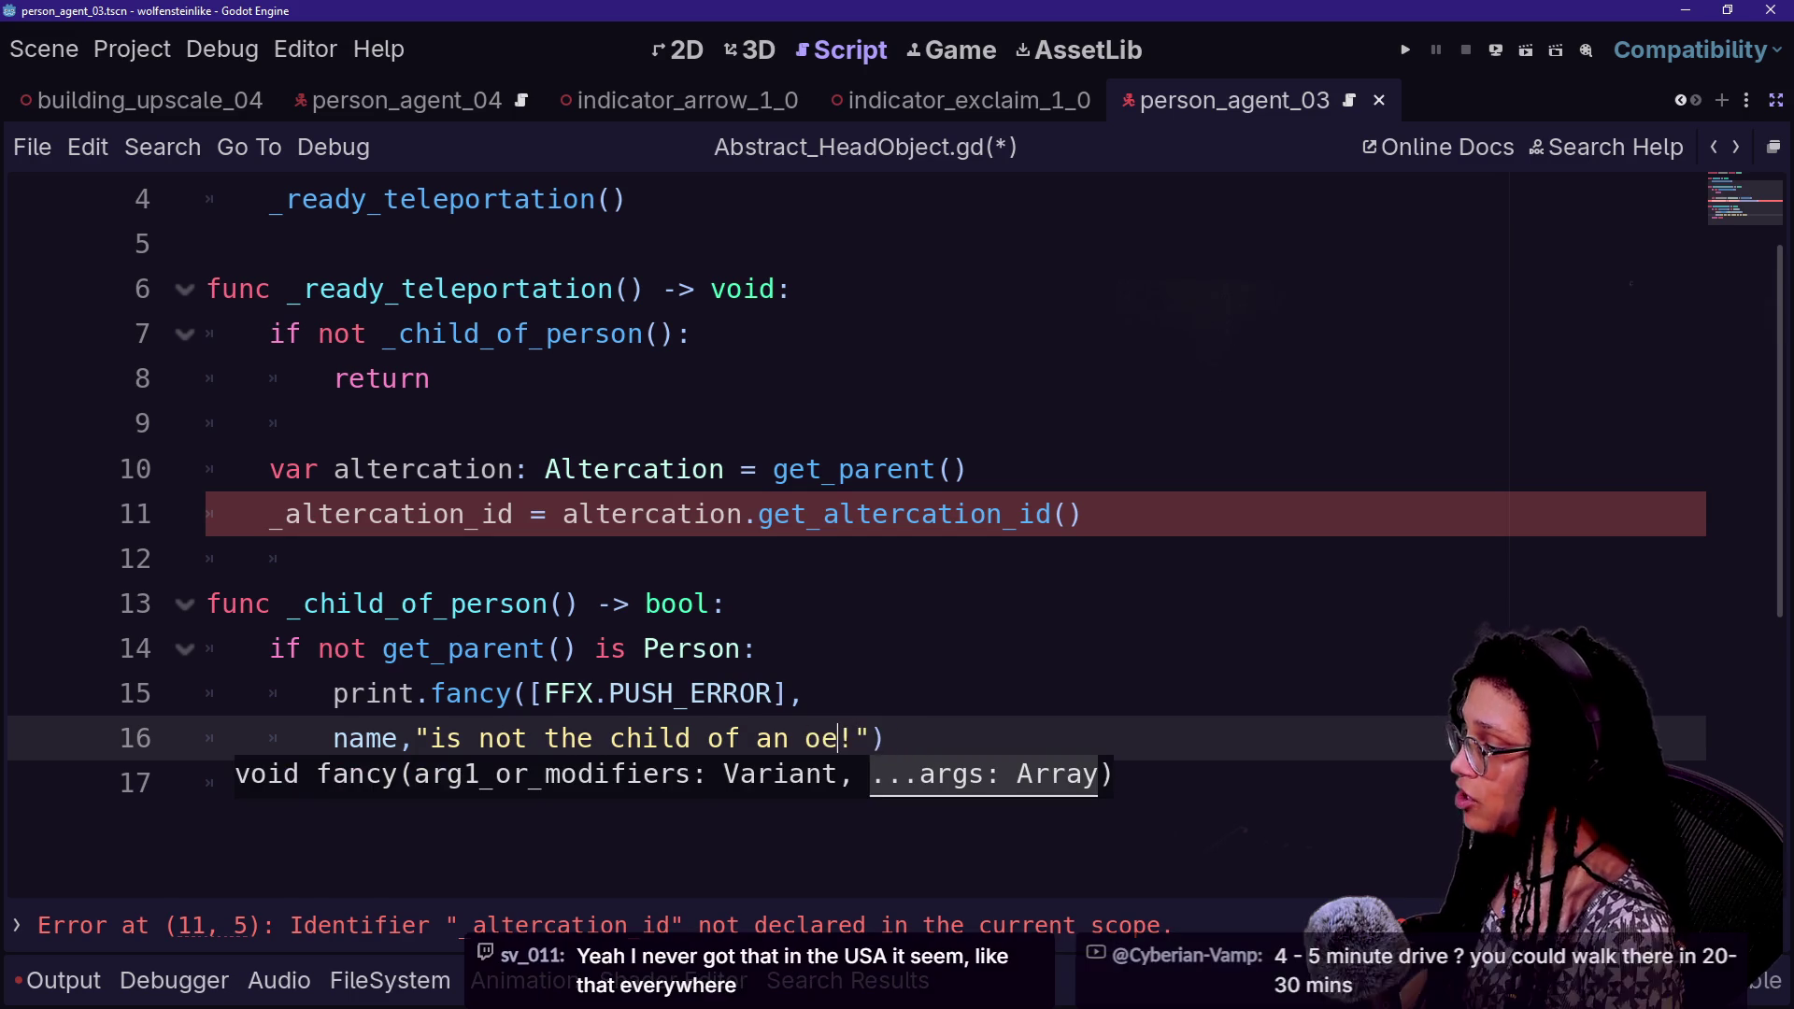
pyautogui.write('person')
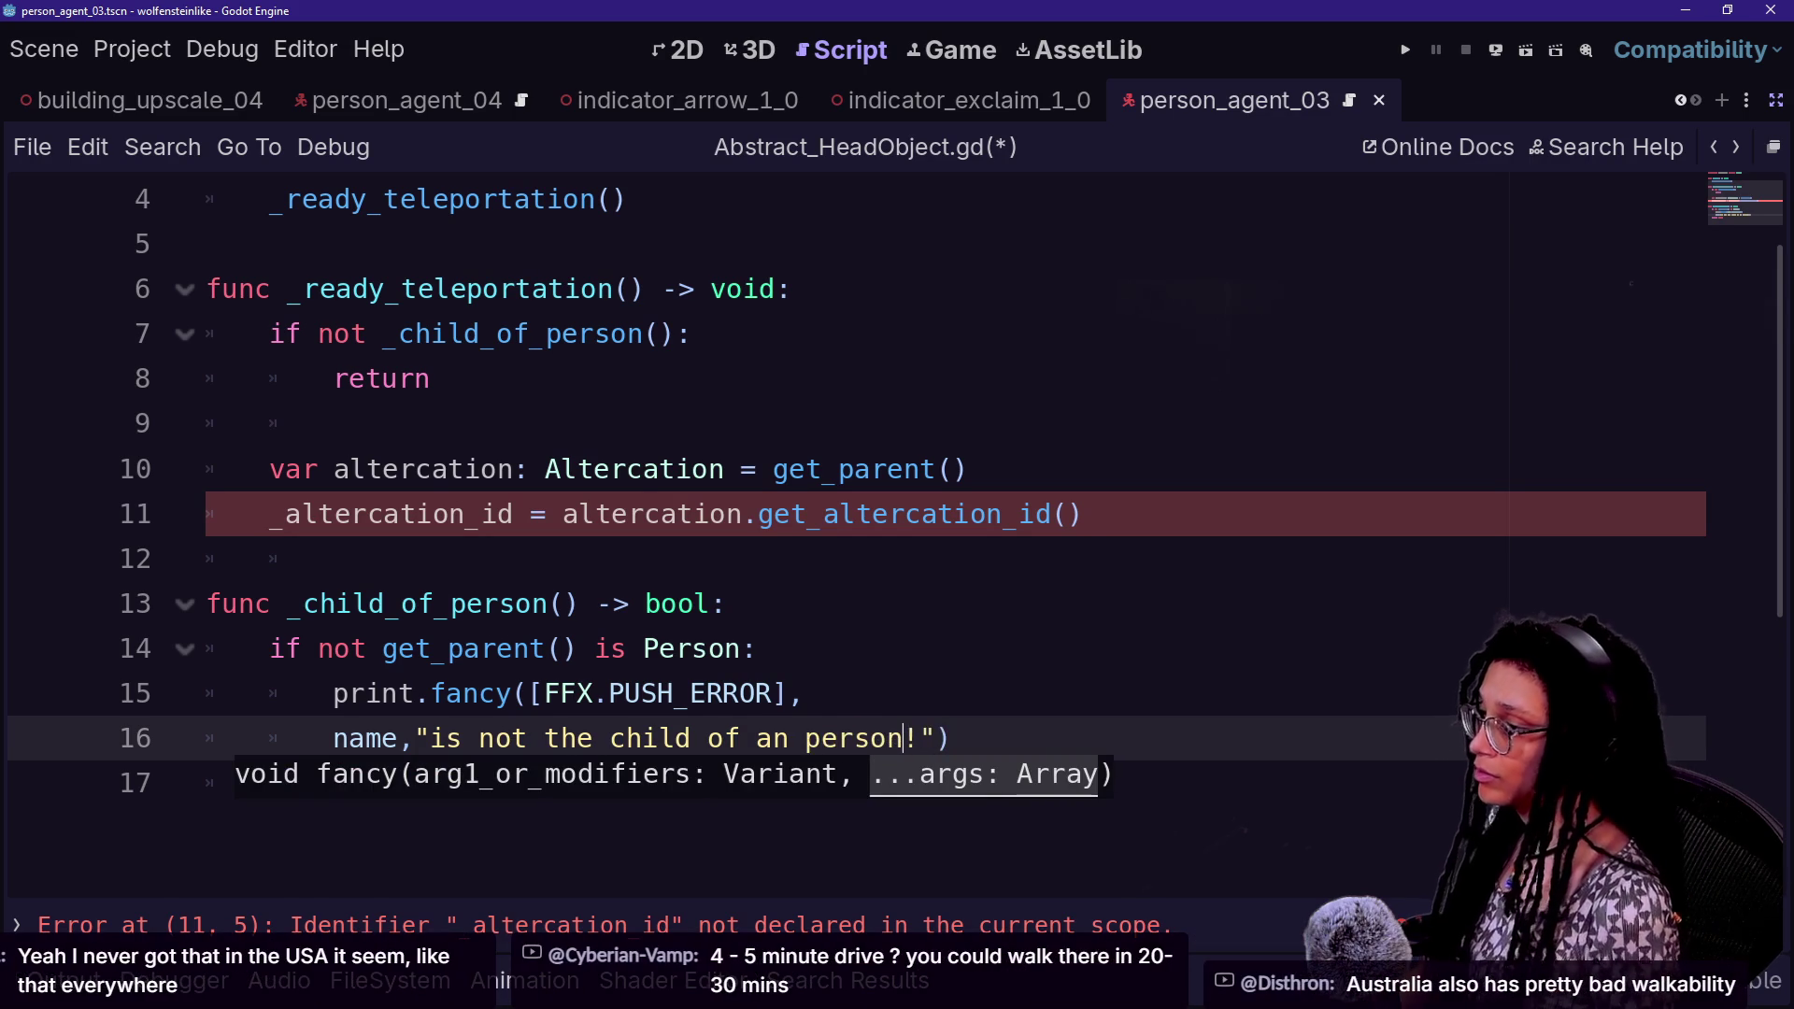
# Step through the nearby lines and select the _altercation_id assignment line.
pyautogui.click(759, 649)
pyautogui.press('Down')
pyautogui.press('Down')
pyautogui.press('Up')
pyautogui.press('Up')
pyautogui.press('Down')
pyautogui.press('Down')
pyautogui.press('Down')
pyautogui.press('Up')
pyautogui.press('Up')
pyautogui.press('Down')
pyautogui.press('Down')
pyautogui.press('Up')
pyautogui.press('Up')
pyautogui.press('Up')
pyautogui.press('Up')
pyautogui.press('Up')
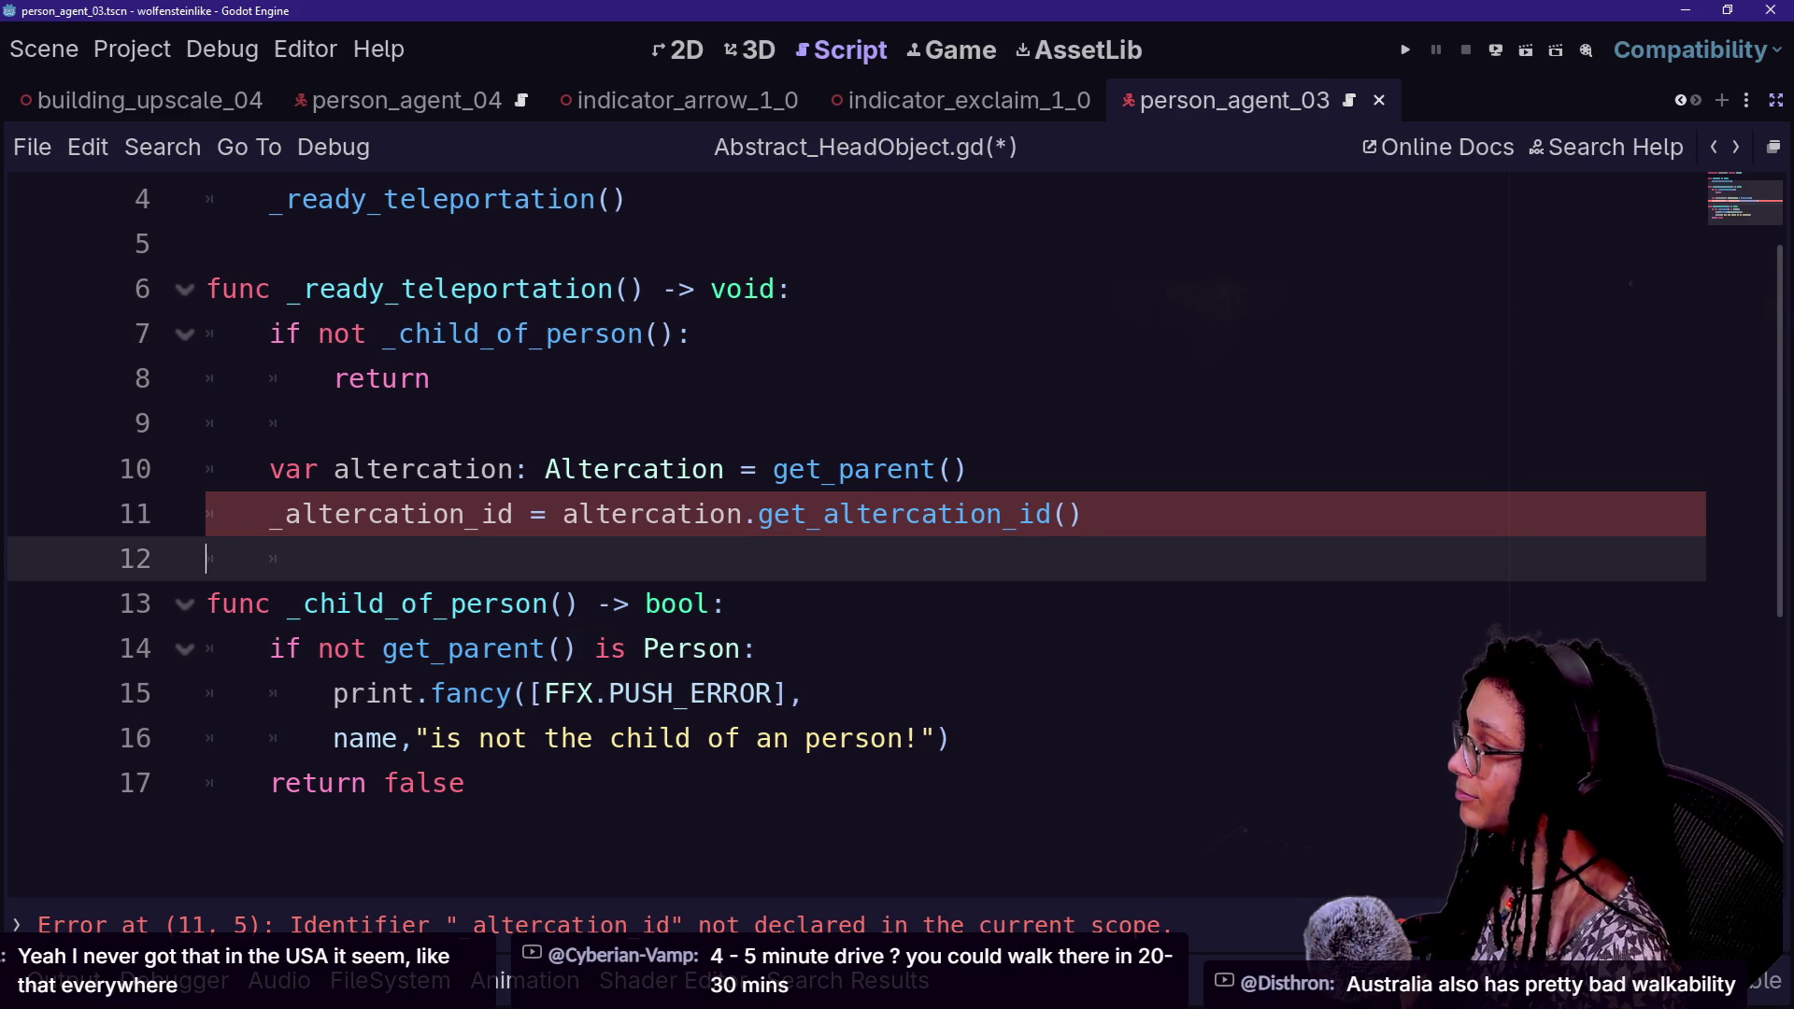
pyautogui.press('Left')
pyautogui.press('Left')
pyautogui.hotkey('shift', 'Up')
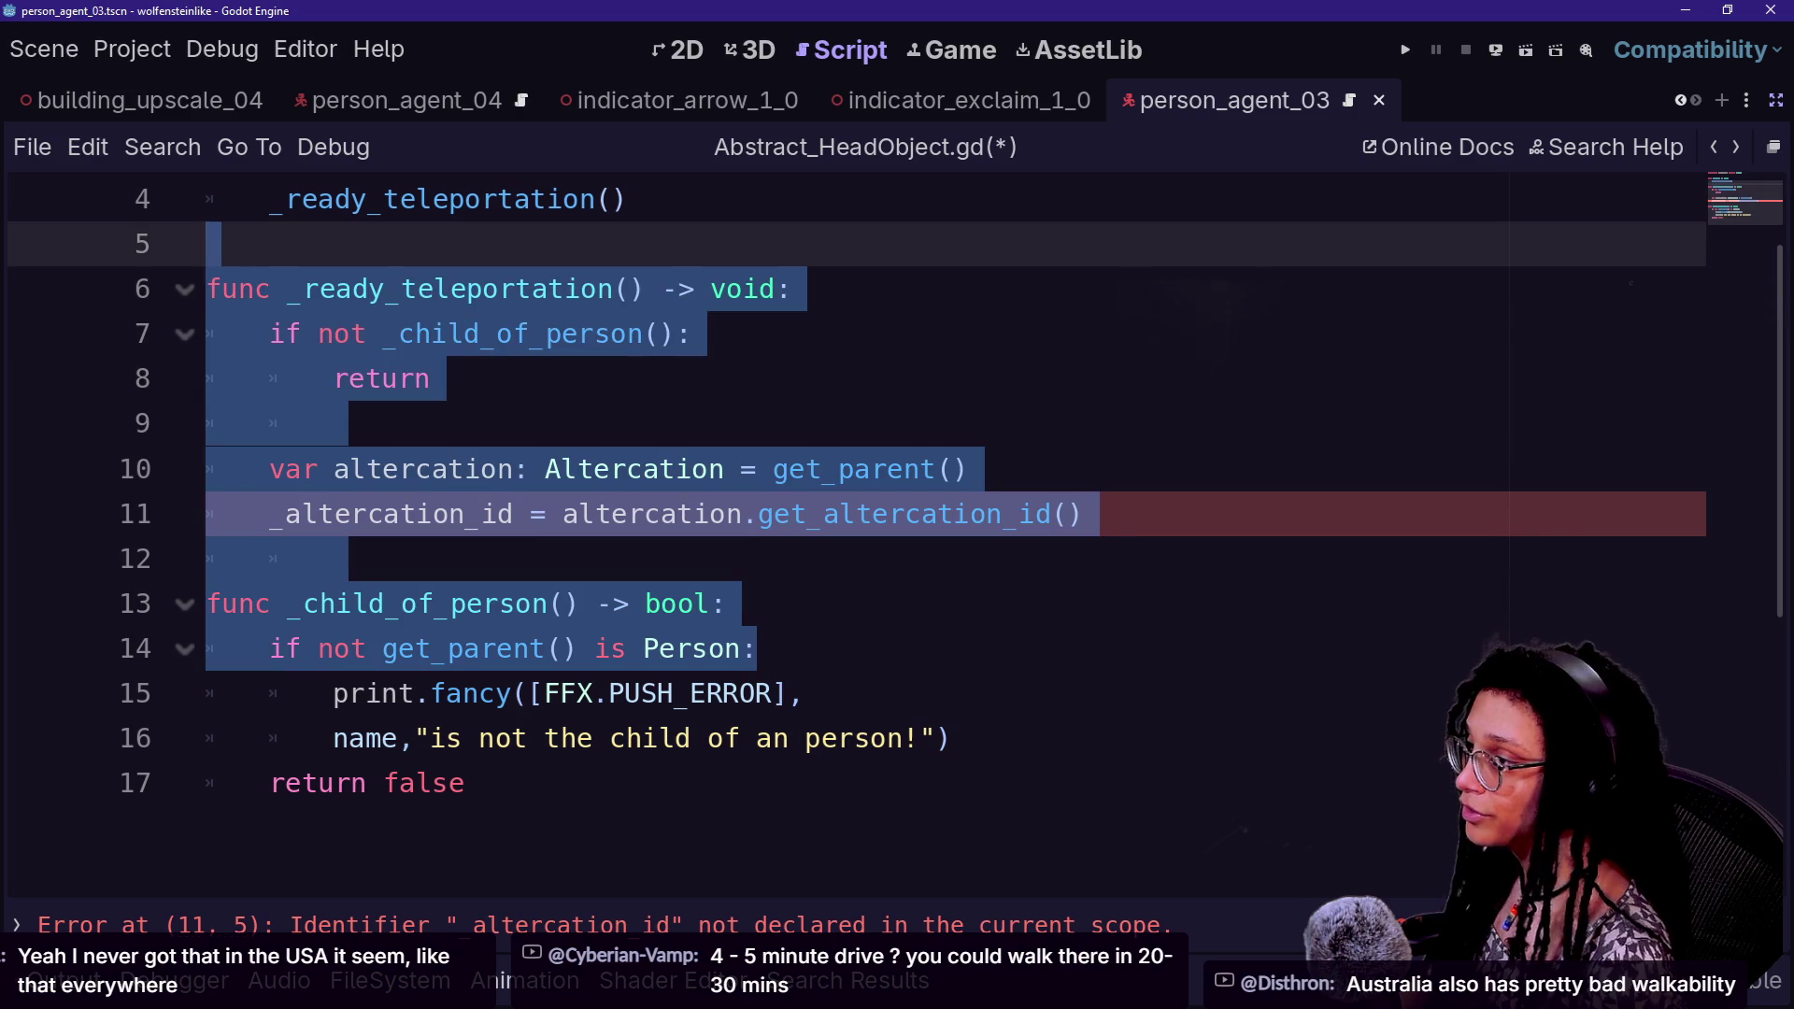
# Remove the stray tab indentation from blank line 12.
pyautogui.press('Up')
pyautogui.press('Up')
pyautogui.press('Down')
pyautogui.press('BackSpace')
pyautogui.press('BackSpace')
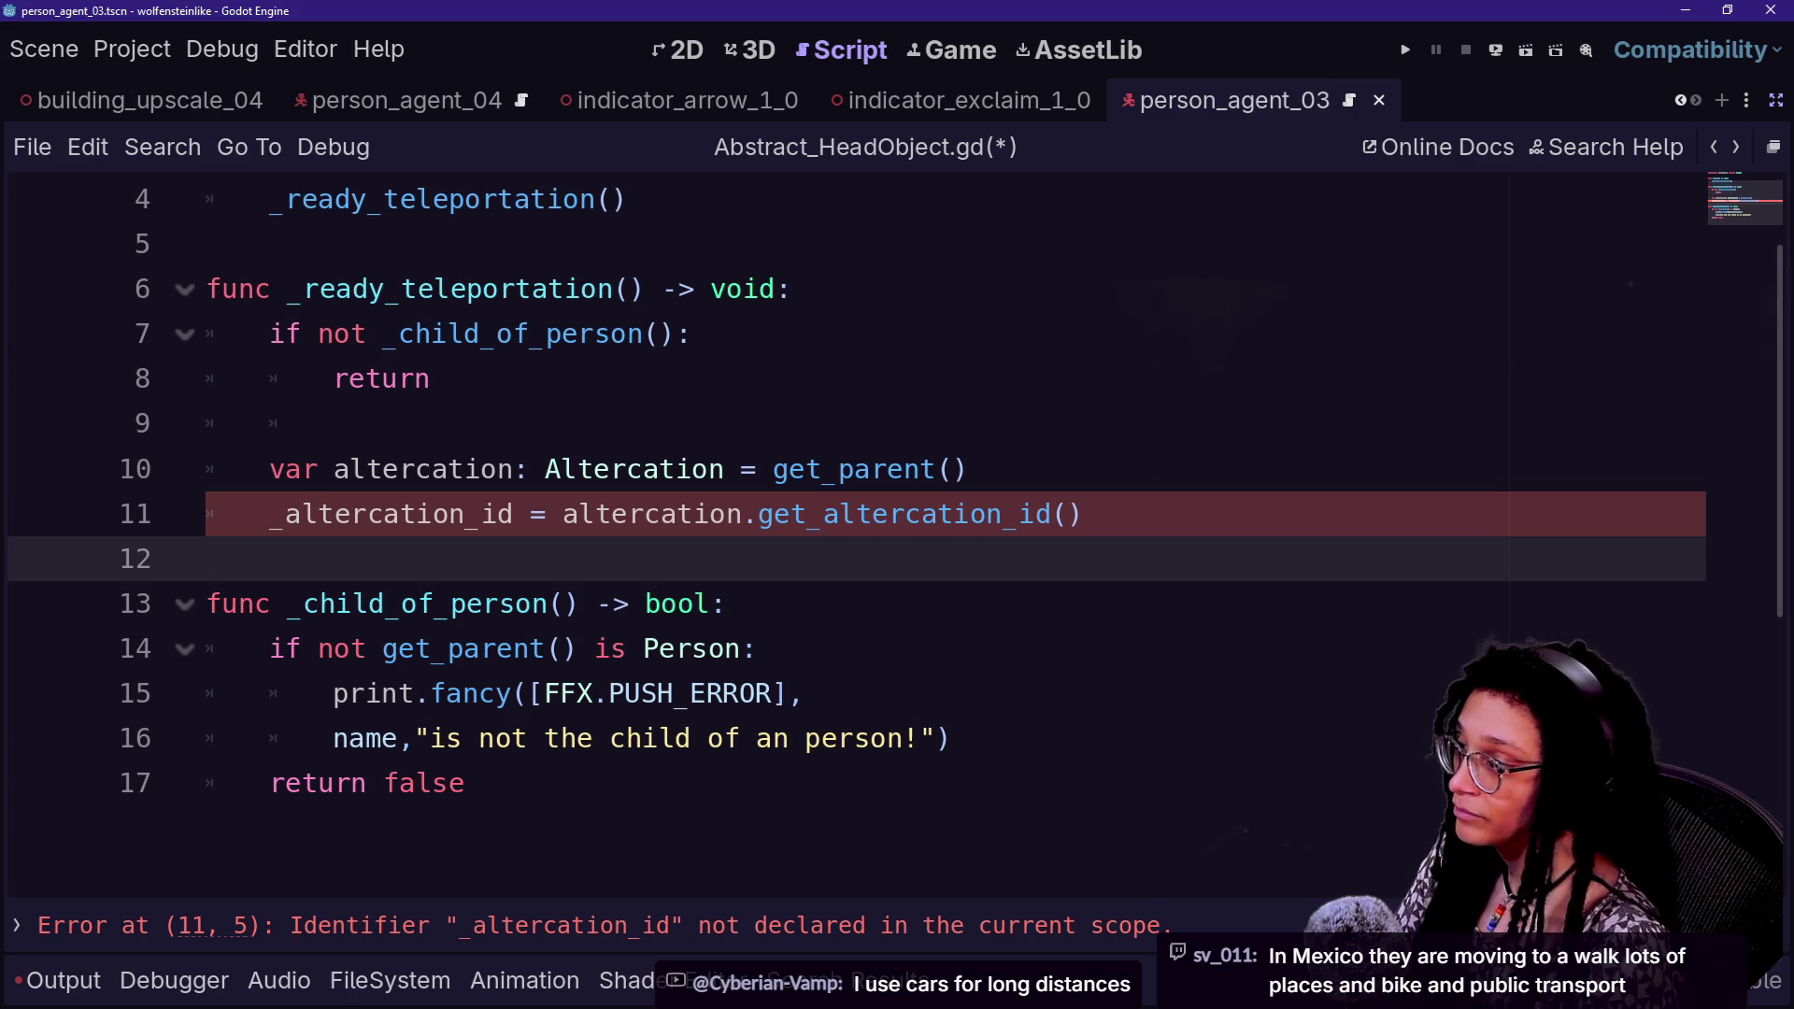
# Click through lines 9–11, ending at the end of the _altercation_id line.
pyautogui.click(1084, 514)
pyautogui.click(207, 559)
pyautogui.click(1084, 514)
pyautogui.click(334, 423)
pyautogui.click(970, 469)
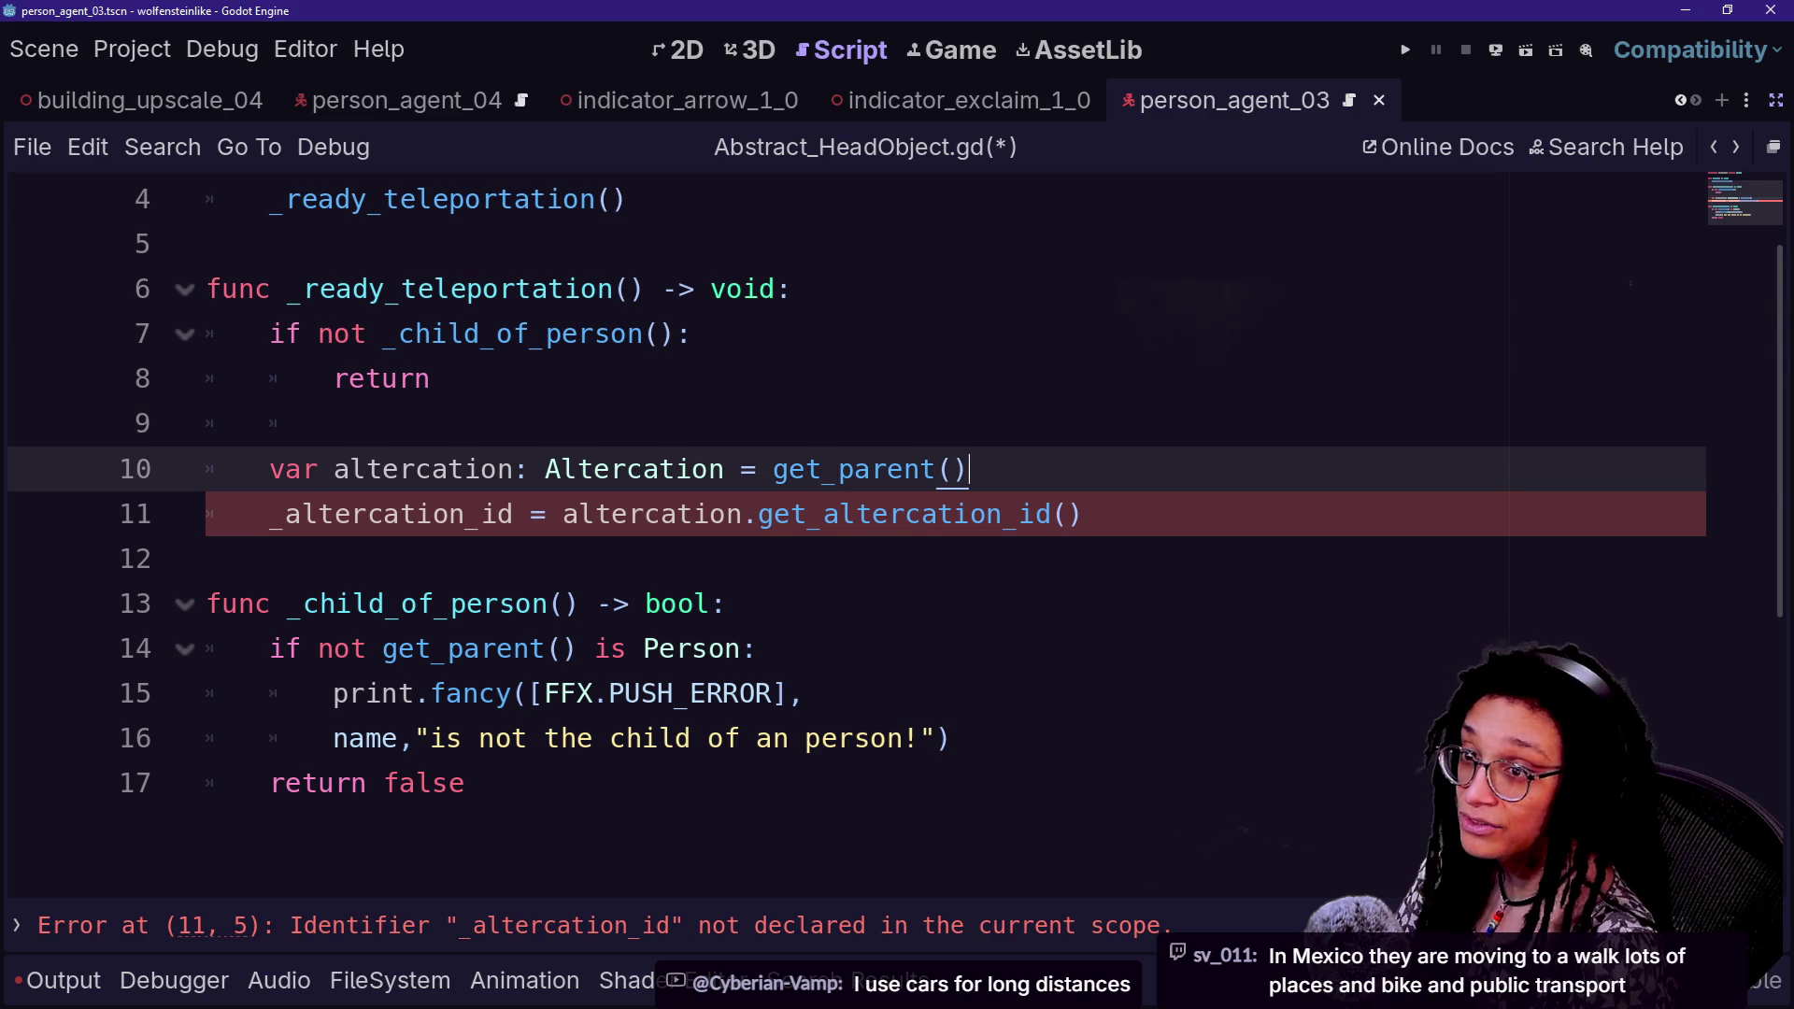
pyautogui.click(333, 423)
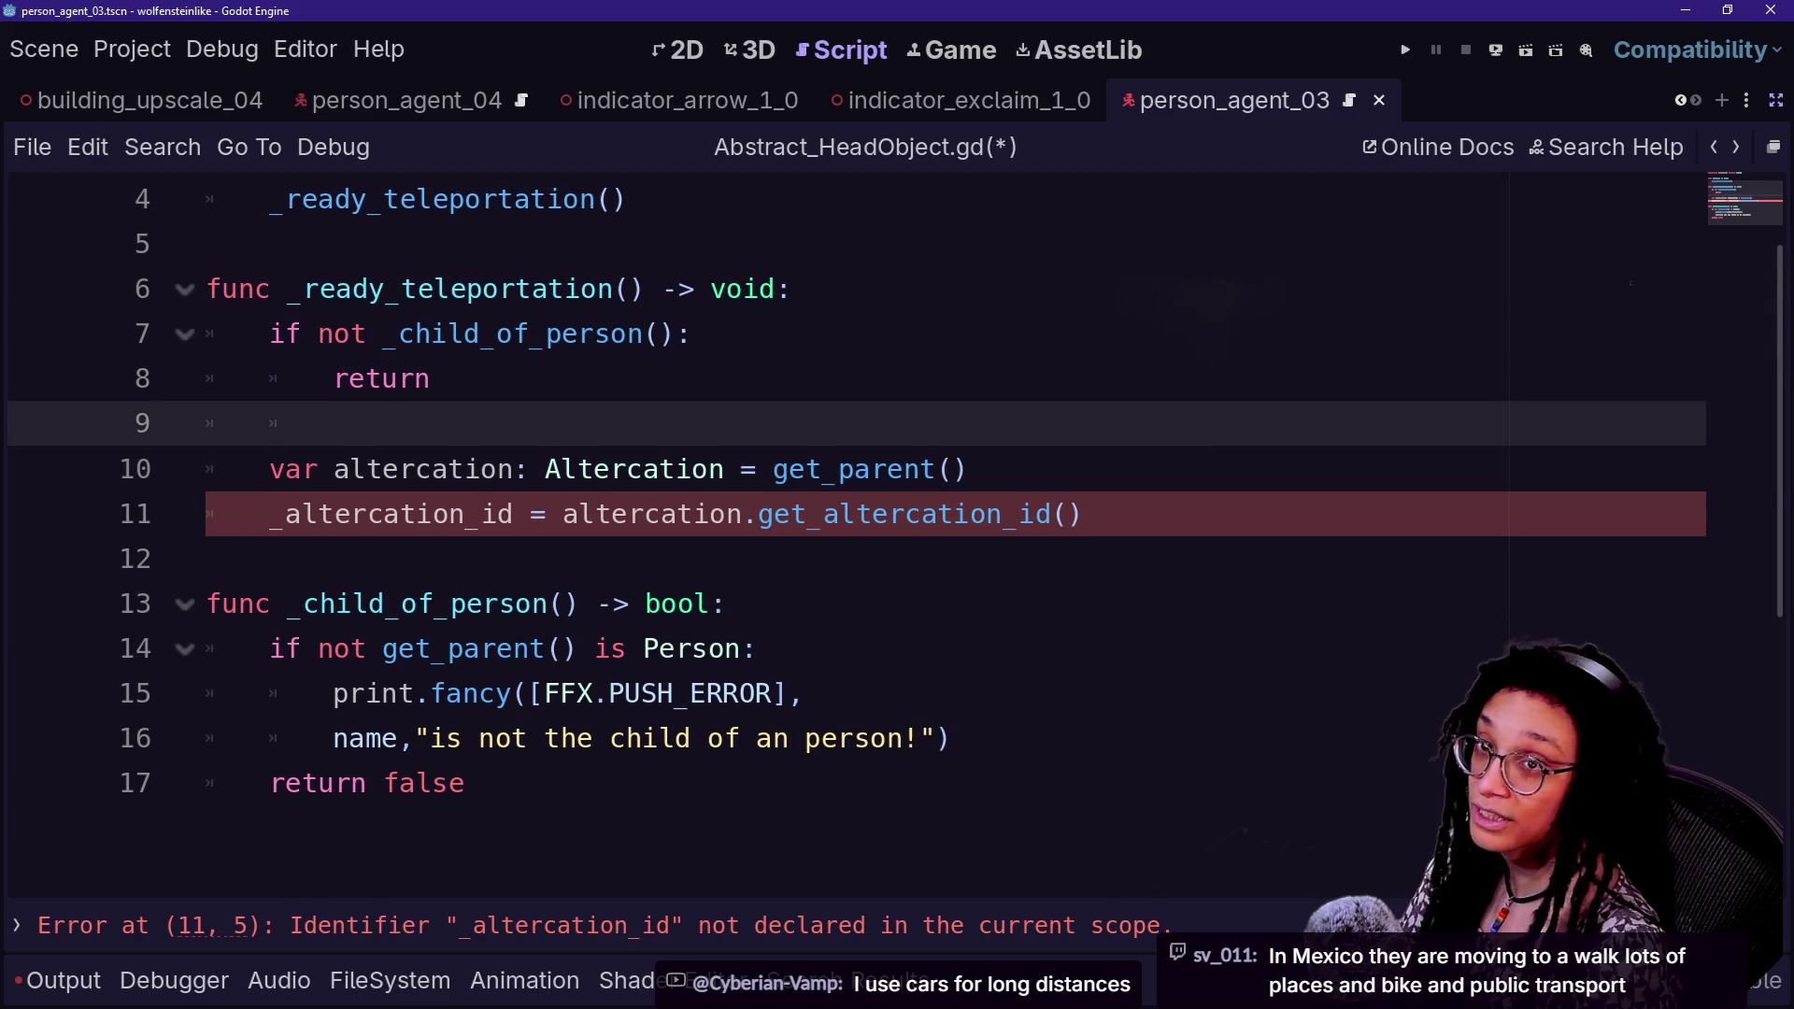
pyautogui.click(1084, 514)
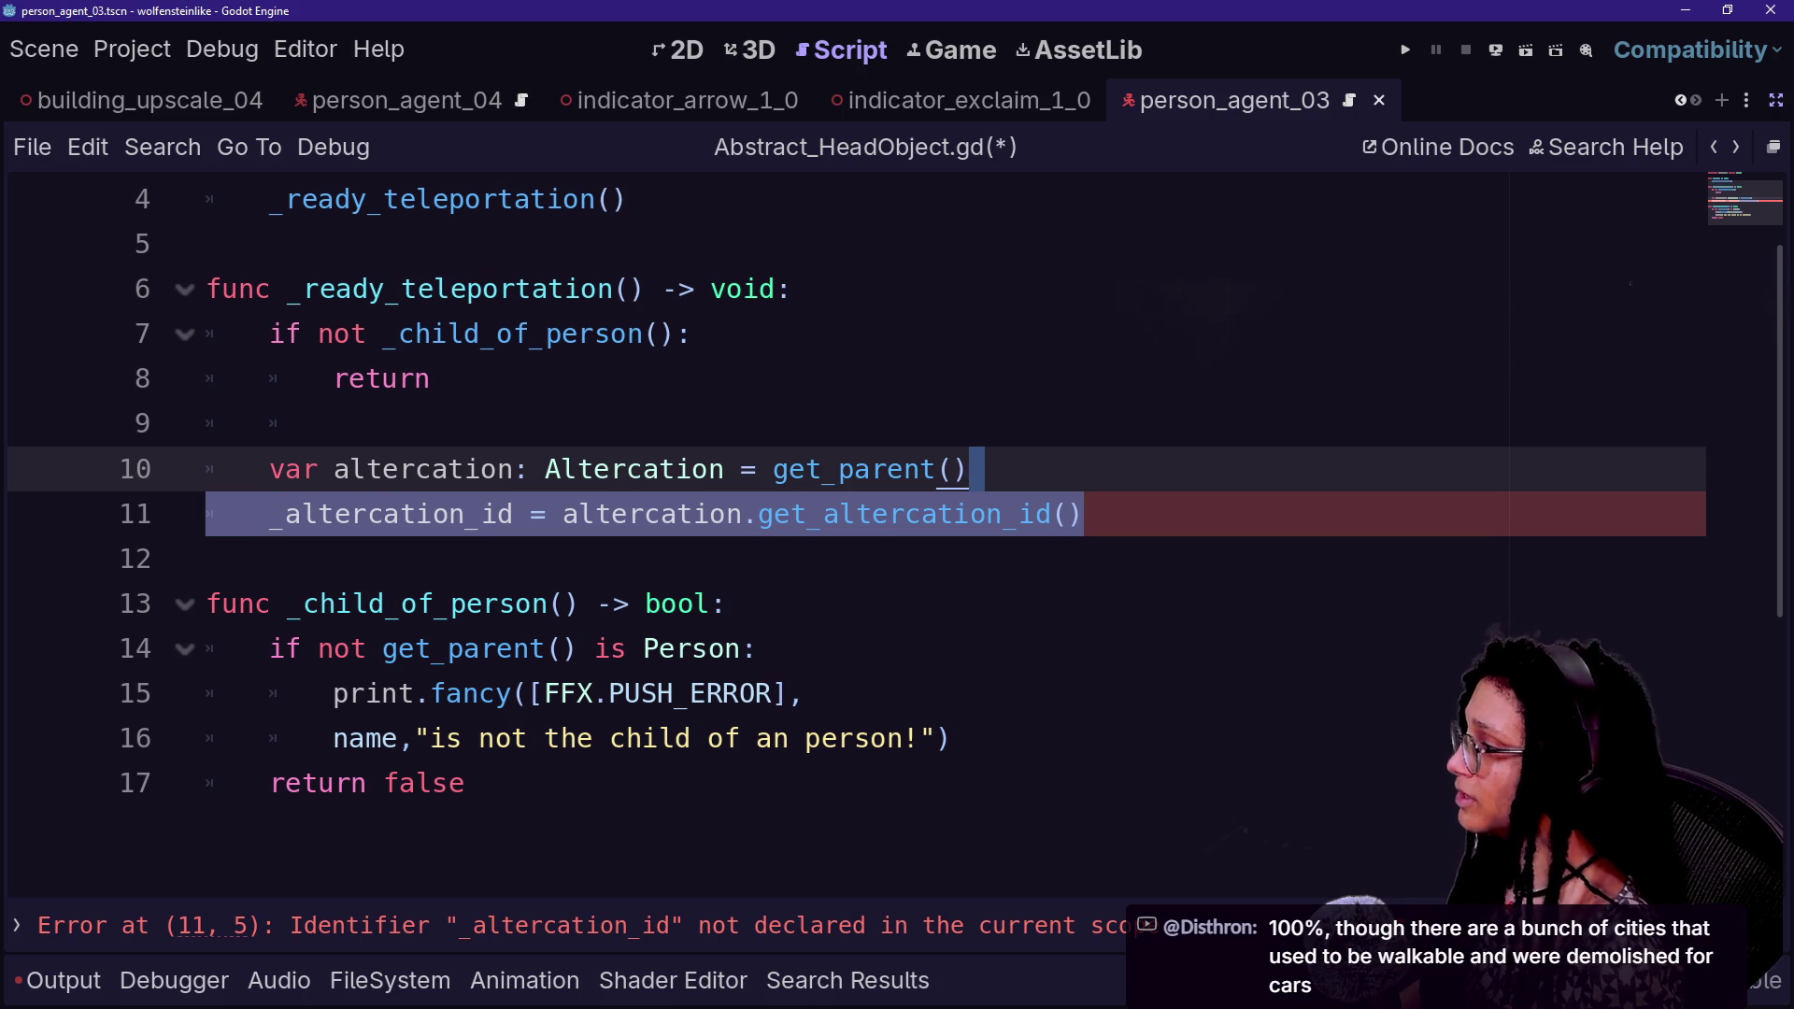
pyautogui.click(1084, 514)
# Delete the altercation variable and id lines, leaving an empty line 10.
pyautogui.hotkey('shift', 'Up')
pyautogui.hotkey('shift', 'Up')
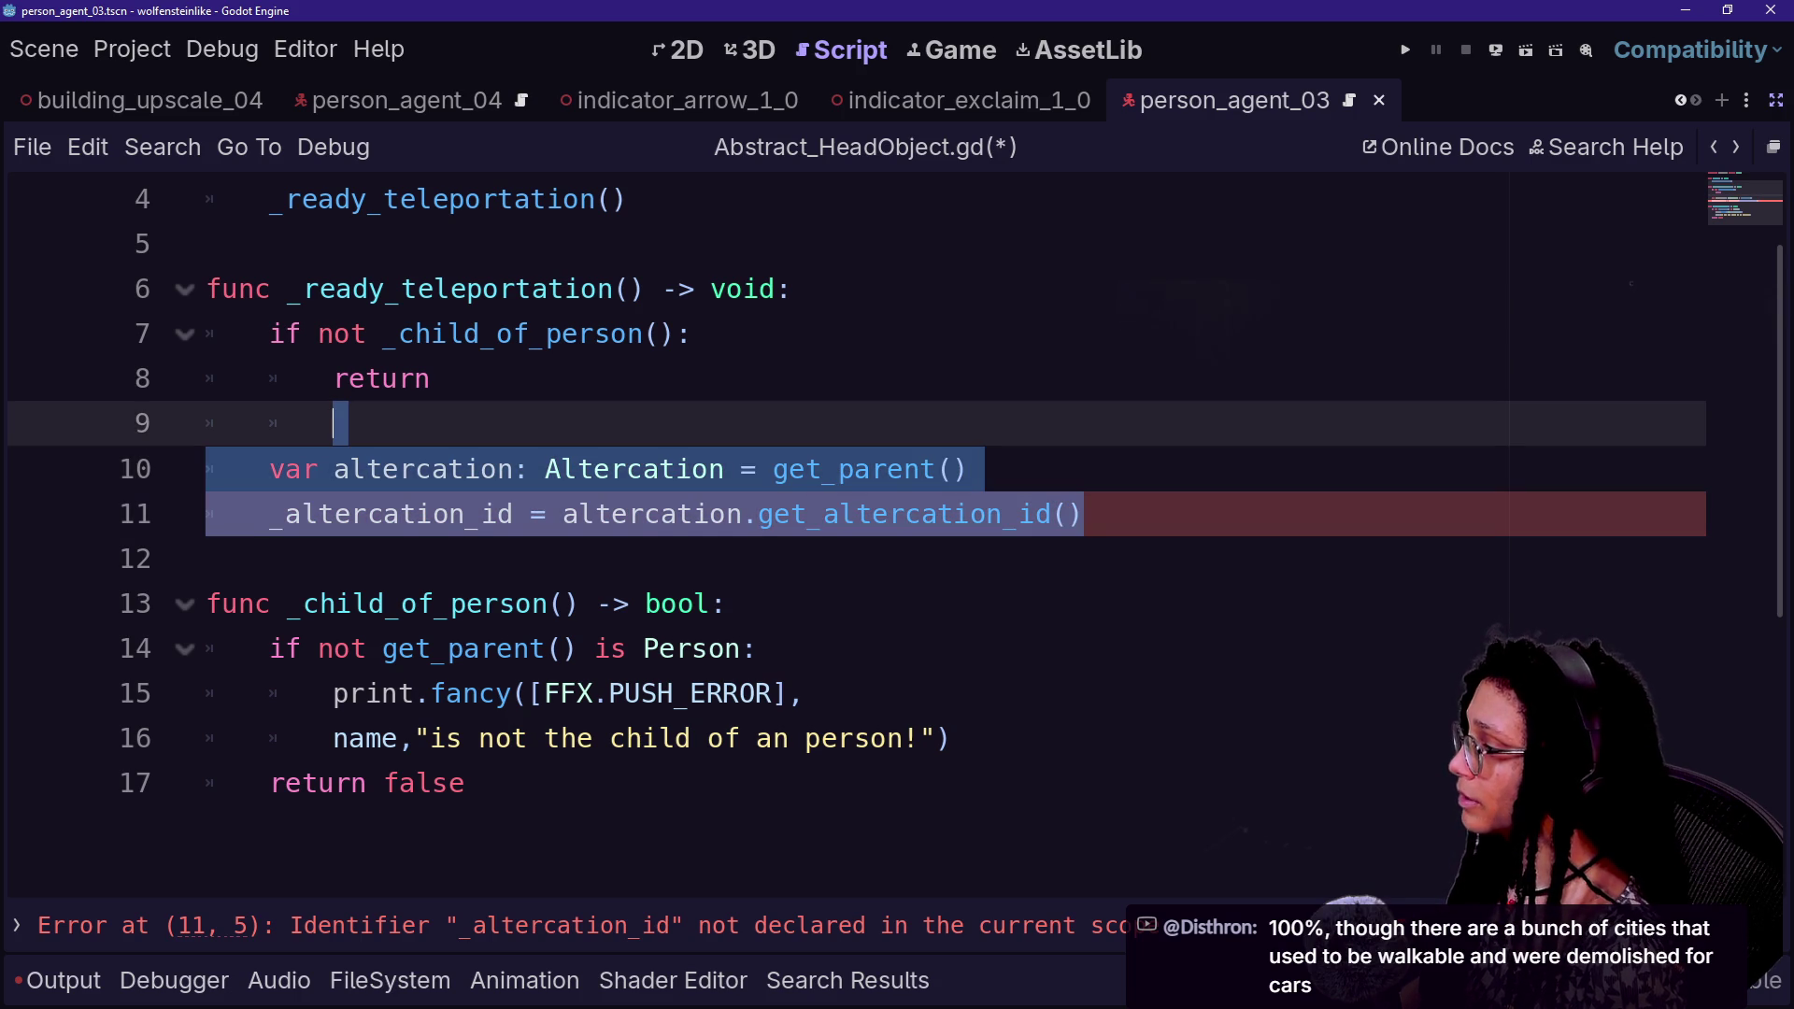
pyautogui.press('BackSpace')
pyautogui.press('Return')
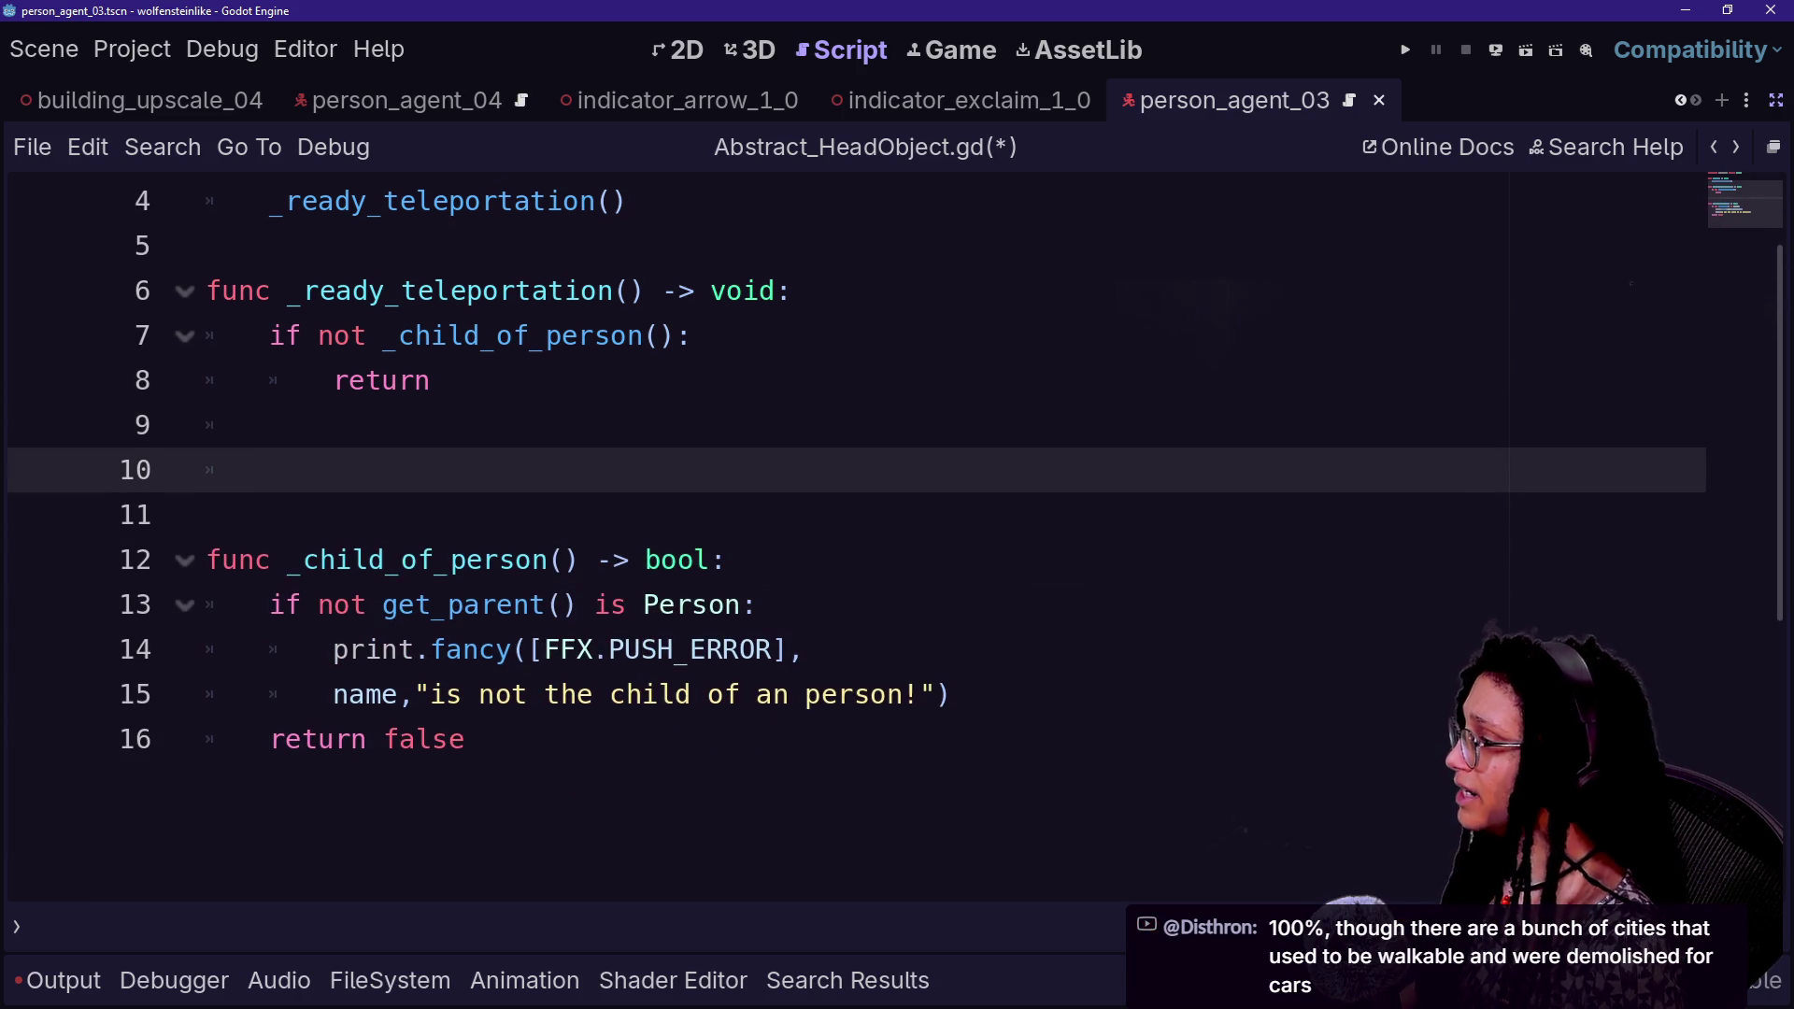
pyautogui.press('capslock')
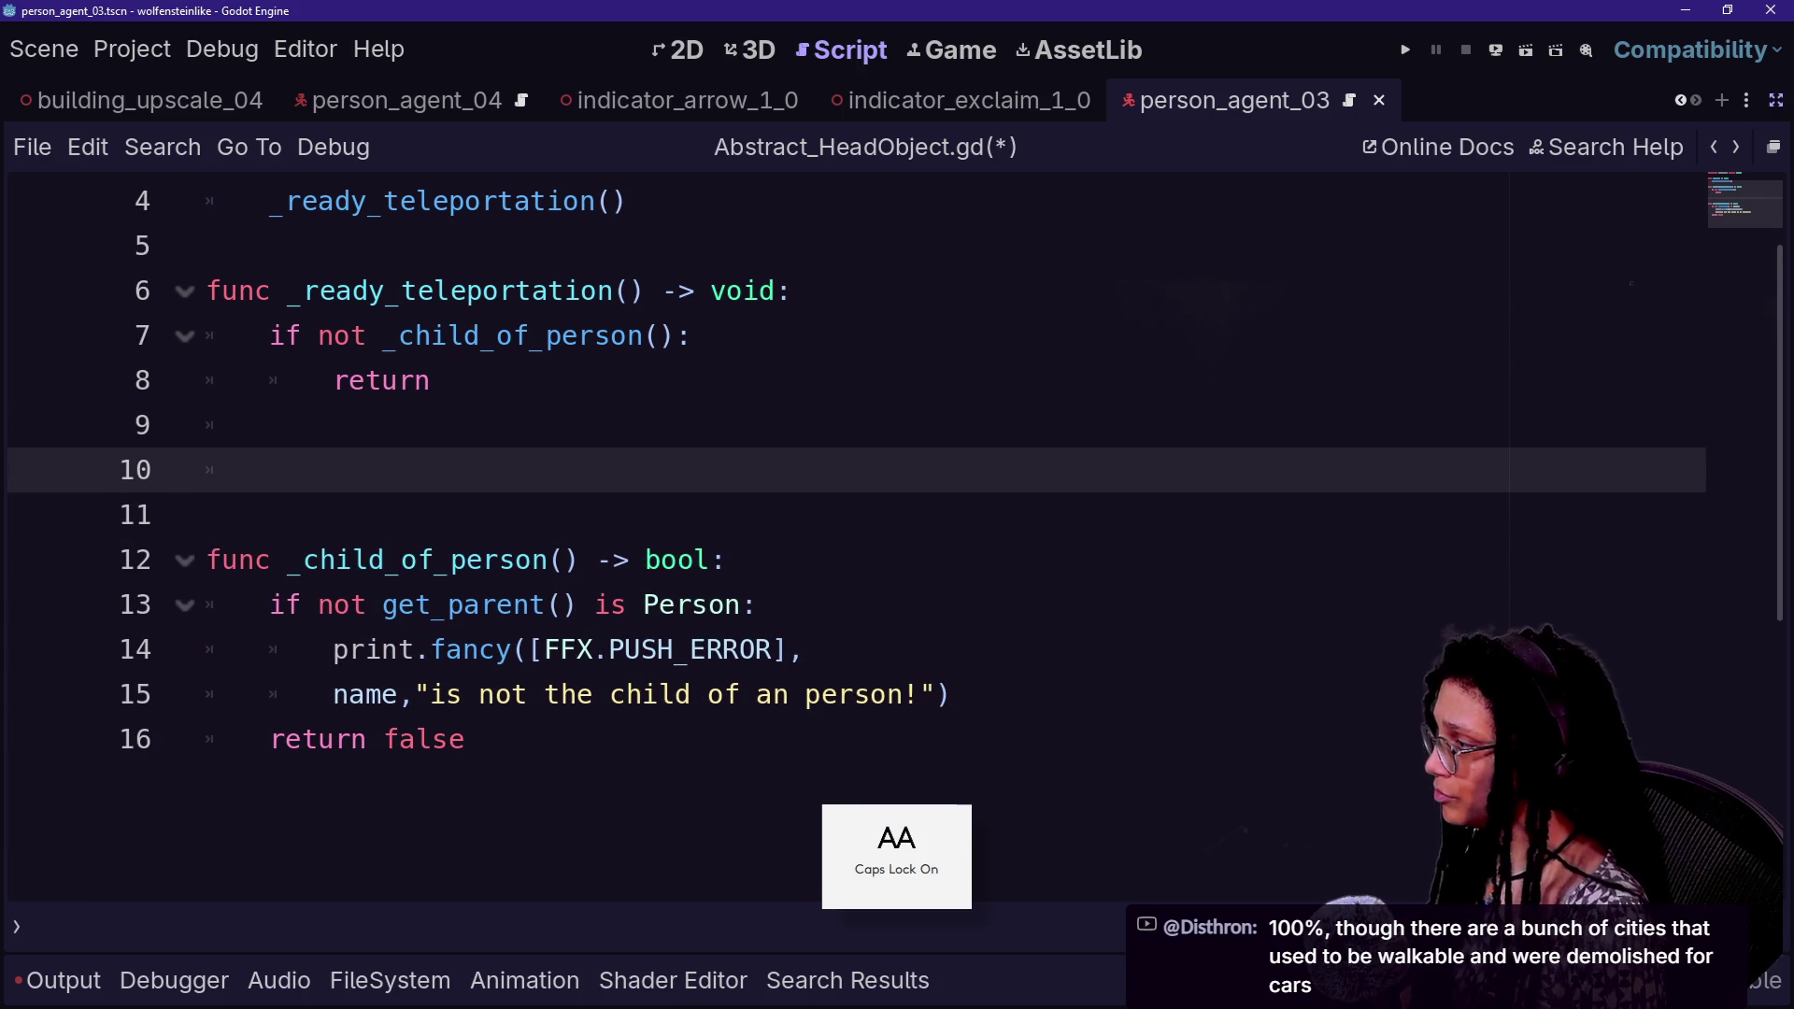
pyautogui.press('capslock')
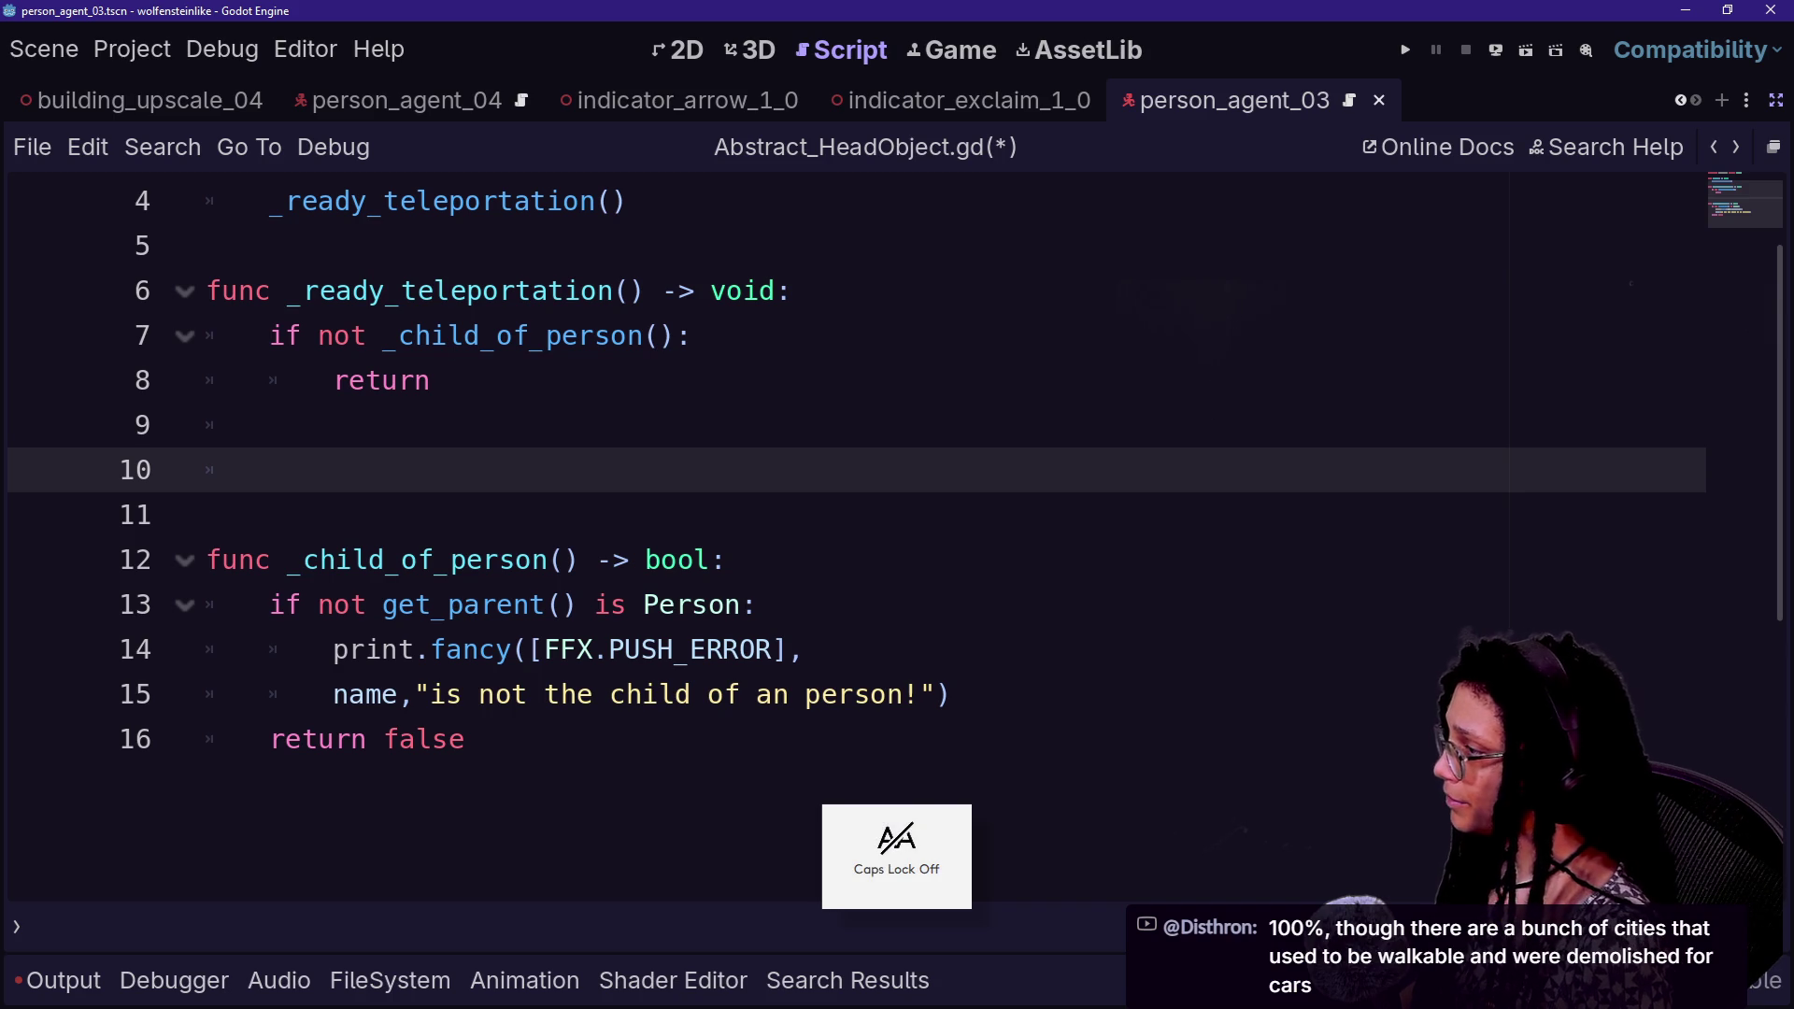
pyautogui.press('capslock')
pyautogui.write('R')
pyautogui.press('BackSpace')
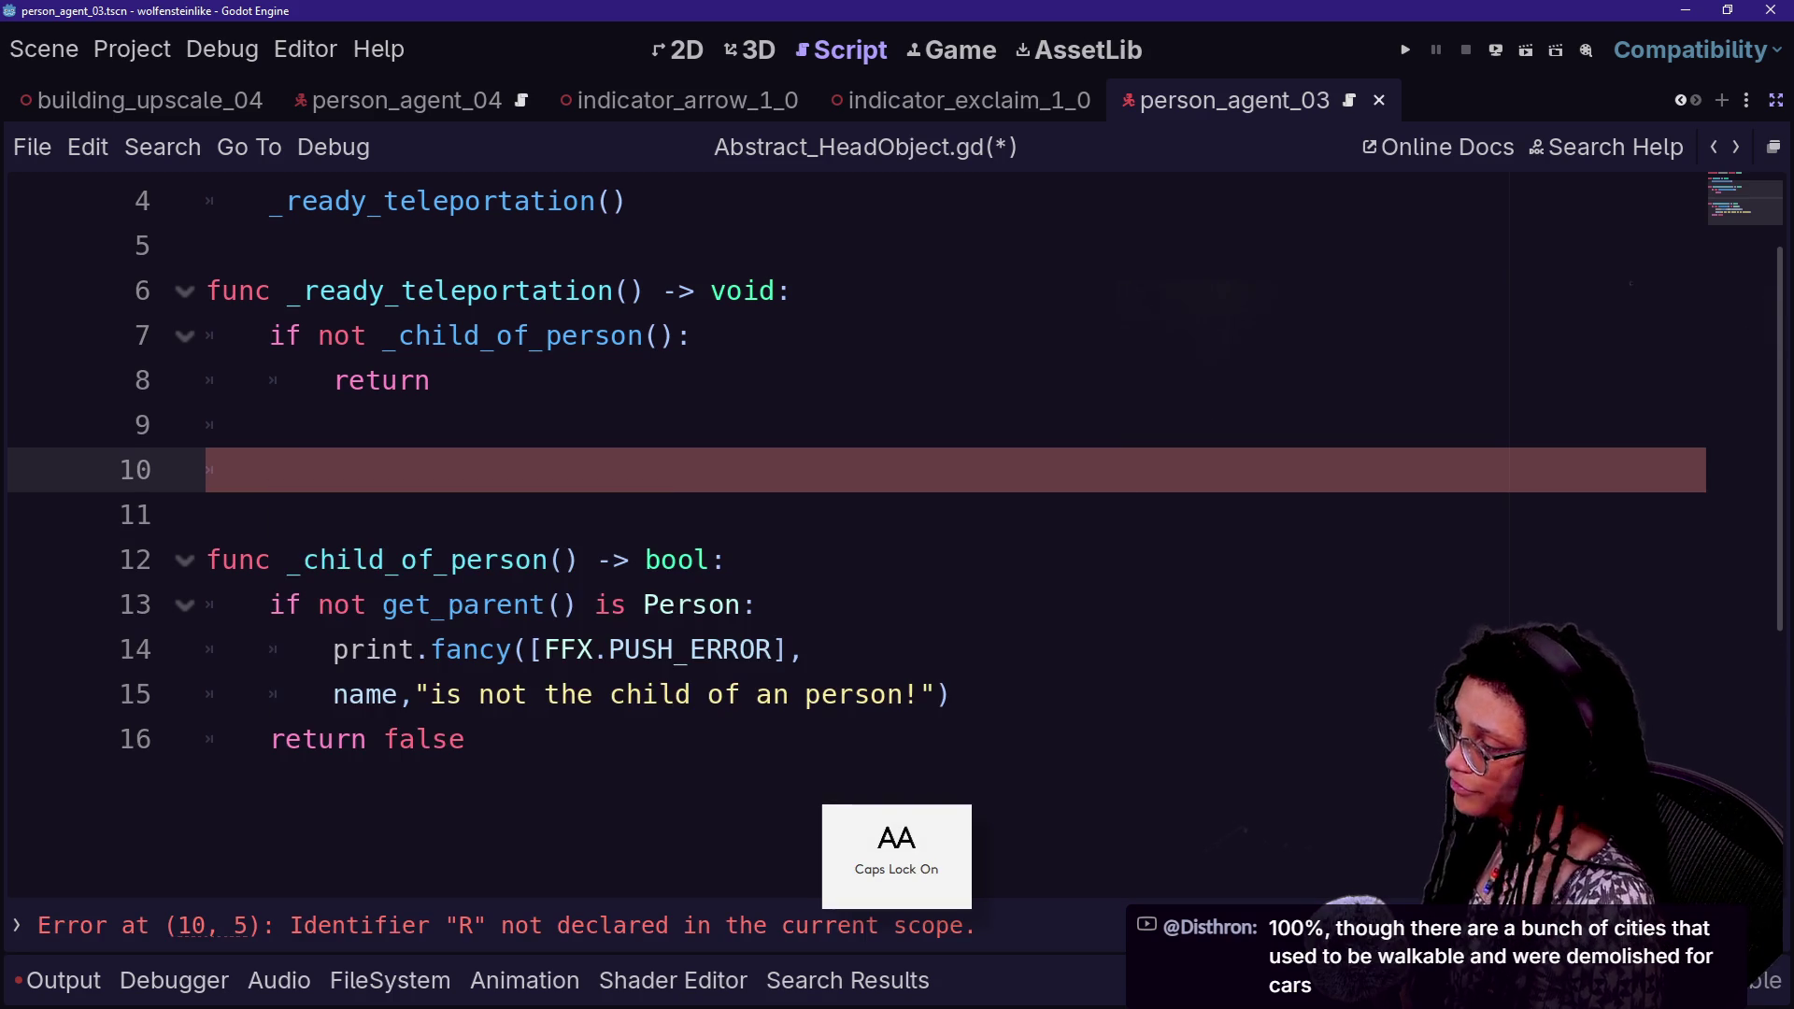
pyautogui.press('BackSpace')
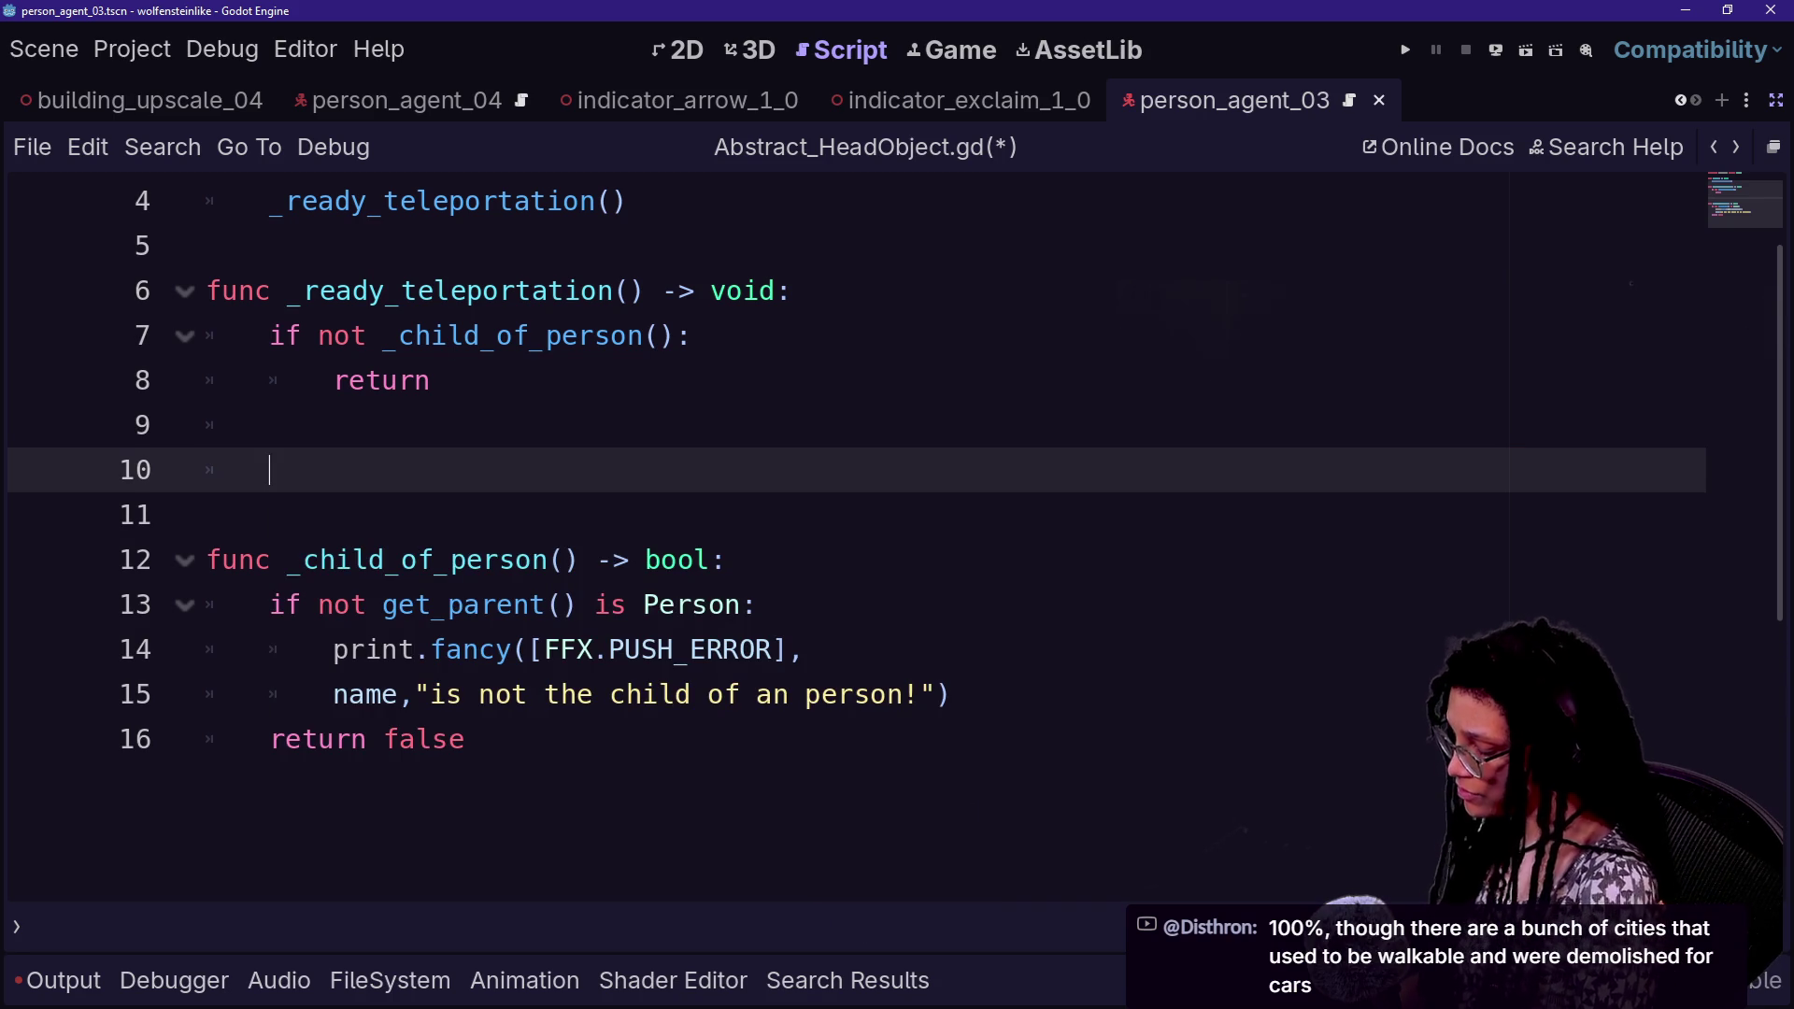
# Paste the saved find_children for-loop line from clipboard history and remove the blank line.
pyautogui.press('super+v')
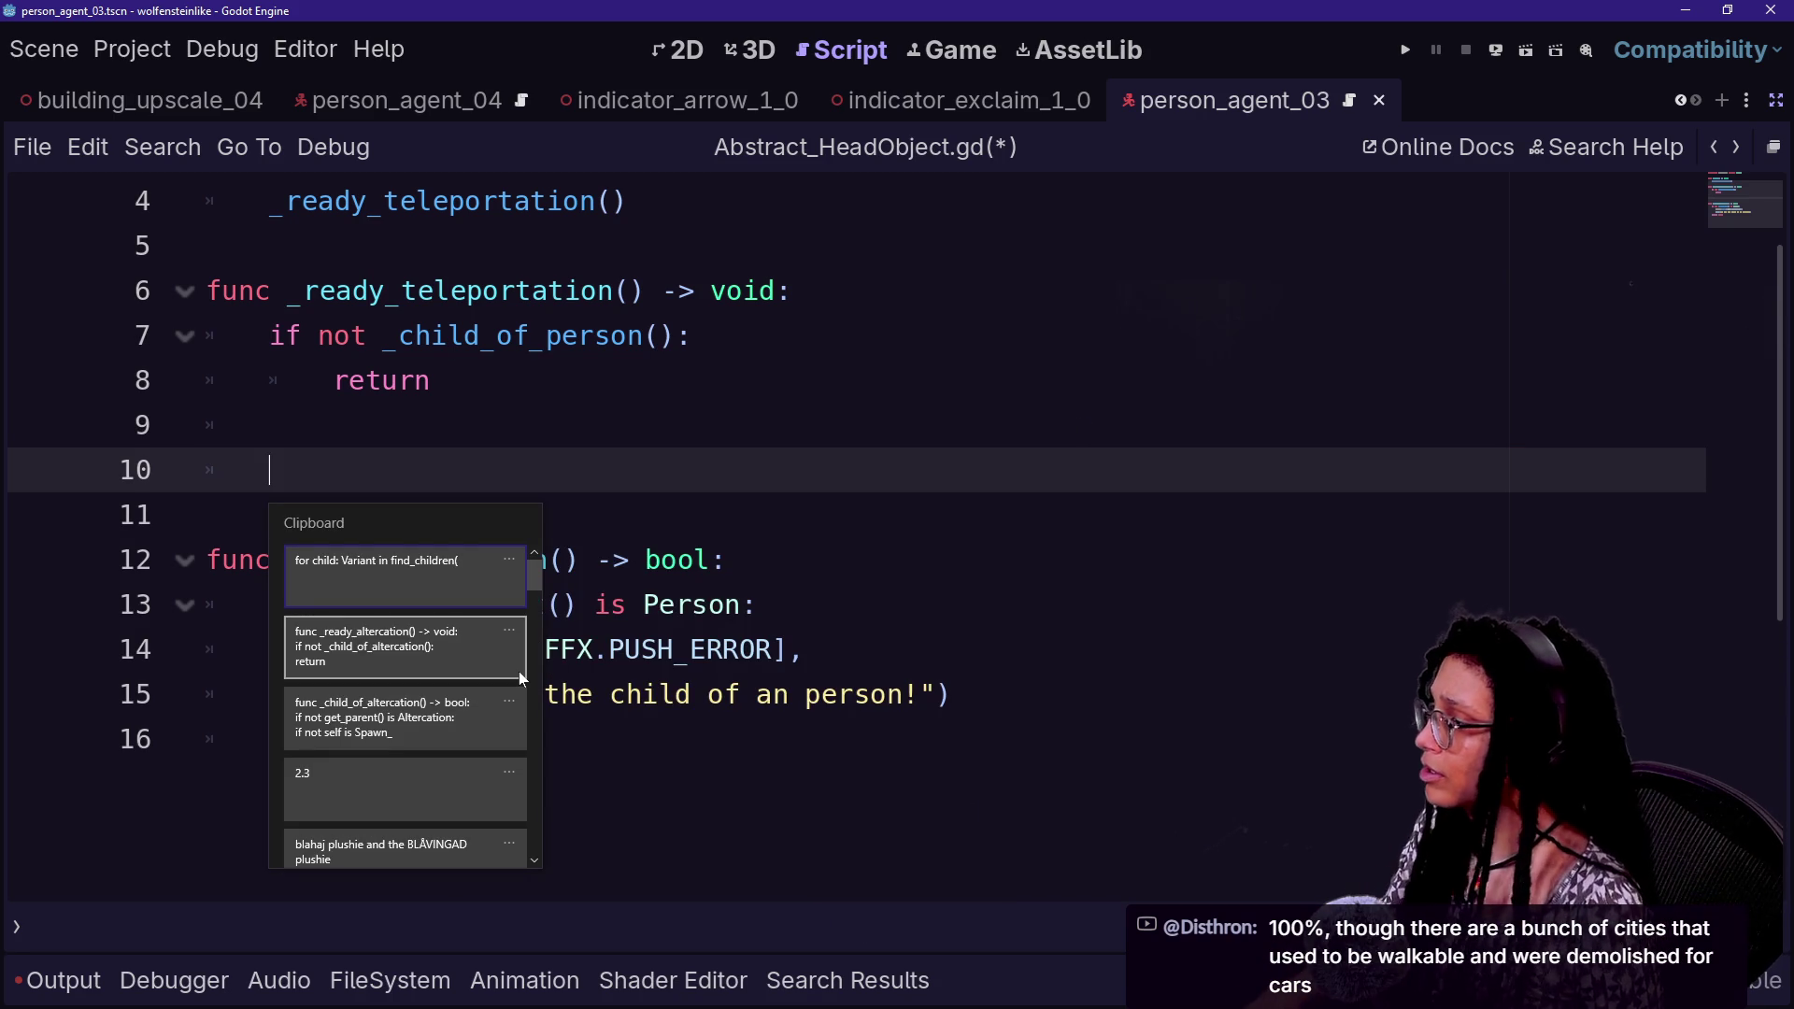
pyautogui.click(472, 585)
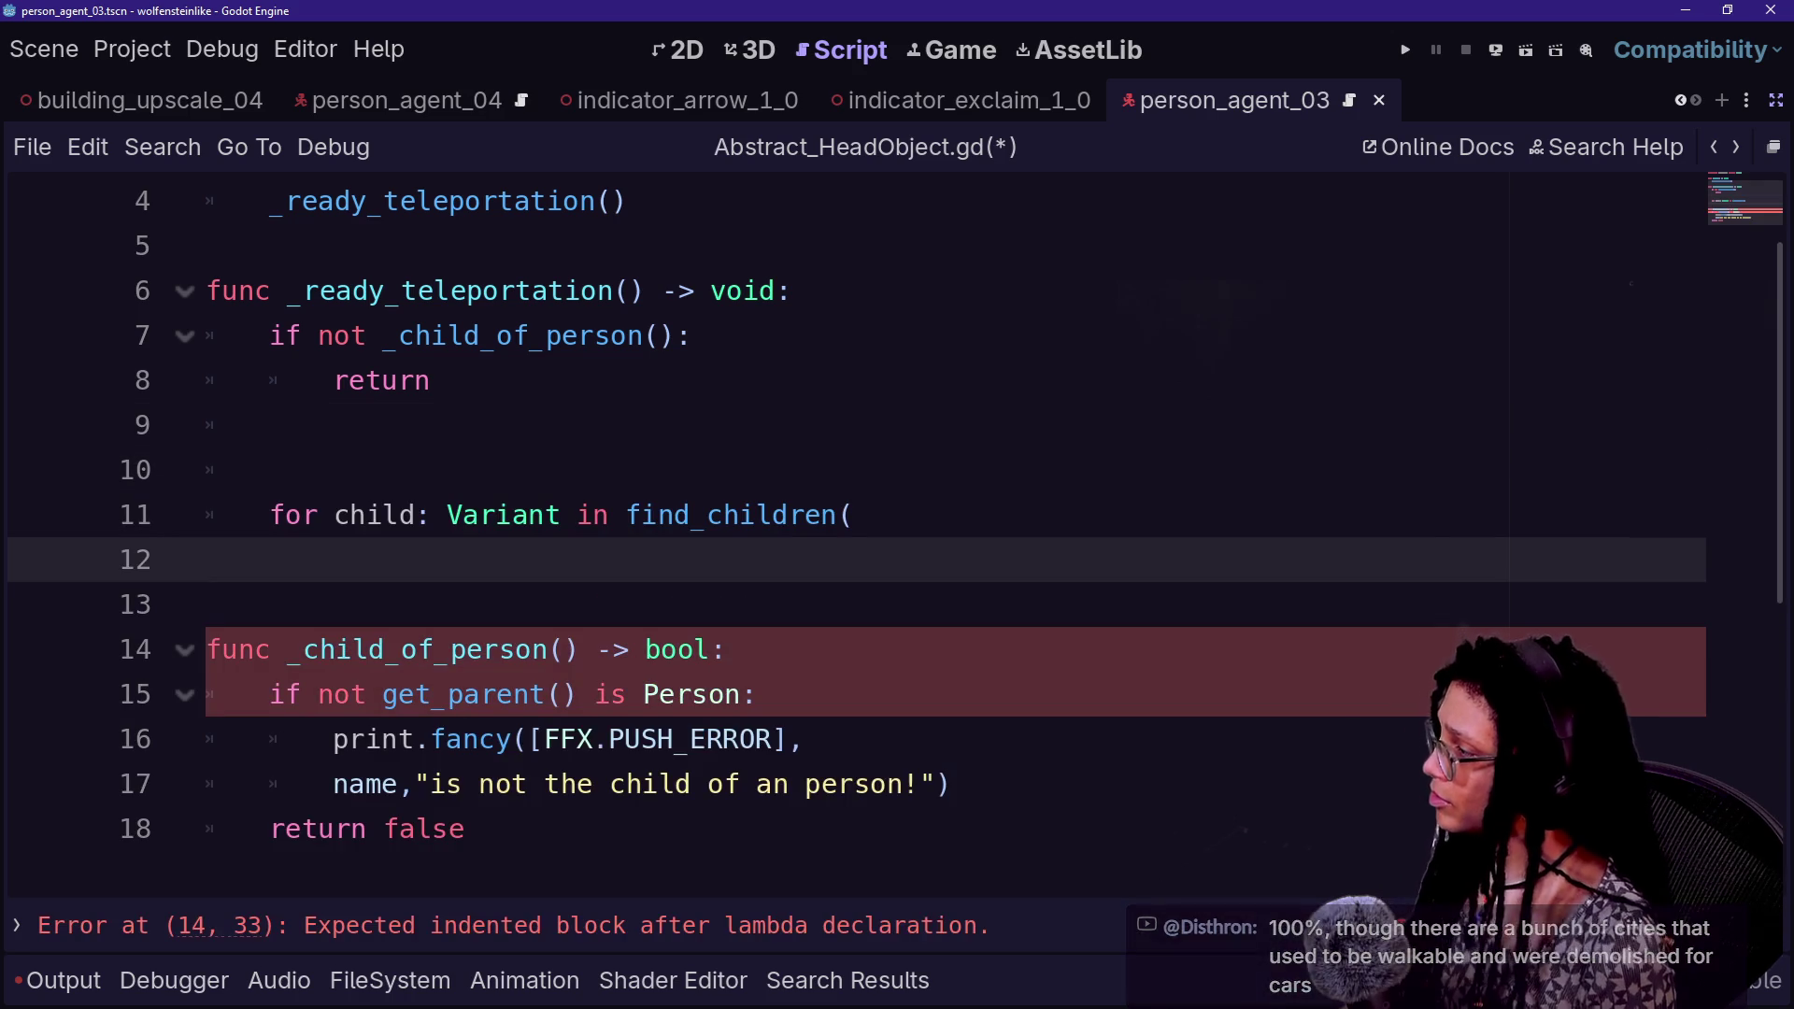
pyautogui.press('Up')
pyautogui.press('Up')
pyautogui.press('Up')
pyautogui.press('BackSpace')
pyautogui.press('Down')
pyautogui.press('Down')
pyautogui.press('Down')
pyautogui.press('Up')
pyautogui.press('End')
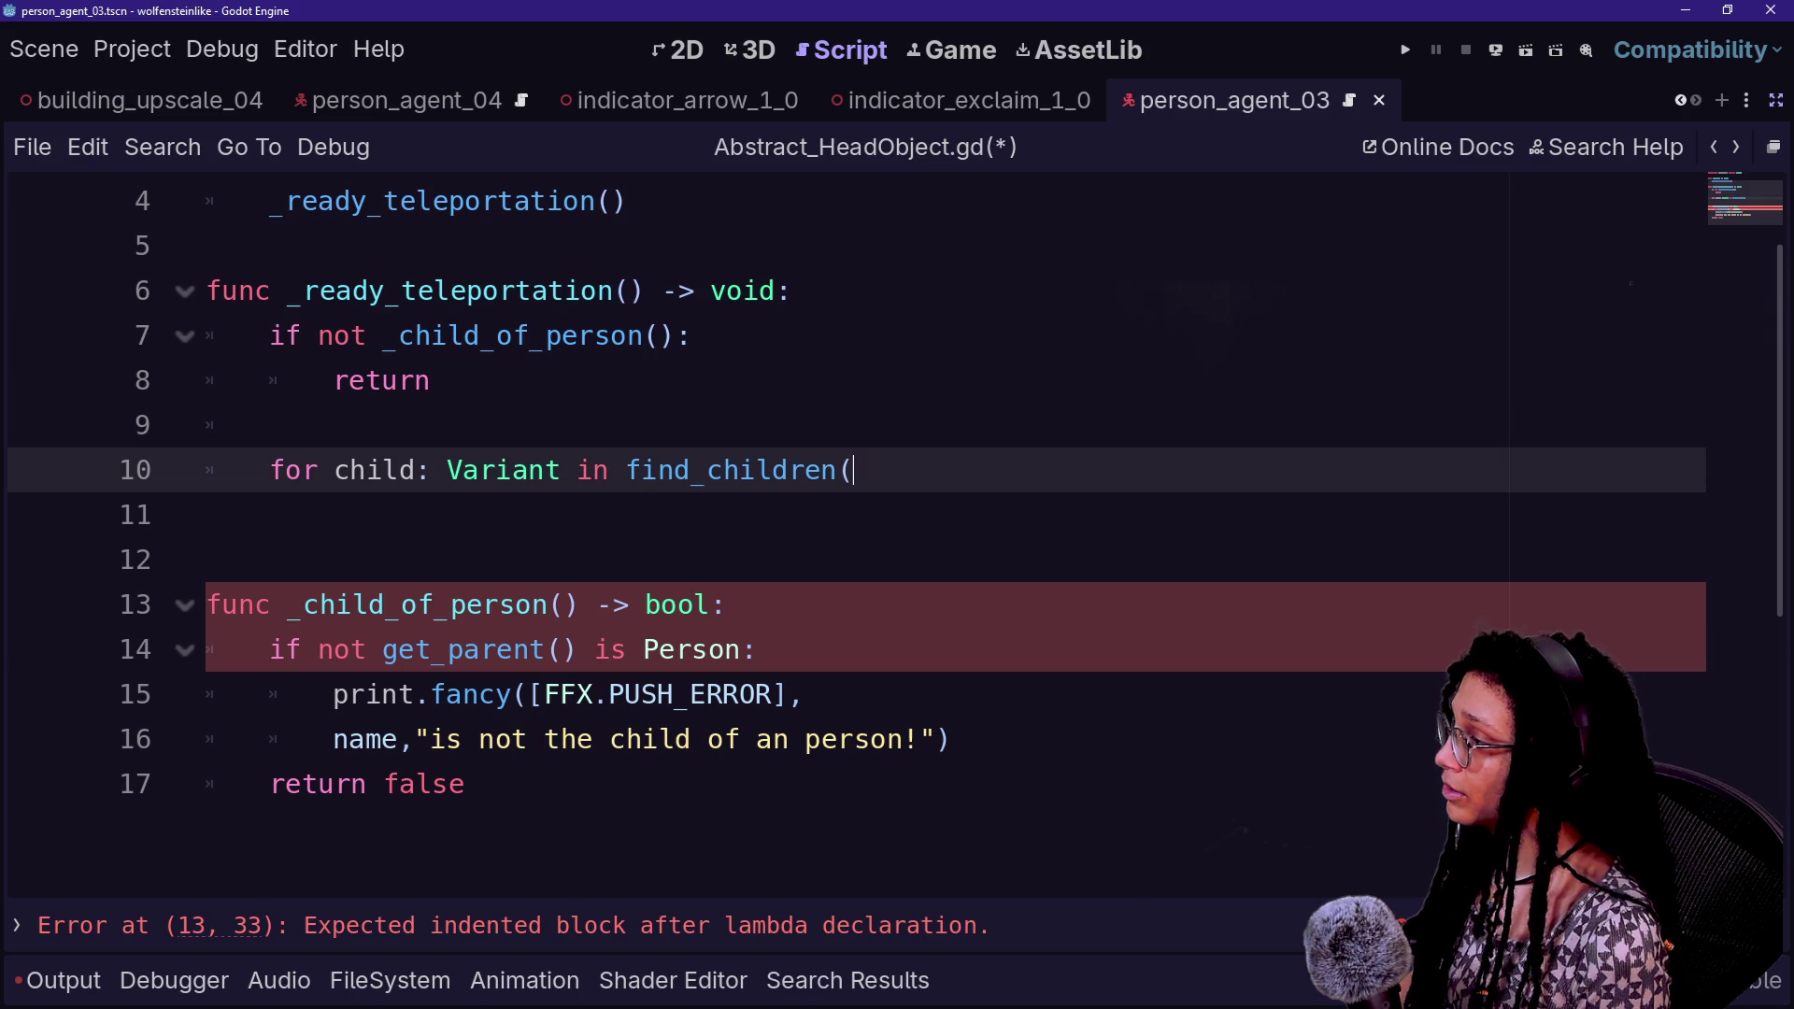
# Add 'var person_parent: Person = get_parent()' above the loop.
pyautogui.press('Up')
pyautogui.press('Up')
pyautogui.press('Down')
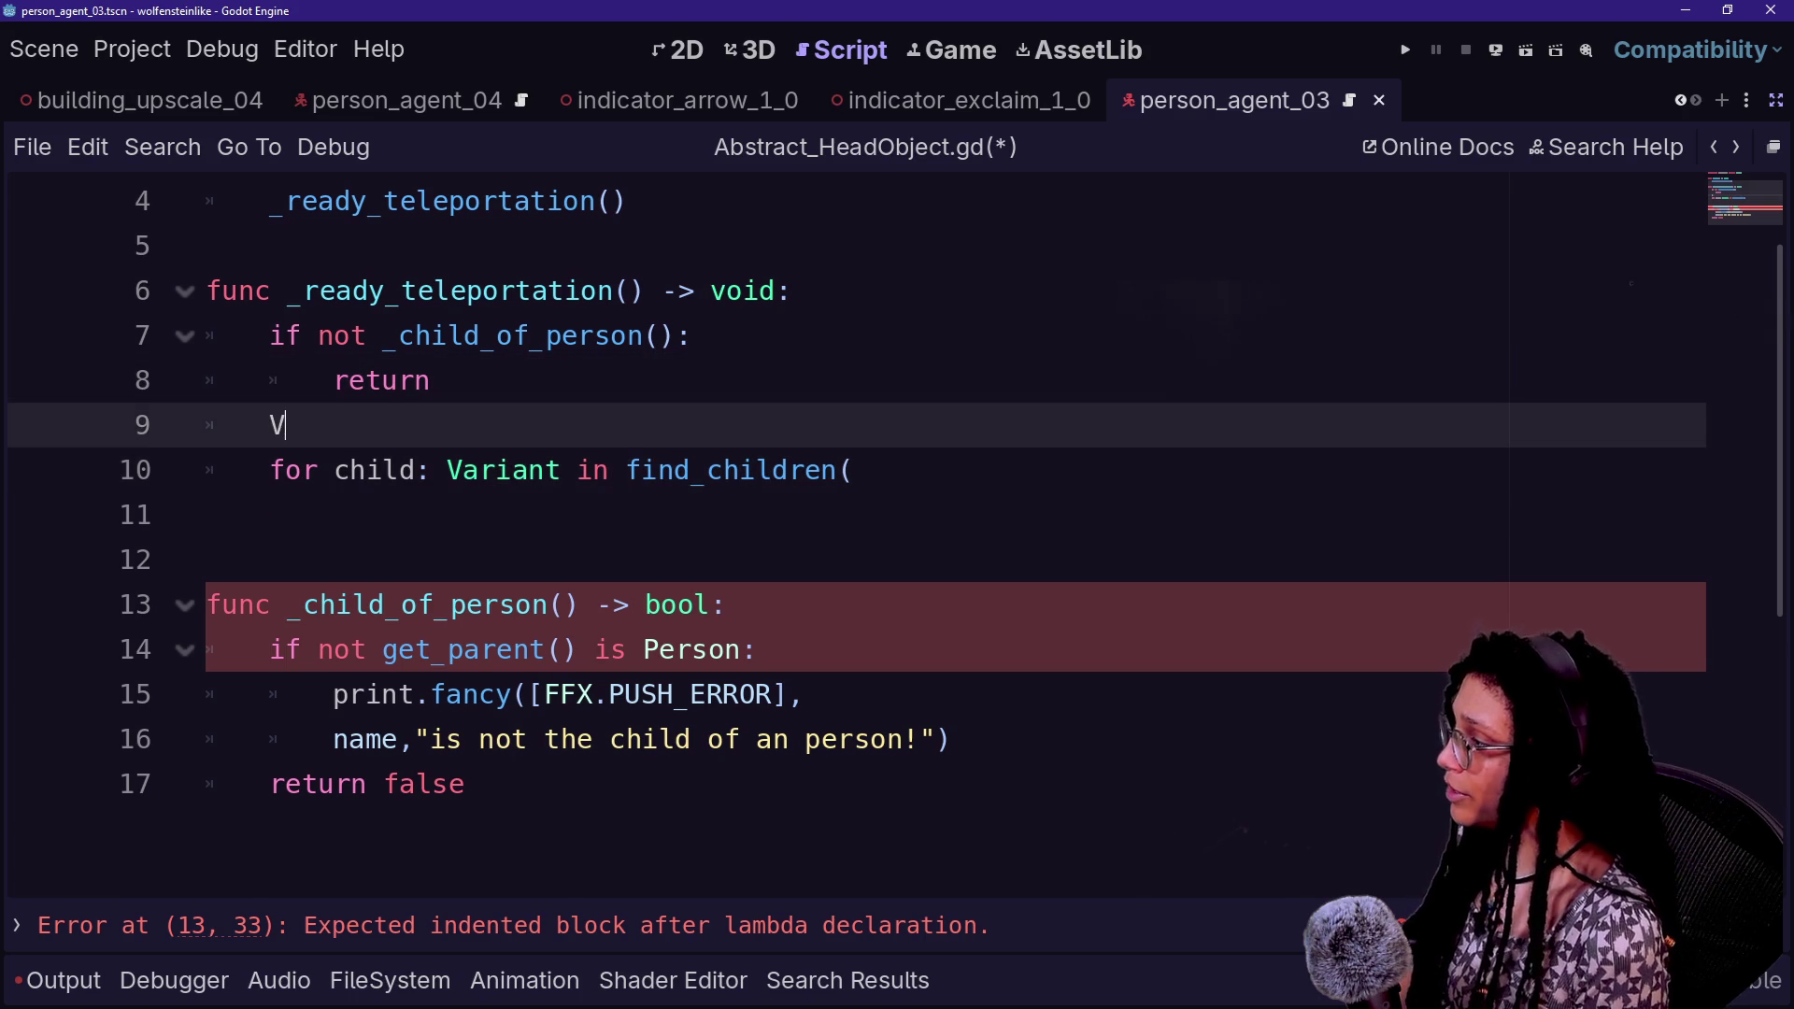
pyautogui.press('Return')
pyautogui.write('var person_')
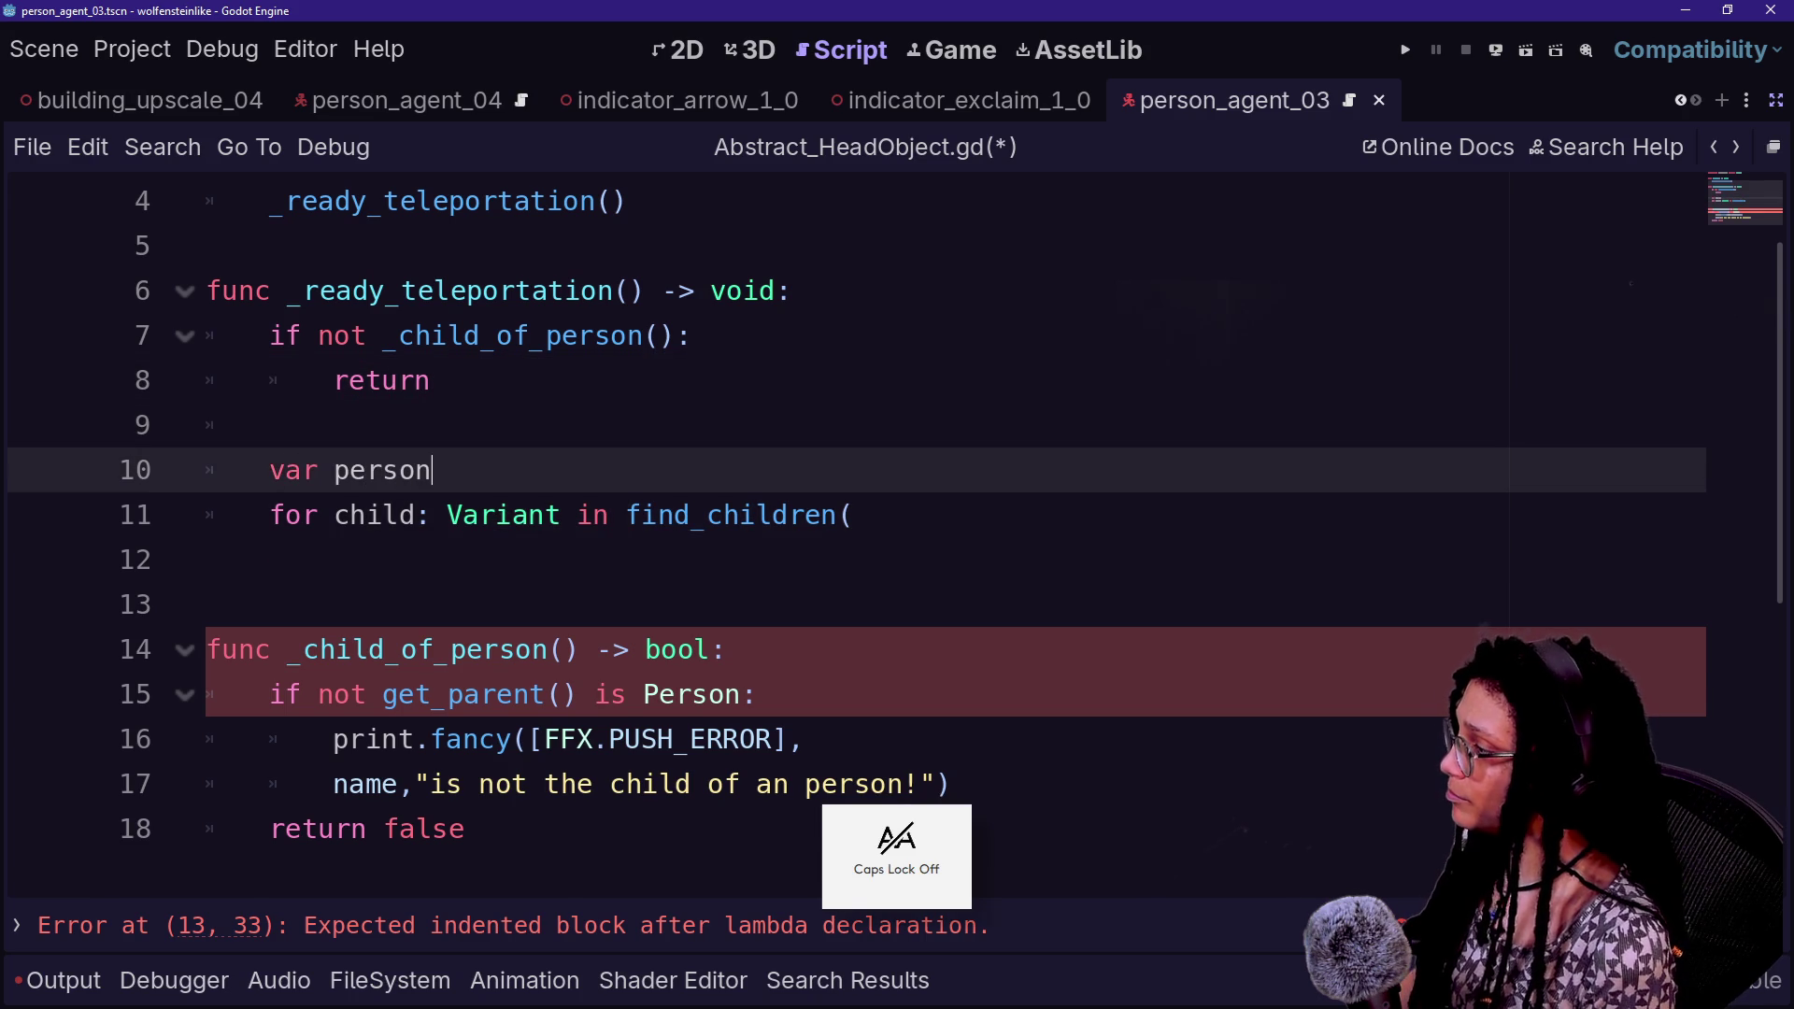
pyautogui.write('parent: ')
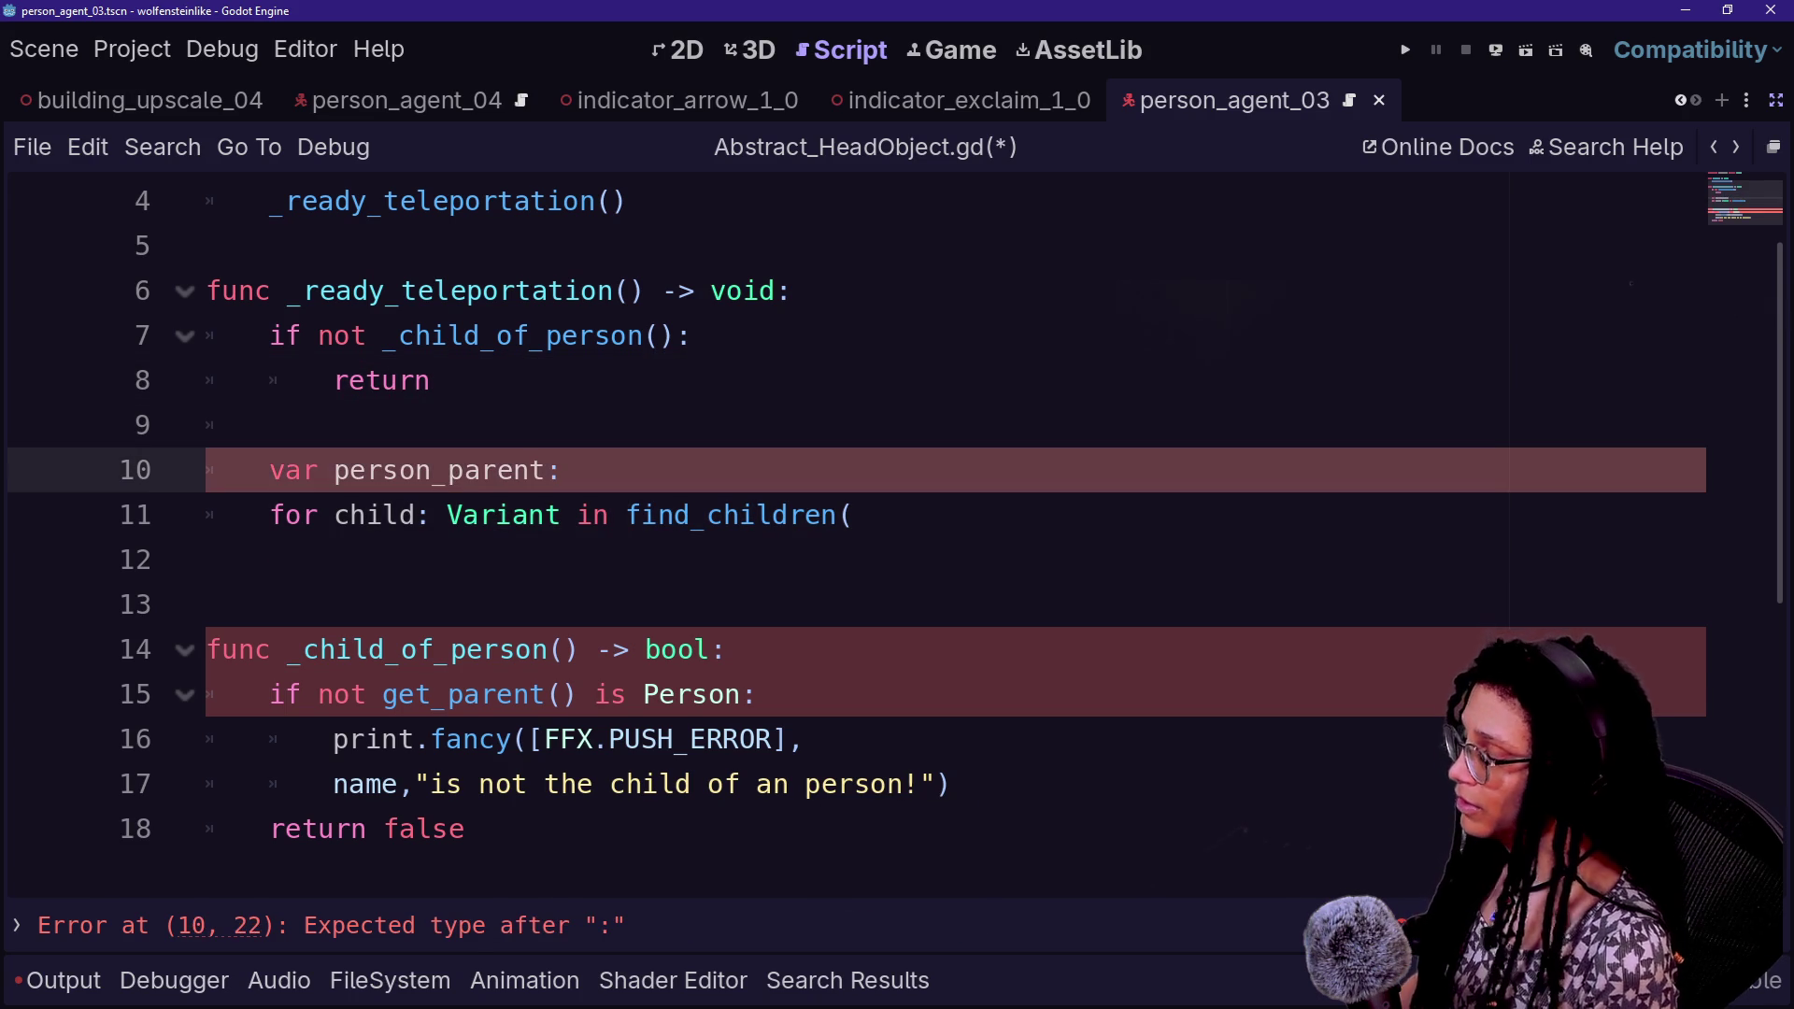
pyautogui.write('Person = ')
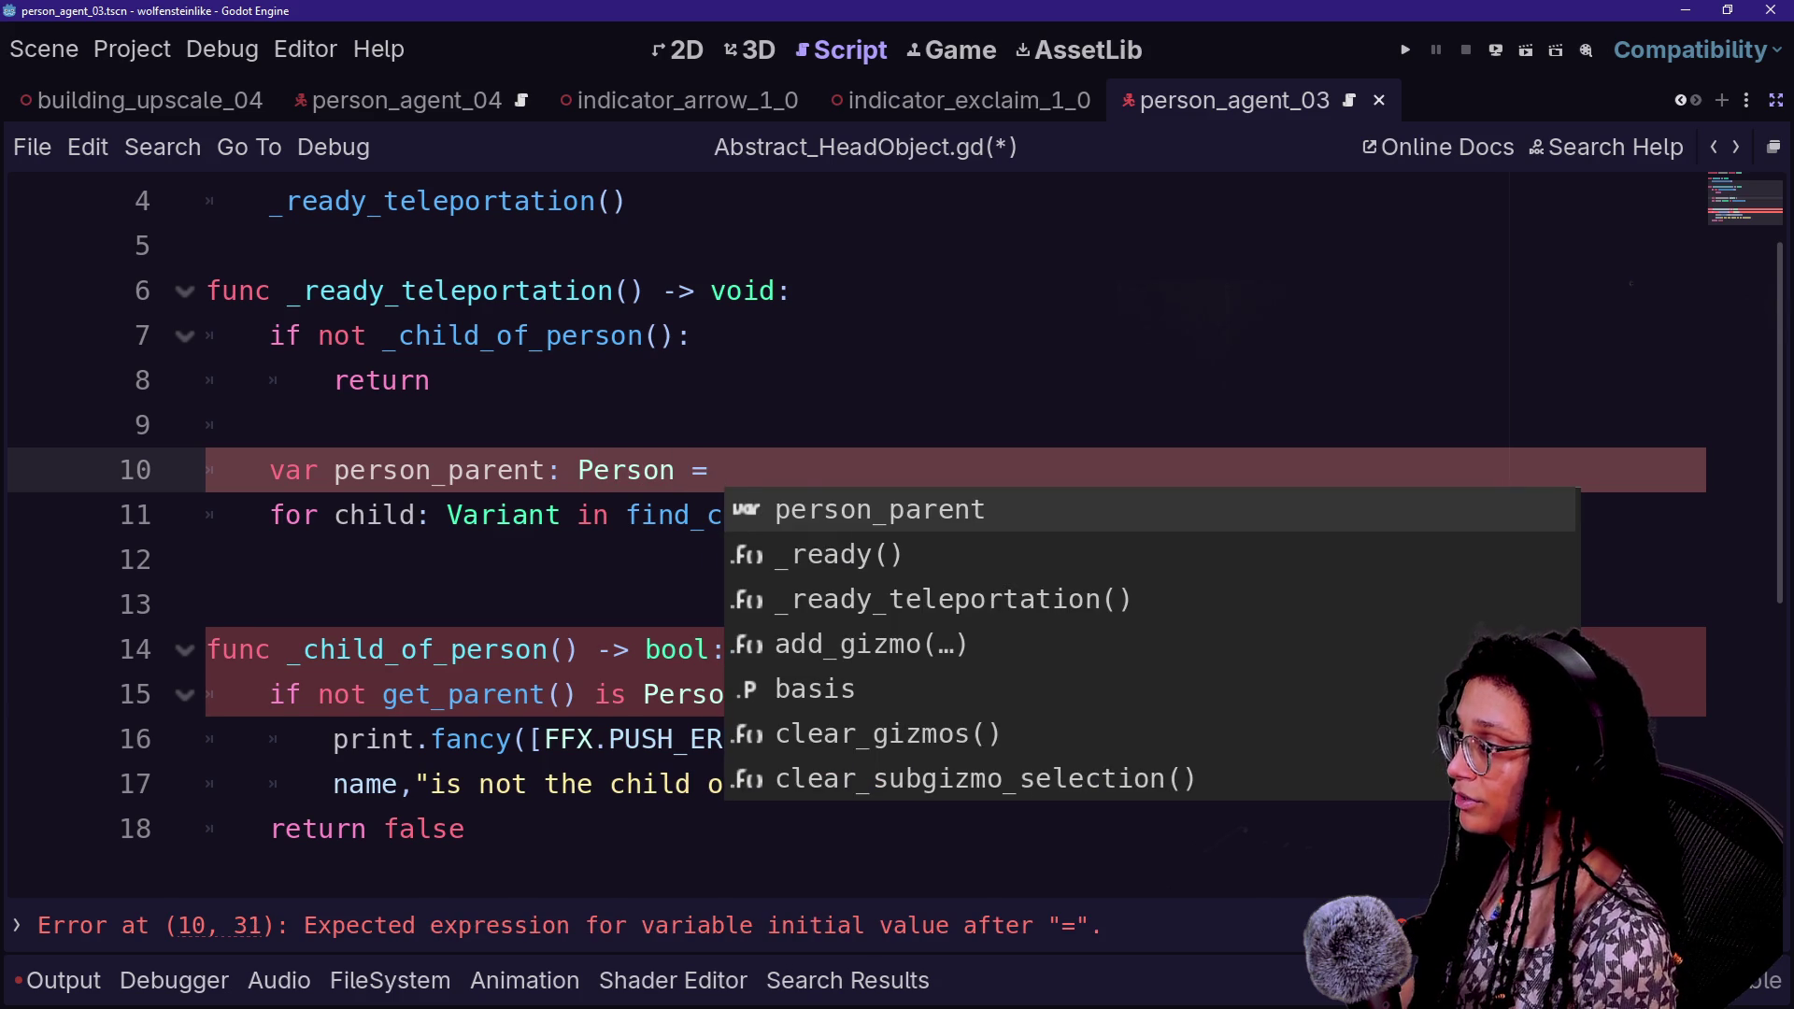
pyautogui.write('get_parent()')
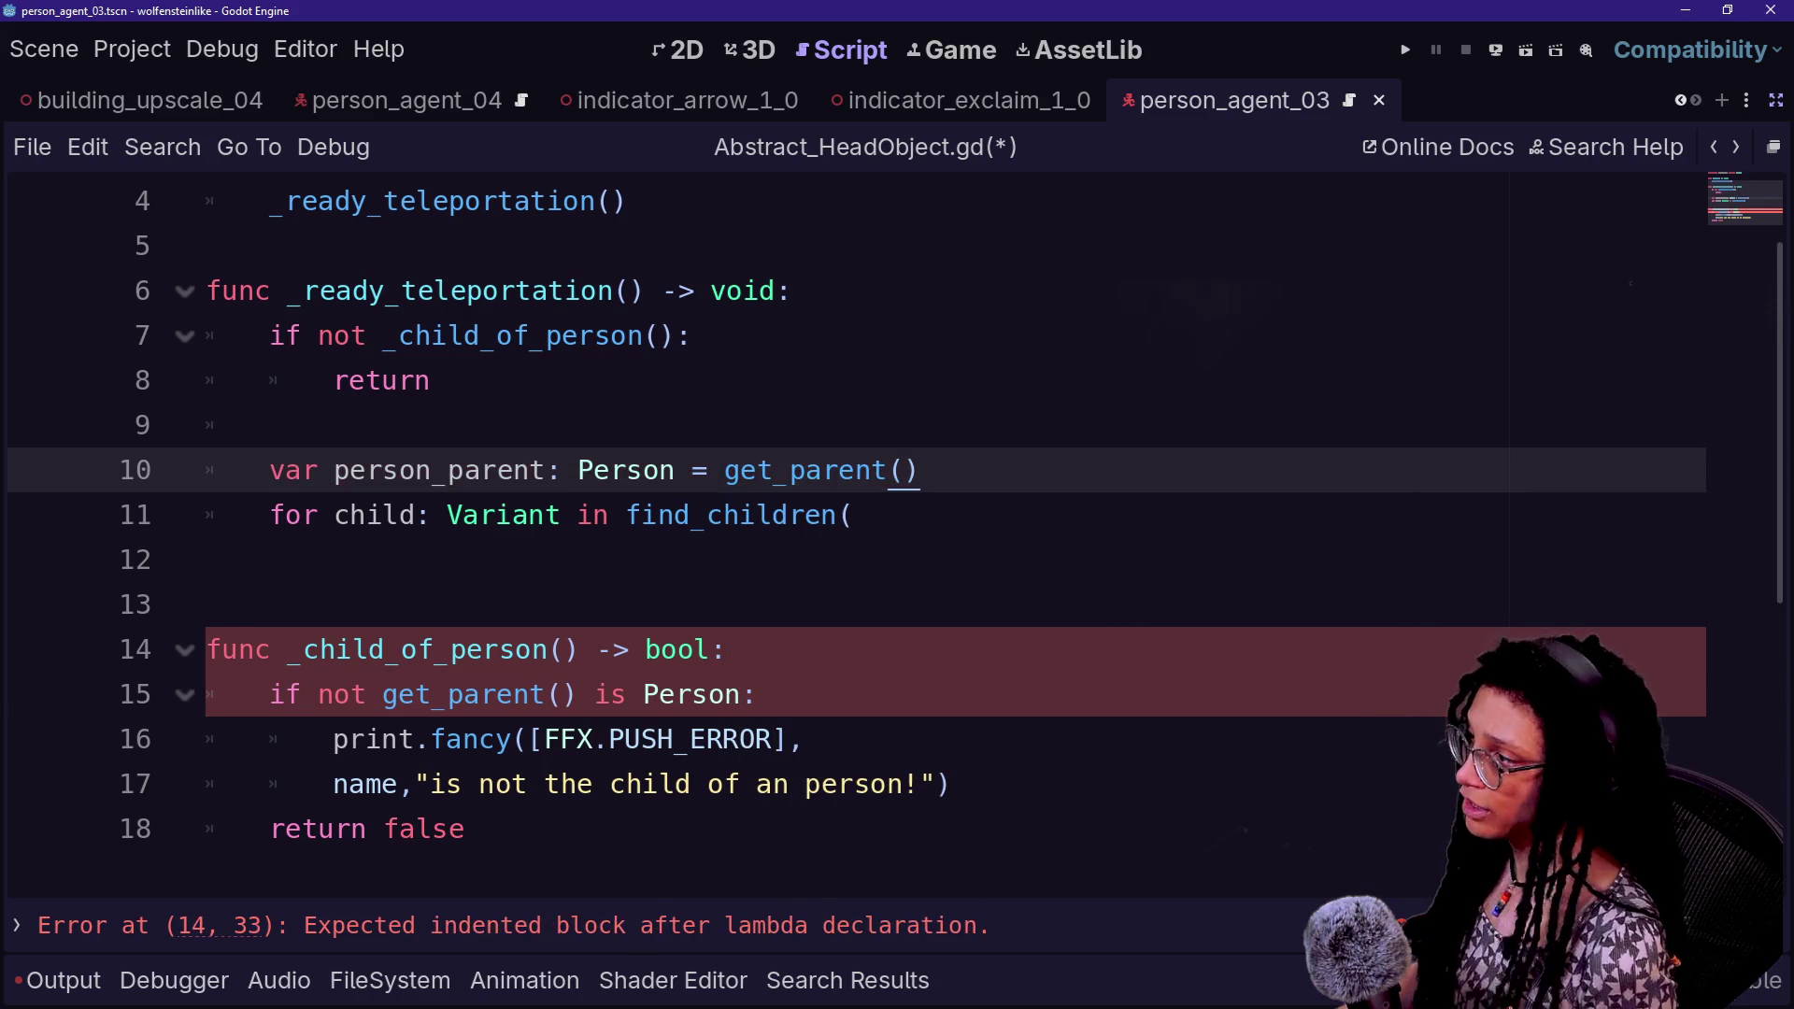
pyautogui.moveTo(529, 471); pyautogui.dragTo(921, 470)
pyautogui.press('Right')
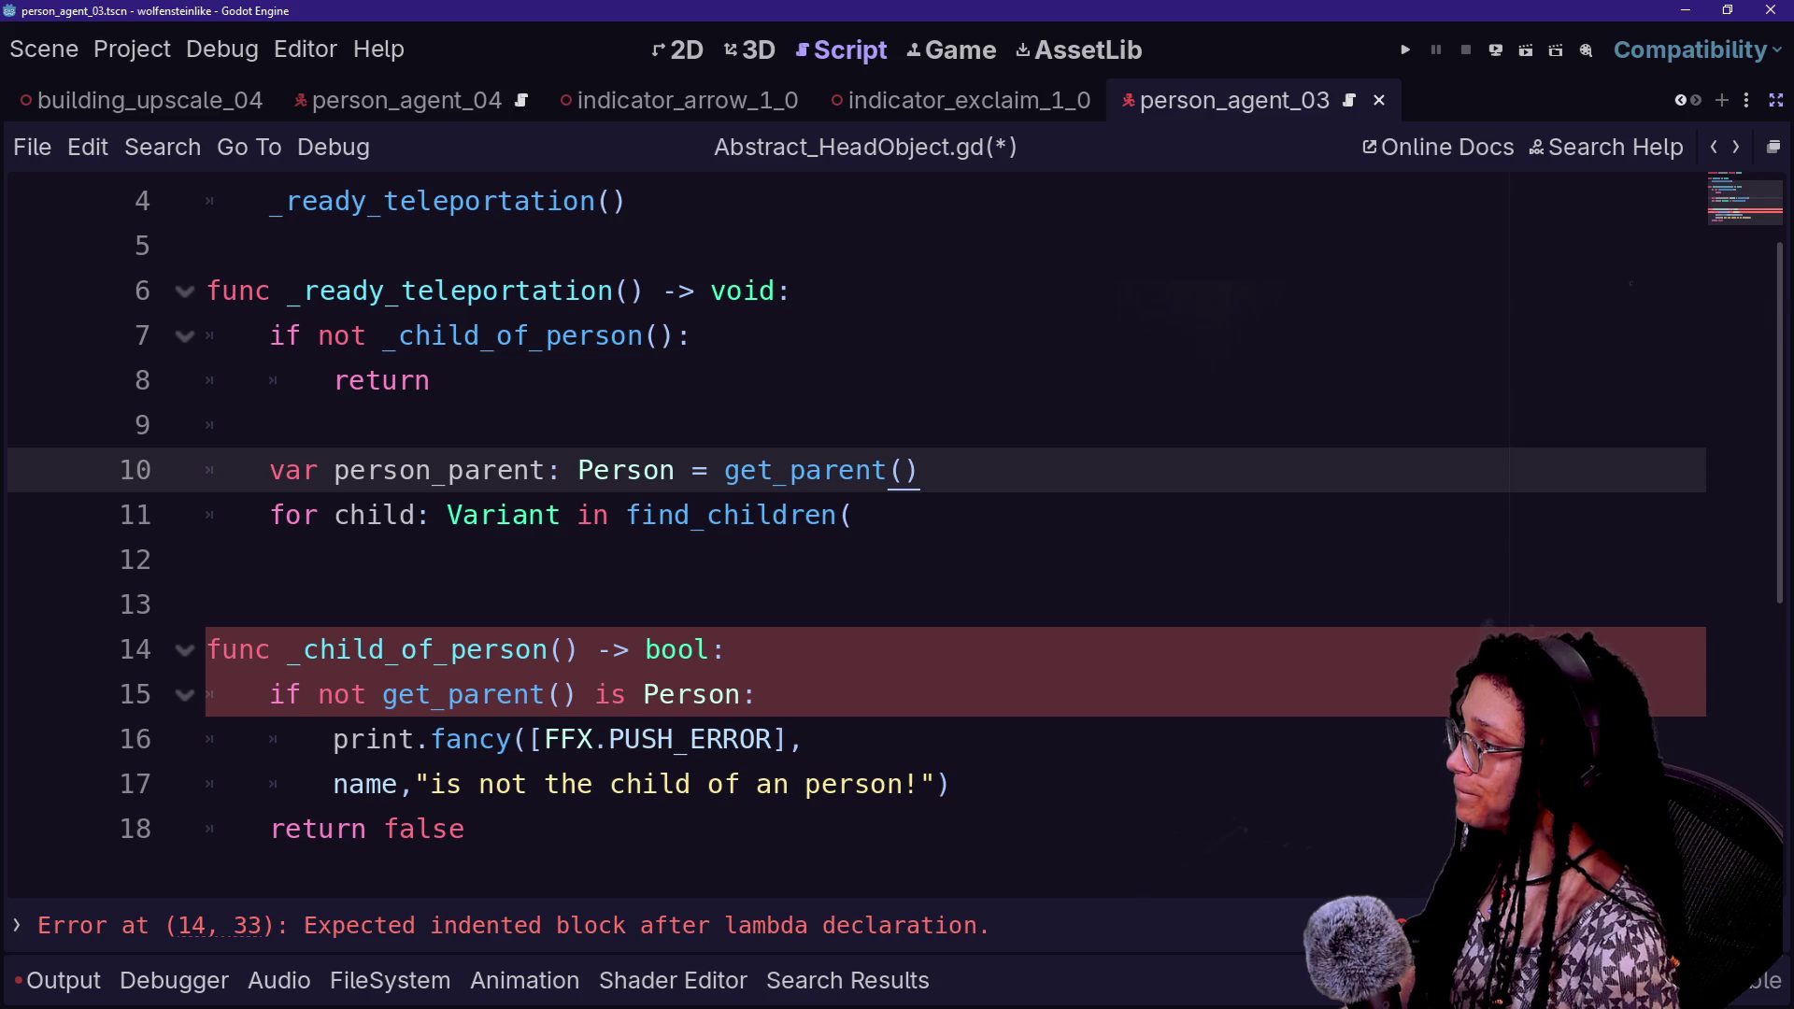
# Pass person_parent to find_children, start 'if child.name ==', and view find_children's documentation.
pyautogui.click(854, 515)
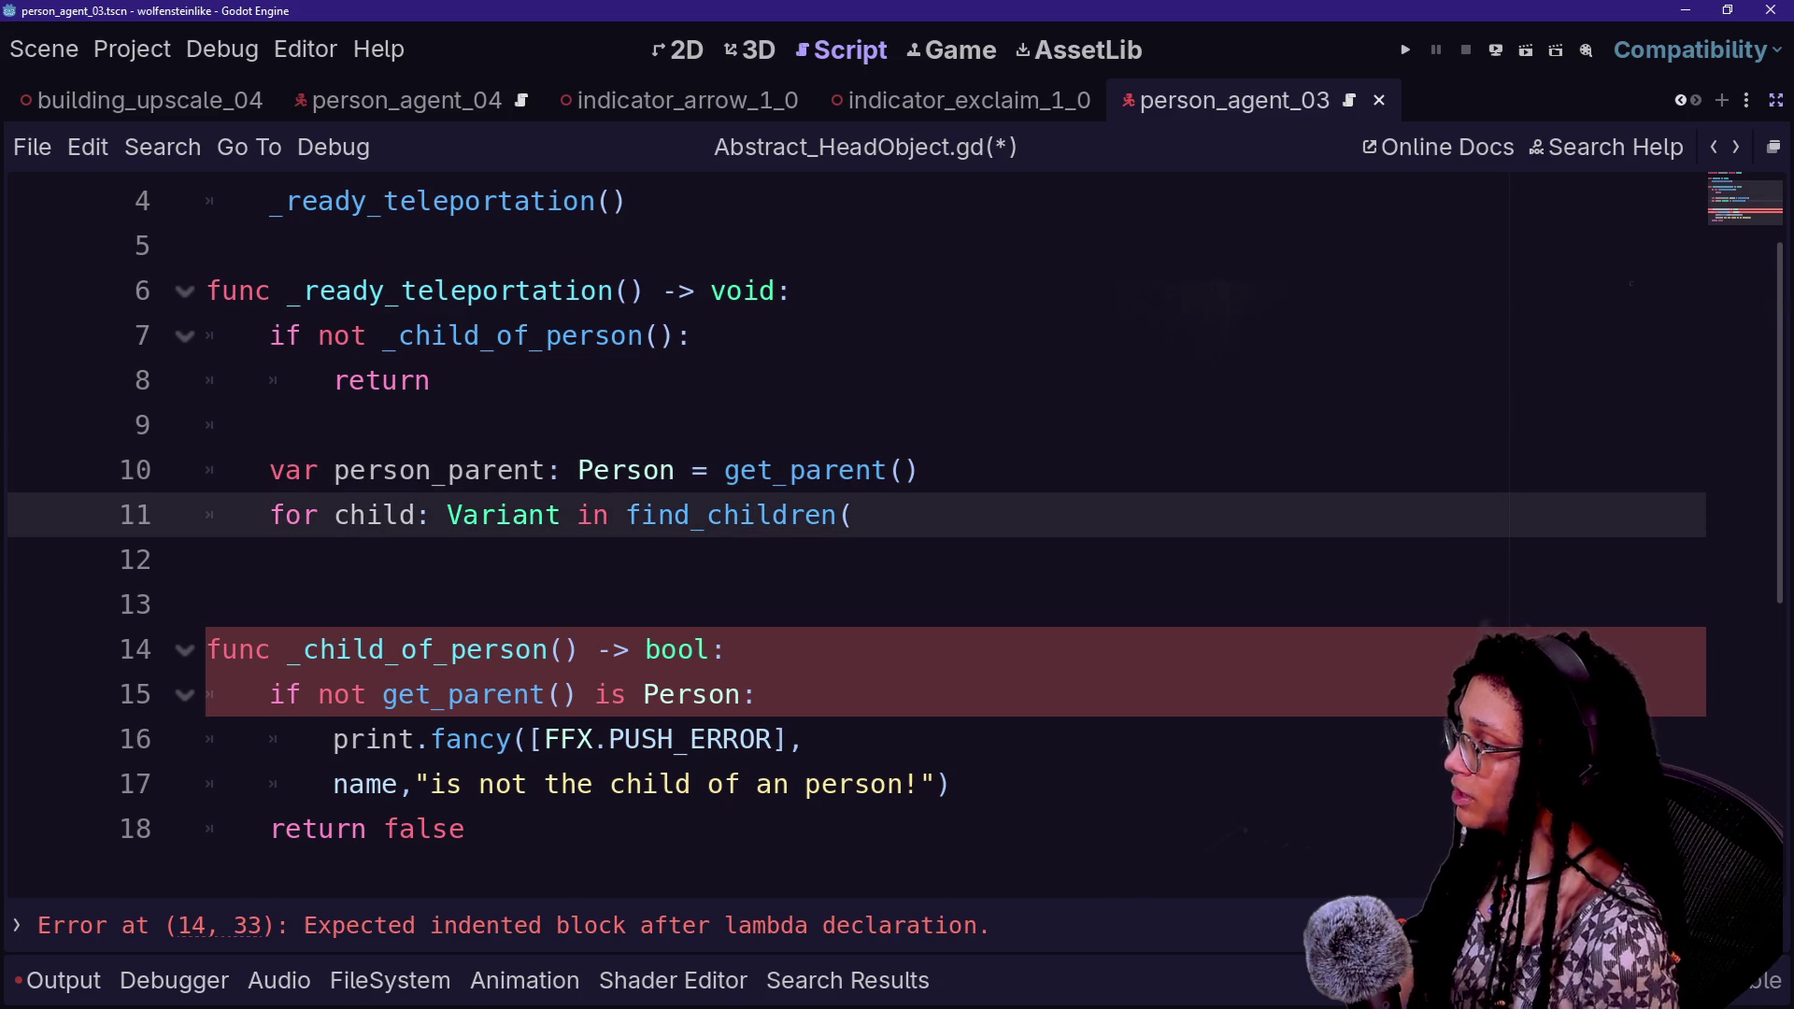
pyautogui.write('person_parent)')
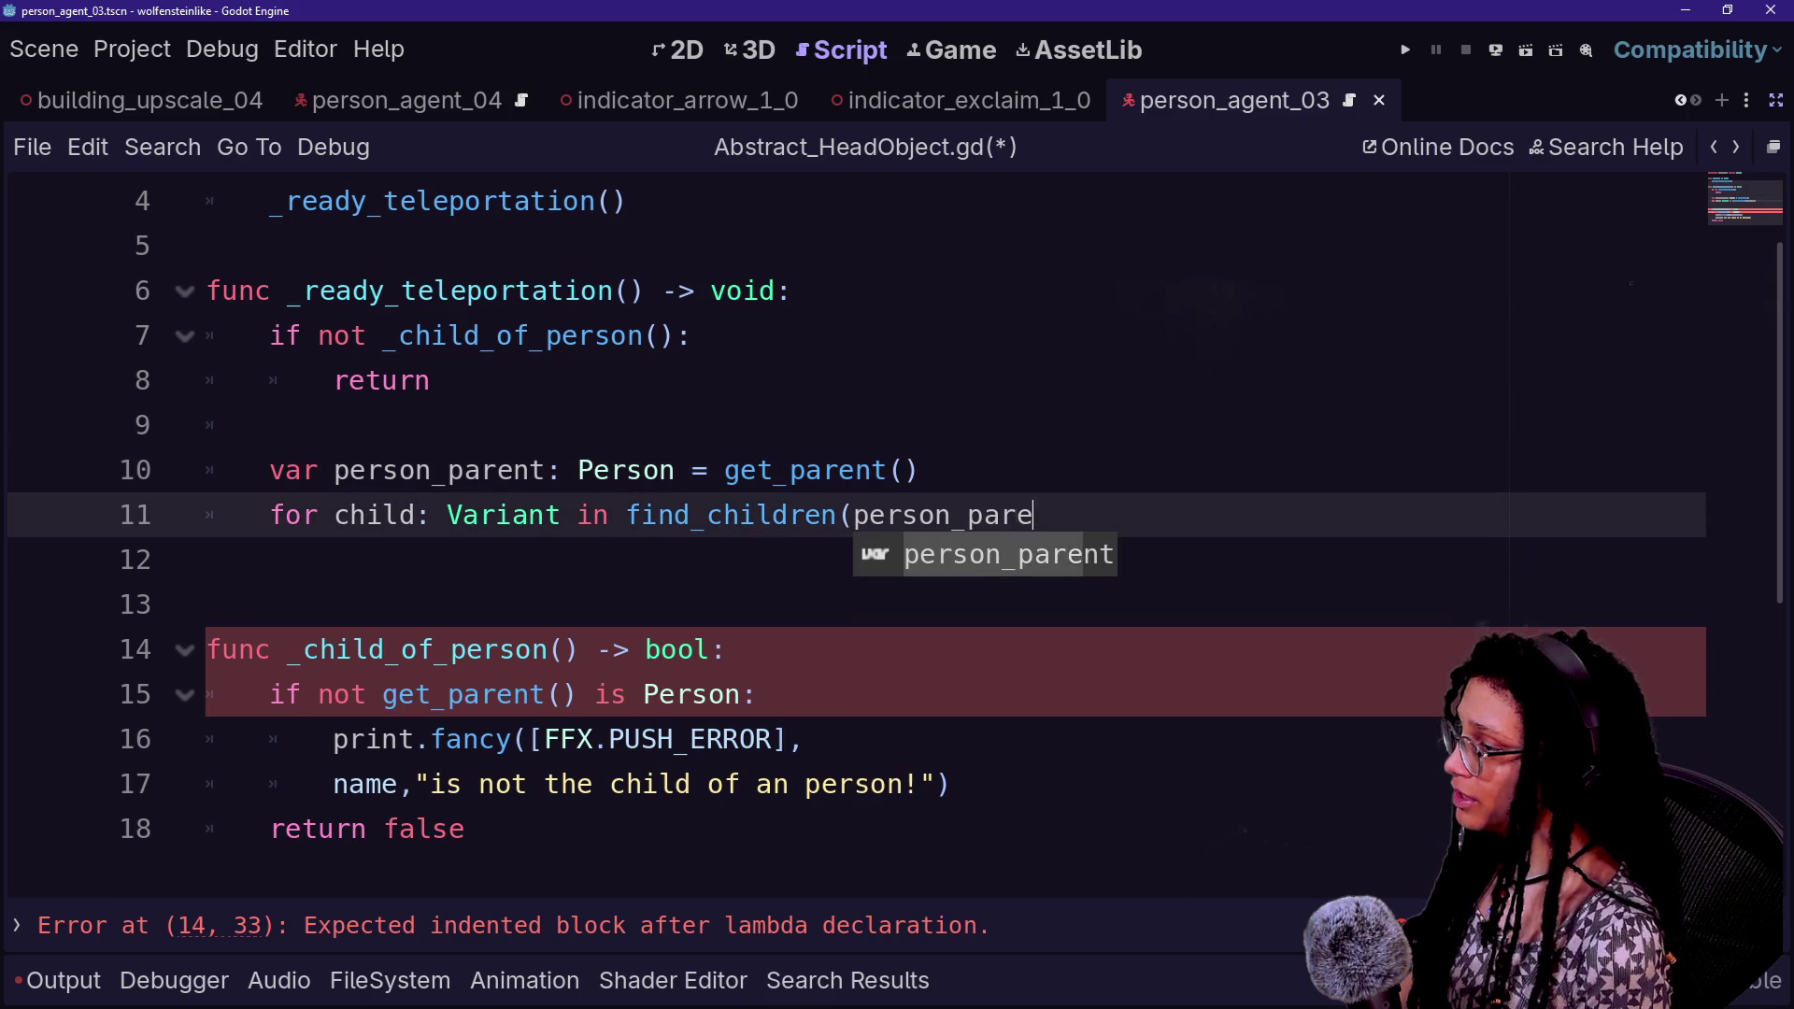
pyautogui.write(':')
pyautogui.press('Return')
pyautogui.write('if child.name ==')
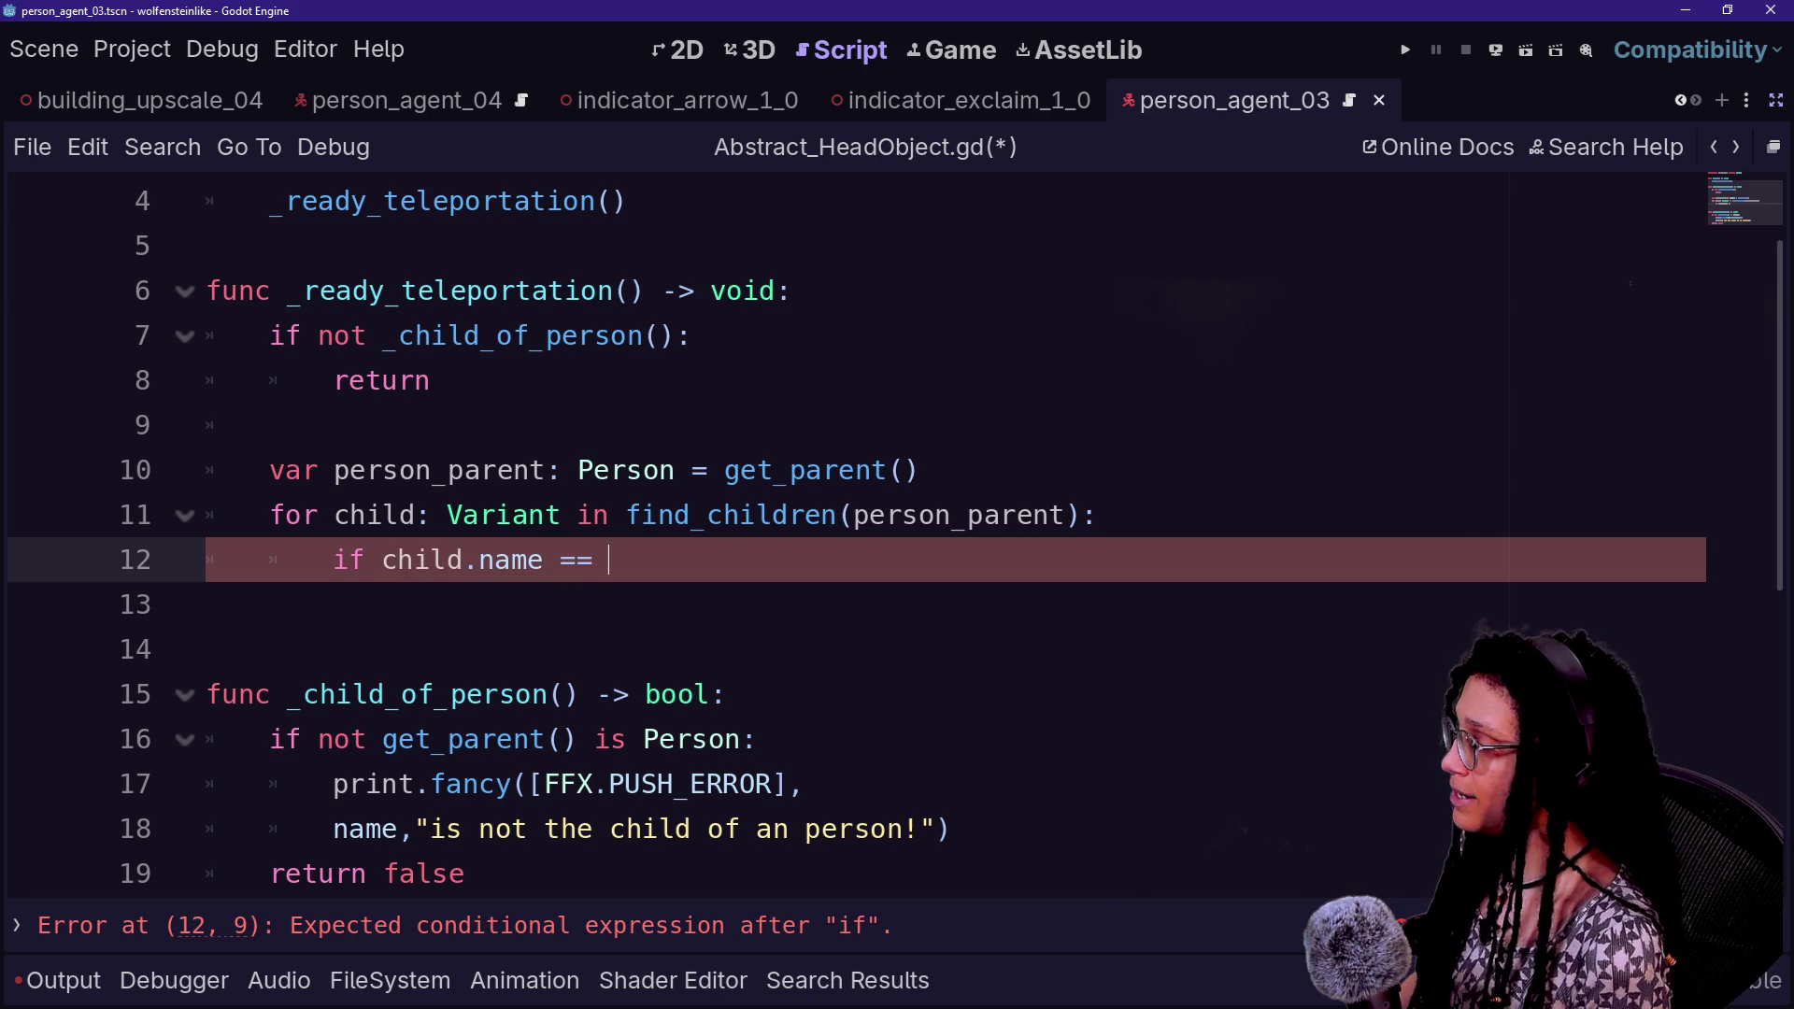
pyautogui.click(206, 604)
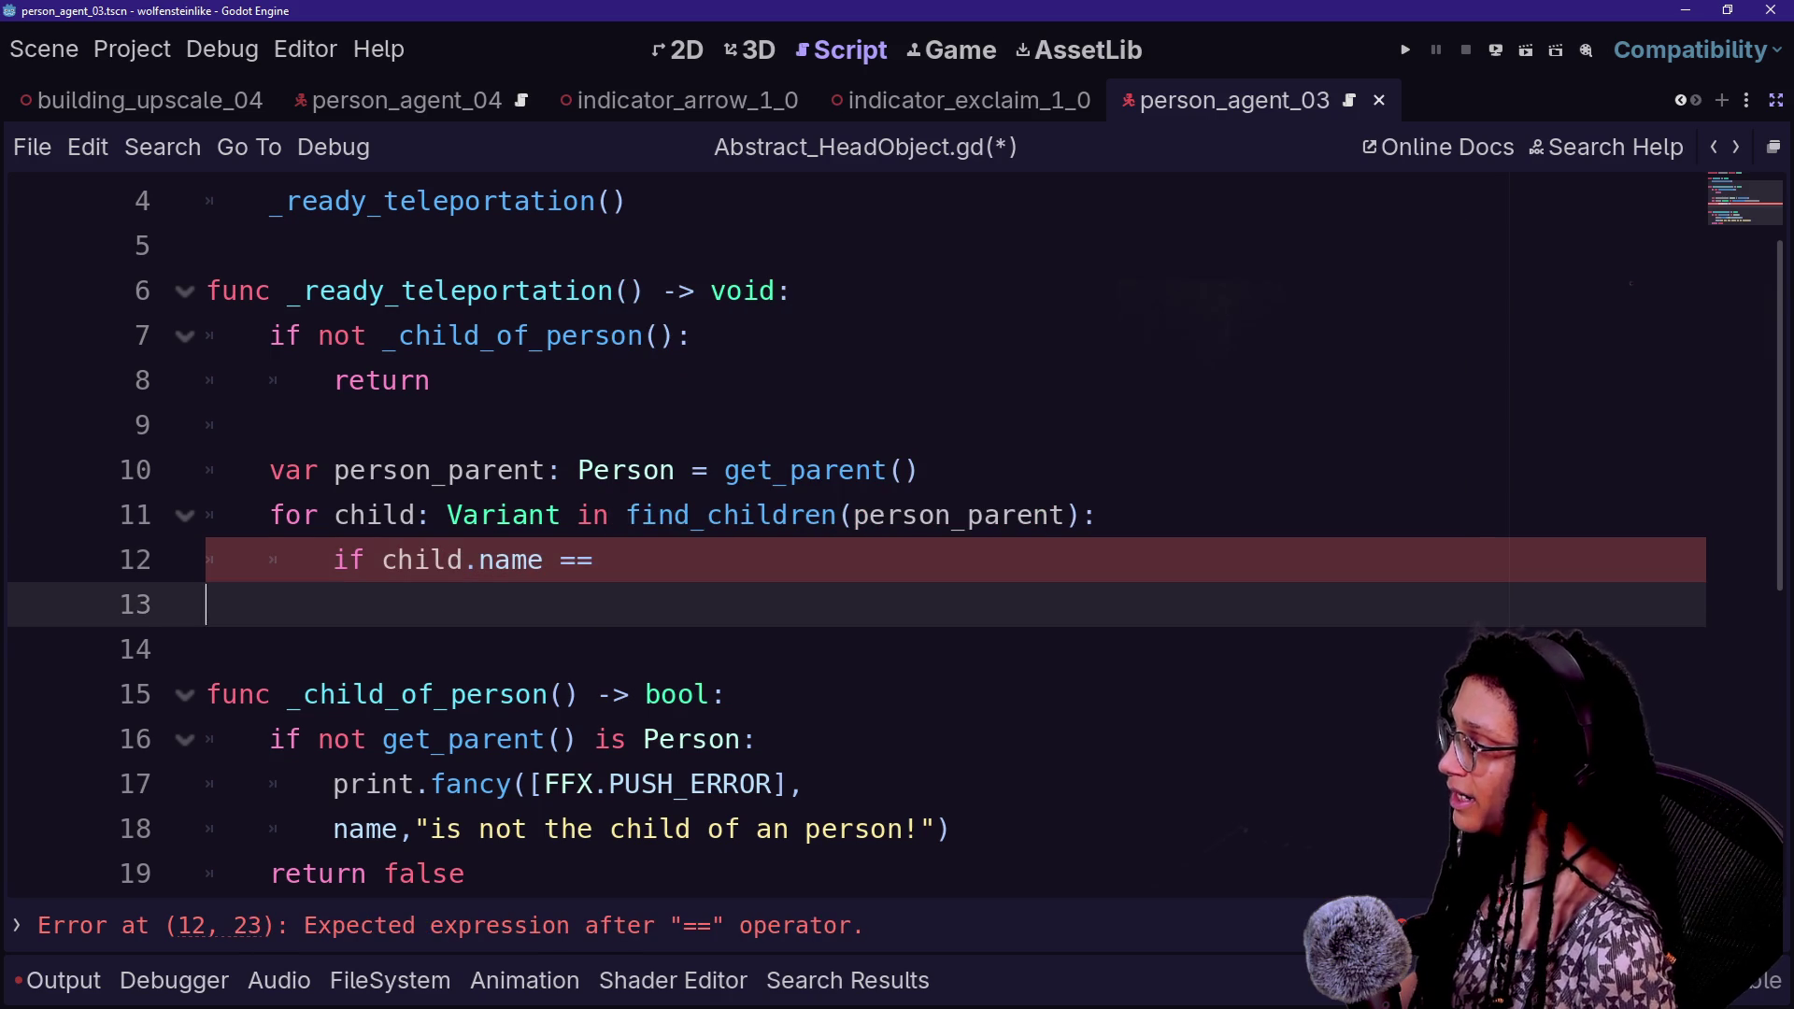
pyautogui.moveTo(747, 516)
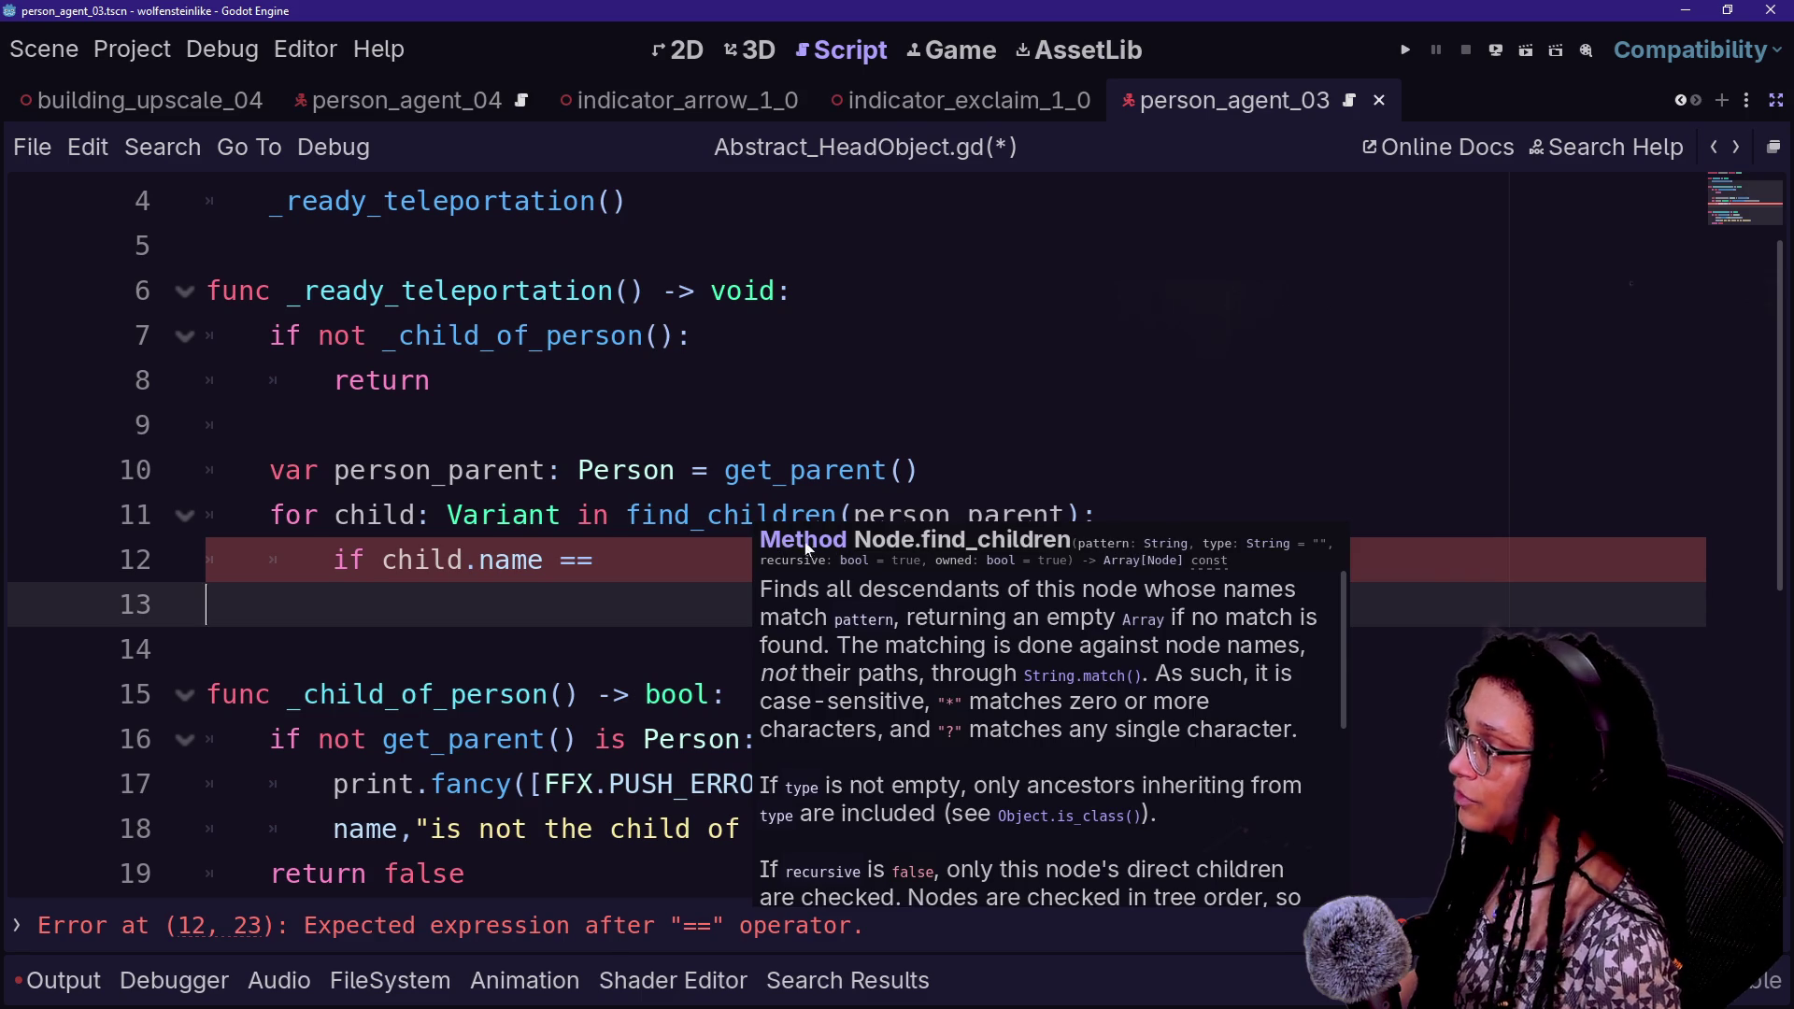
pyautogui.click(865, 546)
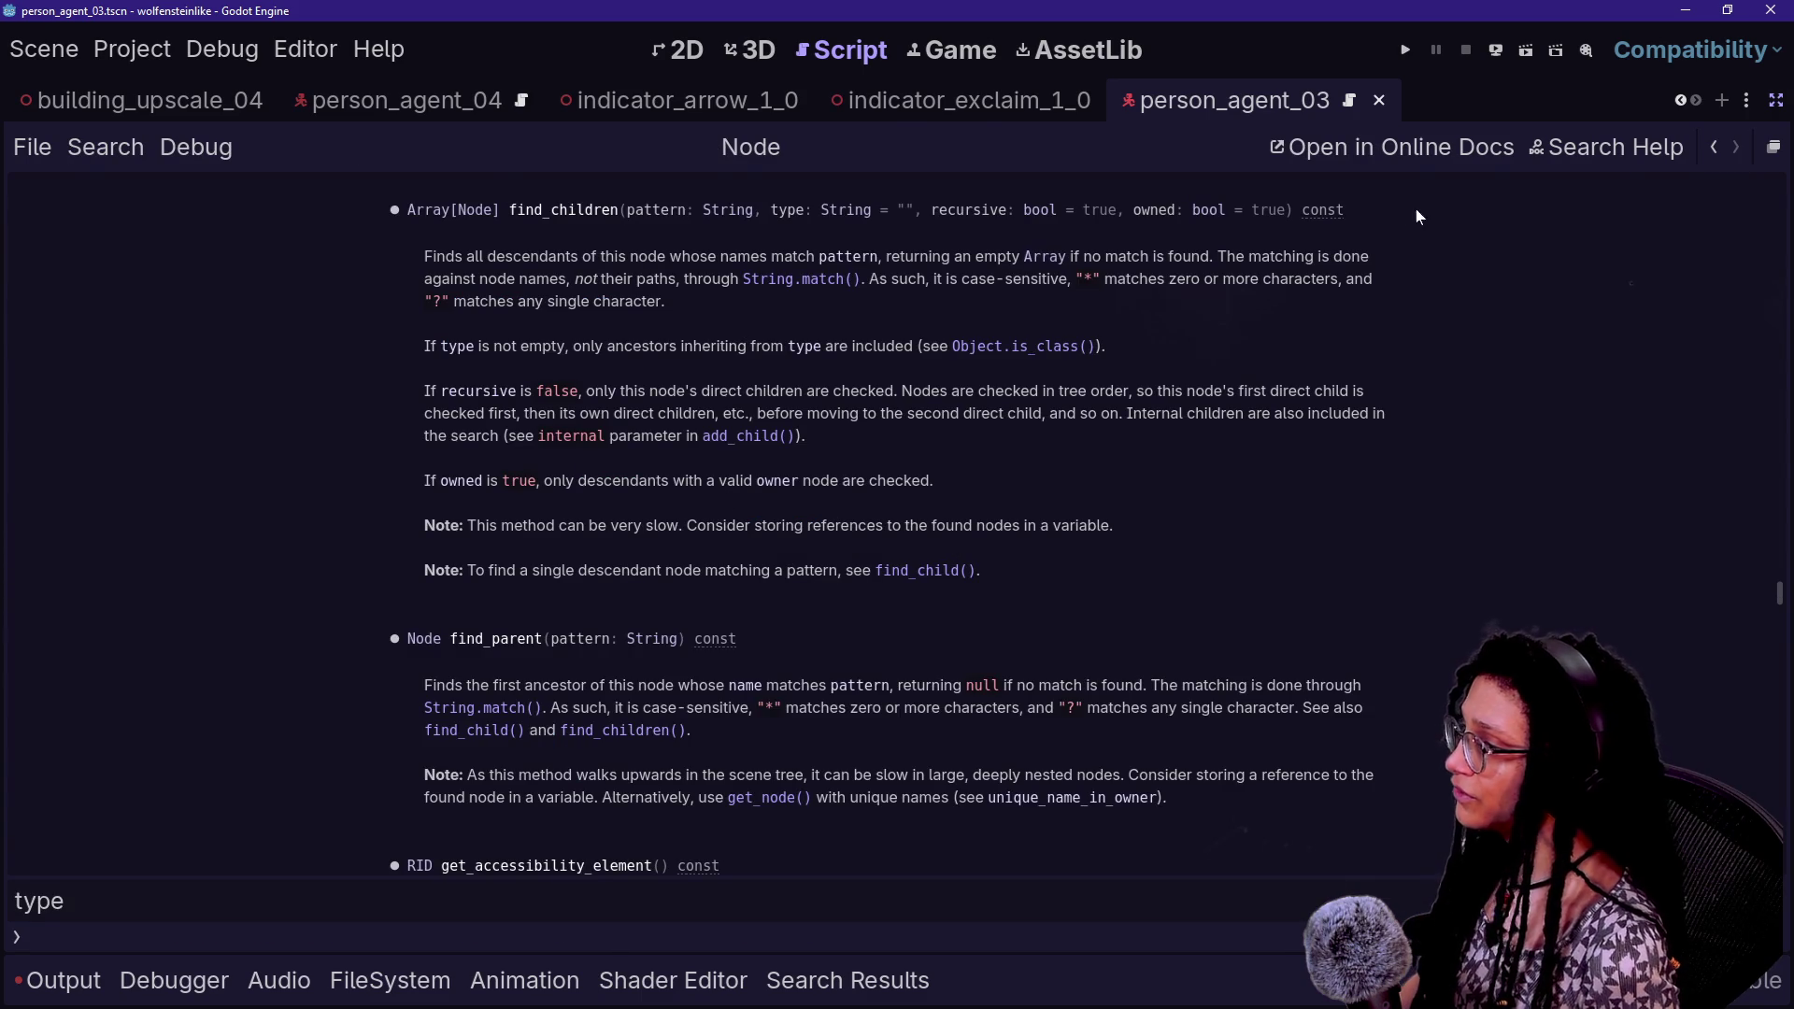
pyautogui.moveTo(846, 266); pyautogui.dragTo(1084, 267)
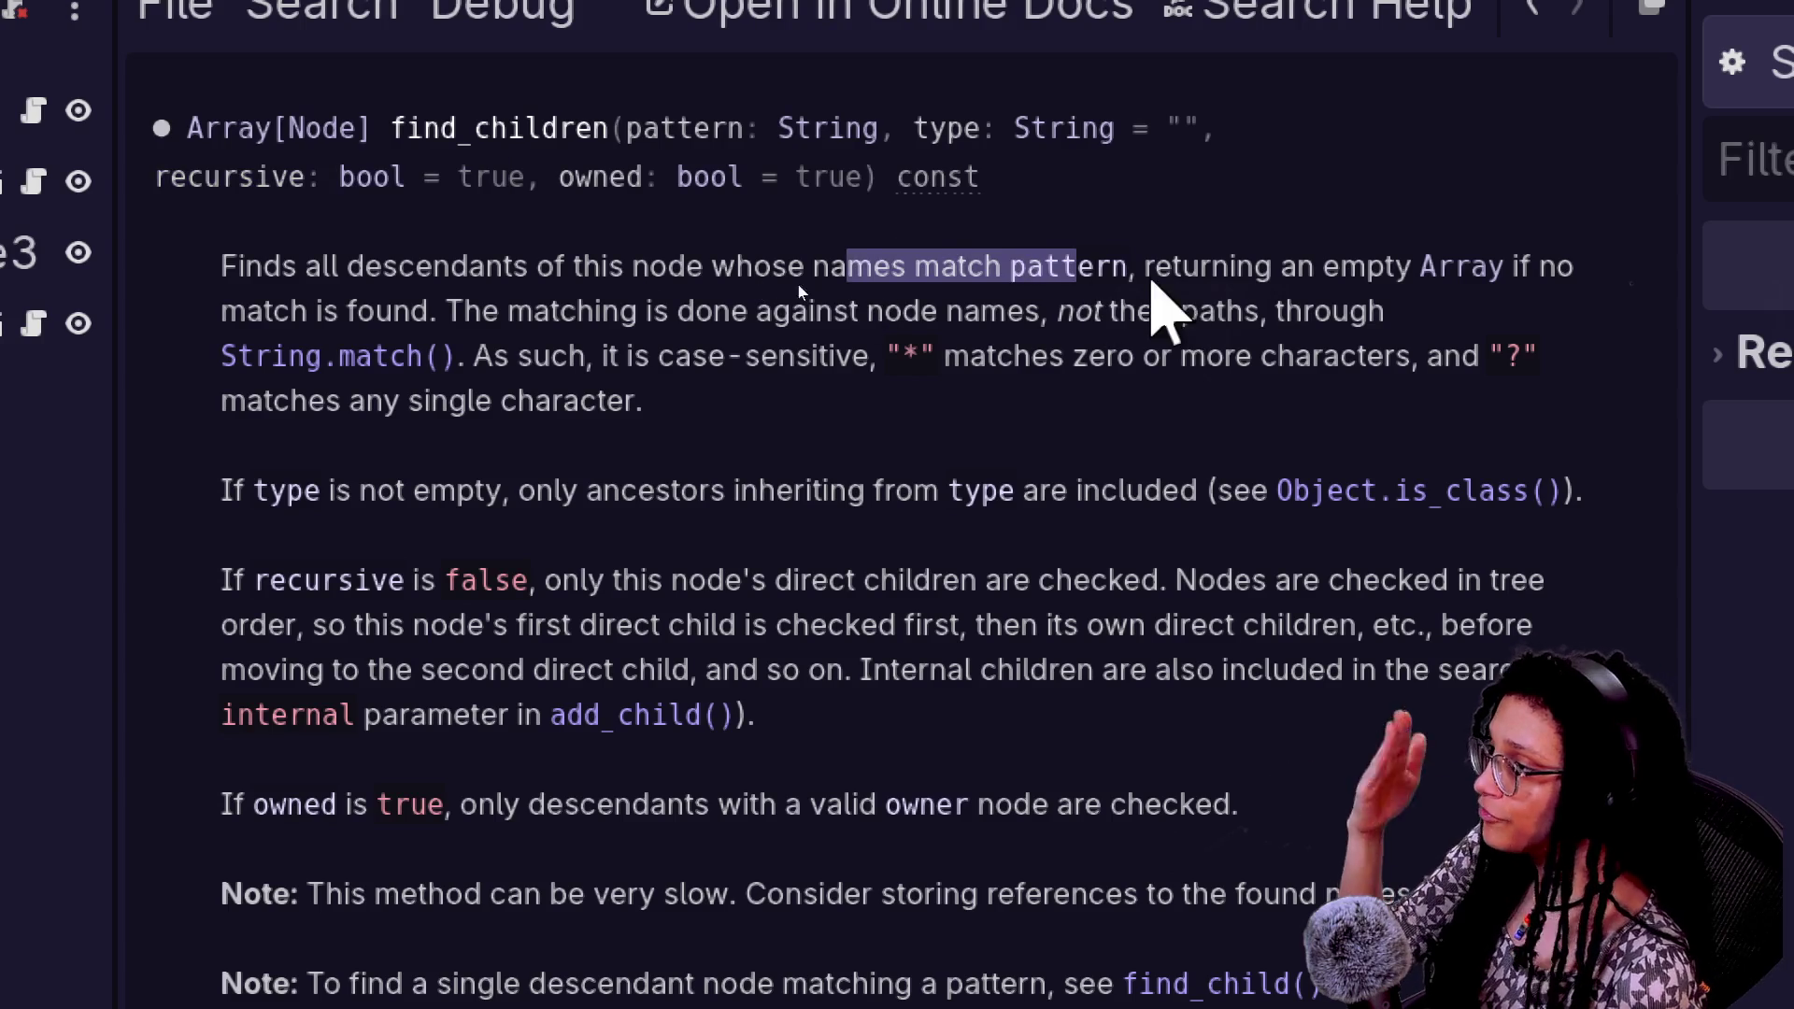
pyautogui.doubleClick(1065, 266)
pyautogui.click(944, 285)
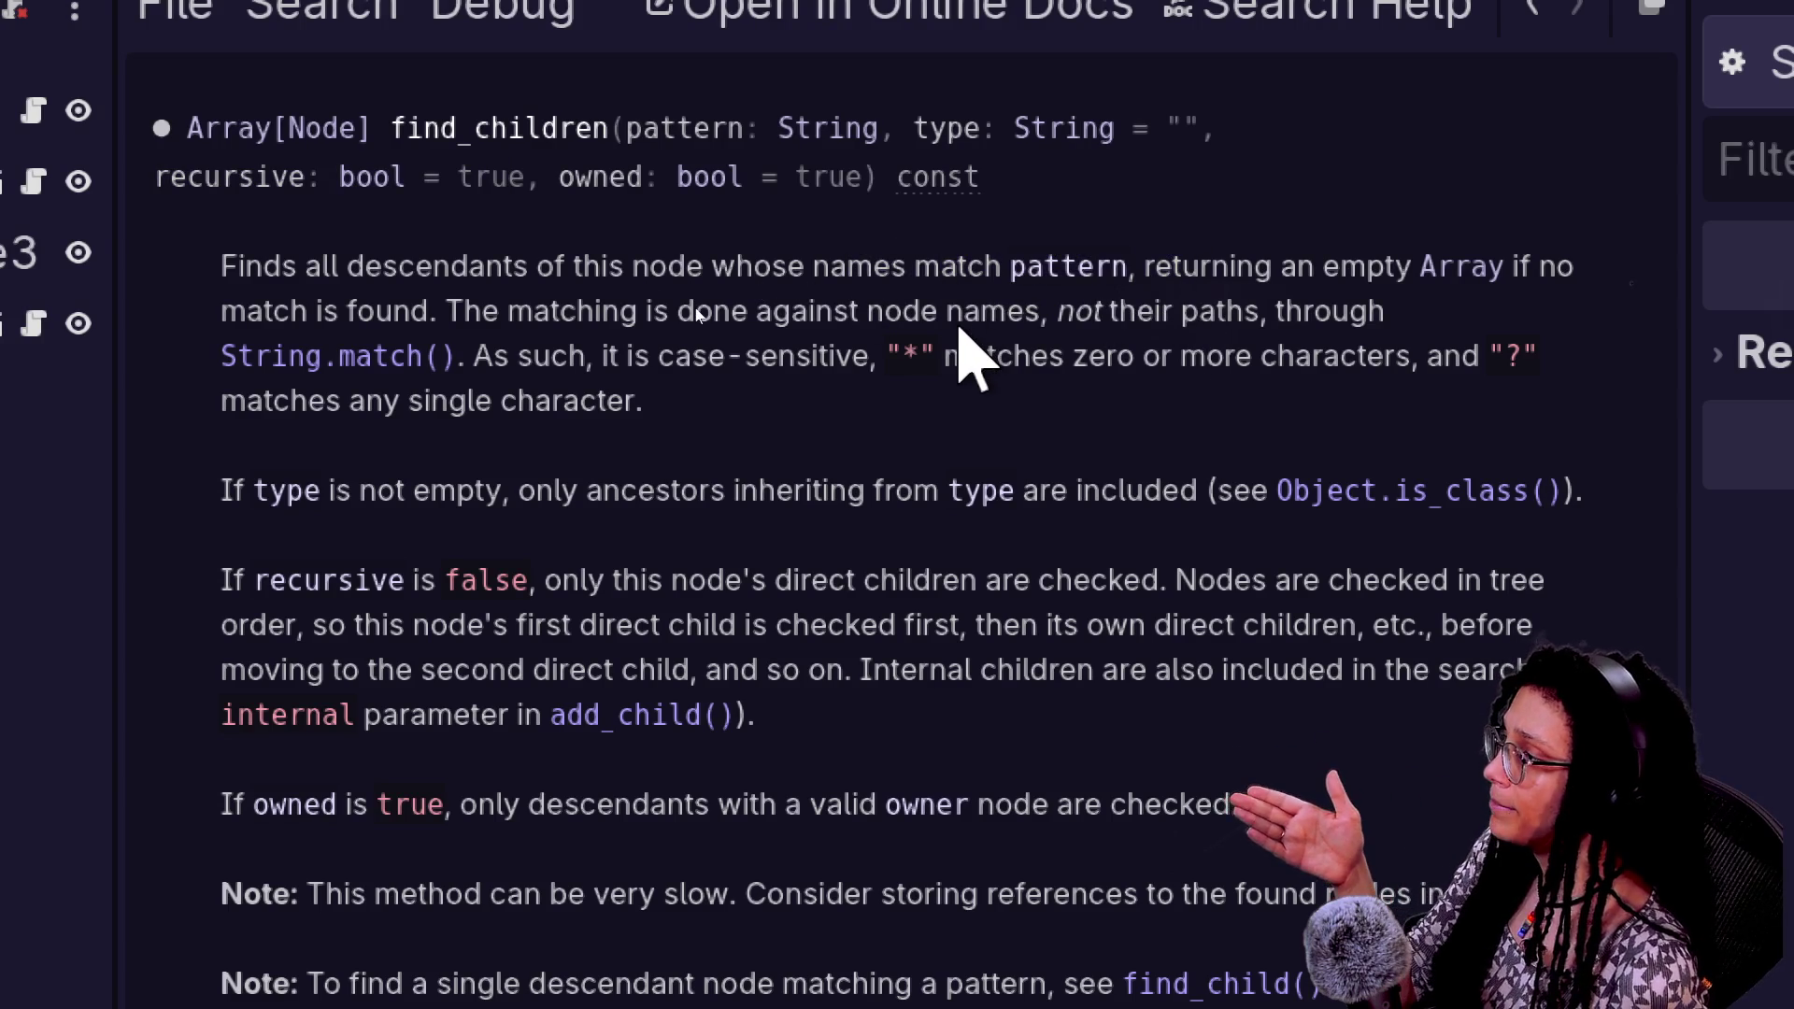
pyautogui.moveTo(645, 403); pyautogui.dragTo(584, 364)
pyautogui.click(869, 192)
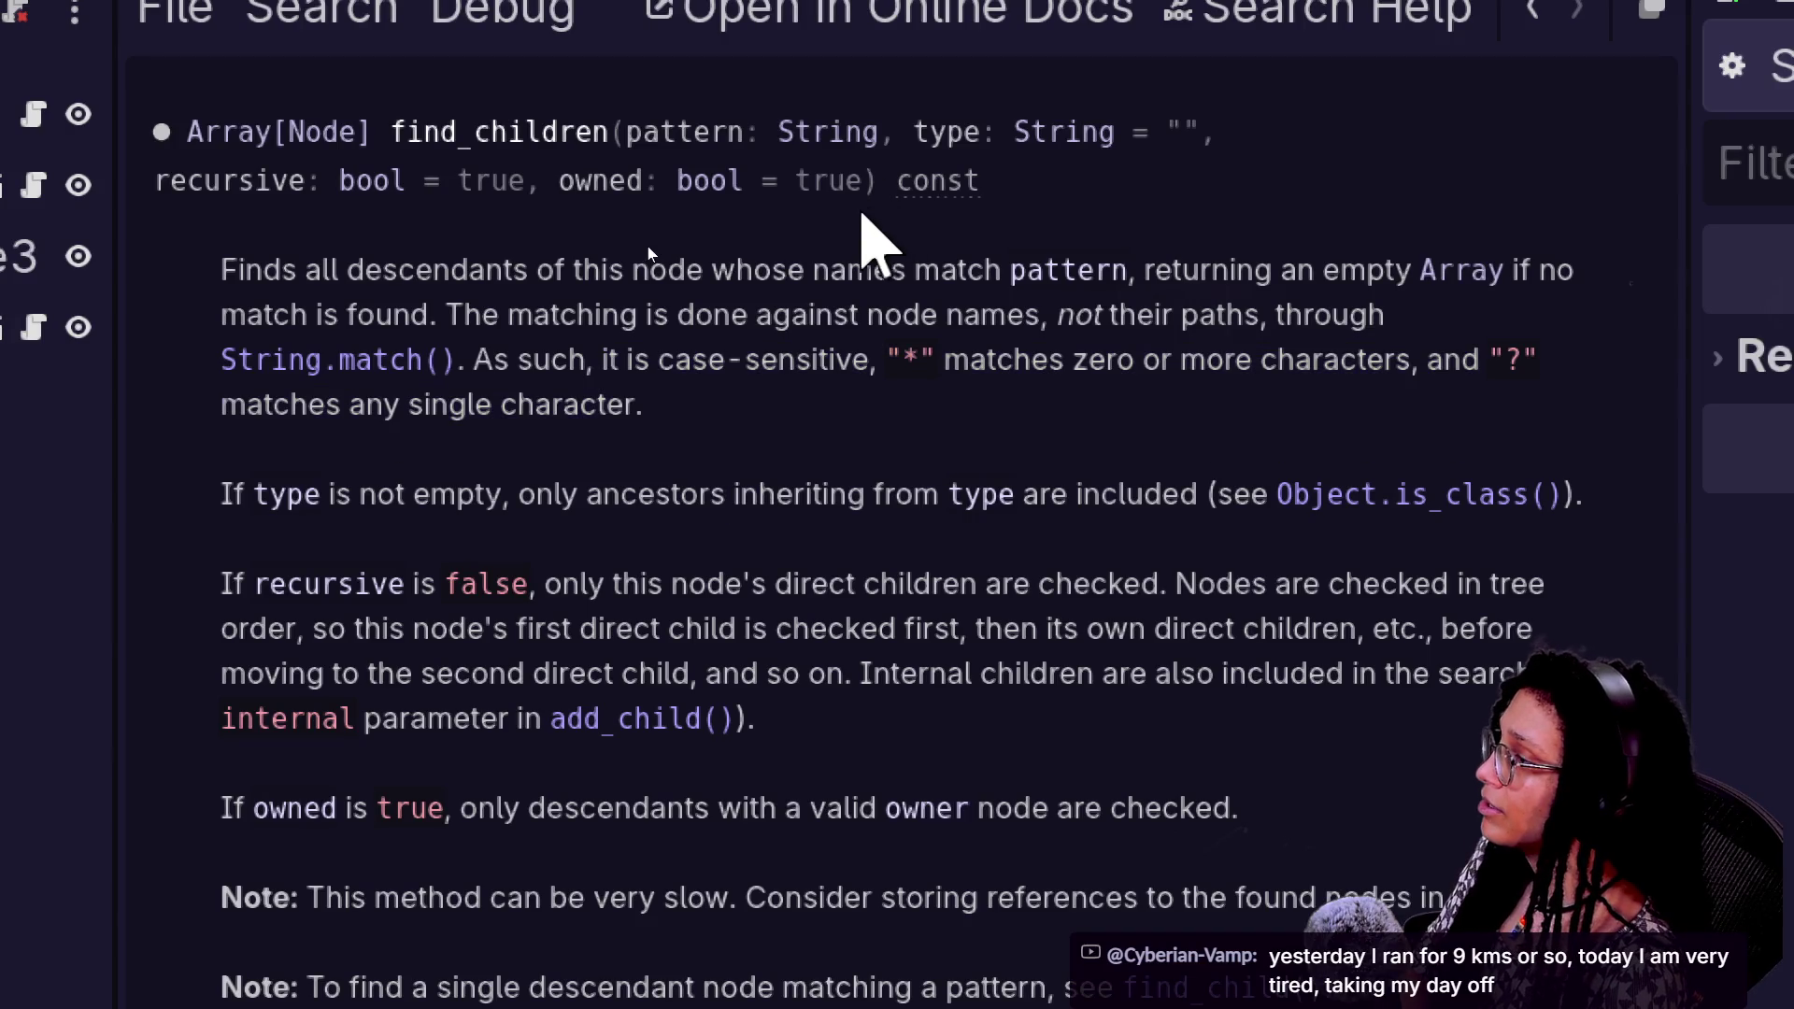
pyautogui.moveTo(913, 167); pyautogui.dragTo(1202, 220)
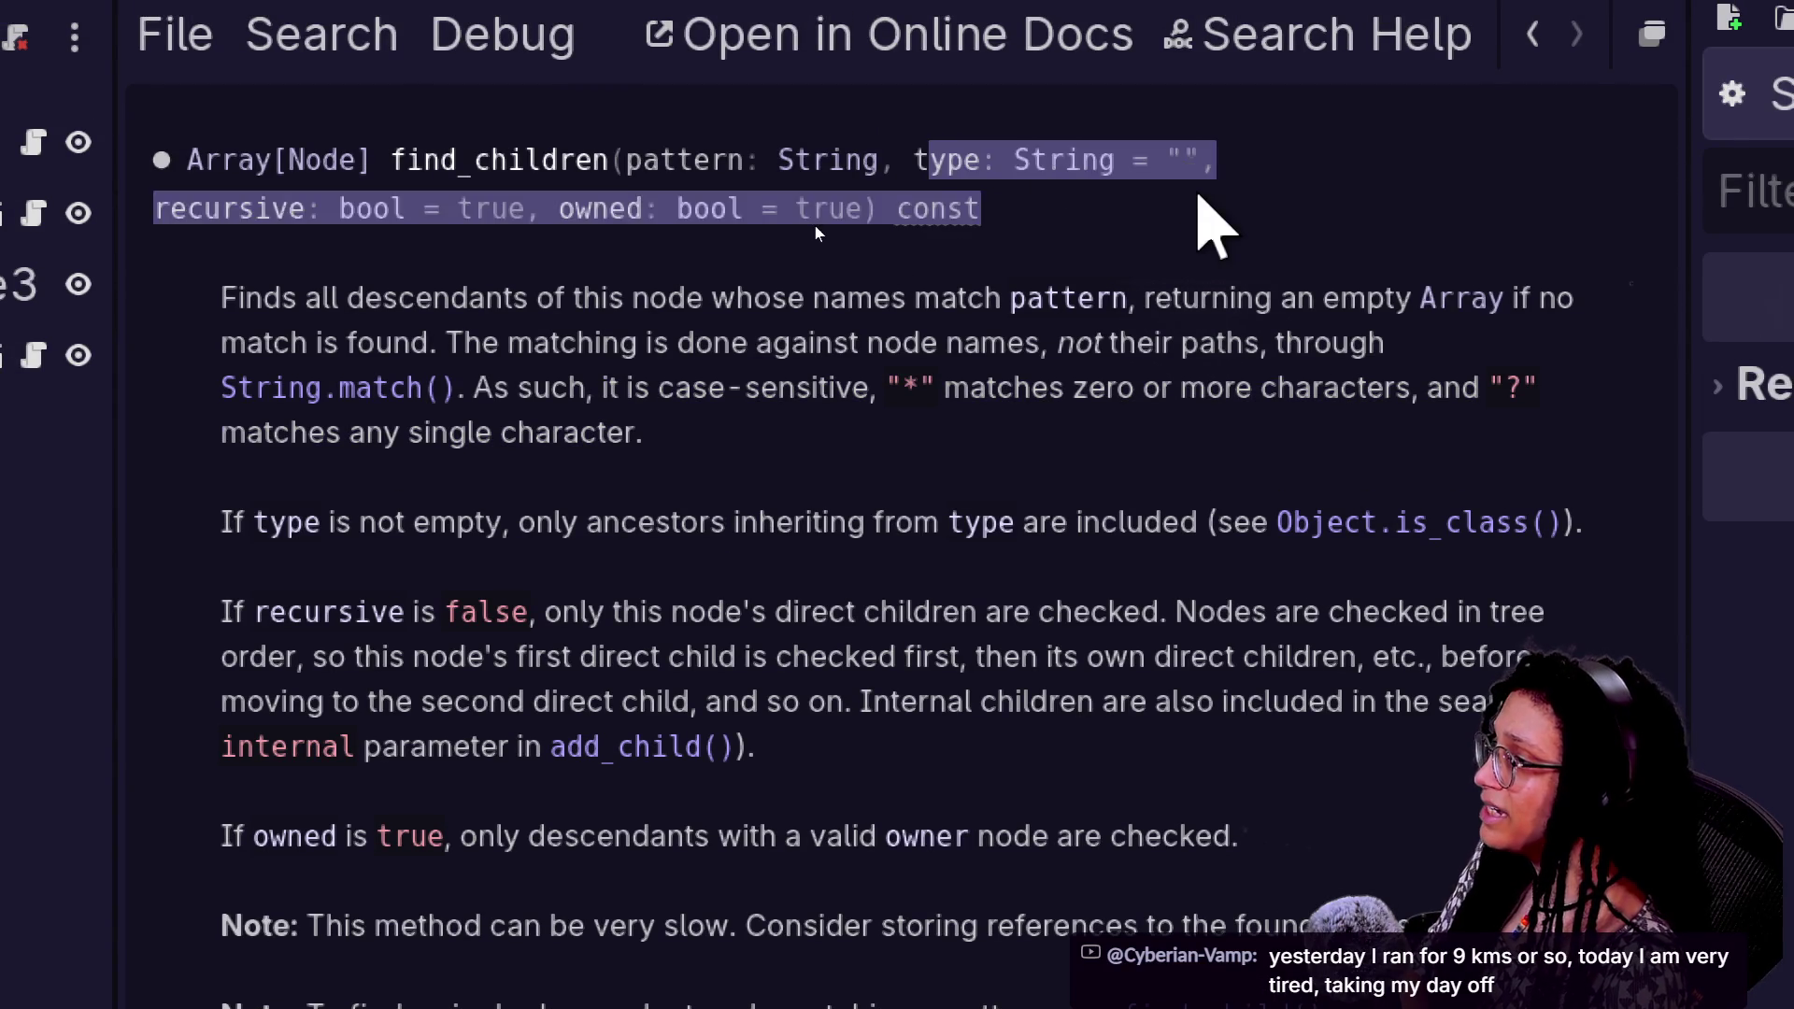
pyautogui.click(1202, 221)
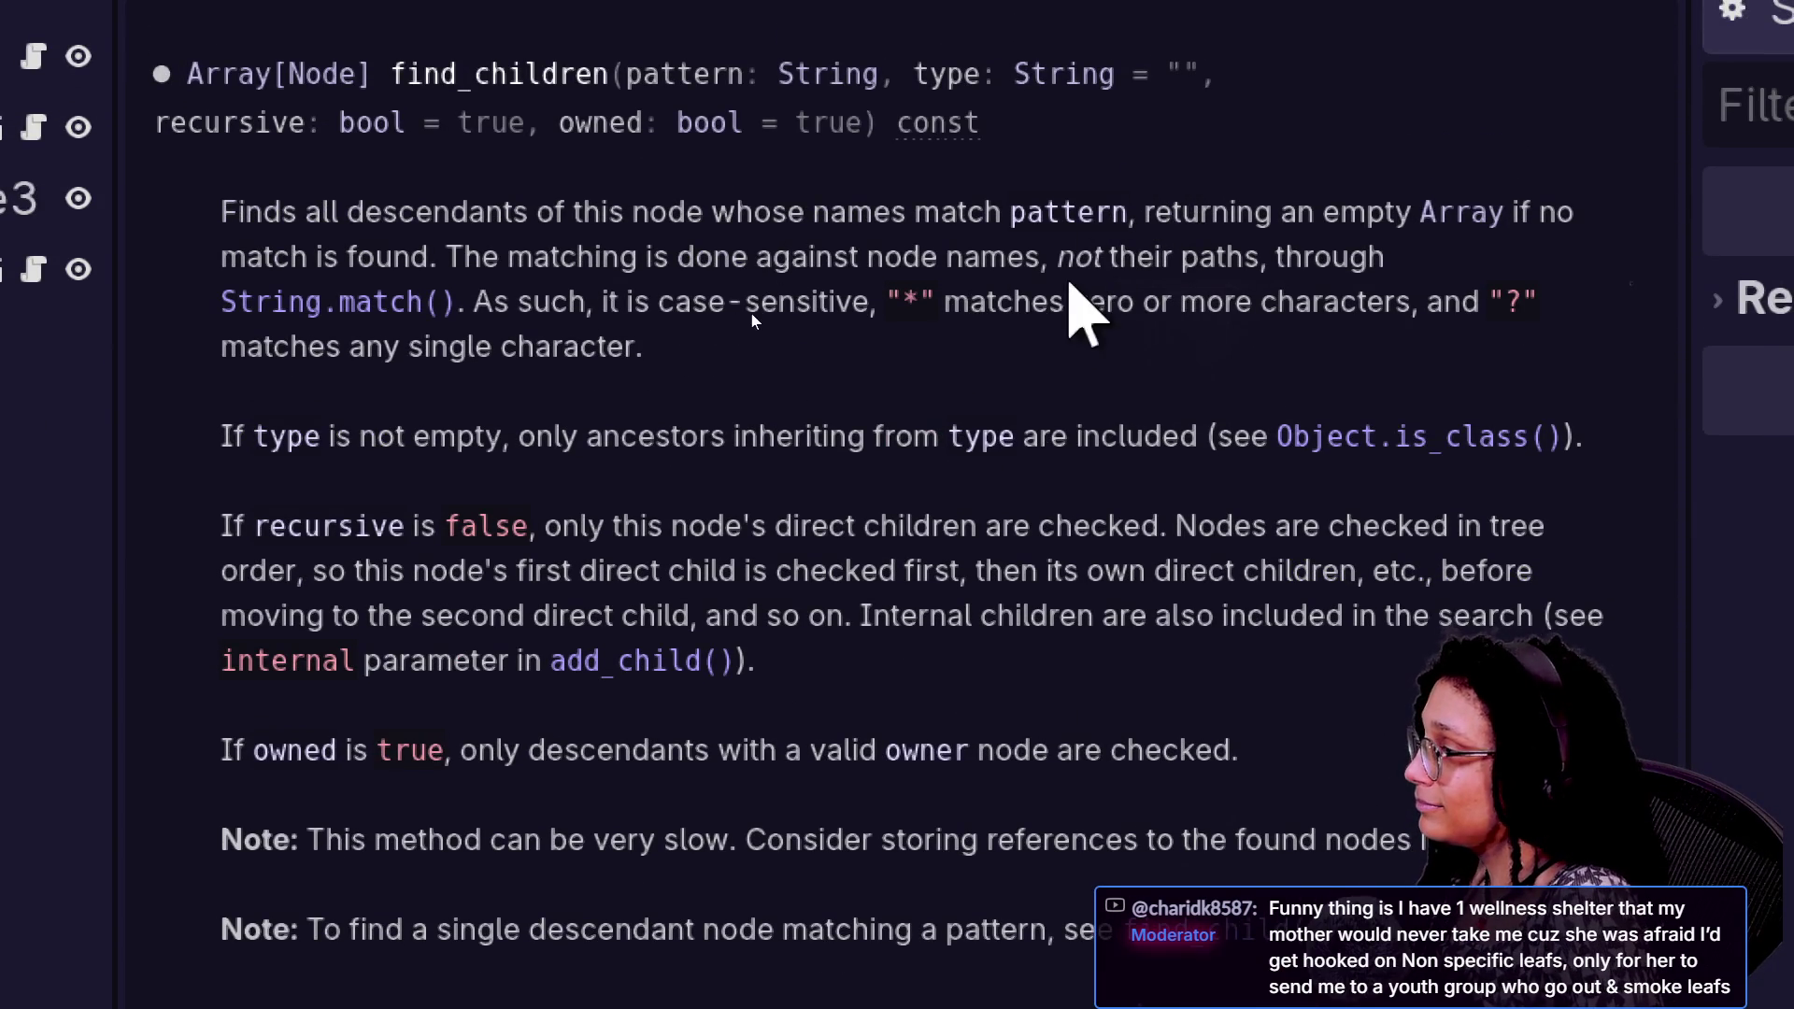
pyautogui.moveTo(921, 313); pyautogui.dragTo(1113, 314)
pyautogui.click(1122, 313)
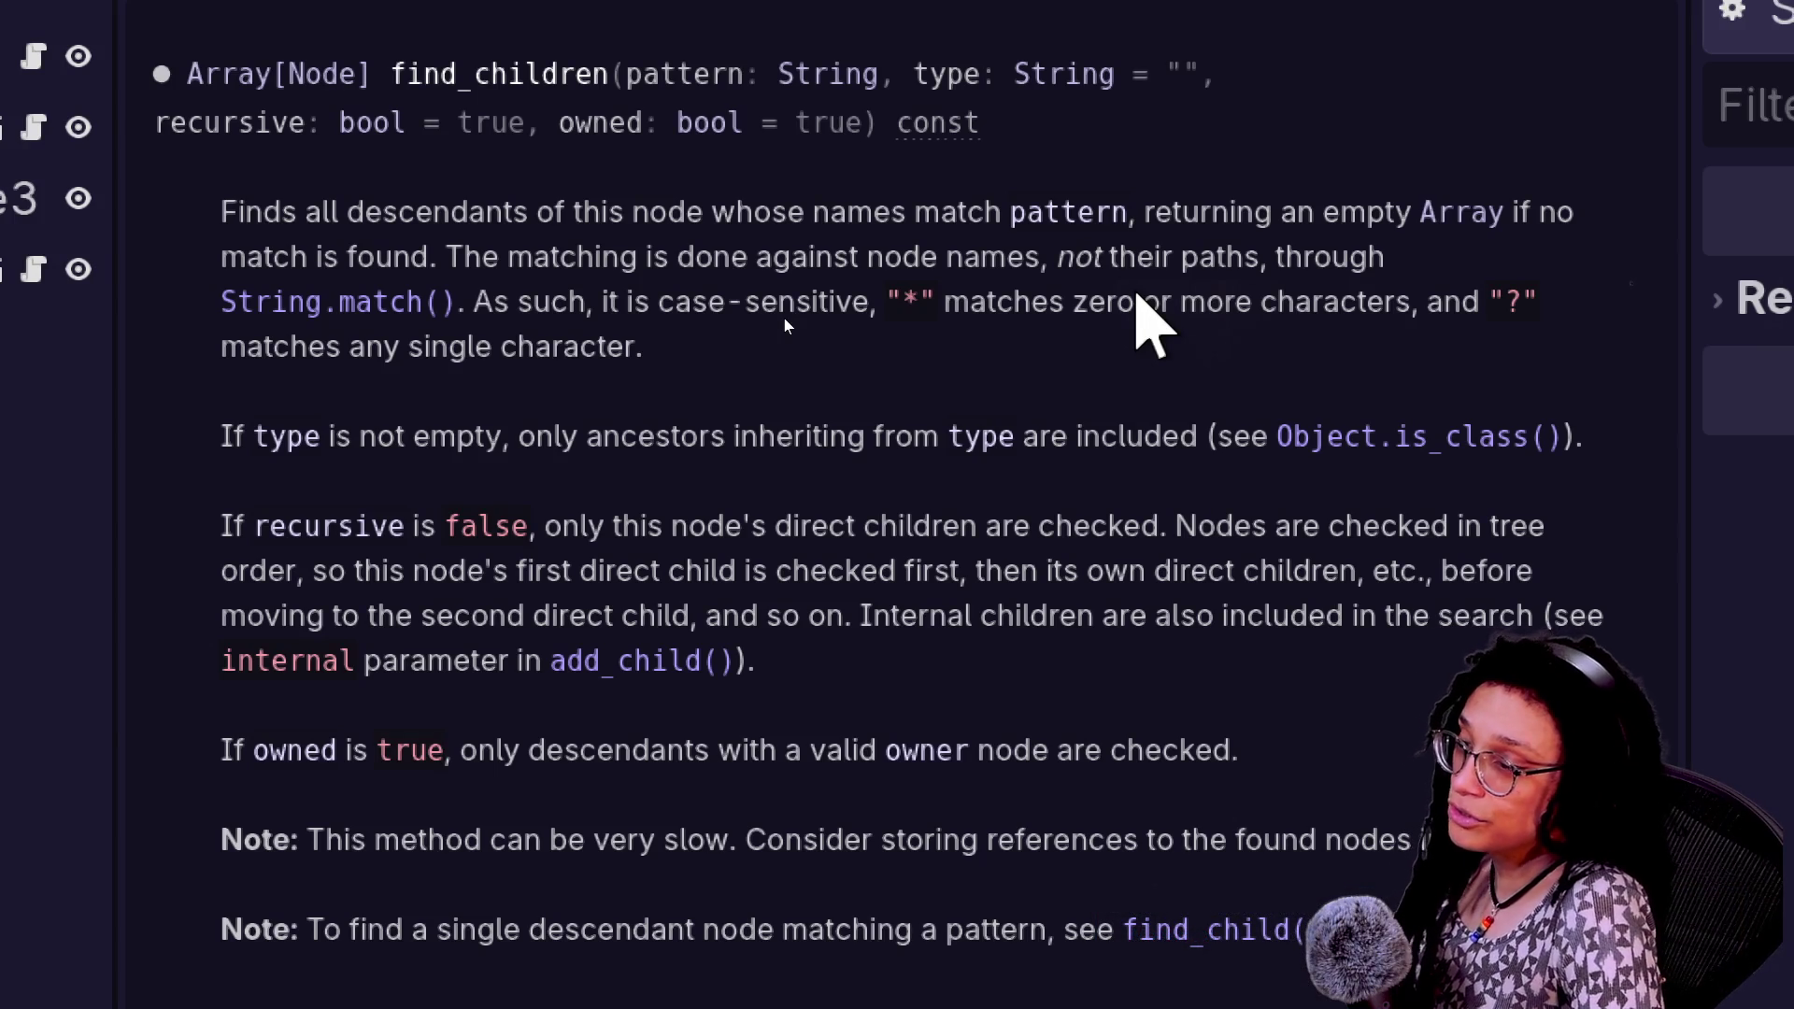
pyautogui.moveTo(1147, 301); pyautogui.dragTo(1295, 435)
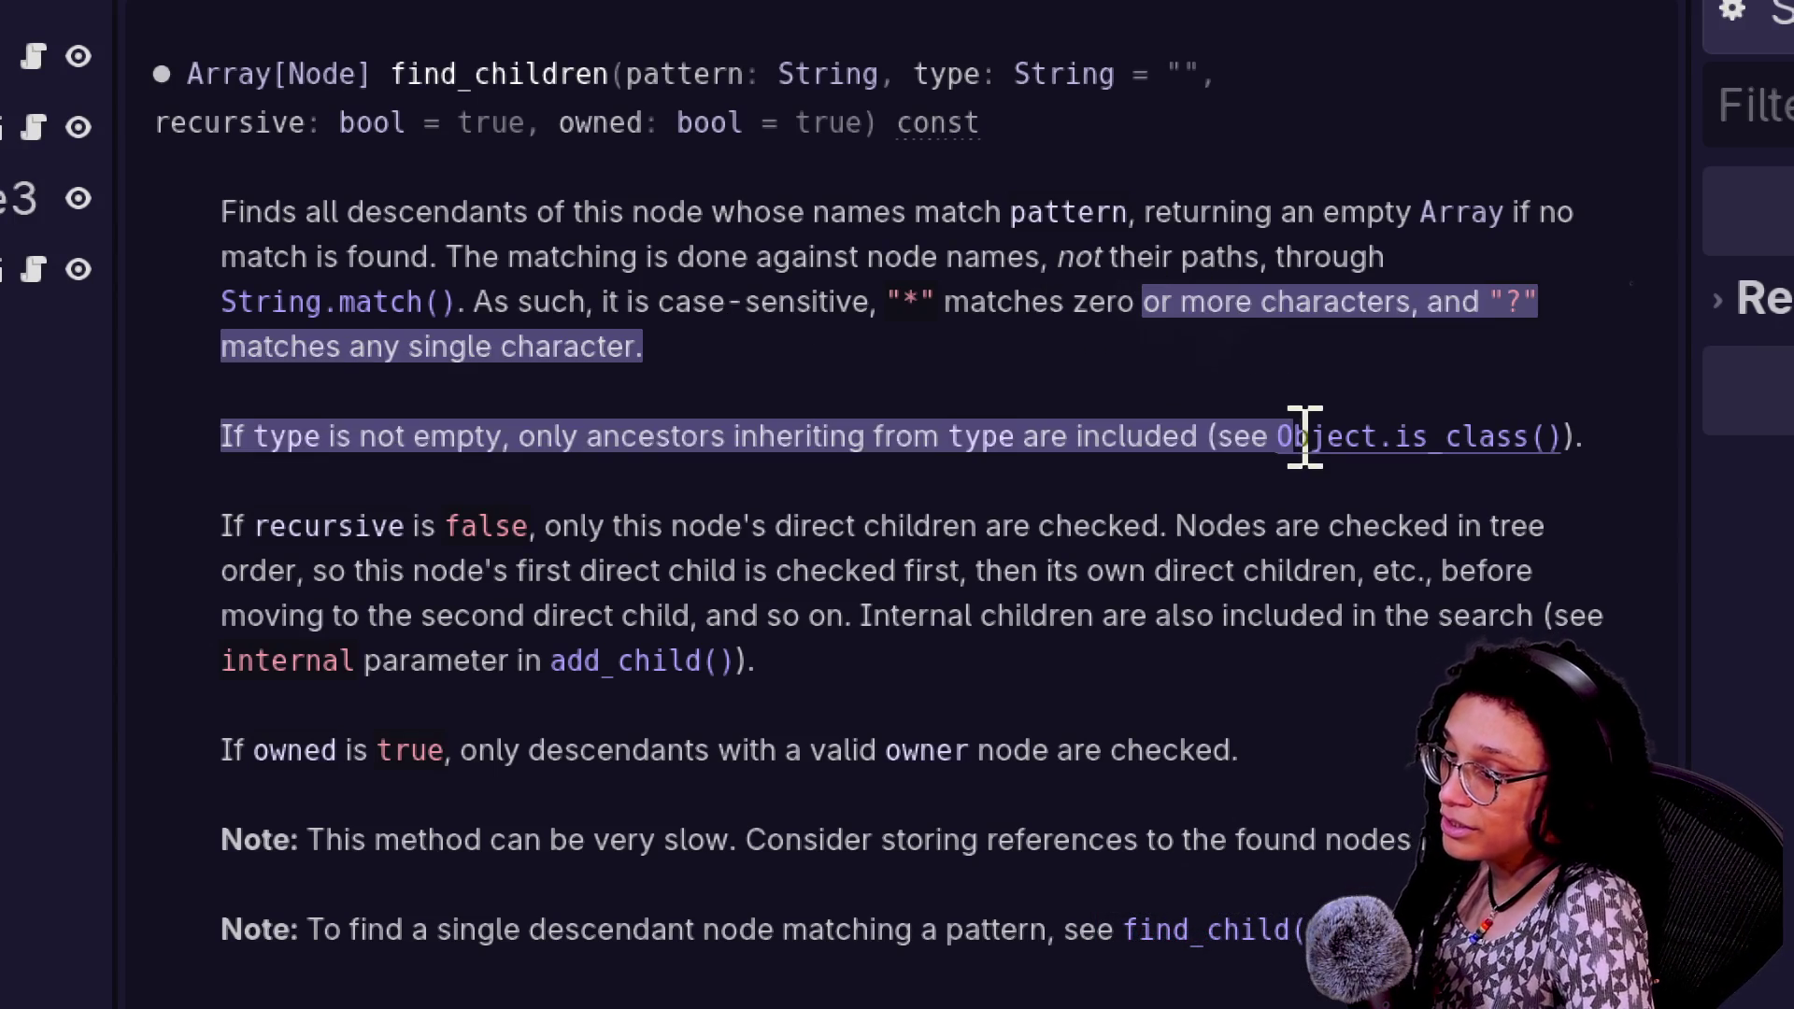
pyautogui.click(1295, 437)
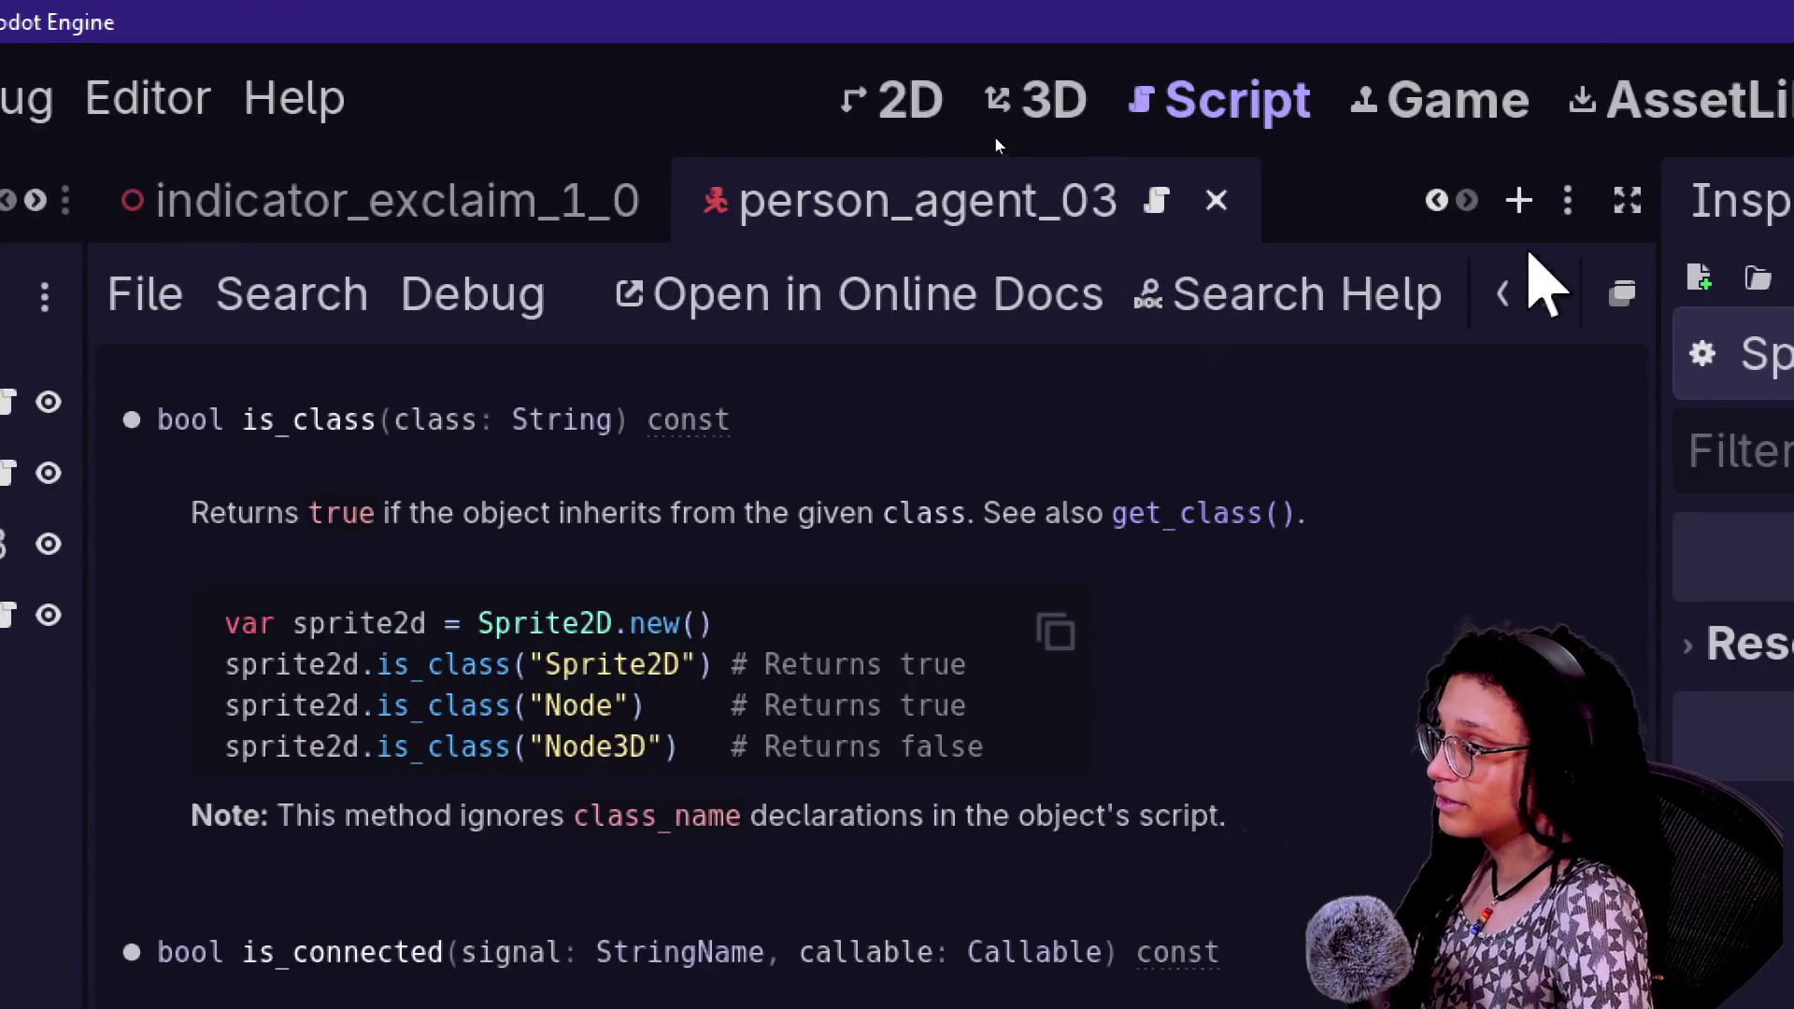
pyautogui.click(1505, 297)
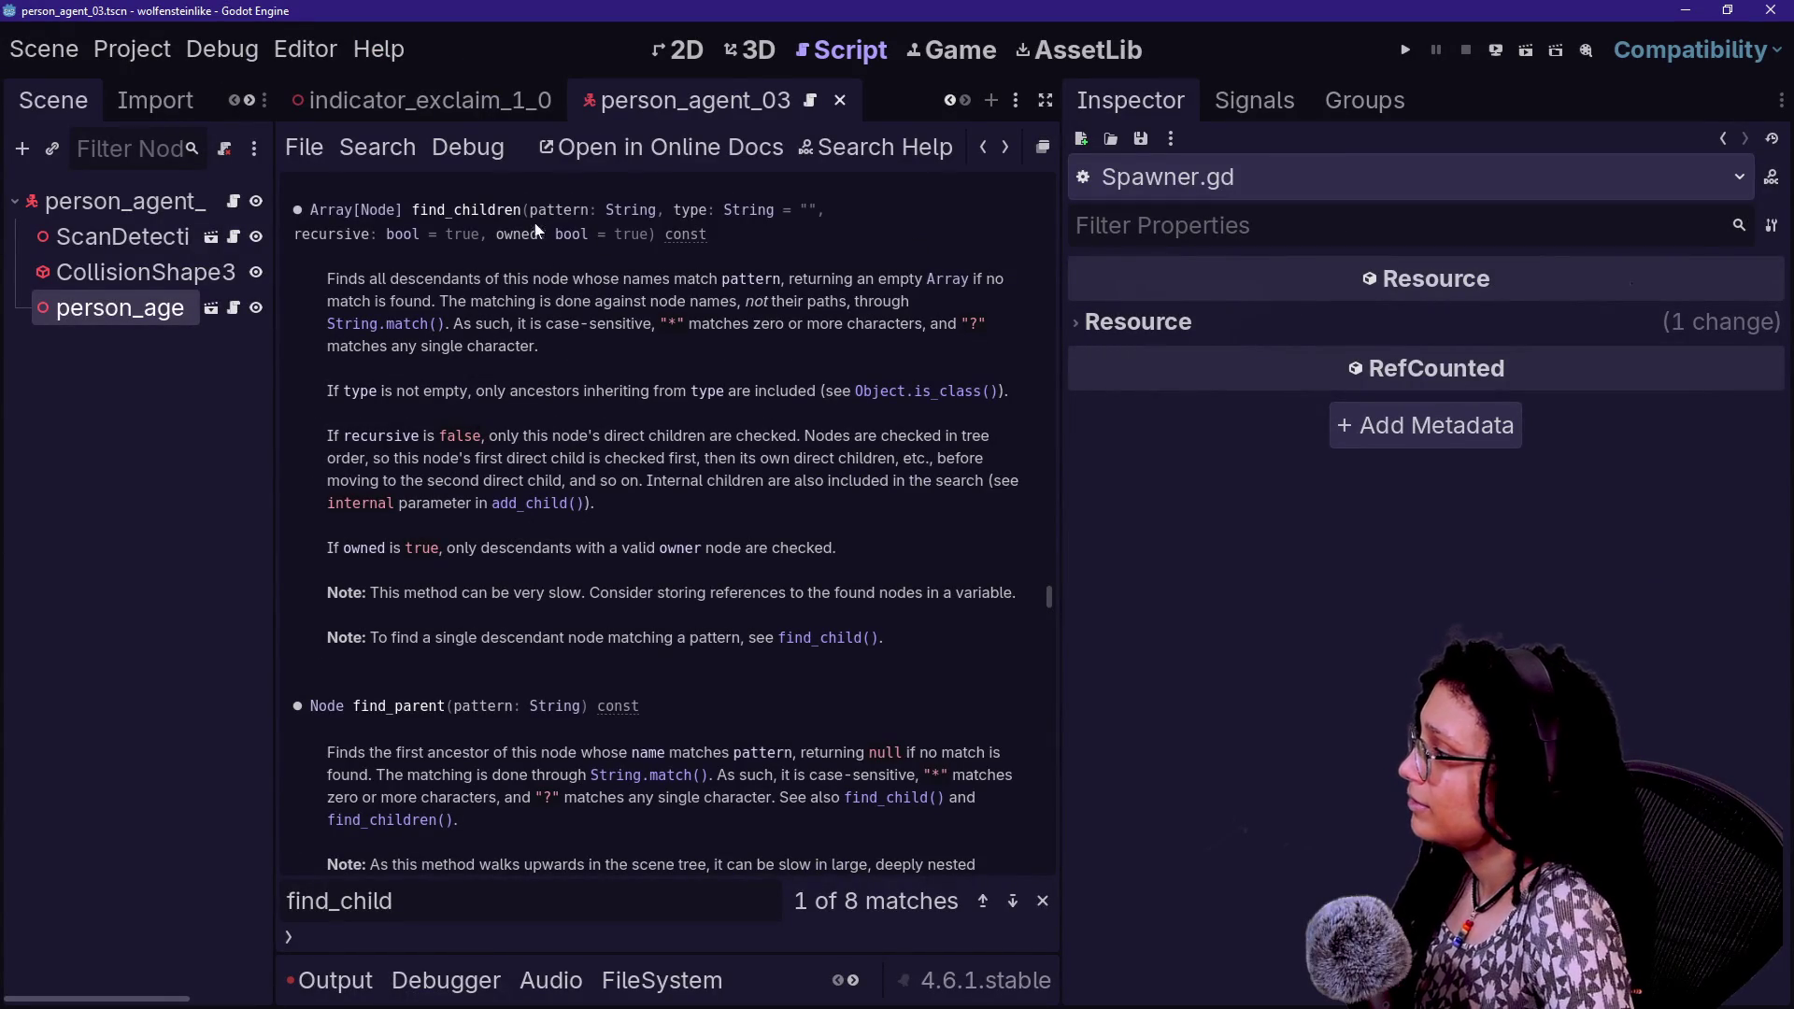
pyautogui.click(981, 149)
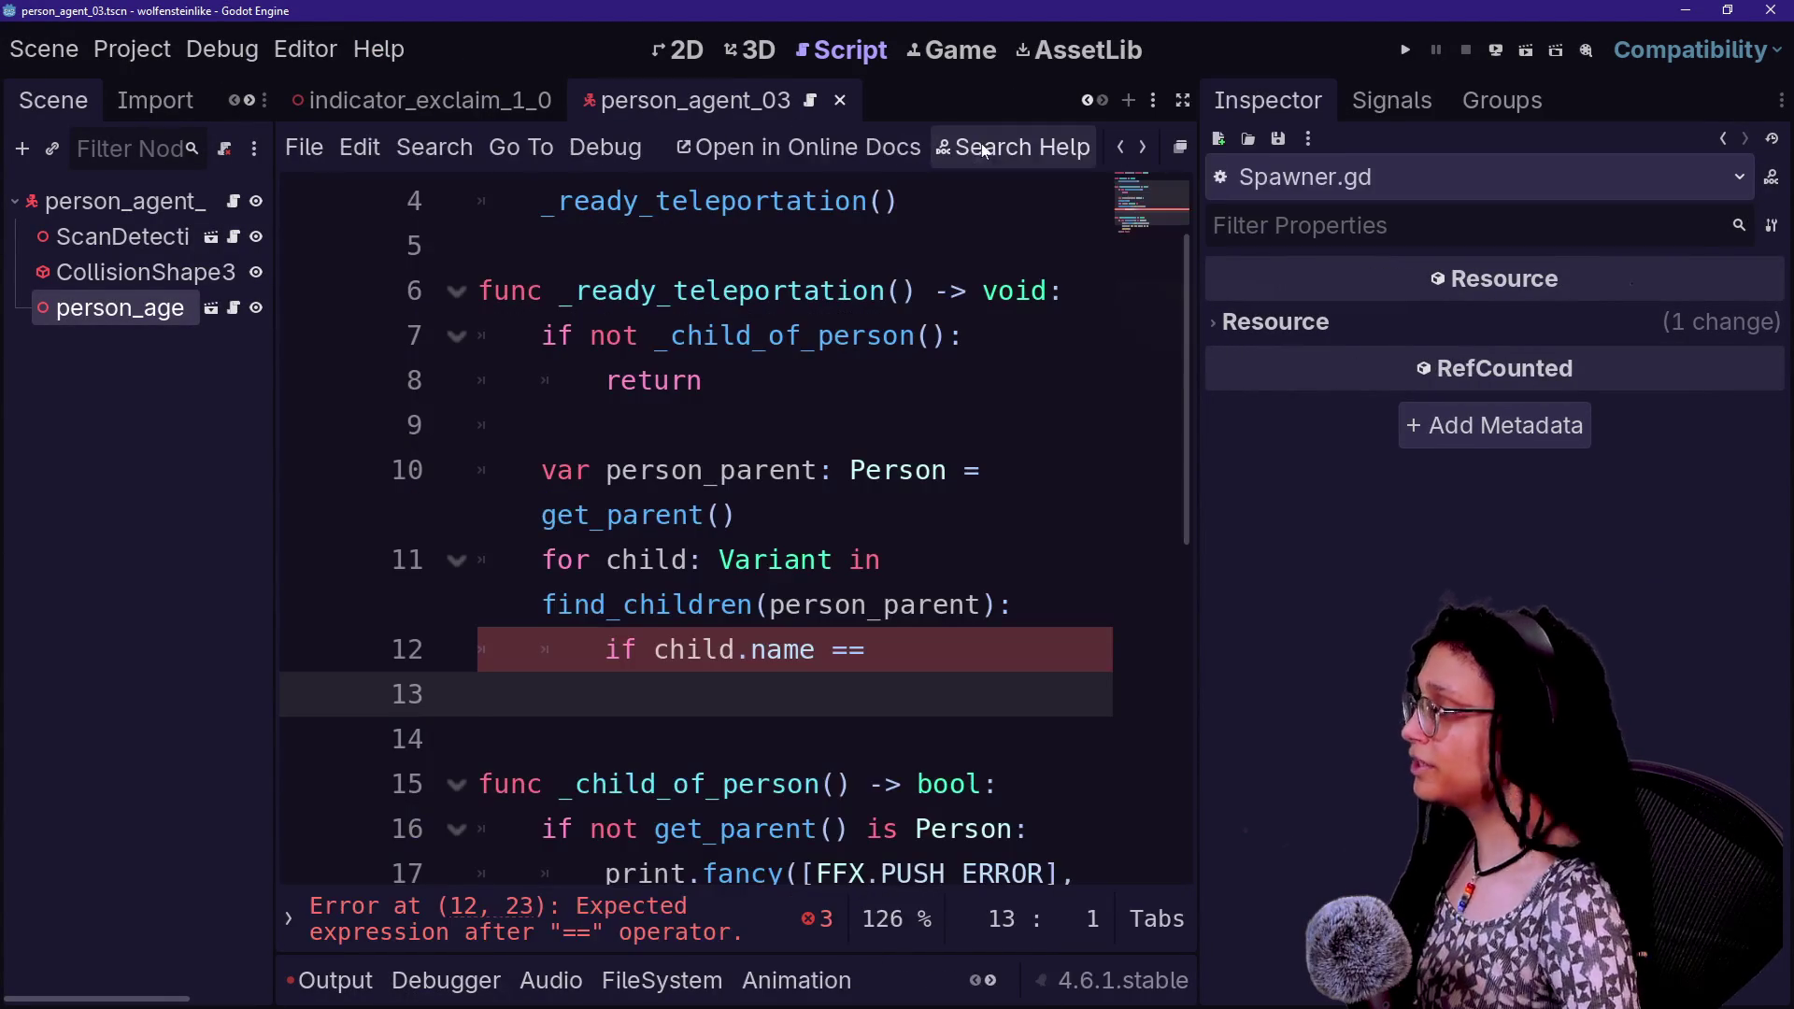
# Widen and enlarge the code, then split the loop line with a backslash before 'in'.
pyautogui.moveTo(886, 650); pyautogui.dragTo(935, 607)
pyautogui.click(757, 604)
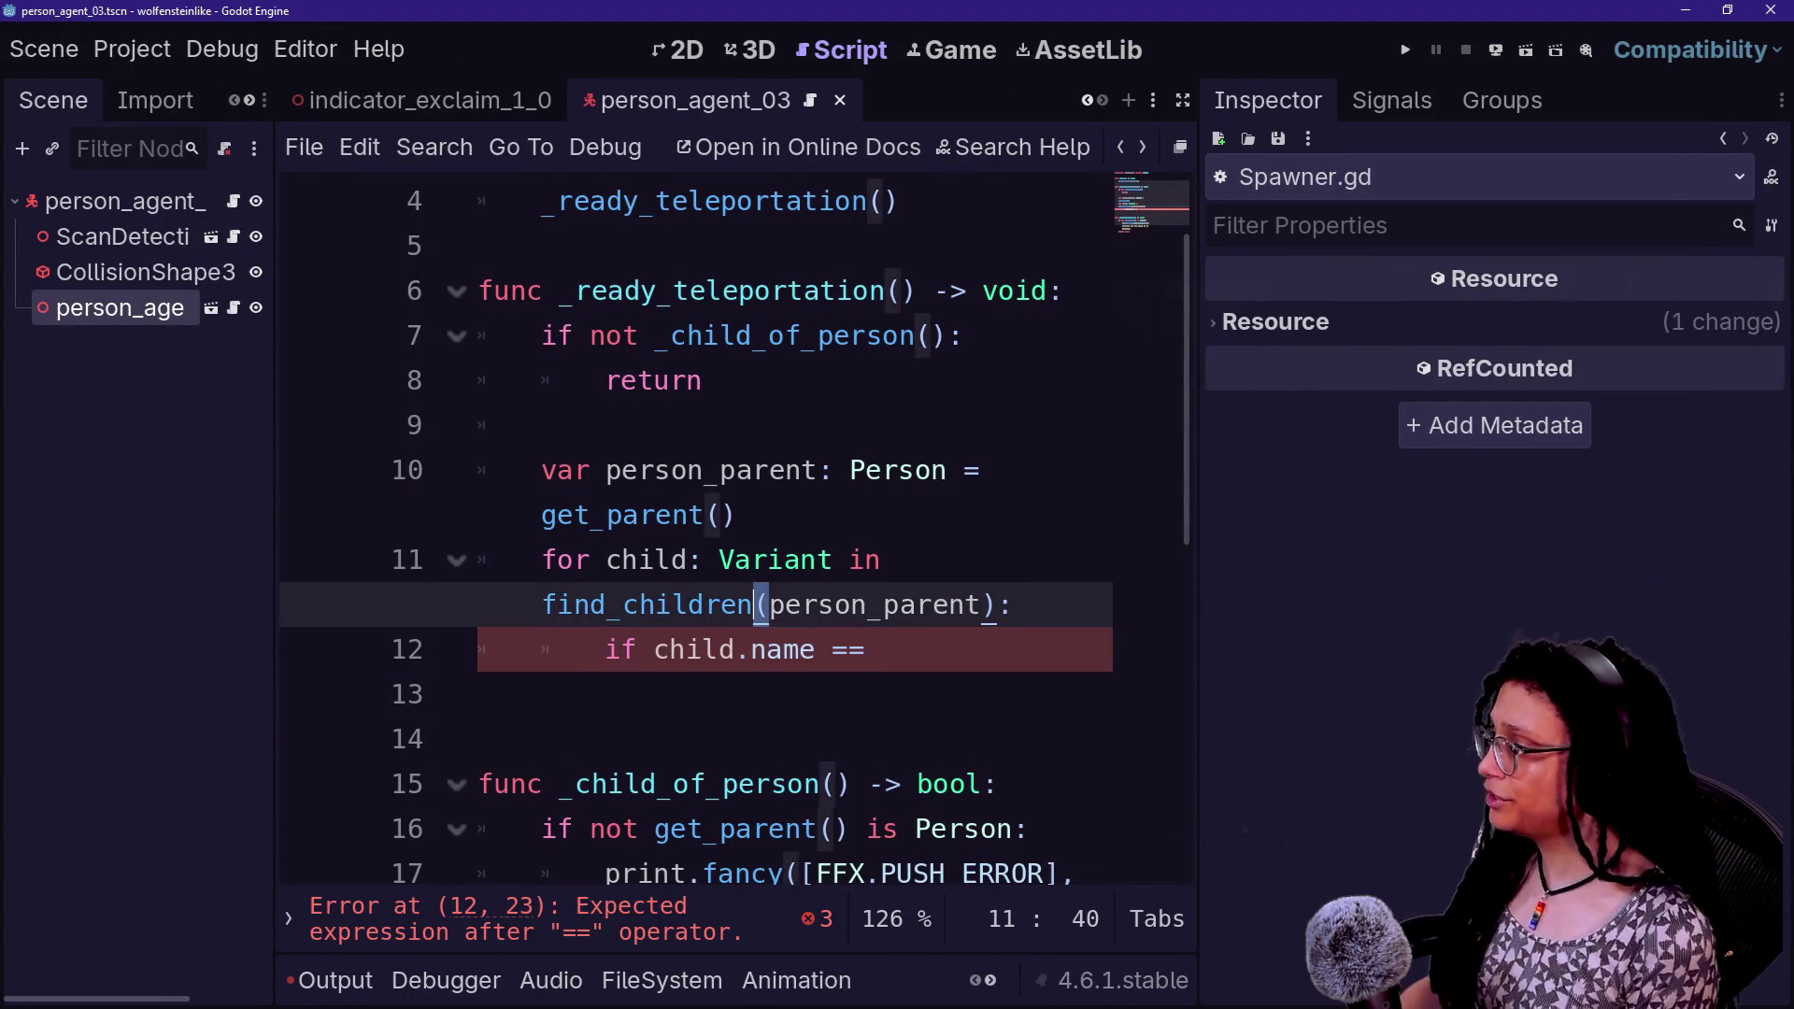
pyautogui.hotkey('ctrl', 'shift', 'F11')
pyautogui.hotkey('ctrl', '=')
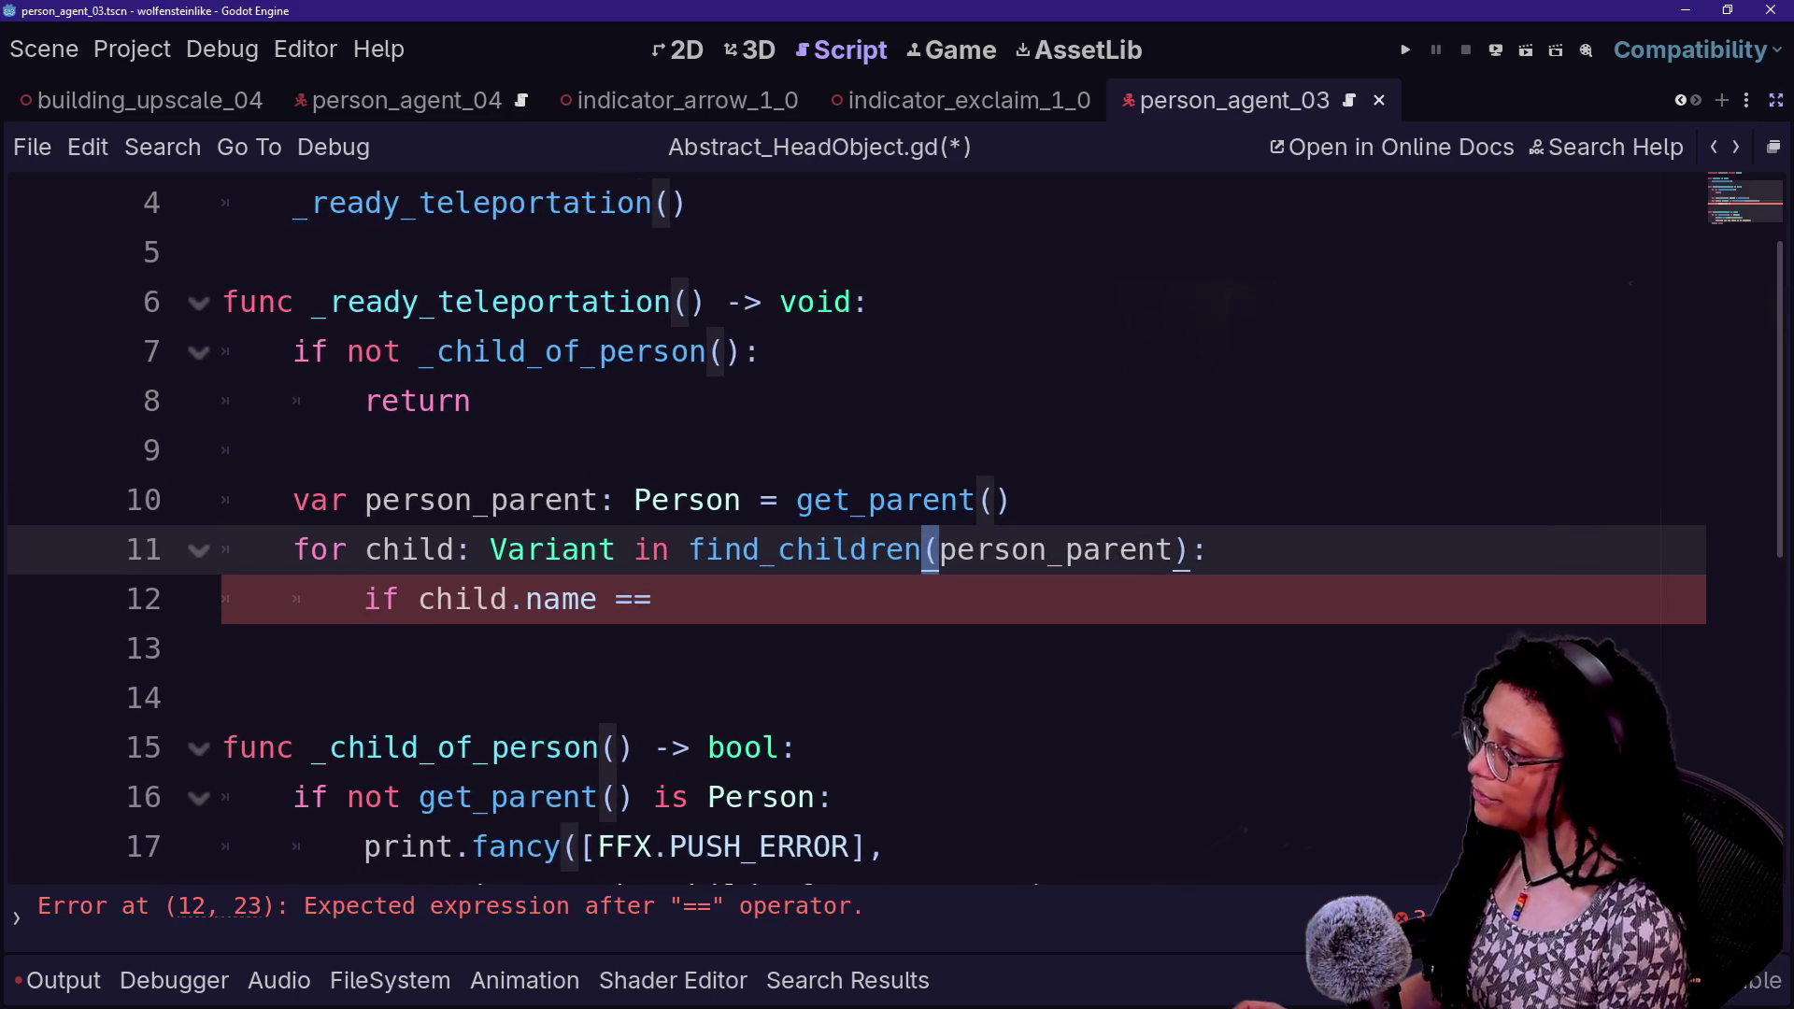
pyautogui.click(688, 500)
pyautogui.click(652, 550)
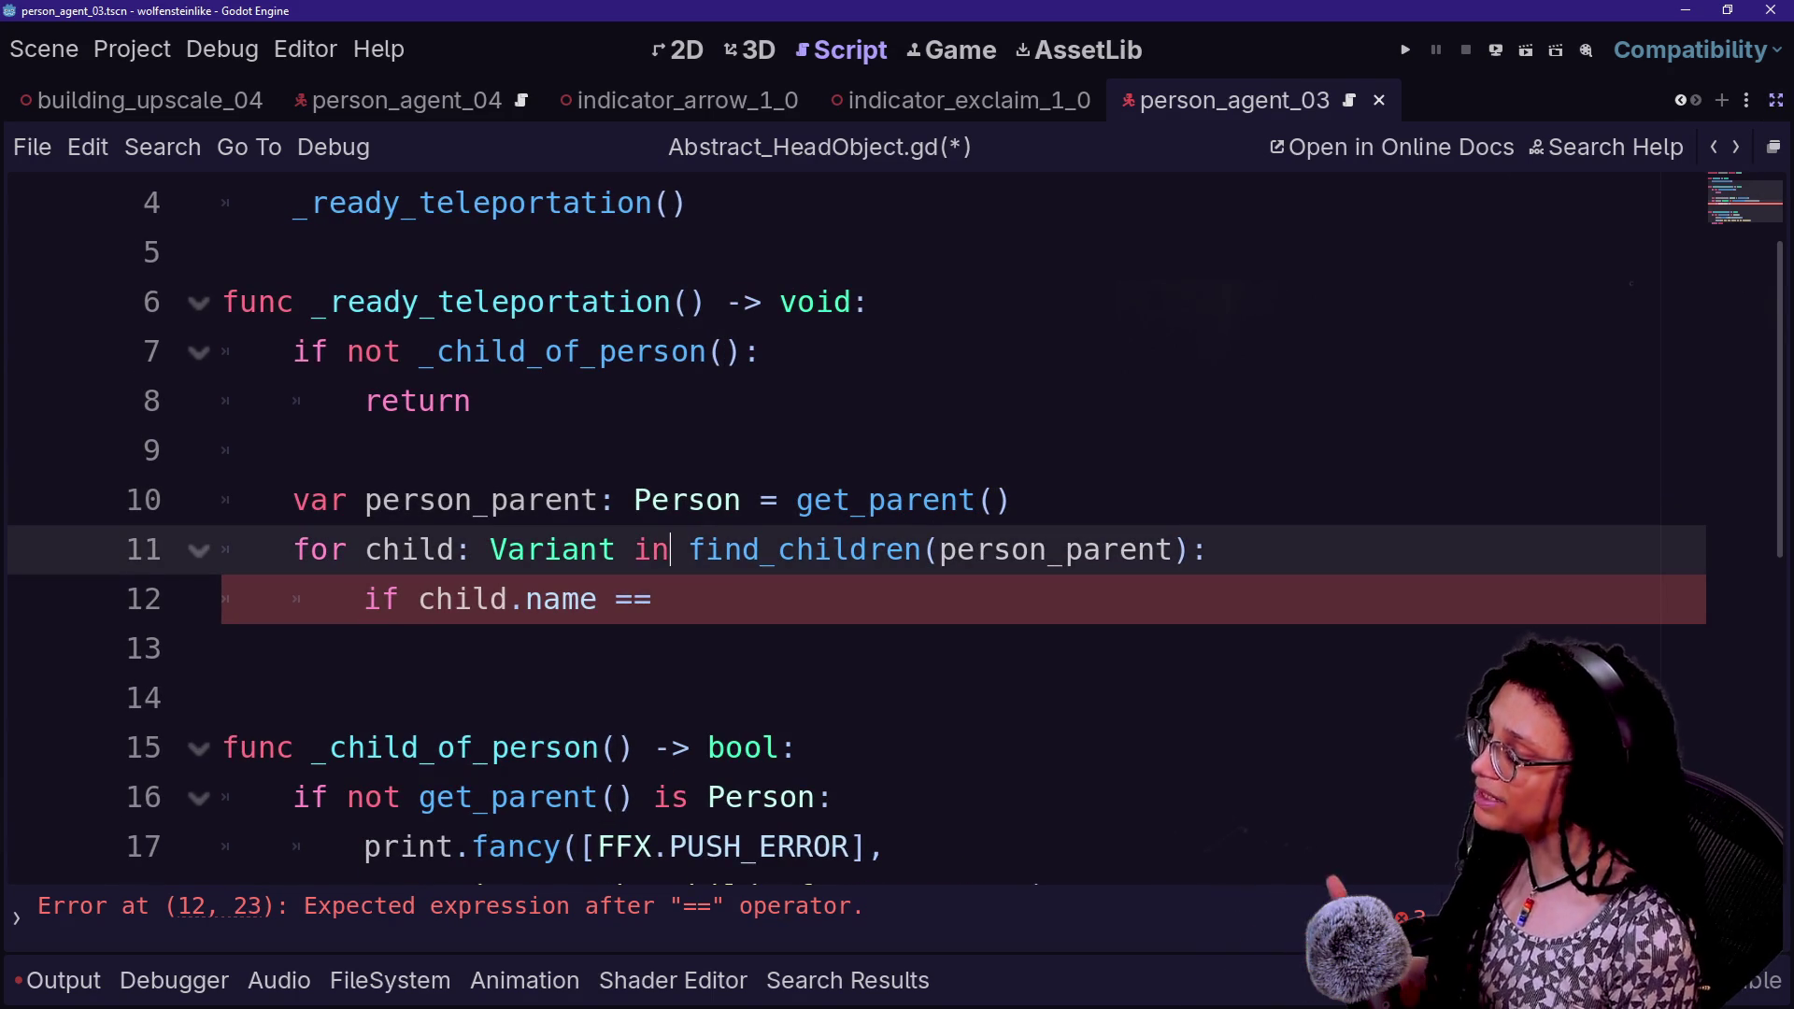
pyautogui.press('Left')
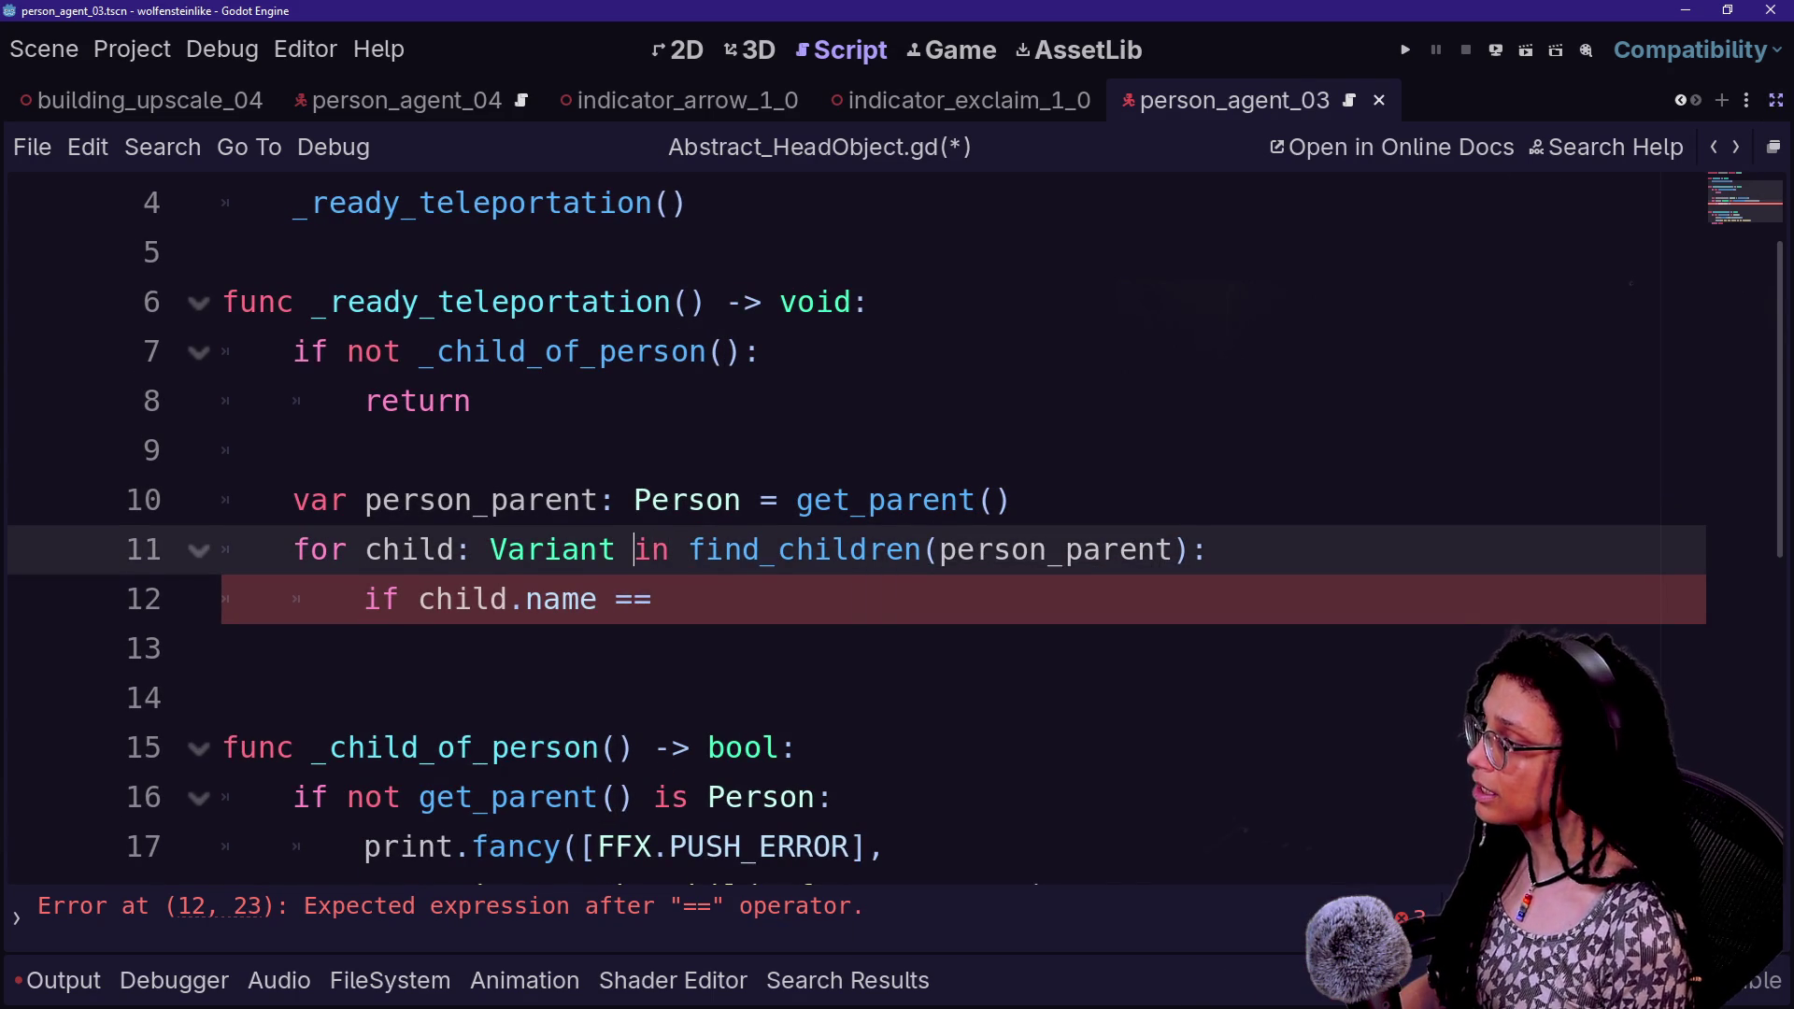
pyautogui.write('\\')
pyautogui.press('Return')
pyautogui.press('Tab')
pyautogui.hotkey('shift', 'Tab')
# Make "*" the first find_children argument.
pyautogui.click(712, 599)
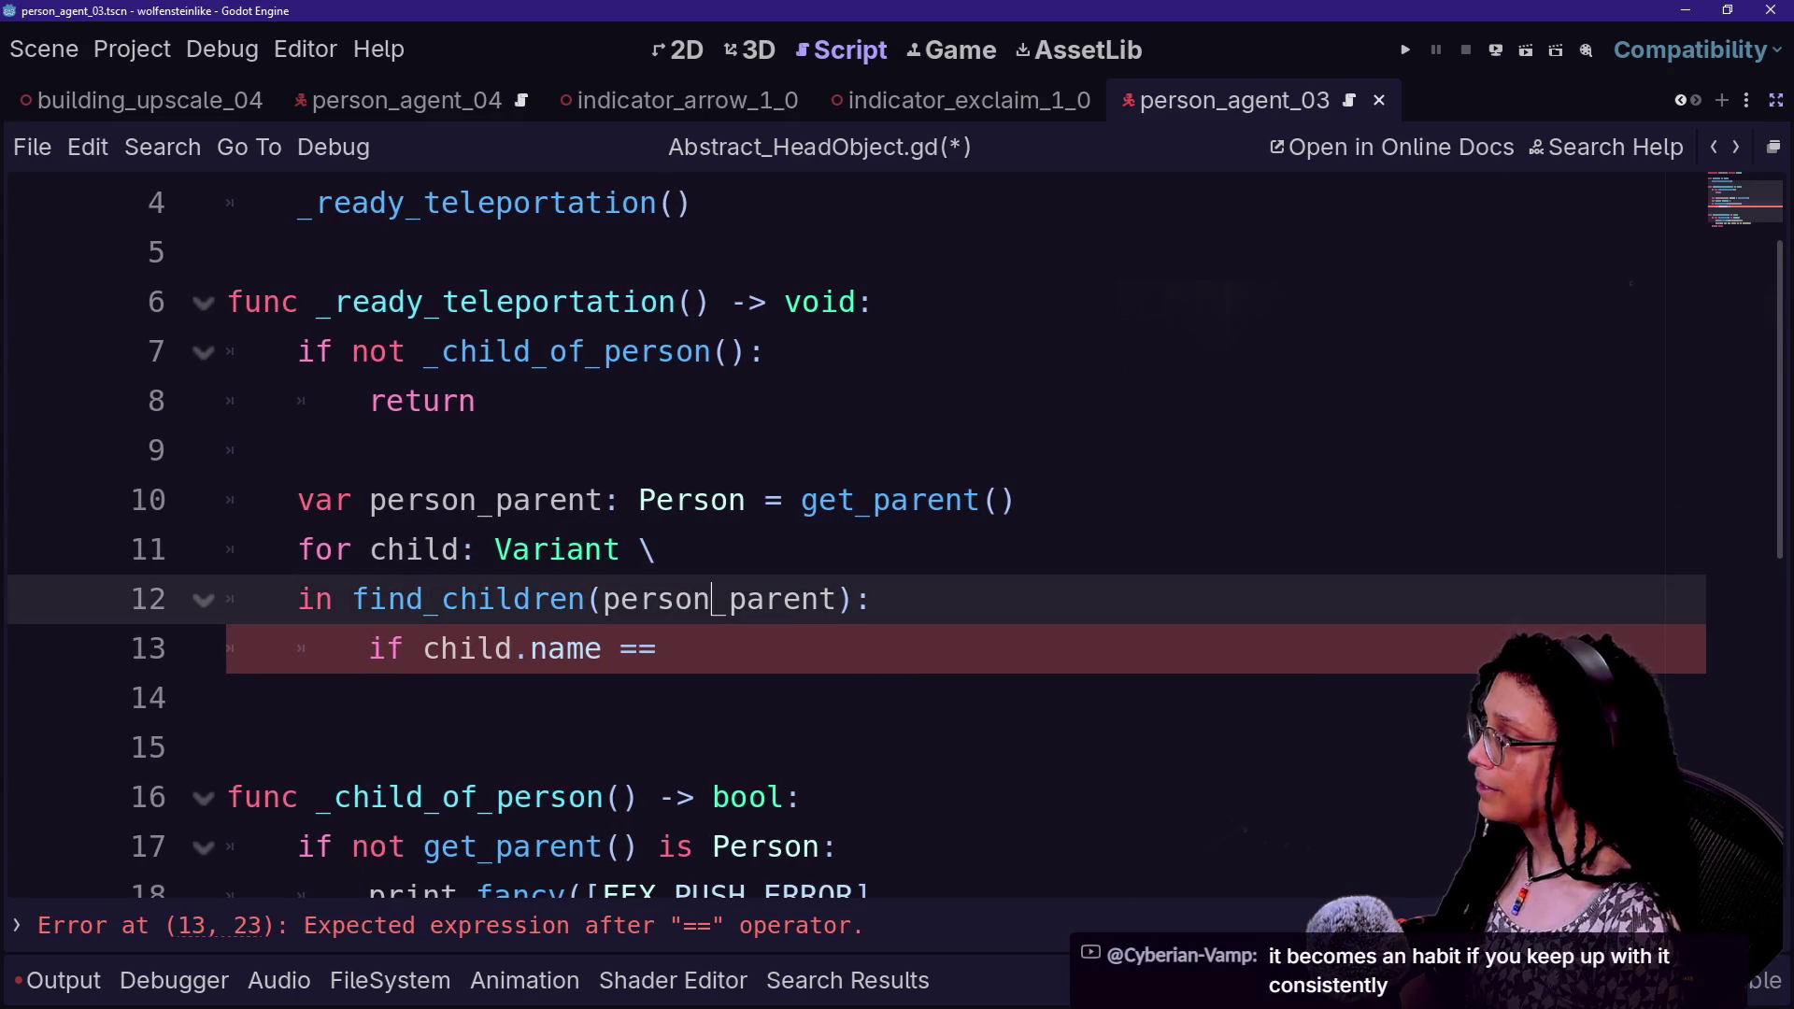
pyautogui.click(639, 599)
pyautogui.click(603, 599)
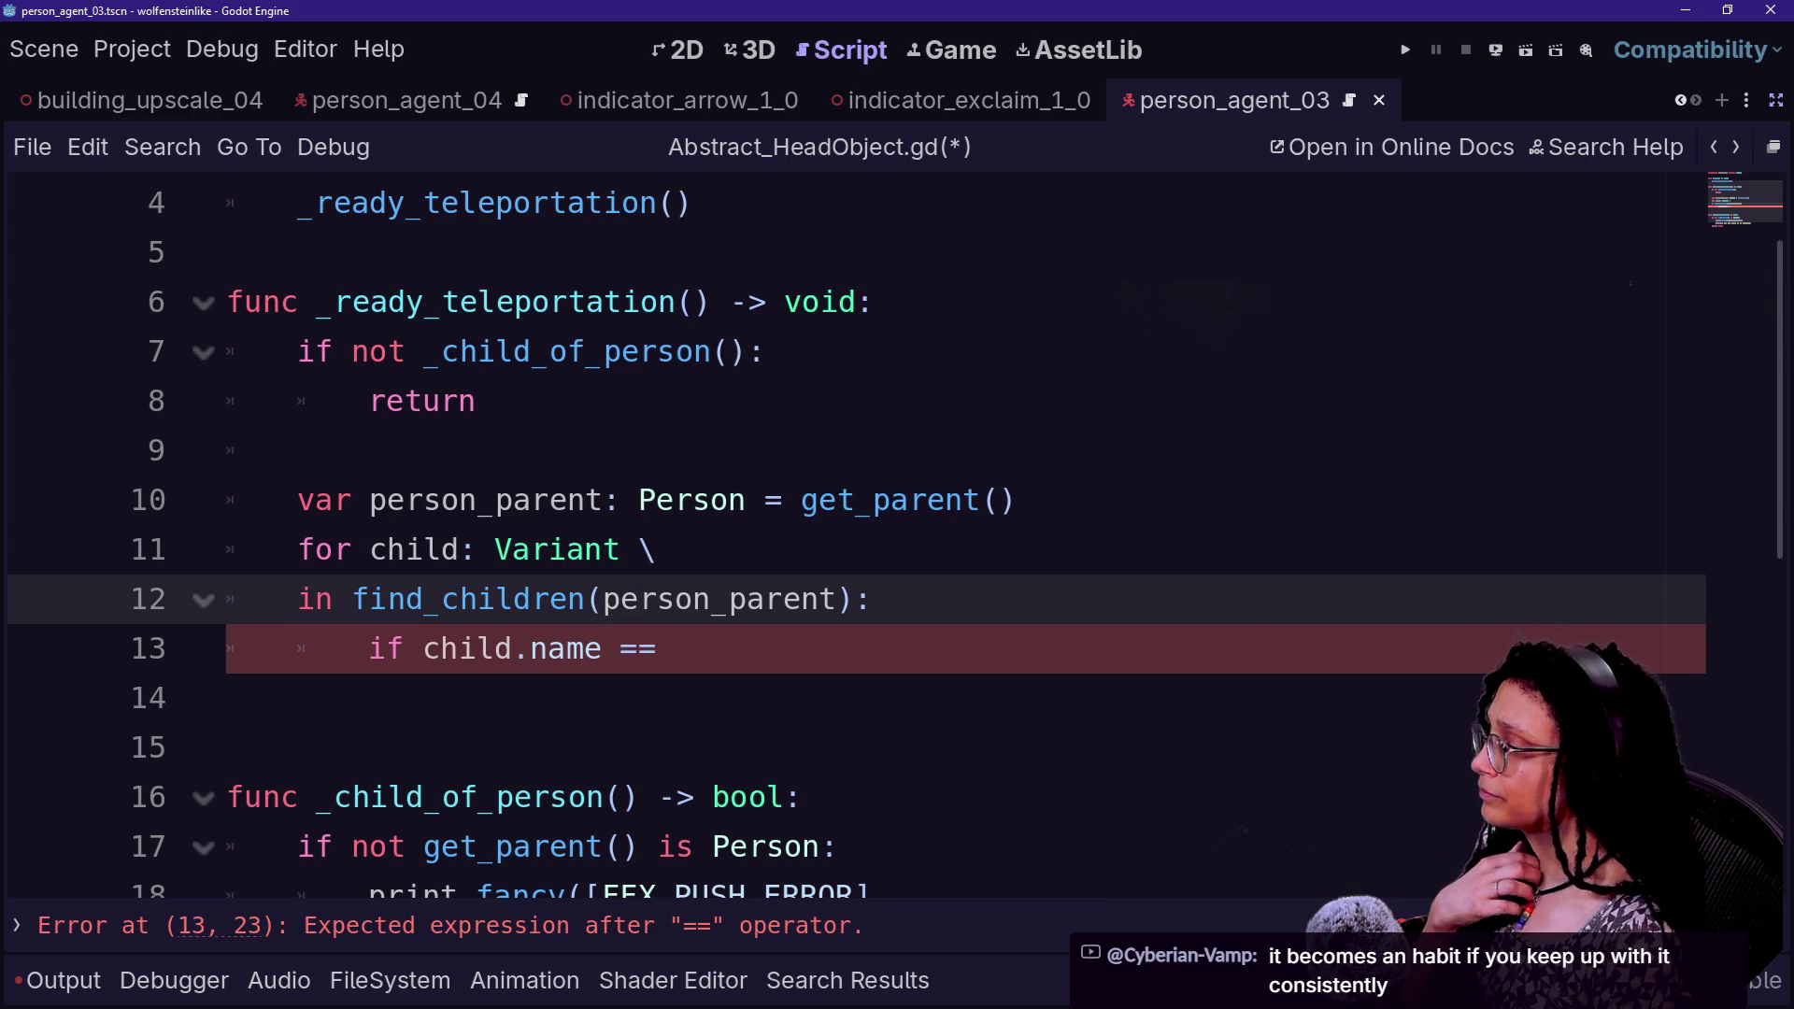
pyautogui.write('"')
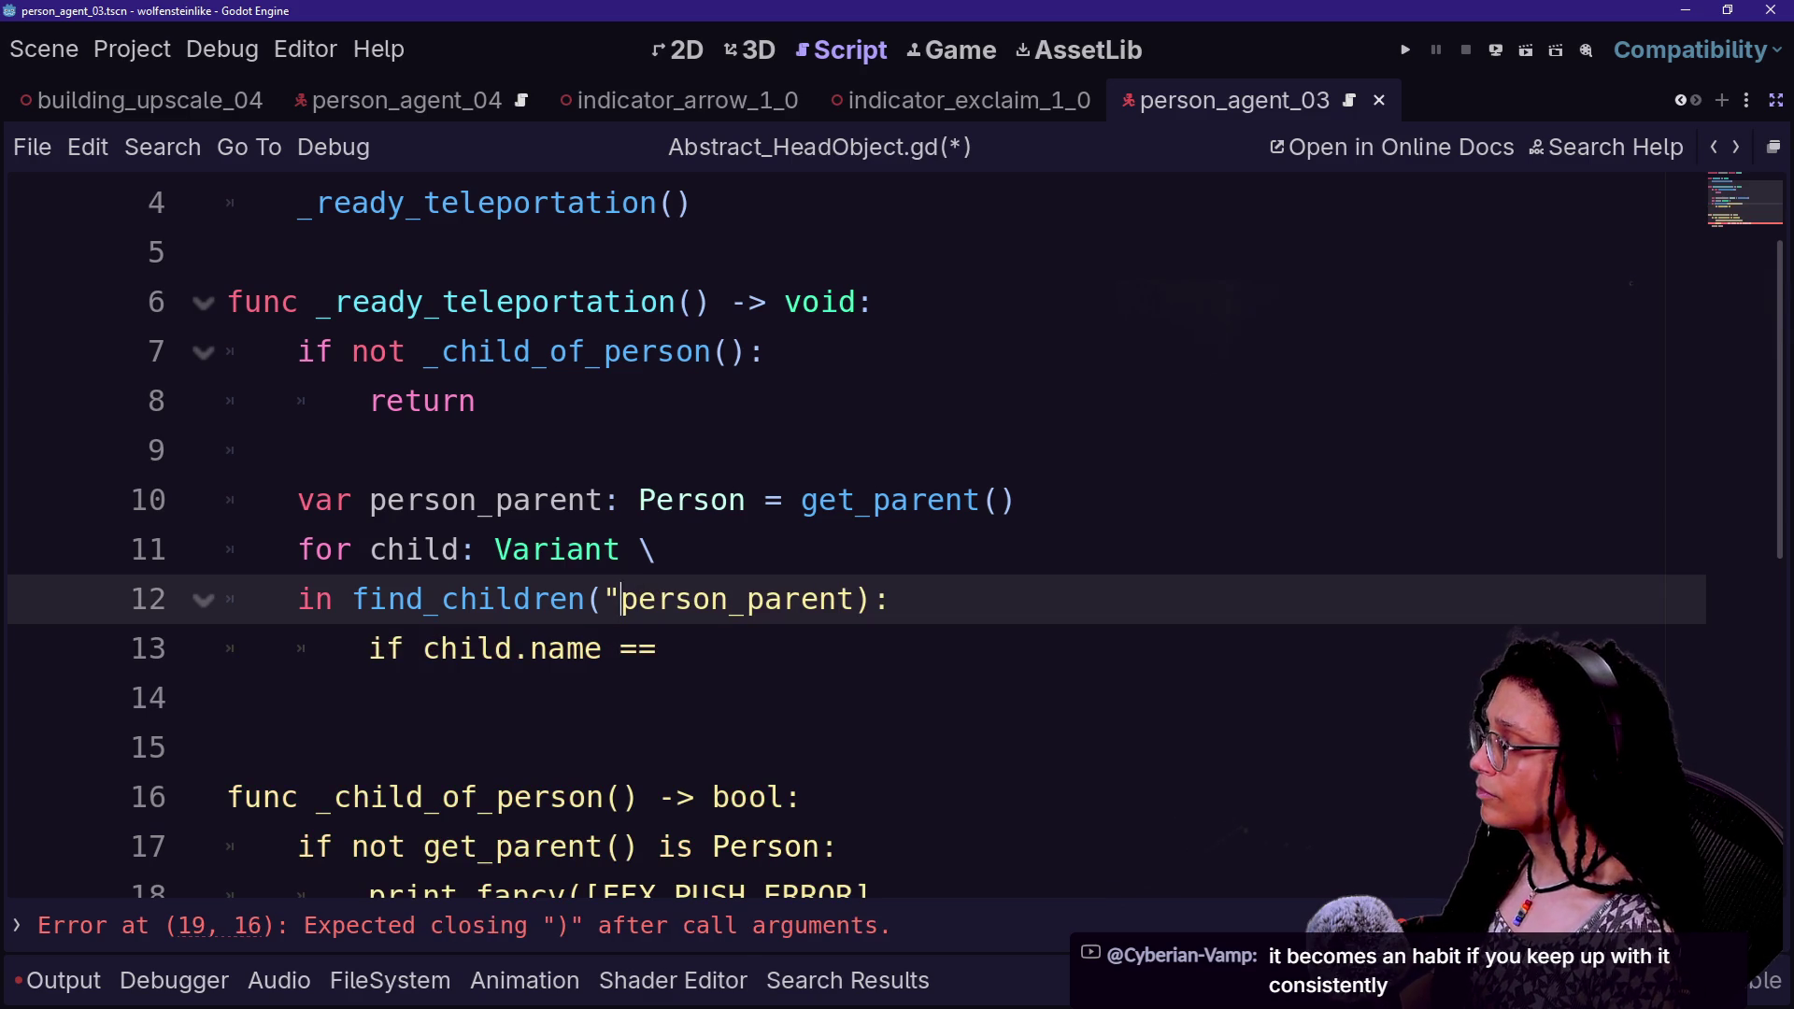
pyautogui.write('HeadMarker"')
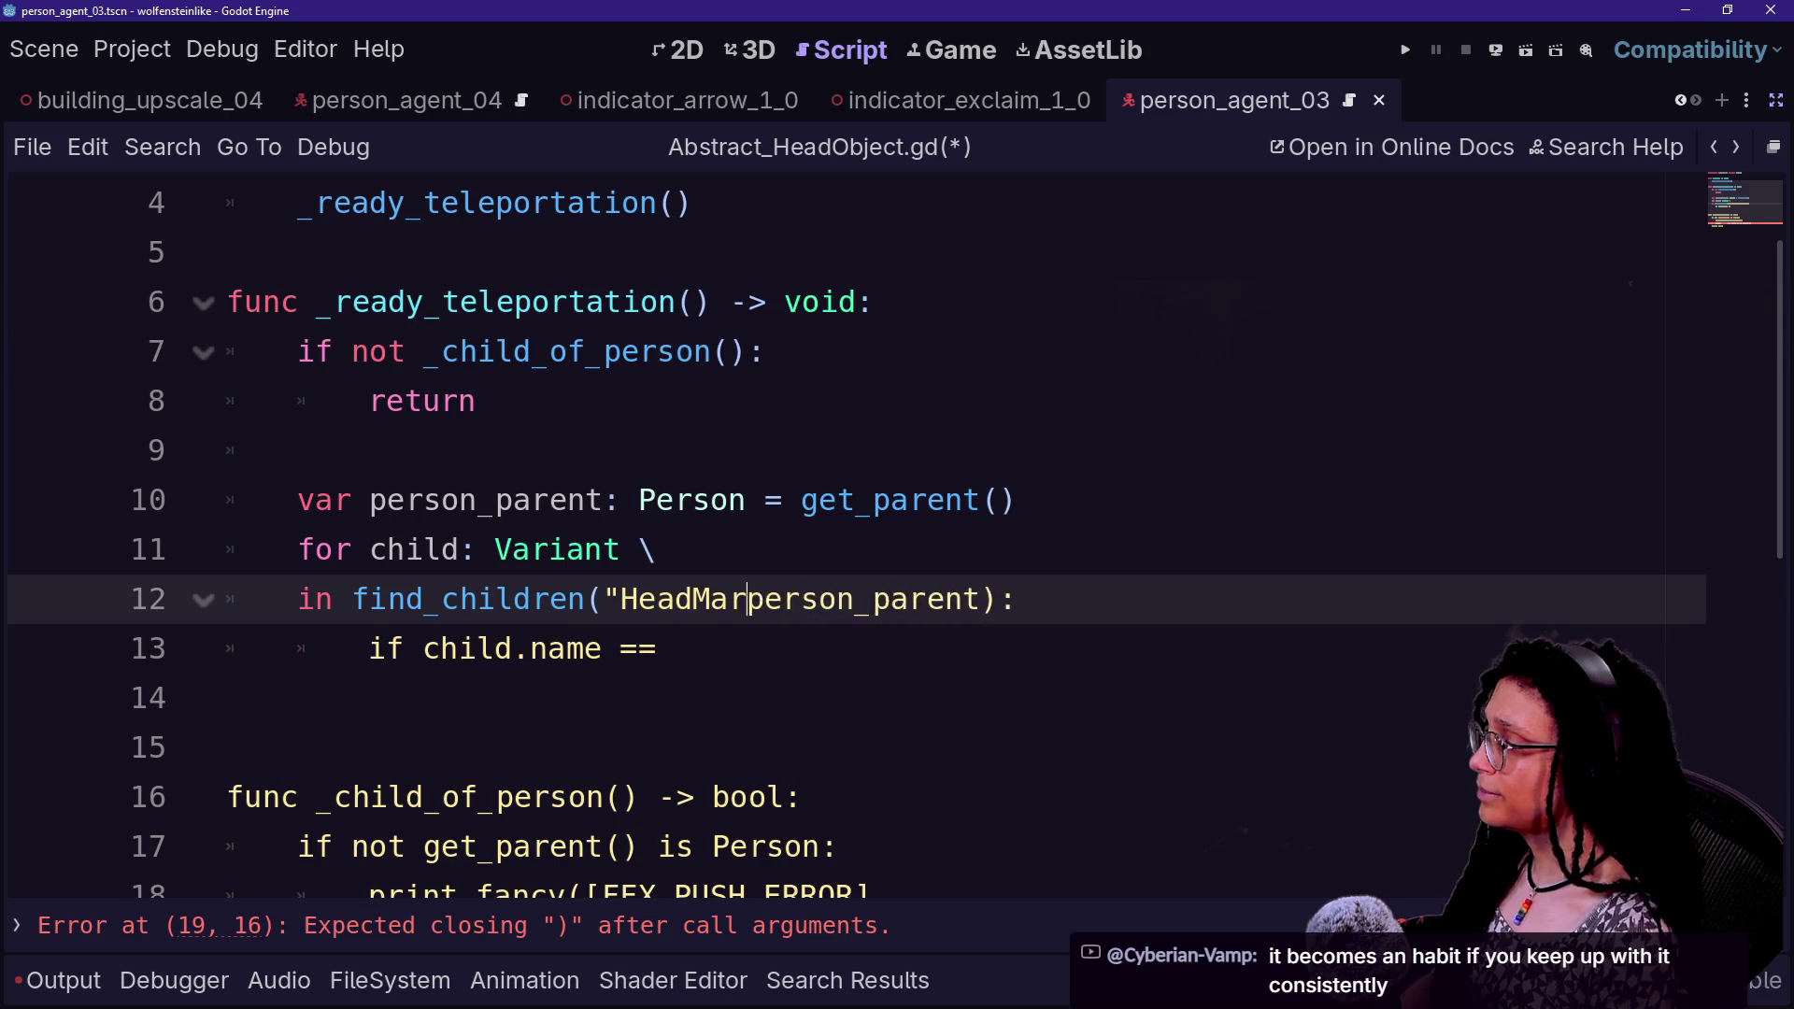
pyautogui.click(746, 599)
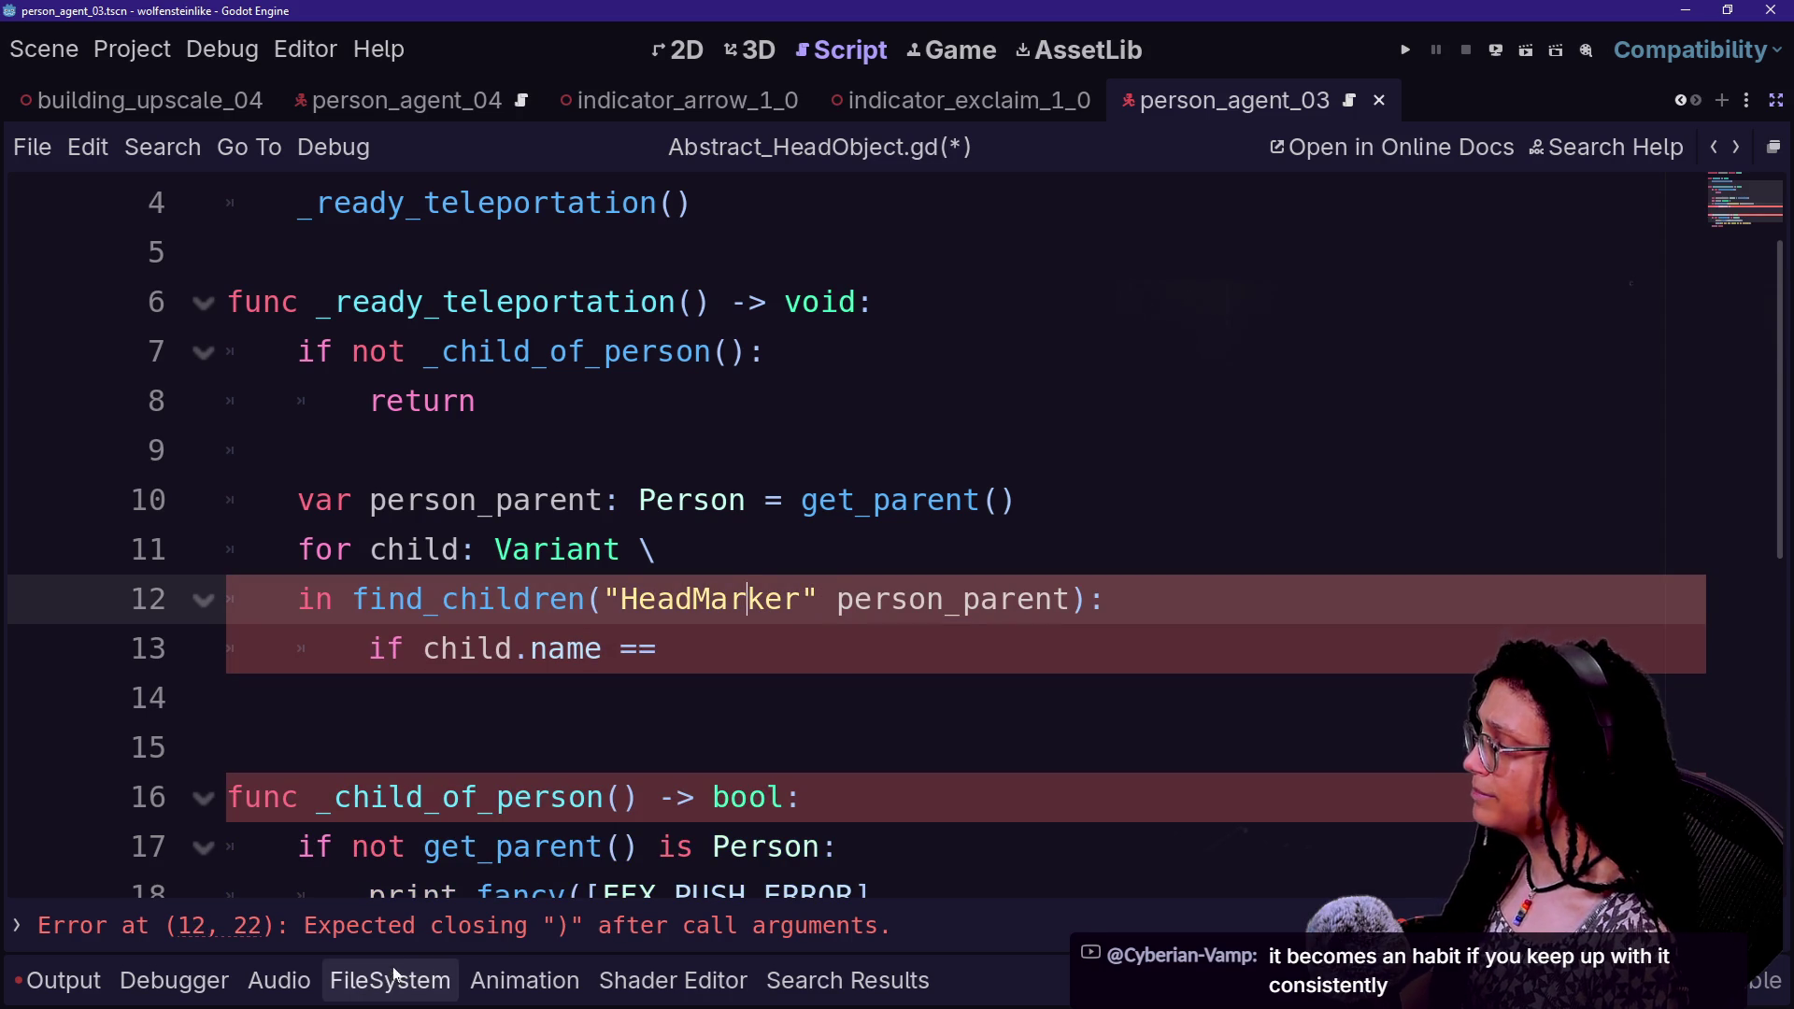
pyautogui.moveTo(838, 598); pyautogui.dragTo(620, 598)
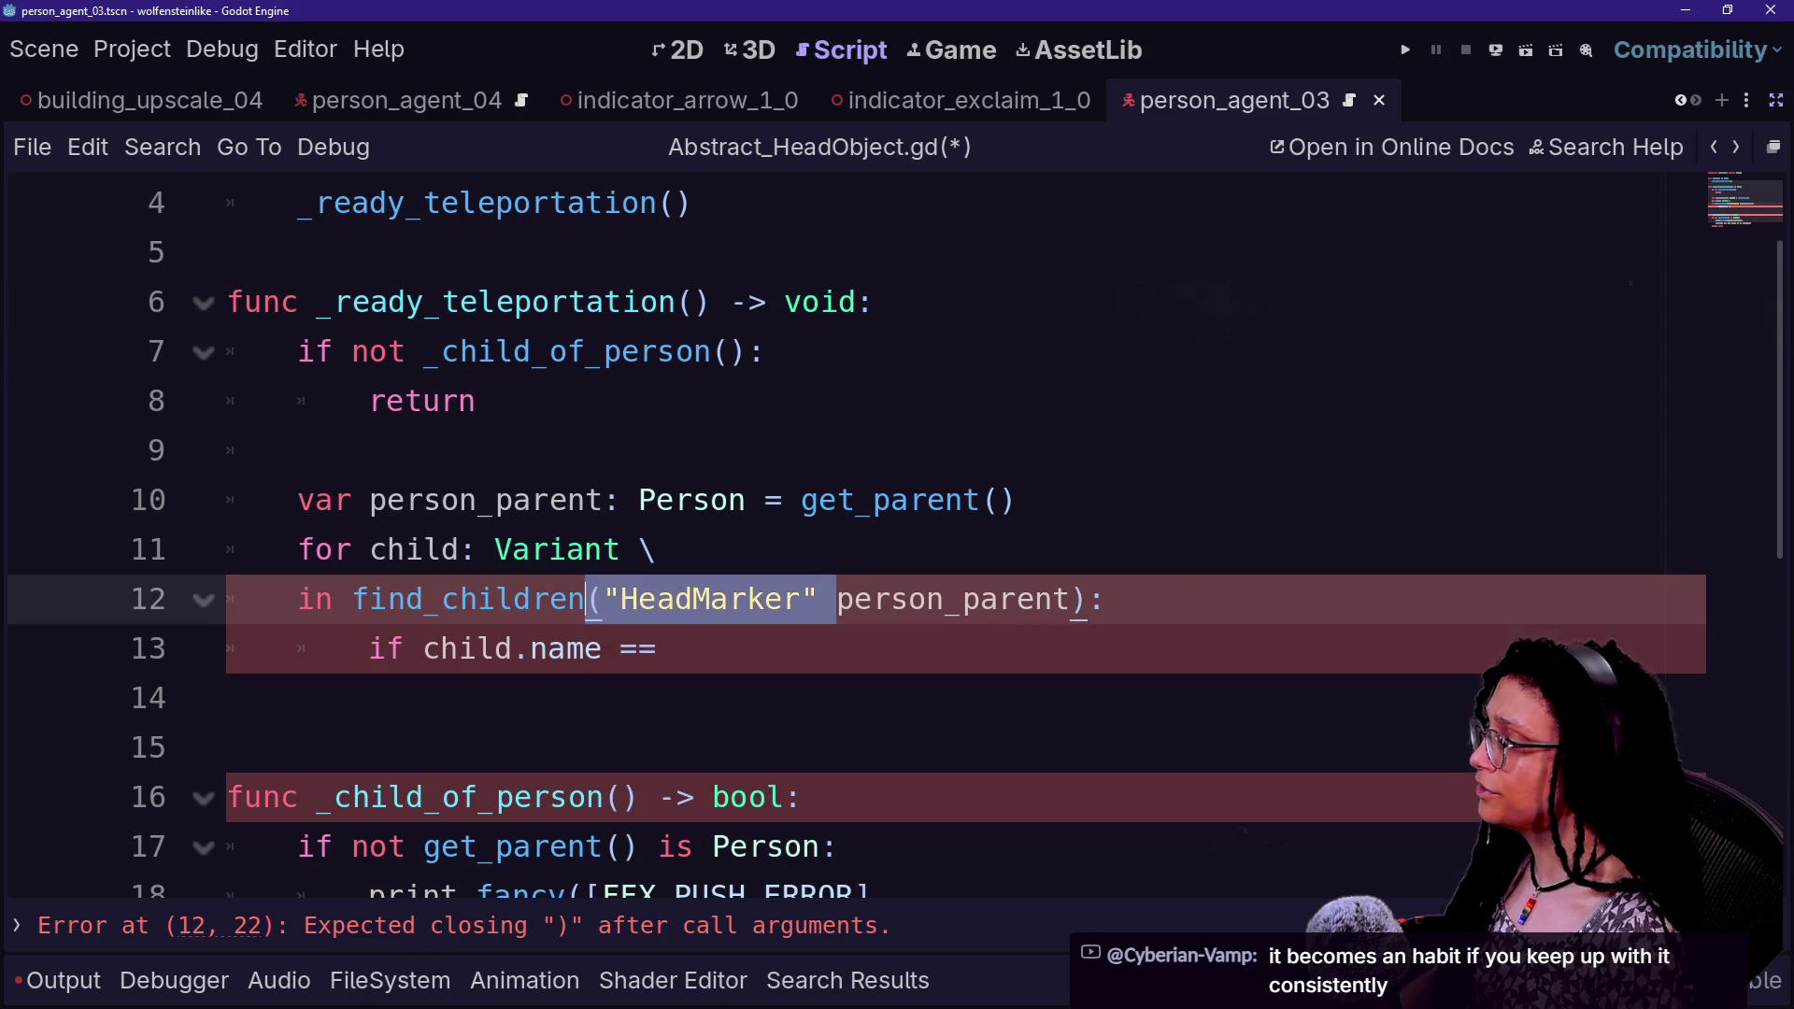
pyautogui.press('BackSpace')
pyautogui.write('*"')
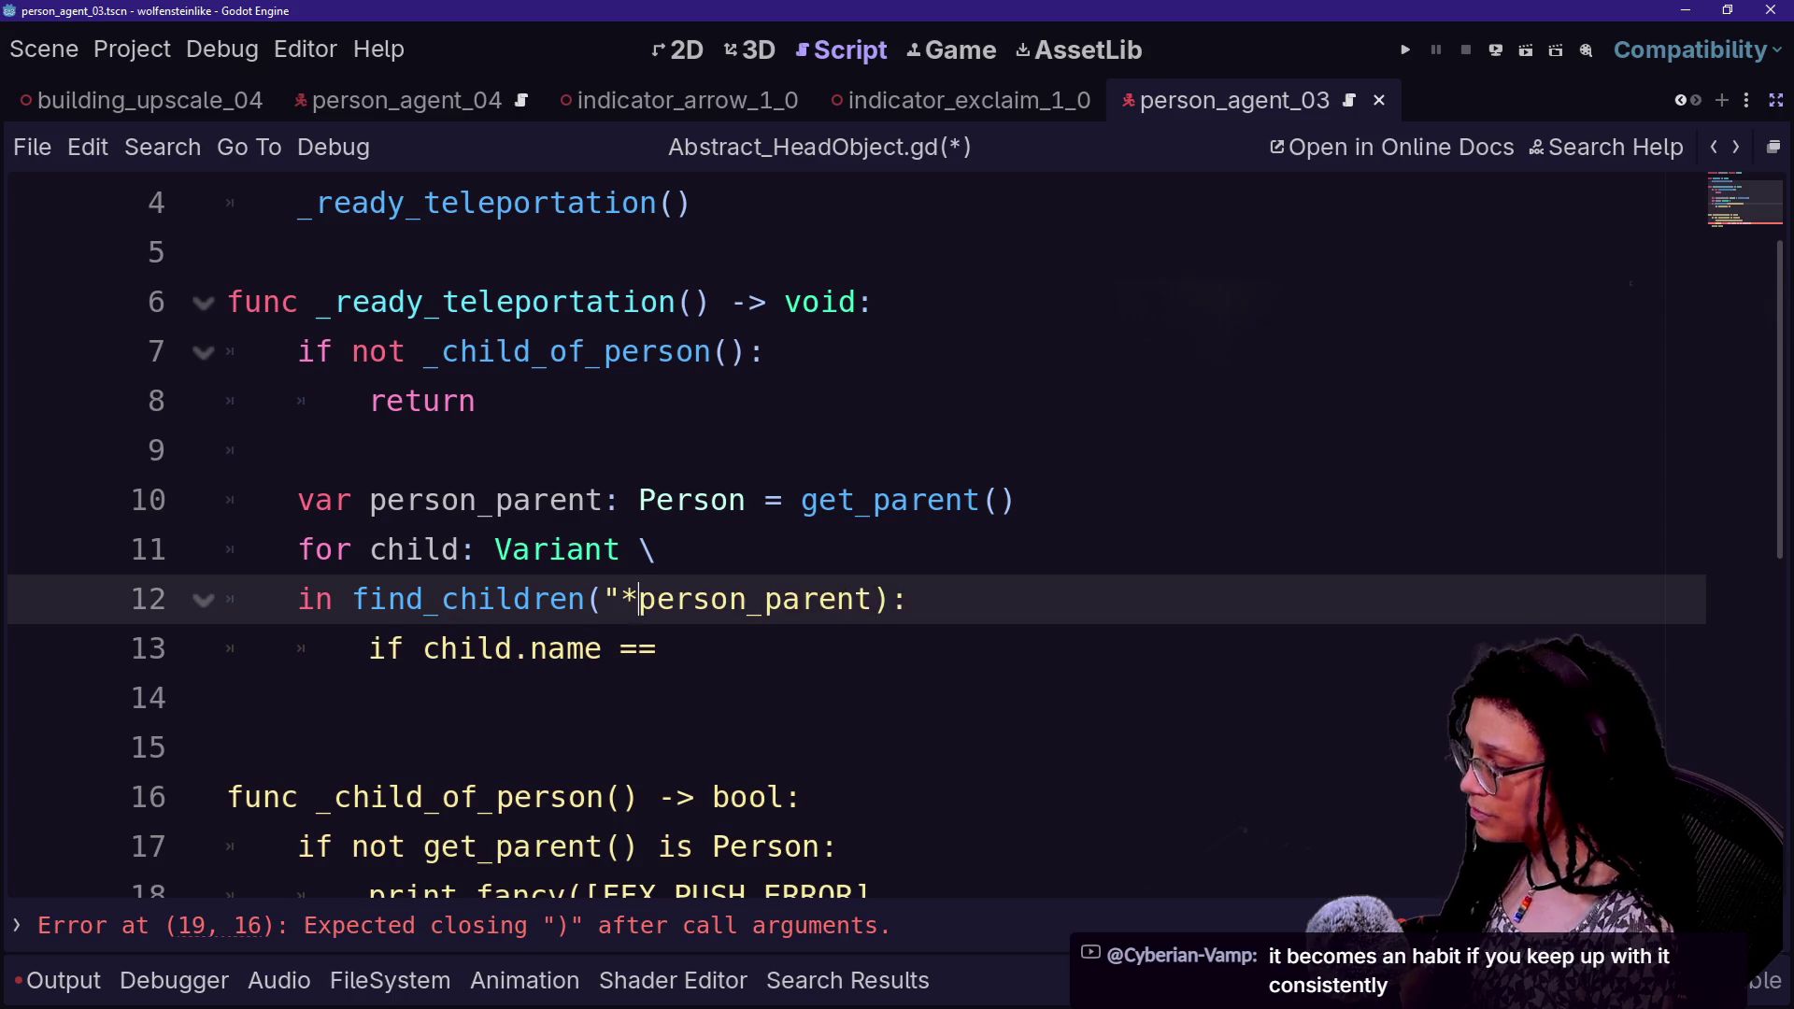
# Add ,"HeadMarker" as the second argument and open the HeadMarker class script.
pyautogui.press('Left')
pyautogui.press('Left')
pyautogui.press('Left')
pyautogui.hotkey('ctrl', 'shift', 'Right')
pyautogui.press('Right')
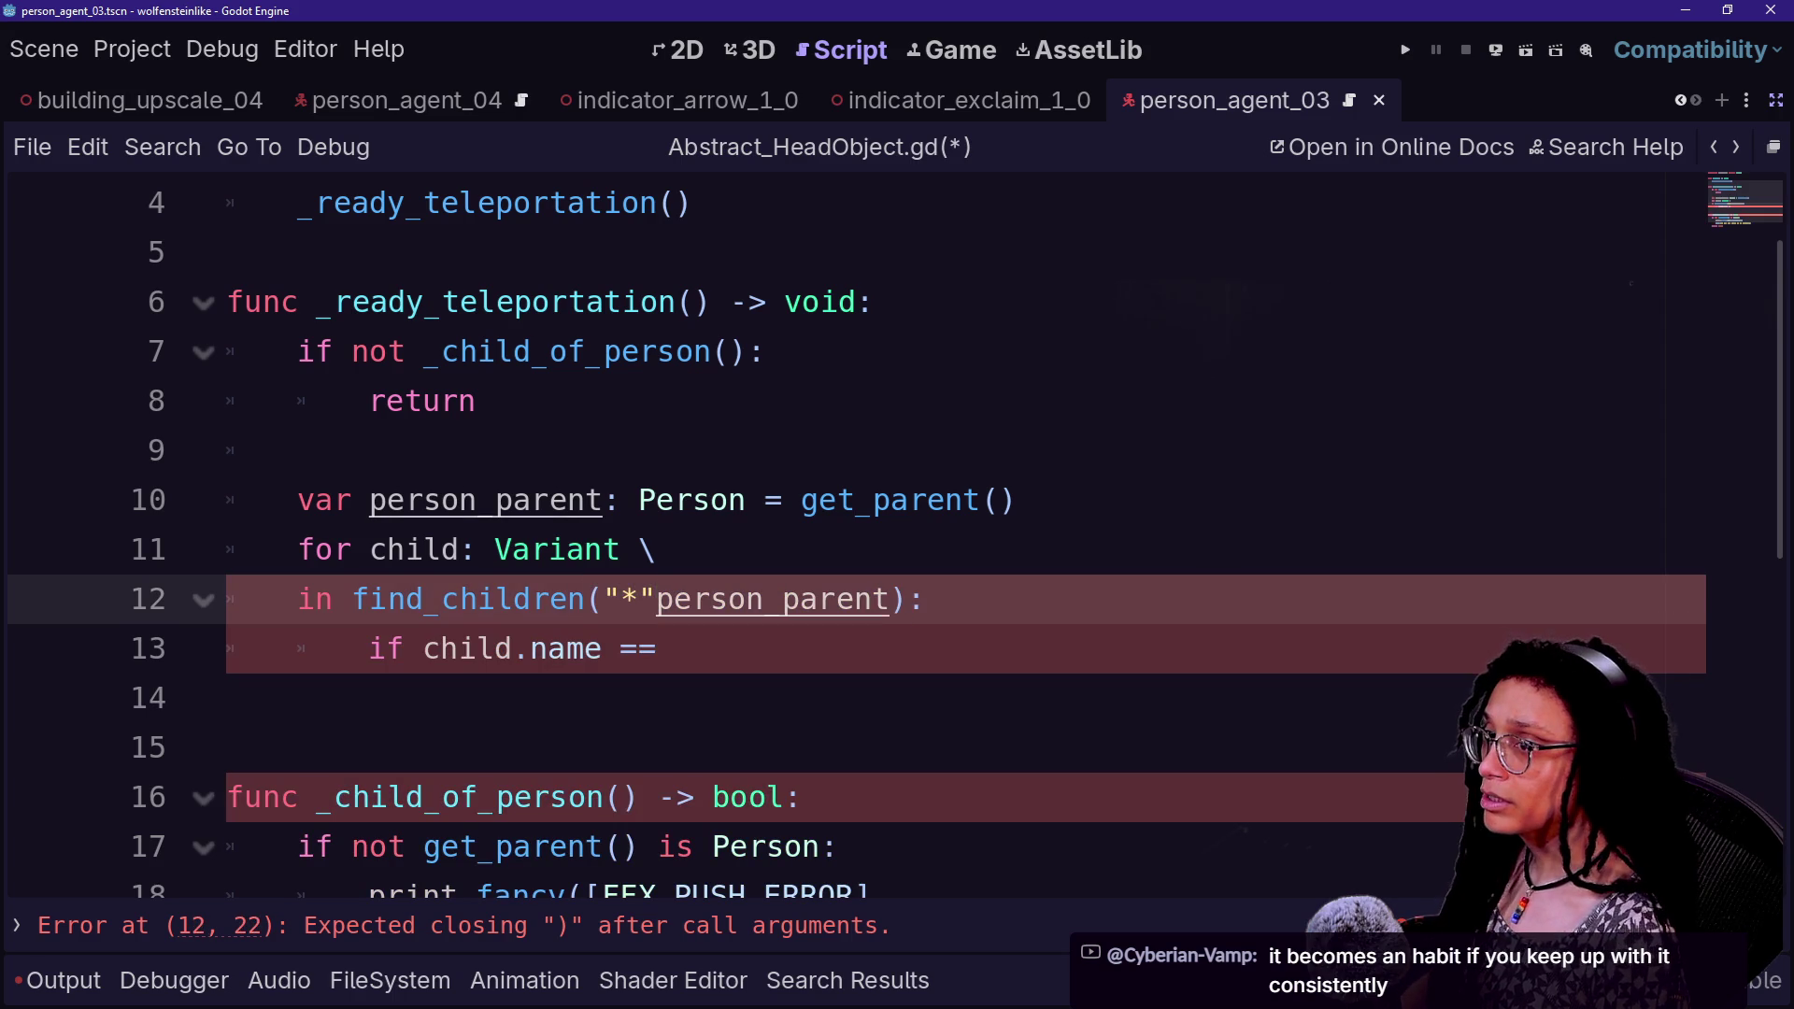
pyautogui.hotkey('ctrl', '=')
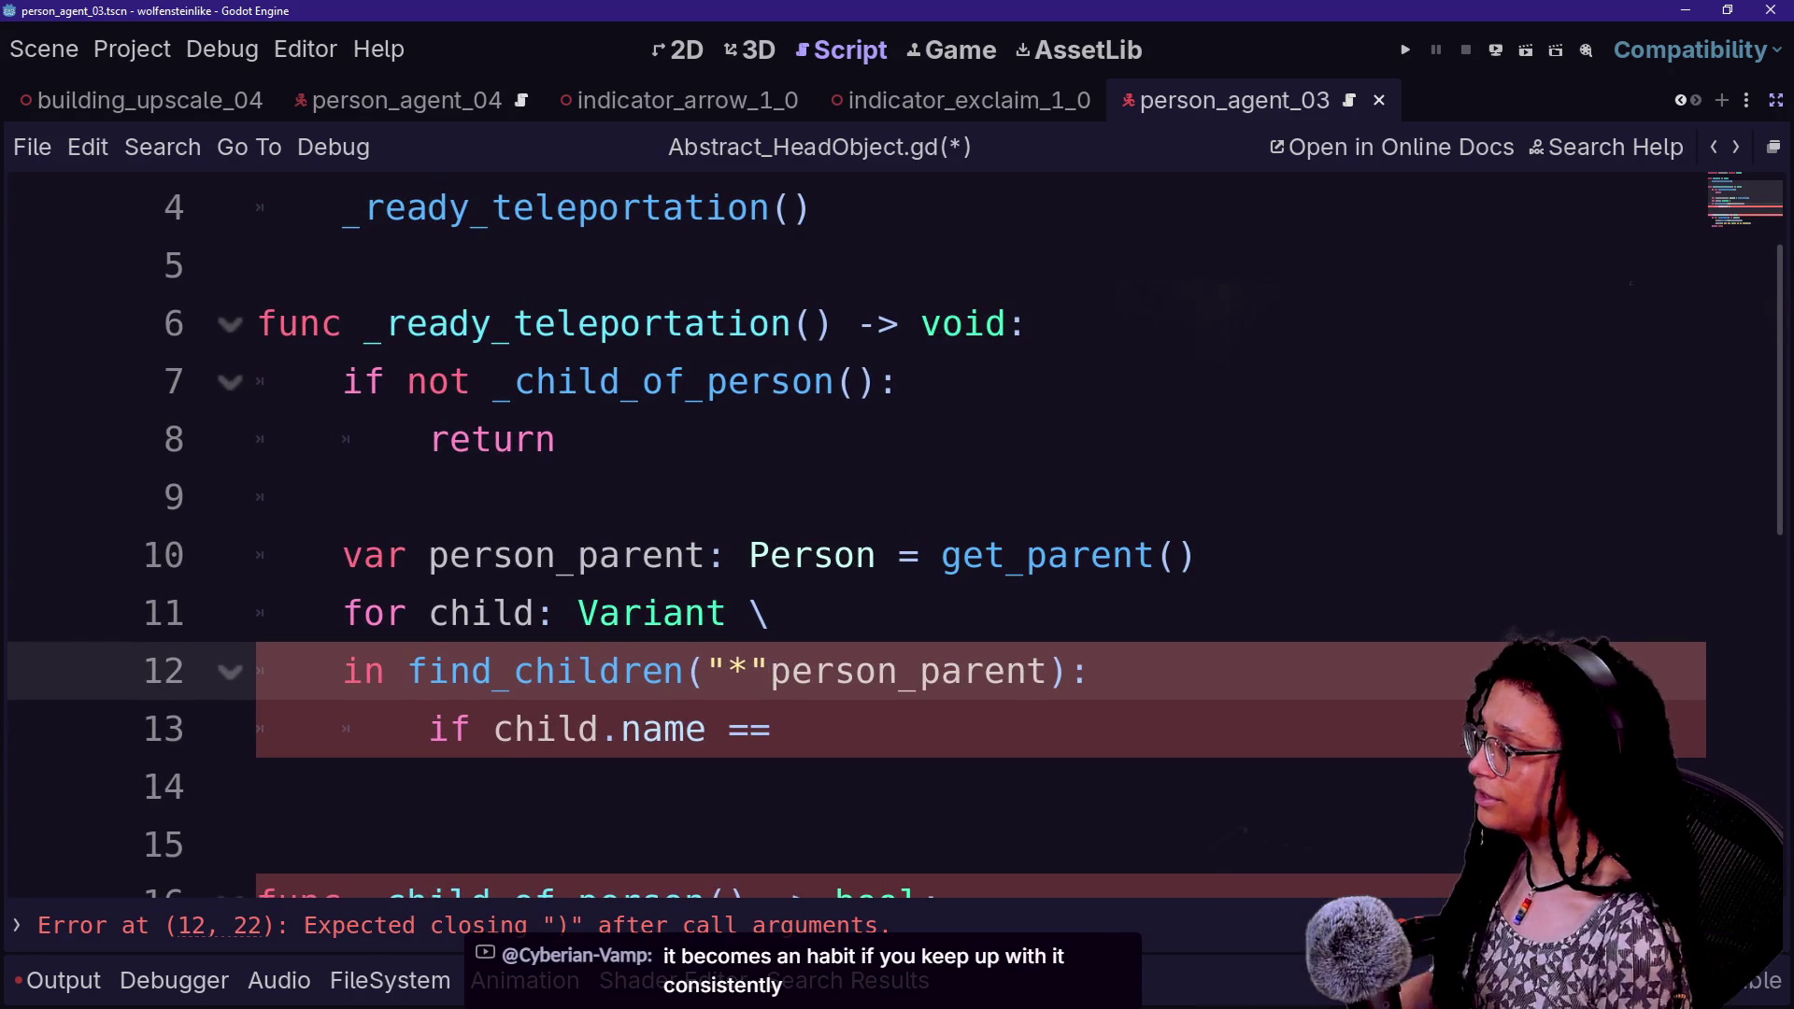
pyautogui.click(769, 672)
pyautogui.write(',')
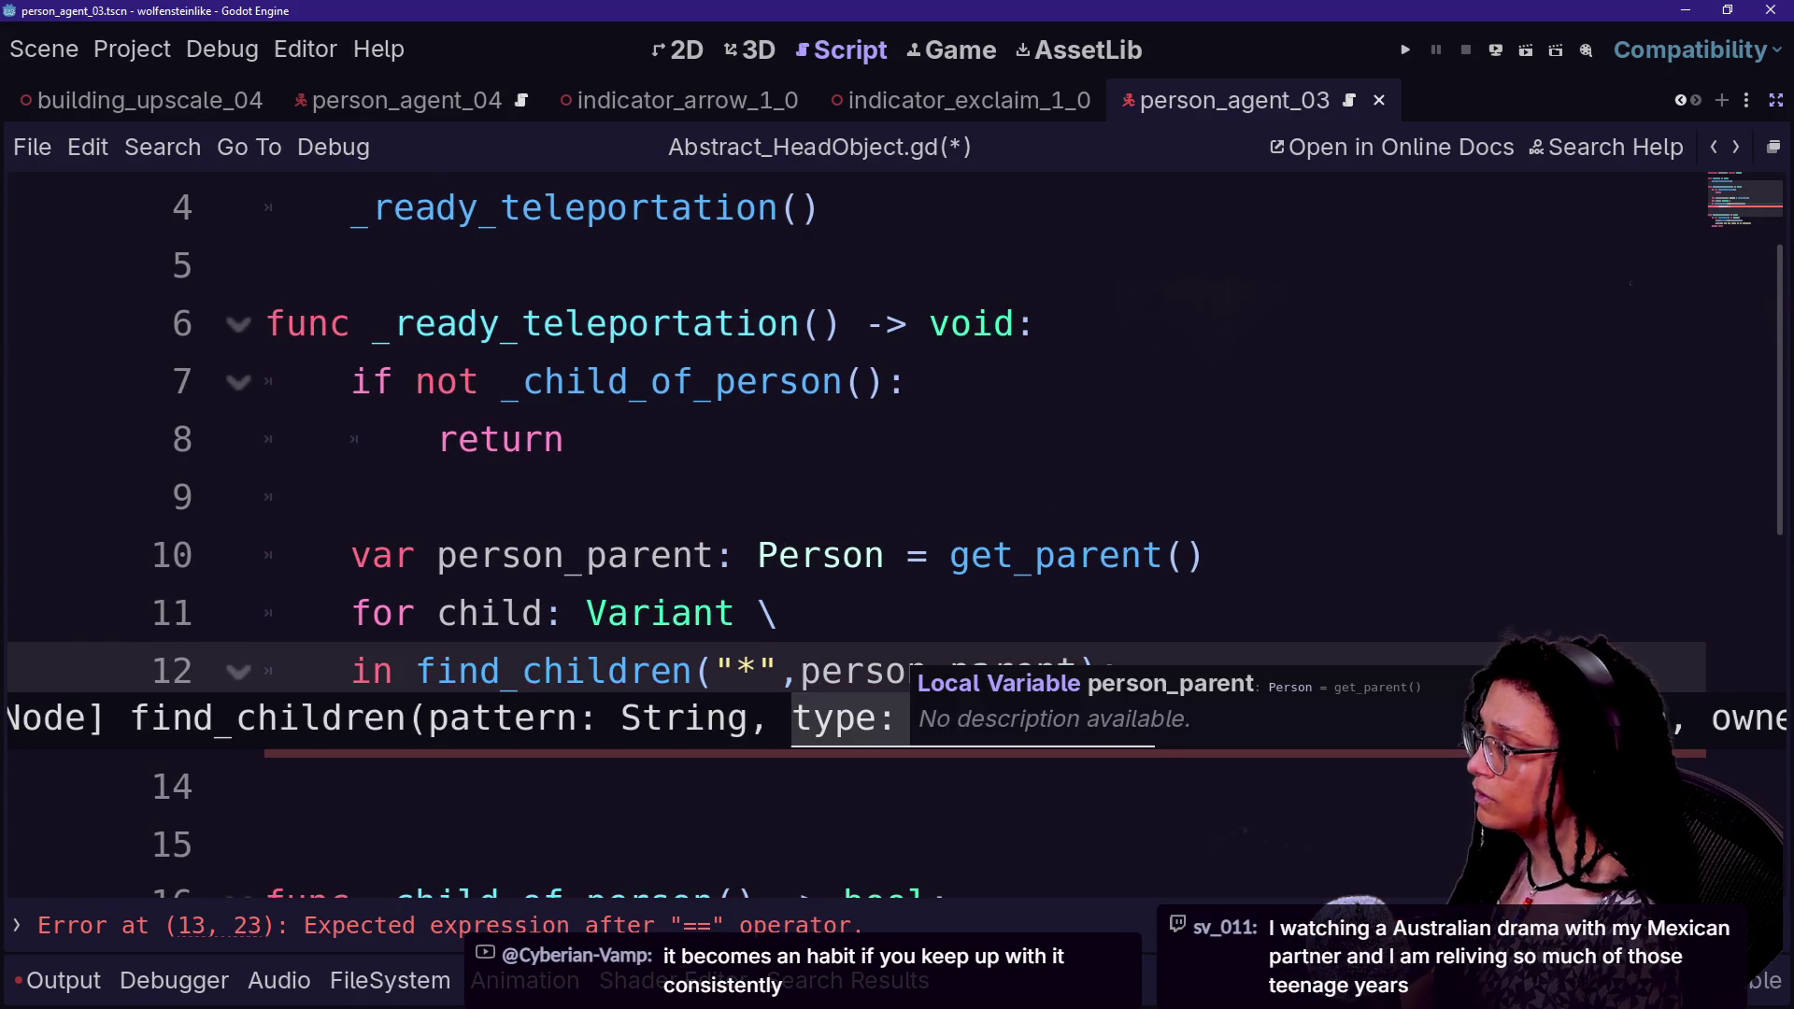
pyautogui.write('"Hea')
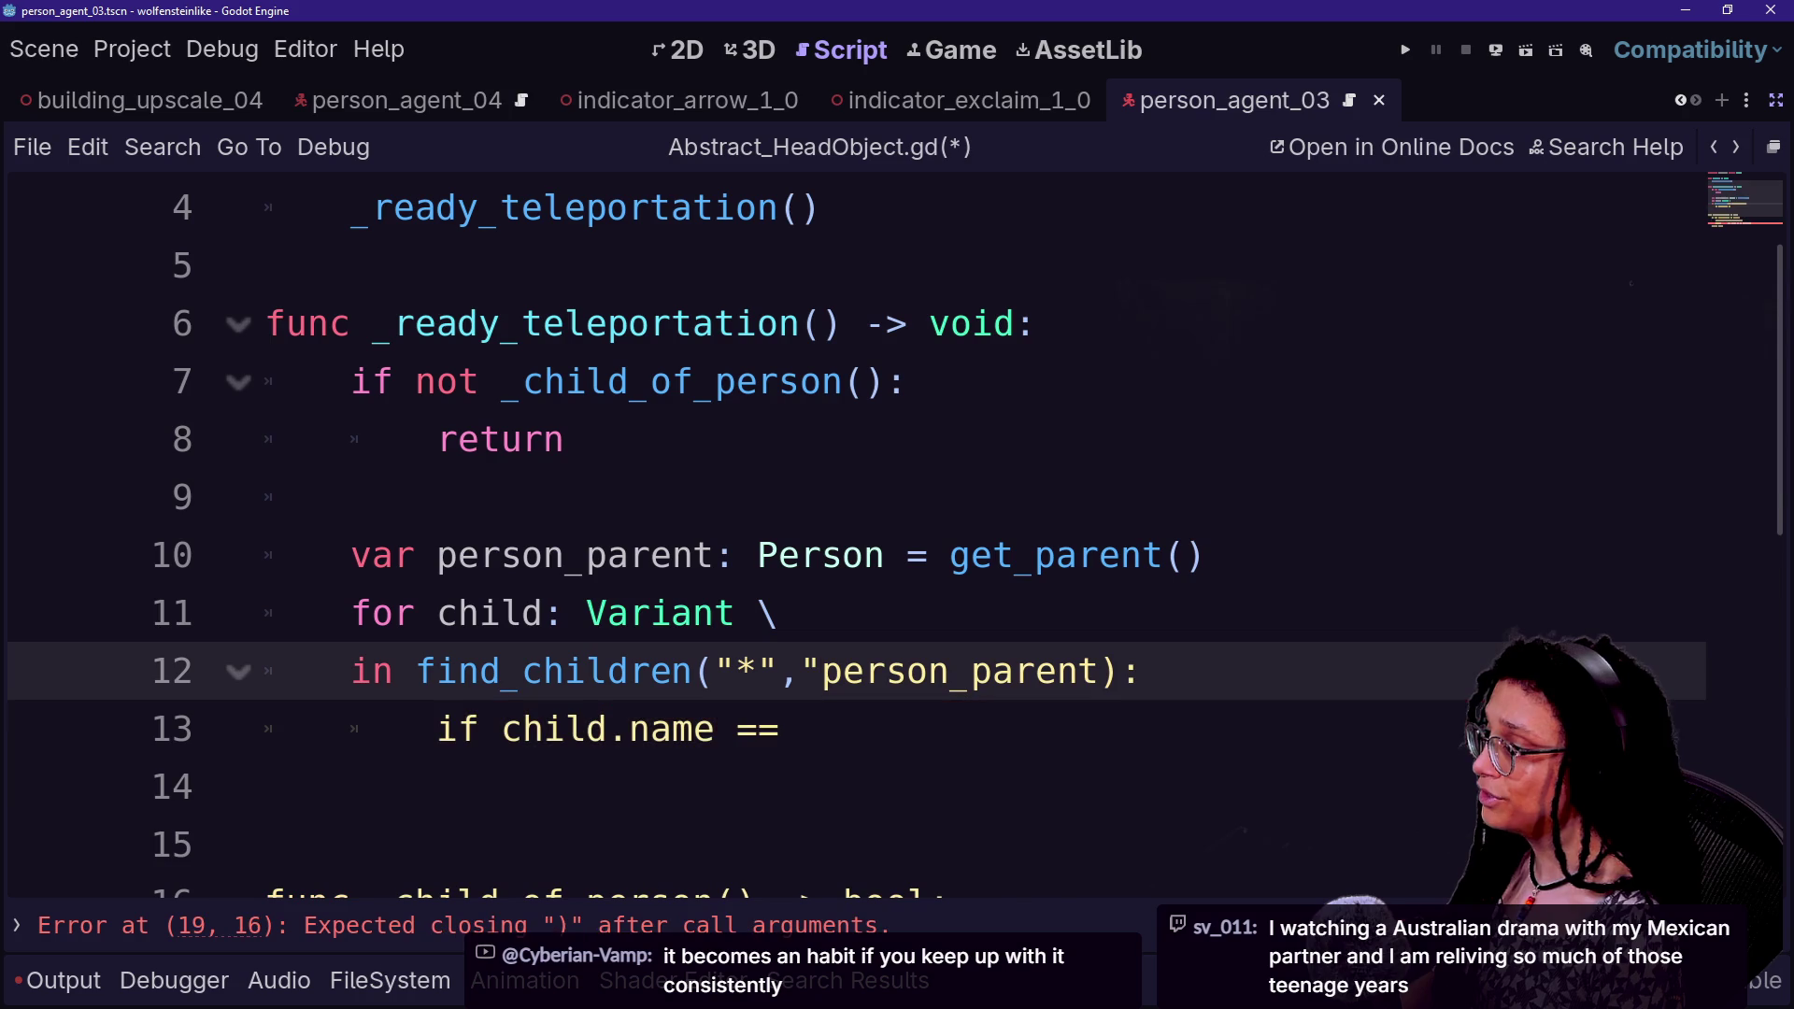
pyautogui.write('dMarker"')
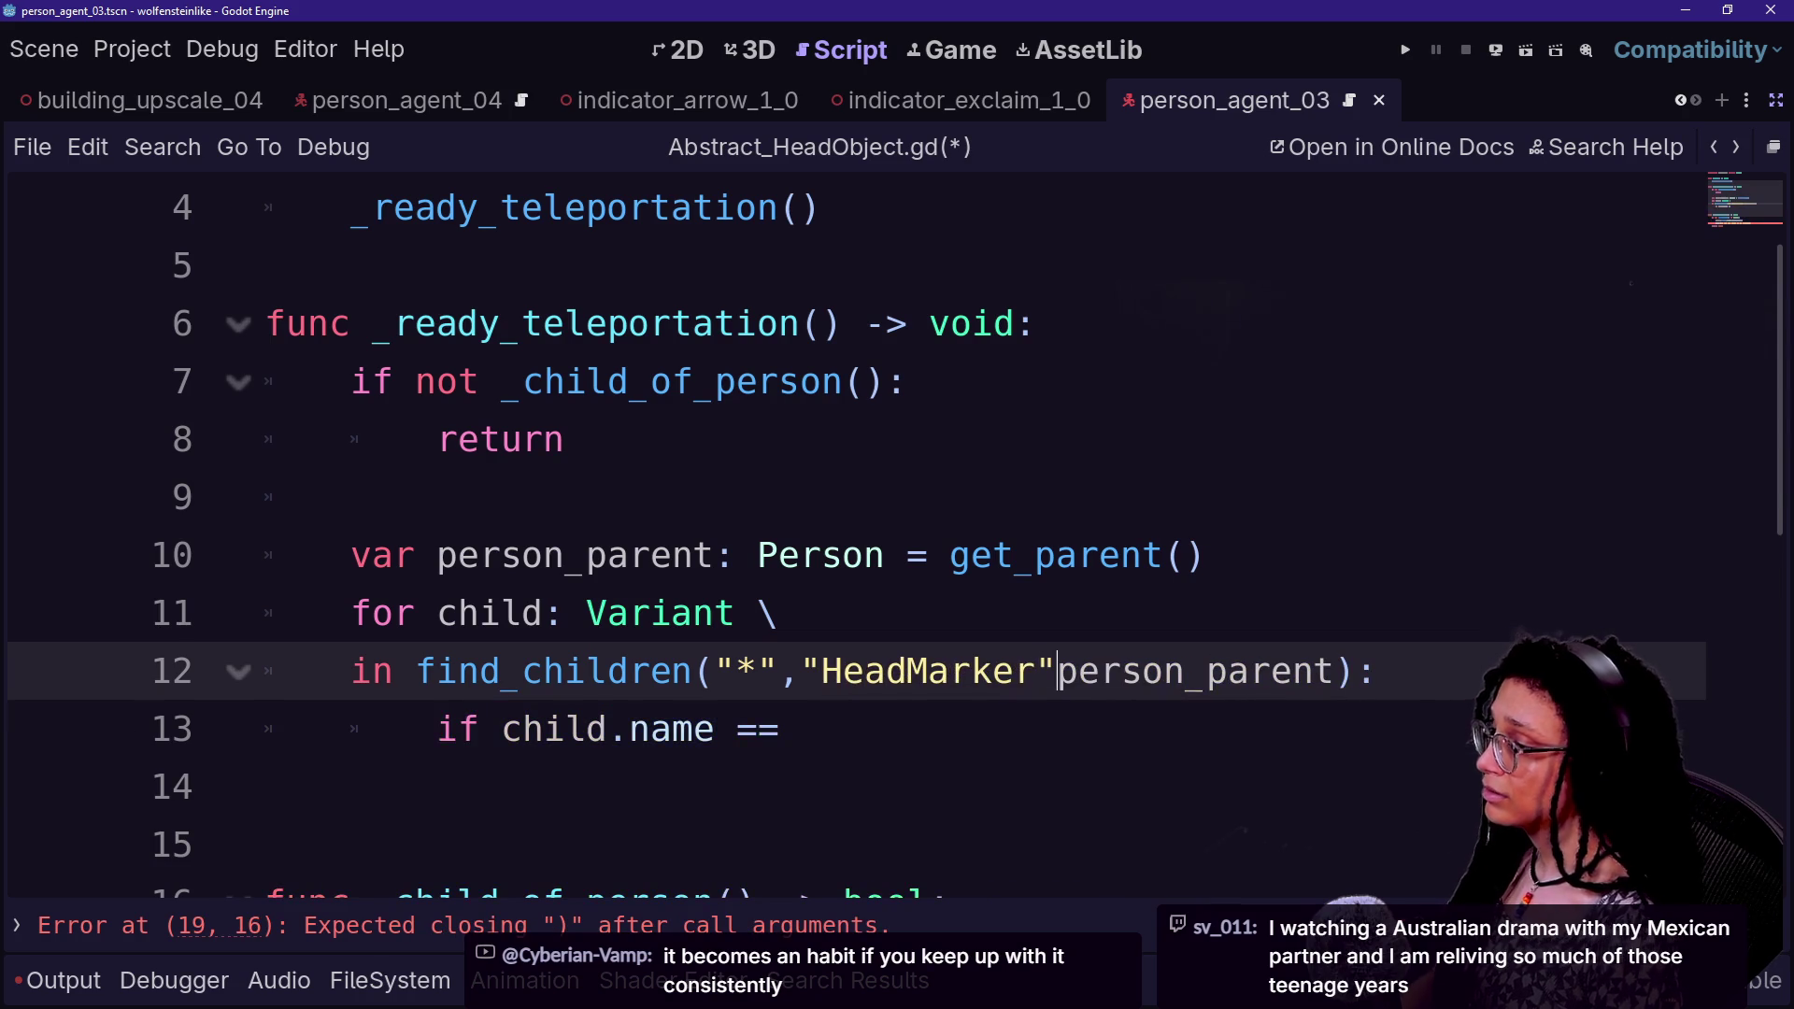
pyautogui.click(950, 671)
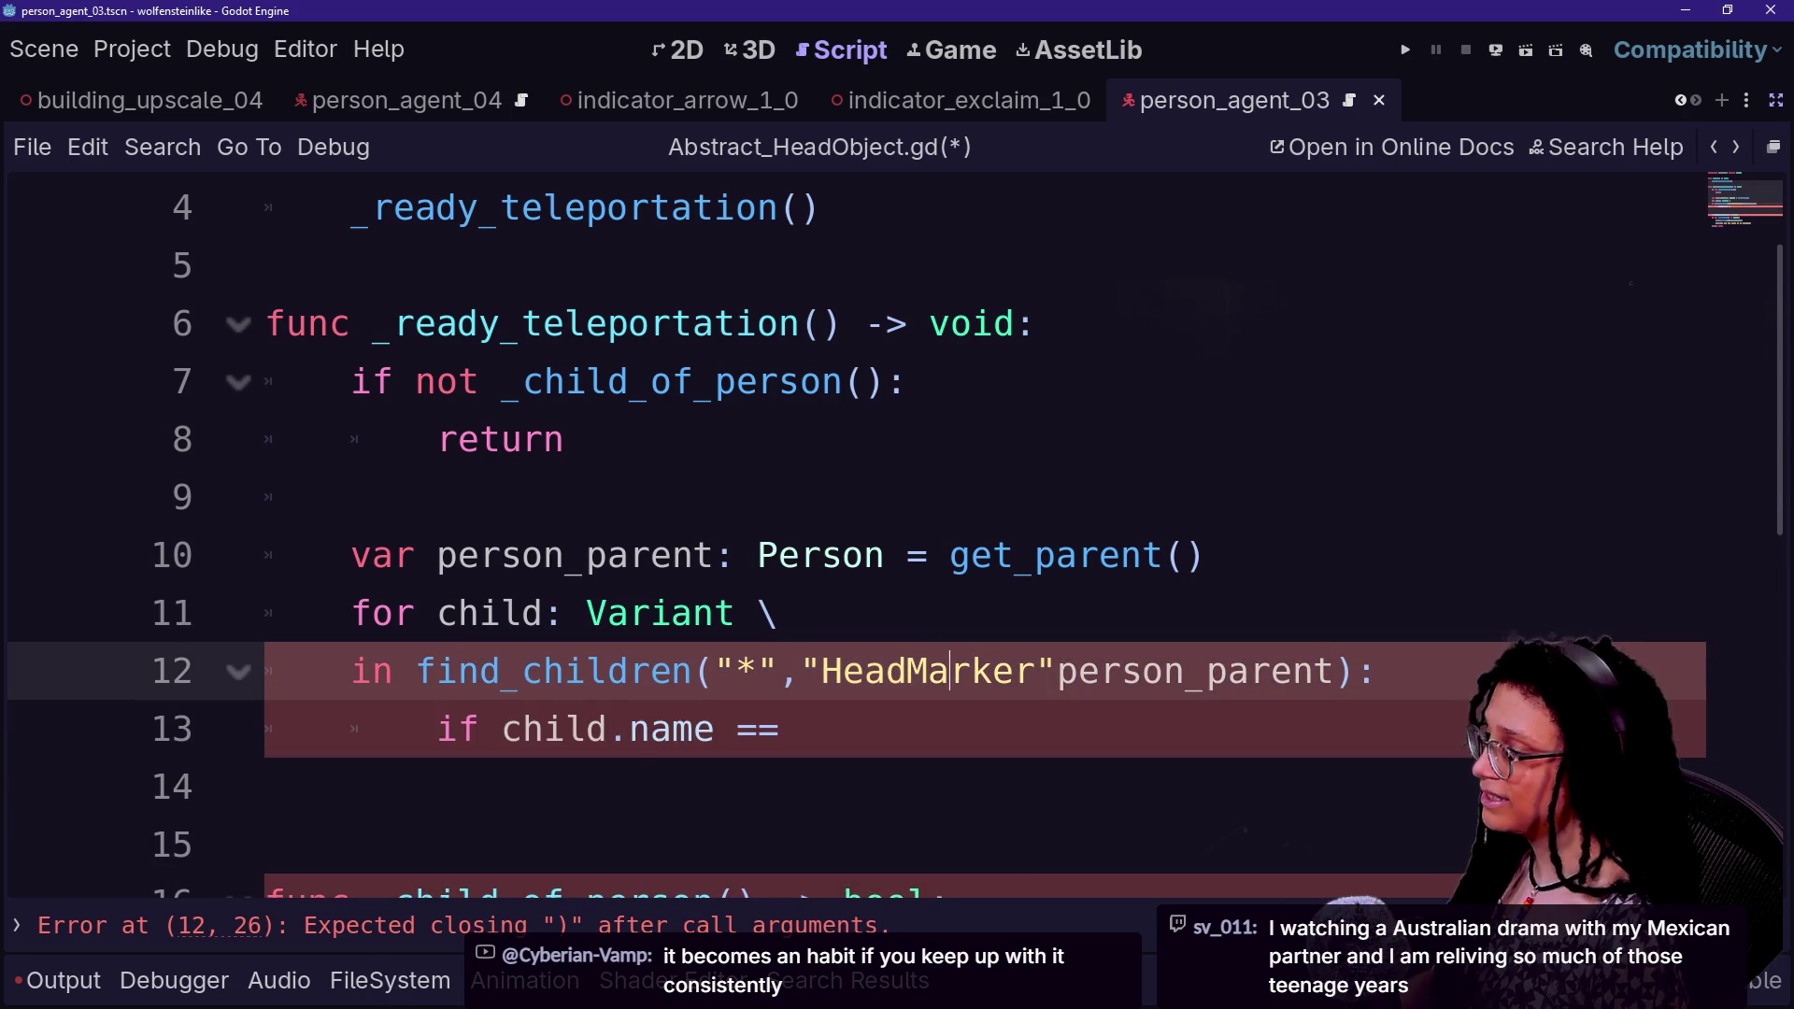
pyautogui.keyDown('ctrl'); pyautogui.click(905, 669); pyautogui.keyUp('ctrl')
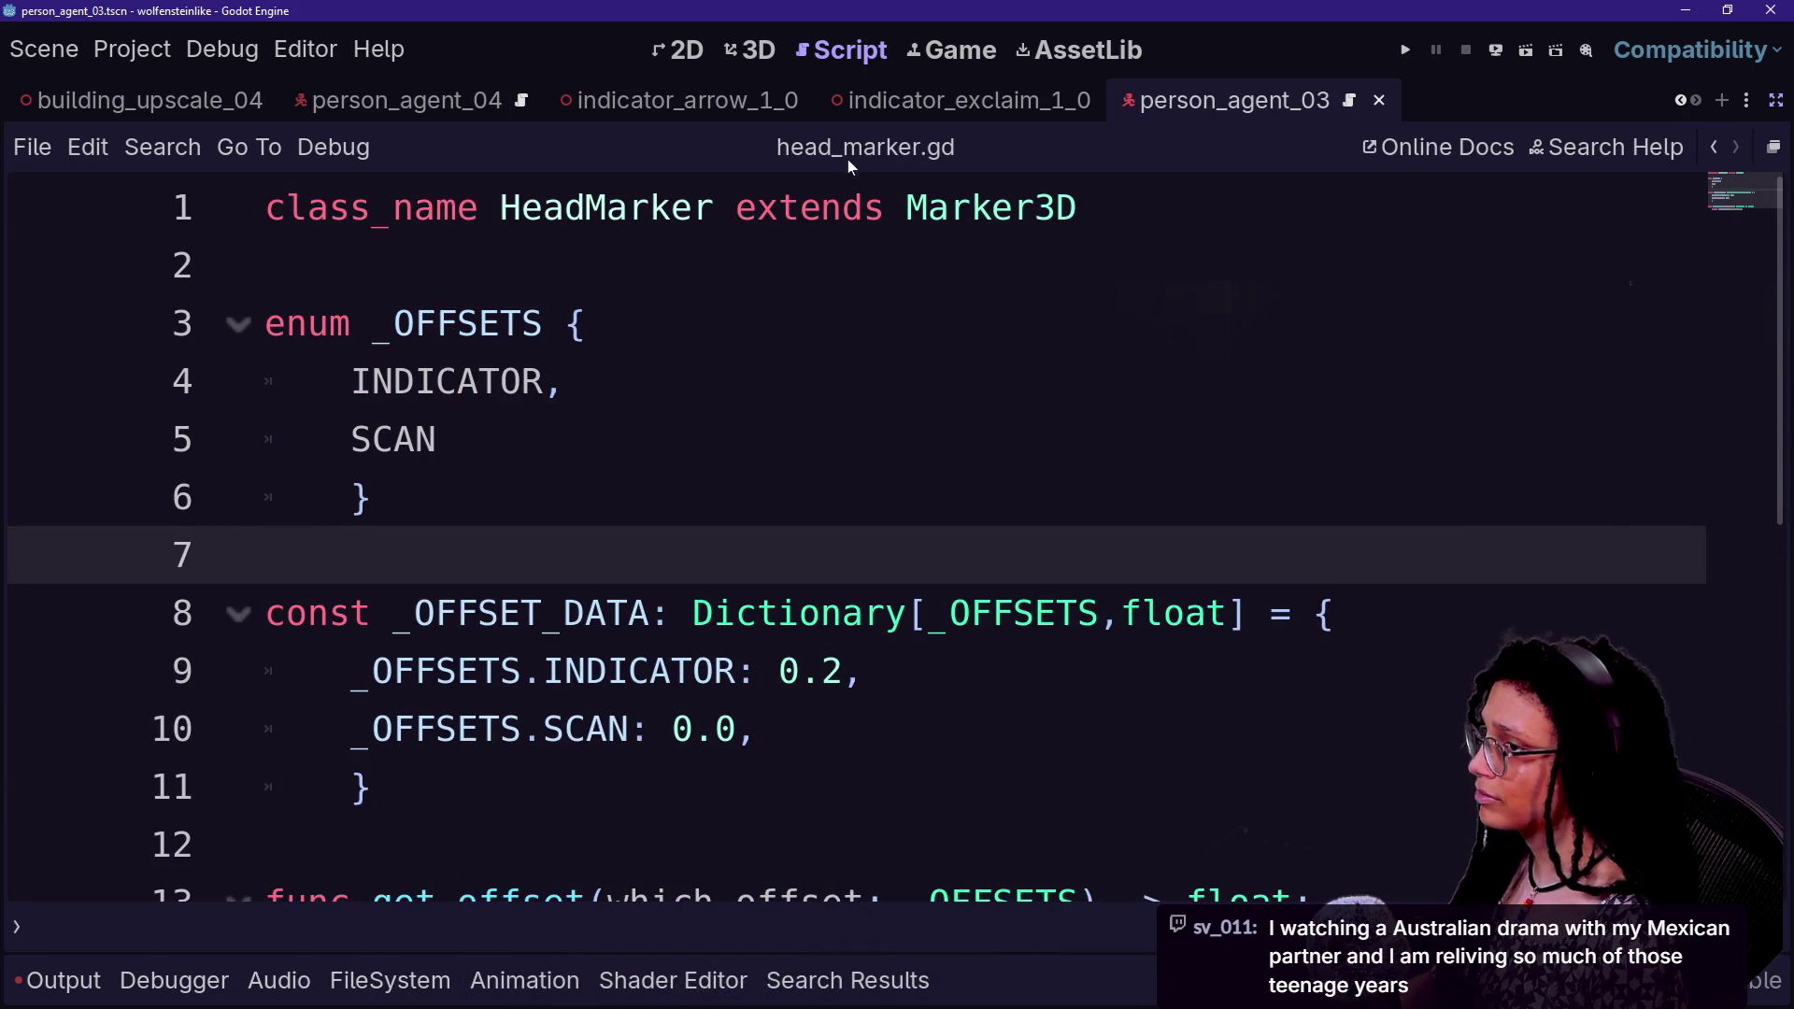
# Back in Abstract_HeadObject.gd, move find_children's arguments onto their own line.
pyautogui.click(1714, 147)
pyautogui.write(',"HeadMarker",person_parent):')
pyautogui.moveTo(564, 671)
pyautogui.mouseDown()
pyautogui.moveTo(1122, 671)
pyautogui.moveTo(673, 722)
pyautogui.moveTo(781, 729)
pyautogui.mouseUp()
pyautogui.hotkey('ctrl', 'z')
pyautogui.click(712, 671)
pyautogui.press('Return')
# Delete the unfinished 'if child.name ==' line.
pyautogui.scroll(-1, 841, 533)
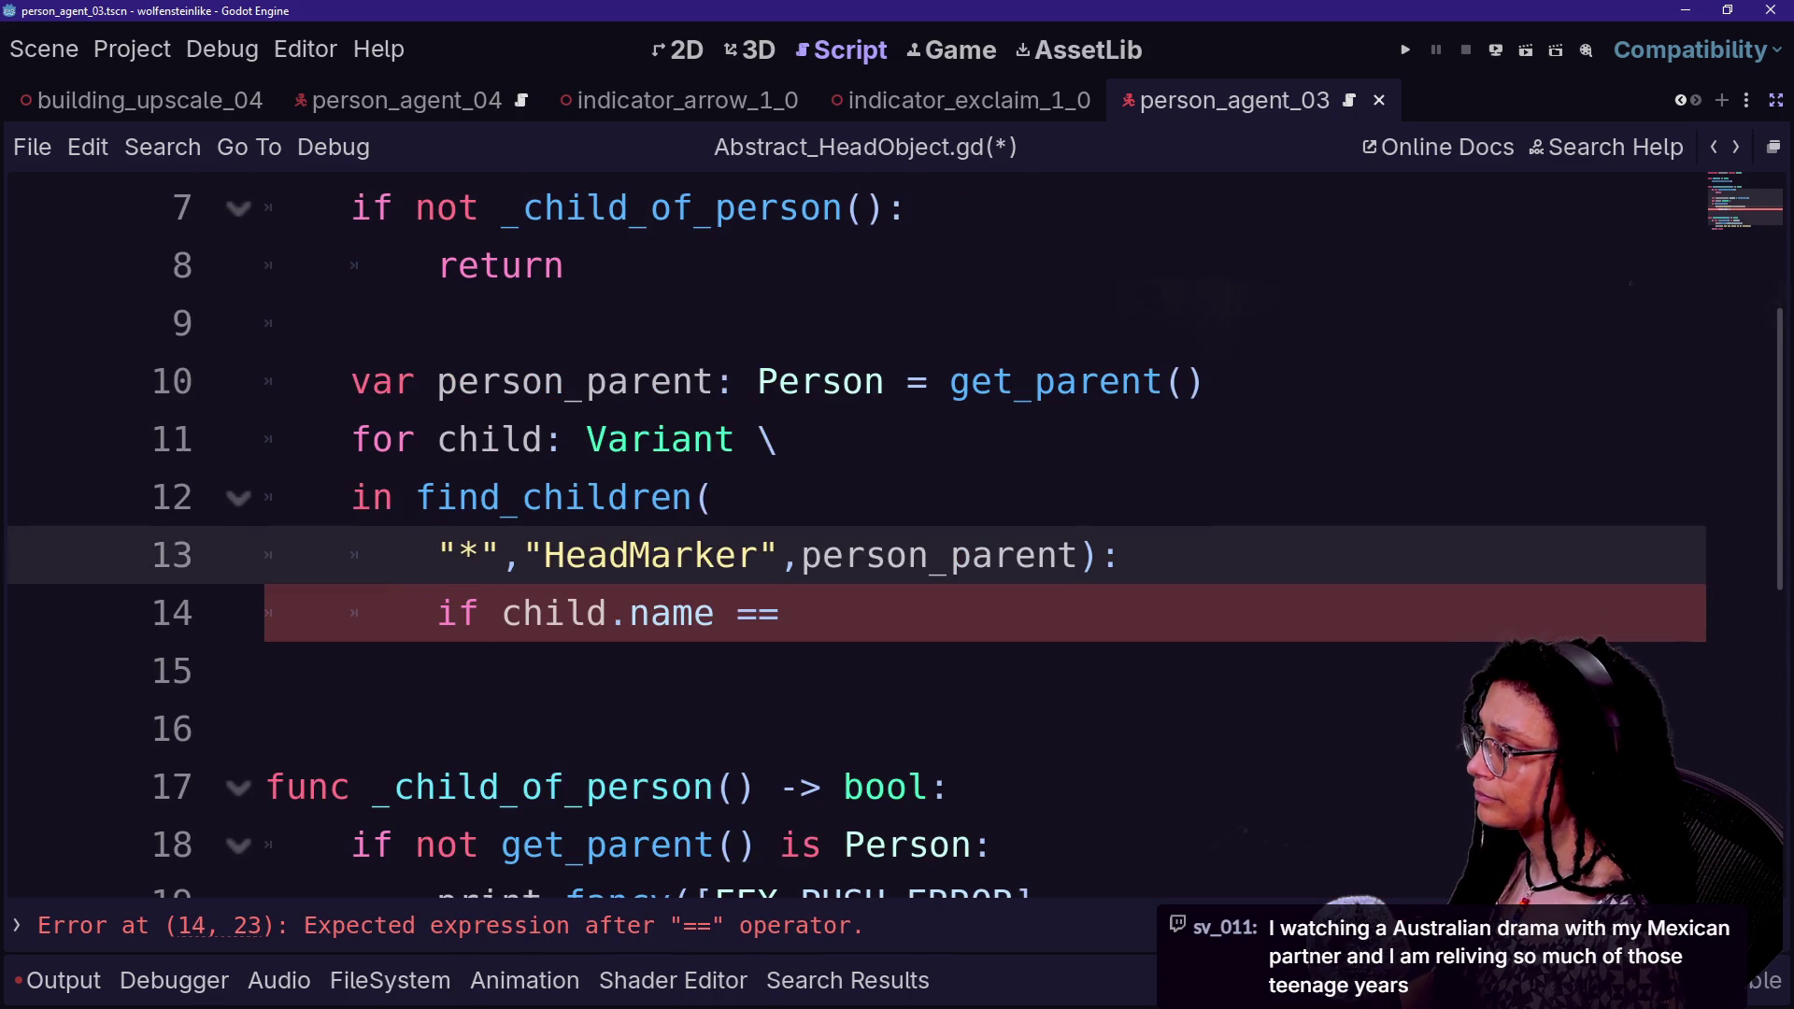
pyautogui.click(801, 613)
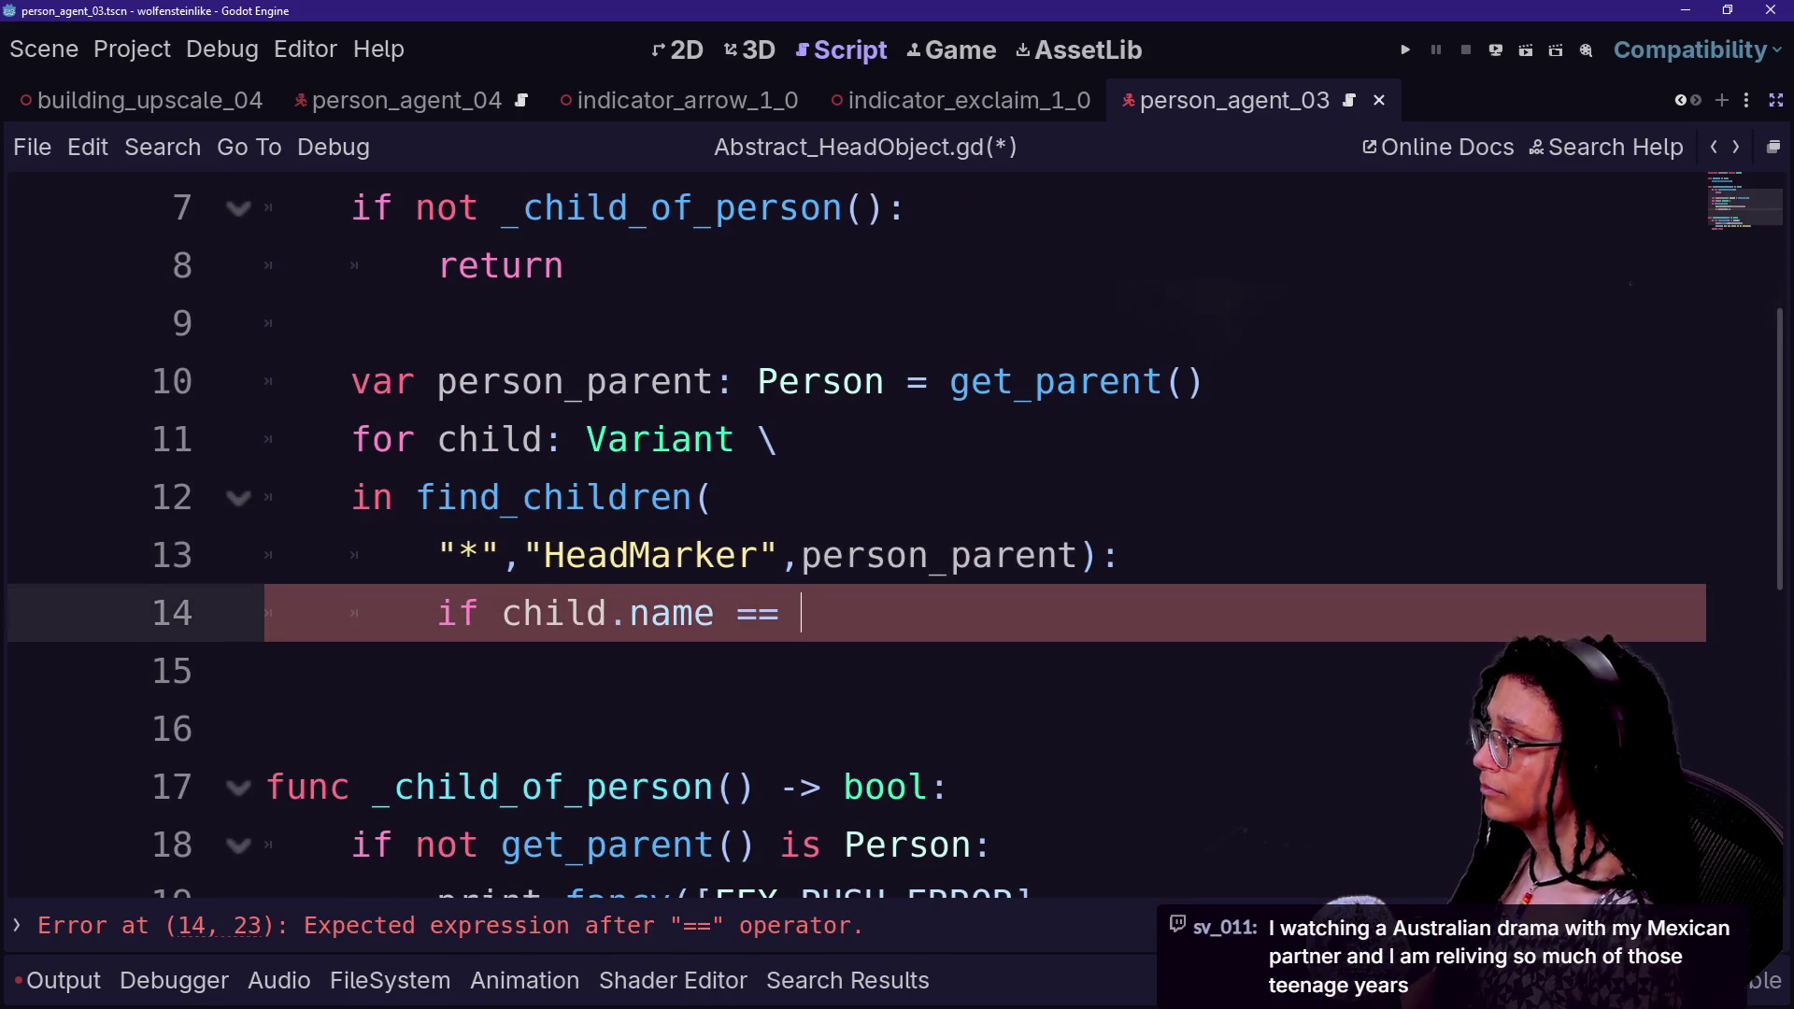
pyautogui.hotkey('shift', 'Home')
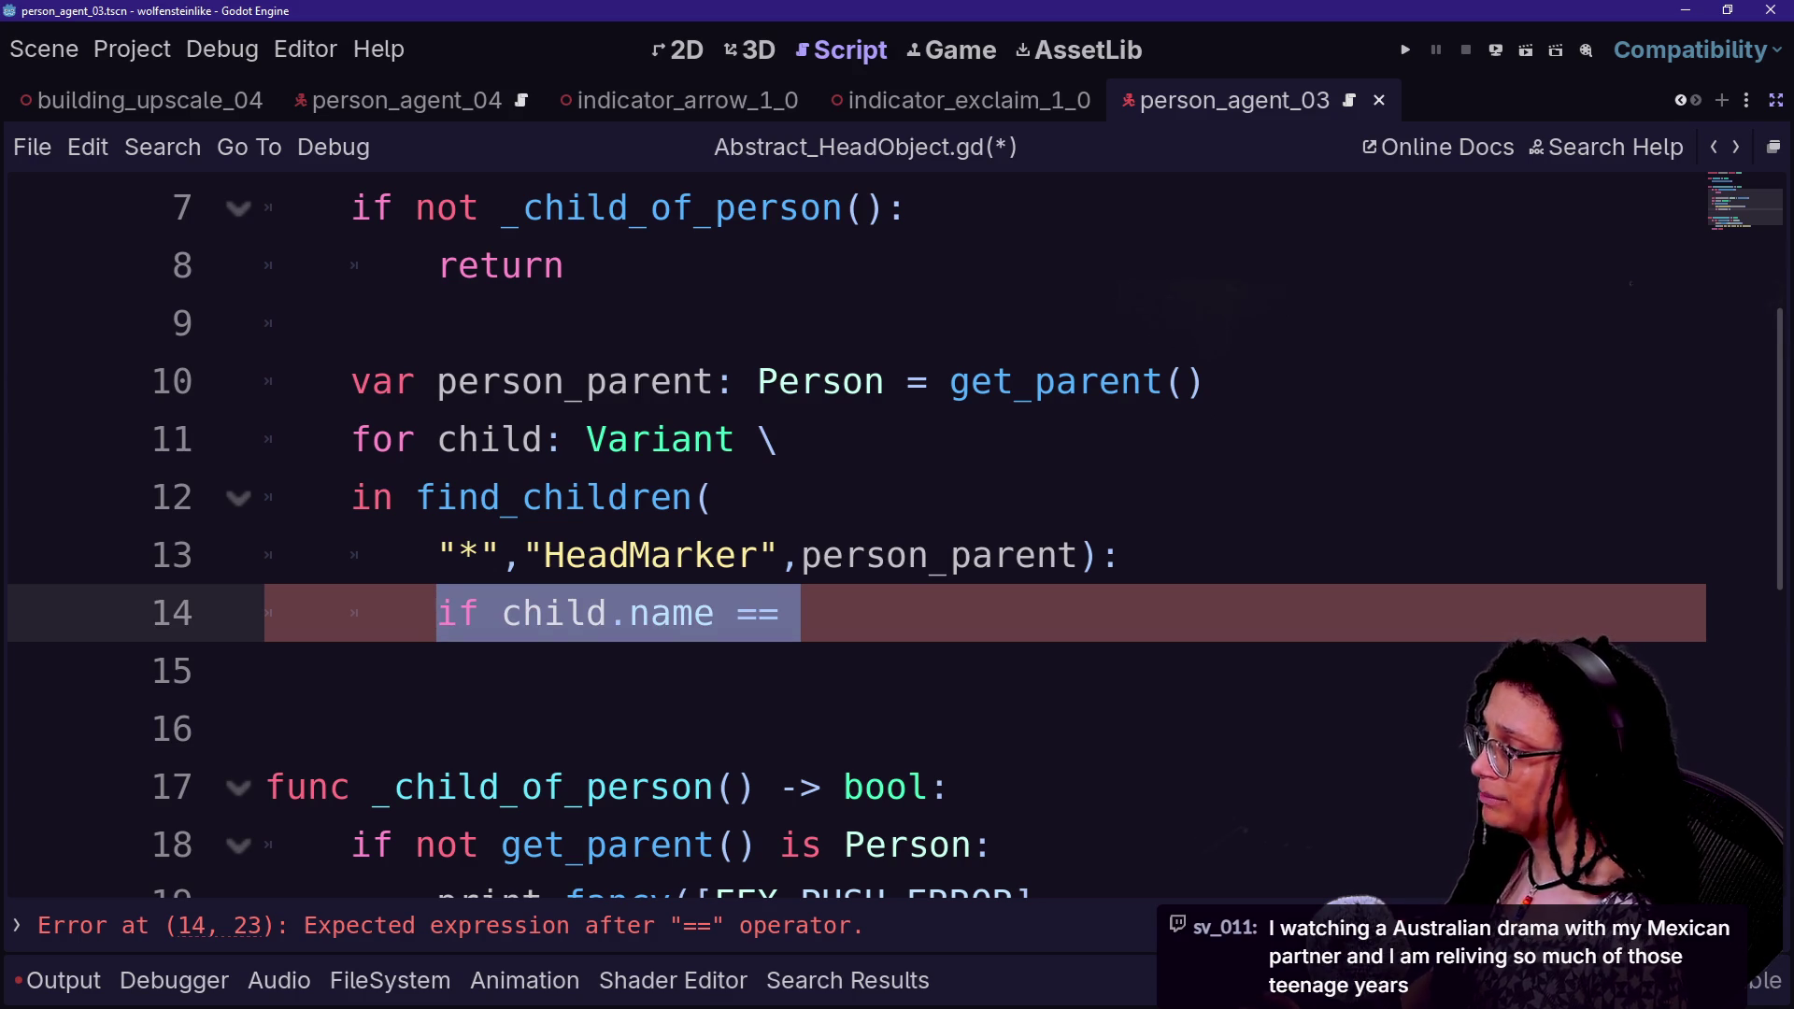
pyautogui.press('BackSpace')
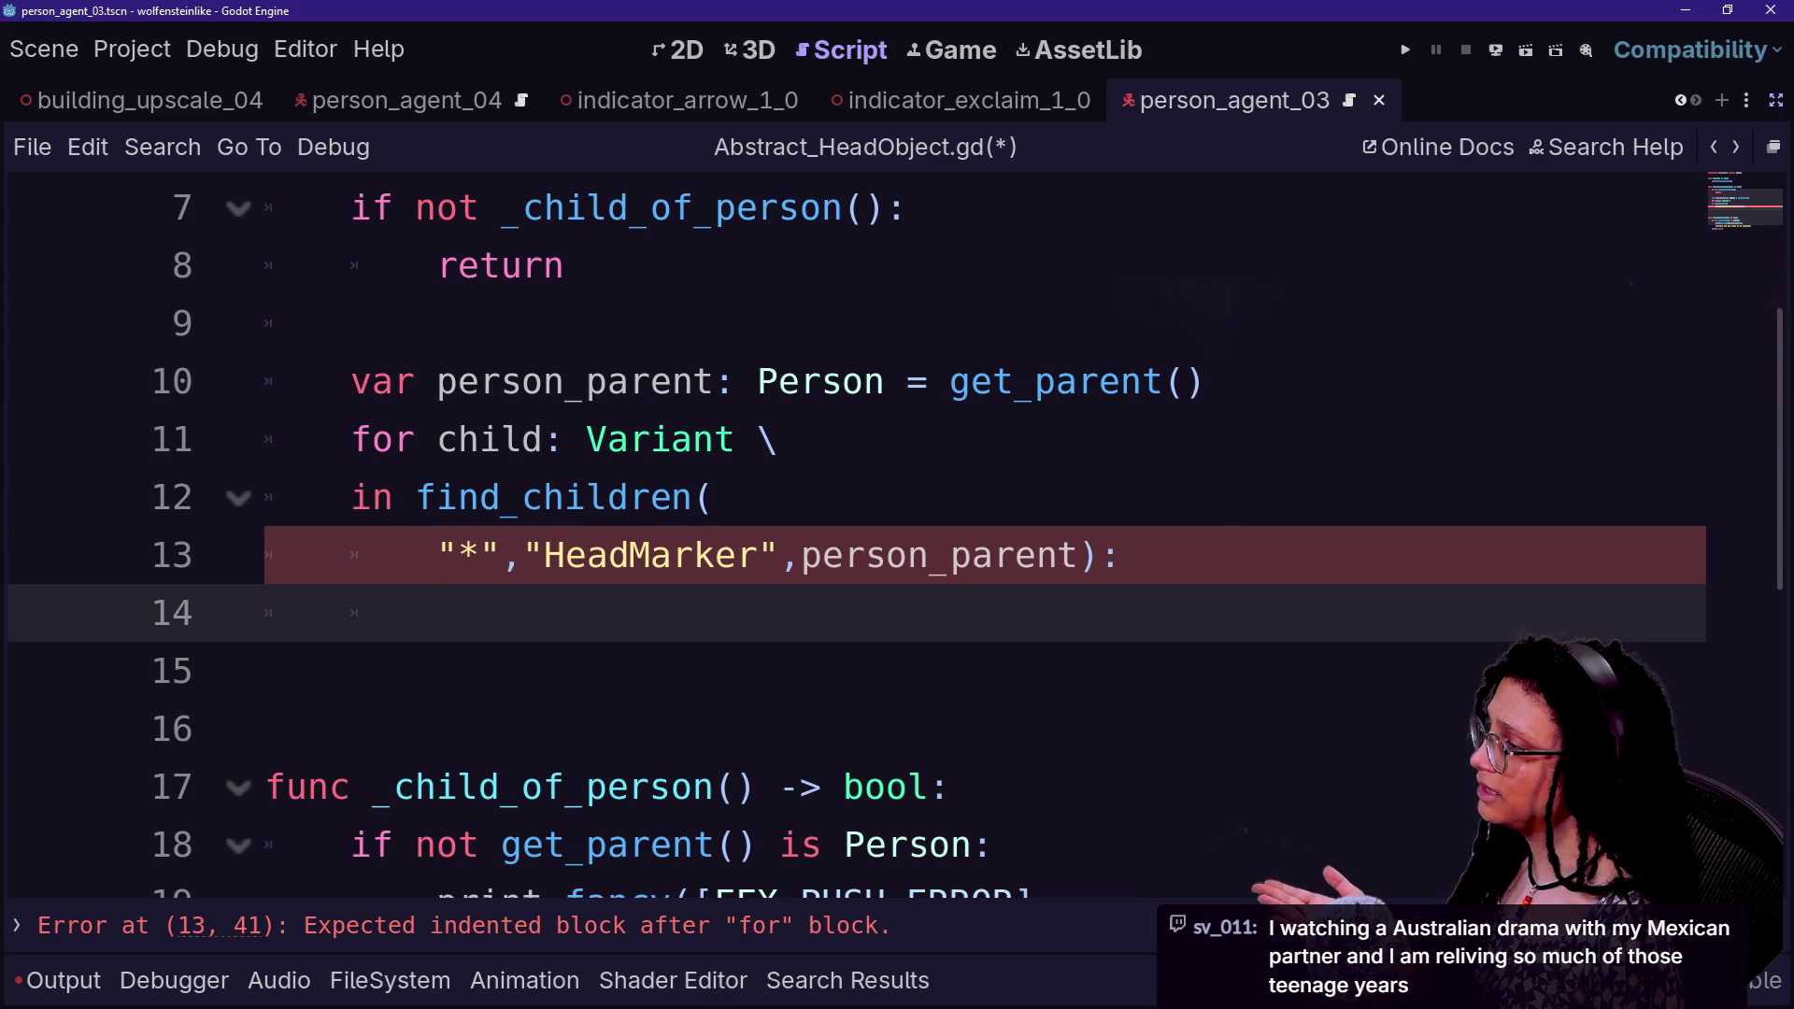
# Replace the 'for' keyword on line 11 with 'var'.
pyautogui.click(351, 496)
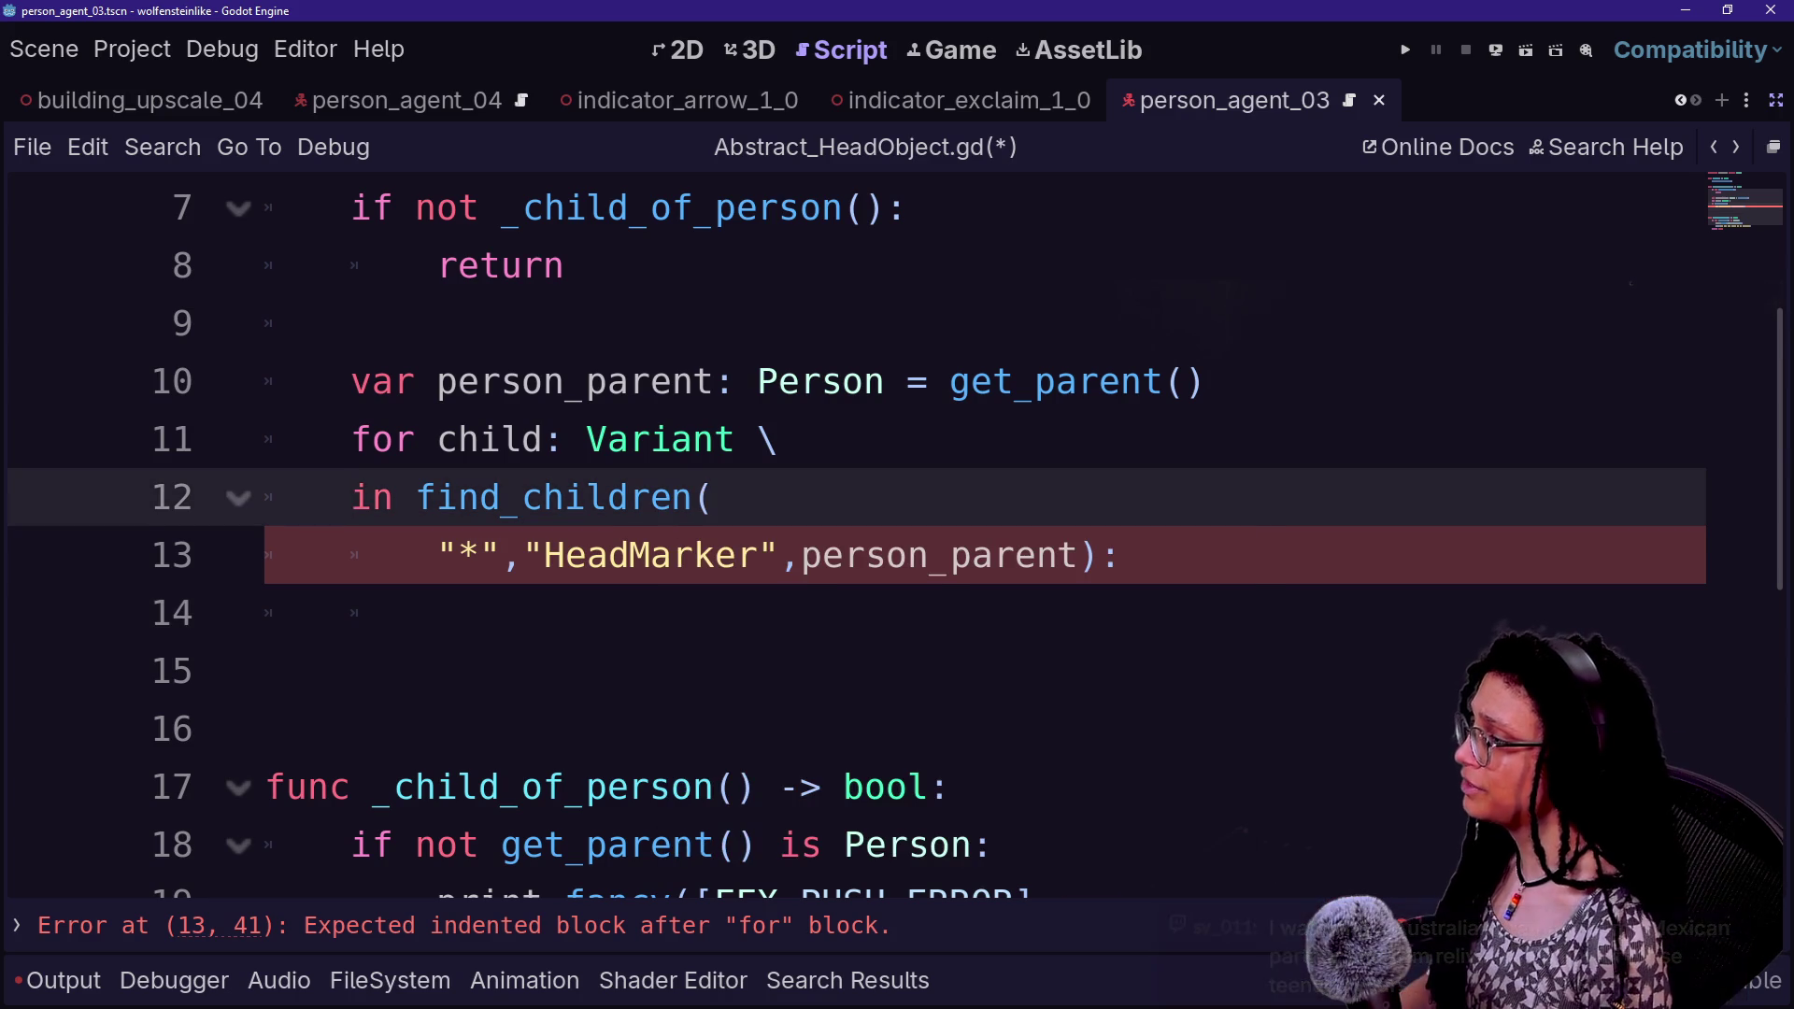
pyautogui.click(373, 439)
pyautogui.press('BackSpace')
pyautogui.press('Delete')
pyautogui.press('Delete')
pyautogui.press('Delete')
pyautogui.write('var')
pyautogui.press('BackSpace')
pyautogui.press('BackSpace')
pyautogui.press('BackSpace')
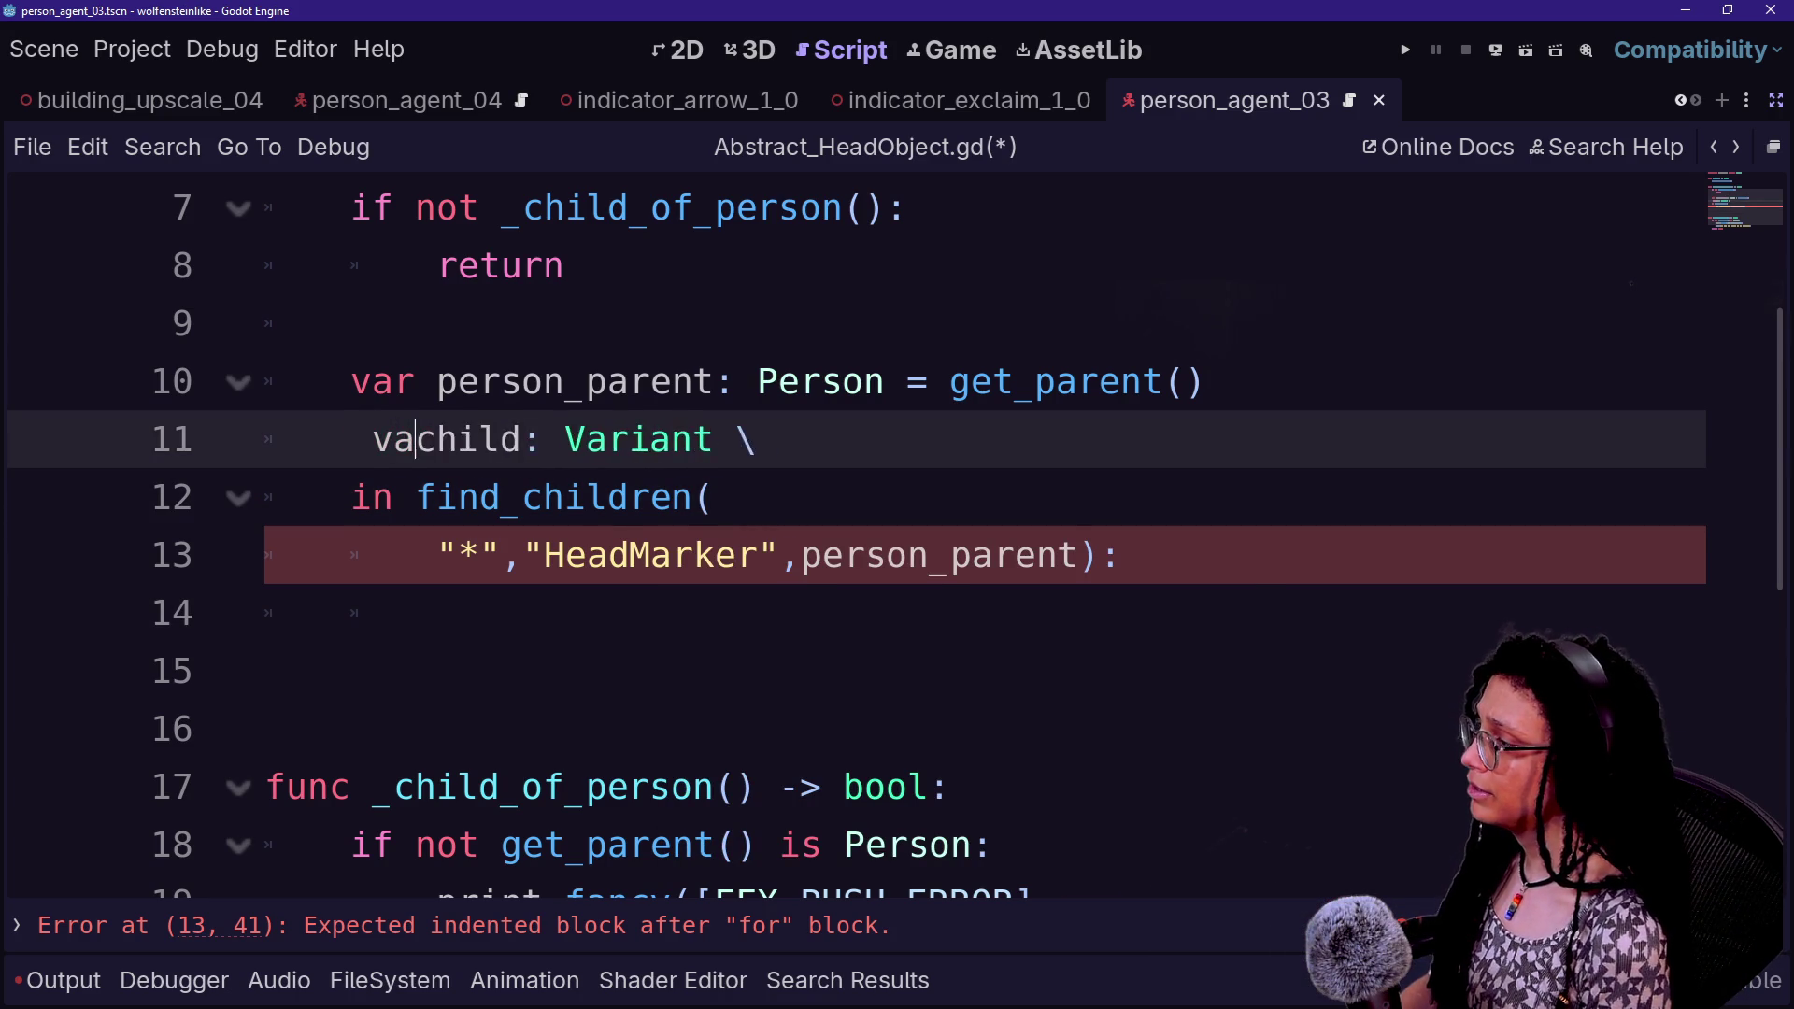
pyautogui.press('BackSpace')
# Name the line 11 variable 'likely_headmarkers: Array['.
pyautogui.write('var c')
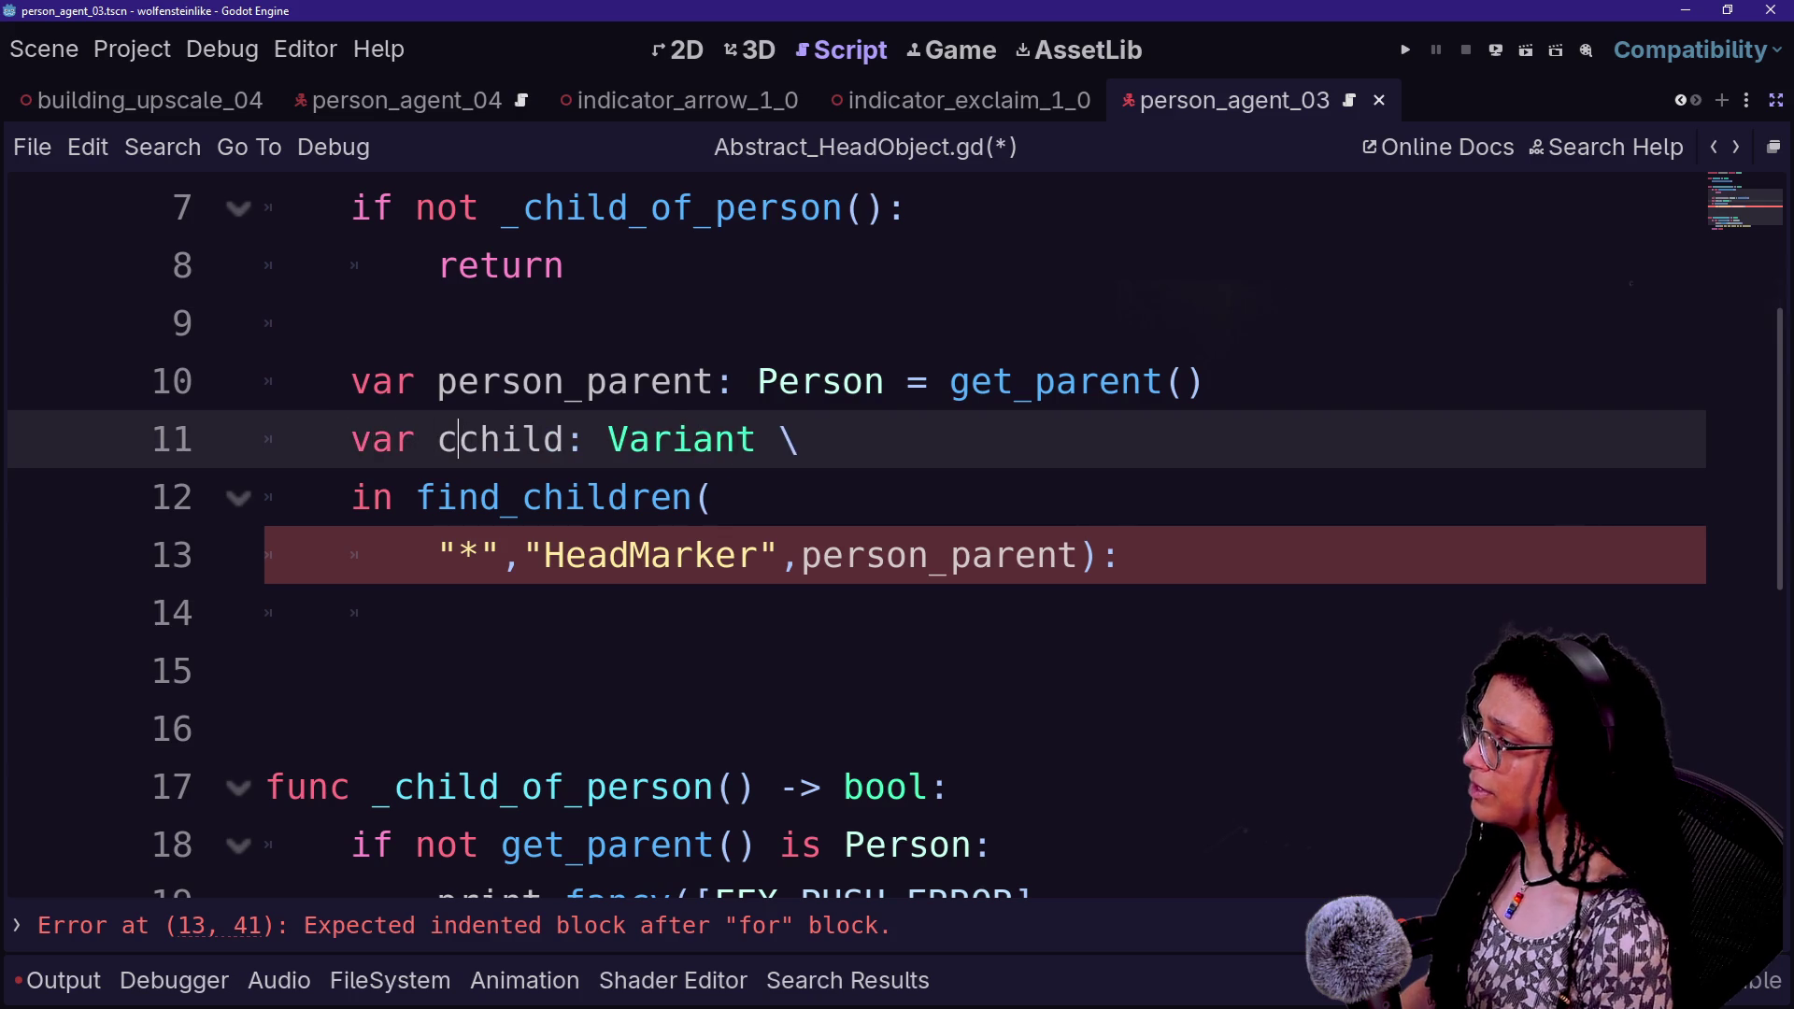
pyautogui.press('BackSpace')
pyautogui.write('likely_headma')
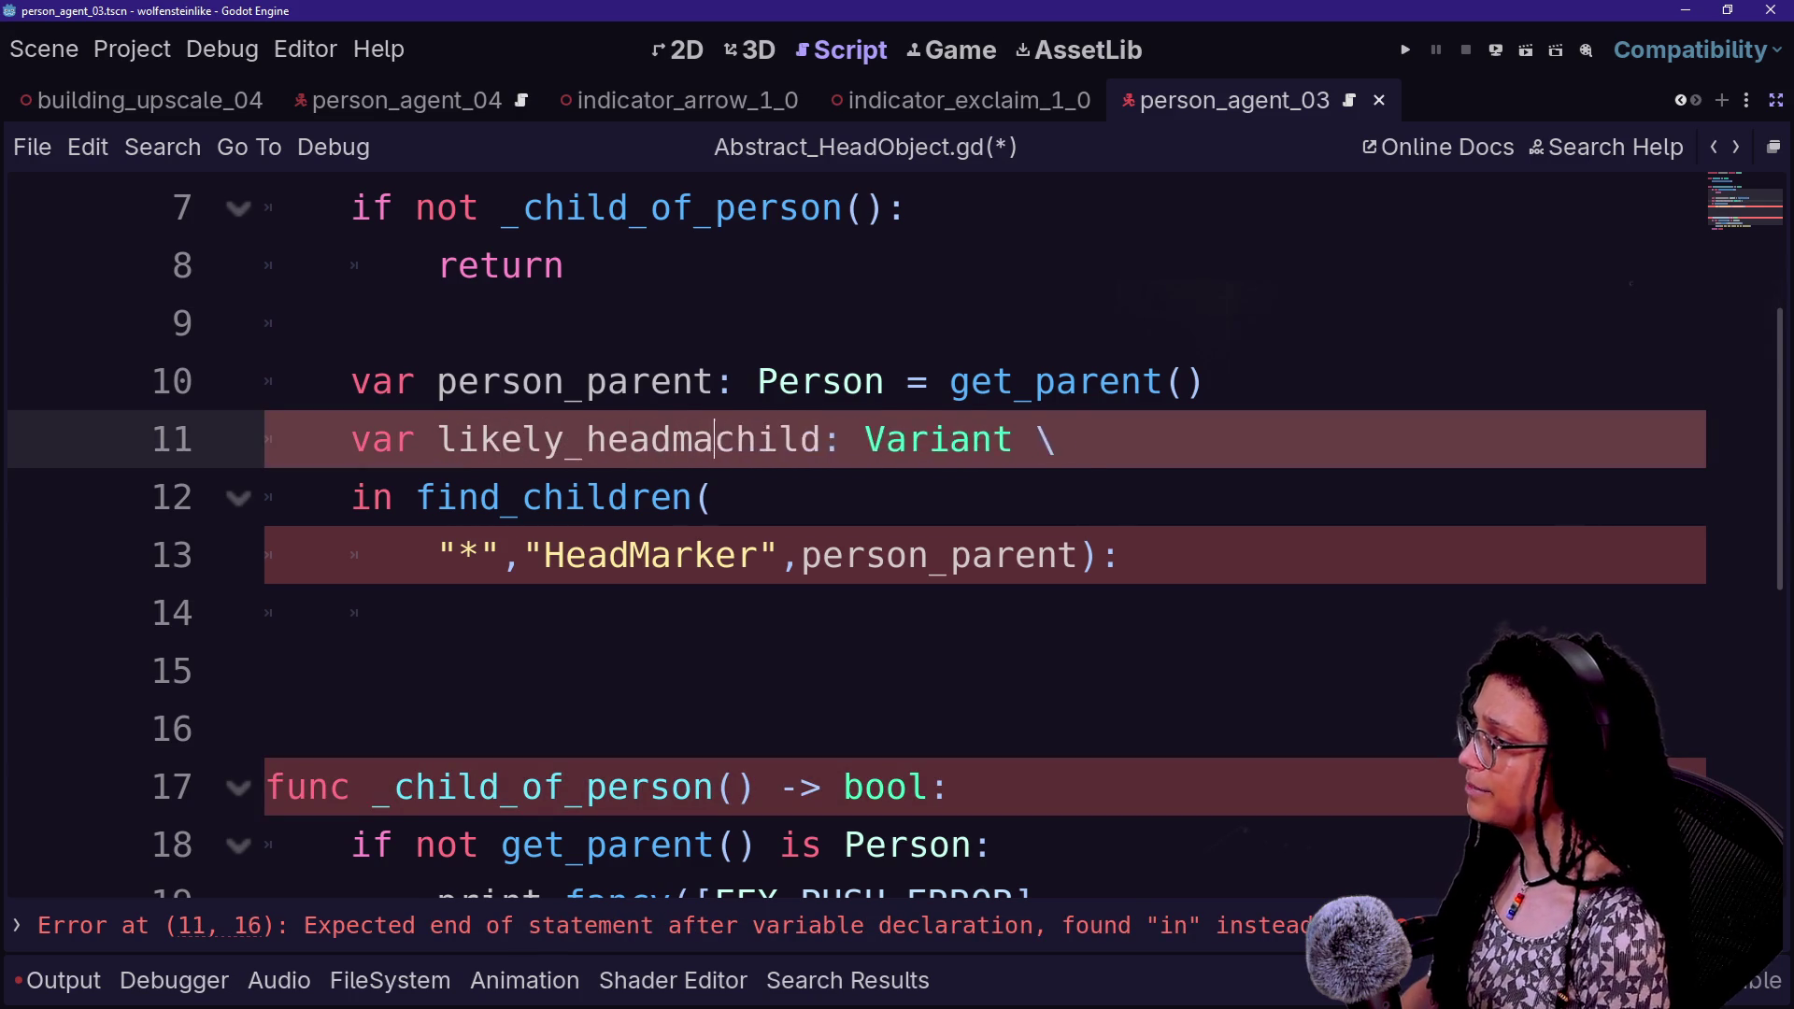
pyautogui.write('rkers: Array[')
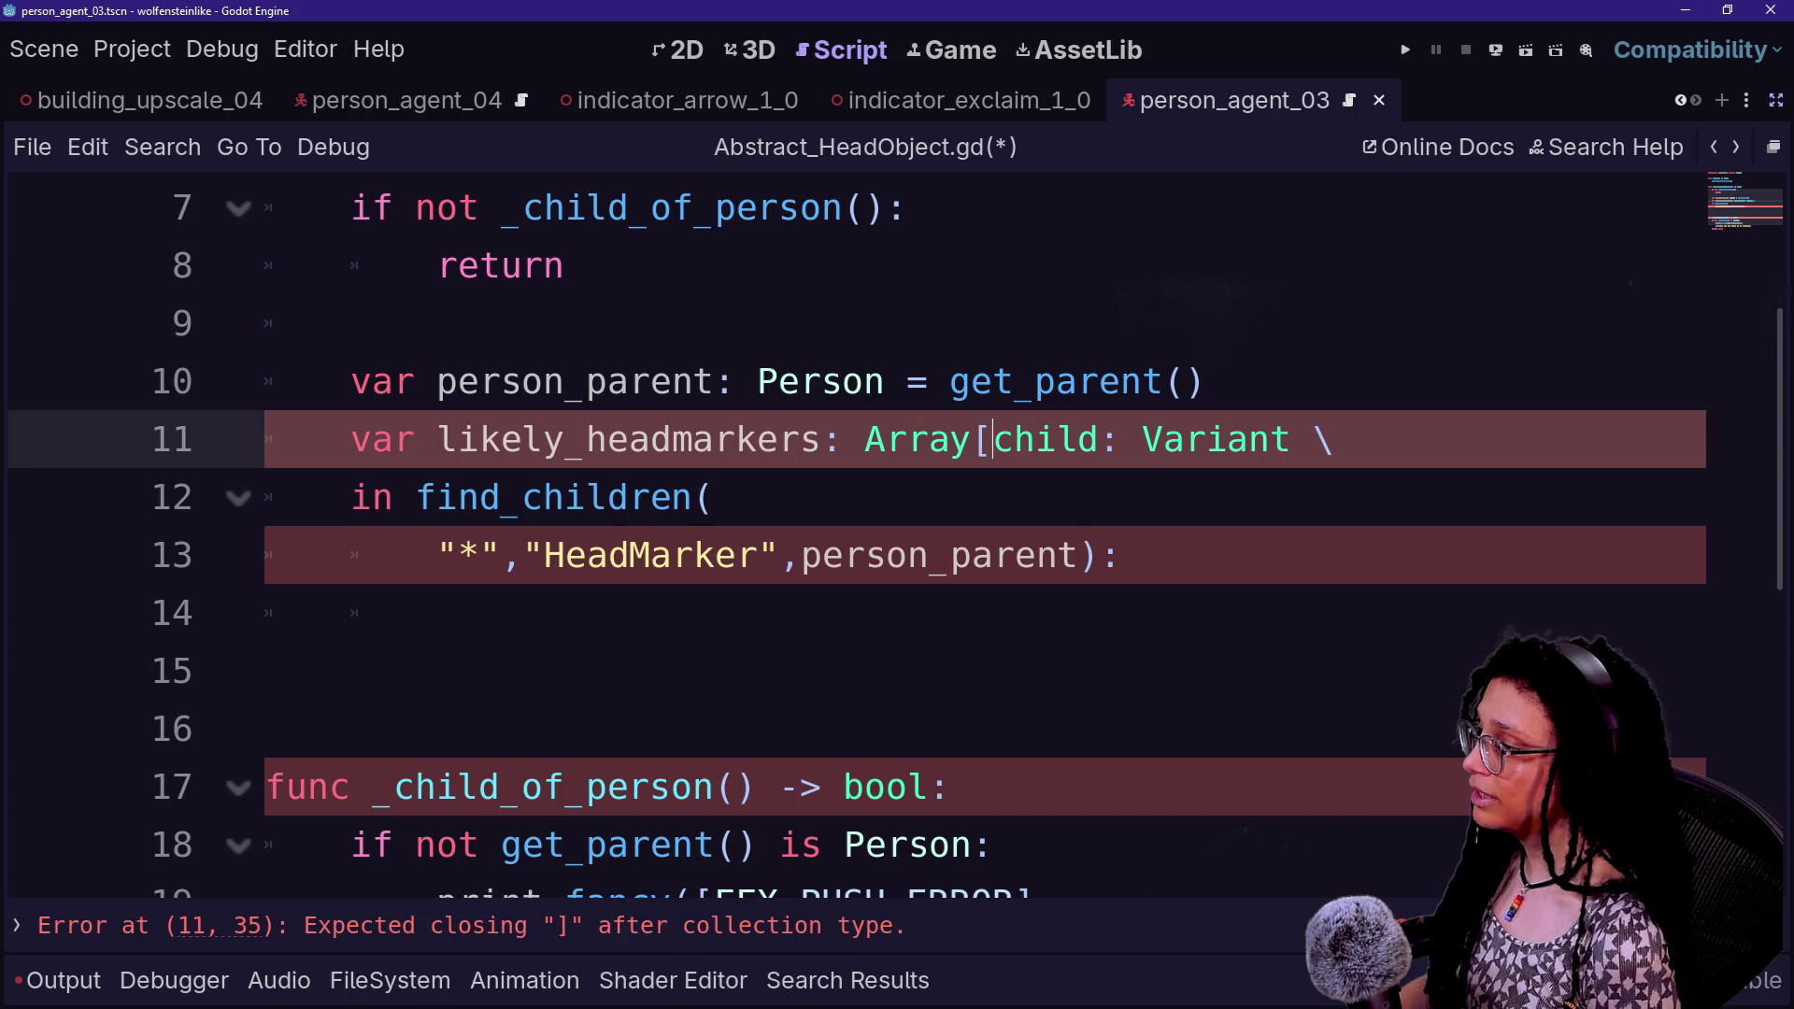
# Remove the trailing colon after person_parent) and the leftover Variant text on line 11.
pyautogui.click(566, 555)
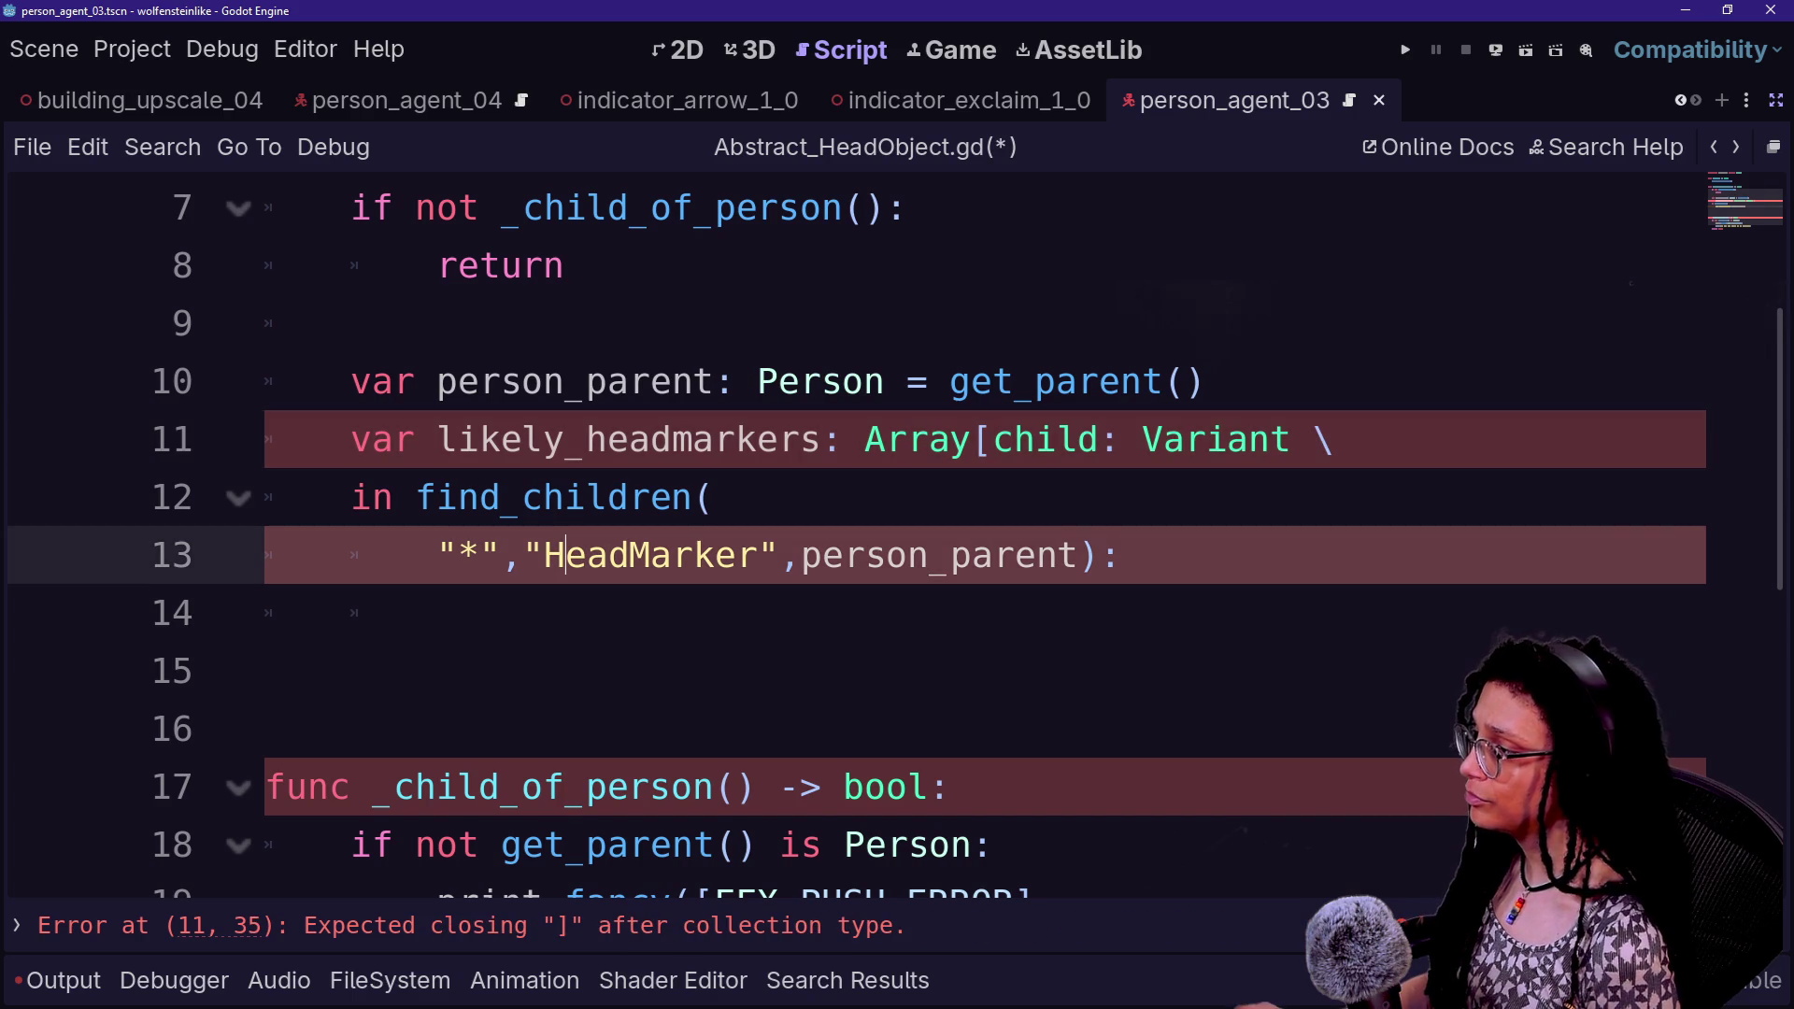
pyautogui.click(565, 497)
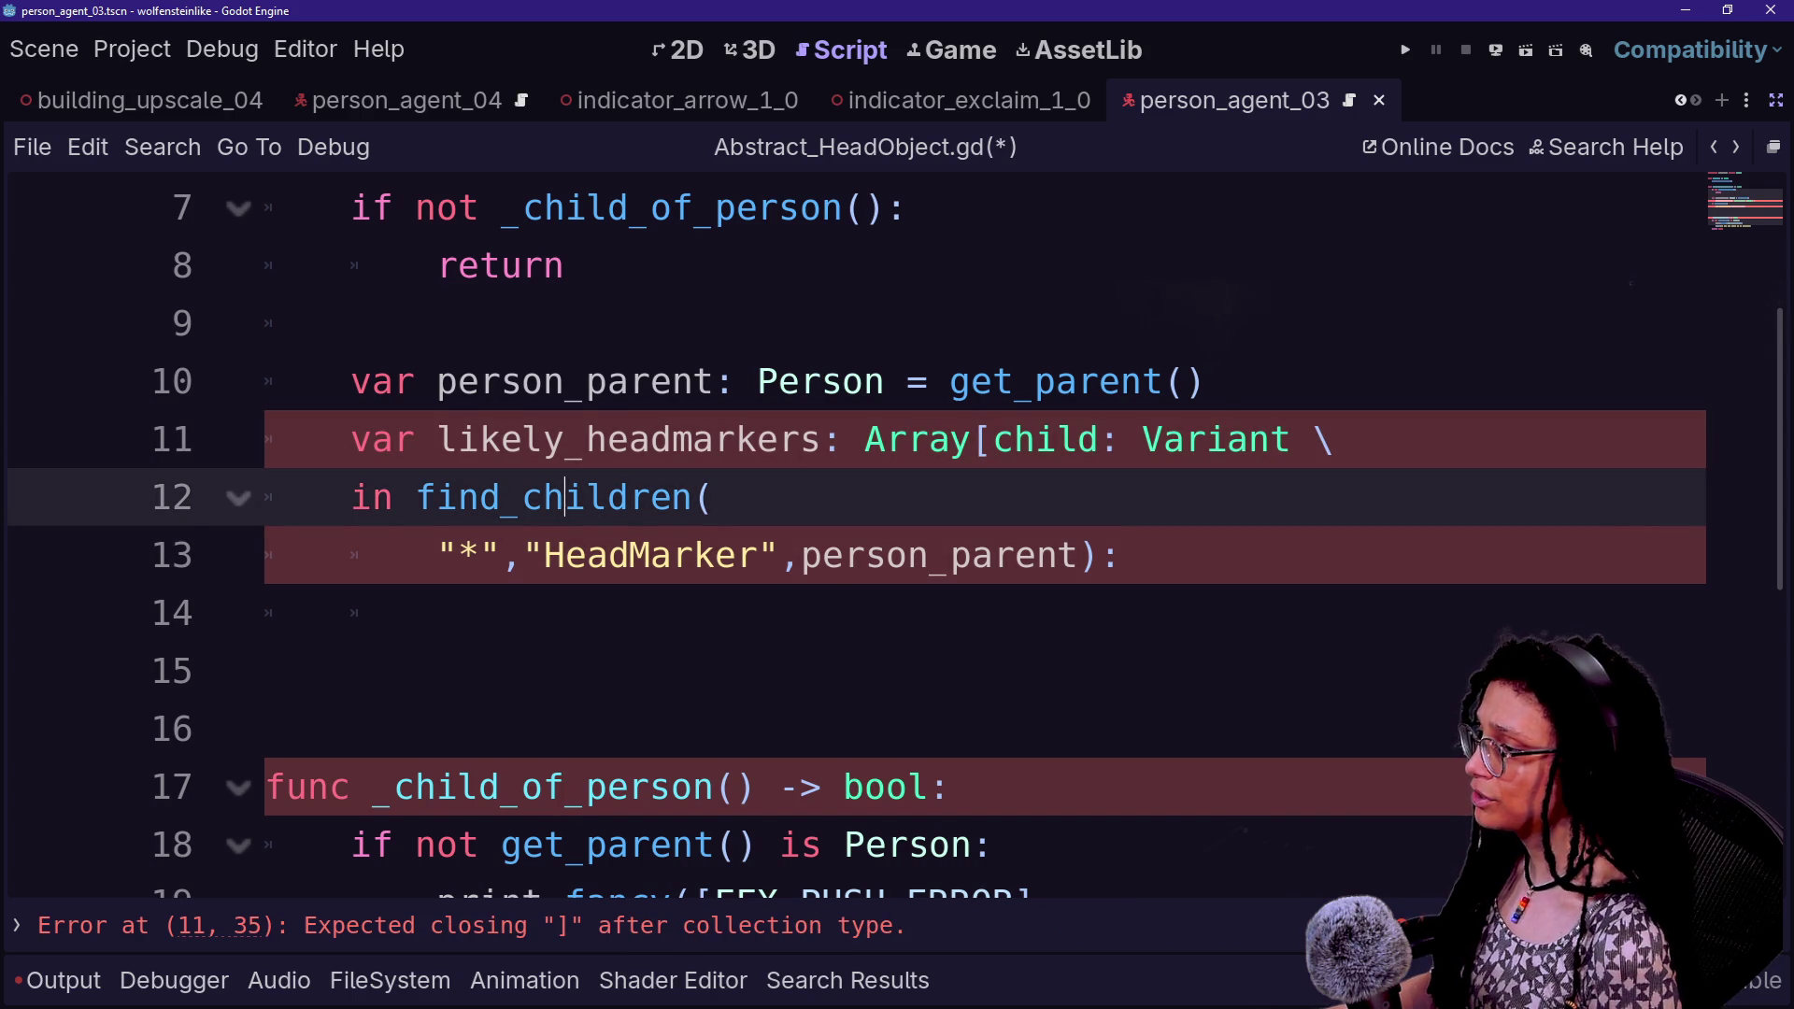
pyautogui.click(1122, 556)
pyautogui.press('BackSpace')
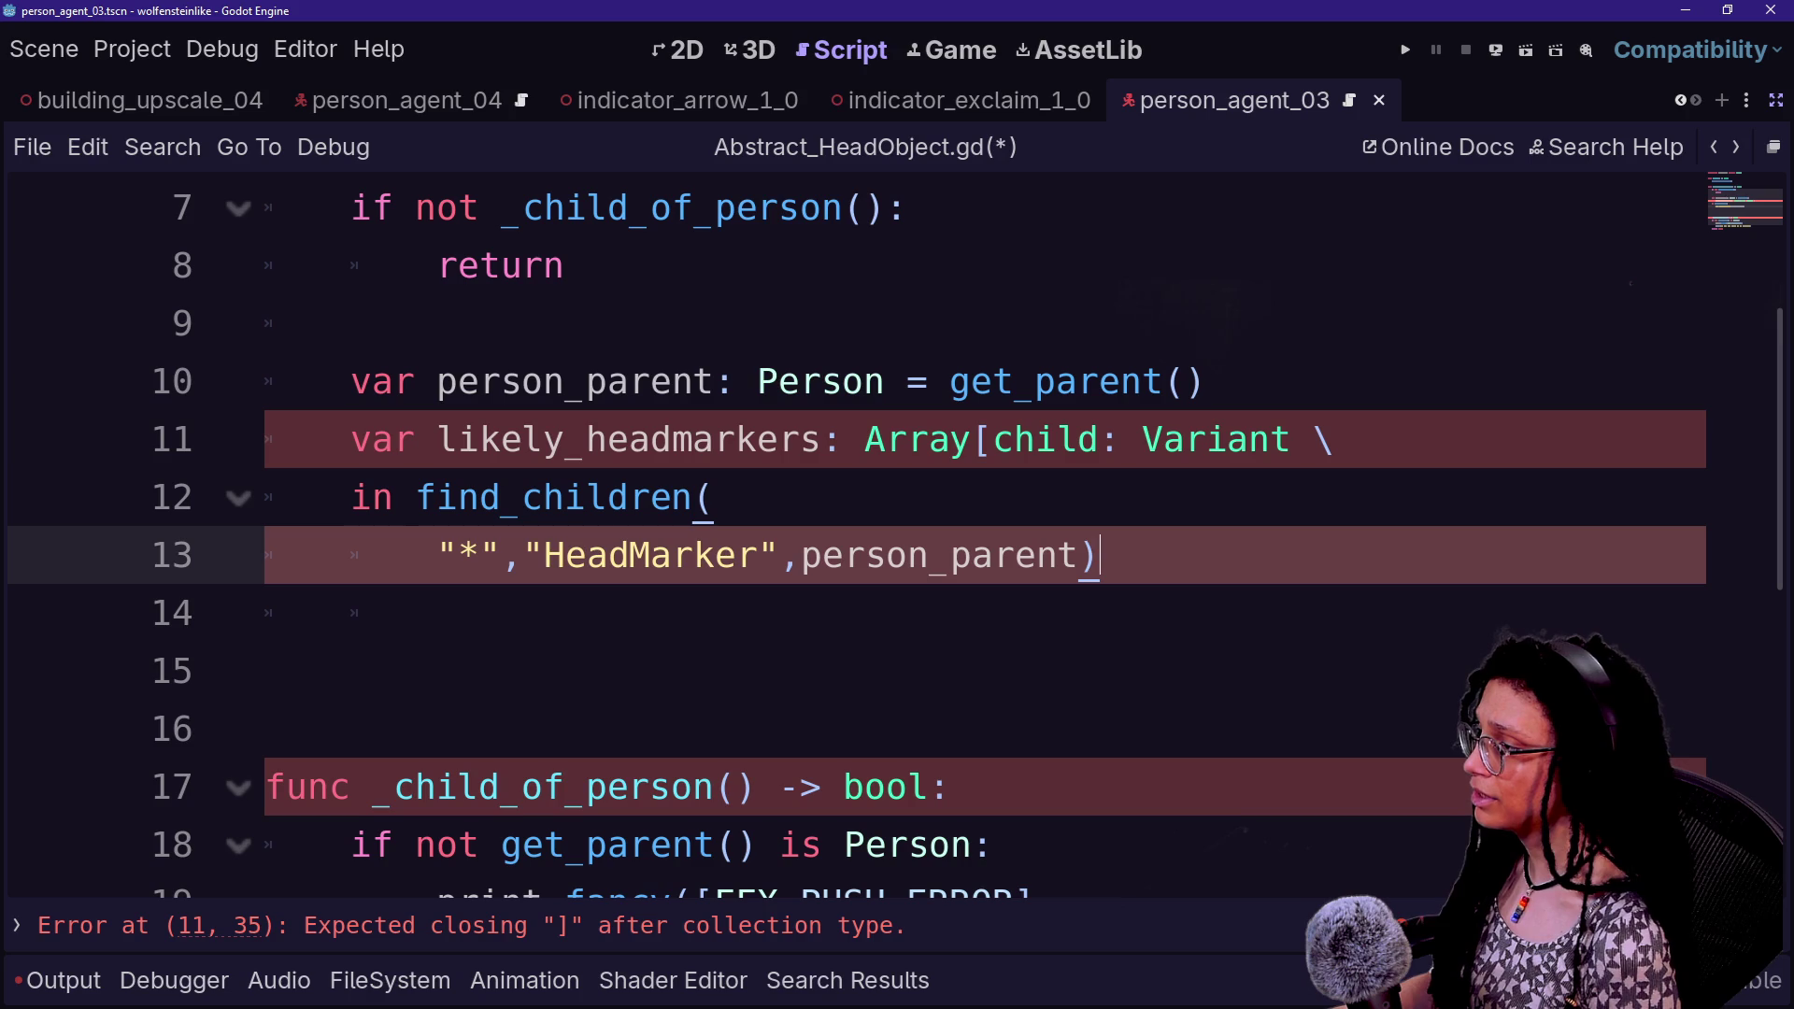
pyautogui.moveTo(1336, 440); pyautogui.dragTo(1118, 439)
pyautogui.press('BackSpace')
pyautogui.press('BackSpace')
pyautogui.press('BackSpace')
pyautogui.press('BackSpace')
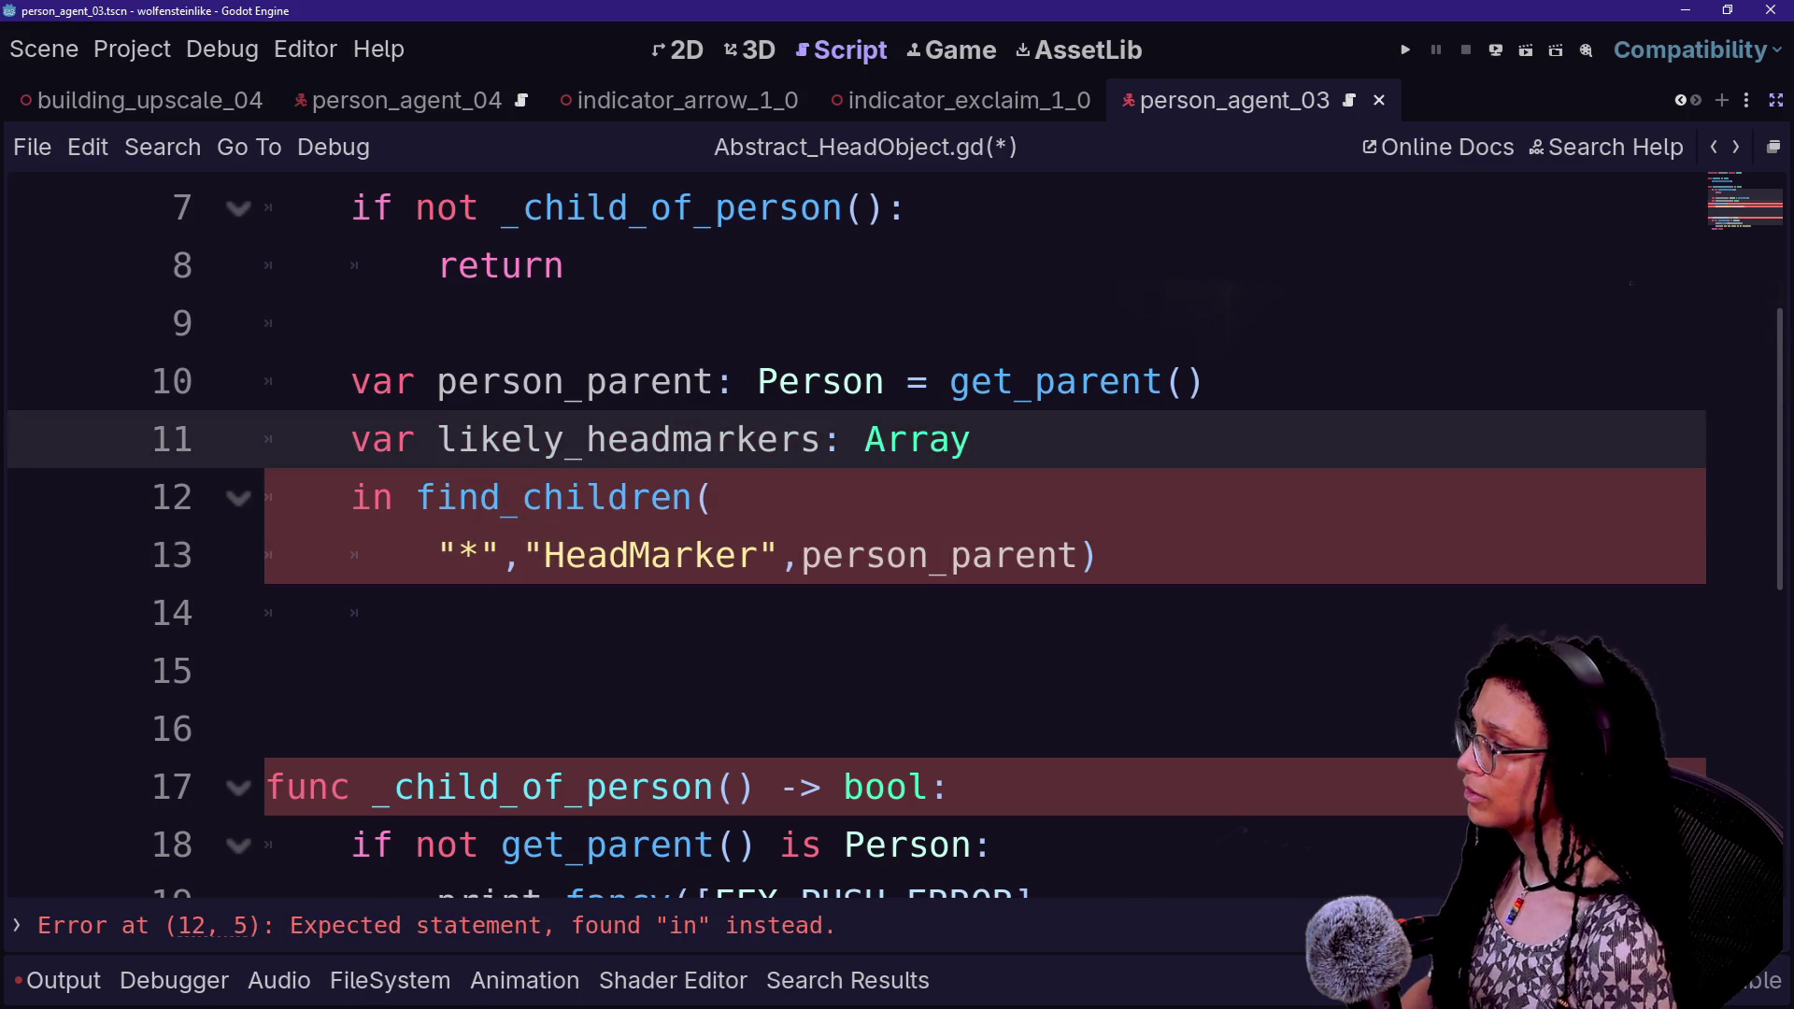
pyautogui.click(415, 497)
# Delete the leftover 'in' and complete the type as Array[Node].
pyautogui.press('BackSpace')
pyautogui.press('BackSpace')
pyautogui.press('BackSpace')
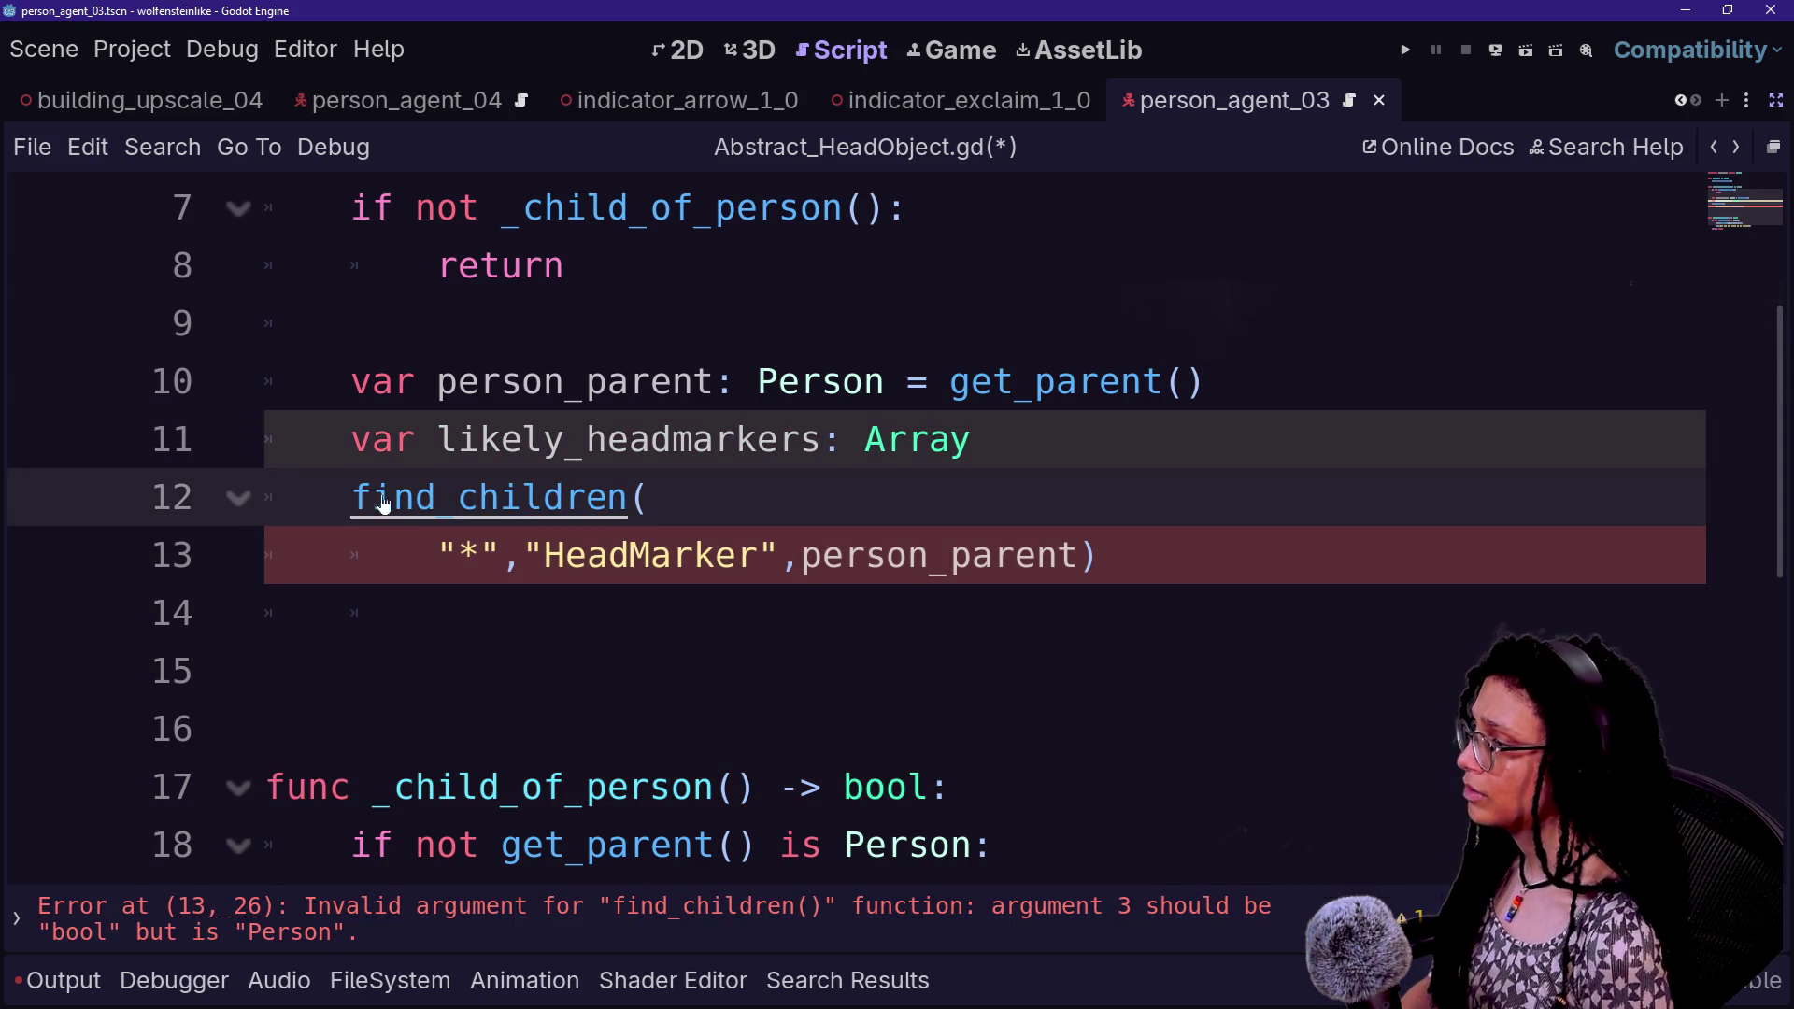
pyautogui.moveTo(456, 506)
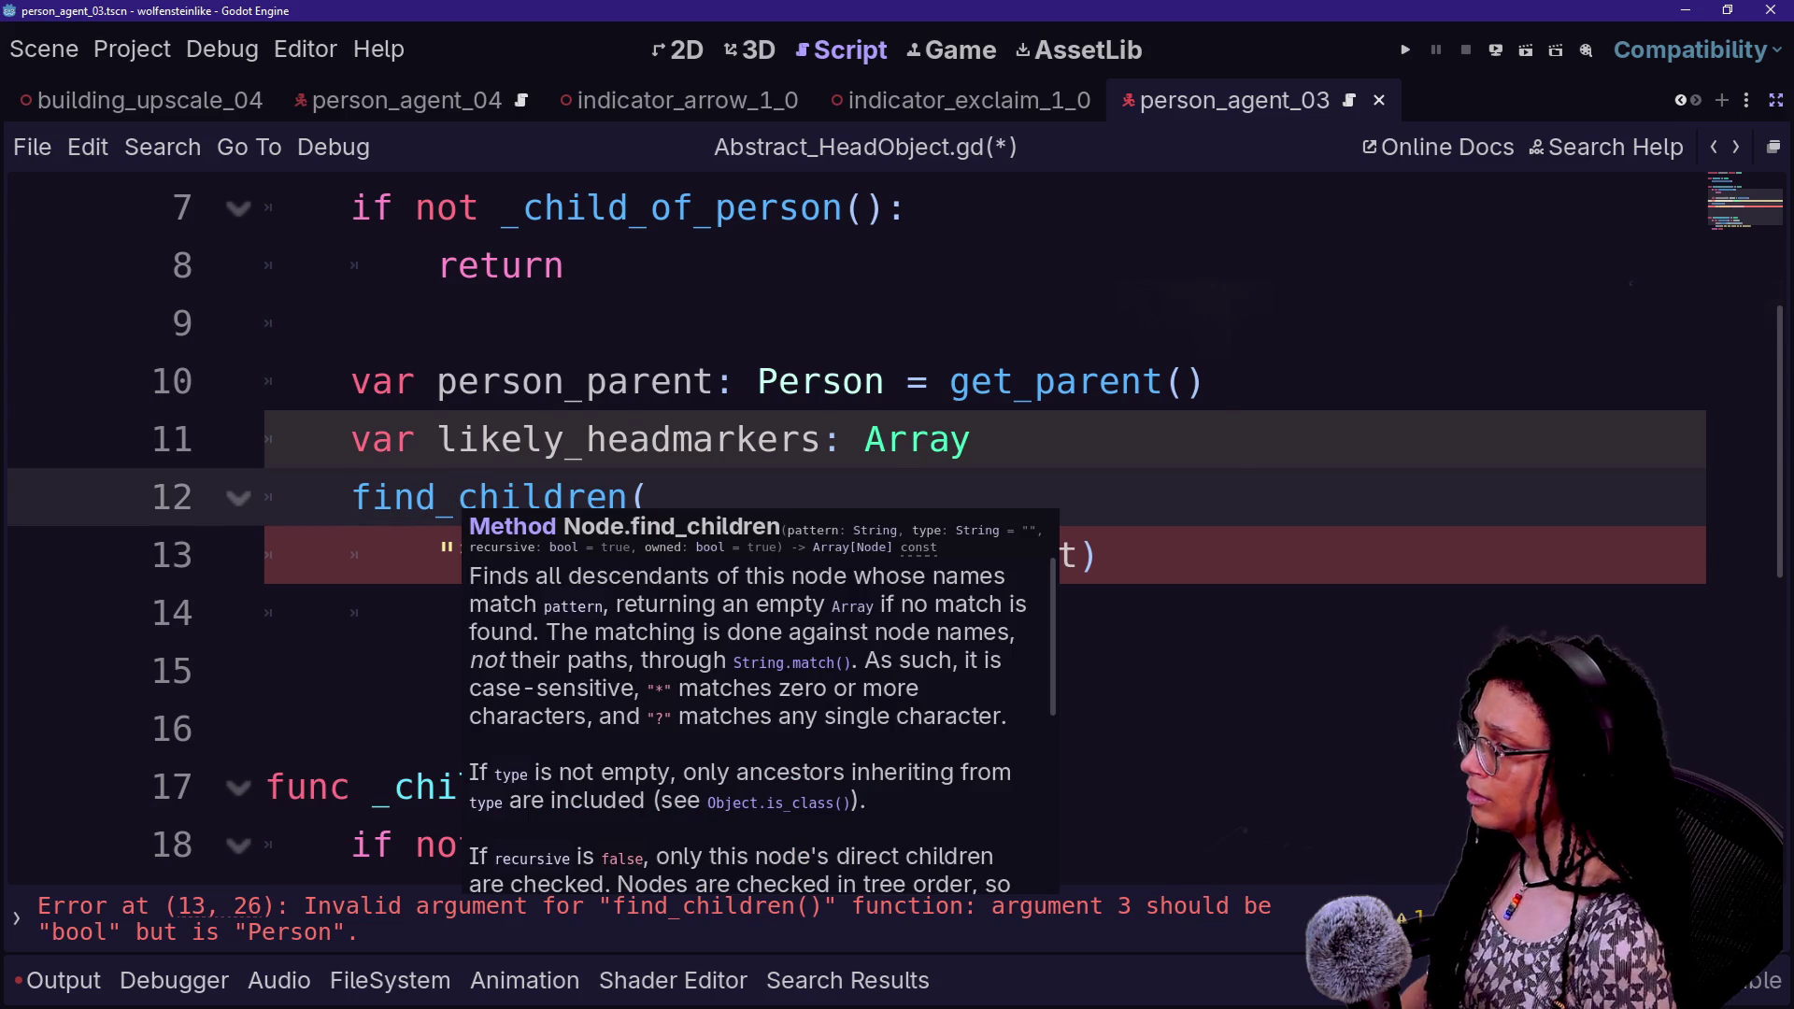
pyautogui.click(977, 439)
pyautogui.write('[Node]')
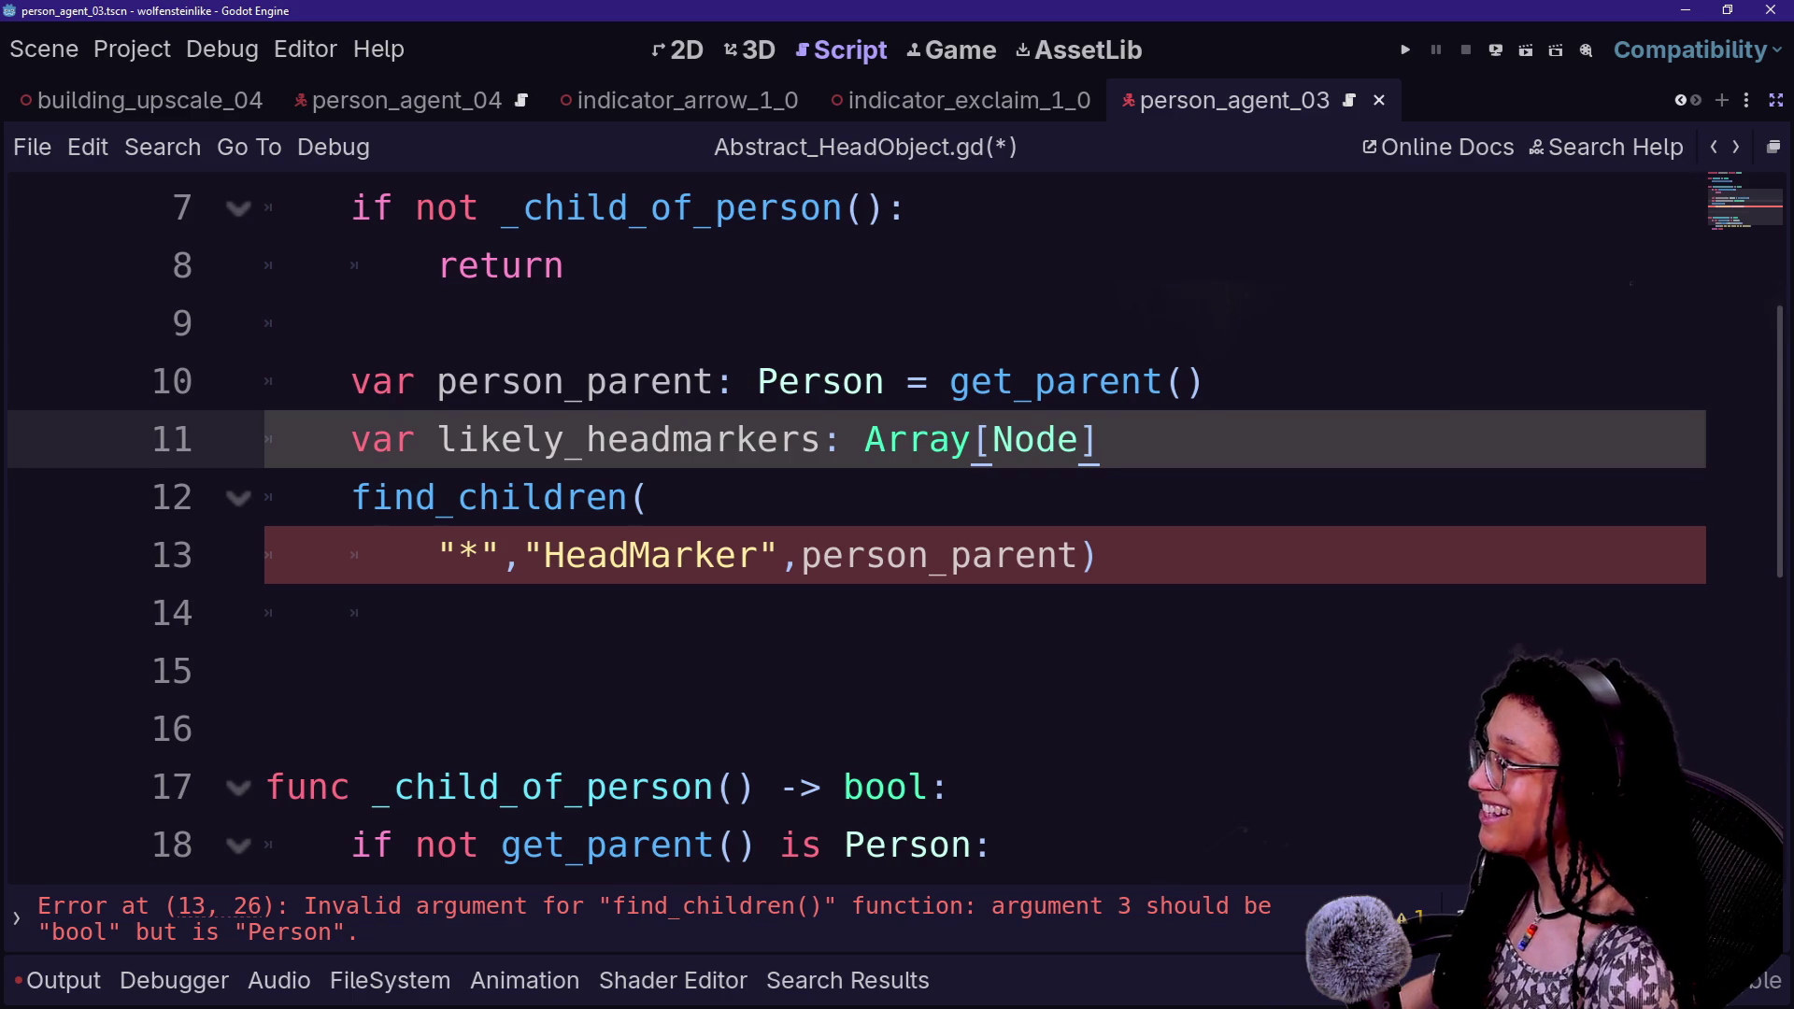
# Click through the find_children lines and add a new indented line below the call.
pyautogui.click(440, 612)
pyautogui.click(1100, 555)
pyautogui.click(651, 497)
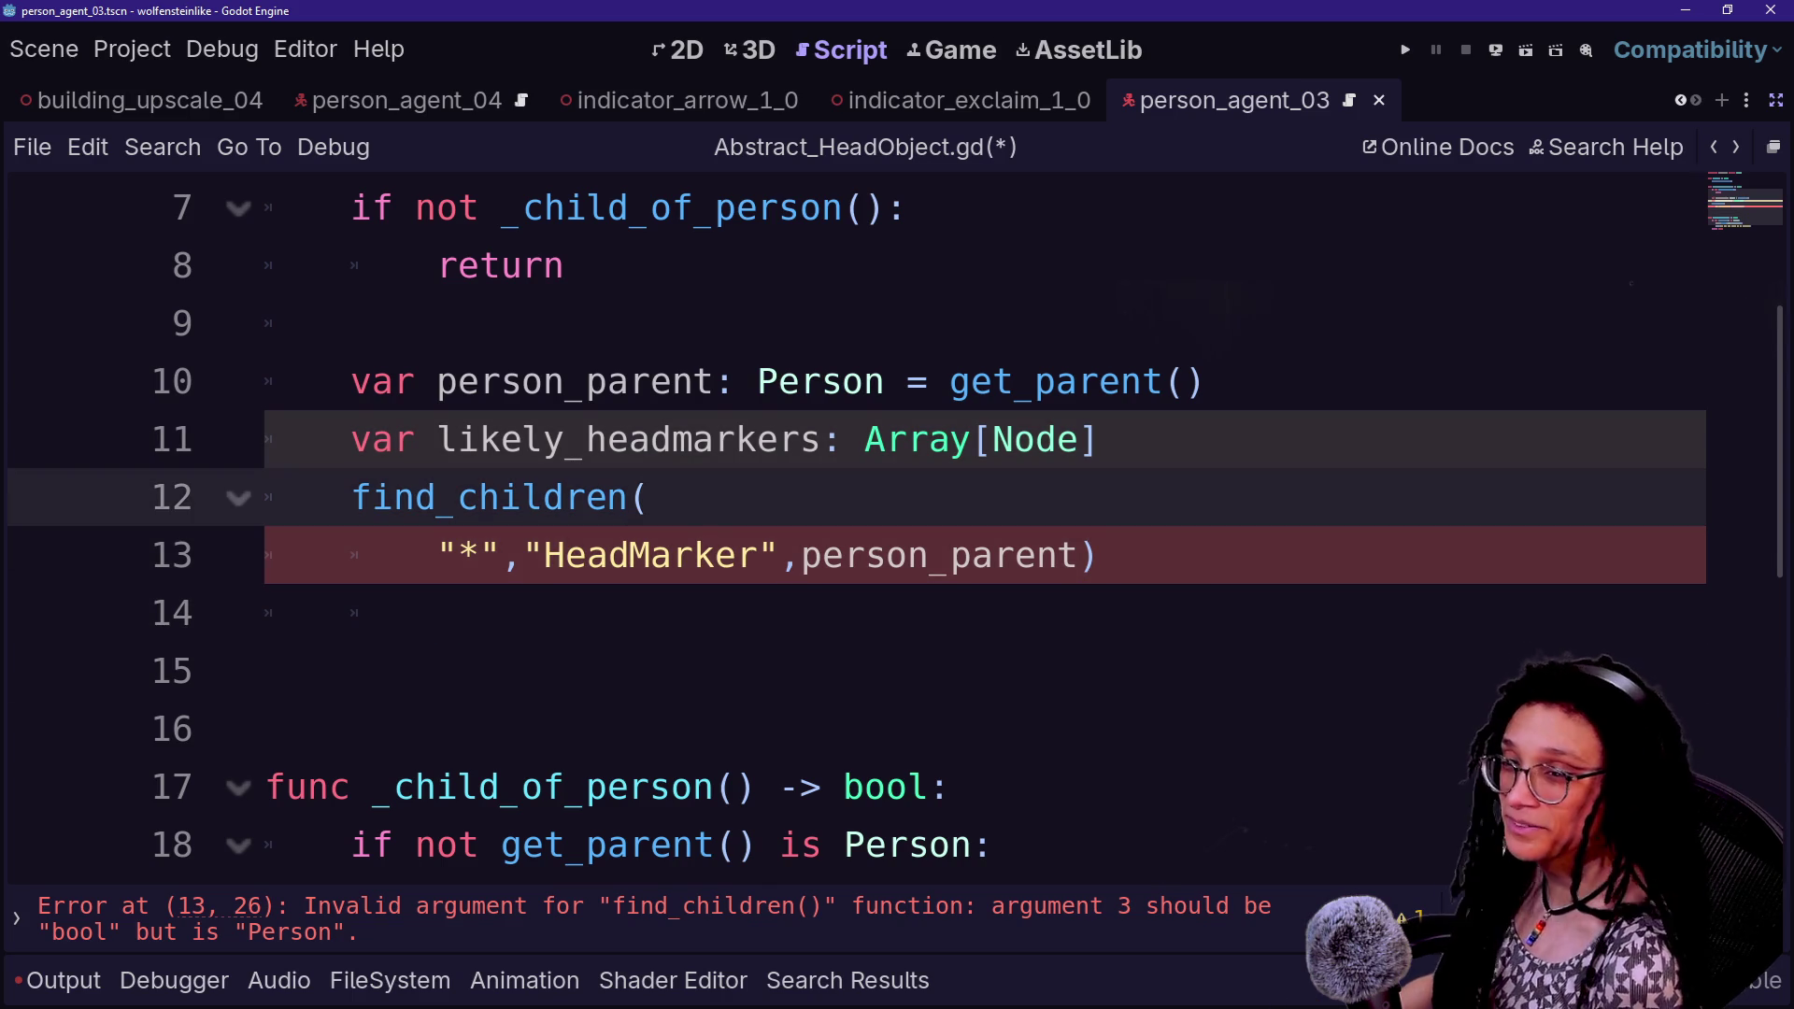
pyautogui.click(652, 556)
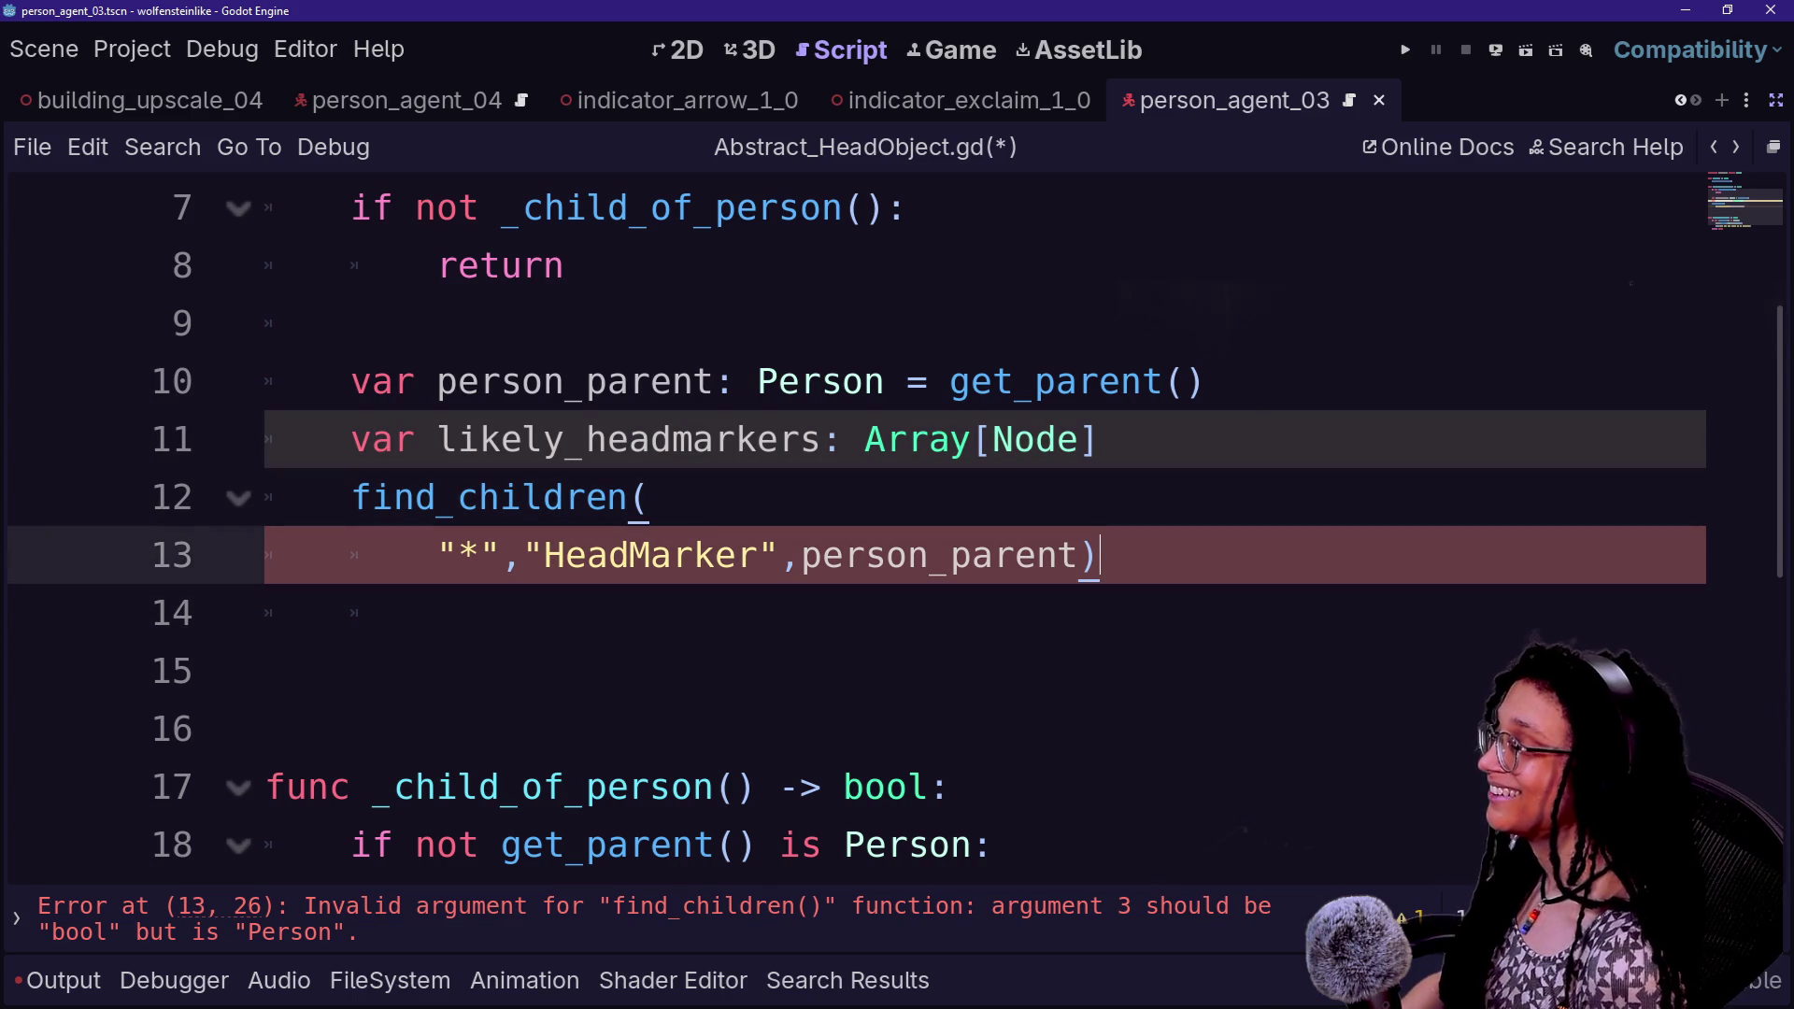
pyautogui.press('Return')
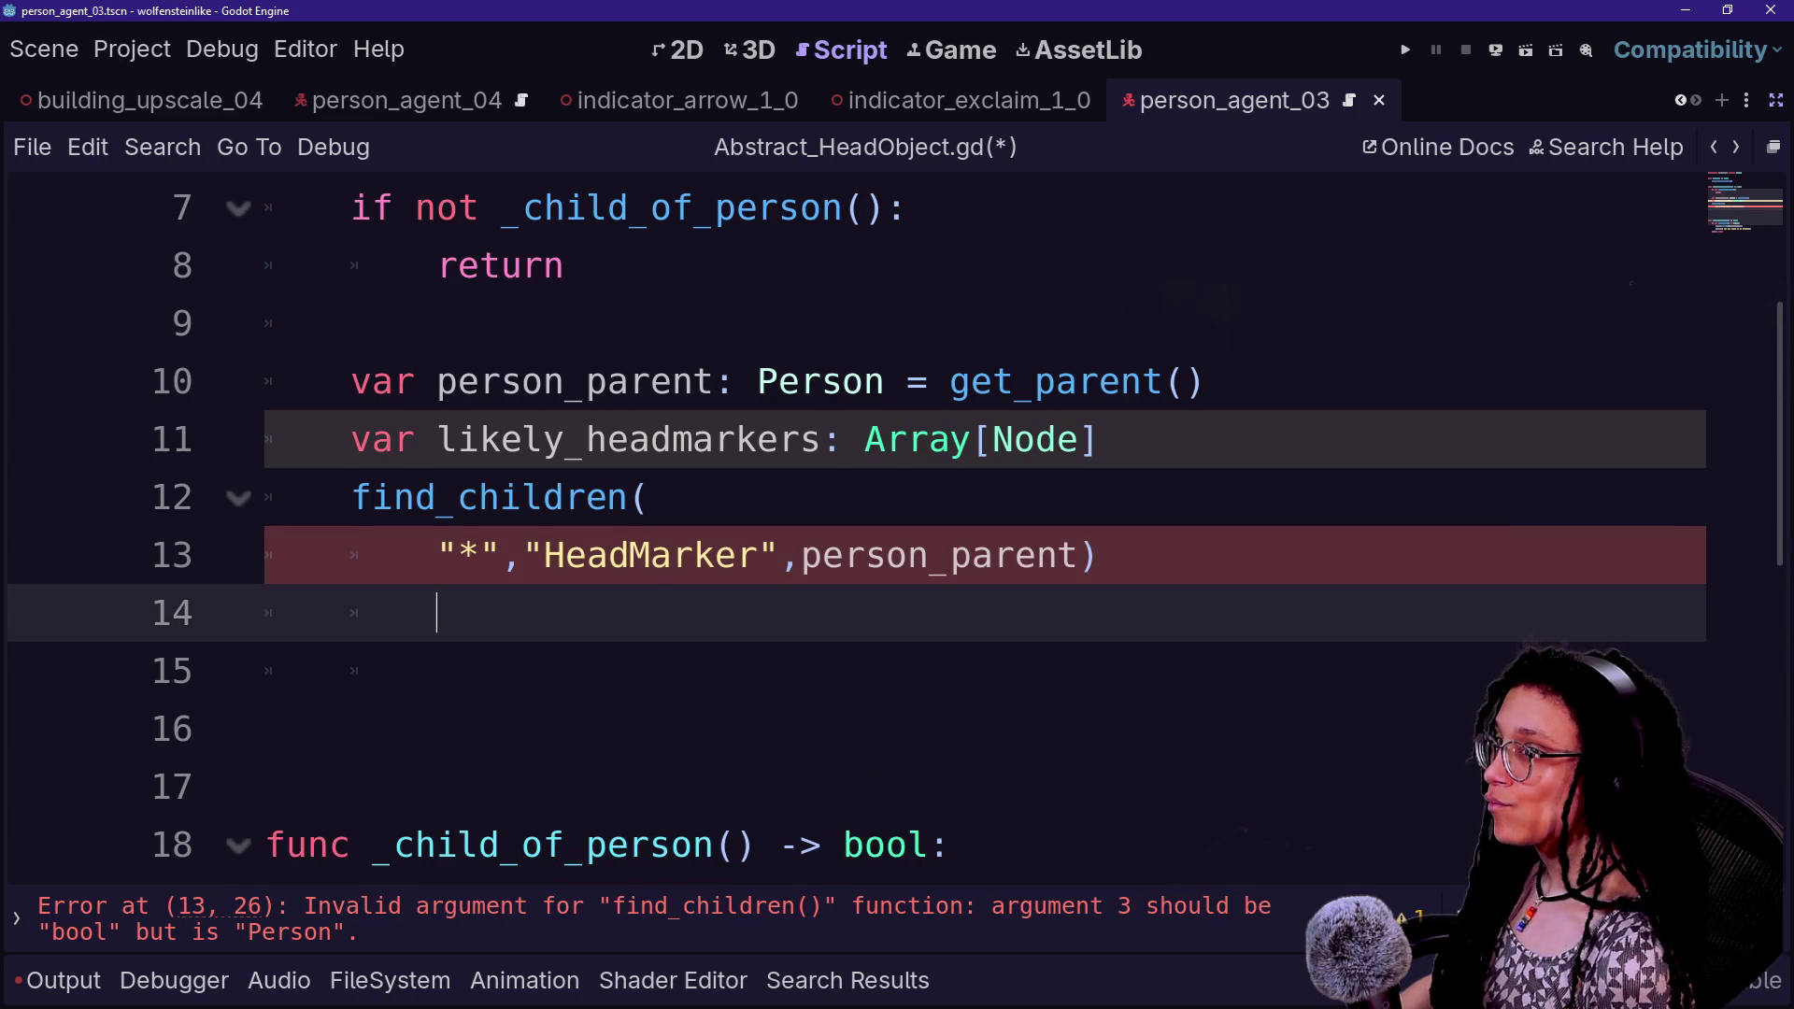
pyautogui.hotkey('alt', 'Tab')
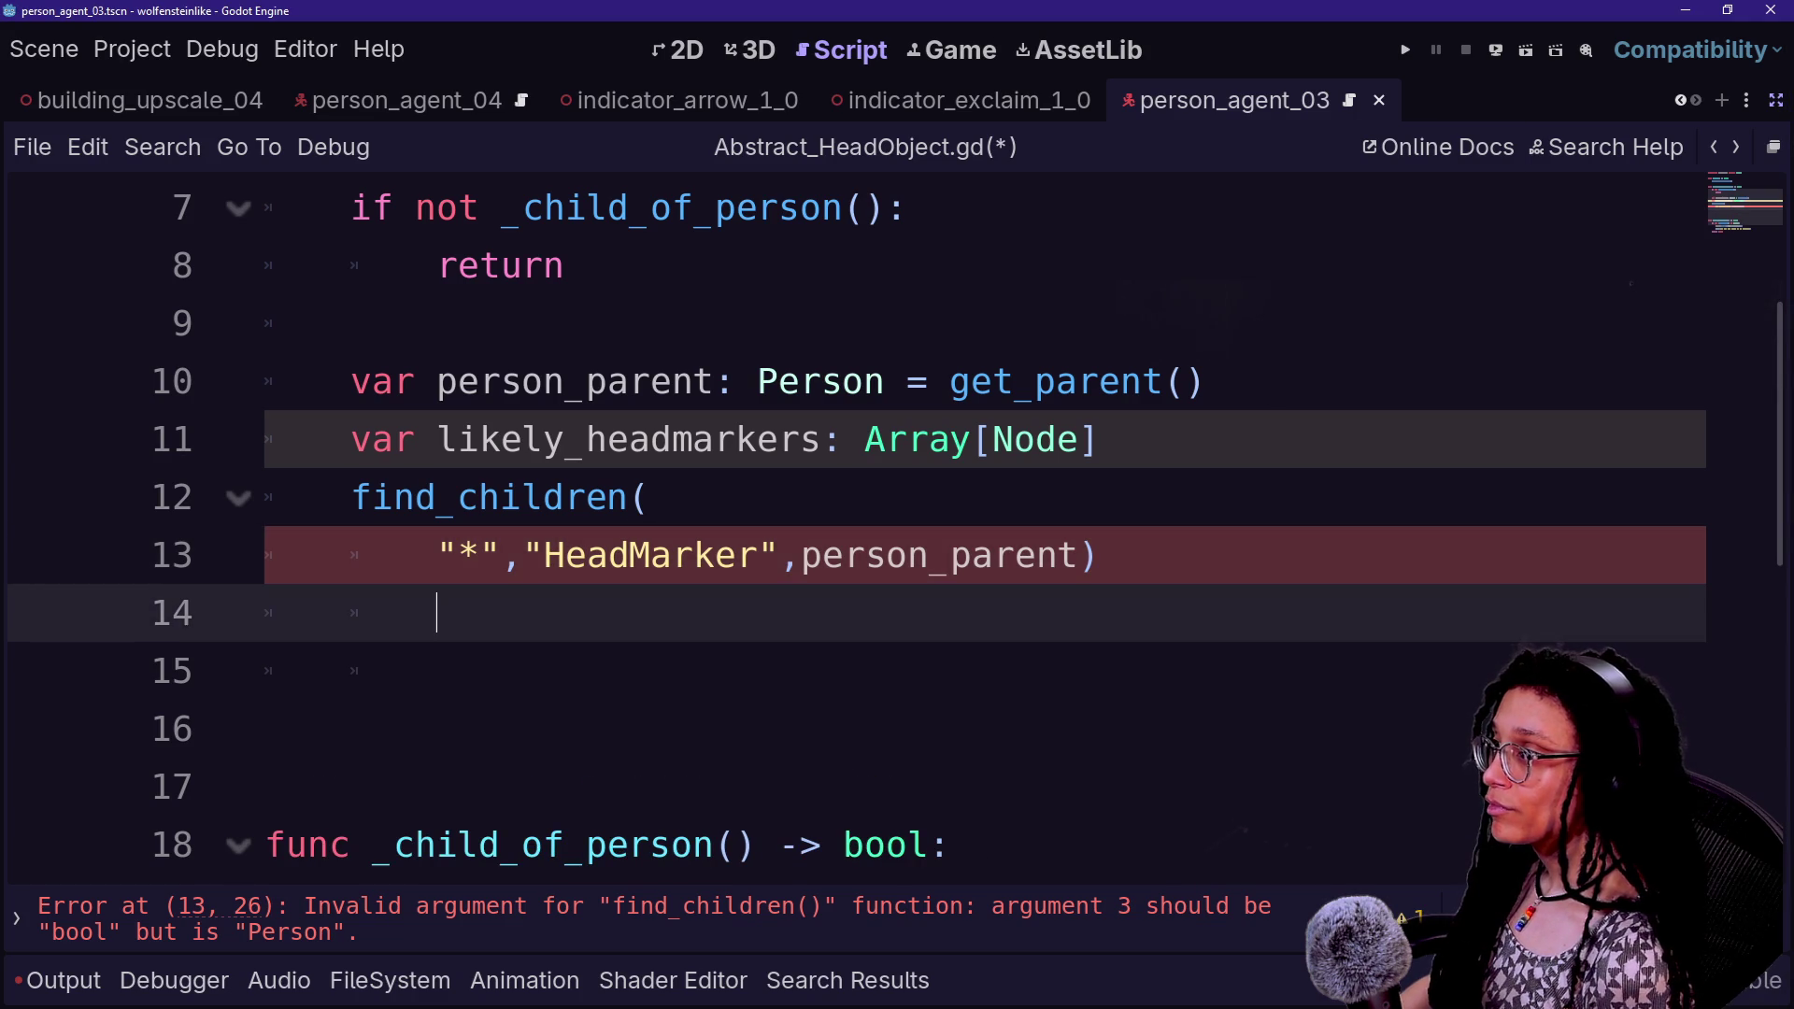
# Continue the likely_headmarkers assignment with '= \' so find_children( starts on the next line.
pyautogui.click(353, 498)
pyautogui.press('BackSpace')
pyautogui.press('BackSpace')
pyautogui.write('=\\')
pyautogui.press('Return')
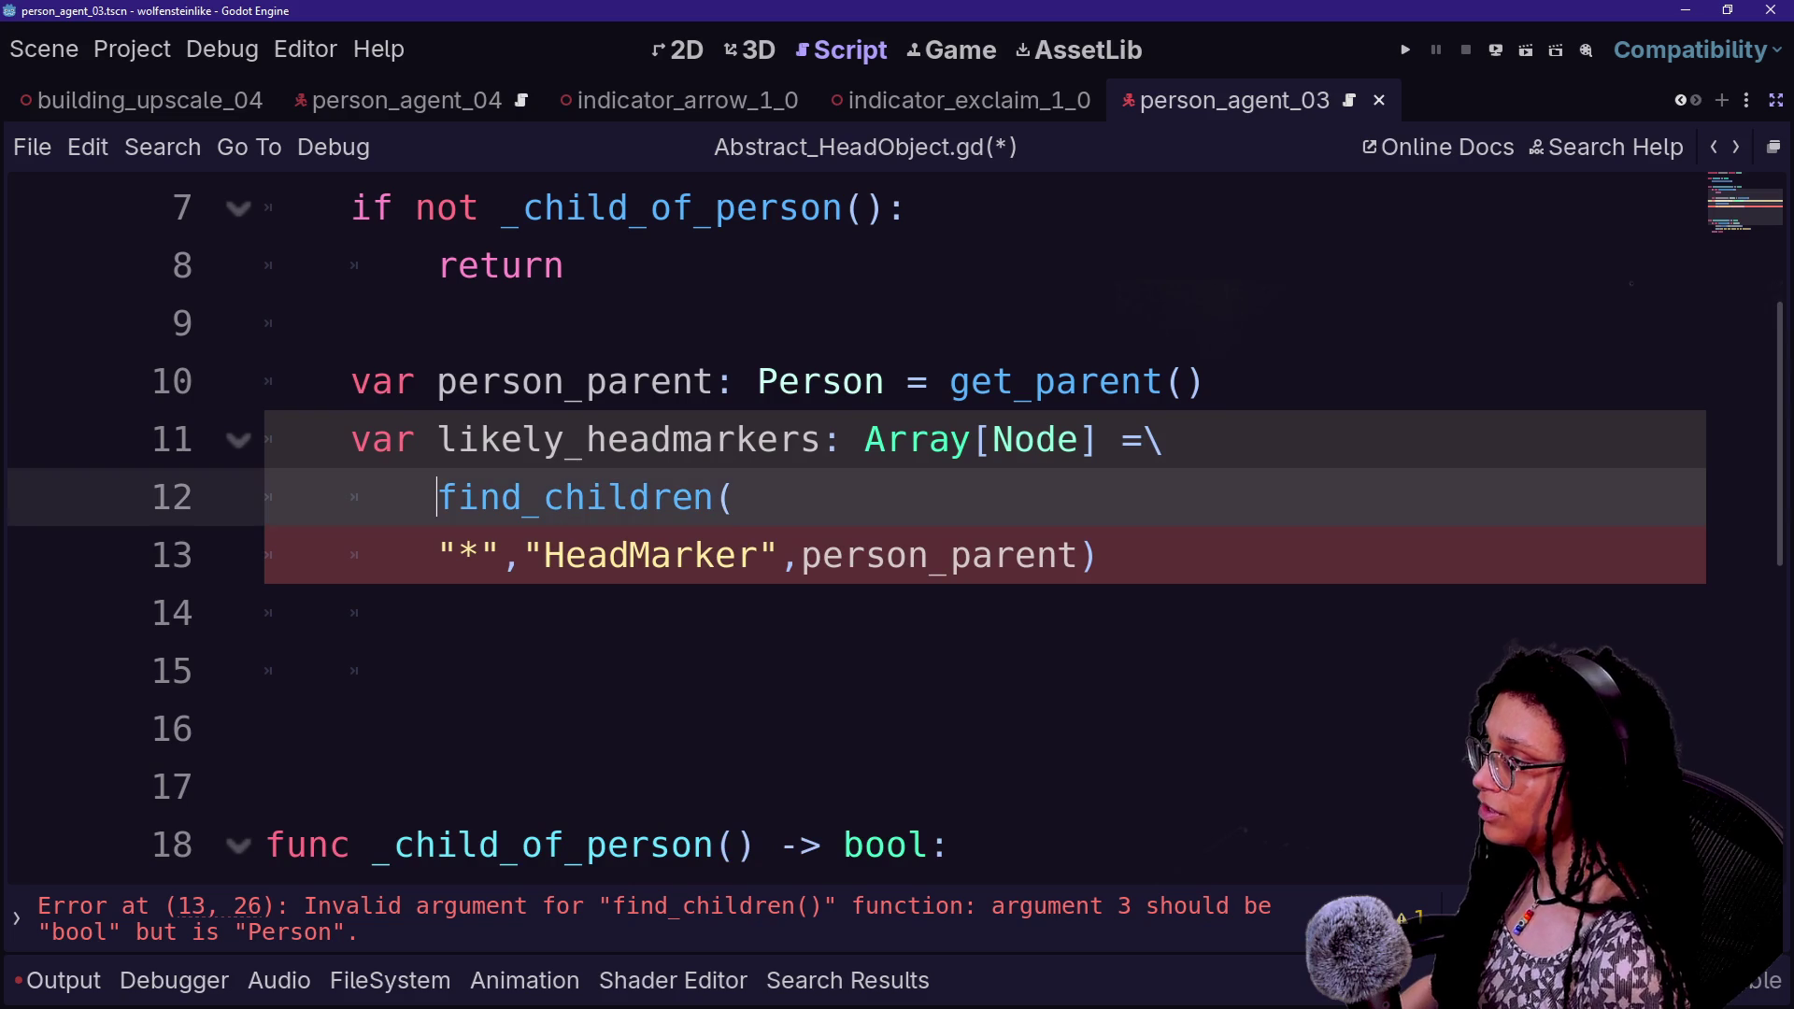
pyautogui.click(1134, 439)
pyautogui.click(439, 555)
pyautogui.press('BackSpace')
pyautogui.press('BackSpace')
pyautogui.press('BackSpace')
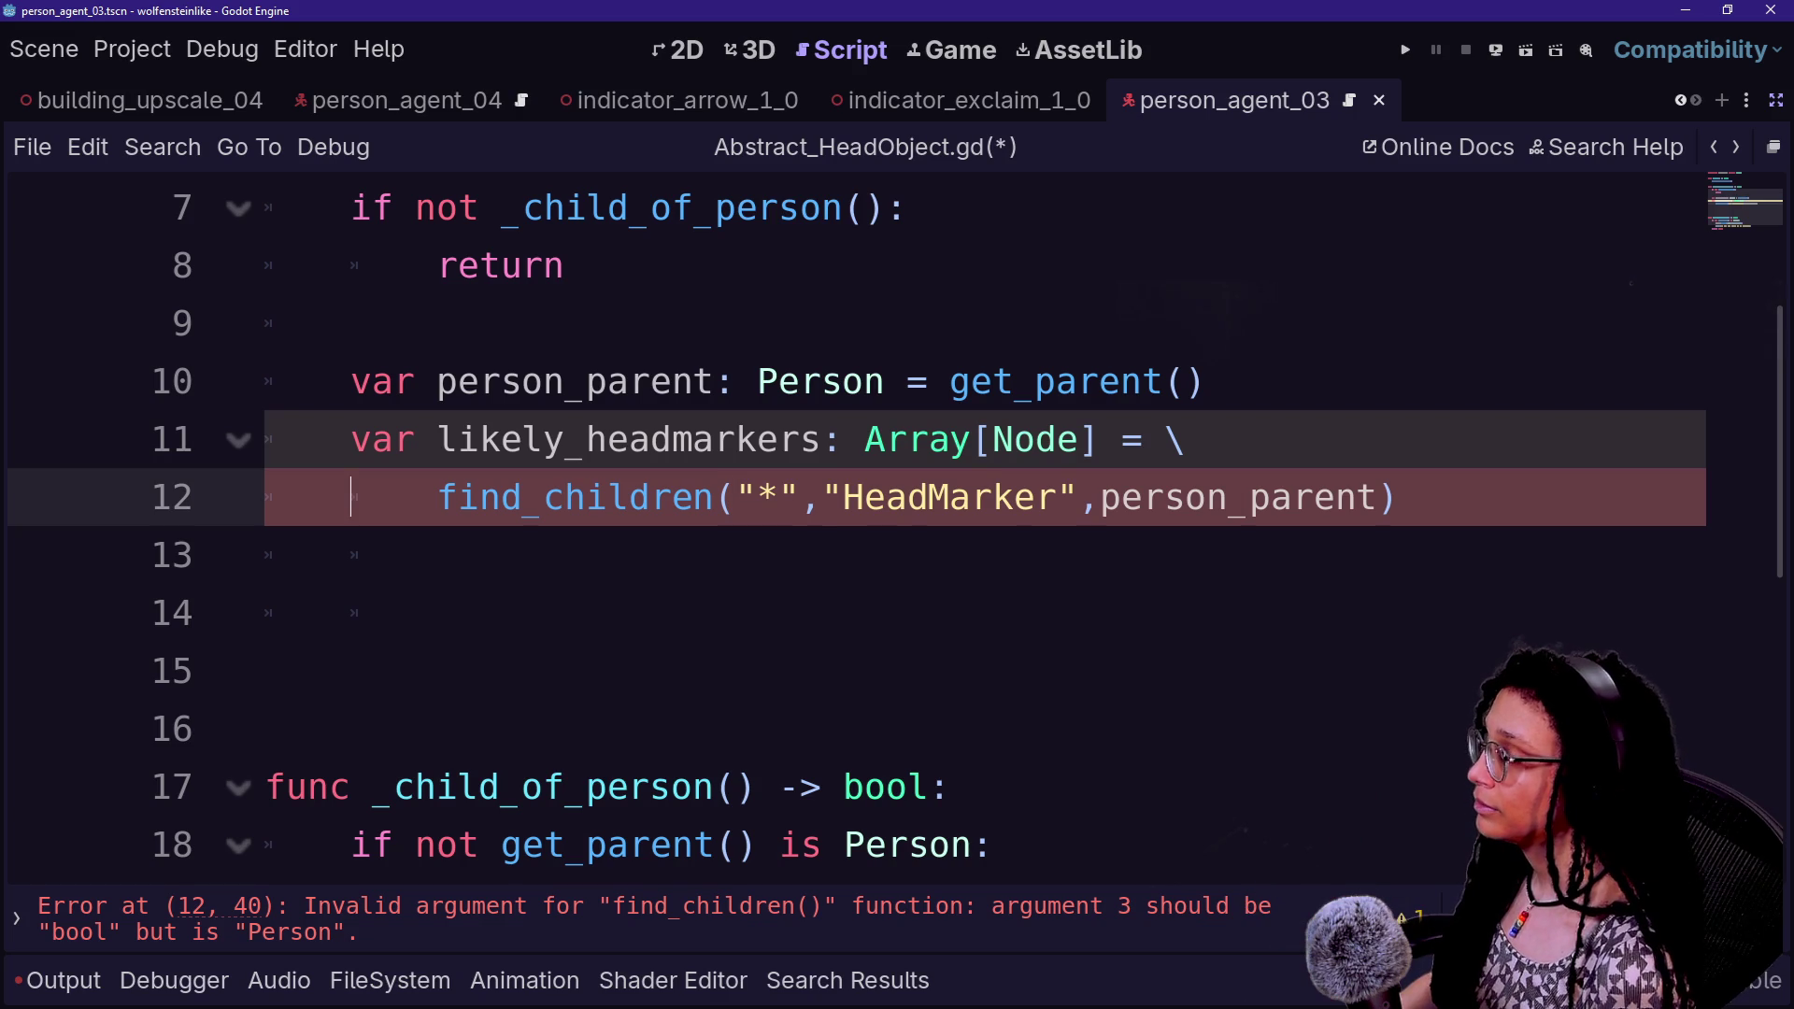
pyautogui.press('BackSpace')
pyautogui.press('BackSpace')
pyautogui.press('BackSpace')
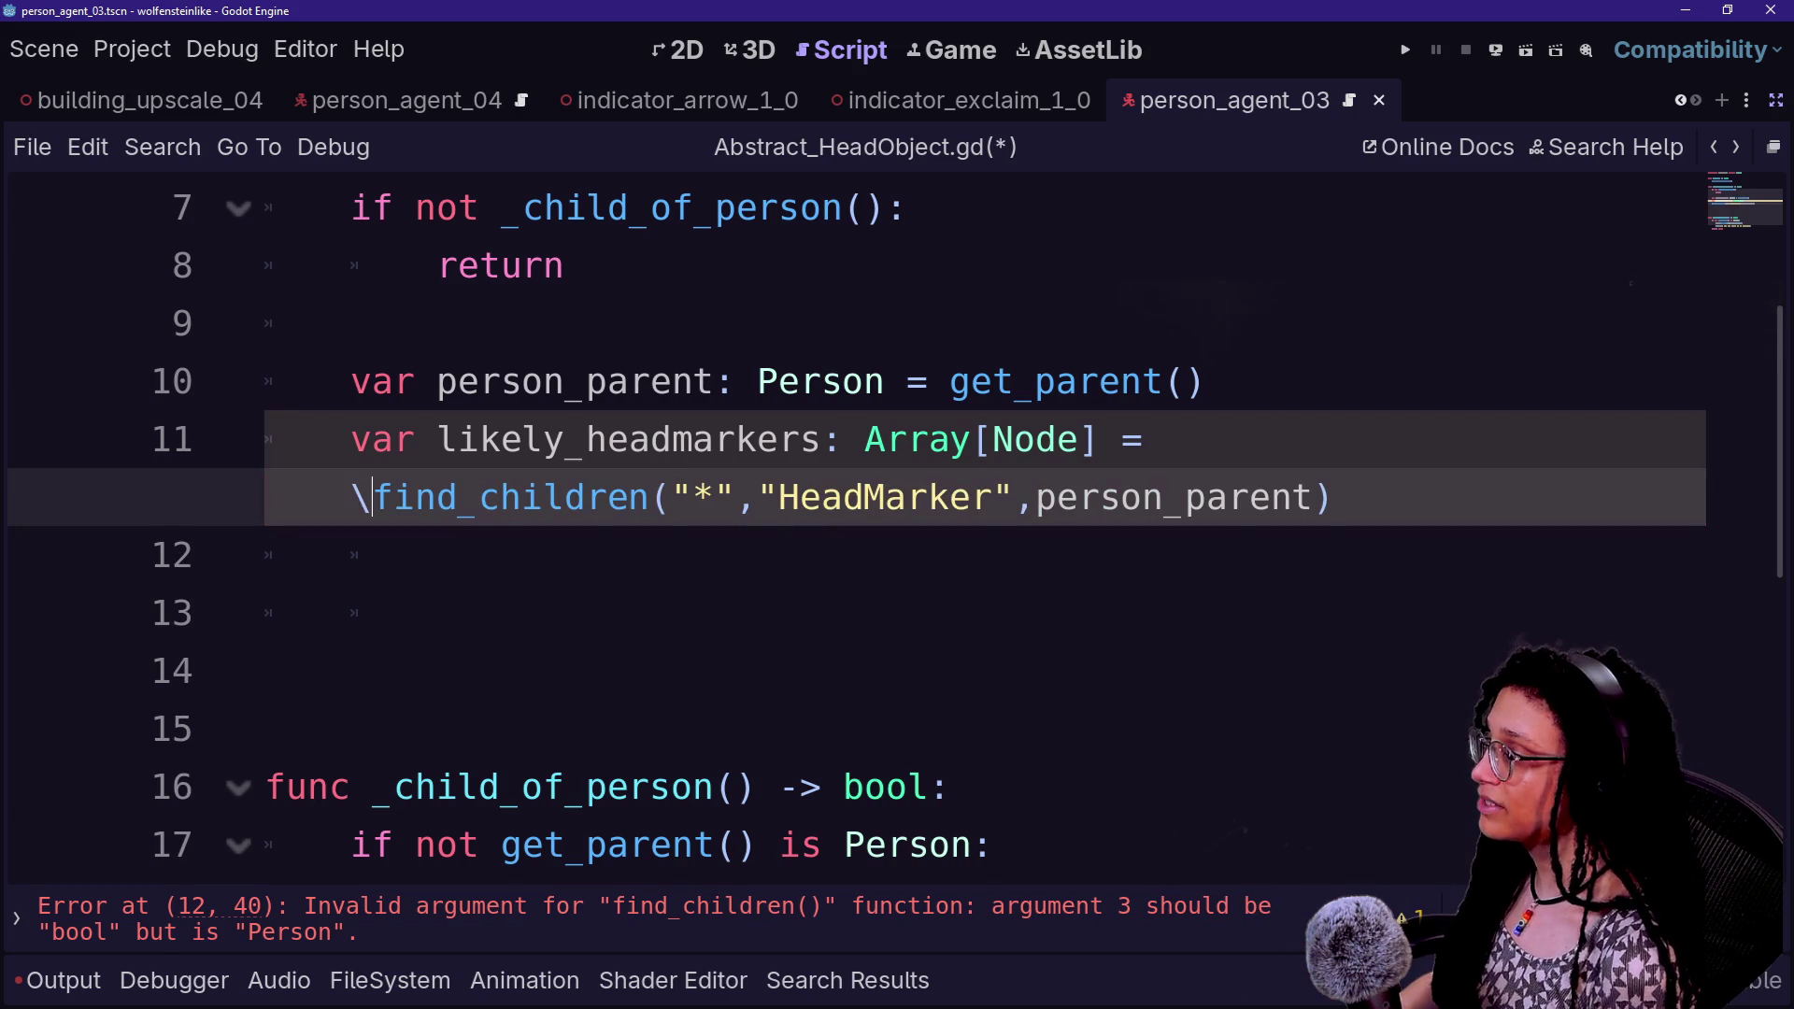
pyautogui.press('BackSpace')
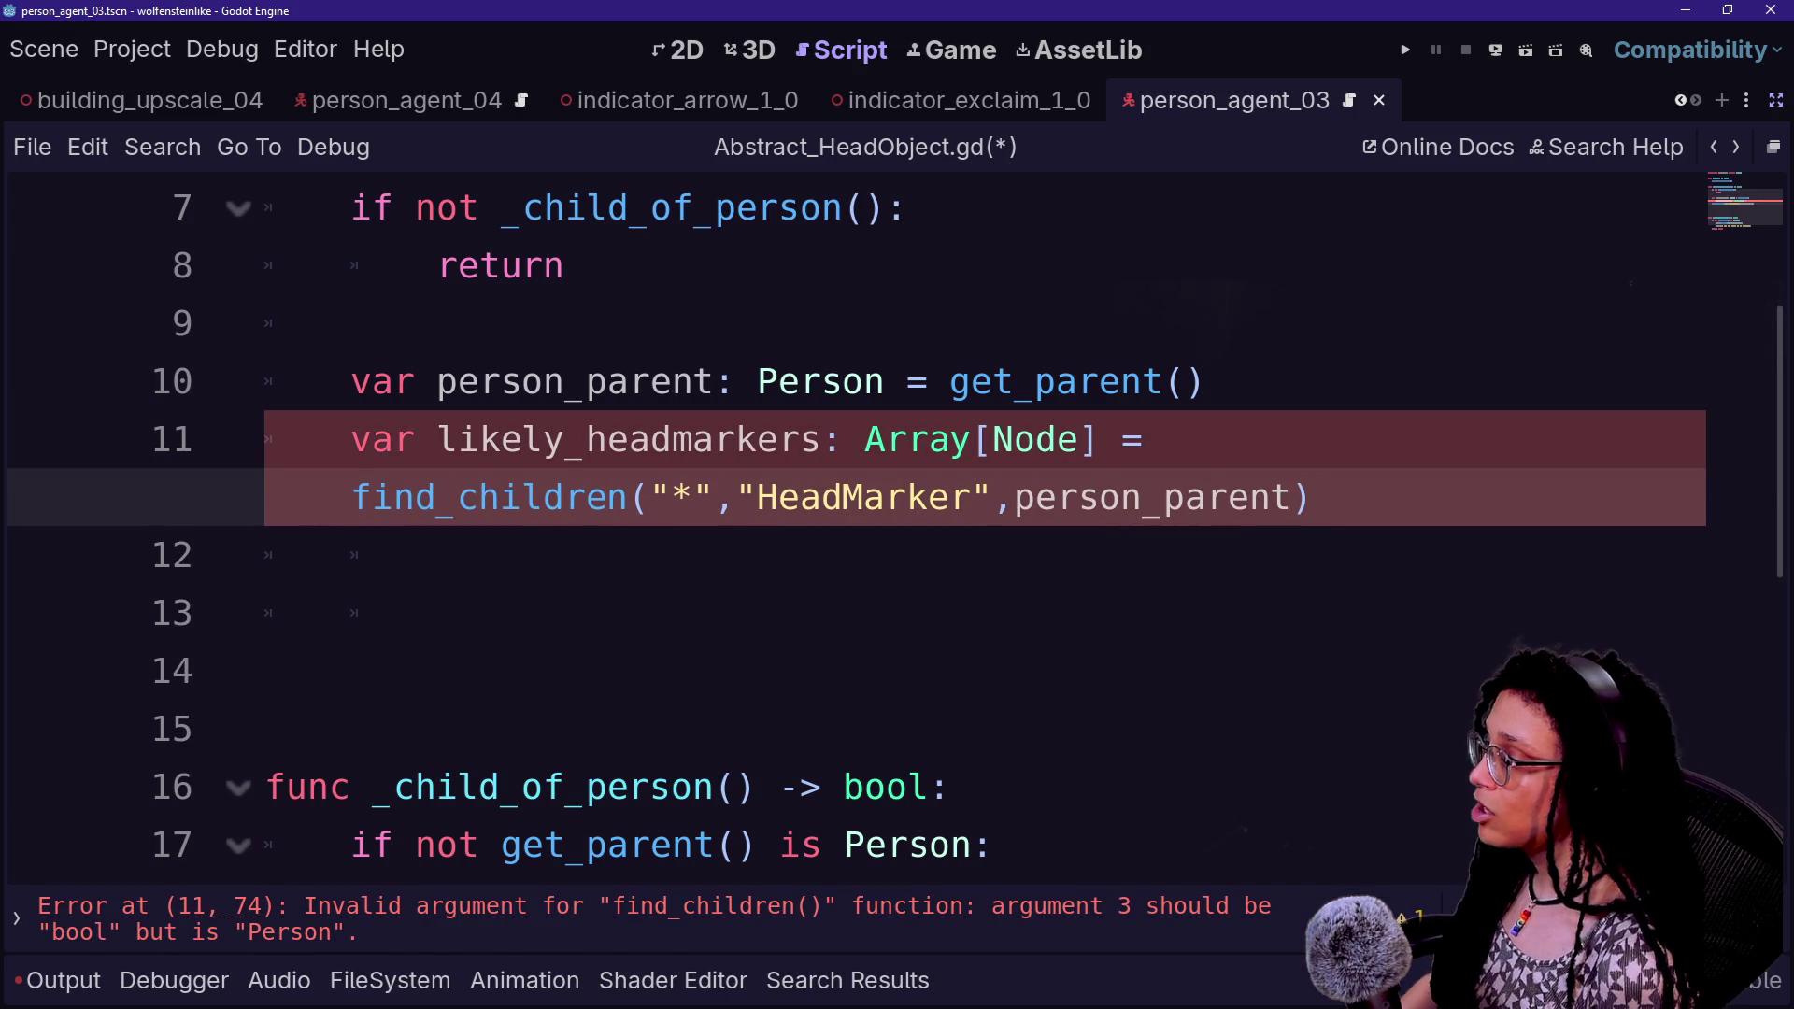
pyautogui.write('\\')
pyautogui.press('Return')
# Break after find_children( and insert 'false,' before person_parent.
pyautogui.click(734, 497)
pyautogui.press('Return')
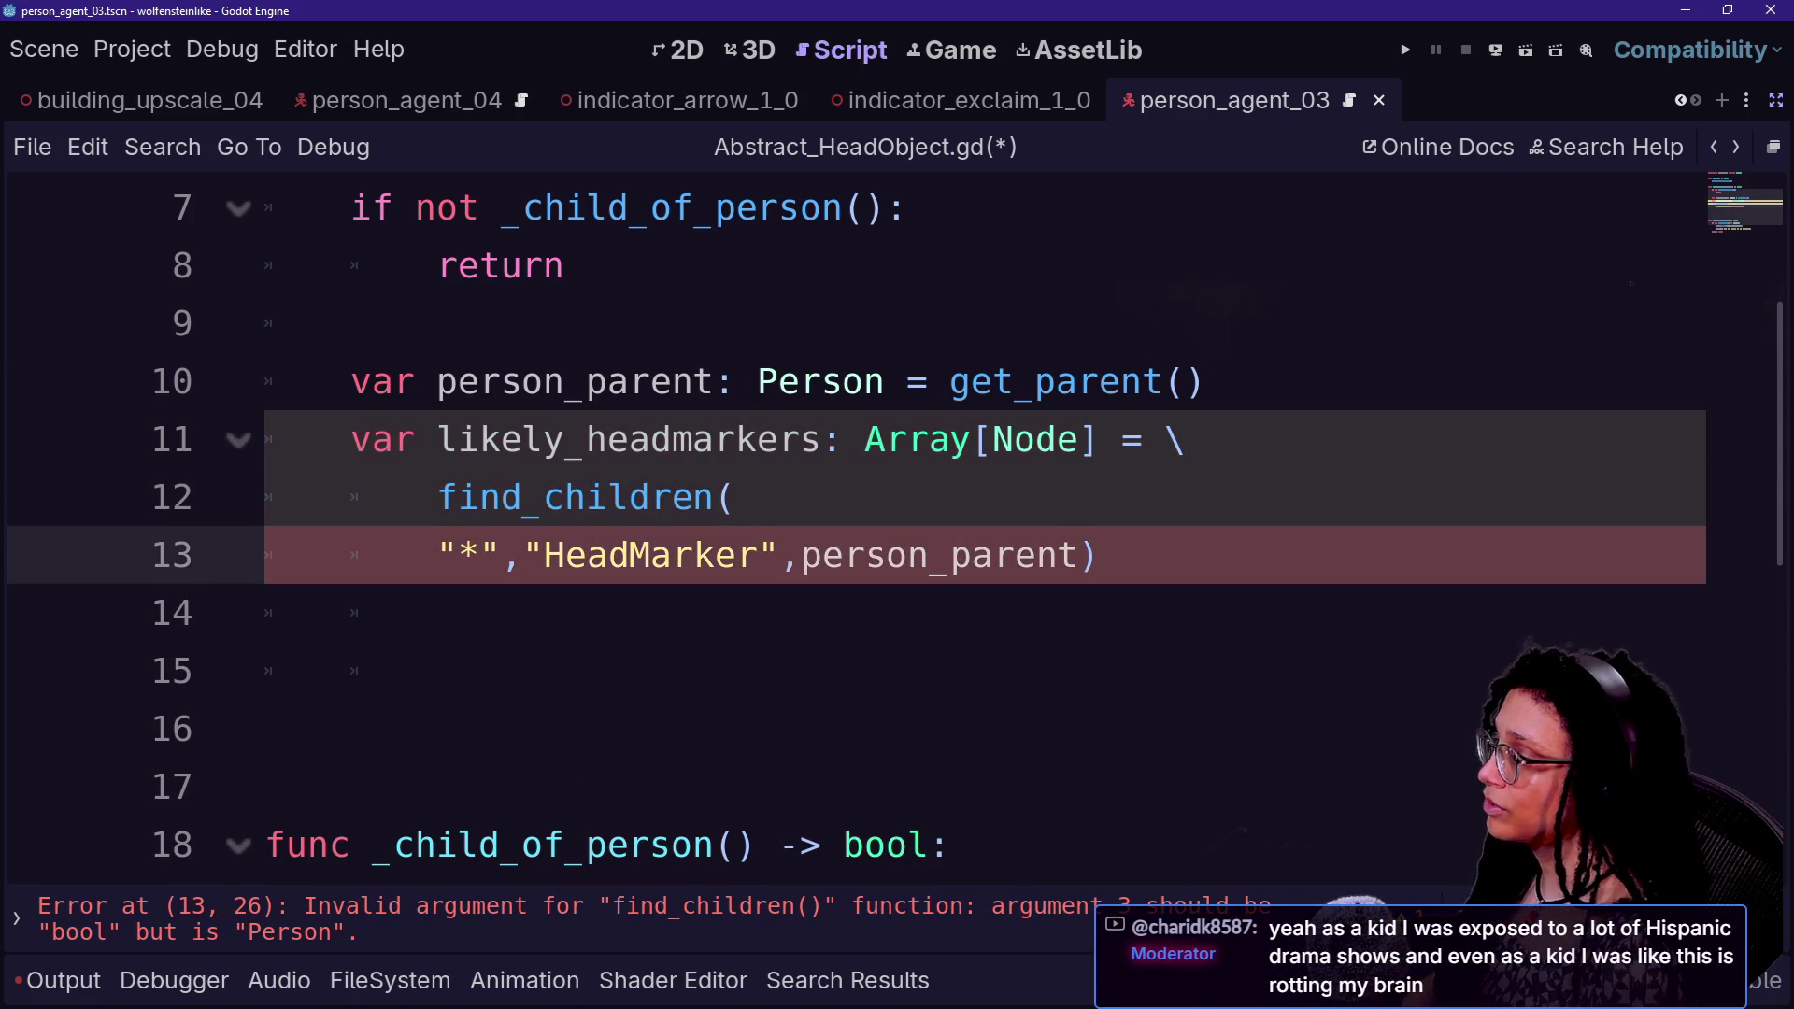
pyautogui.write('fa')
pyautogui.press('BackSpace')
pyautogui.press('BackSpace')
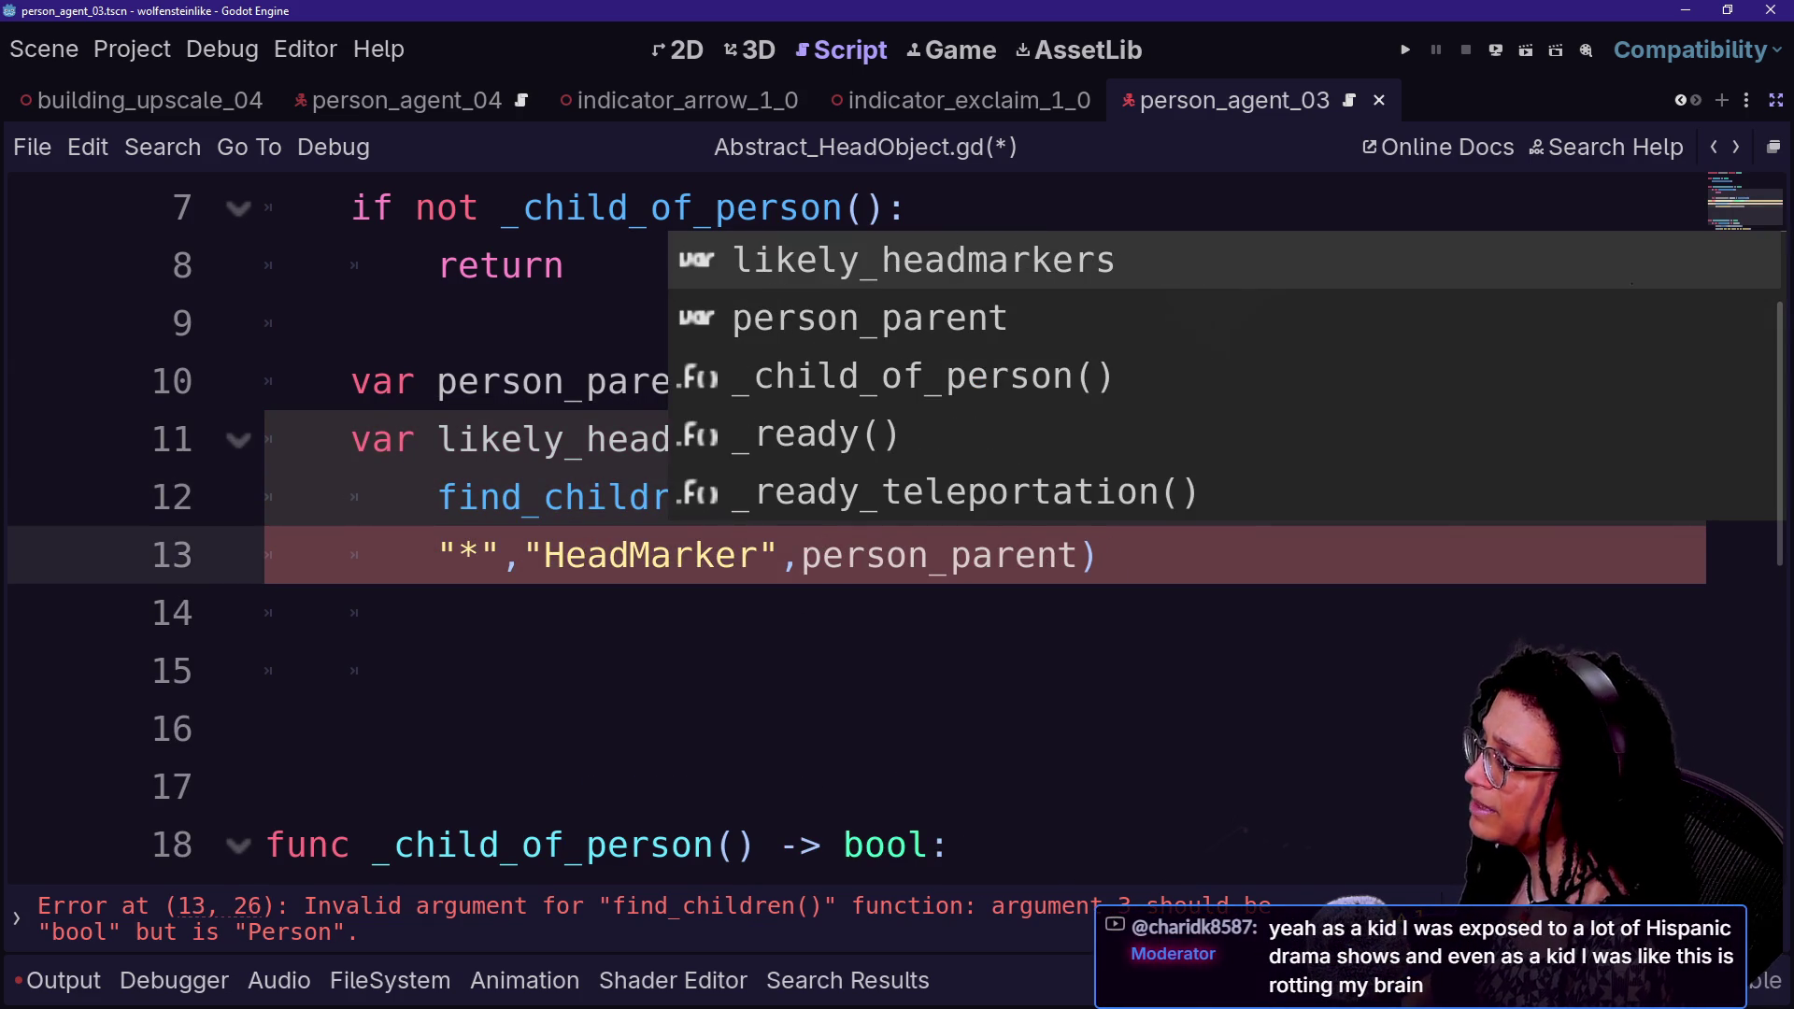
pyautogui.write('false,')
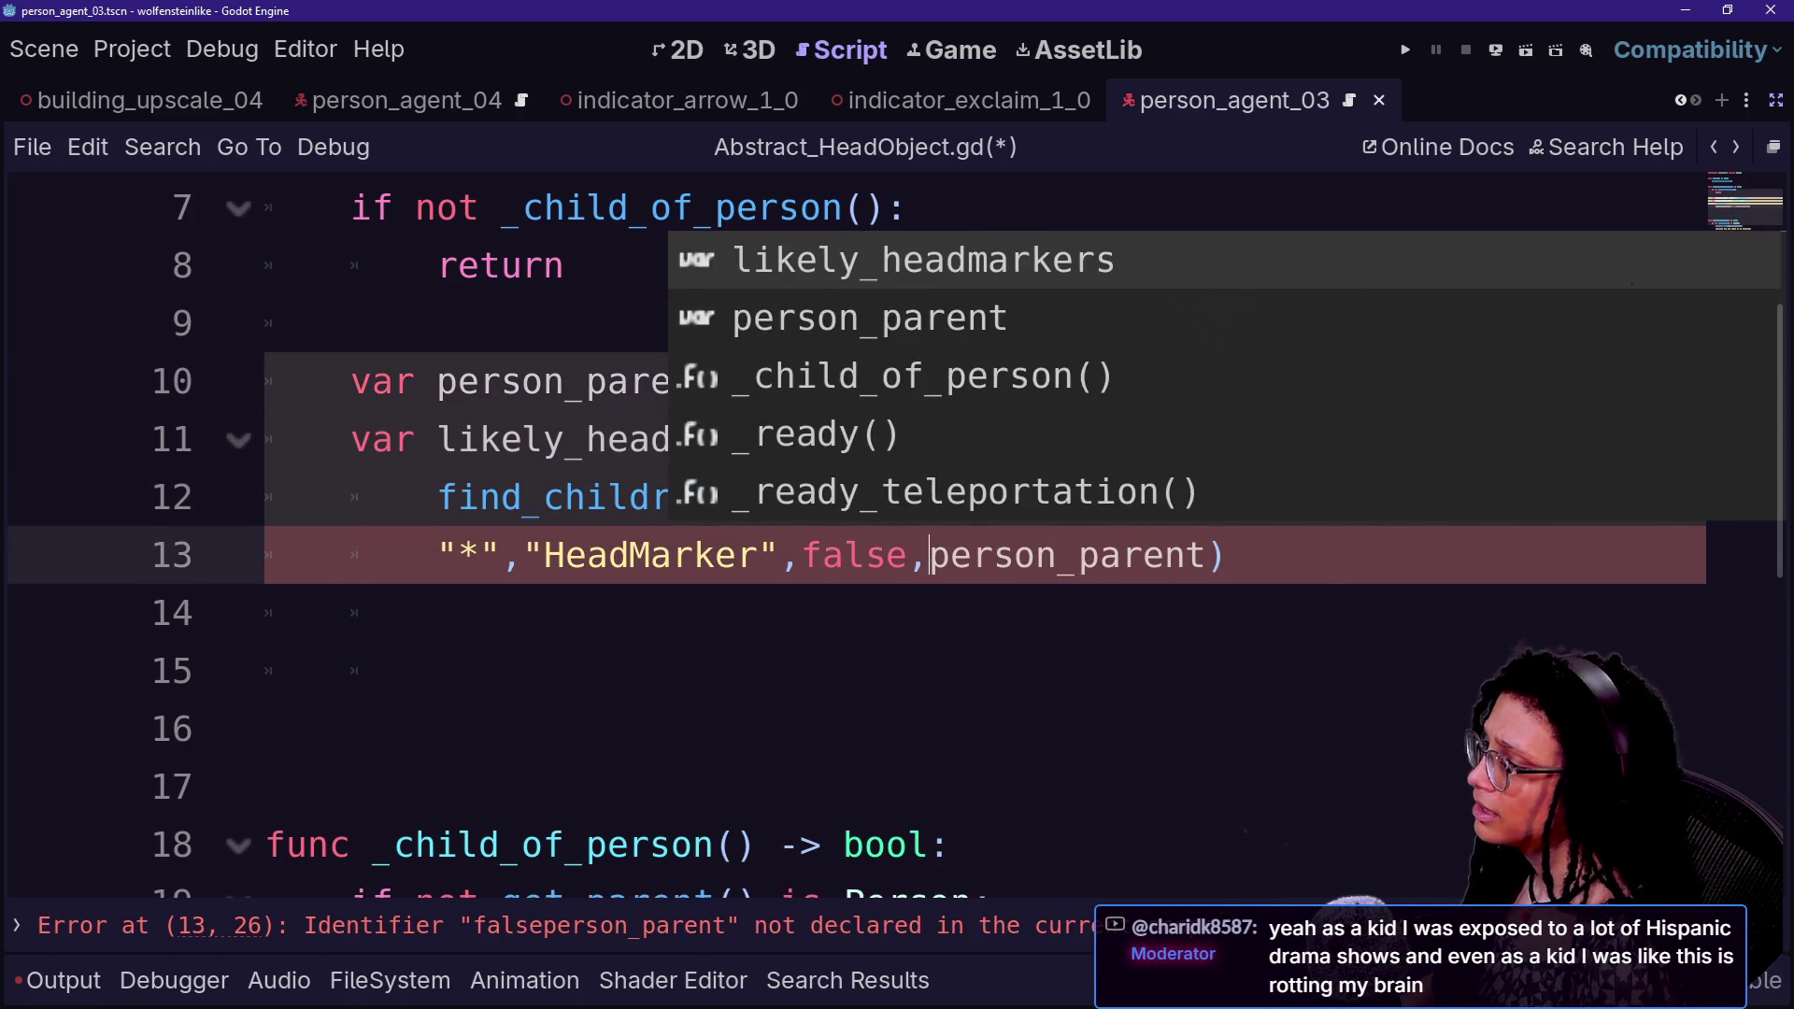
pyautogui.click(436, 612)
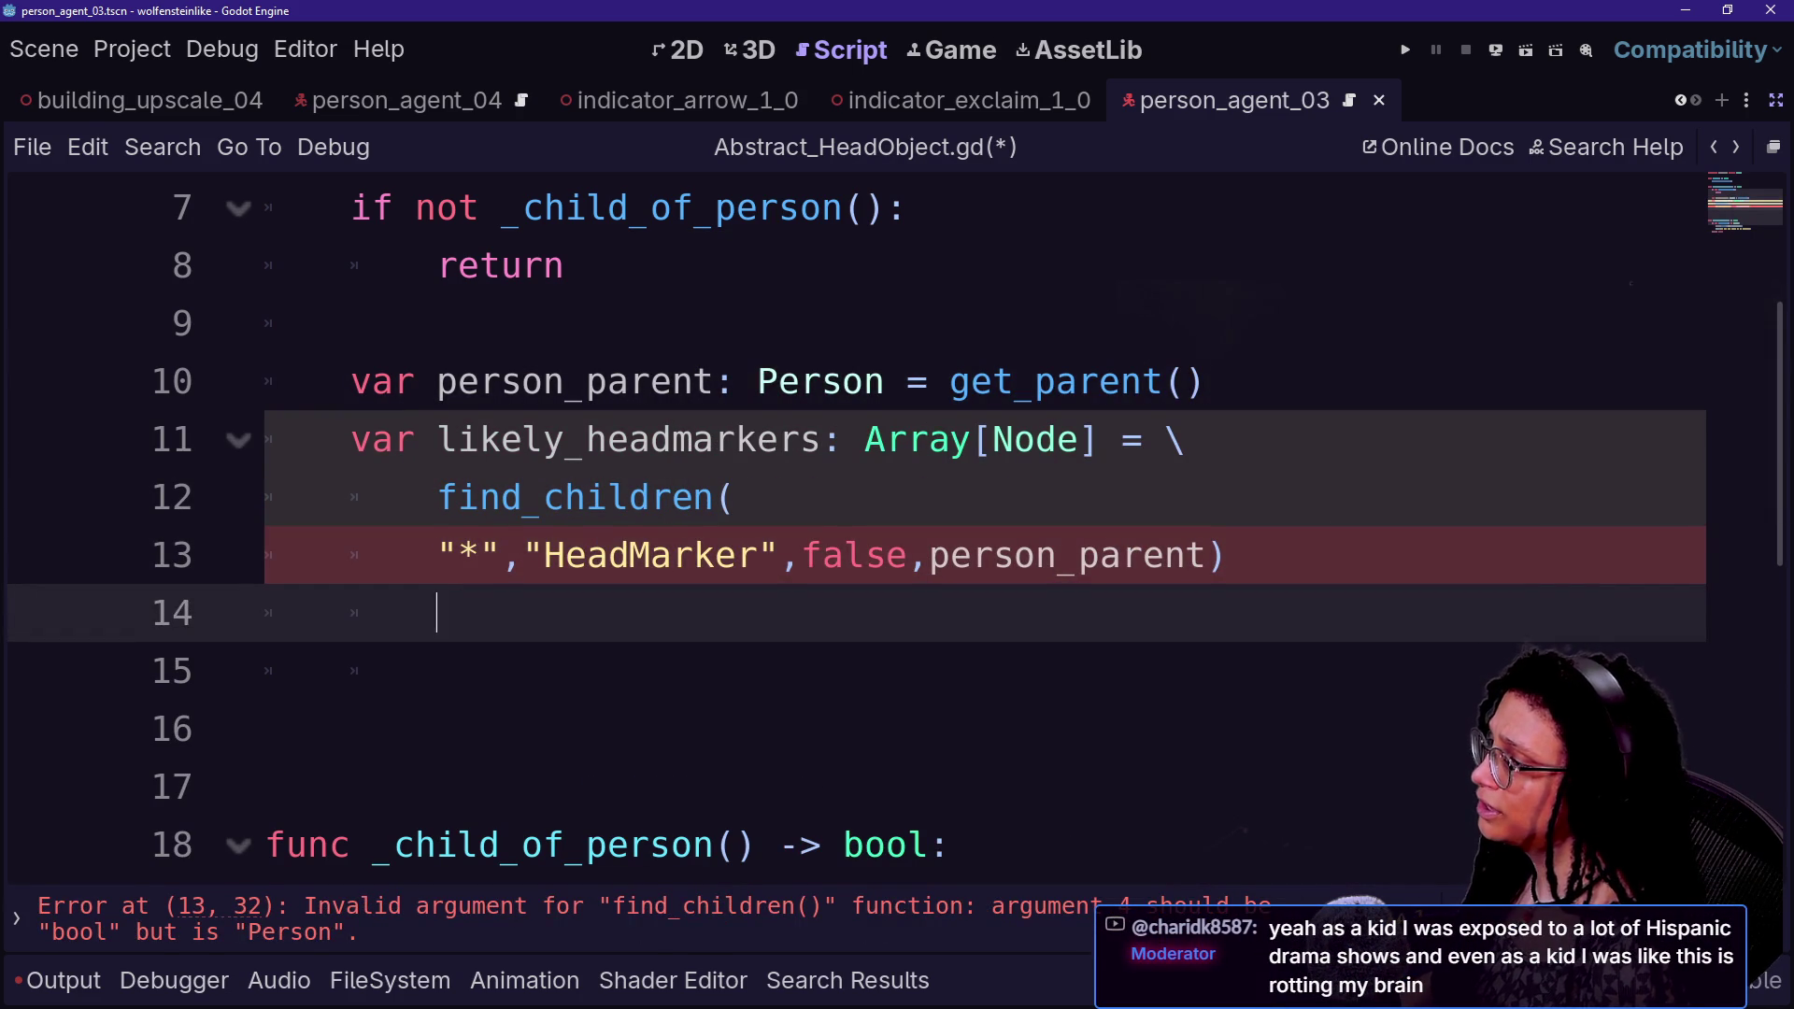
pyautogui.moveTo(619, 496)
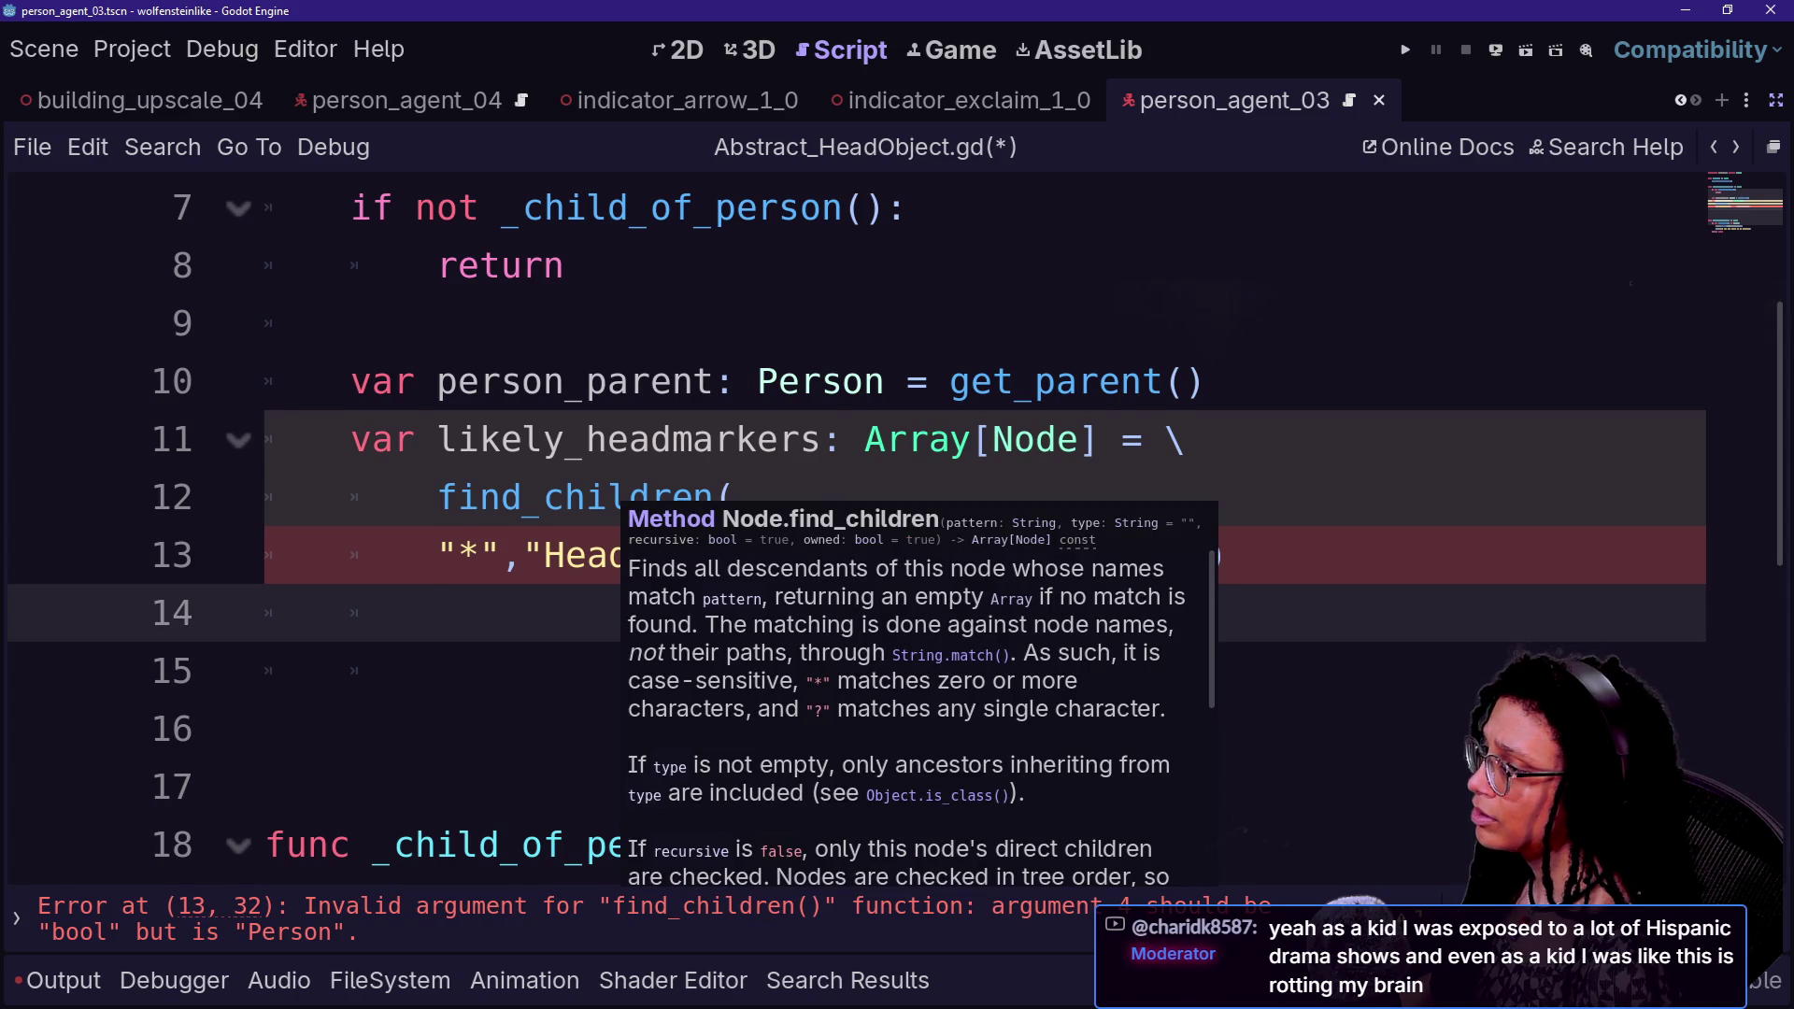
pyautogui.click(929, 556)
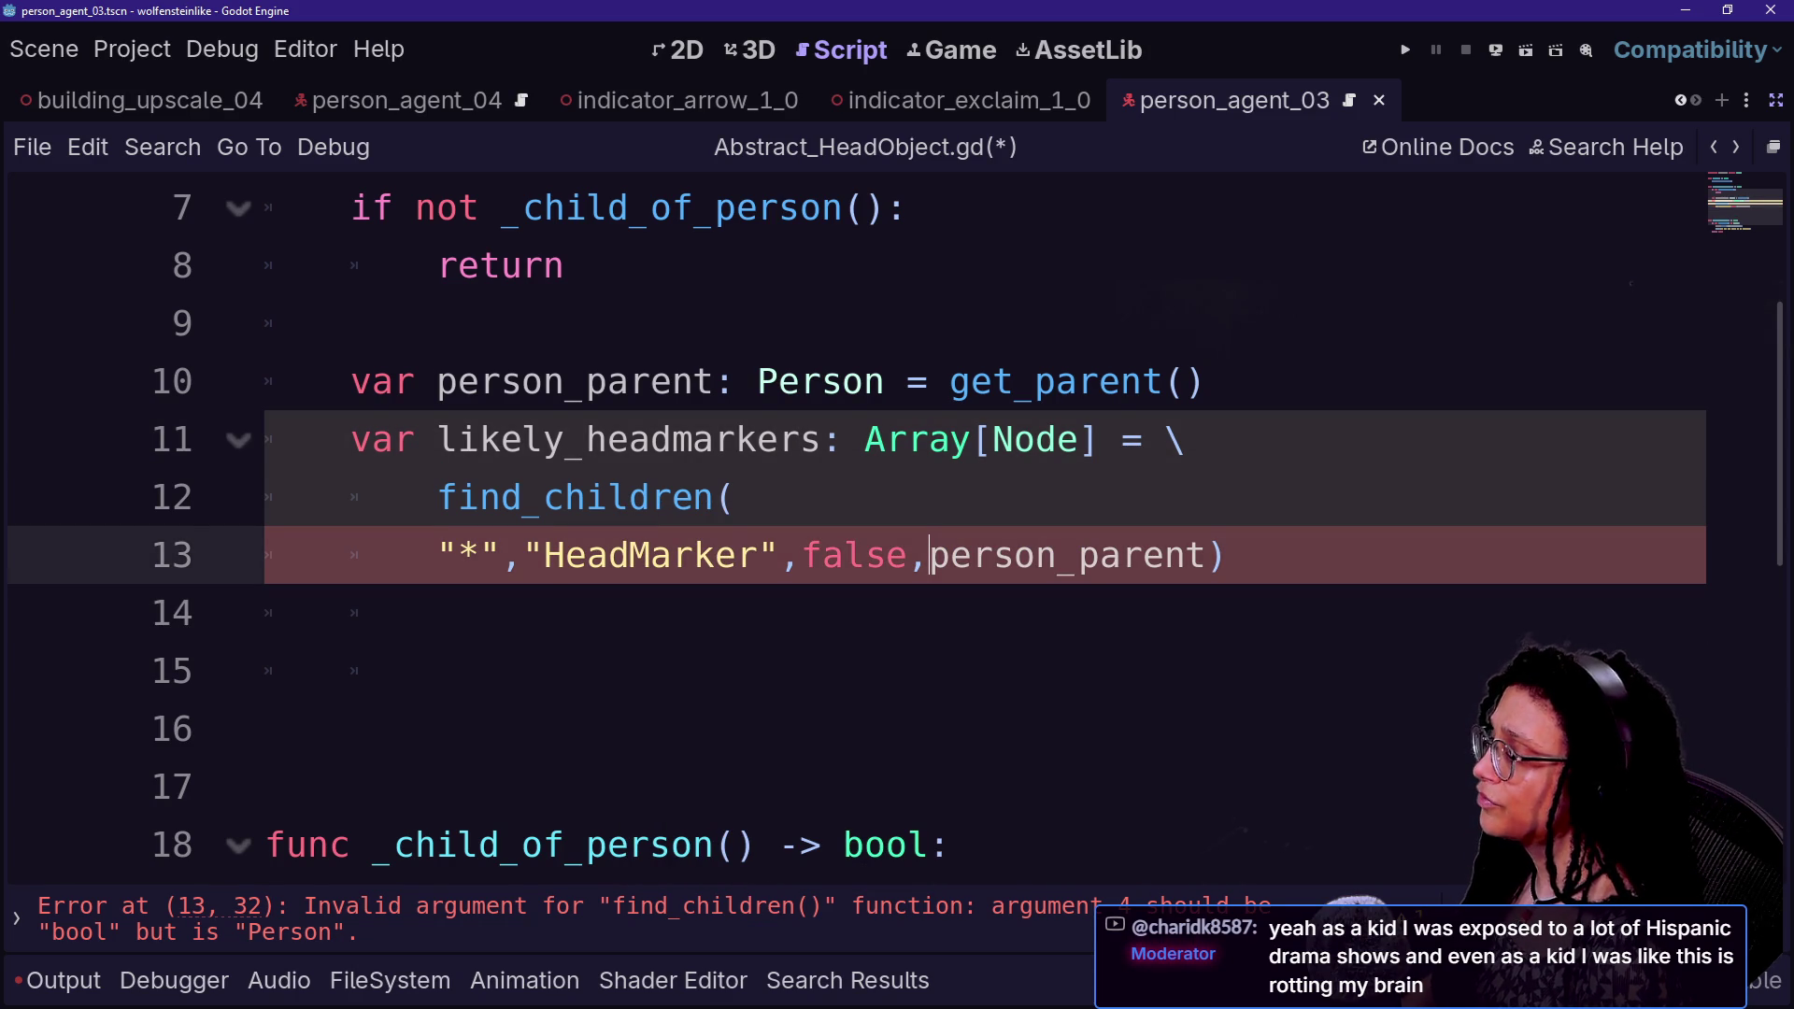
# Search the project for find_children, check its use in manage_deescalation.gd, and open its Node documentation.
pyautogui.hotkey('ctrl', 'shift', 'f')
pyautogui.write('find_children')
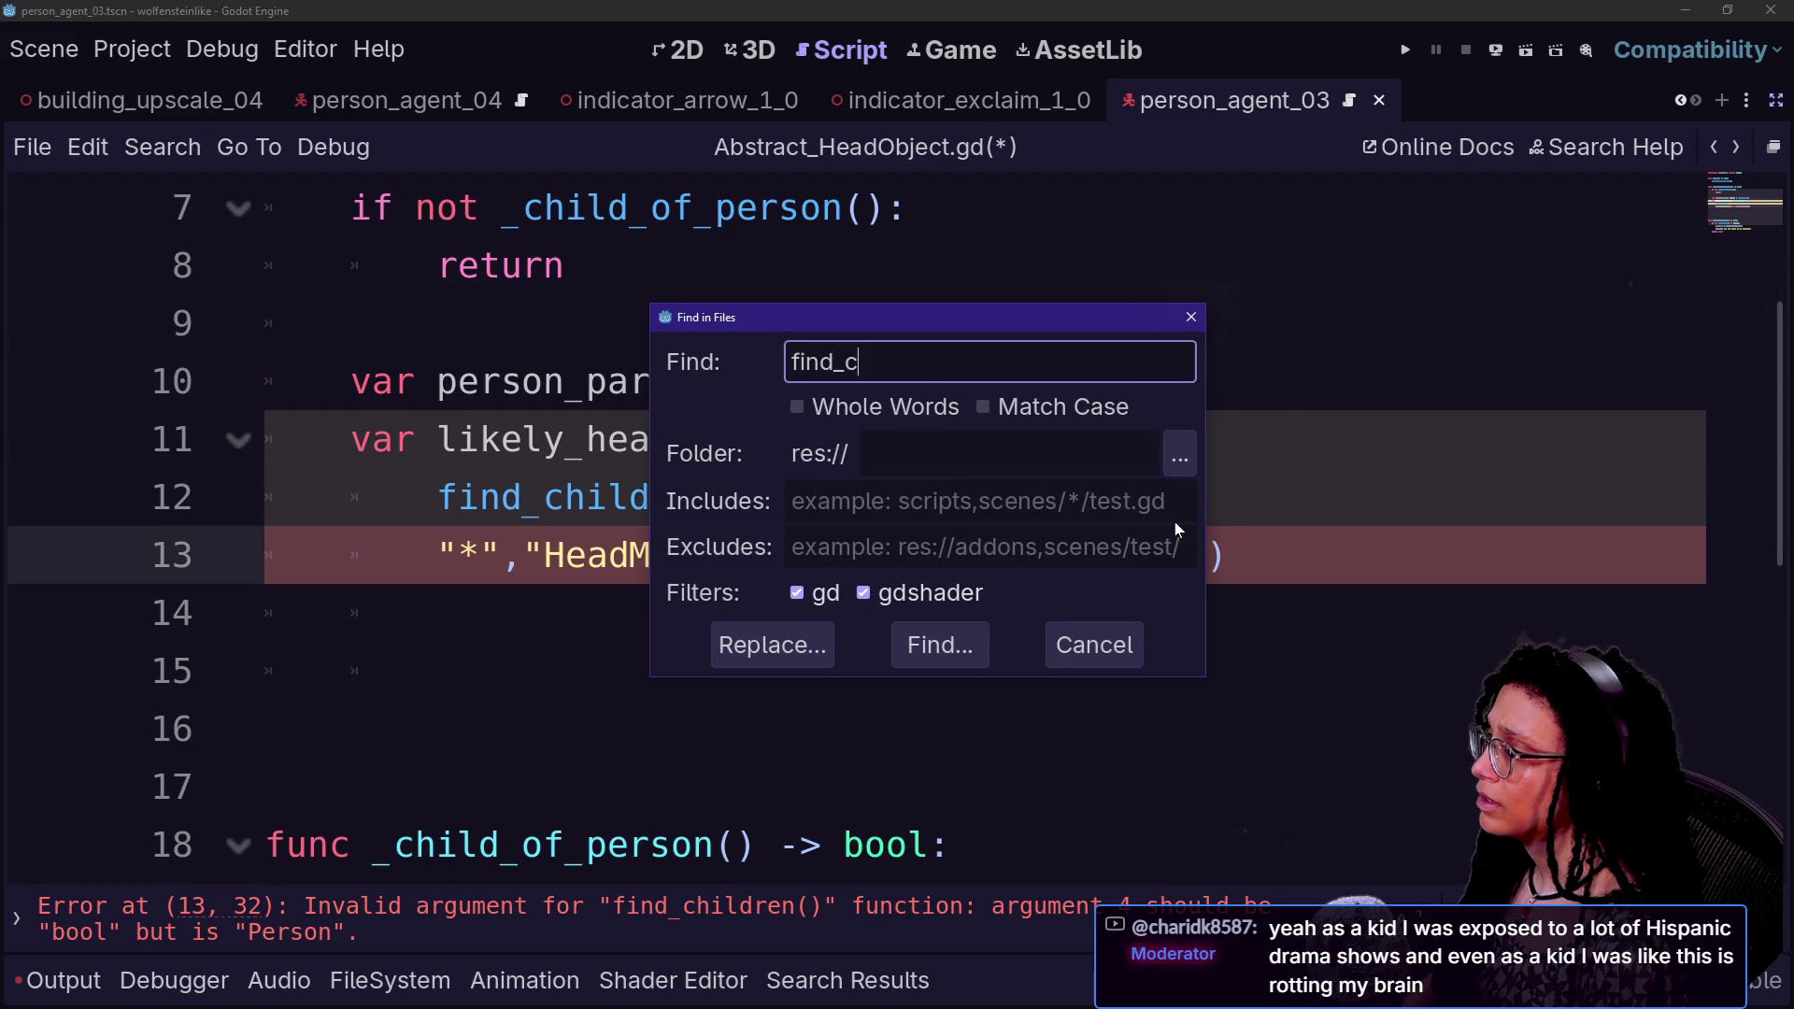
pyautogui.press('Return')
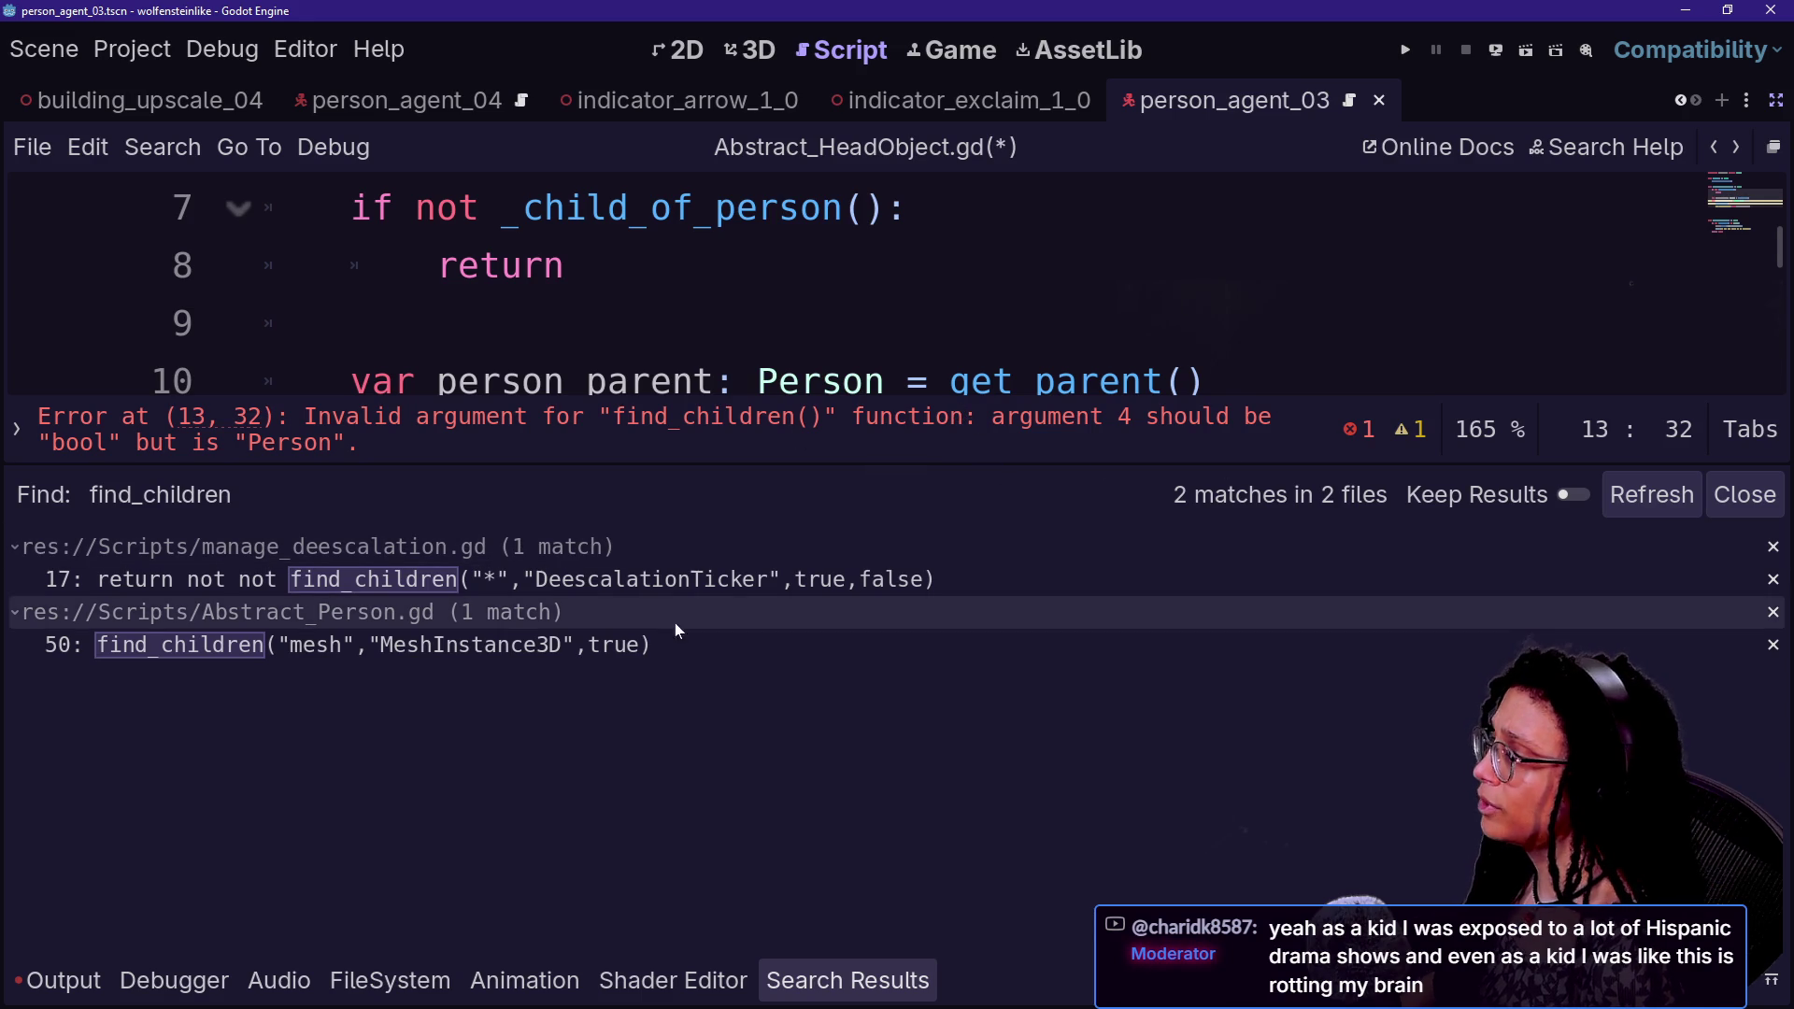
pyautogui.click(623, 582)
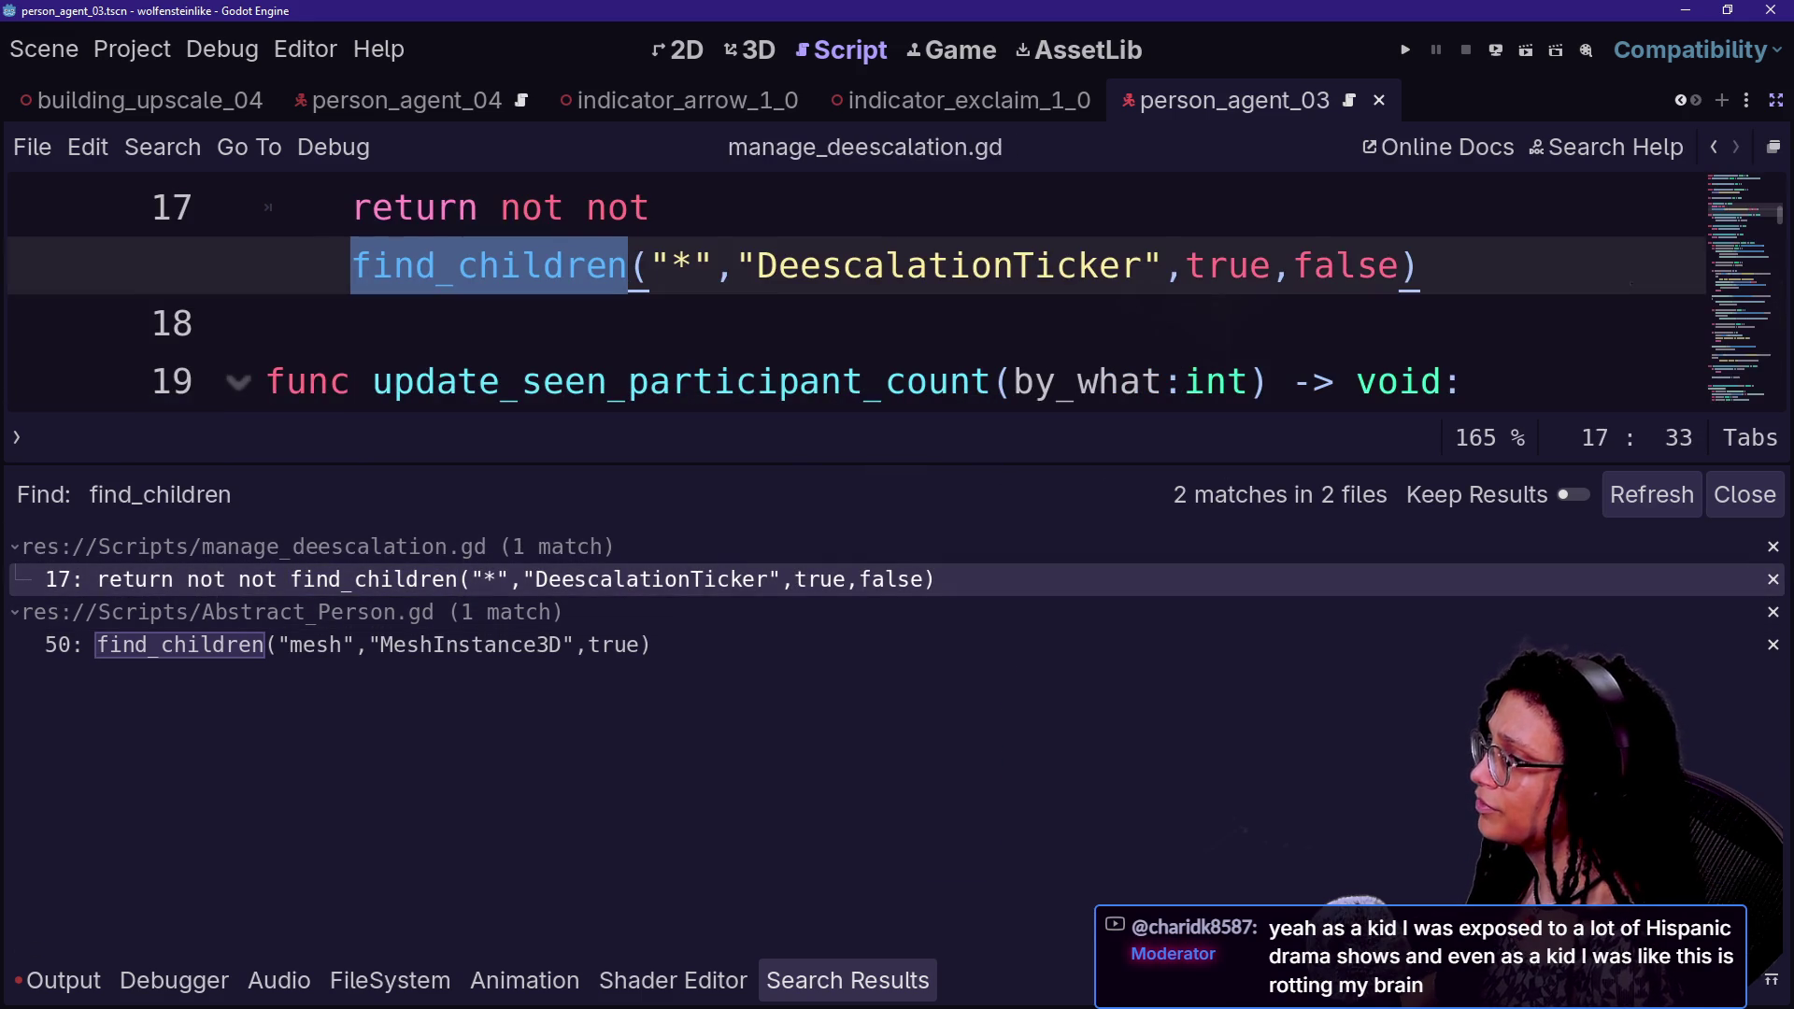
pyautogui.keyDown('ctrl'); pyautogui.click(486, 267); pyautogui.keyUp('ctrl')
pyautogui.hotkey('alt', 'o')
pyautogui.hotkey('alt', 'o')
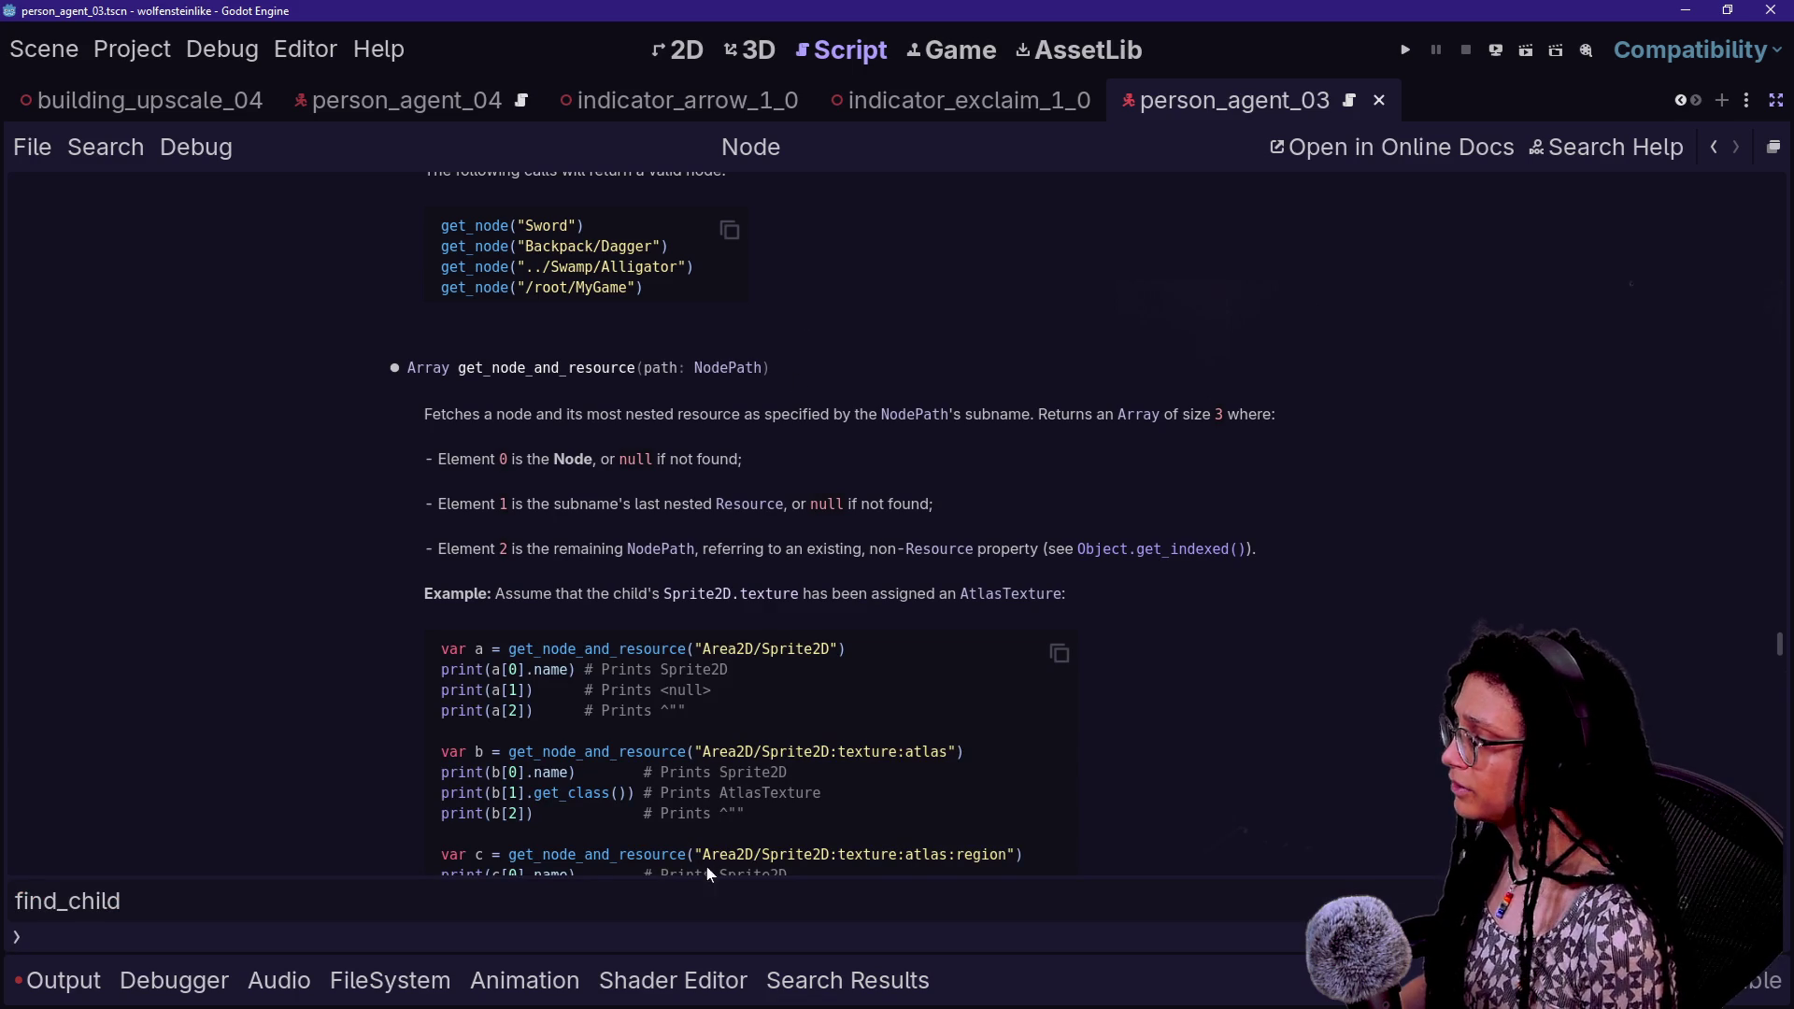
# Read the find_children notes on the recursive and owned arguments, then return to manage_deescalation.gd.
pyautogui.press('Return')
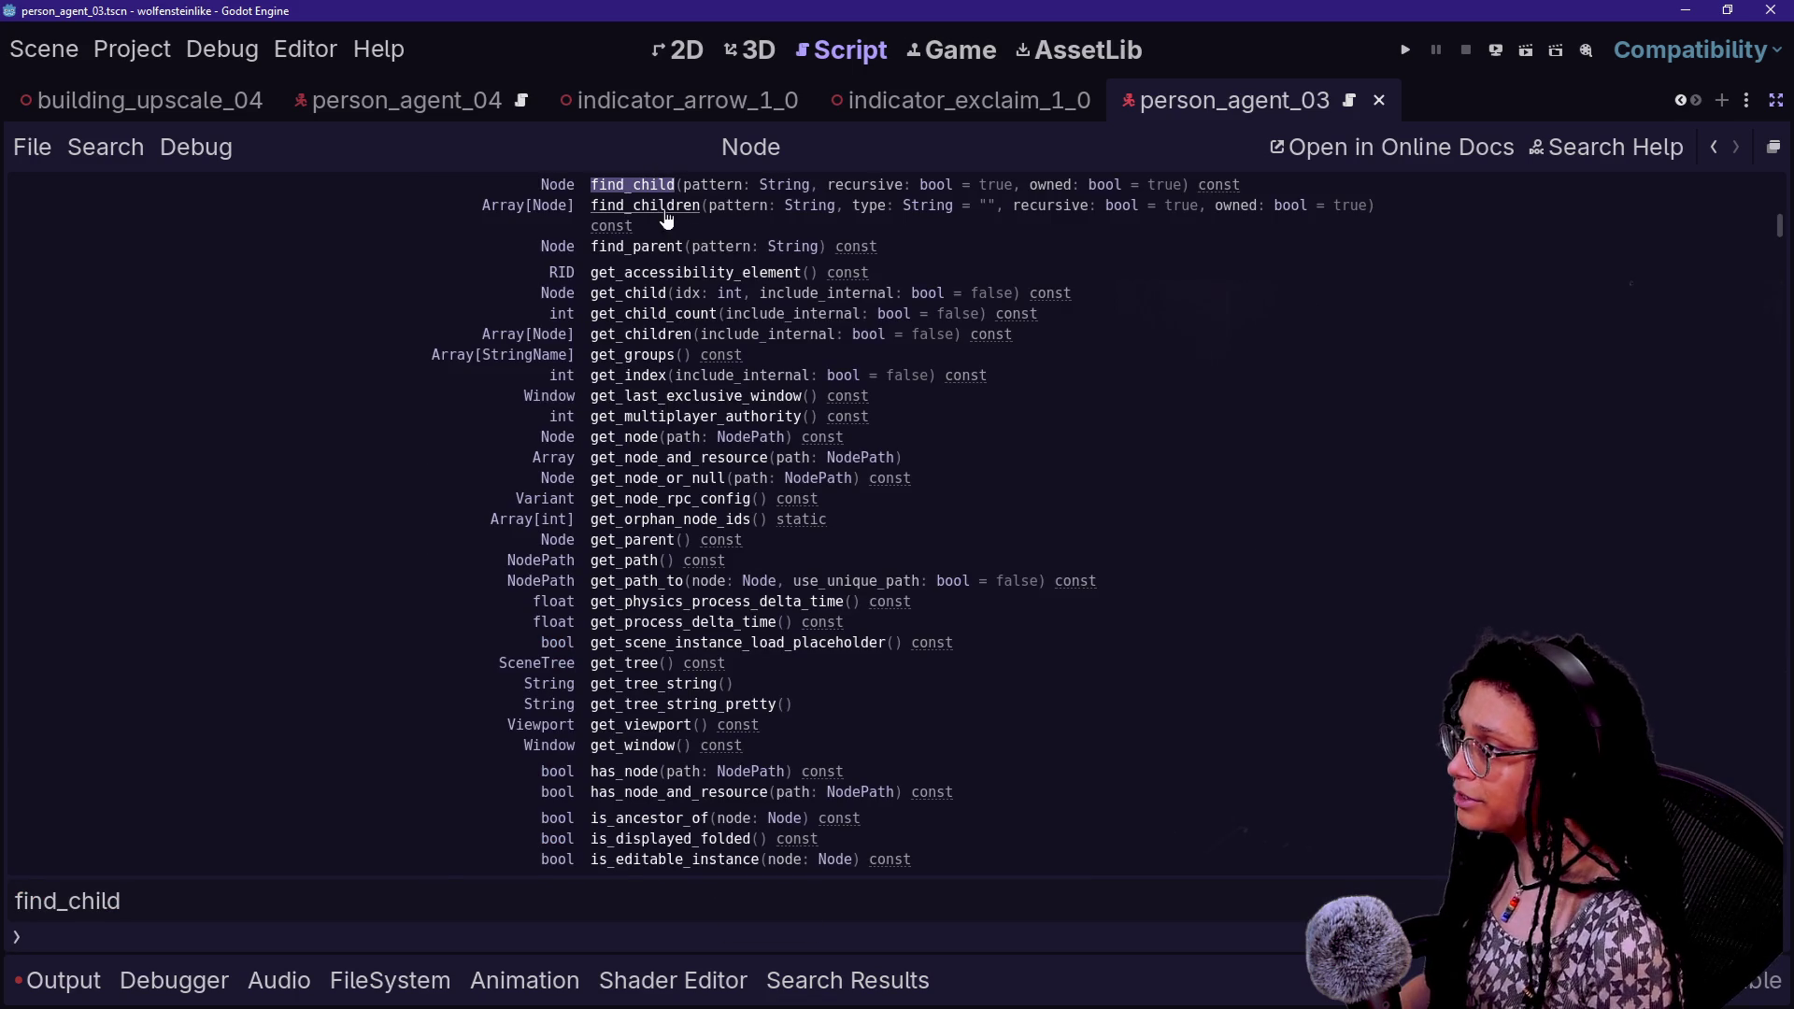
pyautogui.click(665, 207)
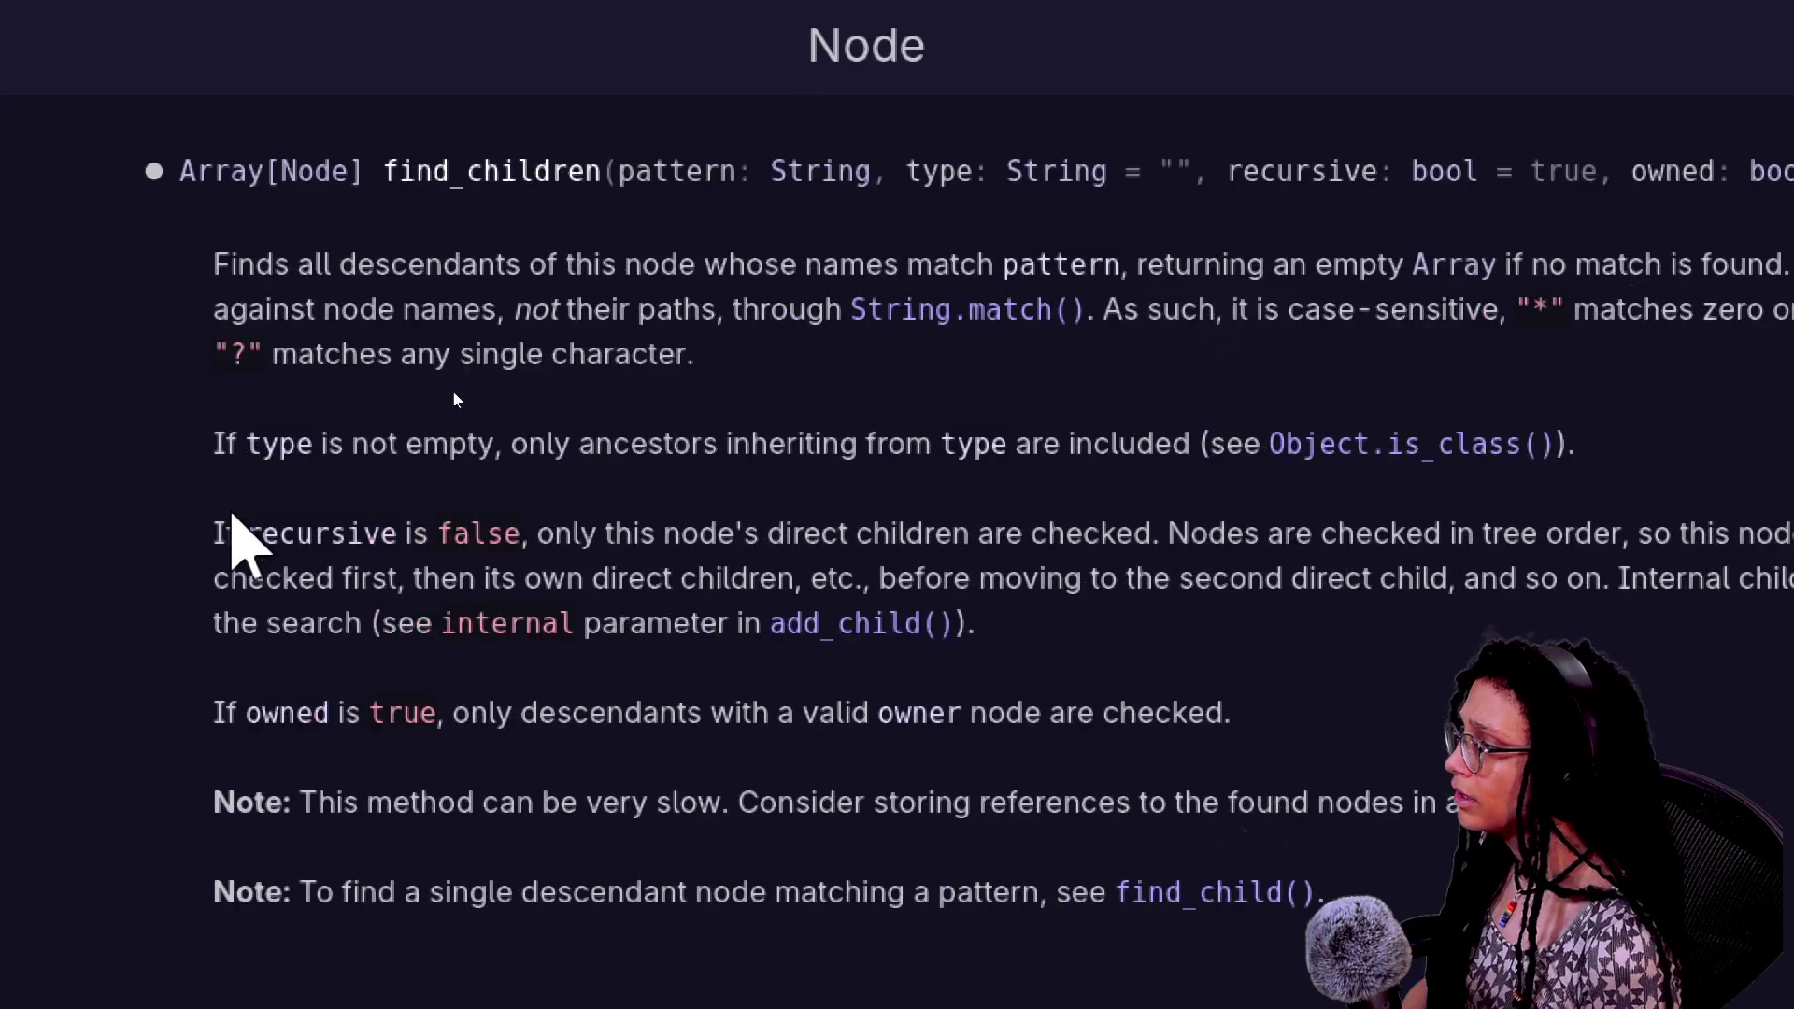
pyautogui.moveTo(495, 584); pyautogui.dragTo(1074, 629)
pyautogui.click(1122, 632)
pyautogui.moveTo(213, 585); pyautogui.dragTo(846, 598)
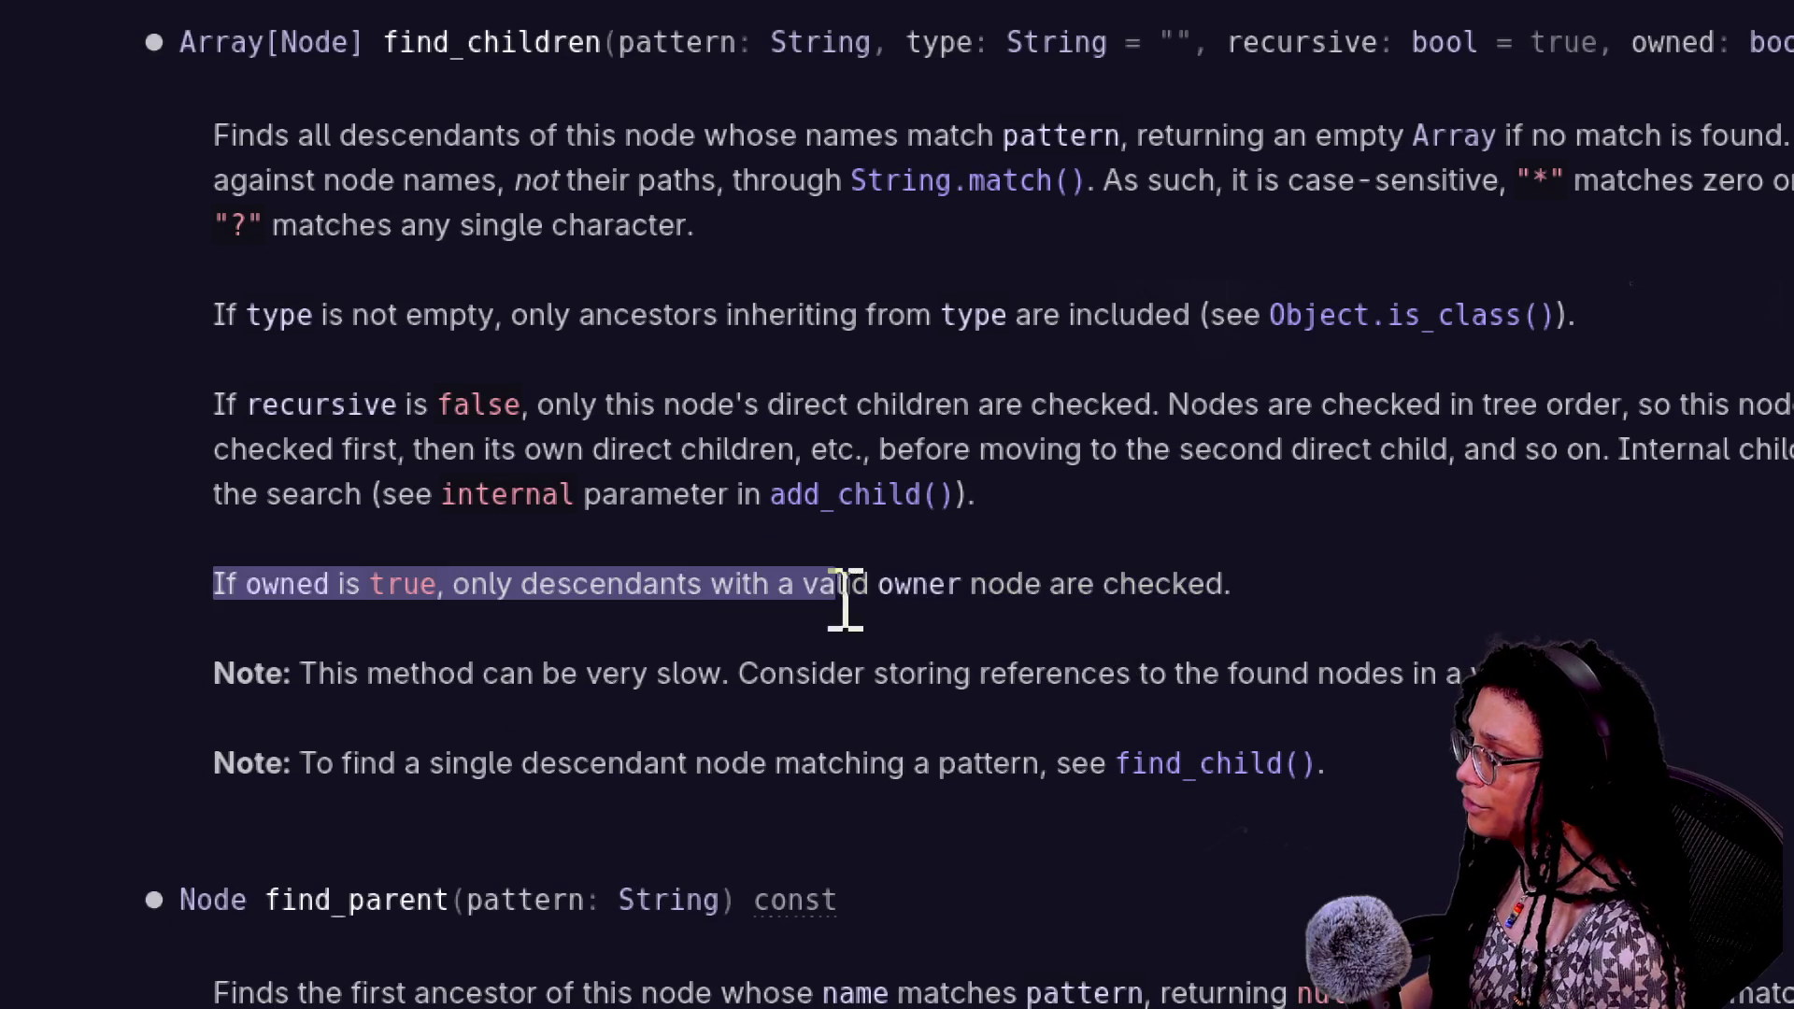
pyautogui.moveTo(1006, 589)
pyautogui.mouseDown()
pyautogui.moveTo(772, 587)
pyautogui.moveTo(963, 591)
pyautogui.mouseUp()
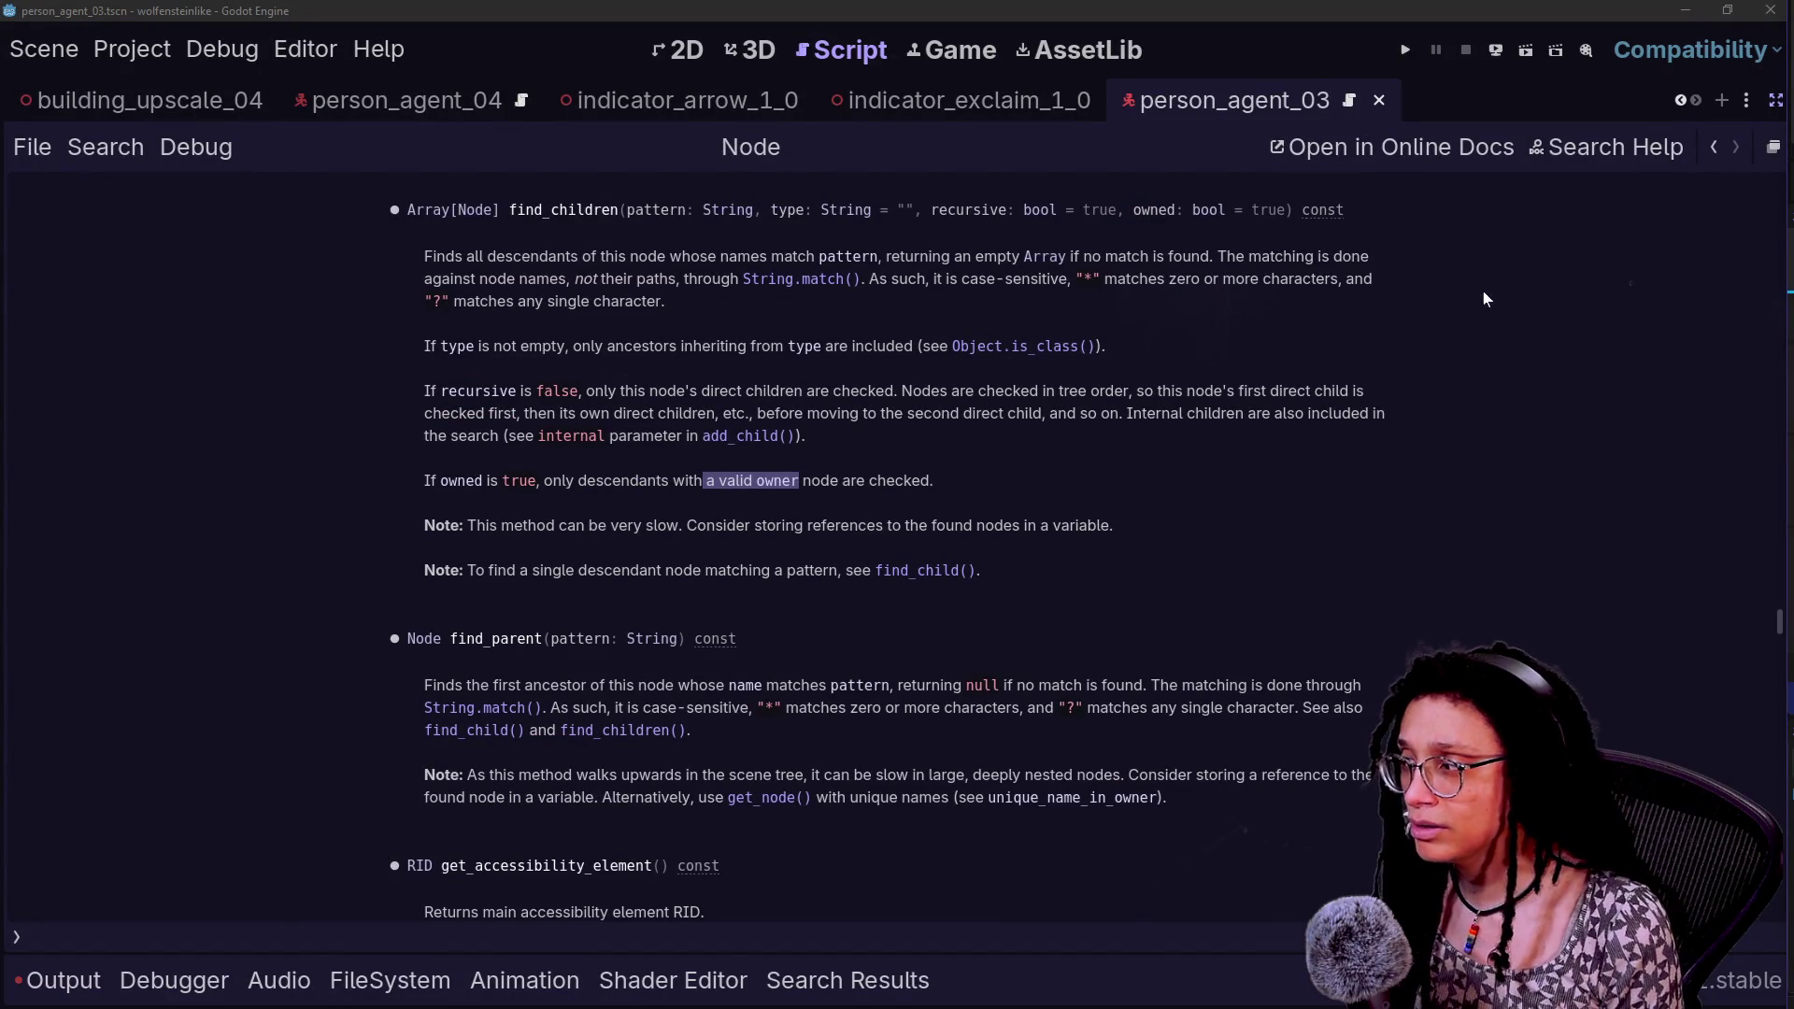
pyautogui.click(1715, 147)
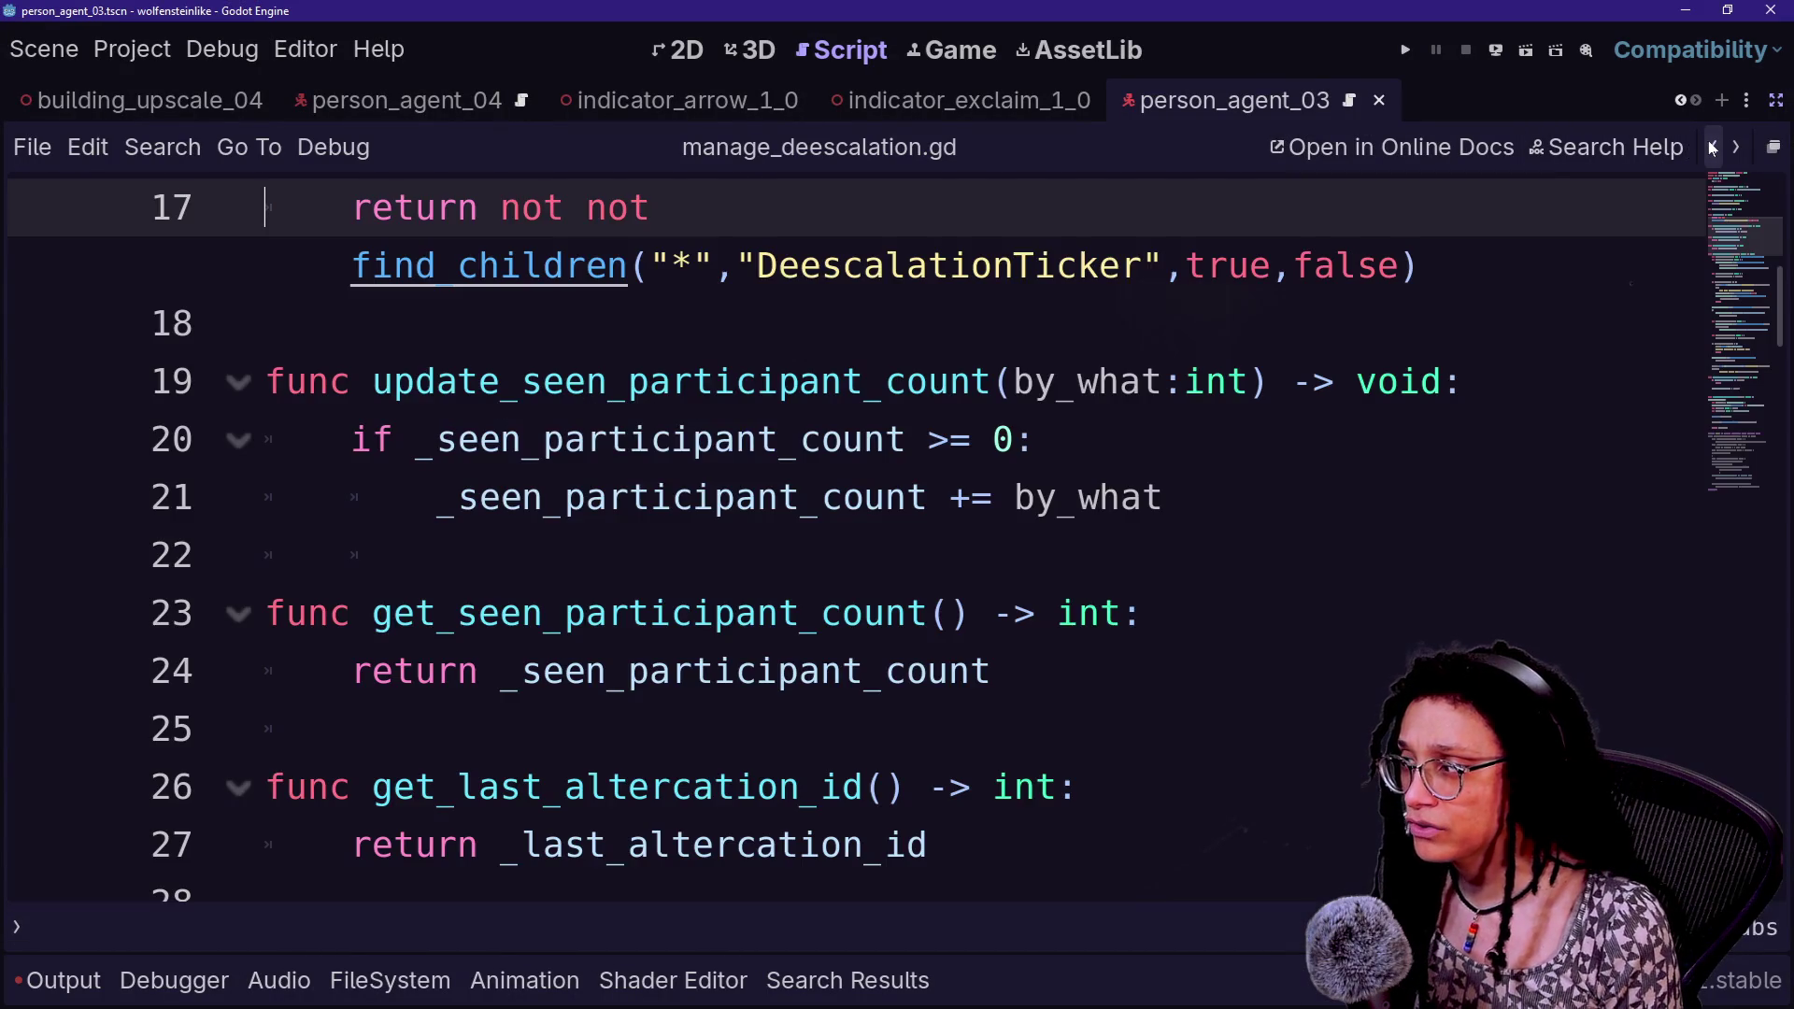
# Back in Abstract_HeadObject.gd, add a second false argument and delete the extra person_parent argument.
pyautogui.click(1714, 147)
pyautogui.click(1714, 147)
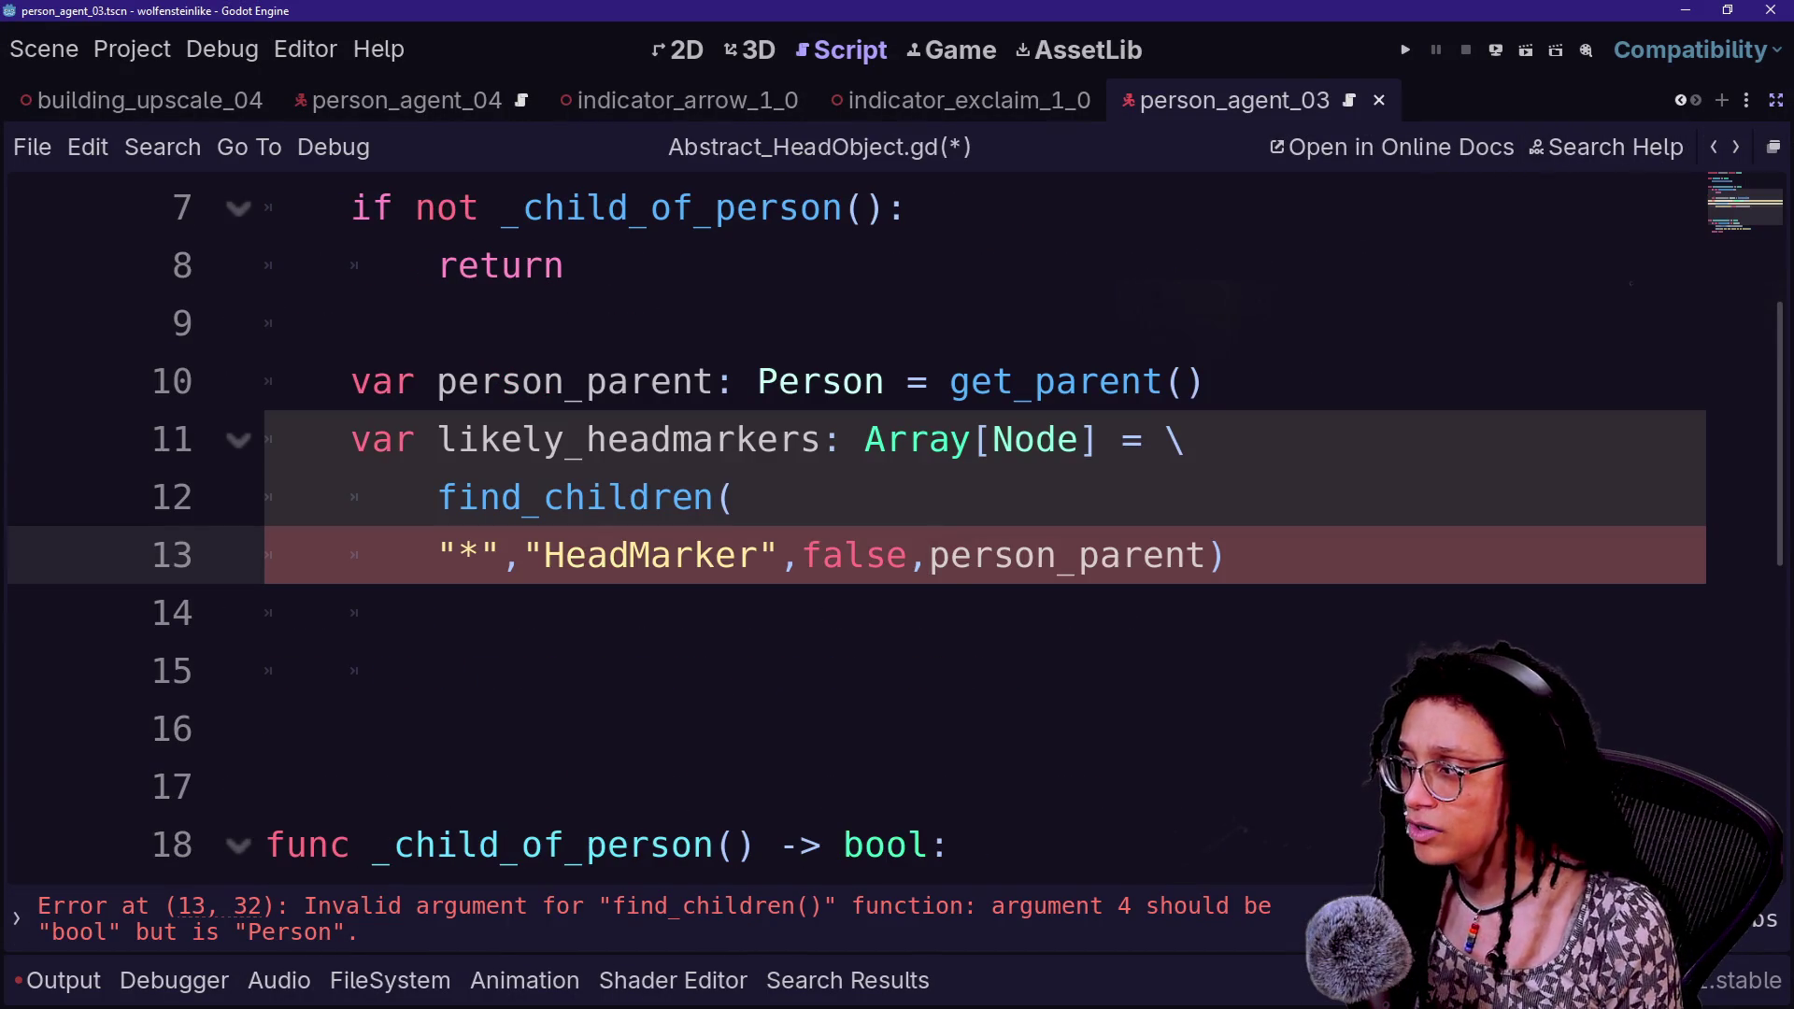
pyautogui.write('false,')
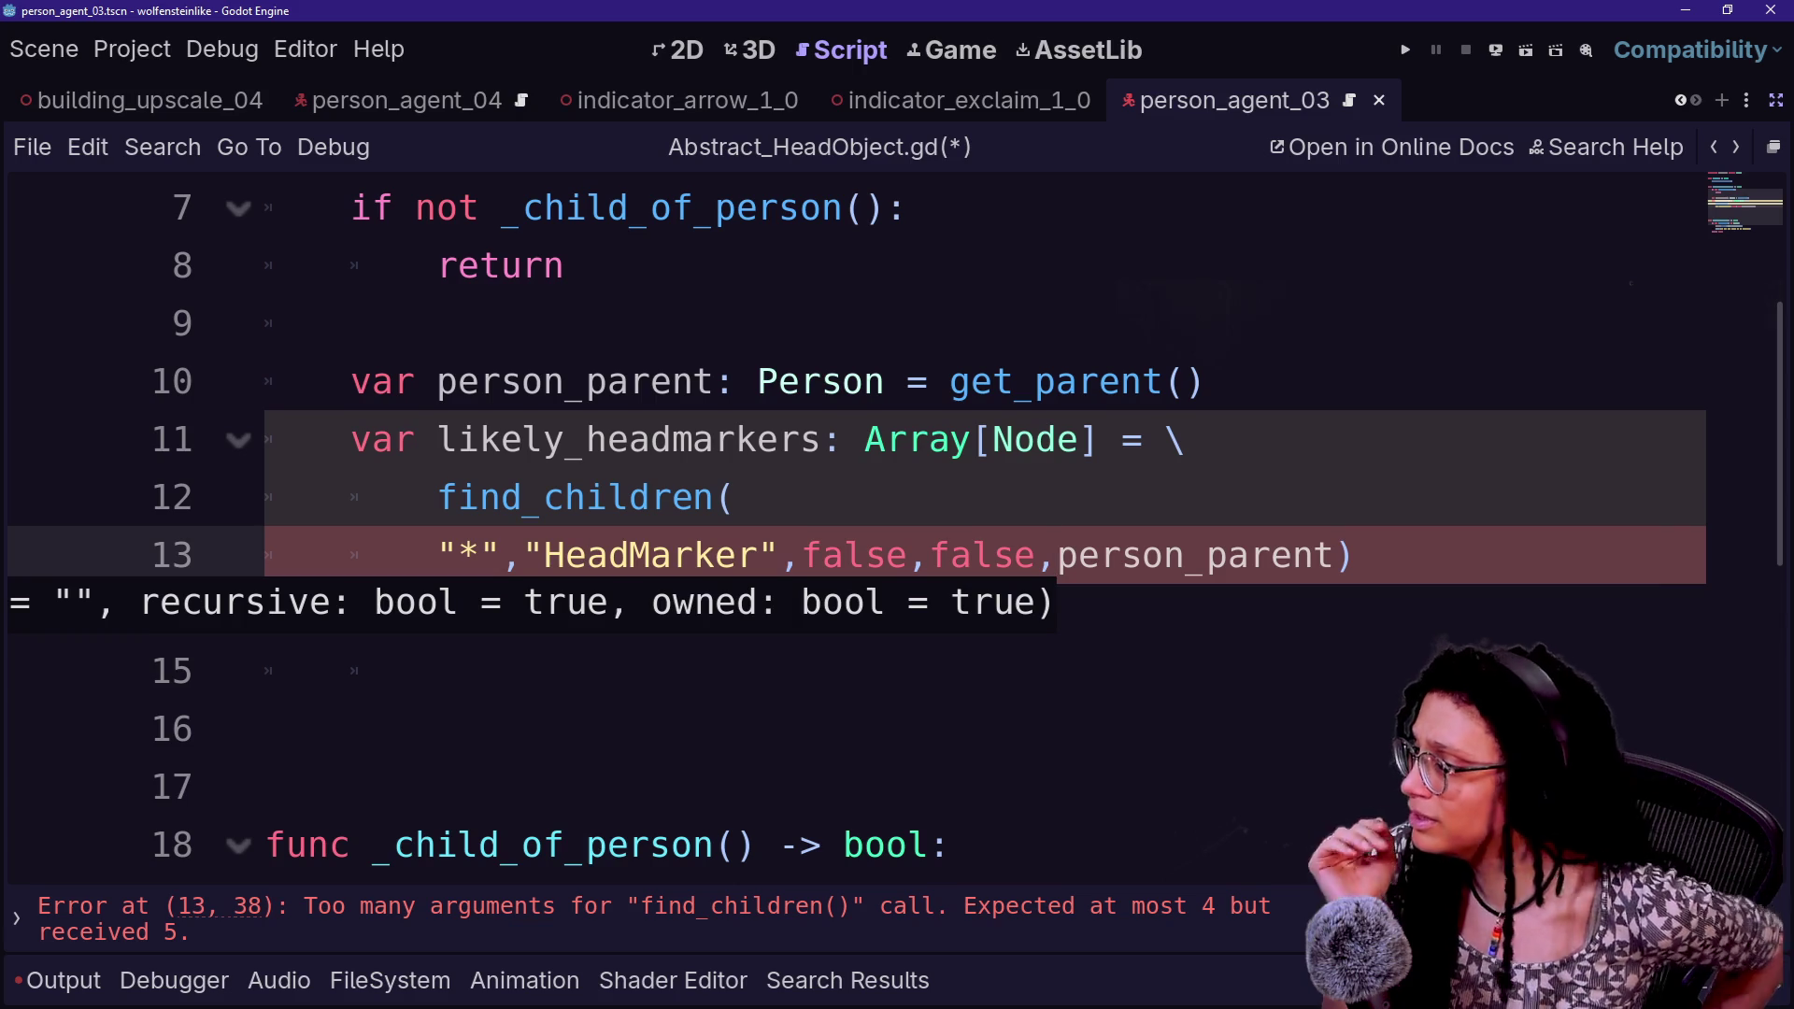
pyautogui.click(566, 555)
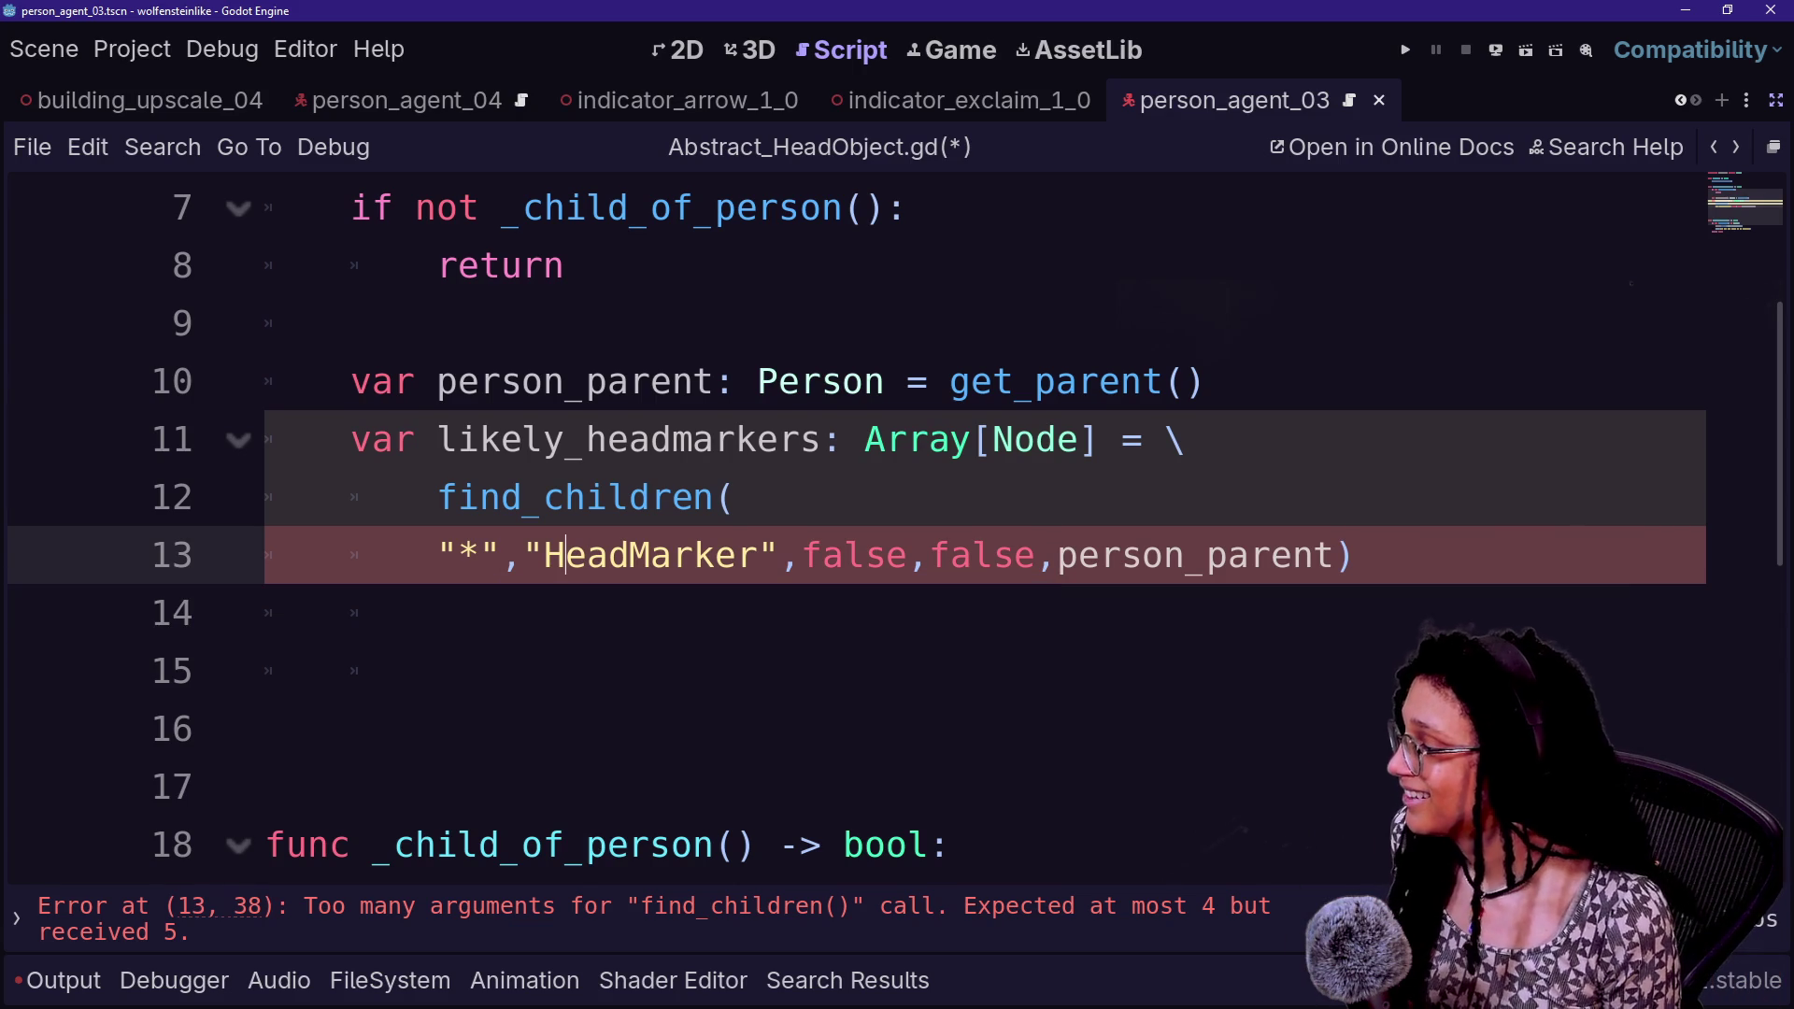
pyautogui.moveTo(566, 556)
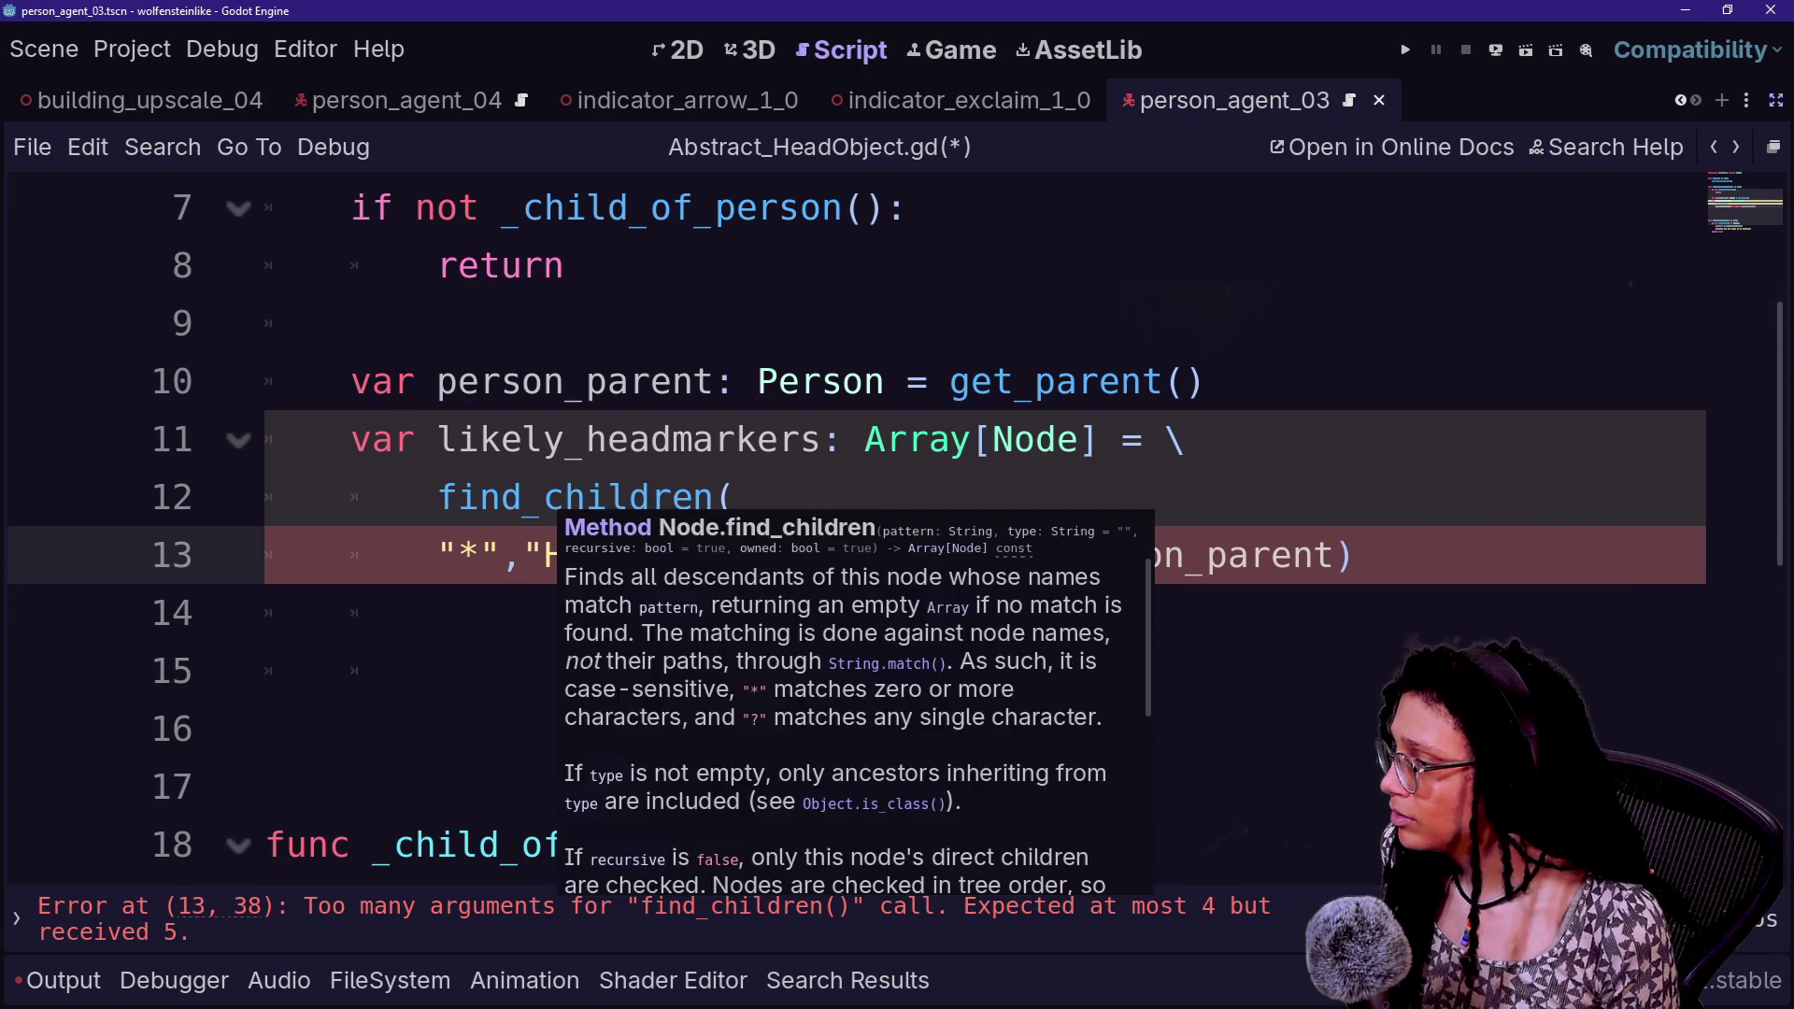
pyautogui.moveTo(1035, 555); pyautogui.dragTo(1334, 555)
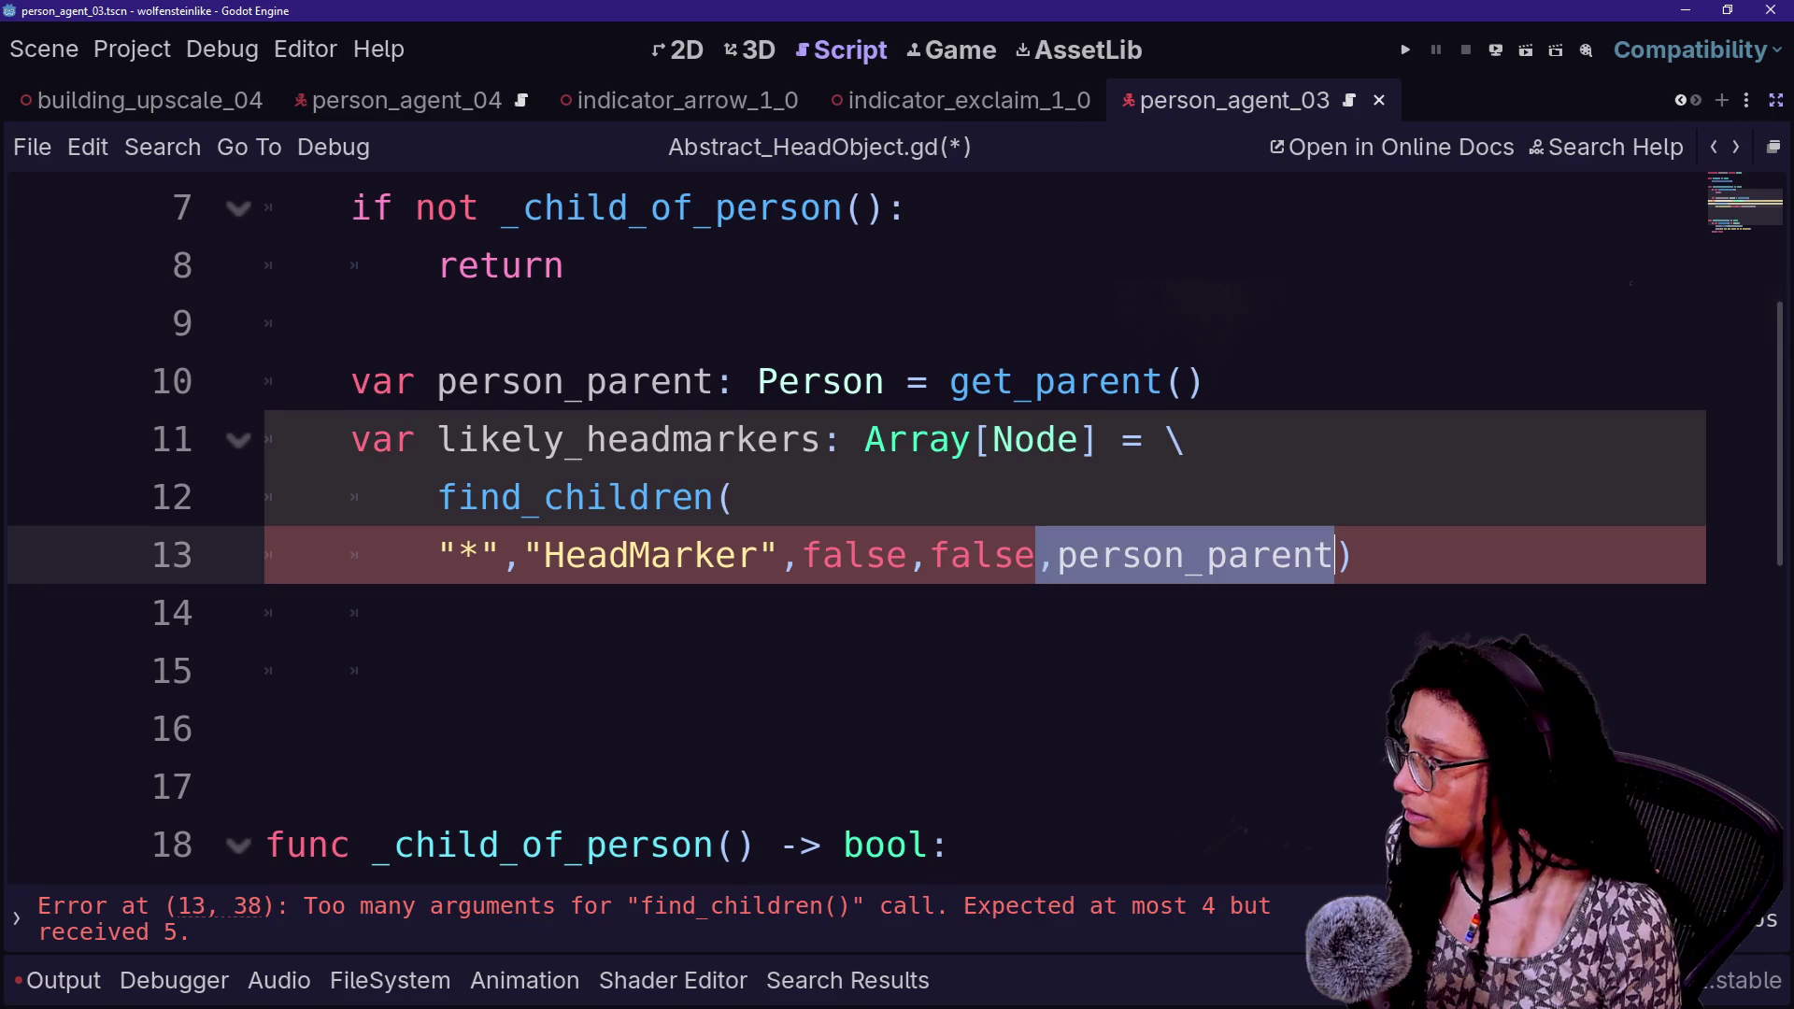
pyautogui.press('BackSpace')
# Prefix the find_children call with person_parent. so it searches that node.
pyautogui.click(351, 497)
pyautogui.write('person_parent.')
pyautogui.click(352, 497)
pyautogui.click(1057, 555)
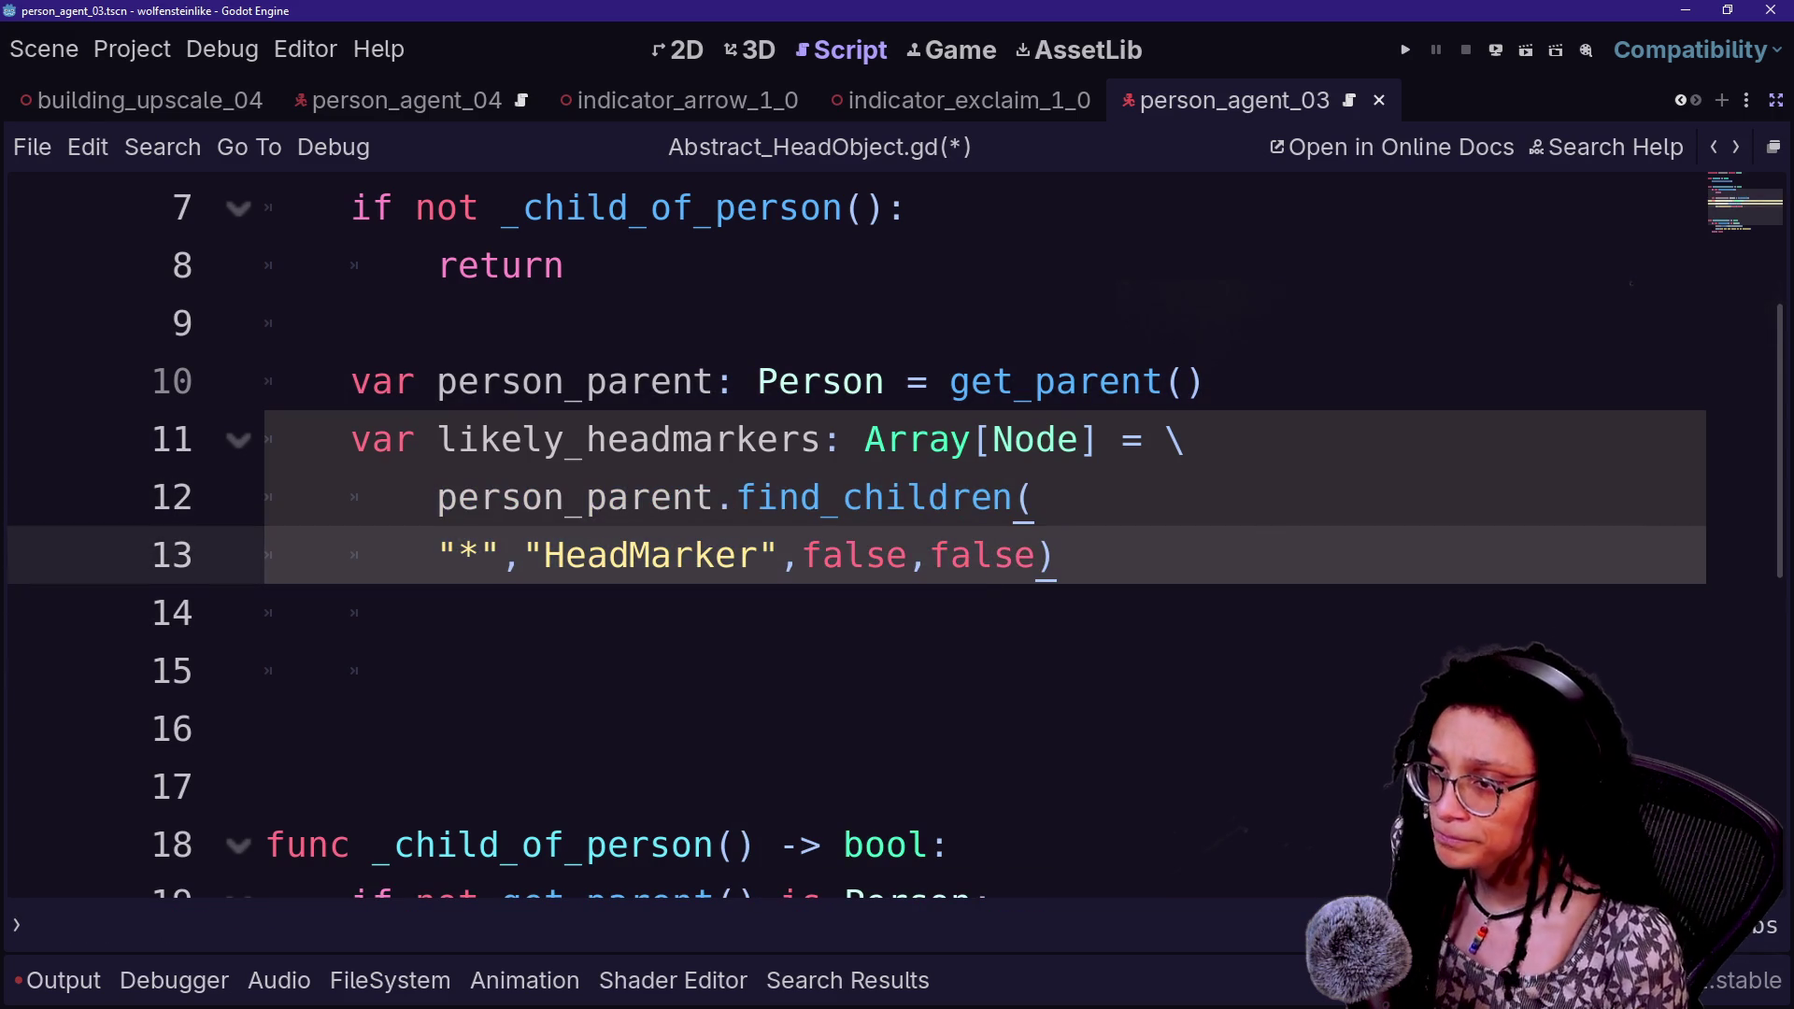
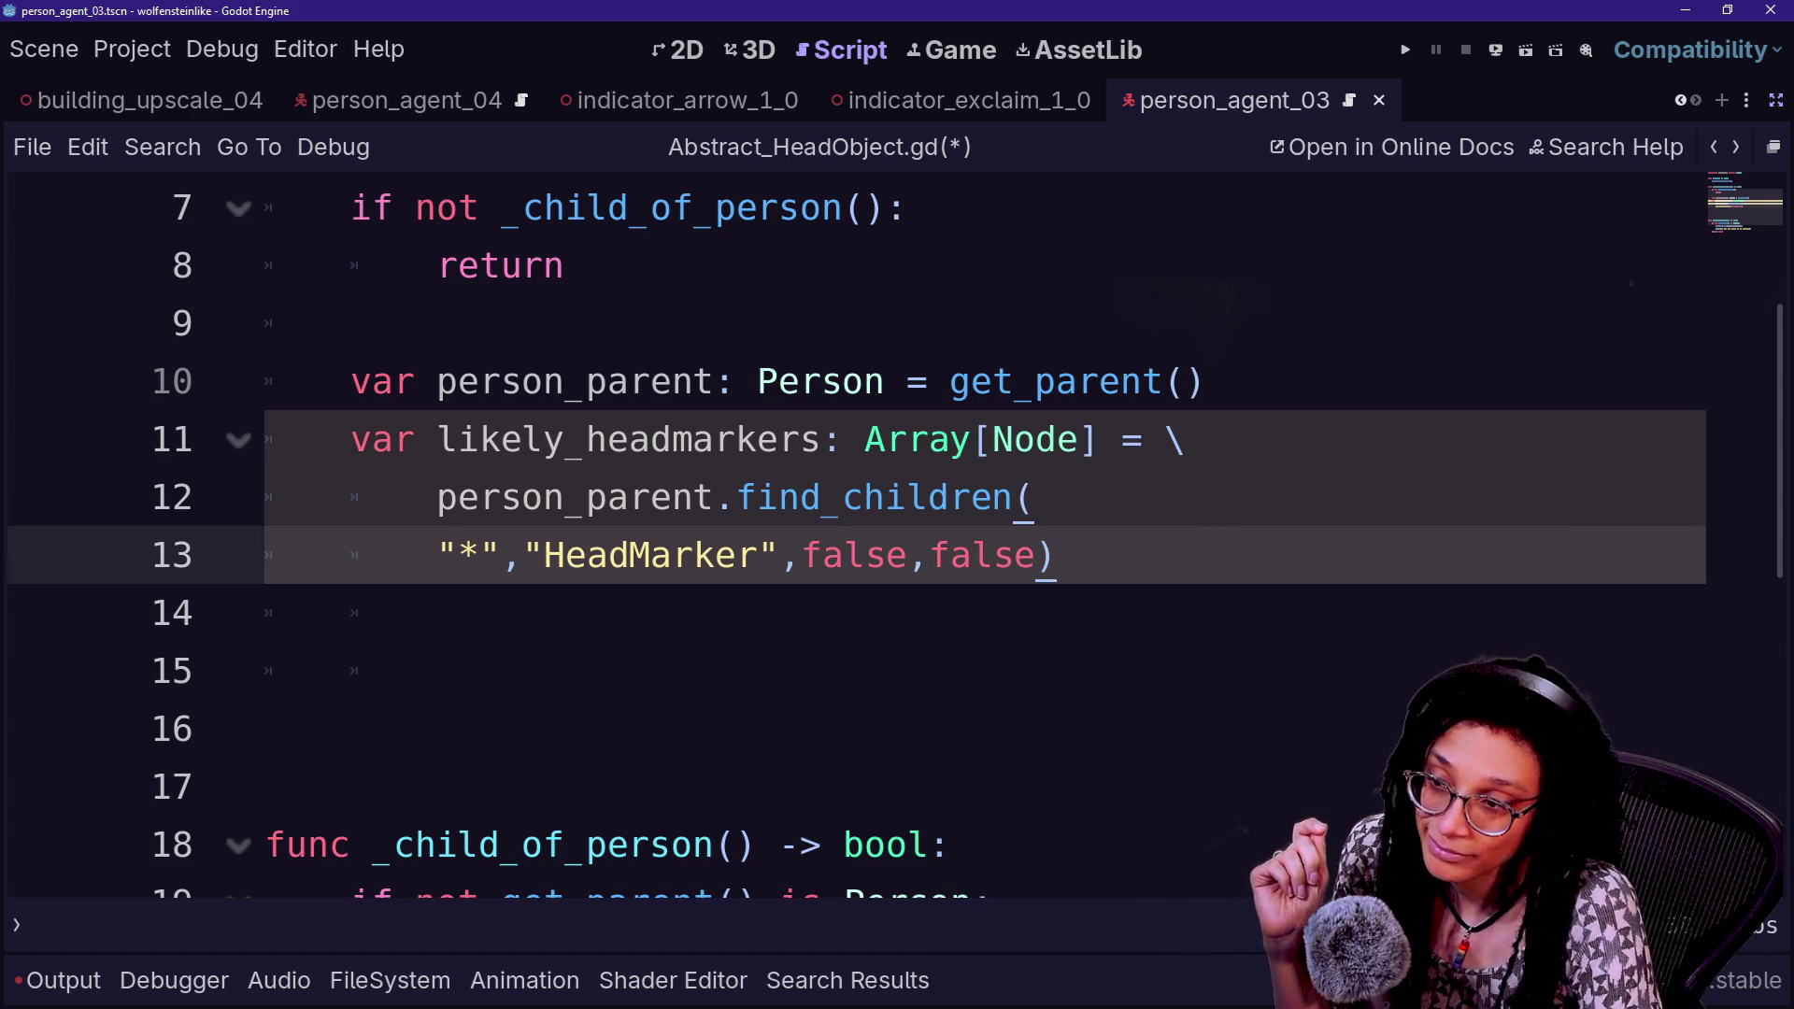
# Move the caret between lines 13–15 of Abstract_HeadObject.gd, ending at line 13.
pyautogui.click(436, 612)
pyautogui.click(1054, 554)
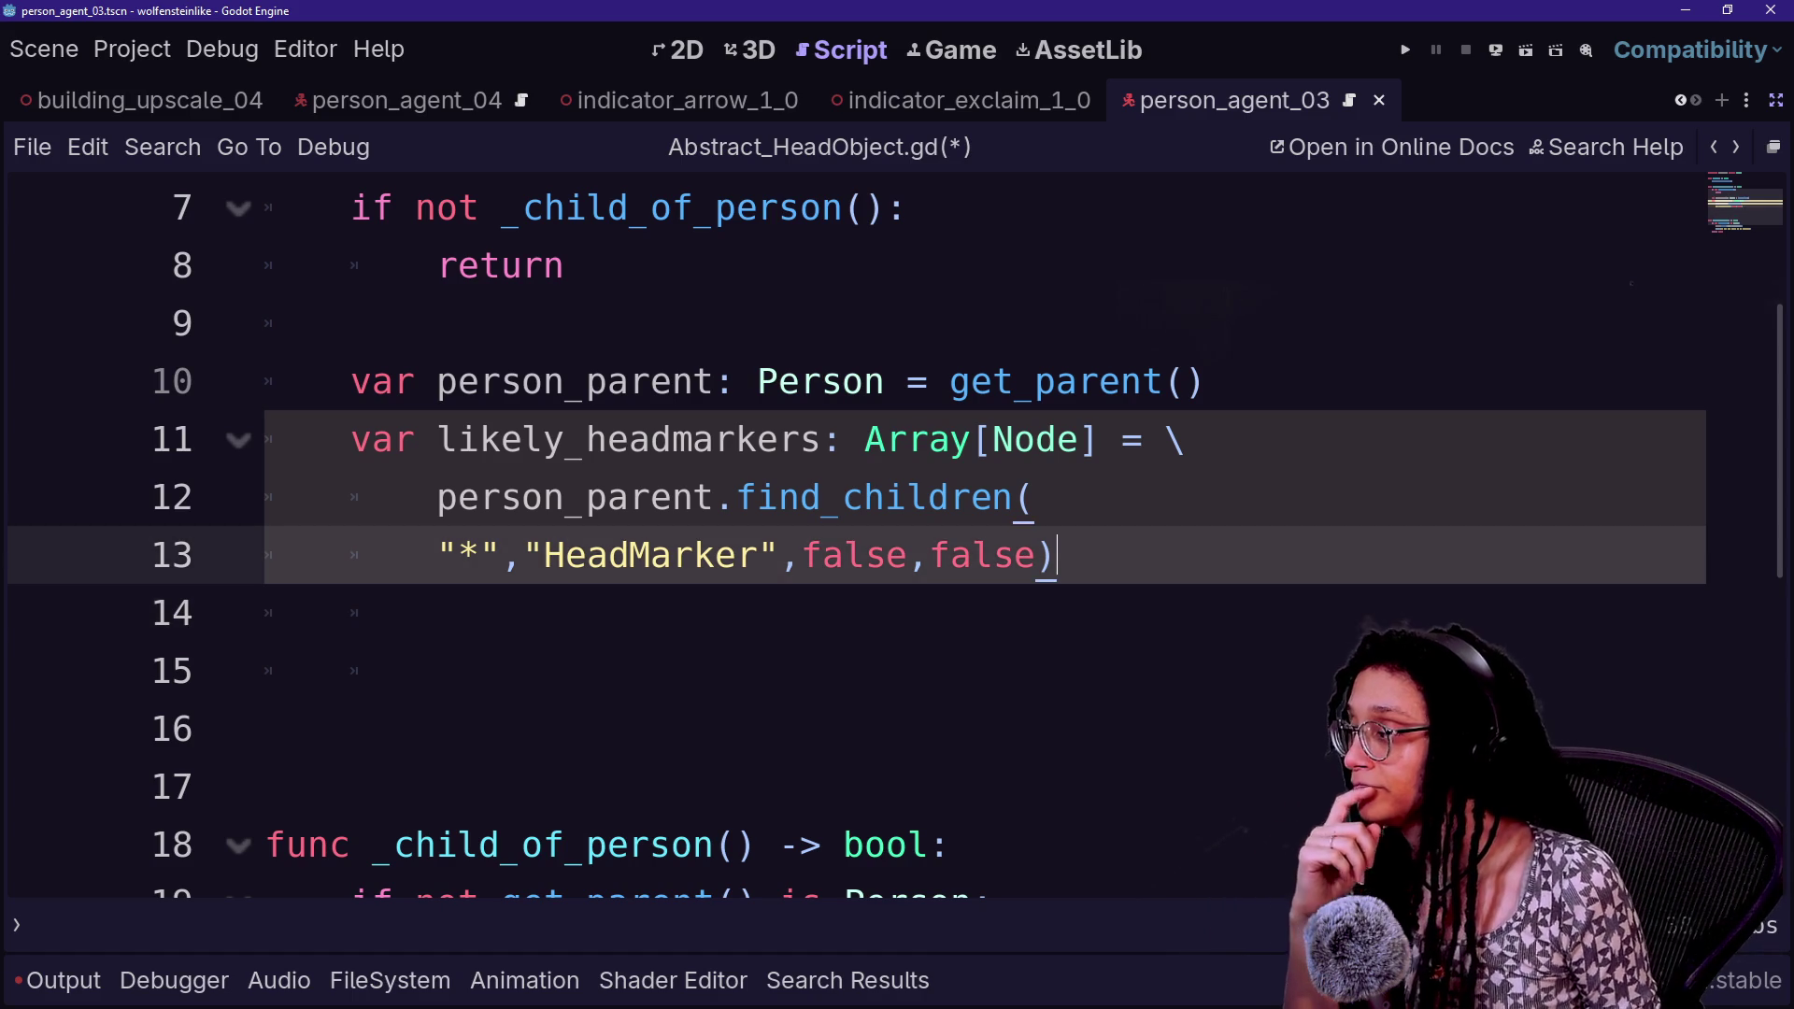
pyautogui.click(437, 671)
pyautogui.click(436, 612)
pyautogui.click(1054, 554)
pyautogui.click(1030, 497)
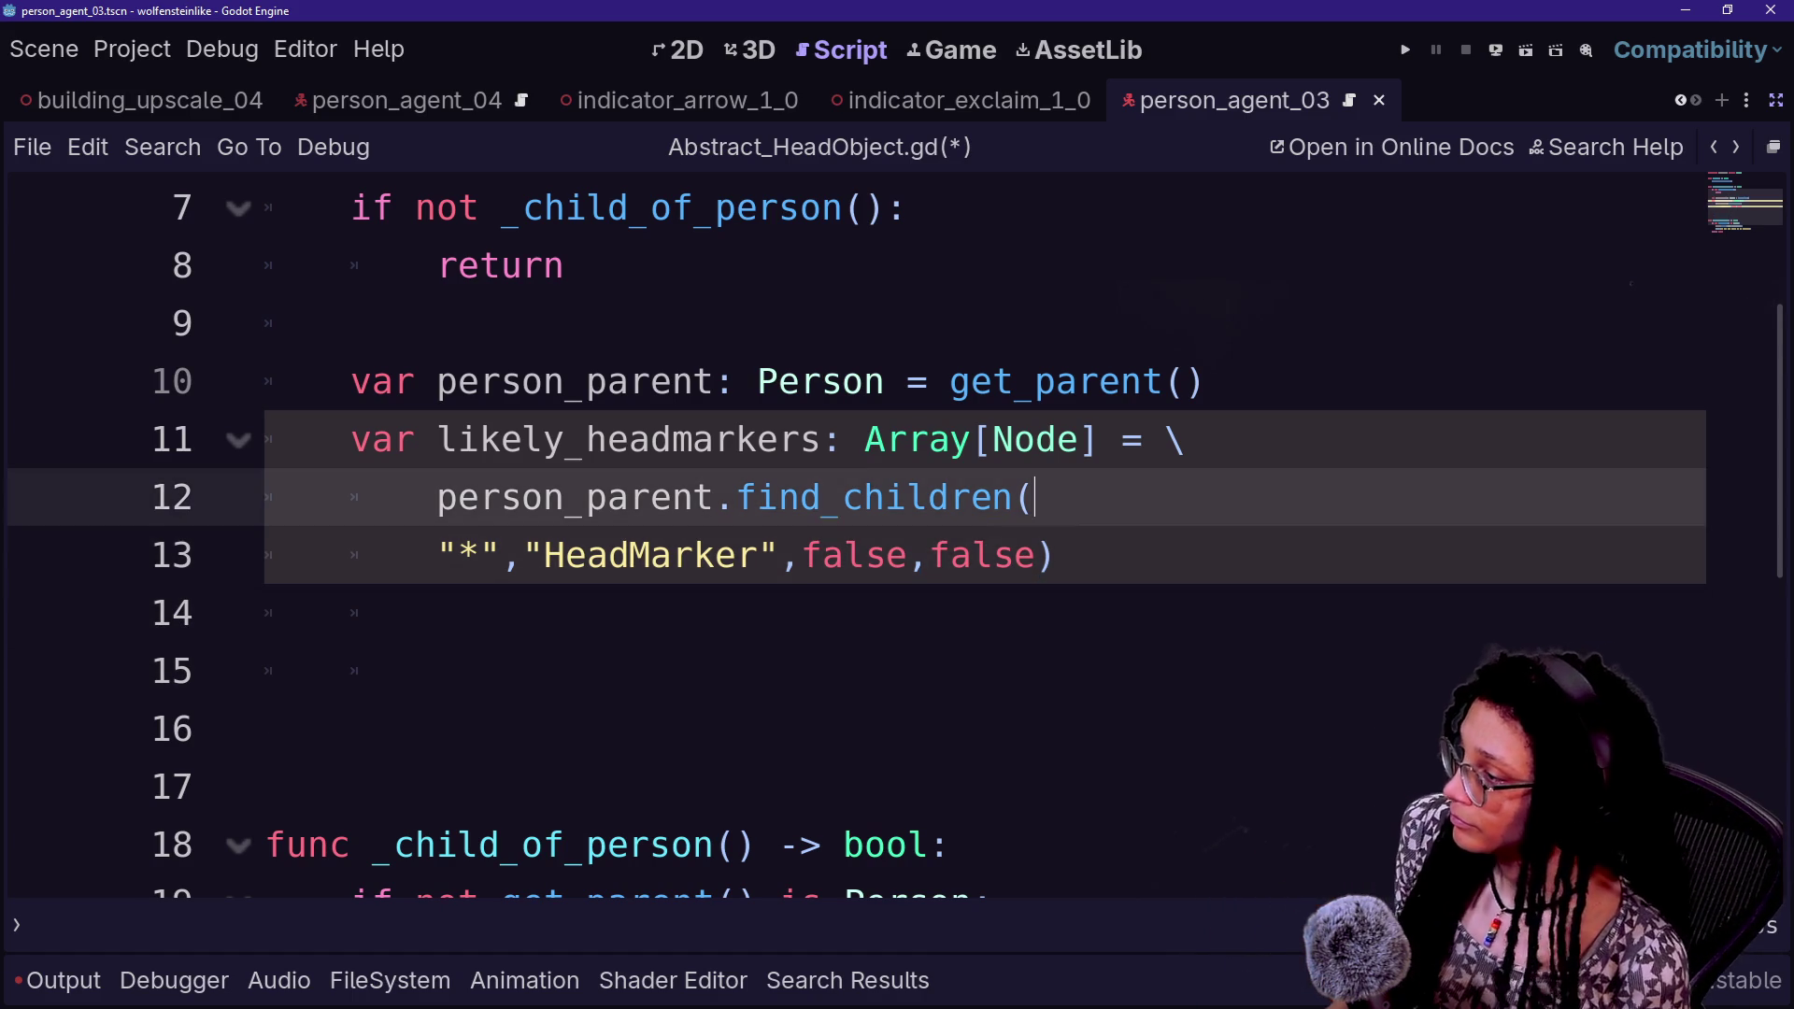
pyautogui.click(1054, 554)
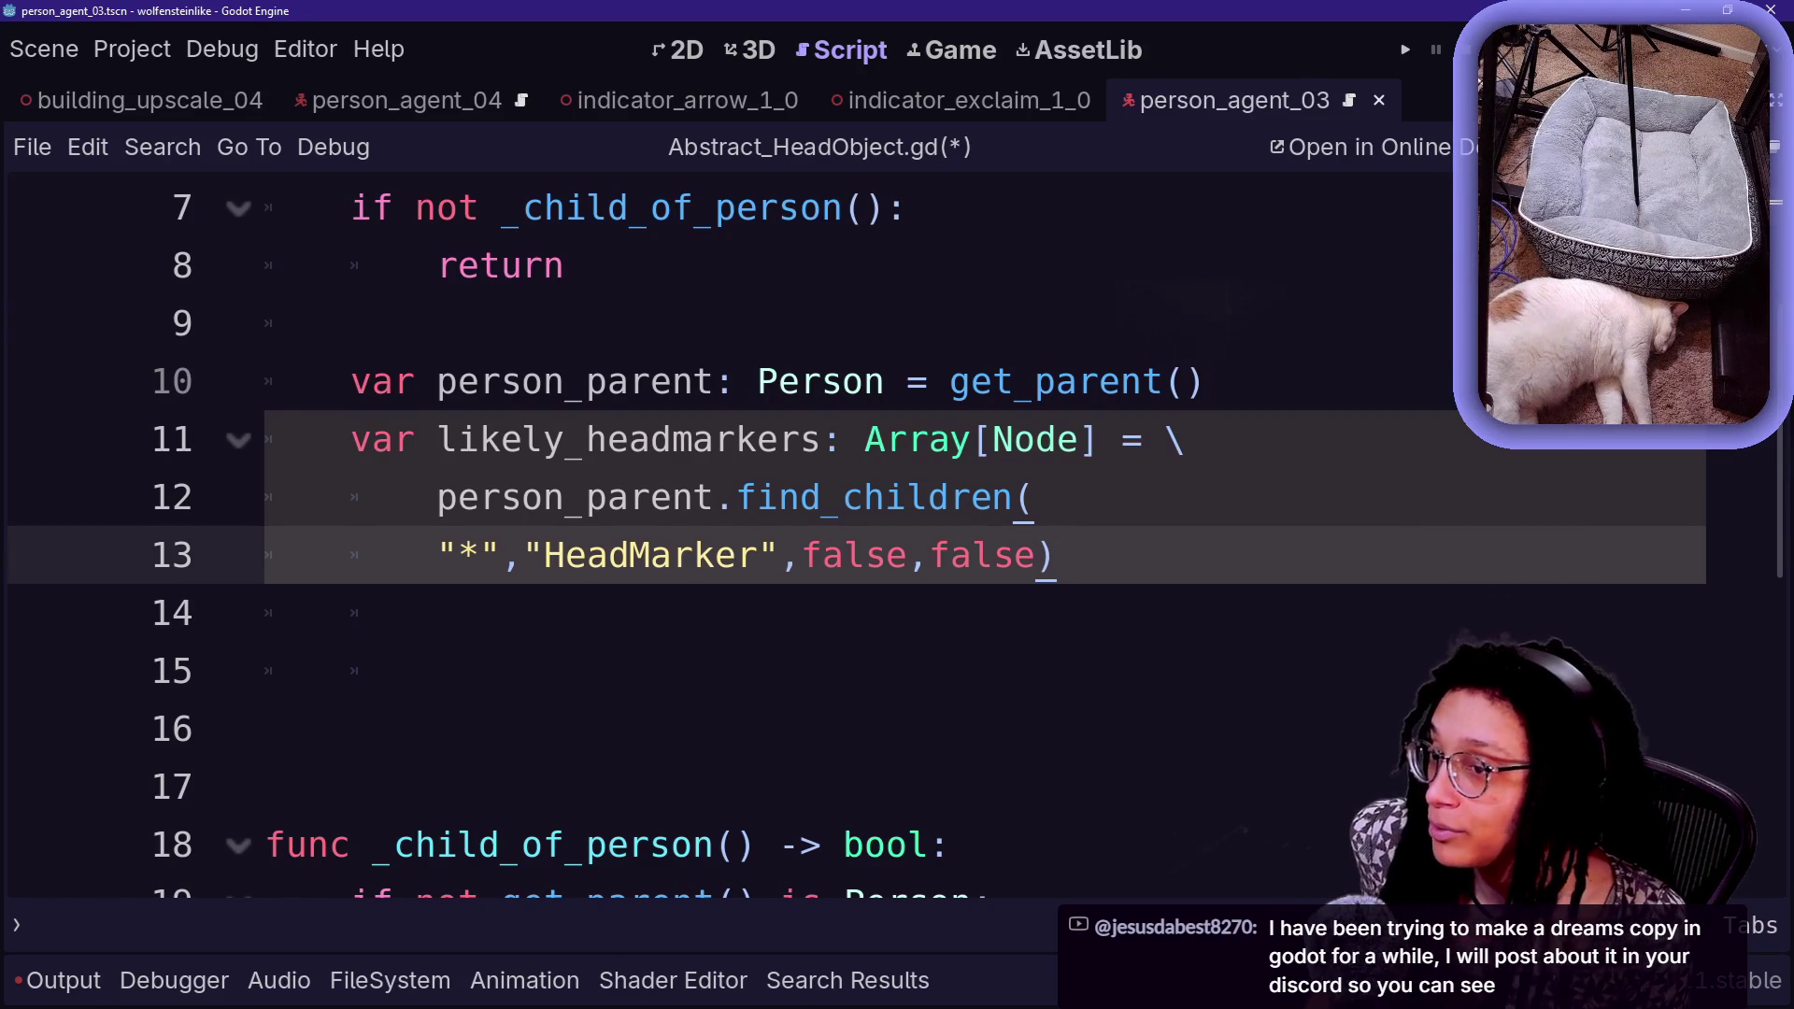
# Select the code from line 14 up to line 7, then switch to the Chrome window.
pyautogui.press('Down')
pyautogui.hotkey('shift', 'Up')
pyautogui.hotkey('shift', 'Up')
pyautogui.hotkey('shift', 'Up')
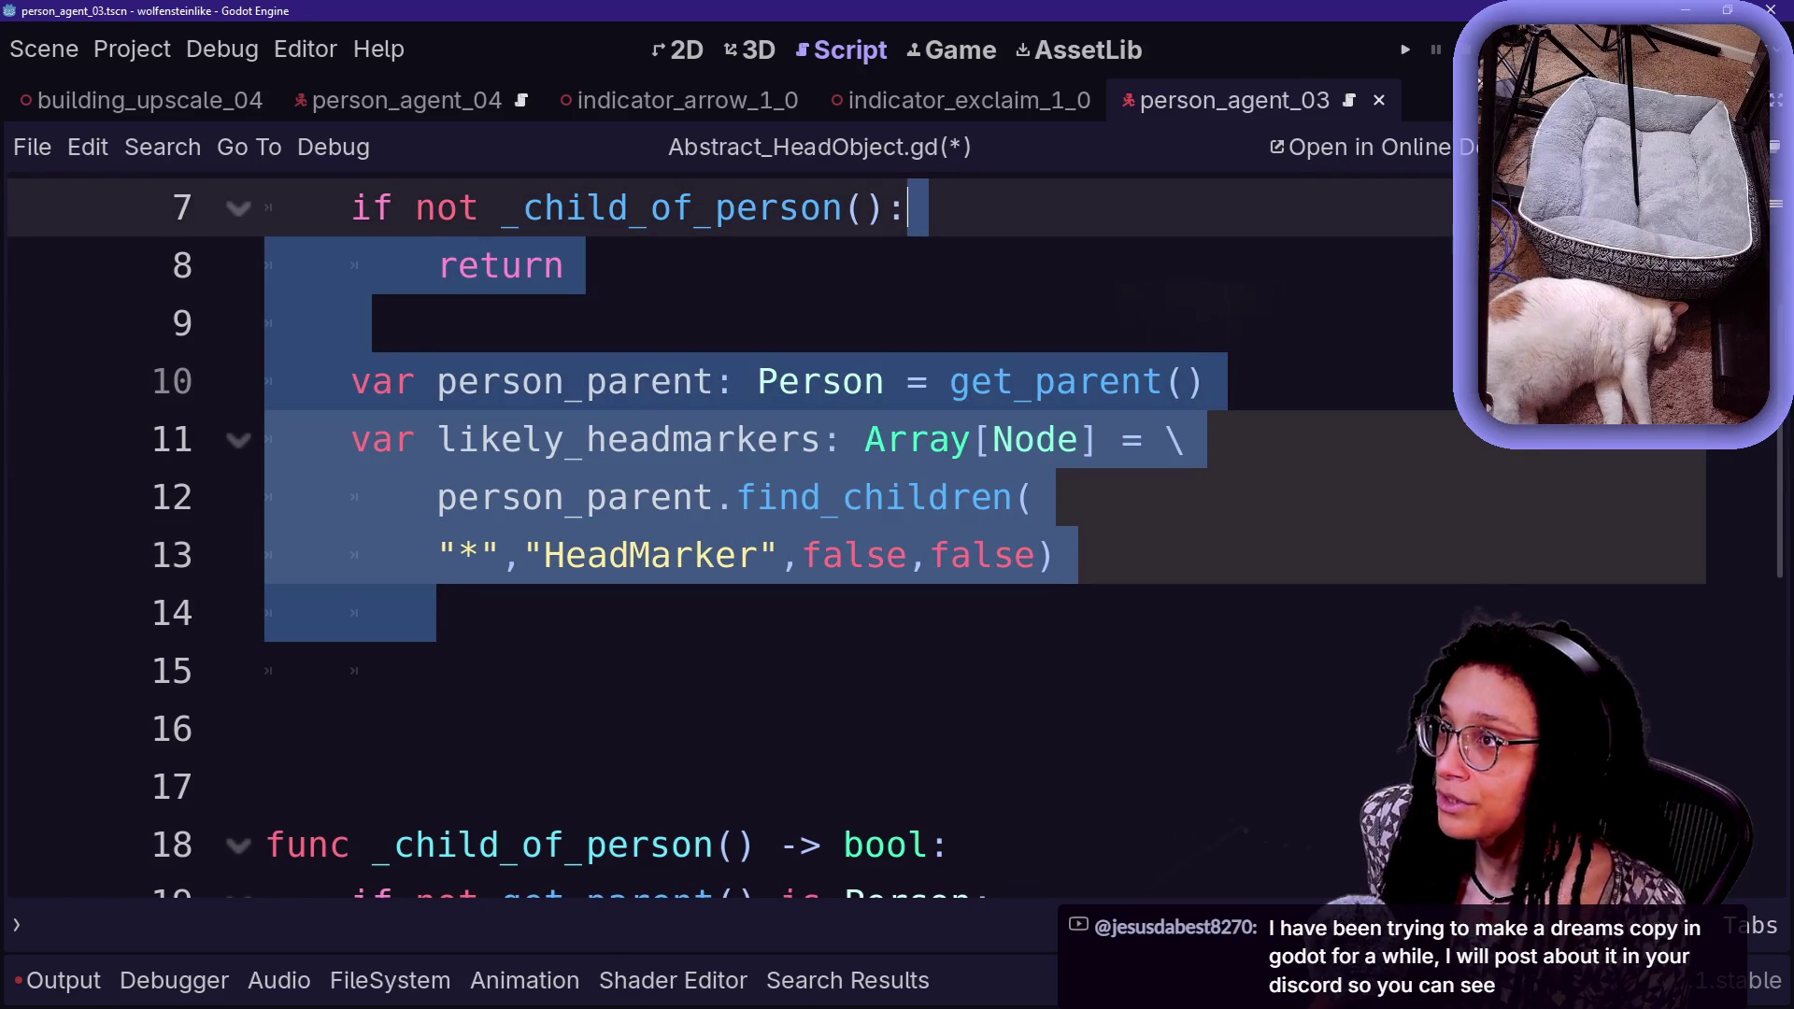
pyautogui.hotkey('alt', 'Tab')
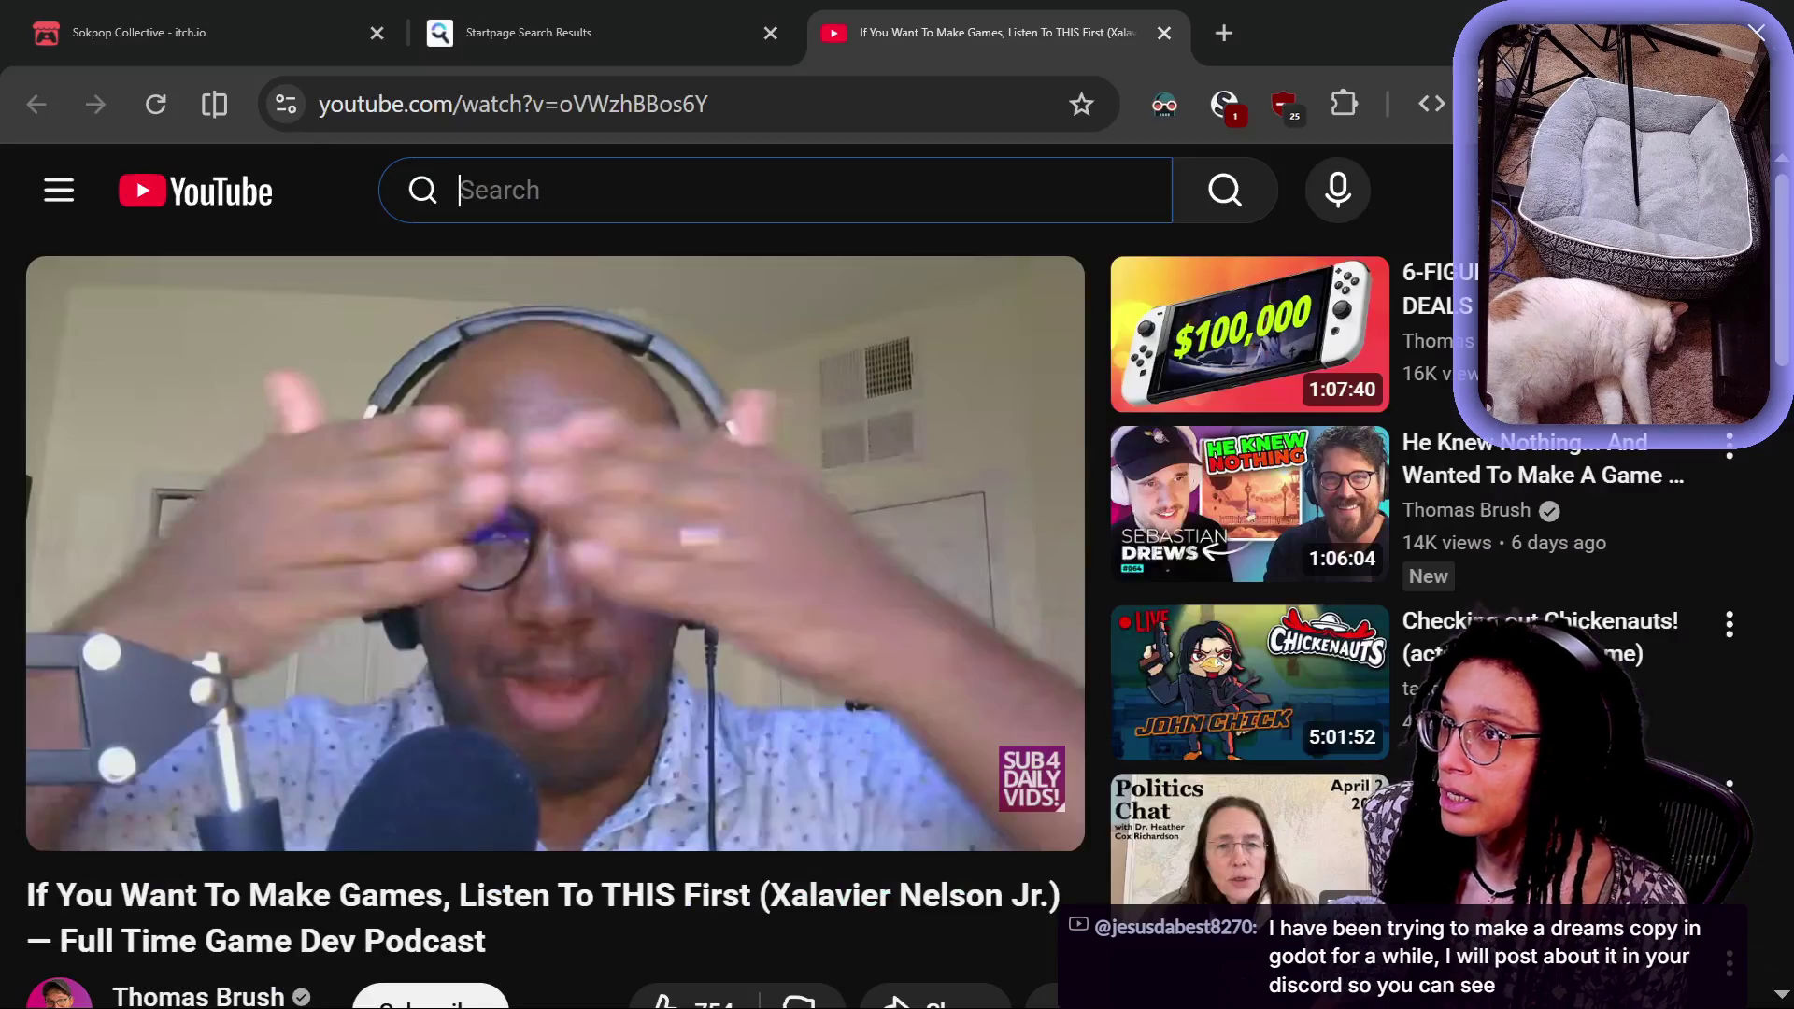
# Open the comMunity Curation stream from the YT bookmarks in incognito, copy its URL, and close it.
pyautogui.click(1224, 32)
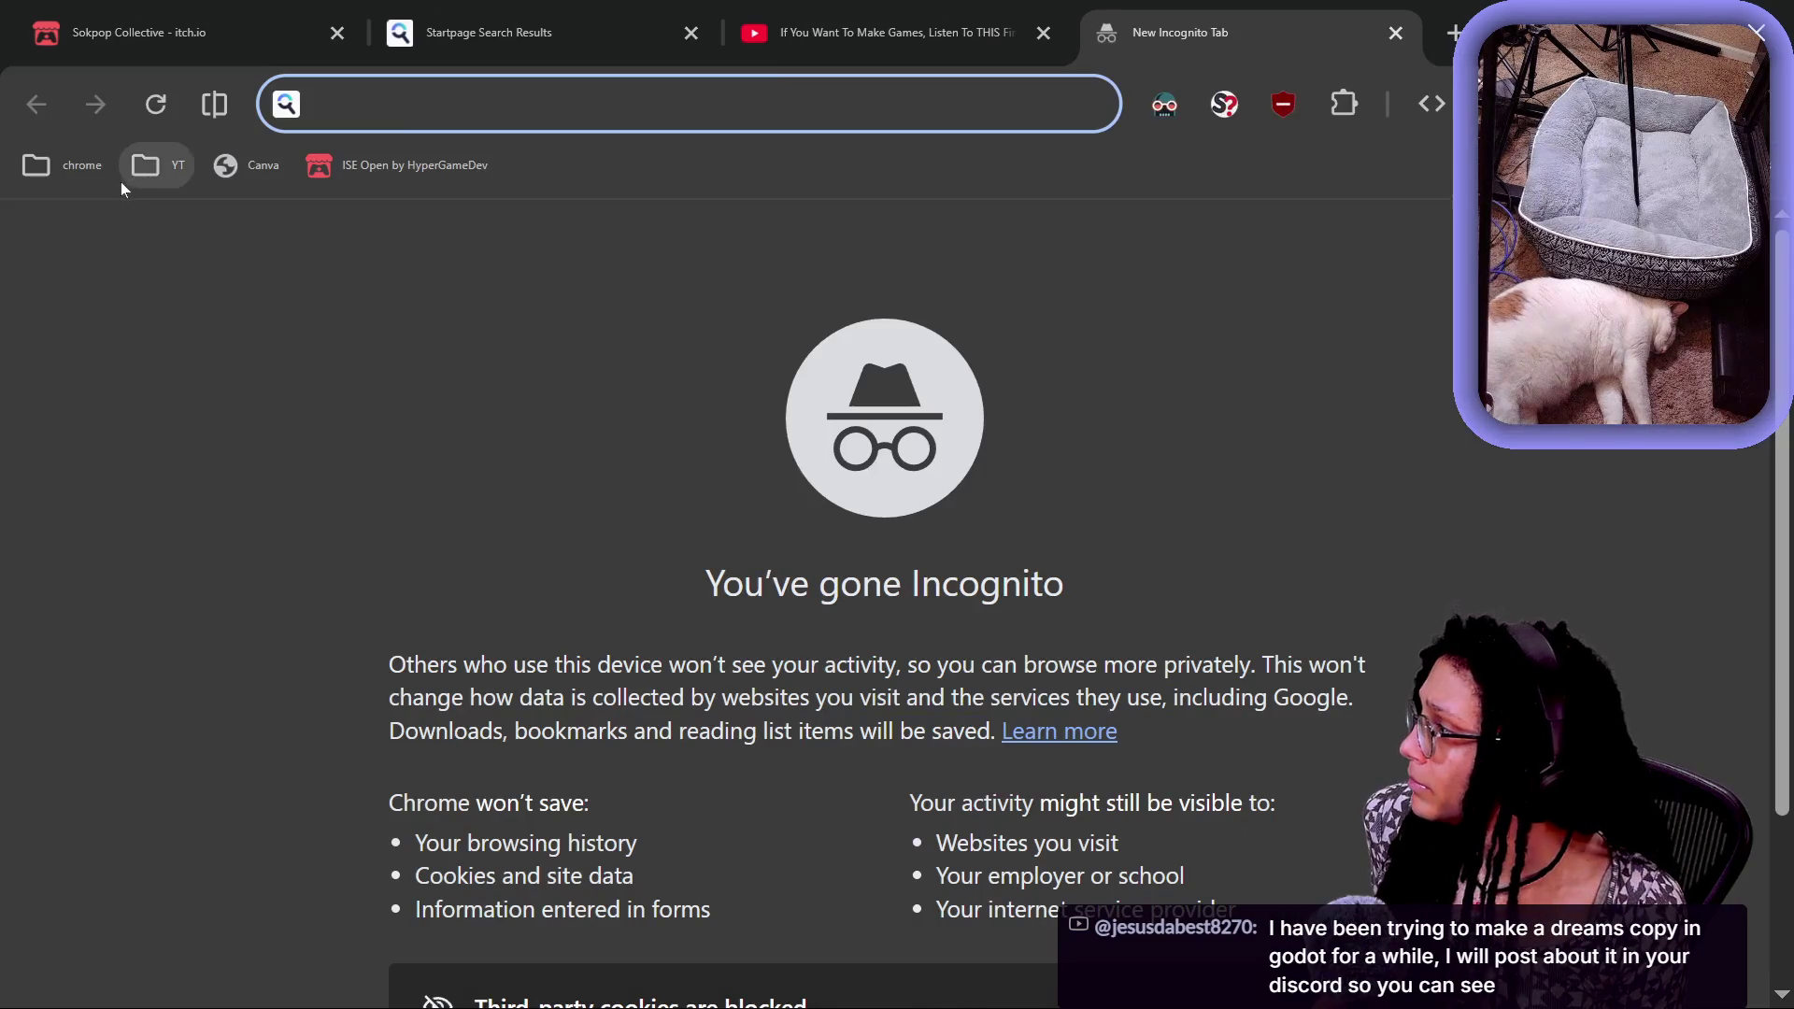
pyautogui.click(120, 182)
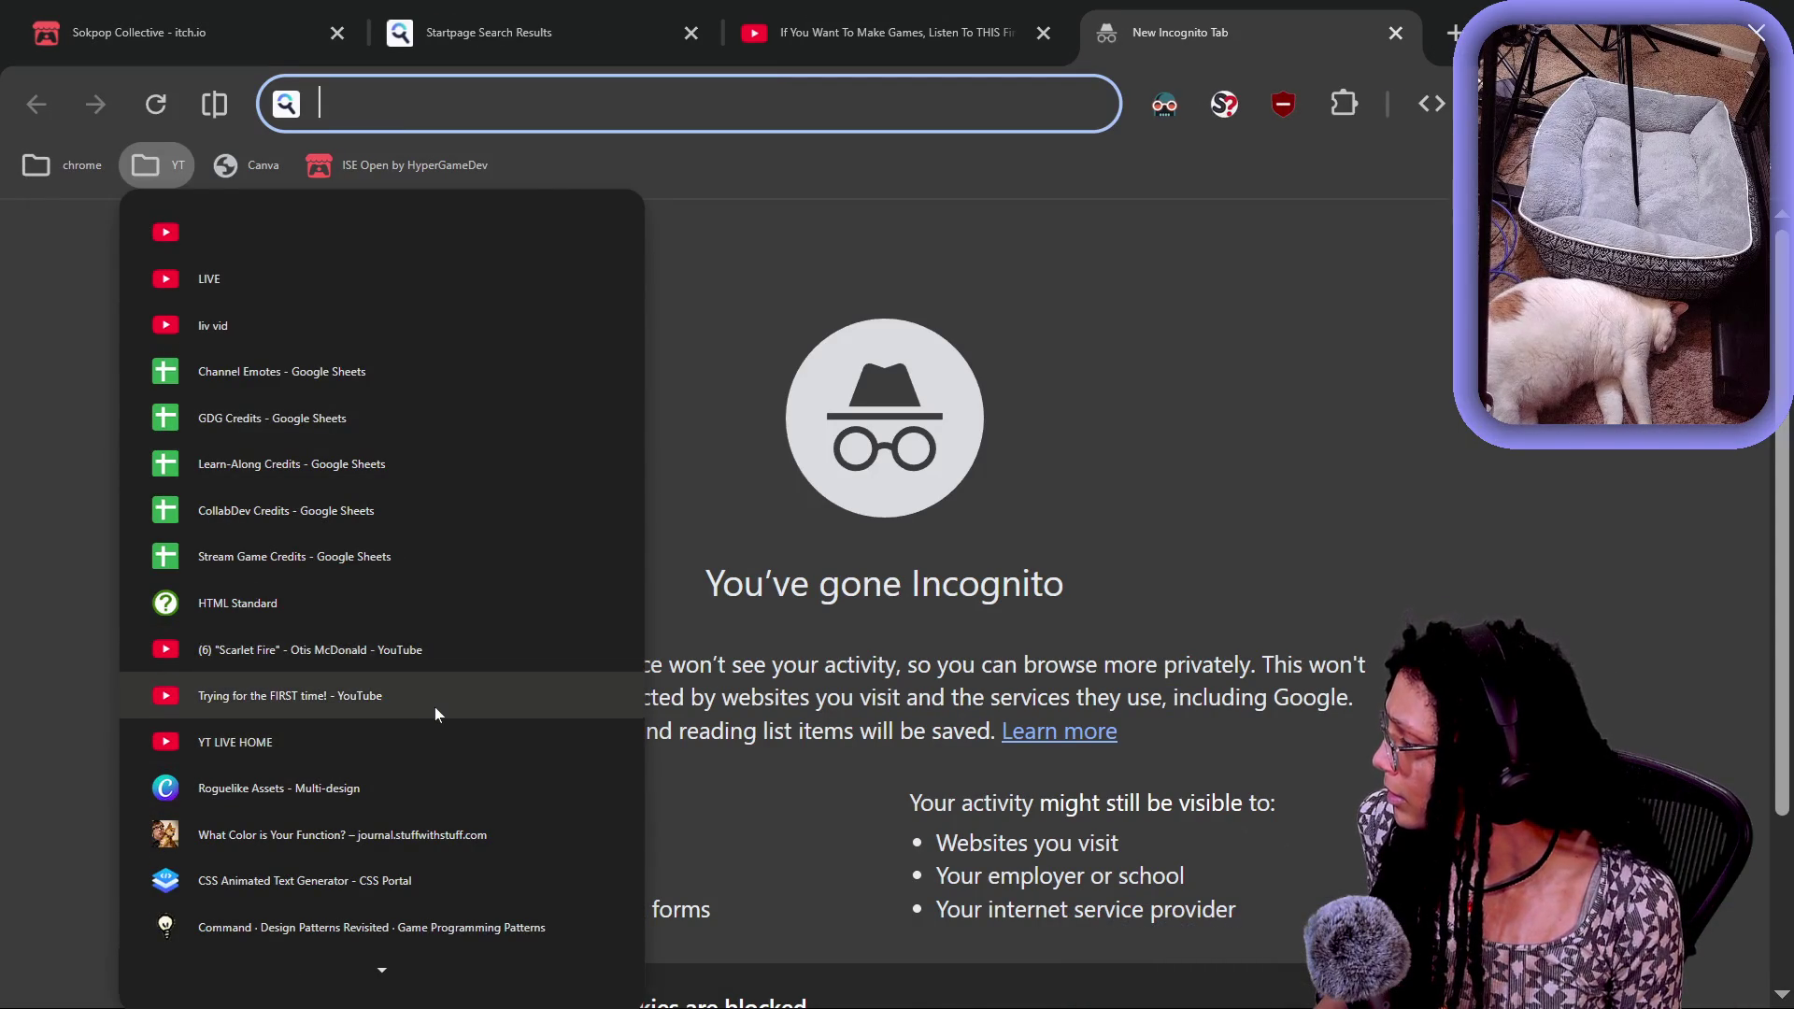
pyautogui.scroll(-2, 434, 706)
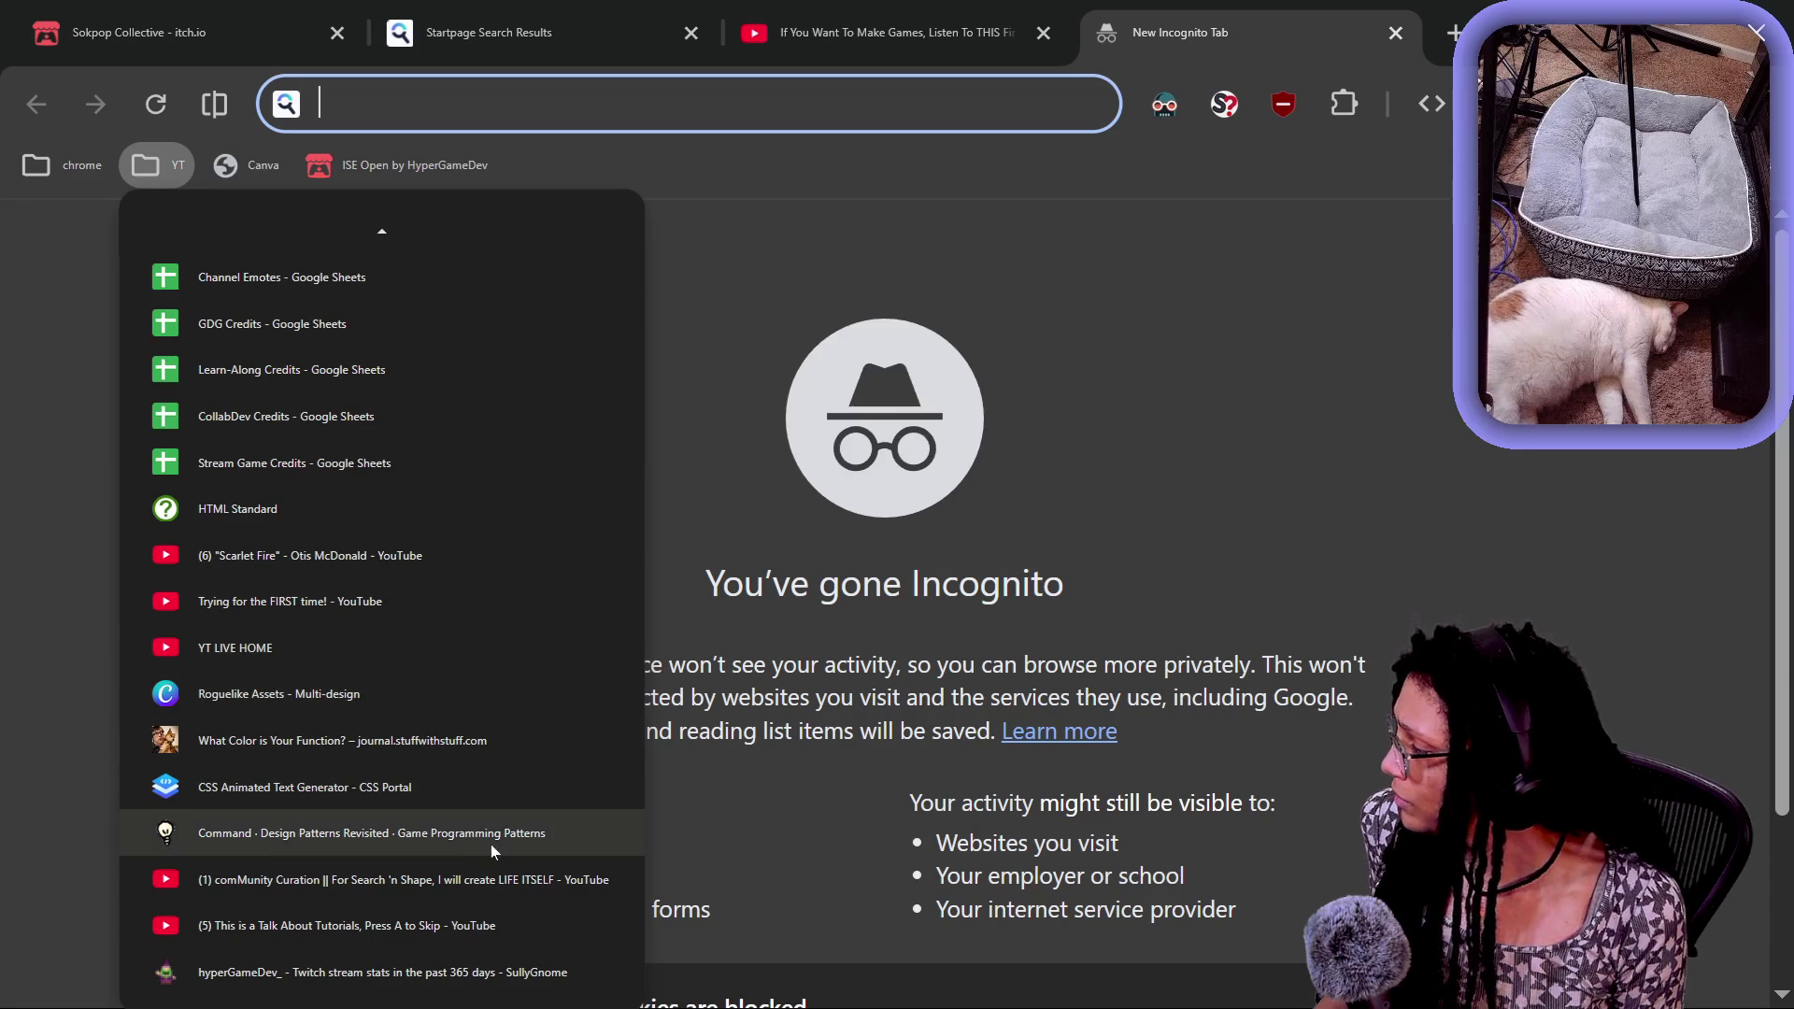
pyautogui.click(512, 888)
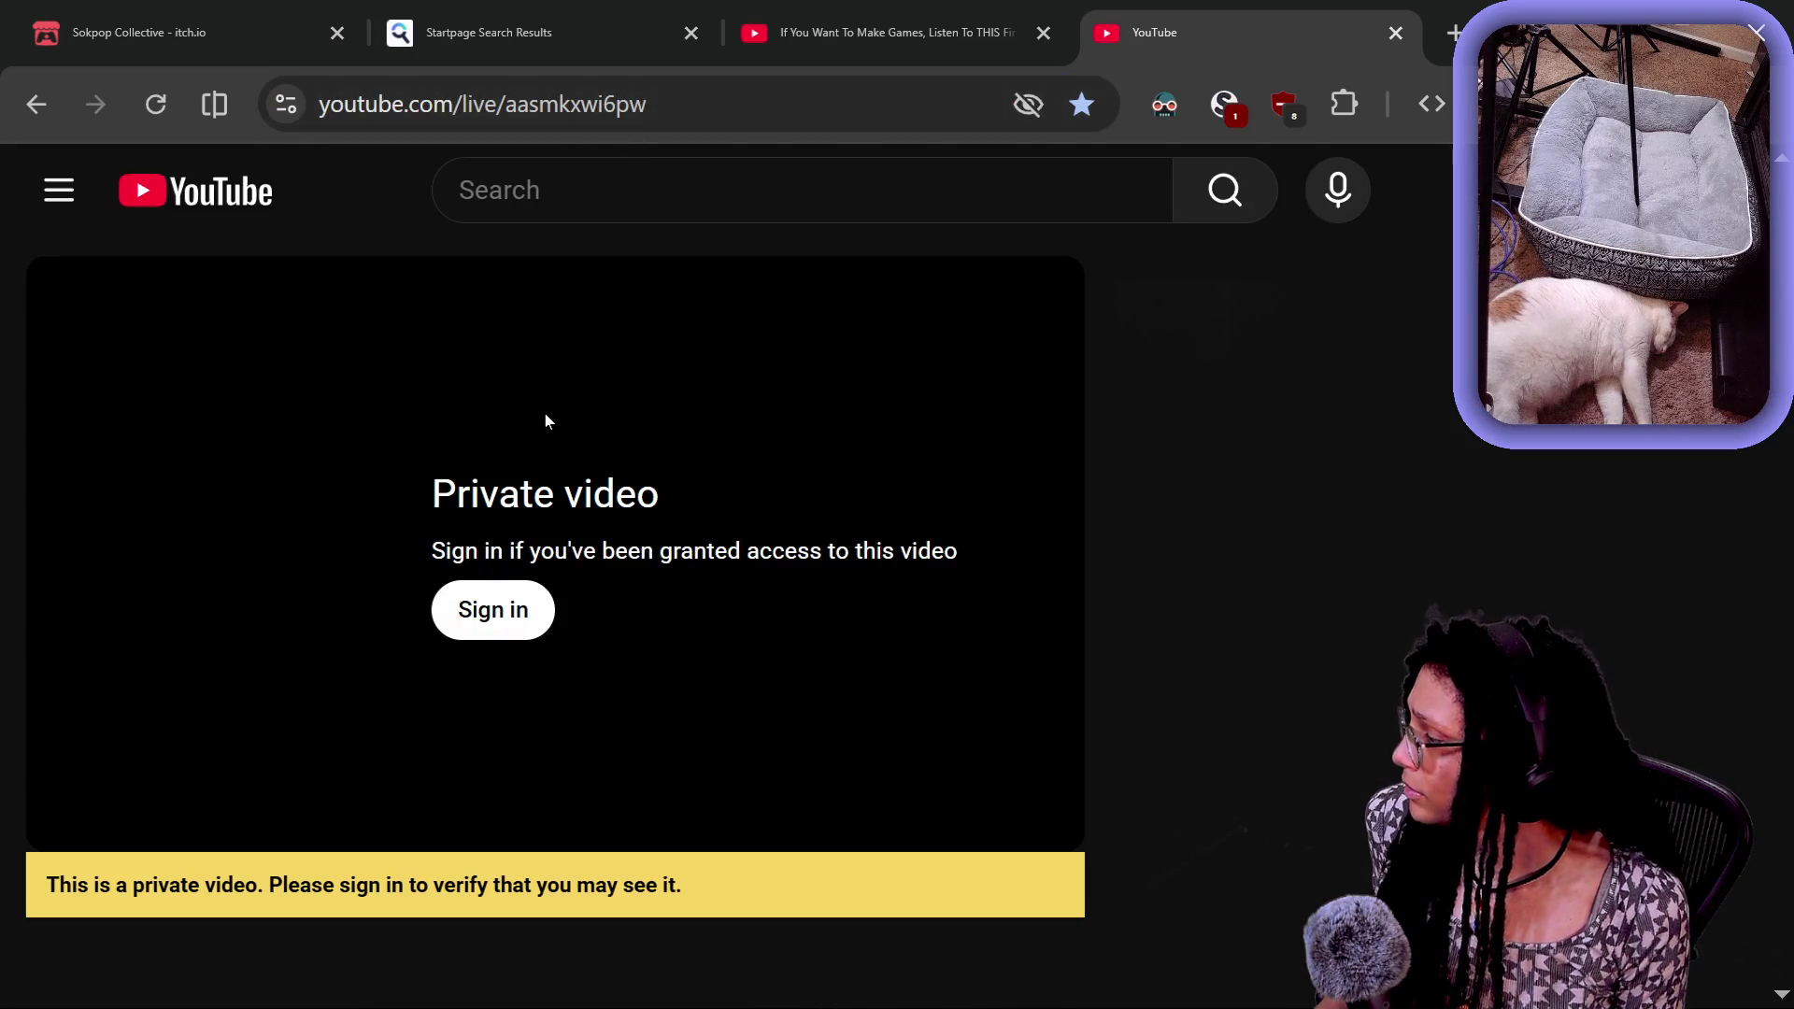
pyautogui.click(575, 105)
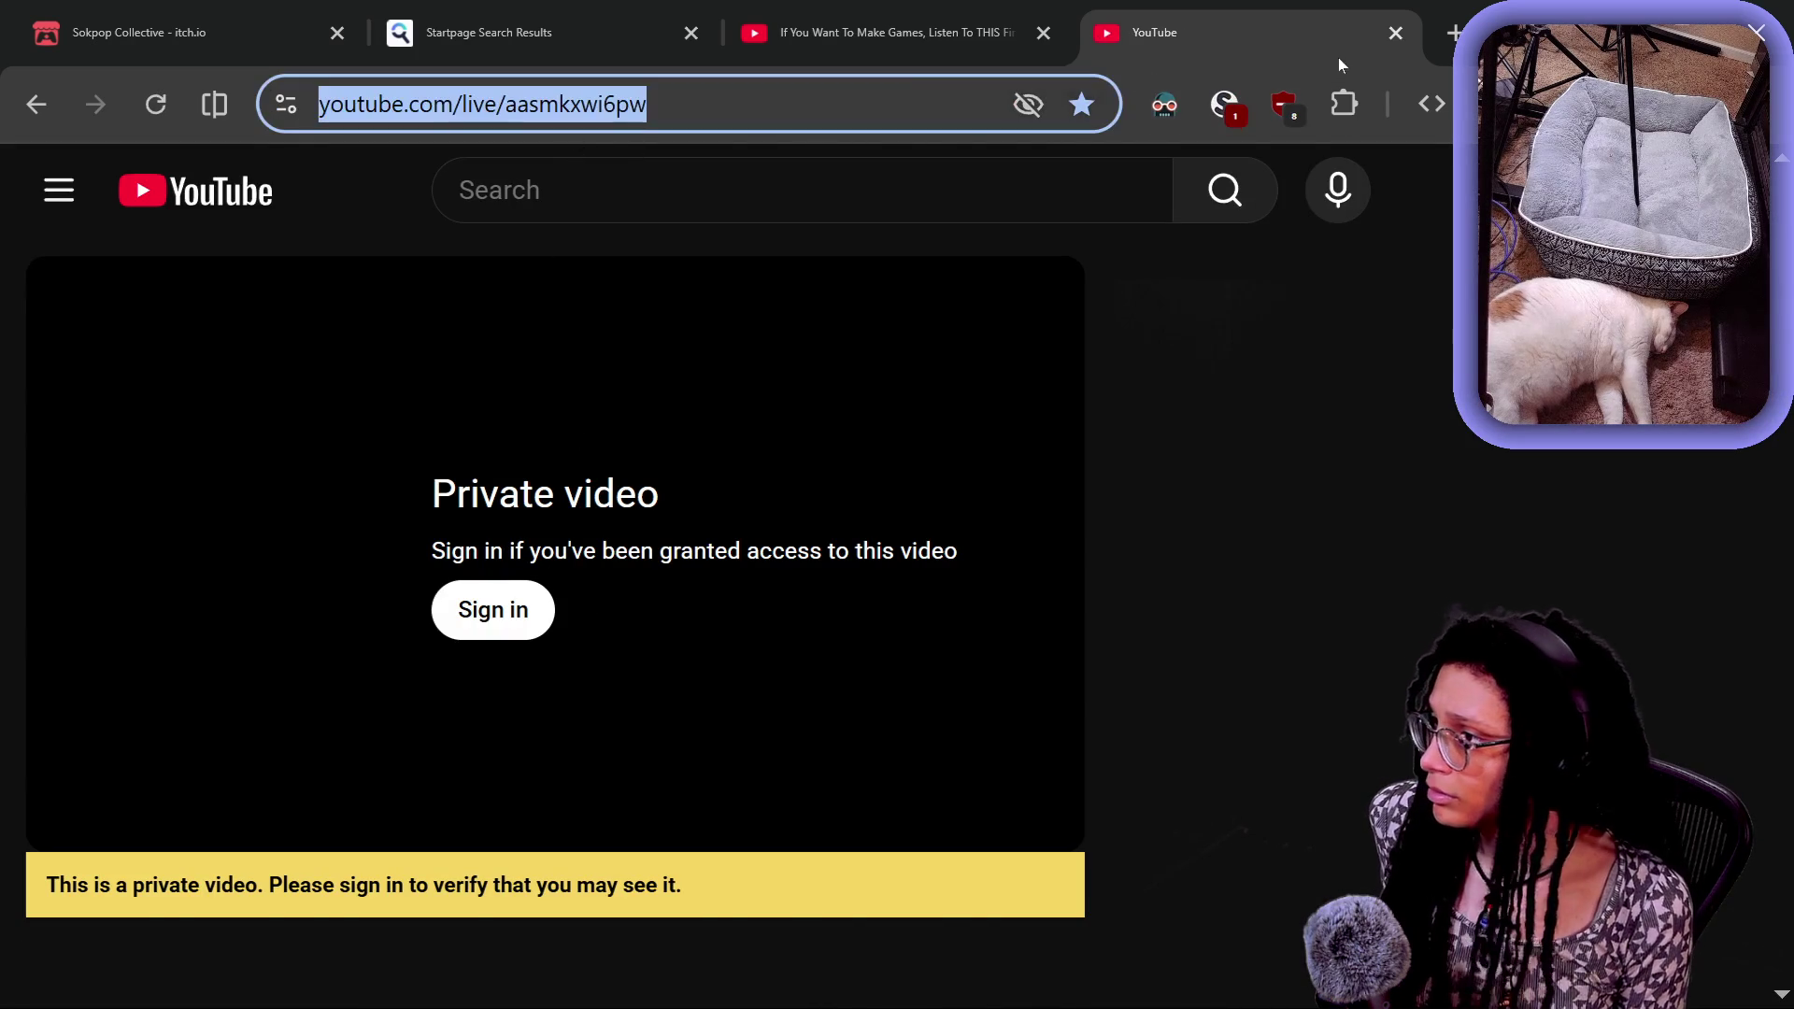
pyautogui.click(1396, 34)
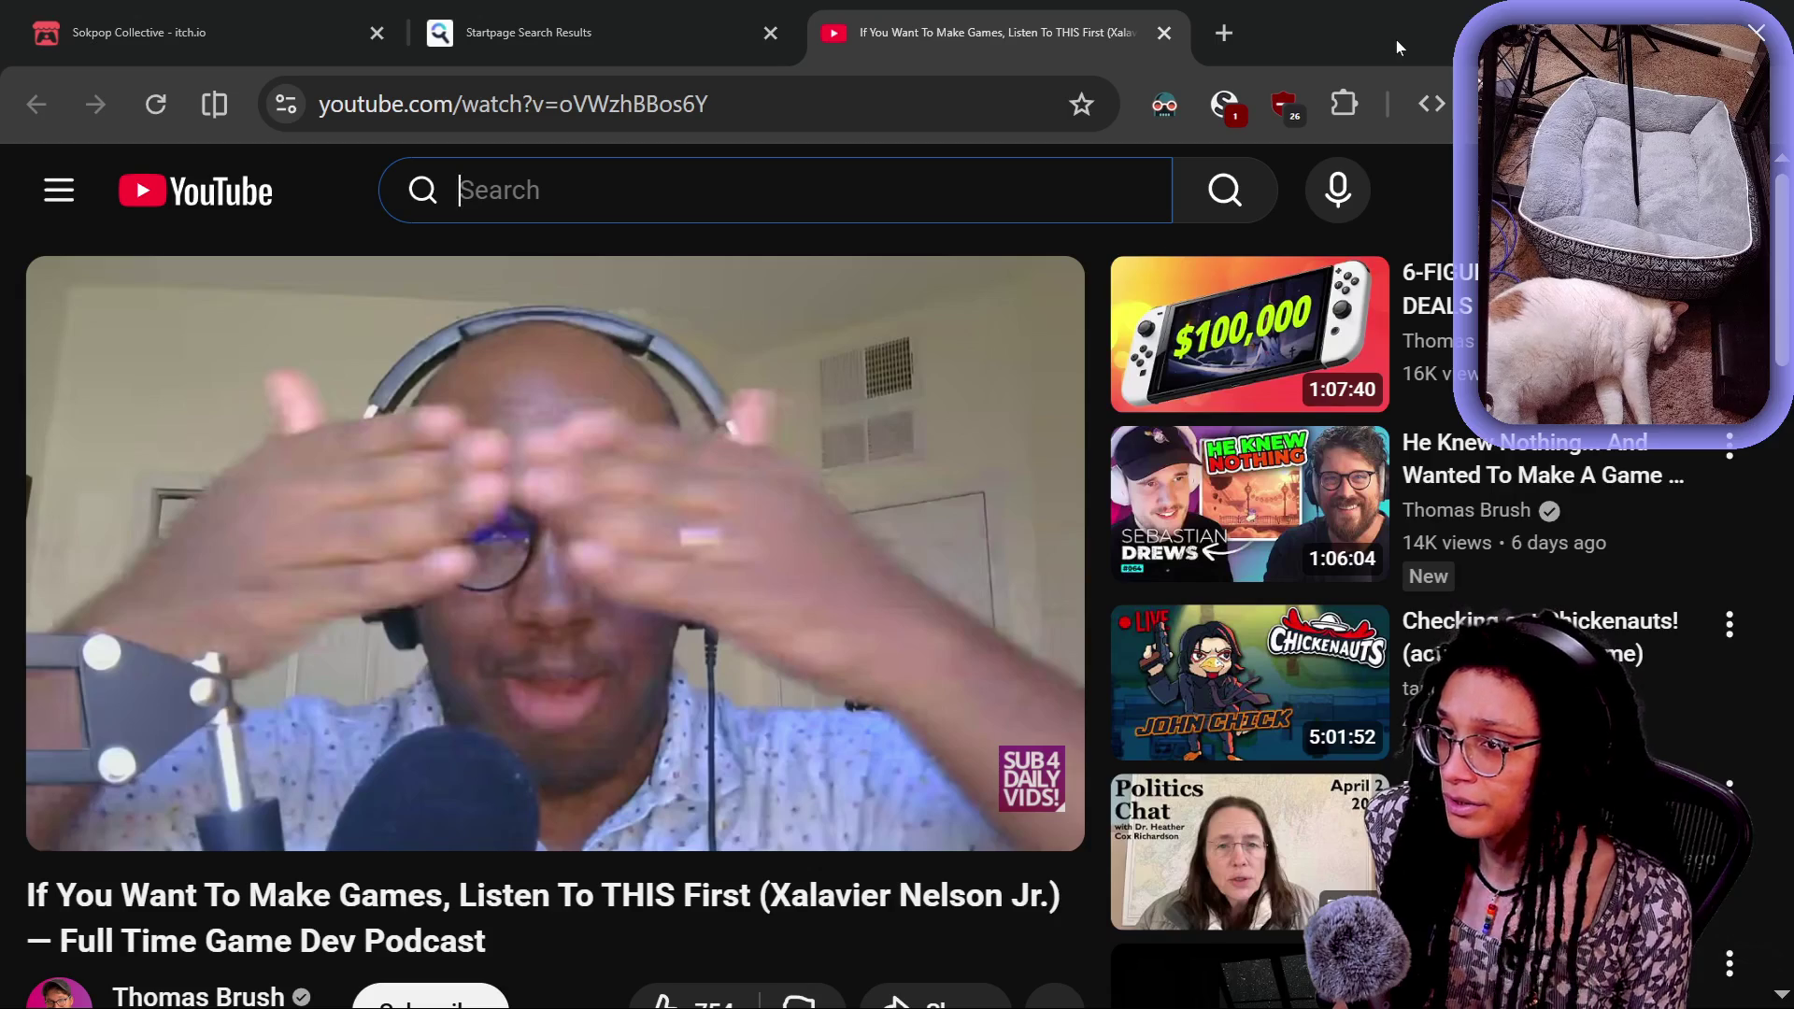
# Load the copied stream URL in the other browser window.
pyautogui.hotkey('alt', 'Tab')
pyautogui.write('https://www.youtube.com/live/aasmkxwi6pw')
pyautogui.press('Return')
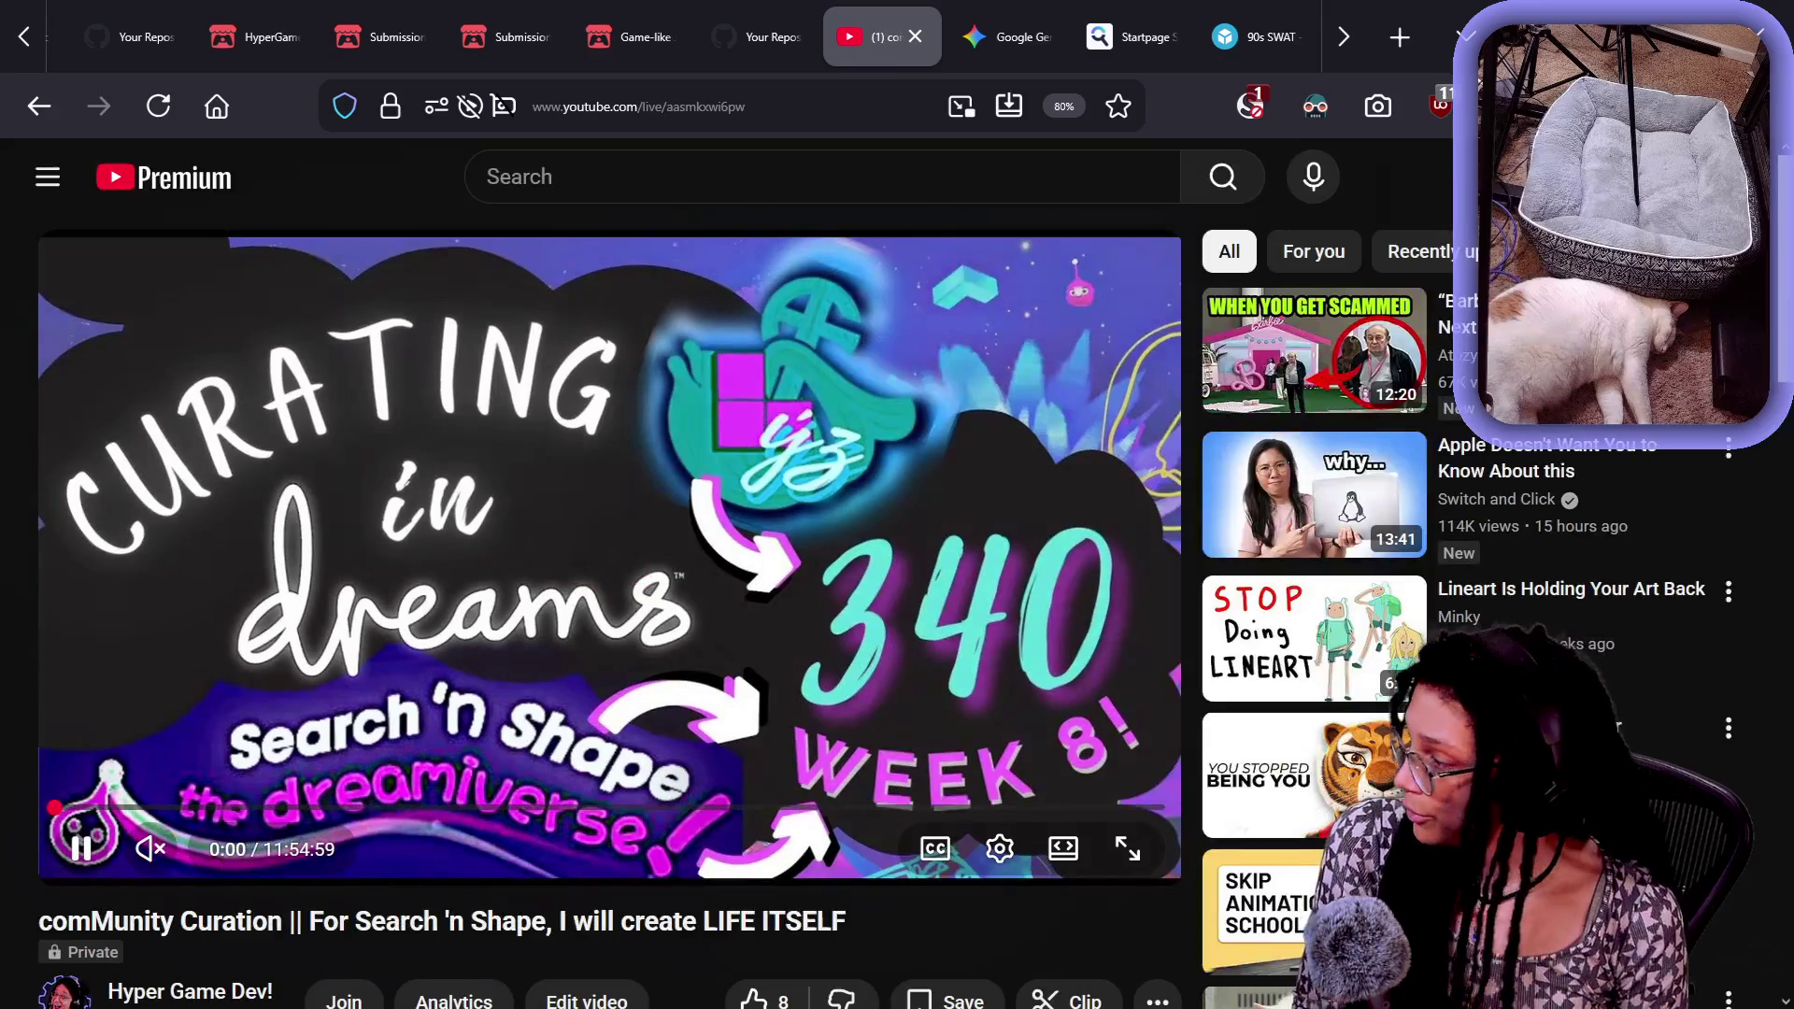
# Scrub the stream's seek bar back to about 1:06:17.
pyautogui.moveTo(374, 809)
pyautogui.mouseDown()
pyautogui.moveTo(234, 809)
pyautogui.moveTo(677, 832)
pyautogui.mouseUp()
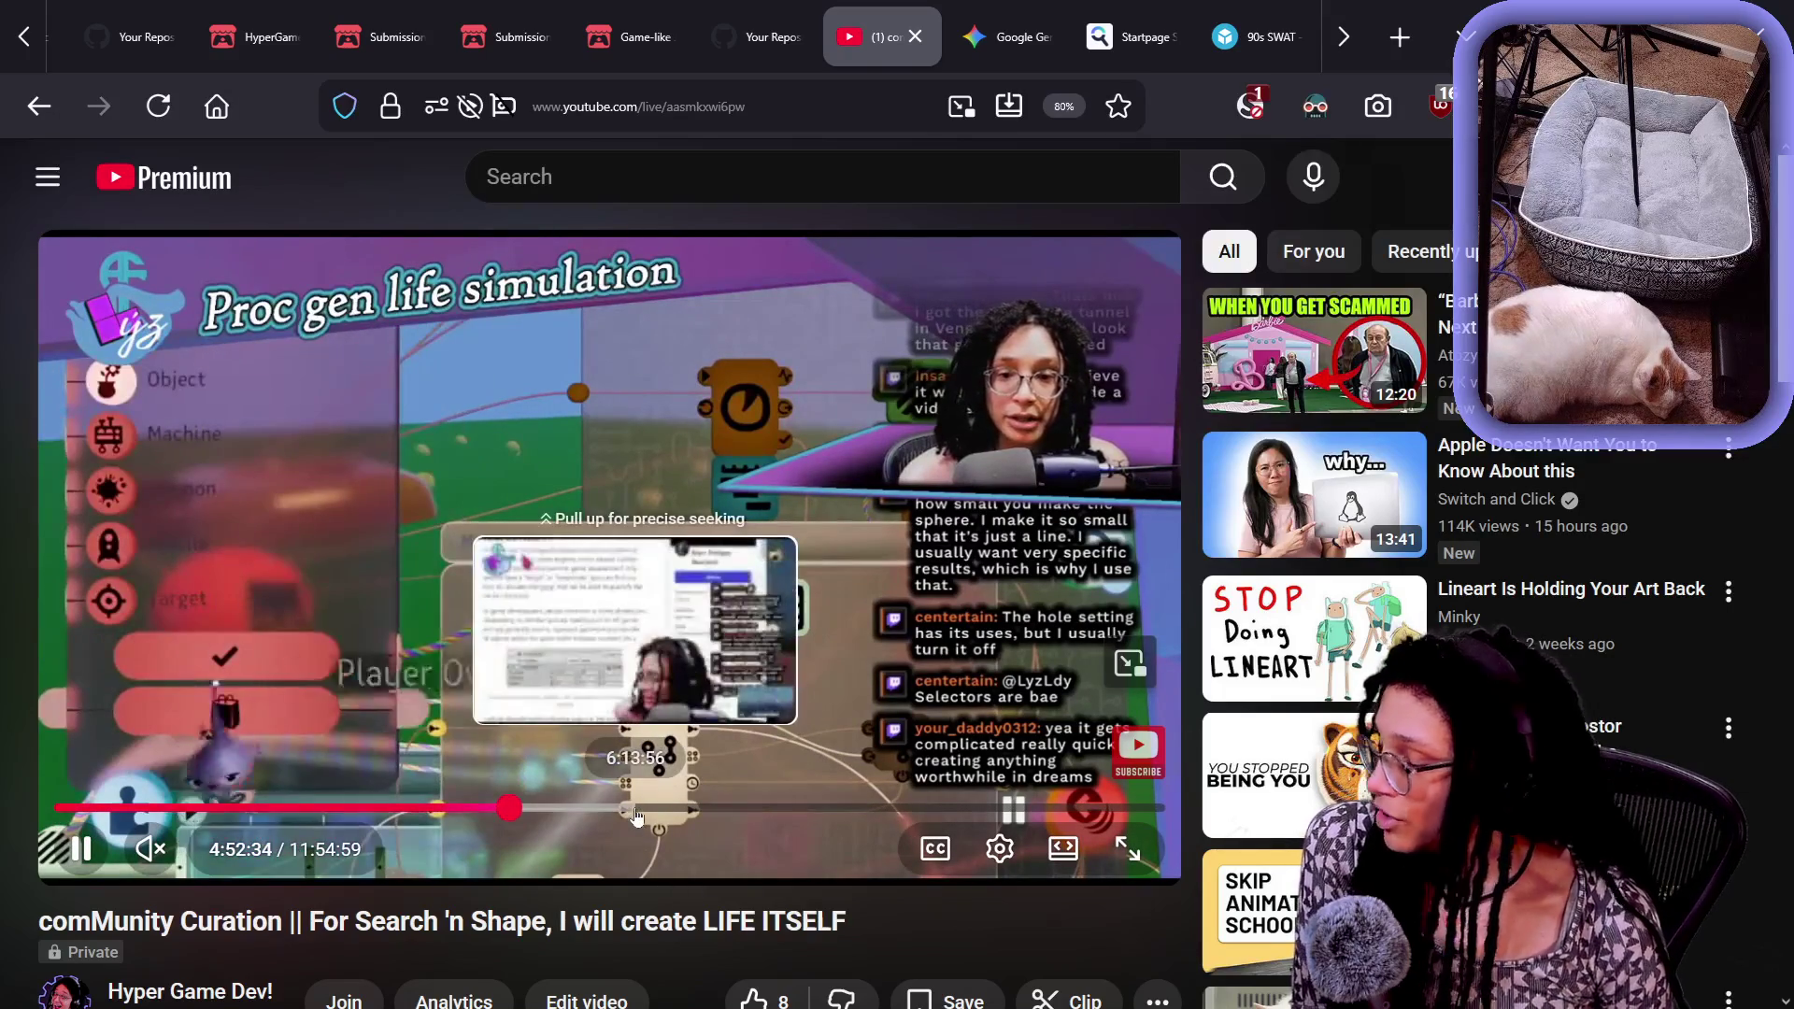
pyautogui.click(635, 810)
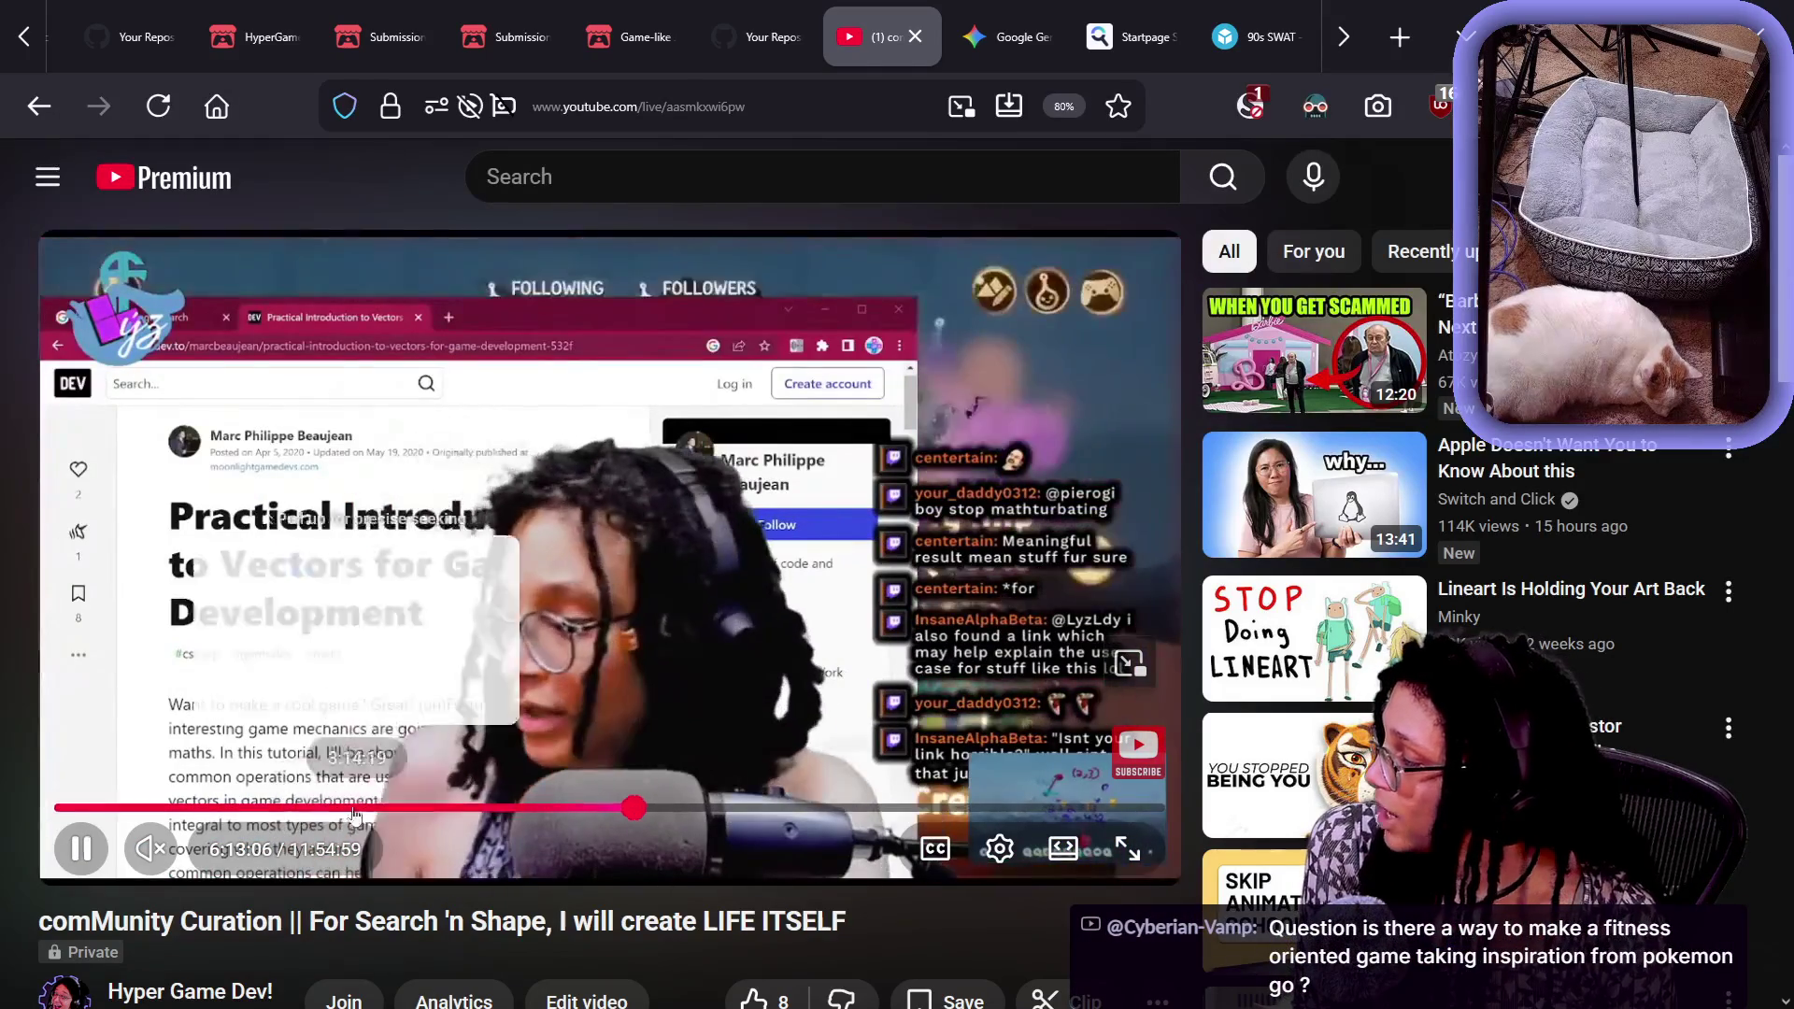
pyautogui.click(225, 807)
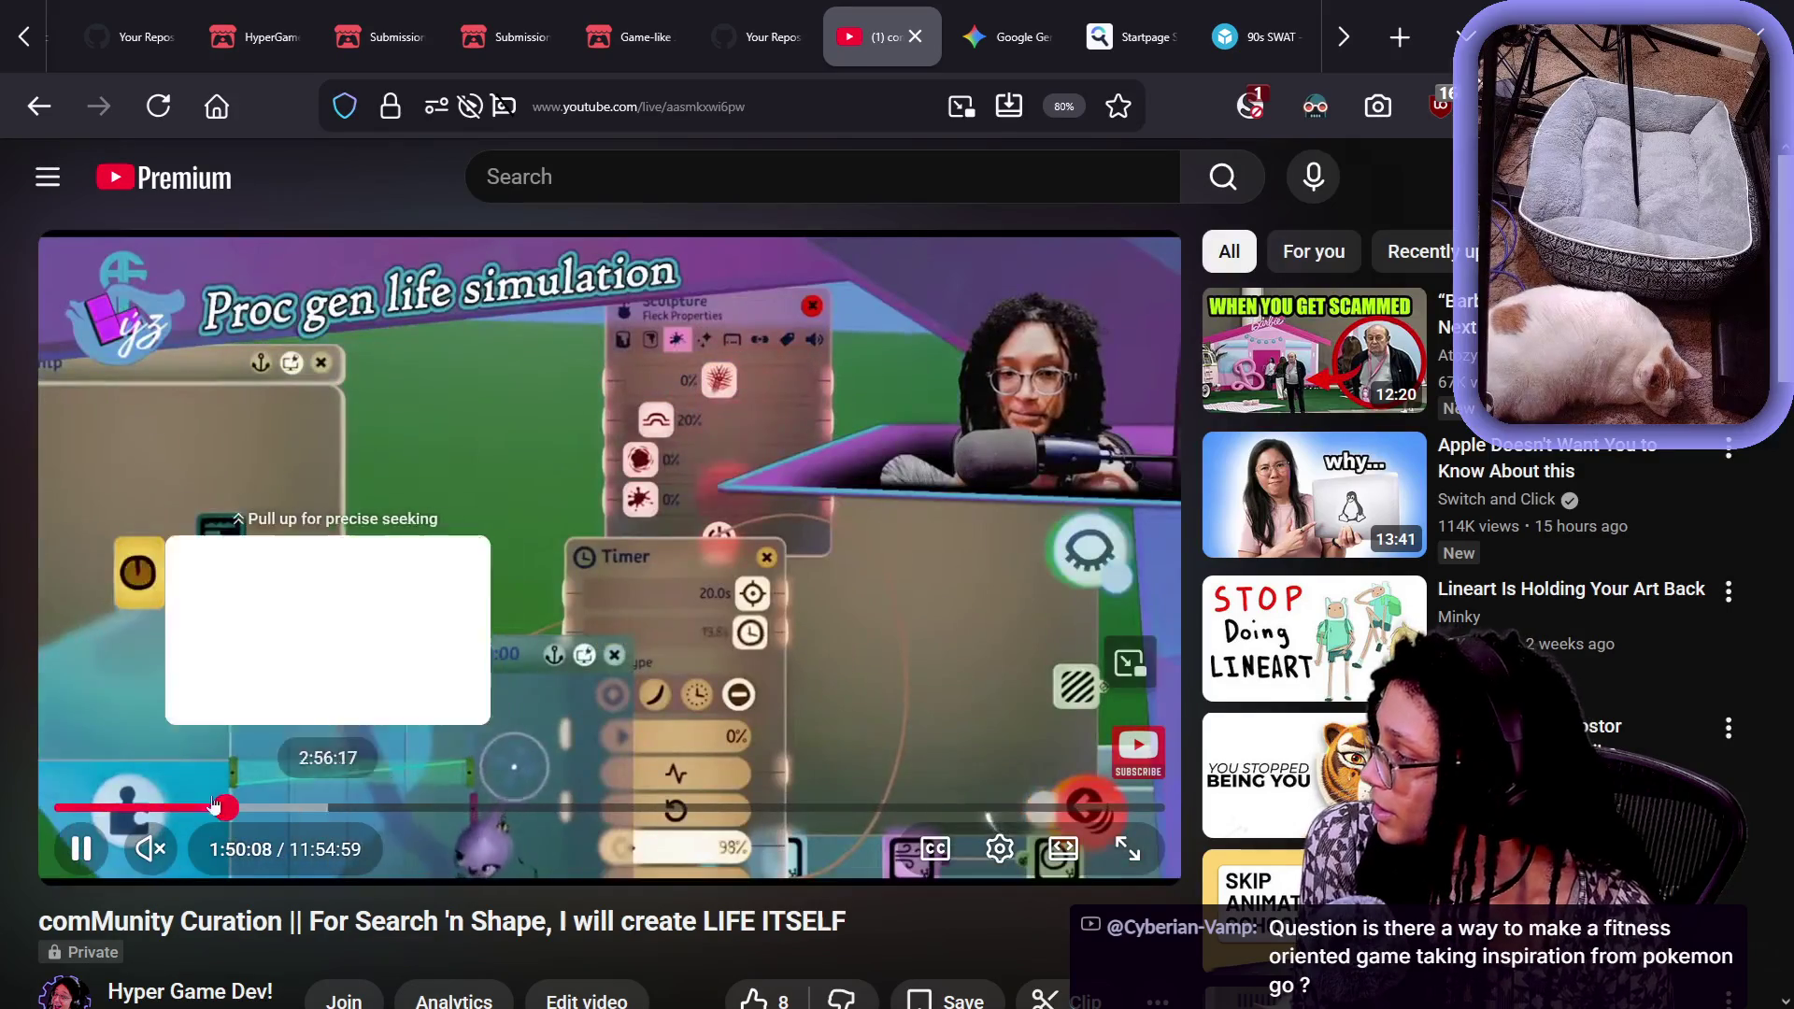
pyautogui.click(157, 809)
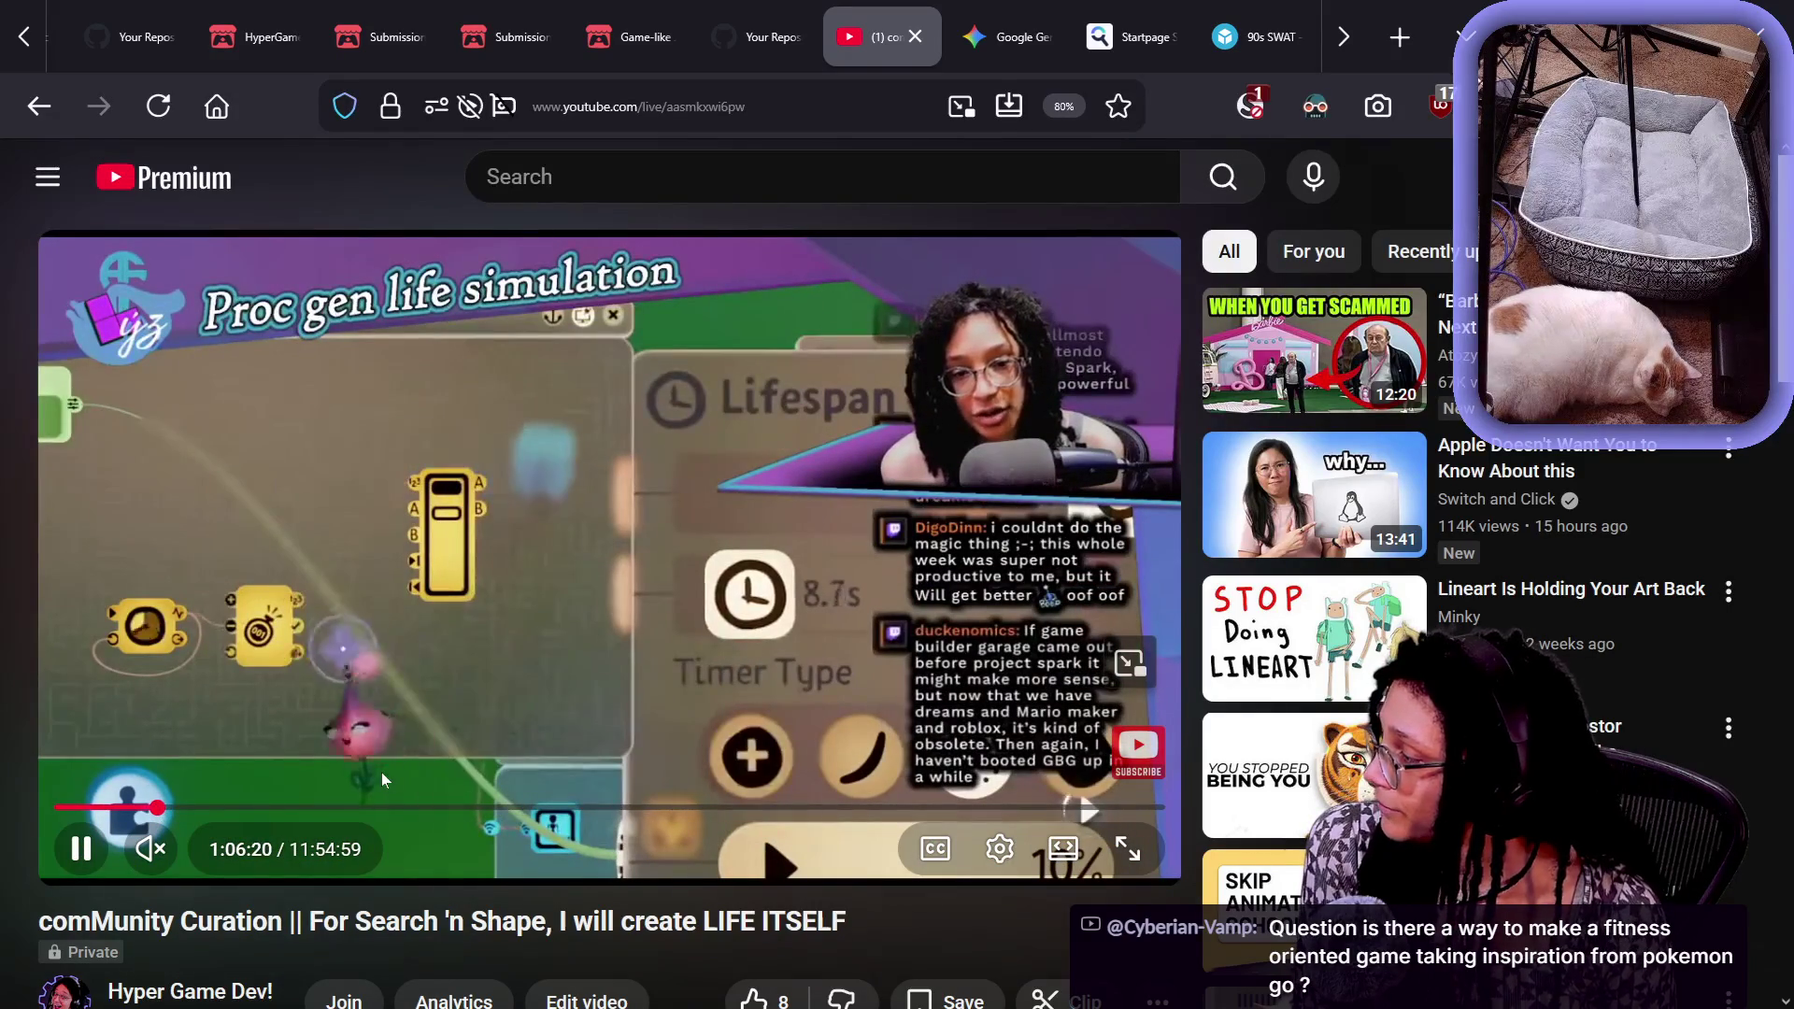
# Rewind a few seconds and pause the stream at 1:06:35.
pyautogui.press('Left')
pyautogui.press('Left')
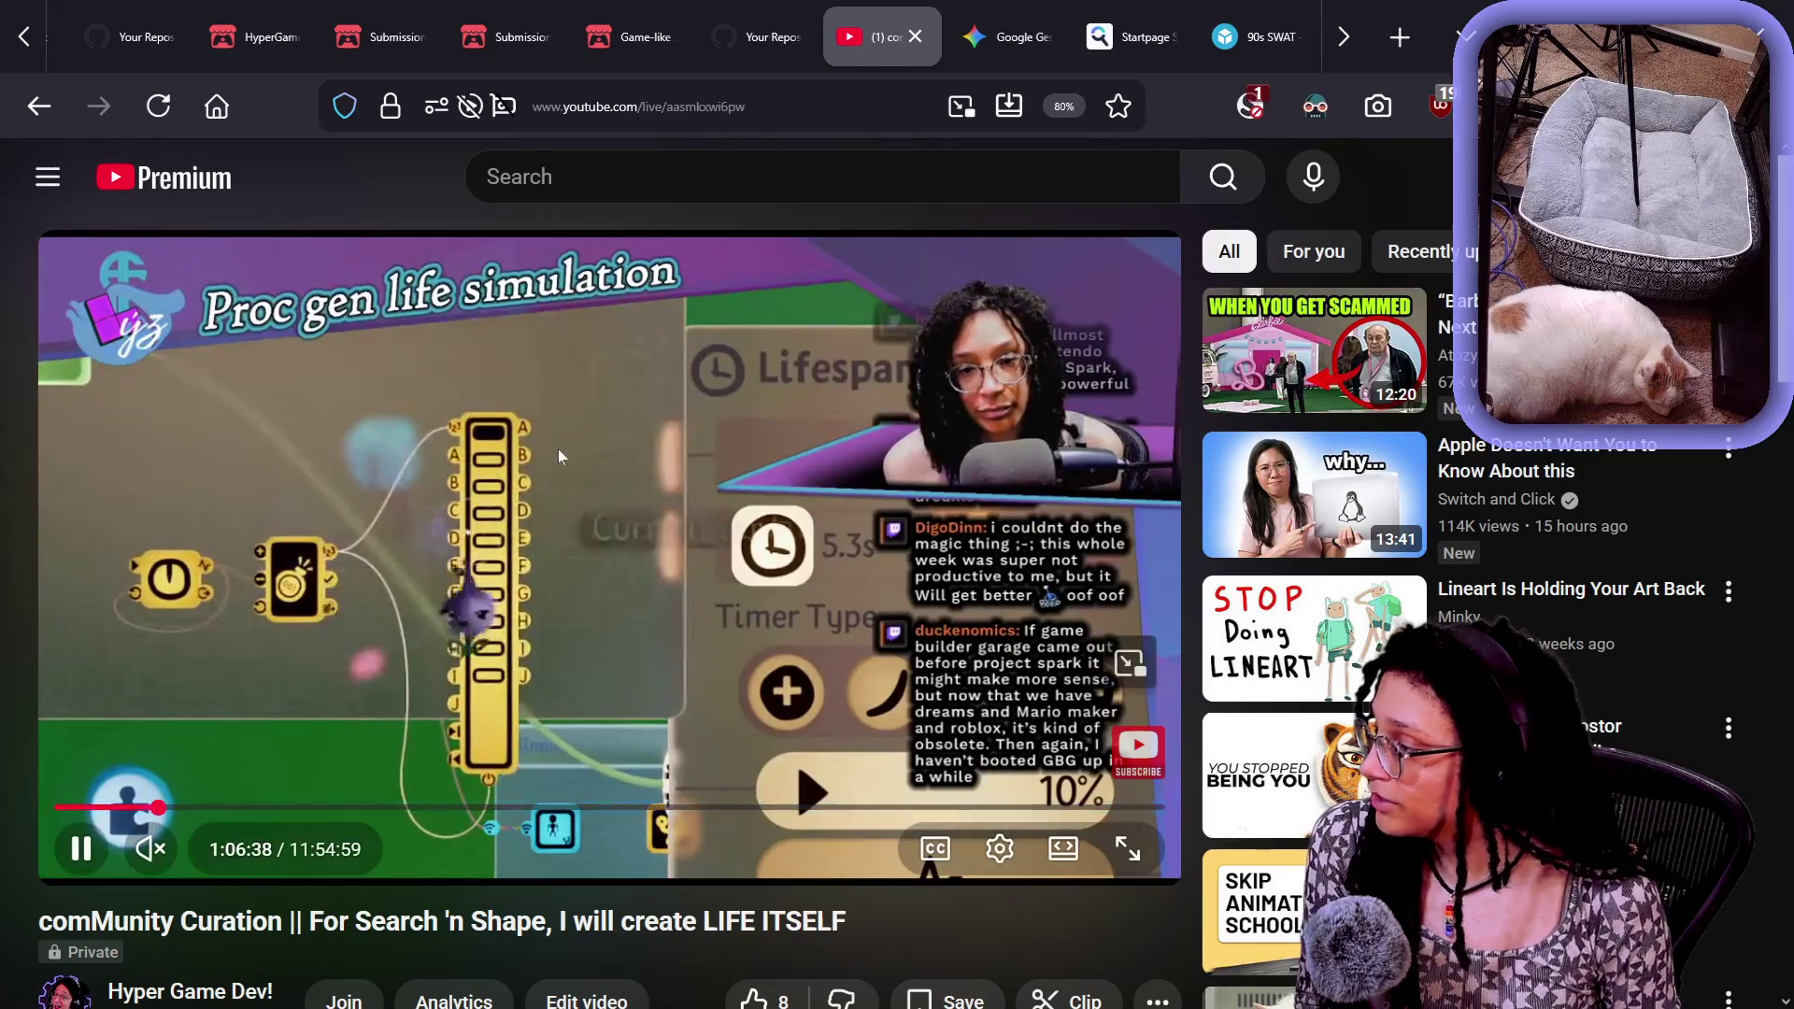
pyautogui.click(558, 450)
pyautogui.click(480, 530)
pyautogui.press('Left')
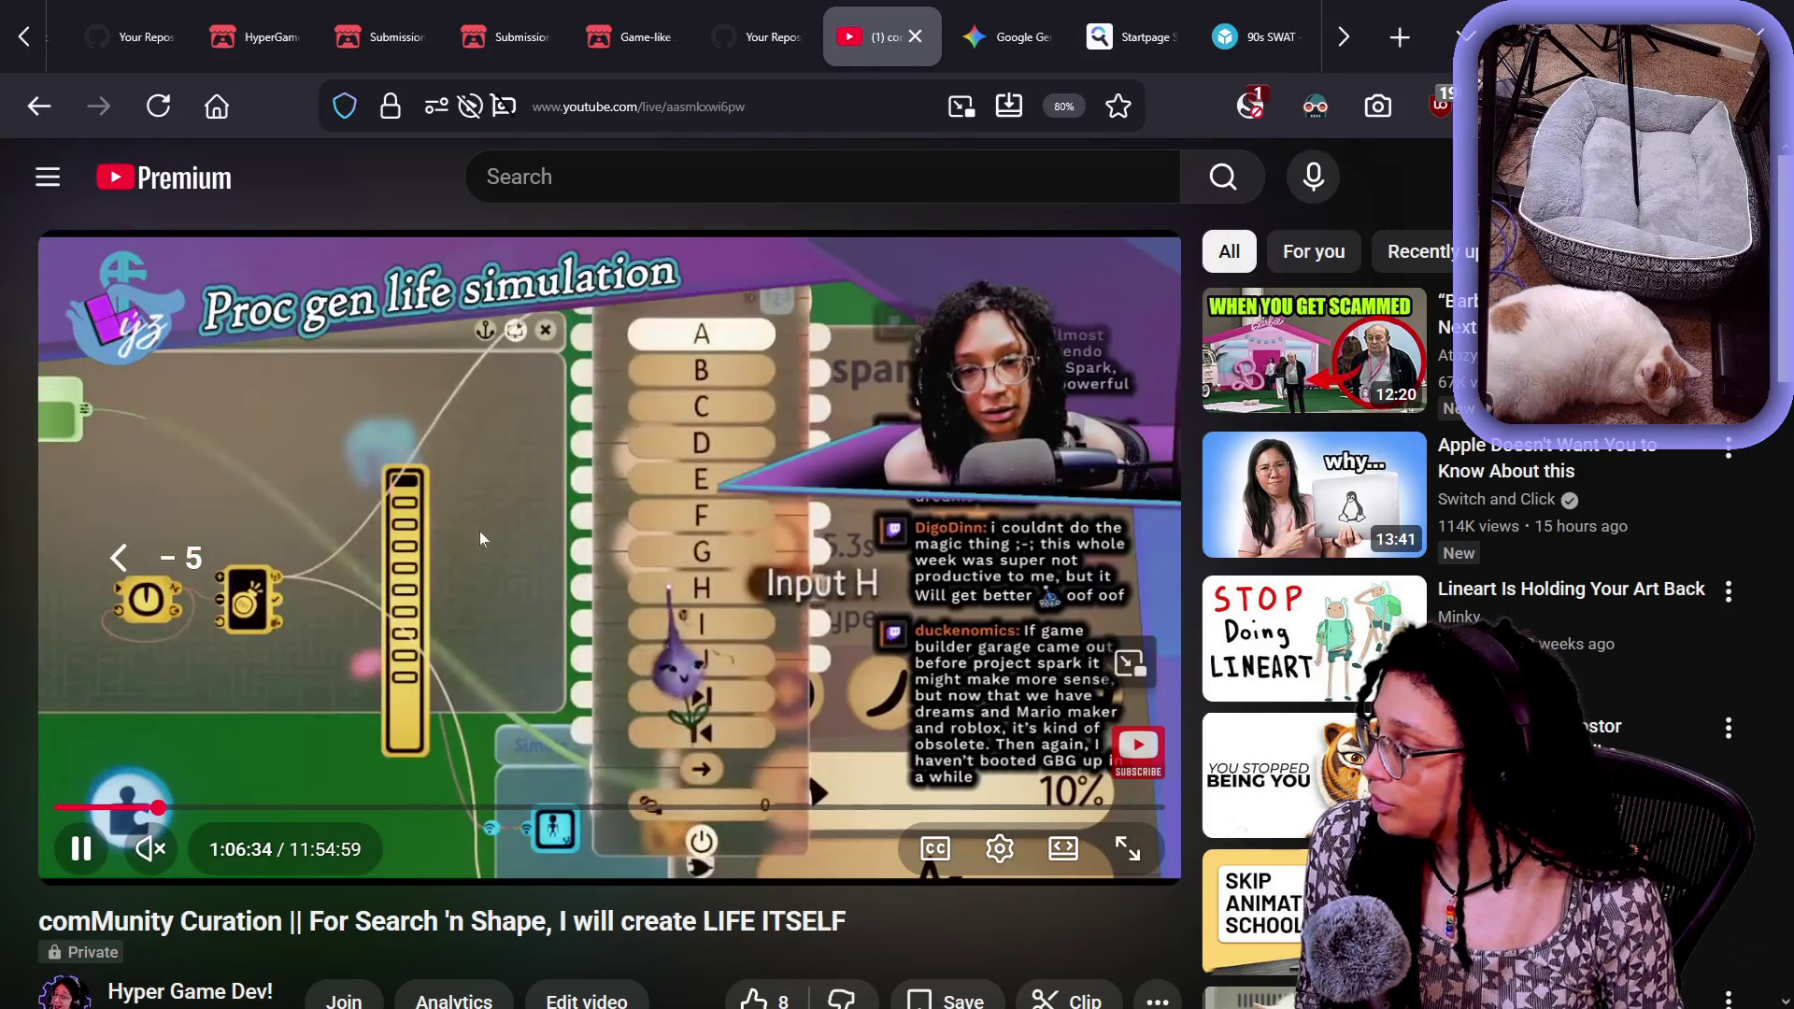
pyautogui.click(368, 490)
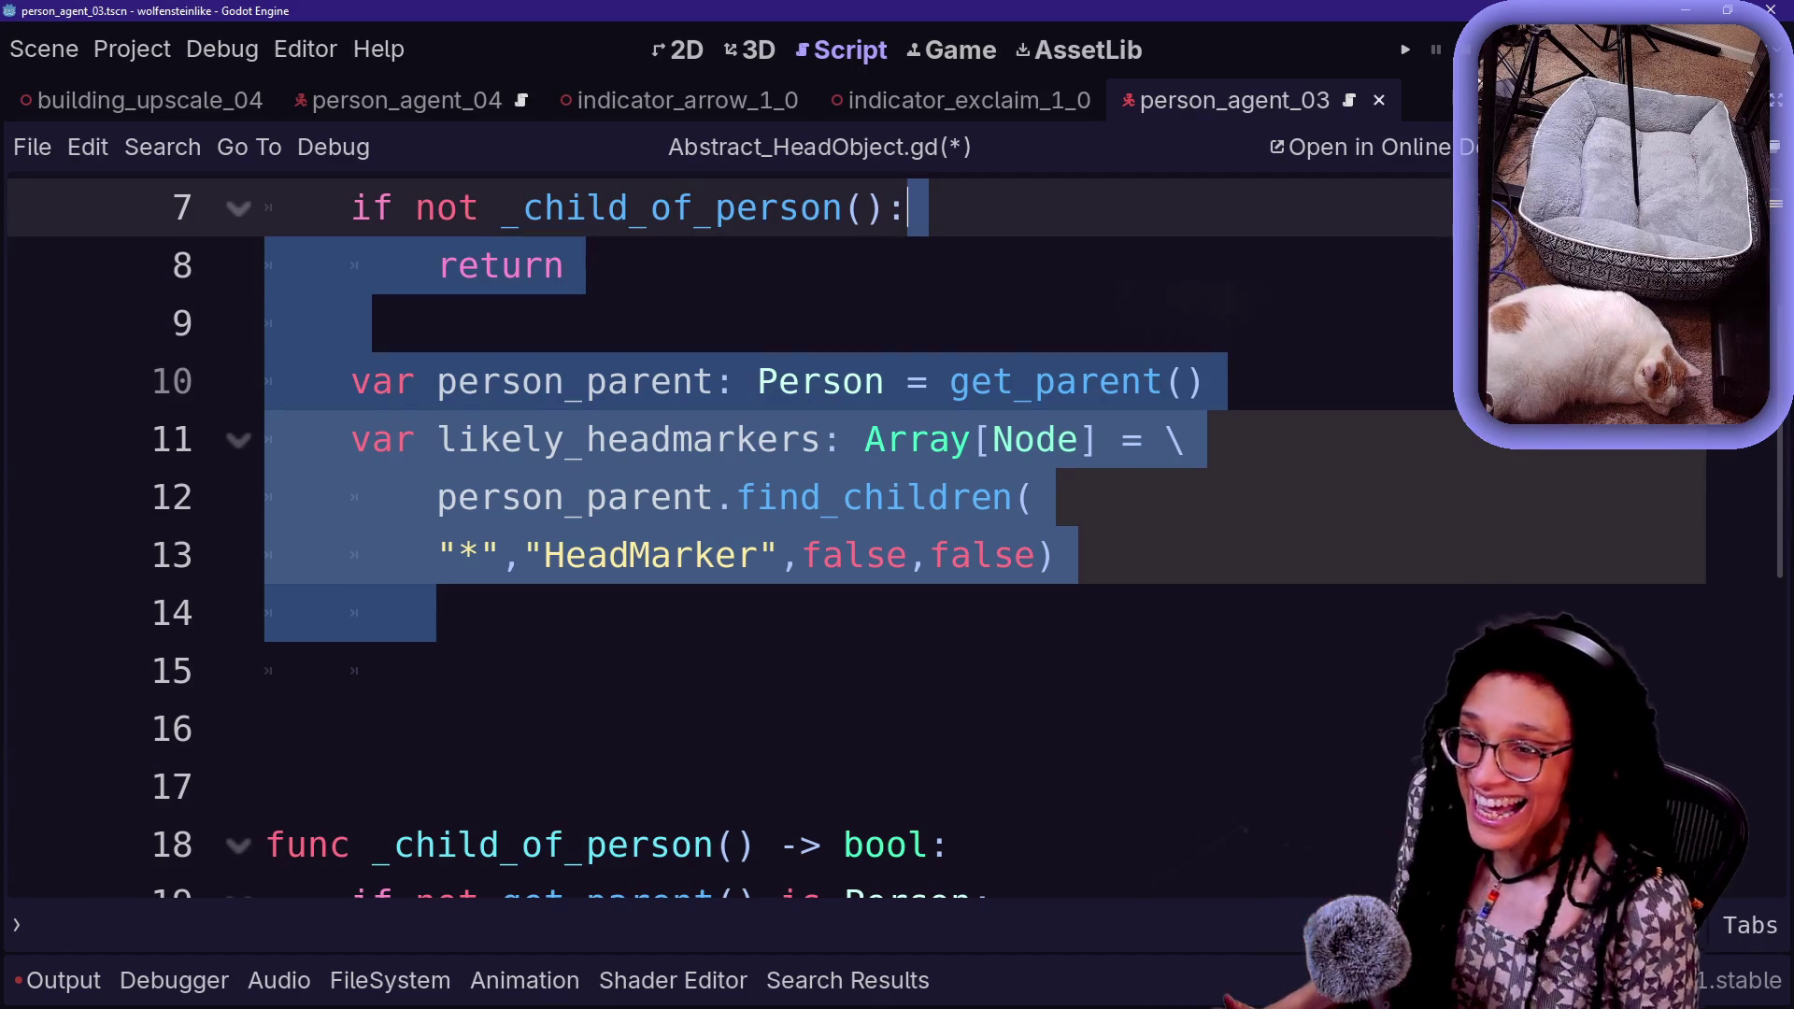
# Write an 'if likely_headmarkers == 0:' check on line 14 with an indented body.
pyautogui.click(731, 845)
pyautogui.press('Up')
pyautogui.press('Up')
pyautogui.press('Up')
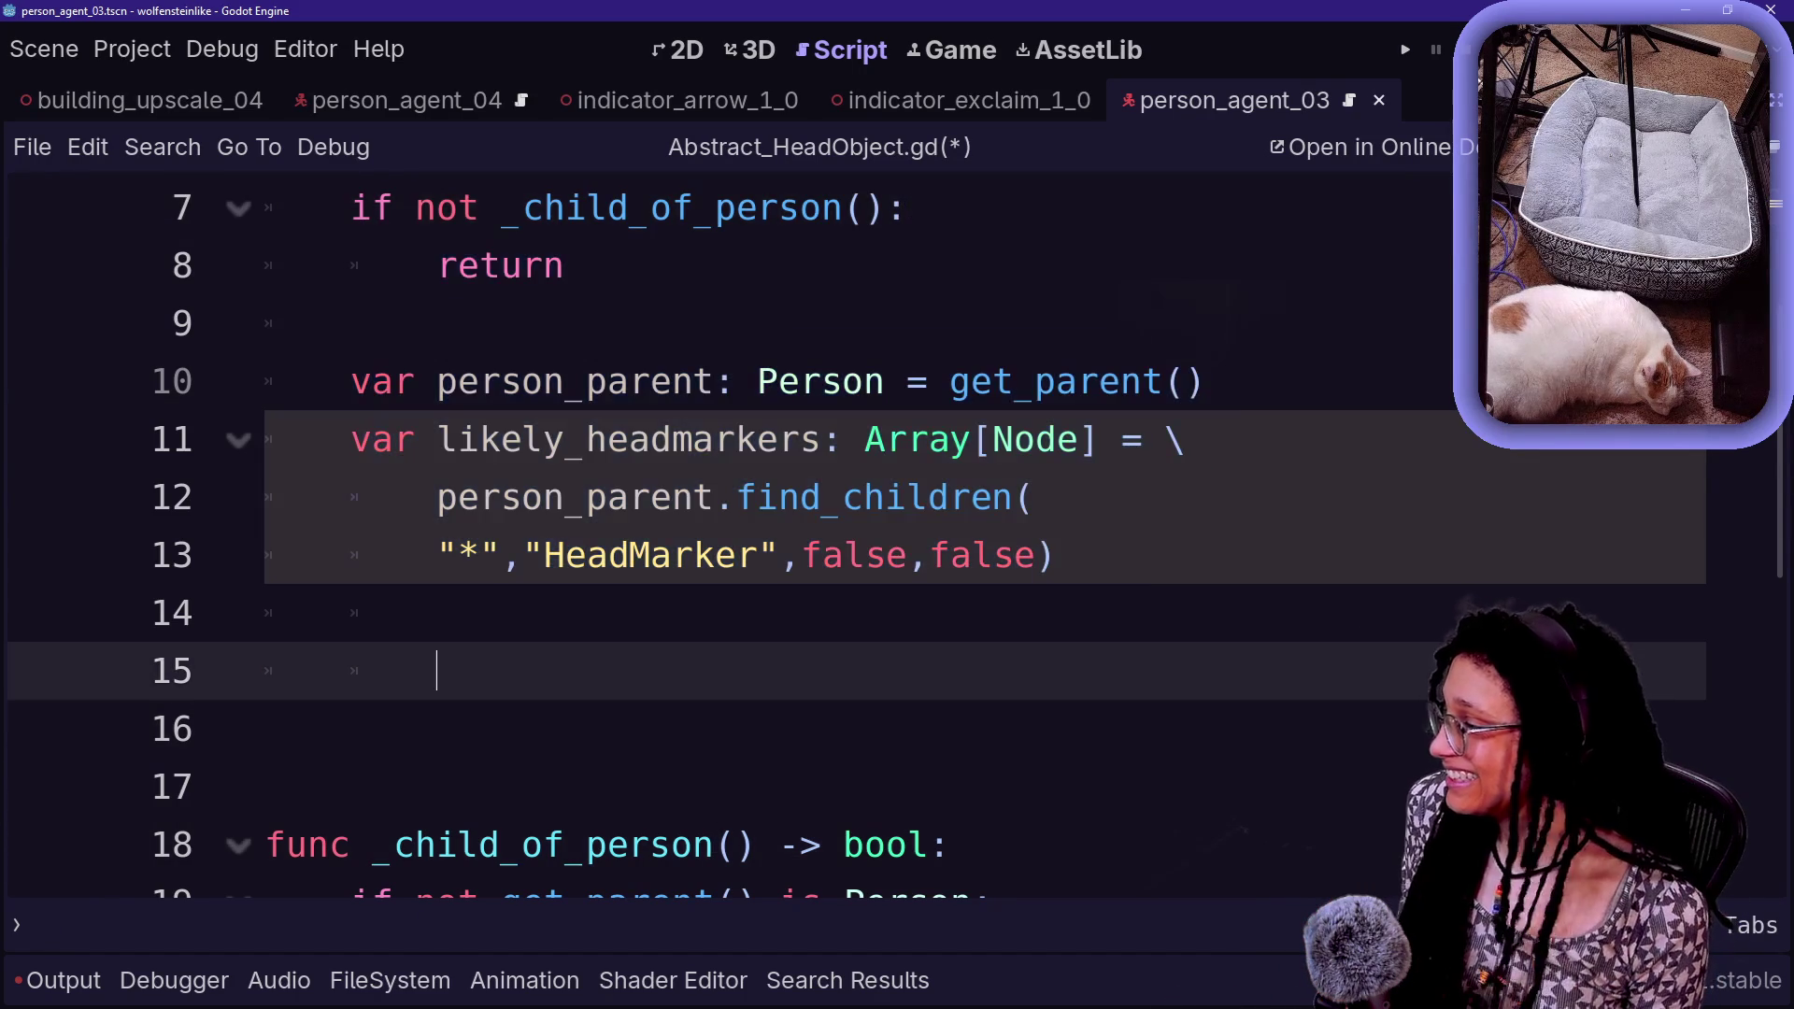
pyautogui.click(437, 612)
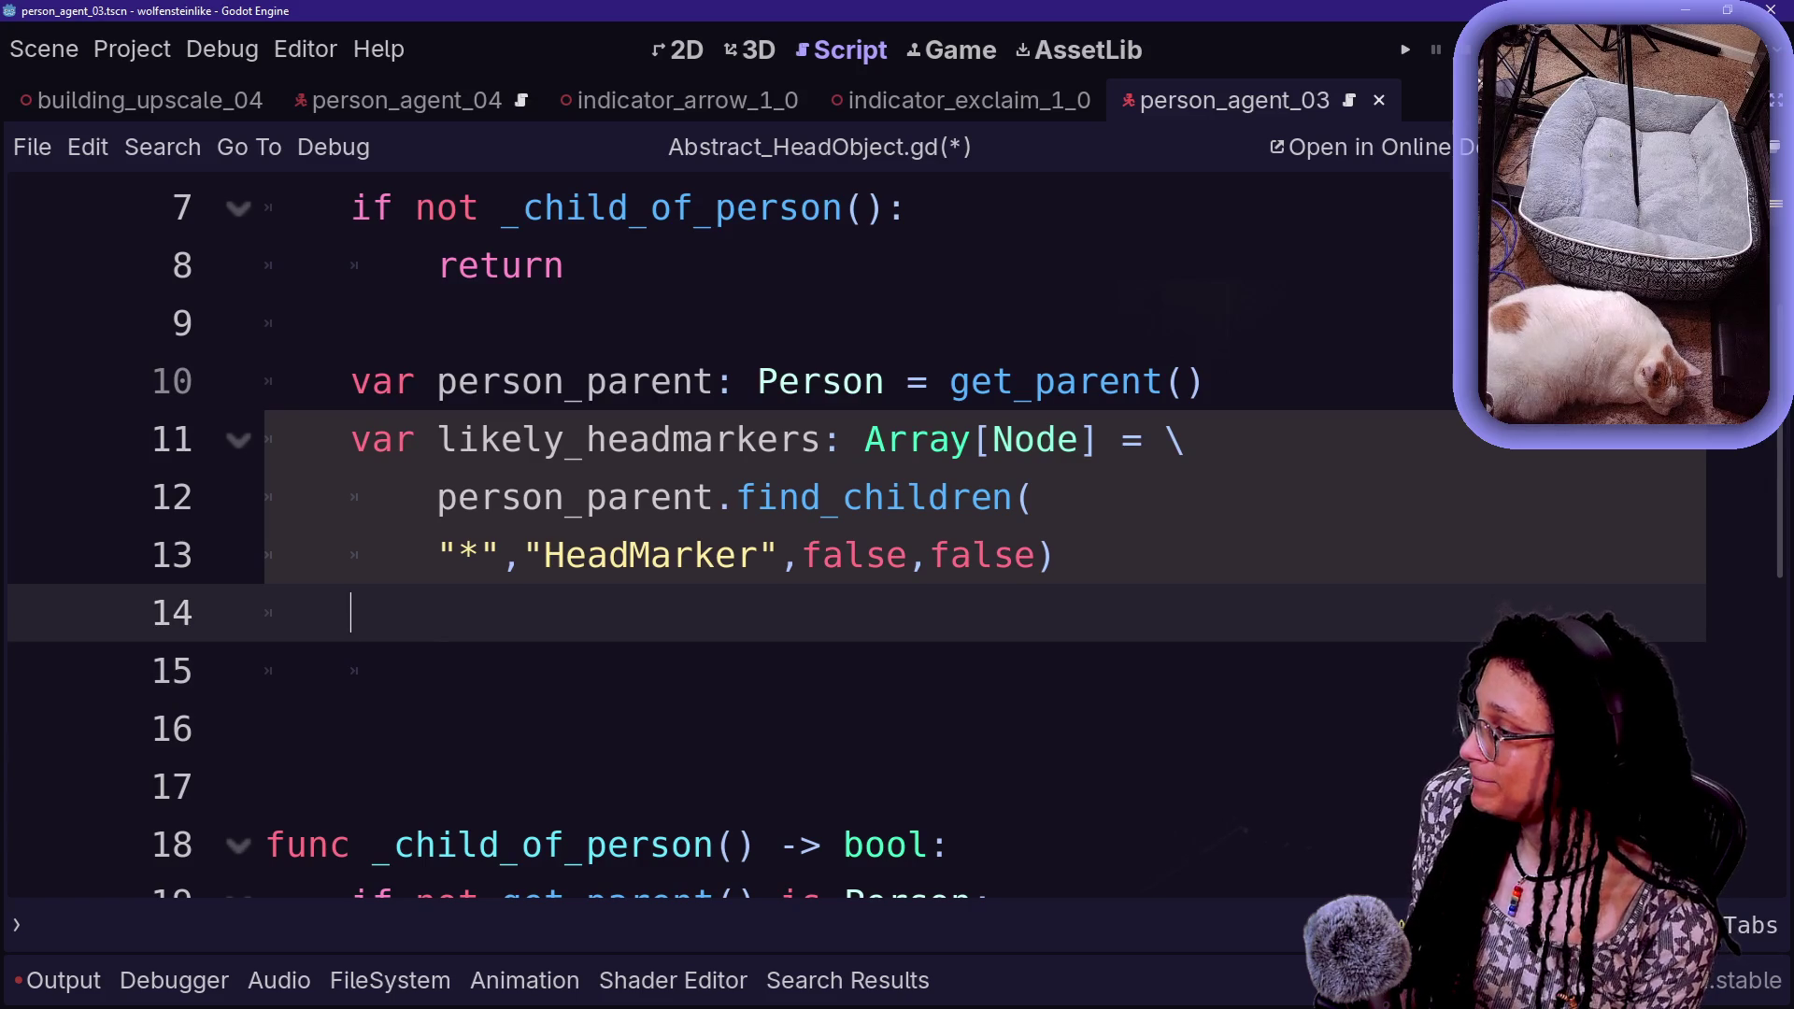
pyautogui.hotkey('ctrl', '-')
pyautogui.hotkey('ctrl', '-')
pyautogui.hotkey('ctrl', '-')
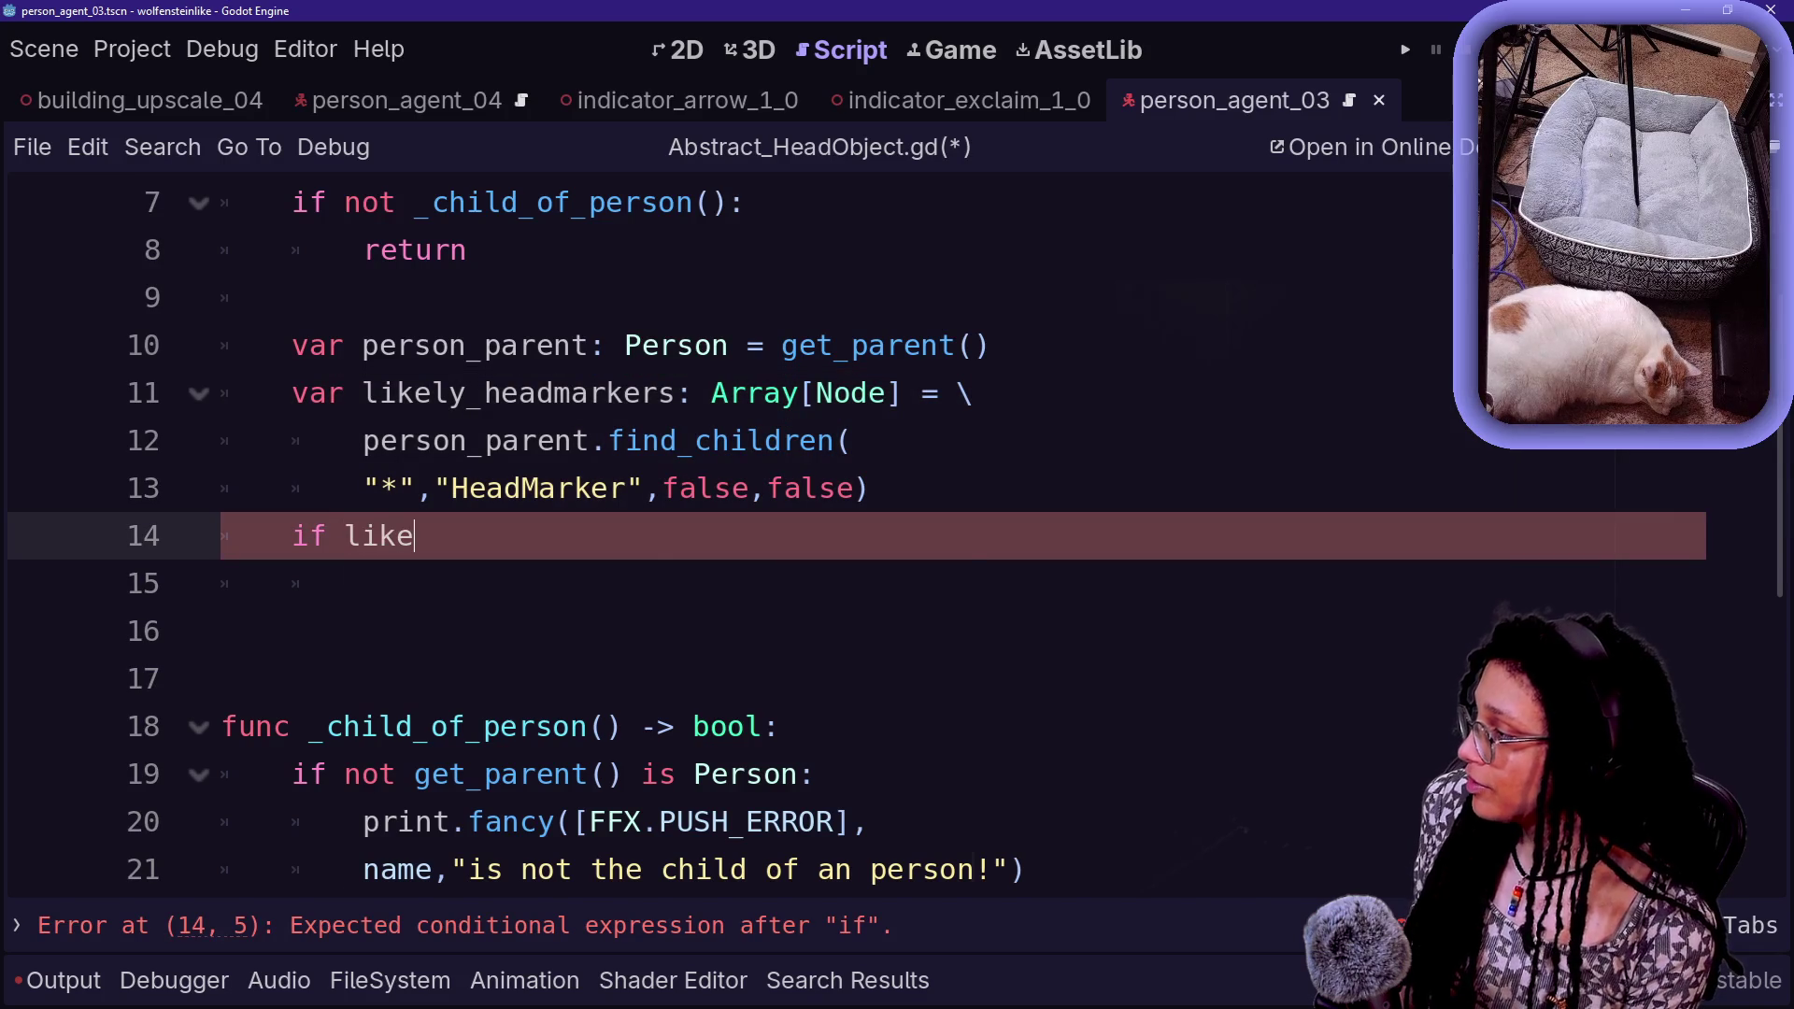
pyautogui.write('l')
pyautogui.press('Return')
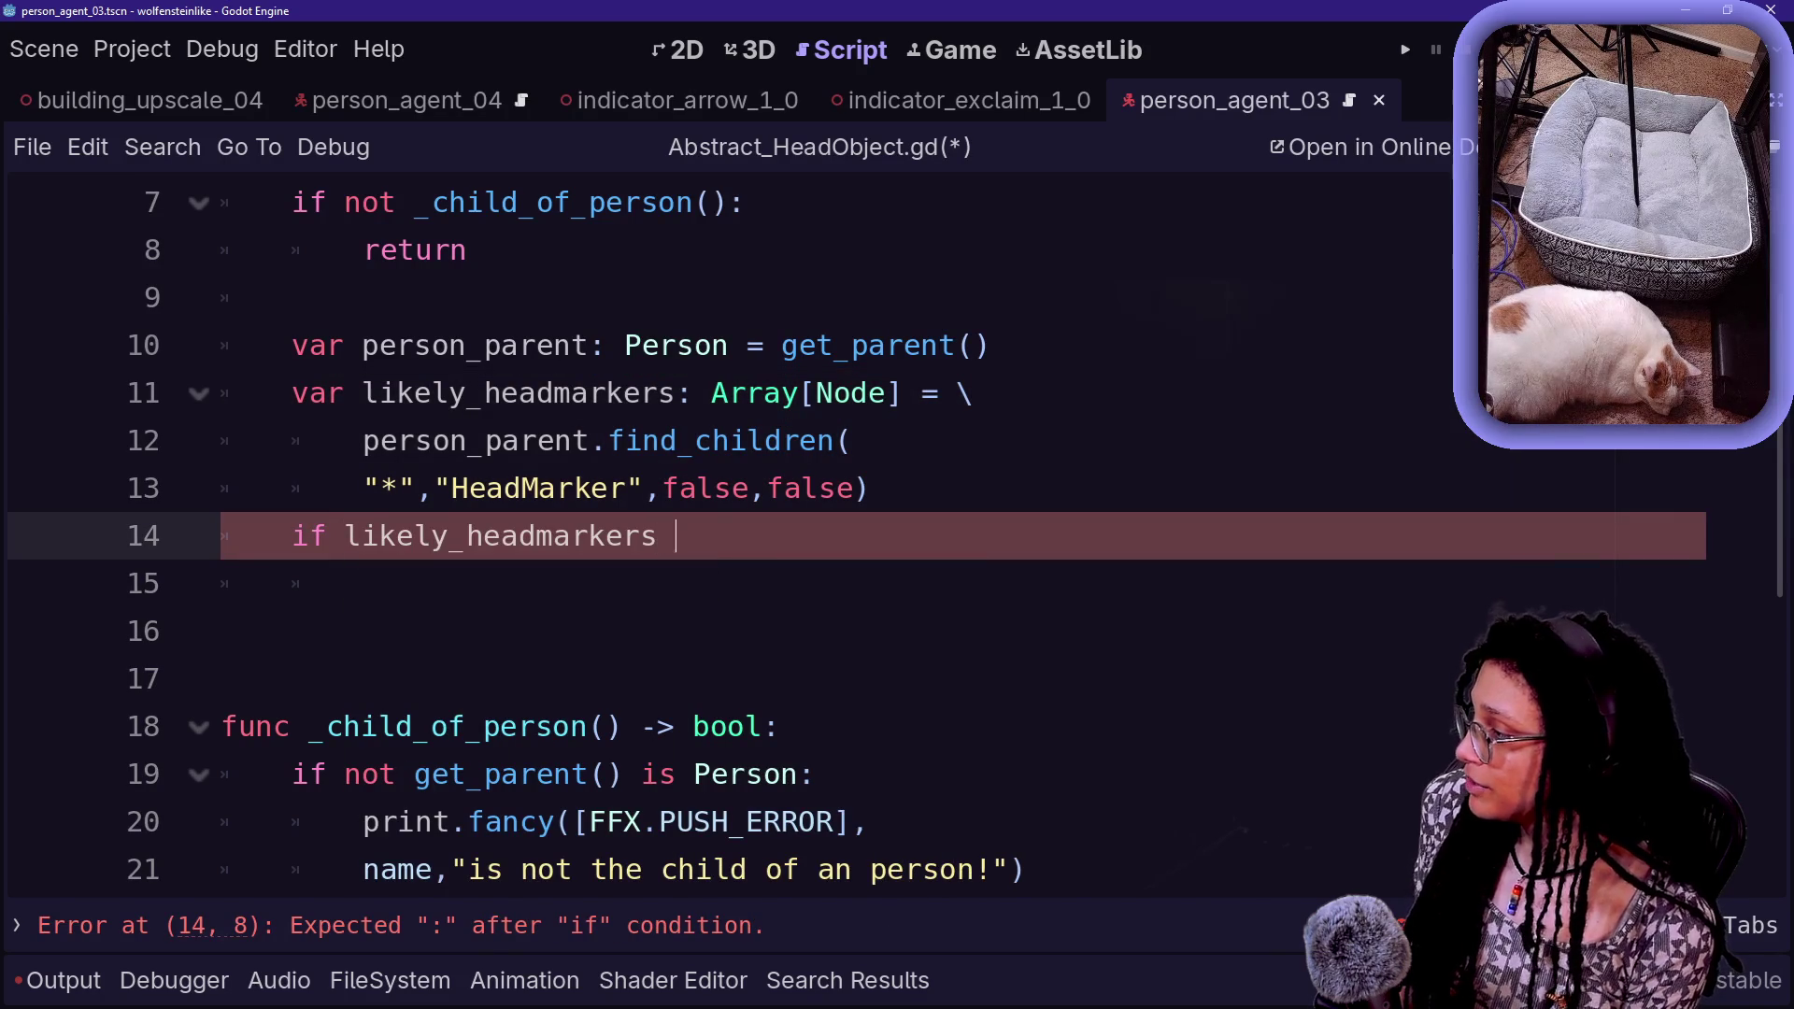
pyautogui.press('Return')
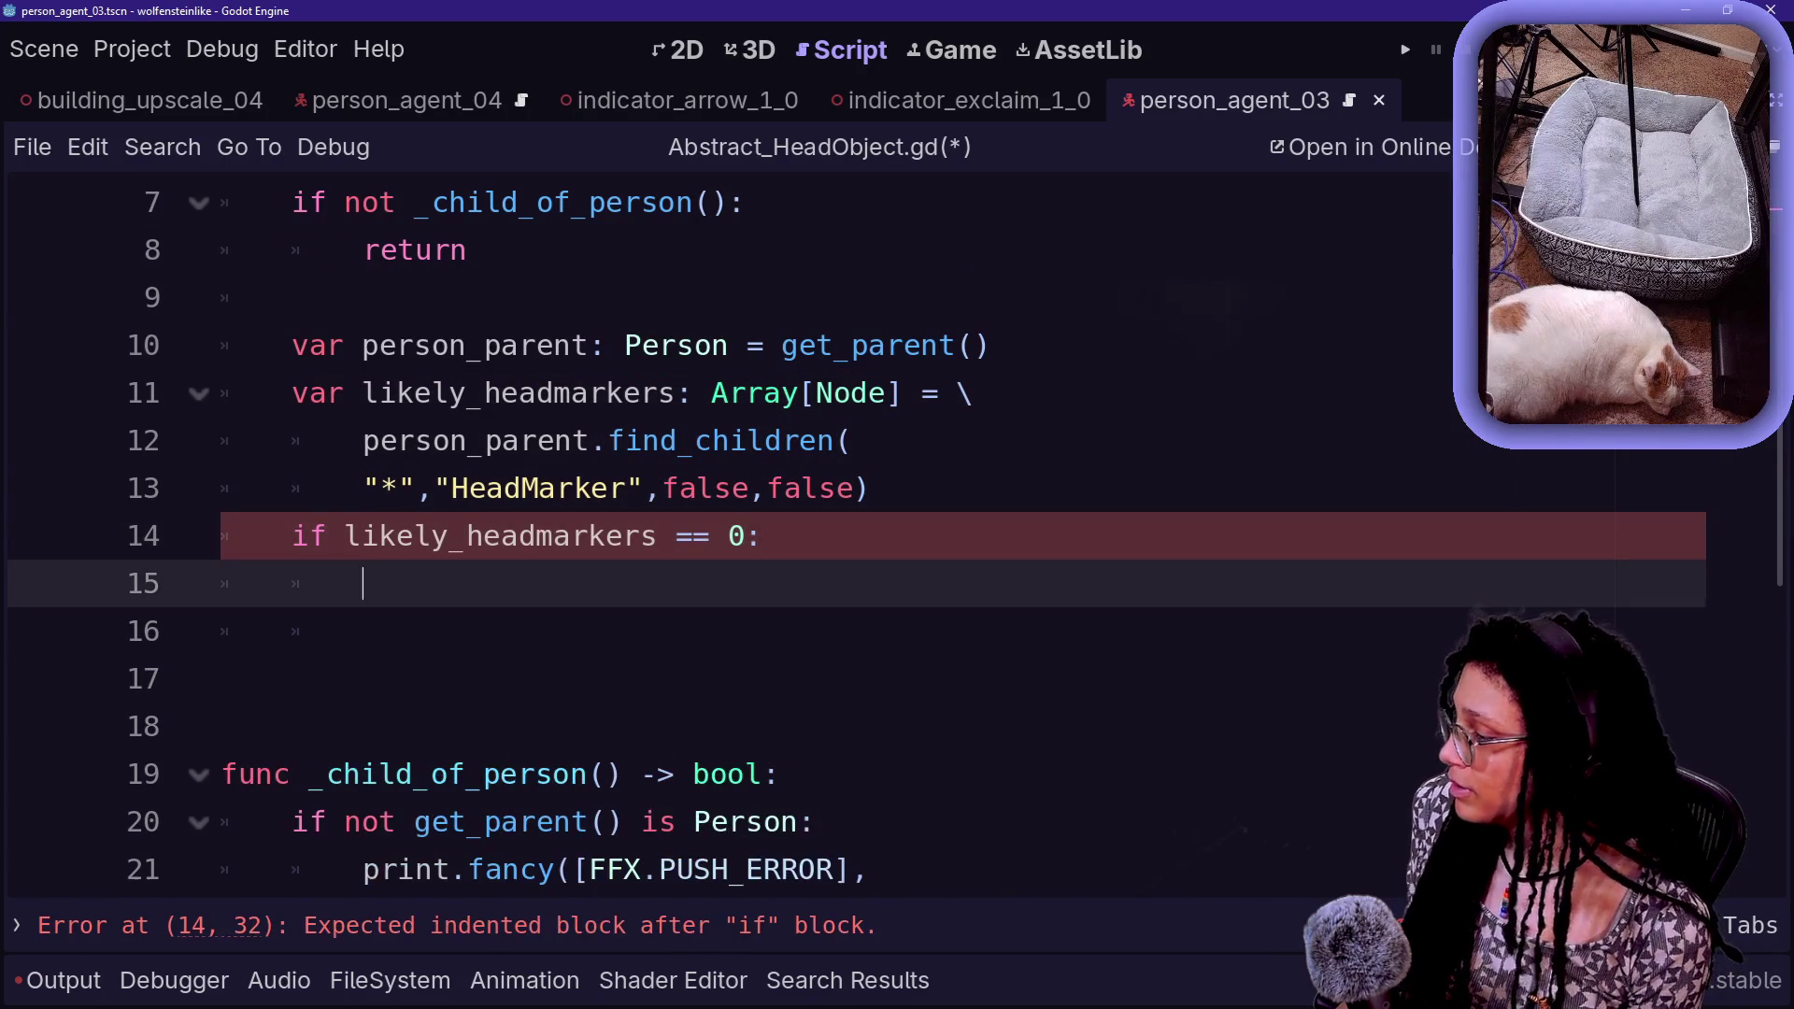
# Copy the print.fancy error lines from _child_of_person and paste them under the new if.
pyautogui.scroll(-3, 729, 533)
pyautogui.click(1027, 488)
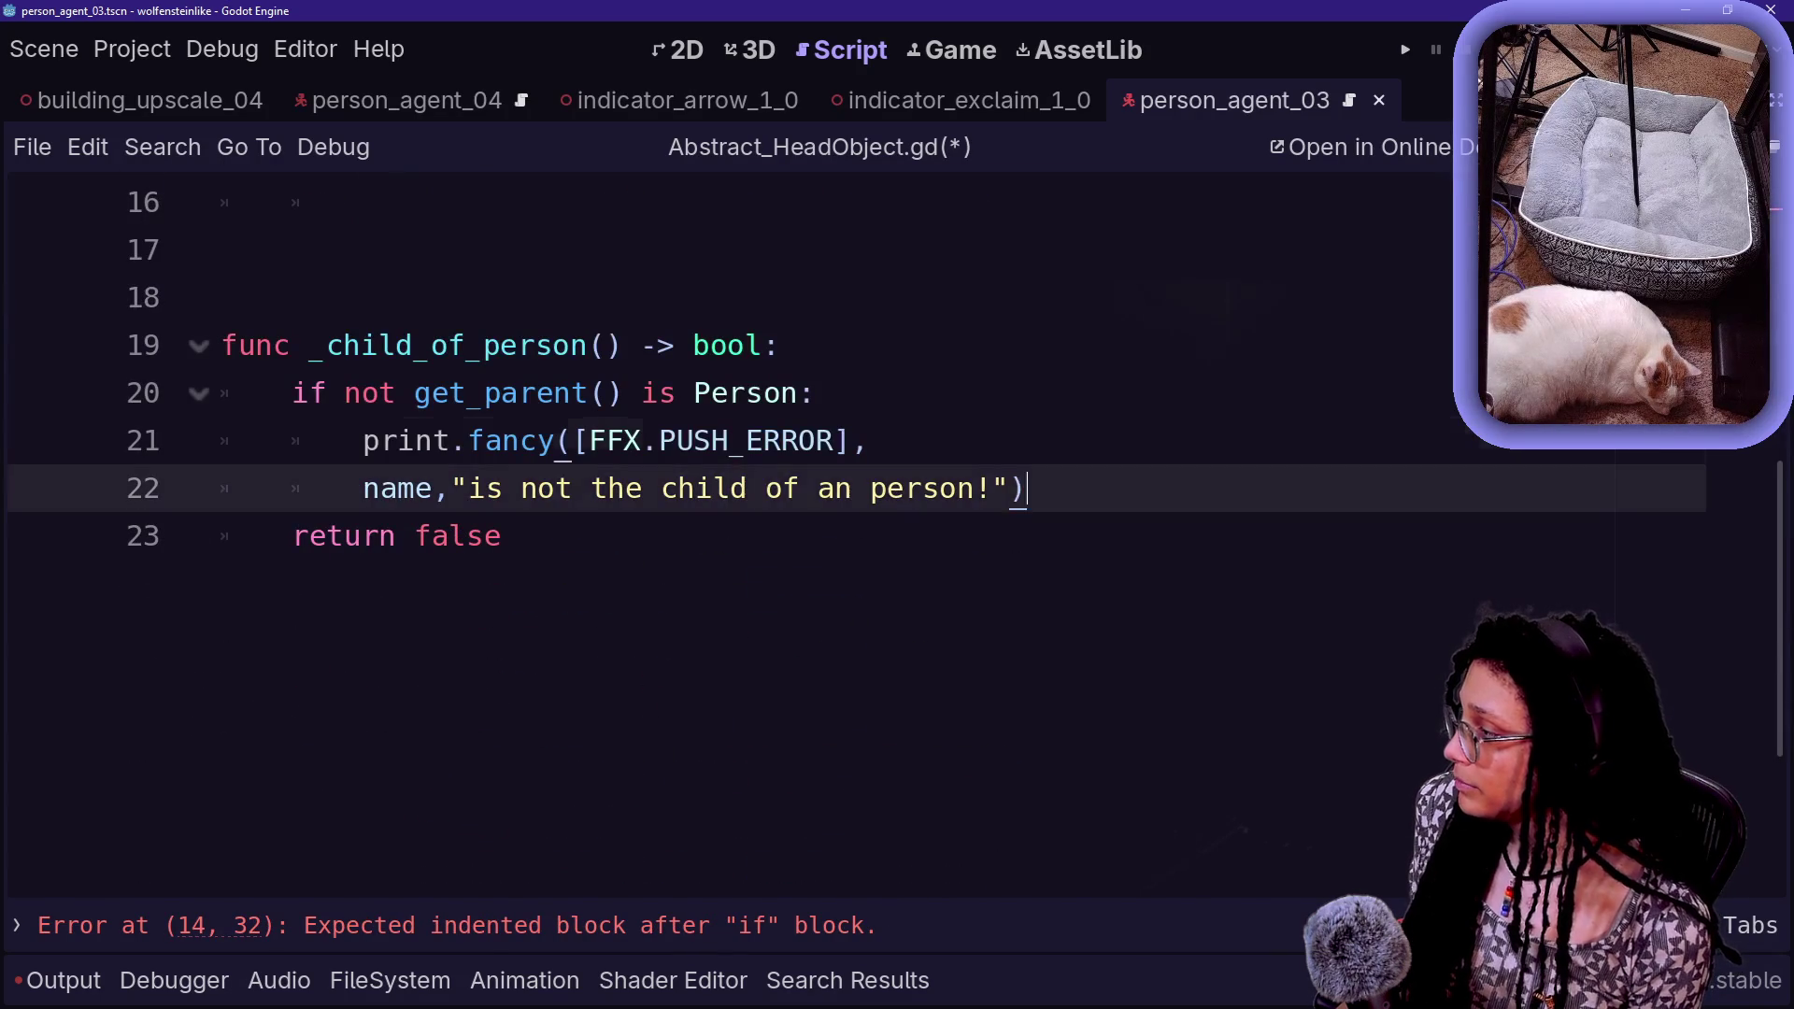
pyautogui.hotkey('shift', 'Up')
pyautogui.hotkey('shift', 'Up')
pyautogui.hotkey('ctrl', 'c')
pyautogui.scroll(2, 729, 533)
pyautogui.click(762, 392)
pyautogui.hotkey('ctrl', 'v')
# Rewrite the pasted error message to begin 'found too many possible'.
pyautogui.moveTo(468, 488); pyautogui.dragTo(990, 487)
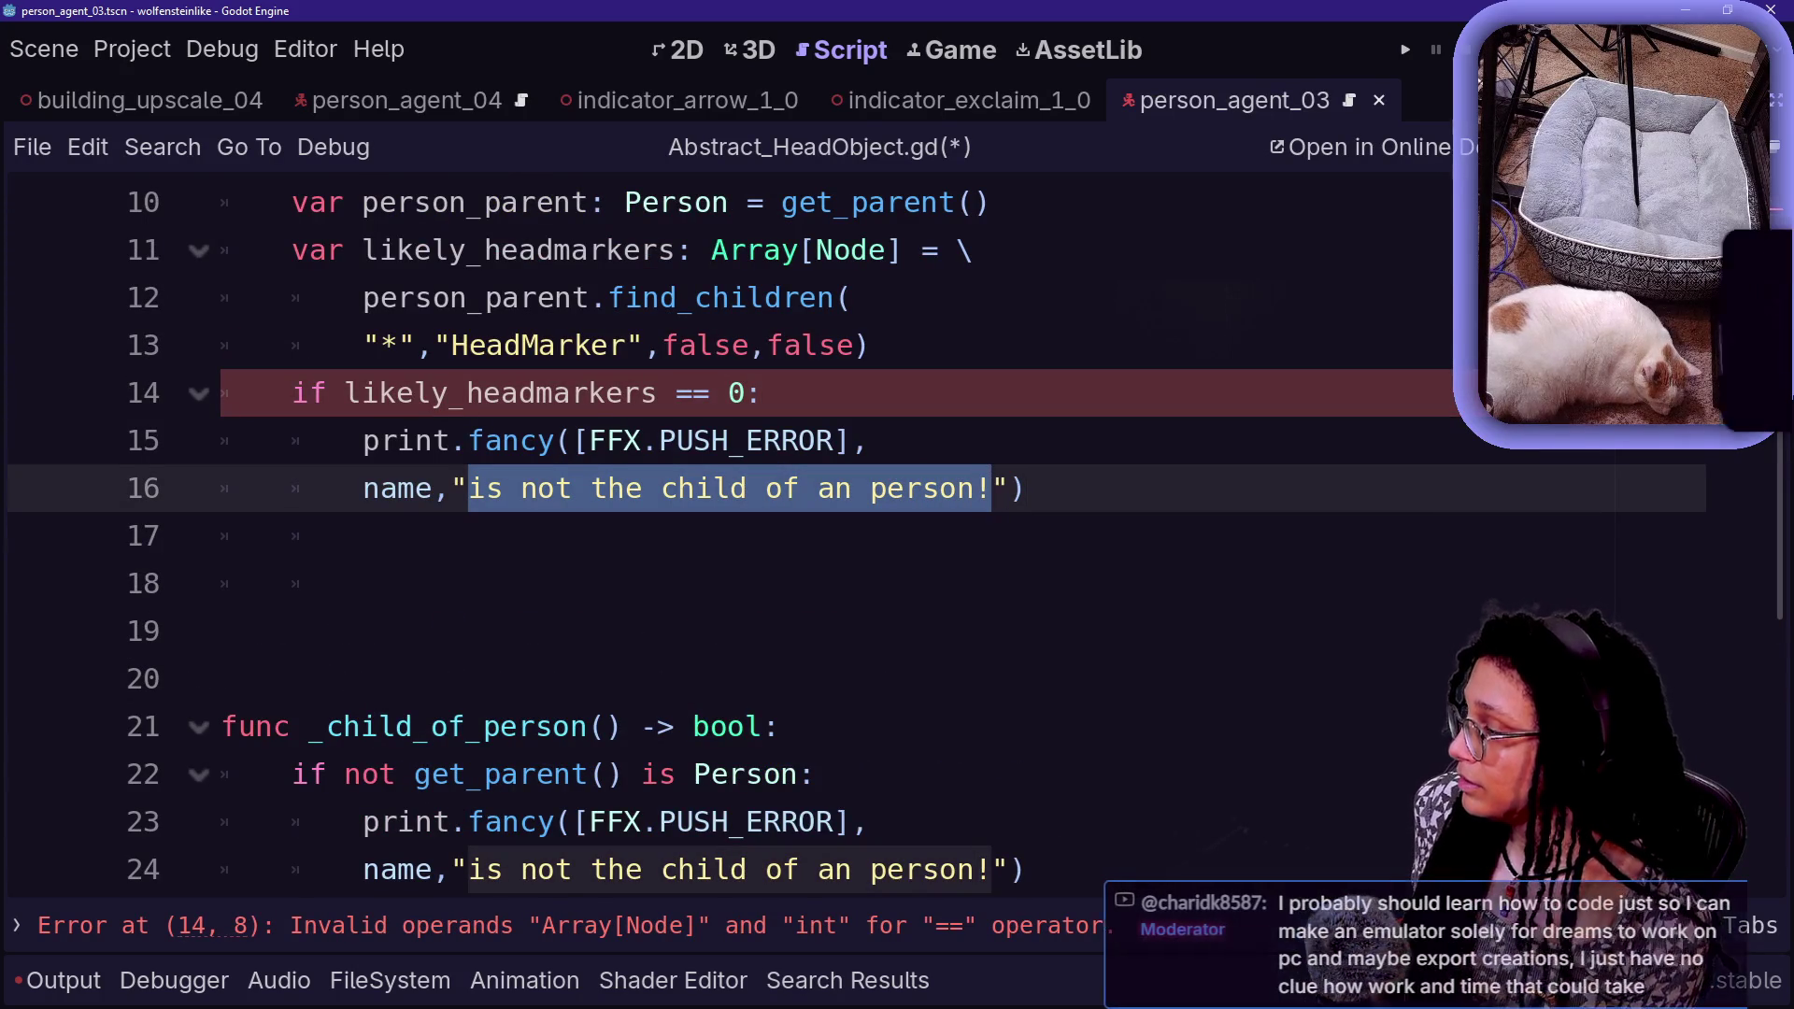
pyautogui.write('has')
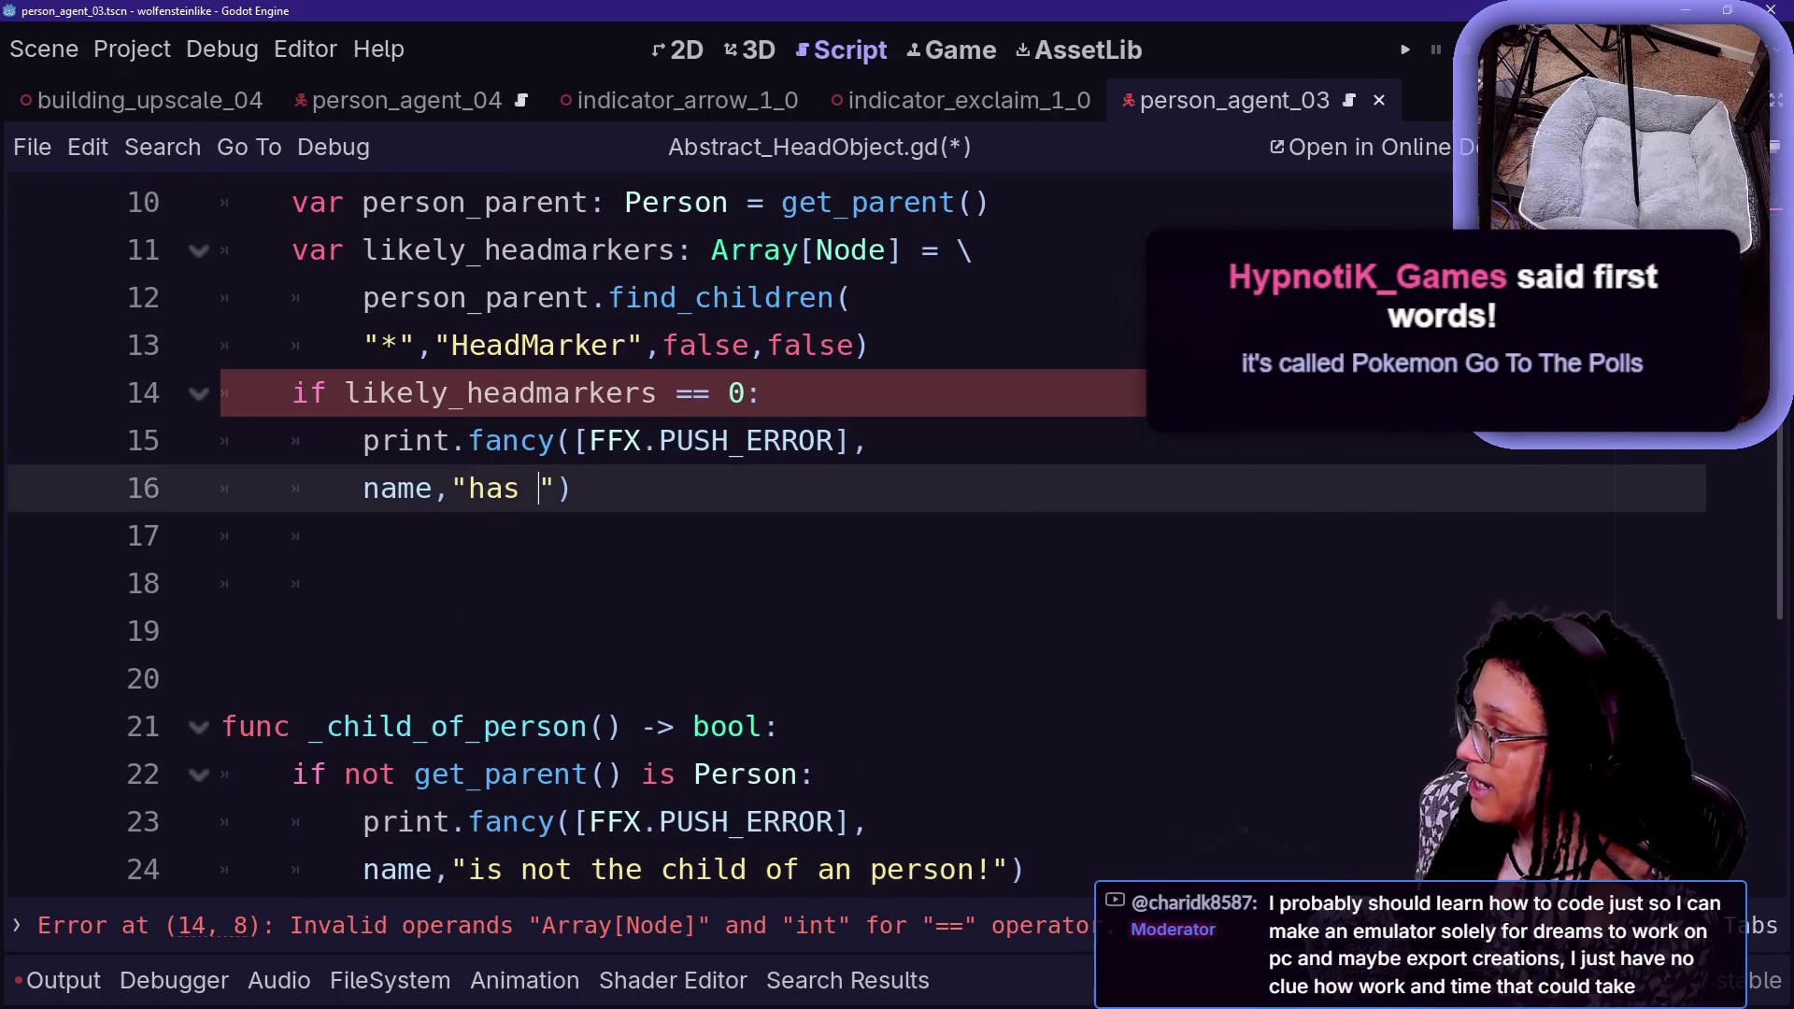
pyautogui.press('BackSpace')
pyautogui.press('BackSpace')
pyautogui.press('BackSpace')
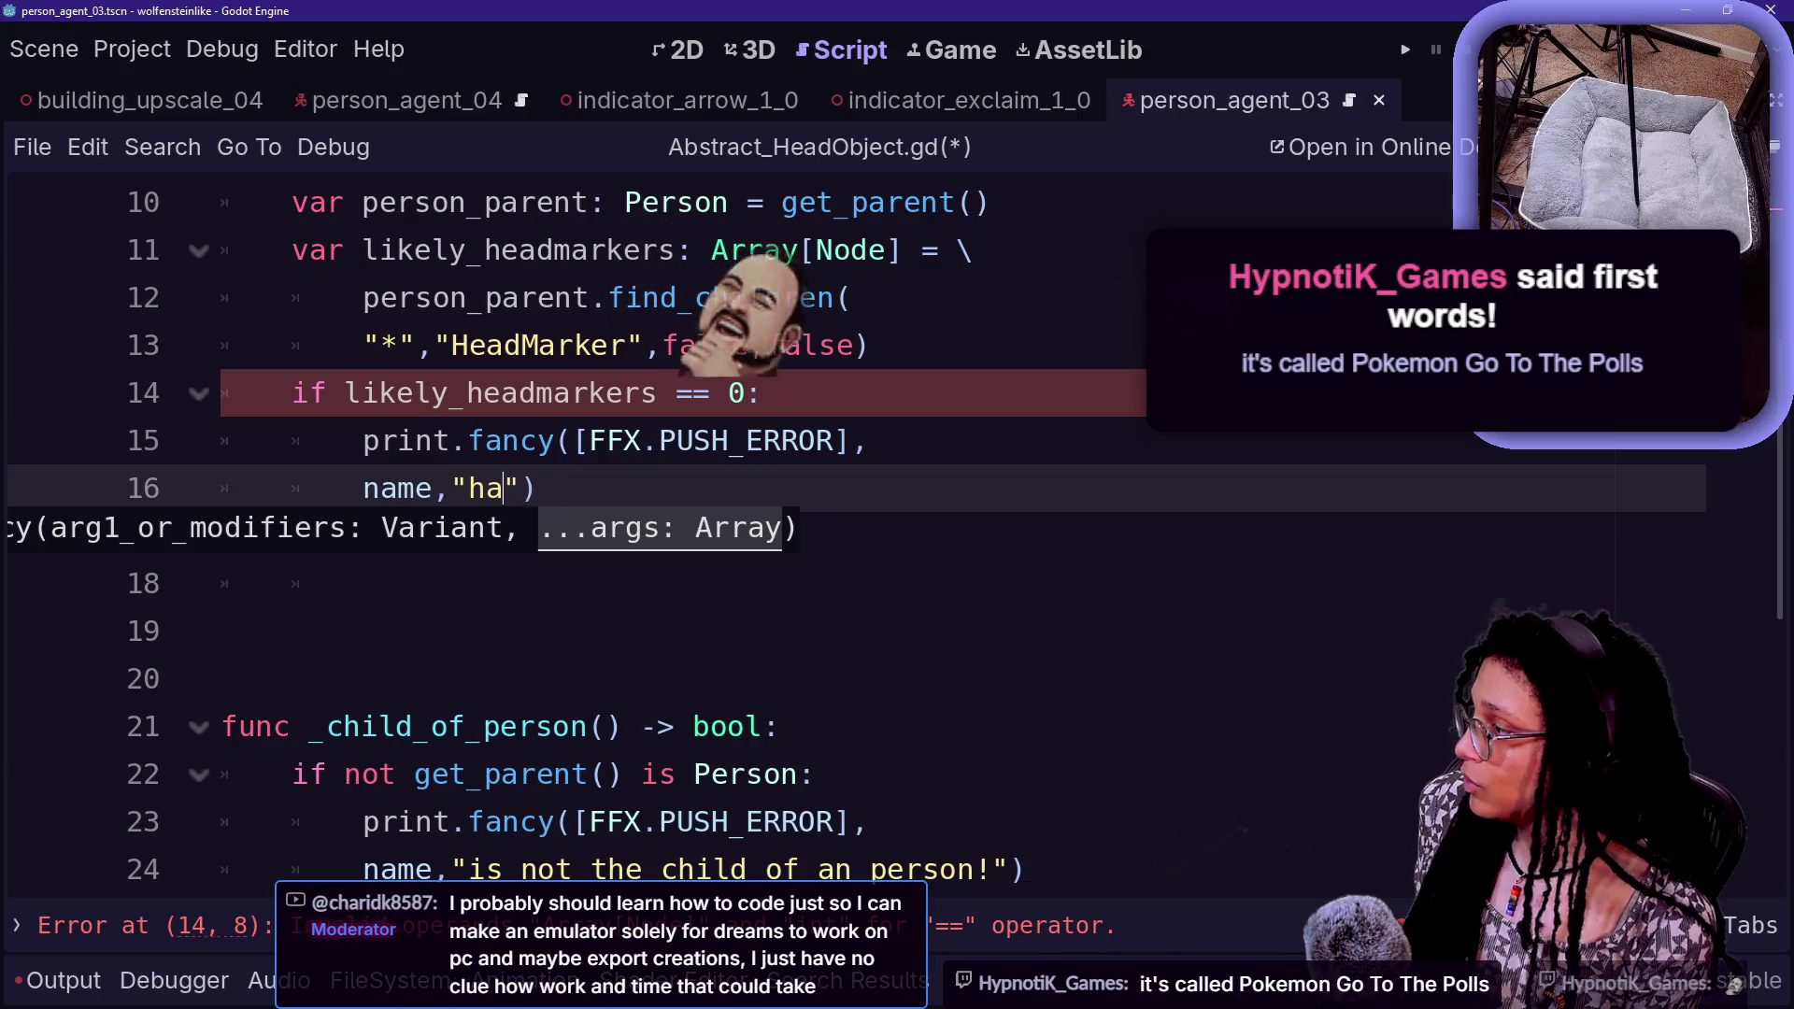
pyautogui.write('found too many headm')
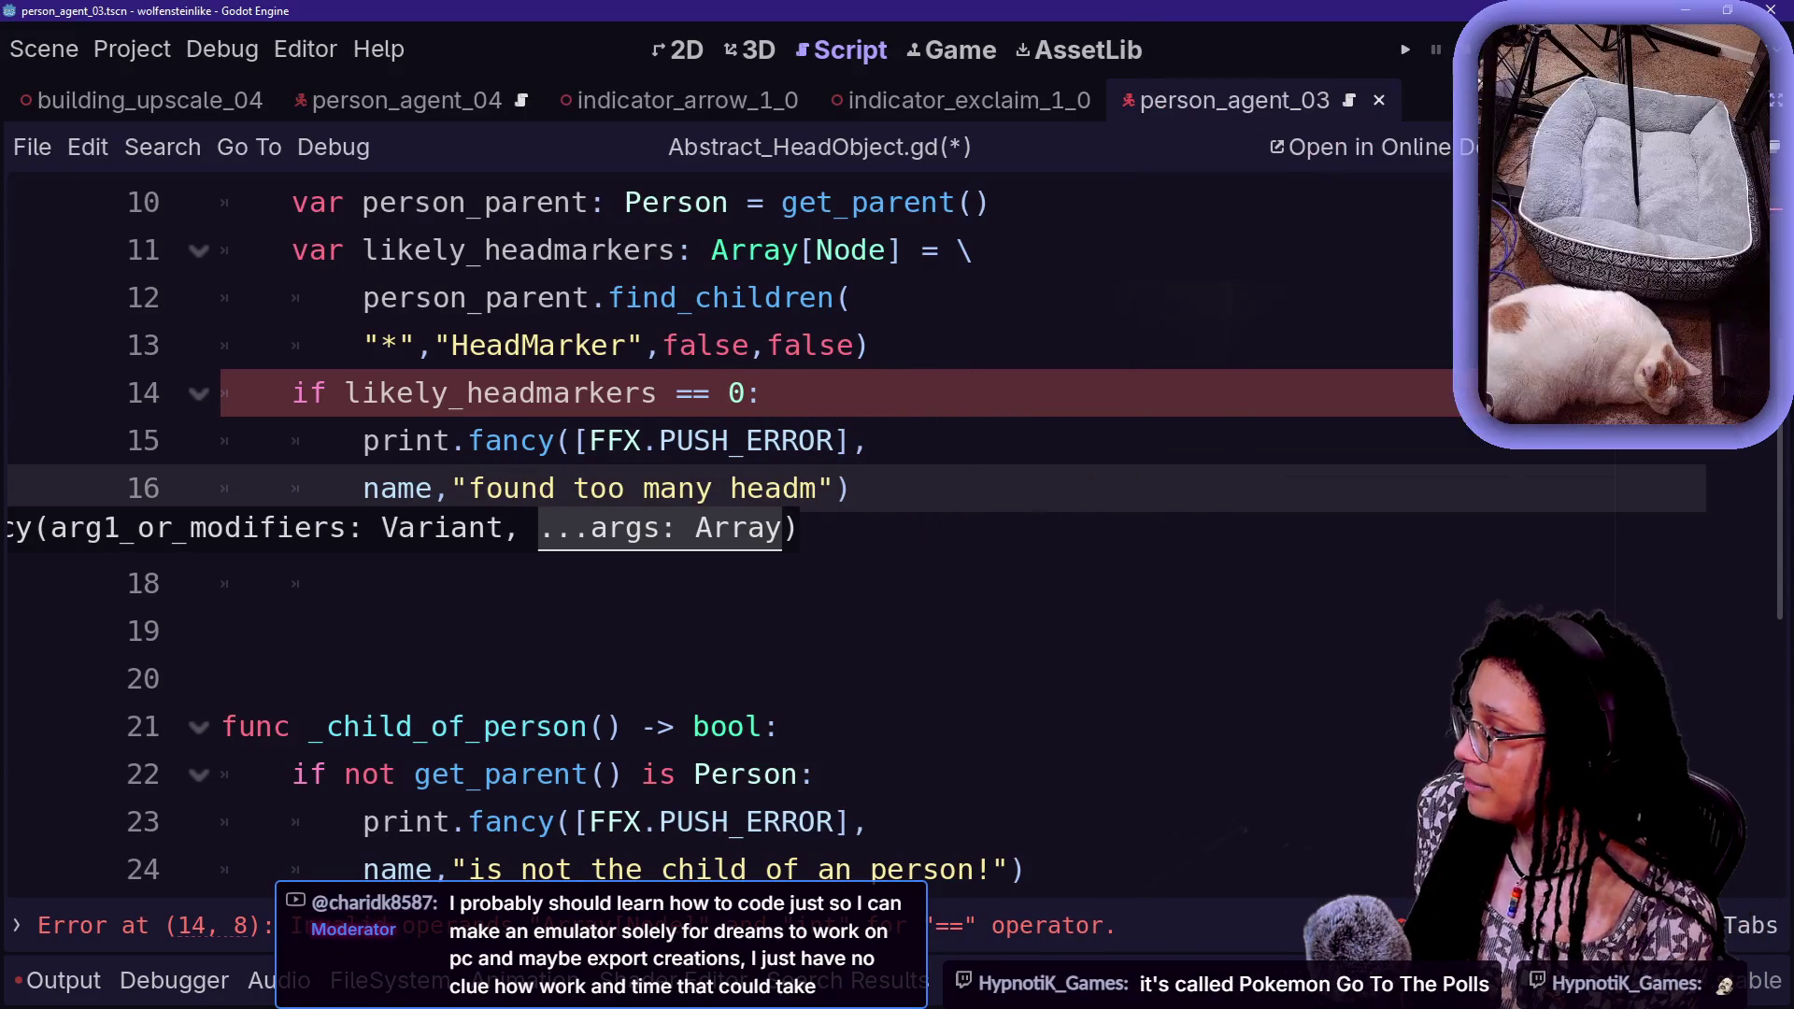
pyautogui.press('BackSpace')
pyautogui.press('BackSpace')
pyautogui.press('BackSpace')
pyautogui.write('possible')
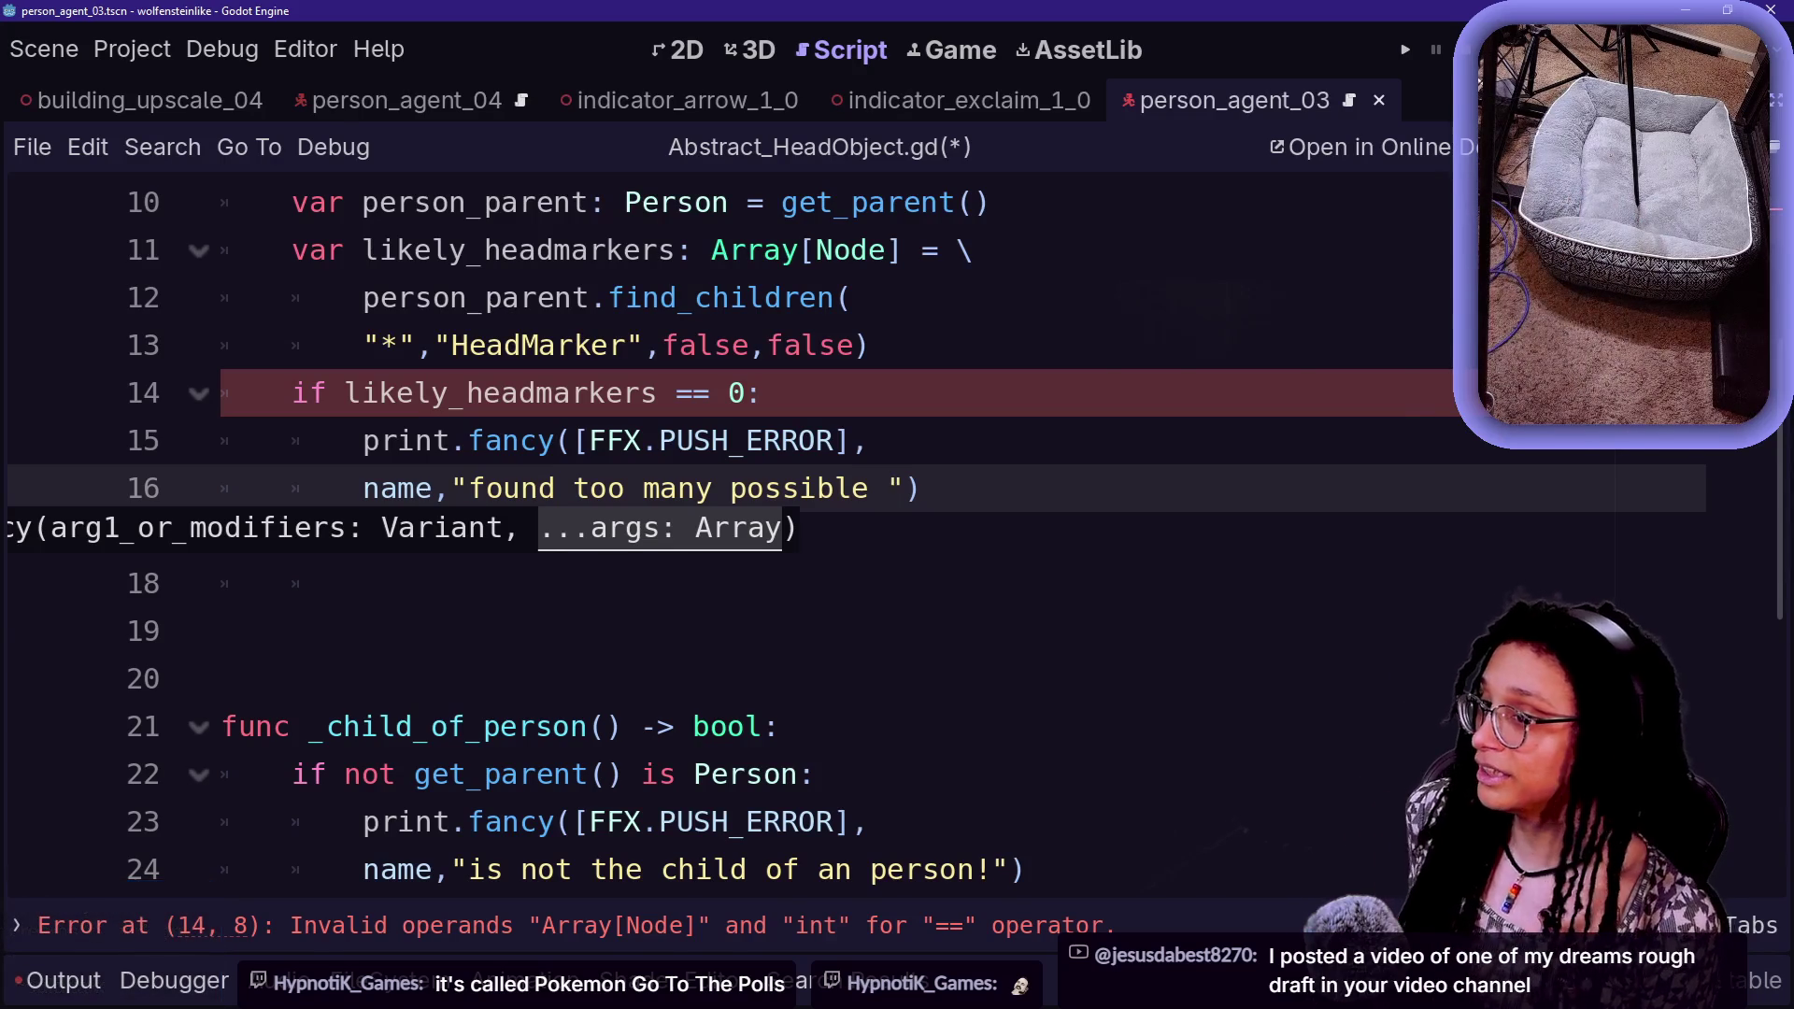
pyautogui.hotkey('alt', 'Tab')
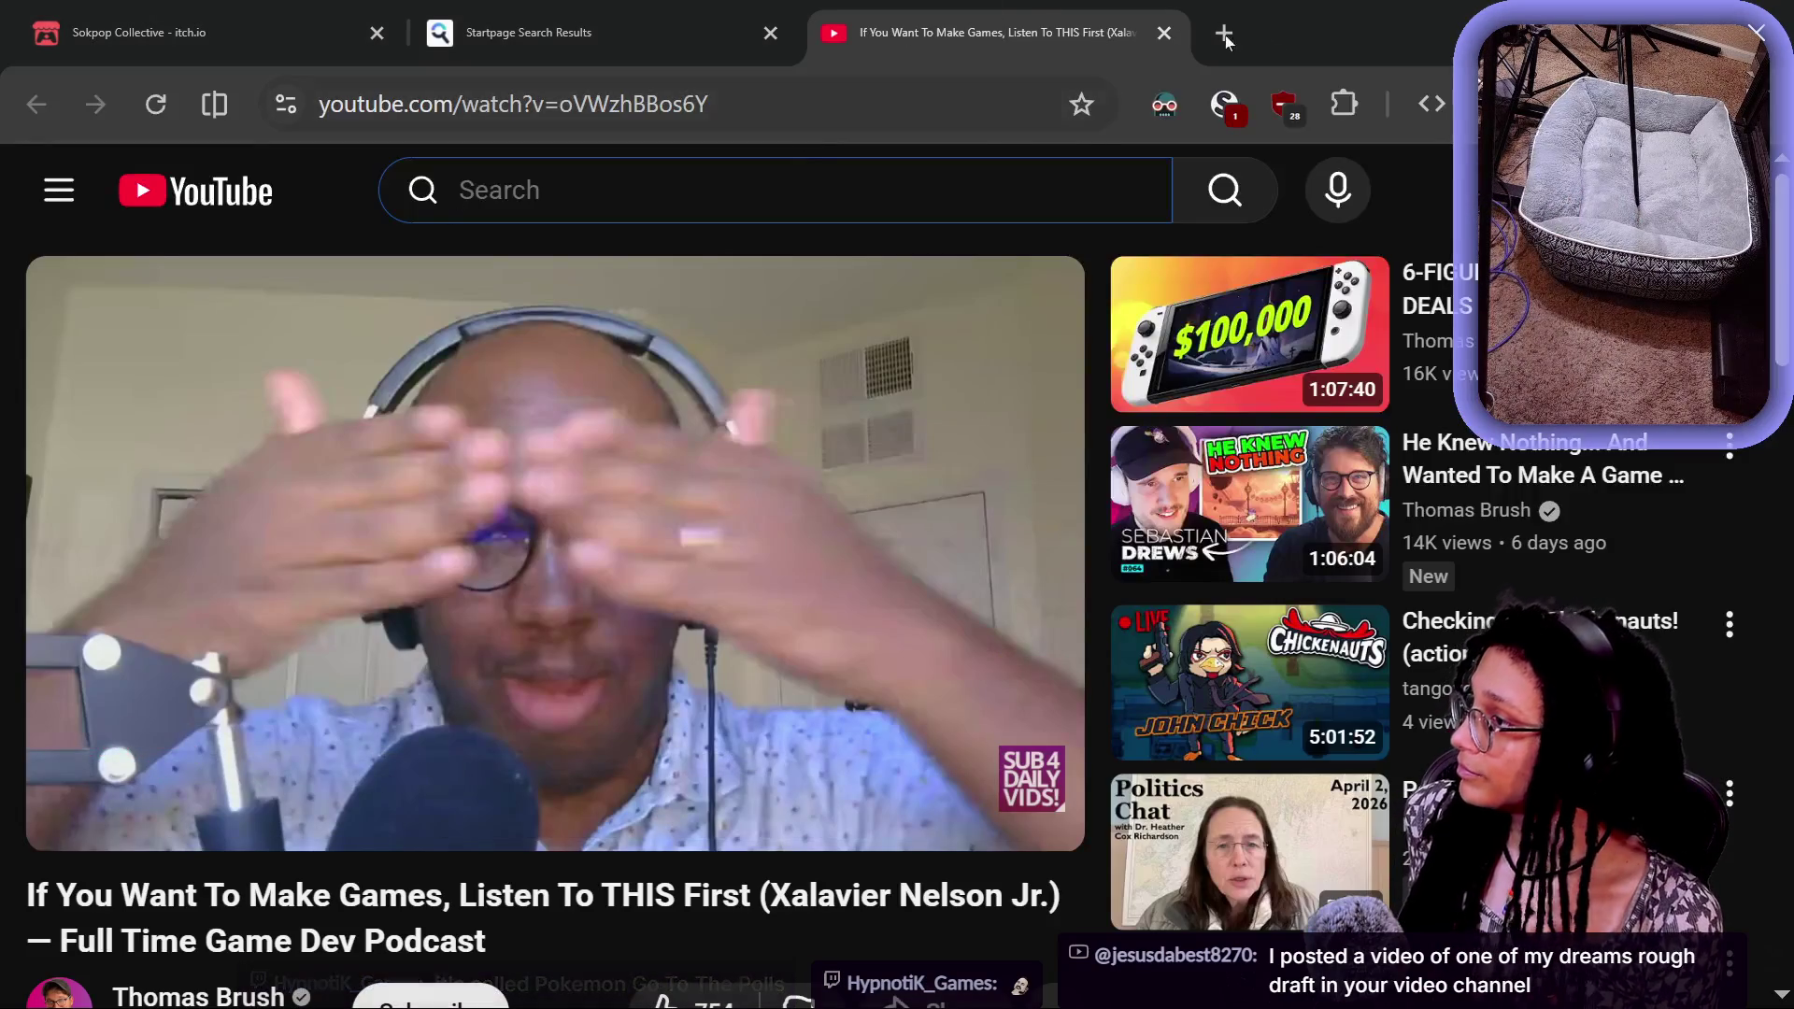
# Open and close a couple of browser tabs, then open #video in the Discord tab.
pyautogui.click(1229, 35)
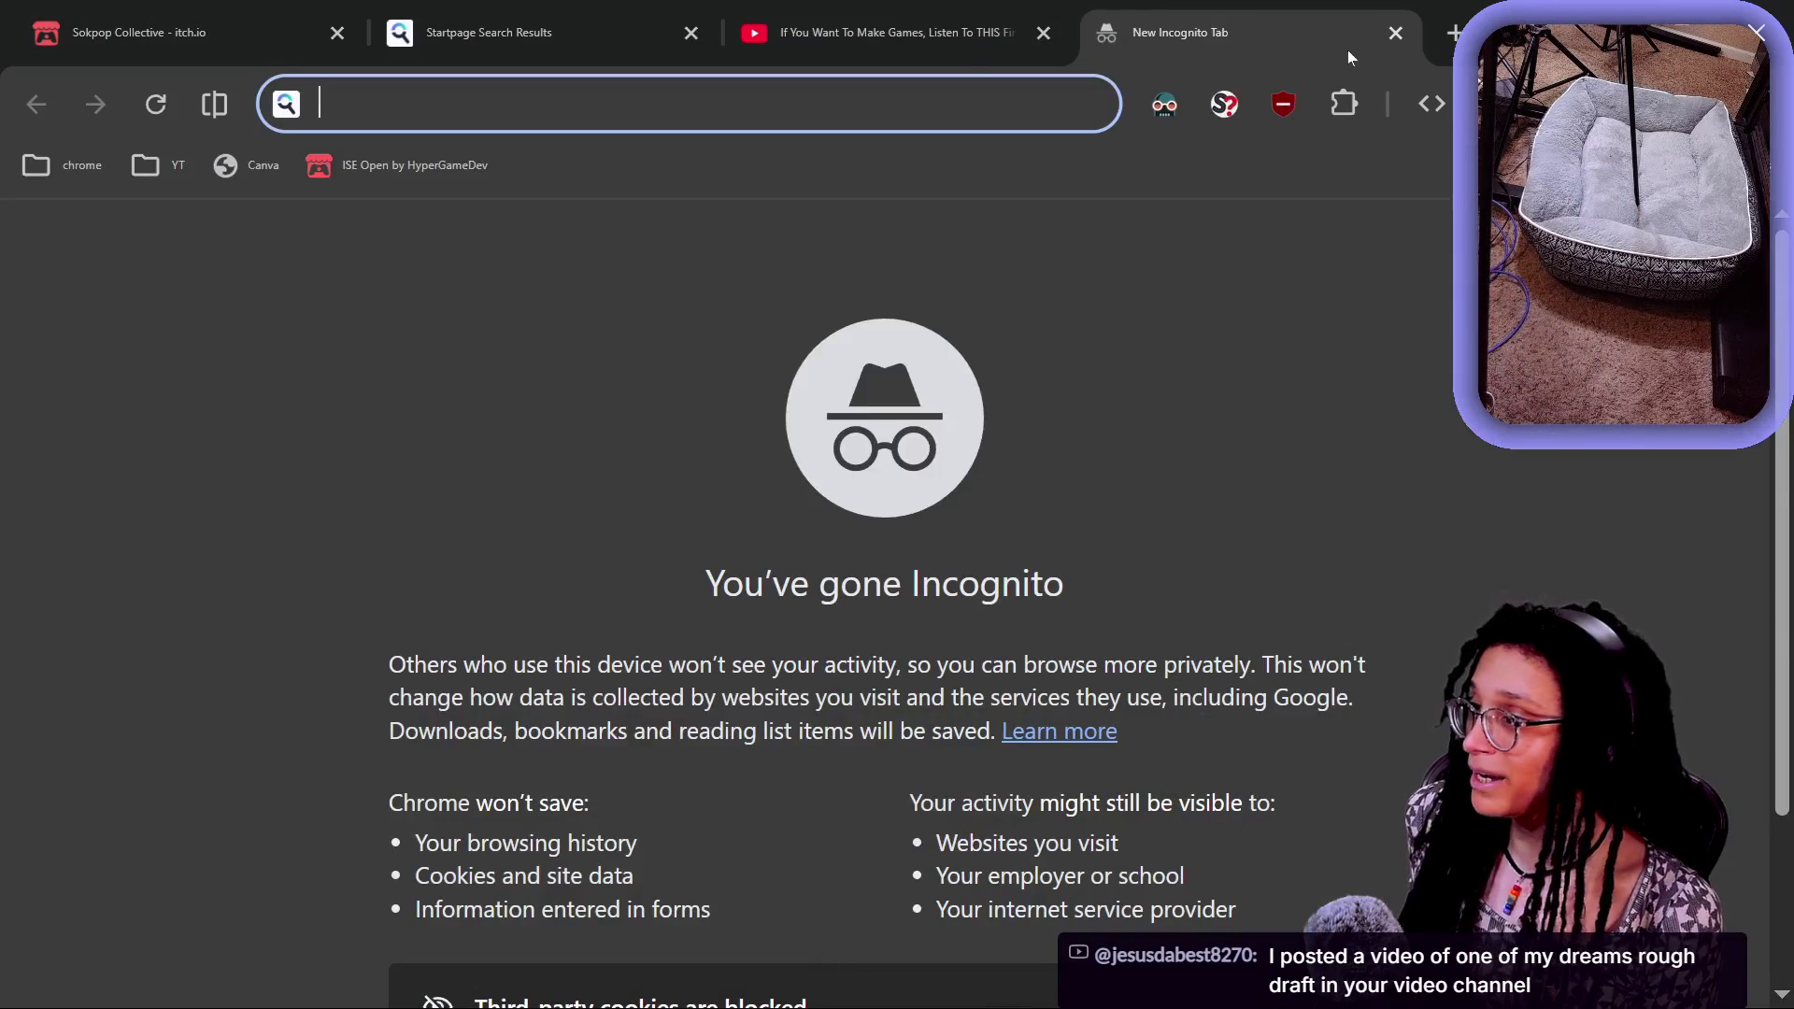
pyautogui.click(1396, 34)
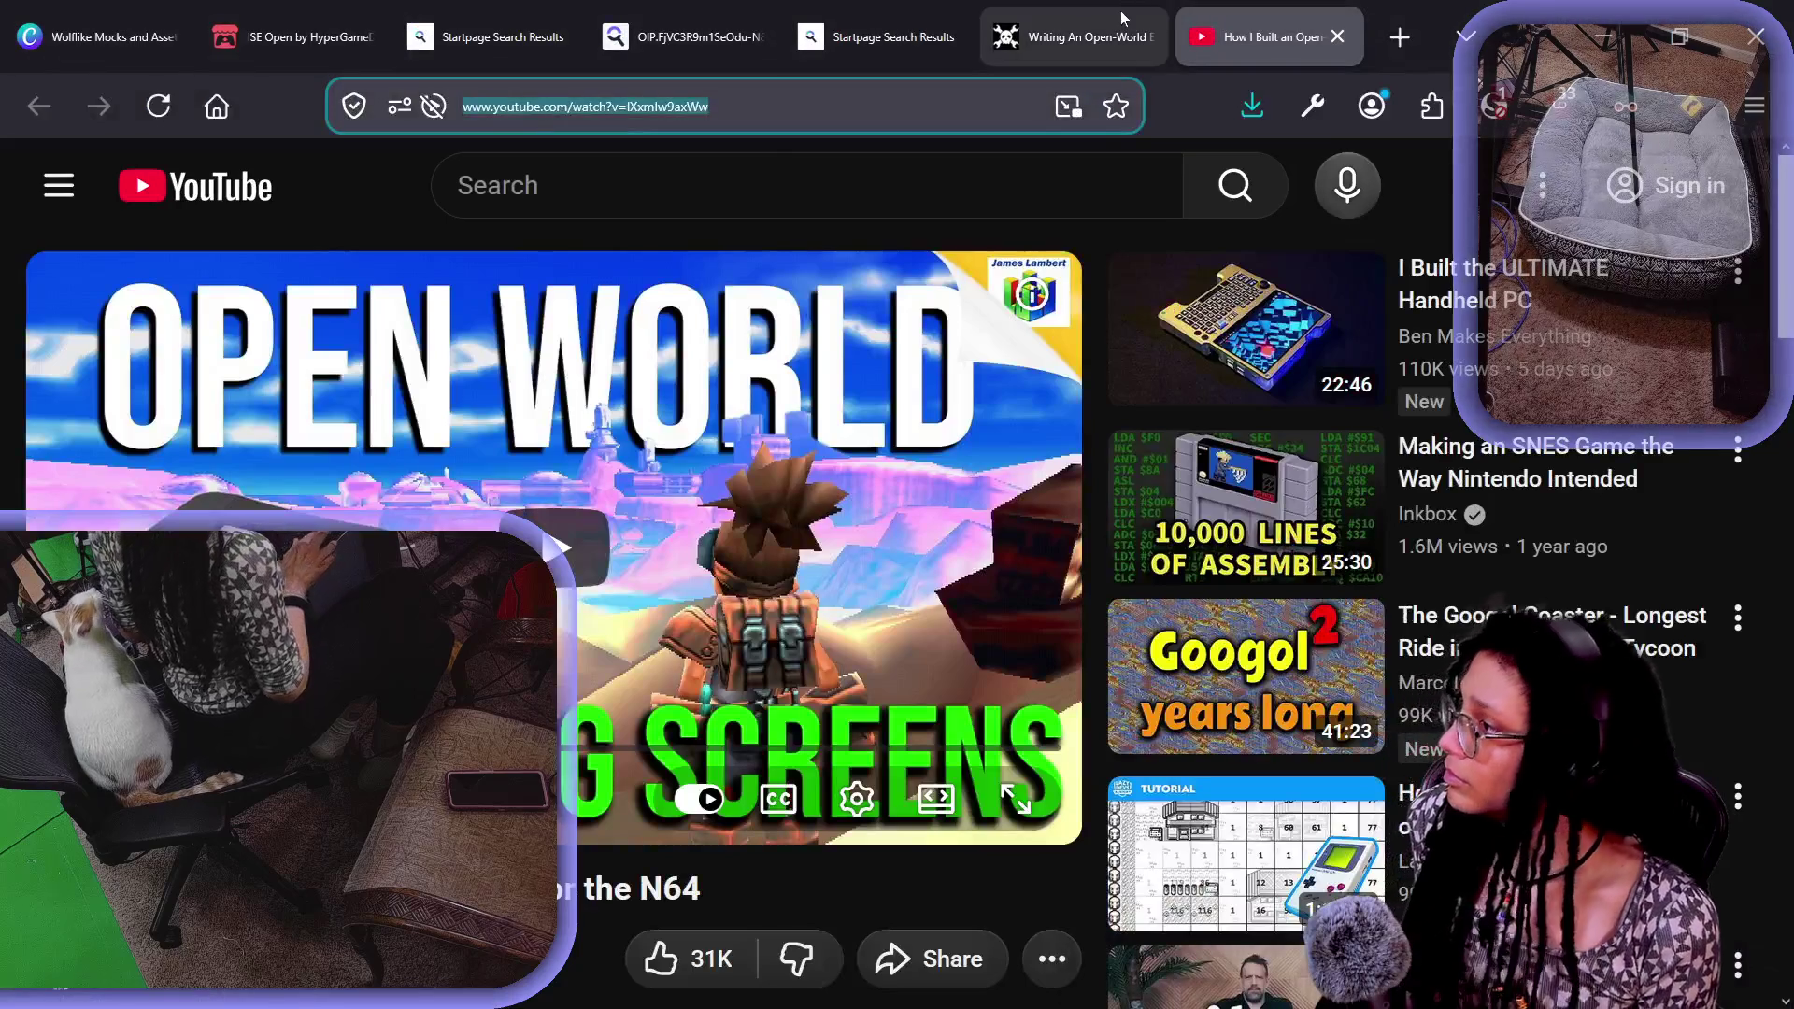
pyautogui.click(1400, 38)
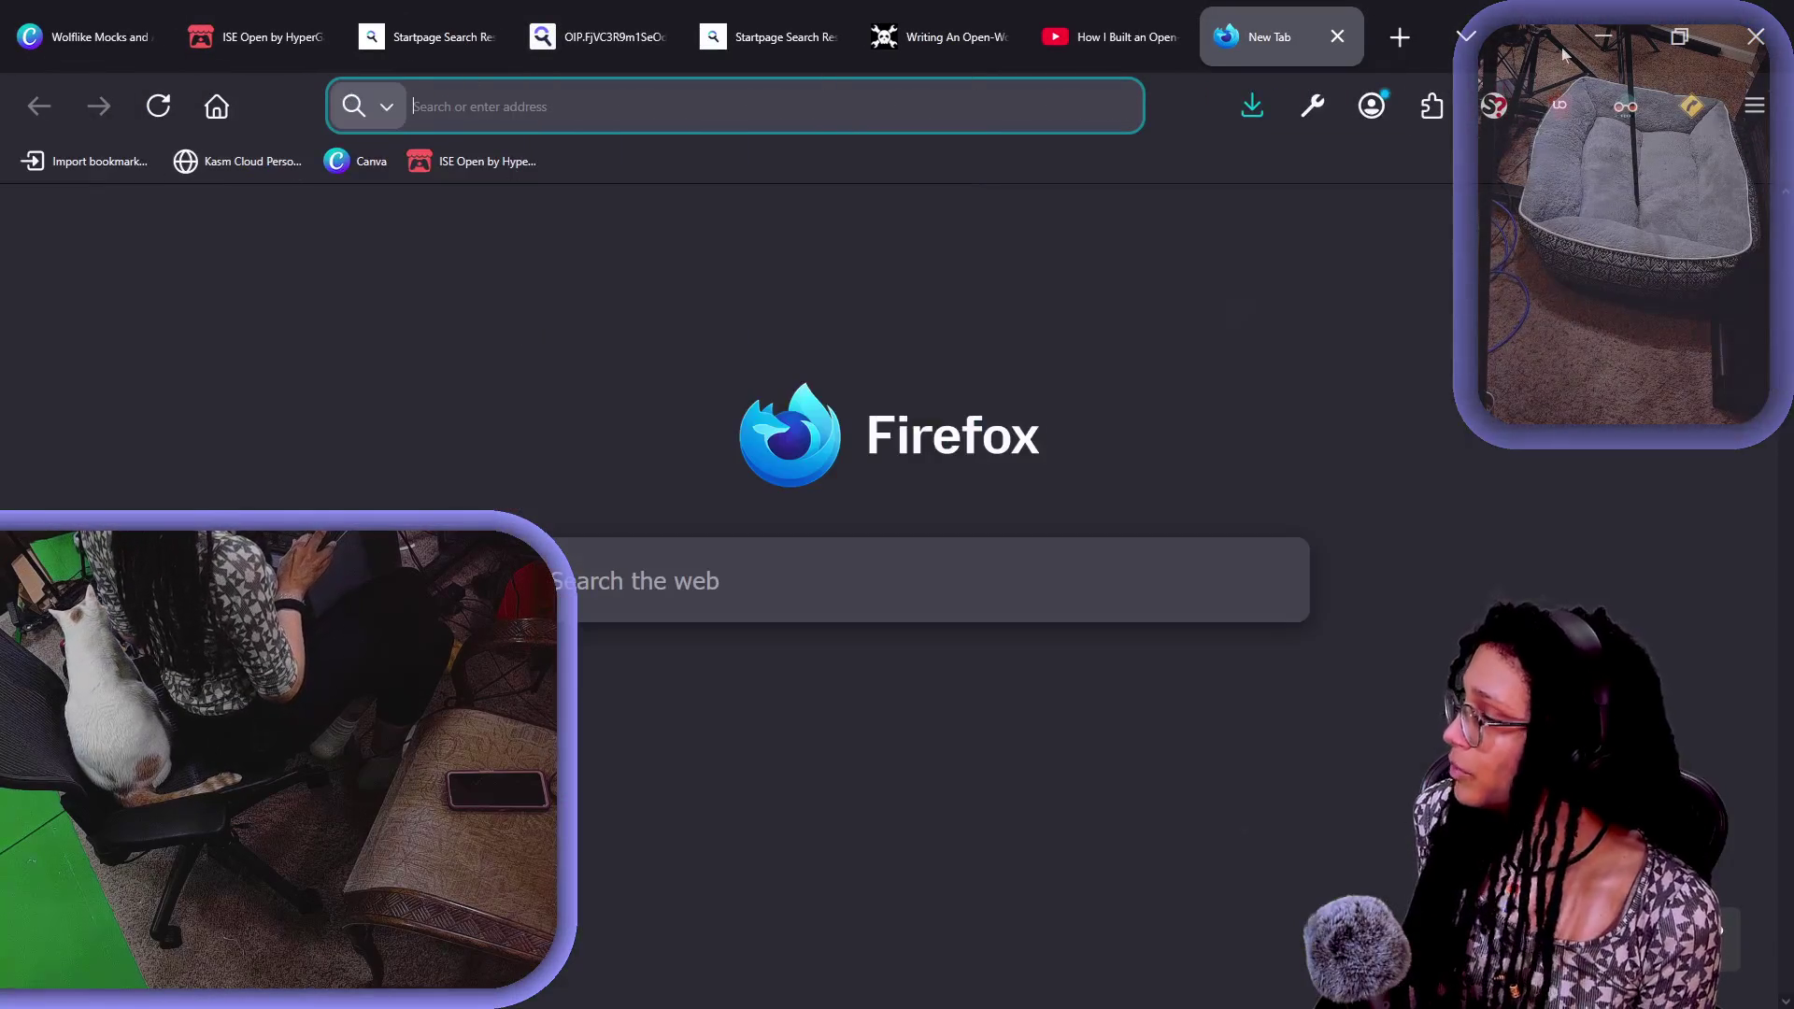
pyautogui.click(1338, 35)
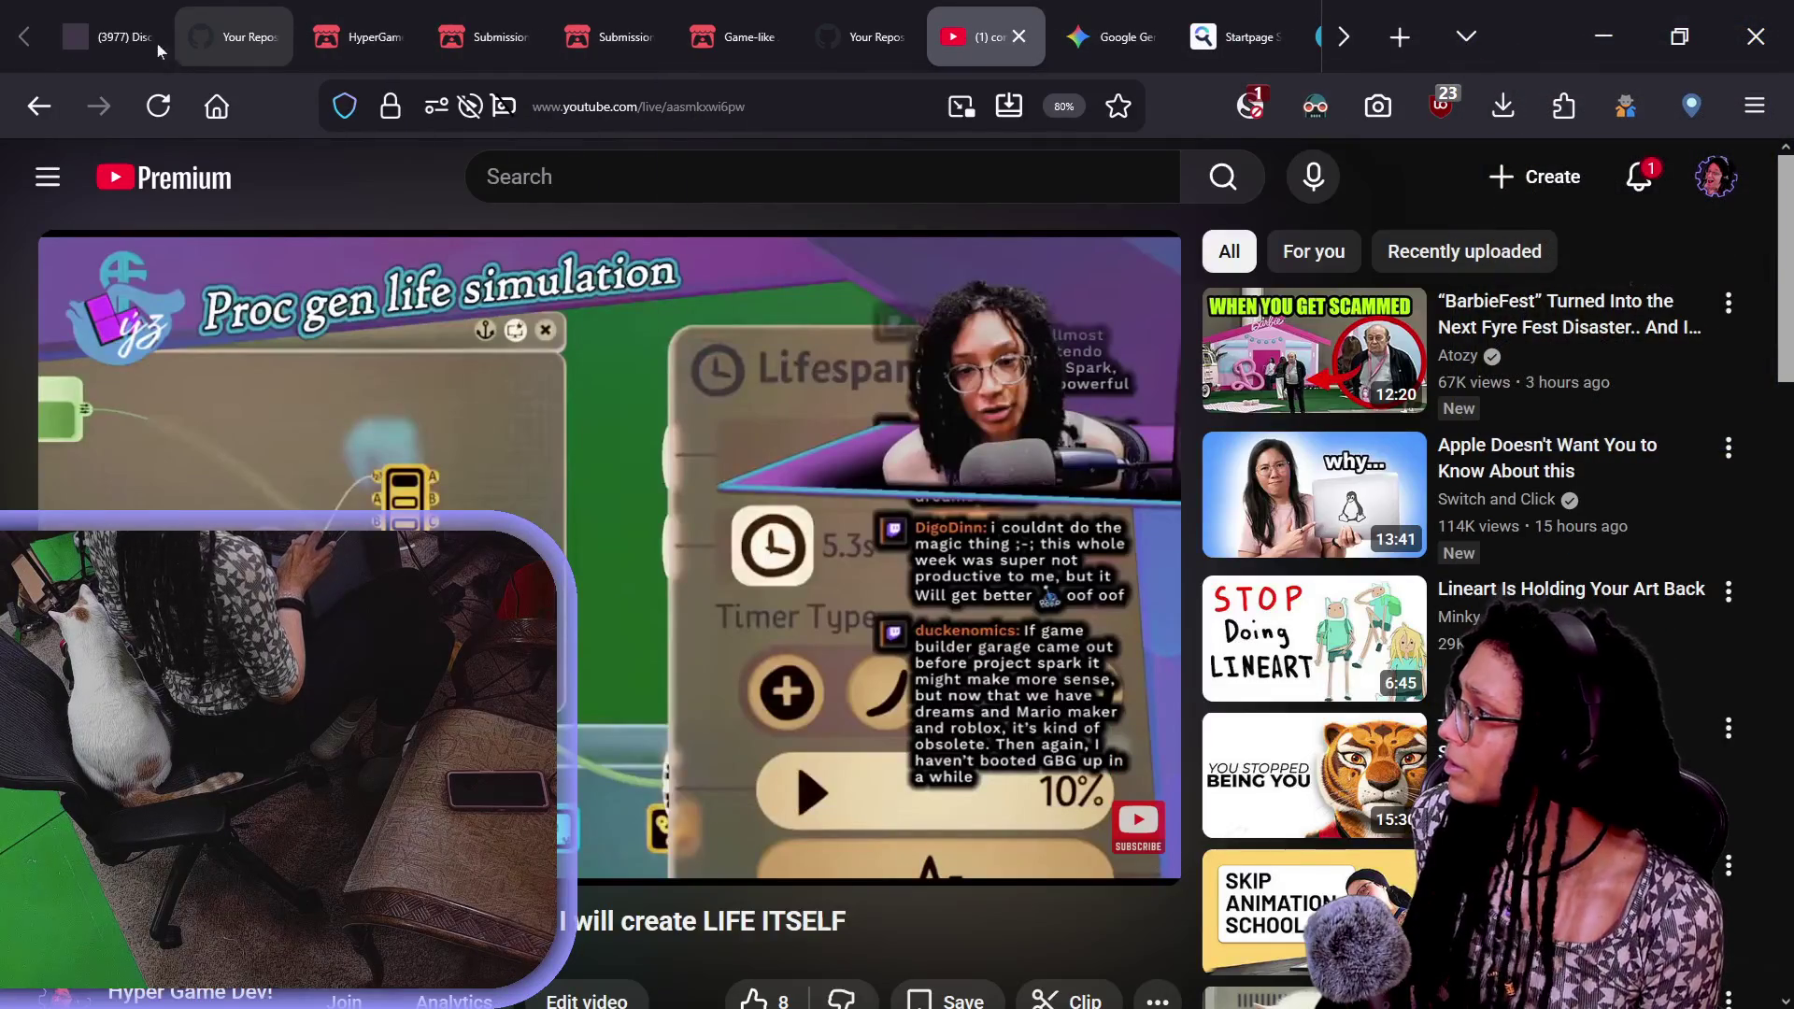
pyautogui.click(104, 37)
pyautogui.scroll(10, 365, 392)
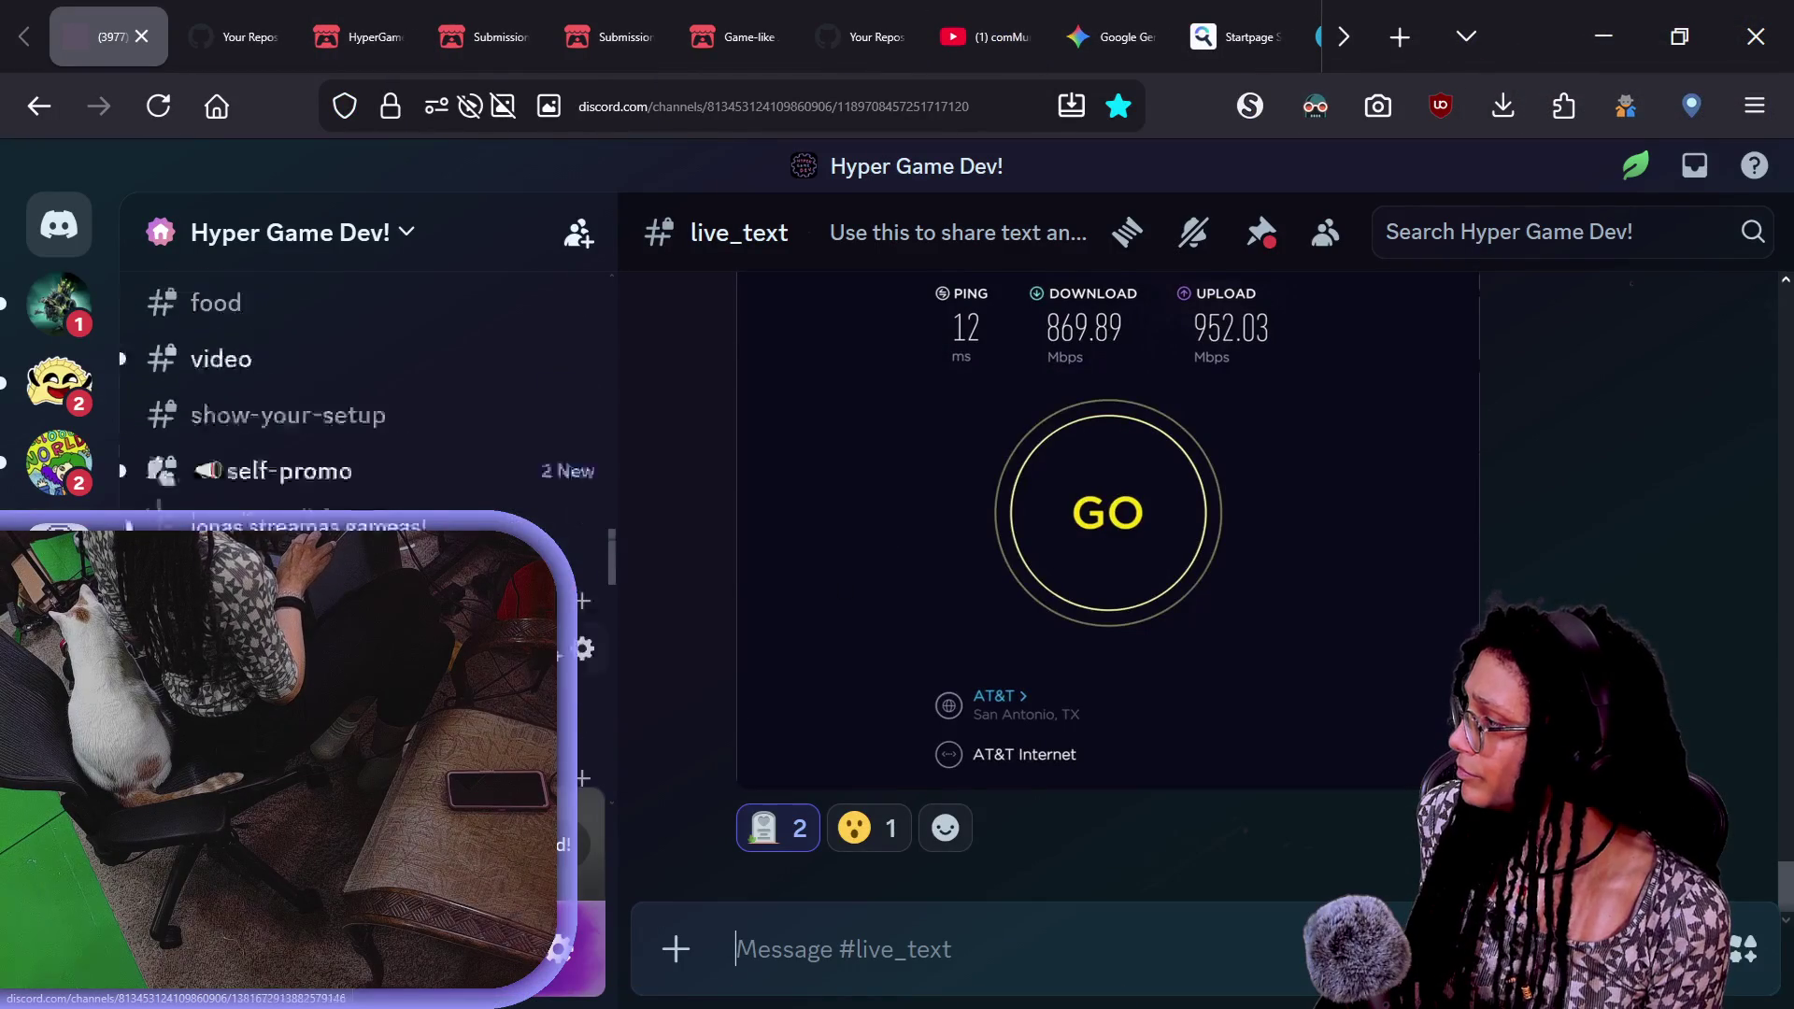
pyautogui.scroll(5, 331, 490)
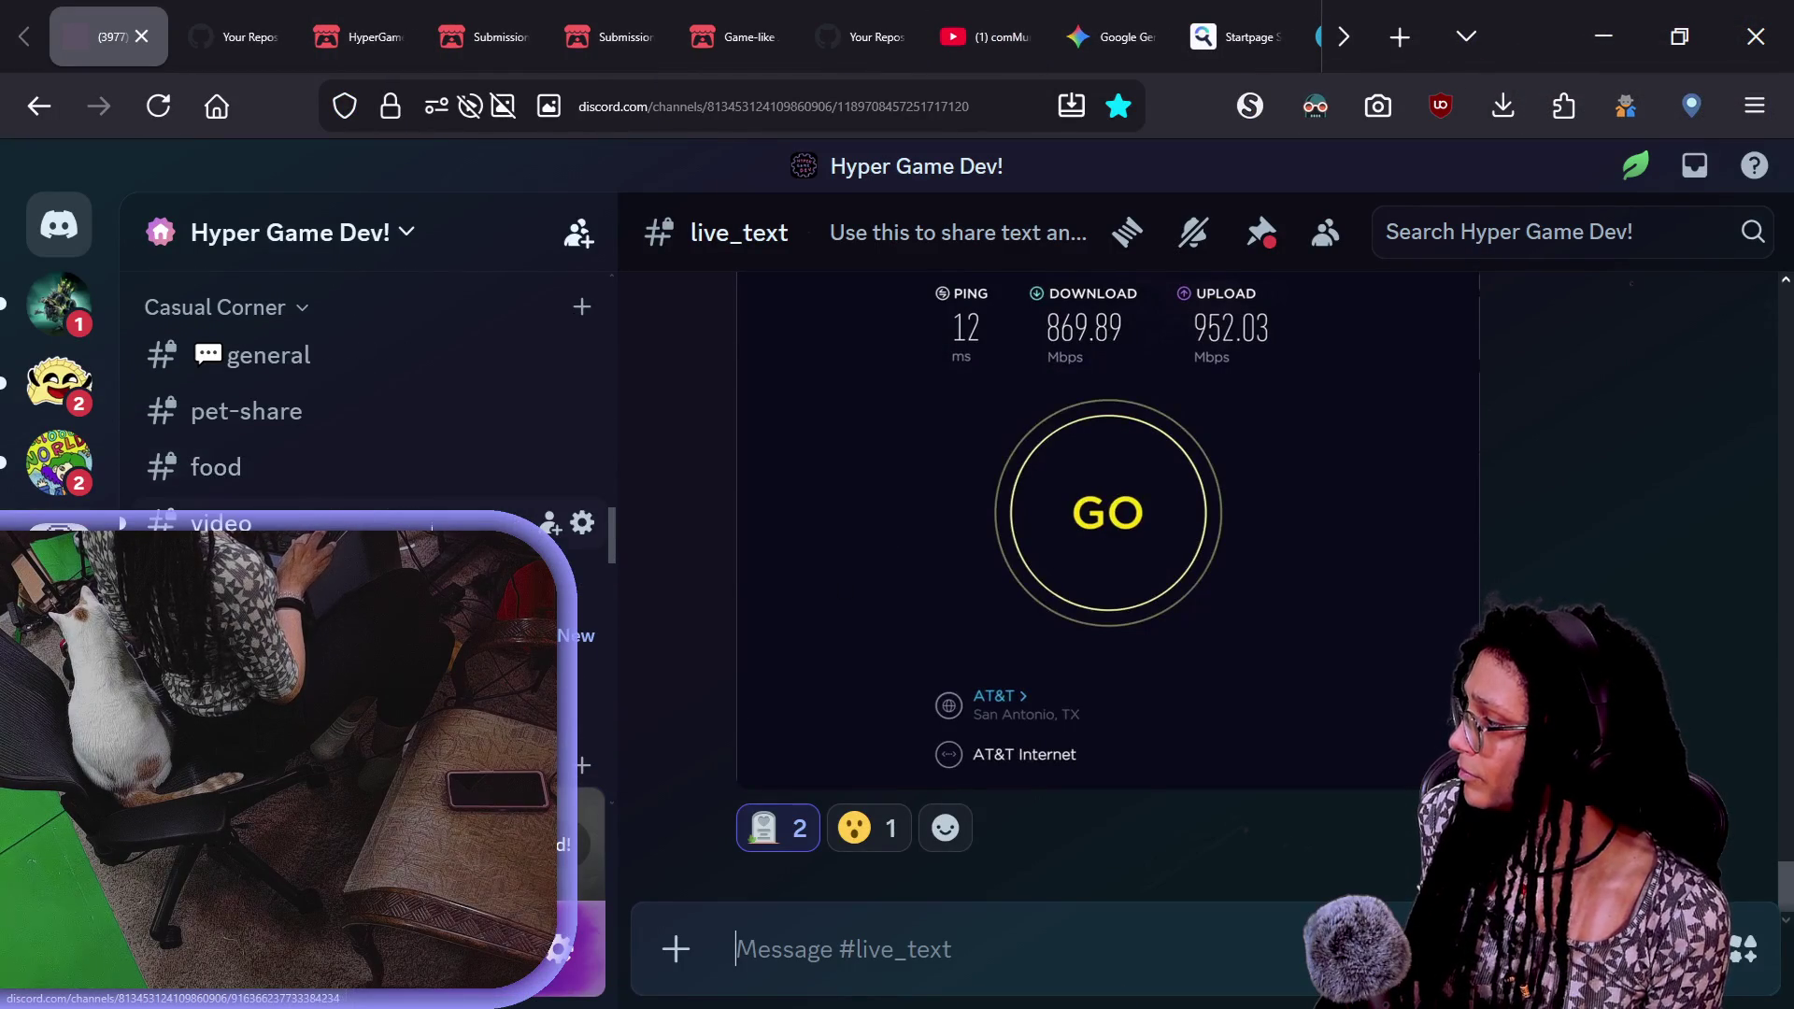
pyautogui.click(220, 523)
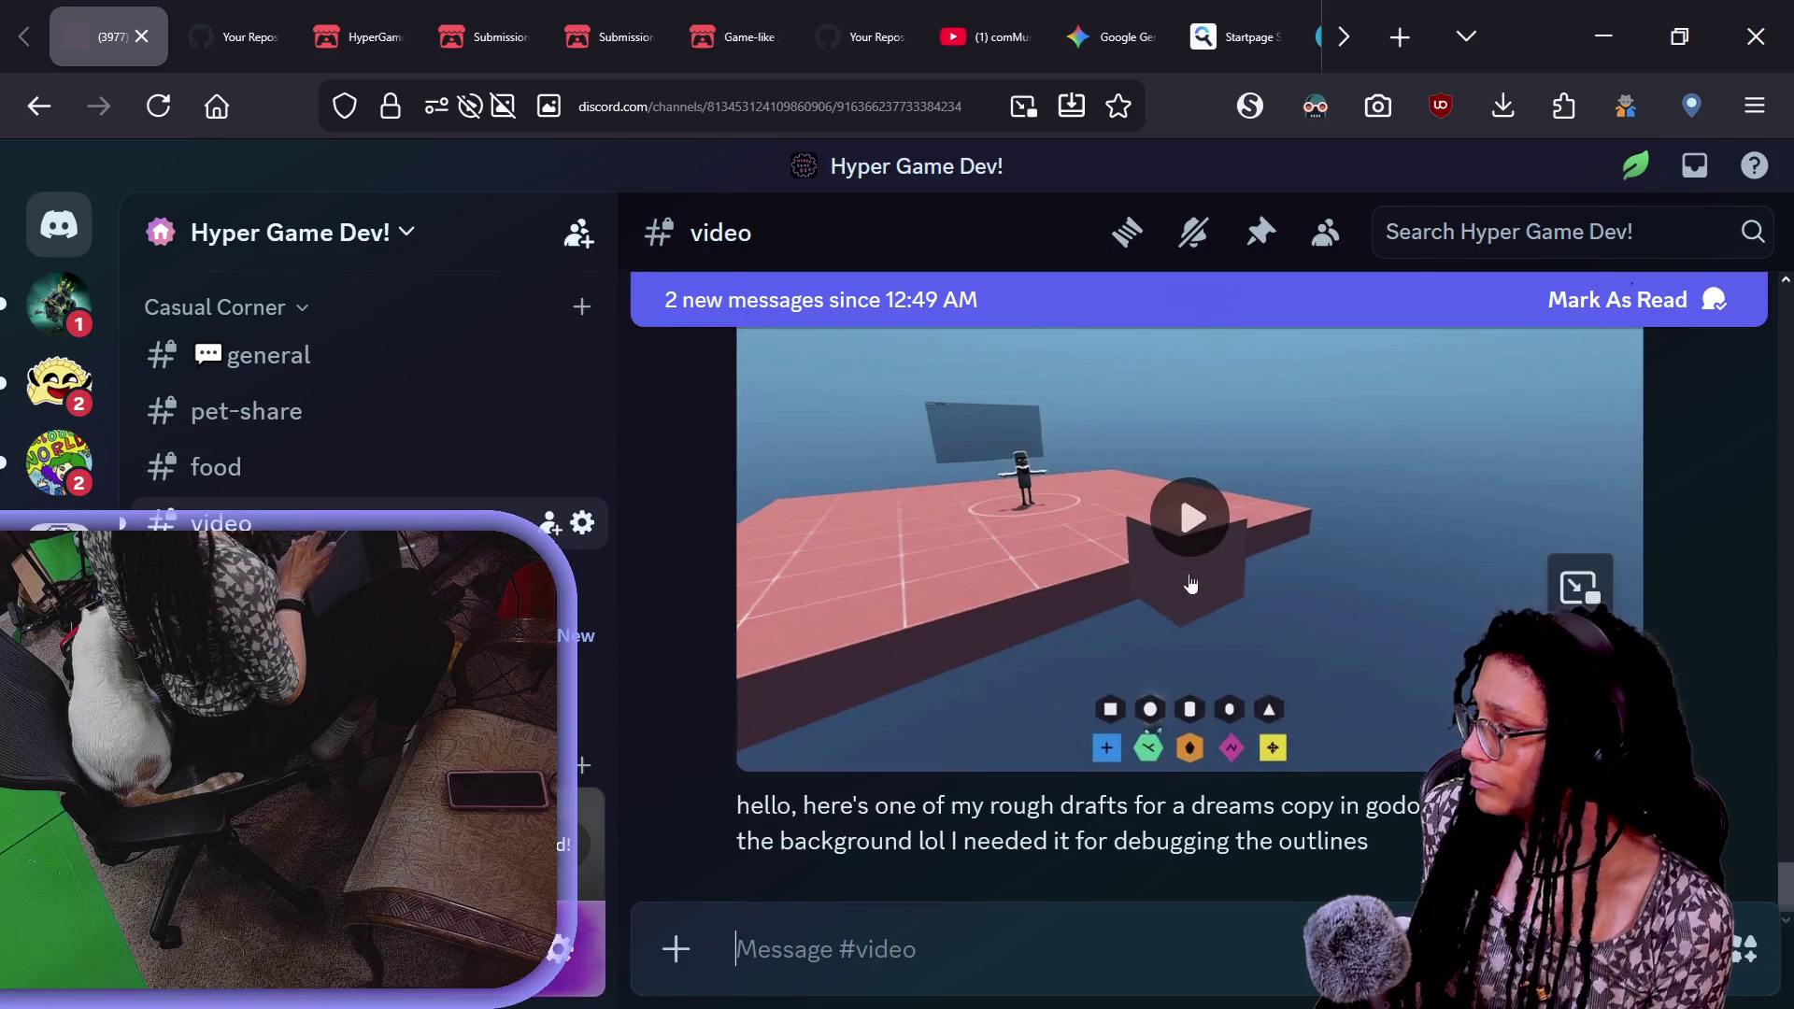
# Watch the rough-draft game video full screen, then exit full screen.
pyautogui.click(1191, 584)
pyautogui.click(1580, 586)
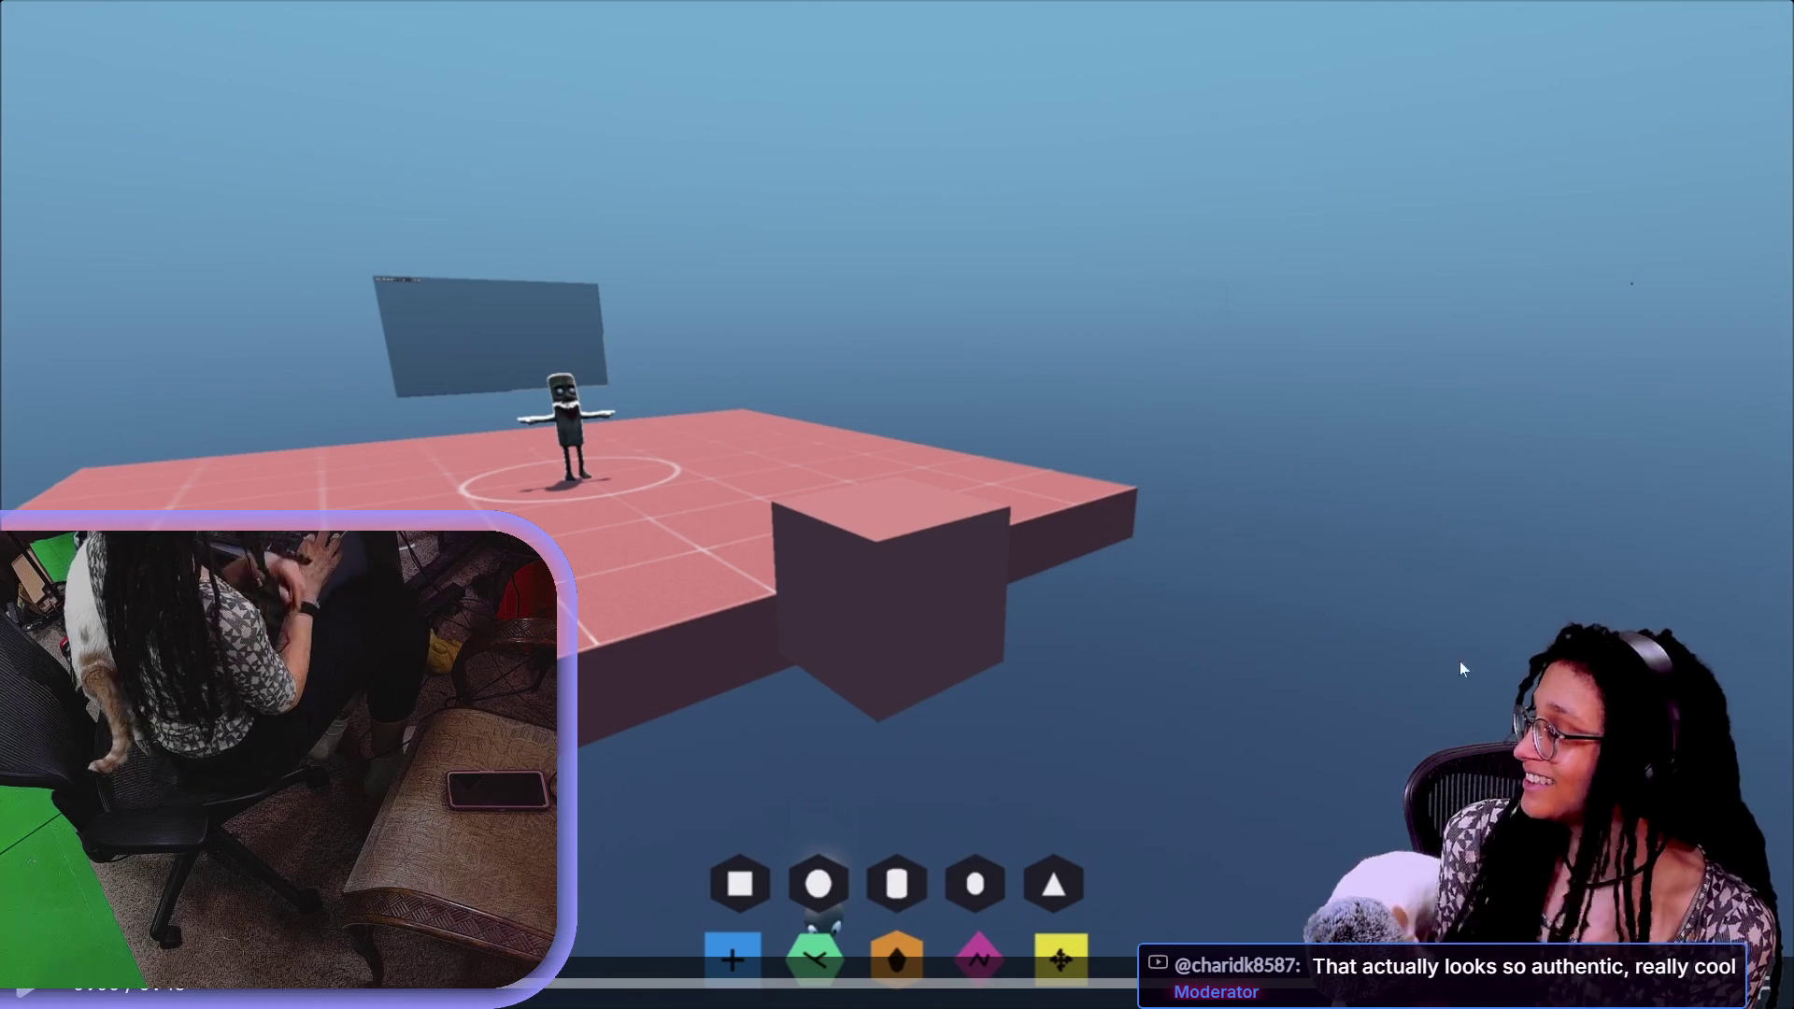
pyautogui.press('Escape')
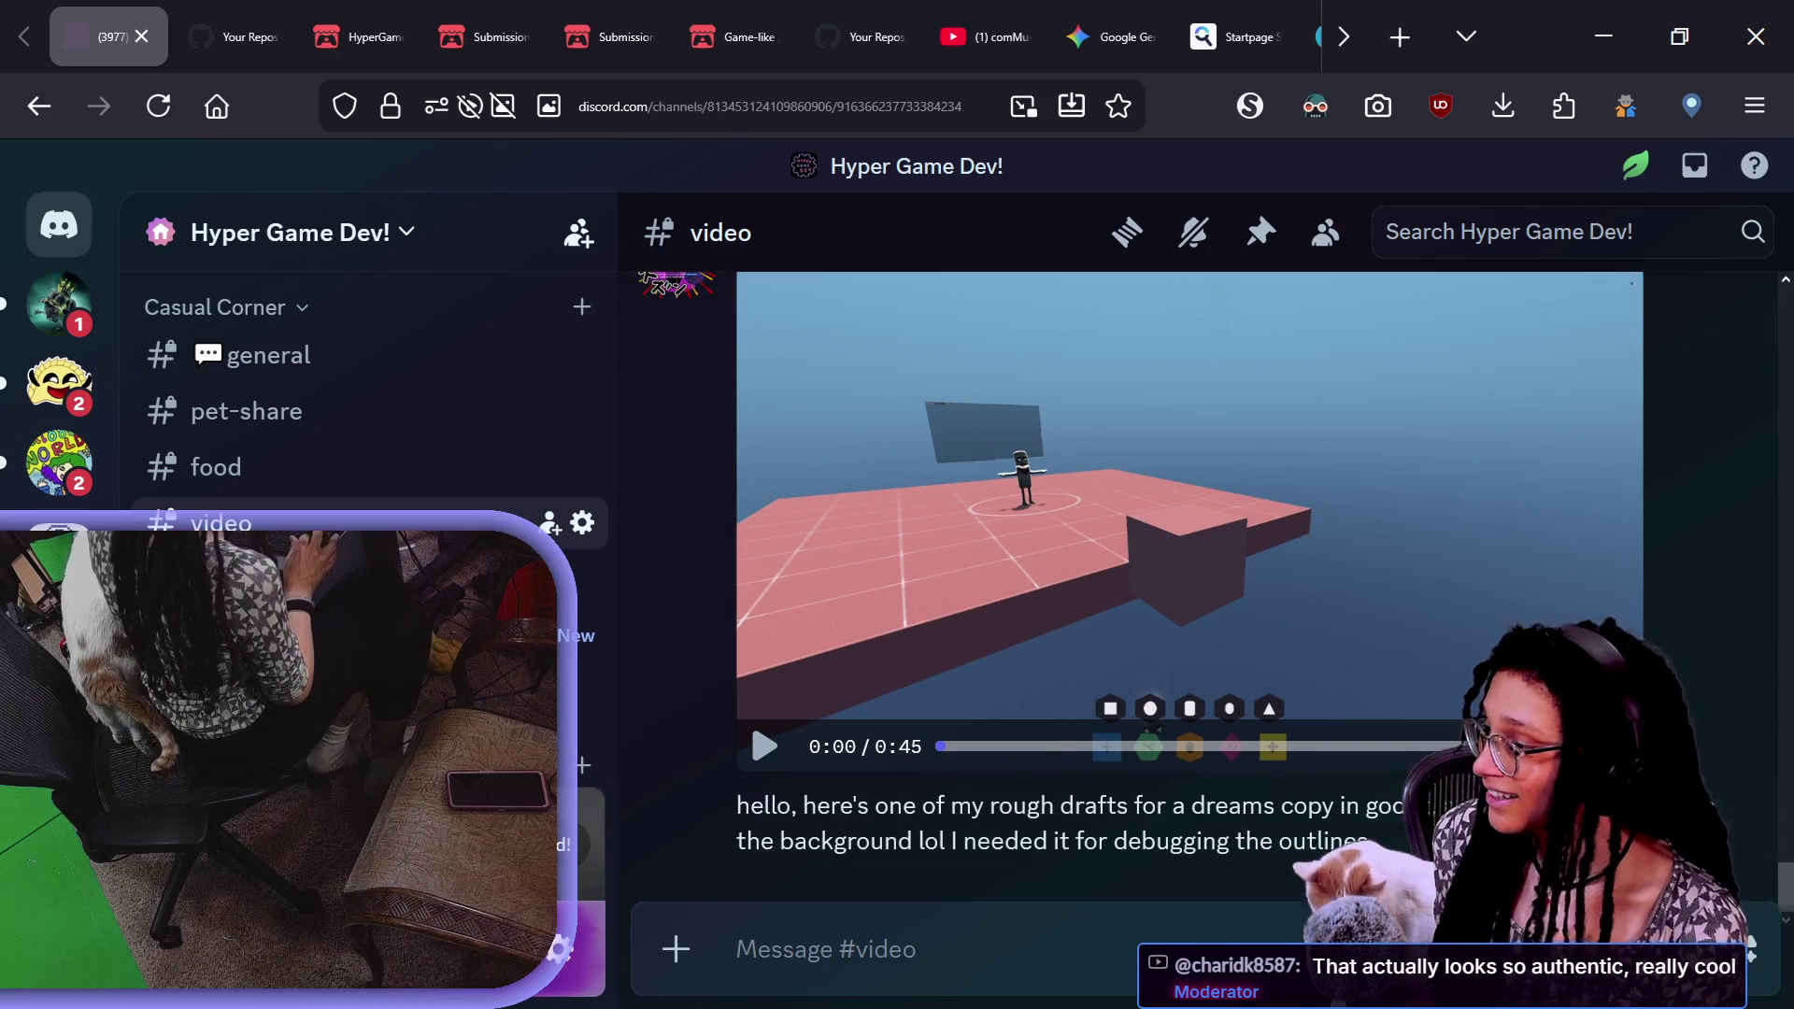
# React to the rough-draft video message with the fire emoji.
pyautogui.scroll(2, 1669, 288)
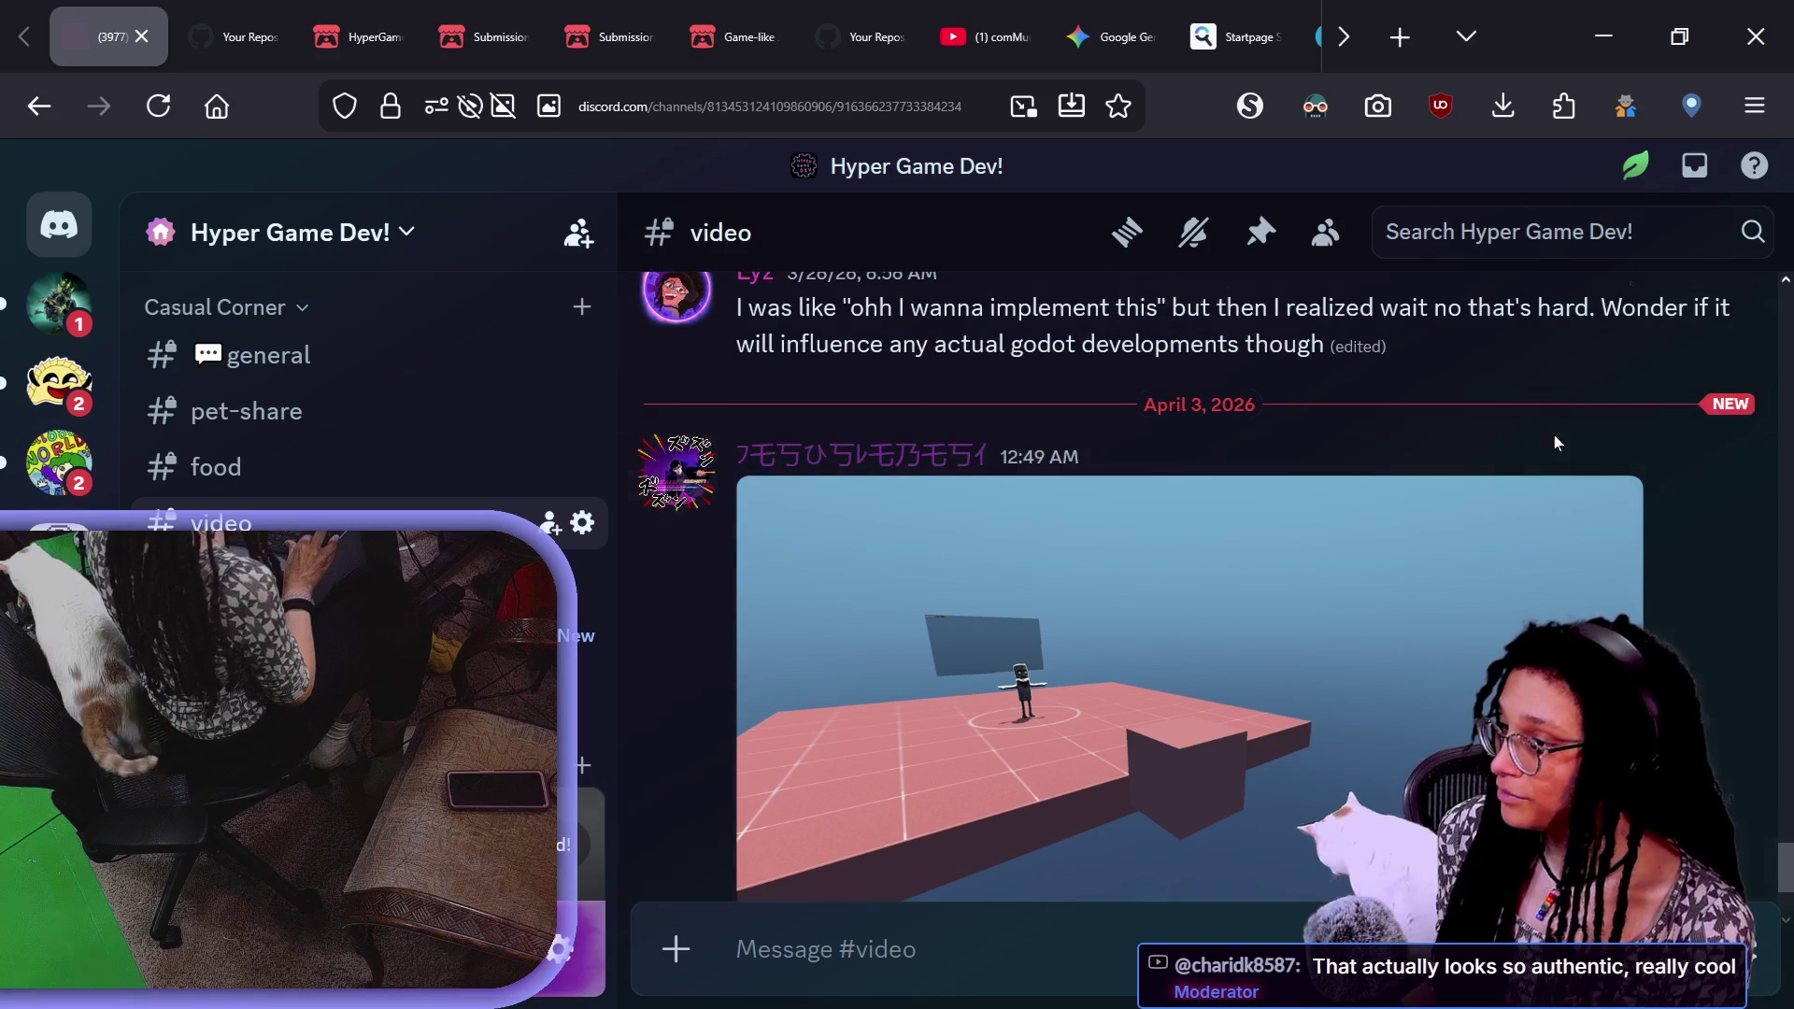
pyautogui.click(1589, 435)
pyautogui.write('fire')
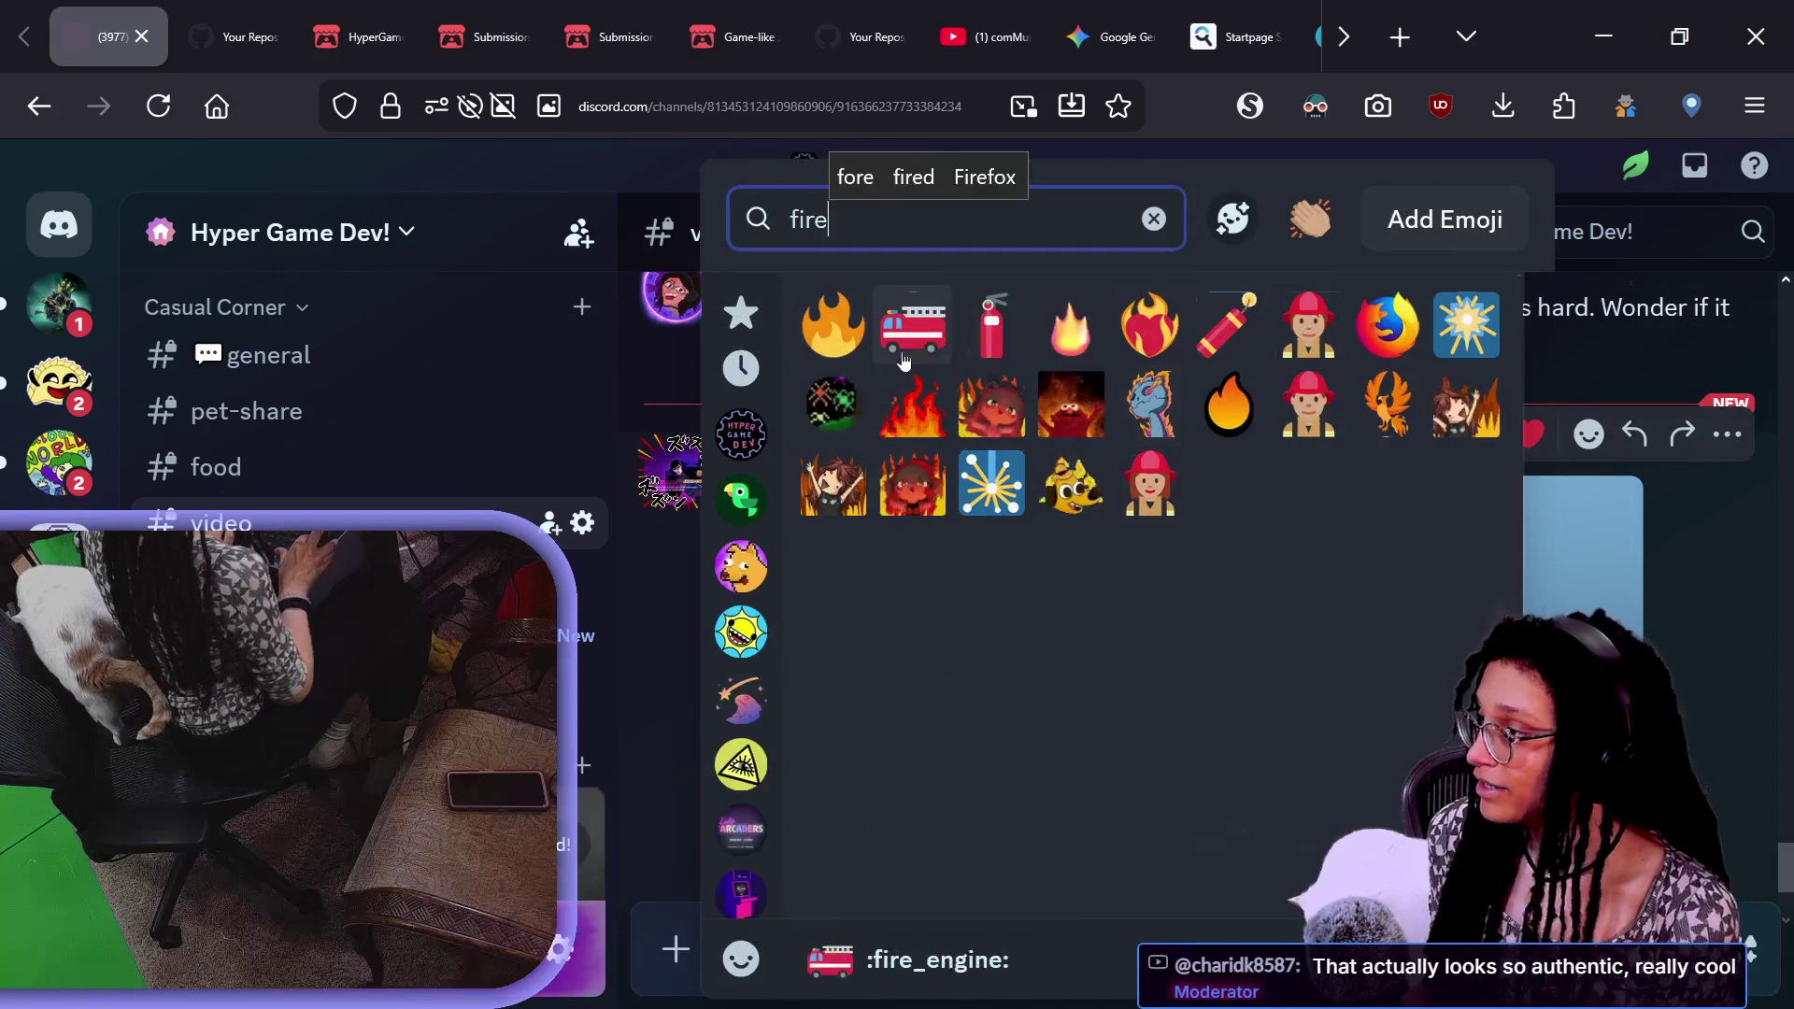
pyautogui.press('Return')
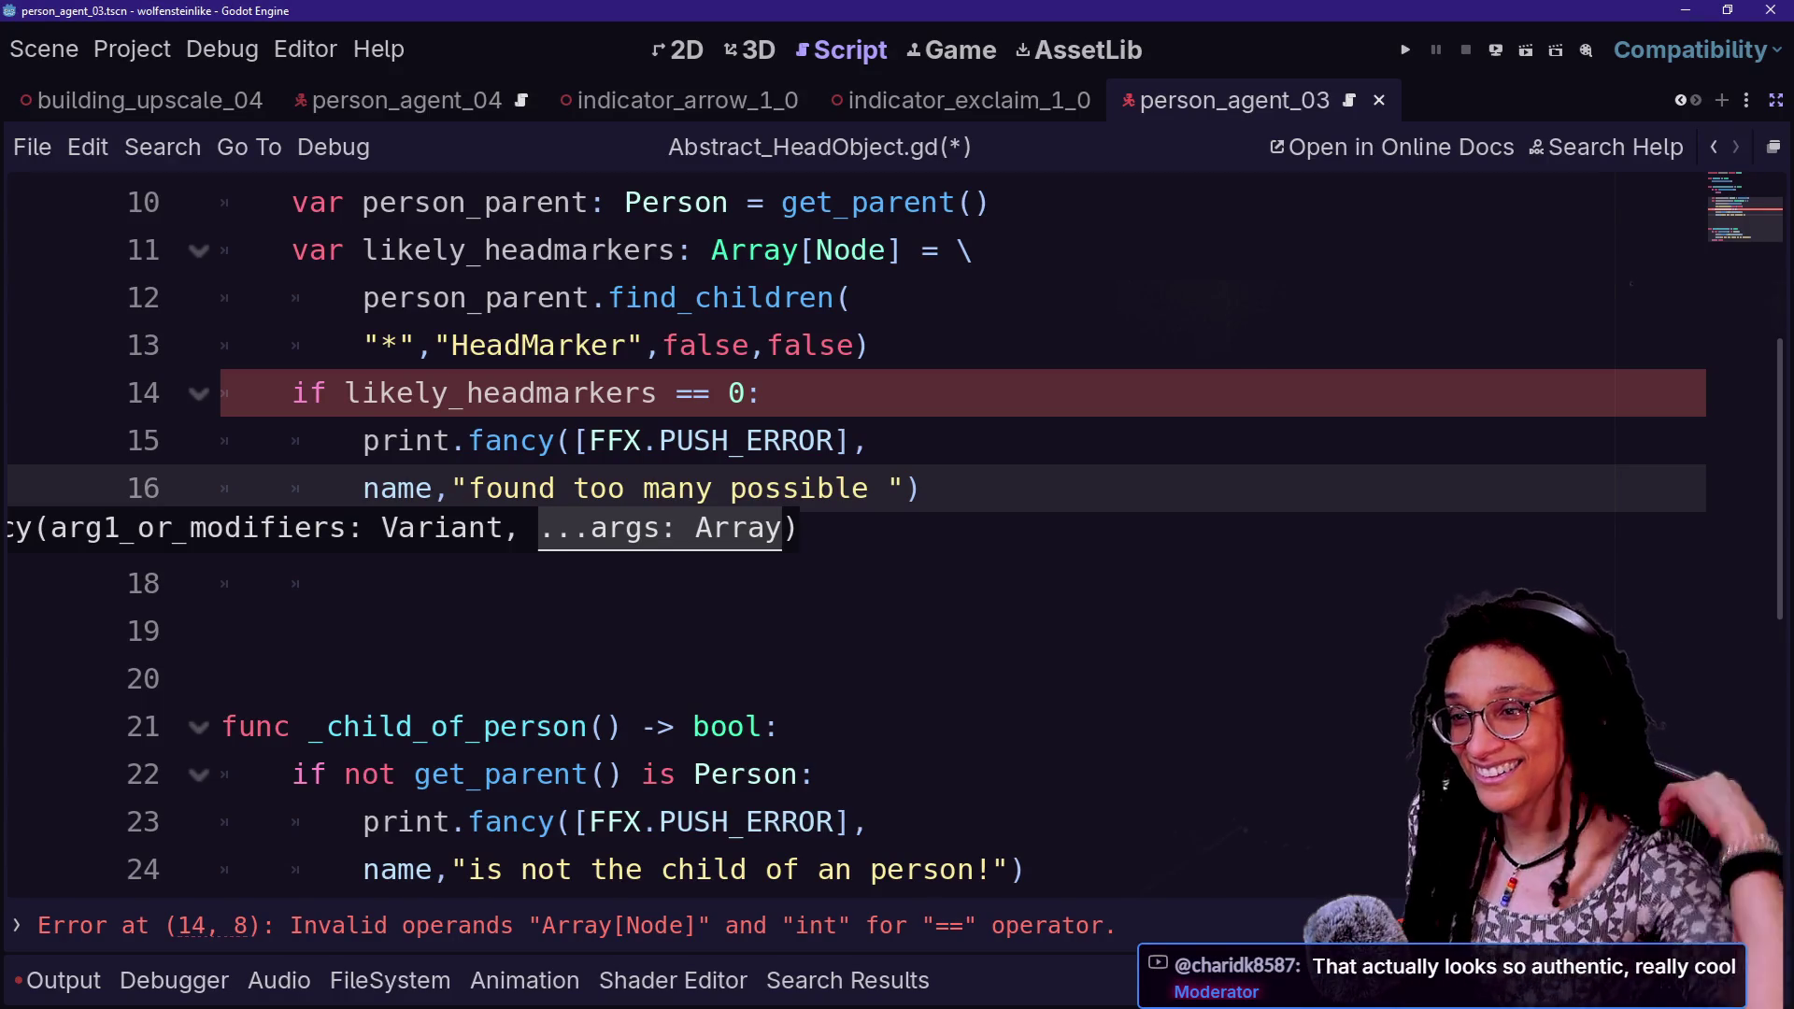
# Trim stray letters so line 16's message reads 'found too many possible HeadMarkers!'.
pyautogui.click(923, 487)
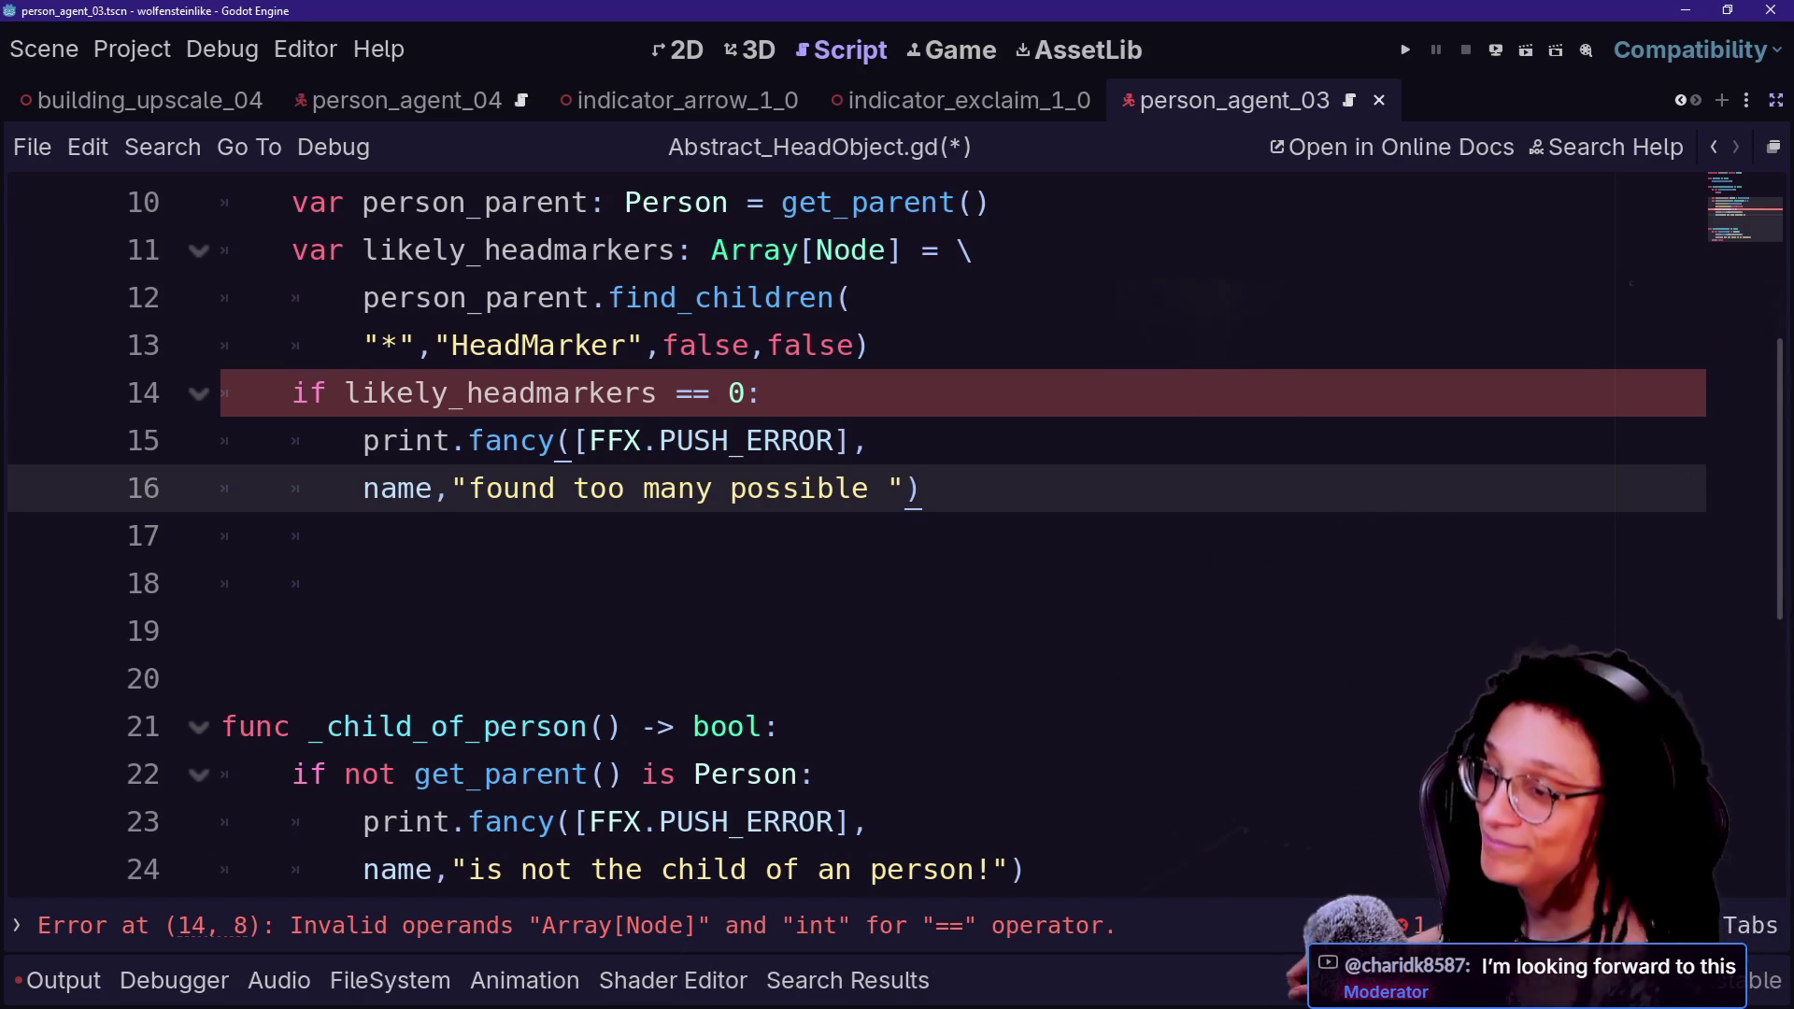
pyautogui.press('Down')
pyautogui.press('Up')
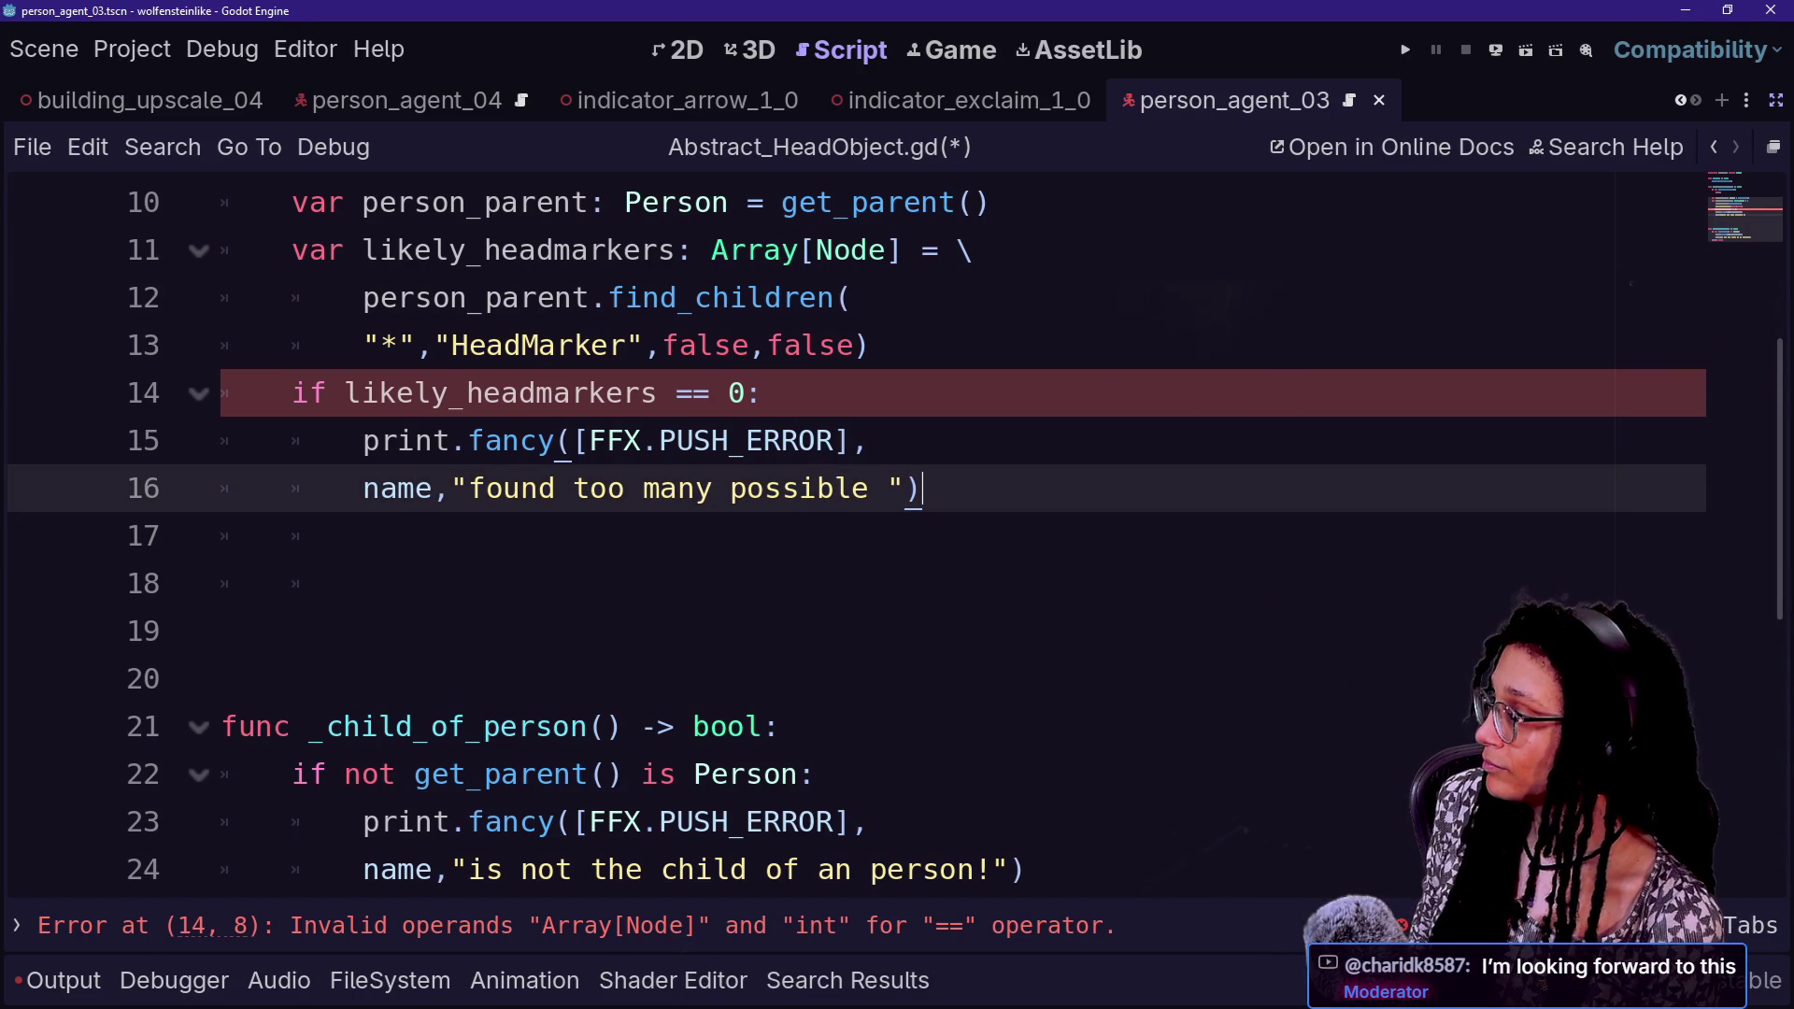
pyautogui.press('Down')
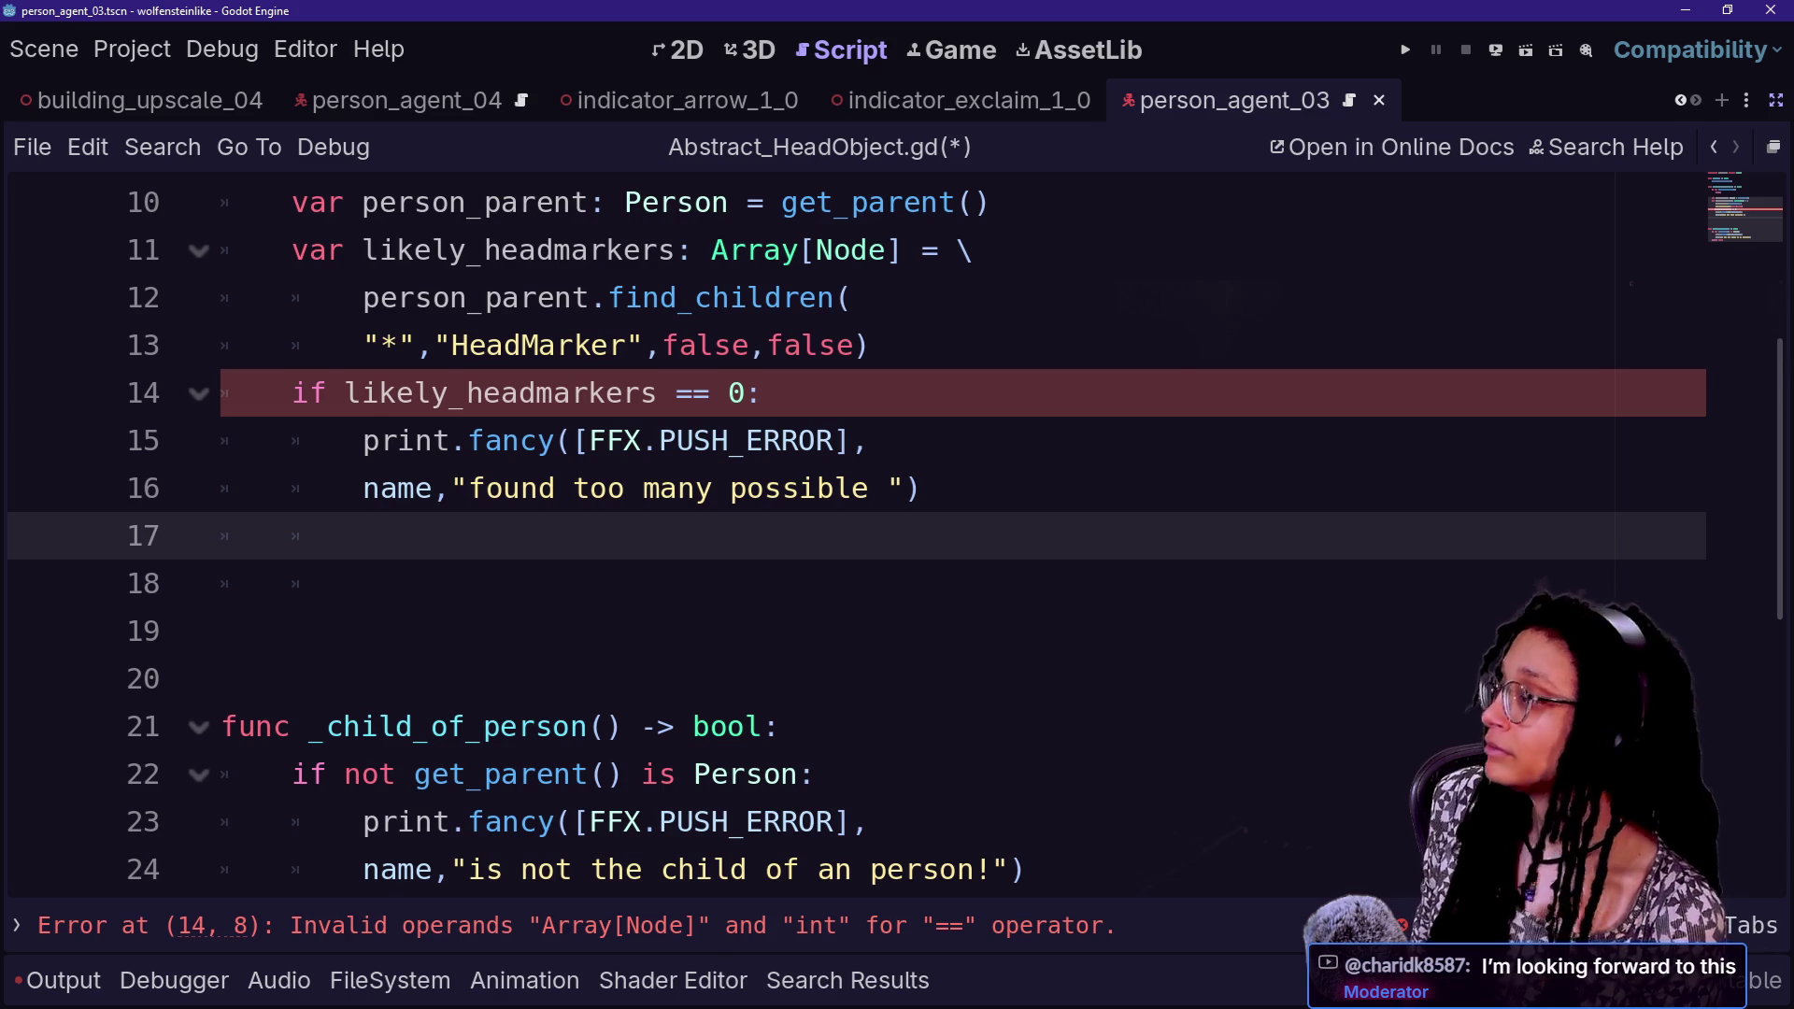
pyautogui.click(870, 488)
pyautogui.press('BackSpace')
pyautogui.press('BackSpace')
pyautogui.press('BackSpace')
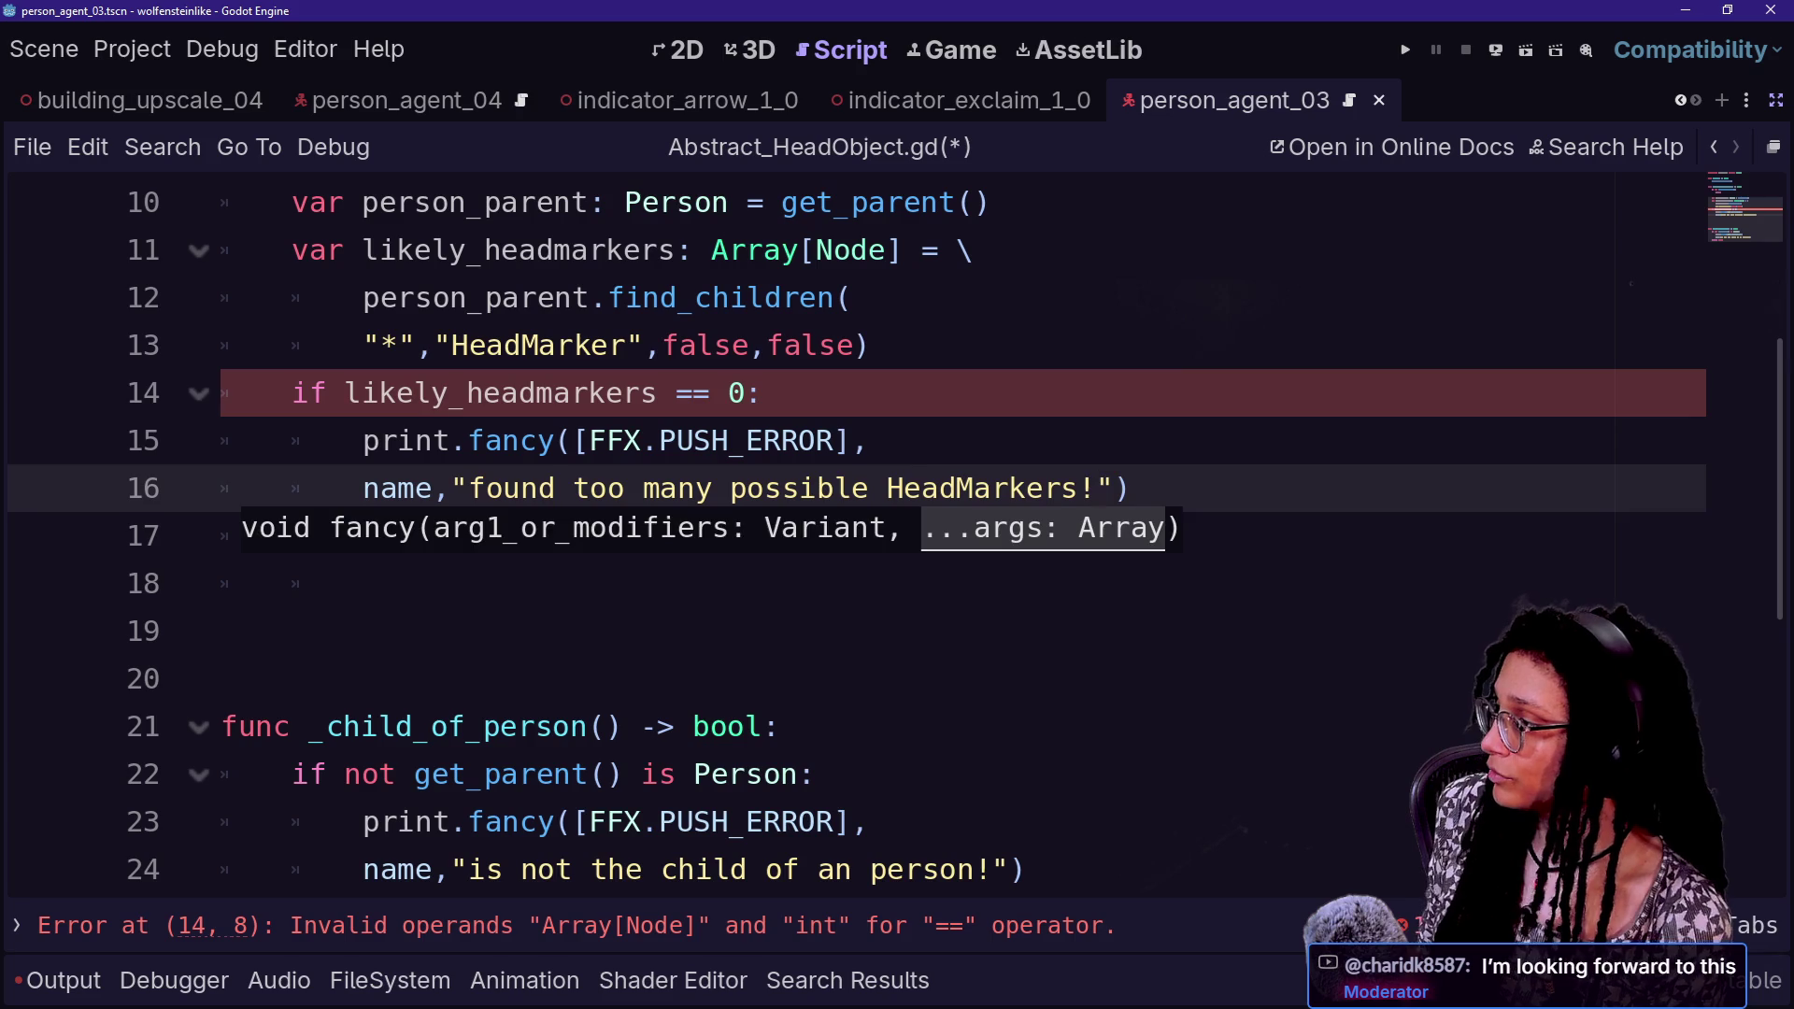
# Change line 14's condition to likely_headmarkers.size() == 0 and save.
pyautogui.click(553, 393)
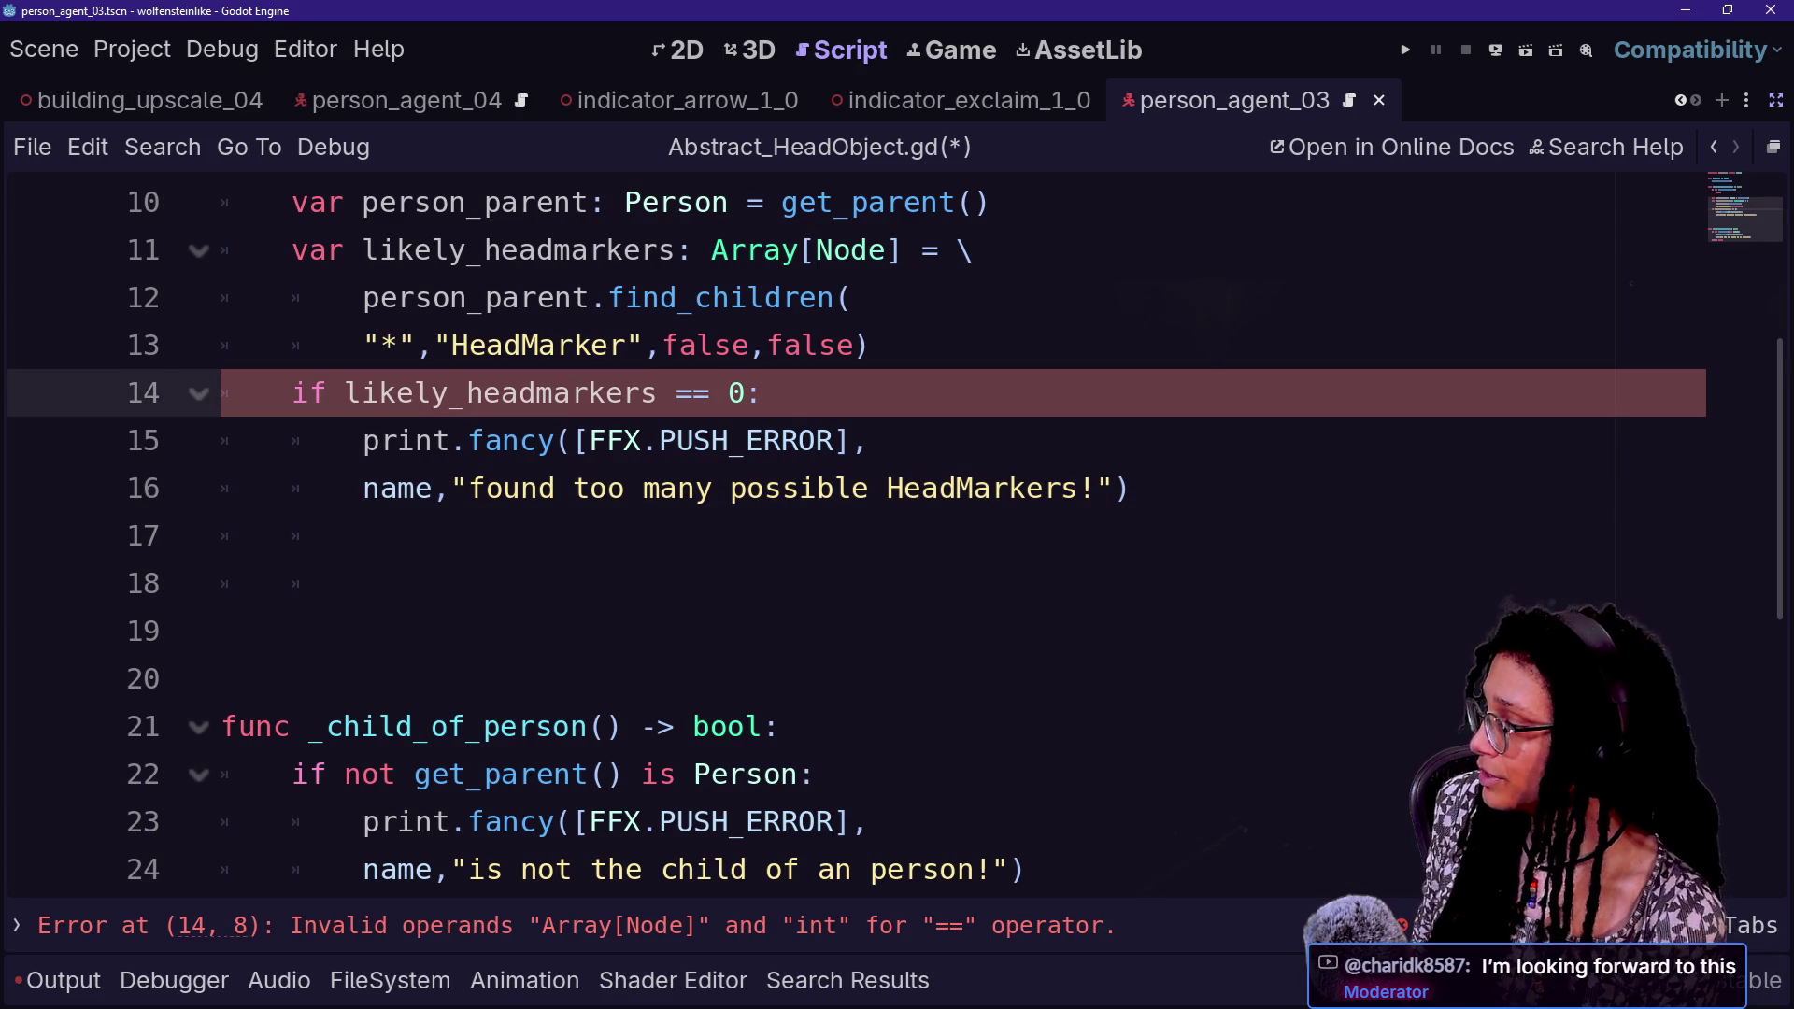
pyautogui.click(728, 392)
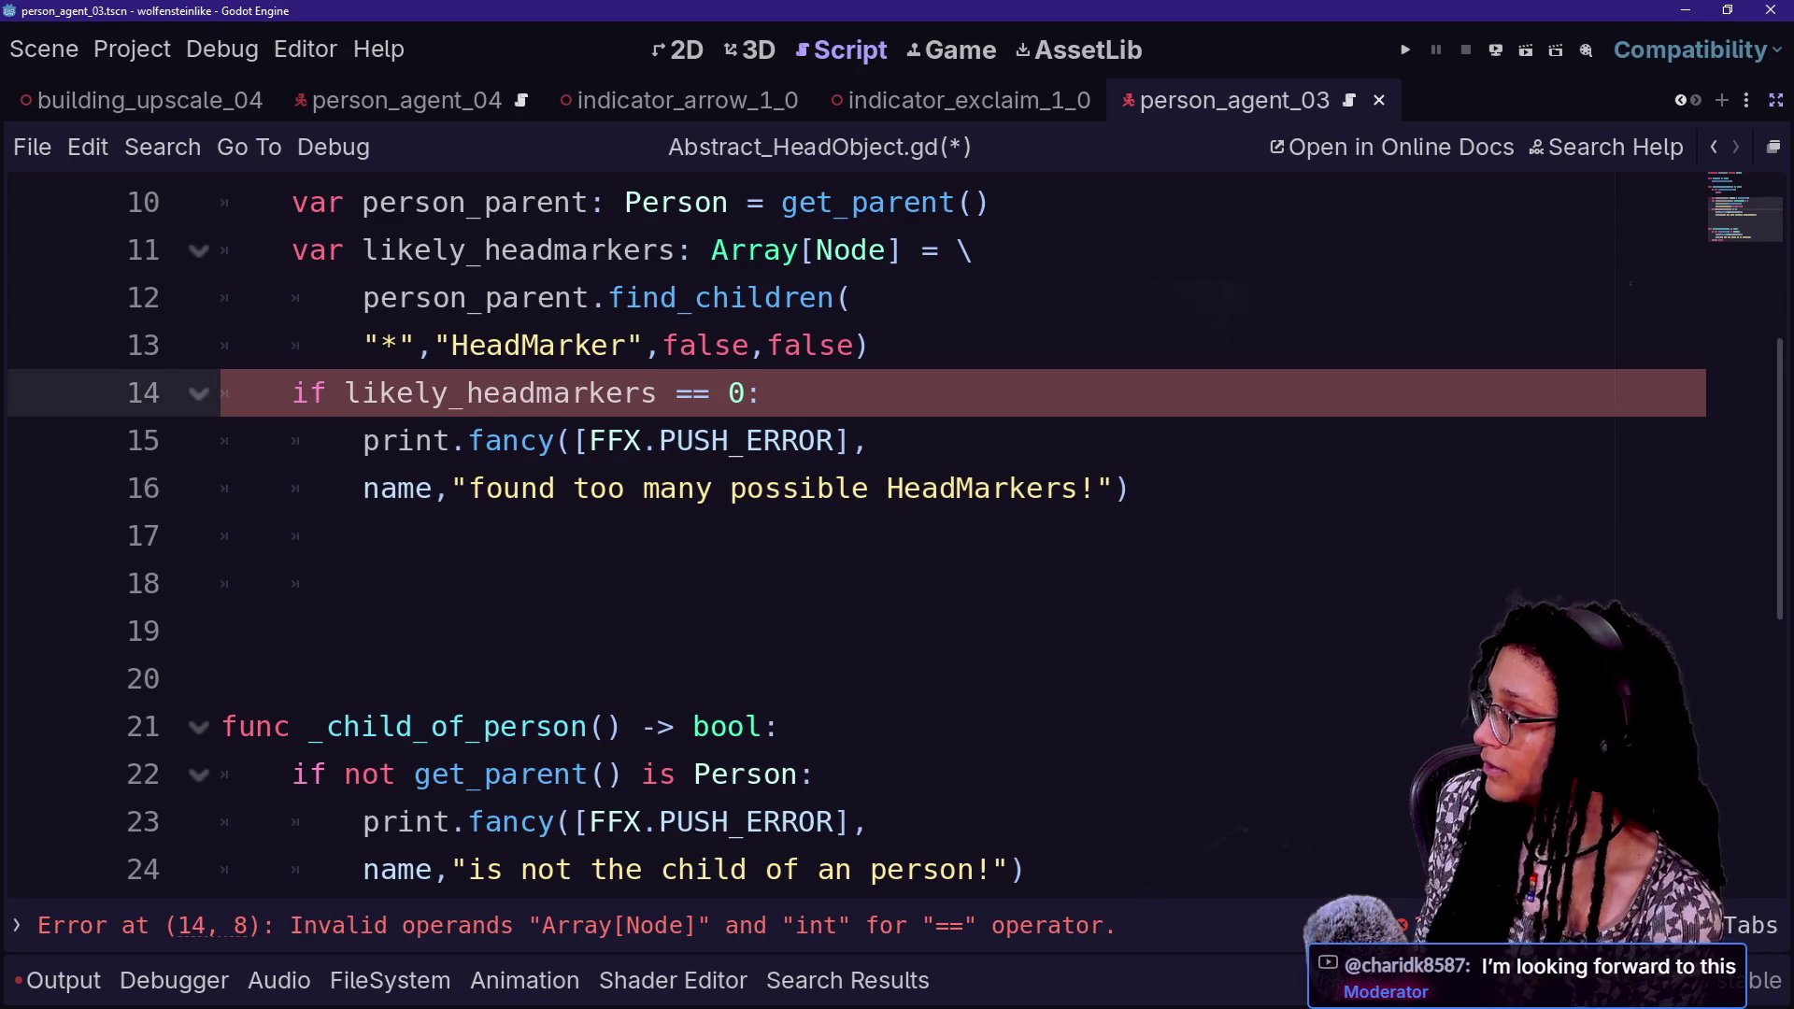
pyautogui.press('BackSpace')
pyautogui.press('BackSpace')
pyautogui.press('BackSpace')
pyautogui.write('.size')
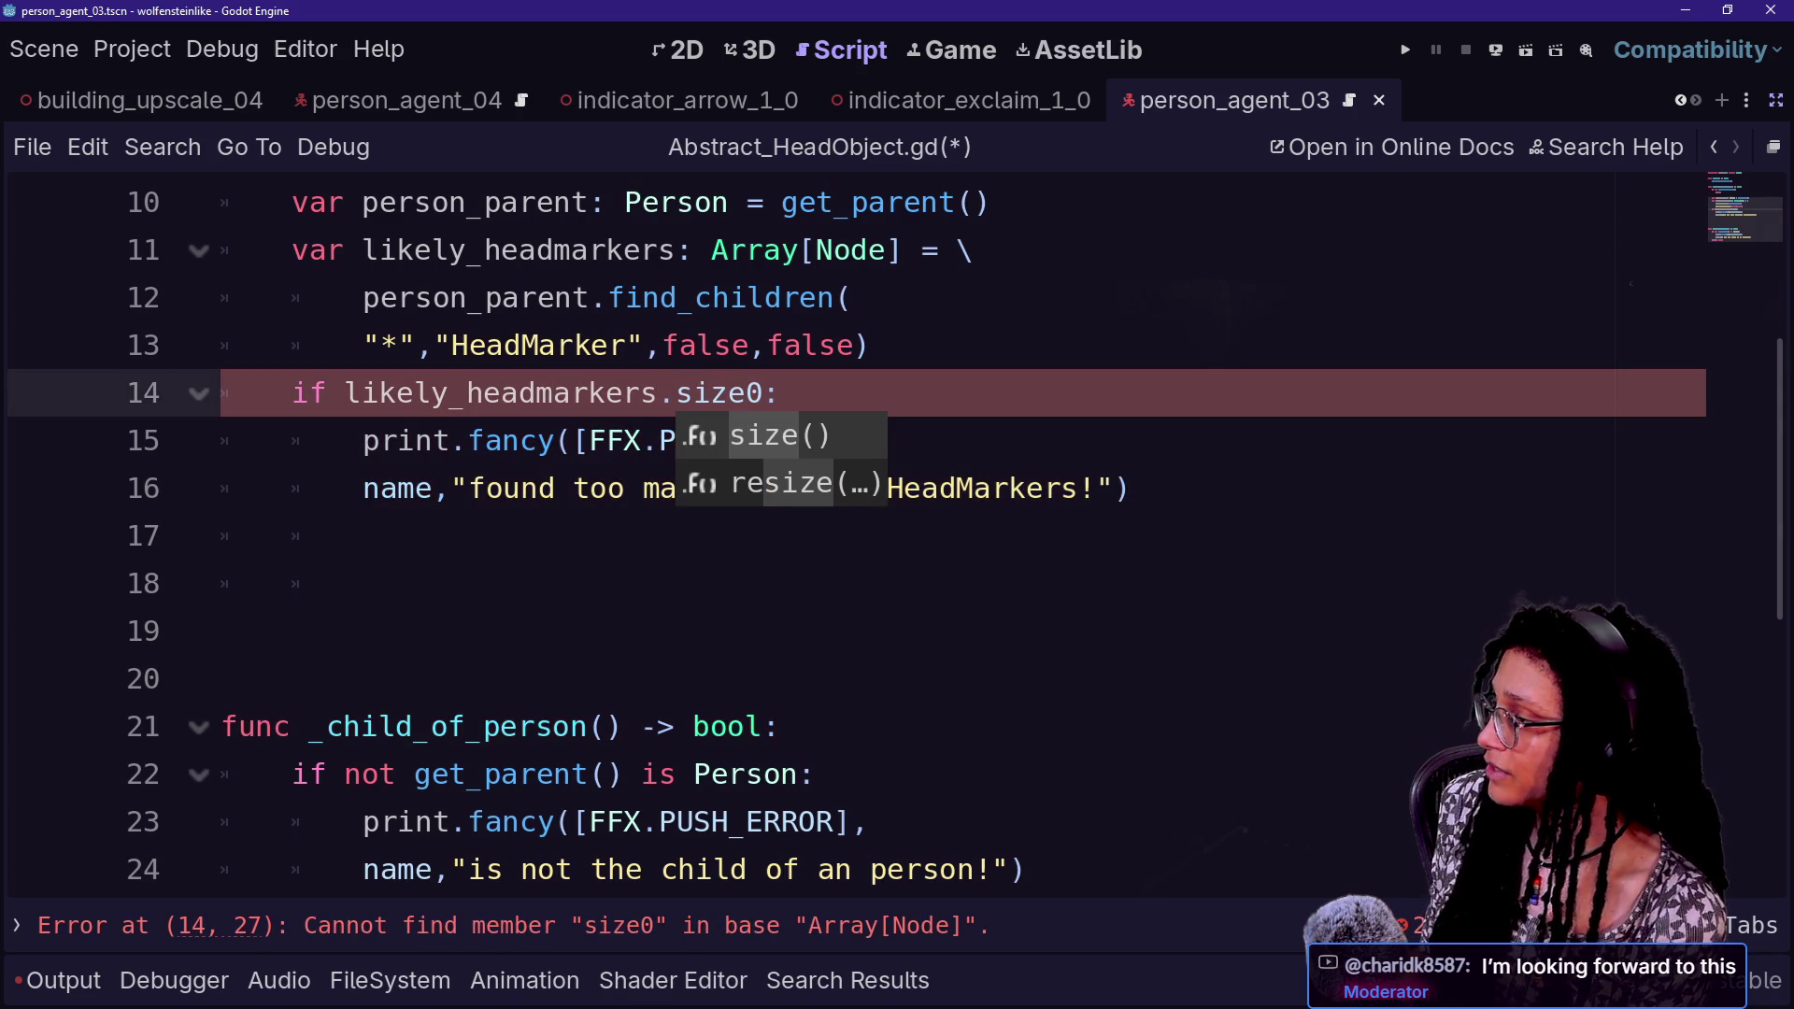
pyautogui.press('Return')
pyautogui.write('==')
pyautogui.press('Down')
pyautogui.press('Up')
pyautogui.press('End')
pyautogui.hotkey('ctrl', 's')
# Add a new line after the error call, dedented to the if level.
pyautogui.click(1132, 488)
pyautogui.press('Return')
pyautogui.press('BackSpace')
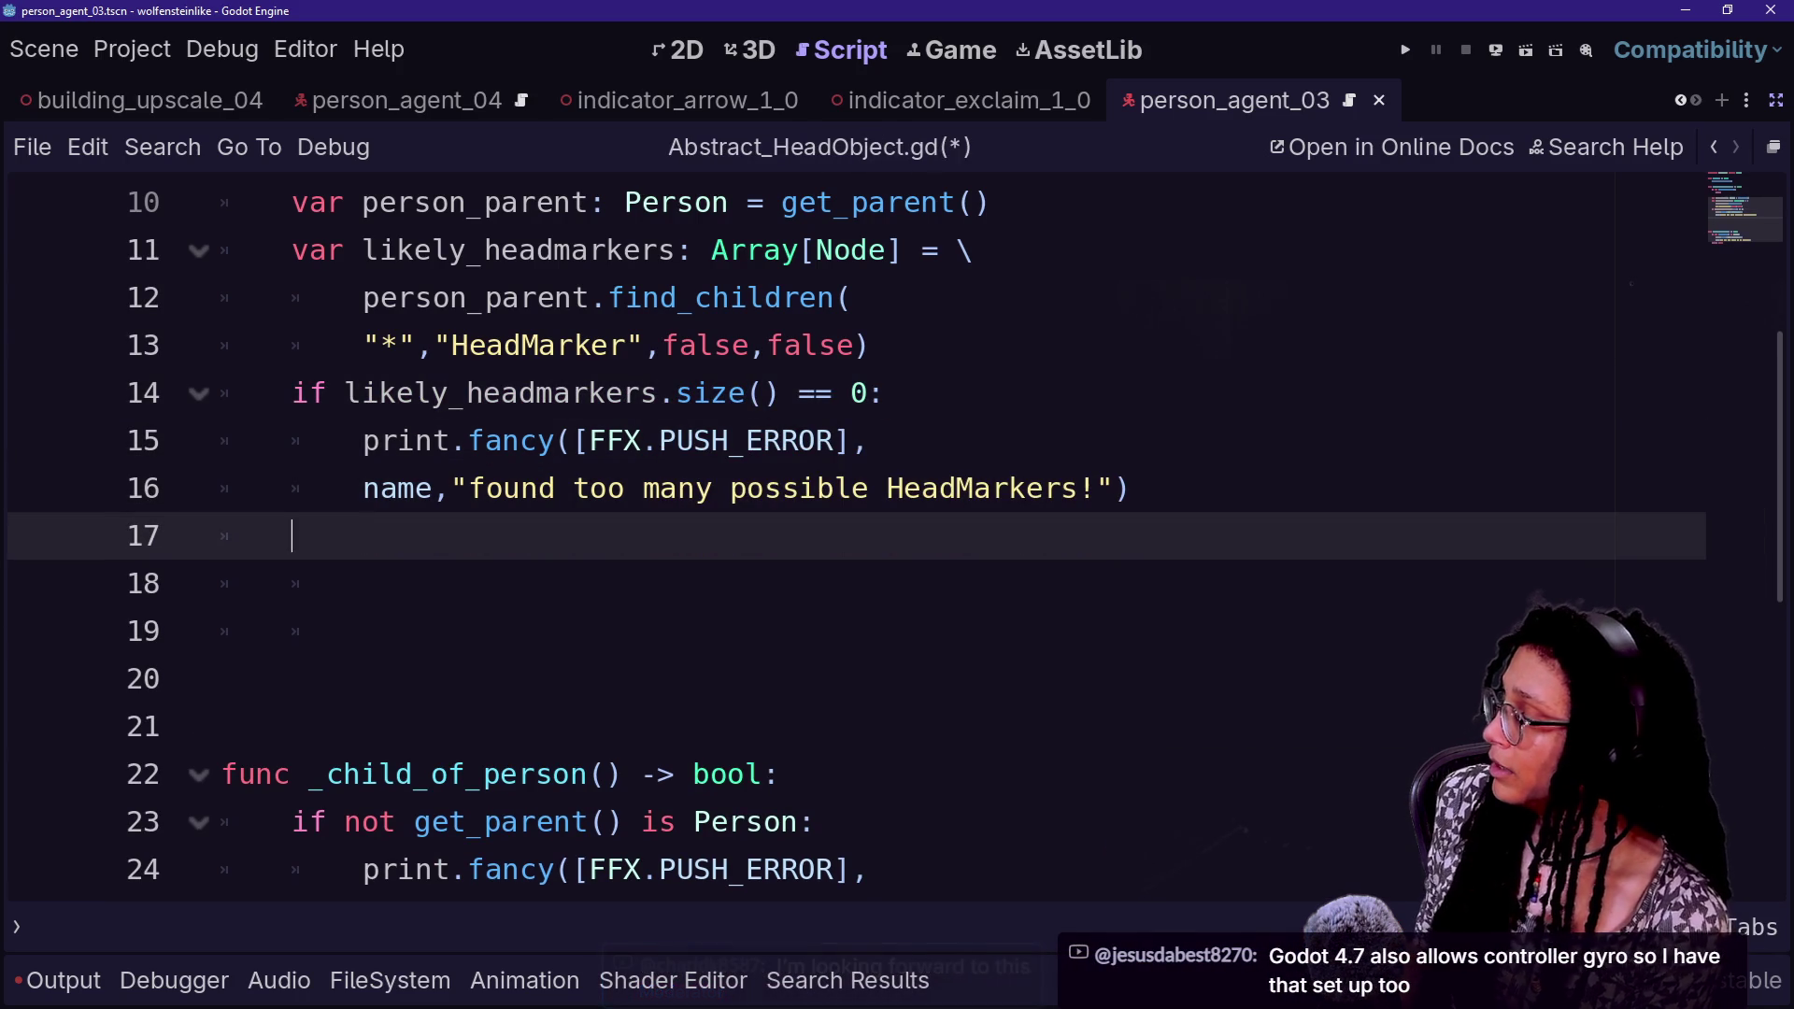
# Add an 'elif likely_headmarkers.size() > 1:' line with an indented body.
pyautogui.write('elif likely_headm')
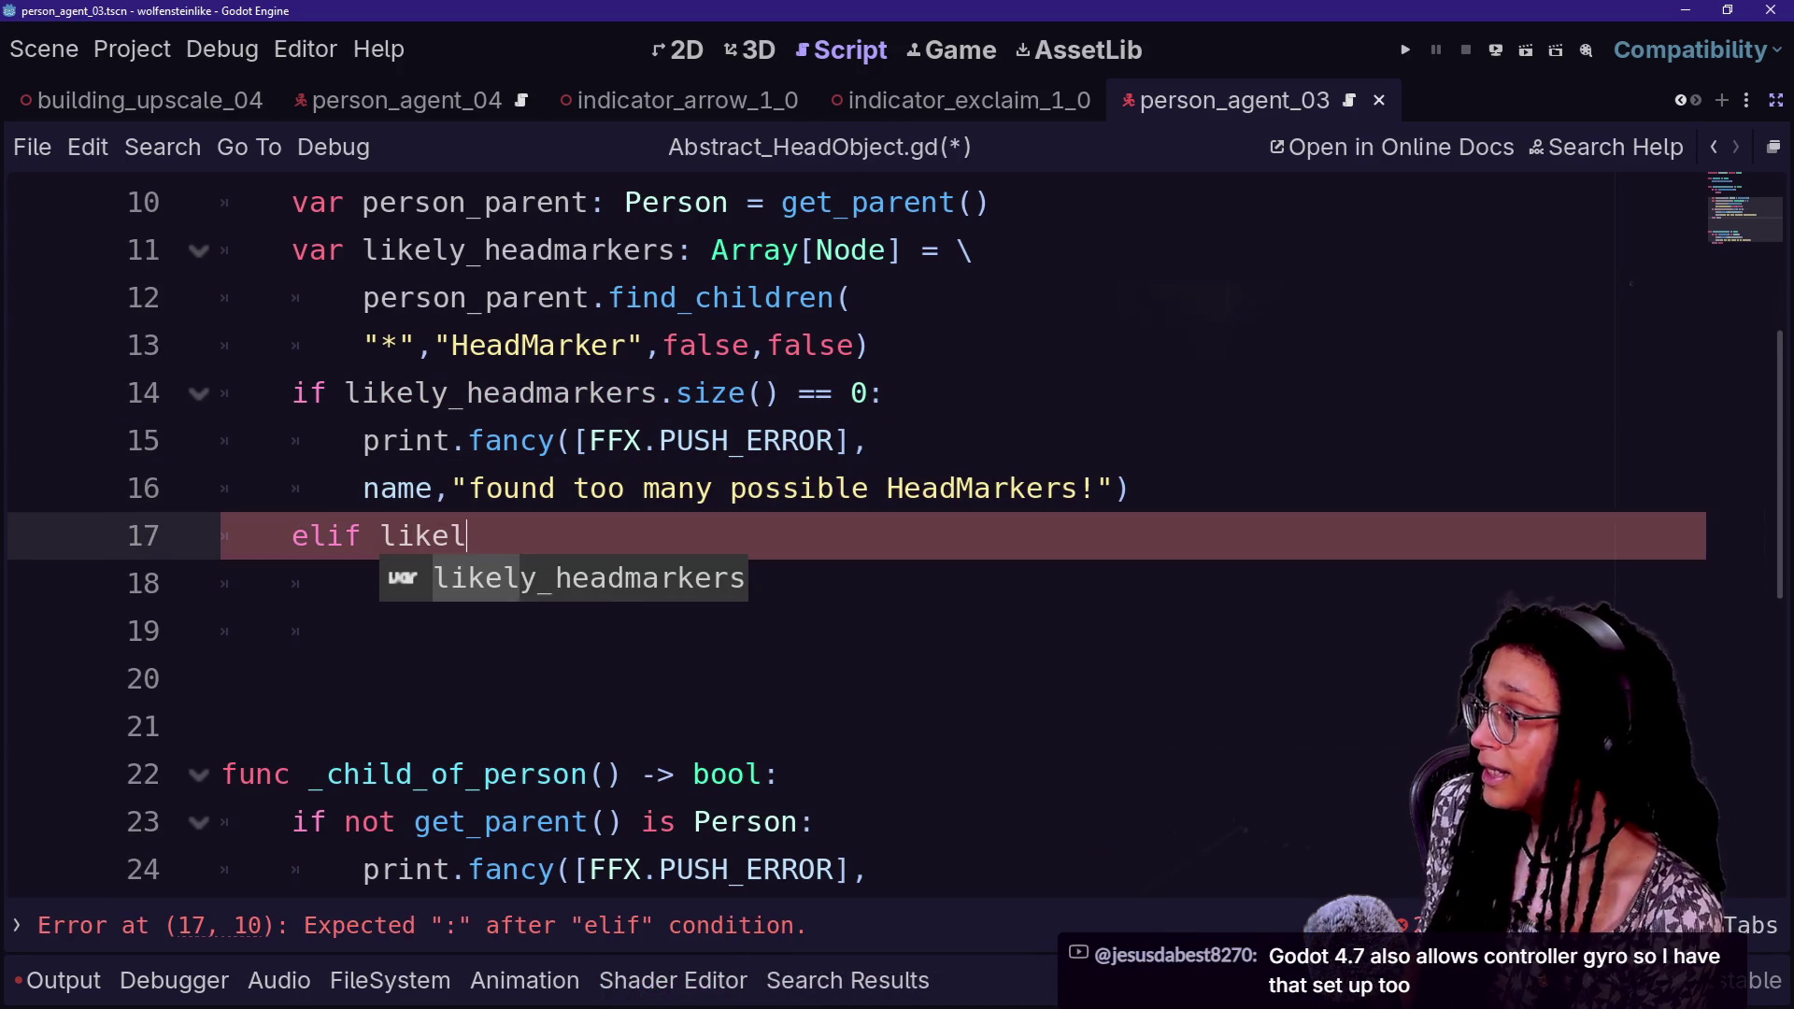
pyautogui.write('arke')
pyautogui.click(626, 488)
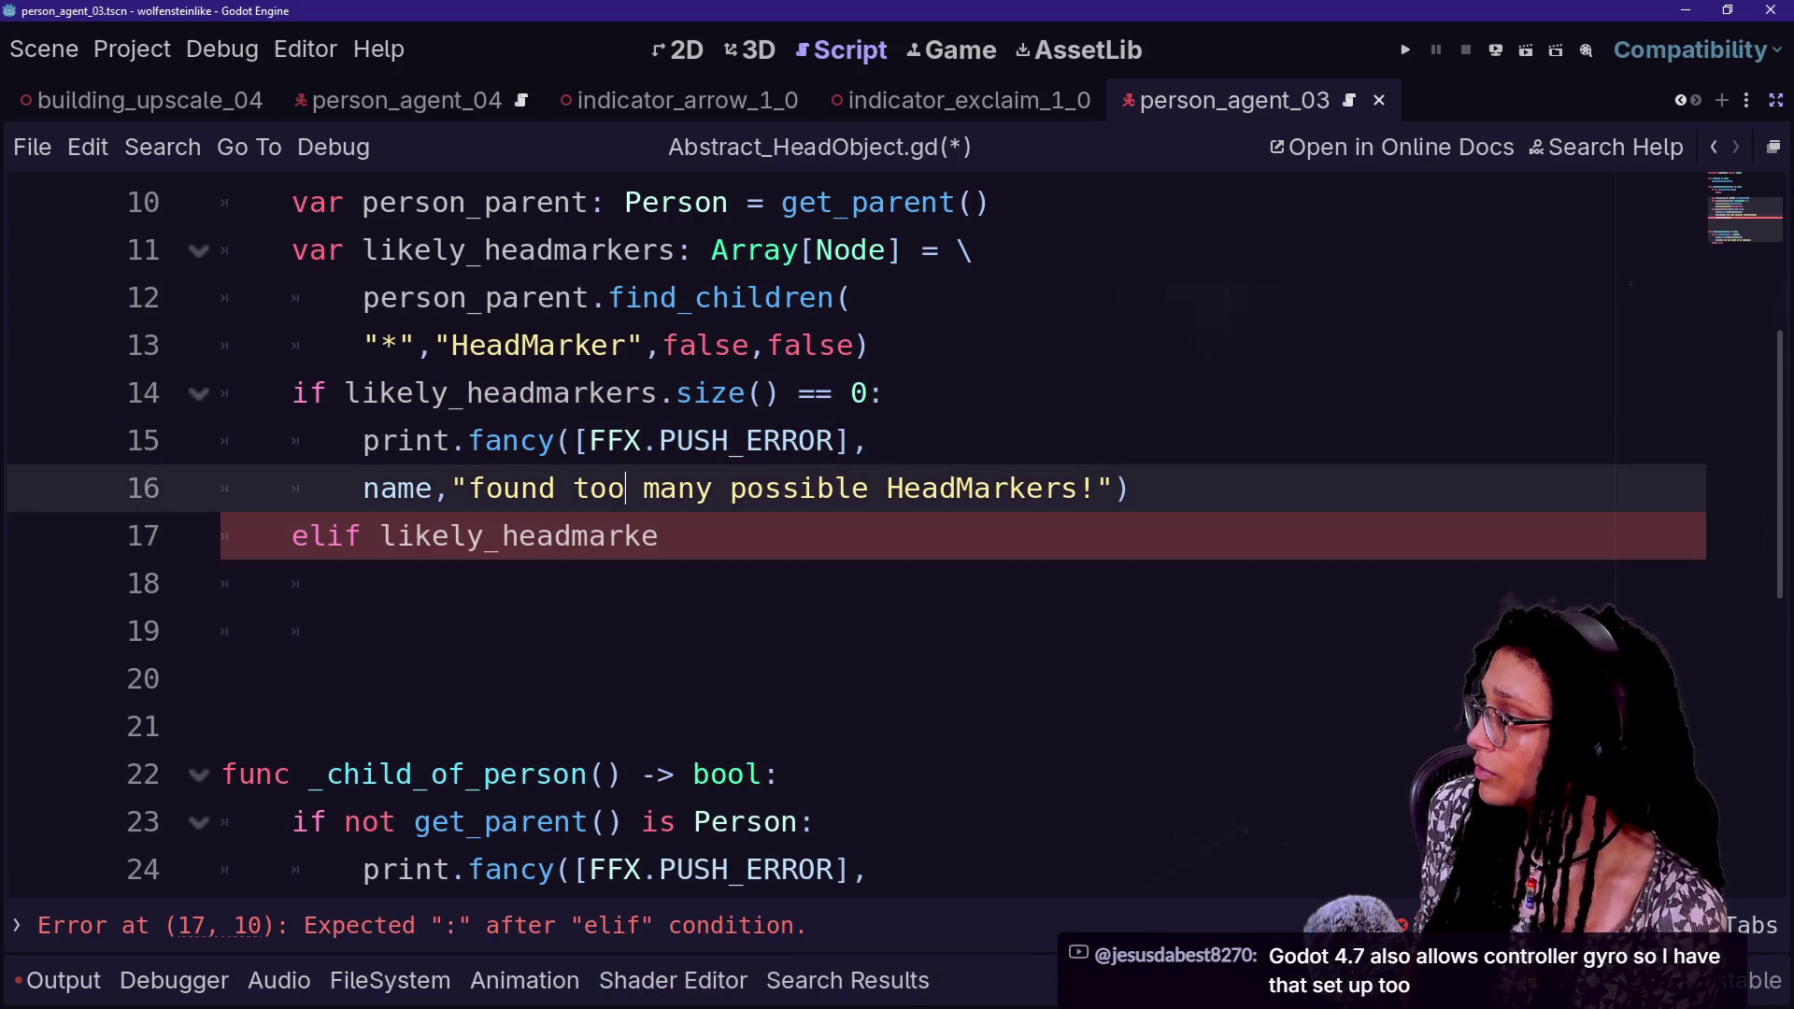
pyautogui.moveTo(468, 487); pyautogui.dragTo(698, 488)
pyautogui.click(833, 488)
pyautogui.moveTo(1079, 488); pyautogui.dragTo(553, 488)
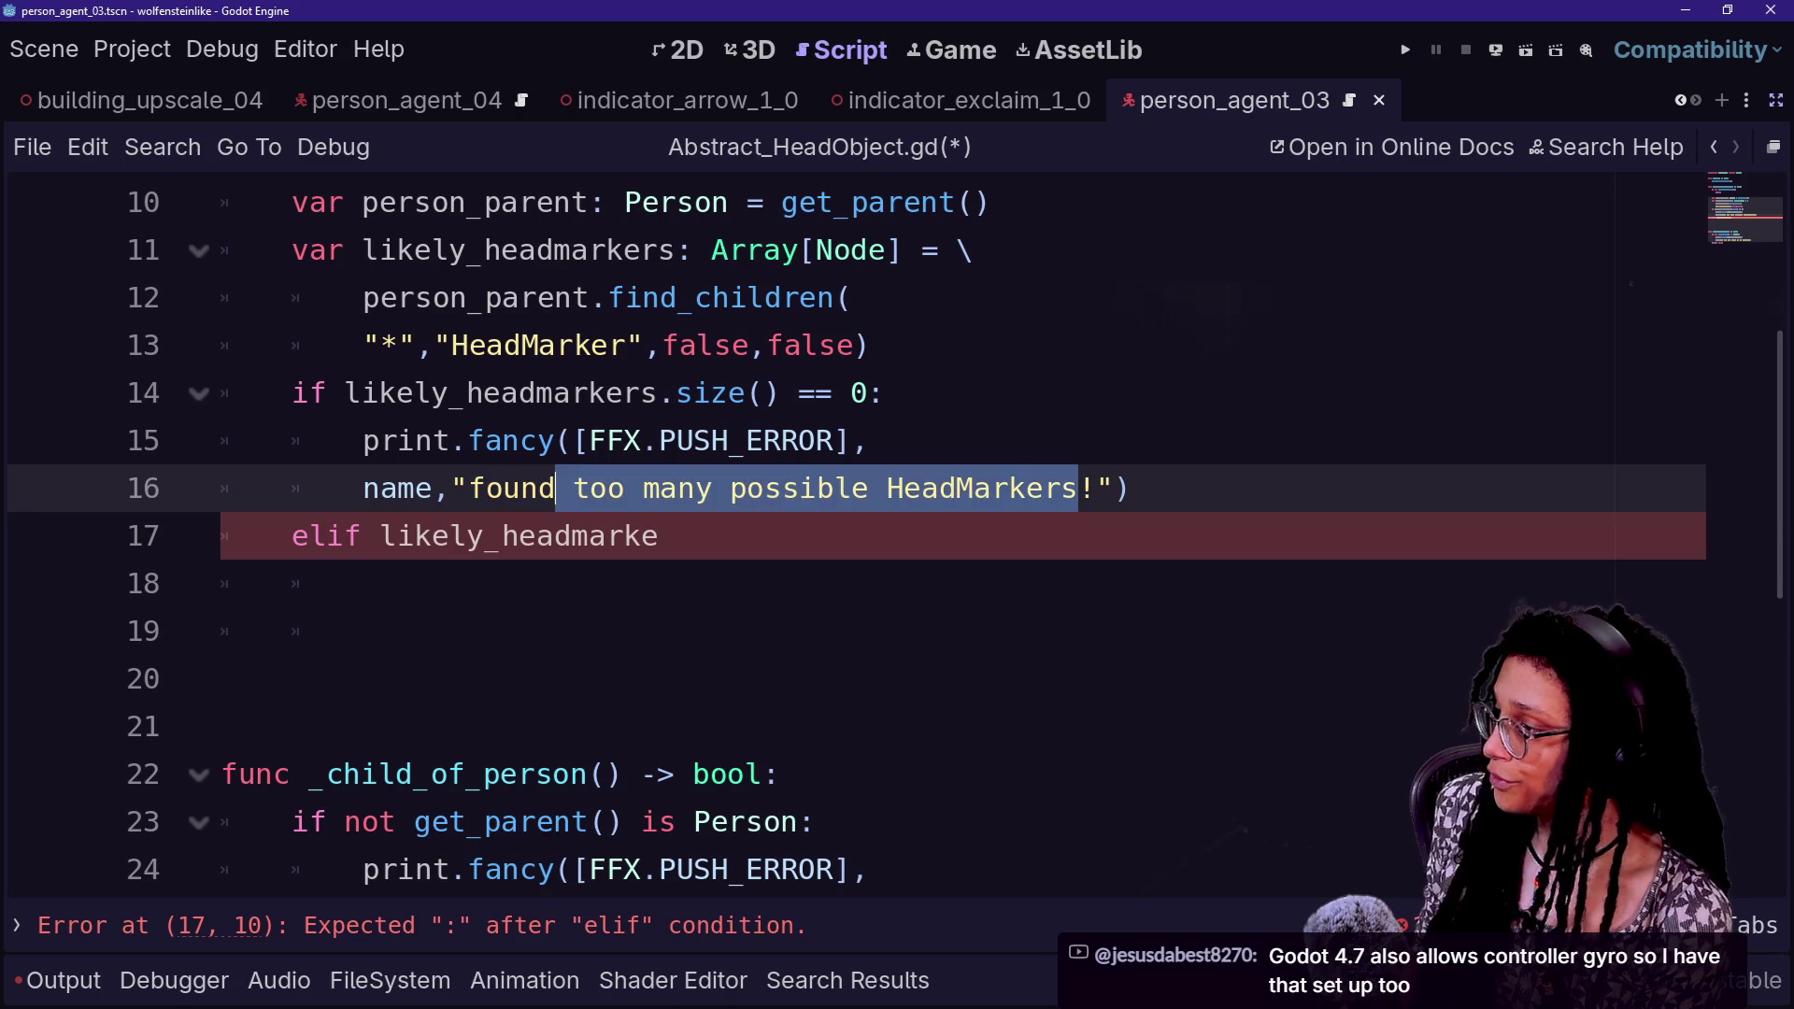
pyautogui.moveTo(432, 393); pyautogui.dragTo(886, 393)
pyautogui.click(659, 535)
pyautogui.write('rs.size() > 1:')
pyautogui.press('BackSpace')
pyautogui.press('BackSpace')
pyautogui.press('BackSpace')
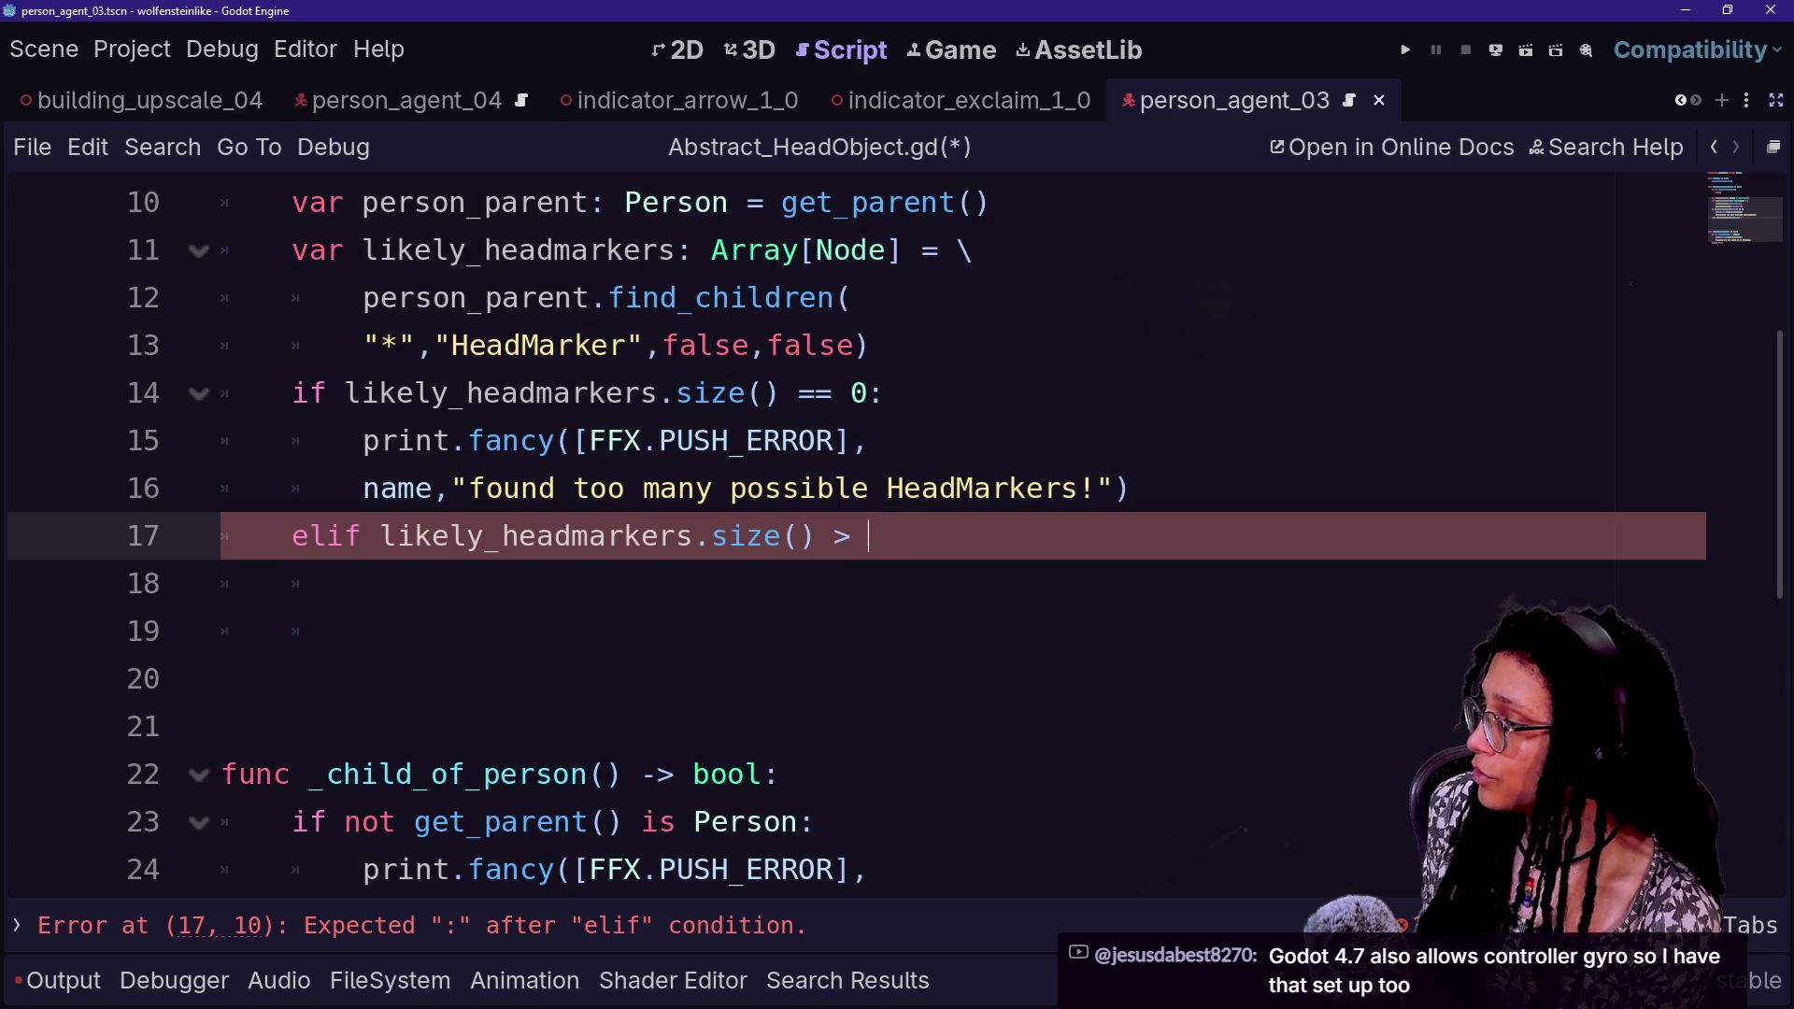
pyautogui.write('2:')
pyautogui.press('BackSpace')
pyautogui.press('BackSpace')
pyautogui.write('1:')
pyautogui.press('Return')
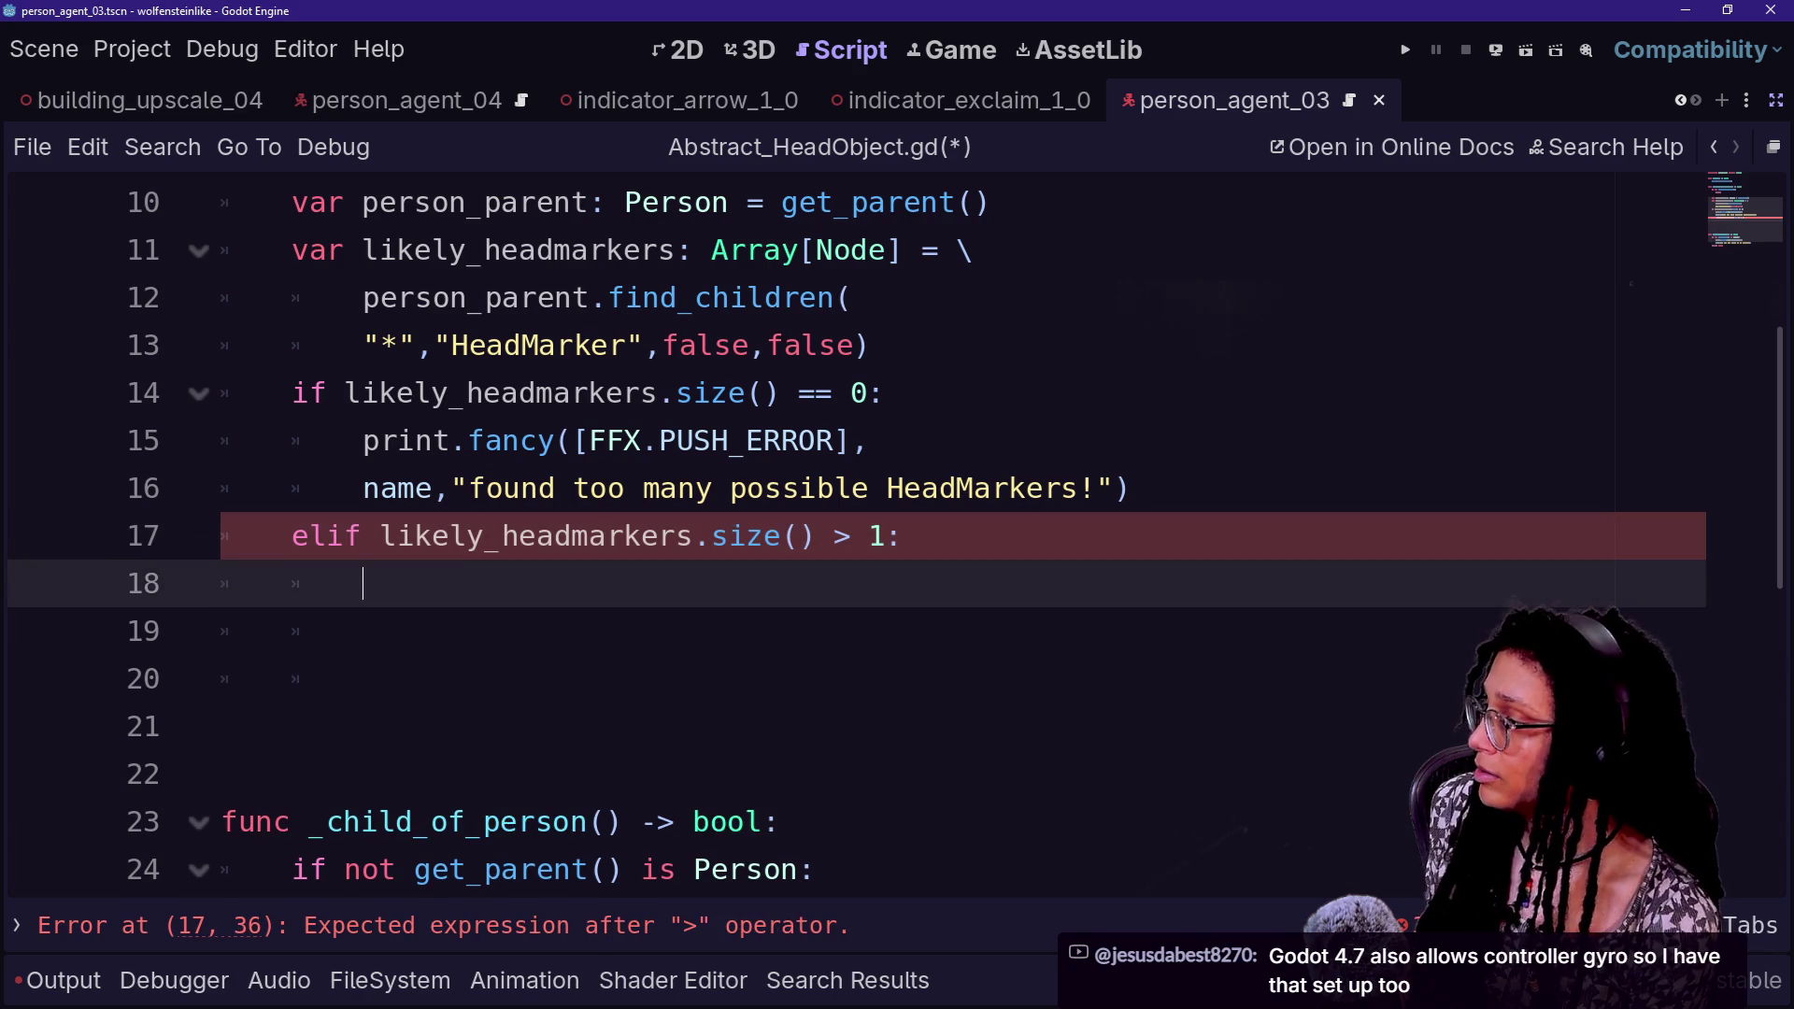
# Copy the print.fancy error call and paste it under the elif.
pyautogui.hotkey('shift', 'Up')
pyautogui.hotkey('shift', 'Up')
pyautogui.hotkey('shift', 'Up')
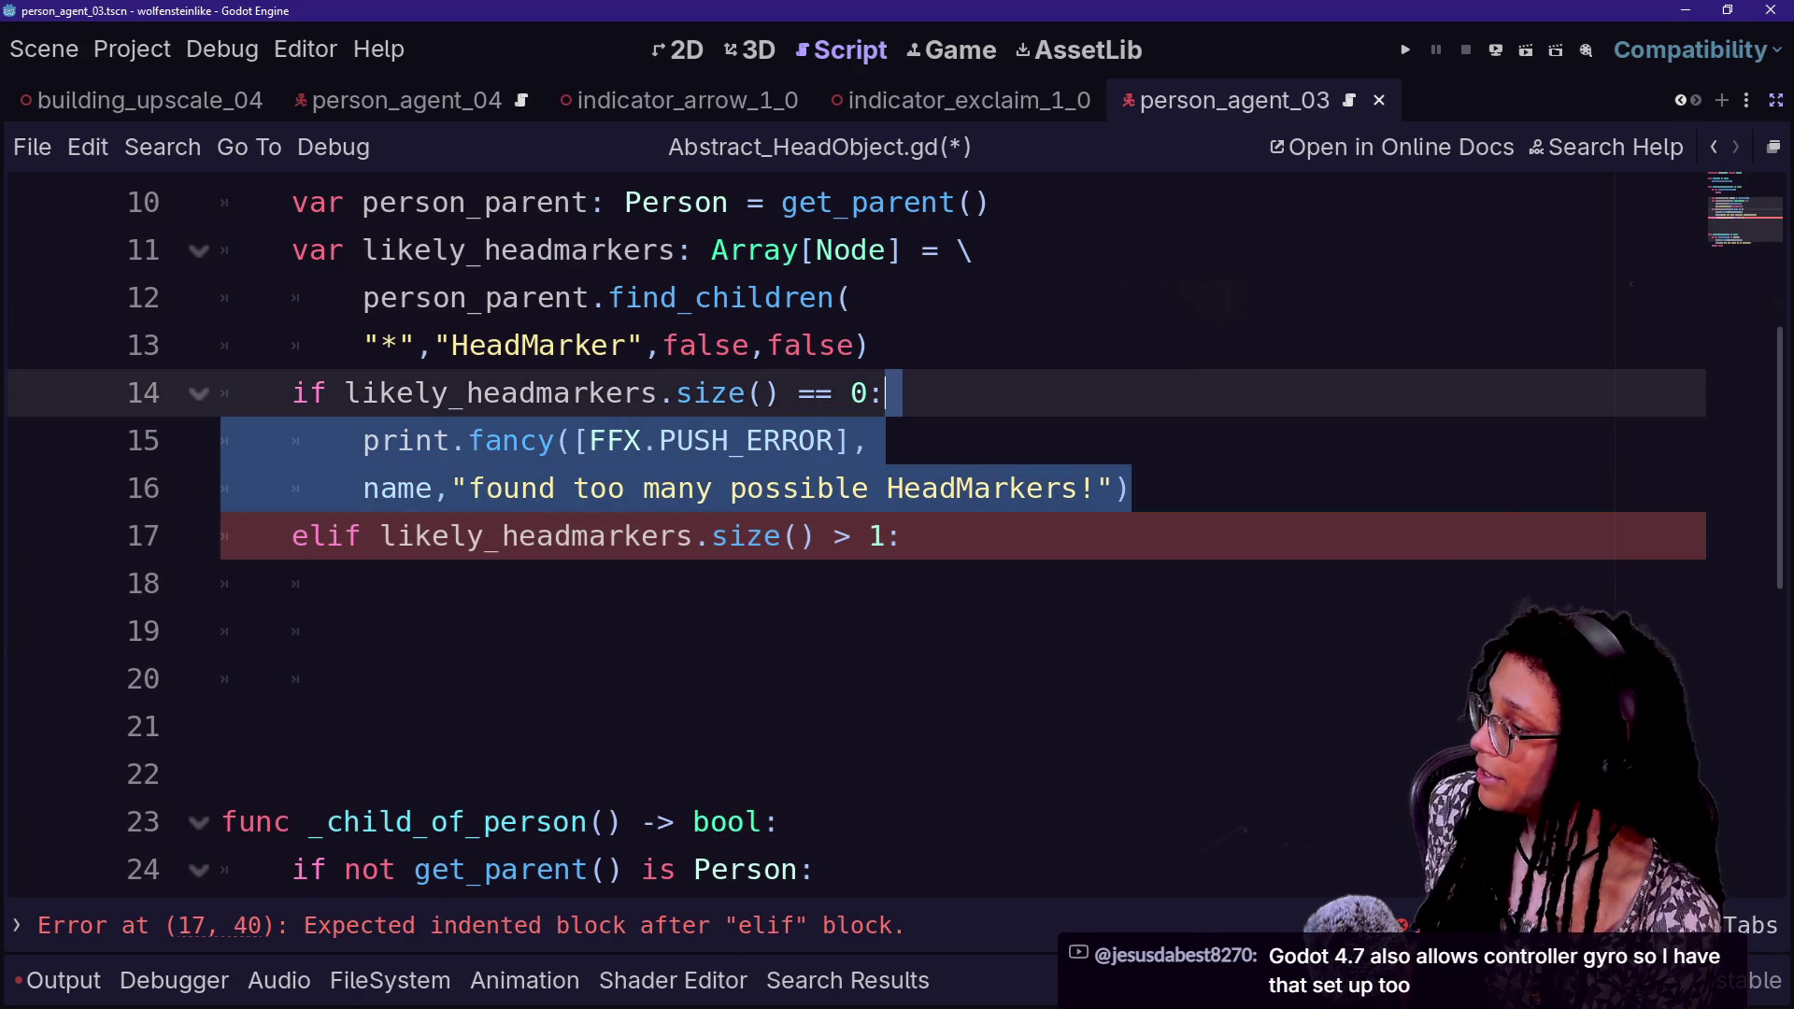
pyautogui.hotkey('ctrl', 'c')
pyautogui.press('Down')
pyautogui.press('Down')
pyautogui.press('Down')
pyautogui.press('End')
pyautogui.hotkey('ctrl', 'v')
# Reword the first error message to 'didn't find a HeadMarker!' and save the script.
pyautogui.moveTo(465, 488); pyautogui.dragTo(1097, 488)
pyautogui.click(1096, 488)
pyautogui.moveTo(467, 488)
pyautogui.mouseDown()
pyautogui.moveTo(904, 488)
pyautogui.moveTo(886, 488)
pyautogui.mouseUp()
pyautogui.write("didn't find any")
pyautogui.click(679, 488)
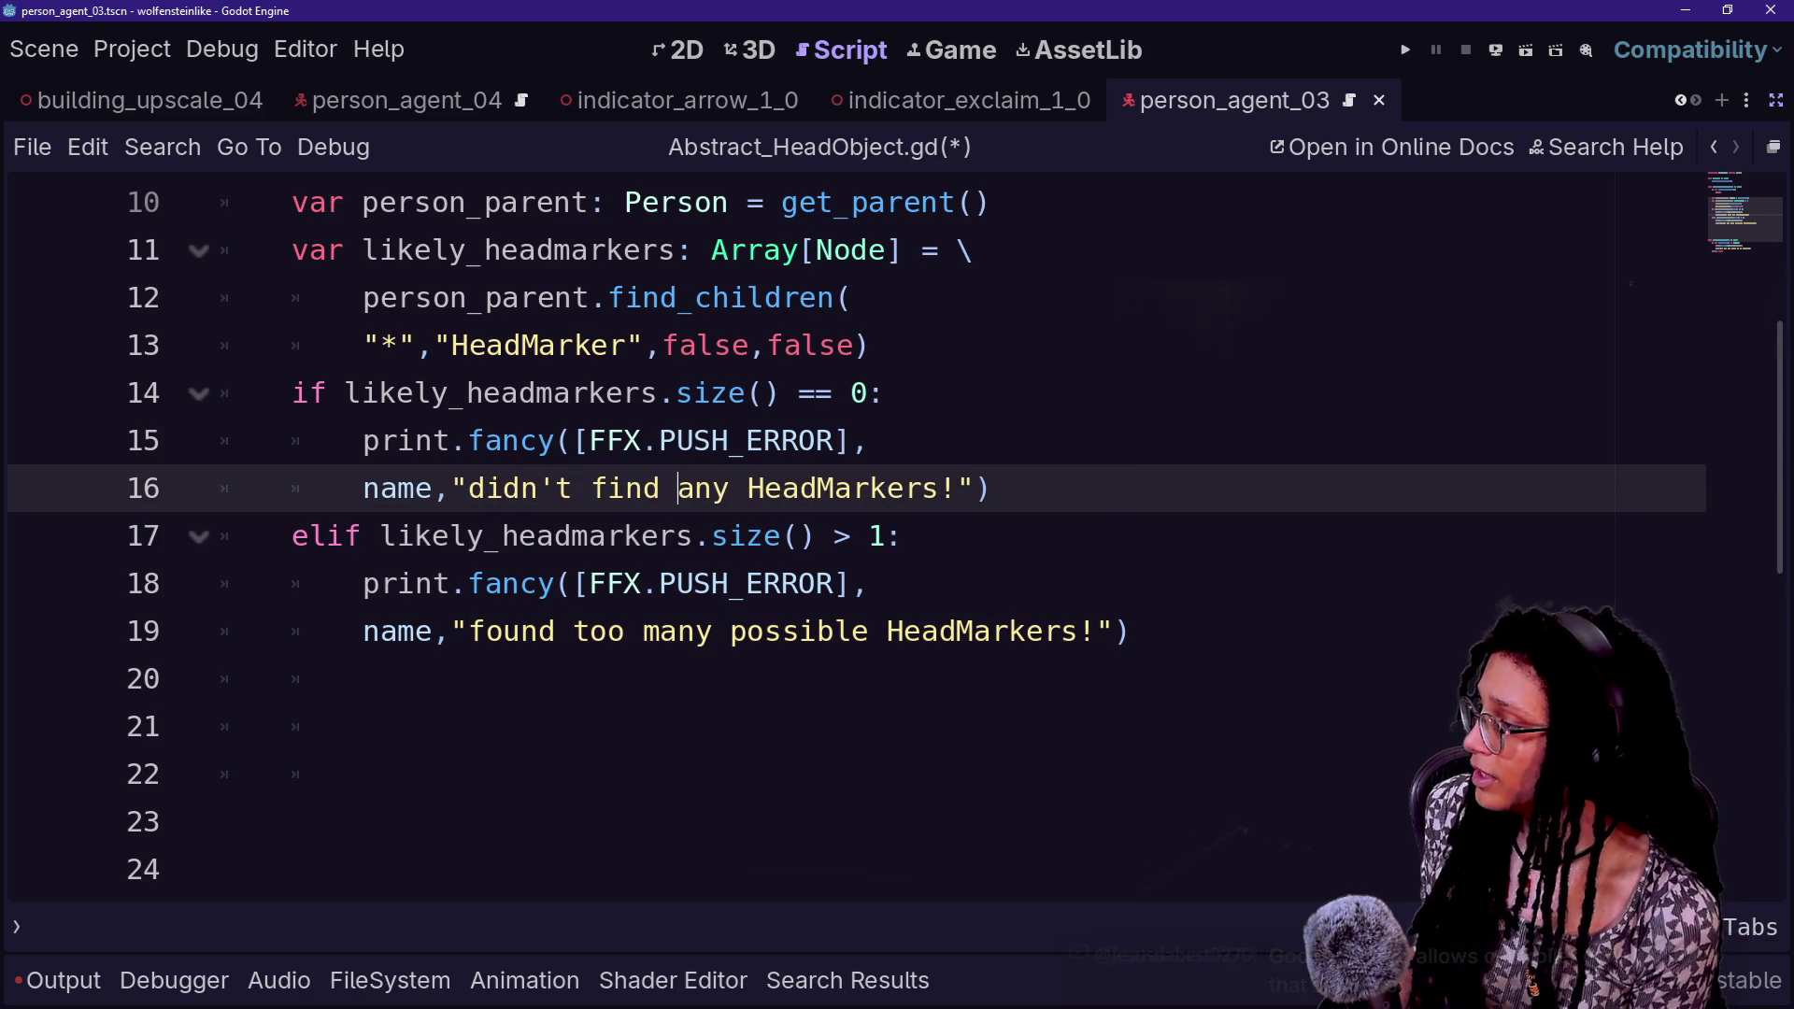
pyautogui.press('Delete')
pyautogui.press('Delete')
pyautogui.press('Delete')
pyautogui.write('a')
pyautogui.hotkey('ctrl', 'Right')
pyautogui.press('BackSpace')
pyautogui.press('Right')
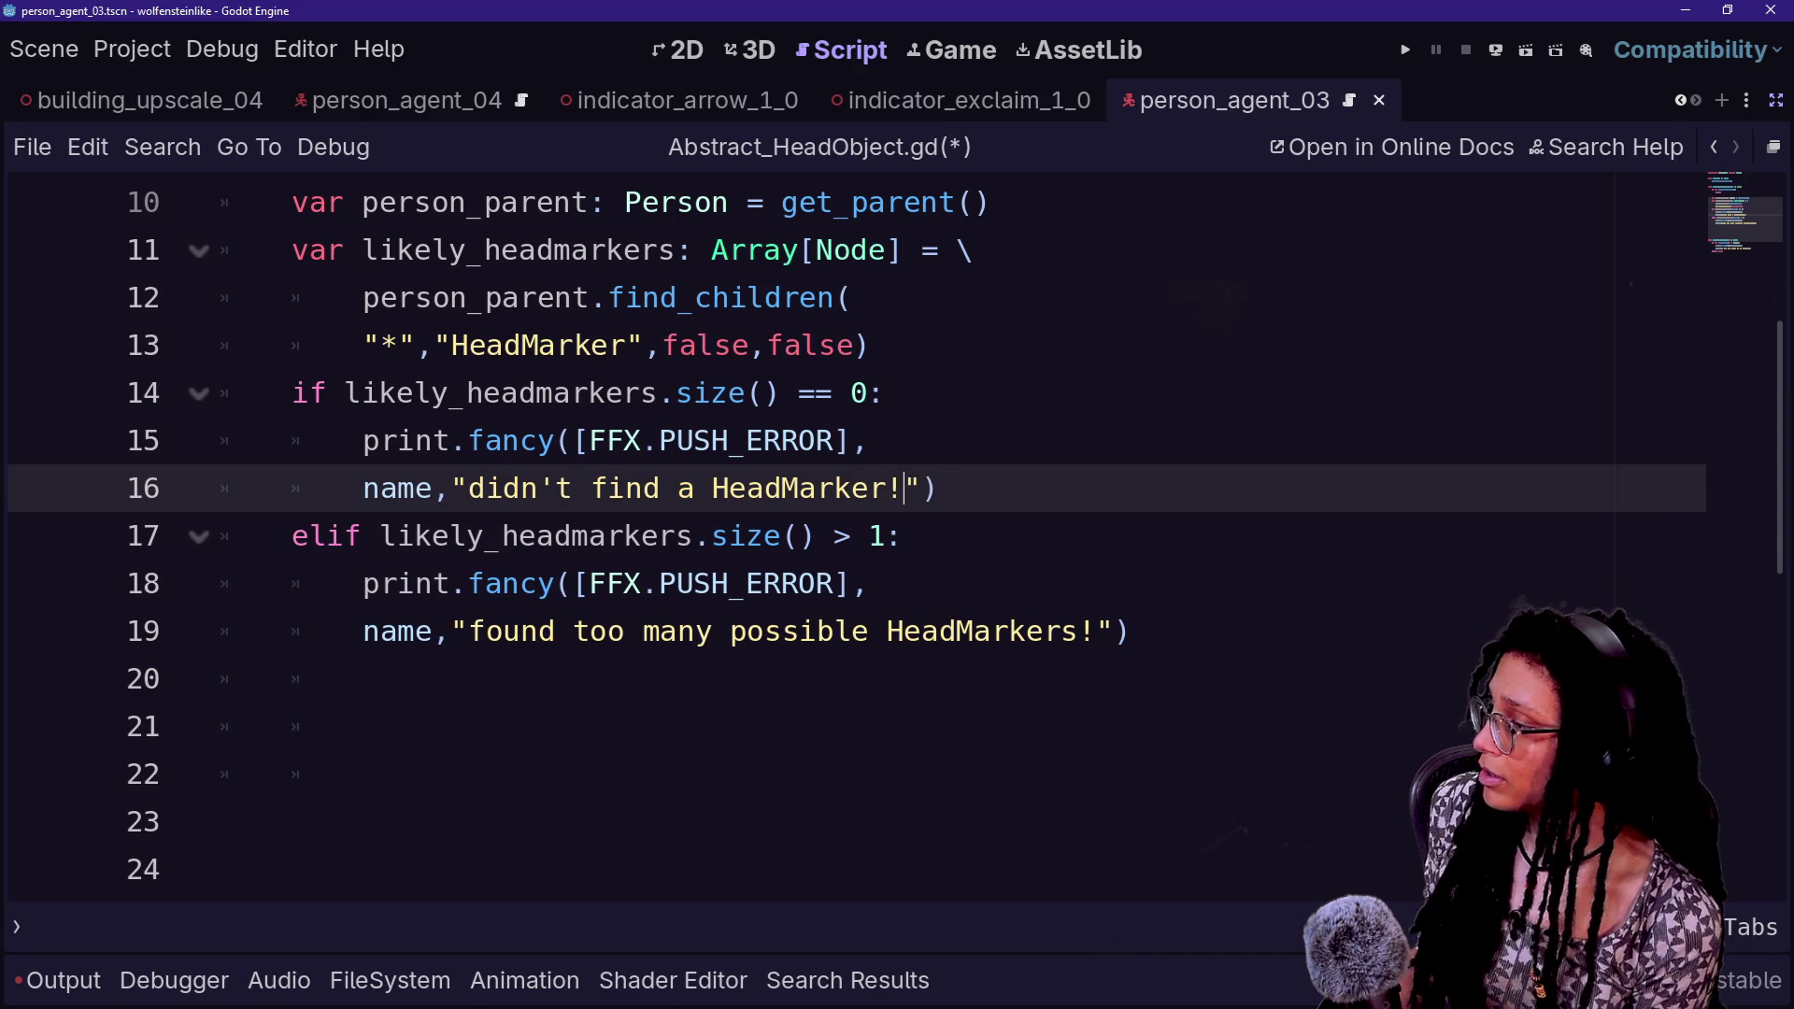
pyautogui.press('Up')
pyautogui.click(363, 679)
pyautogui.hotkey('ctrl', 's')
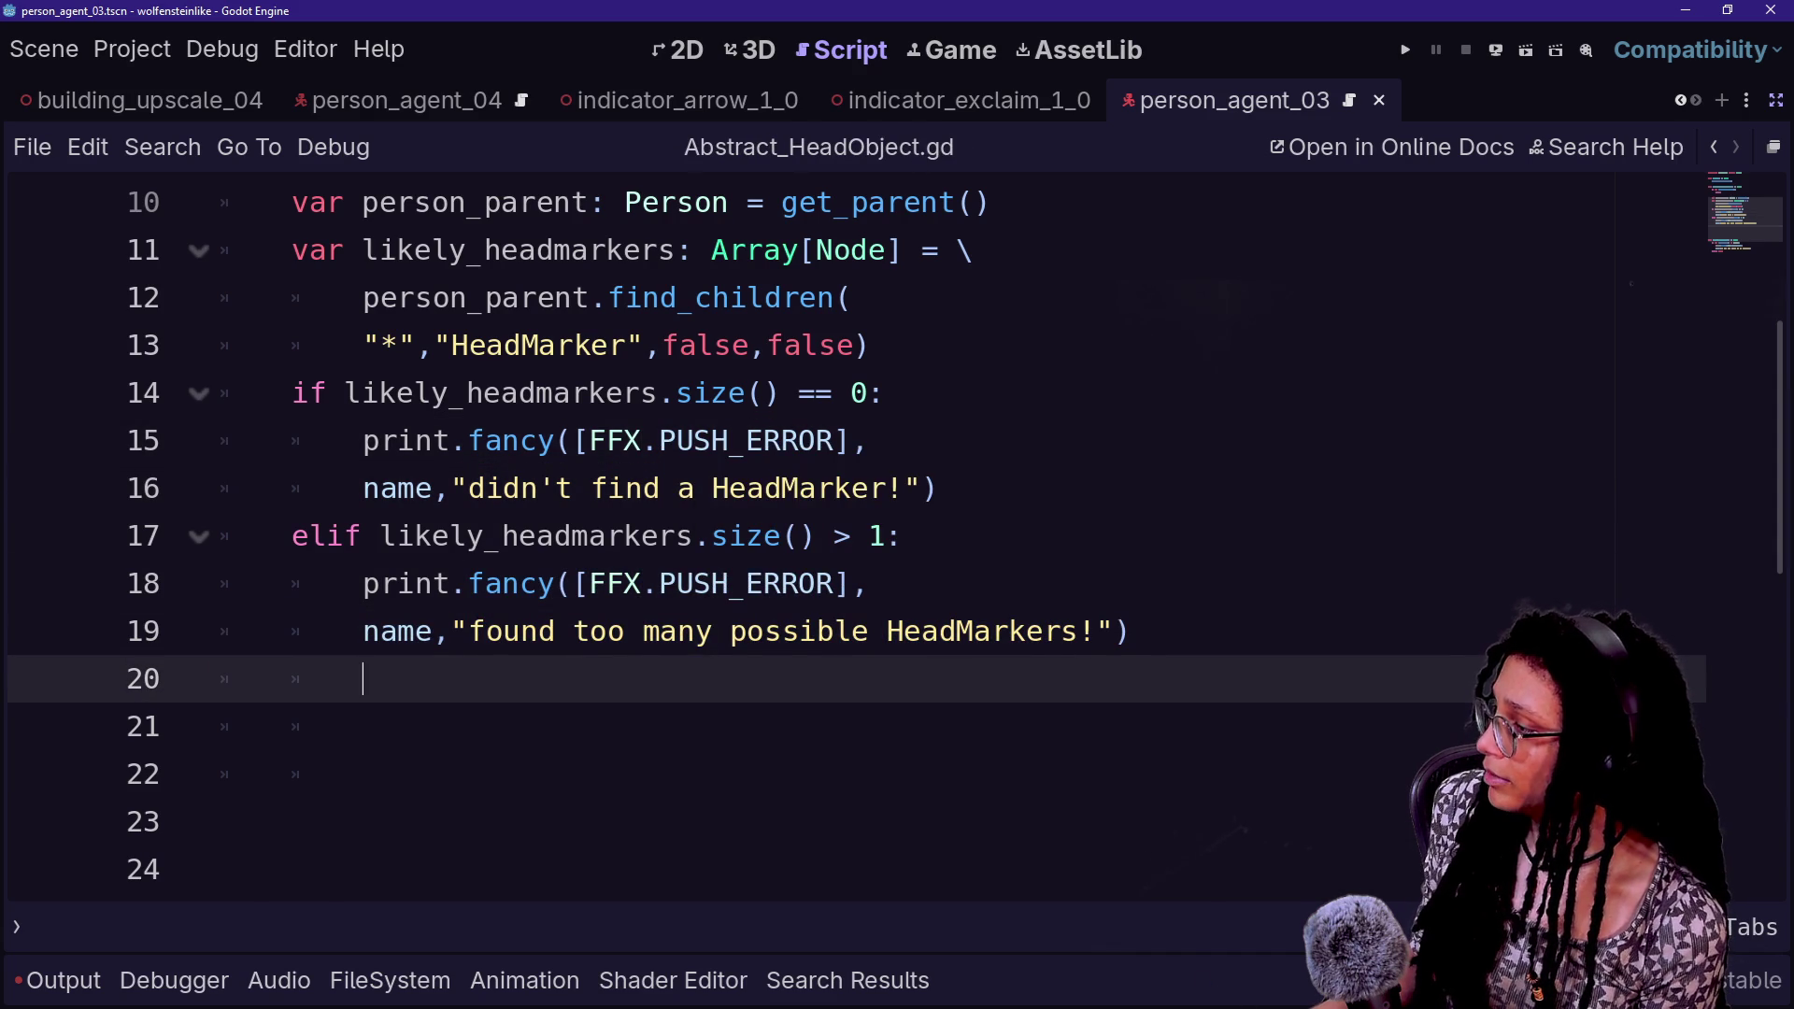
# Try an else branch after the too-many-HeadMarkers branch, then remove it again.
pyautogui.click(1132, 631)
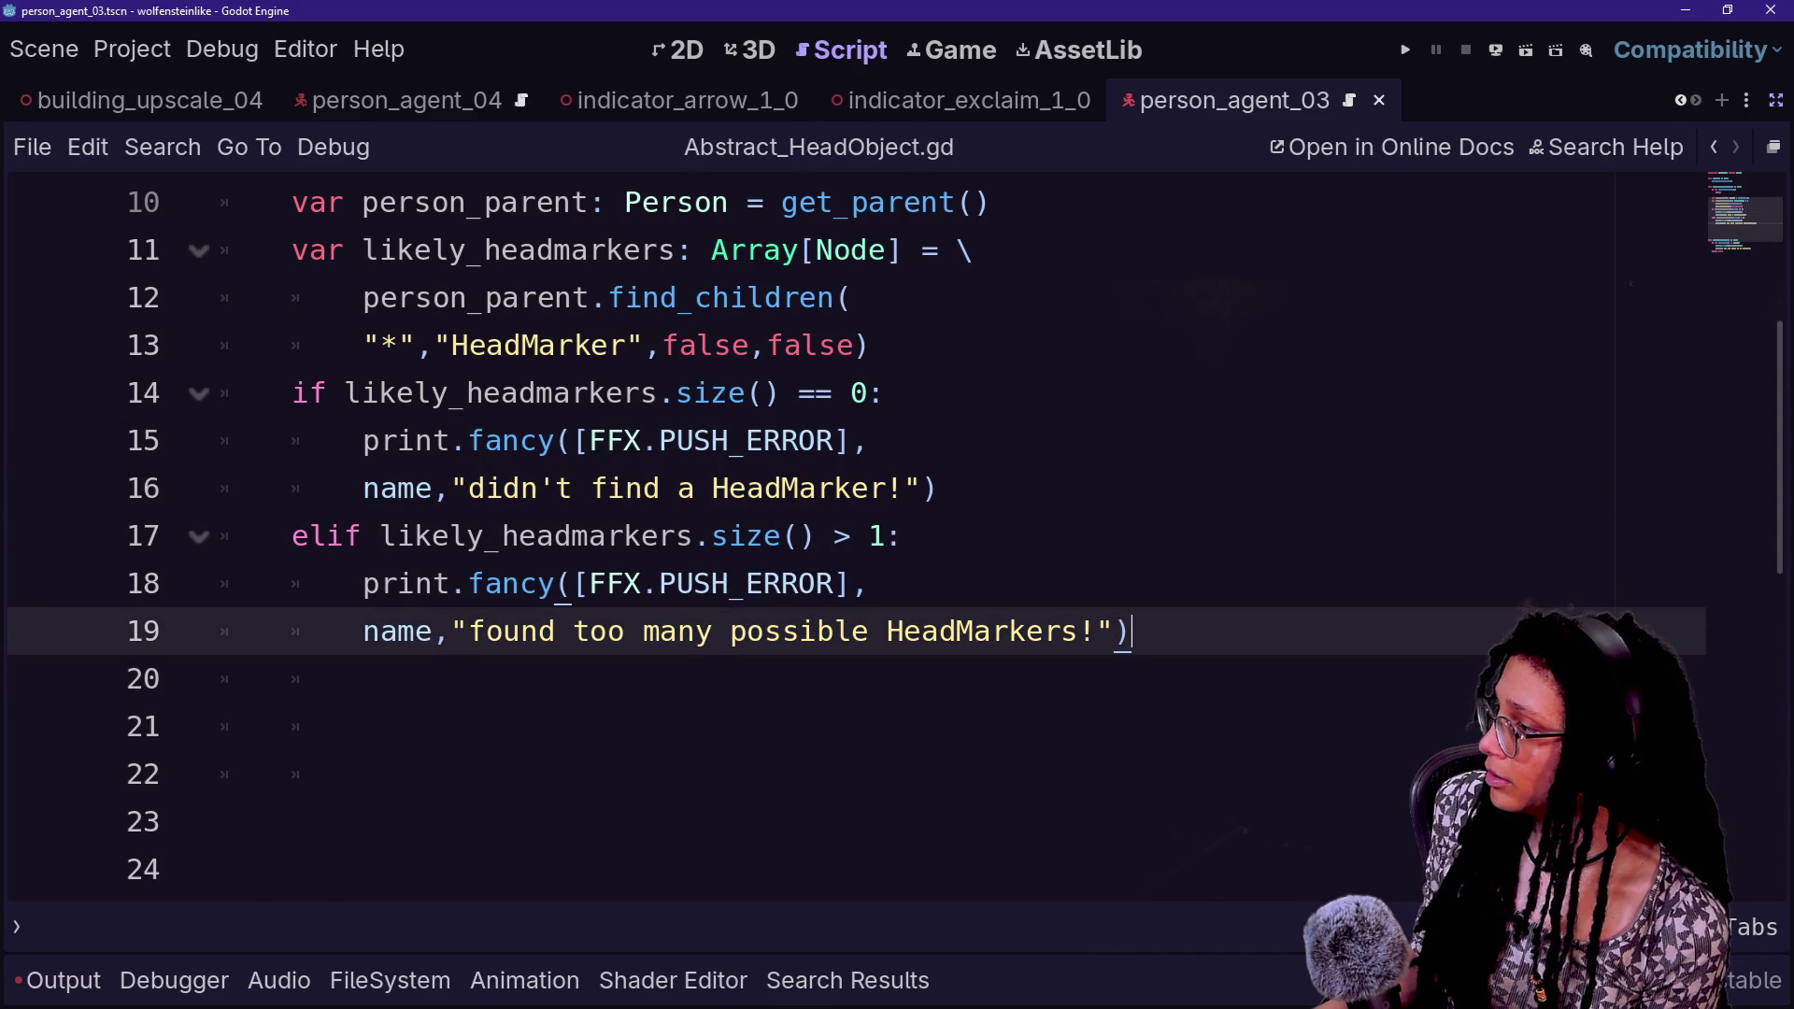
pyautogui.doubleClick(326, 536)
pyautogui.click(1132, 631)
pyautogui.press('Return')
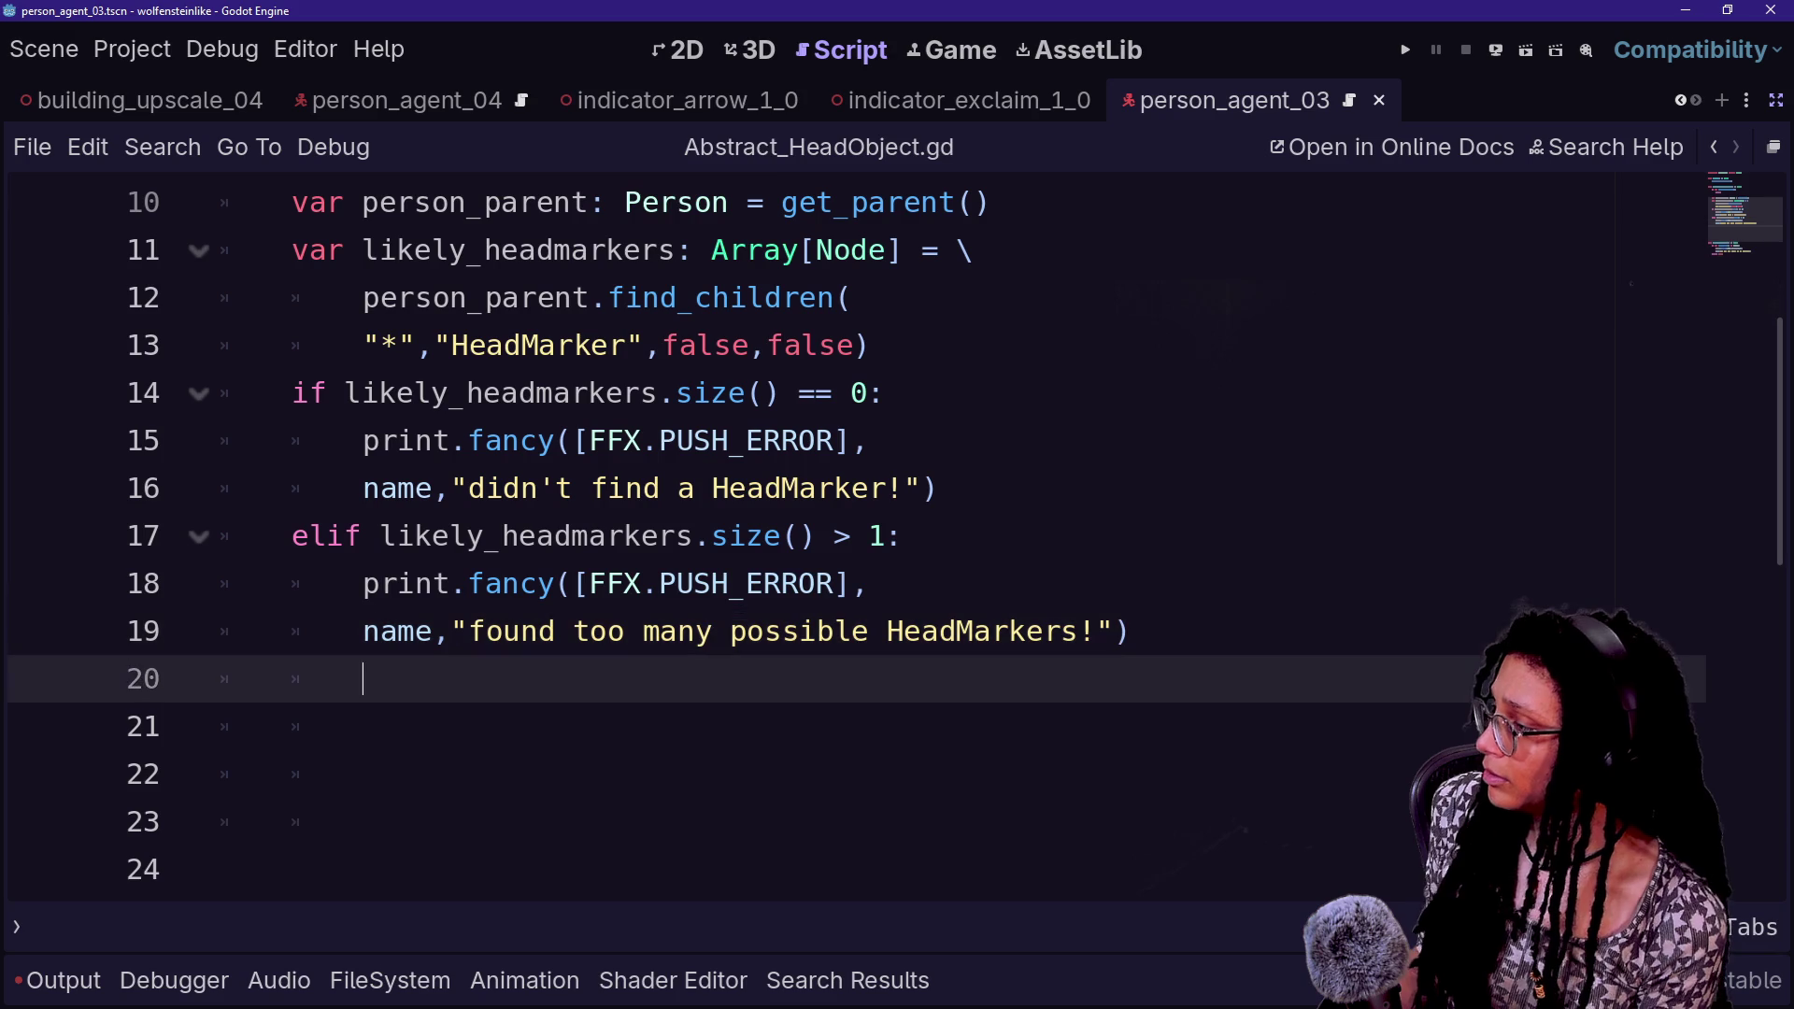
pyautogui.press('BackSpace')
pyautogui.write('else ')
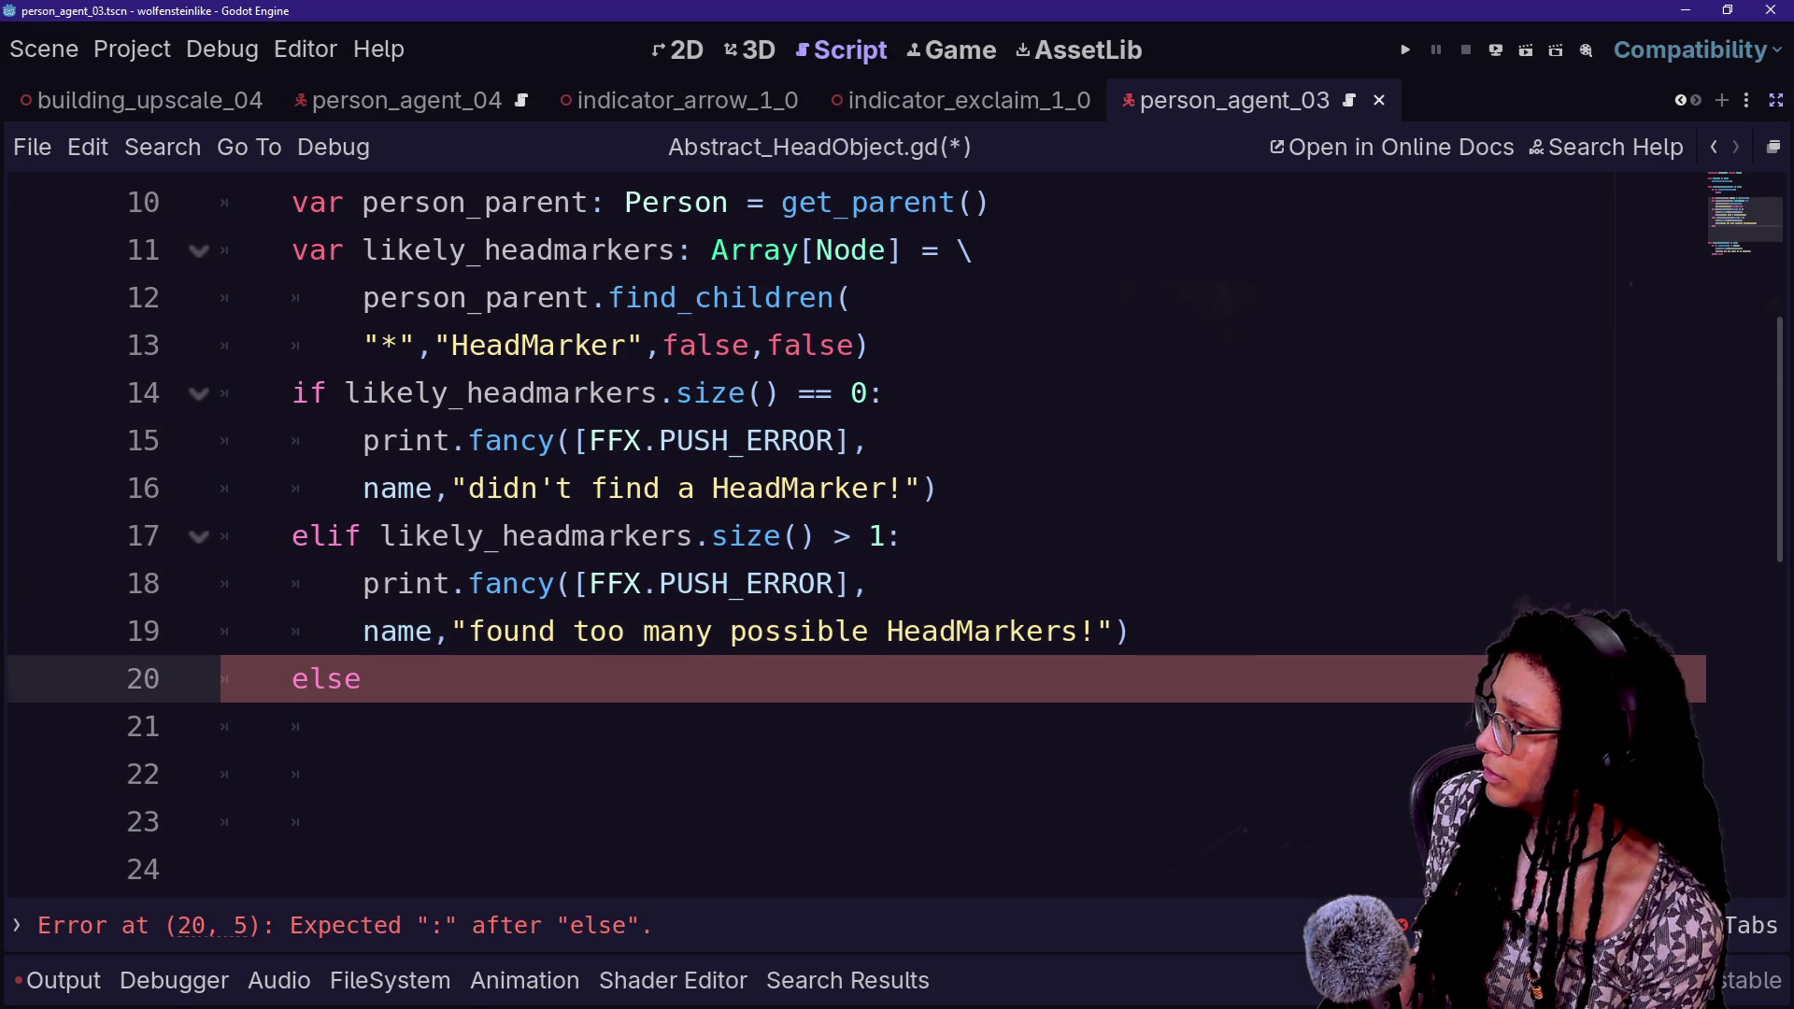
pyautogui.write(':')
pyautogui.press('Return')
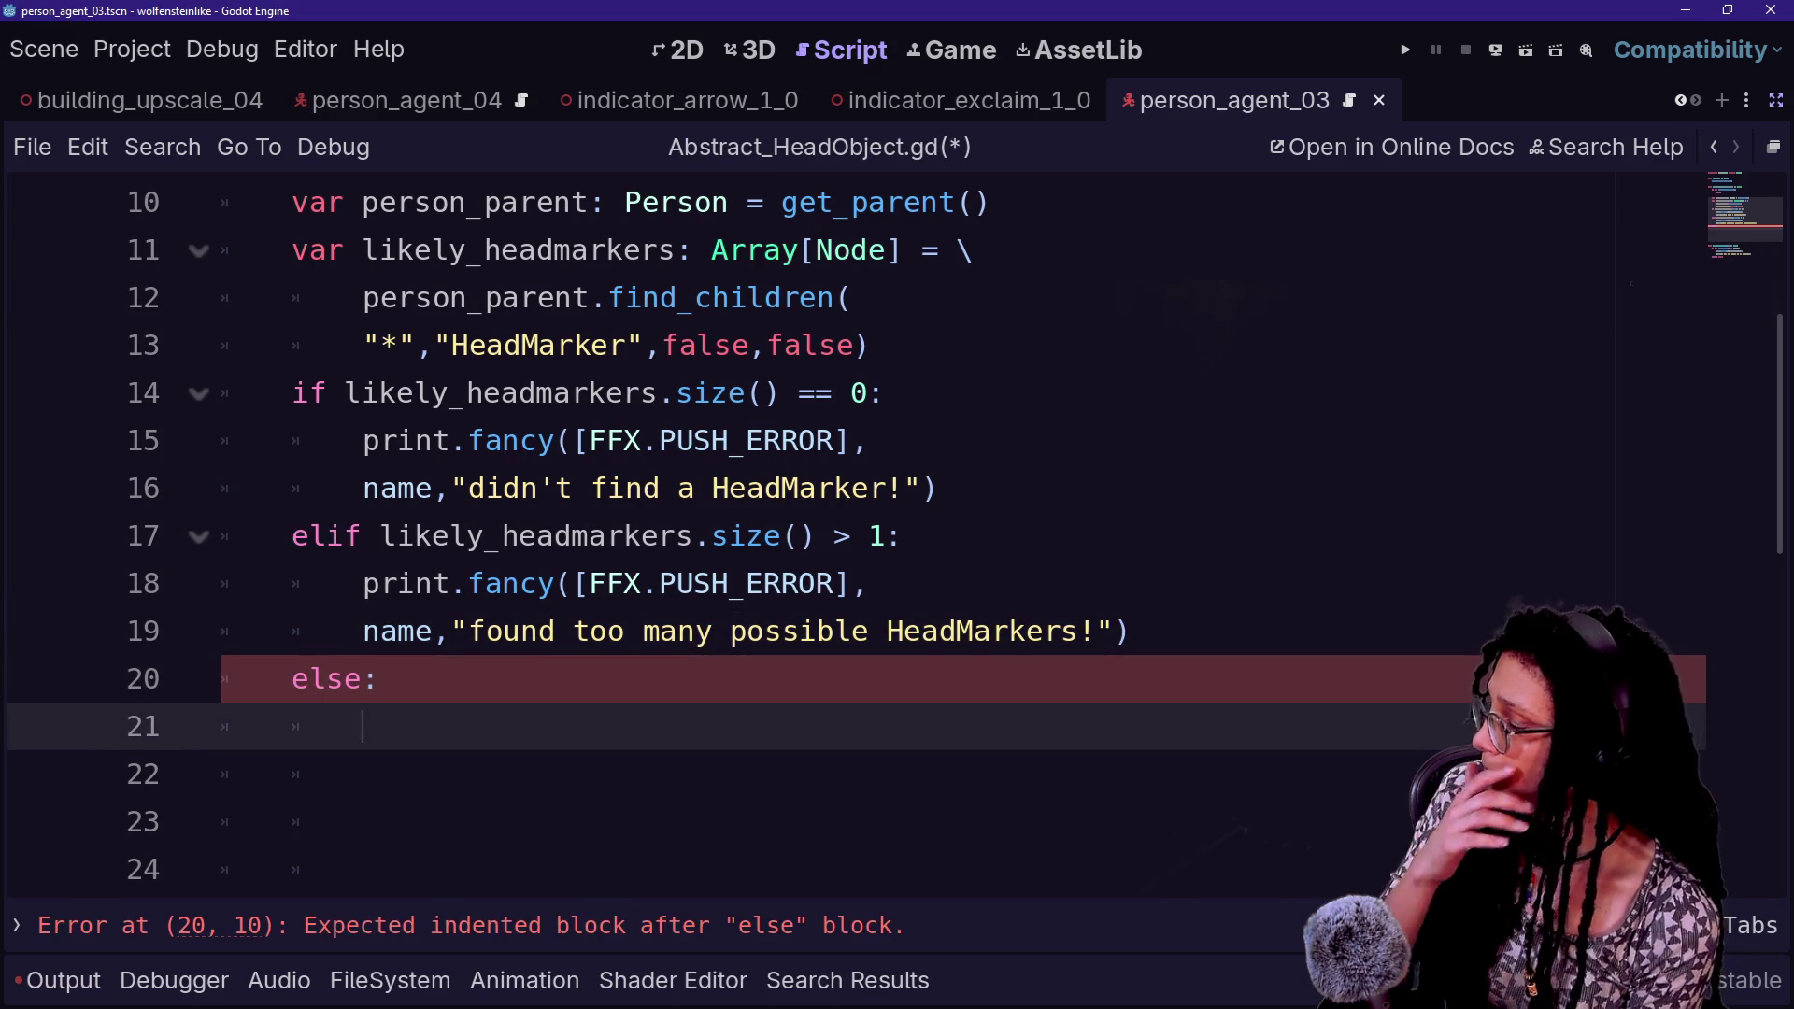
pyautogui.press('BackSpace')
pyautogui.press('BackSpace')
pyautogui.press('BackSpace')
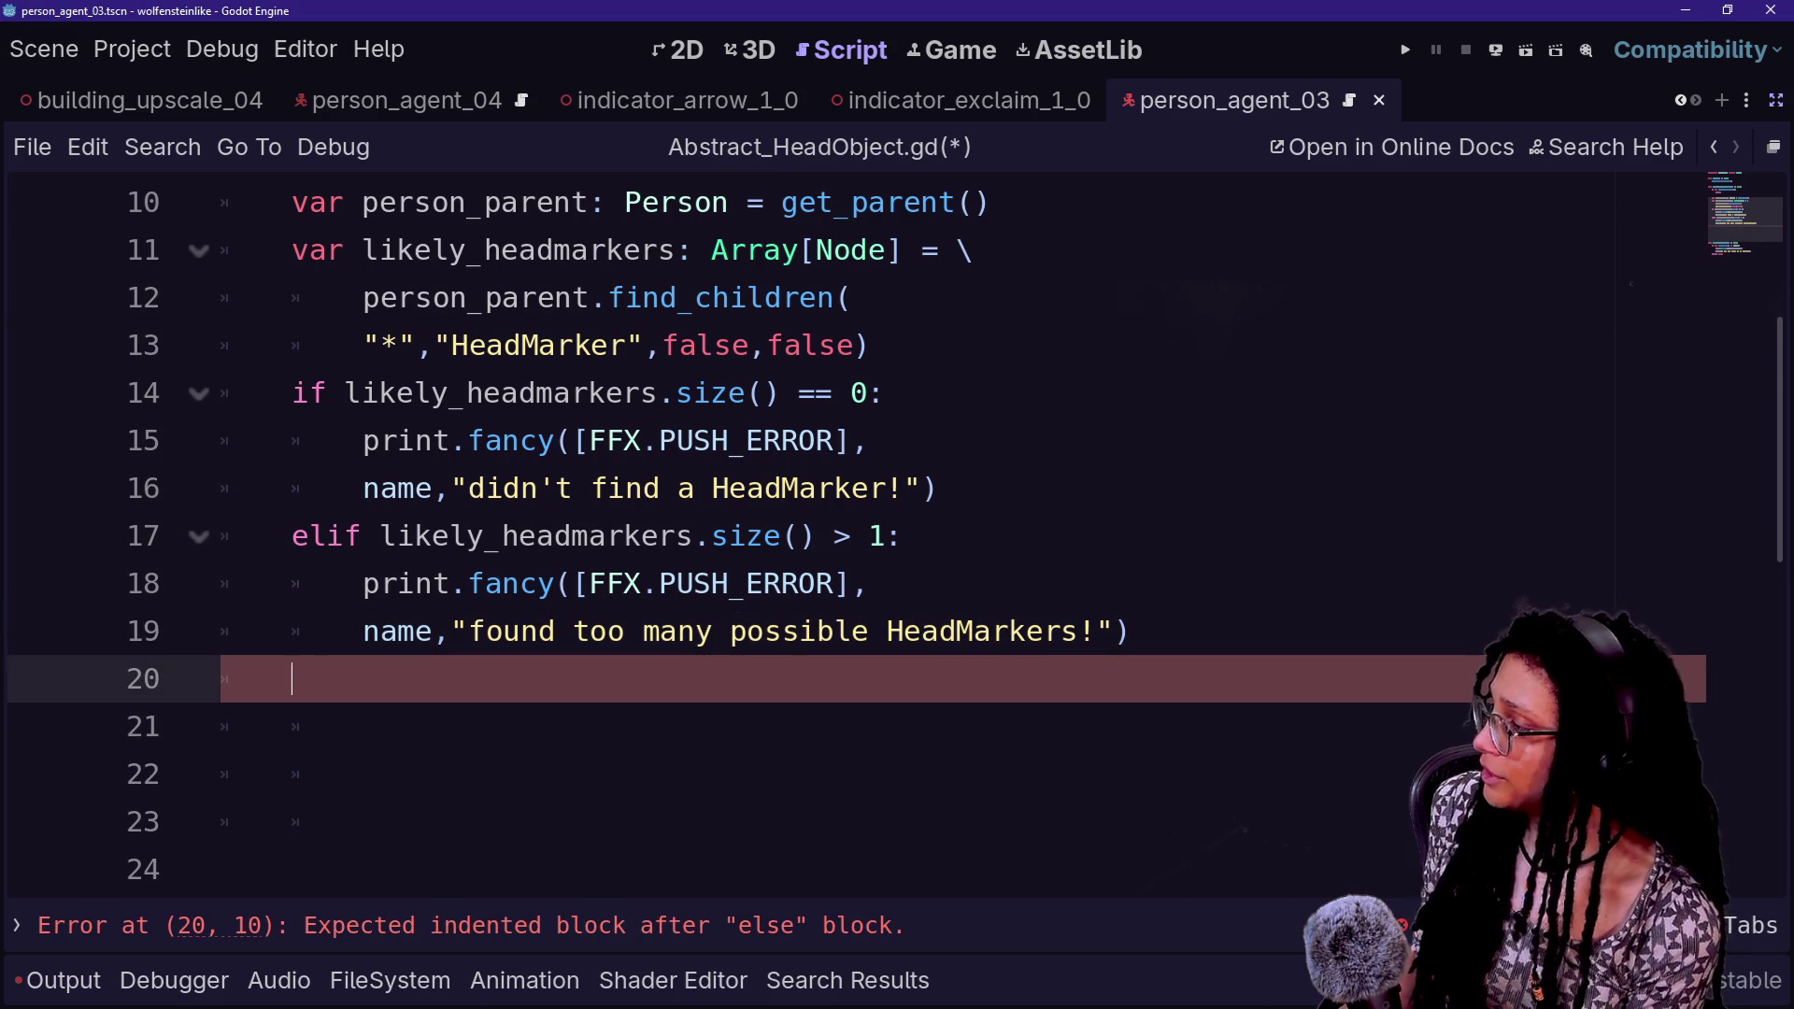
pyautogui.click(944, 488)
pyautogui.press('Return')
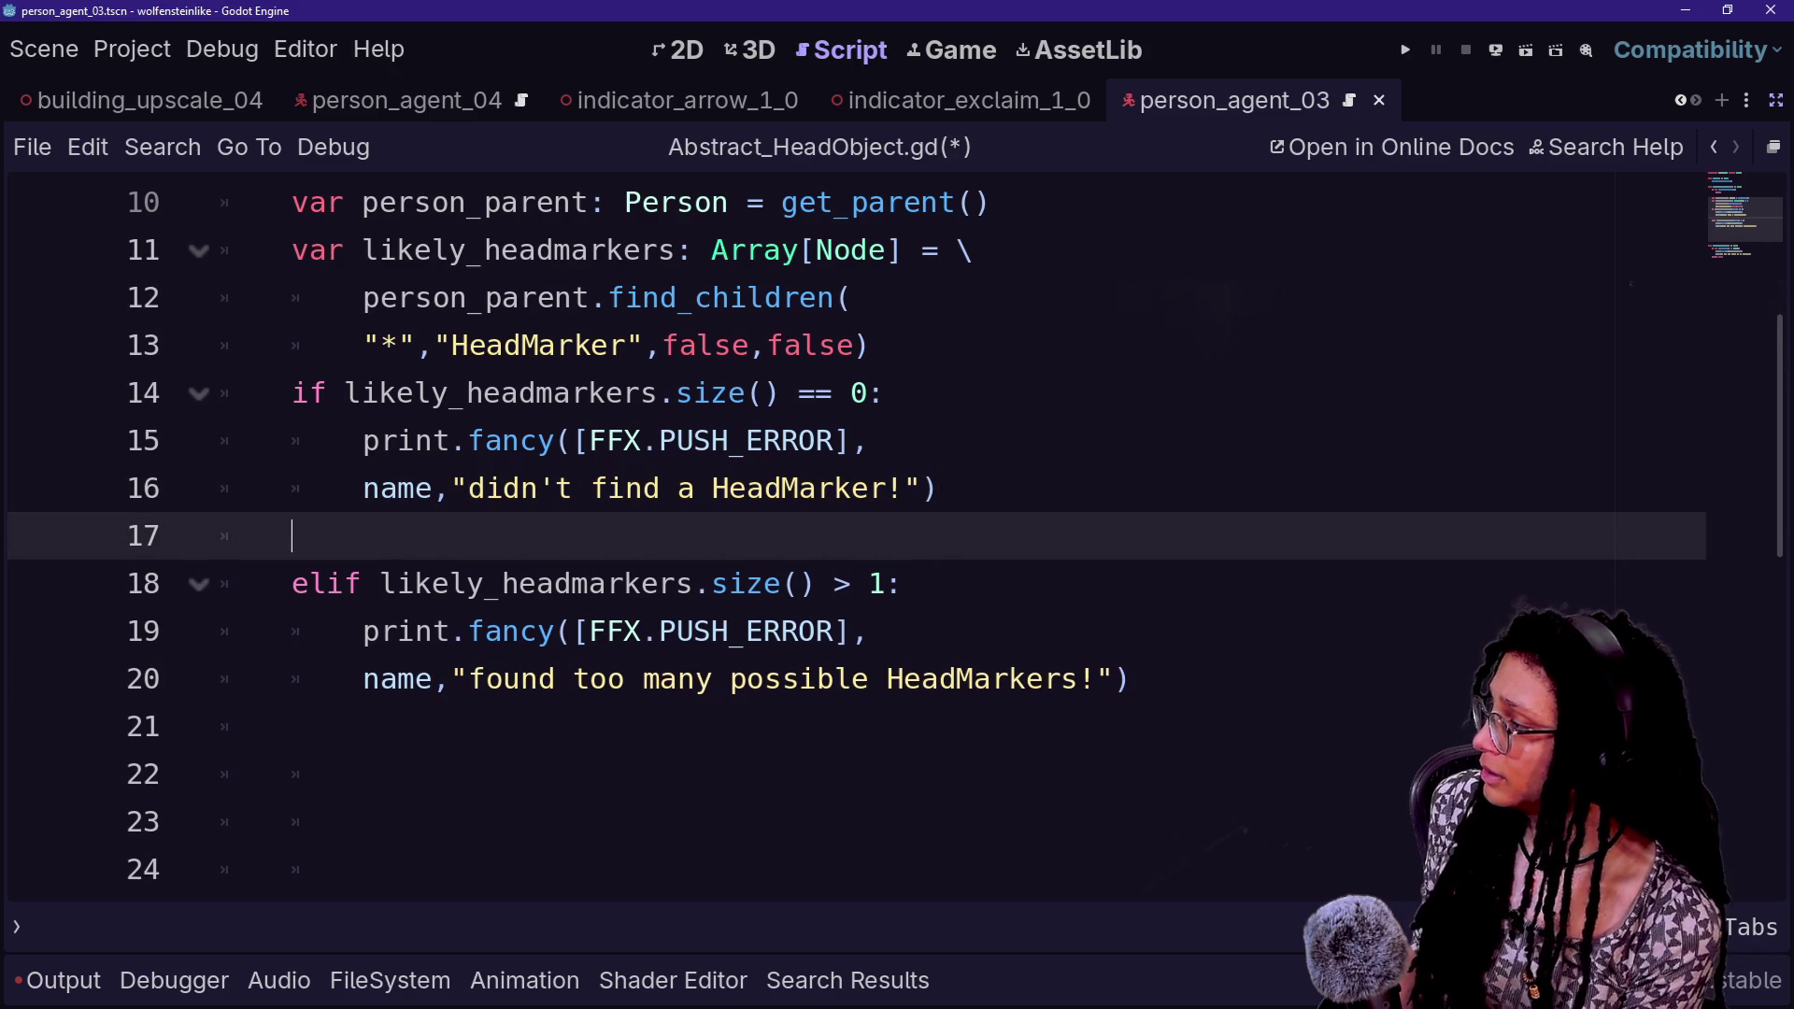
pyautogui.hotkey('ctrl', 'z')
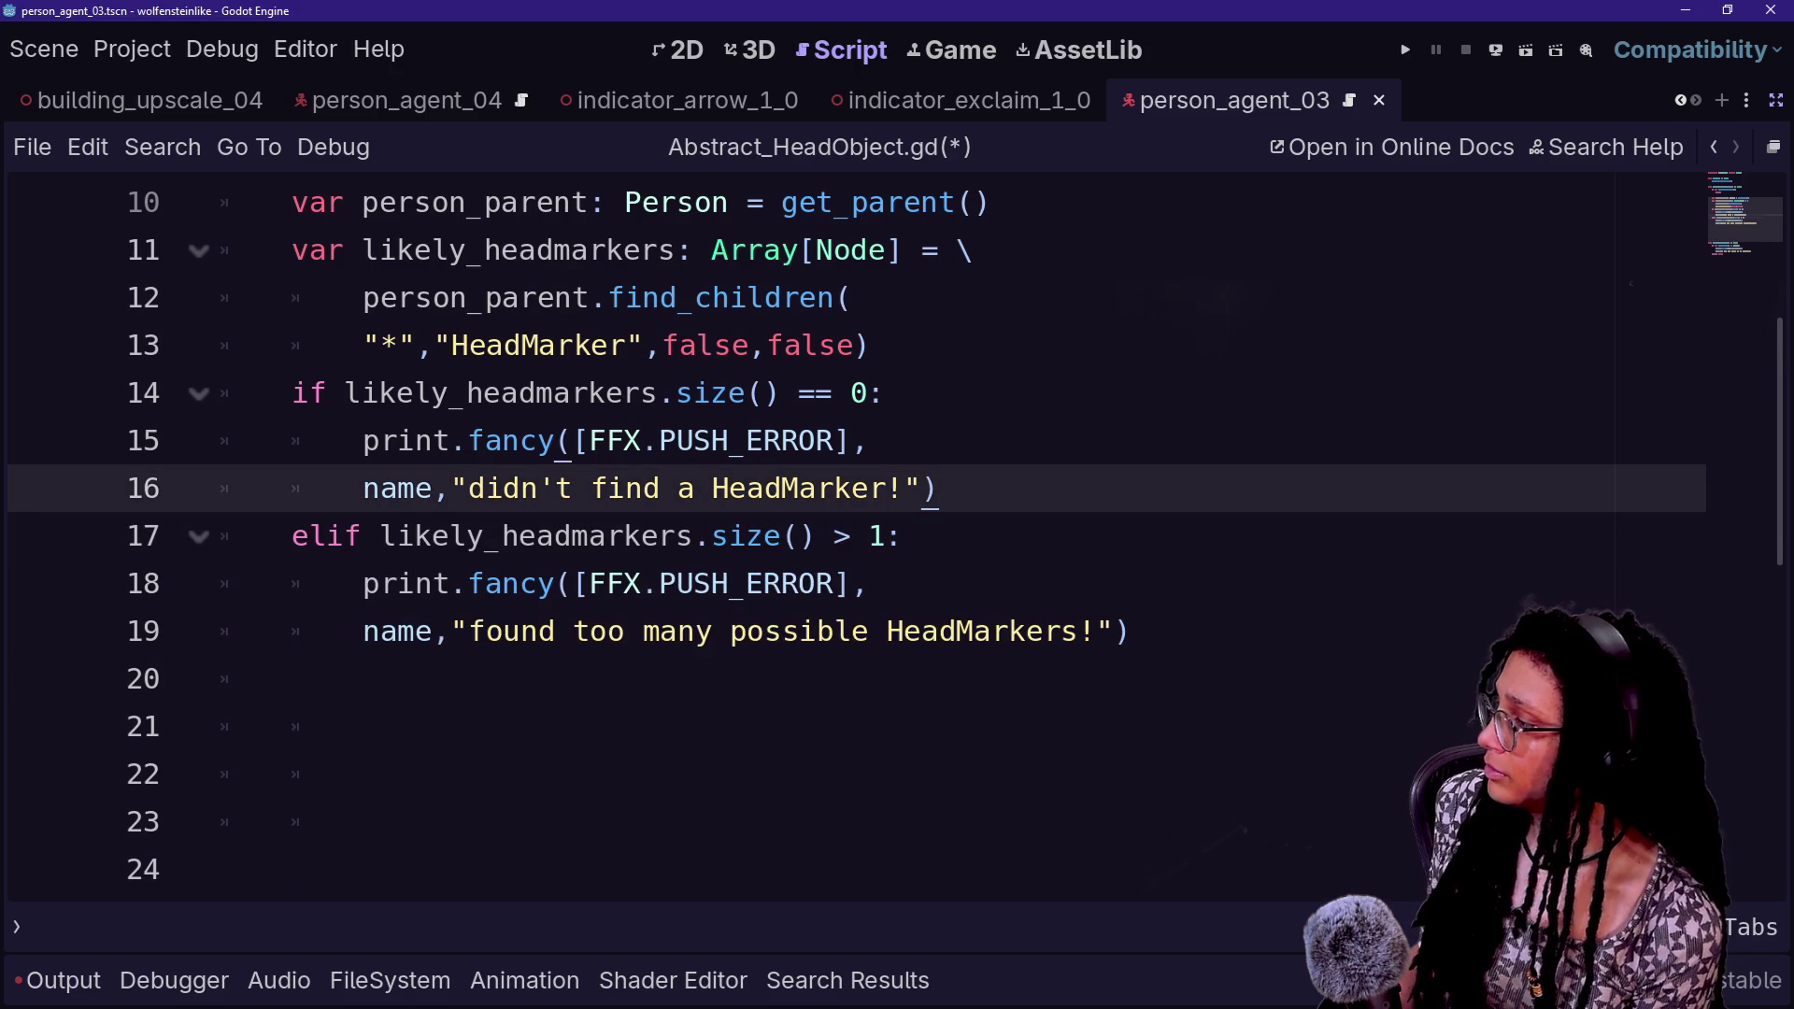
# Replace the elif keyword on line 17 with if.
pyautogui.tripleClick(318, 536)
pyautogui.doubleClick(325, 536)
pyautogui.write('if')
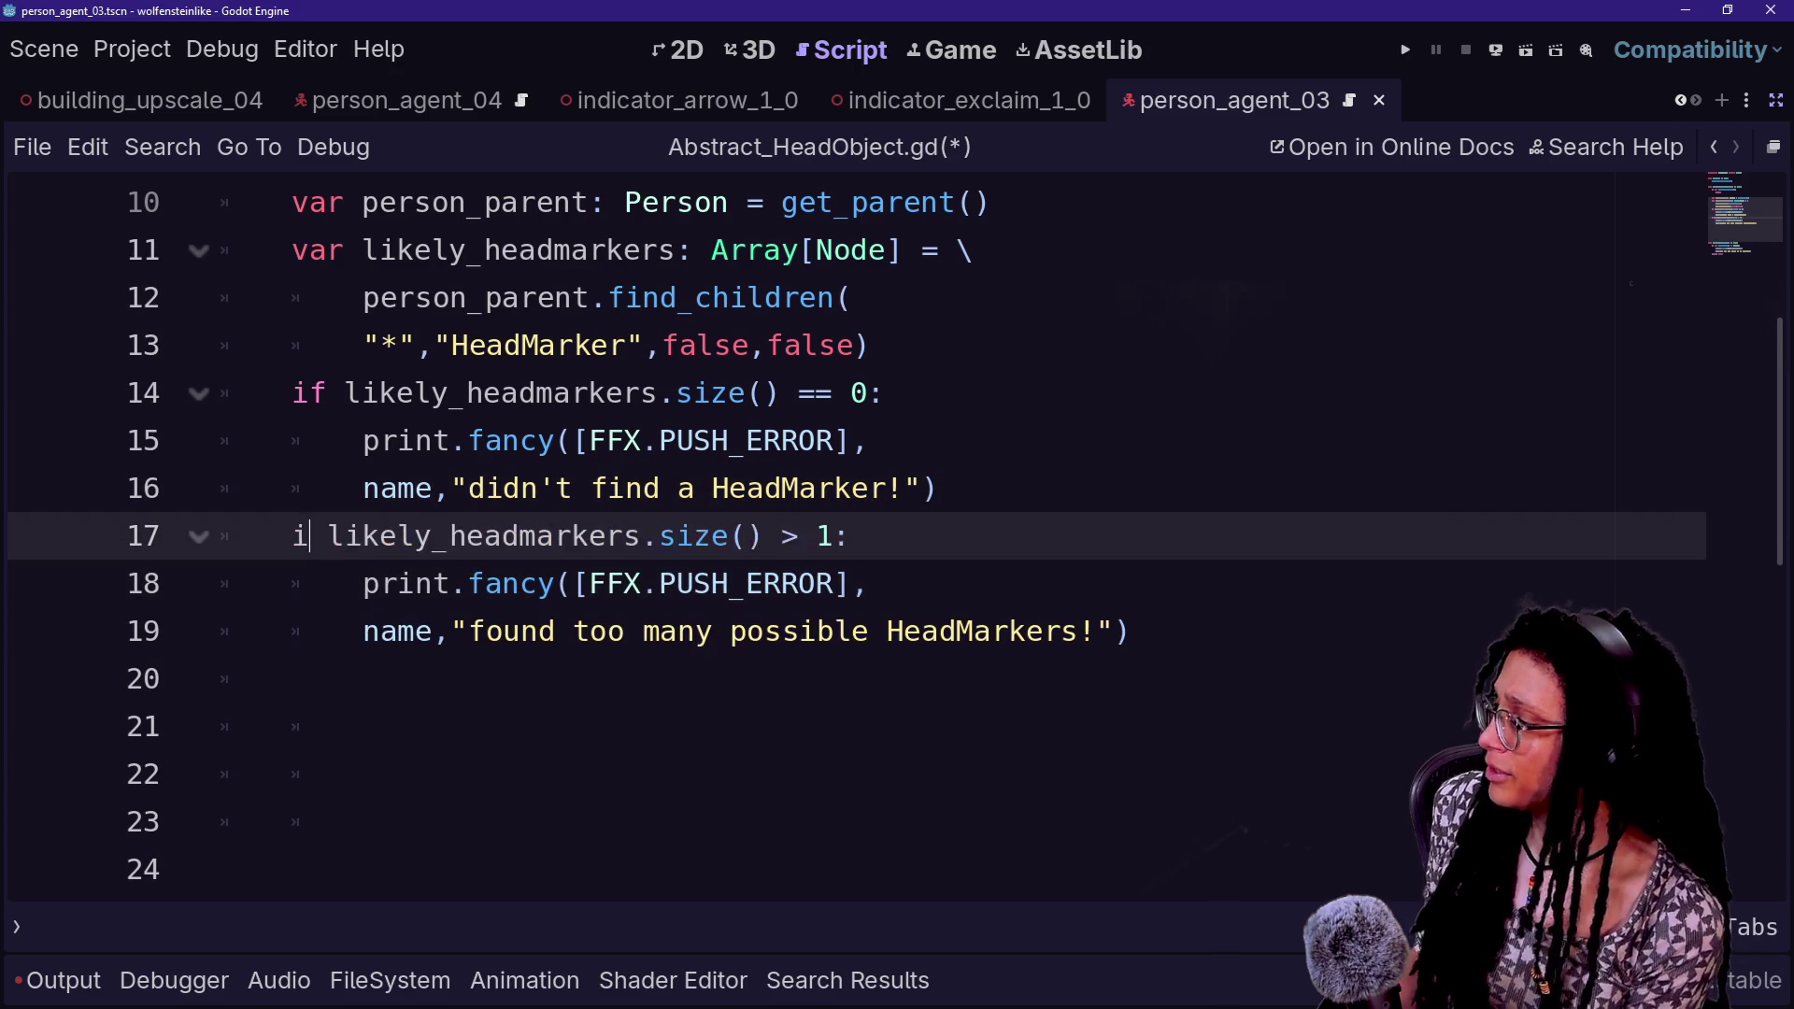
pyautogui.click(939, 488)
# Write 'if likely_headmarkers.size() == 1:' on line 20 and start its body.
pyautogui.click(293, 679)
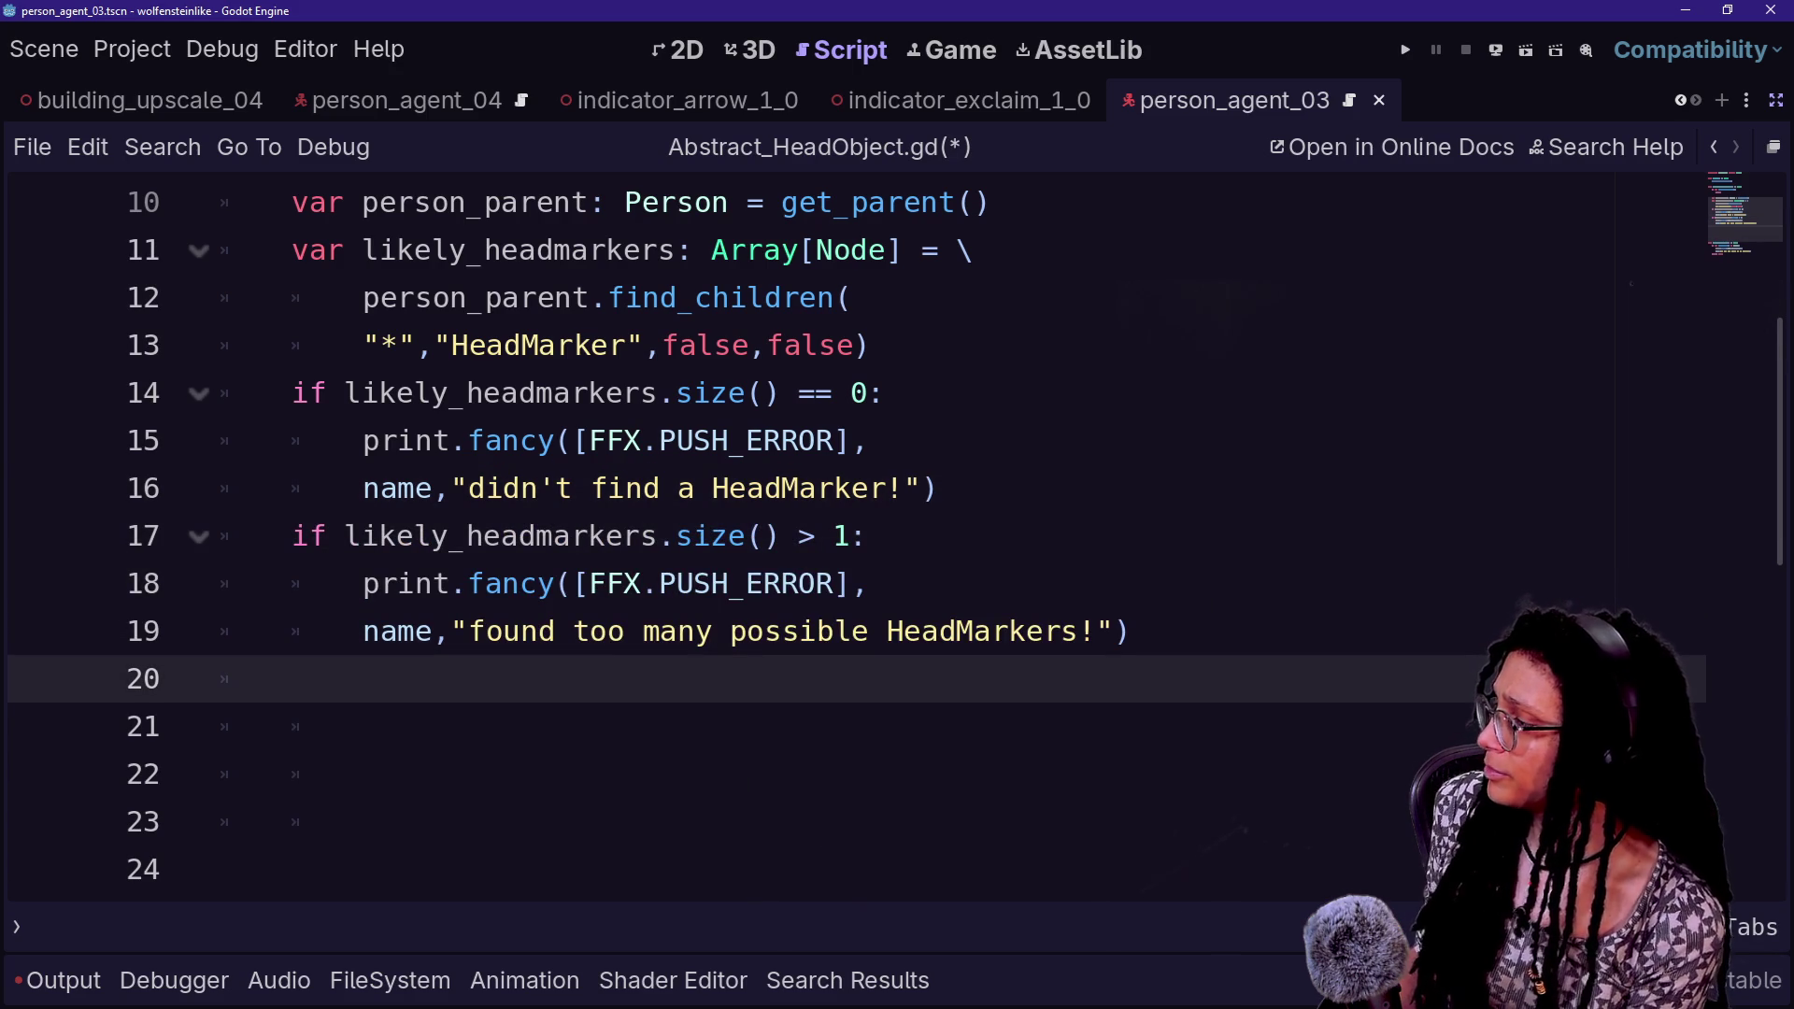
pyautogui.write('if likely_head')
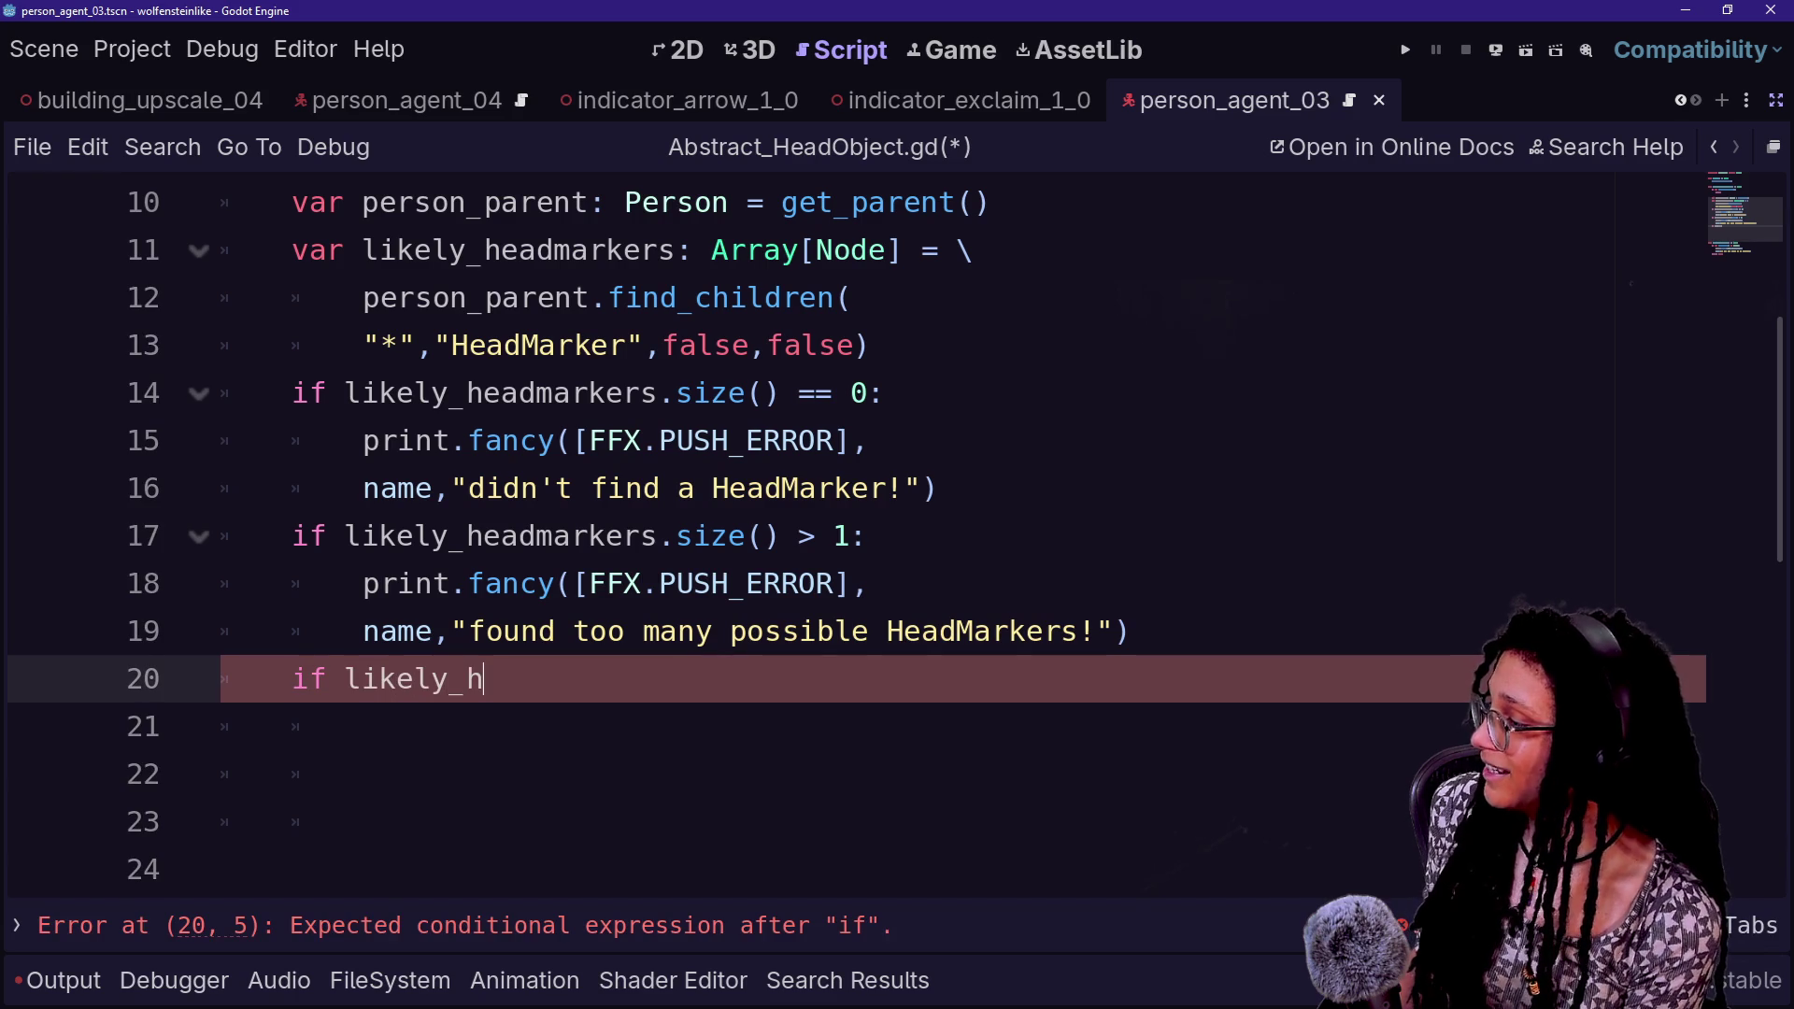
pyautogui.write('marker')
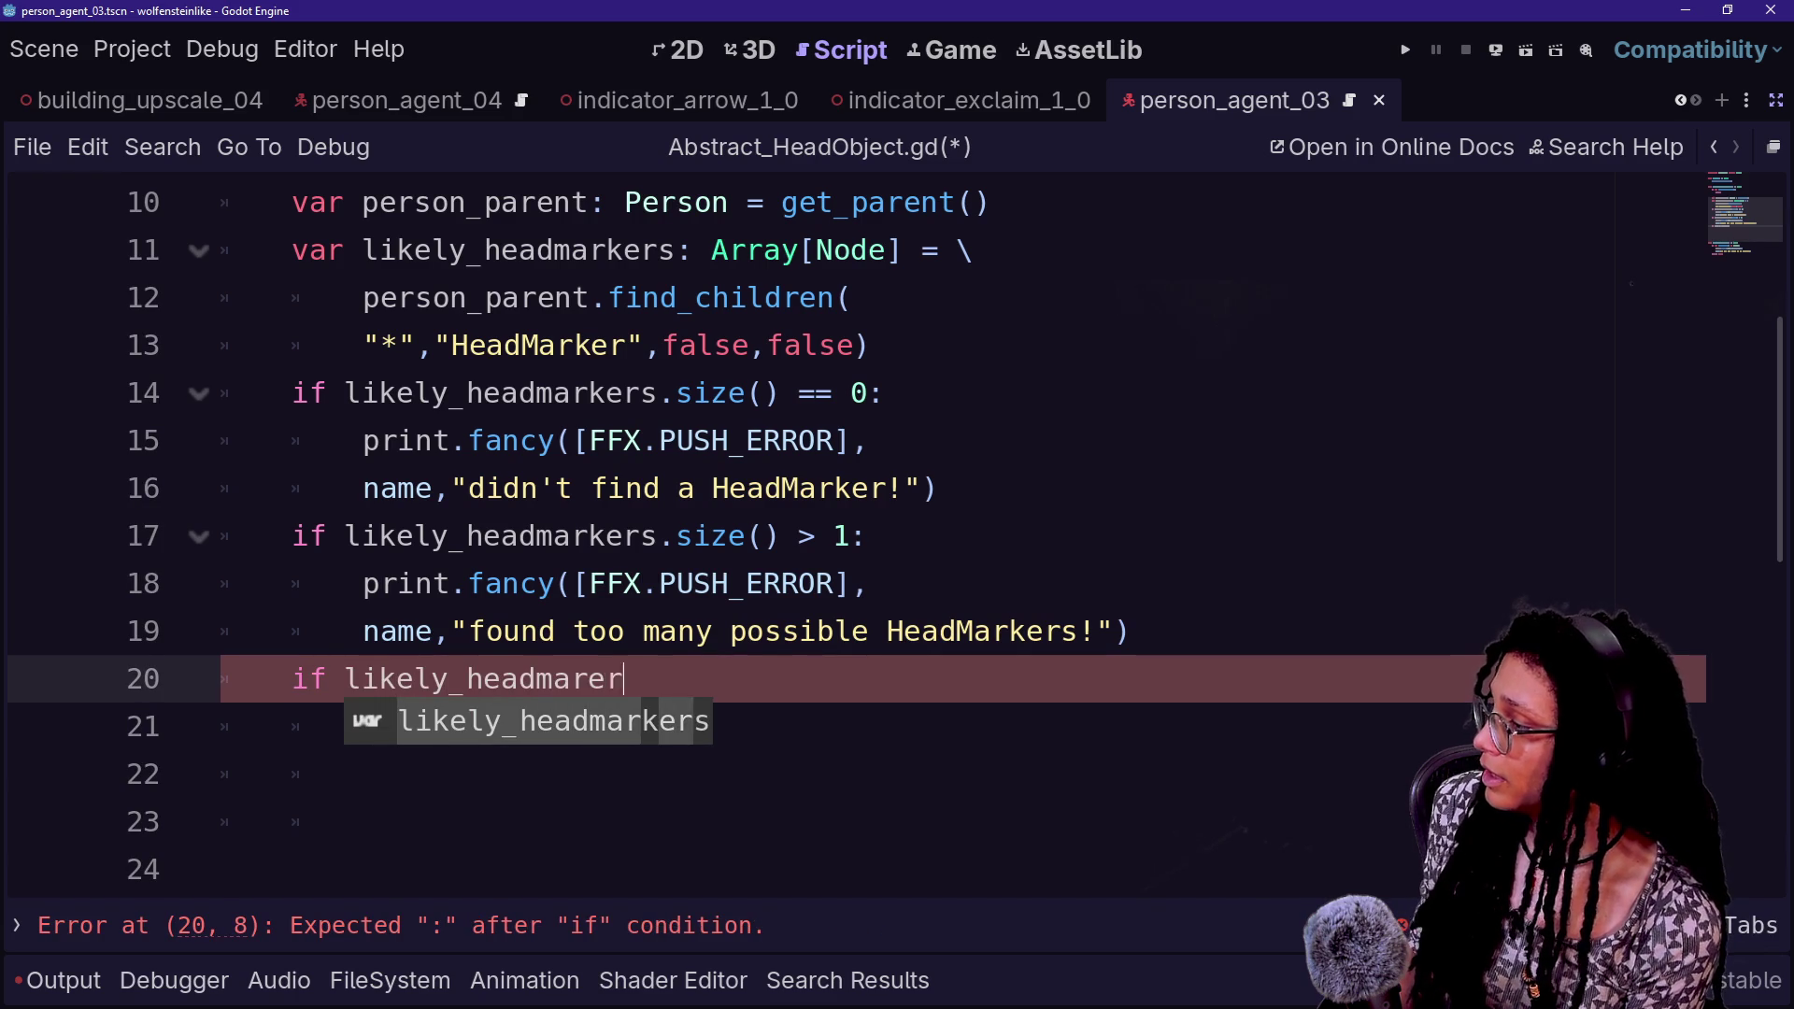
pyautogui.press('BackSpace')
pyautogui.press('BackSpace')
pyautogui.press('BackSpace')
pyautogui.write('kers.size()')
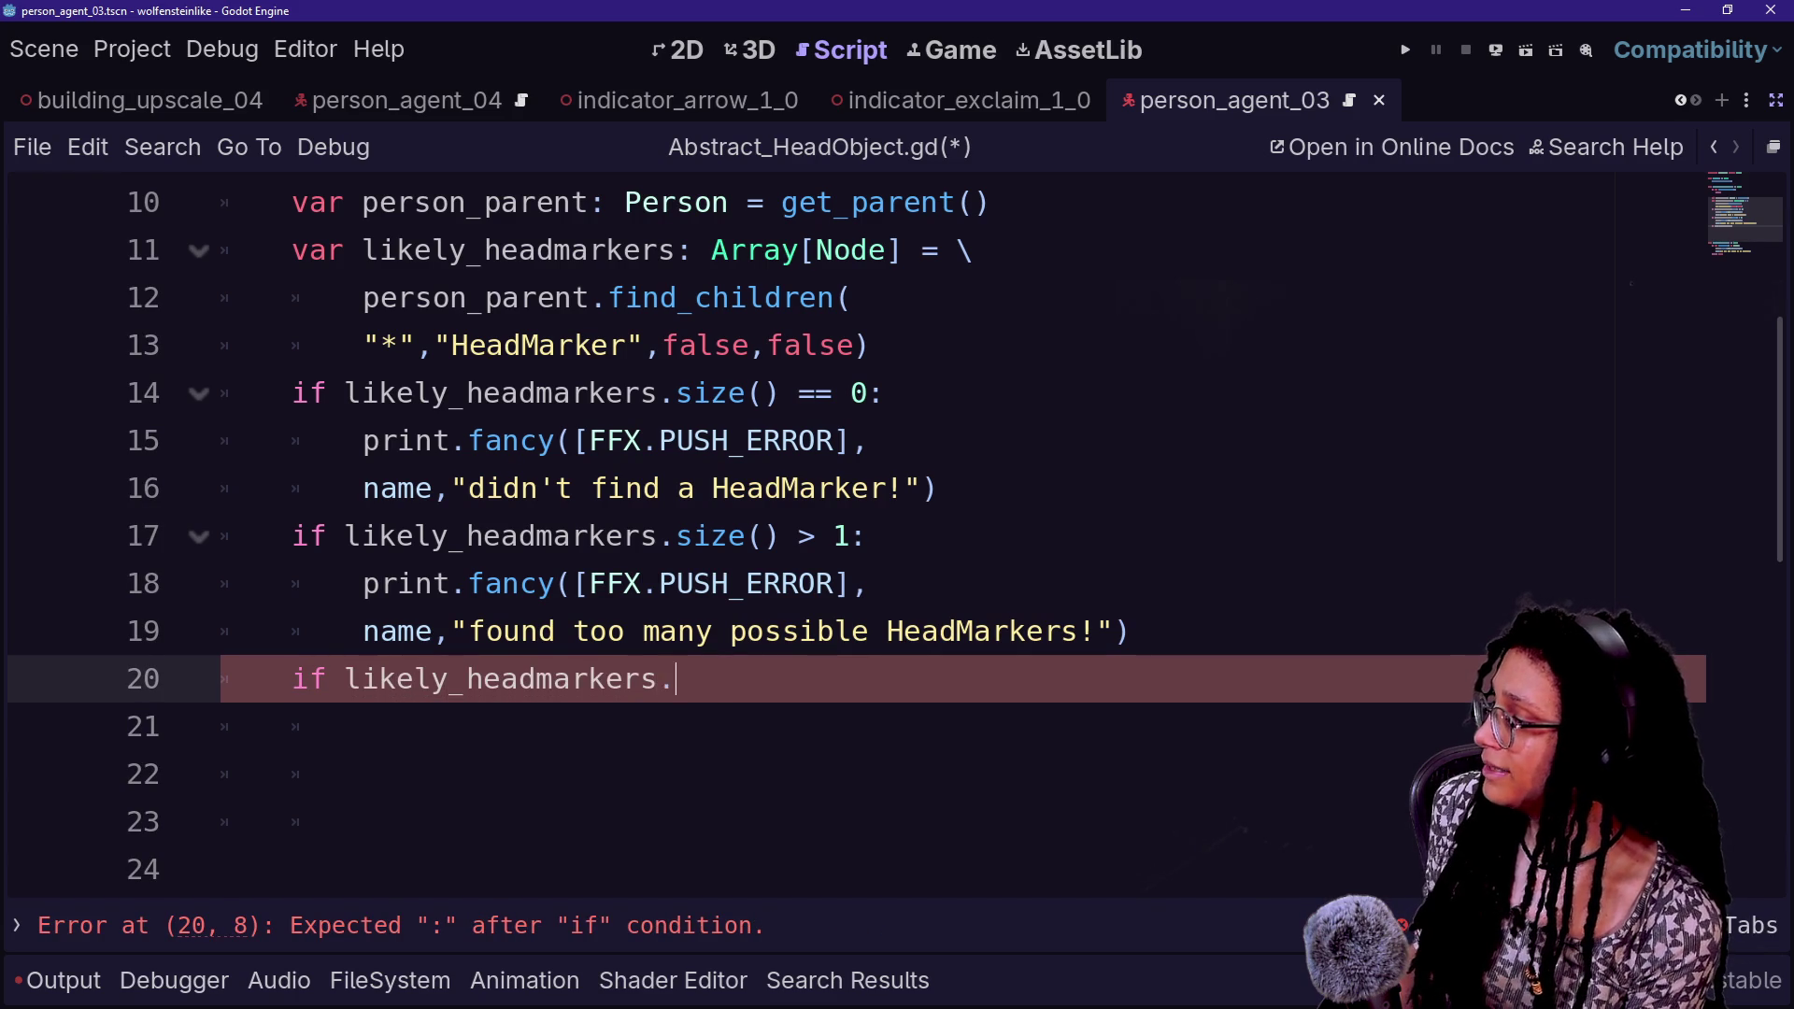
pyautogui.write(' == 1:')
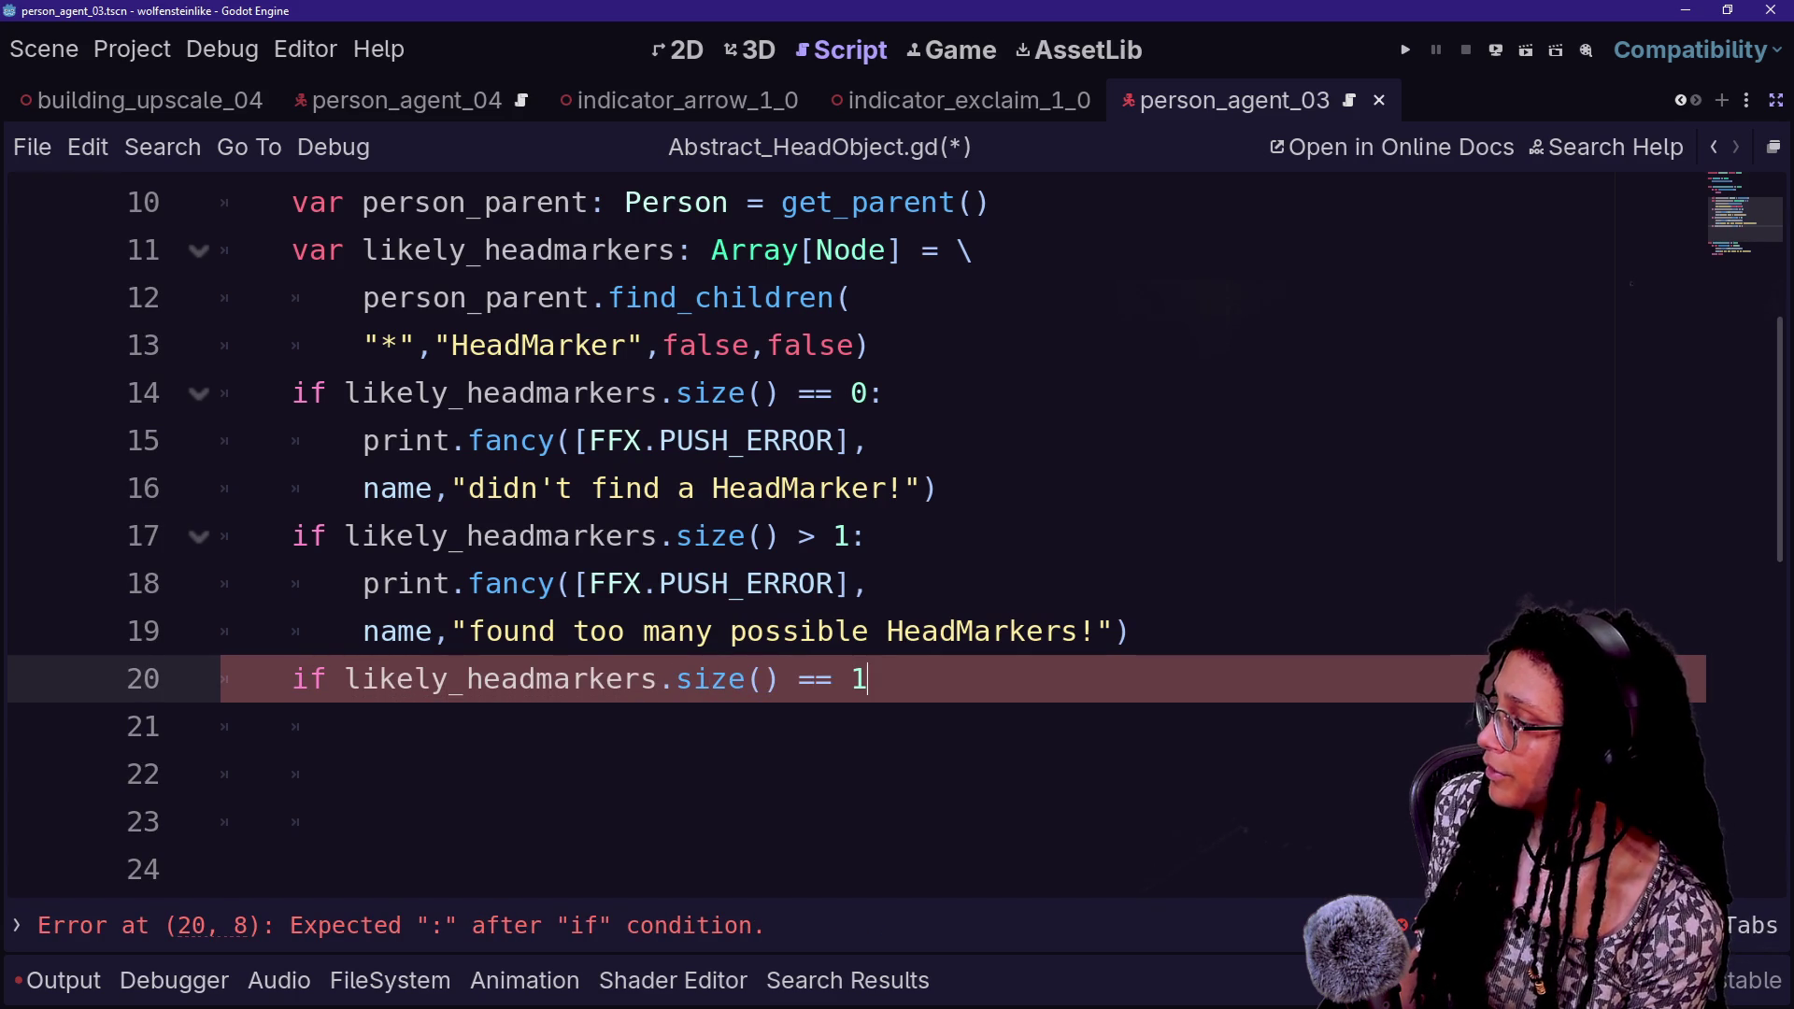
pyautogui.press('Return')
pyautogui.press('Up')
pyautogui.press('Down')
pyautogui.press('Down')
pyautogui.press('Up')
pyautogui.press('Up')
pyautogui.press('Down')
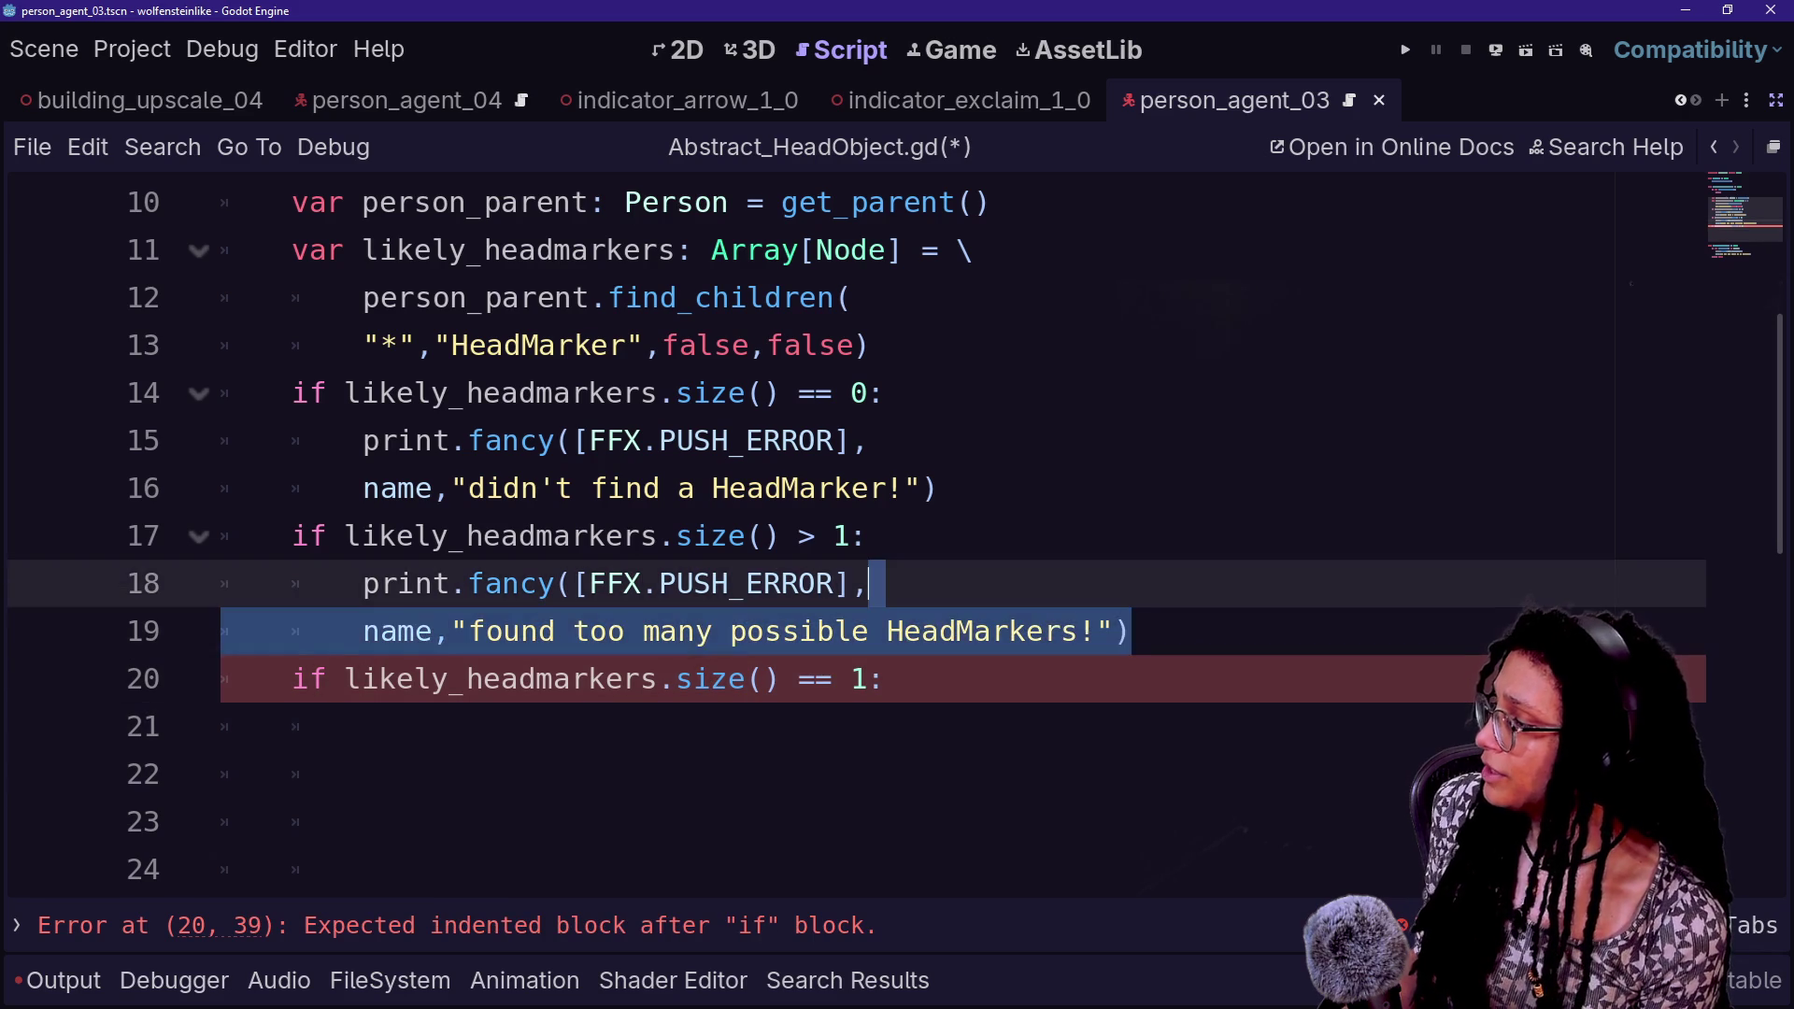
# Add 'not' to the if on line 20 and copy the error print lines beneath it.
pyautogui.click(748, 678)
pyautogui.click(311, 679)
pyautogui.write('not')
pyautogui.press('Escape')
pyautogui.press('Up')
pyautogui.press('End')
pyautogui.hotkey('shift', 'Up')
pyautogui.hotkey('shift', 'Up')
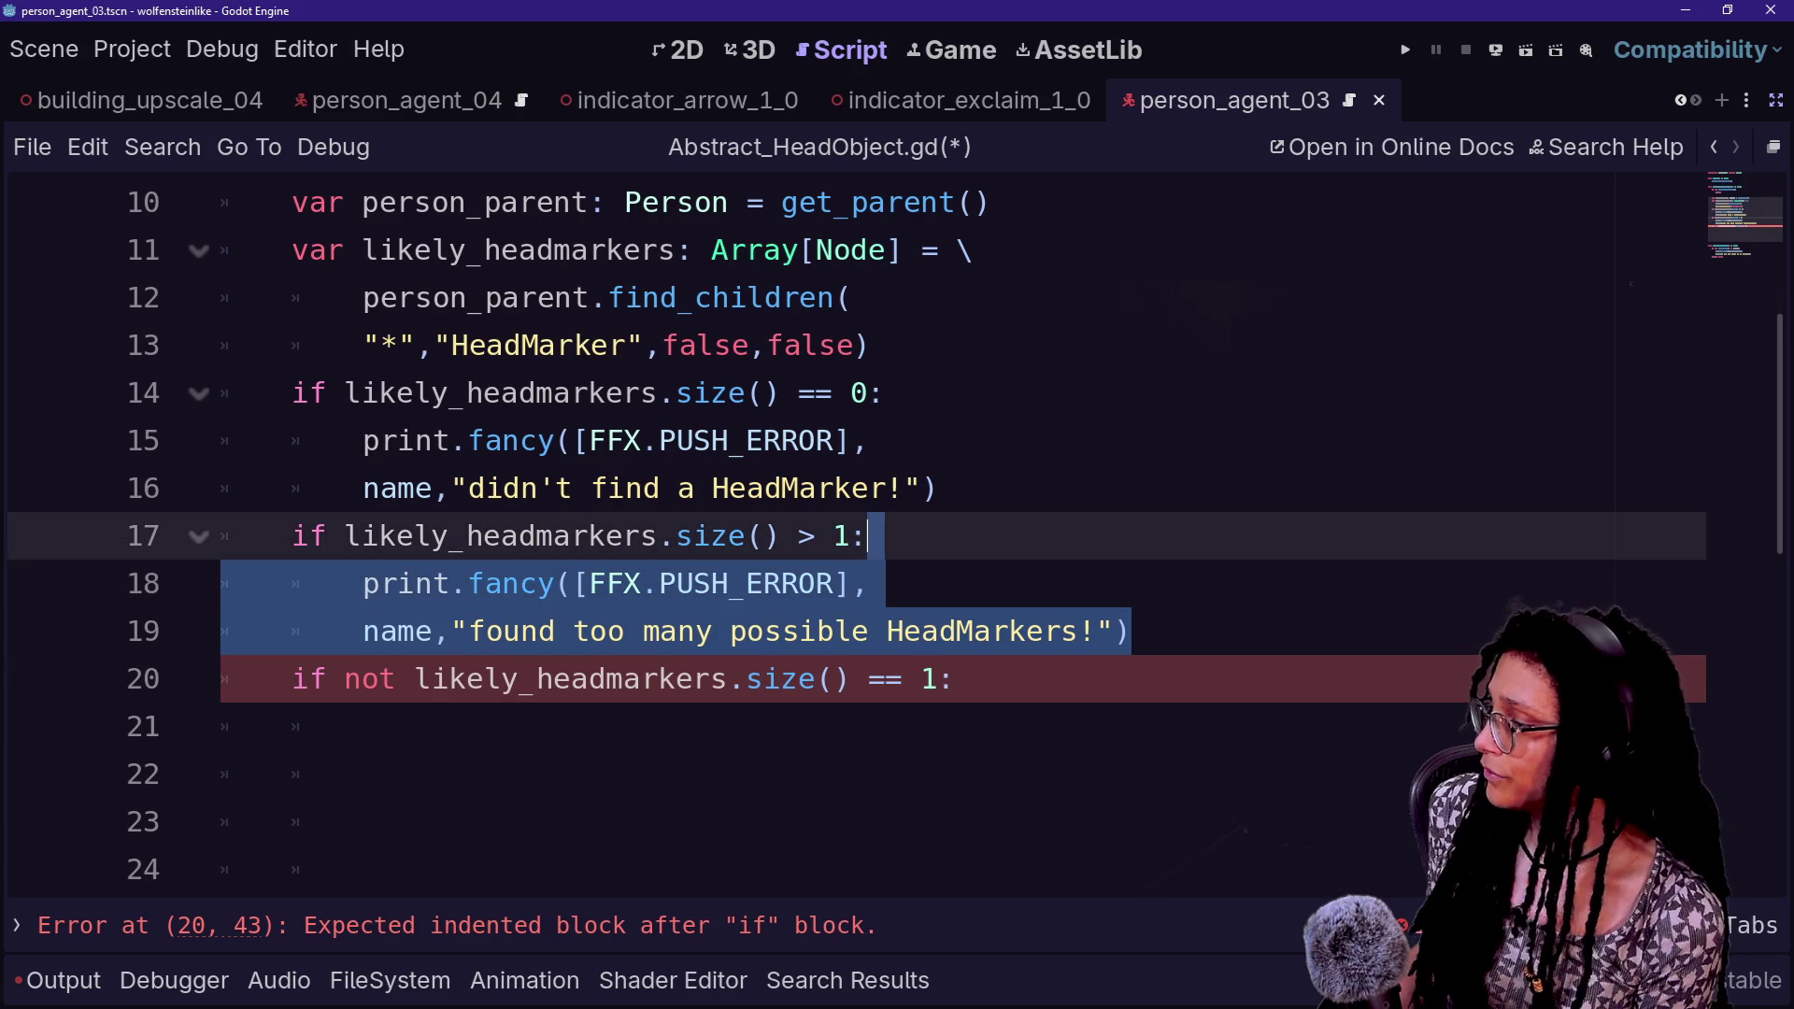
pyautogui.hotkey('ctrl', 'c')
pyautogui.press('Down')
pyautogui.press('Down')
pyautogui.press('Down')
pyautogui.press('End')
pyautogui.hotkey('ctrl', 'v')
# Remove 'too many possible' from the copied error message on line 22.
pyautogui.click(468, 774)
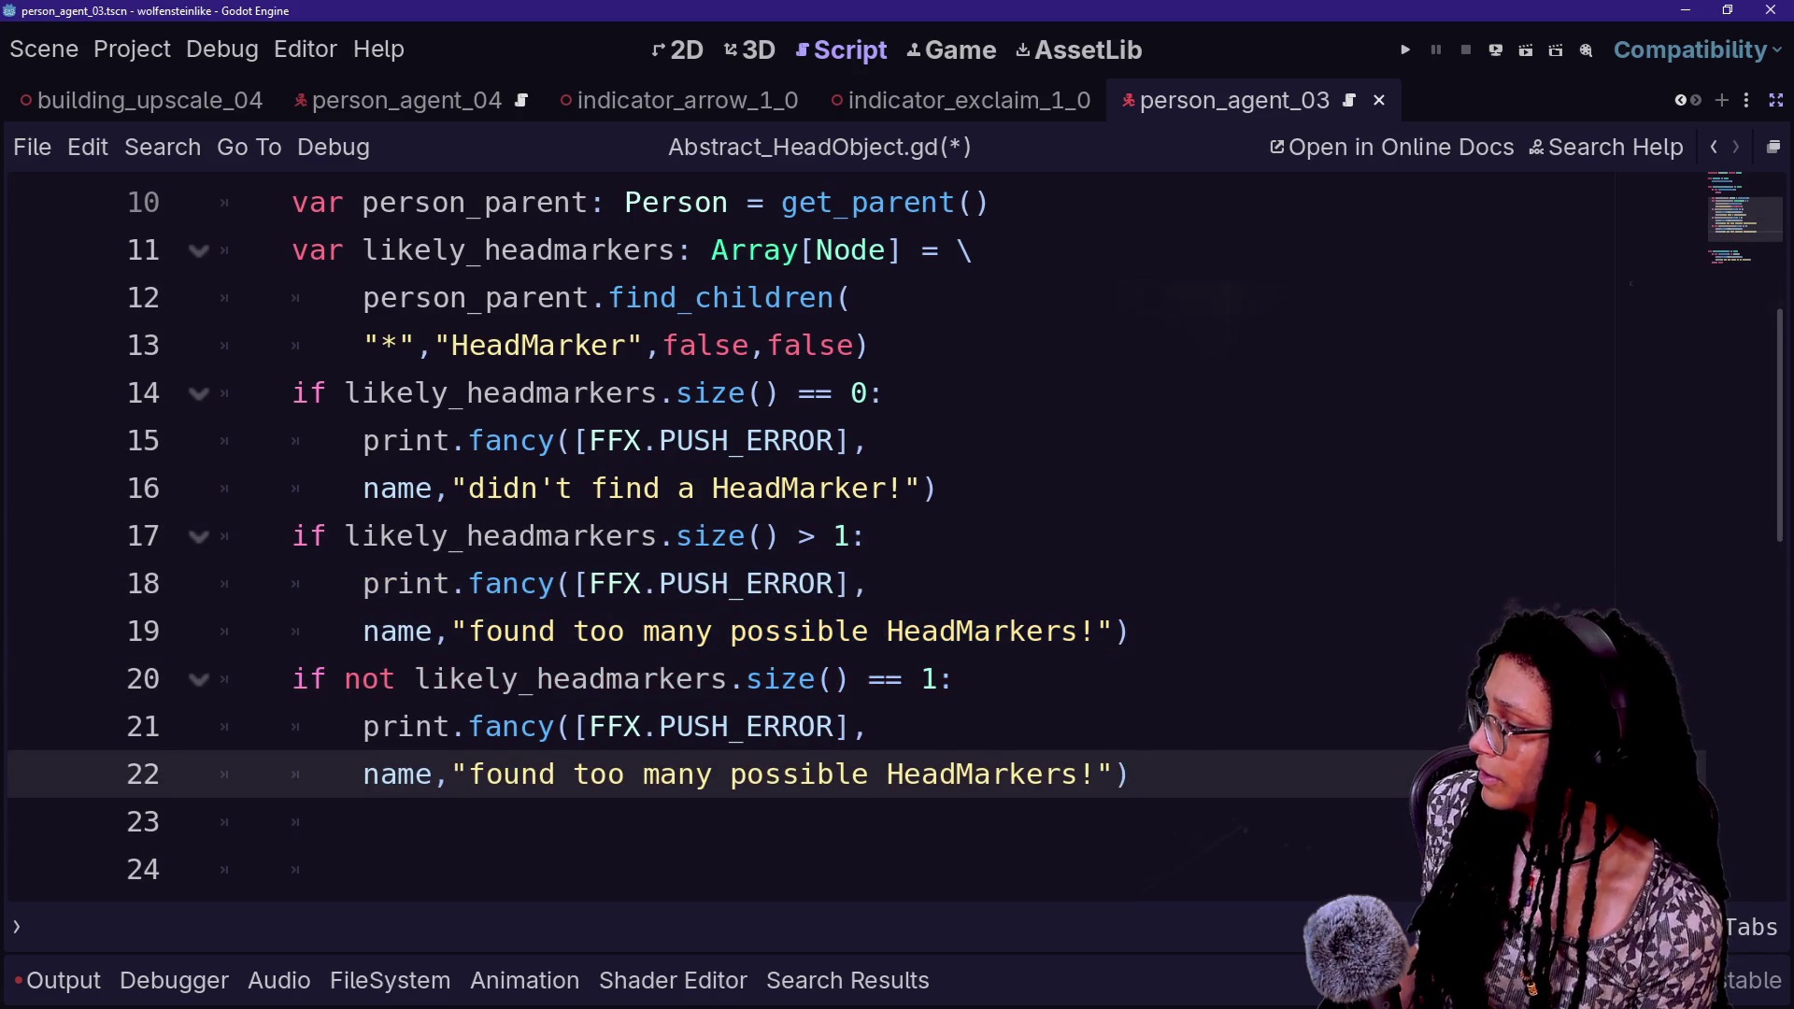
pyautogui.moveTo(573, 774); pyautogui.dragTo(869, 774)
pyautogui.press('BackSpace')
pyautogui.press('BackSpace')
pyautogui.write(',')
pyautogui.press('BackSpace')
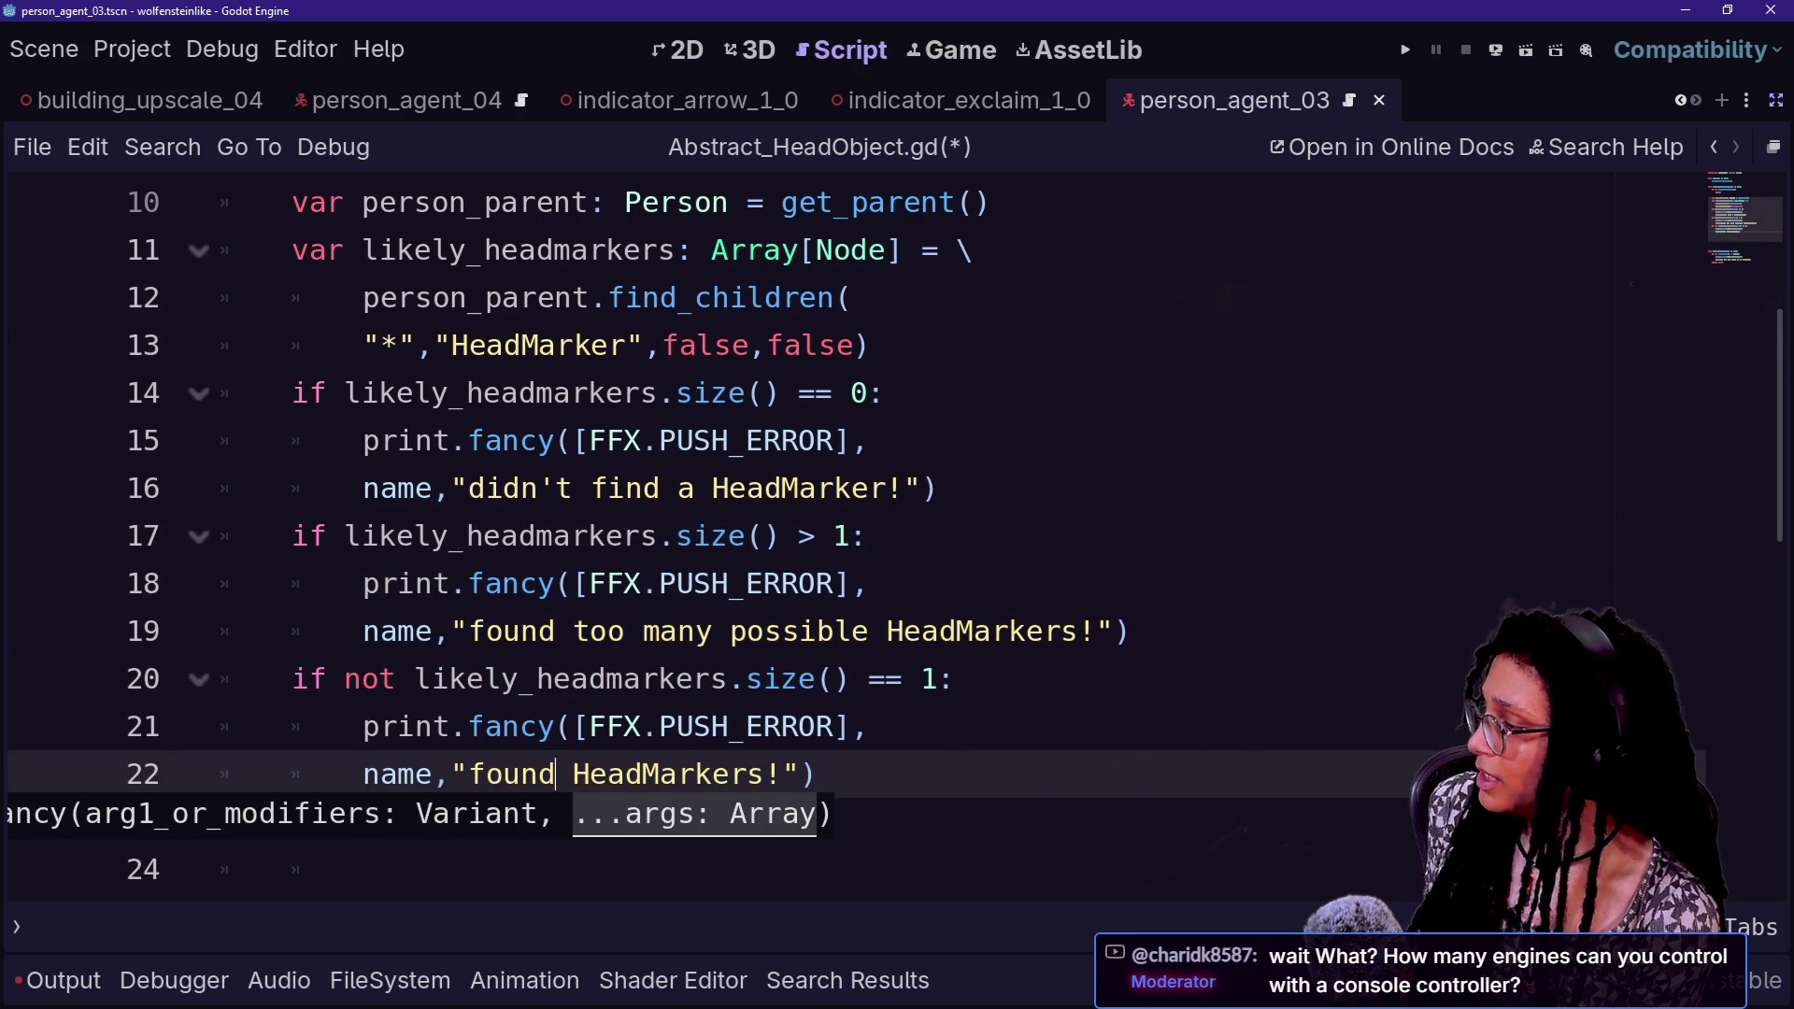
pyautogui.write('",')
# Insert likely_headmarkers.size() into the message after 'found'.
pyautogui.click(521, 678)
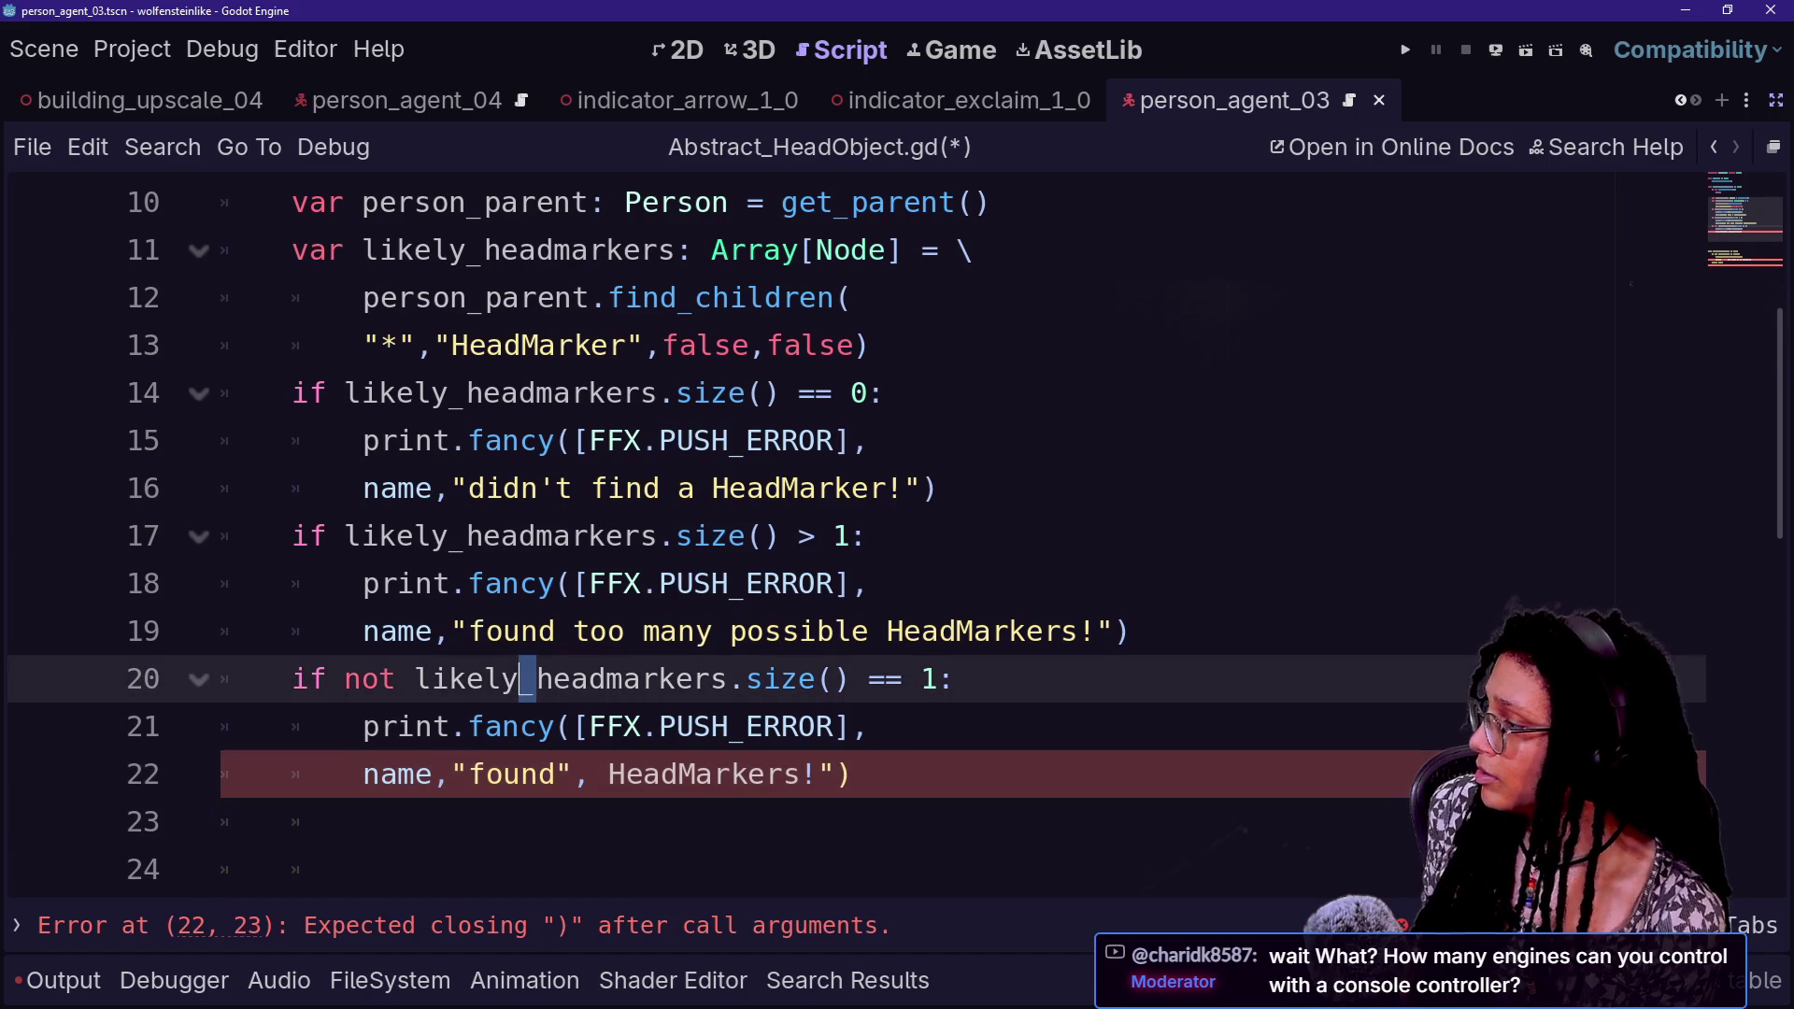
pyautogui.doubleClick(520, 678)
pyautogui.keyDown('shift'); pyautogui.click(851, 679); pyautogui.keyUp('shift')
pyautogui.hotkey('ctrl', 'v')
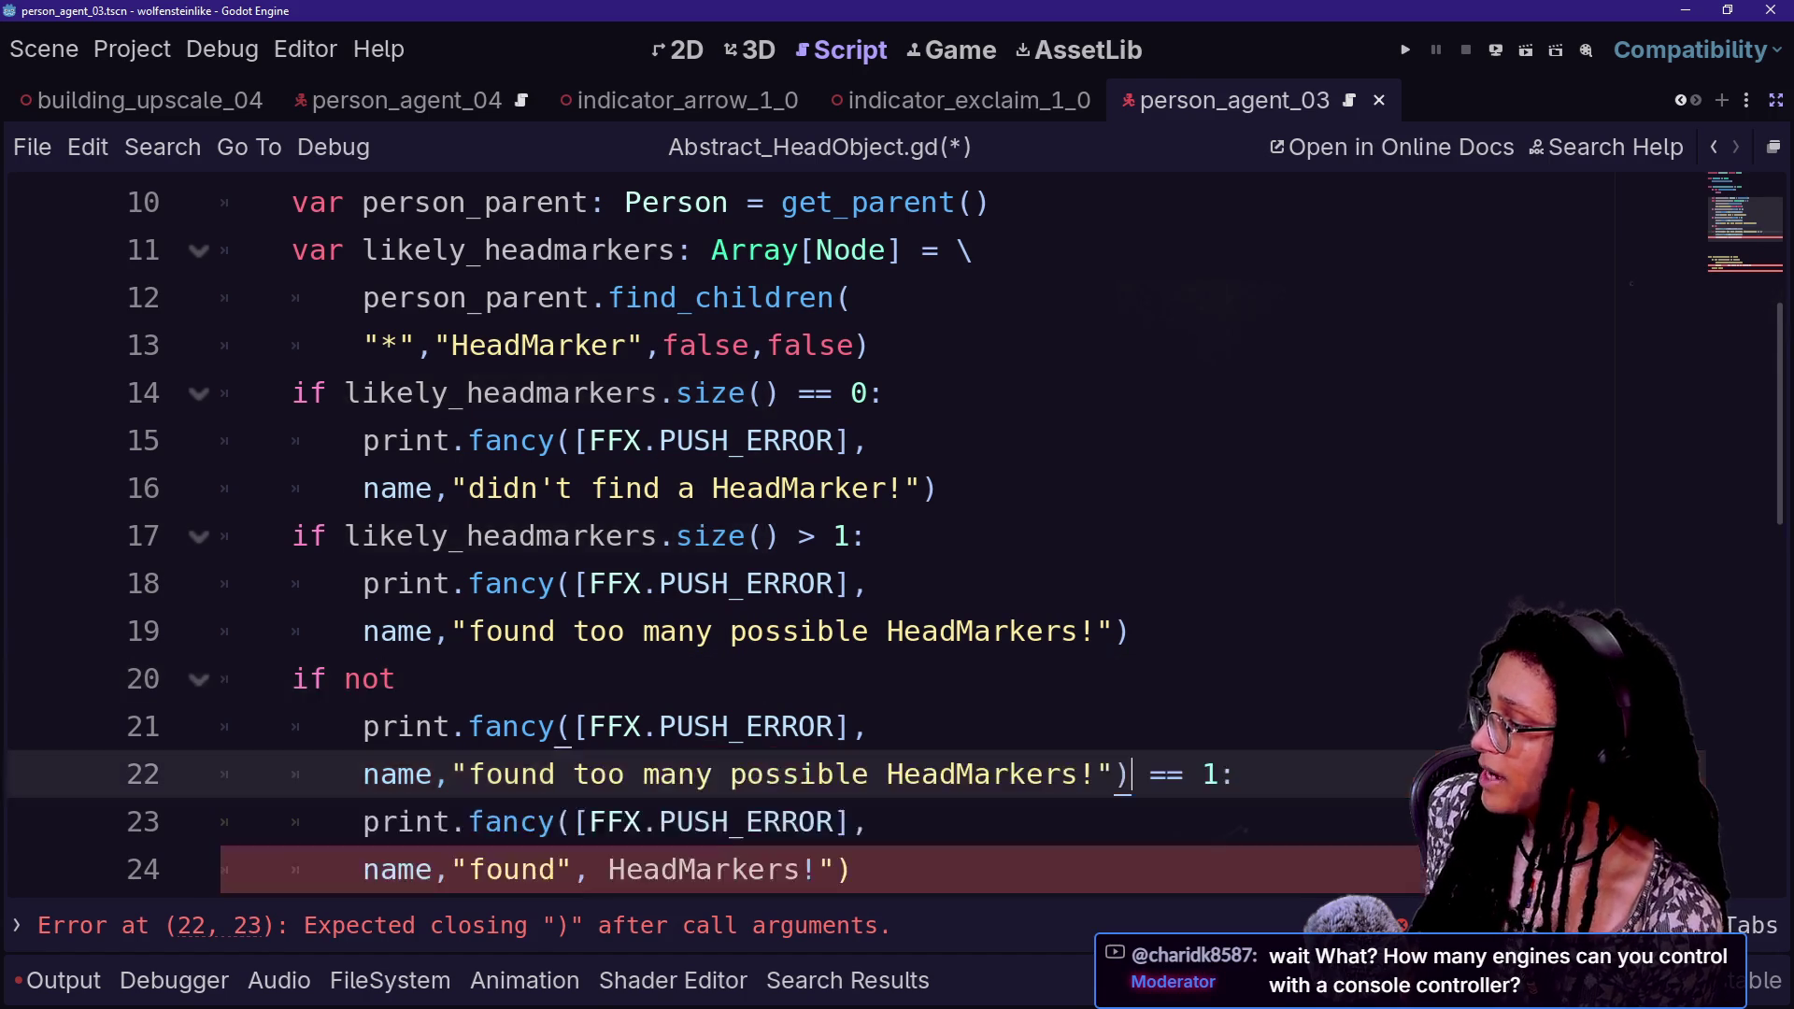
pyautogui.hotkey('ctrl', 'z')
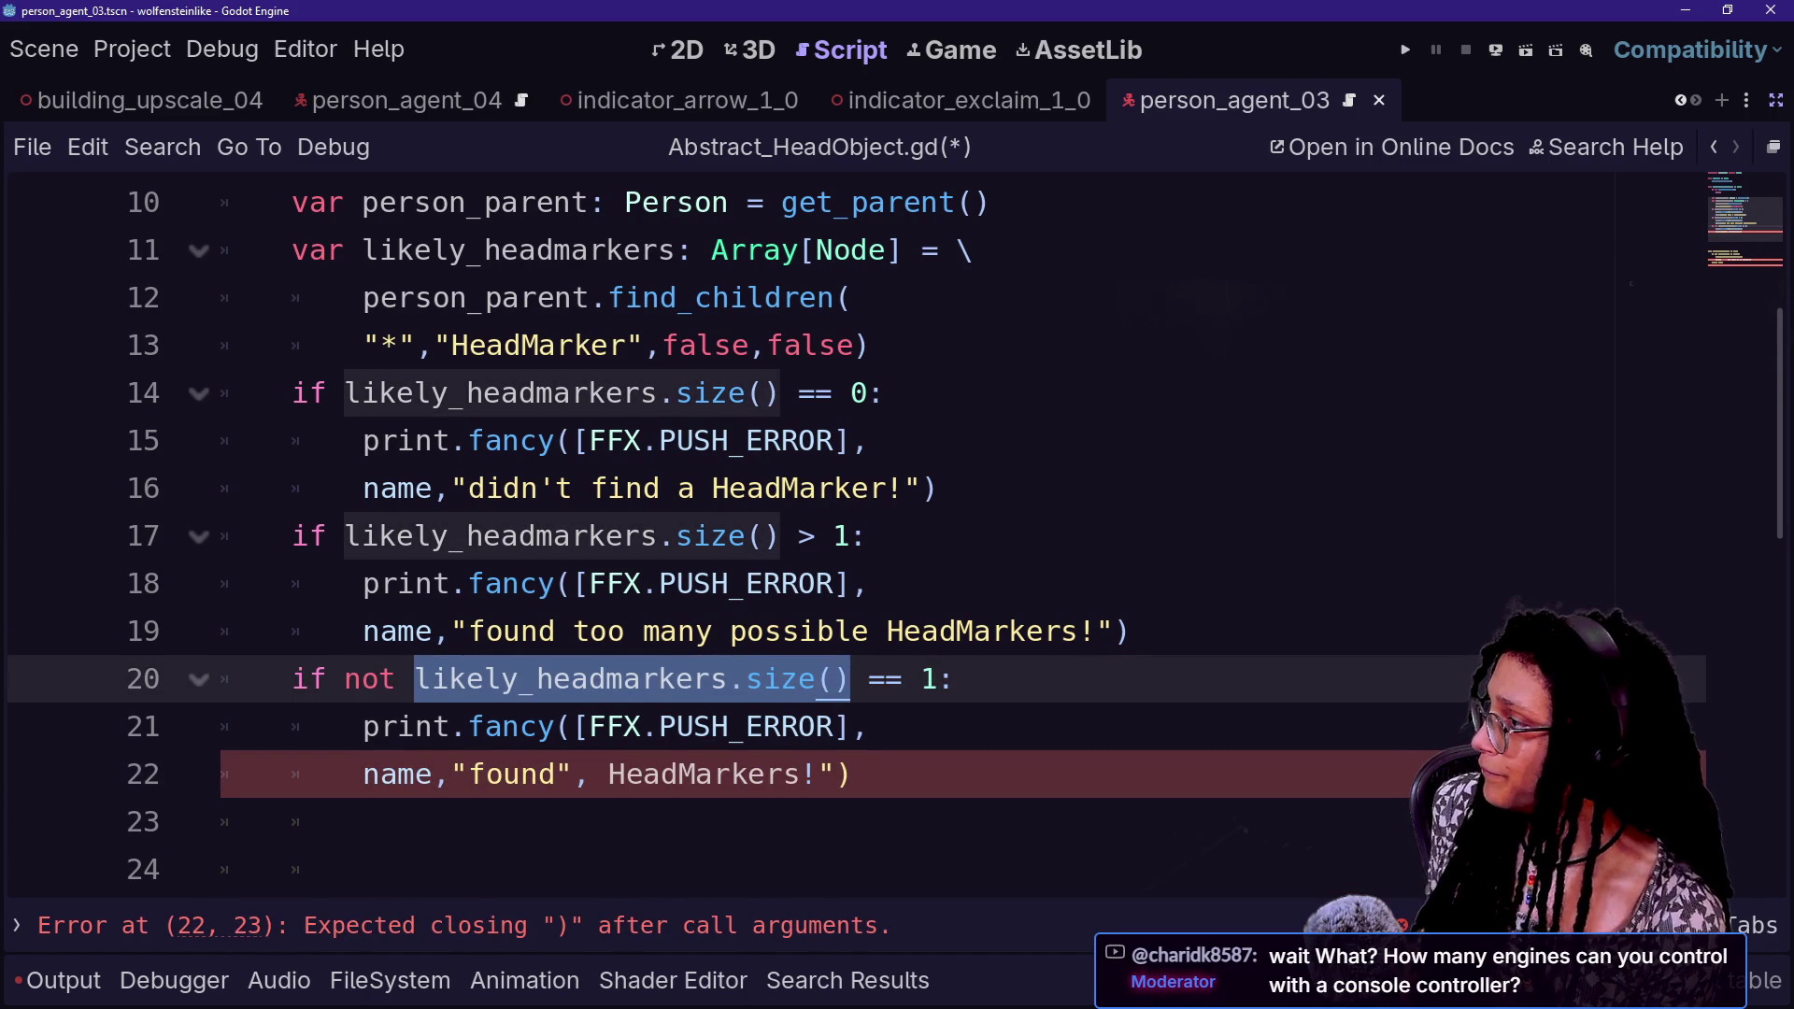
pyautogui.hotkey('ctrl', 'c')
pyautogui.click(590, 774)
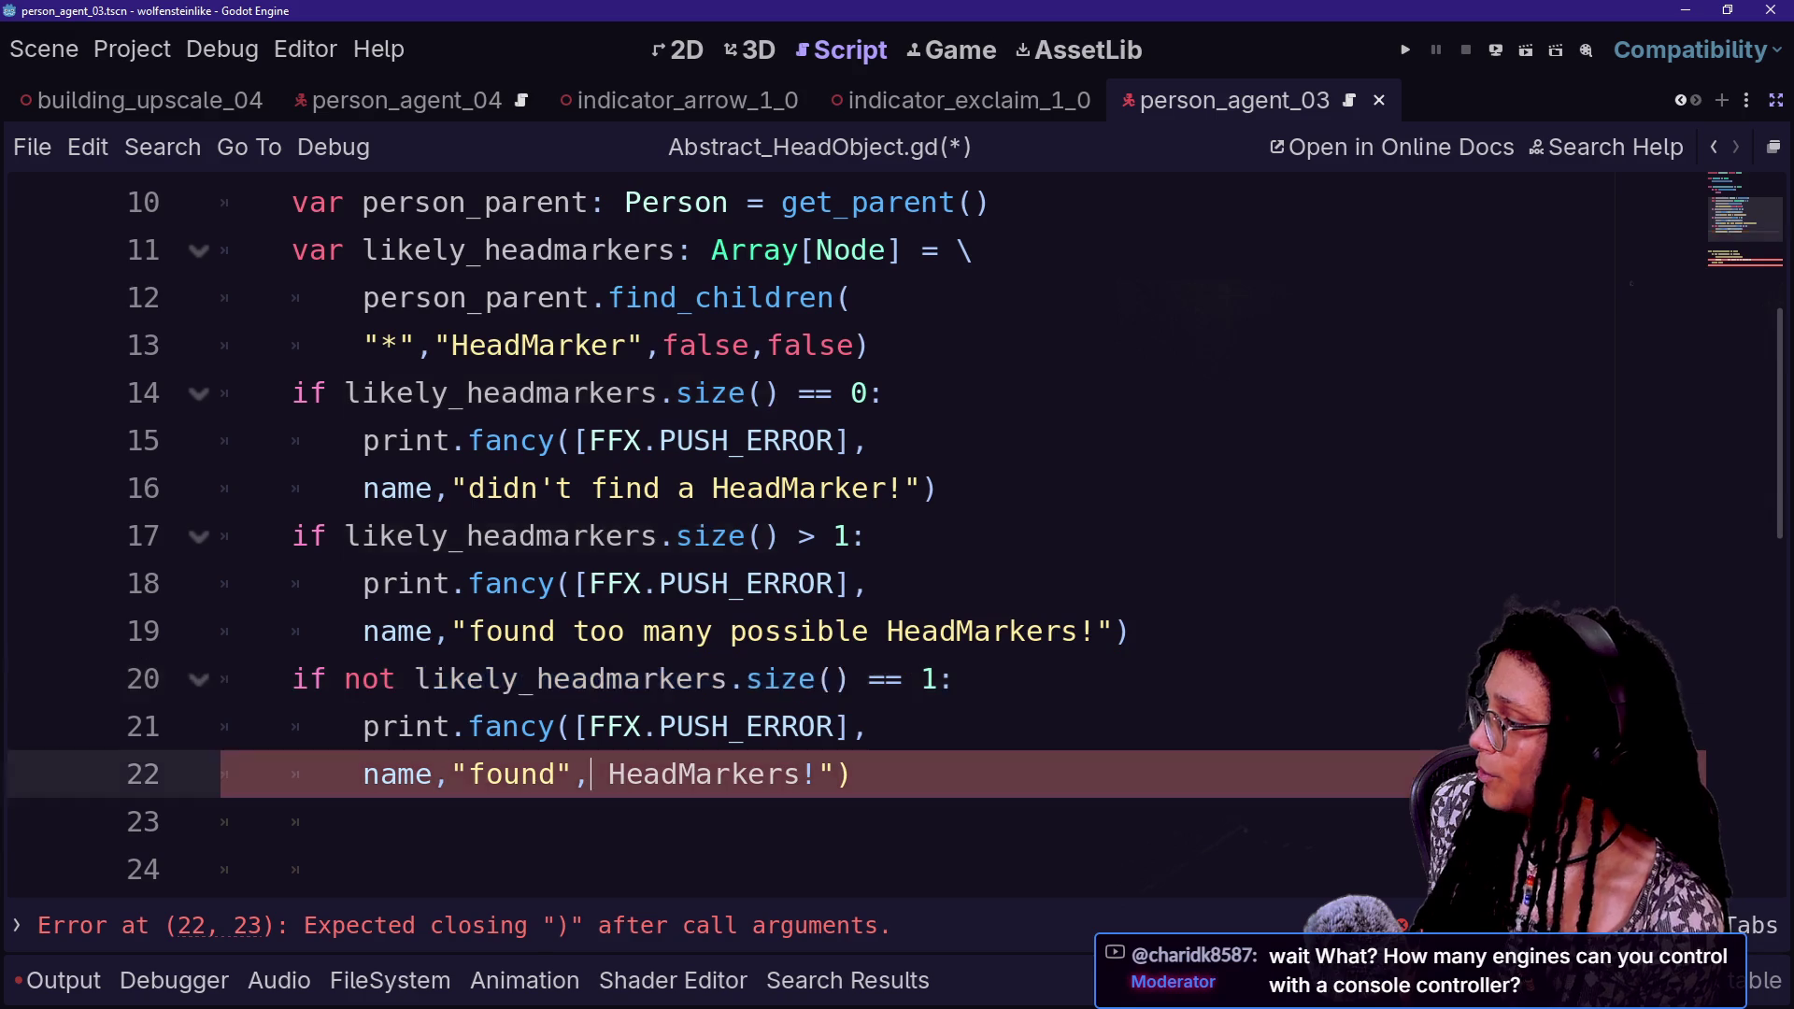
pyautogui.hotkey('ctrl', 'v')
pyautogui.write(',')
pyautogui.press('Delete')
pyautogui.write('"')
# Delete the two earlier size checks on lines 14–19.
pyautogui.click(868, 679)
pyautogui.moveTo(1133, 632)
pyautogui.mouseDown()
pyautogui.moveTo(280, 393)
pyautogui.moveTo(869, 346)
pyautogui.mouseUp()
pyautogui.press('BackSpace')
pyautogui.press('Down')
pyautogui.press('Down')
pyautogui.moveTo(509, 392); pyautogui.dragTo(1305, 488)
pyautogui.click(1306, 488)
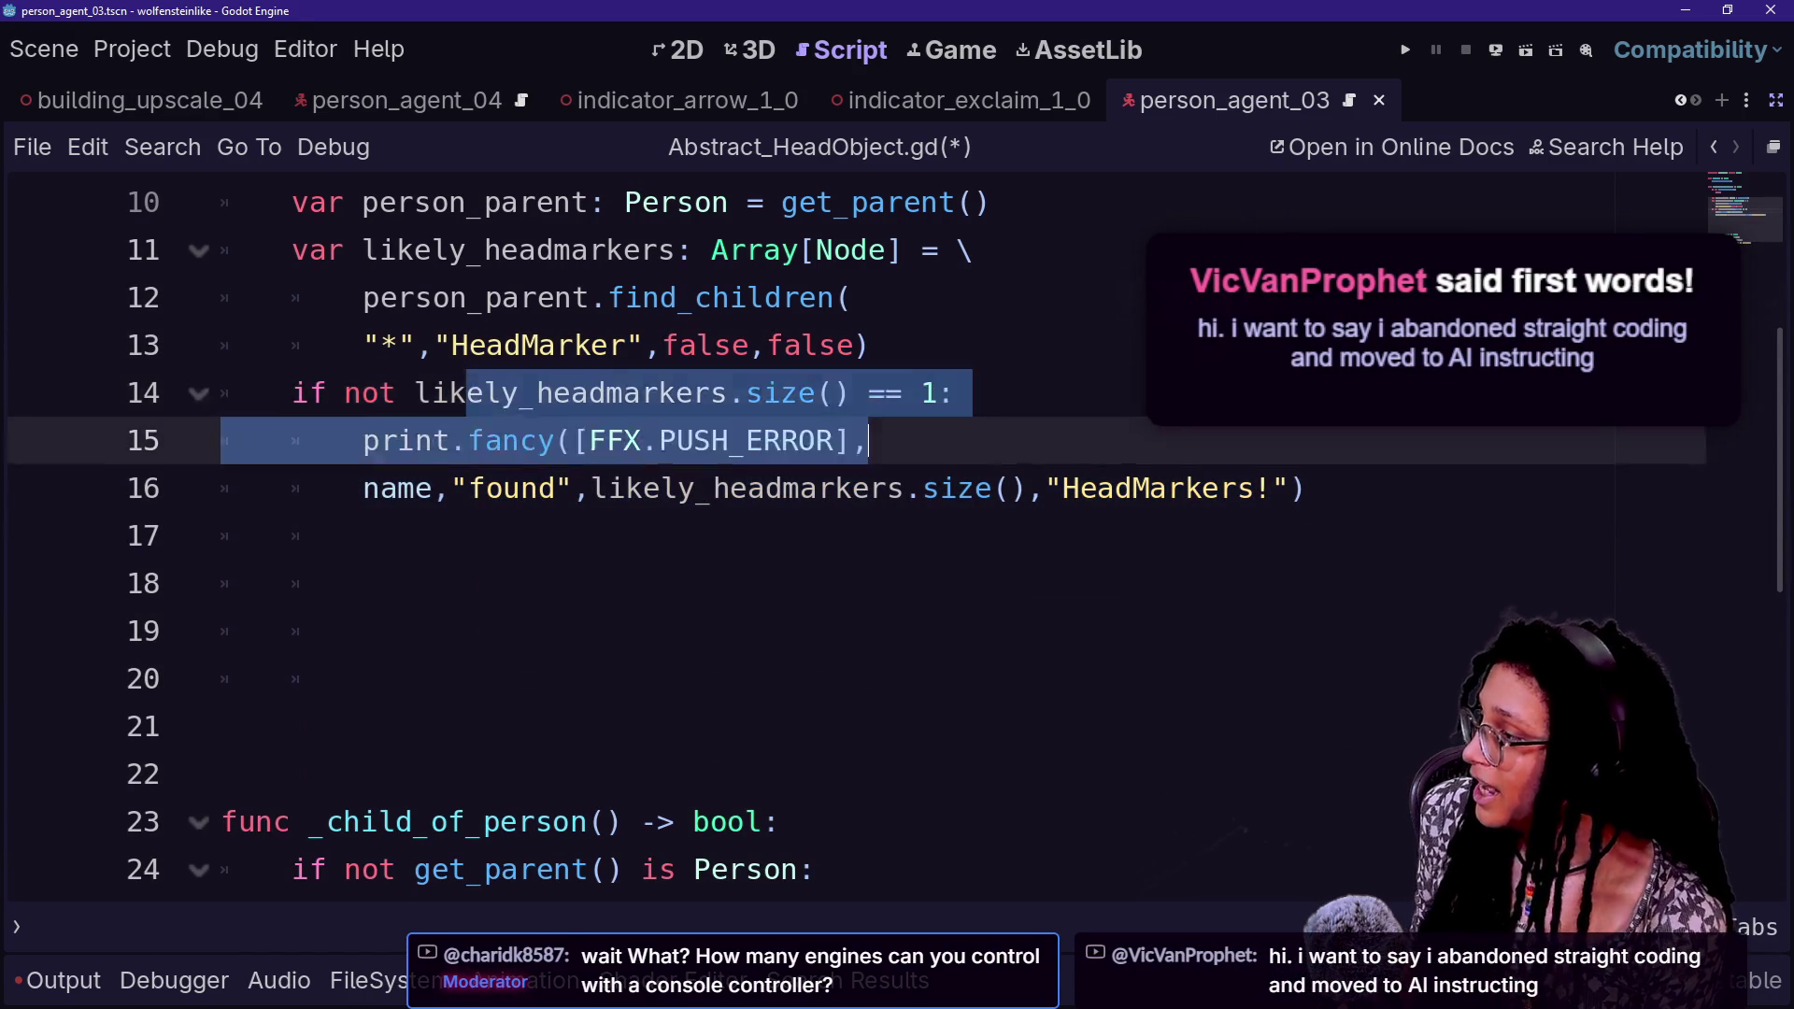
pyautogui.click(870, 440)
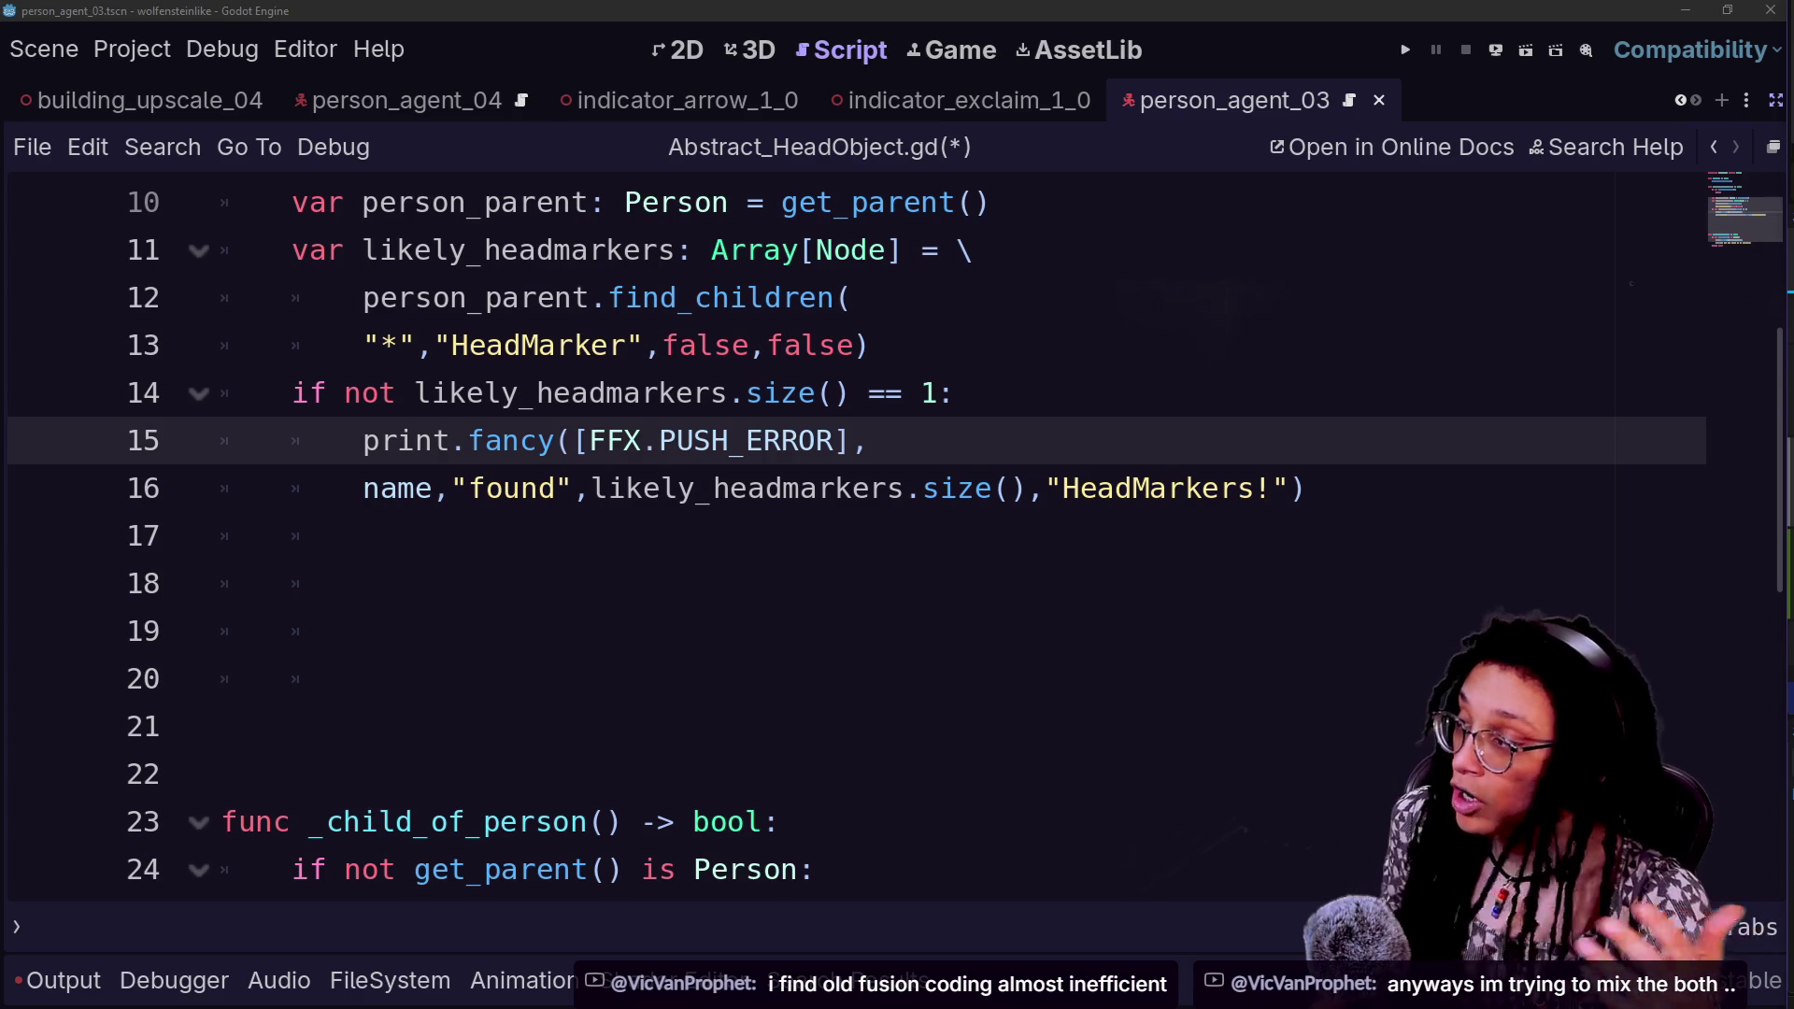
pyautogui.hotkey('alt', 'Tab')
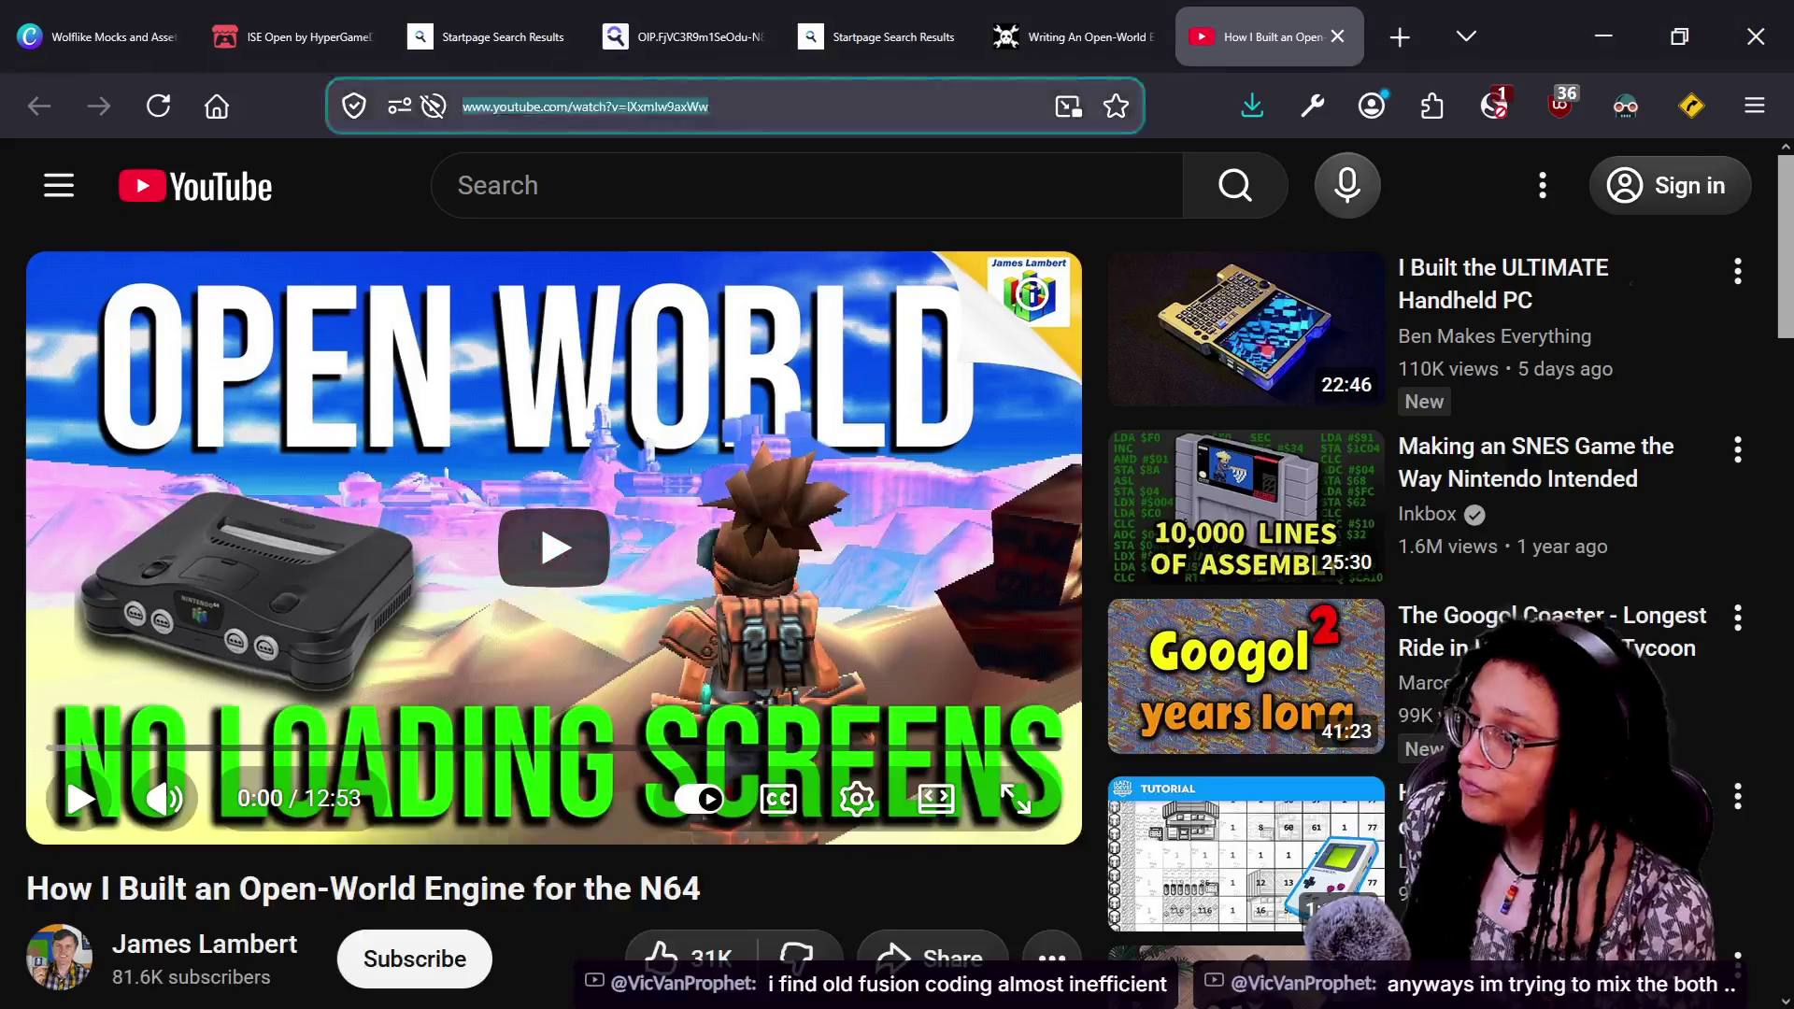
pyautogui.hotkey('alt', 'Tab')
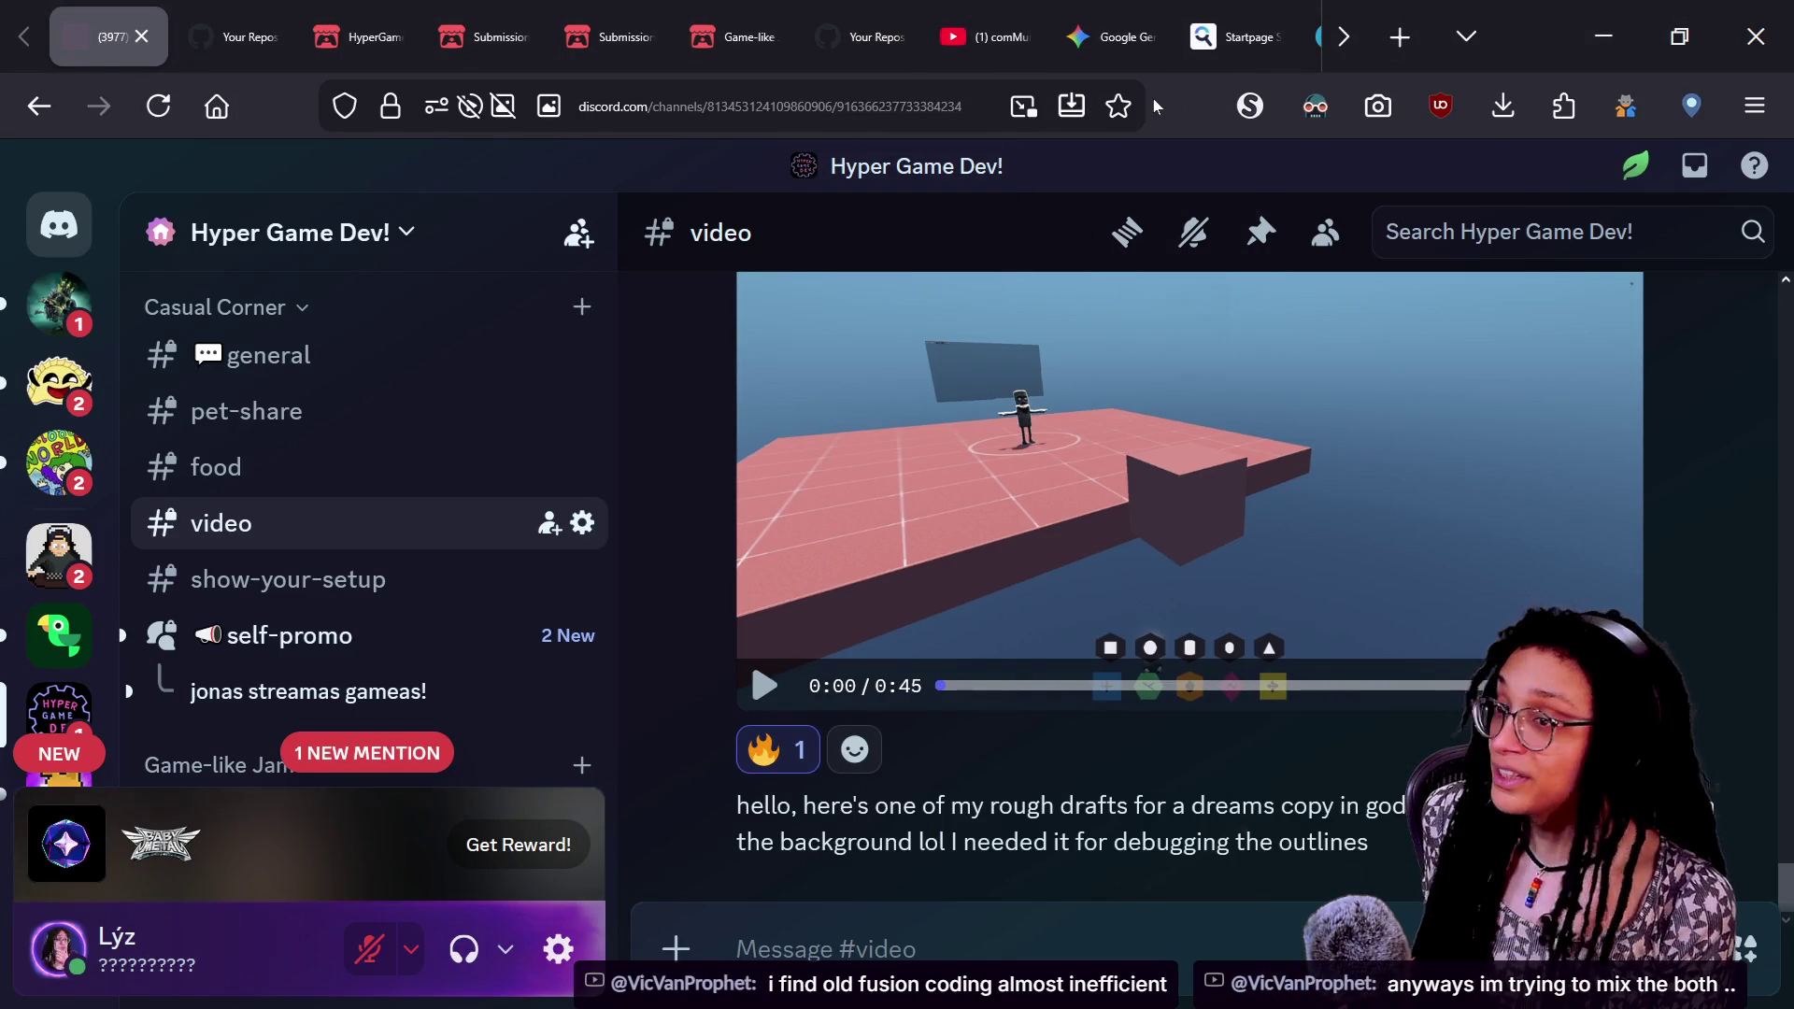
pyautogui.hotkey('alt', 'Tab')
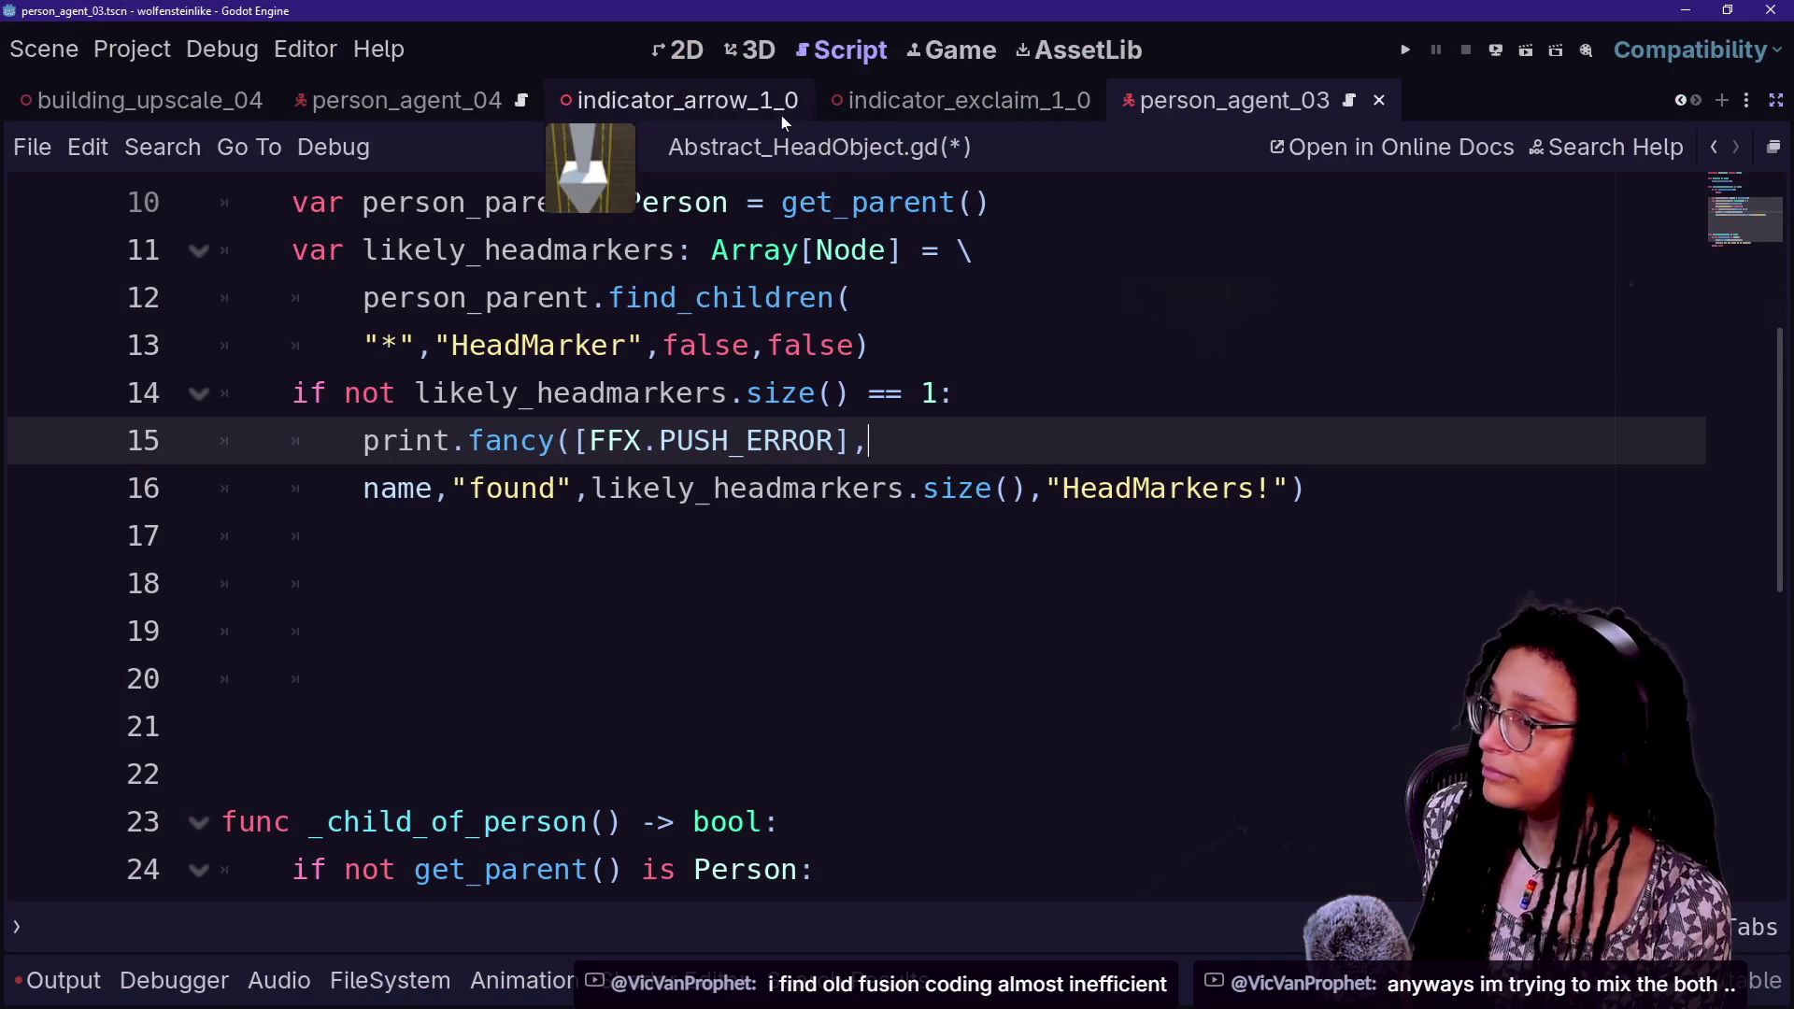
pyautogui.hotkey('alt', 'Tab')
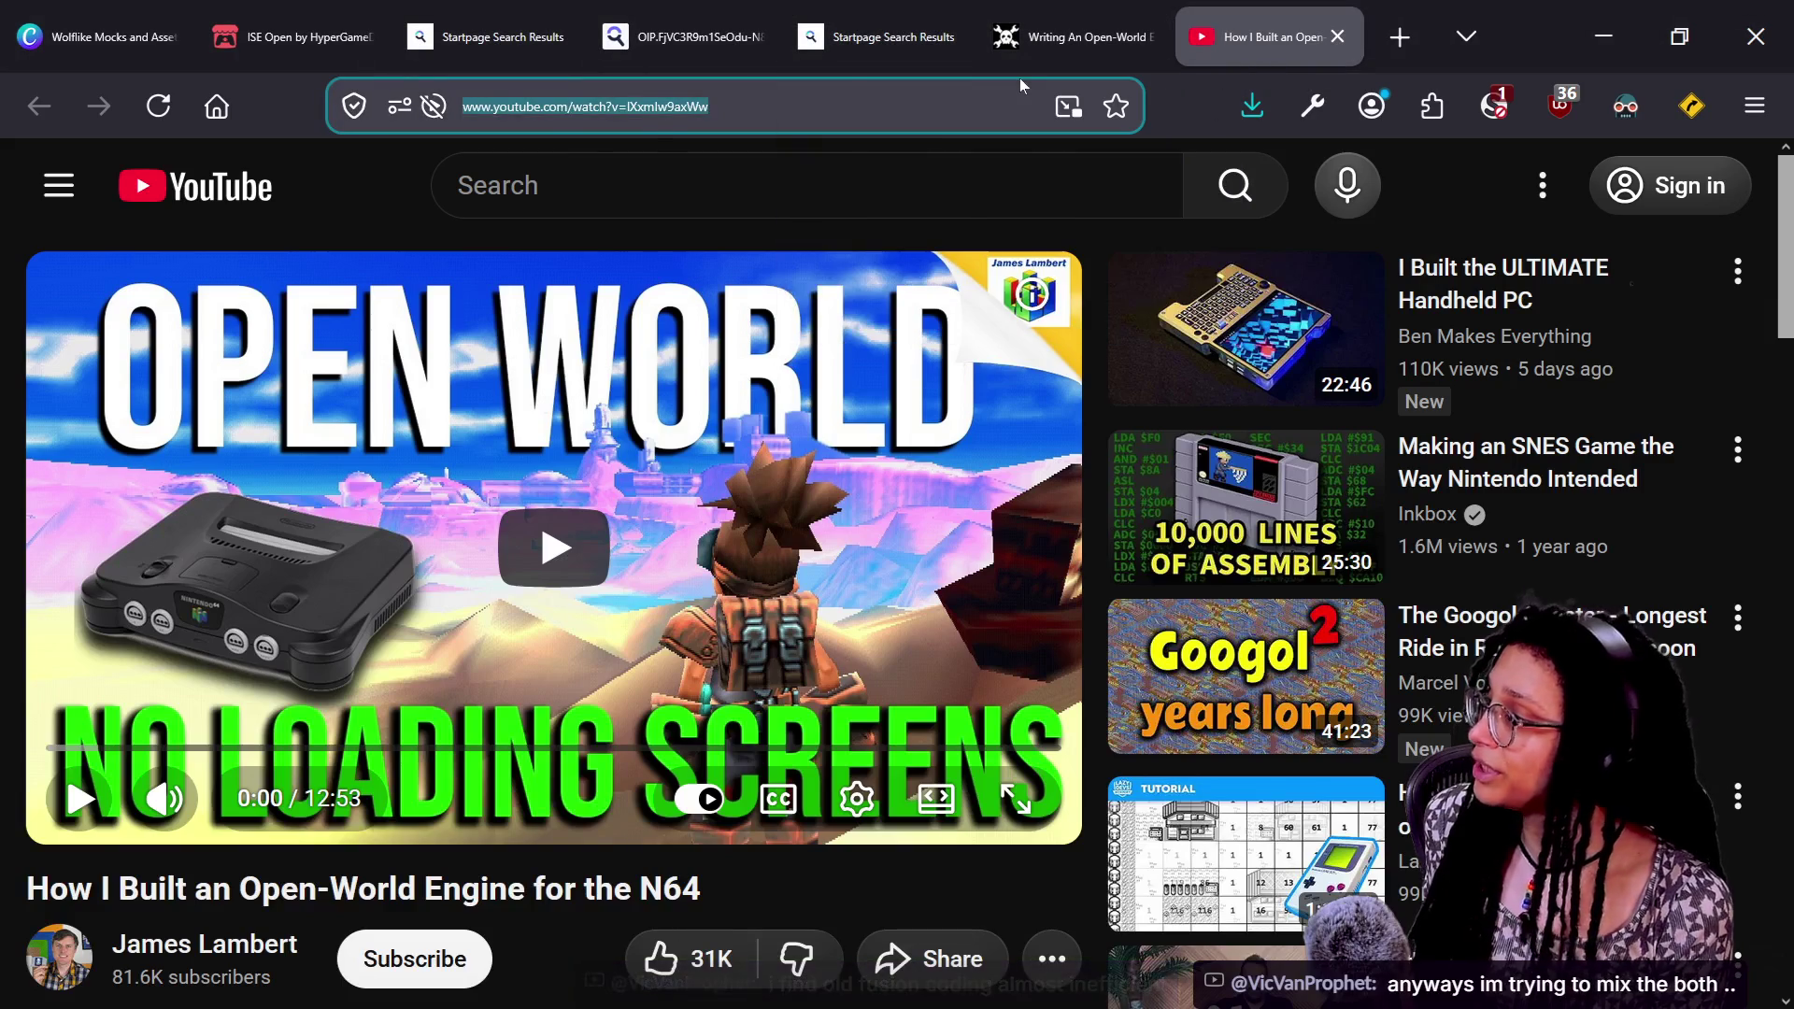
pyautogui.rightClick(1523, 42)
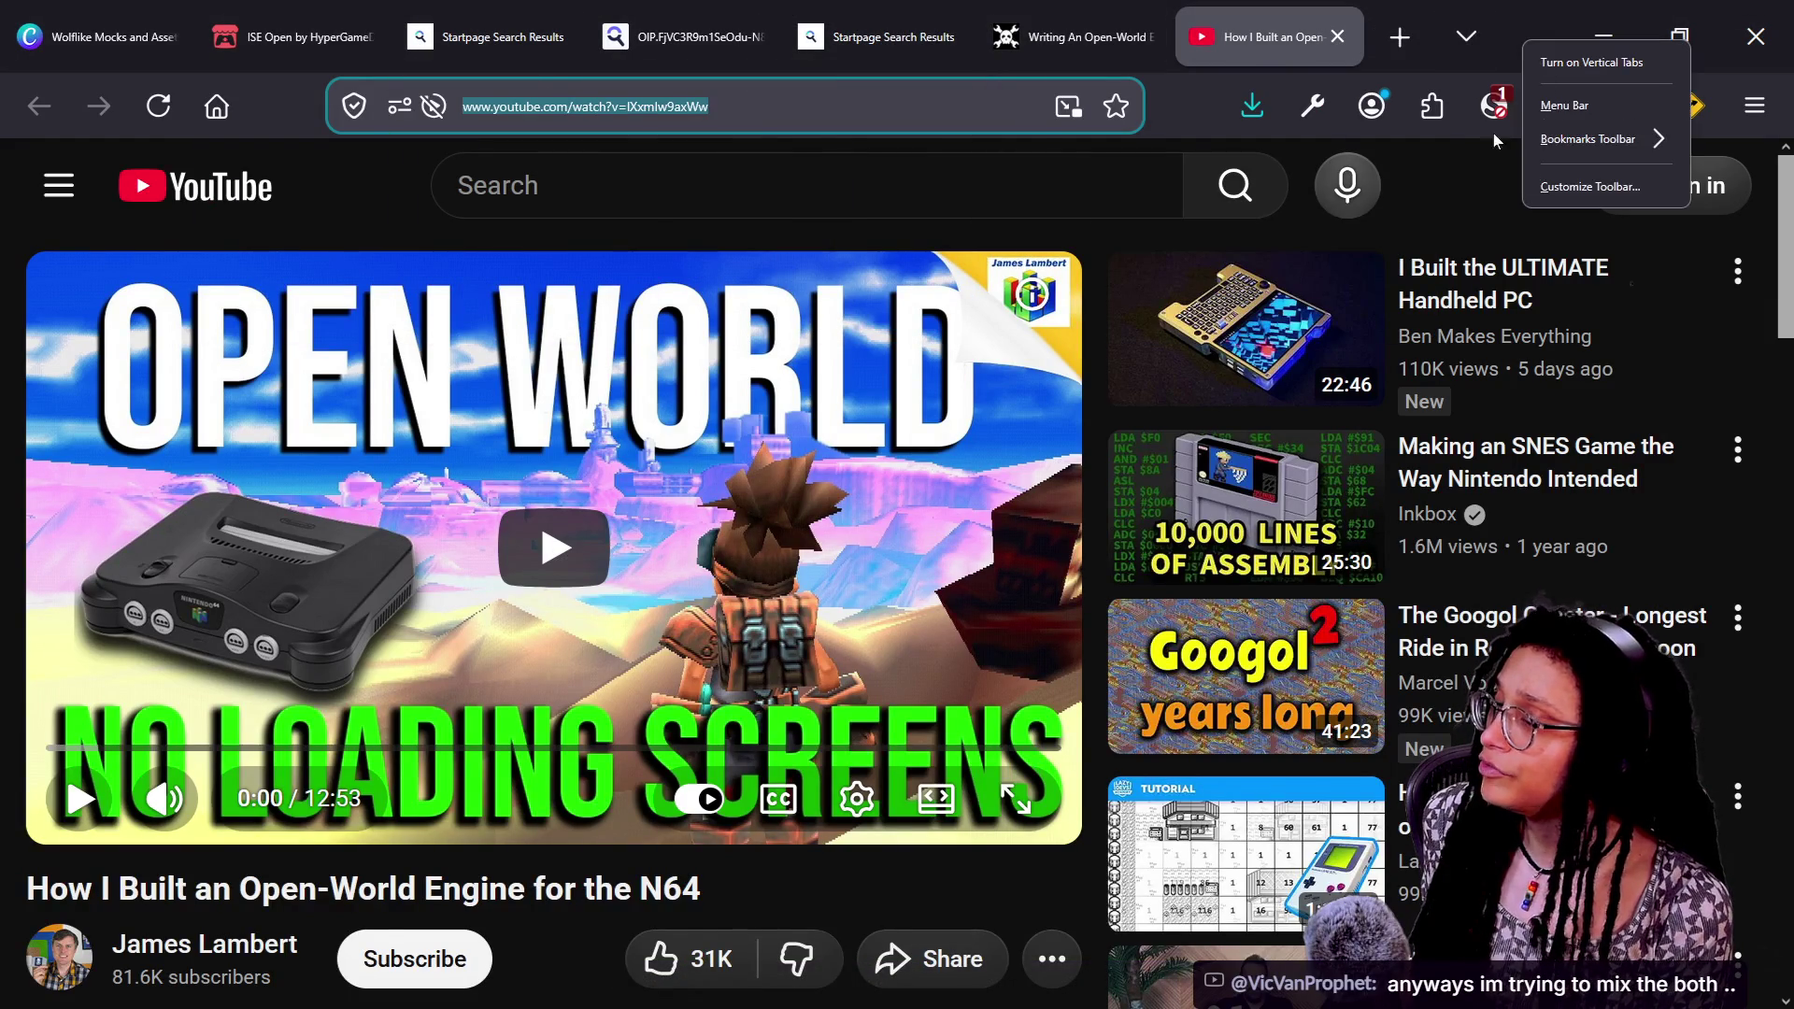
pyautogui.rightClick(1352, 33)
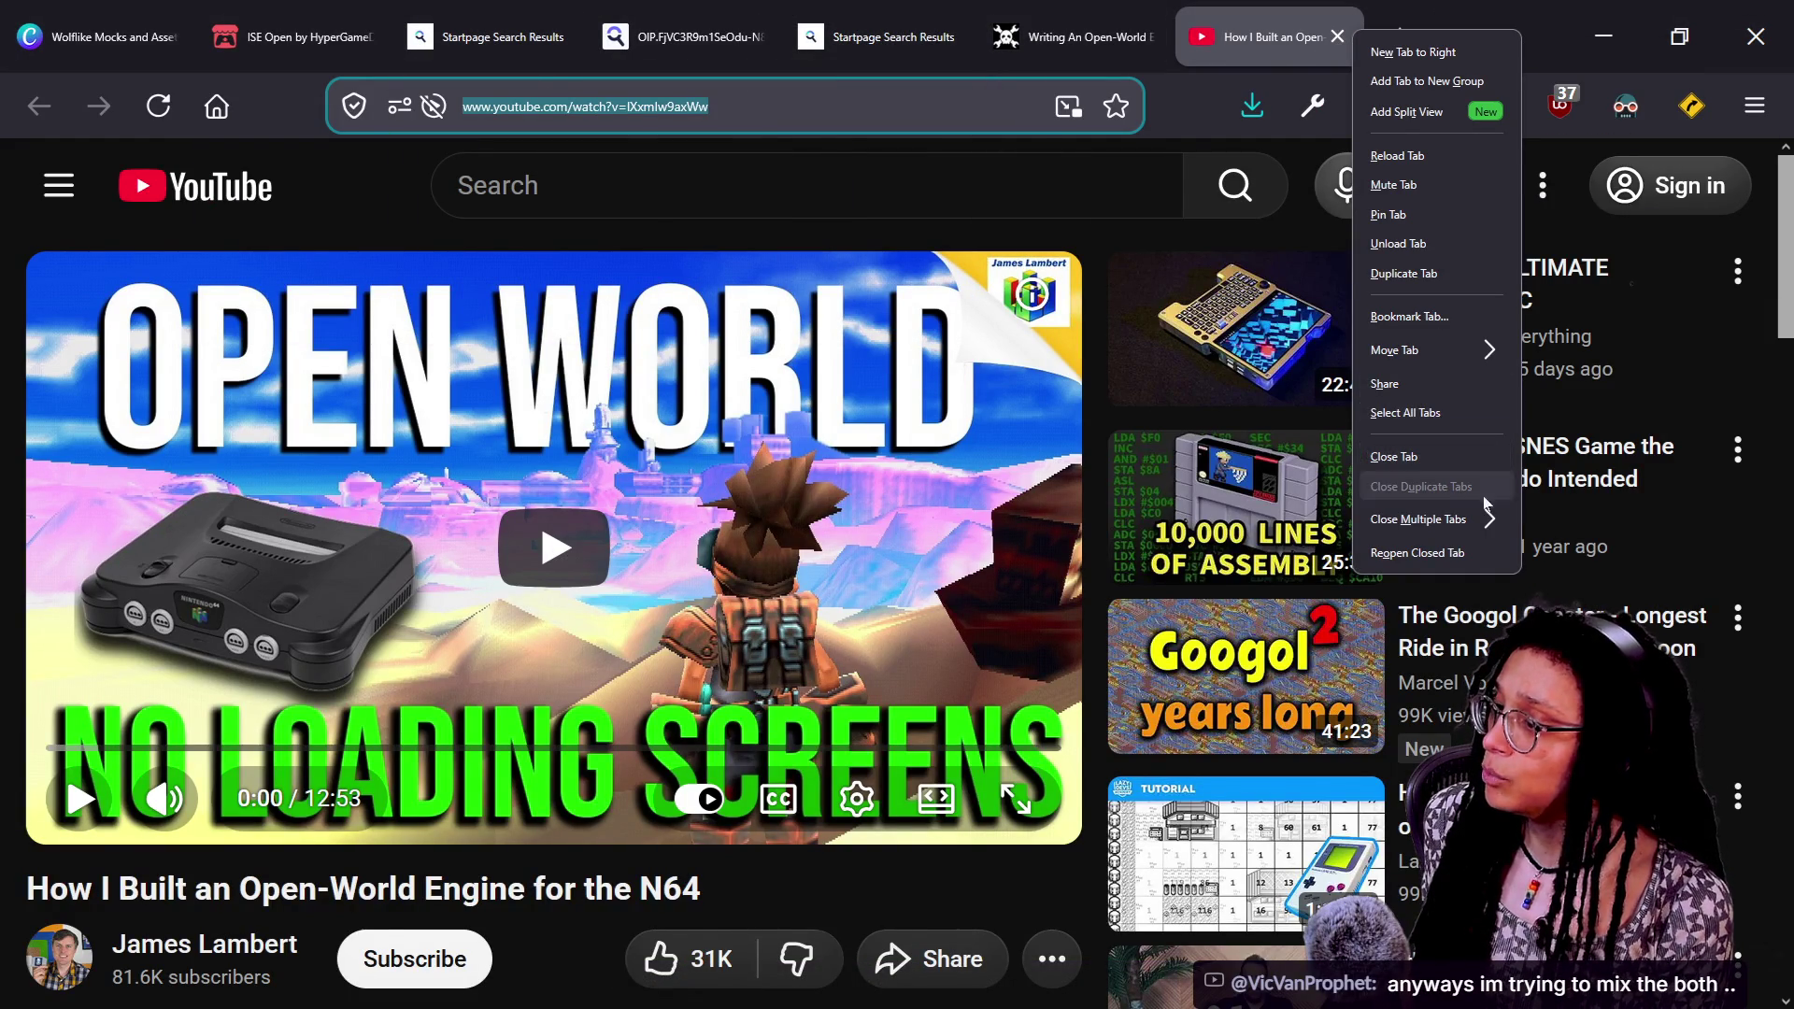
pyautogui.click(1418, 553)
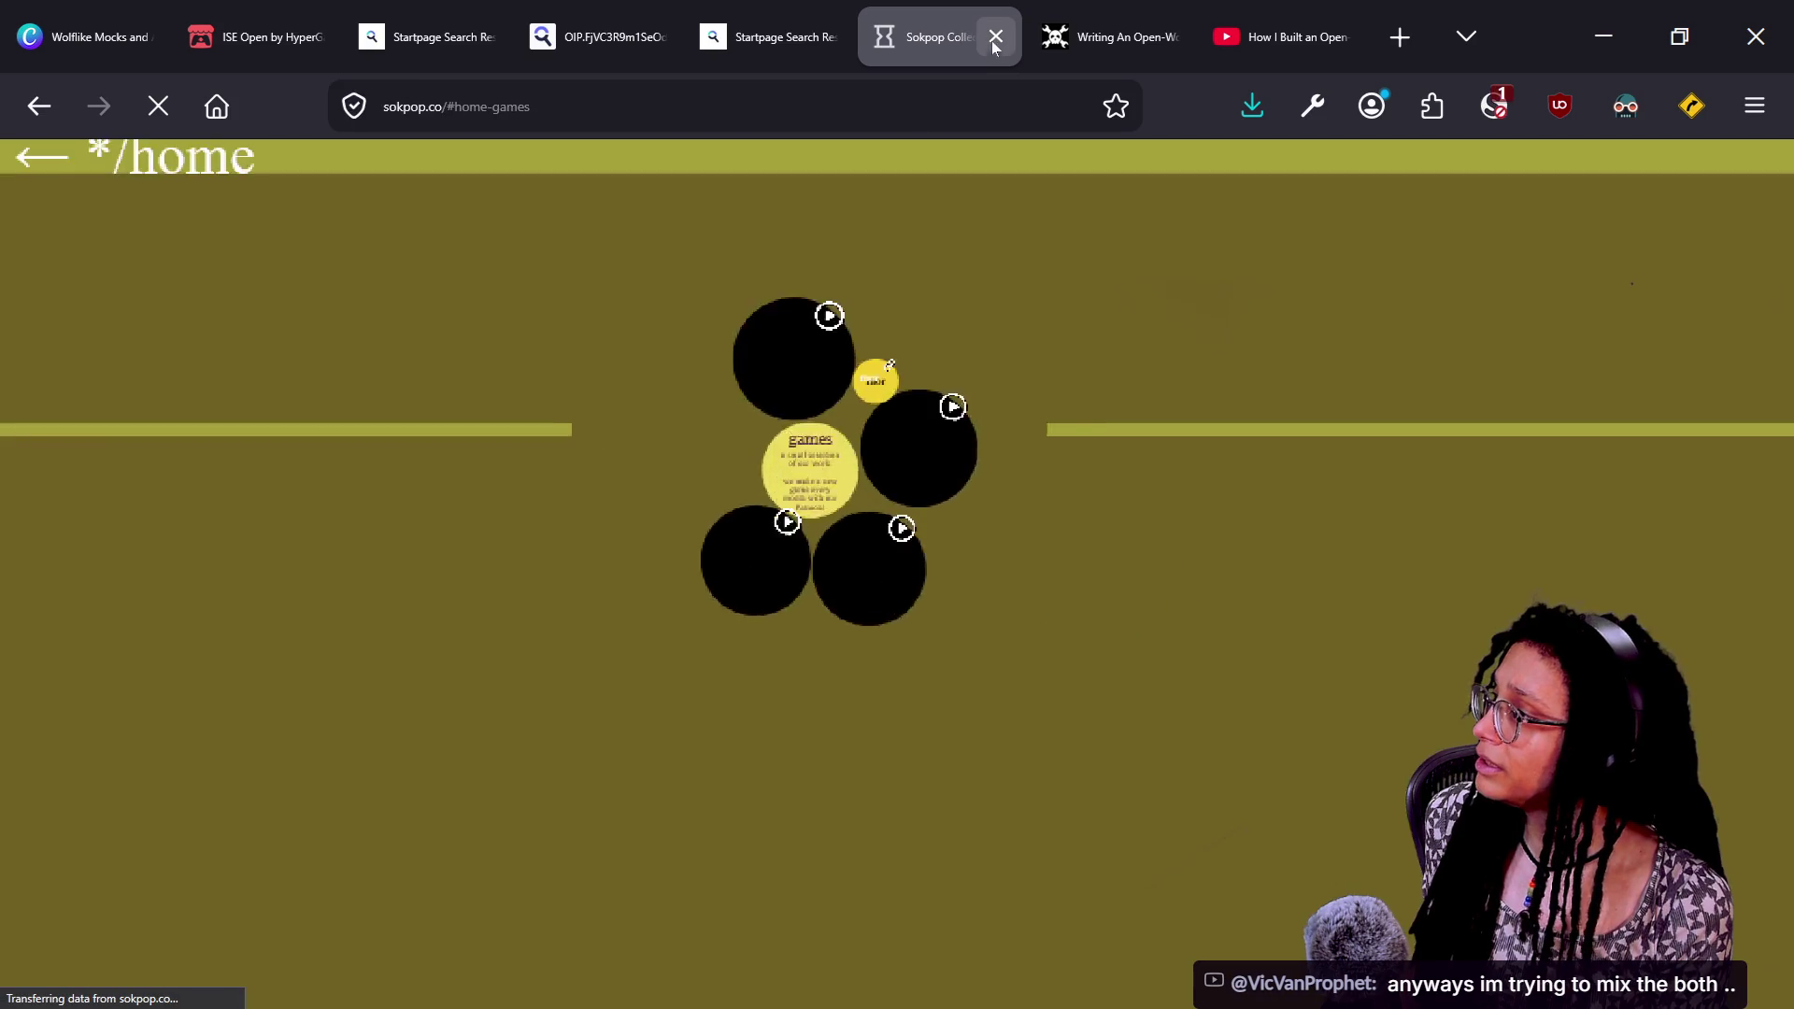
pyautogui.hotkey('ctrl', 'w')
pyautogui.hotkey('alt', 'Tab')
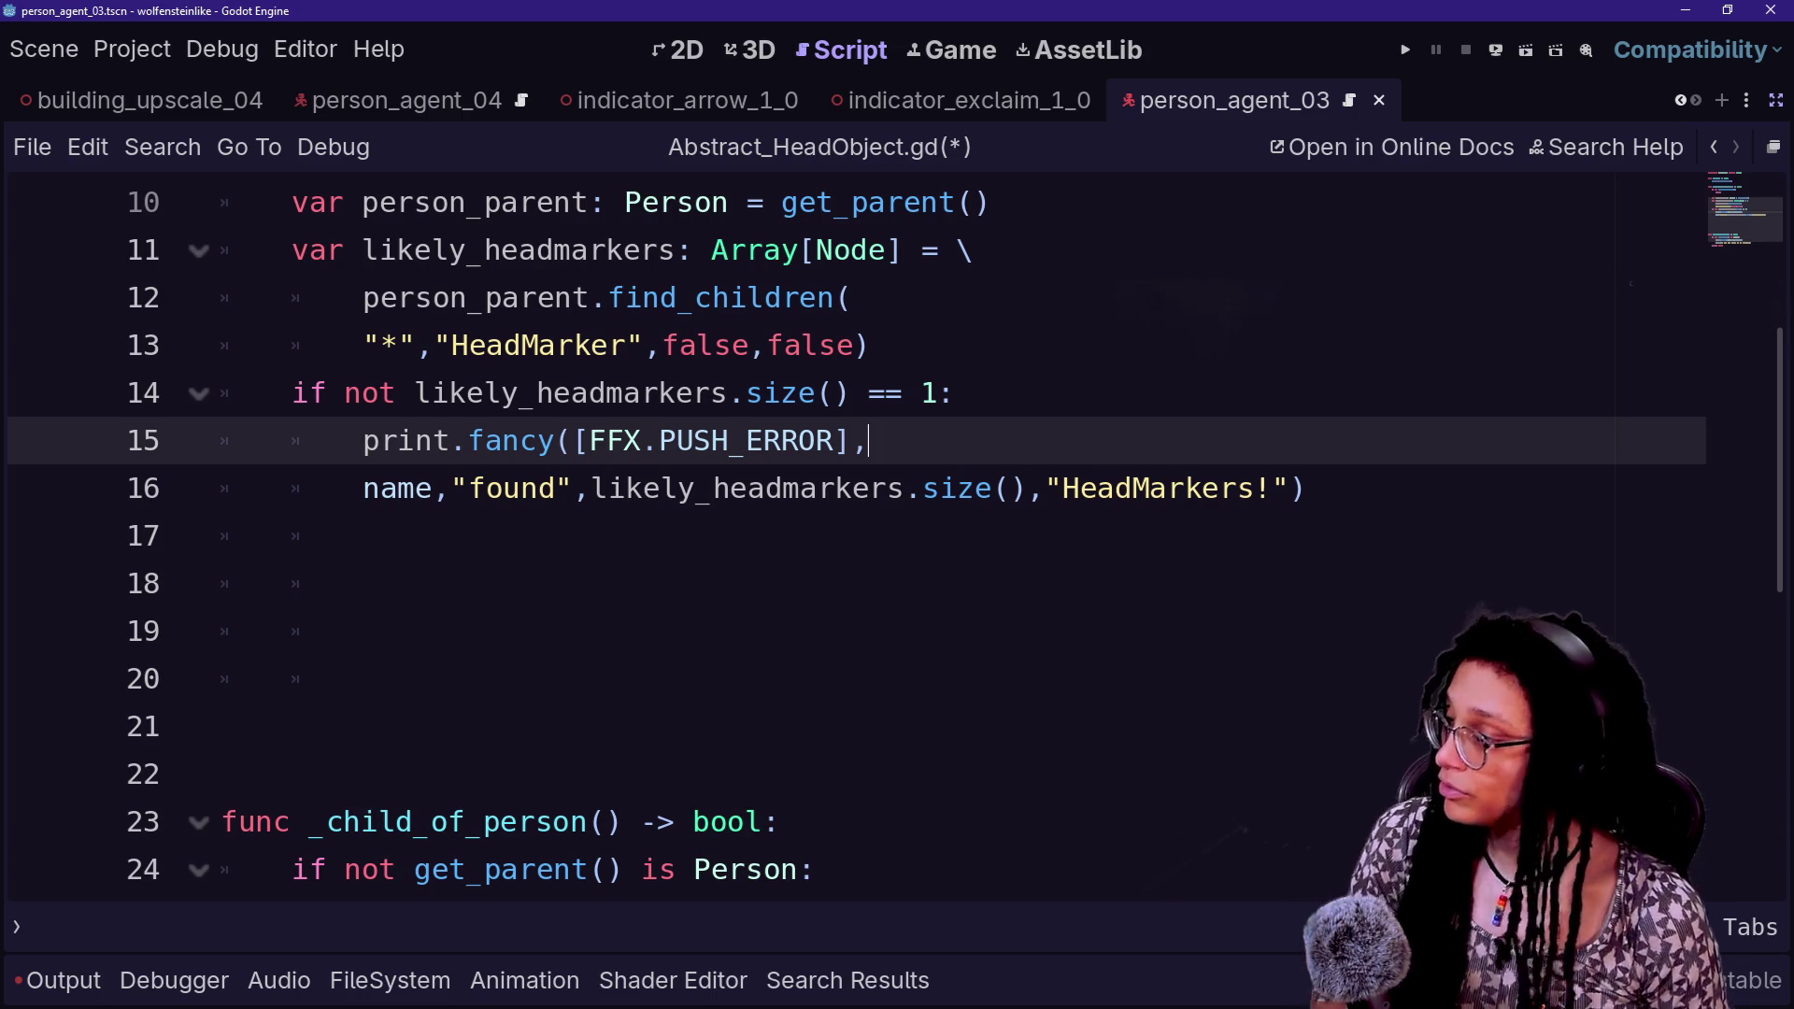
pyautogui.click(1308, 488)
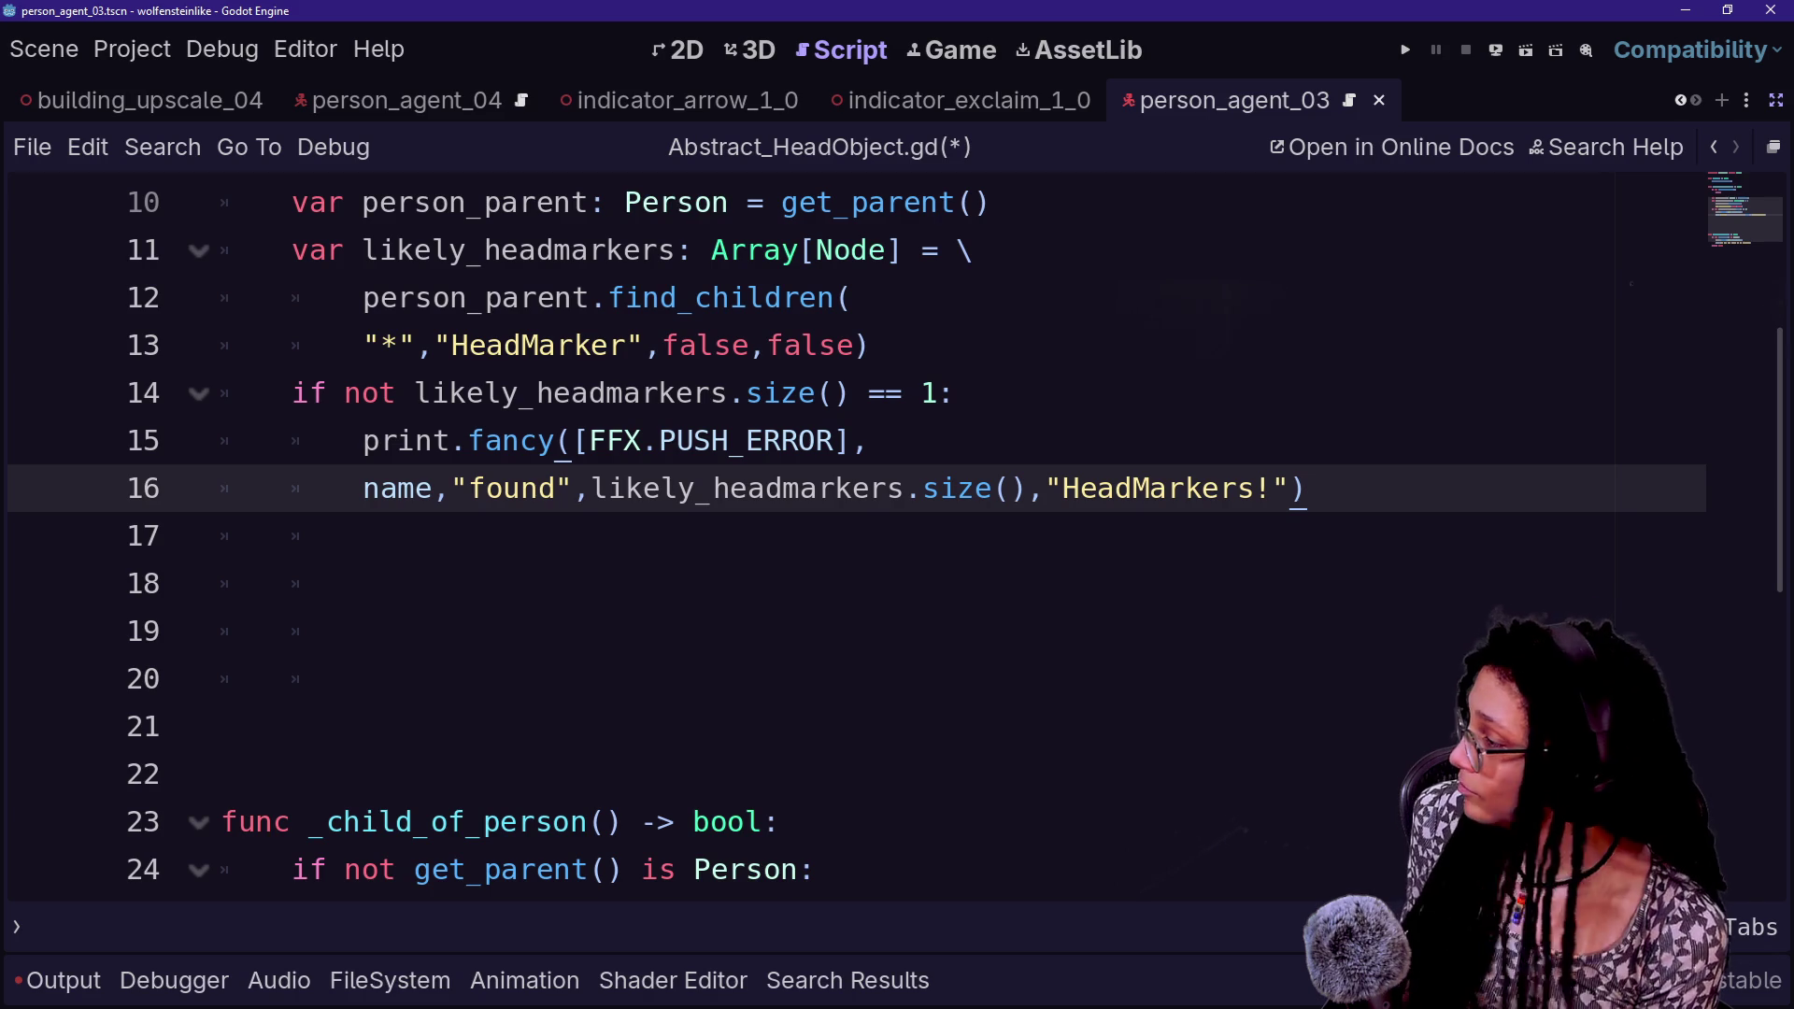
pyautogui.press('Return')
pyautogui.click(1307, 488)
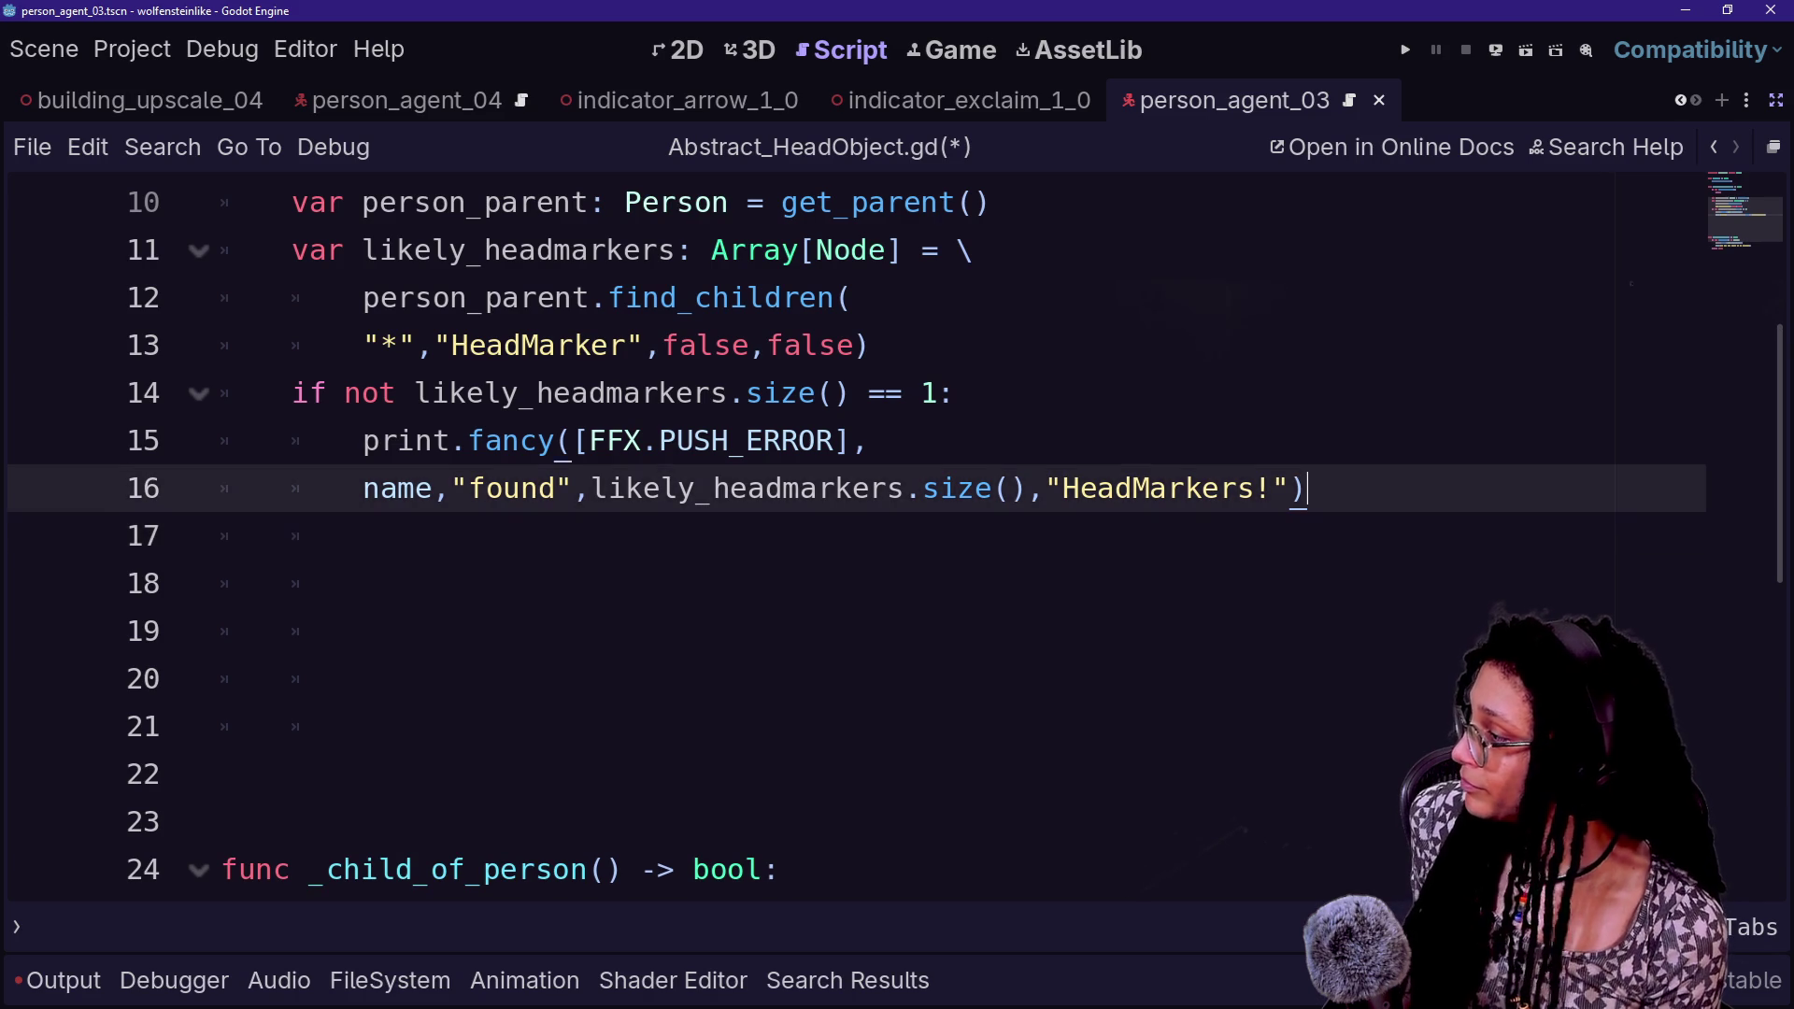
pyautogui.scroll(1, 841, 533)
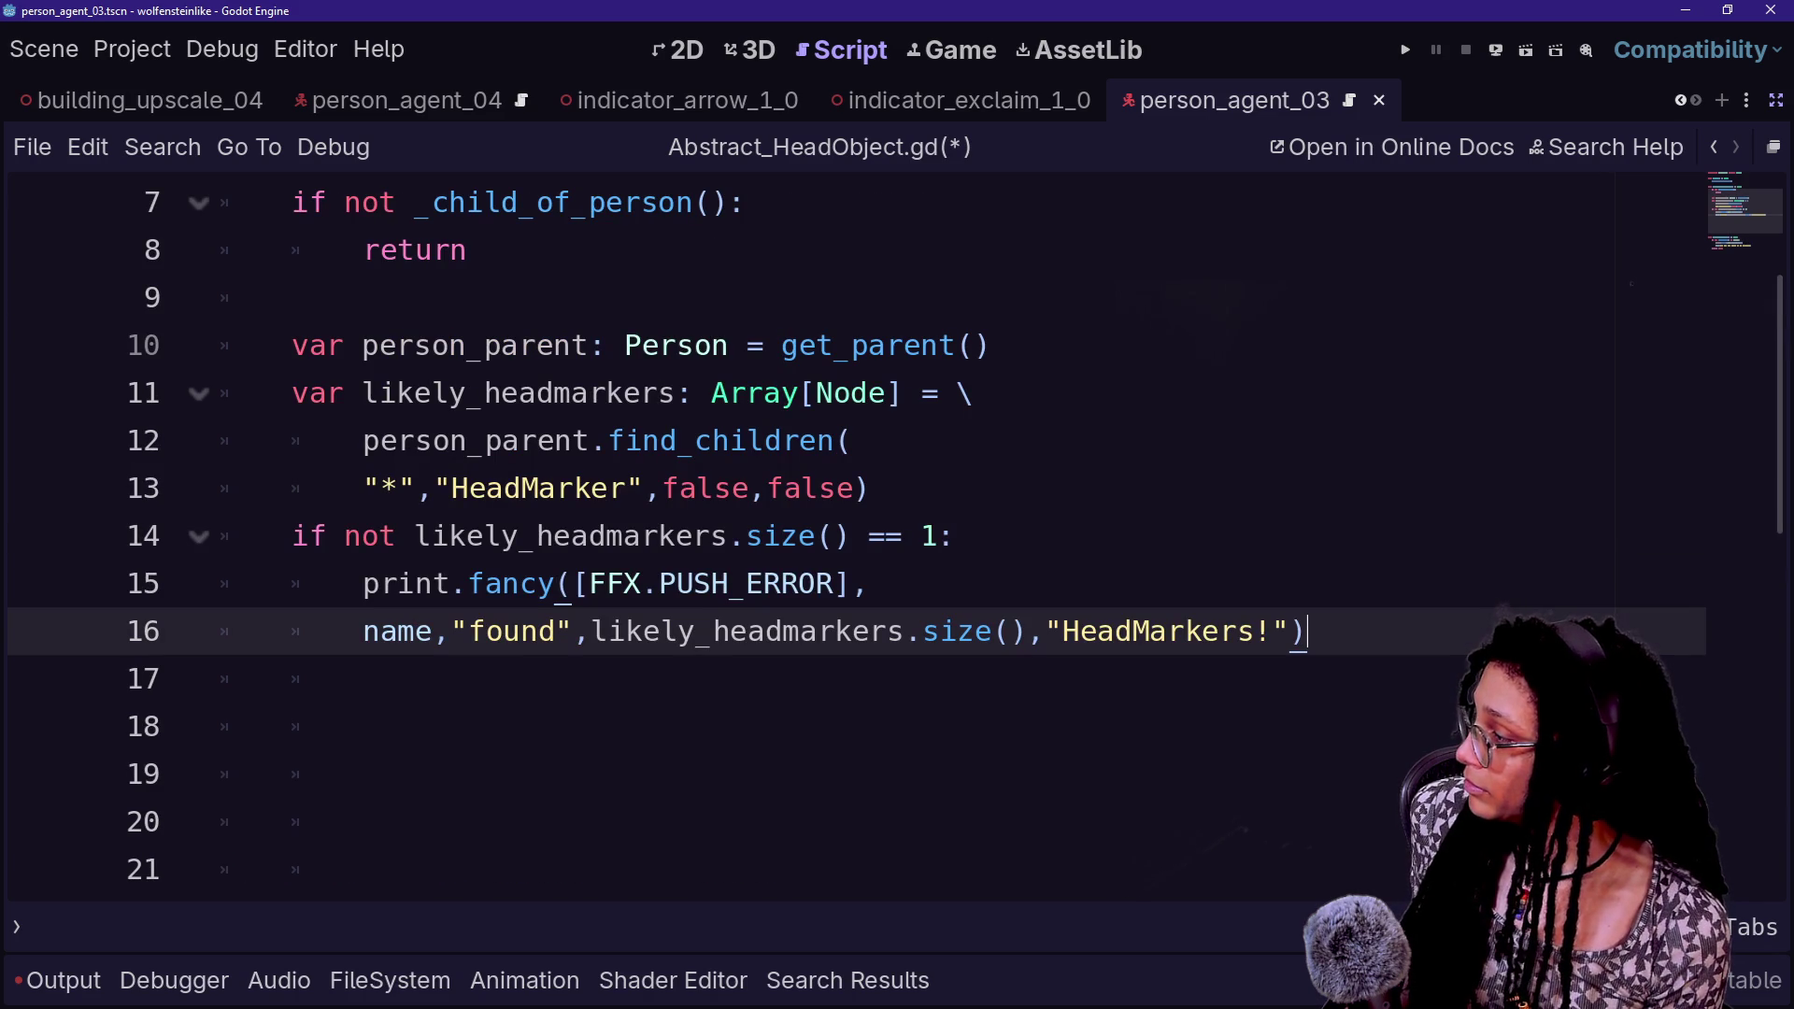
pyautogui.moveTo(344, 535); pyautogui.dragTo(589, 583)
pyautogui.click(589, 584)
pyautogui.click(1307, 630)
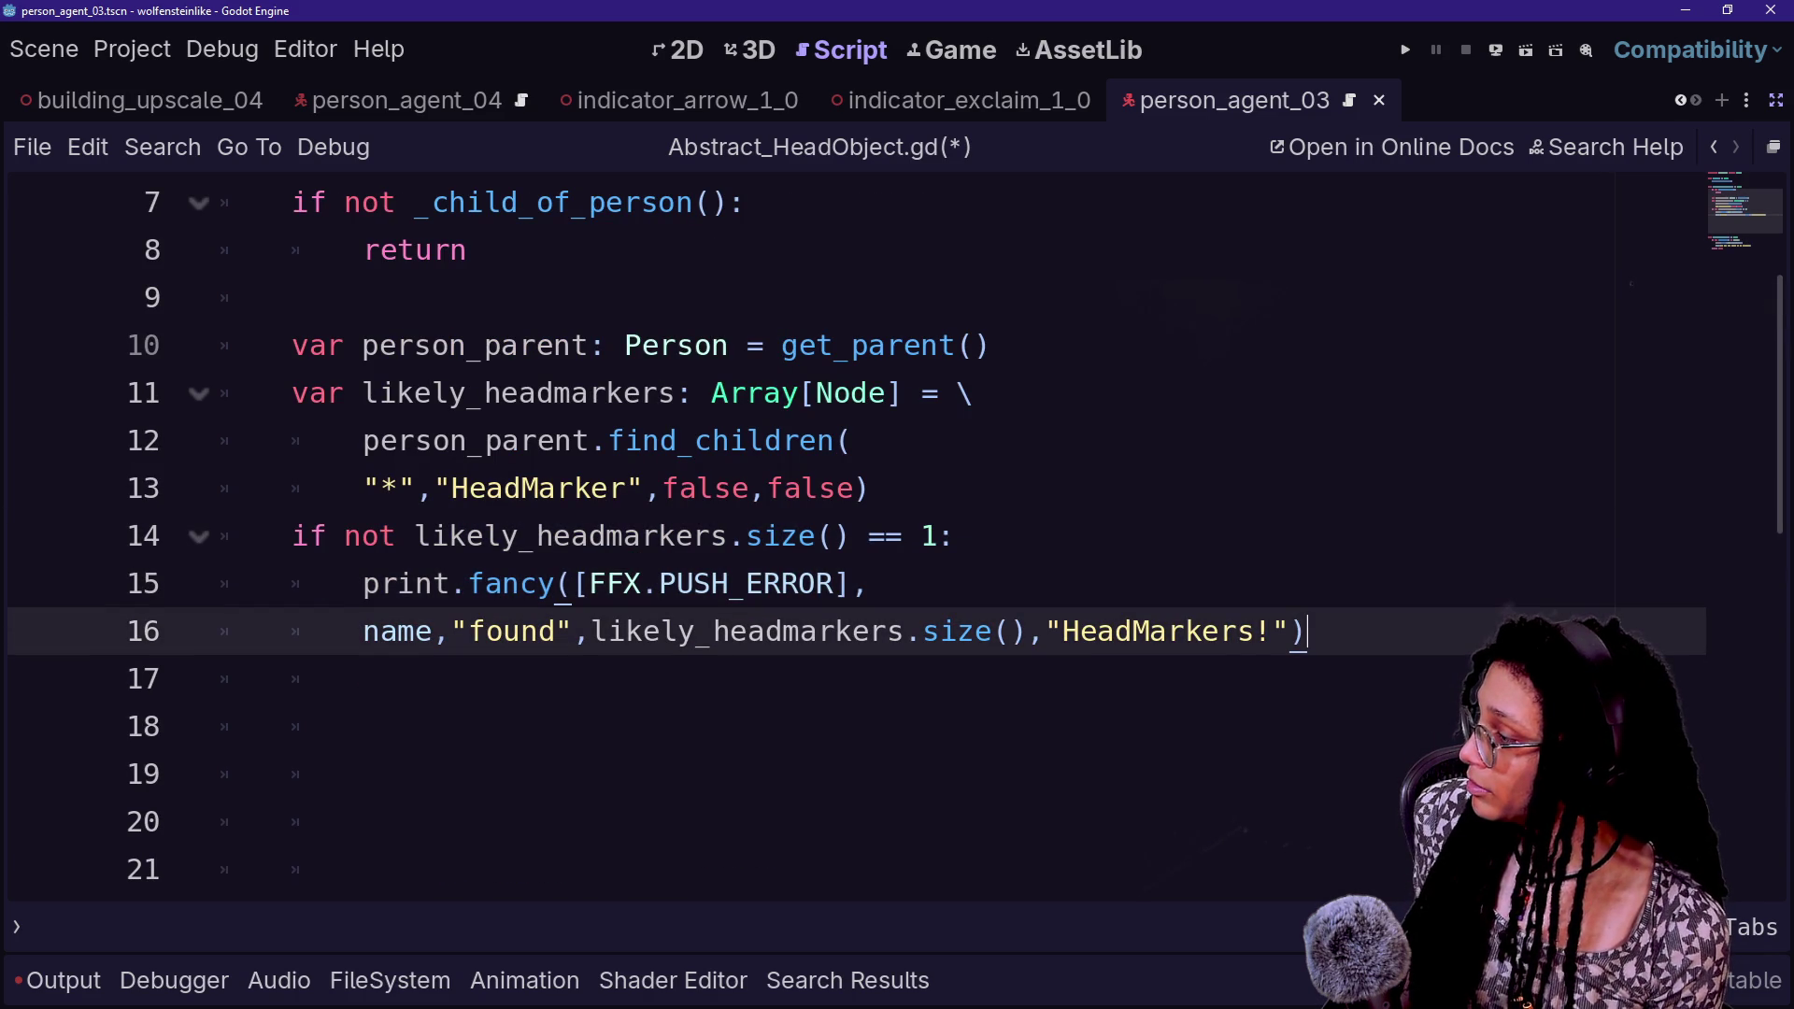
pyautogui.click(292, 679)
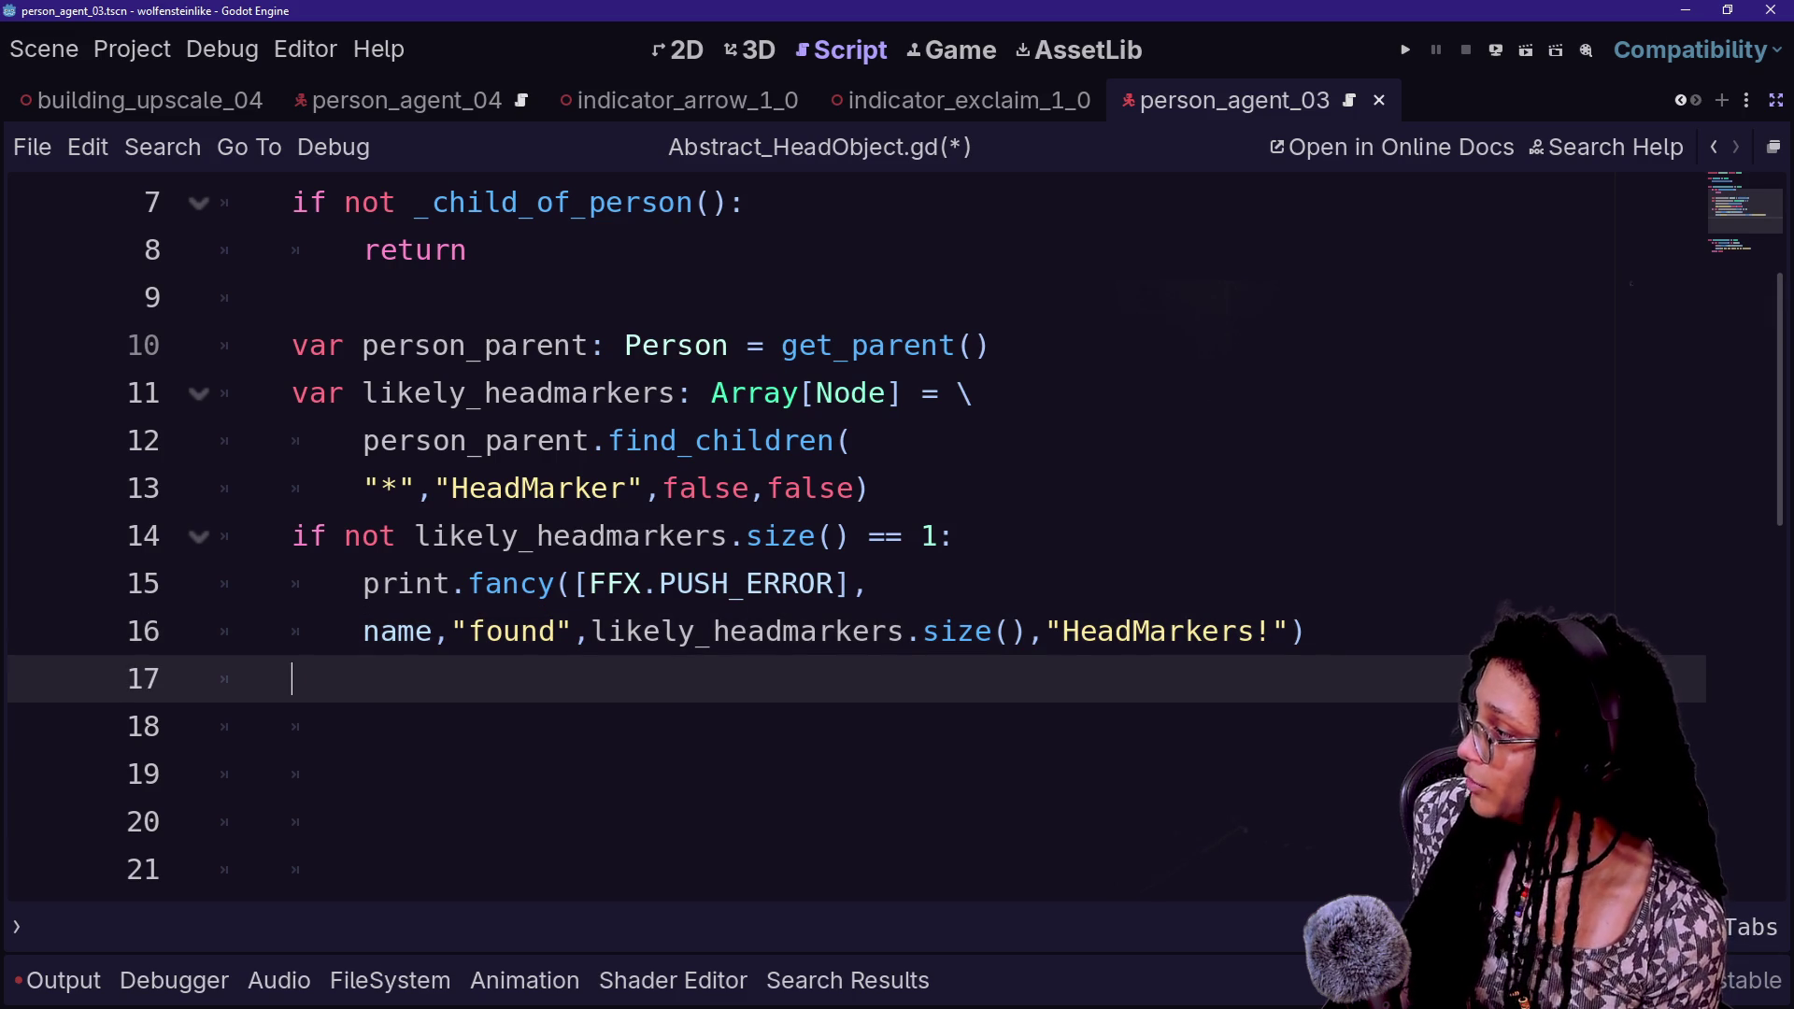
pyautogui.click(292, 297)
pyautogui.scroll(1, 841, 514)
pyautogui.doubleClick(508, 297)
pyautogui.click(468, 393)
pyautogui.click(292, 441)
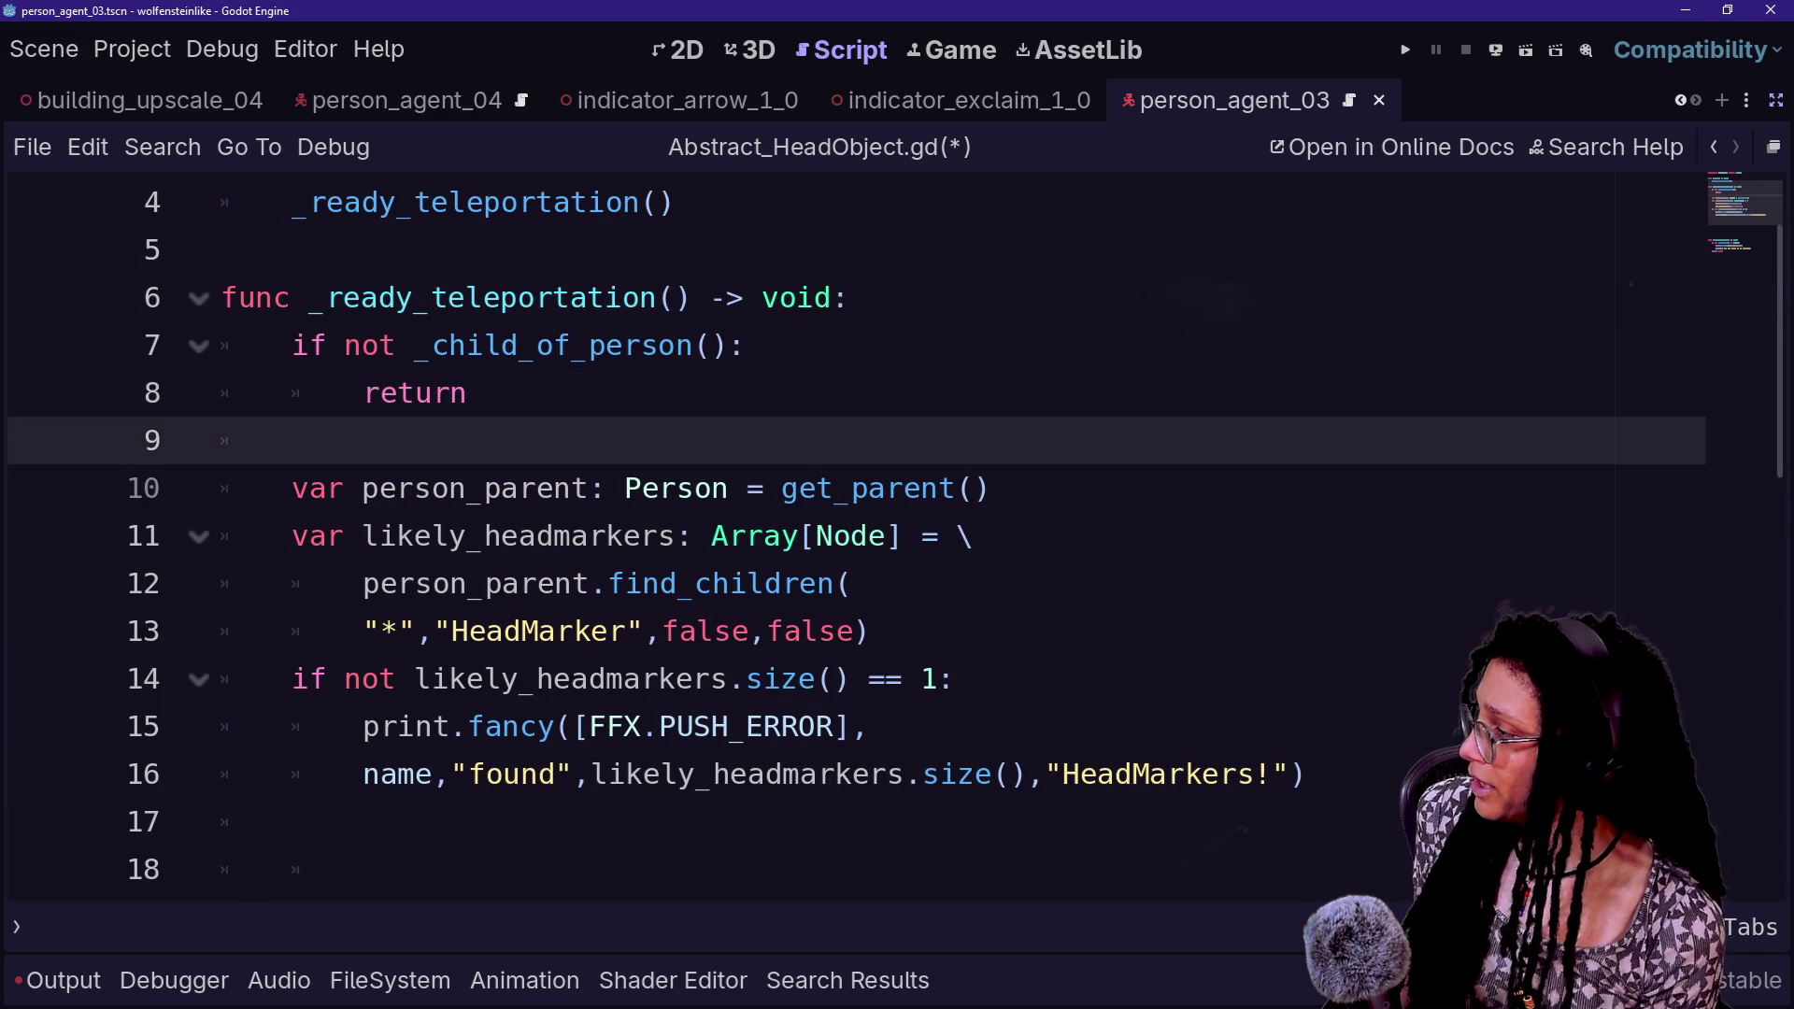
# Replace 'teleportation' in the line 6 function name, trying names like _find_headmarker.
pyautogui.doubleClick(542, 297)
pyautogui.moveTo(432, 298)
pyautogui.mouseDown()
pyautogui.moveTo(222, 298)
pyautogui.moveTo(692, 297)
pyautogui.mouseUp()
pyautogui.write('head_marker')
pyautogui.press('BackSpace')
pyautogui.press('BackSpace')
pyautogui.press('BackSpace')
pyautogui.press('BackSpace')
pyautogui.press('BackSpace')
pyautogui.press('BackSpace')
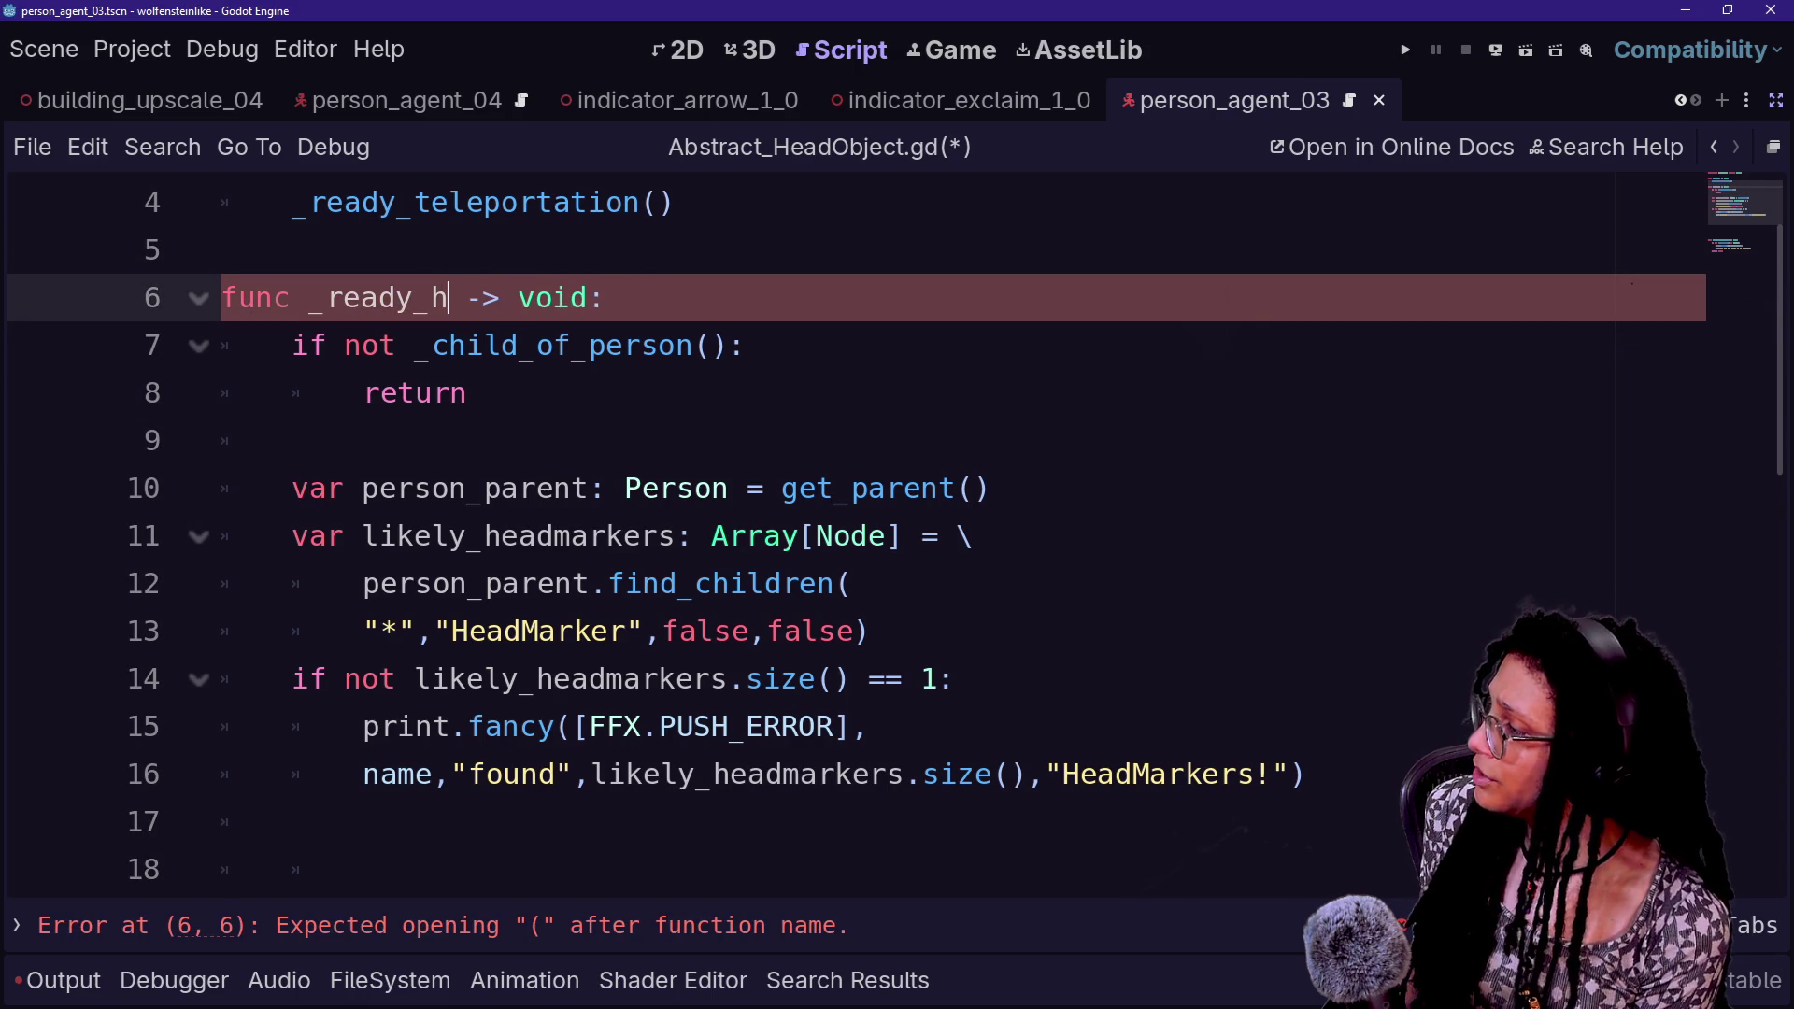
pyautogui.write('find_headmark')
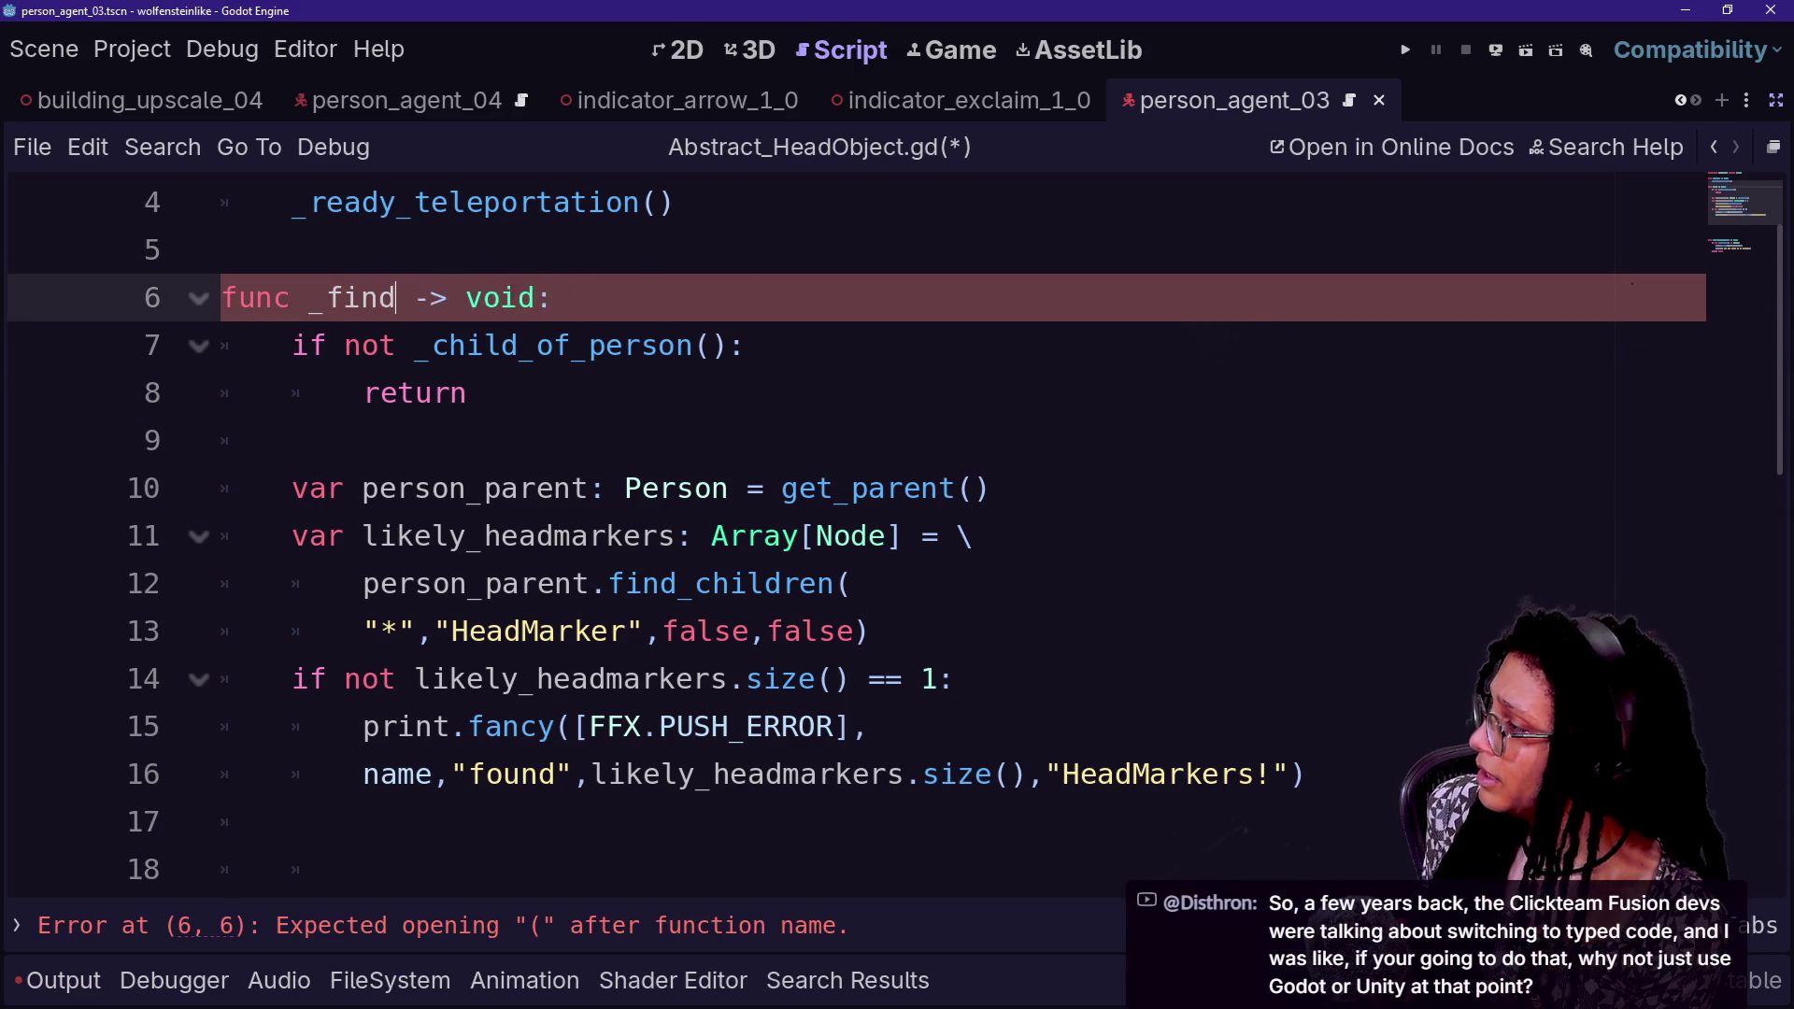
pyautogui.write('er')
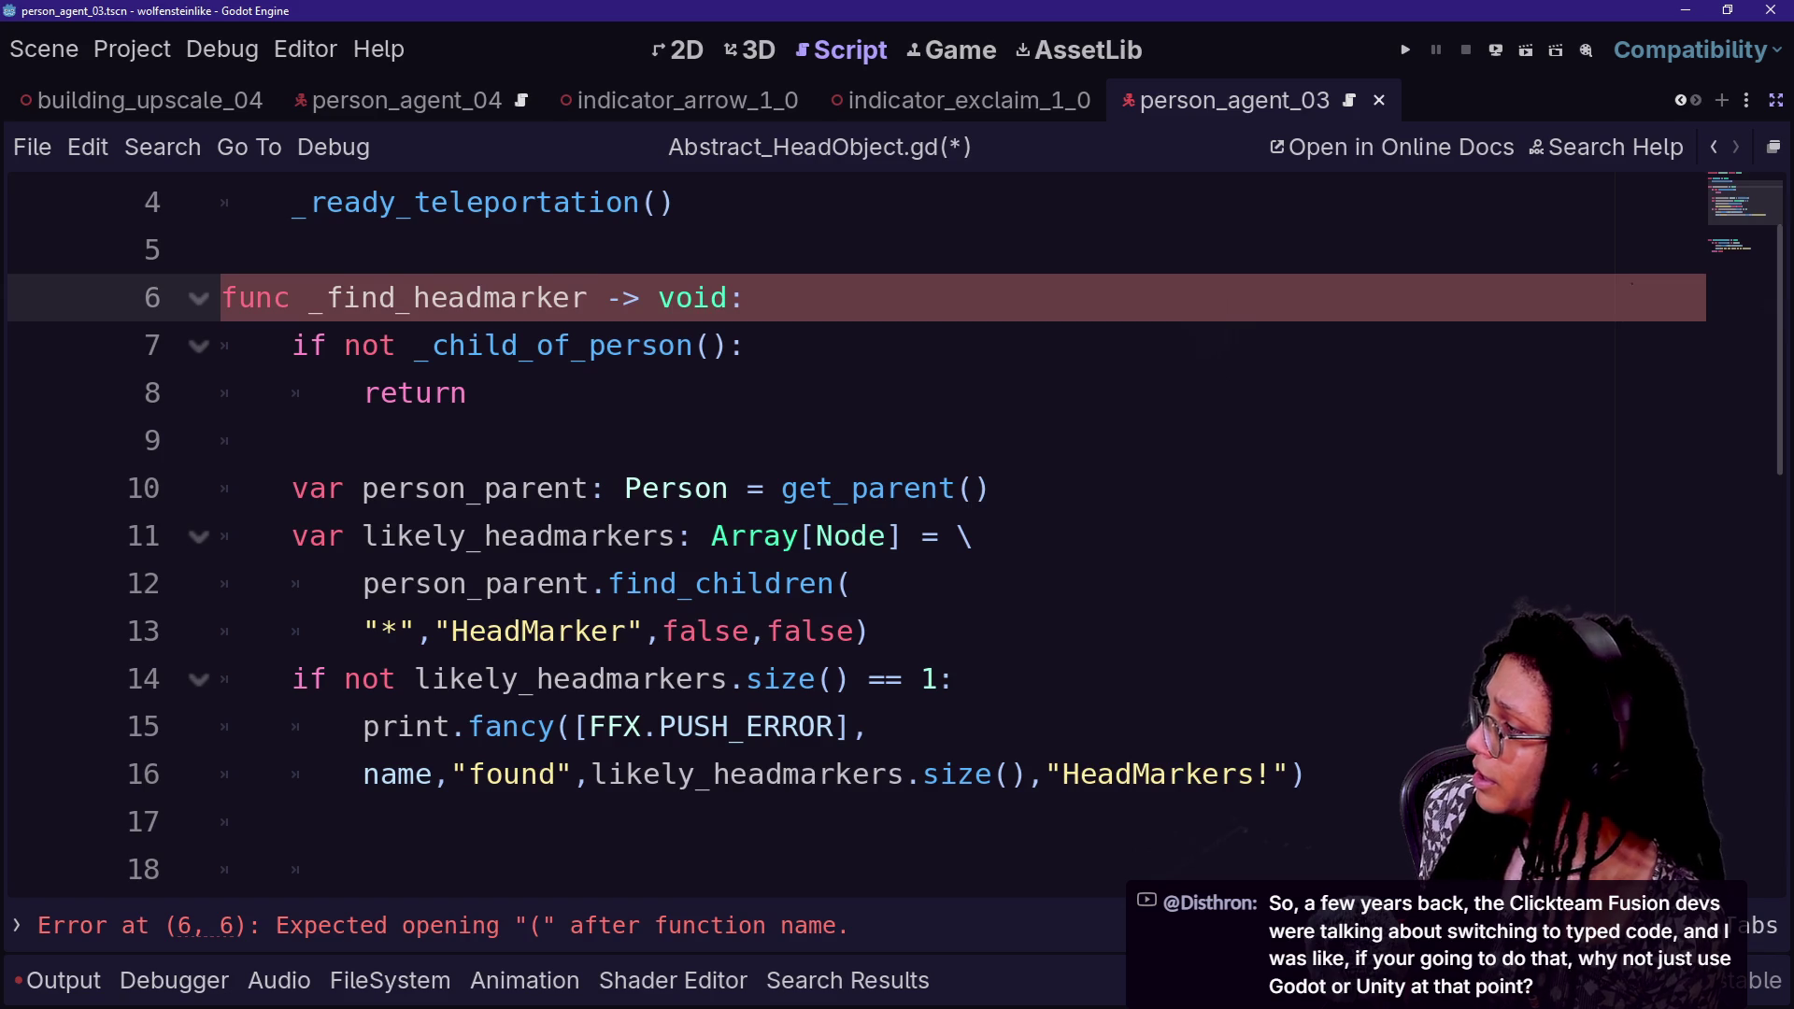
pyautogui.moveTo(326, 298)
pyautogui.mouseDown()
pyautogui.moveTo(396, 297)
pyautogui.moveTo(380, 298)
pyautogui.mouseUp()
pyautogui.write('getfind')
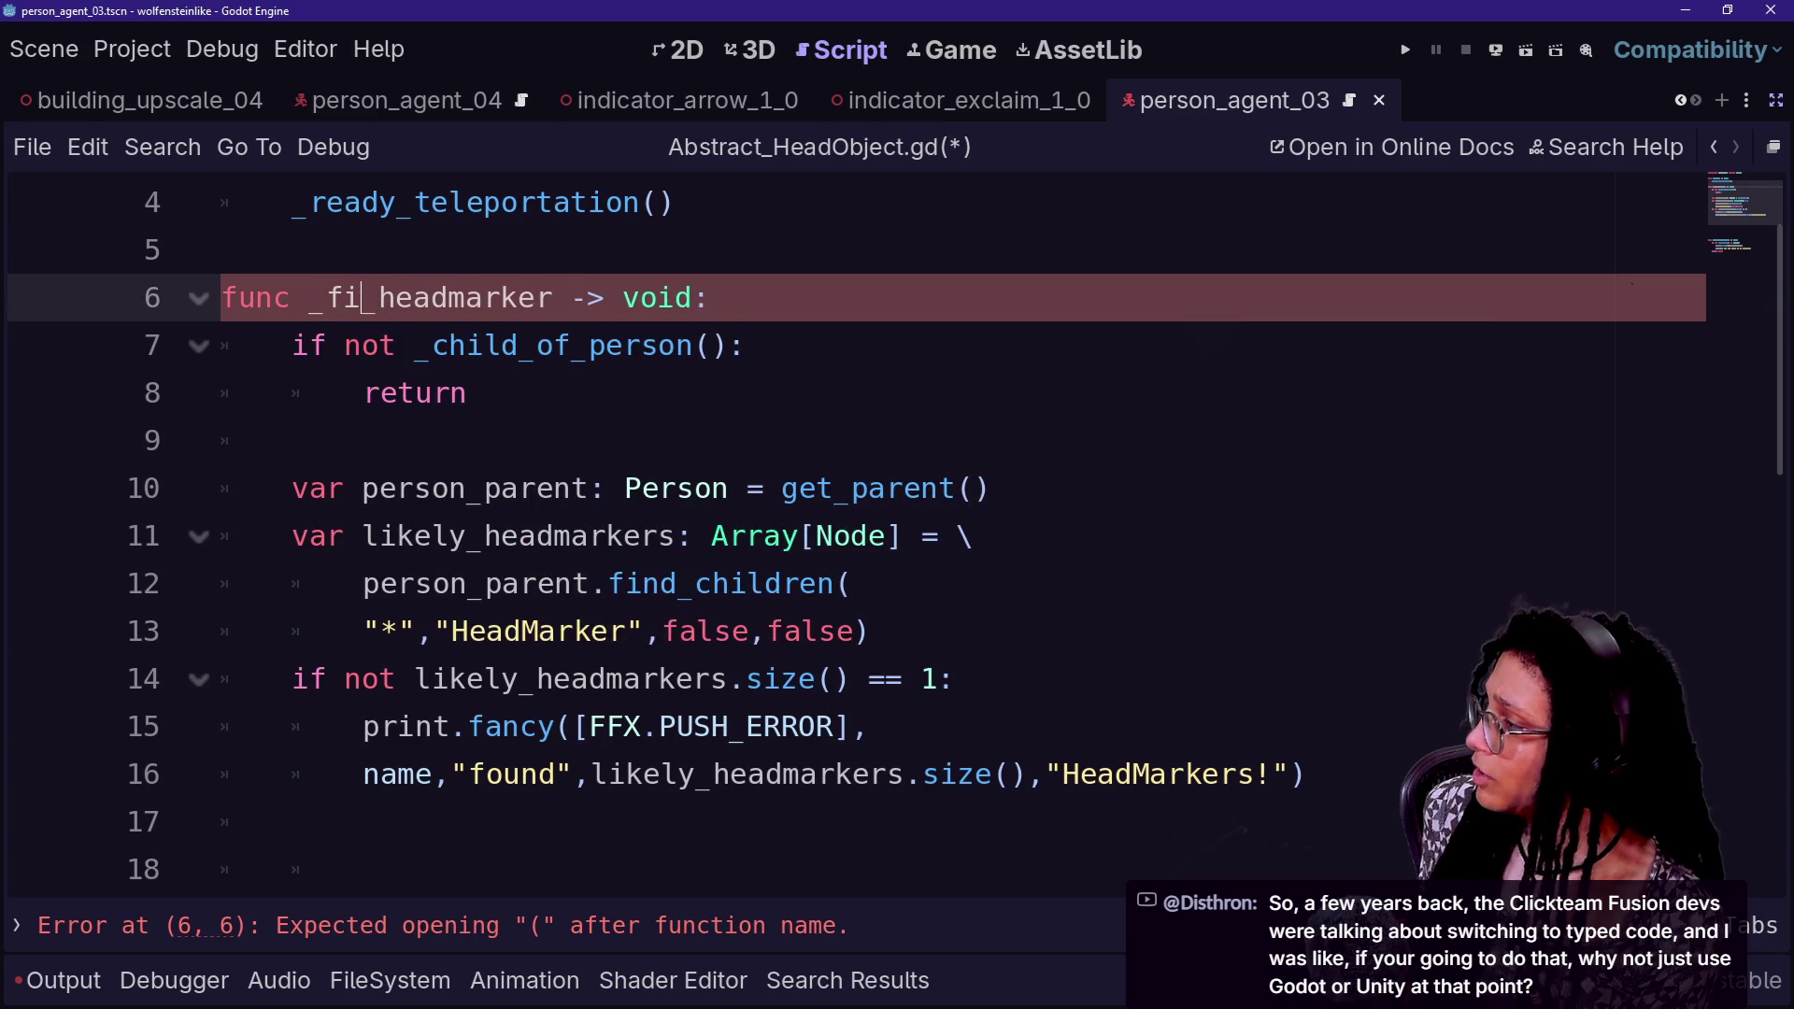
pyautogui.click(222, 250)
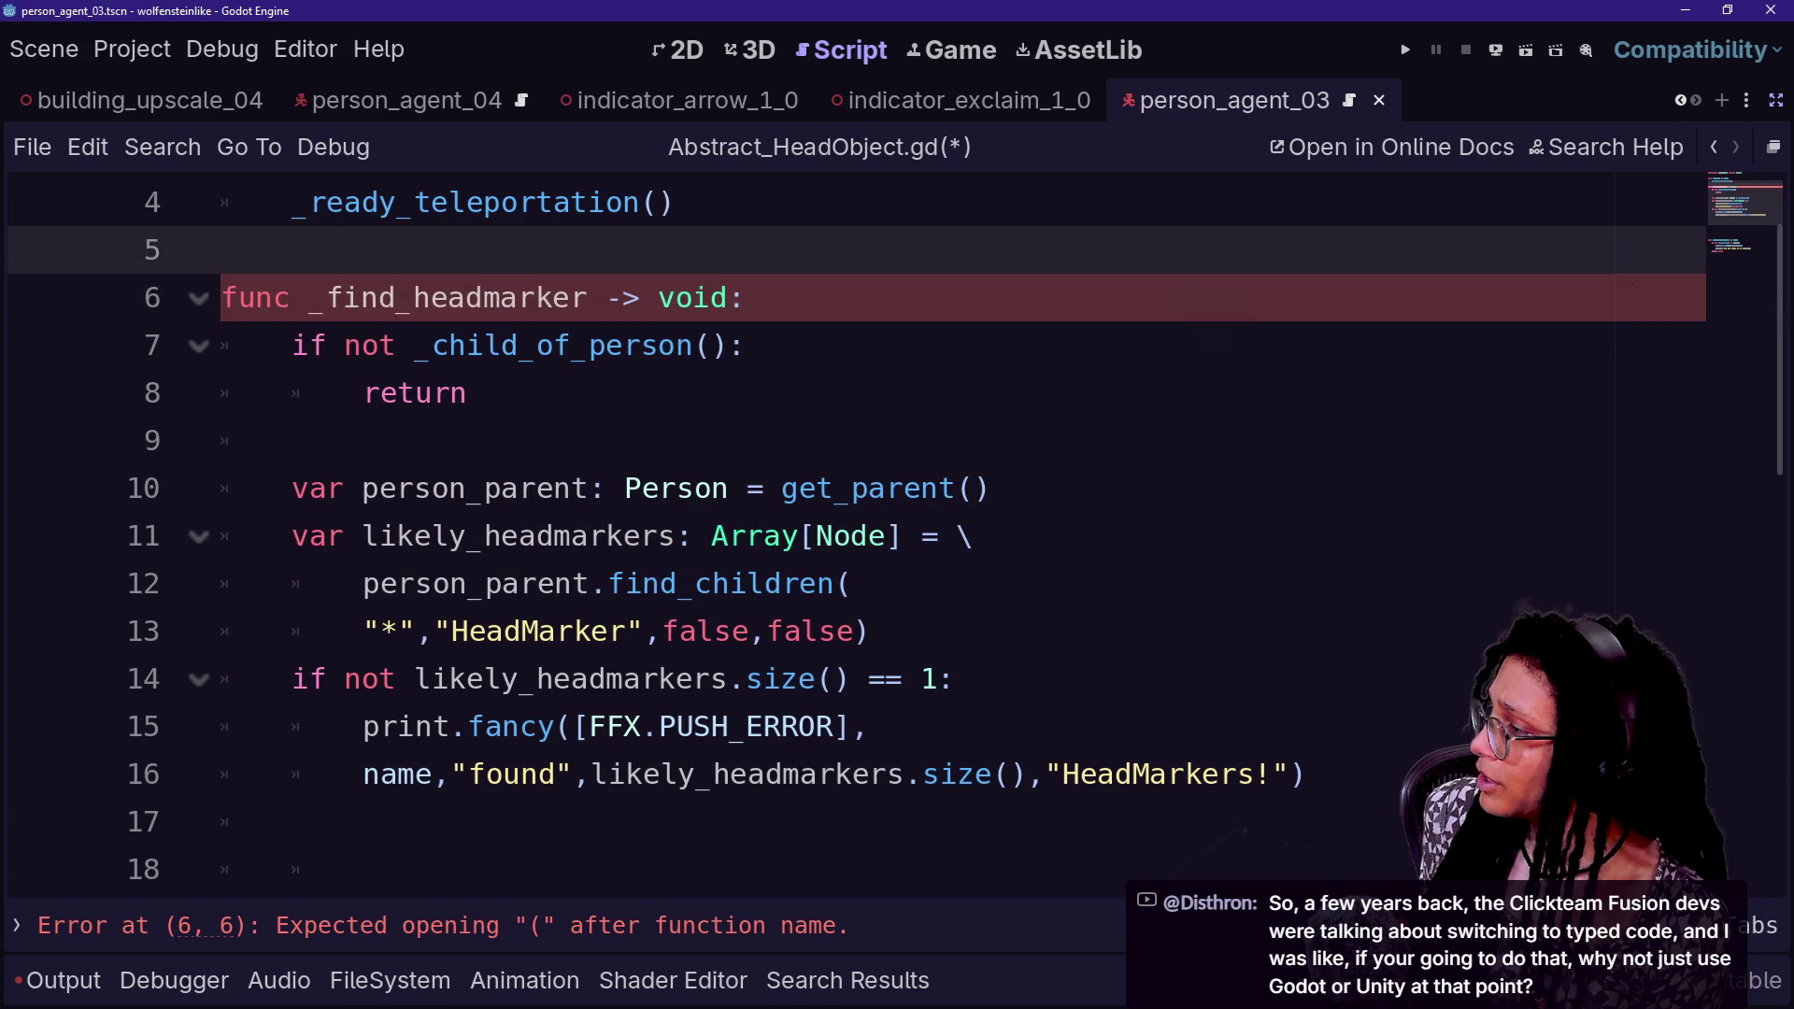
# Cycle through set and init, settling on the name _prep_headmarker.
pyautogui.moveTo(325, 297); pyautogui.dragTo(397, 298)
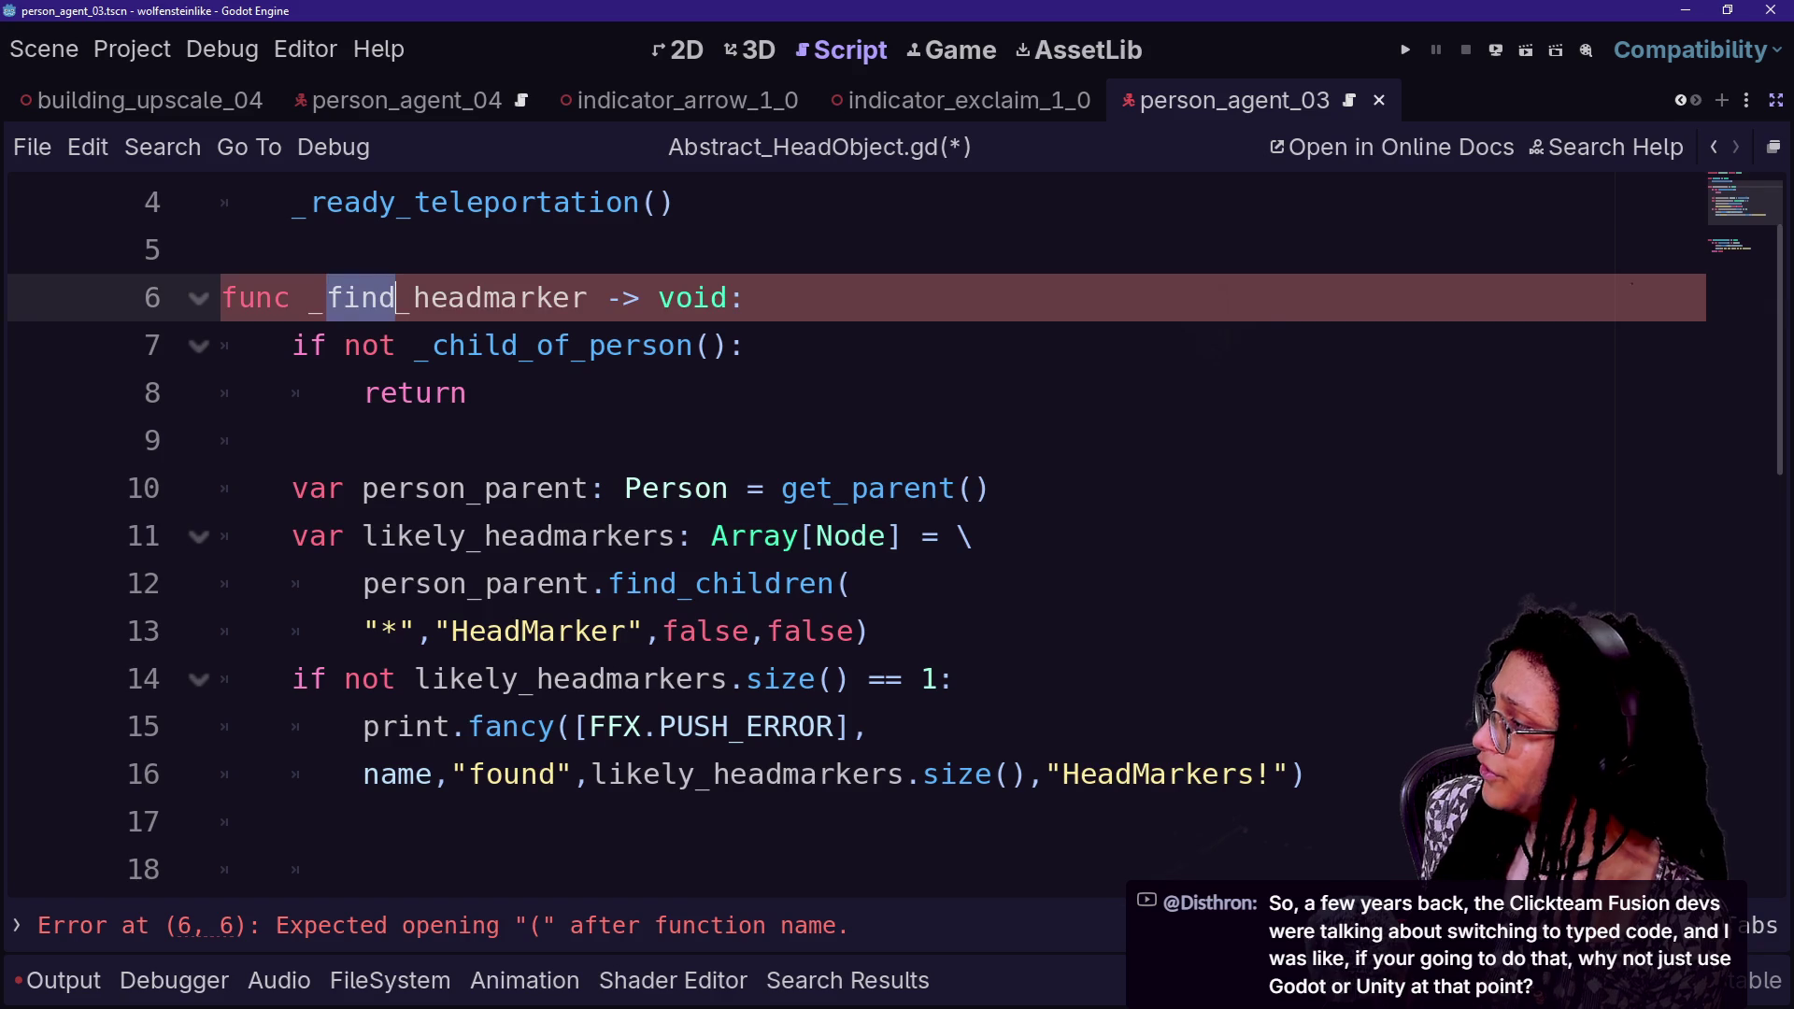
pyautogui.write('set')
pyautogui.click(728, 297)
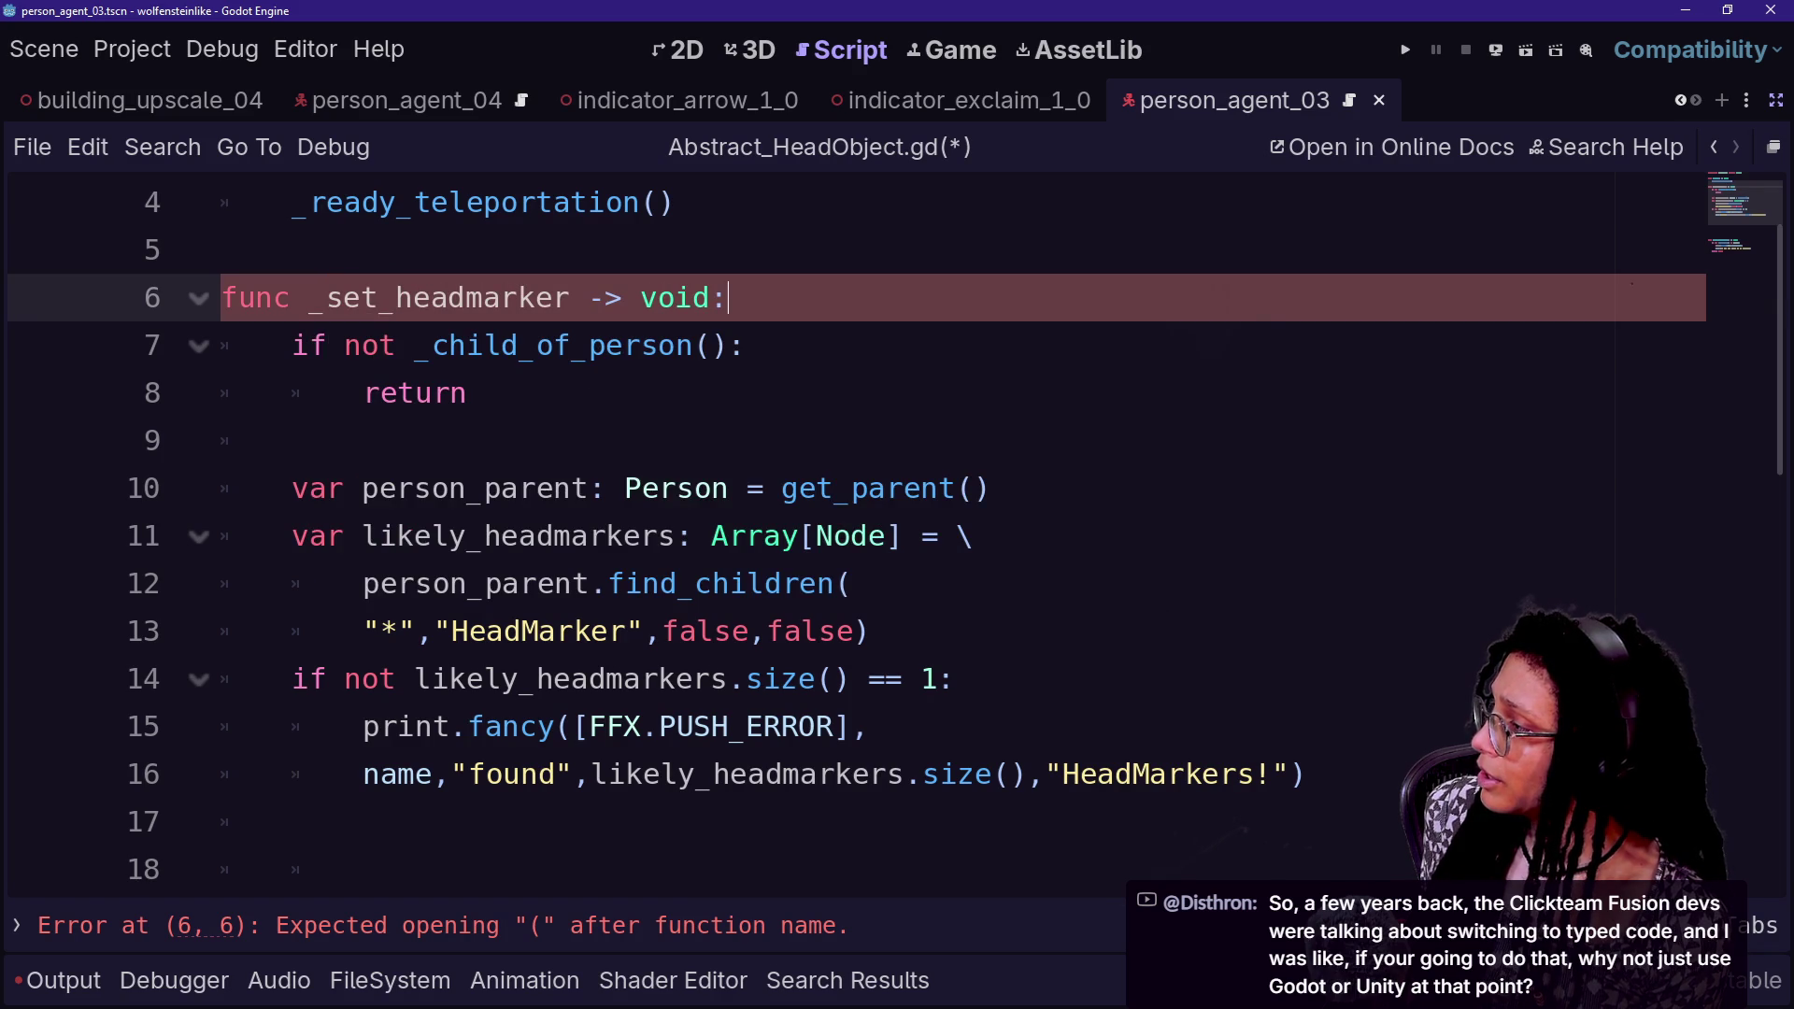
pyautogui.moveTo(327, 297); pyautogui.dragTo(398, 297)
pyautogui.write('init')
pyautogui.click(398, 297)
pyautogui.press('BackSpace')
pyautogui.press('BackSpace')
pyautogui.press('BackSpace')
pyautogui.write('prep_')
pyautogui.press('End')
pyautogui.scroll(1, 841, 533)
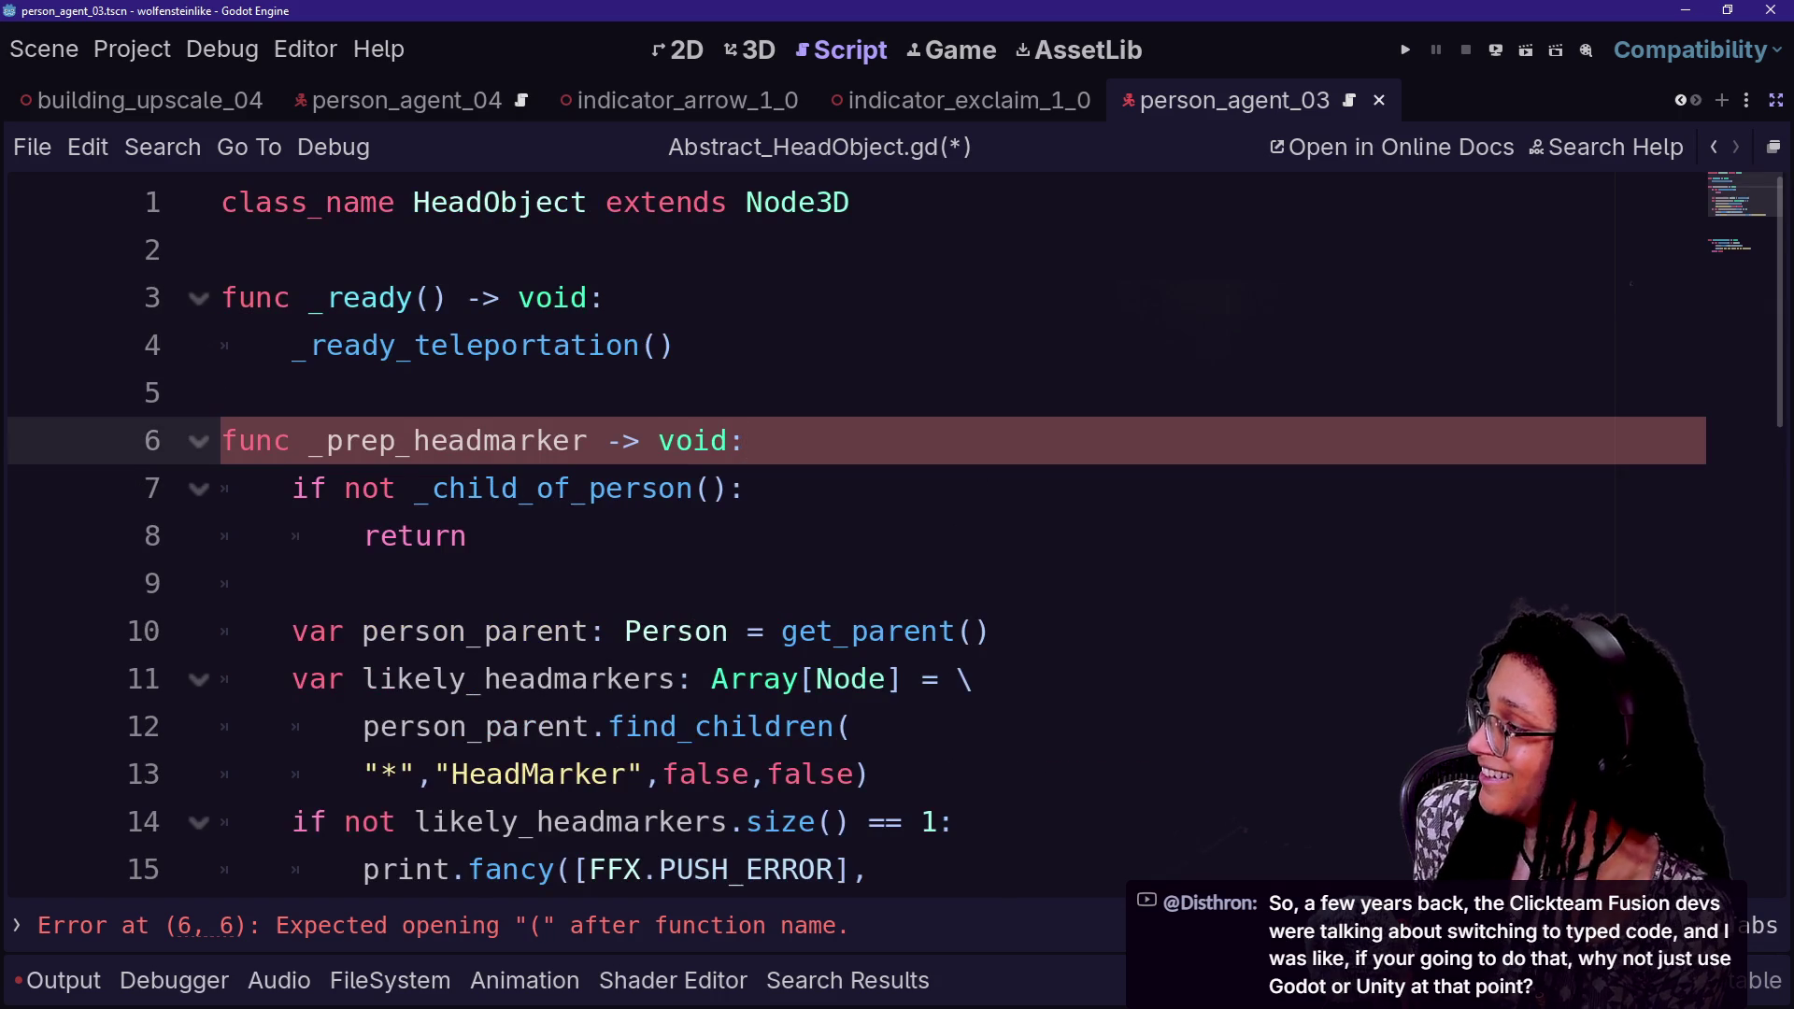
pyautogui.click(851, 202)
# Add 'var _my_headmarker: HeadMarker' below the class_name line.
pyautogui.press('Return')
pyautogui.press('Return')
pyautogui.write('var _my_headmarker: HeadMarker')
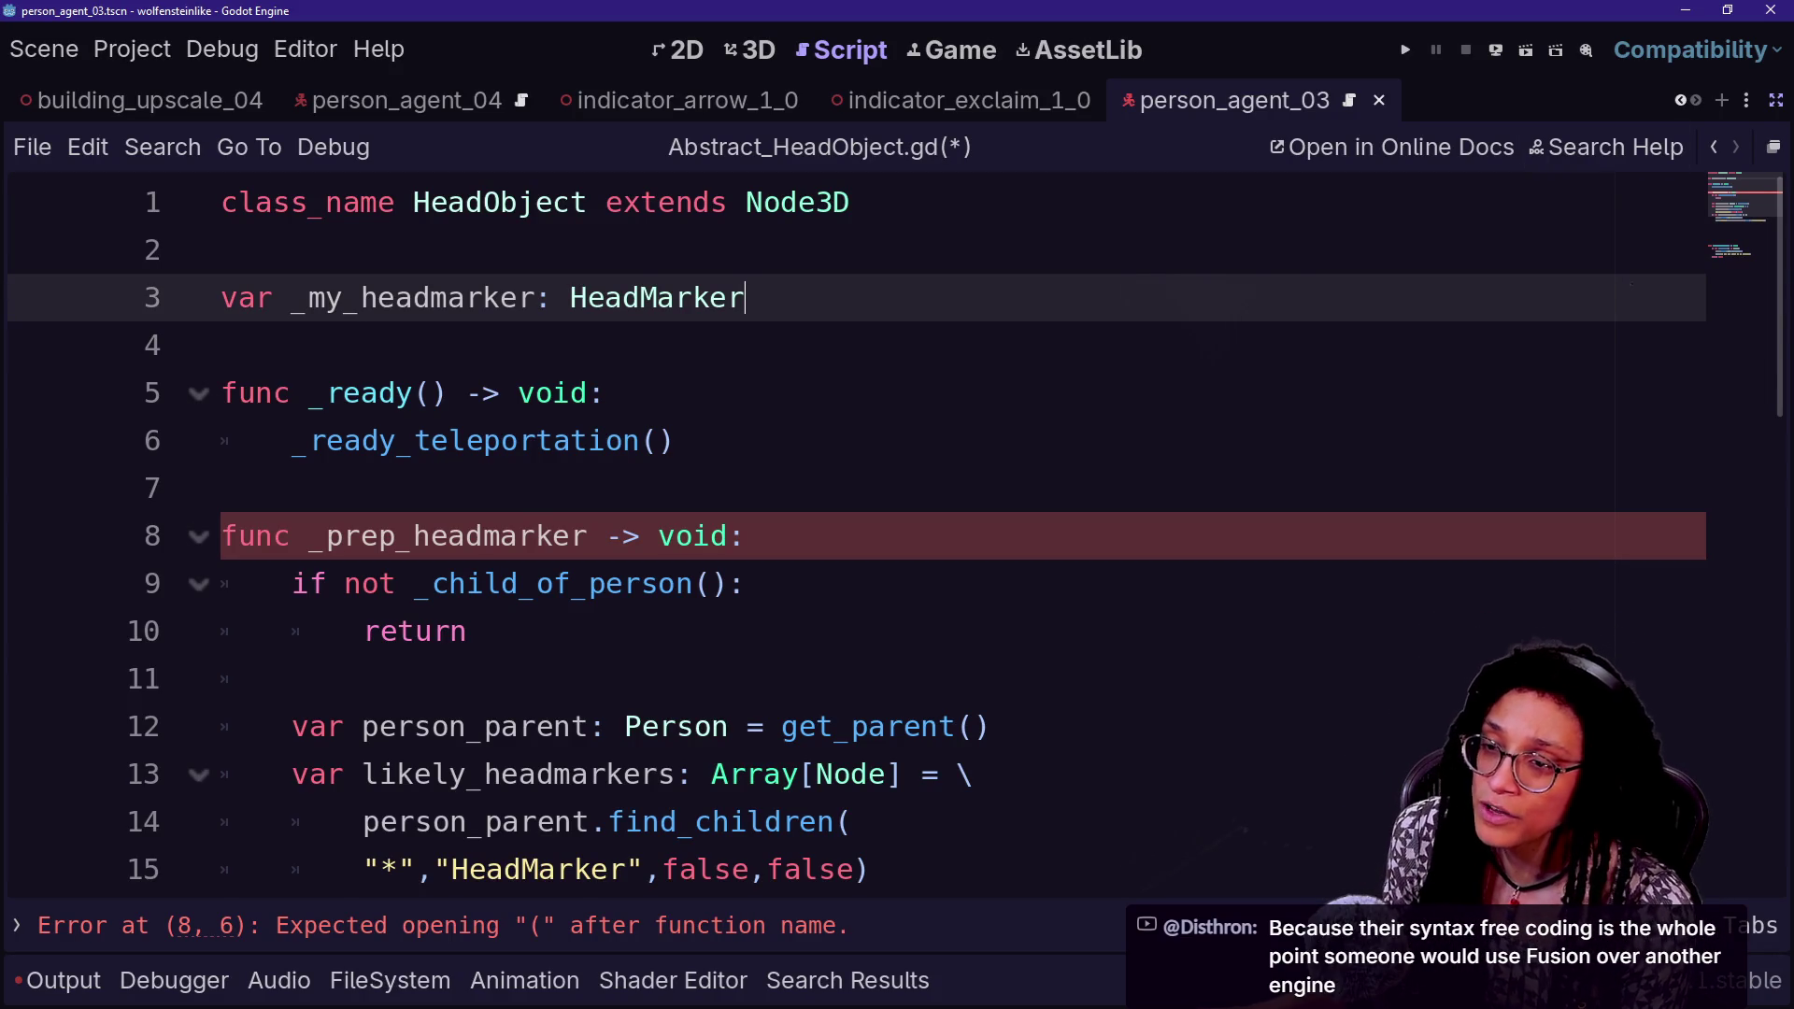
pyautogui.hotkey('alt', 'Tab')
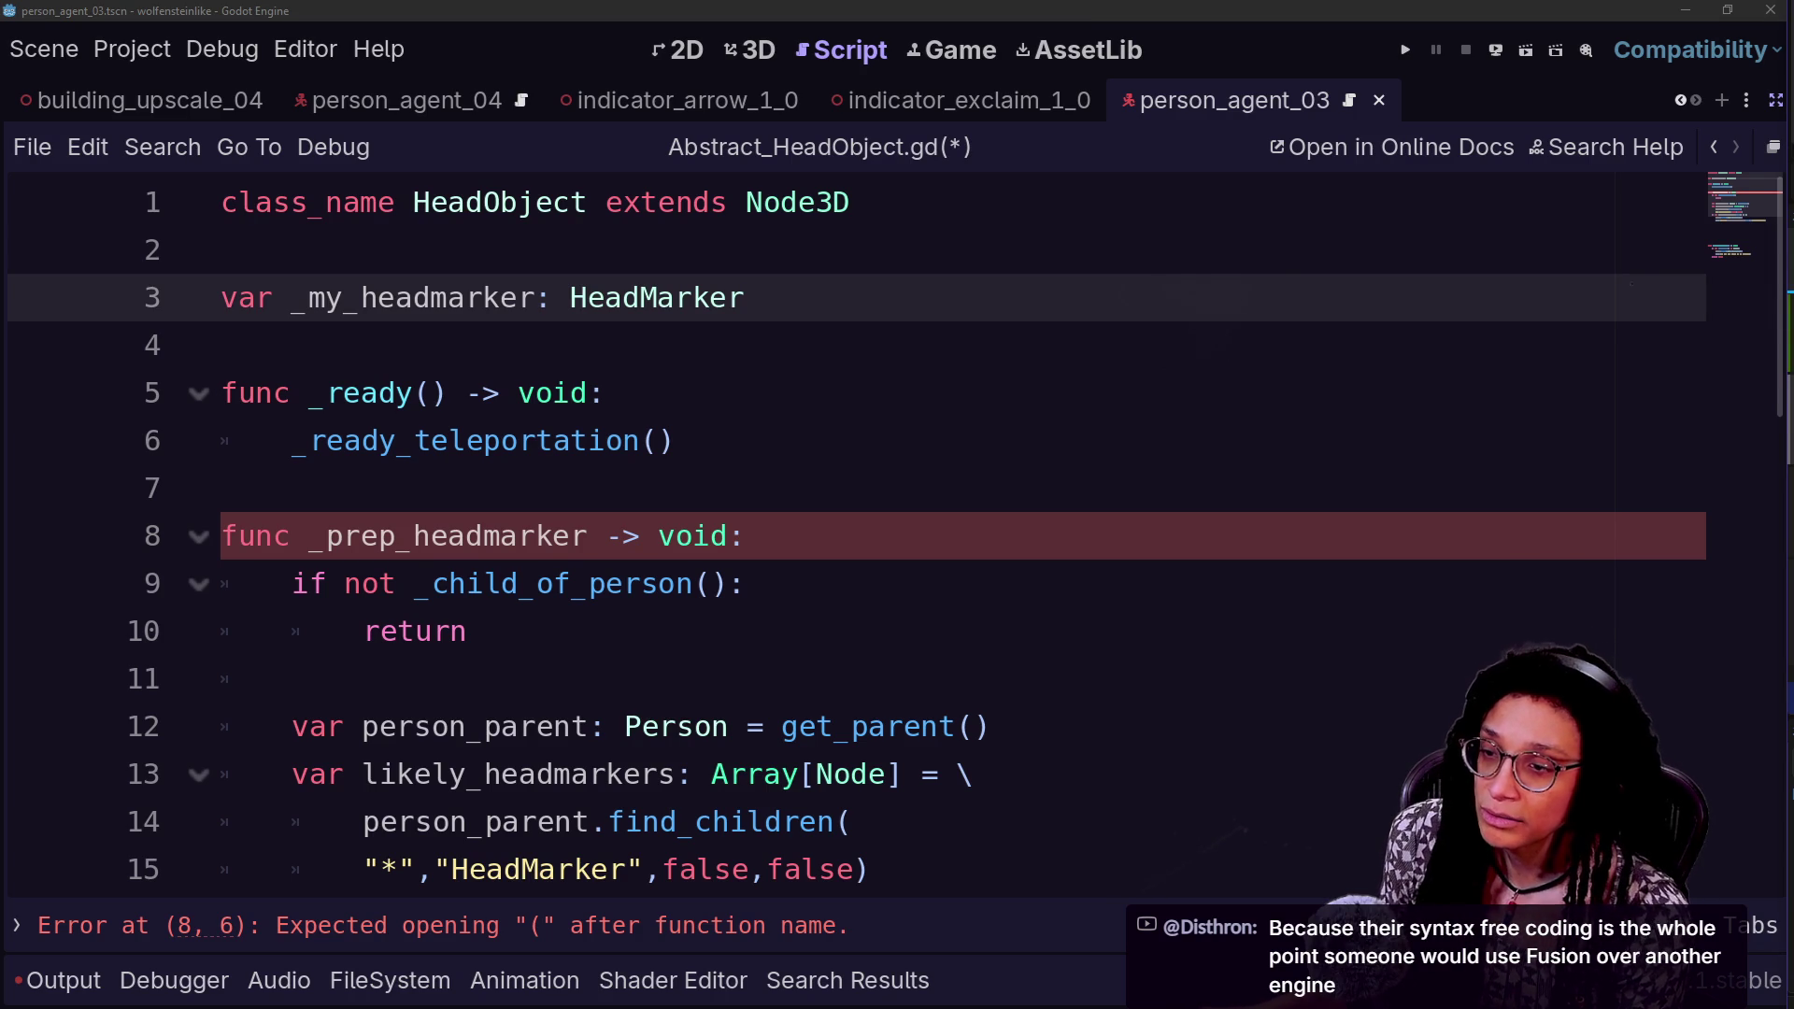
pyautogui.hotkey('alt', 'Tab')
pyautogui.press('Down')
pyautogui.press('Down')
pyautogui.press('Down')
pyautogui.press('Up')
pyautogui.press('Down')
# Rename the line 8 function from _prep_headmarker to _ready_headmarker.
pyautogui.click(607, 440)
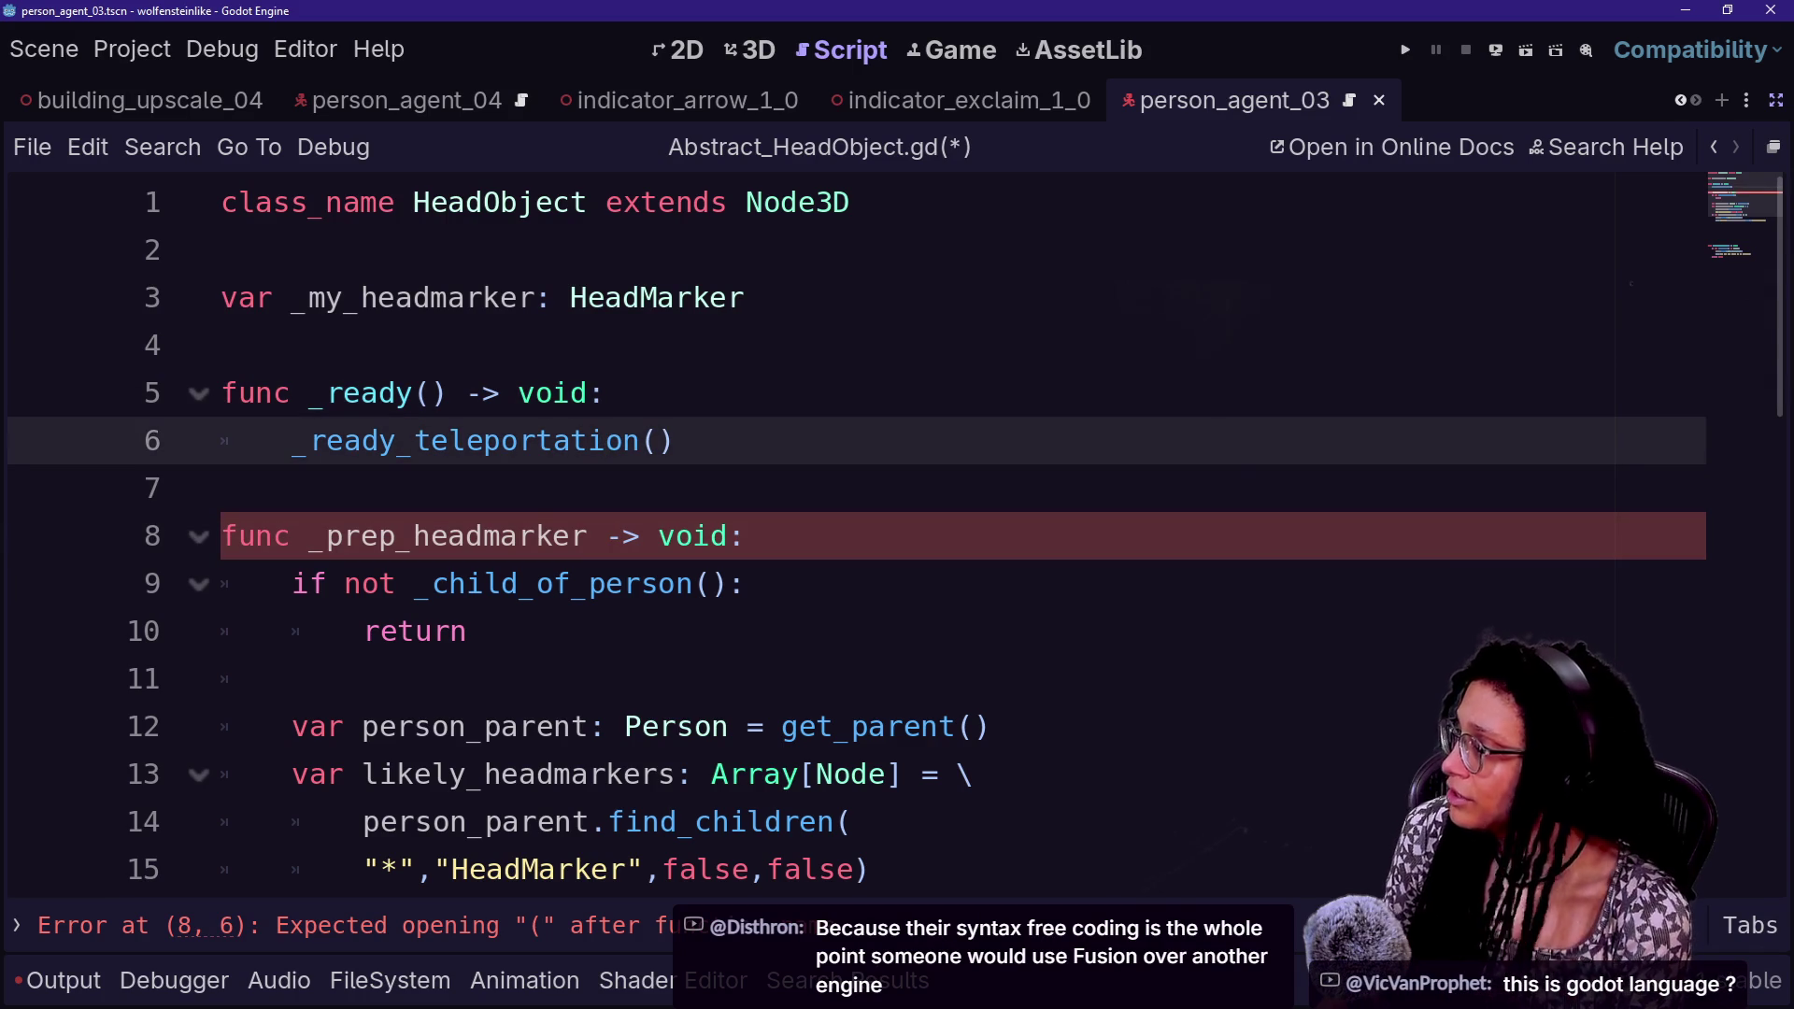
pyautogui.click(675, 440)
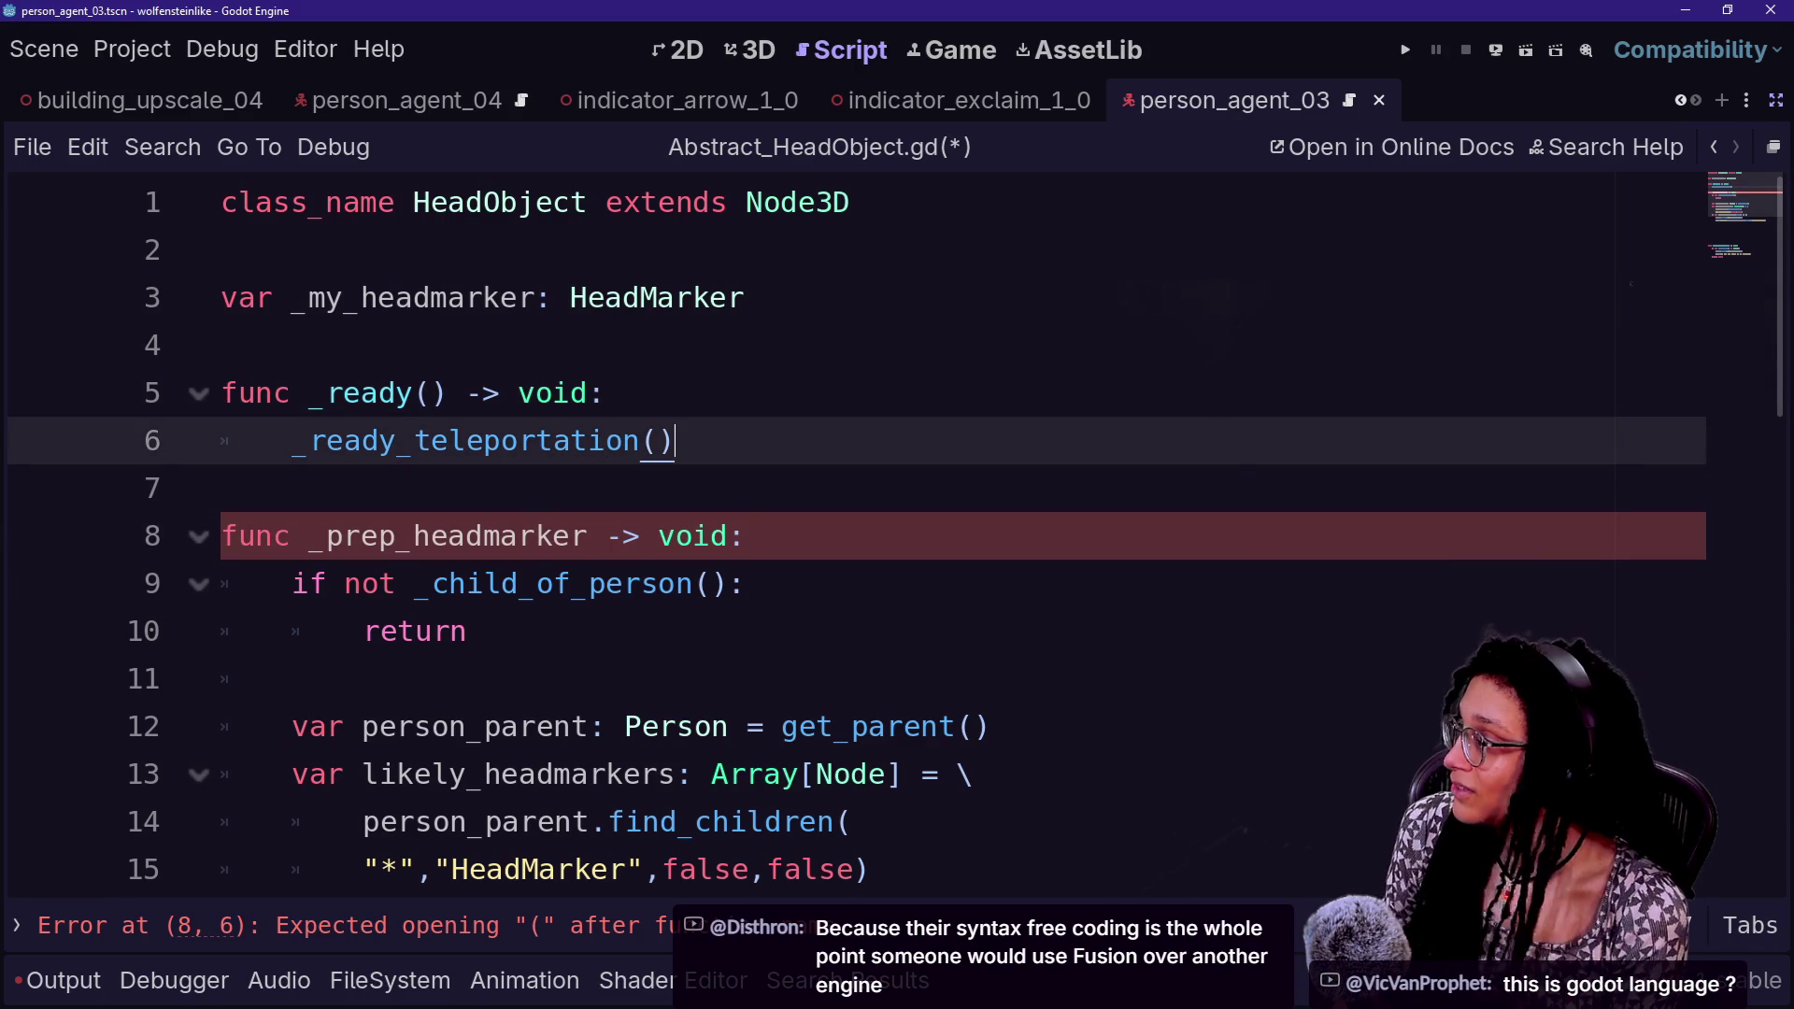
pyautogui.click(746, 583)
pyautogui.click(746, 535)
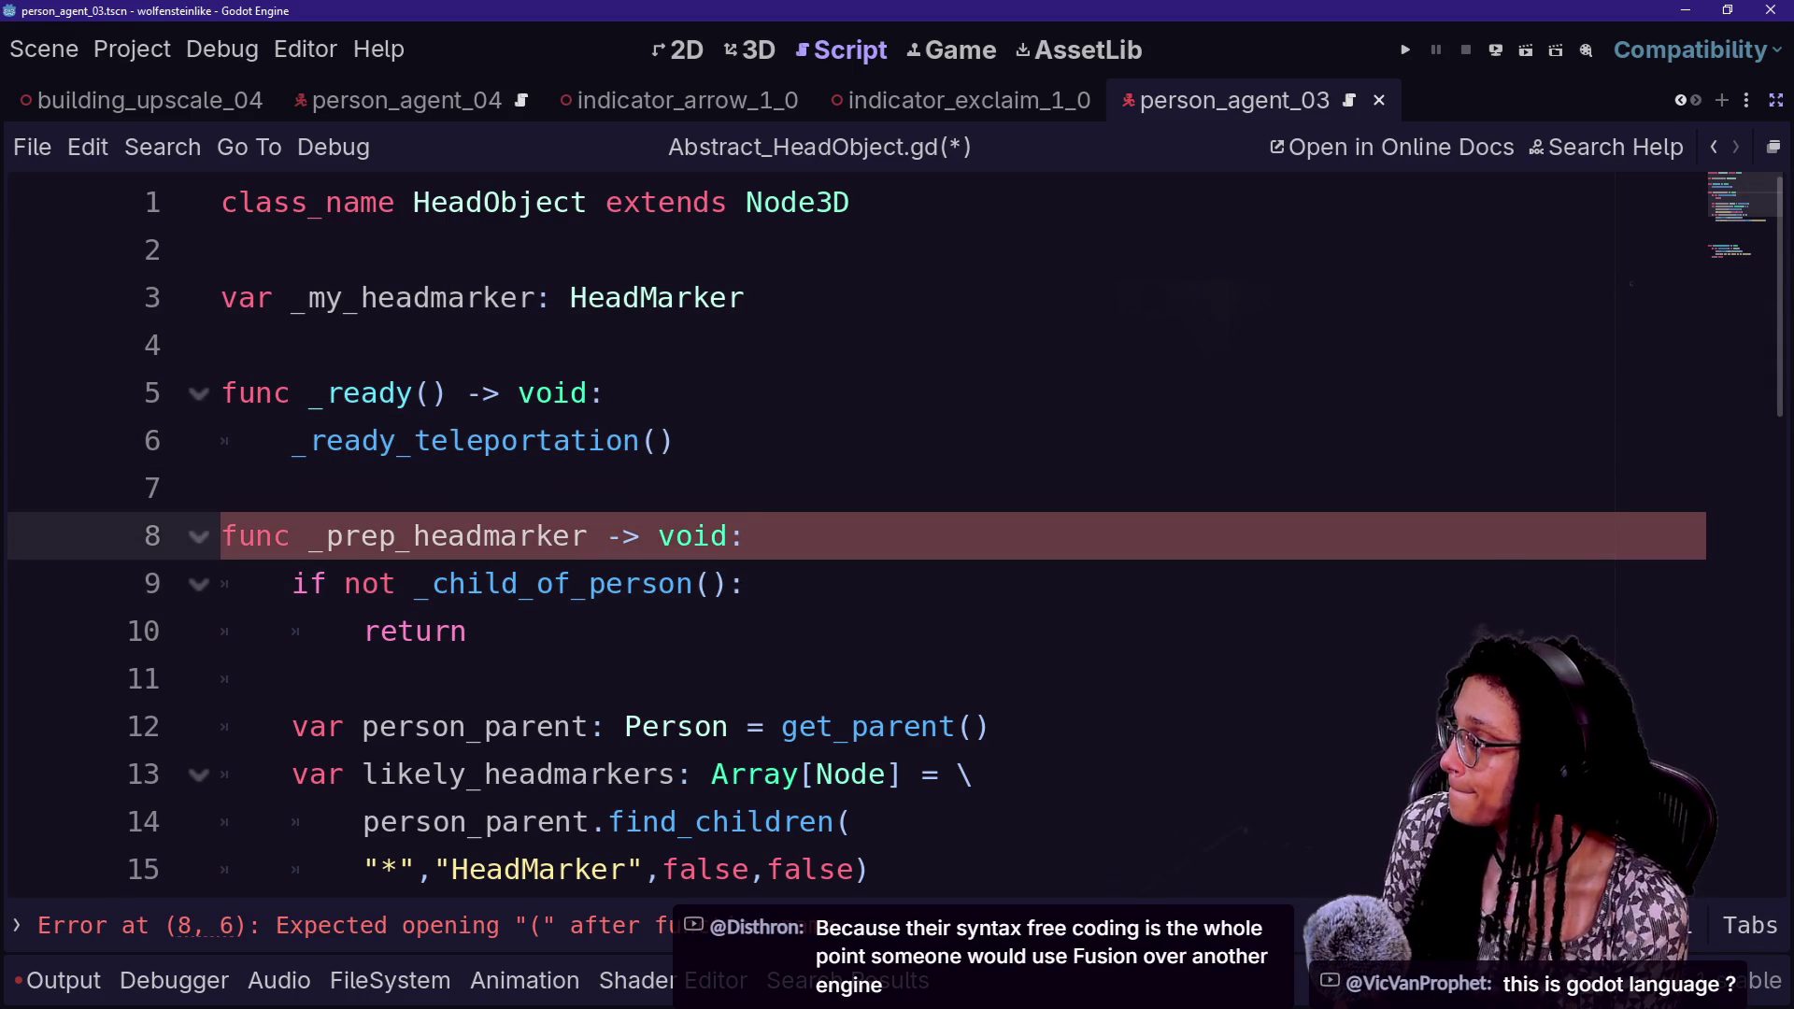
pyautogui.press('Down')
pyautogui.press('Down')
pyautogui.press('Down')
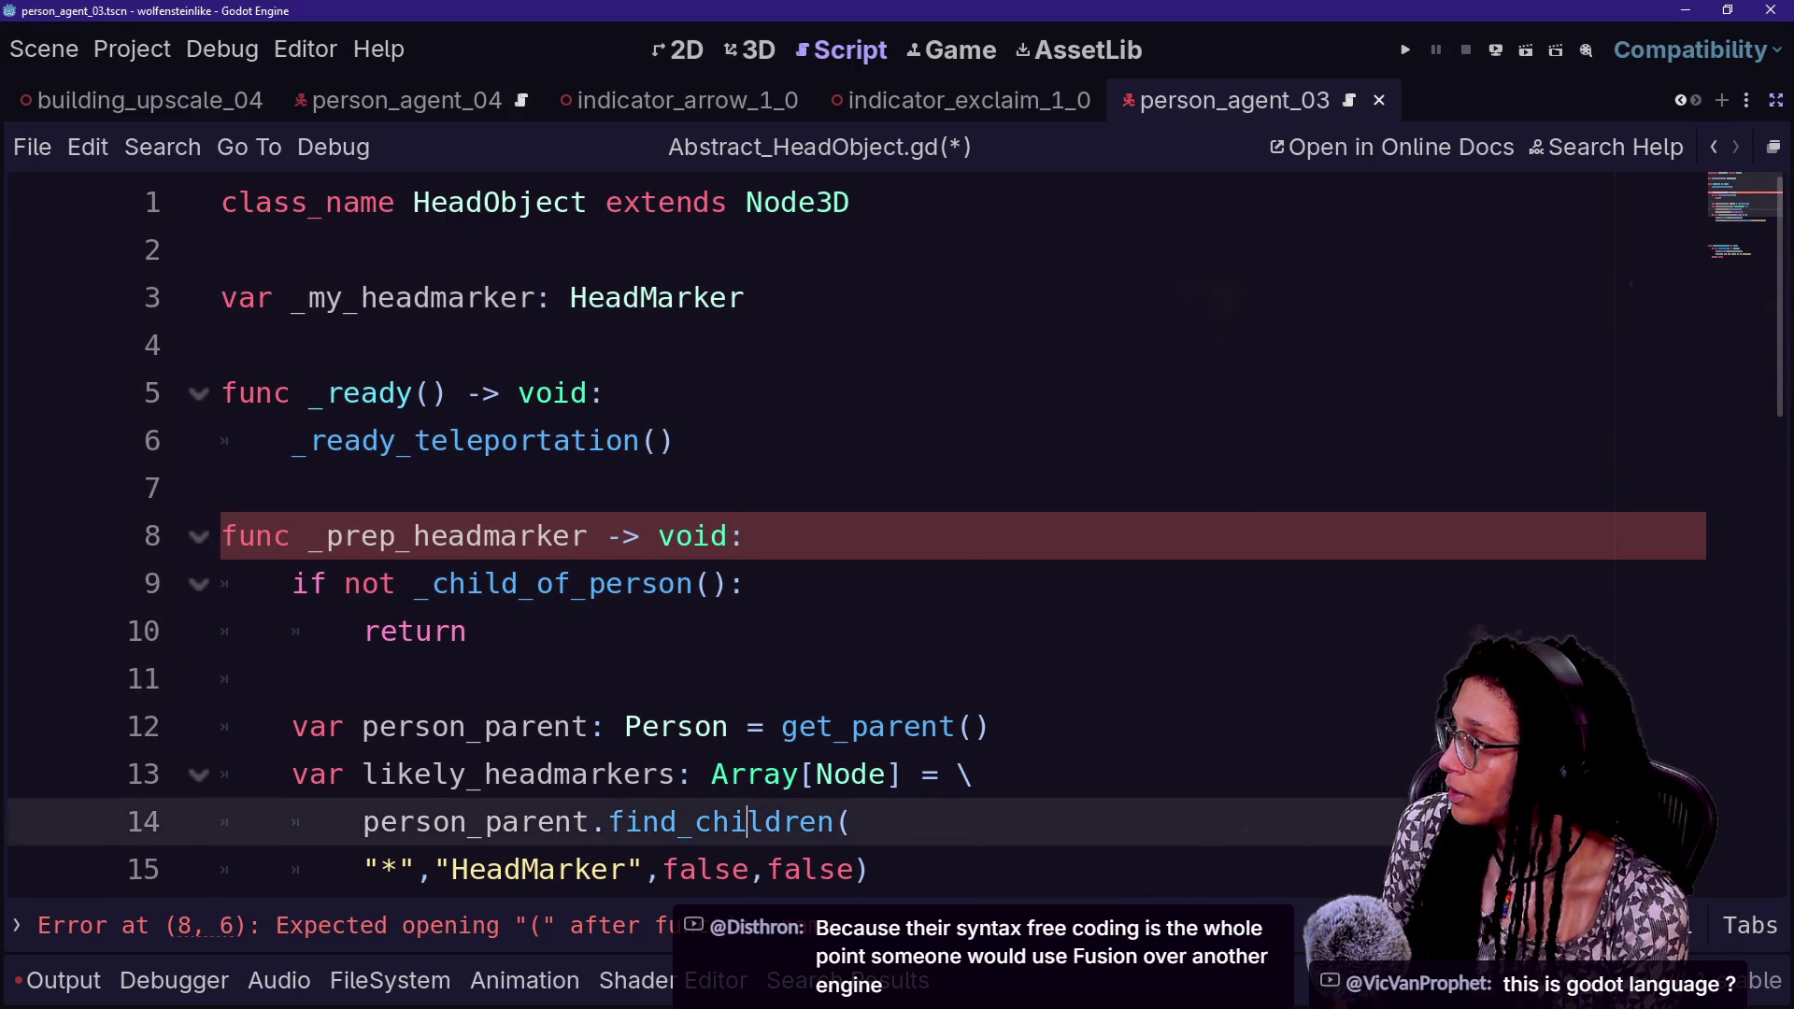
pyautogui.scroll(1, 935, 533)
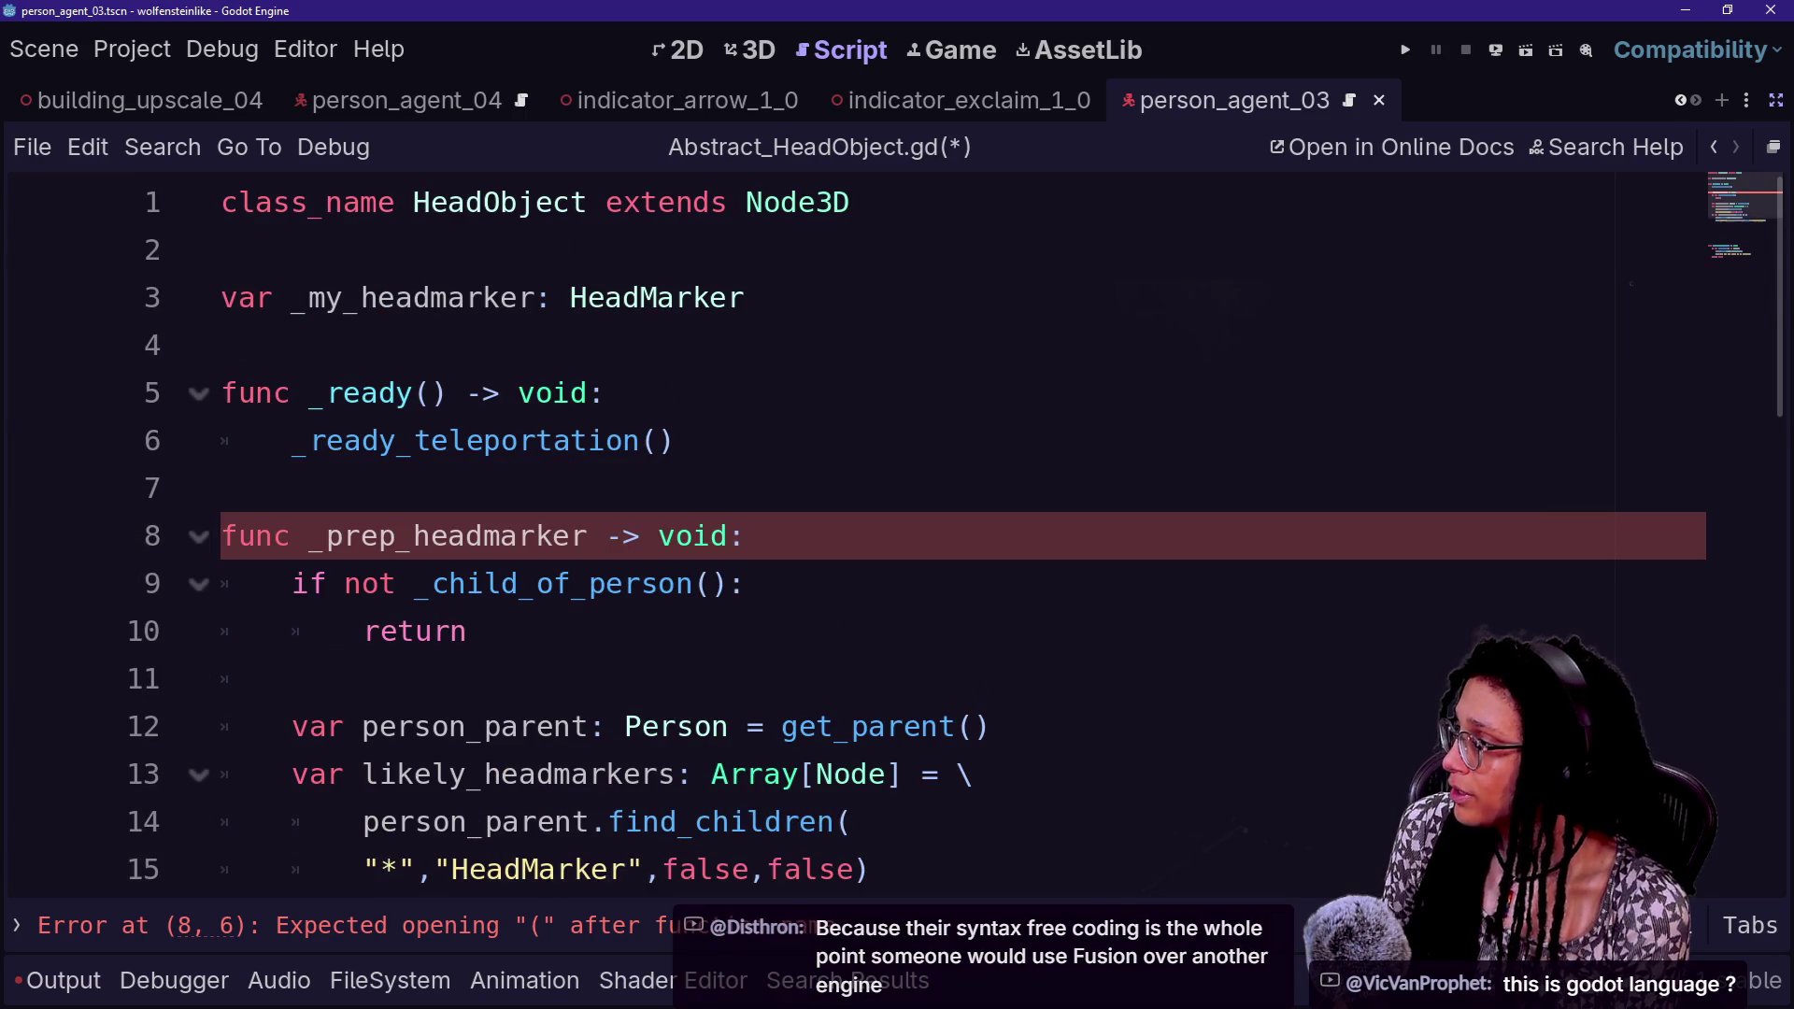
pyautogui.moveTo(220, 488)
pyautogui.mouseDown()
pyautogui.moveTo(219, 440)
pyautogui.moveTo(295, 440)
pyautogui.moveTo(220, 487)
pyautogui.mouseUp()
pyautogui.click(309, 536)
pyautogui.press('Right')
pyautogui.hotkey('shift', 'Right')
pyautogui.hotkey('shift', 'Right')
pyautogui.hotkey('shift', 'Right')
pyautogui.write('ready')
# Change the call in _ready from _ready_teleportation() to _ready_headmarker().
pyautogui.click(224, 345)
pyautogui.moveTo(672, 440); pyautogui.dragTo(414, 440)
pyautogui.write('headmarker()')
pyautogui.press('Up')
pyautogui.press('Up')
pyautogui.press('Up')
pyautogui.press('Down')
pyautogui.press('Down')
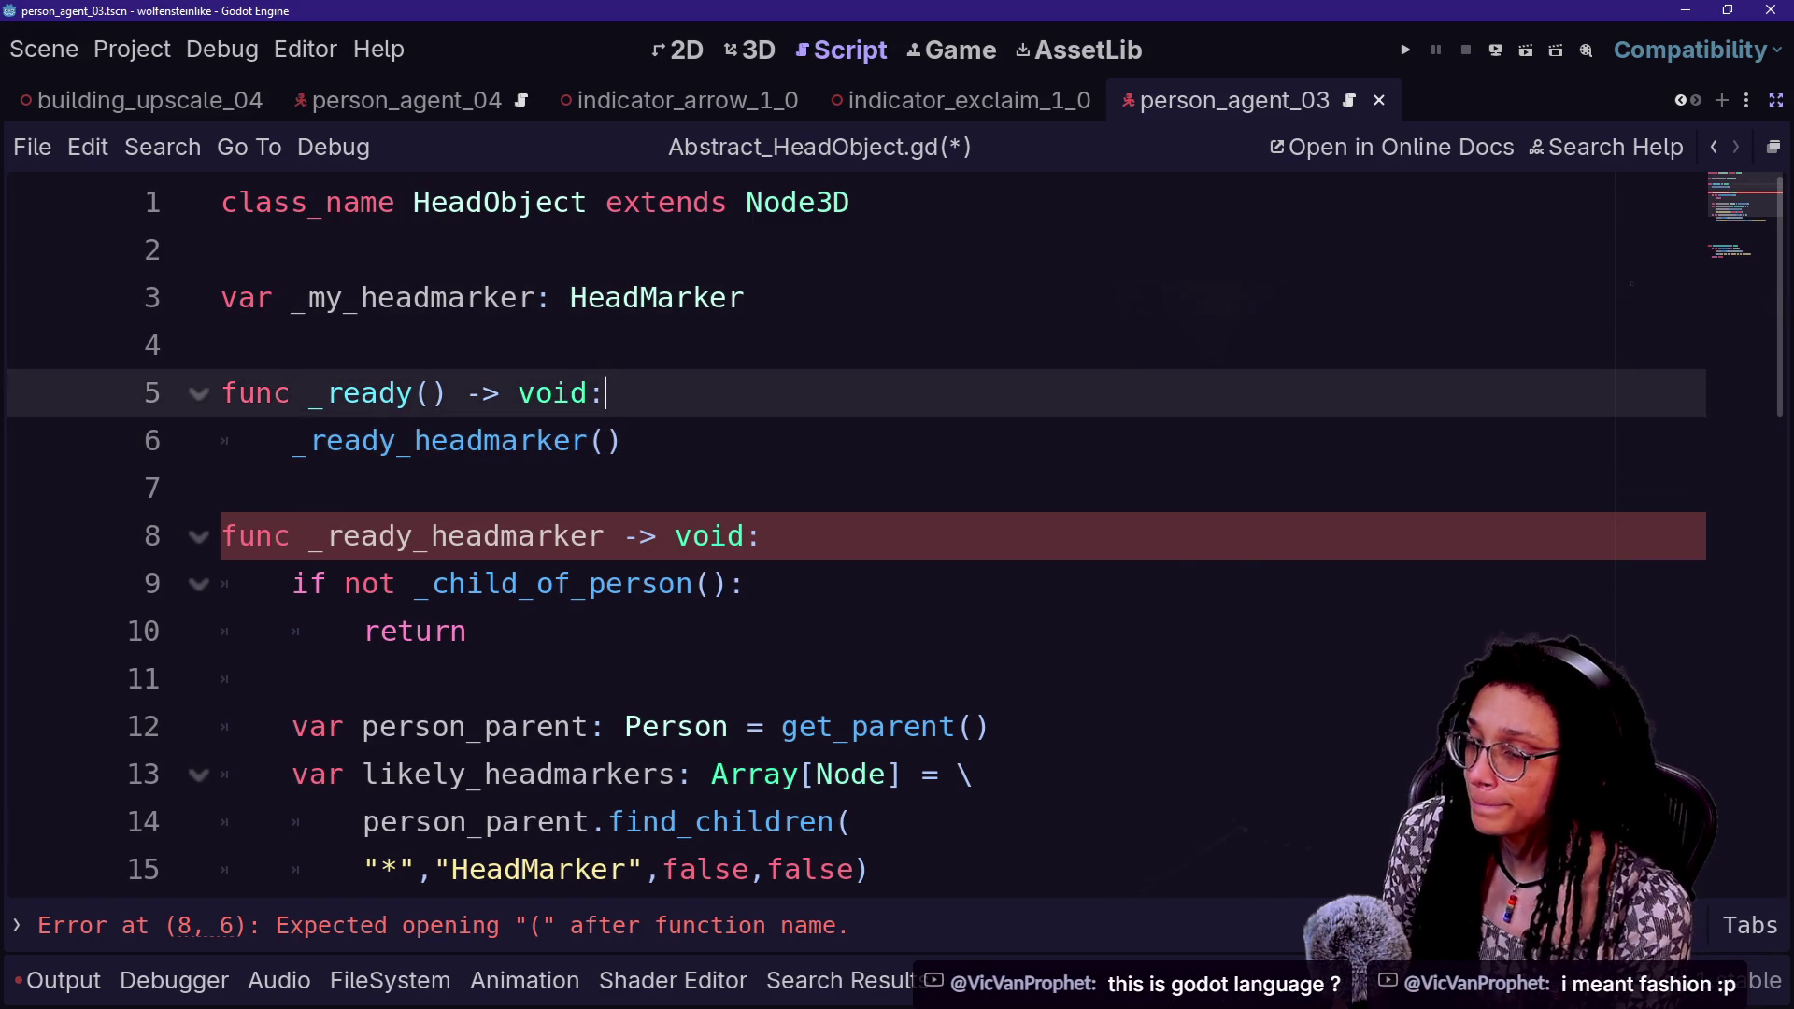
pyautogui.click(222, 488)
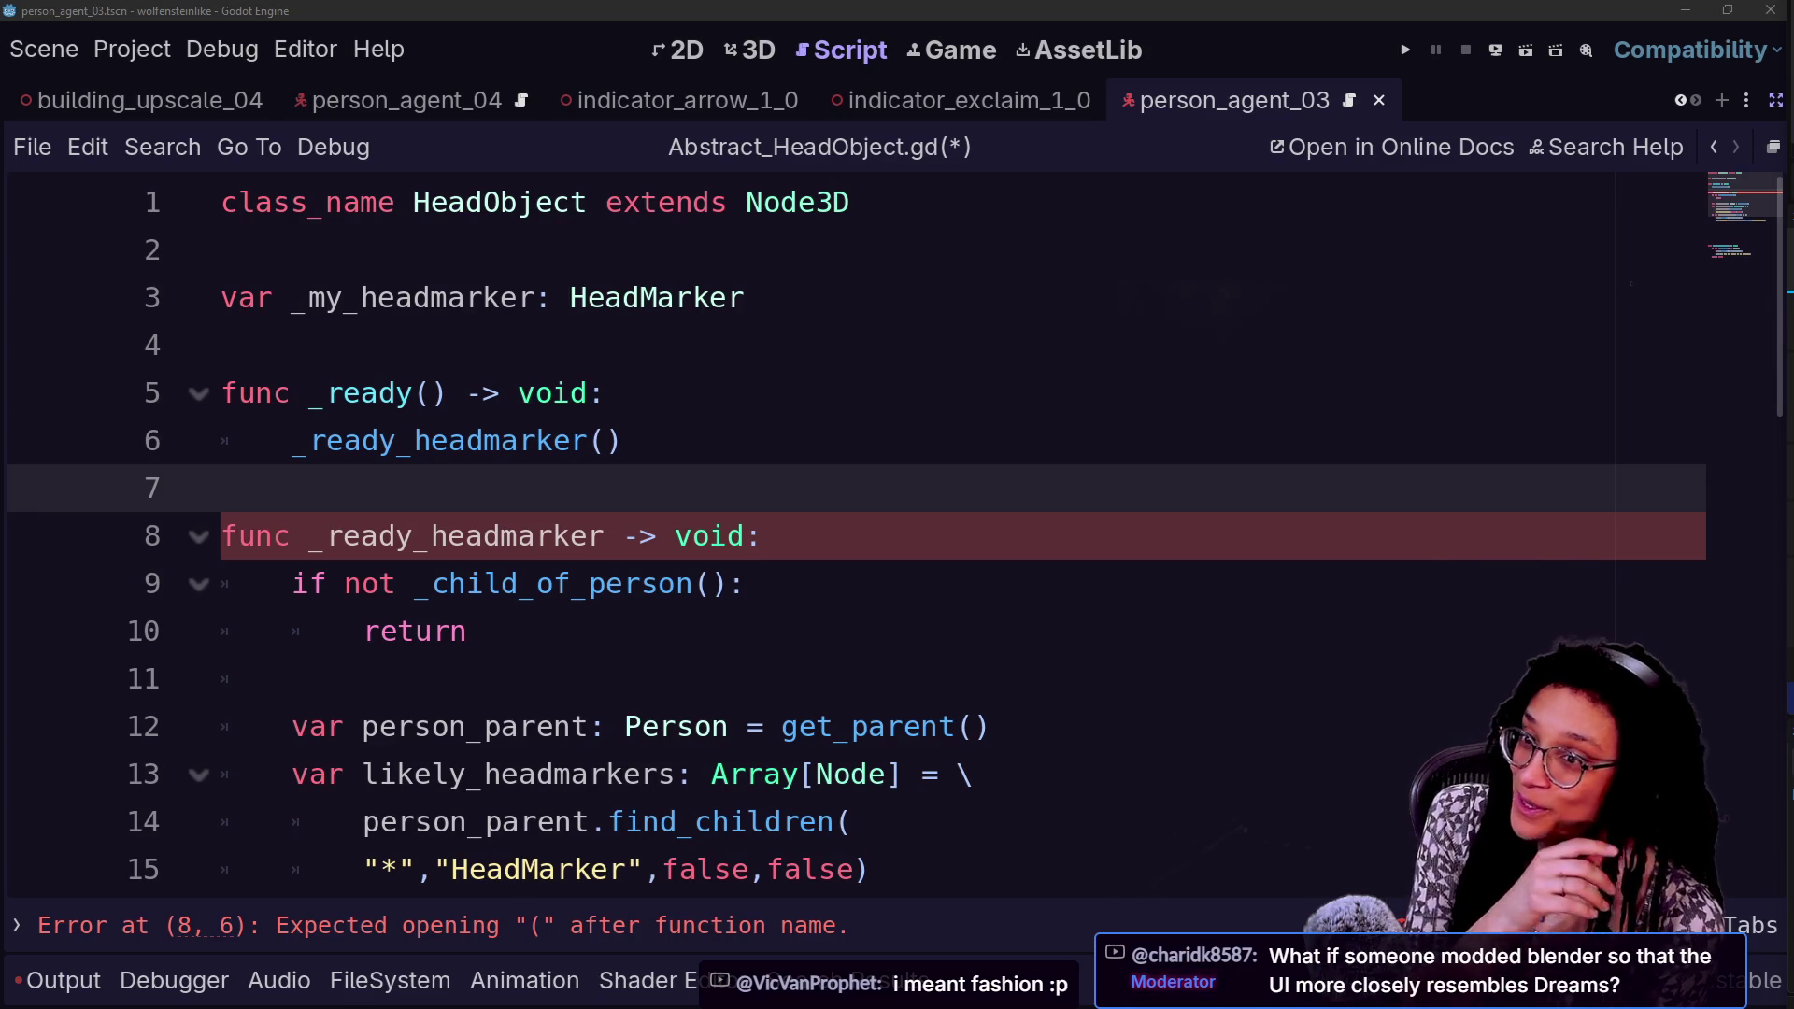
pyautogui.moveTo(605, 393); pyautogui.dragTo(764, 536)
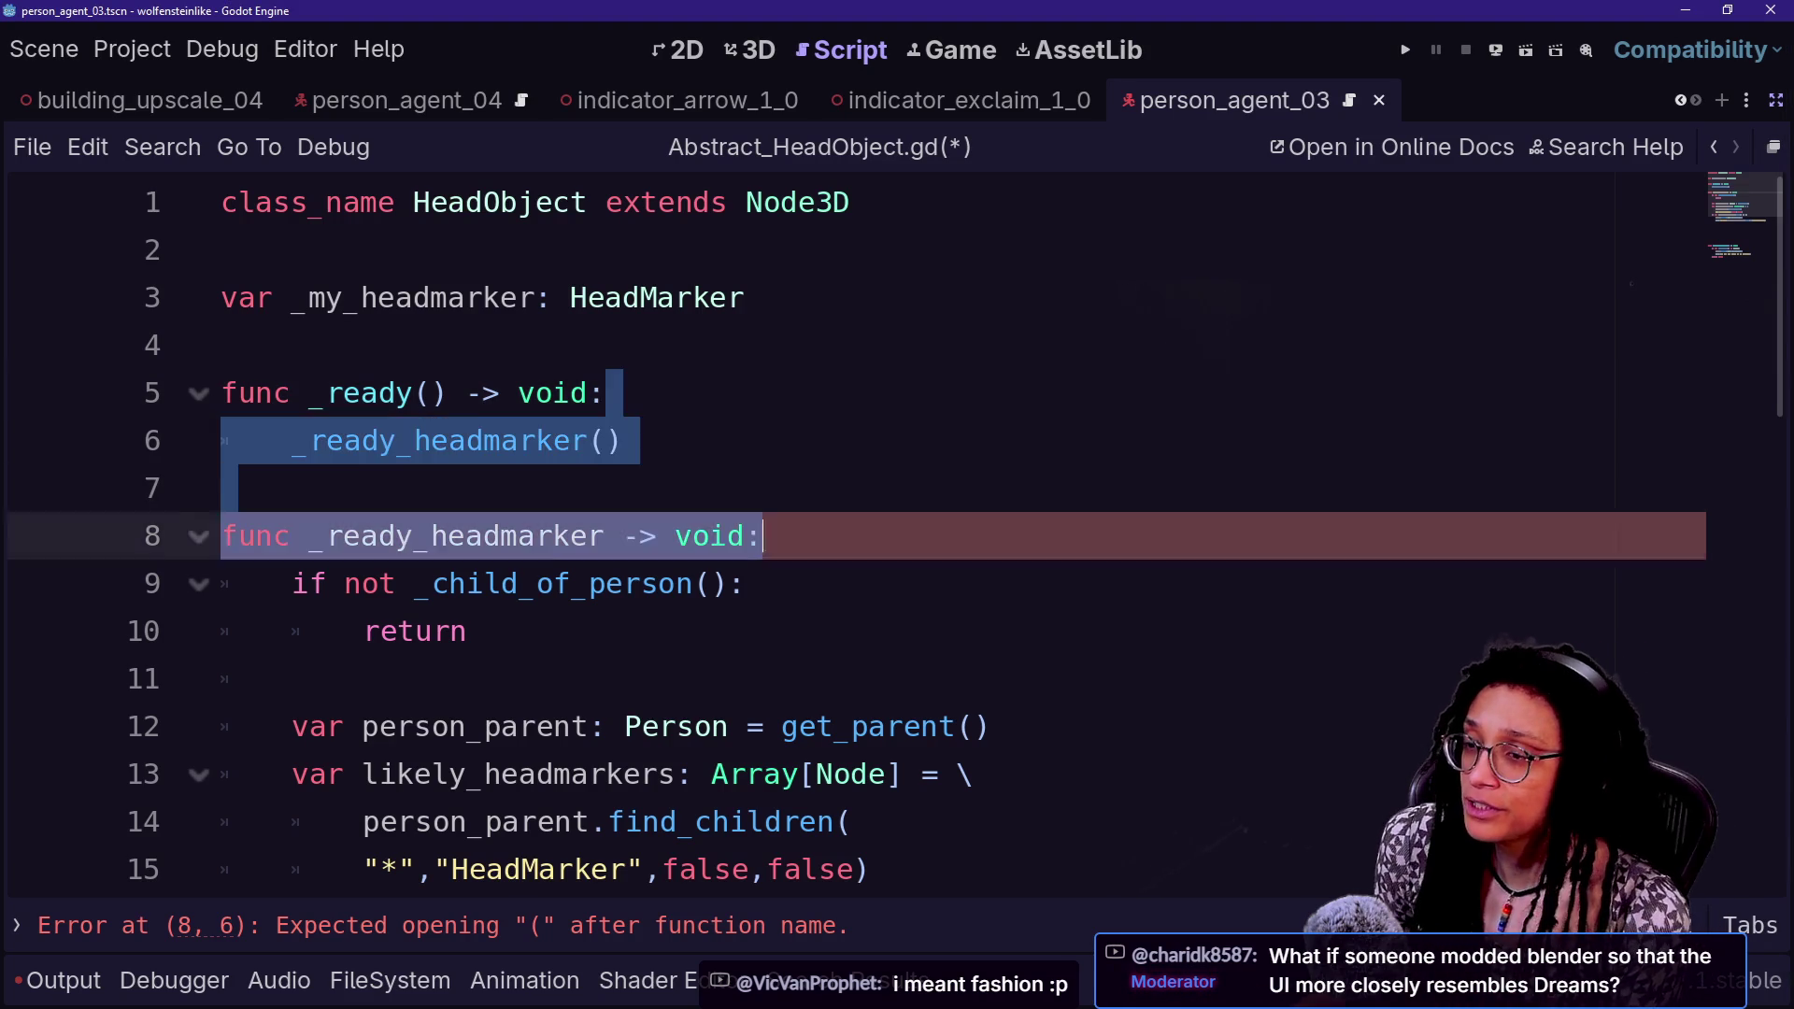
pyautogui.click(468, 631)
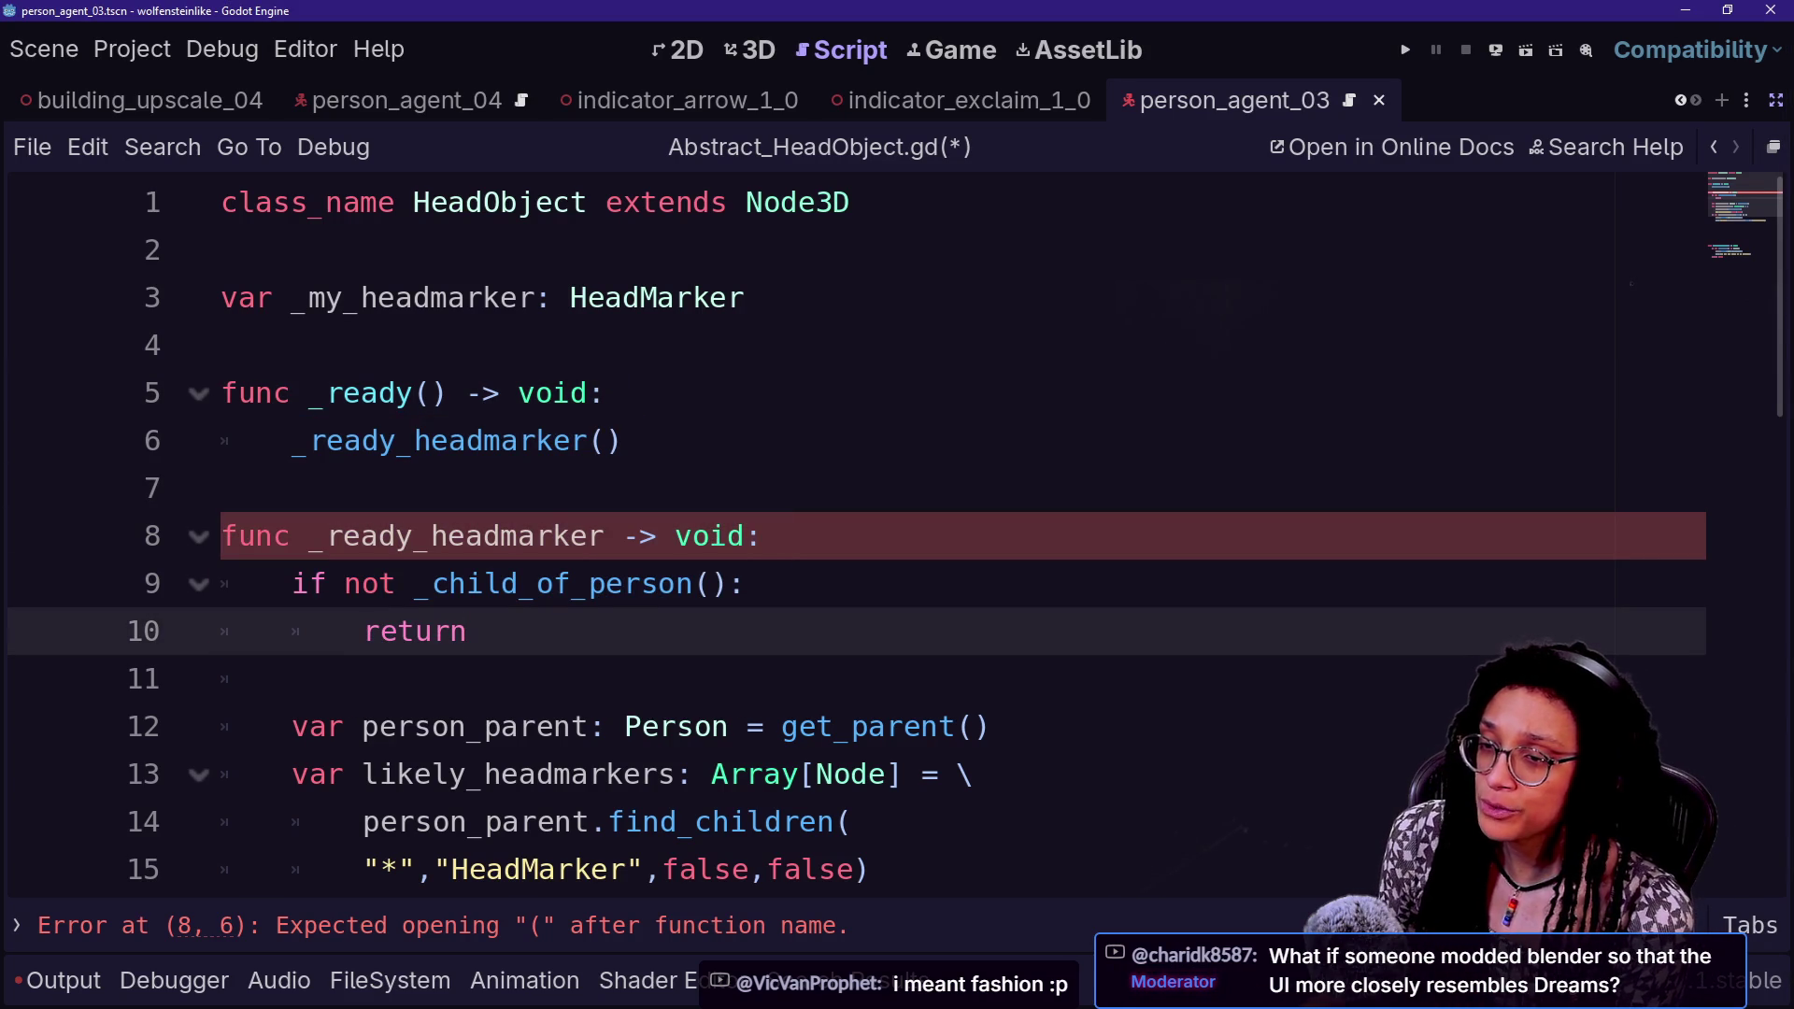
pyautogui.moveTo(605, 393); pyautogui.dragTo(764, 535)
pyautogui.click(930, 774)
pyautogui.click(224, 344)
pyautogui.moveTo(659, 297); pyautogui.dragTo(292, 679)
pyautogui.moveTo(292, 440); pyautogui.dragTo(988, 726)
pyautogui.click(745, 297)
pyautogui.click(988, 726)
pyautogui.click(292, 679)
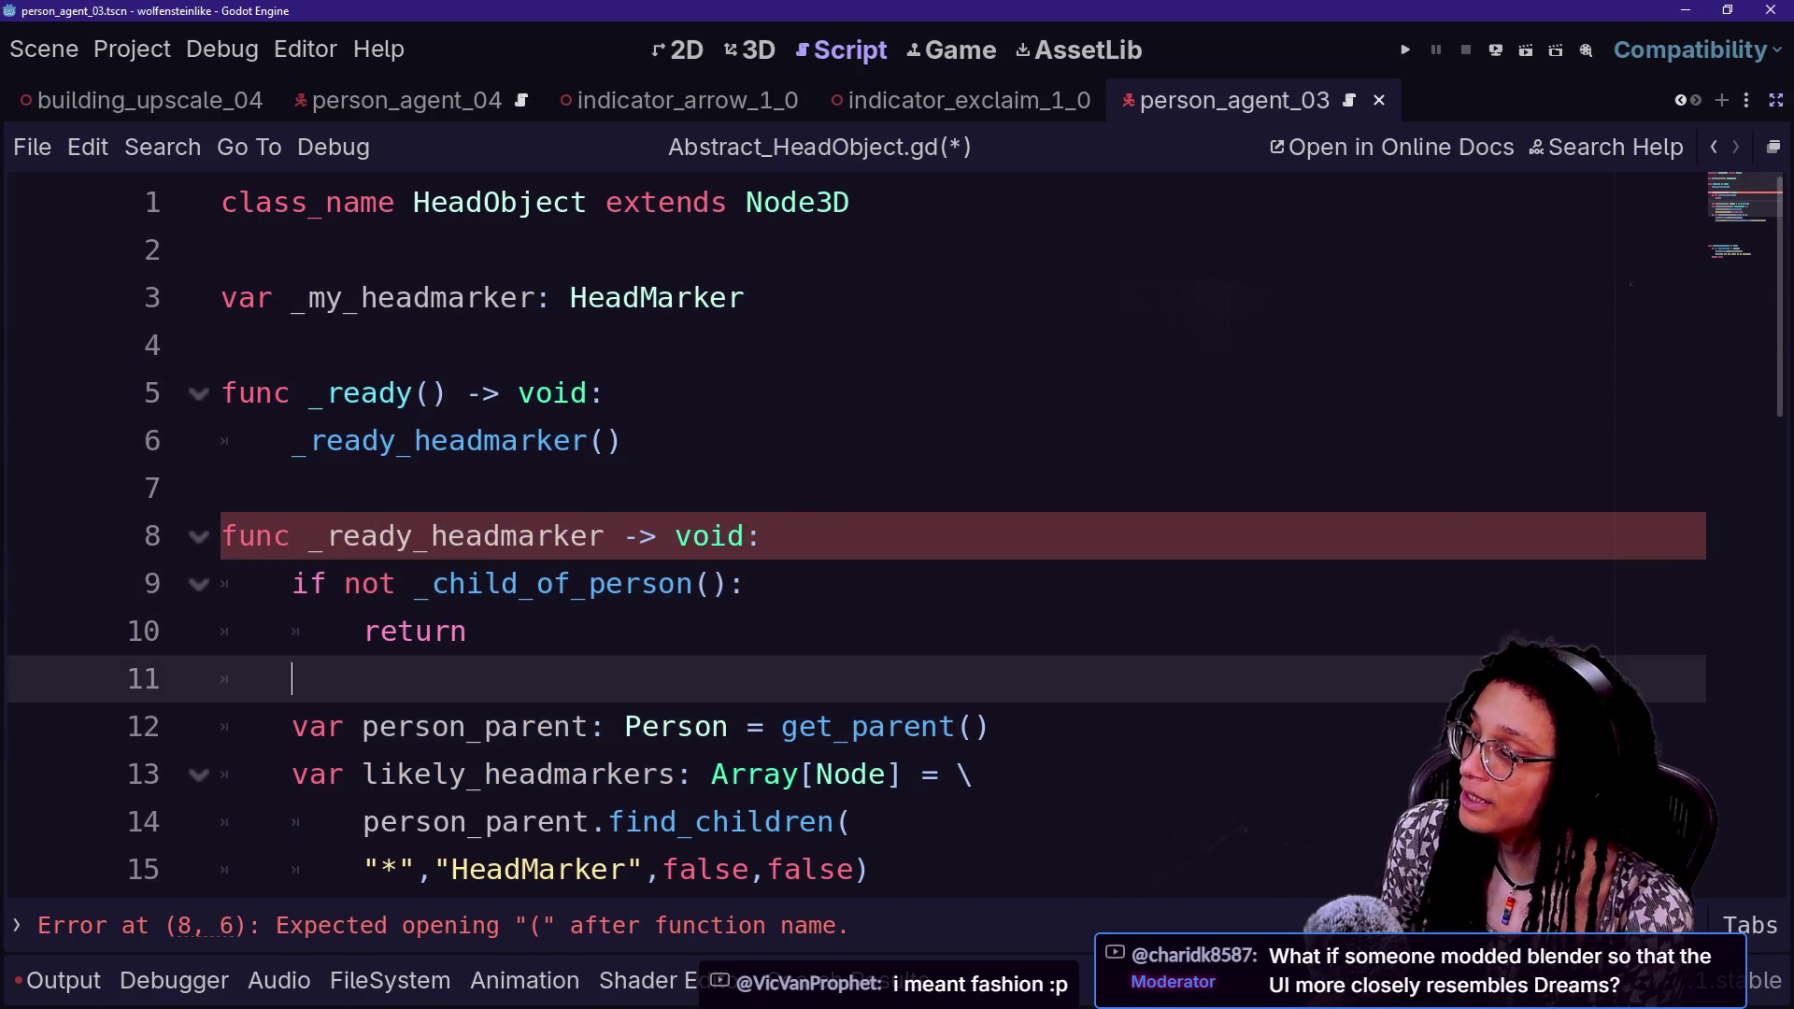
pyautogui.press('BackSpace')
pyautogui.press('Up')
pyautogui.press('Up')
pyautogui.press('Down')
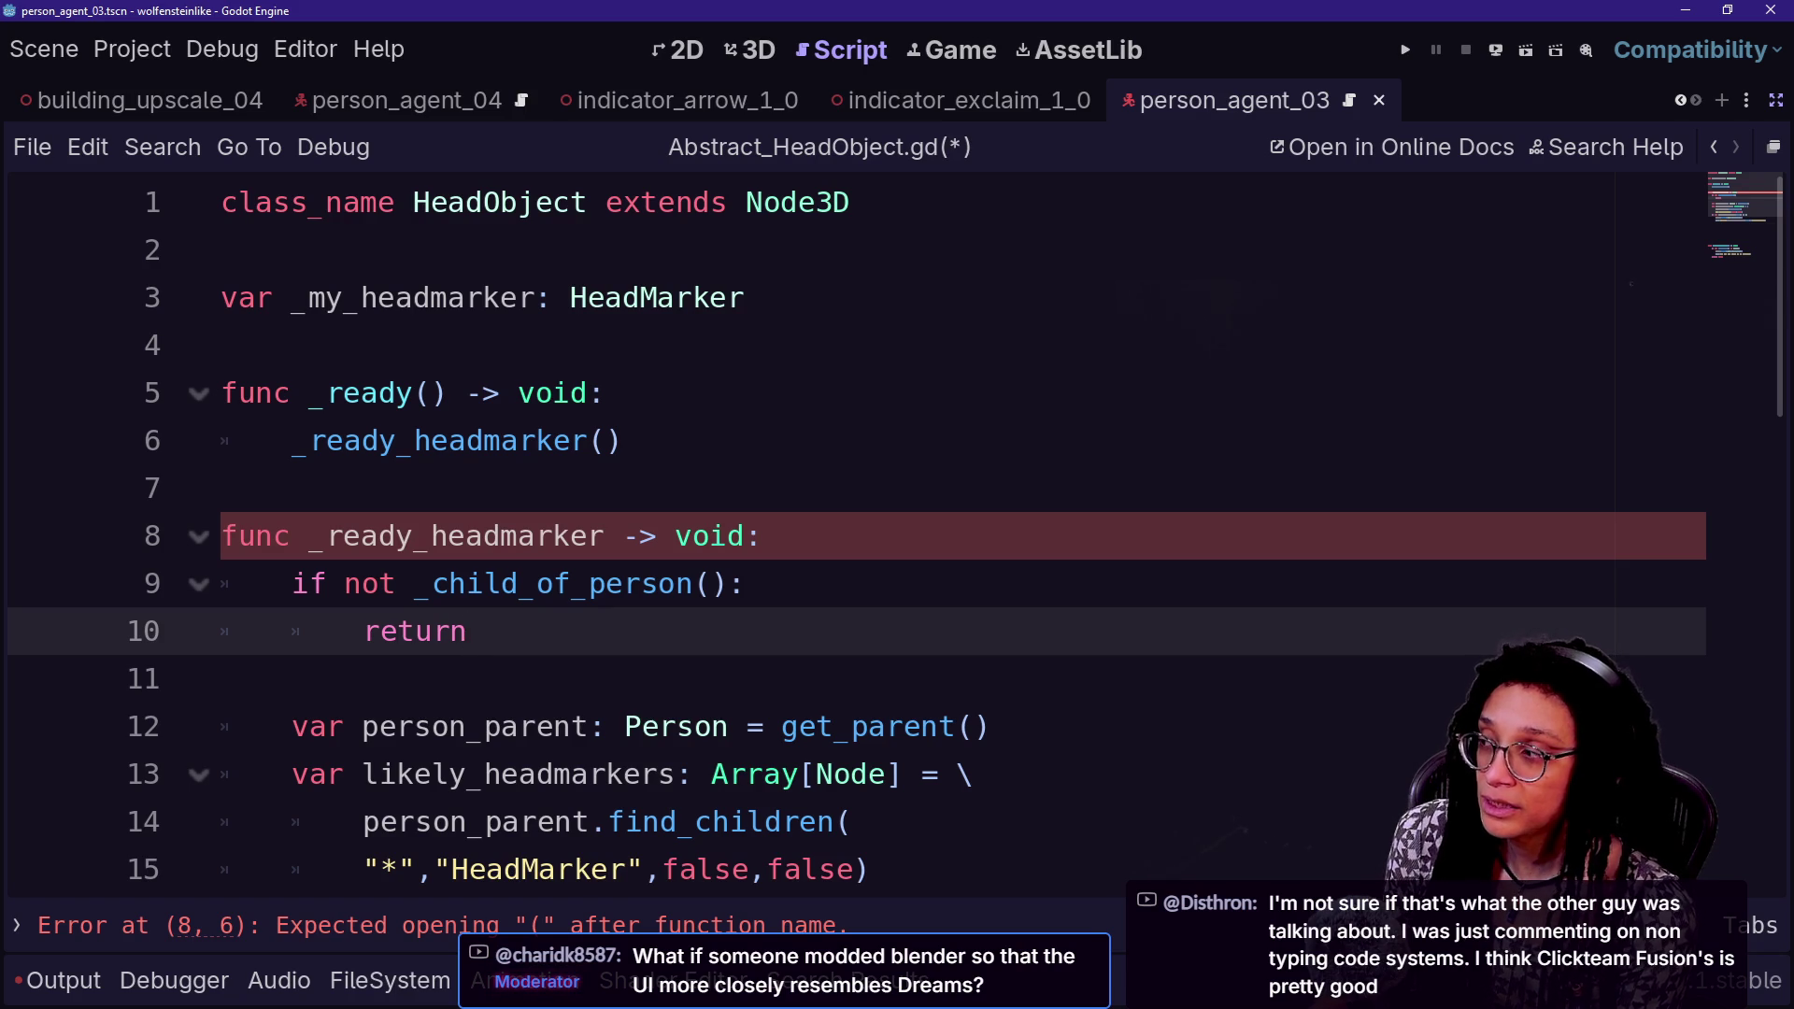
pyautogui.click(973, 775)
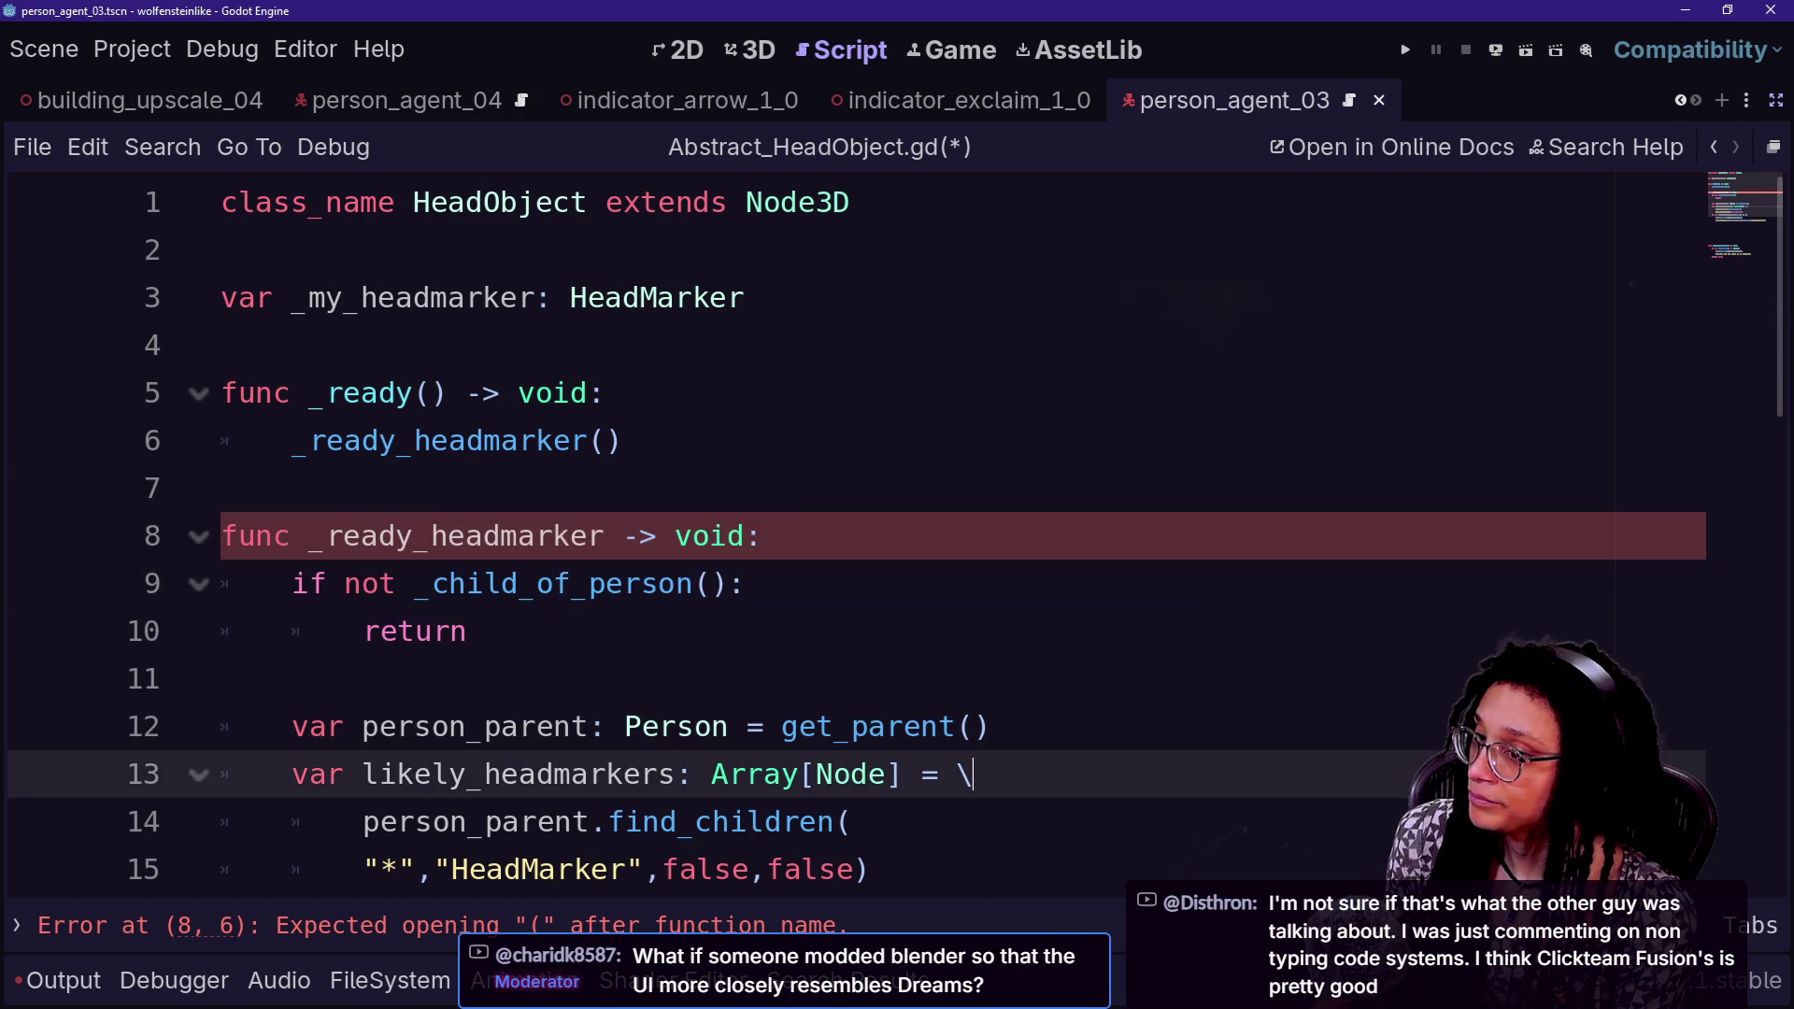
pyautogui.click(467, 631)
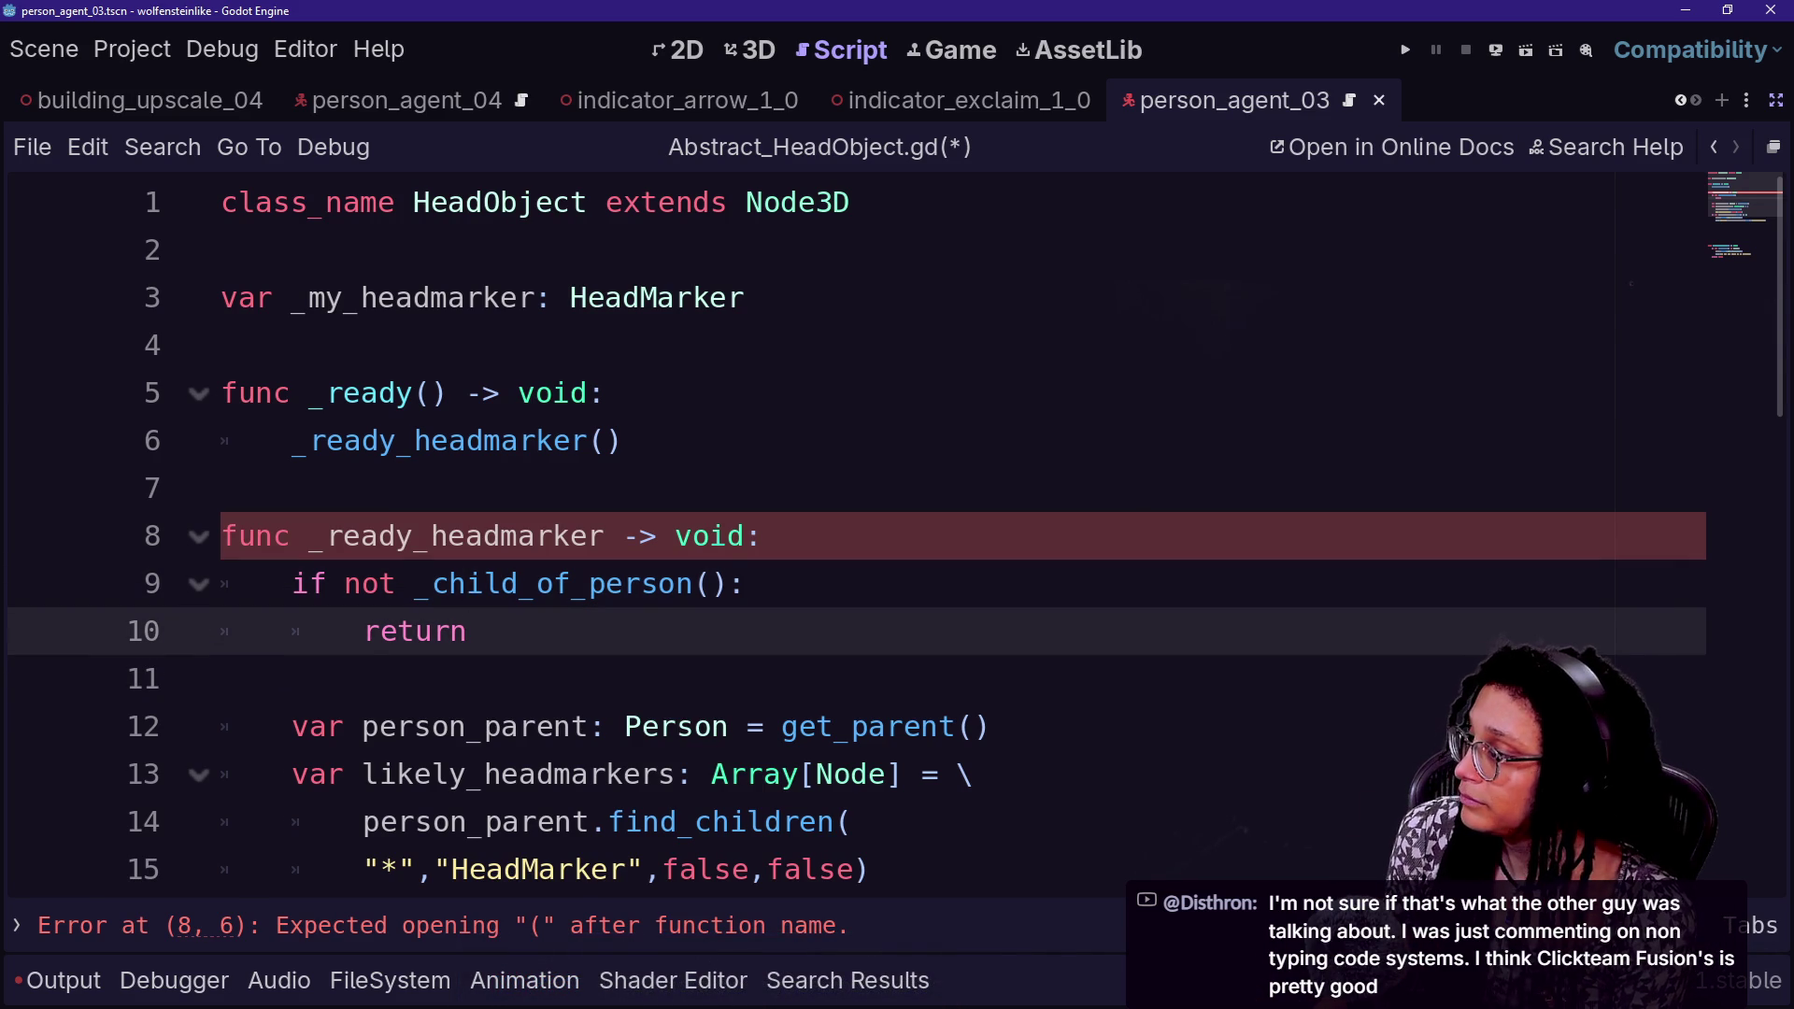
pyautogui.click(222, 680)
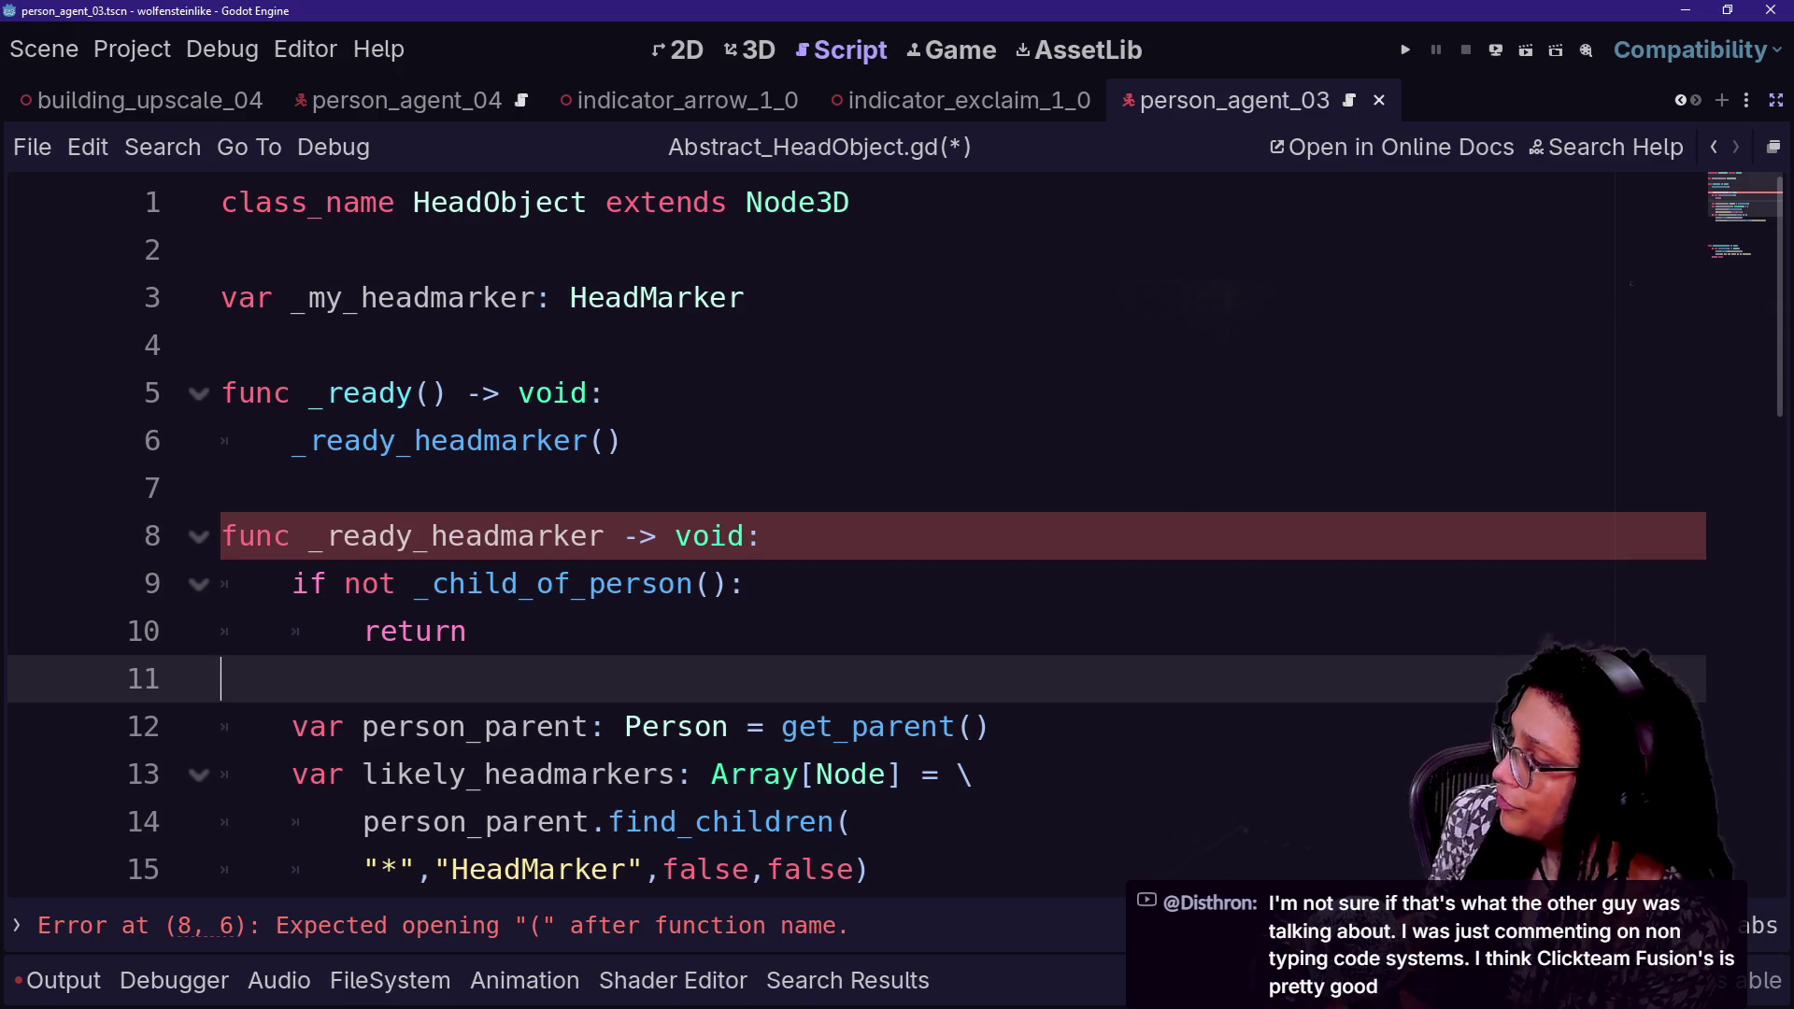
pyautogui.click(748, 584)
pyautogui.press('Down')
pyautogui.press('Down')
pyautogui.press('Down')
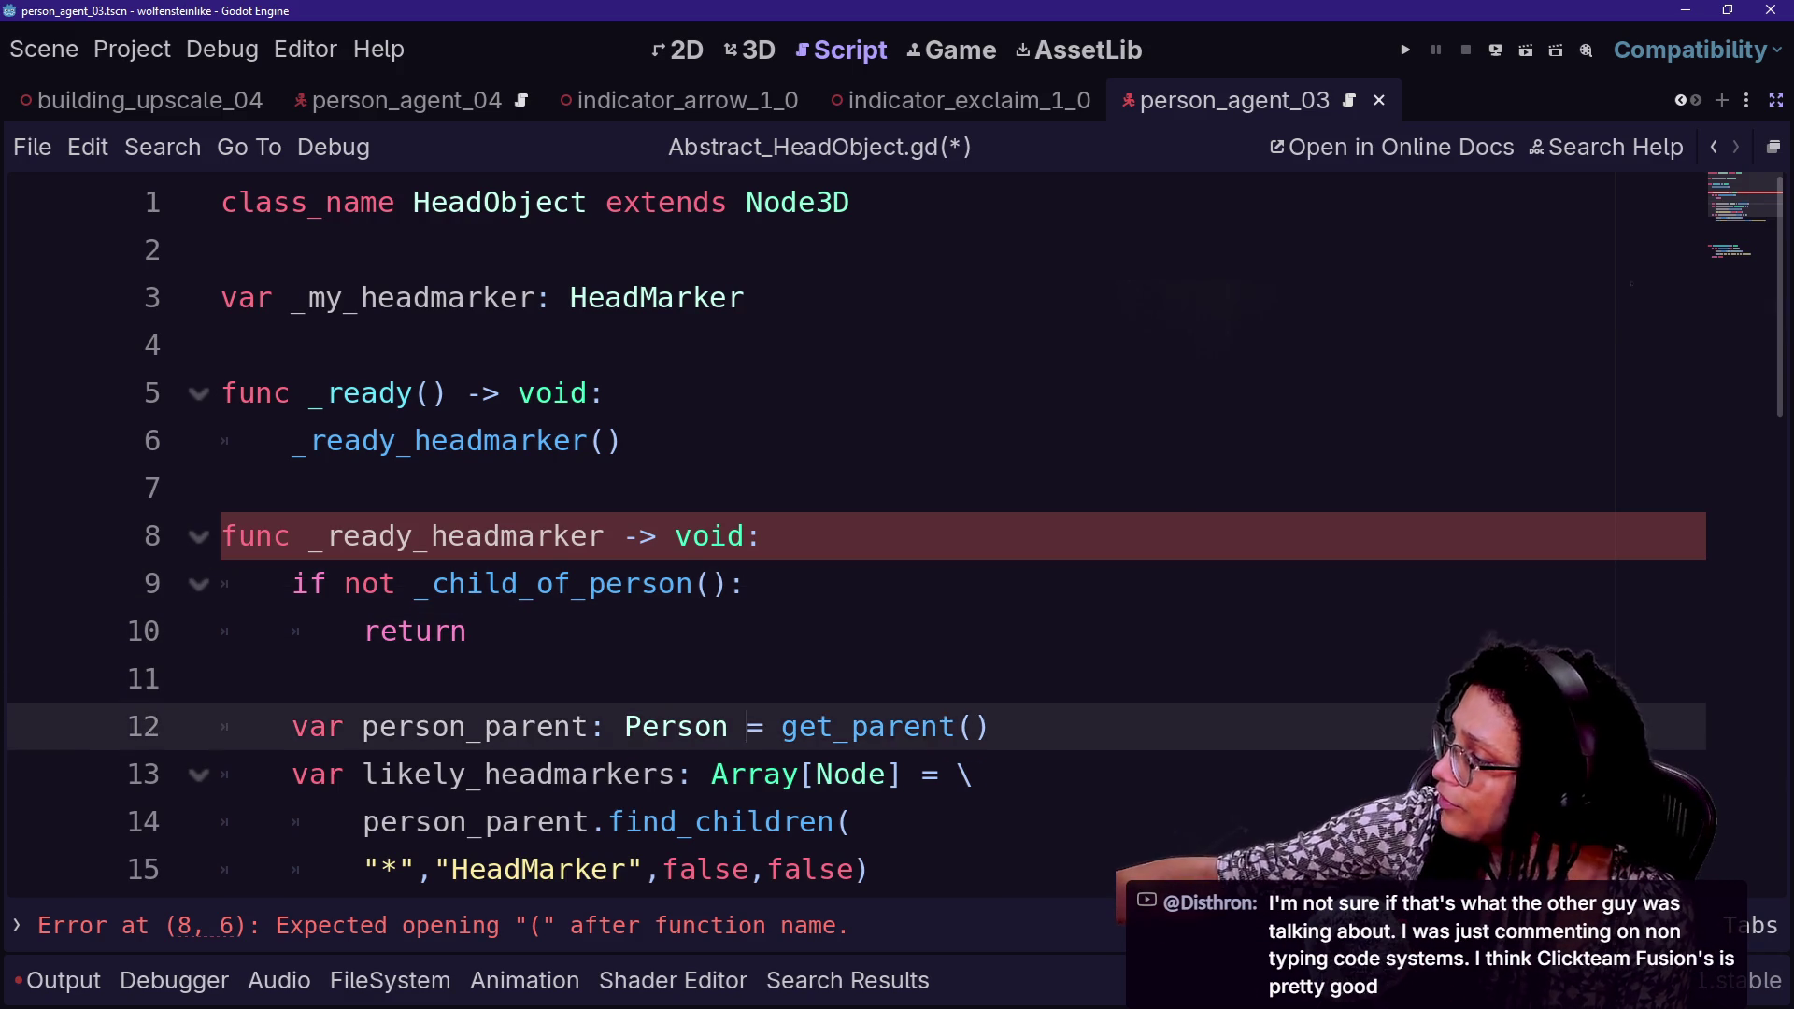
pyautogui.click(624, 535)
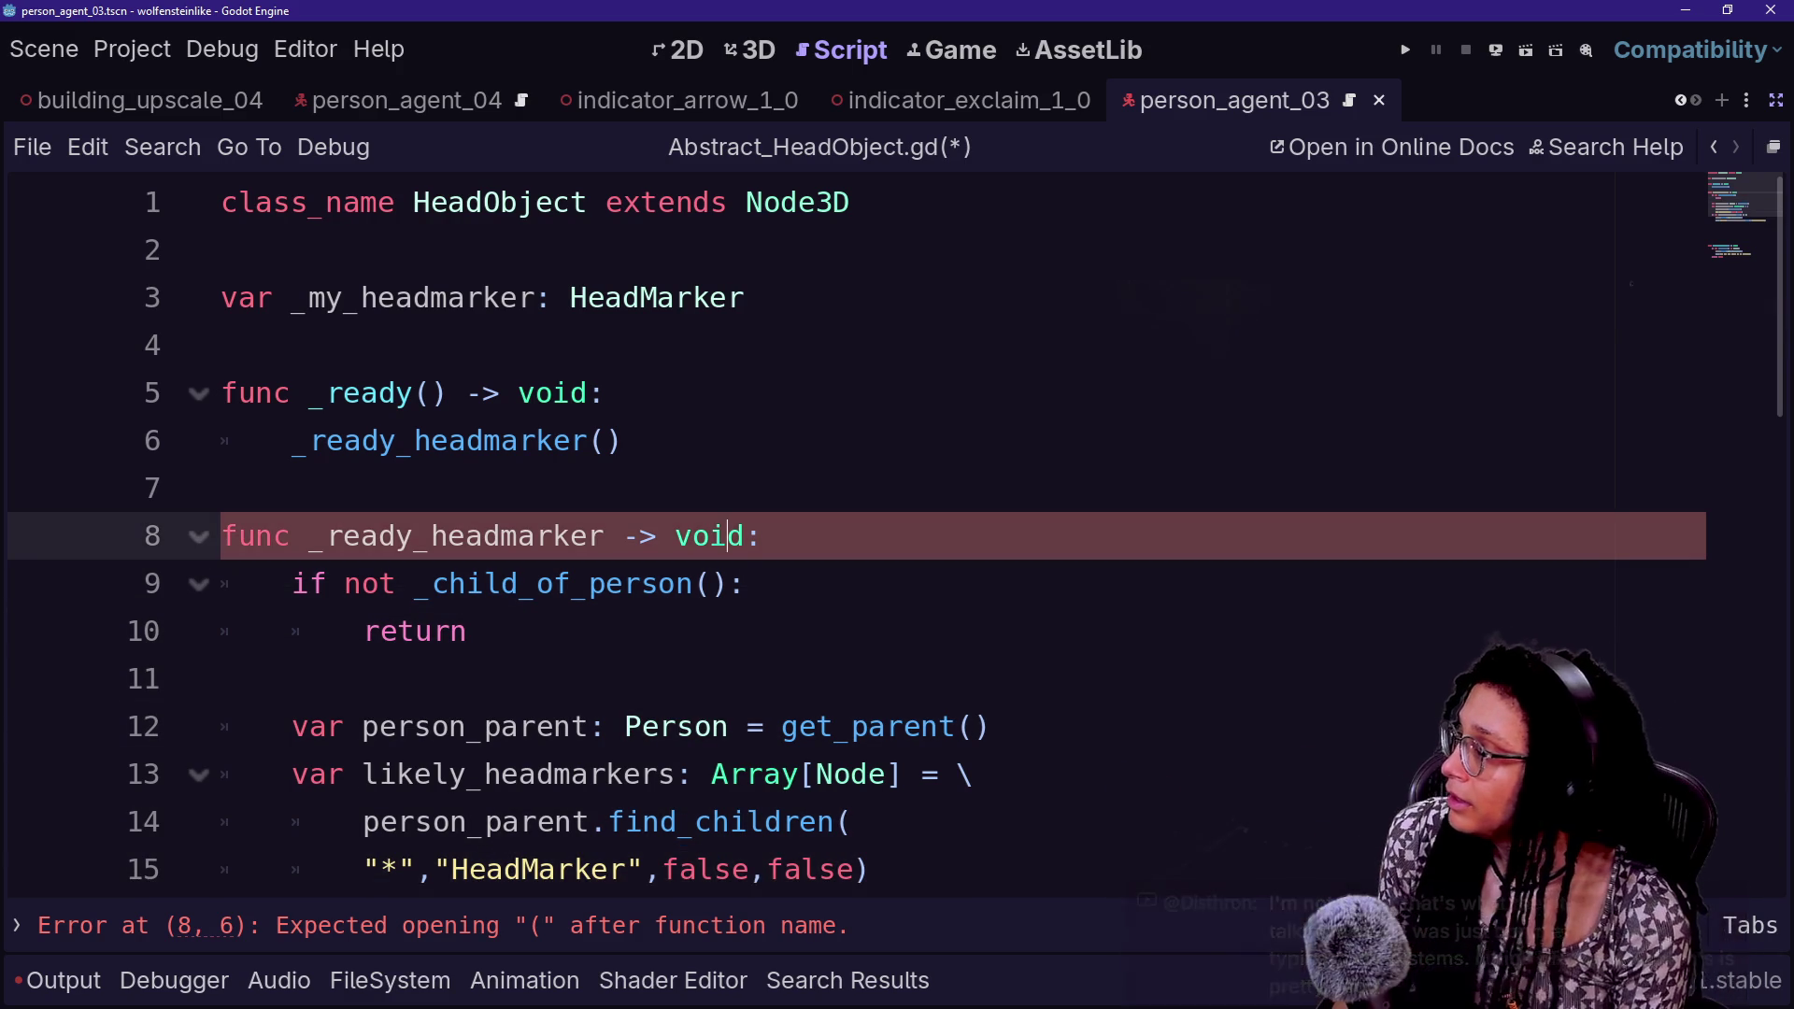
# Try renaming the line 6 call with 'tel' and the line 8 function with 'fetch'.
pyautogui.hotkey('shift', 'End')
pyautogui.press('End')
pyautogui.press('Down')
pyautogui.press('Down')
pyautogui.press('Down')
pyautogui.press('Up')
pyautogui.press('Up')
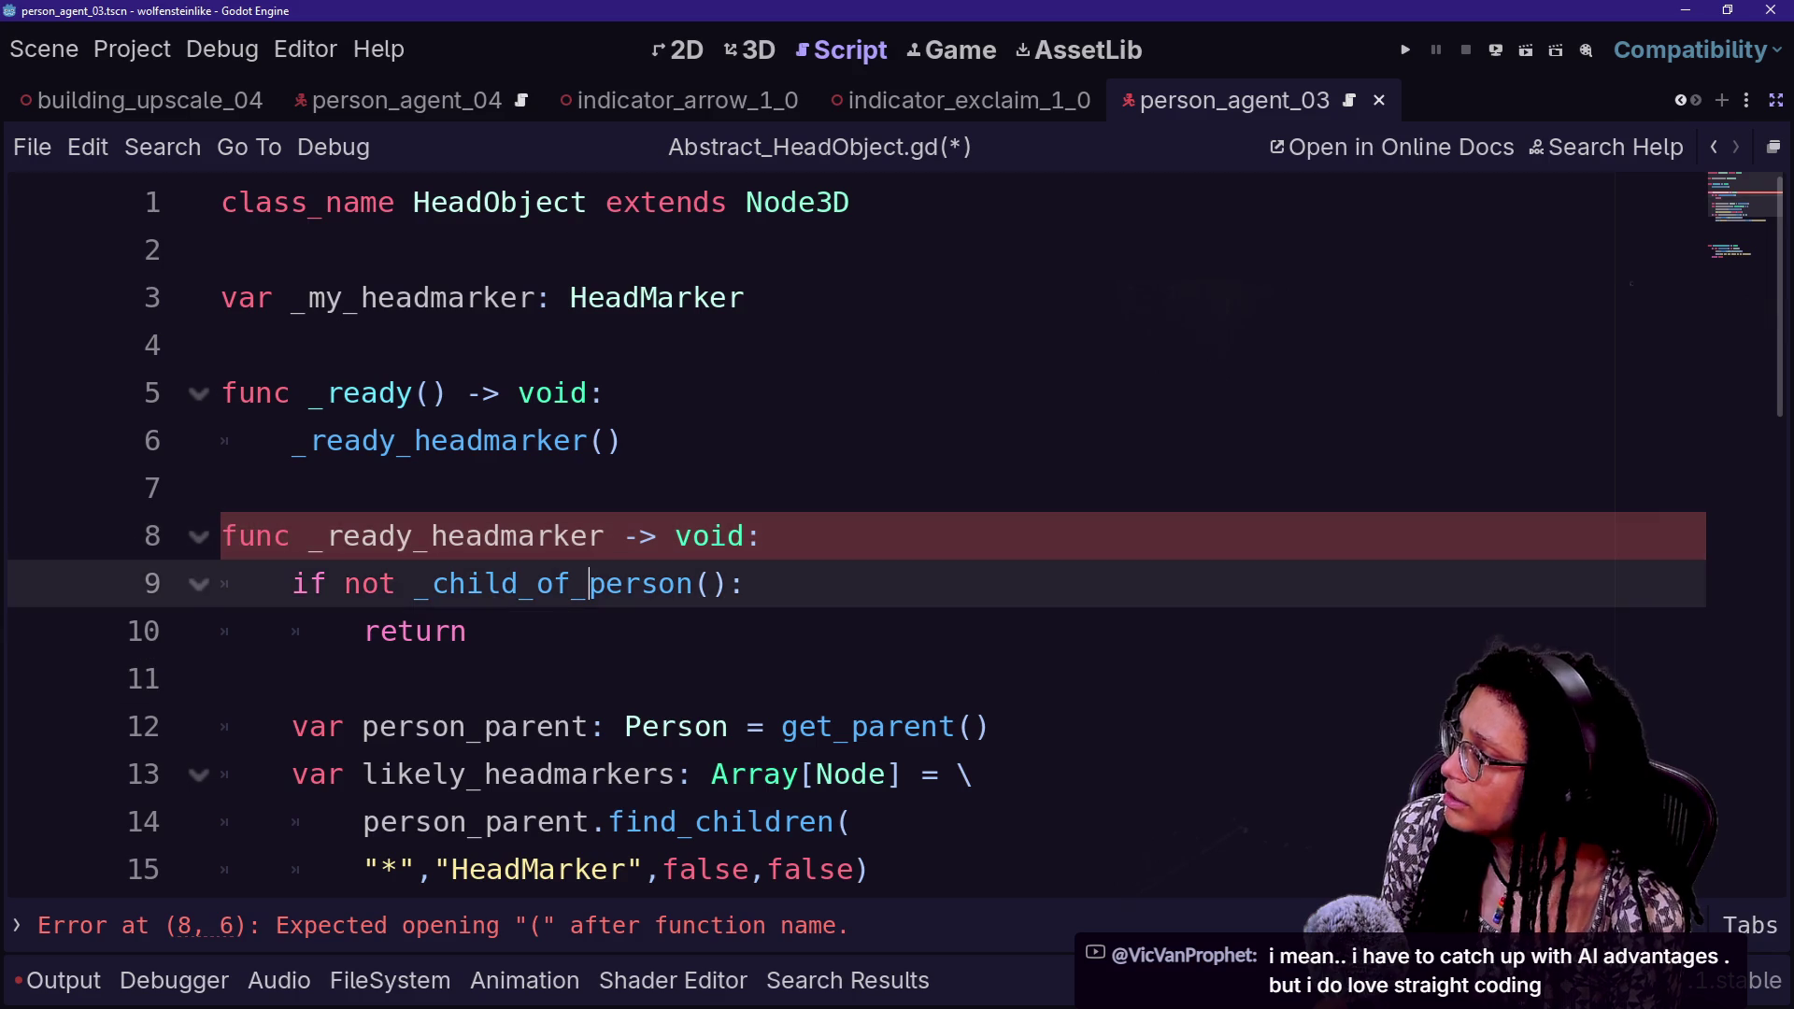
pyautogui.press('Up')
pyautogui.press('Up')
pyautogui.press('Up')
pyautogui.press('Down')
pyautogui.hotkey('shift', 'Home')
pyautogui.hotkey('ctrl', 'shift', 'Right')
pyautogui.write('tel')
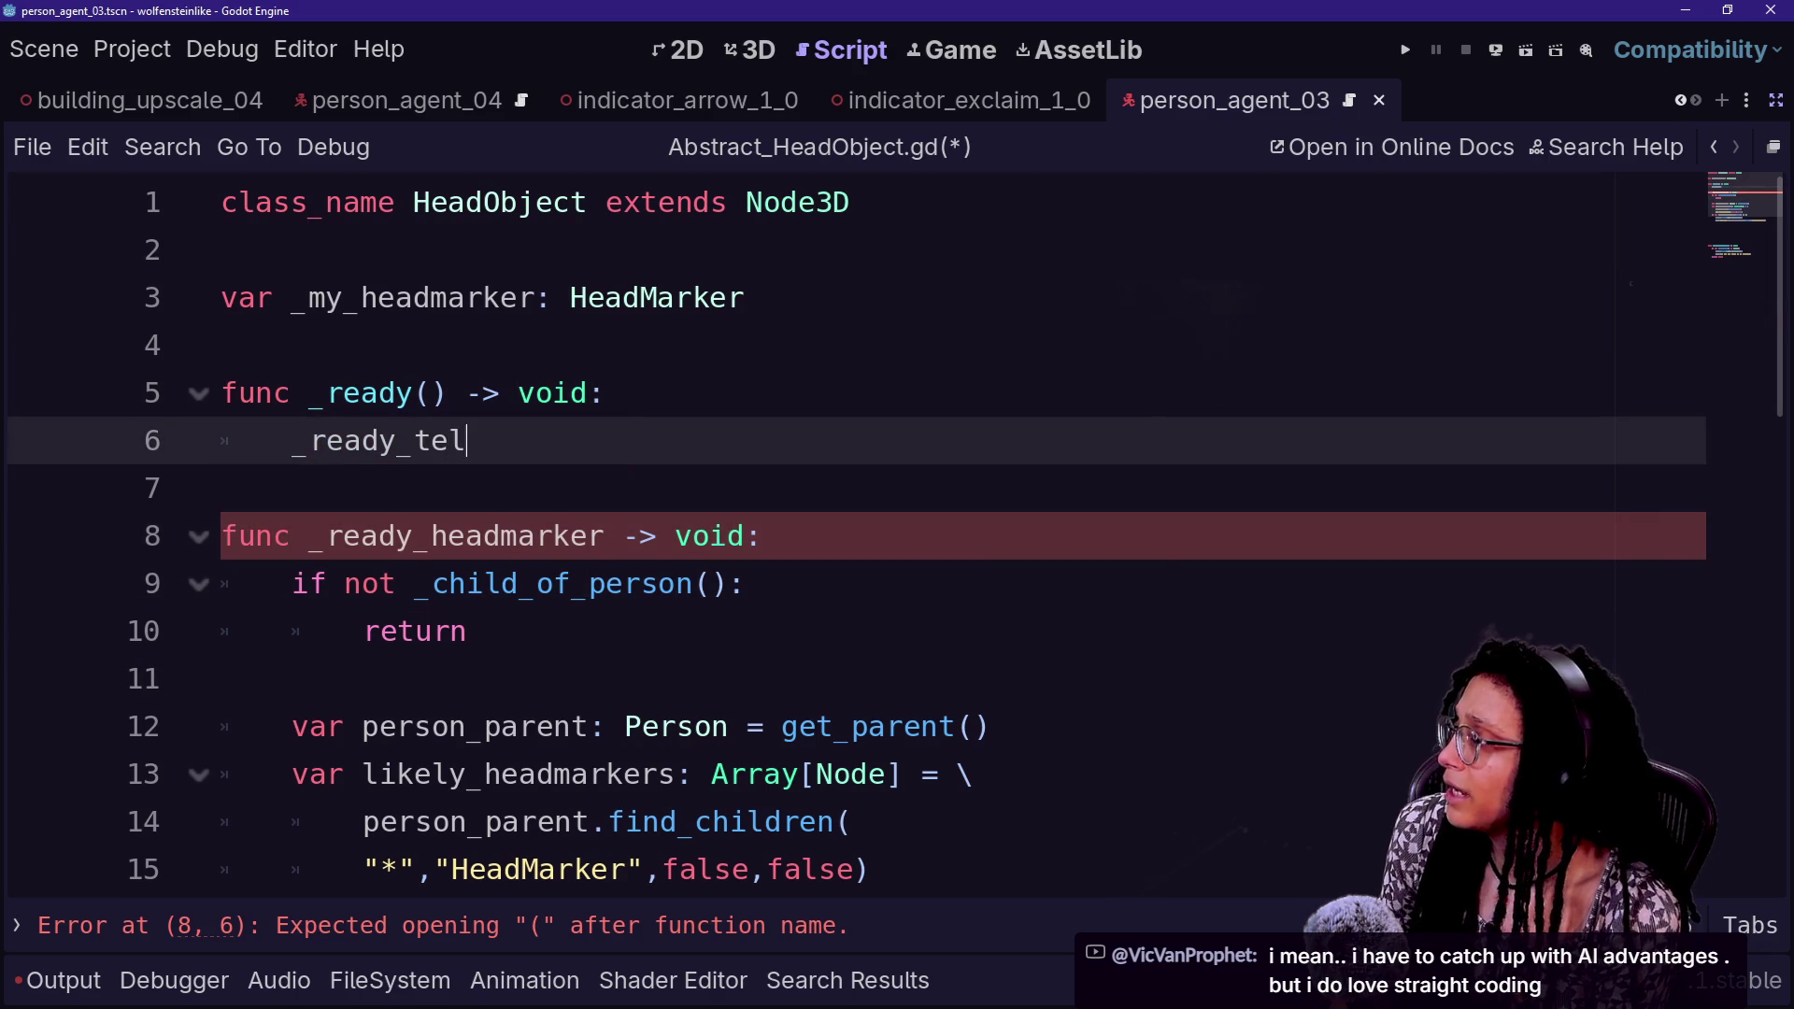
pyautogui.press('Down')
pyautogui.press('Down')
pyautogui.hotkey('ctrl', 'shift', 'Right')
pyautogui.write('fetch')
# Undo both renames, restoring _ready_headmarker in the call and function name.
pyautogui.press('Up')
pyautogui.press('Up')
pyautogui.press('Up')
pyautogui.press('Down')
pyautogui.press('Down')
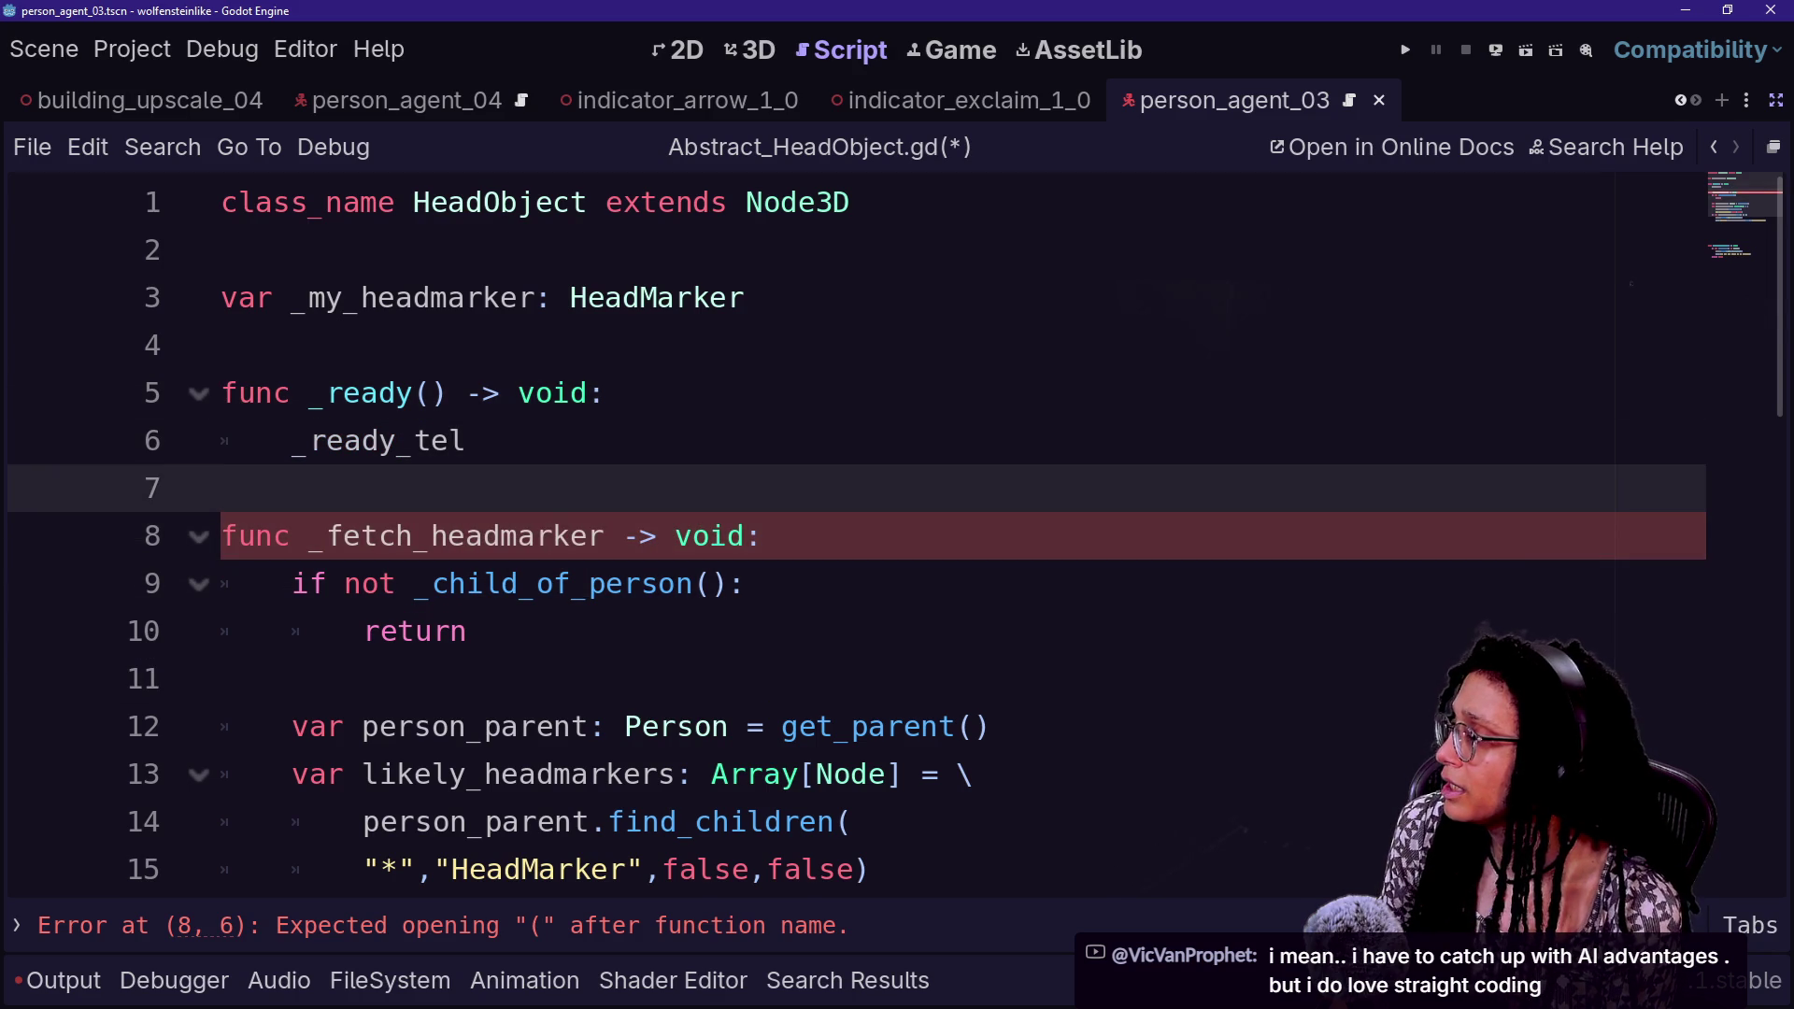
pyautogui.press('Up')
pyautogui.hotkey('ctrl', 'z')
pyautogui.press('Up')
pyautogui.press('Down')
pyautogui.press('Down')
pyautogui.press('Down')
pyautogui.hotkey('shift', 'Up')
pyautogui.hotkey('shift', 'Up')
pyautogui.press('Up')
pyautogui.press('Up')
pyautogui.hotkey('ctrl', 'z')
# Outdent line 20 and move to the empty line 19 below the error print.
pyautogui.scroll(-2, 841, 523)
pyautogui.scroll(-2, 841, 523)
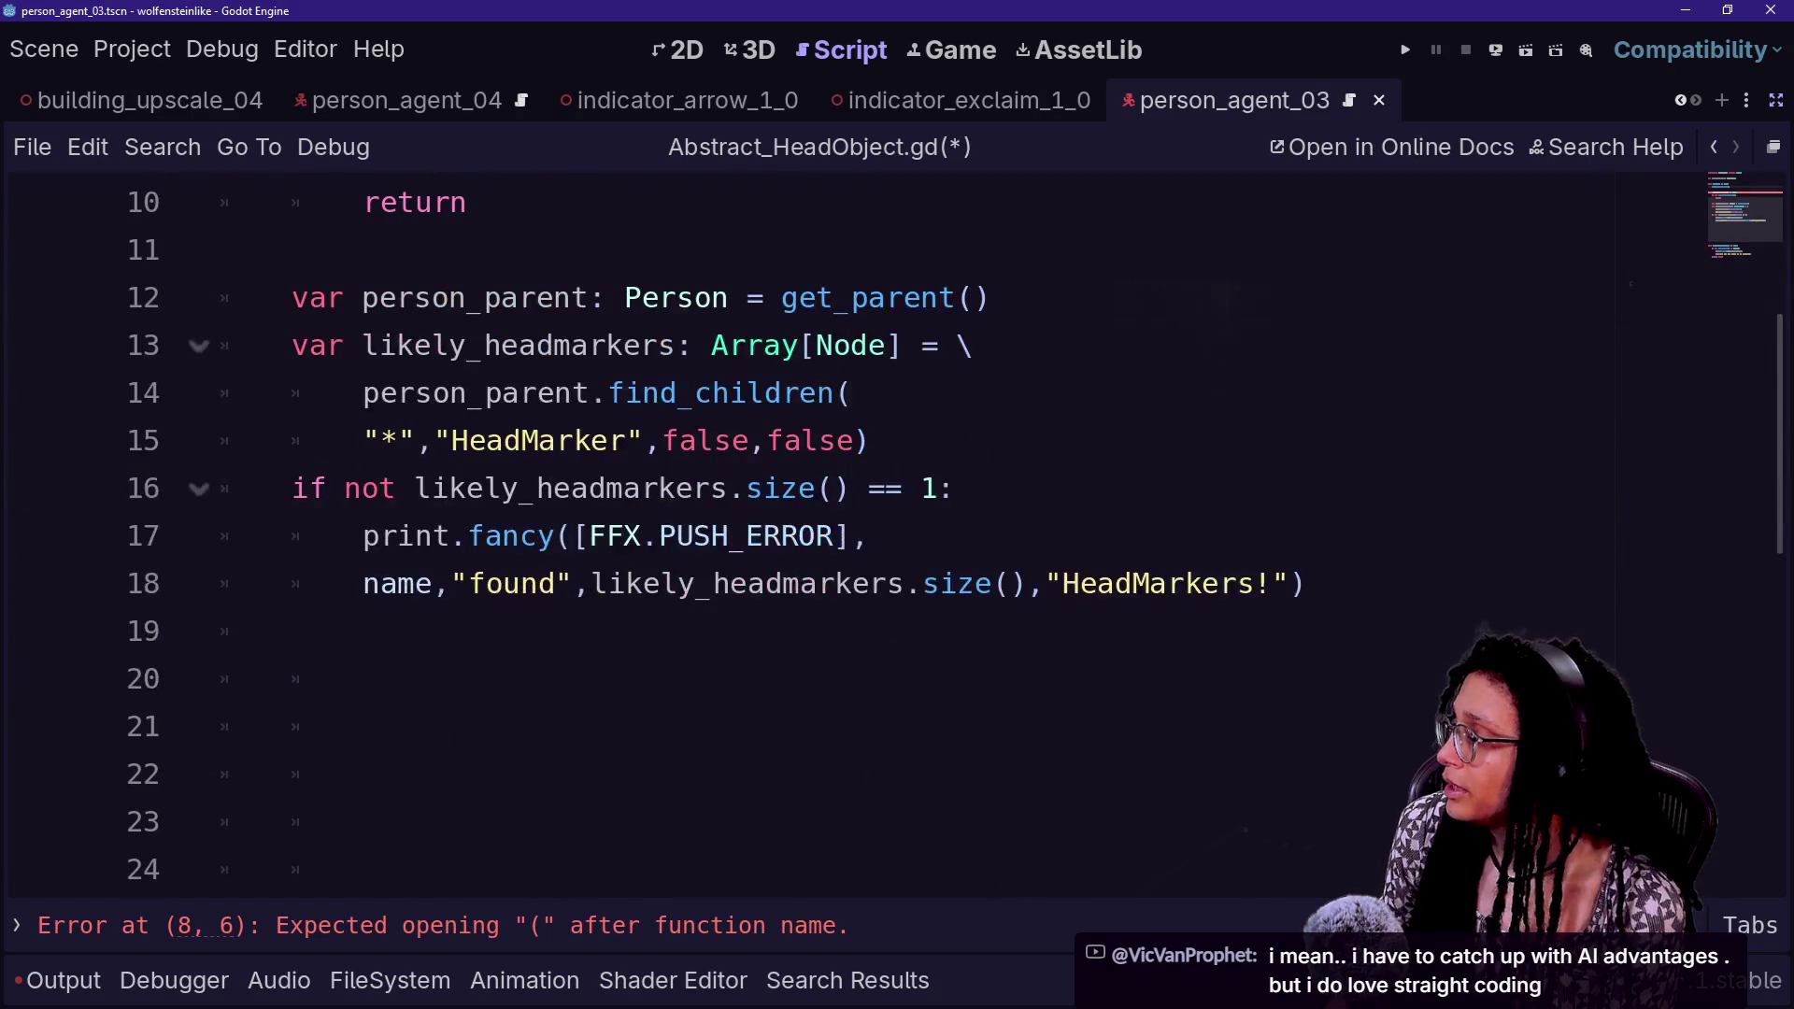
pyautogui.click(360, 678)
pyautogui.press('BackSpace')
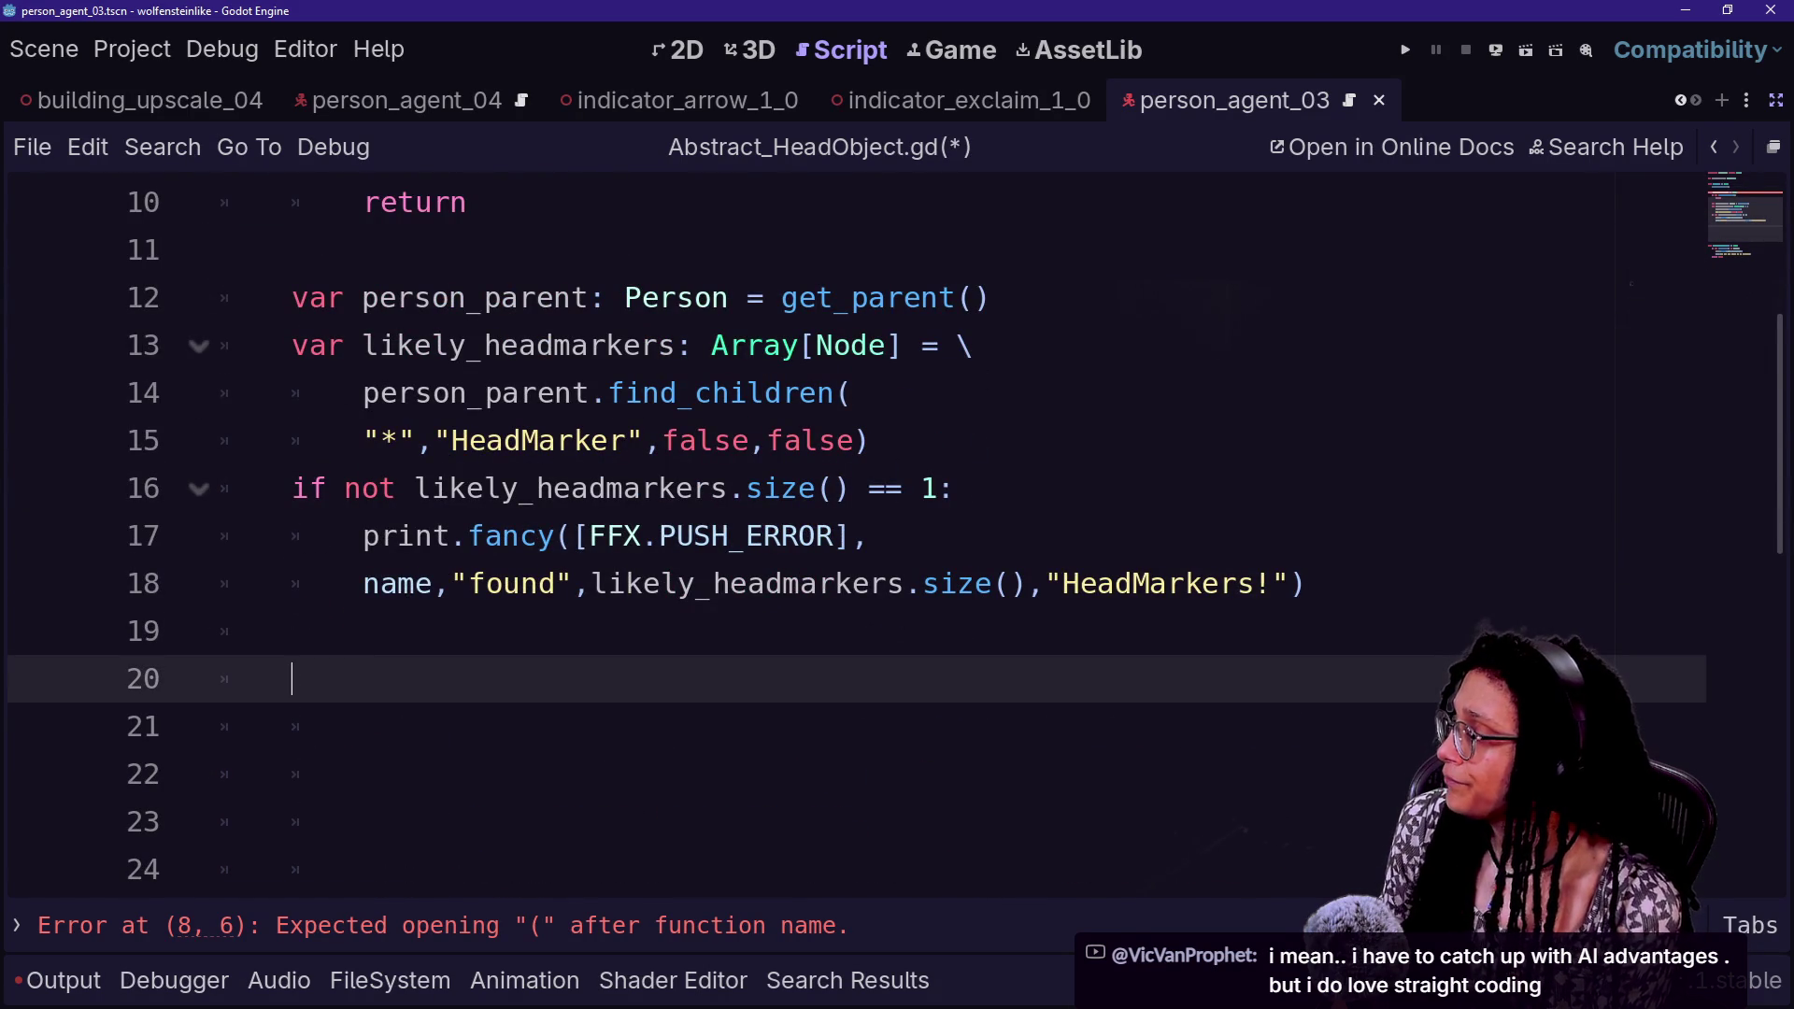
pyautogui.press('Up')
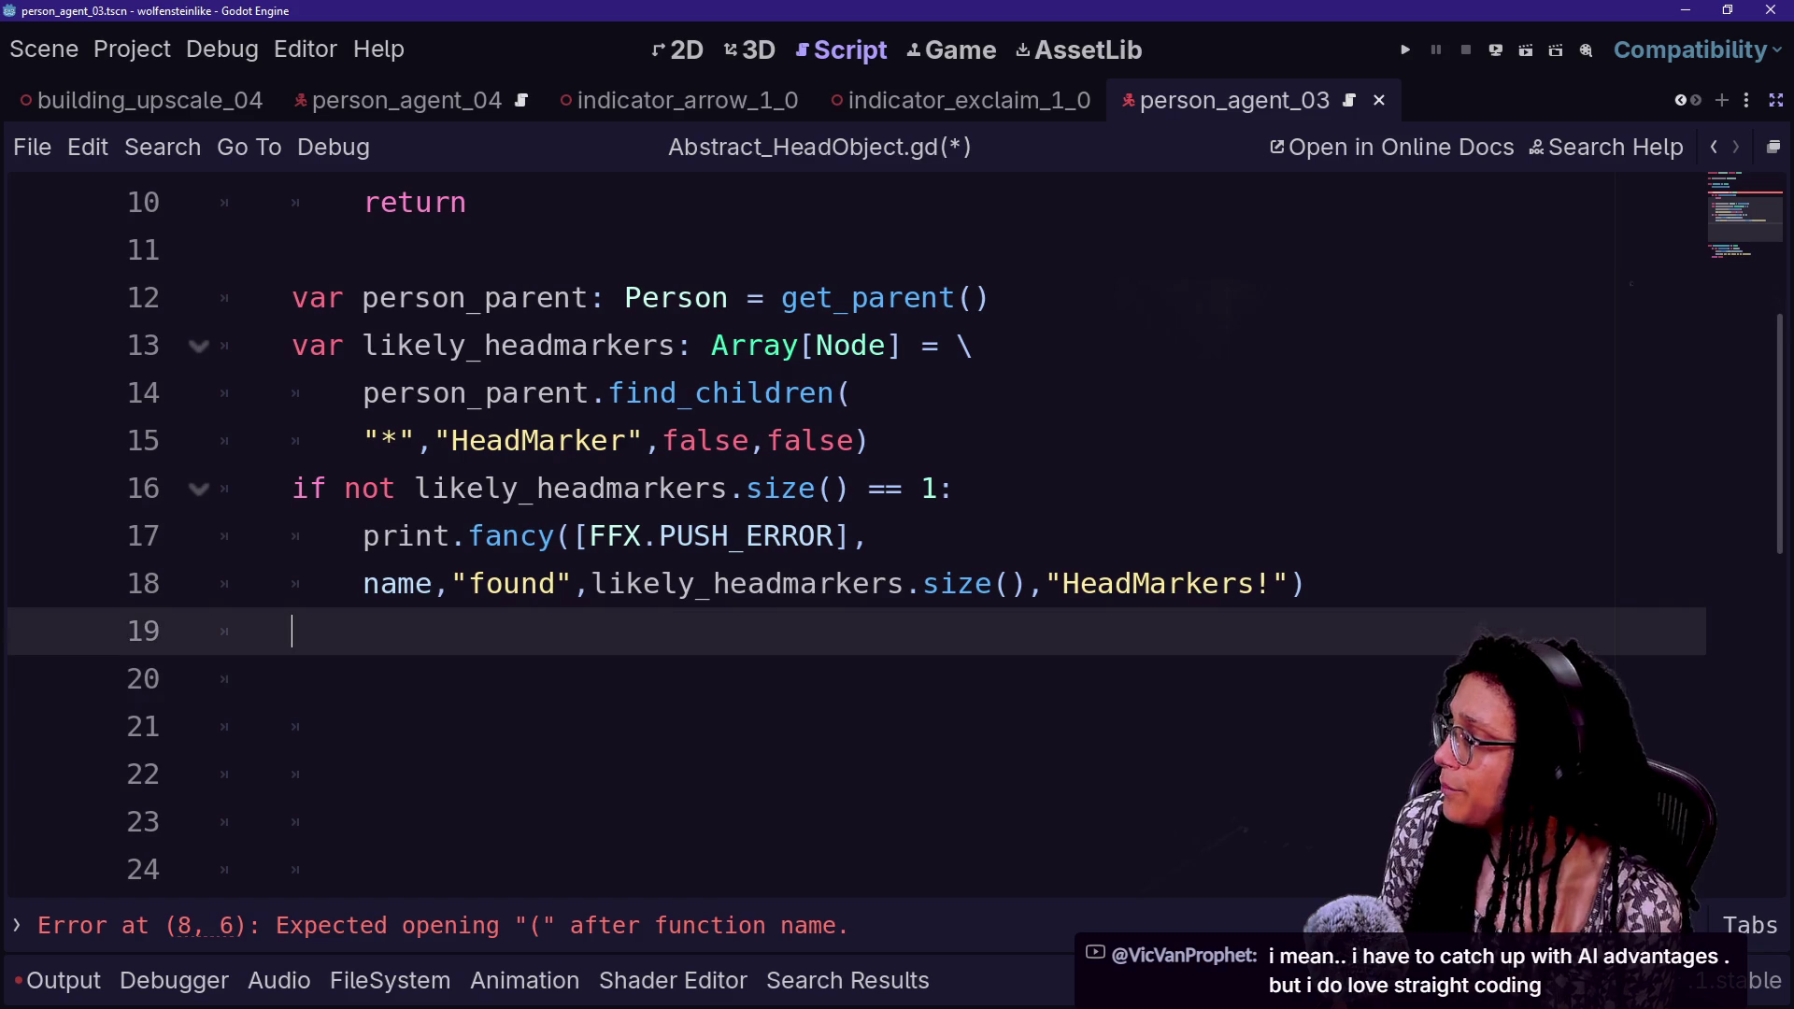
# Complete 'return' on line 19 to end the error branch.
pyautogui.write('turn')
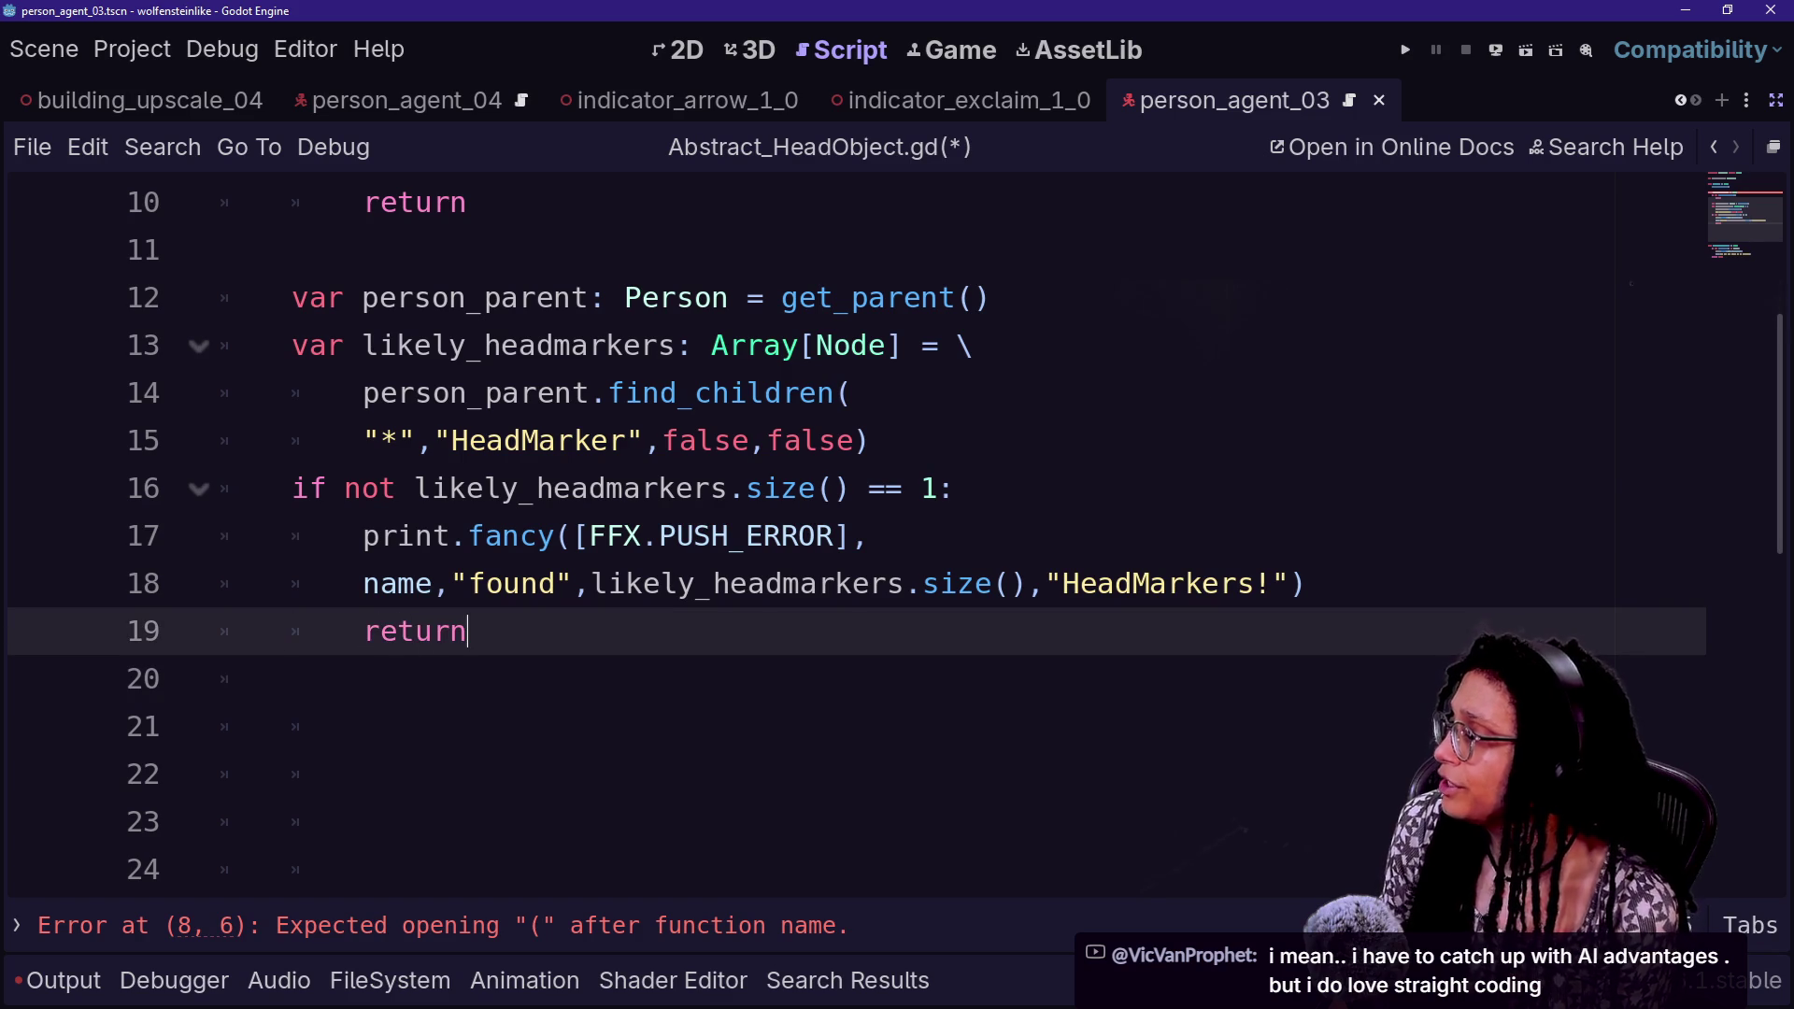
pyautogui.scroll(1, 841, 524)
pyautogui.scroll(1, 841, 524)
pyautogui.click(379, 774)
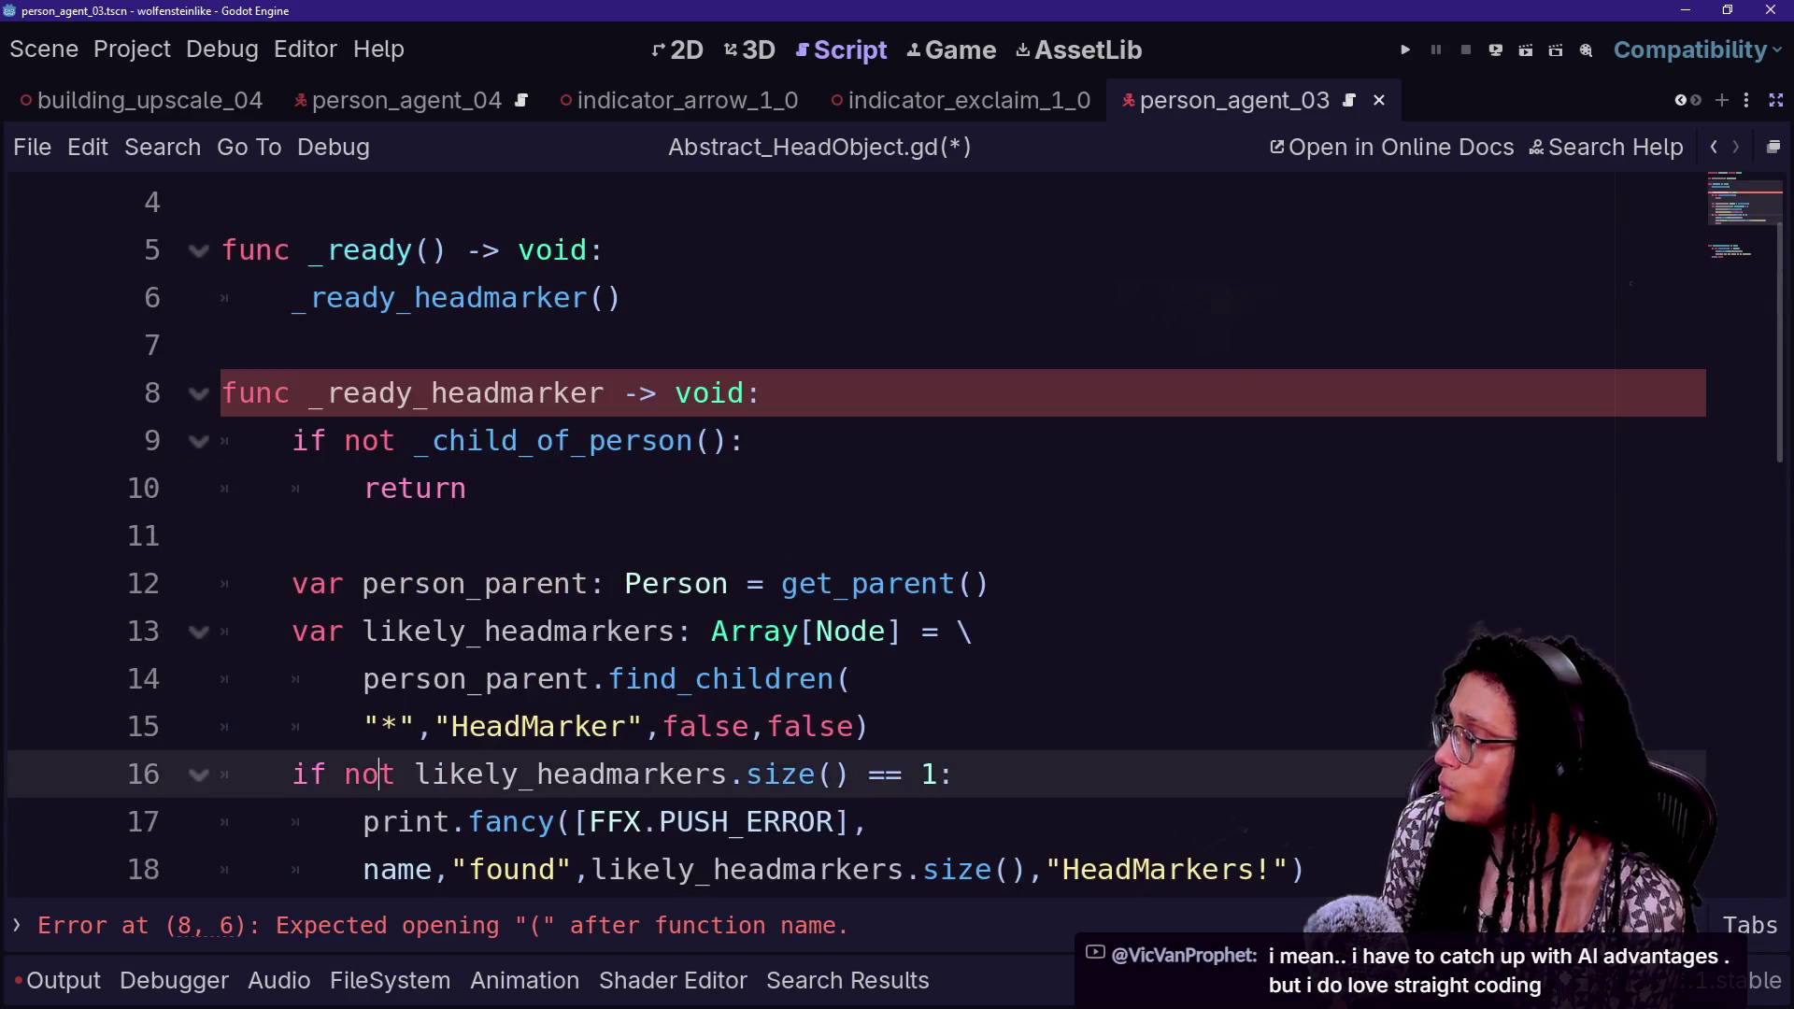
pyautogui.scroll(-1, 841, 524)
# Start line 20 with '_my_headmarker =' via autocomplete.
pyautogui.click(292, 822)
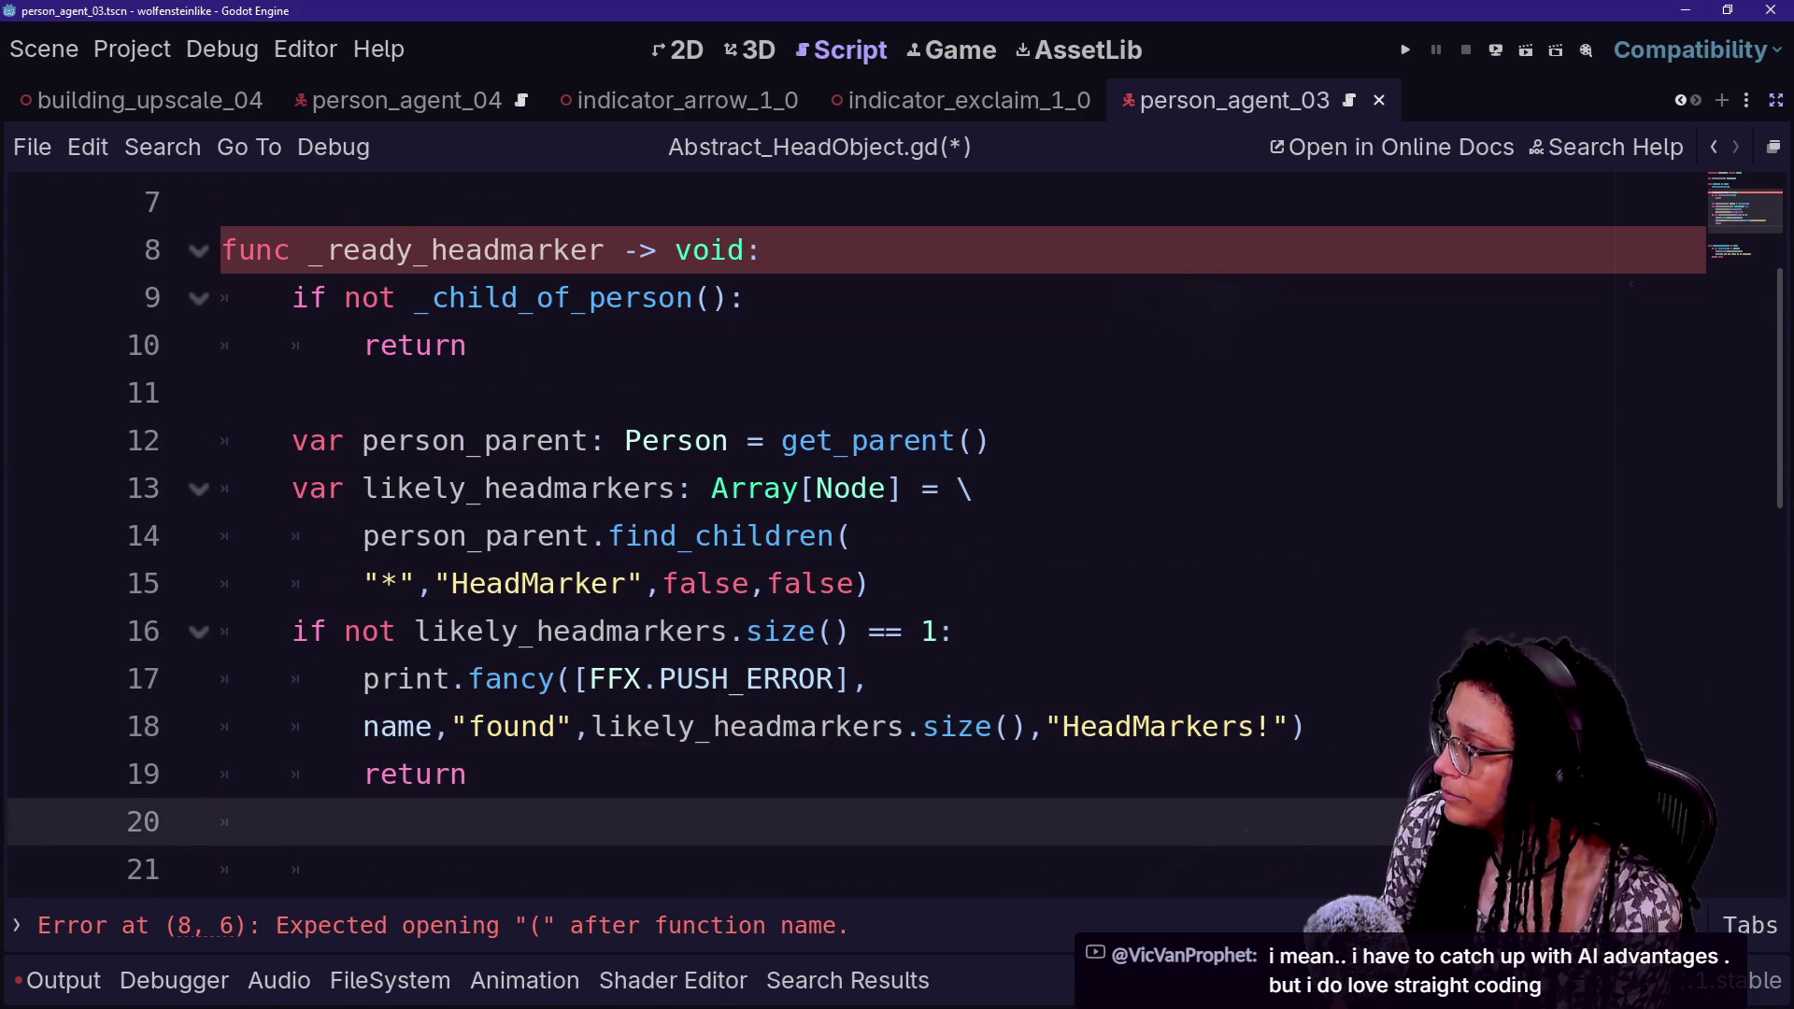
pyautogui.write('_my')
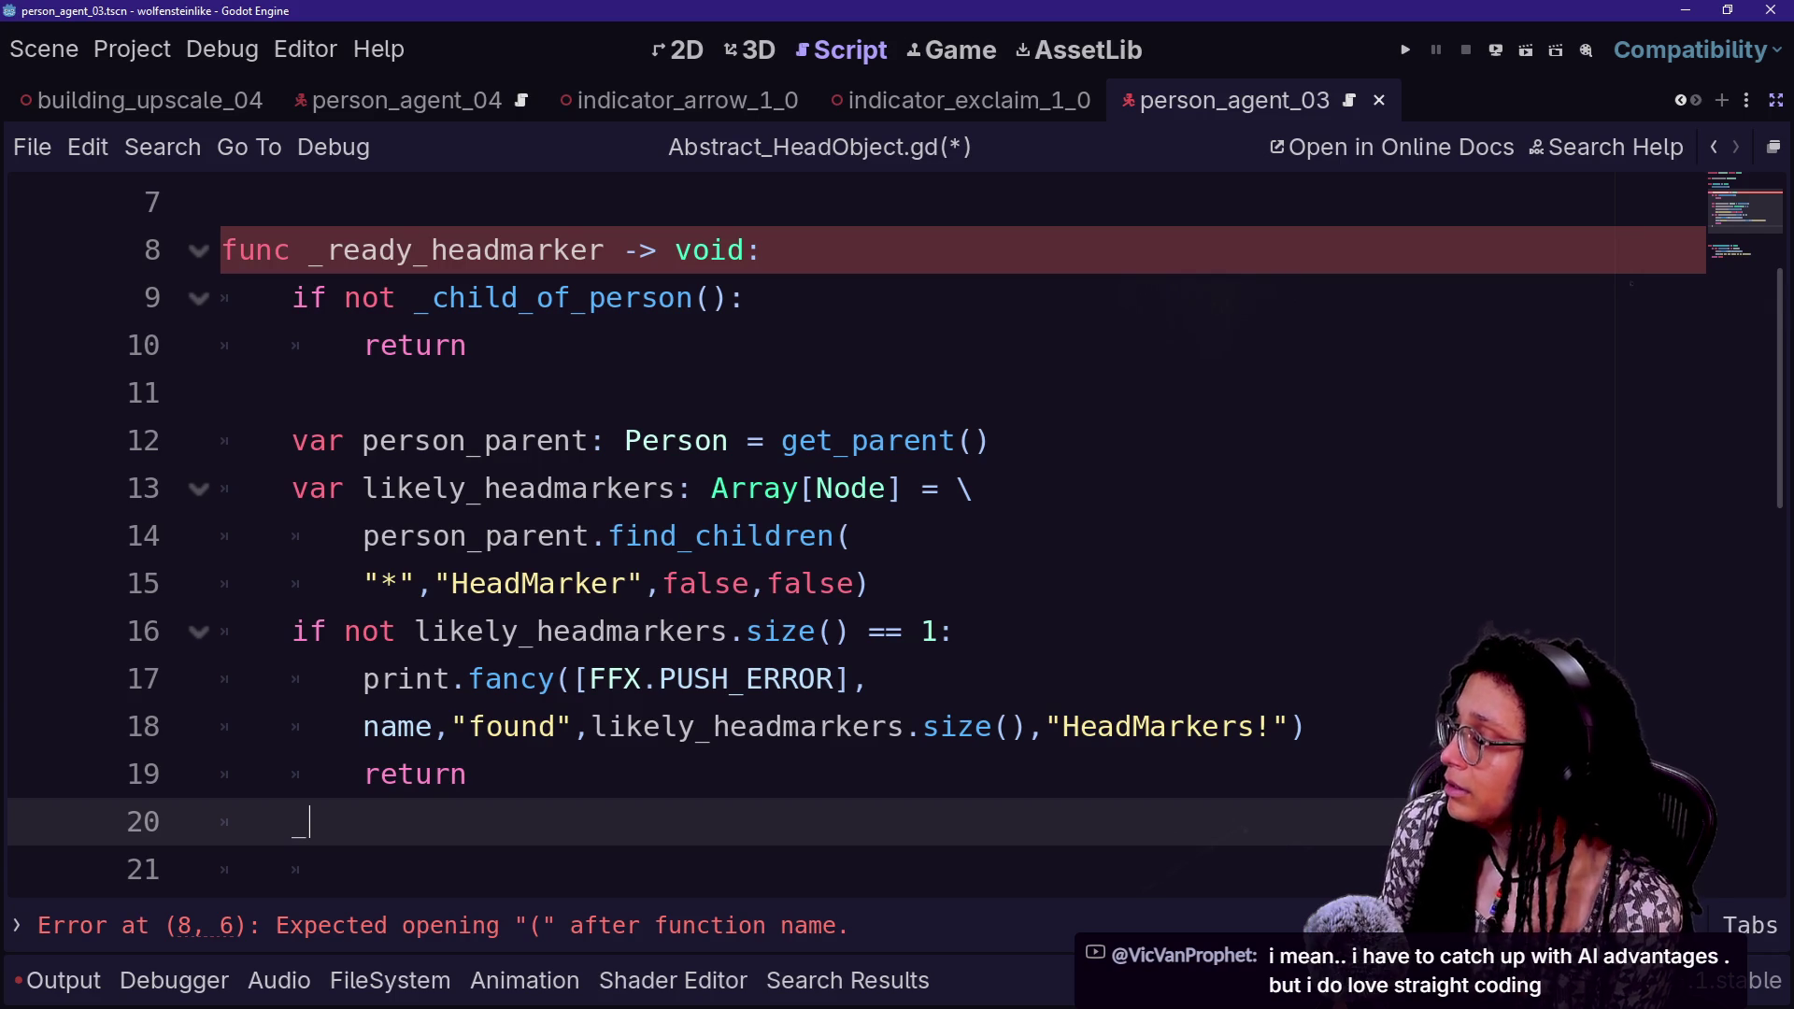
pyautogui.press('Return')
pyautogui.write('=')
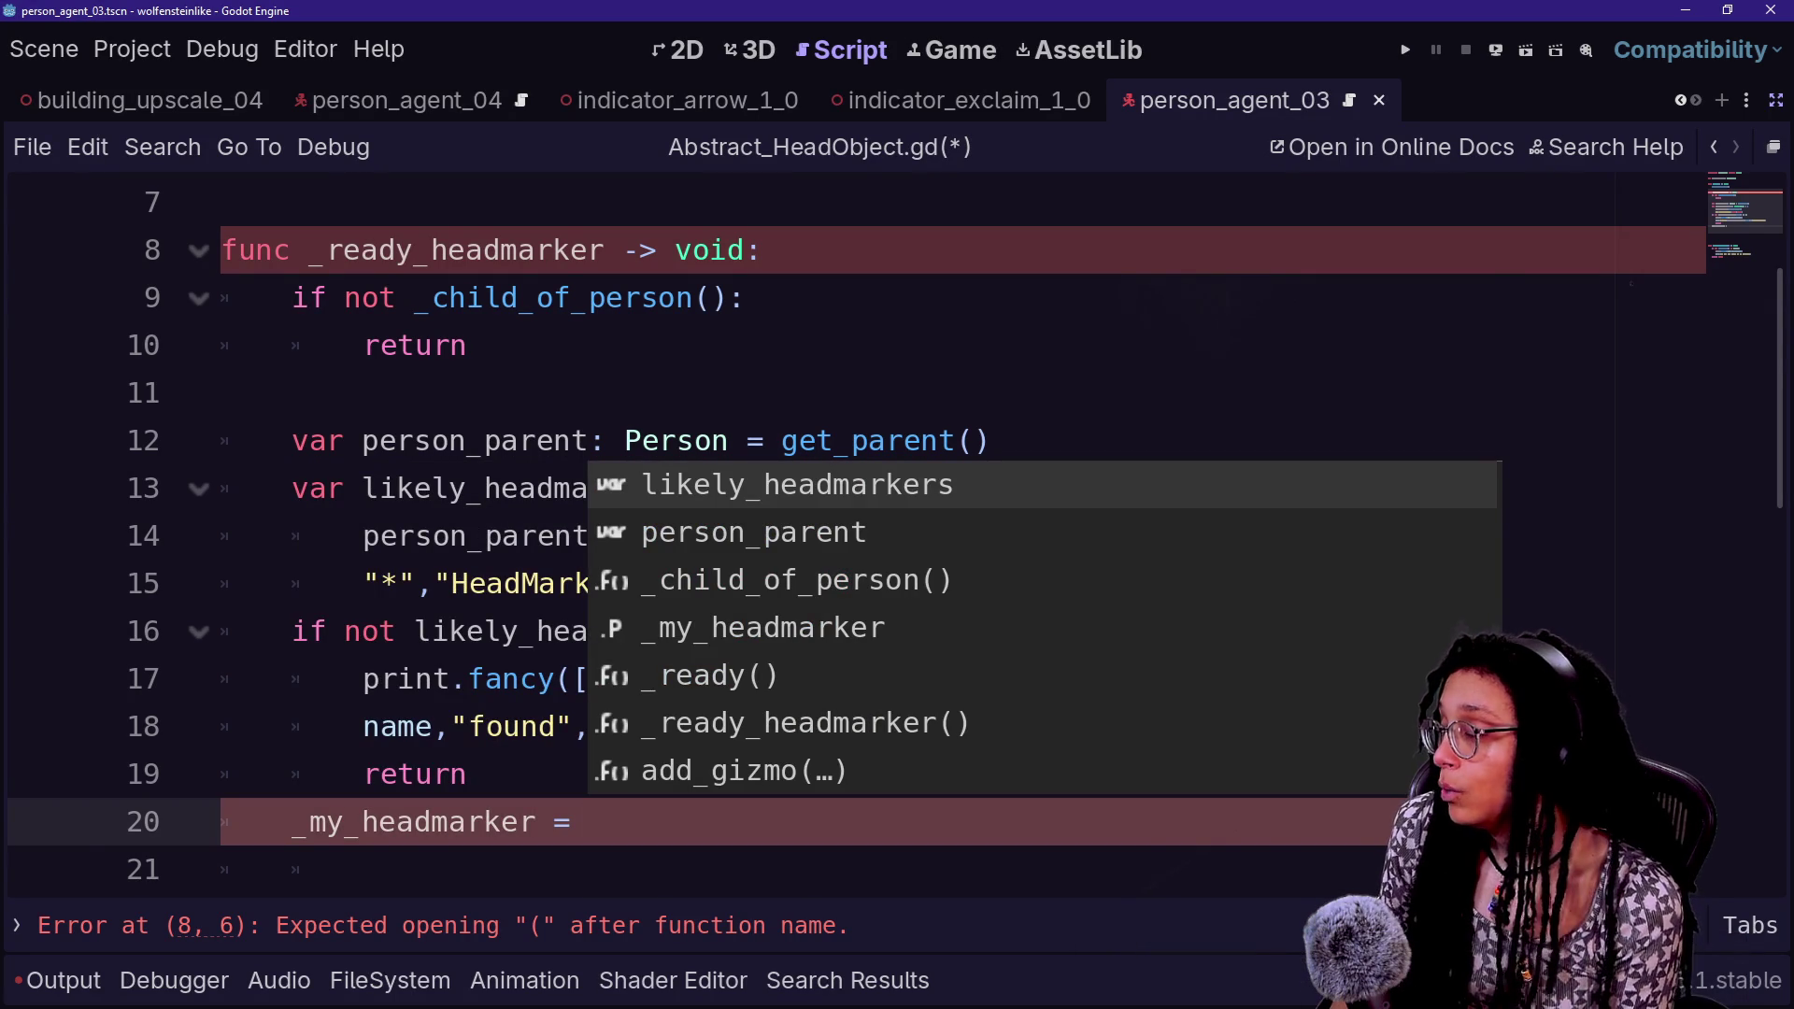
pyautogui.press('Escape')
pyautogui.moveTo(362, 488); pyautogui.dragTo(590, 488)
pyautogui.click(590, 488)
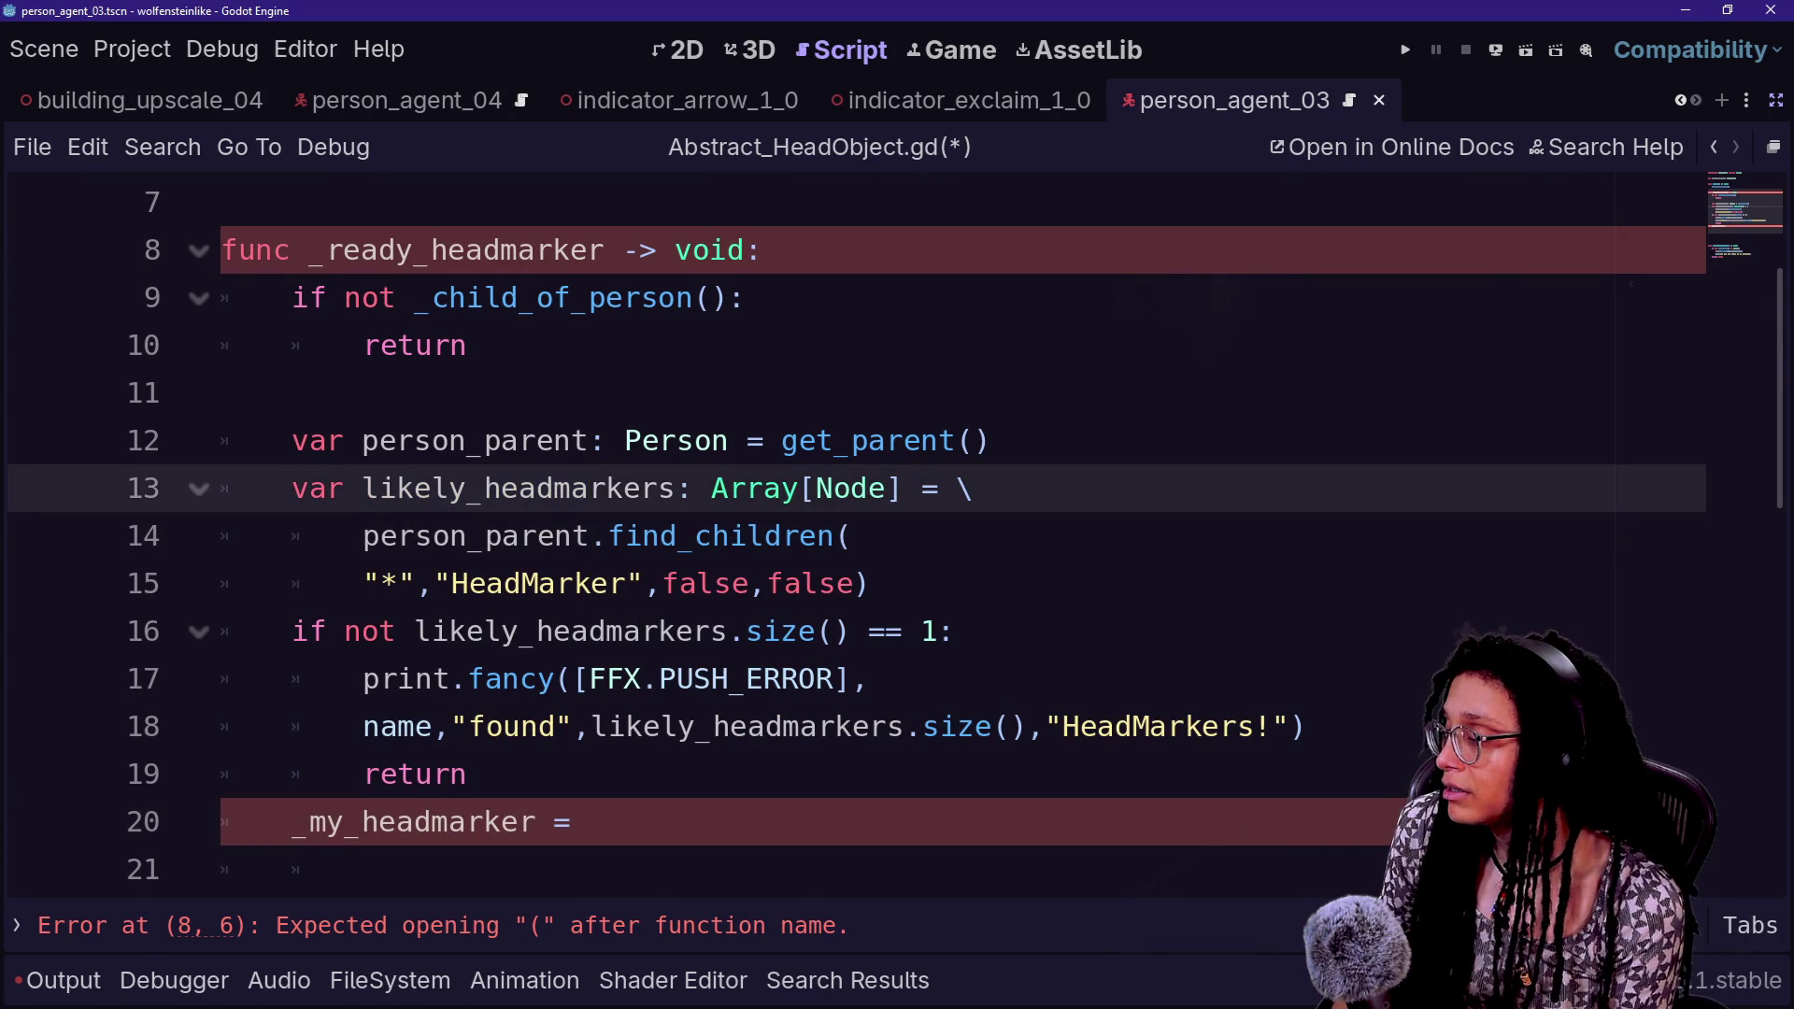
# Finish the assignment with likely_headmarkers.pop_front().
pyautogui.click(588, 821)
pyautogui.write('likel')
pyautogui.press('Return')
pyautogui.write('.')
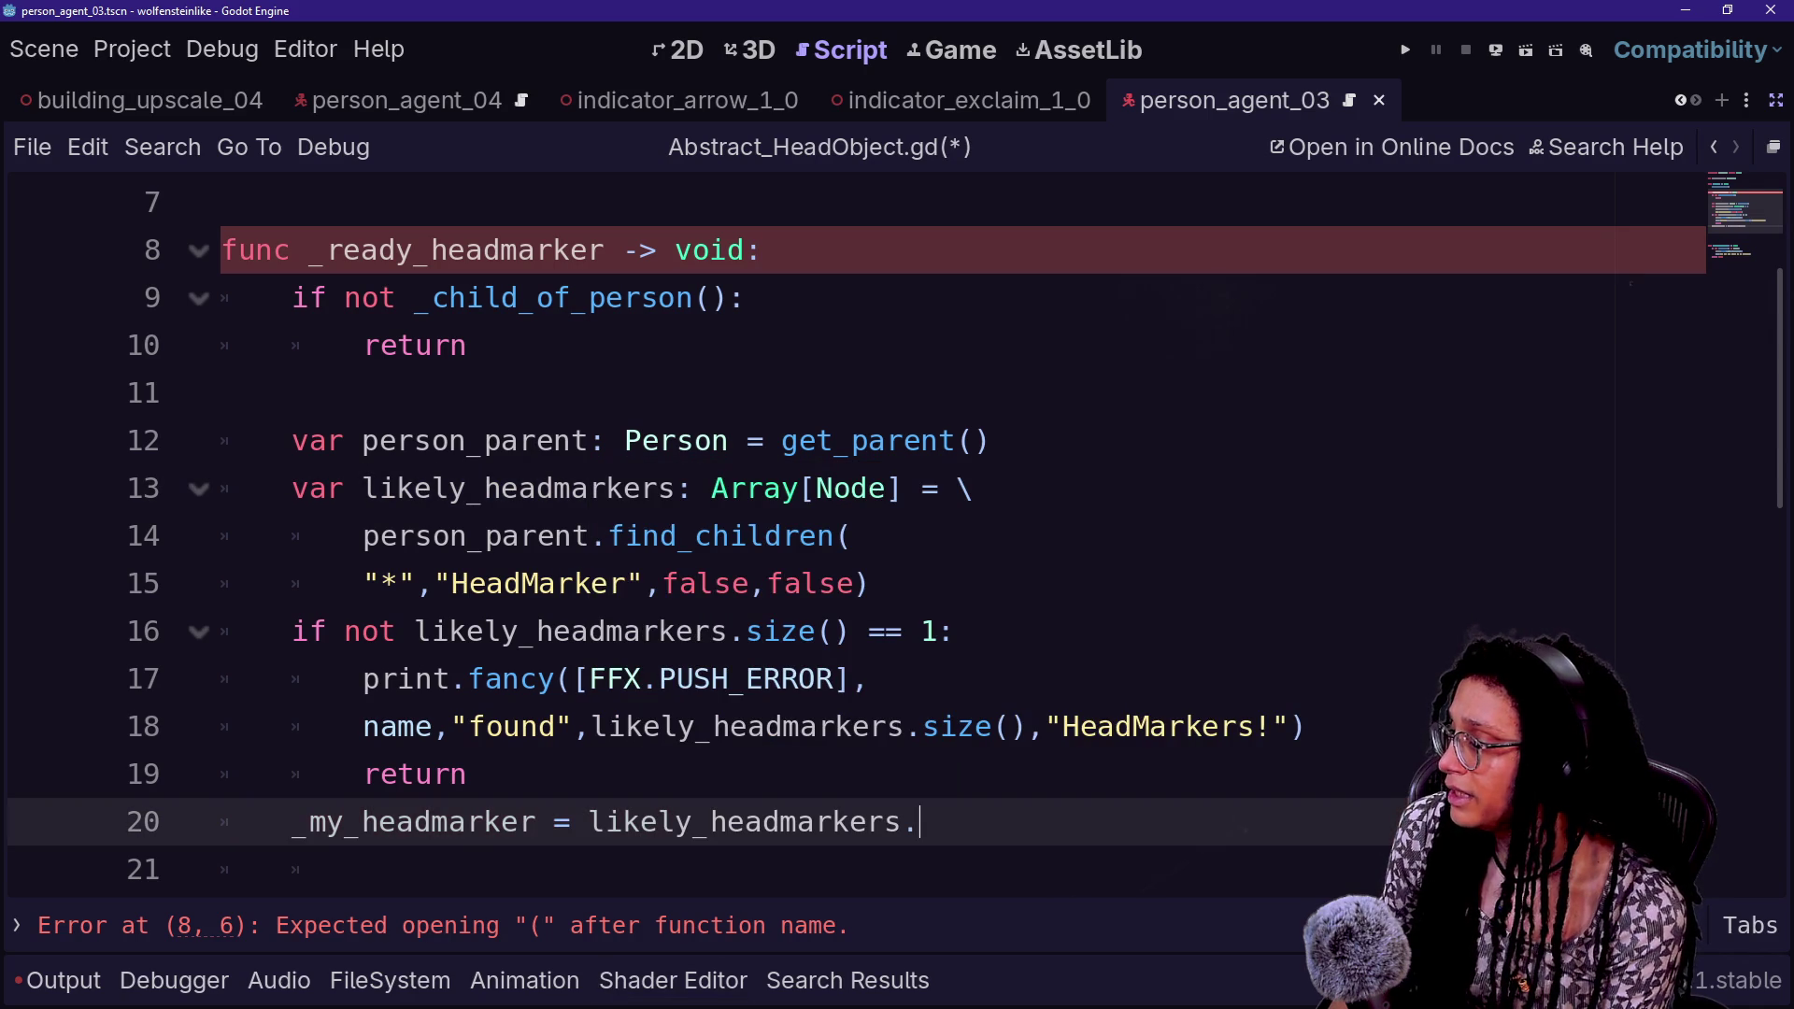
pyautogui.write('po')
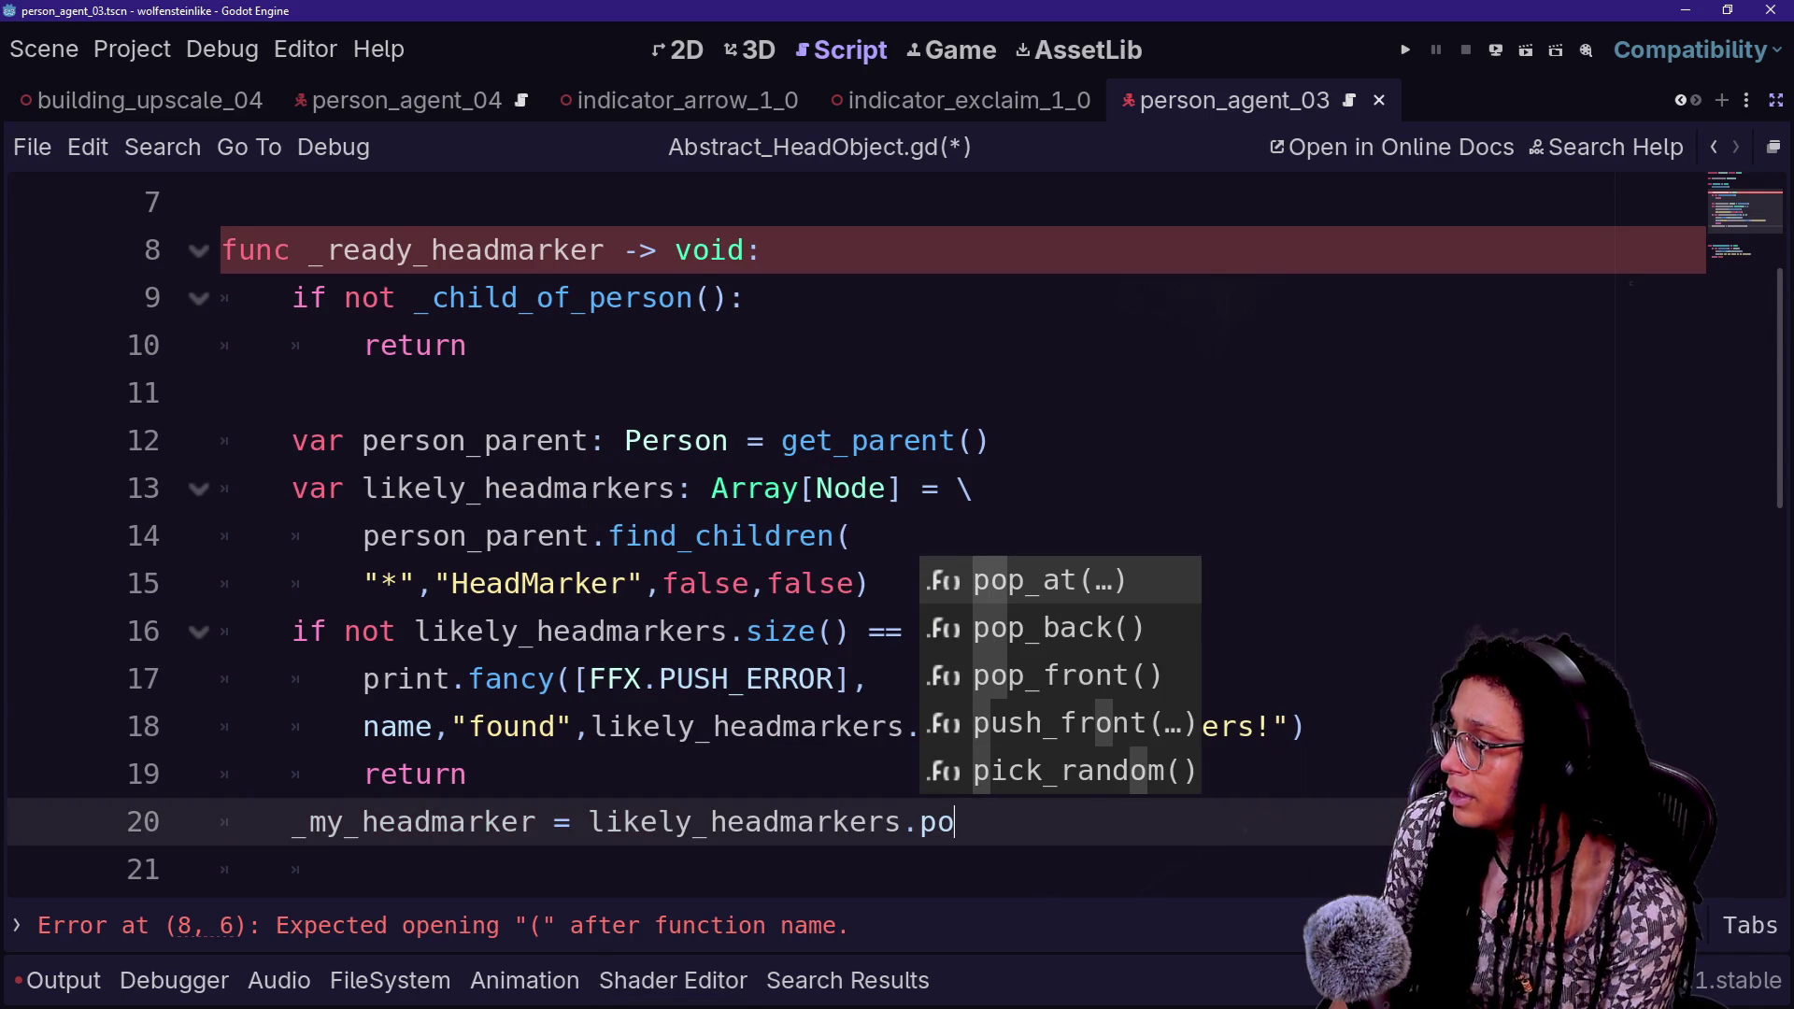
pyautogui.press('Down')
pyautogui.press('Down')
pyautogui.press('Return')
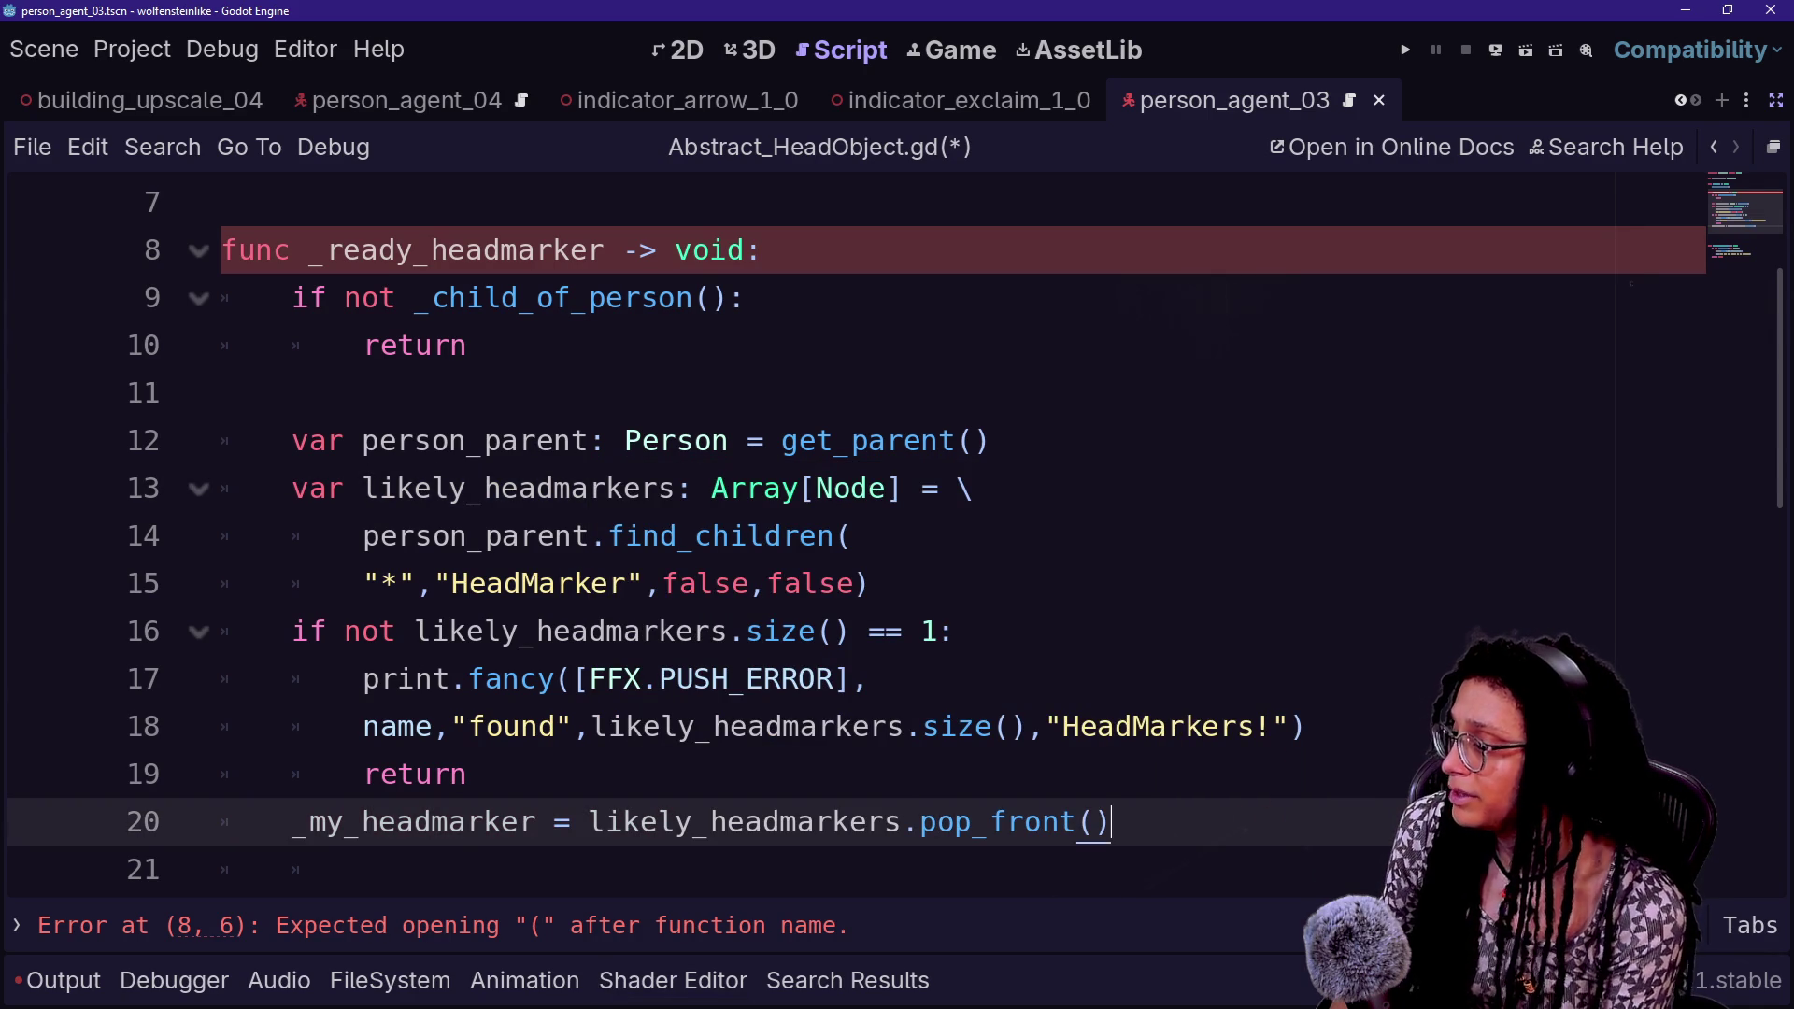
pyautogui.click(468, 775)
pyautogui.click(1110, 822)
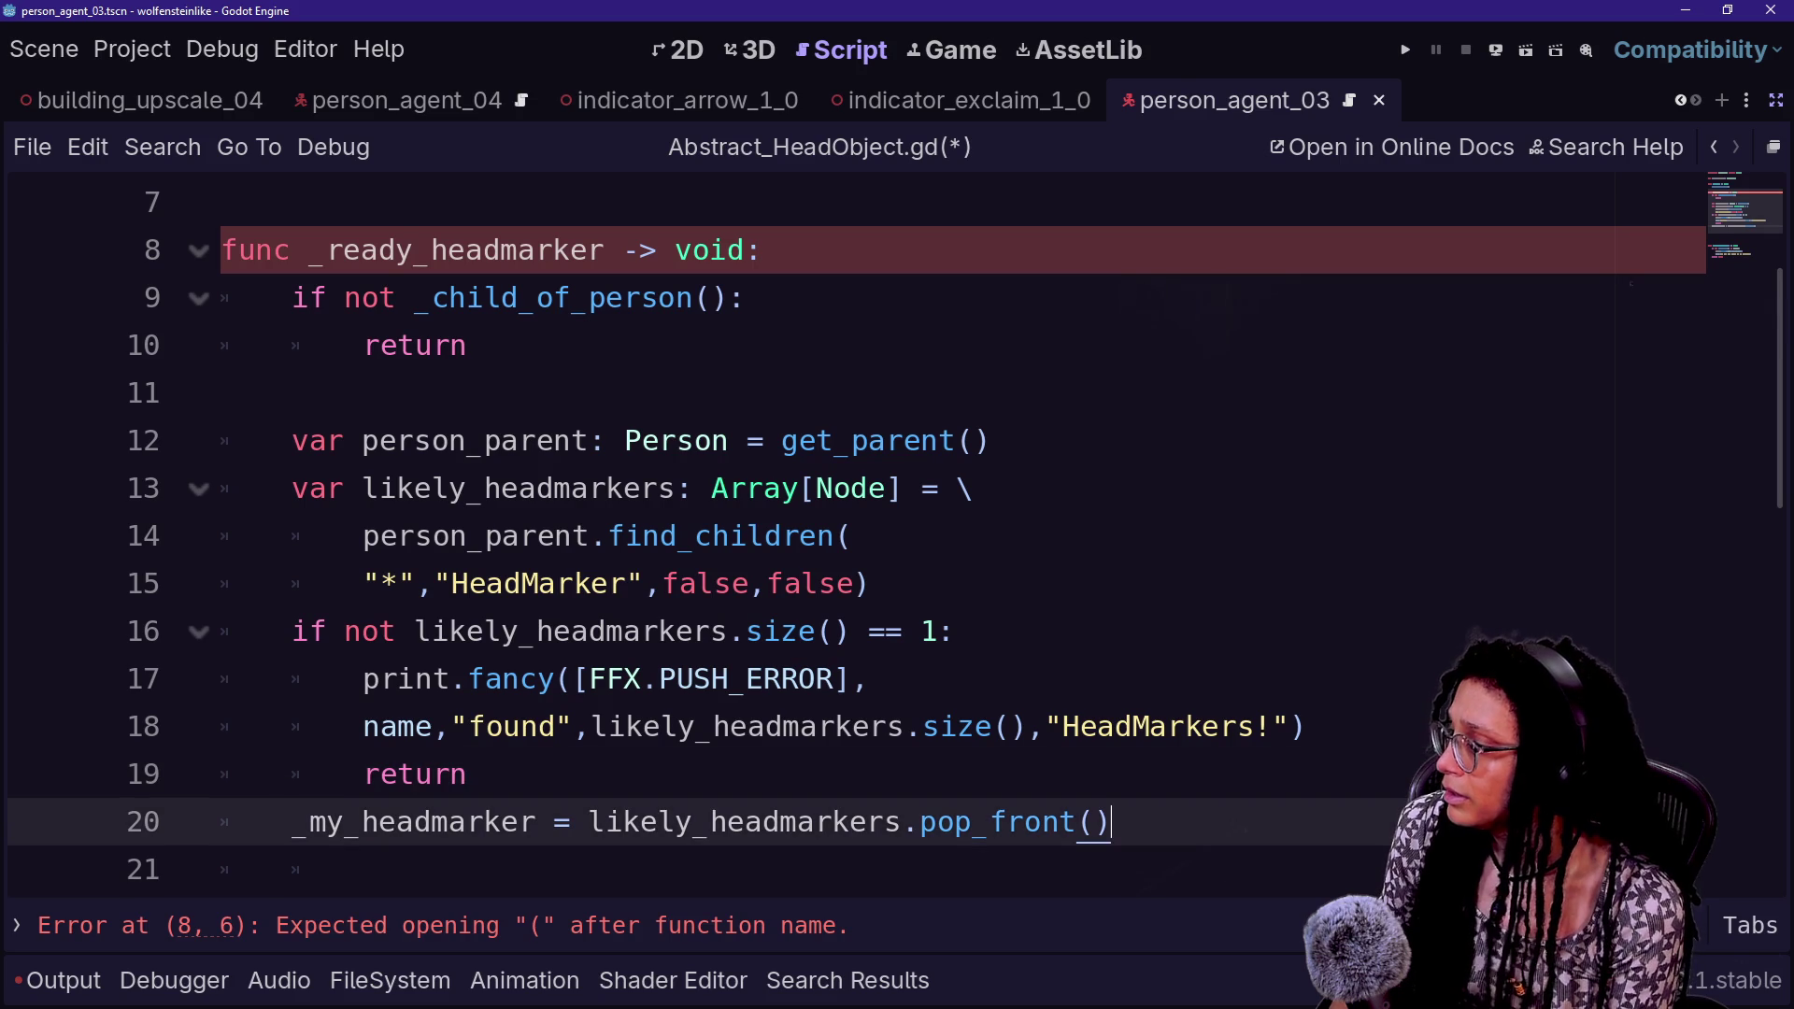
pyautogui.scroll(1, 1110, 823)
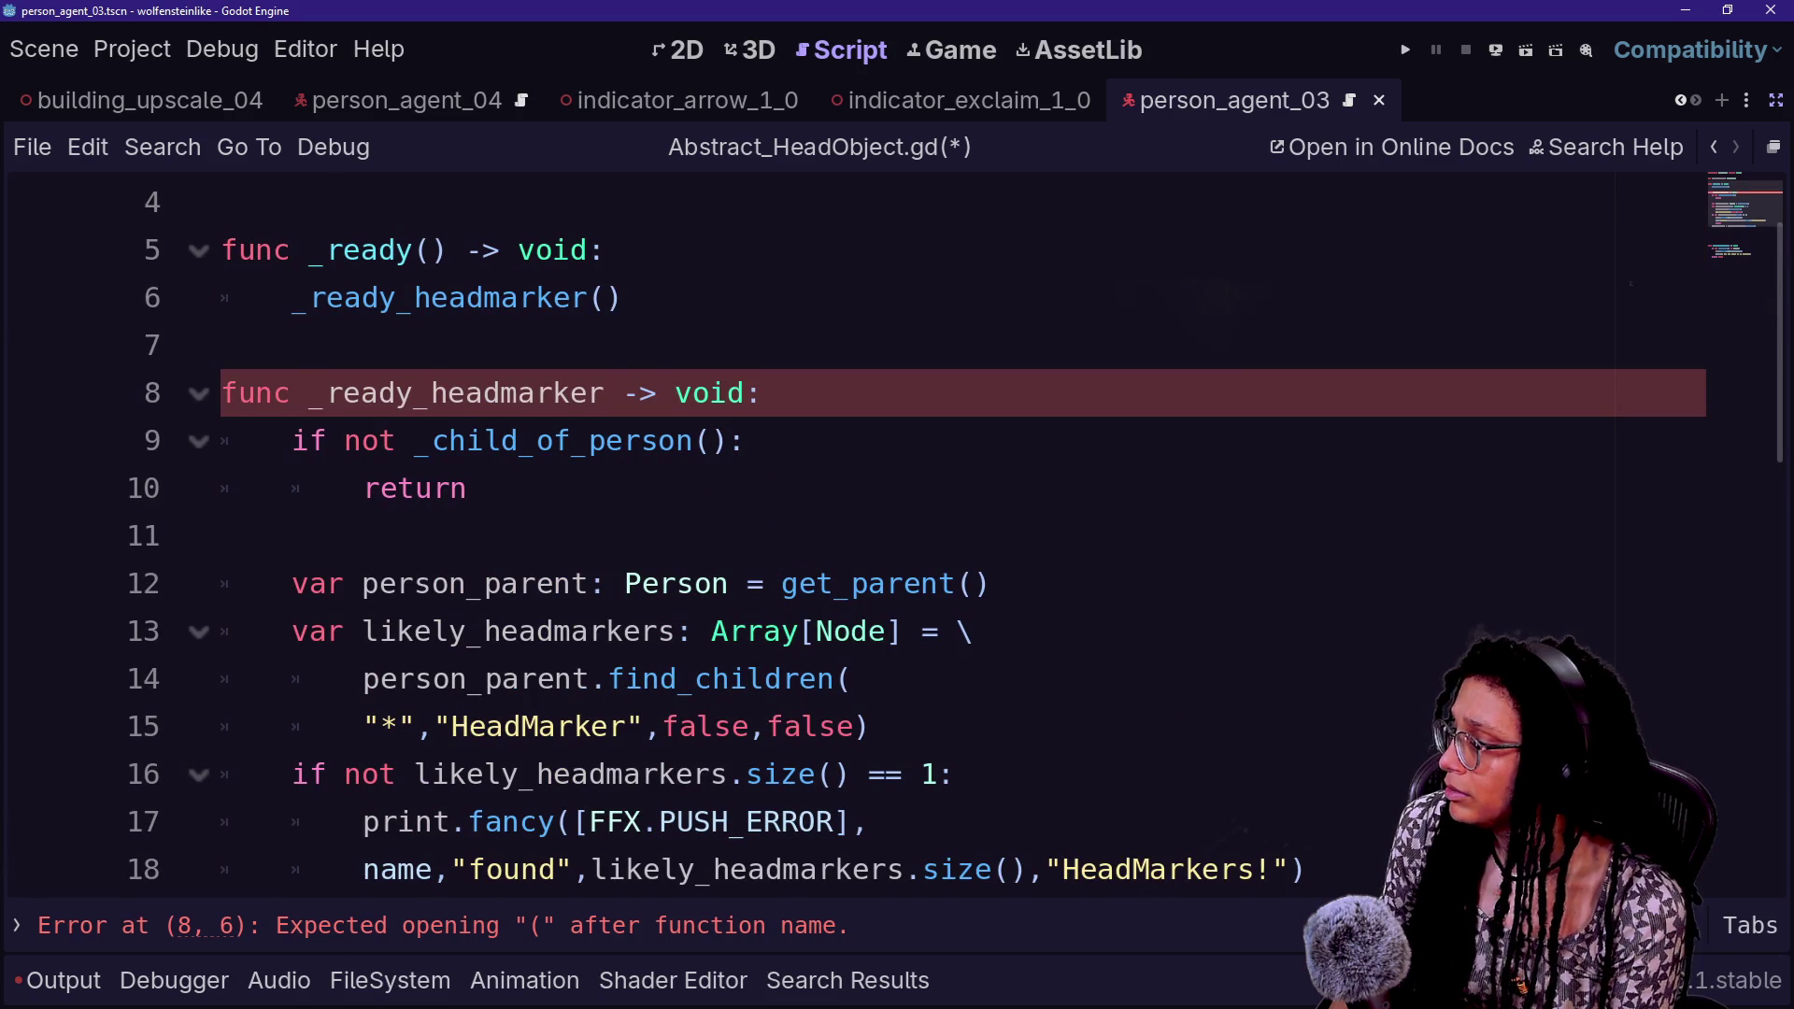
# Fix the closing parenthesis of the _ready_headmarker() call.
pyautogui.scroll(1, 857, 533)
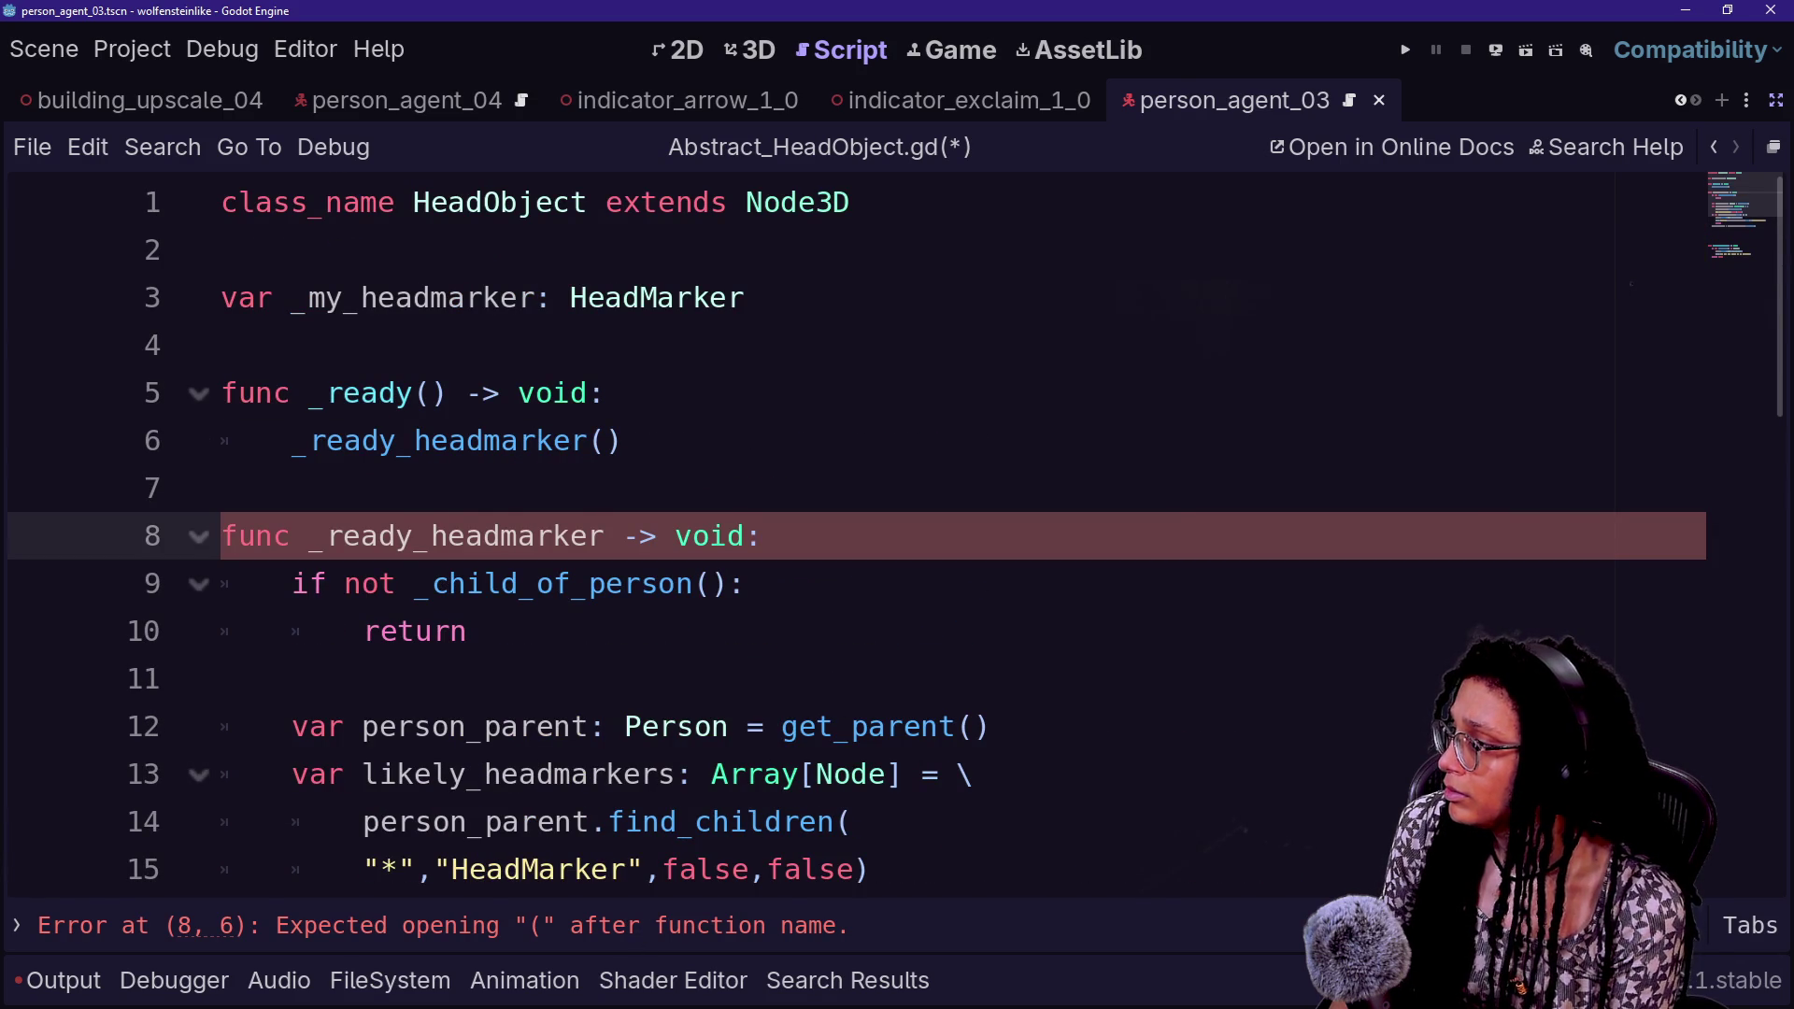
pyautogui.write('()')
pyautogui.press('BackSpace')
pyautogui.write(')')
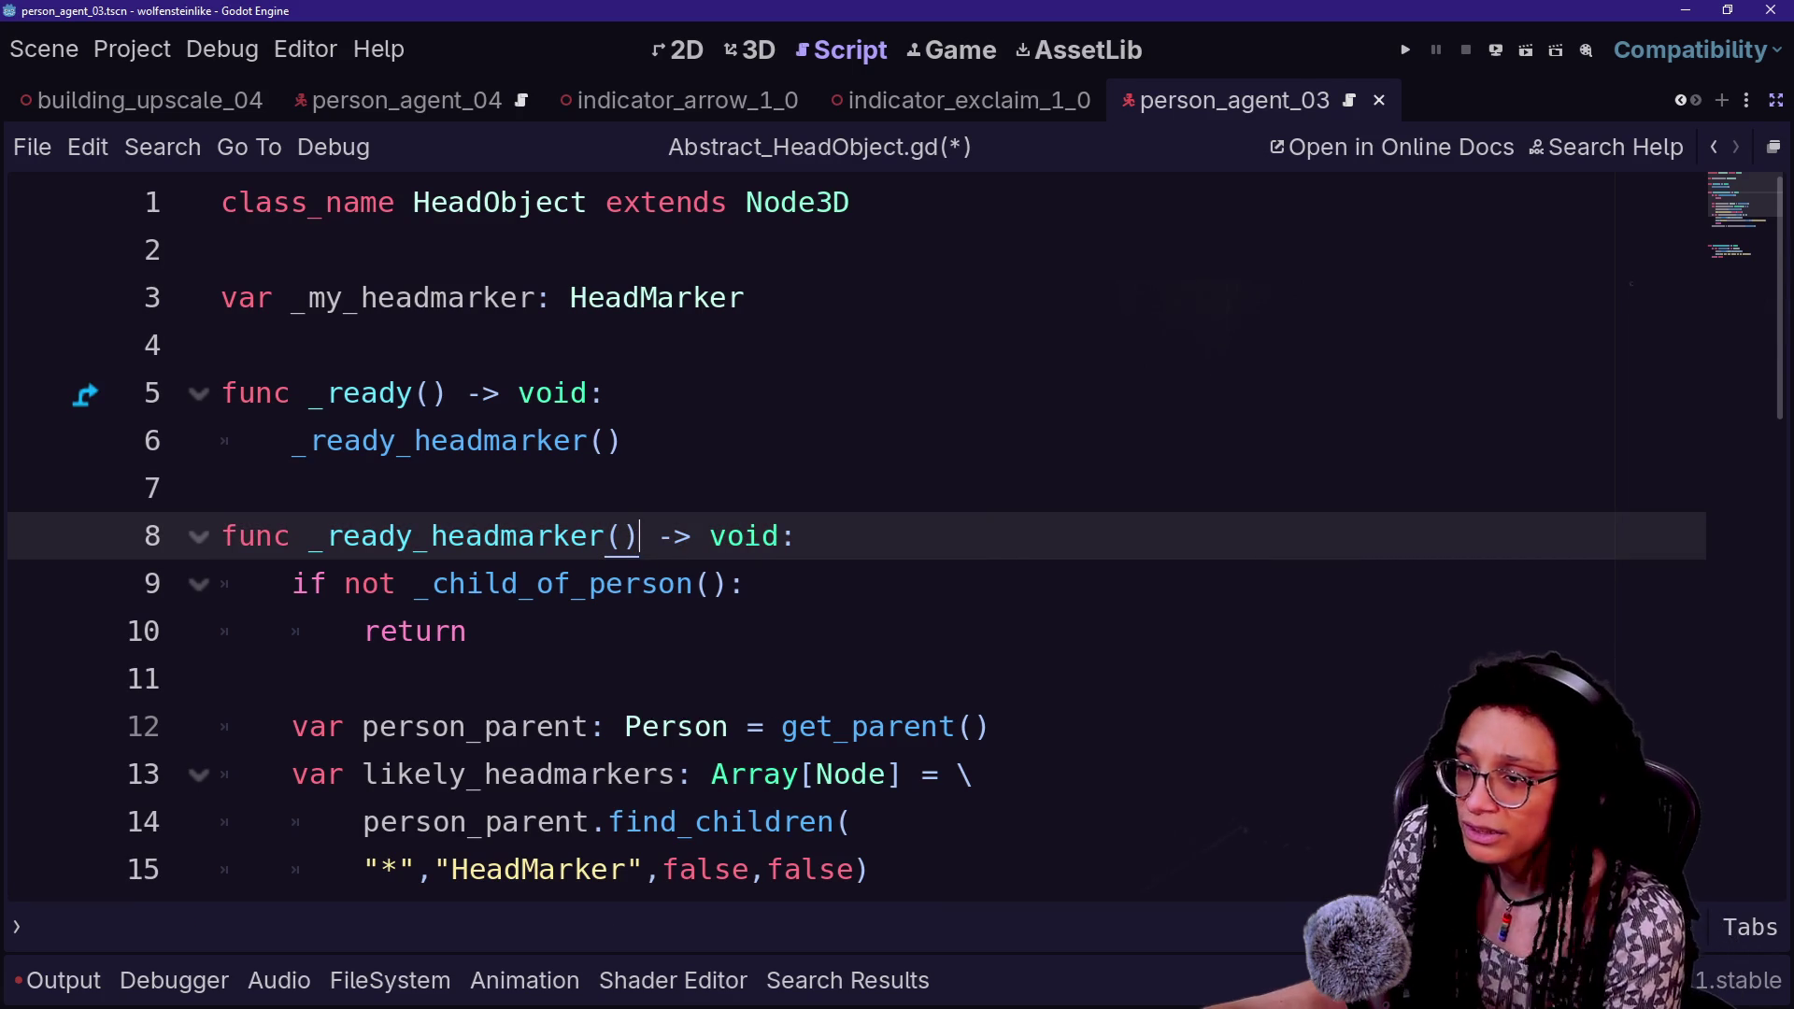
# Step through _ready and the child-of-person guard of the headmarker function.
pyautogui.click(222, 488)
pyautogui.press('Up')
pyautogui.press('Up')
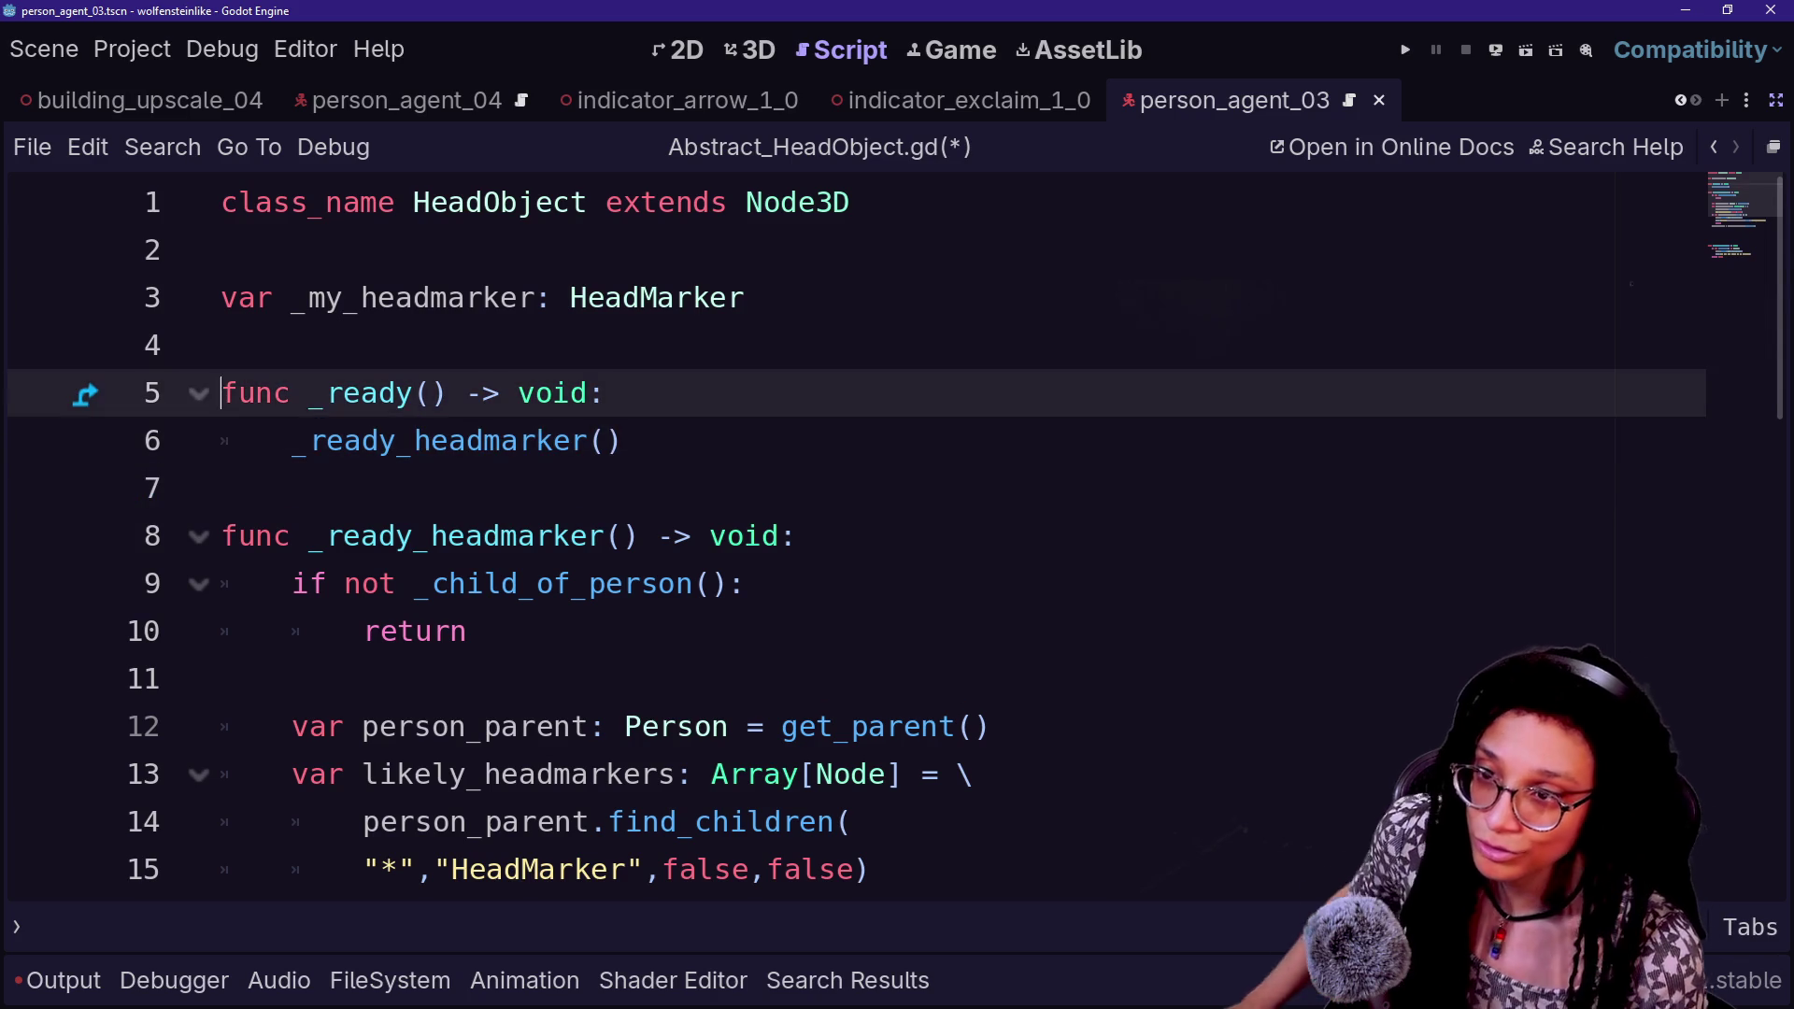
pyautogui.press('Down')
pyautogui.press('Down')
pyautogui.press('Down')
pyautogui.press('Down')
pyautogui.press('Down')
pyautogui.press('Up')
pyautogui.press('Up')
pyautogui.press('Down')
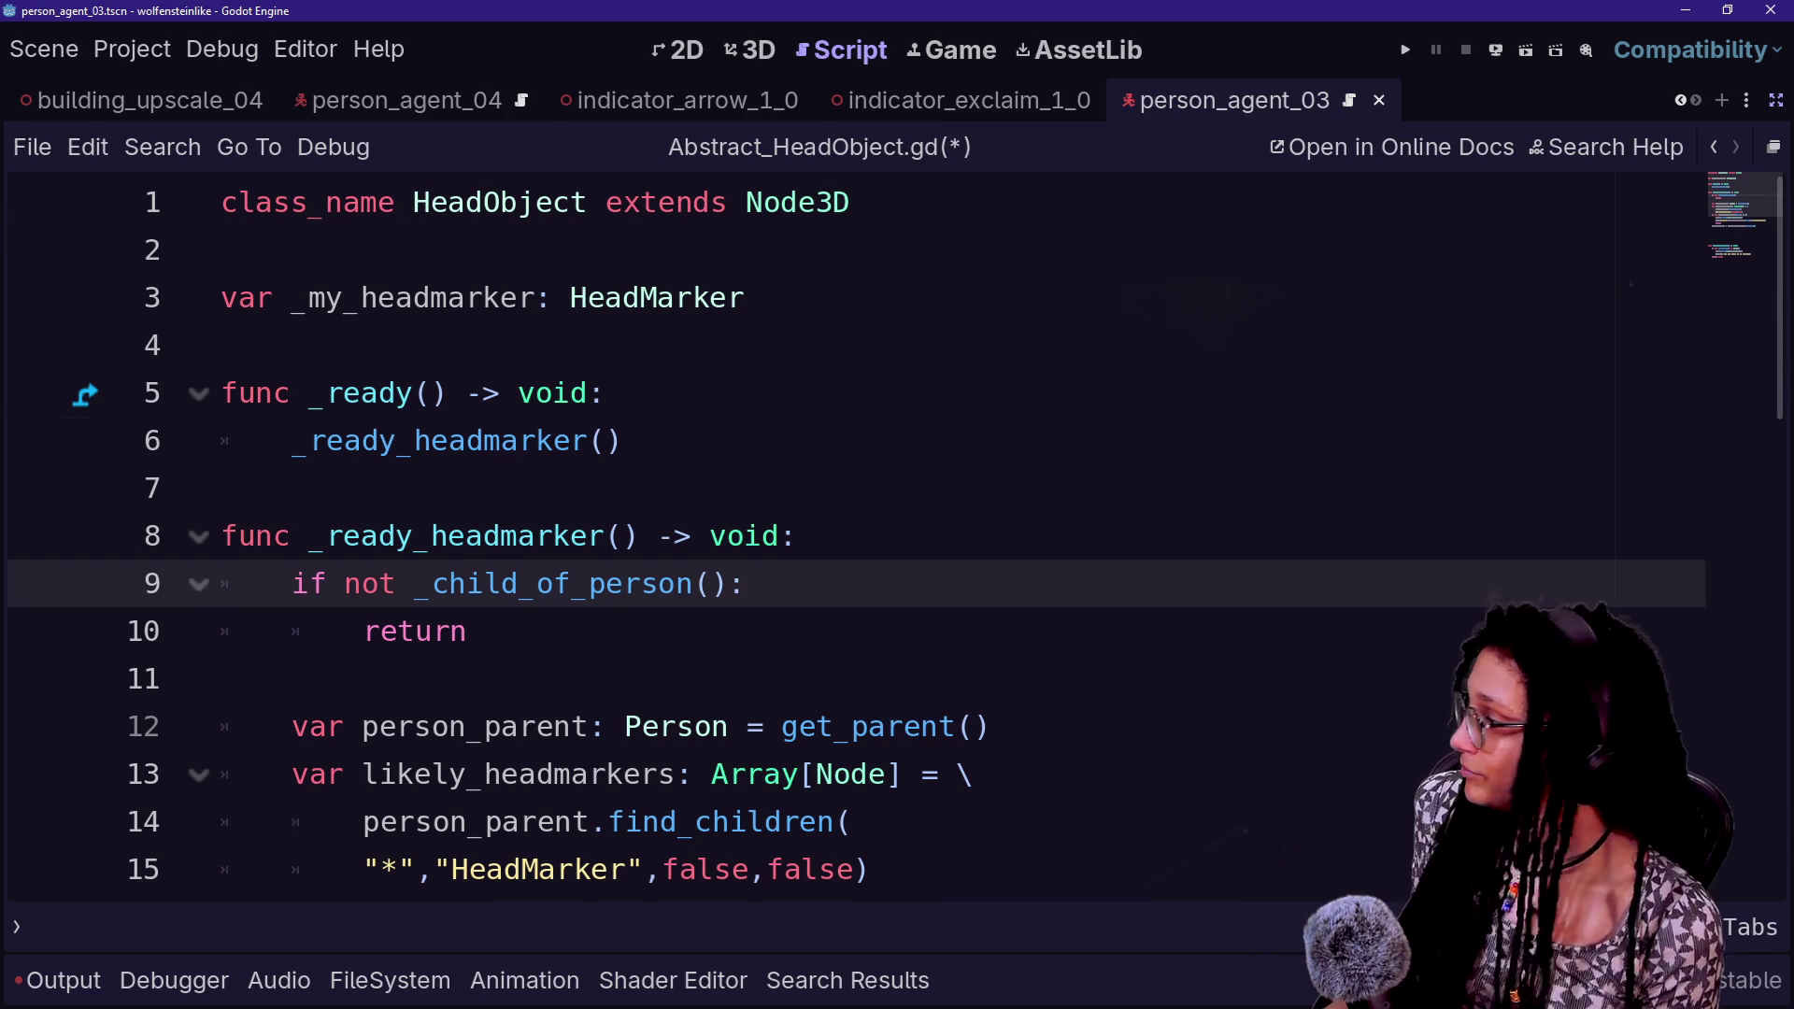
pyautogui.press('Up')
pyautogui.press('Down')
pyautogui.press('Down')
pyautogui.press('Down')
pyautogui.press('Down')
pyautogui.press('Down')
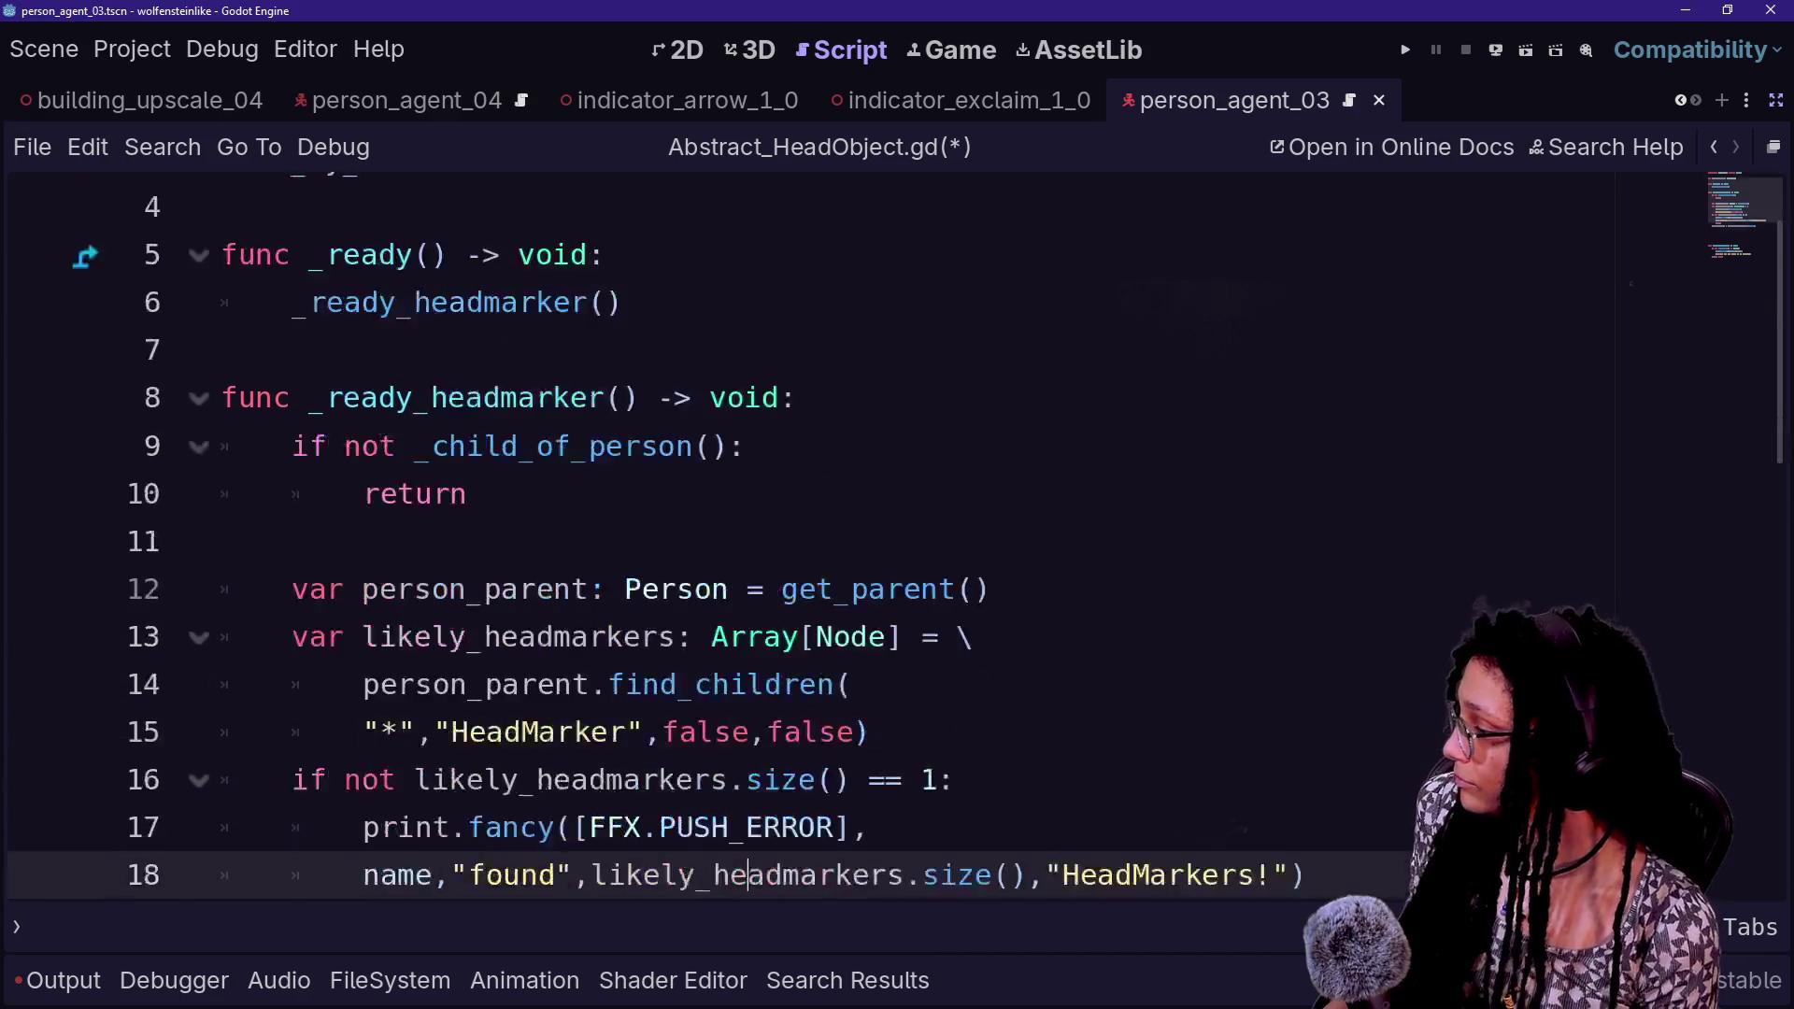
pyautogui.press('Up')
pyautogui.press('Up')
pyautogui.press('Up')
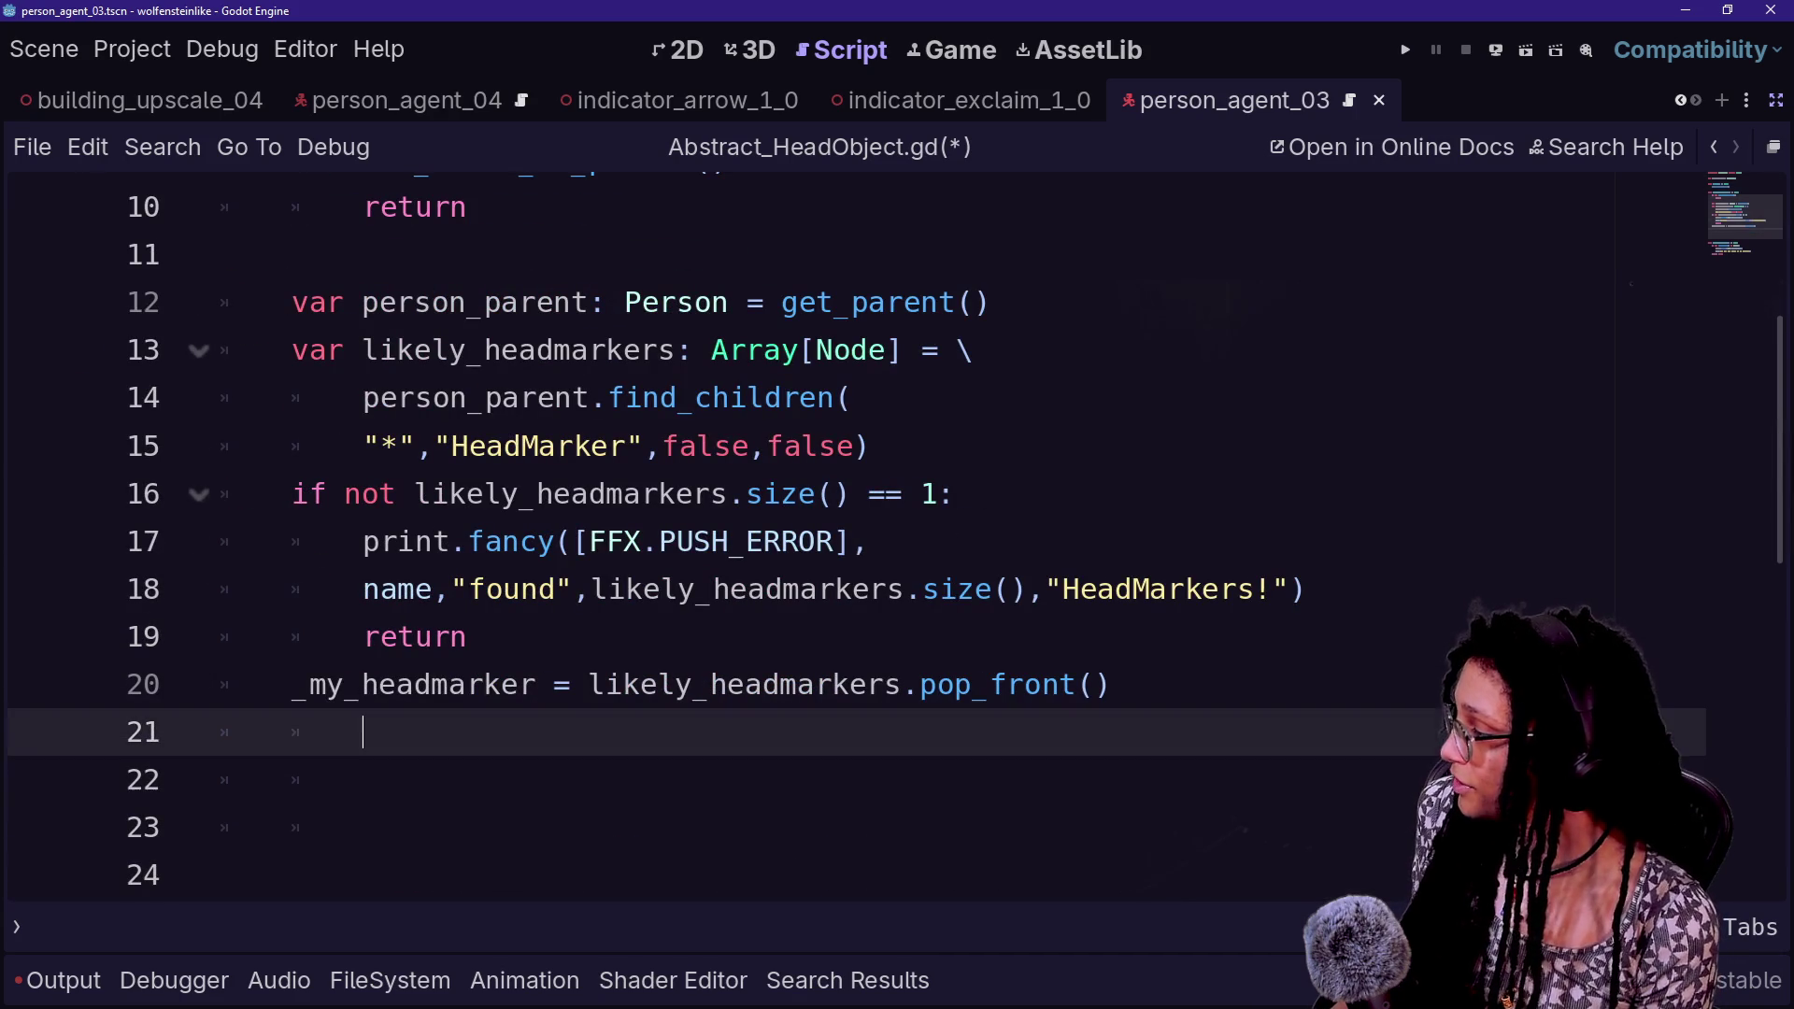
# Remove the indentation from line 22 below the pop_front() line.
pyautogui.click(1111, 685)
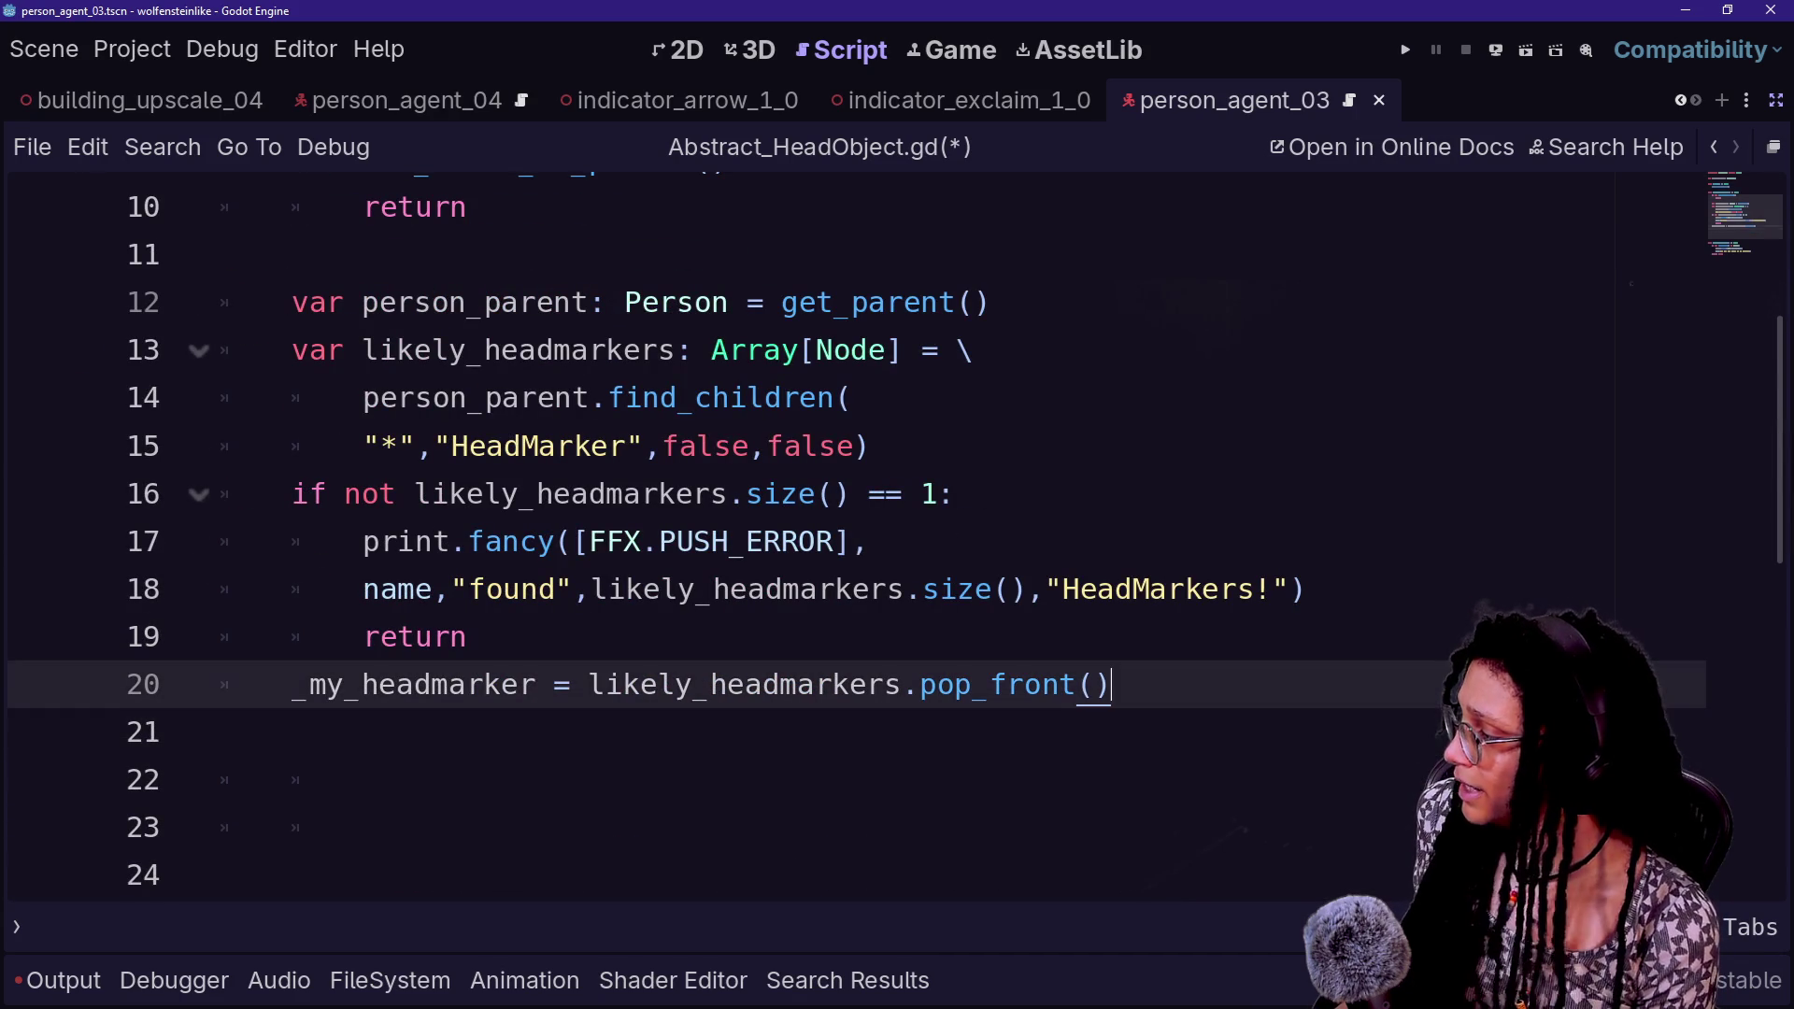
pyautogui.click(363, 779)
pyautogui.press('BackSpace')
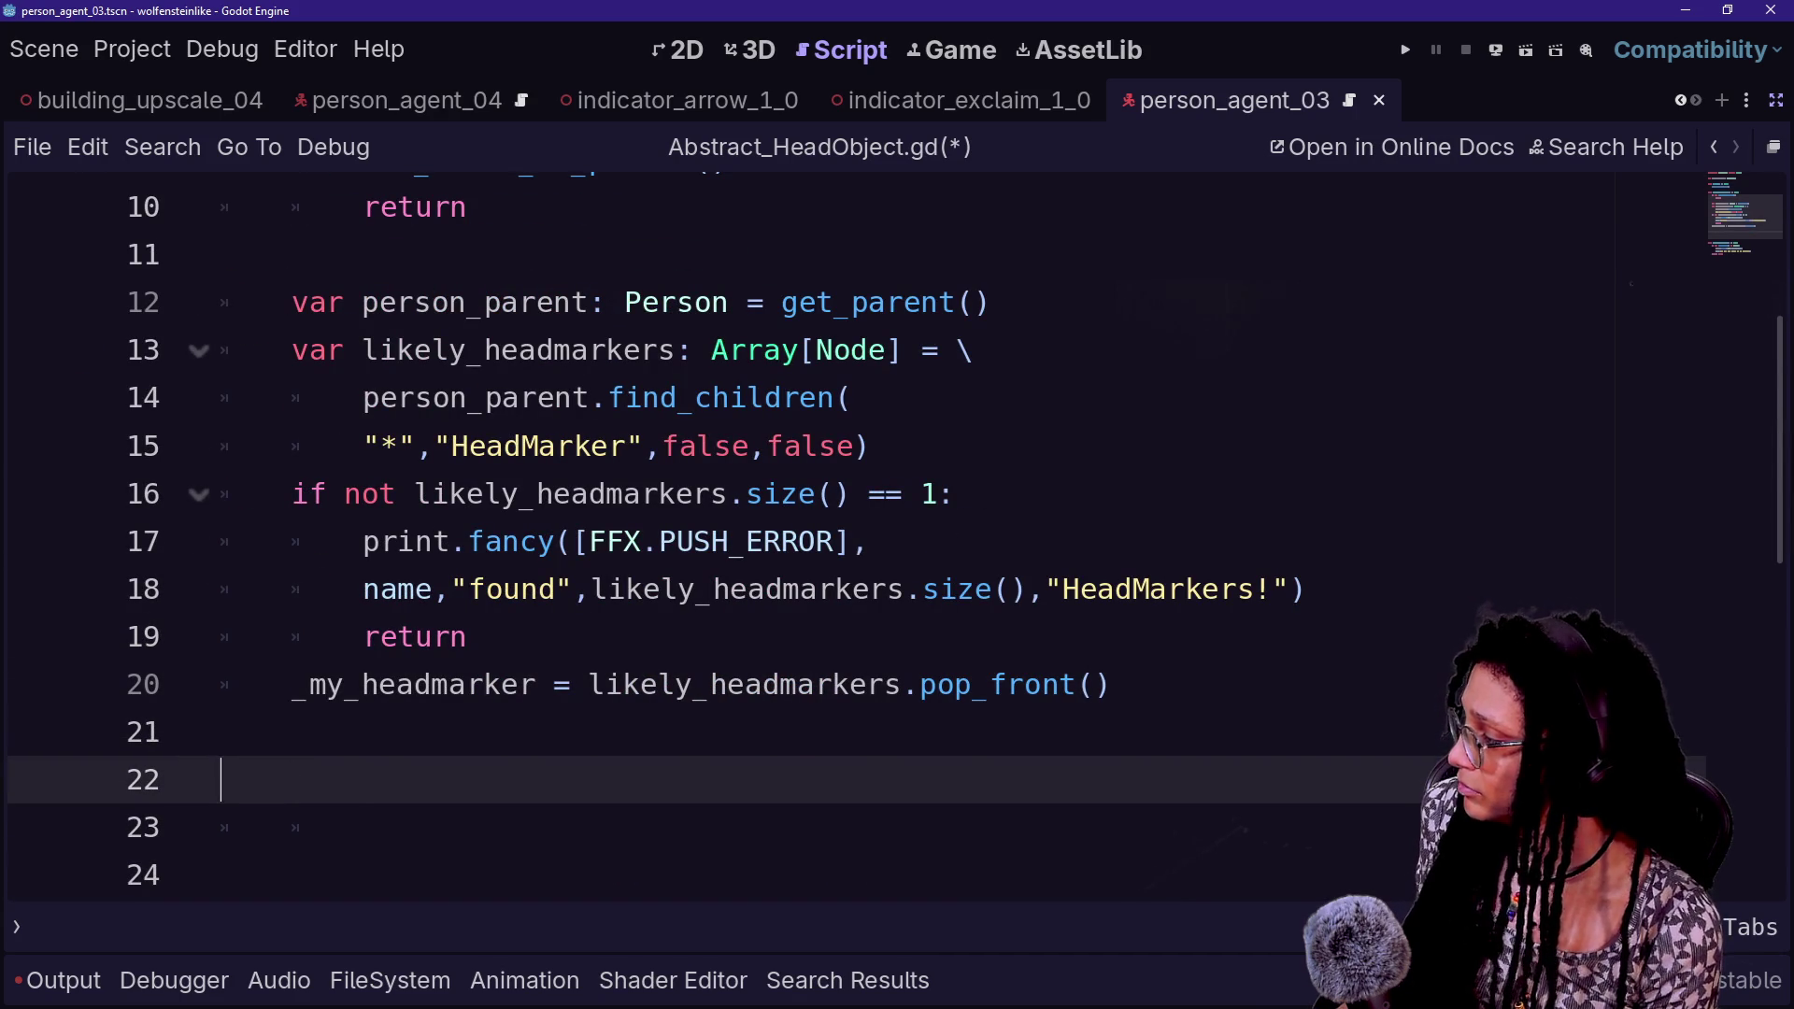
pyautogui.scroll(3, 804, 533)
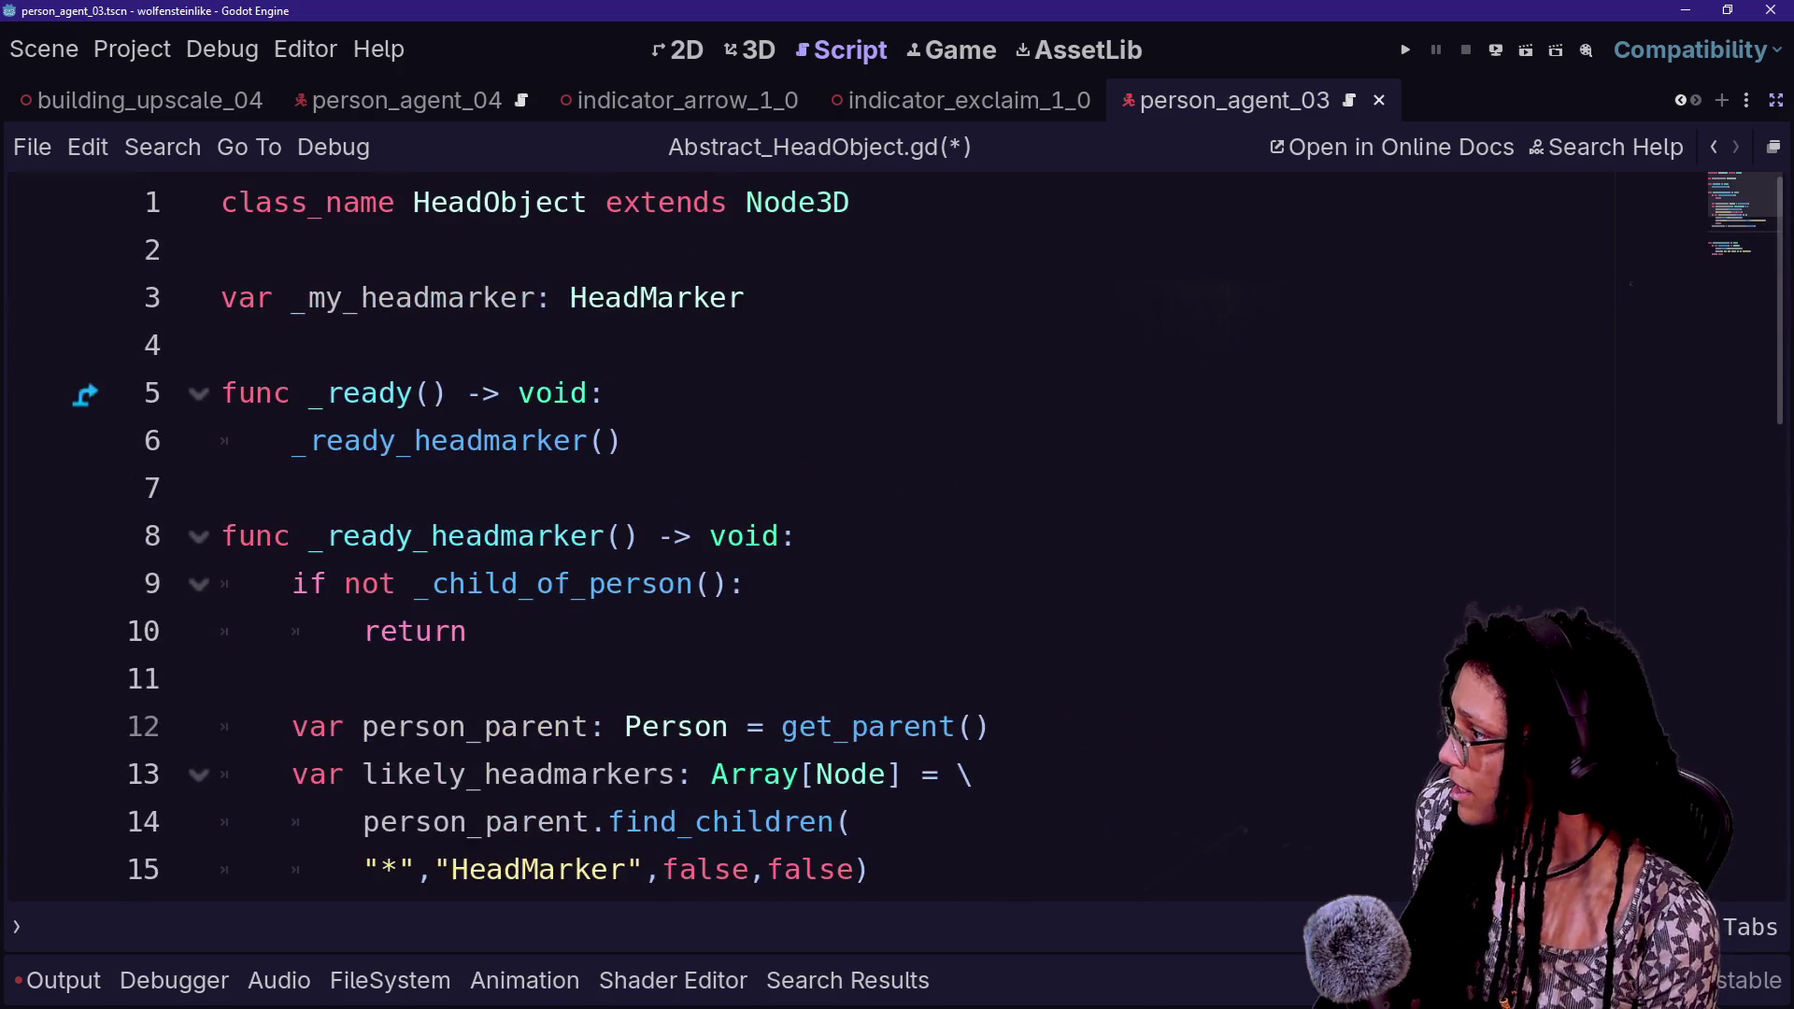
pyautogui.scroll(-1, 804, 533)
pyautogui.scroll(-1, 804, 532)
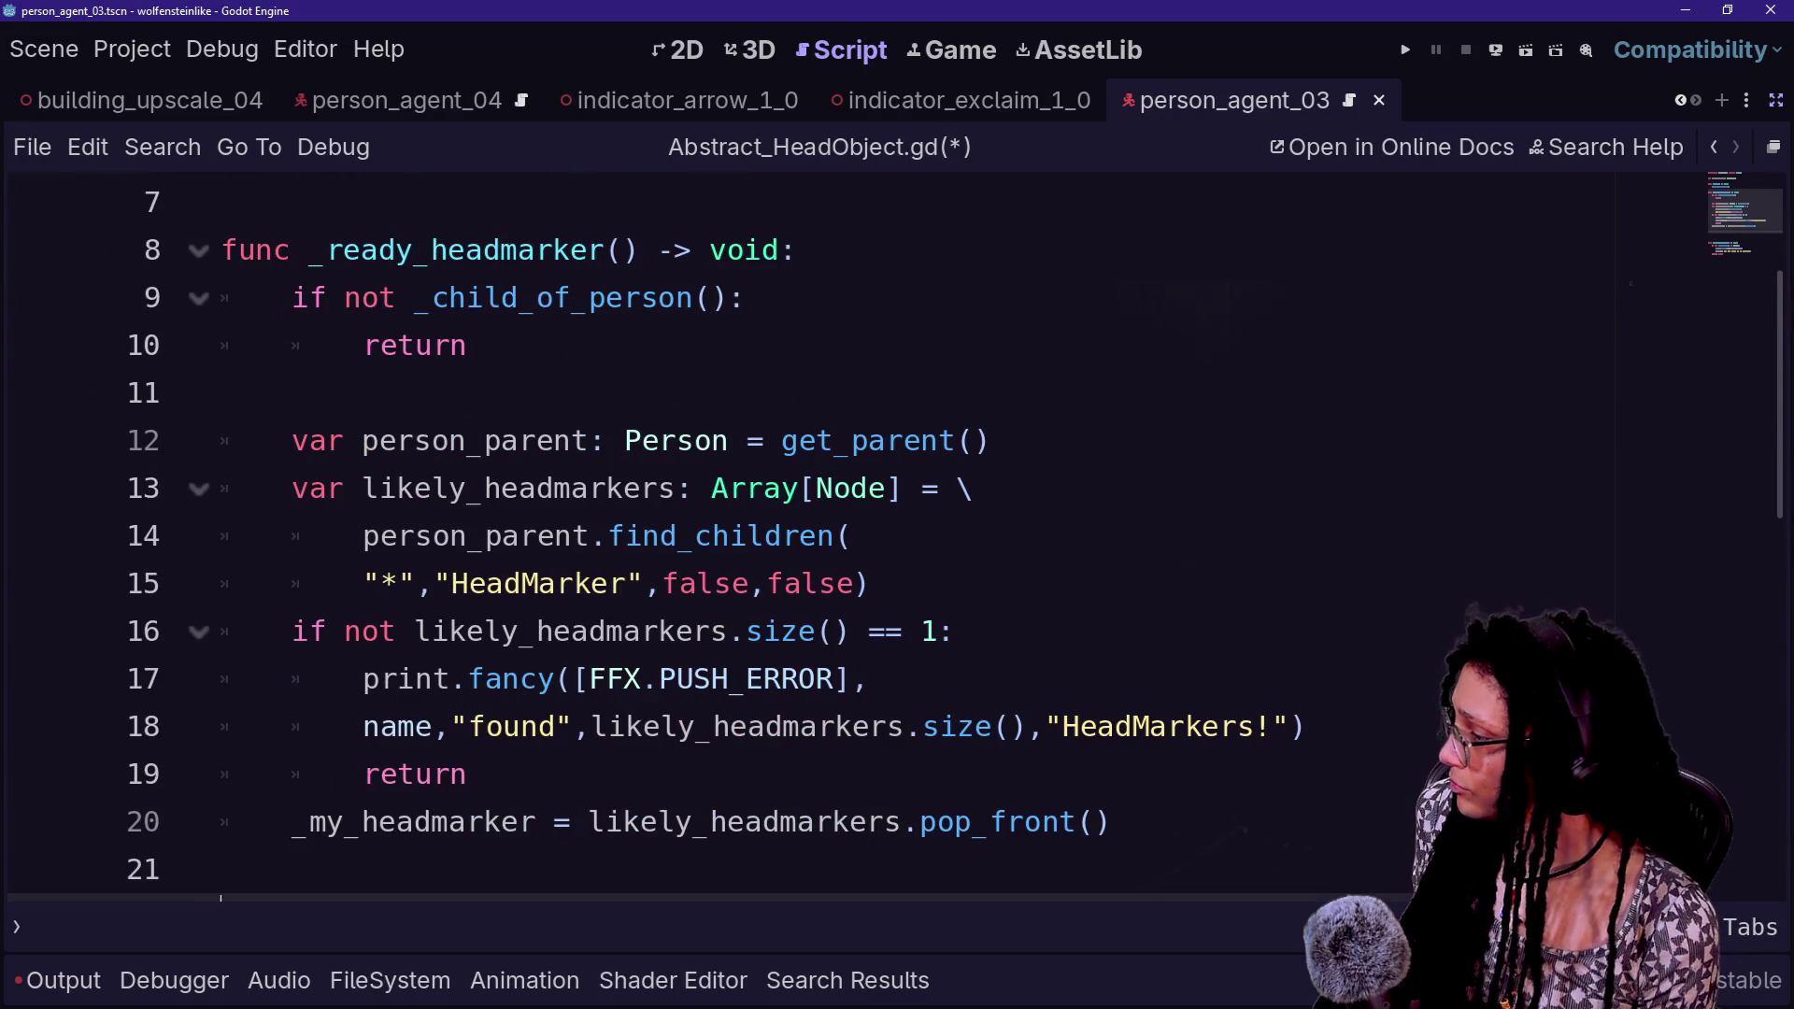
# Check the likely_headmarkers reference and the HeadMarker type of _my_headmarker.
pyautogui.click(764, 822)
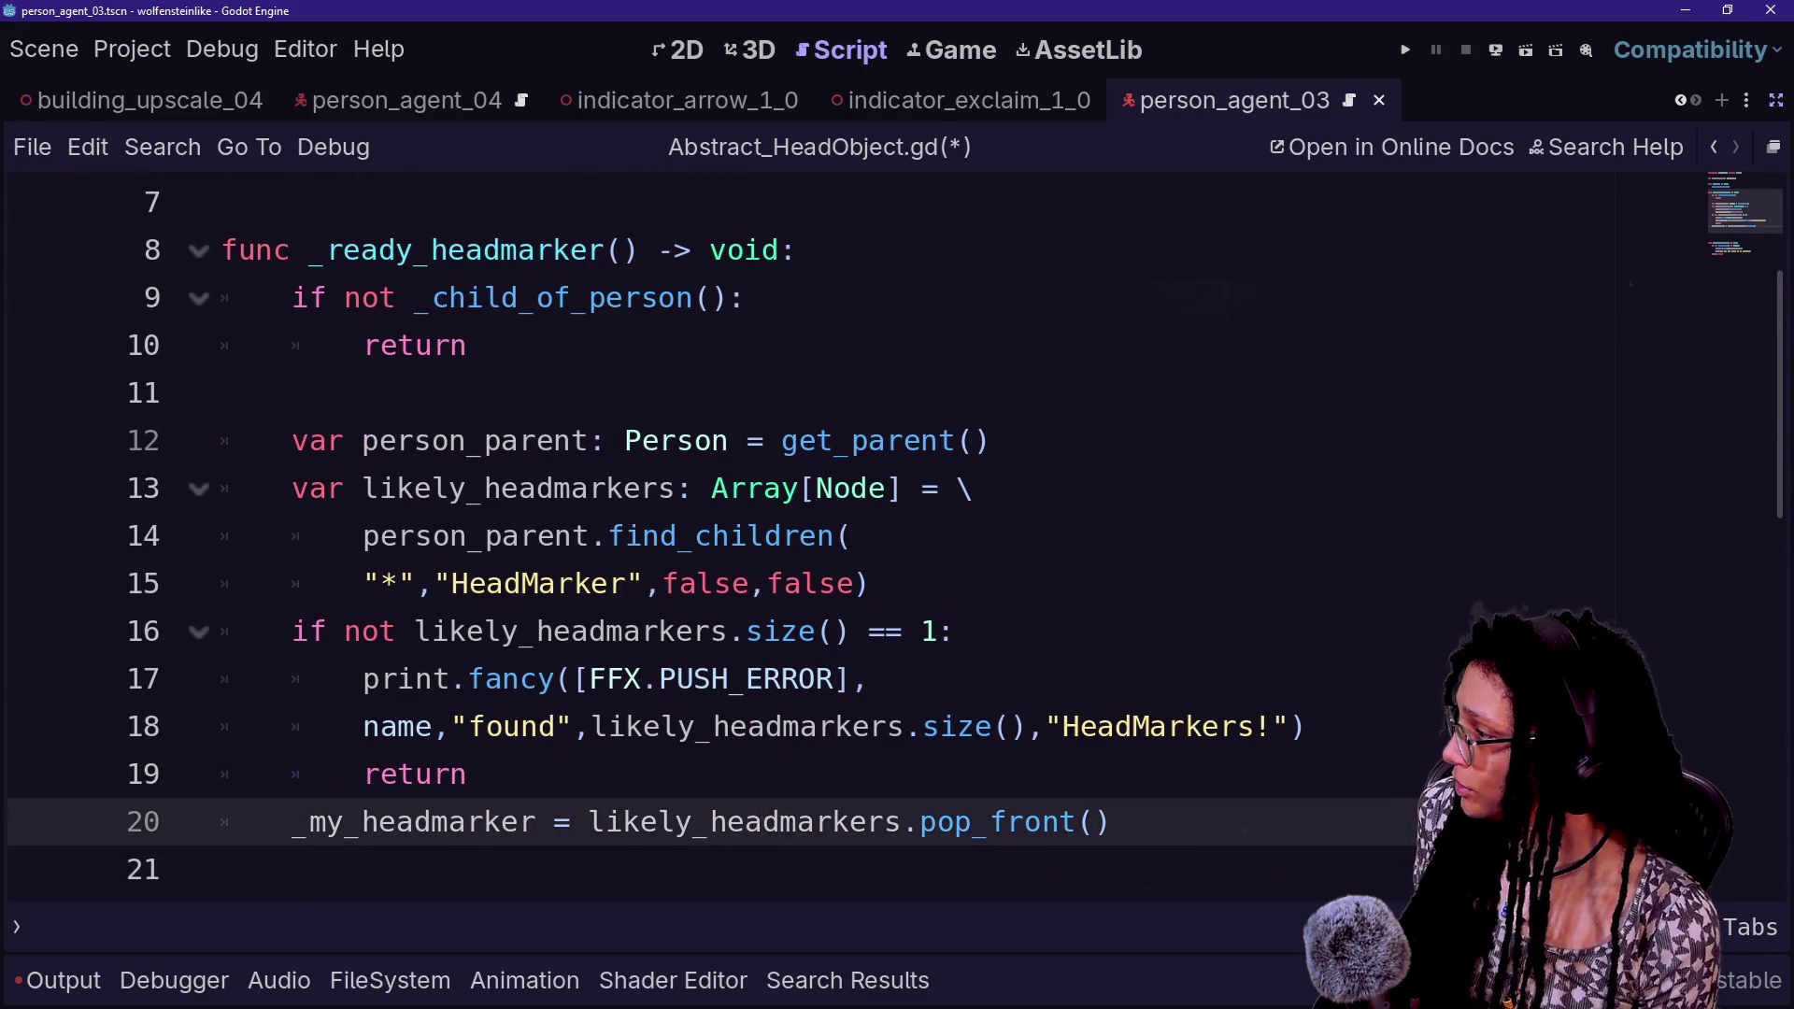
pyautogui.scroll(-1, 763, 821)
pyautogui.scroll(3, 764, 821)
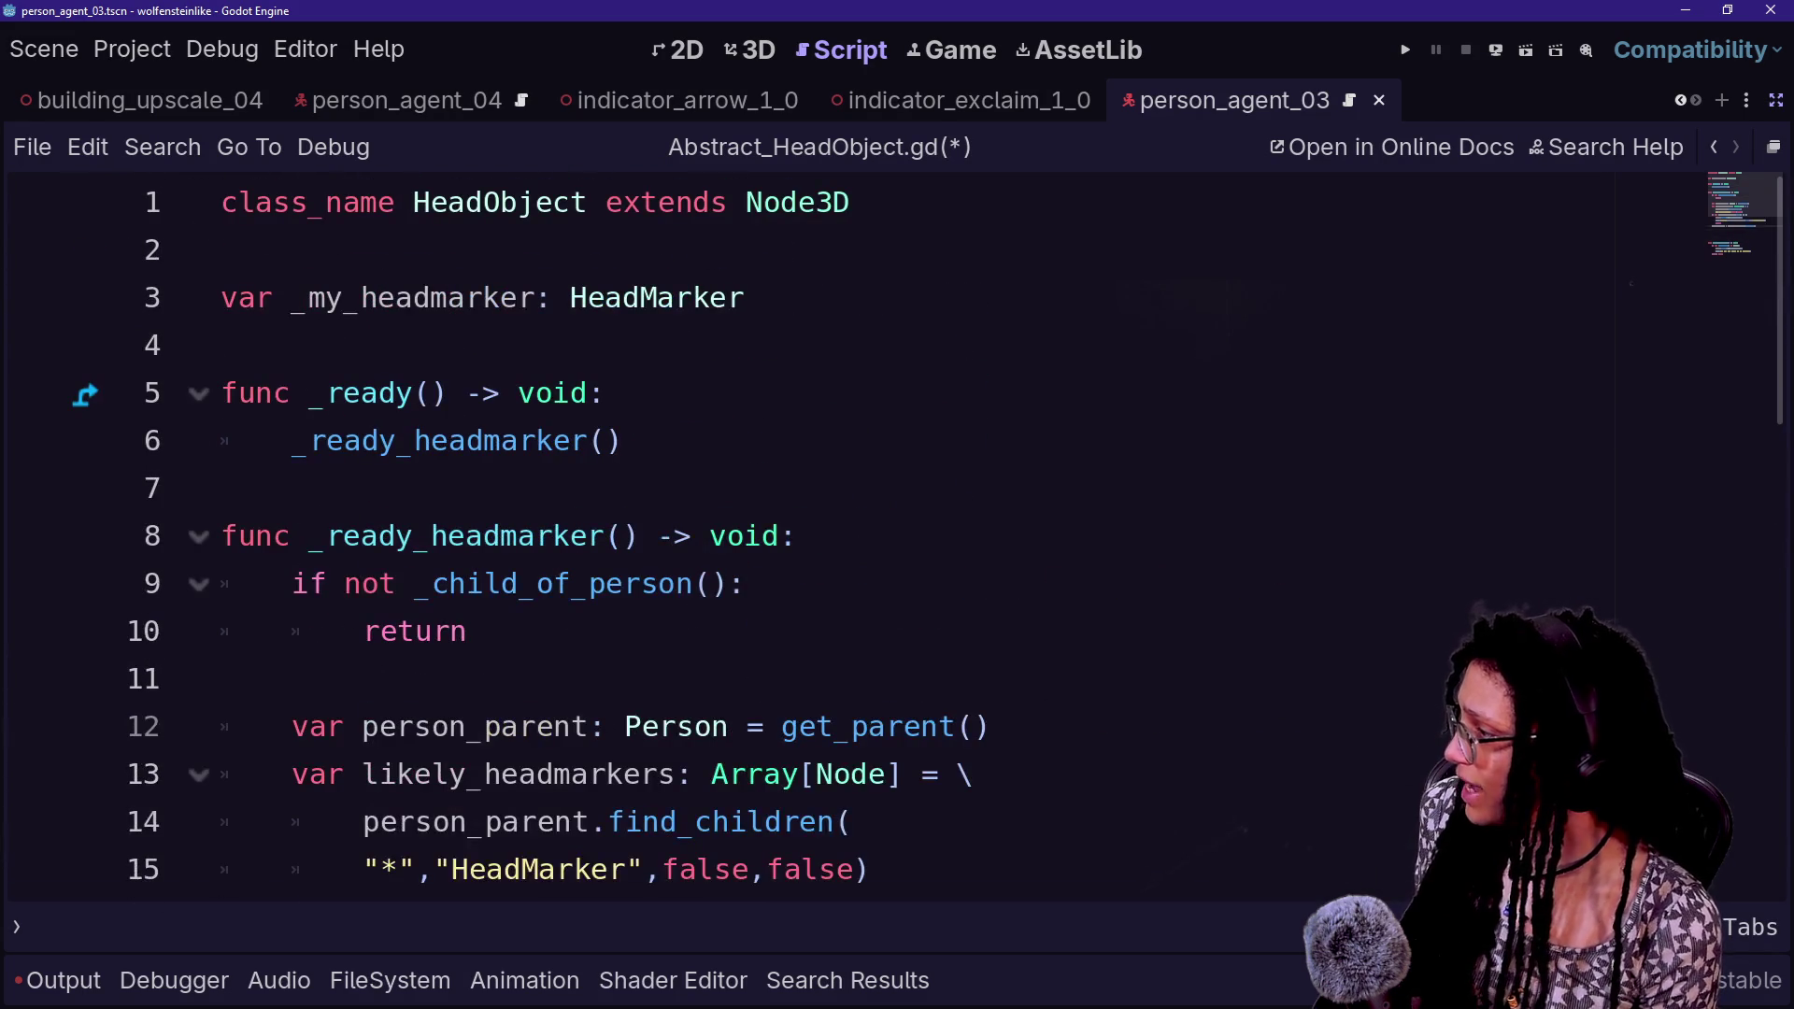
pyautogui.click(352, 298)
pyautogui.doubleClick(657, 297)
# Review lines 7–11, then add an indented blank line after the _ready_headmarker() call.
pyautogui.click(571, 536)
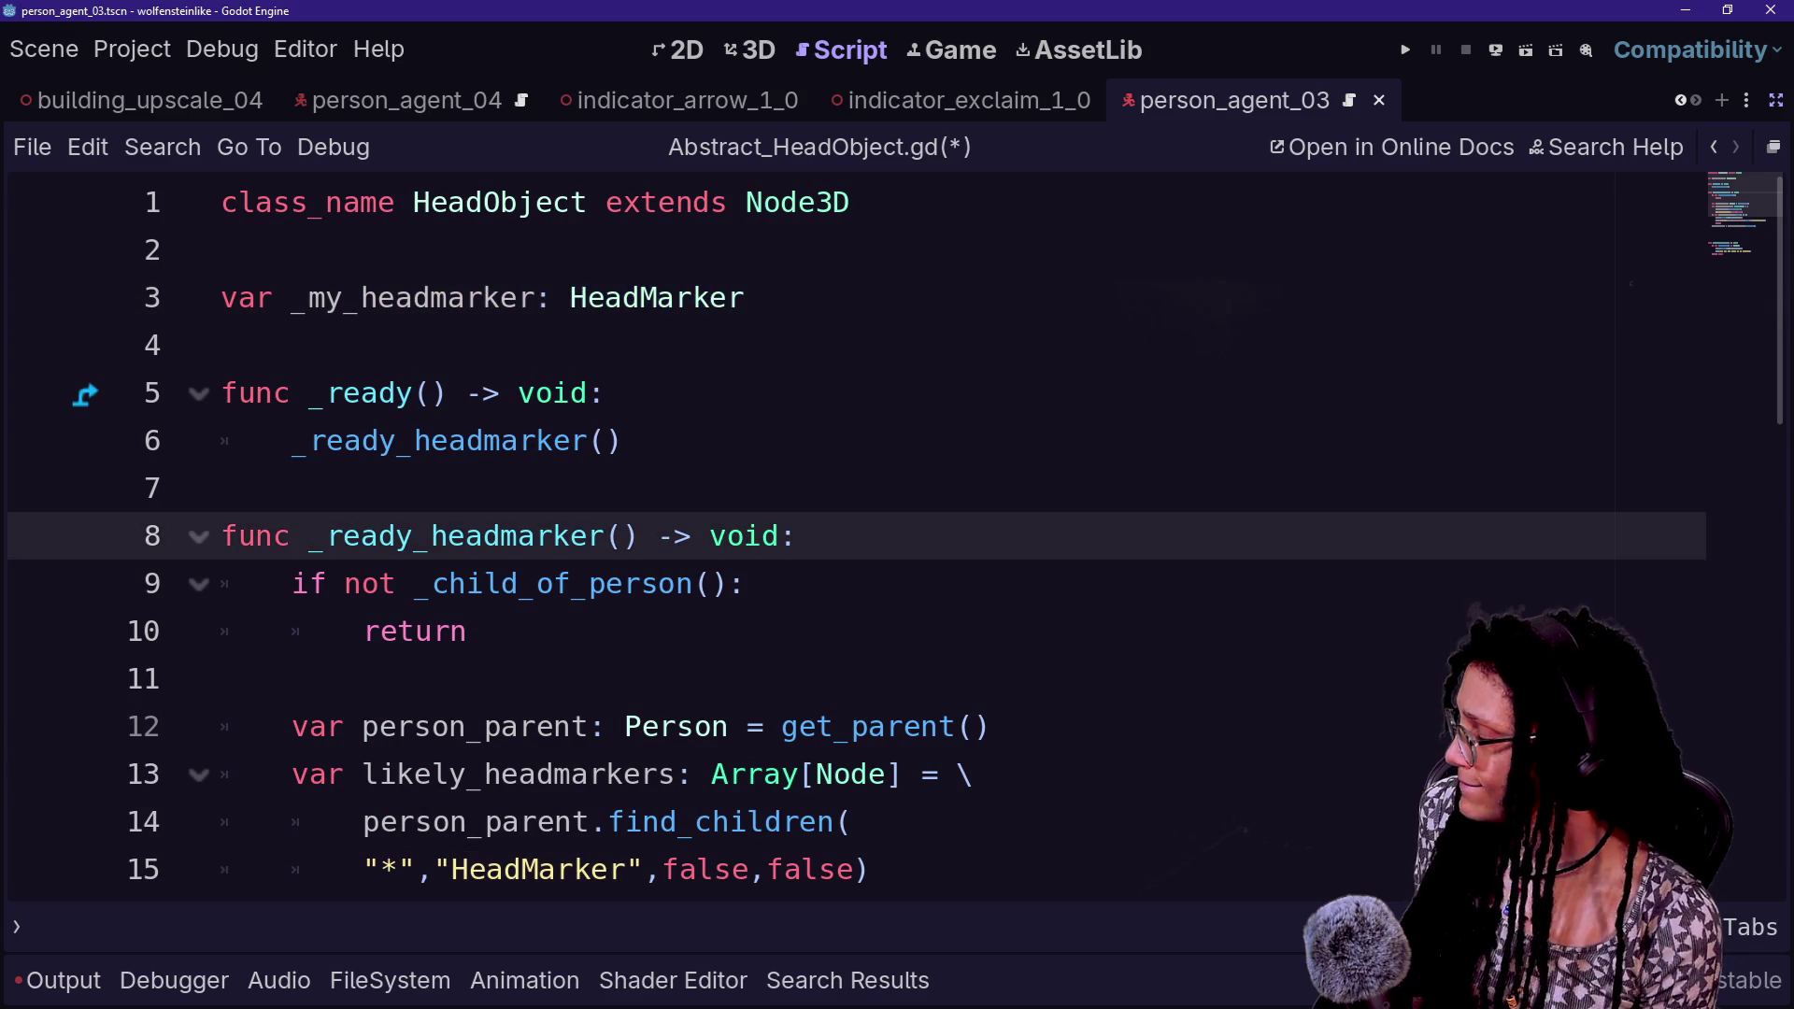
pyautogui.click(222, 488)
pyautogui.click(221, 583)
pyautogui.click(222, 679)
pyautogui.click(222, 631)
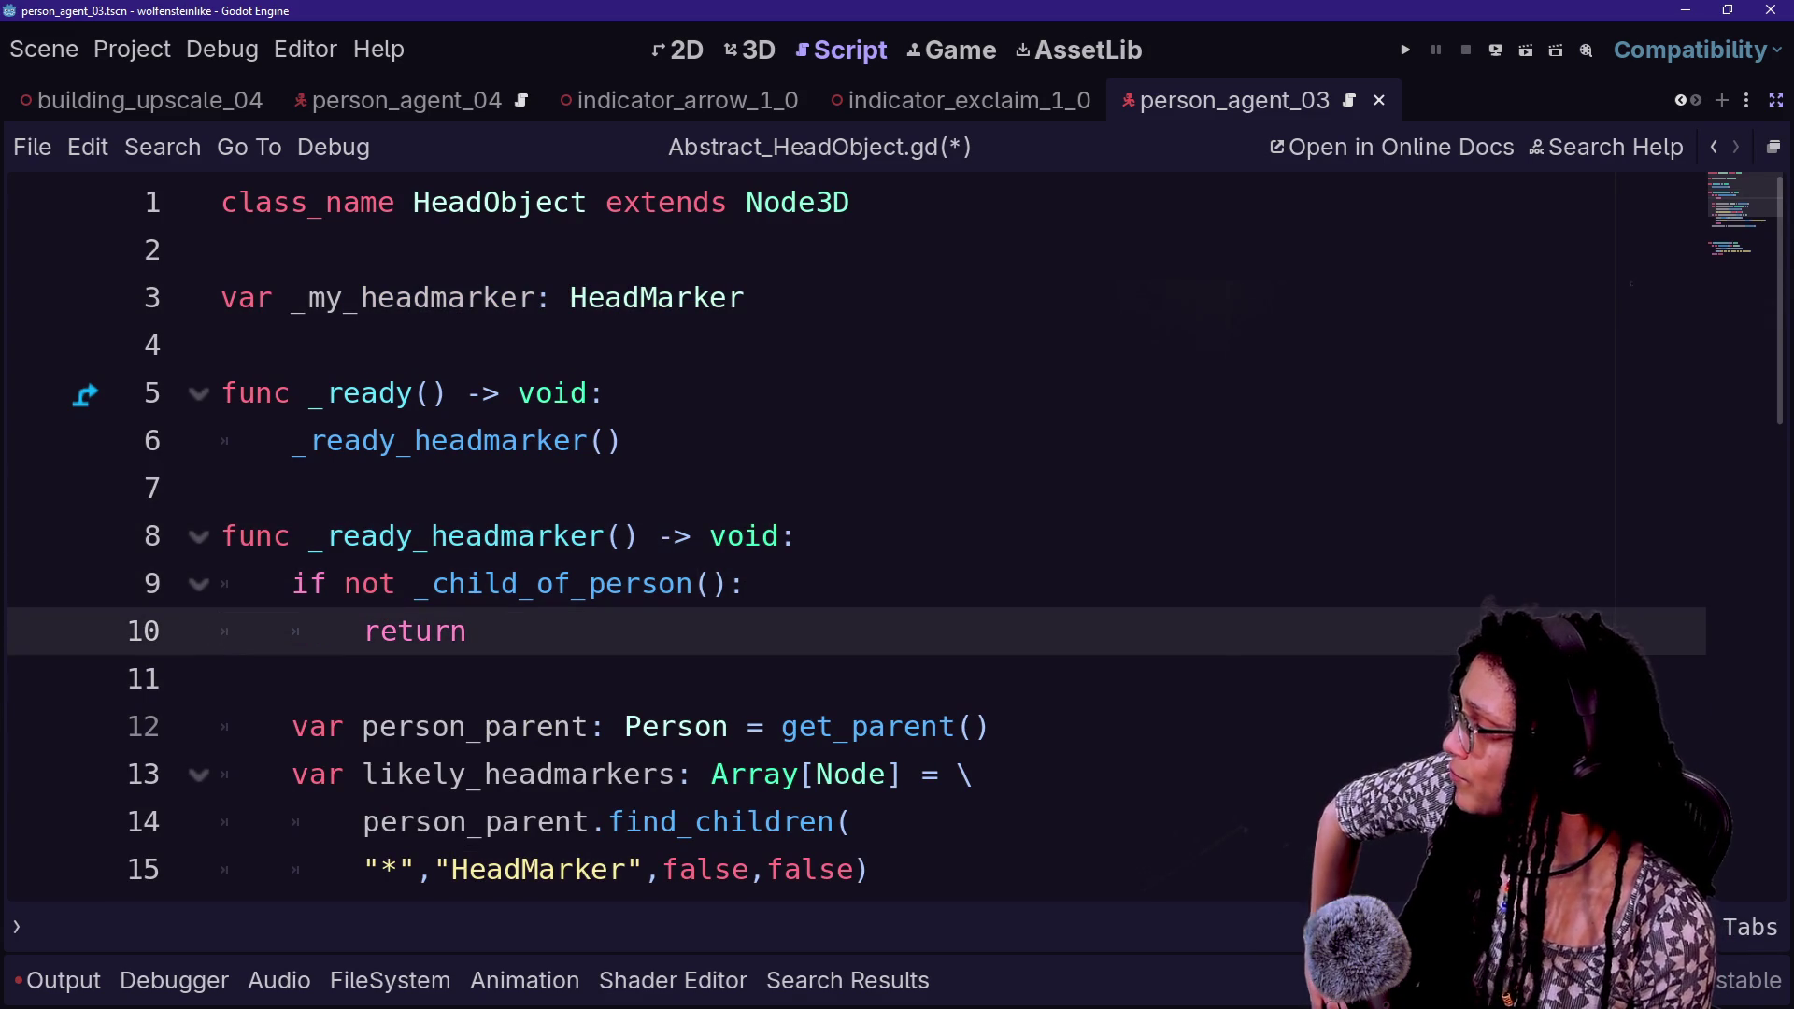
pyautogui.press('Down')
pyautogui.press('Down')
pyautogui.press('Down')
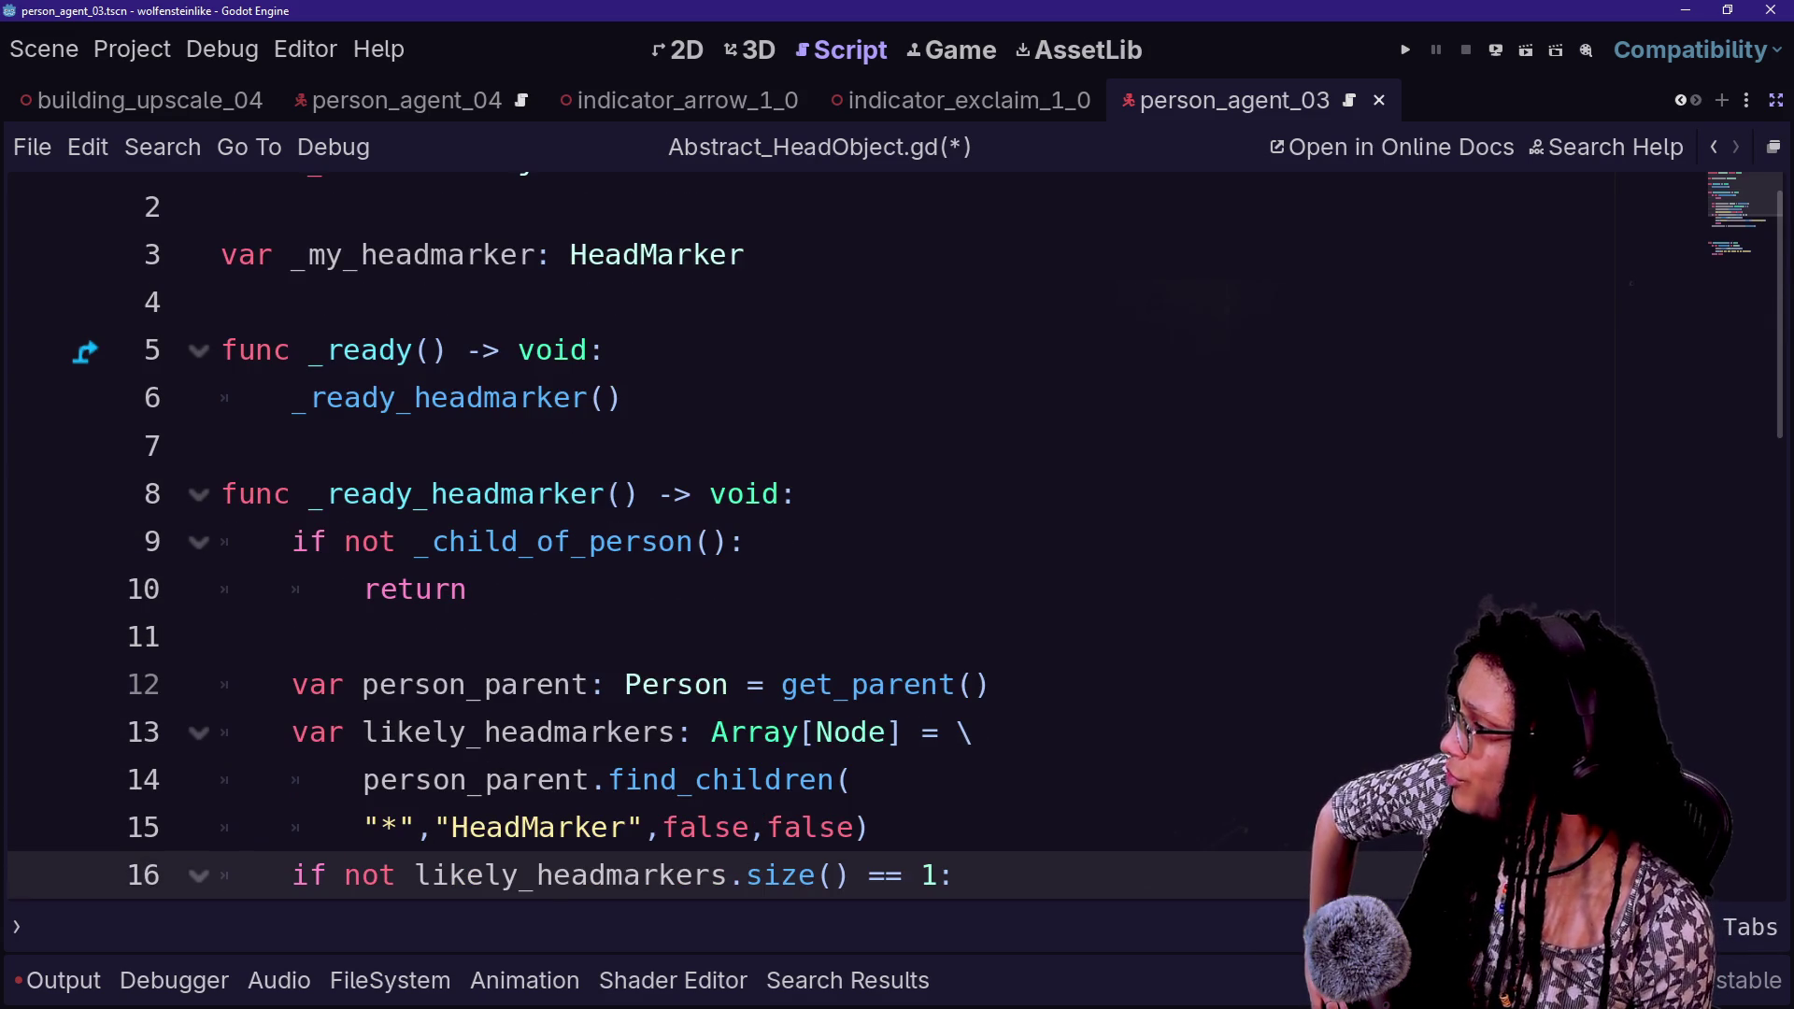
pyautogui.scroll(1, 895, 549)
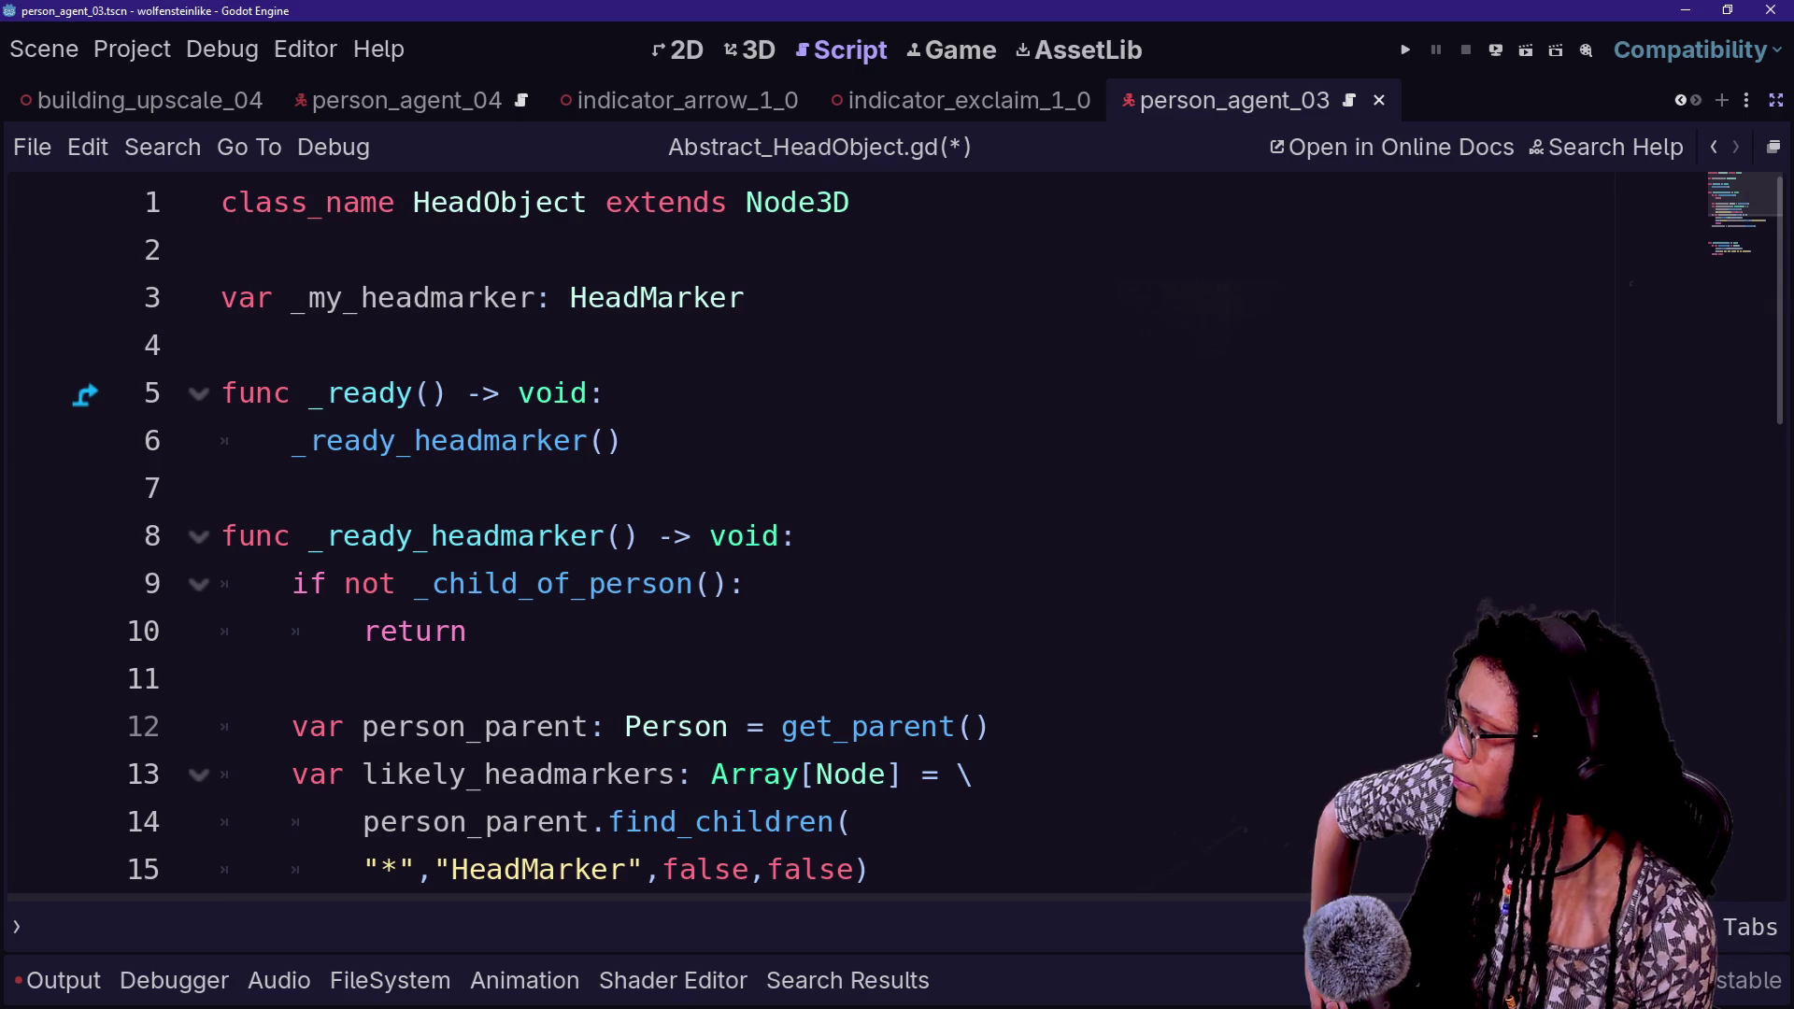
pyautogui.click(622, 440)
pyautogui.press('Return')
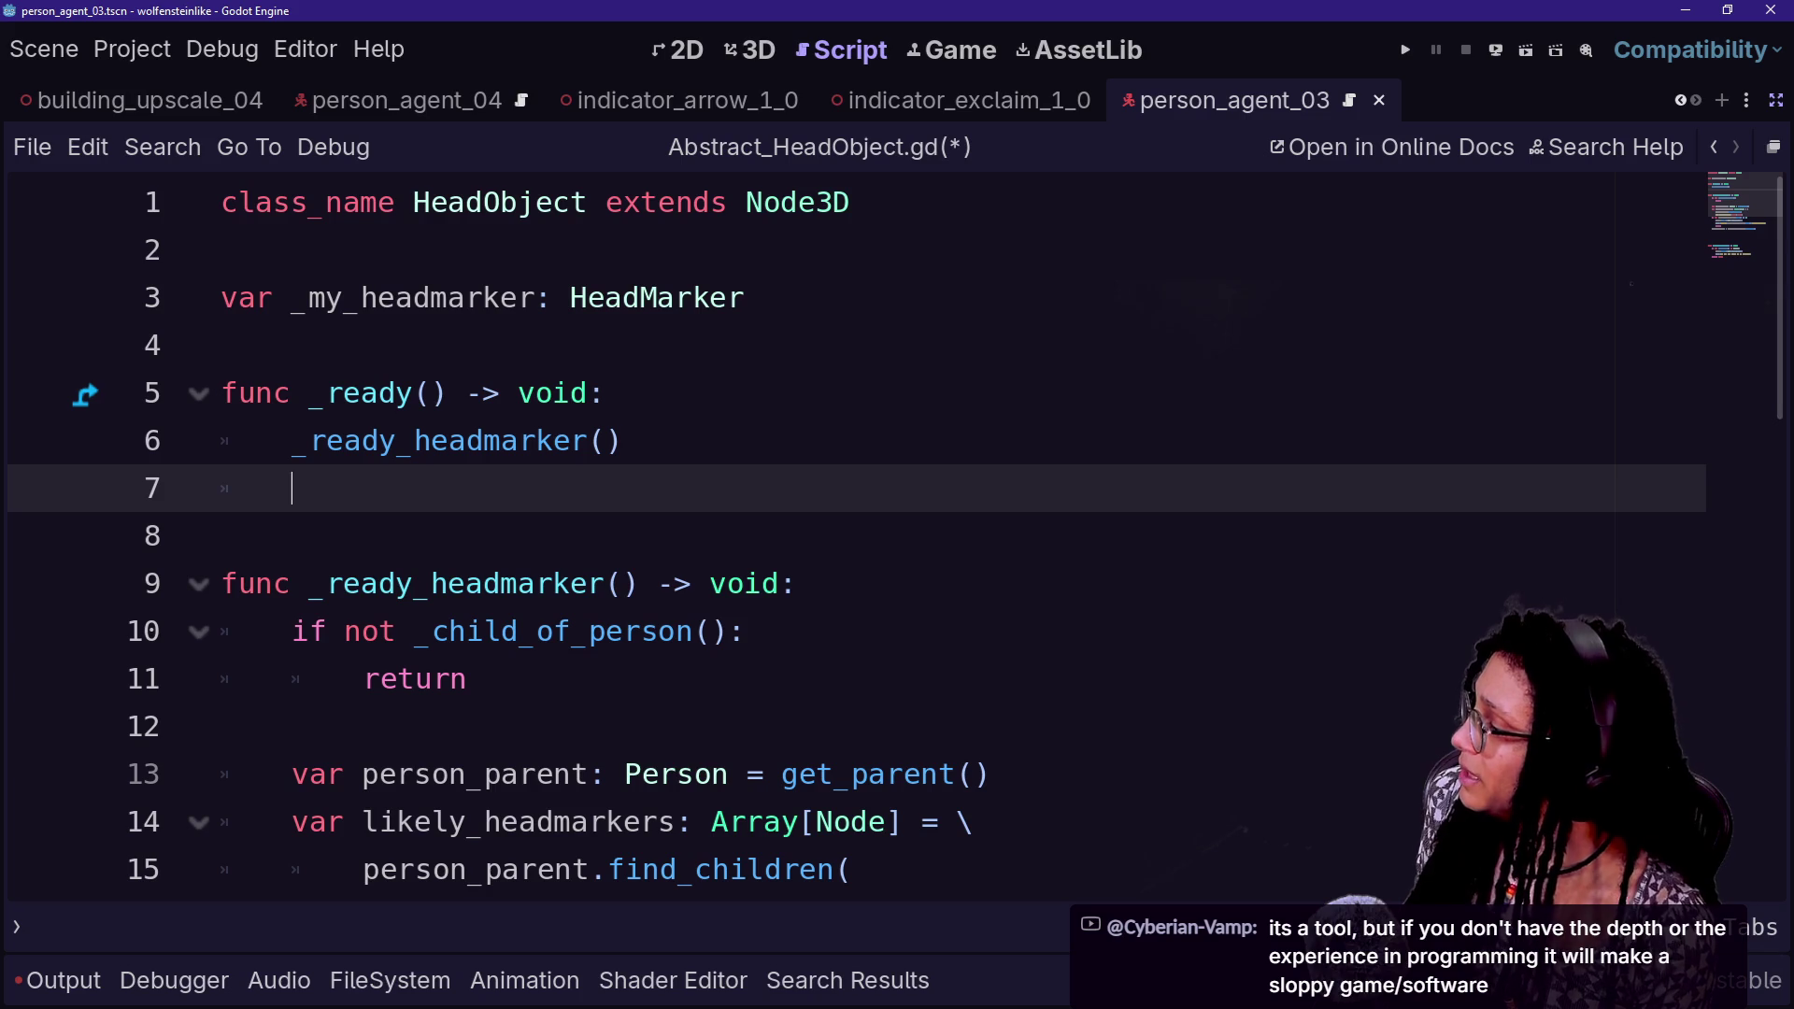
# Rename the function to _ready_fetch_headmarker and update its call in _ready.
pyautogui.click(414, 583)
pyautogui.write('_fetch')
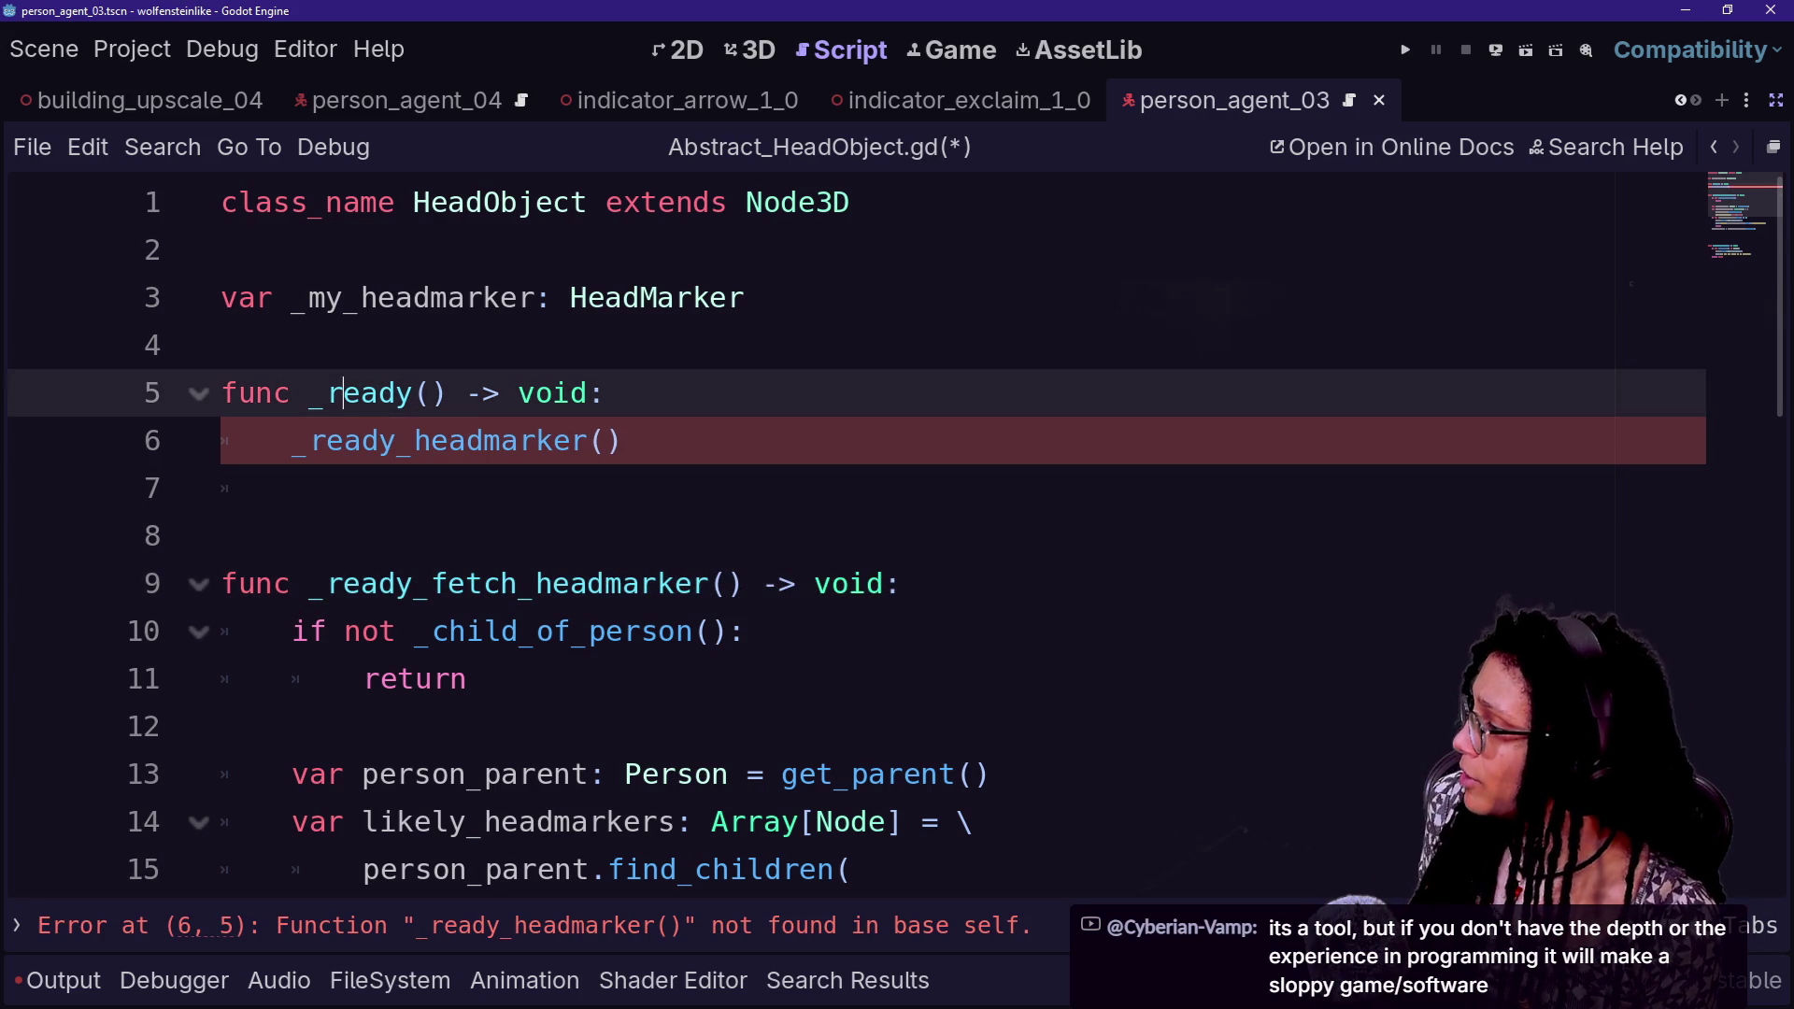
pyautogui.click(416, 440)
pyautogui.write('fetch_')
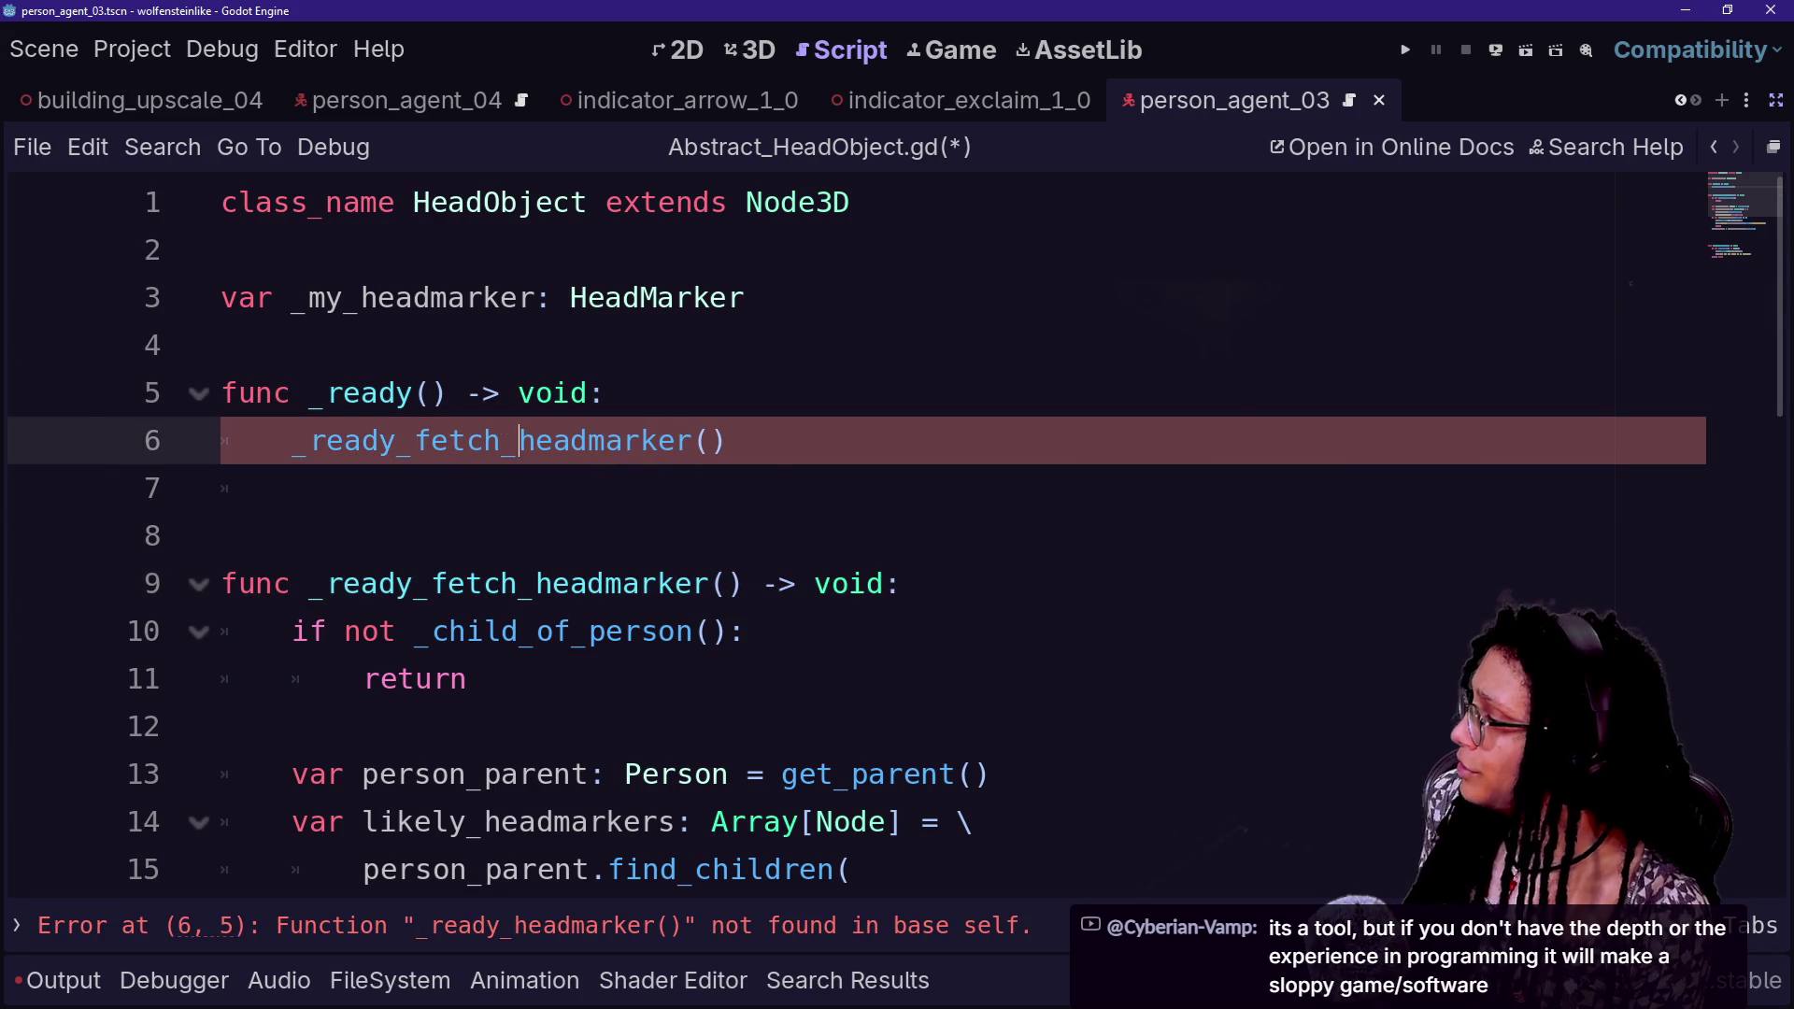
# Select the function's void return type and scroll through the script to review it.
pyautogui.doubleClick(848, 583)
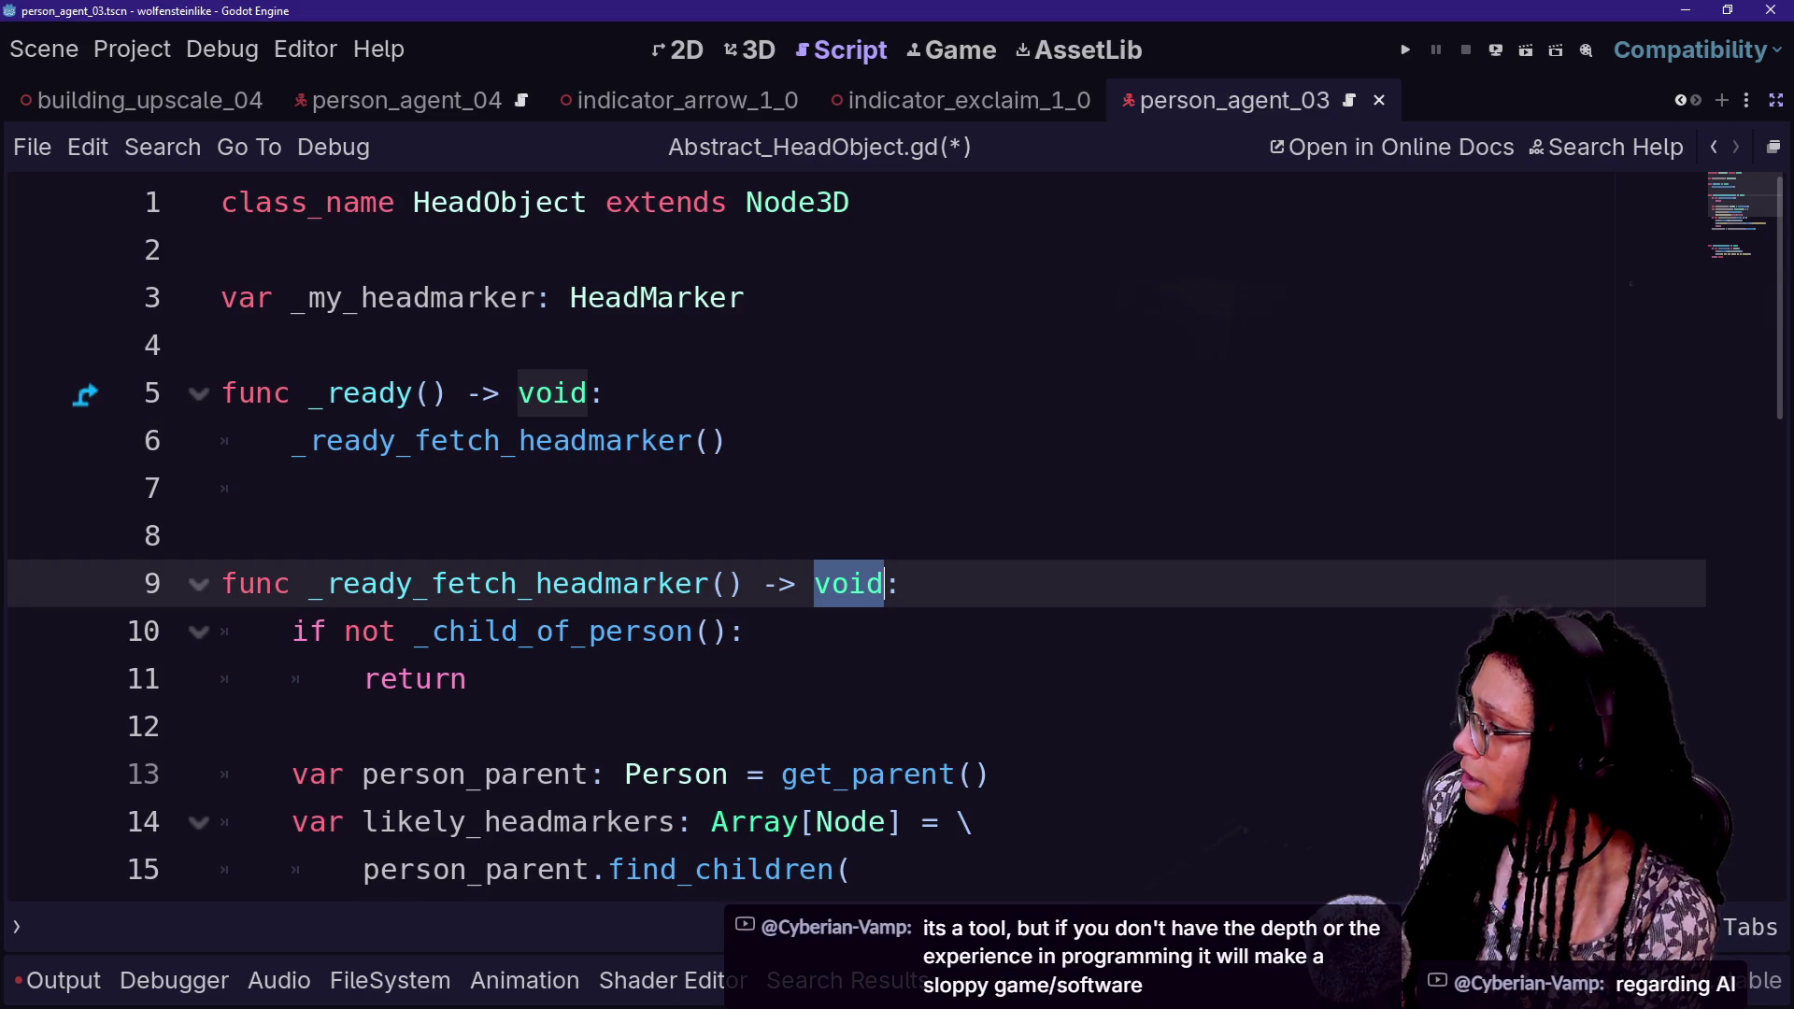
pyautogui.scroll(-6, 841, 523)
pyautogui.scroll(2, 841, 523)
pyautogui.scroll(-1, 842, 523)
pyautogui.scroll(-1, 841, 523)
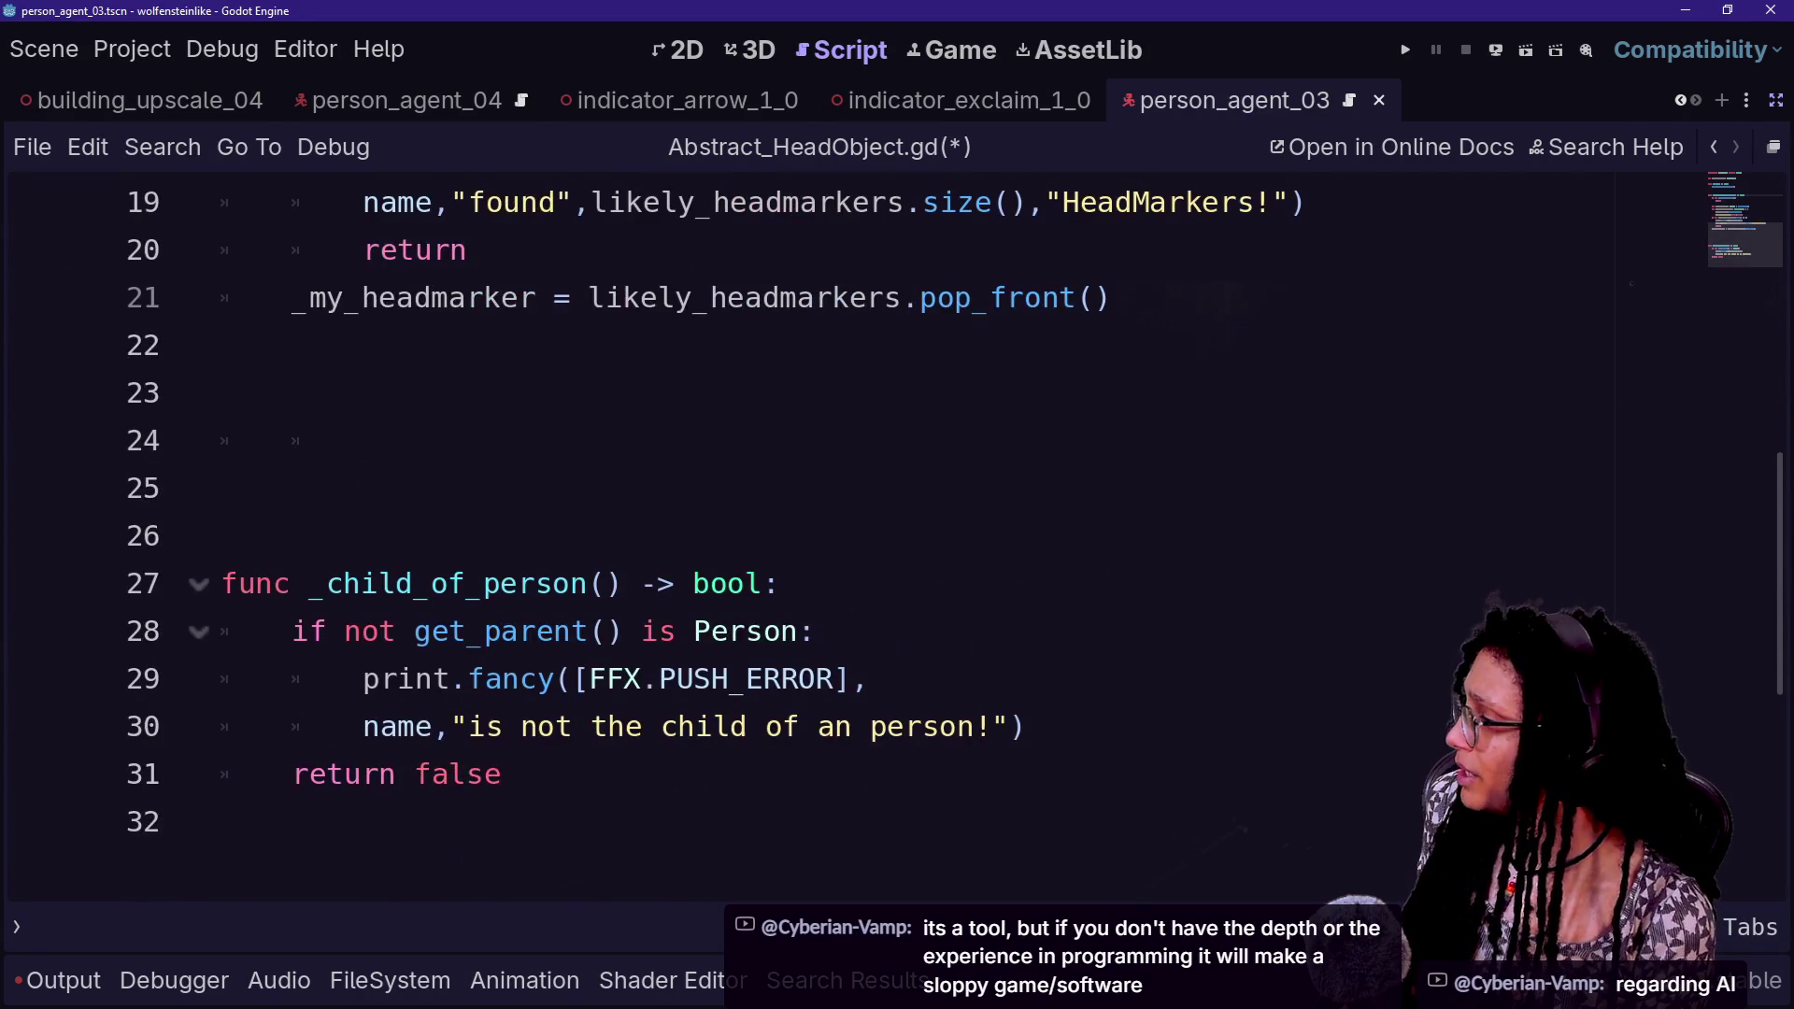
pyautogui.scroll(6, 841, 524)
pyautogui.scroll(-1, 841, 524)
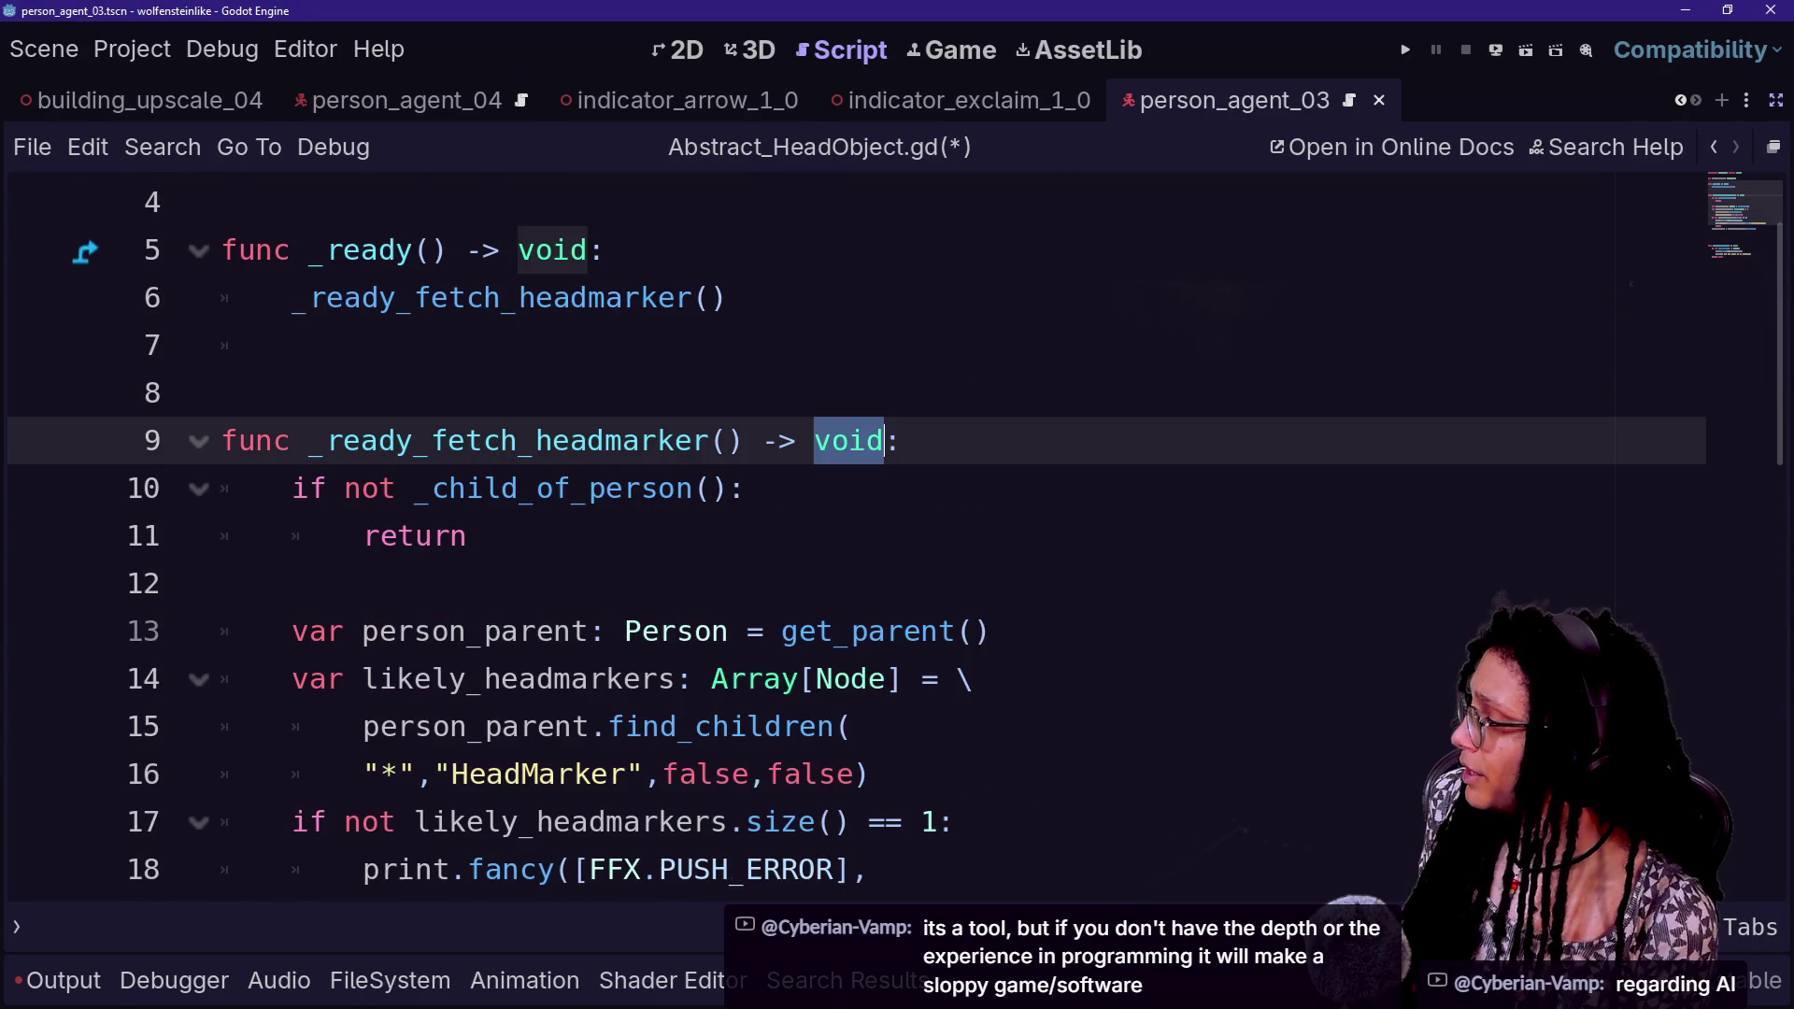
pyautogui.scroll(-2, 842, 523)
pyautogui.scroll(3, 841, 523)
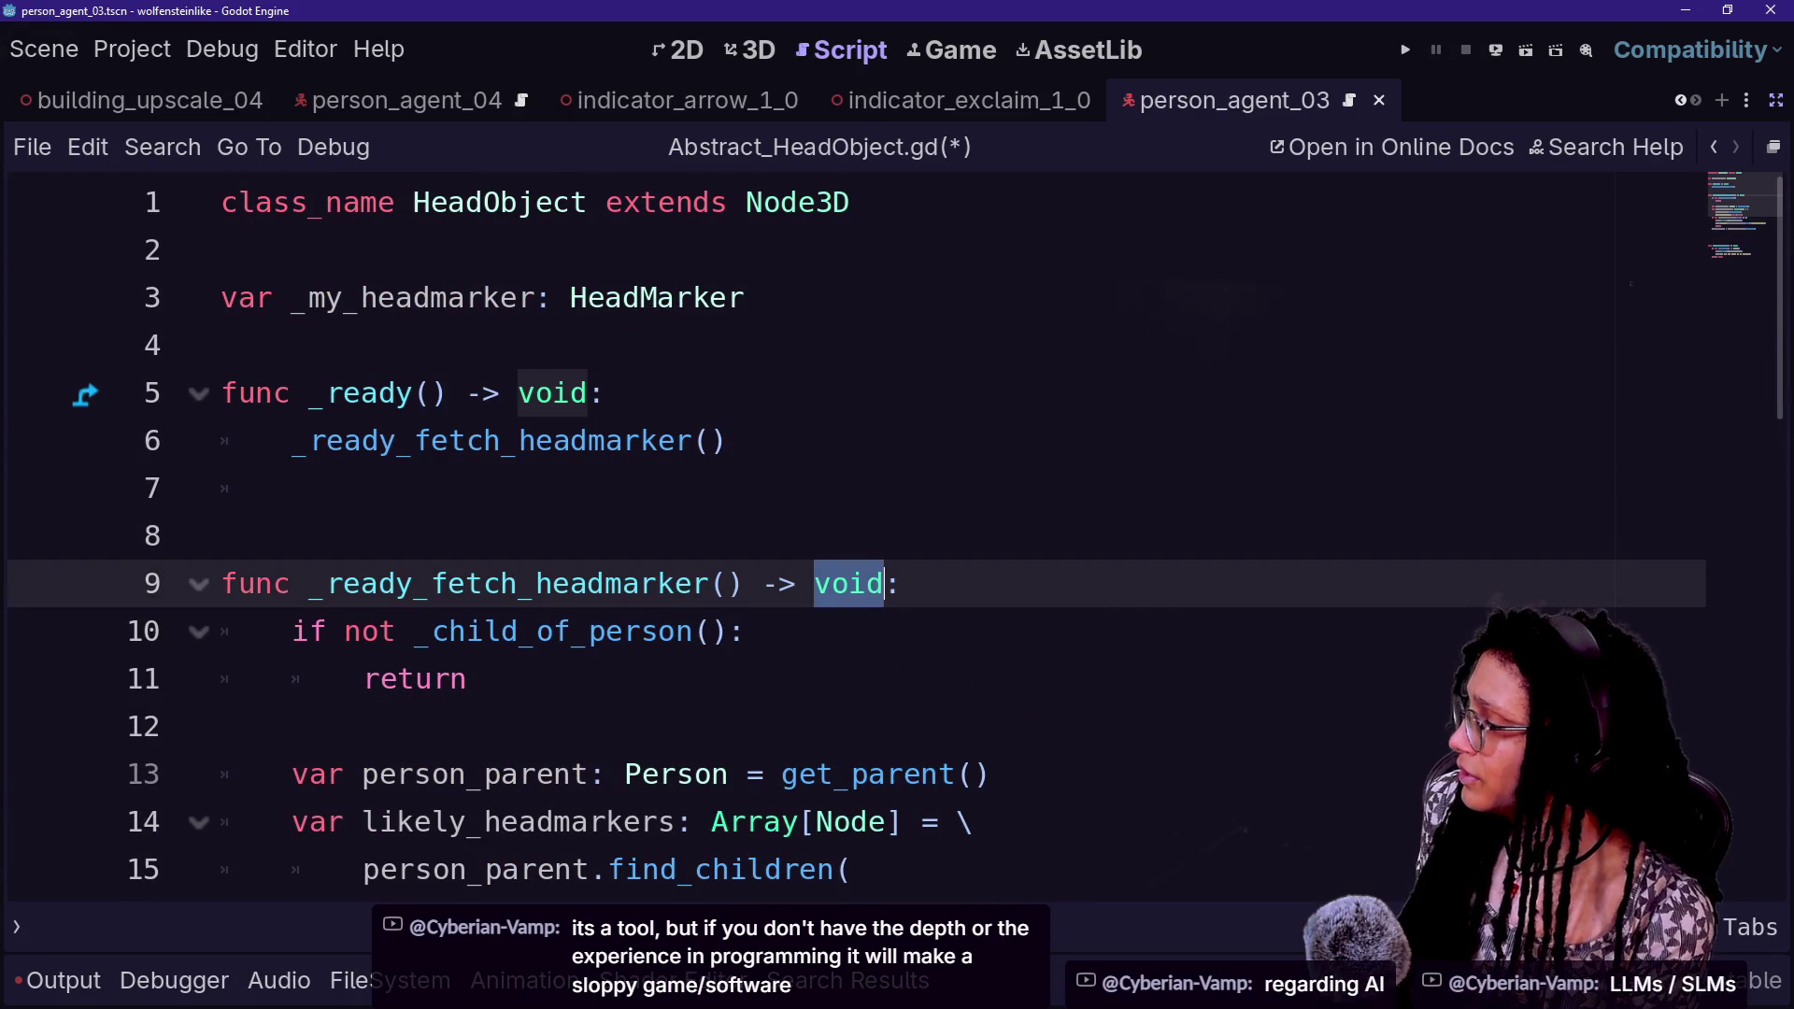
pyautogui.scroll(-5, 841, 524)
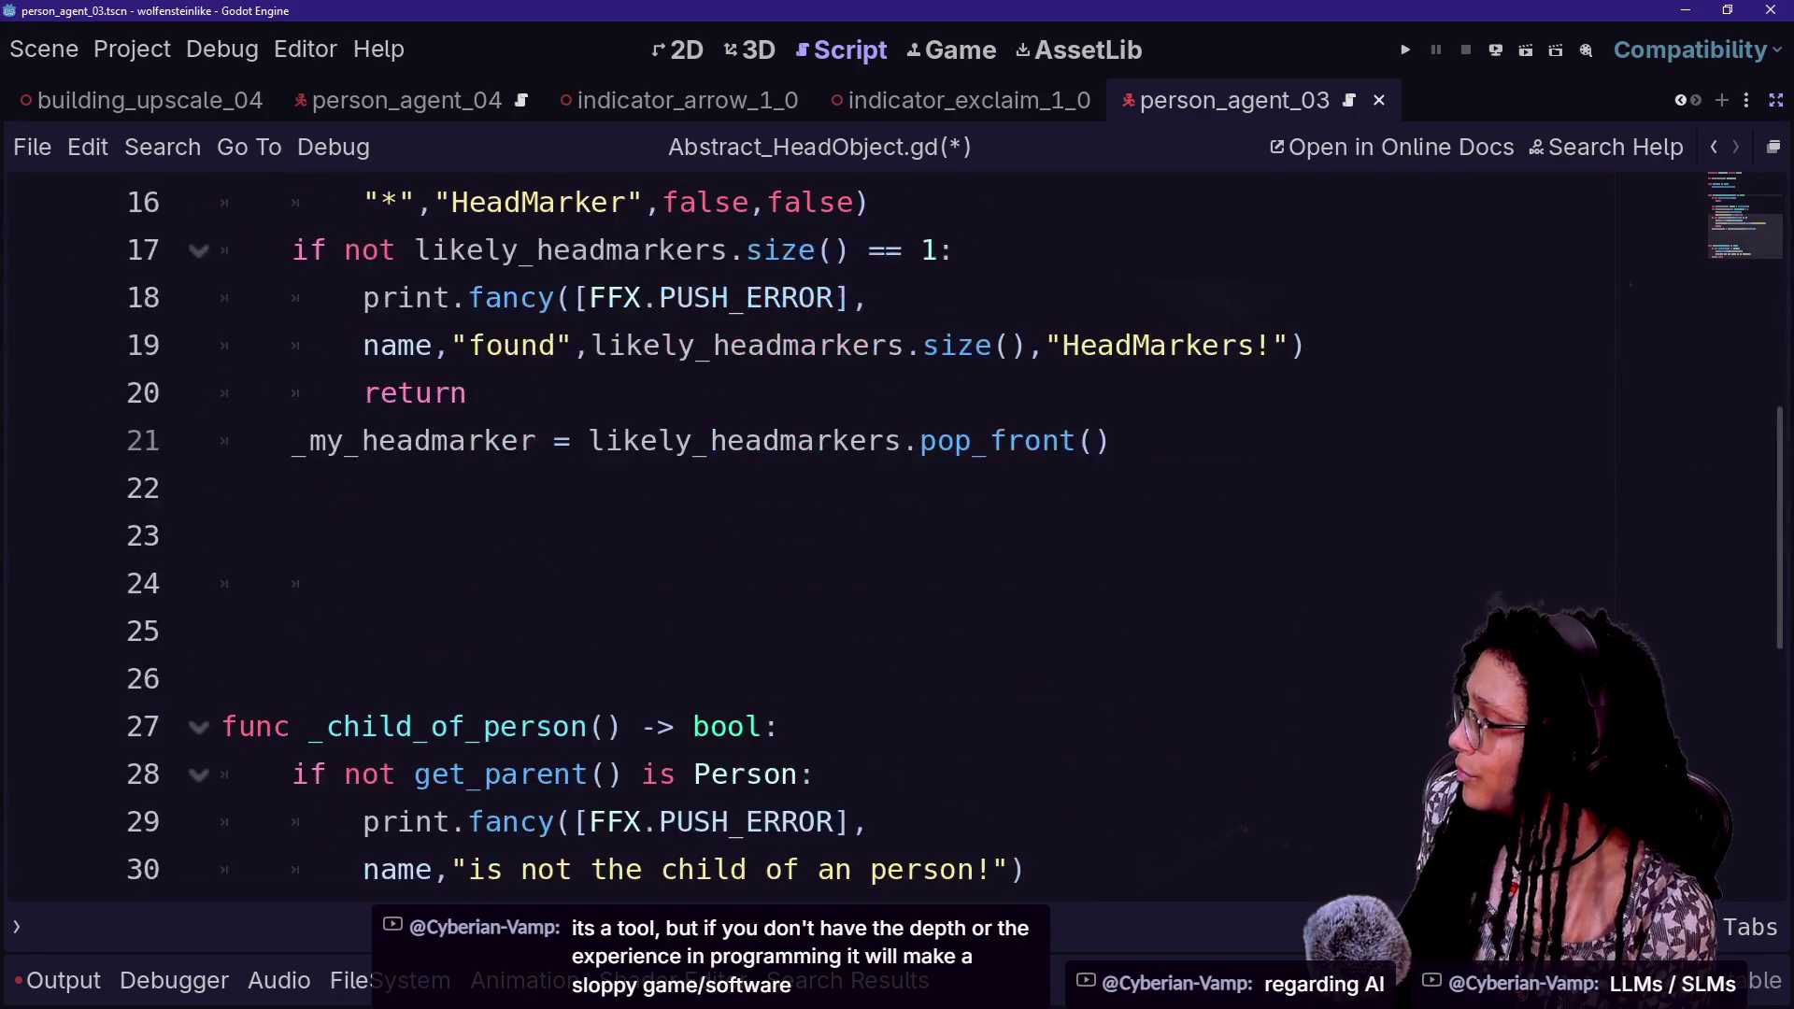
# Replace the _my_headmarker assignment line with a return statement.
pyautogui.scroll(1, 842, 524)
pyautogui.click(374, 678)
pyautogui.moveTo(1110, 583); pyautogui.dragTo(292, 583)
pyautogui.write('return')
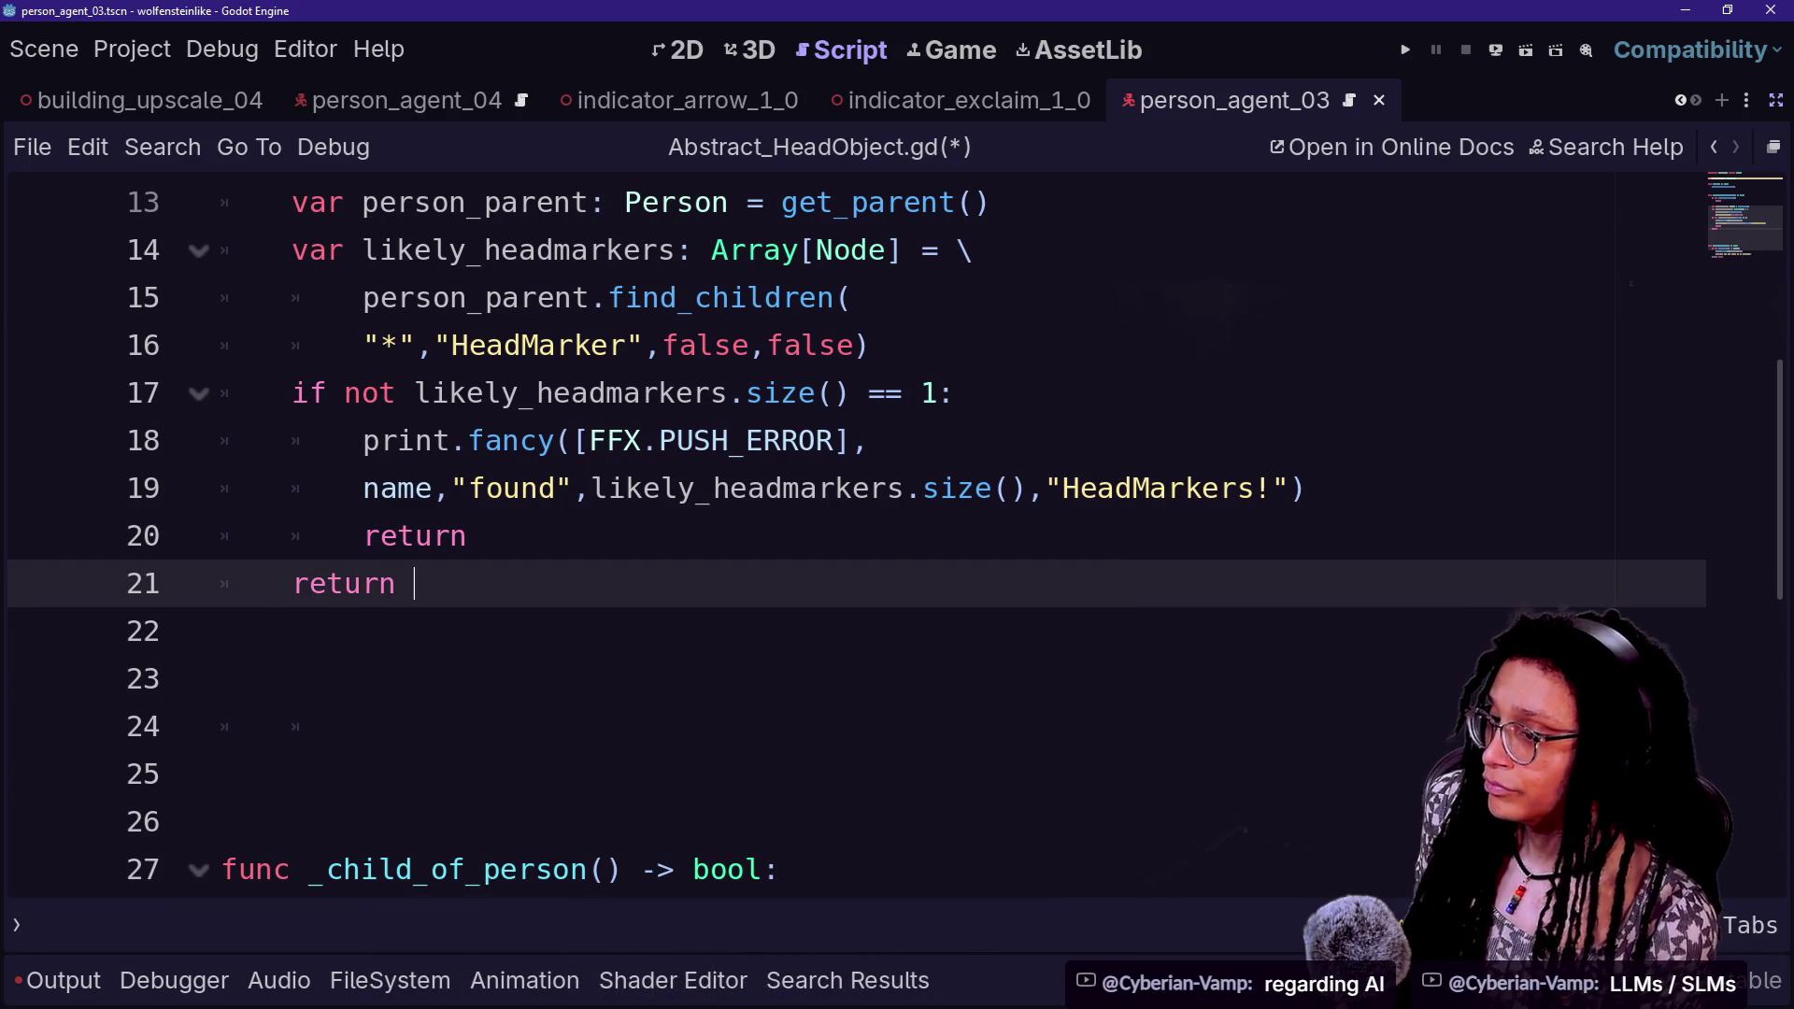
# Insert a blank line and complete the final line as return likely_headmarkers.pop_front().
pyautogui.press('Up')
pyautogui.press('Up')
pyautogui.press('Down')
pyautogui.press('Down')
pyautogui.press('Up')
pyautogui.press('Return')
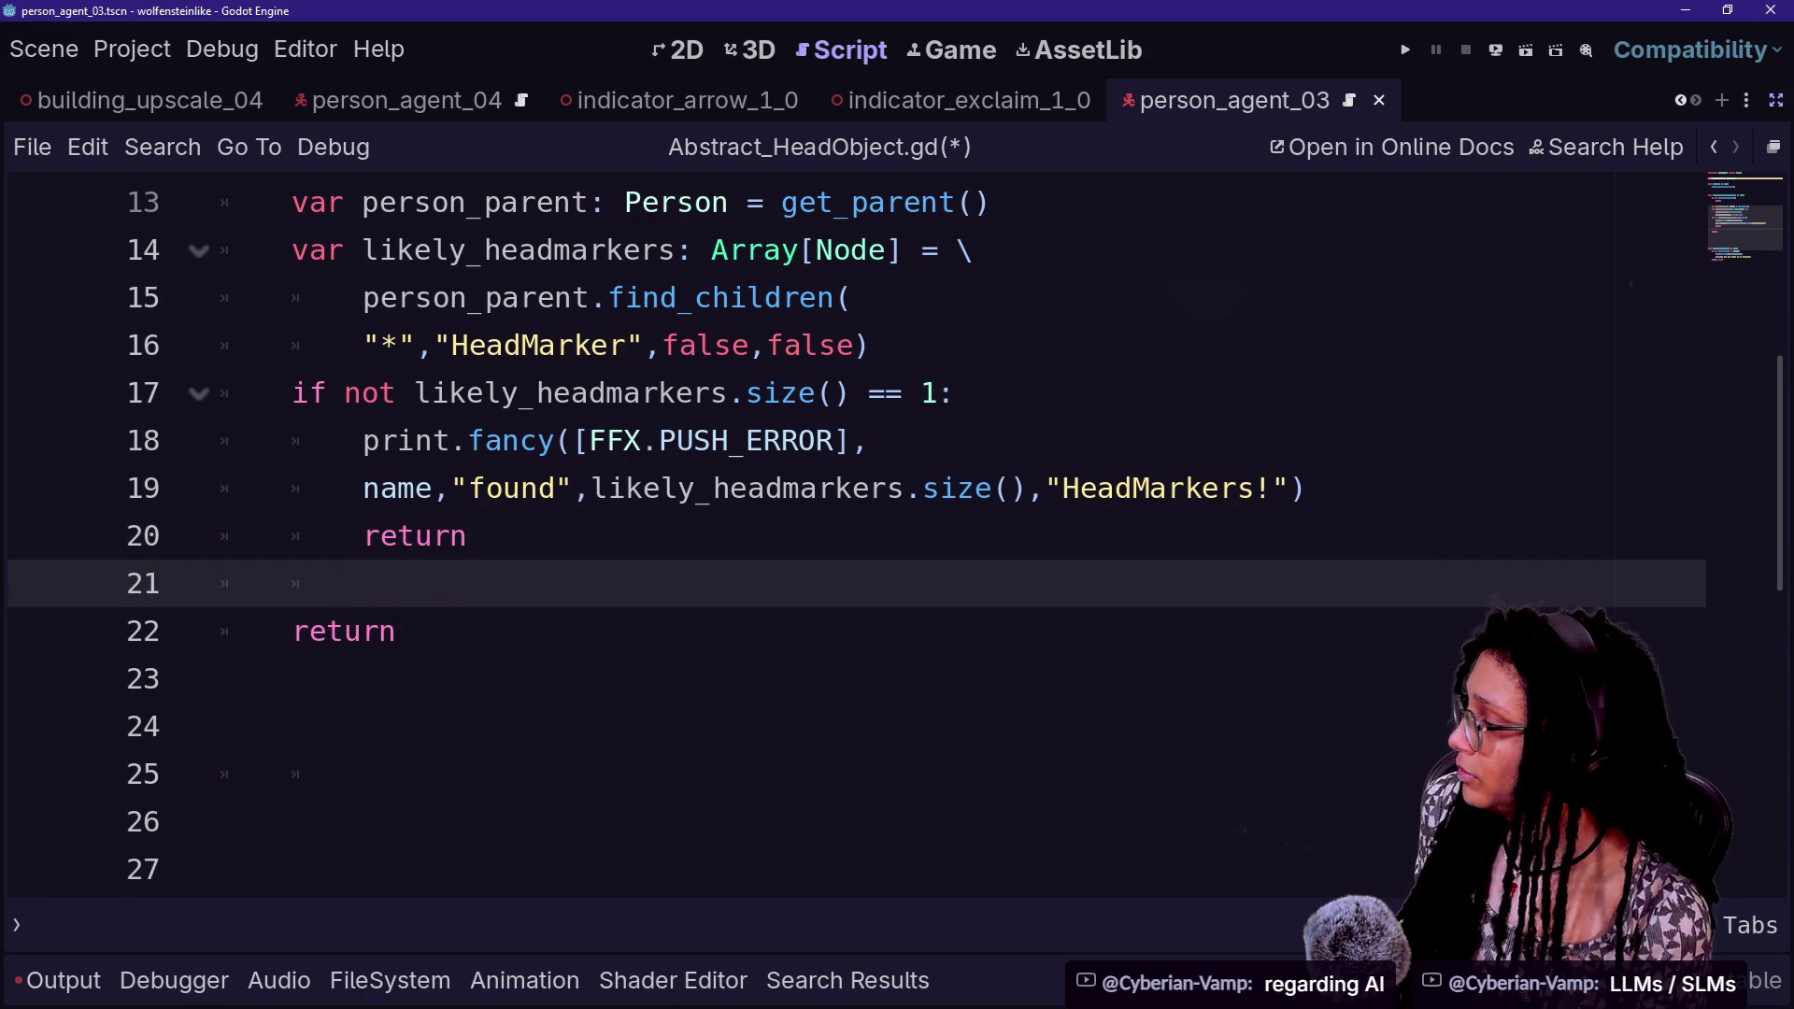
pyautogui.press('Down')
pyautogui.press('End')
pyautogui.write('n')
pyautogui.press('BackSpace')
pyautogui.hotkey('ctrl', 'space')
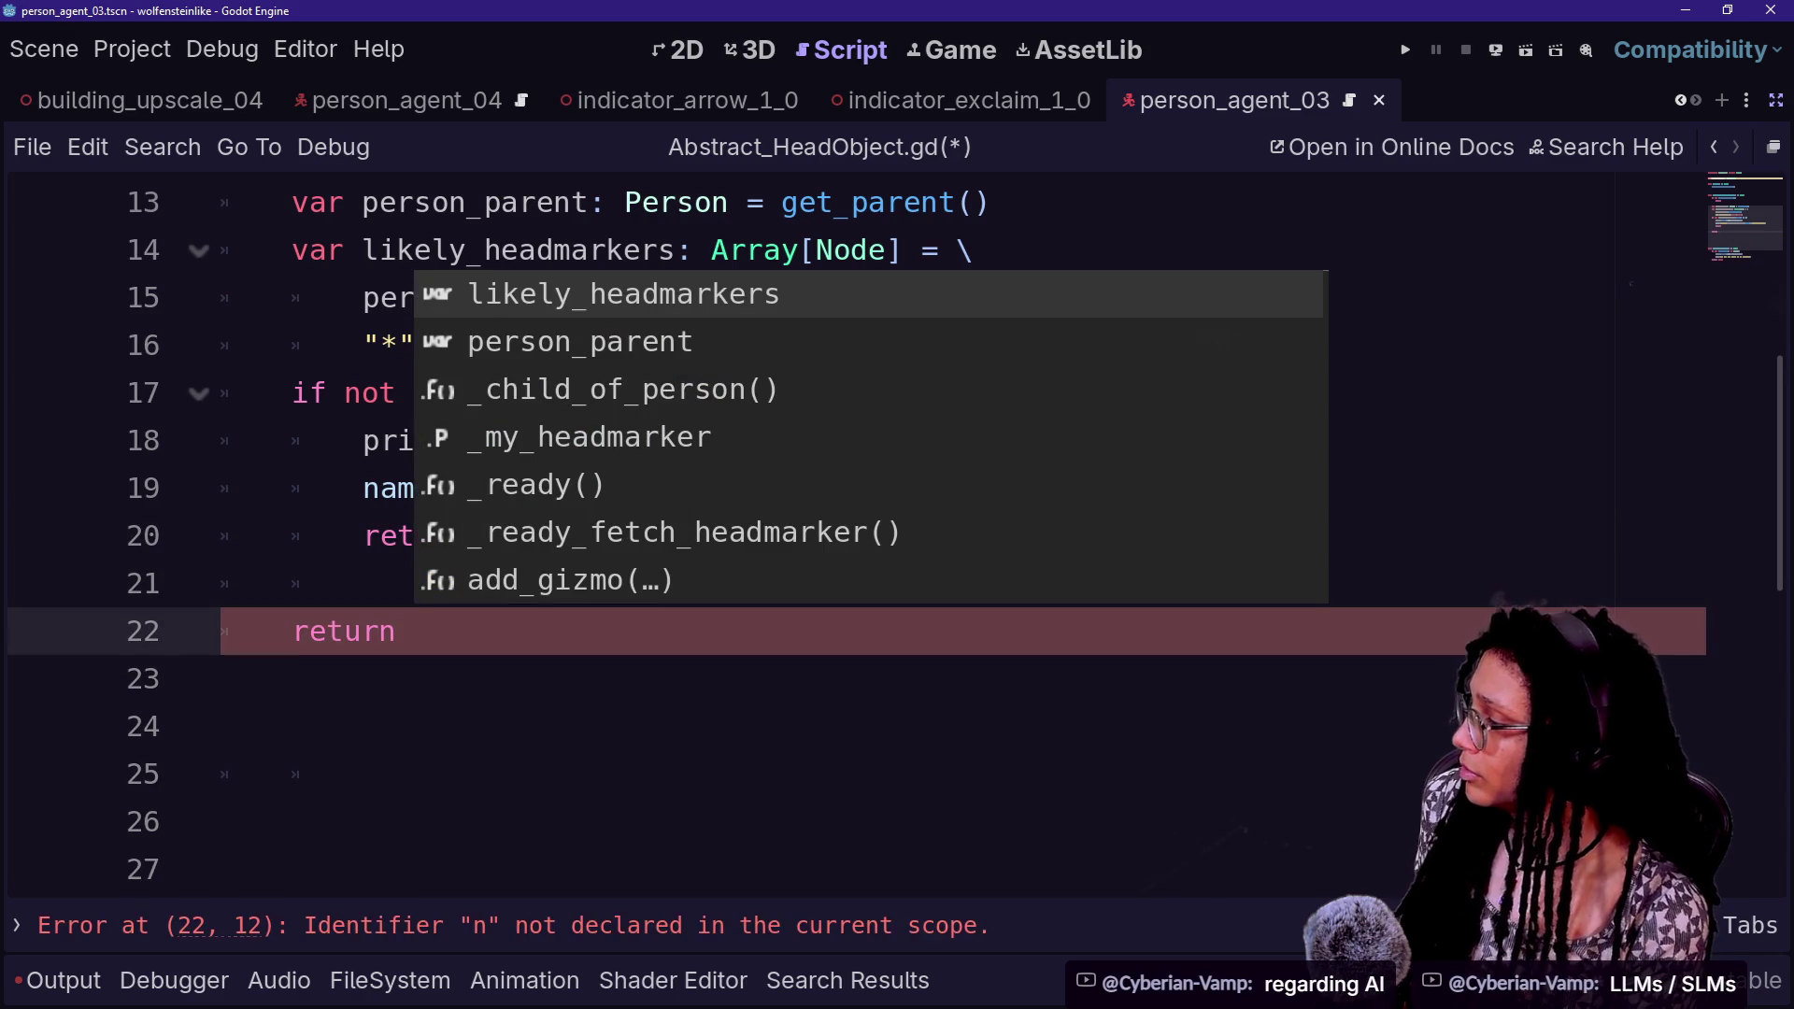
pyautogui.write('likel')
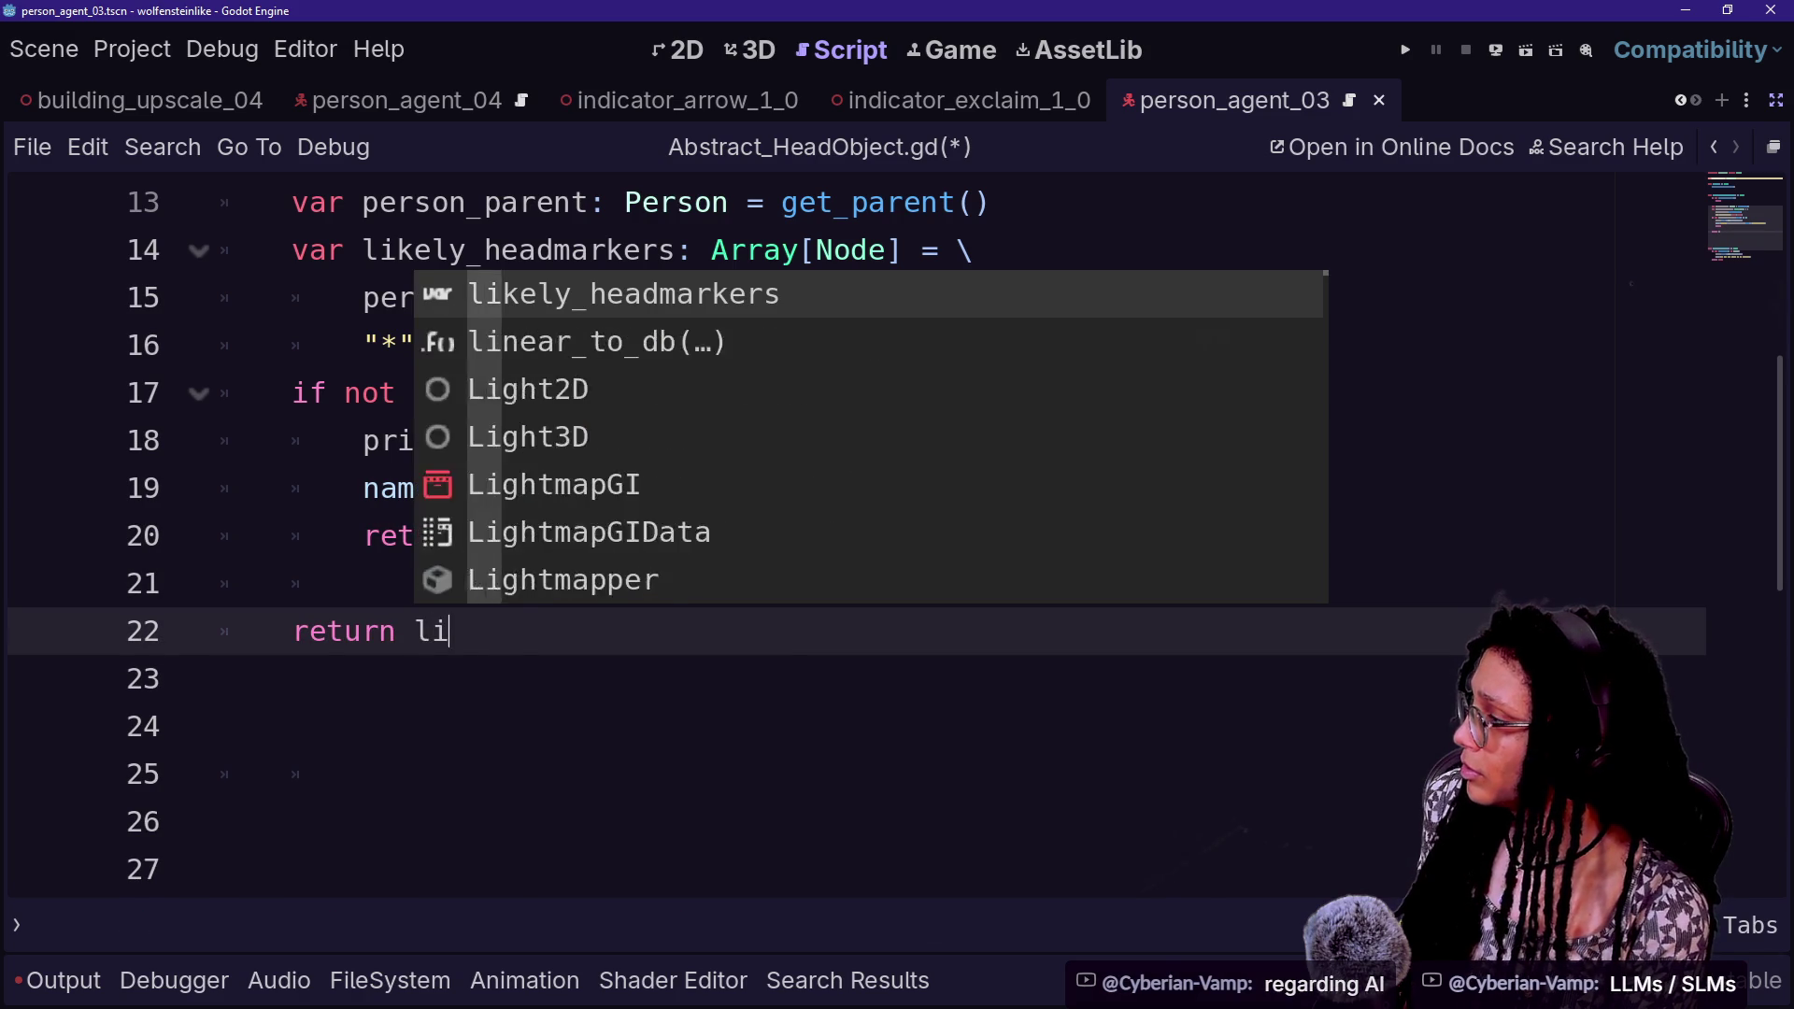
pyautogui.press('Return')
pyautogui.write('.pop')
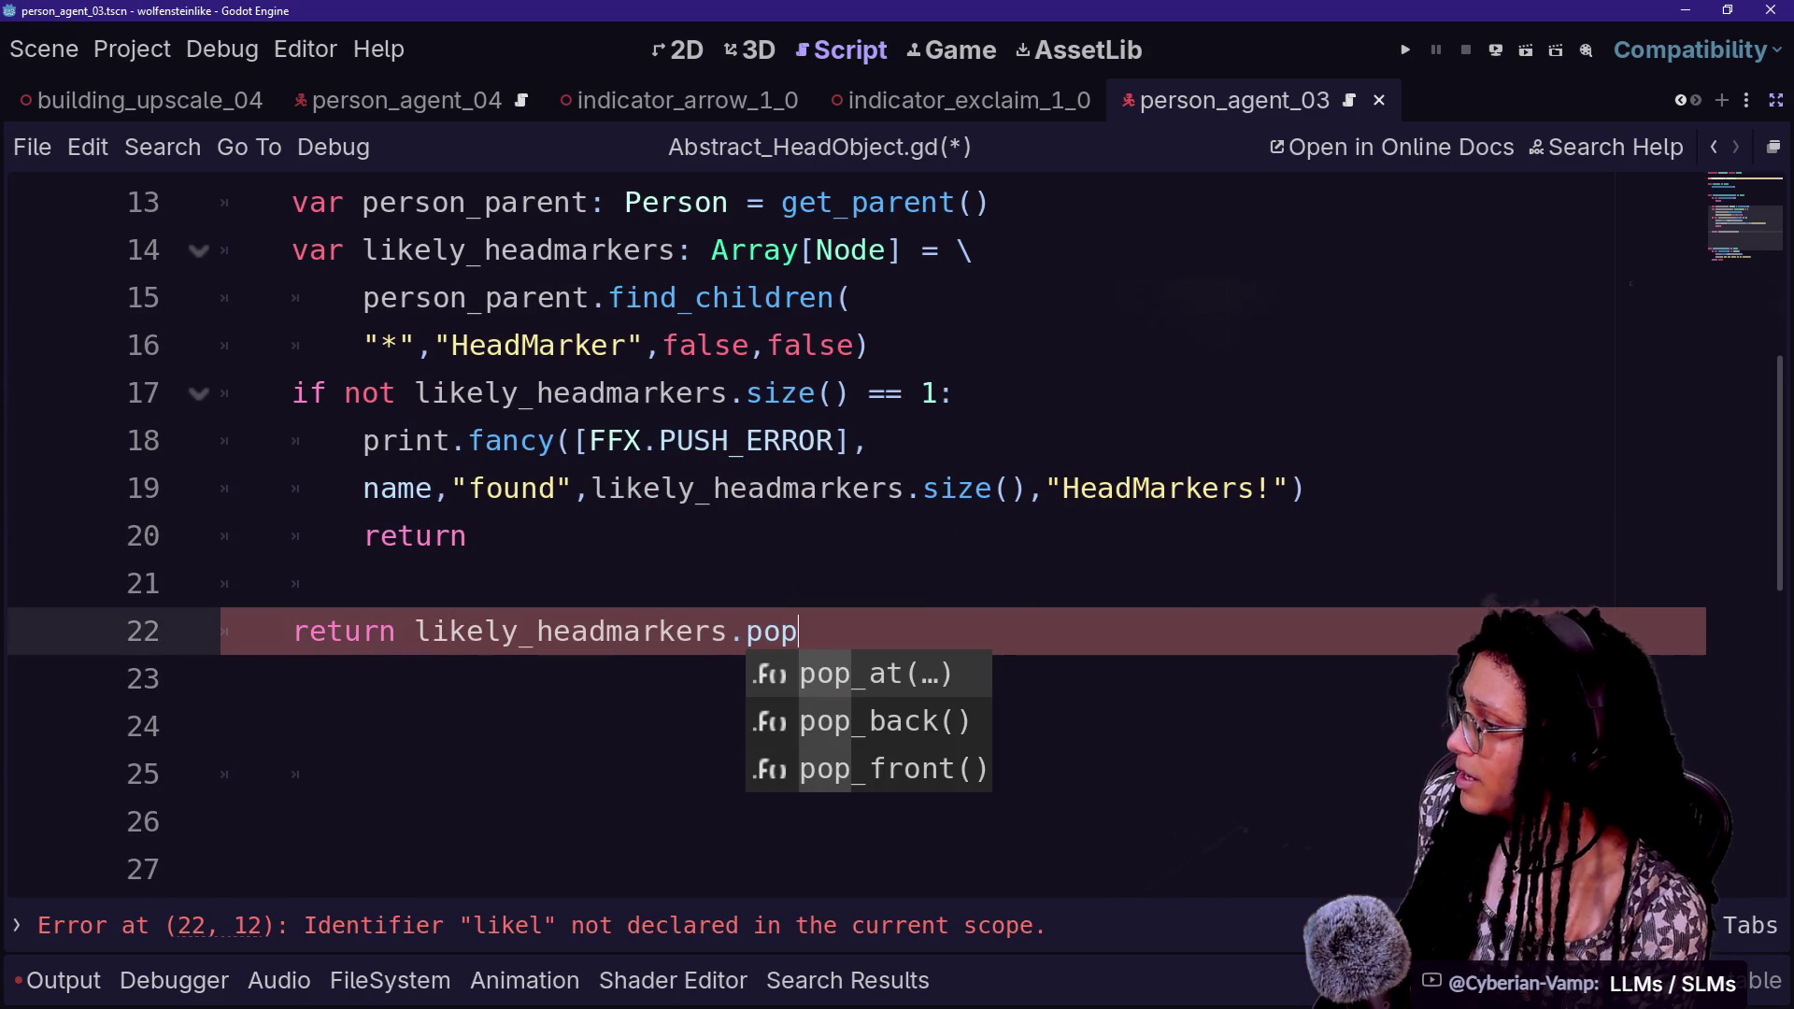
pyautogui.press('Down')
pyautogui.press('Down')
pyautogui.press('Return')
# Make the early return on line 20 return null.
pyautogui.click(363, 583)
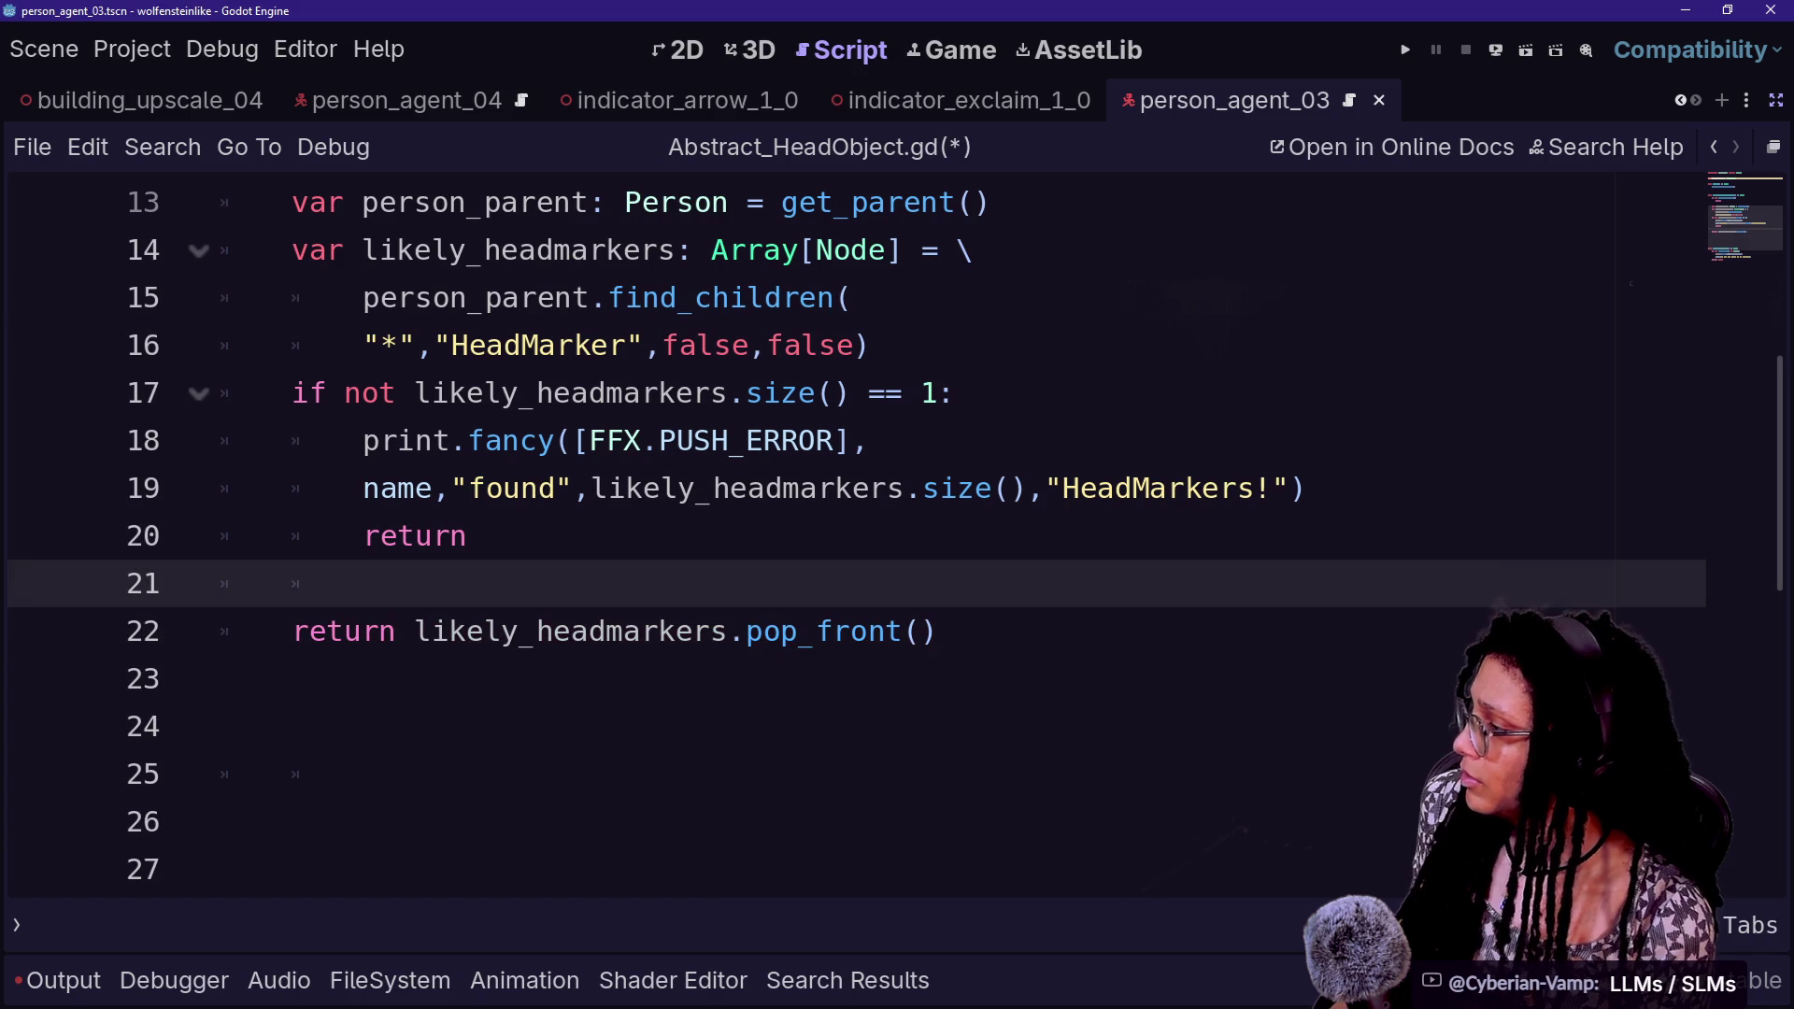
pyautogui.click(468, 536)
pyautogui.write('null')
pyautogui.click(561, 488)
pyautogui.scroll(2, 842, 532)
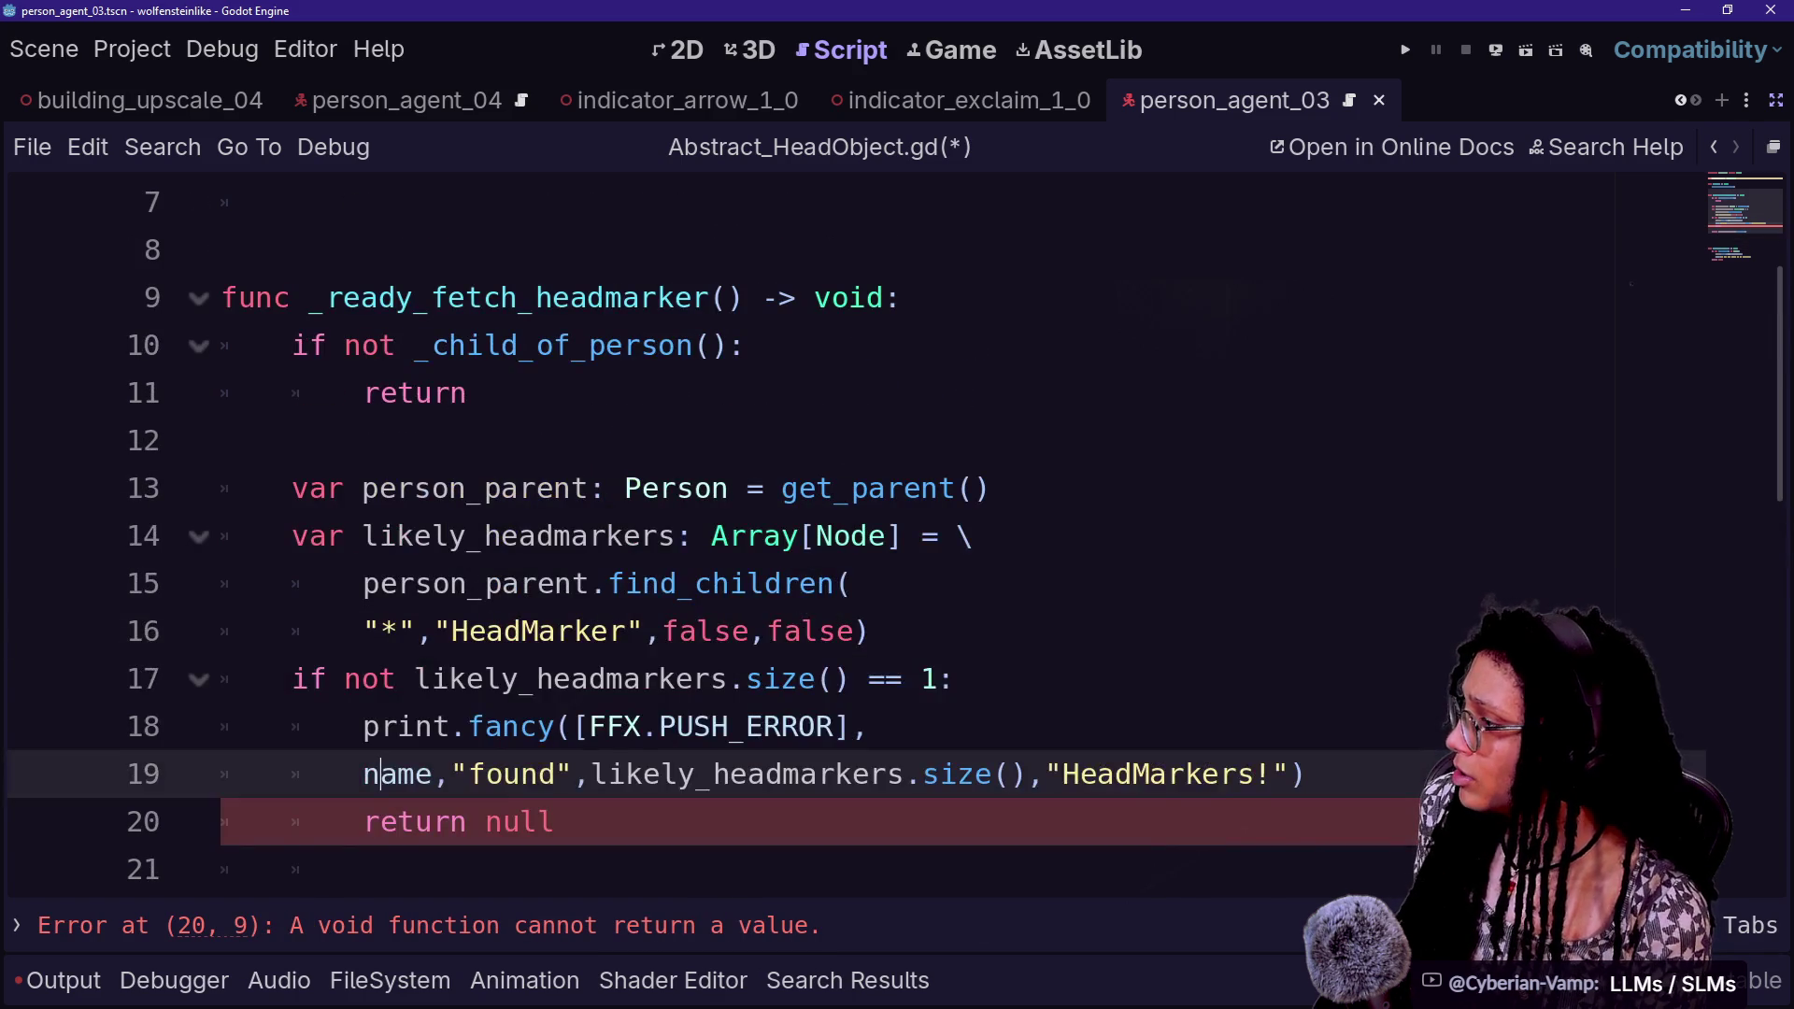
pyautogui.click(467, 392)
pyautogui.write('null')
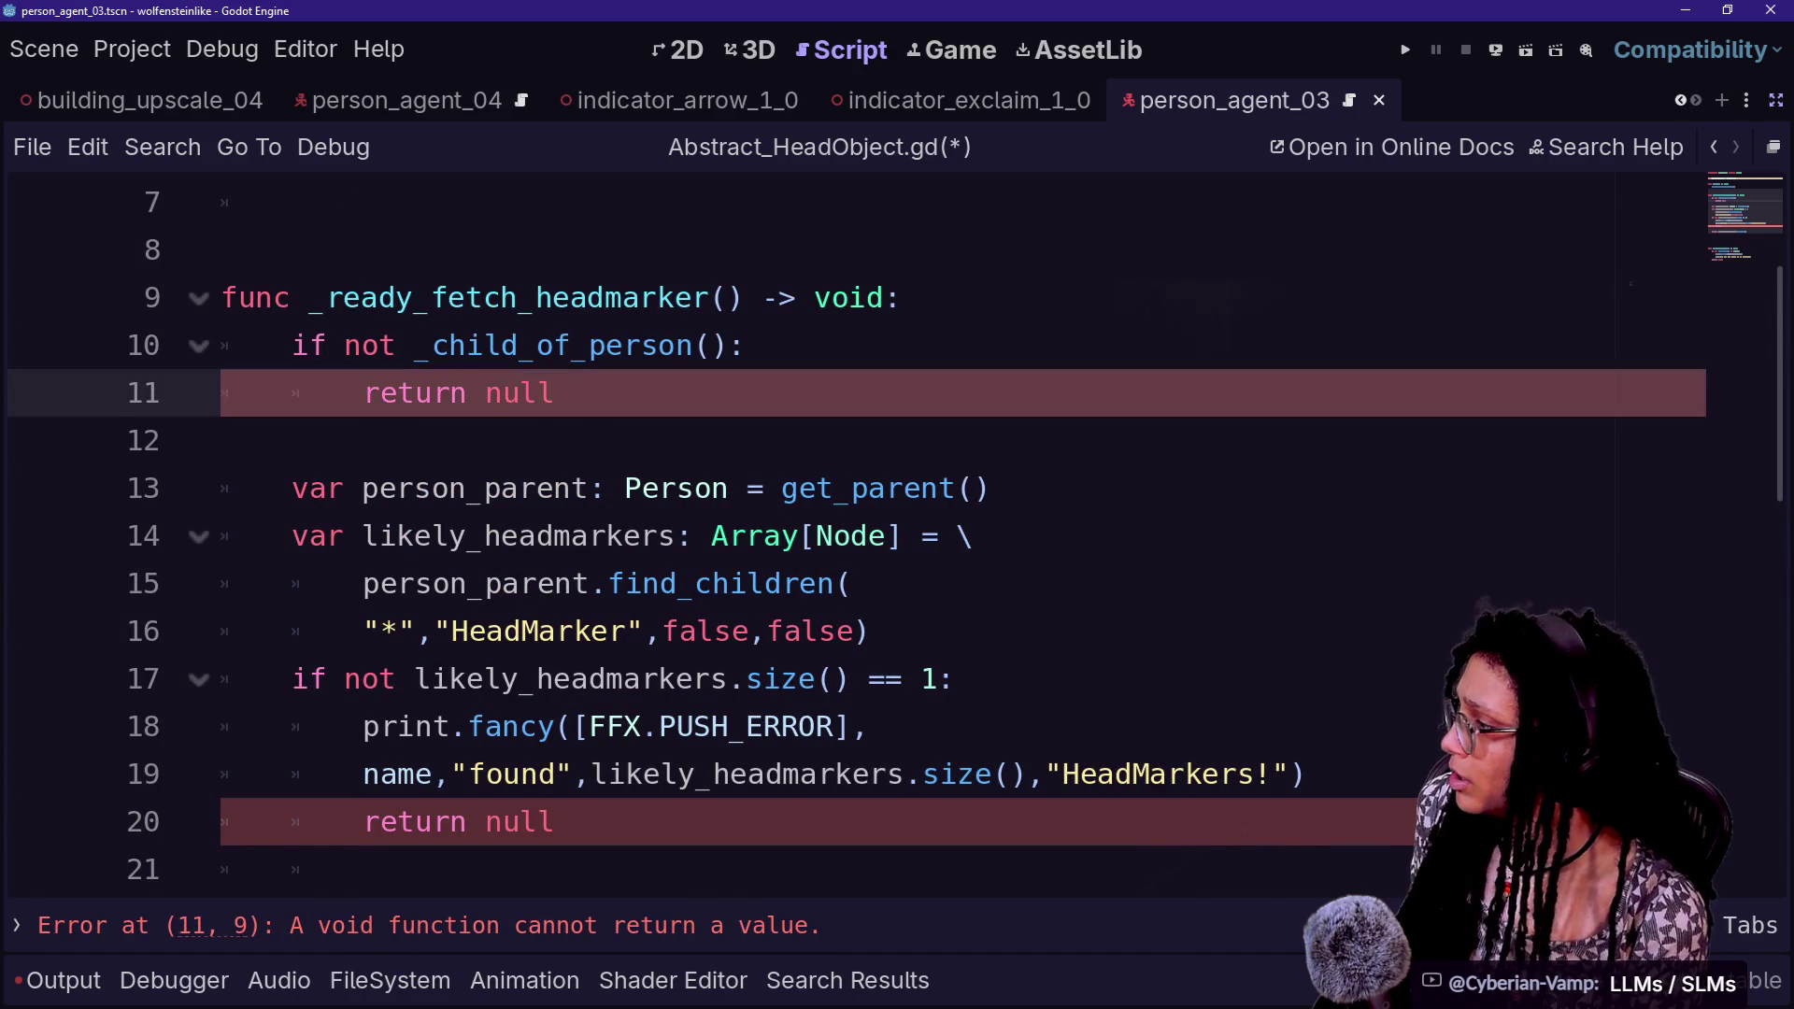
pyautogui.click(538, 345)
# Copy the error print into the child-of-person guard with message 'is not the child of a person!'.
pyautogui.moveTo(1306, 773)
pyautogui.mouseDown()
pyautogui.moveTo(956, 715)
pyautogui.moveTo(955, 678)
pyautogui.mouseUp()
pyautogui.hotkey('ctrl', 'c')
pyautogui.click(745, 345)
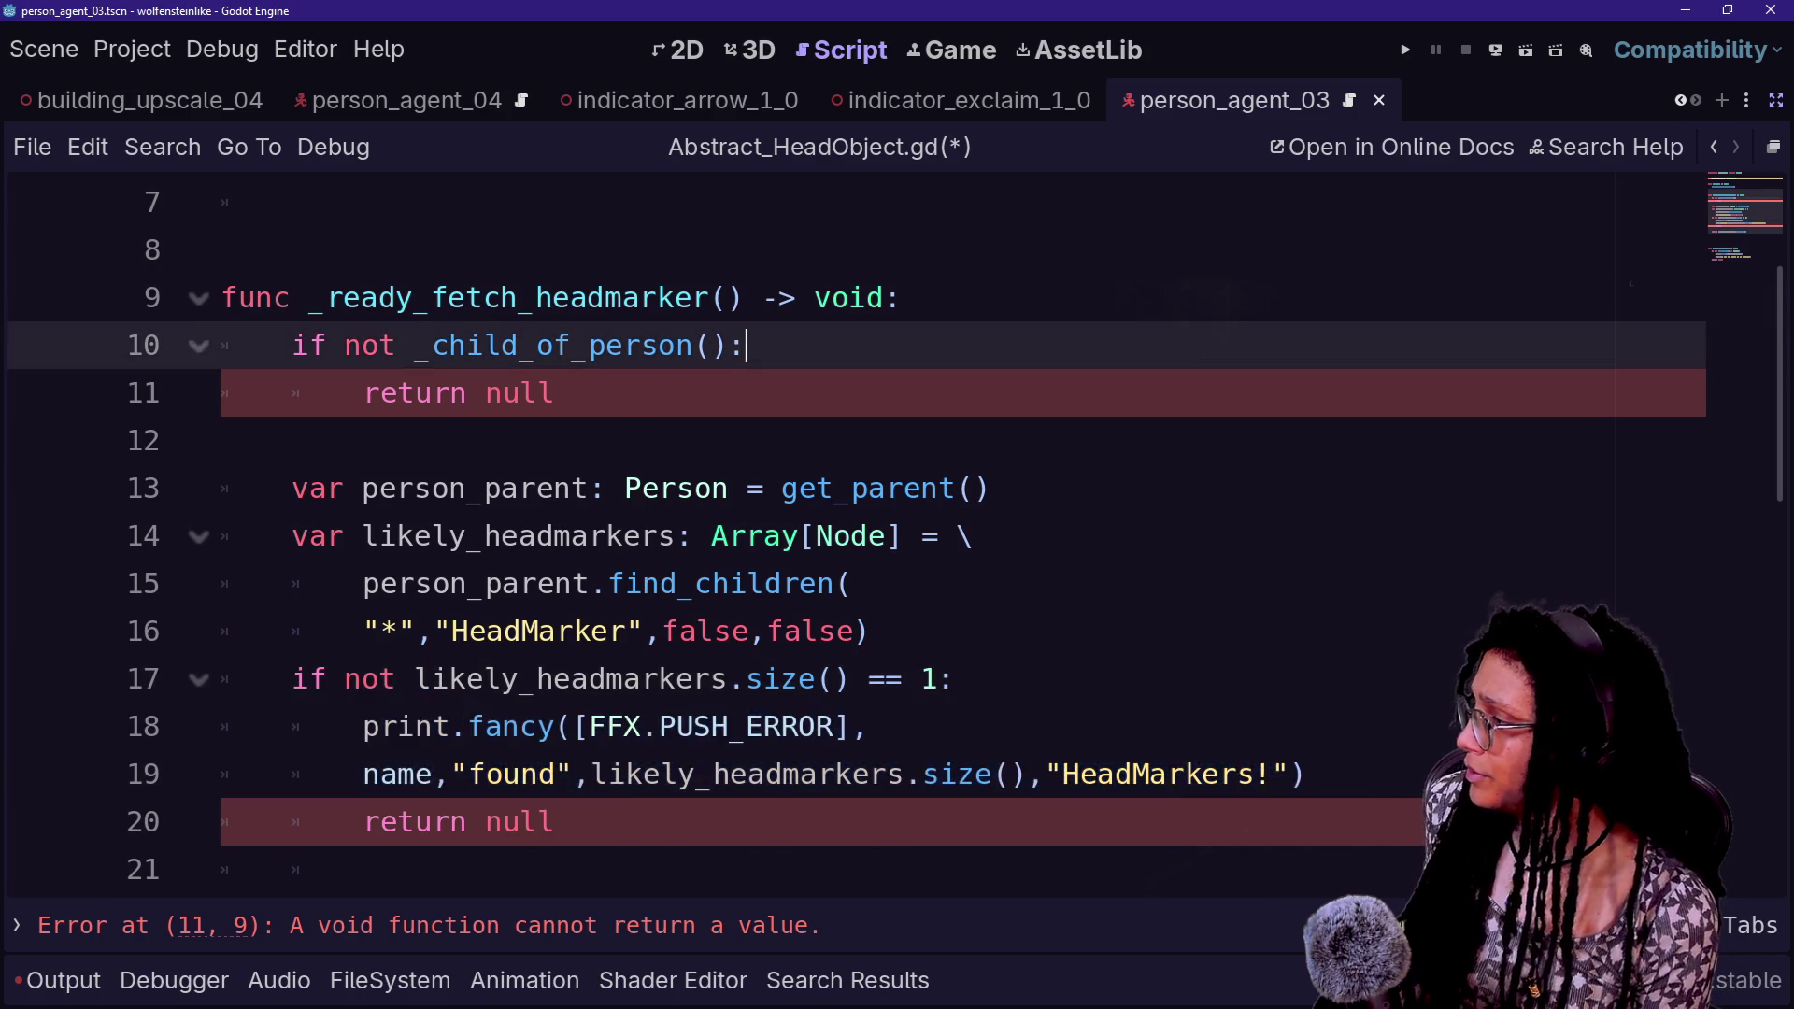
pyautogui.hotkey('ctrl', 'v')
pyautogui.click(520, 441)
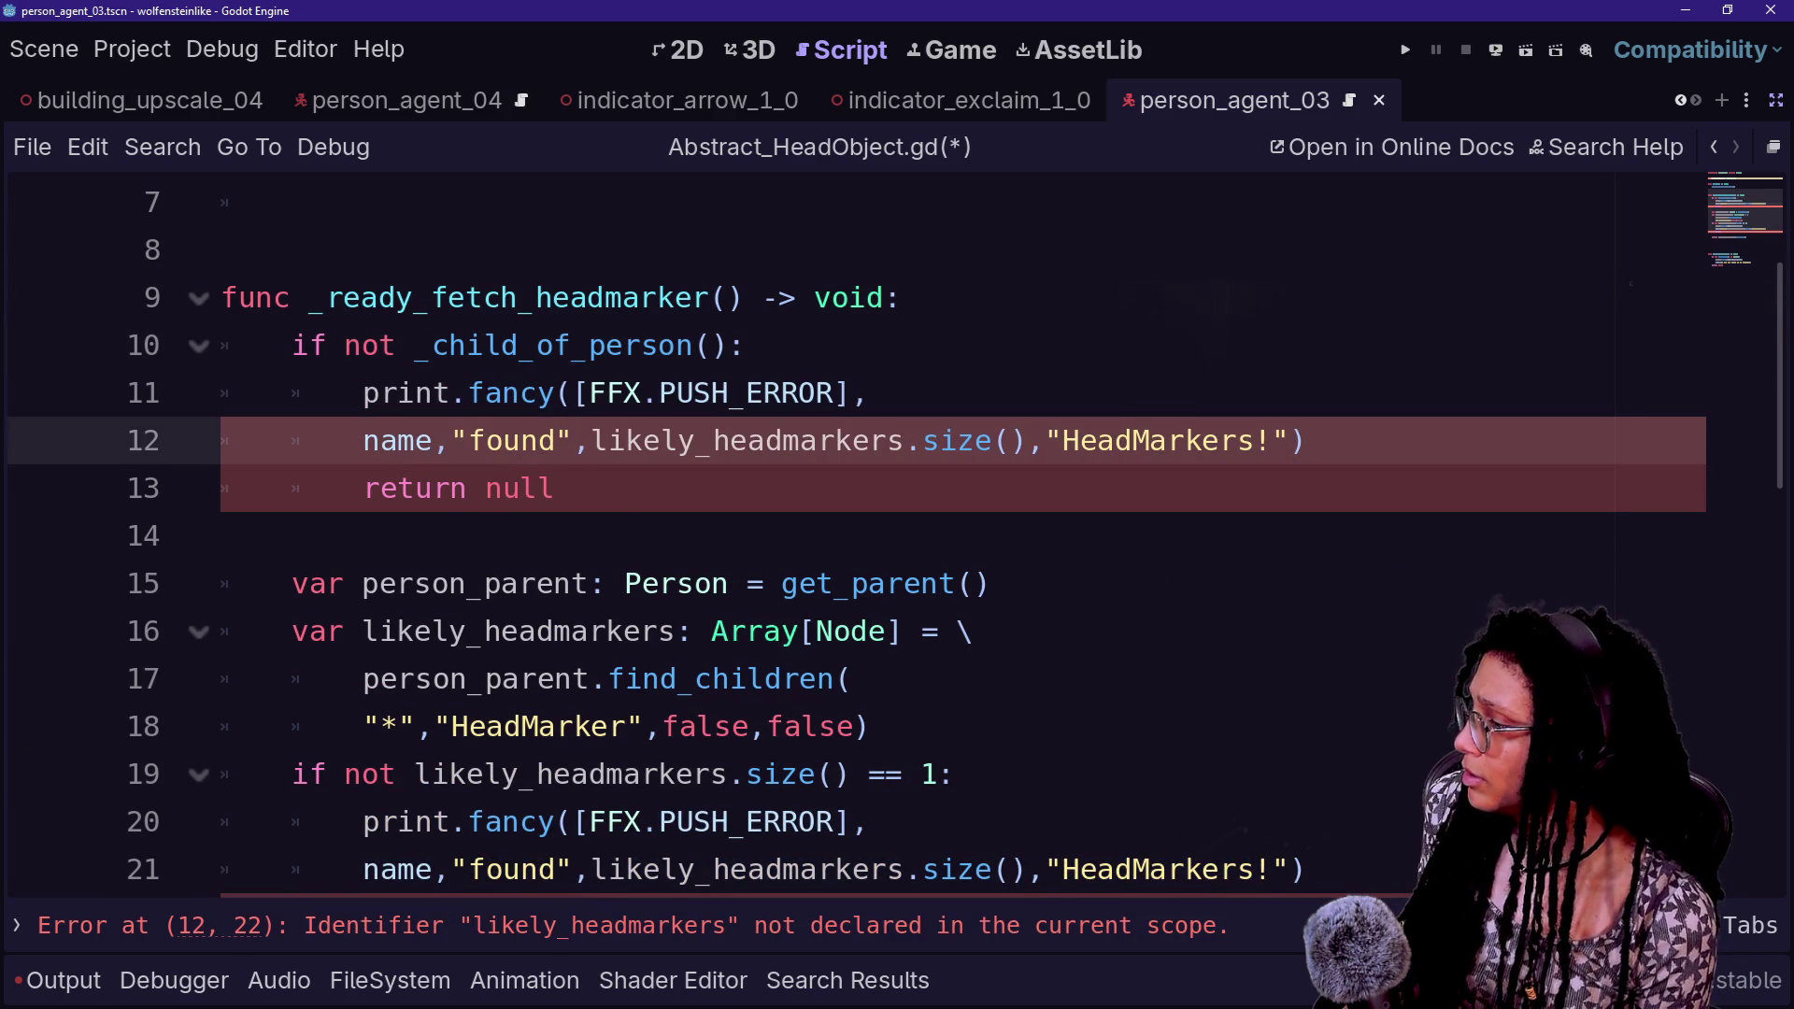
pyautogui.moveTo(468, 441); pyautogui.dragTo(1293, 440)
pyautogui.write('it')
pyautogui.press('BackSpace')
pyautogui.write('s not the child of')
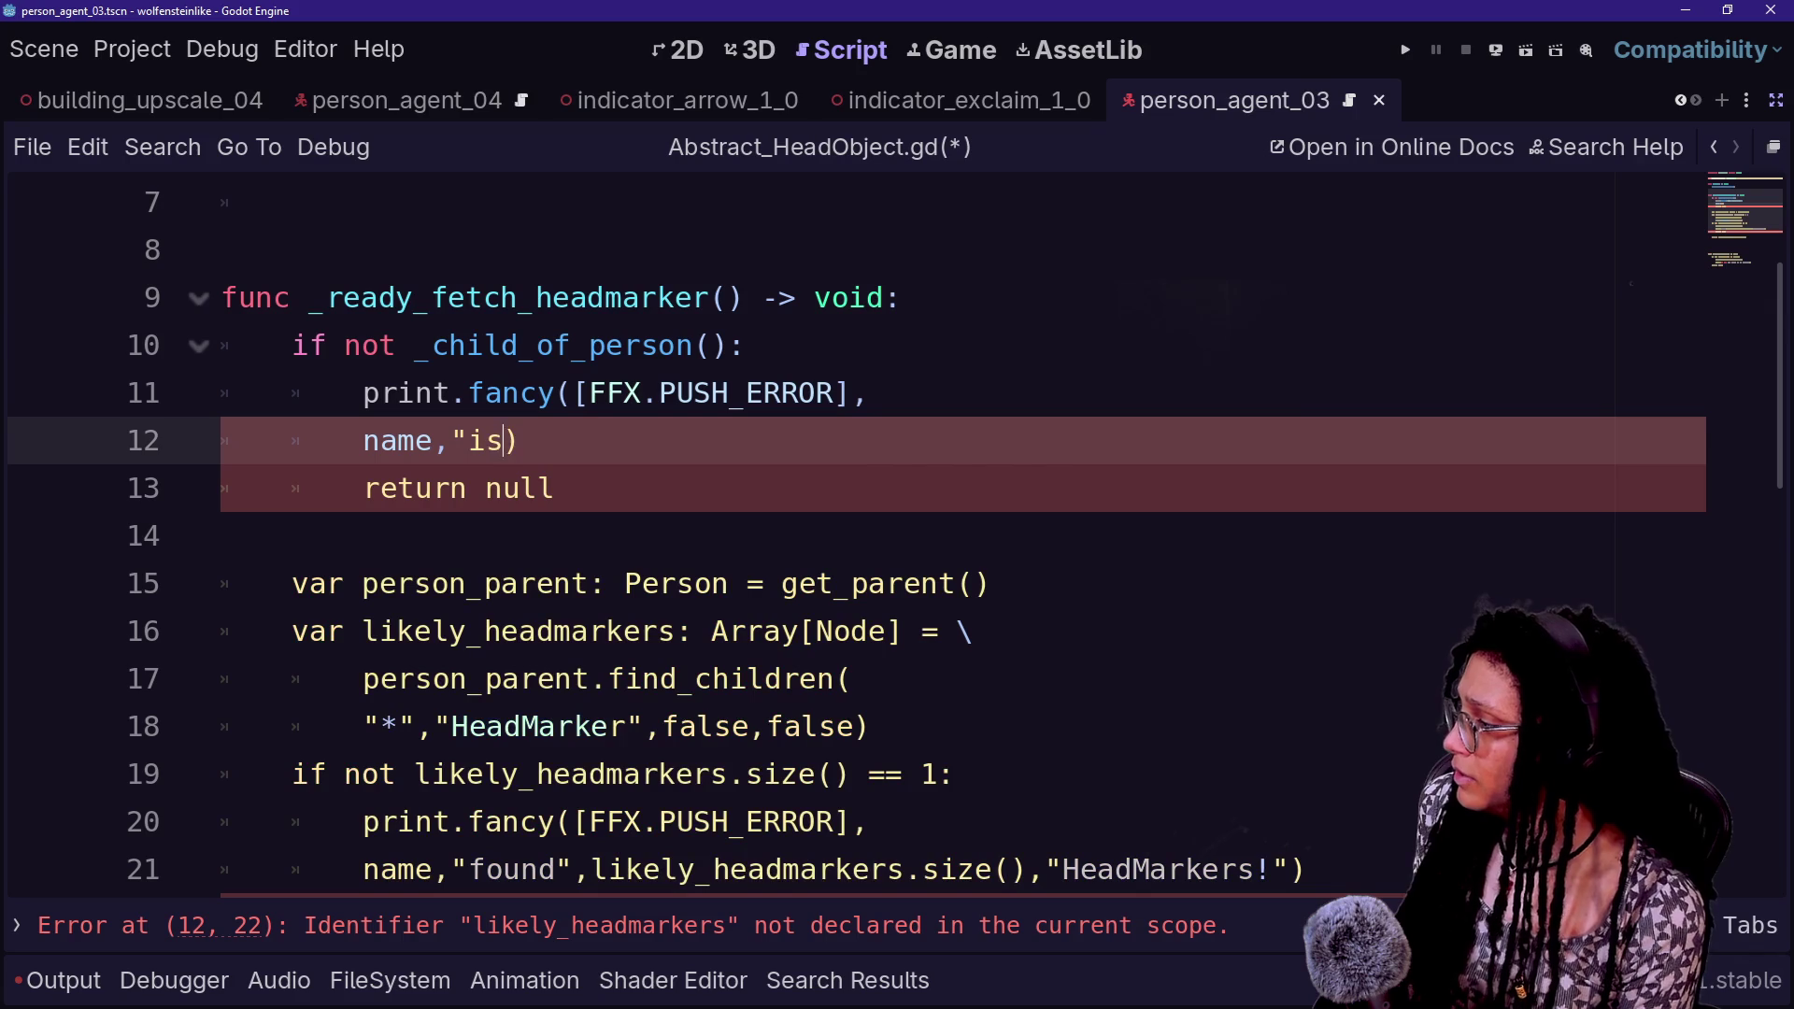
pyautogui.write(' a person!"')
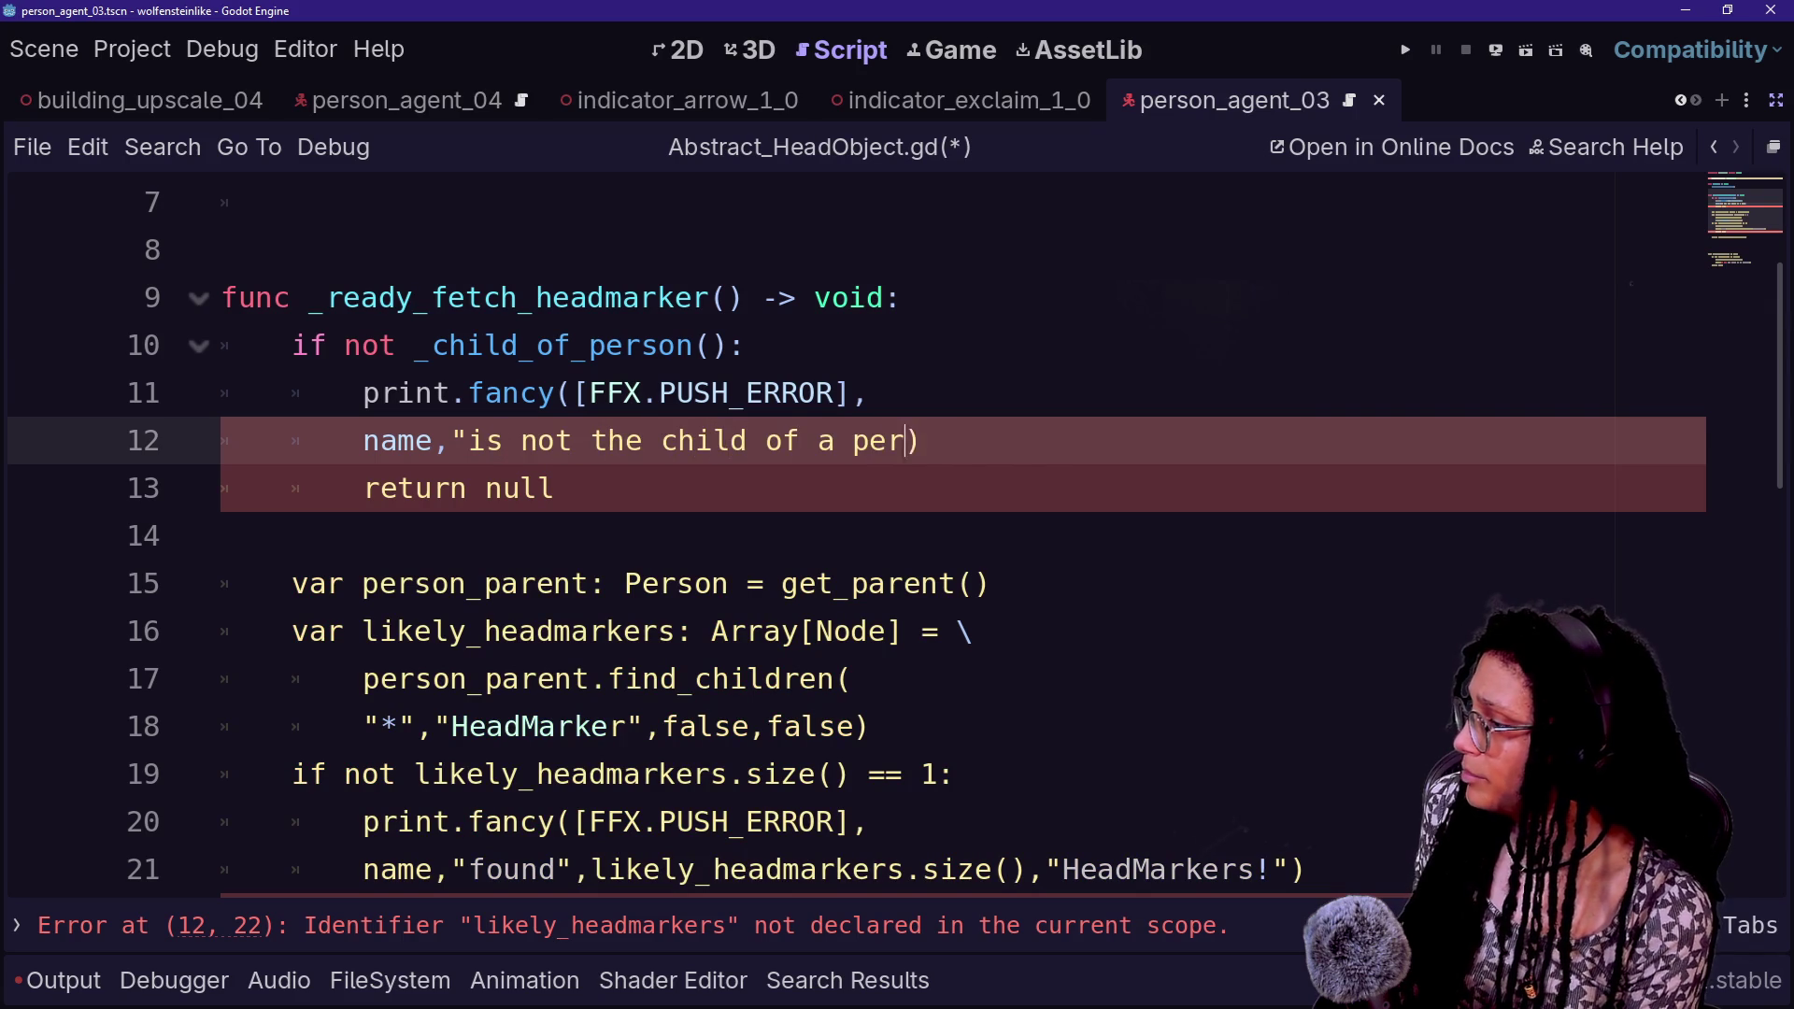
# Change the function's return type from void to HeadMarker.
pyautogui.click(538, 392)
pyautogui.hotkey('shift', 'End')
pyautogui.click(556, 487)
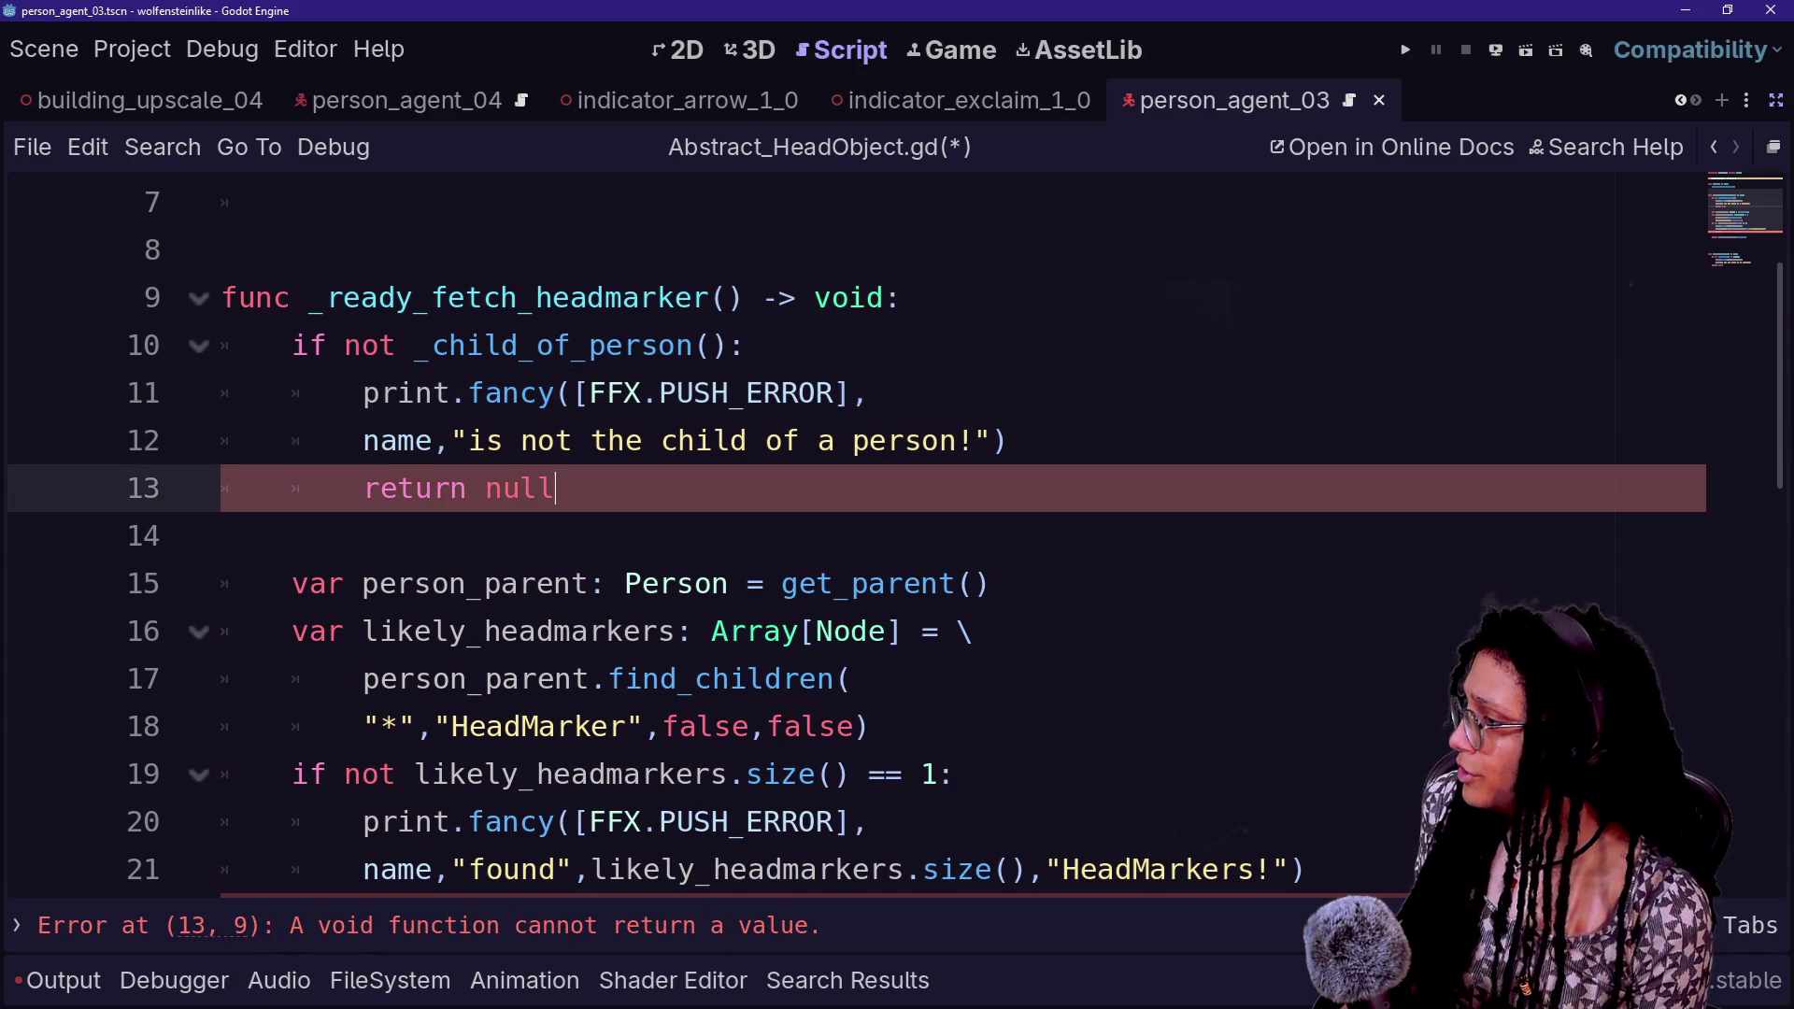
pyautogui.doubleClick(849, 297)
pyautogui.write('HeadMarker')
pyautogui.click(677, 393)
pyautogui.scroll(-2, 841, 532)
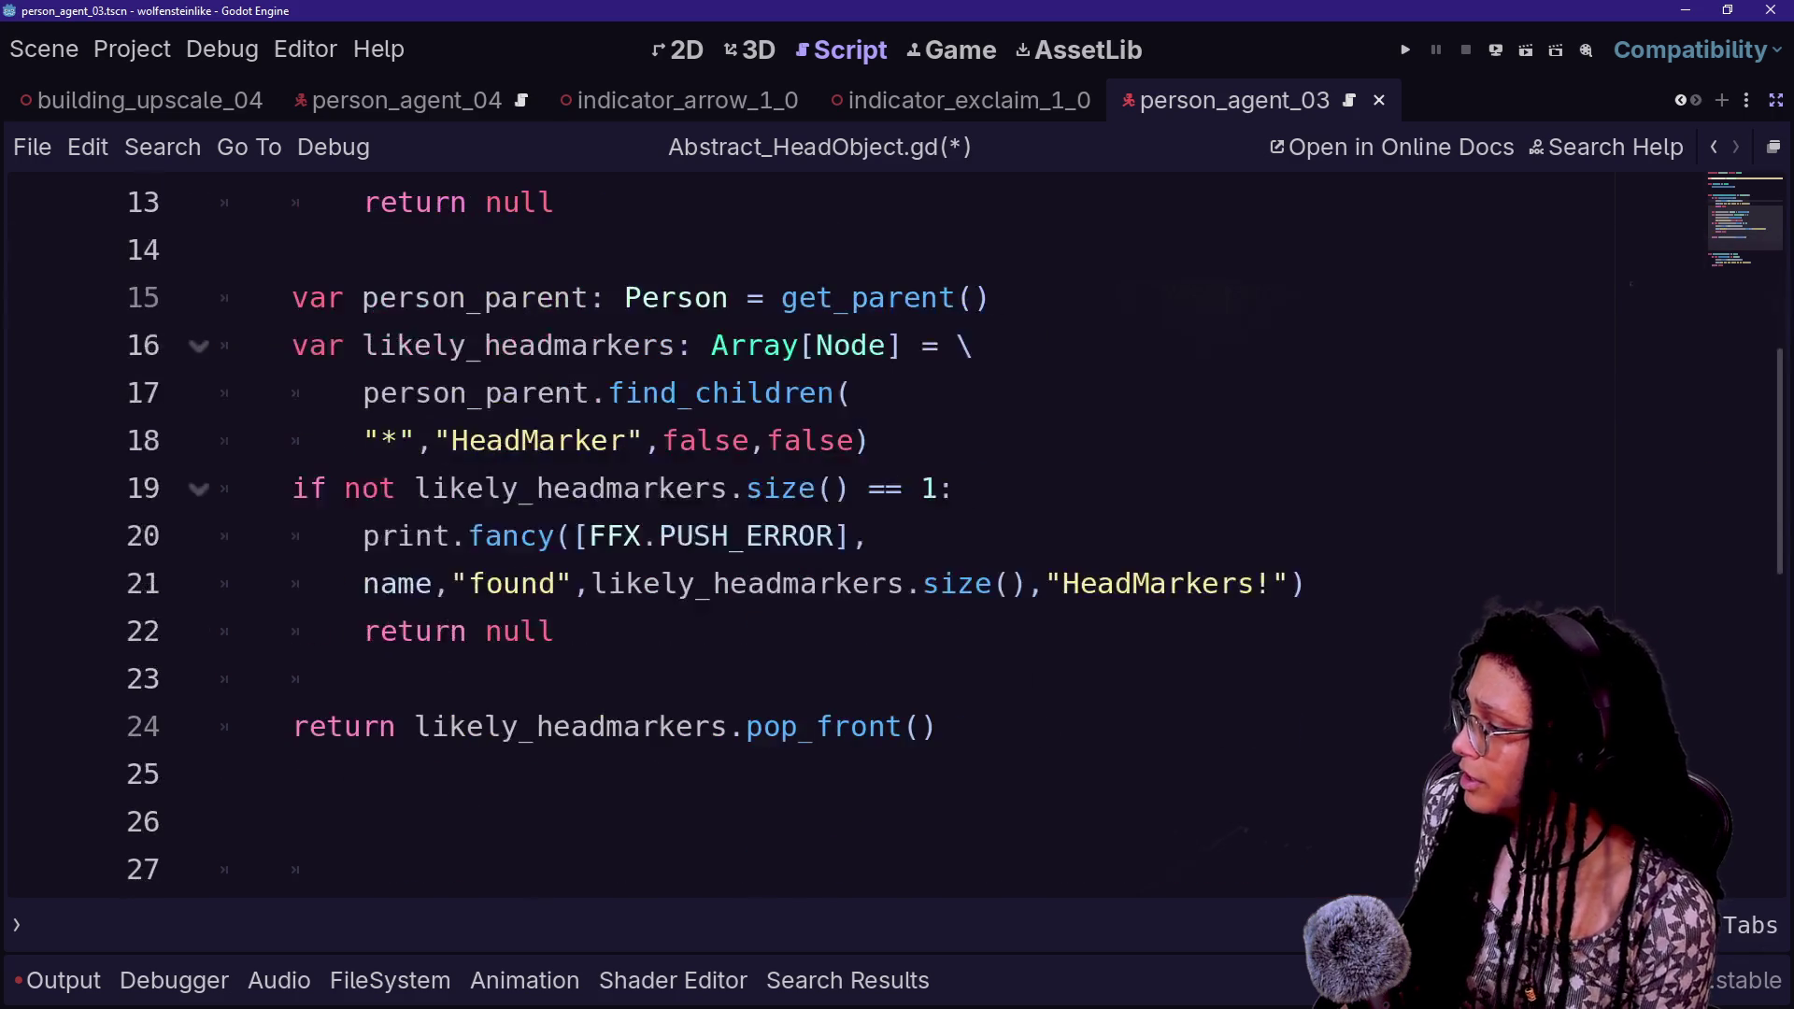
# Declare var headmarker: HeadMarker = on a new line above the return.
pyautogui.click(364, 679)
pyautogui.press('BackSpace')
pyautogui.write('var')
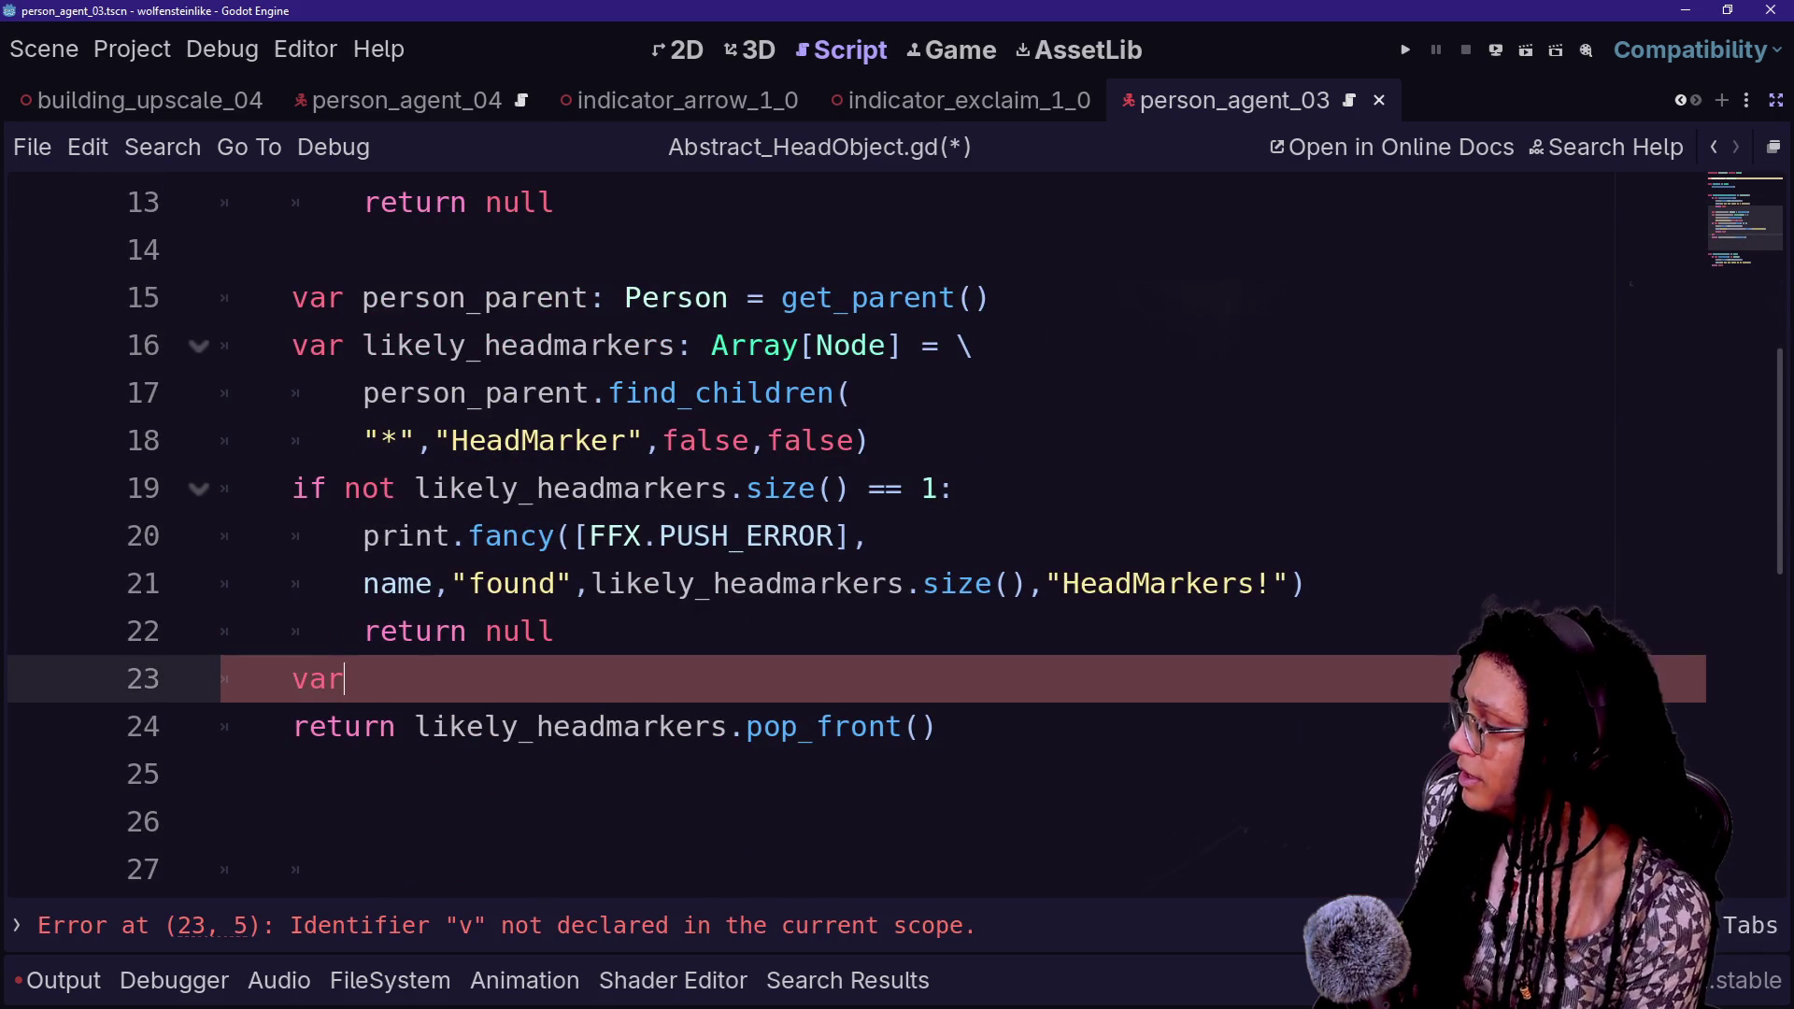
pyautogui.press('Home')
pyautogui.press('Return')
pyautogui.press('End')
pyautogui.write('headmarker: He')
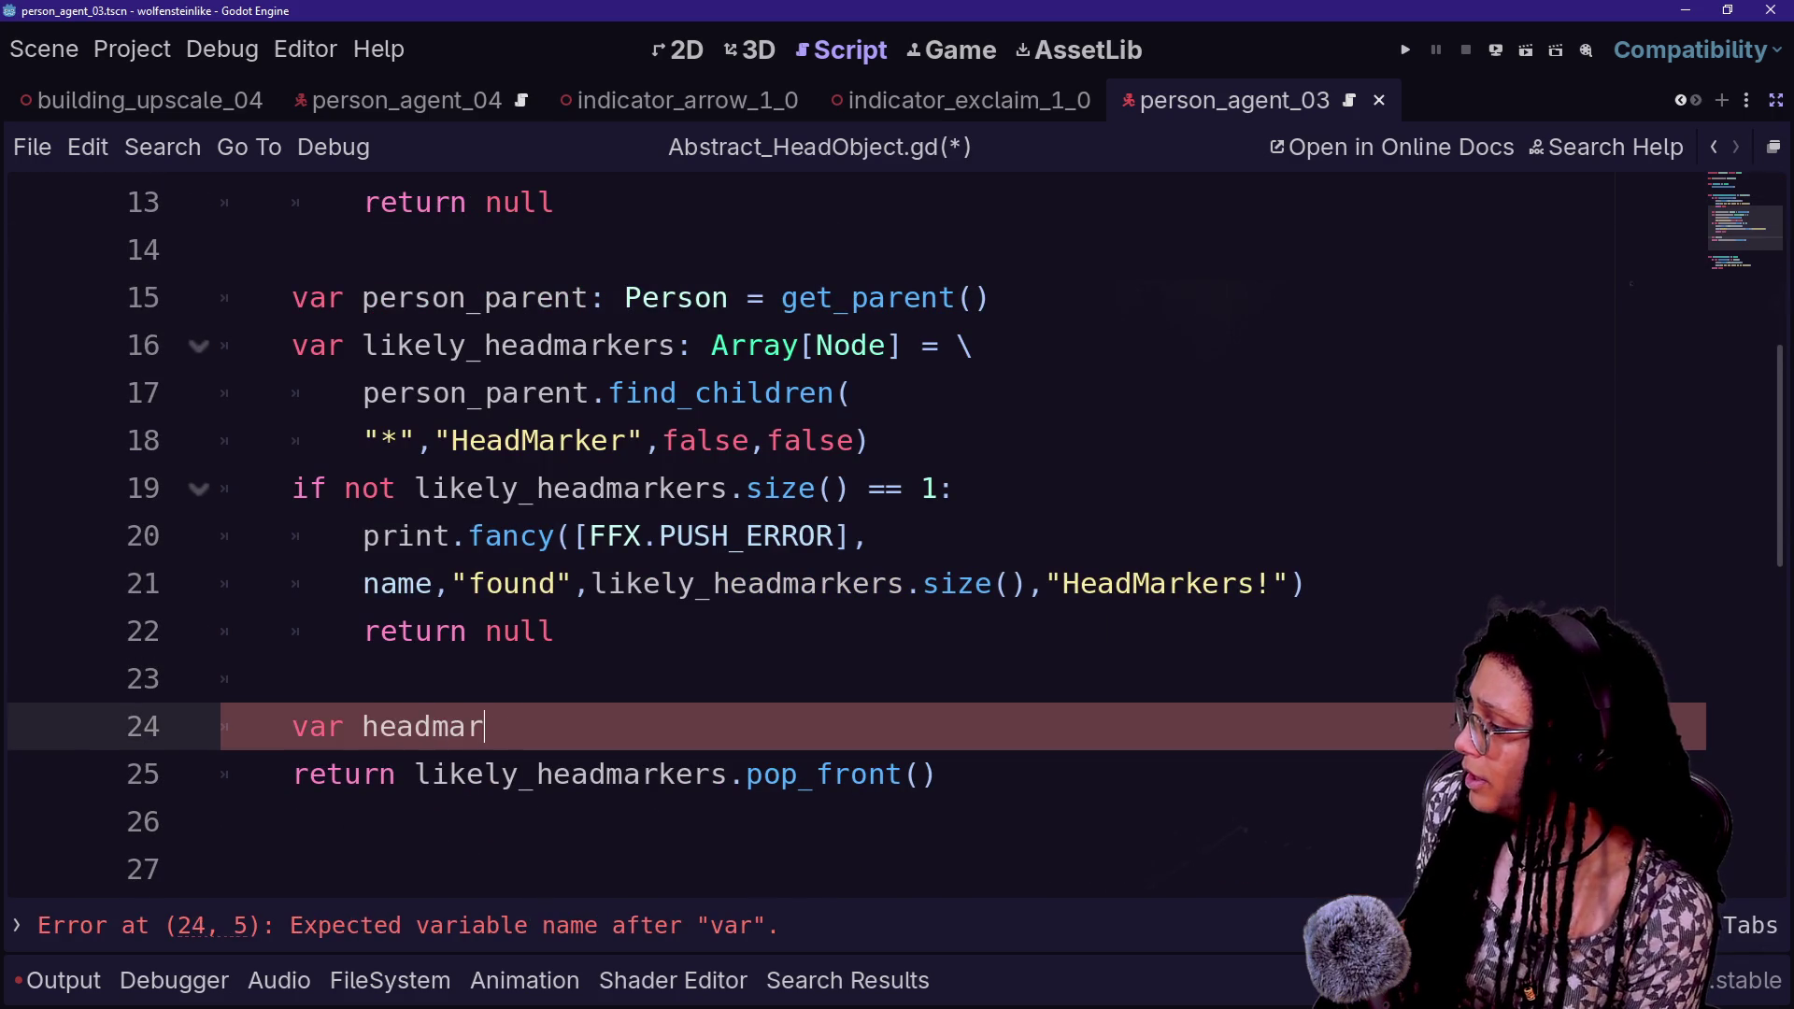
pyautogui.write('adMar')
pyautogui.press('Return')
pyautogui.write('=')
# Move likely_headmarkers.pop_front() from the return into the headmarker declaration, continued with a backslash.
pyautogui.click(412, 774)
pyautogui.moveTo(412, 774); pyautogui.dragTo(940, 773)
pyautogui.hotkey('ctrl', 'x')
pyautogui.press('Up')
pyautogui.press('End')
pyautogui.hotkey('ctrl', 'v')
pyautogui.write('.')
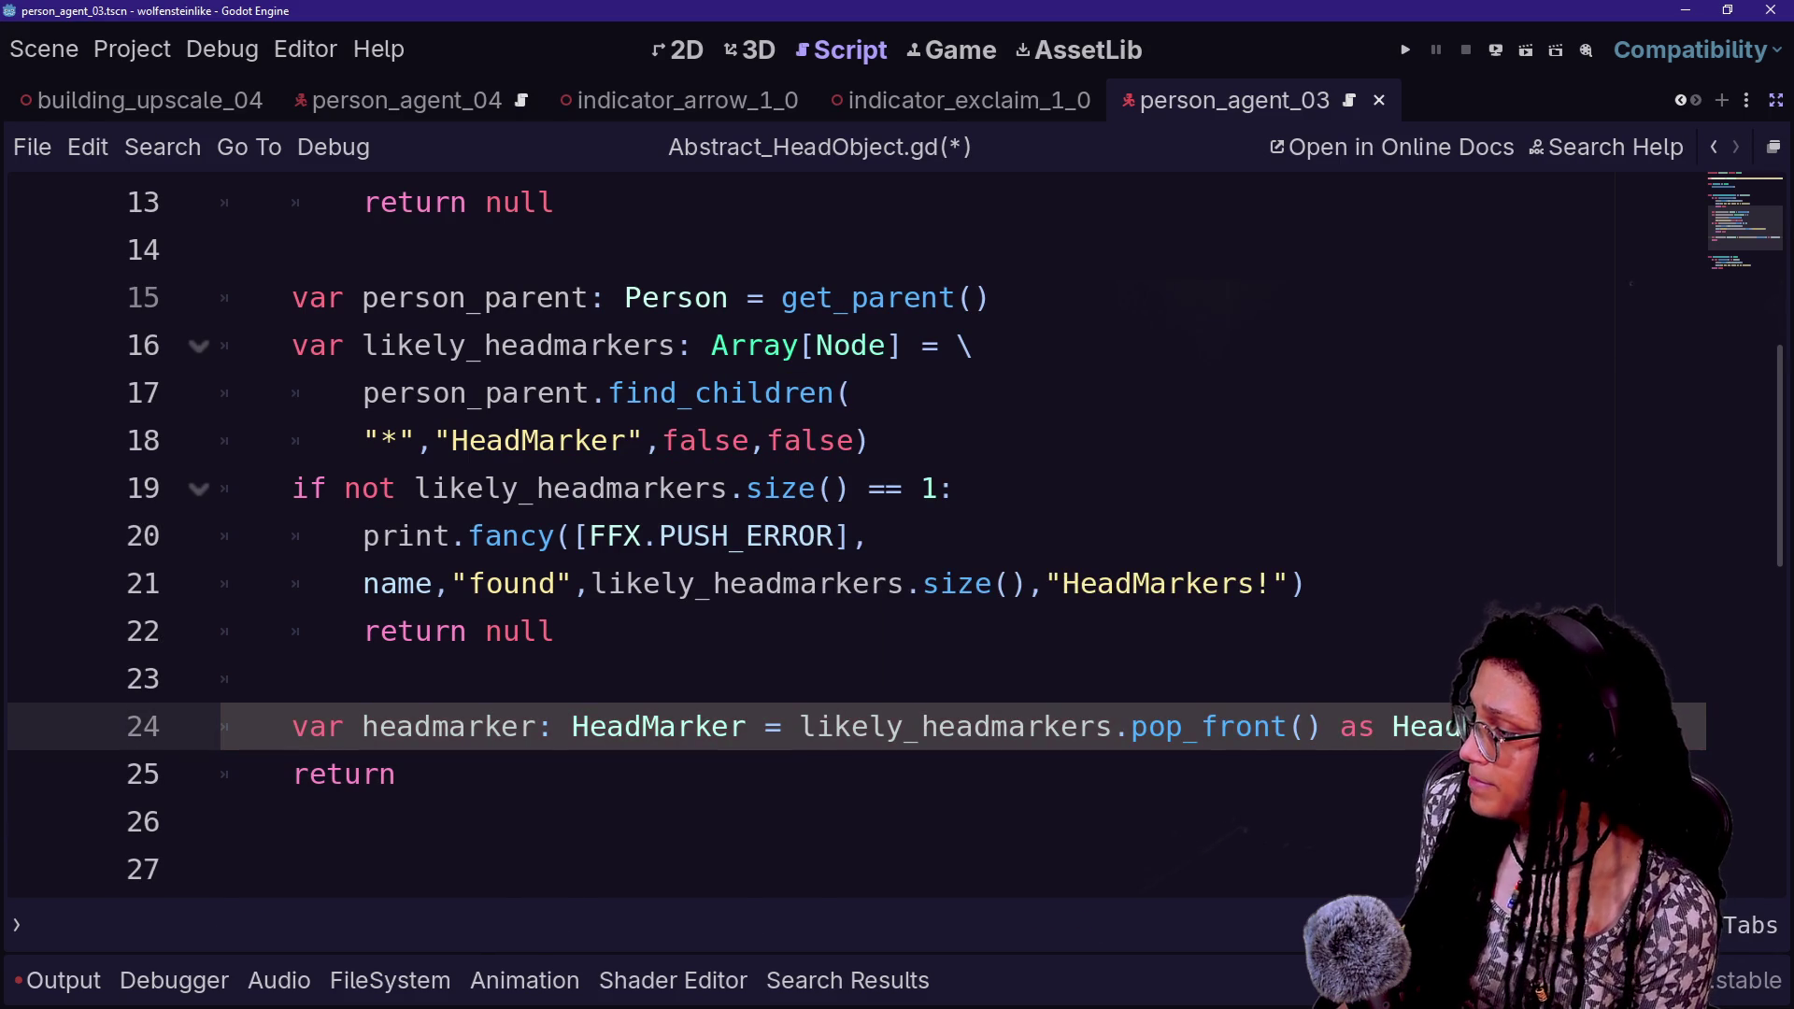
pyautogui.press('Left')
pyautogui.write('\\')
pyautogui.press('Return')
pyautogui.press('Tab')
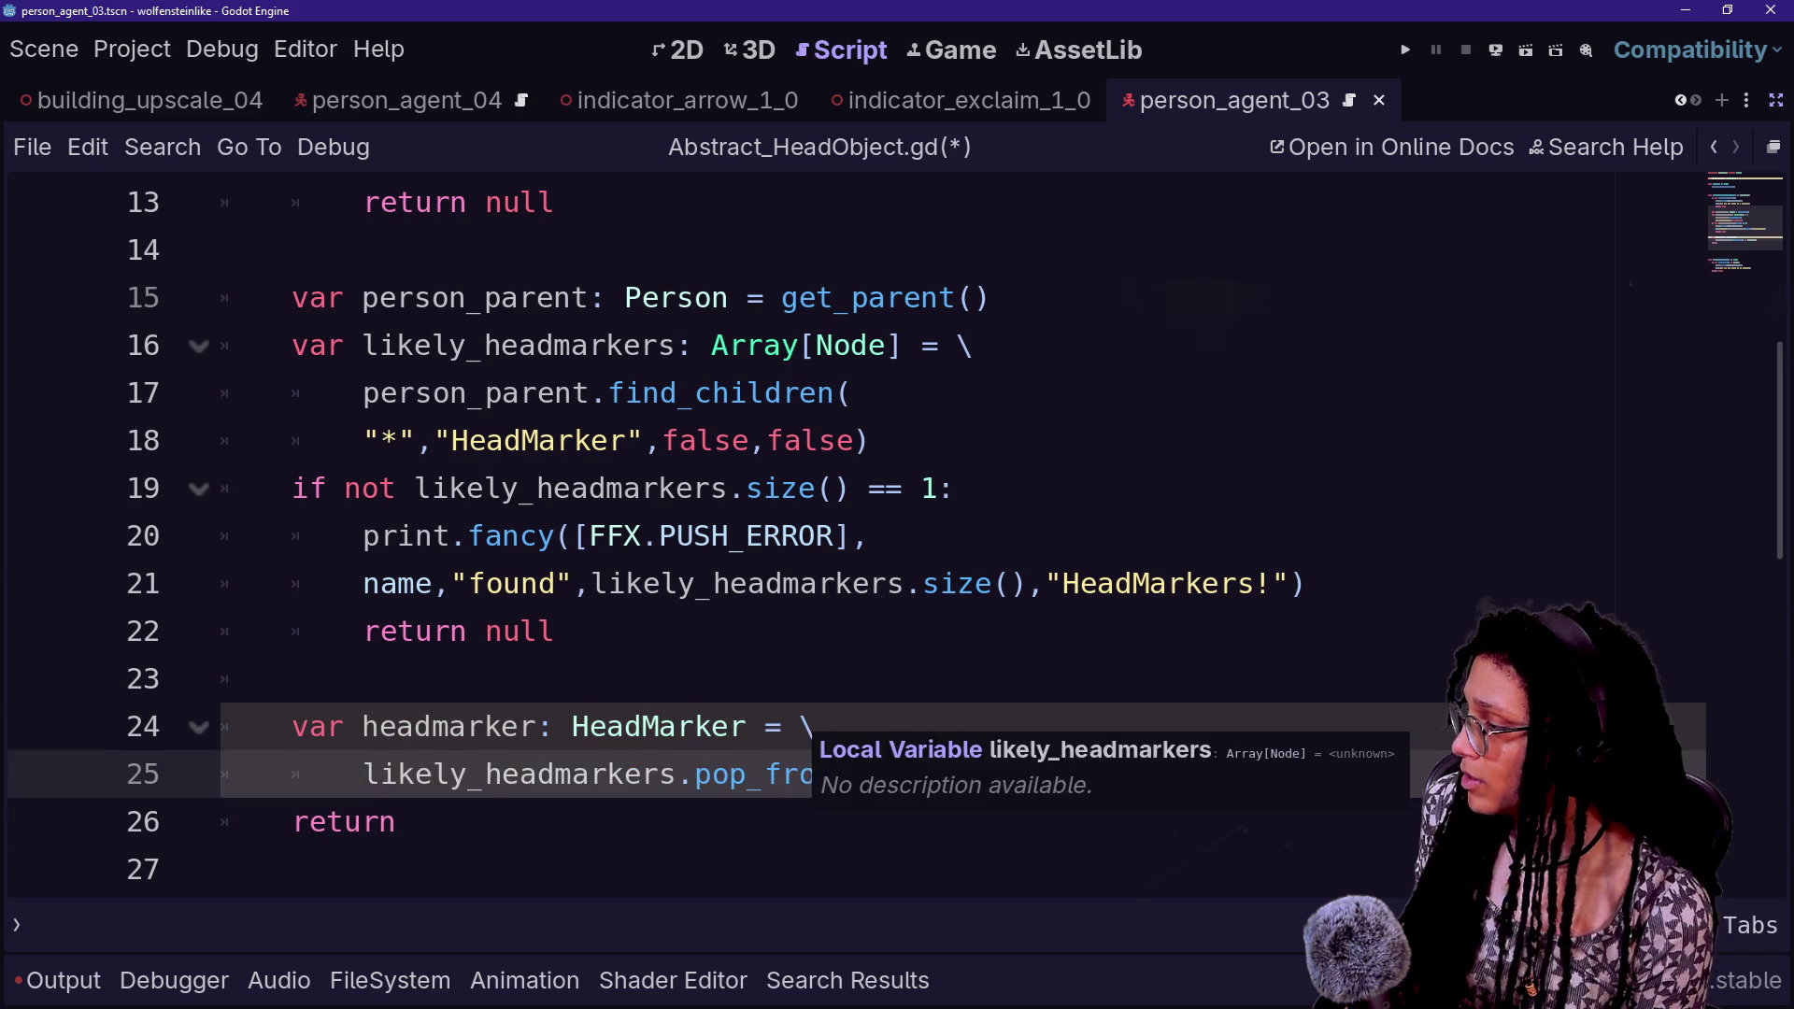
# Make the function end with return headmarker.
pyautogui.click(872, 583)
pyautogui.click(414, 821)
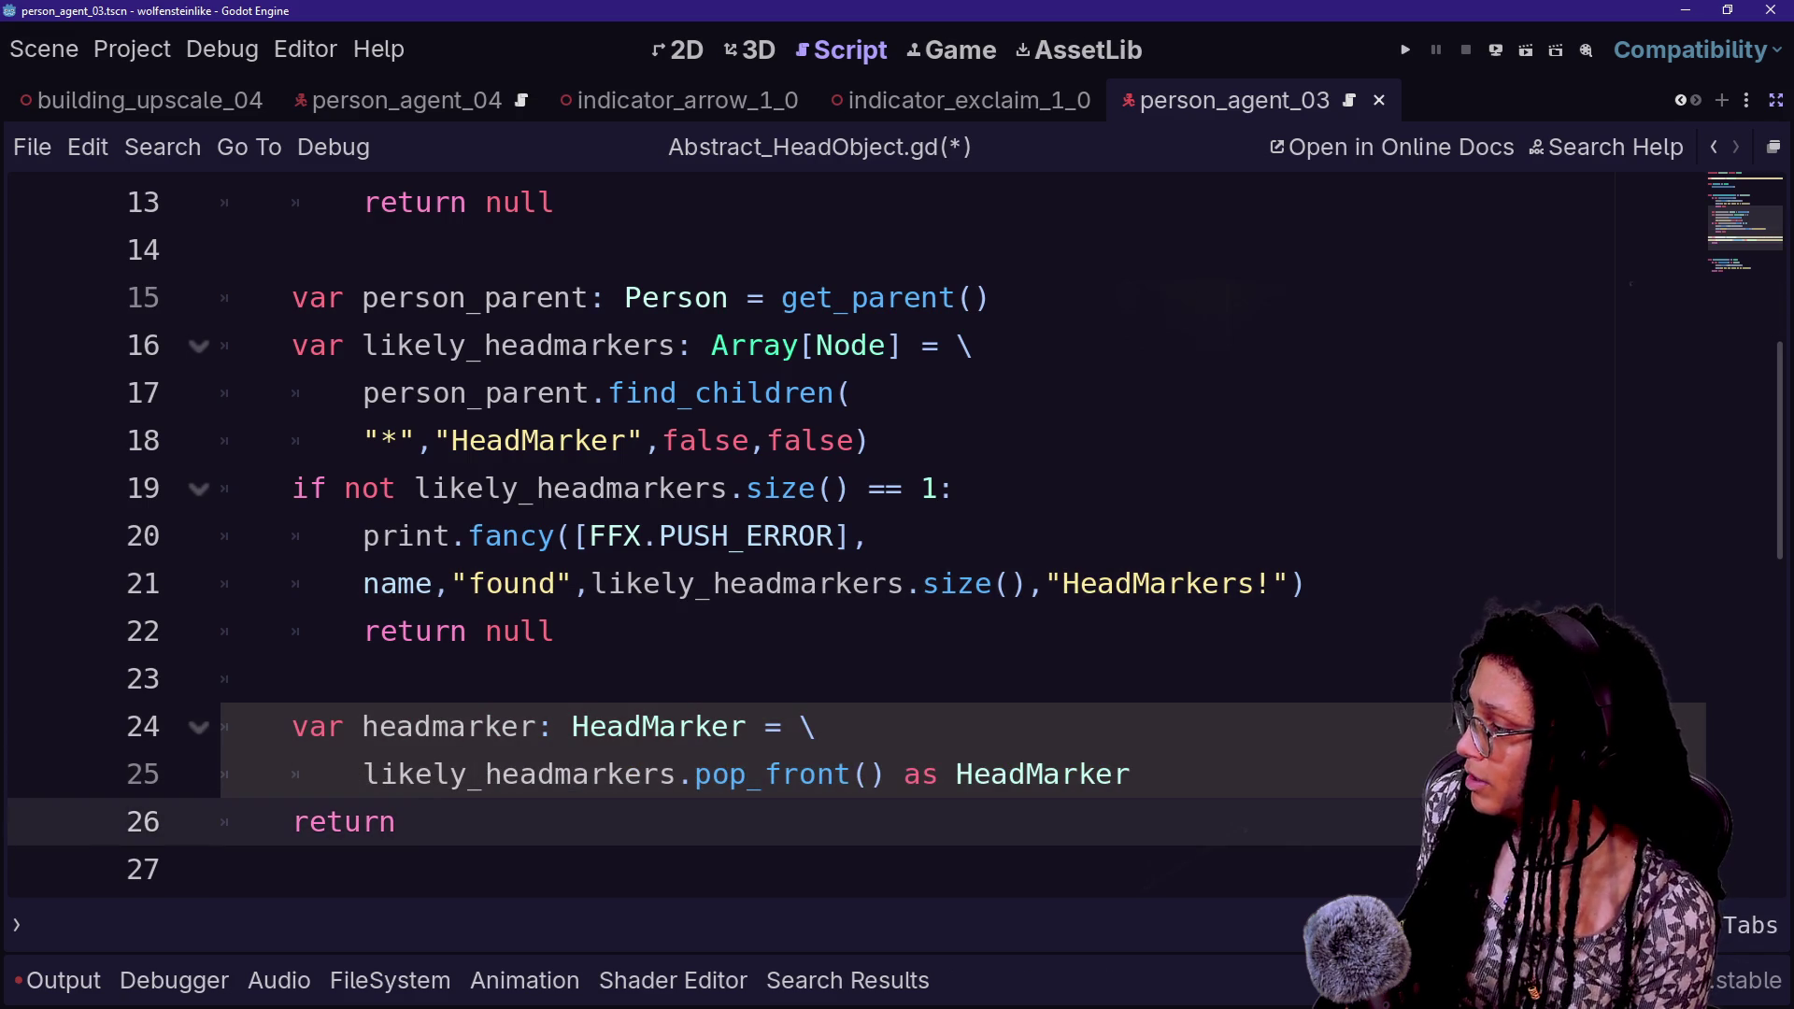
pyautogui.write('headmarker')
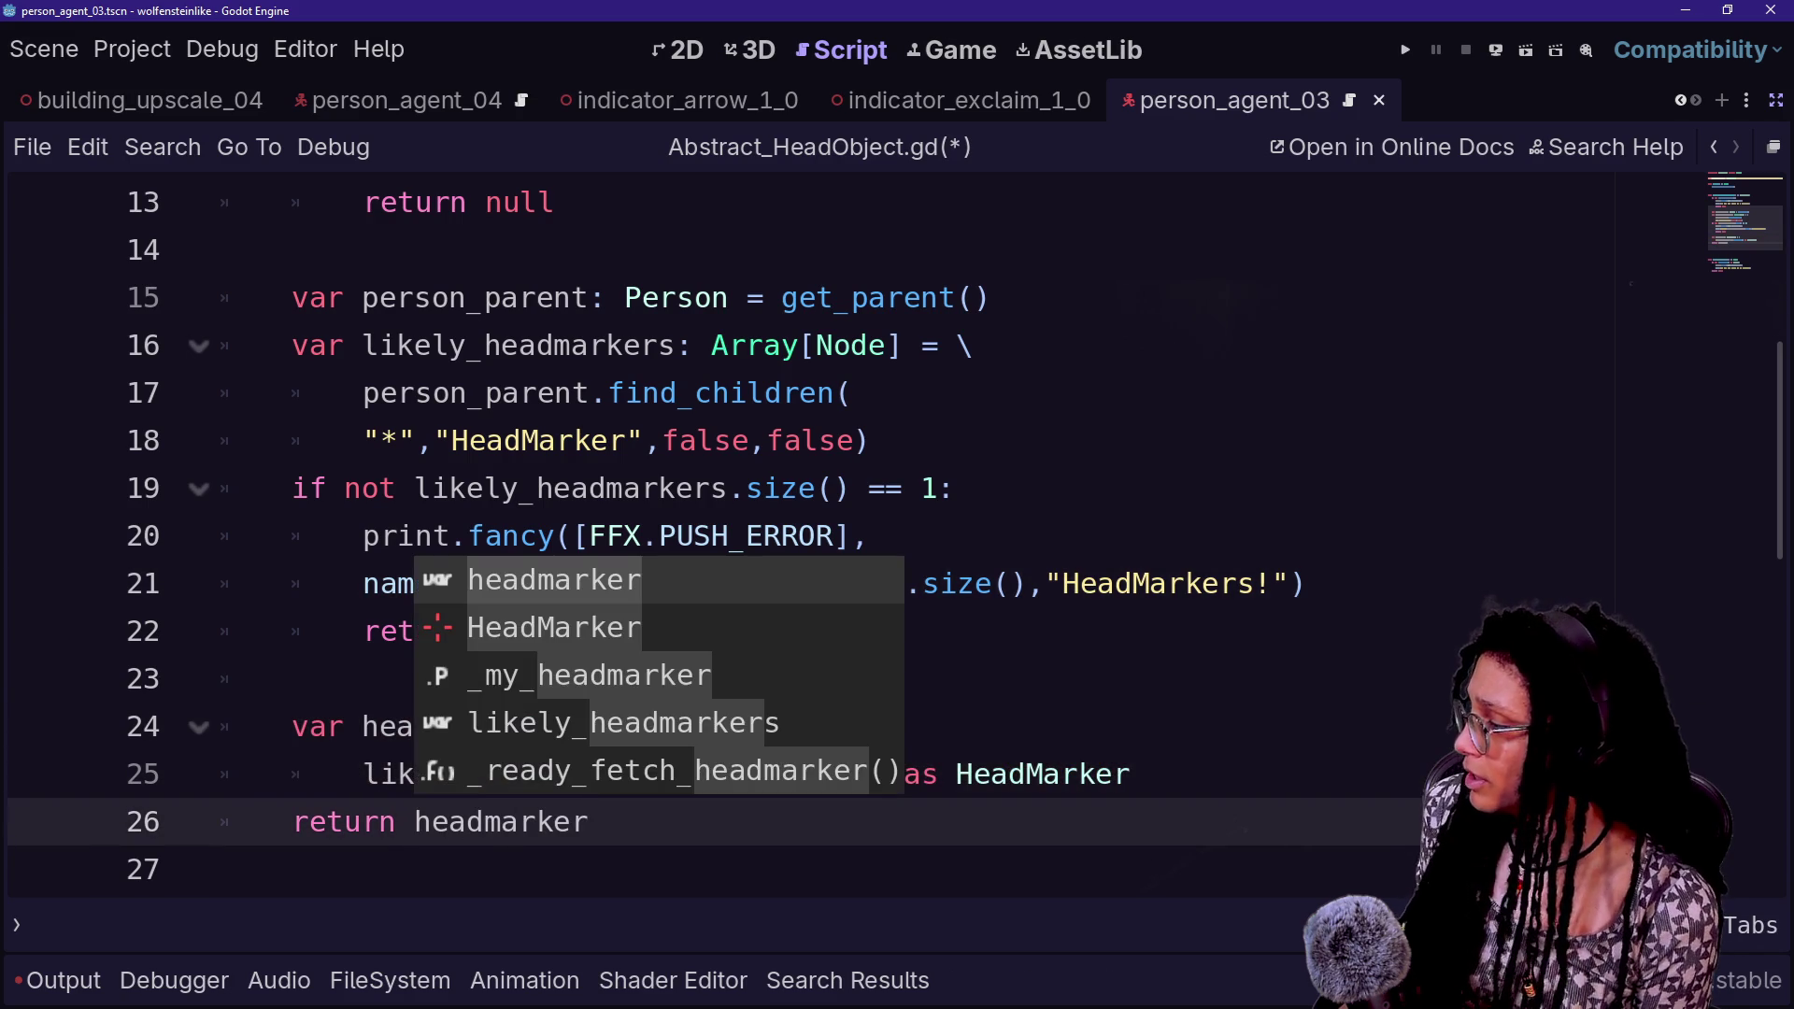
pyautogui.click(1203, 583)
pyautogui.scroll(4, 1203, 583)
# Turn line 6 into an assignment storing _ready_fetch_headmarker() in the headmarker variable.
pyautogui.click(747, 297)
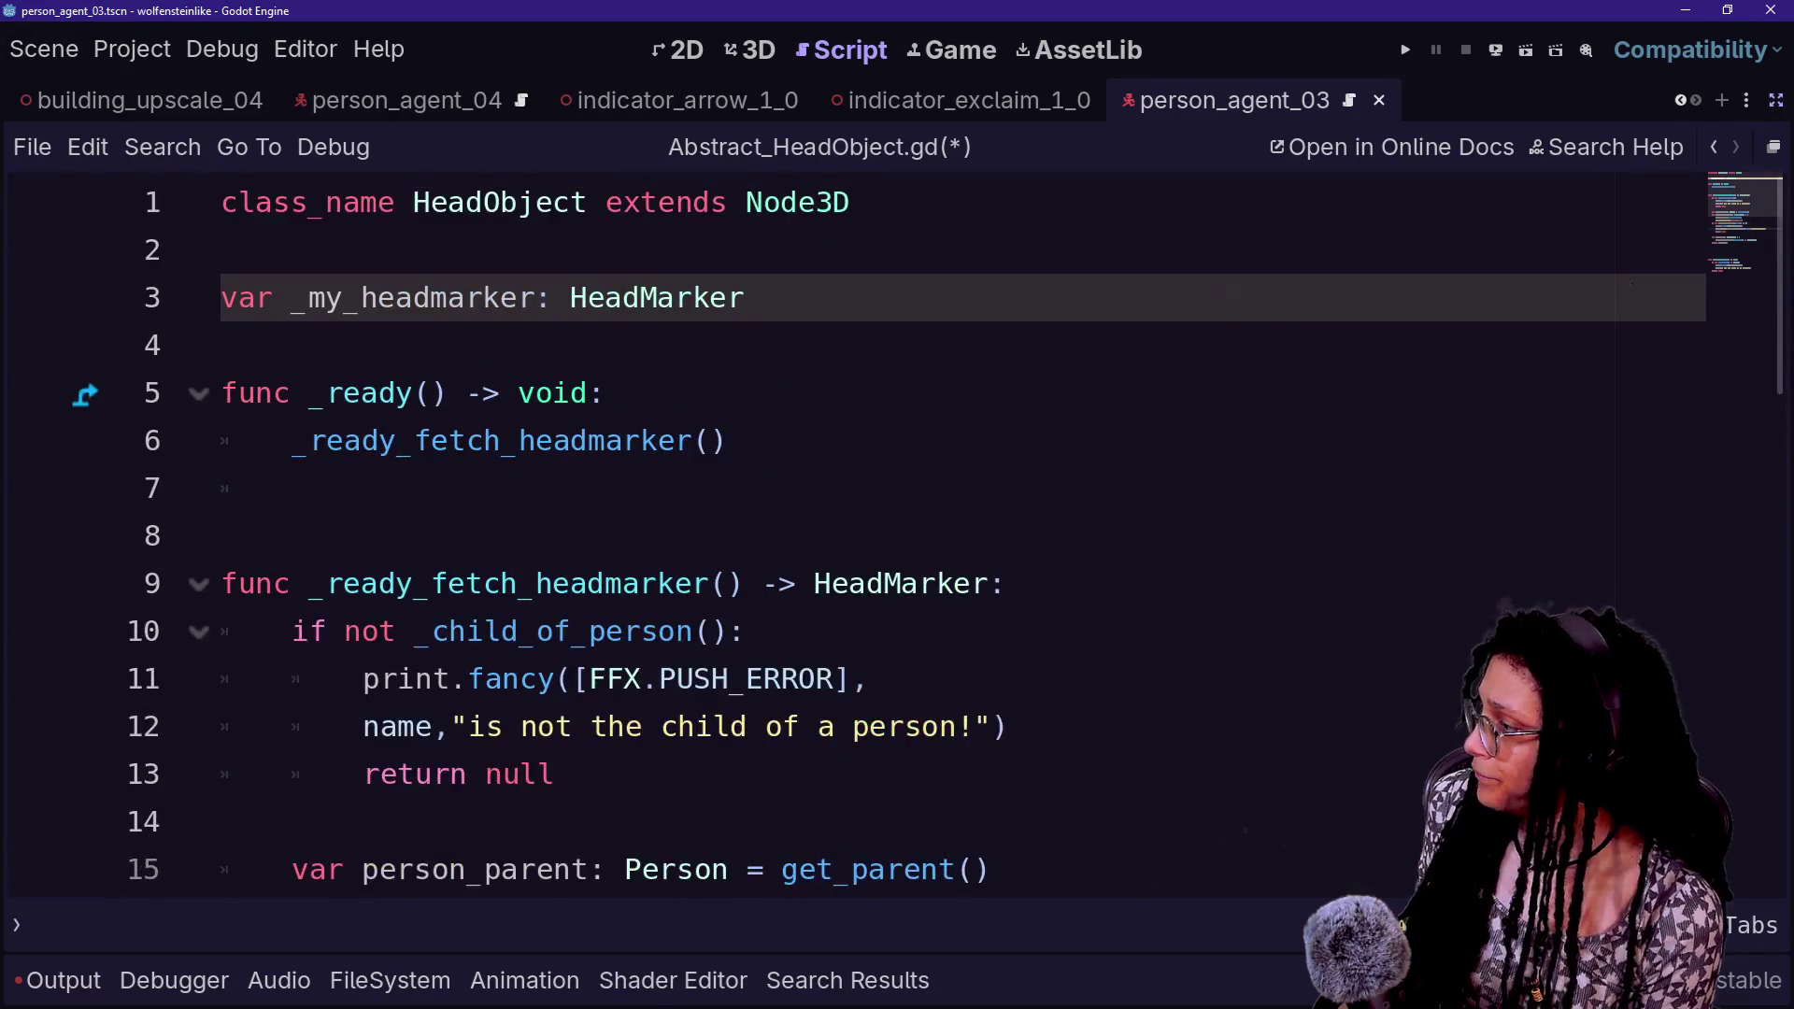
pyautogui.click(292, 440)
pyautogui.write('if')
pyautogui.click(692, 440)
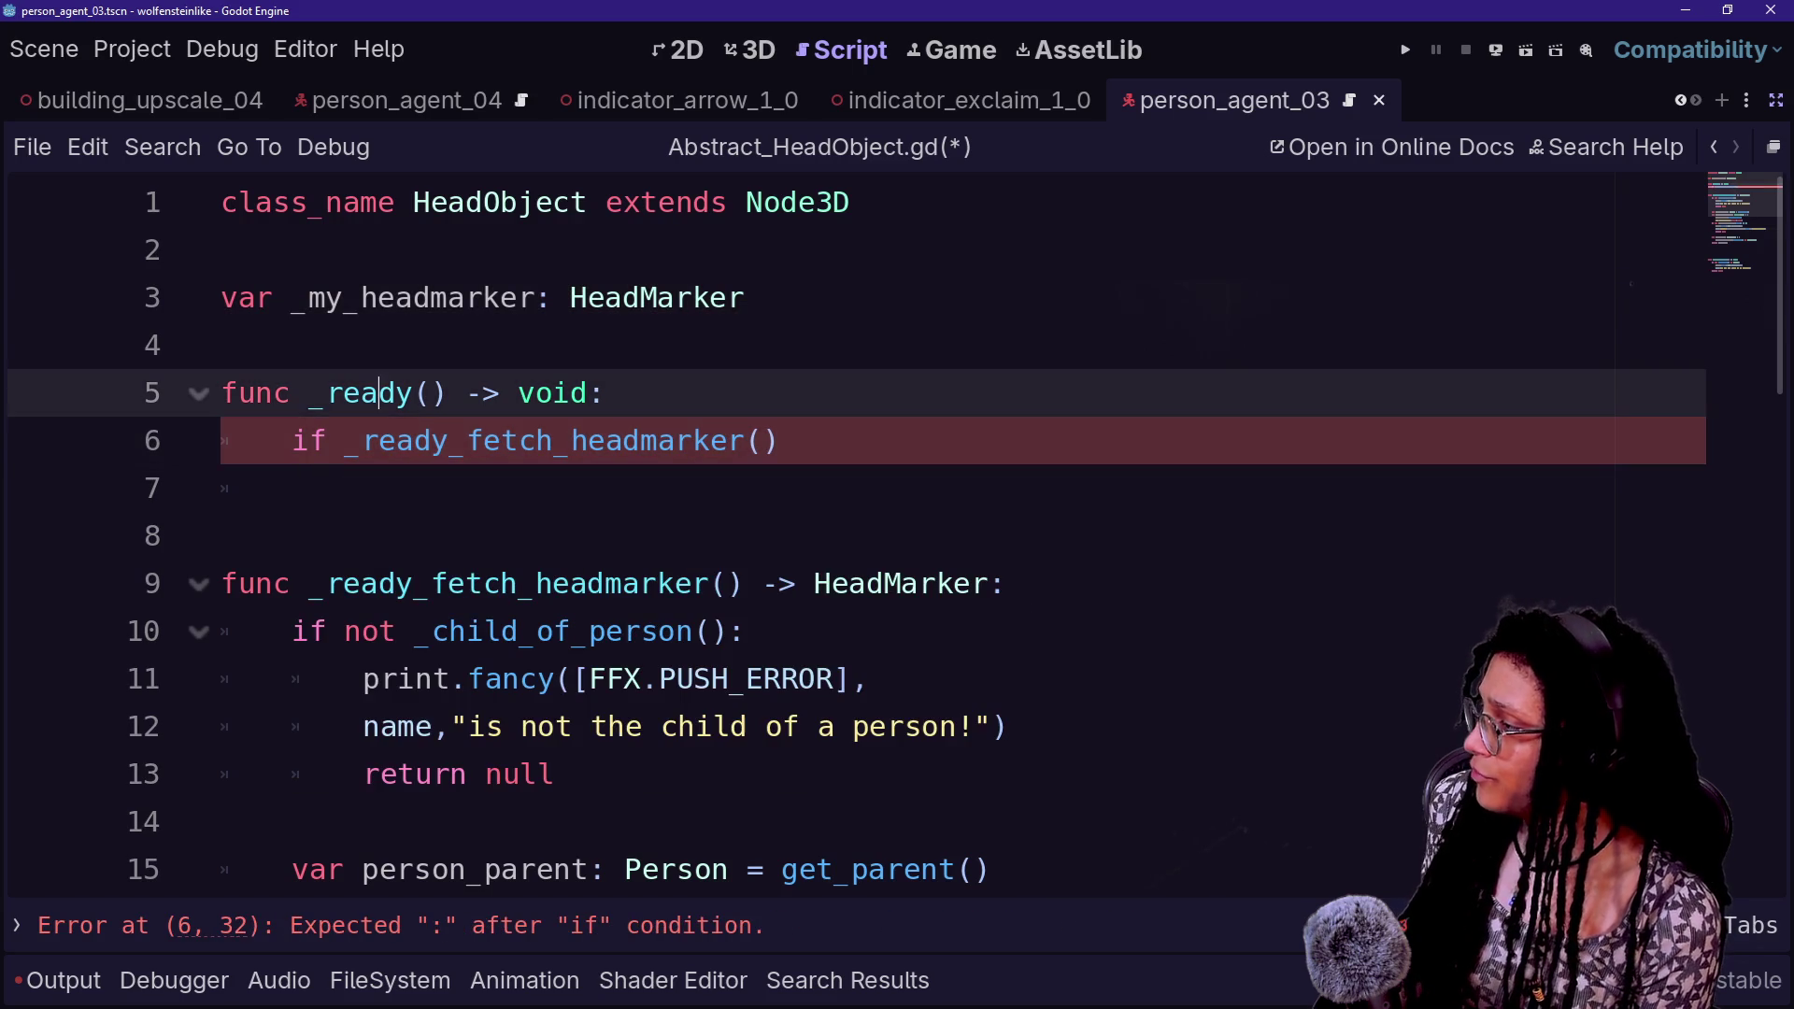
pyautogui.click(606, 392)
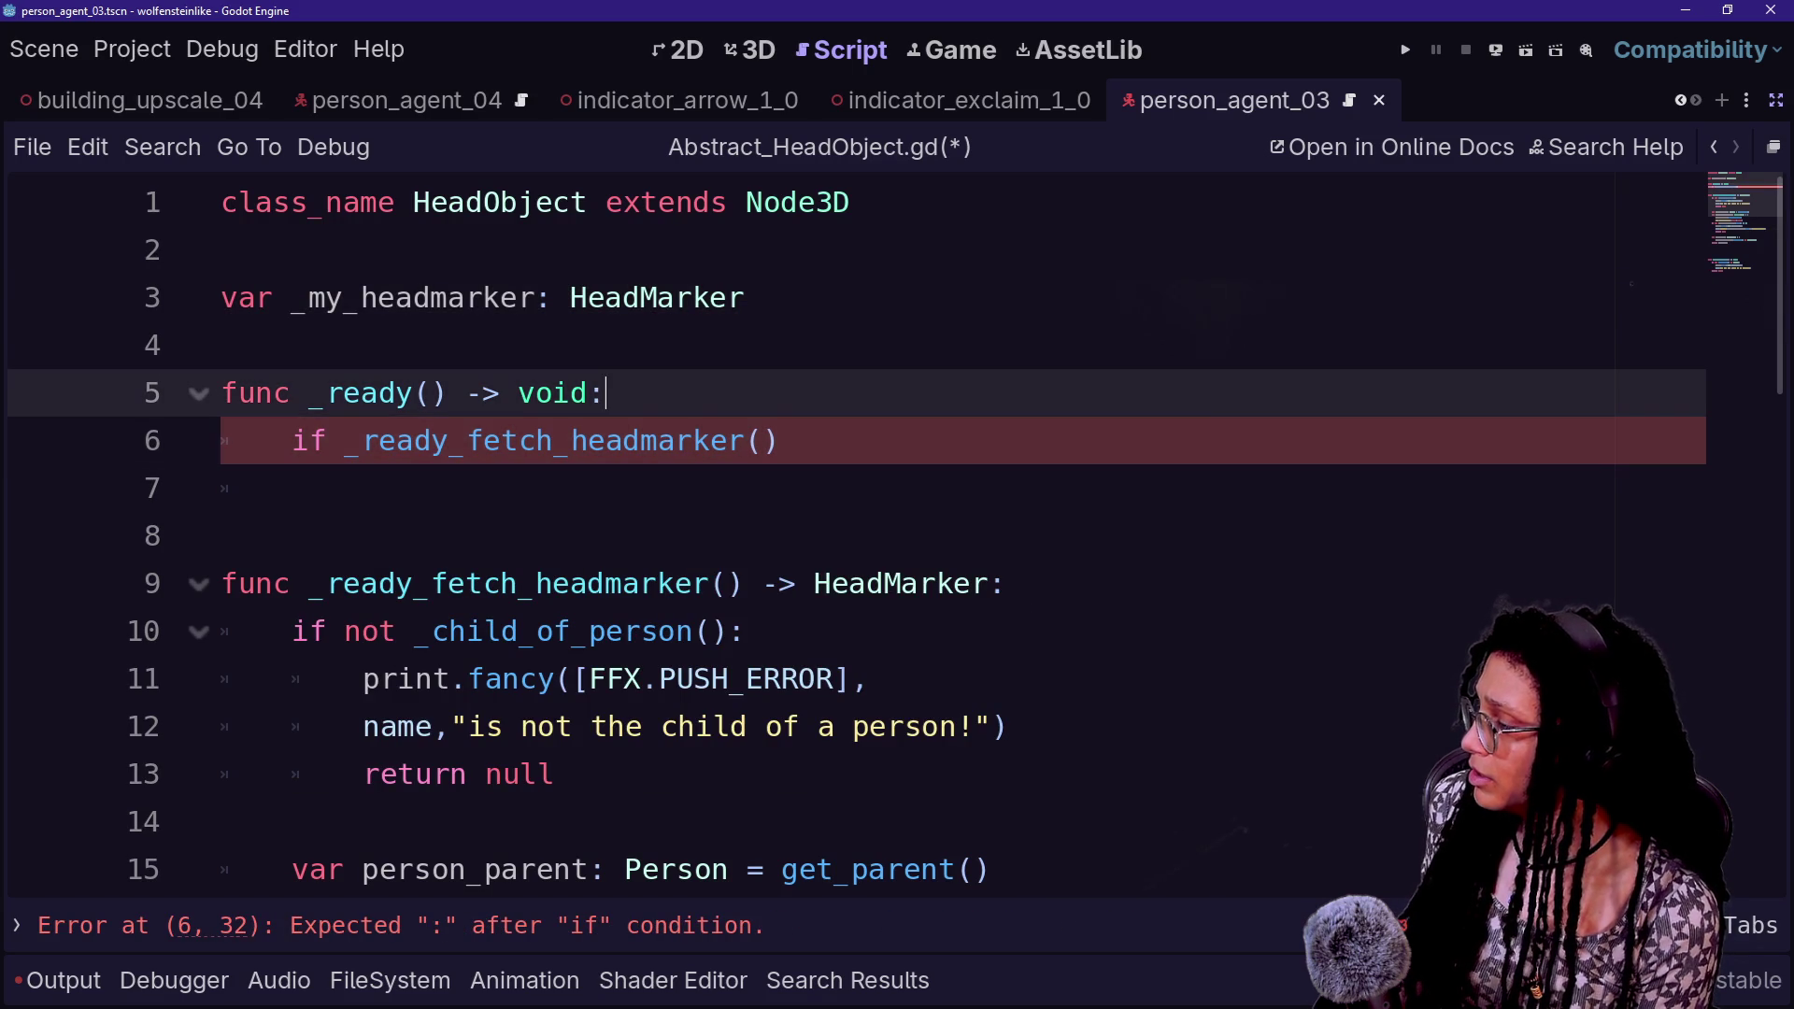
pyautogui.press('Return')
pyautogui.write('var')
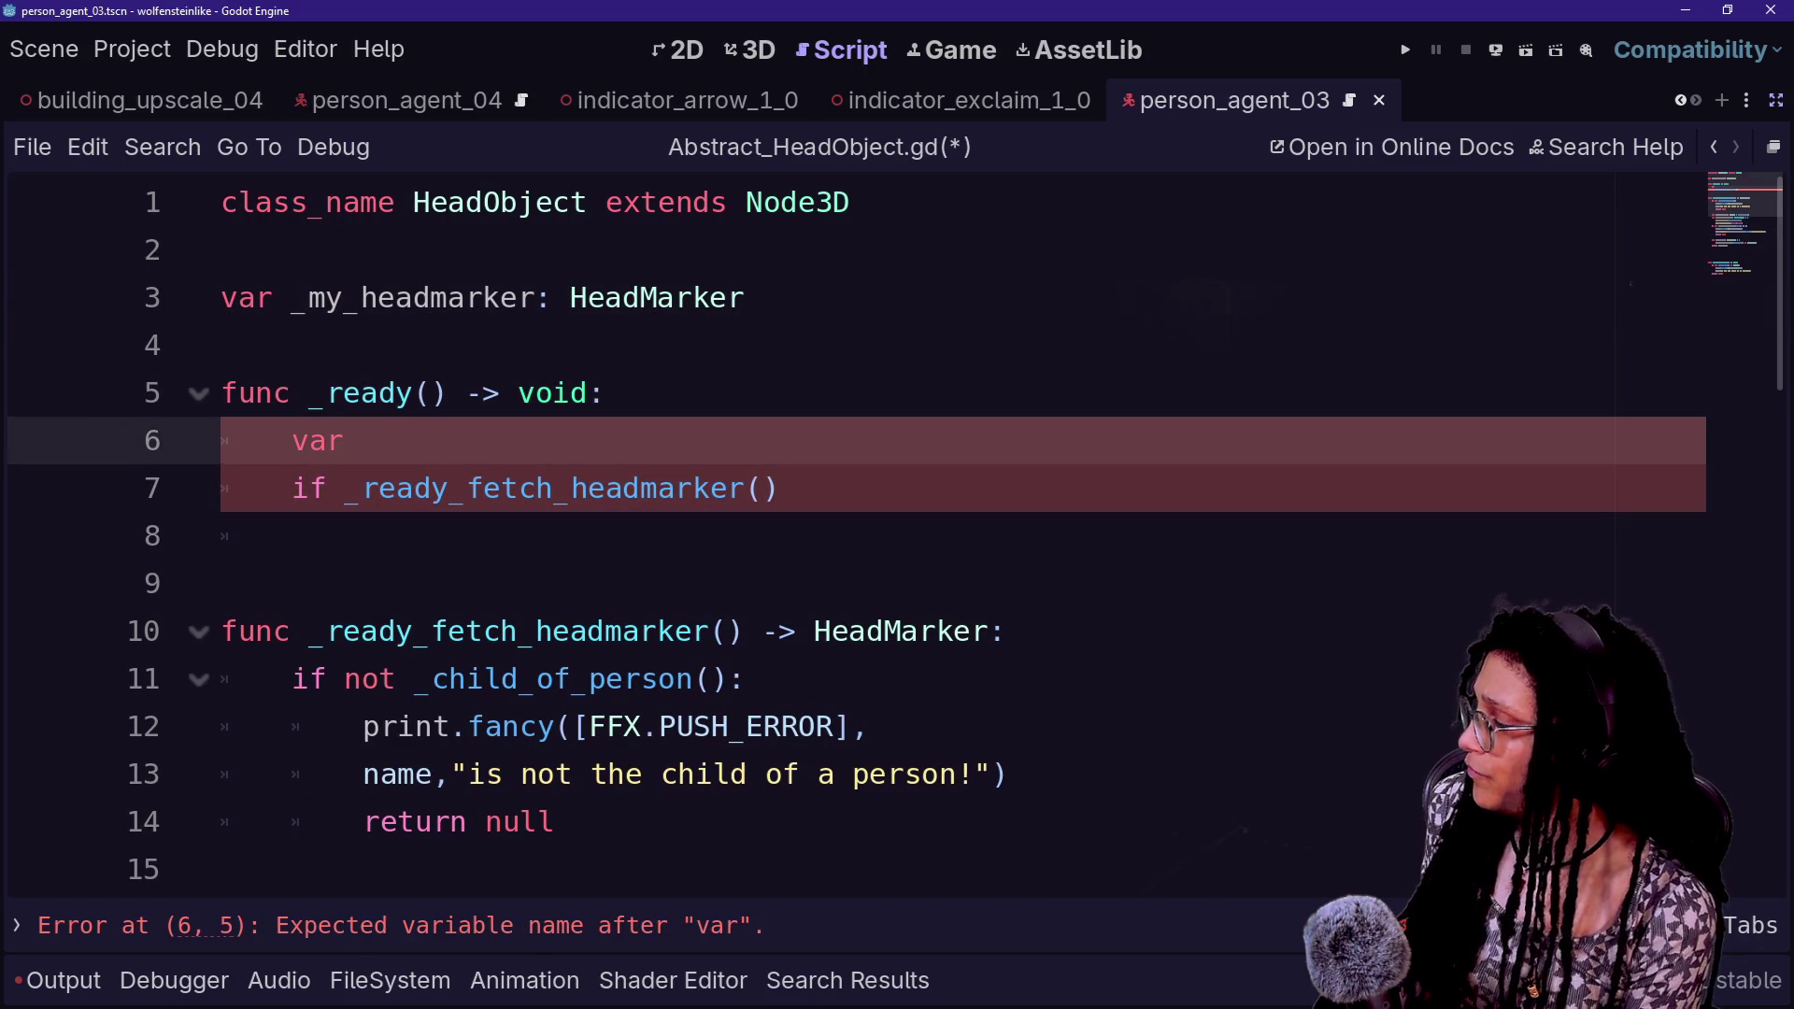
pyautogui.press('BackSpace')
pyautogui.press('BackSpace')
pyautogui.press('BackSpace')
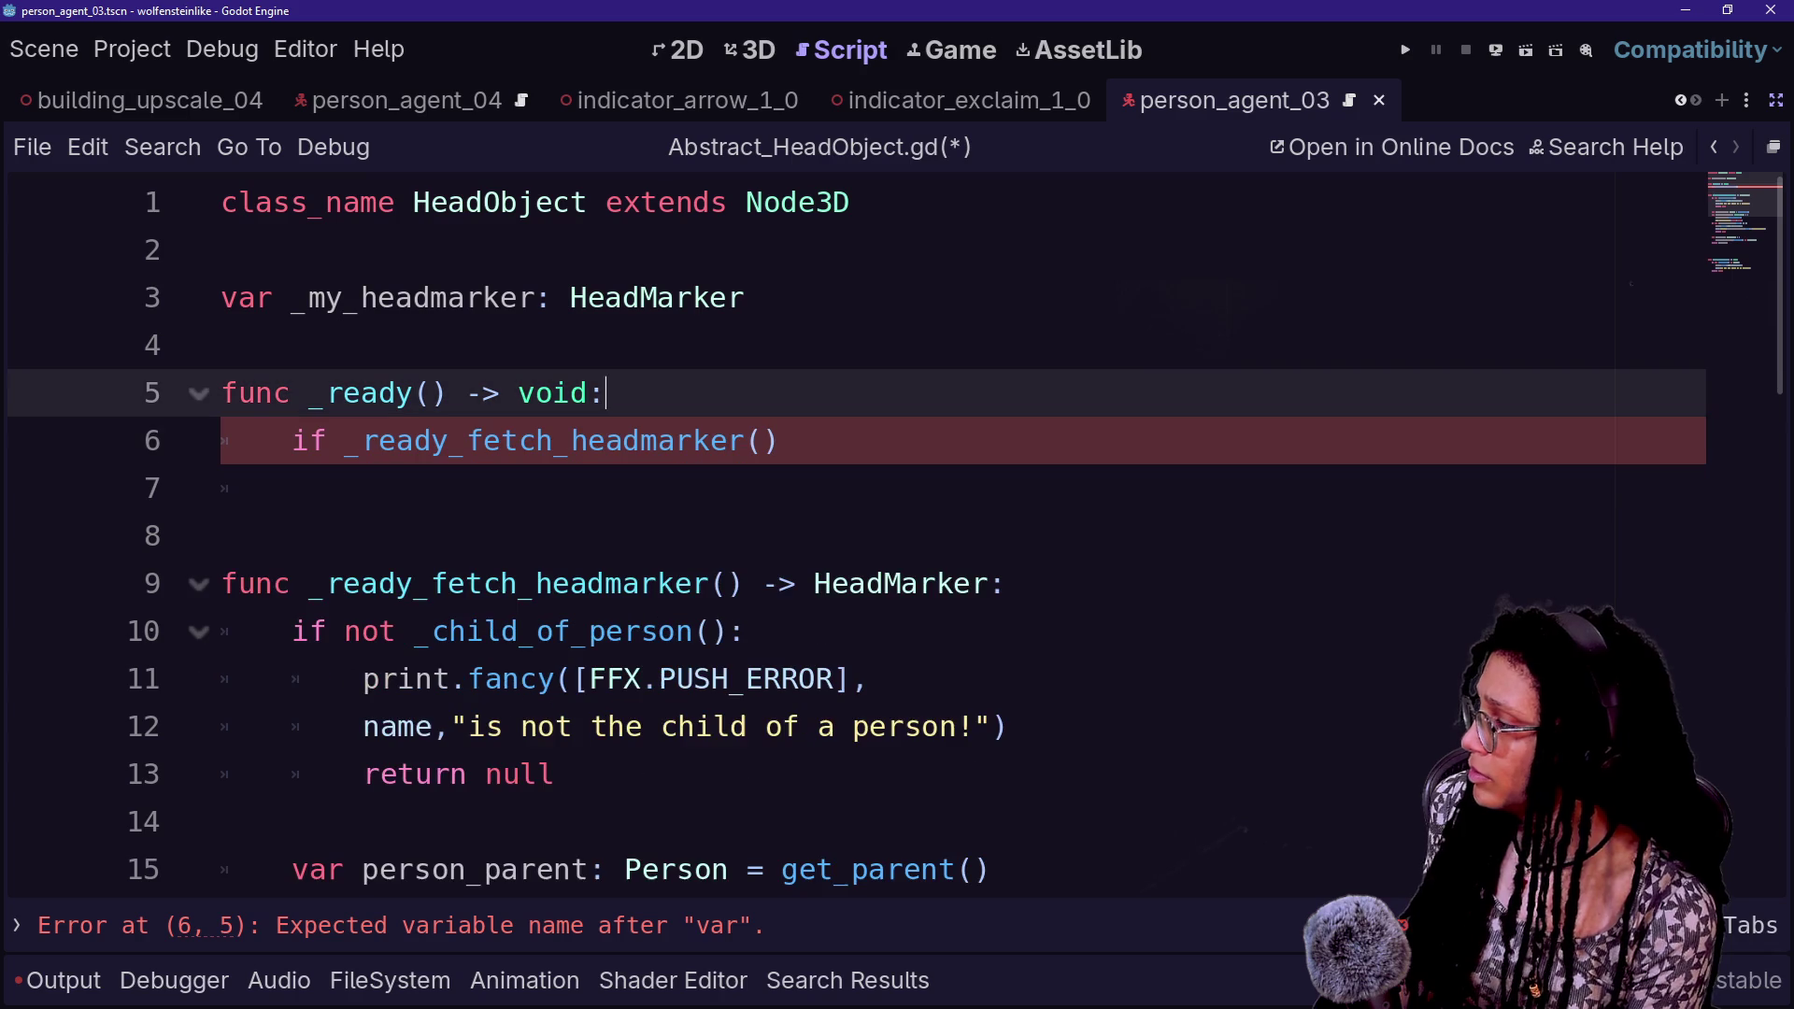
pyautogui.click(292, 440)
pyautogui.hotkey('ctrl', 'shift', 'Right')
pyautogui.write('_my_head_marker =')
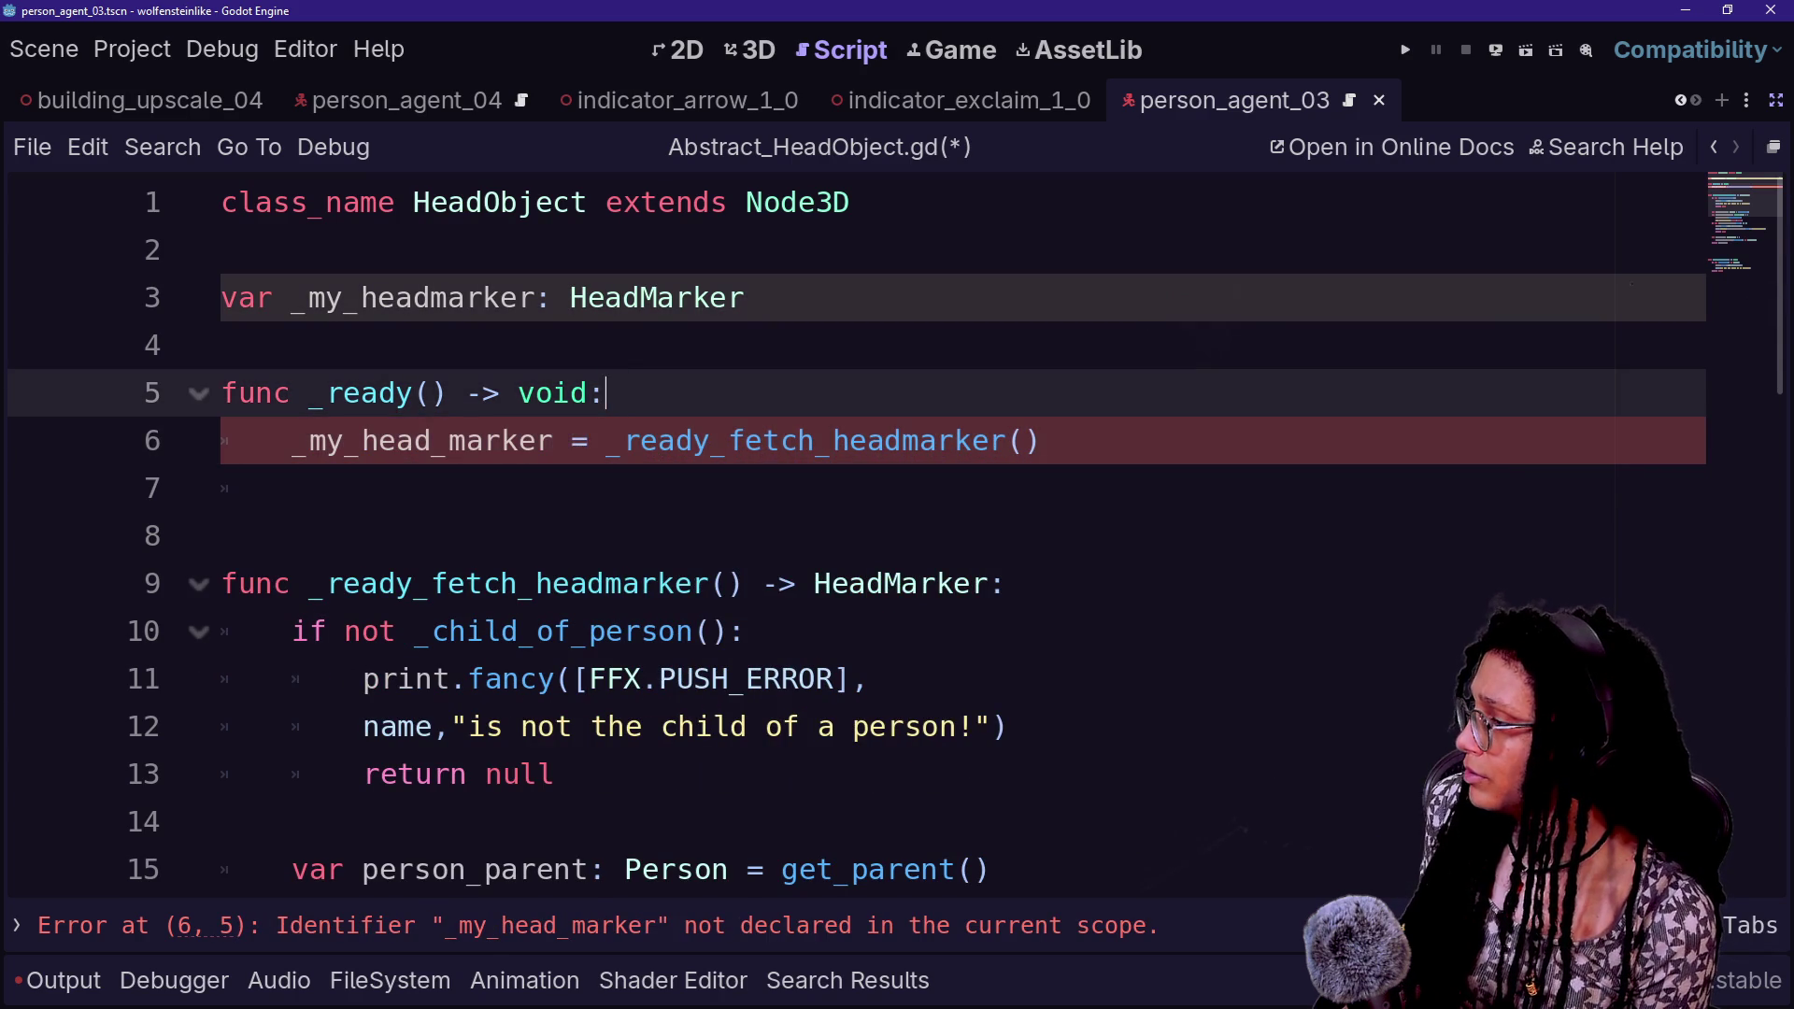
pyautogui.click(1042, 440)
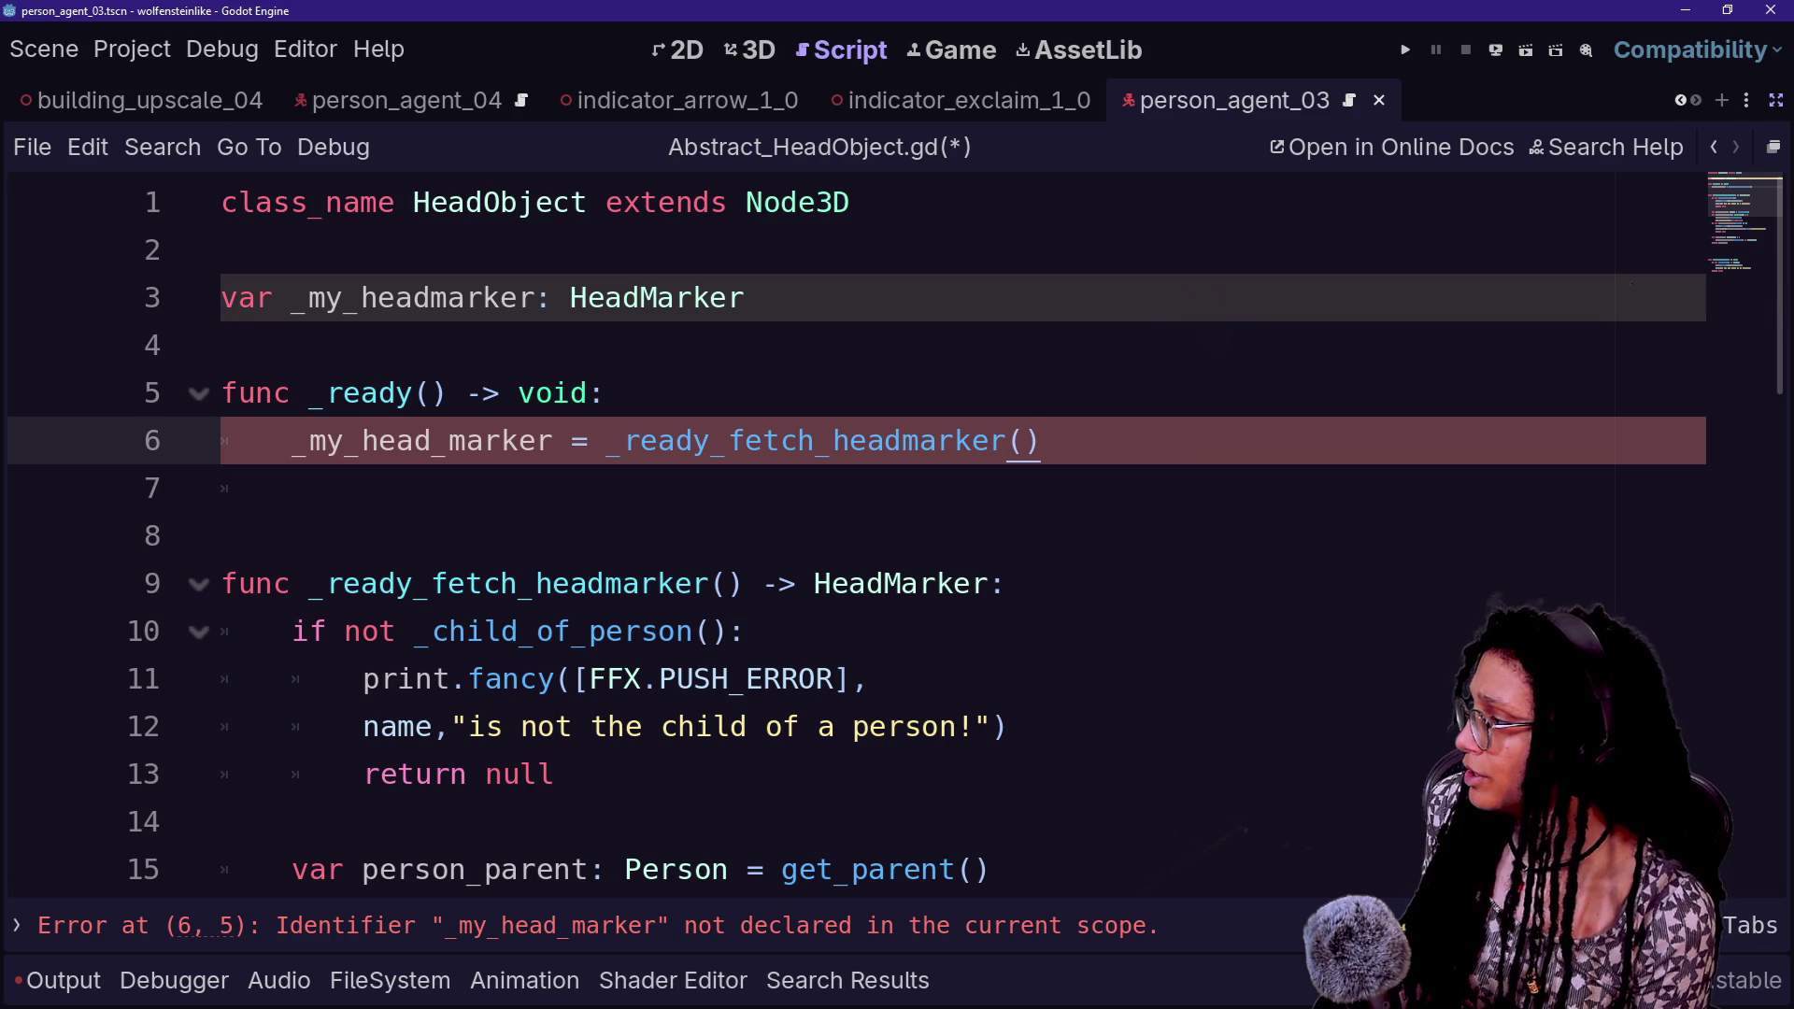
# Add an 'if not _my_headmarker:' guard below the assignment with a return in its body.
pyautogui.write('u')
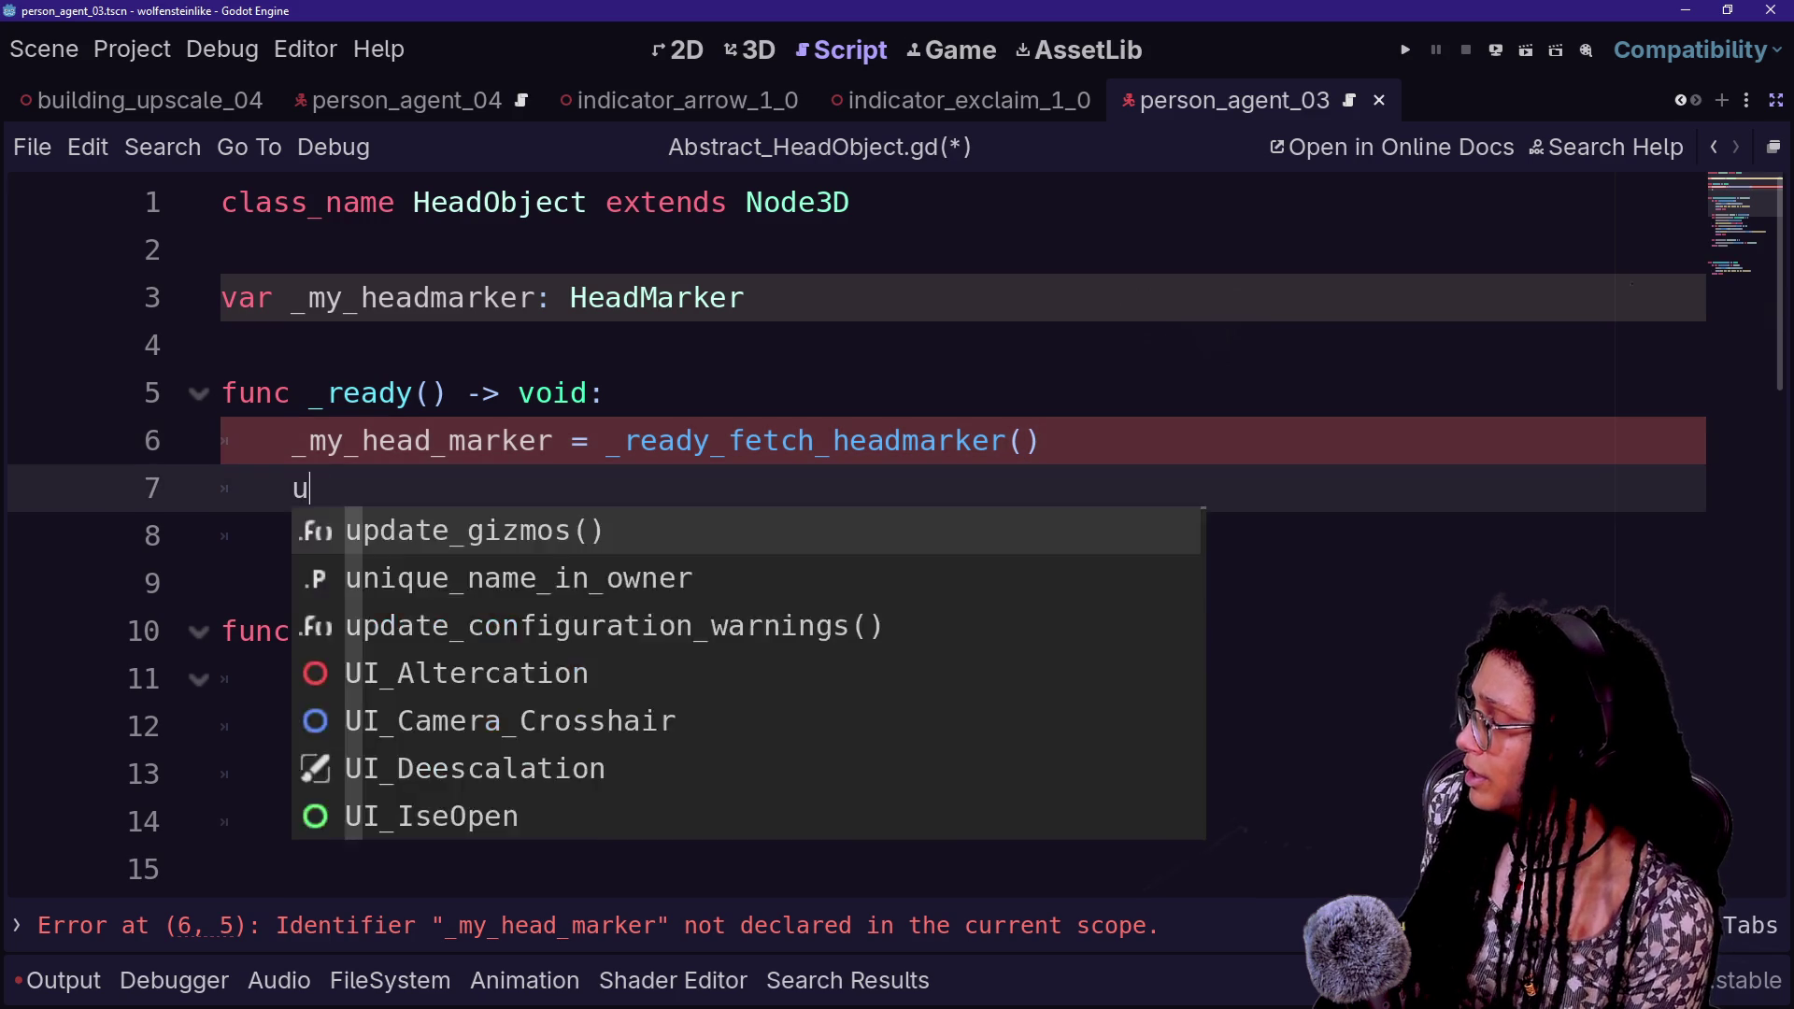
pyautogui.press('BackSpace')
pyautogui.press('BackSpace')
pyautogui.press('BackSpace')
pyautogui.click(833, 440)
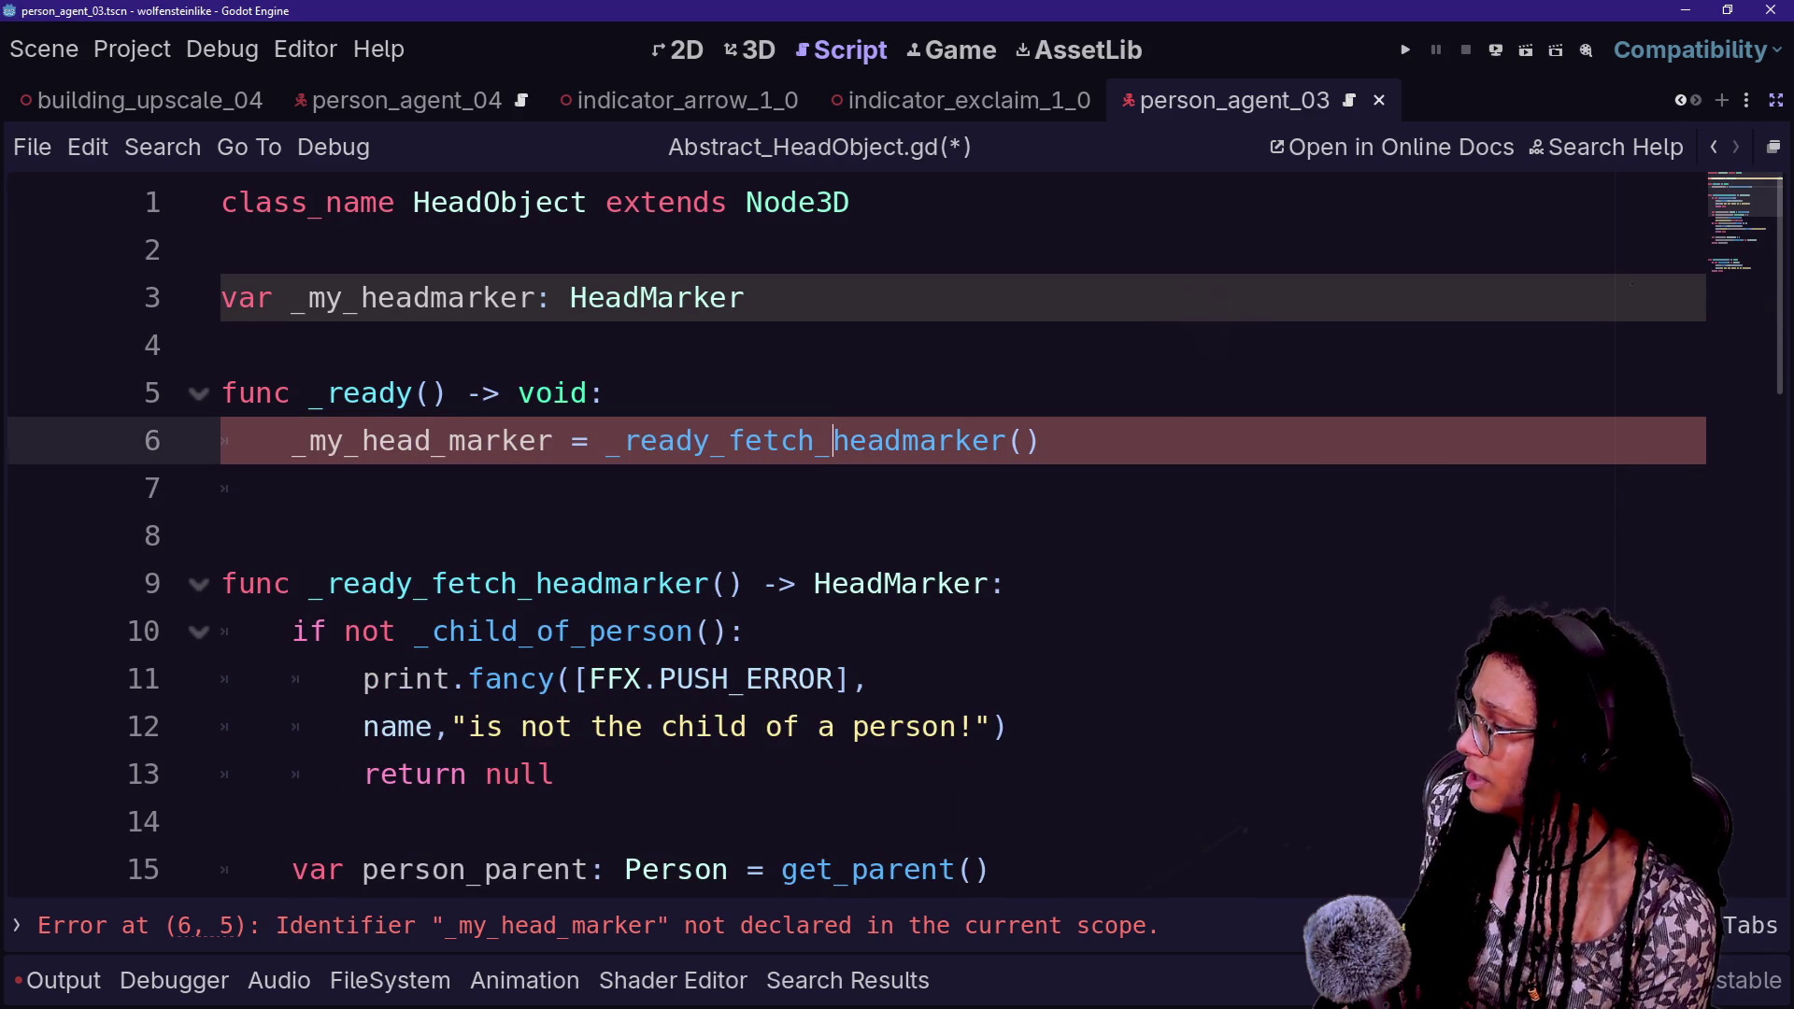
pyautogui.click(292, 488)
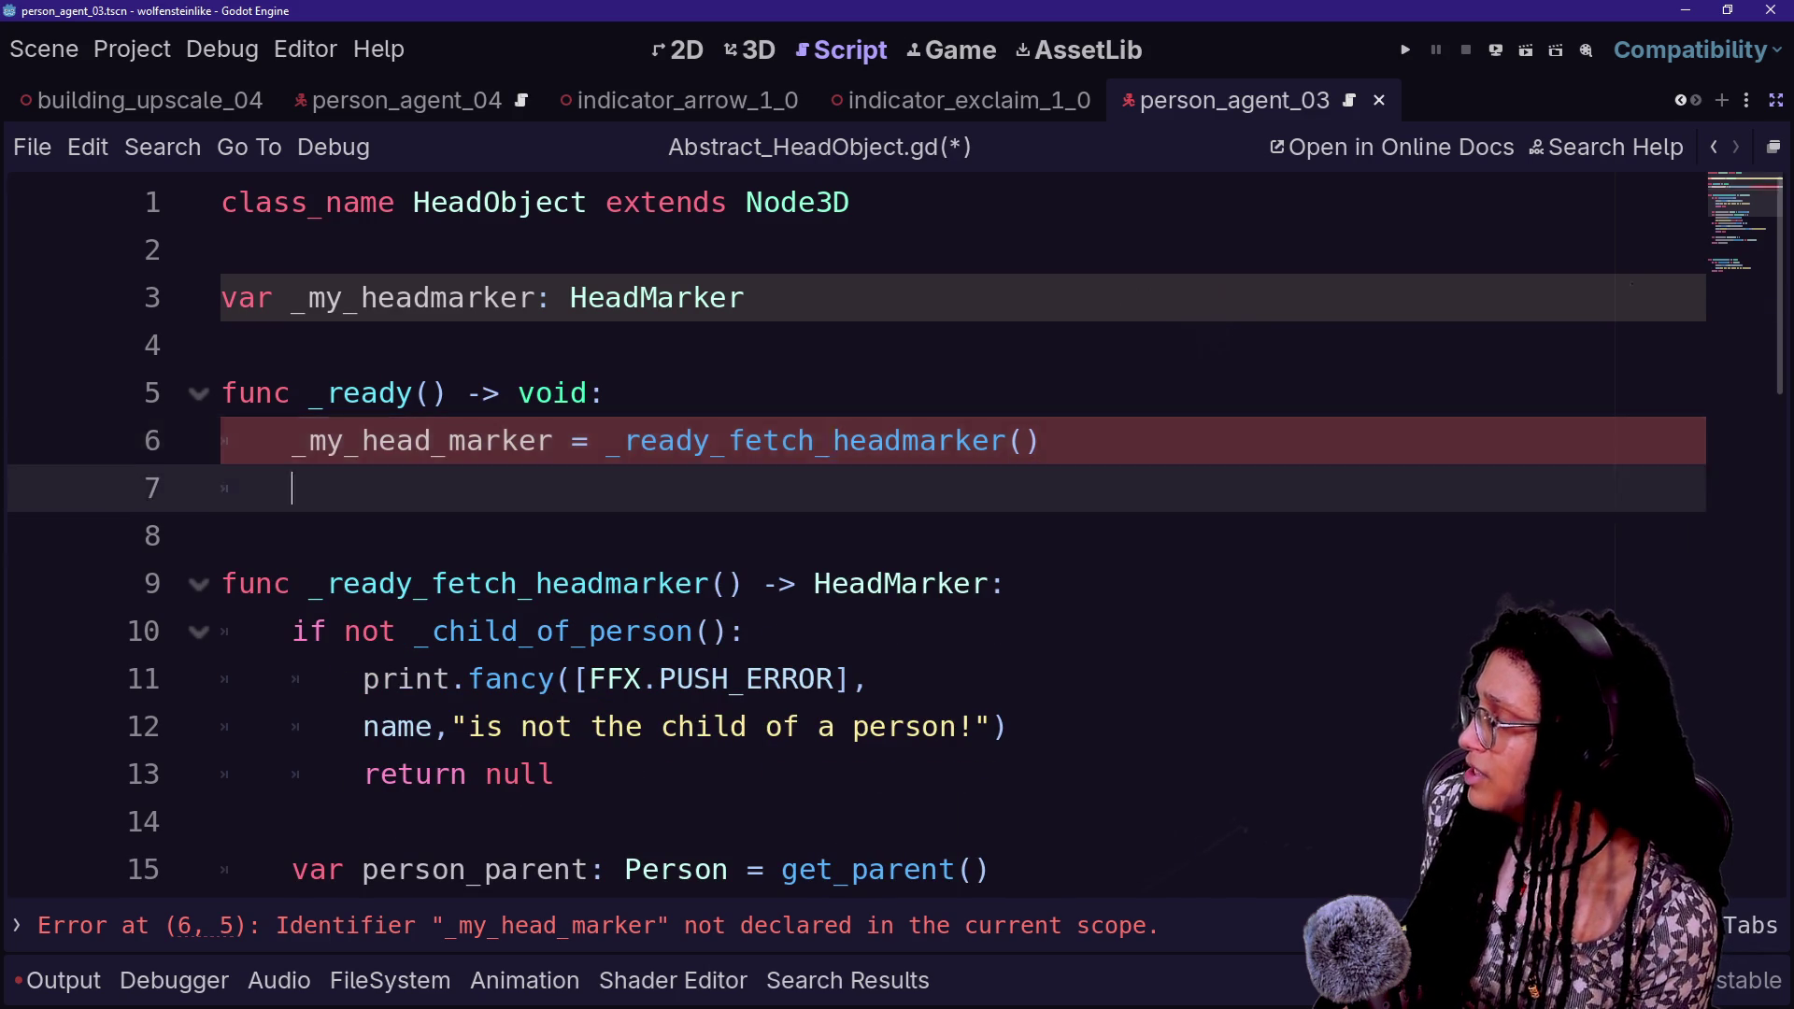
pyautogui.click(605, 392)
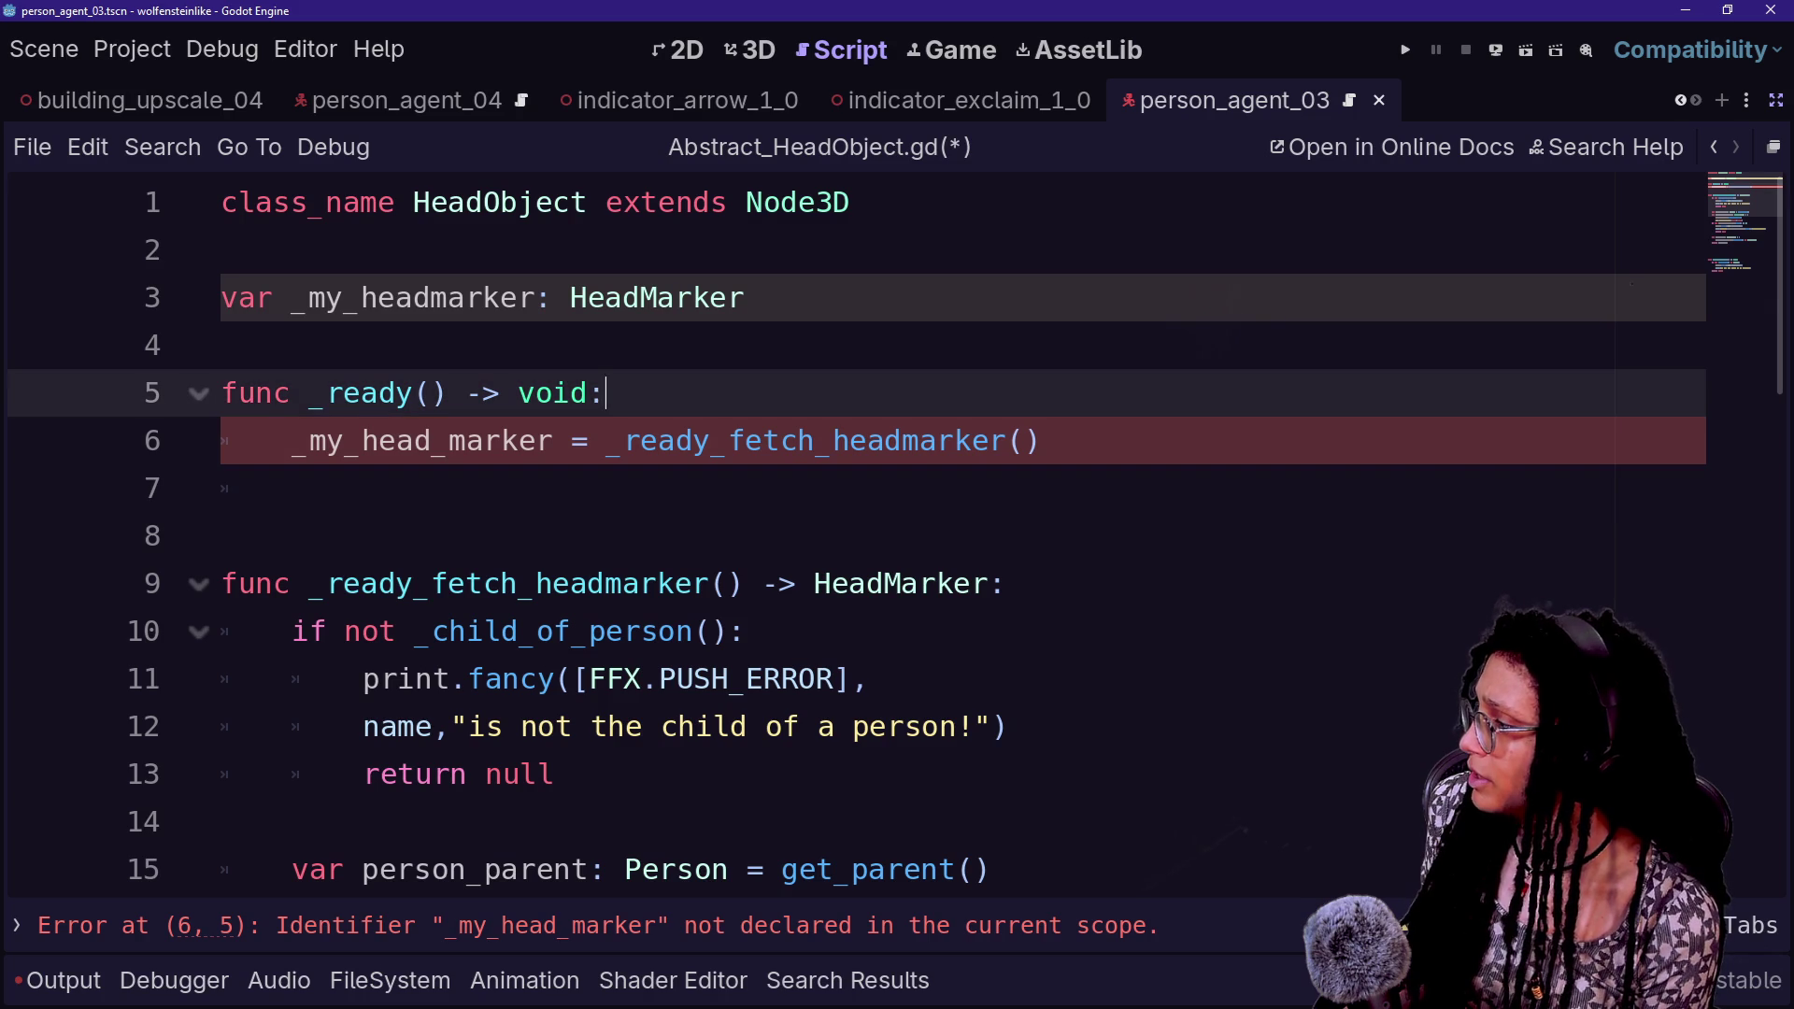
pyautogui.press('Return')
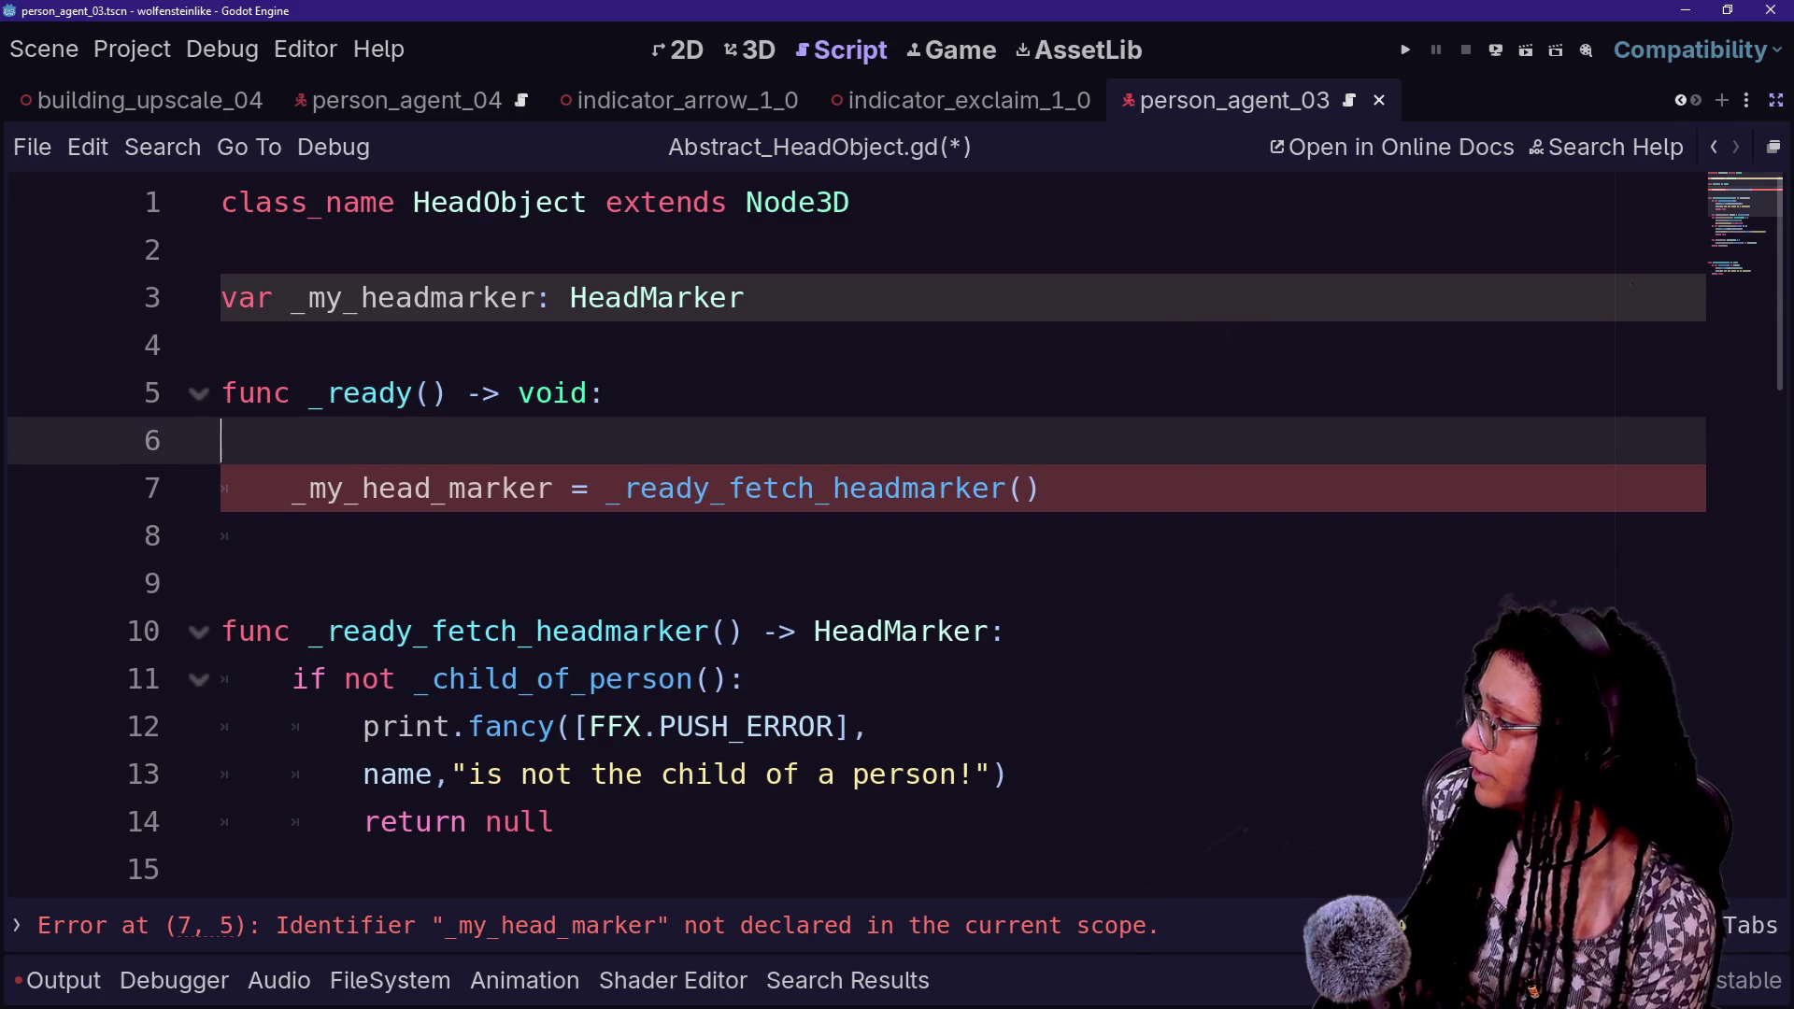
pyautogui.press('BackSpace')
pyautogui.click(292, 488)
pyautogui.write('if _my')
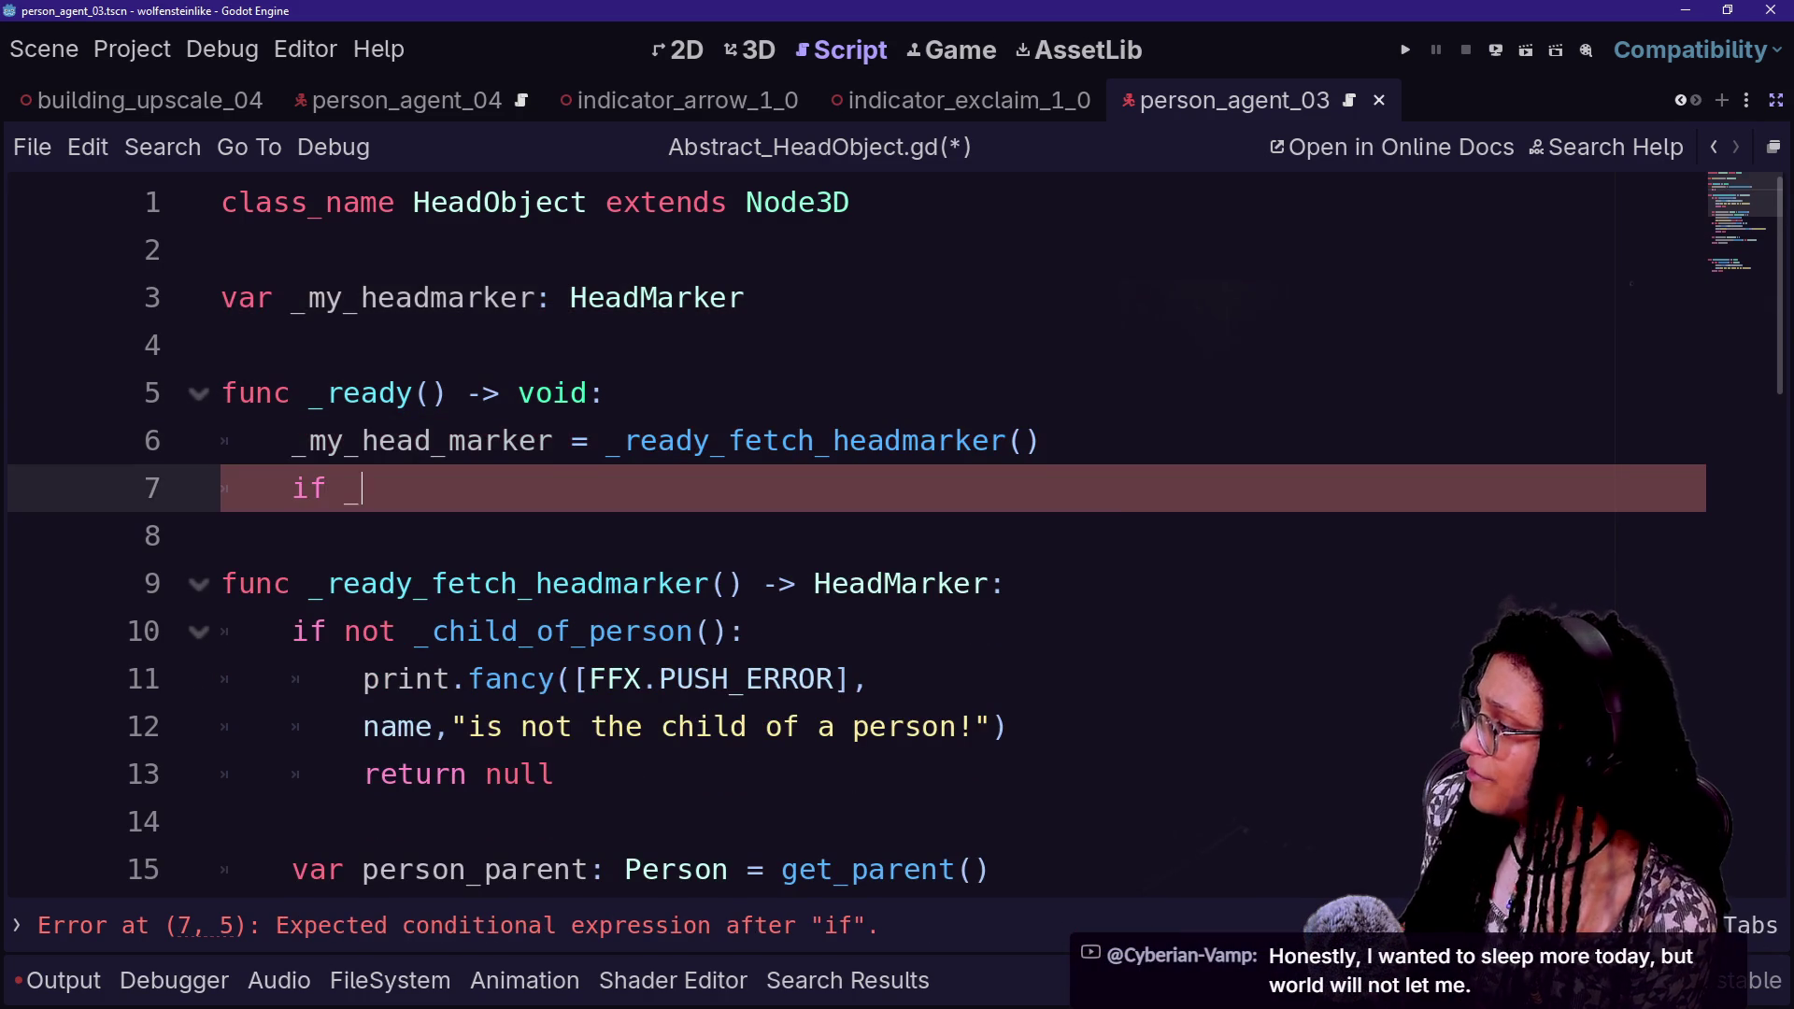
pyautogui.press('BackSpace')
pyautogui.press('BackSpace')
pyautogui.press('BackSpace')
pyautogui.write('not _my')
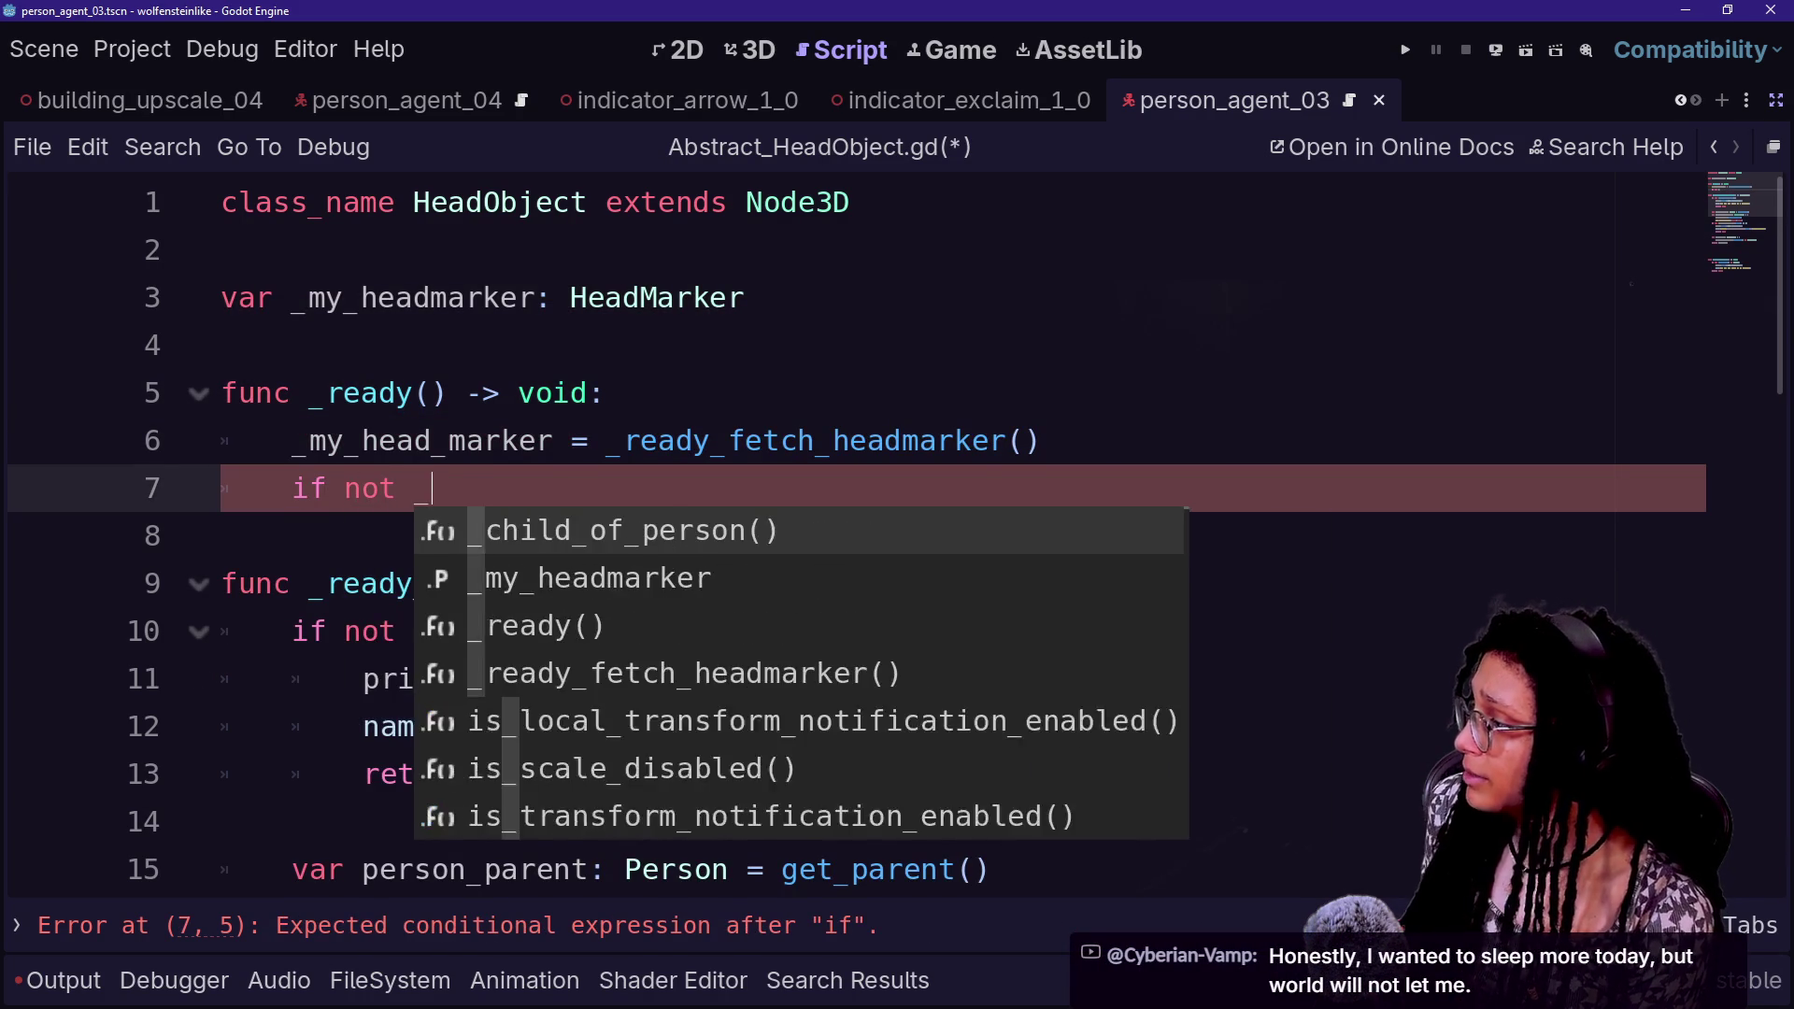
pyautogui.press('Return')
pyautogui.write(':')
pyautogui.press('Return')
pyautogui.write('return')
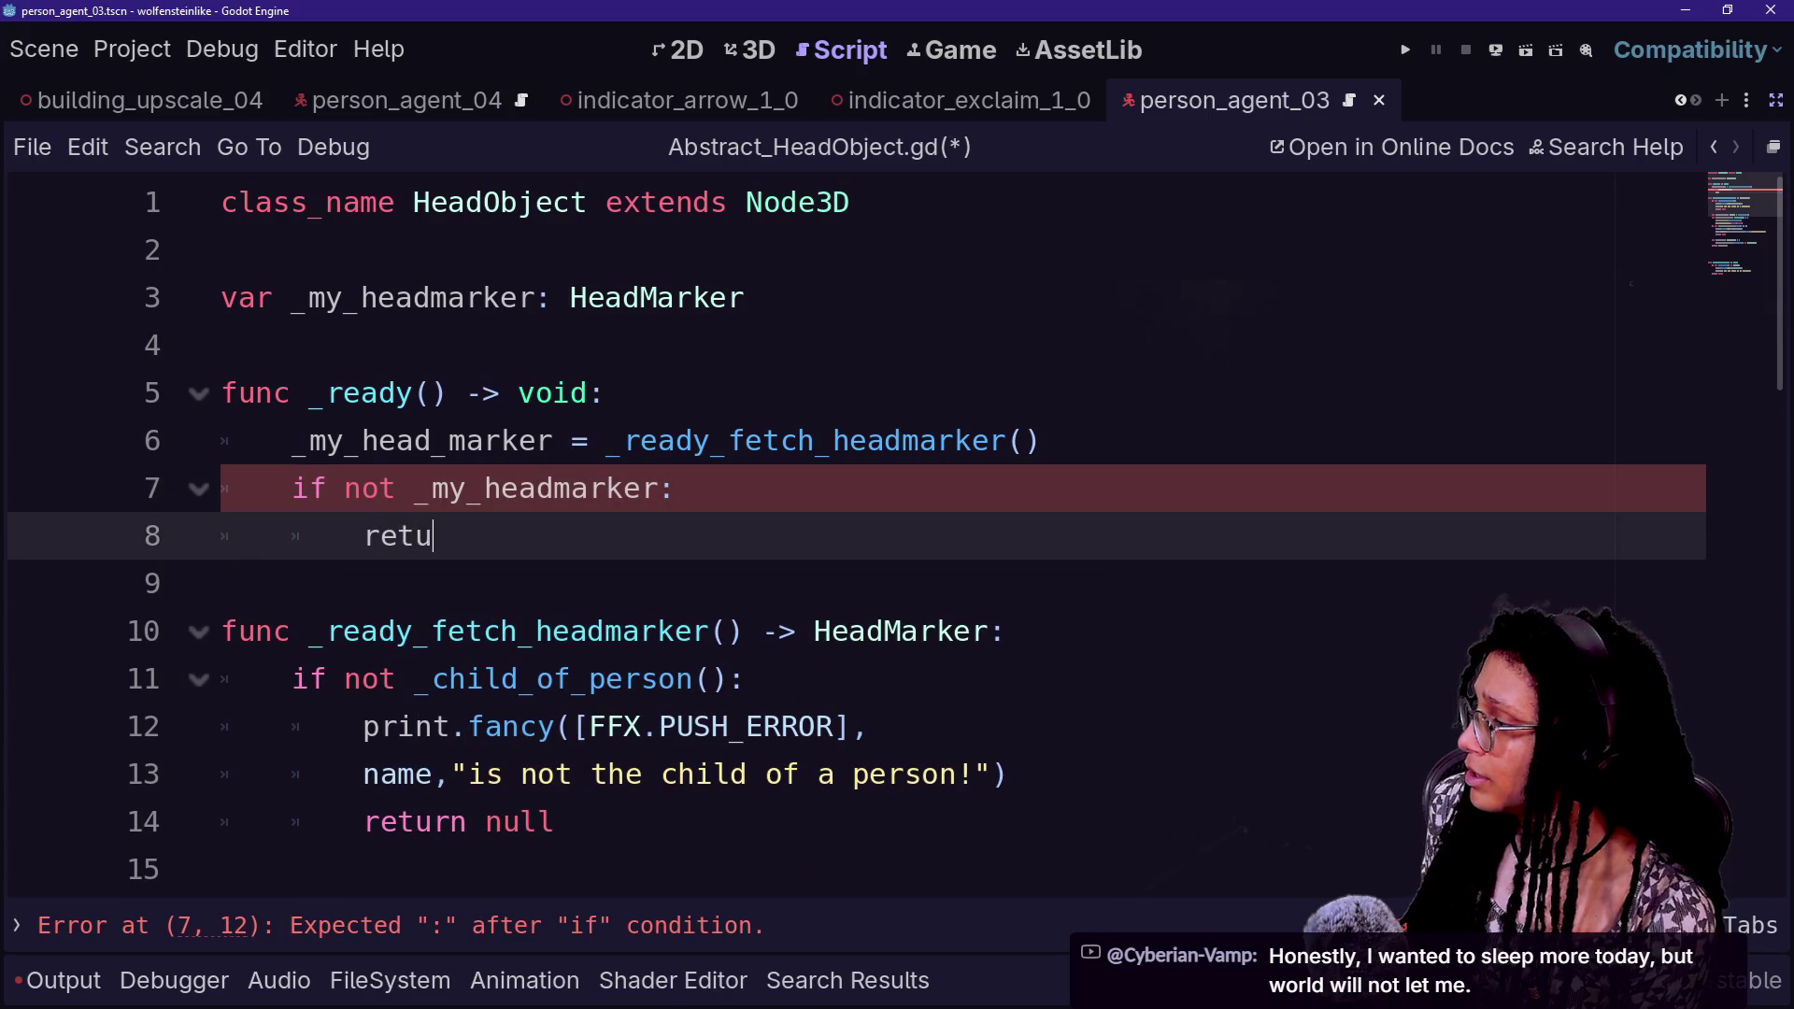
# Copy the existing error print into the guard and change its message to "didn't find a headmarker".
pyautogui.scroll(-3, 842, 533)
pyautogui.moveTo(292, 535); pyautogui.dragTo(555, 678)
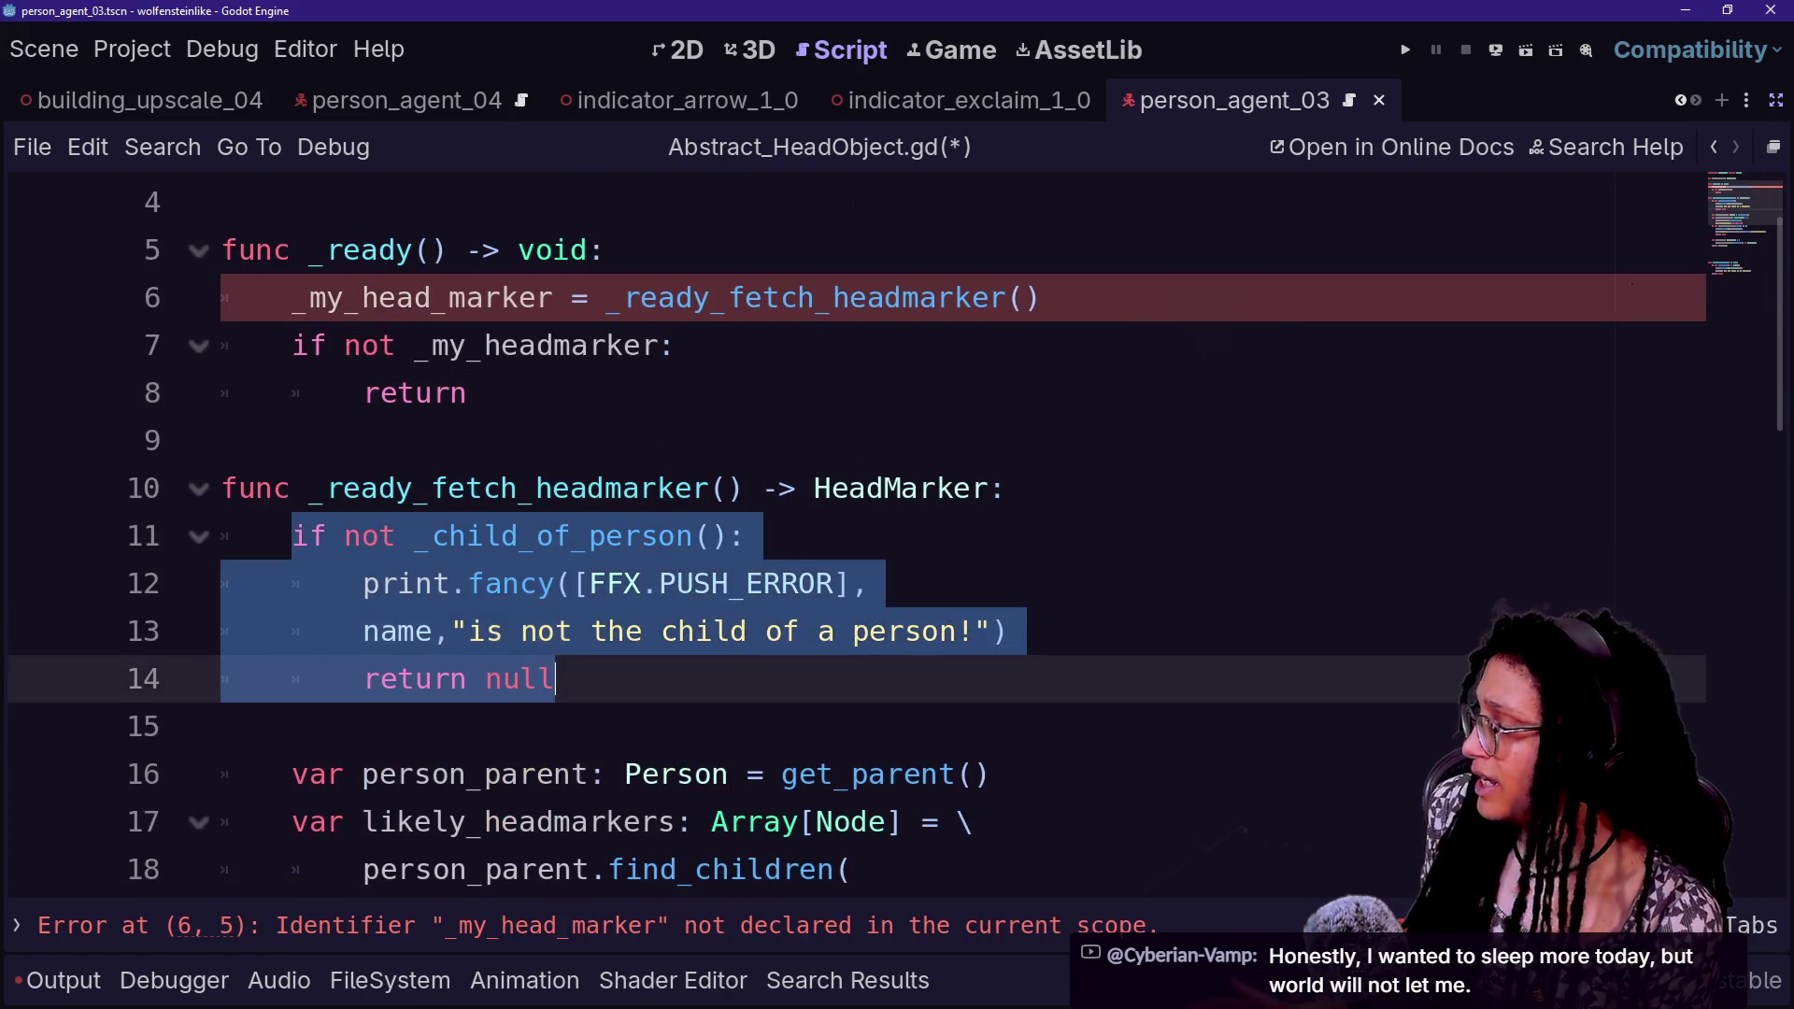
pyautogui.scroll(-3, 841, 533)
pyautogui.scroll(3, 608, 488)
pyautogui.click(608, 488)
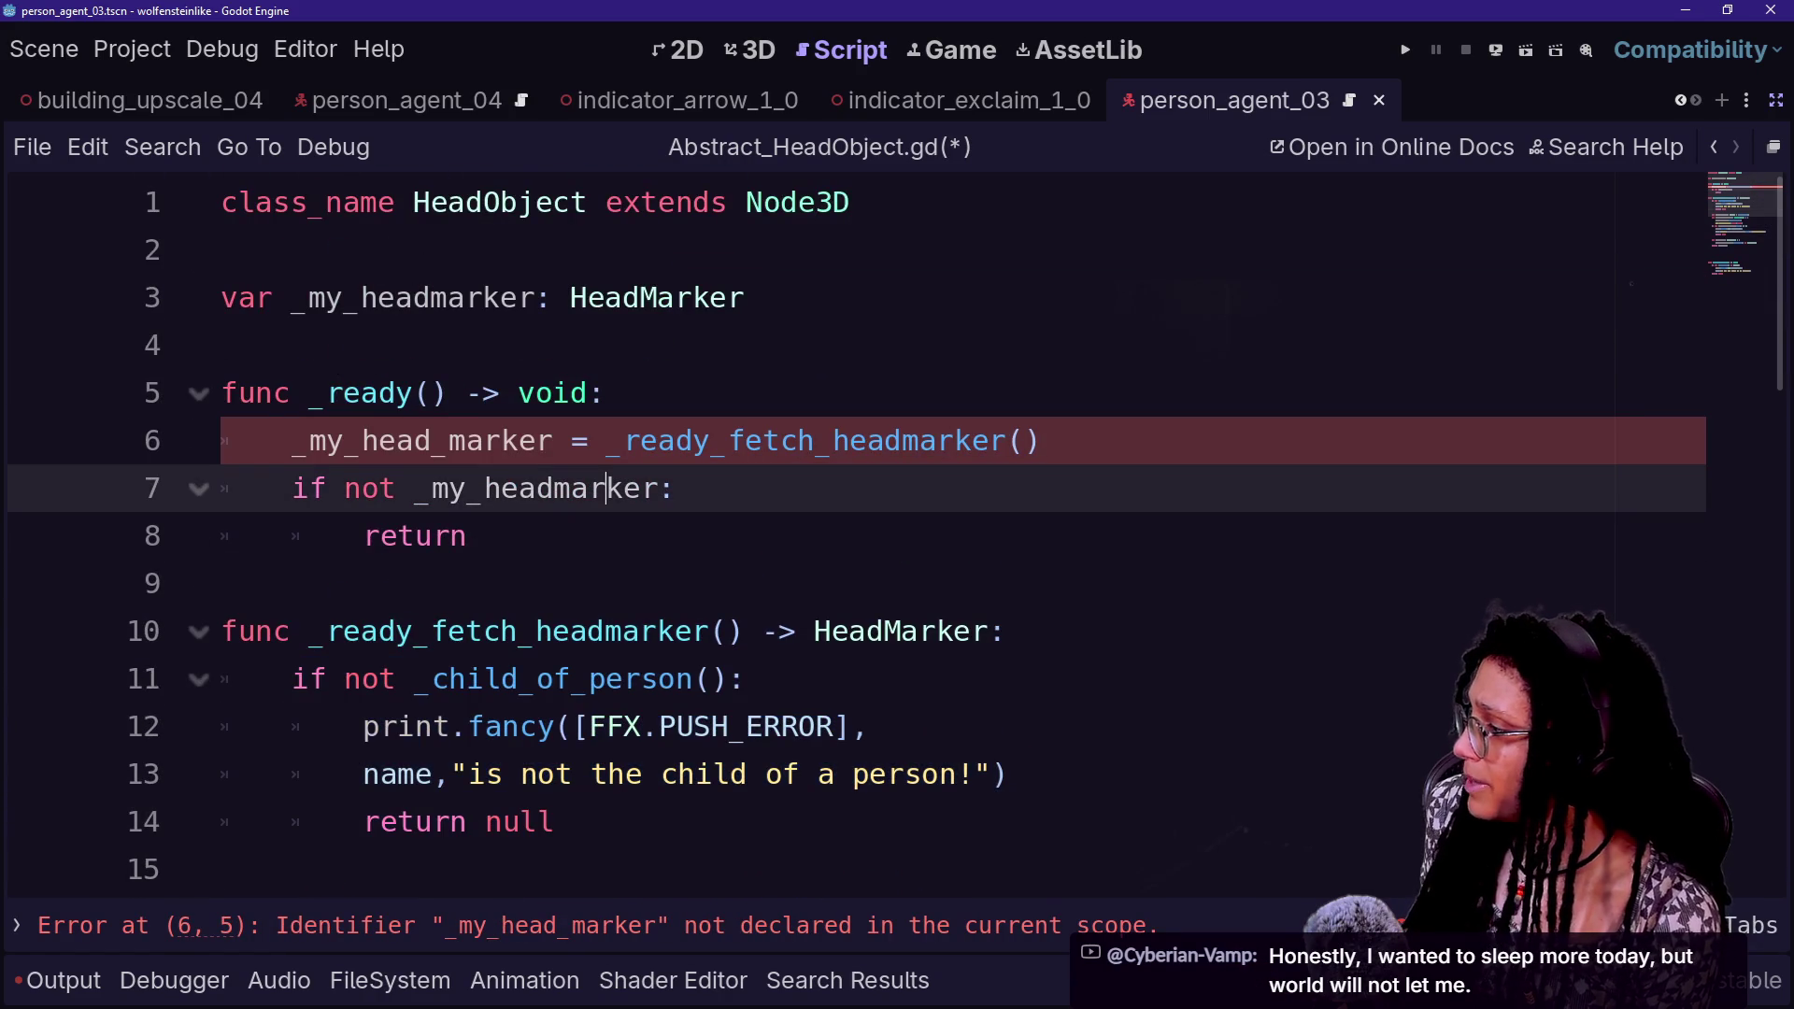
pyautogui.moveTo(1008, 774)
pyautogui.mouseDown()
pyautogui.moveTo(869, 726)
pyautogui.moveTo(785, 726)
pyautogui.moveTo(759, 678)
pyautogui.mouseUp()
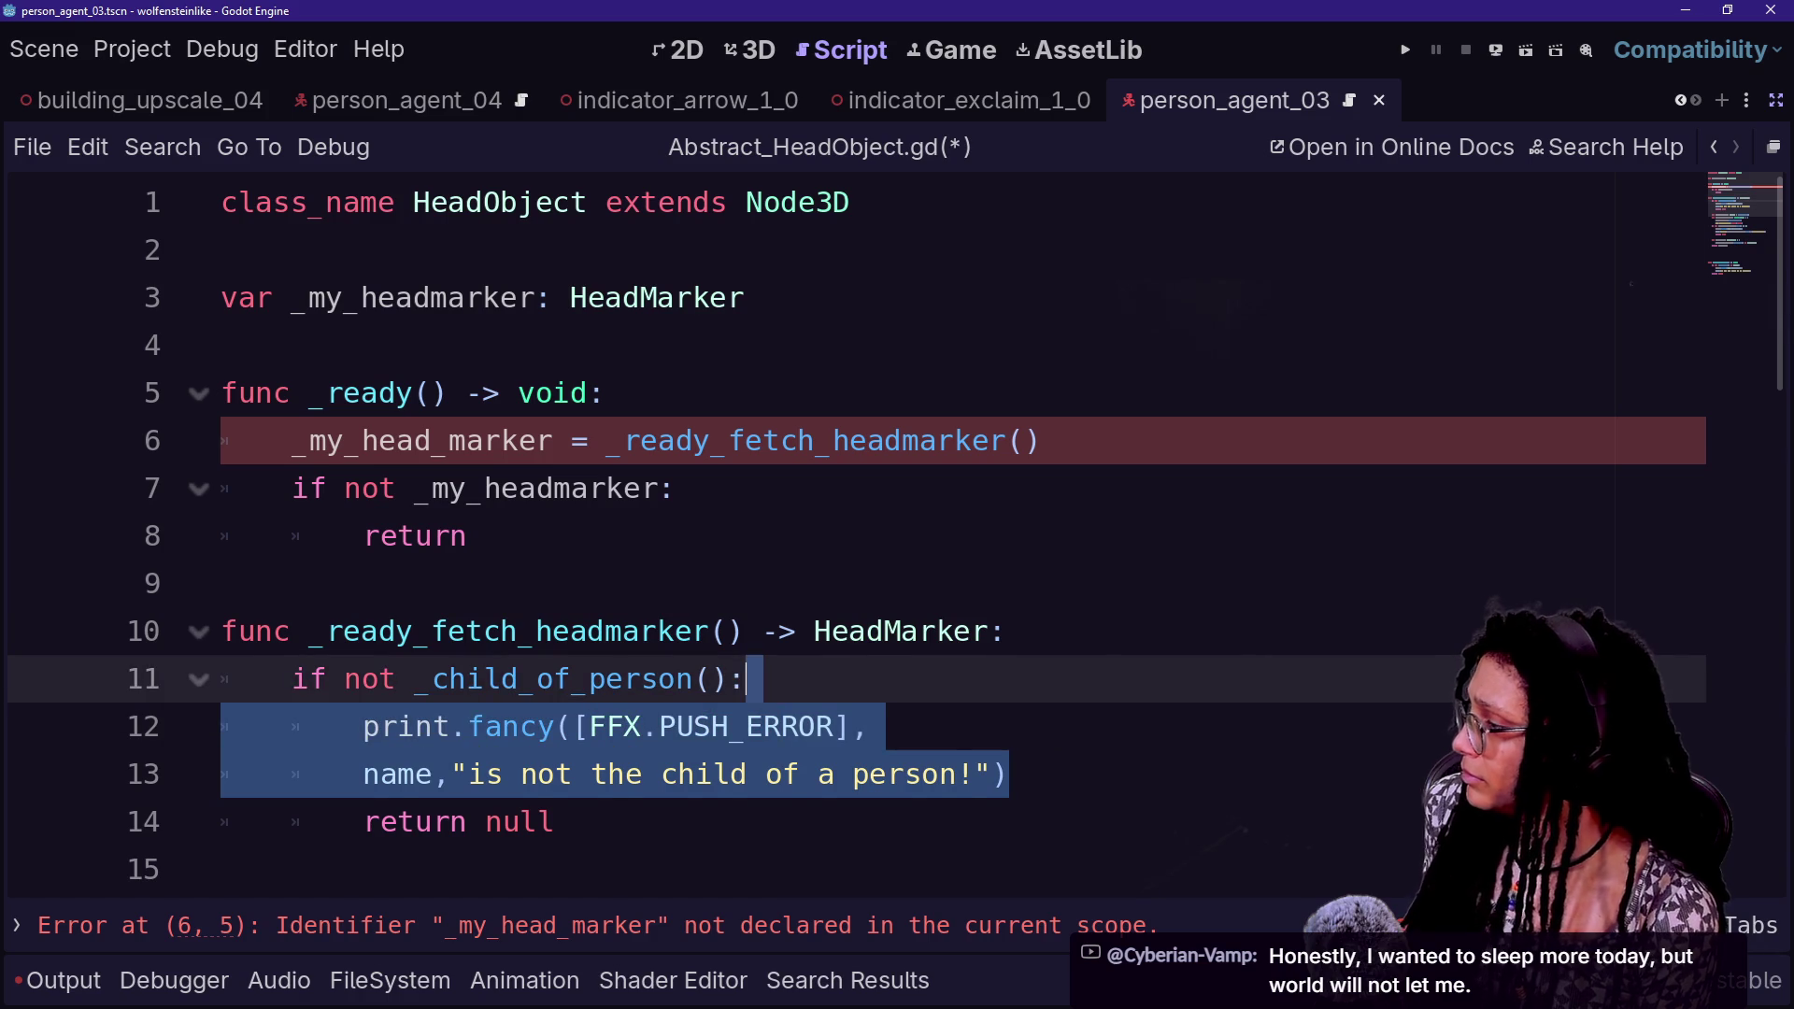
pyautogui.hotkey('ctrl', 'c')
pyautogui.click(675, 488)
pyautogui.hotkey('ctrl', 'v')
pyautogui.moveTo(468, 583); pyautogui.dragTo(956, 583)
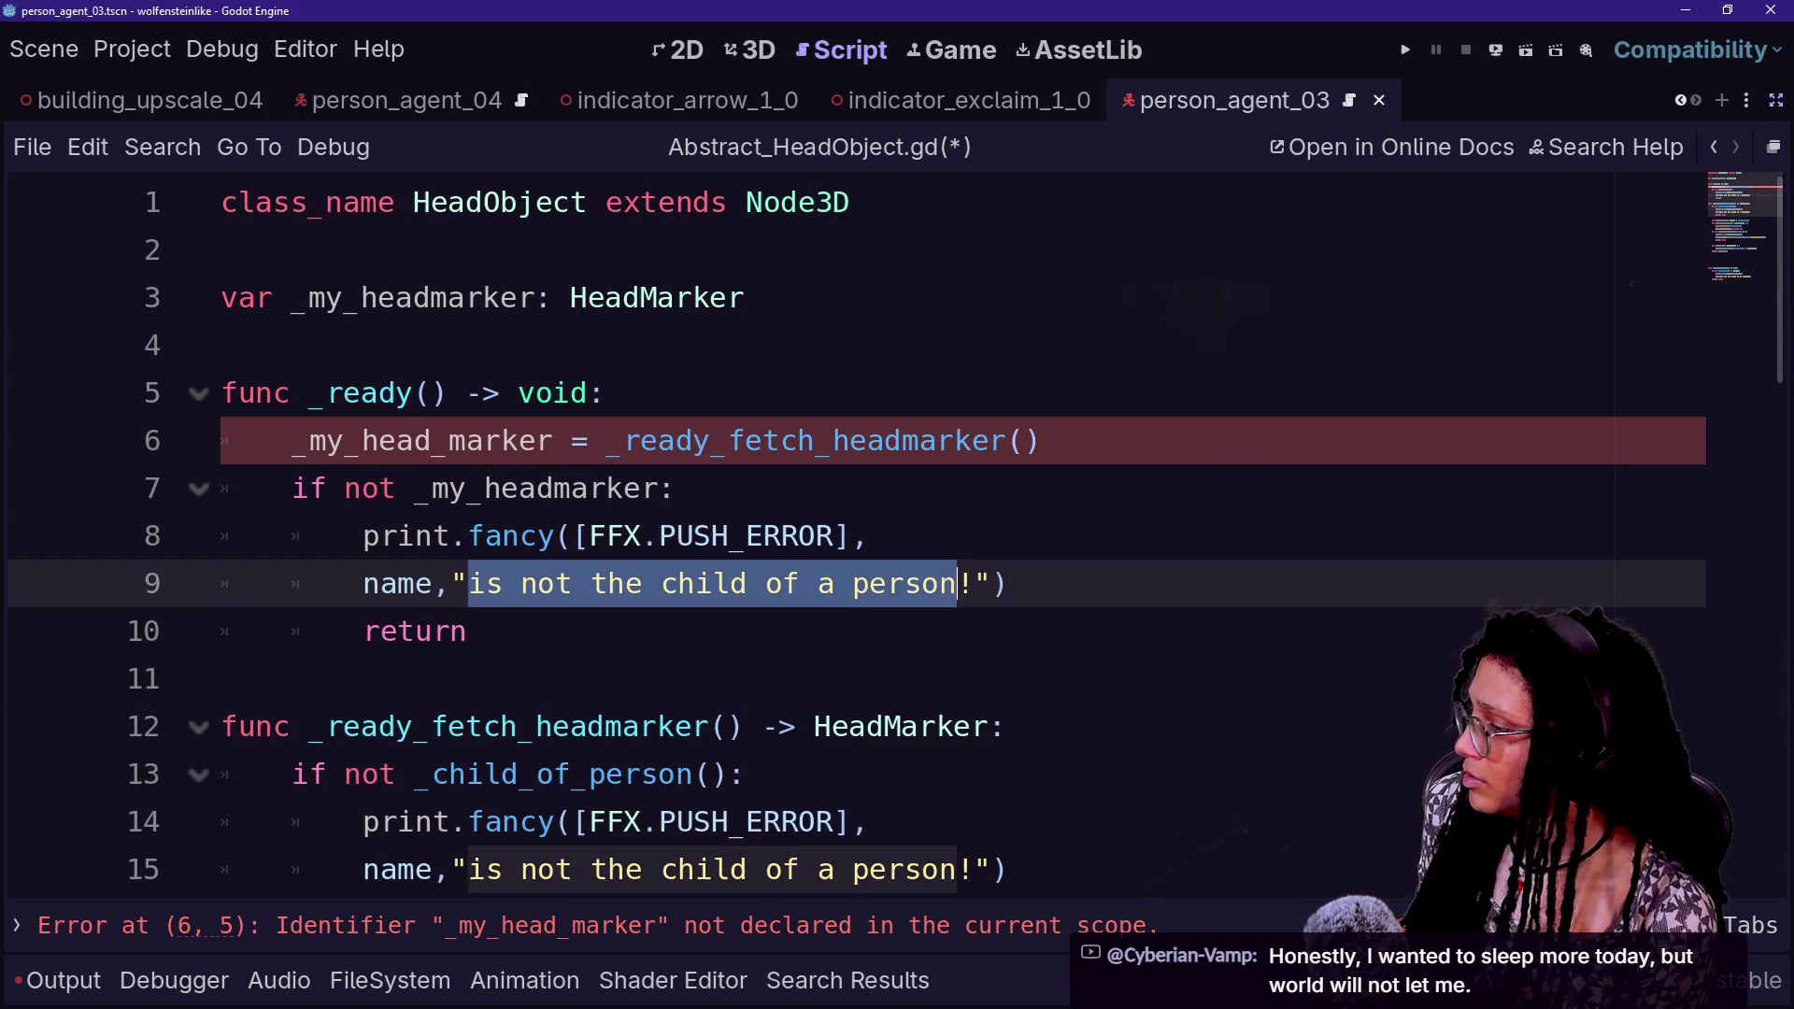
pyautogui.press('BackSpace')
pyautogui.write("didn't fi")
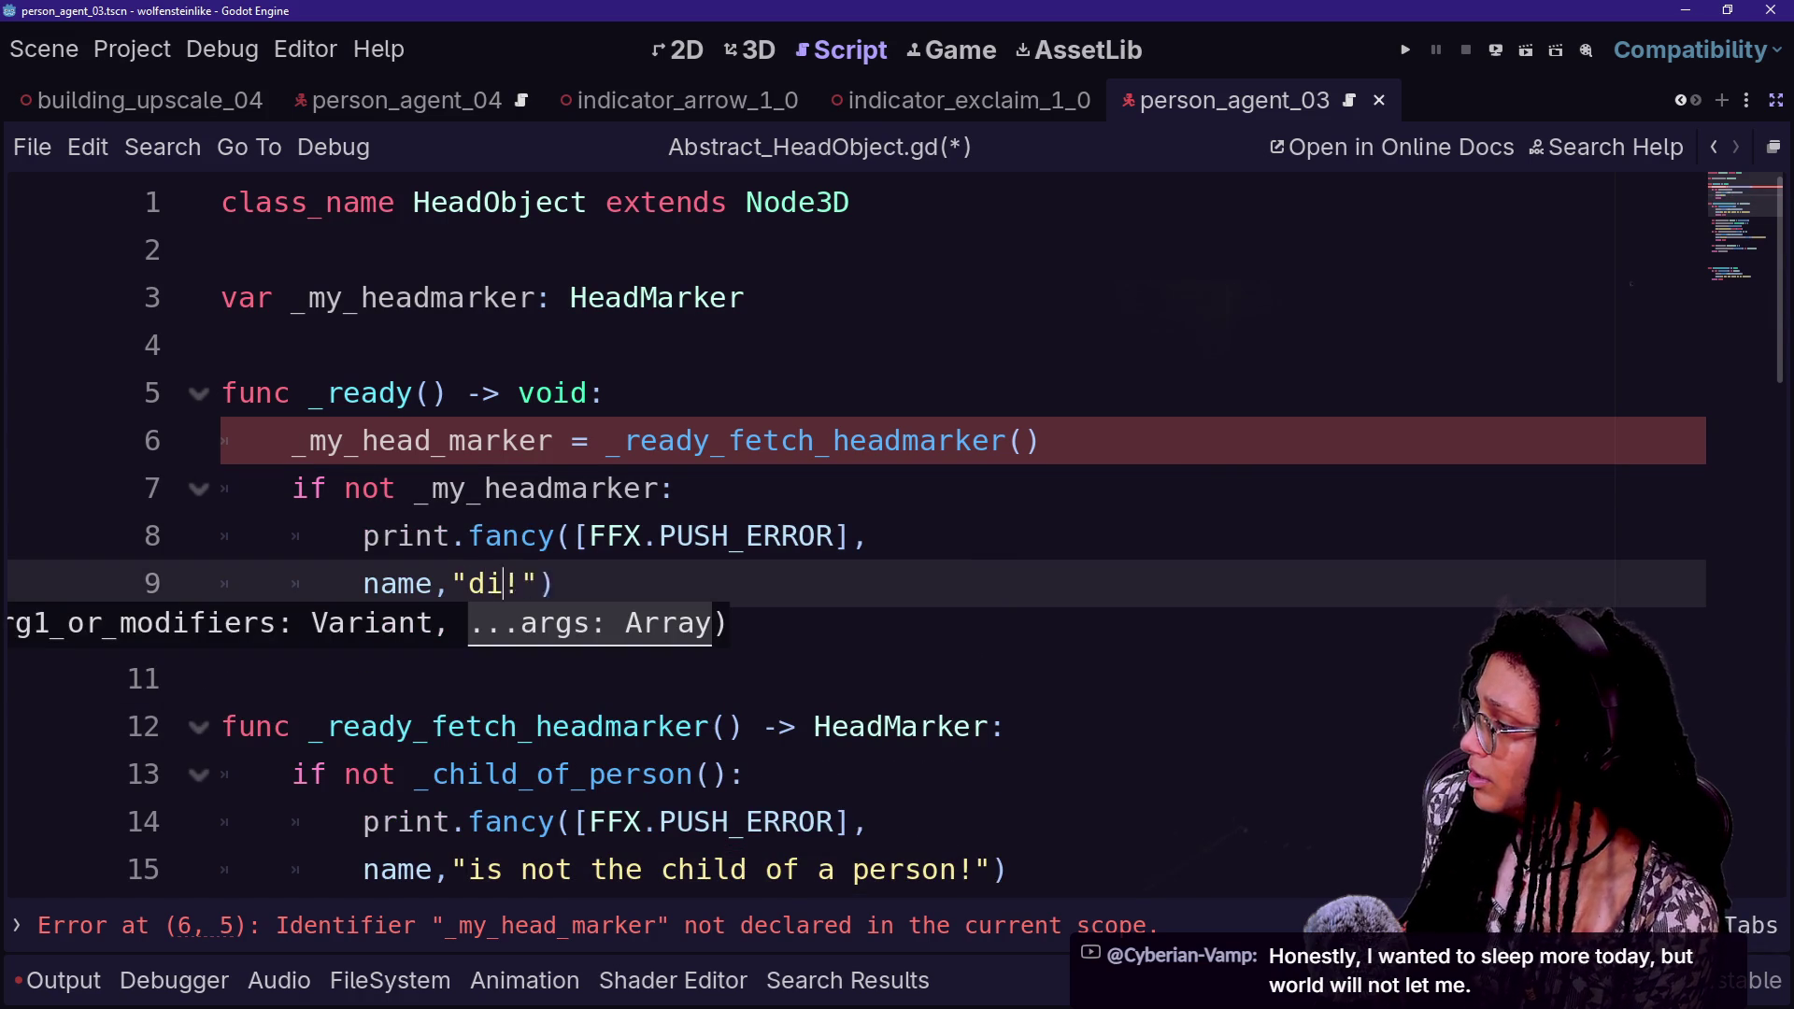
pyautogui.write('nd a headmarker')
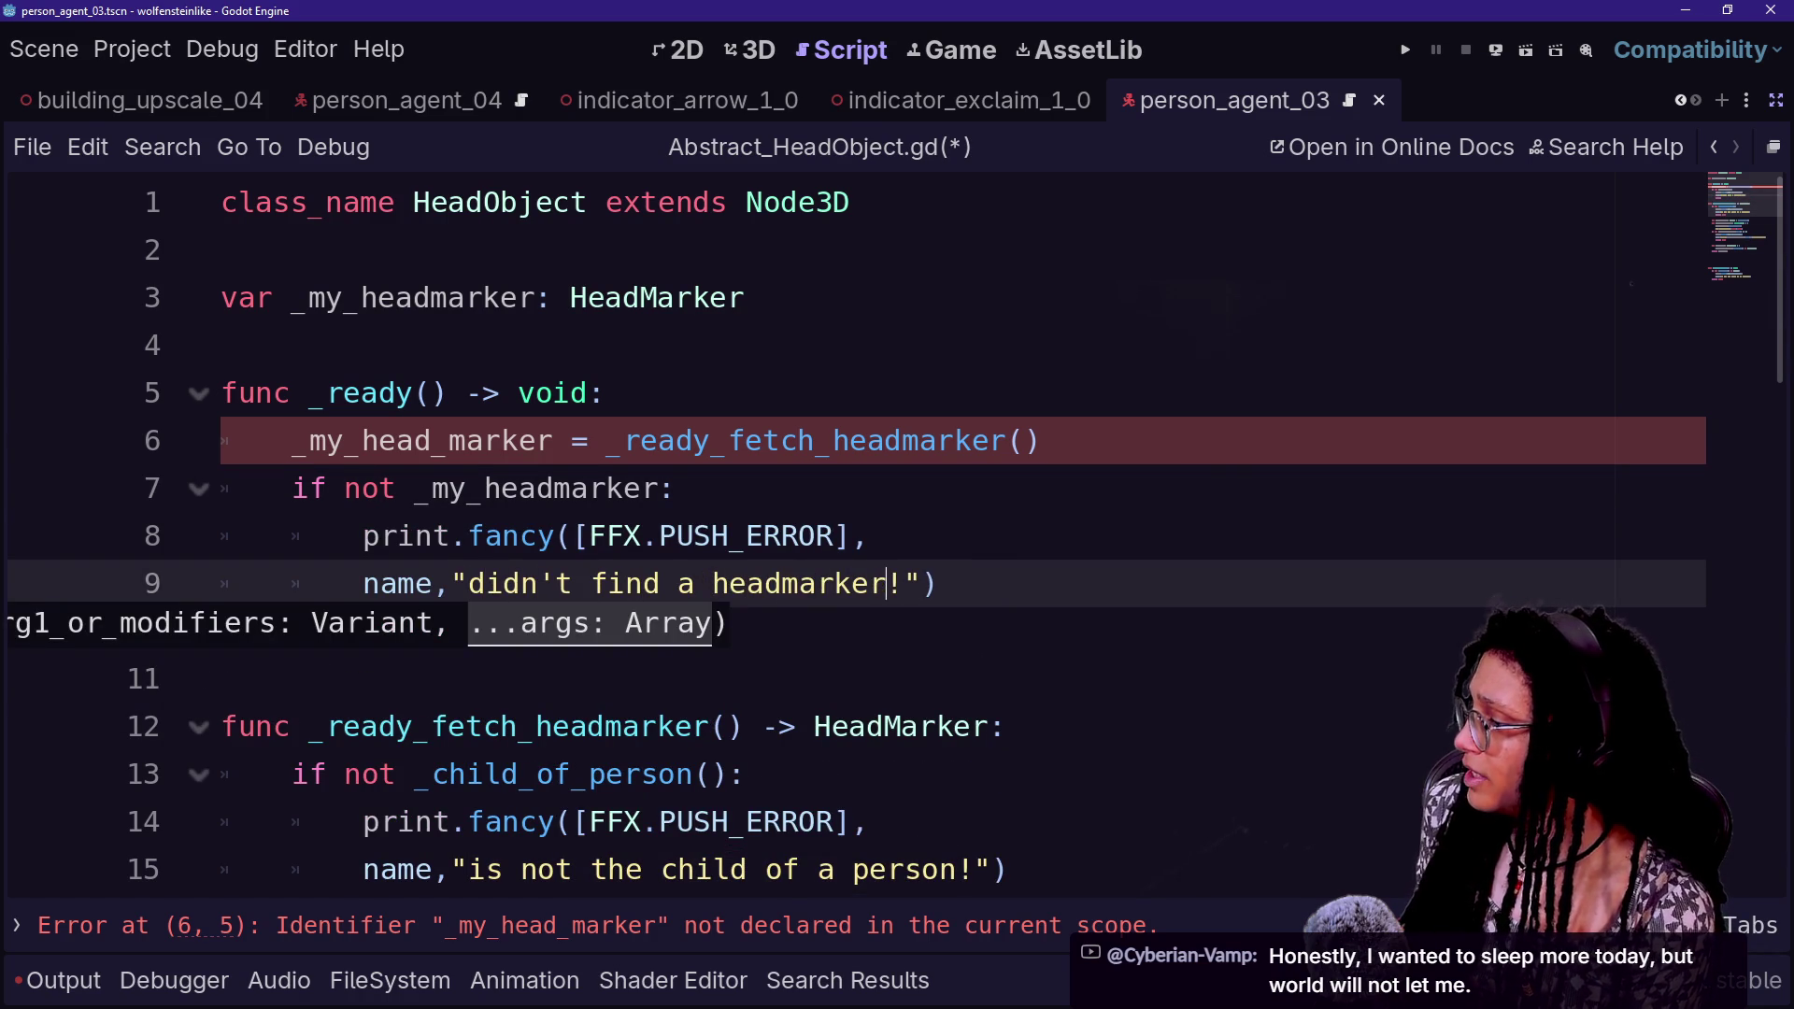
pyautogui.click(661, 488)
# Correct the misspelled variable on line 6 to _my_headmarker.
pyautogui.click(486, 631)
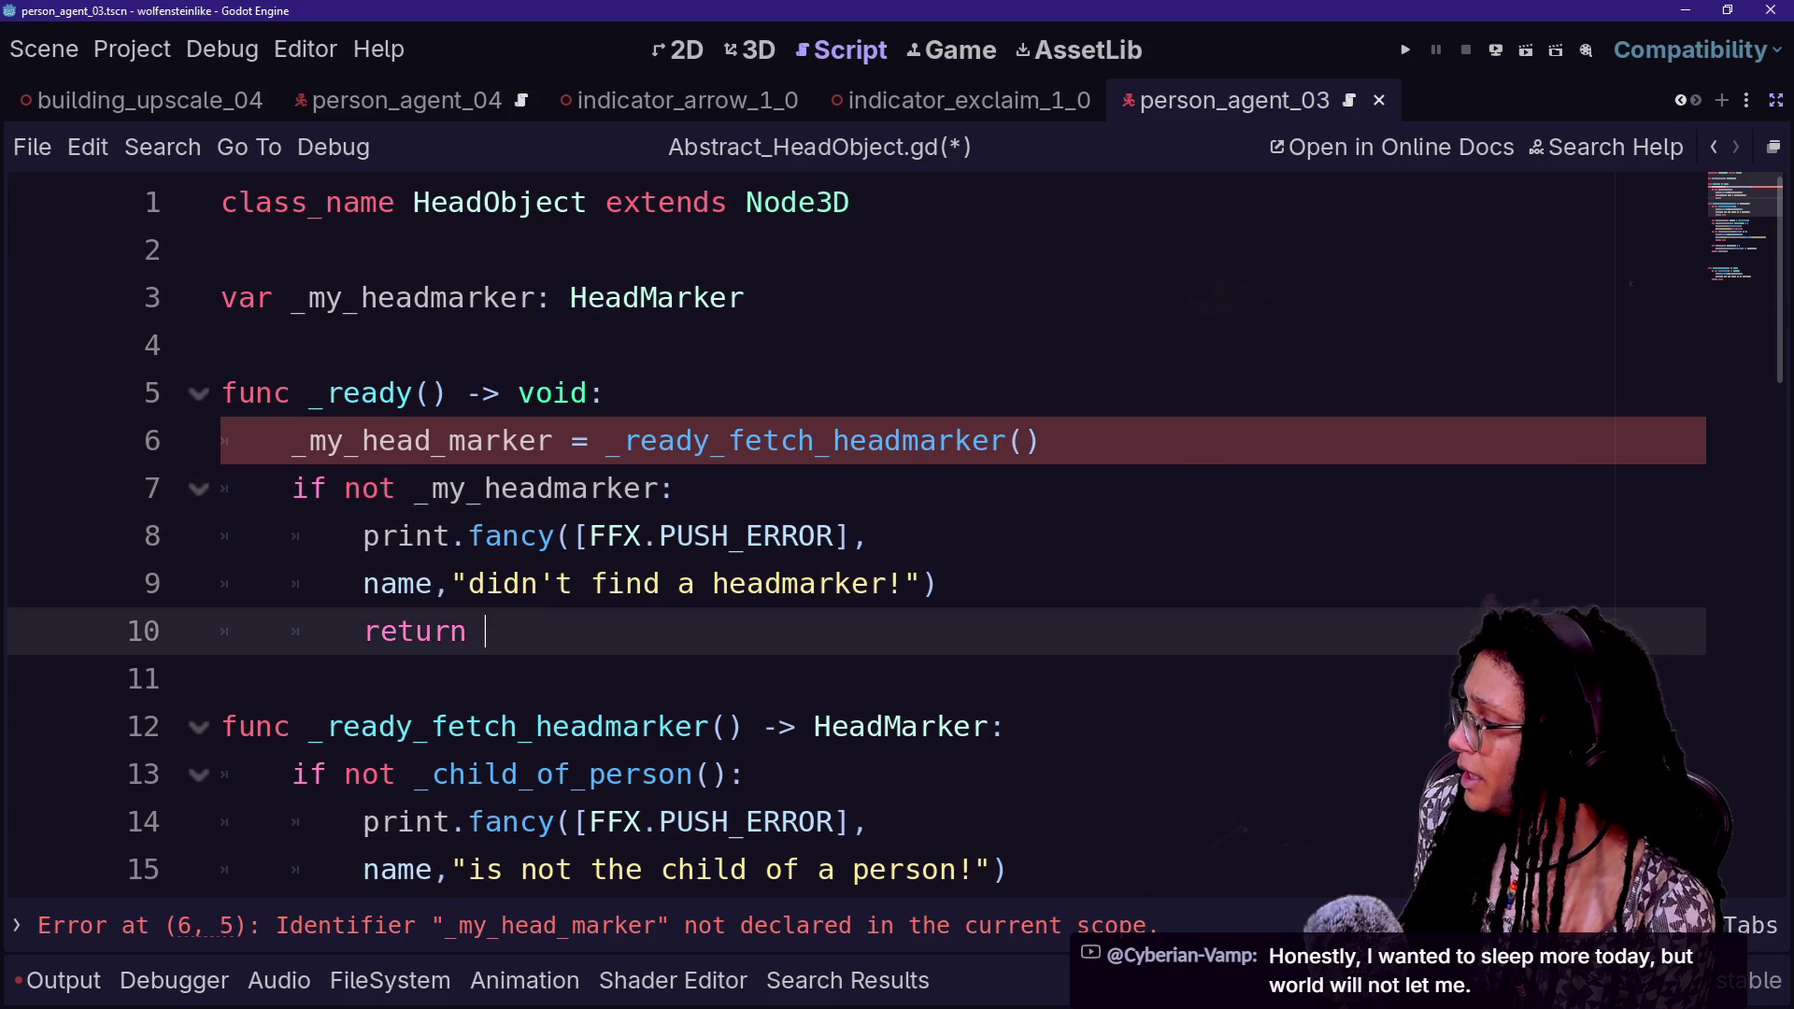
pyautogui.moveTo(1039, 440); pyautogui.dragTo(712, 583)
pyautogui.click(712, 584)
pyautogui.moveTo(485, 631); pyautogui.dragTo(293, 630)
pyautogui.click(485, 631)
pyautogui.moveTo(485, 630); pyautogui.dragTo(292, 631)
pyautogui.click(381, 631)
pyautogui.doubleClick(412, 631)
pyautogui.click(623, 440)
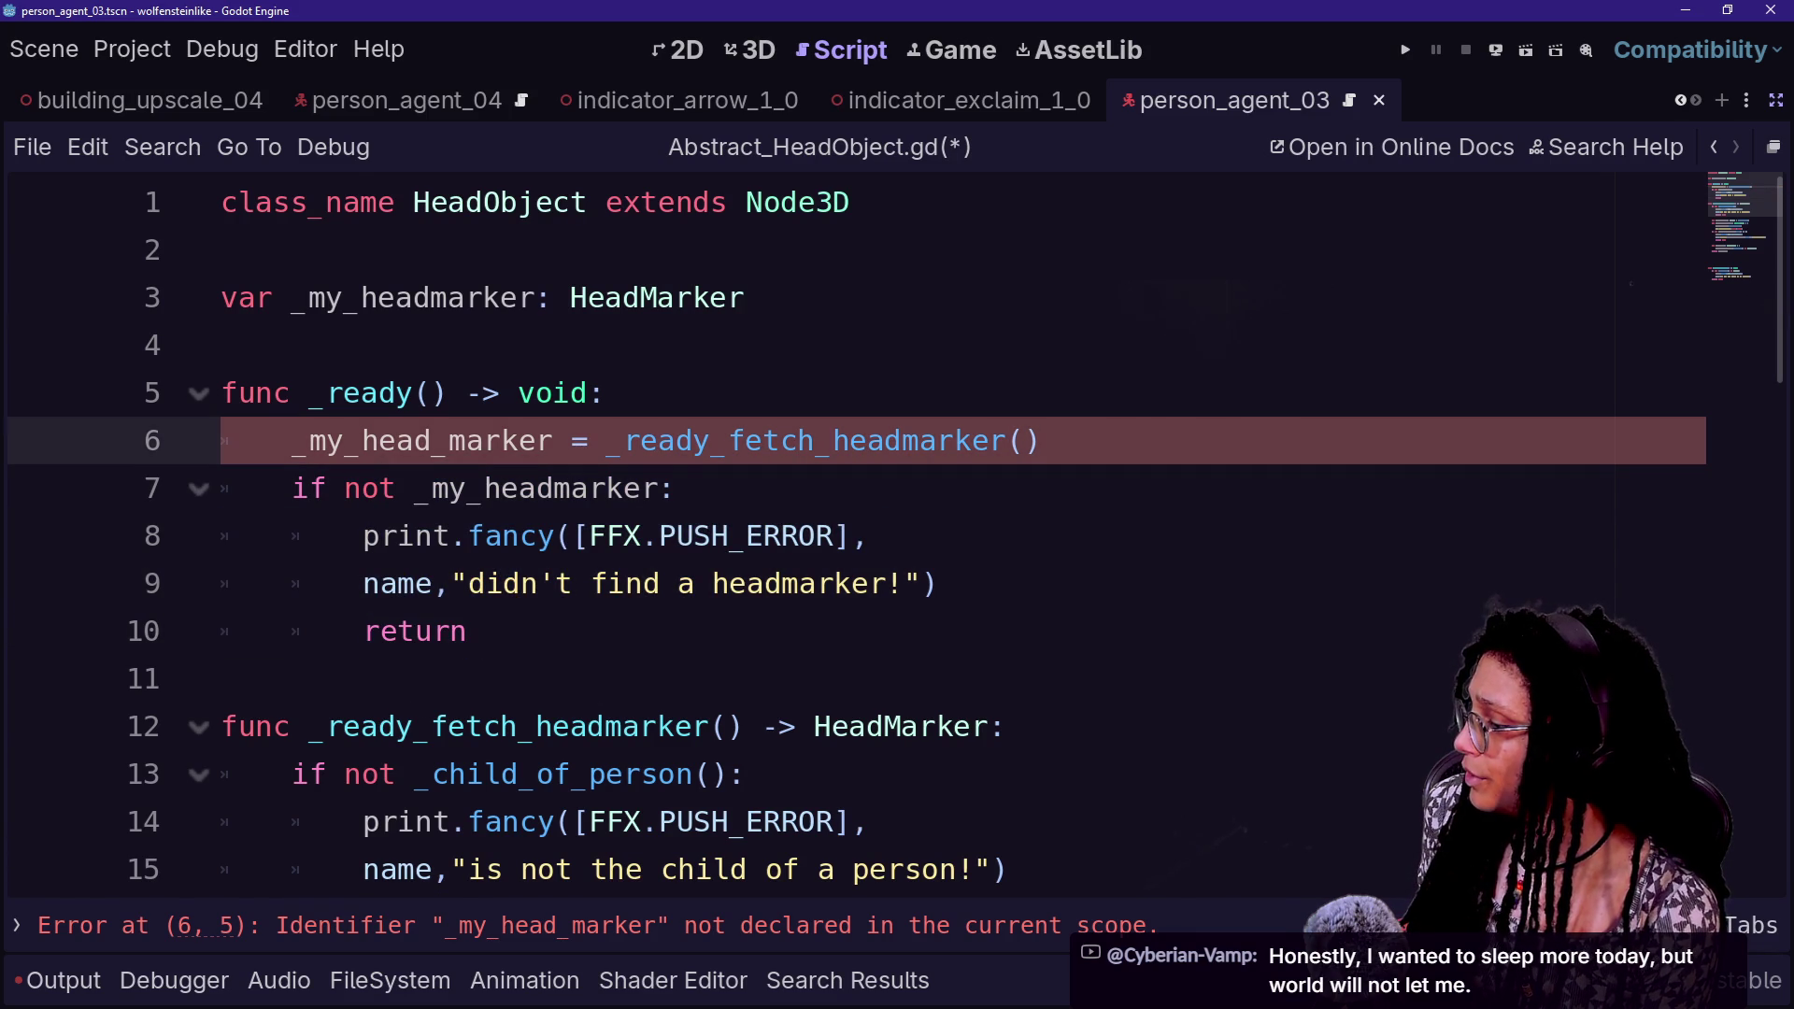
pyautogui.click(449, 440)
pyautogui.press('BackSpace')
# Review the guard lines and save the script with Ctrl+S.
pyautogui.click(374, 250)
pyautogui.click(589, 535)
pyautogui.press('Down')
pyautogui.press('Down')
pyautogui.press('Up')
pyautogui.press('Up')
pyautogui.press('Up')
pyautogui.press('Up')
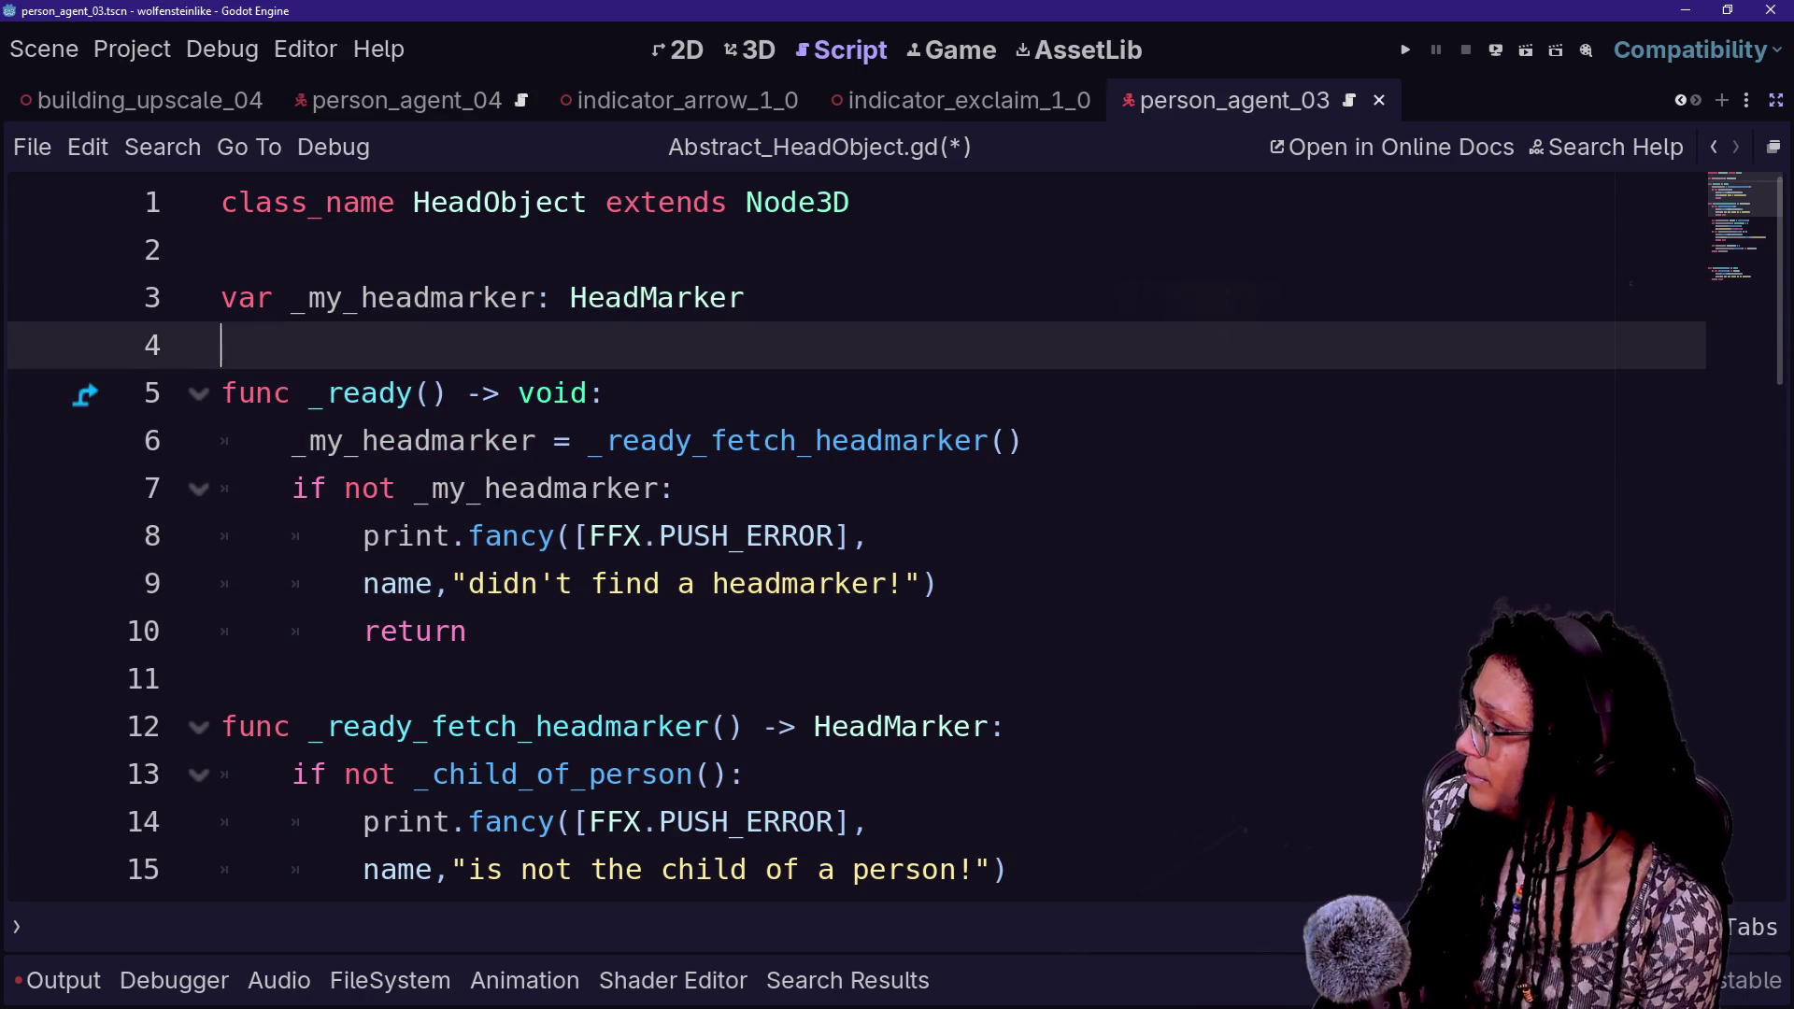
pyautogui.scroll(-1, 897, 537)
pyautogui.hotkey('ctrl', 's')
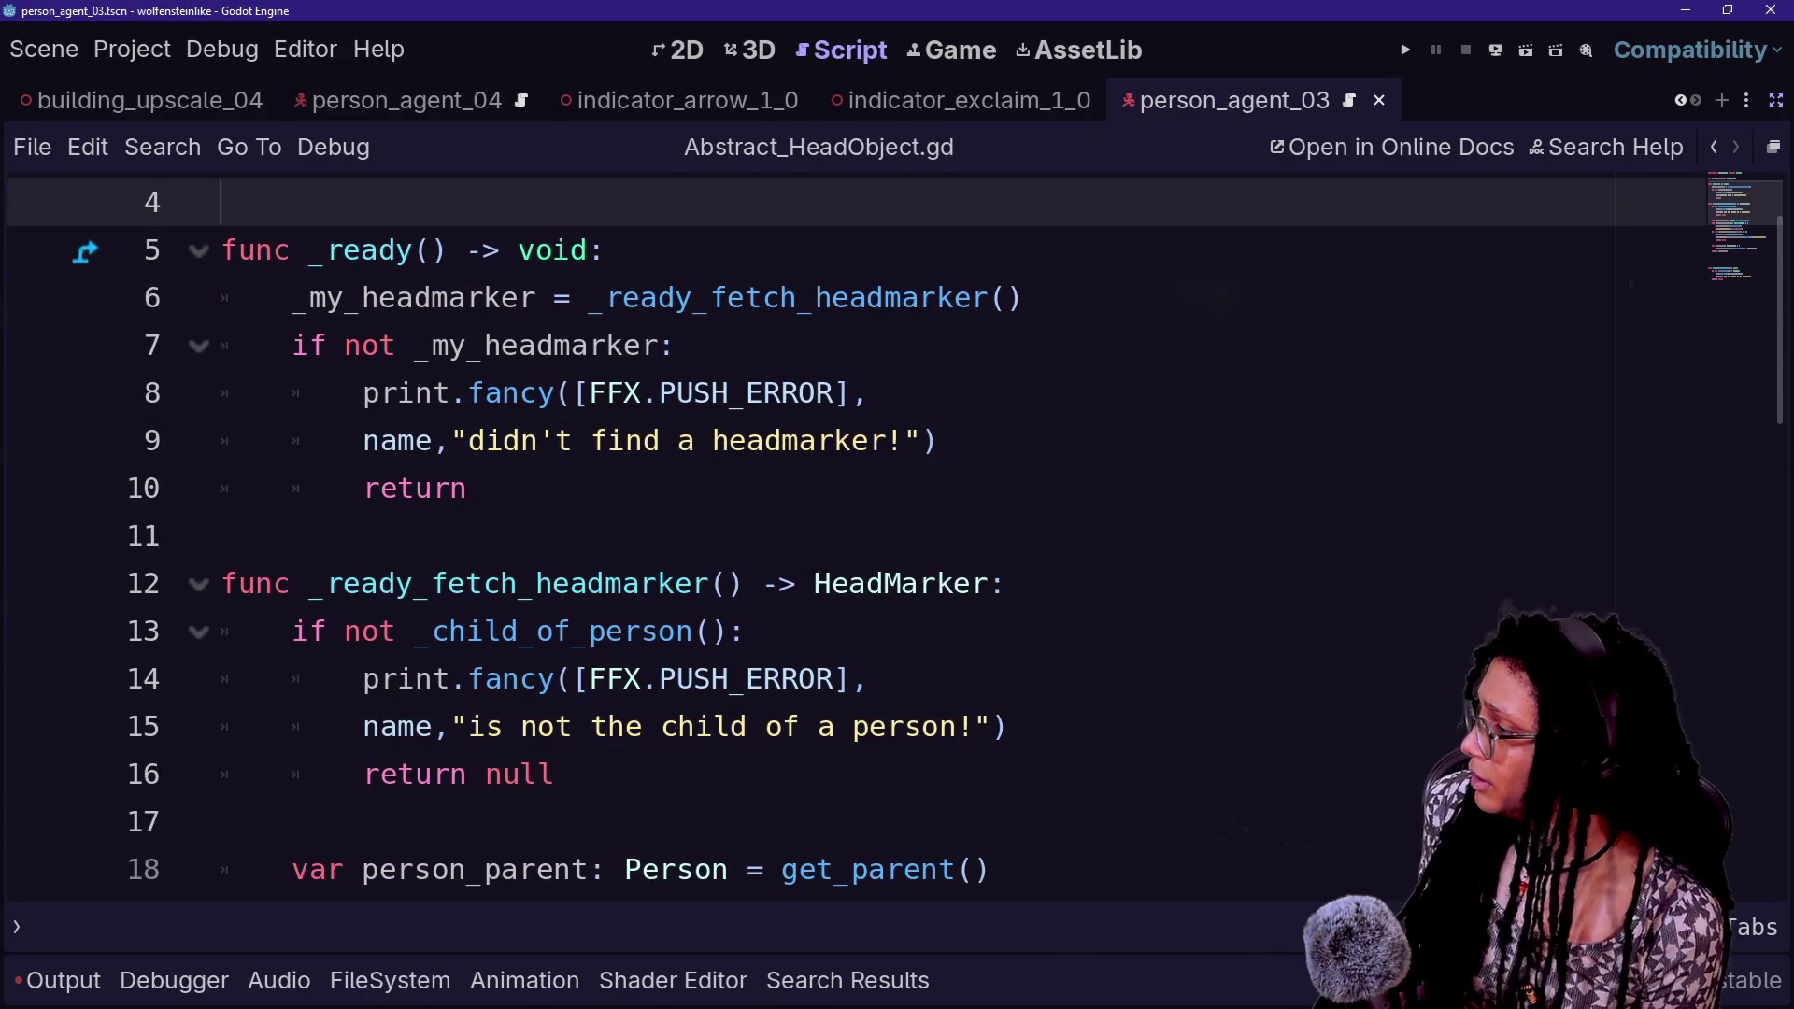
pyautogui.scroll(-1, 897, 537)
pyautogui.scroll(1, 898, 537)
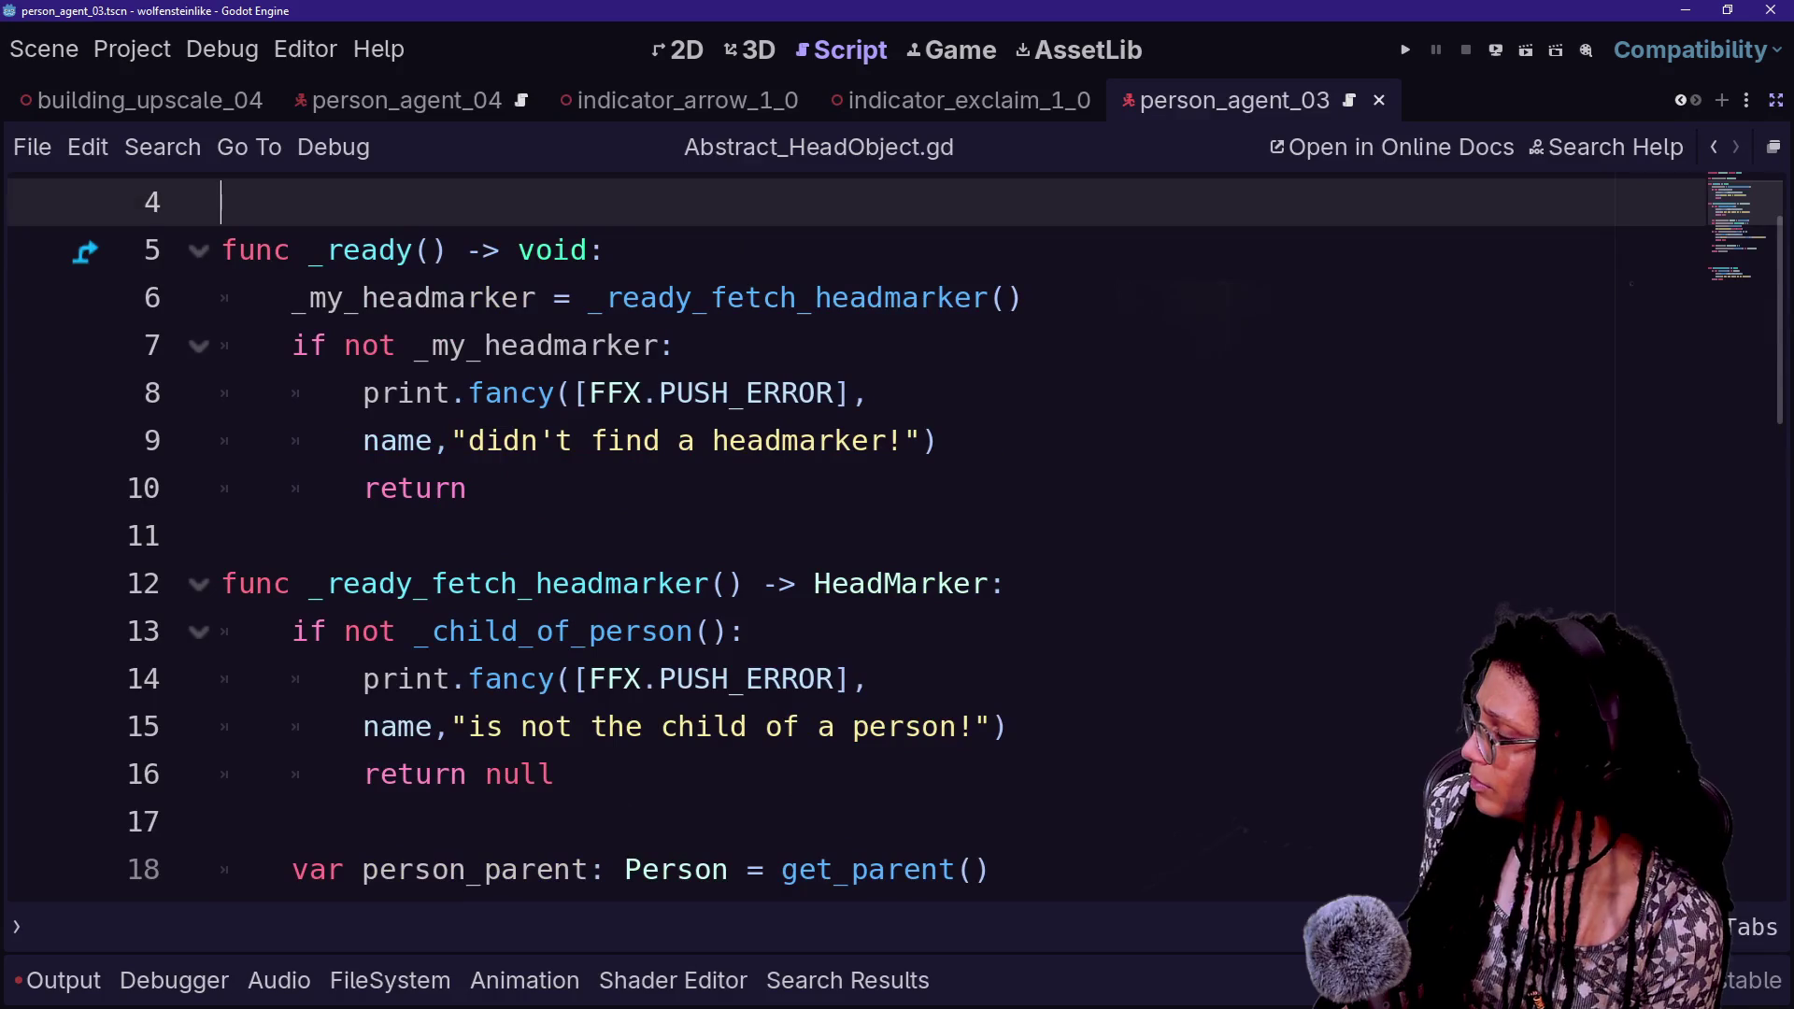
pyautogui.click(485, 488)
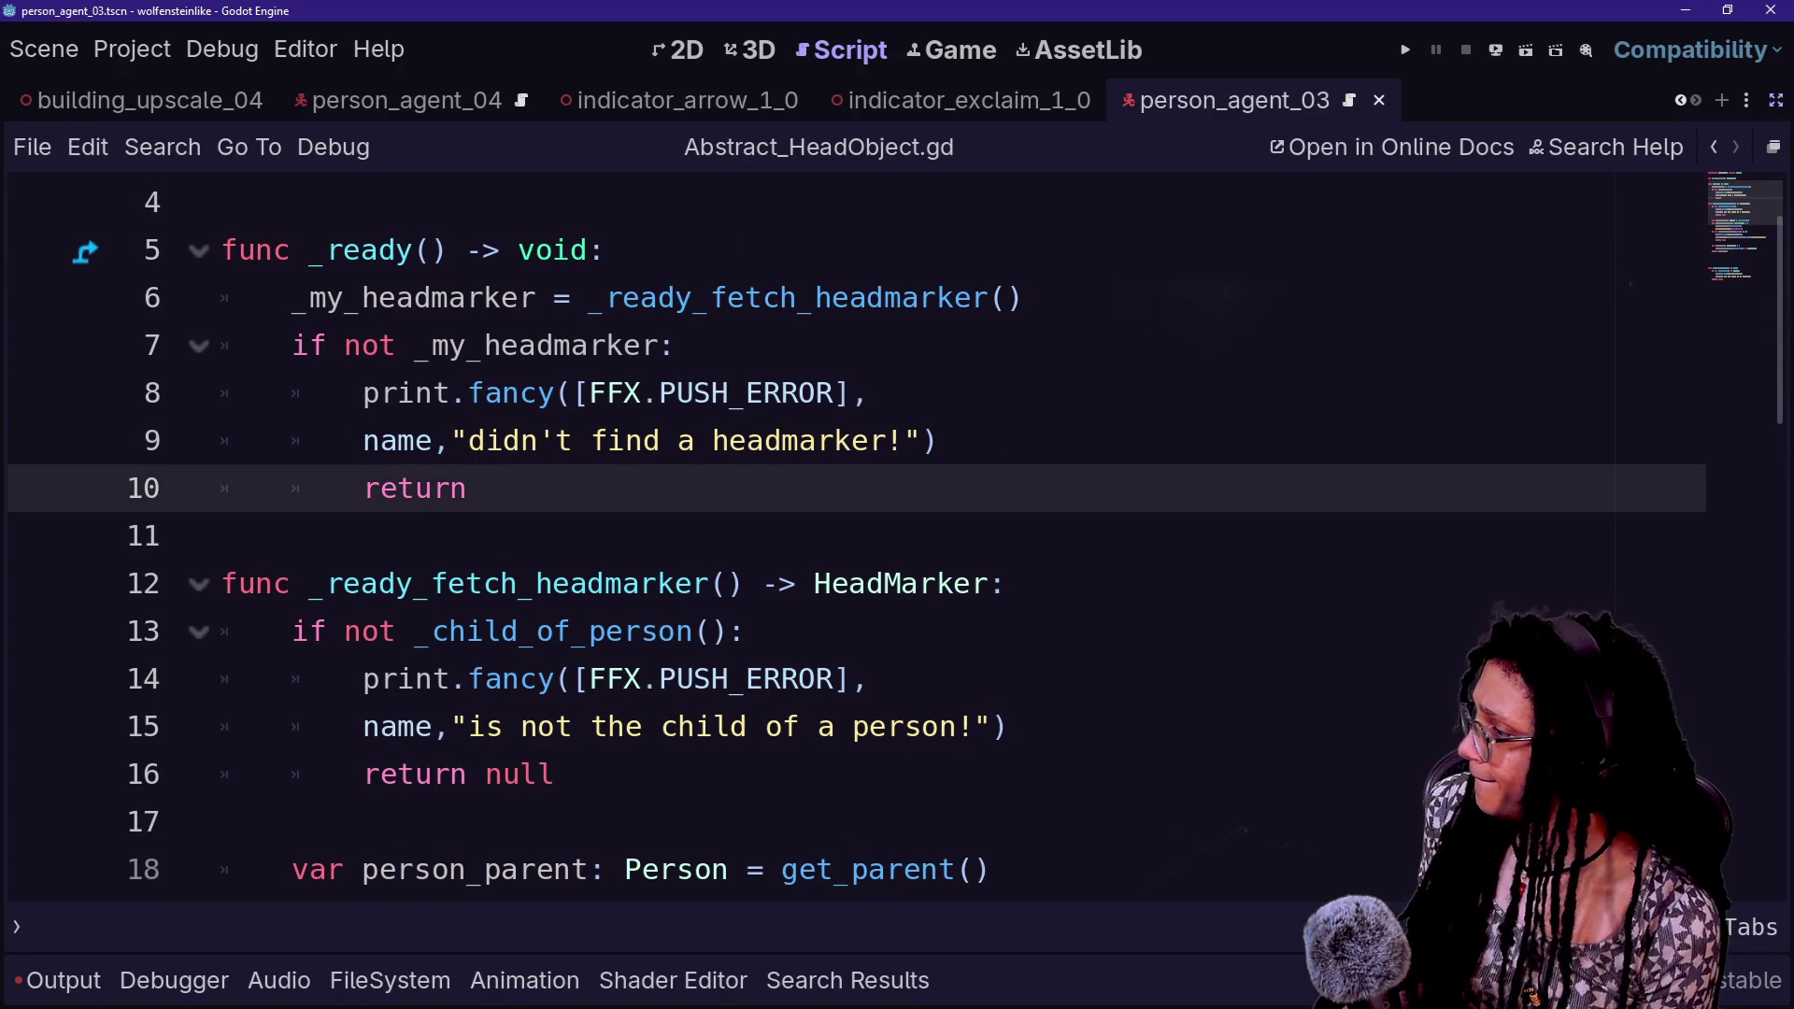
# Add a _ready_teleportation() call on line 11 after the guard.
pyautogui.press('Return')
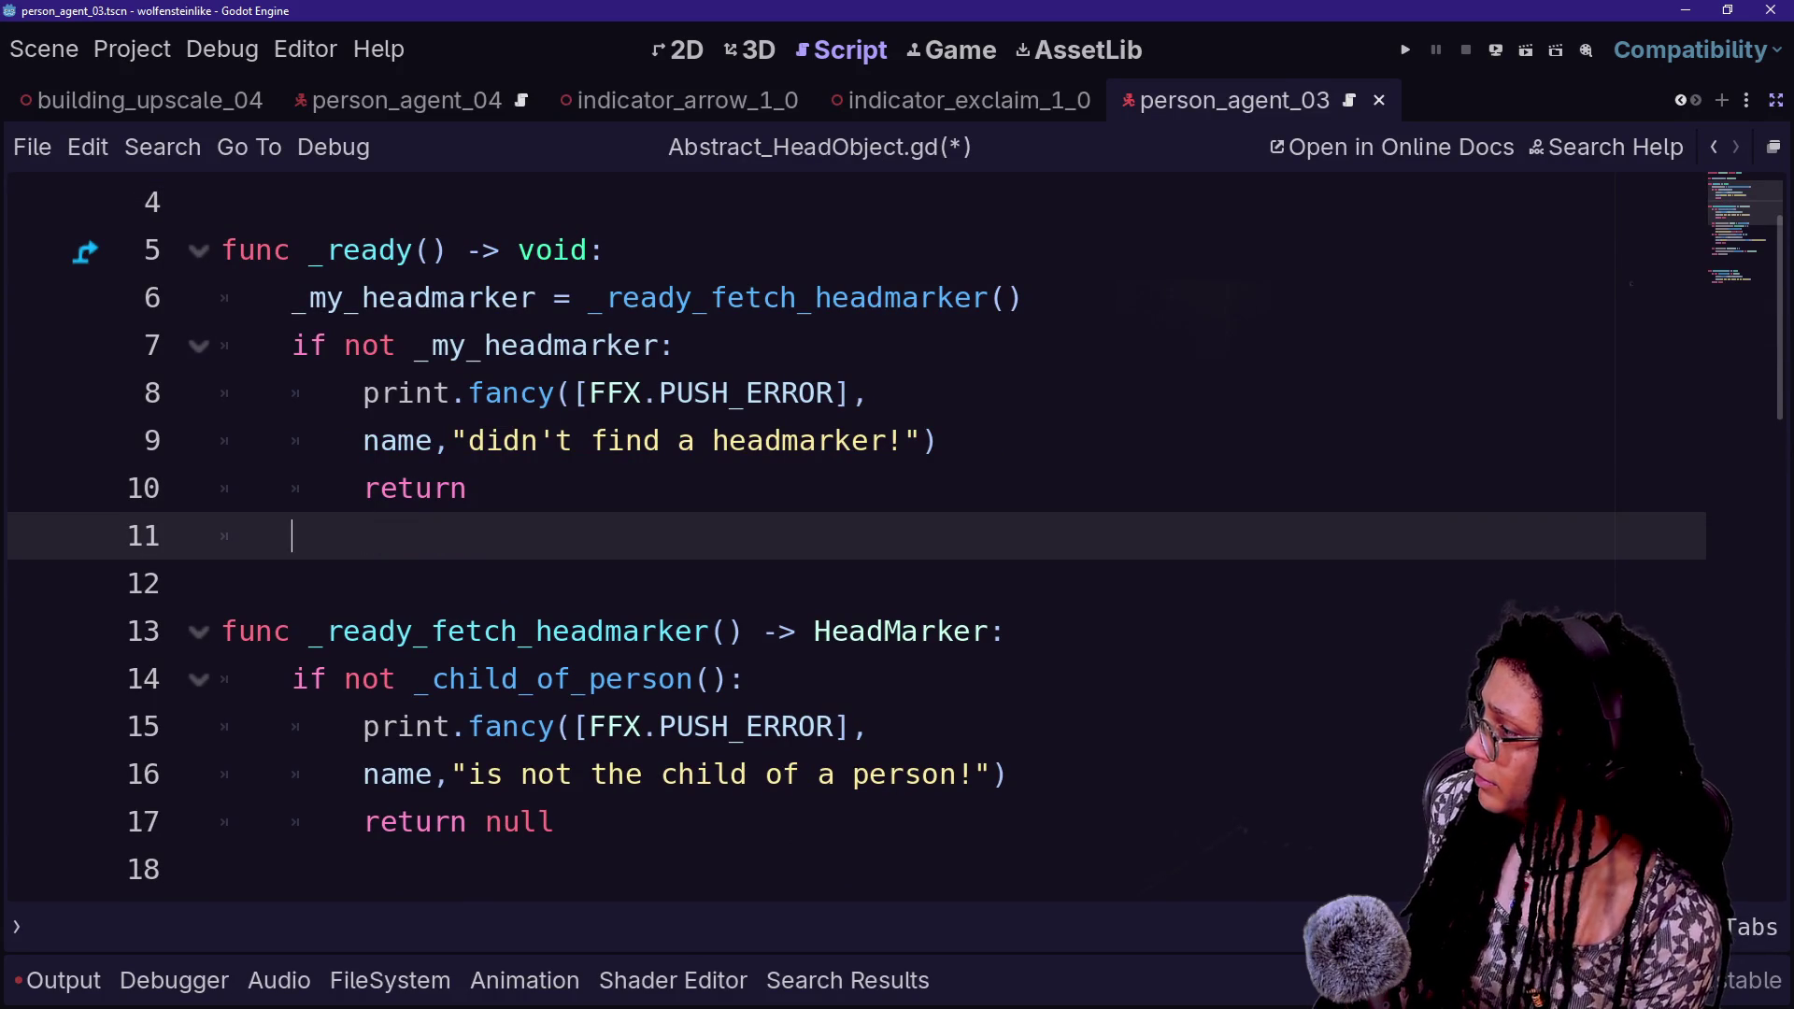
pyautogui.press('BackSpace')
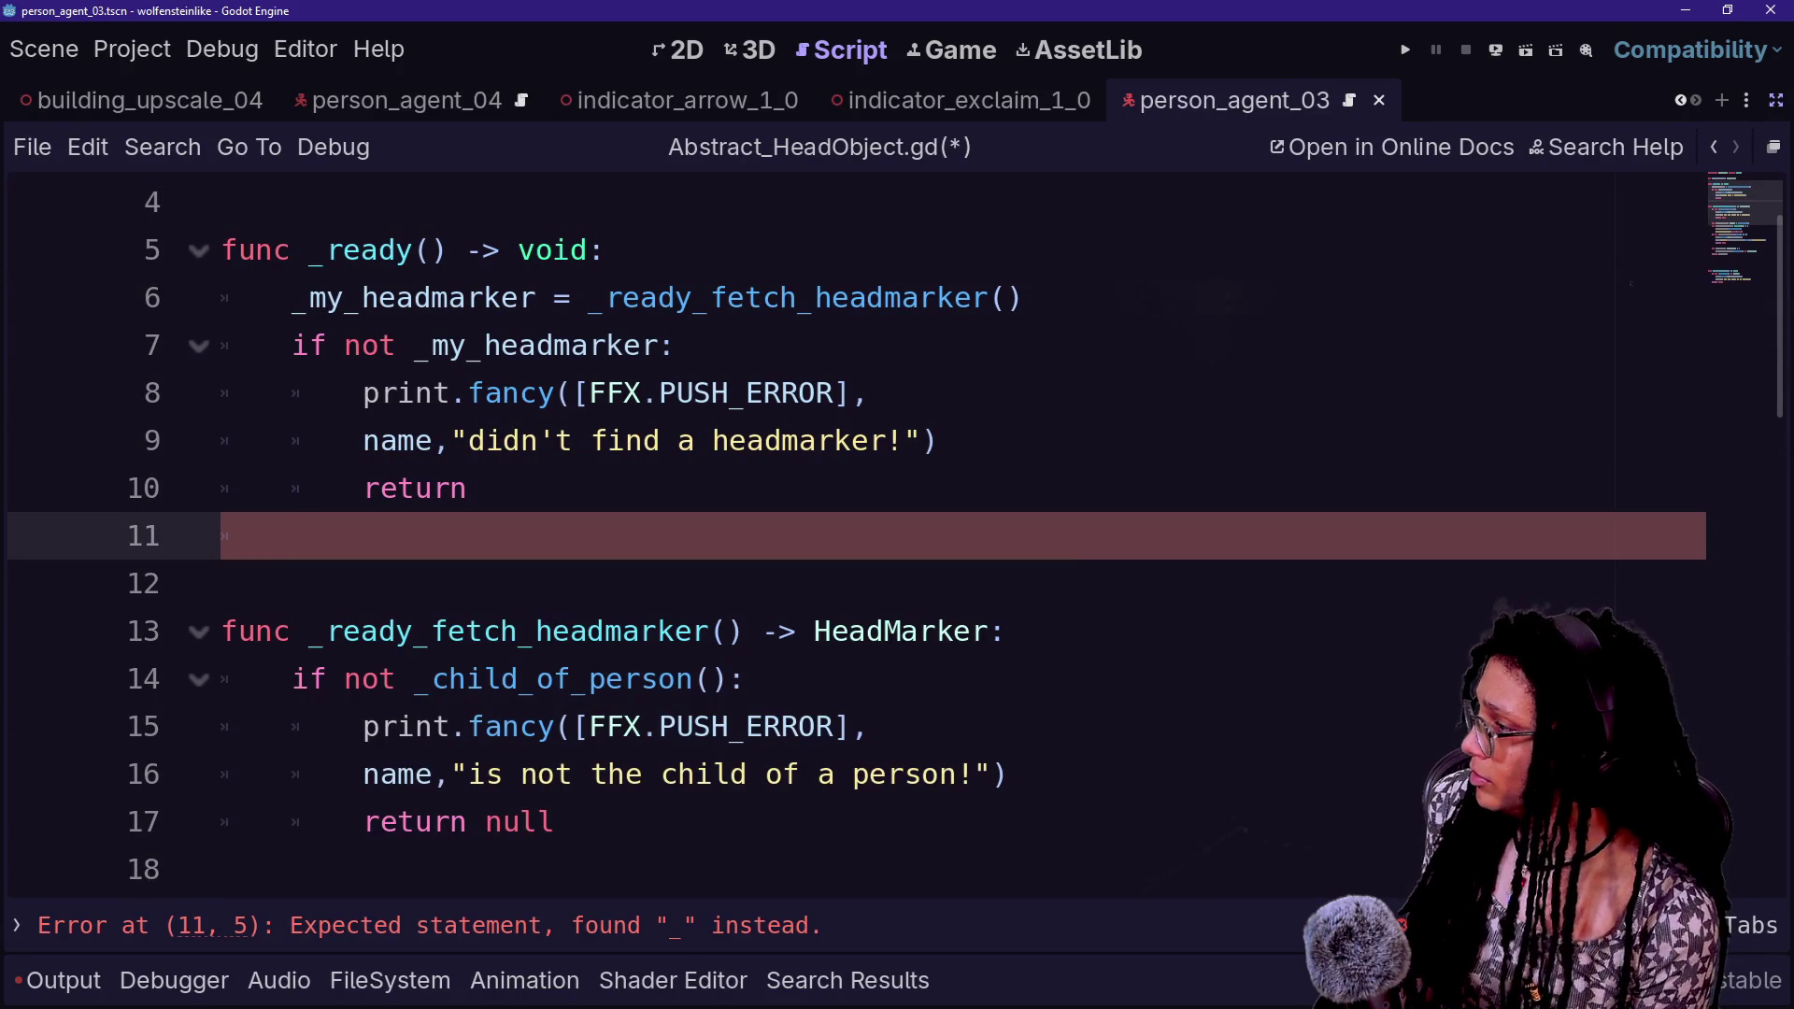
pyautogui.click(1025, 297)
pyautogui.click(467, 488)
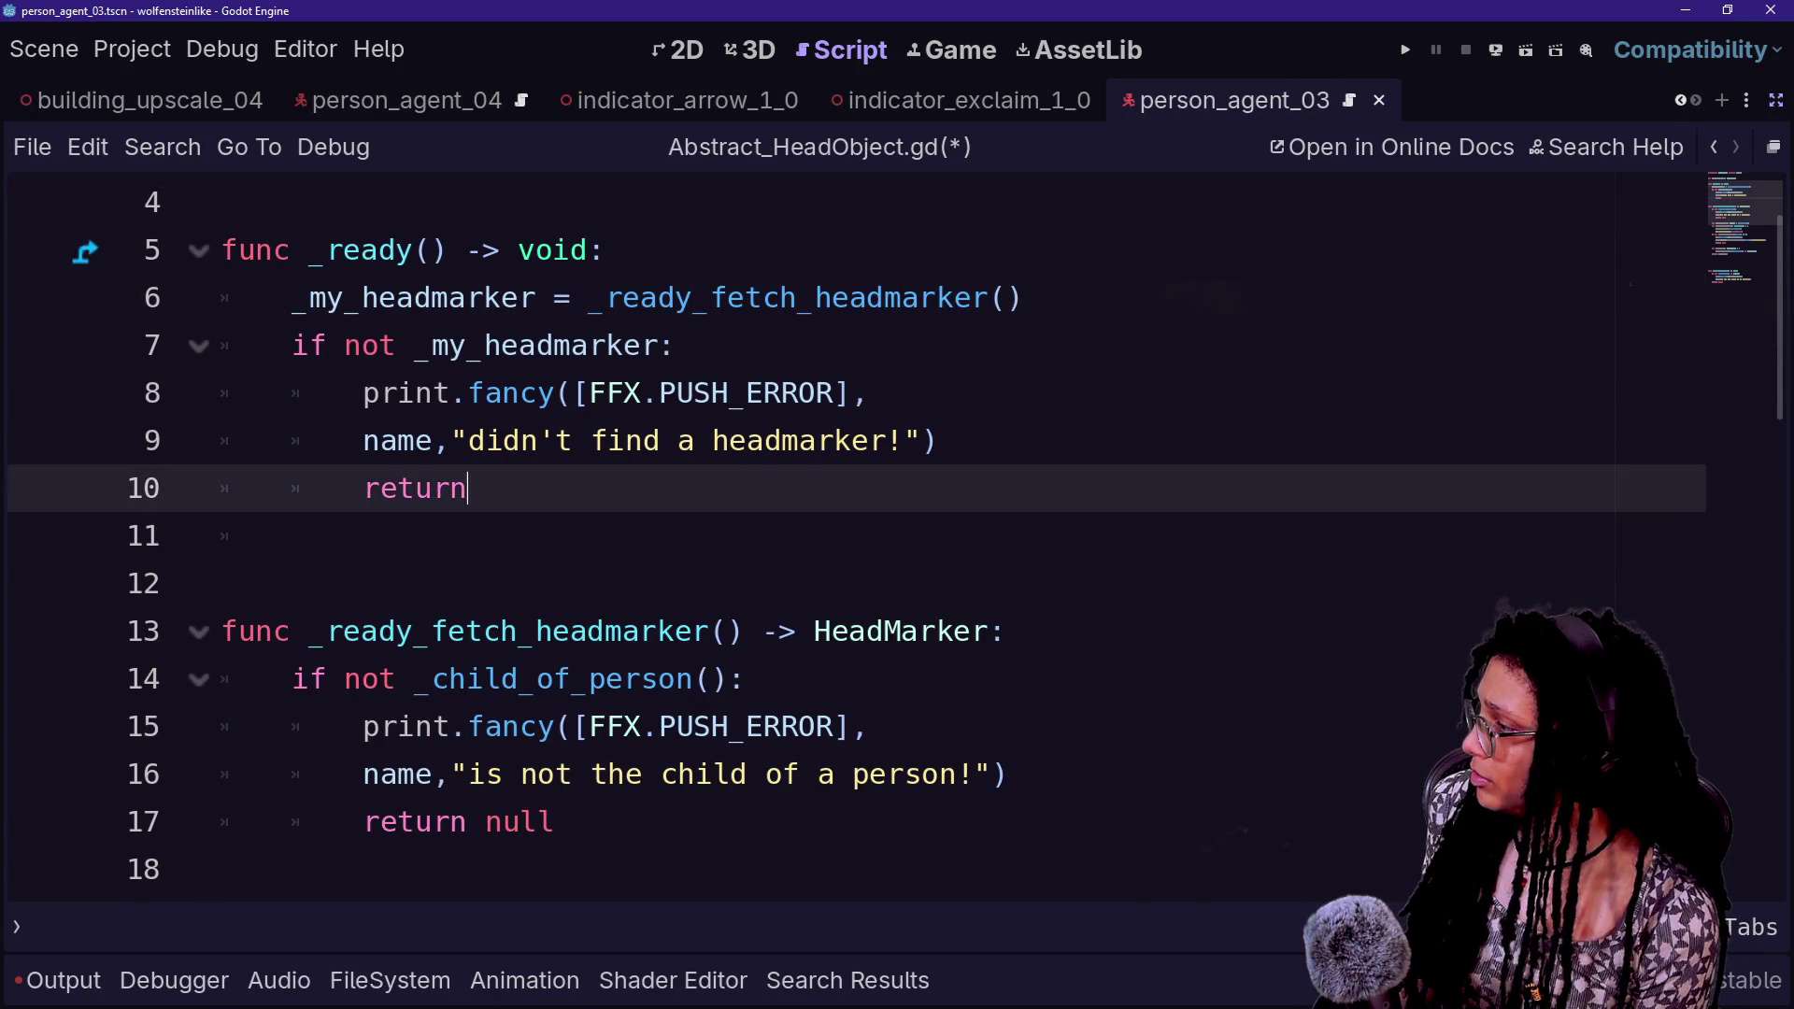
pyautogui.click(299, 536)
pyautogui.write('_ready_tel')
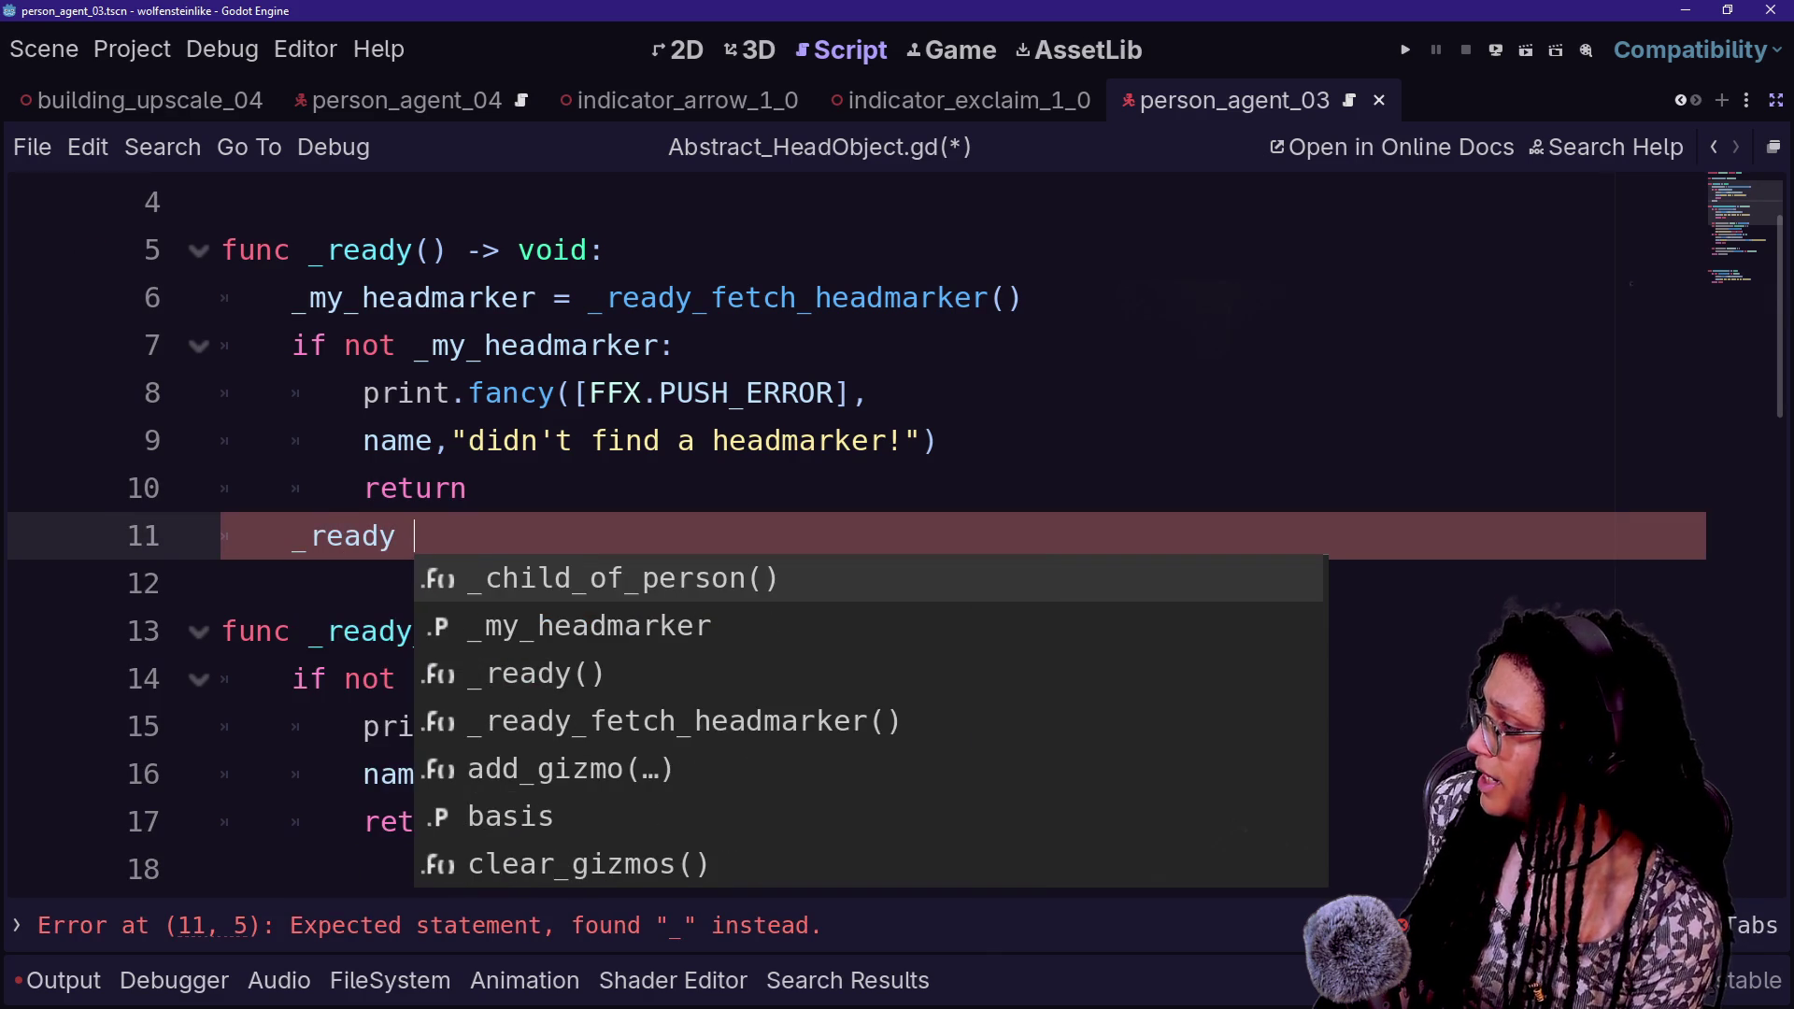
pyautogui.write('eportation')
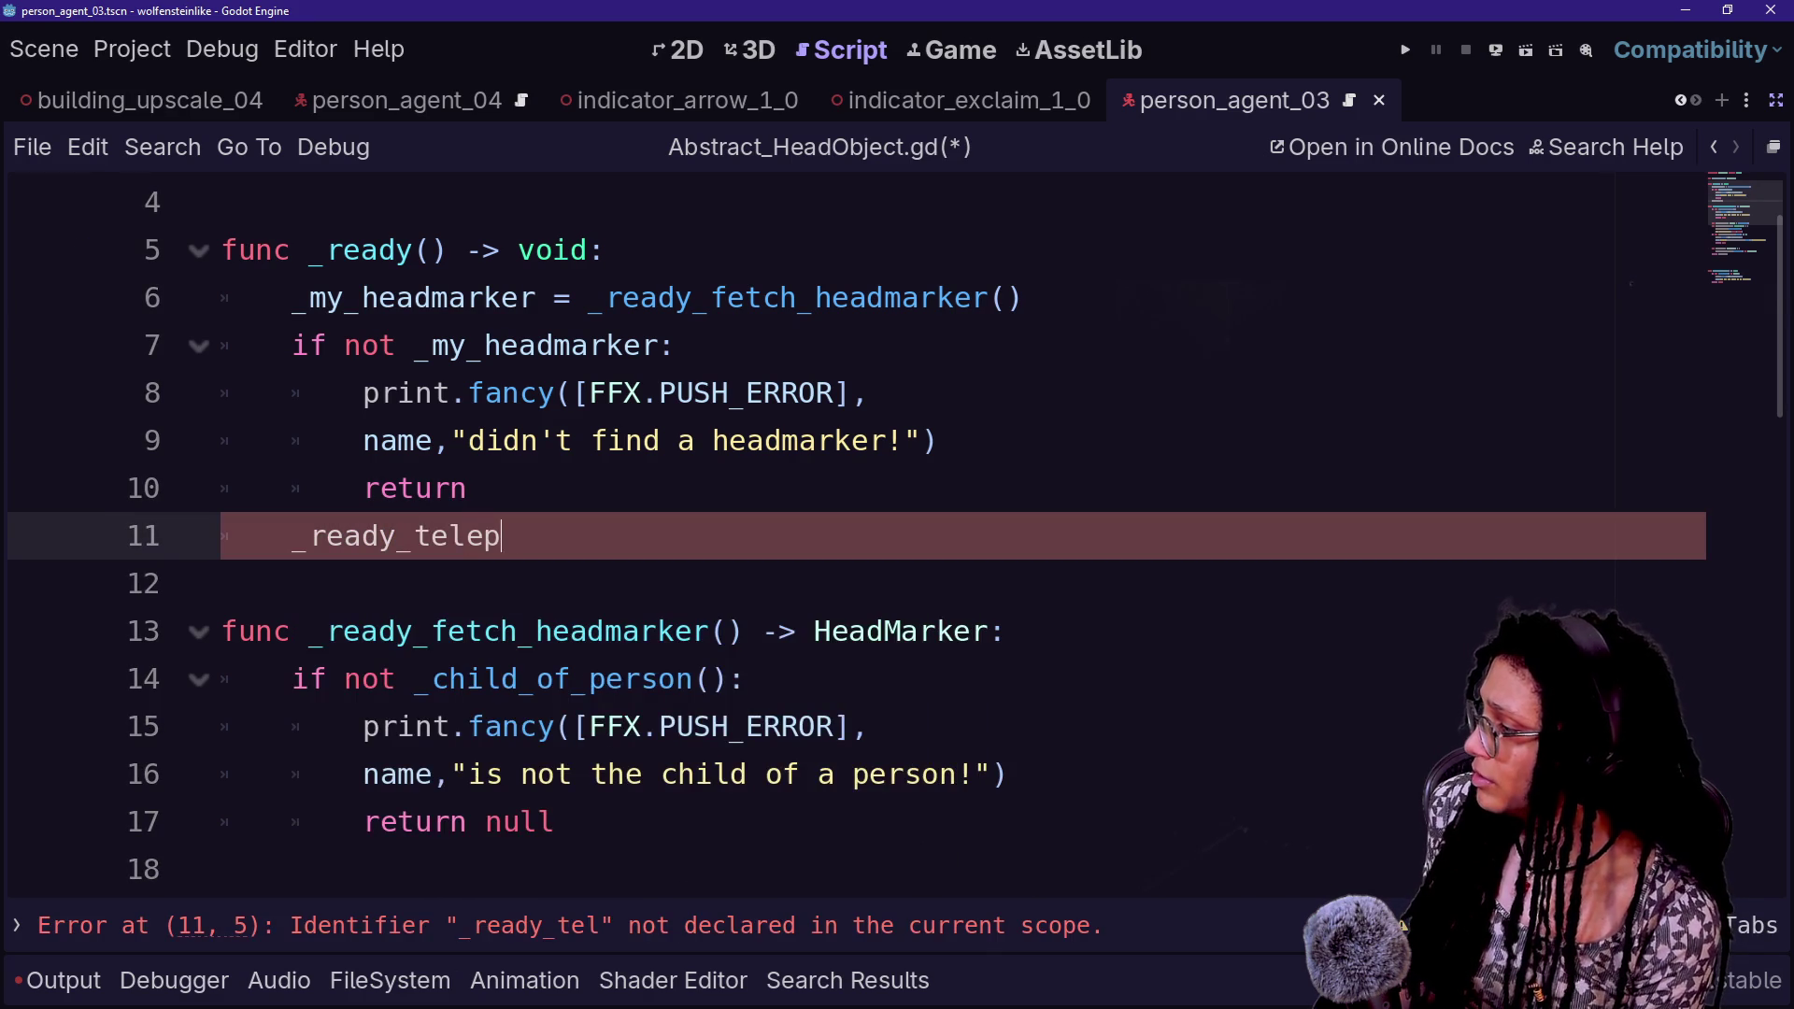
pyautogui.click(325, 345)
pyautogui.click(222, 584)
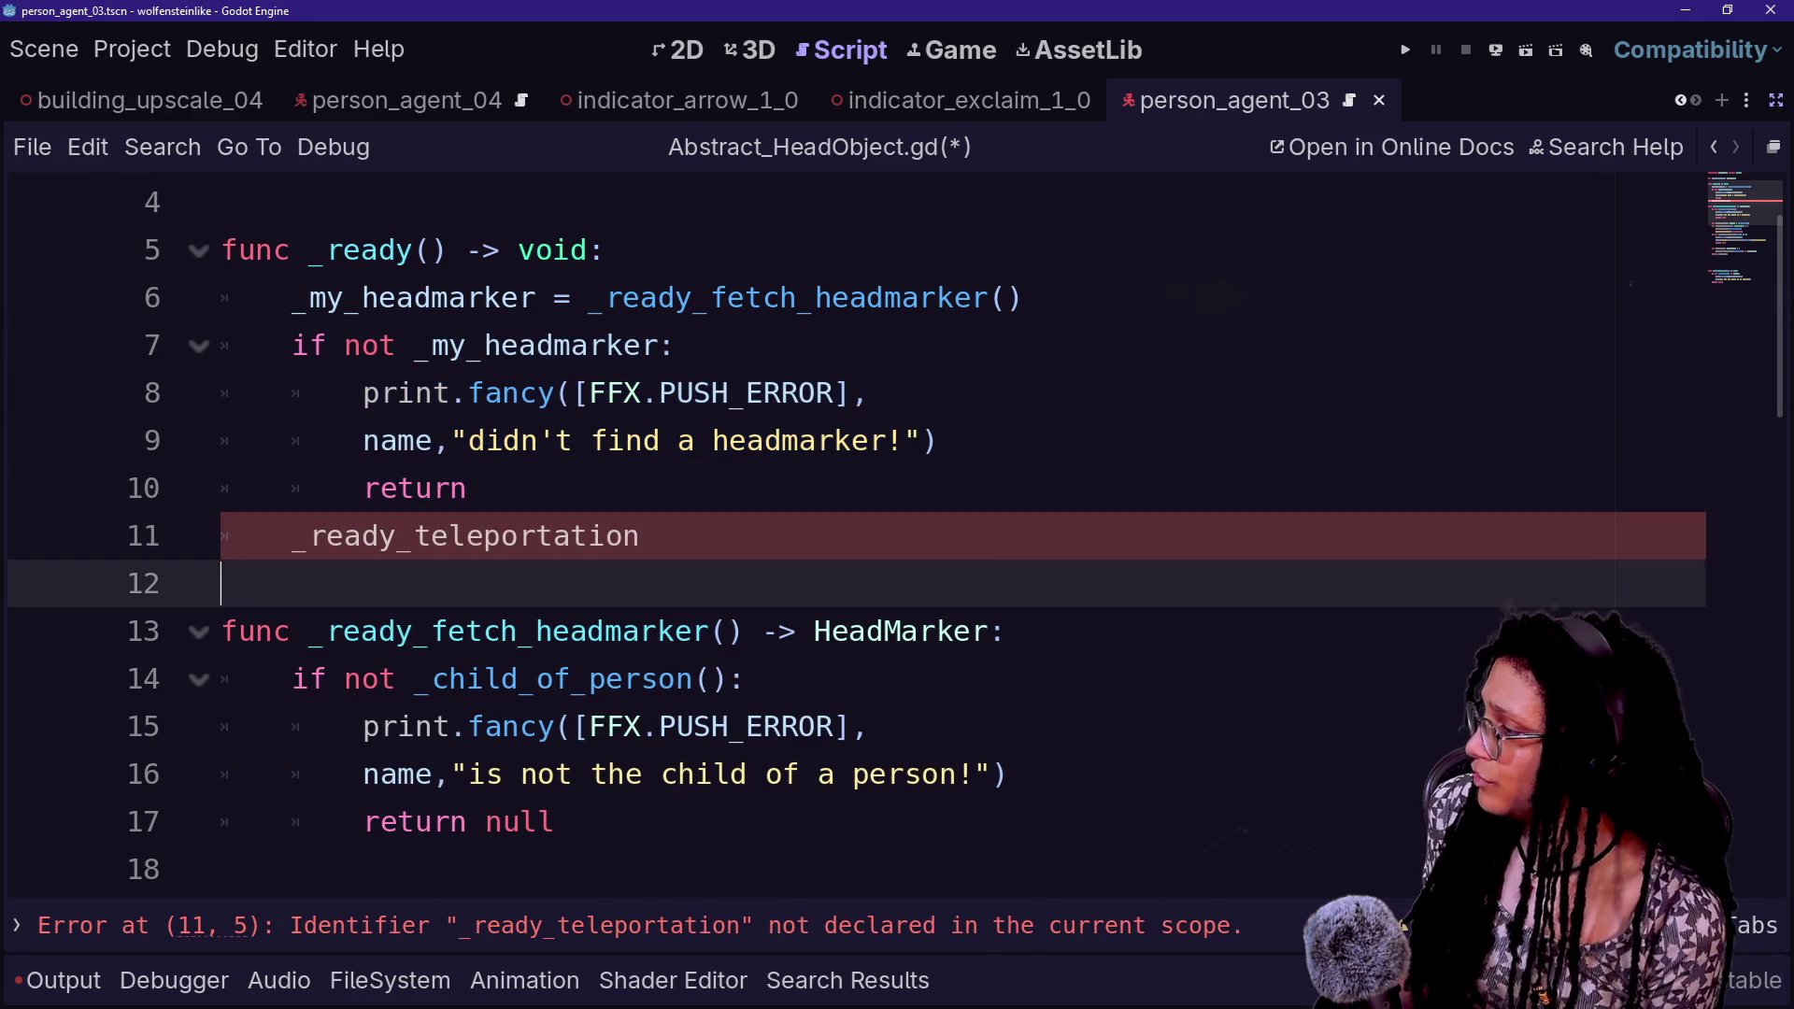
pyautogui.click(641, 535)
pyautogui.write('()')
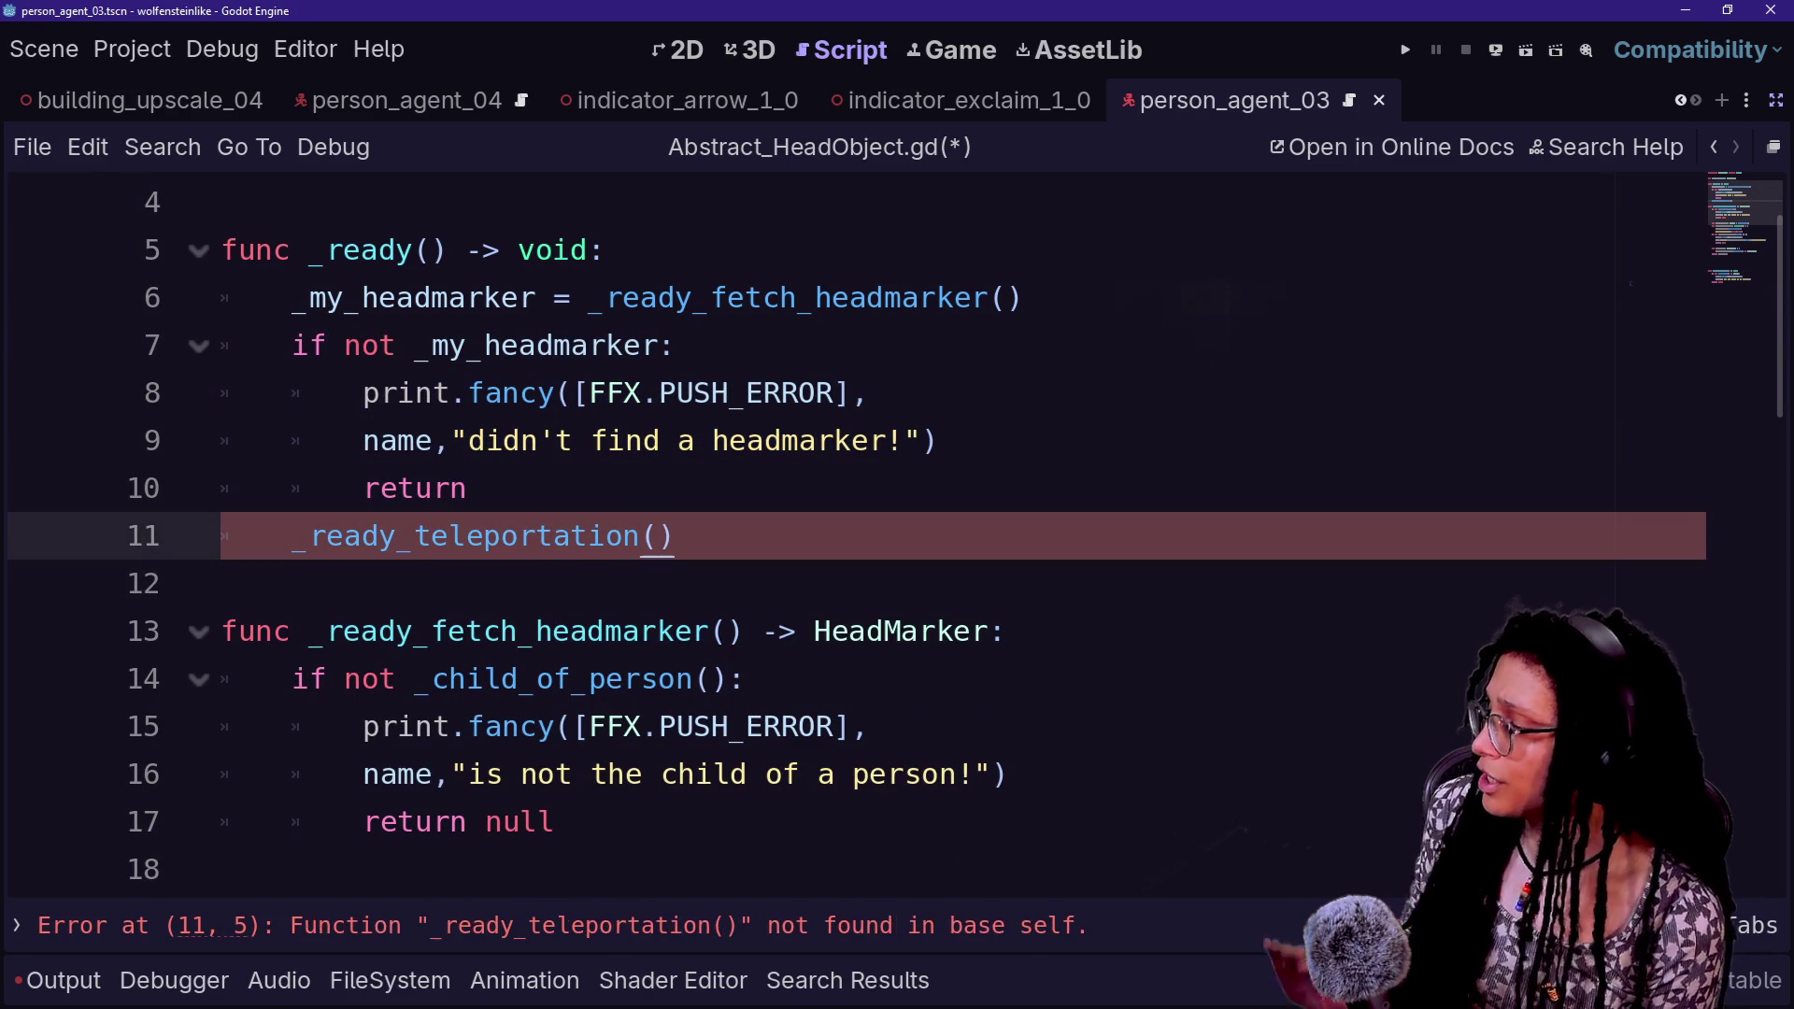
# Fold the _ready_fetch_headmarker and _child_of_person functions.
pyautogui.scroll(-2, 841, 533)
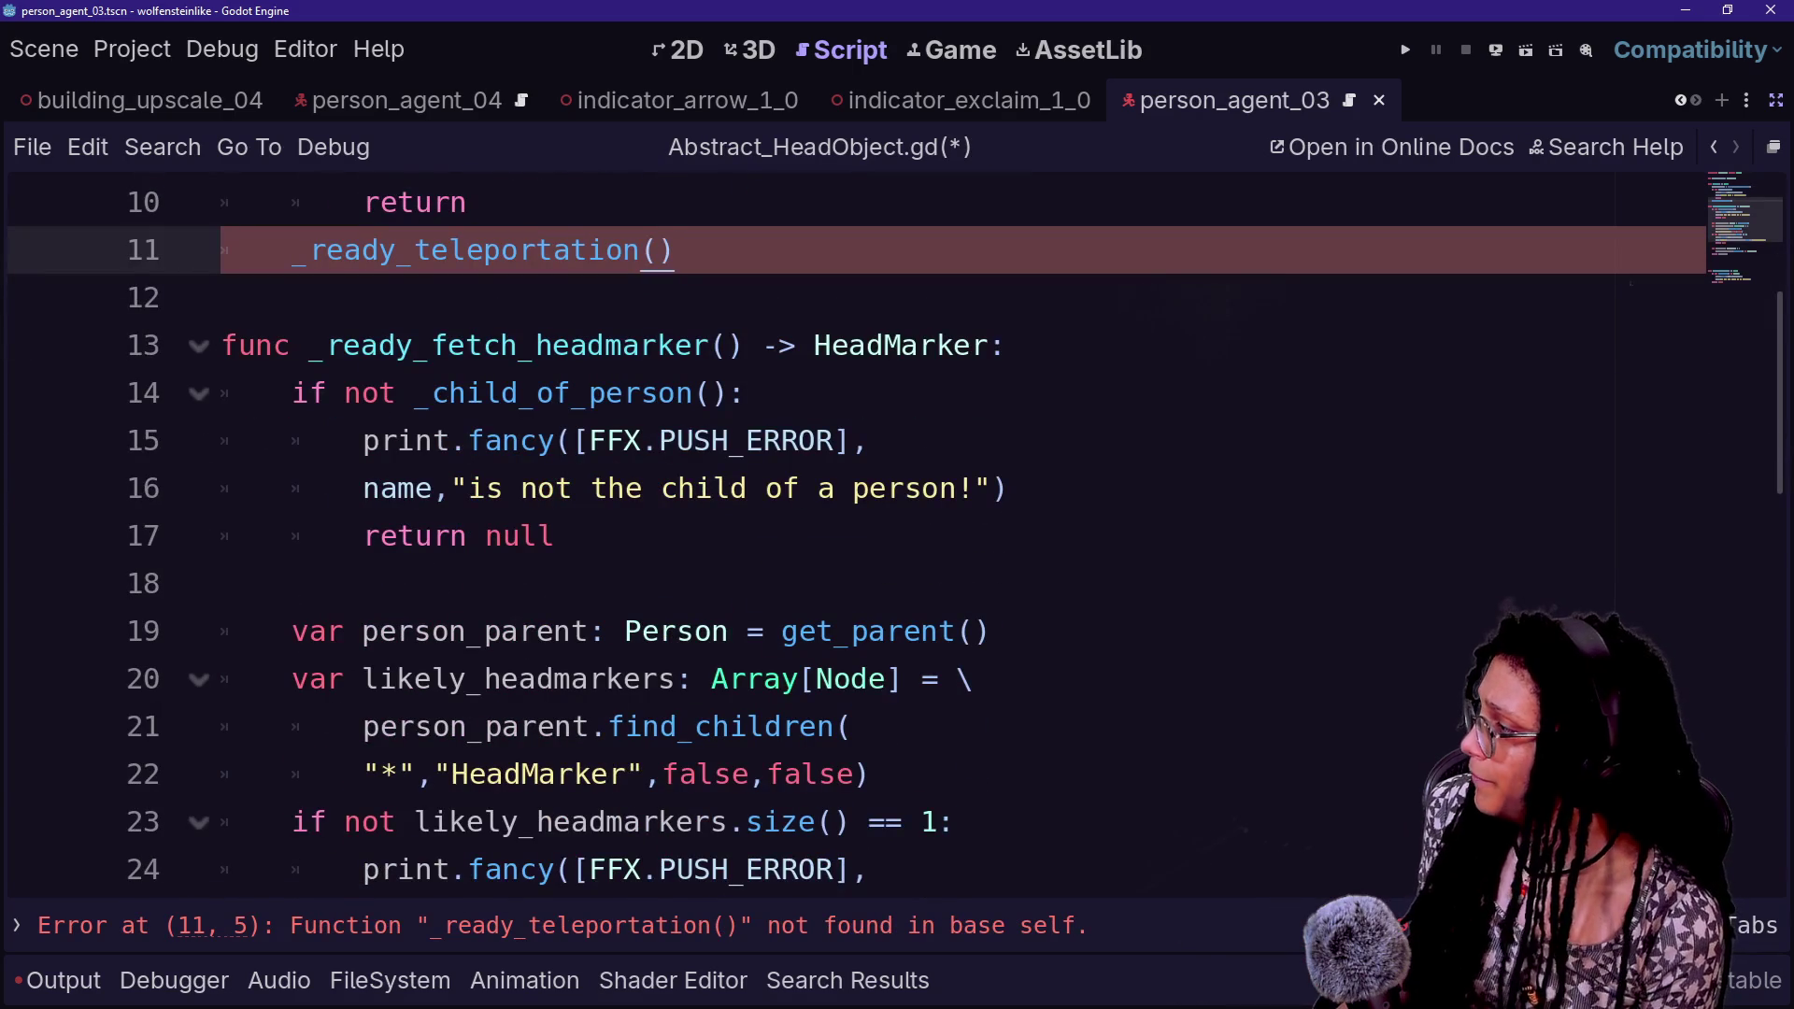
pyautogui.click(198, 346)
pyautogui.click(222, 583)
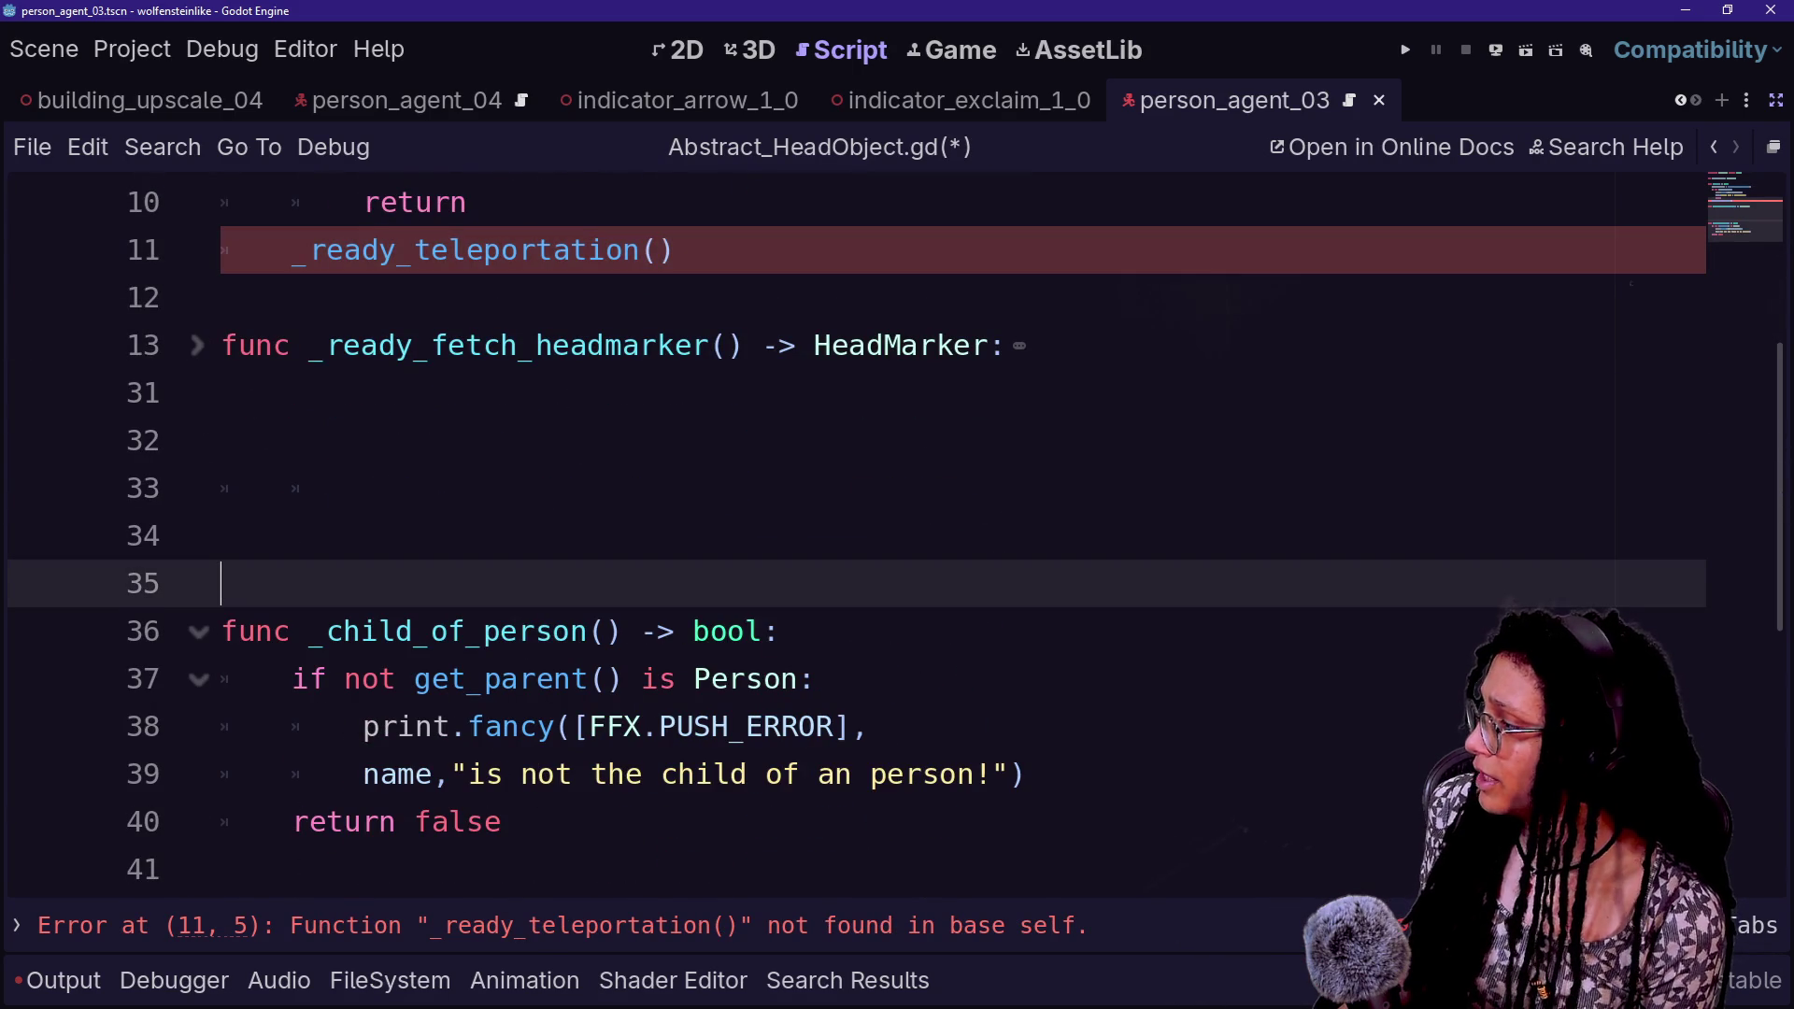
pyautogui.press('Up')
pyautogui.click(197, 679)
pyautogui.click(197, 631)
pyautogui.click(187, 925)
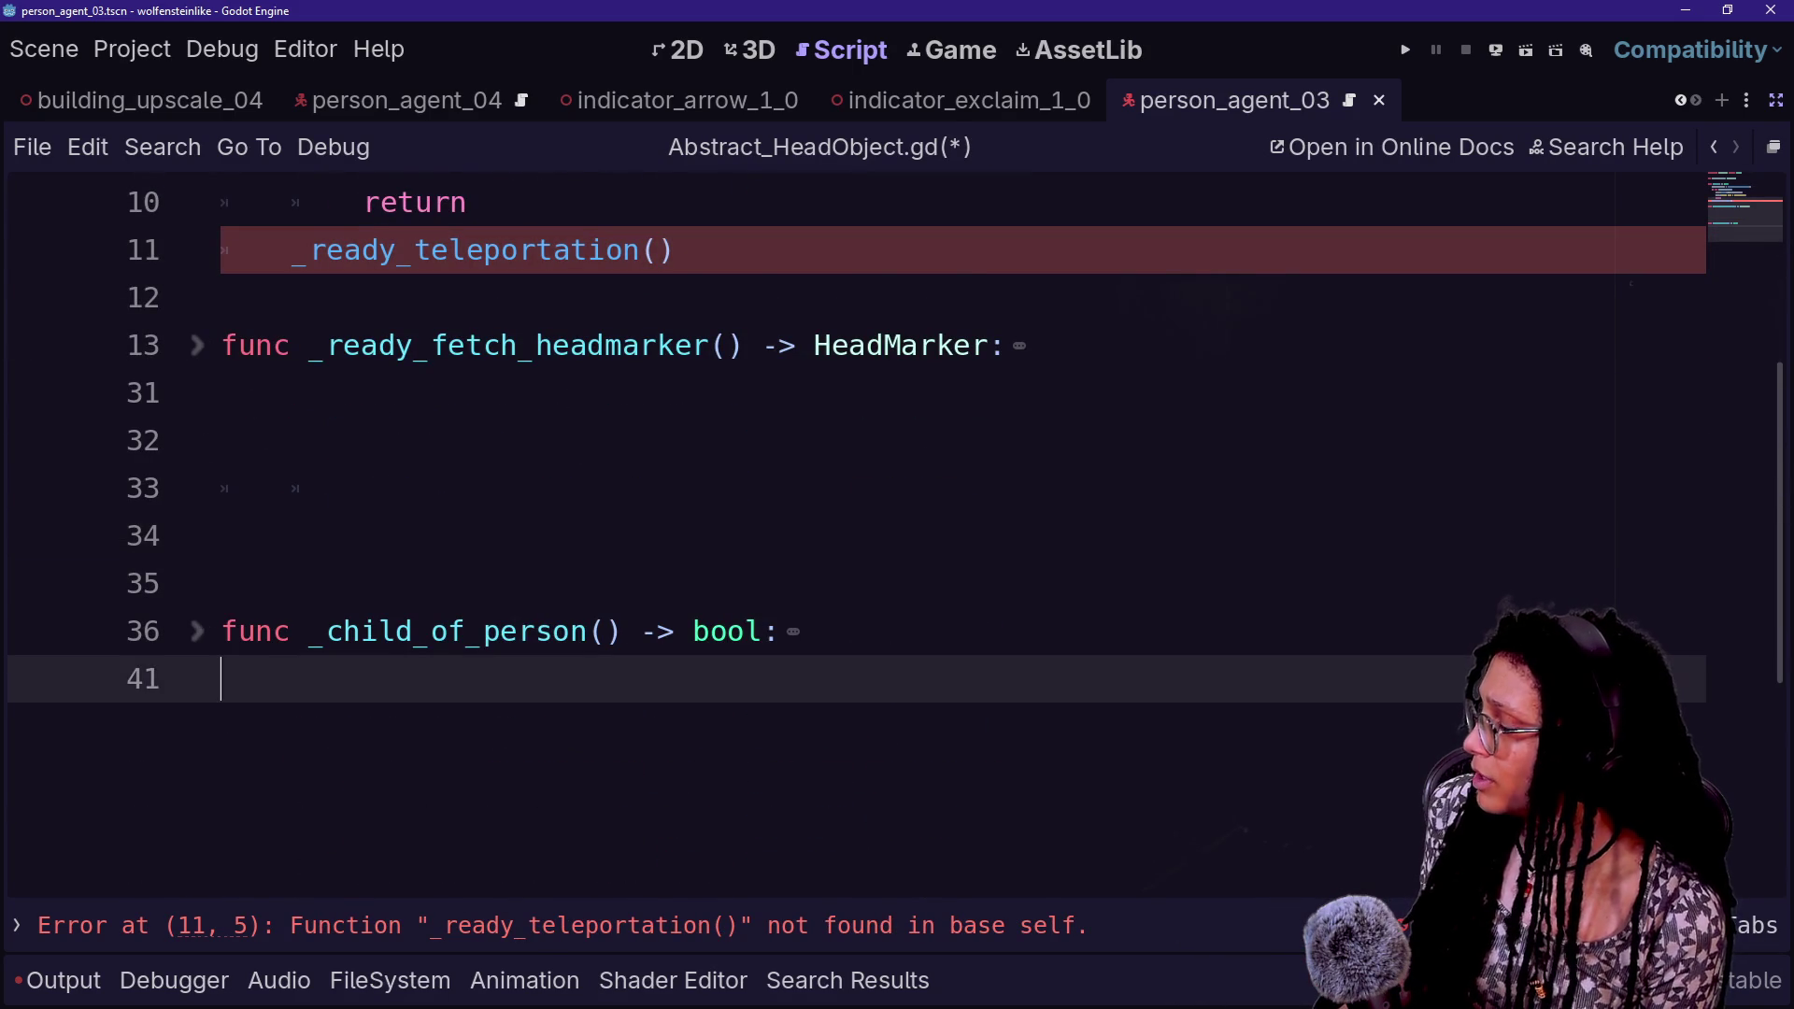
pyautogui.click(374, 869)
pyautogui.scroll(-5, 841, 533)
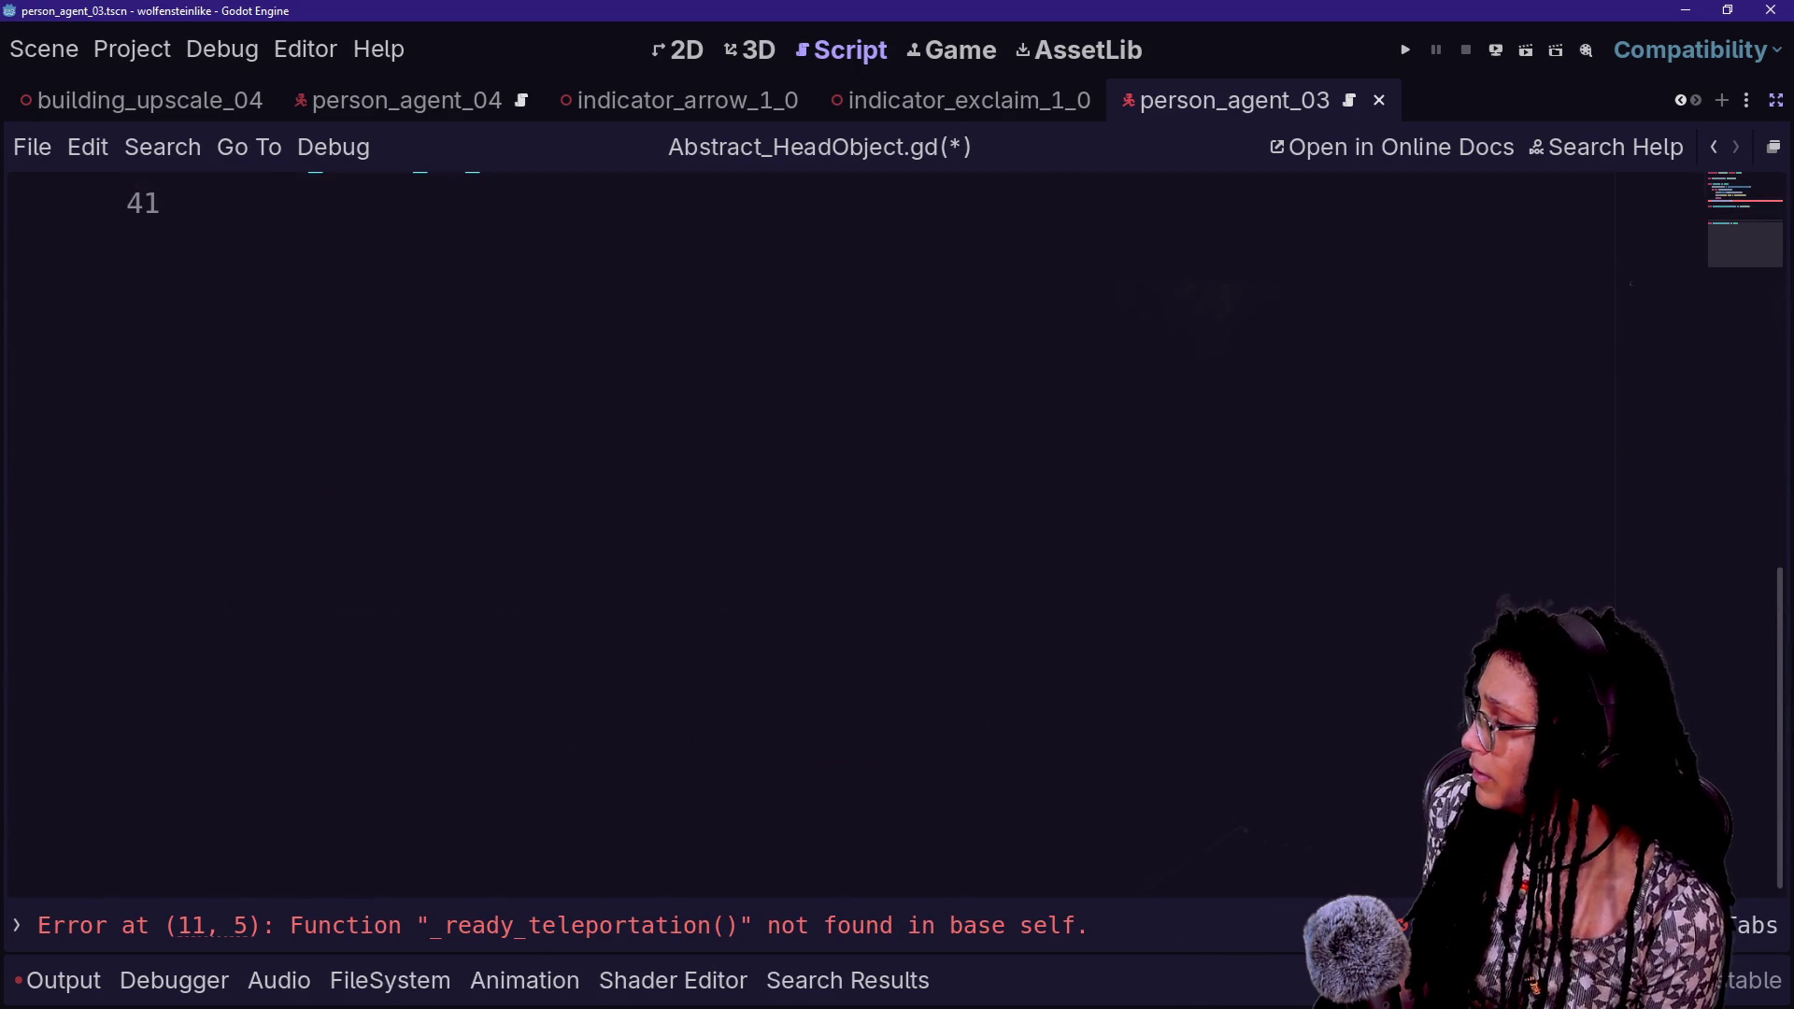
pyautogui.scroll(4, 841, 533)
pyautogui.click(224, 775)
# Add 'func _ready_teleportation() -> void:' at the end of the script.
pyautogui.press('Return')
pyautogui.press('Return')
pyautogui.write('func ')
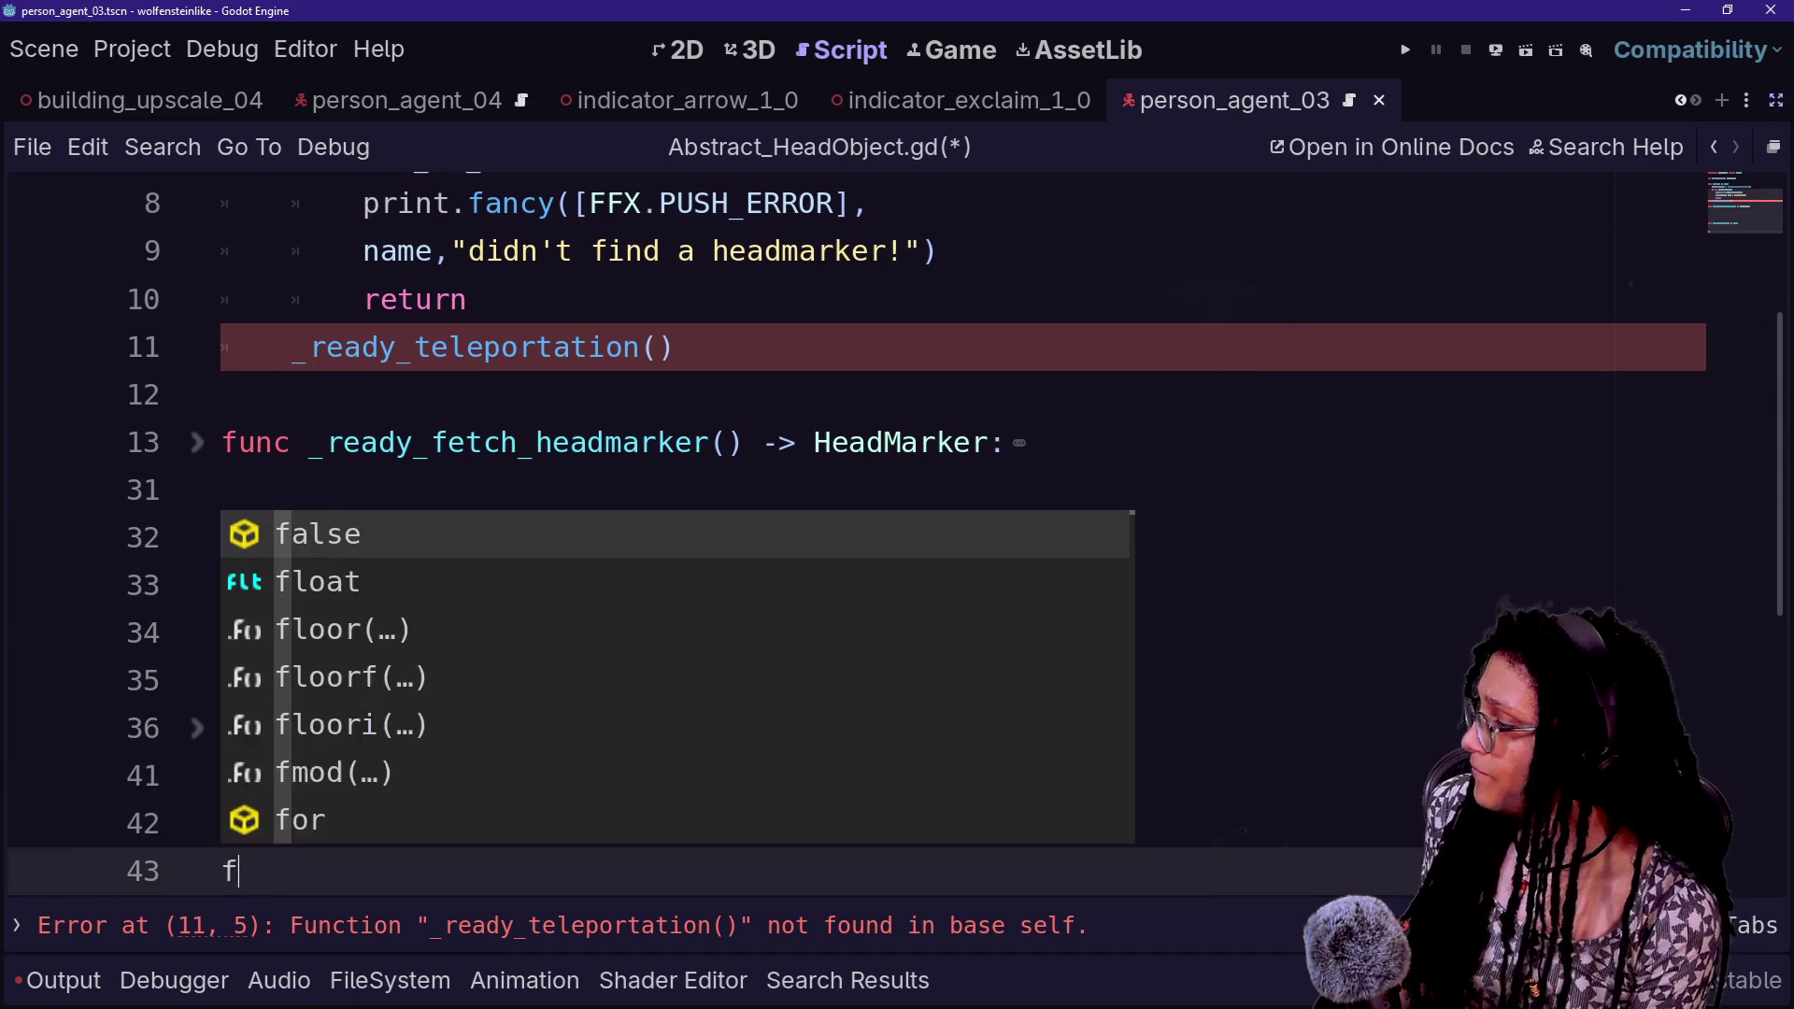
pyautogui.write('_ready_telepo')
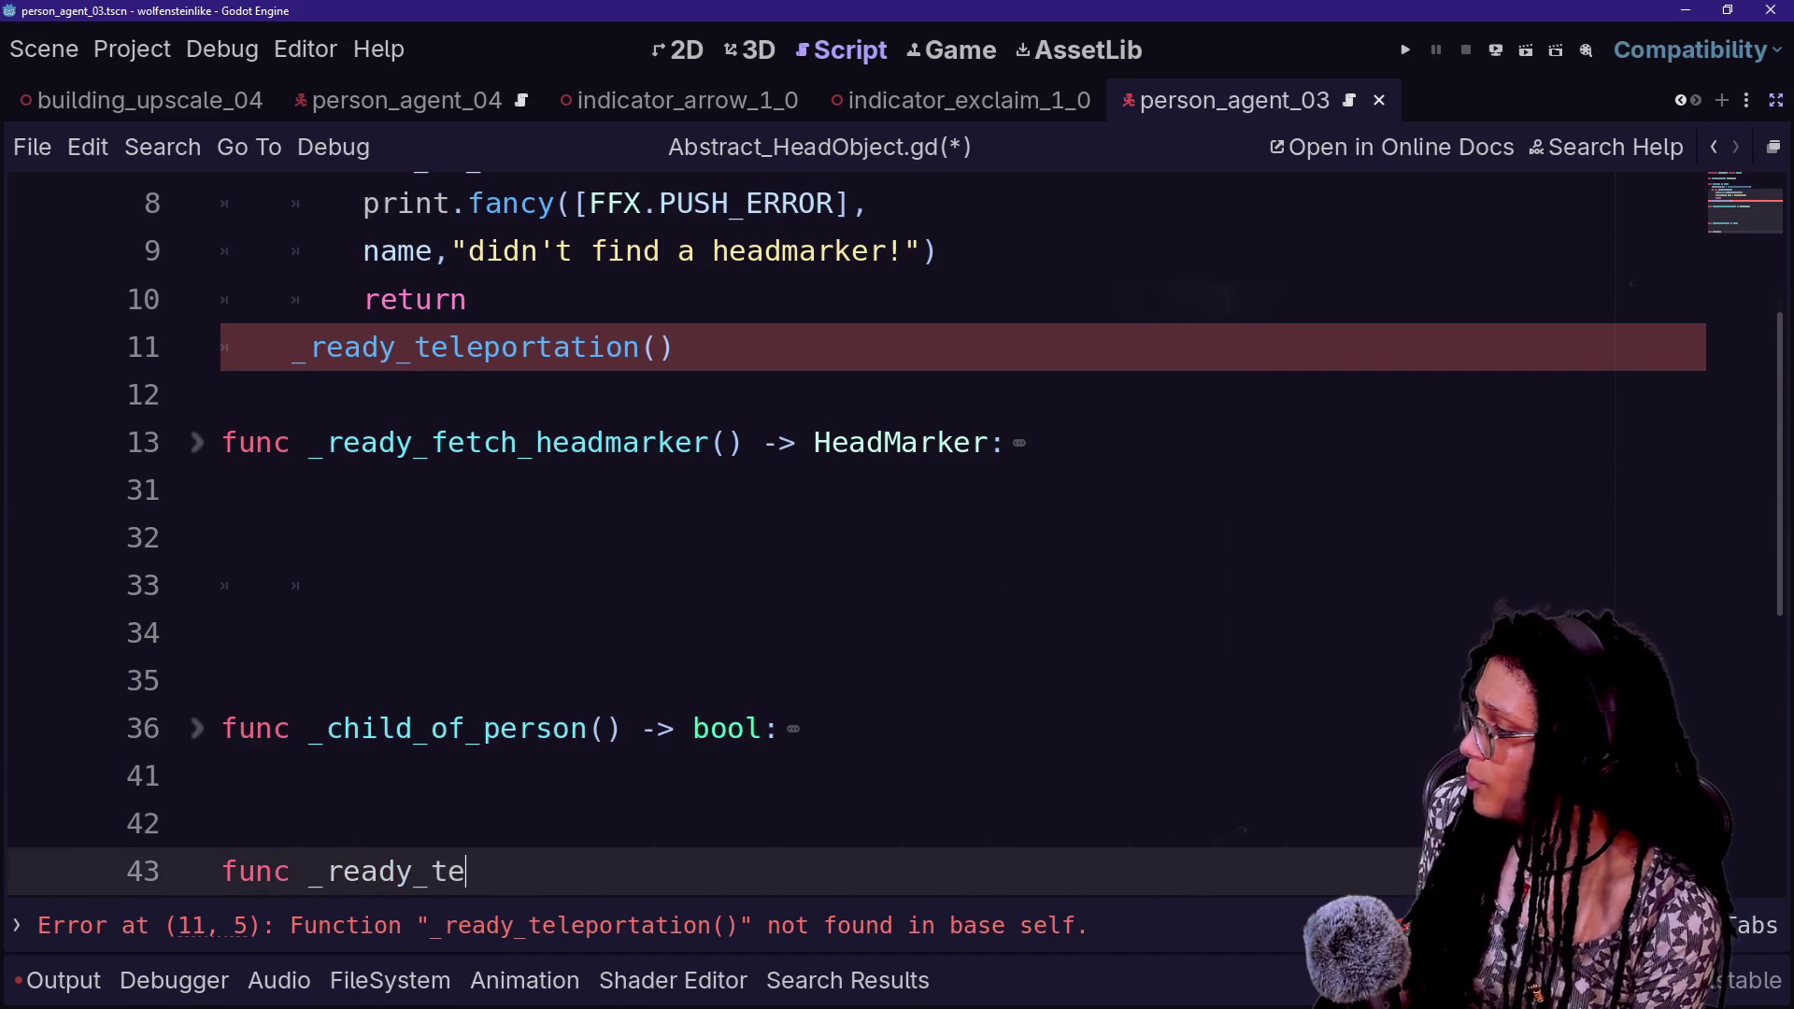
pyautogui.write('rtation() ->')
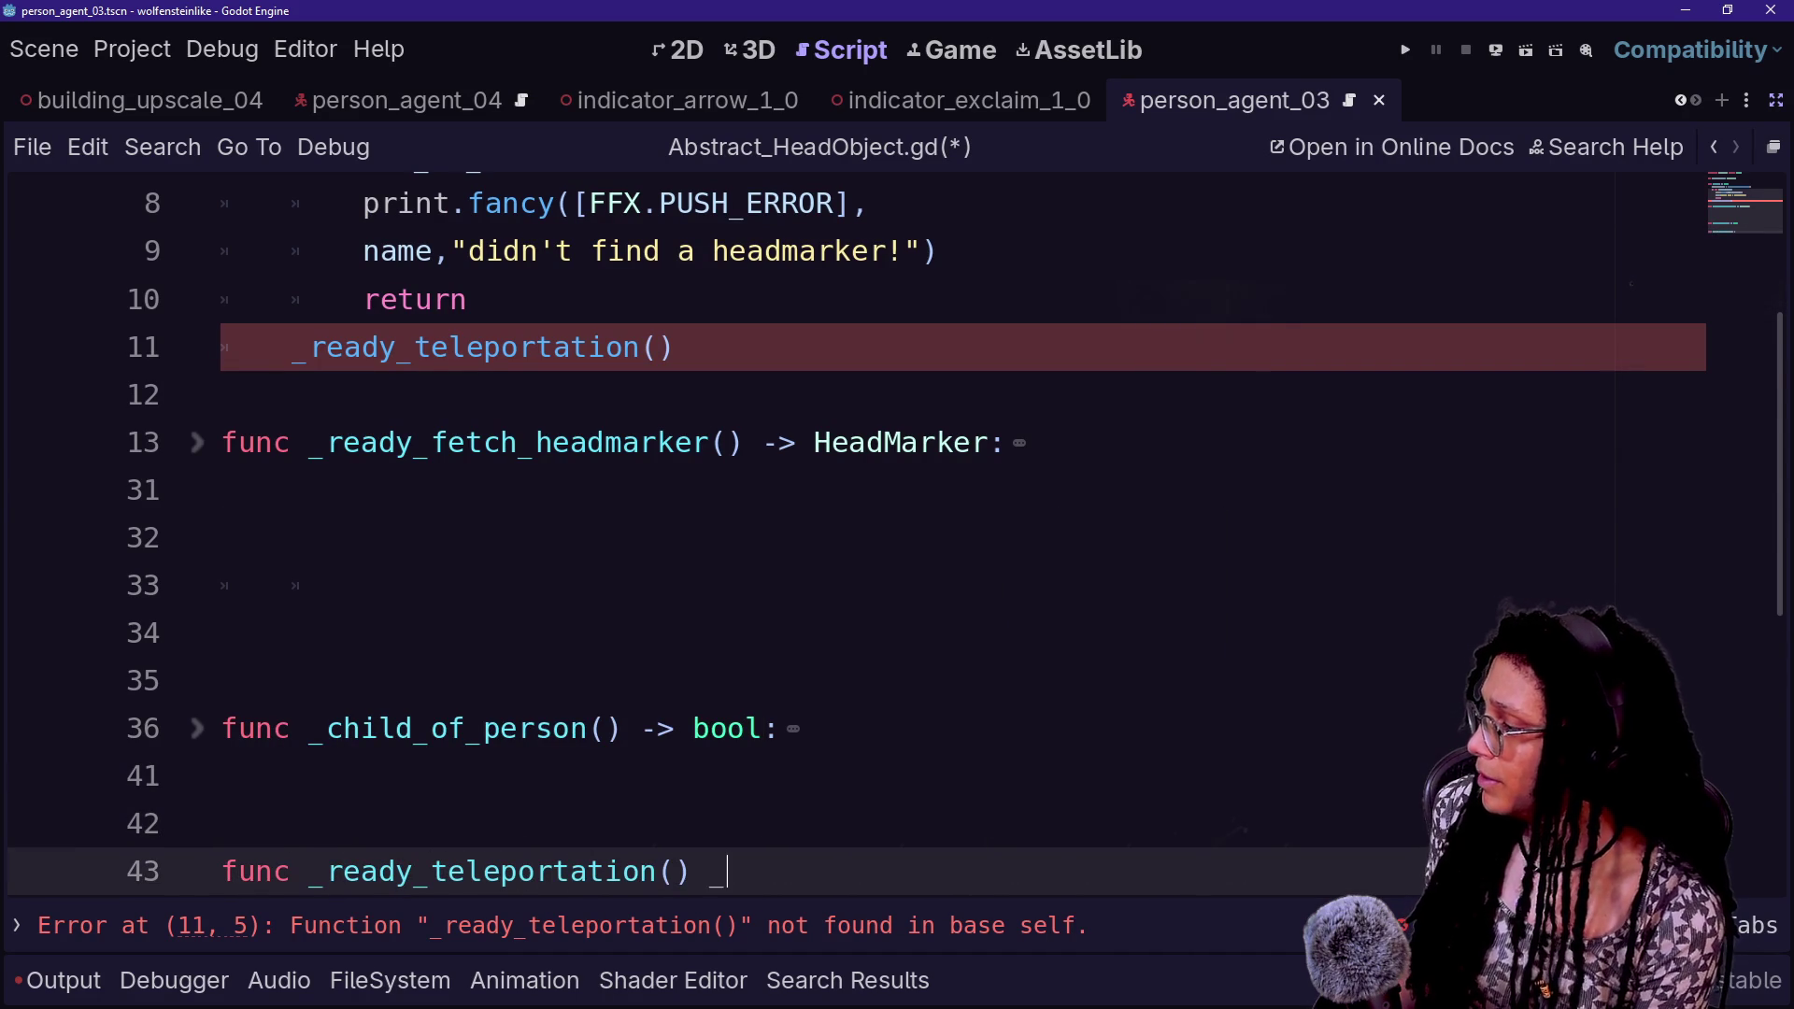
pyautogui.write(' void:')
pyautogui.press('Return')
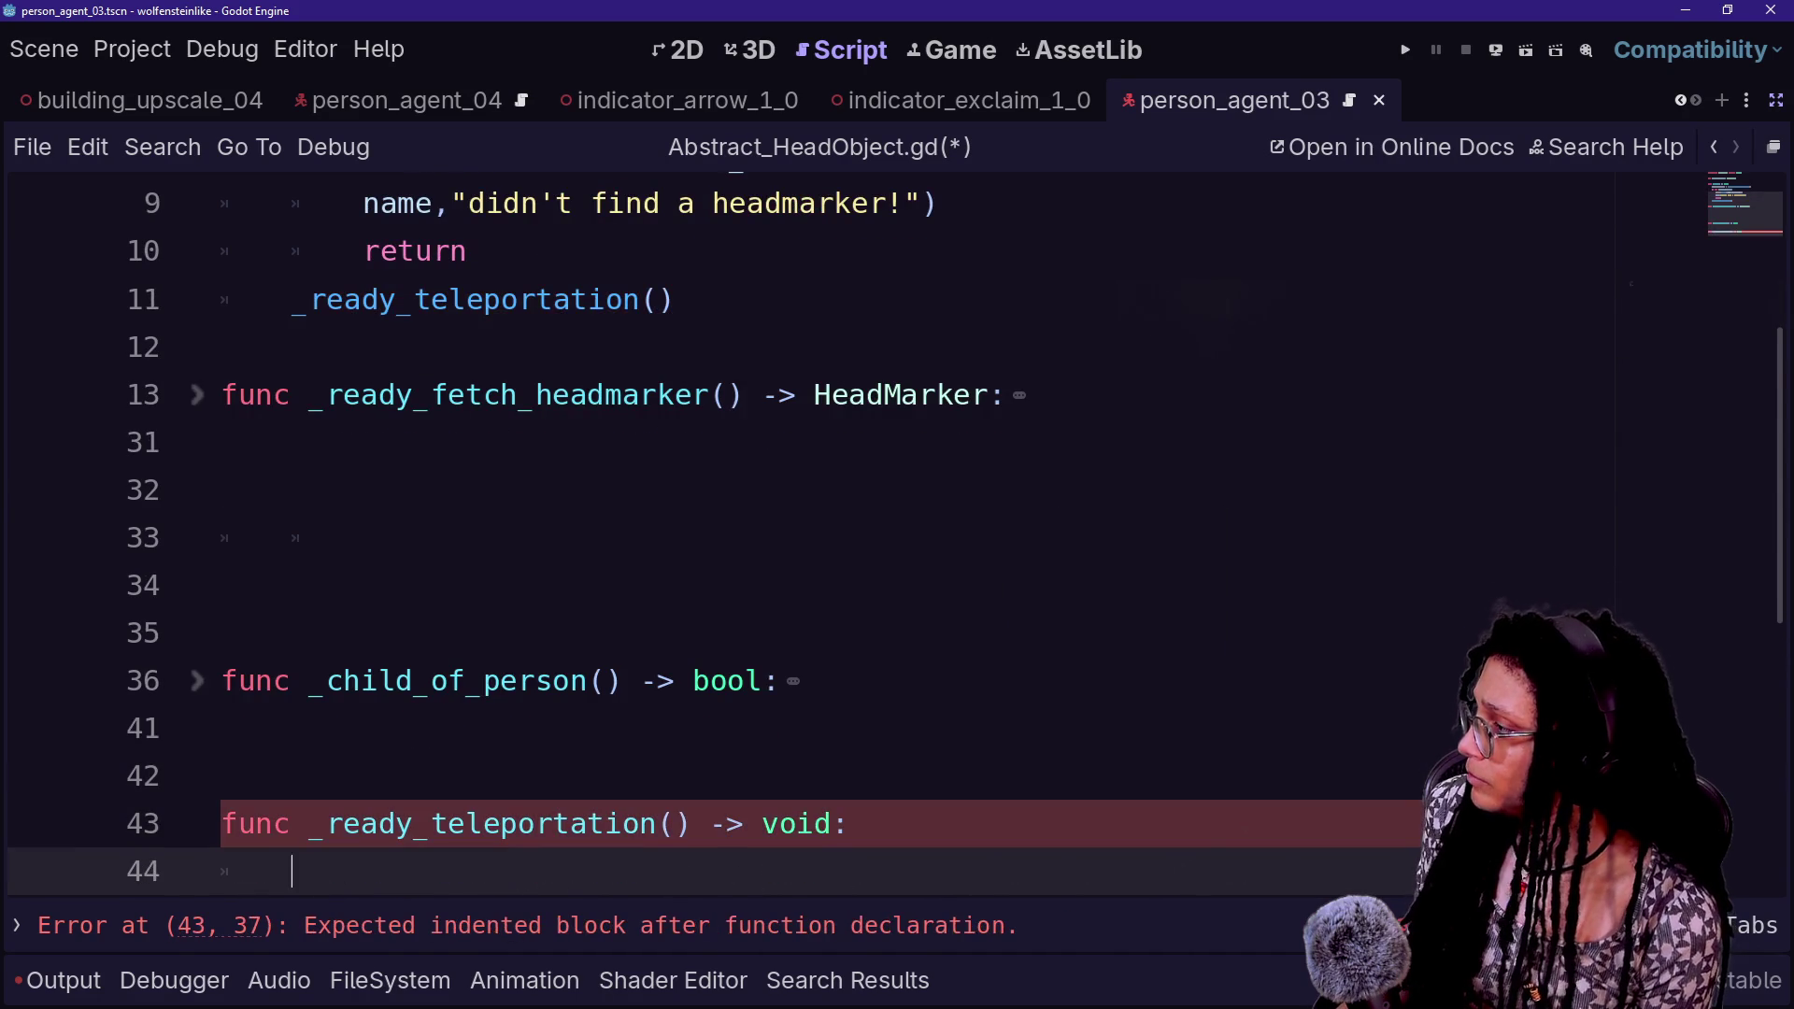
pyautogui.scroll(1, 841, 533)
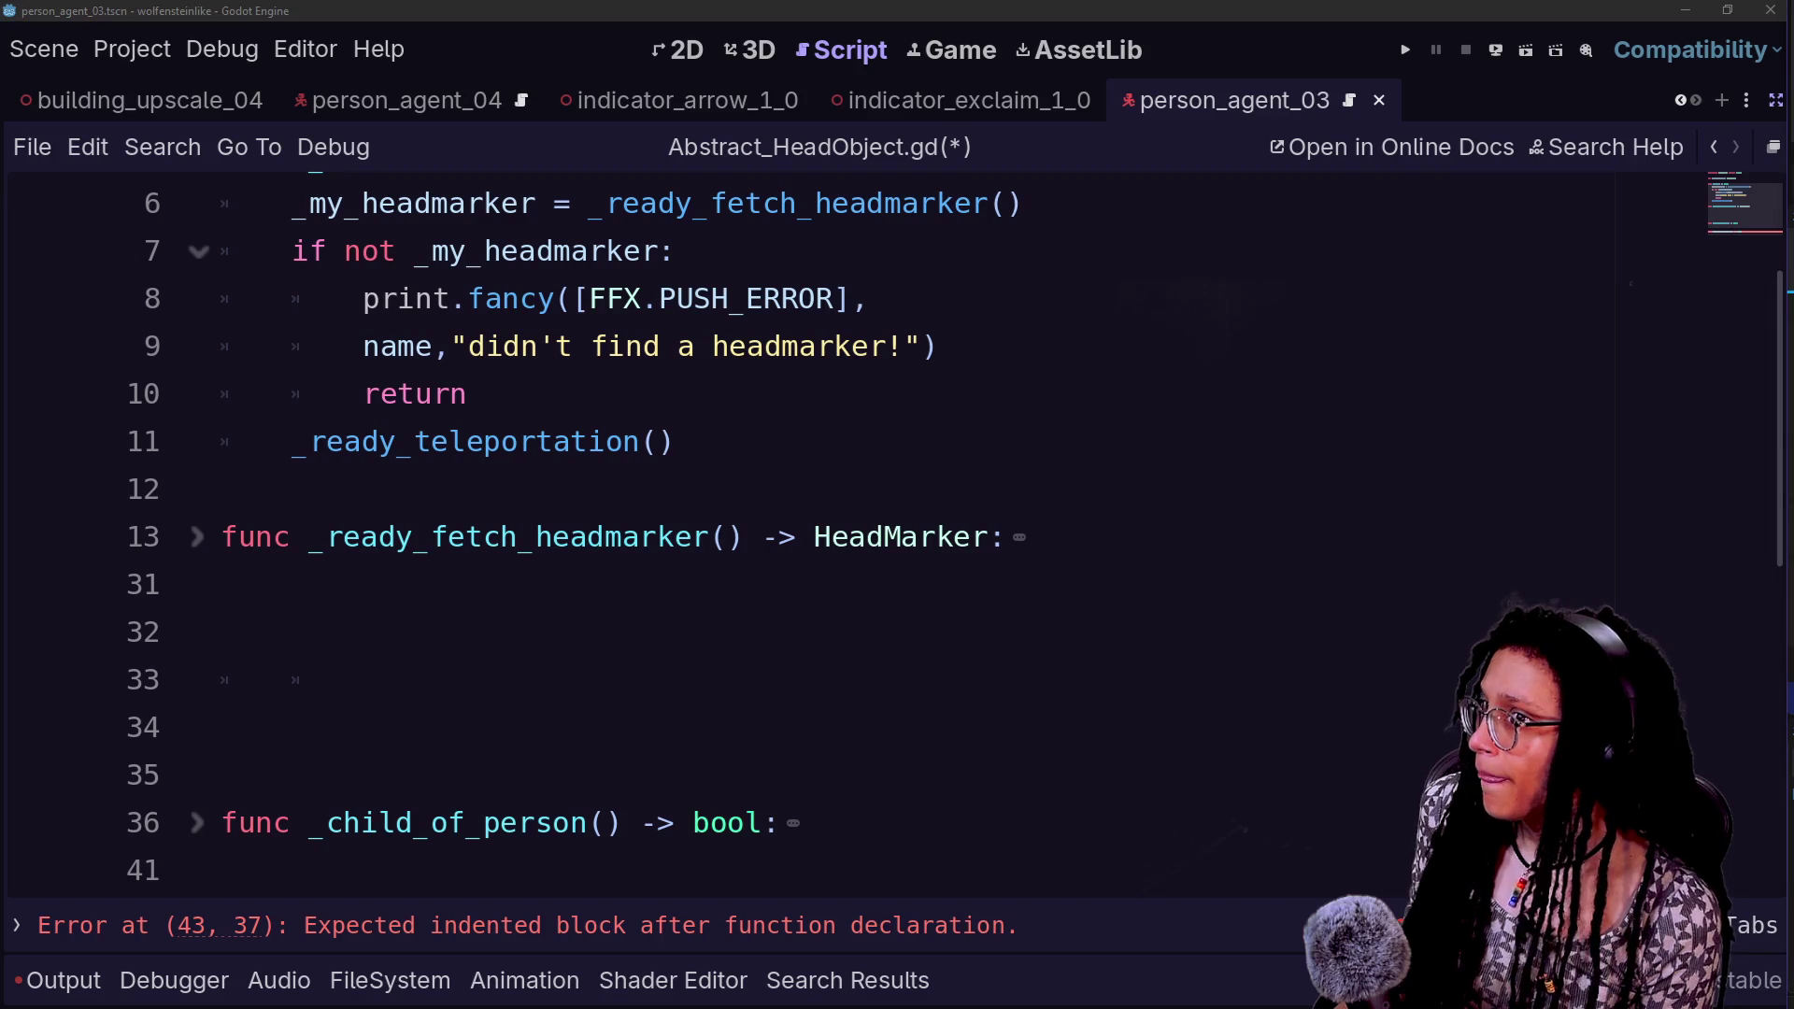
pyautogui.scroll(-2, 841, 533)
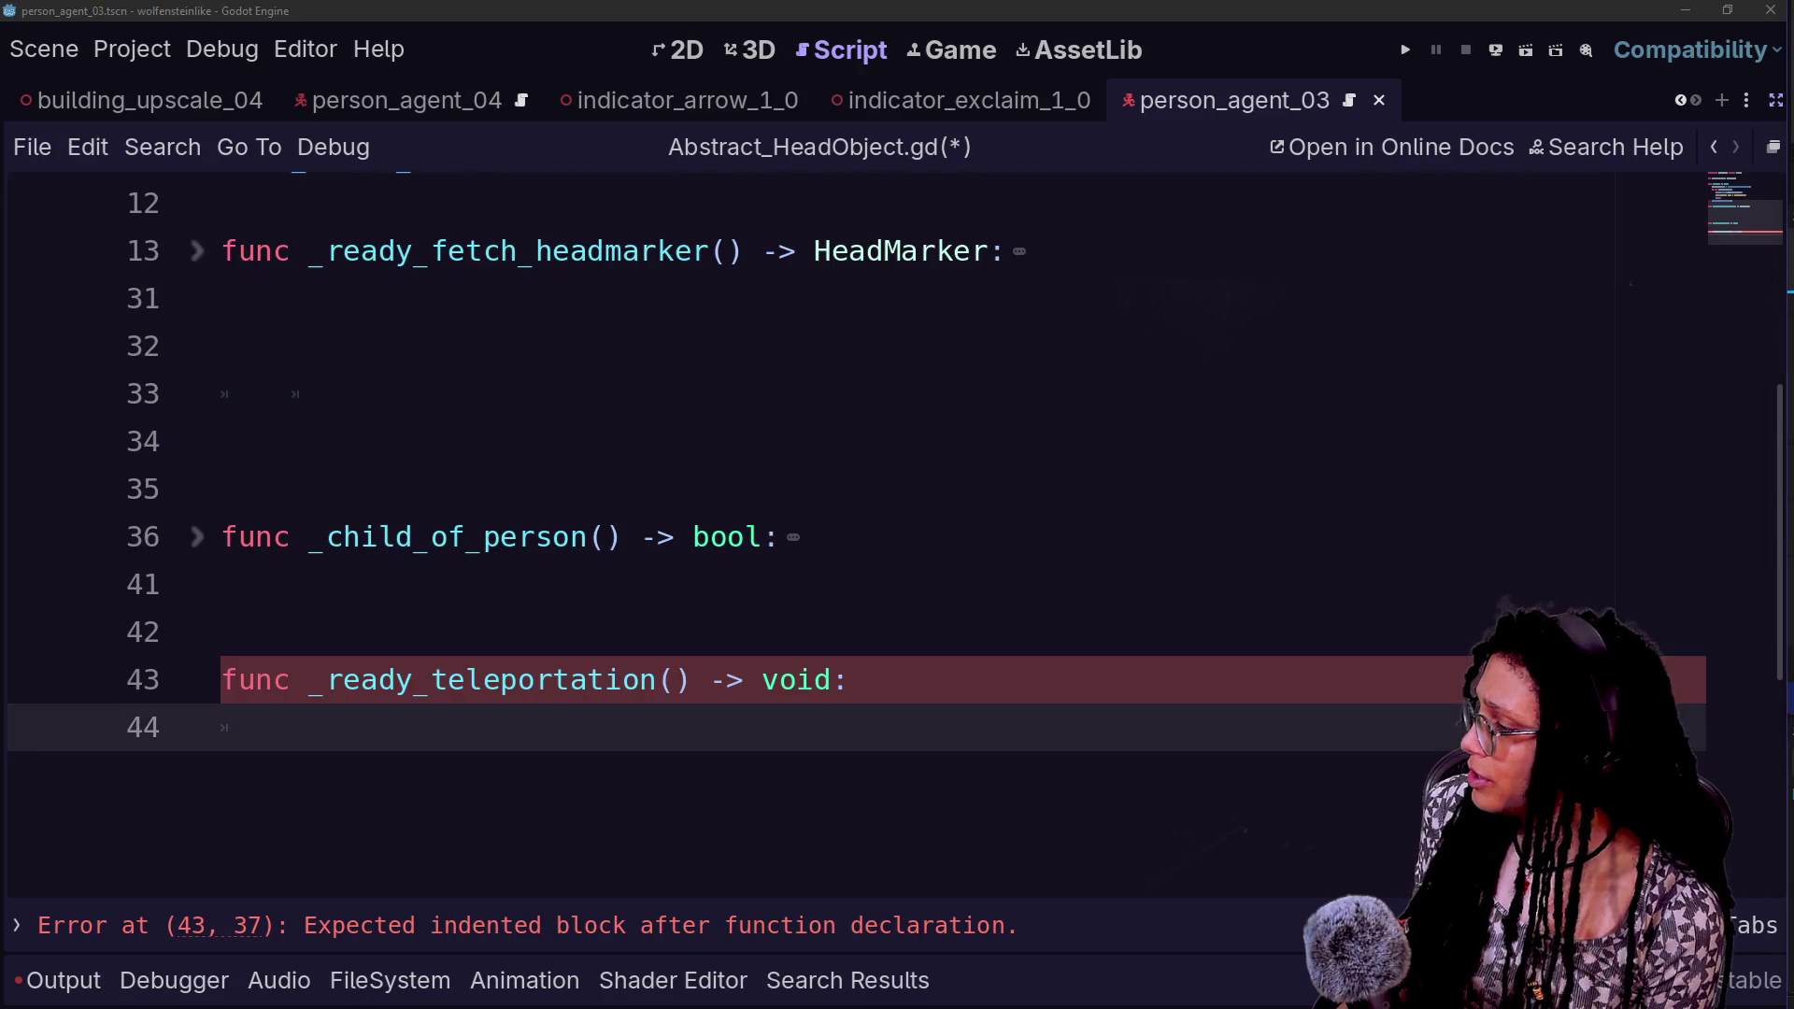
pyautogui.scroll(2, 841, 467)
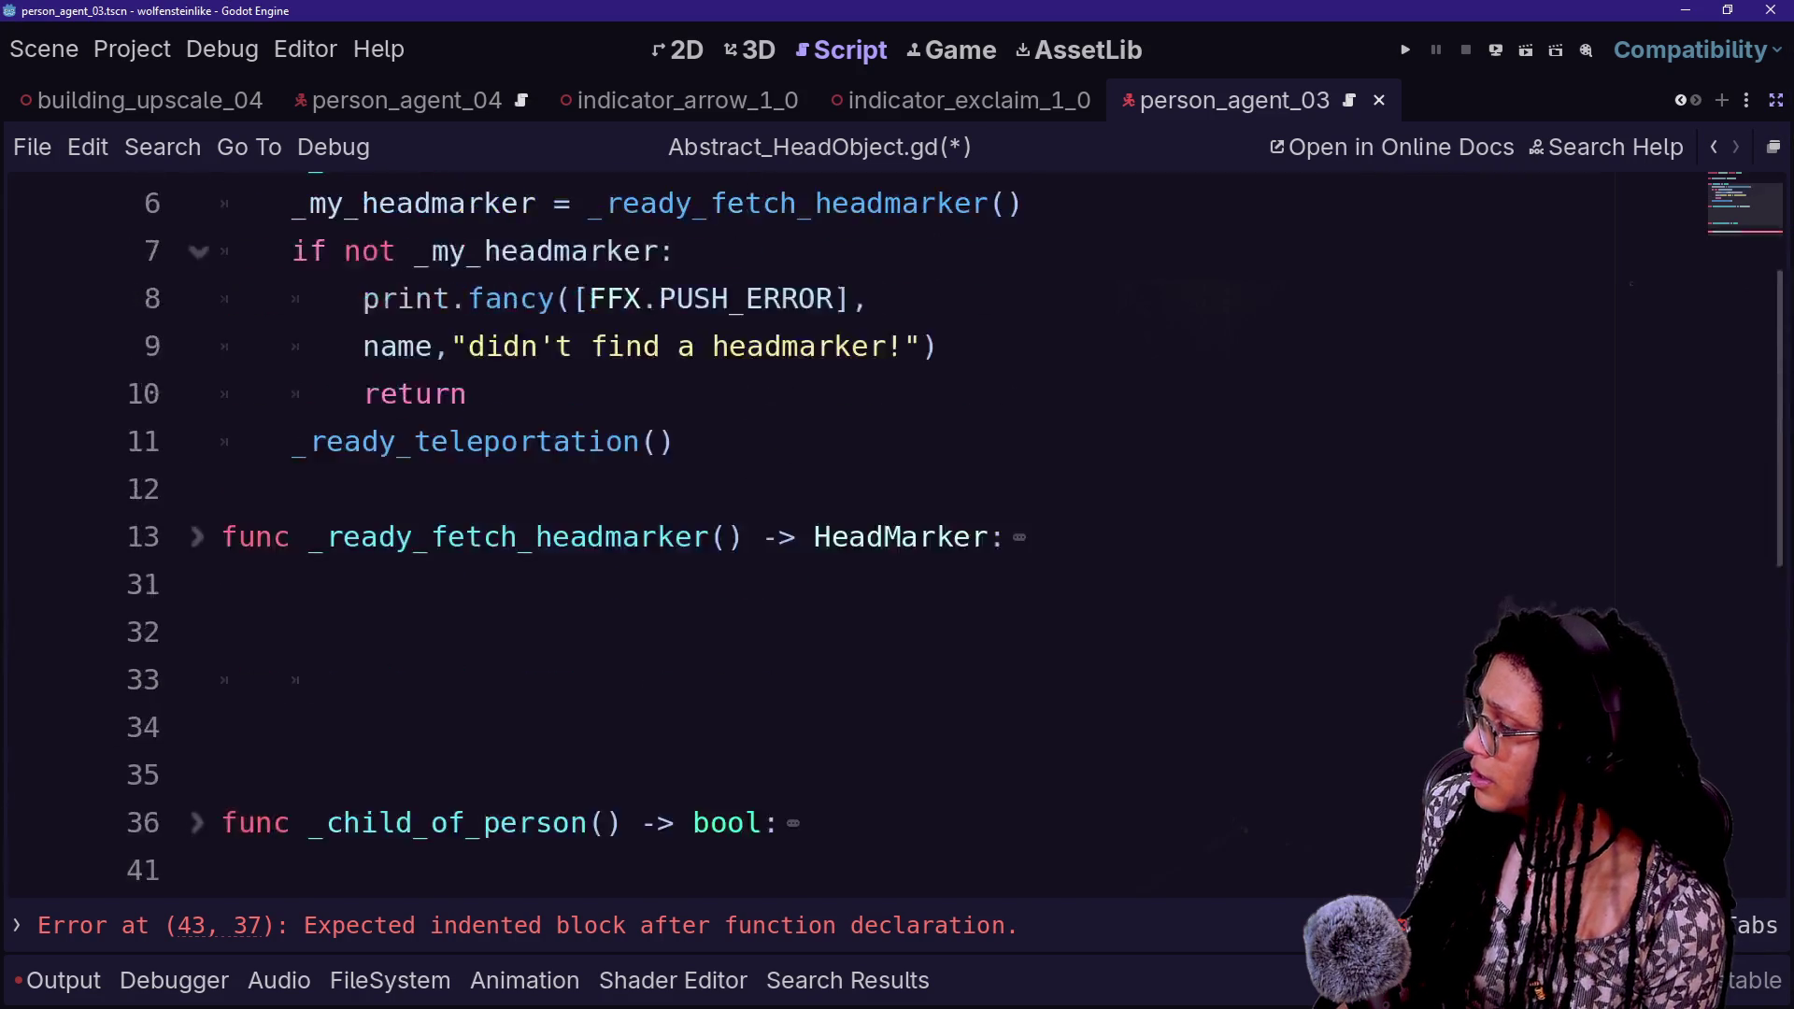
pyautogui.scroll(-2, 842, 467)
# Begin the function body with global_position picked from the autocomplete suggestions.
pyautogui.write('g')
pyautogui.press('BackSpace')
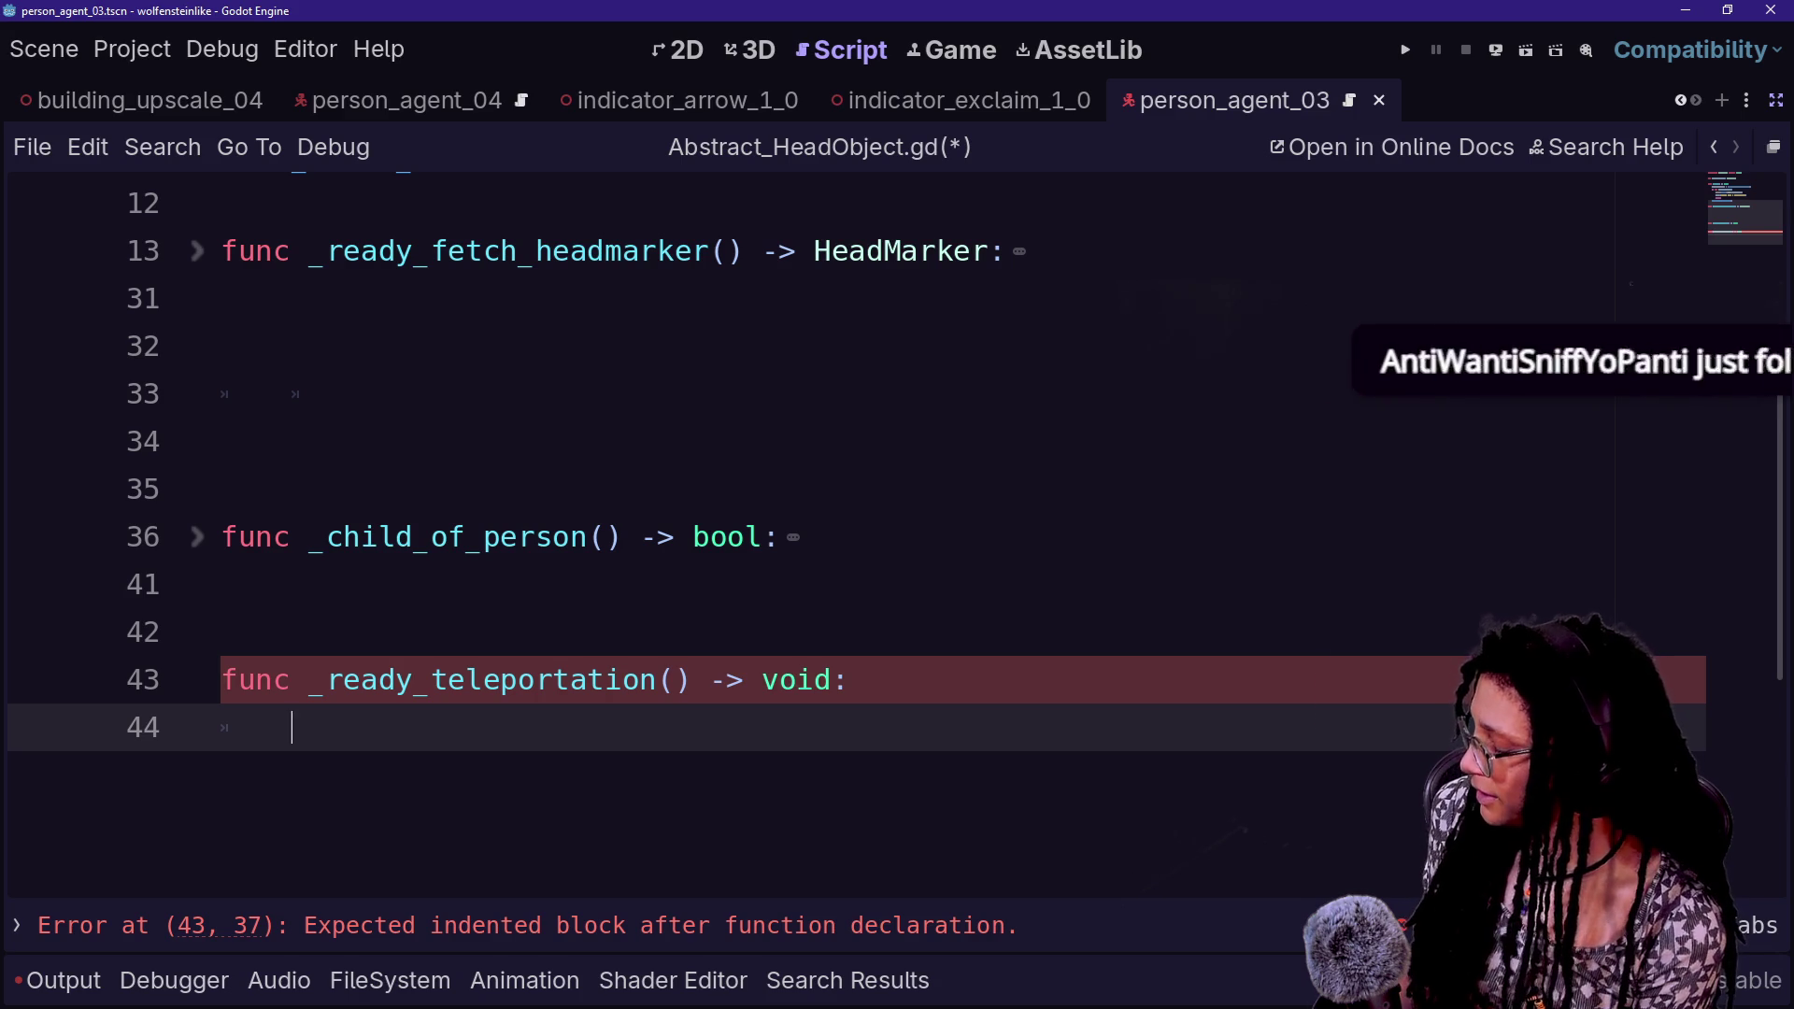
pyautogui.write('global_')
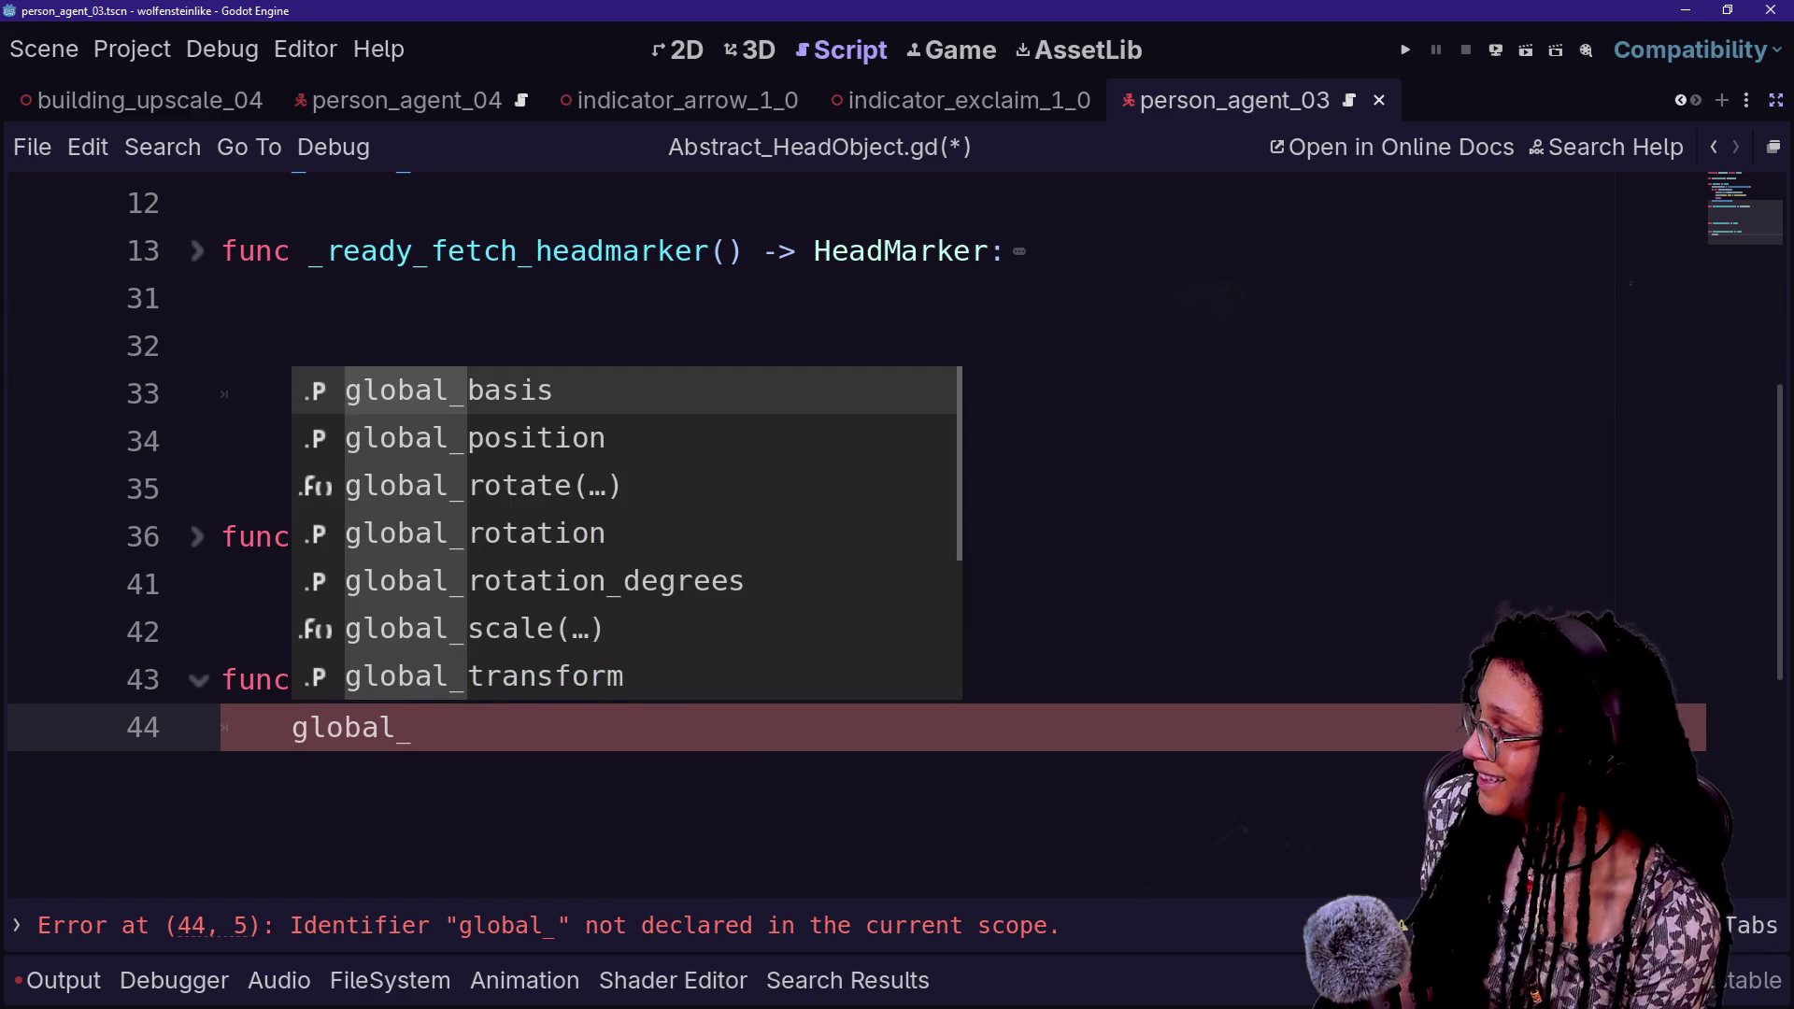
pyautogui.press('Down')
pyautogui.press('Up')
pyautogui.press('Down')
pyautogui.press('Return')
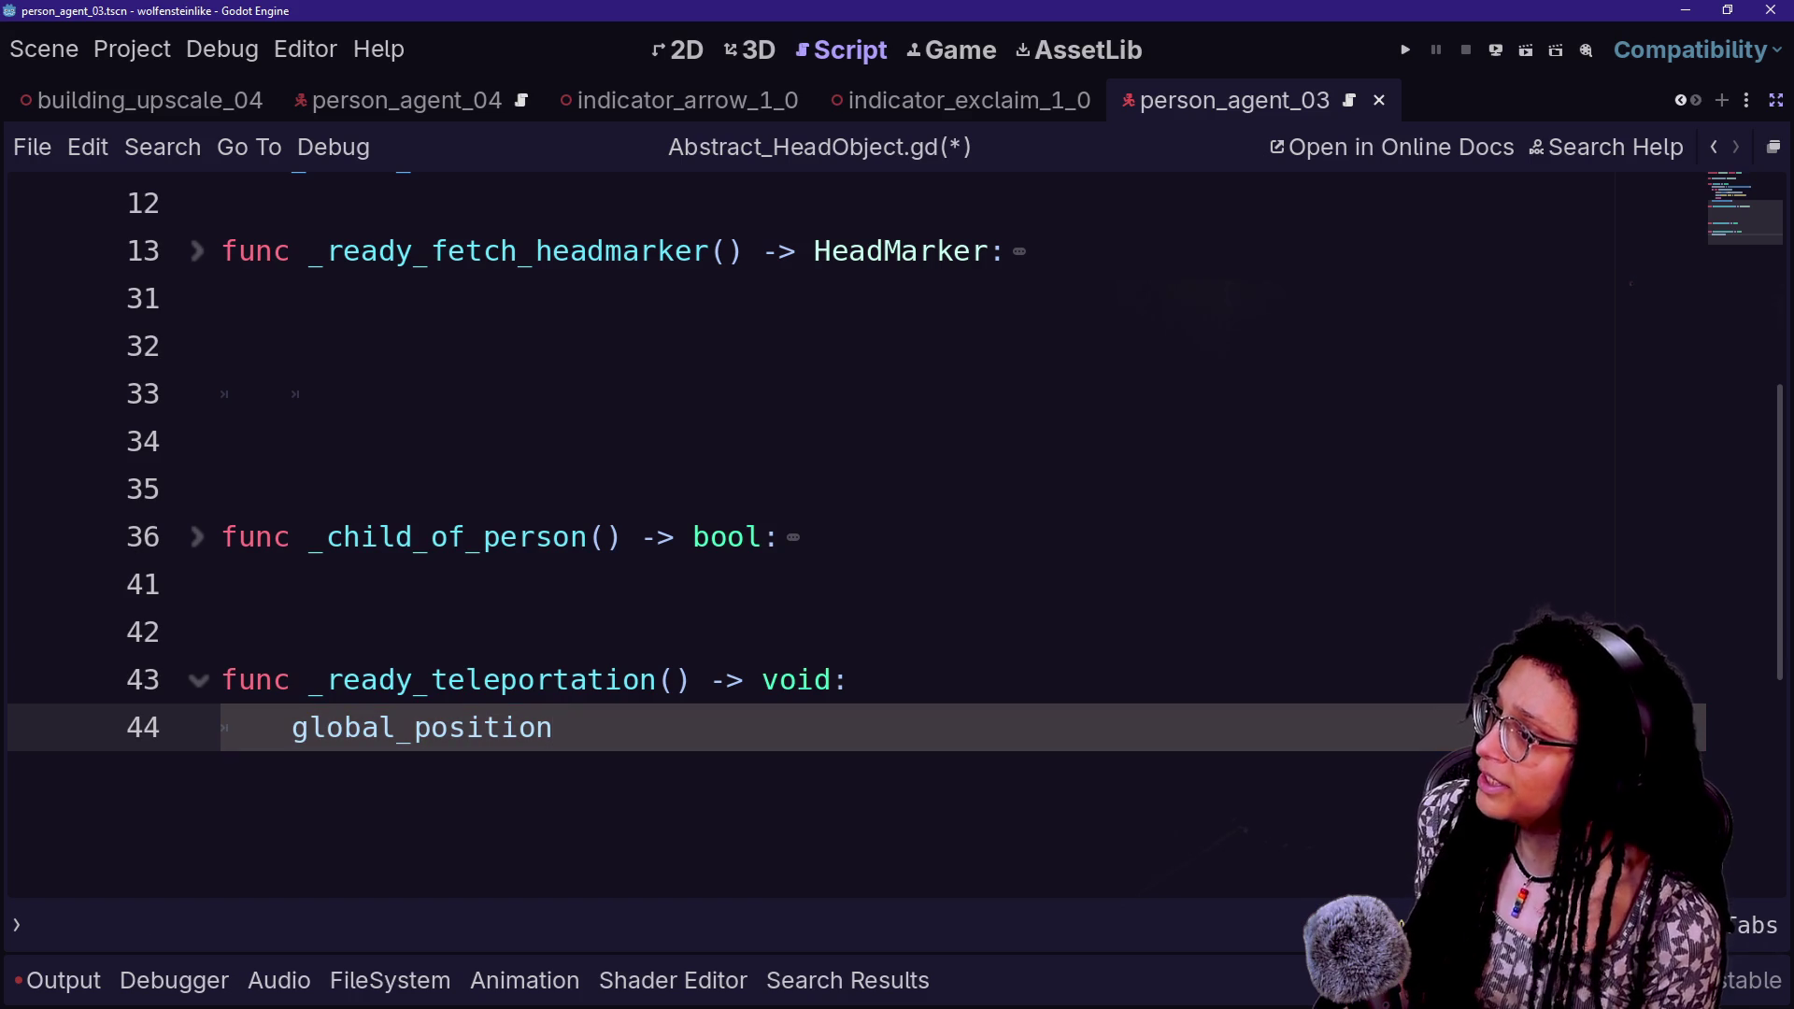
pyautogui.click(1776, 100)
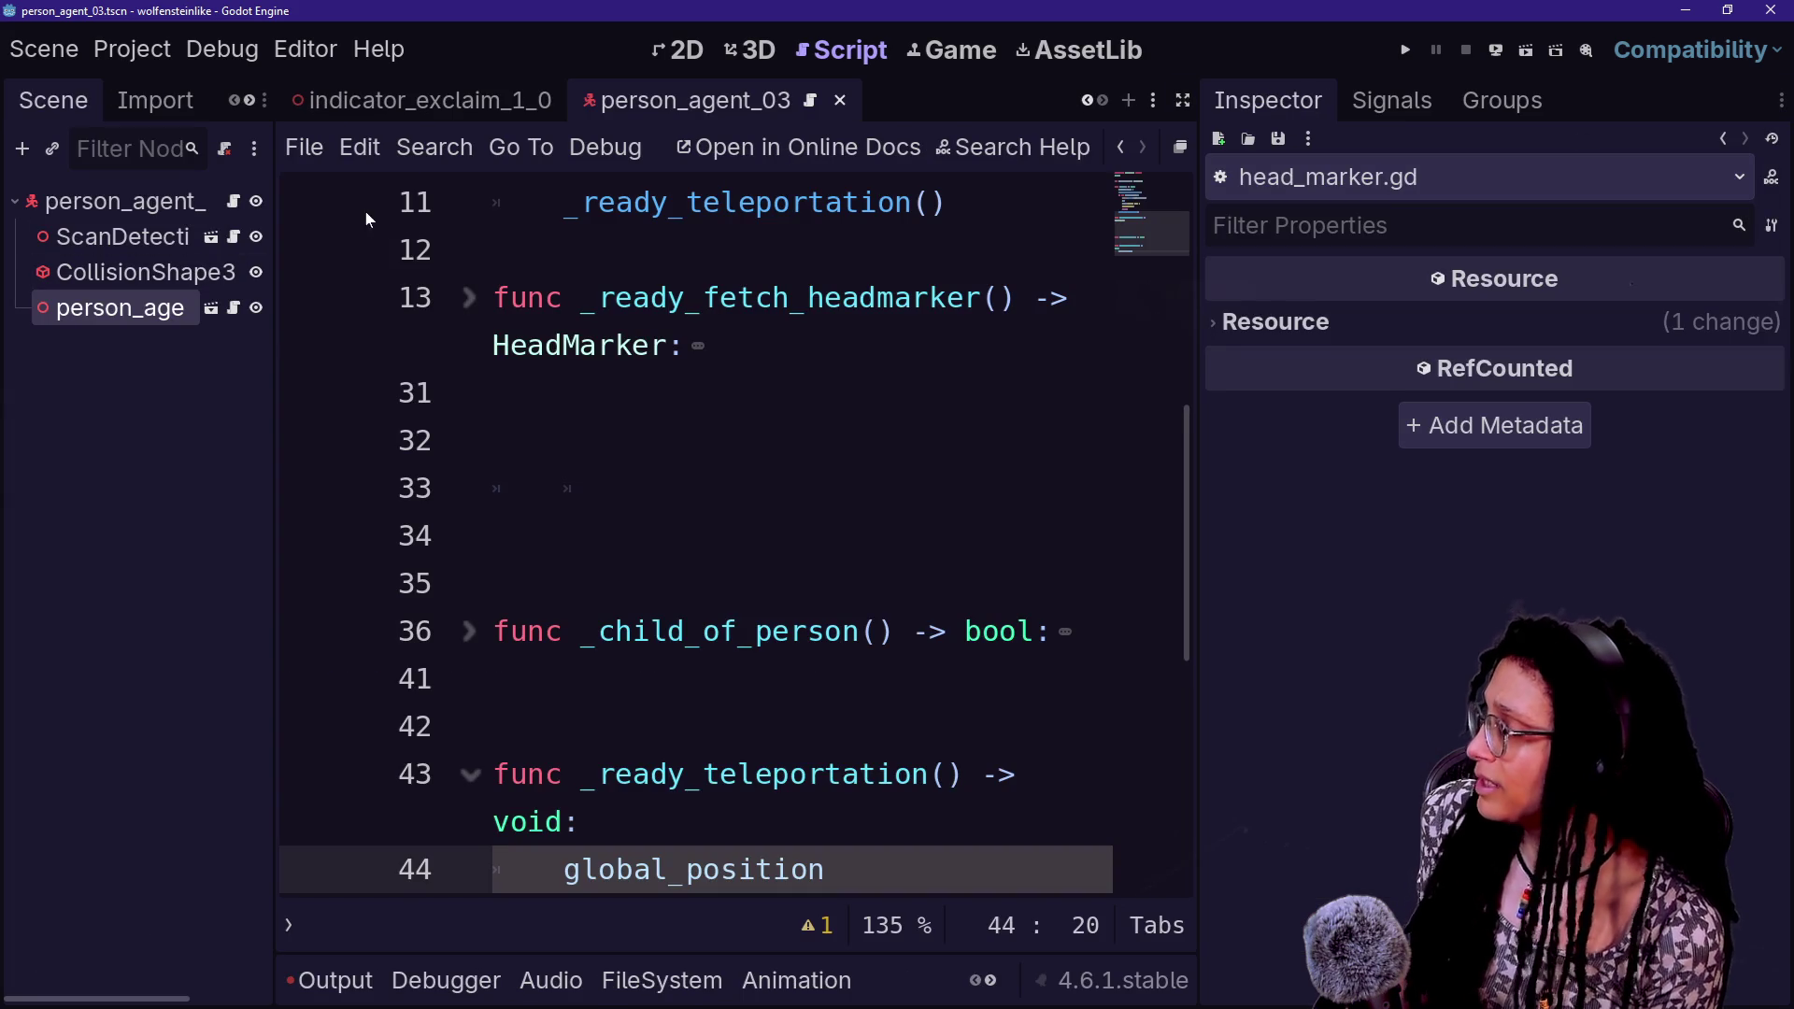
# After a glance at the 3D view, complete line 44 as 'global_position = HeadMarker.global_position'.
pyautogui.click(752, 50)
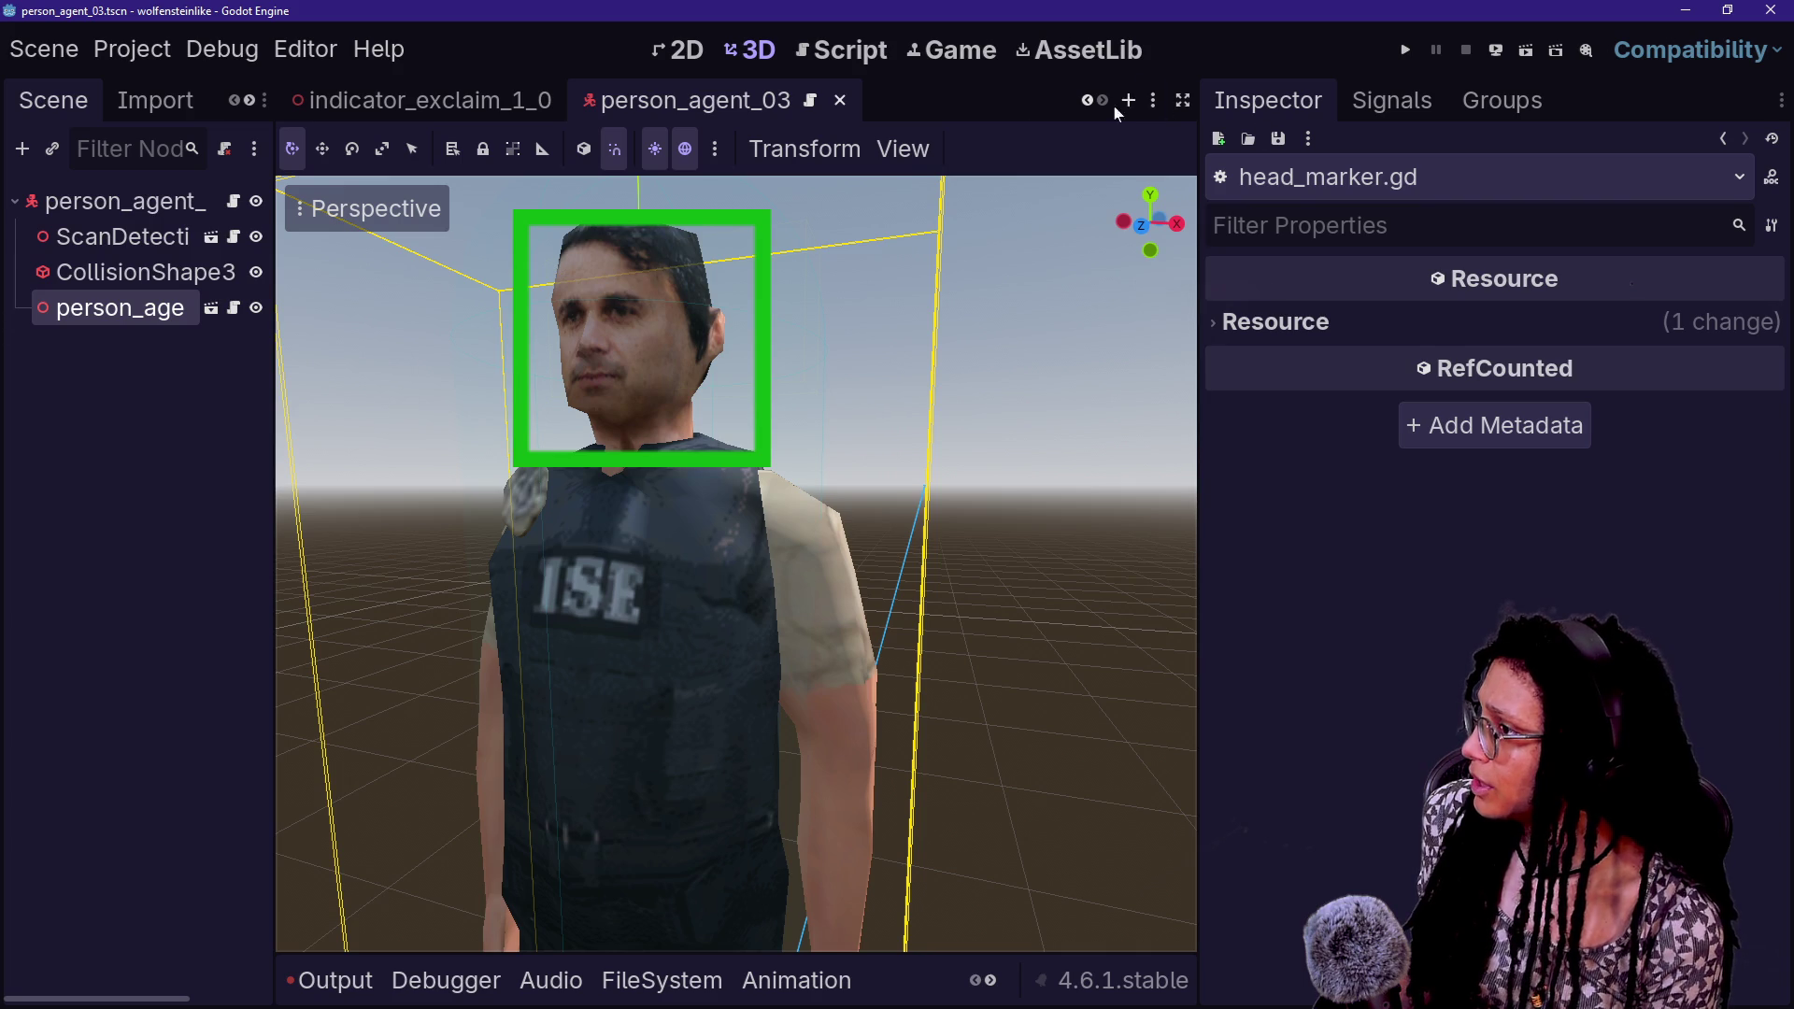
pyautogui.click(846, 51)
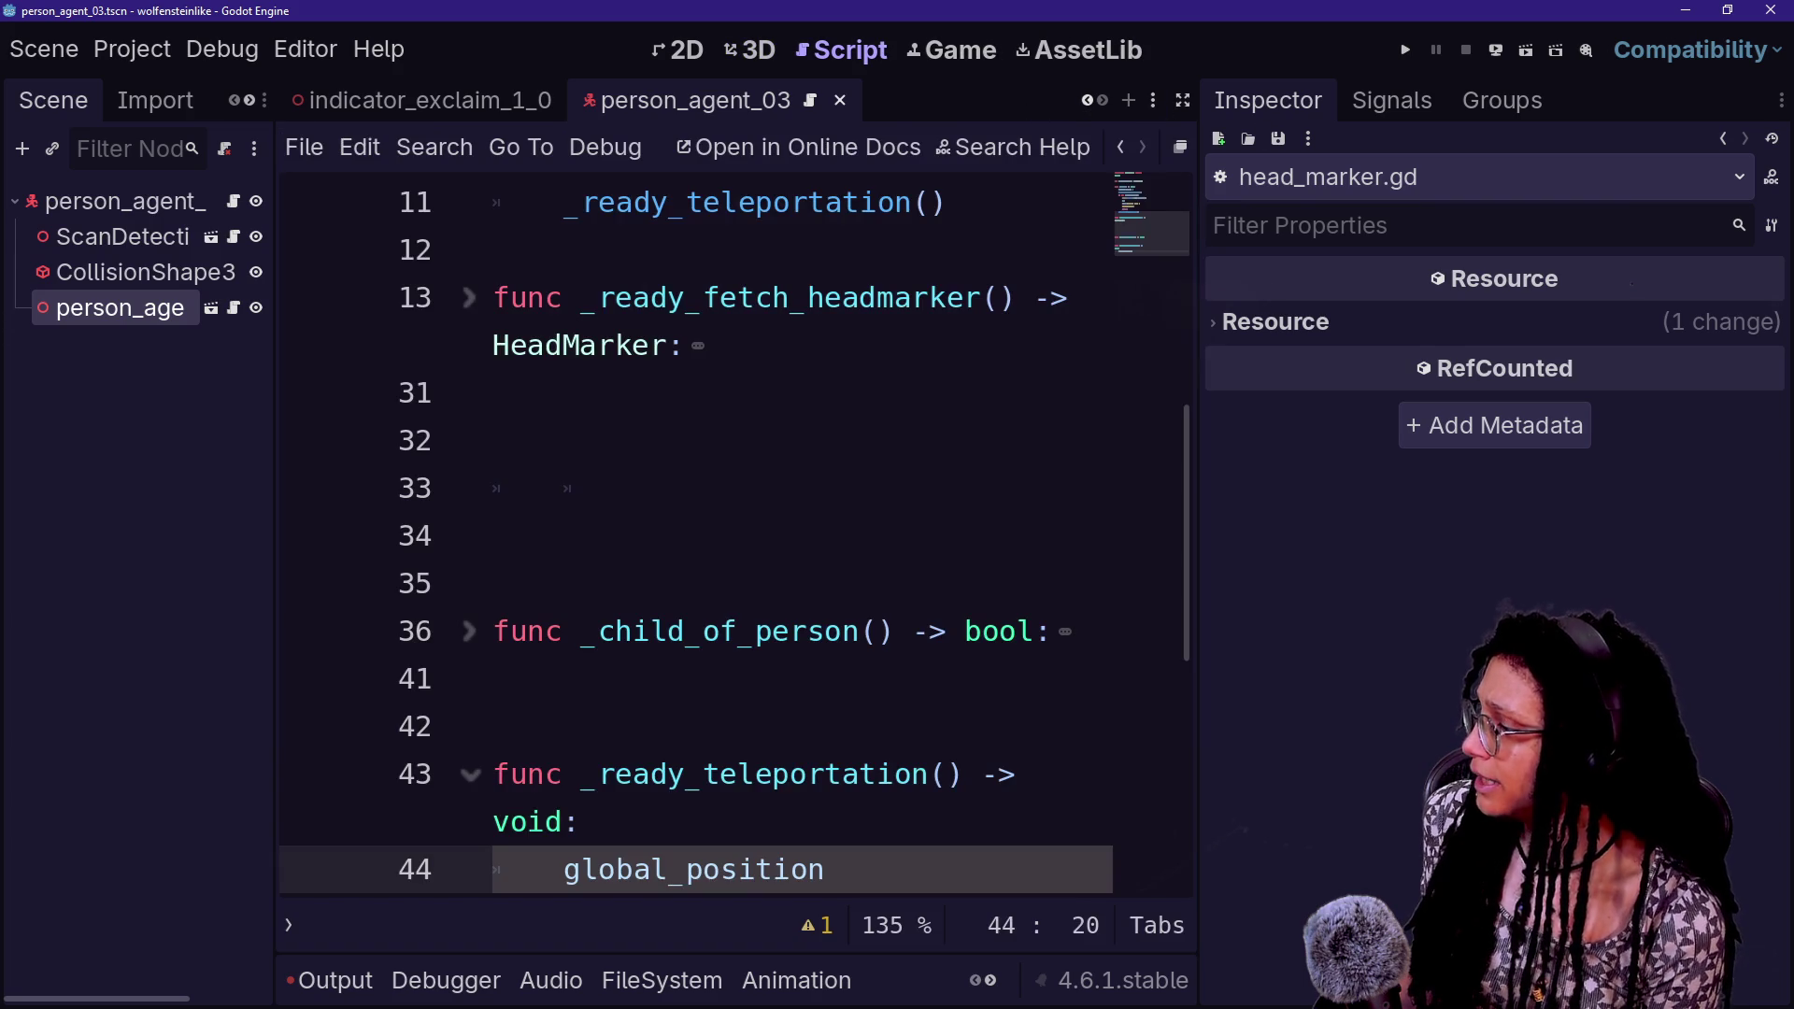
pyautogui.hotkey('ctrl', 'shift', 'F11')
pyautogui.write('= ')
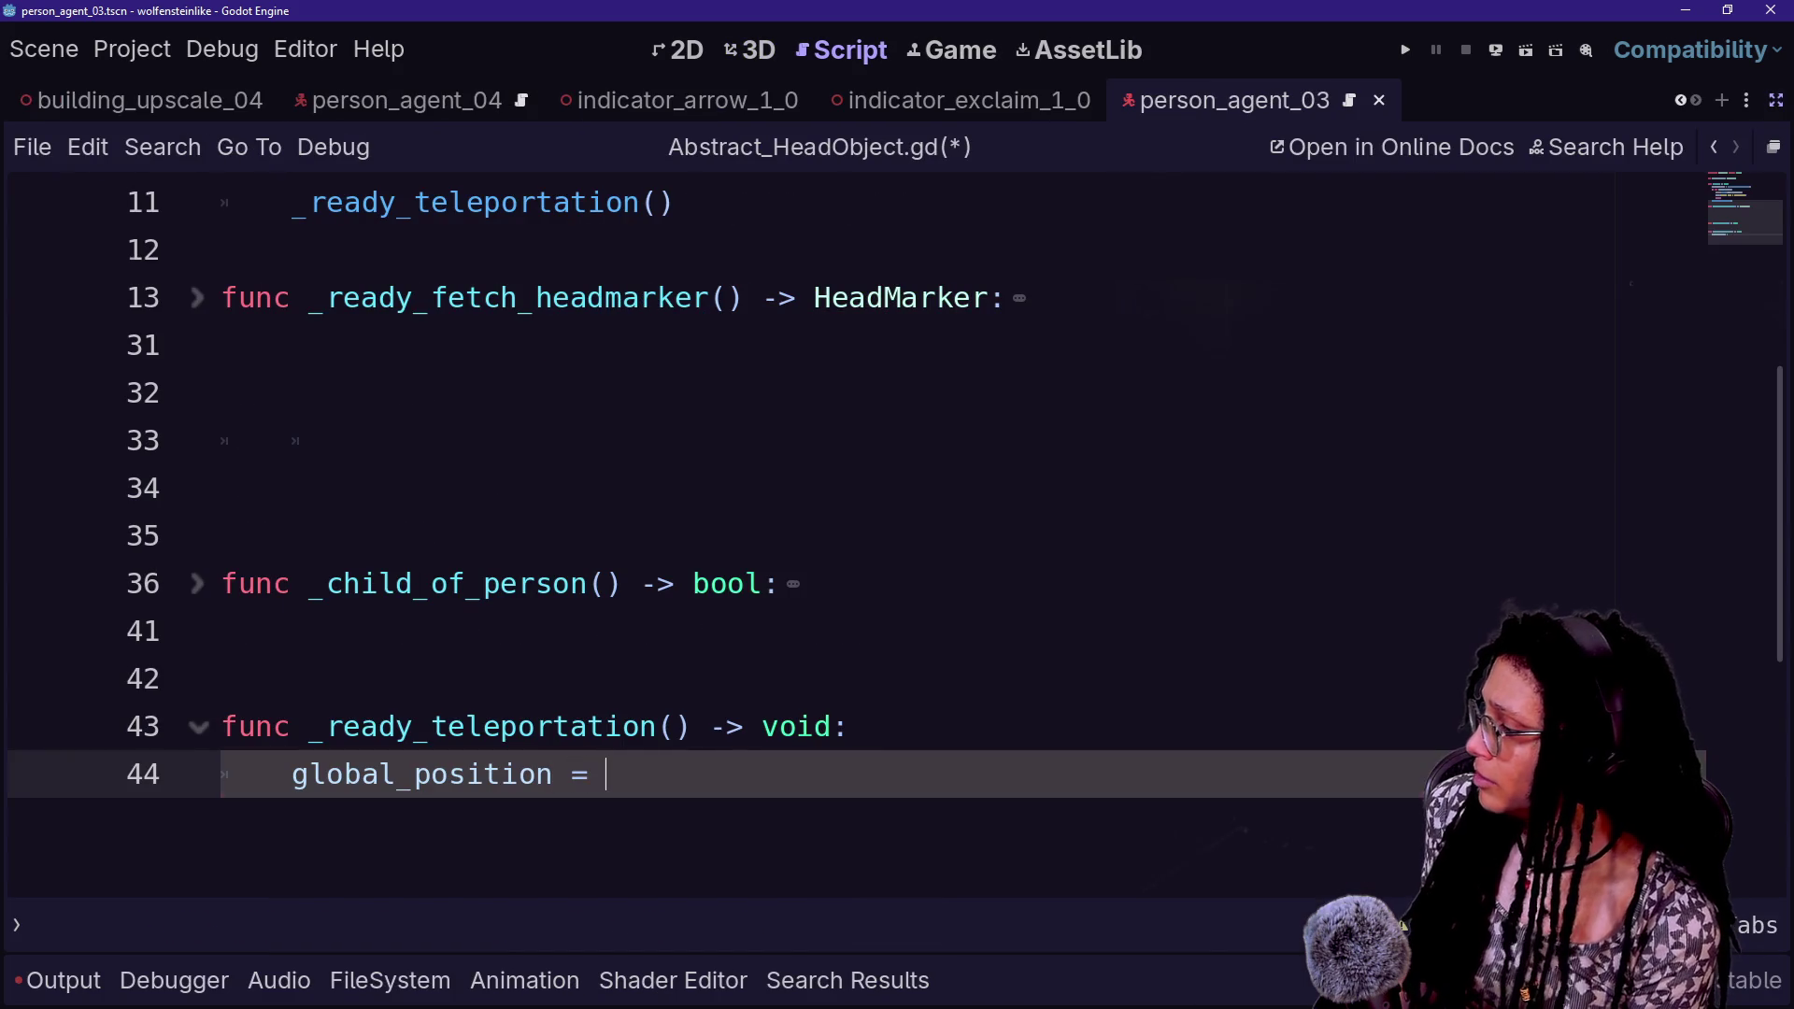
pyautogui.write('hea')
pyautogui.press('Return')
pyautogui.write('.')
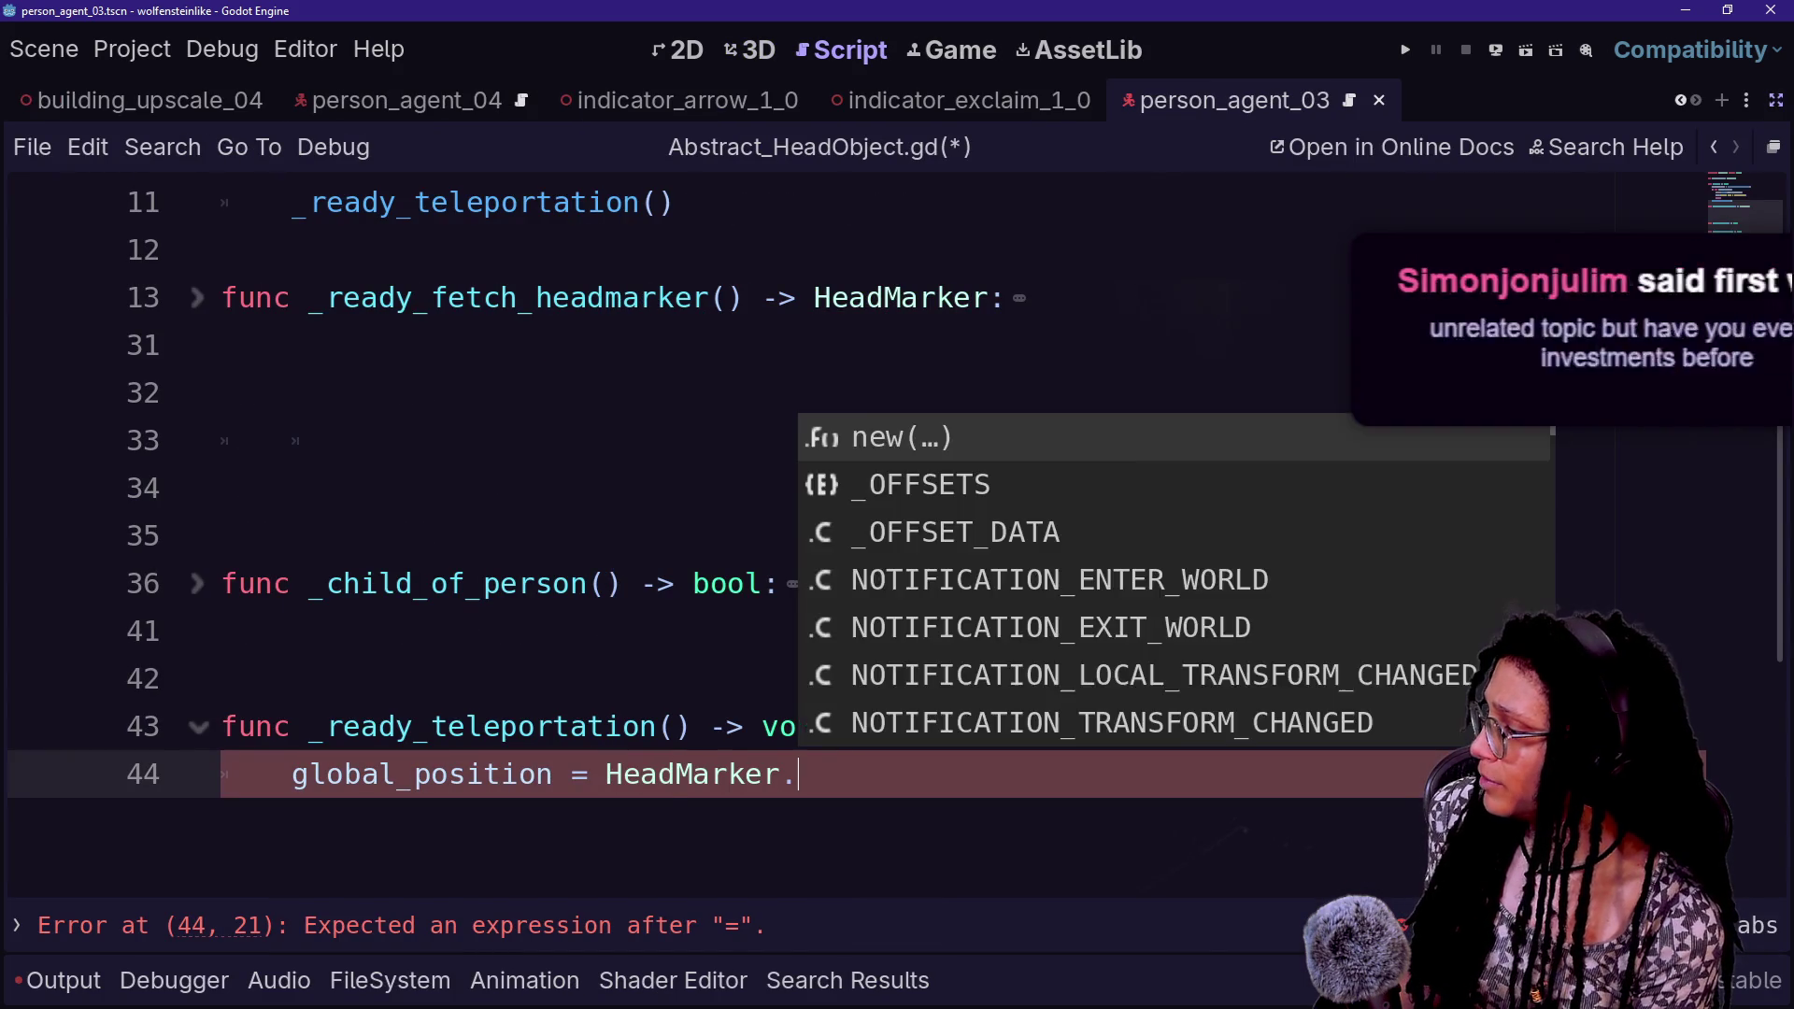
pyautogui.write('global_p')
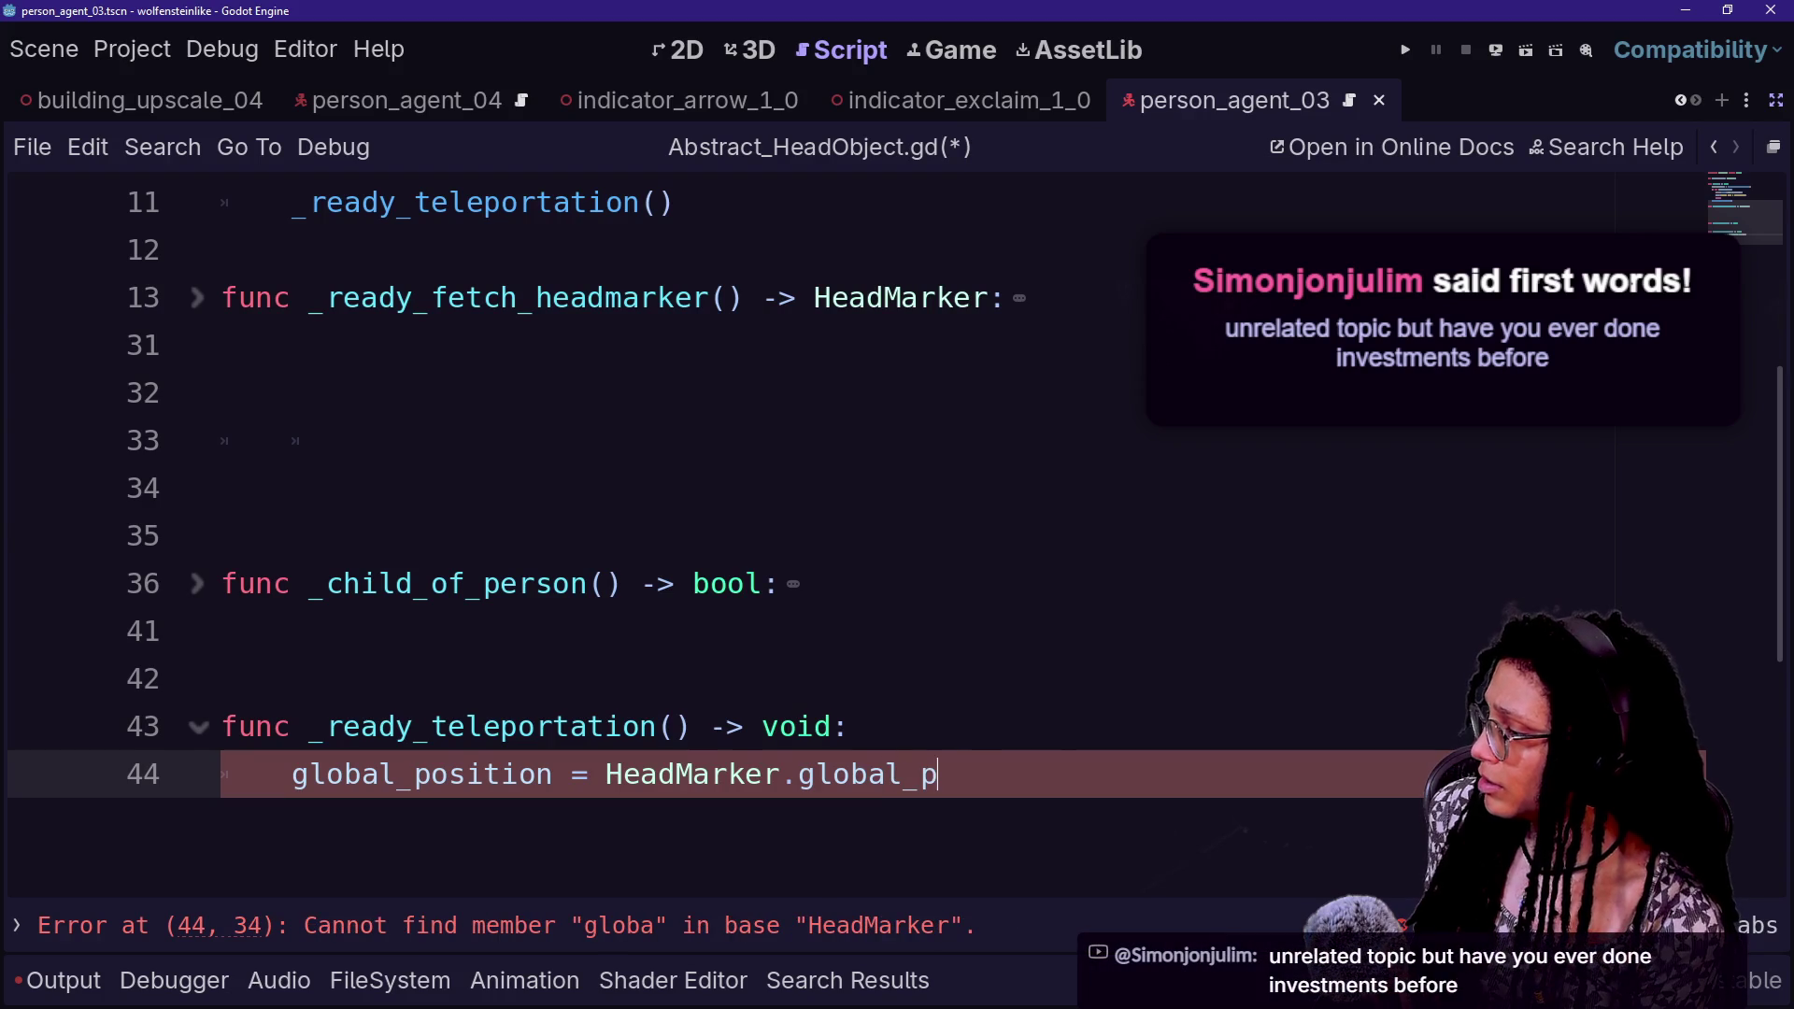
pyautogui.write('osition')
# Save the script and delete the empty line 45.
pyautogui.click(886, 774)
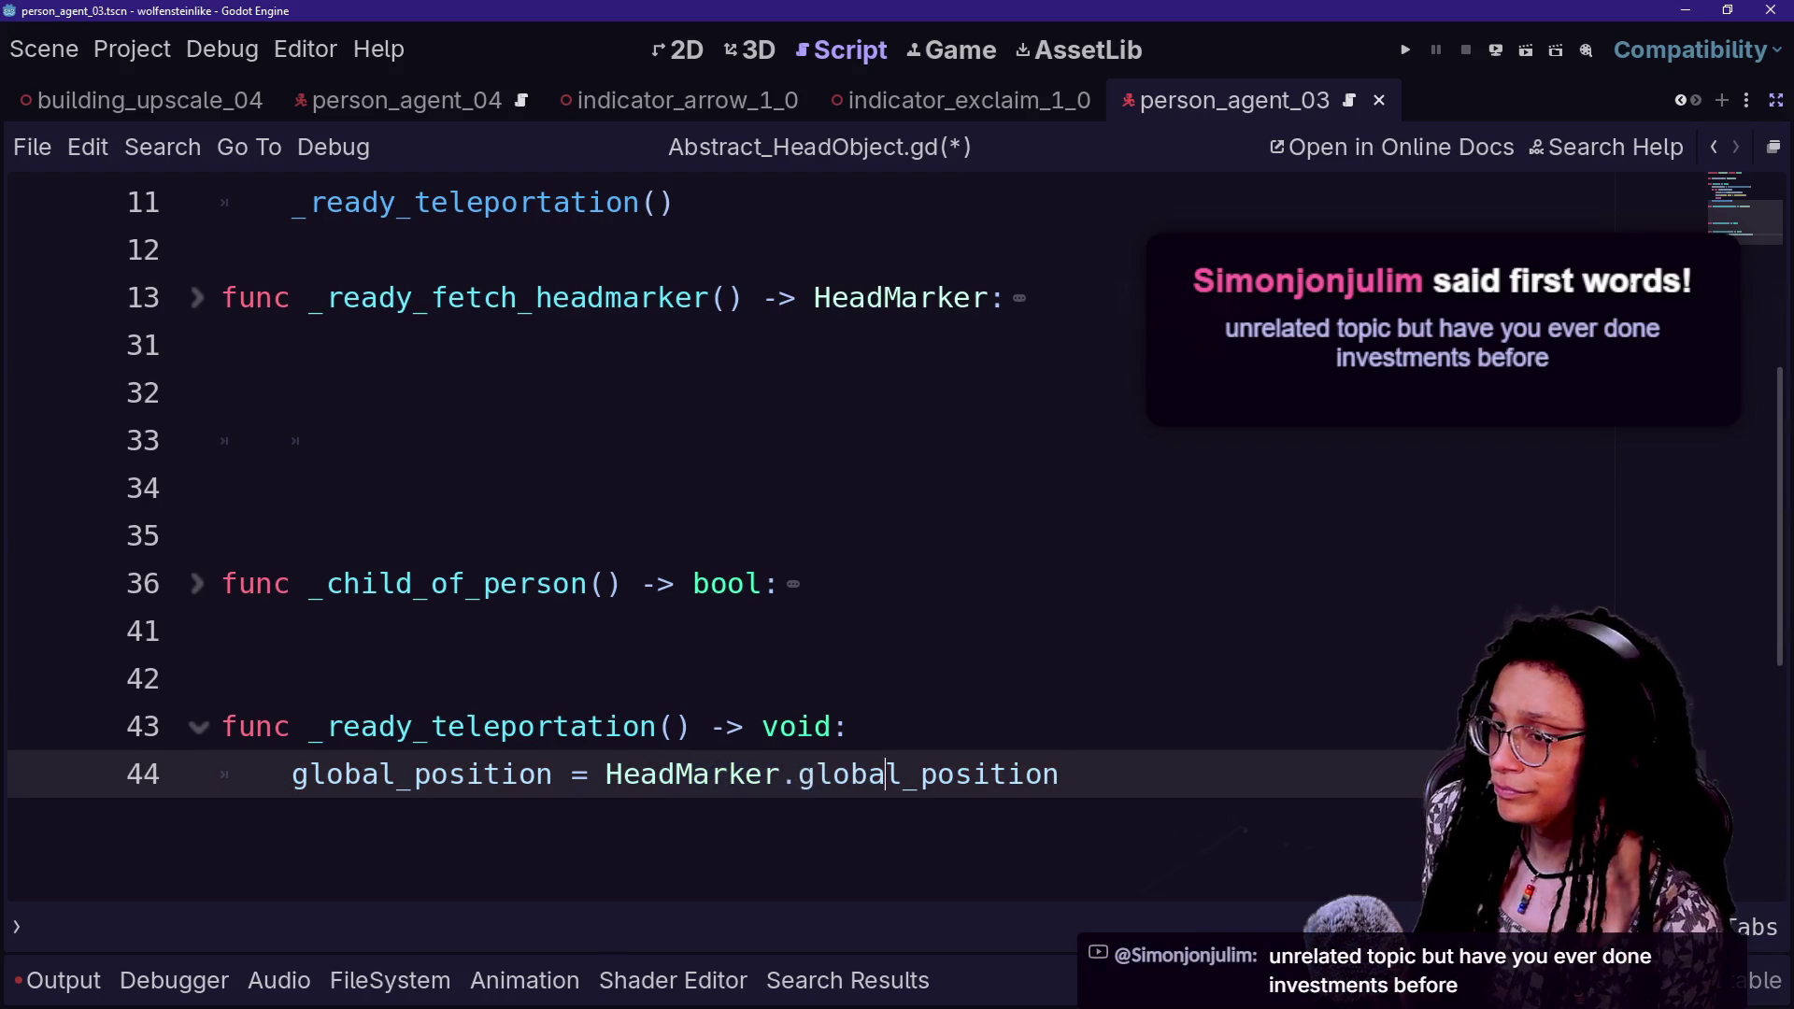
pyautogui.press('Up')
pyautogui.press('Up')
pyautogui.hotkey('ctrl', 's')
pyautogui.press('Down')
pyautogui.press('Down')
pyautogui.press('Down')
pyautogui.press('Up')
pyautogui.press('Up')
pyautogui.press('Down')
pyautogui.press('Down')
pyautogui.press('Up')
pyautogui.press('Down')
pyautogui.press('Up')
pyautogui.press('Down')
pyautogui.press('Up')
pyautogui.press('Down')
pyautogui.press('Up')
pyautogui.press('Down')
pyautogui.press('BackSpace')
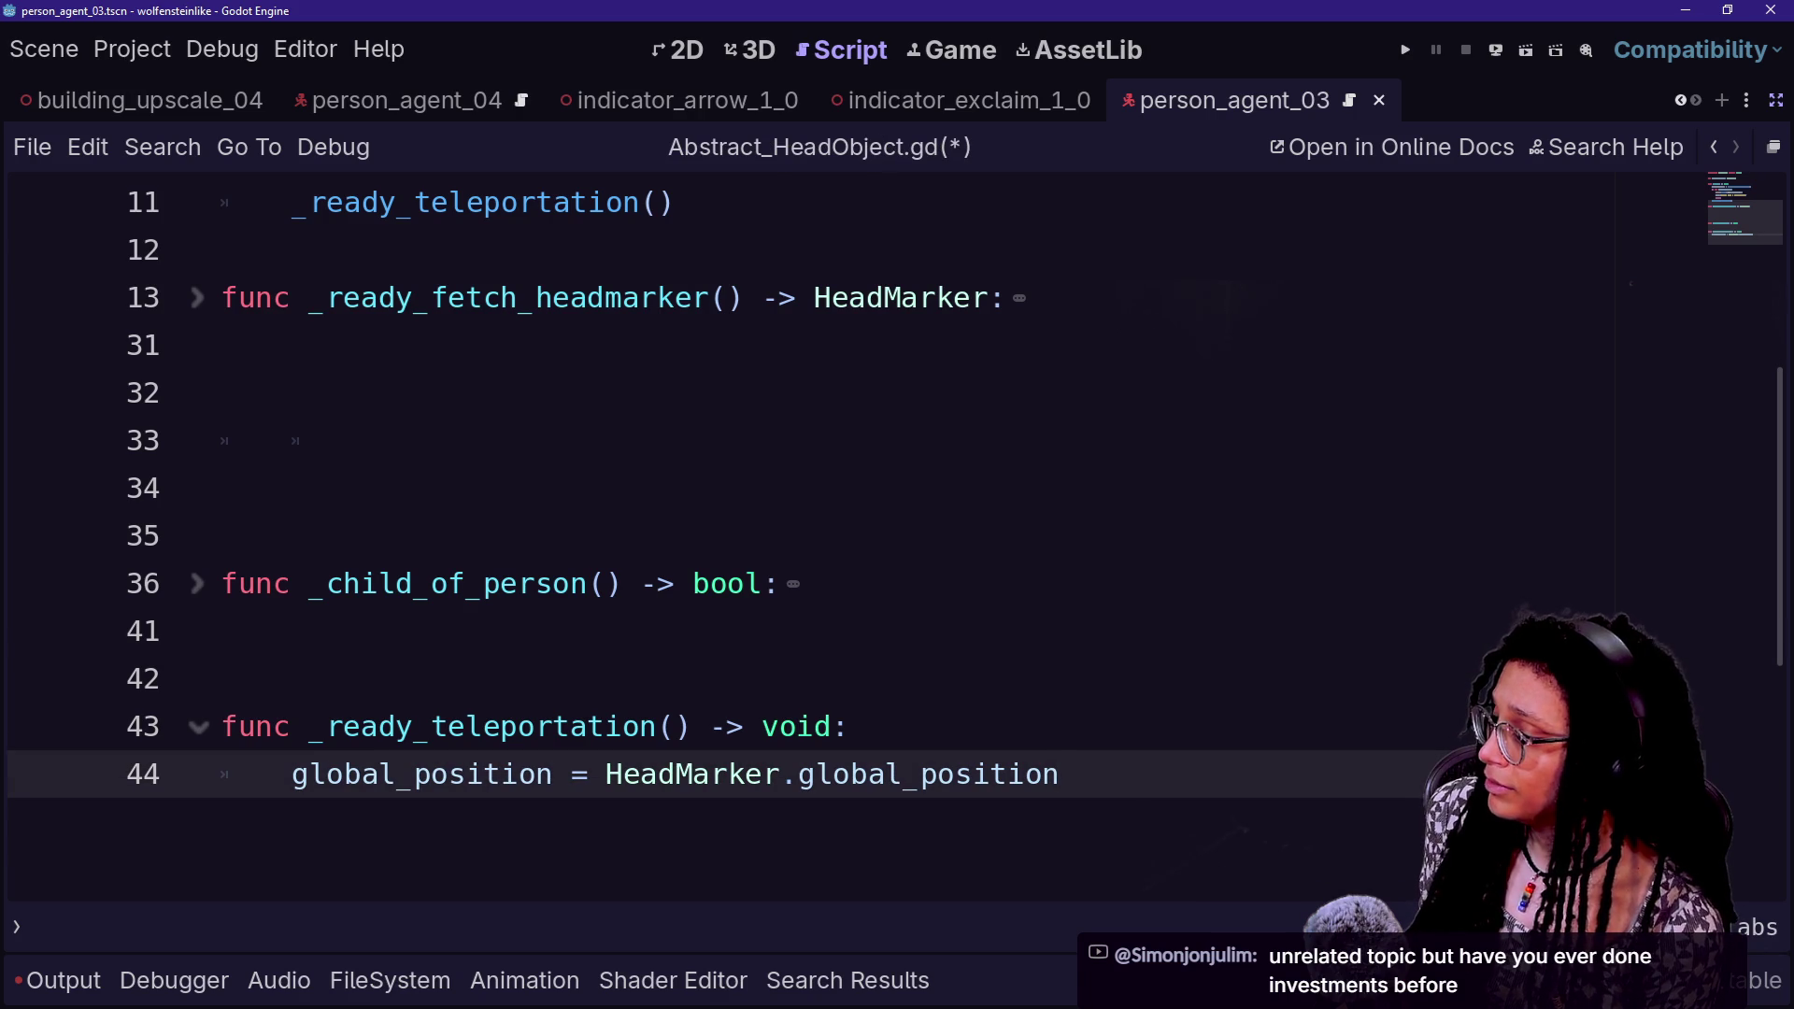
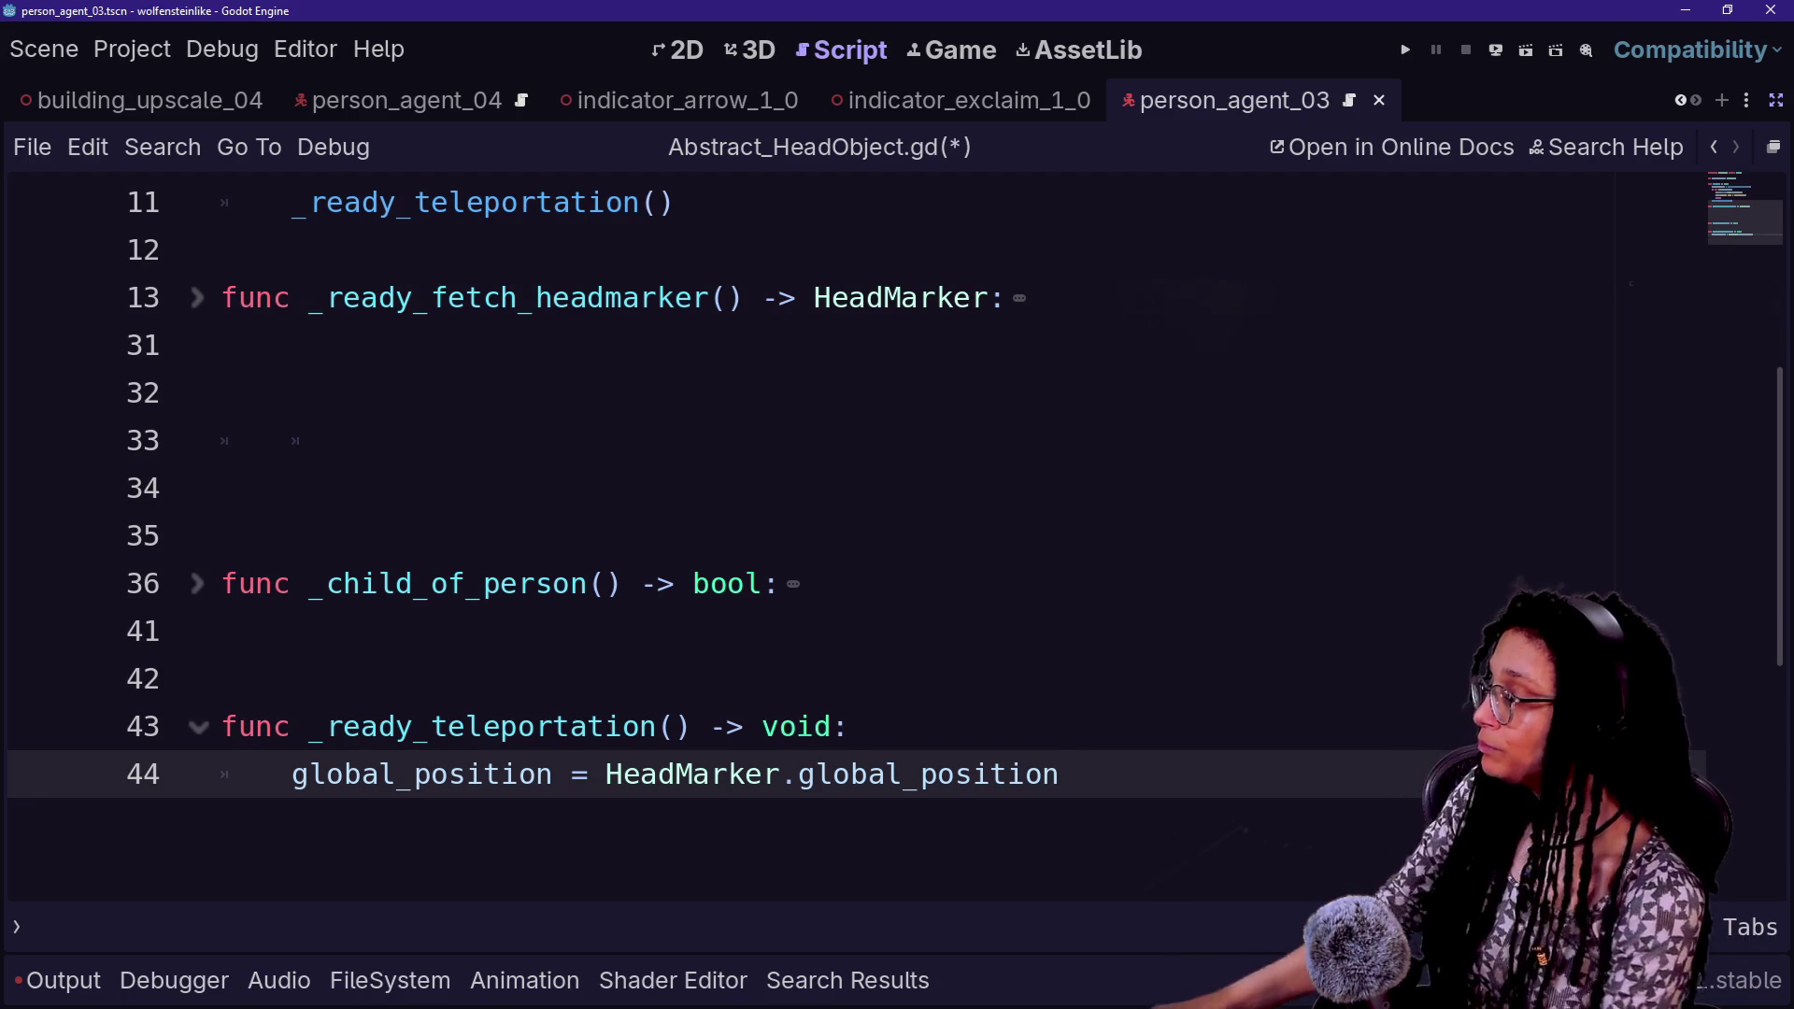
# Inspect the global_position assignment line in the teleportation function.
pyautogui.press('Up')
pyautogui.press('Down')
pyautogui.click(1060, 775)
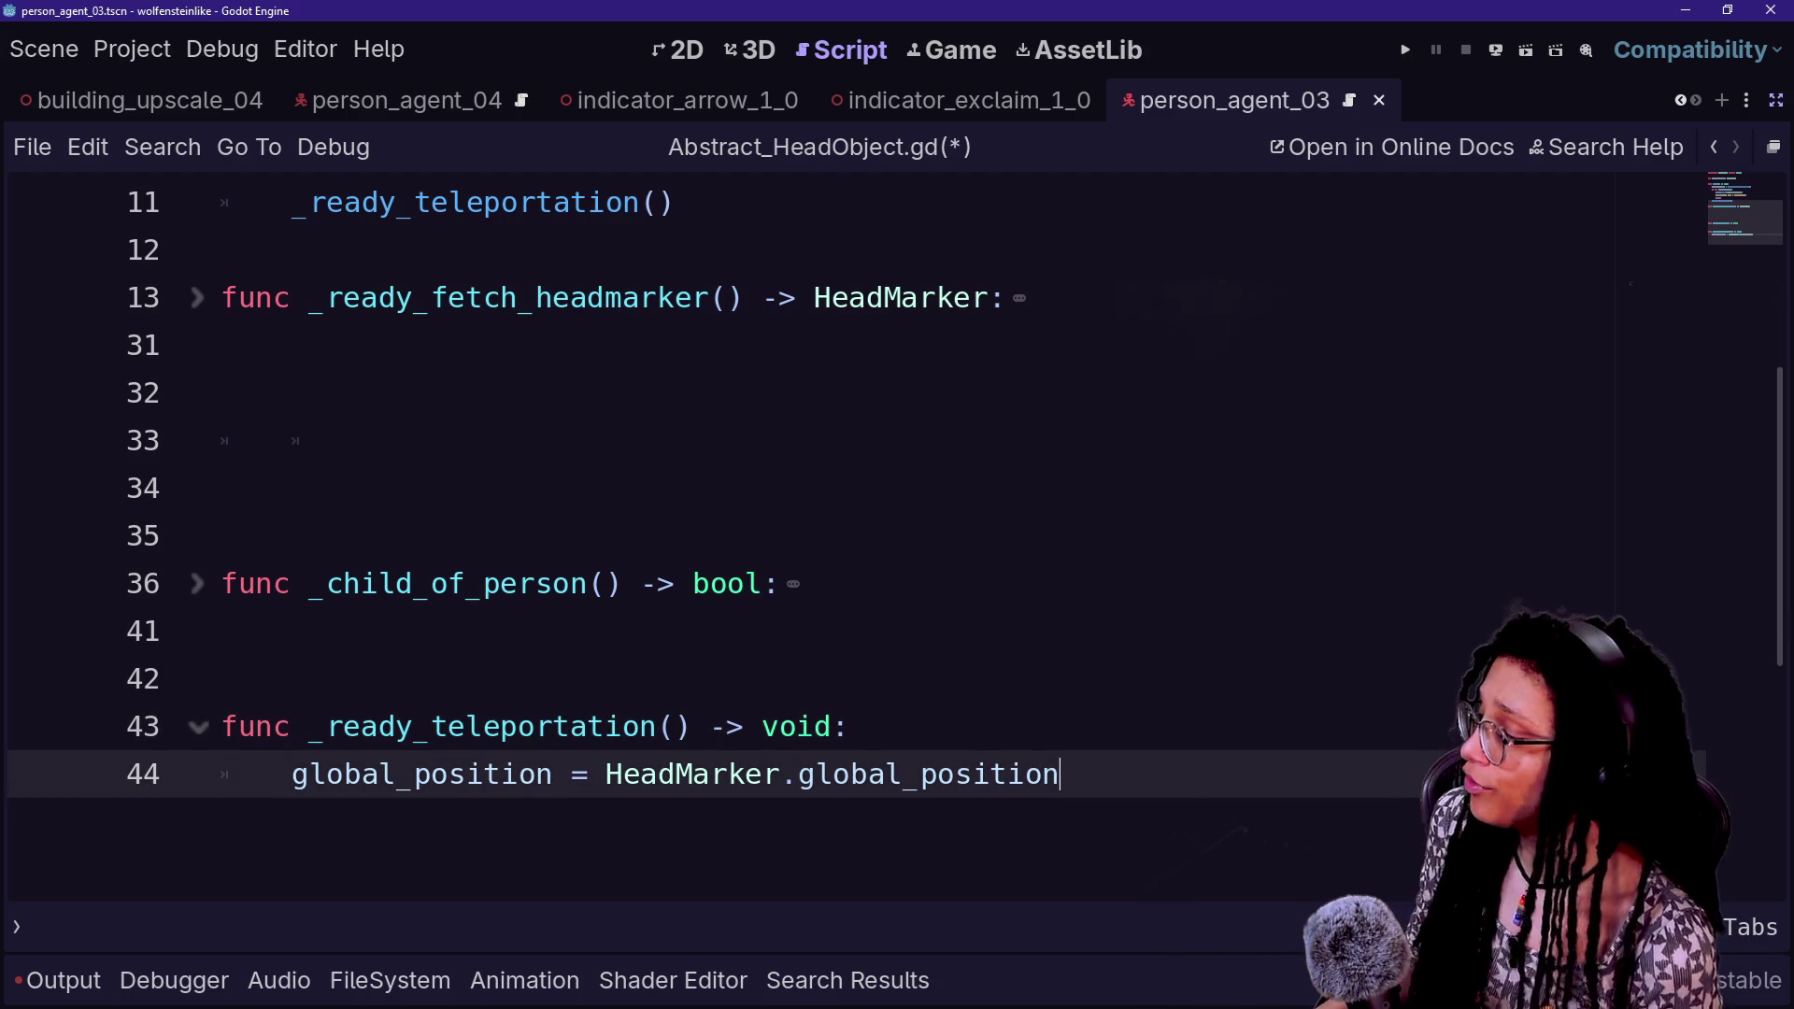
pyautogui.tripleClick(1060, 775)
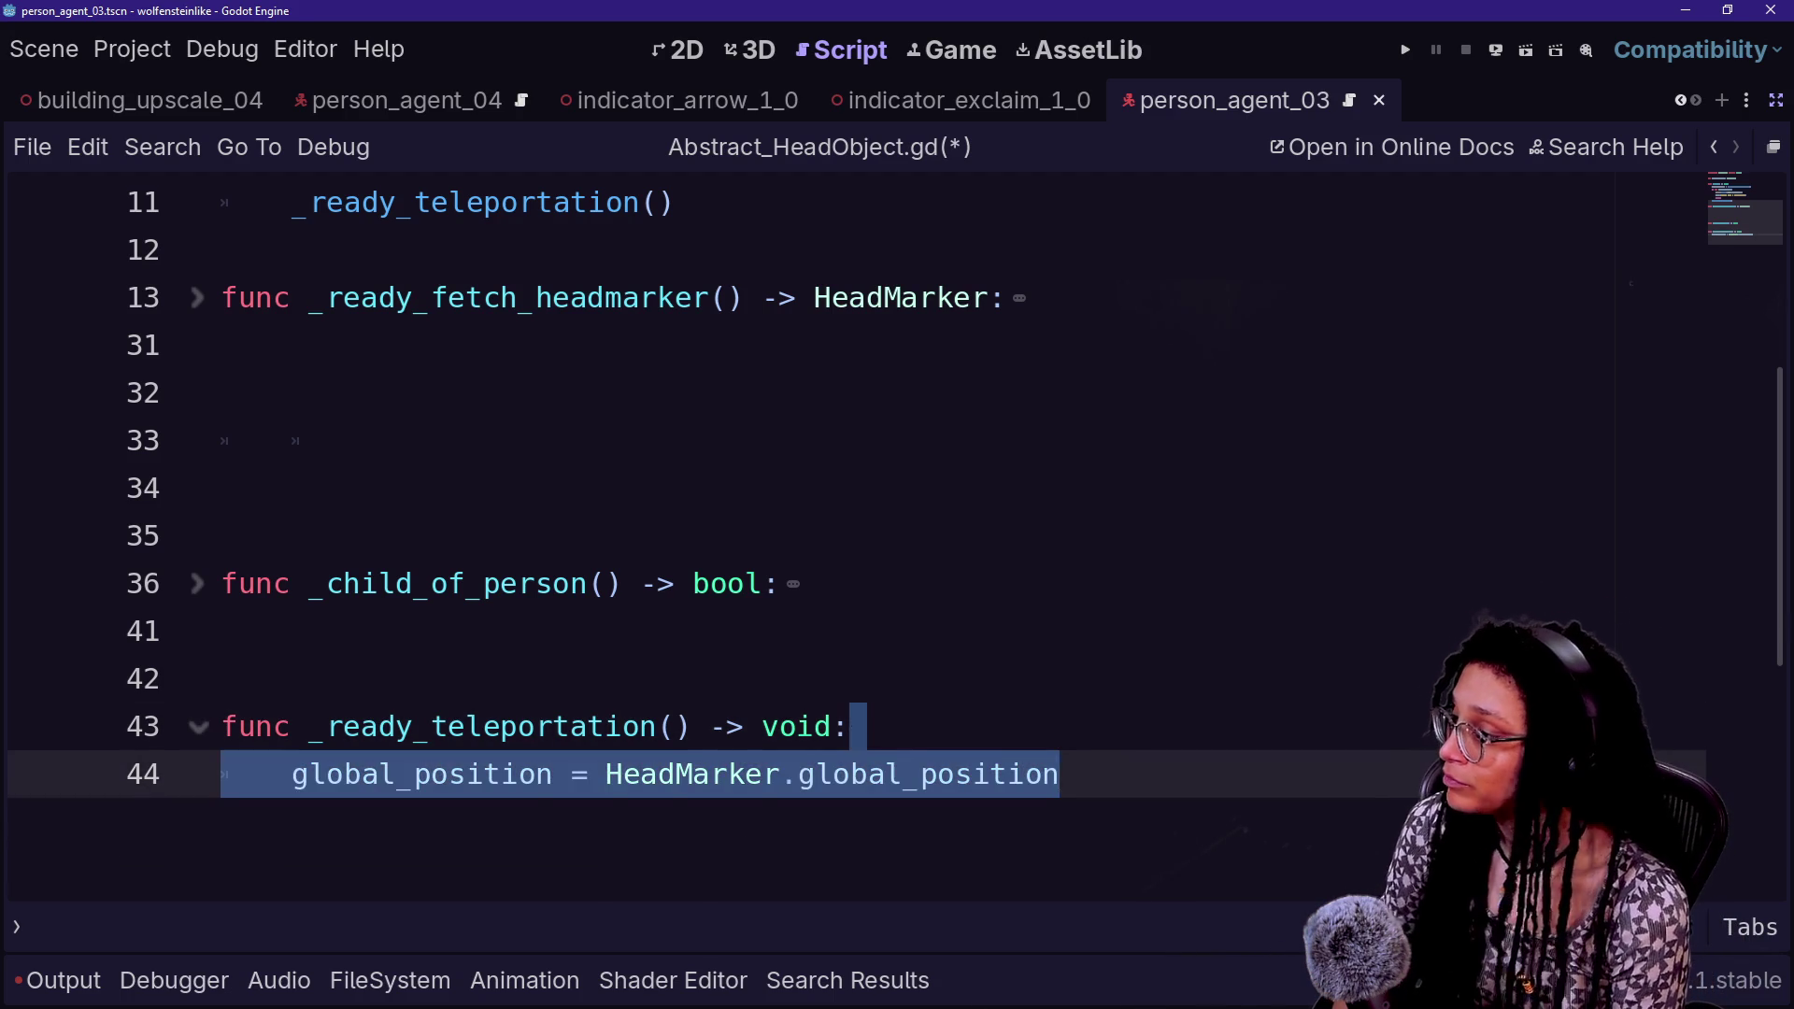
pyautogui.click(1060, 775)
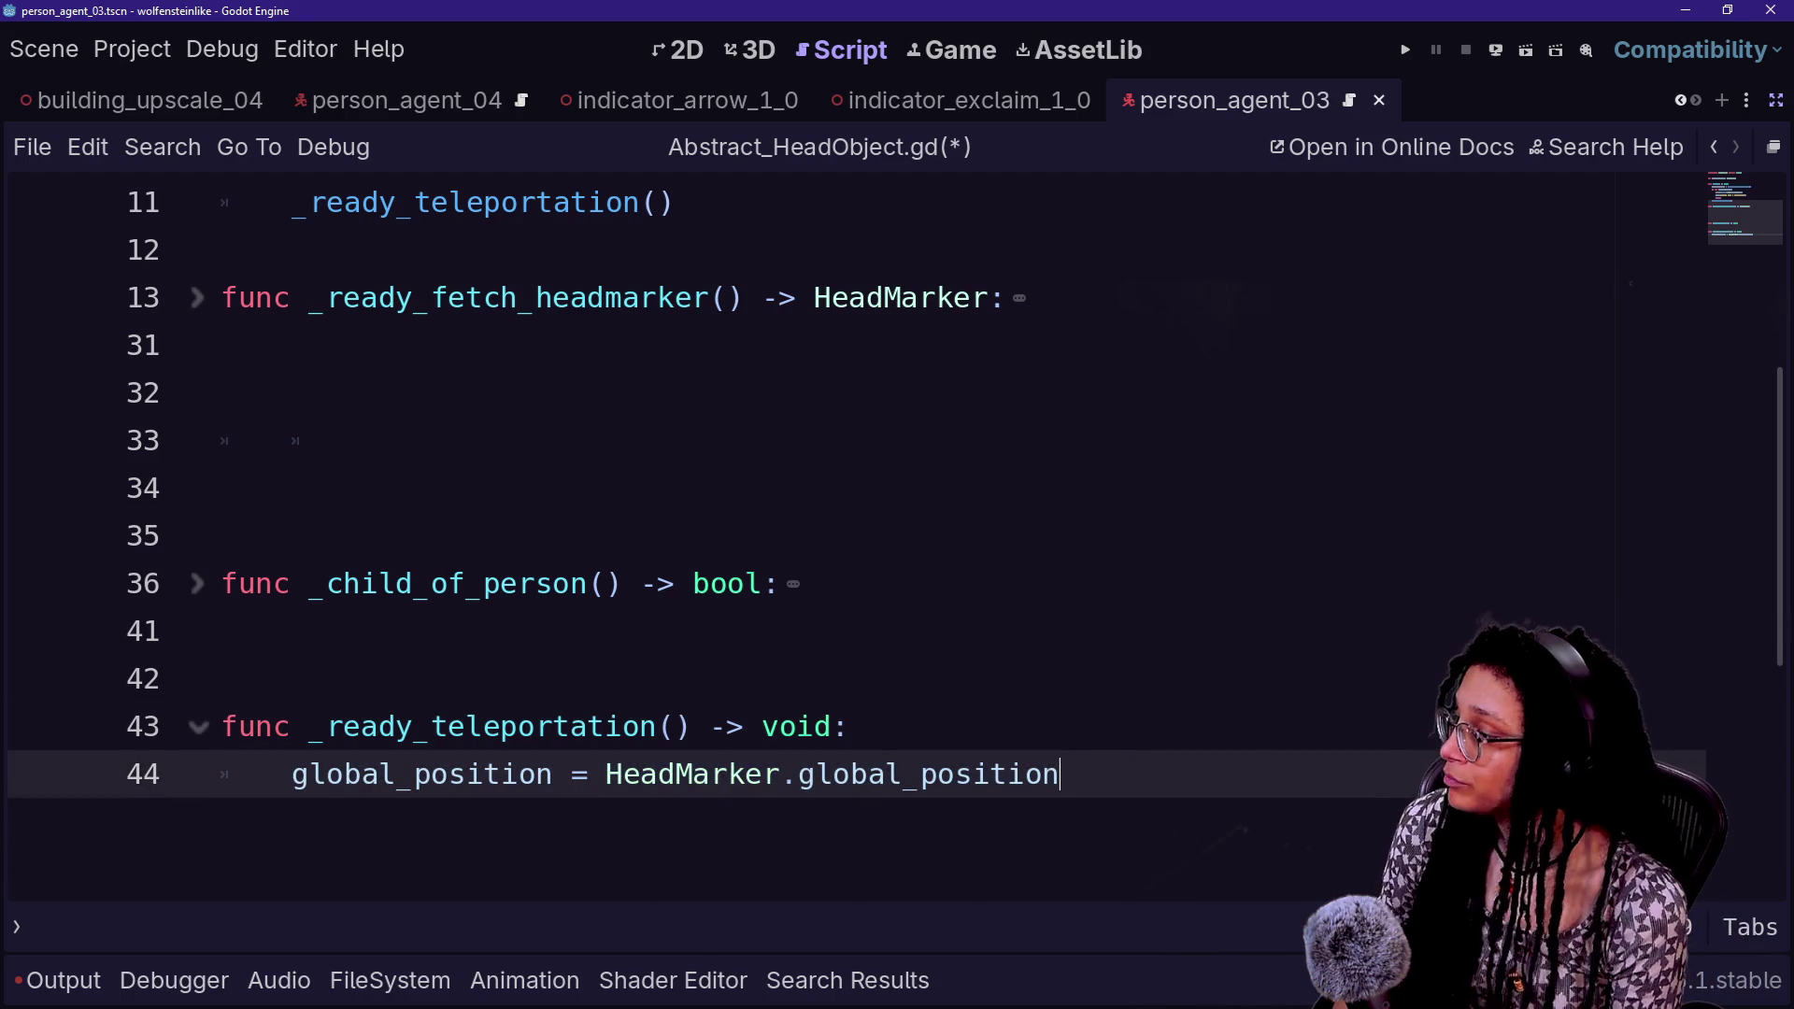
# Unfold the collapsed _child_of_person and _ready_fetch_headmarker functions.
pyautogui.click(194, 584)
pyautogui.click(187, 312)
pyautogui.click(199, 299)
pyautogui.scroll(-4, 895, 538)
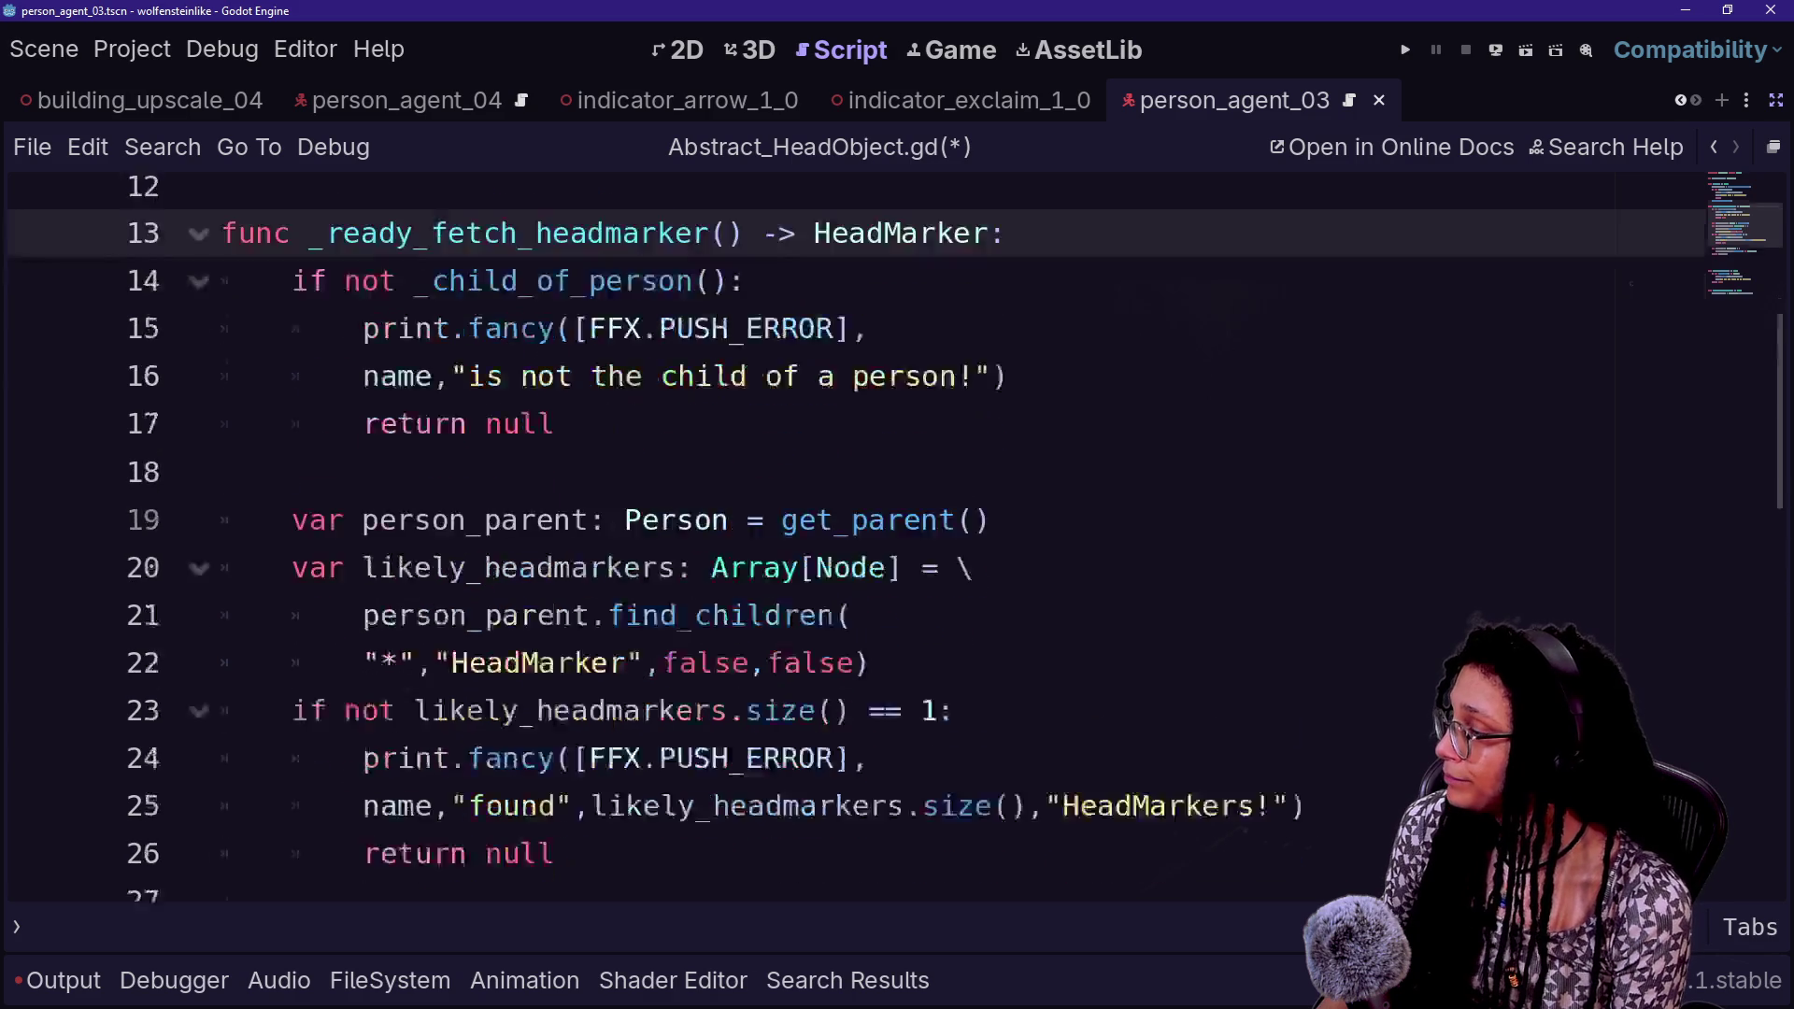
# Remove the extra blank lines after return headmarker and save Abstract_HeadObject.gd.
pyautogui.click(364, 680)
pyautogui.press('BackSpace')
pyautogui.press('BackSpace')
pyautogui.press('BackSpace')
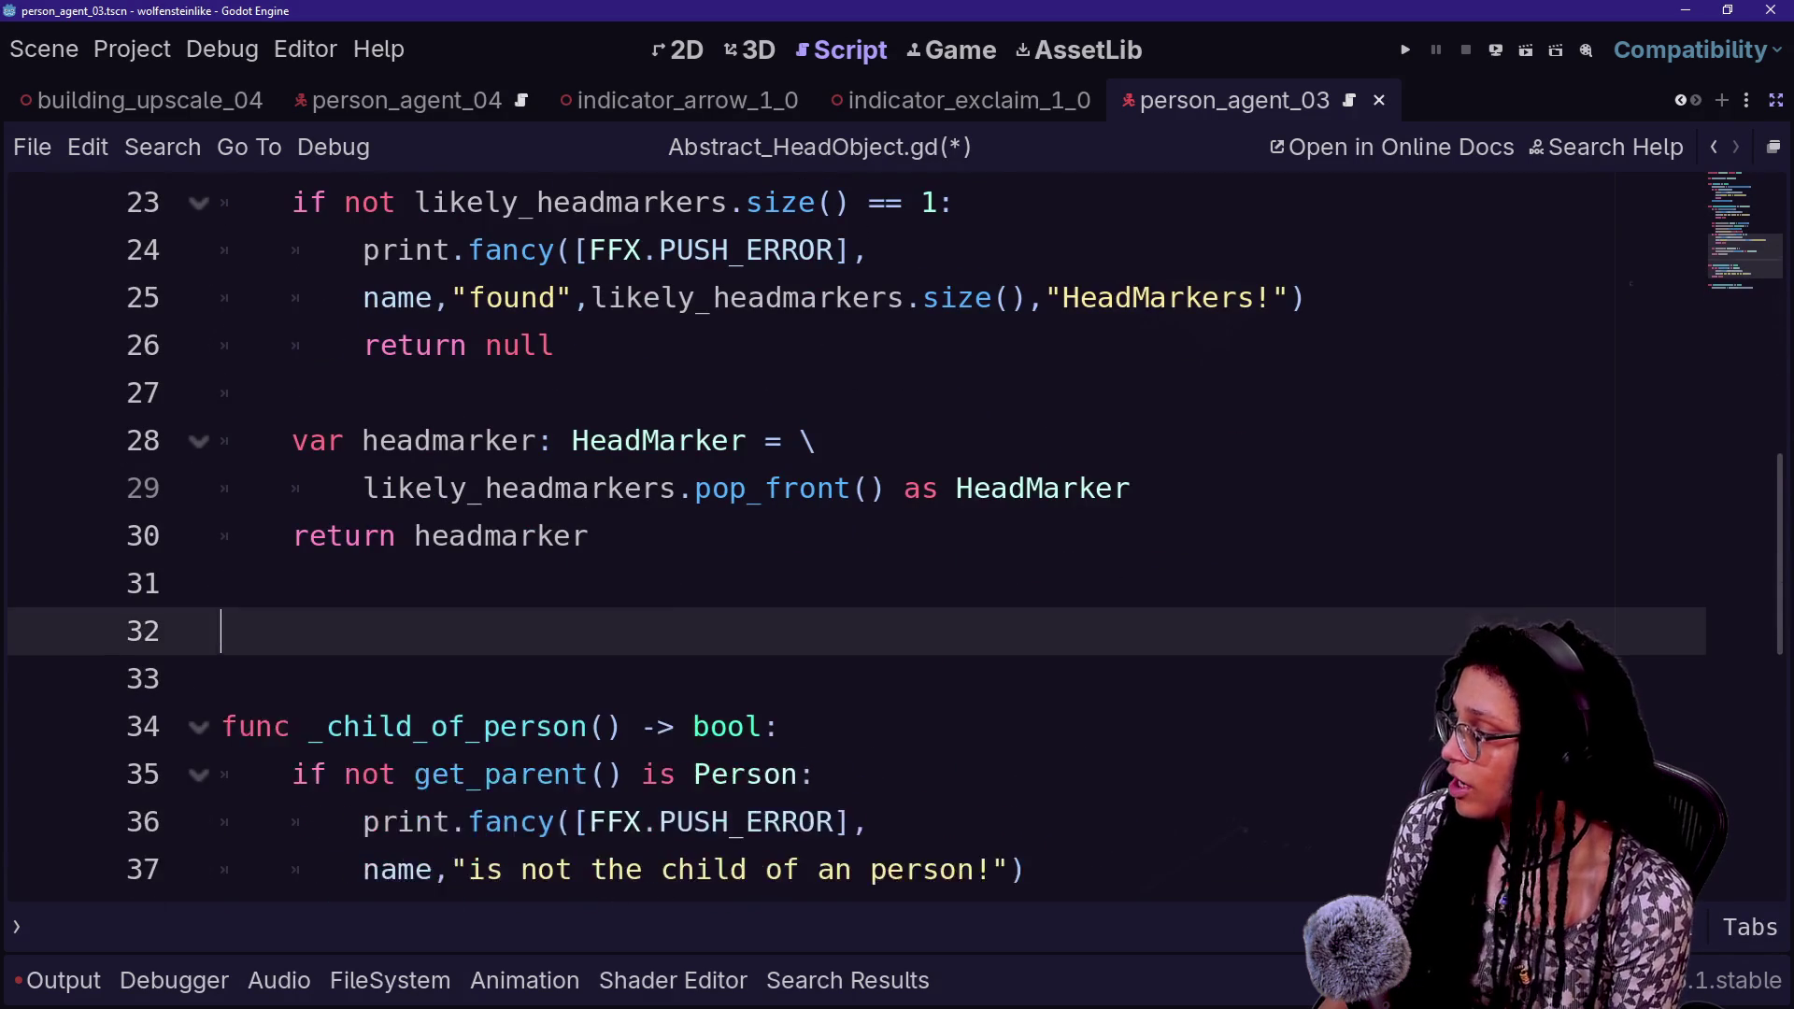
pyautogui.scroll(-2, 896, 538)
pyautogui.click(374, 583)
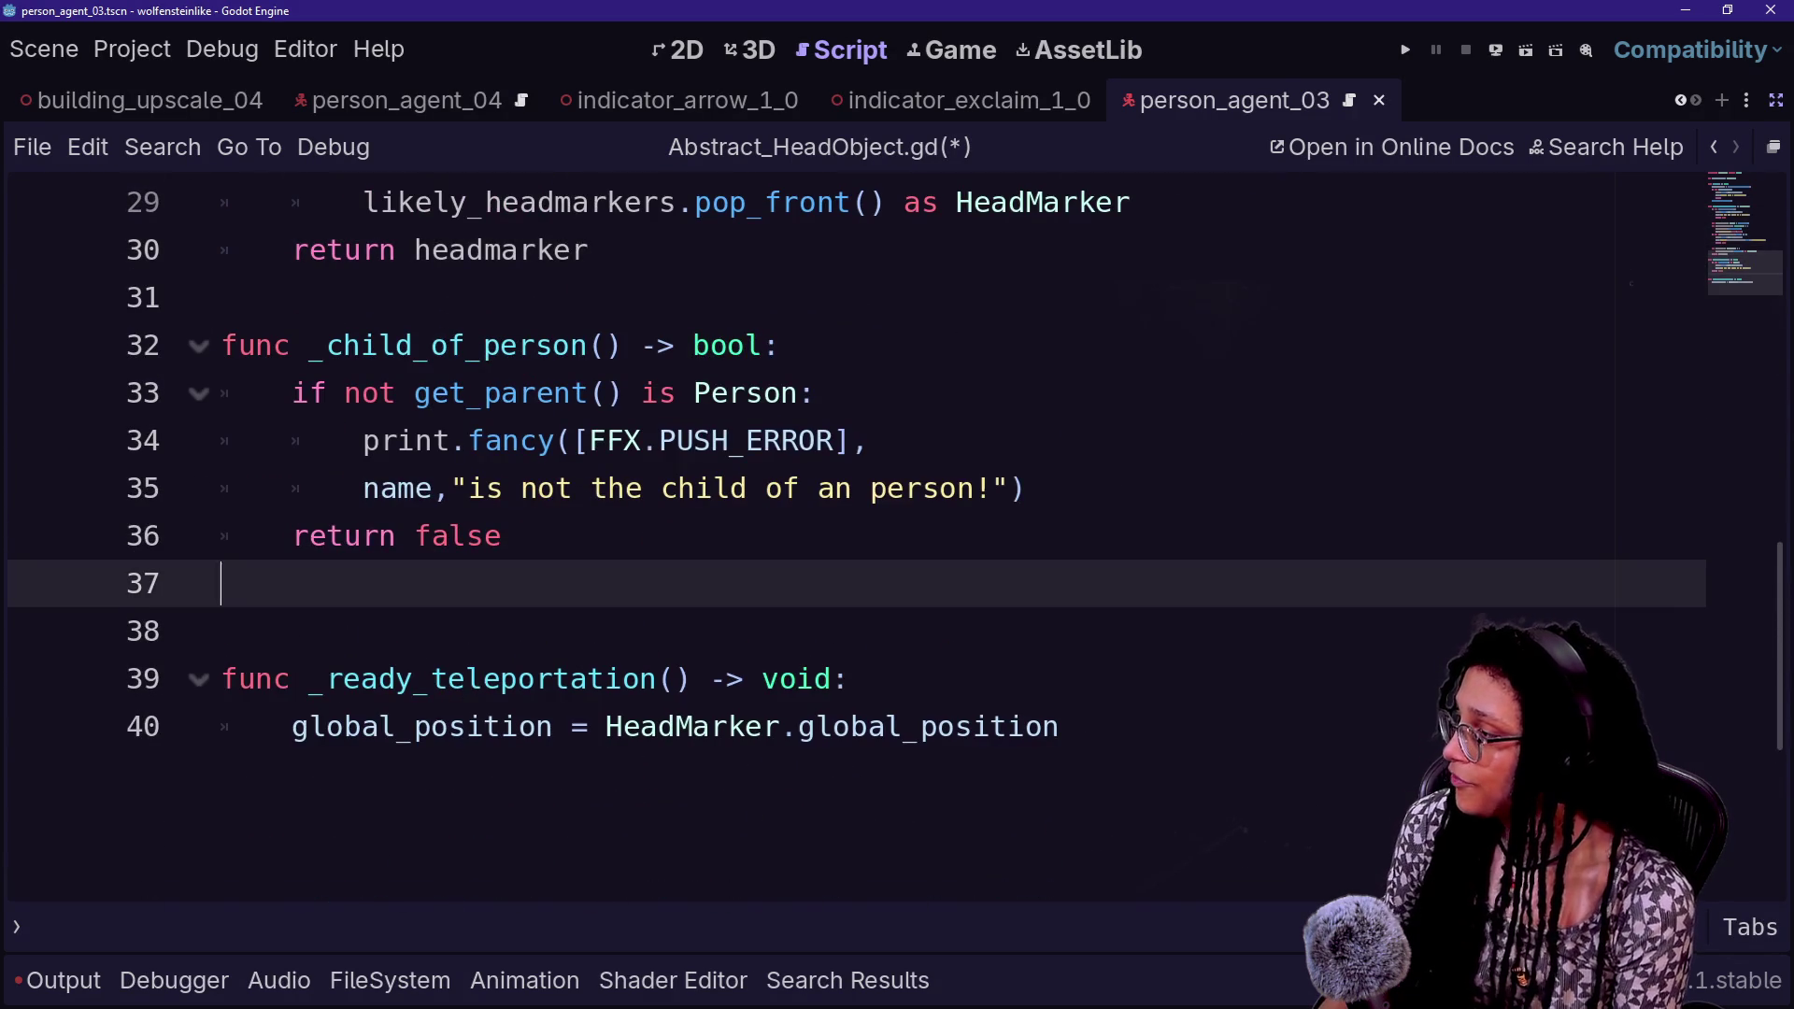
pyautogui.click(502, 536)
pyautogui.hotkey('ctrl', 's')
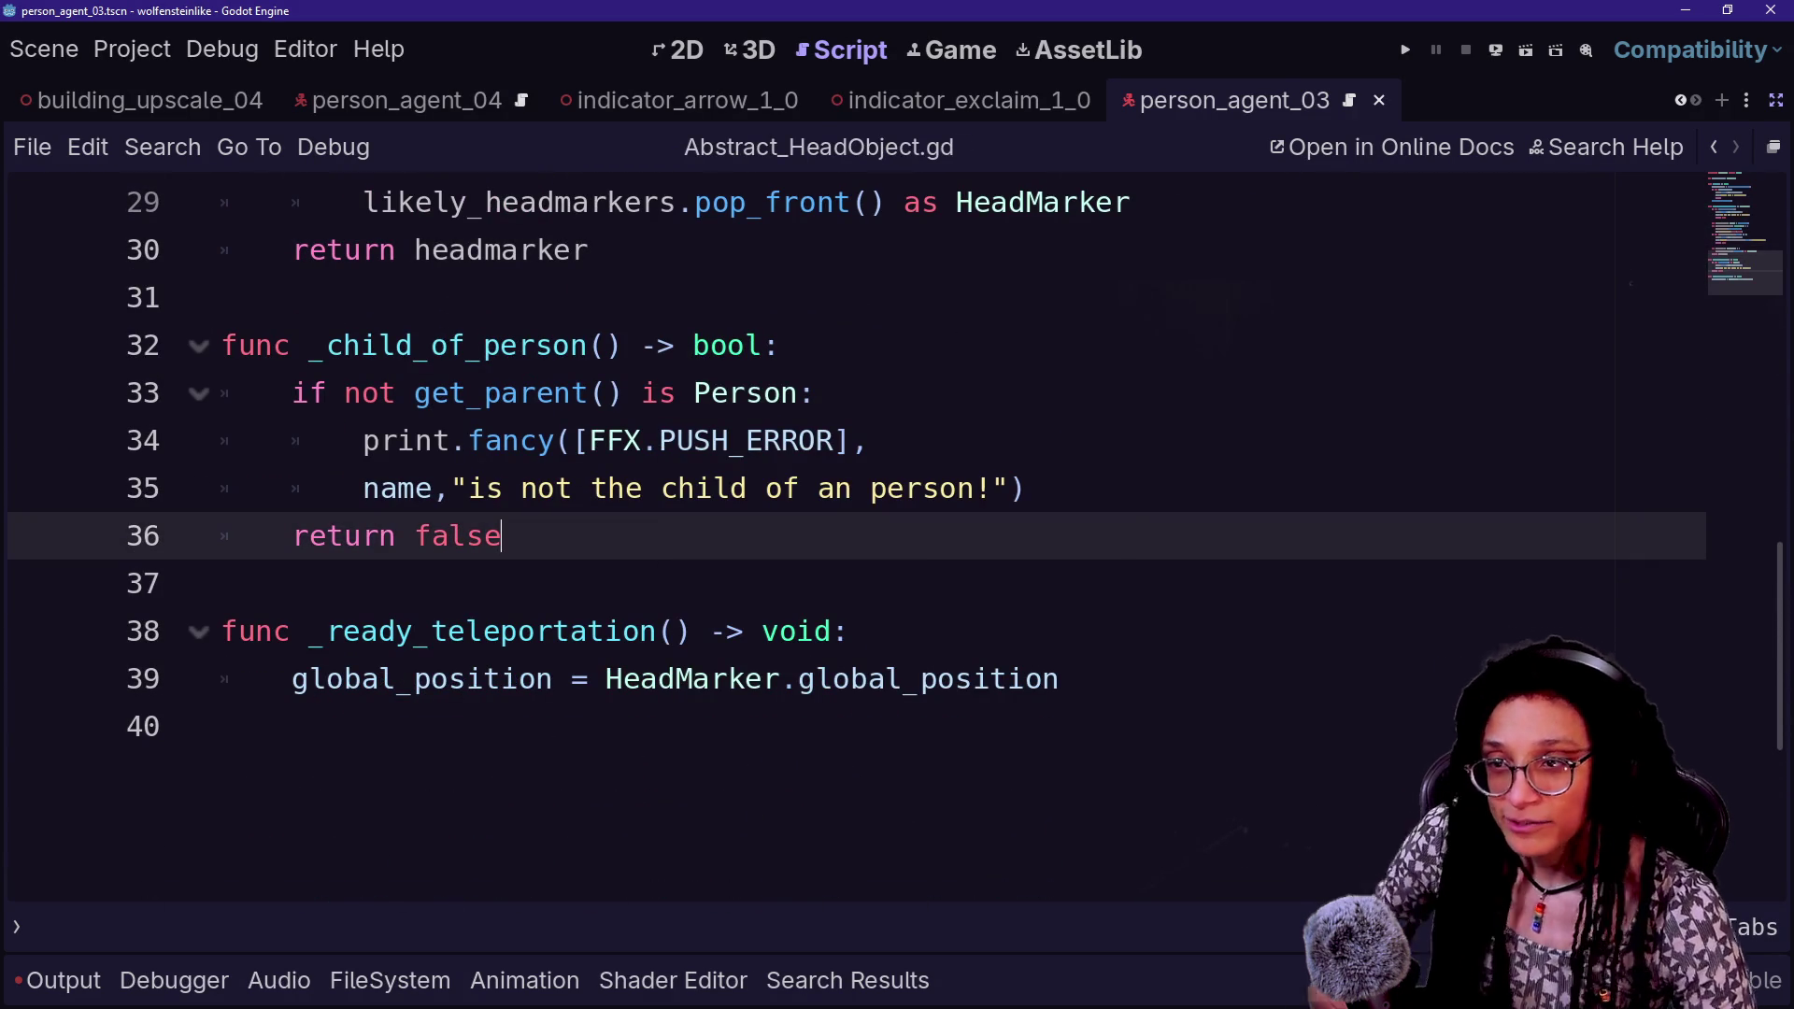
# Review the headmarker fetch code up to the top of the script.
pyautogui.scroll(3, 895, 538)
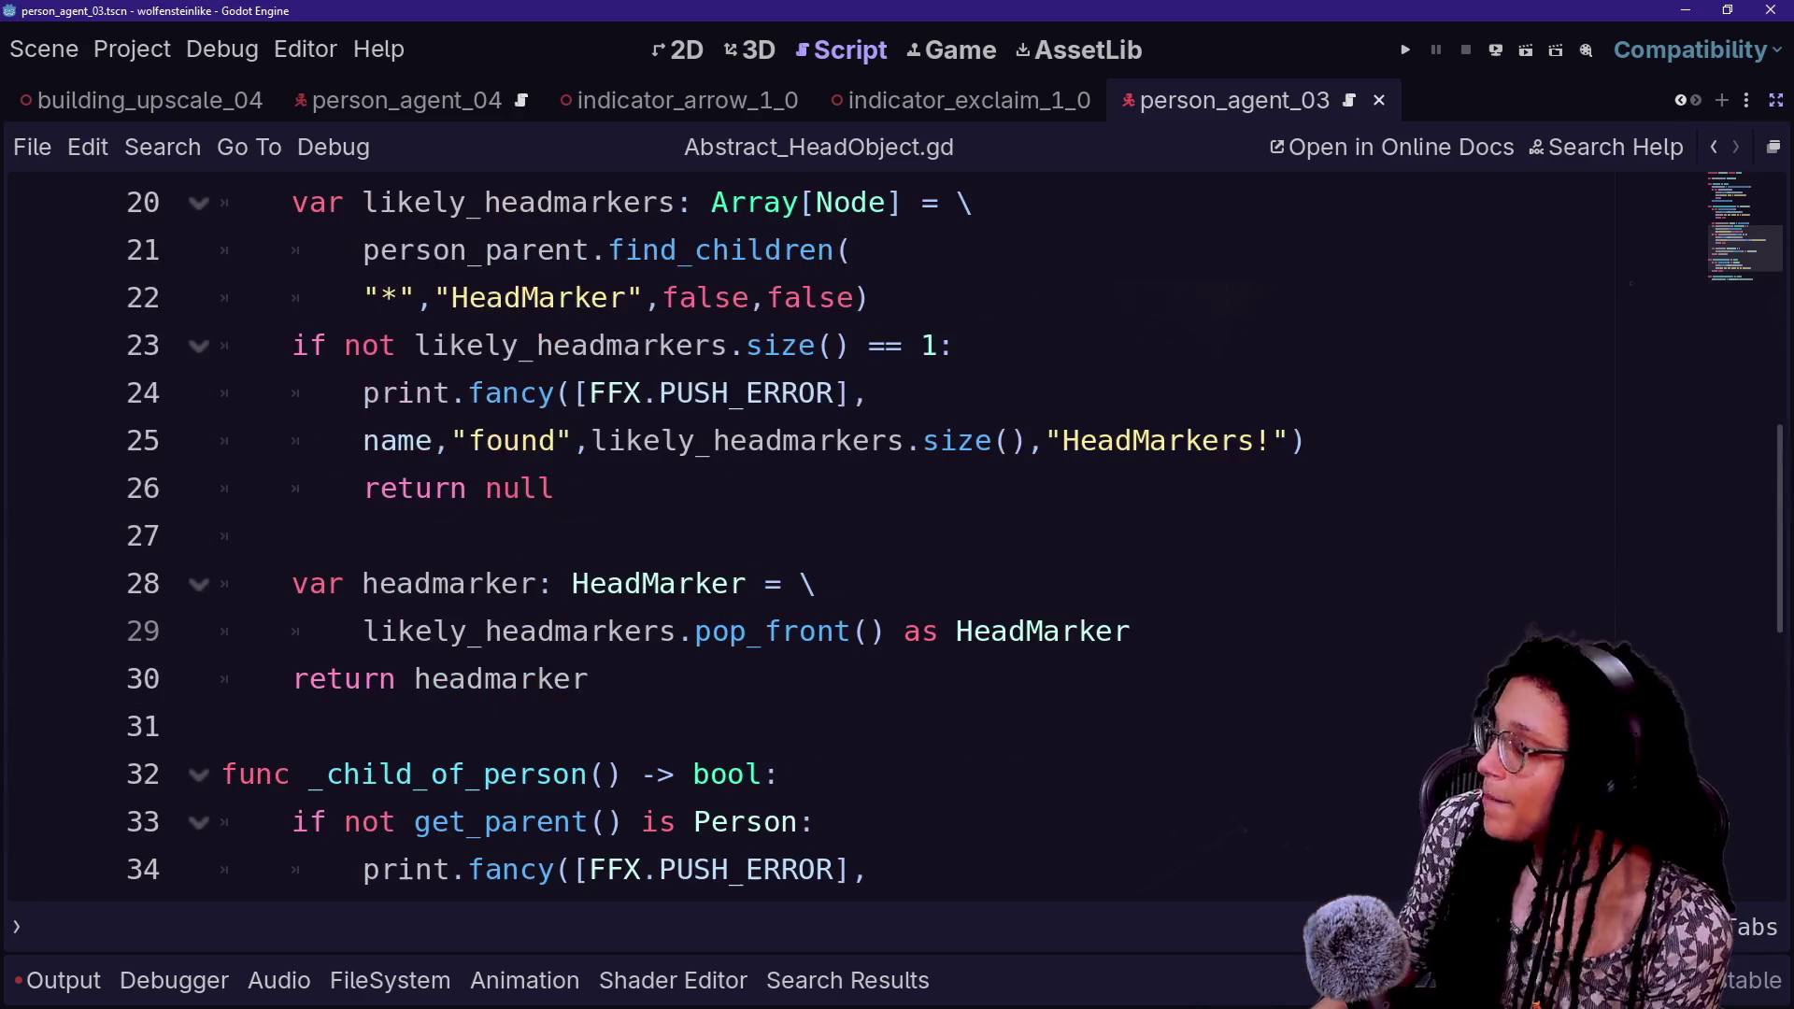
pyautogui.click(850, 250)
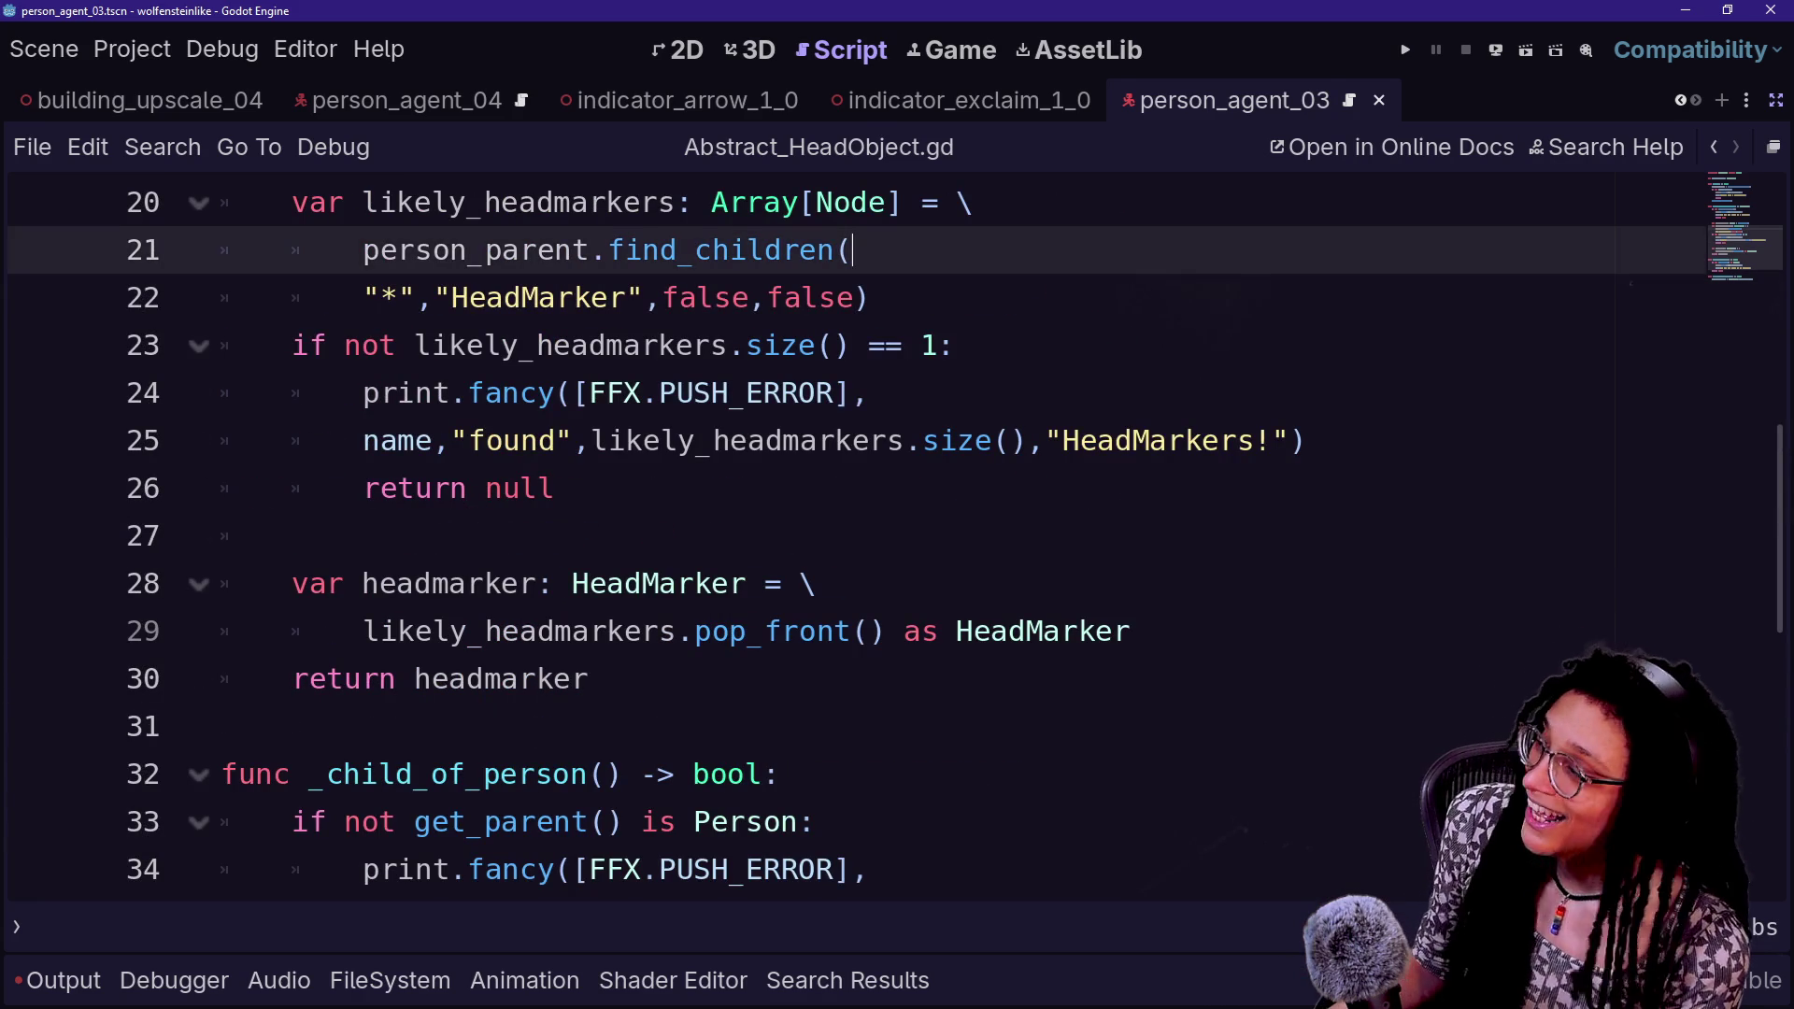
pyautogui.press('Up')
pyautogui.press('Up')
pyautogui.press('Up')
pyautogui.press('Up')
pyautogui.press('Up')
pyautogui.press('Up')
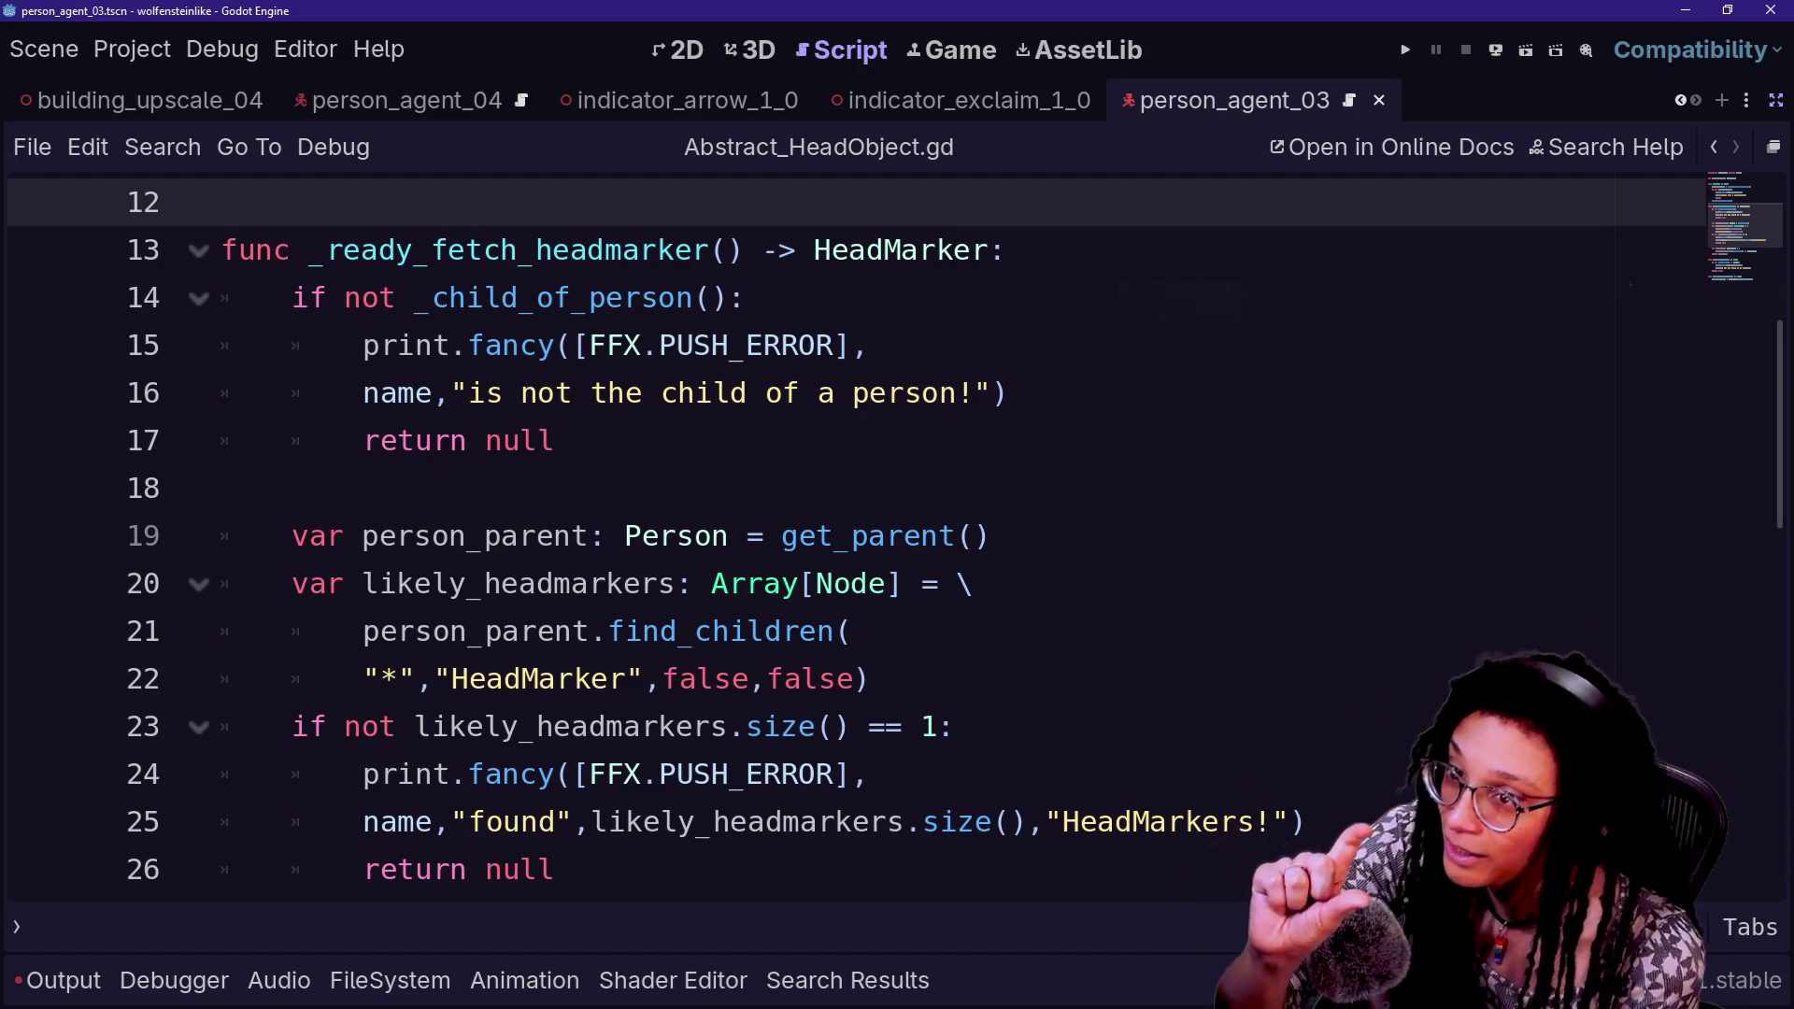
pyautogui.press('Down')
pyautogui.press('Up')
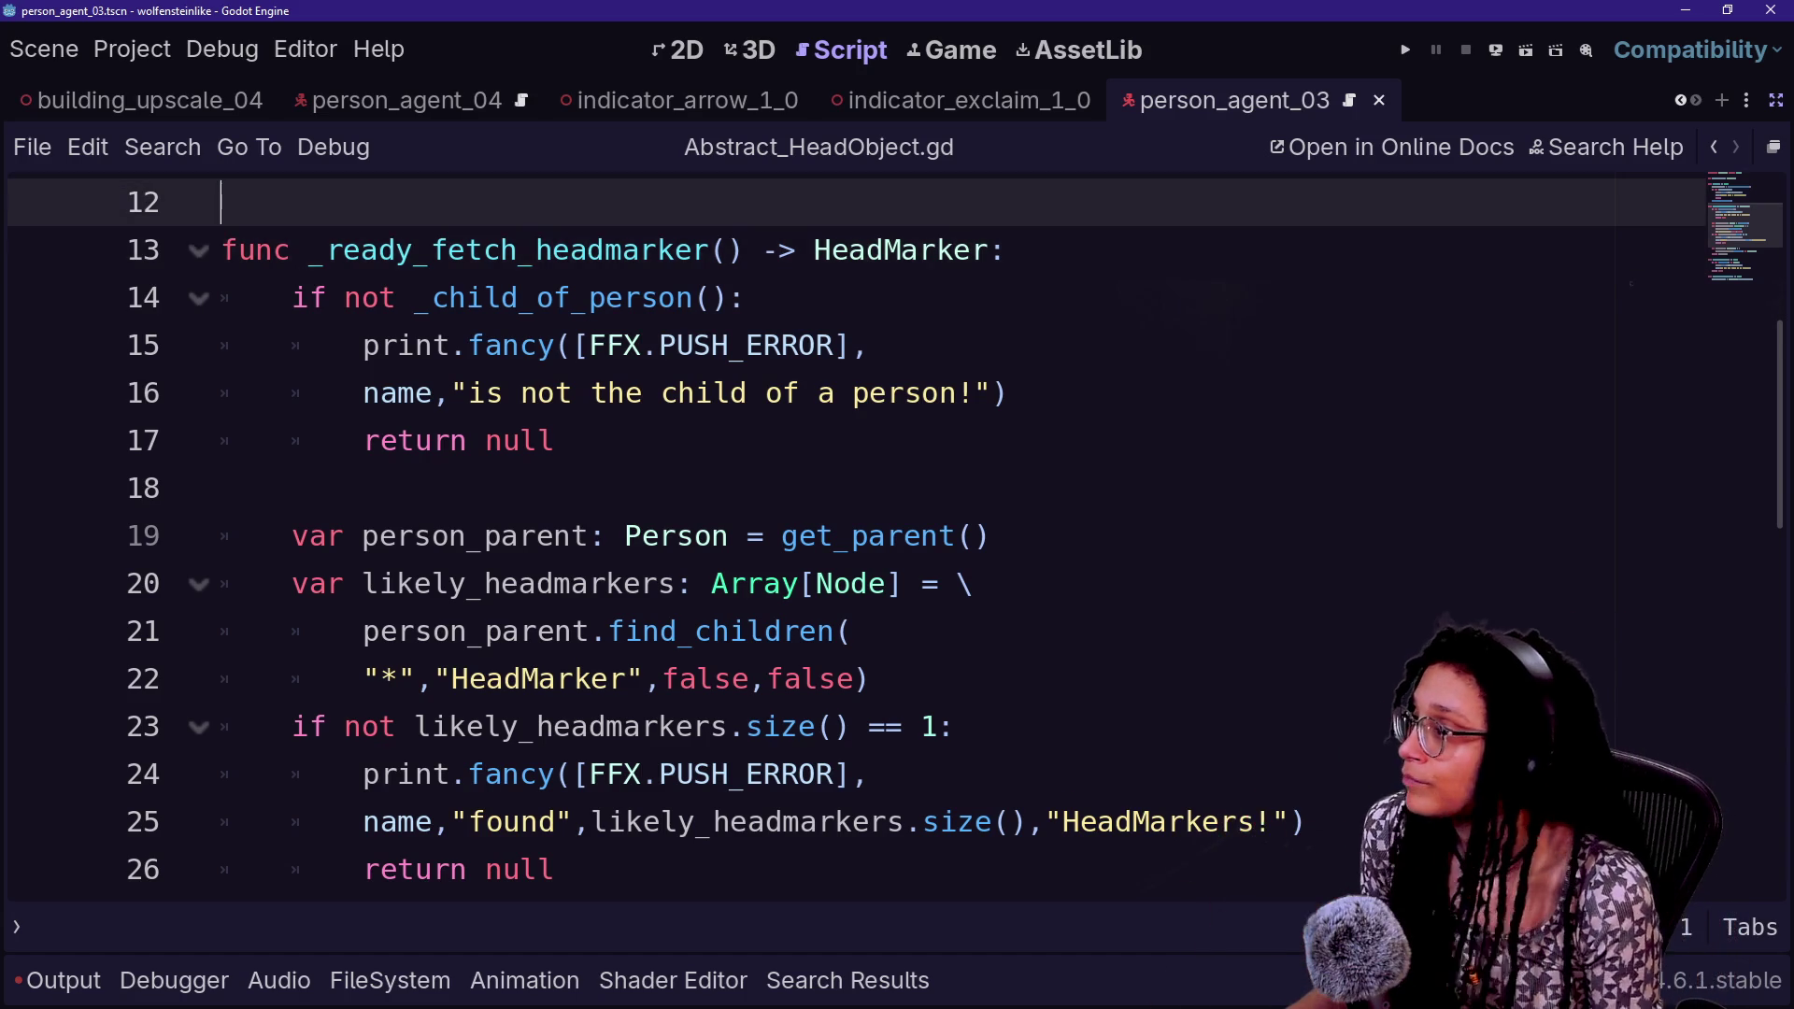
pyautogui.press('Up')
pyautogui.press('Up')
pyautogui.press('Up')
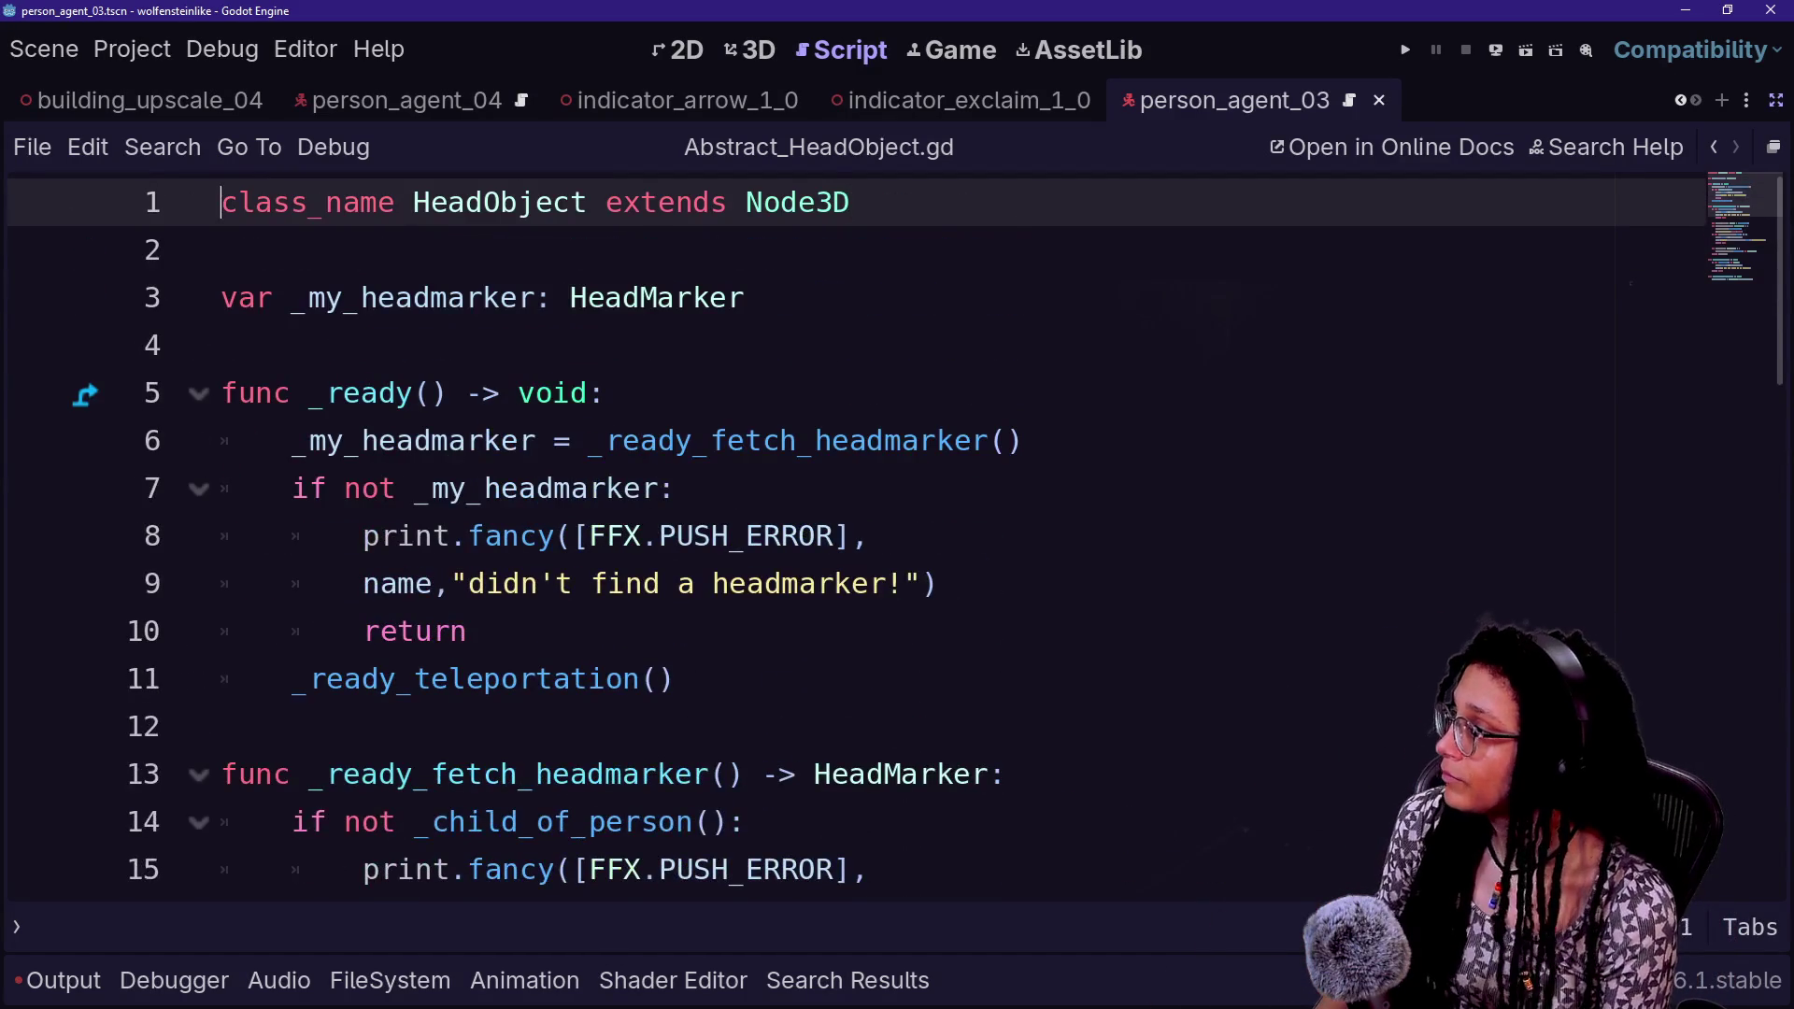
pyautogui.press('Down')
pyautogui.press('Down')
pyautogui.press('Down')
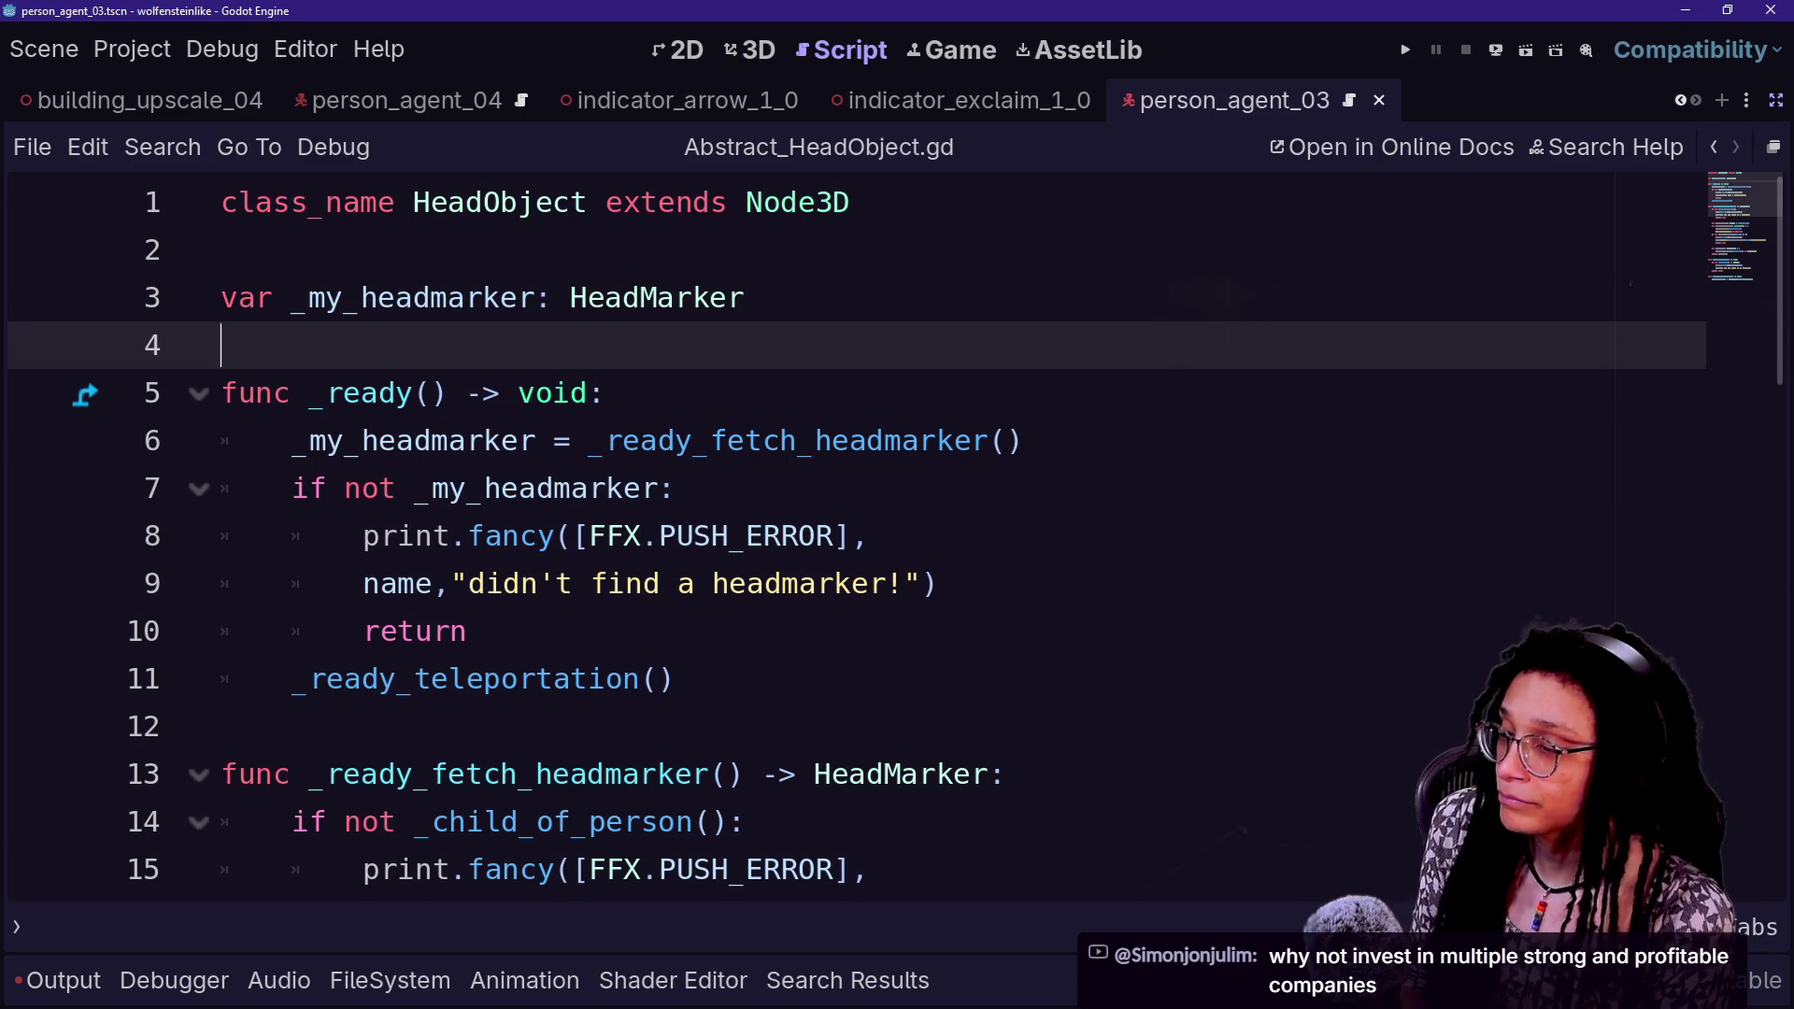
pyautogui.click(744, 298)
pyautogui.click(677, 488)
pyautogui.moveTo(745, 297); pyautogui.dragTo(868, 536)
pyautogui.click(849, 202)
pyautogui.press('Down')
pyautogui.press('Down')
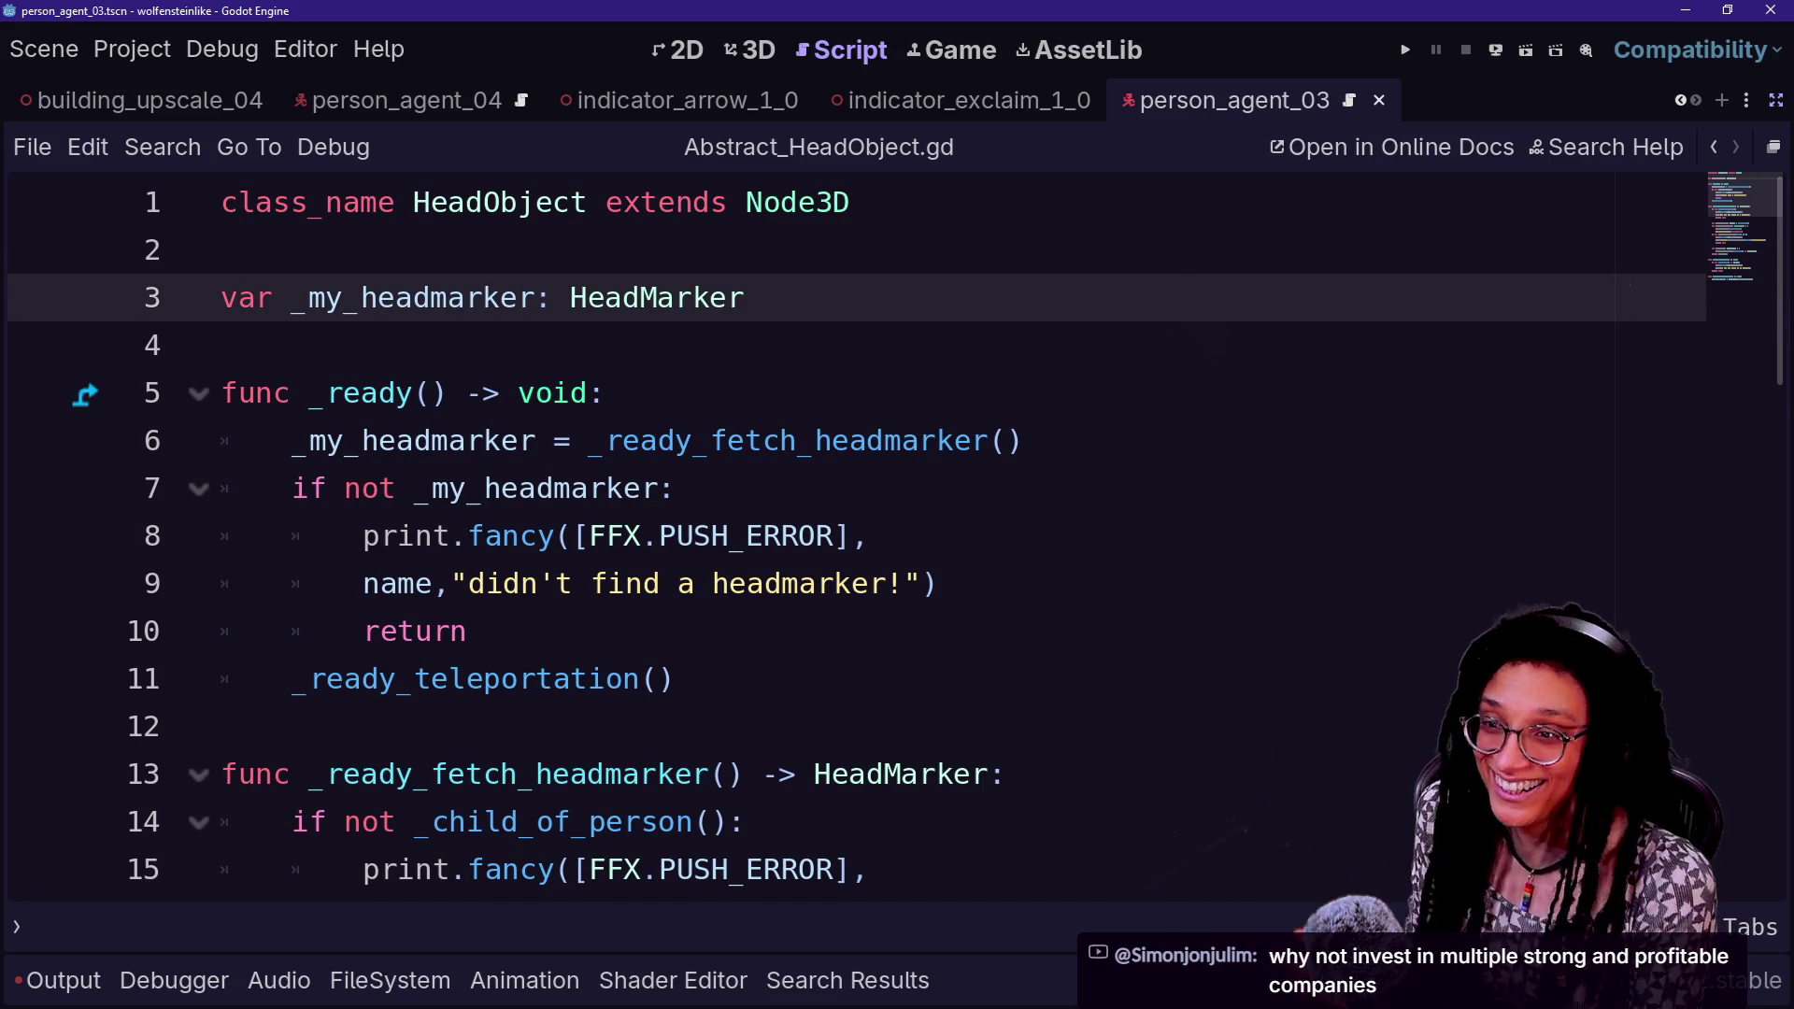
pyautogui.press('Down')
pyautogui.press('Down')
pyautogui.press('Down')
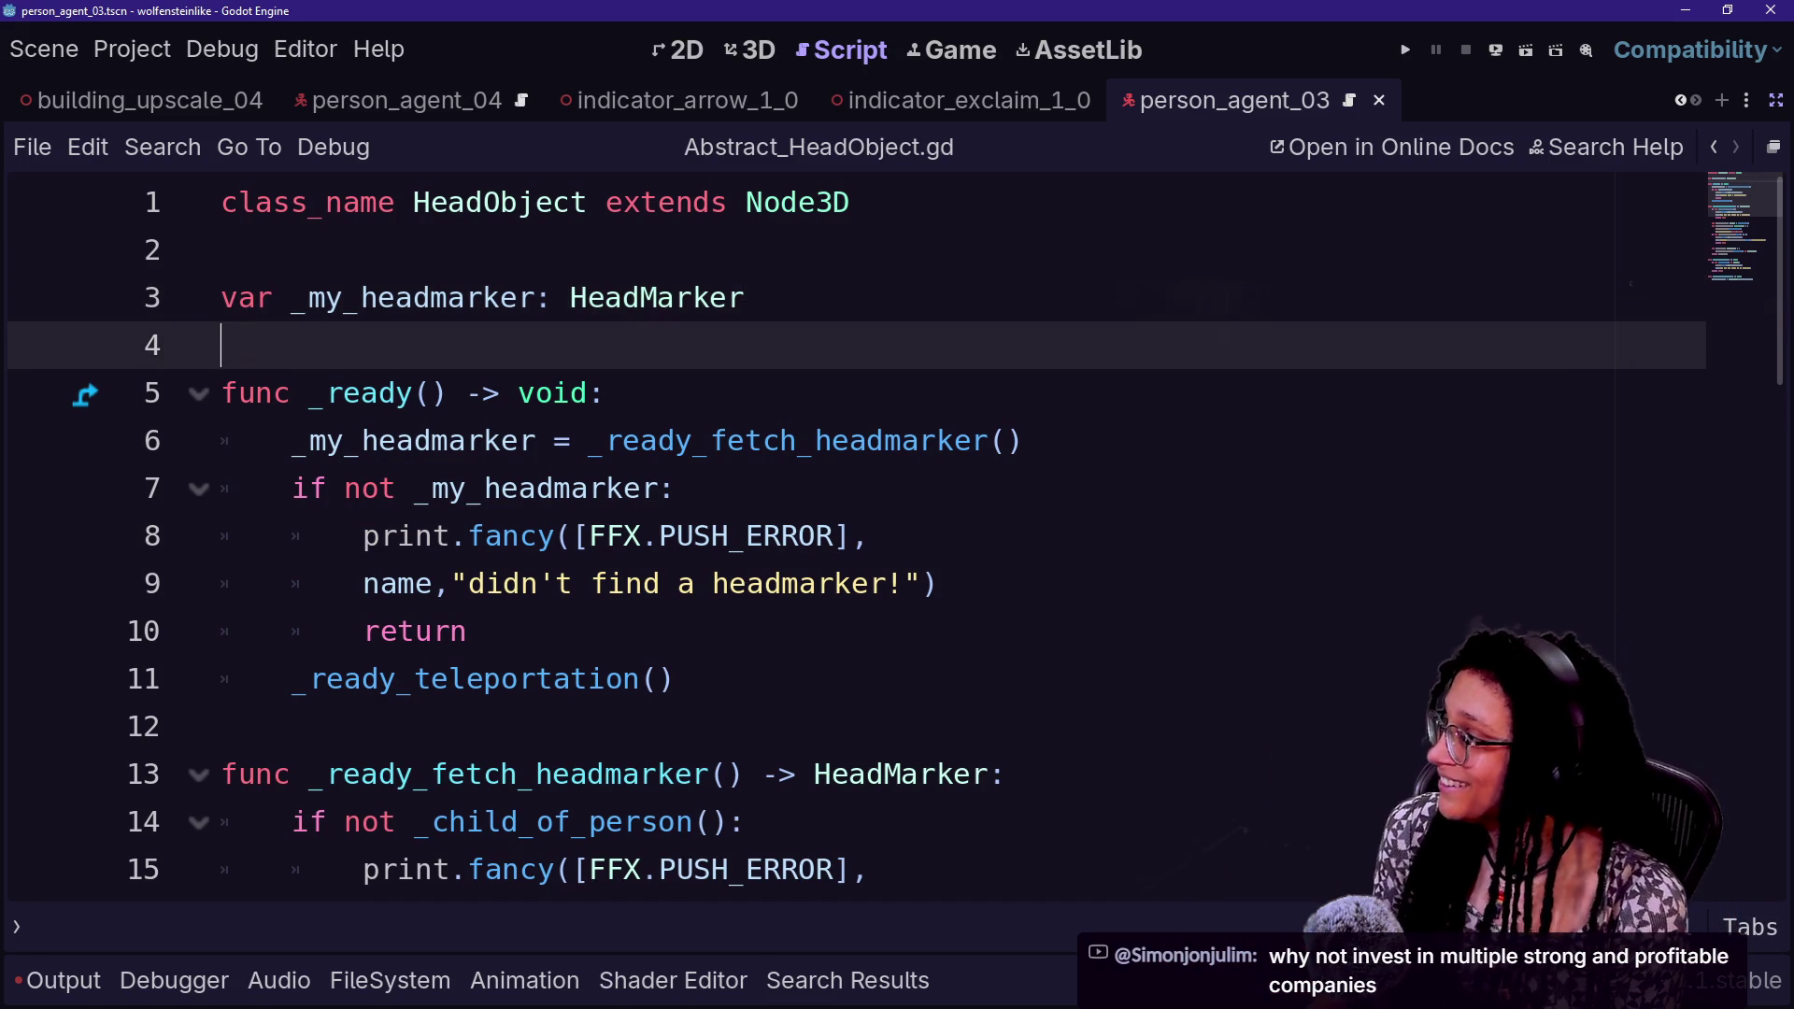
pyautogui.press('Down')
pyautogui.press('Down')
pyautogui.press('Down')
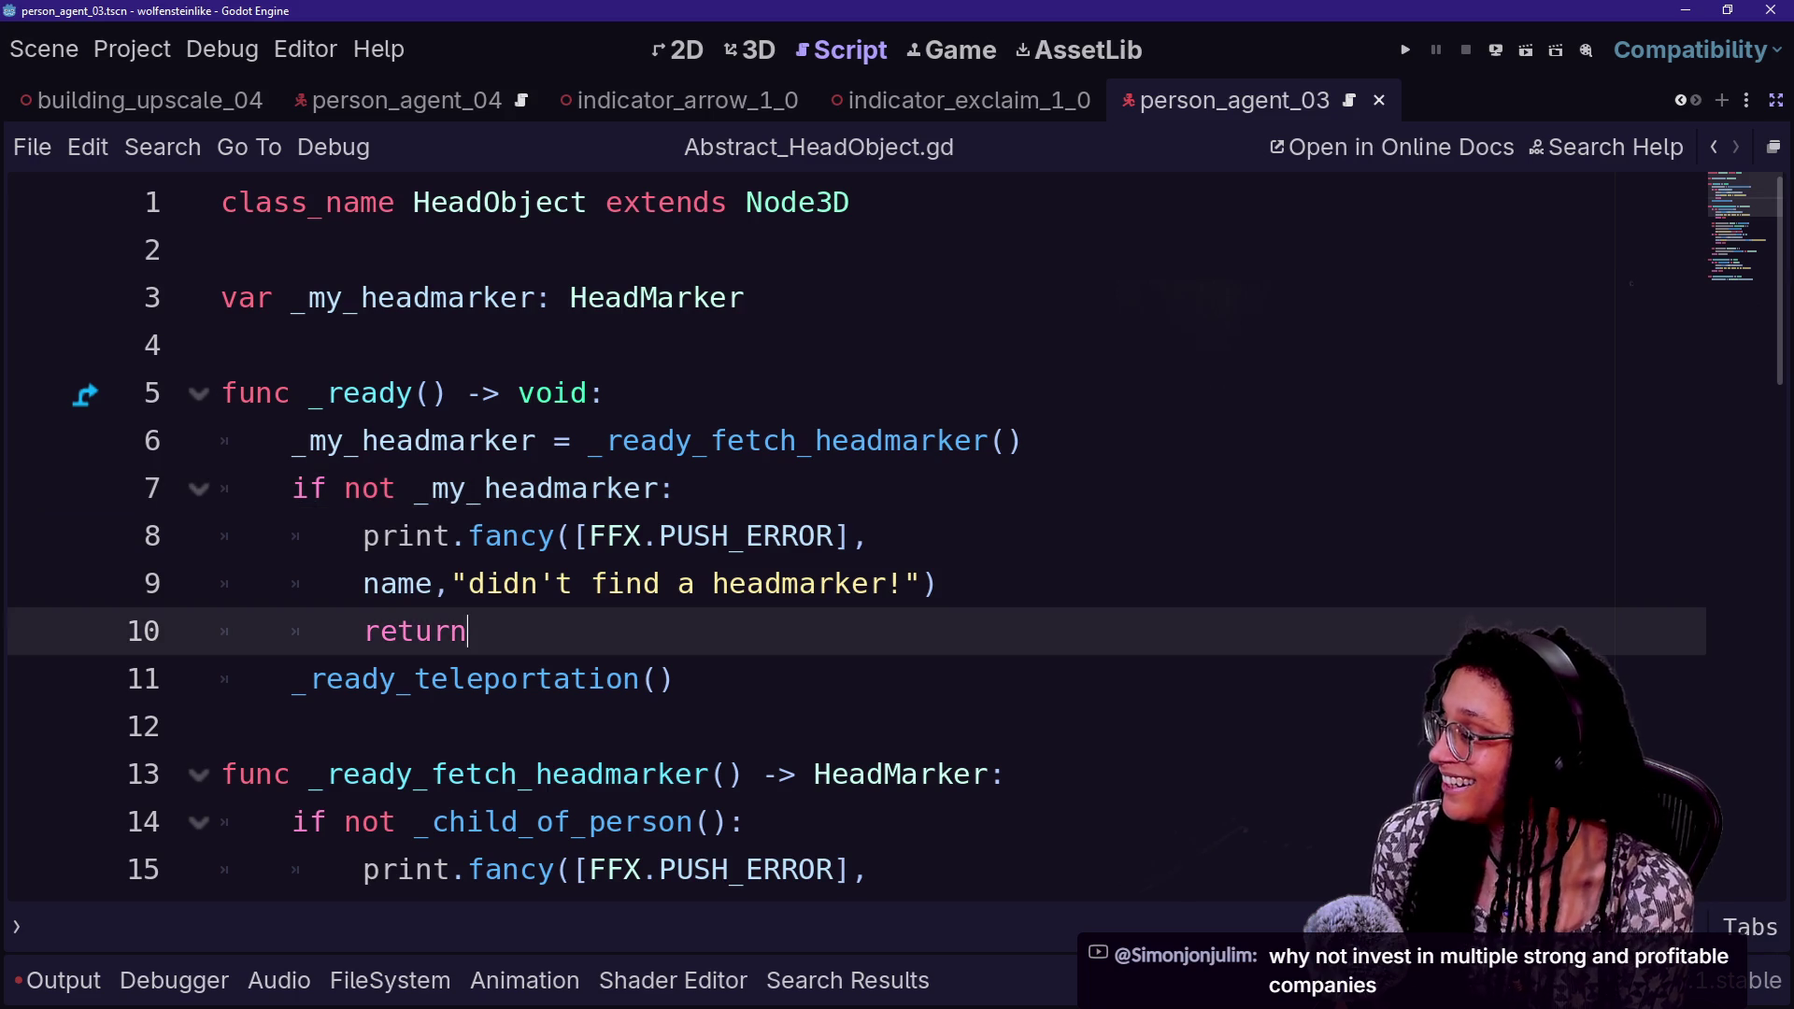
pyautogui.scroll(-1, 841, 533)
pyautogui.press('Down')
pyautogui.press('Up')
pyautogui.press('Up')
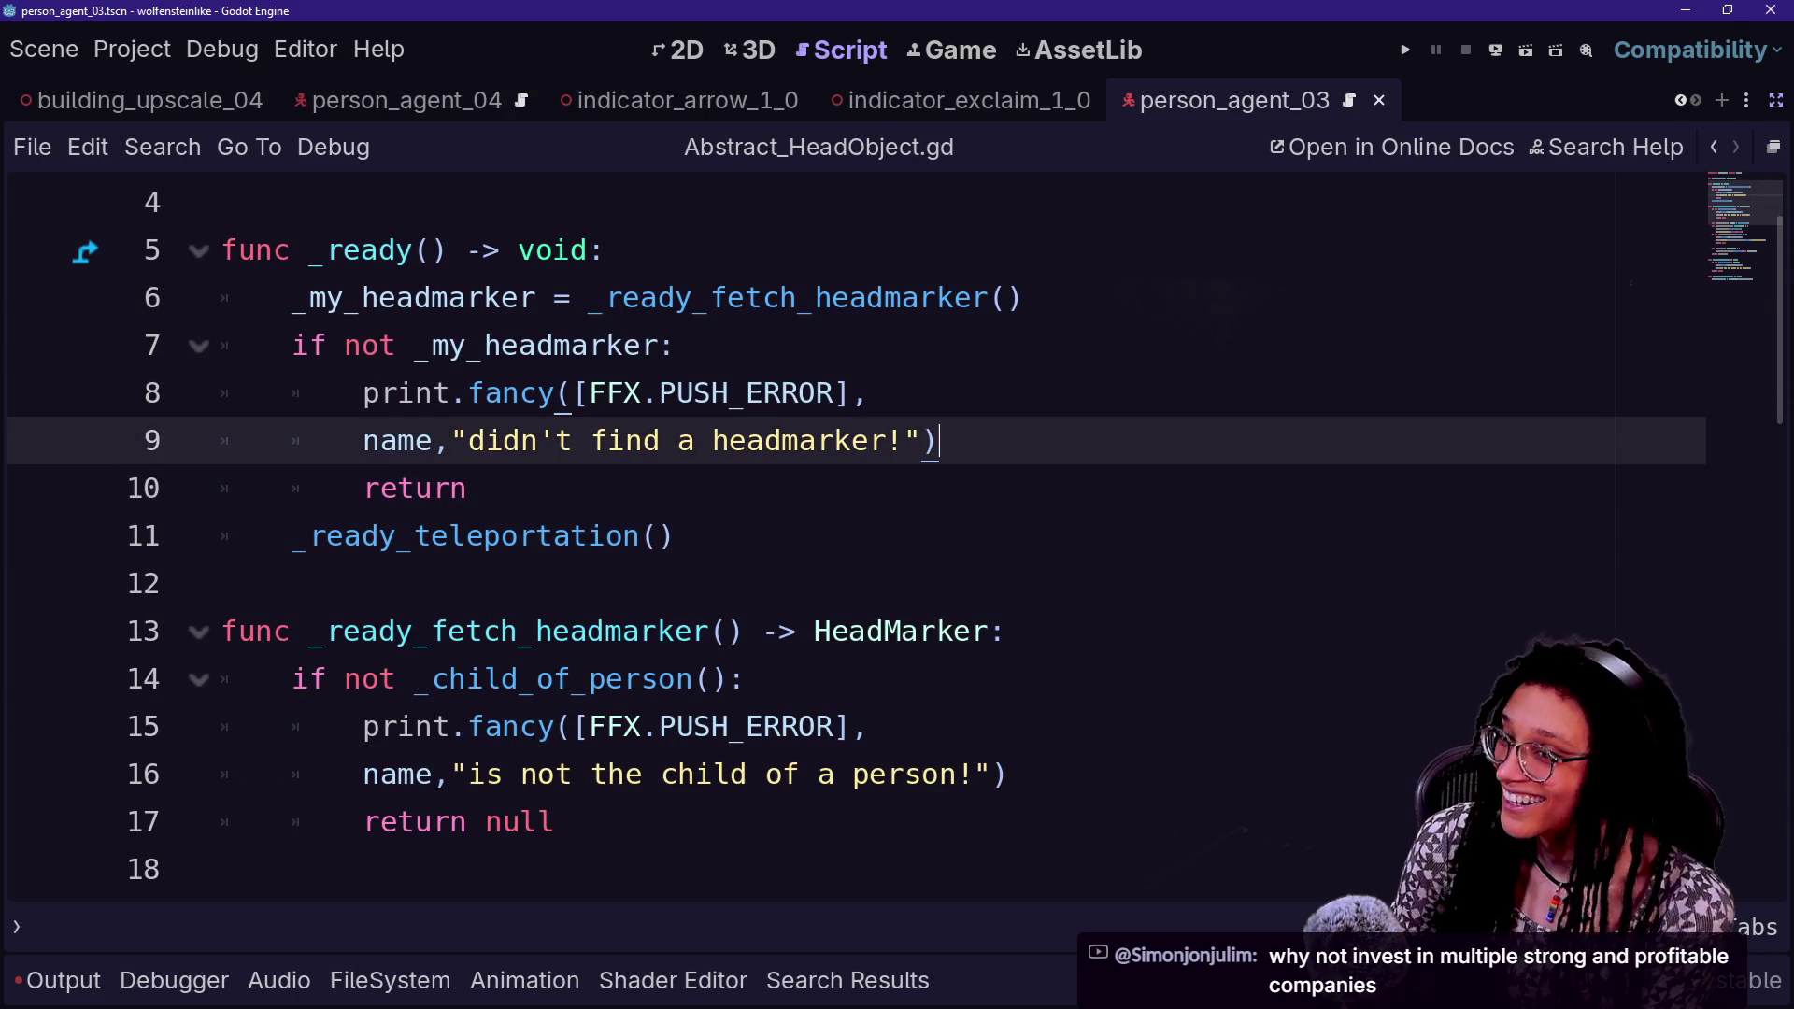
pyautogui.click(221, 583)
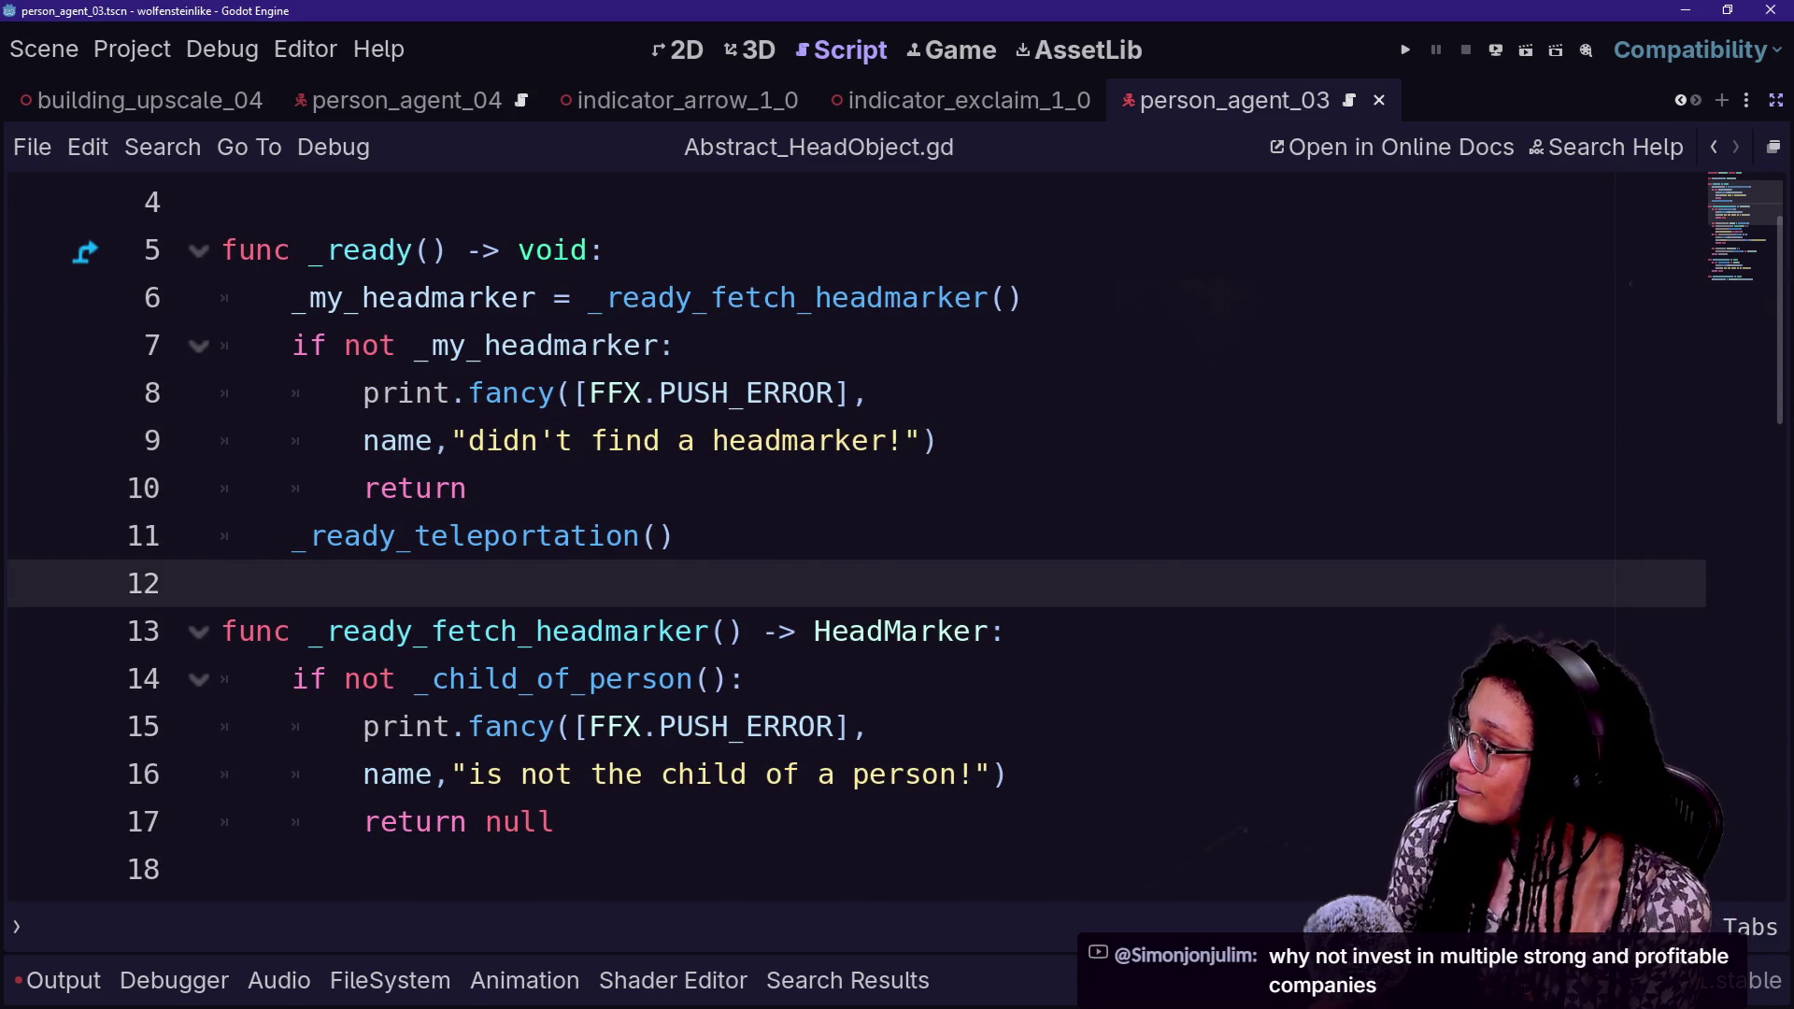
pyautogui.press('Down')
pyautogui.press('Down')
pyautogui.scroll(-1, 841, 533)
pyautogui.scroll(-6, 897, 533)
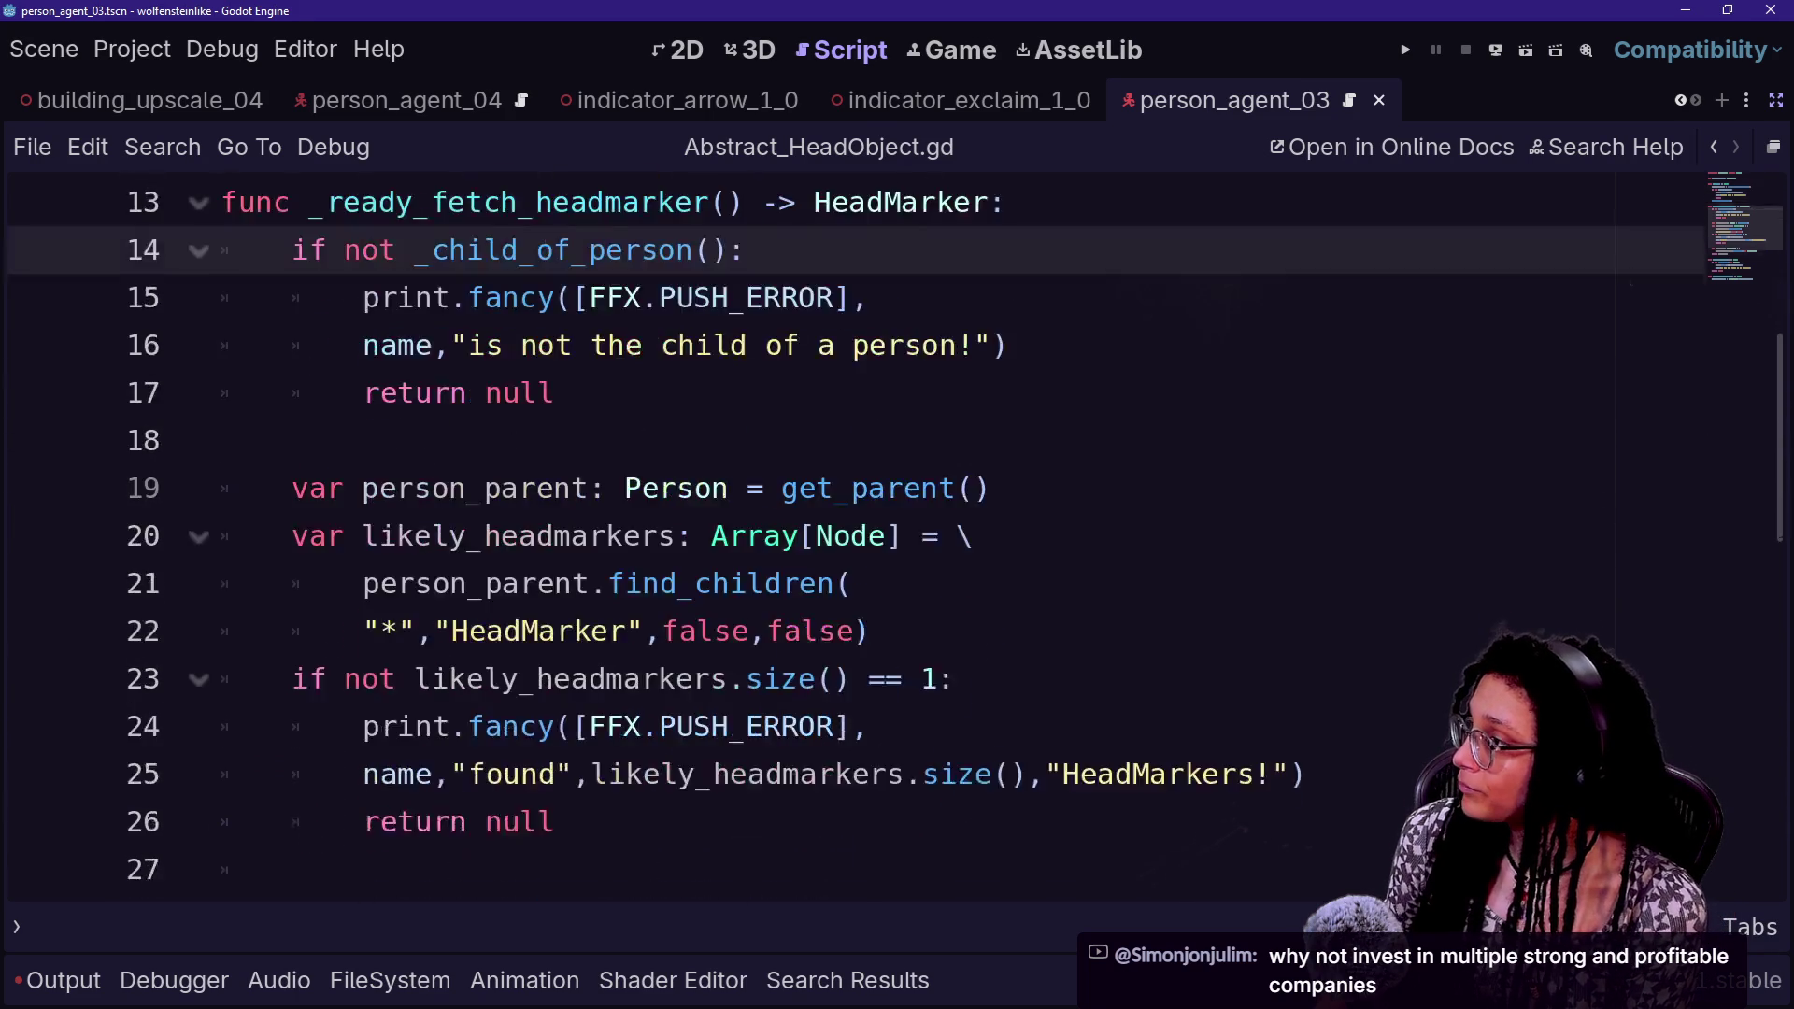
pyautogui.scroll(-2, 897, 532)
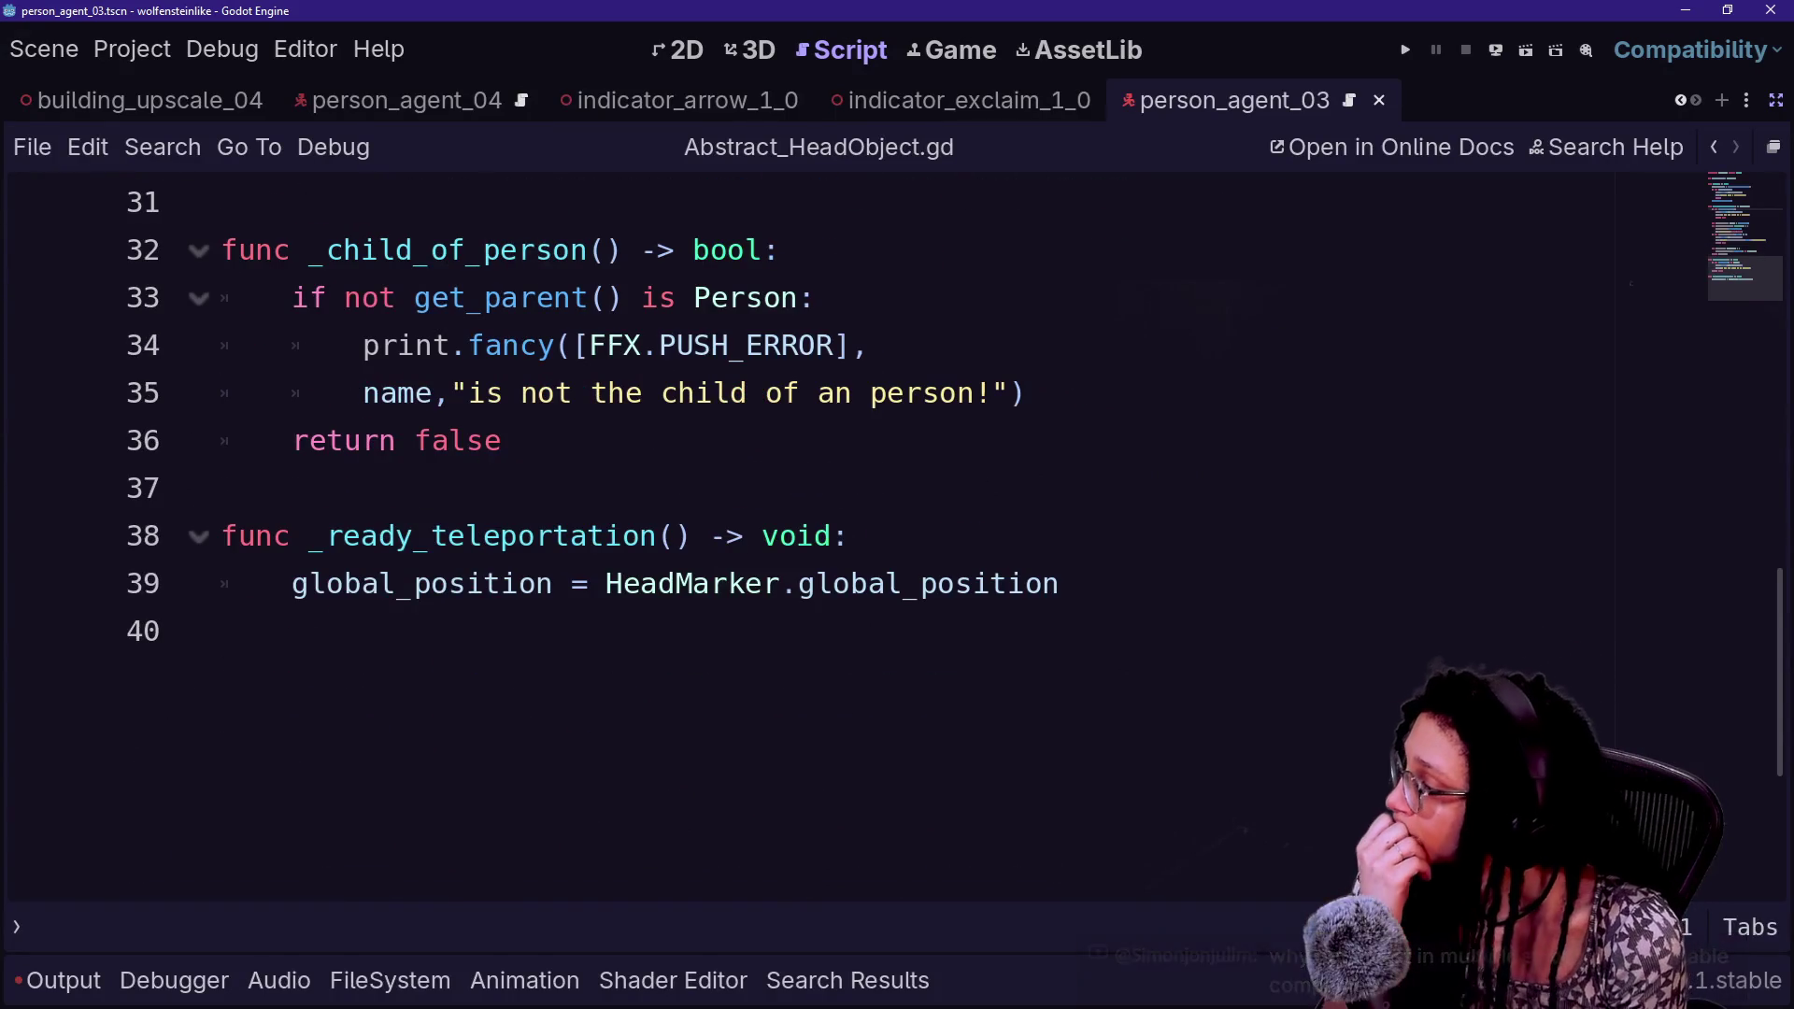
pyautogui.scroll(8, 897, 533)
pyautogui.scroll(-3, 897, 533)
pyautogui.scroll(-3, 897, 533)
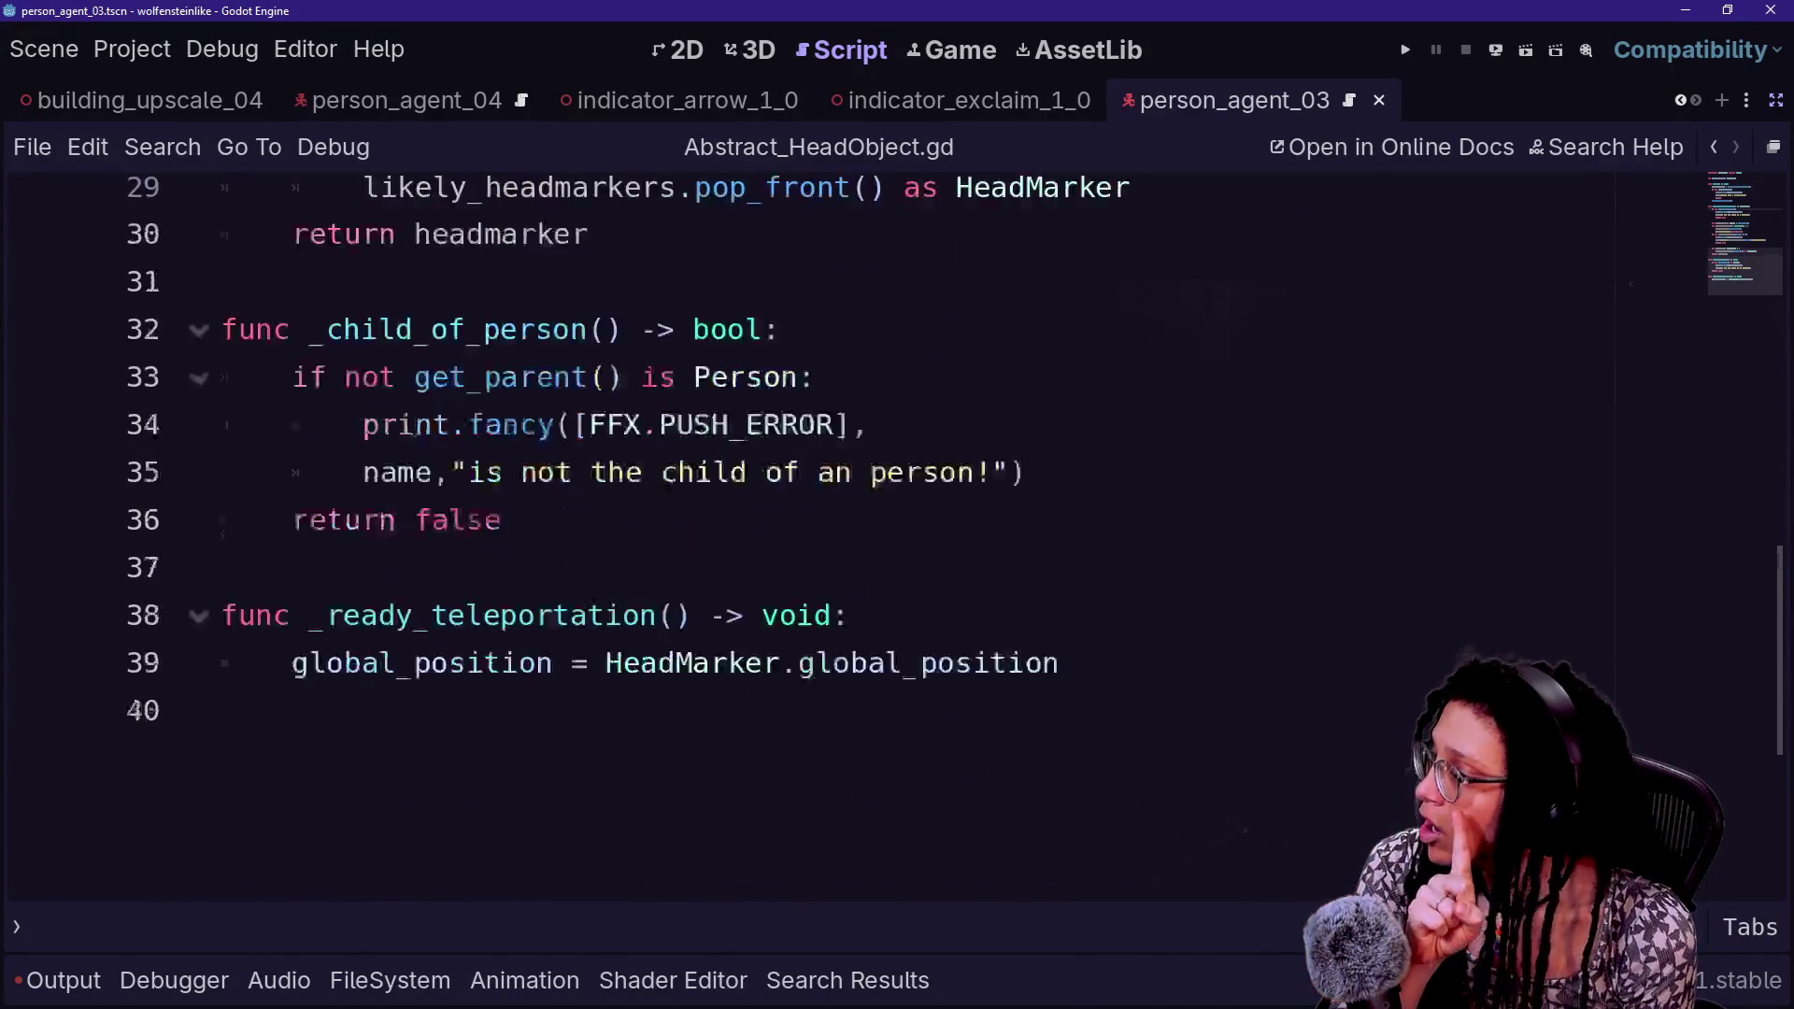
pyautogui.scroll(-2, 897, 533)
pyautogui.click(1061, 584)
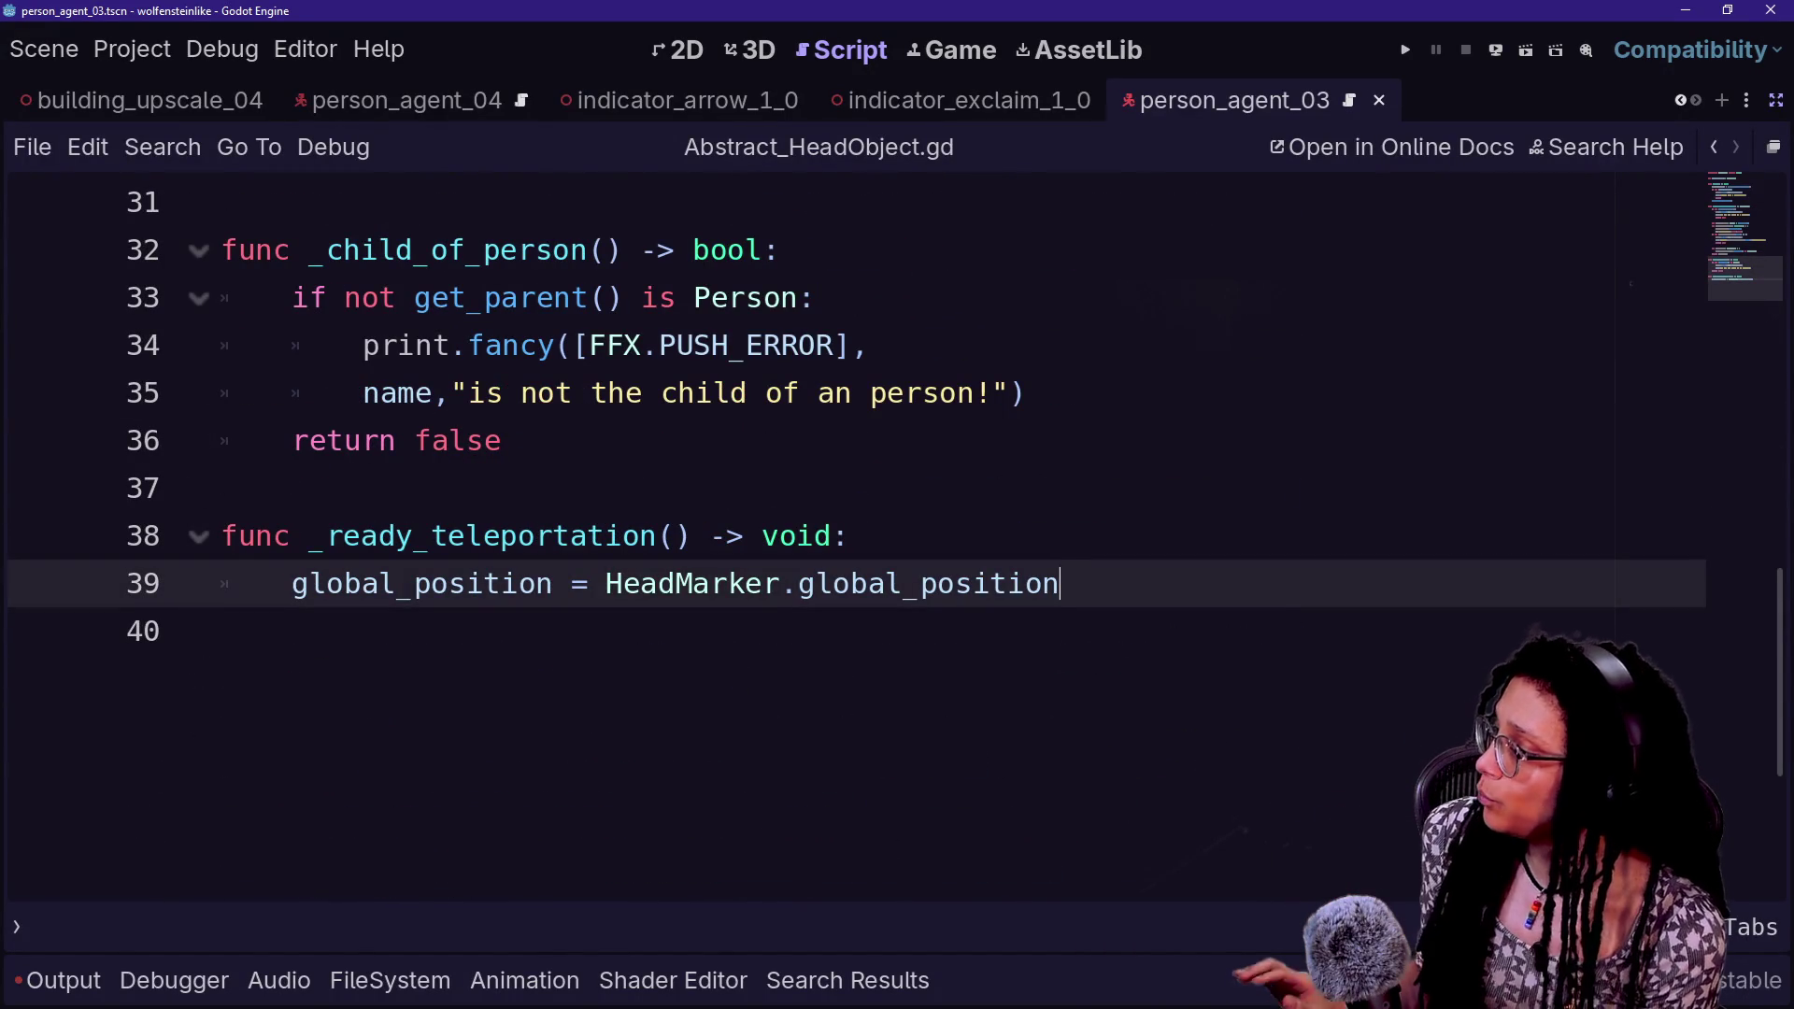
# Look over the offset entries, including SCAN, in the HeadMarker script.
pyautogui.keyDown('ctrl'); pyautogui.click(681, 588); pyautogui.keyUp('ctrl')
pyautogui.scroll(-5, 682, 598)
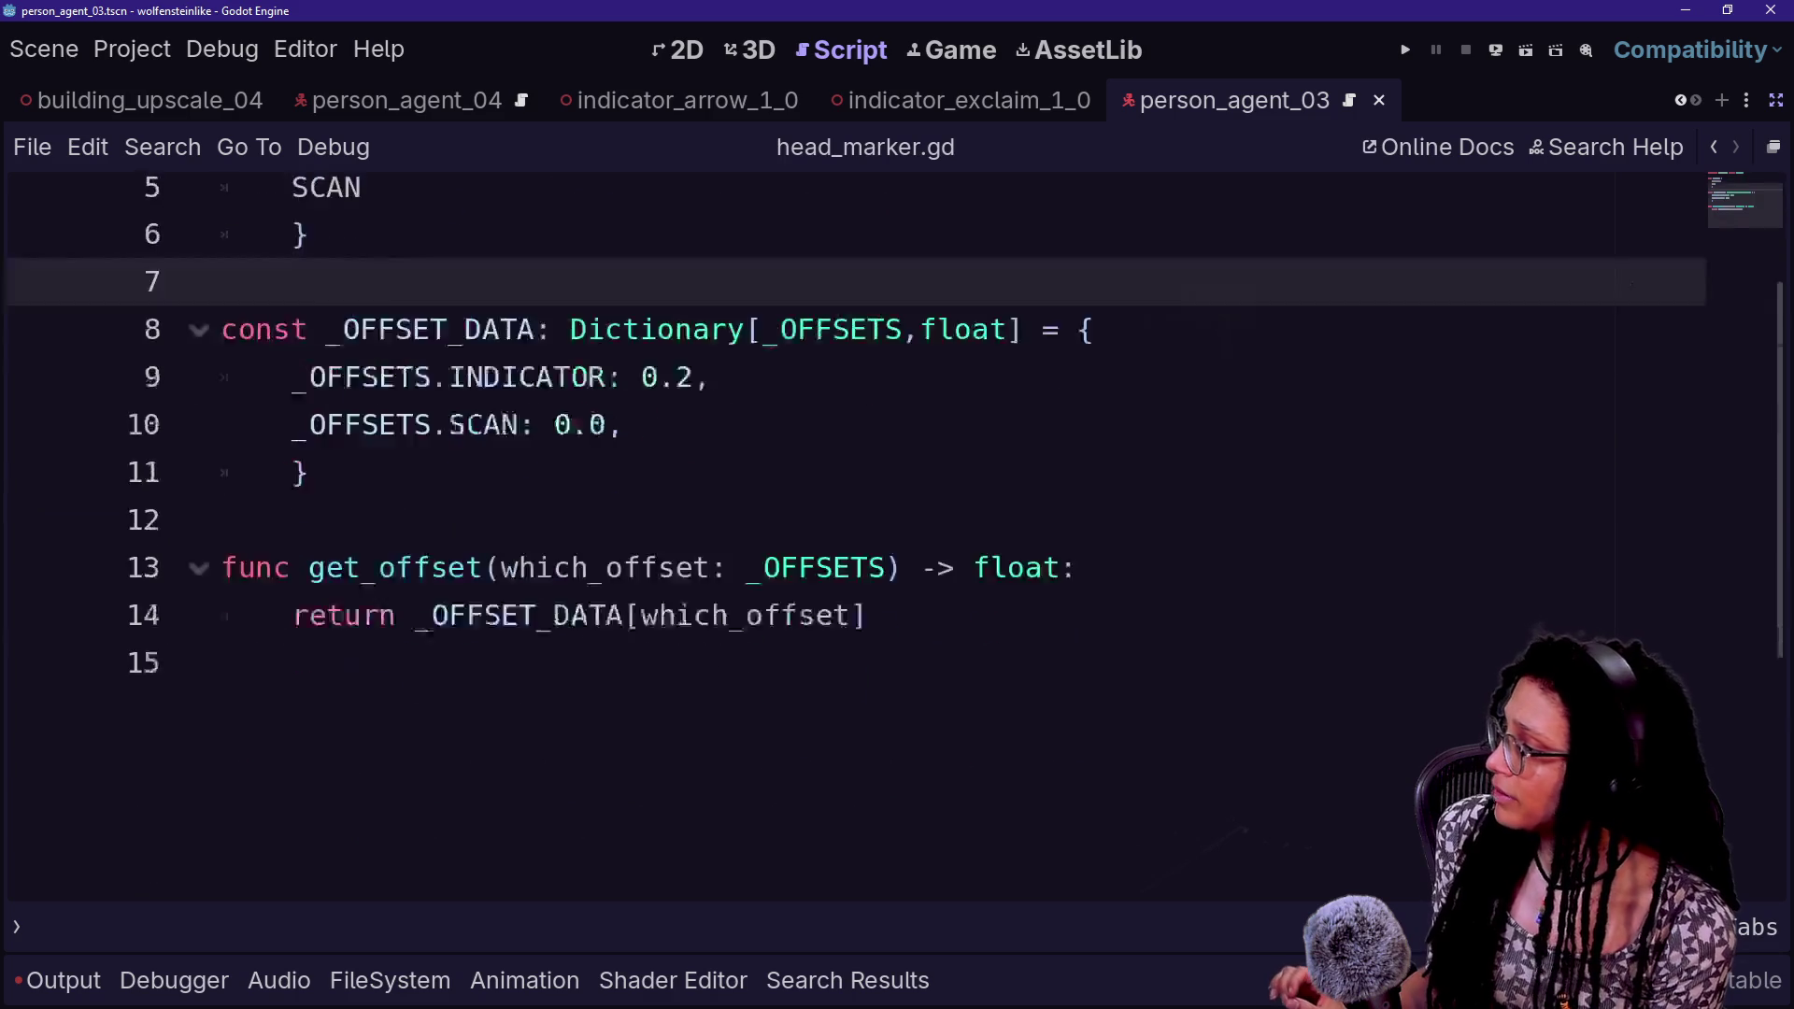
pyautogui.scroll(5, 841, 532)
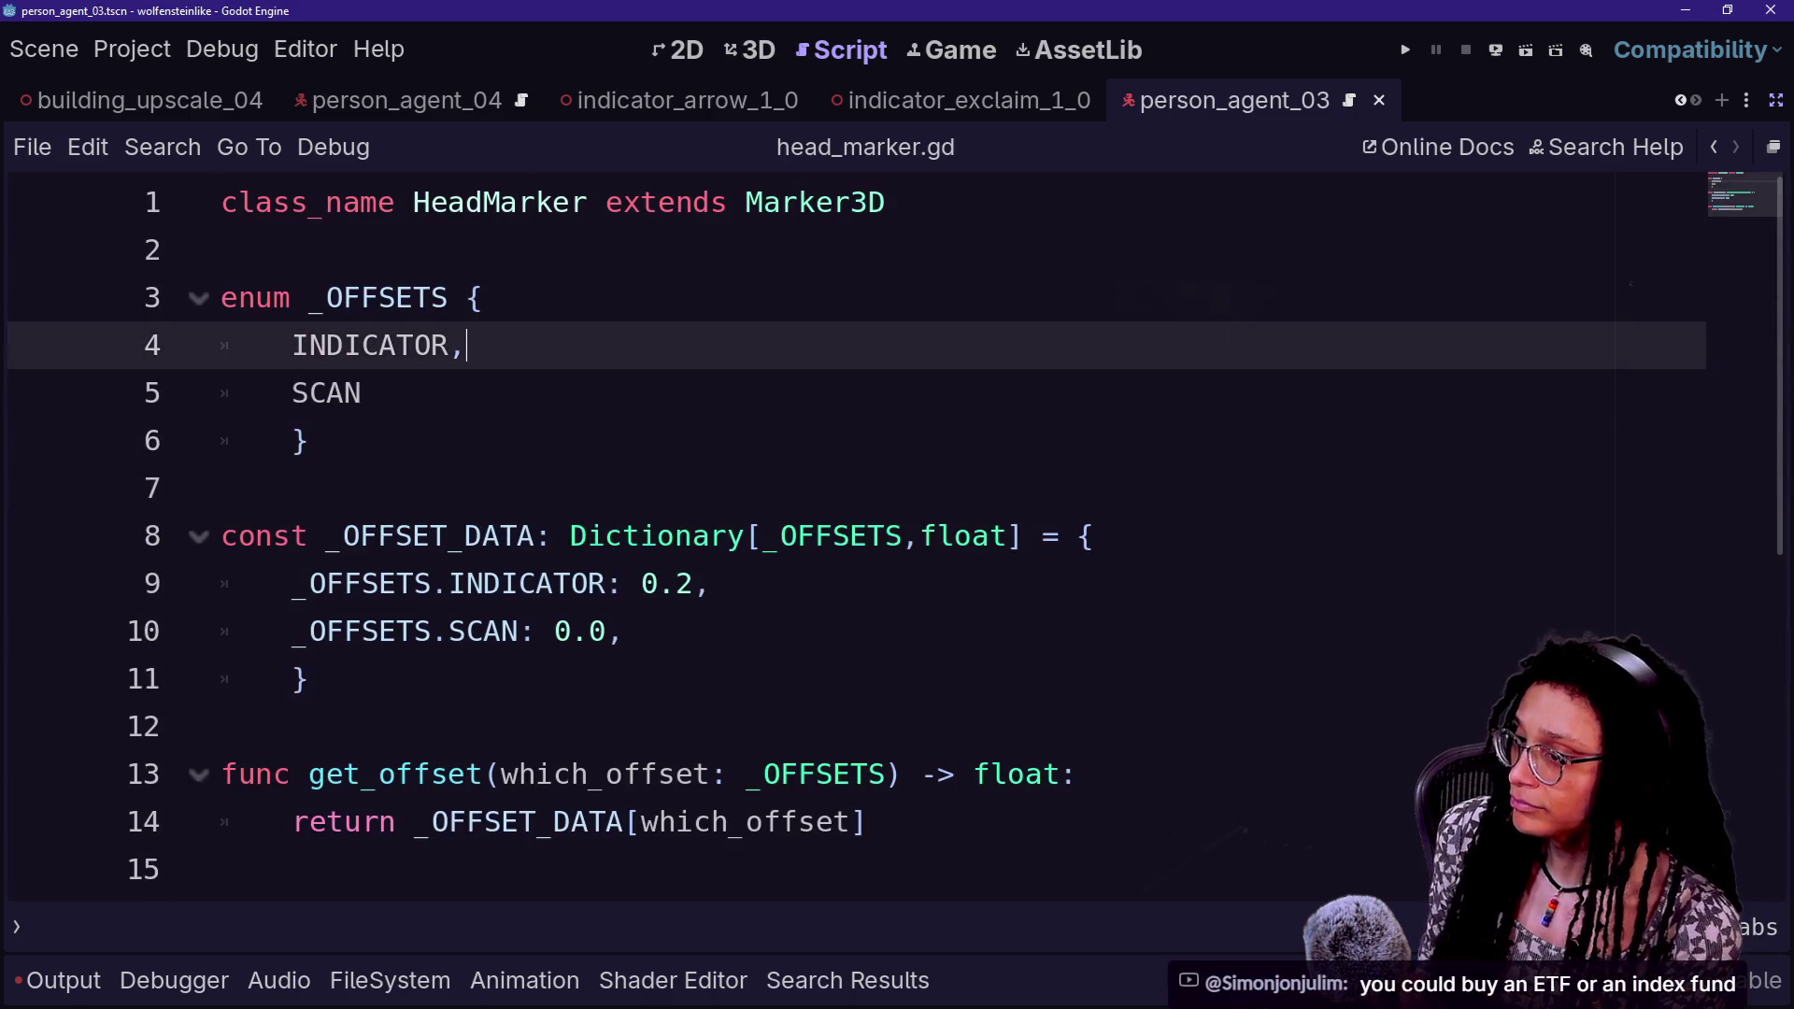
pyautogui.moveTo(467, 345); pyautogui.dragTo(712, 583)
pyautogui.click(712, 583)
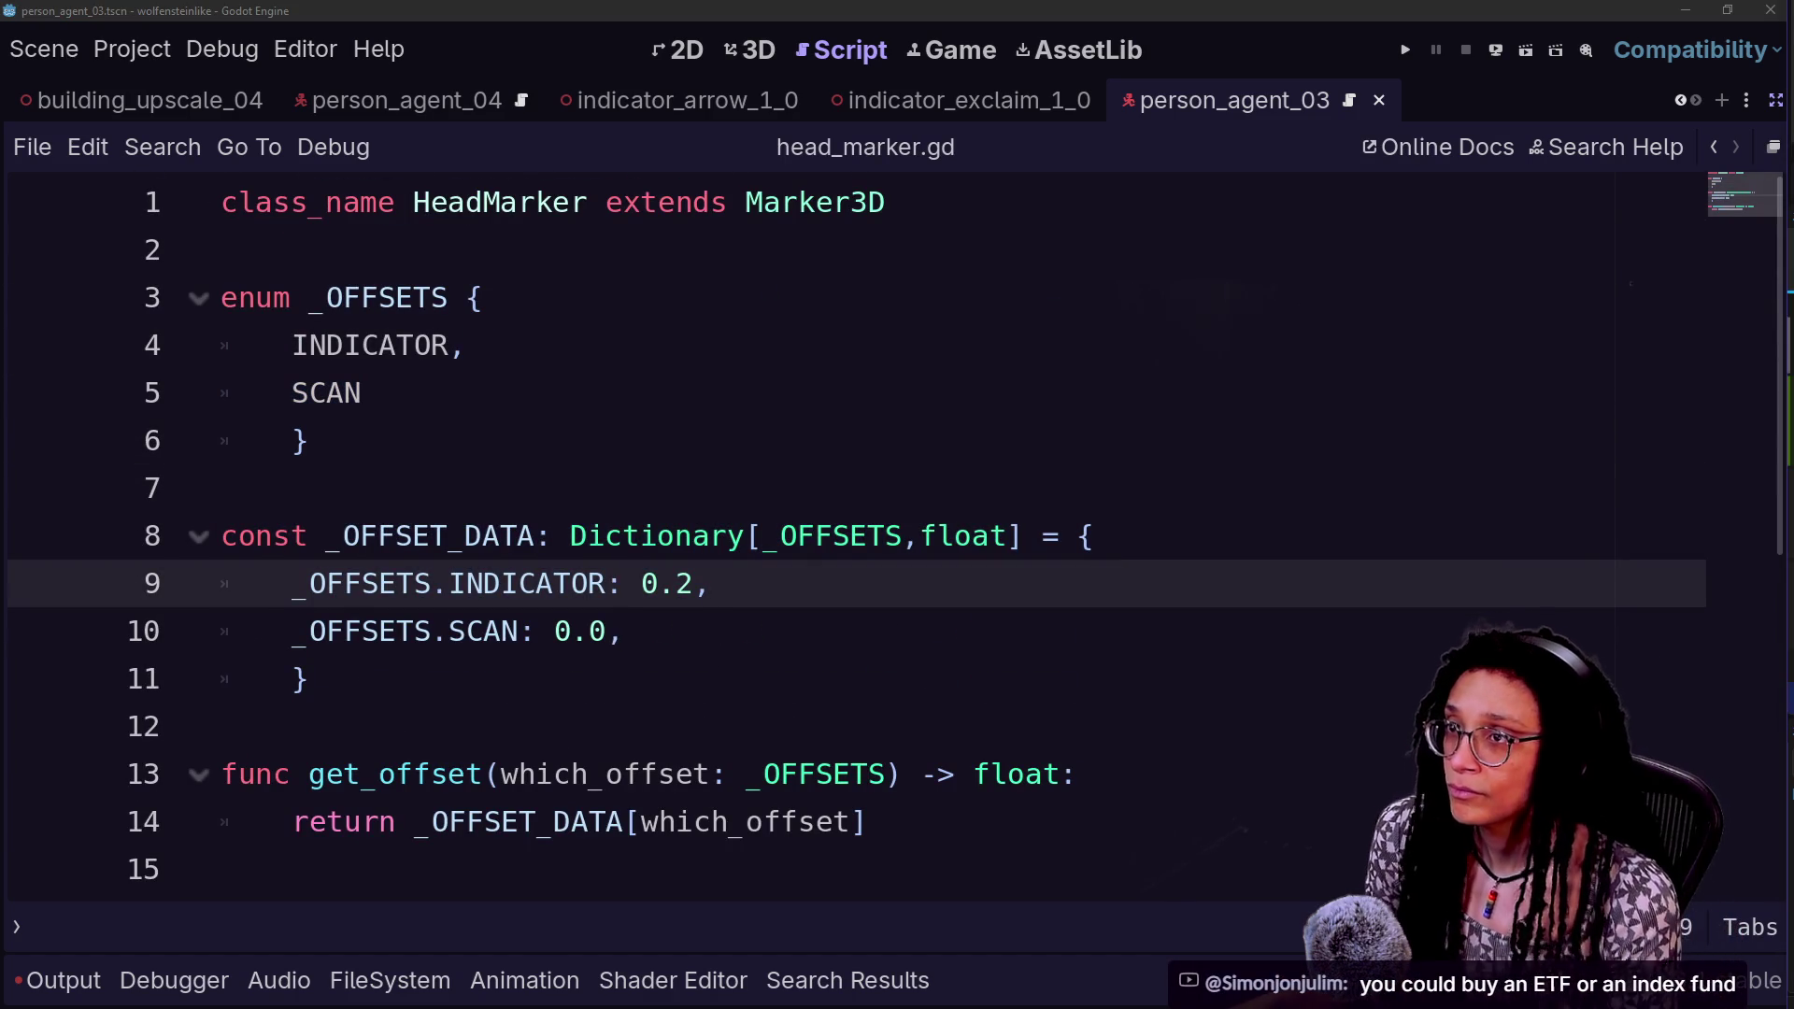
pyautogui.click(624, 631)
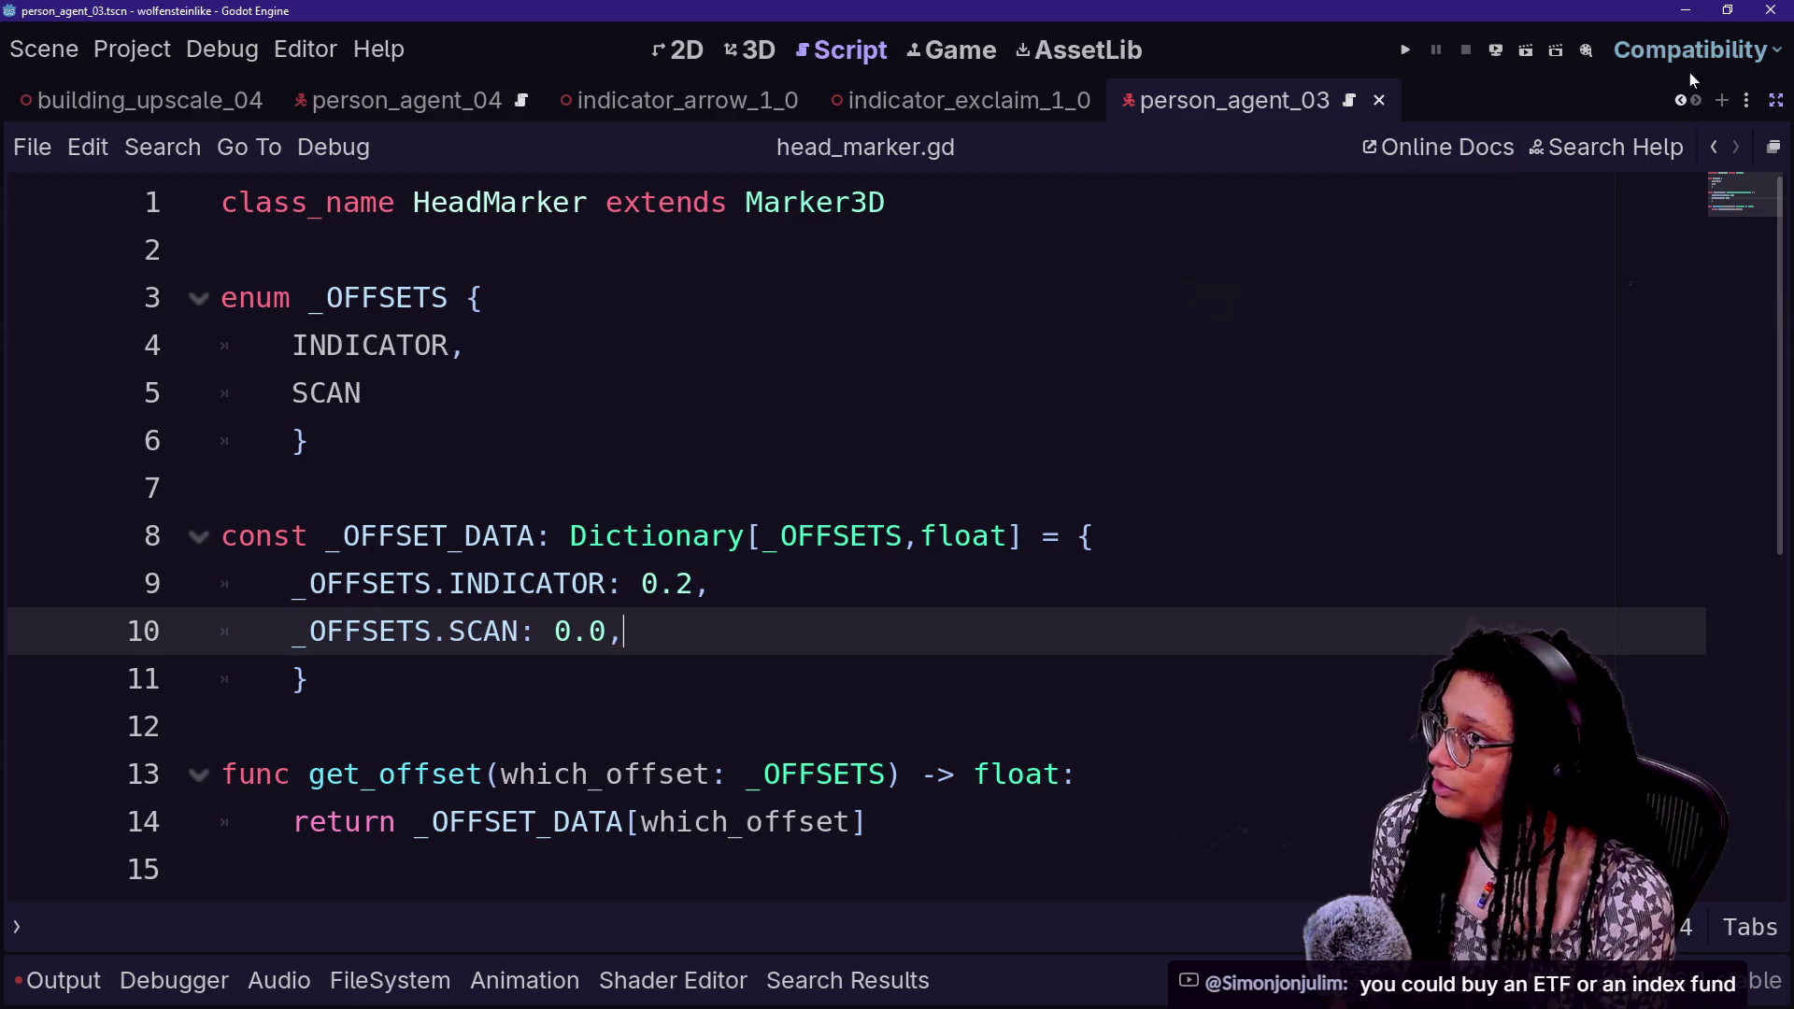
# Reveal the hidden scene tabs and quick-open head_marker.gd.
pyautogui.click(1679, 104)
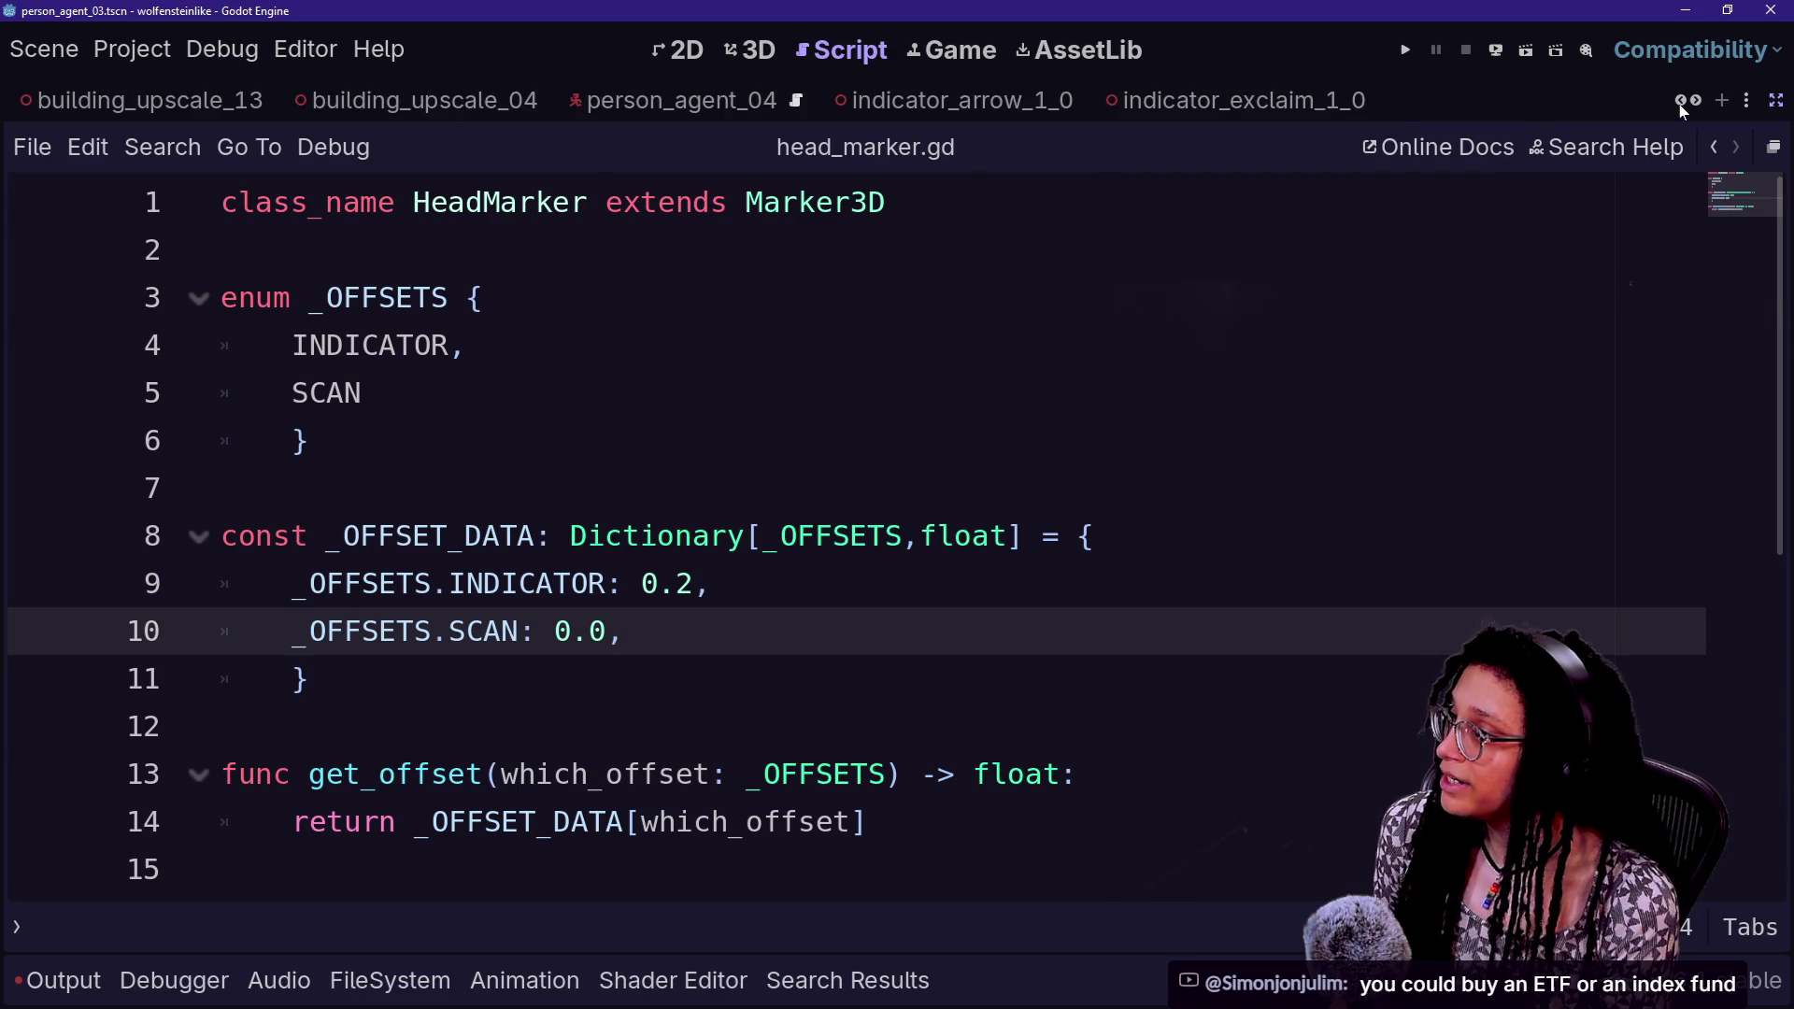
pyautogui.click(1680, 106)
pyautogui.hotkey('ctrl', 'alt', 'o')
pyautogui.press('Down')
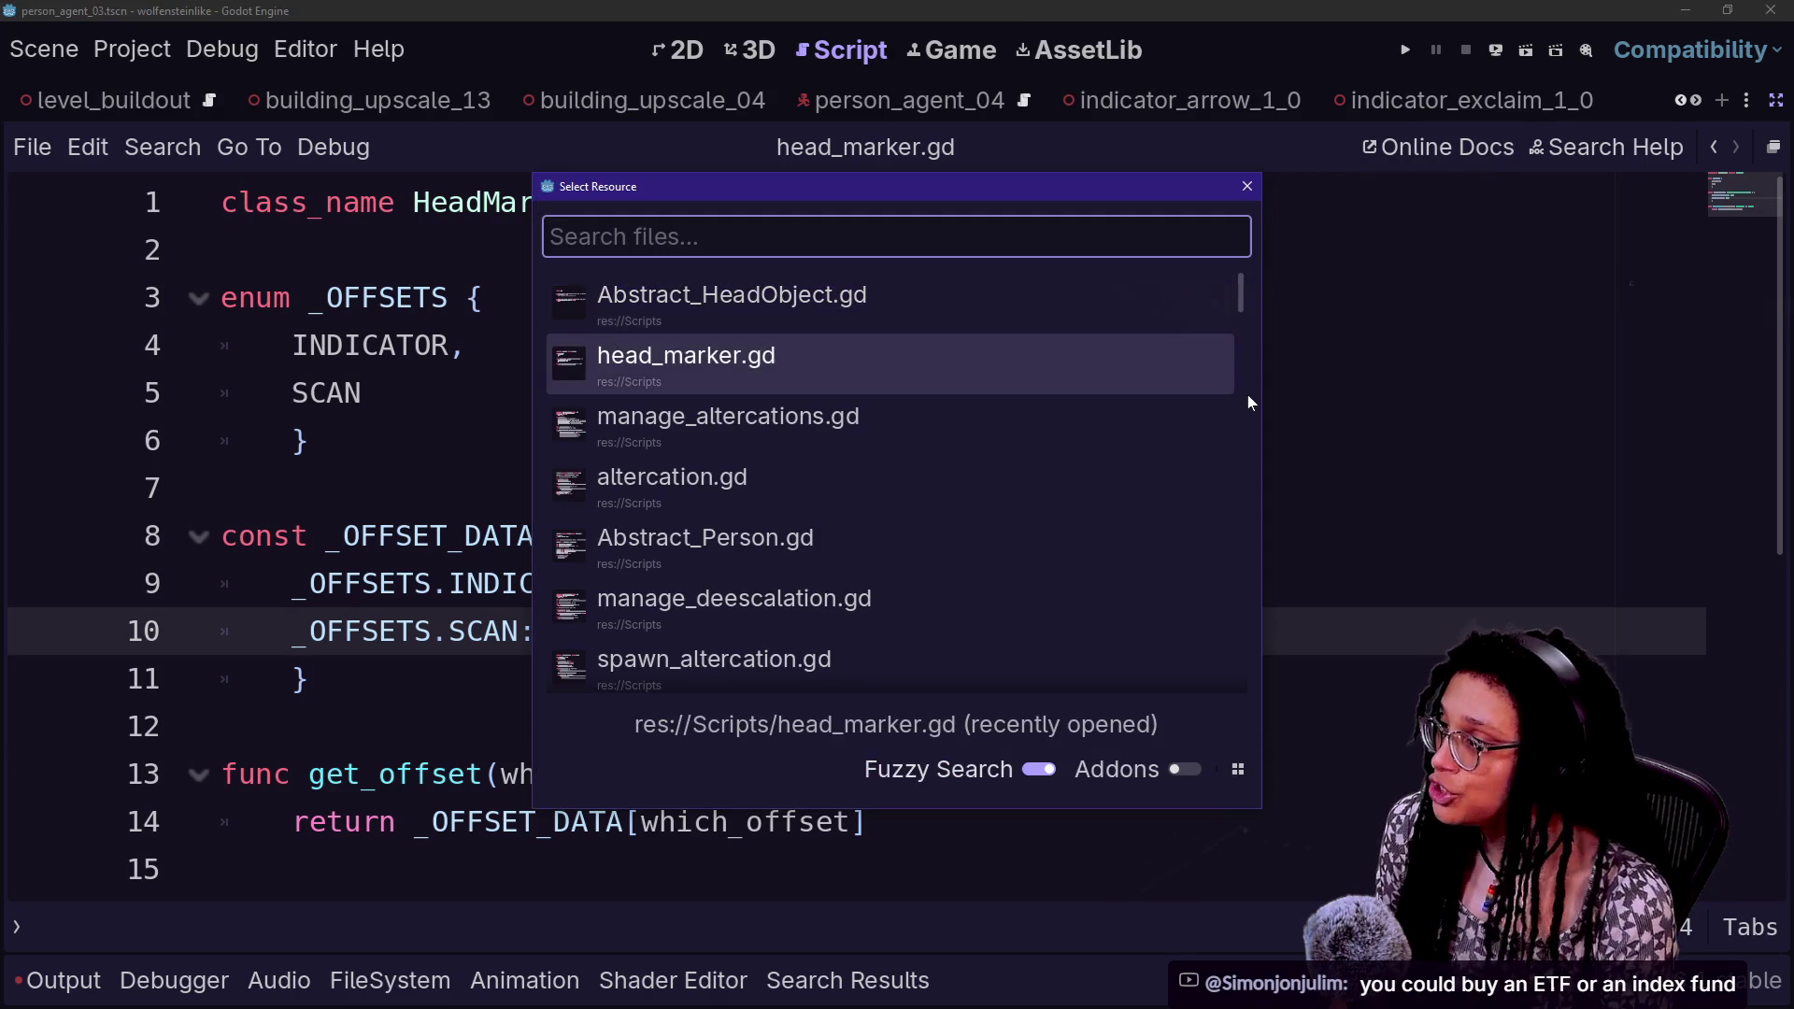
pyautogui.press('Return')
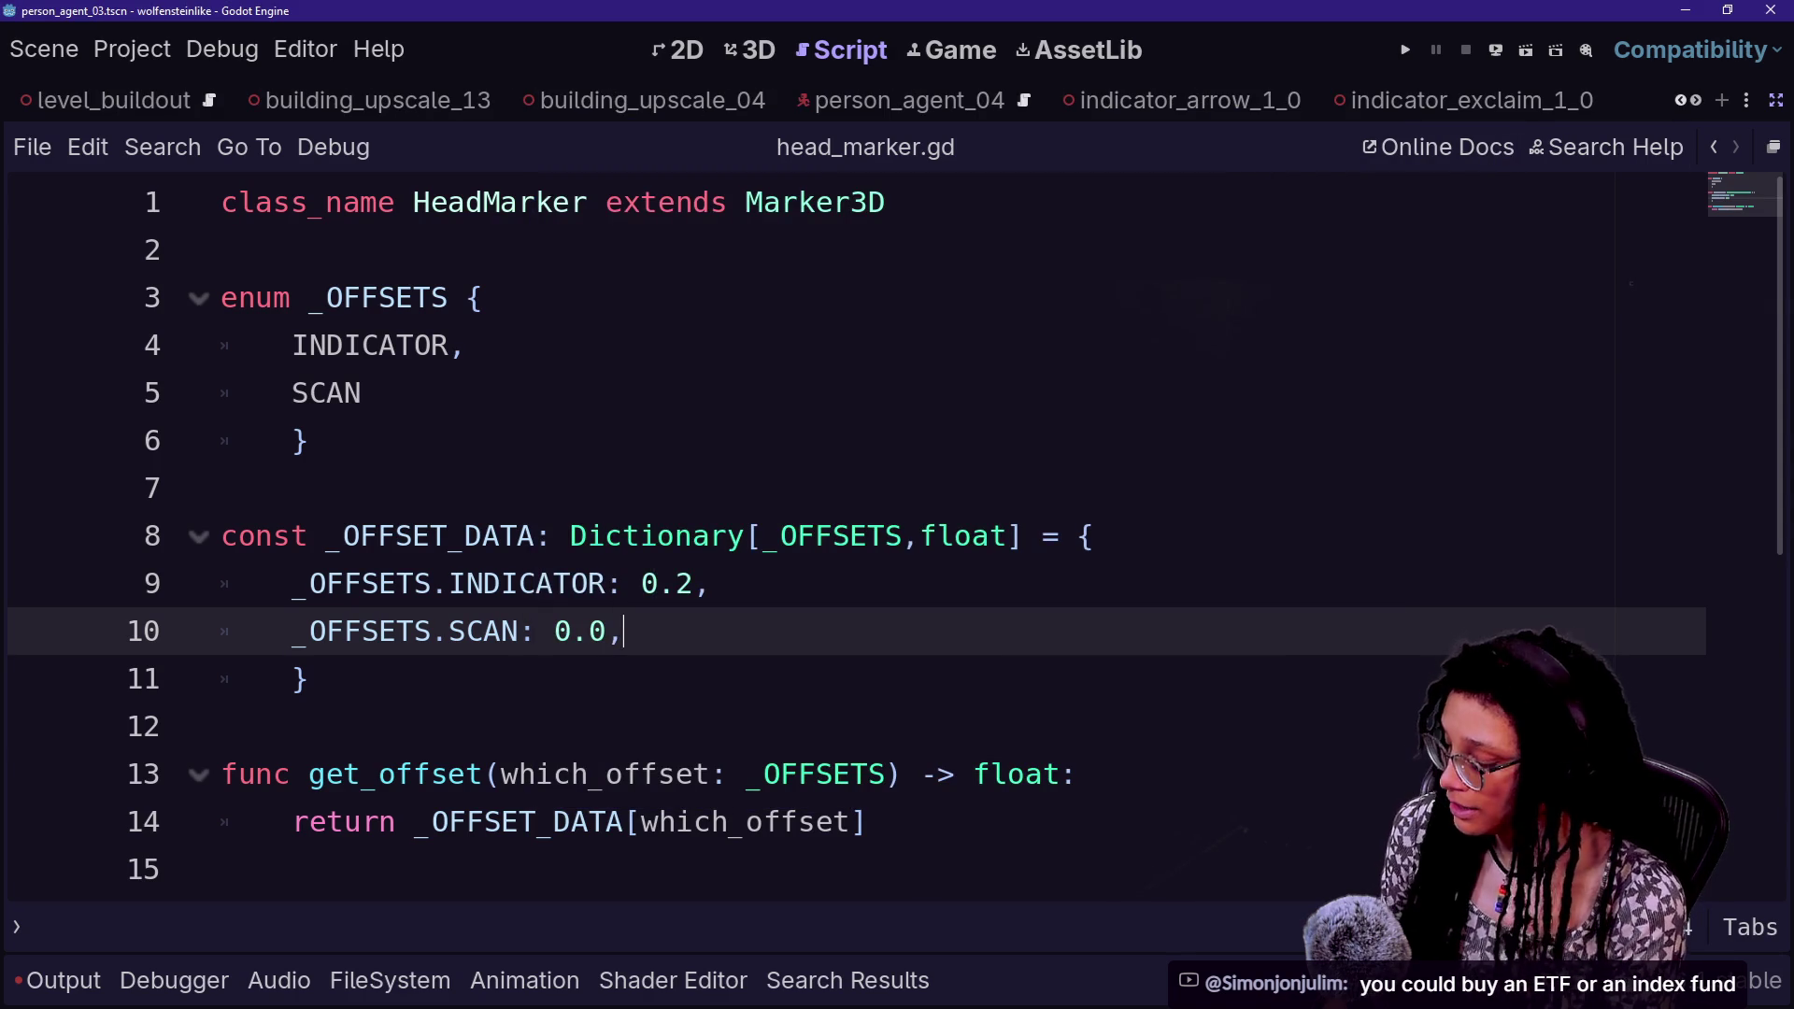
# Quick-open Abstract_HeadObject.gd from the script list.
pyautogui.hotkey('ctrl', 'alt', 'o')
pyautogui.press('Down')
pyautogui.press('Return')
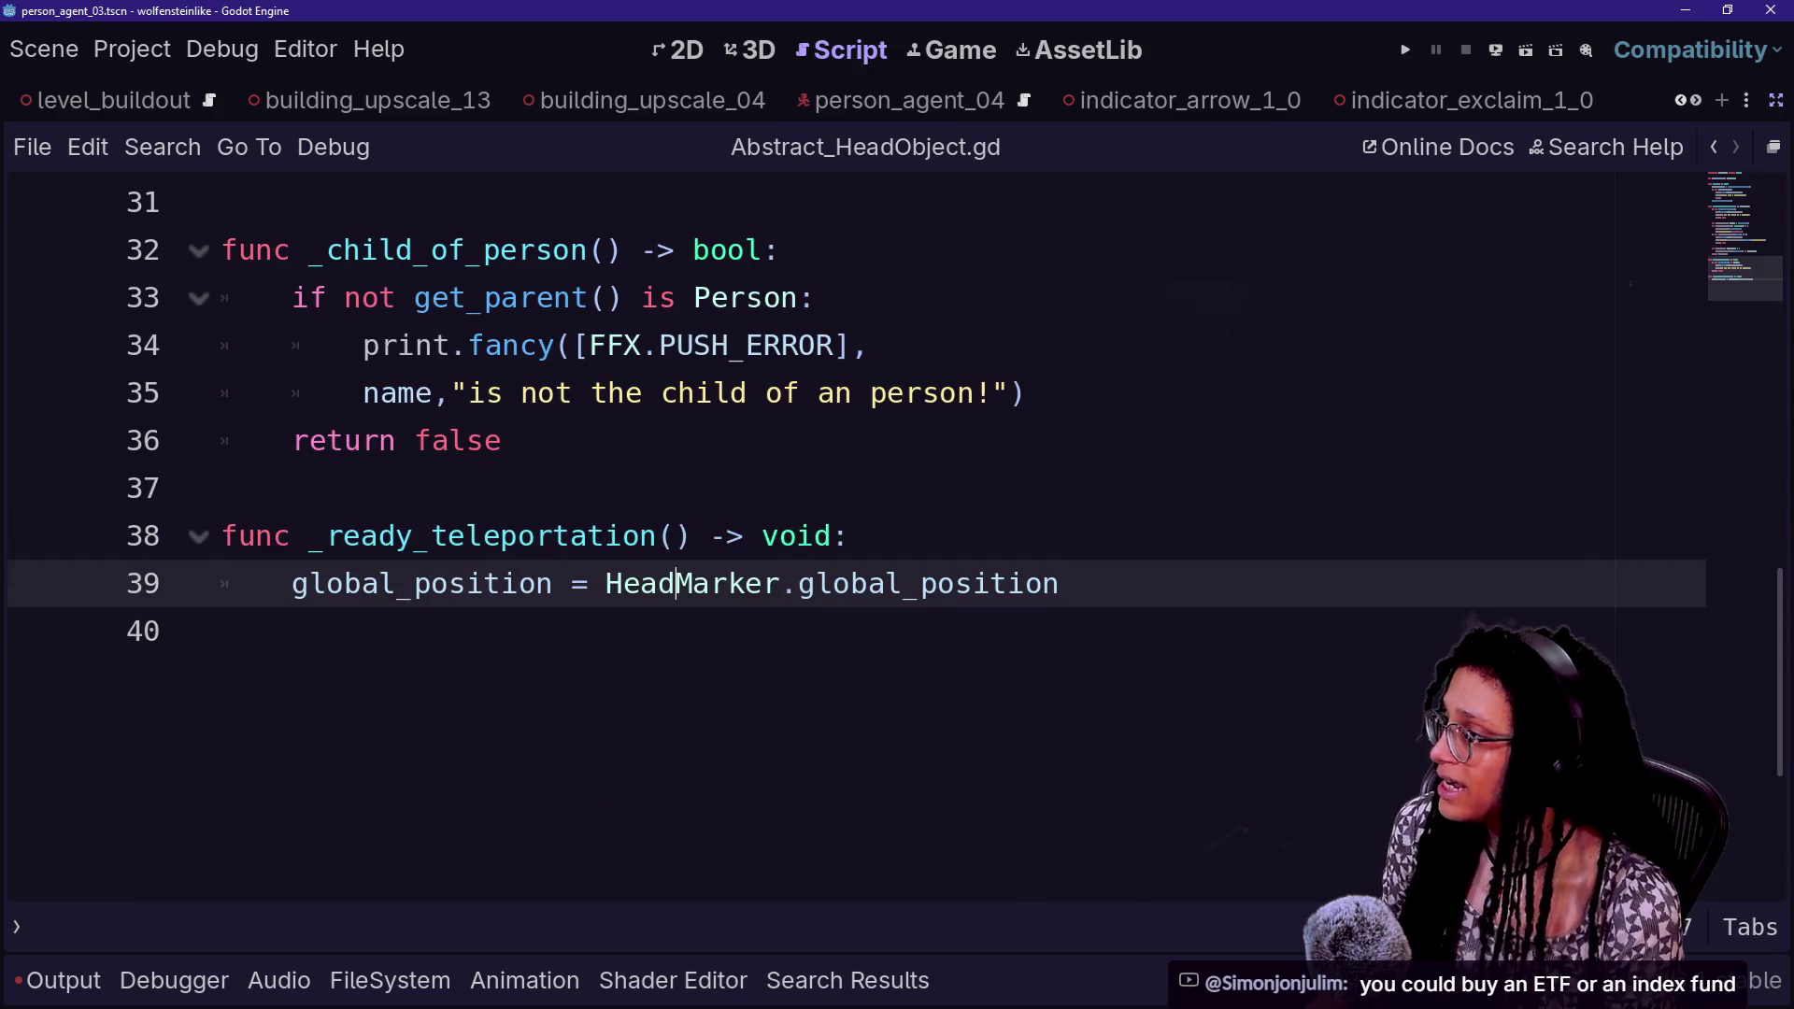
pyautogui.click(867, 726)
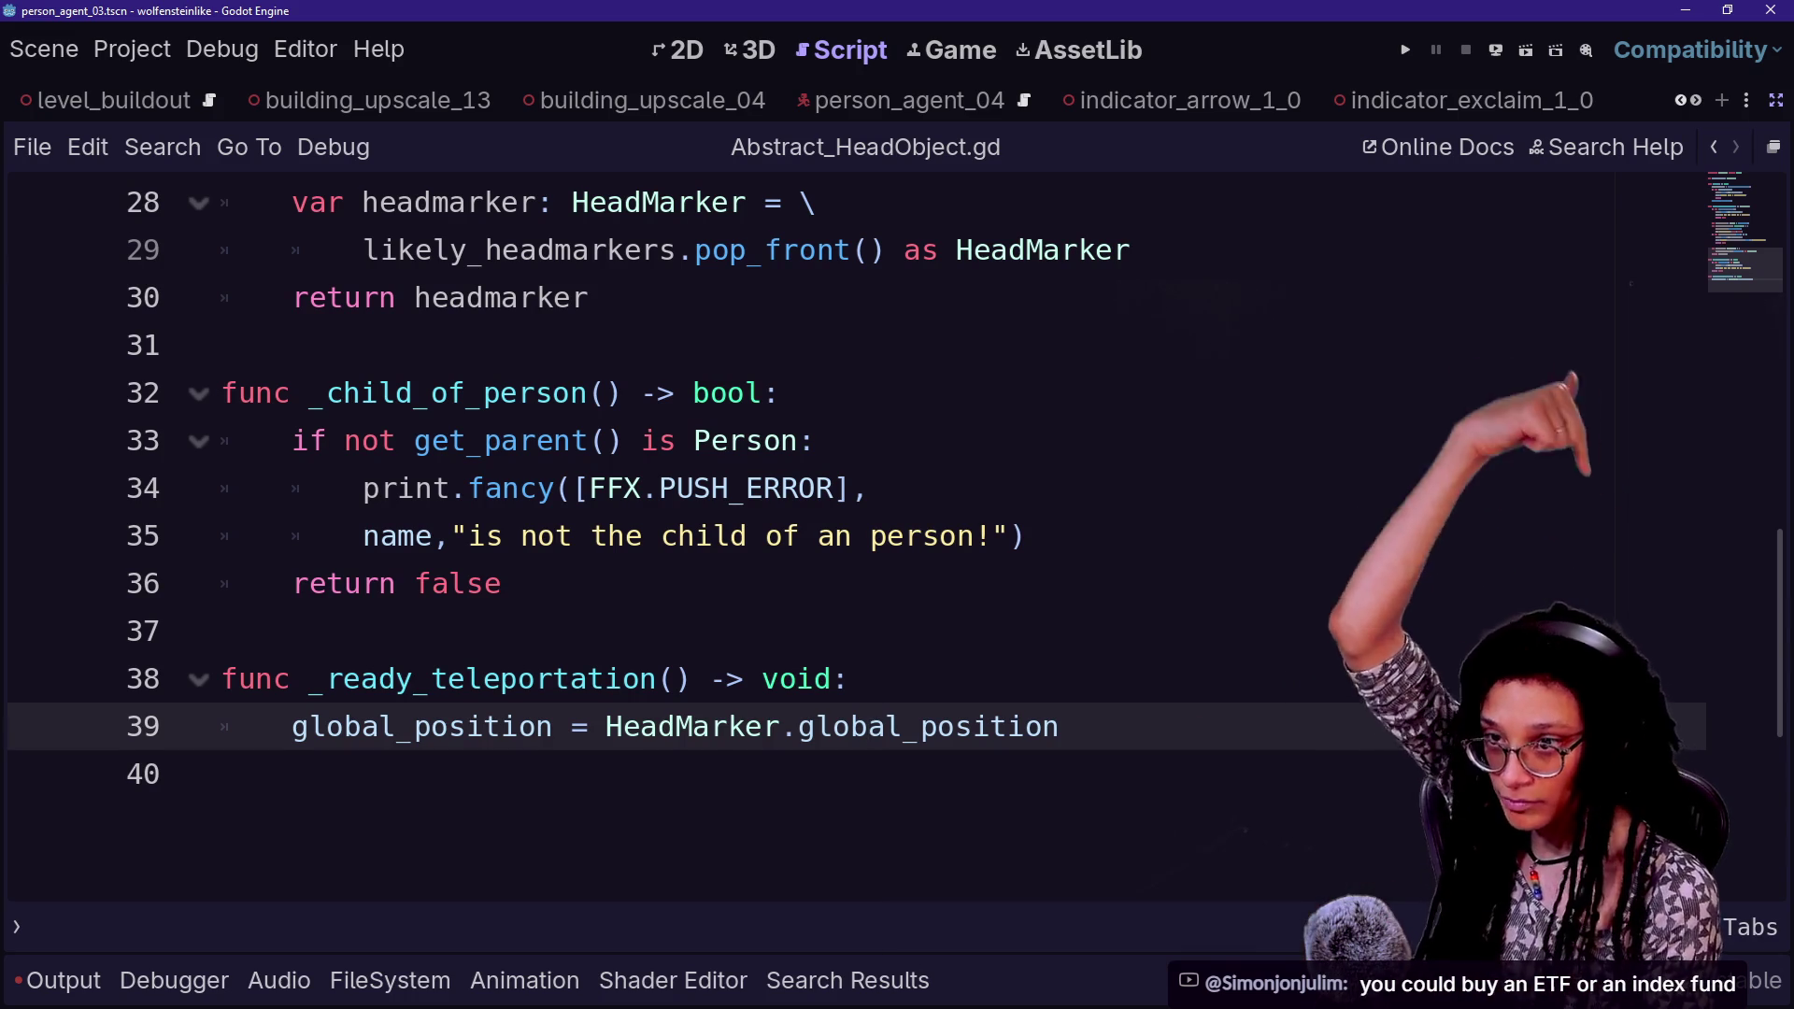
pyautogui.scroll(8, 841, 533)
pyautogui.scroll(1, 220, 178)
pyautogui.click(222, 198)
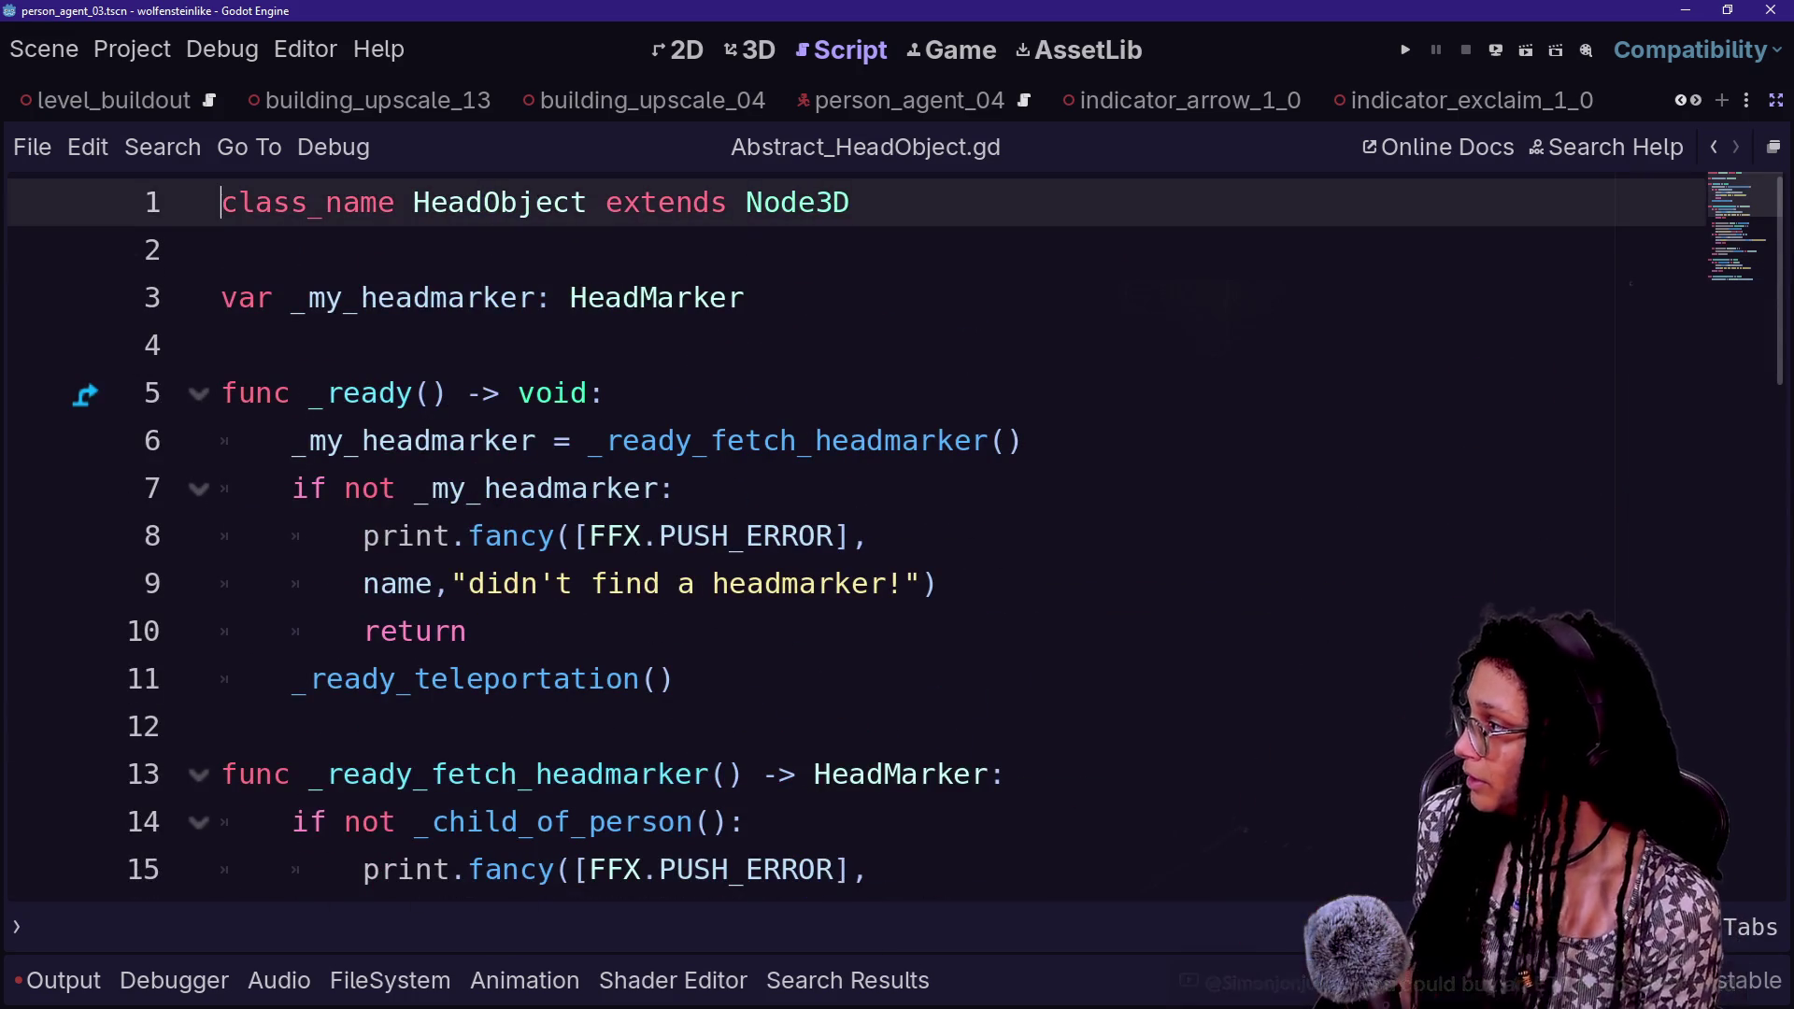
pyautogui.write('@abstract')
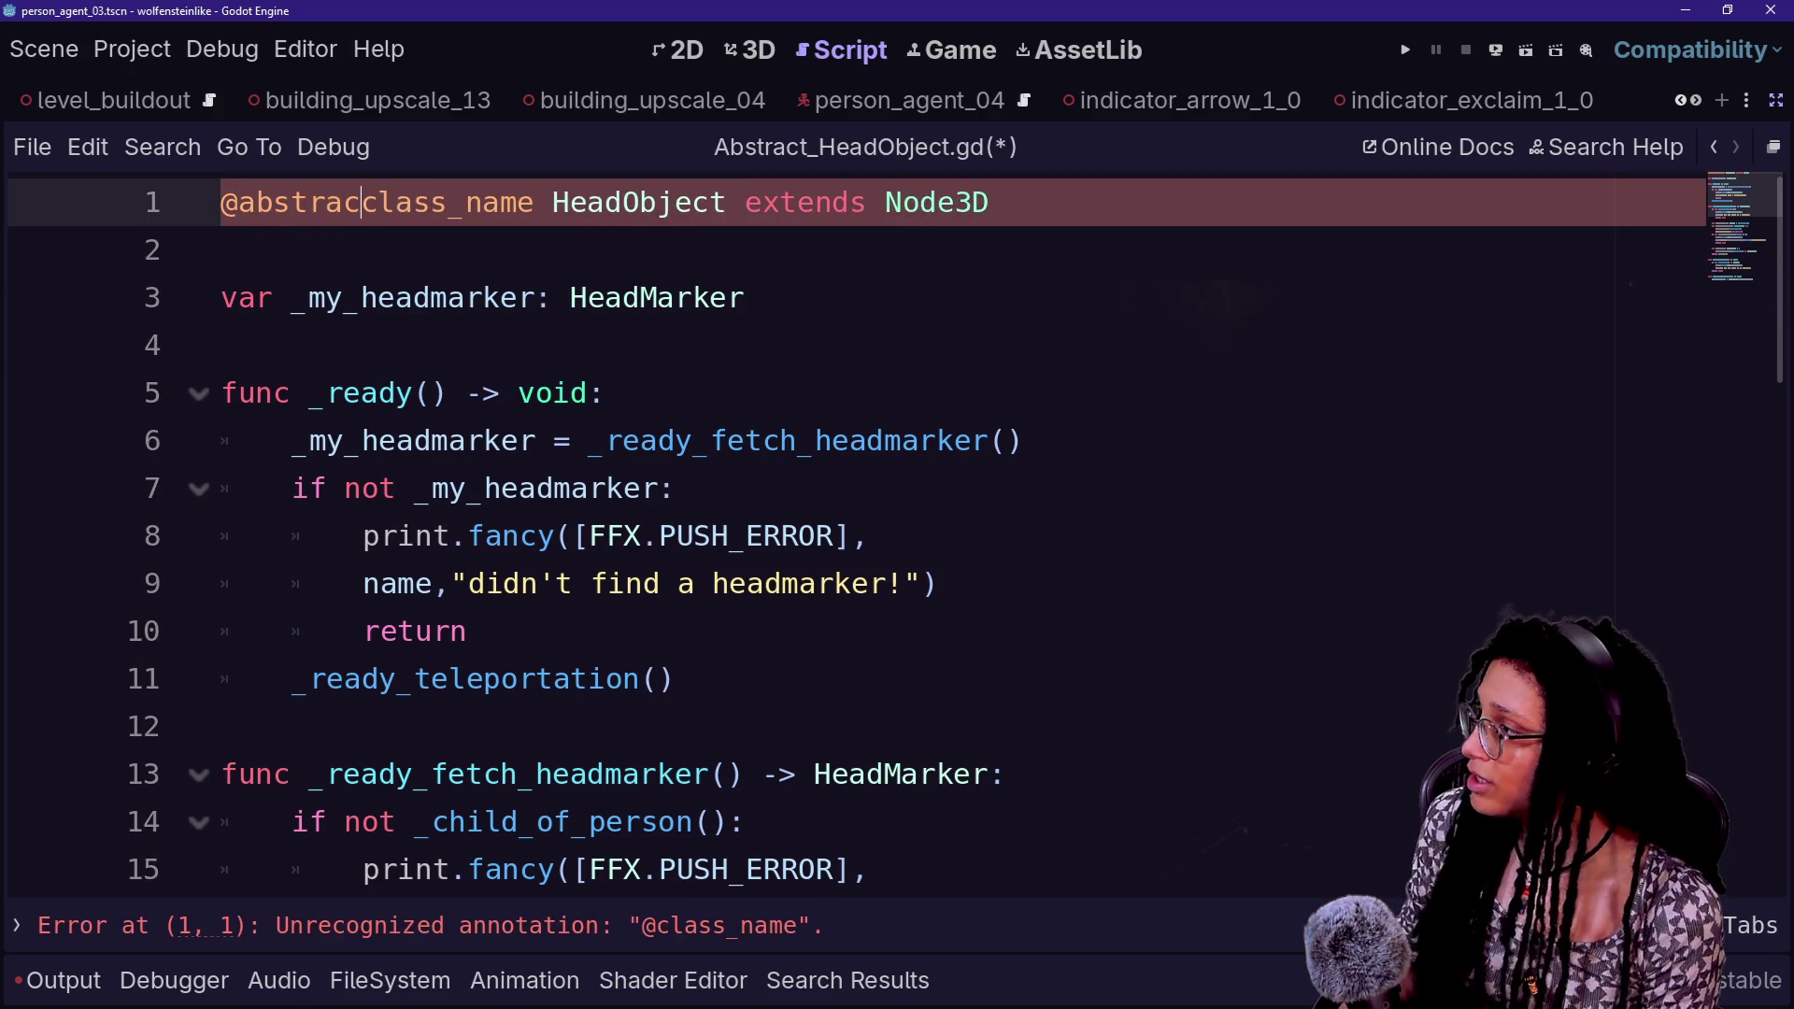
pyautogui.press('End')
pyautogui.press('Return')
pyautogui.press('Return')
pyautogui.press('BackSpace')
pyautogui.press('Return')
pyautogui.write('@abstrac')
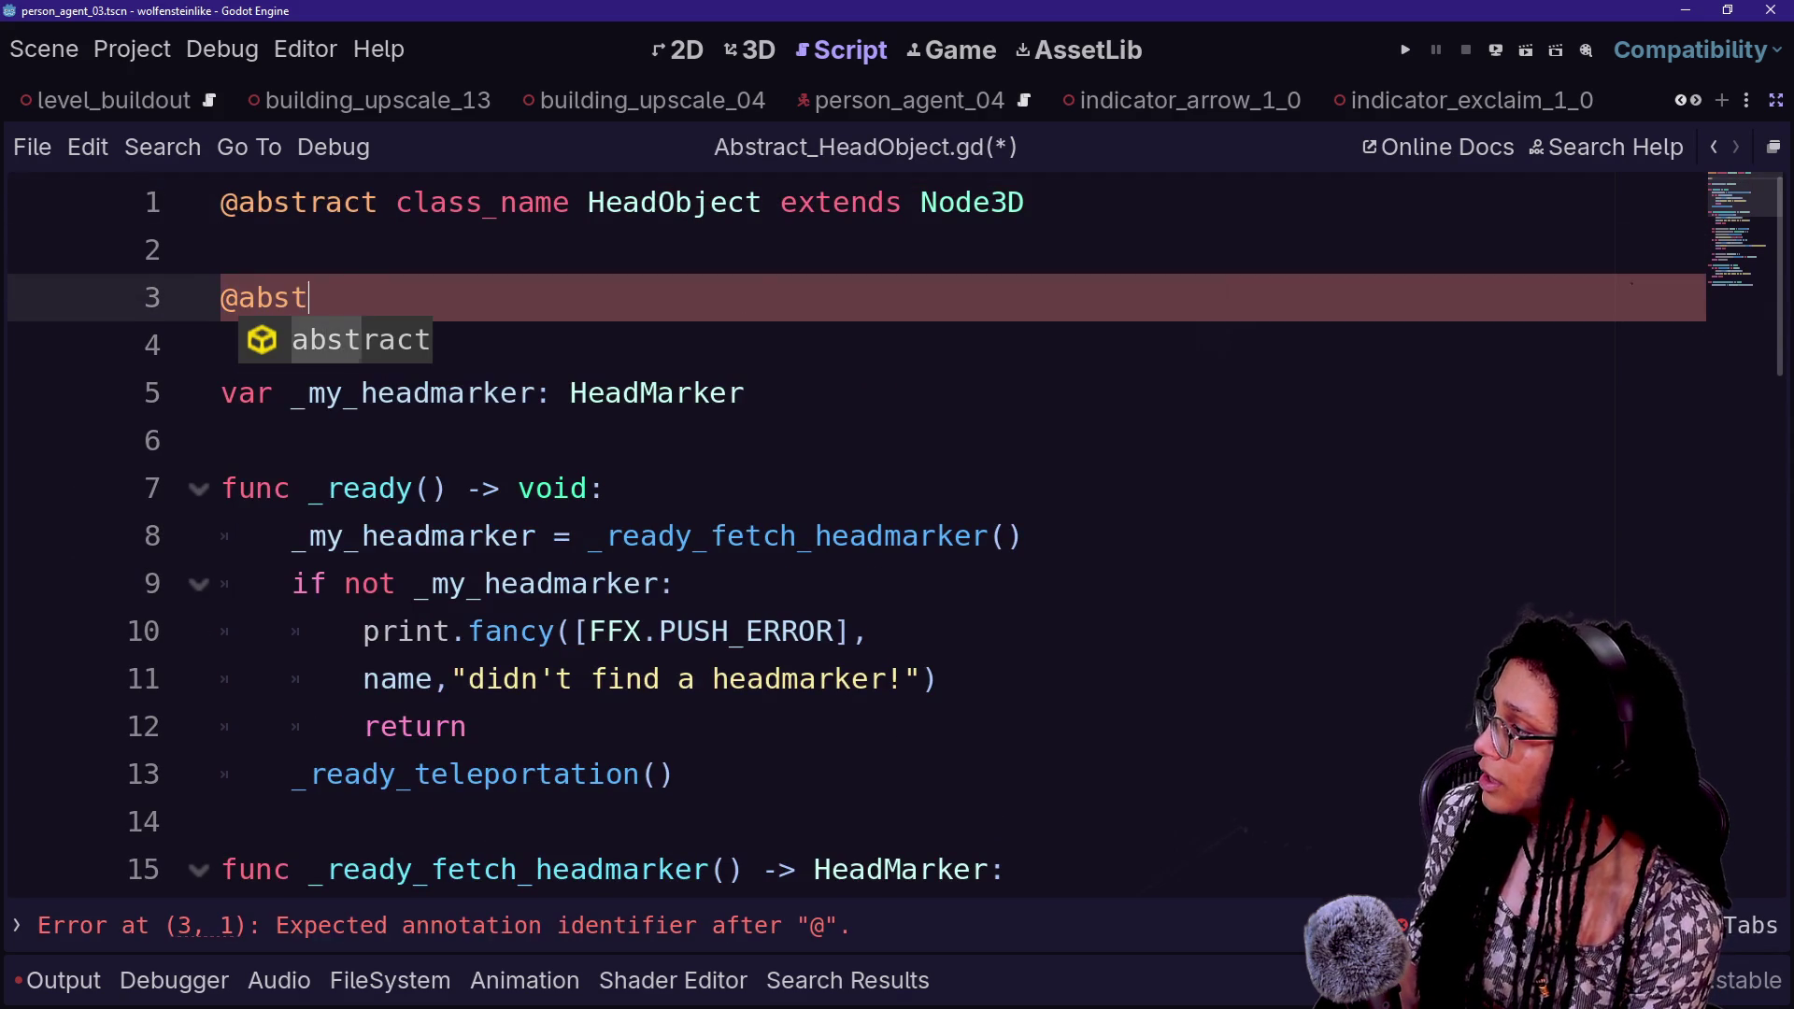
pyautogui.write('t func')
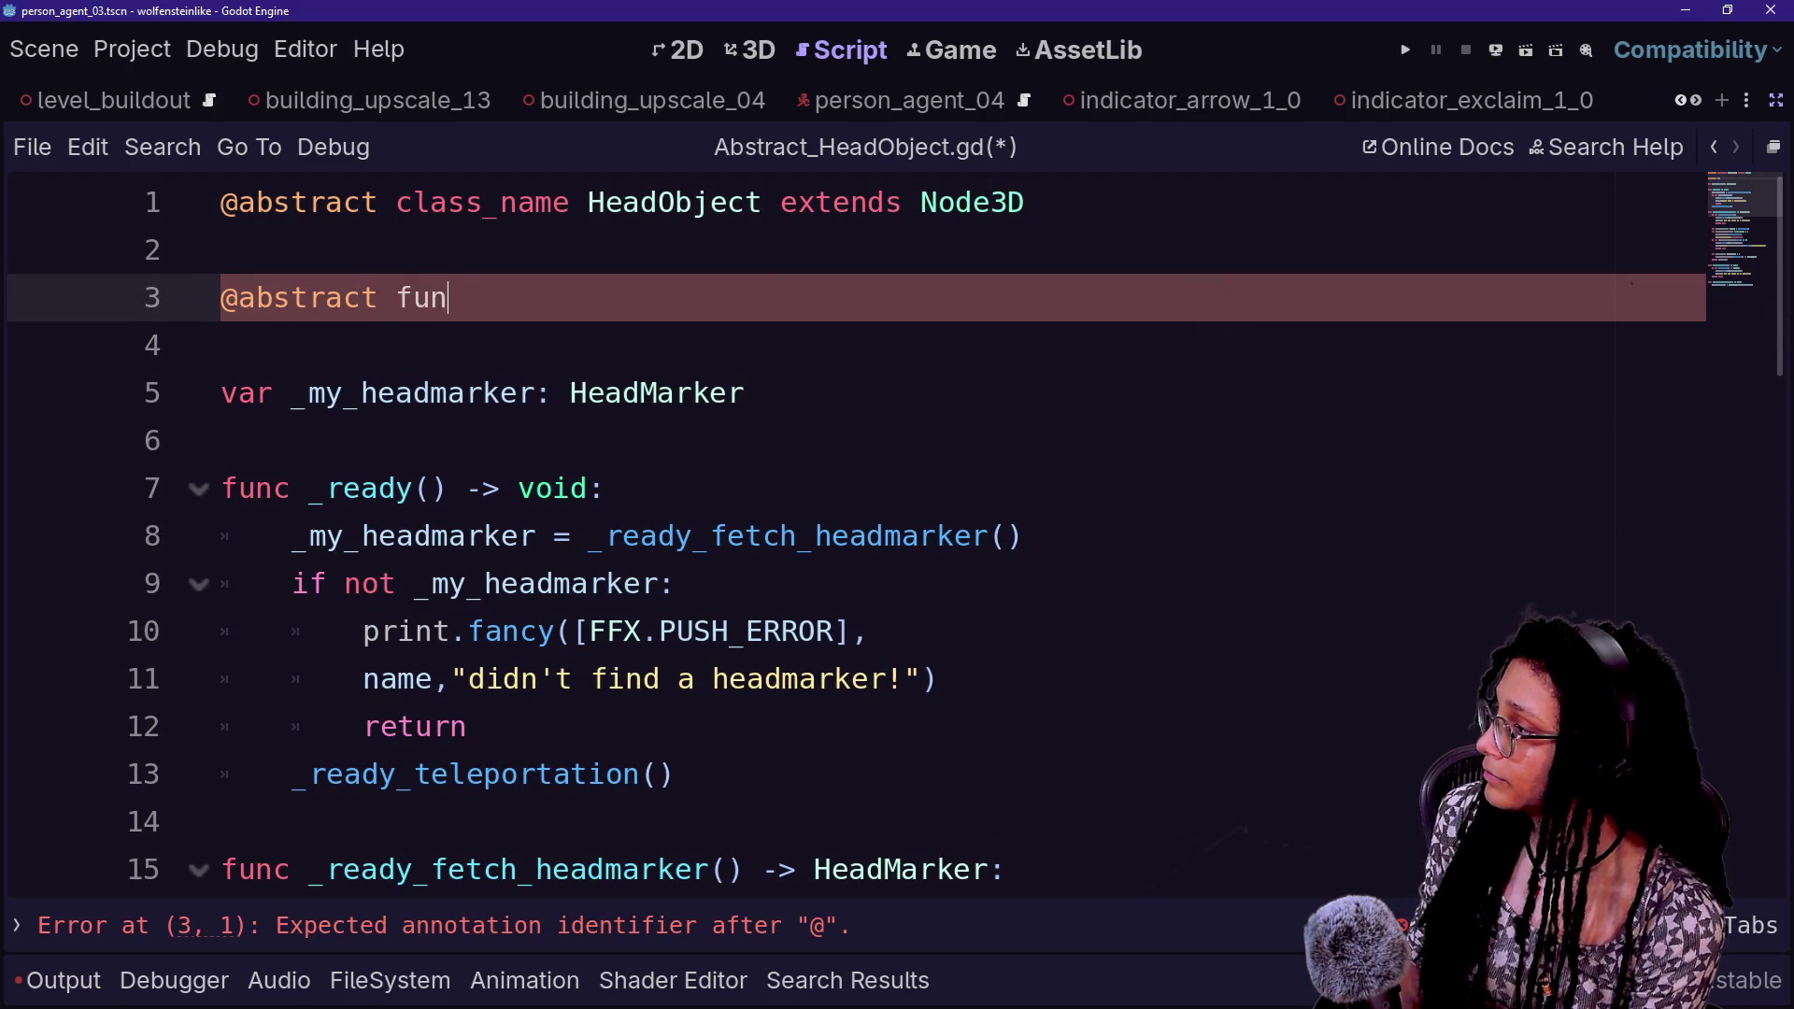
pyautogui.hotkey('shift', 'Up')
pyautogui.hotkey('ctrl', 'x')
pyautogui.press('Down')
pyautogui.press('Down')
pyautogui.press('End')
pyautogui.hotkey('ctrl', 'v')
pyautogui.press('Up')
pyautogui.press('Up')
pyautogui.press('BackSpace')
pyautogui.press('Down')
pyautogui.press('Down')
pyautogui.press('End')
pyautogui.press('Return')
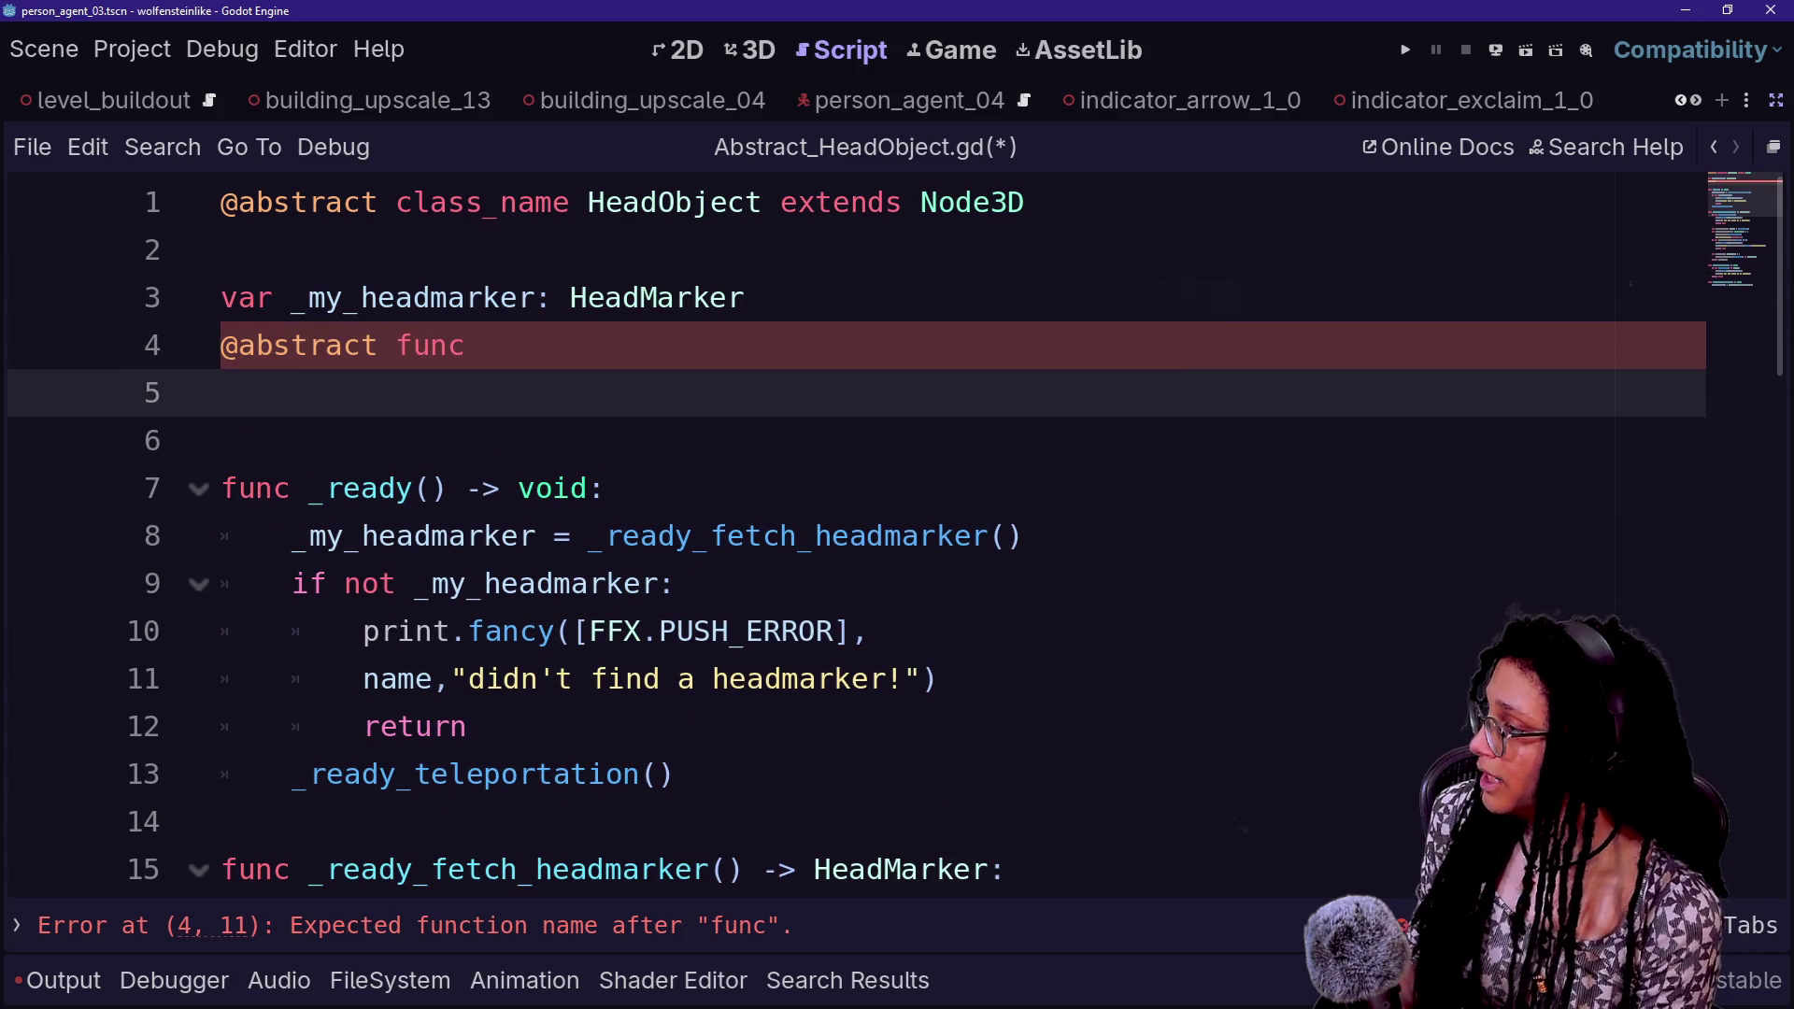
pyautogui.press('Up')
pyautogui.press('Up')
pyautogui.press('End')
pyautogui.press('Return')
pyautogui.press('Down')
pyautogui.press('Down')
pyautogui.press('BackSpace')
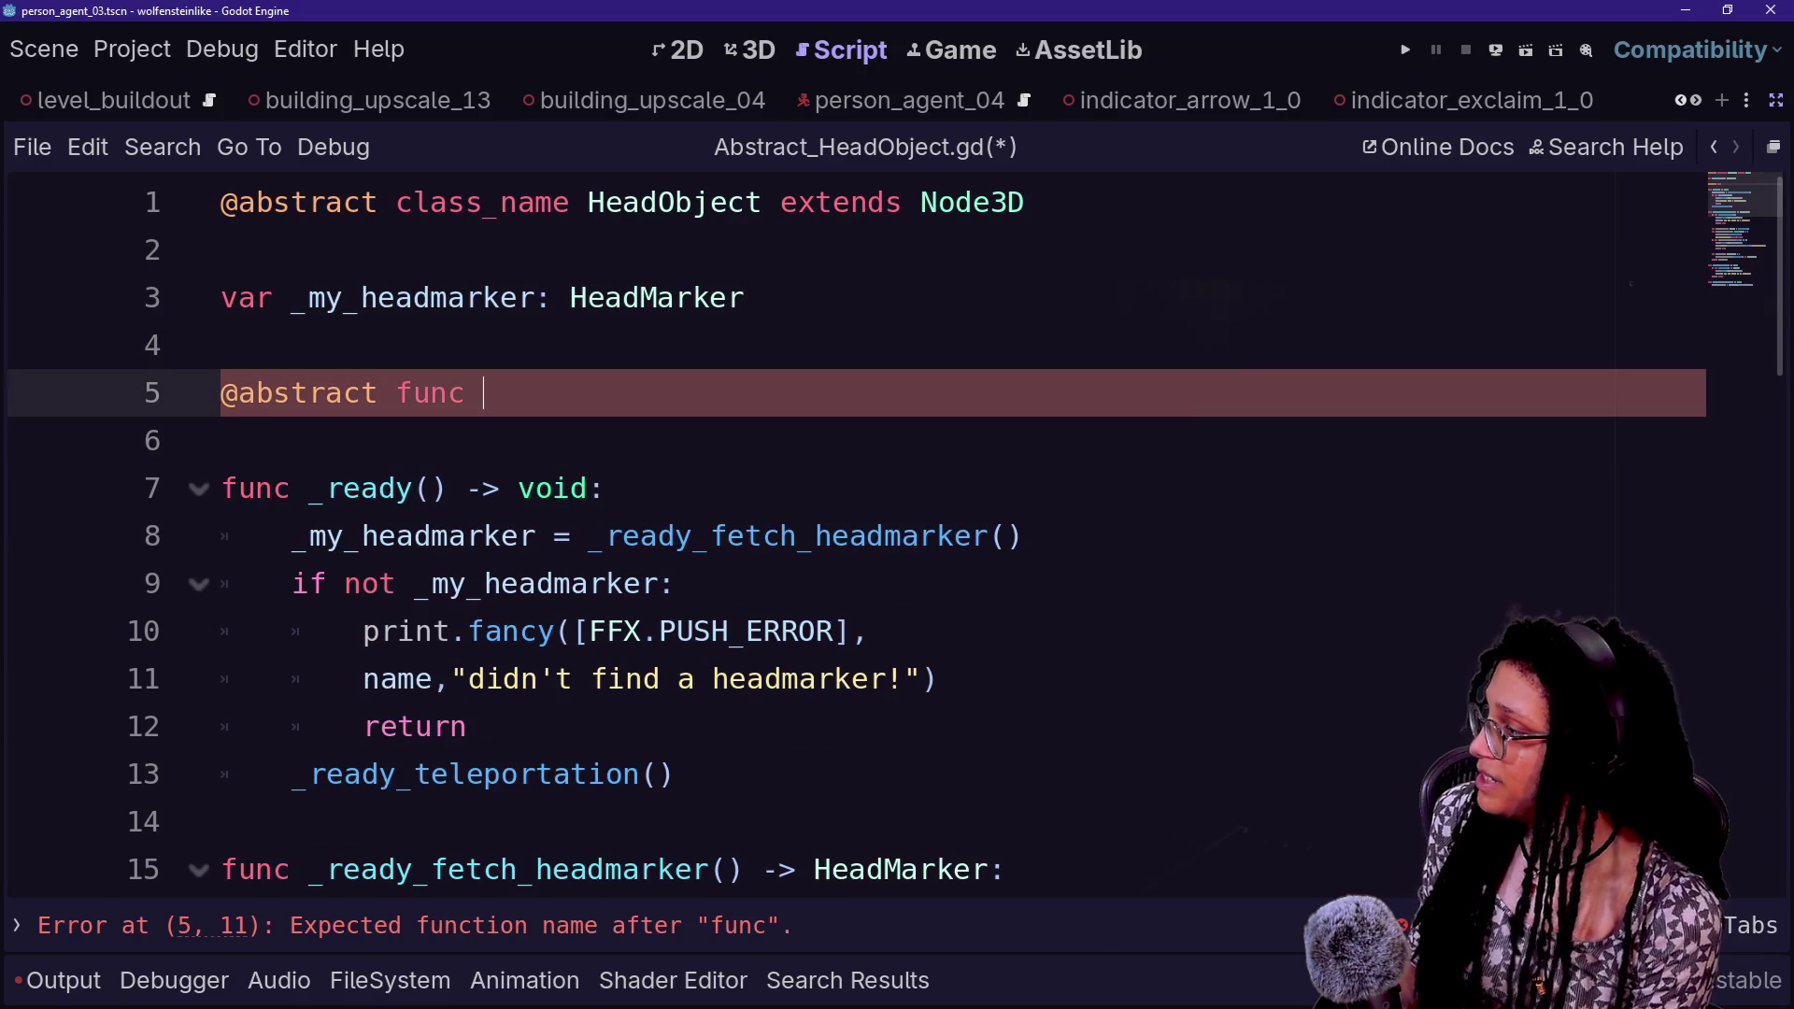
# Complete it as '_my_offset_type: HeadMarker._OFFSETS' and jump to the HeadMarker script.
pyautogui.write('_my_of')
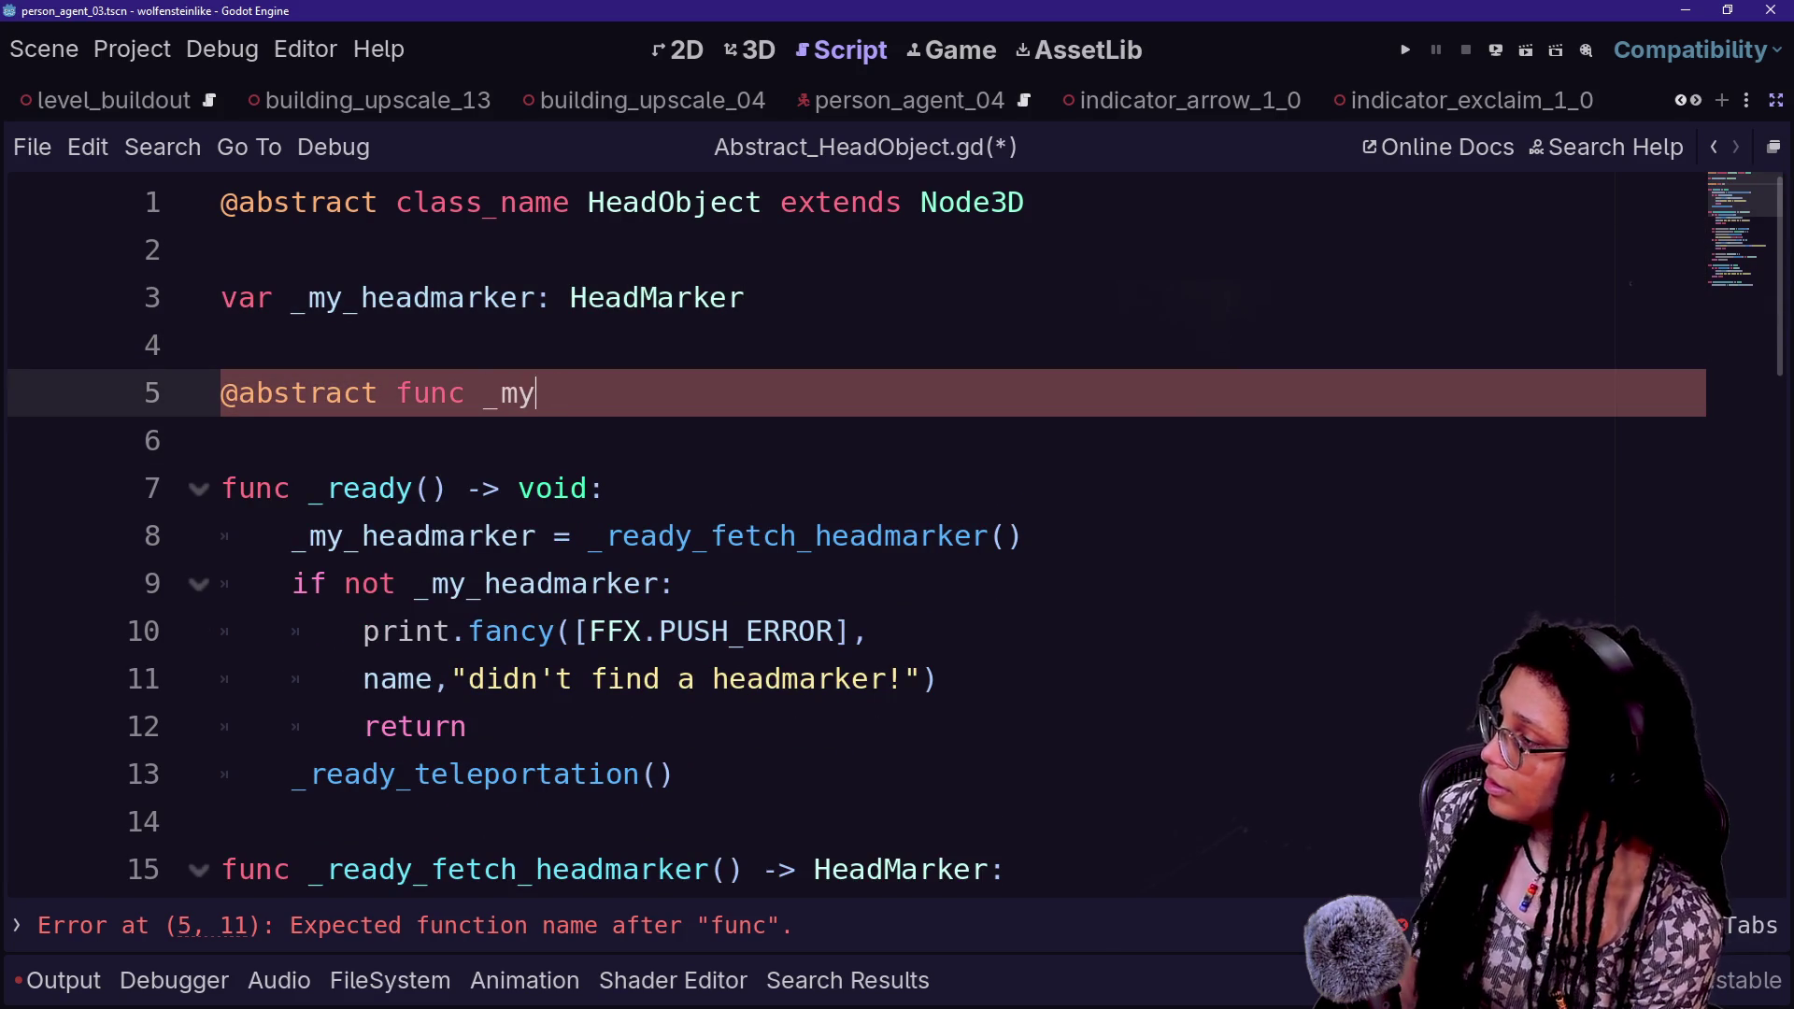
pyautogui.write('fset_type')
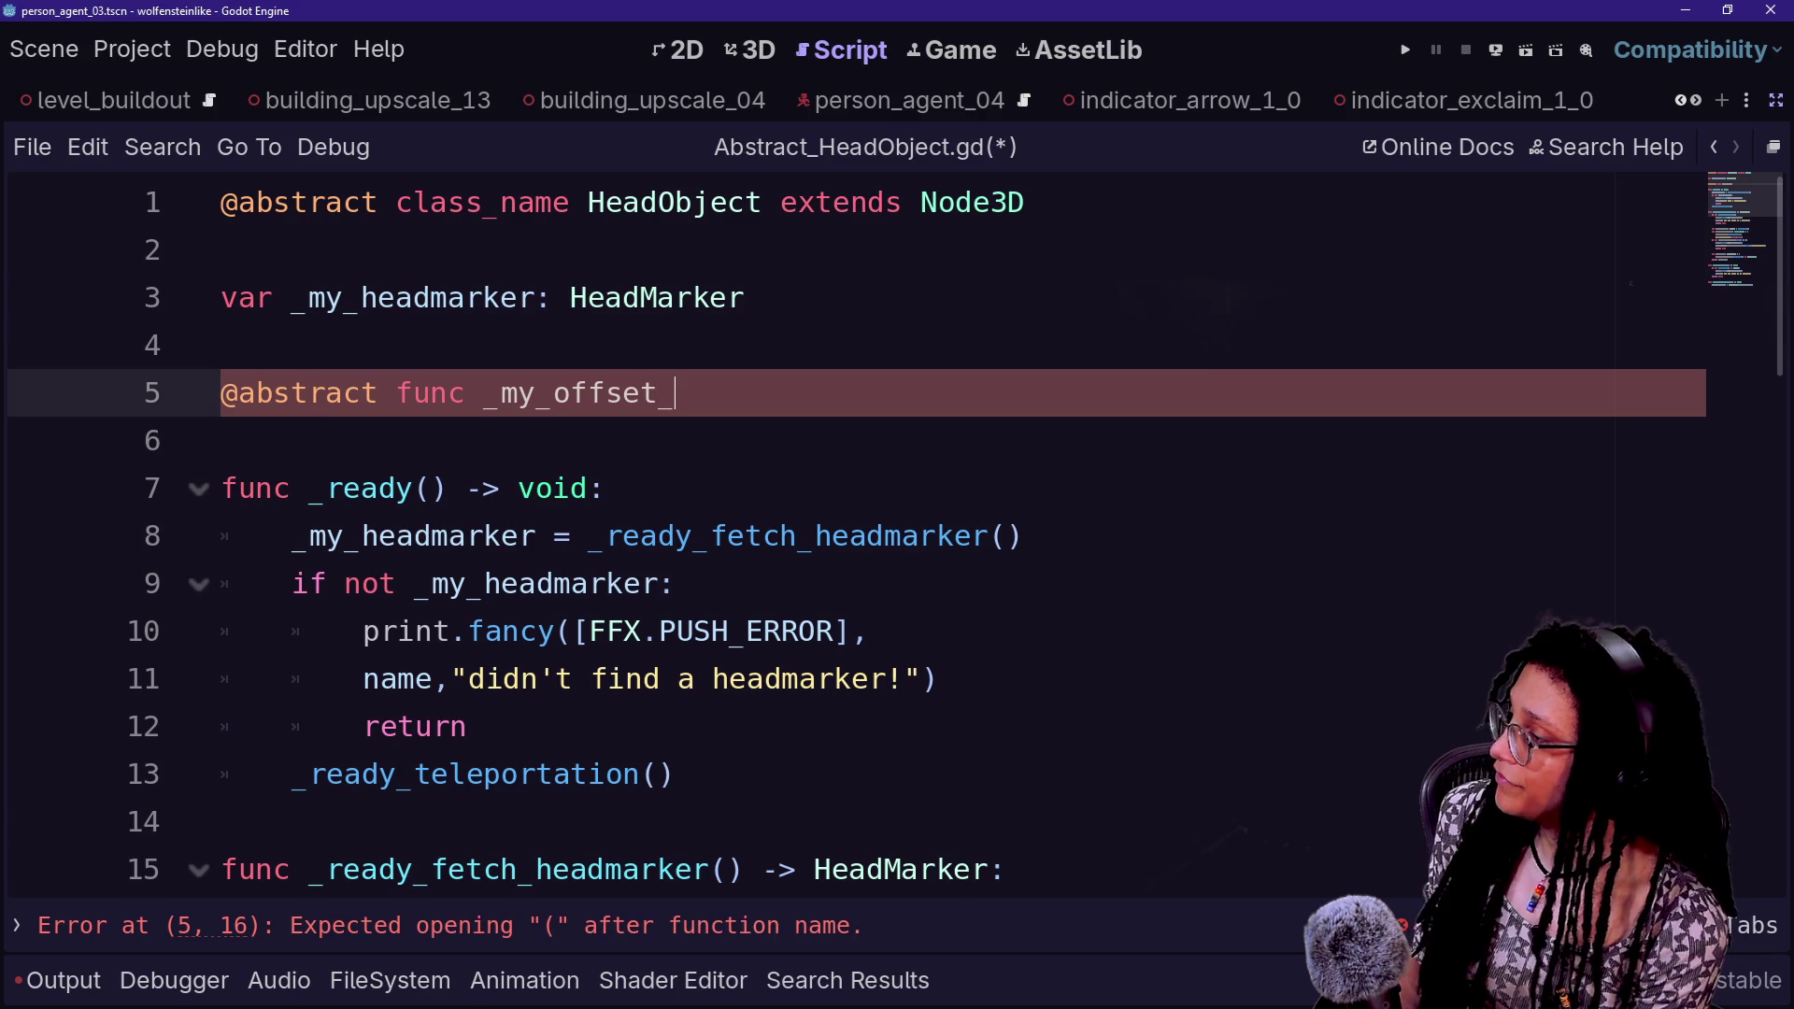
pyautogui.write(': ')
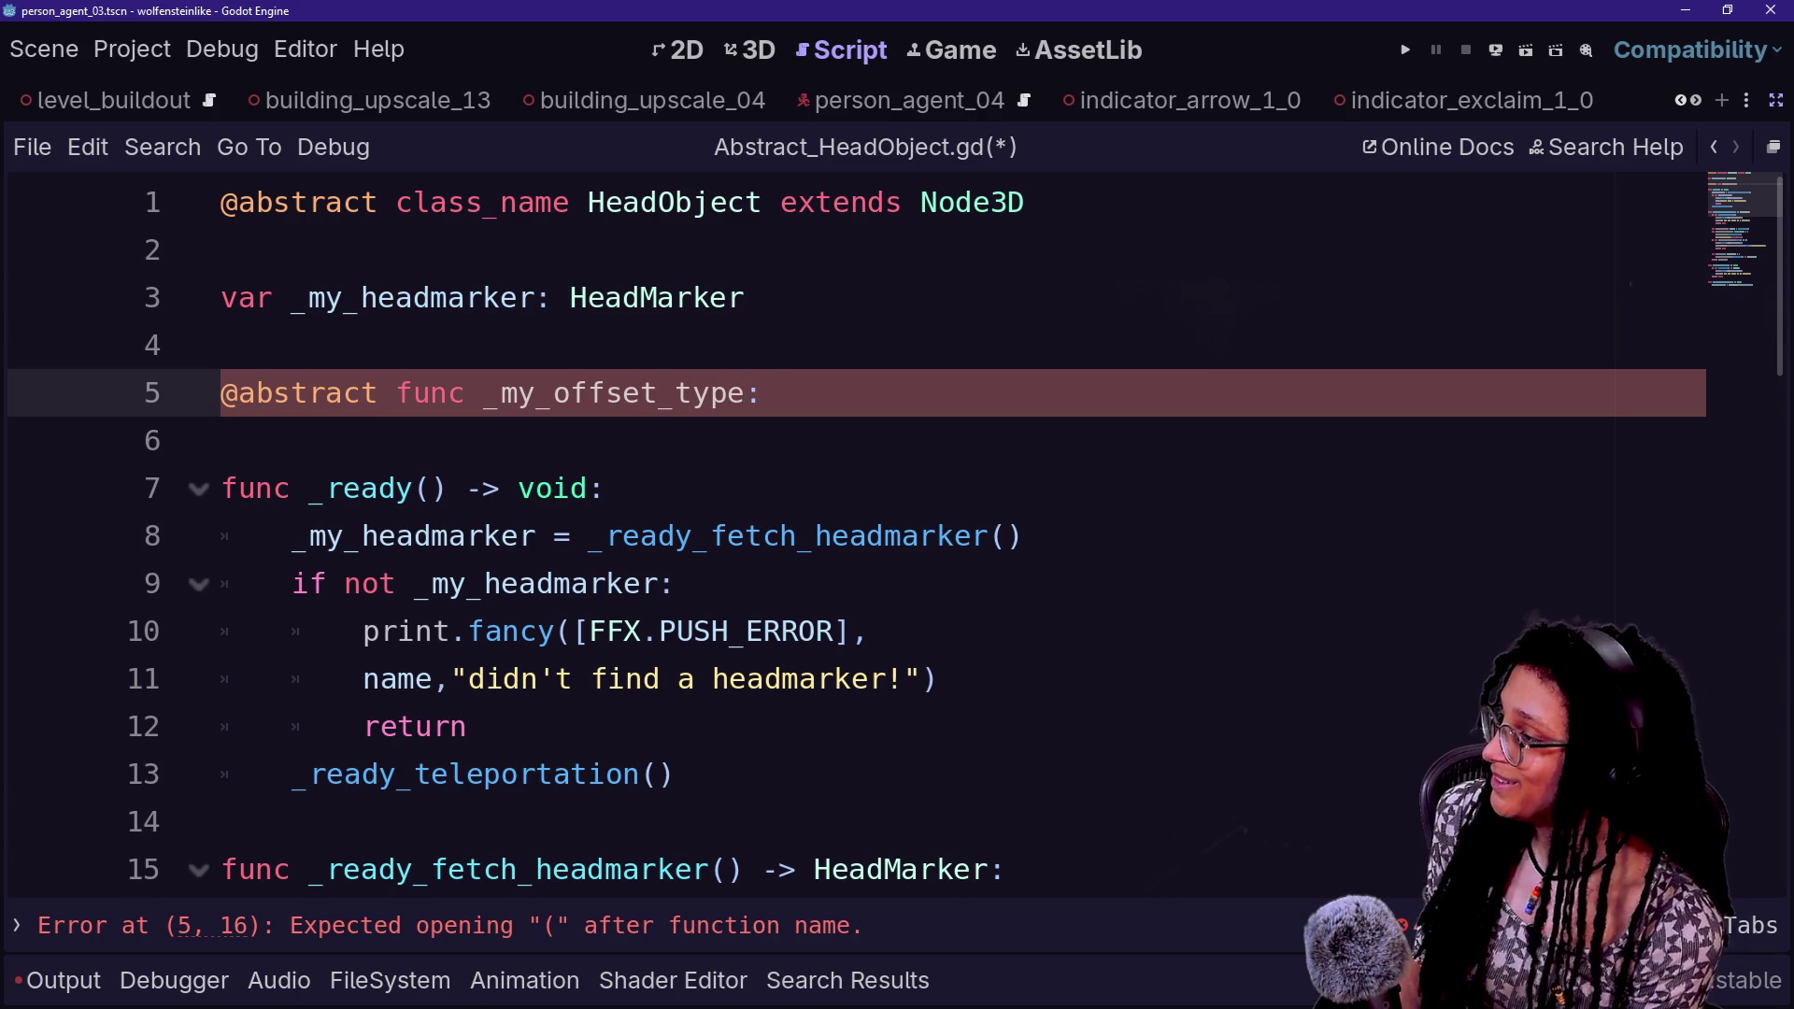
pyautogui.write('OF')
pyautogui.press('BackSpace')
pyautogui.press('BackSpace')
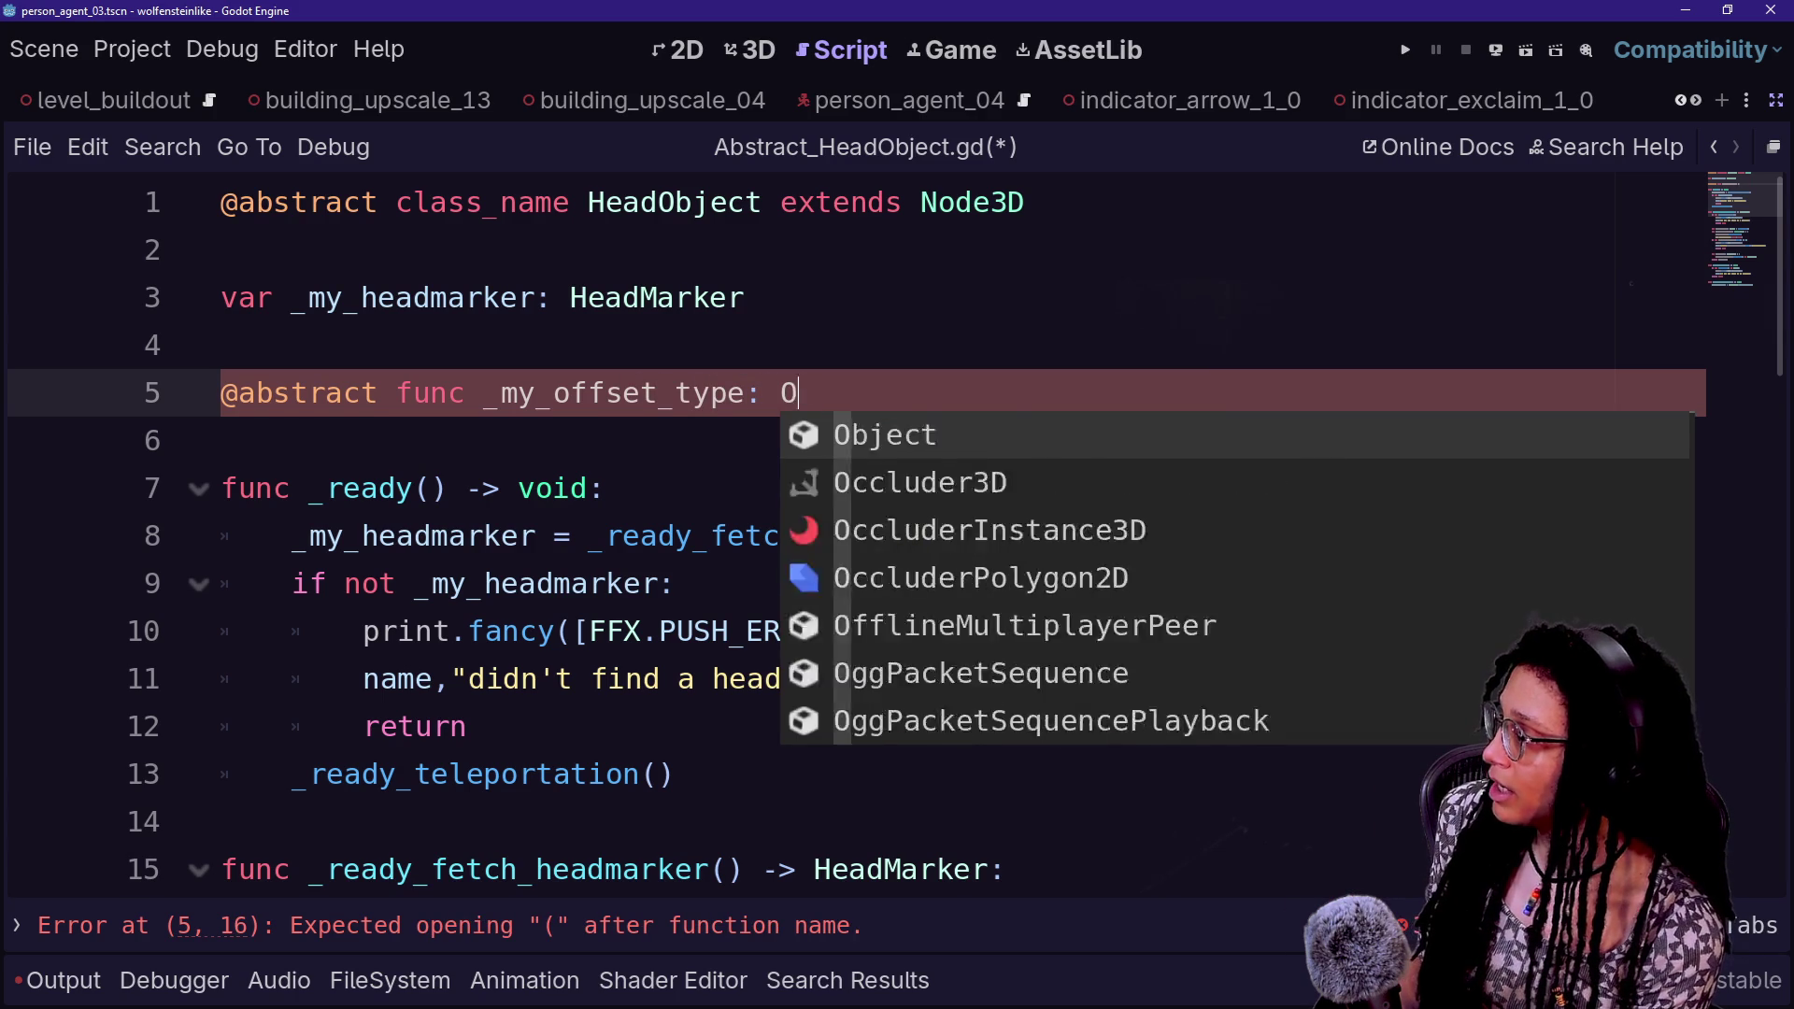
pyautogui.write('Head')
pyautogui.press('Return')
pyautogui.write('.OF')
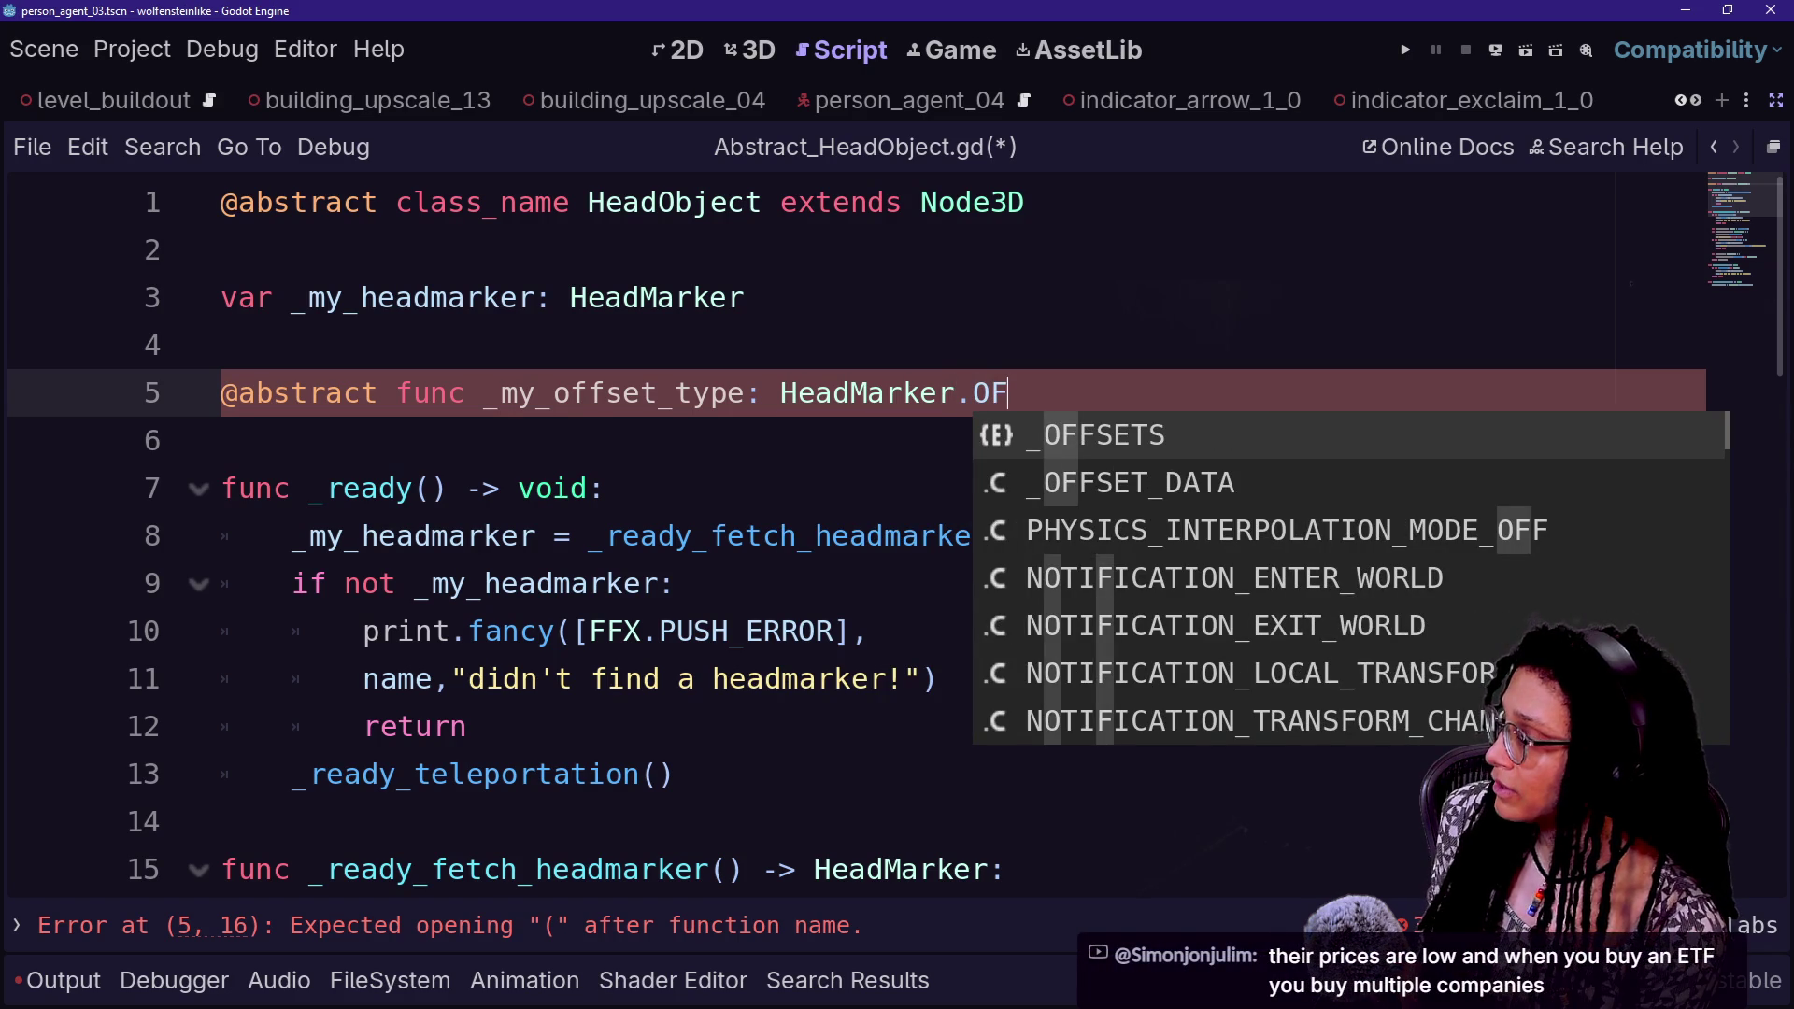
pyautogui.press('Return')
pyautogui.keyDown('ctrl'); pyautogui.click(853, 398); pyautogui.keyUp('ctrl')
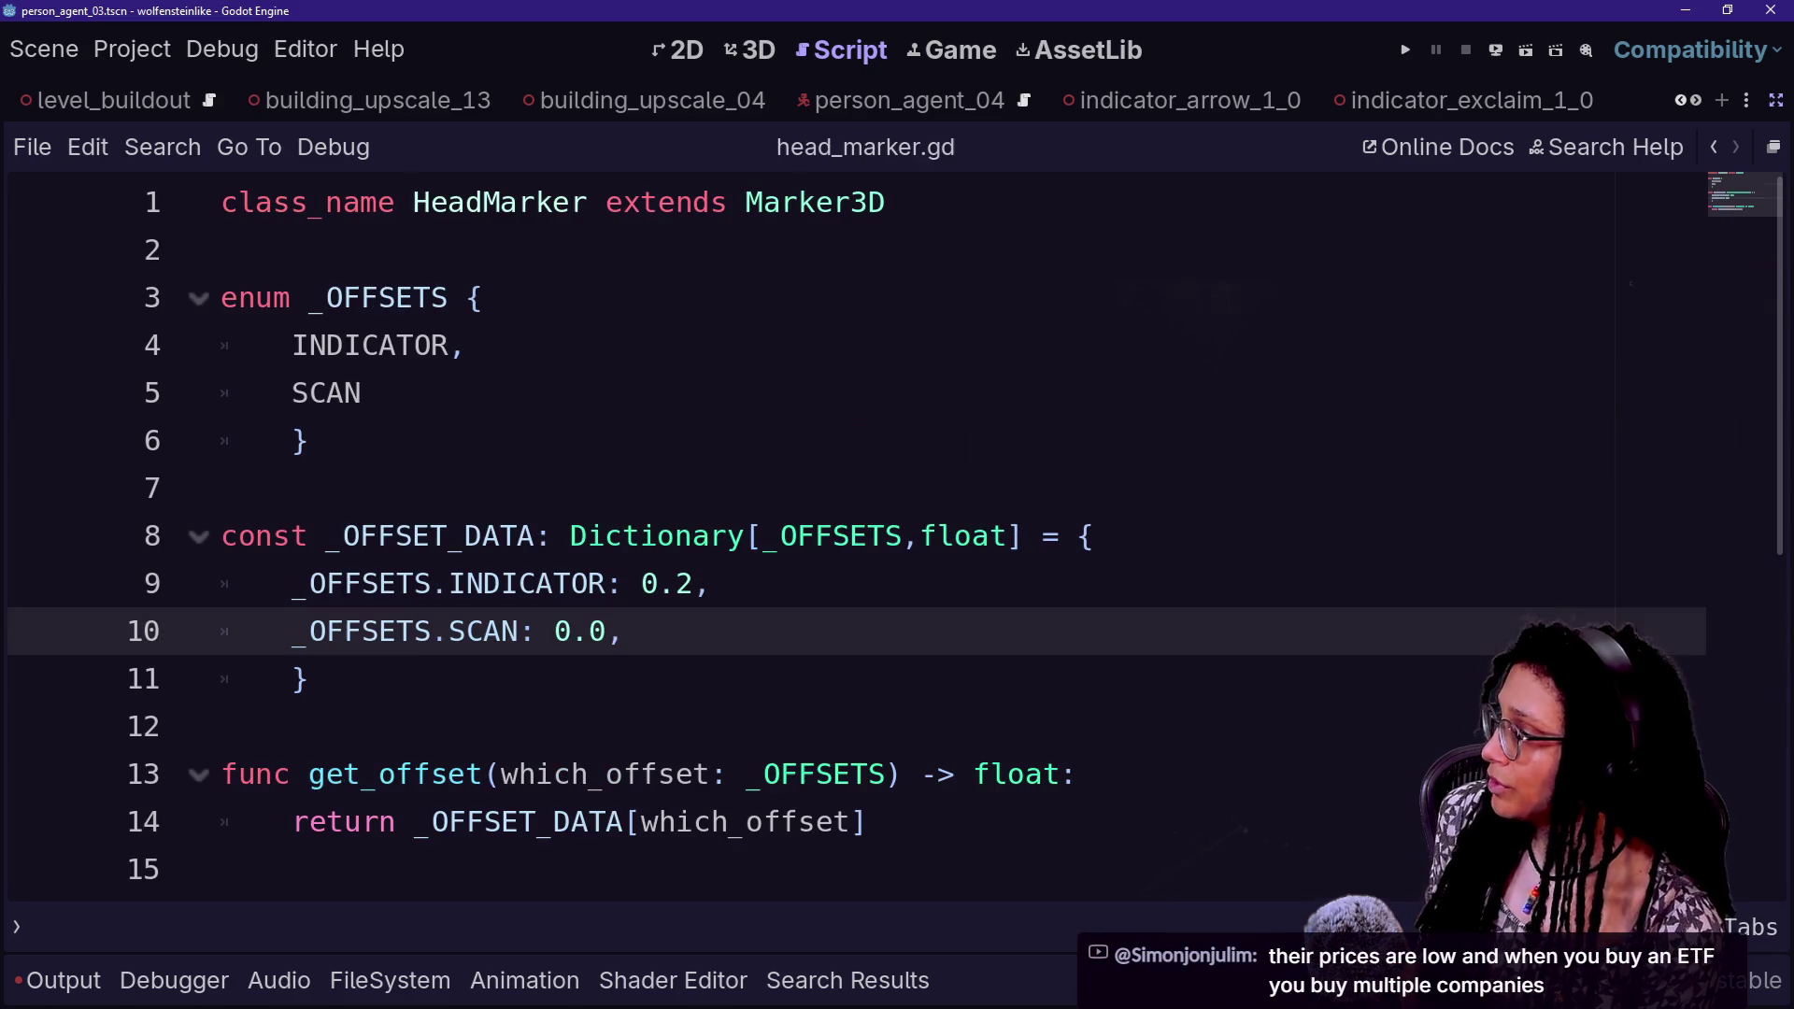
# Rename the _OFFSETS enum to OFFSETS in all its uses in head_marker.gd and save.
pyautogui.click(327, 299)
pyautogui.press('BackSpace')
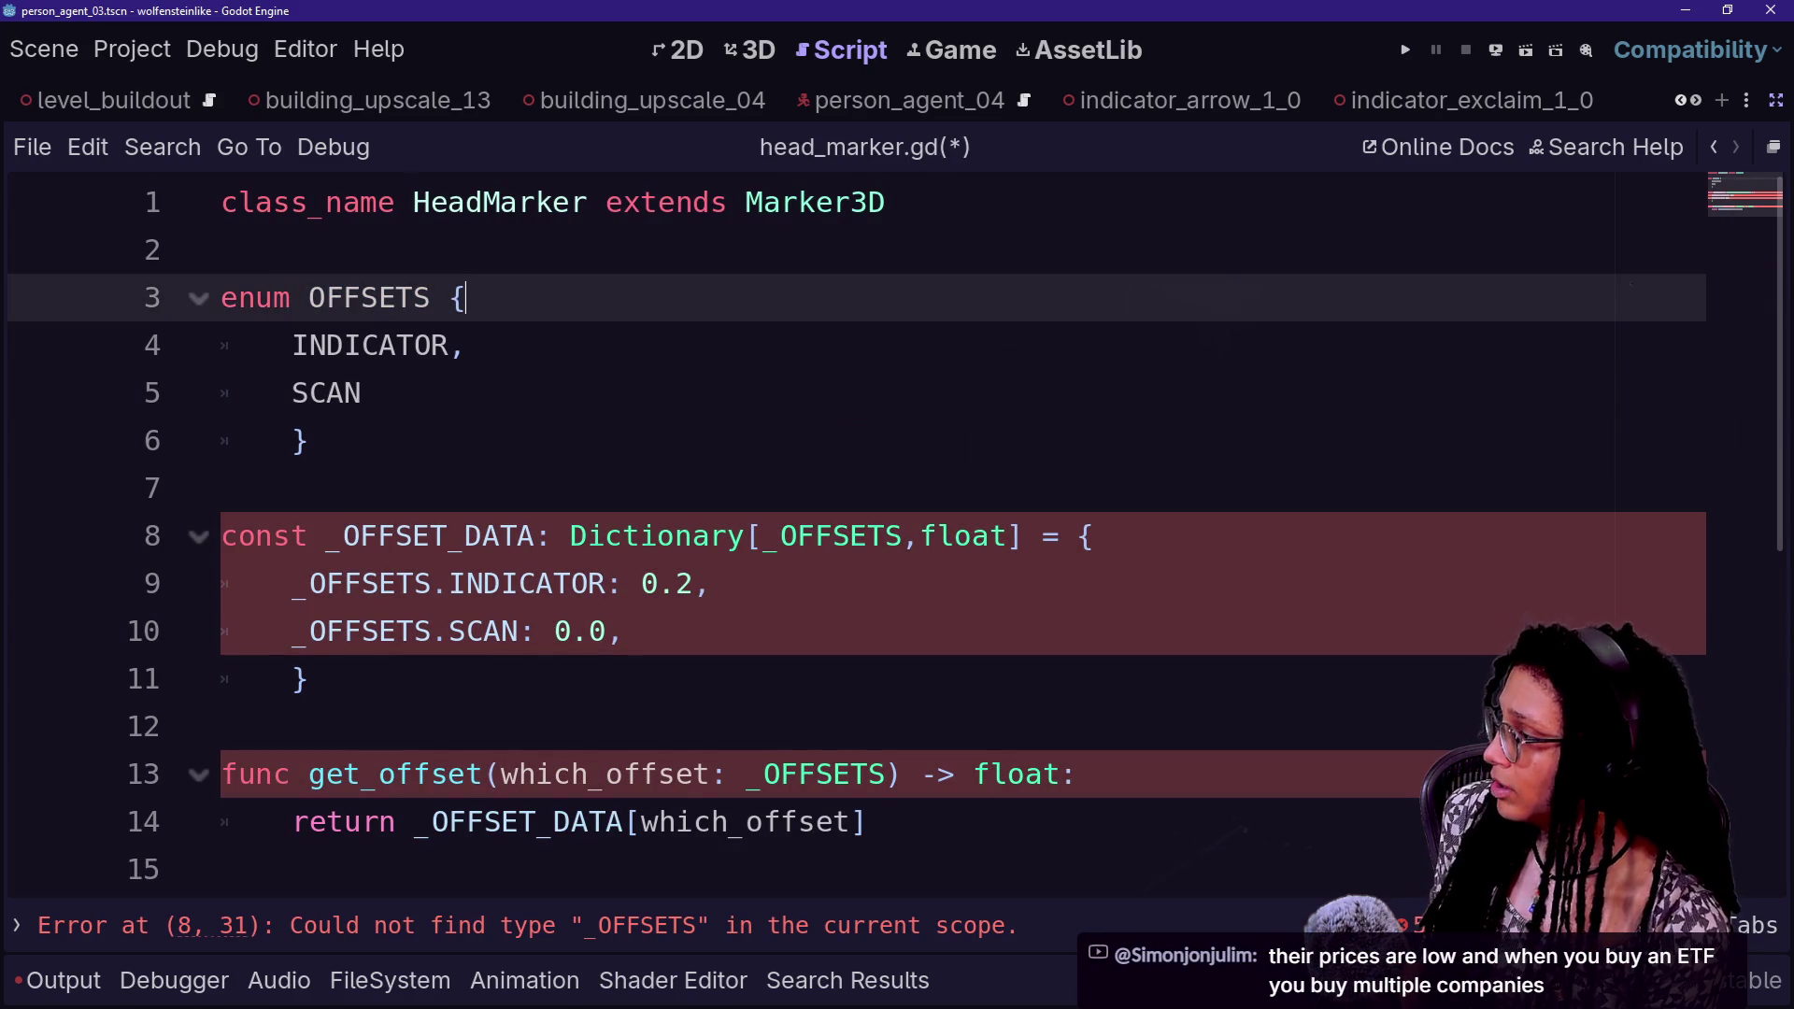
pyautogui.write('_')
pyautogui.hotkey('ctrl', 'd')
pyautogui.hotkey('ctrl', 'd')
pyautogui.hotkey('ctrl', 'd')
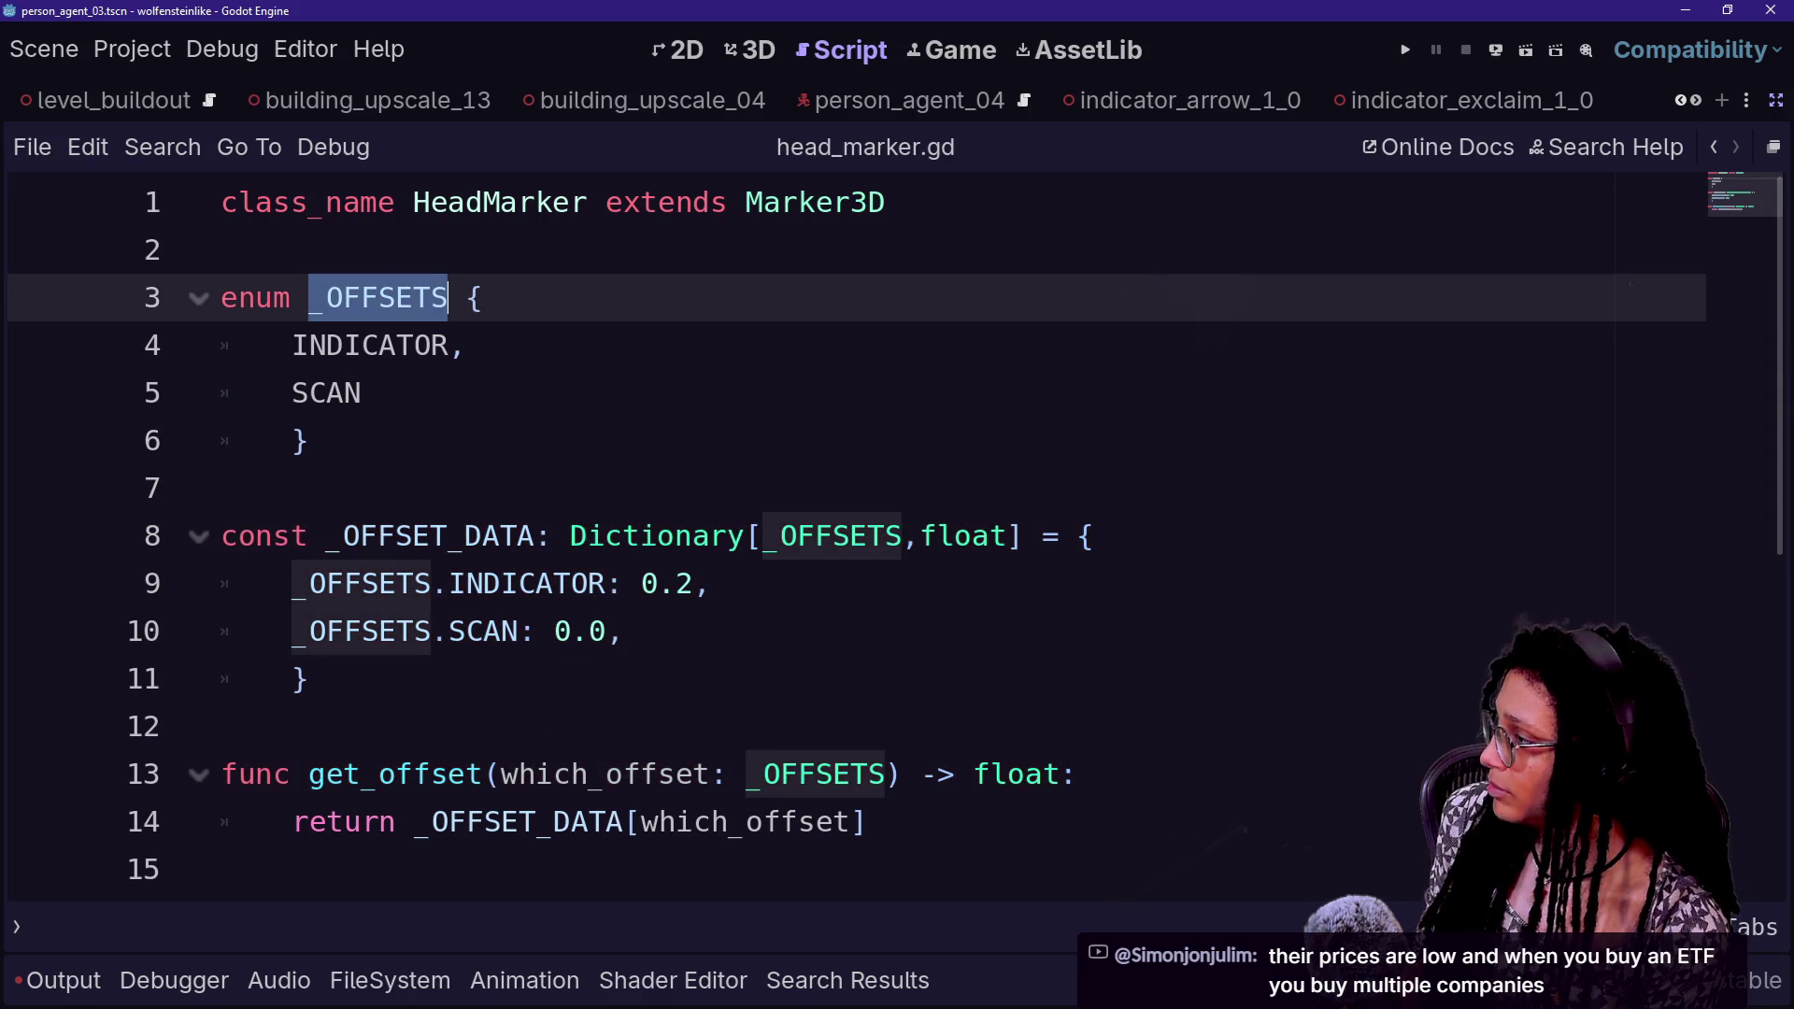
pyautogui.hotkey('ctrl', 'd')
pyautogui.hotkey('ctrl', 'd')
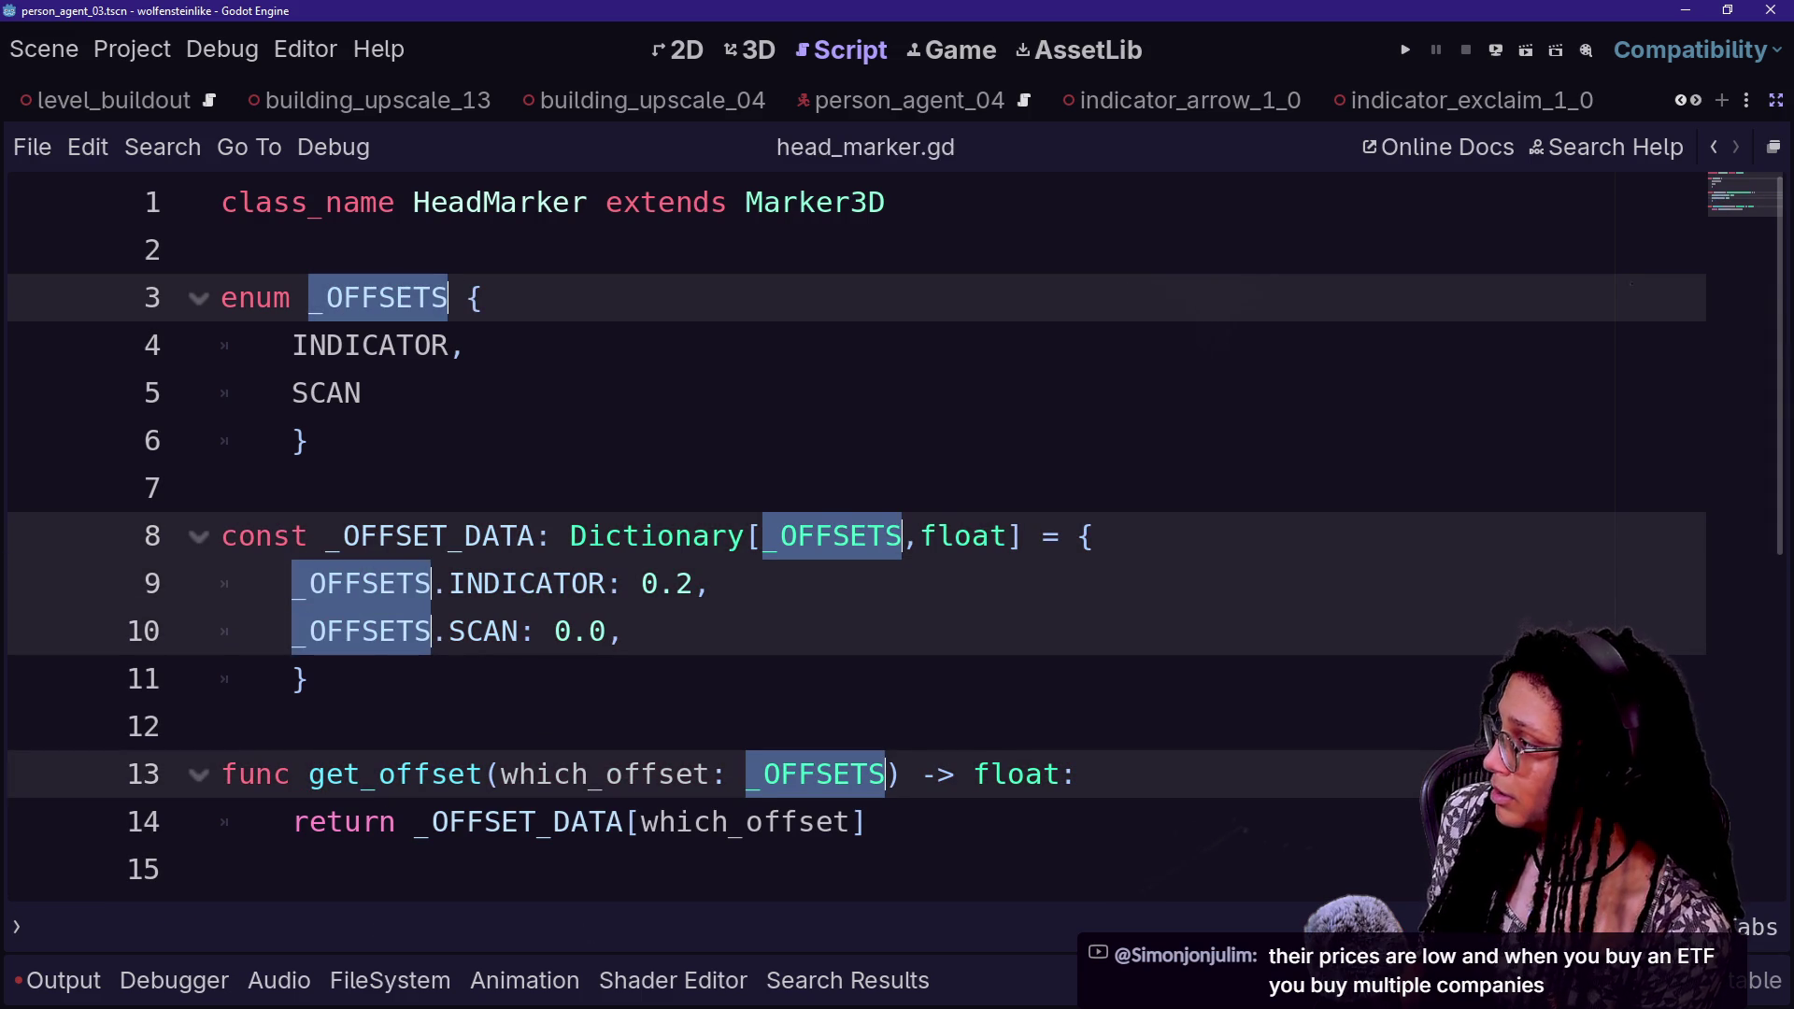
pyautogui.press('Left')
pyautogui.press('Left')
pyautogui.press('Left')
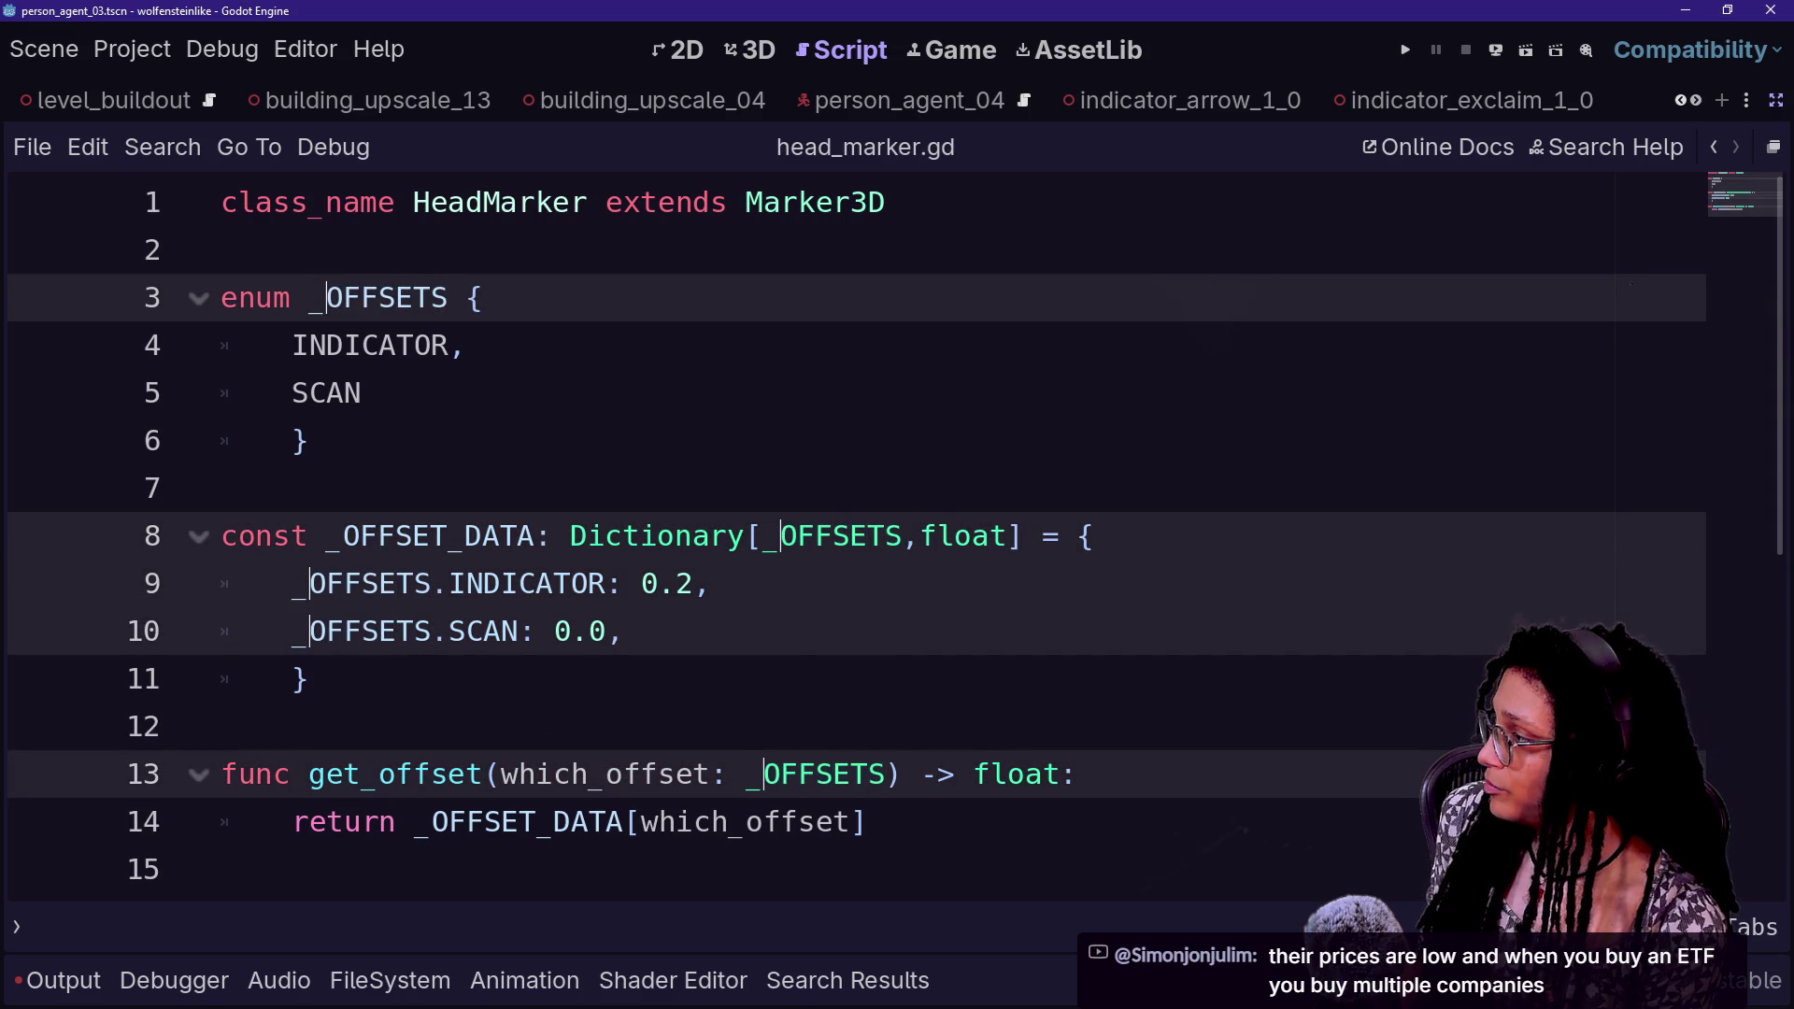
pyautogui.press('BackSpace')
pyautogui.click(309, 678)
pyautogui.hotkey('ctrl', 's')
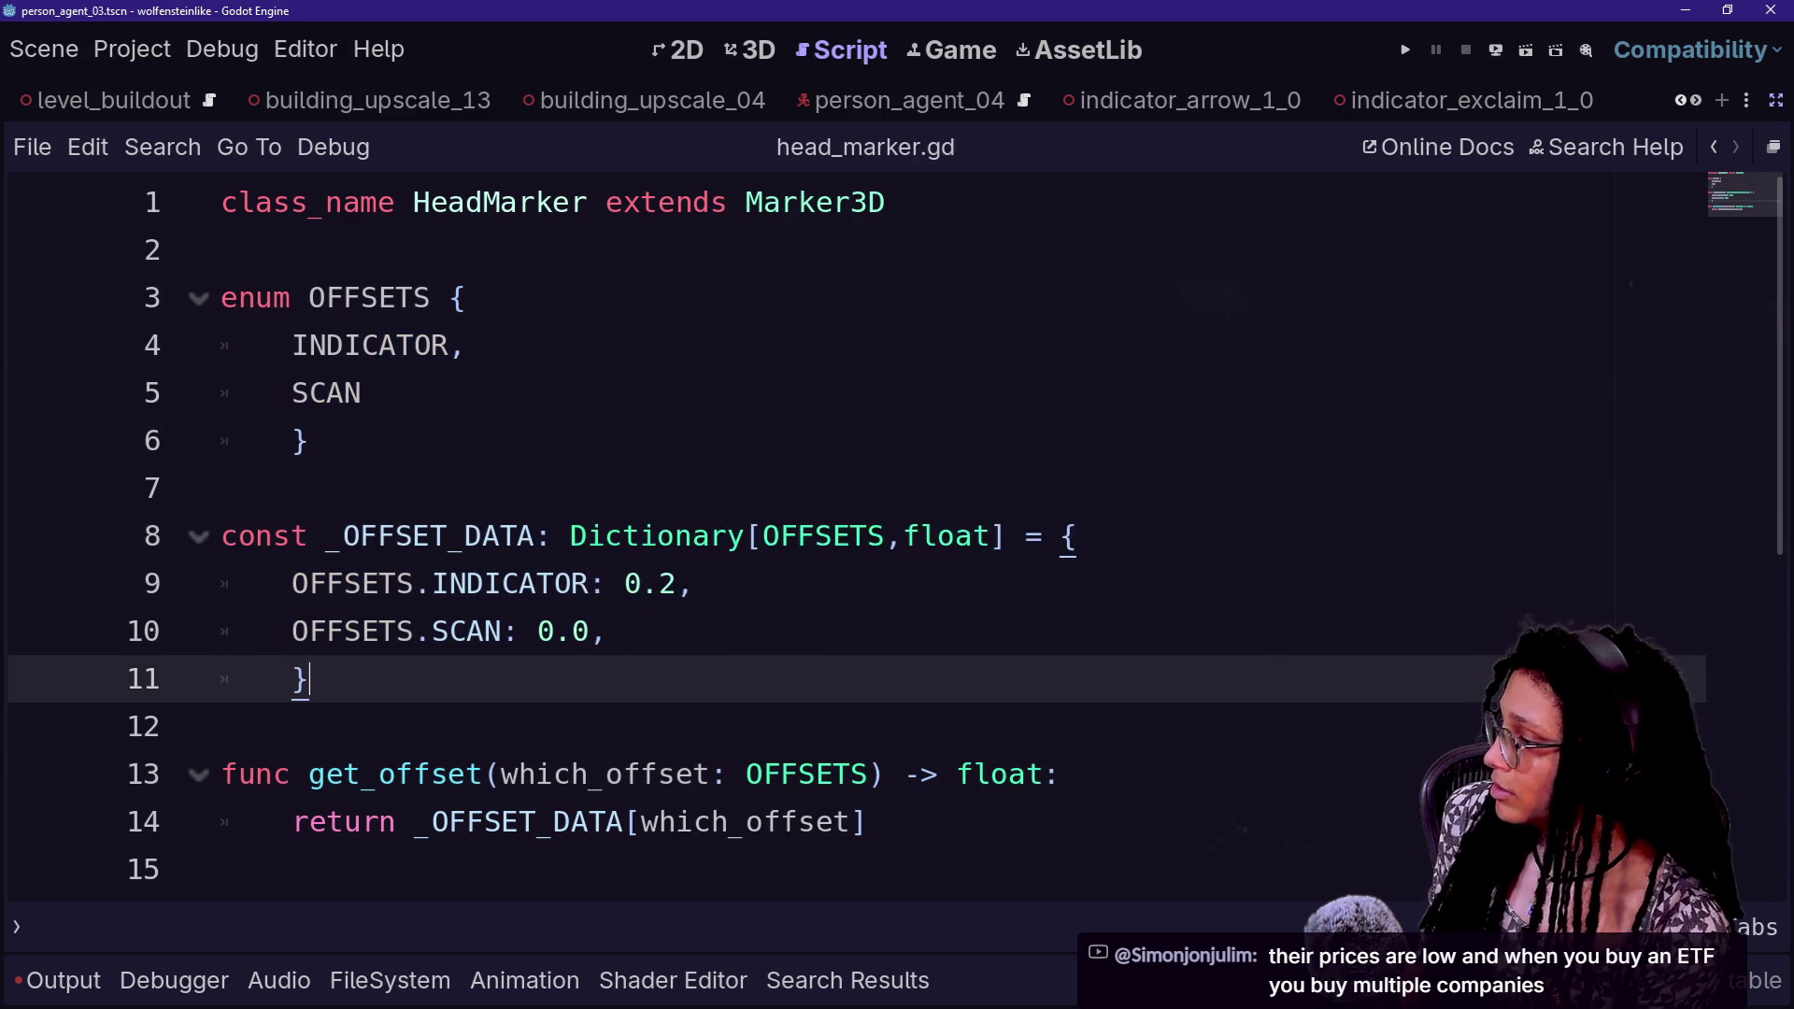
pyautogui.hotkey('ctrl', 'alt', 'o')
pyautogui.press('Down')
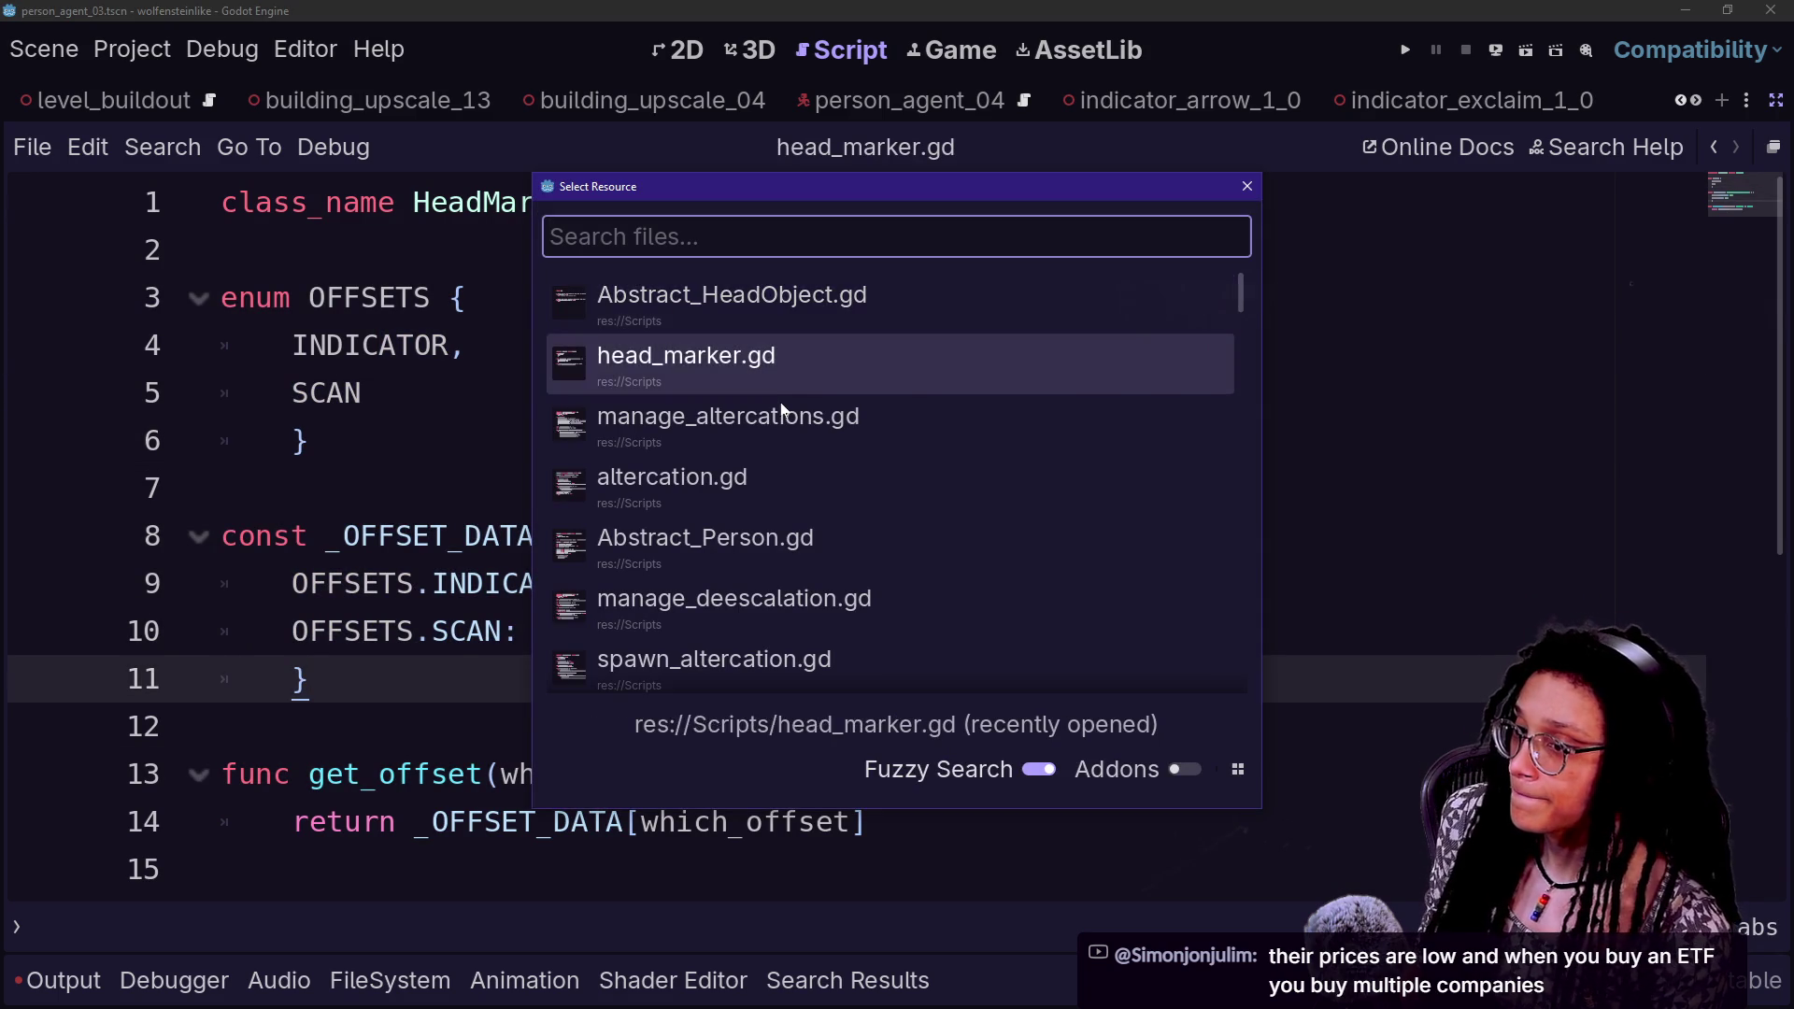
# Switch from head_marker.gd to Abstract_HeadObject.gd via the script list.
pyautogui.press('Up')
pyautogui.press('Down')
pyautogui.press('Up')
pyautogui.press('Down')
pyautogui.press('Up')
pyautogui.press('Up')
pyautogui.press('Down')
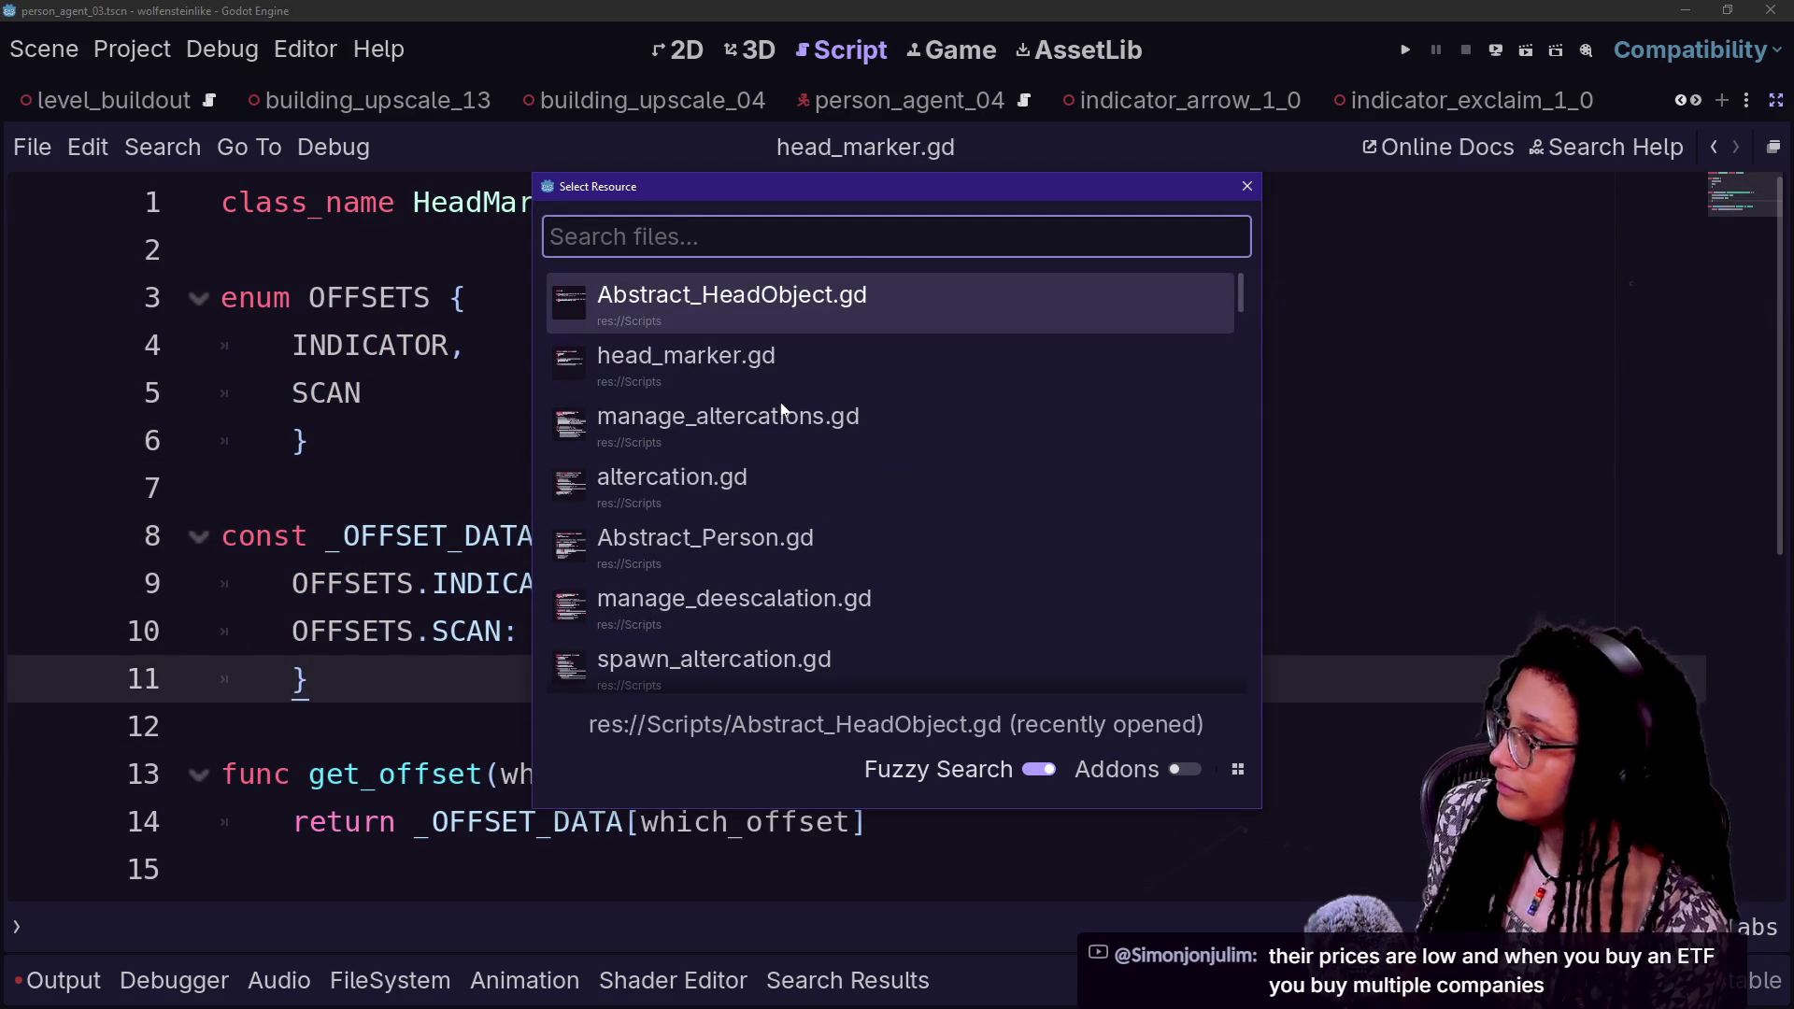
pyautogui.press('Down')
pyautogui.press('Return')
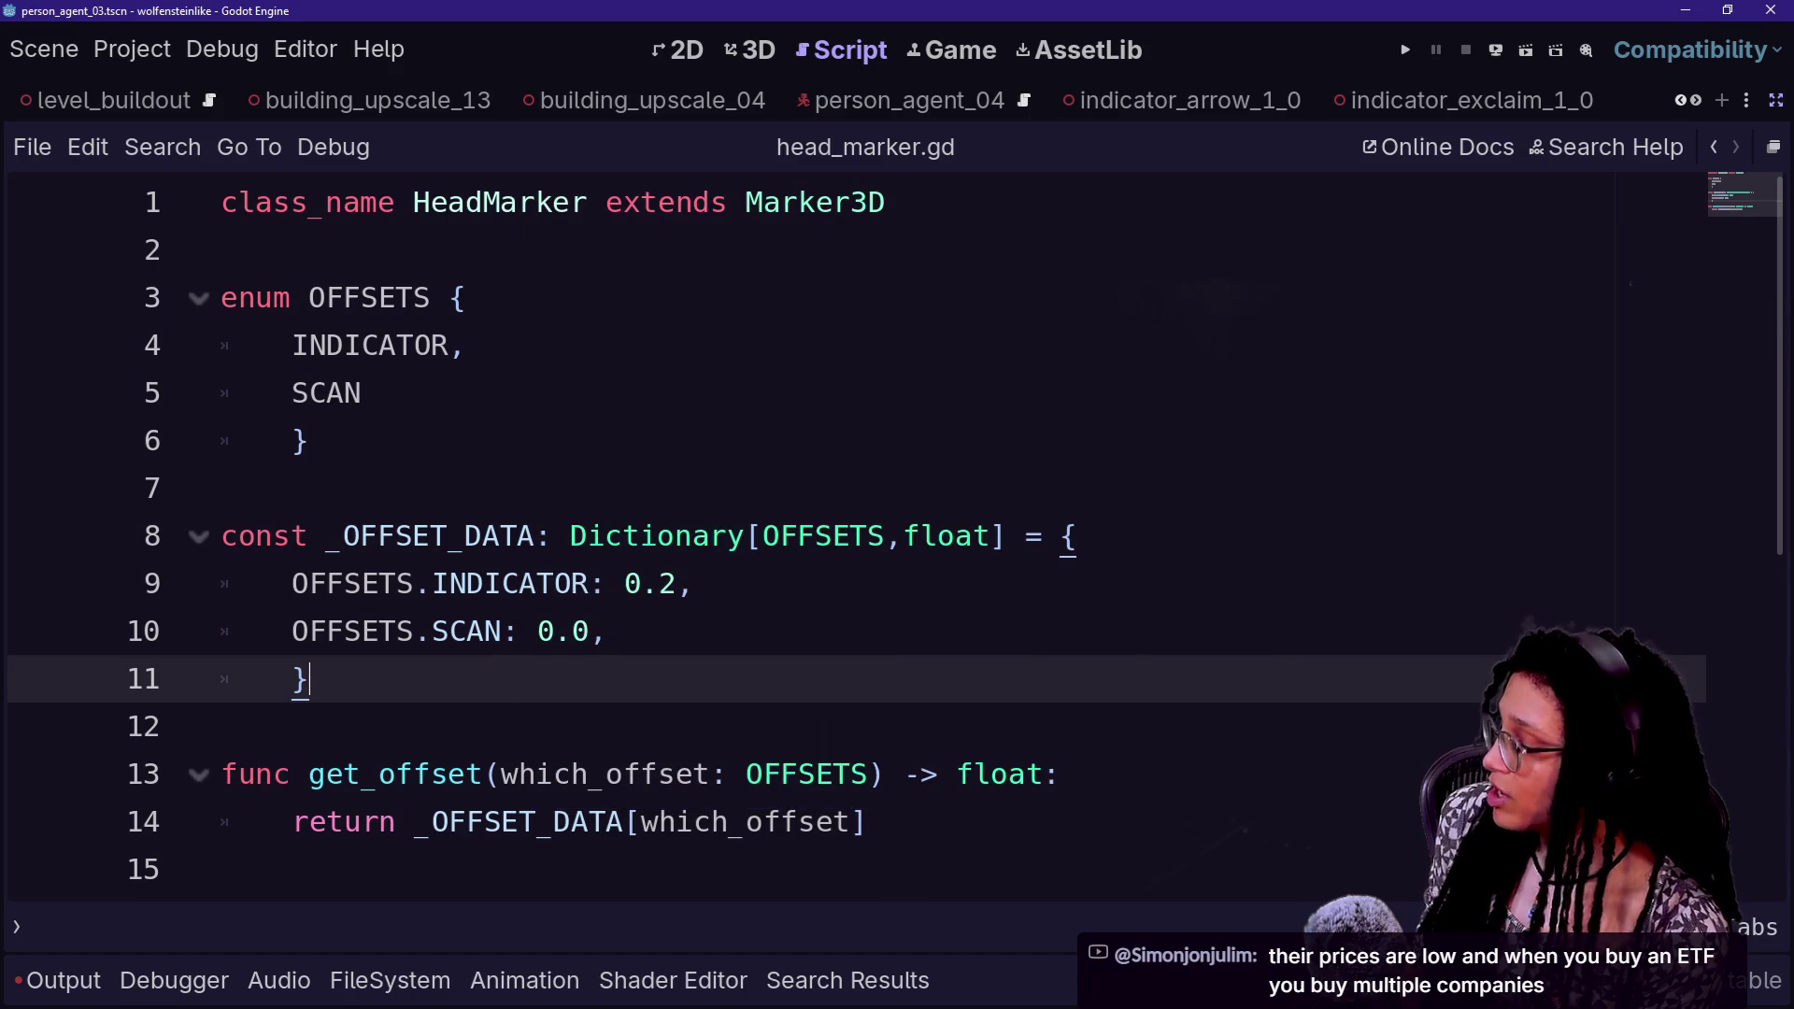
pyautogui.hotkey('ctrl', 'alt', 'o')
pyautogui.click(621, 363)
pyautogui.press('Return')
# Change HeadMarker._OFFSETS to HeadMarker.OFFSETS on line 5.
pyautogui.click(621, 363)
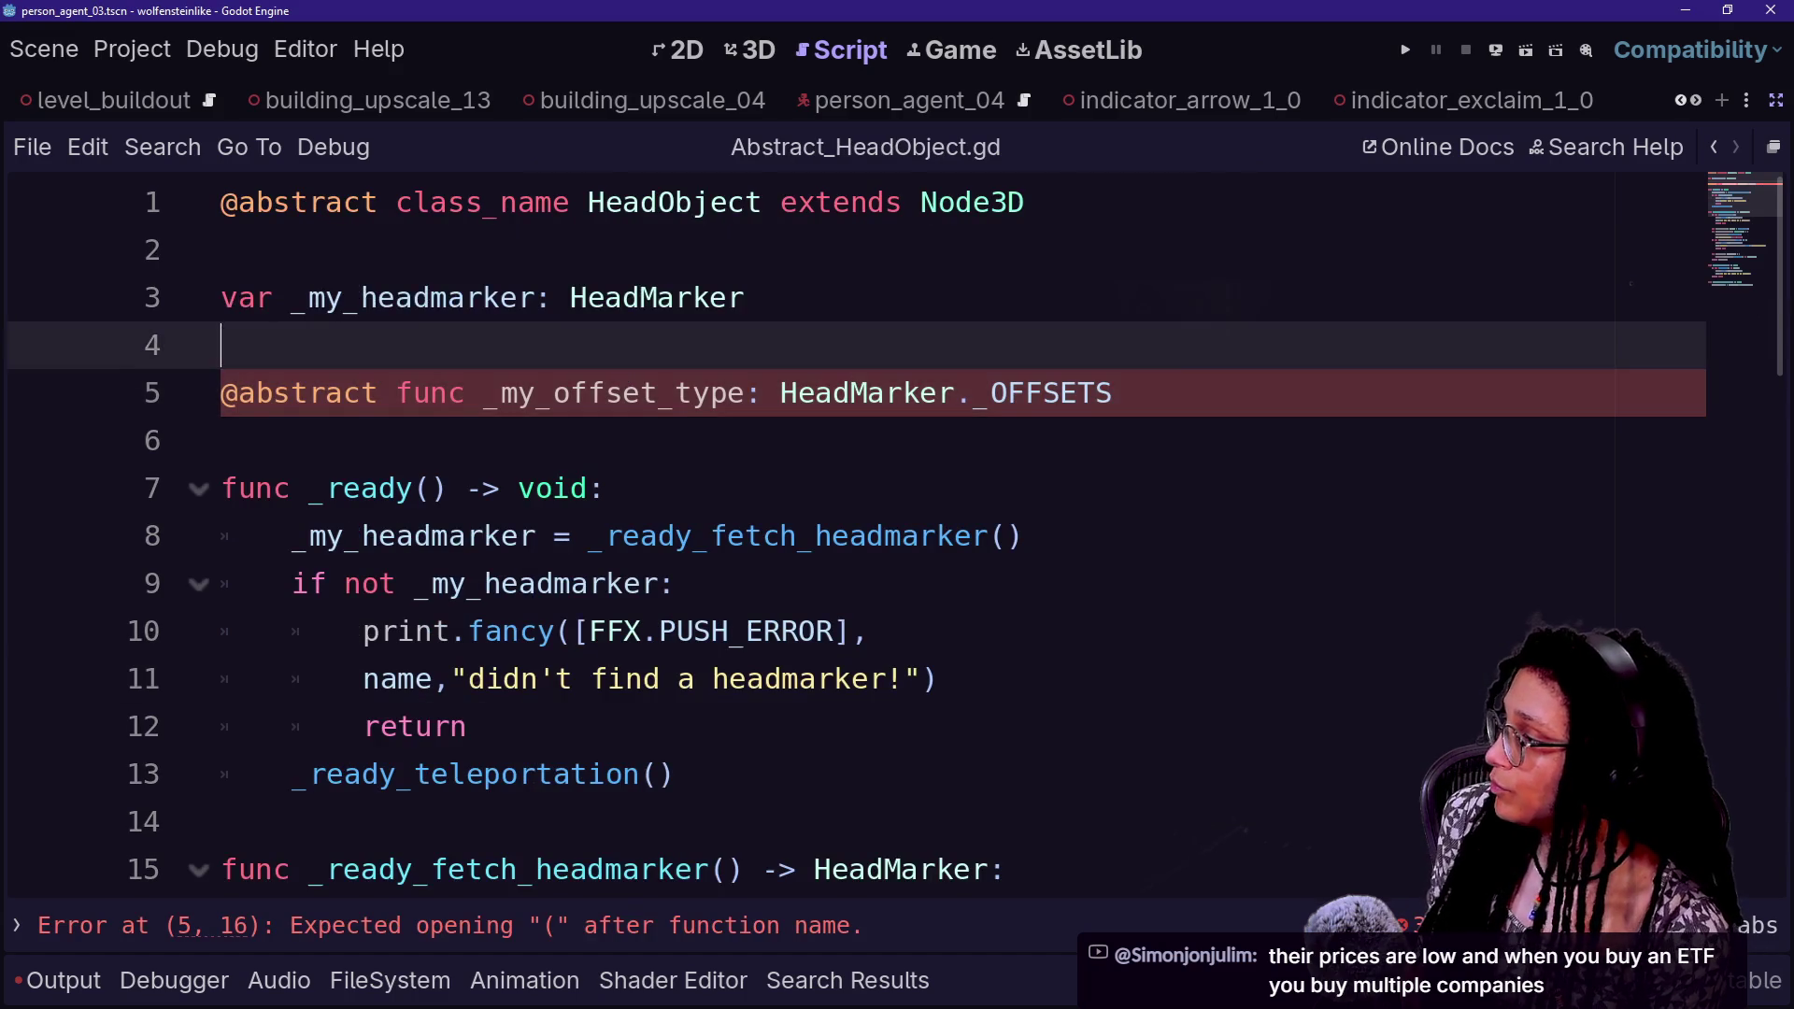
pyautogui.click(913, 536)
pyautogui.click(1112, 392)
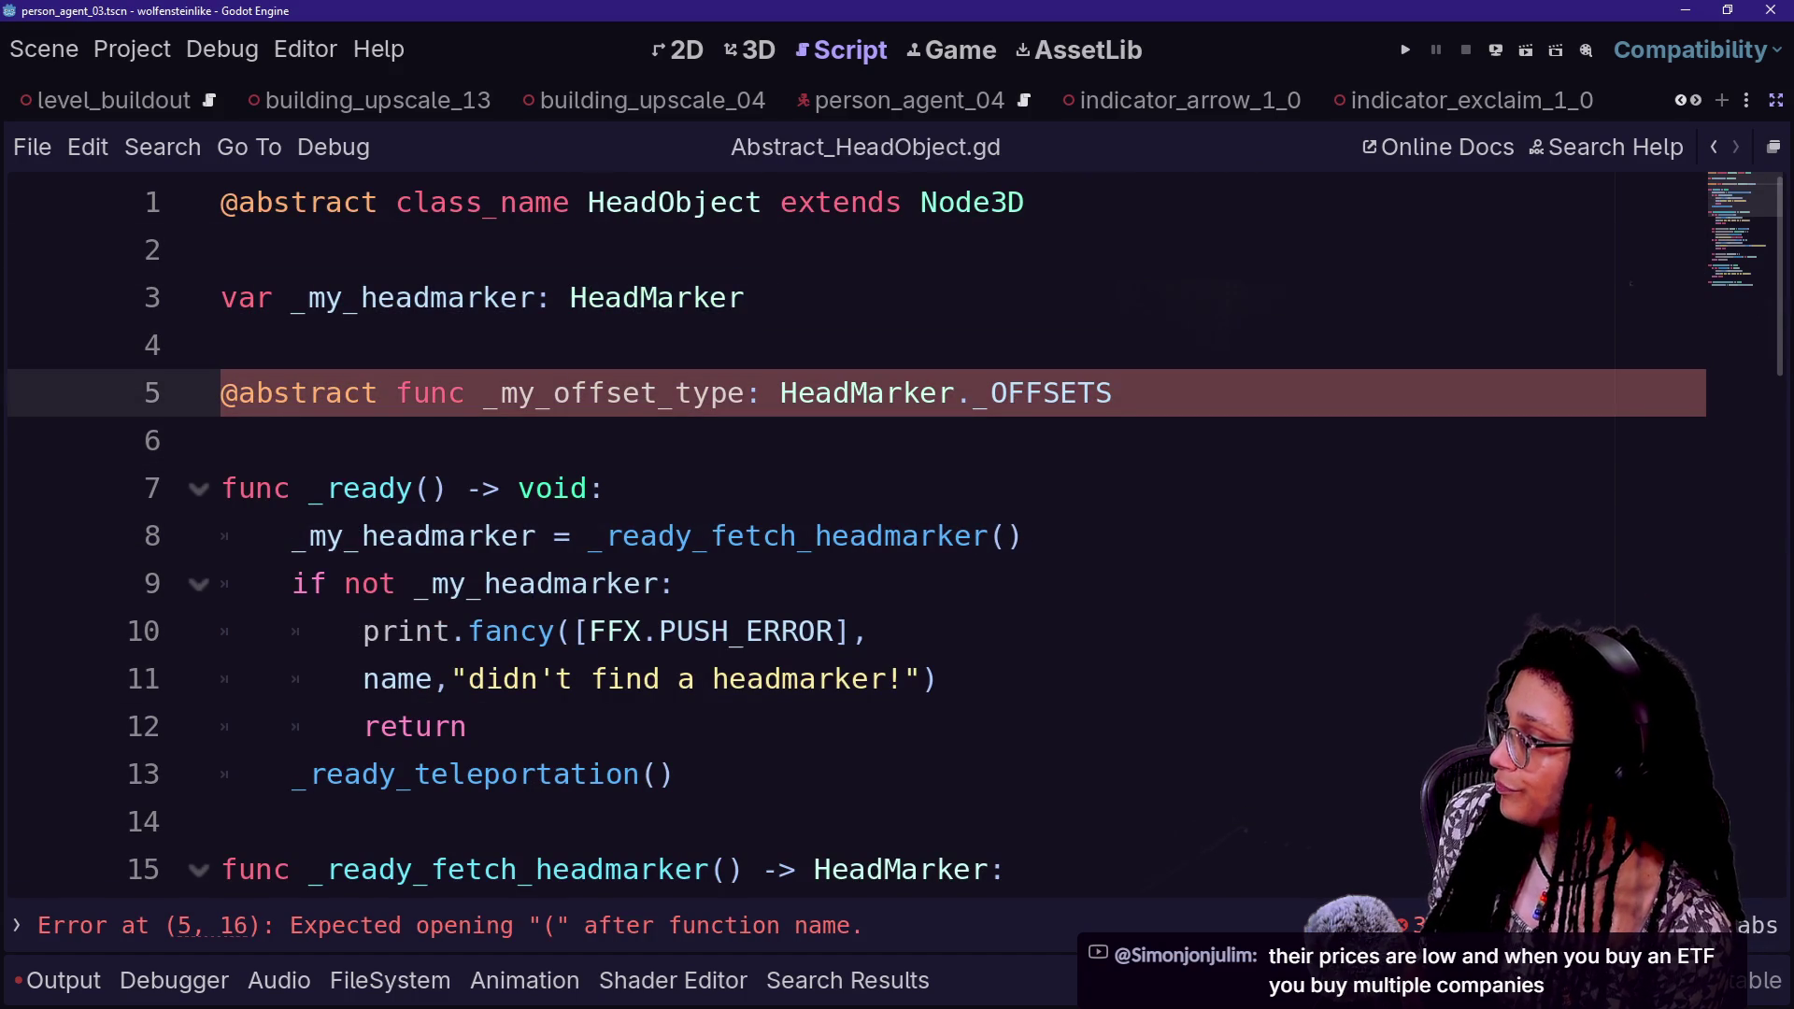
pyautogui.click(221, 440)
pyautogui.click(745, 297)
pyautogui.click(1113, 393)
pyautogui.click(221, 440)
pyautogui.click(1095, 393)
pyautogui.press('Left')
pyautogui.press('Left')
pyautogui.press('Left')
pyautogui.press('BackSpace')
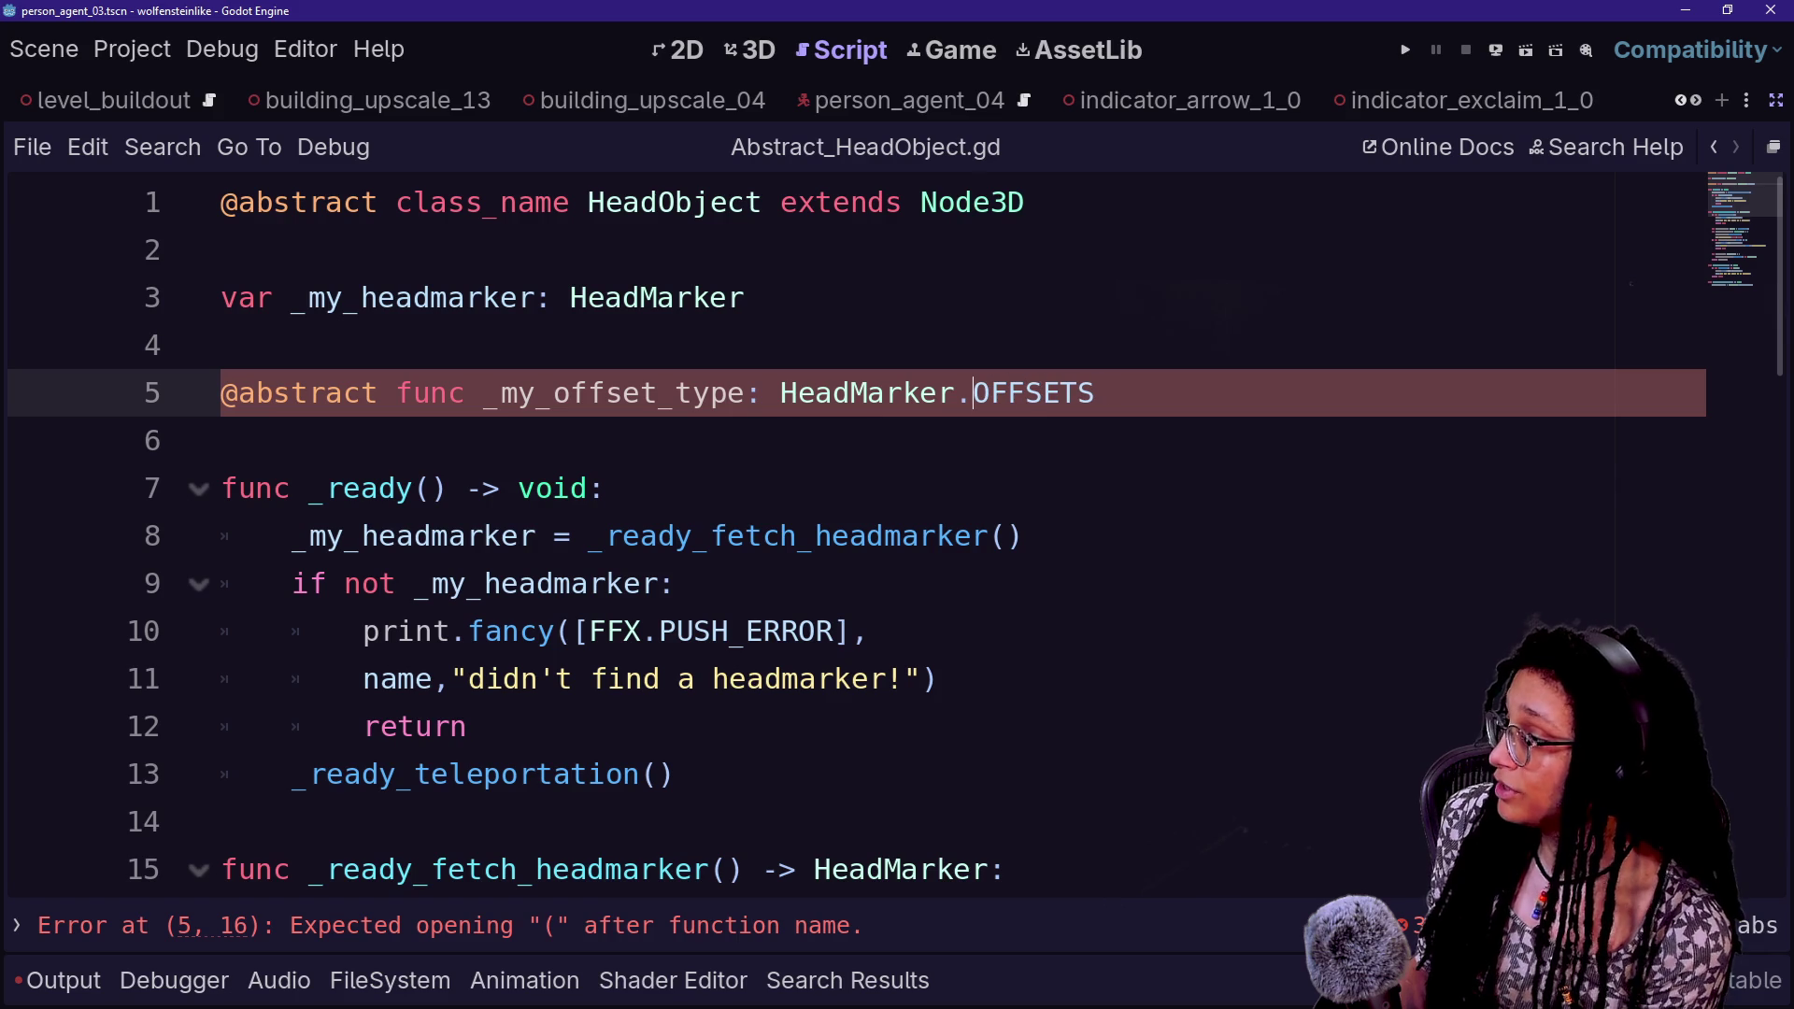
pyautogui.press('Right')
pyautogui.press('Right')
pyautogui.press('Right')
pyautogui.press('Left')
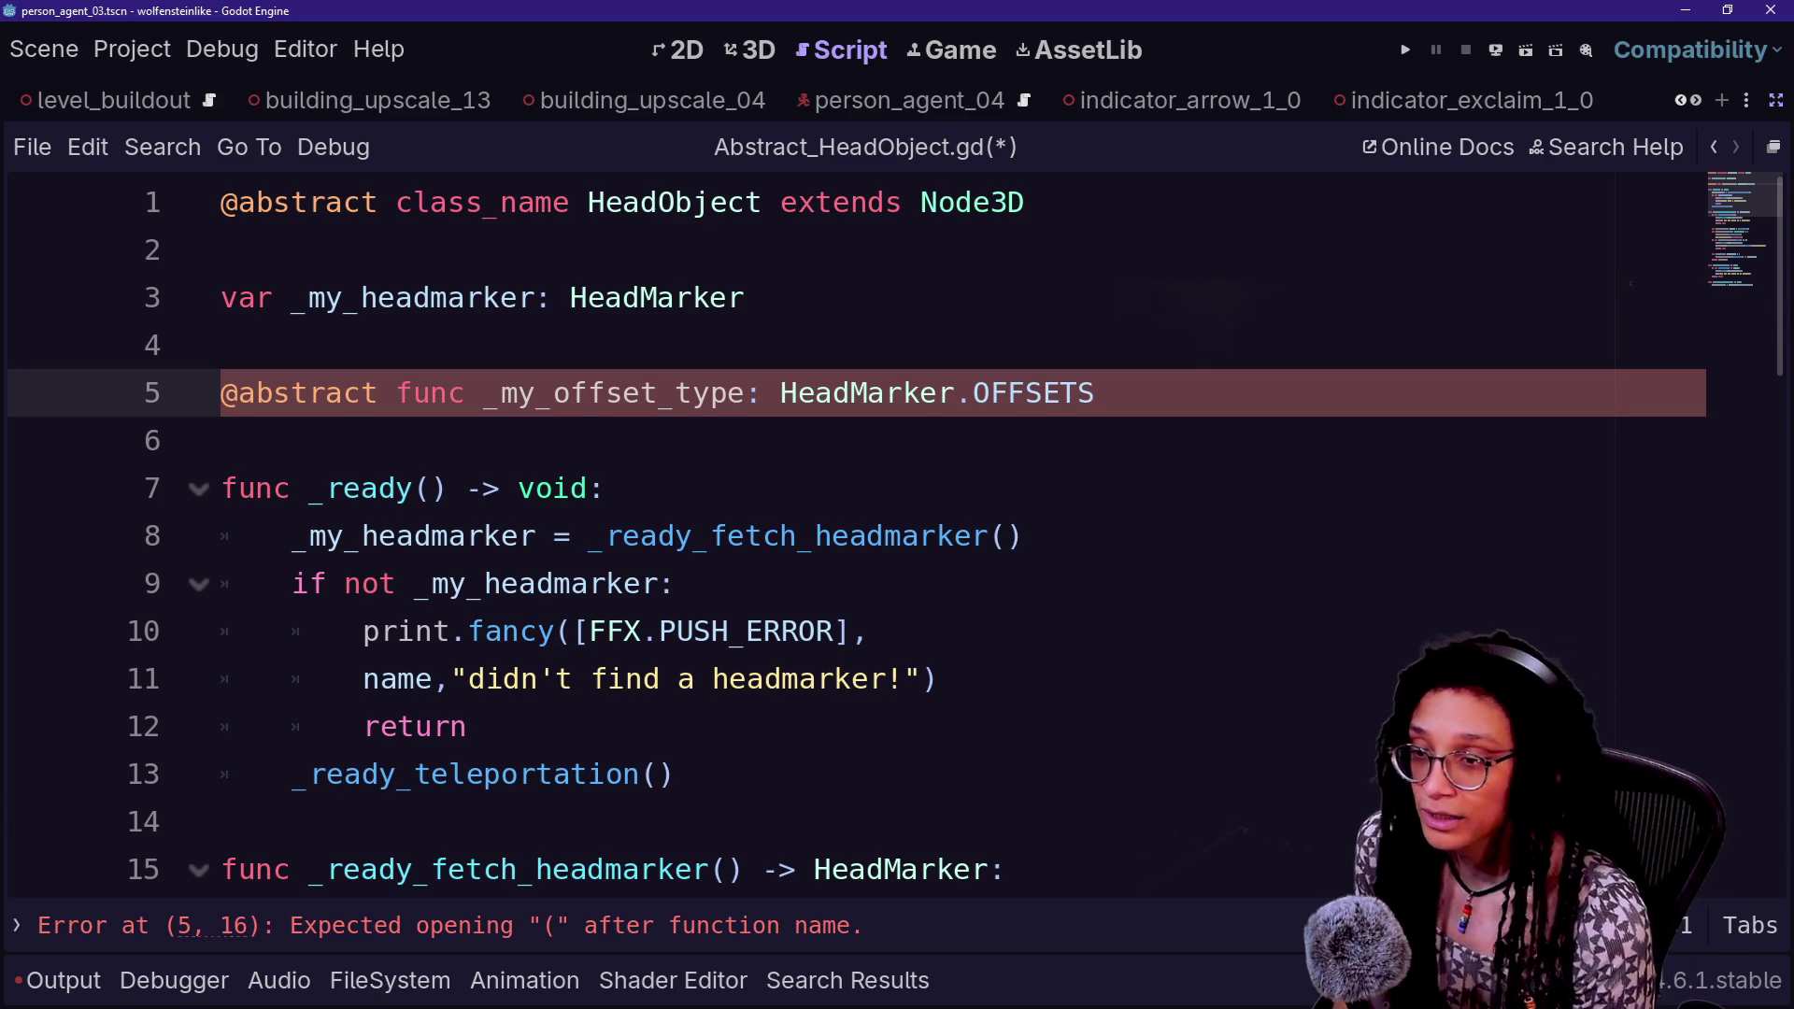
pyautogui.write('g')
pyautogui.press('BackSpace')
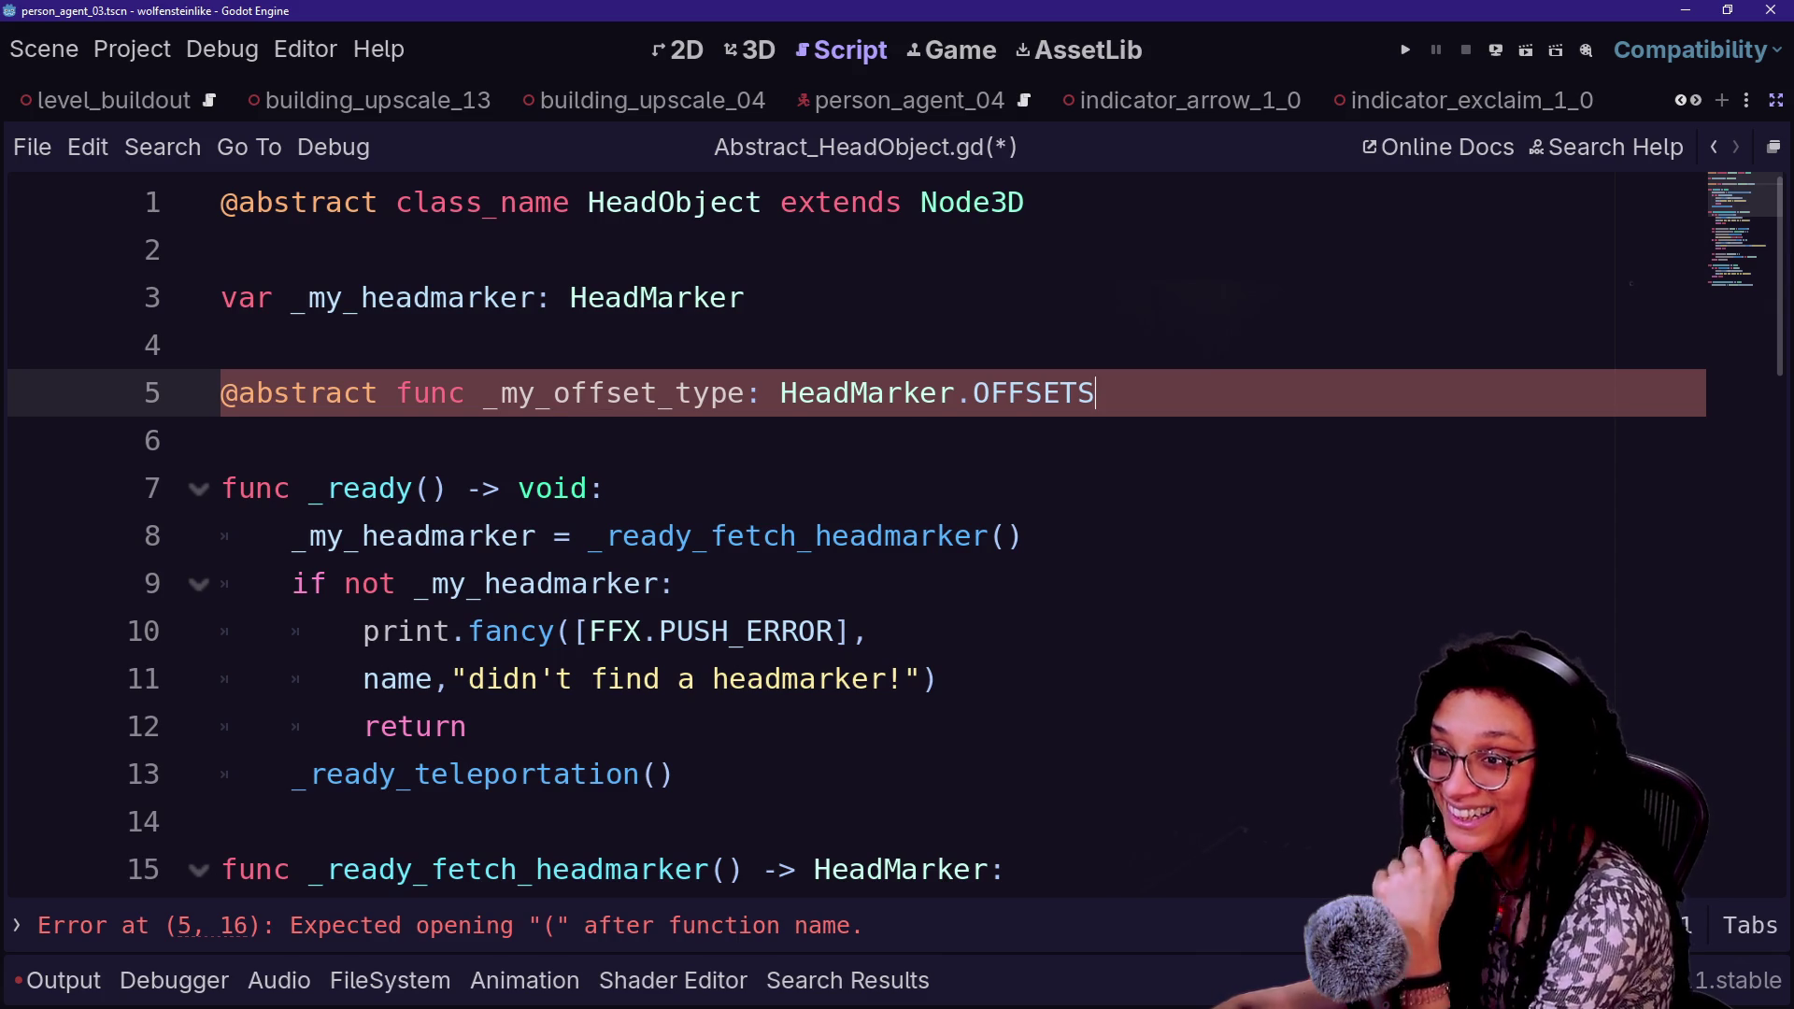
# Move between line 6 and the end of the flagged _my_offset_type declaration on line 5.
pyautogui.click(221, 441)
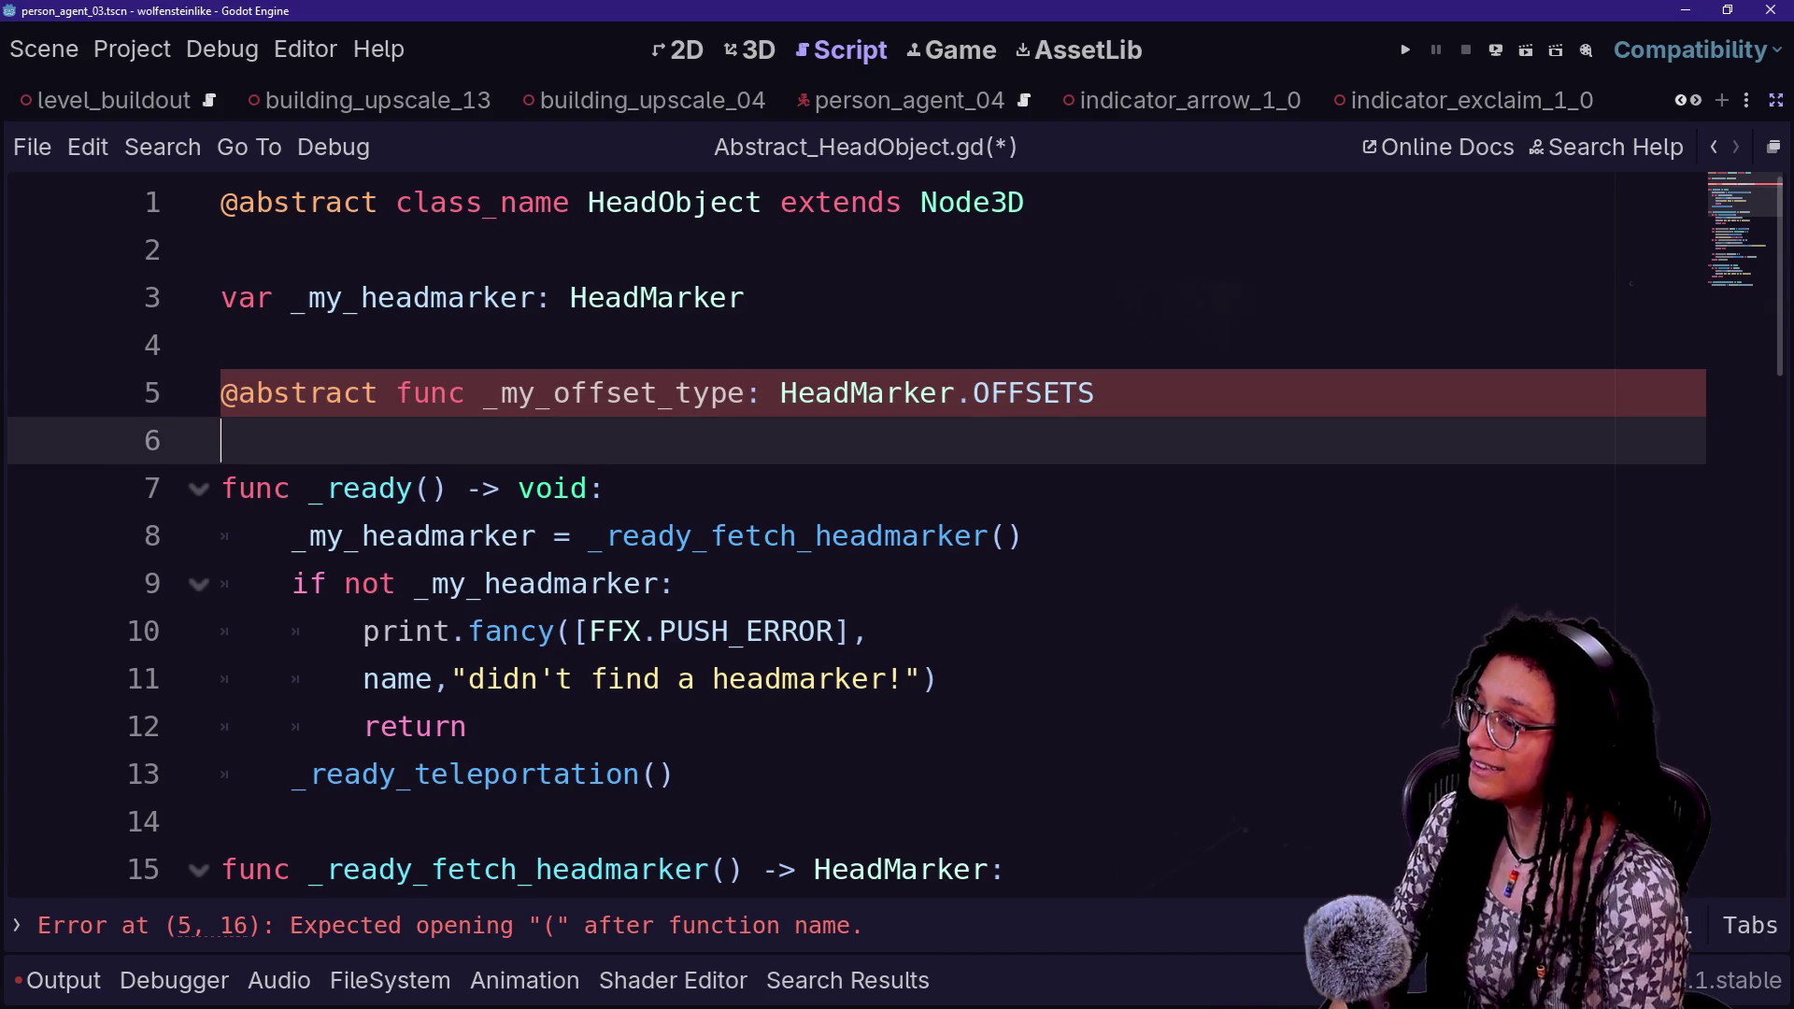
pyautogui.click(1097, 392)
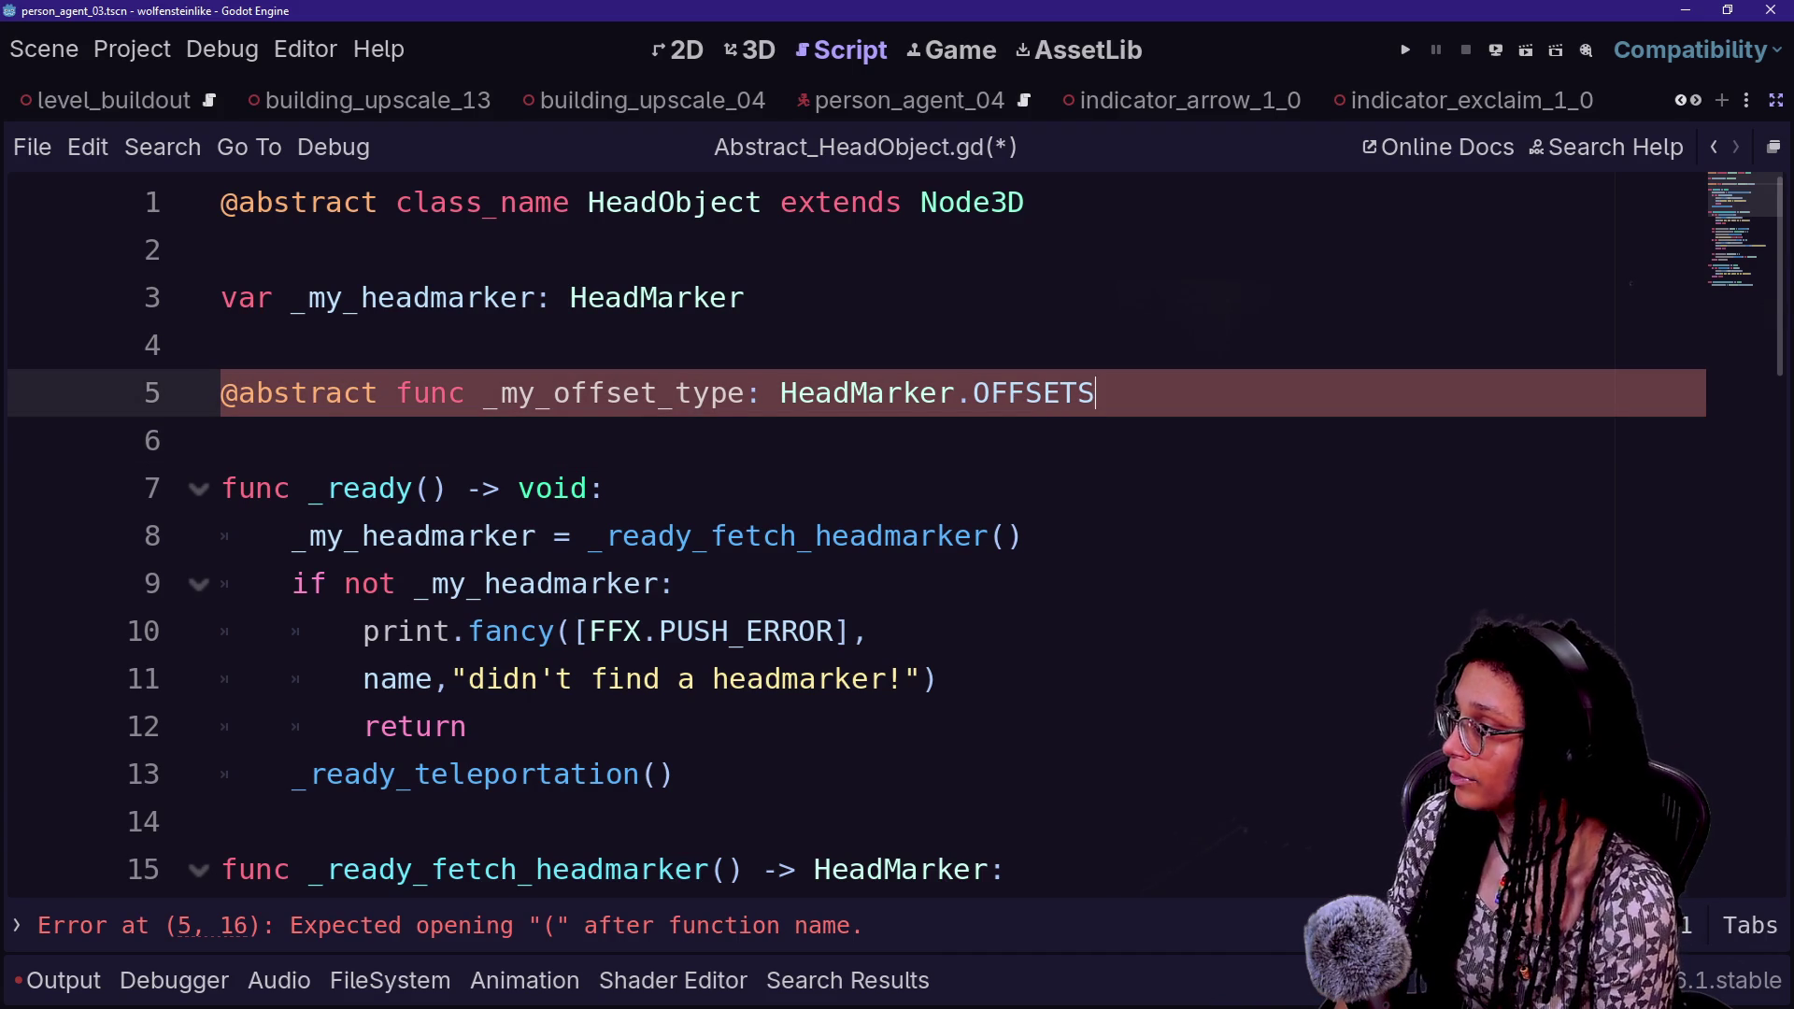
# Try wrapping the declaration's type in parentheses after _my_offset_type.
pyautogui.click(759, 393)
pyautogui.press('BackSpace')
pyautogui.press('Delete')
pyautogui.write('(')
pyautogui.click(221, 345)
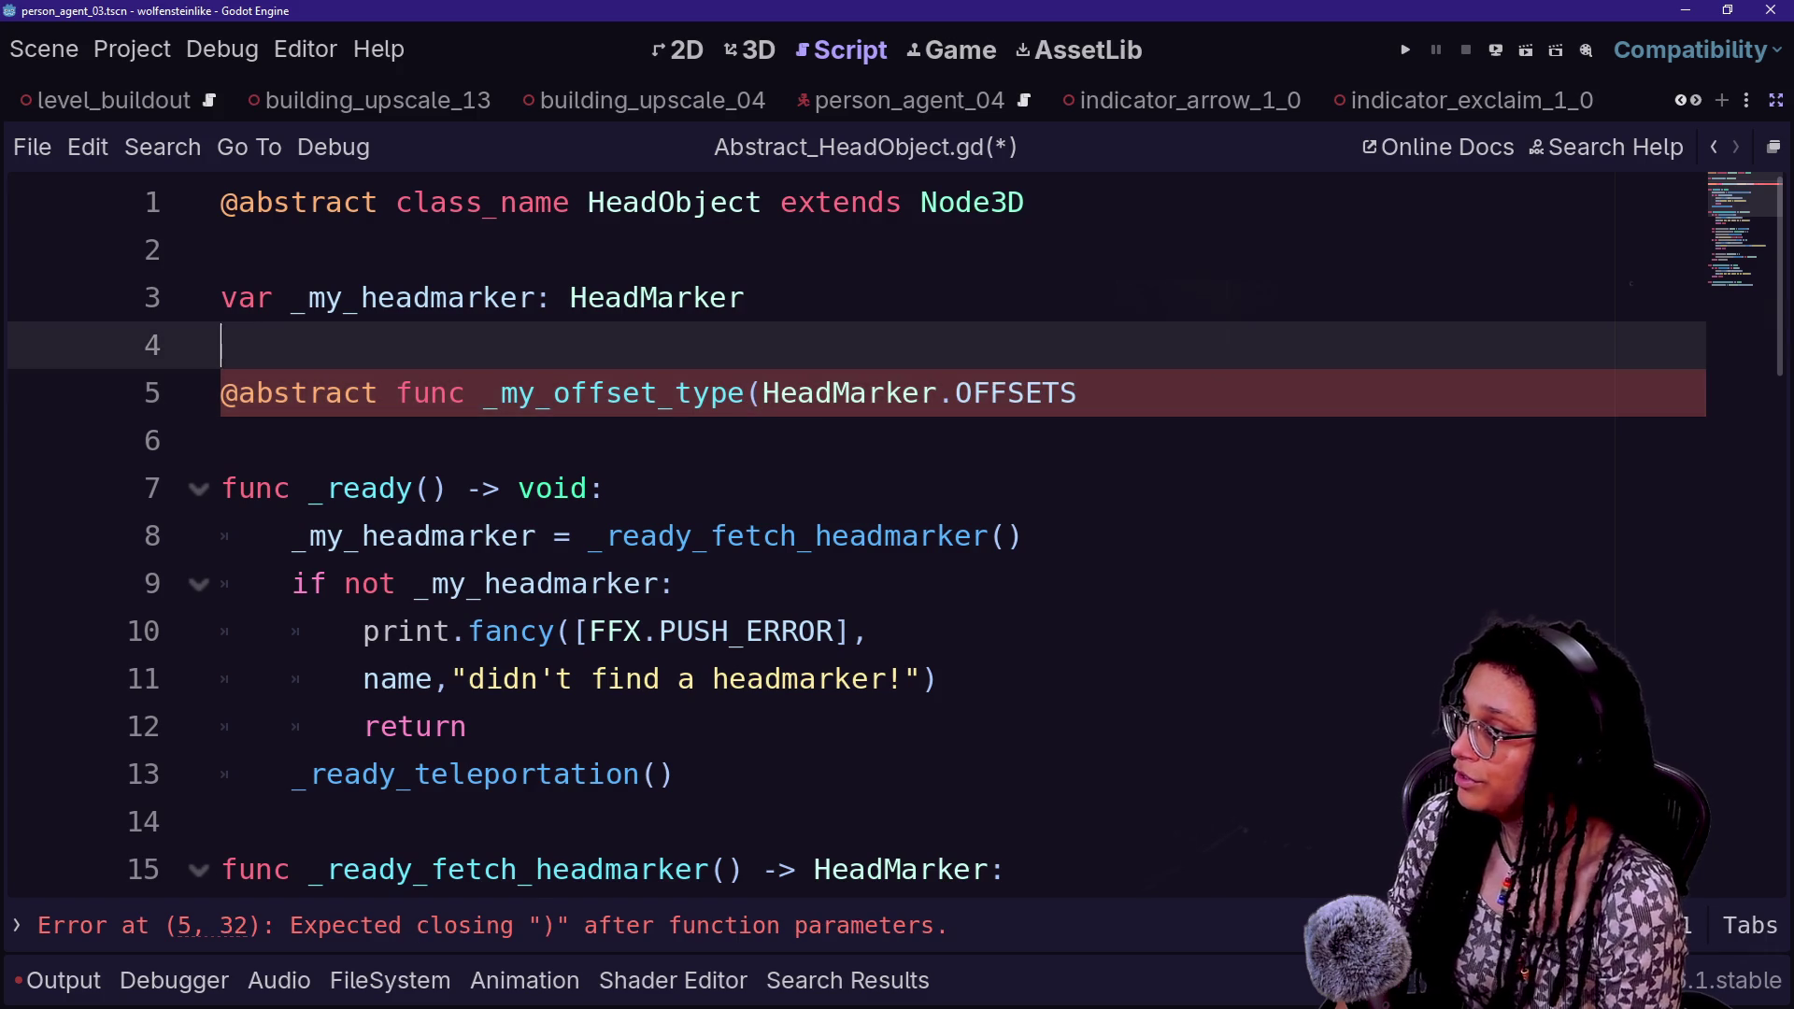
pyautogui.click(1077, 393)
pyautogui.write(')')
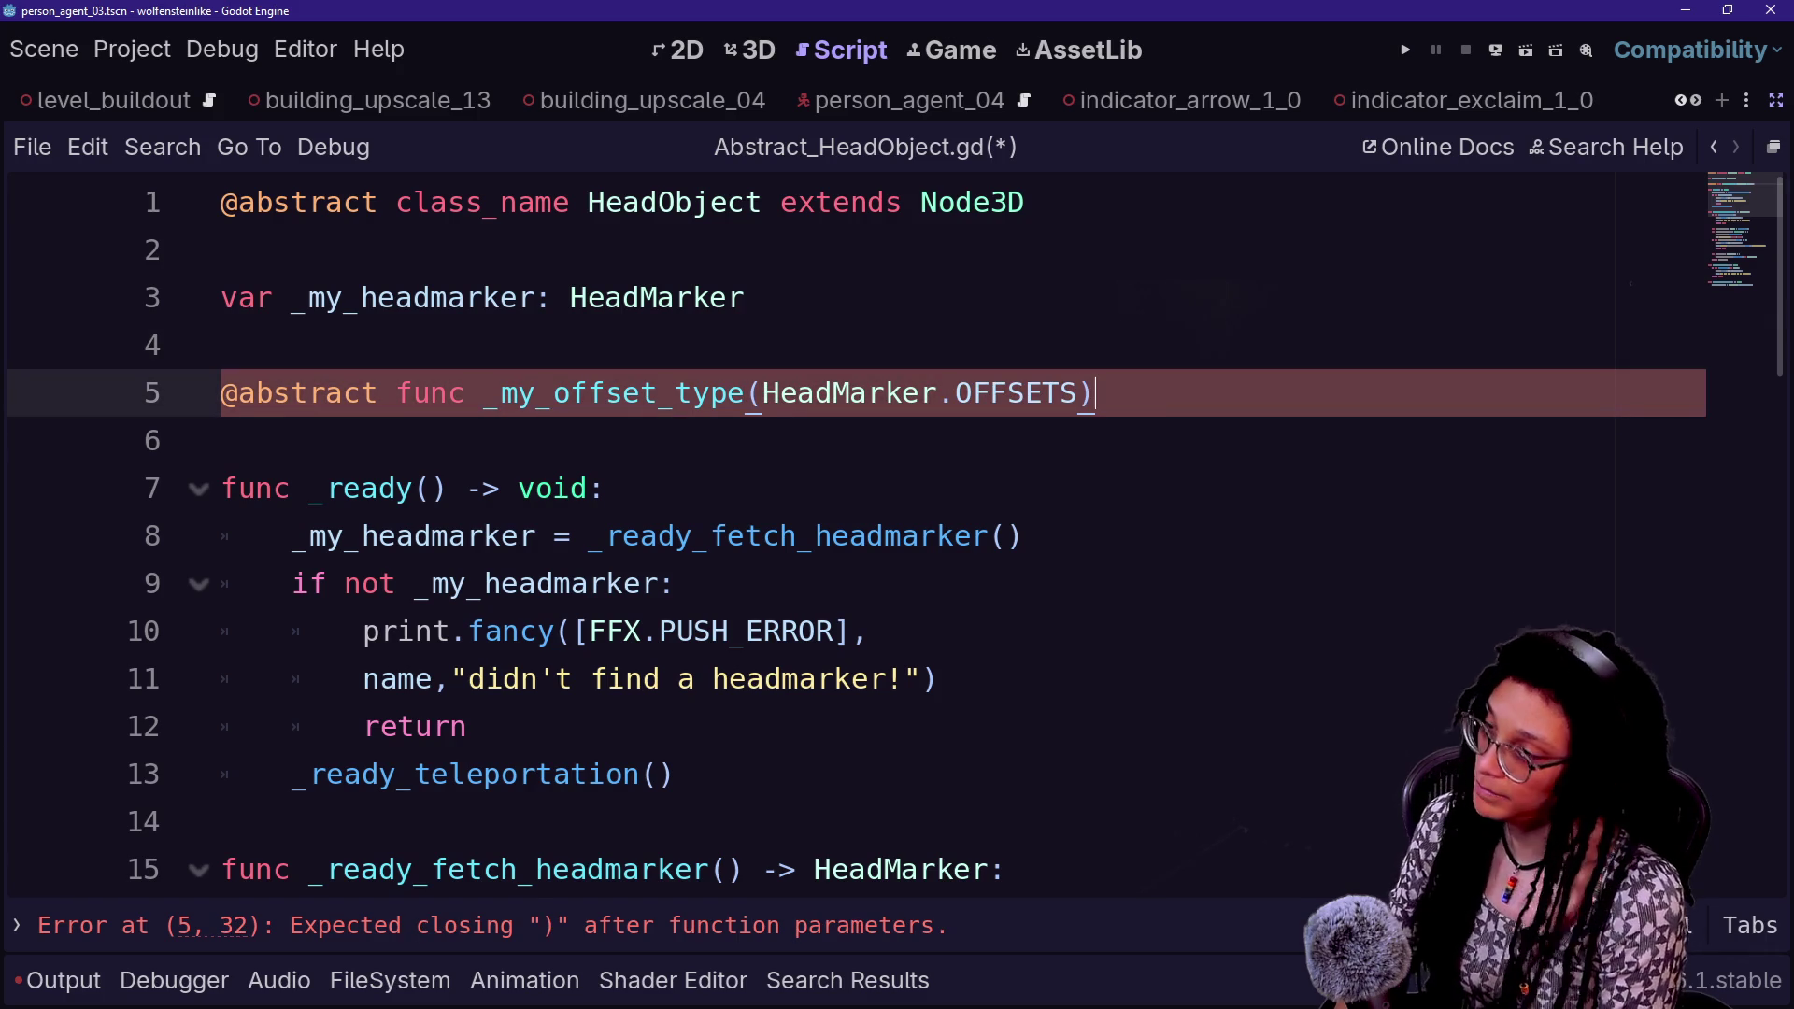
# Rewrite it as '_my_offset_type() -> HeadMarker.OFFSETS' and save the script.
pyautogui.moveTo(516, 393); pyautogui.dragTo(1027, 393)
pyautogui.click(1096, 393)
pyautogui.moveTo(762, 392)
pyautogui.mouseDown()
pyautogui.moveTo(1096, 392)
pyautogui.moveTo(1077, 392)
pyautogui.mouseUp()
pyautogui.press('BackSpace')
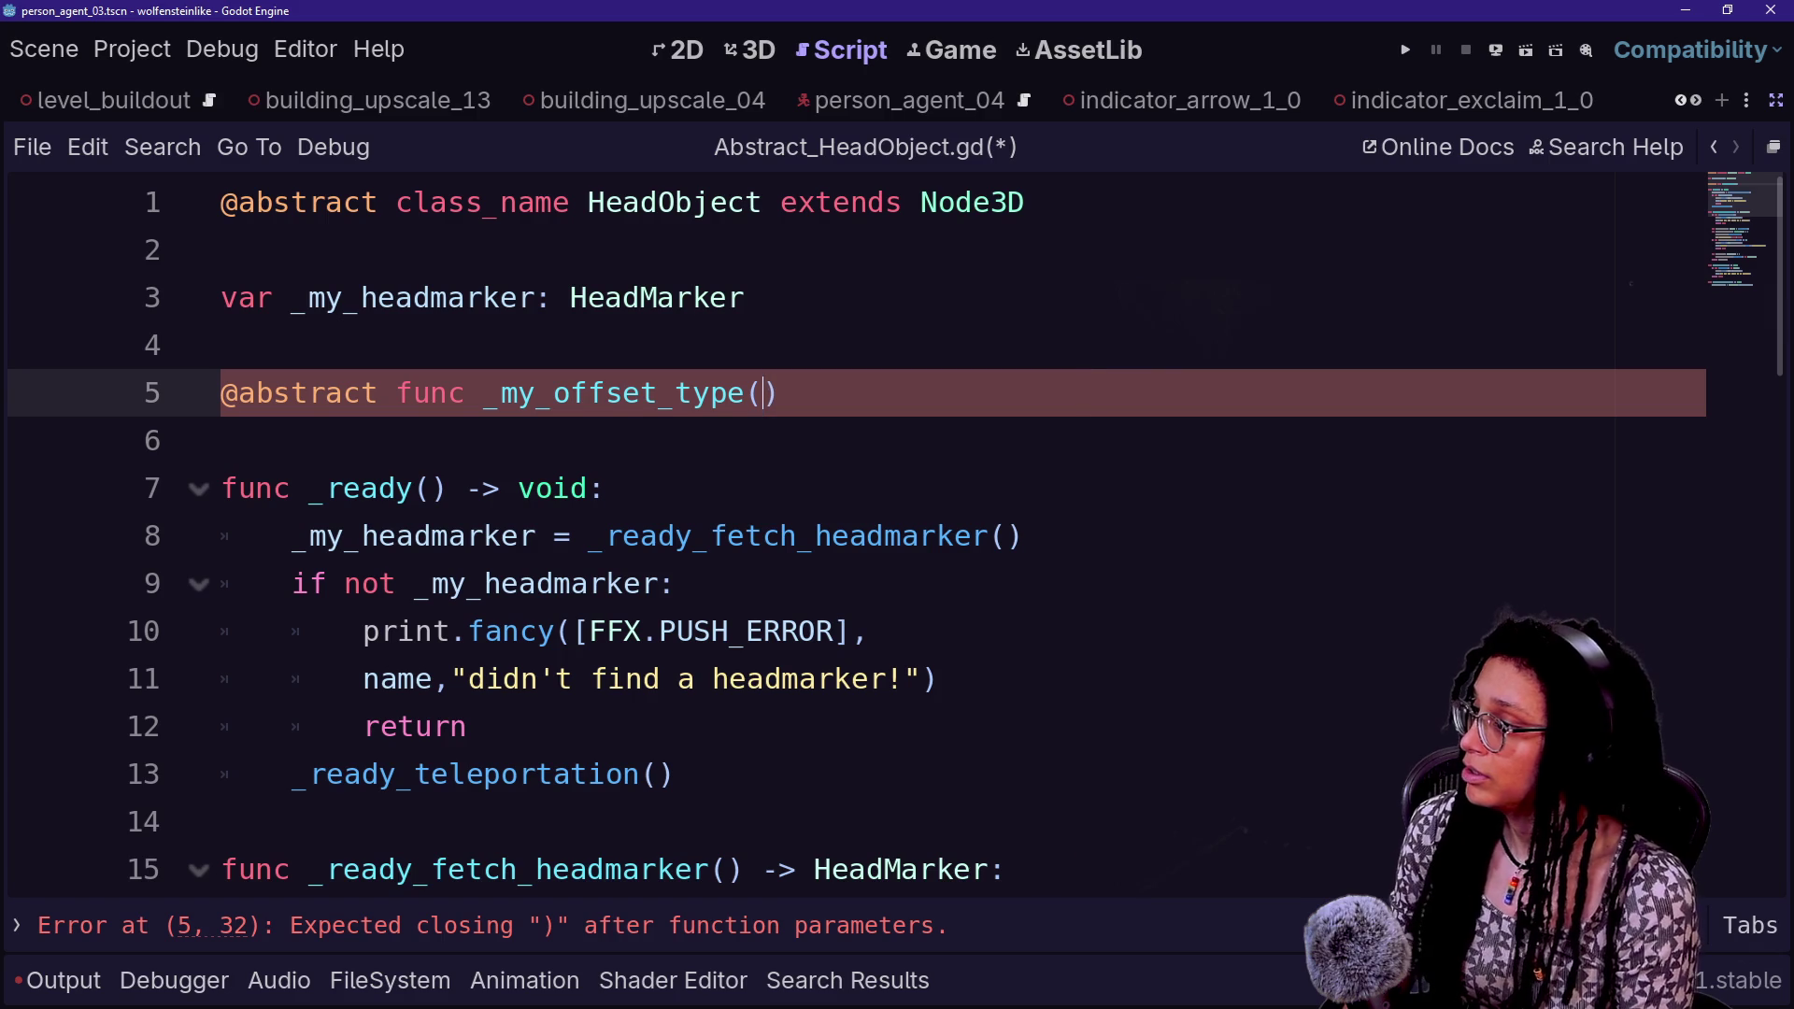
pyautogui.write('-> HeadMarker.OFFSETS')
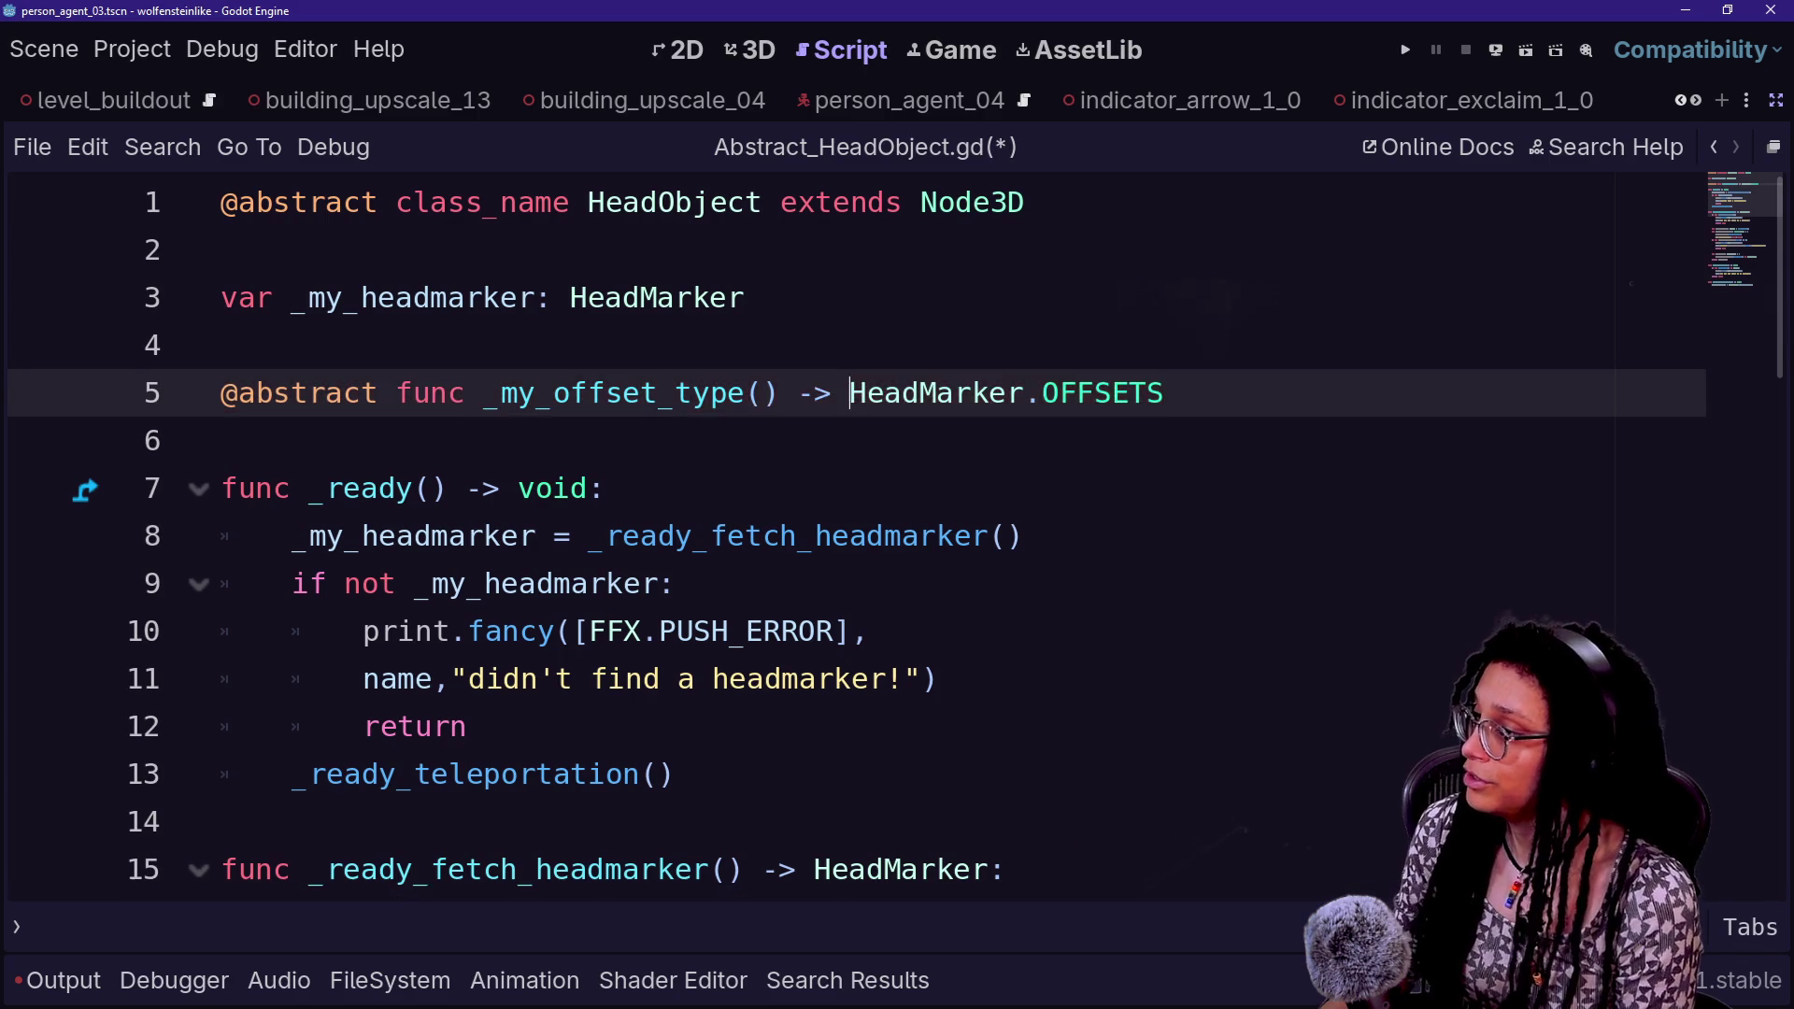
pyautogui.moveTo(780, 393); pyautogui.dragTo(1166, 393)
pyautogui.click(482, 393)
pyautogui.hotkey('ctrl', 's')
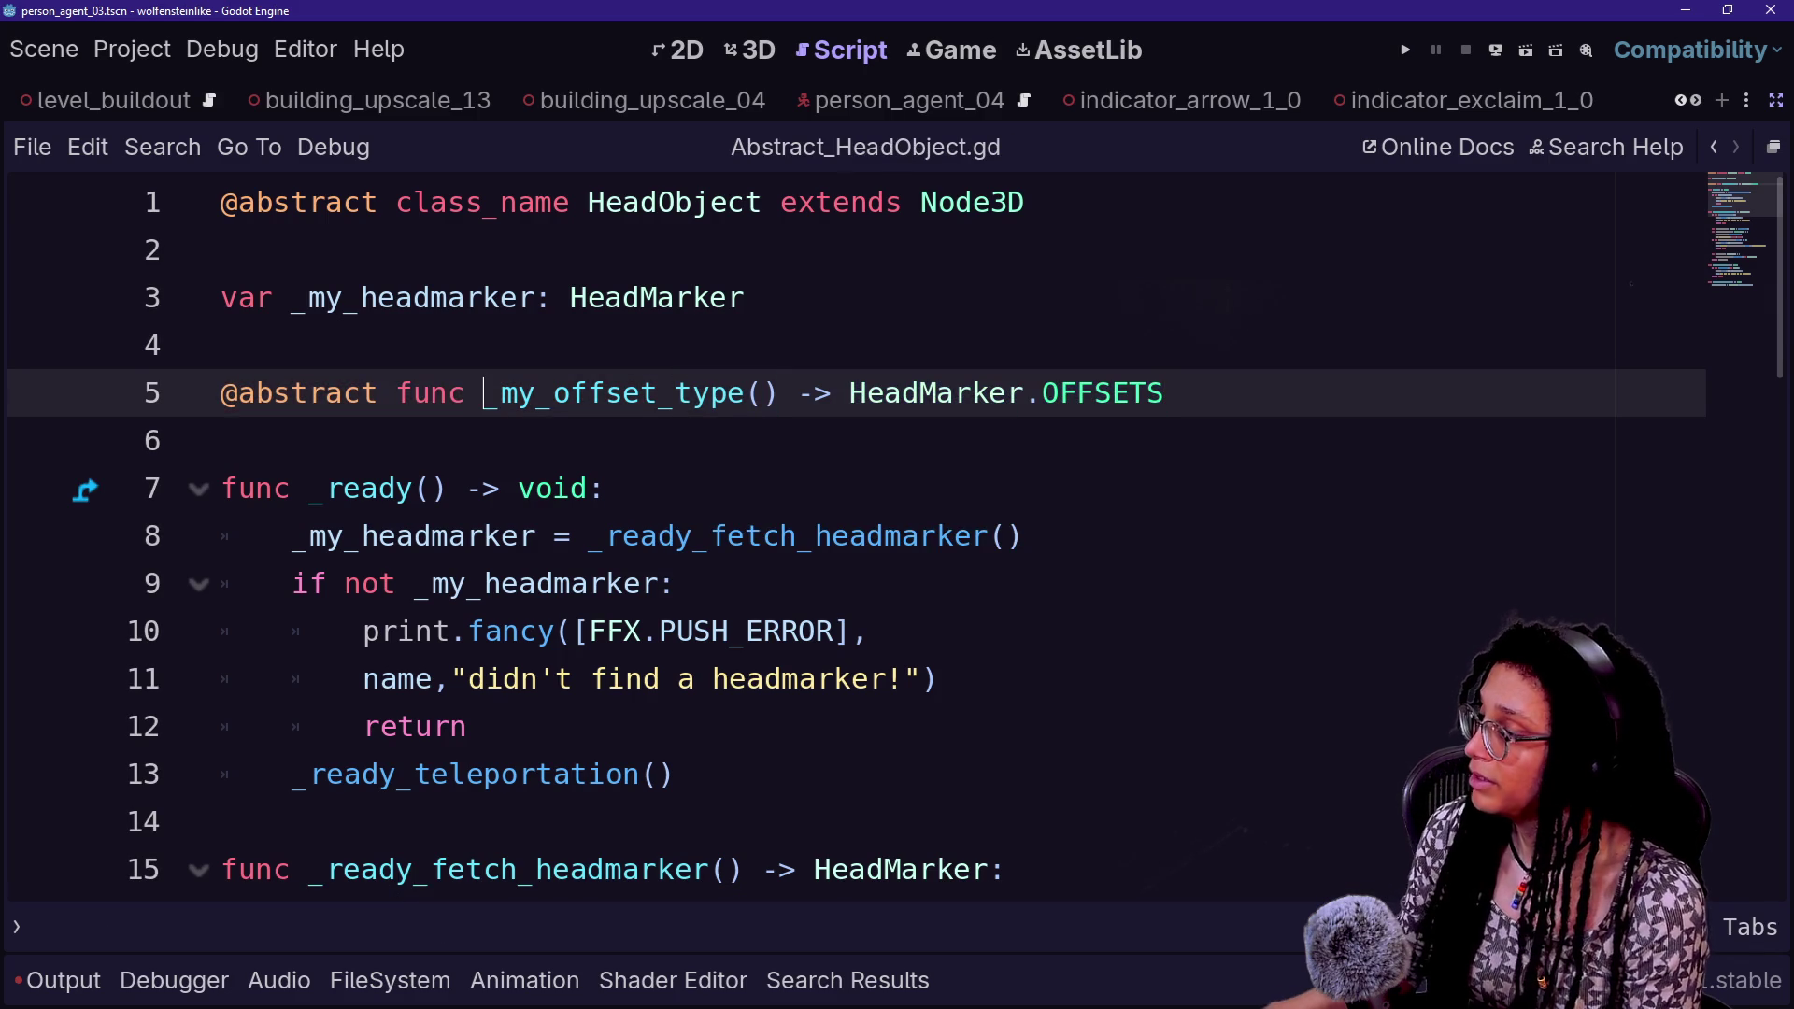
pyautogui.hotkey('ctrl', 'alt', 'o')
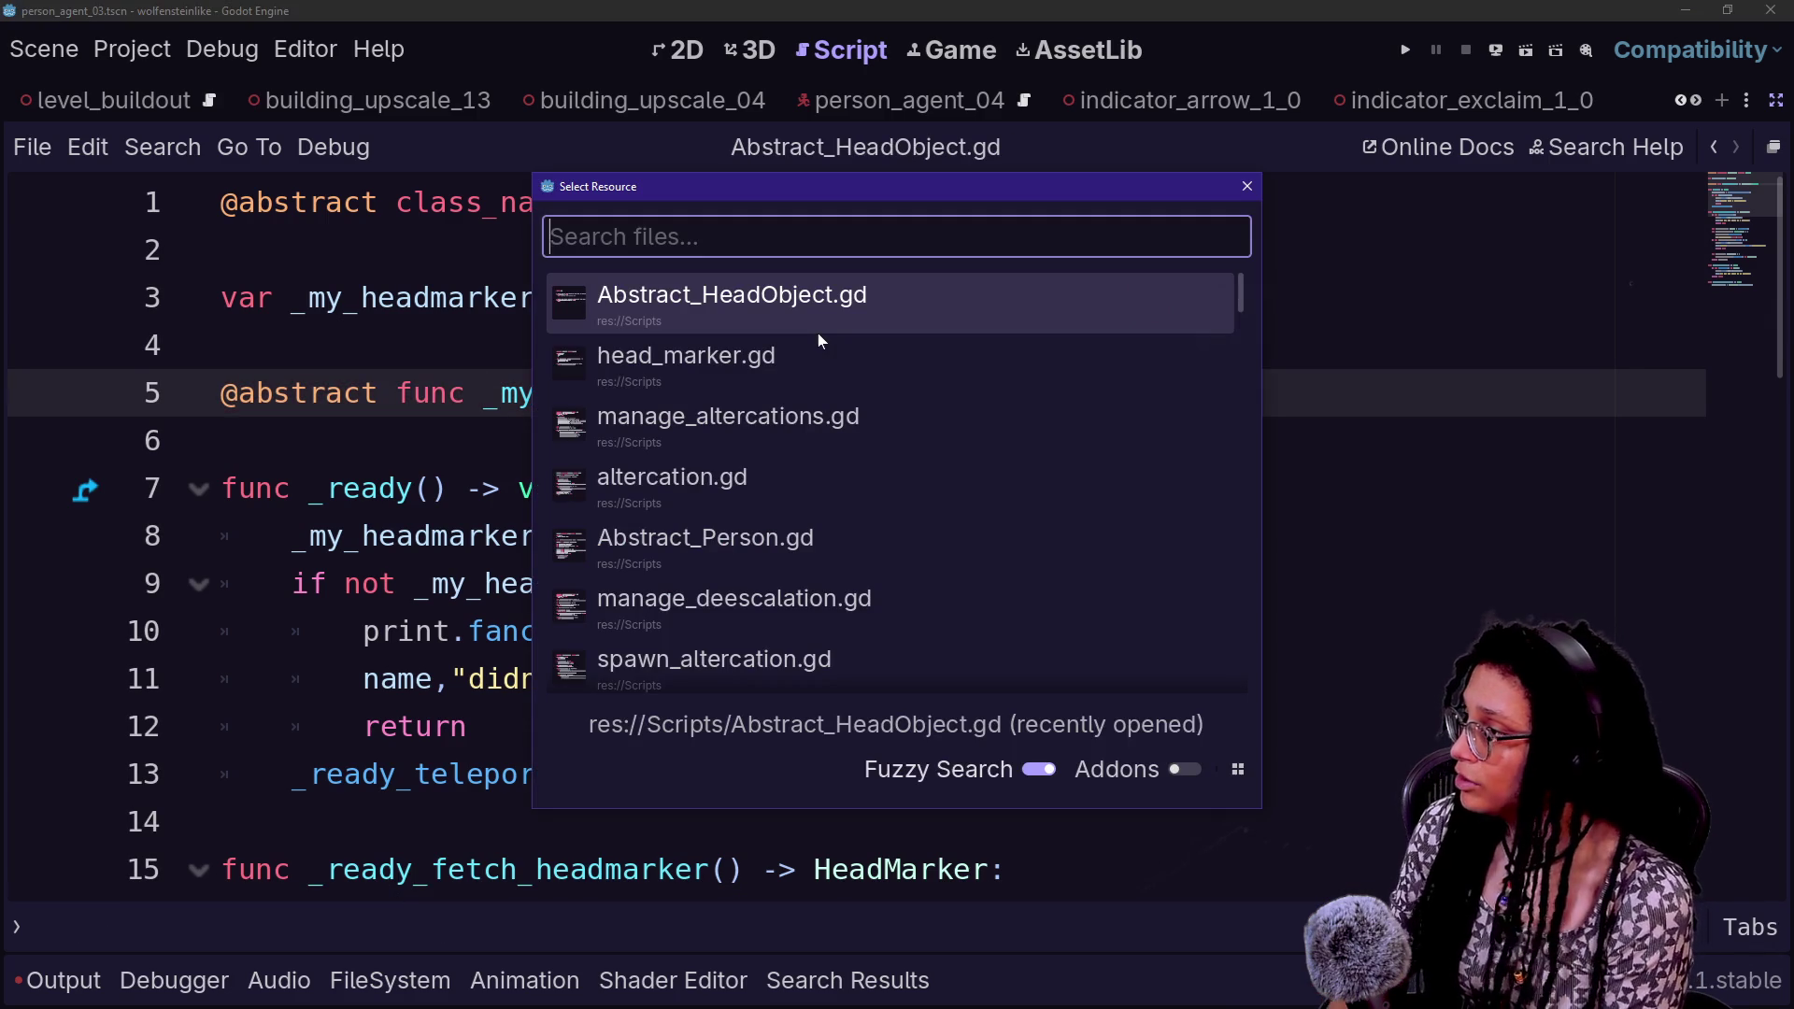
# Open scan_detection_point.gd by searching 'scan_detec'.
pyautogui.press('Down')
pyautogui.press('Down')
pyautogui.press('Down')
pyautogui.press('Down')
pyautogui.press('Down')
pyautogui.press('Down')
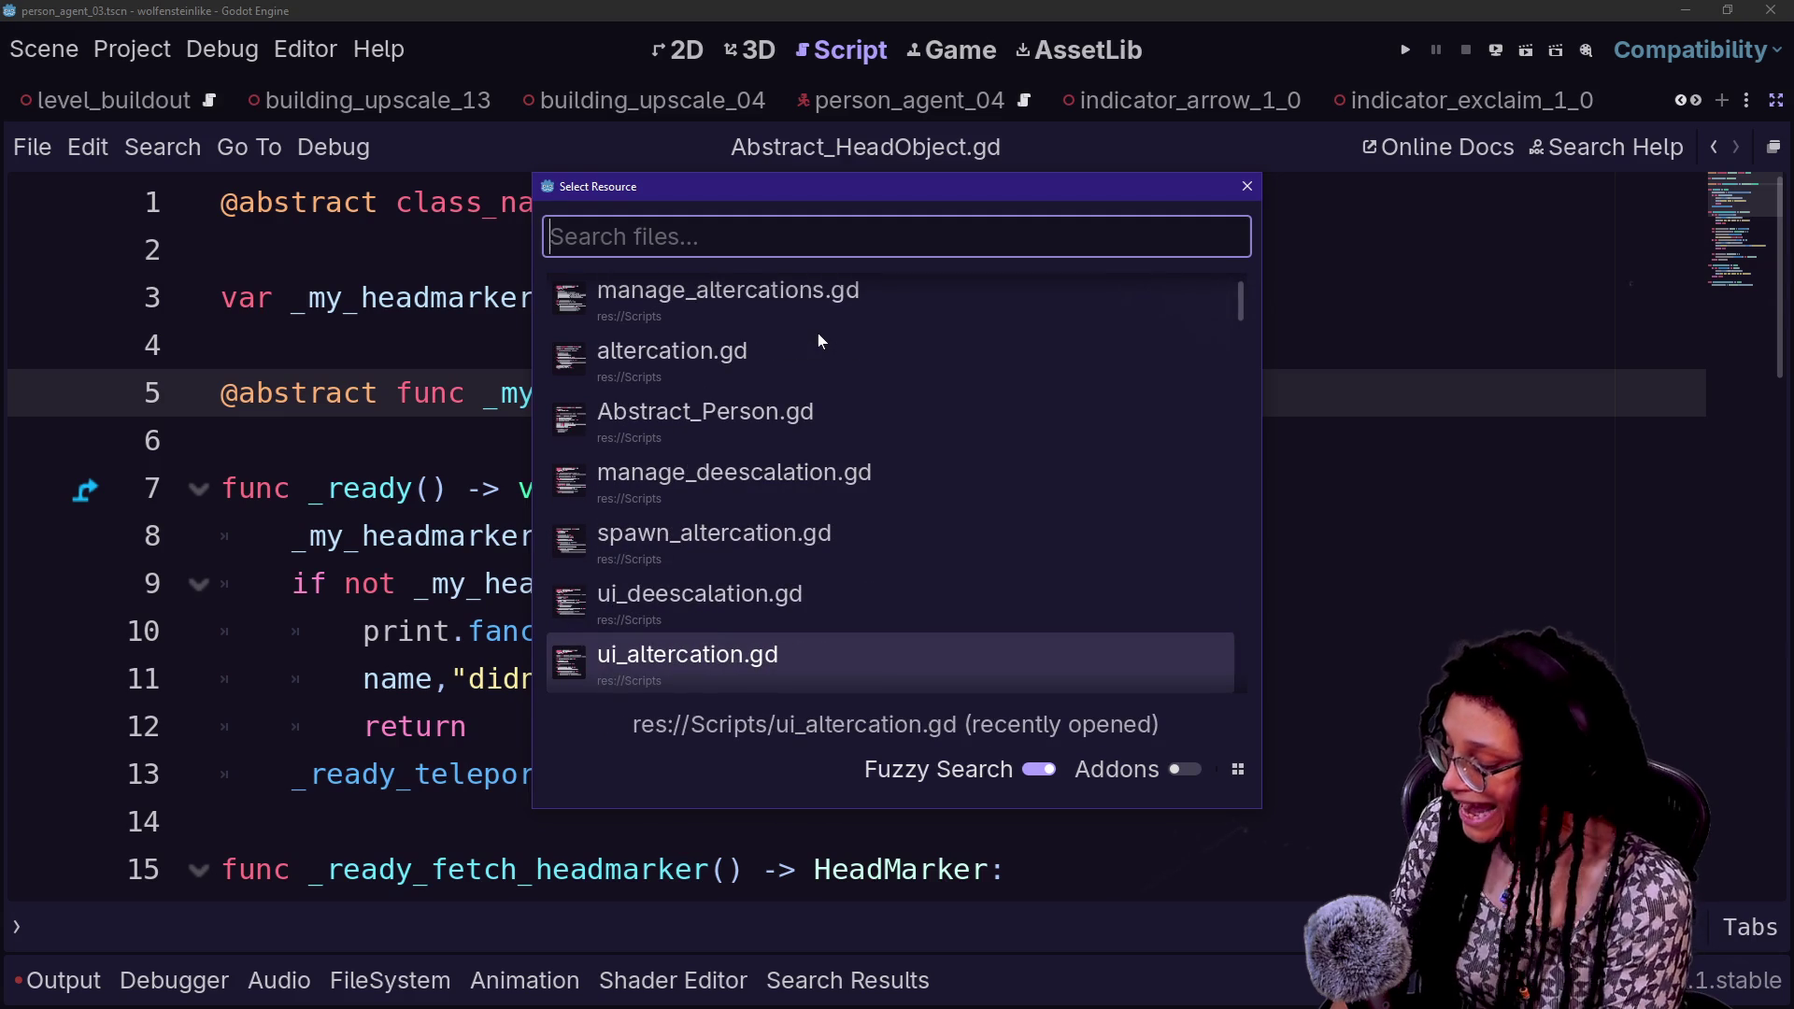
pyautogui.write('scan_detec')
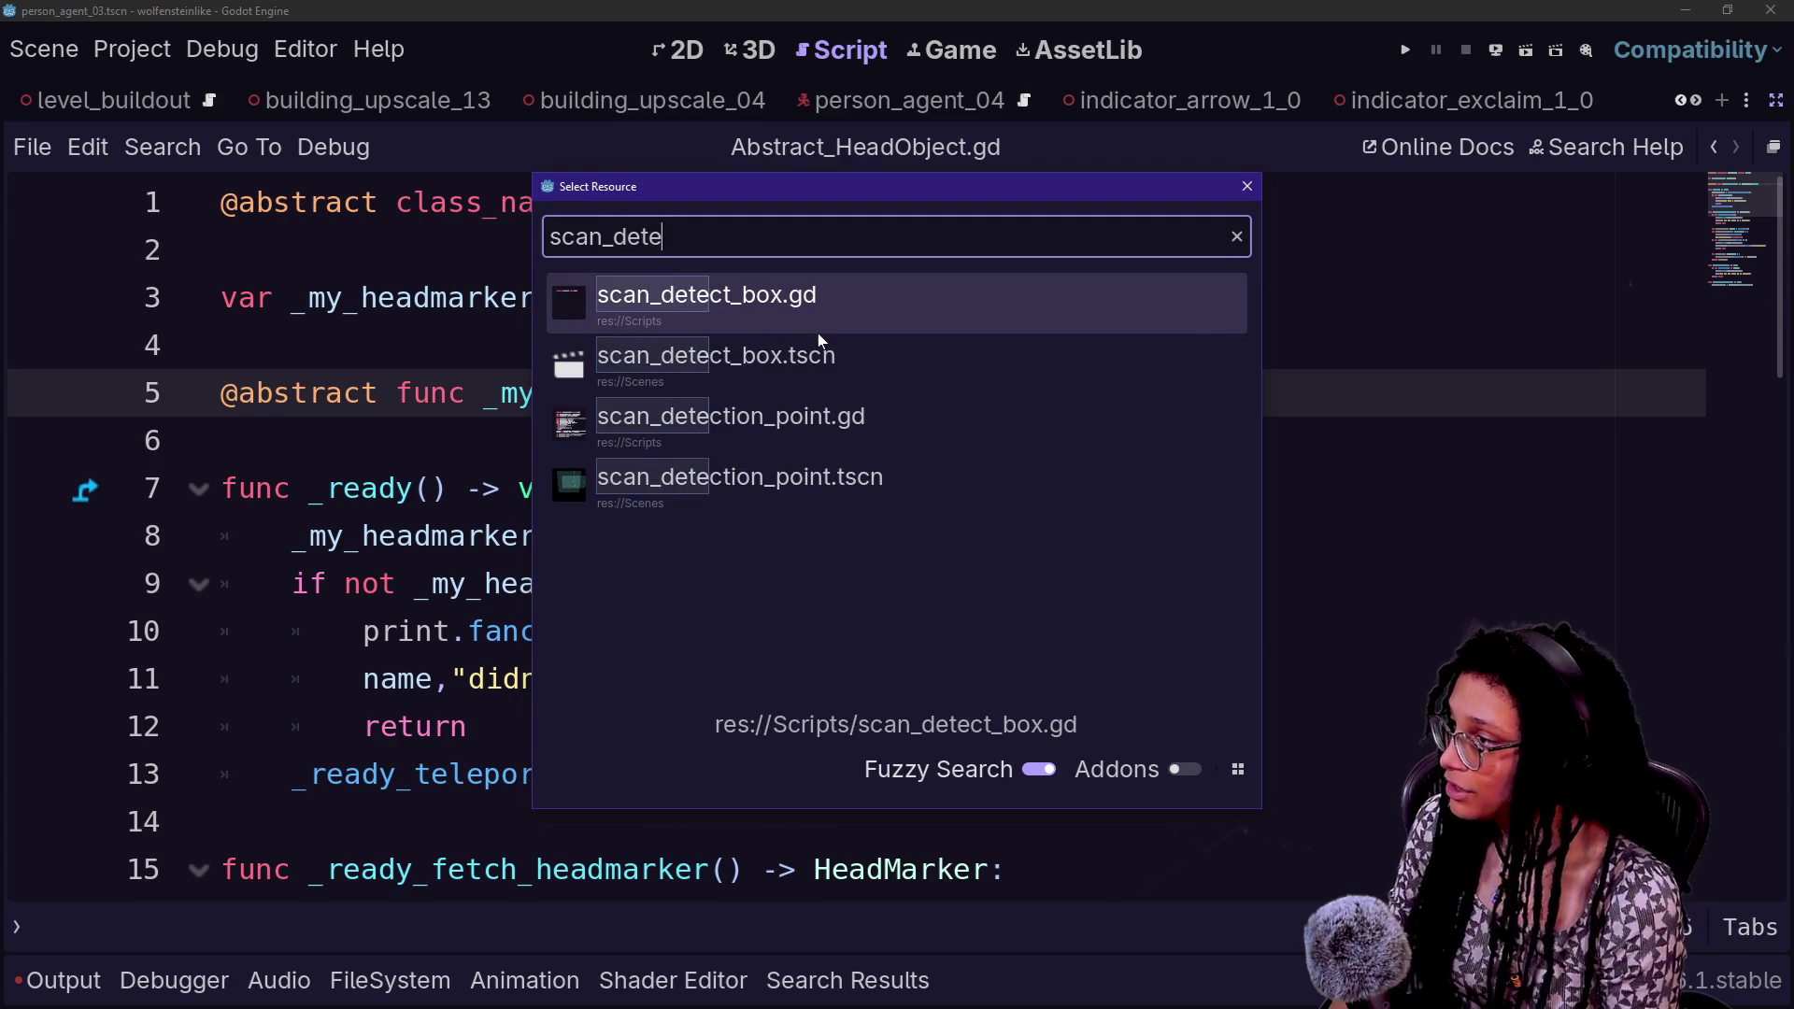
pyautogui.press('Down')
pyautogui.press('Down')
pyautogui.press('Return')
# Make ScanDetection_Point extend HeadObject instead of Node3D and save the script.
pyautogui.click(937, 202)
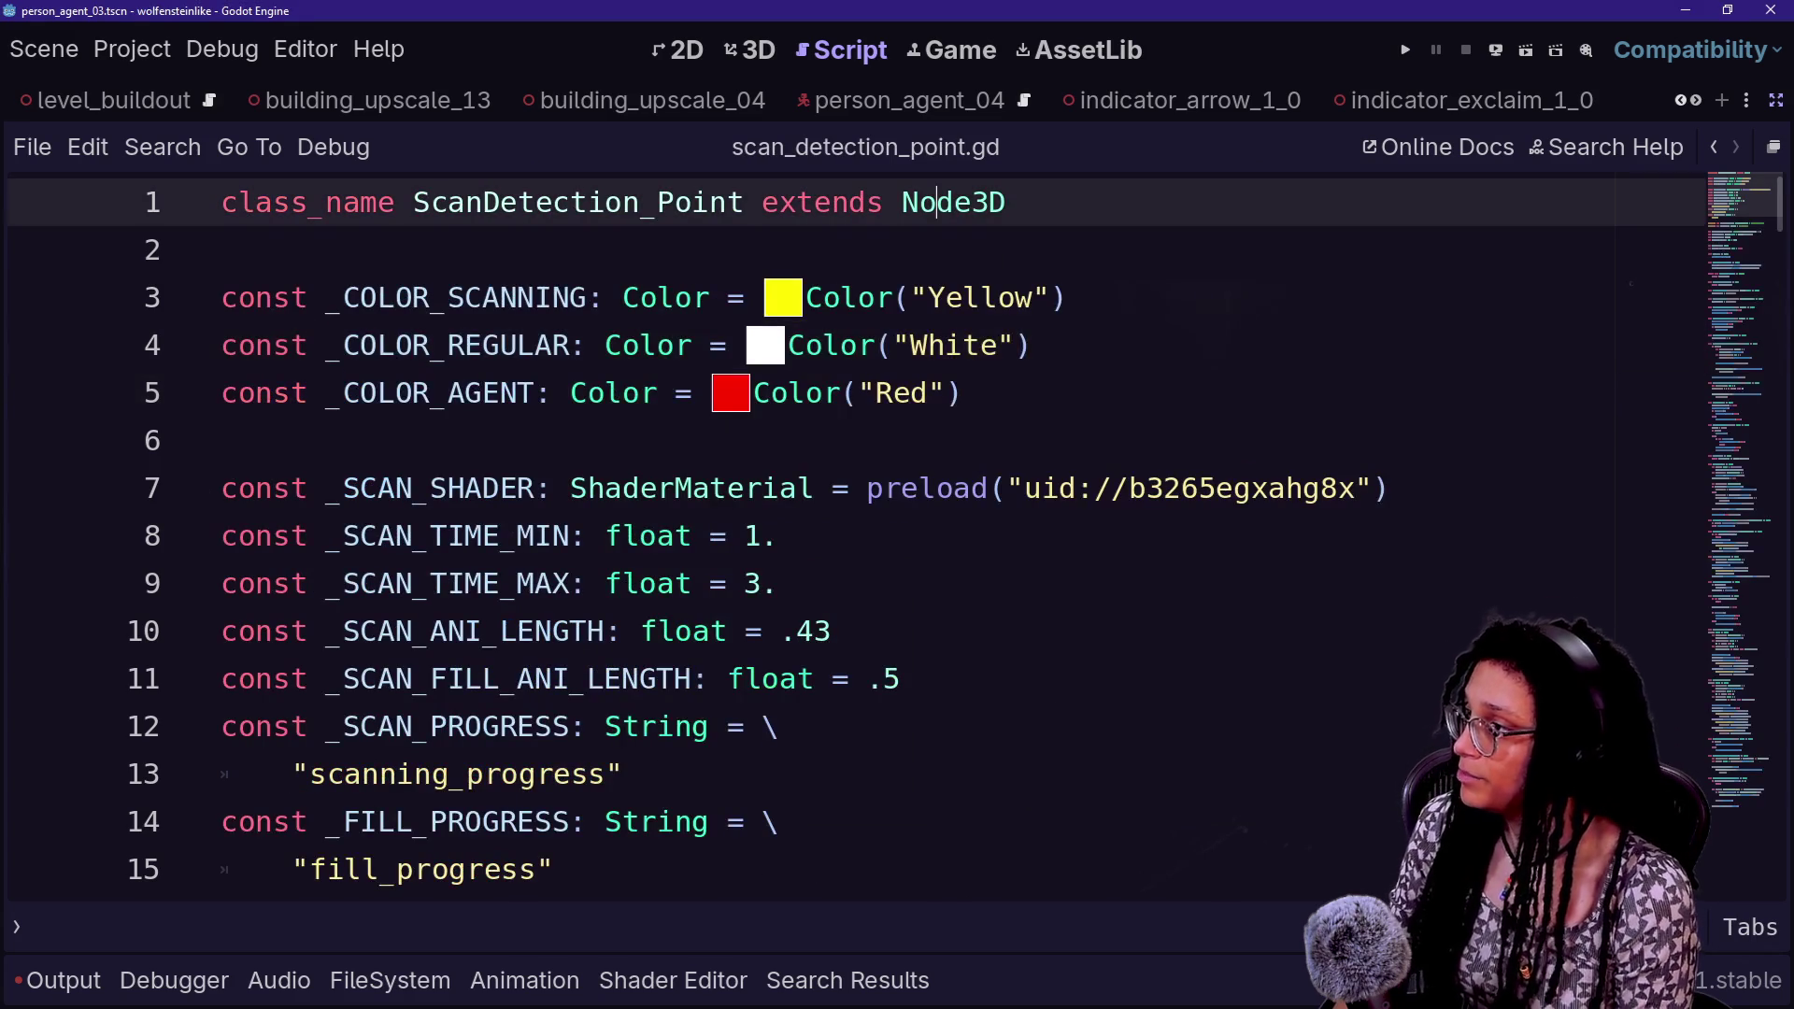
pyautogui.press('BackSpace')
pyautogui.press('Delete')
pyautogui.press('Delete')
pyautogui.press('Delete')
pyautogui.press('Delete')
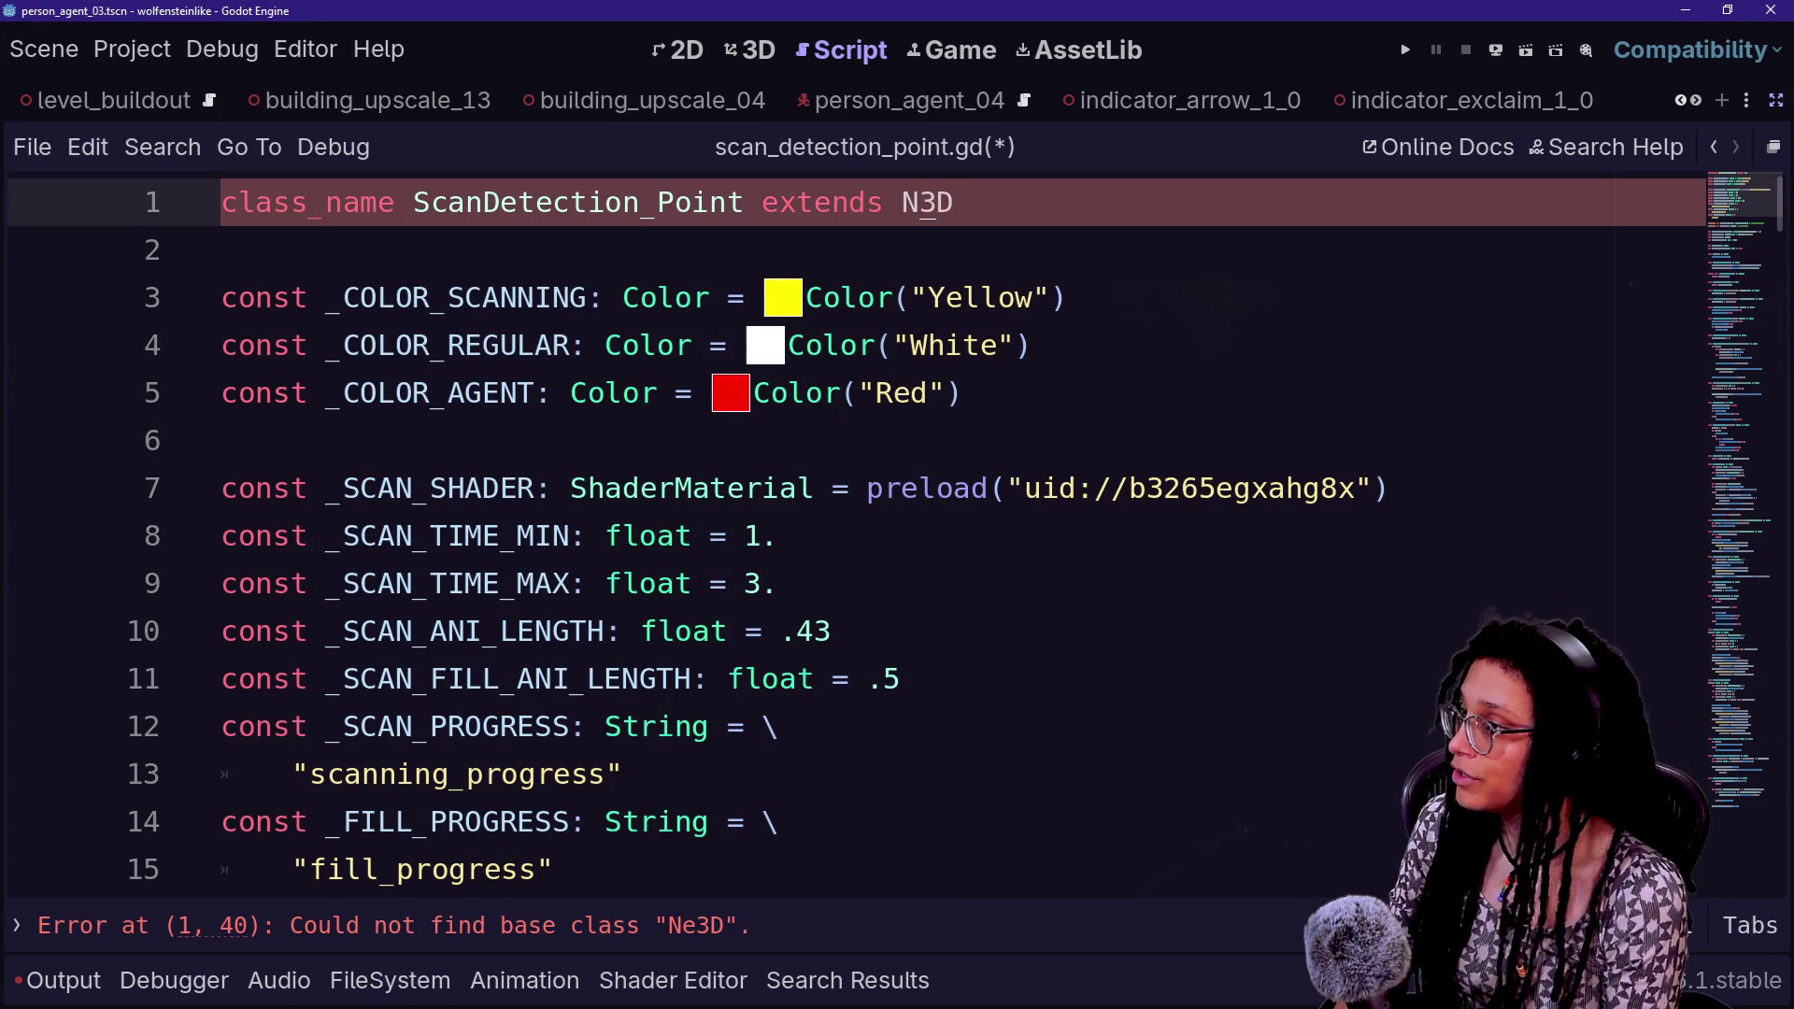
pyautogui.press('BackSpace')
pyautogui.write('Head')
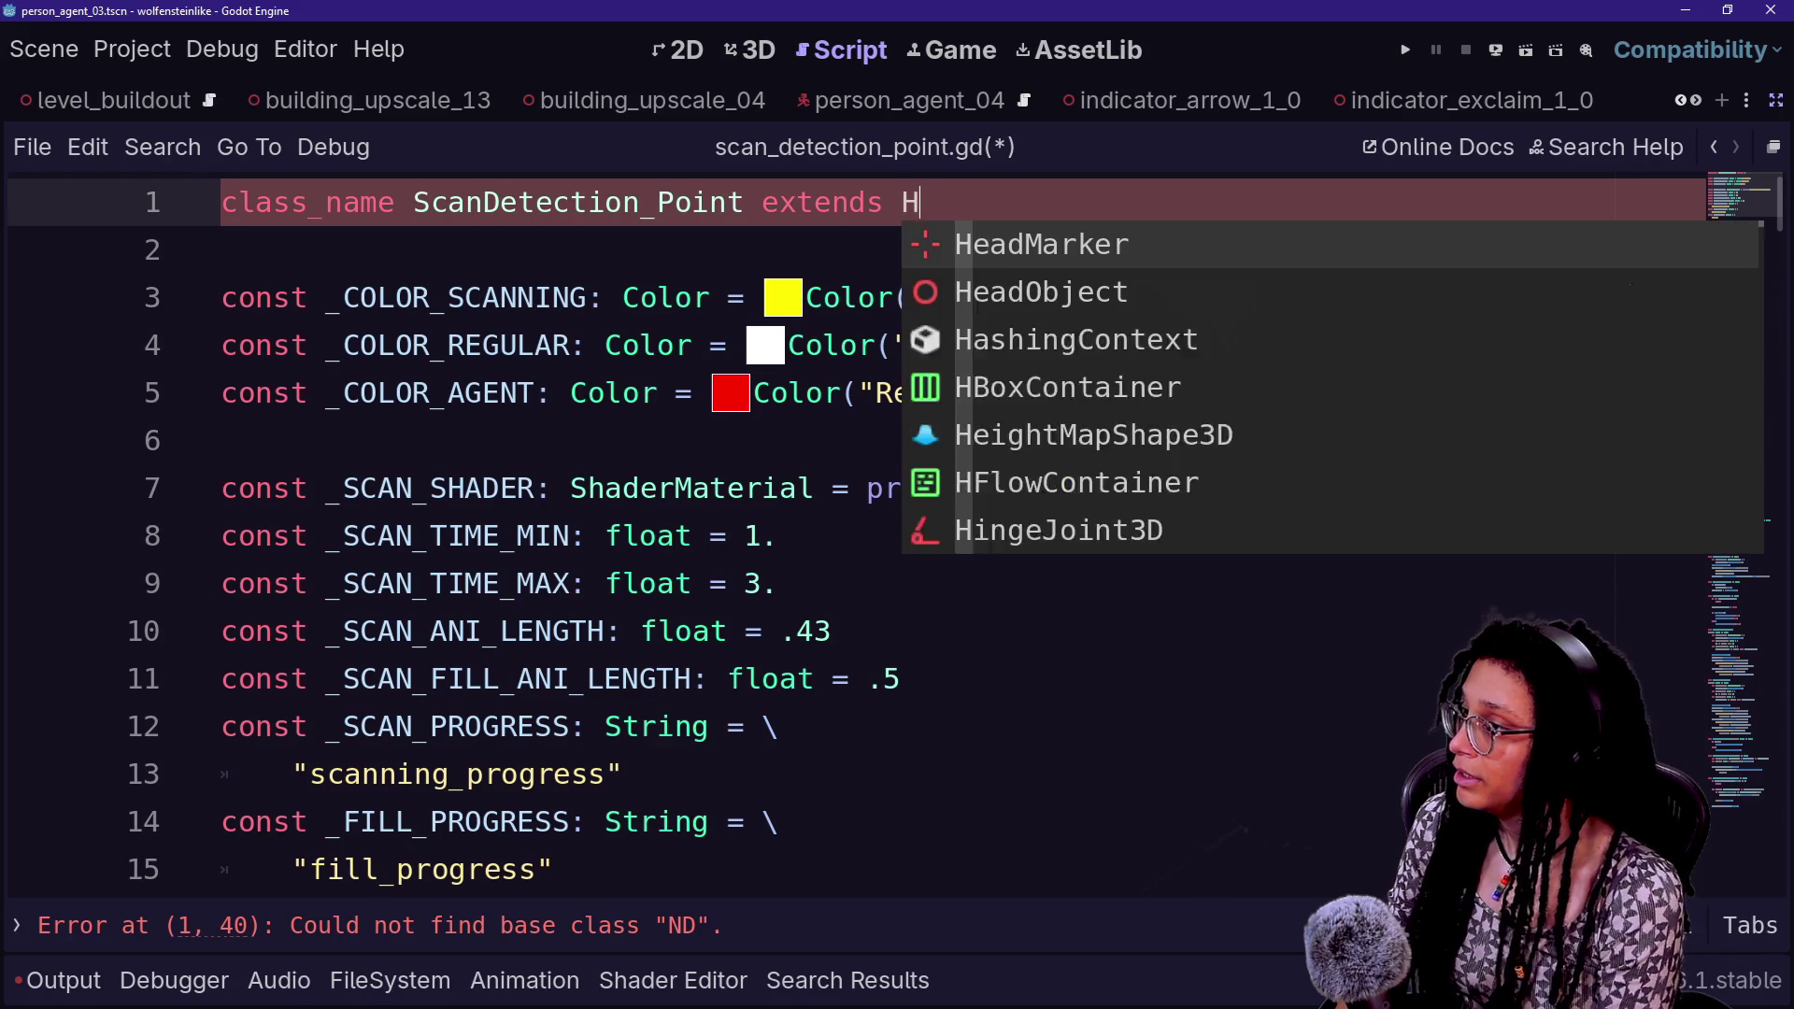
pyautogui.press('Down')
pyautogui.press('Return')
pyautogui.click(805, 393)
pyautogui.hotkey('ctrl', 's')
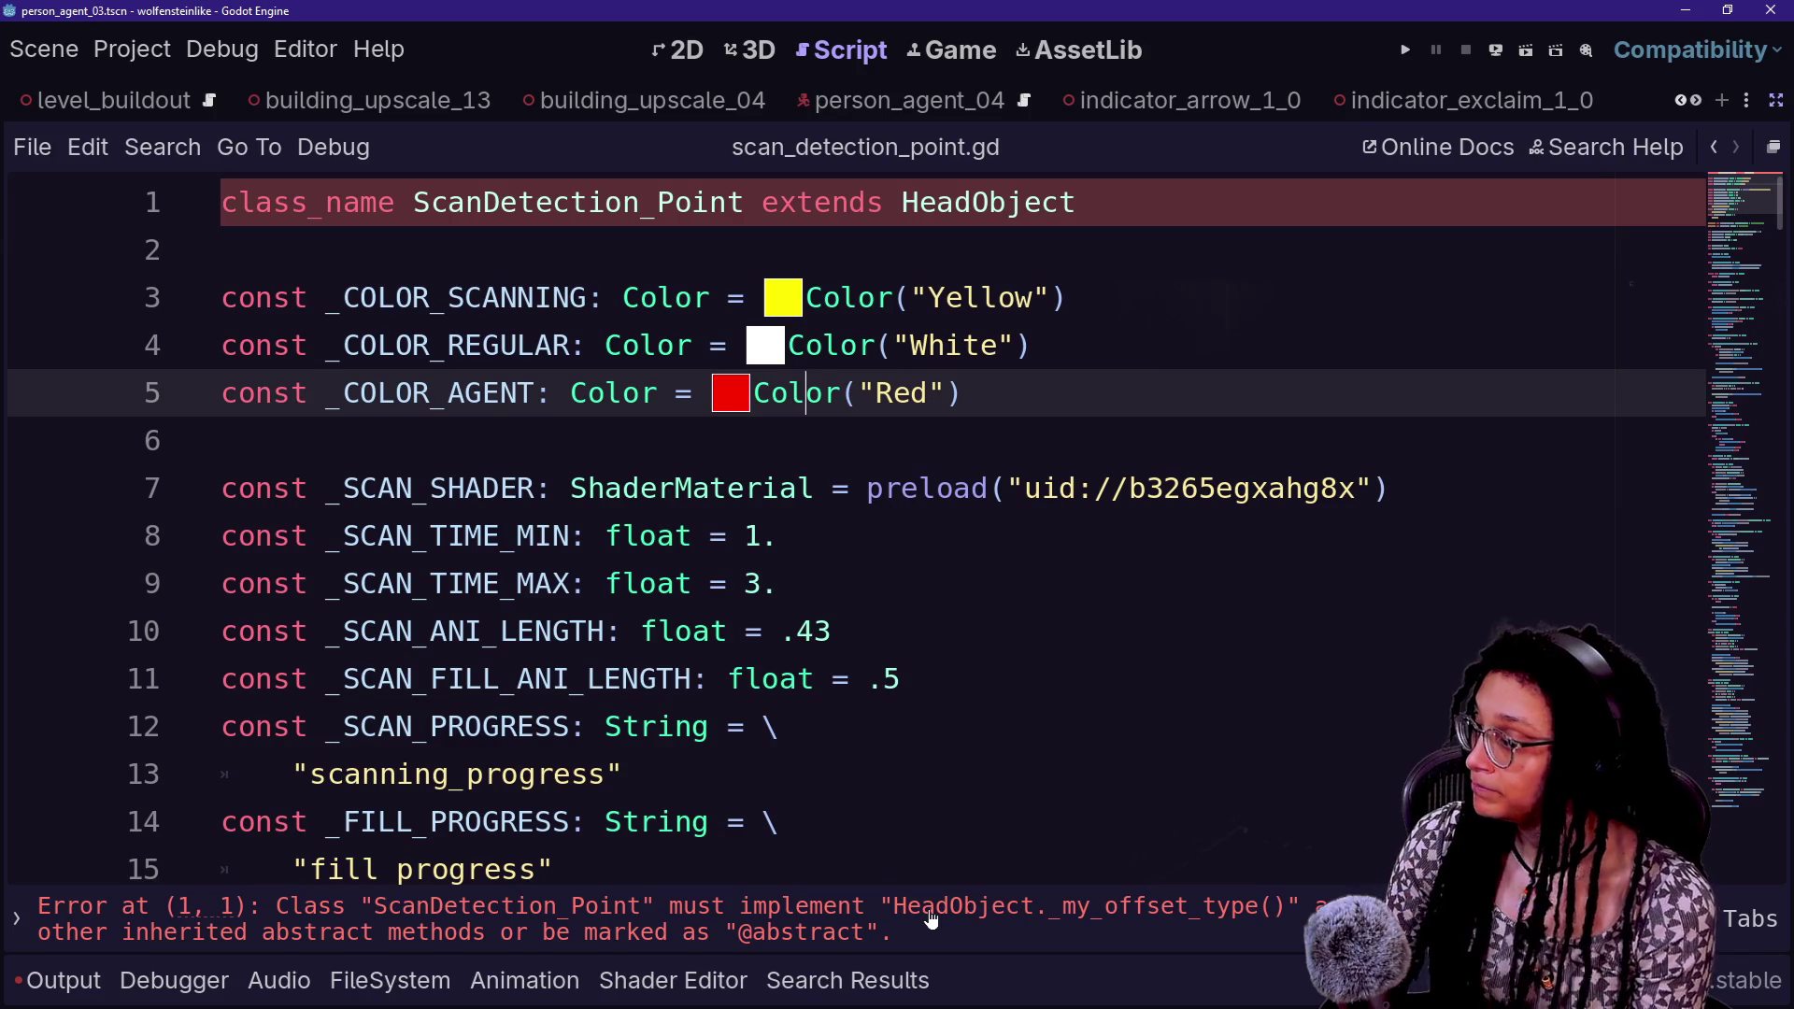
pyautogui.click(224, 250)
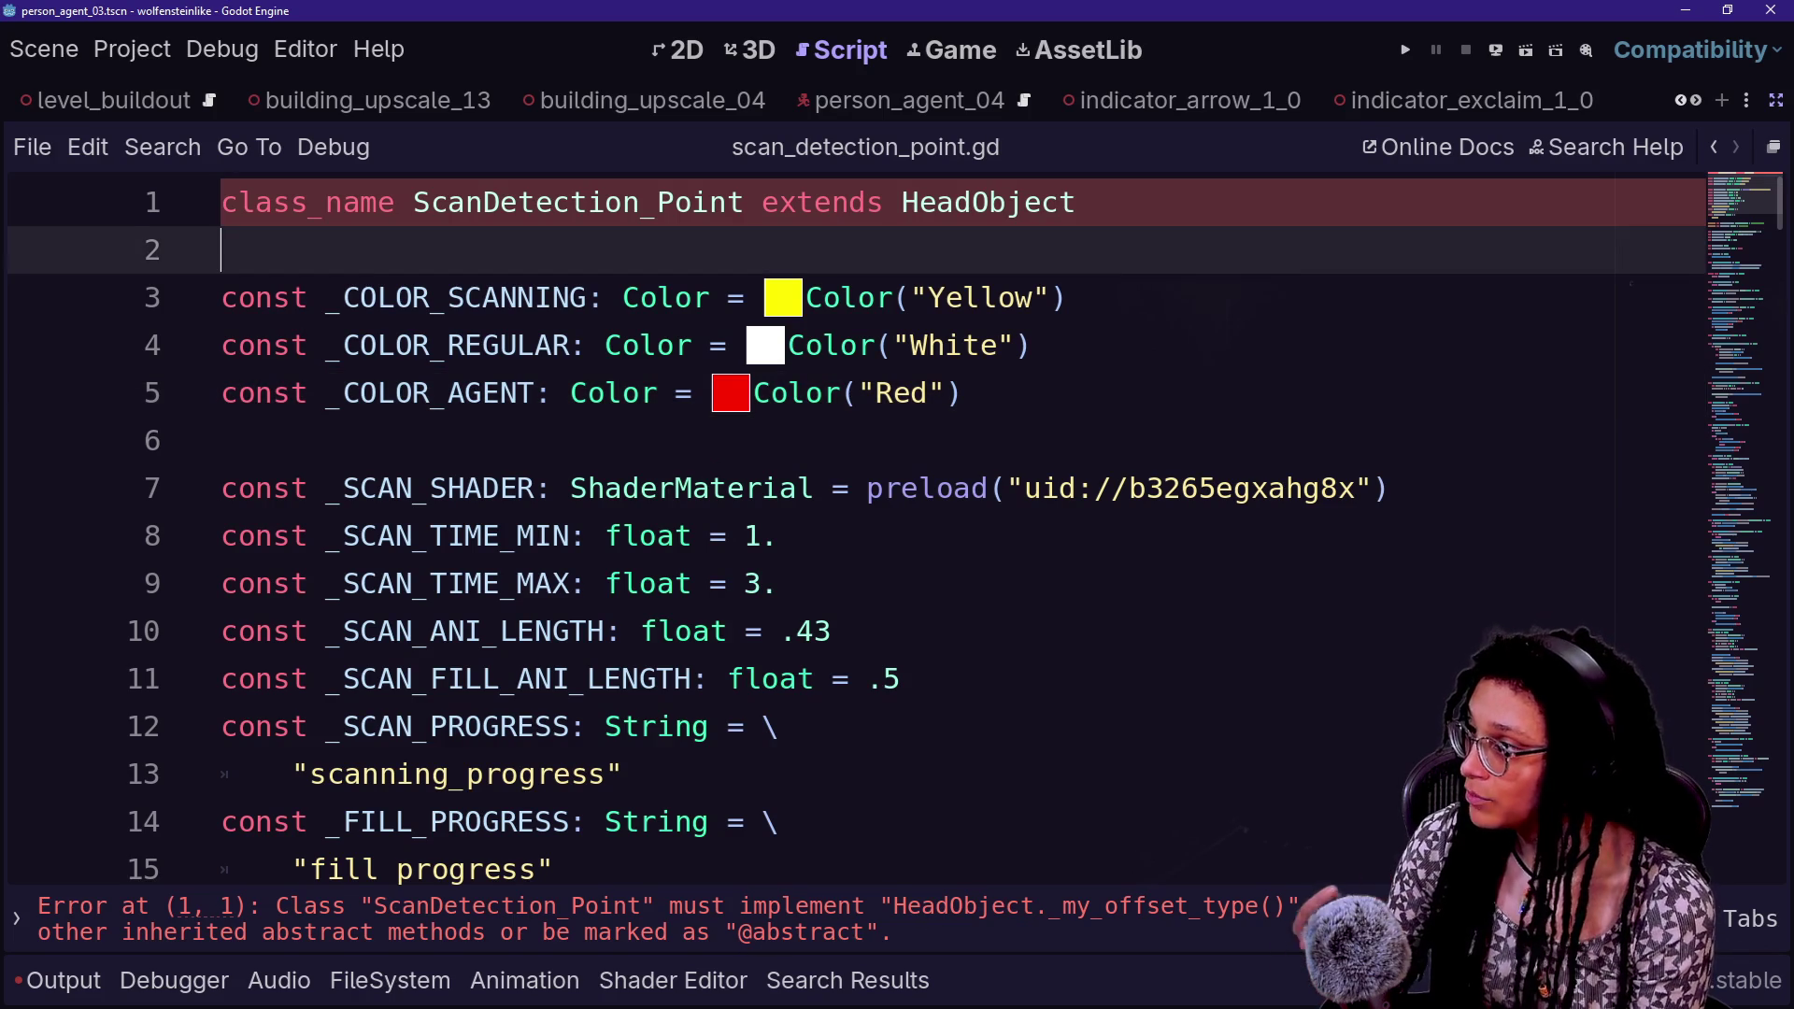
# Tidy the blank lines below the class declaration on line 1.
pyautogui.click(1077, 202)
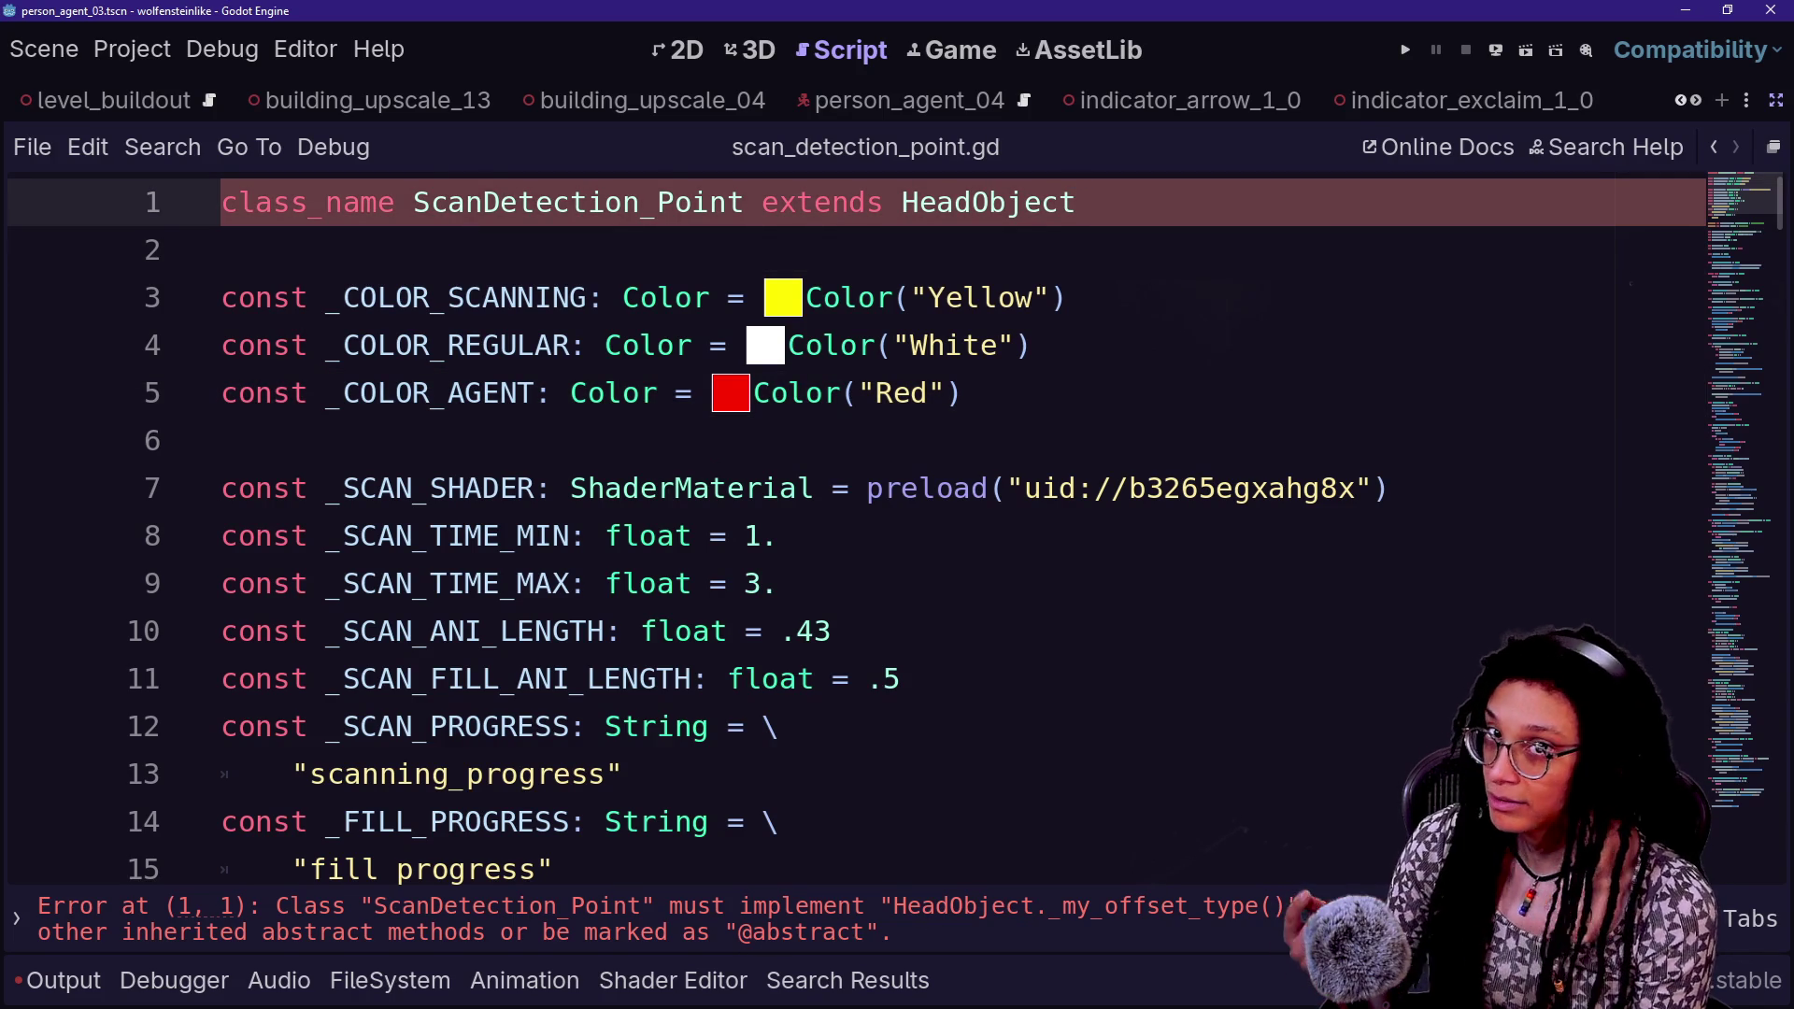
pyautogui.press('Return')
pyautogui.press('BackSpace')
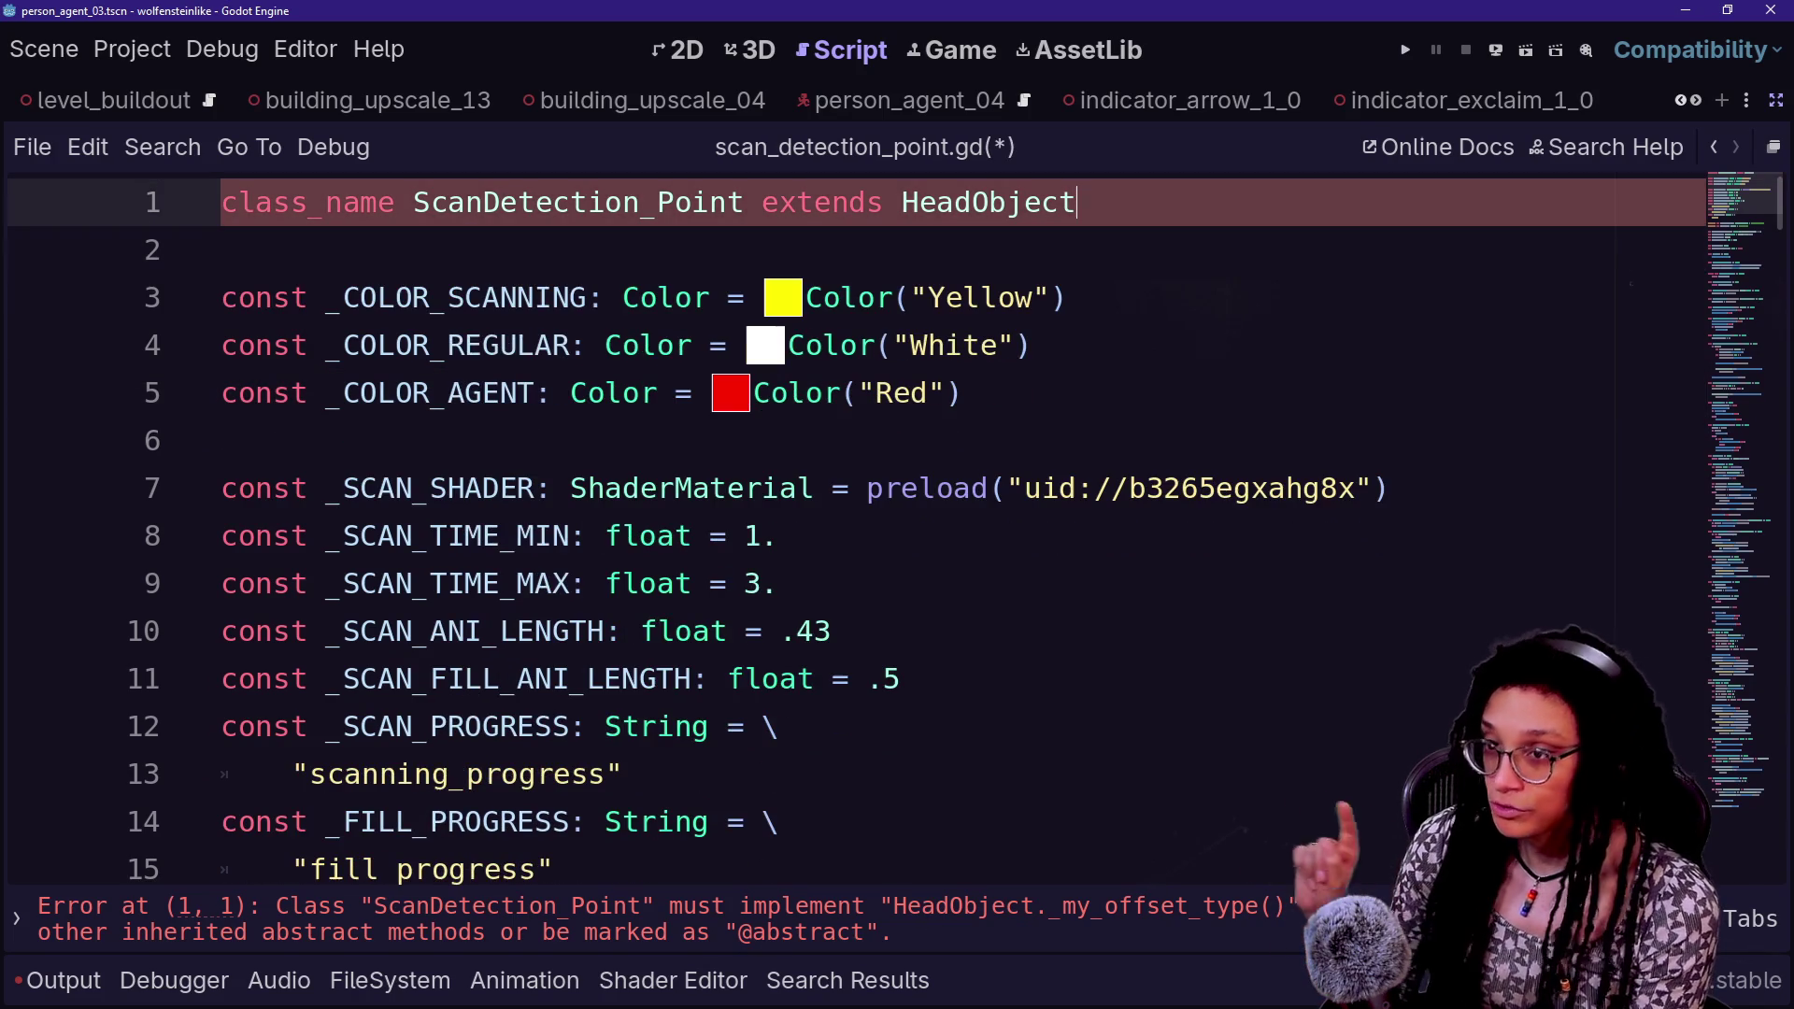
pyautogui.press('Return')
pyautogui.press('Return')
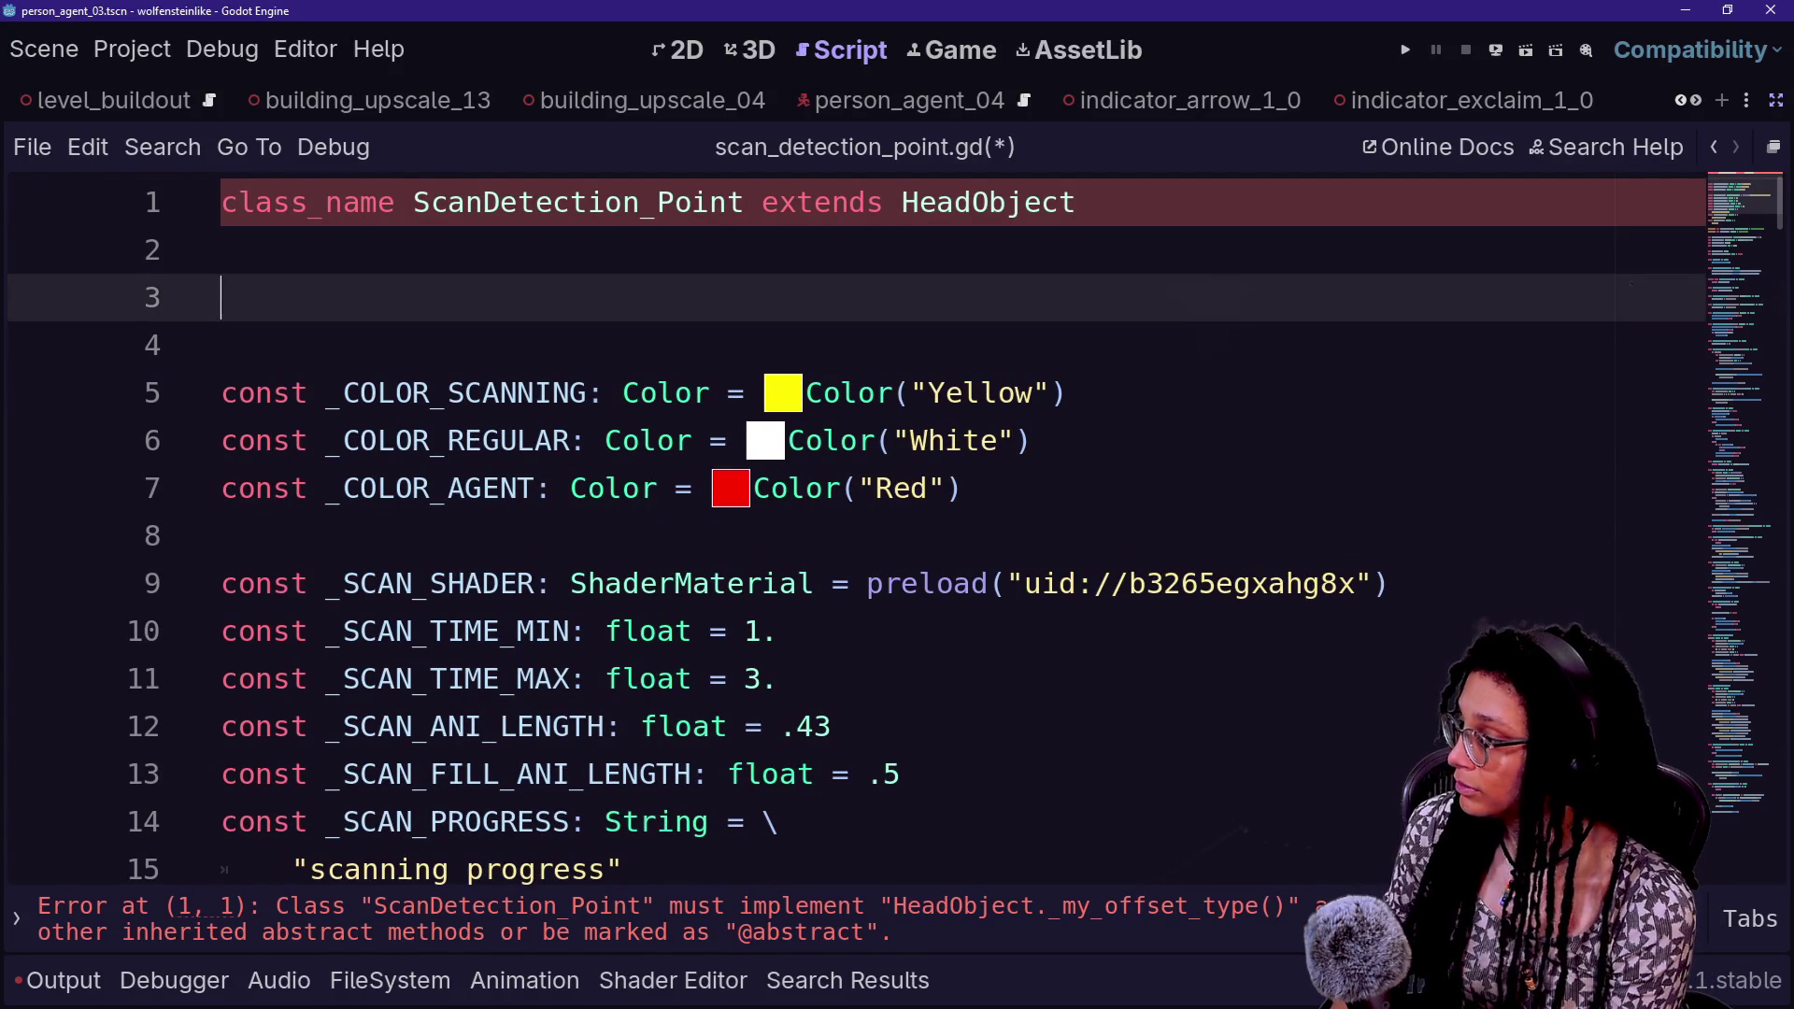
pyautogui.press('BackSpace')
pyautogui.press('BackSpace')
# Insert blank lines after the area_exited connection, above get_agent_color.
pyautogui.scroll(-1, 888, 524)
pyautogui.scroll(-4, 887, 523)
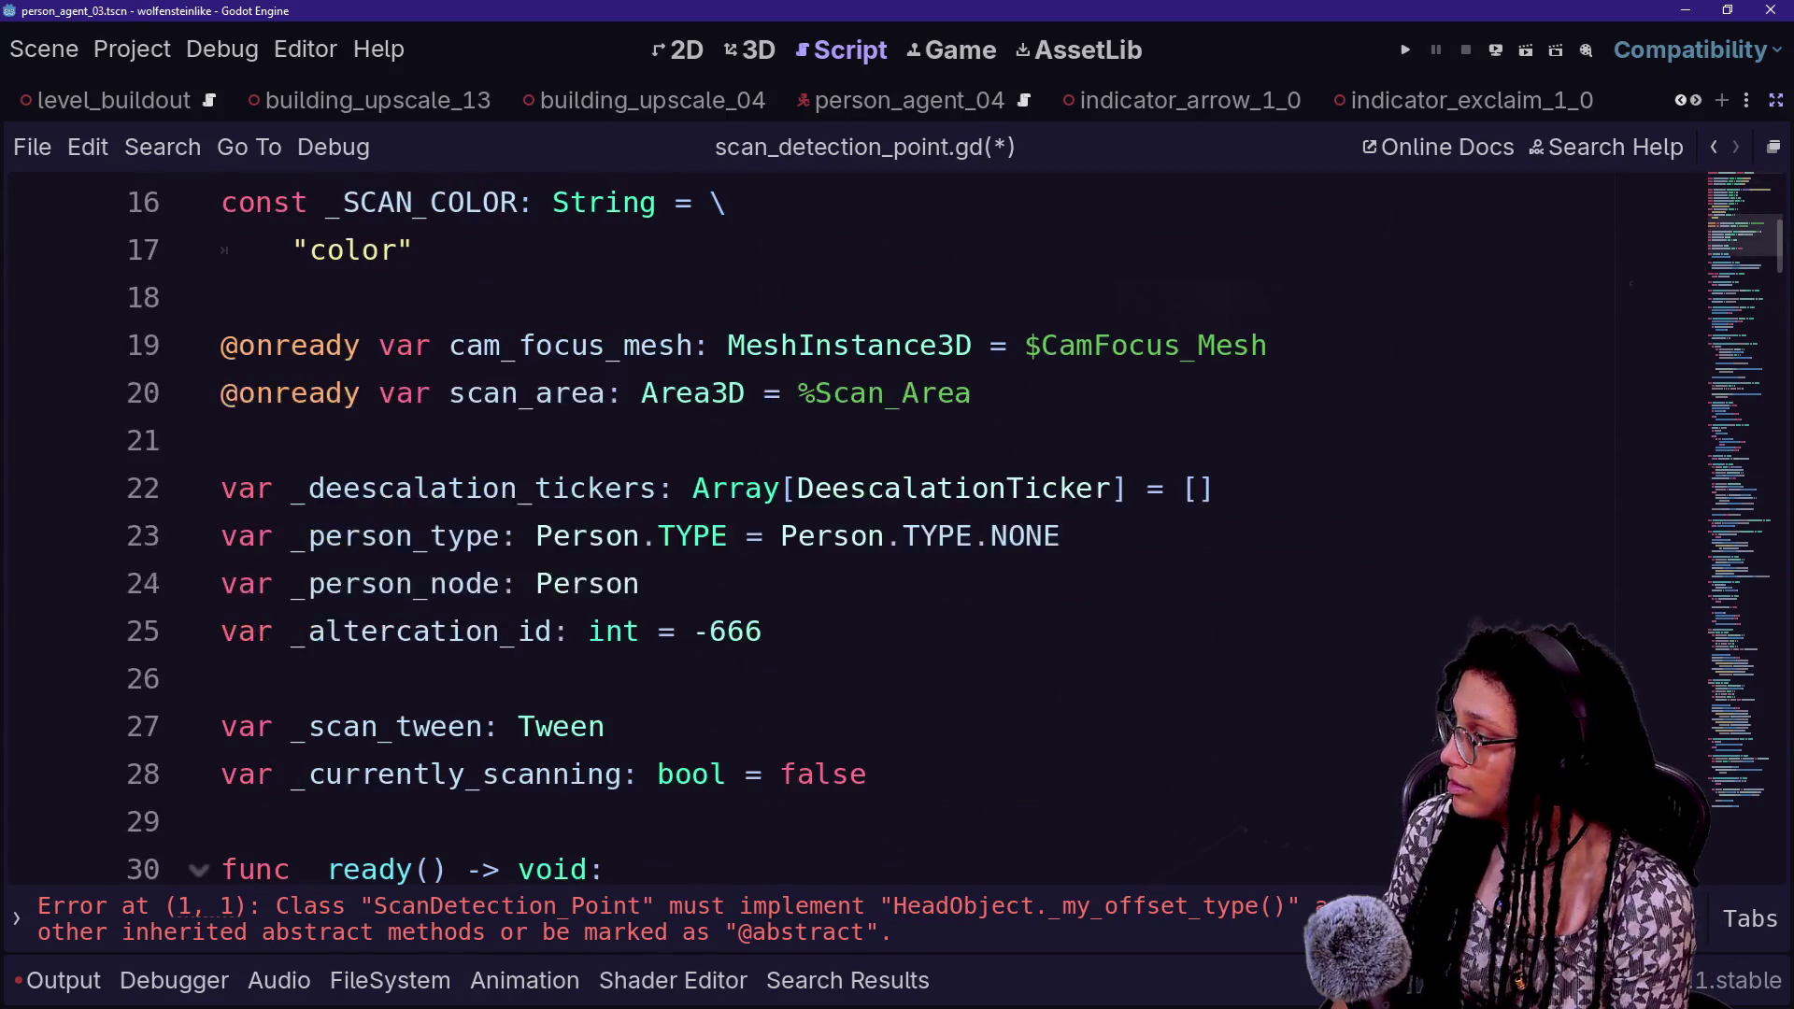
pyautogui.scroll(-4, 888, 524)
pyautogui.click(299, 393)
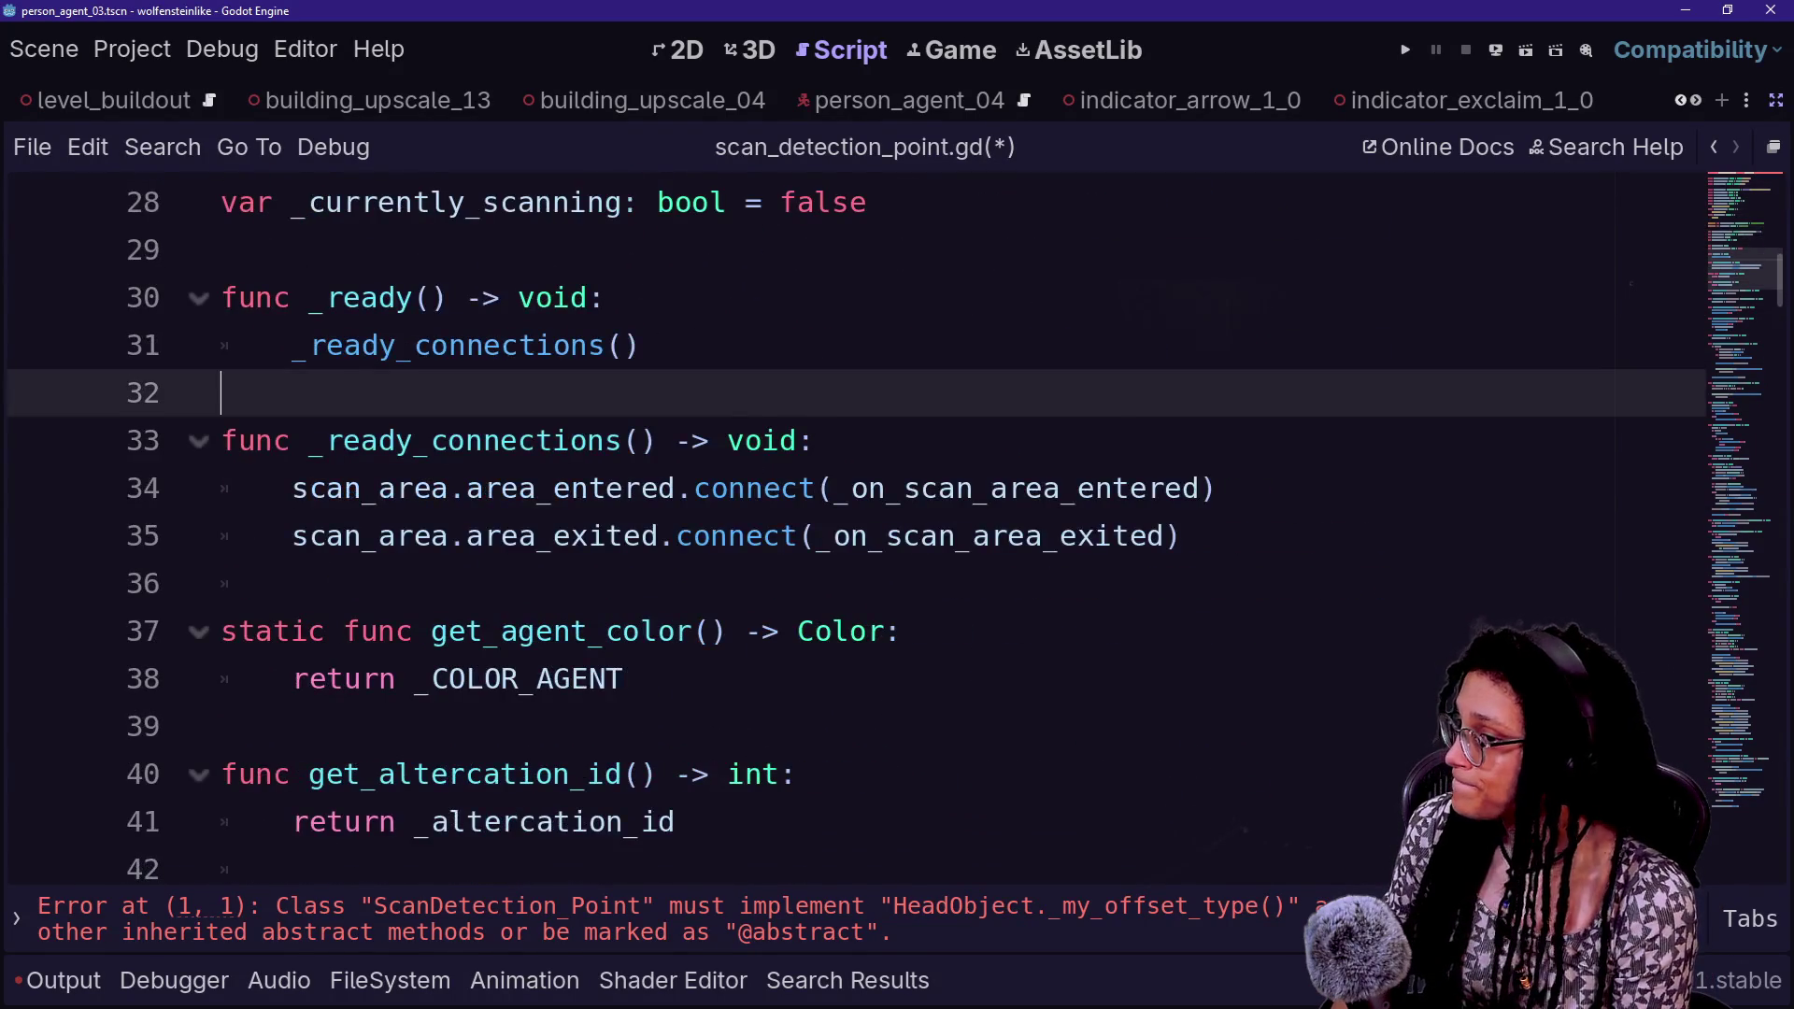
pyautogui.scroll(-1, 888, 524)
pyautogui.click(625, 536)
pyautogui.click(349, 440)
pyautogui.click(902, 488)
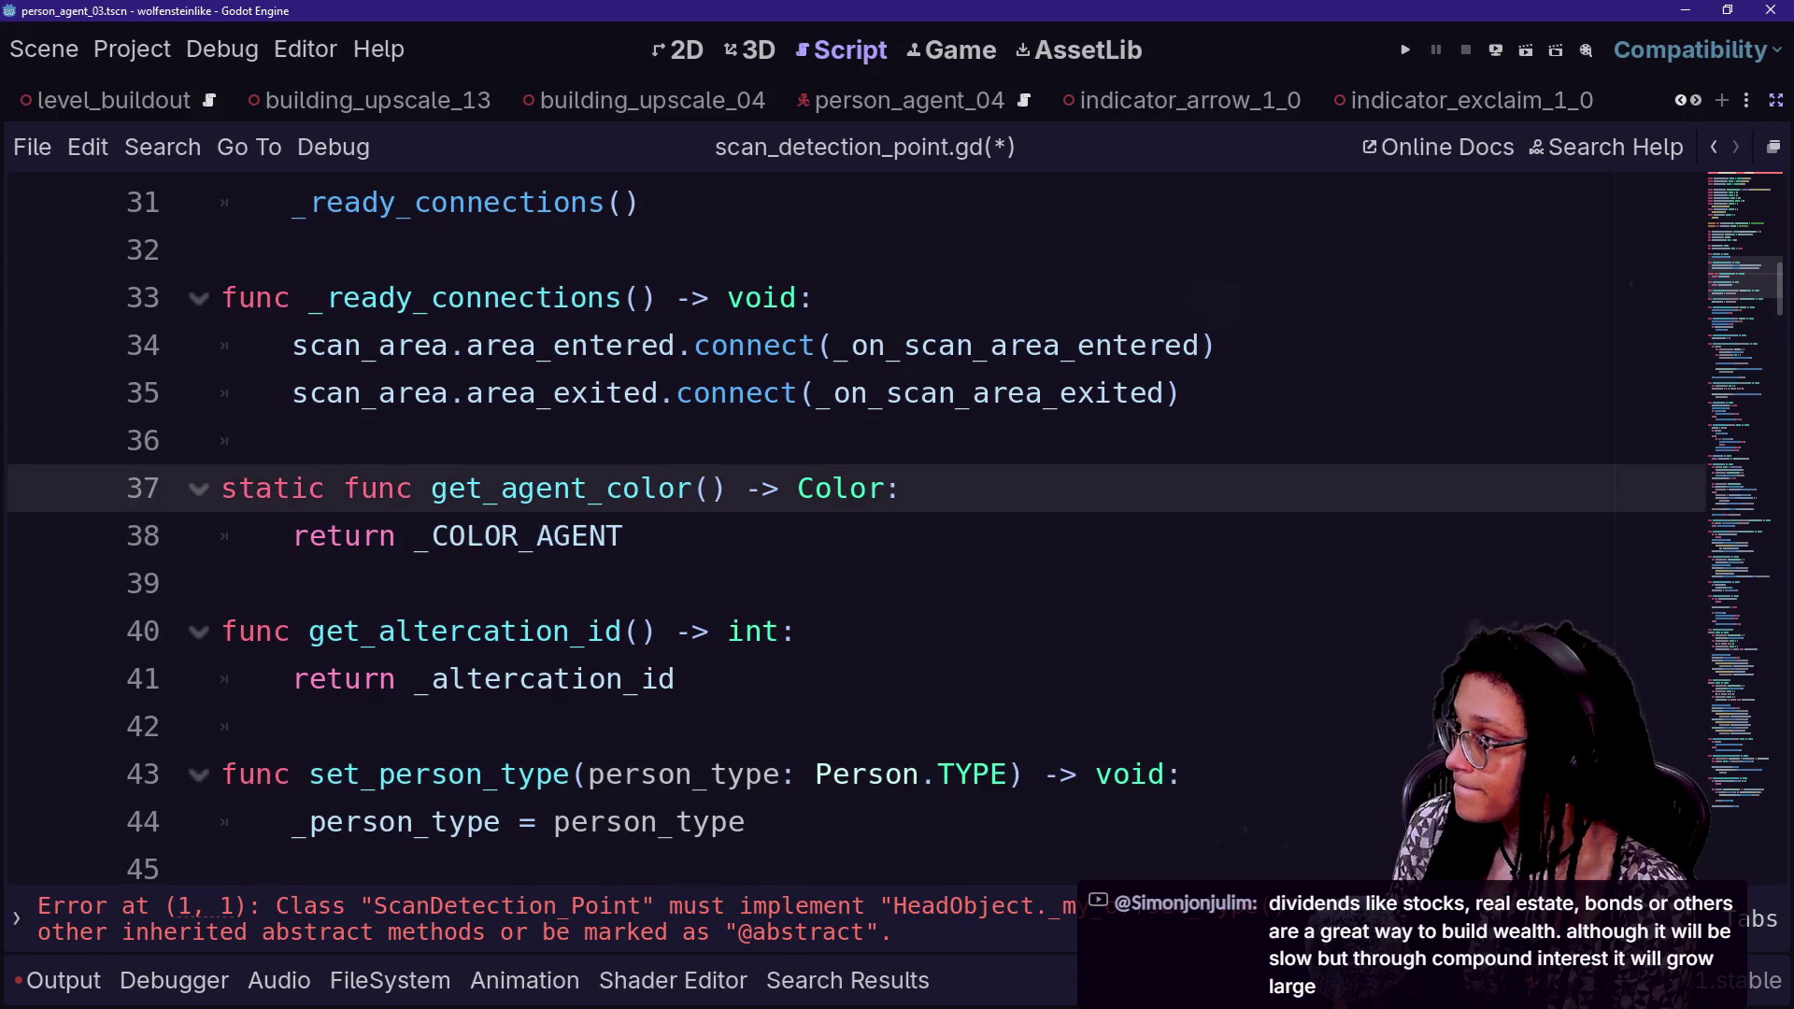
pyautogui.click(293, 440)
pyautogui.click(624, 535)
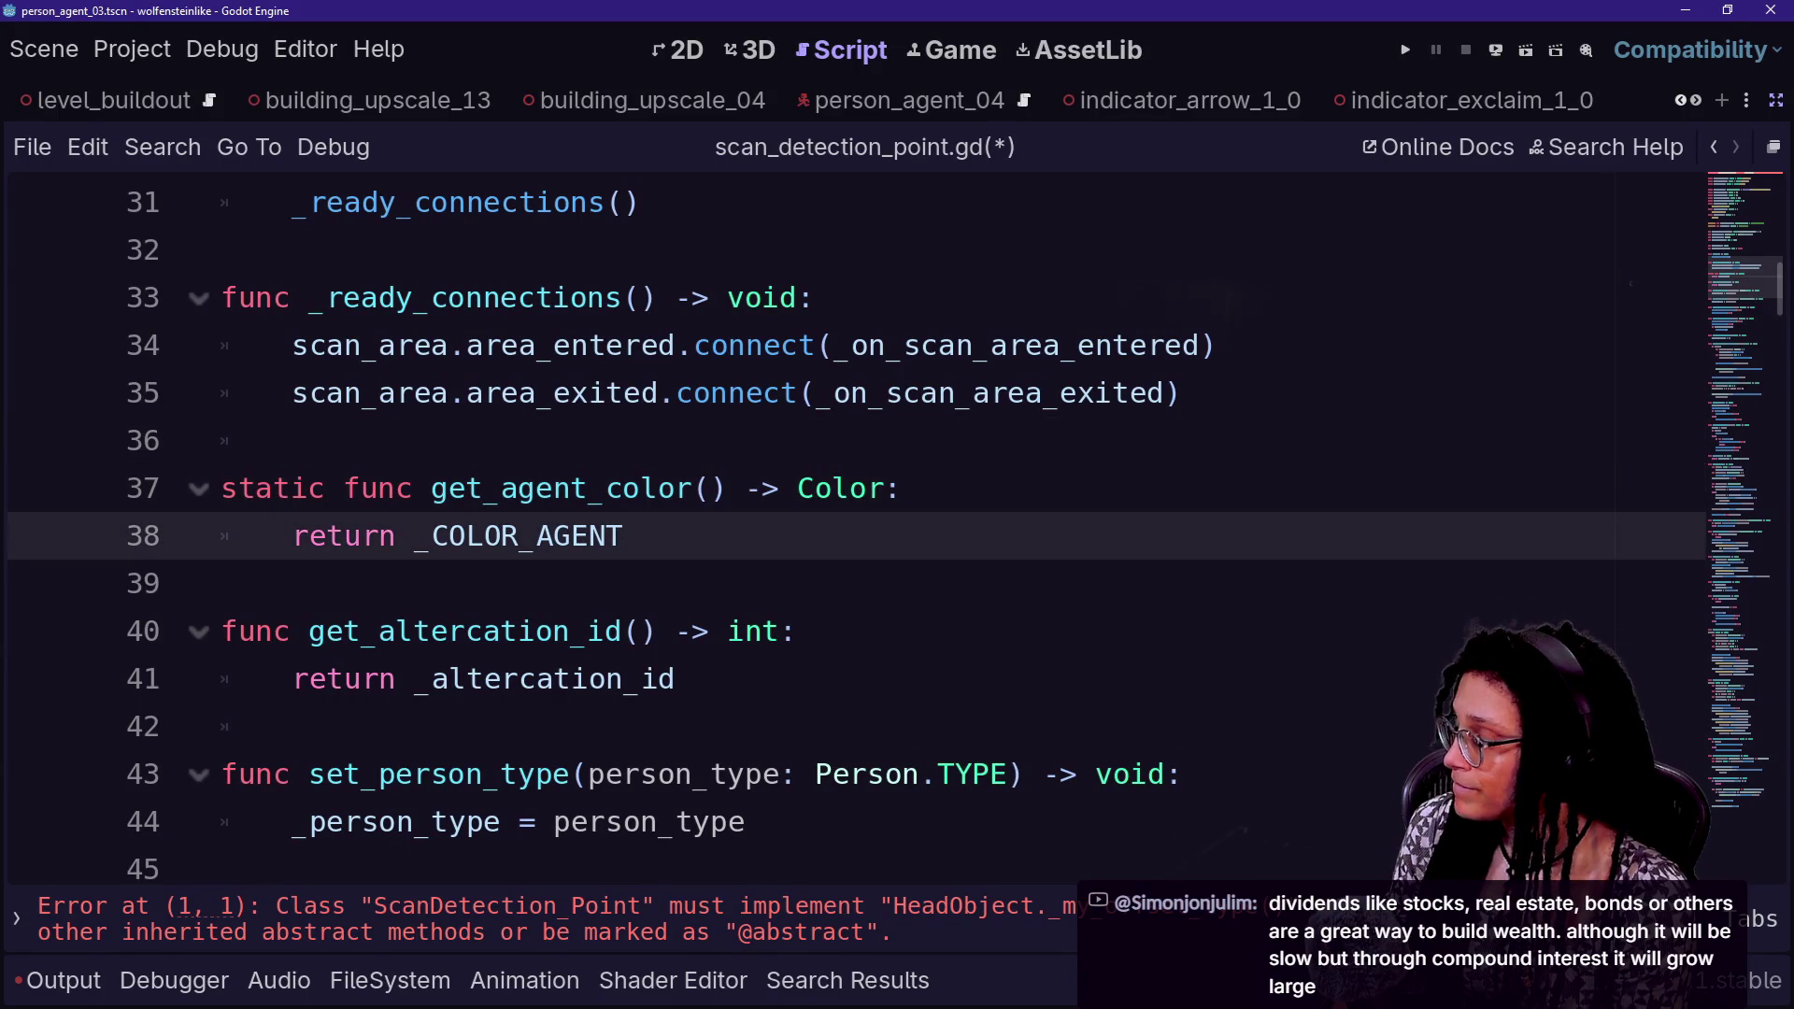
pyautogui.scroll(3, 841, 524)
pyautogui.scroll(-1, 841, 524)
pyautogui.click(1181, 678)
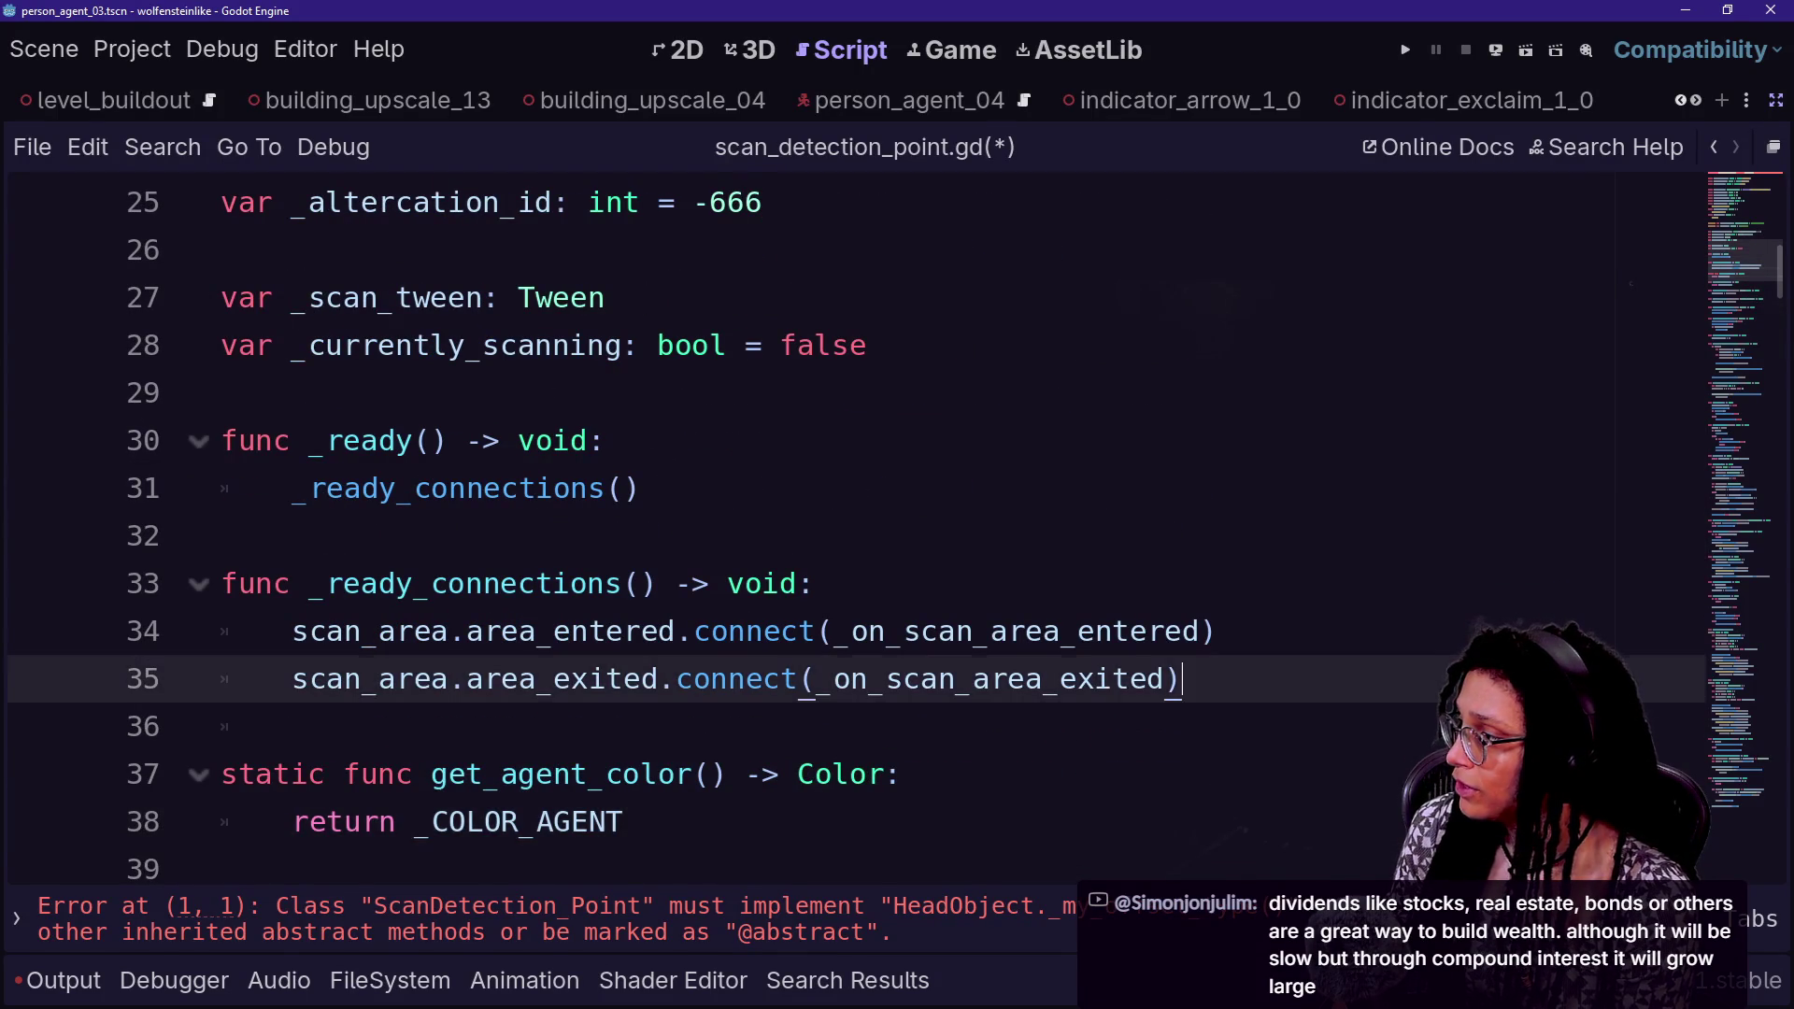
pyautogui.press('Return')
pyautogui.press('Return')
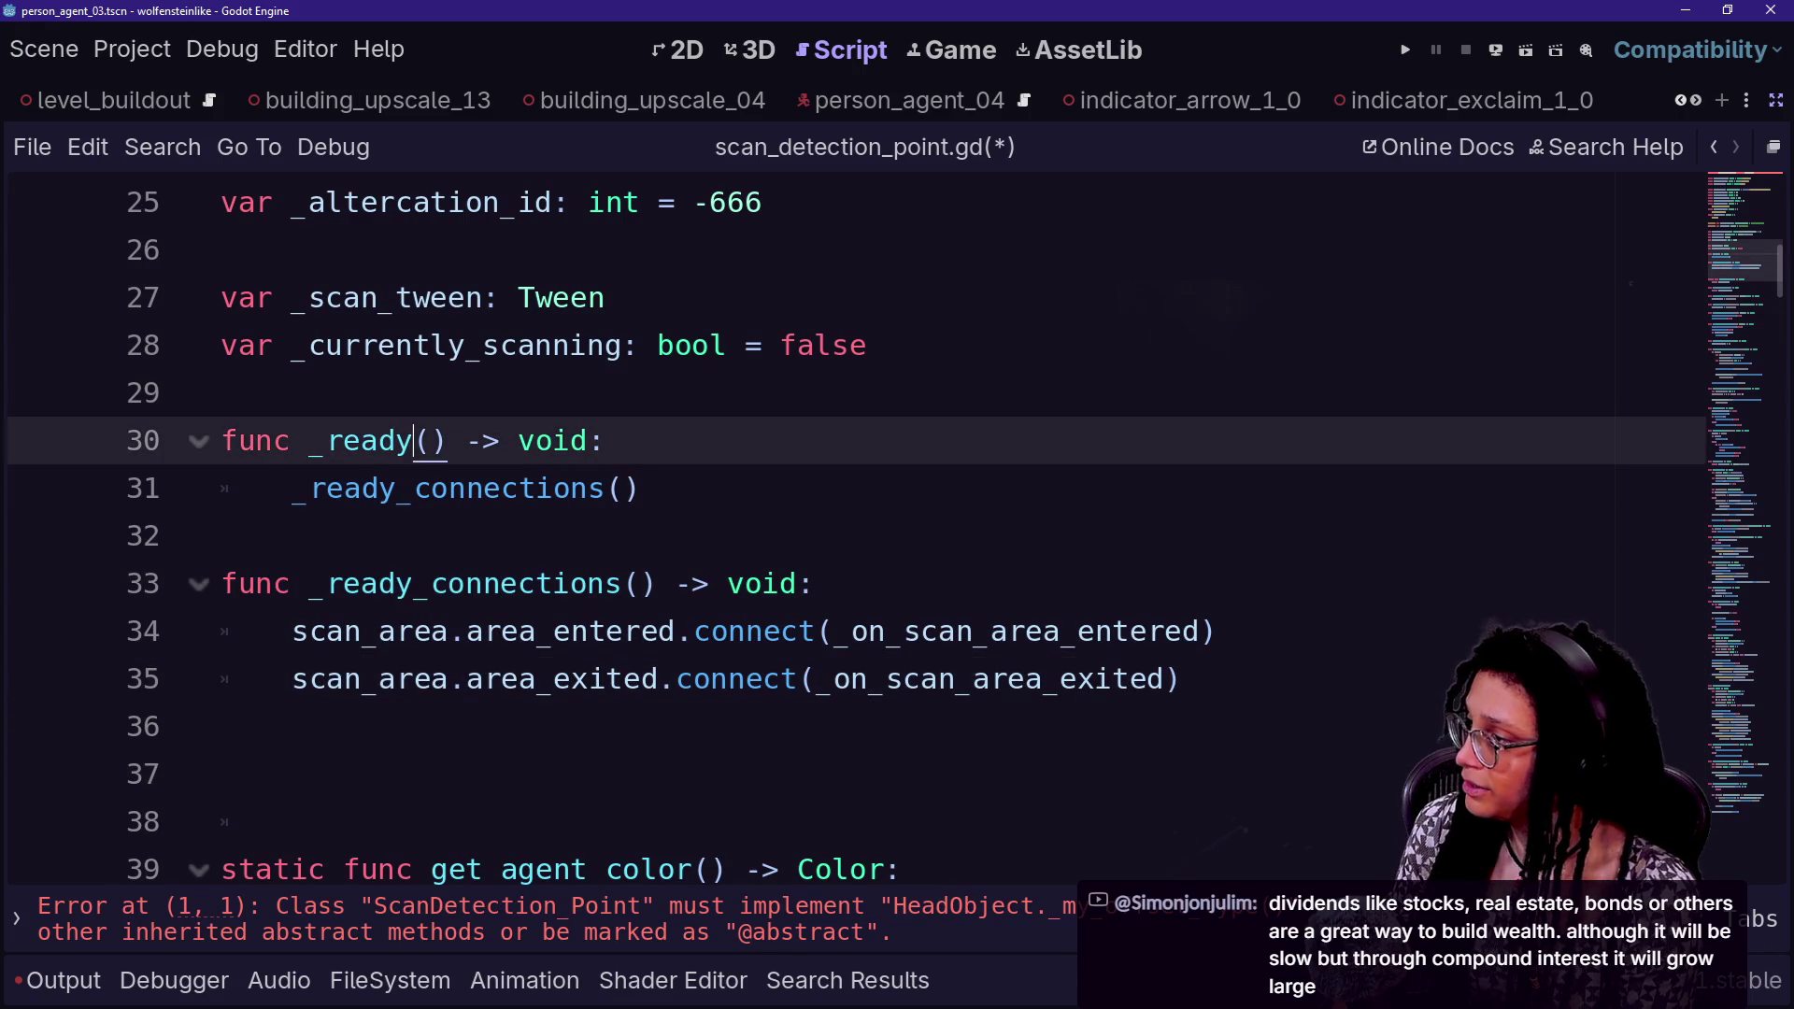
# Add the _my_offset_type override signature with an indented body line.
pyautogui.write('func')
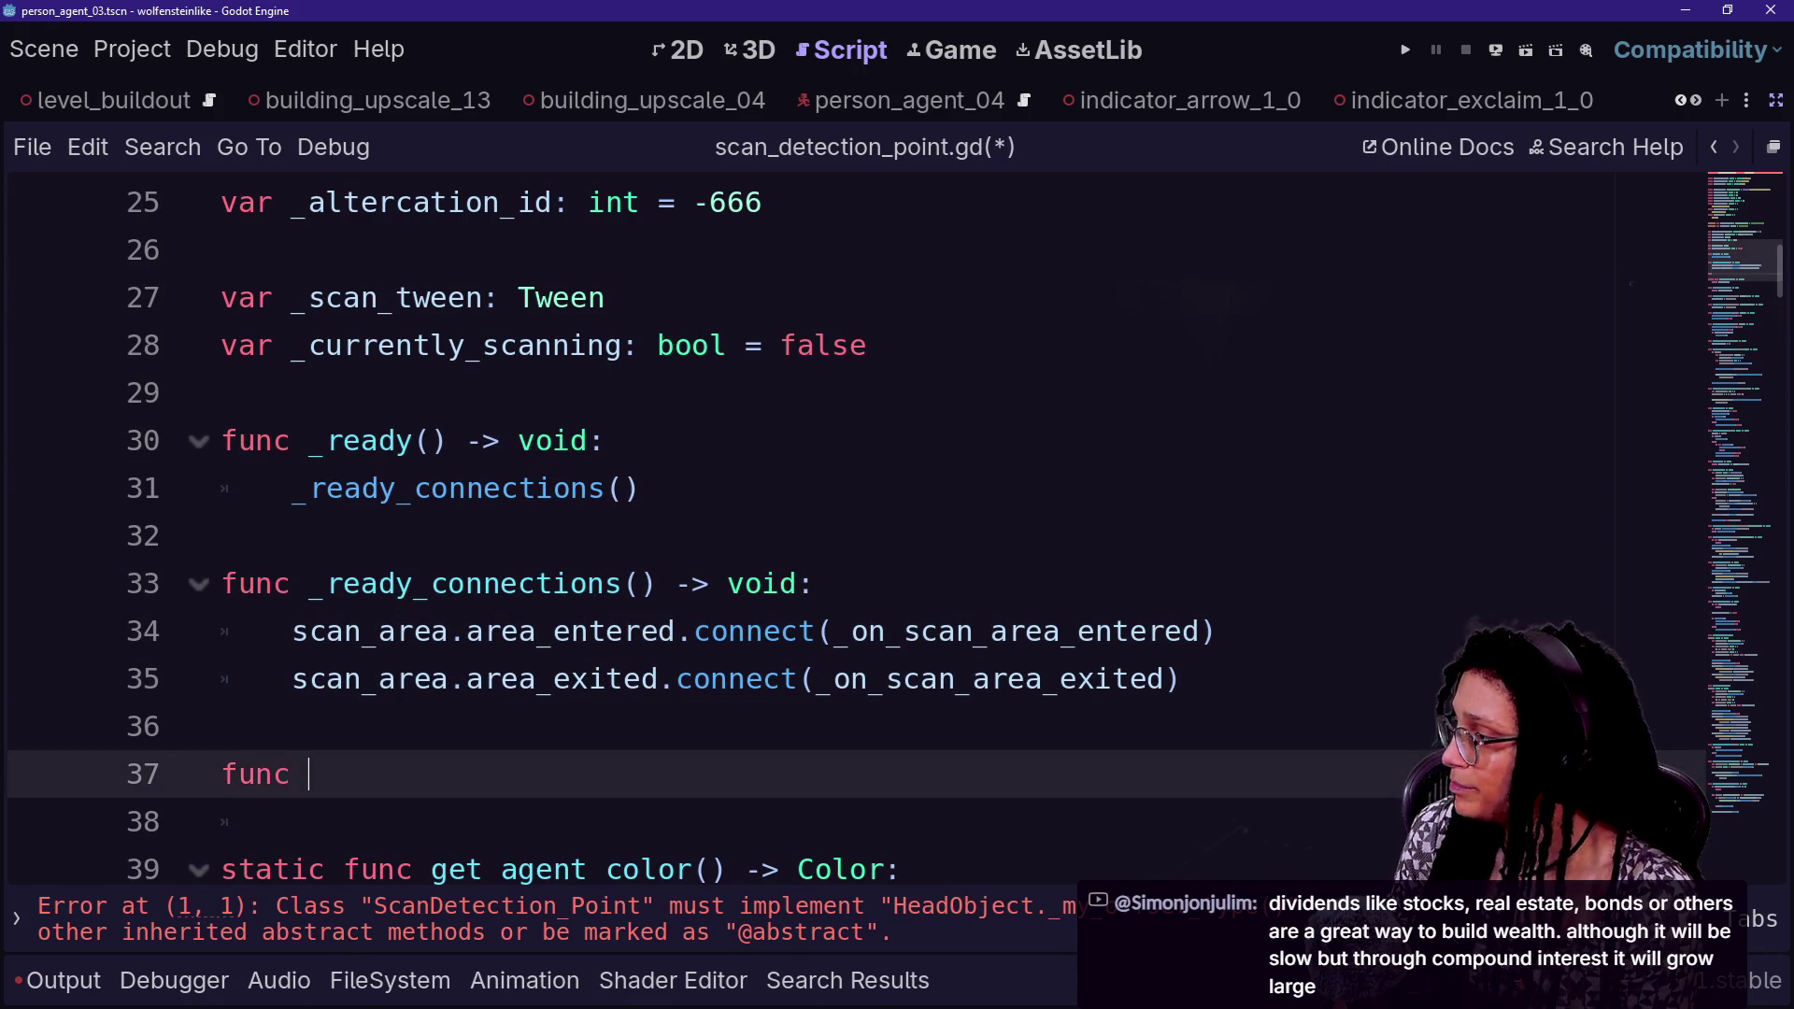
pyautogui.scroll(-1, 841, 524)
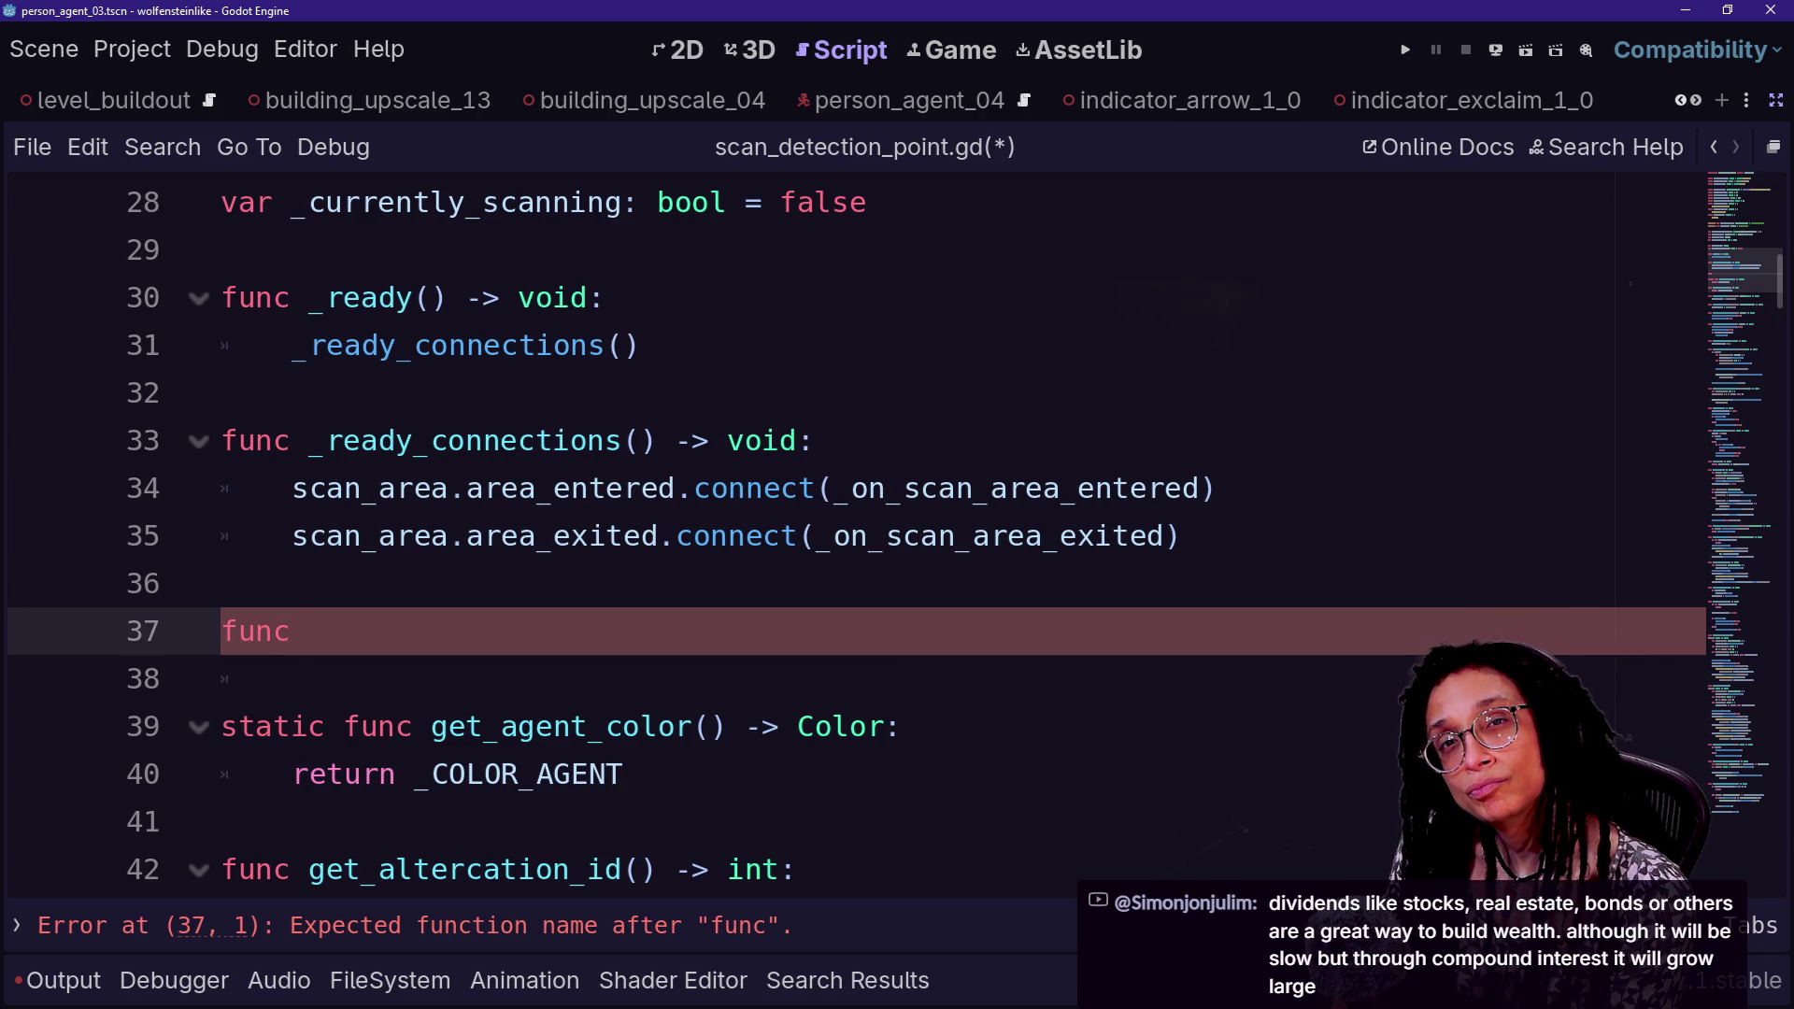
pyautogui.write('my_')
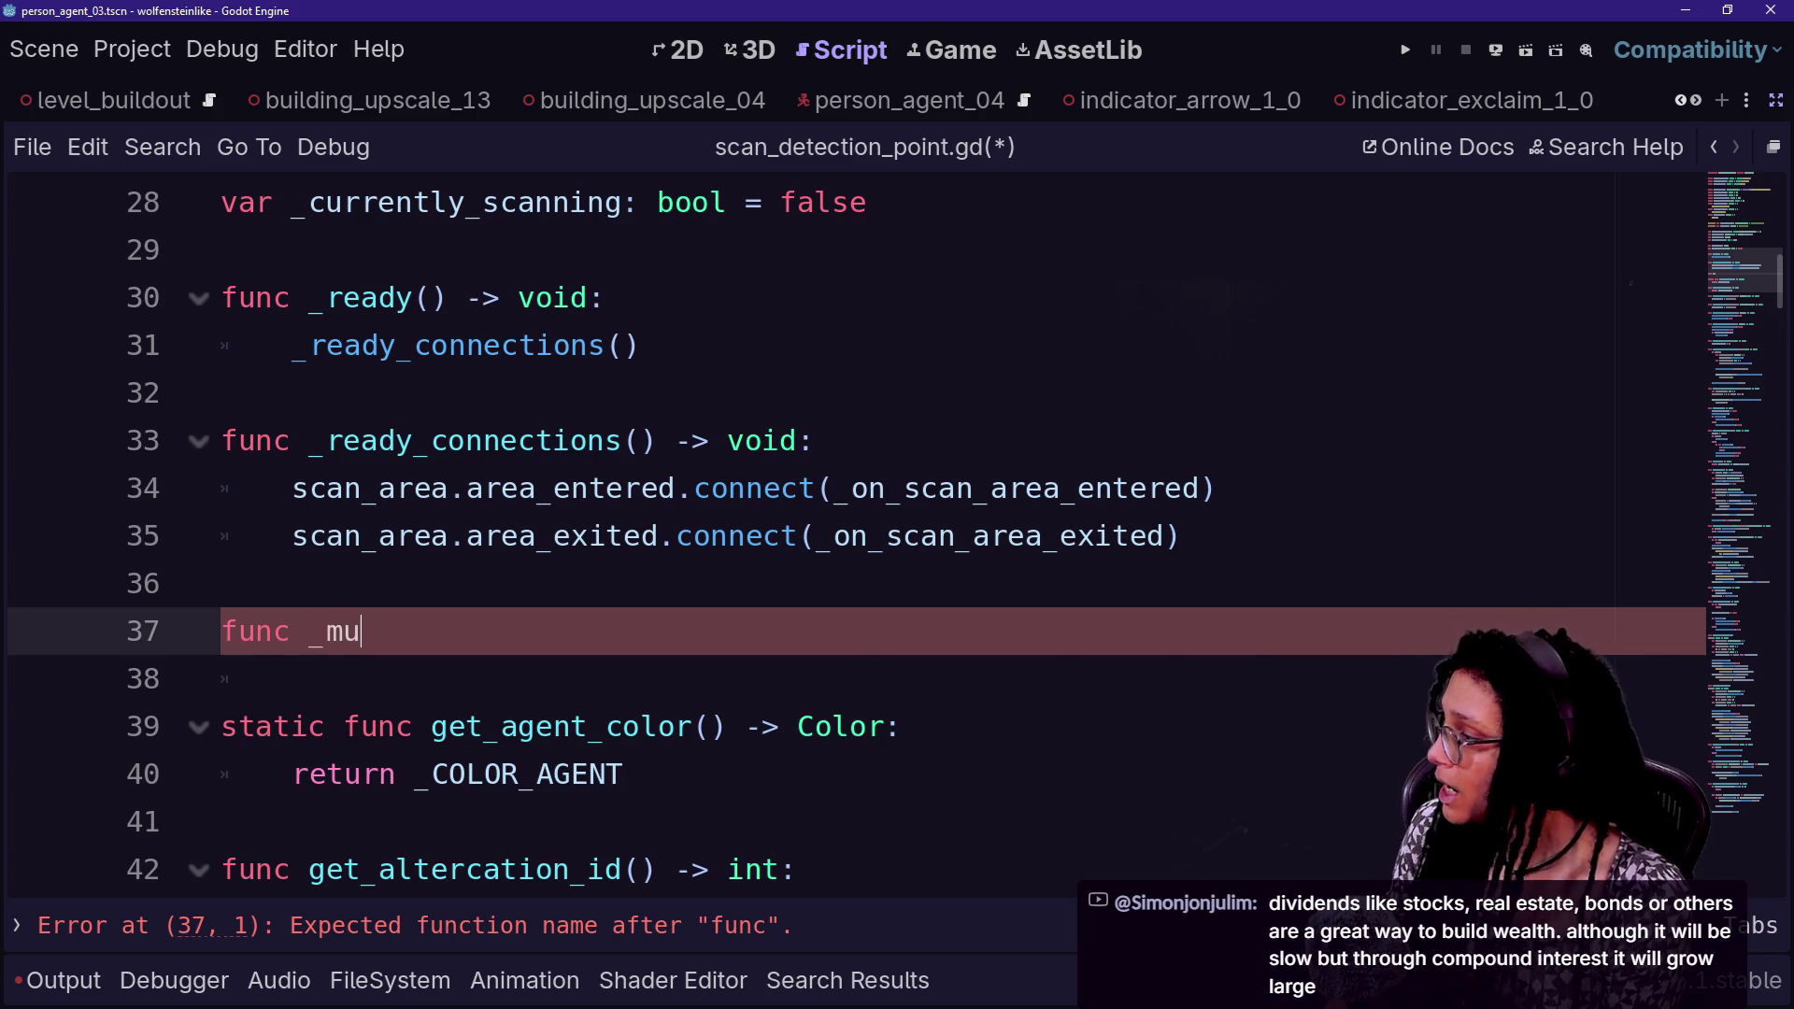
pyautogui.press('Return')
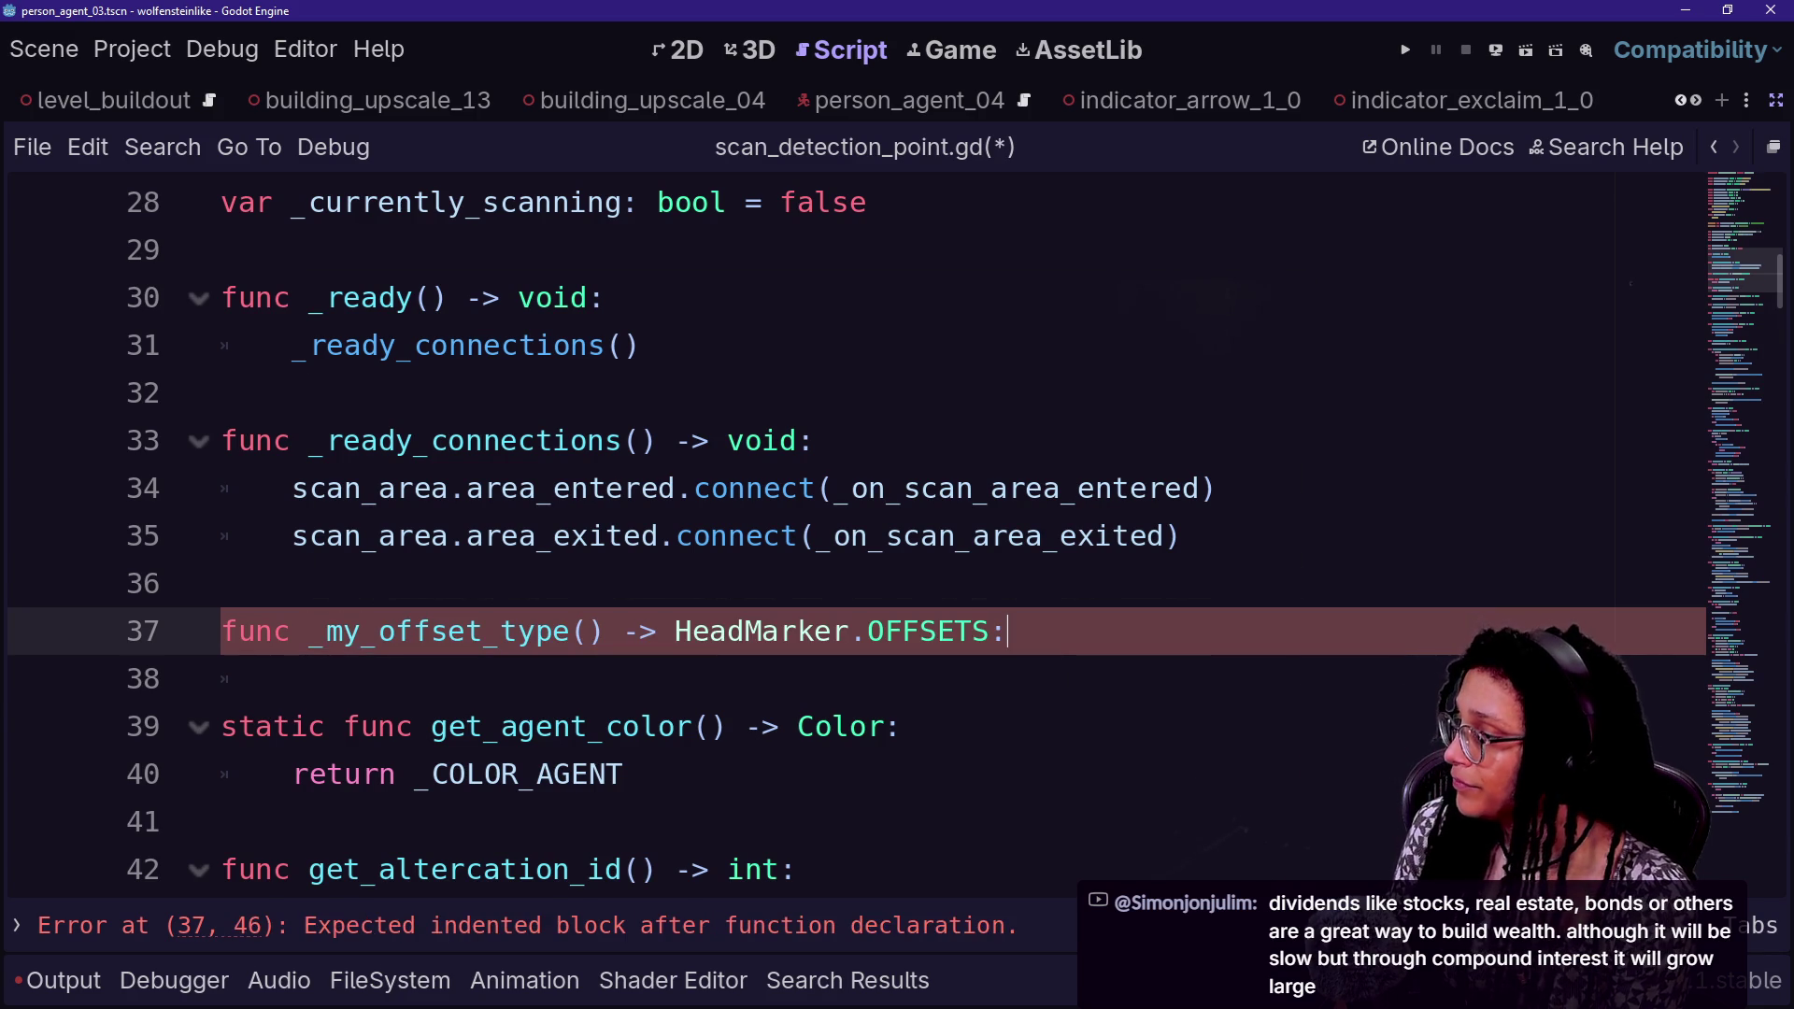
pyautogui.press('Return')
# Make _my_offset_type return HeadMarker.OFFSETS.SCAN.
pyautogui.write('return ')
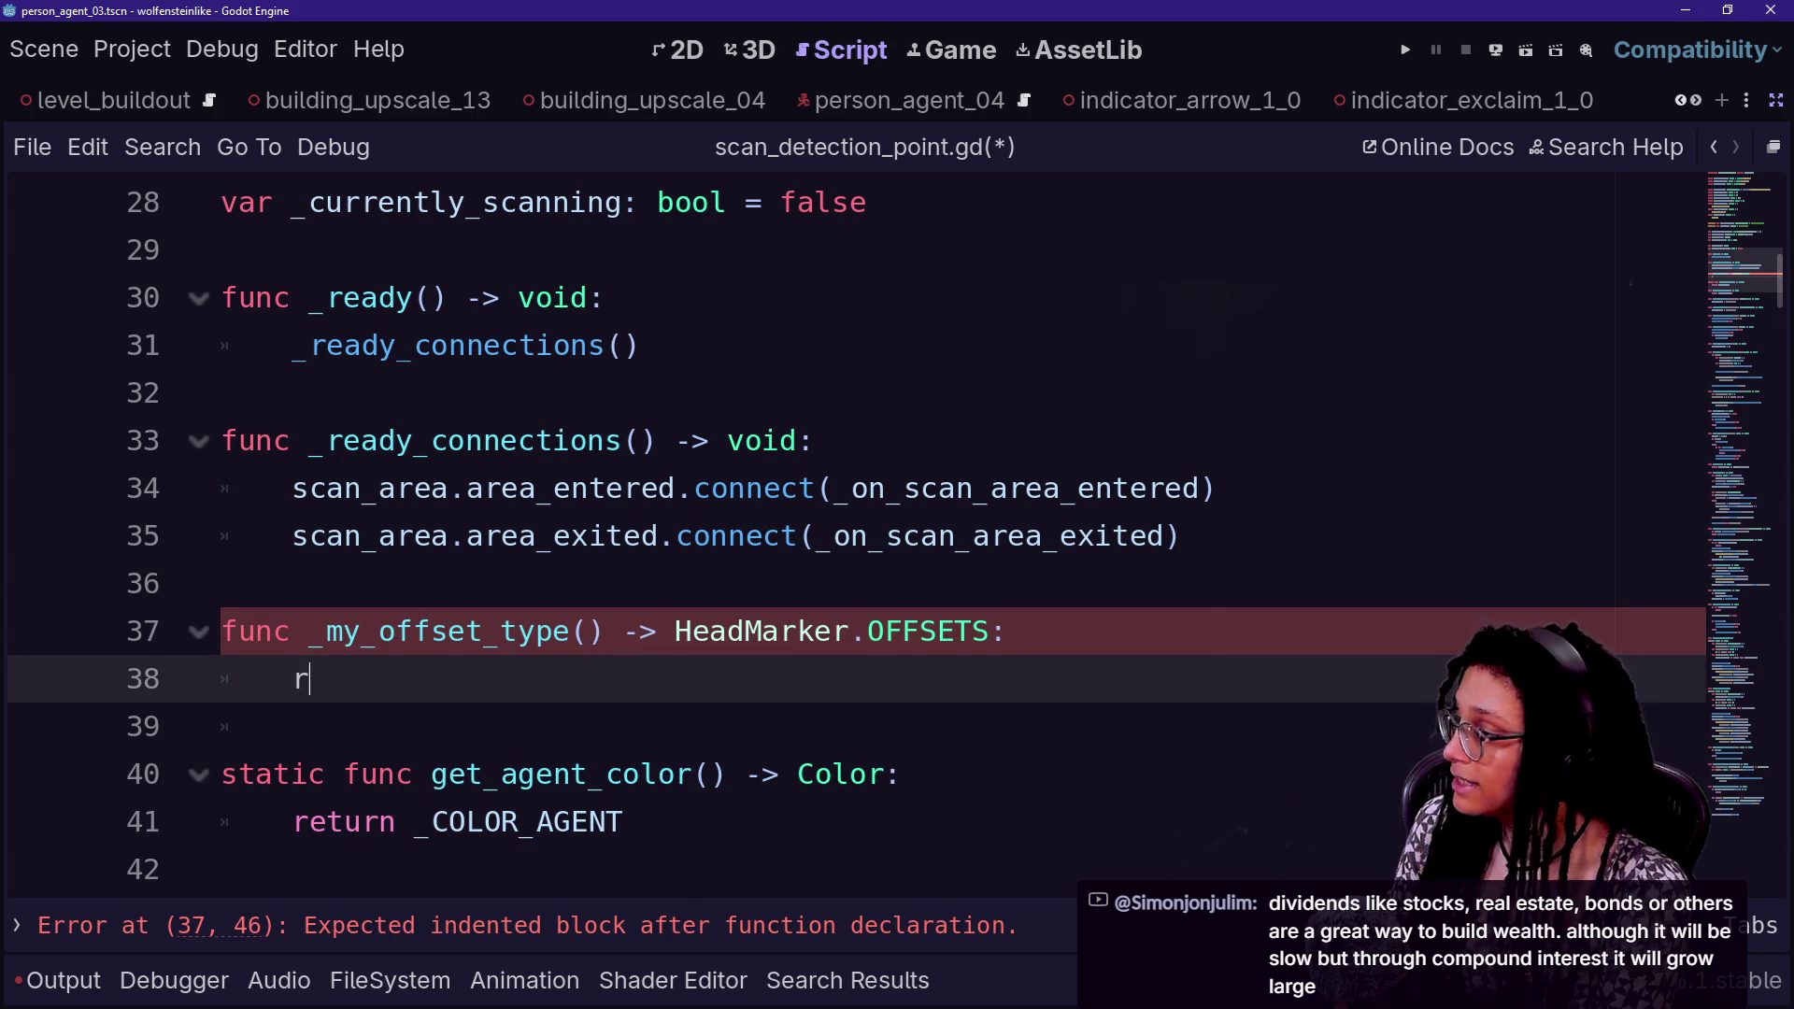
pyautogui.write('O')
pyautogui.press('BackSpace')
pyautogui.write('Hea')
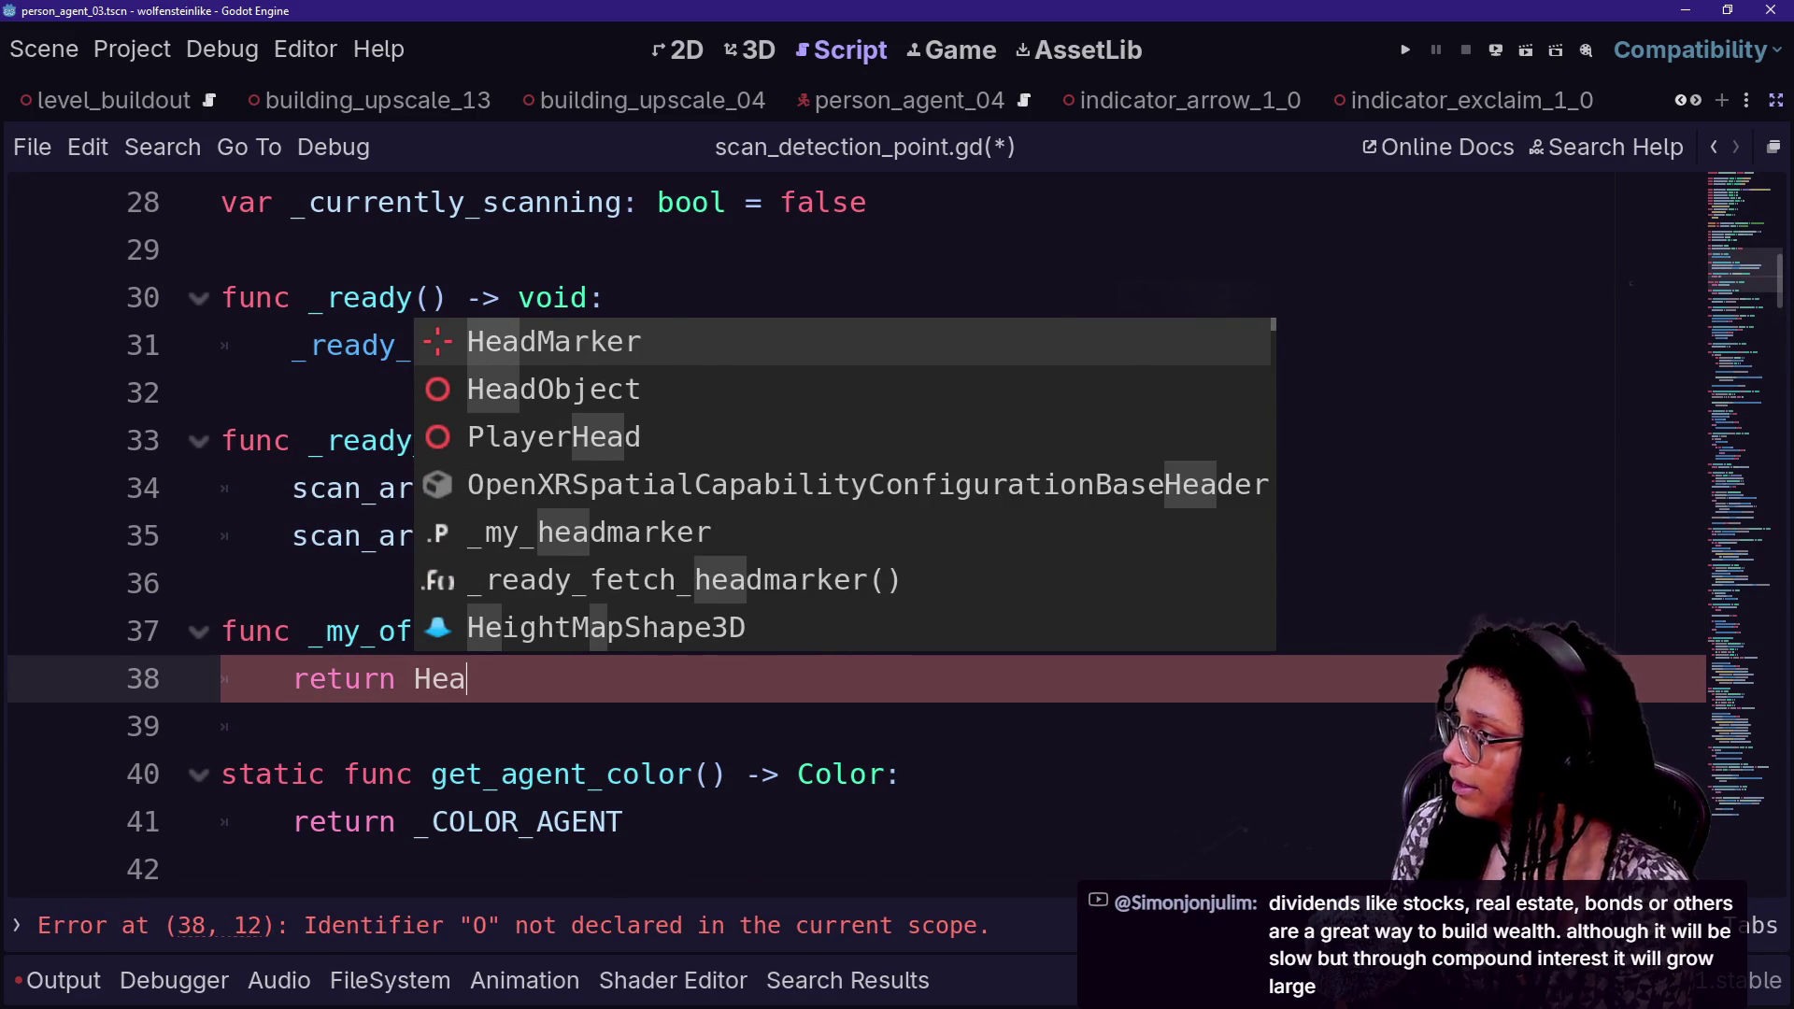
pyautogui.press('Return')
pyautogui.write('.')
pyautogui.press('Down')
pyautogui.press('Return')
pyautogui.write('.')
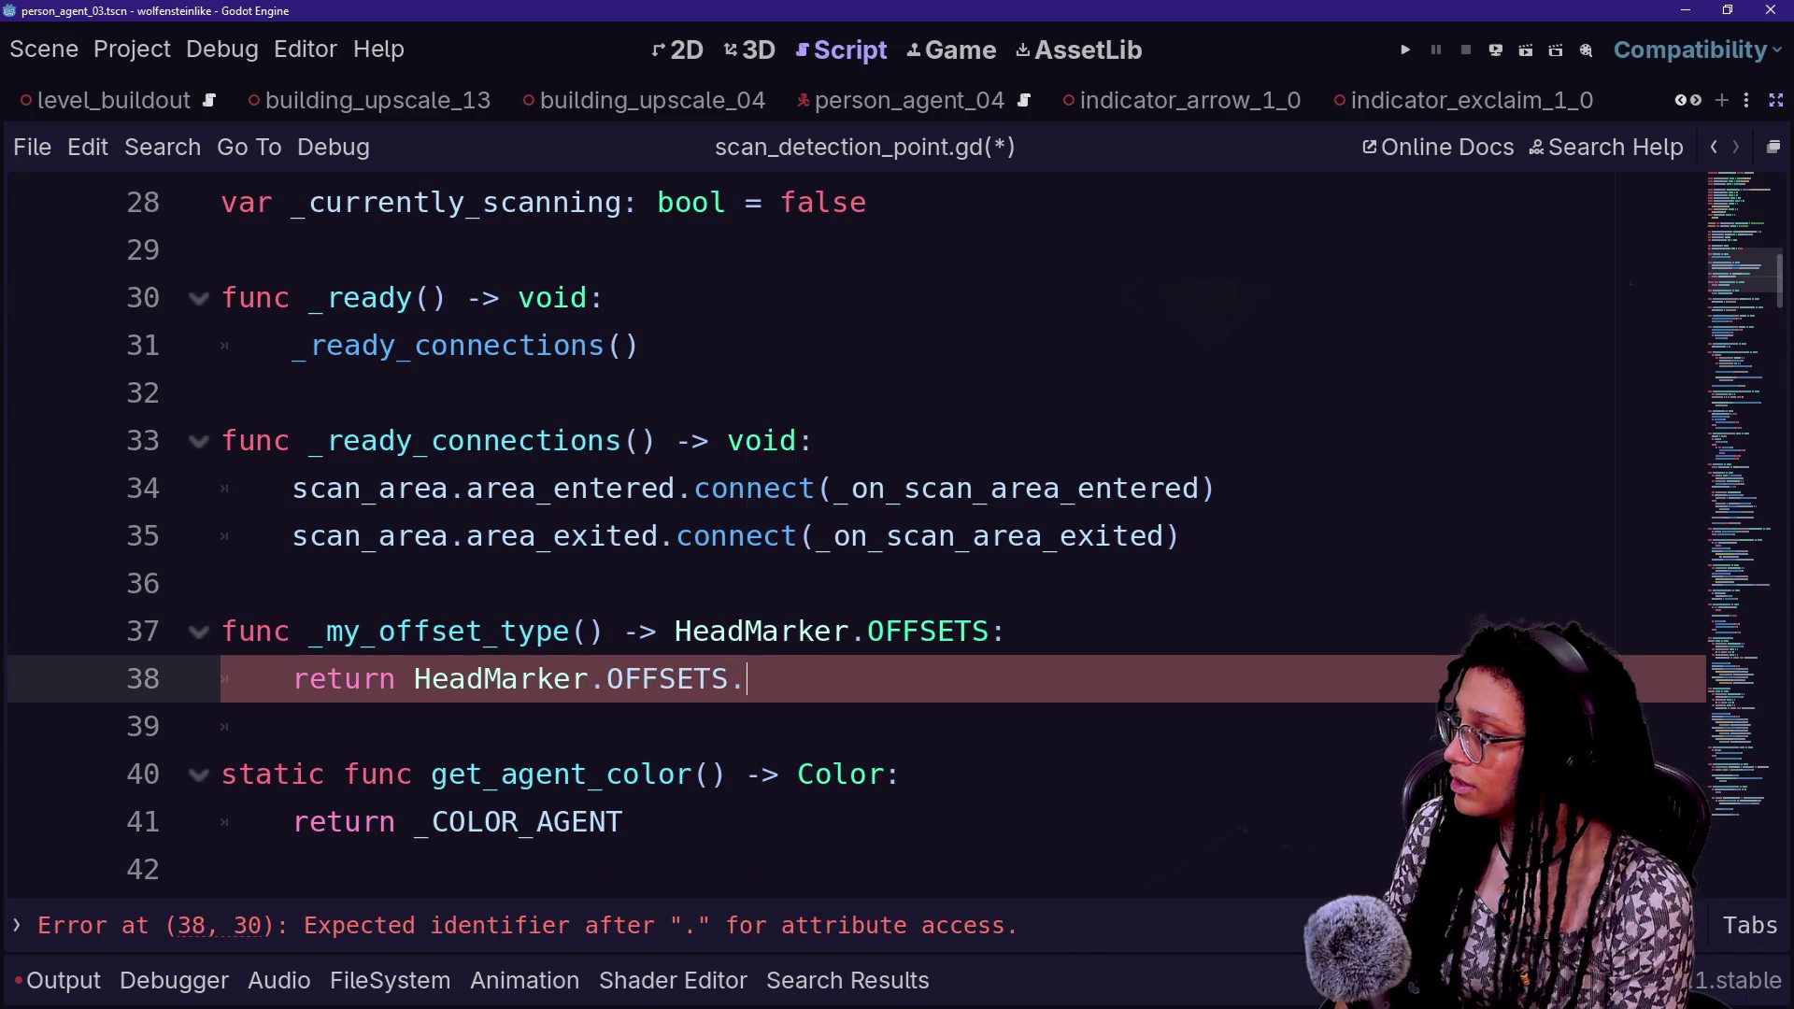
pyautogui.press('Down')
pyautogui.press('Return')
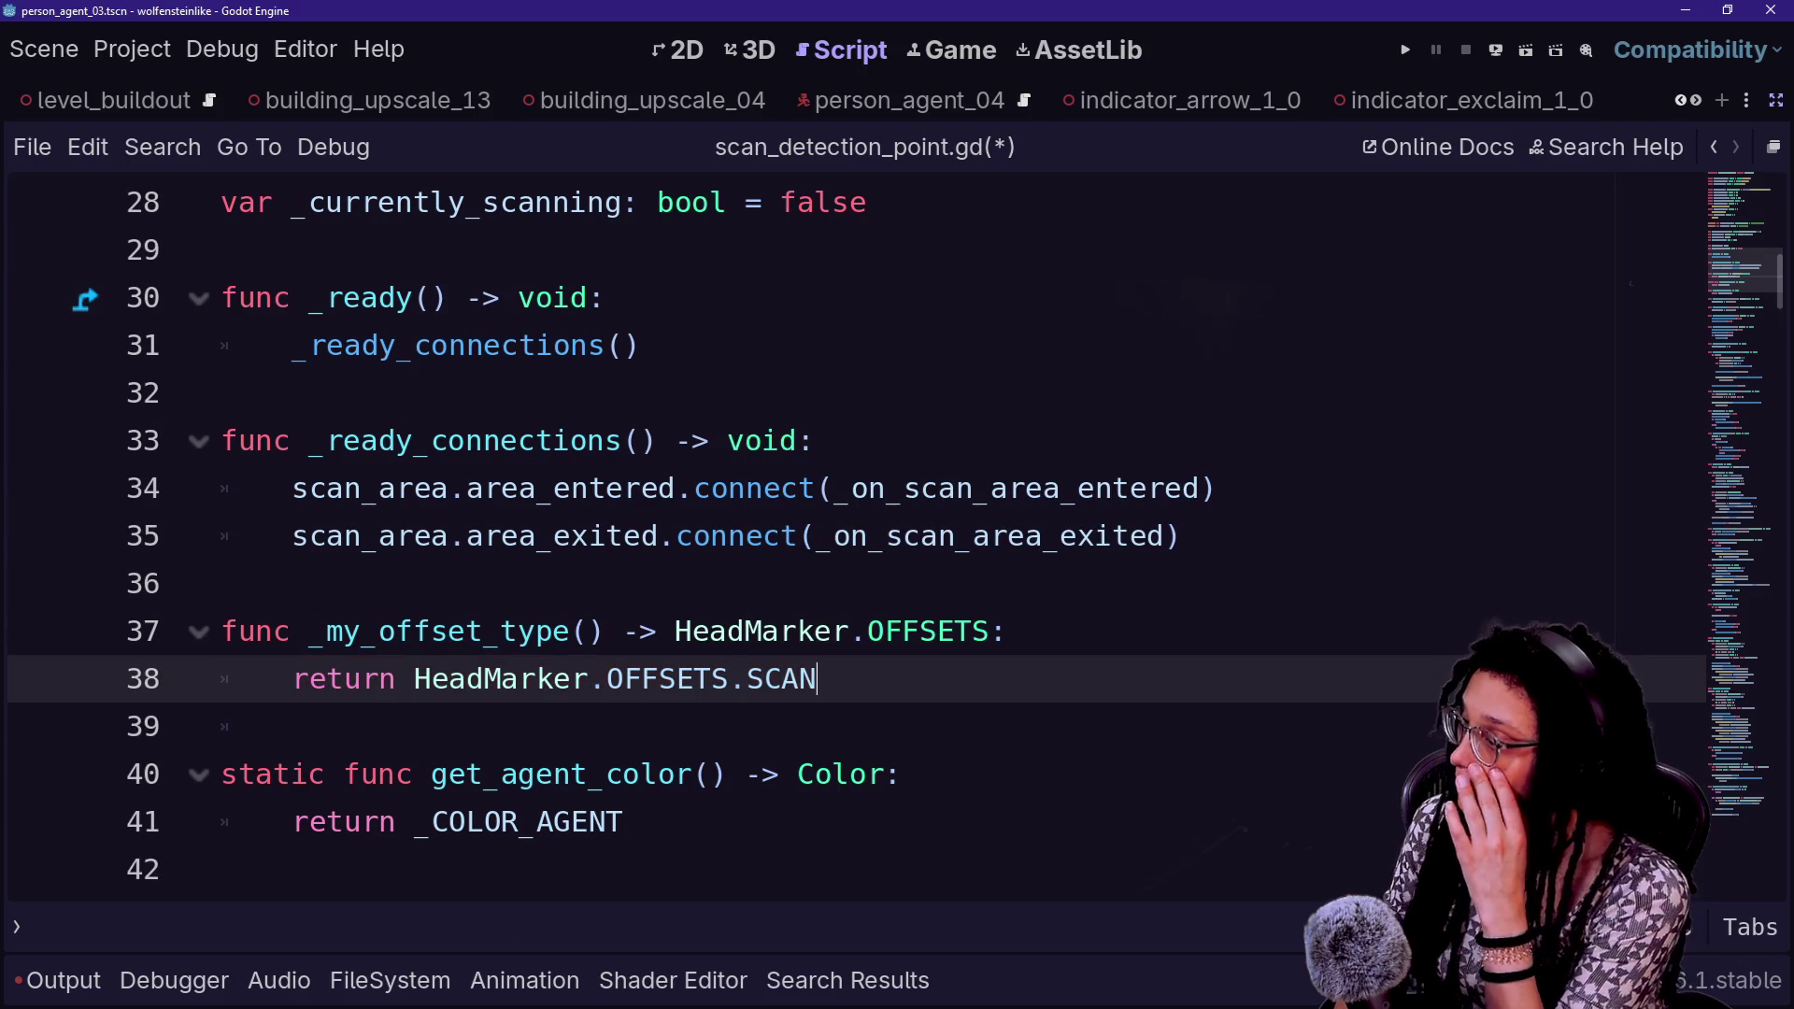
pyautogui.click(449, 631)
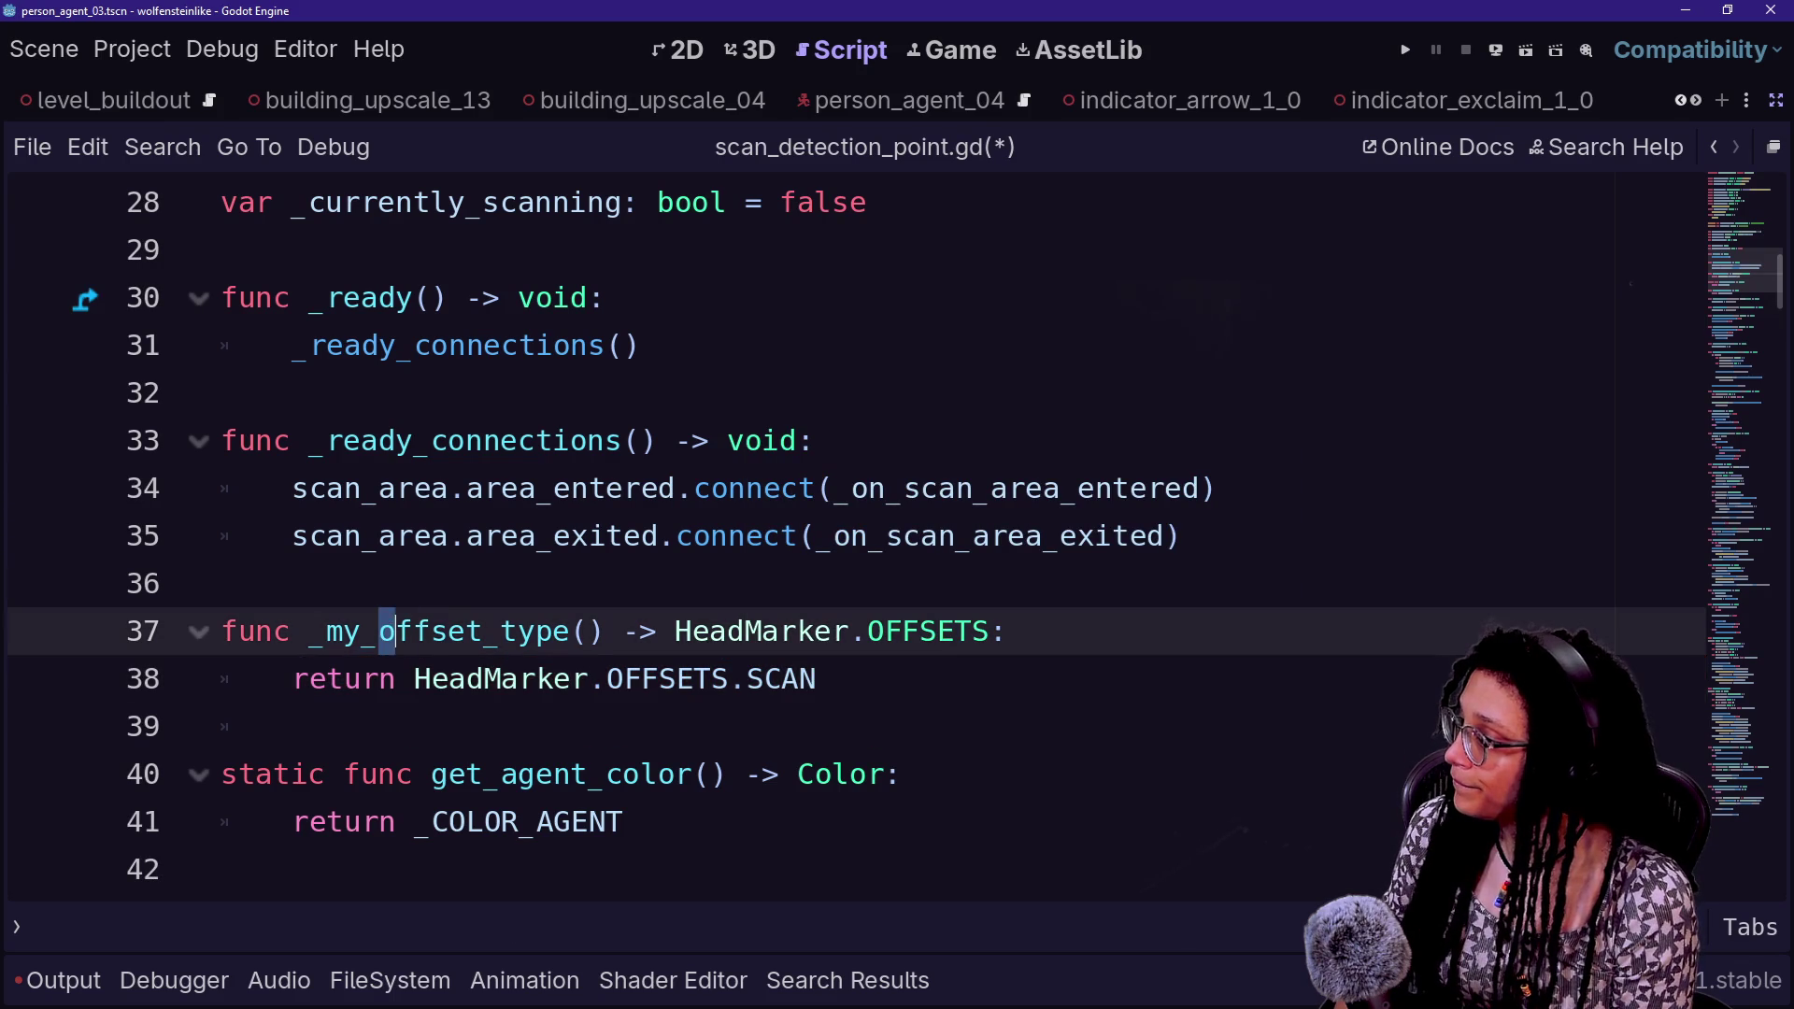
pyautogui.click(818, 679)
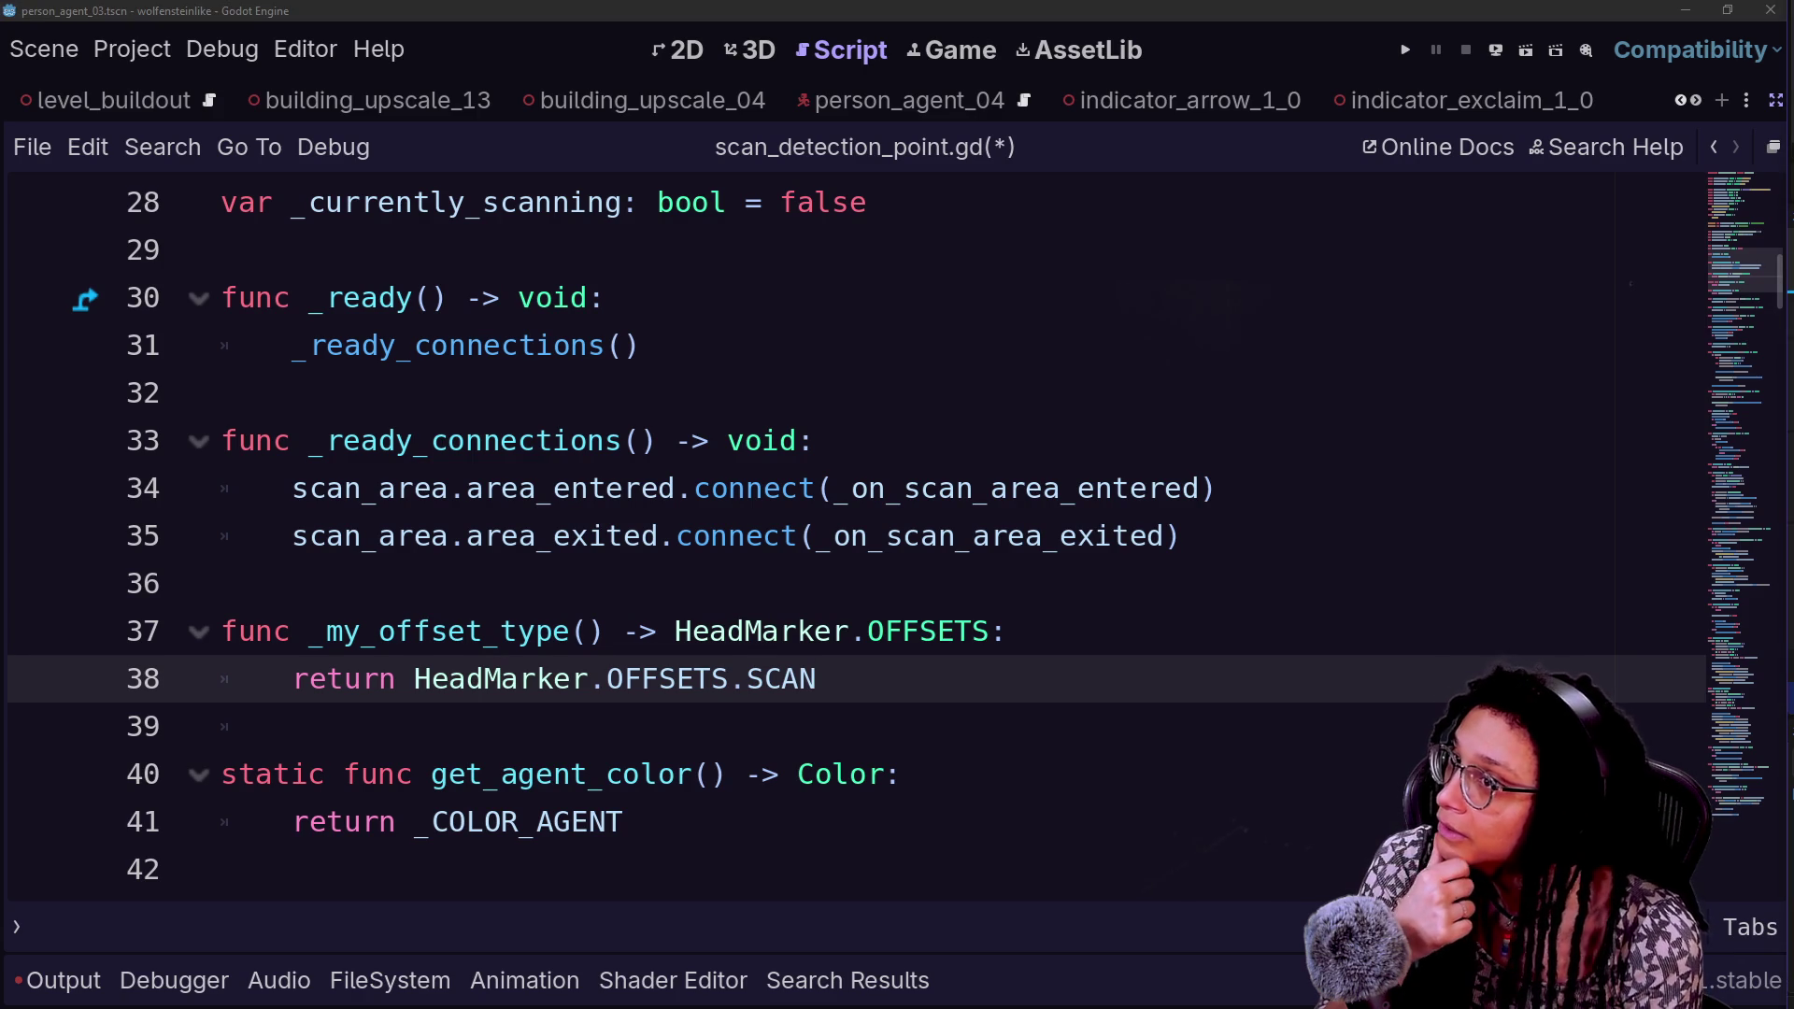
pyautogui.click(292, 726)
pyautogui.click(850, 631)
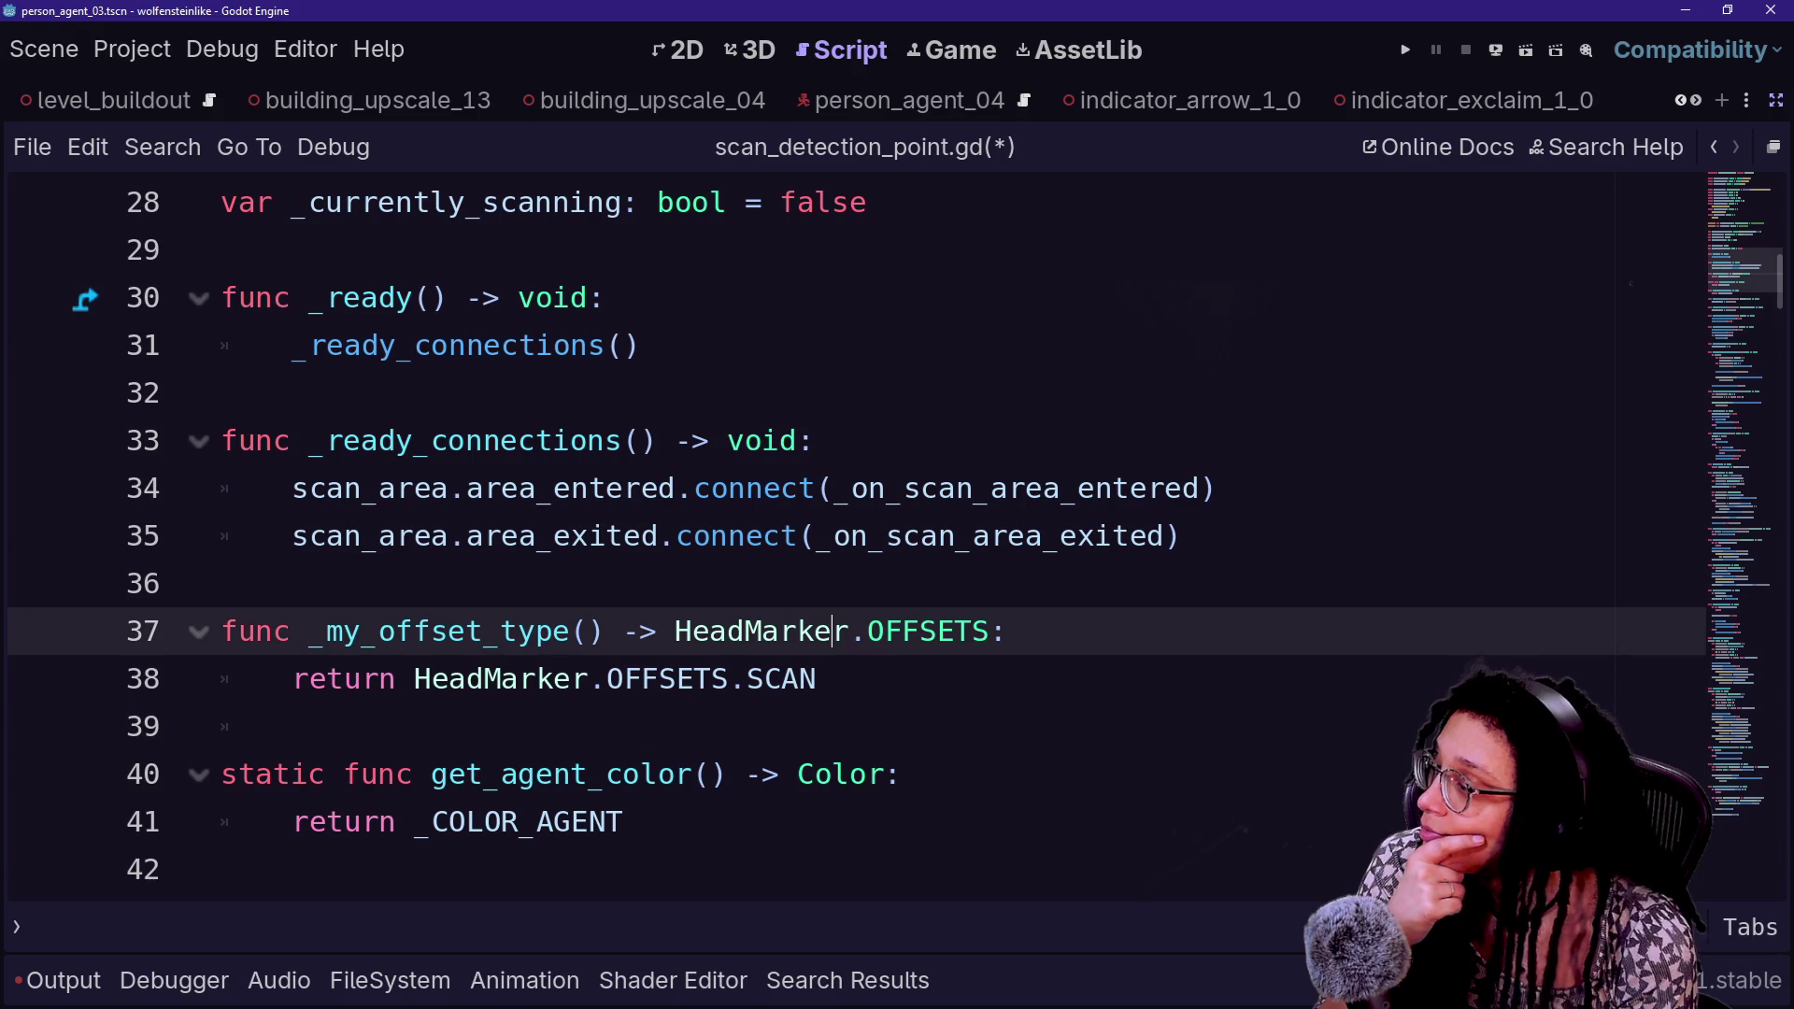
pyautogui.press('Down')
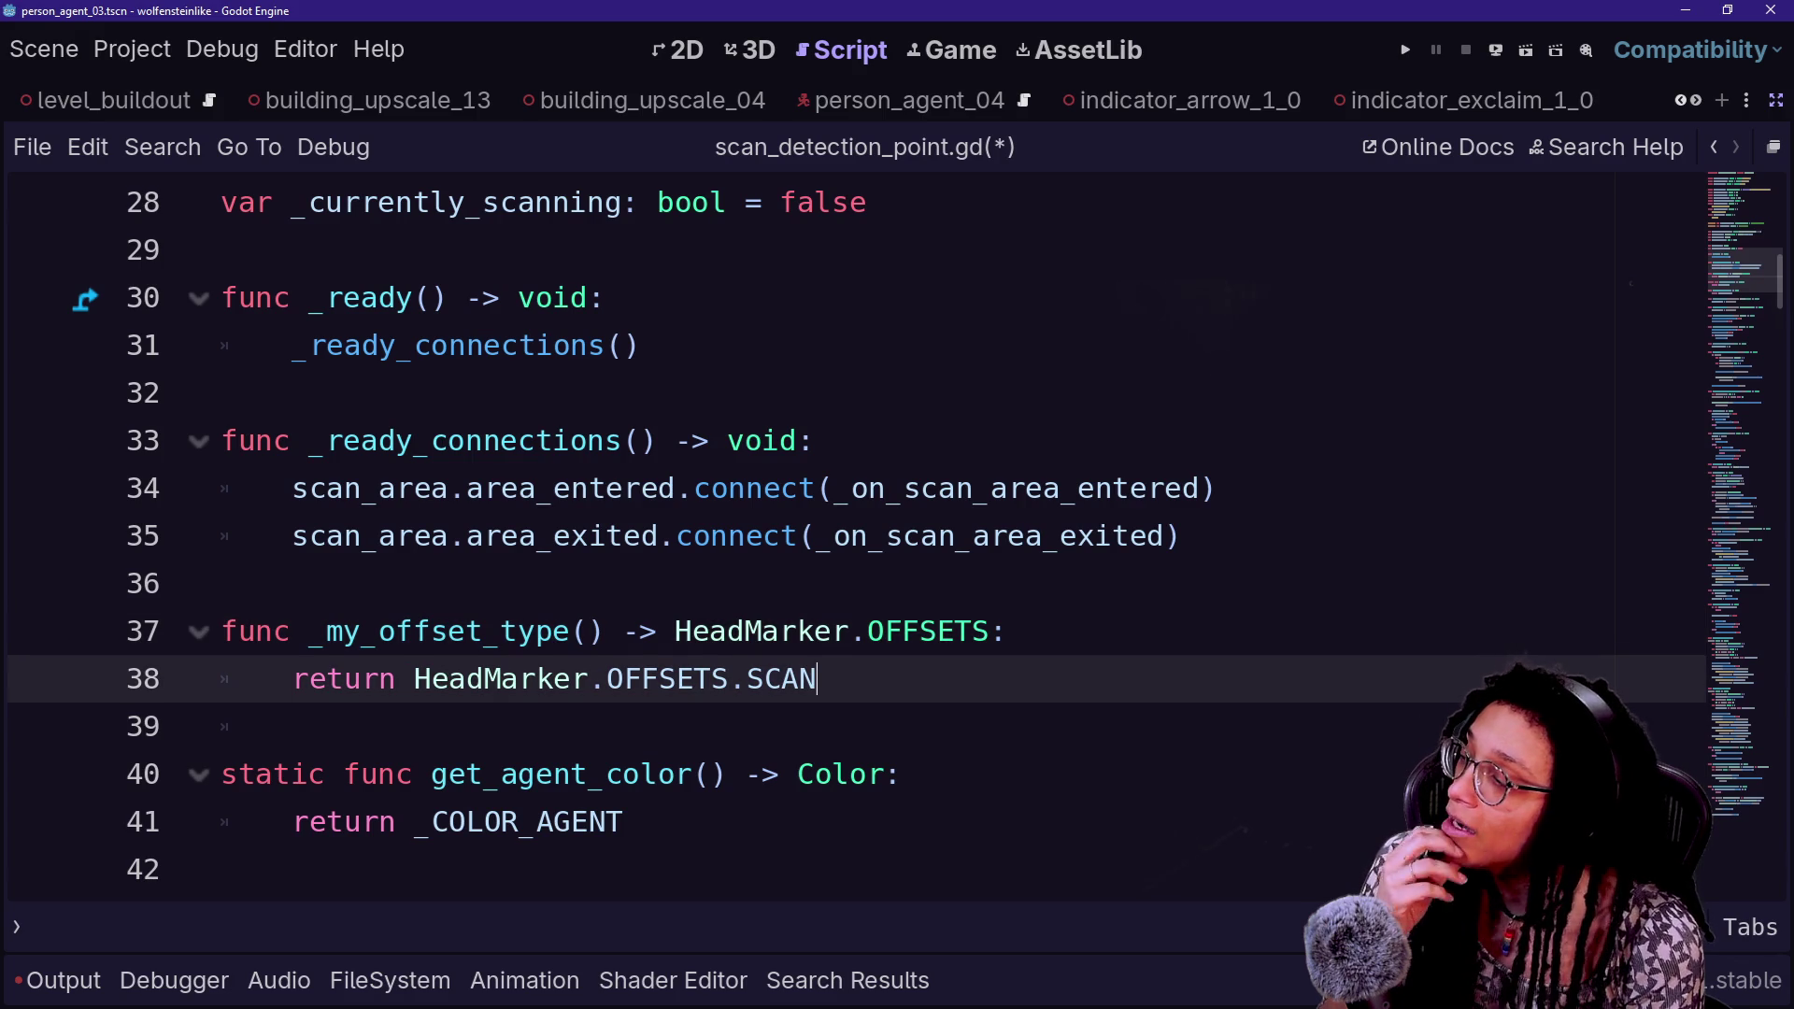
pyautogui.moveTo(805, 679)
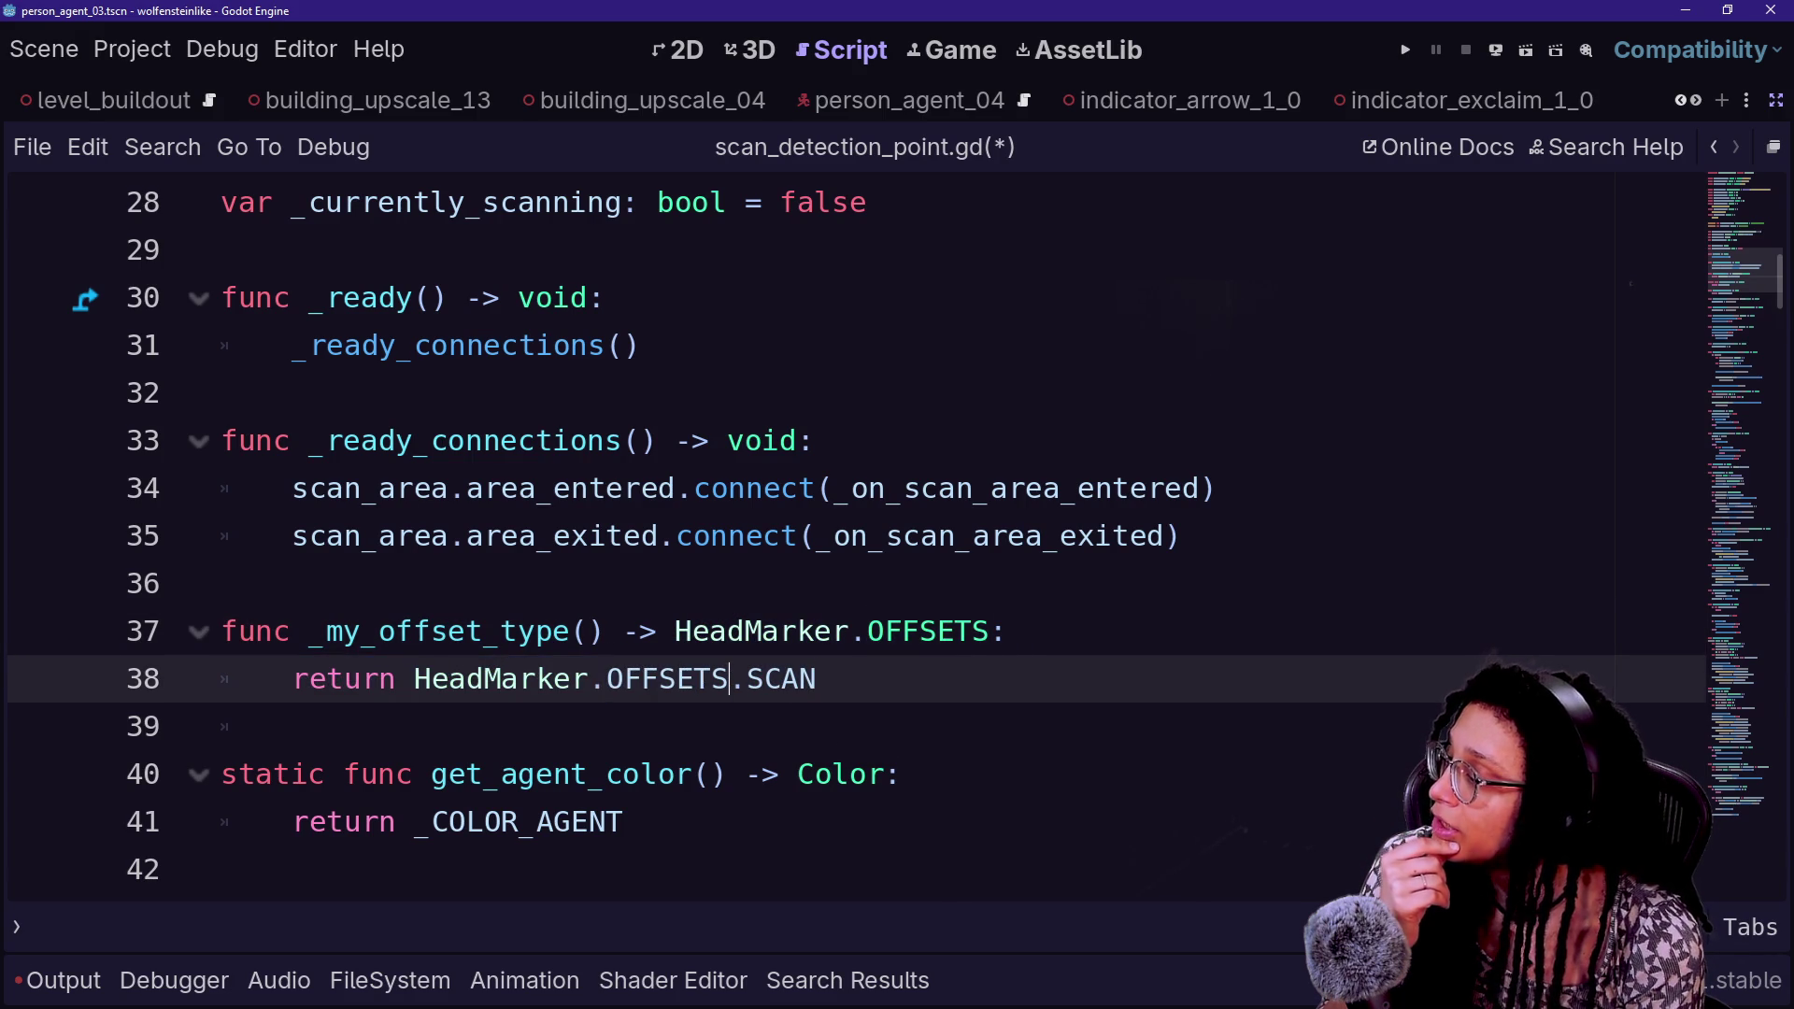
pyautogui.click(607, 679)
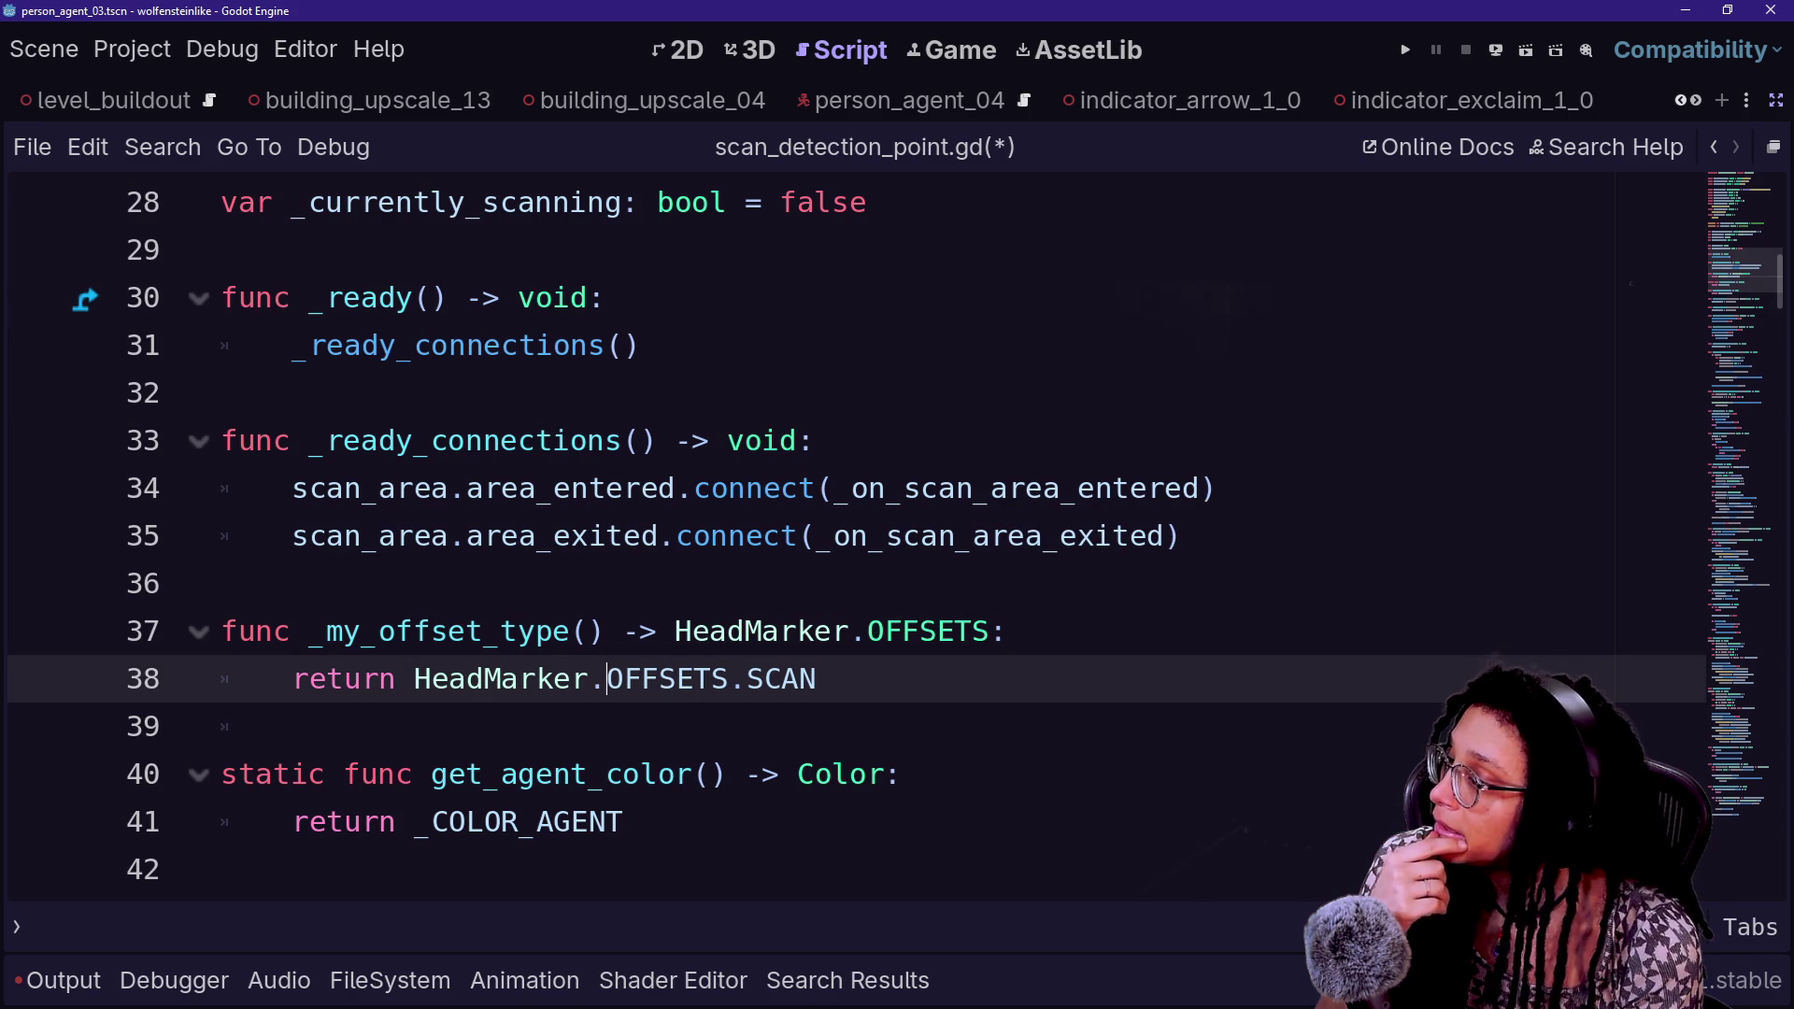
# Review scan_detection_point.gd down to line 42, then Ctrl+click HeadObject on line 1 to open Abstract_HeadObject.gd.
pyautogui.scroll(9, 841, 532)
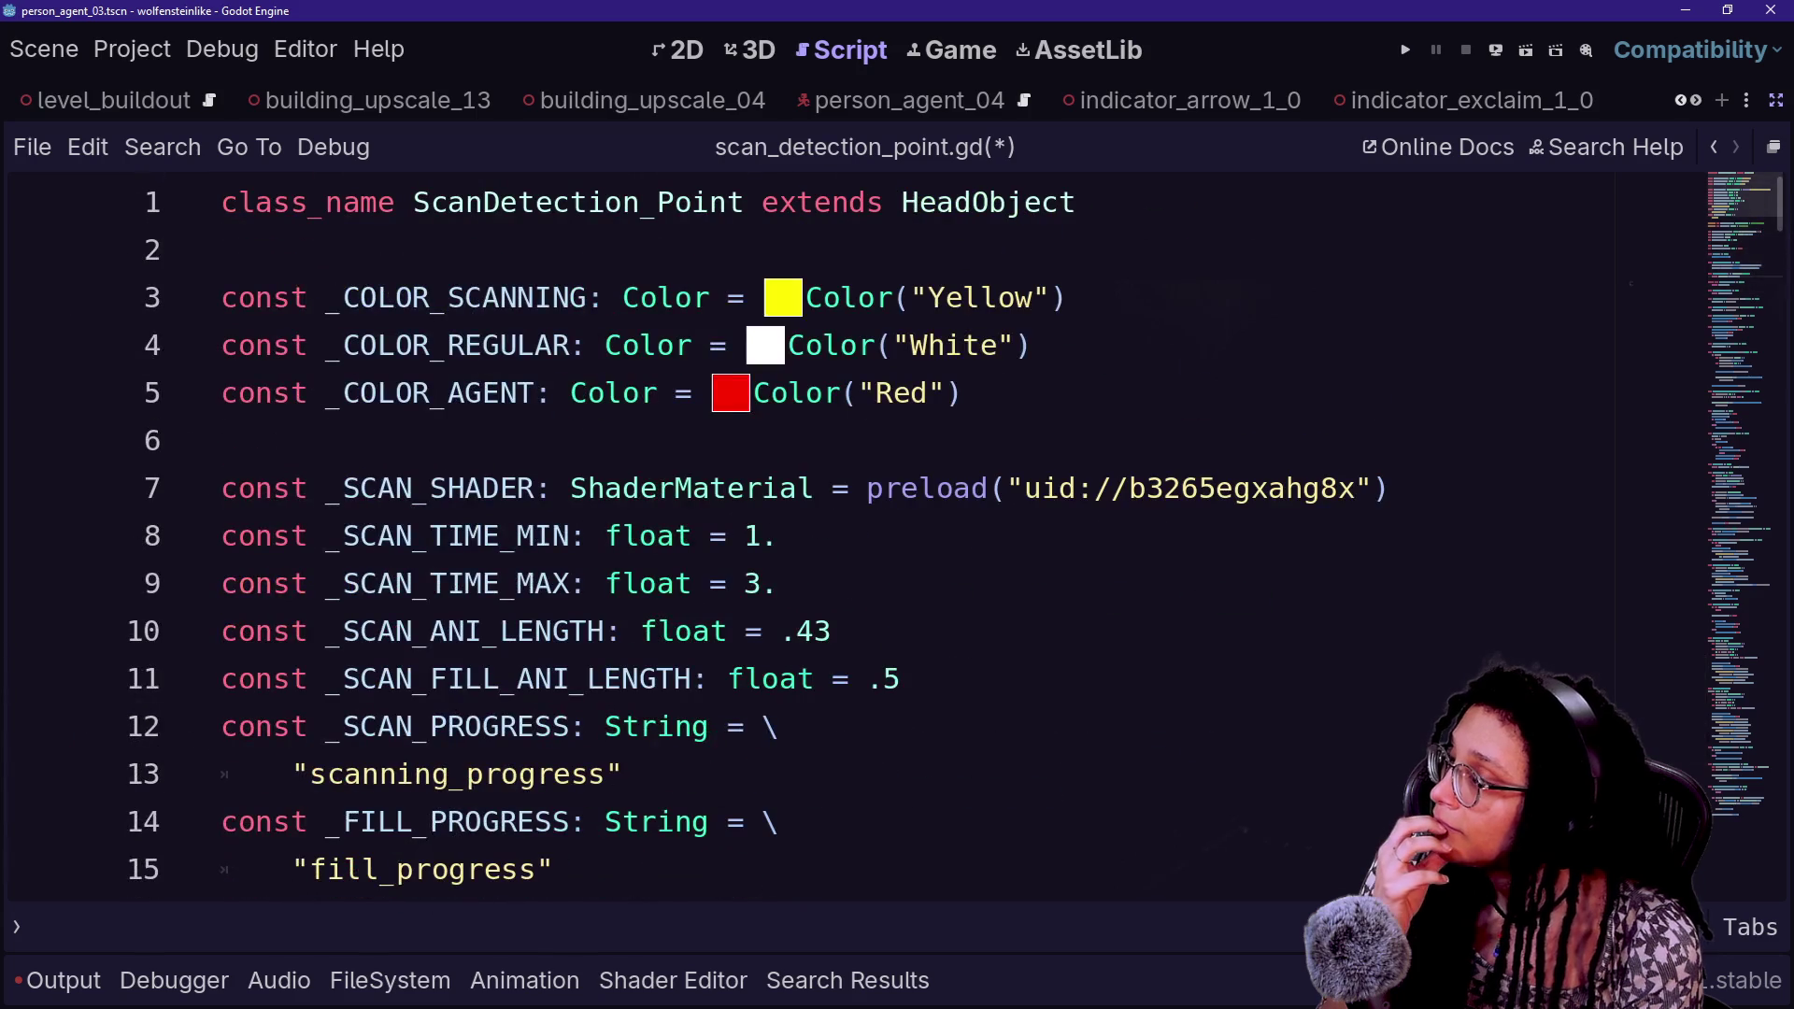
pyautogui.scroll(-6, 841, 533)
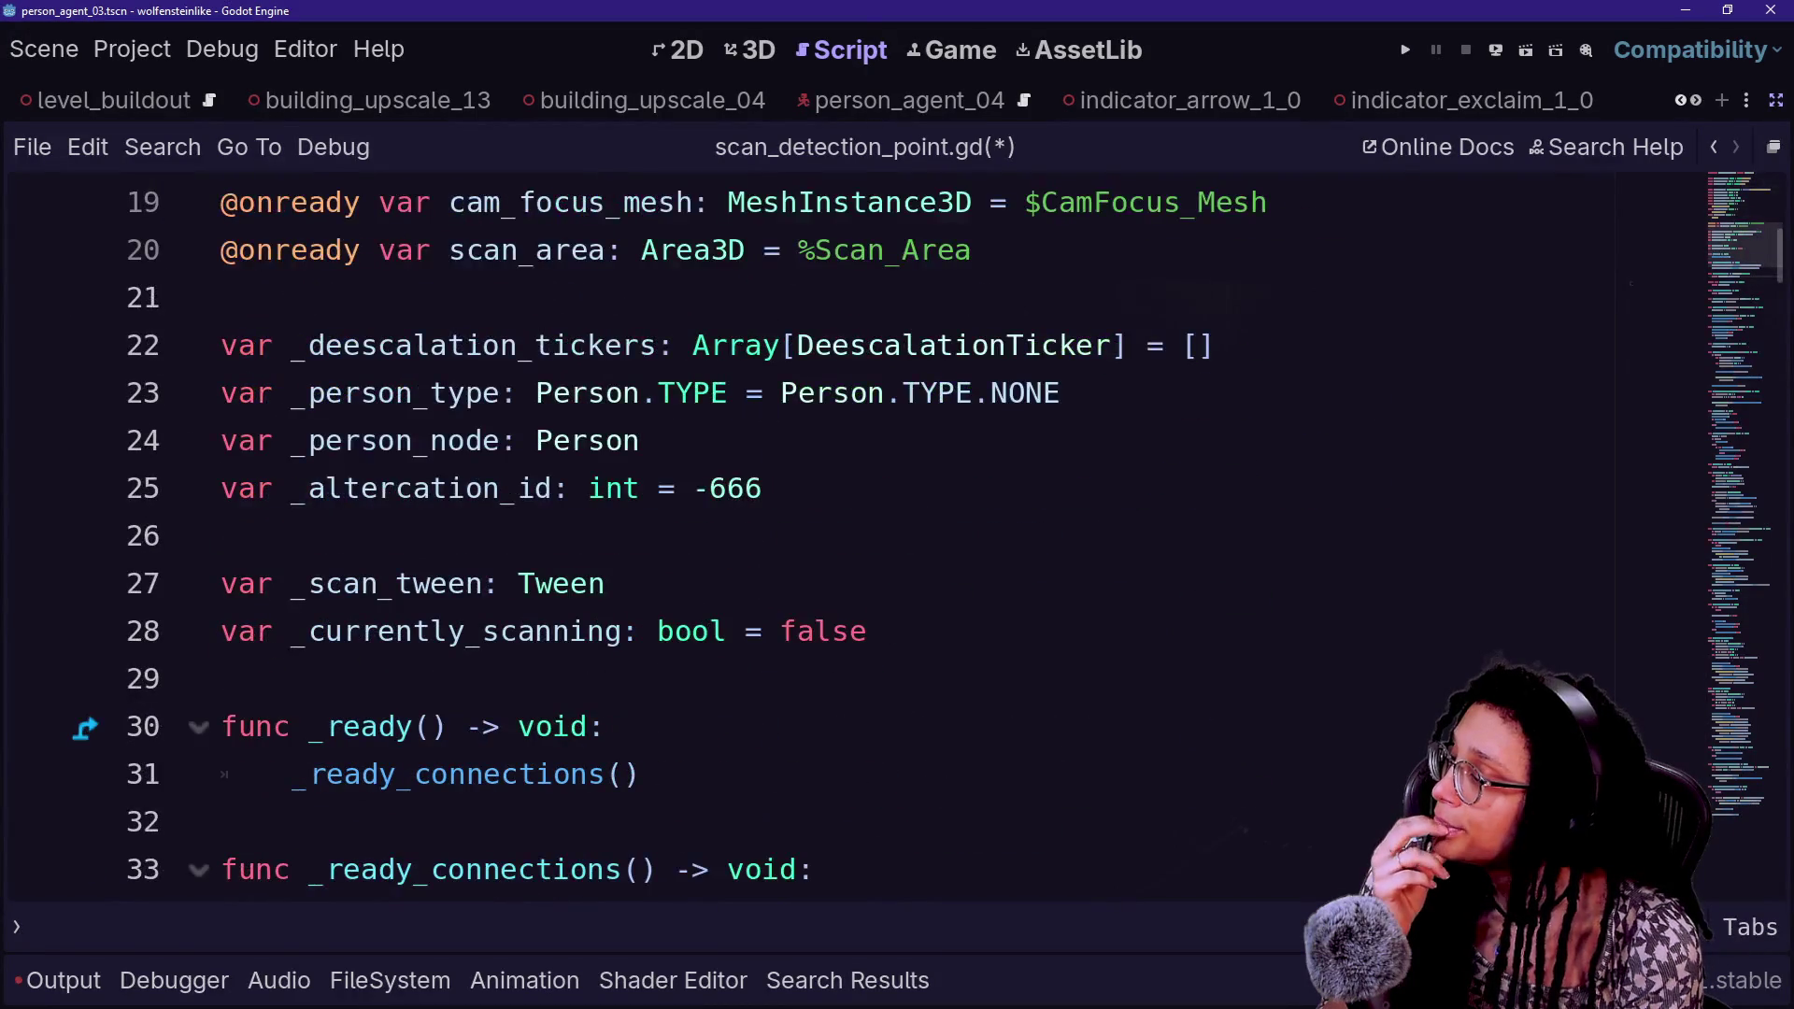
pyautogui.scroll(-1, 841, 533)
pyautogui.scroll(7, 841, 533)
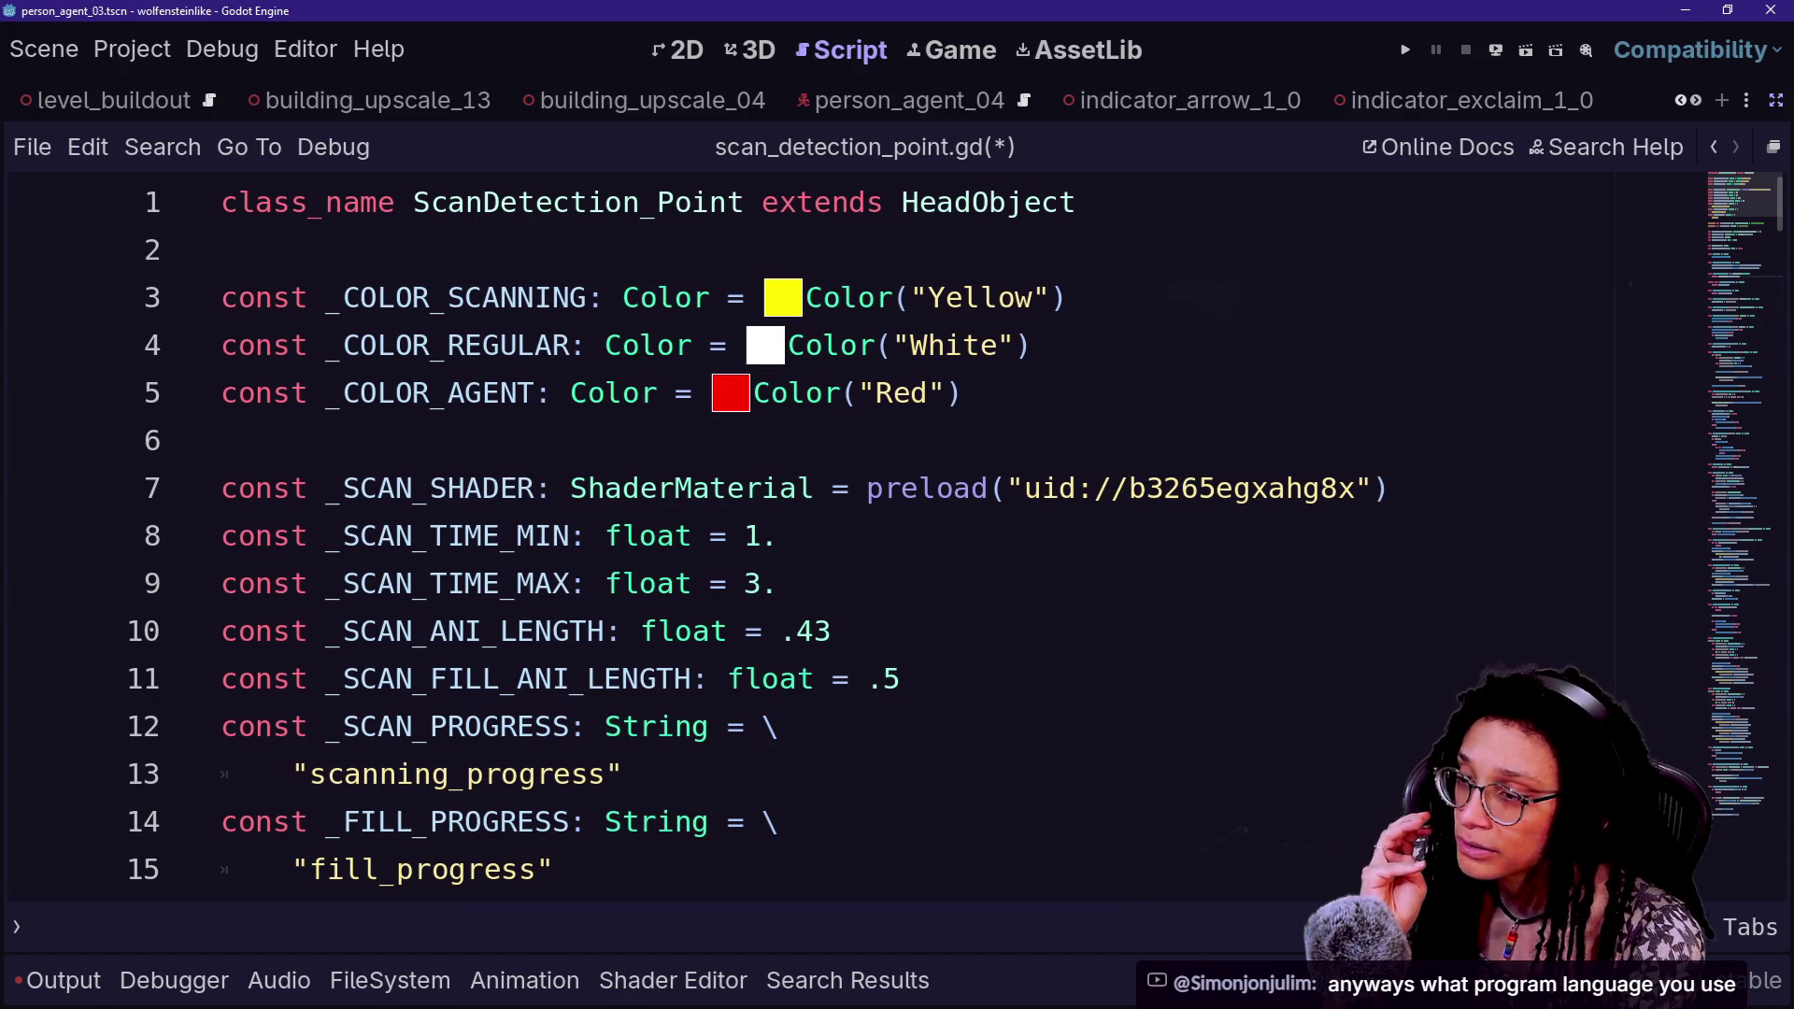
pyautogui.press('Down')
pyautogui.press('Down')
pyautogui.press('Down')
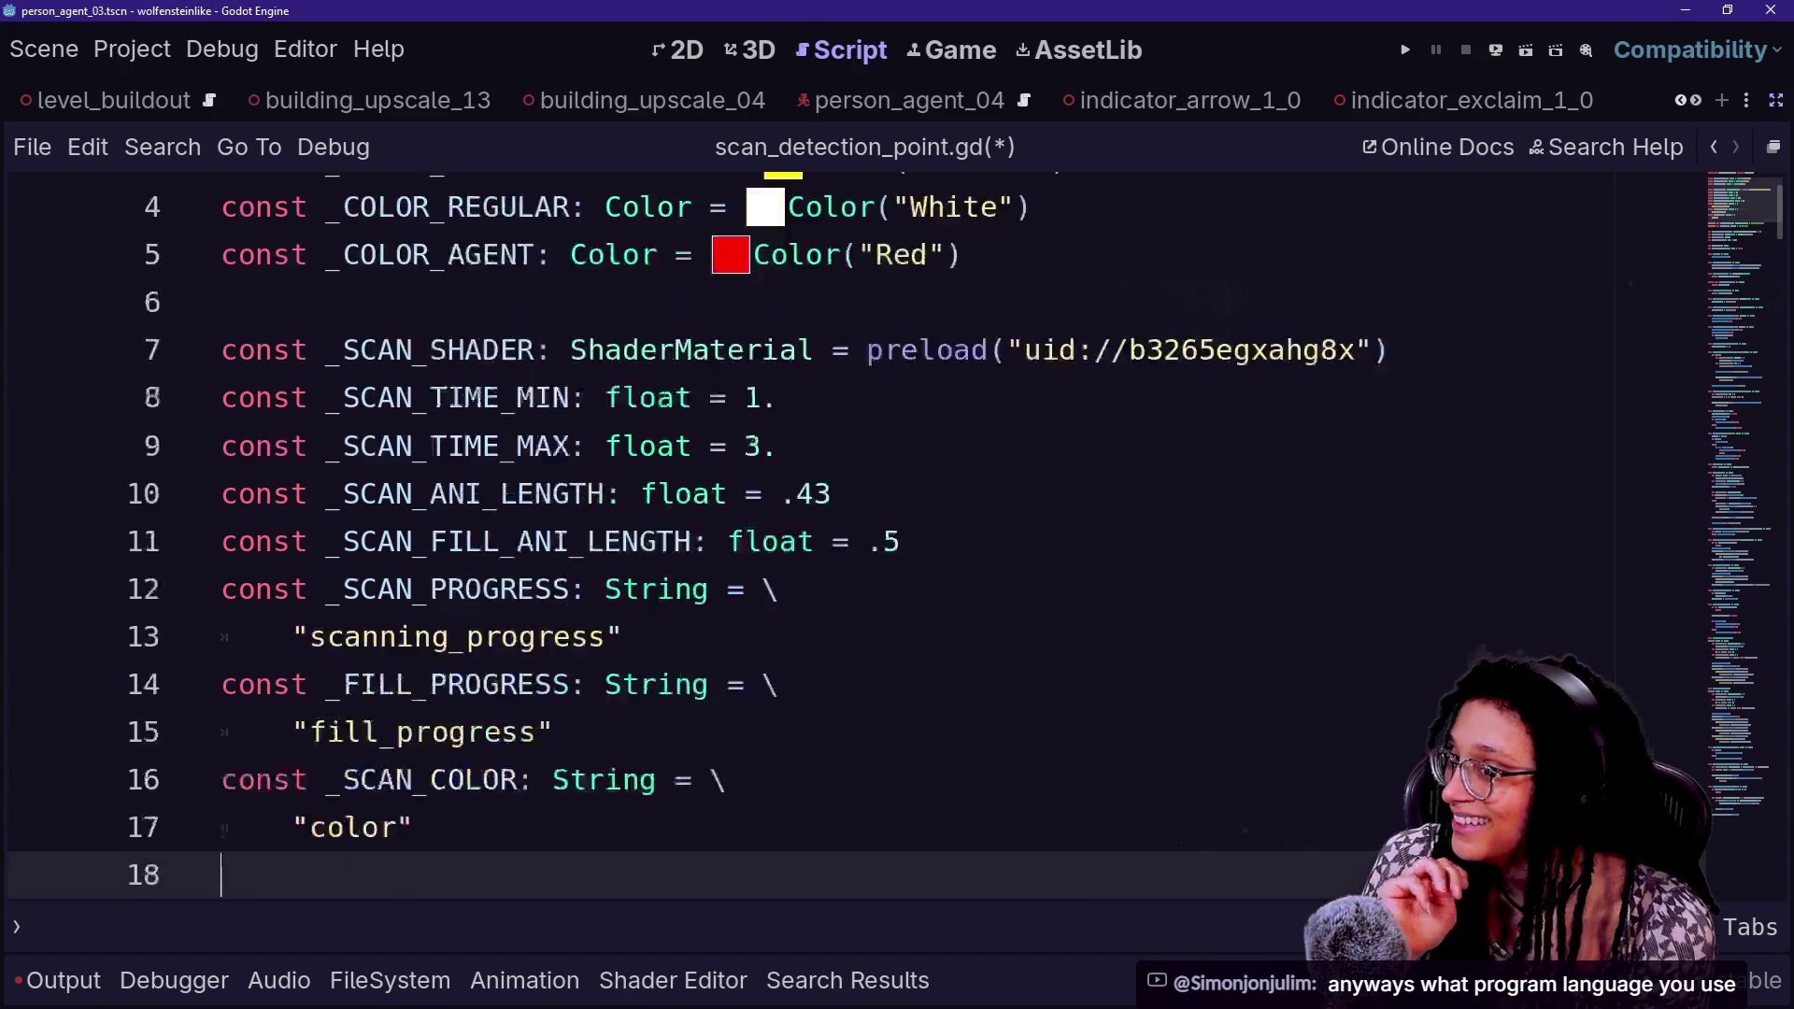
pyautogui.press('Down')
pyautogui.press('Down')
pyautogui.press('Down')
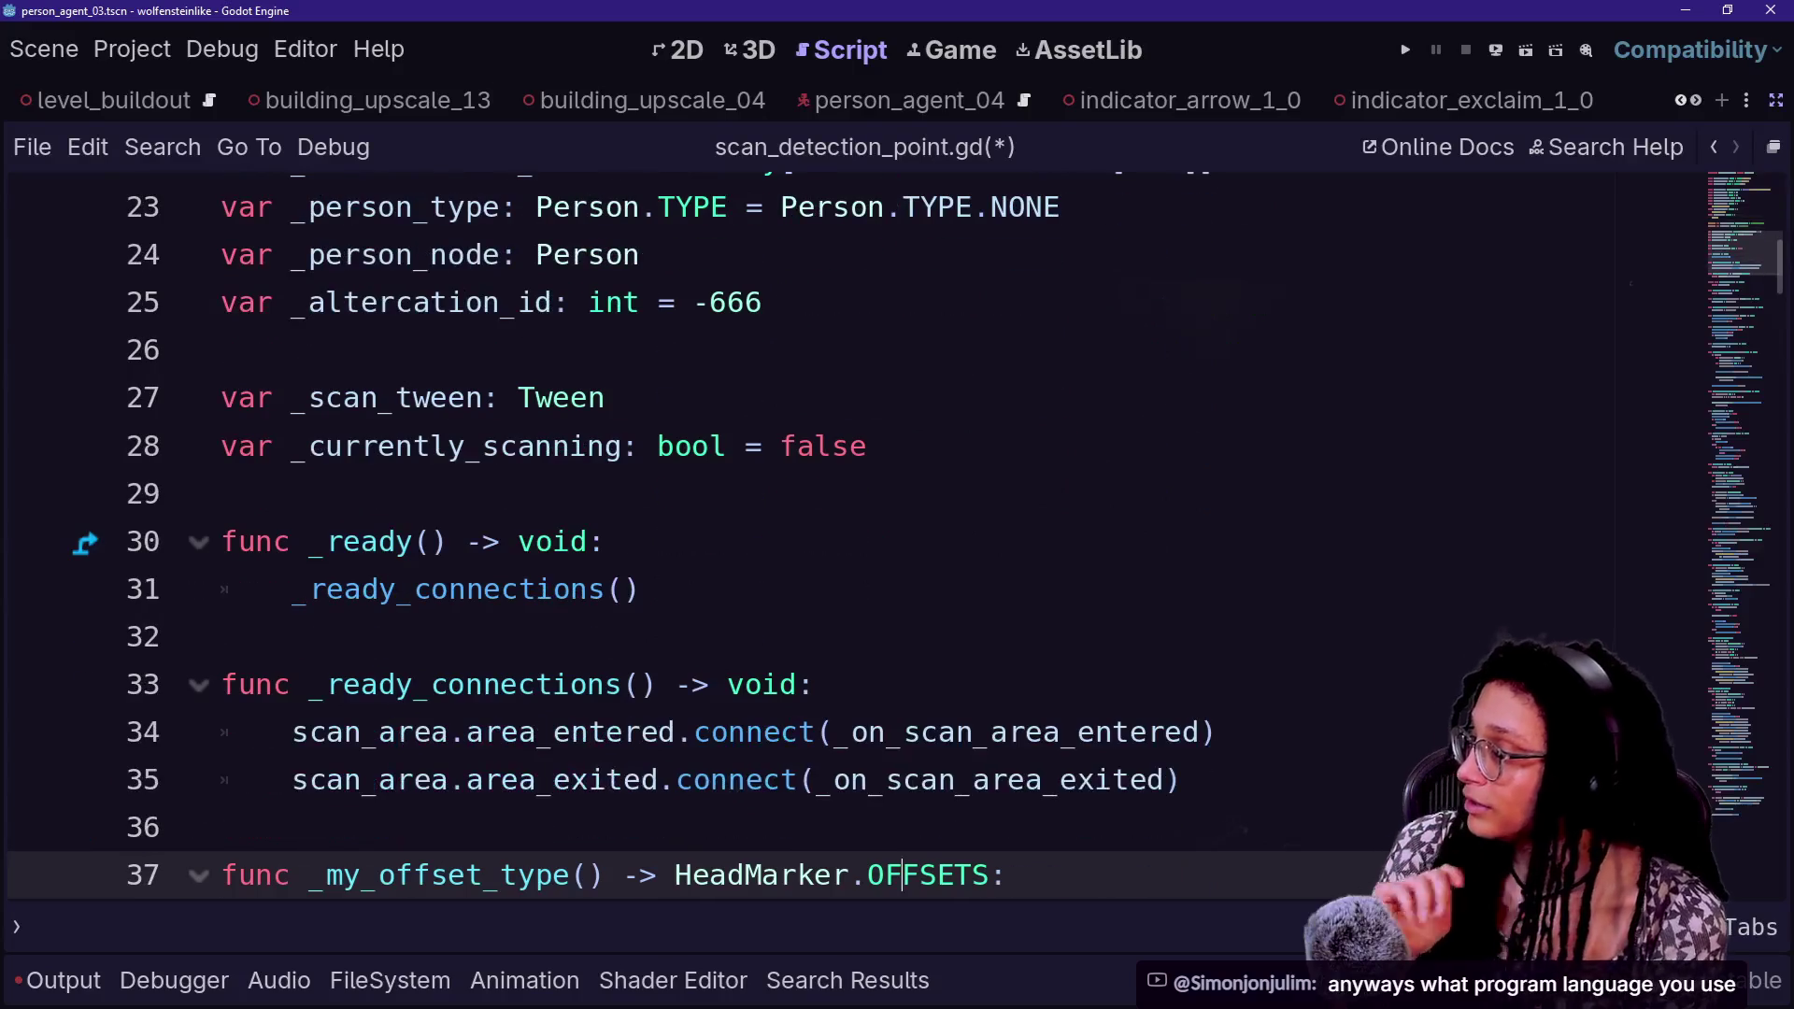
pyautogui.click(641, 589)
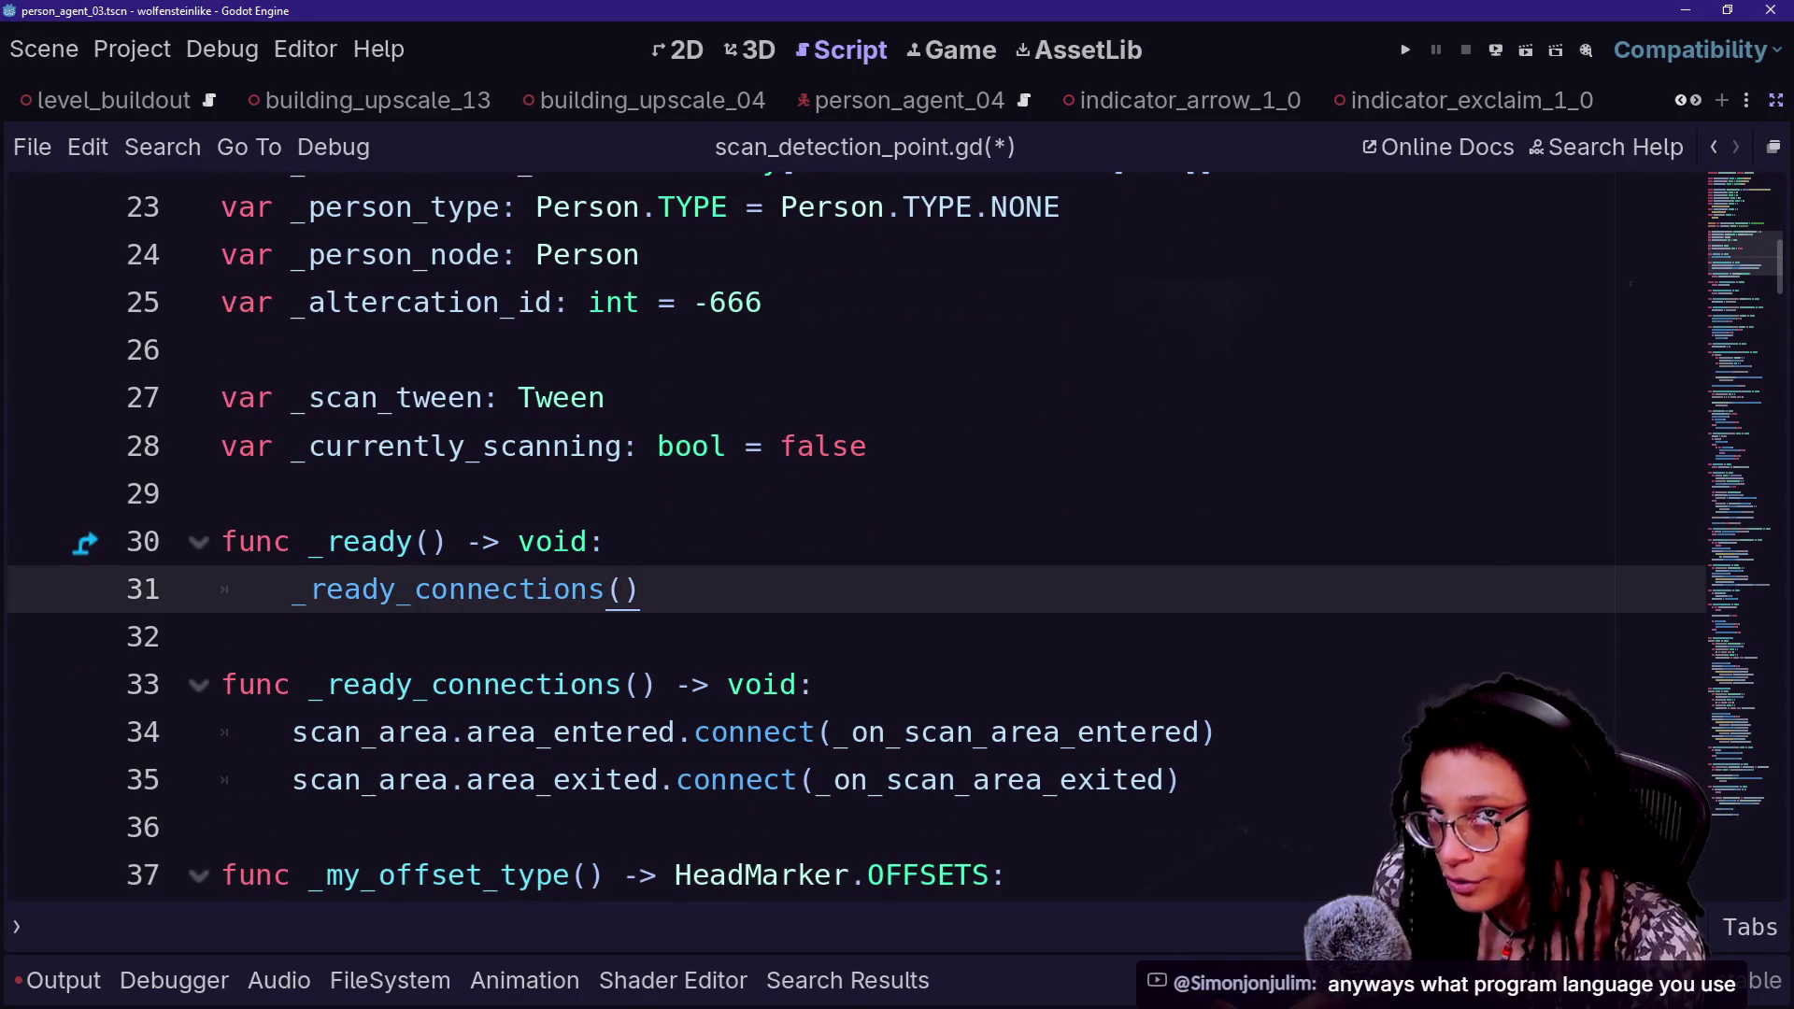
pyautogui.press('Down')
pyautogui.press('Down')
pyautogui.press('Down')
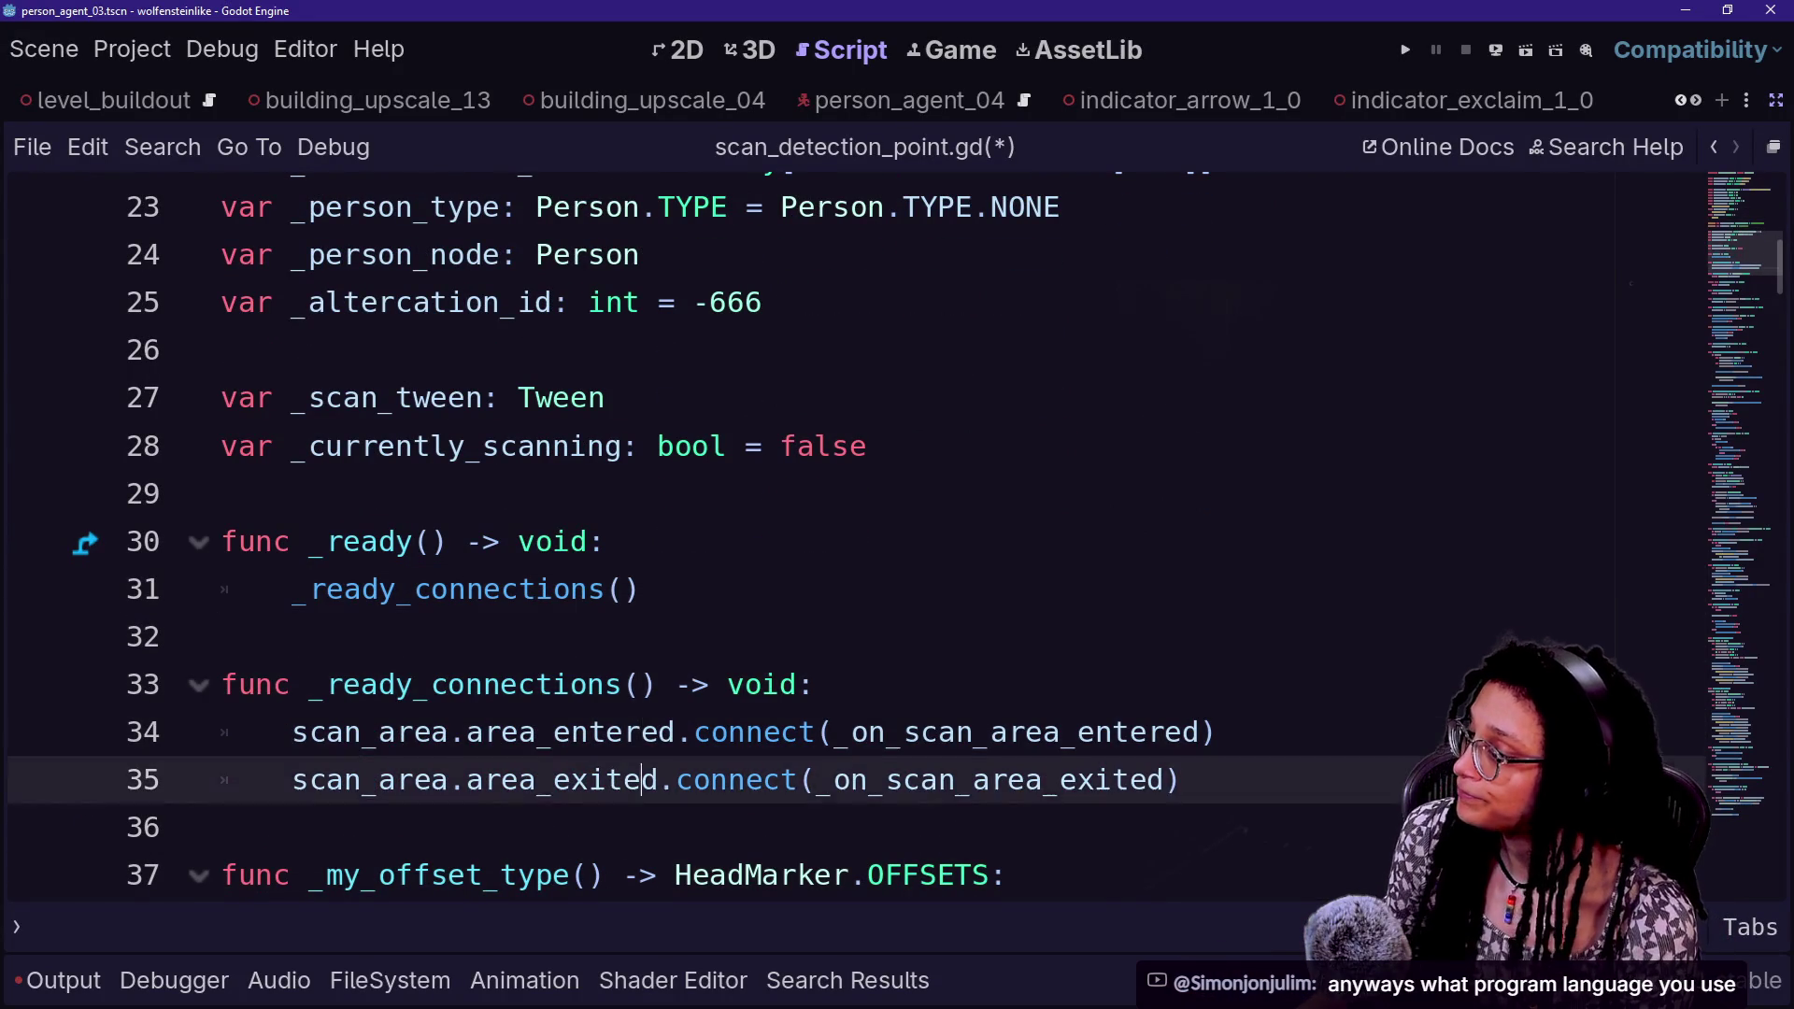
pyautogui.press('Down')
pyautogui.press('Down')
pyautogui.press('Down')
pyautogui.press('Up')
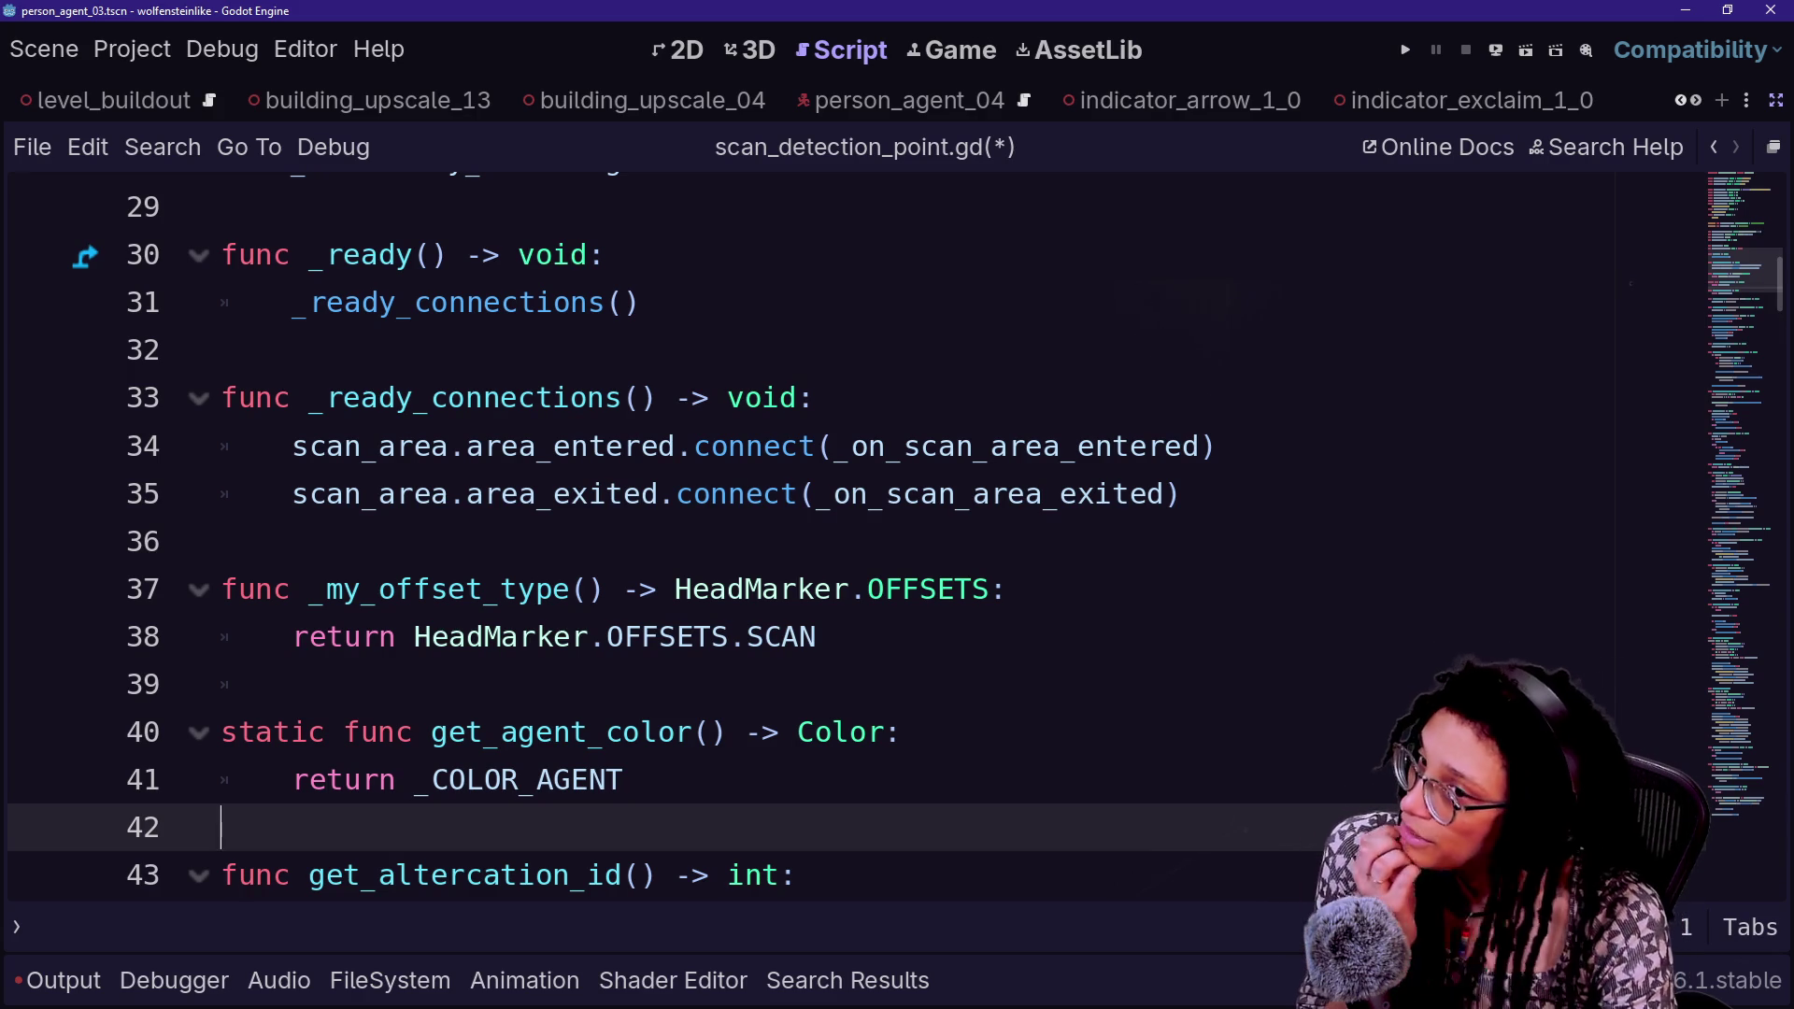
pyautogui.scroll(10, 841, 532)
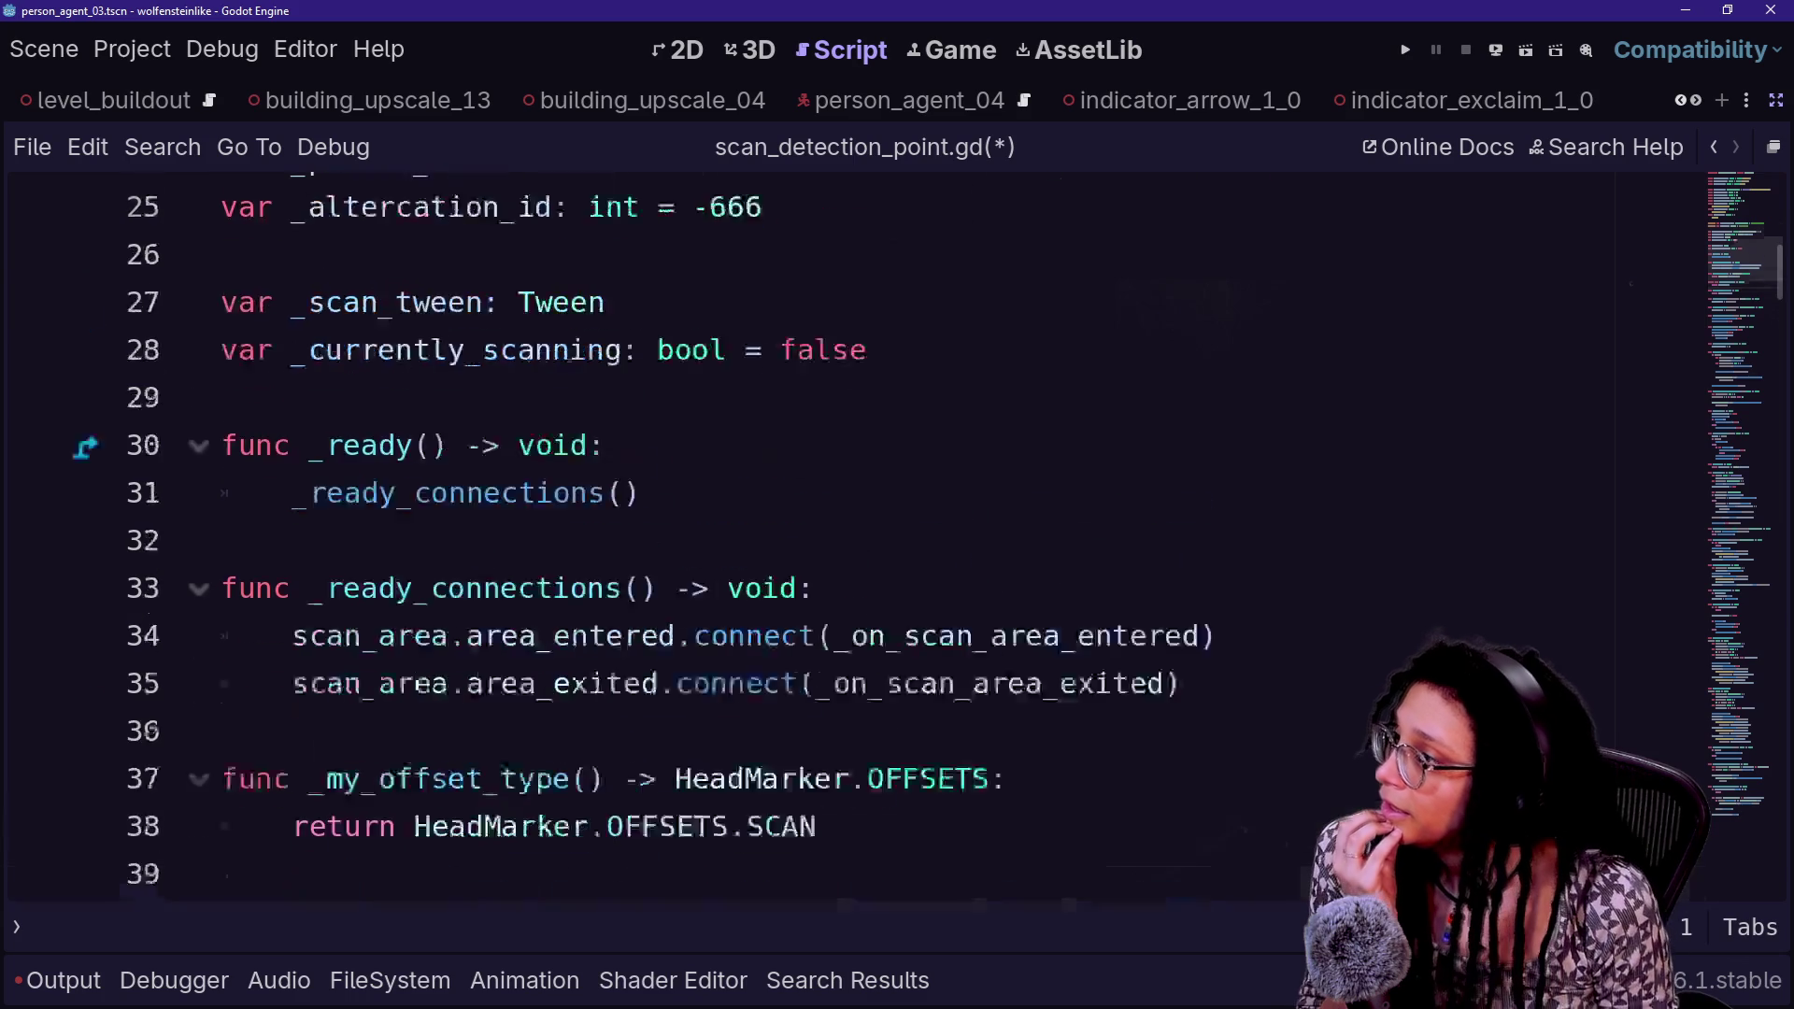
pyautogui.keyDown('ctrl'); pyautogui.click(988, 203); pyautogui.keyUp('ctrl')
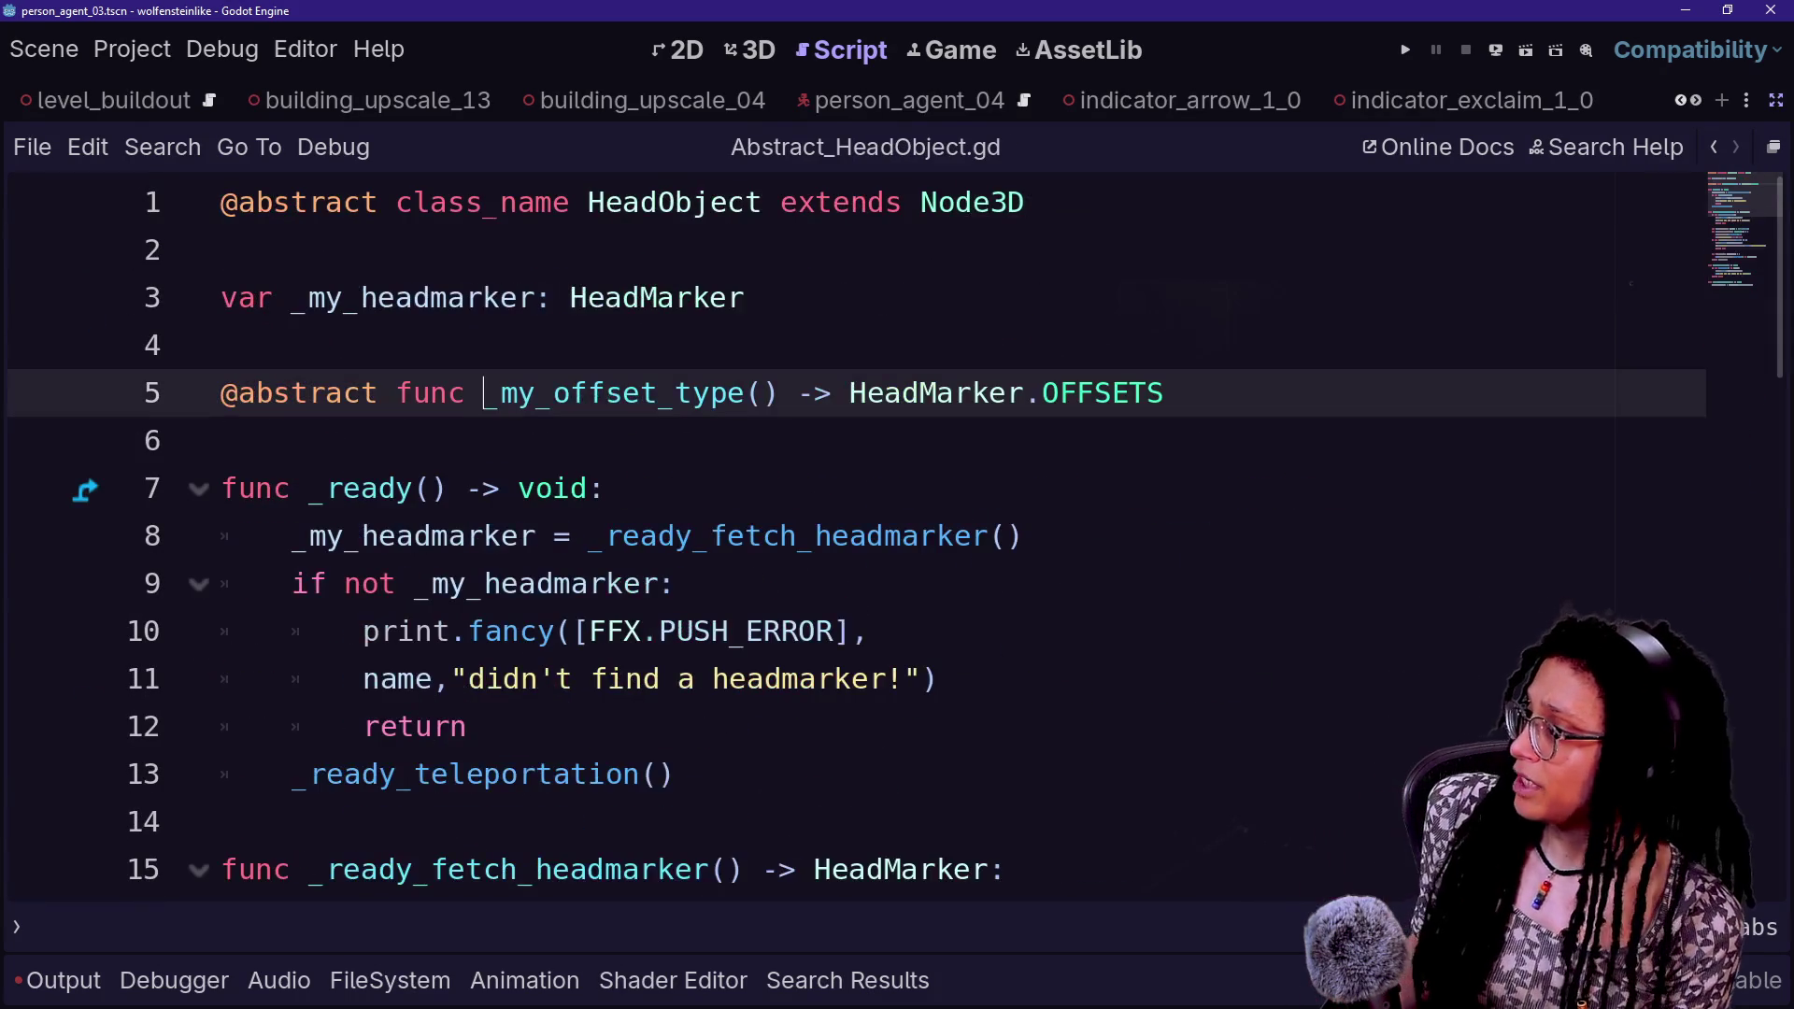
# Inspect the _my_offset_type declaration and lines 2–7 in Abstract_HeadObject.gd.
pyautogui.scroll(-2, 842, 532)
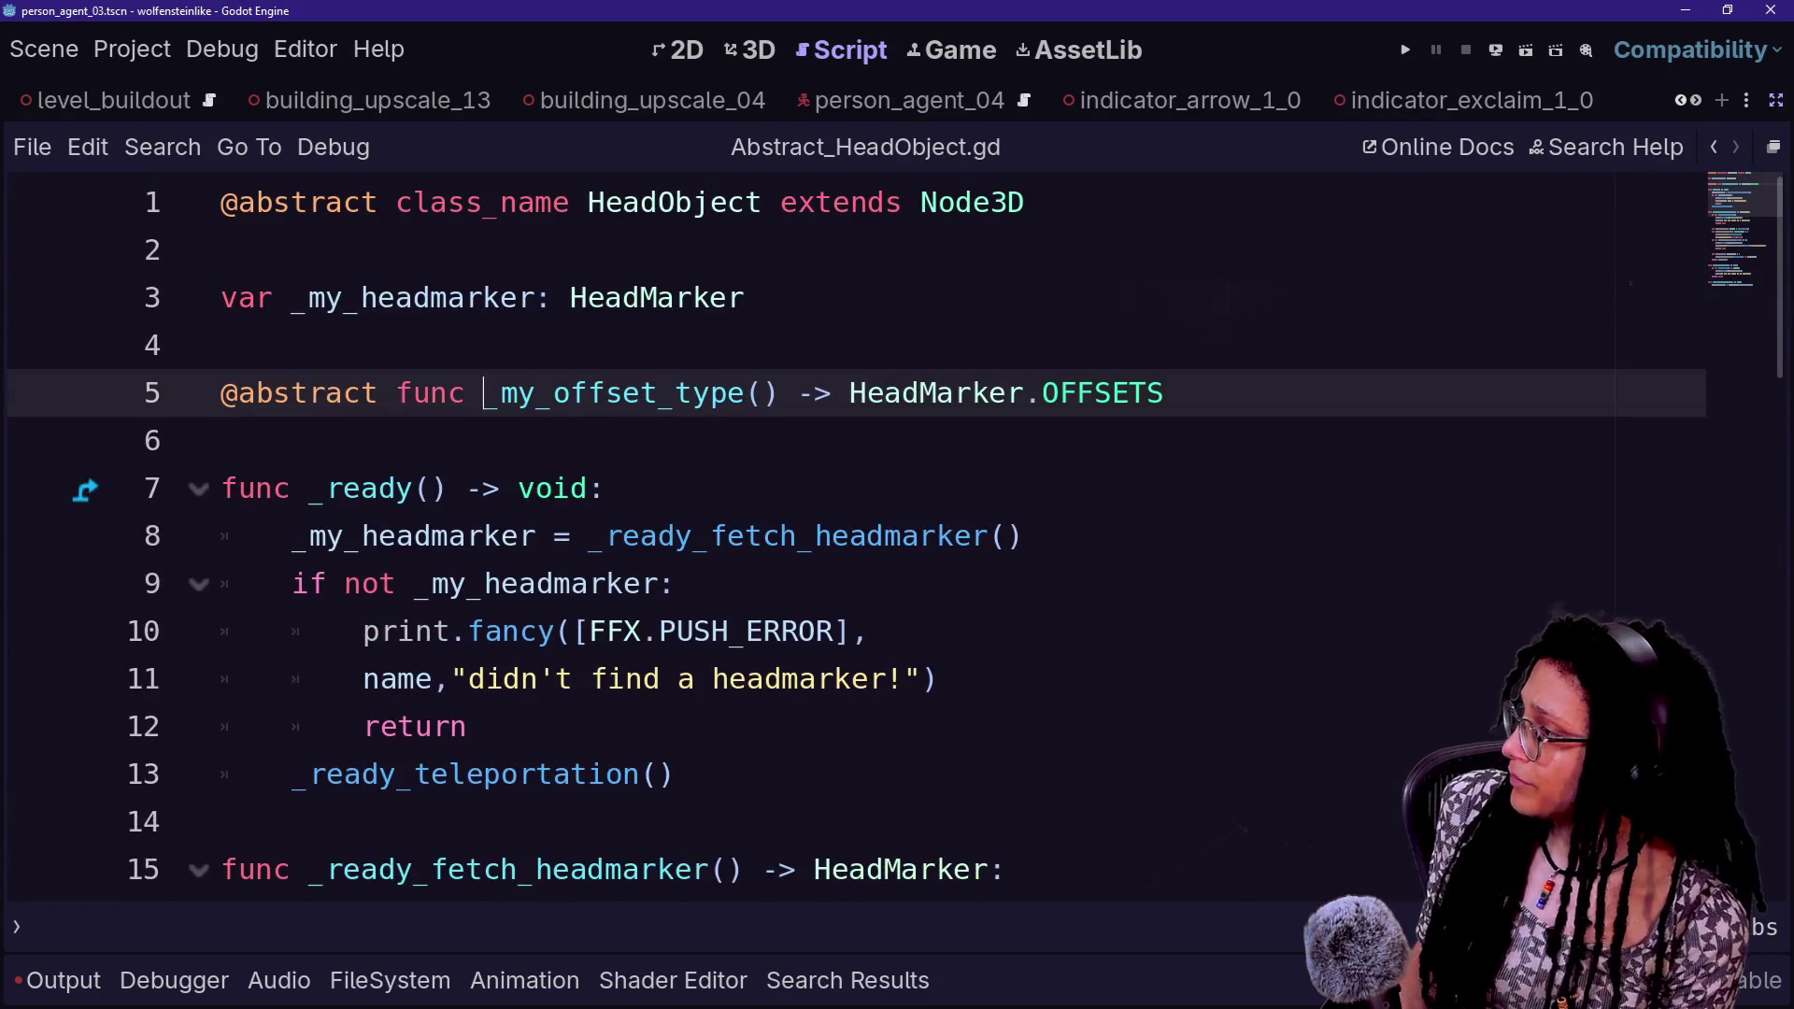
pyautogui.press('Up')
pyautogui.press('Down')
pyautogui.hotkey('shift', 'Right')
pyautogui.hotkey('shift', 'Right')
pyautogui.hotkey('shift', 'Right')
pyautogui.hotkey('shift', 'Right')
pyautogui.press('Right')
pyautogui.press('Right')
pyautogui.press('Right')
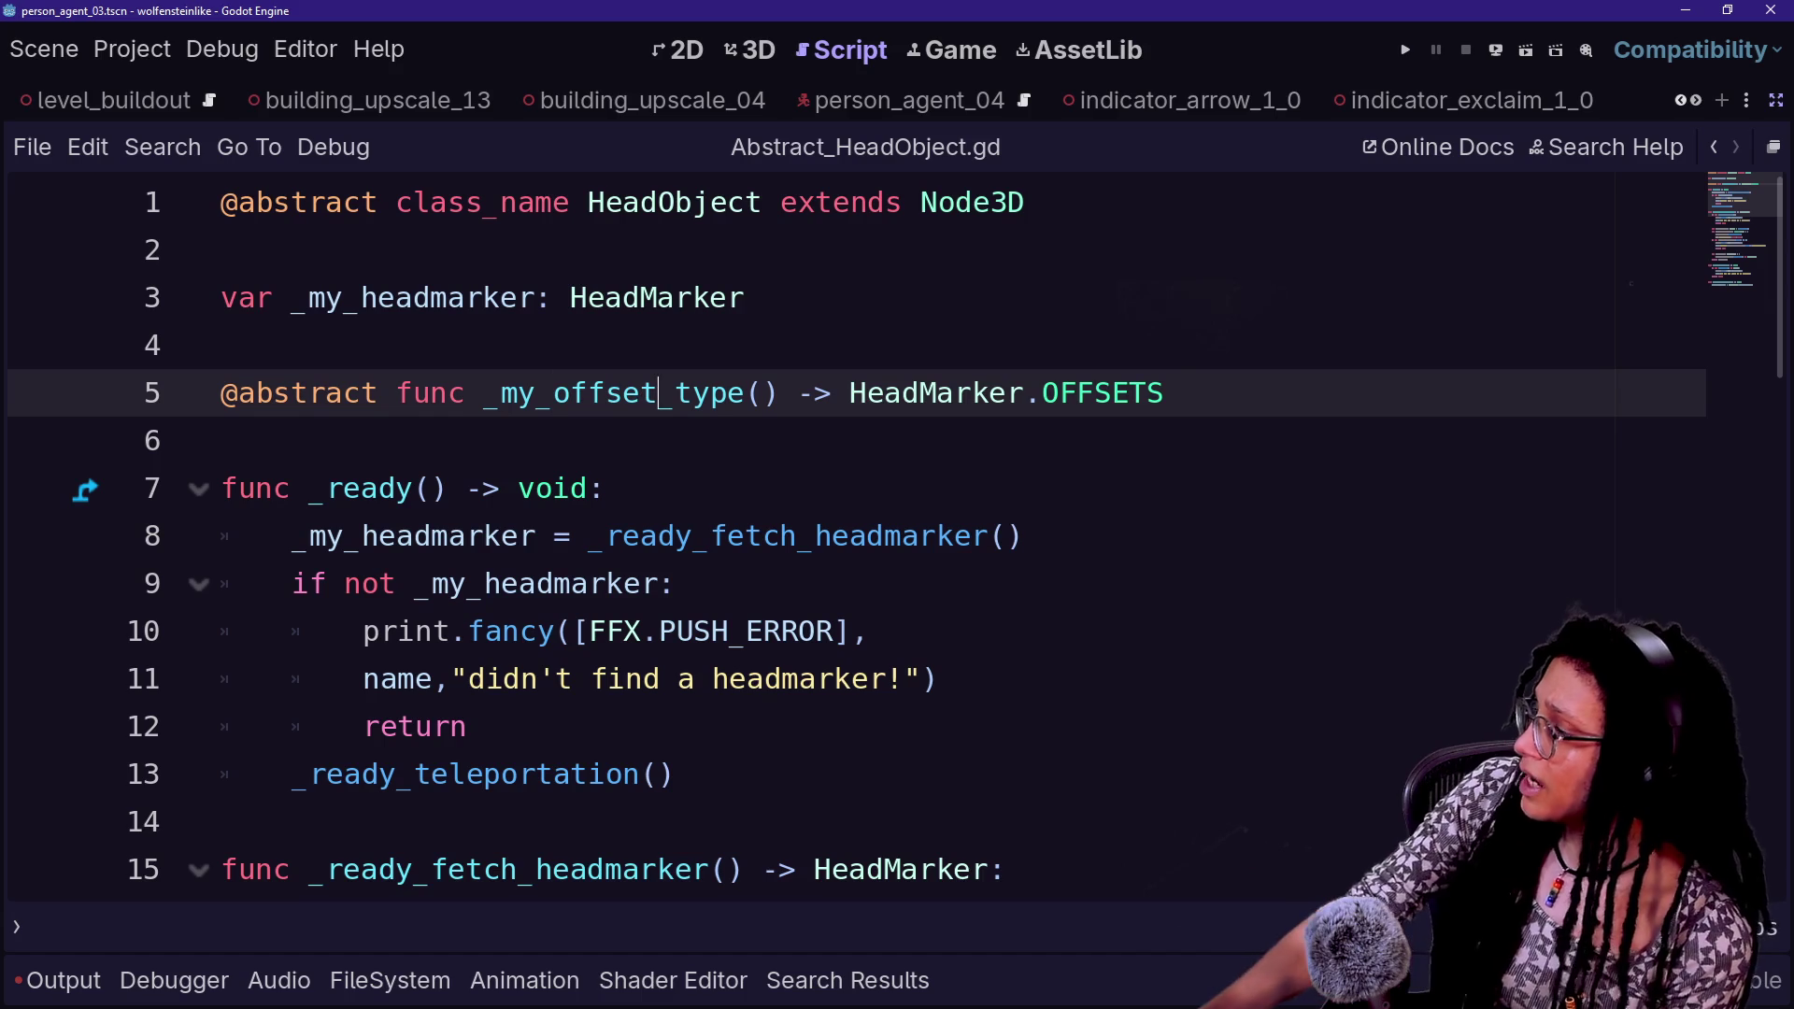
pyautogui.click(221, 251)
pyautogui.click(221, 250)
pyautogui.click(599, 488)
pyautogui.click(222, 345)
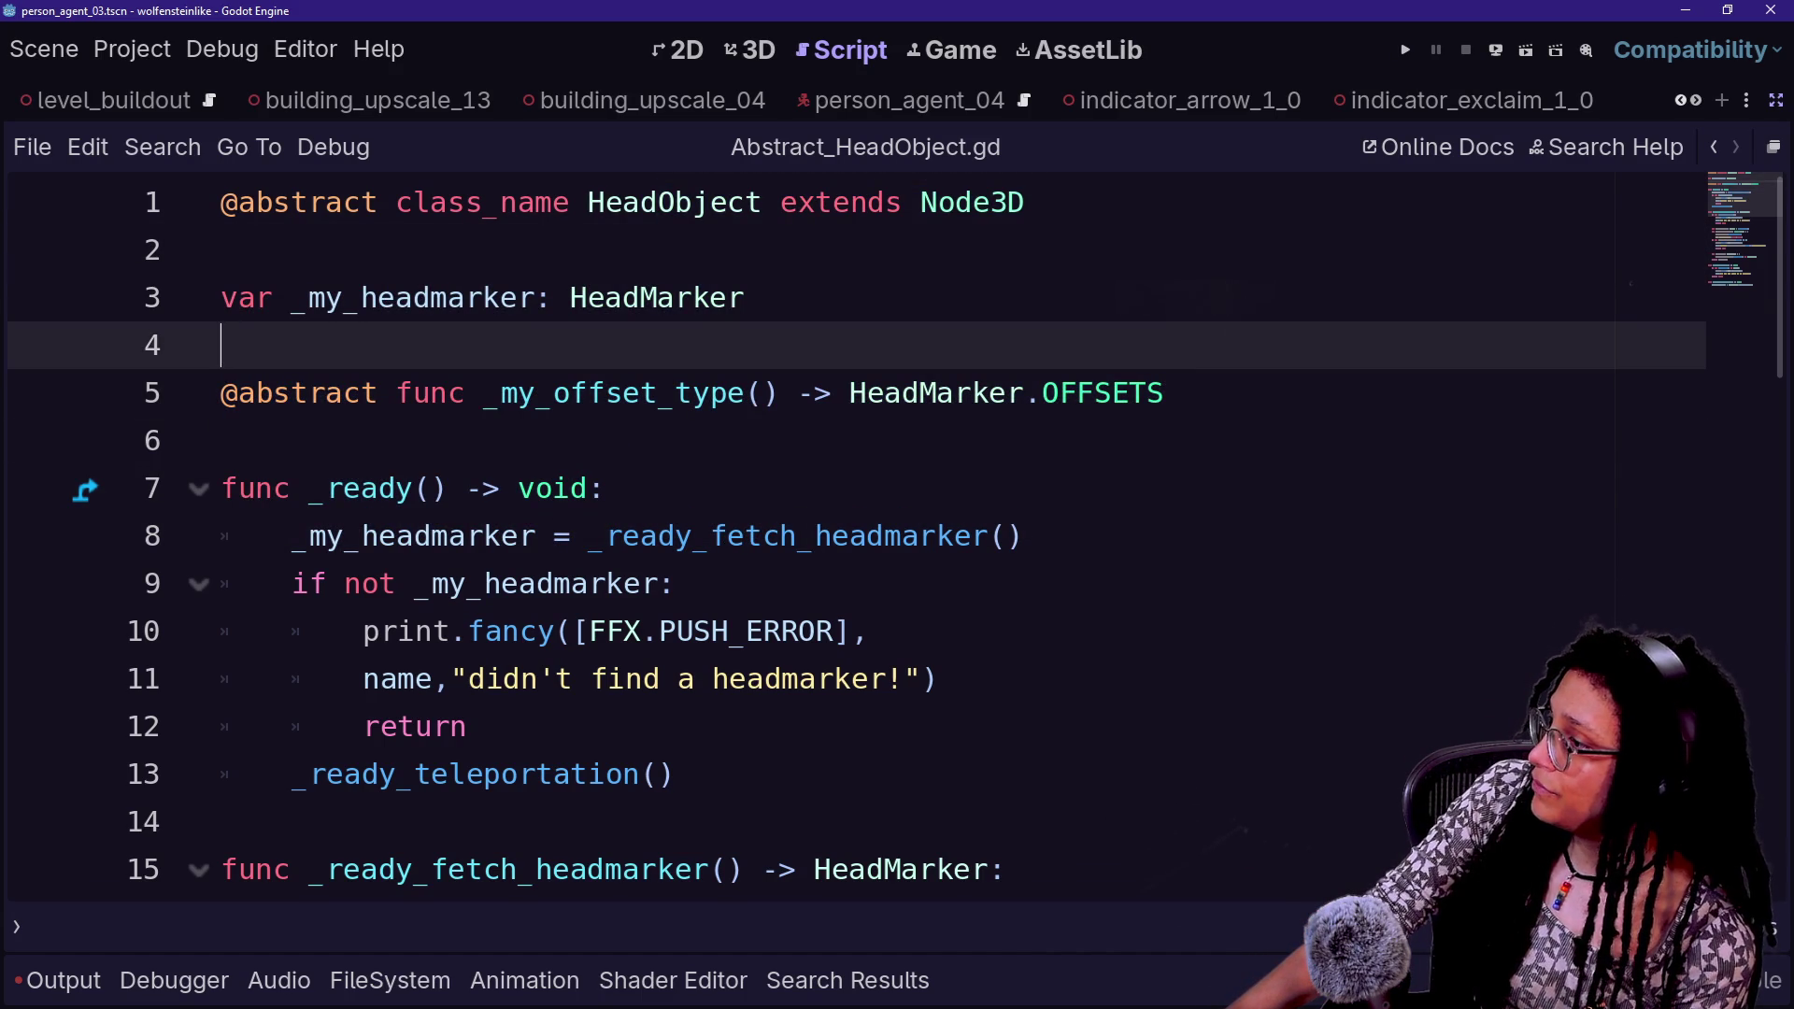
# Start a new var line after line 3, remove it, and switch to head_marker.gd.
pyautogui.click(842, 297)
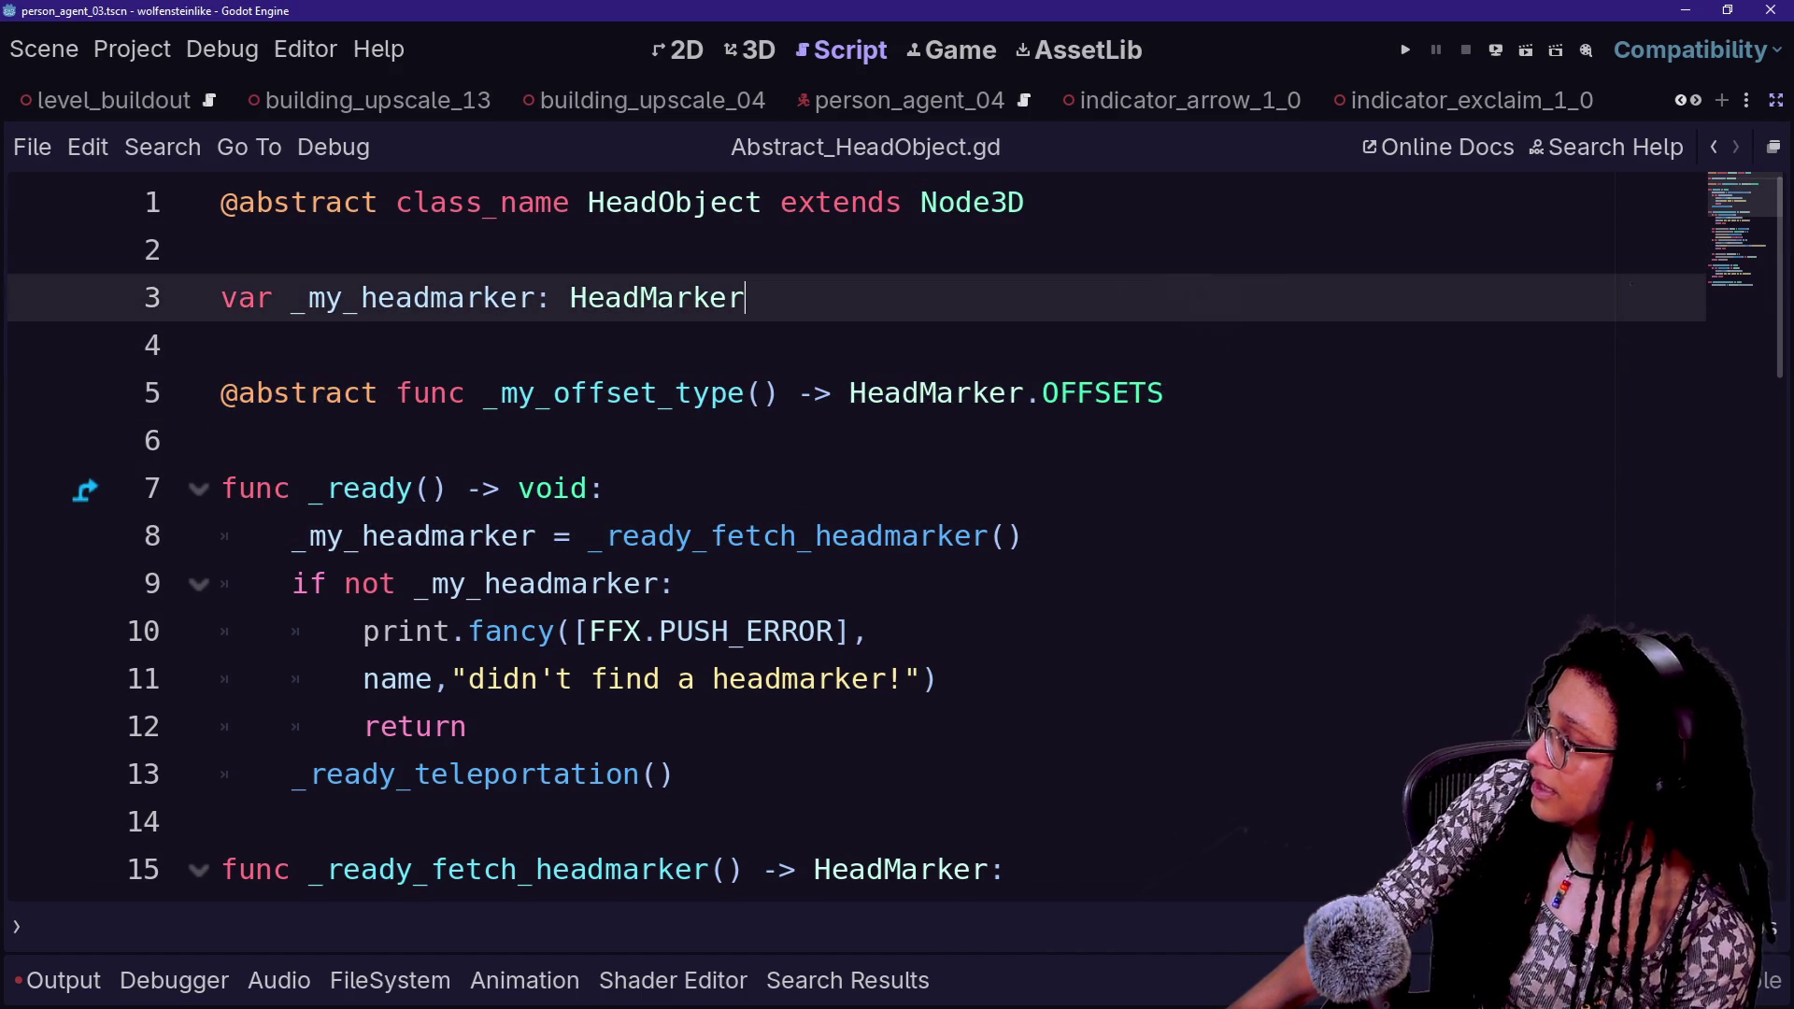
pyautogui.press('Return')
pyautogui.press('Return')
pyautogui.press('BackSpace')
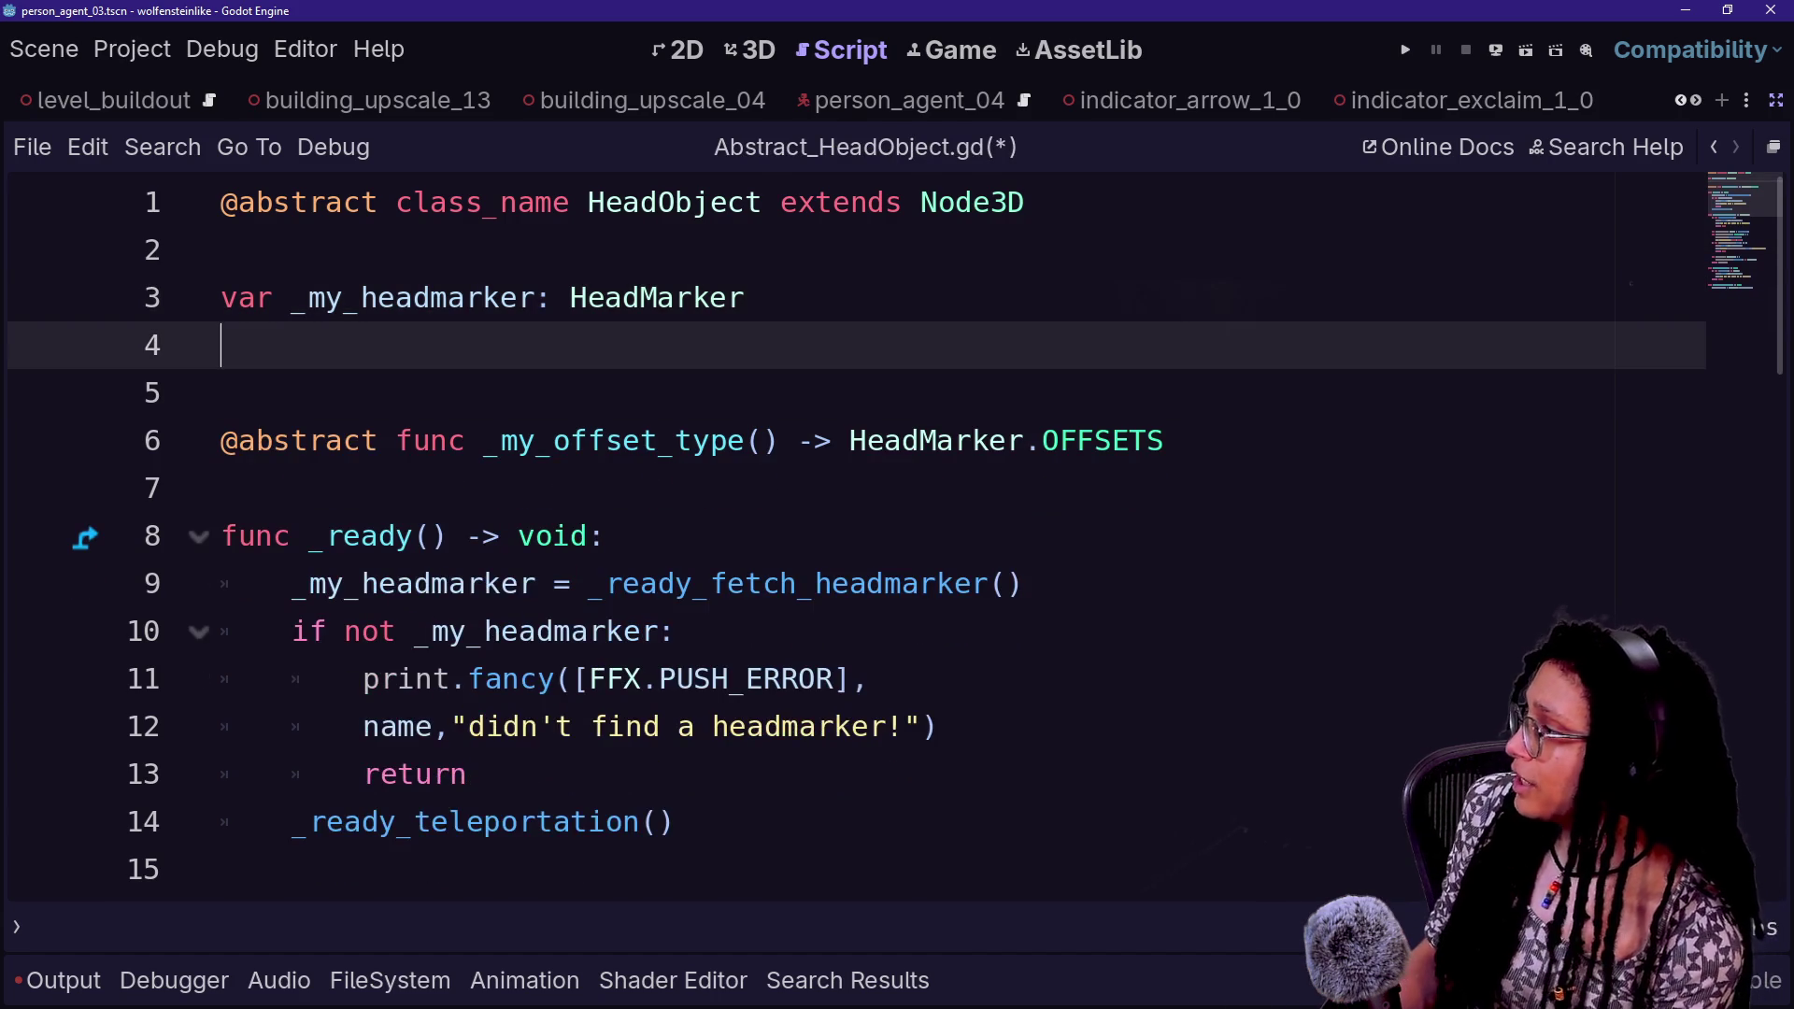
pyautogui.press('Return')
pyautogui.write('var')
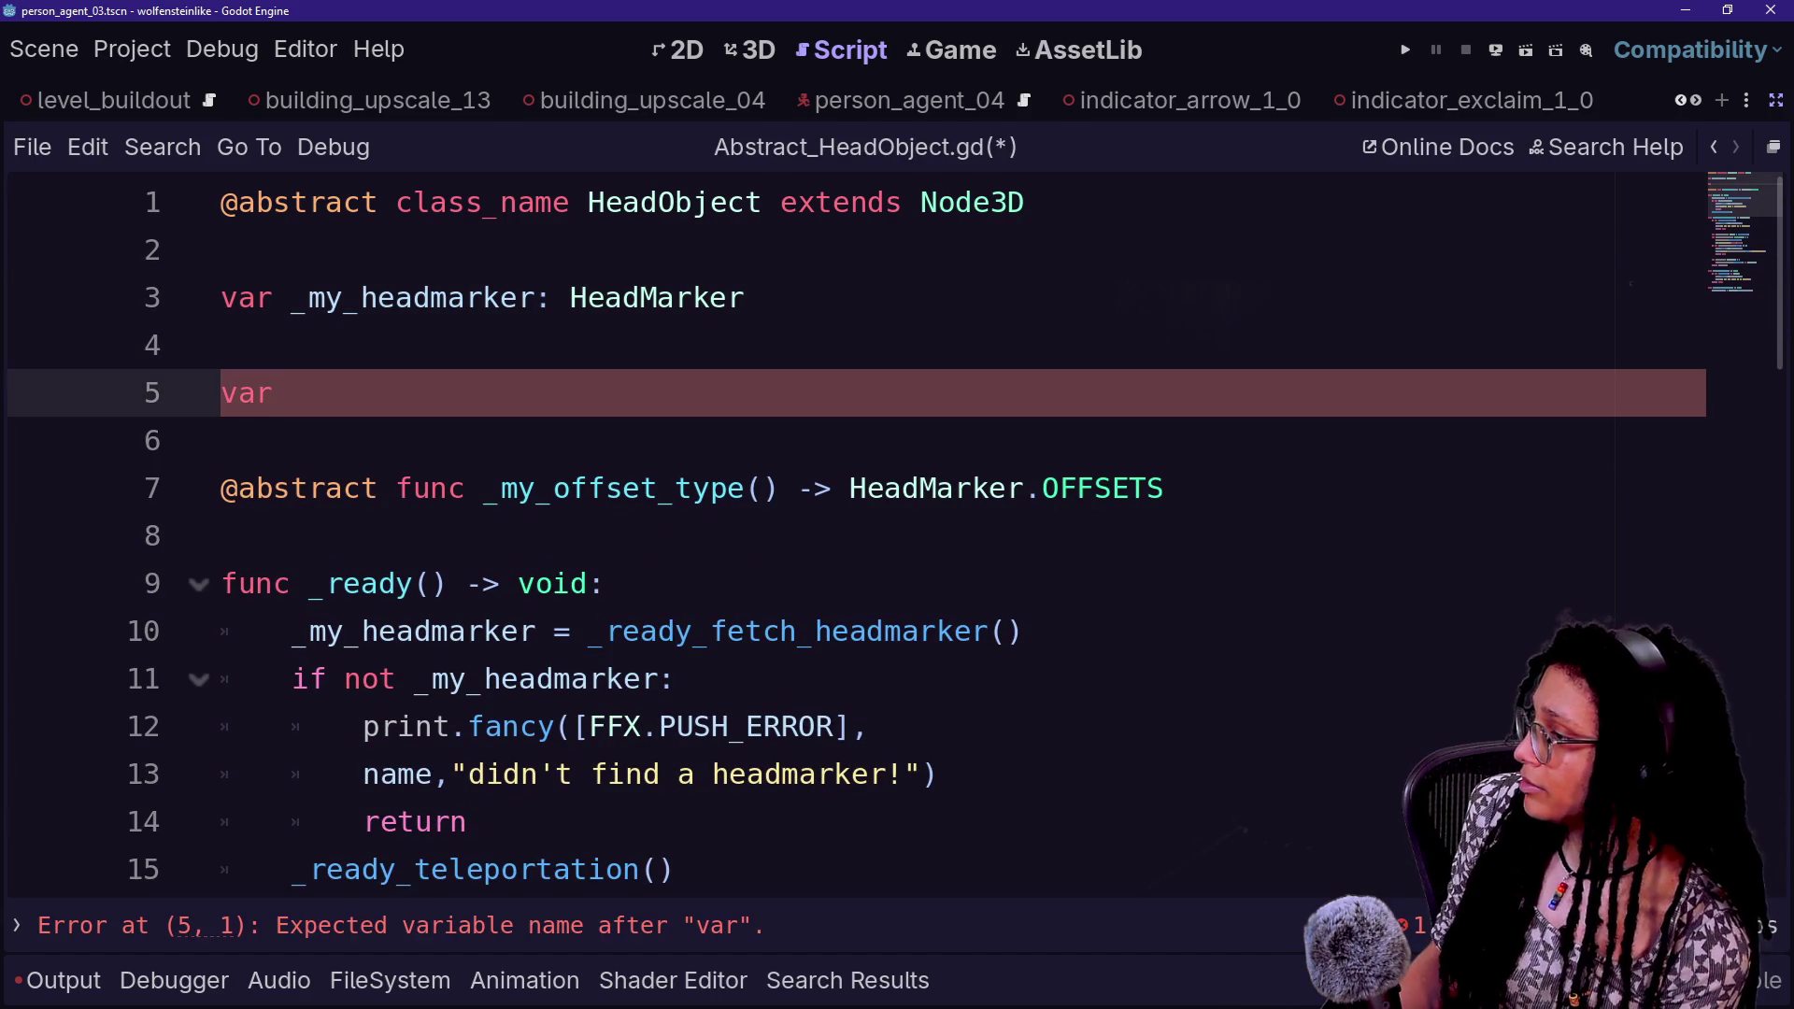
pyautogui.press('BackSpace')
pyautogui.press('BackSpace')
pyautogui.press('BackSpace')
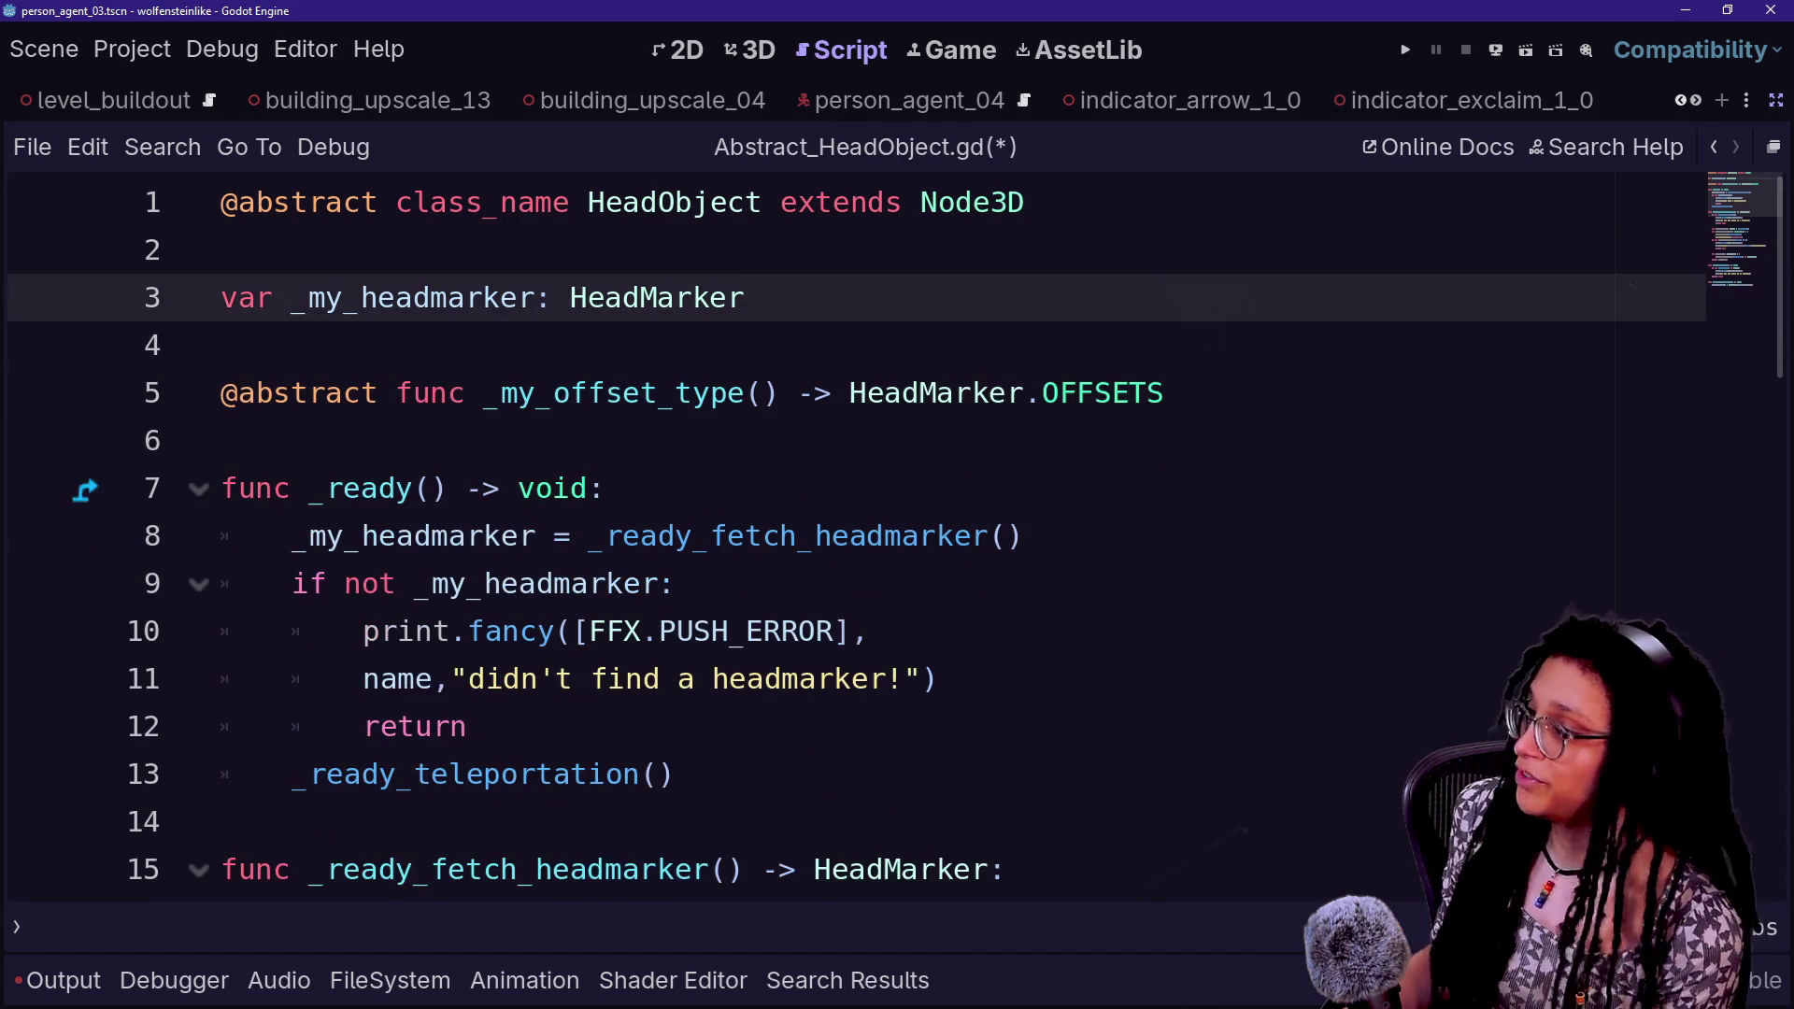
pyautogui.hotkey('alt', 'Left')
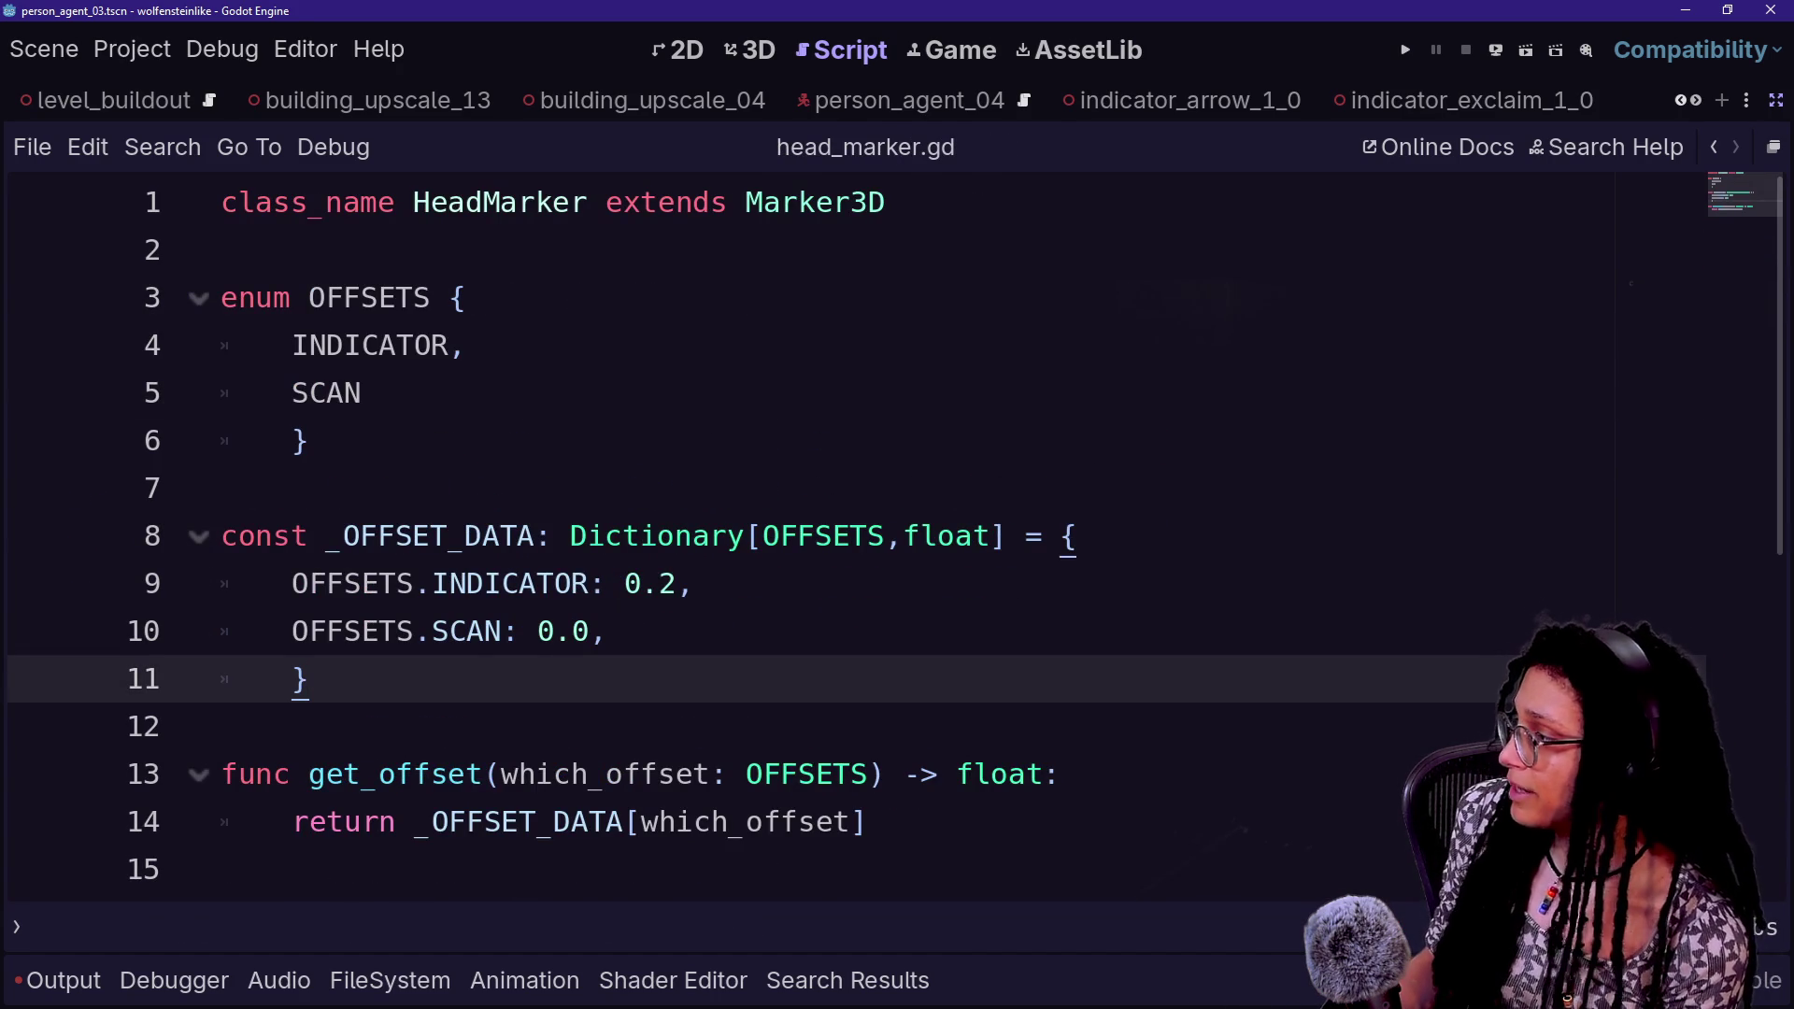
# Delete the OFFSETS enum (lines 2–6) from head_marker.gd, then quick-open Abstract_HeadObject.gd via 'head_ob'.
pyautogui.moveTo(308, 440); pyautogui.dragTo(886, 202)
pyautogui.hotkey('ctrl', 'c')
pyautogui.press('BackSpace')
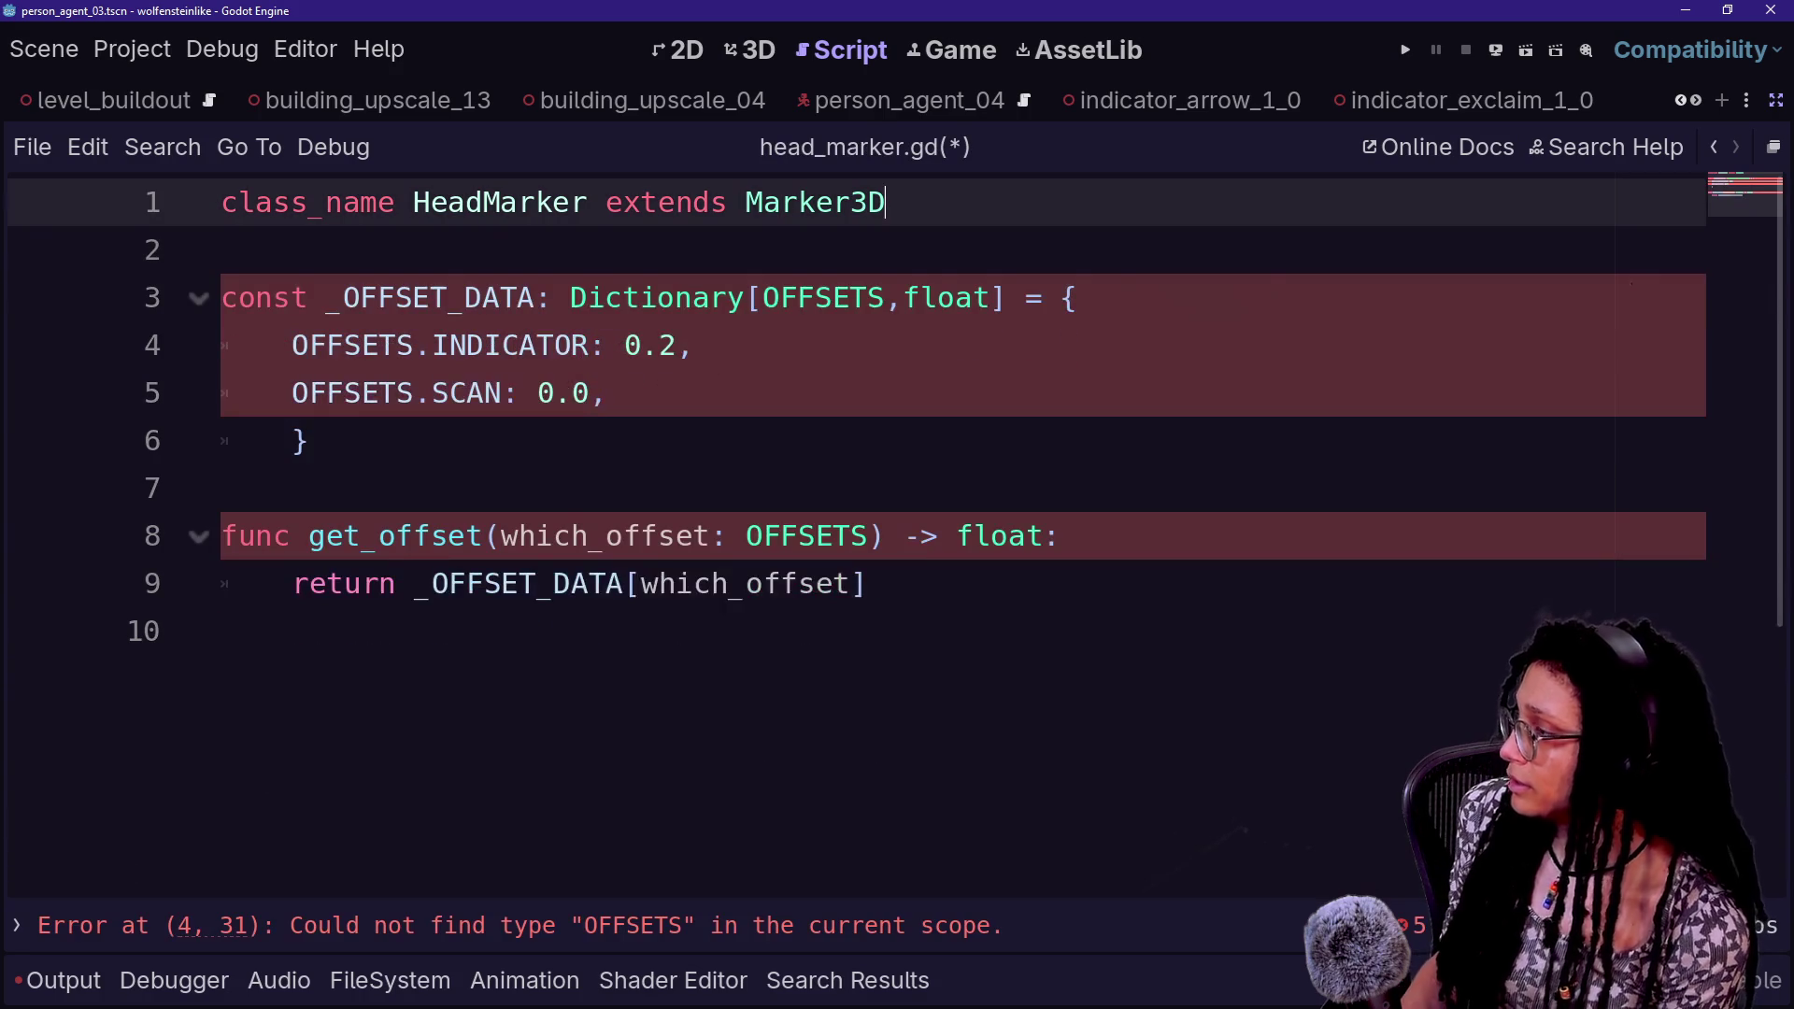
pyautogui.hotkey('ctrl', 'alt', 'o')
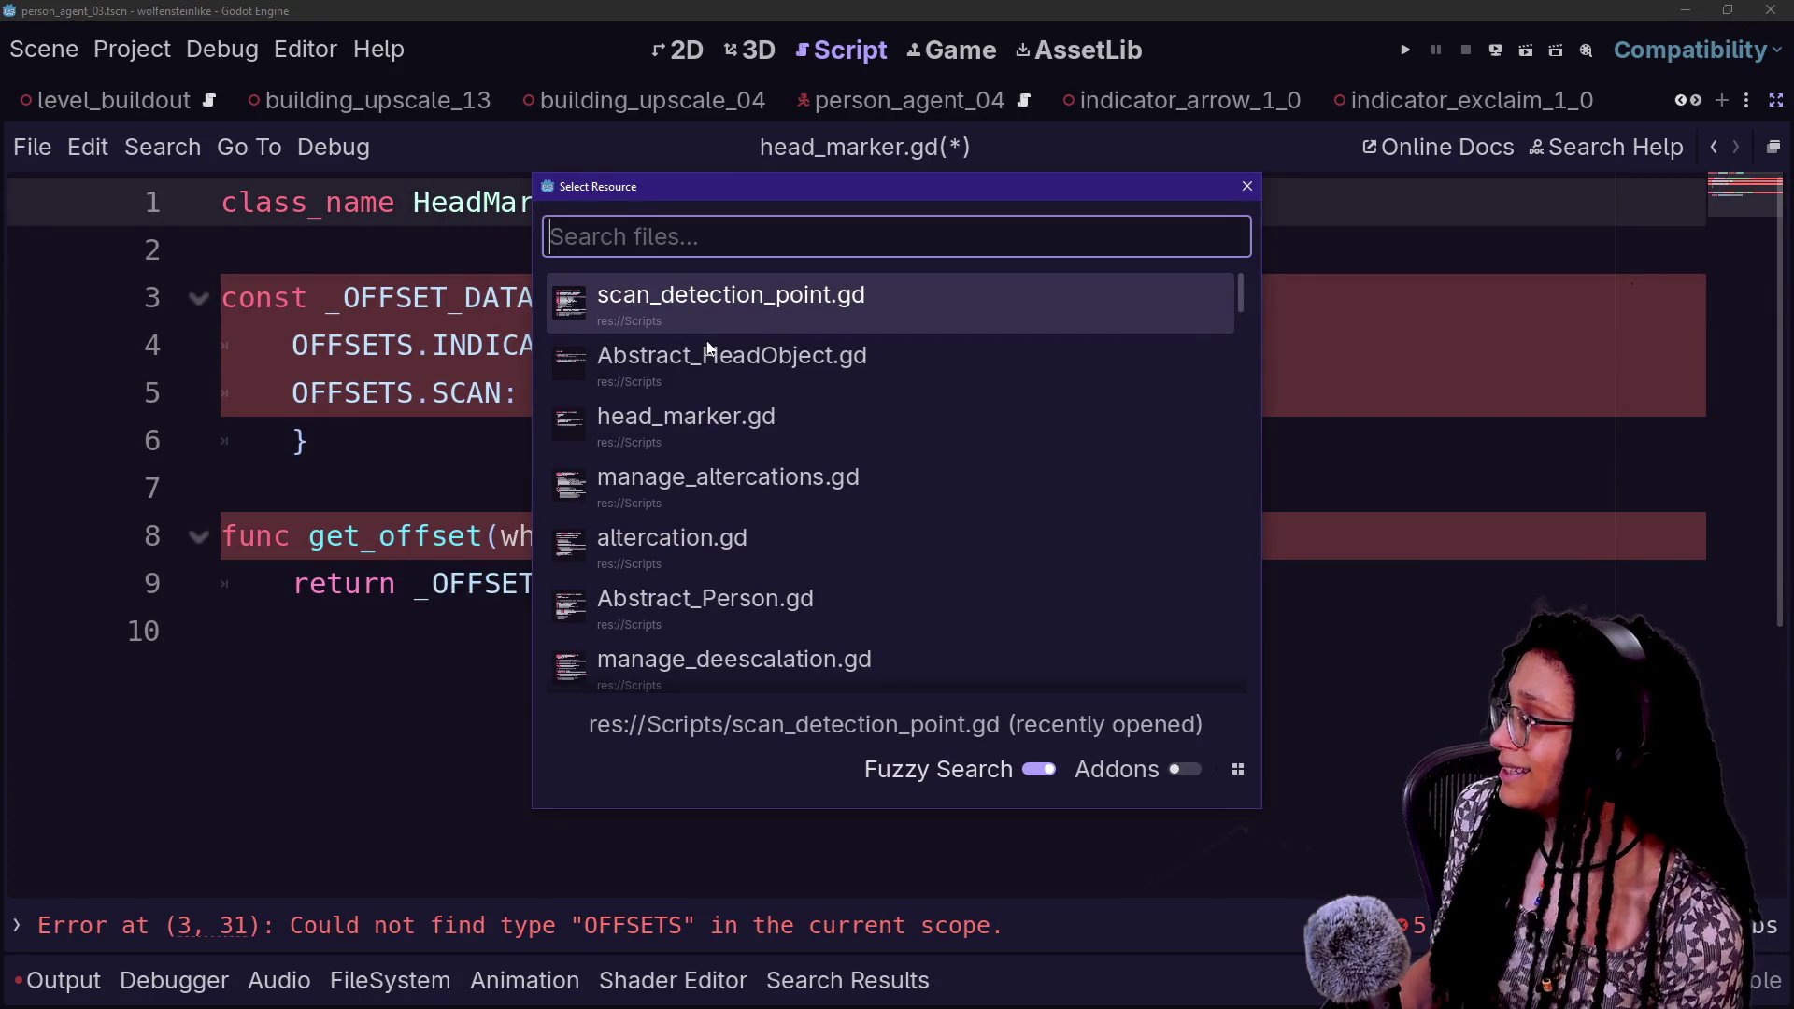
pyautogui.write('head')
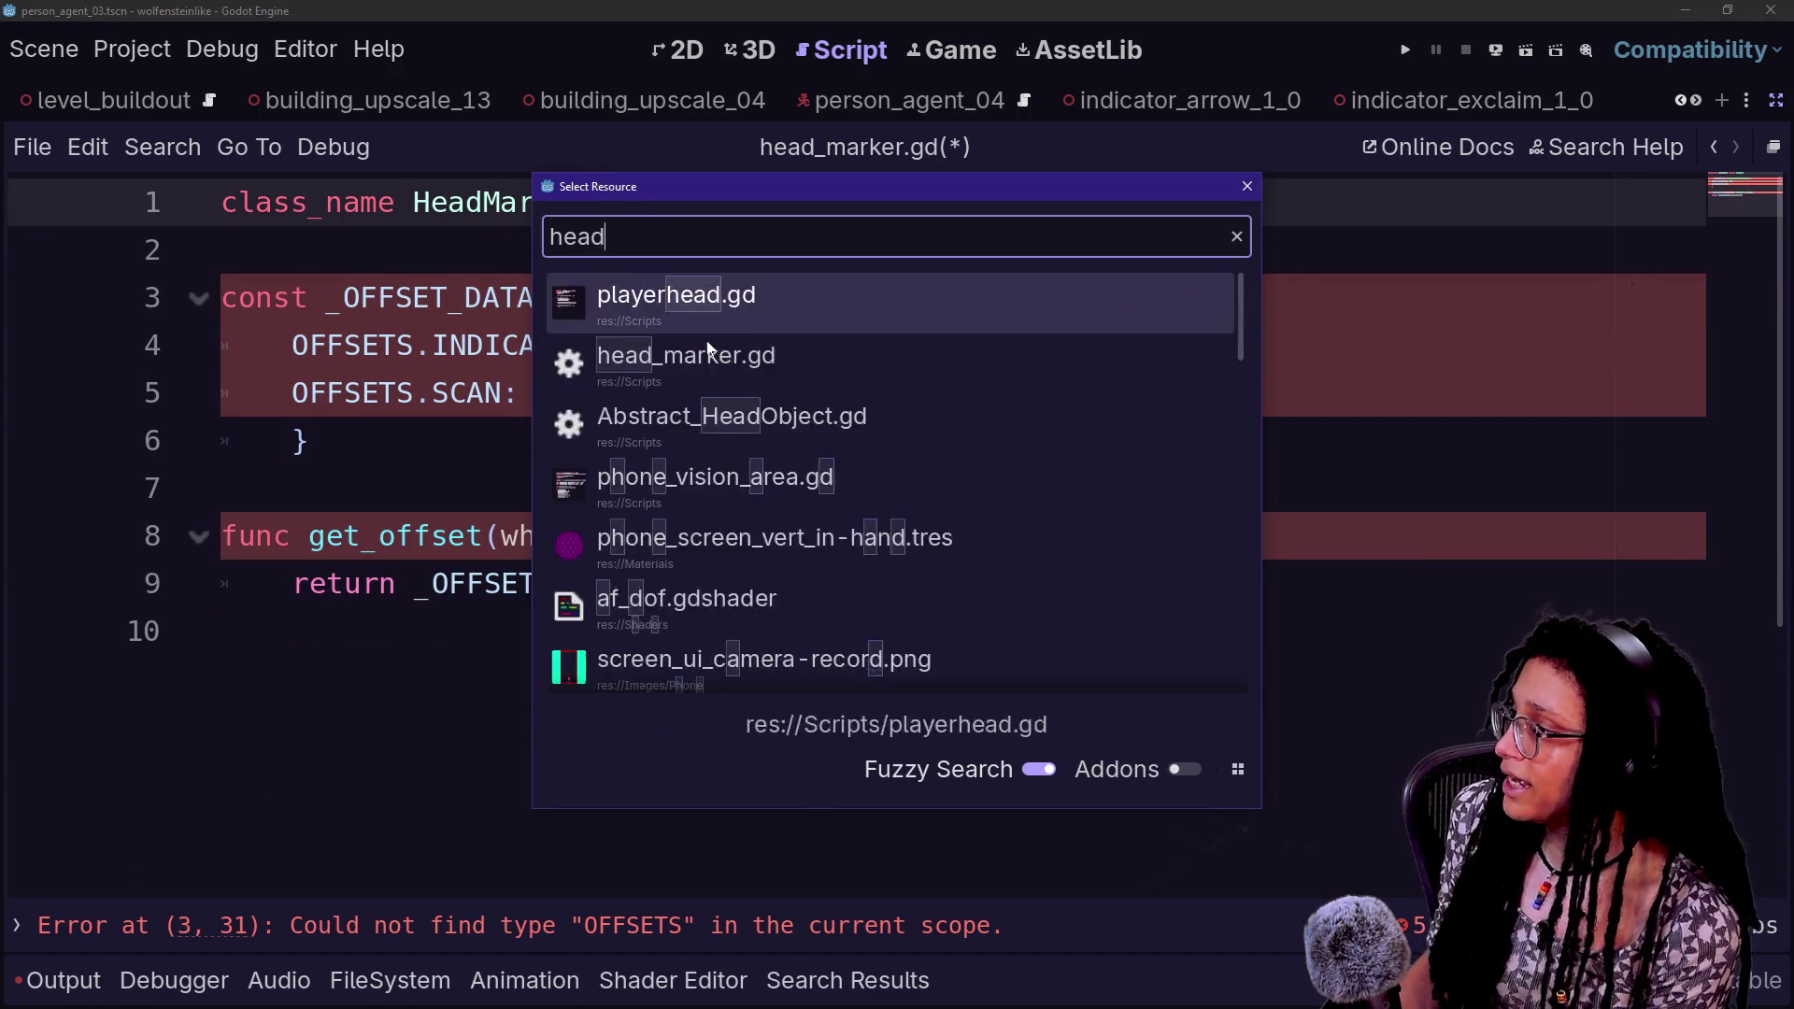
pyautogui.write('_ob')
pyautogui.press('Return')
pyautogui.click(708, 349)
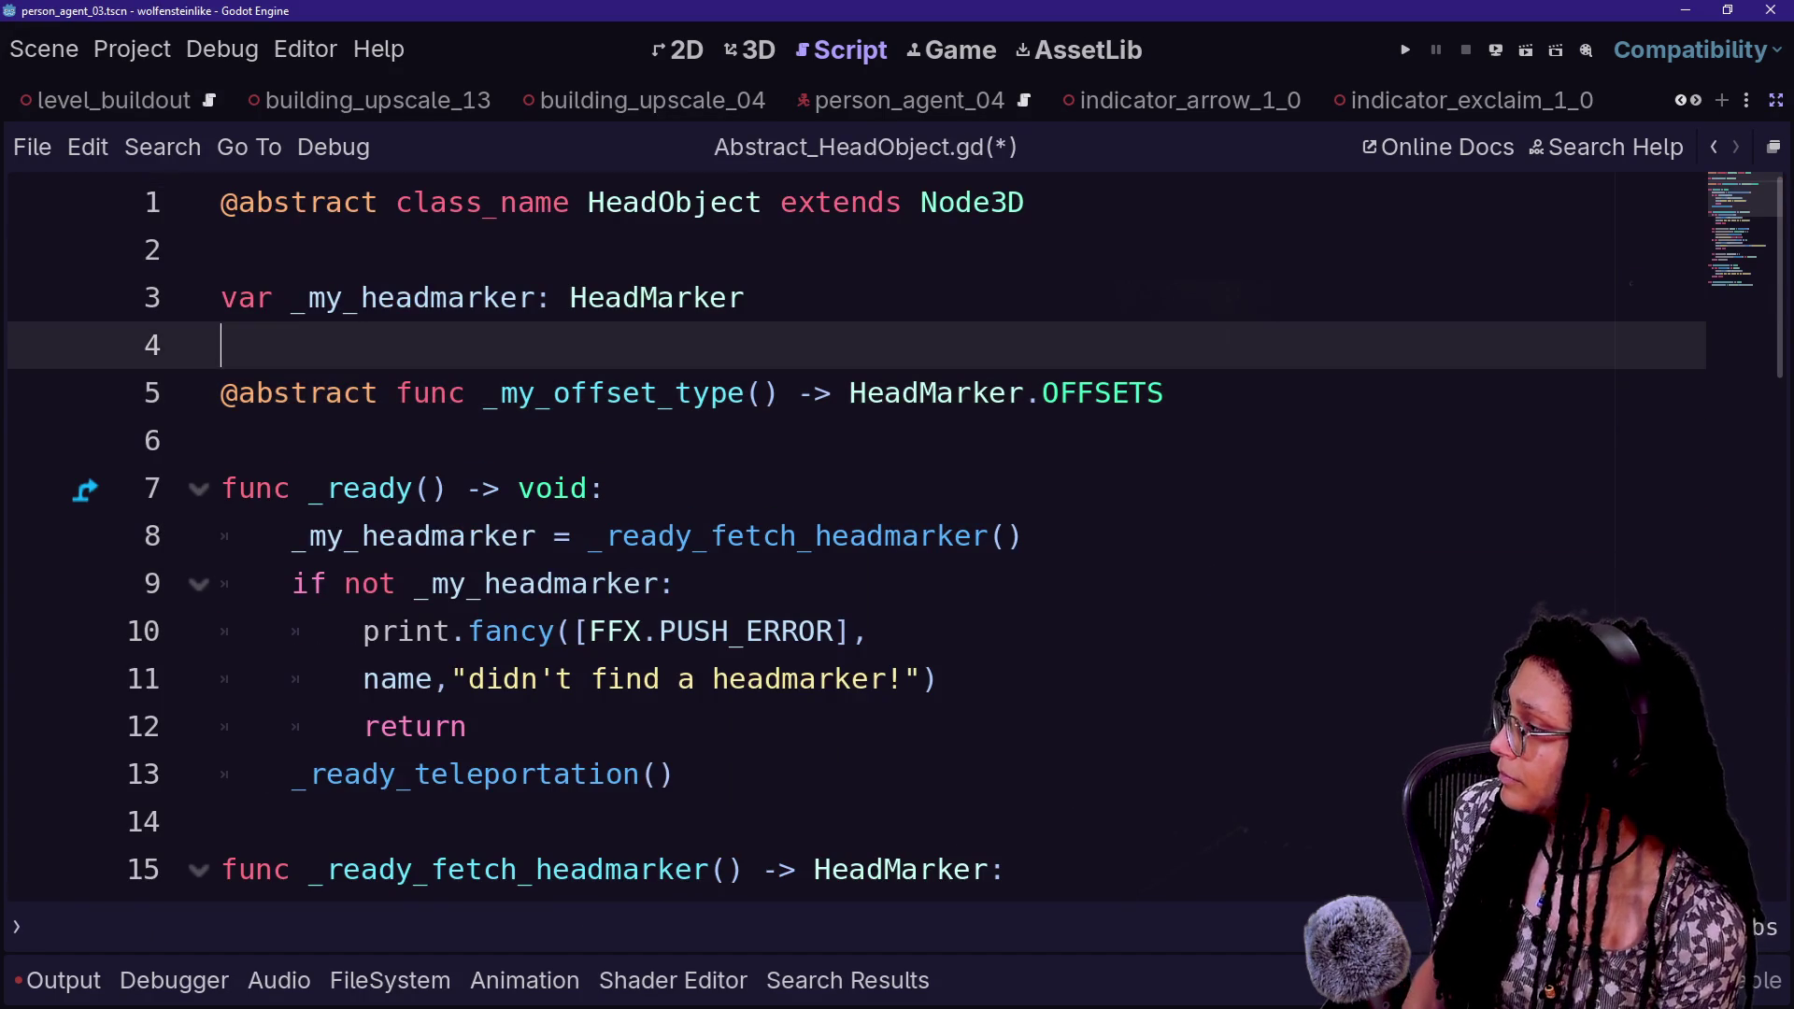
# Paste the enum block at line 2 and rename it from OFFSETS to TYPES.
pyautogui.click(224, 250)
pyautogui.hotkey('ctrl', 'v')
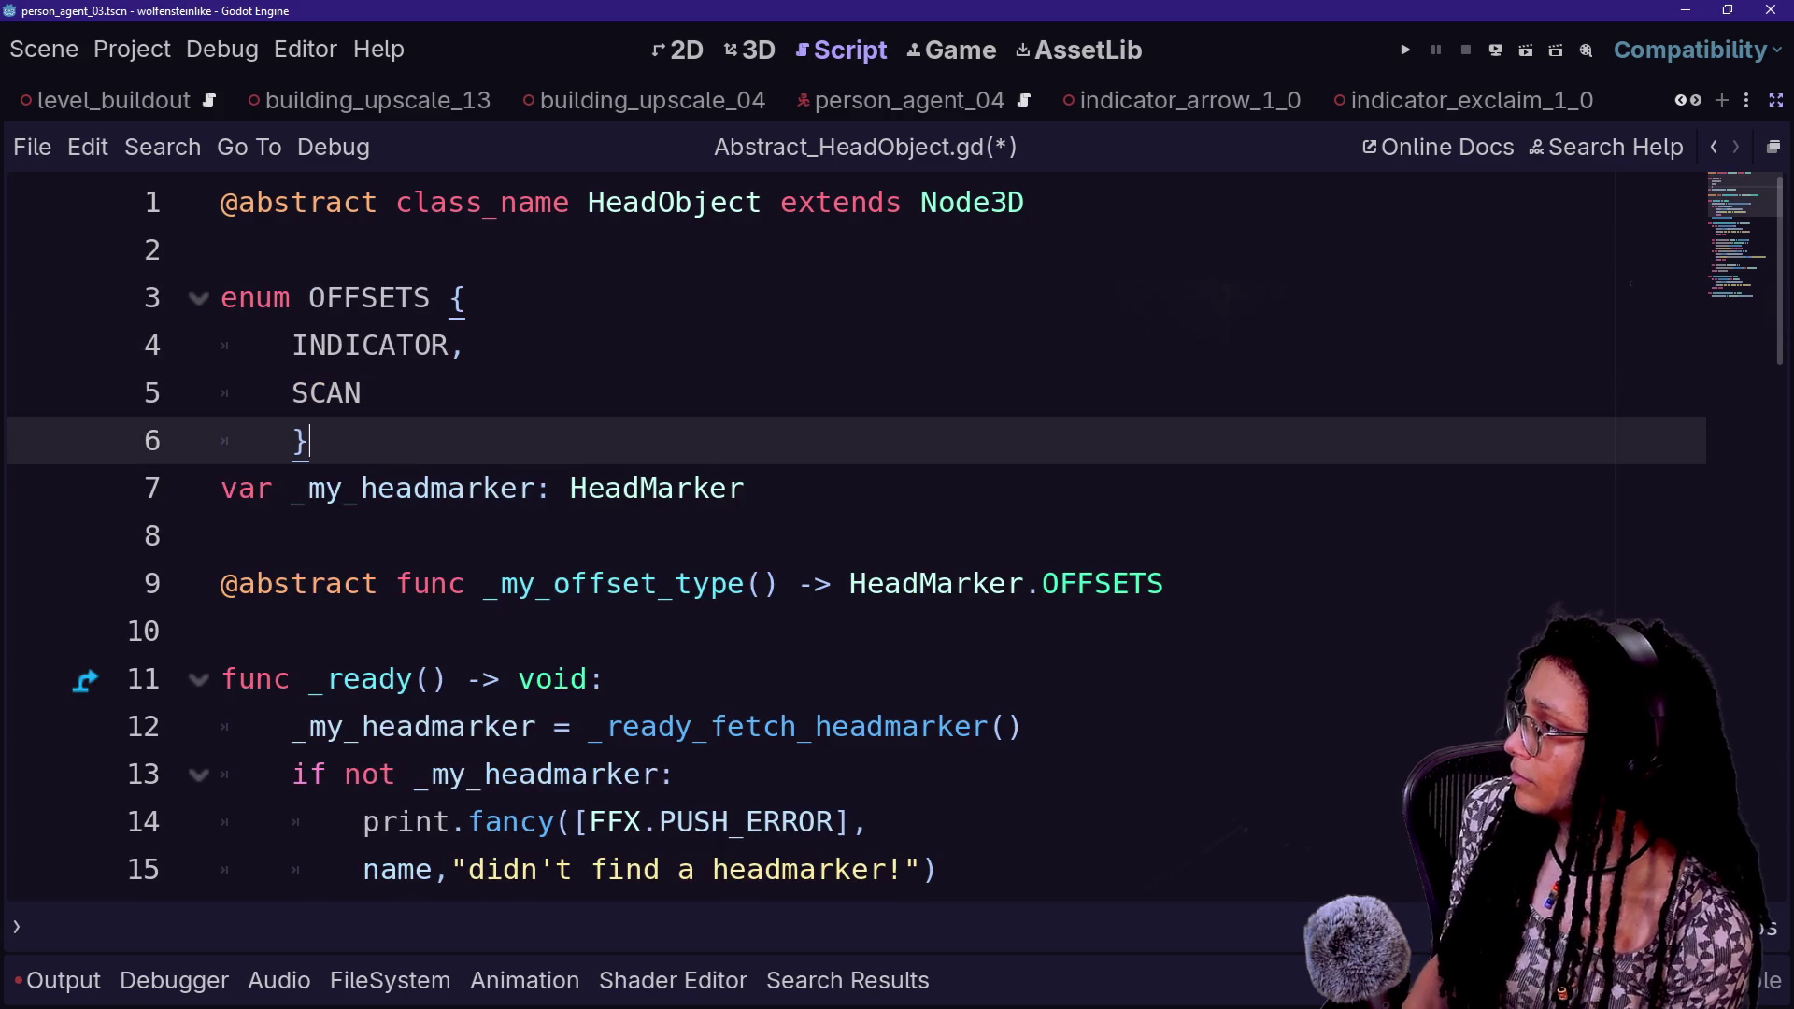
pyautogui.press('Return')
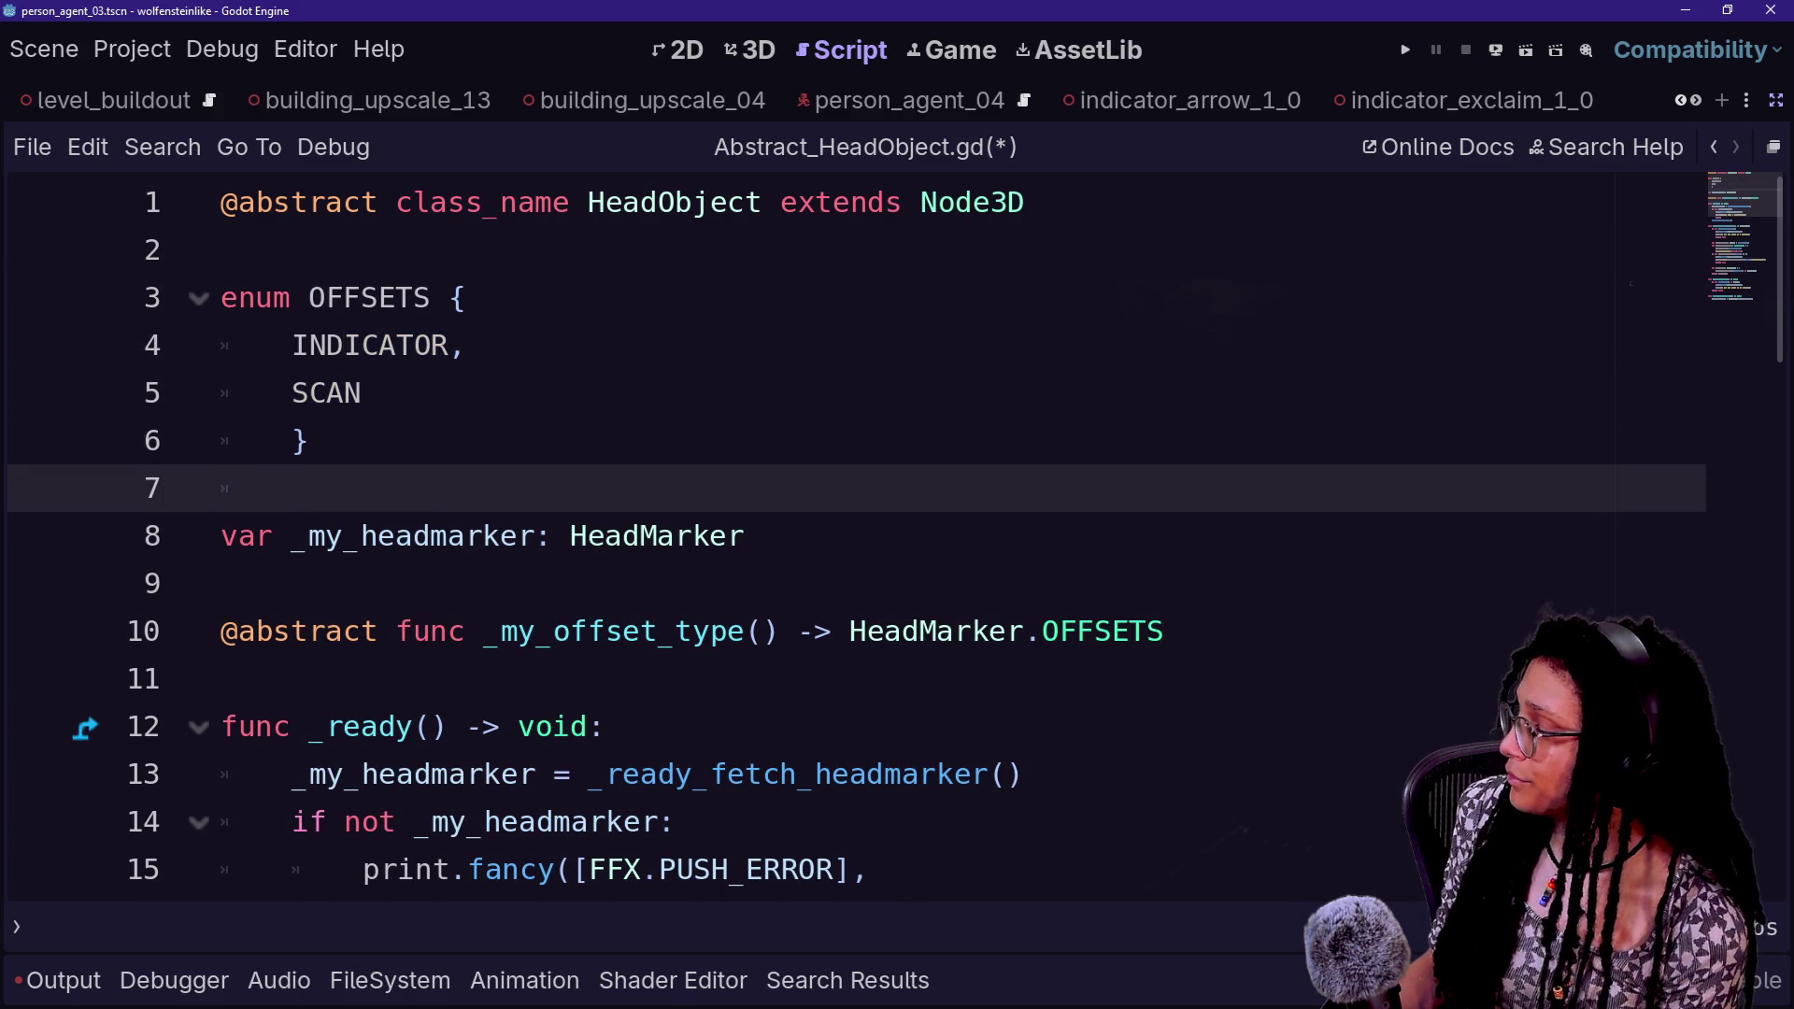
pyautogui.moveTo(554, 631); pyautogui.dragTo(641, 632)
pyautogui.moveTo(308, 297); pyautogui.dragTo(432, 298)
pyautogui.write('TYPES')
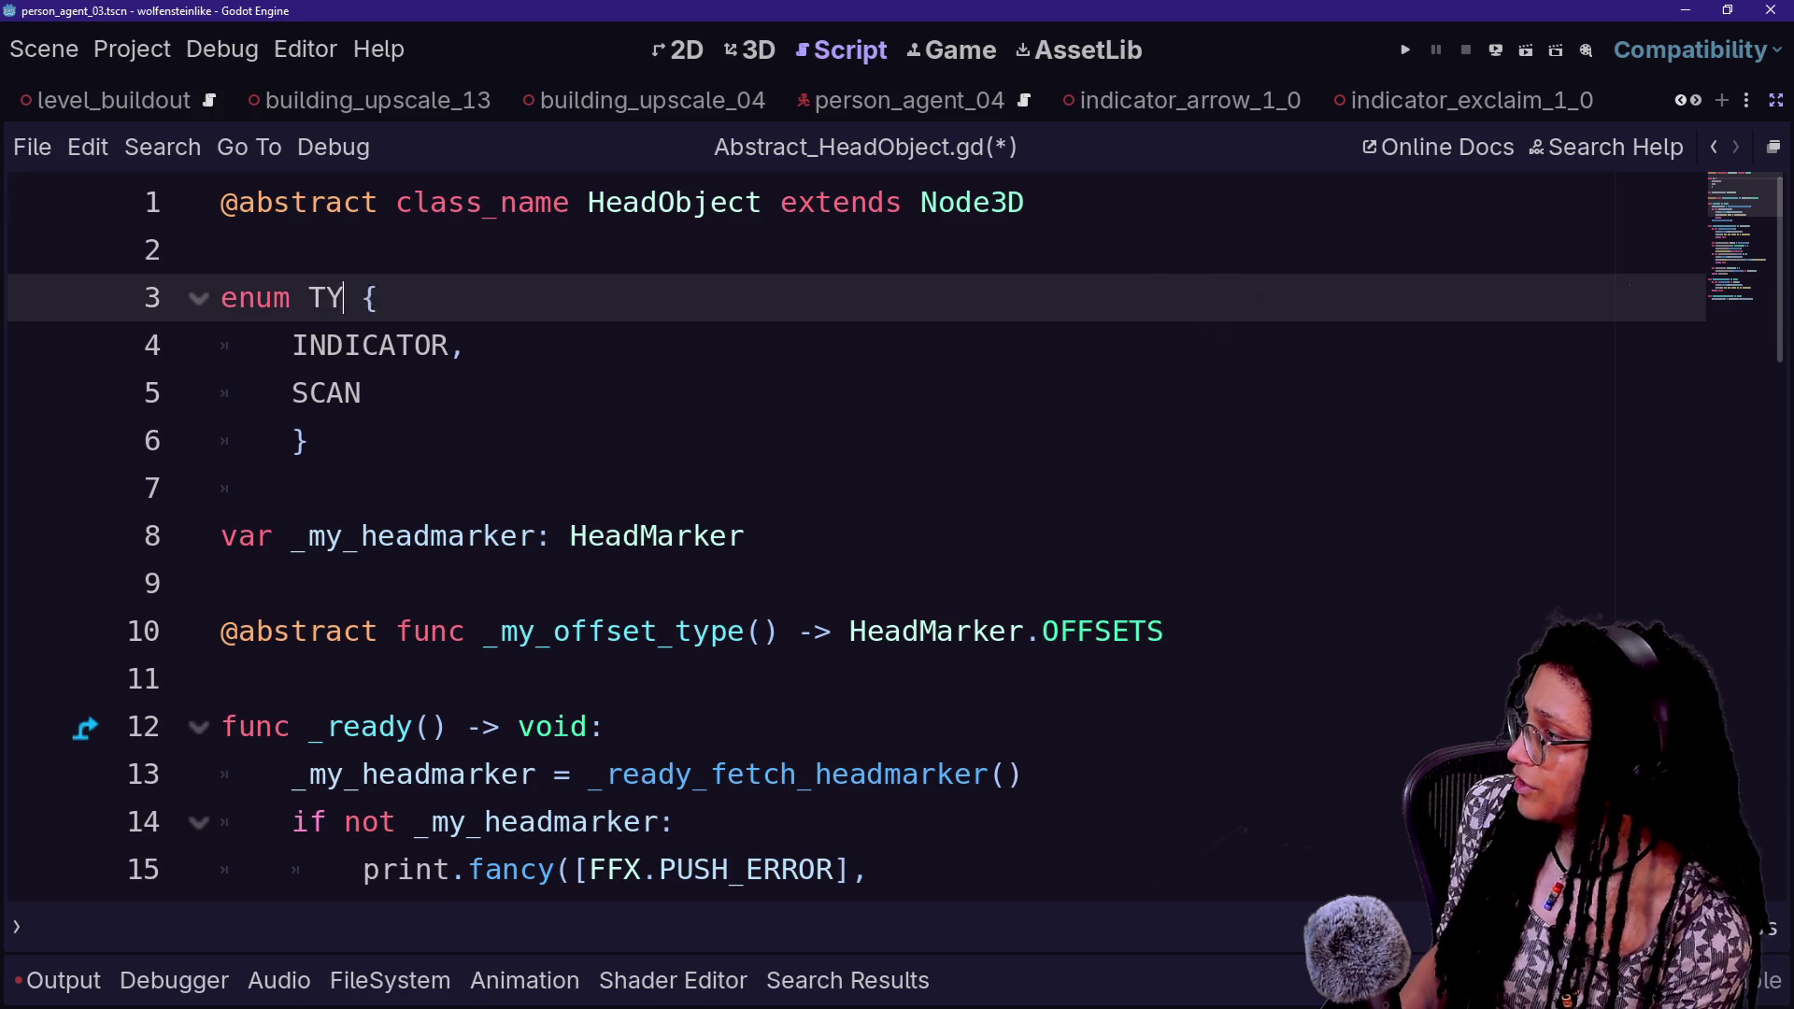
# Rename the abstract function _my_offset_type to _my_type.
pyautogui.click(221, 584)
pyautogui.moveTo(554, 632); pyautogui.dragTo(659, 632)
pyautogui.press('BackSpace')
pyautogui.press('BackSpace')
pyautogui.click(658, 631)
# Change _my_type's return type from HeadMarker.OFFSETS to TYPES.
pyautogui.doubleClick(813, 632)
pyautogui.doubleClick(980, 632)
pyautogui.click(606, 631)
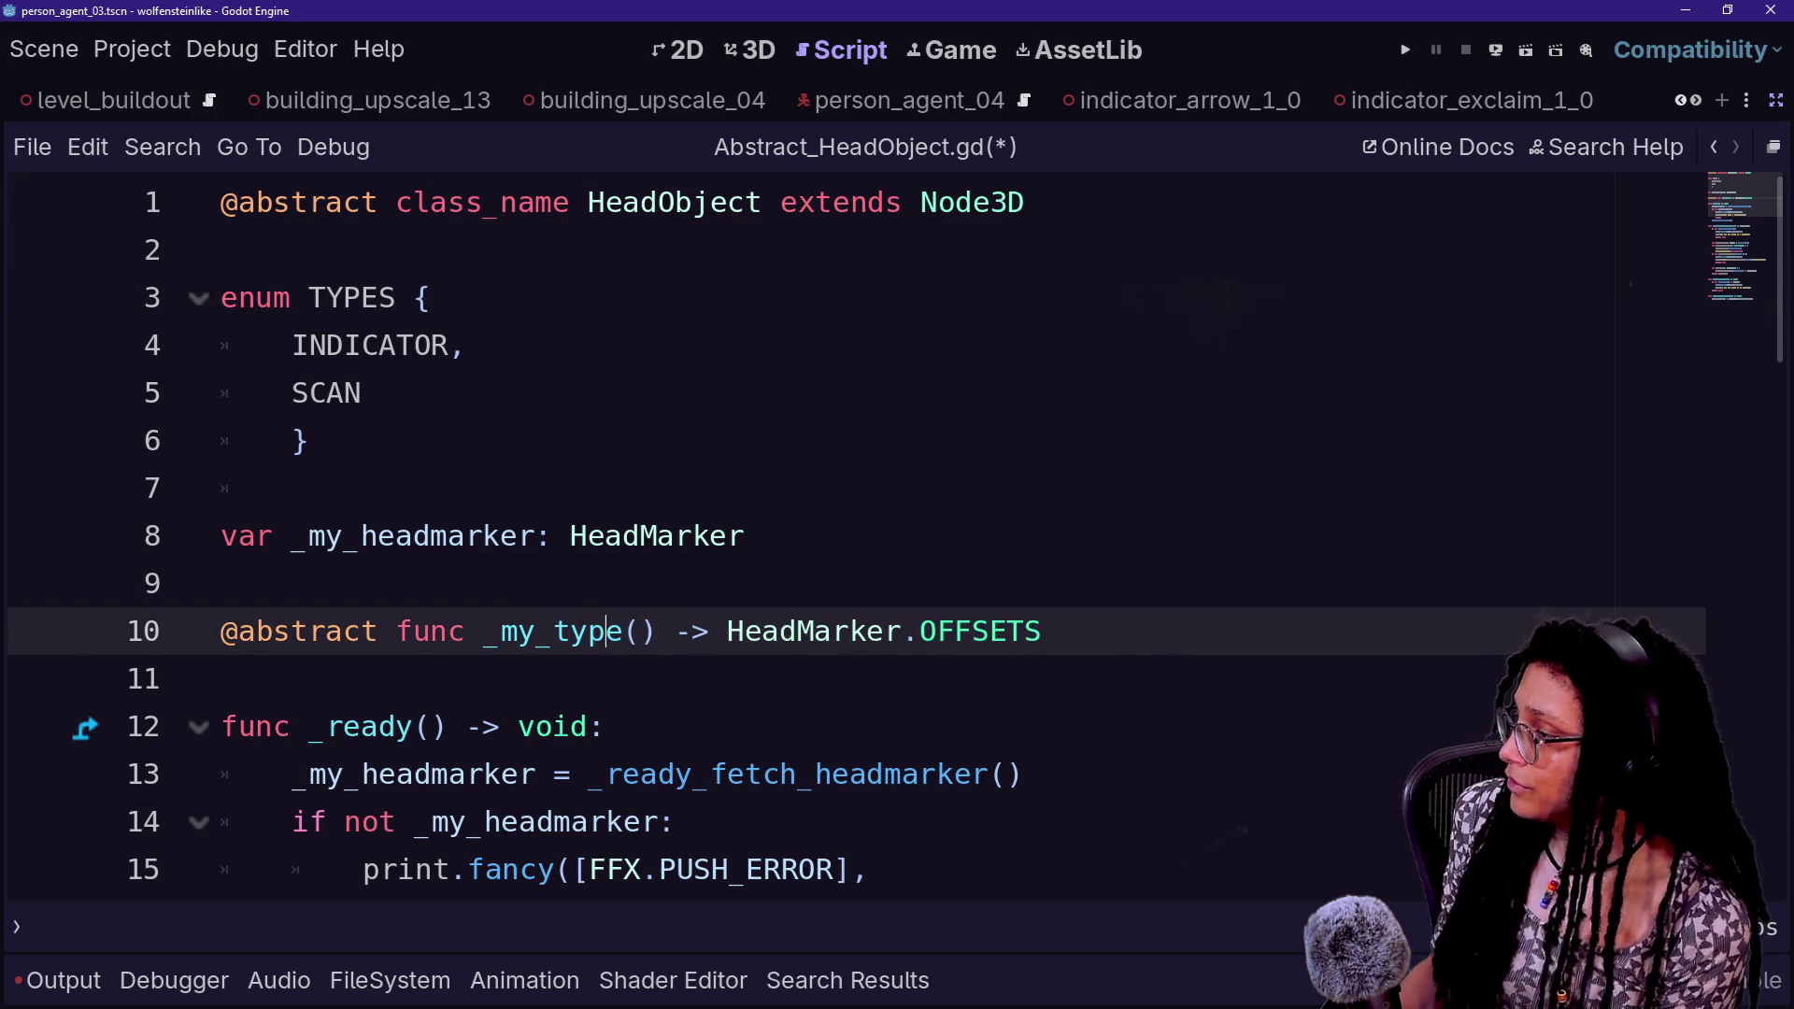
pyautogui.moveTo(727, 631)
pyautogui.mouseDown()
pyautogui.moveTo(221, 583)
pyautogui.moveTo(1142, 652)
pyautogui.mouseUp()
pyautogui.hotkey('ctrl', 'z')
pyautogui.hotkey('shift', 'Down')
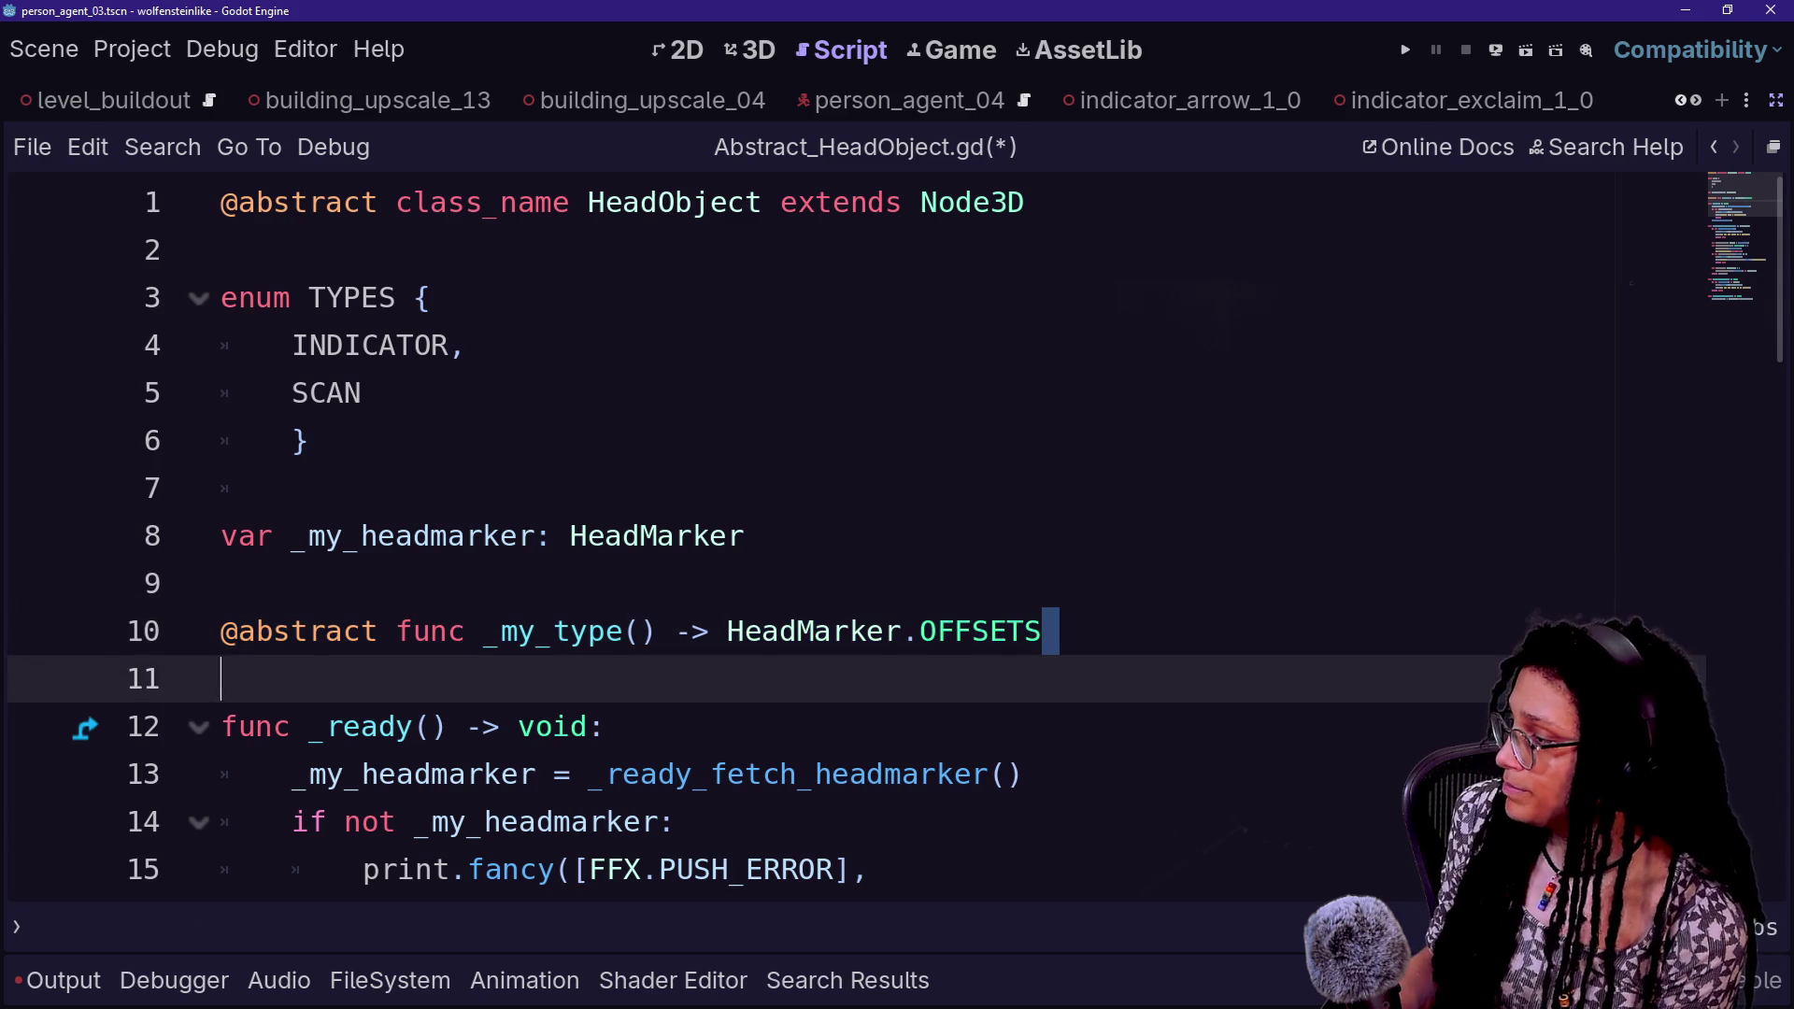
pyautogui.click(726, 632)
pyautogui.hotkey('shift', 'End')
pyautogui.write('TYPES')
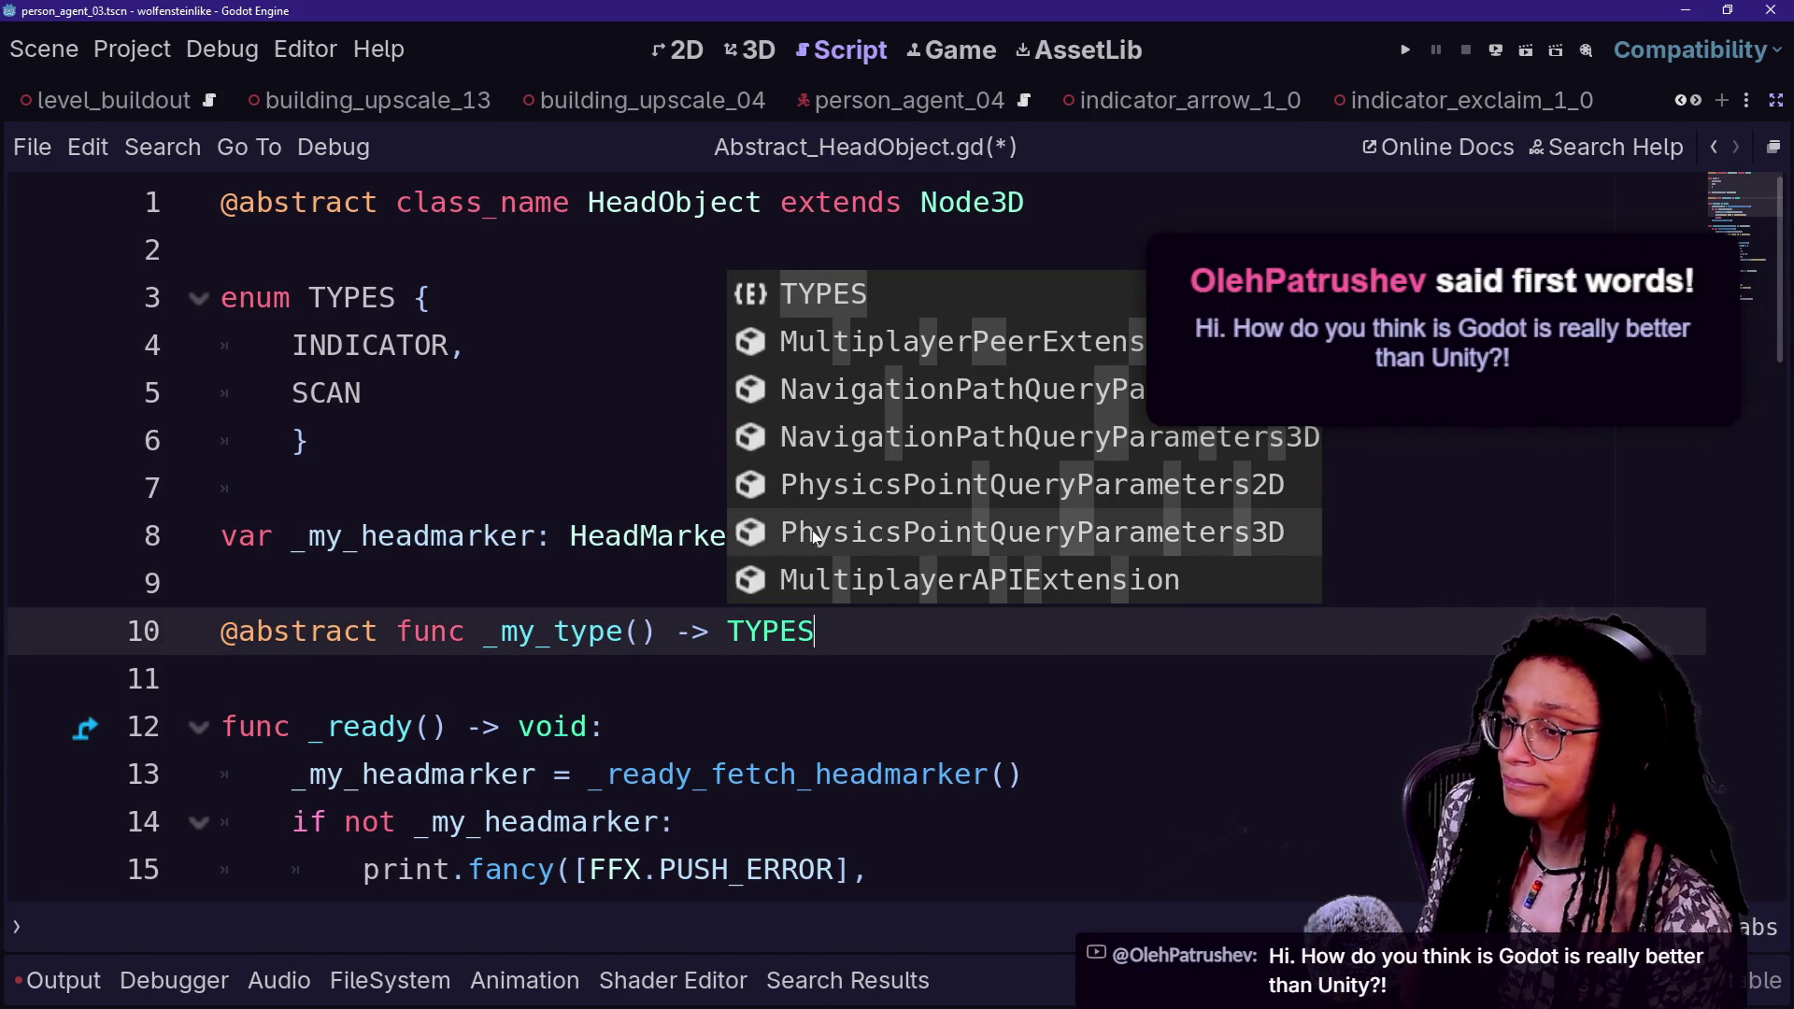
pyautogui.press('Escape')
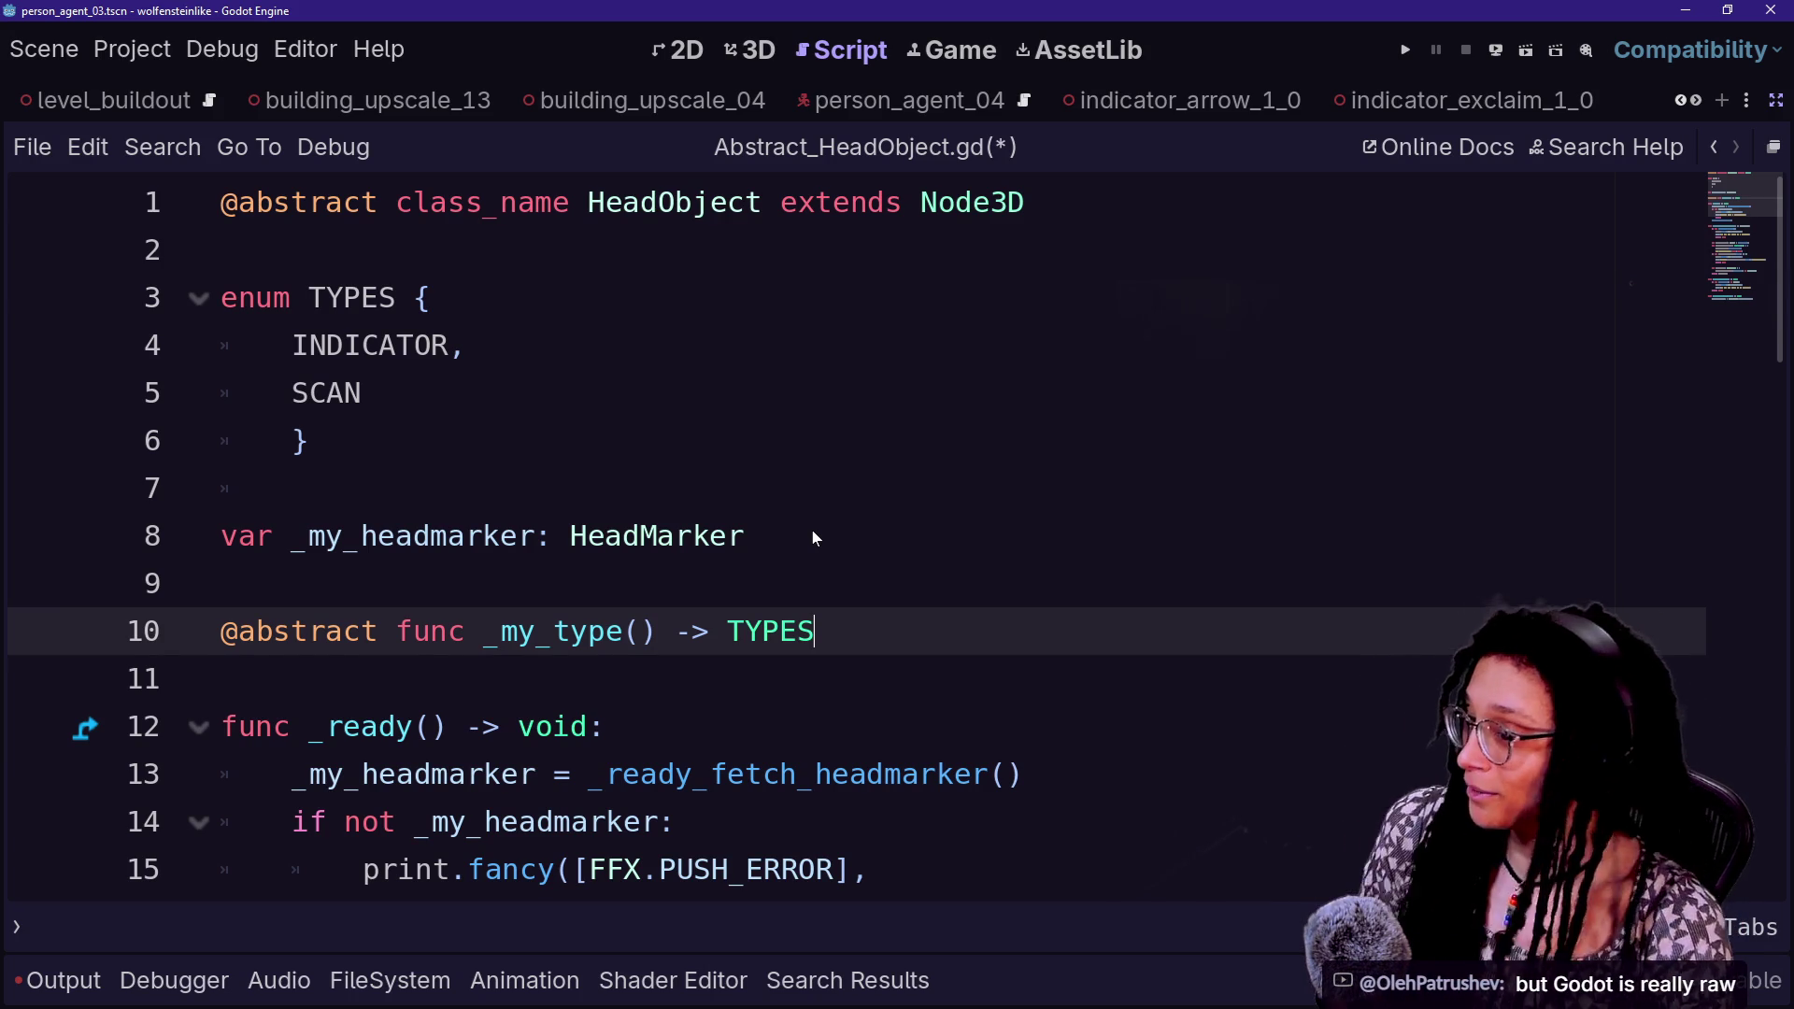
# Review the _ready function and surrounding code in Abstract_HeadObject.gd.
pyautogui.press('Down')
pyautogui.press('Down')
pyautogui.press('Up')
pyautogui.press('Up')
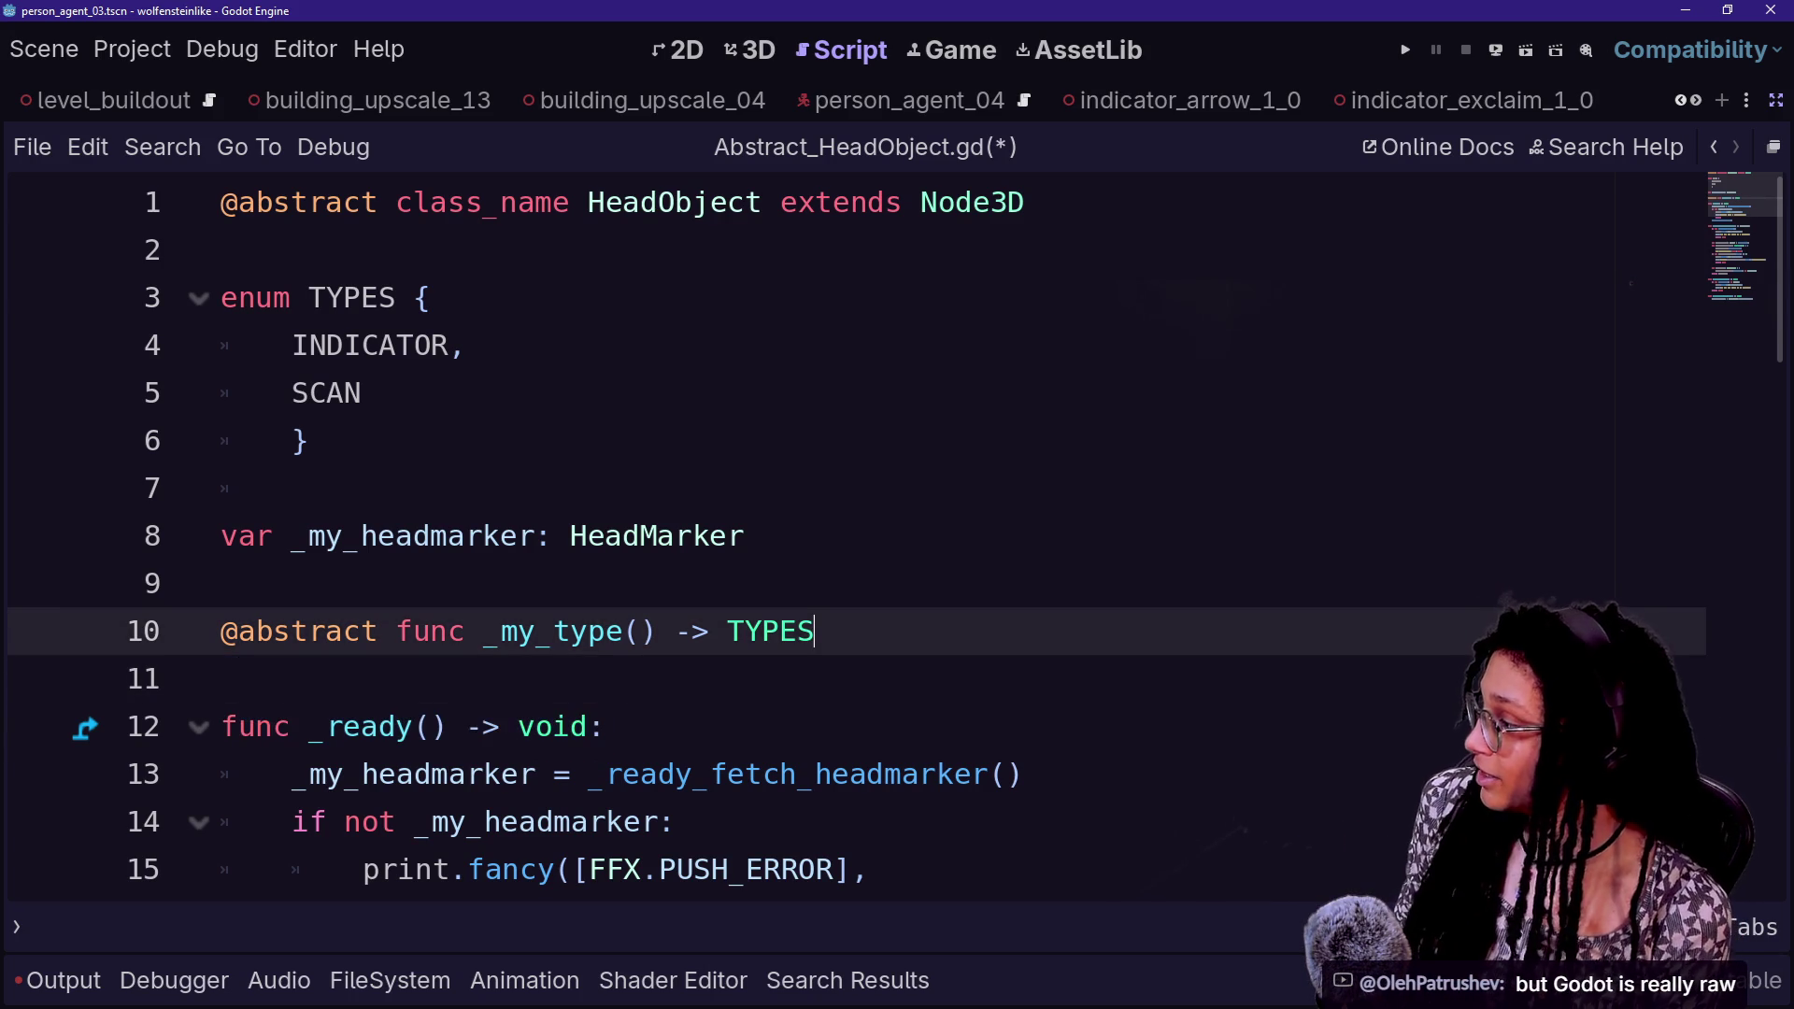
pyautogui.press('Down')
pyautogui.press('Down')
pyautogui.press('Down')
pyautogui.press('Down')
pyautogui.press('Down')
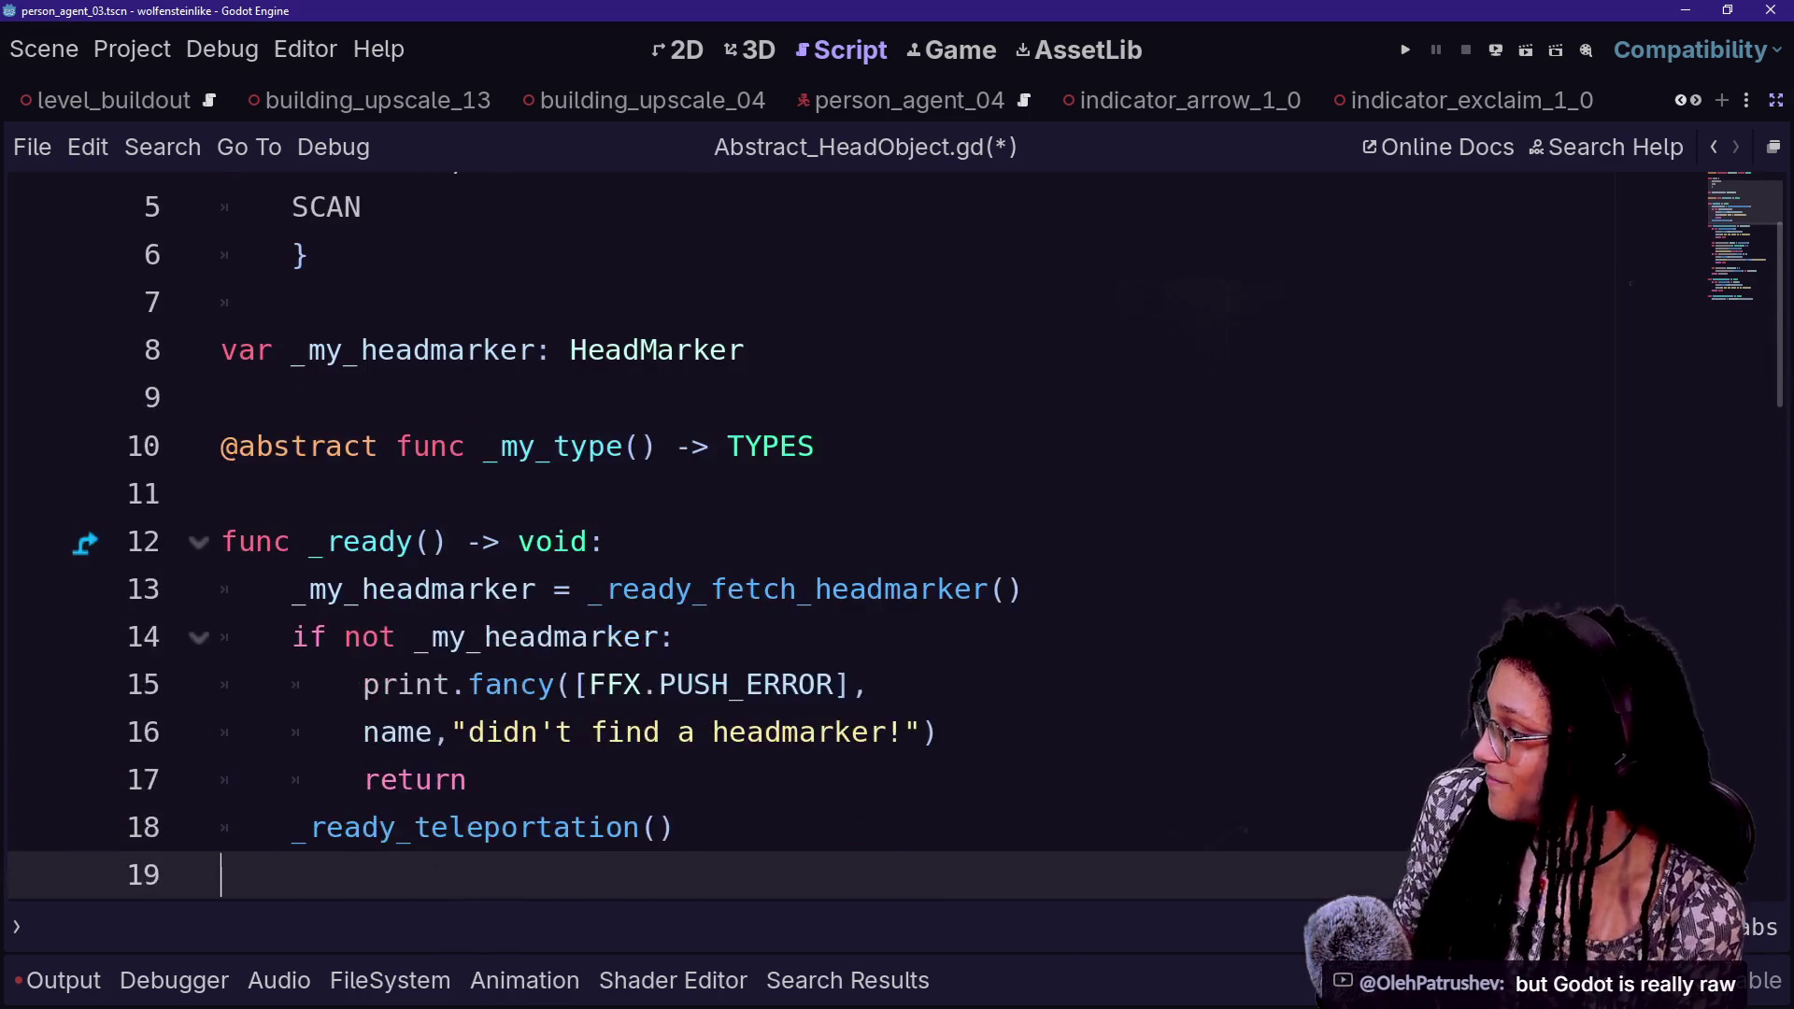
pyautogui.scroll(-2, 897, 536)
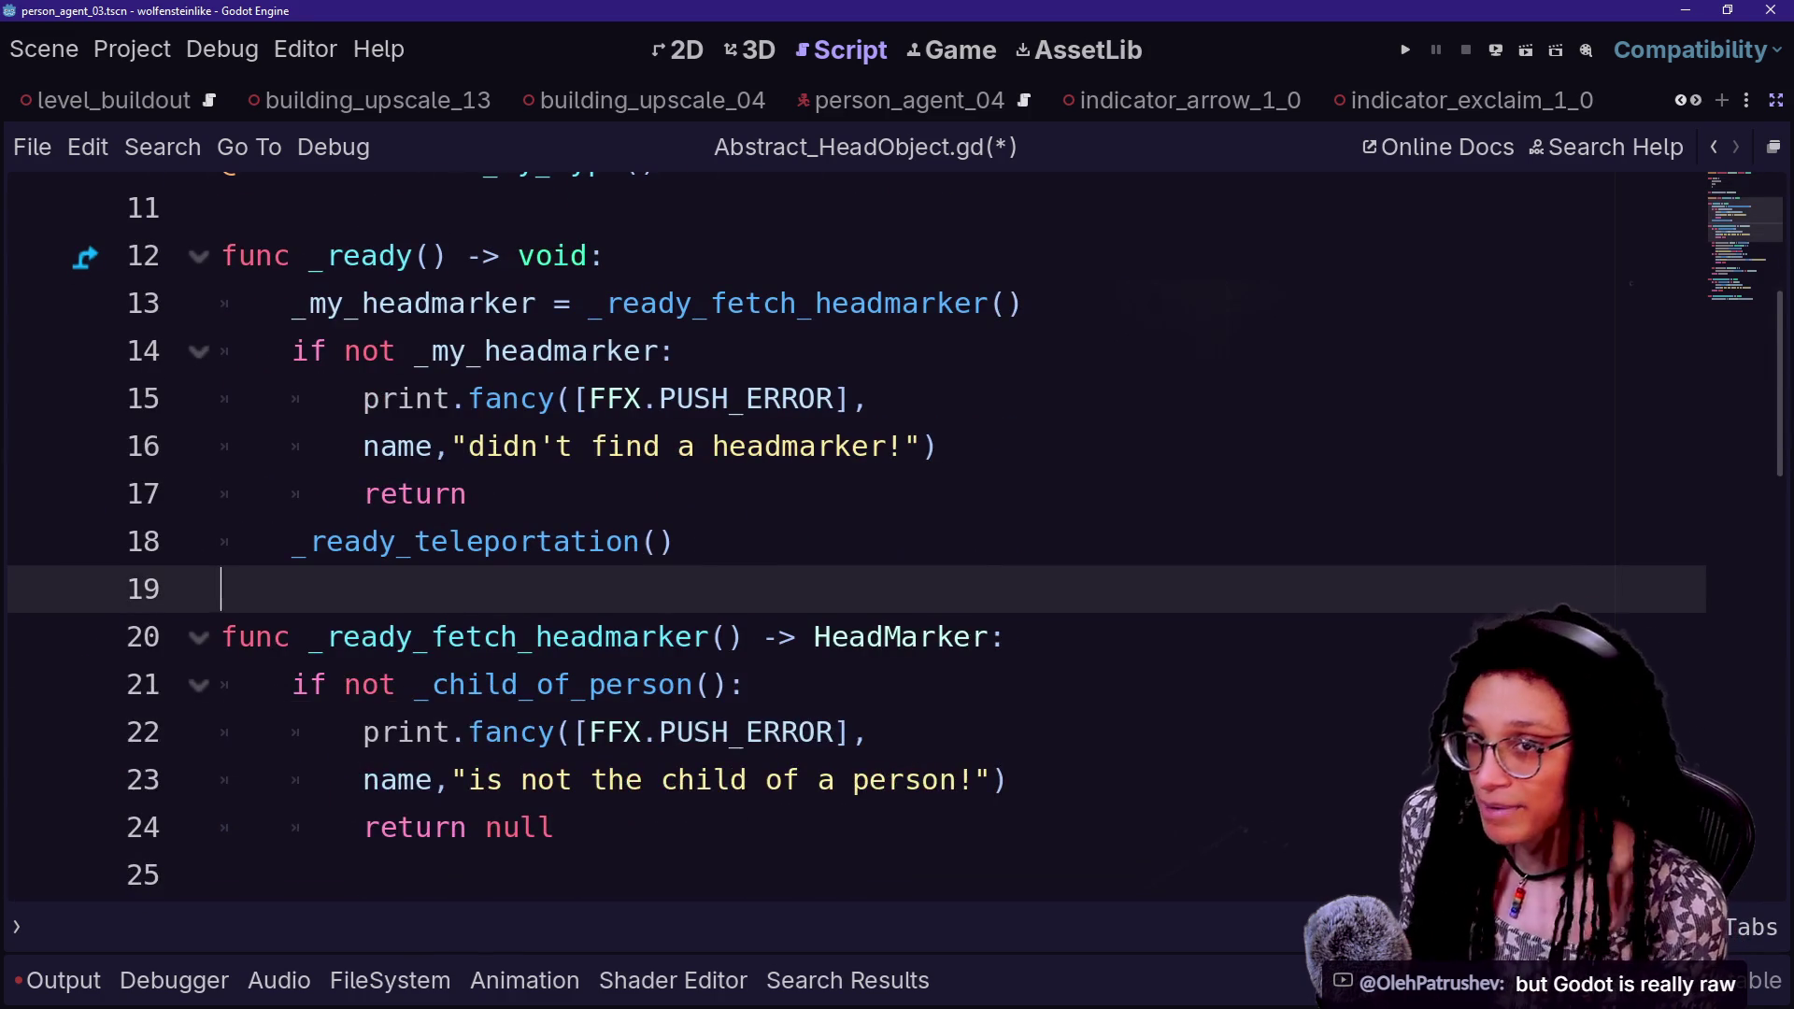
pyautogui.click(674, 542)
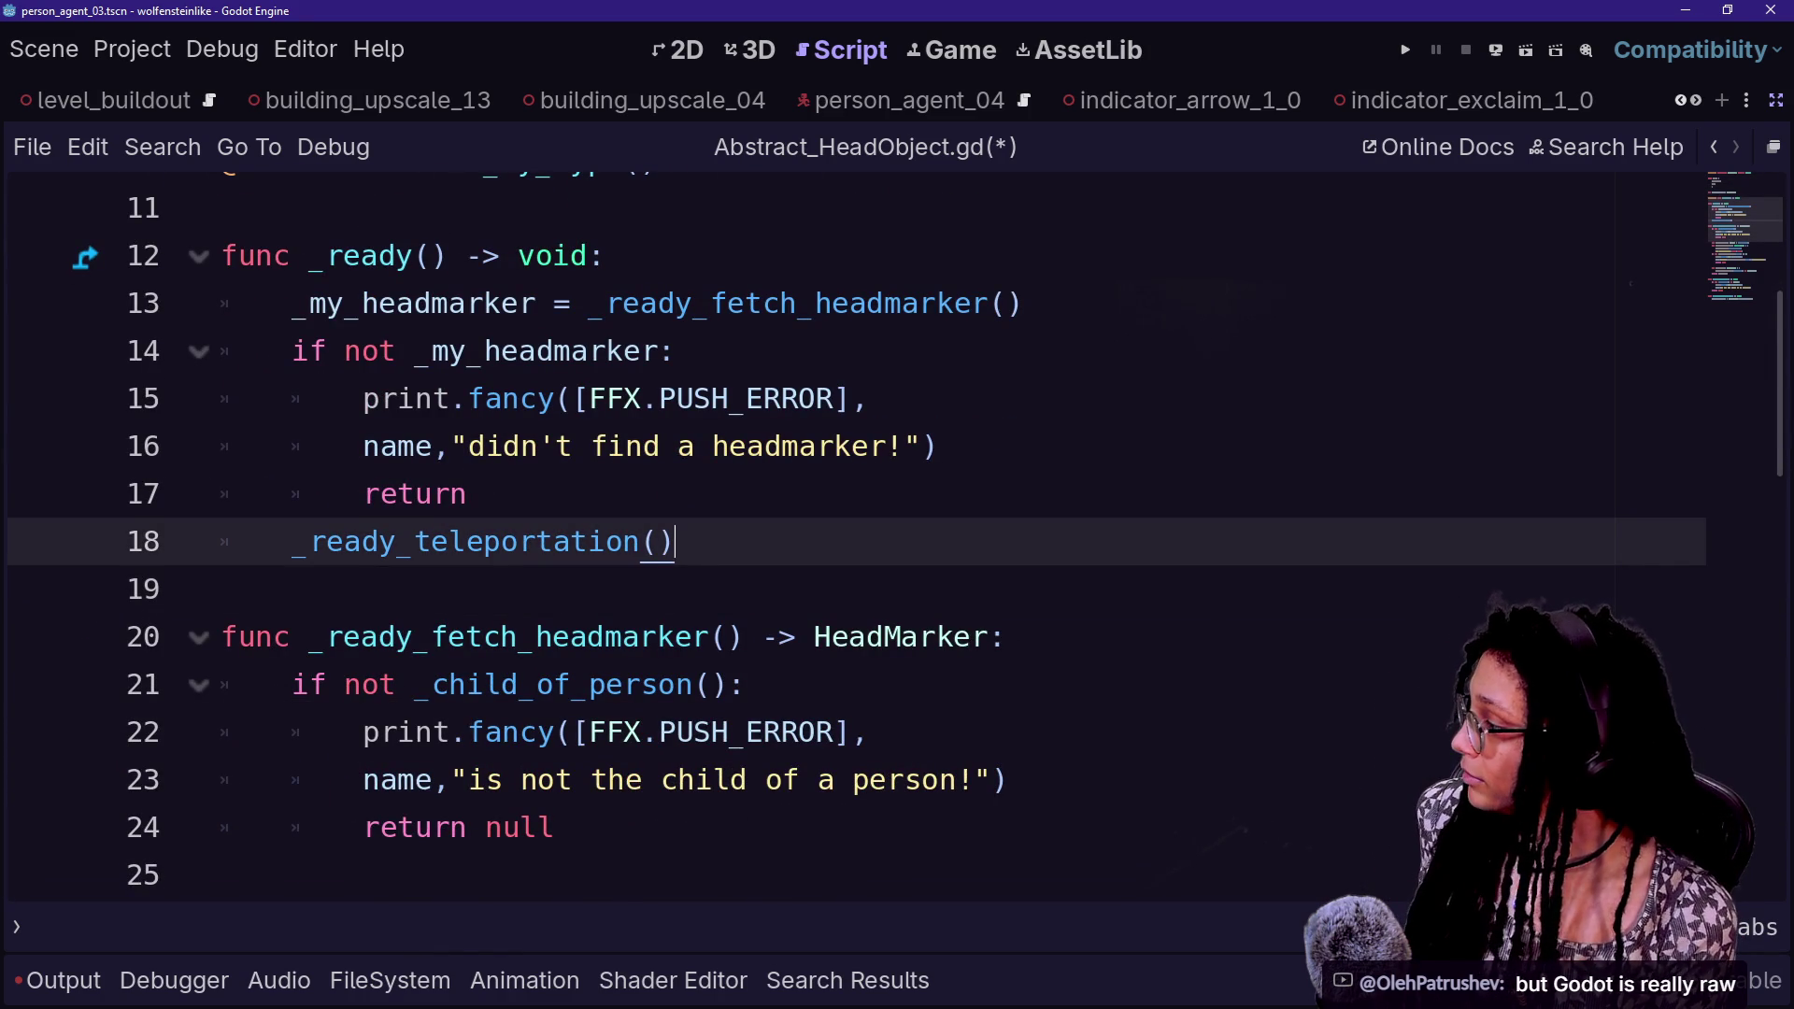
pyautogui.scroll(-3, 897, 535)
pyautogui.scroll(-3, 897, 536)
pyautogui.scroll(8, 897, 536)
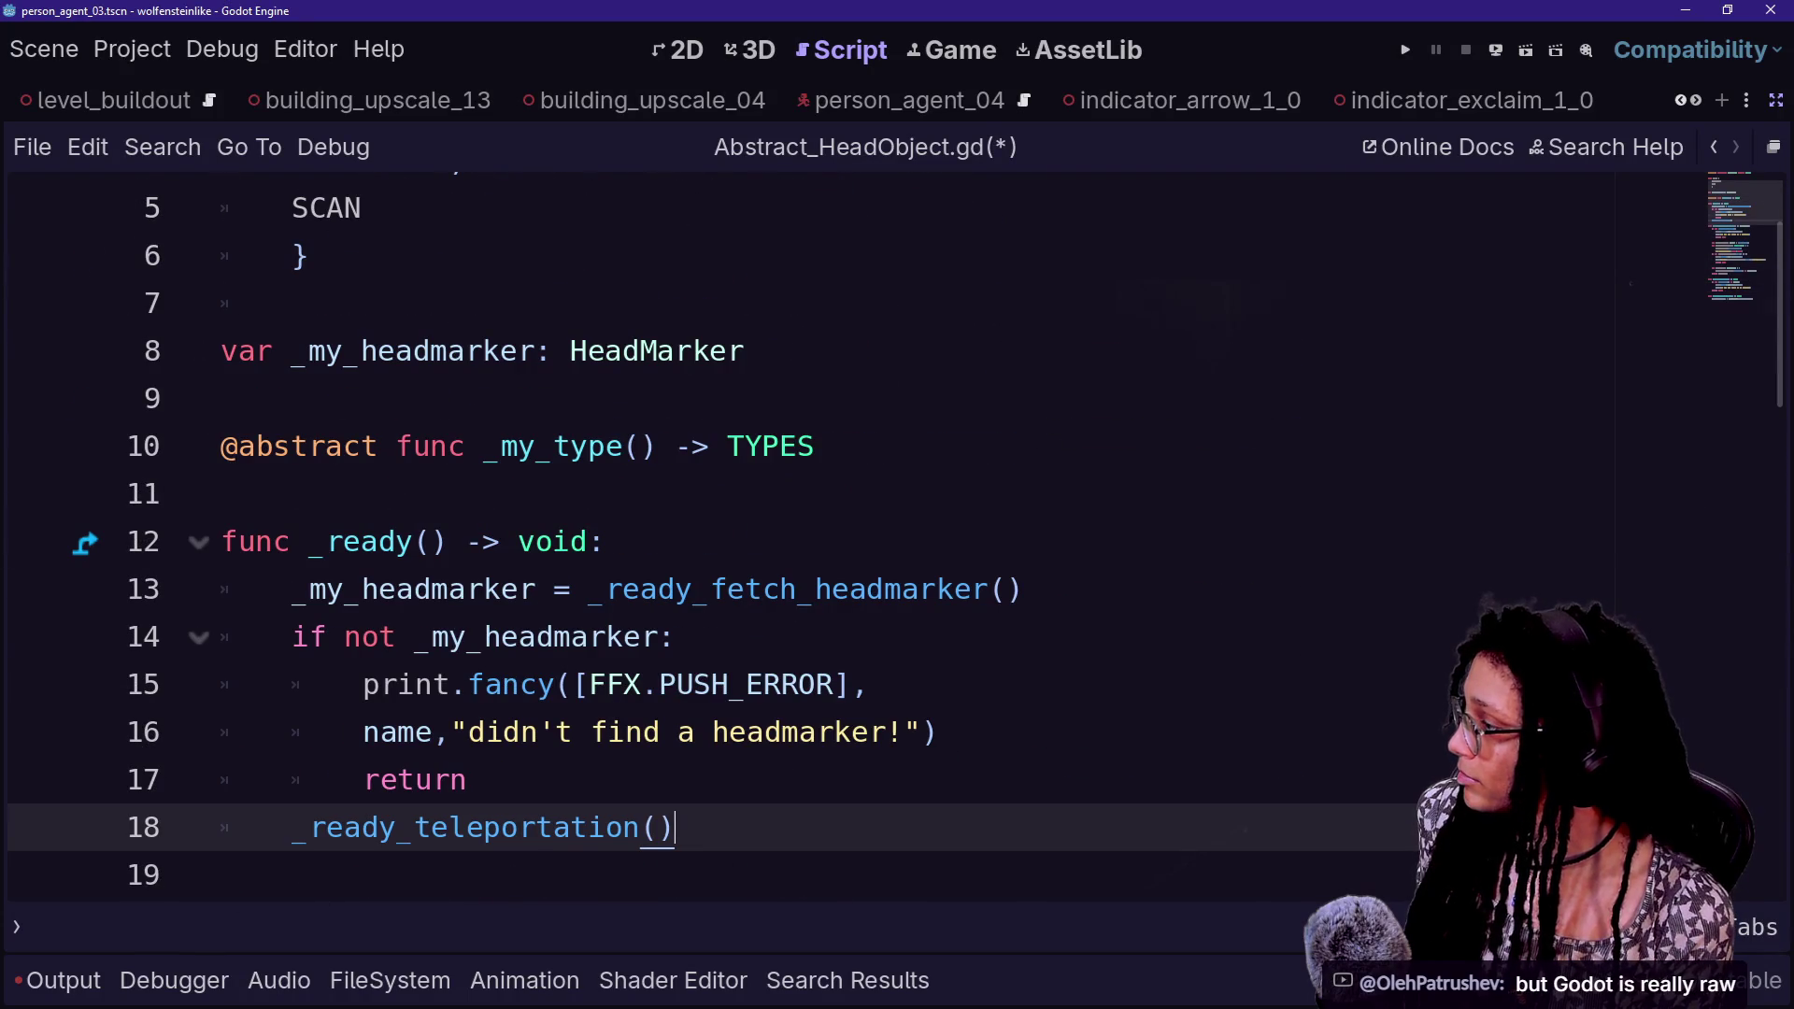
pyautogui.click(938, 497)
# Save Abstract_HeadObject.gd and quick-open head_marker.gd.
pyautogui.hotkey('ctrl', 's')
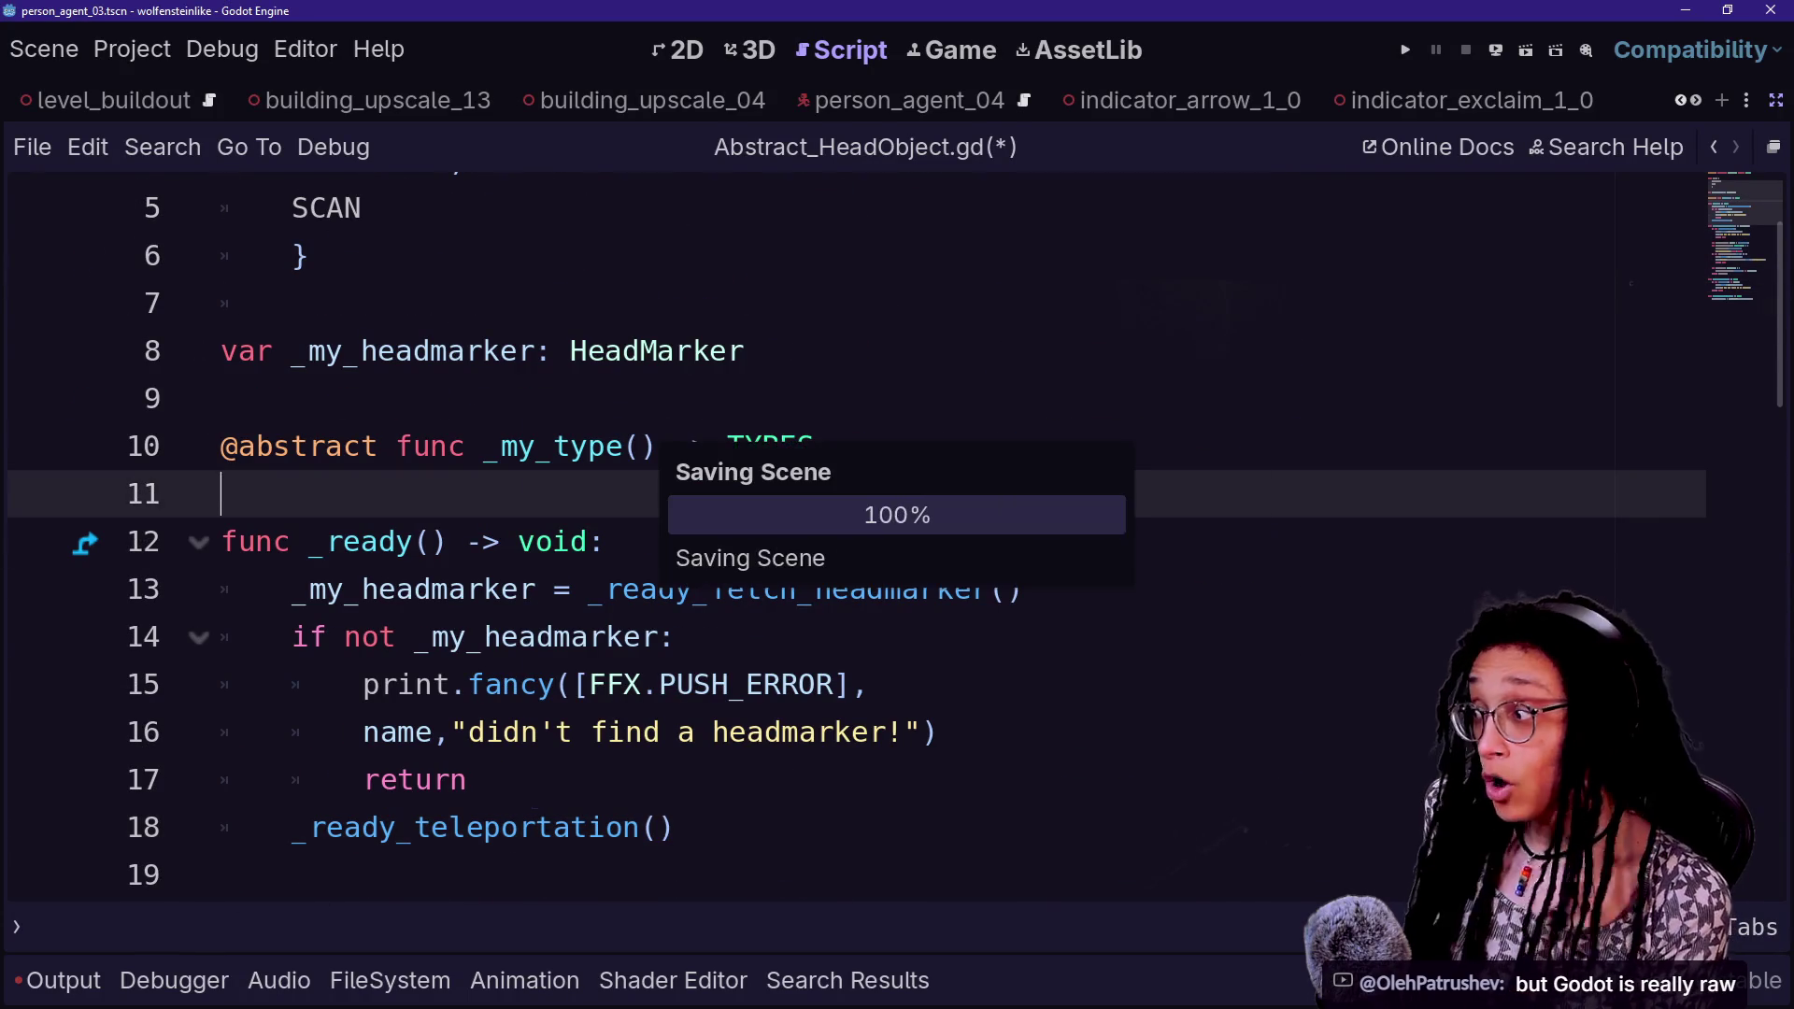
pyautogui.hotkey('ctrl', 'alt', 'o')
pyautogui.press('Down')
pyautogui.press('Down')
pyautogui.press('Return')
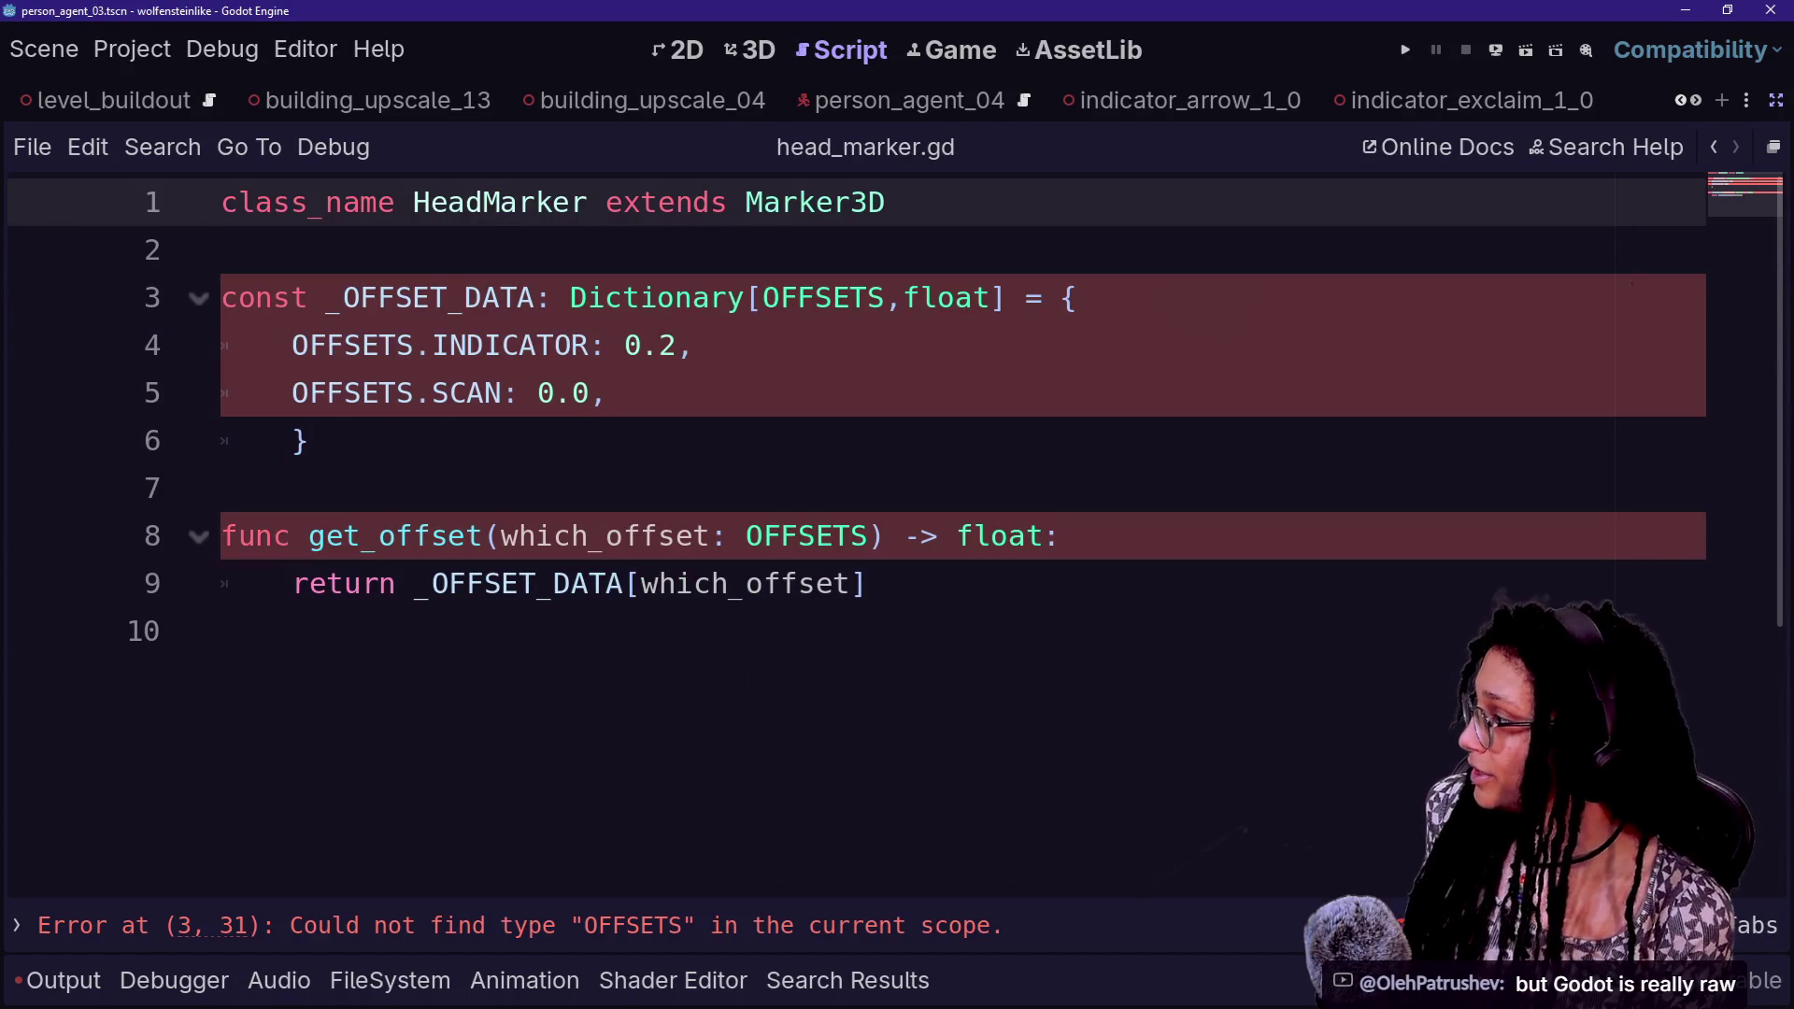
# Change the _OFFSET_DATA dictionary key type from OFFSETS to HeadObject.TYPES.
pyautogui.moveTo(324, 298)
pyautogui.mouseDown()
pyautogui.moveTo(520, 297)
pyautogui.moveTo(325, 298)
pyautogui.mouseUp()
pyautogui.click(608, 393)
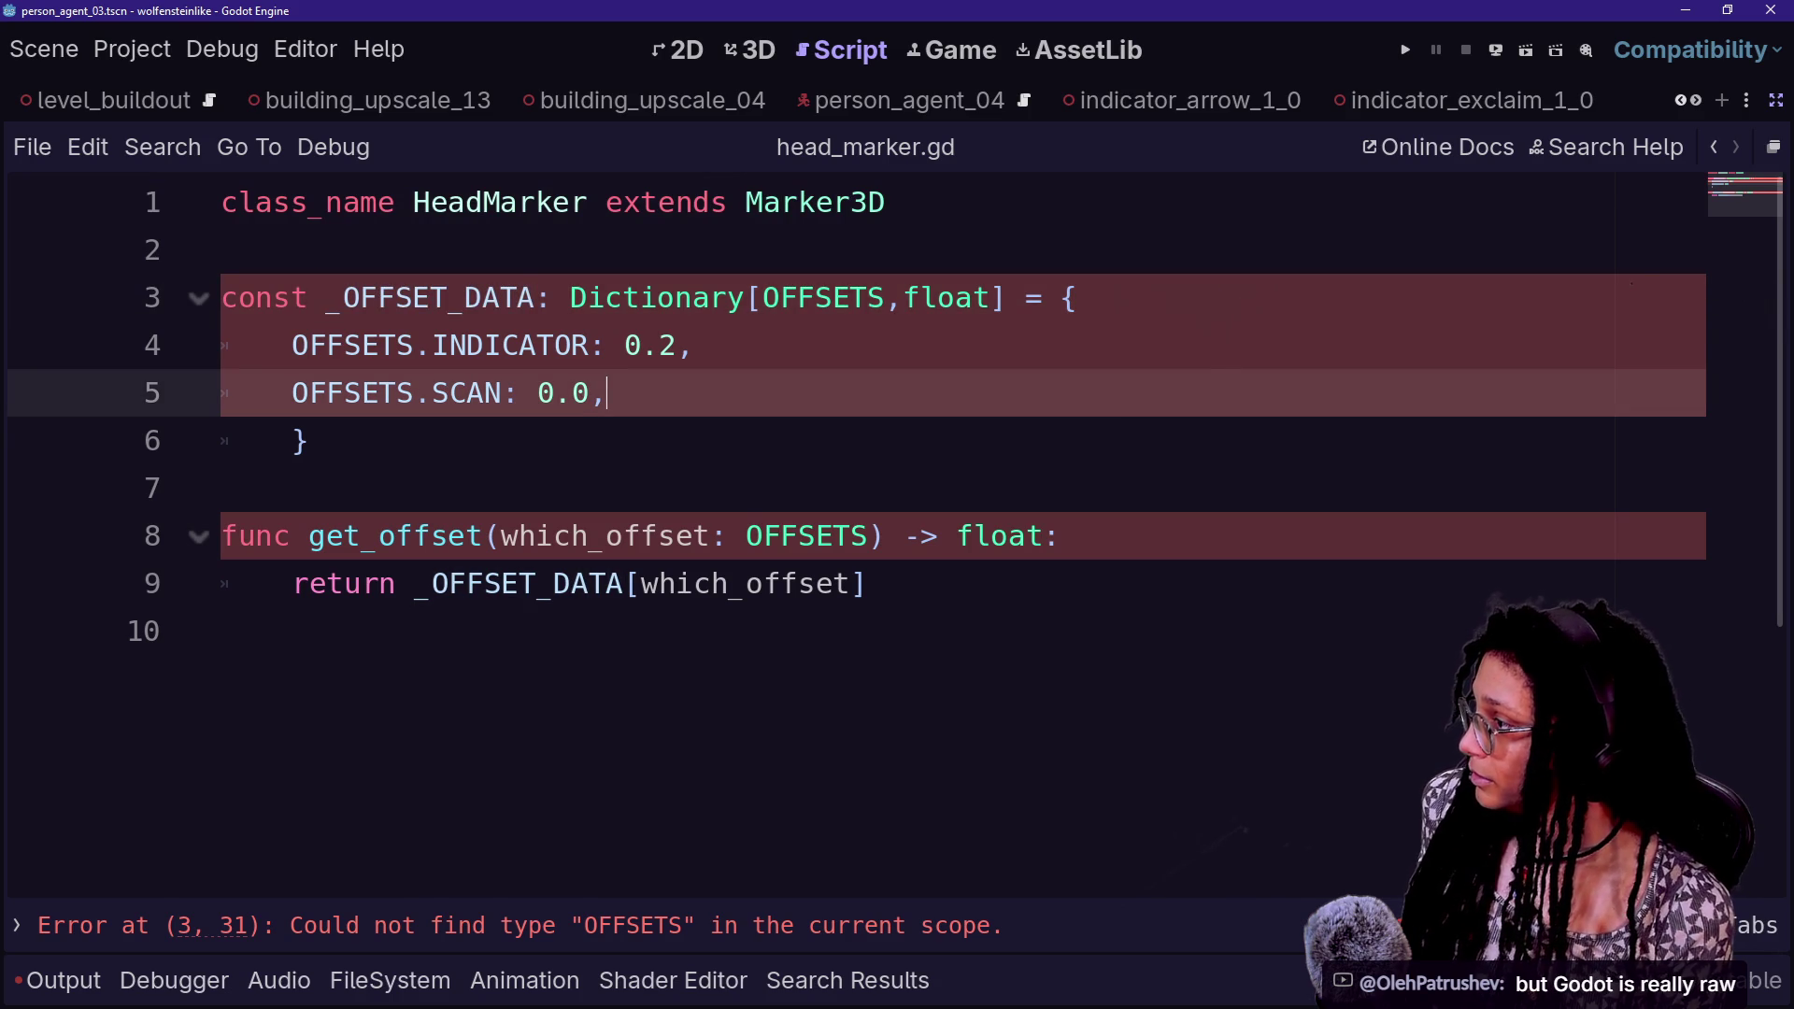
pyautogui.doubleClick(823, 297)
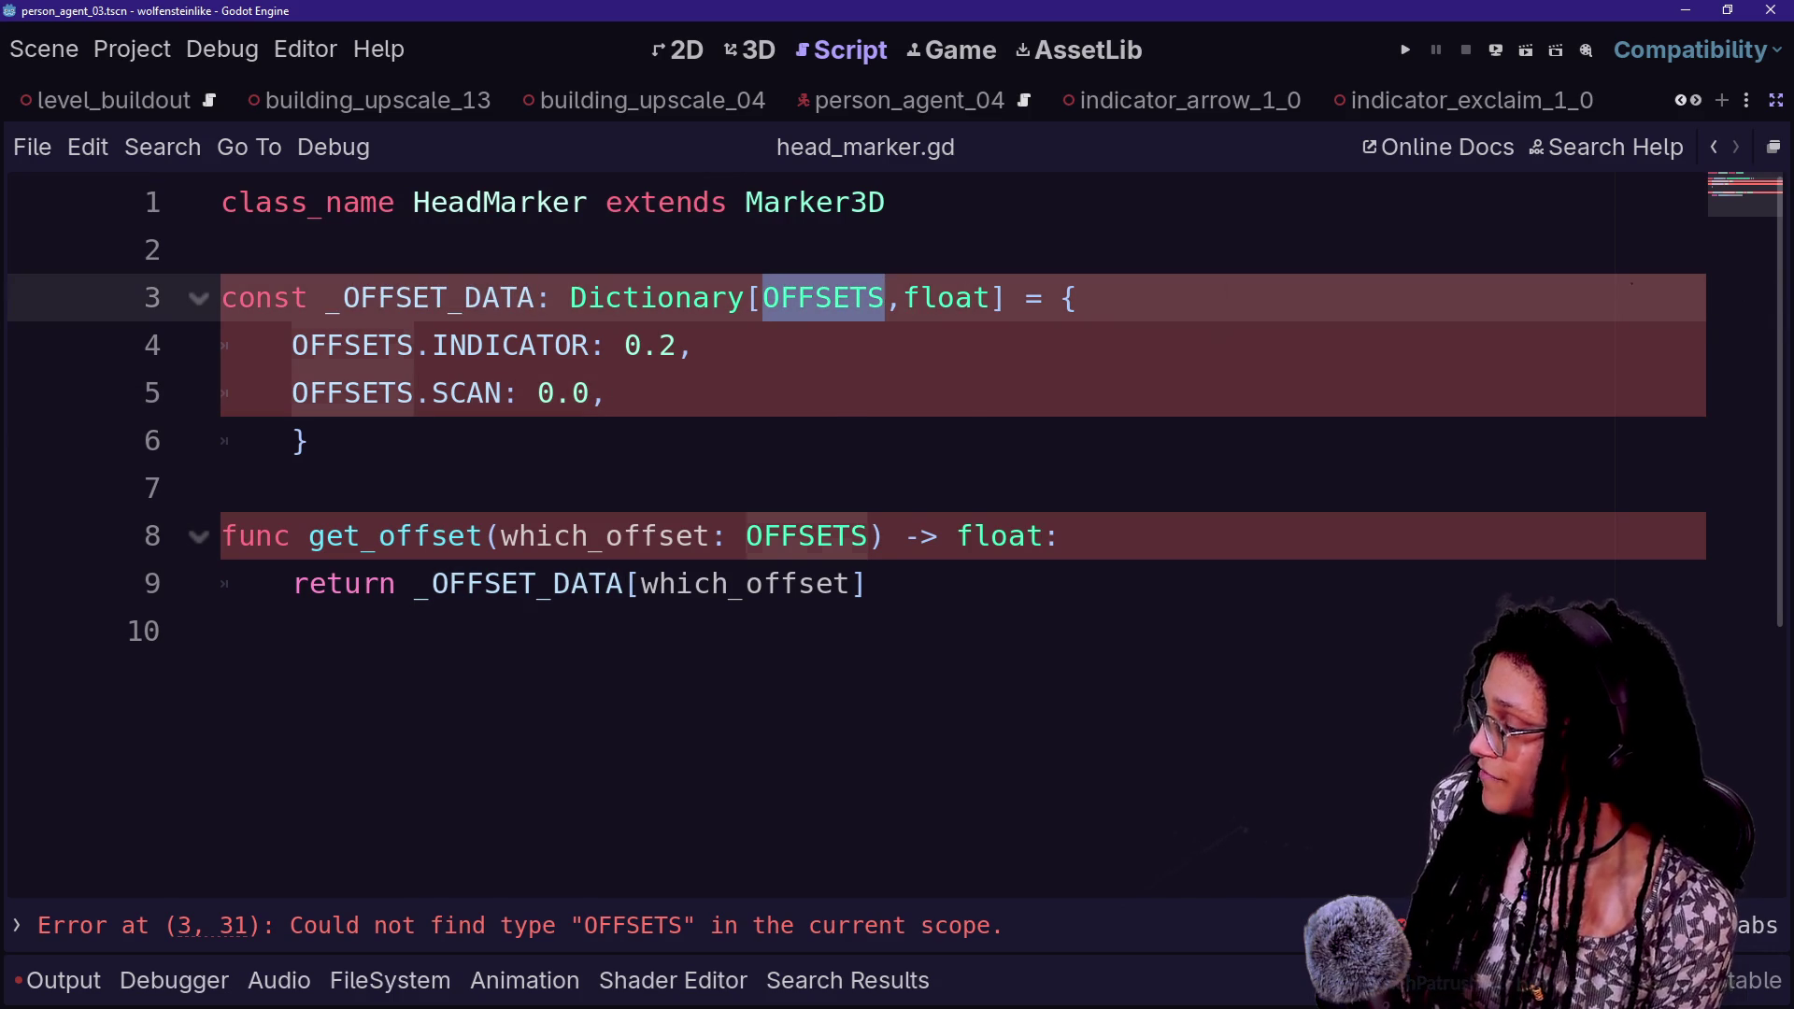
pyautogui.write('He')
pyautogui.press('Down')
pyautogui.press('Return')
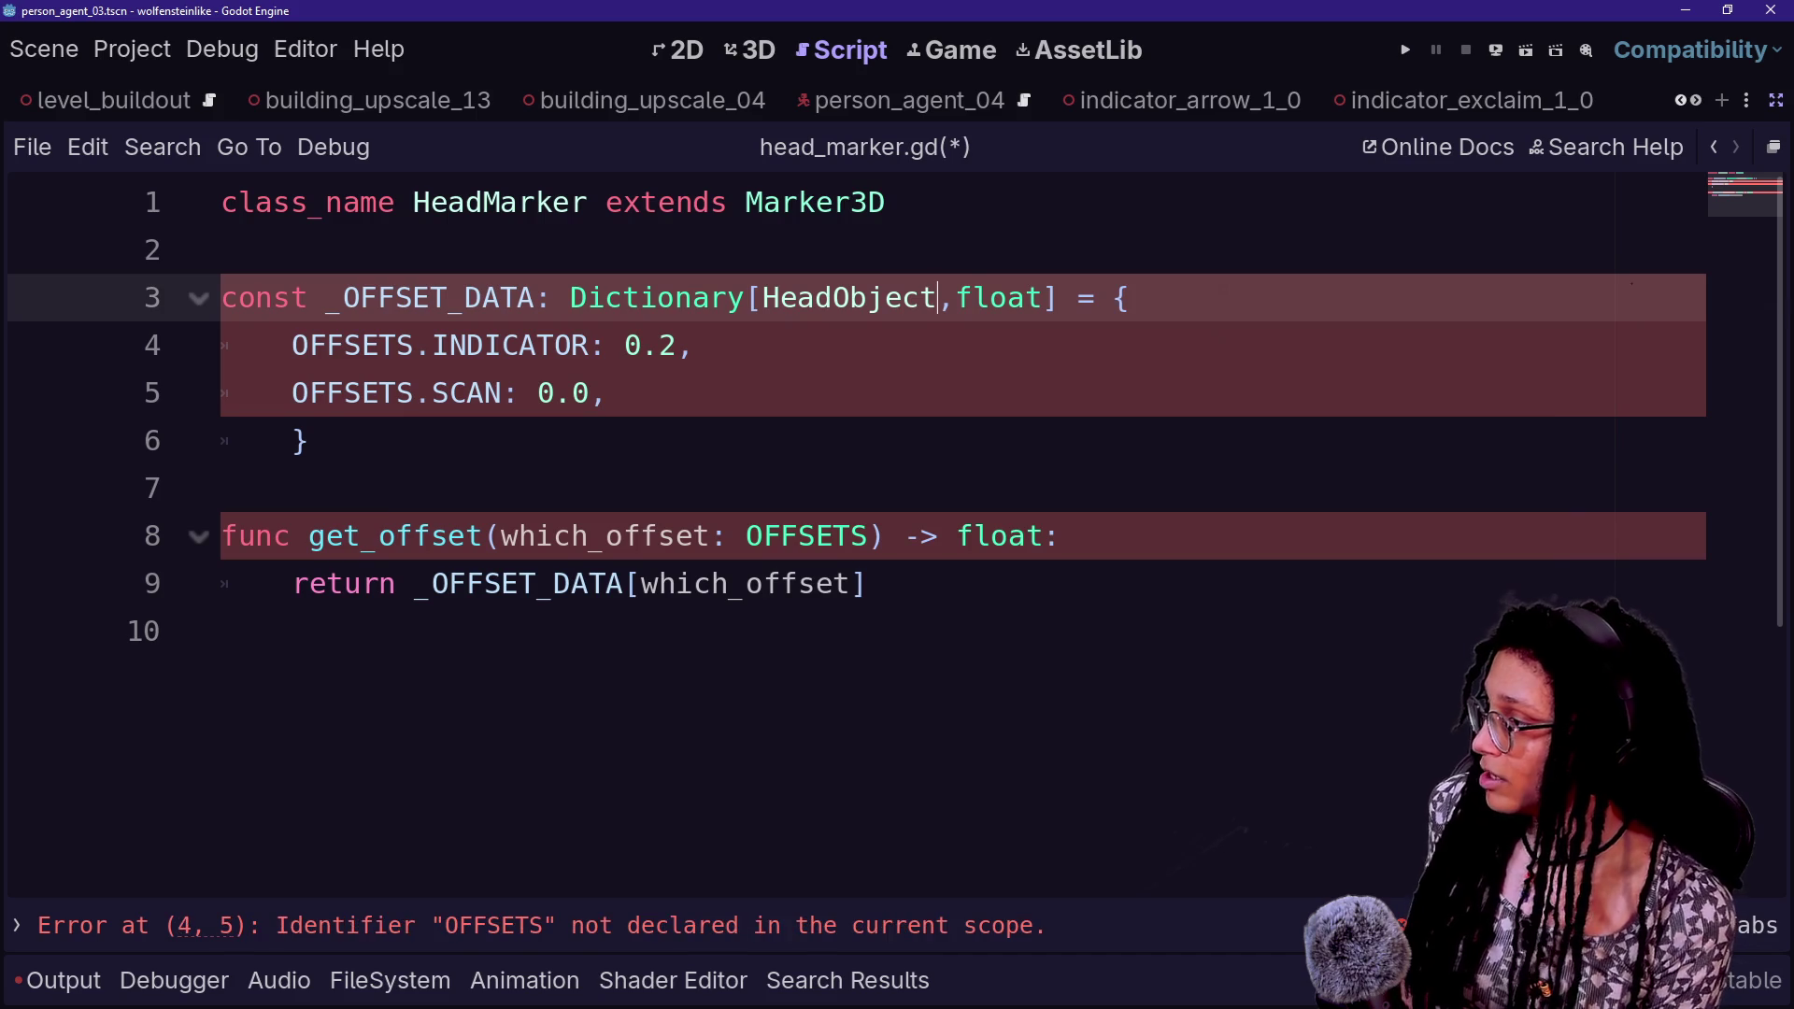
pyautogui.write('.TY')
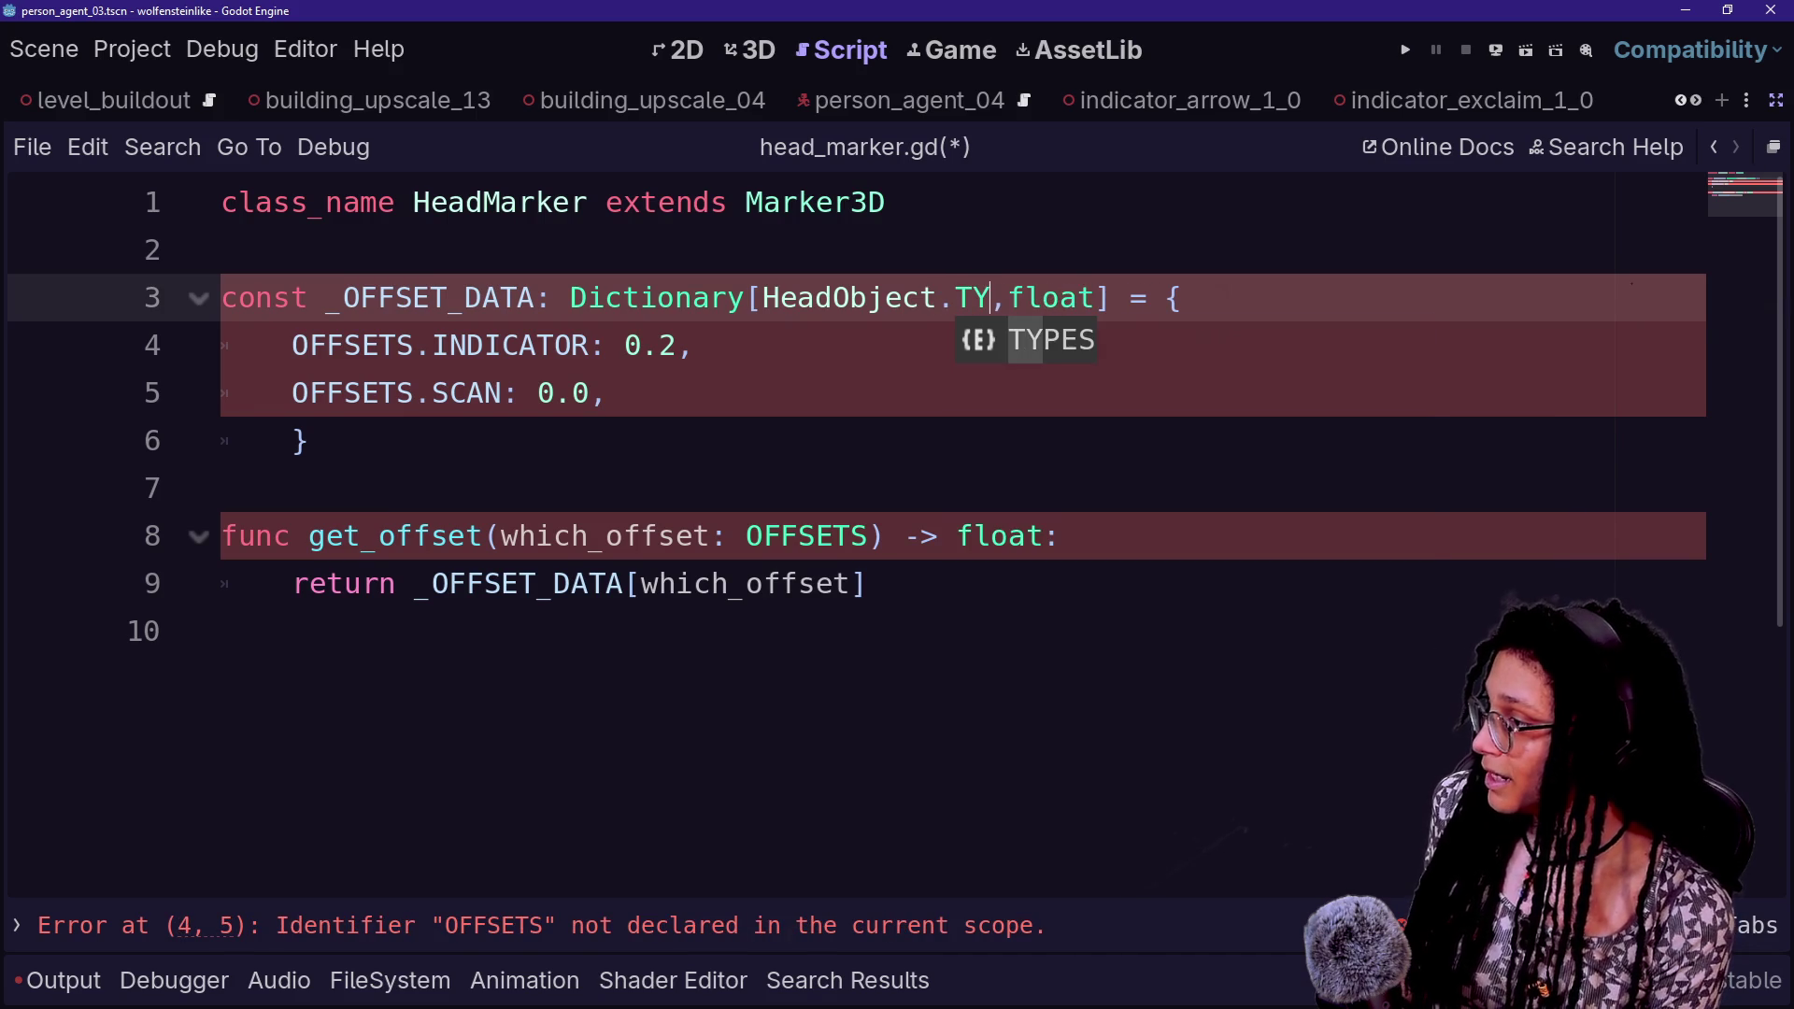
pyautogui.press('Return')
# Multi-select OFFSETS on lines 4 and 5 and retype both as HeadObject.TYPES.
pyautogui.click(695, 345)
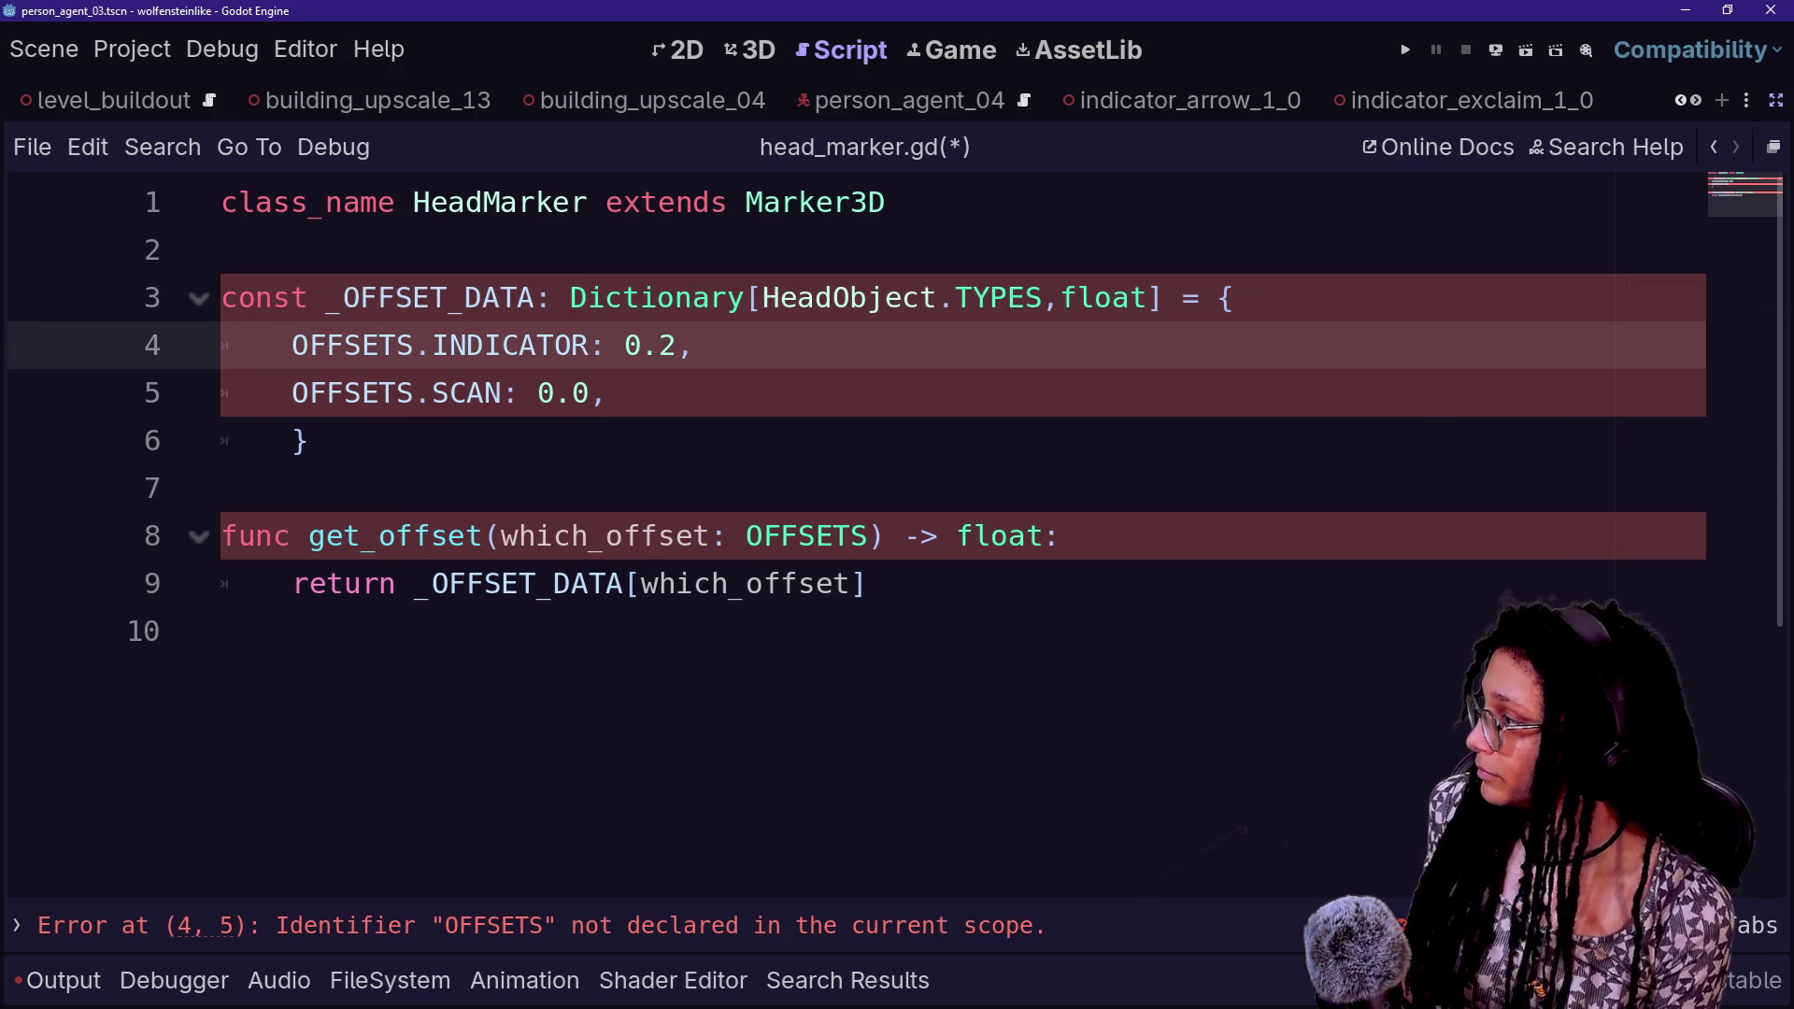
pyautogui.doubleClick(353, 345)
pyautogui.moveTo(762, 297)
pyautogui.mouseDown()
pyautogui.moveTo(1063, 297)
pyautogui.moveTo(1043, 298)
pyautogui.mouseUp()
pyautogui.click(433, 344)
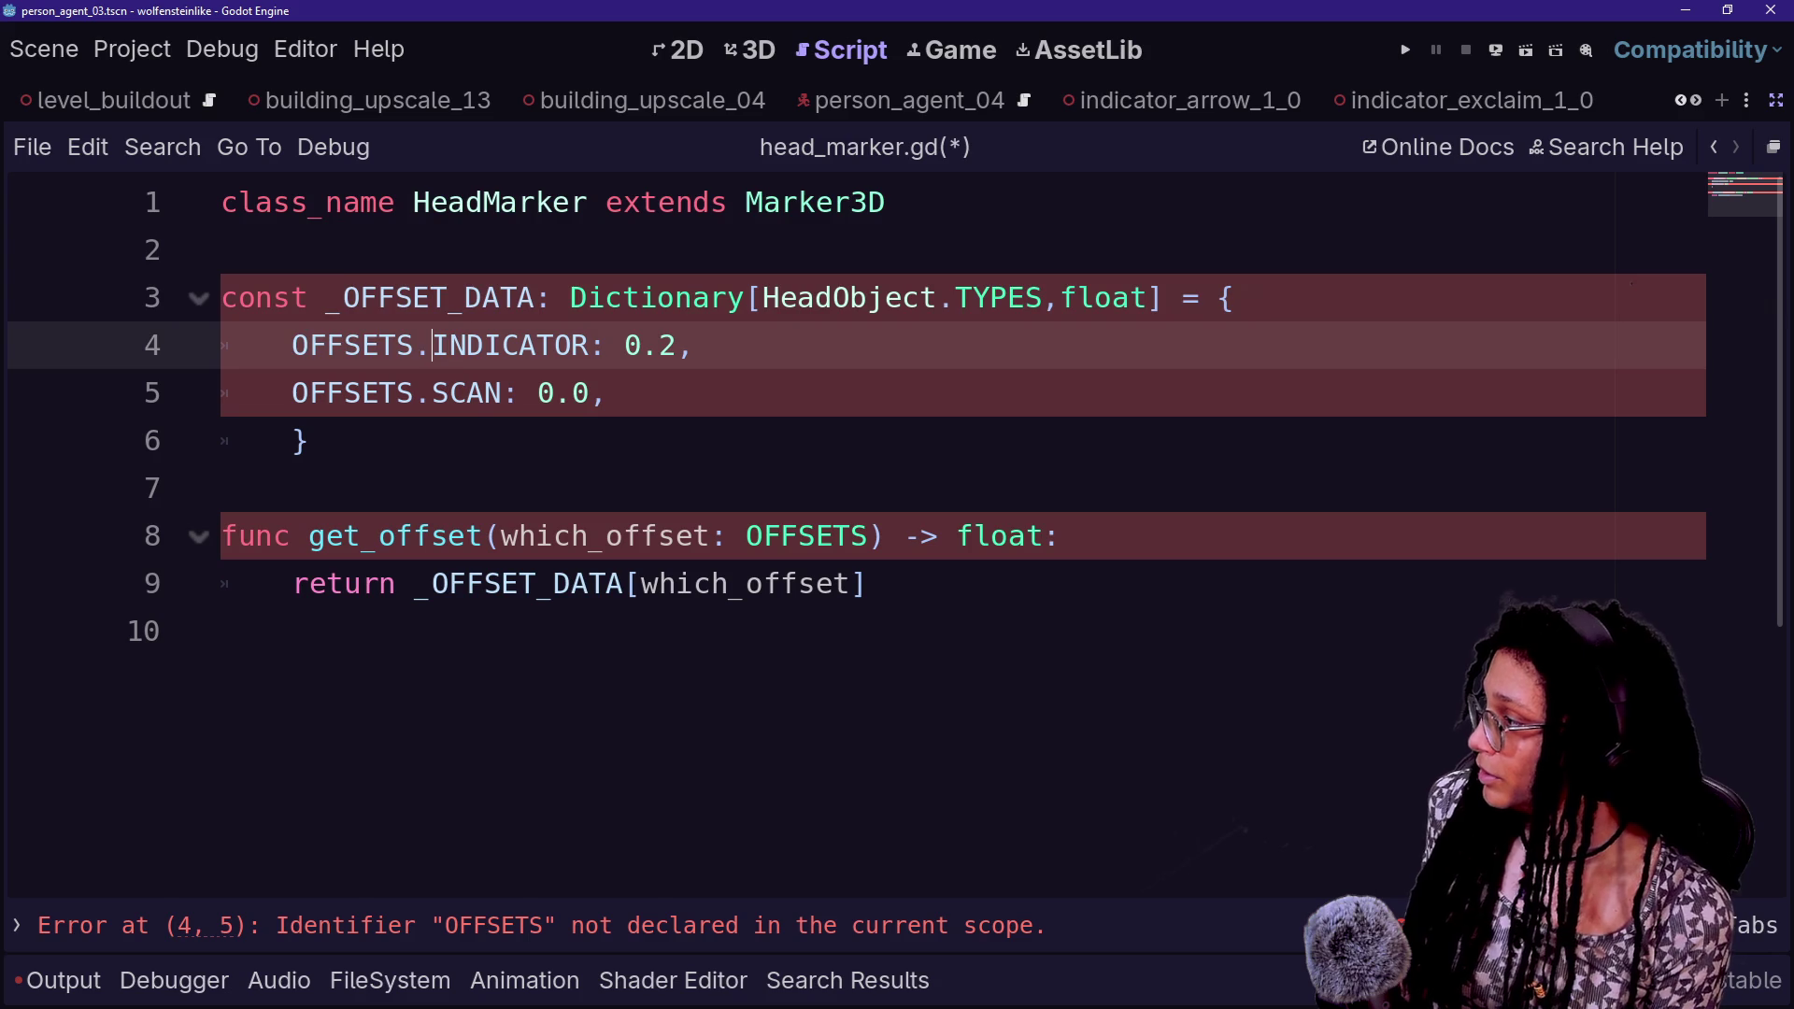
pyautogui.doubleClick(353, 345)
pyautogui.hotkey('ctrl', 'd')
pyautogui.write('Head_O')
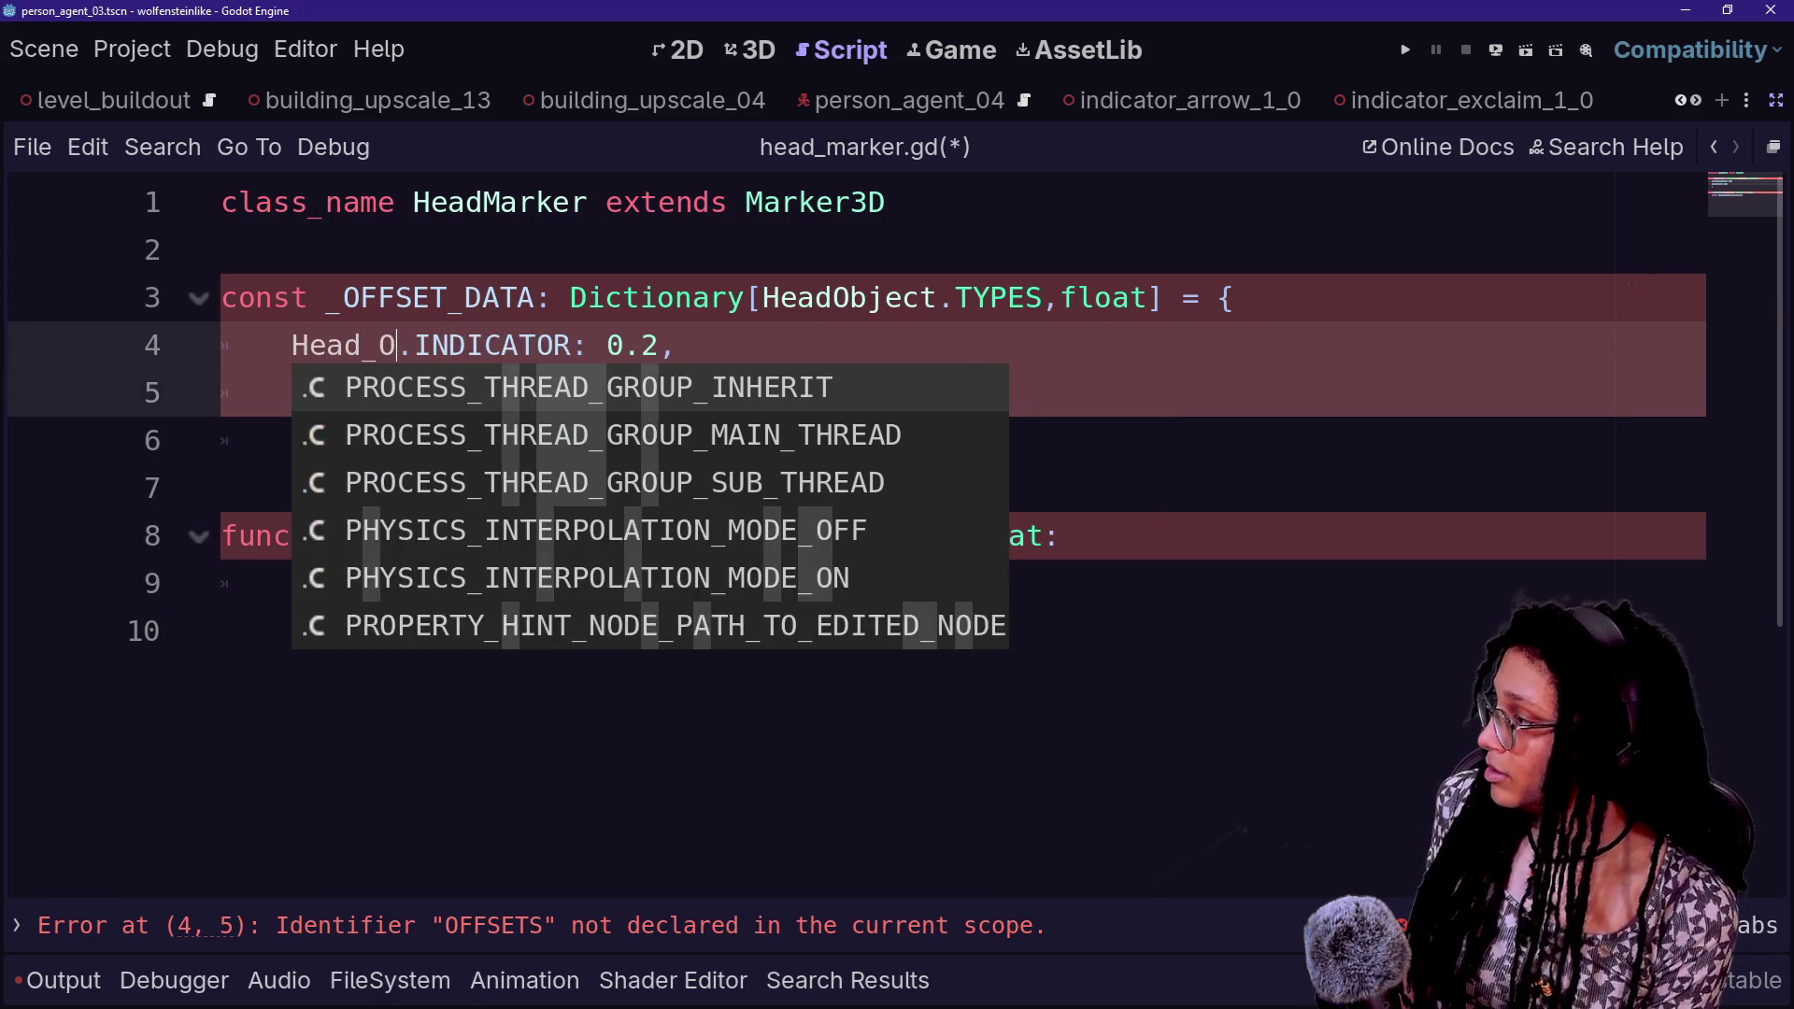
pyautogui.write('bject.TYPES')
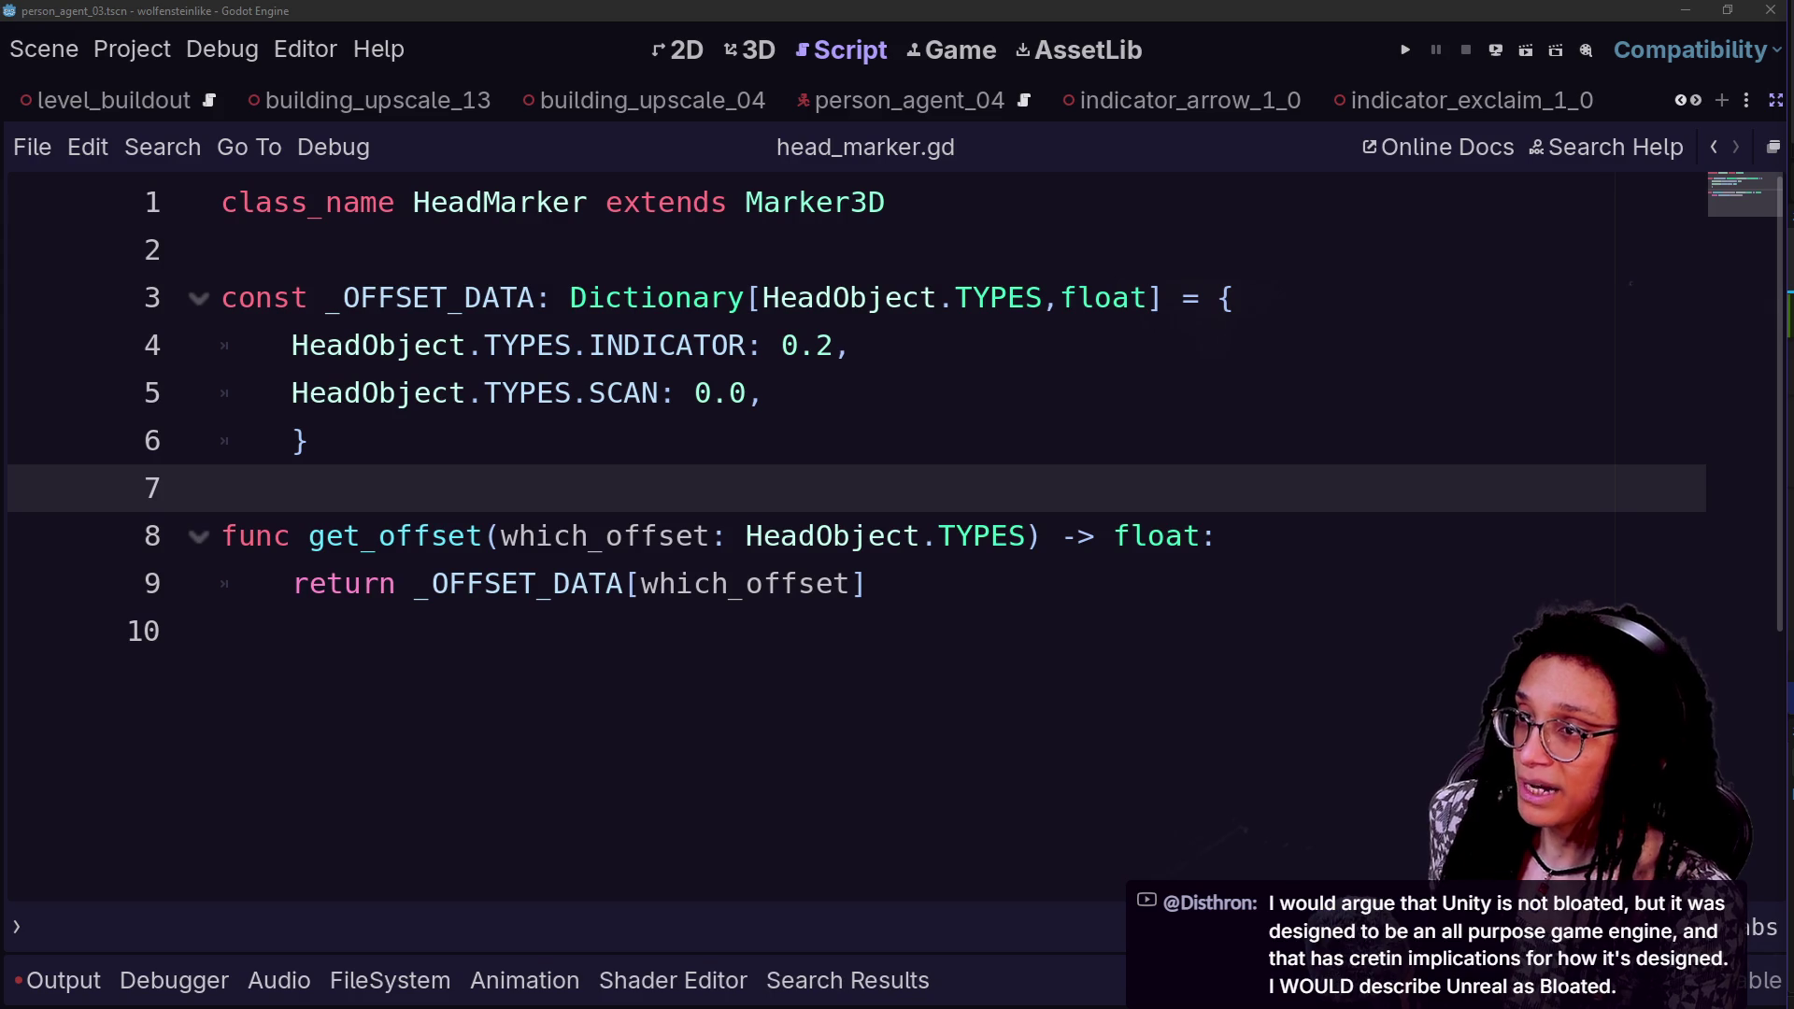
pyautogui.click(1234, 250)
pyautogui.click(1233, 298)
pyautogui.click(765, 392)
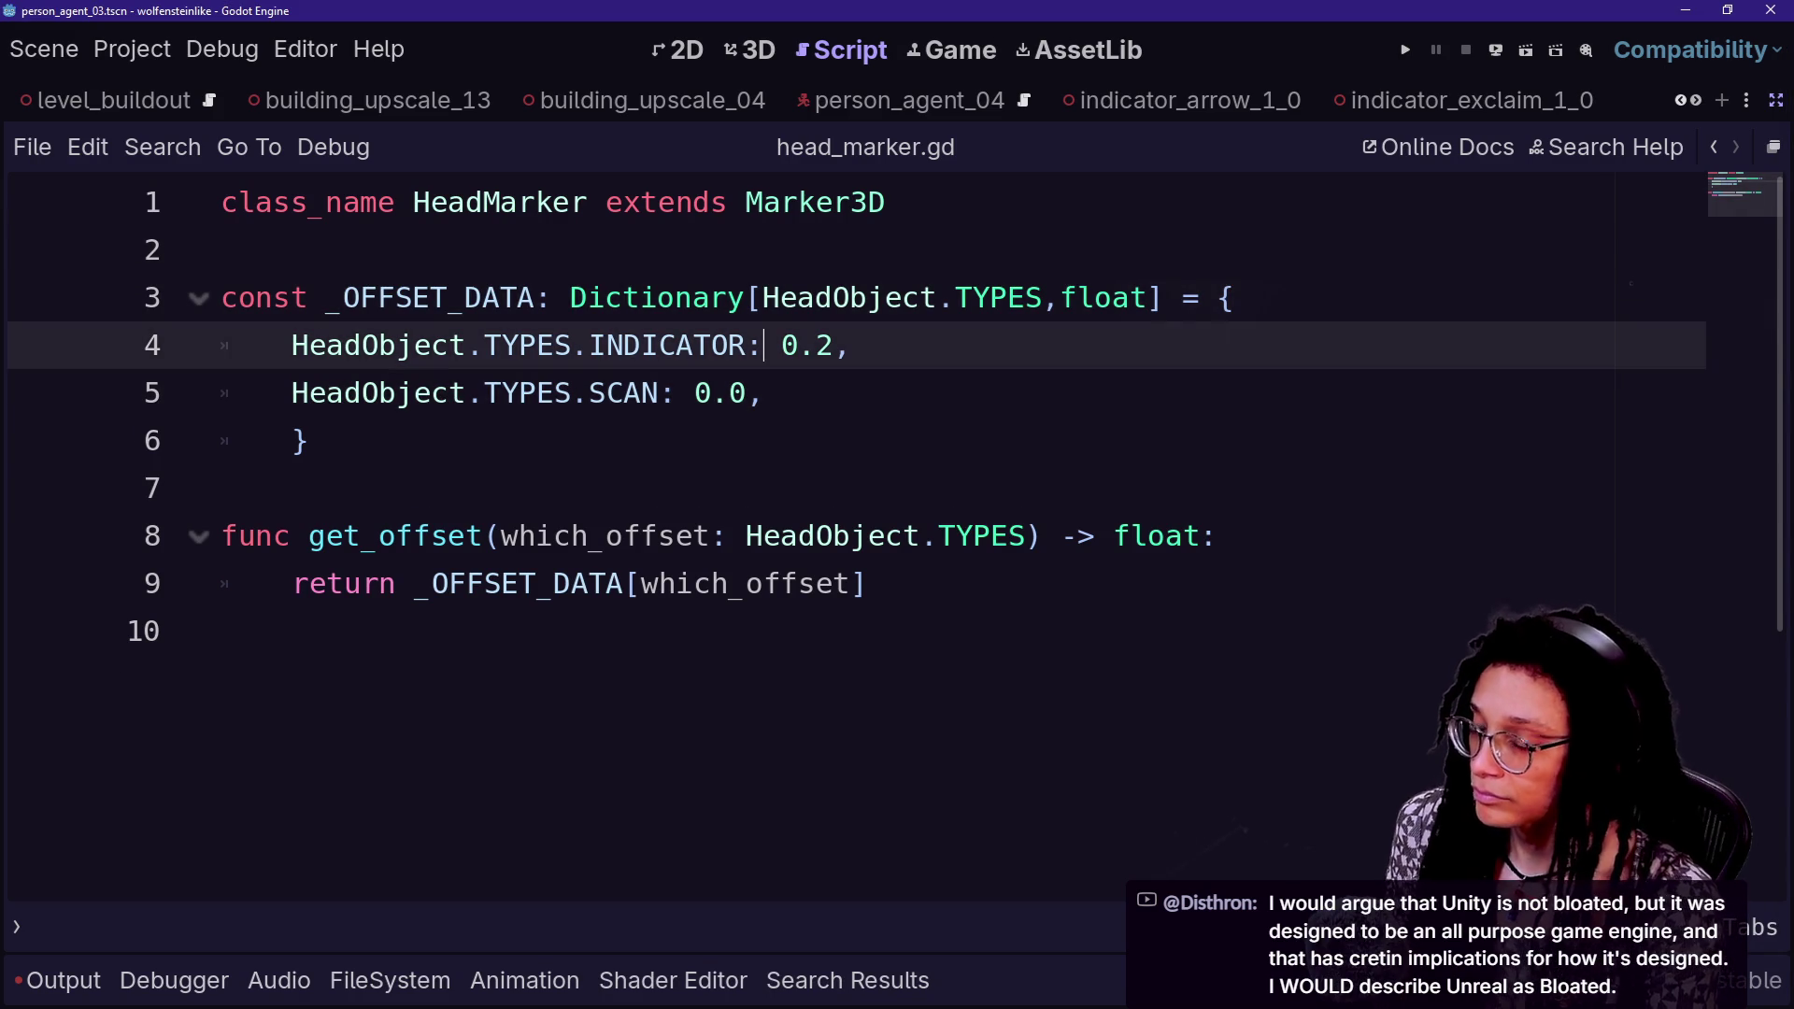
pyautogui.click(764, 297)
pyautogui.press('Down')
pyautogui.press('Down')
pyautogui.press('Down')
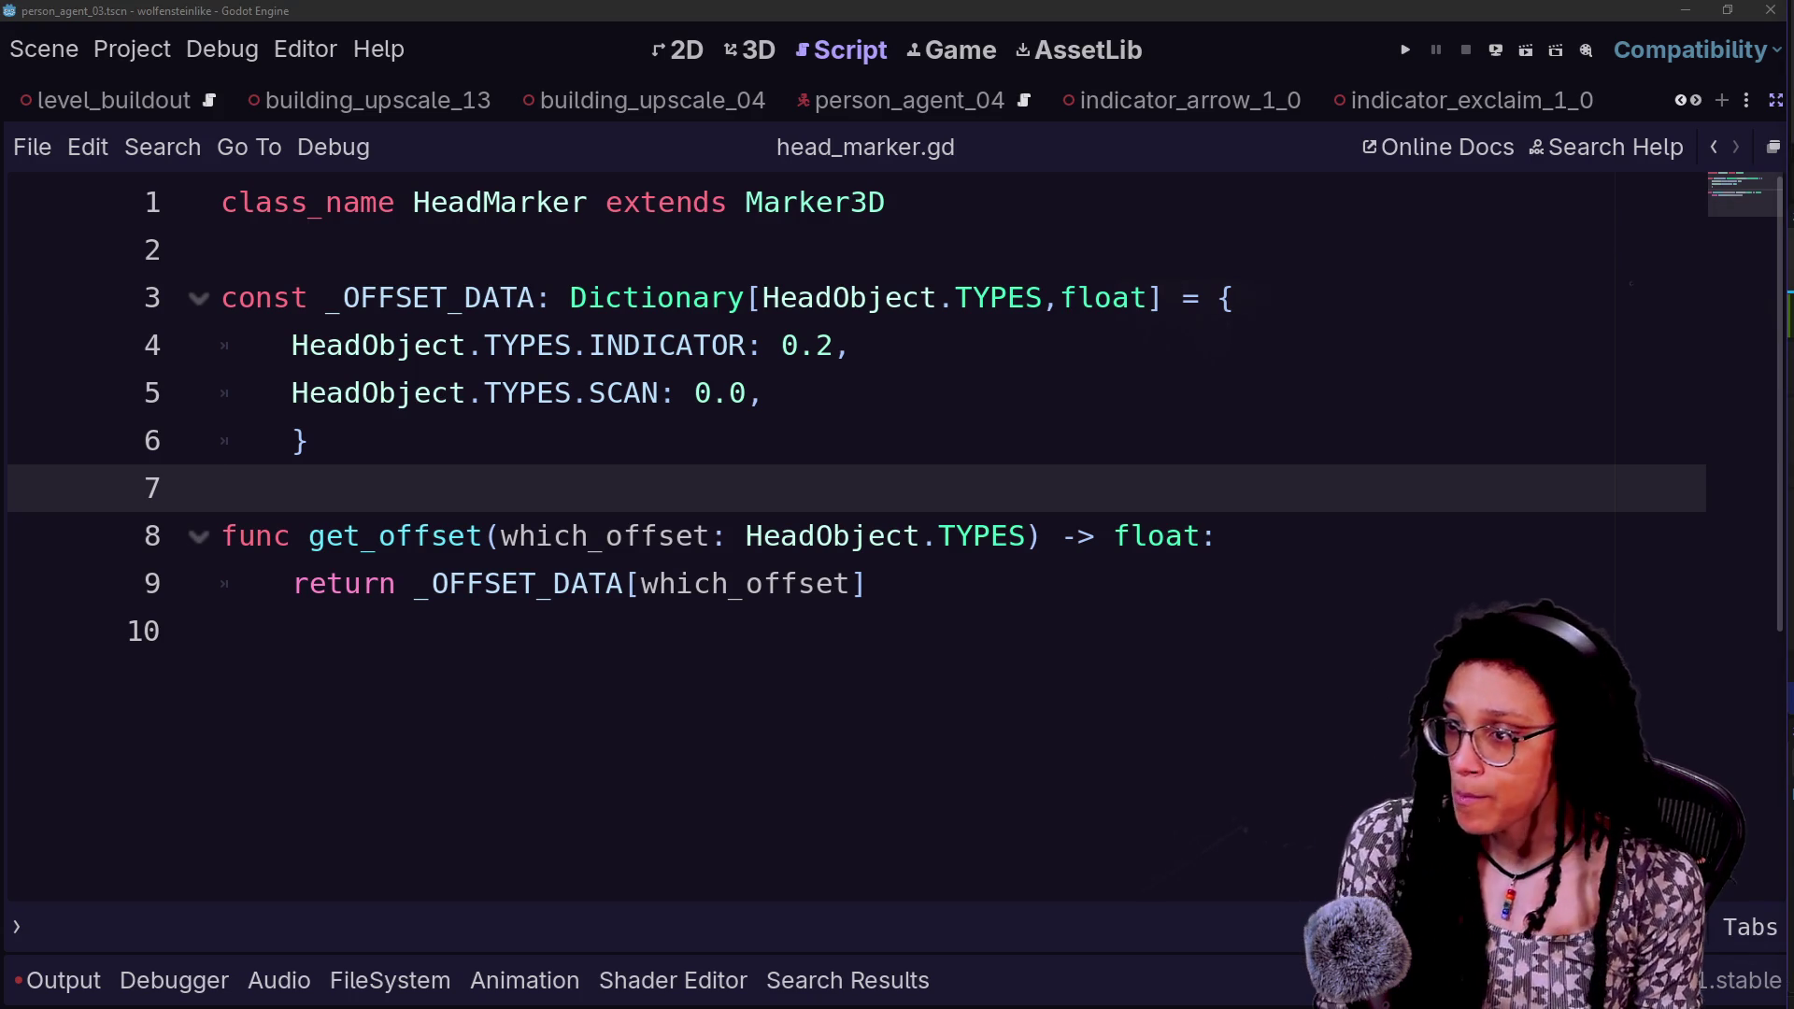
pyautogui.click(225, 631)
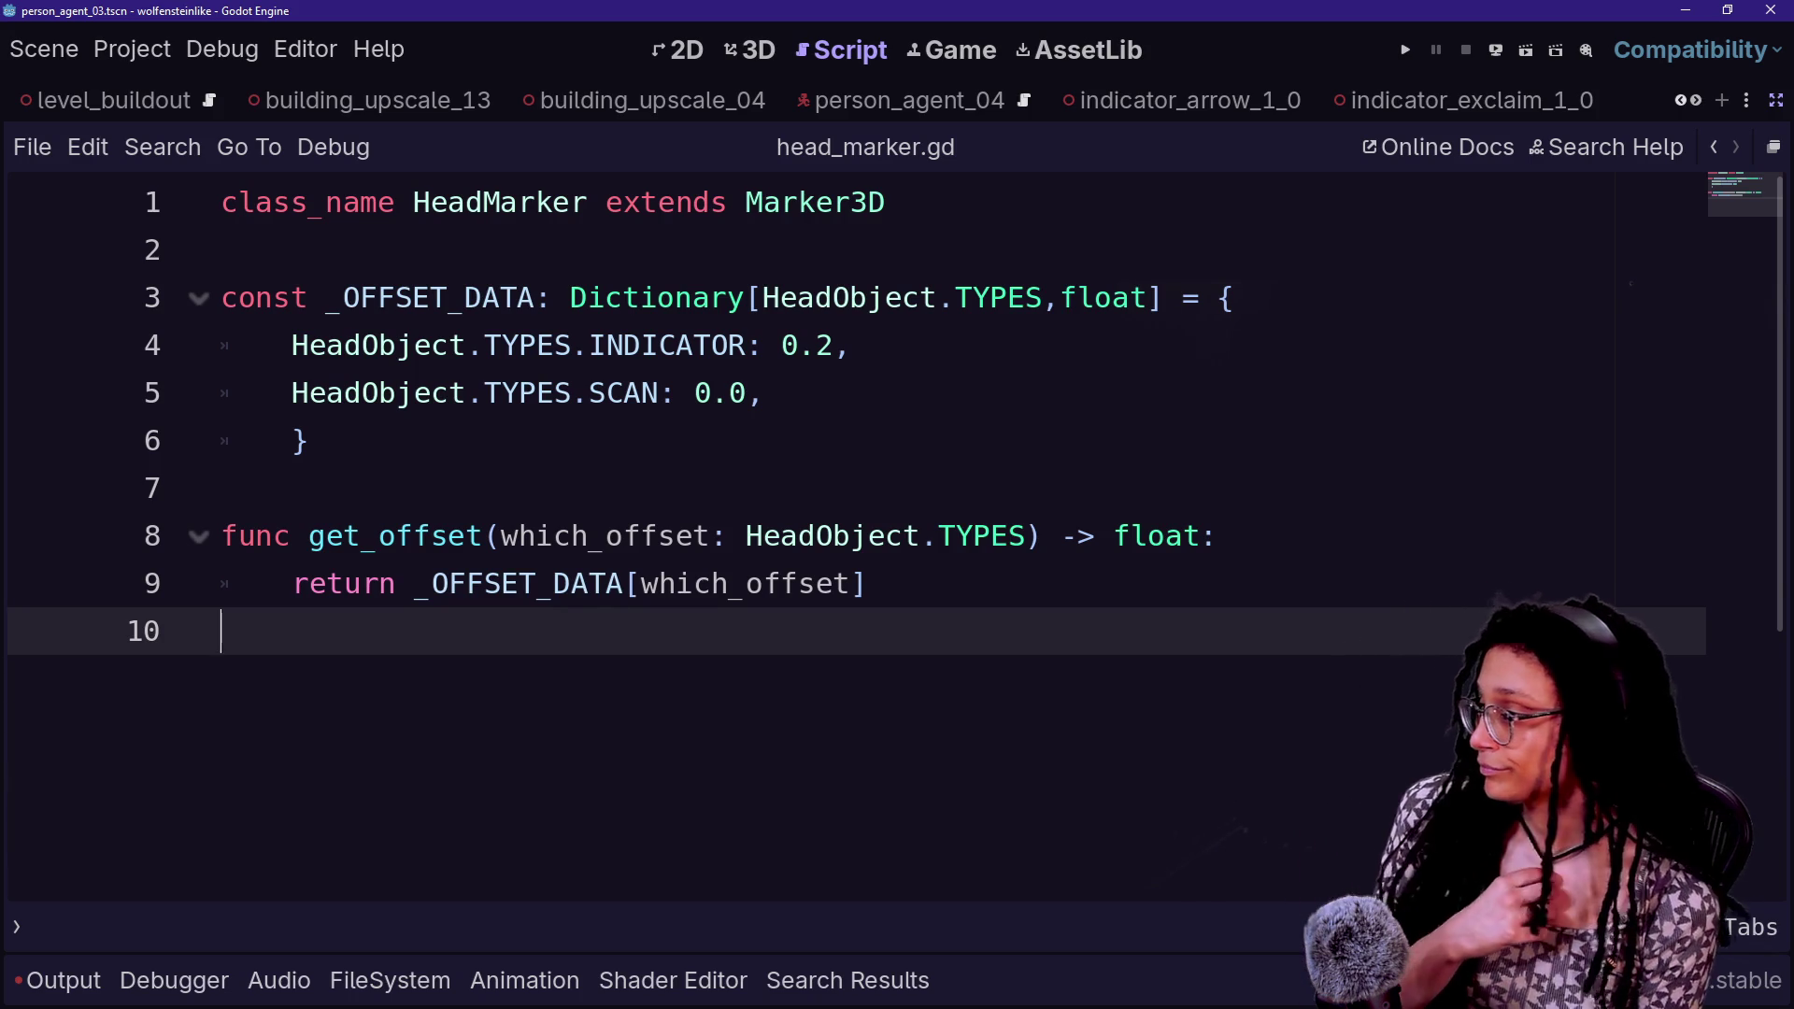
pyautogui.click(816, 583)
pyautogui.click(853, 535)
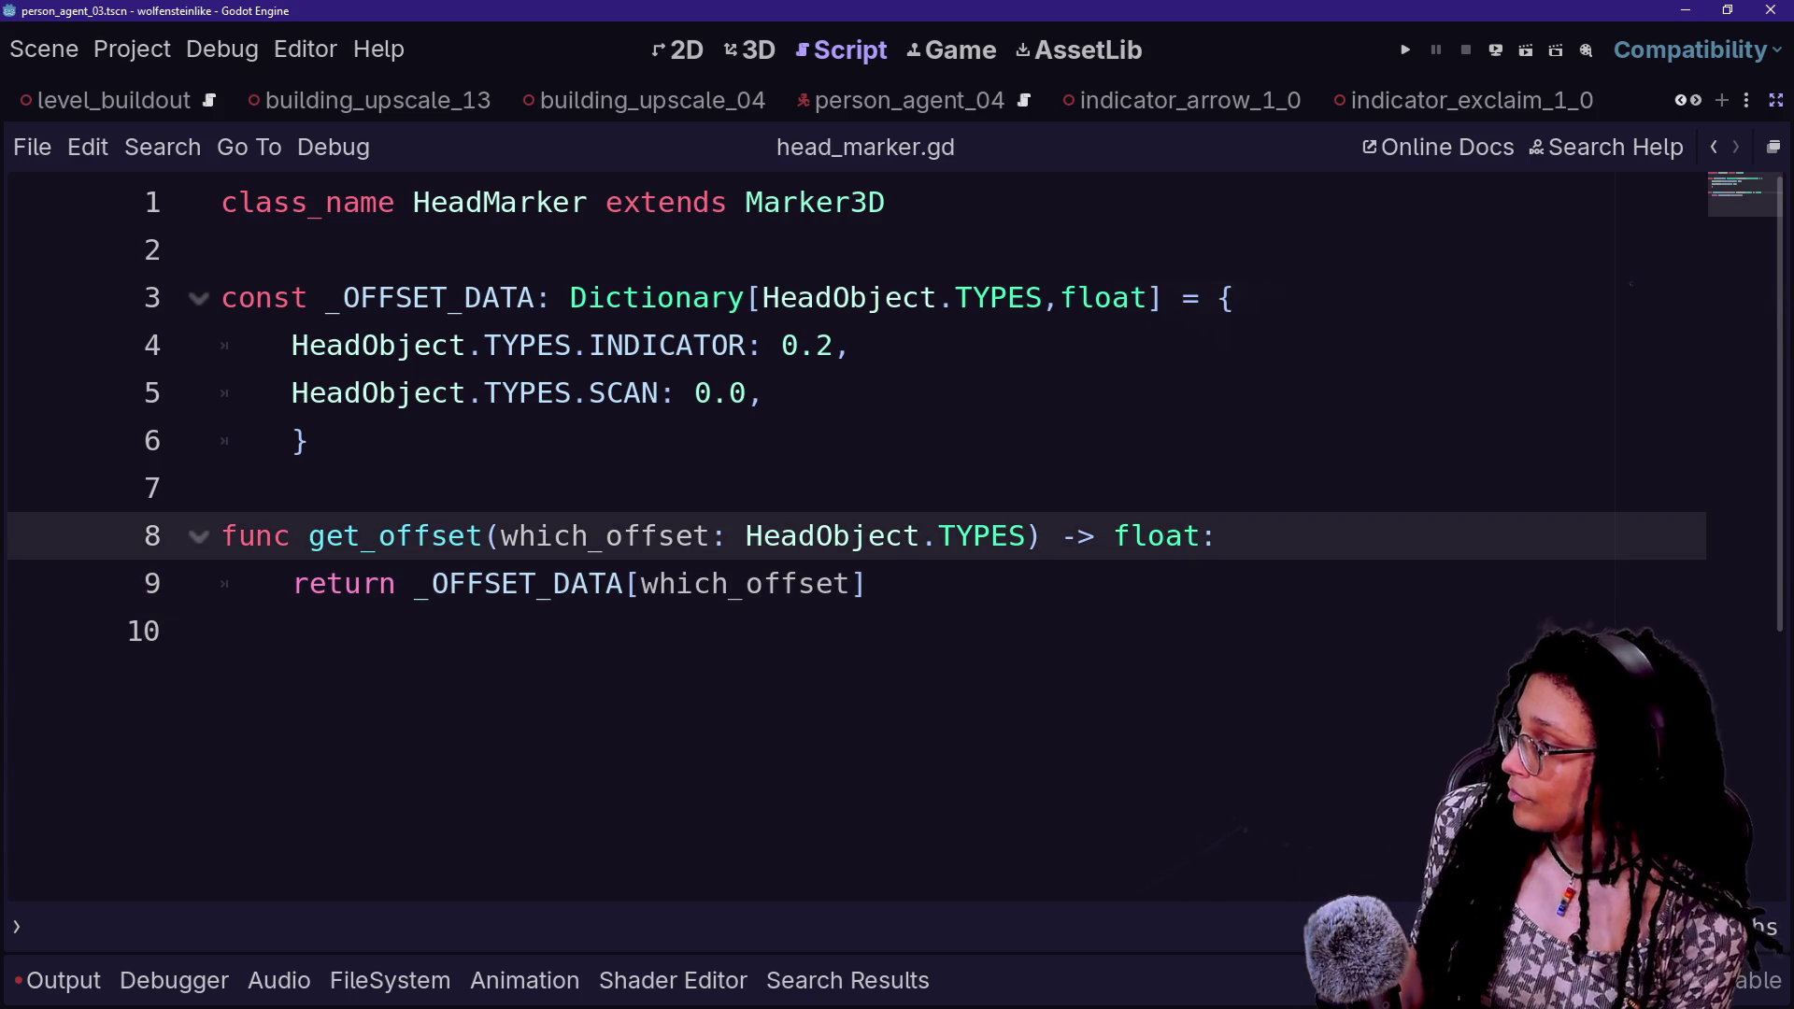
pyautogui.click(224, 630)
pyautogui.press('BackSpace')
pyautogui.click(221, 488)
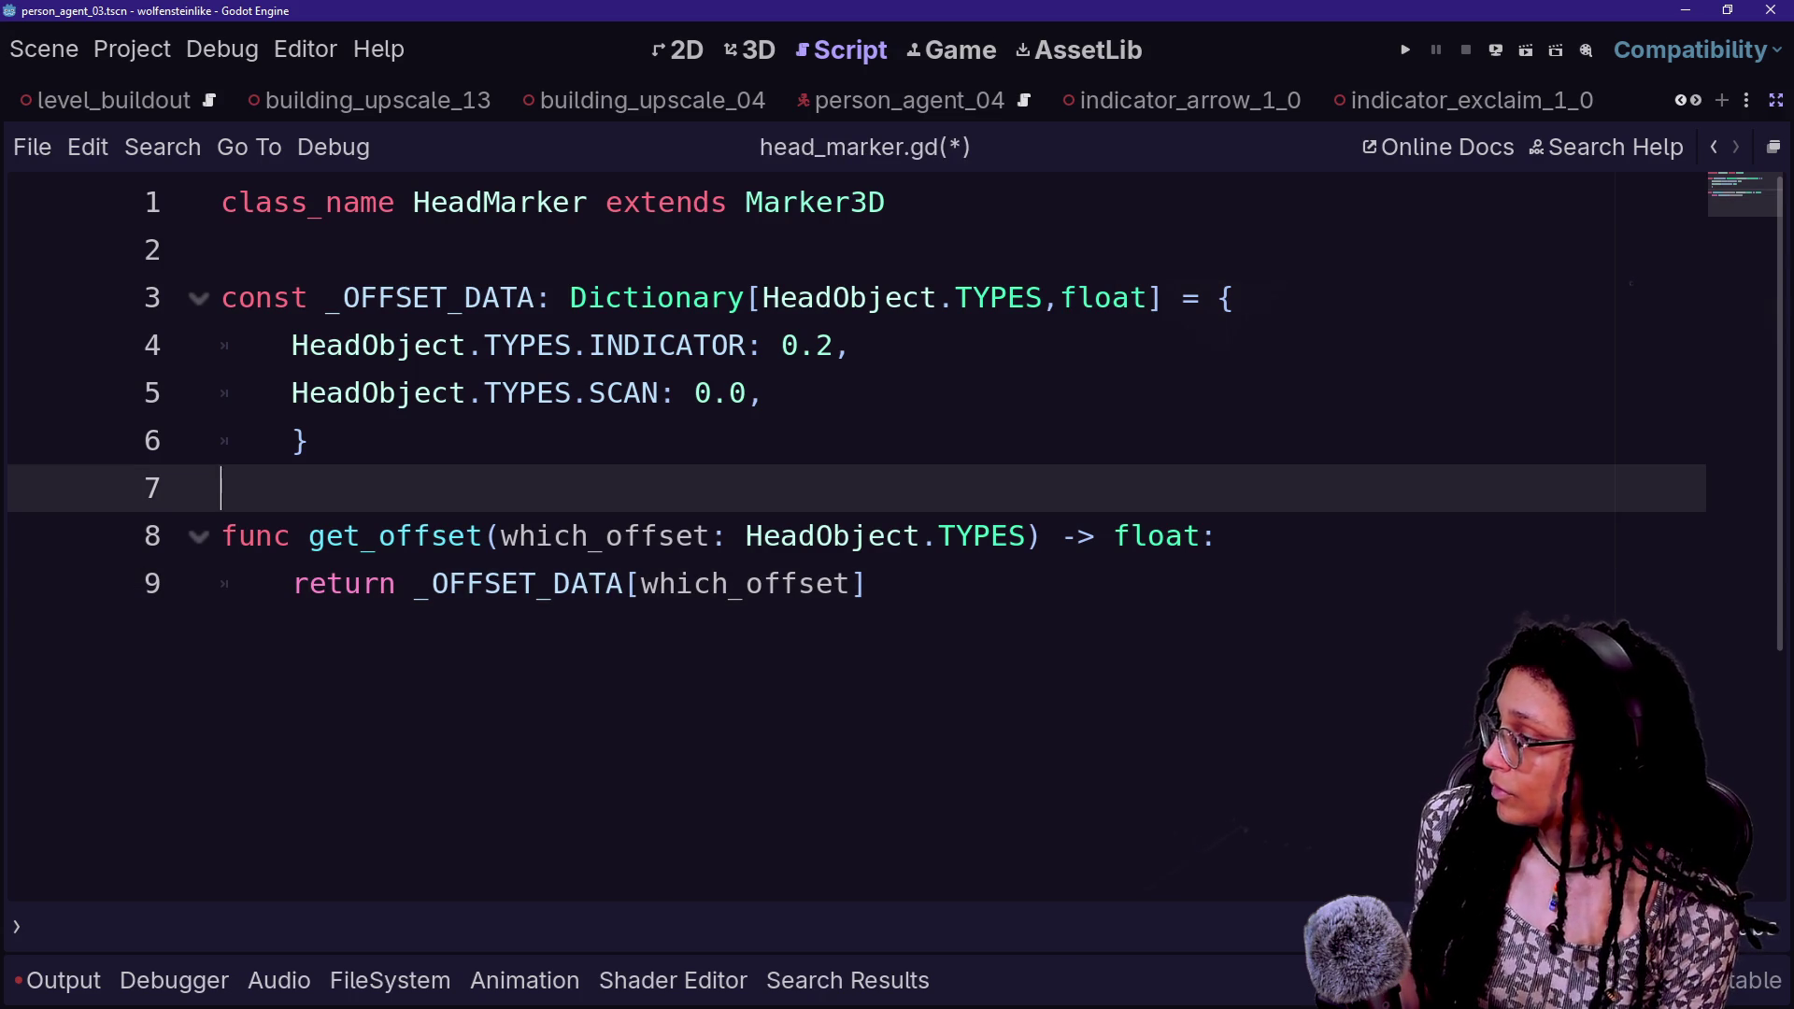
pyautogui.click(308, 440)
pyautogui.hotkey('ctrl', 's')
pyautogui.hotkey('ctrl', 'alt', 'o')
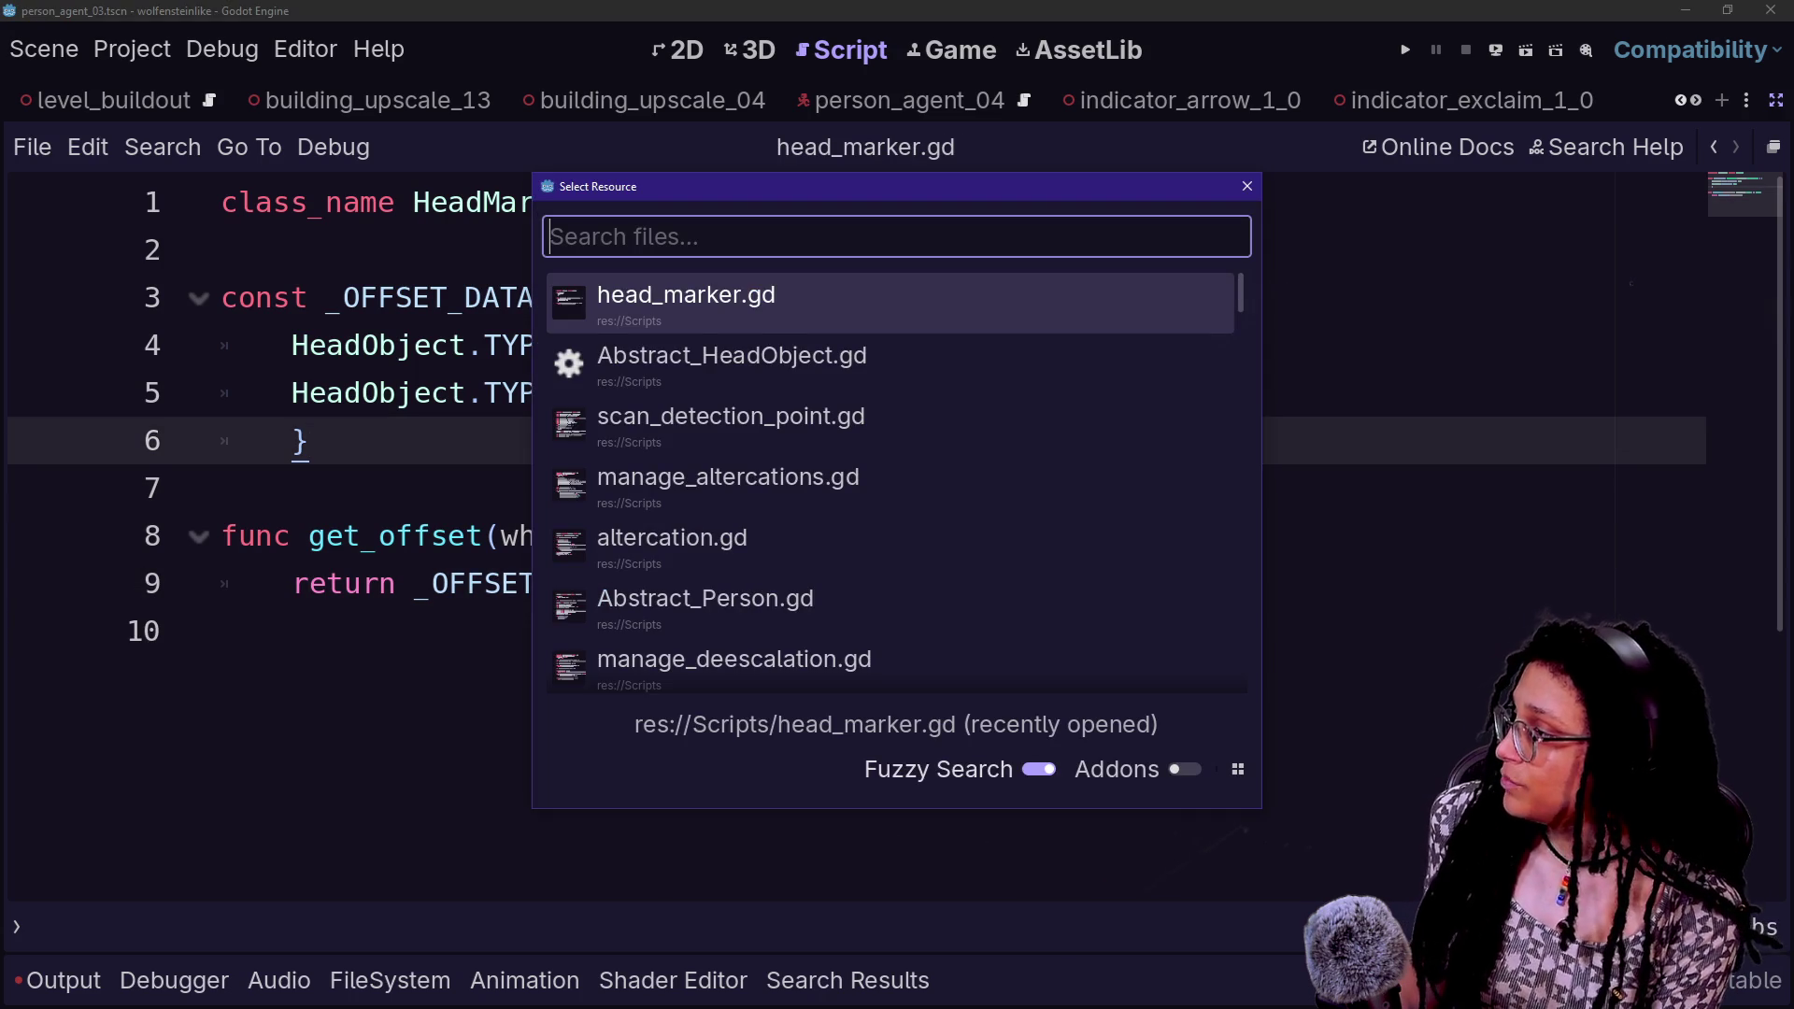
pyautogui.press('Down')
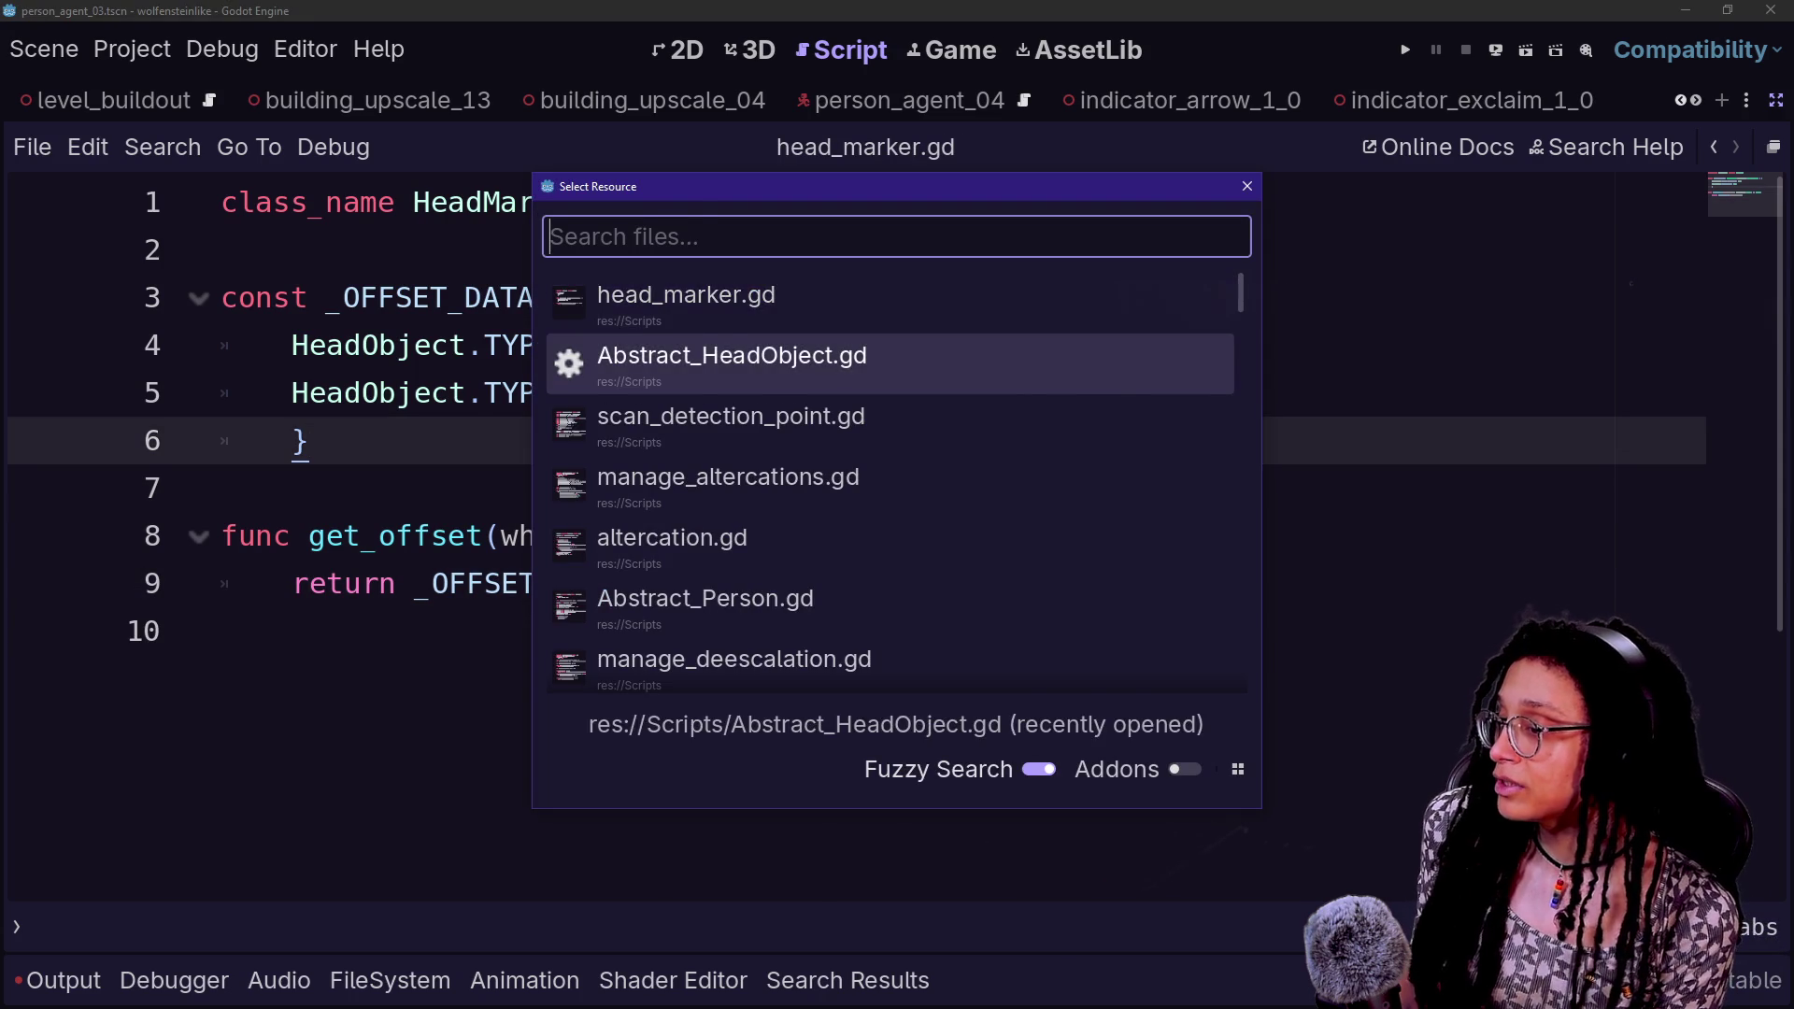
pyautogui.press('Escape')
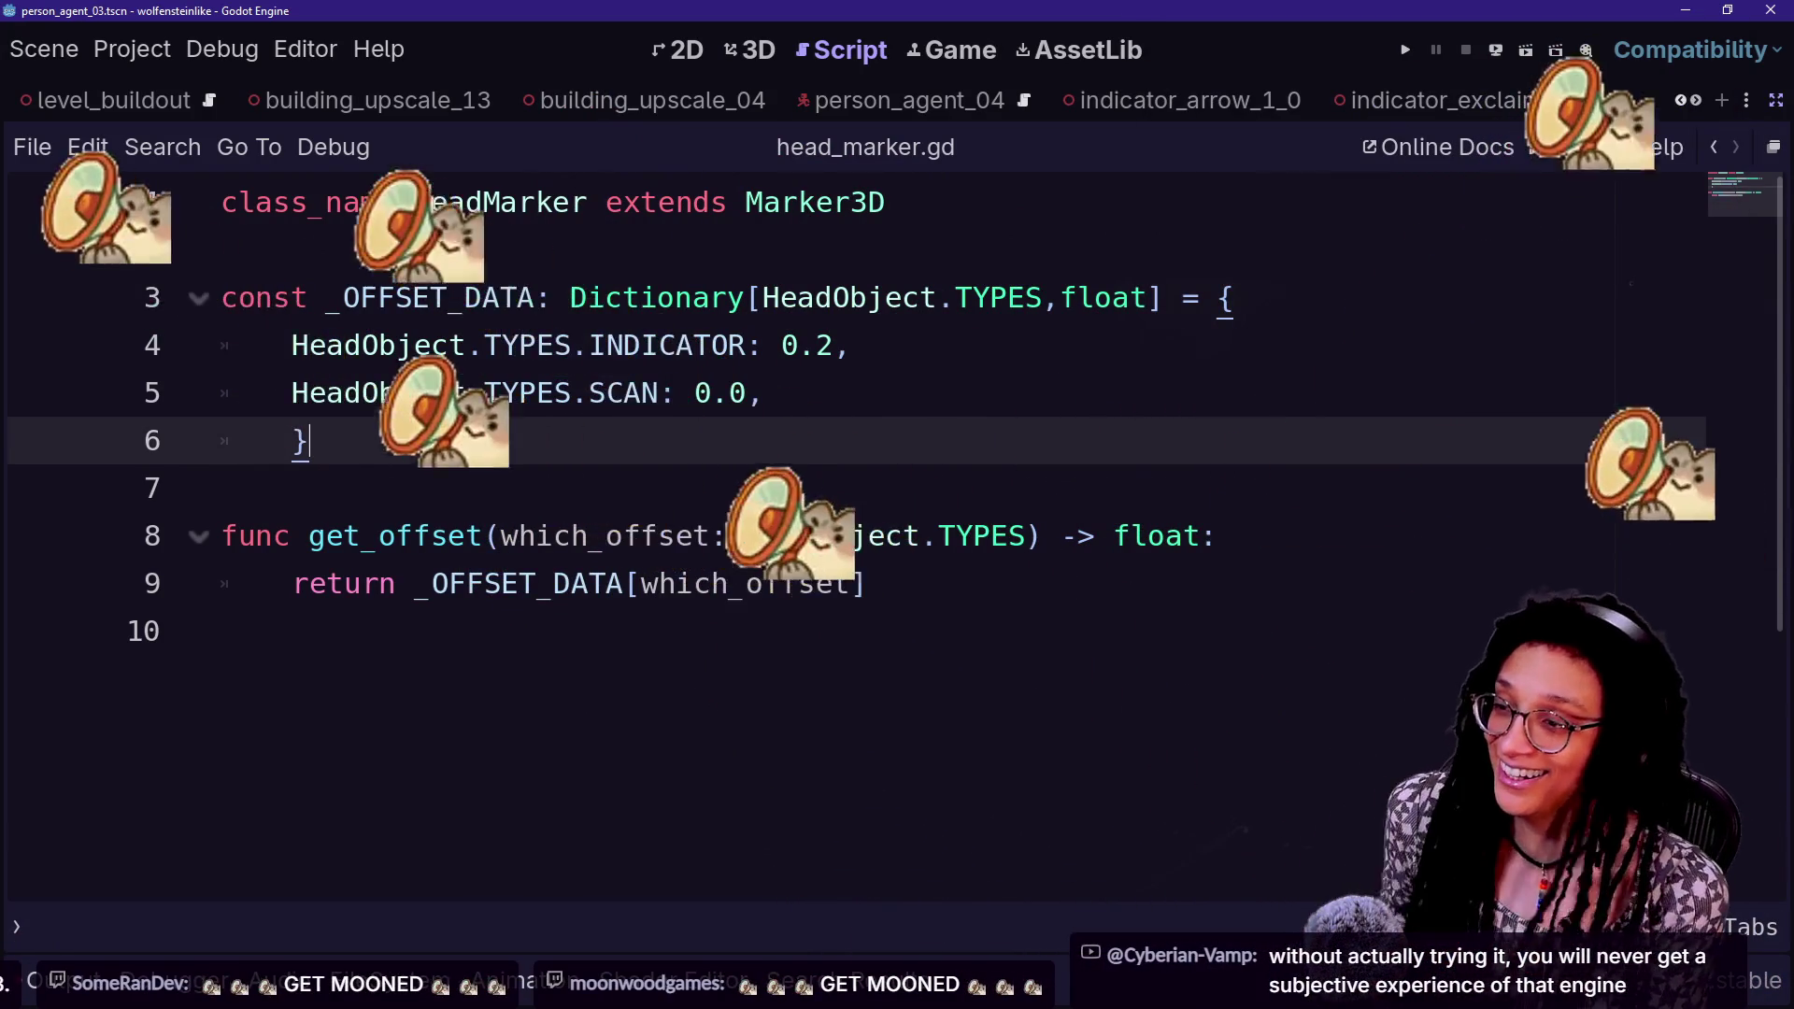
# Read the stream chat, then switch to the browser's Hackaday article on an open-world N64 engine.
pyautogui.hotkey('alt', 'Tab')
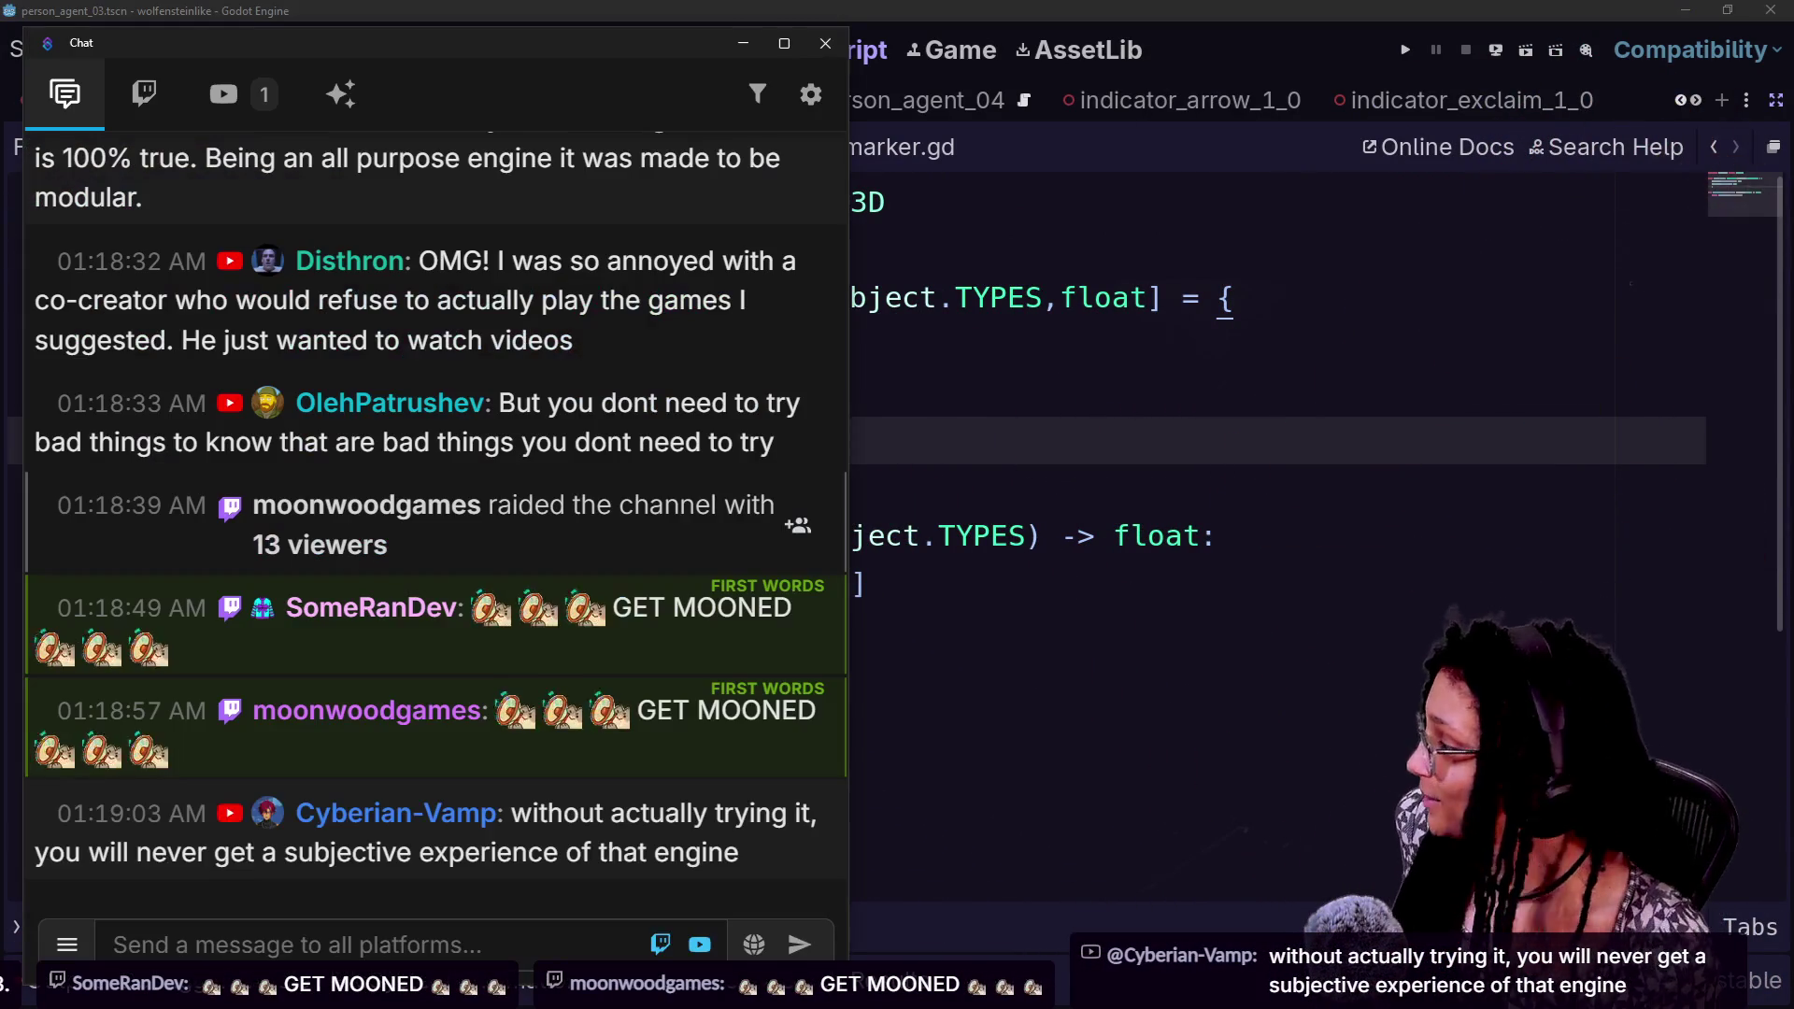
pyautogui.moveTo(778, 819)
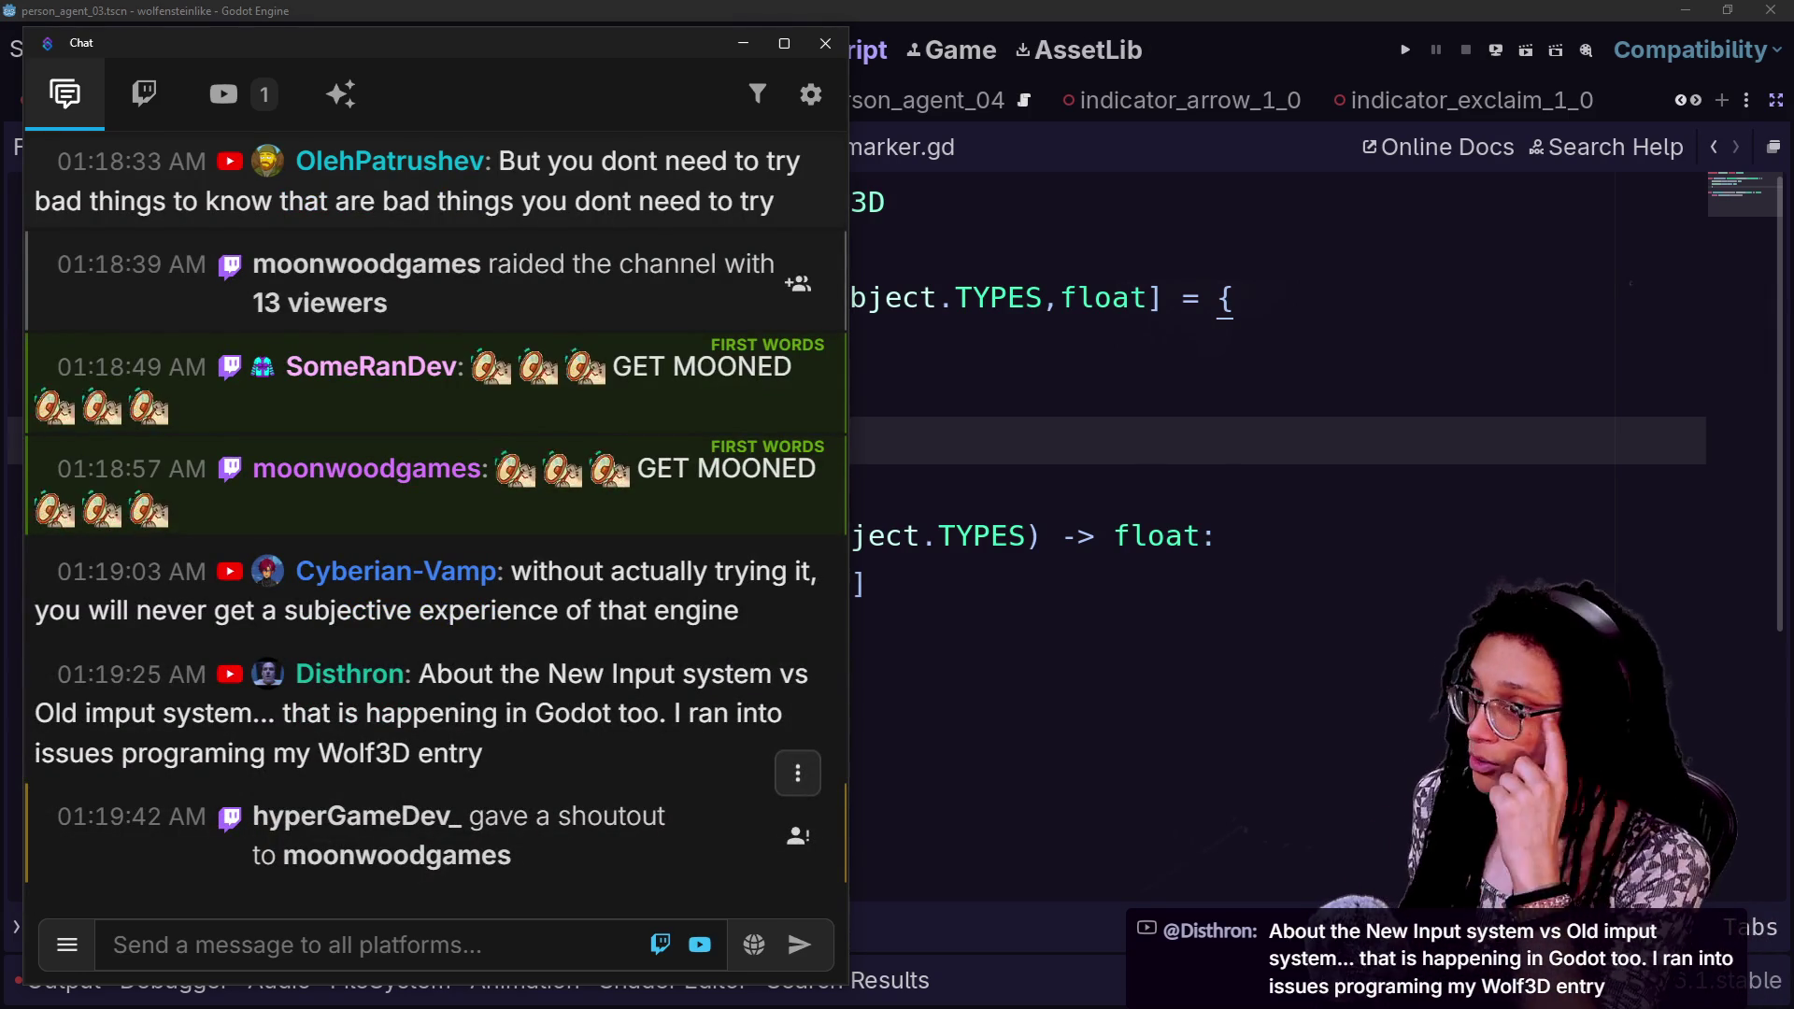
pyautogui.hotkey('alt', 'Tab')
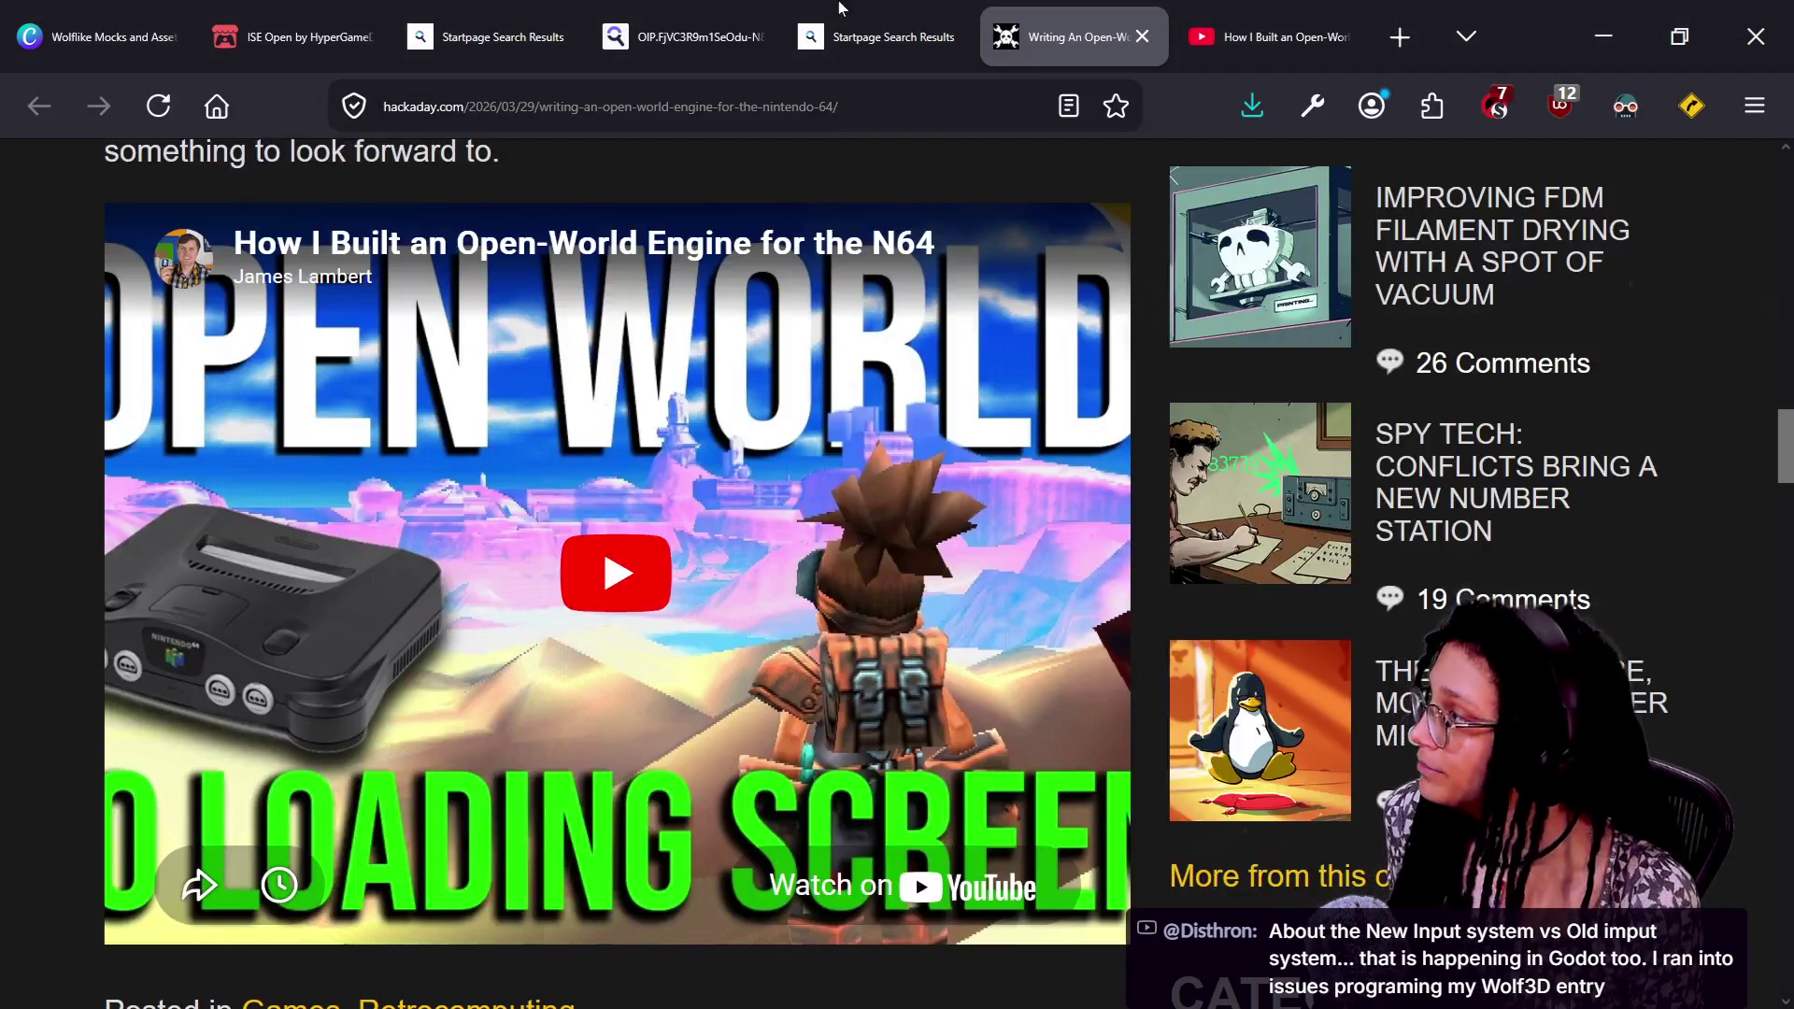
# Open the embedded N64 video on YouTube and search YouTube for 'moonwoodgames'.
pyautogui.click(803, 229)
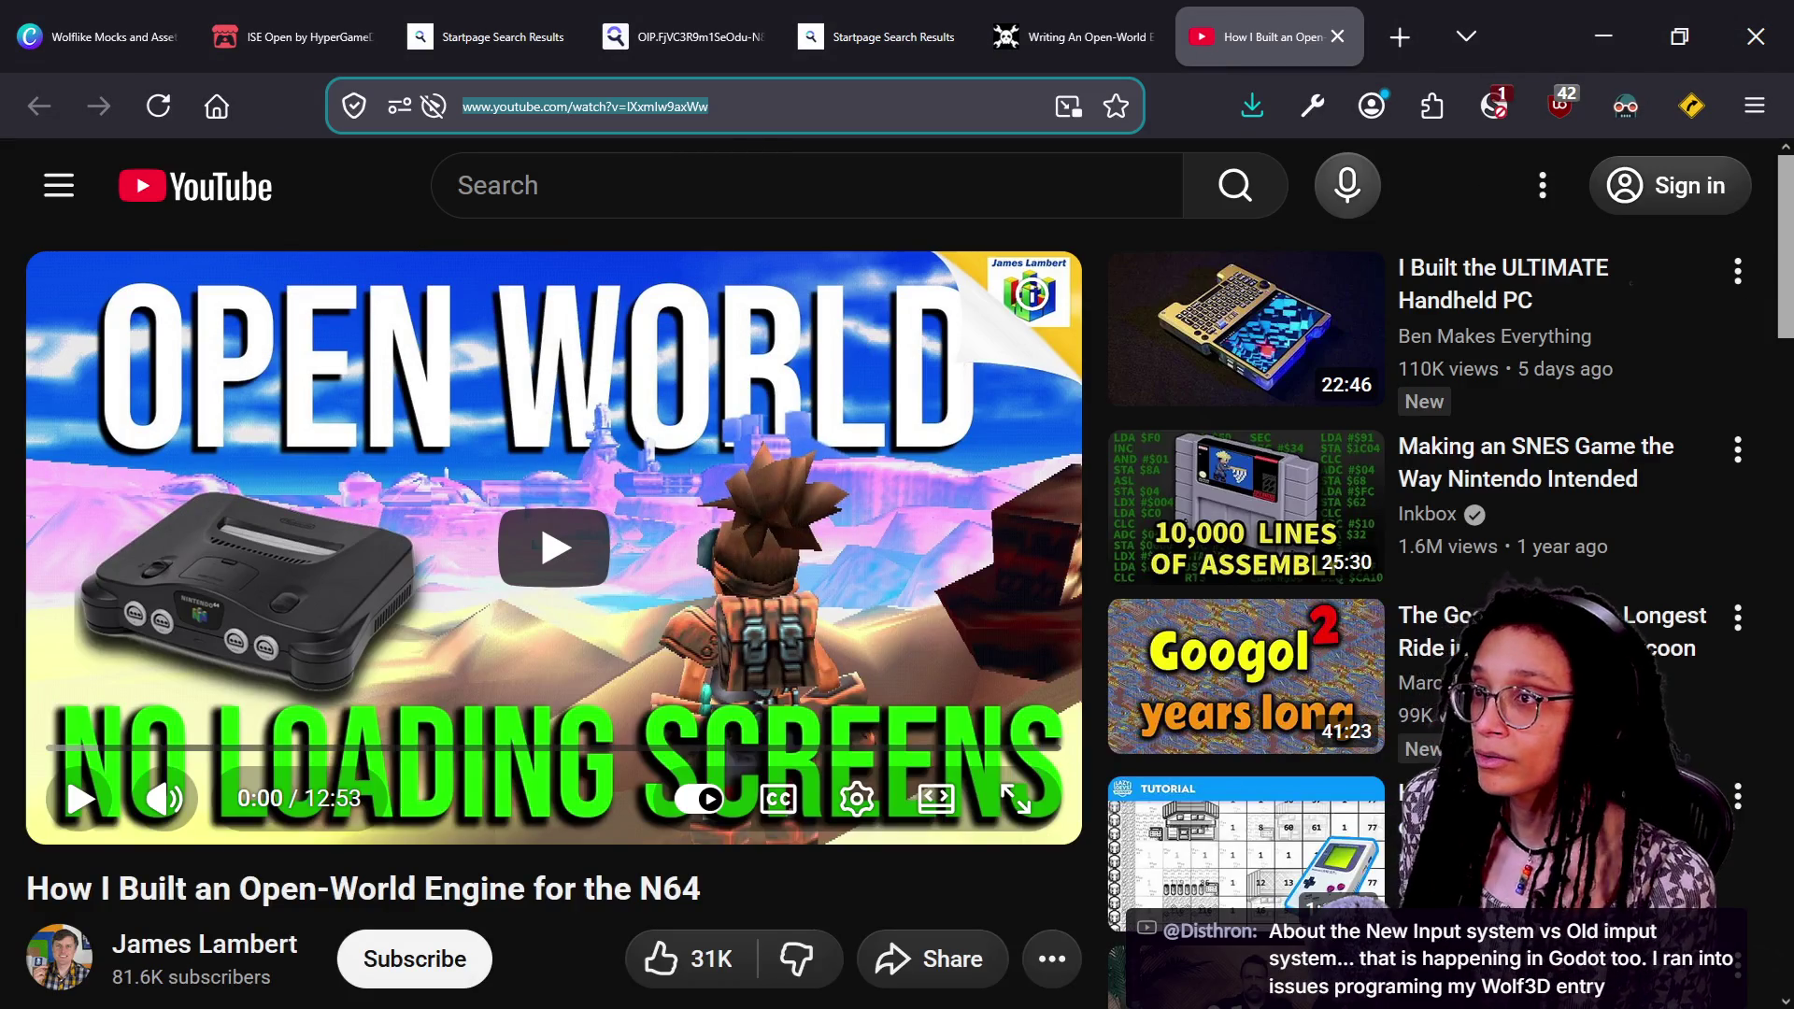
pyautogui.click(865, 146)
pyautogui.click(776, 185)
pyautogui.write('f')
pyautogui.press('BackSpace')
pyautogui.write('moonwood')
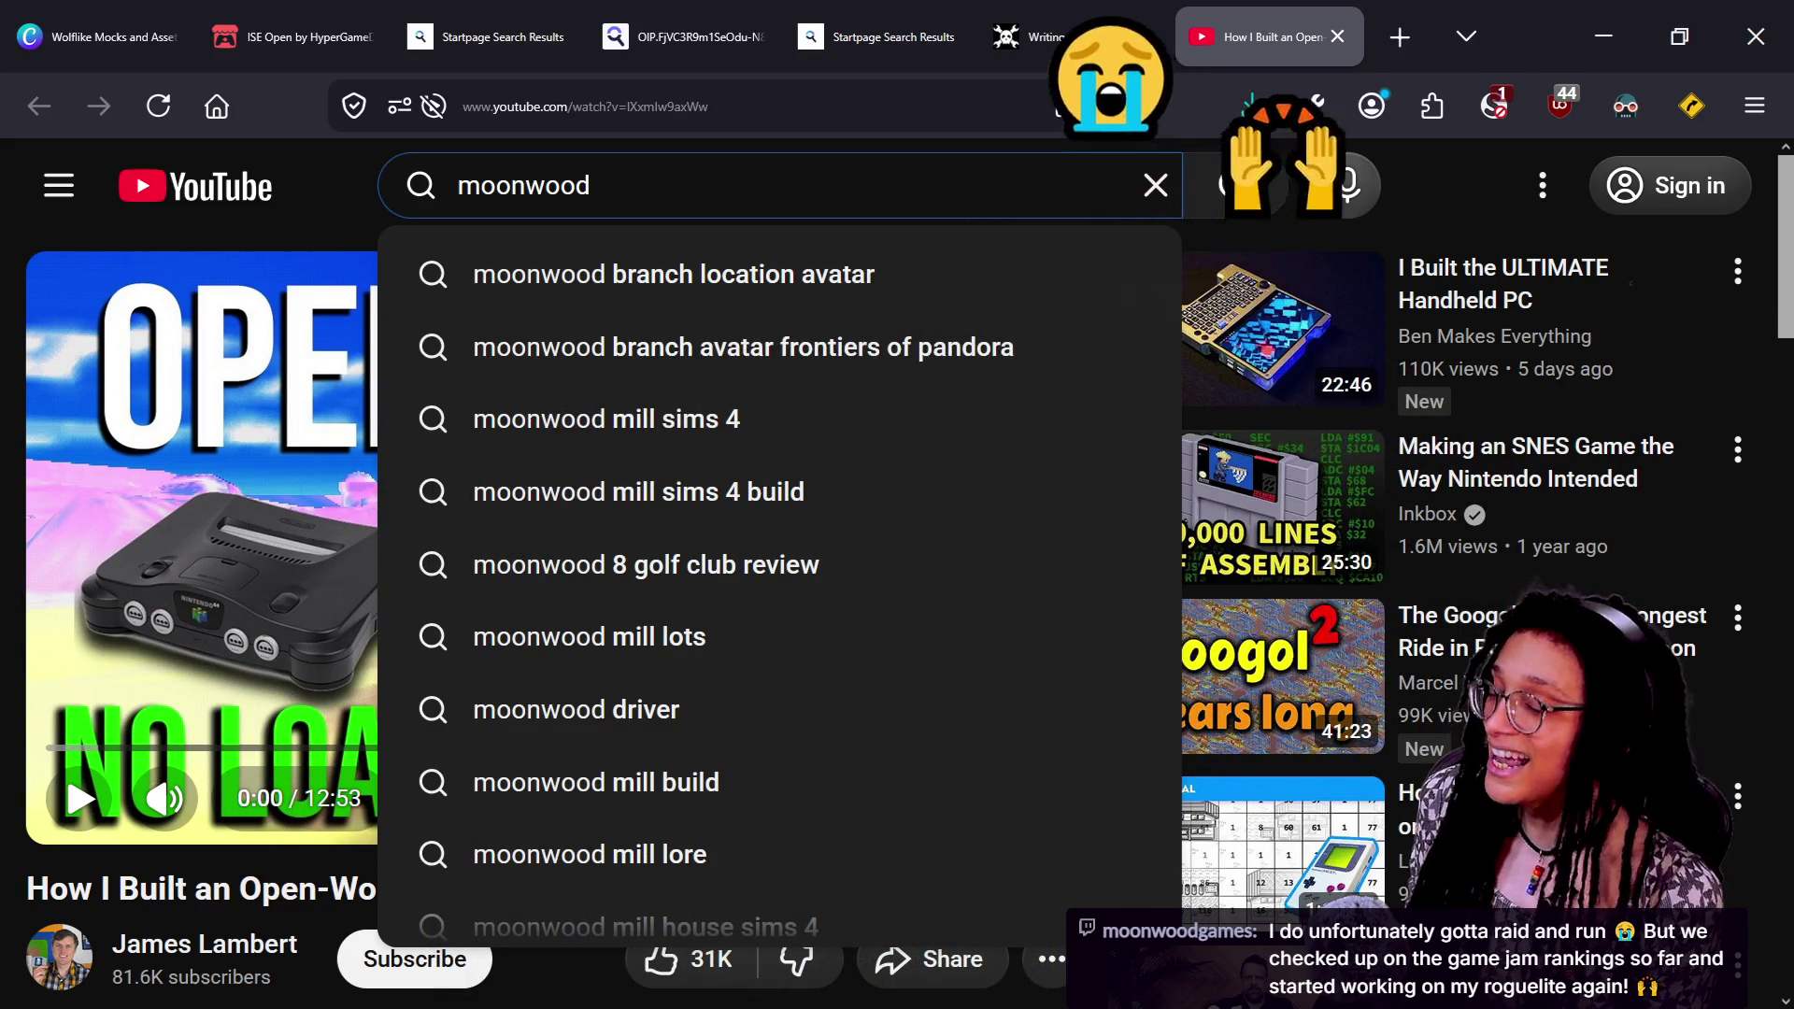
pyautogui.write('ga')
pyautogui.press('BackSpace')
pyautogui.press('BackSpace')
pyautogui.press('BackSpace')
pyautogui.write('games')
pyautogui.press('Return')
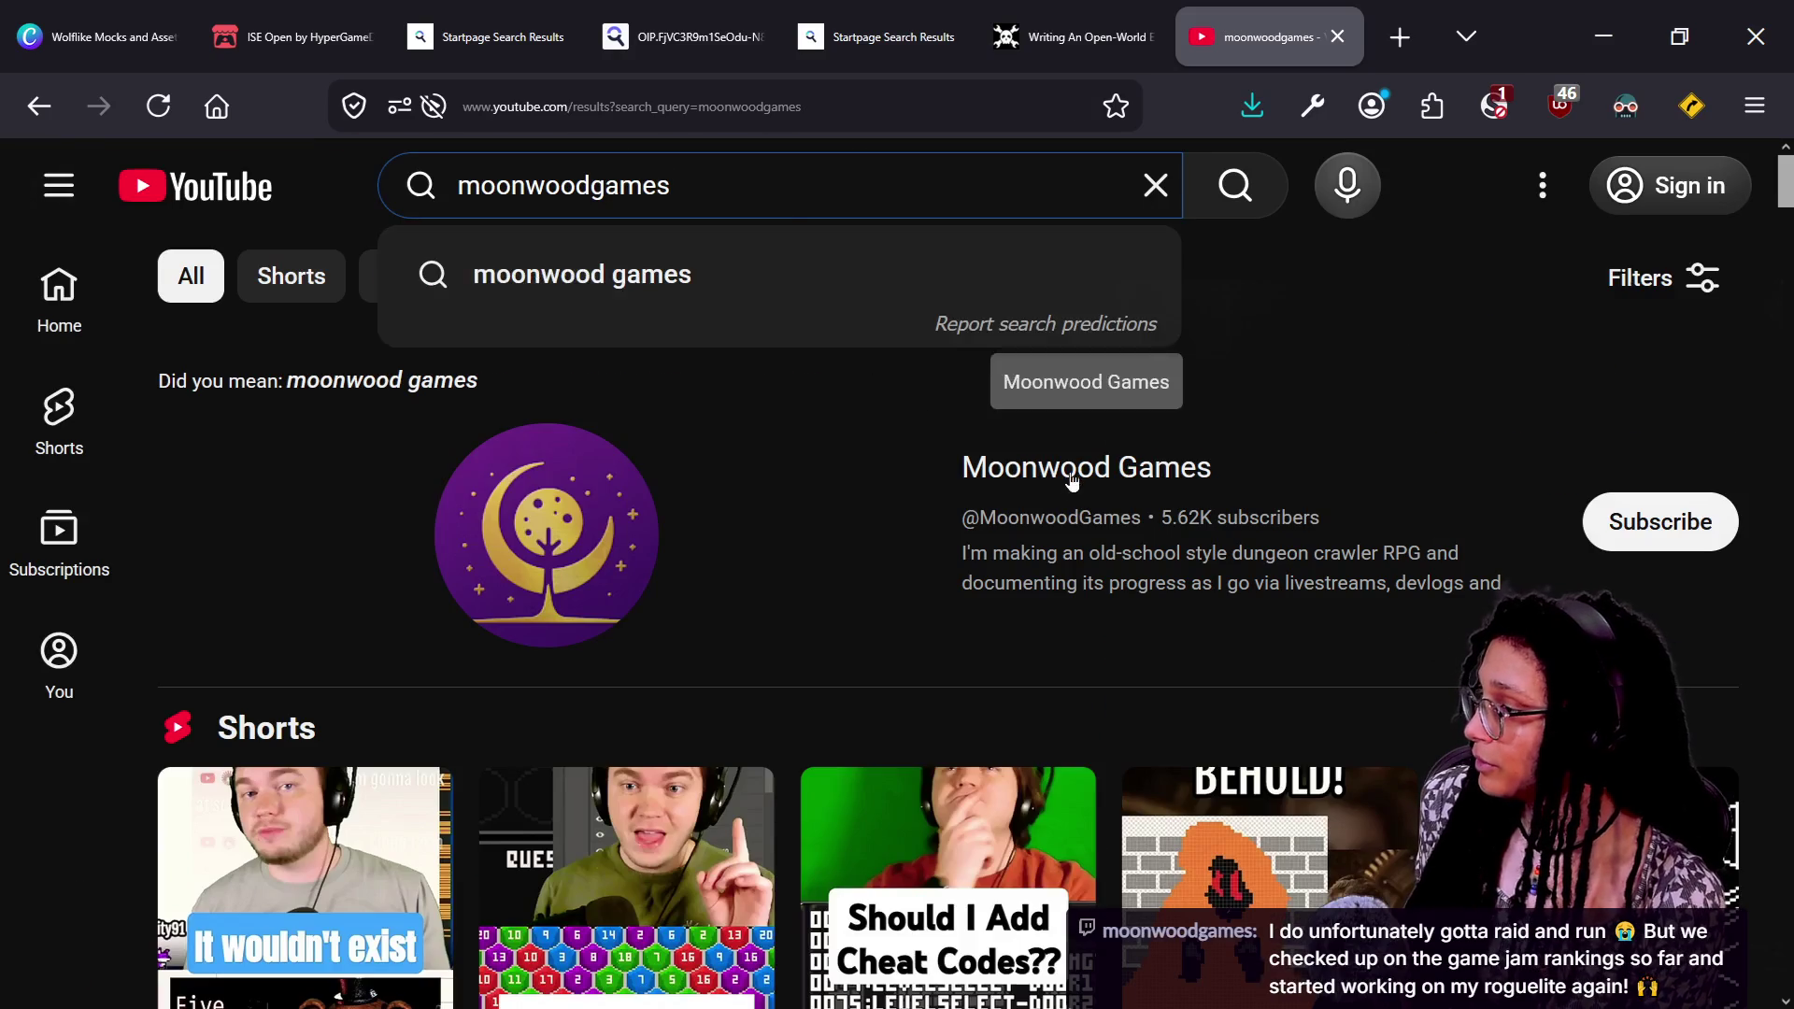
# Open the Moonwood Games channel and copy its web address to share in the stream chat.
pyautogui.click(963, 470)
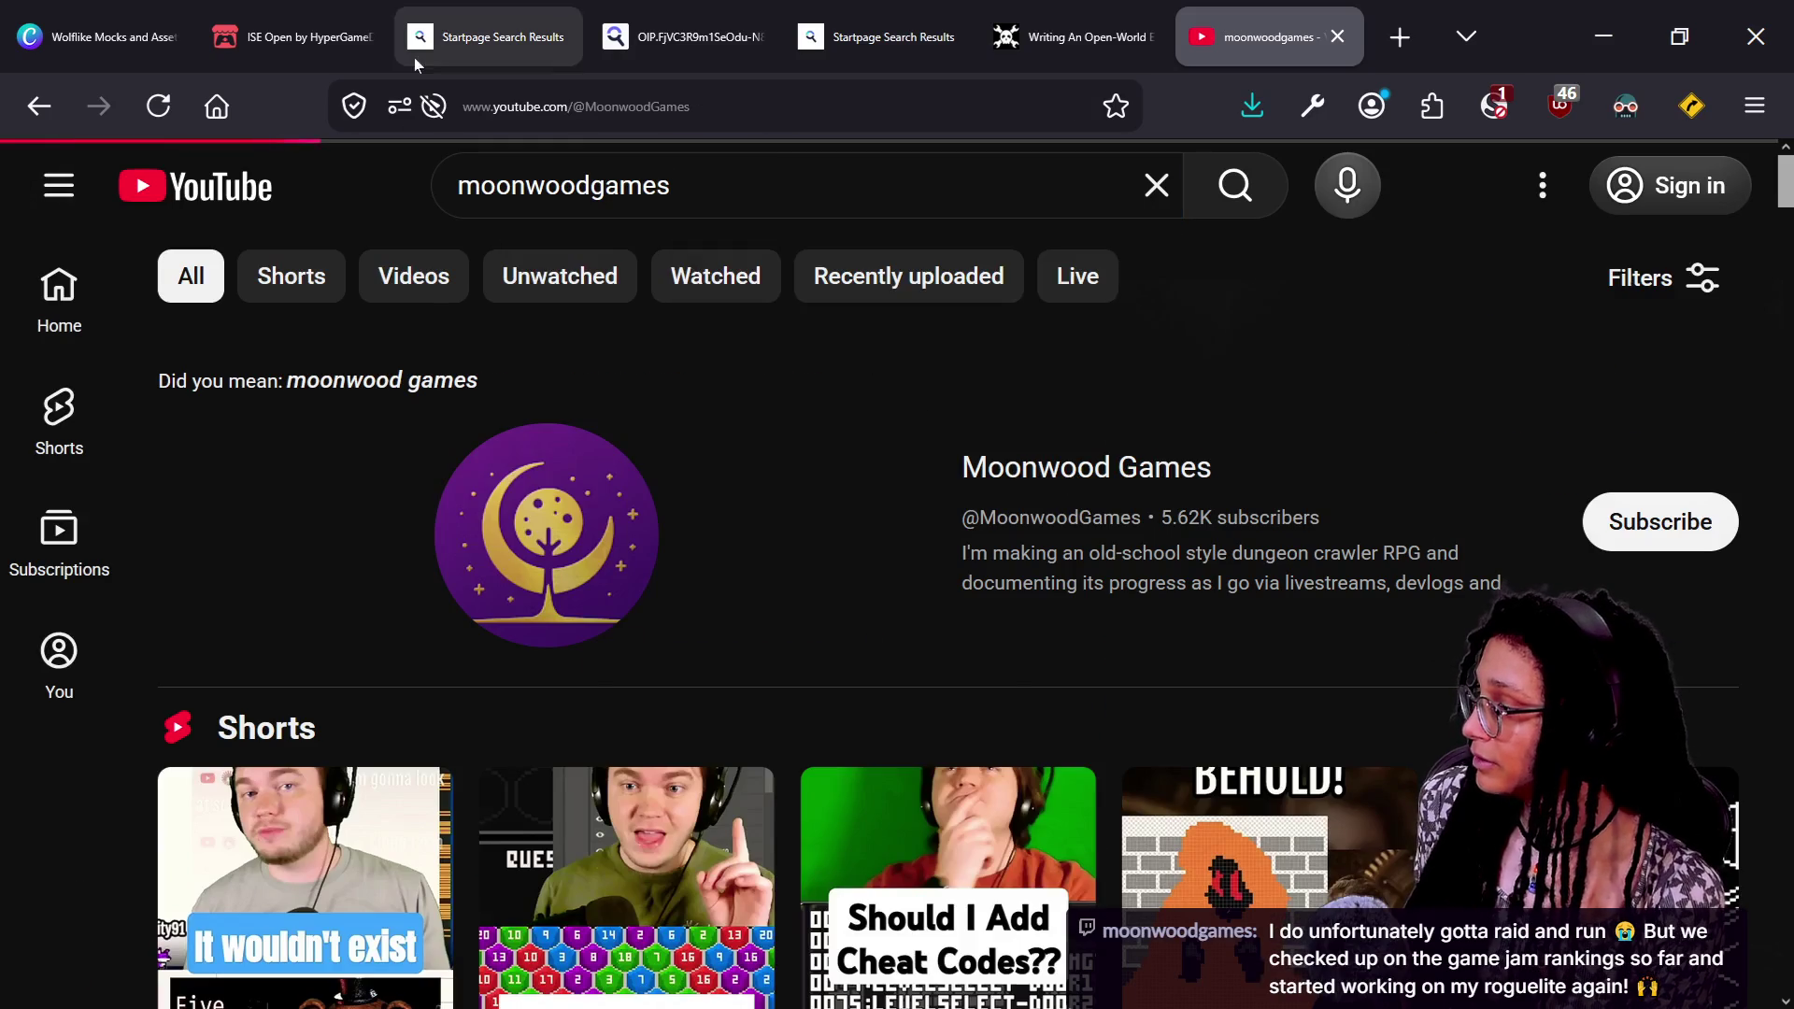
pyautogui.click(384, 125)
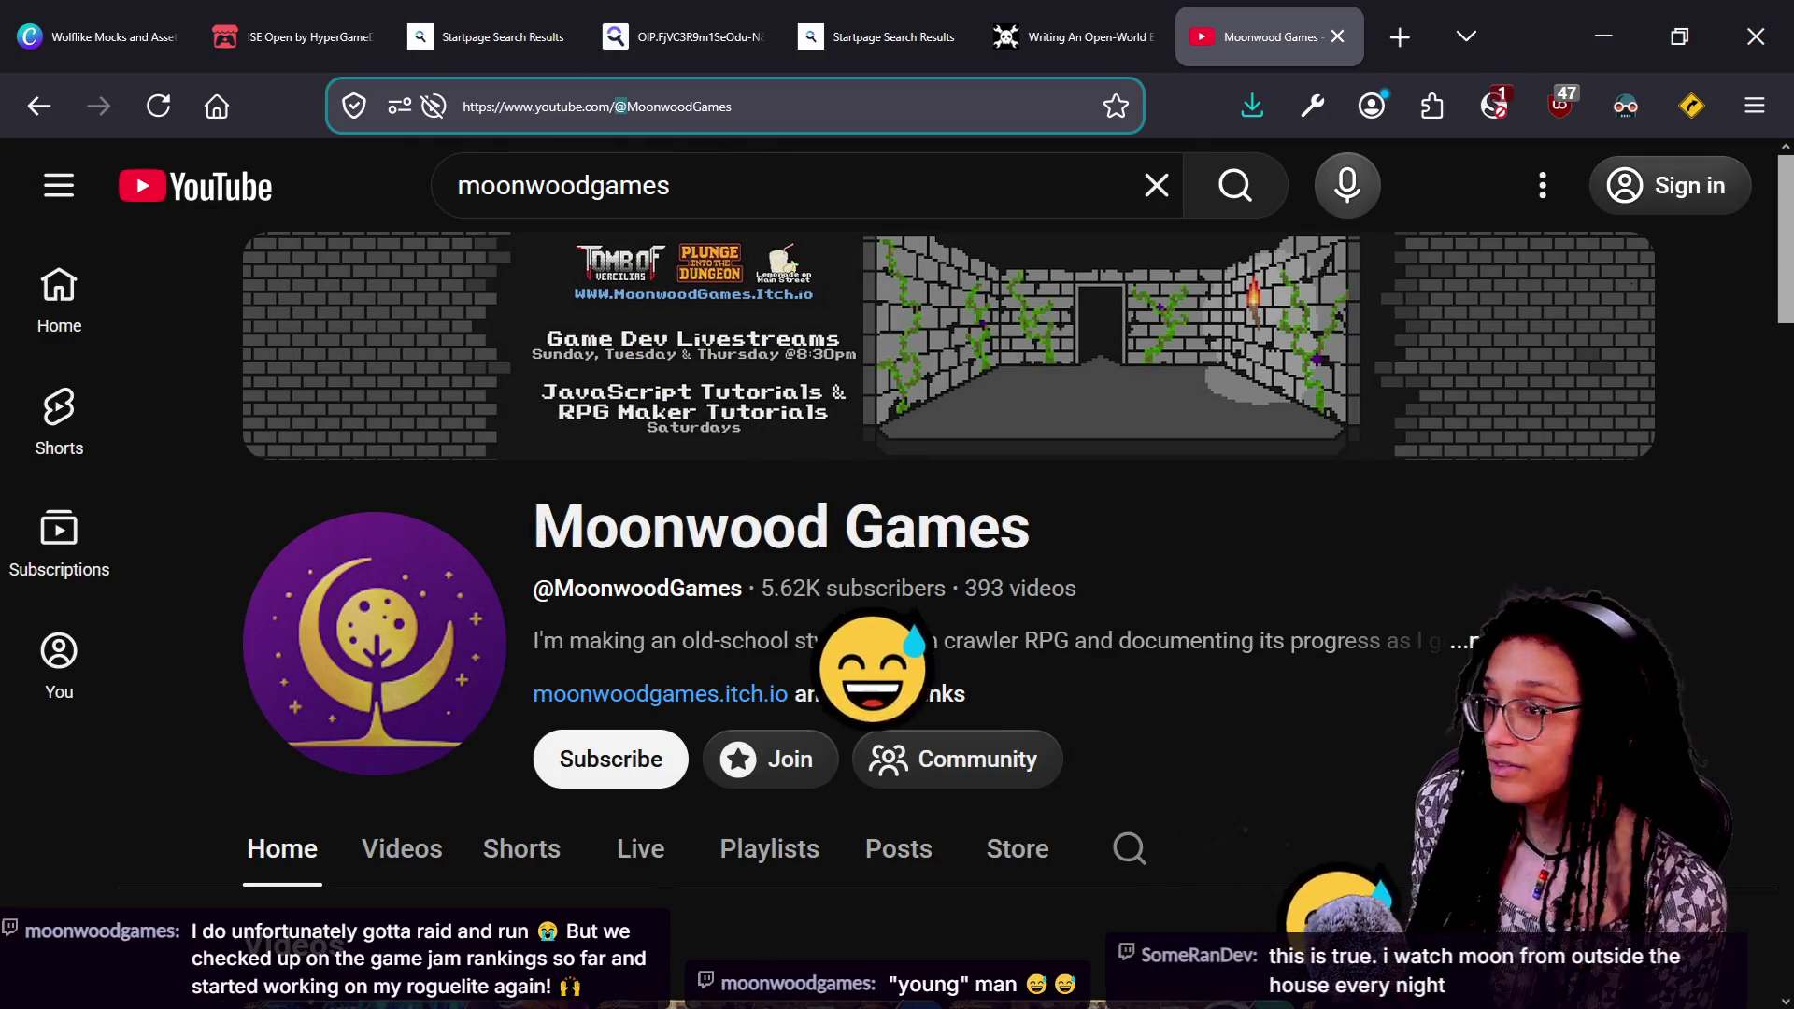
pyautogui.hotkey('alt', 'Tab')
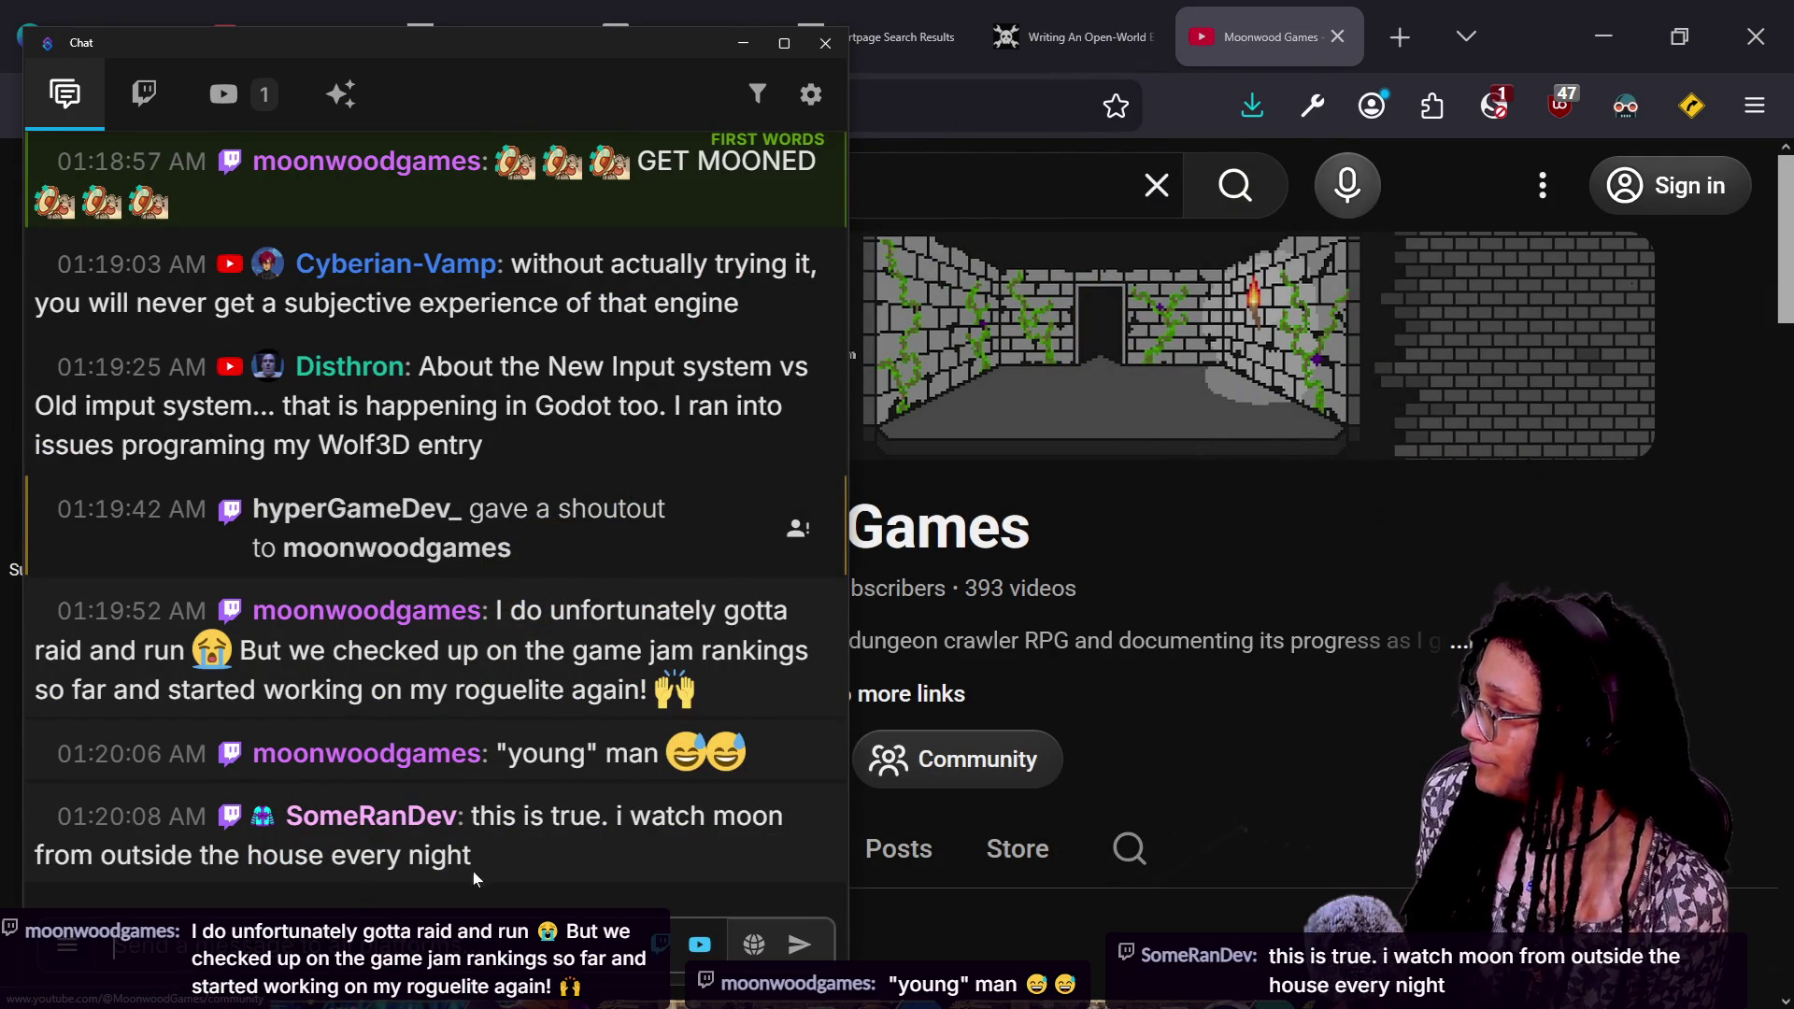
pyautogui.click(459, 925)
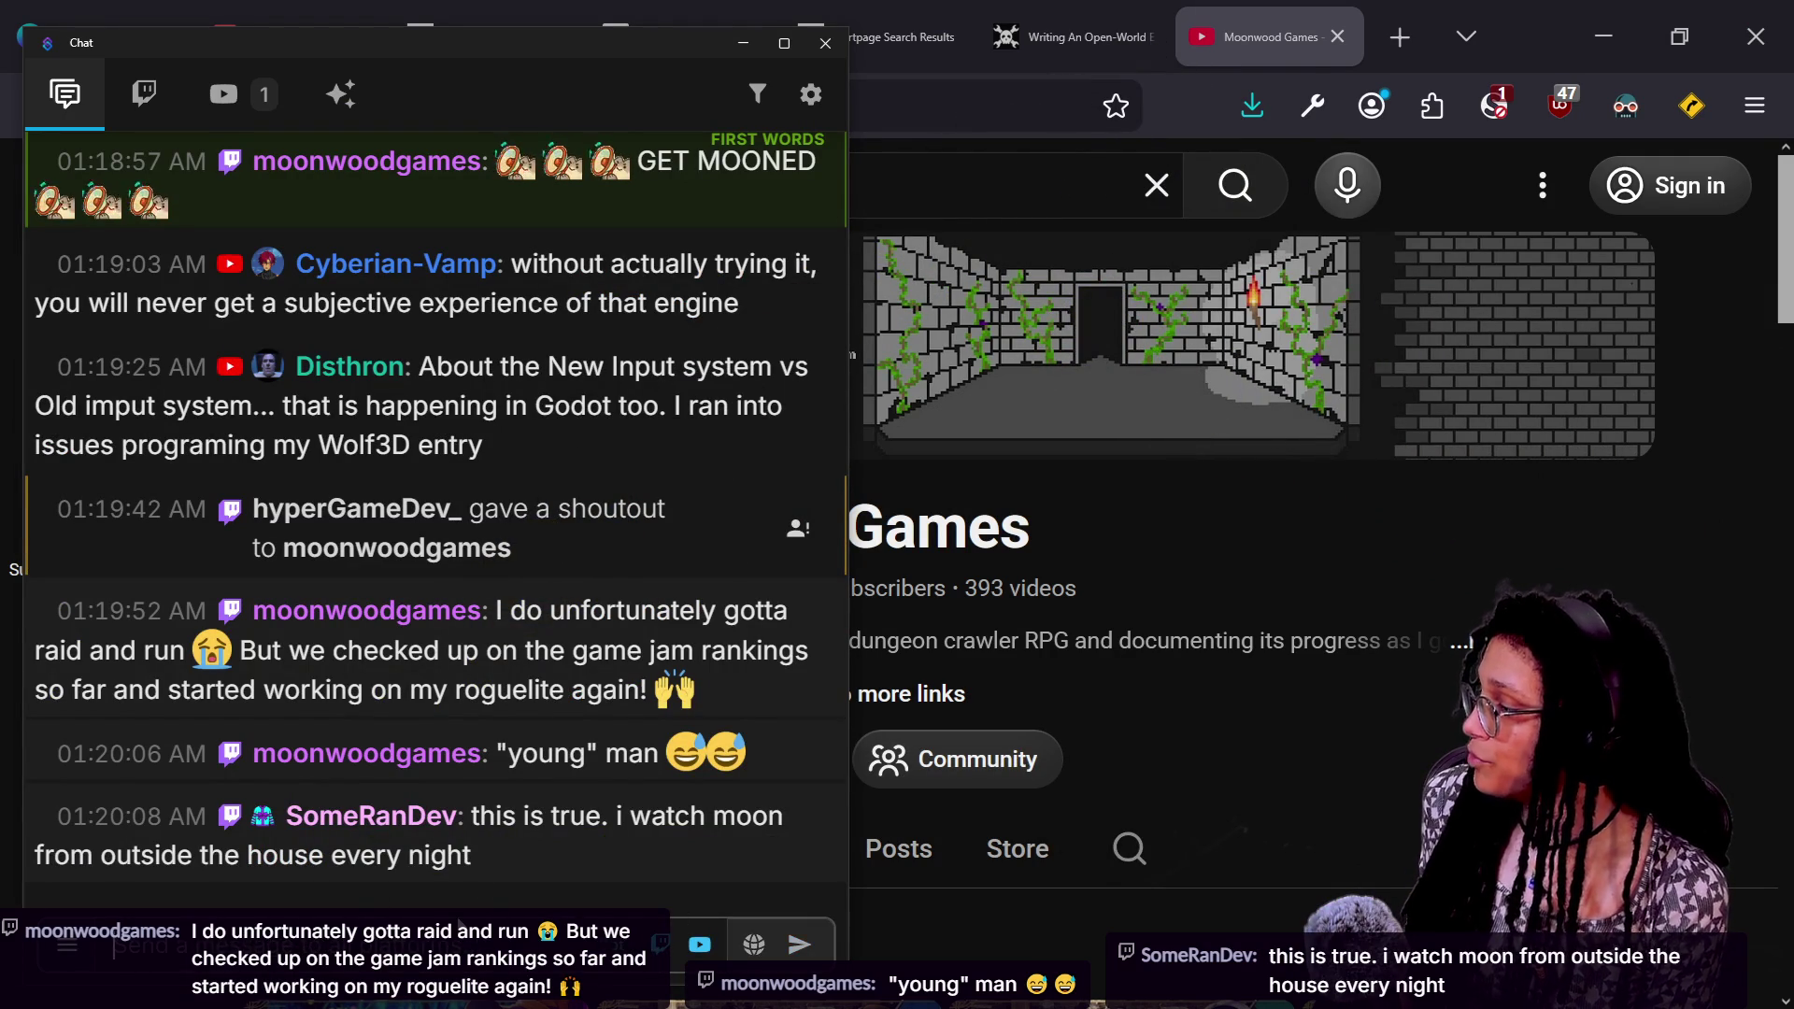
pyautogui.hotkey('alt', 'Tab')
pyautogui.hotkey('ctrl', 'l')
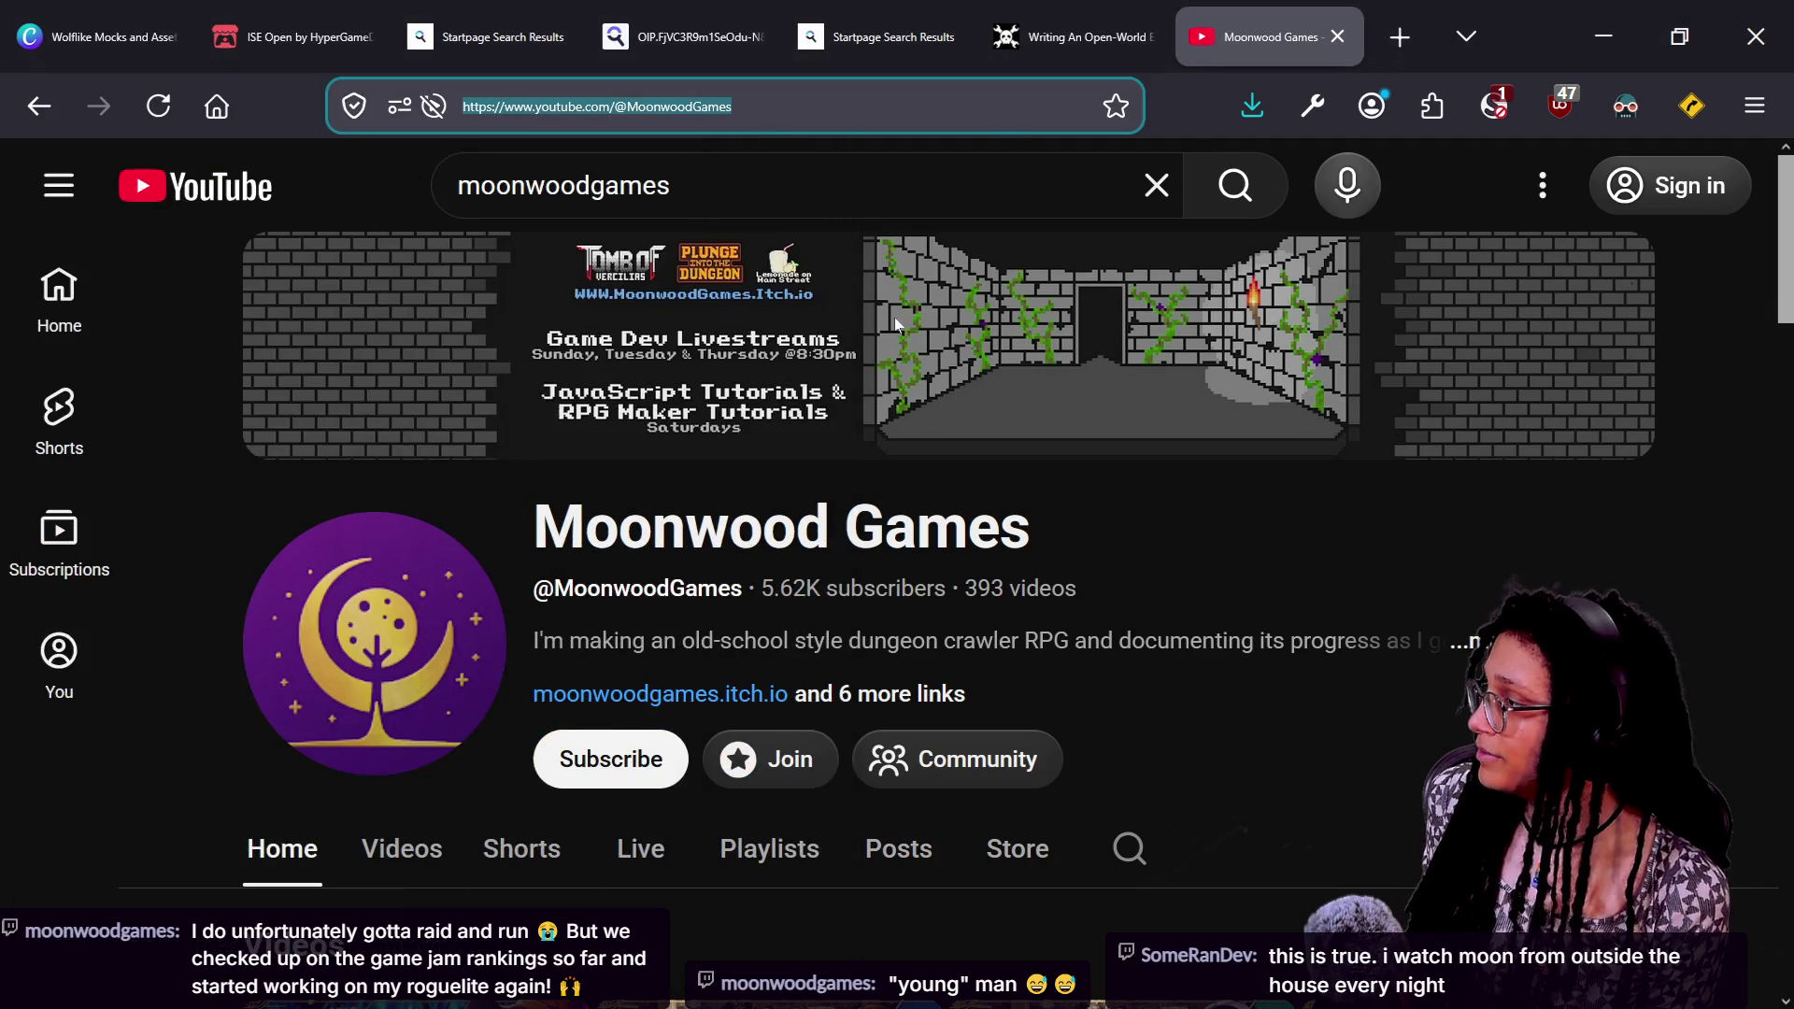
pyautogui.hotkey('alt', 'Tab')
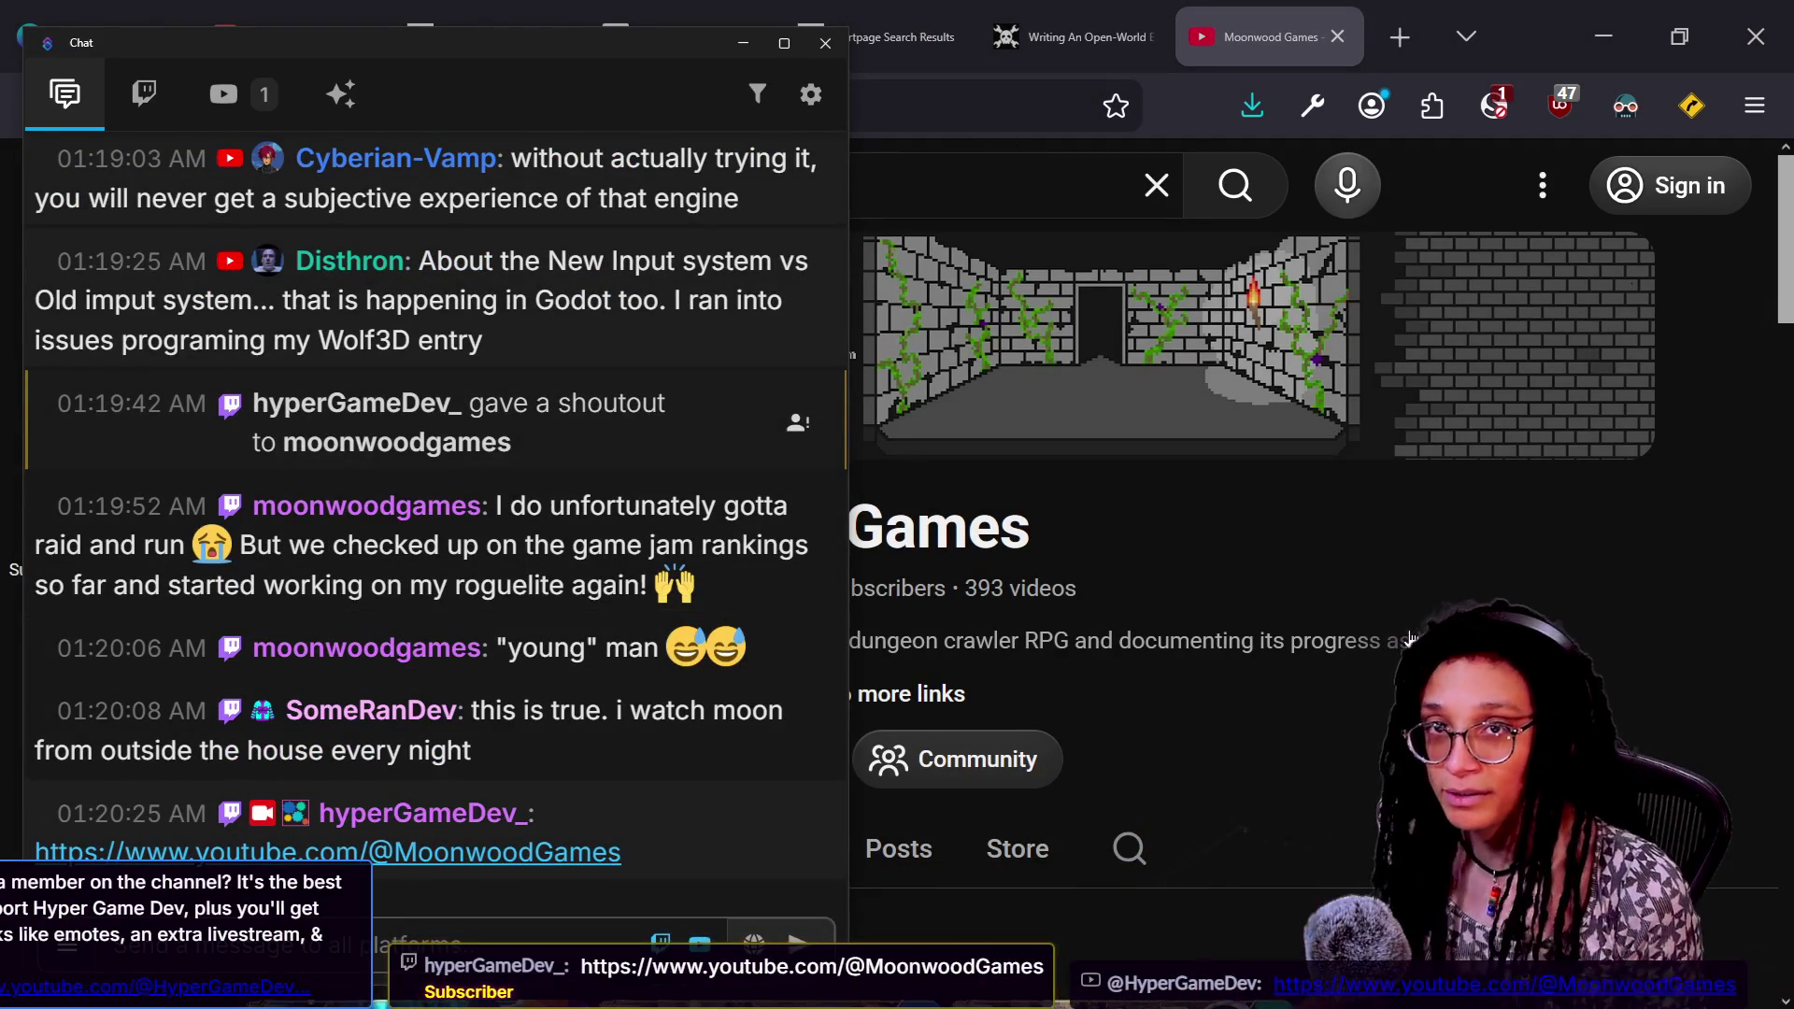
# Expand the channel's links and follow the Moonwood Games itch.io link.
pyautogui.click(1312, 577)
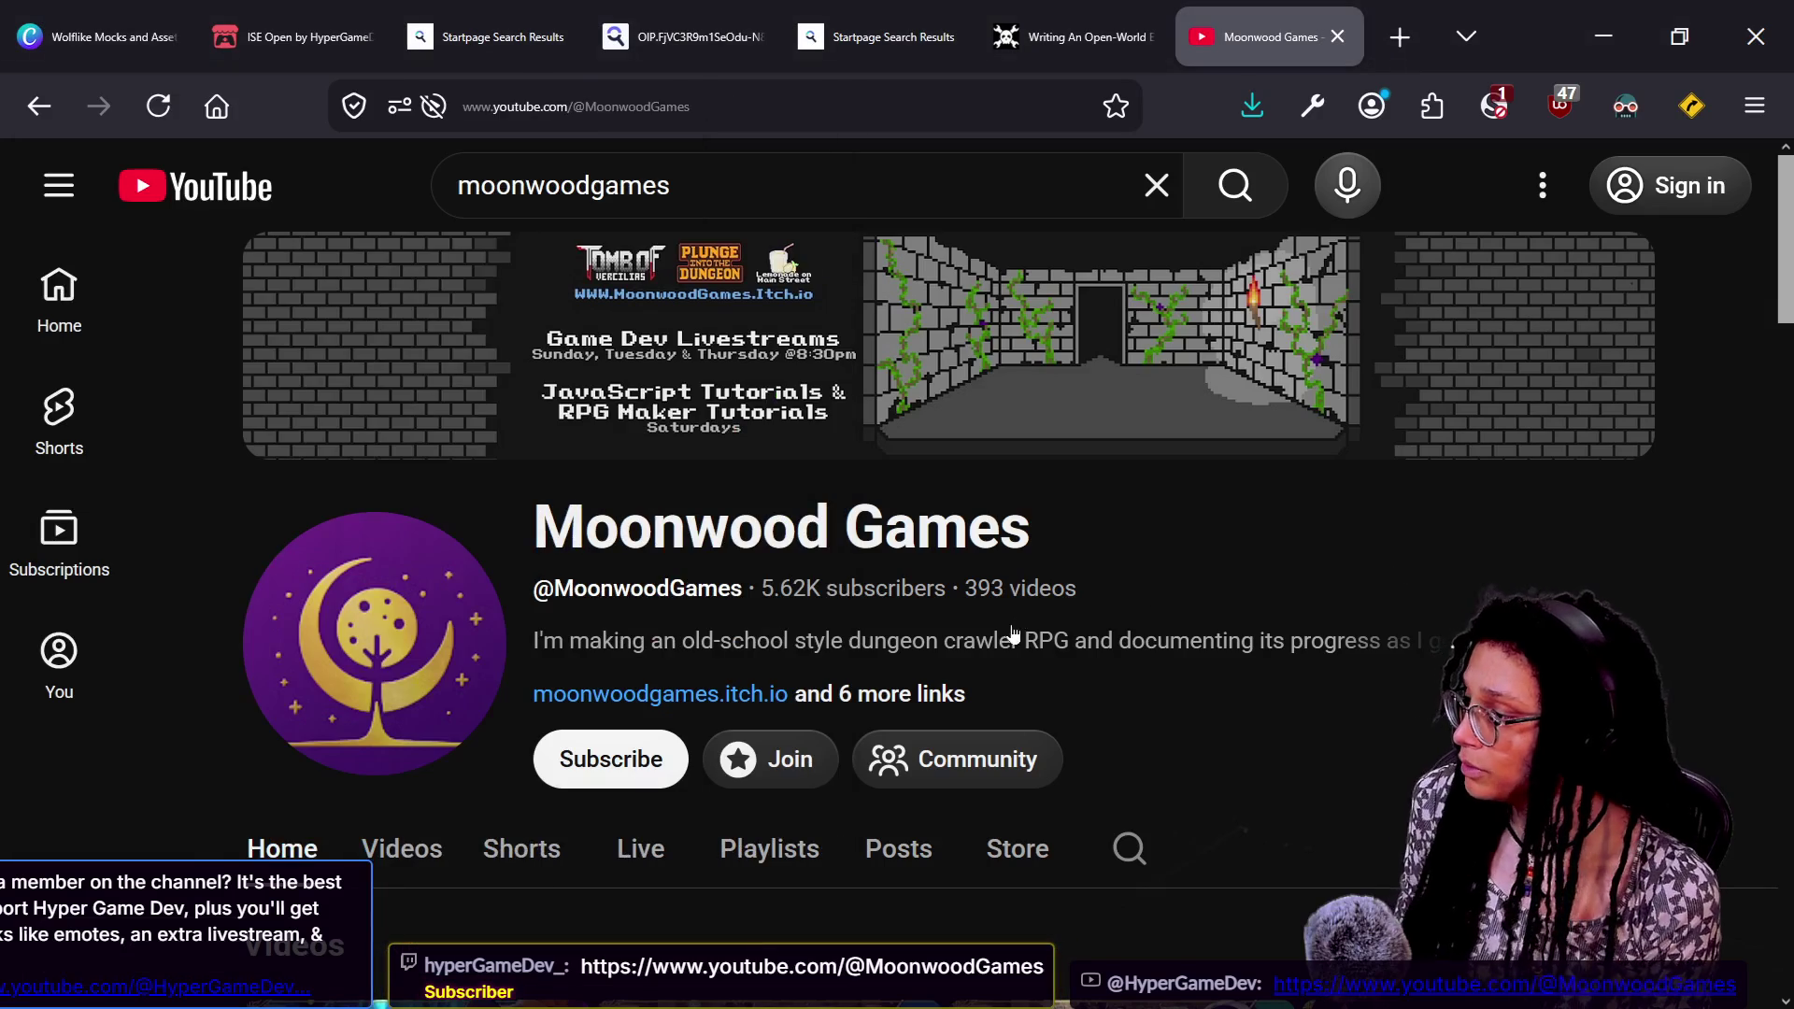
pyautogui.click(871, 699)
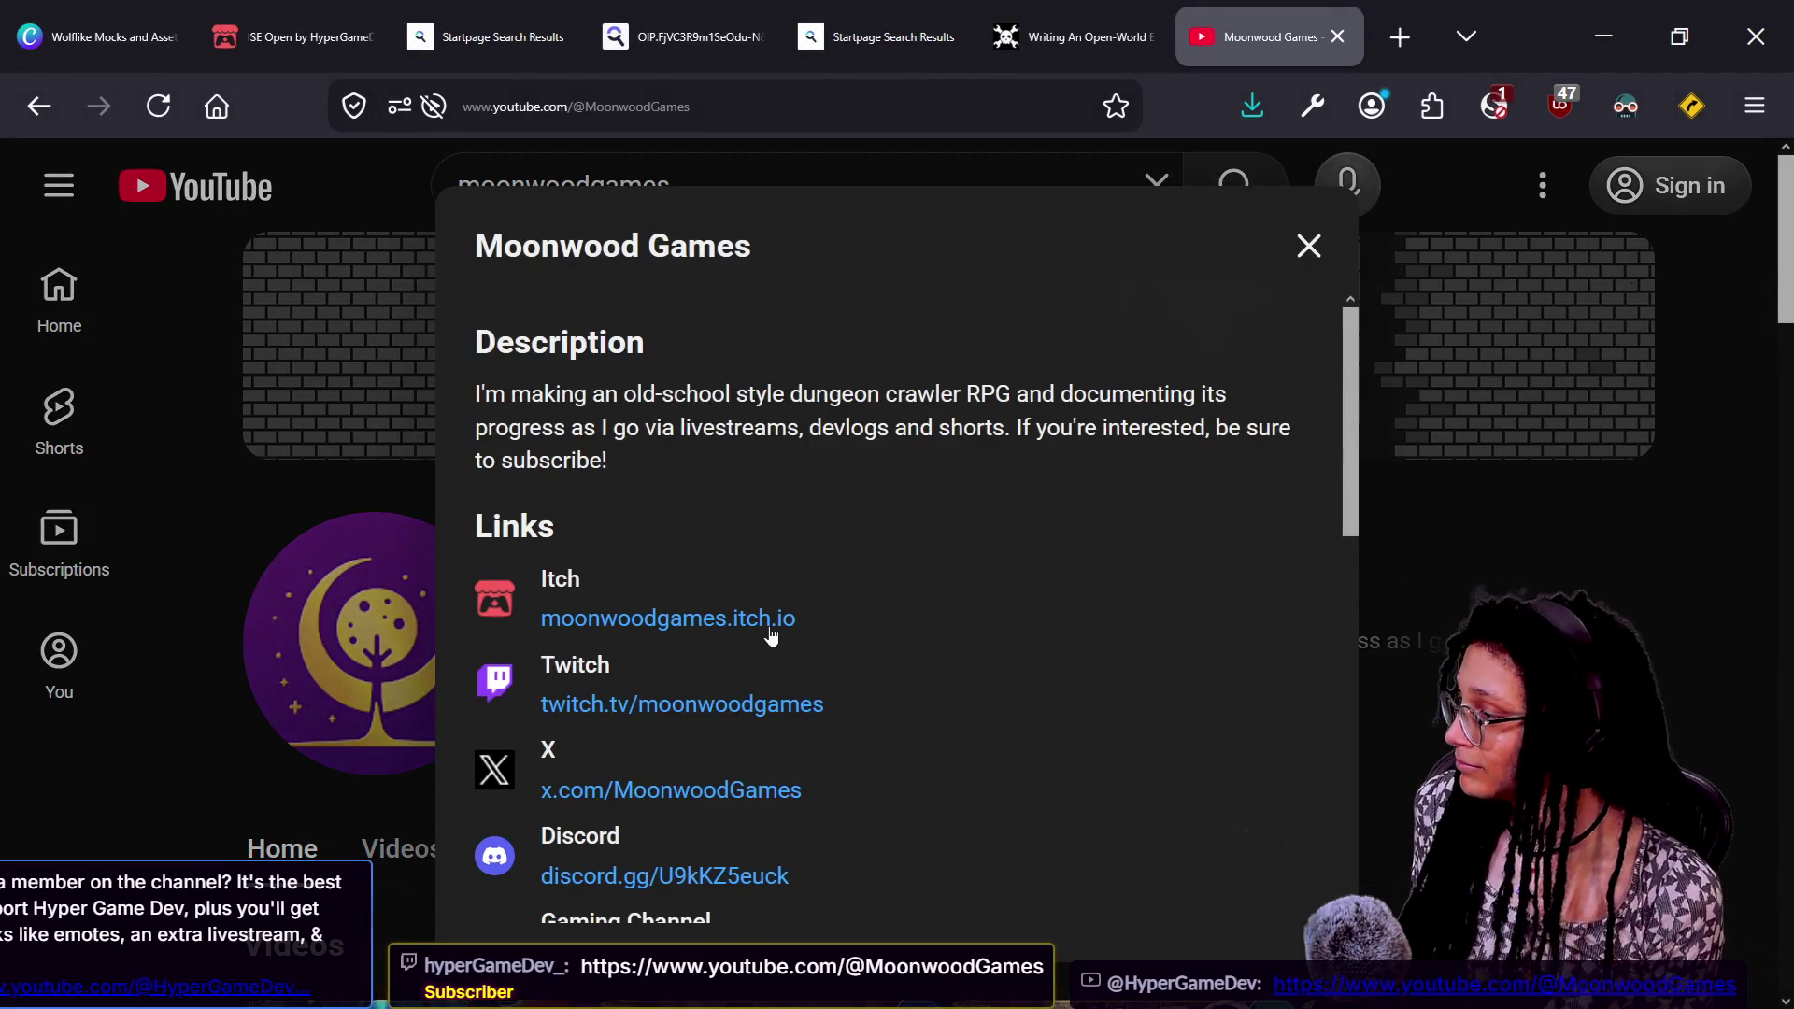
pyautogui.scroll(-4, 694, 765)
pyautogui.scroll(4, 729, 683)
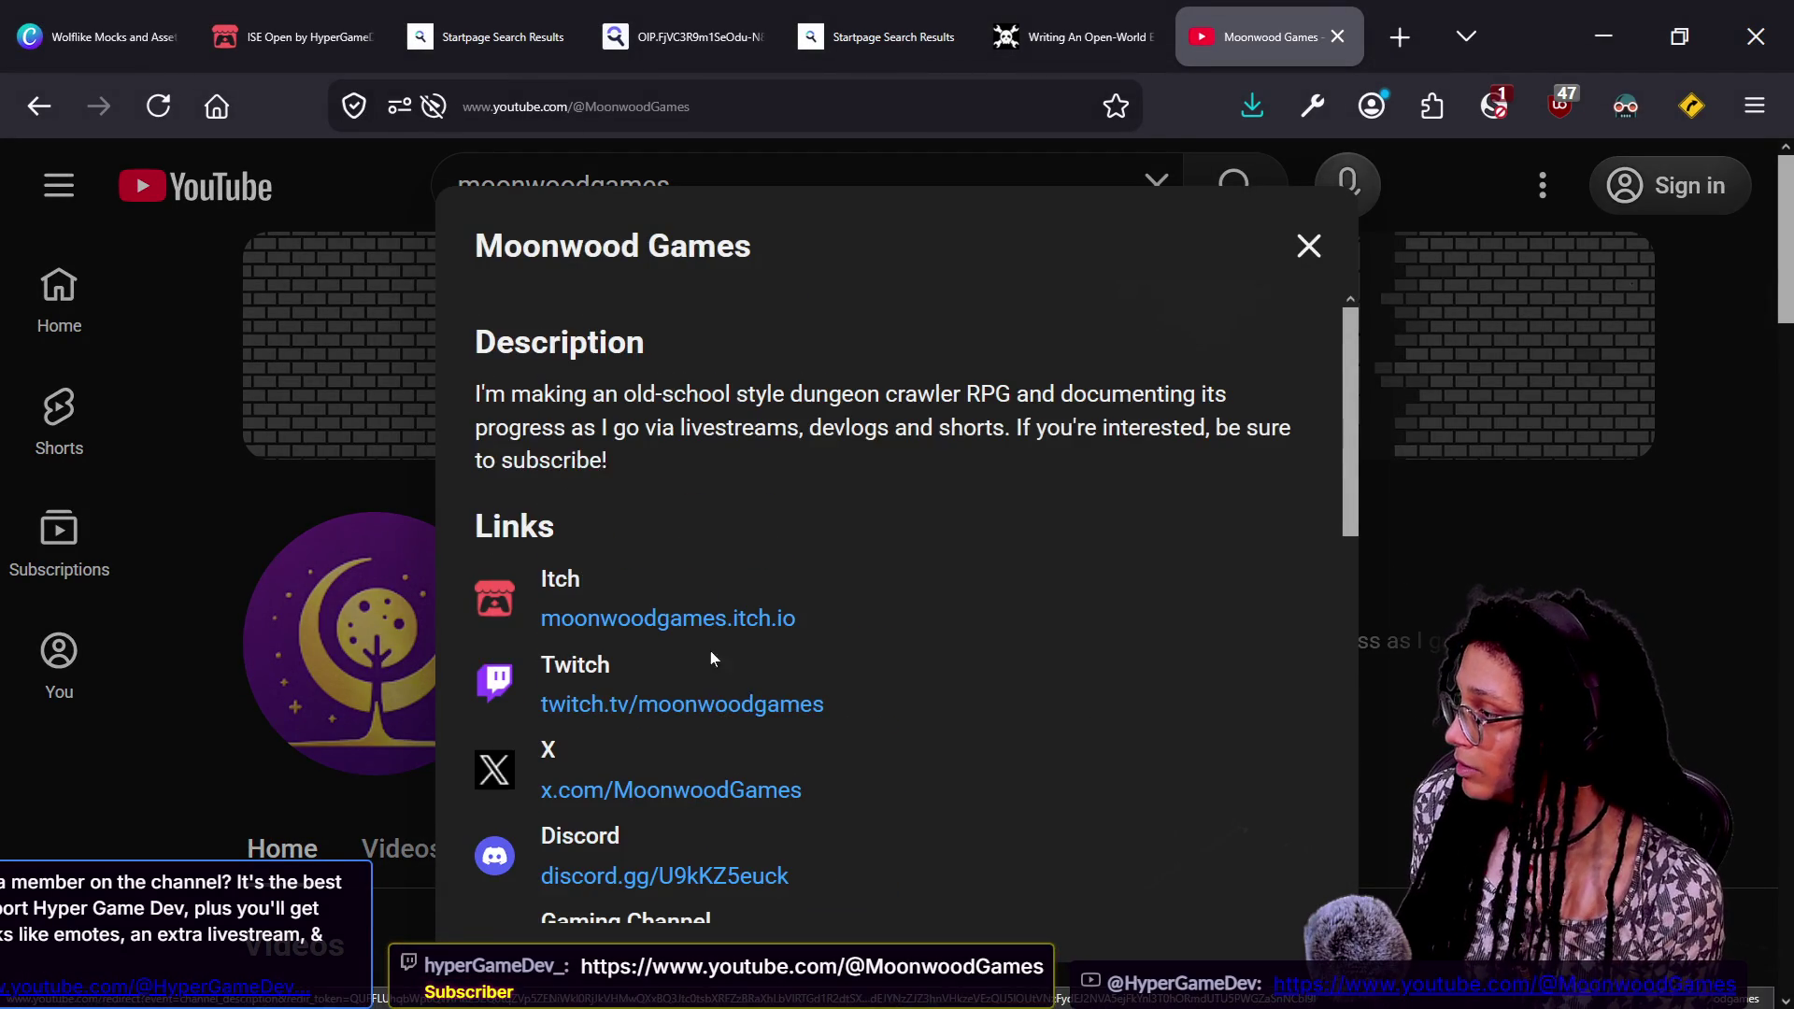
pyautogui.click(692, 619)
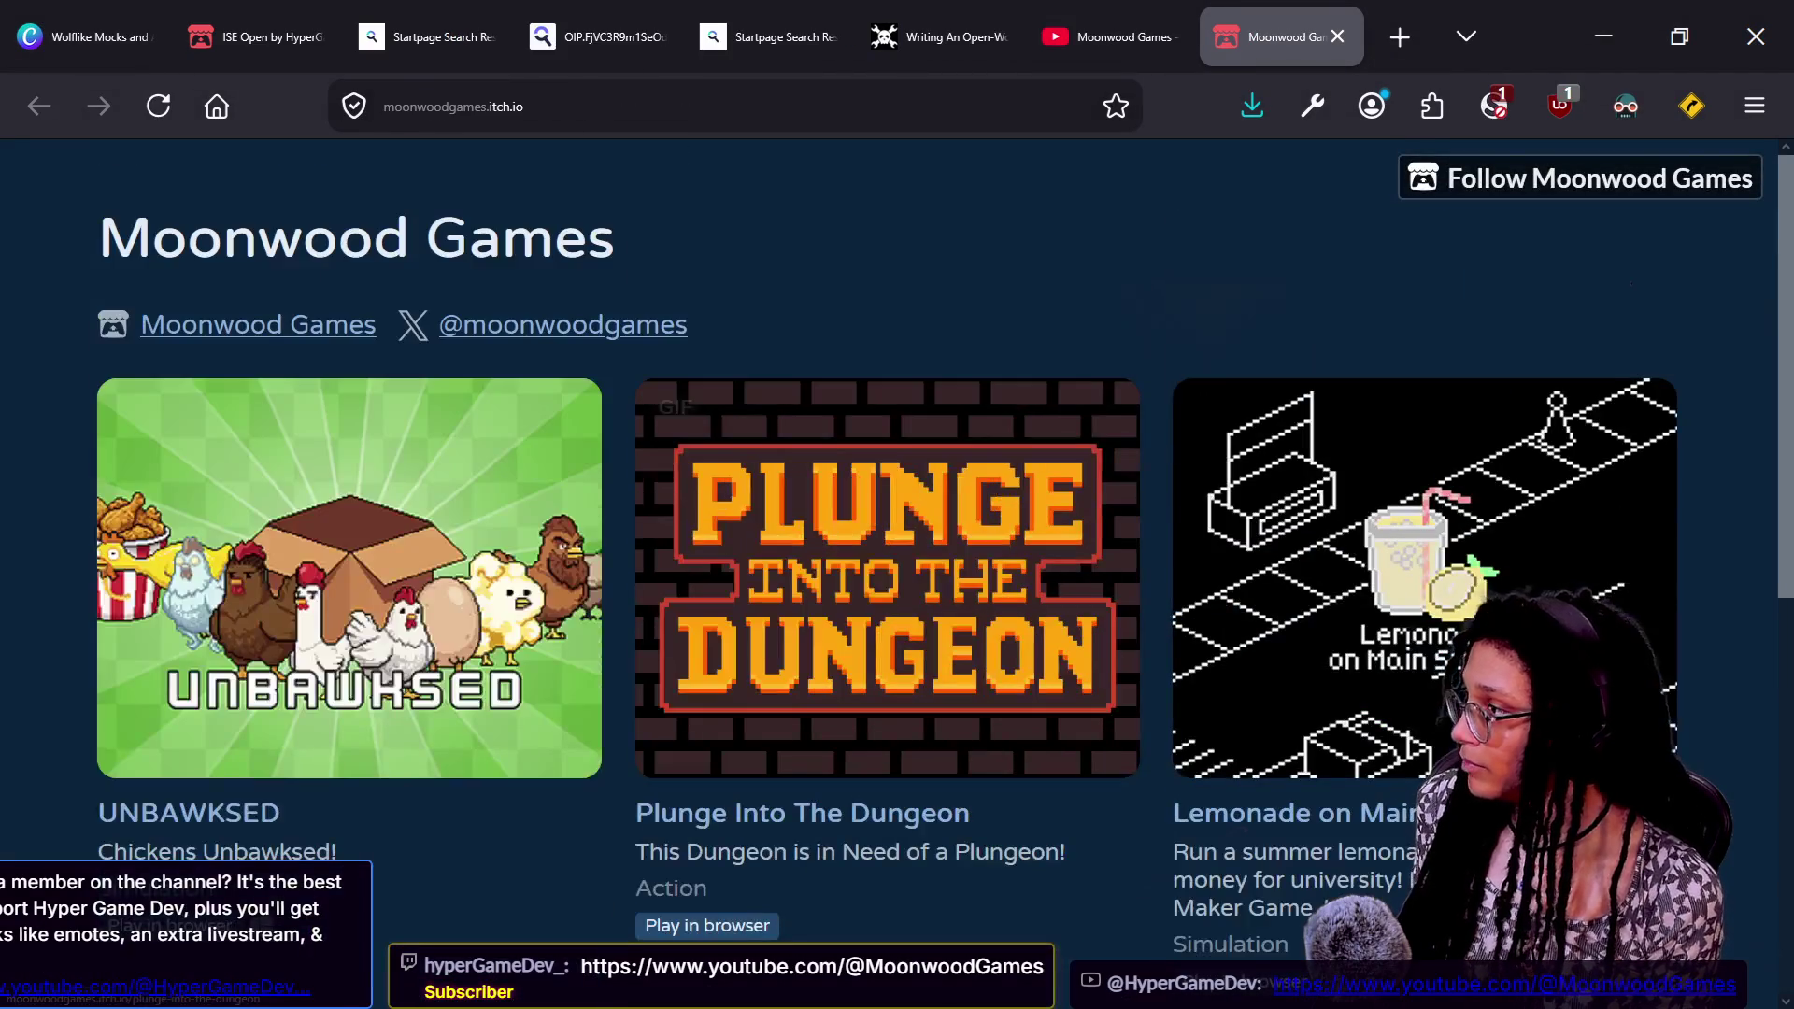
pyautogui.click(449, 107)
# Search the web for 'verricilas steam' and look through the results.
pyautogui.write('verricil')
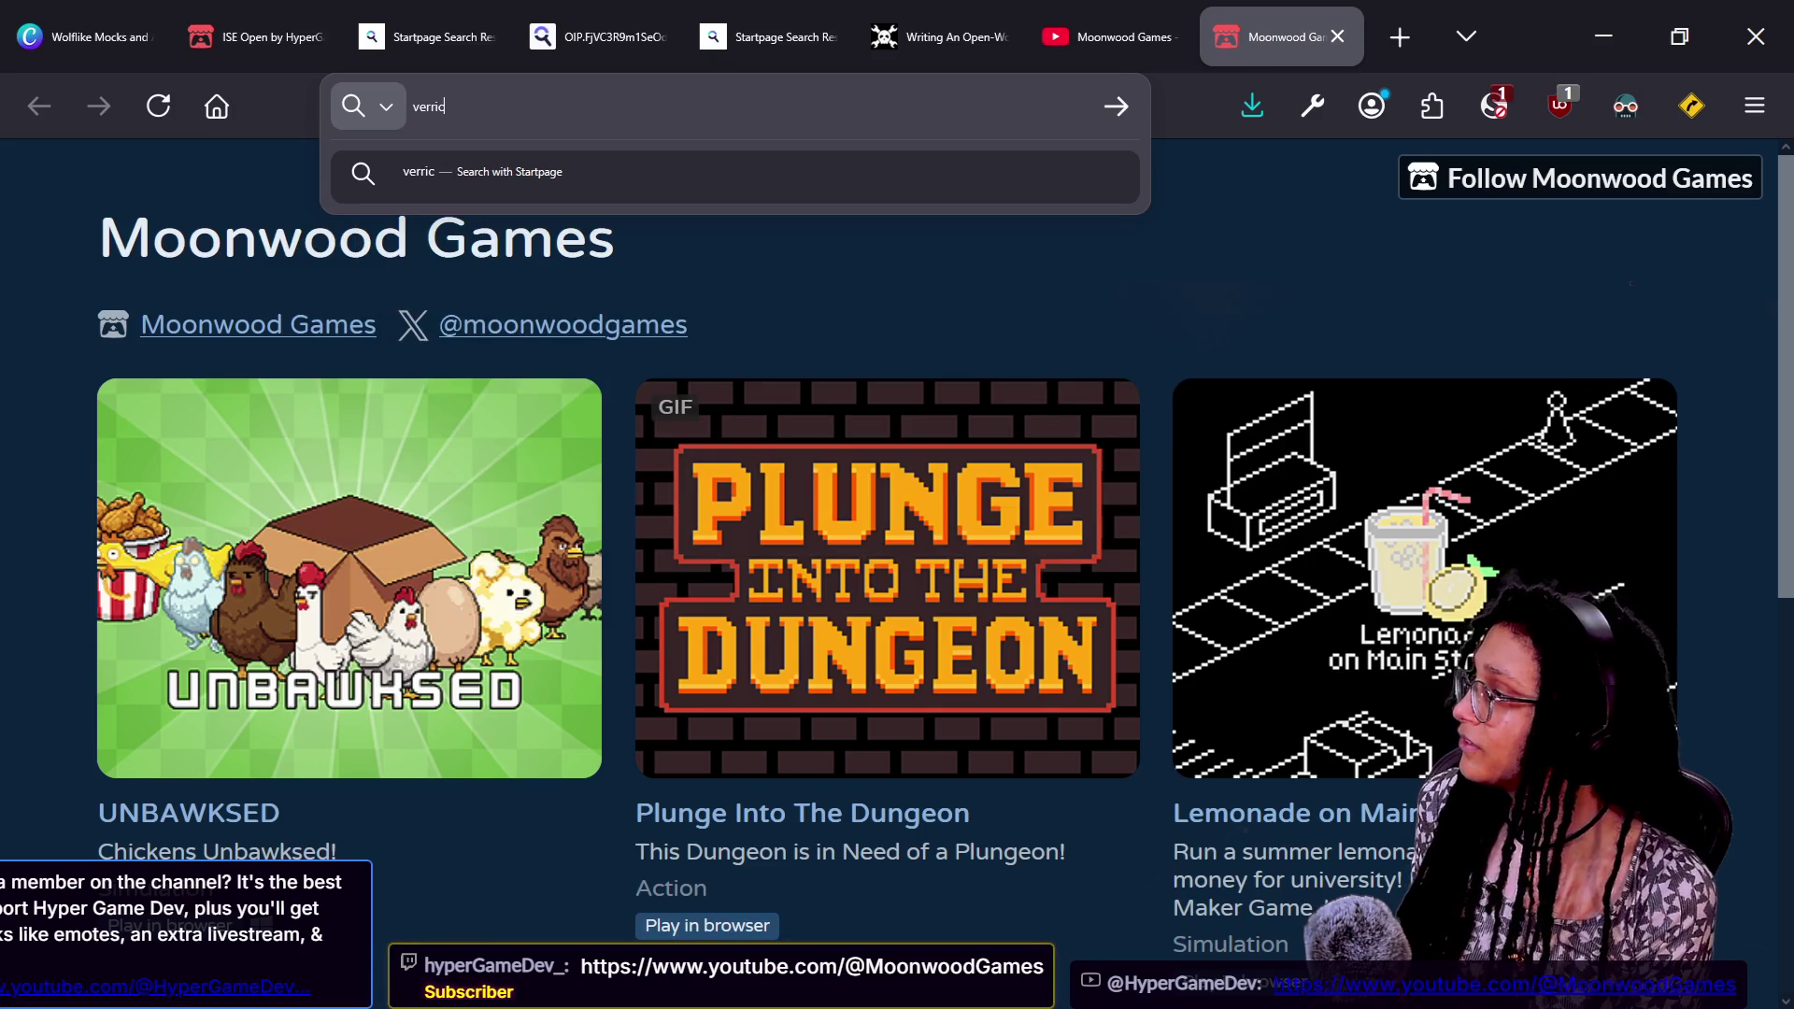
pyautogui.write('as')
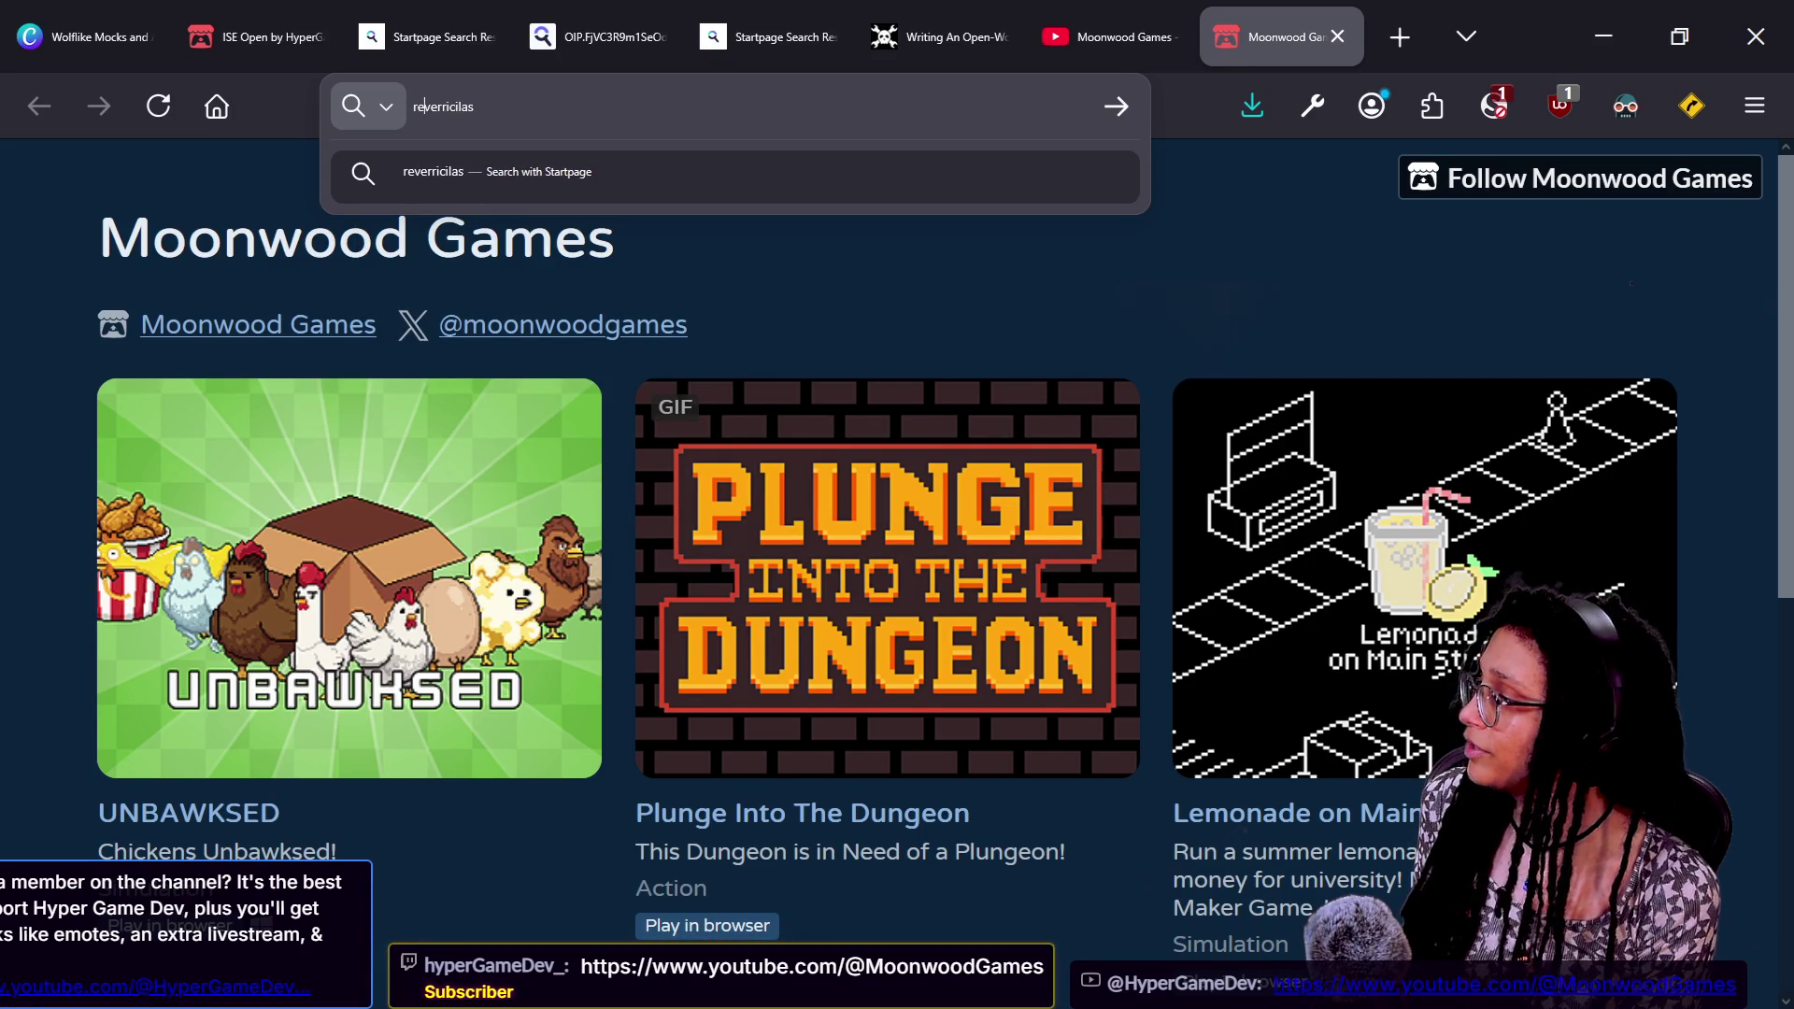
pyautogui.write('steam')
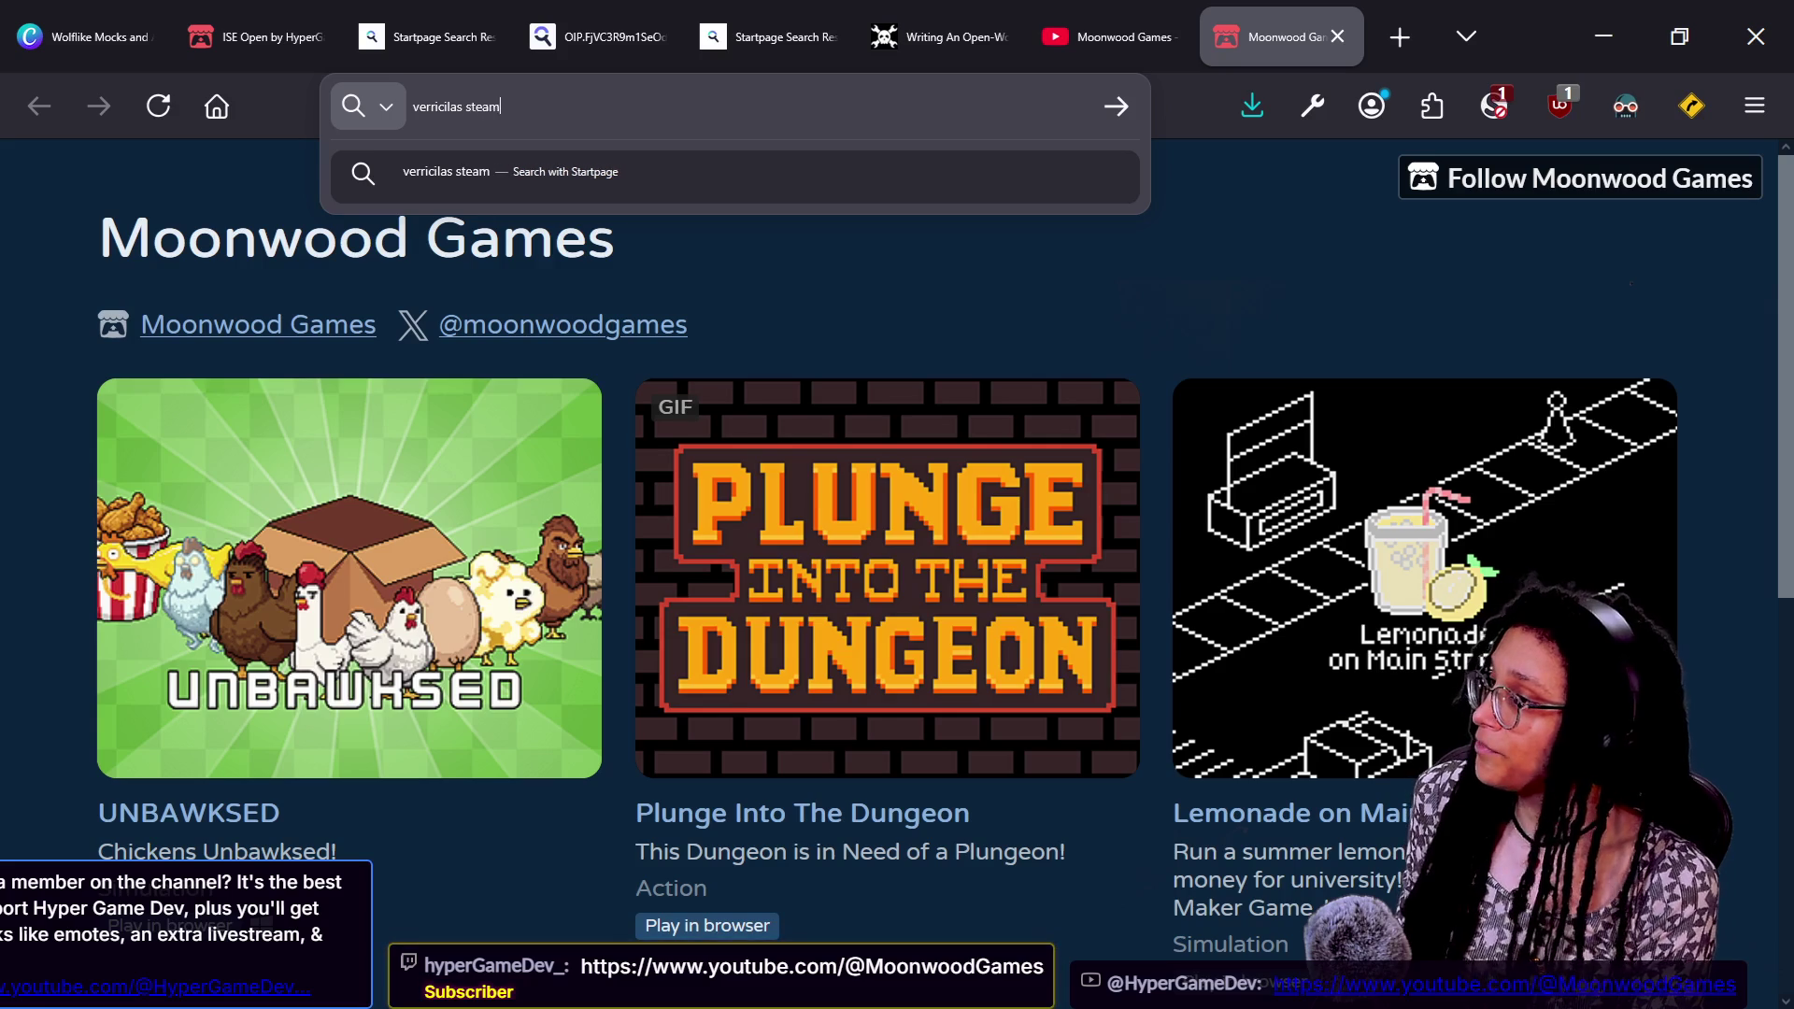
pyautogui.press('Return')
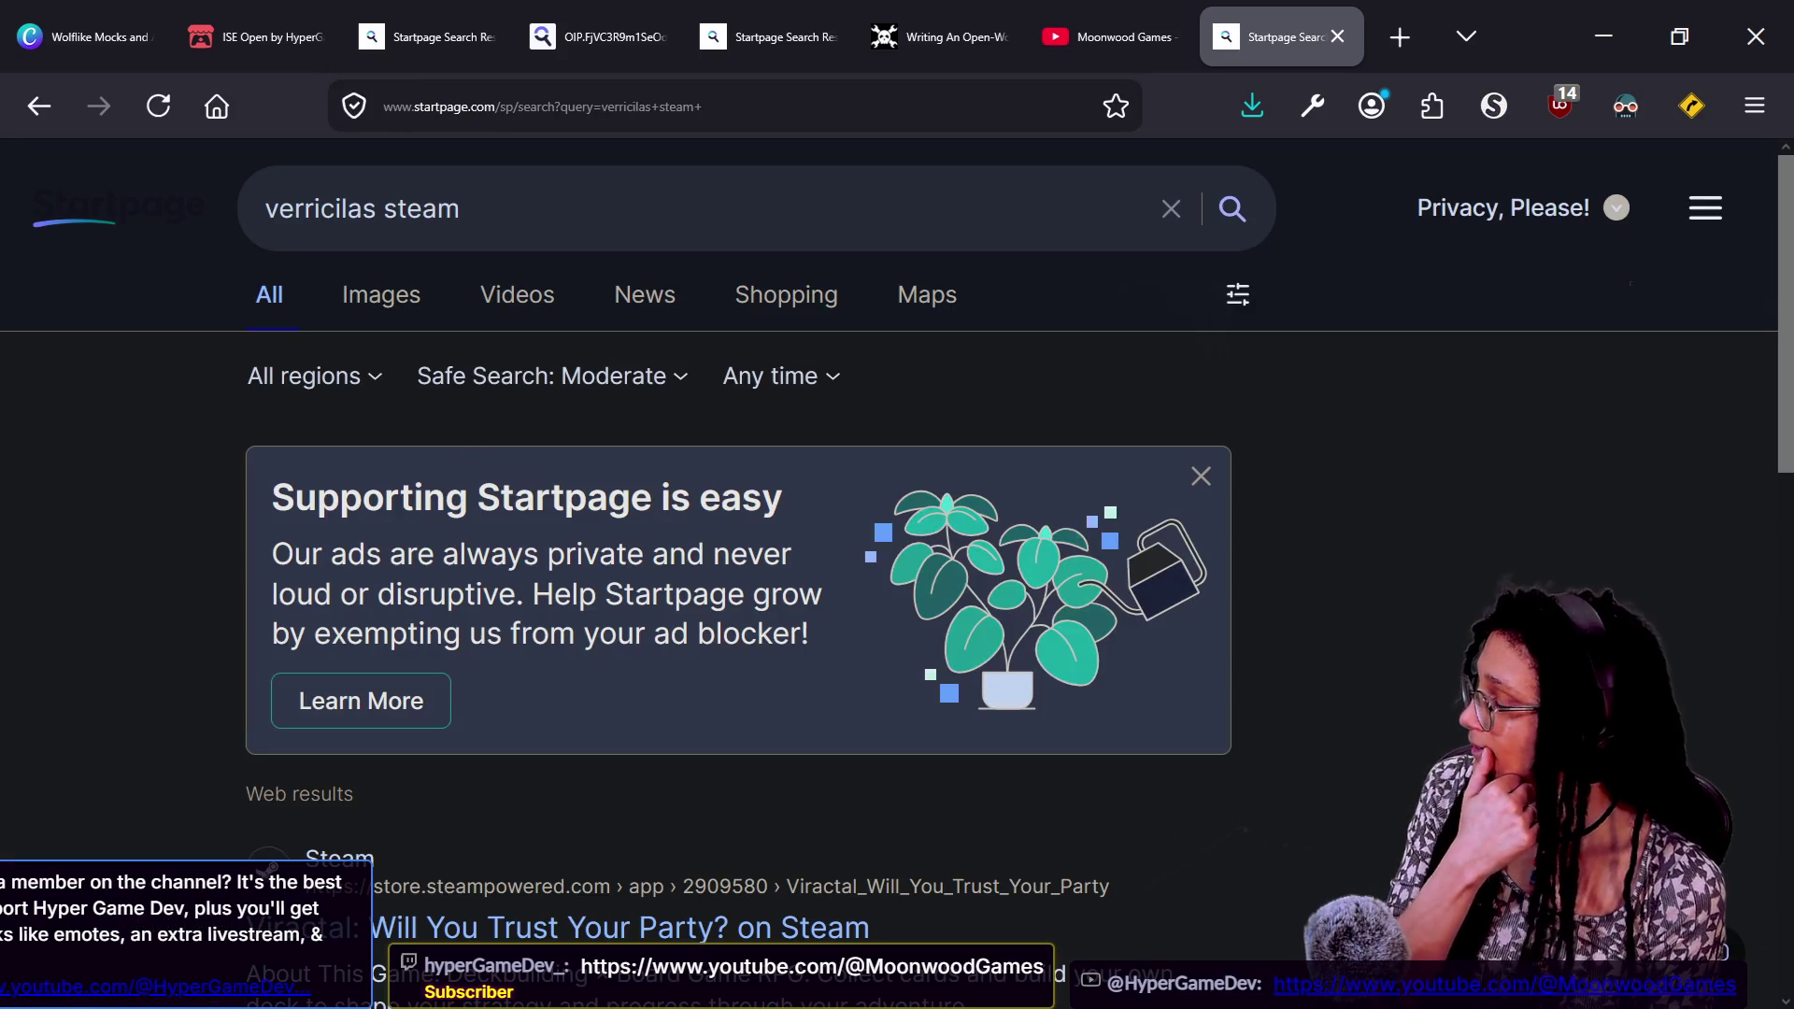
pyautogui.scroll(-5, 474, 612)
pyautogui.scroll(-5, 474, 612)
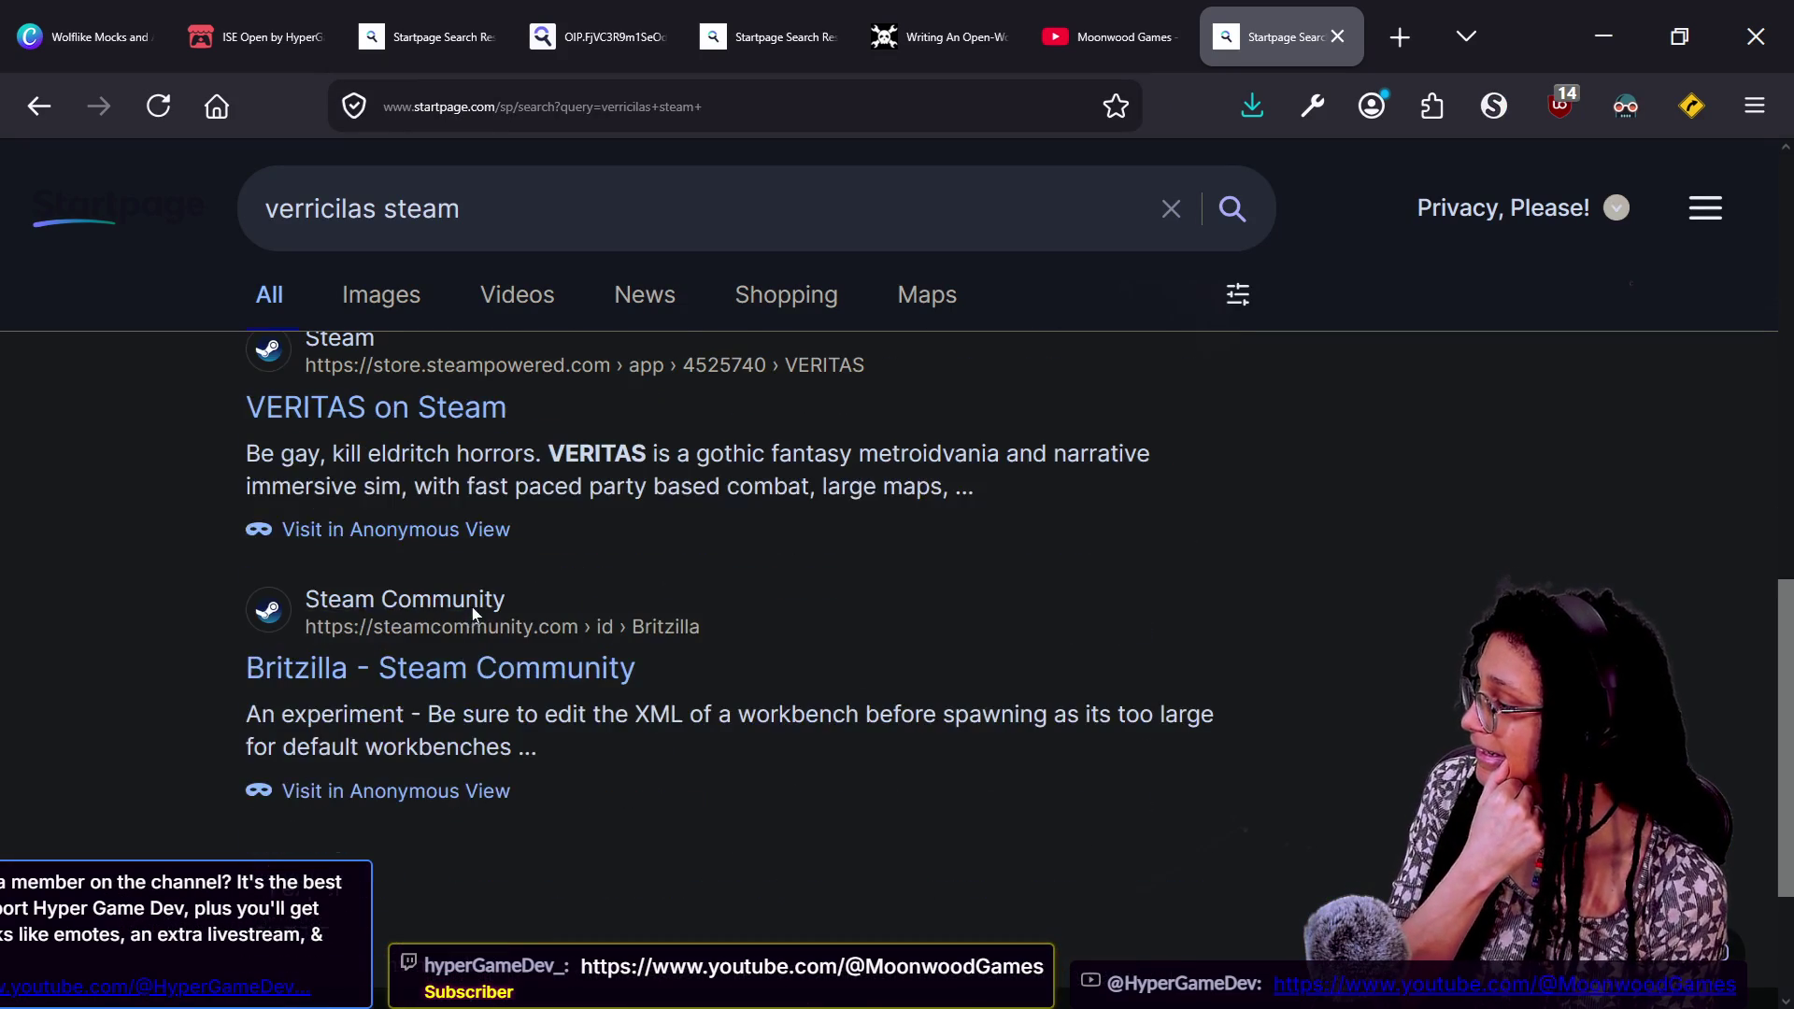
pyautogui.scroll(8, 482, 598)
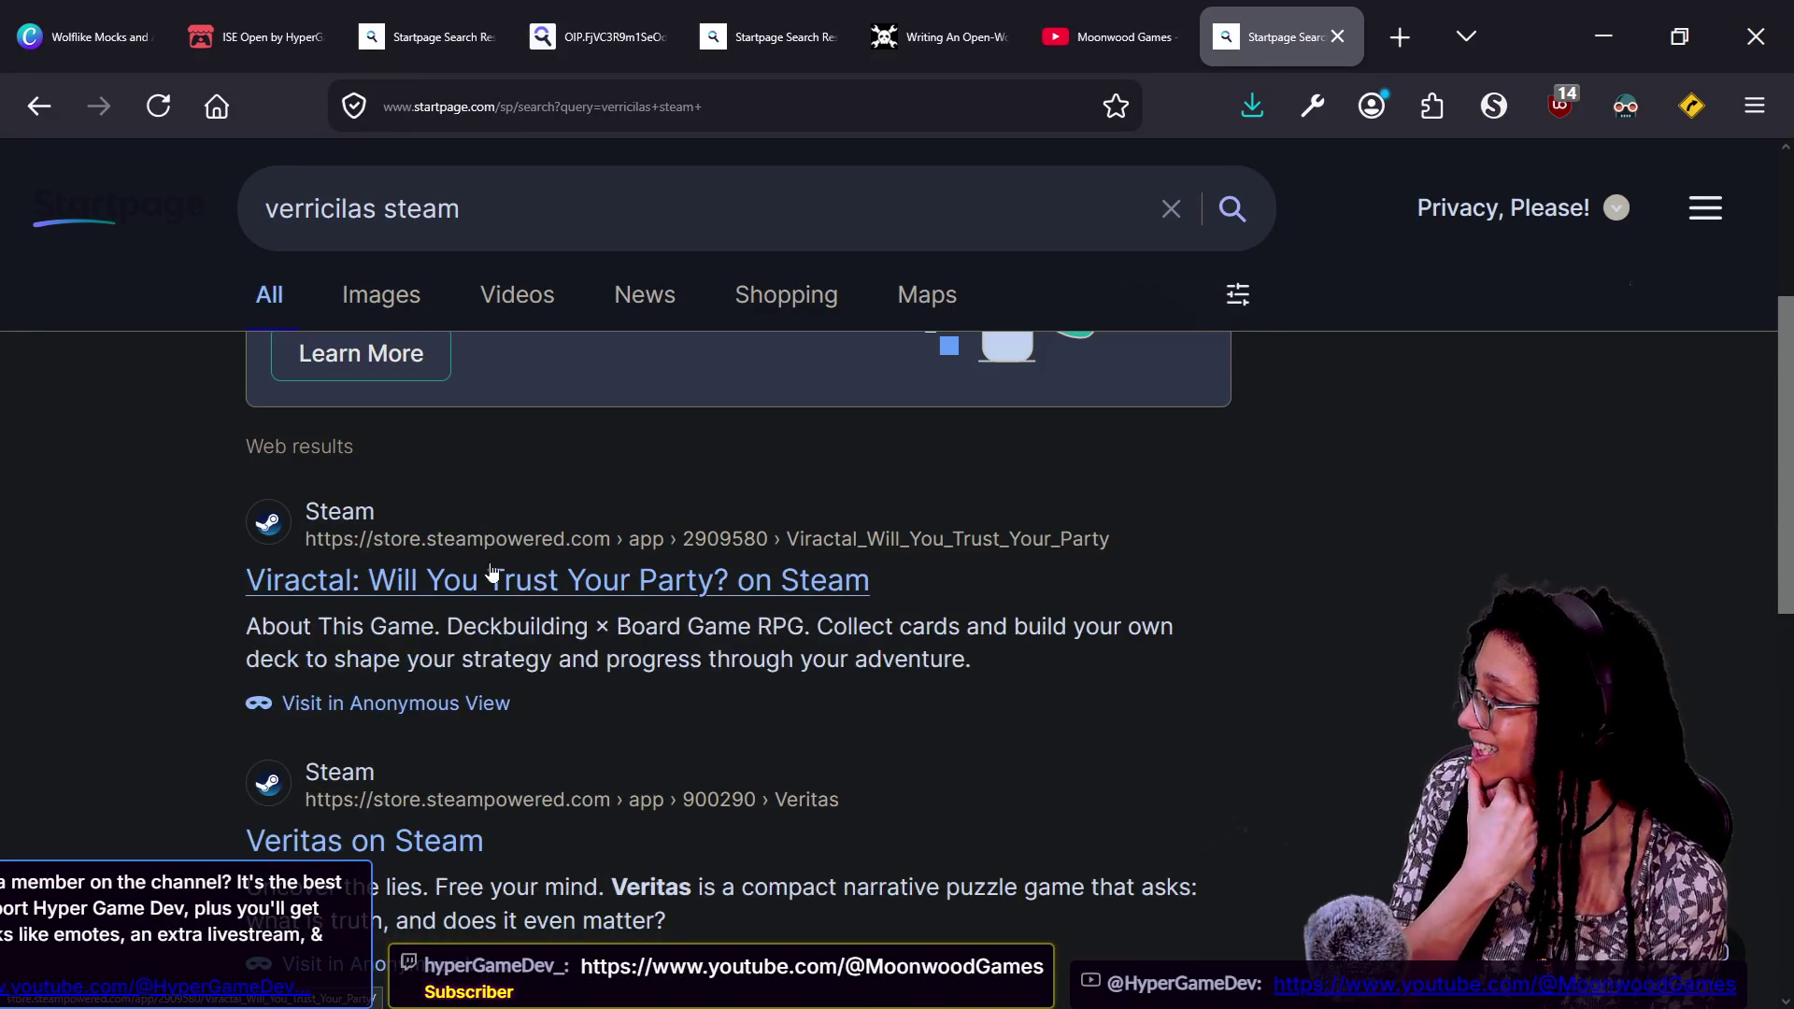
pyautogui.scroll(4, 492, 572)
pyautogui.scroll(-10, 311, 270)
# Correct the query to 'vericilas steam' and open the Tomb of Vercilias Steam store result.
pyautogui.press('BackSpace')
pyautogui.press('Delete')
pyautogui.write('e')
pyautogui.press('Return')
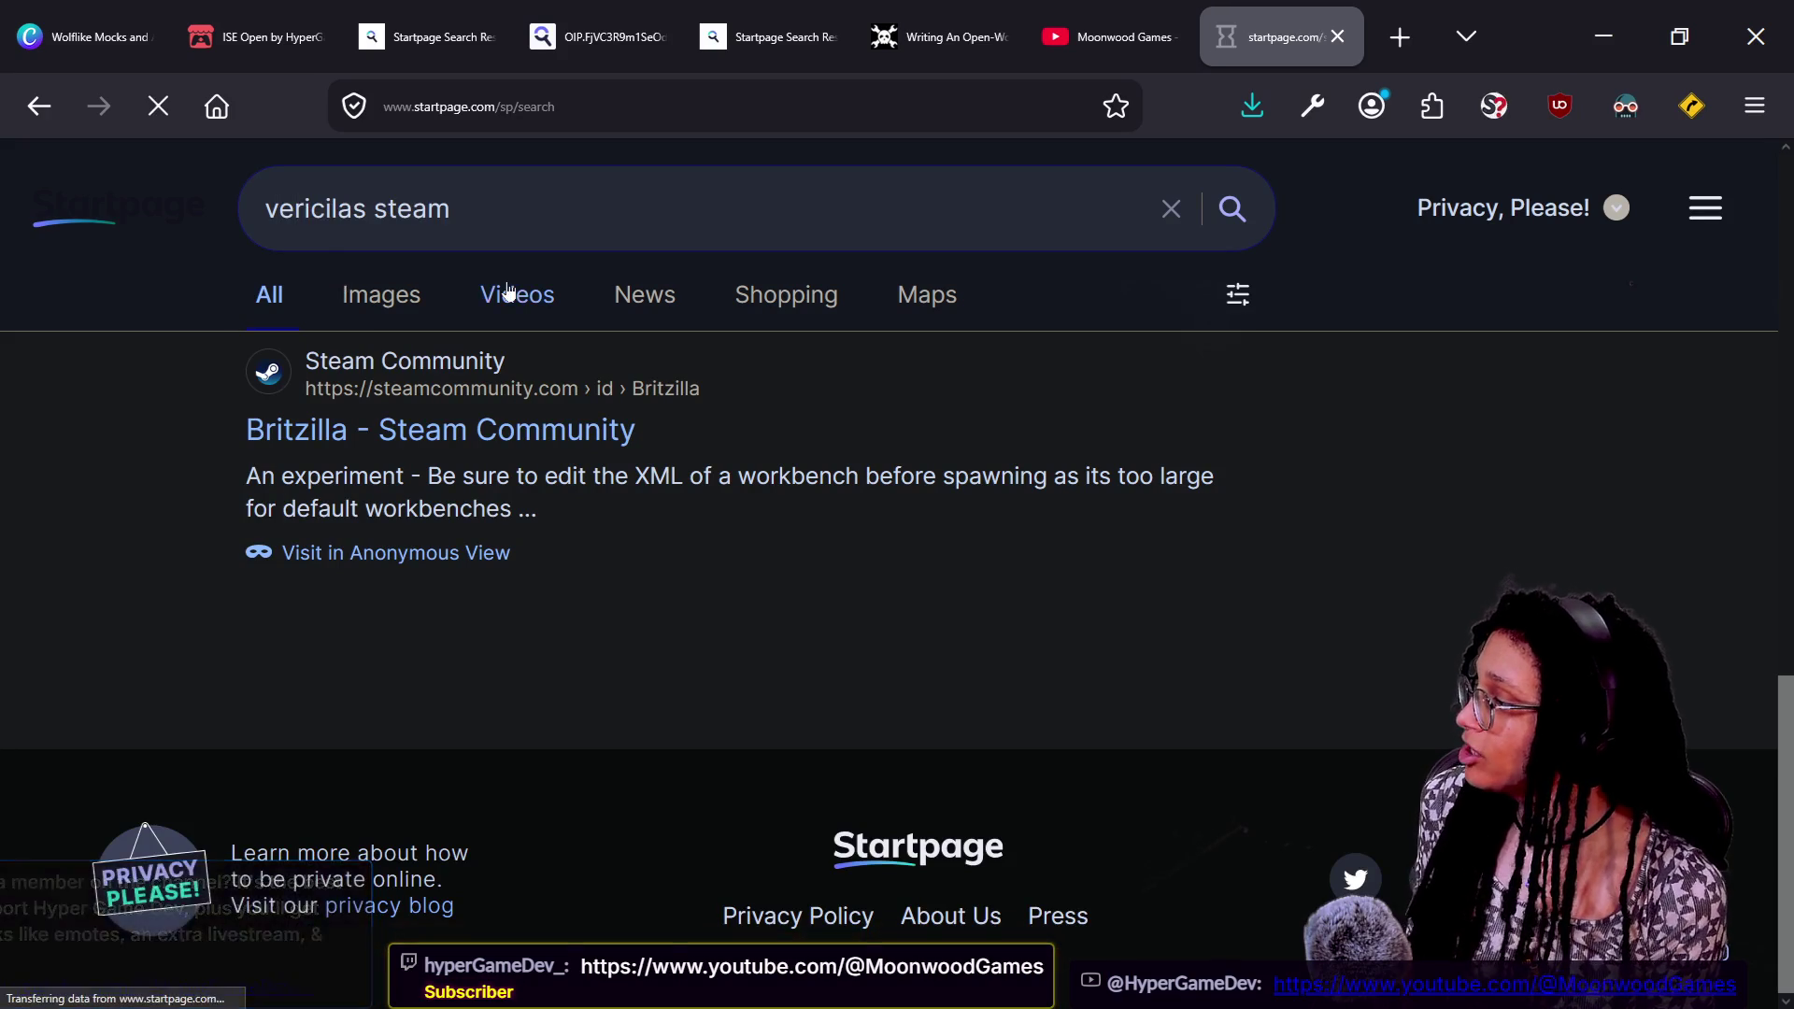
pyautogui.scroll(-3, 455, 383)
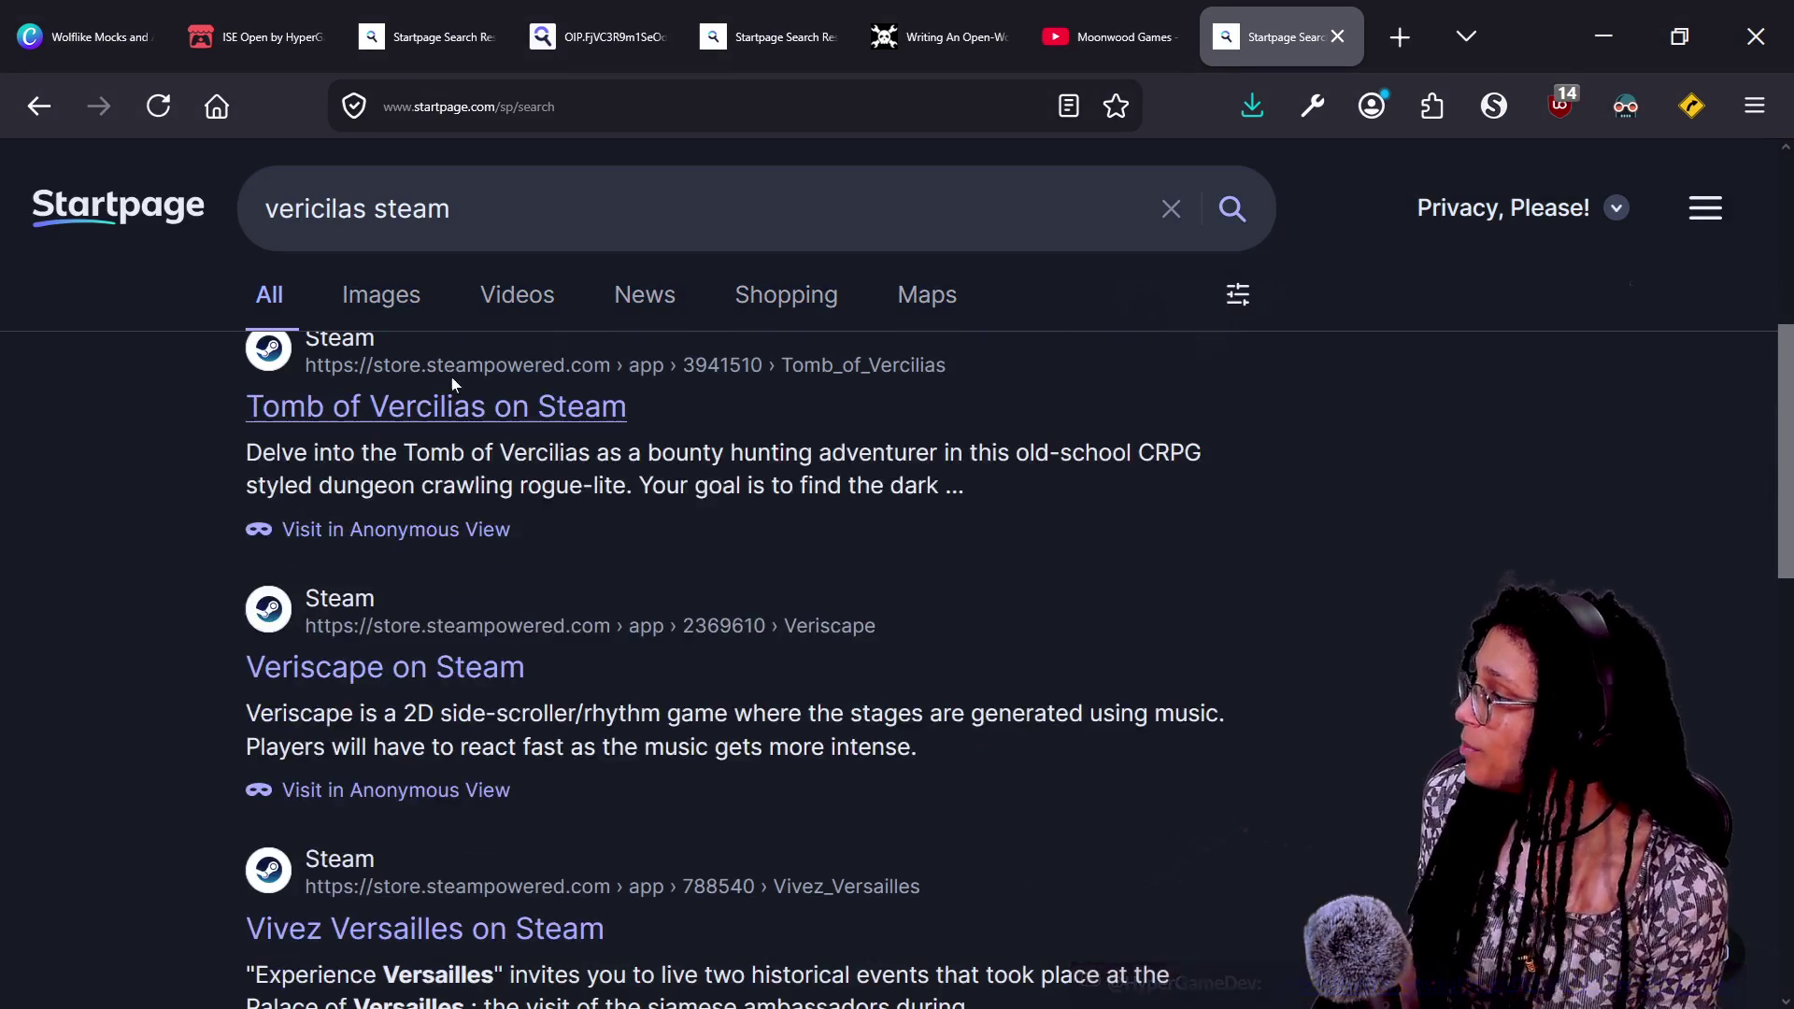
pyautogui.click(464, 406)
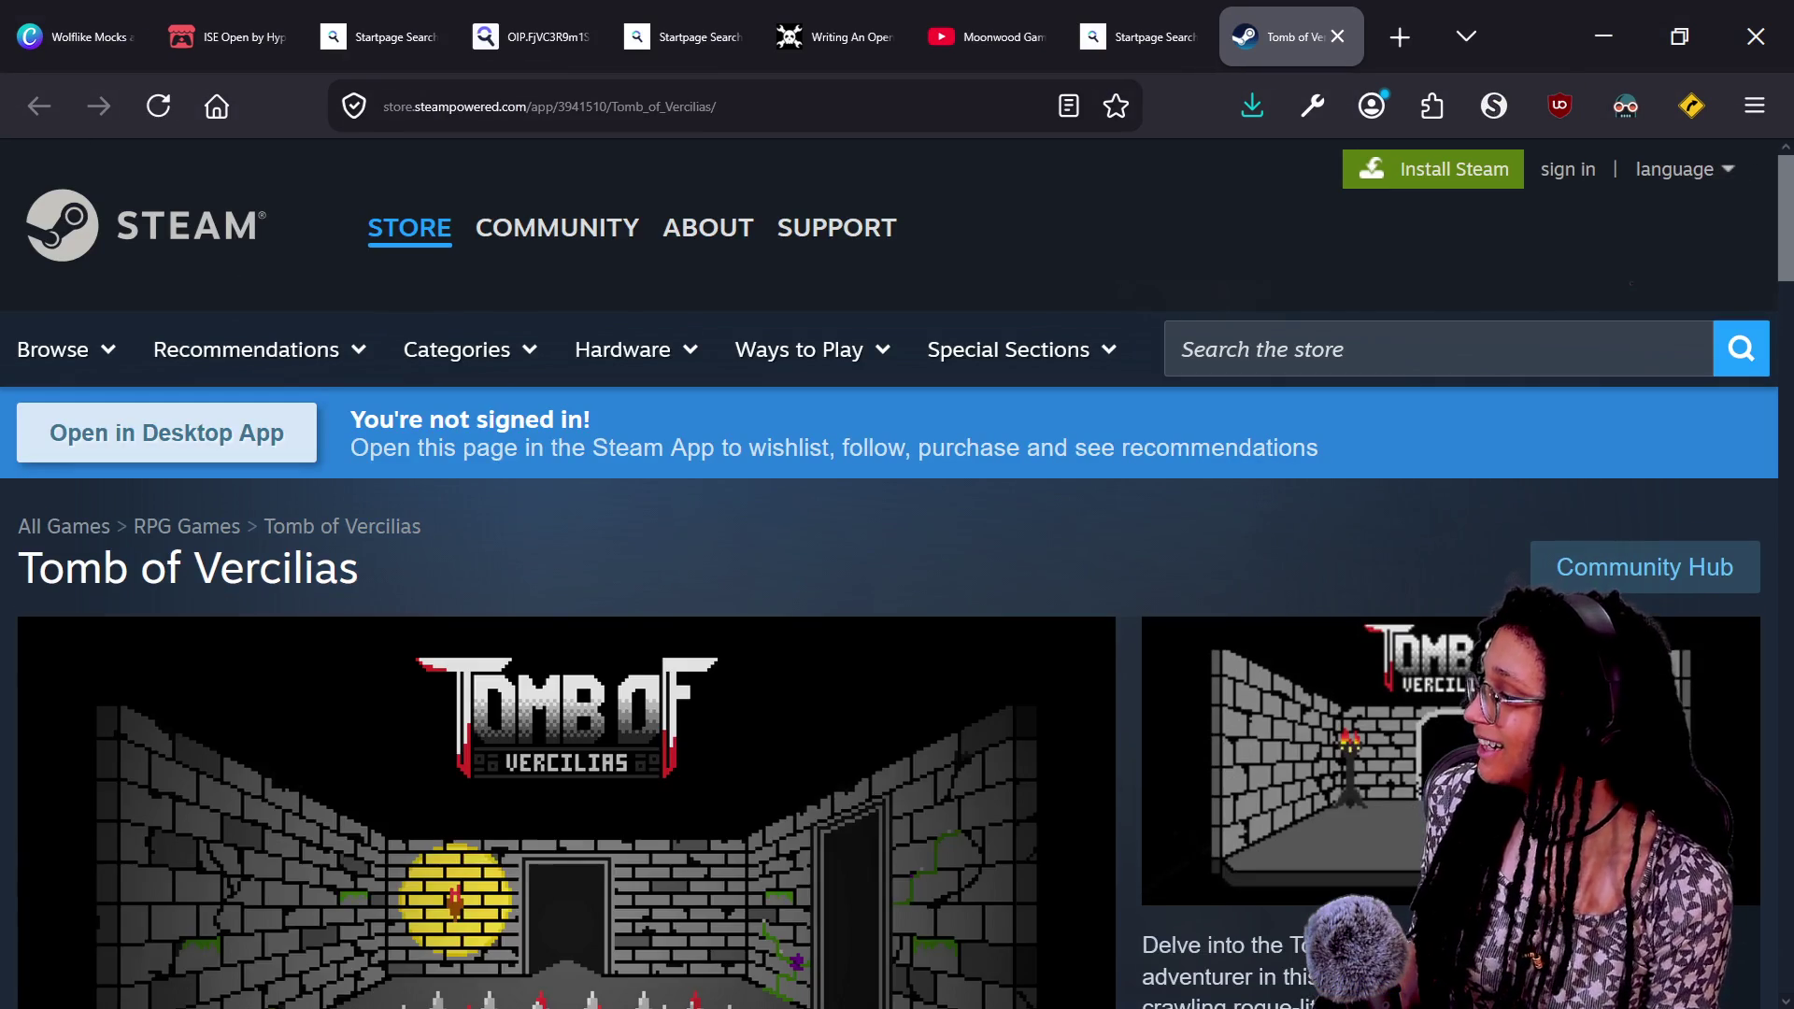
# Copy the Tomb of Vercilias store page link and post it in the stream chat.
pyautogui.hotkey('ctrl', 'l')
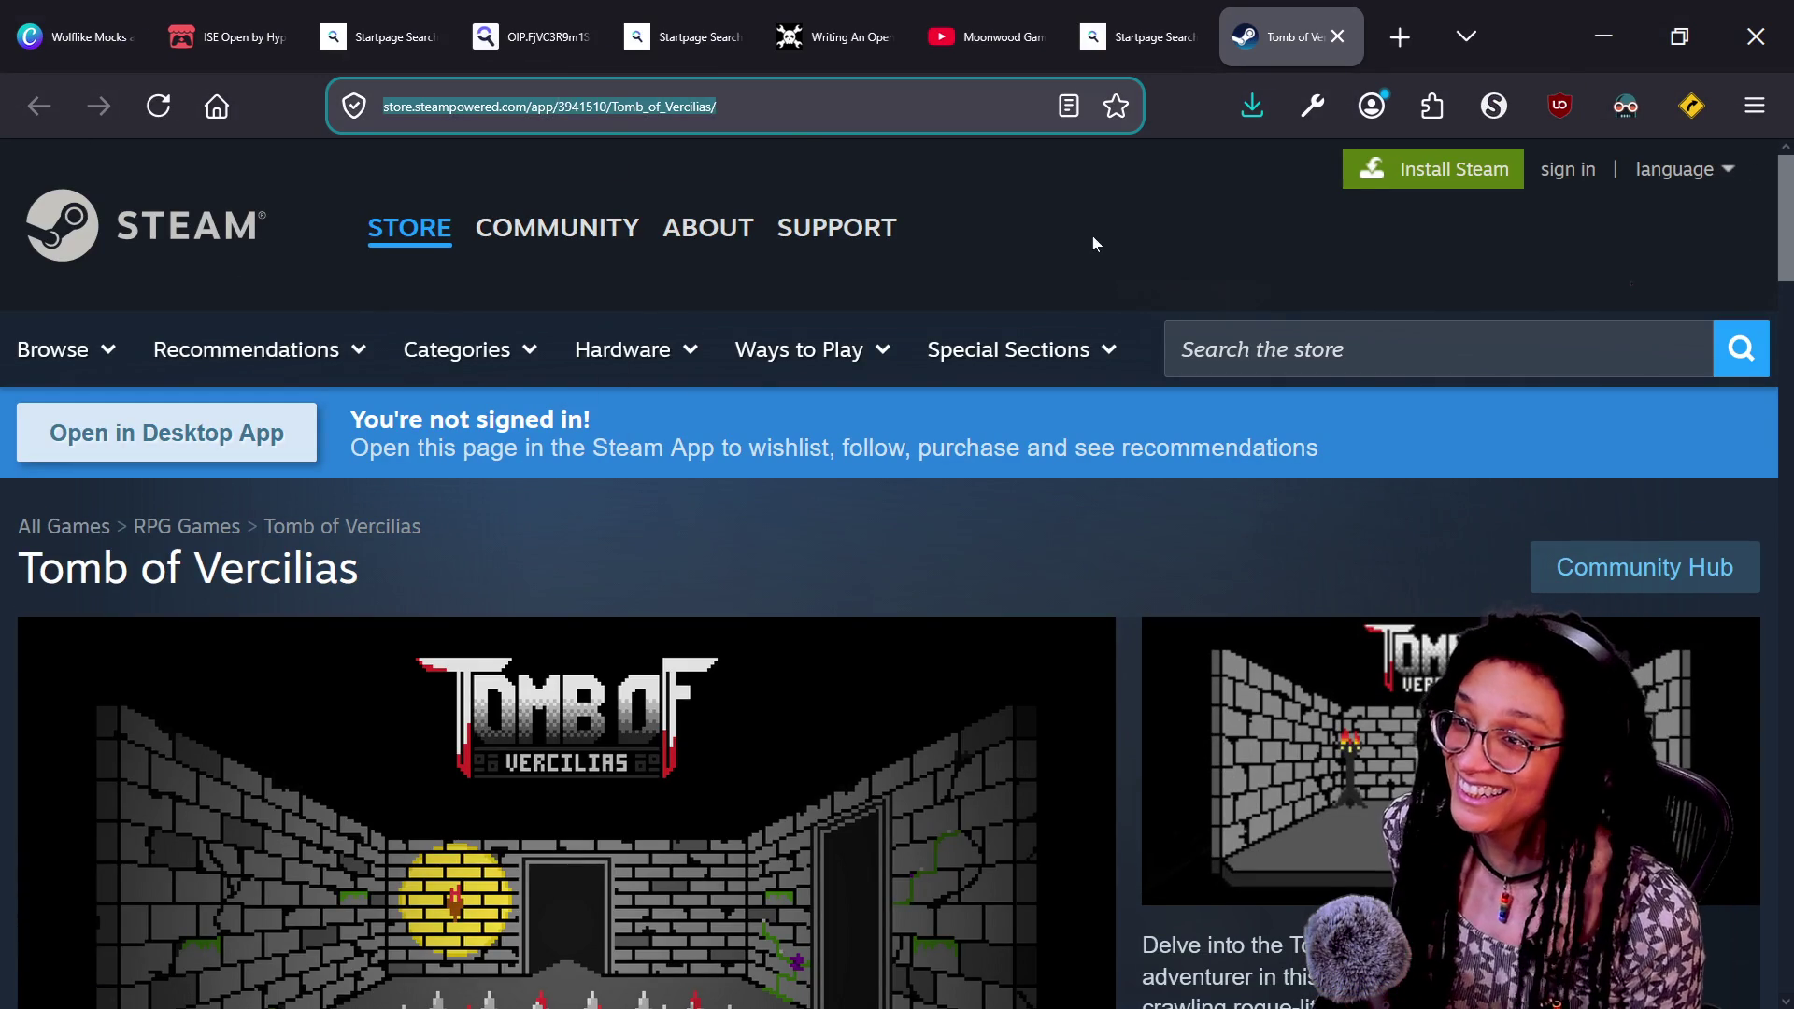
pyautogui.hotkey('alt', 'Tab')
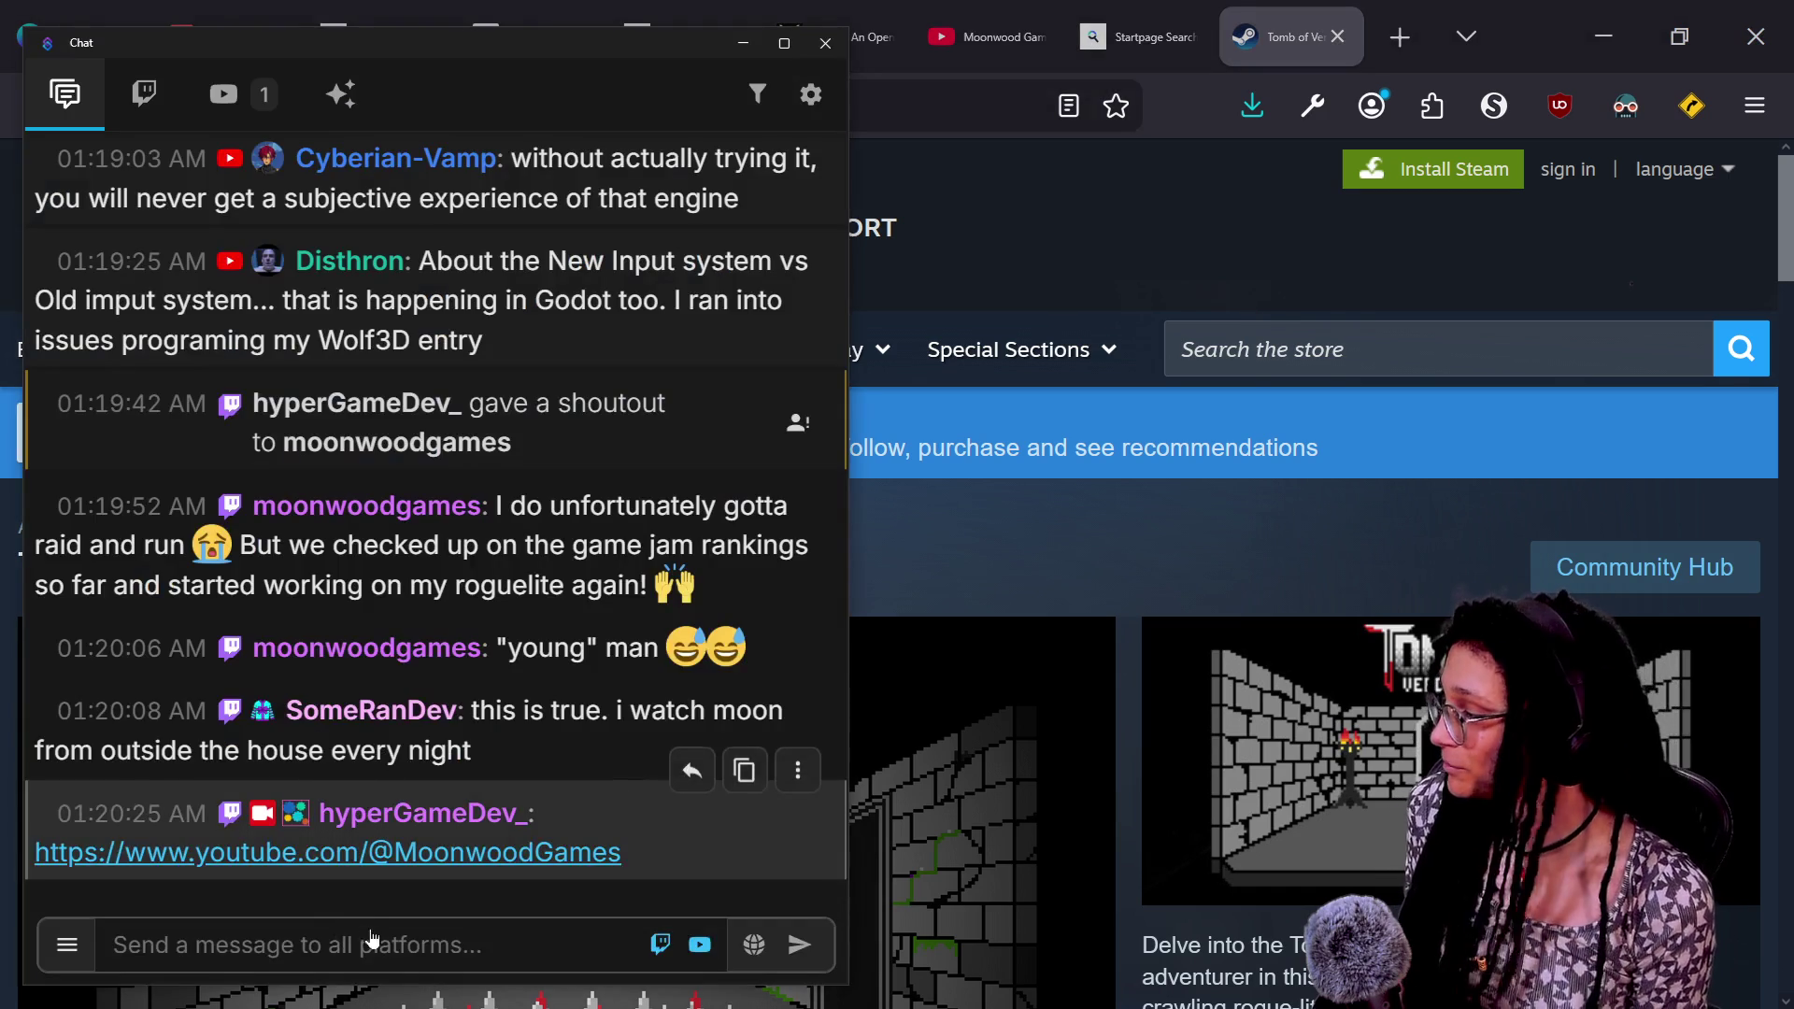
pyautogui.write('https://store.steampowered.com/app/3941510/Tomb_of_Vercilias/')
pyautogui.press('Return')
pyautogui.hotkey('alt', 'Tab')
# Cycle through all of the game's screenshots, then return to head_marker.gd in Godot.
pyautogui.scroll(-2, 1006, 272)
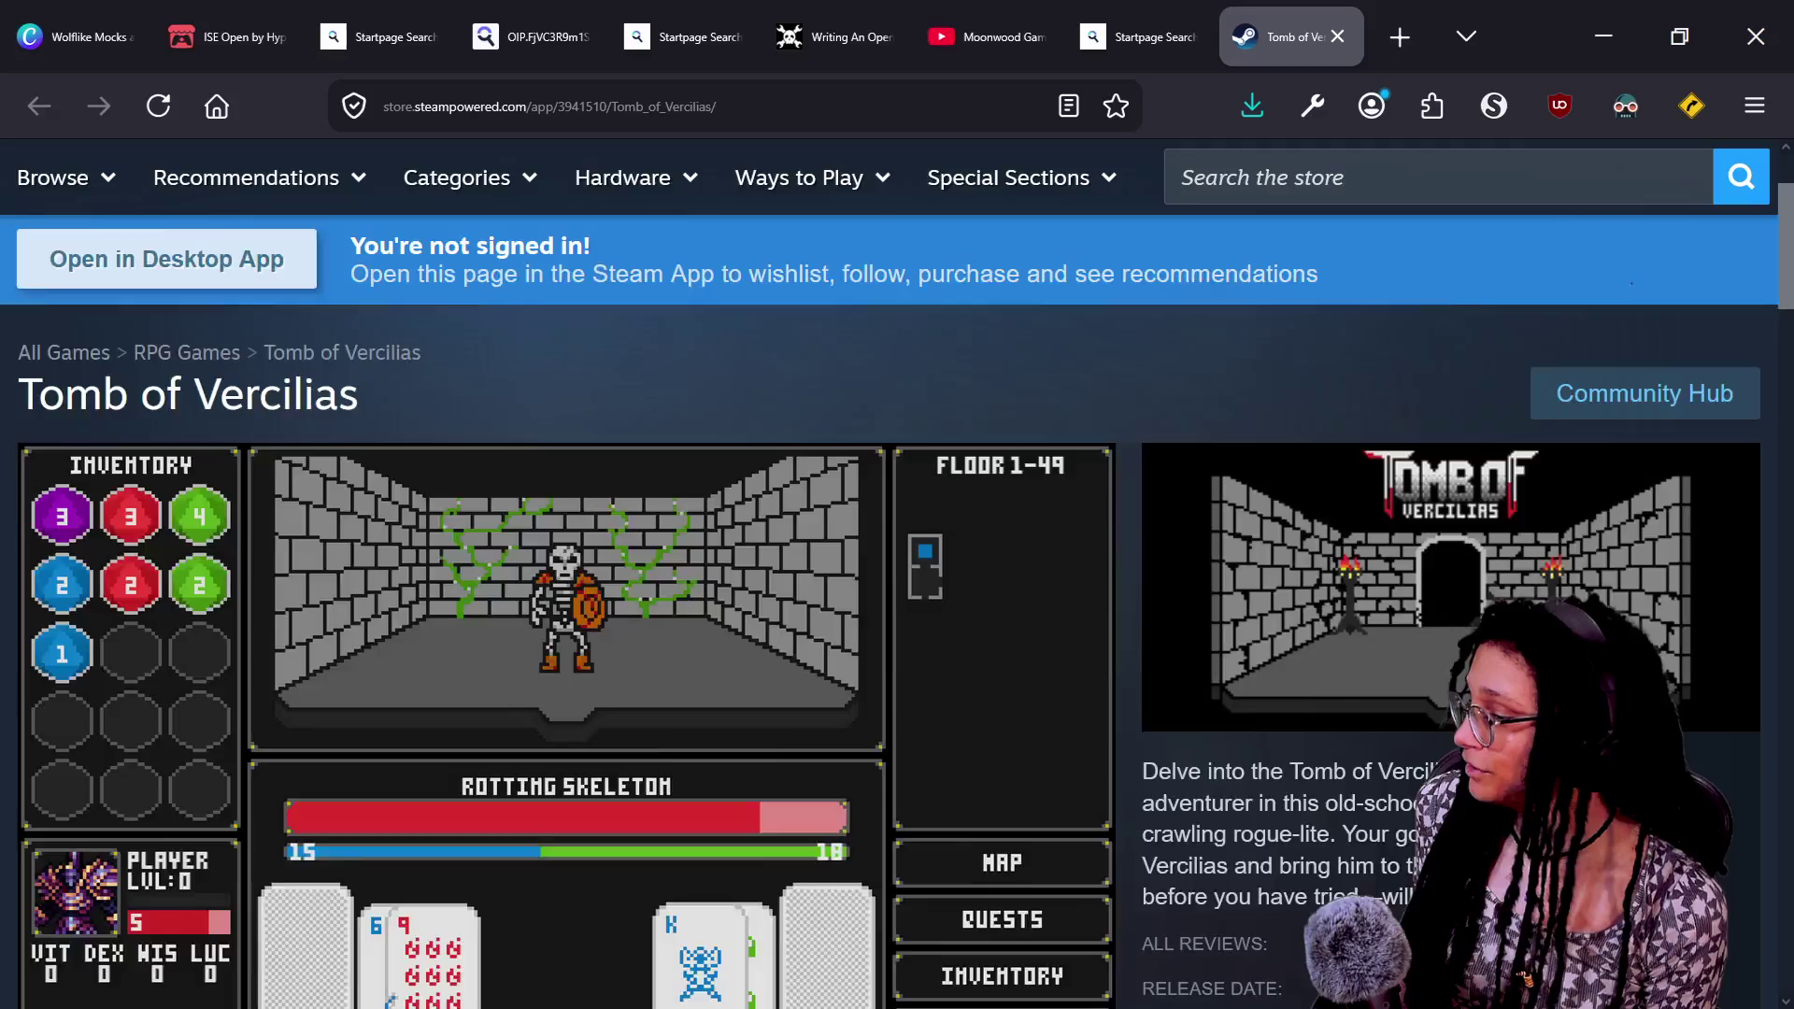
pyautogui.scroll(-5, 1010, 281)
pyautogui.scroll(4, 1009, 281)
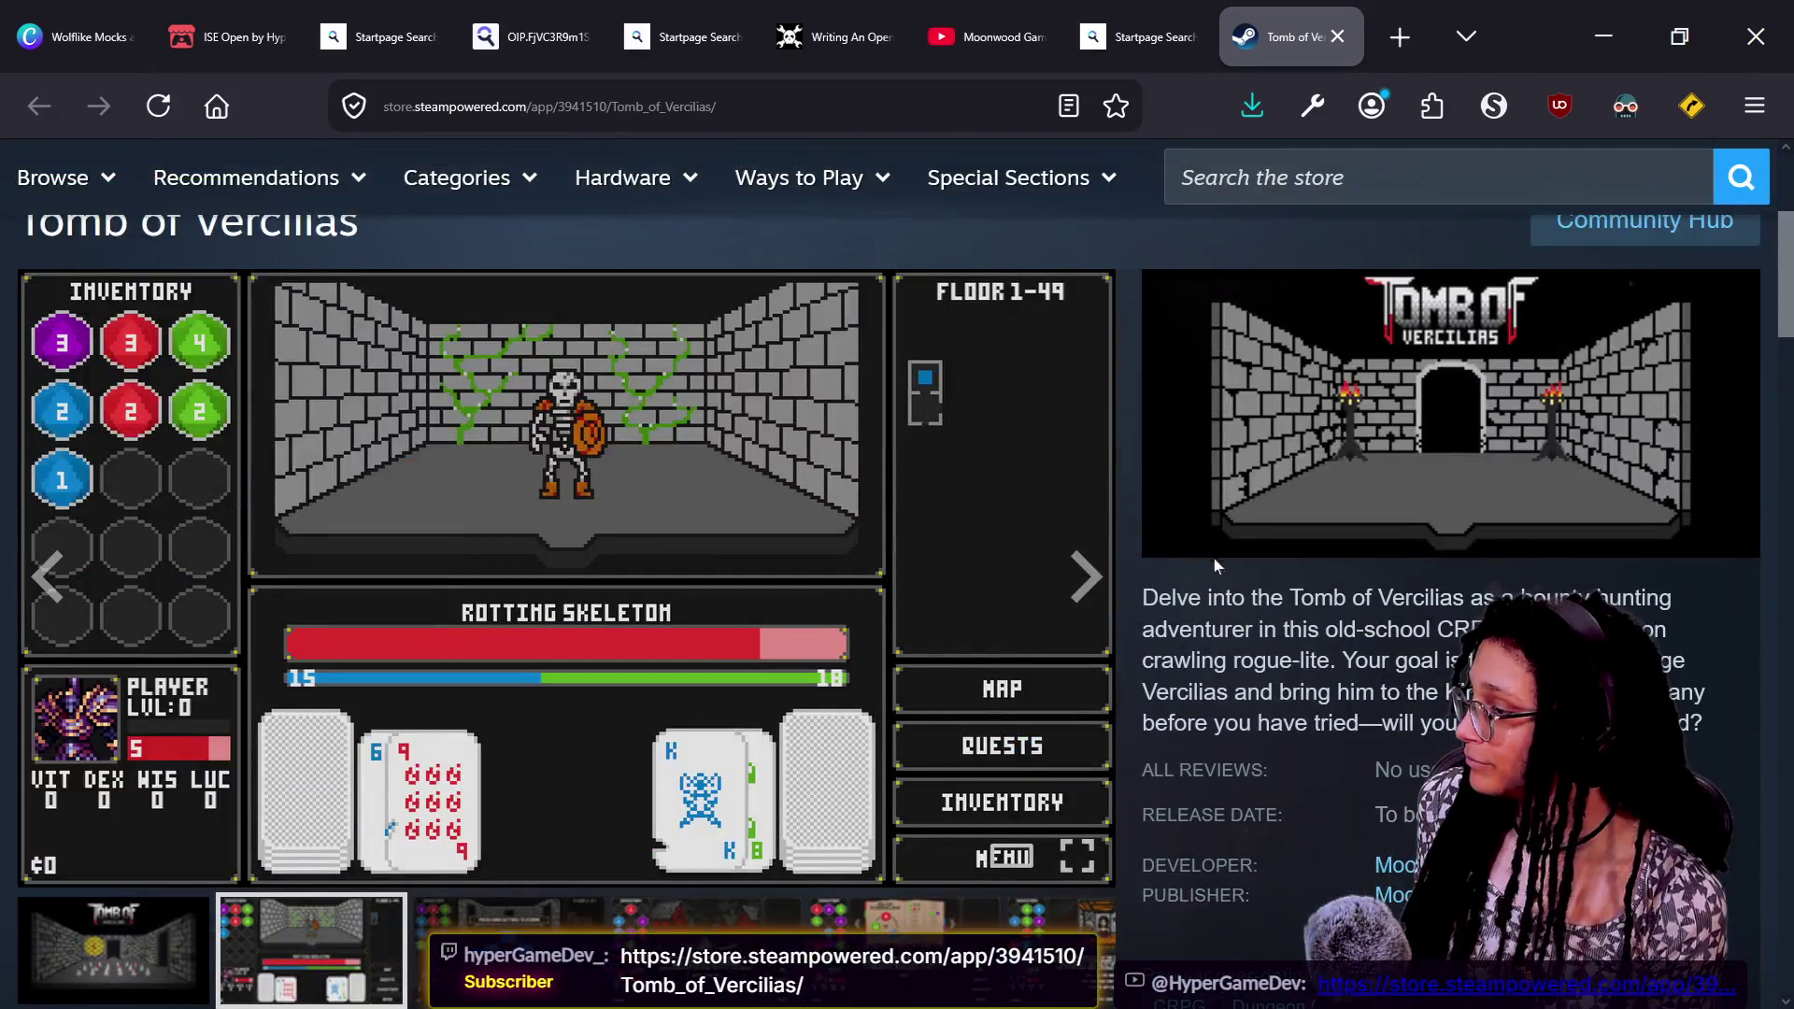
pyautogui.click(1067, 597)
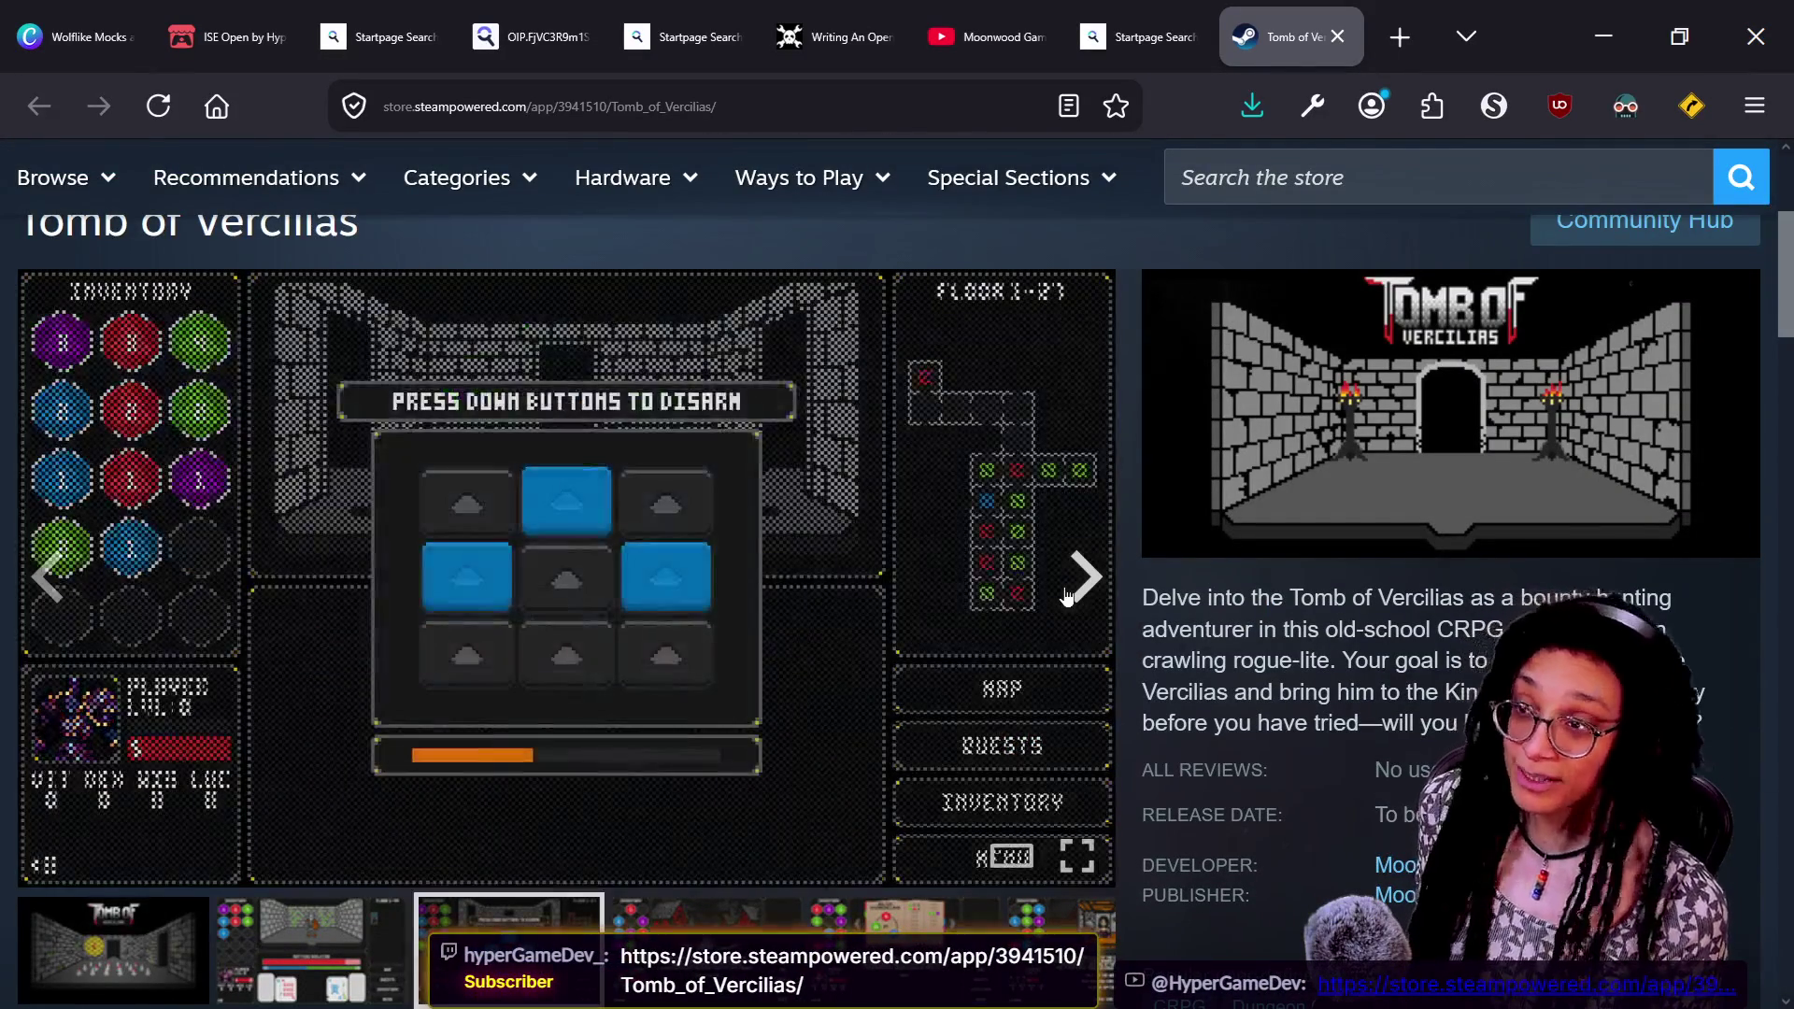
pyautogui.click(1067, 597)
pyautogui.click(1066, 596)
pyautogui.click(1066, 597)
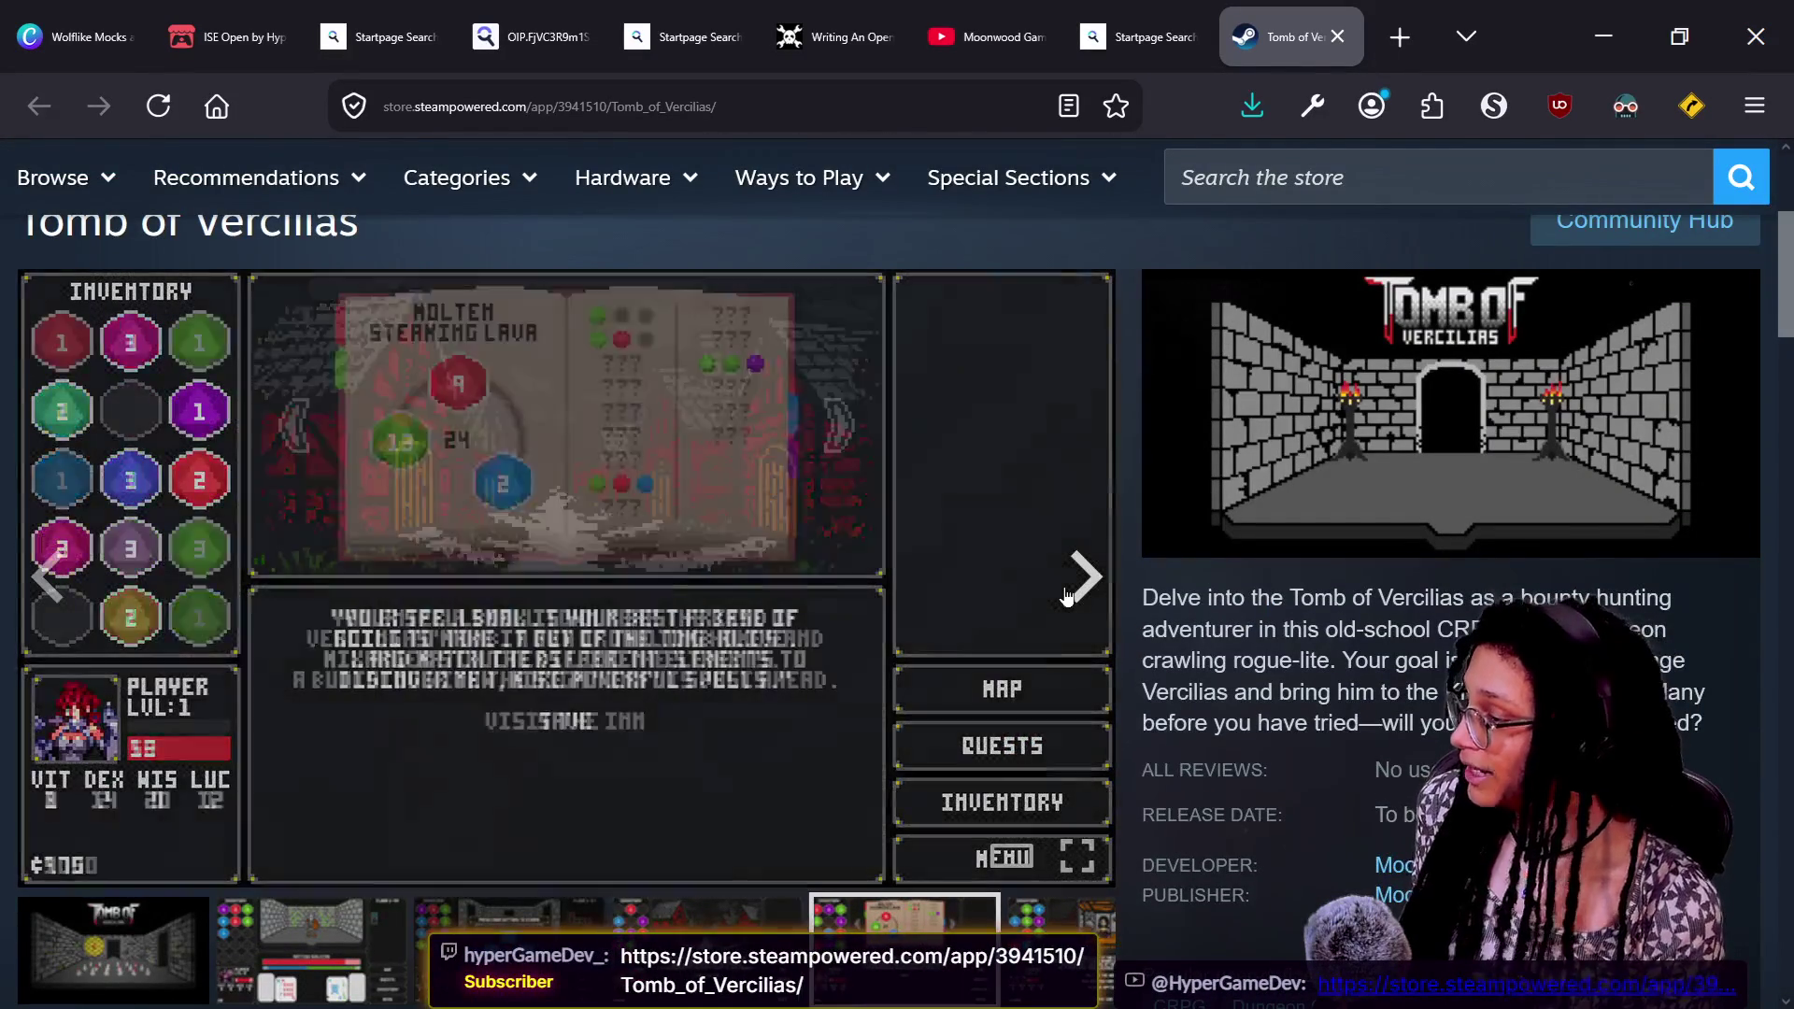
pyautogui.click(1067, 596)
pyautogui.click(1066, 597)
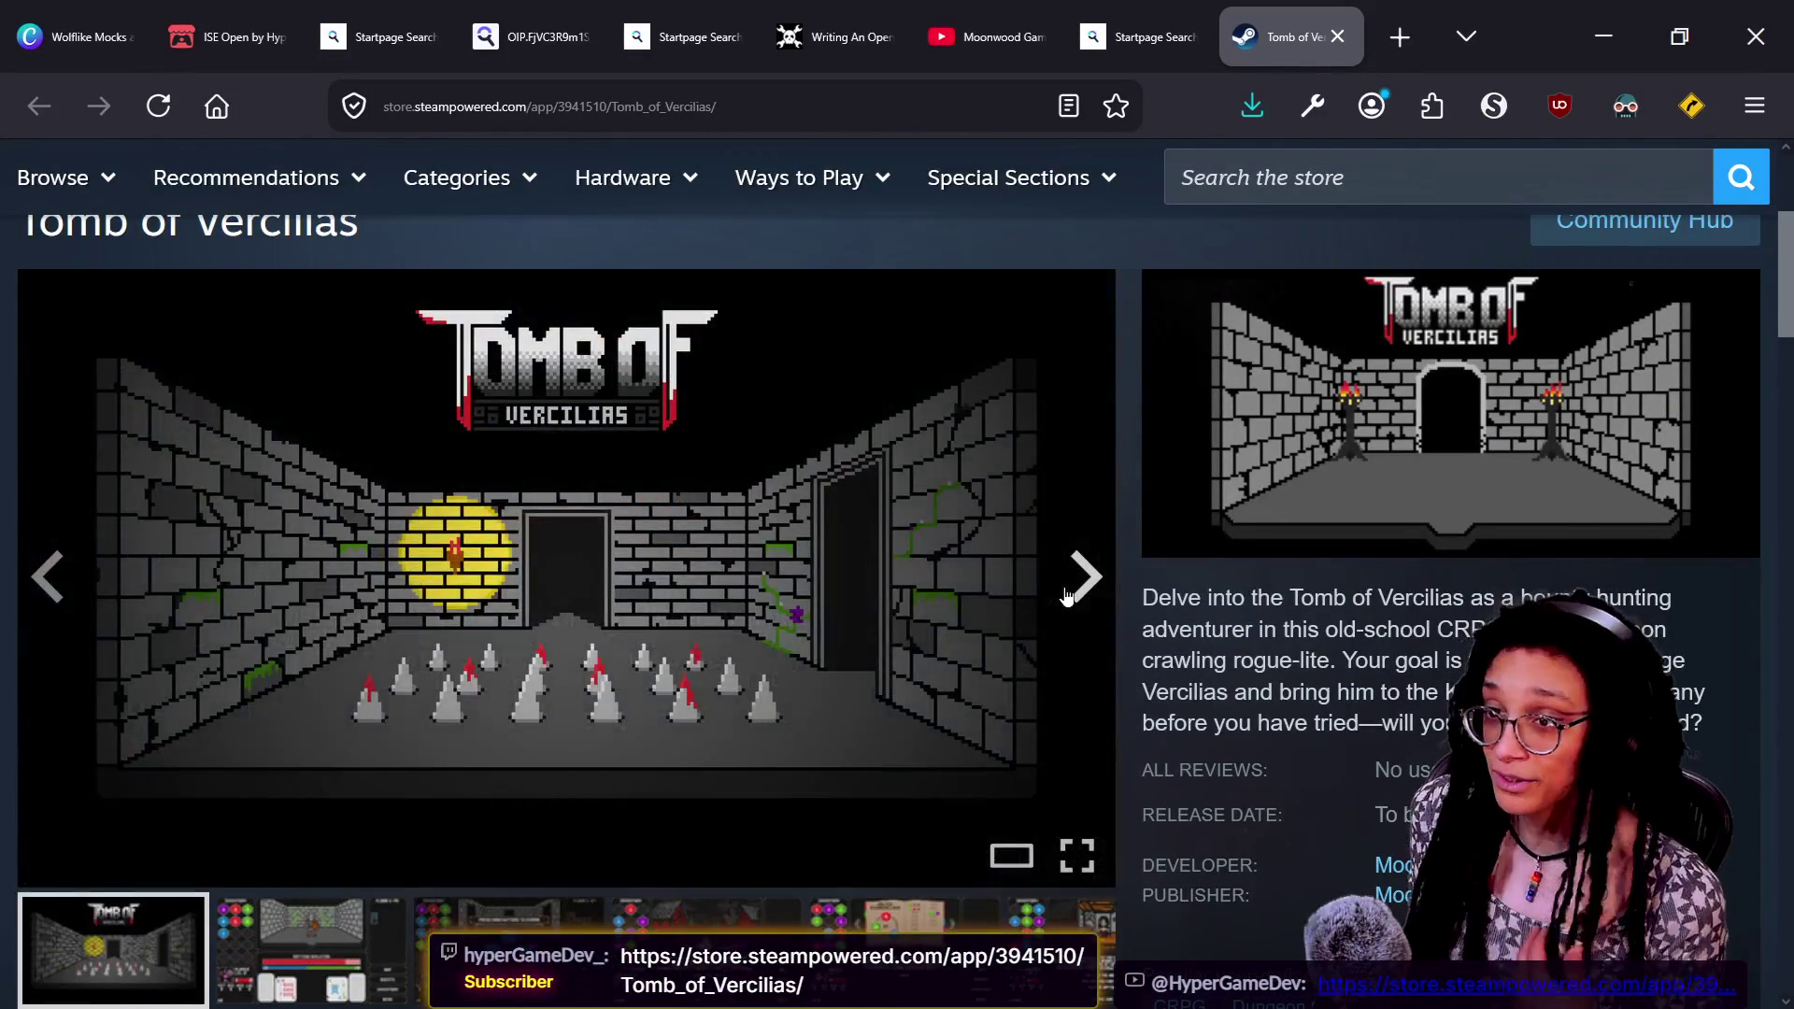
pyautogui.click(1066, 596)
pyautogui.click(1066, 596)
pyautogui.click(1066, 597)
pyautogui.click(1066, 597)
pyautogui.click(1067, 596)
pyautogui.click(1066, 596)
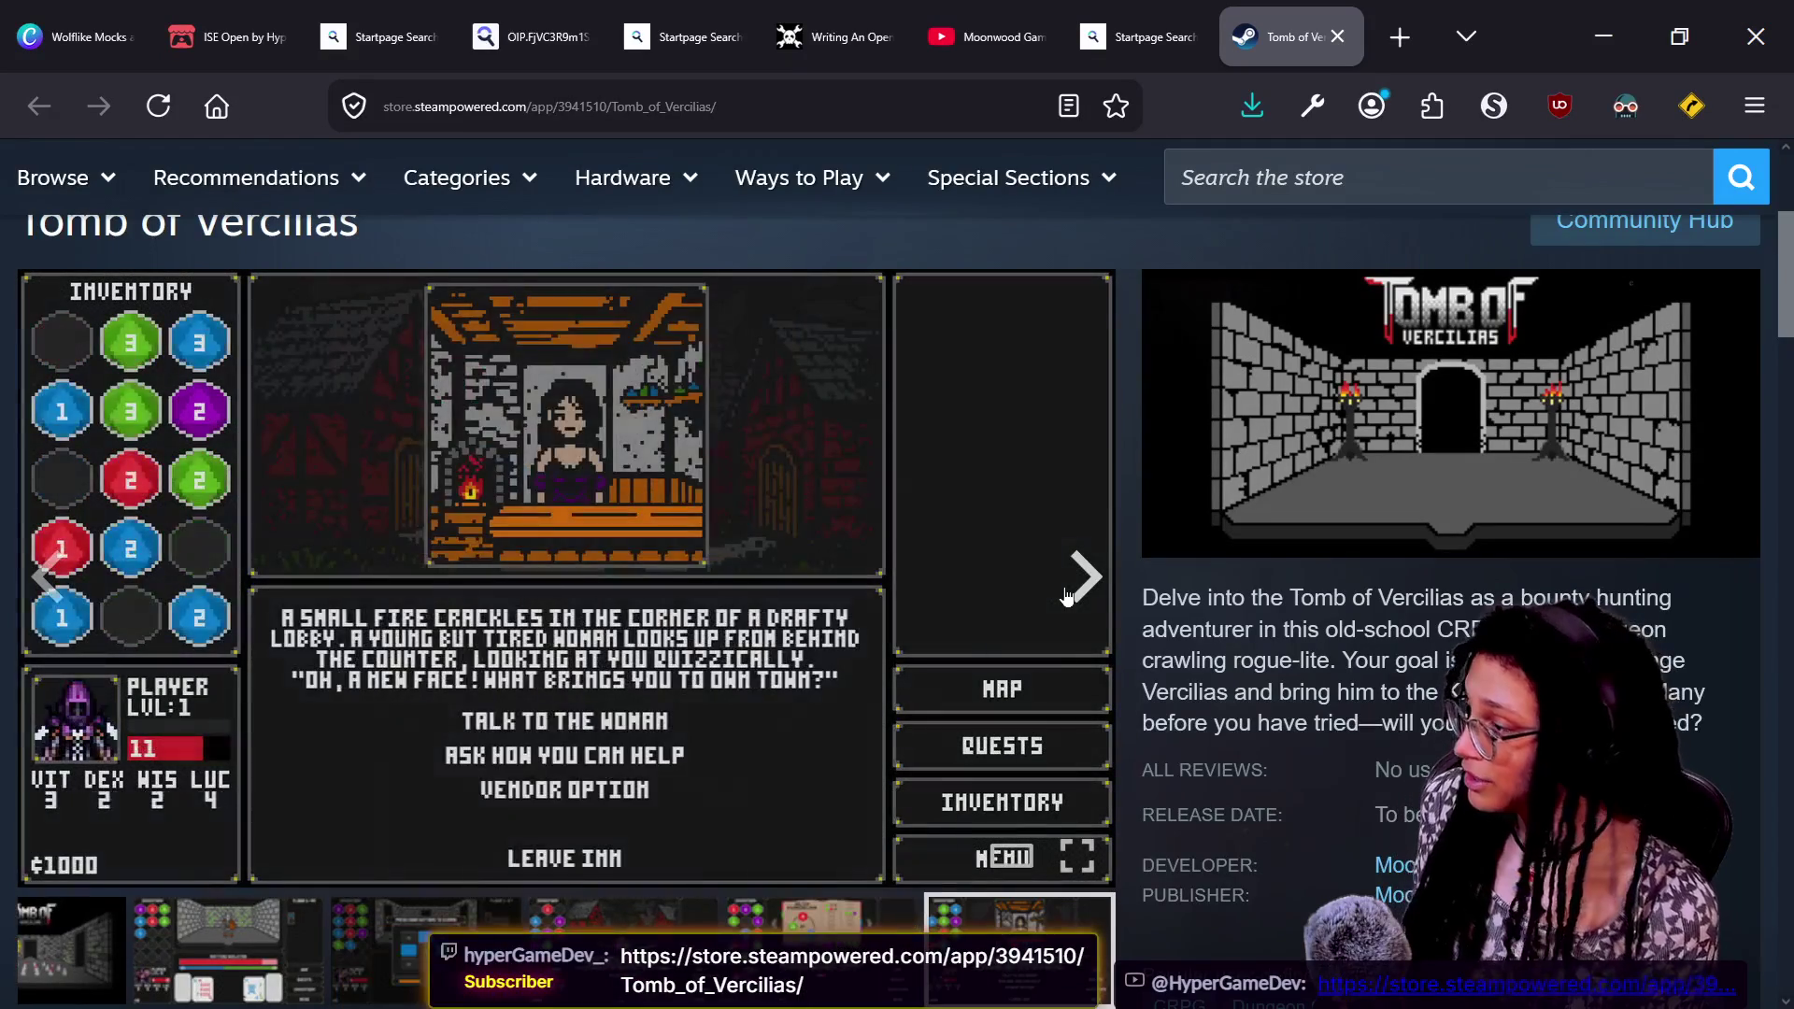
pyautogui.click(1066, 597)
pyautogui.click(1066, 597)
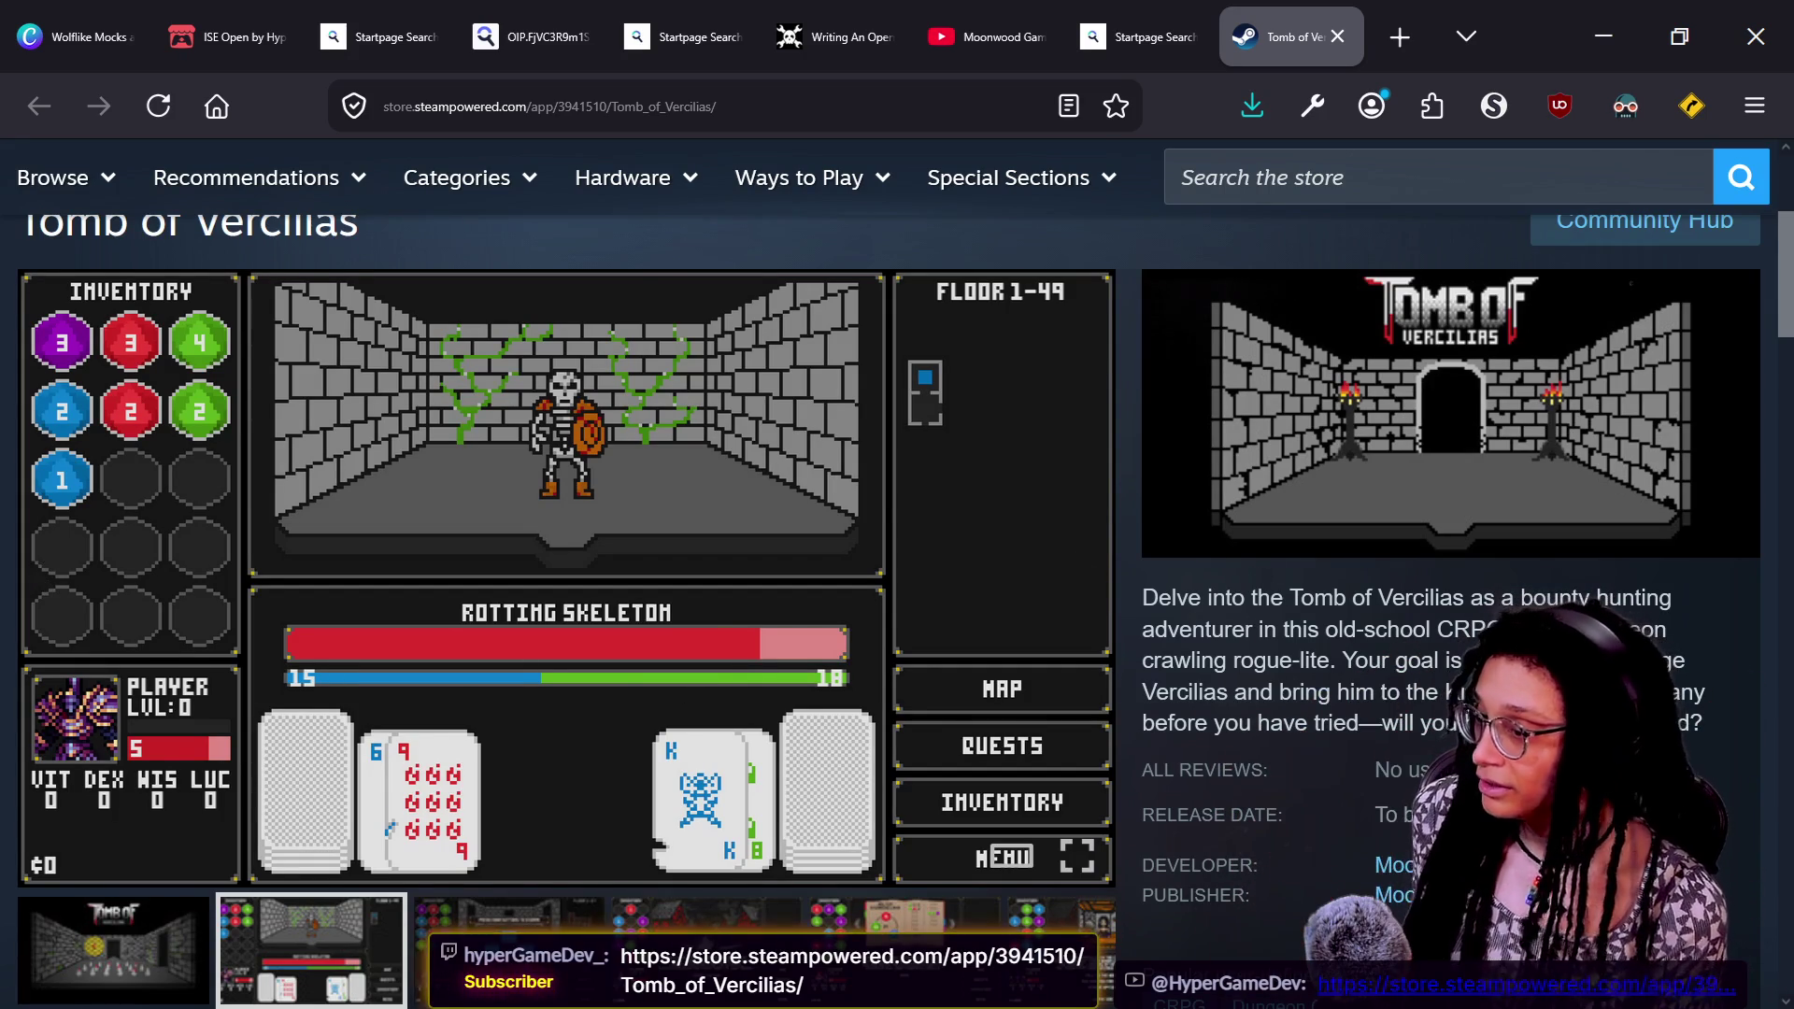
pyautogui.scroll(2, 1250, 626)
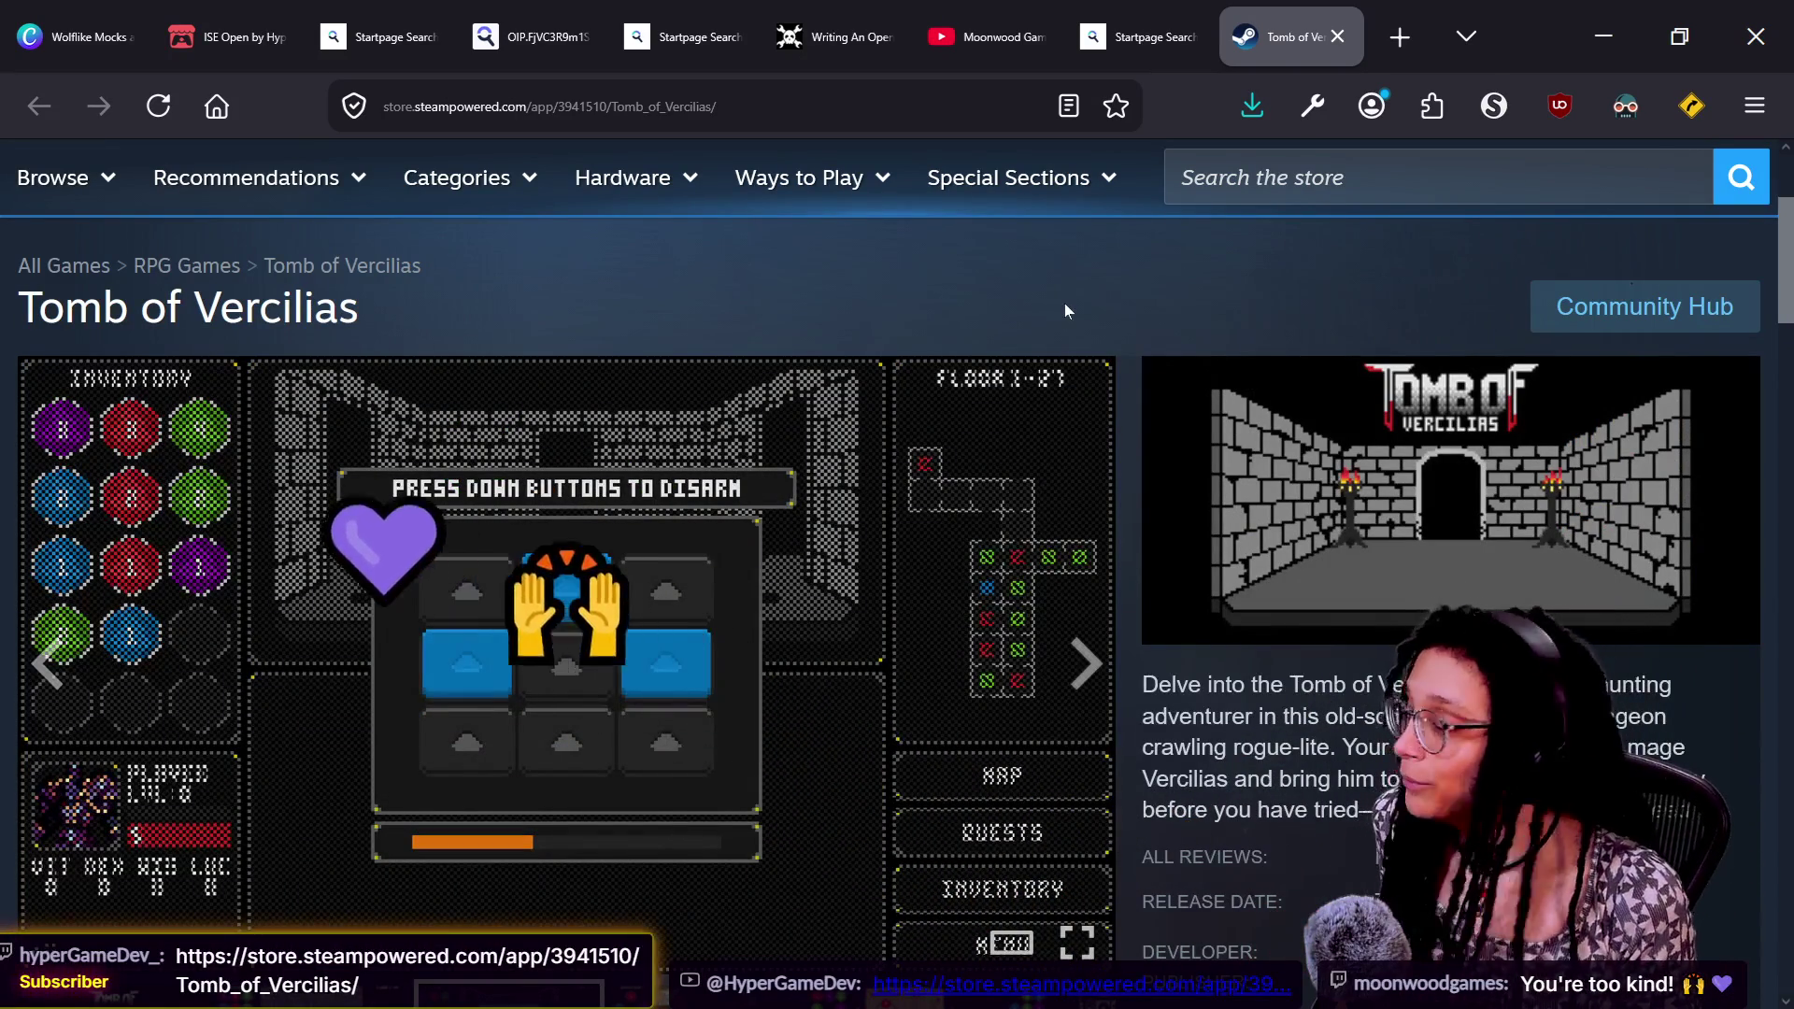
pyautogui.hotkey('alt', 'Tab')
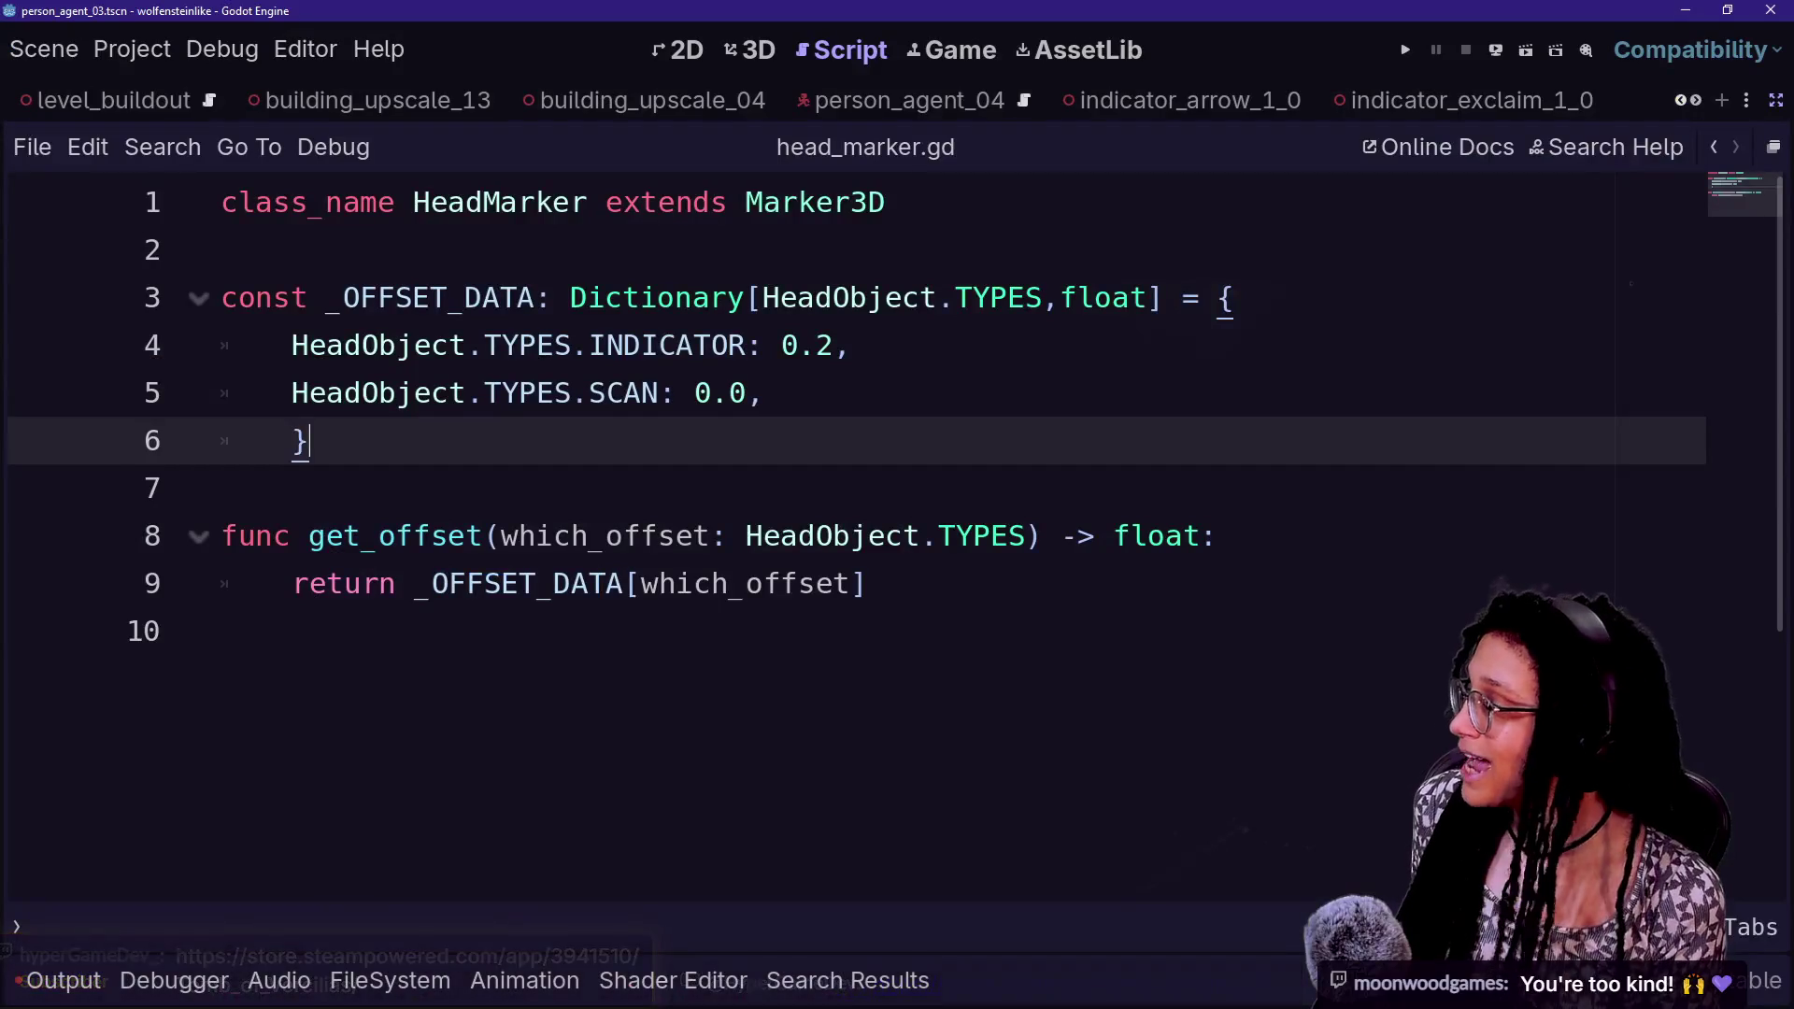
# Review the end of head_marker.gd, then run the project, which halts at manage_deescalation.gd line 17.
pyautogui.click(222, 630)
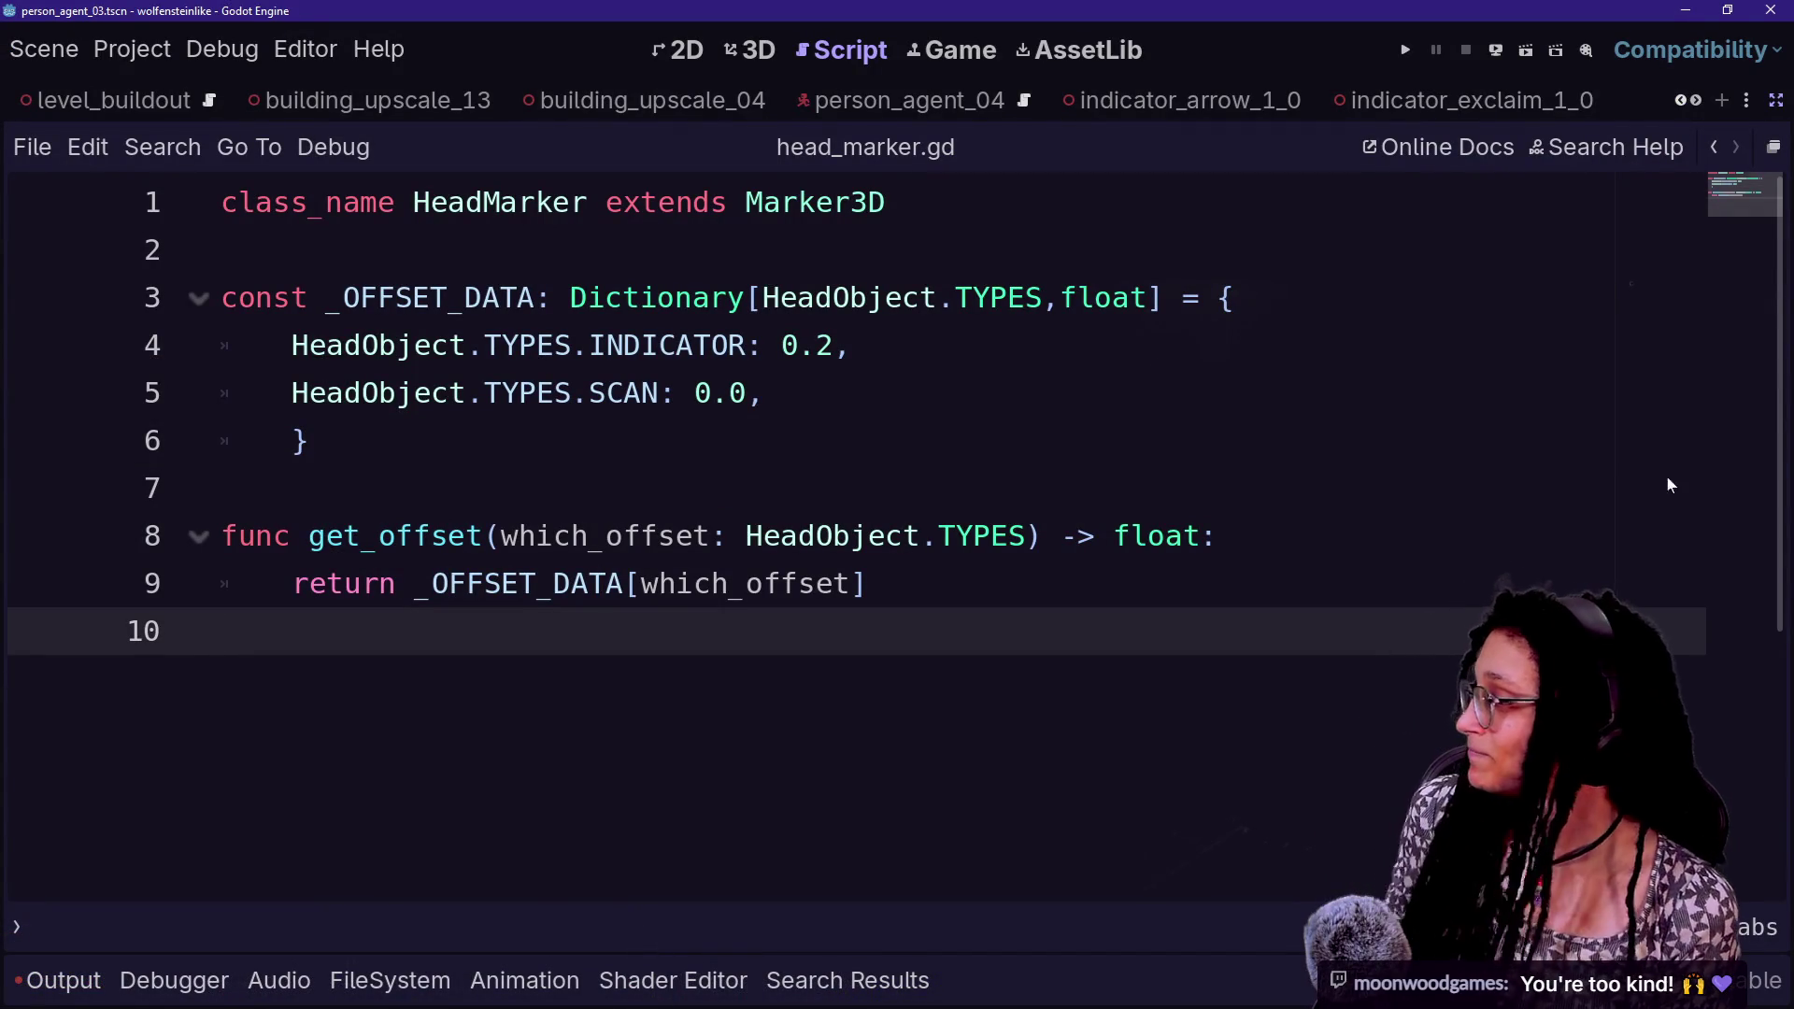
pyautogui.click(869, 584)
pyautogui.click(222, 631)
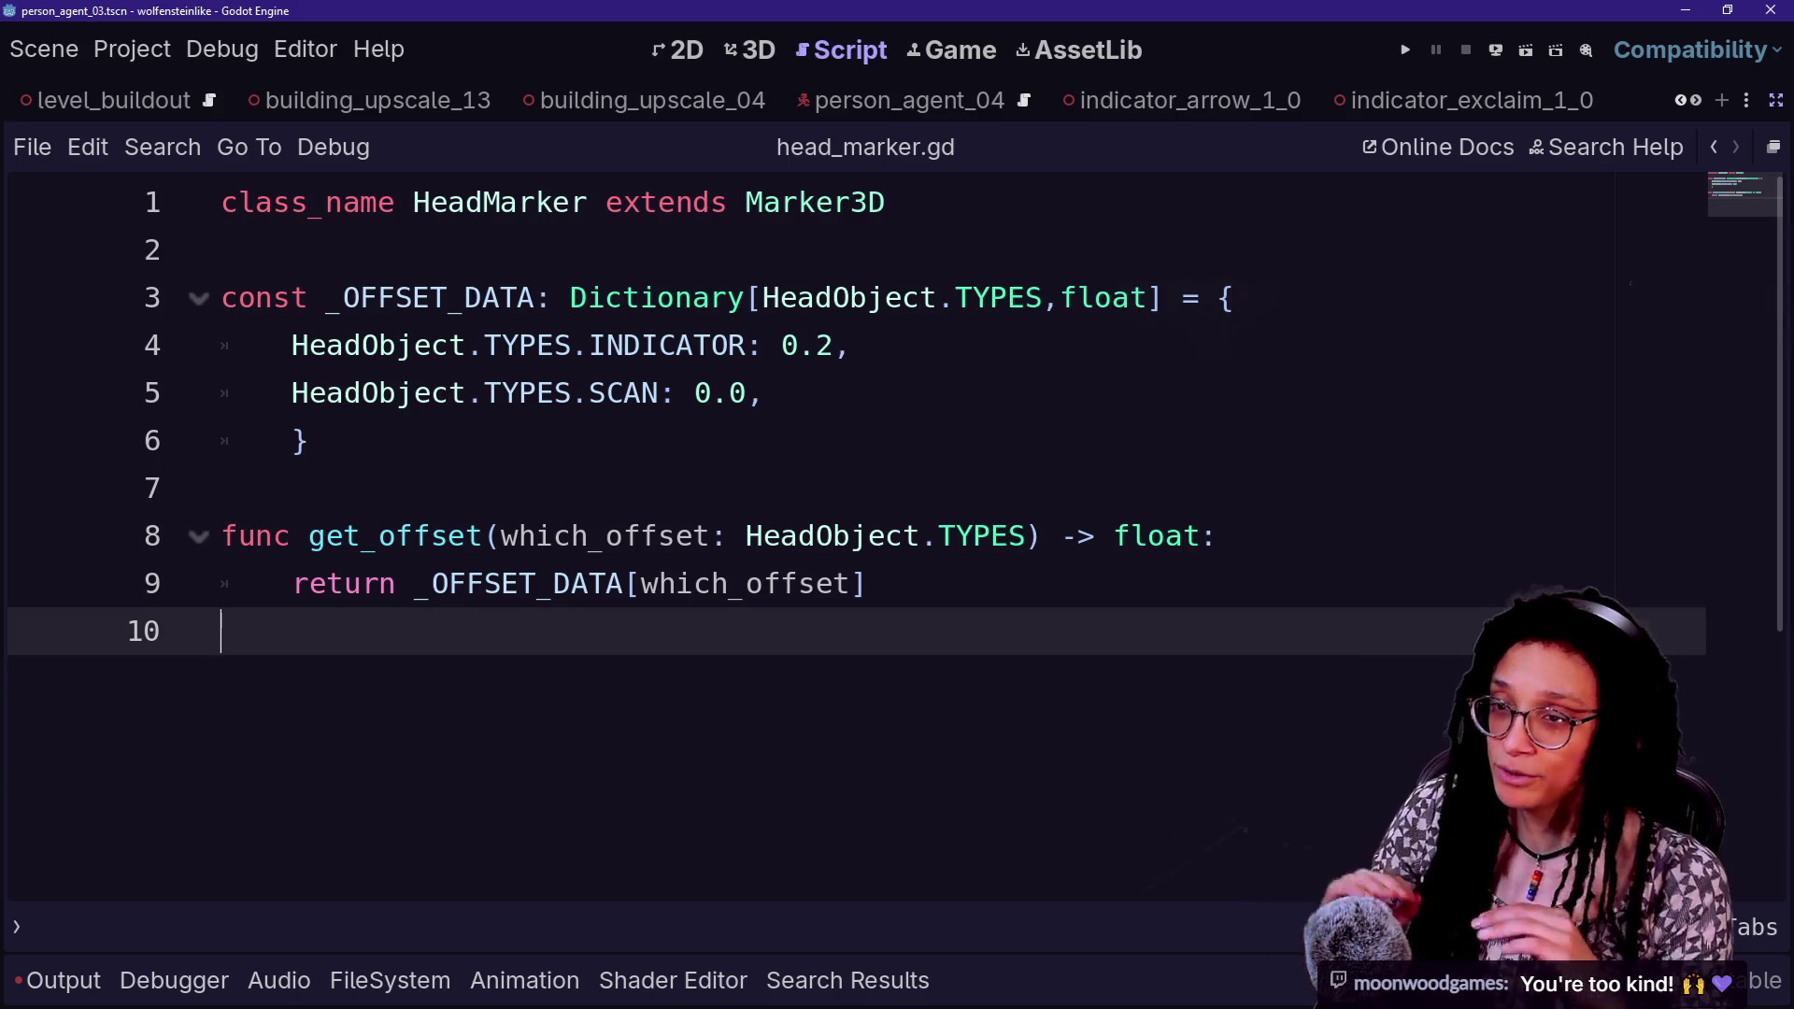
pyautogui.click(1406, 49)
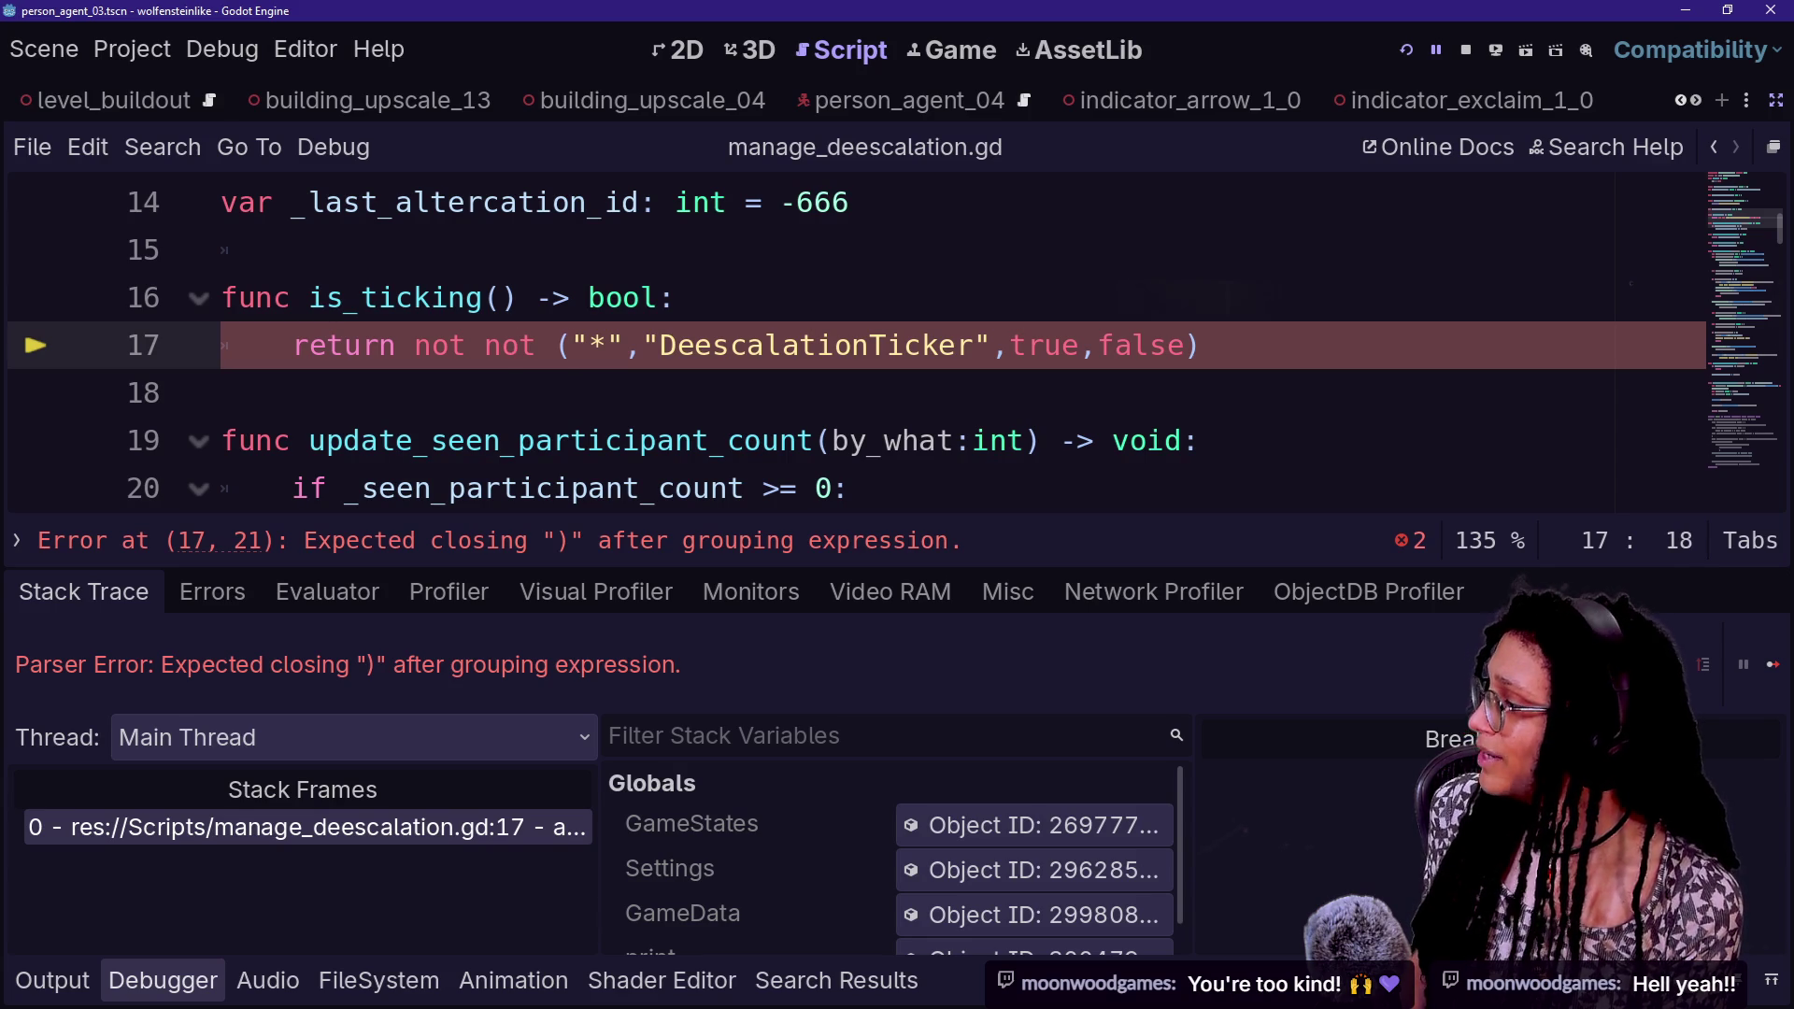
# Undo the change on manage_deescalation.gd line 17 to restore find_children, and rerun the project.
pyautogui.scroll(2, 841, 346)
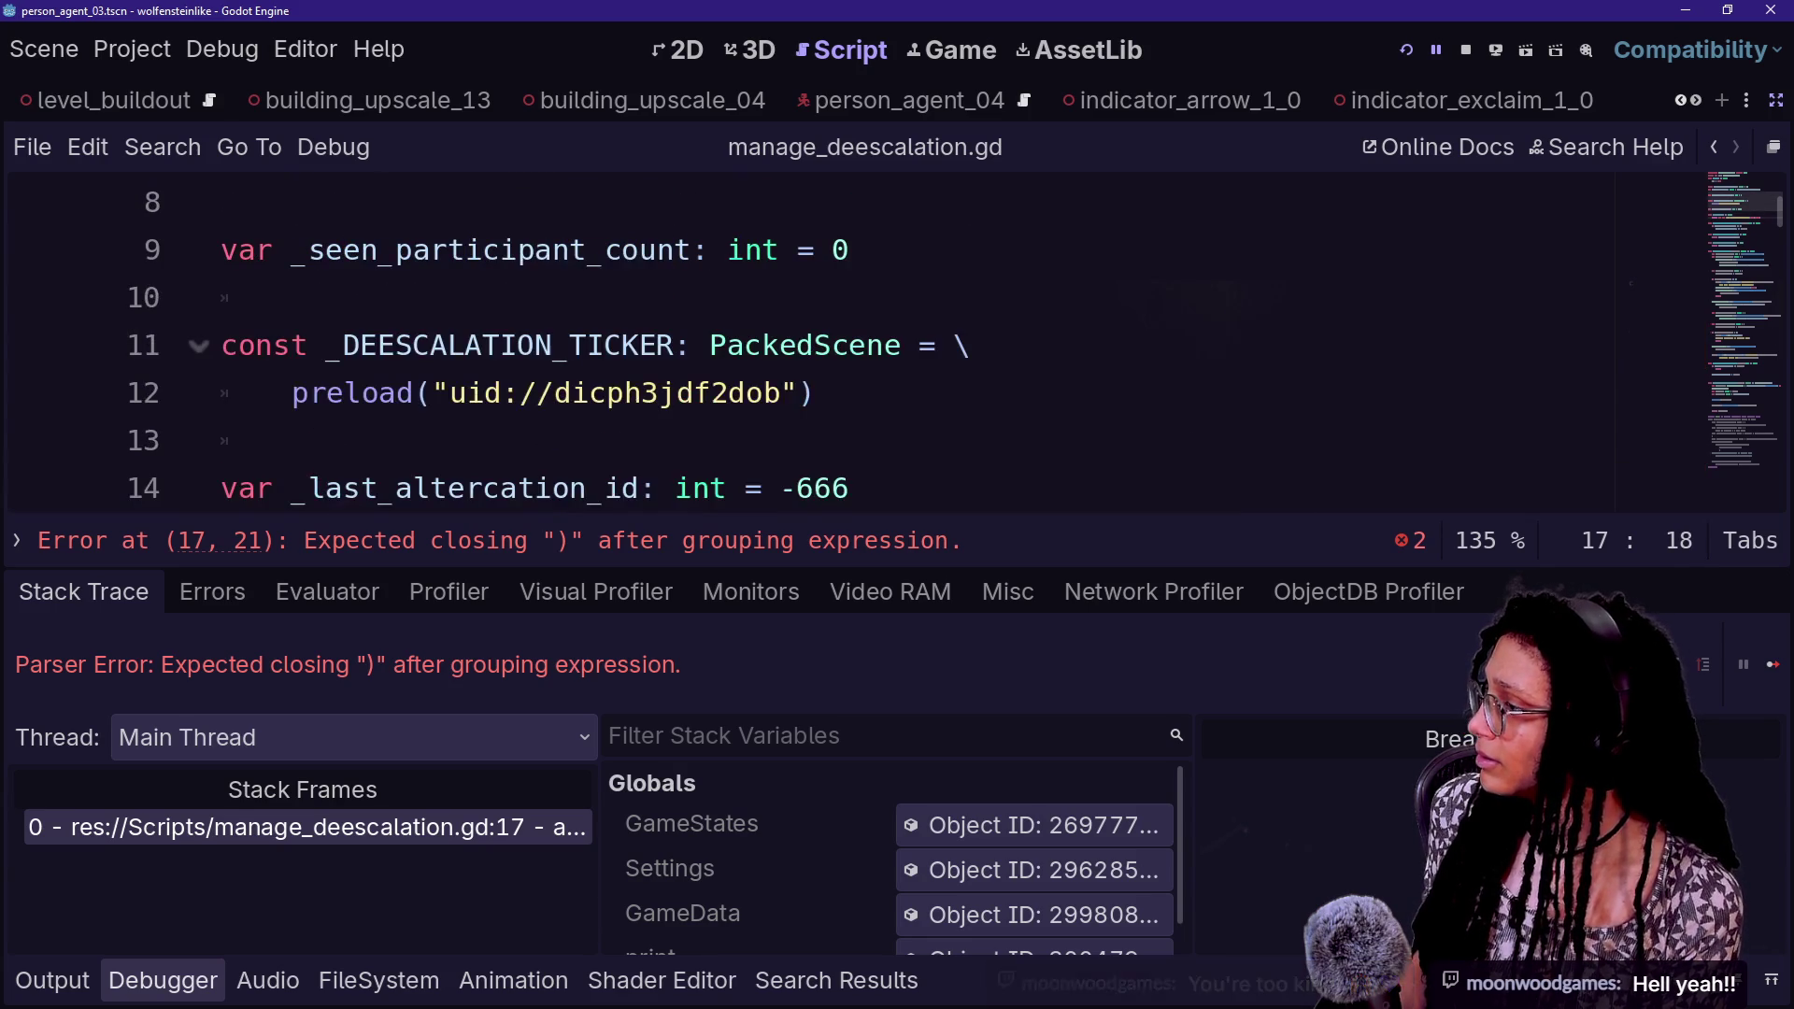
pyautogui.scroll(-1, 841, 346)
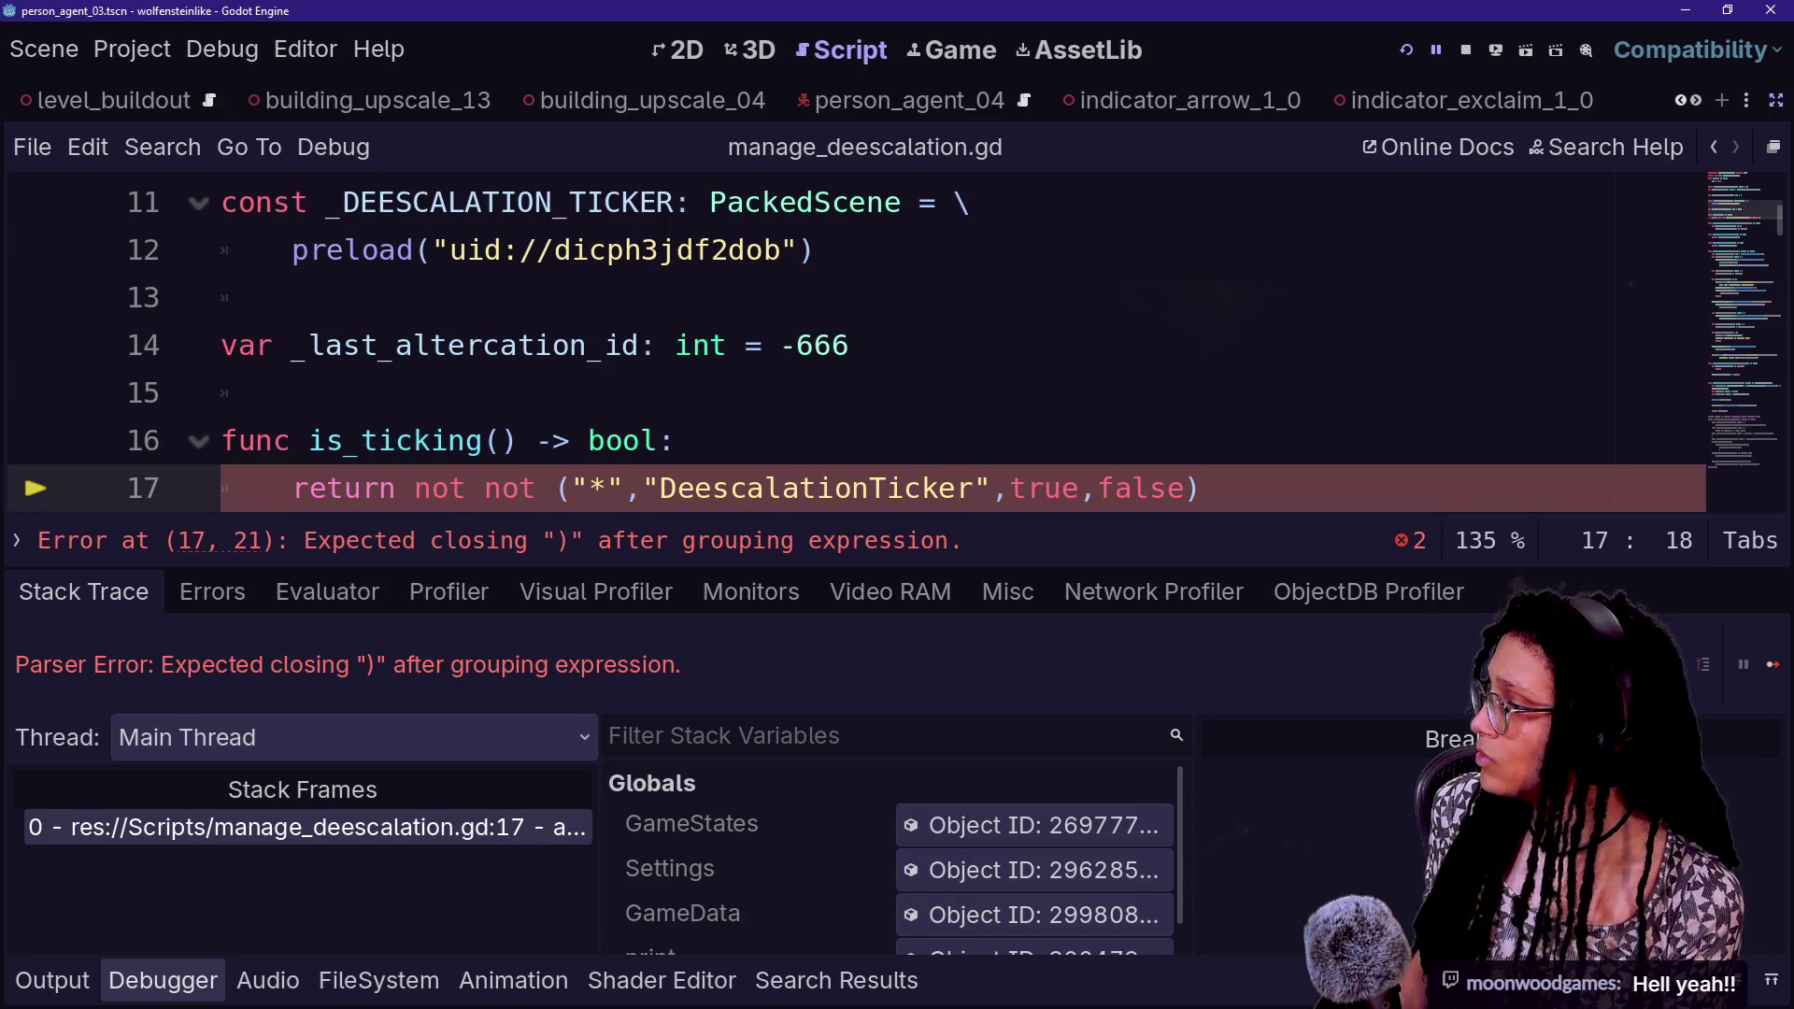
pyautogui.click(839, 542)
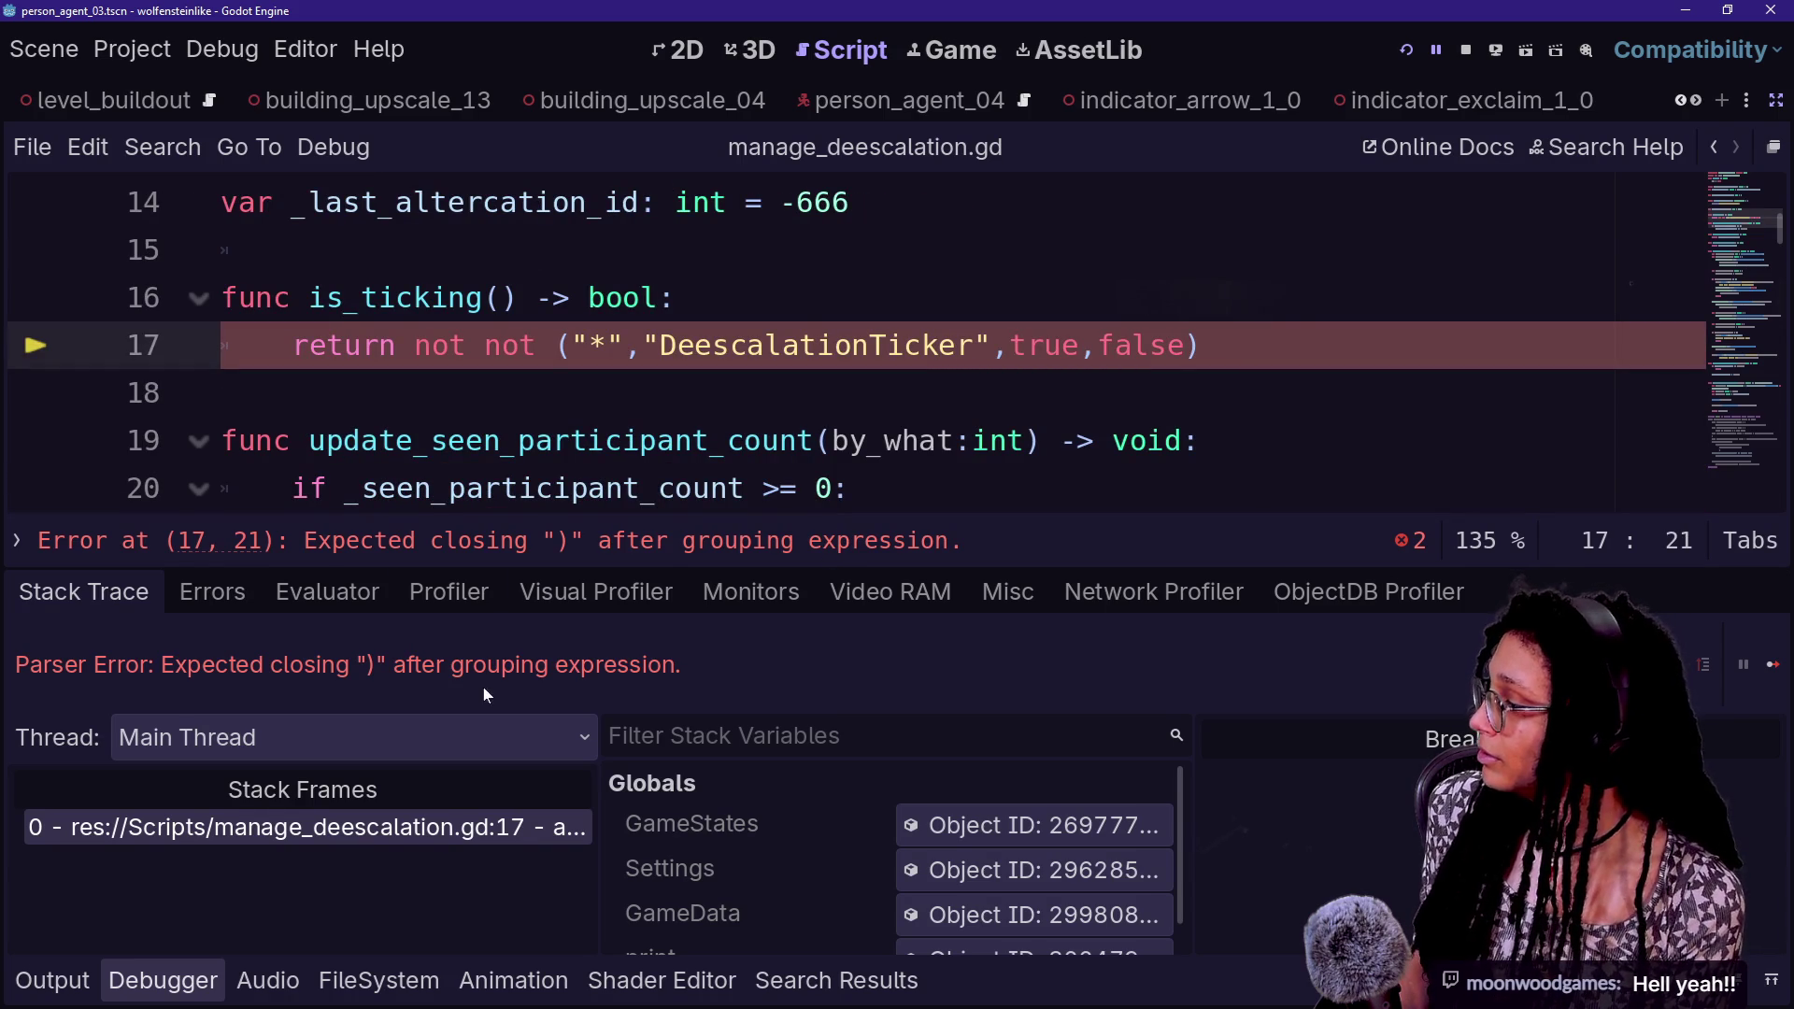
pyautogui.hotkey('ctrl', 'z')
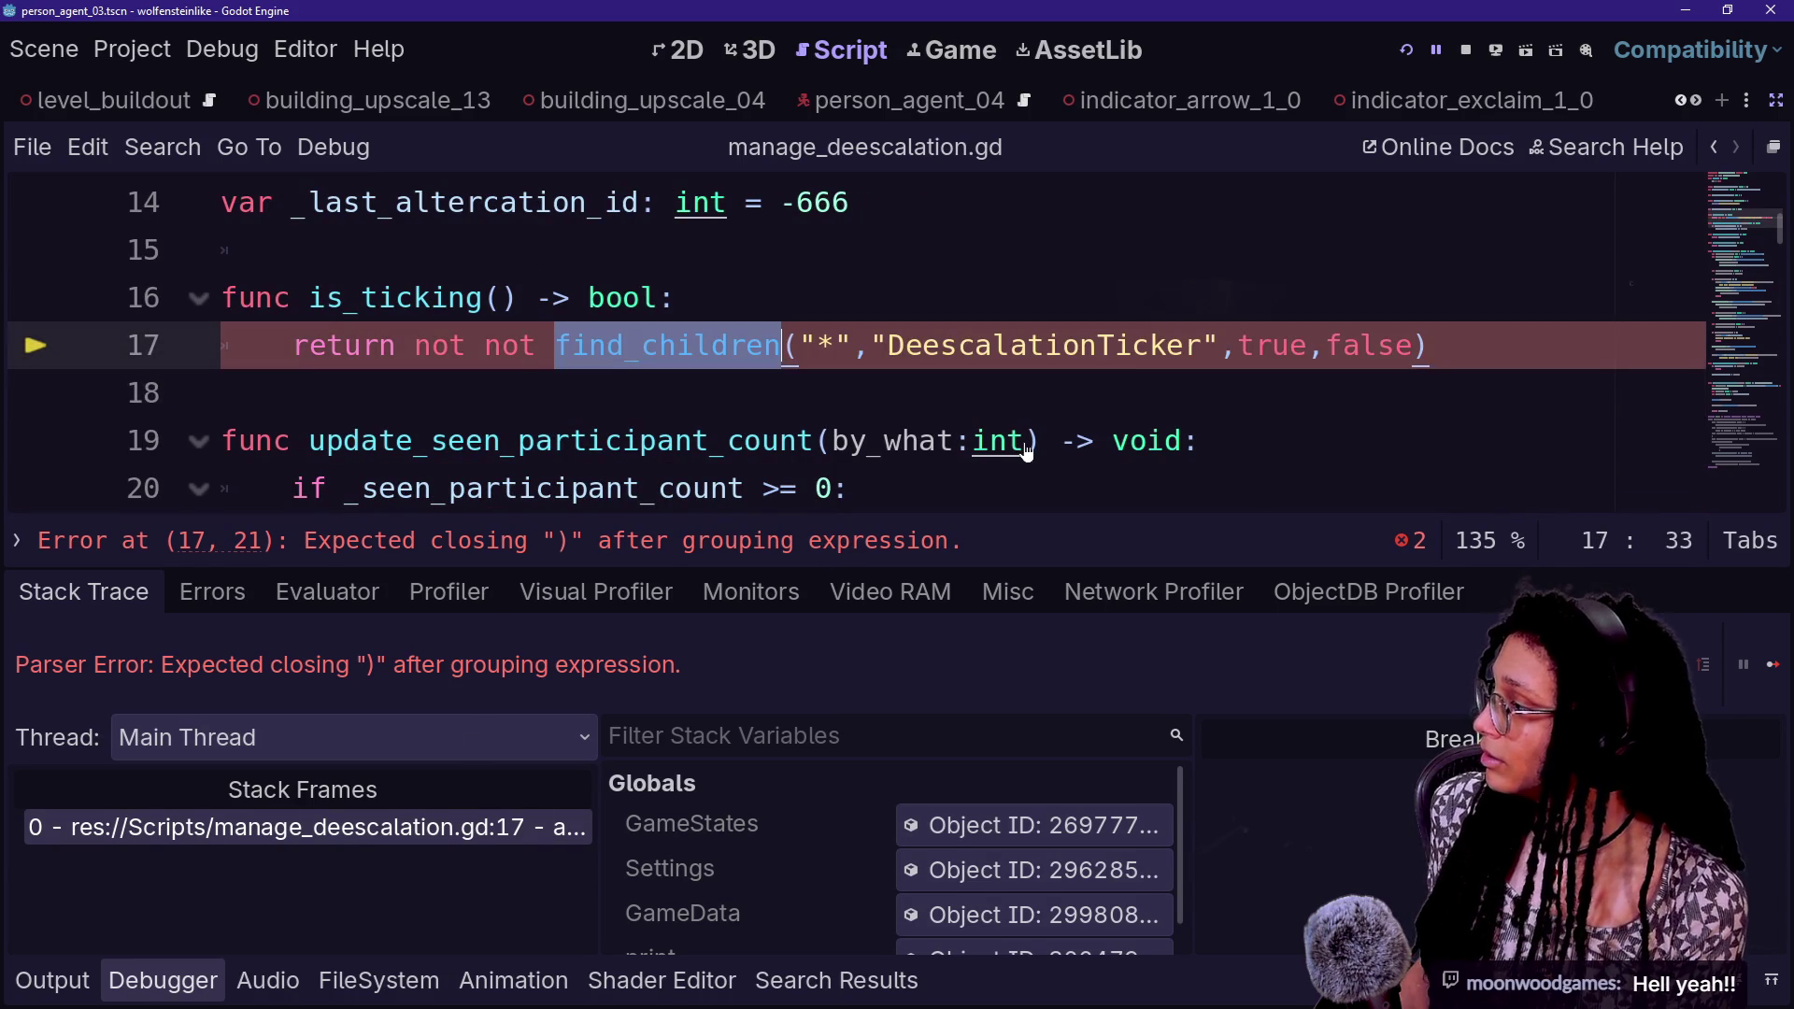
pyautogui.click(1400, 59)
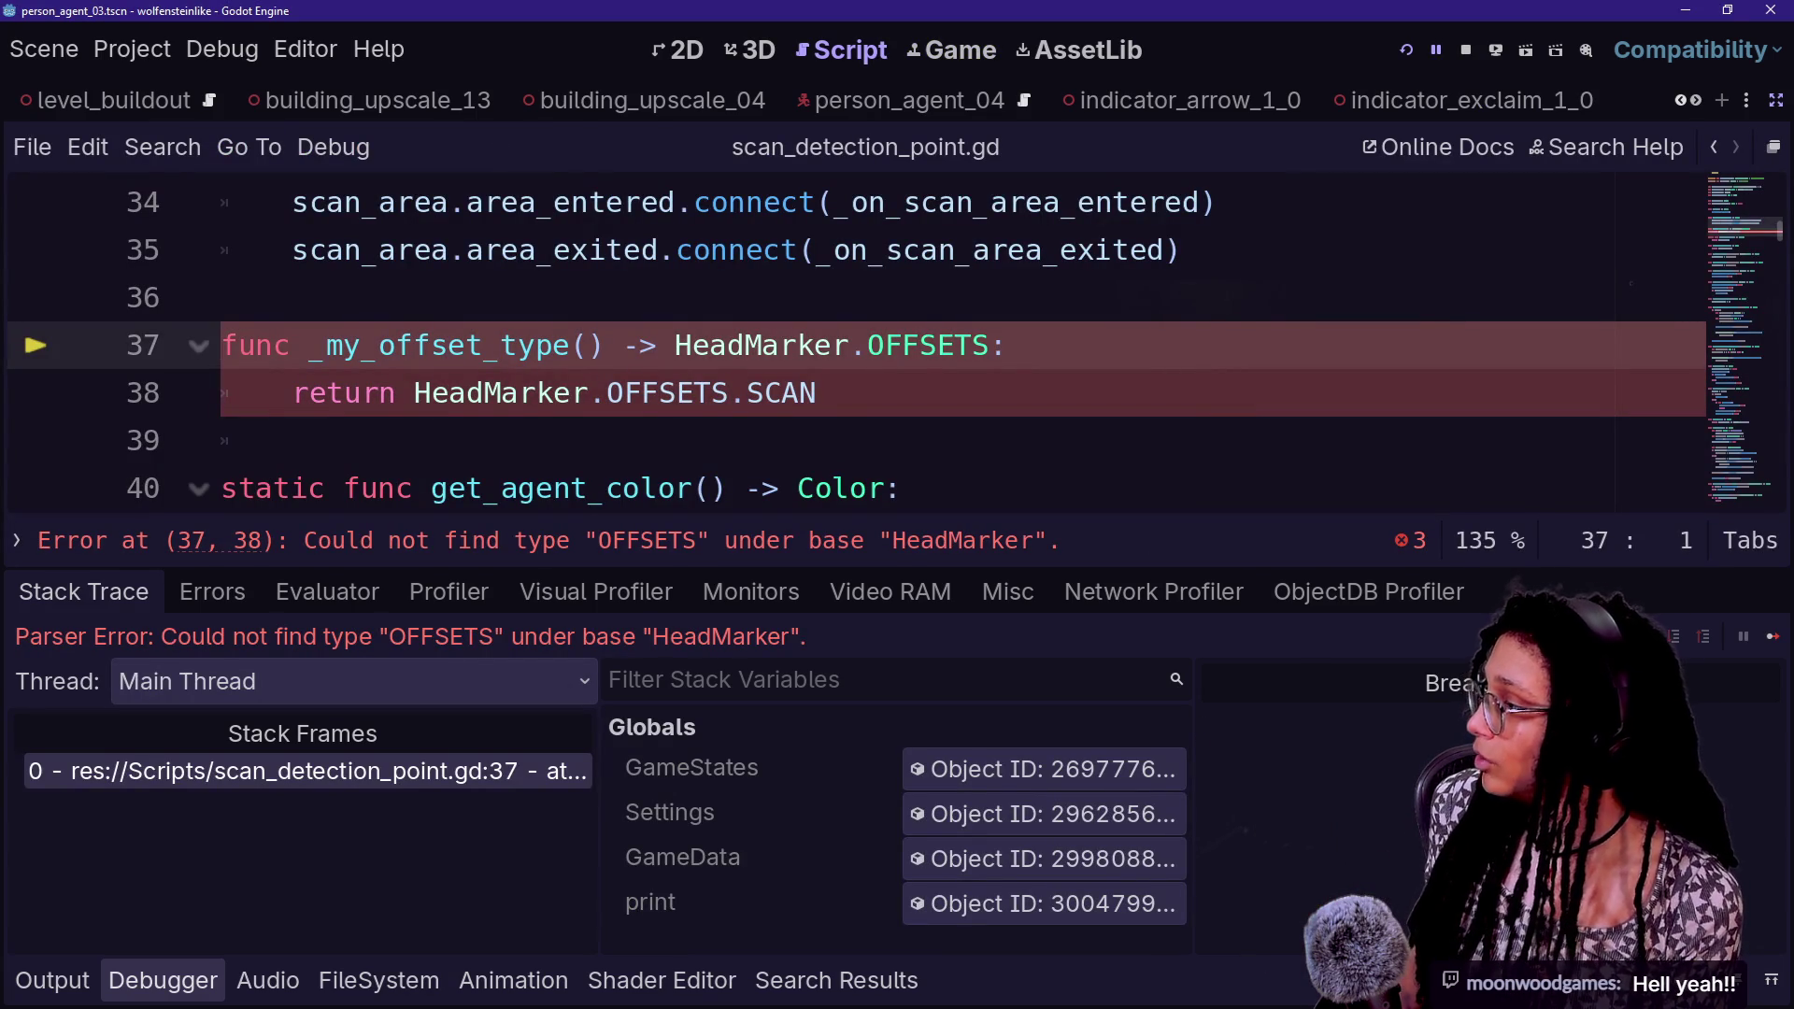
# Replace HeadMarker.OFFSETS with HeadObject.TYPES on lines 37 and 38 of scan_detection_point.gd.
pyautogui.hotkey('ctrl', 'shift', 'Right')
pyautogui.press('BackSpace')
pyautogui.press('BackSpace')
pyautogui.press('BackSpace')
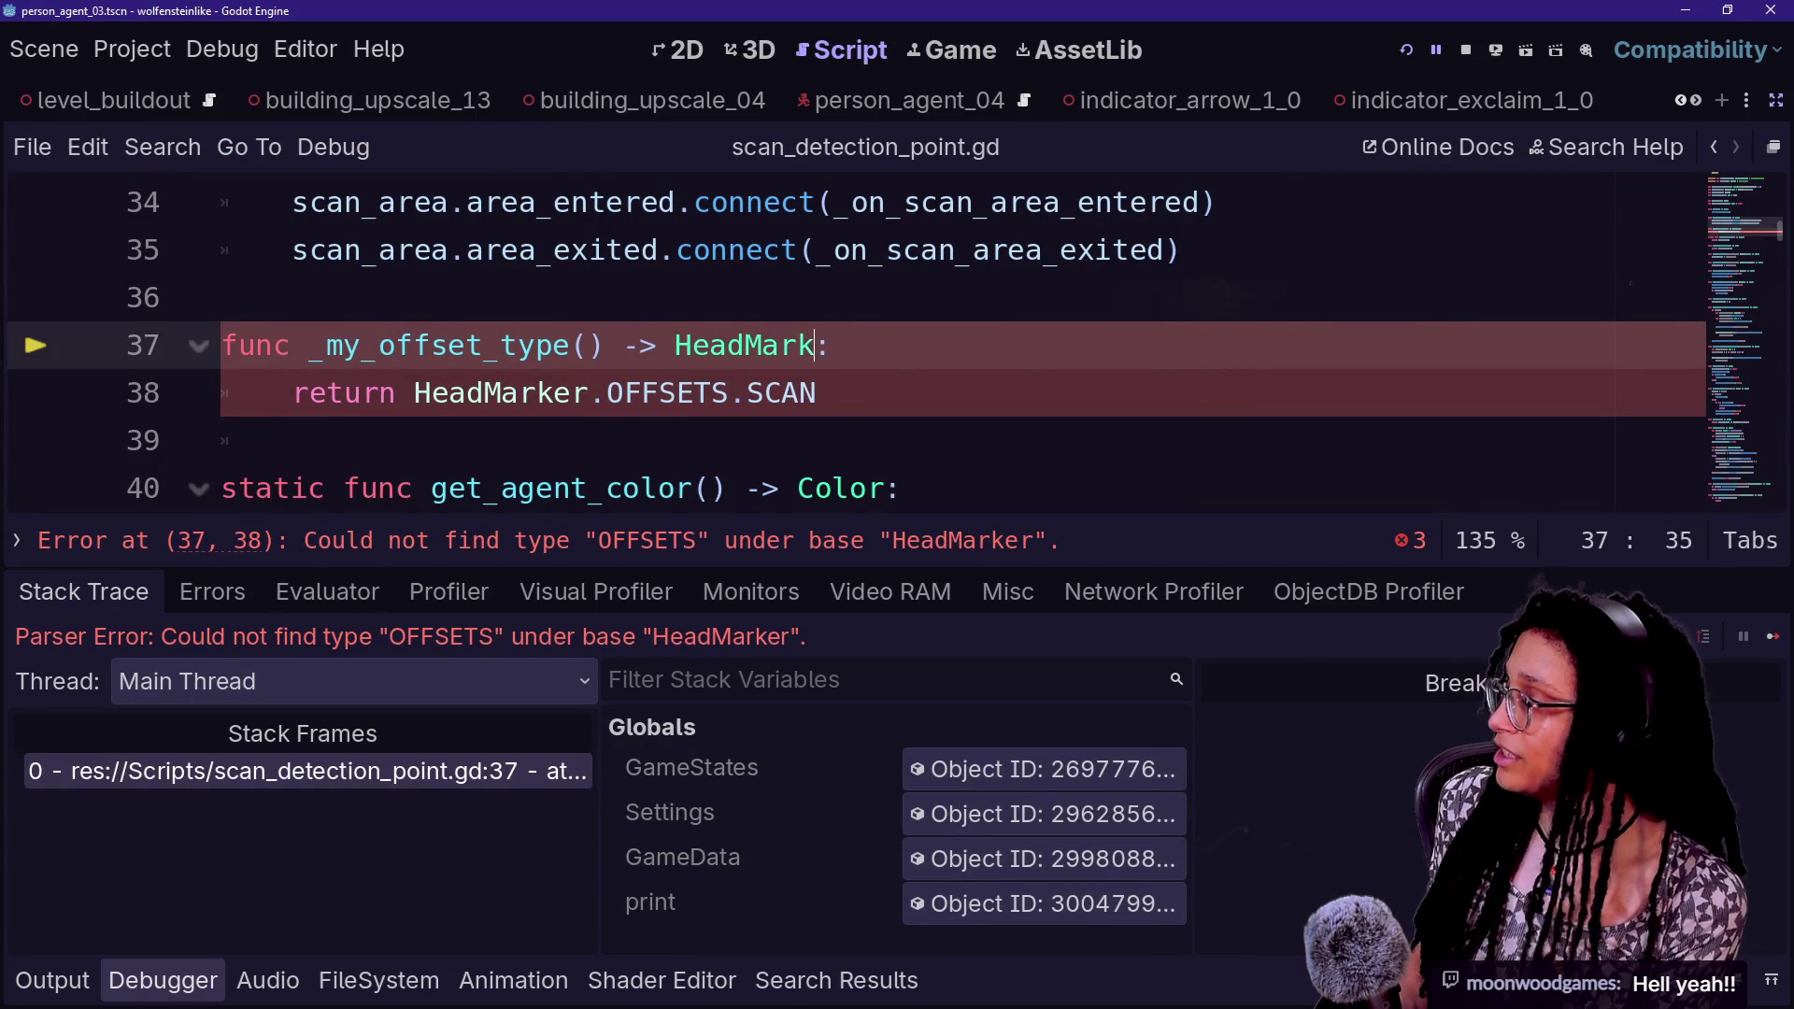
pyautogui.write('bject.TY')
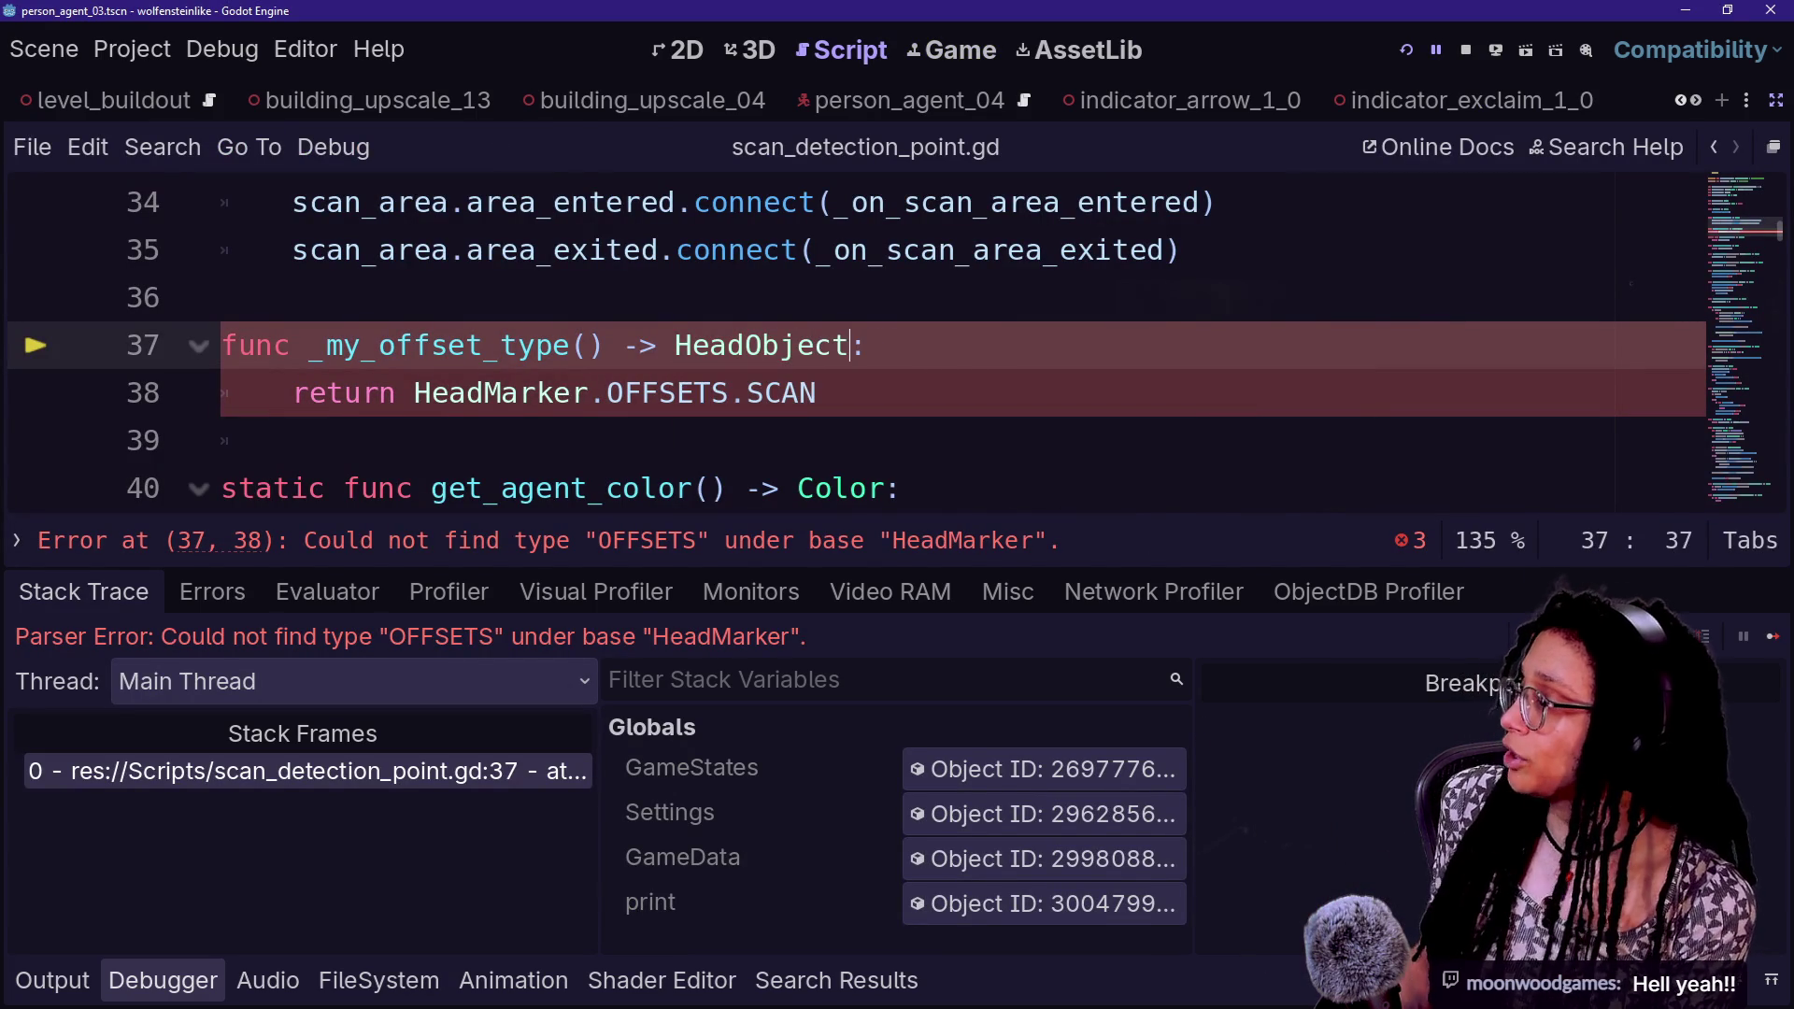
pyautogui.write('PES')
pyautogui.click(832, 344)
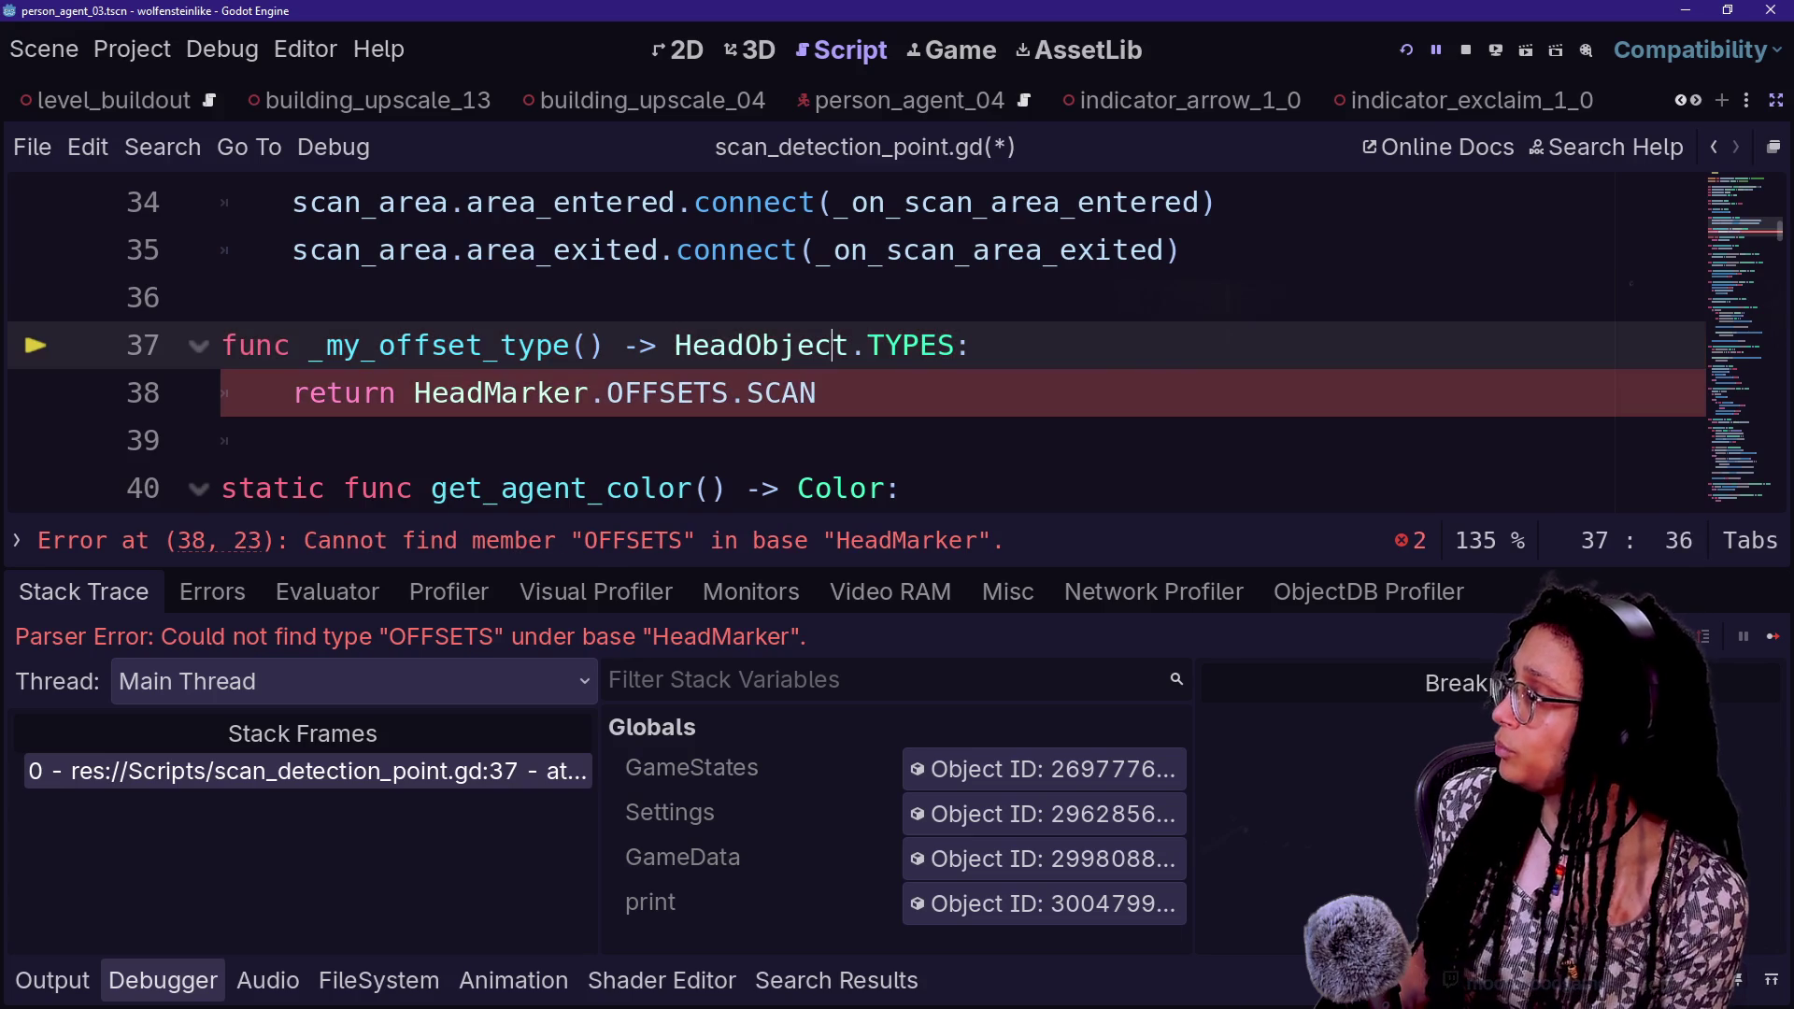
pyautogui.hotkey('ctrl', 'shift', 'Right')
pyautogui.hotkey('ctrl', 'shift', 'Right')
pyautogui.hotkey('ctrl', 'shift', 'Right')
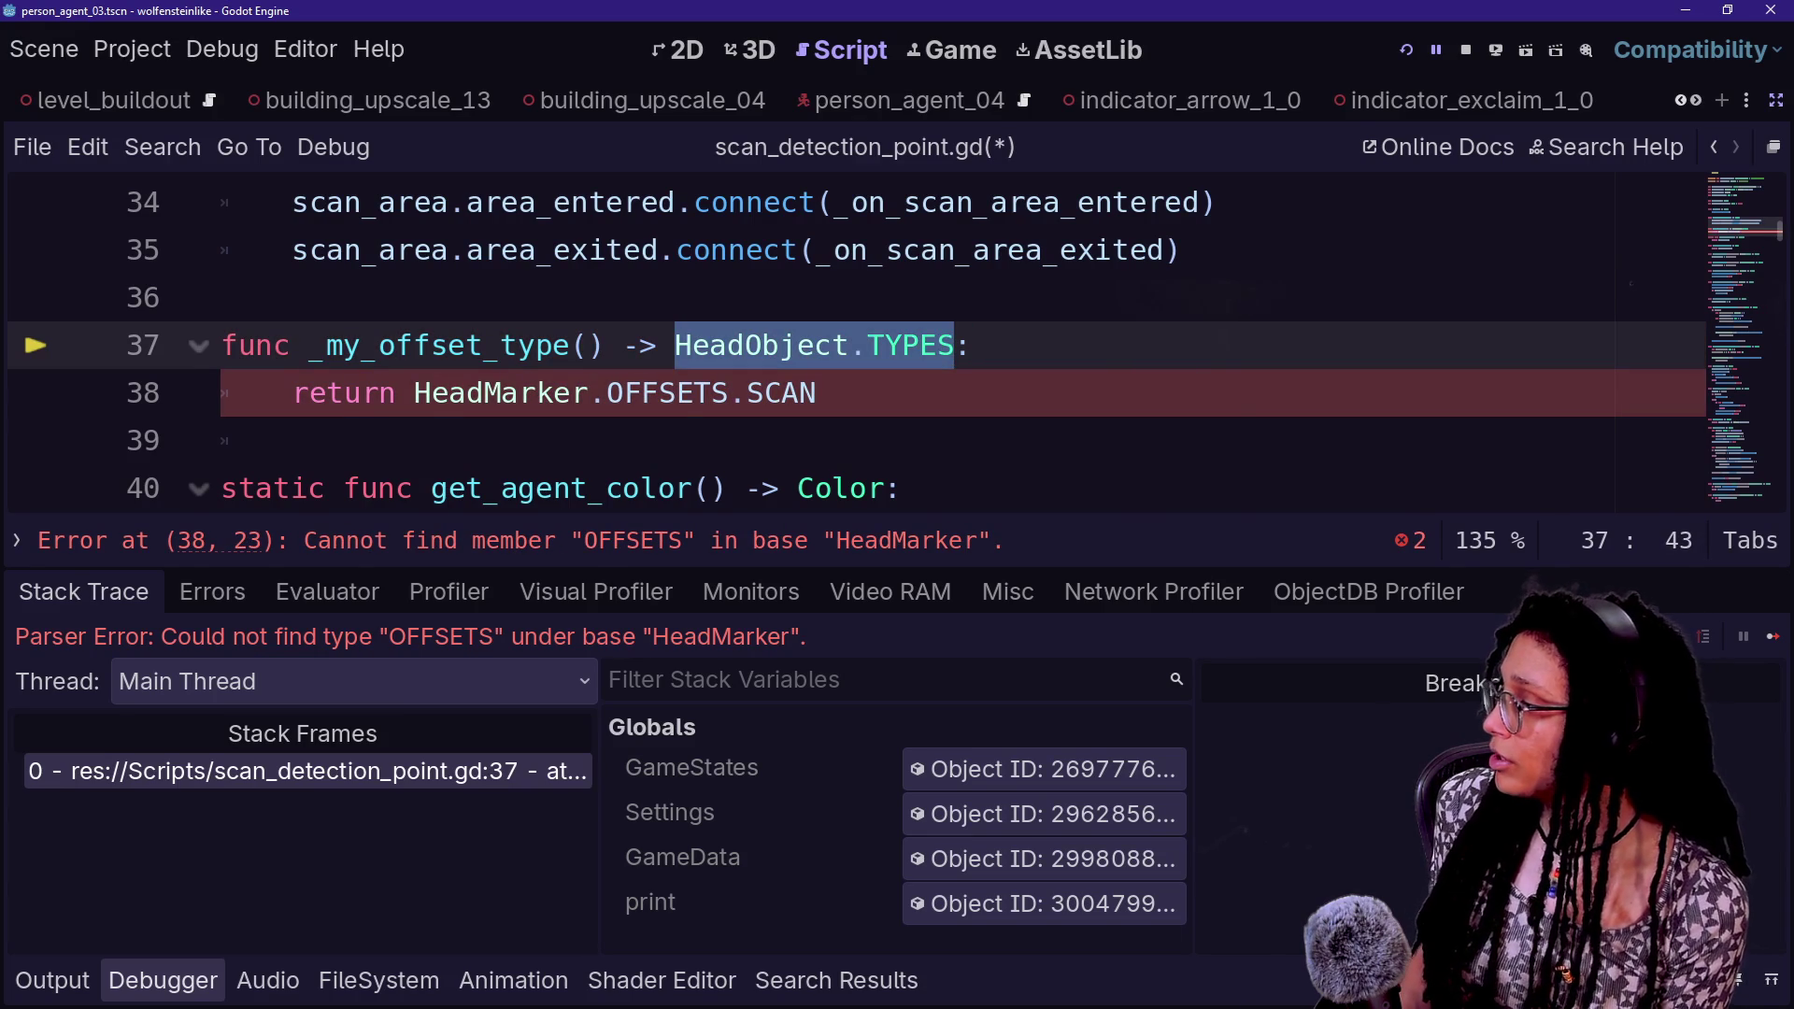
pyautogui.hotkey('ctrl', 'c')
pyautogui.click(414, 393)
pyautogui.hotkey('ctrl', 'shift', 'Right')
pyautogui.hotkey('ctrl', 'shift', 'Right')
pyautogui.hotkey('ctrl', 'shift', 'Right')
pyautogui.hotkey('ctrl', 'v')
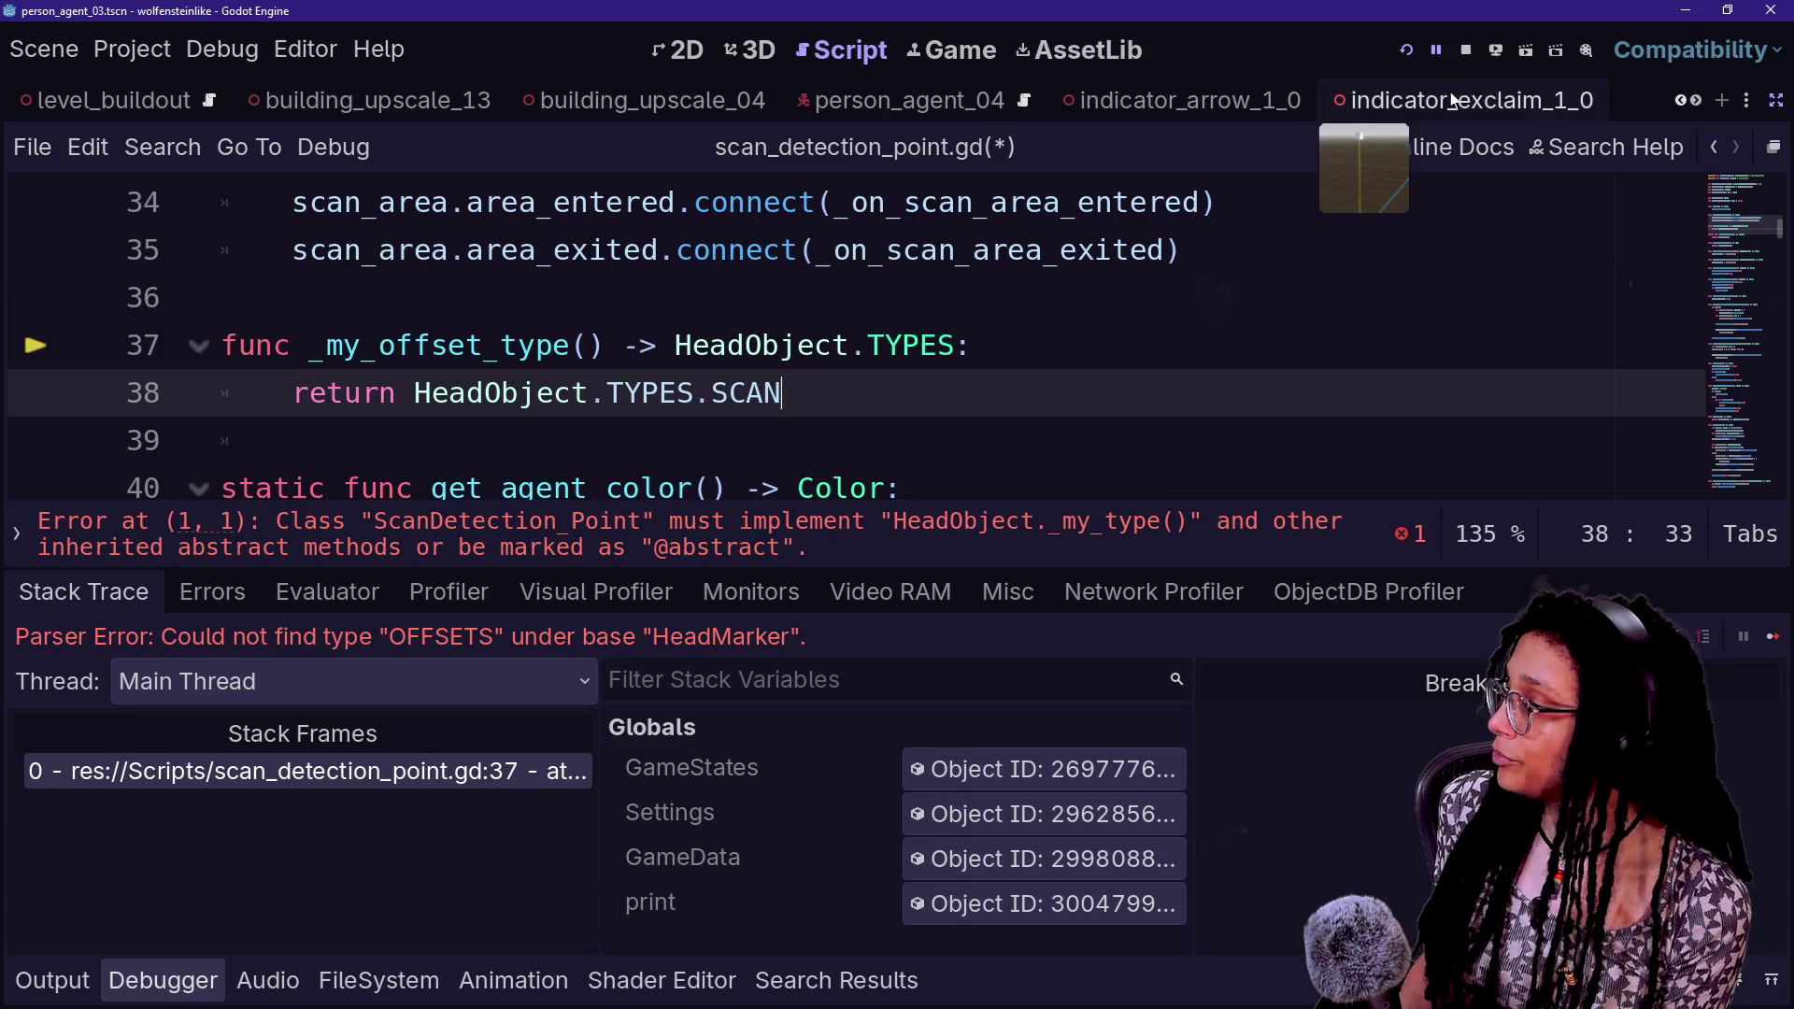
# Collapse the bottom Output panel and rename the function _my_offset_type to _my_type.
pyautogui.scroll(10, 841, 337)
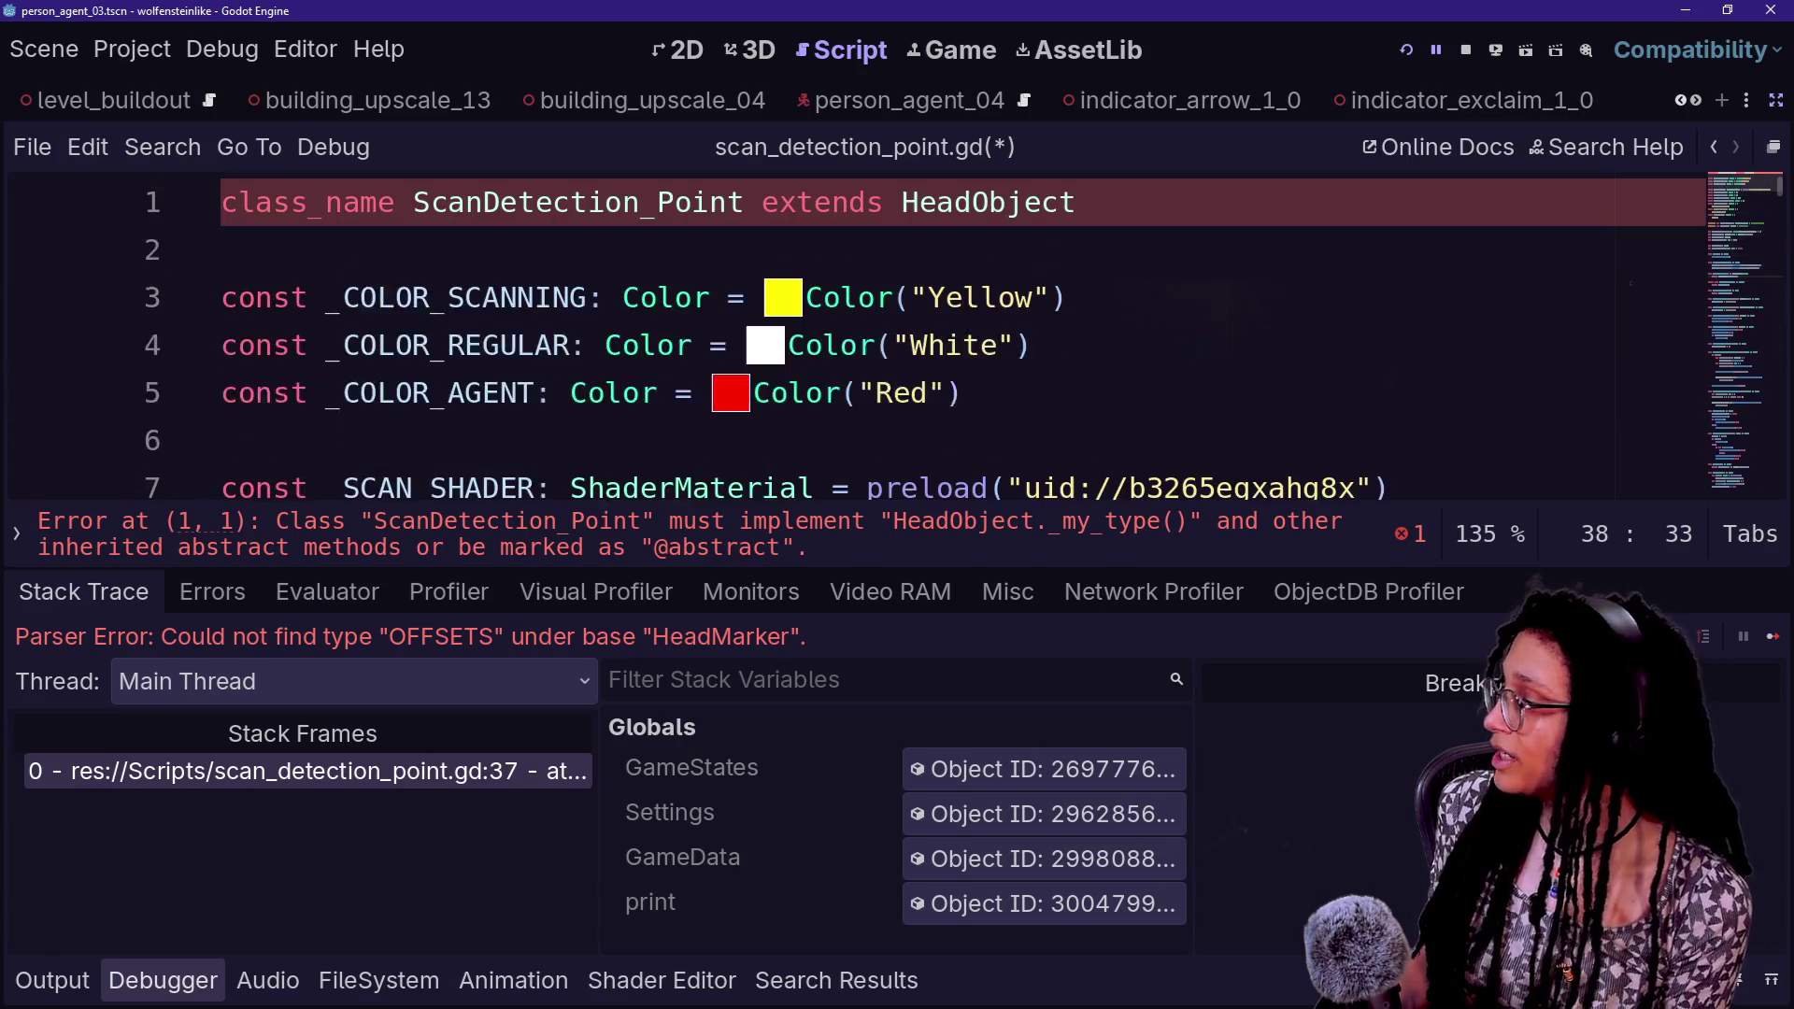
pyautogui.scroll(-2, 783, 358)
pyautogui.click(53, 981)
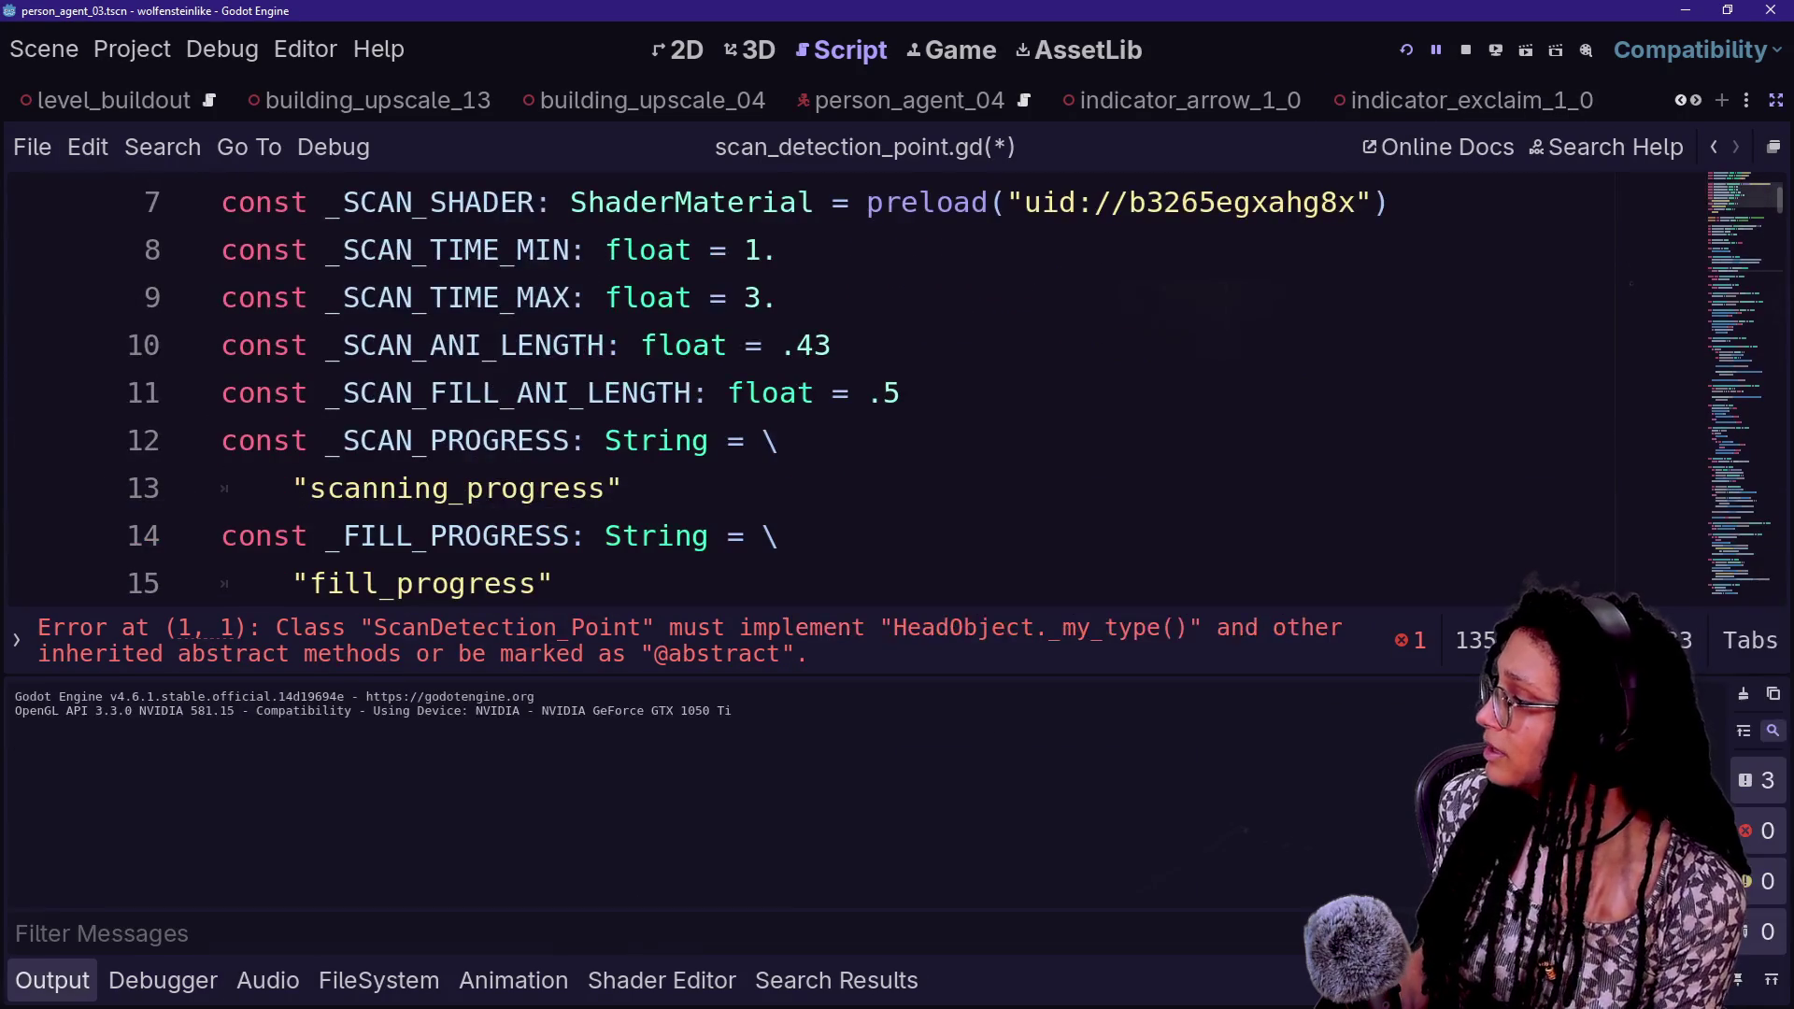
pyautogui.click(53, 981)
pyautogui.scroll(-6, 841, 523)
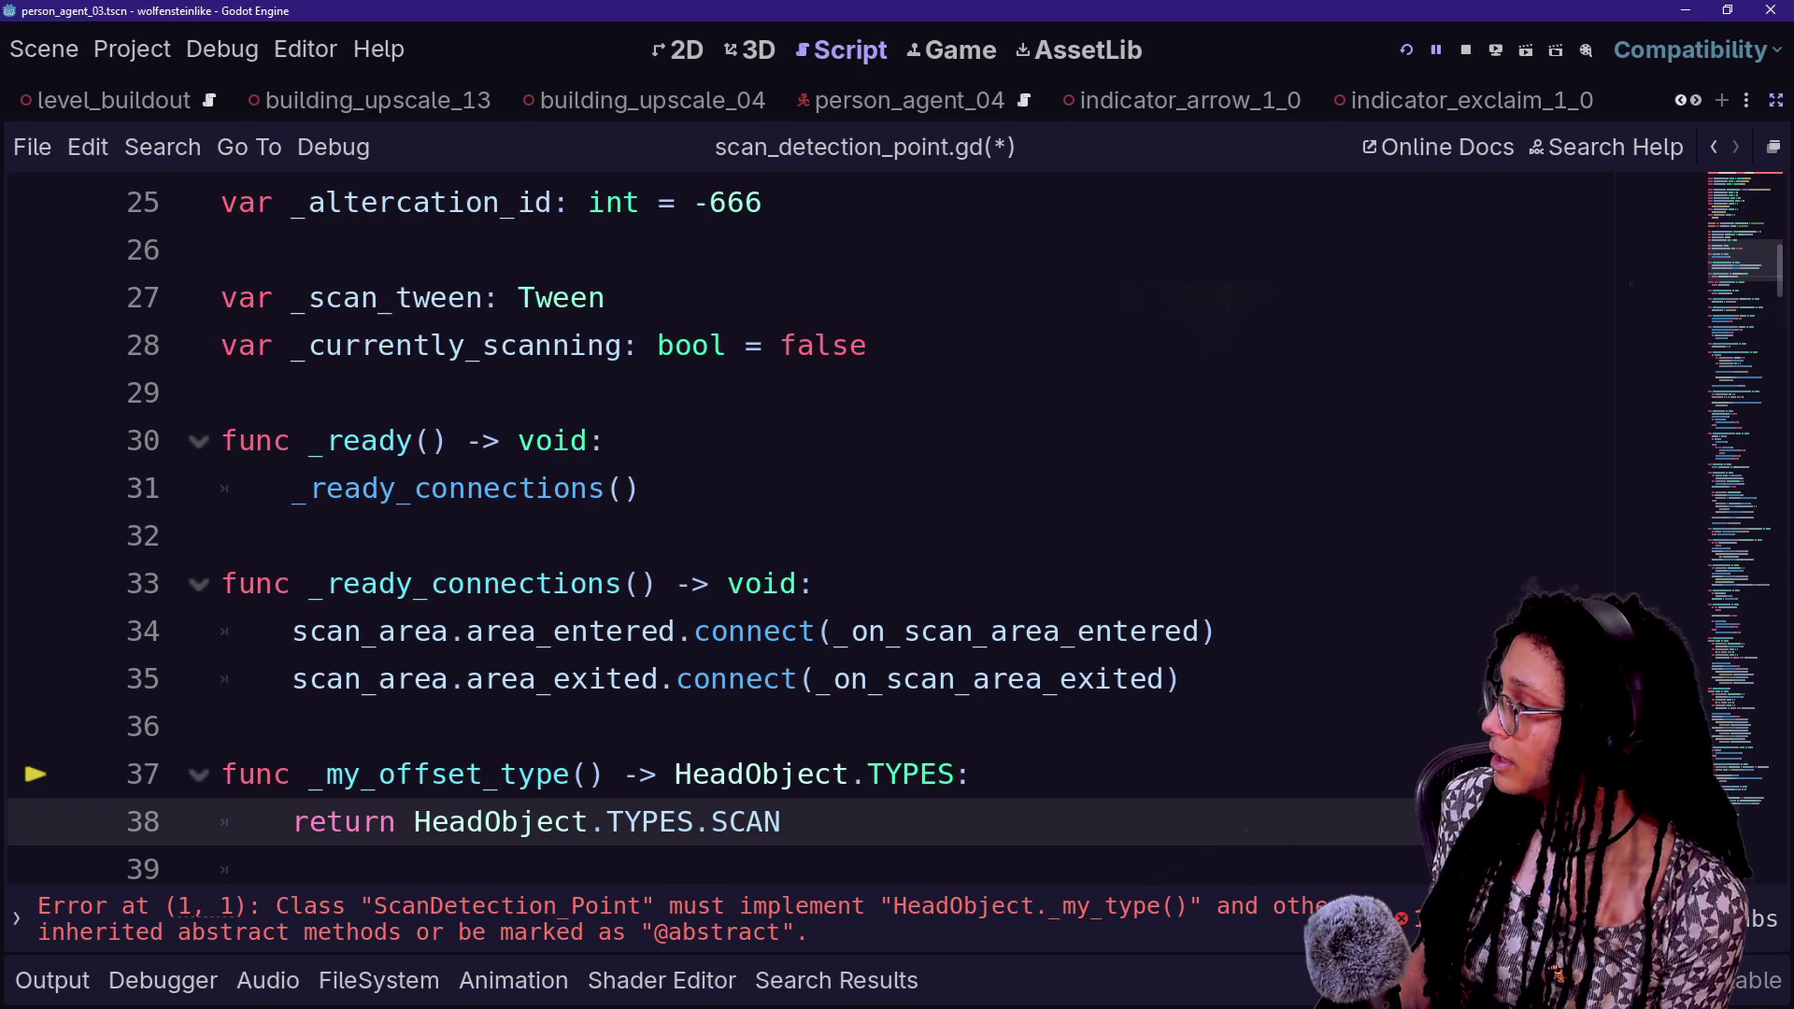
pyautogui.click(485, 774)
pyautogui.press('BackSpace')
pyautogui.press('BackSpace')
pyautogui.press('BackSpace')
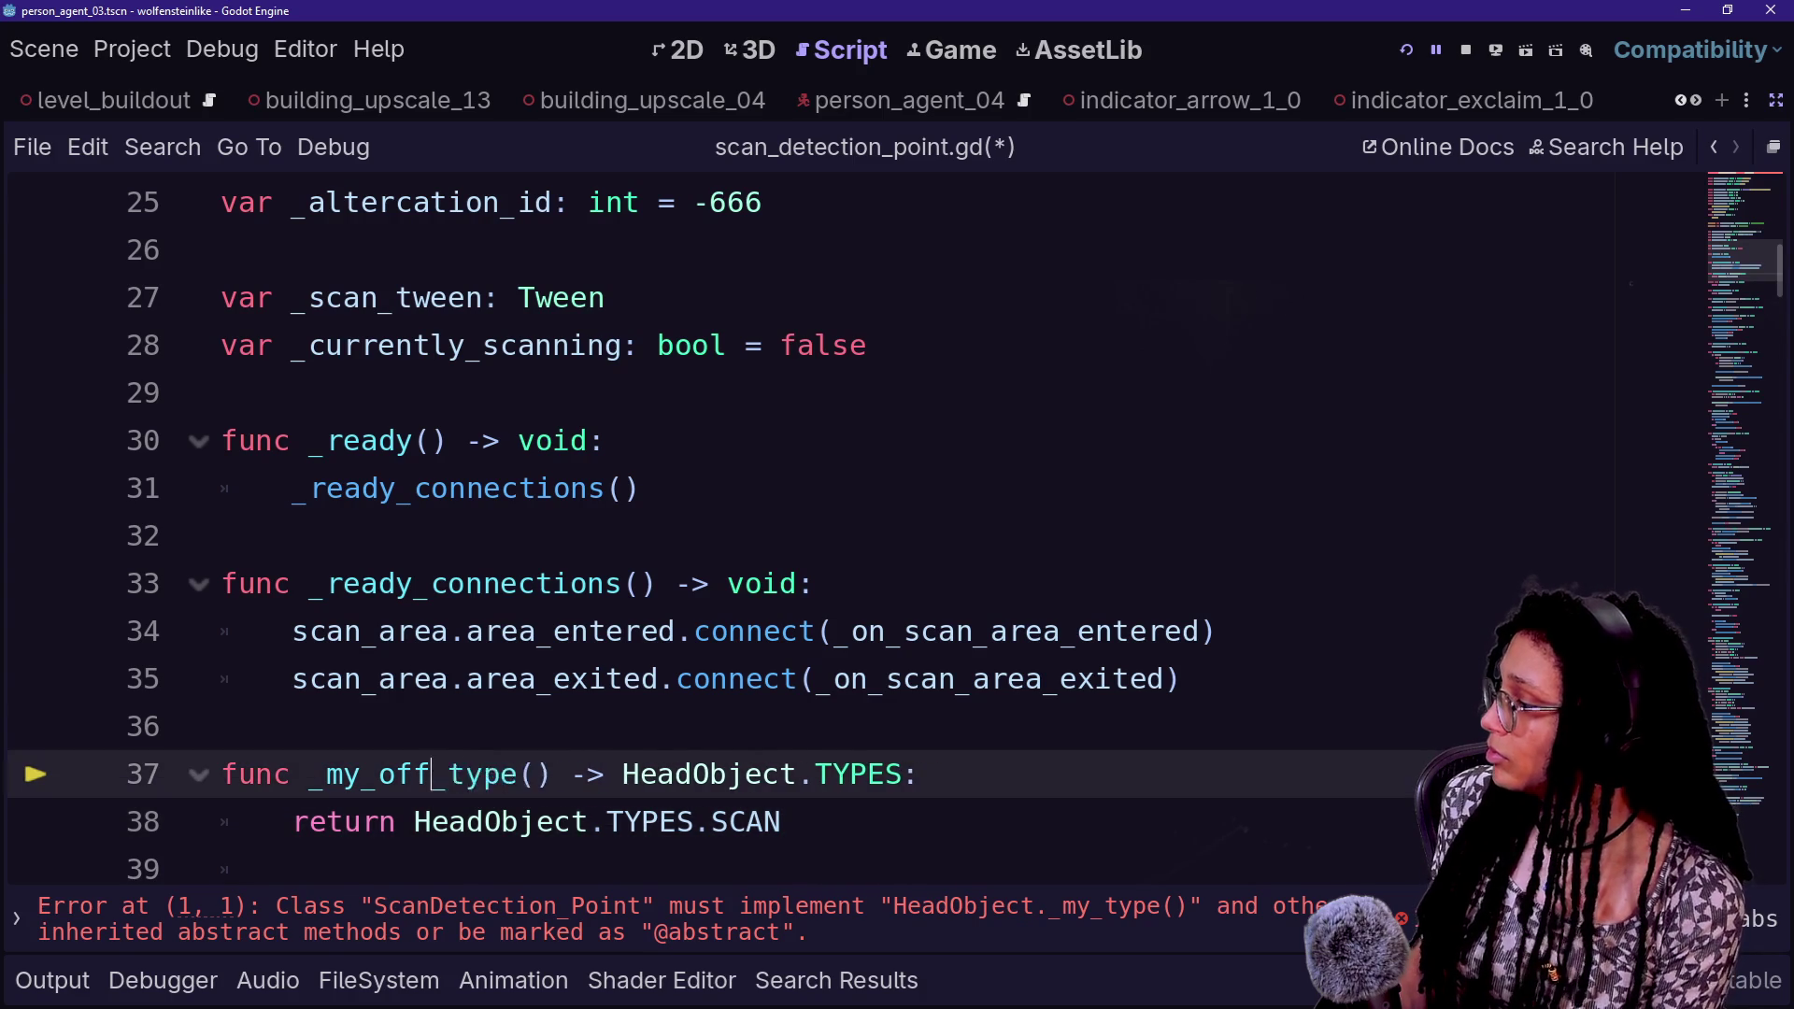
pyautogui.press('BackSpace')
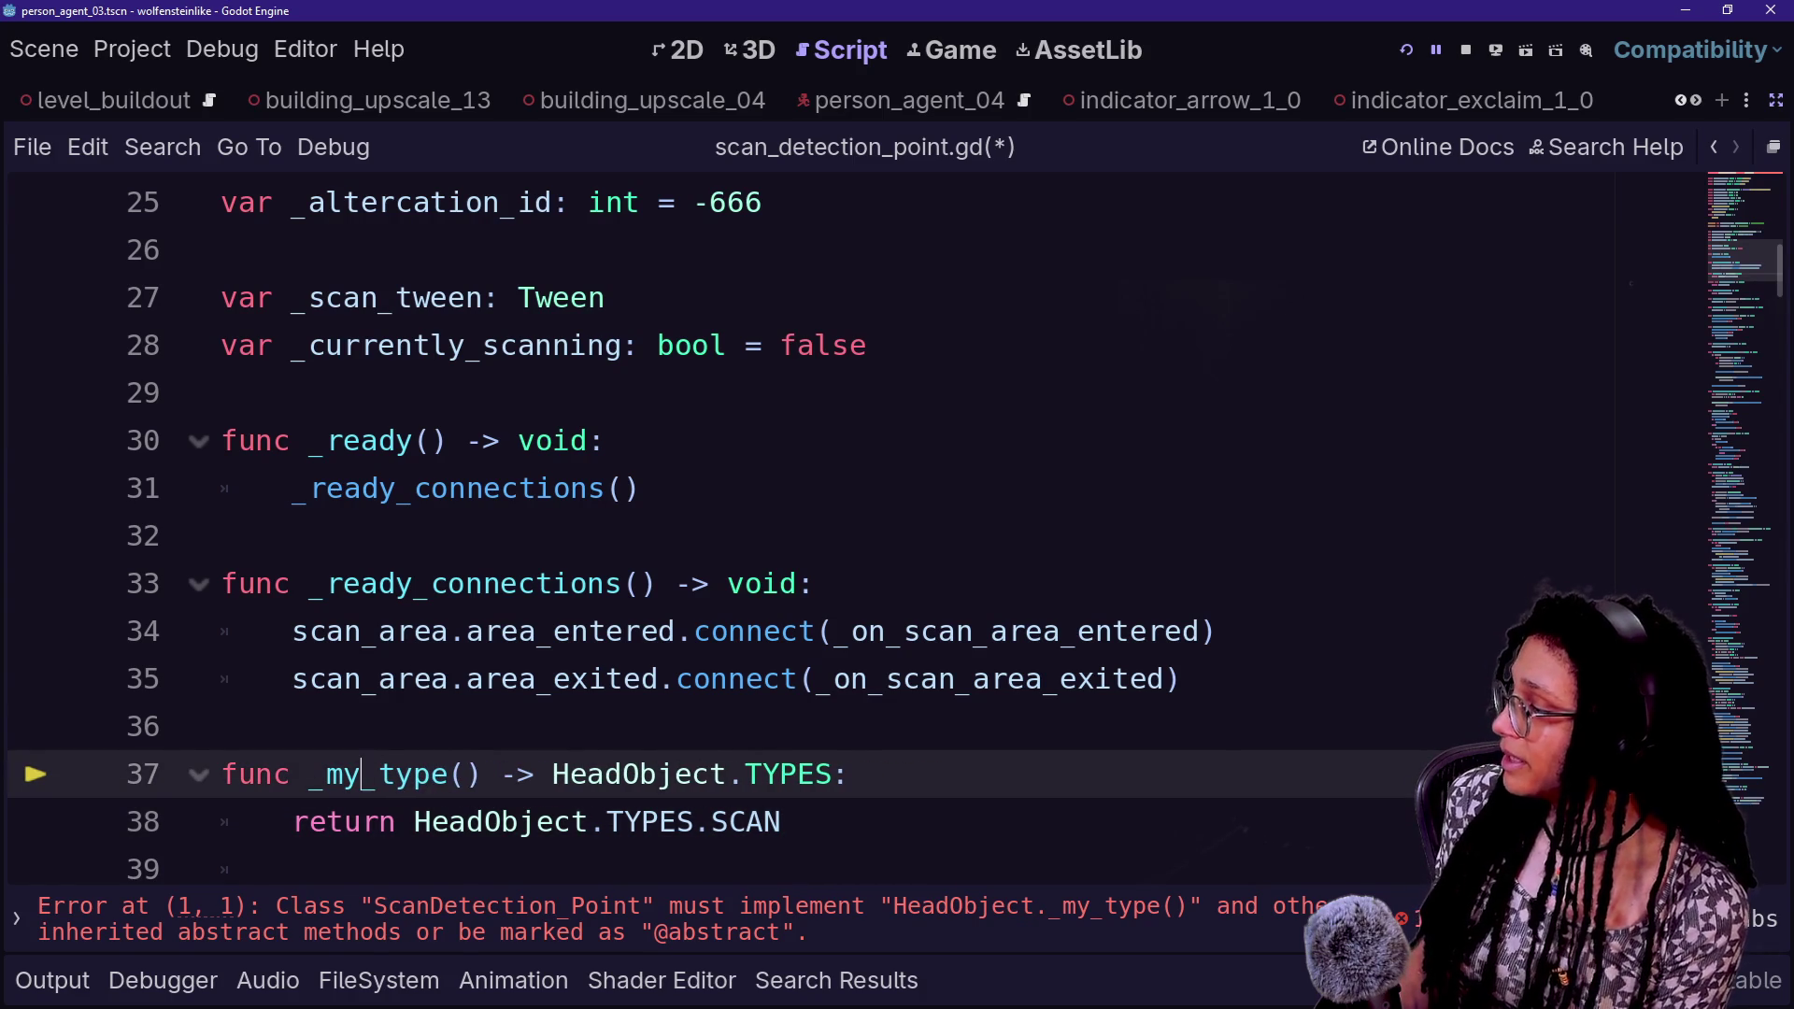
pyautogui.click(657, 680)
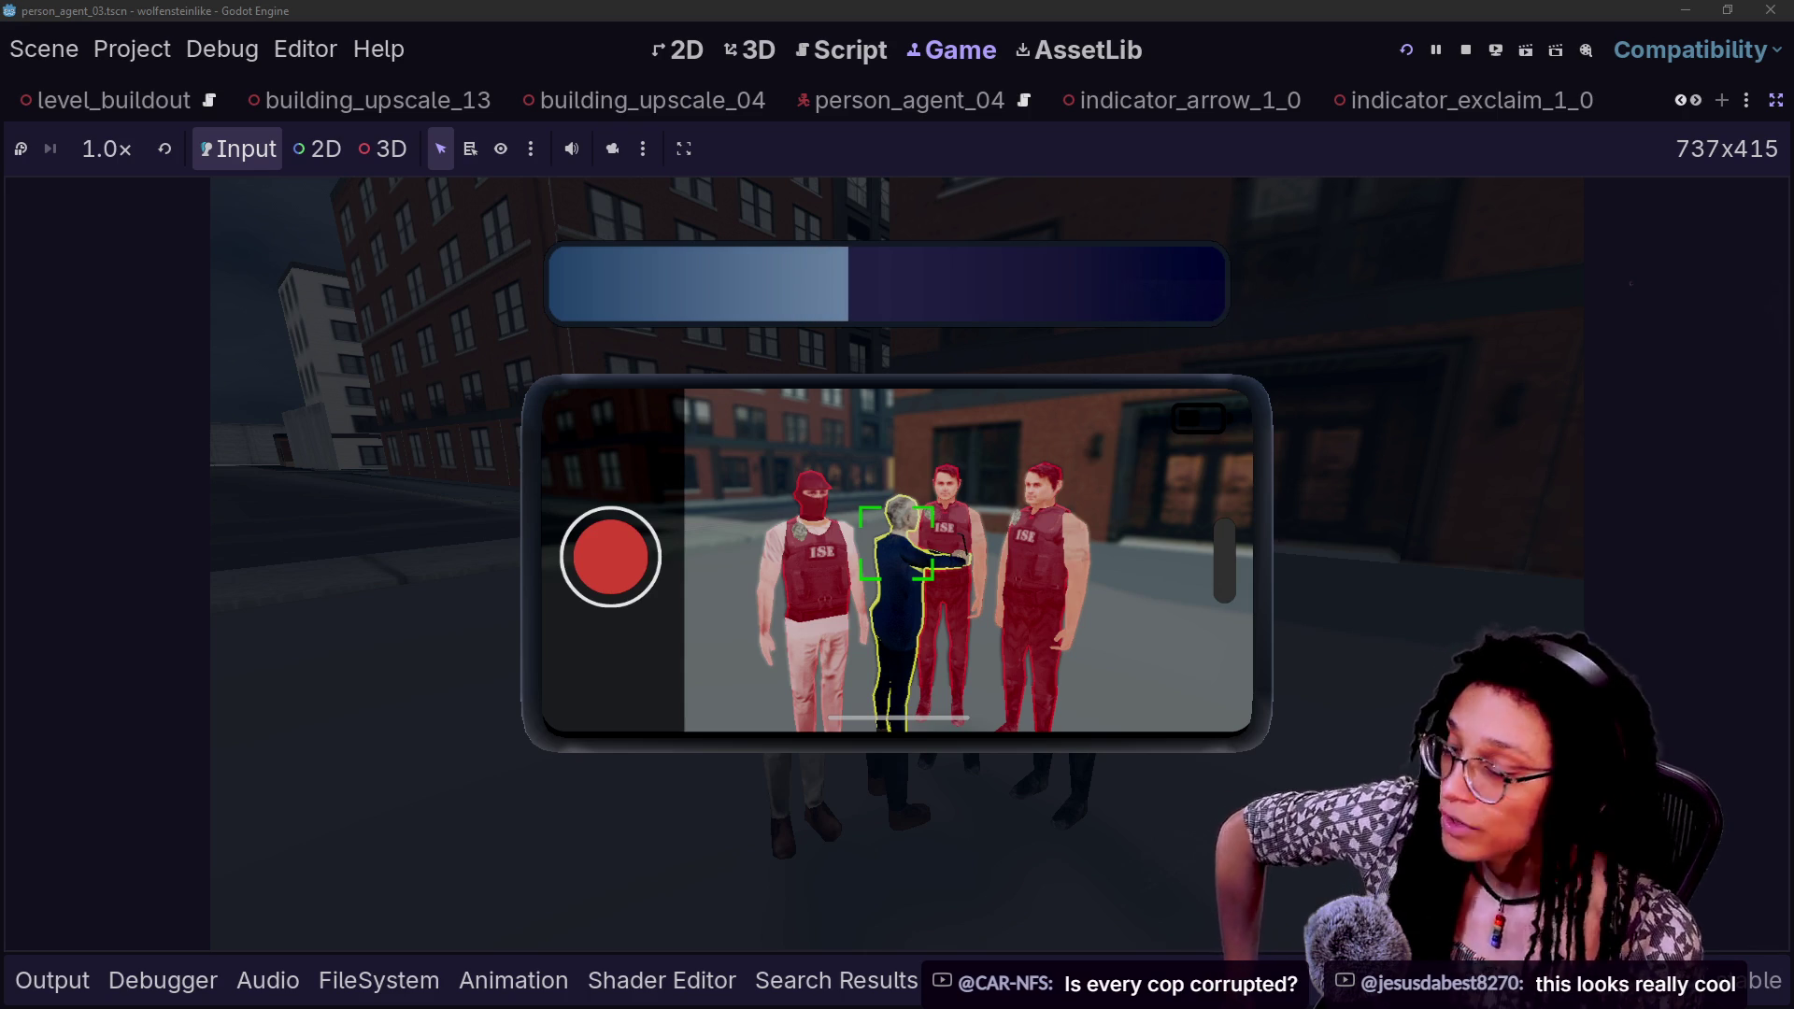
# Walk the player toward the agents and the yellow pharmacy, then stop the running game.
pyautogui.press('w')
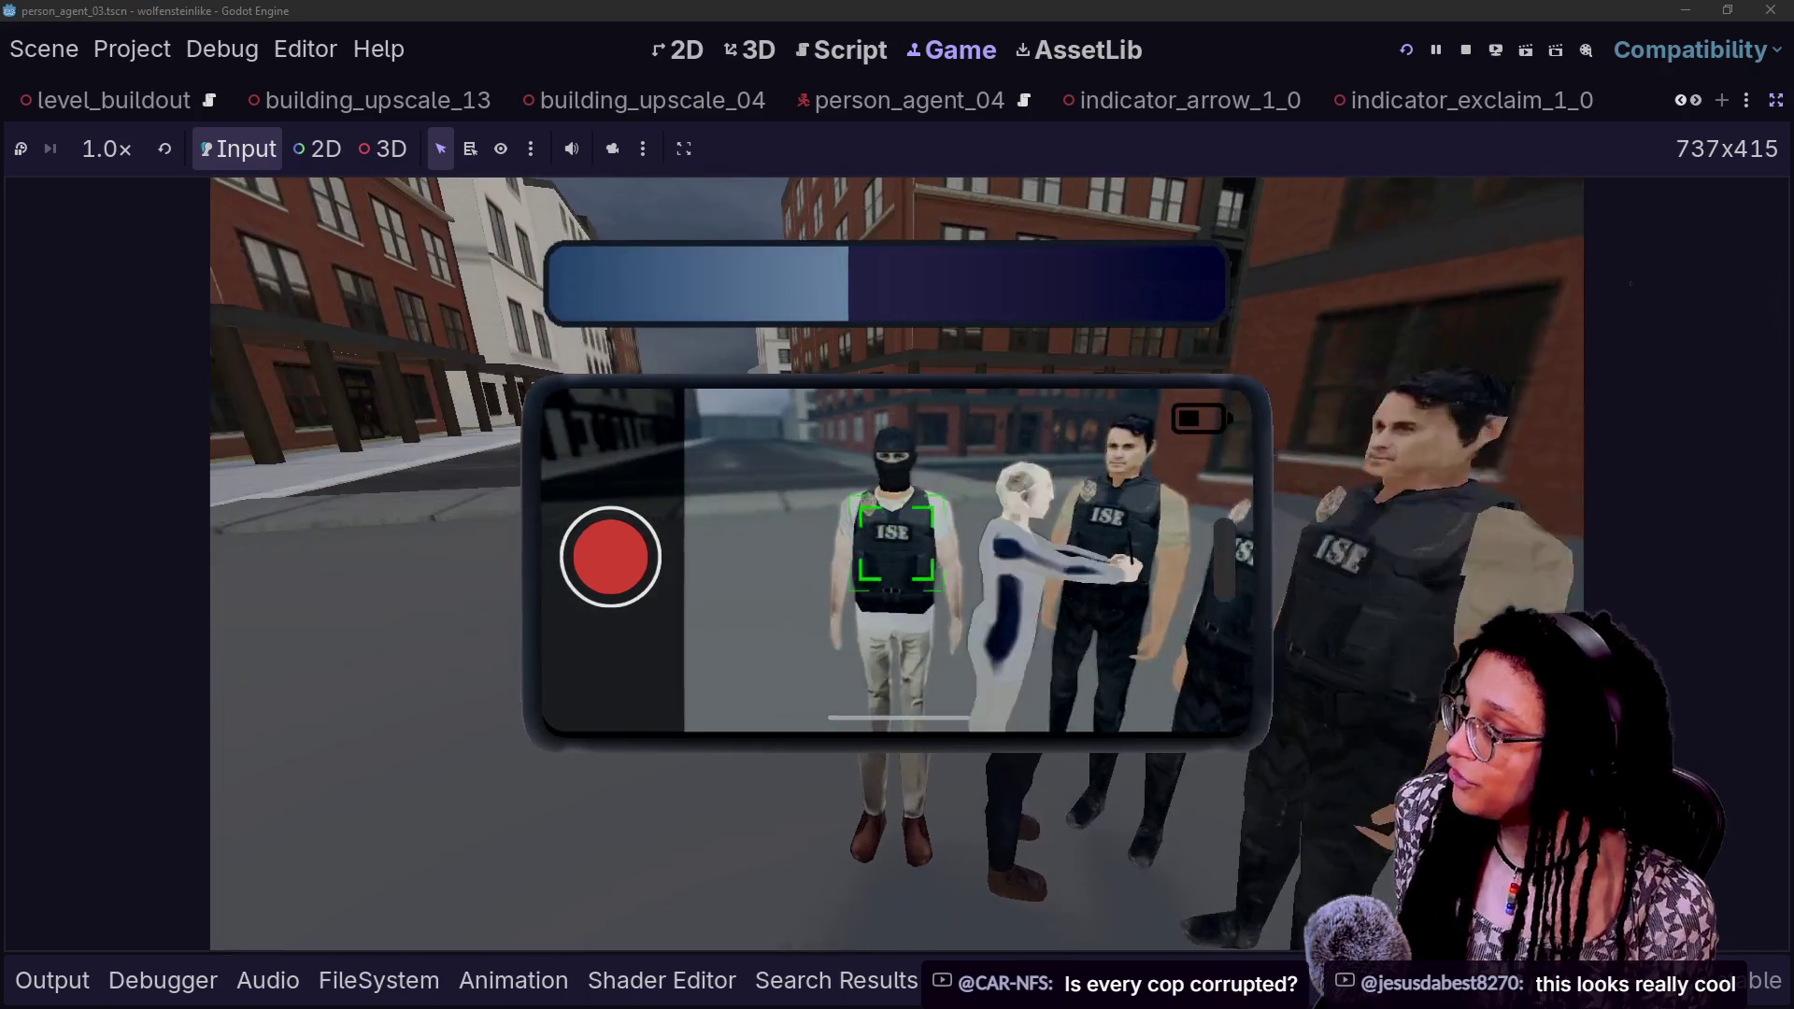
pyautogui.scroll(3, 897, 561)
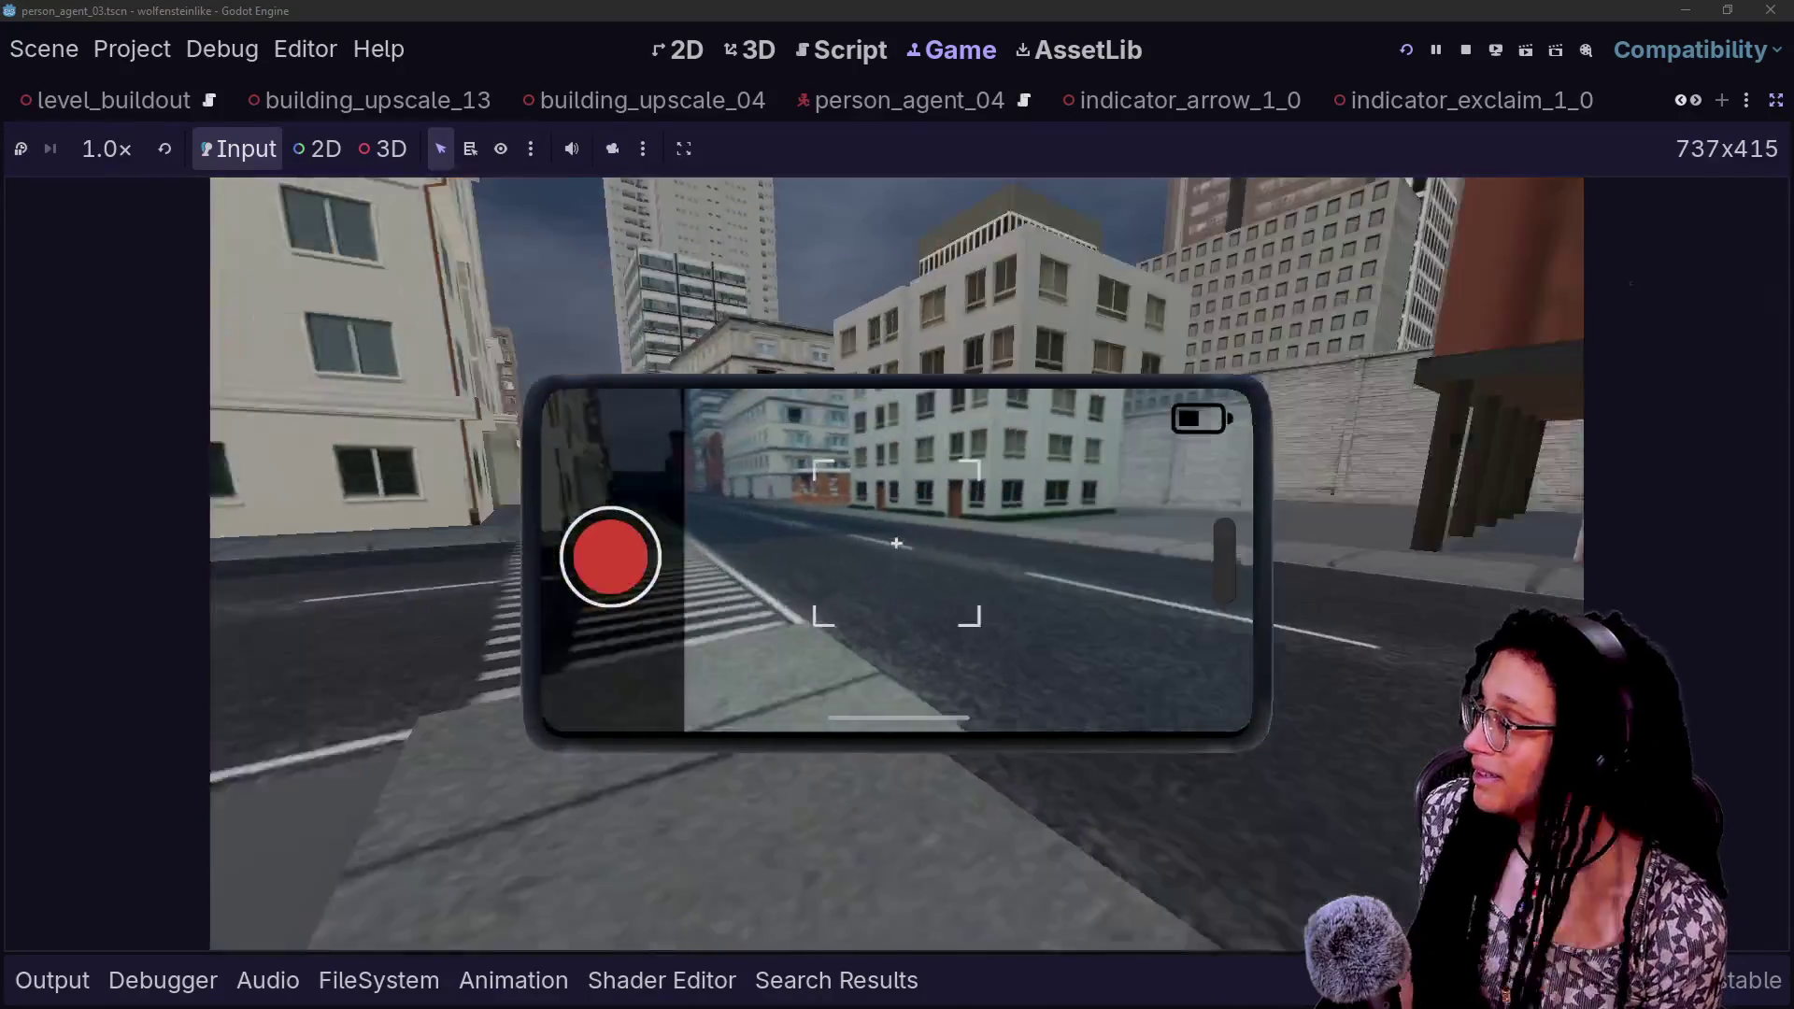
pyautogui.press('w')
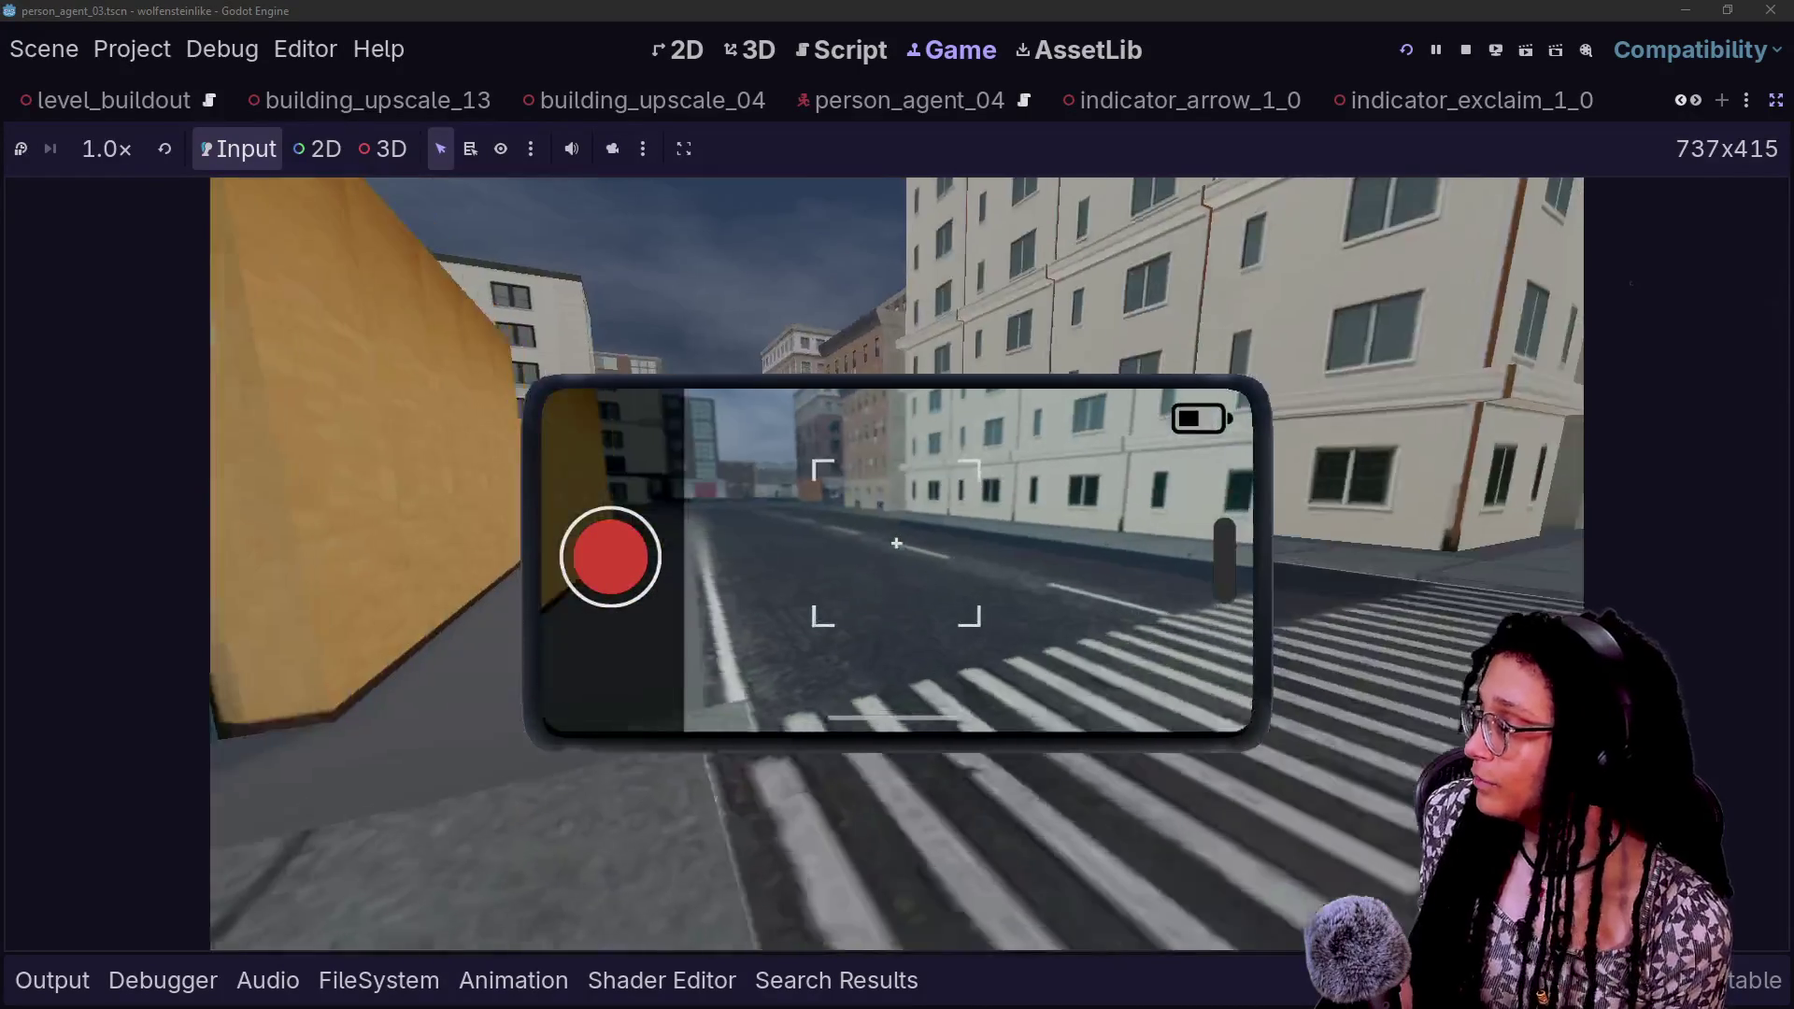
pyautogui.press('w')
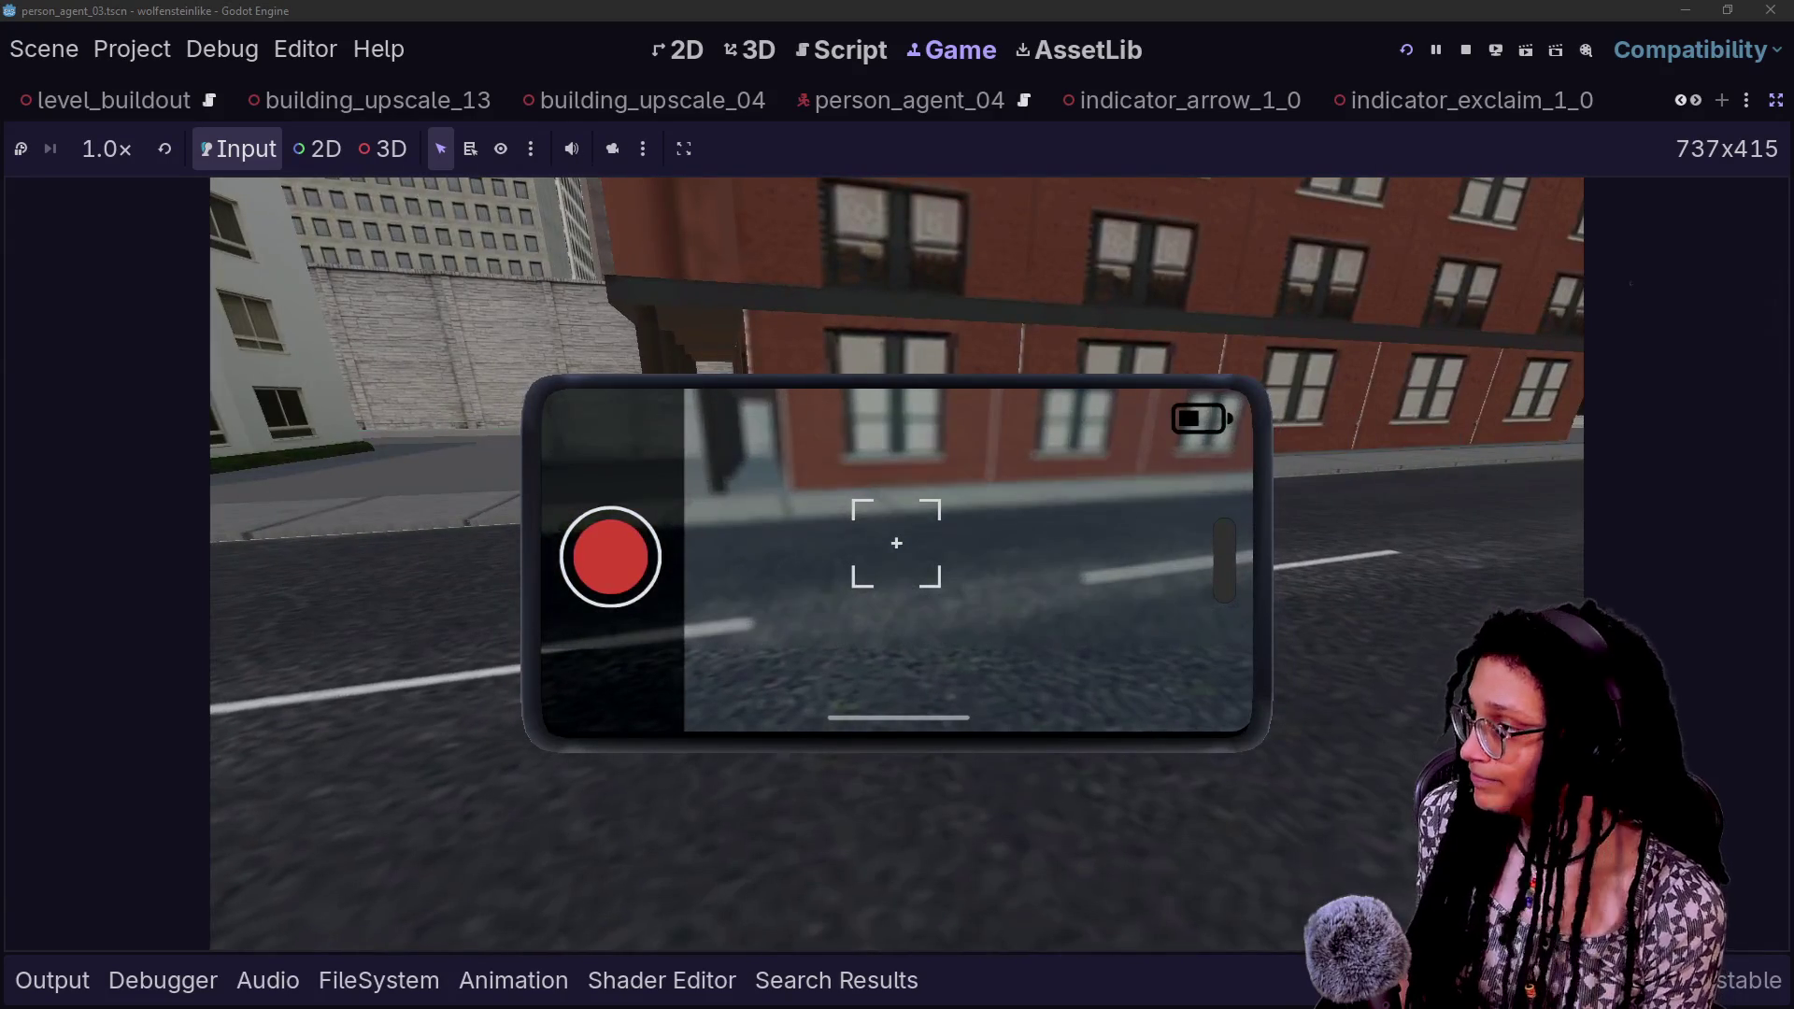
pyautogui.click(1471, 49)
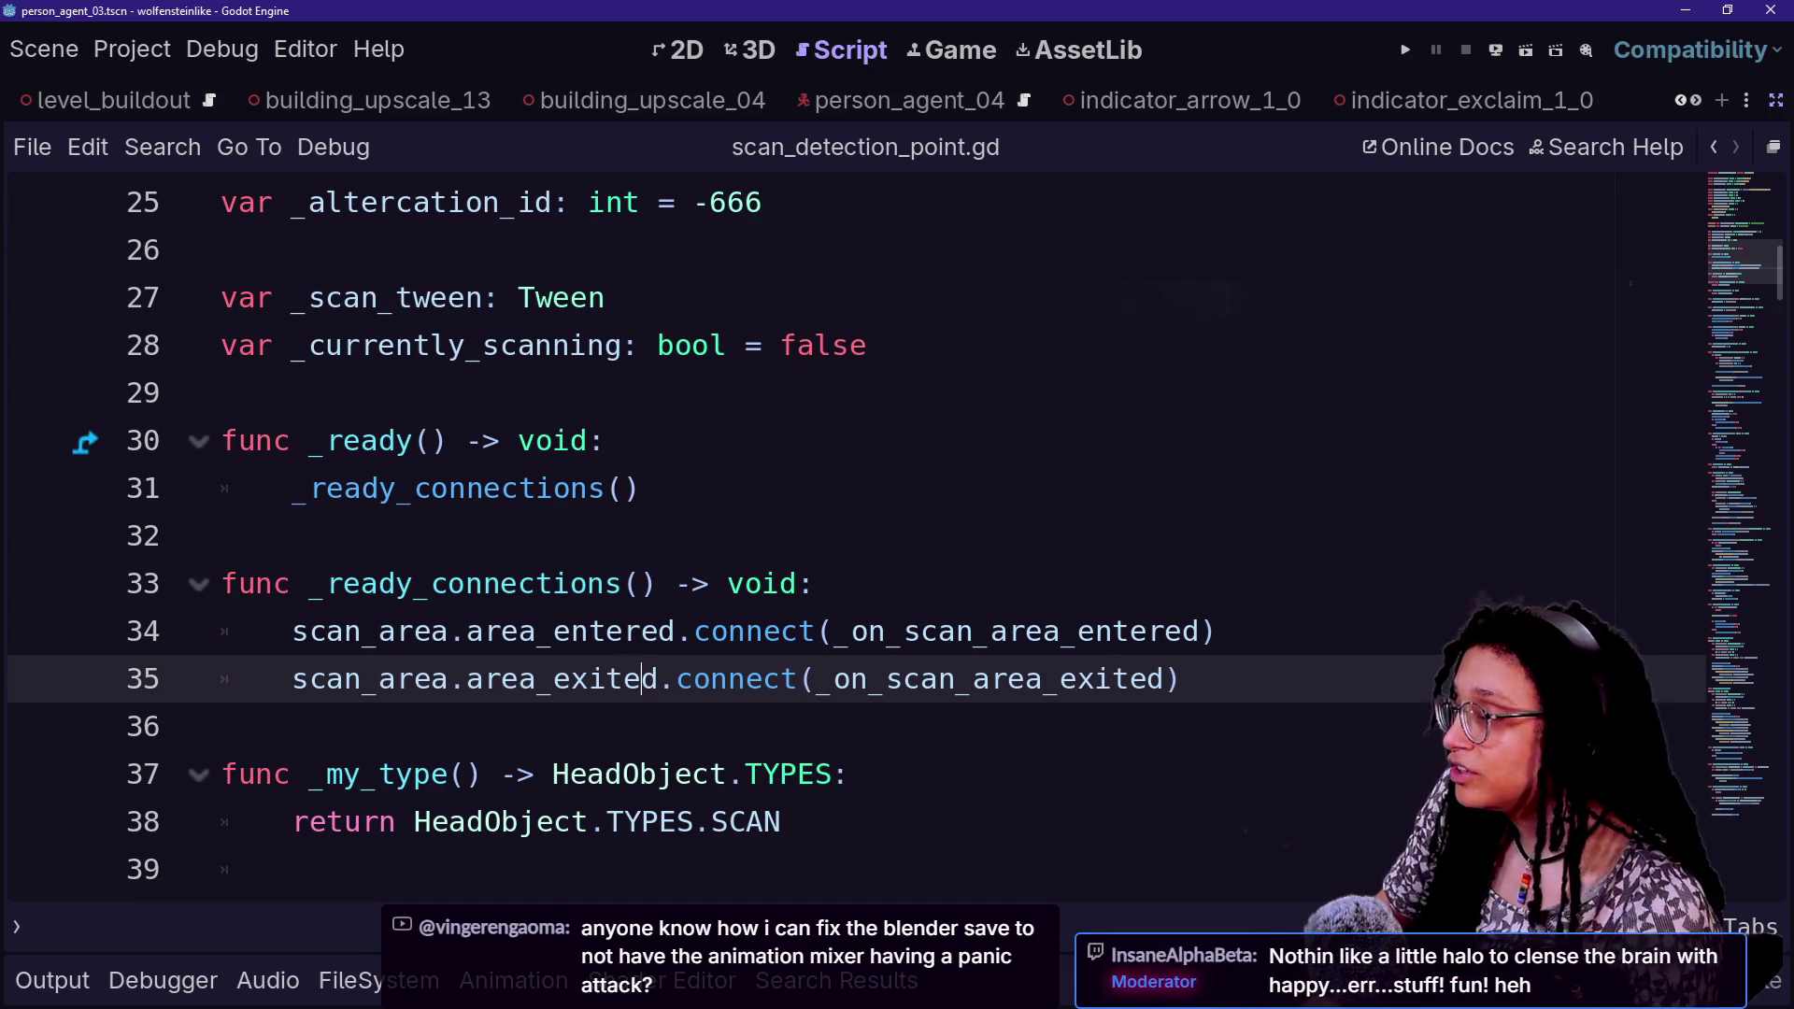
# Reopen recently closed tabs in Firefox to bring back the gamelike-jam-008 jam page.
pyautogui.hotkey('alt', 'Tab')
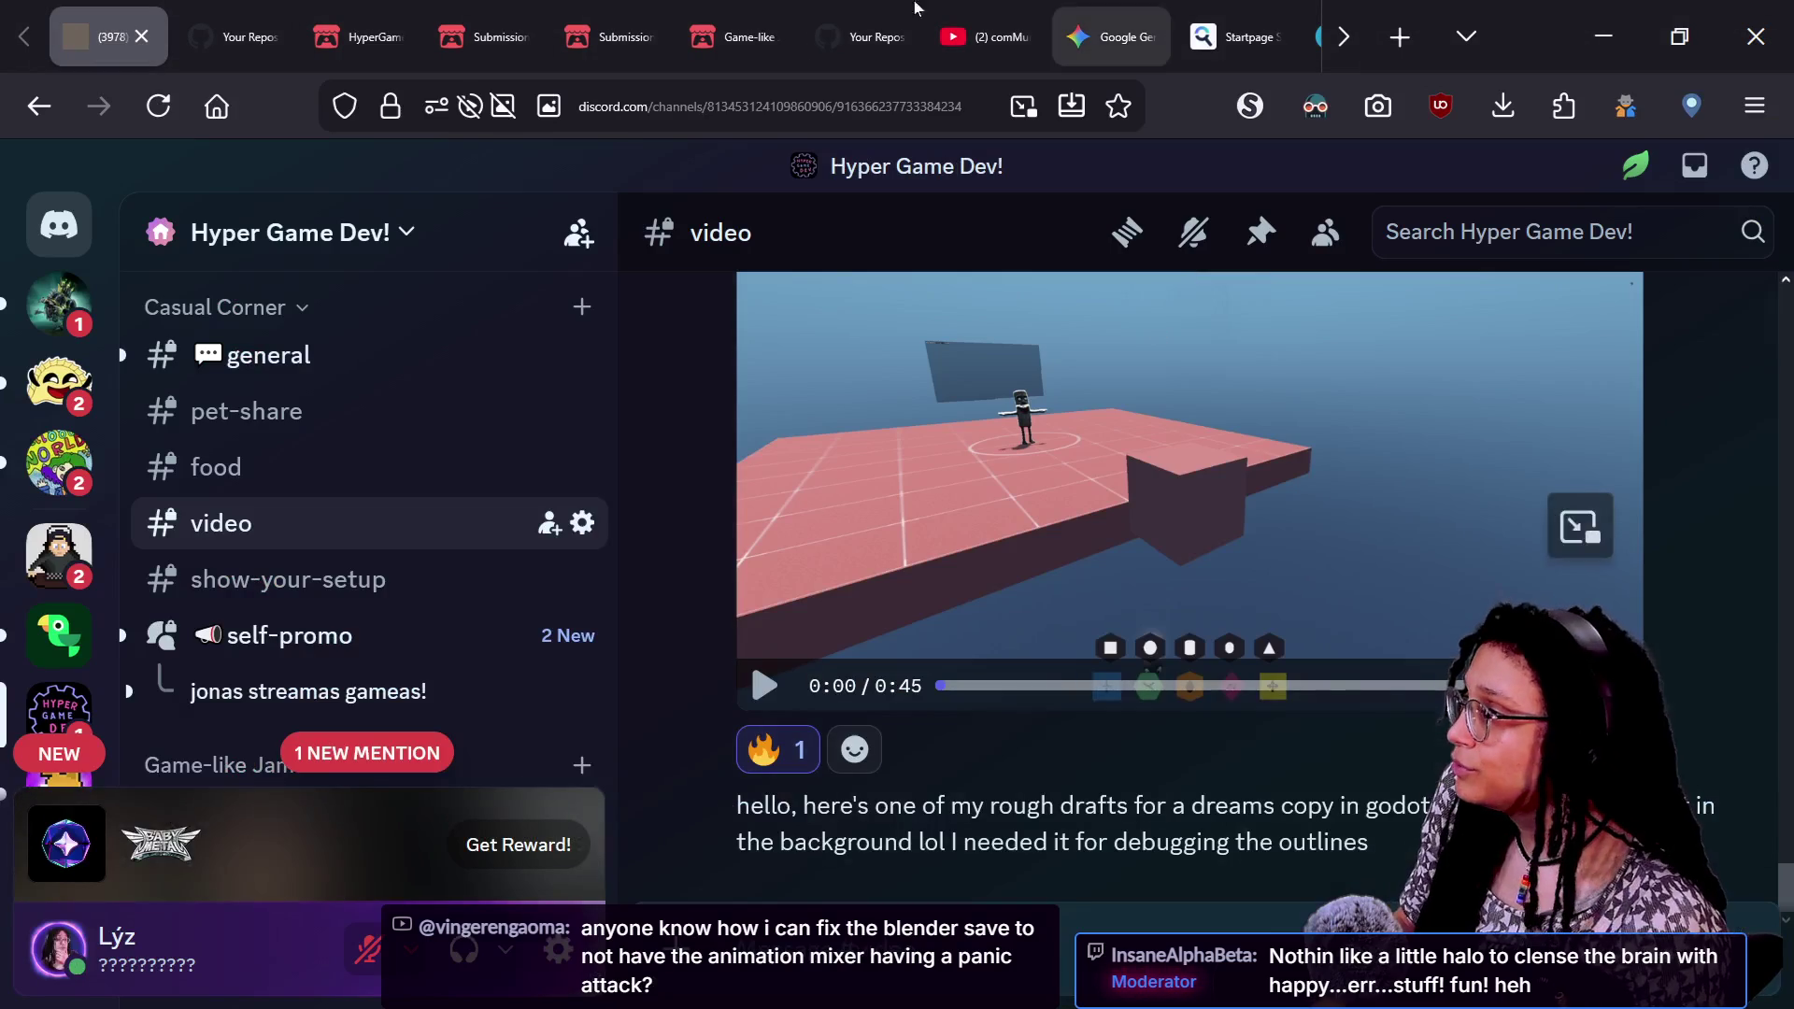
pyautogui.rightClick(1119, 34)
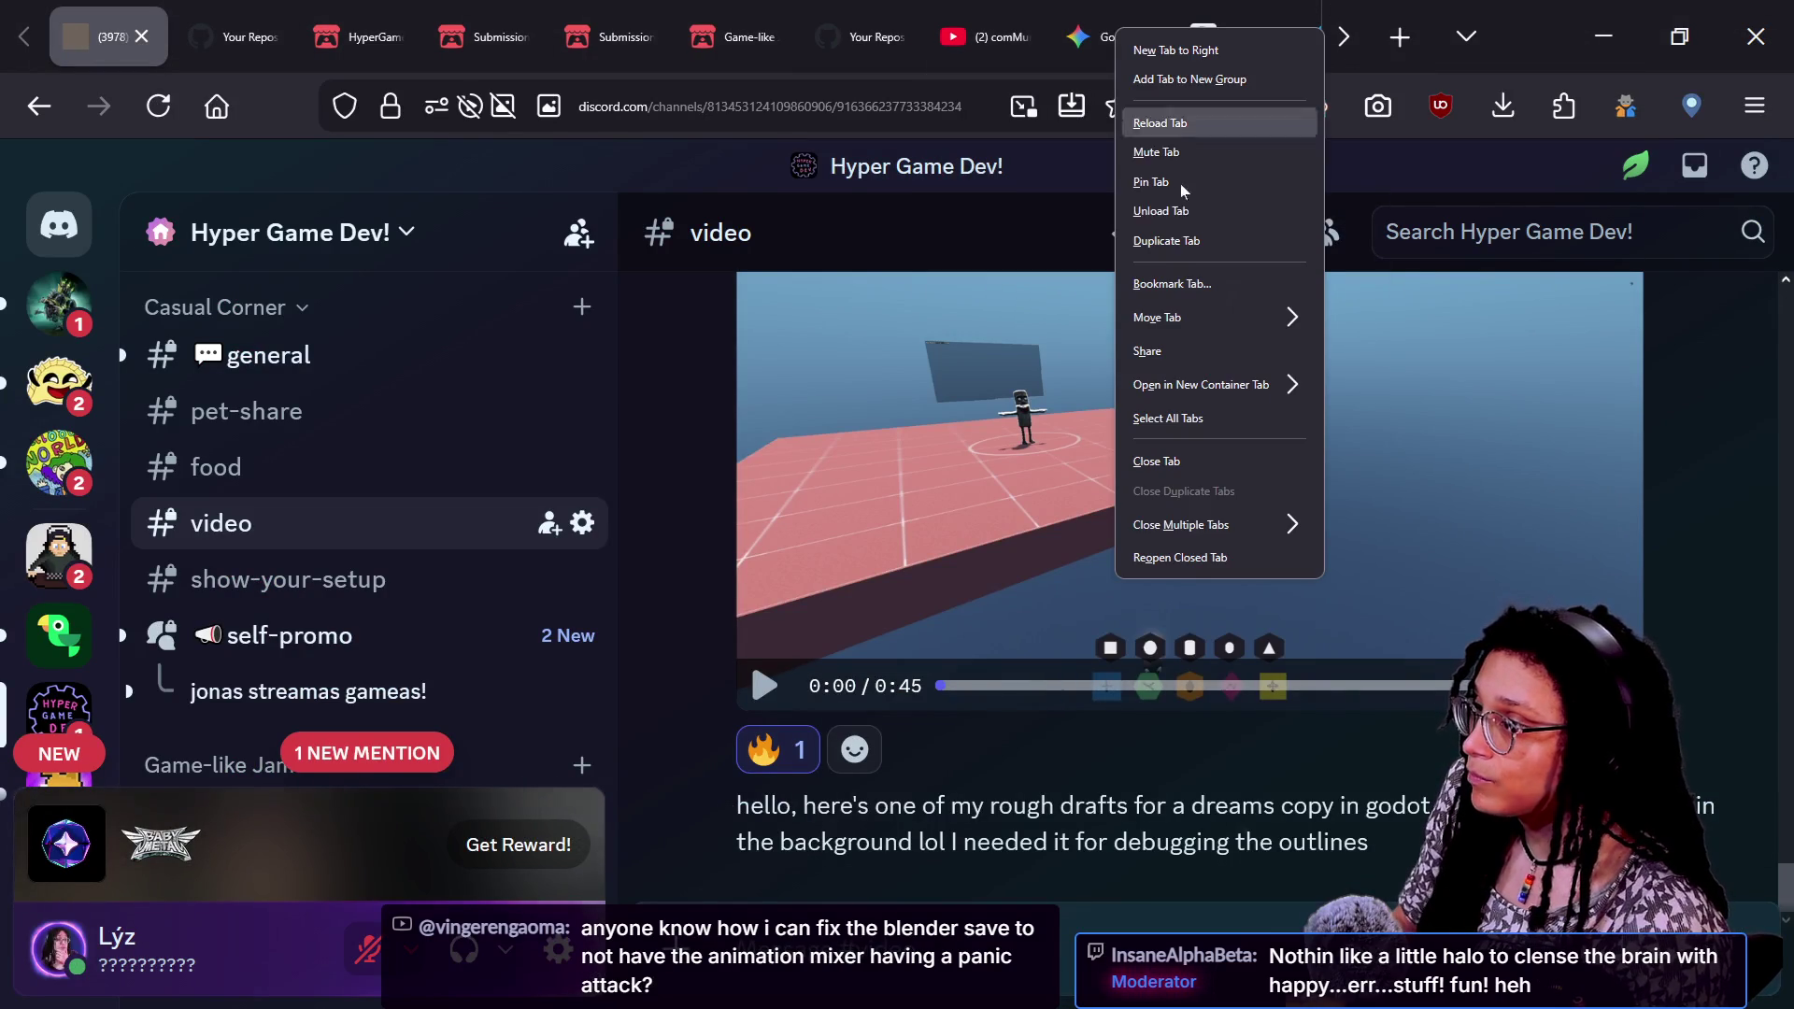
pyautogui.click(1178, 558)
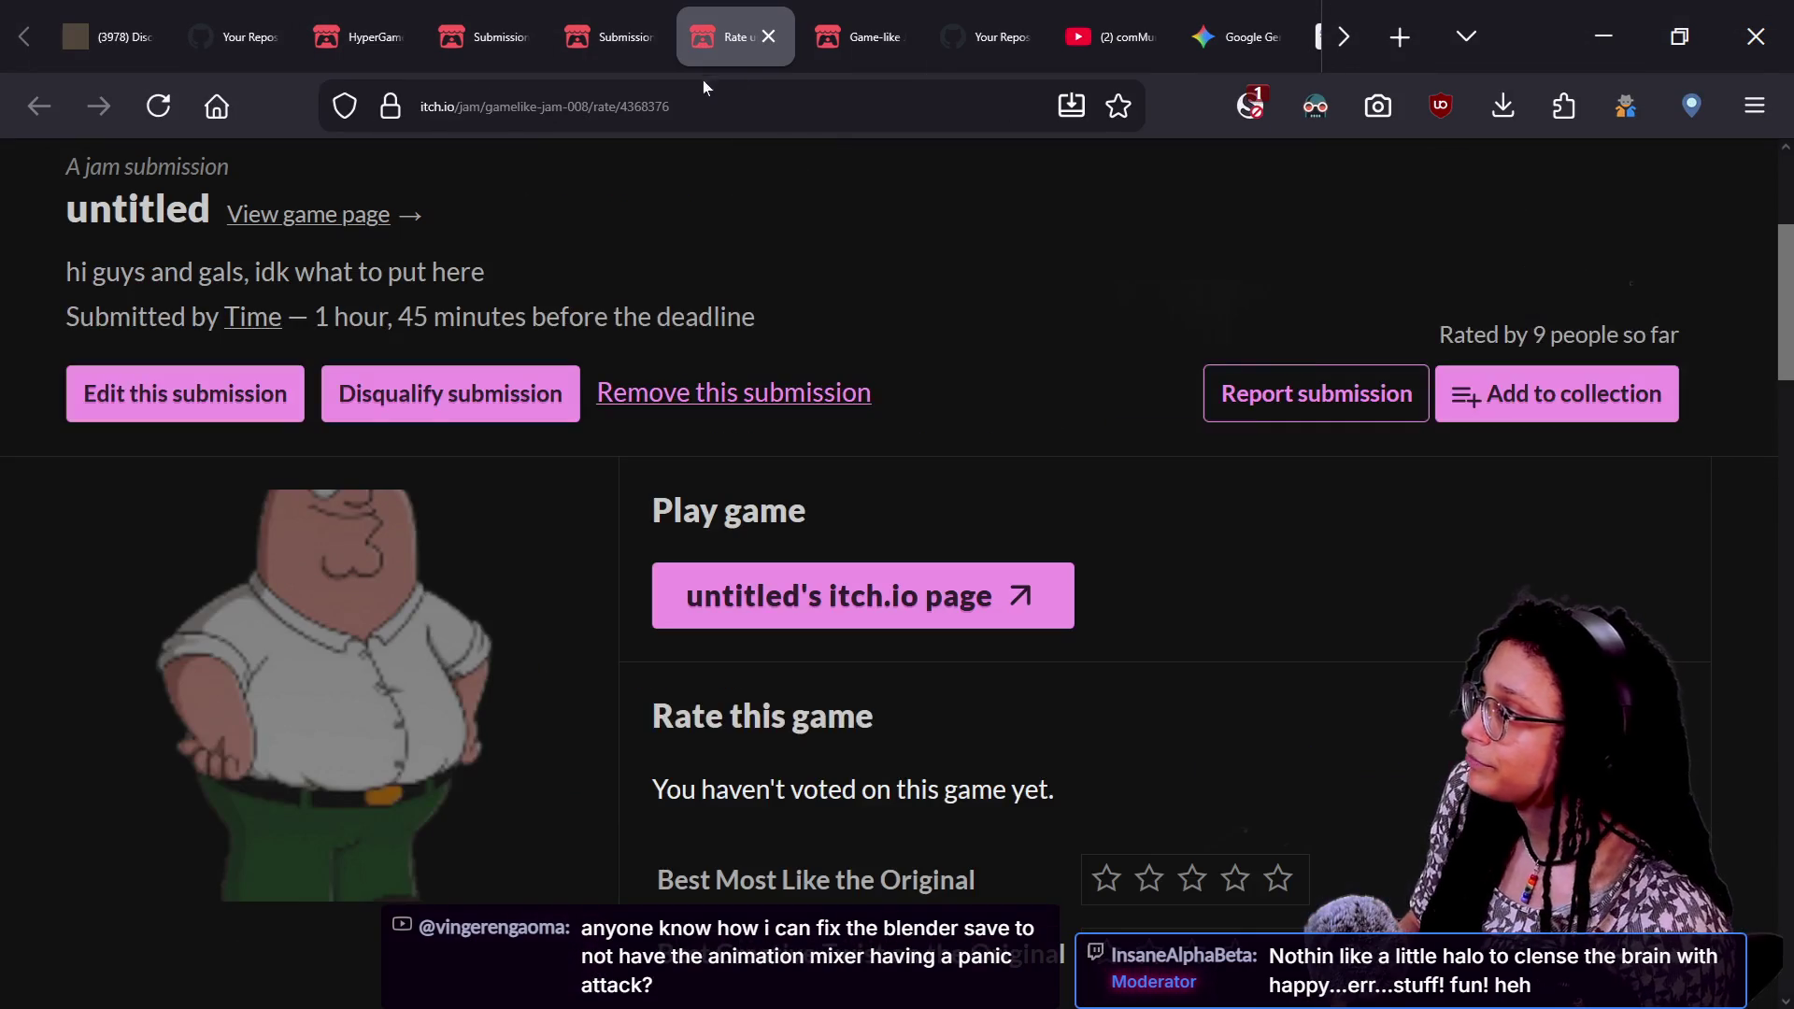
pyautogui.rightClick(743, 17)
pyautogui.click(732, 19)
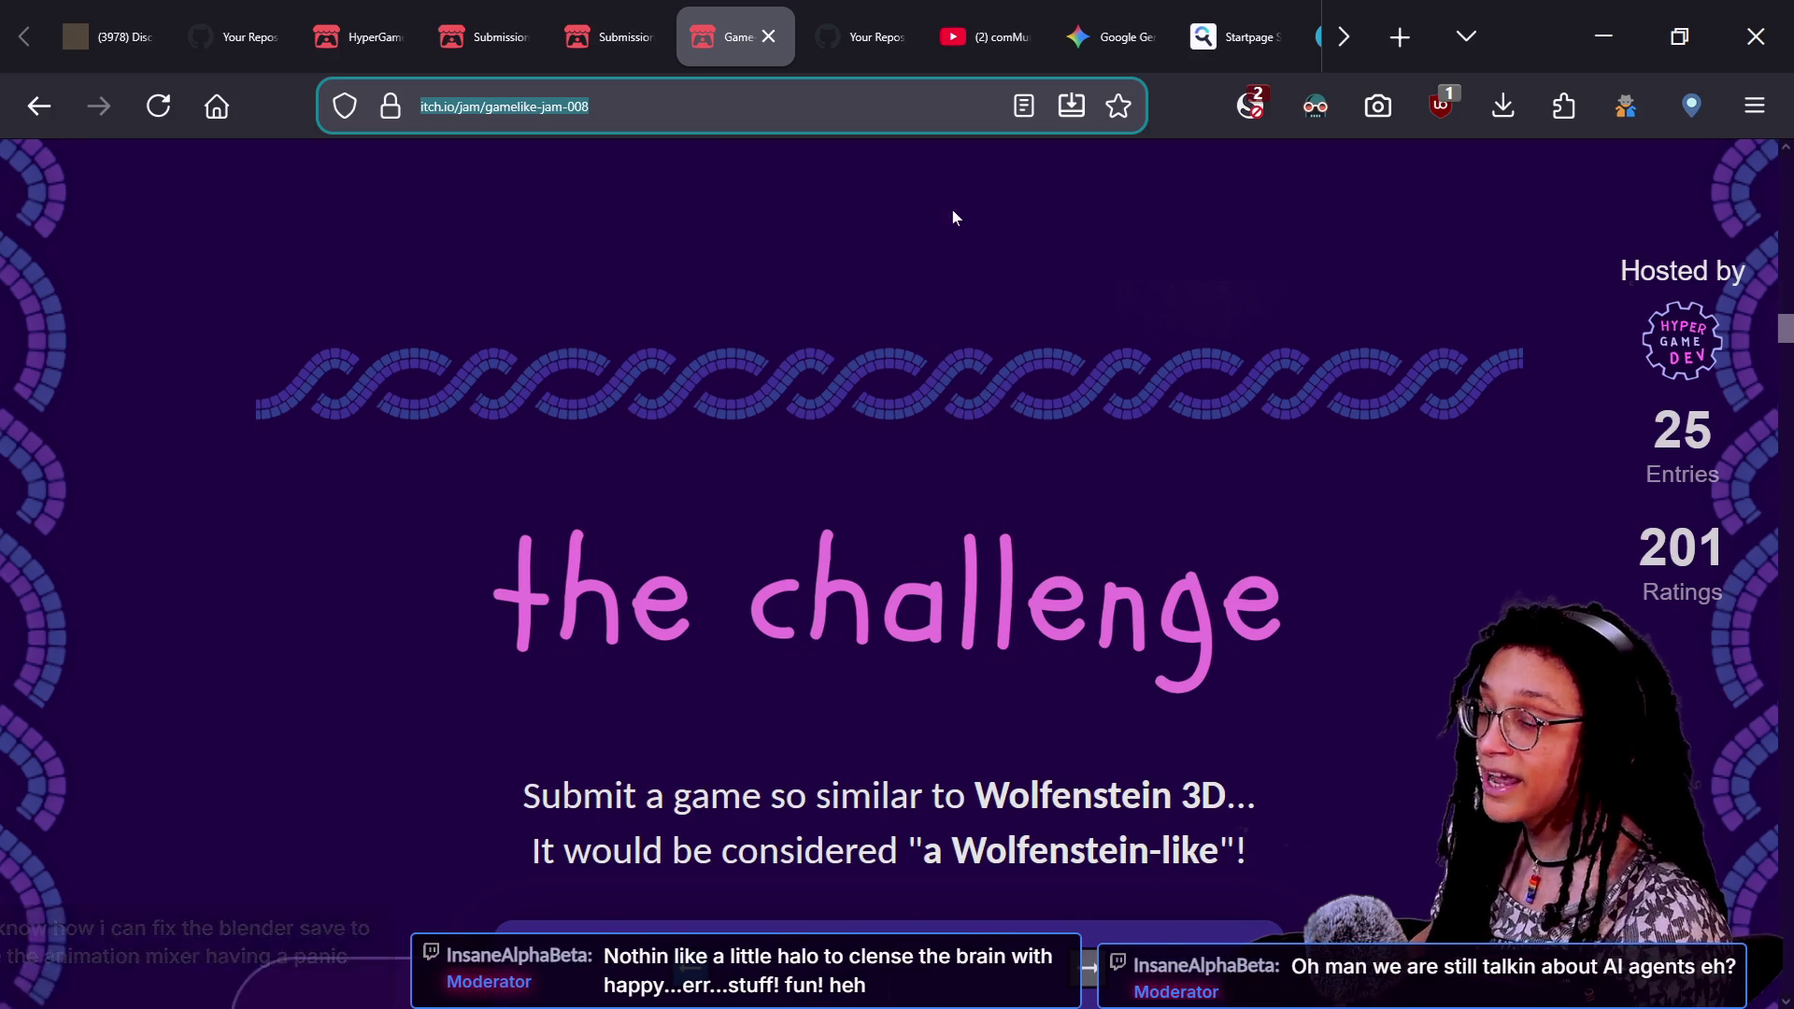
# Reopen the Sokpop games tab, copy its address for the stream chat, then close it.
pyautogui.hotkey('alt', 'Tab')
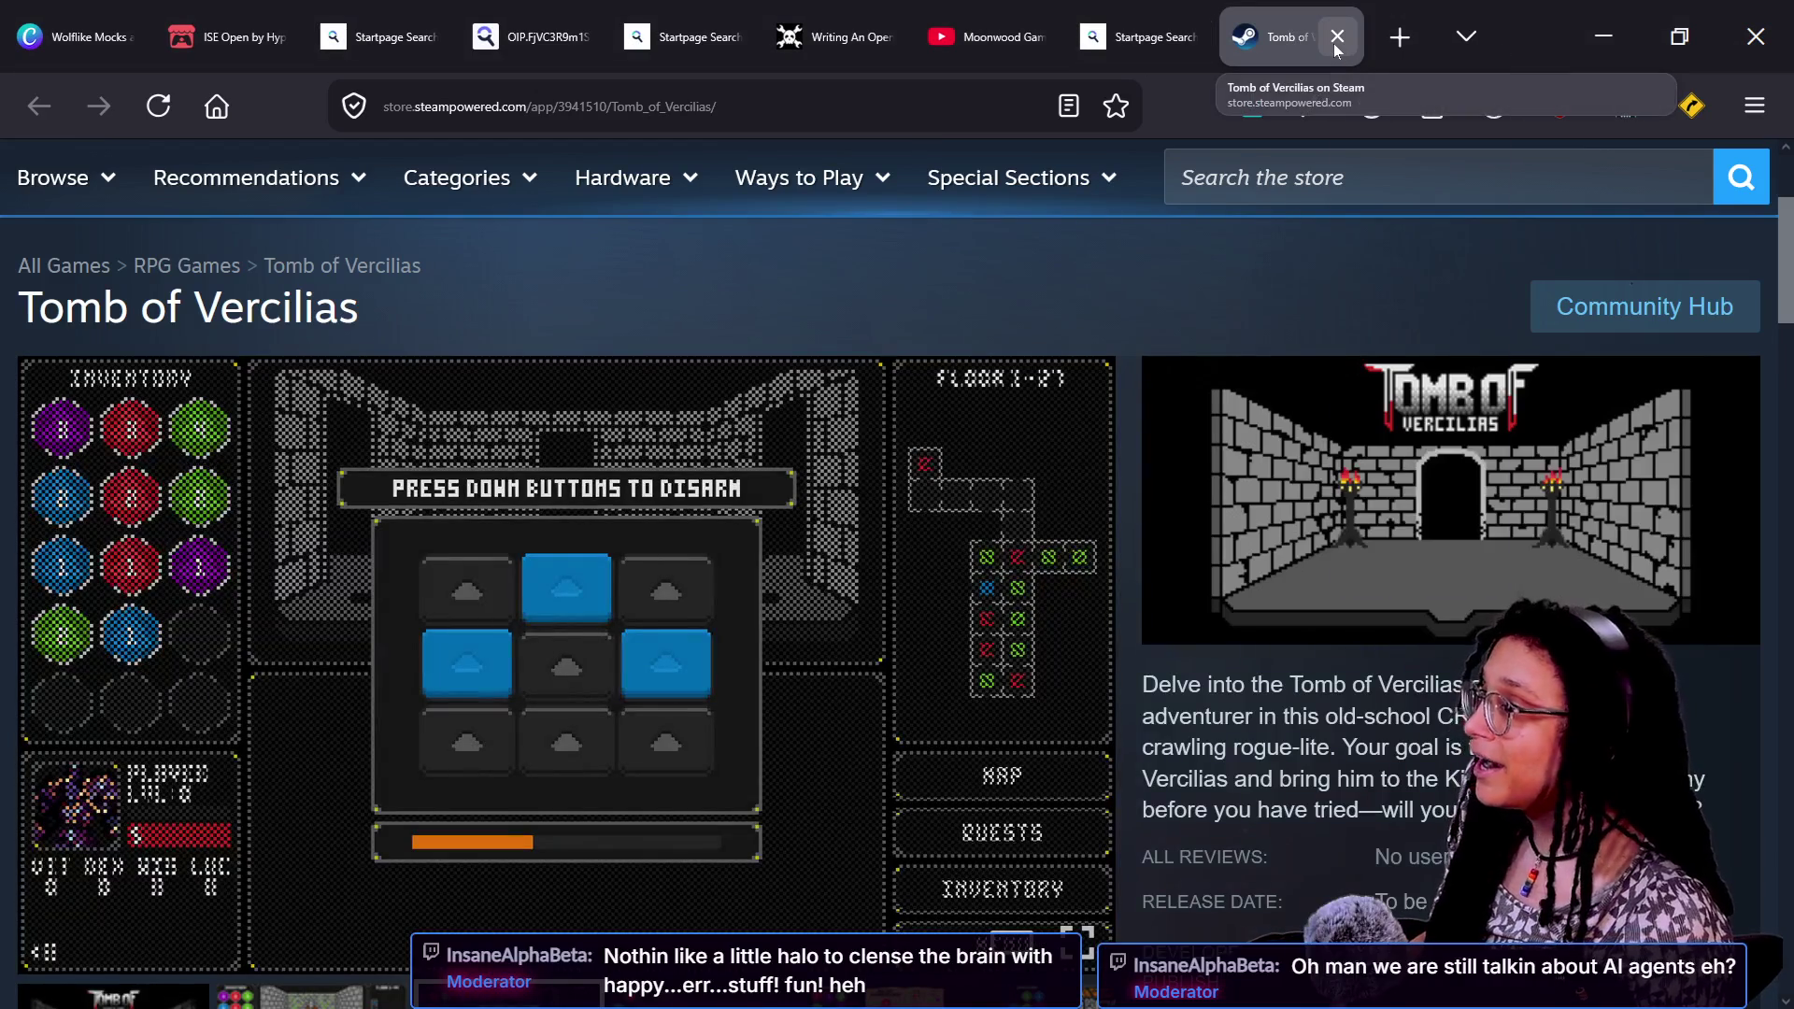
pyautogui.rightClick(1340, 46)
pyautogui.click(1463, 567)
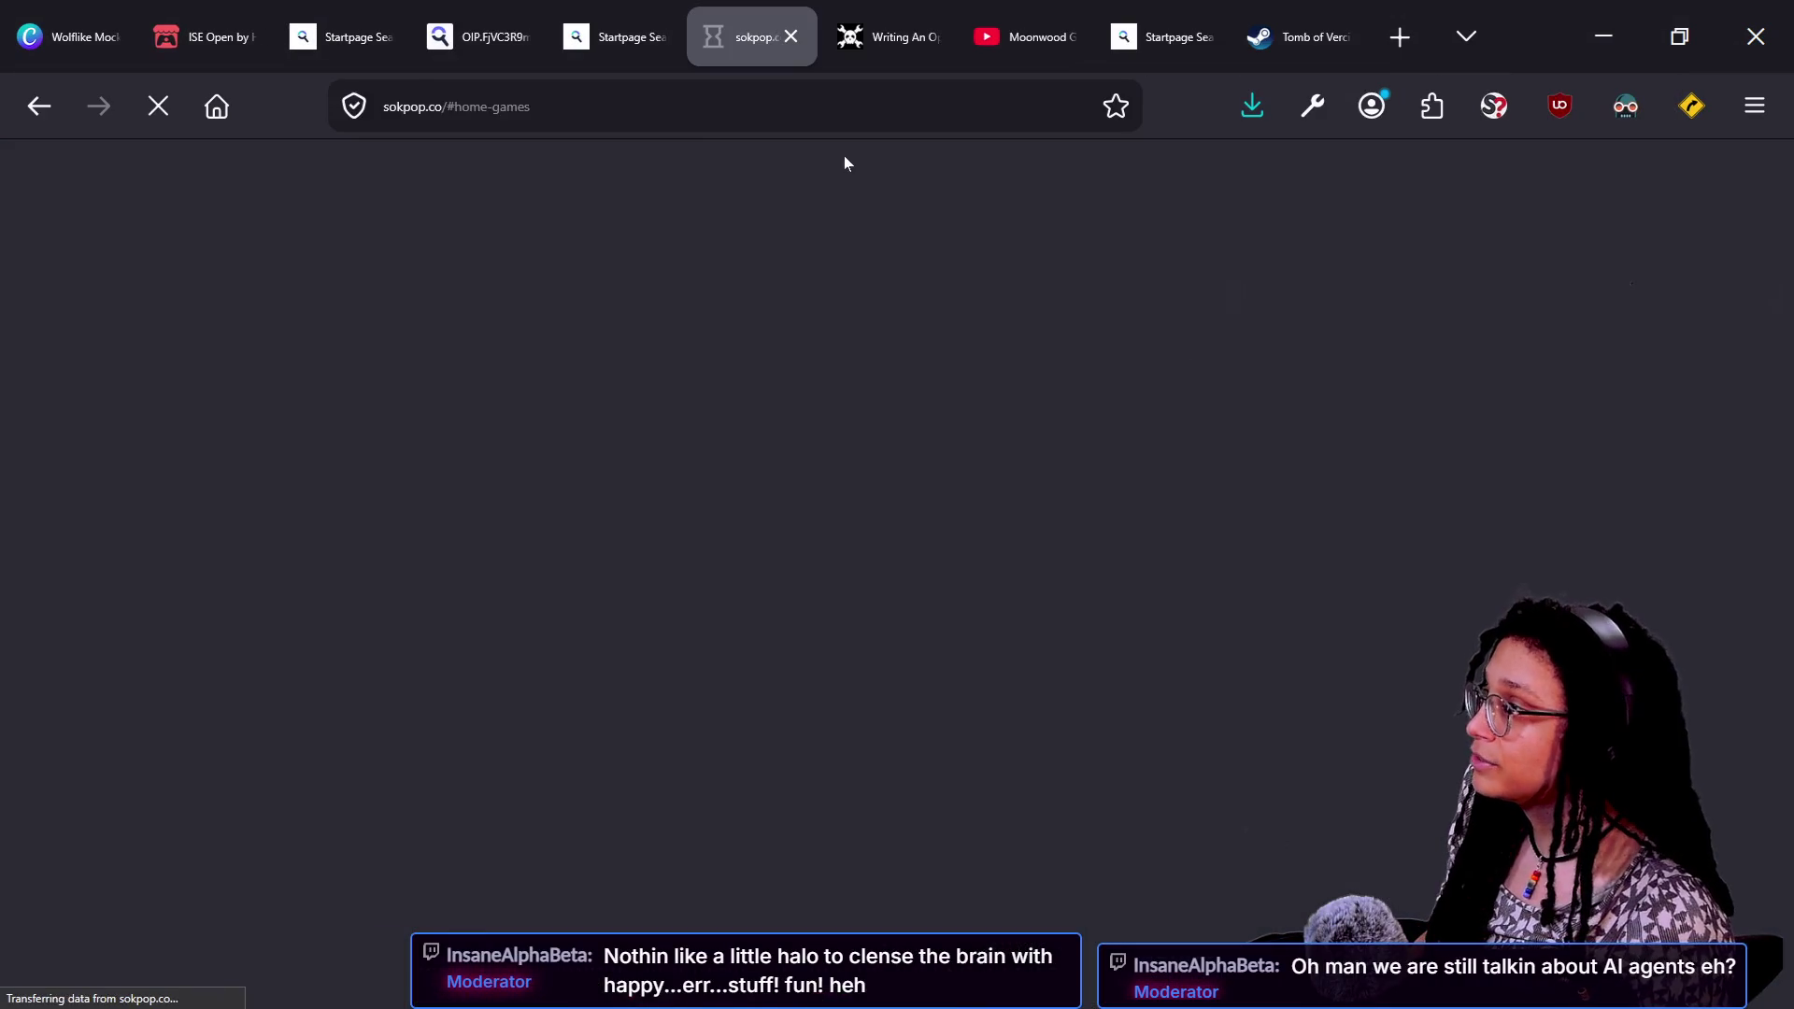
pyautogui.click(874, 106)
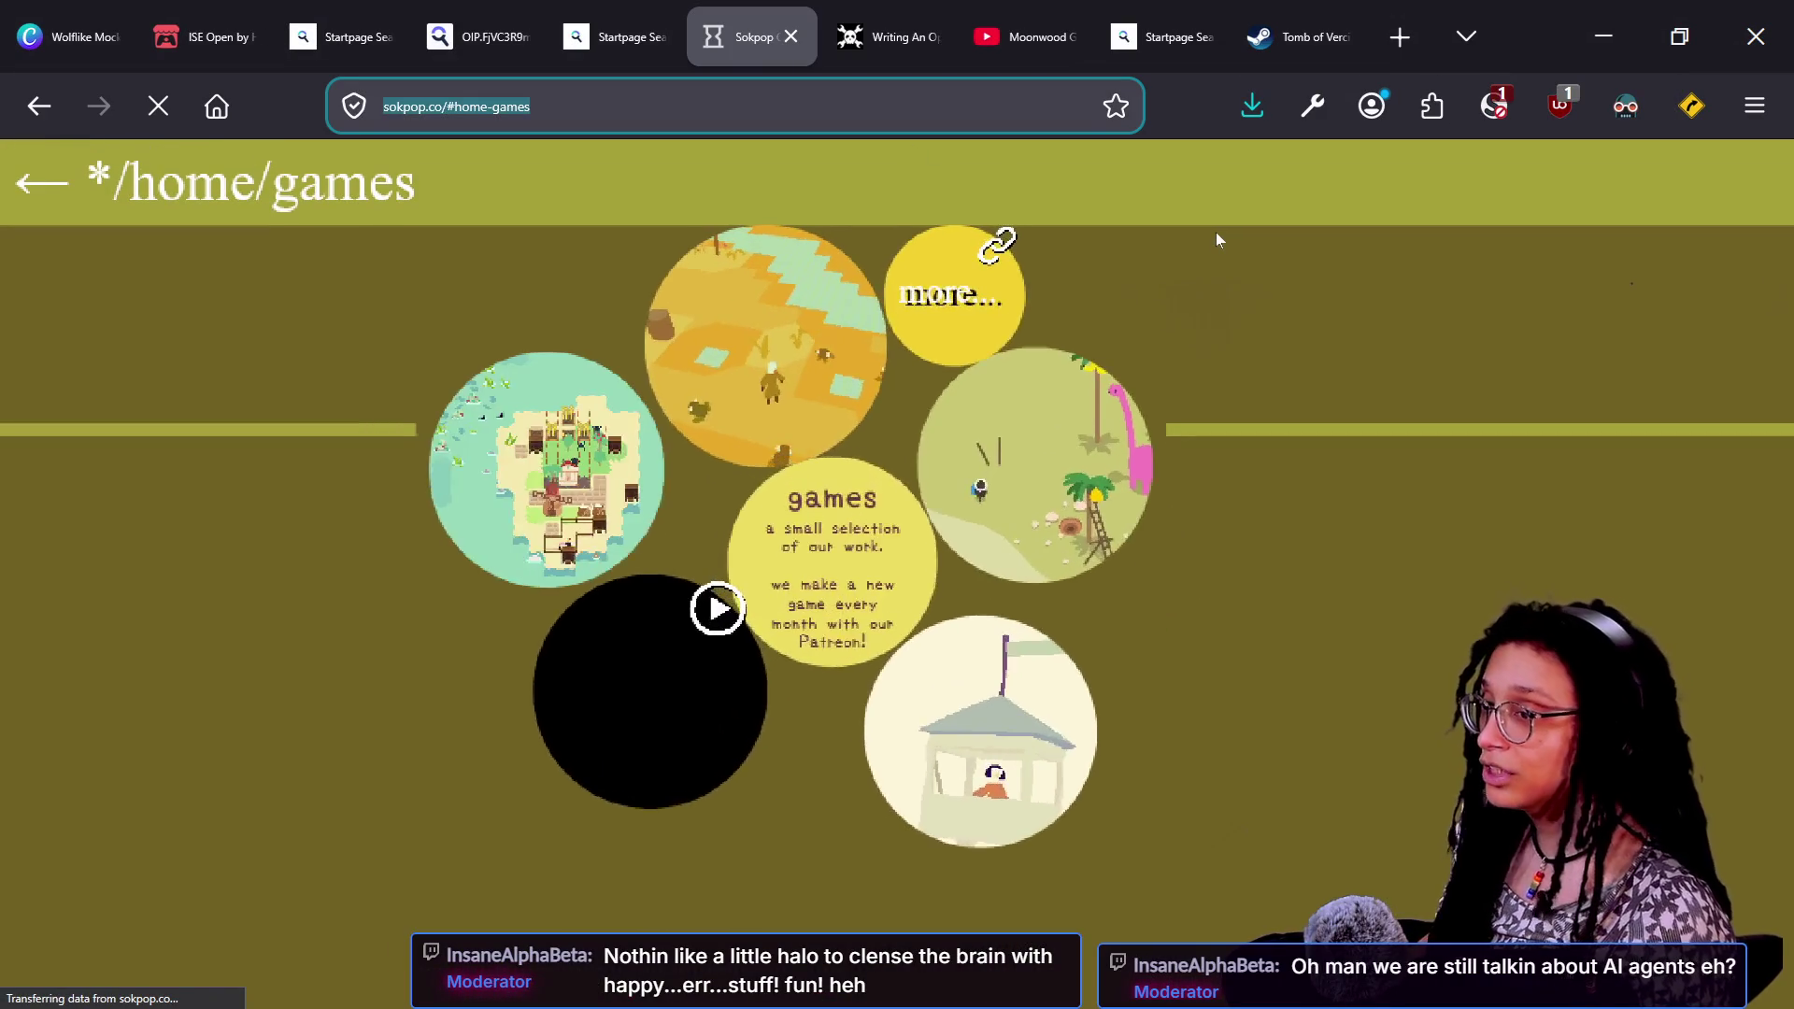
pyautogui.hotkey('alt', 'Tab')
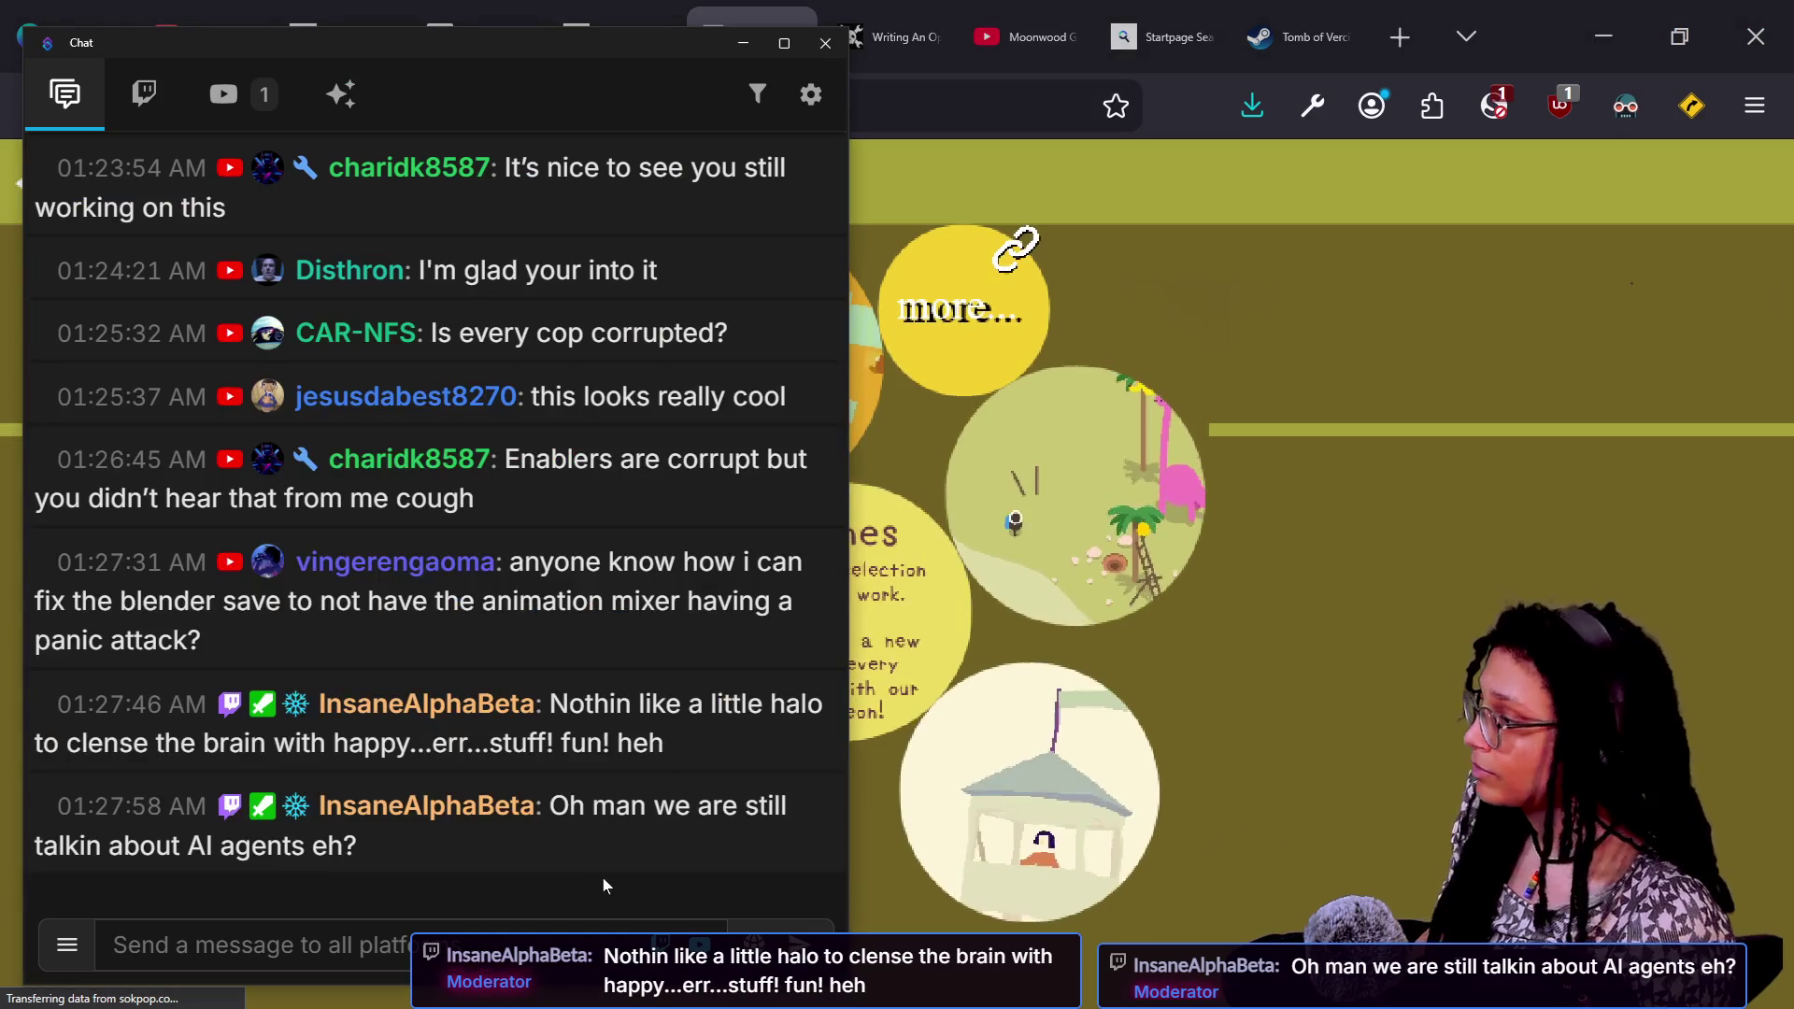
pyautogui.click(561, 944)
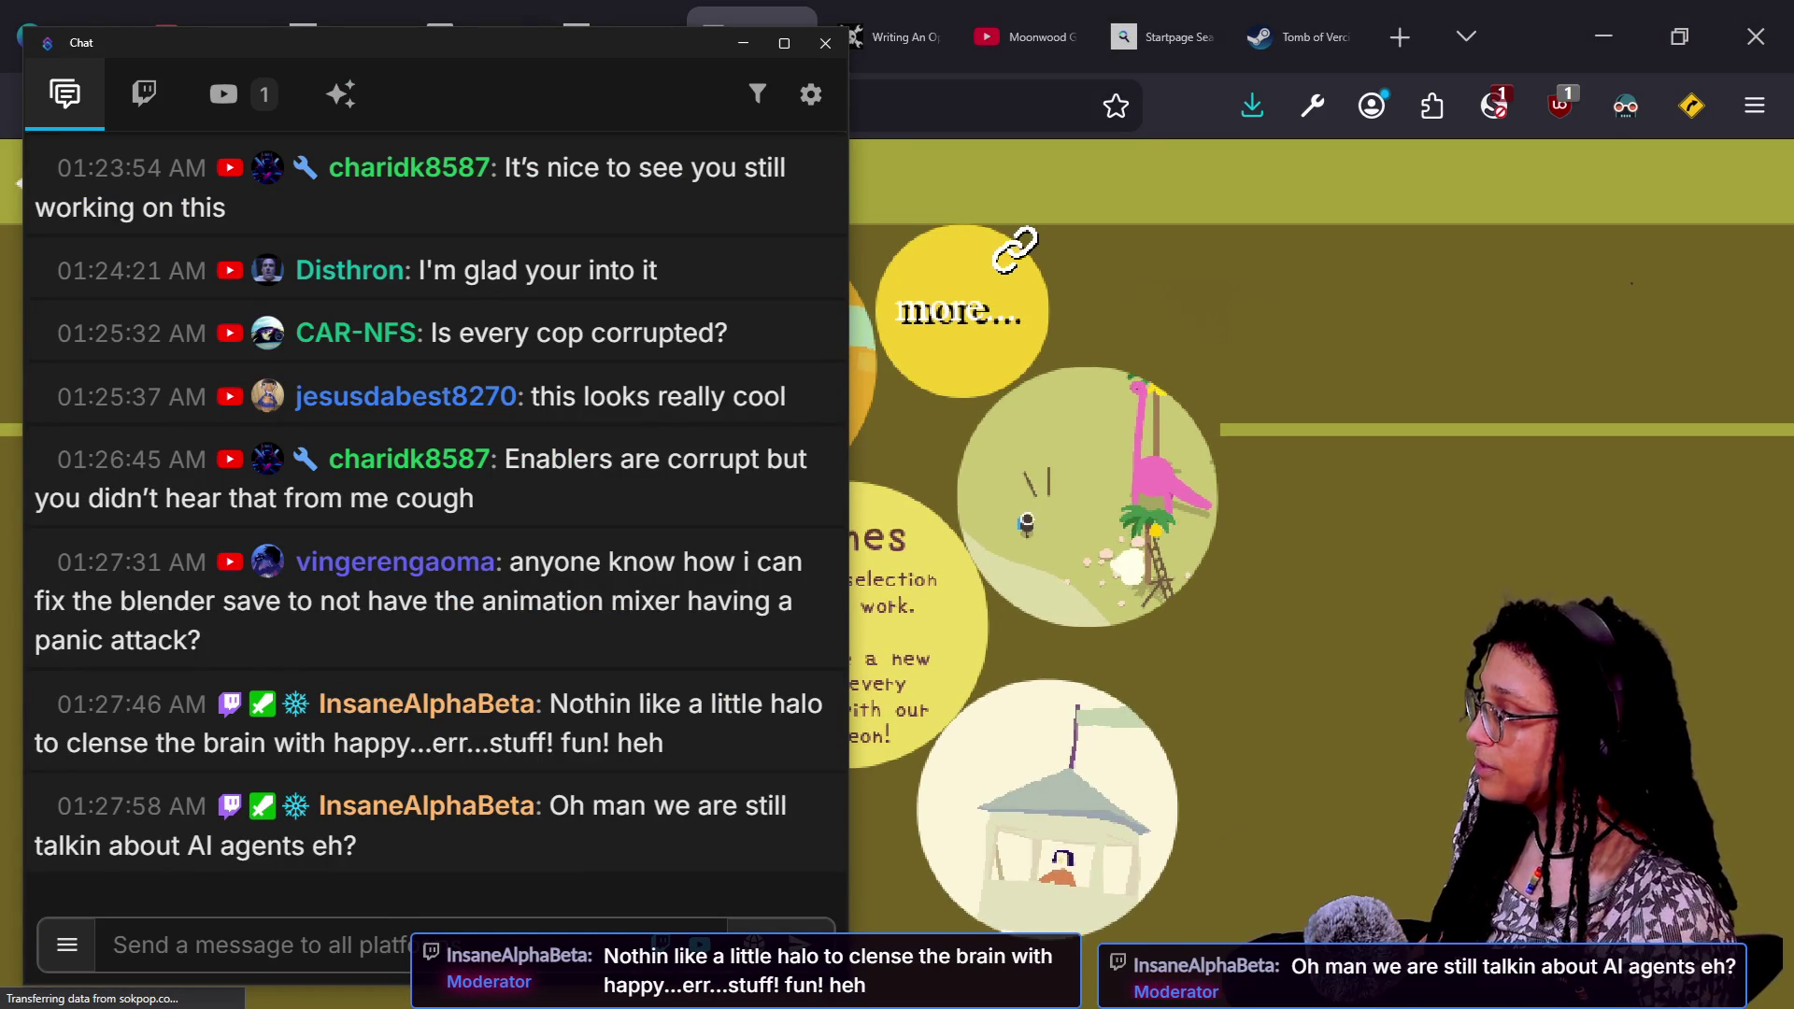
pyautogui.hotkey('alt', 'Tab')
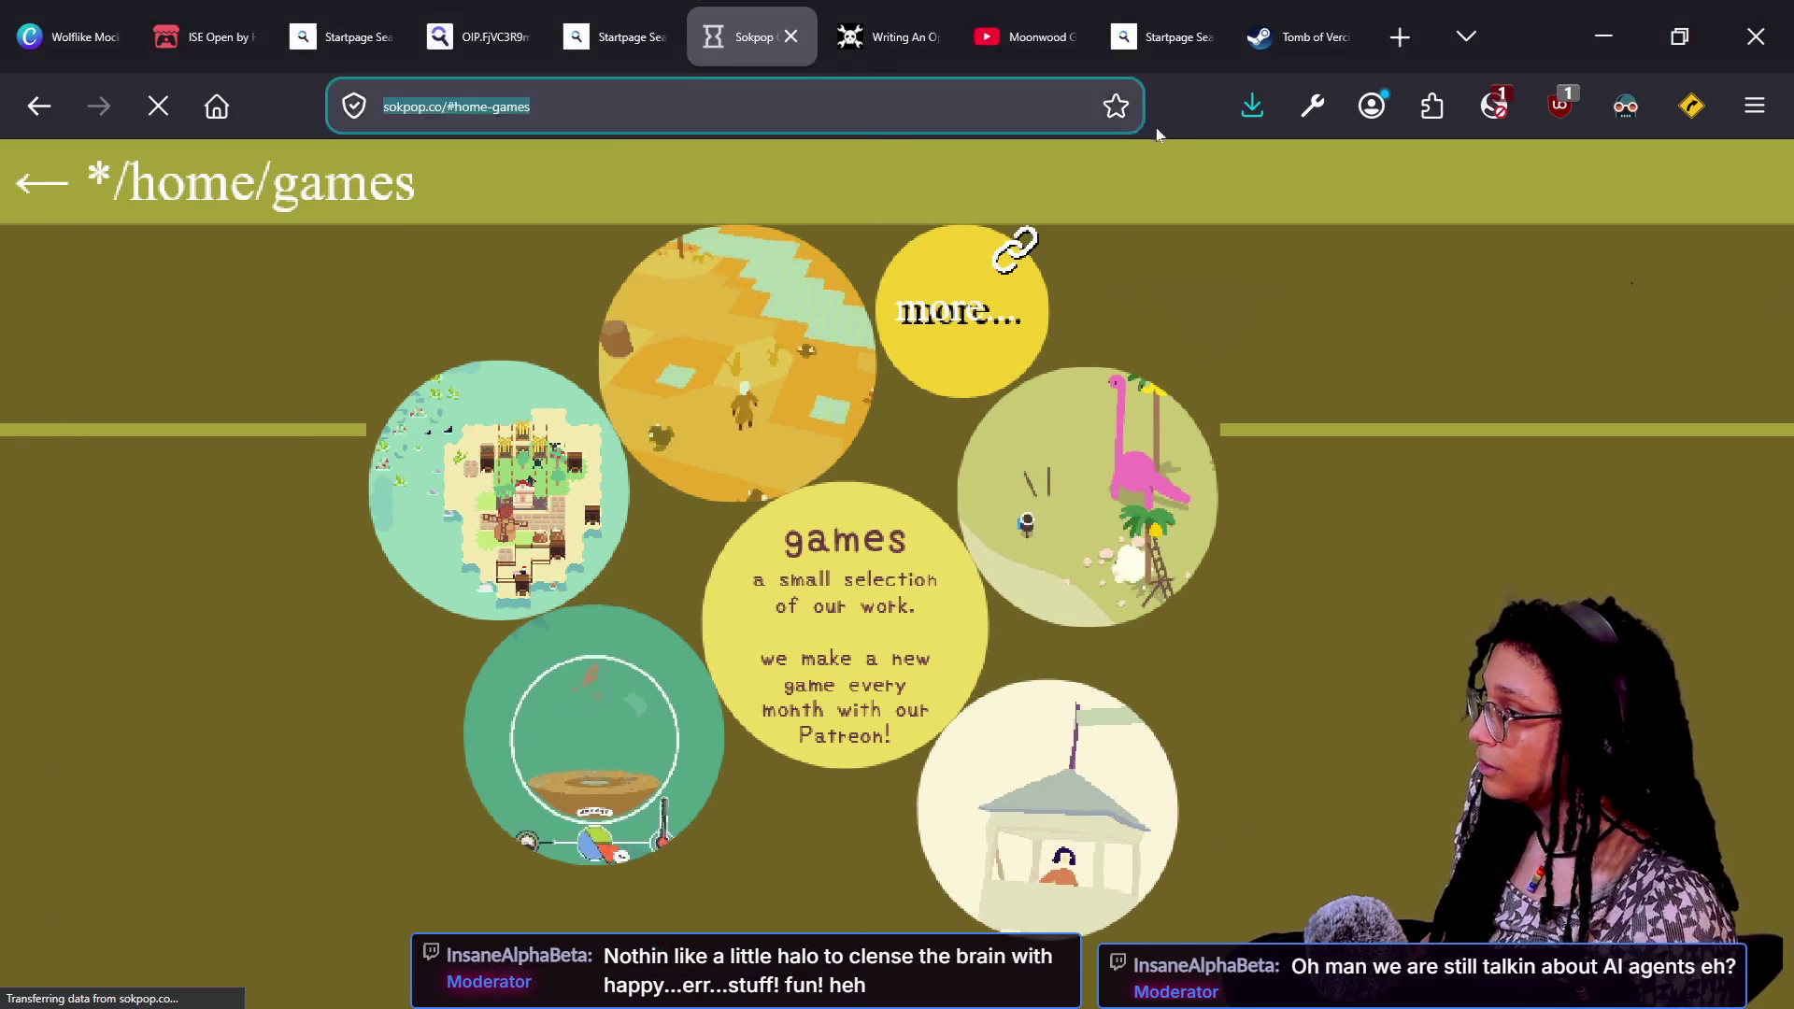
pyautogui.click(803, 36)
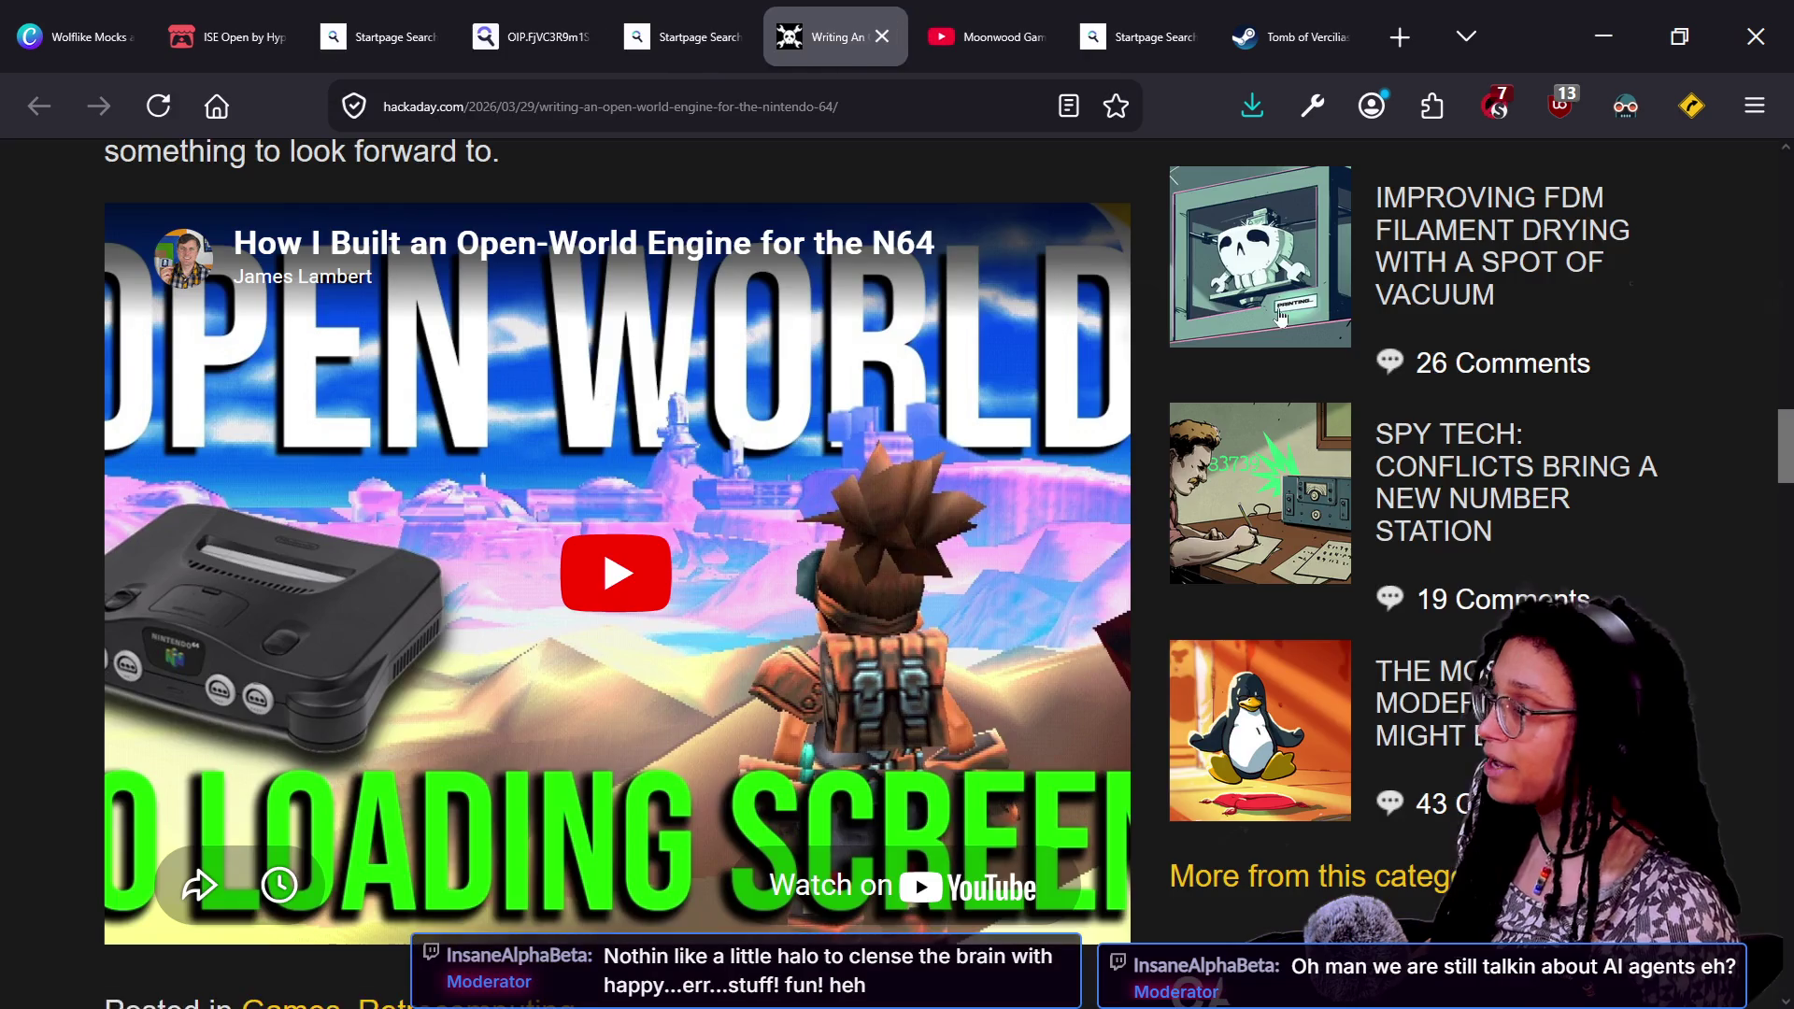
# Load sokpop.co/#home-games in incognito Chrome and share the link in chat.
pyautogui.hotkey('alt', 'Tab')
pyautogui.hotkey('ctrl', 'v')
pyautogui.press('Return')
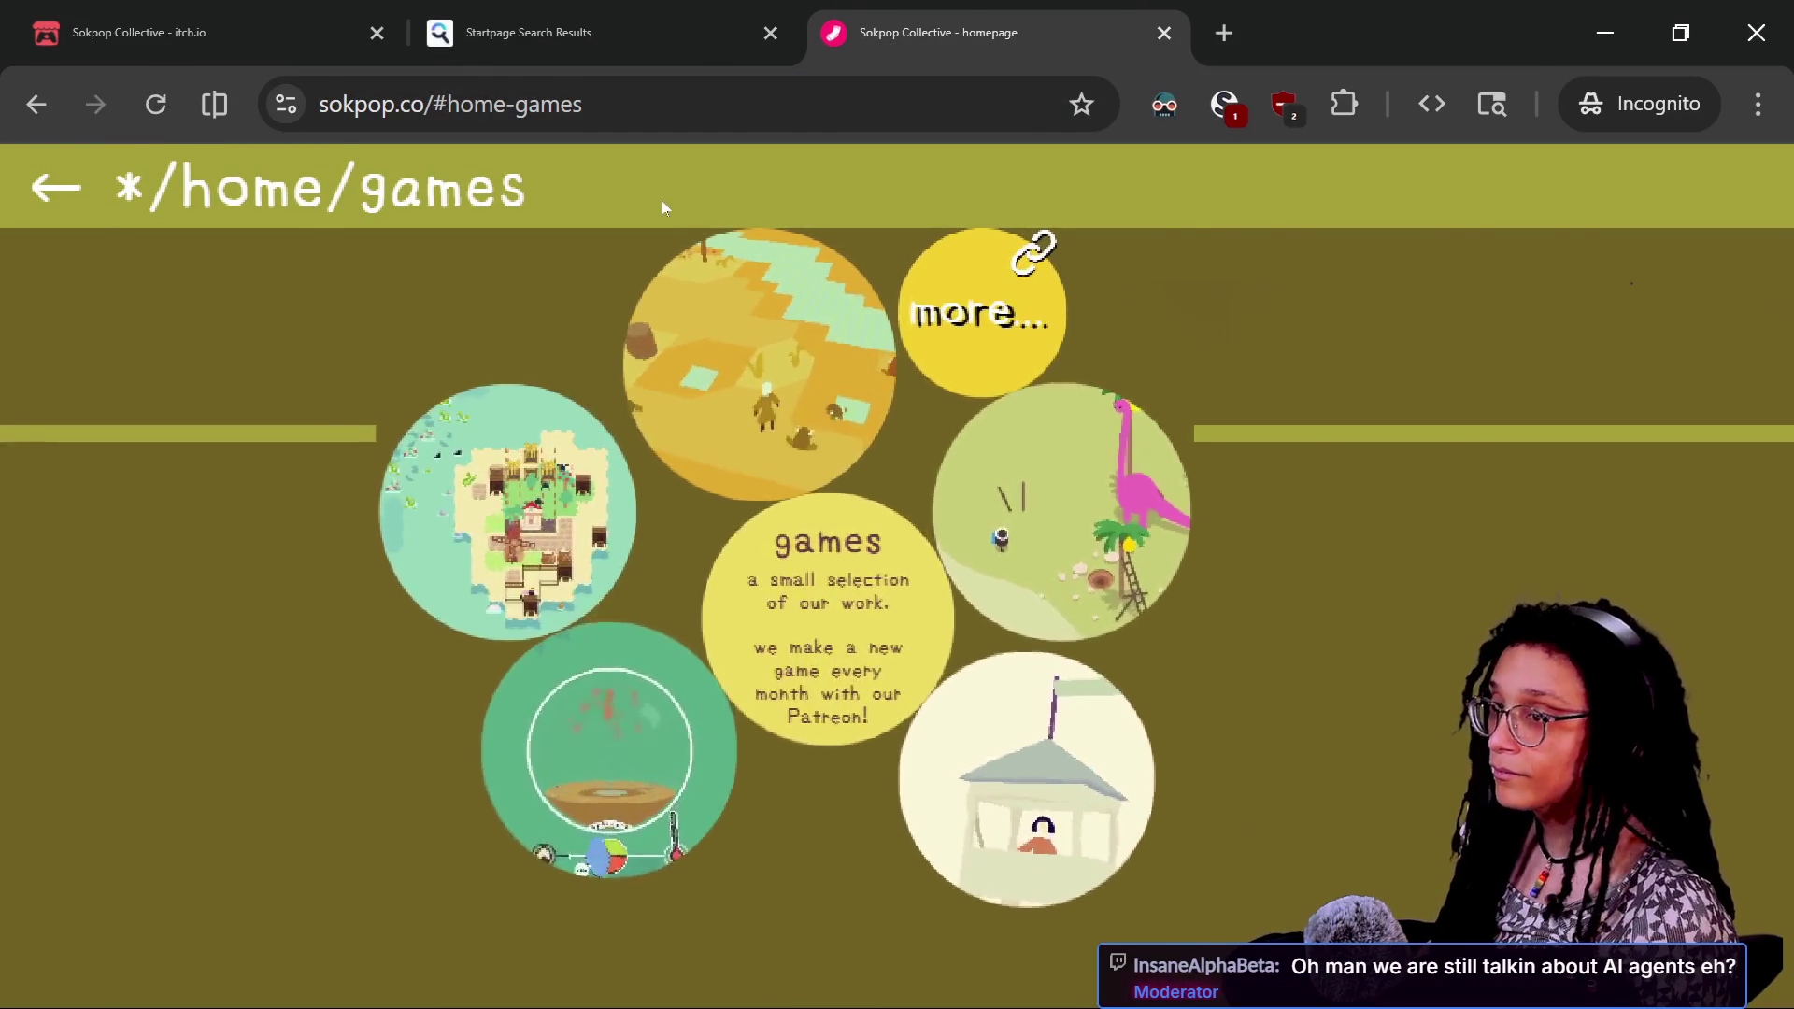
pyautogui.hotkey('alt', 'Tab')
pyautogui.hotkey('alt', 'Tab')
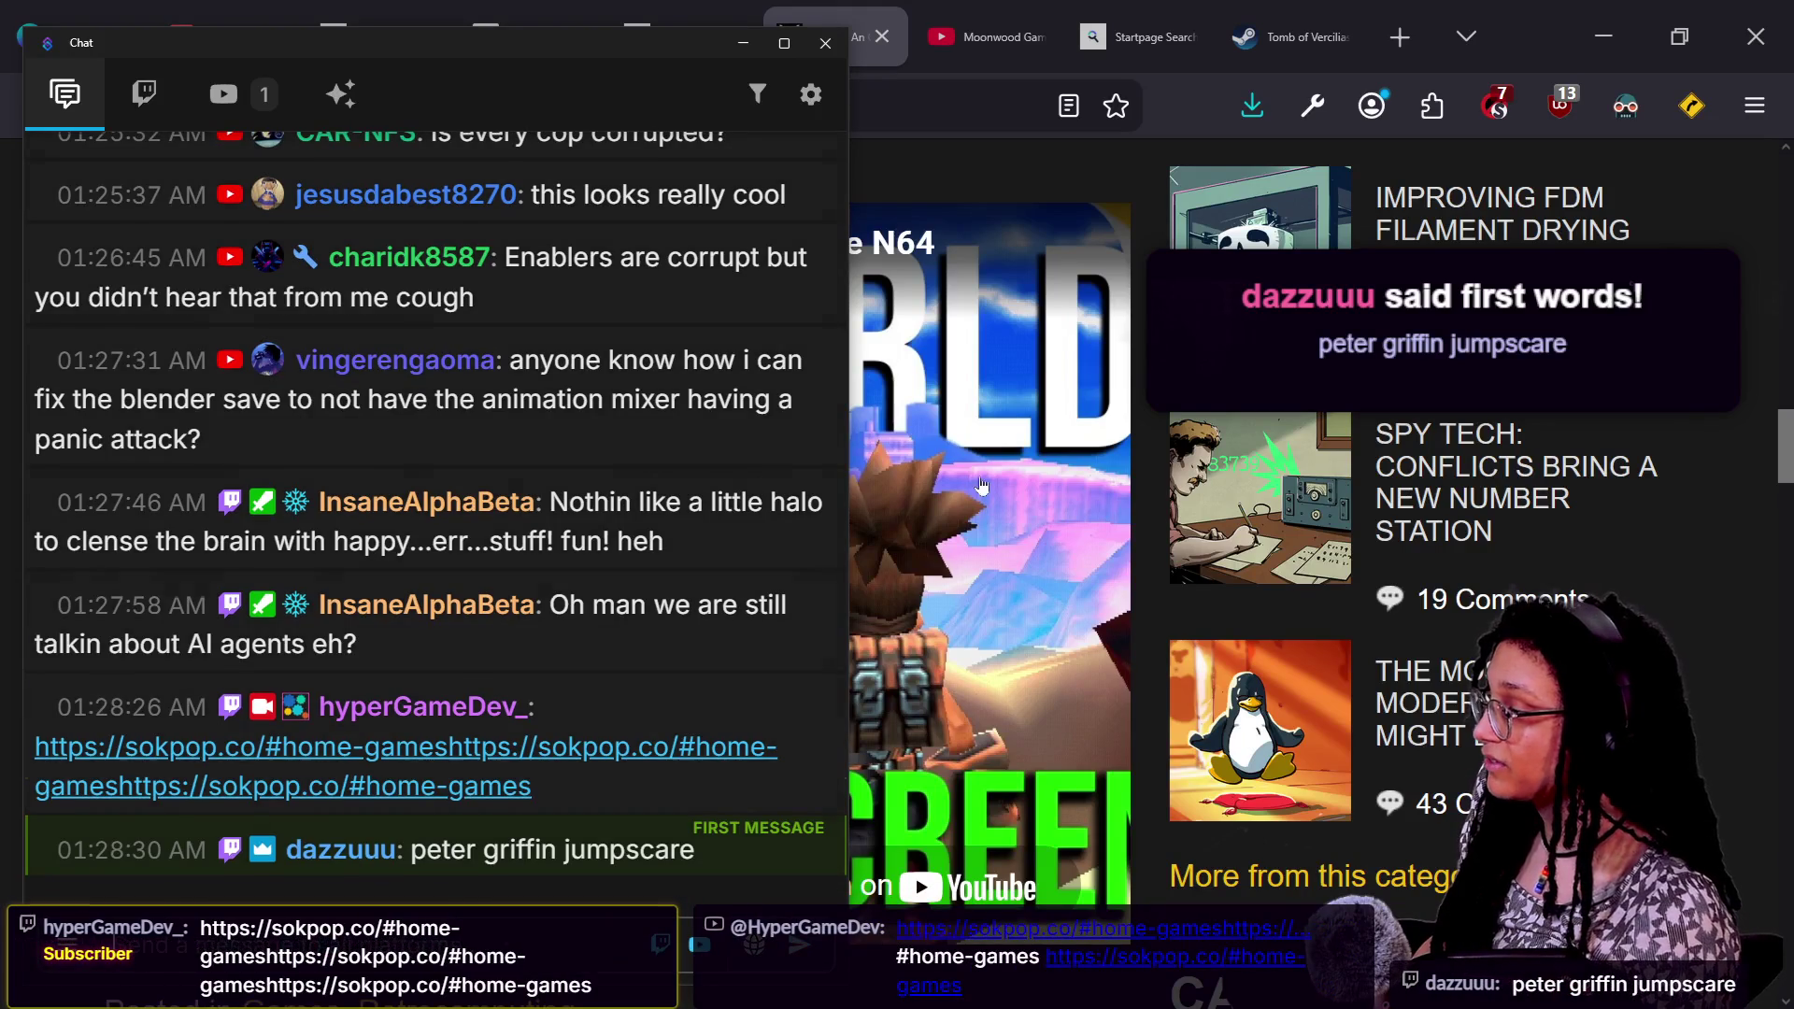
pyautogui.hotkey('alt', 'Tab')
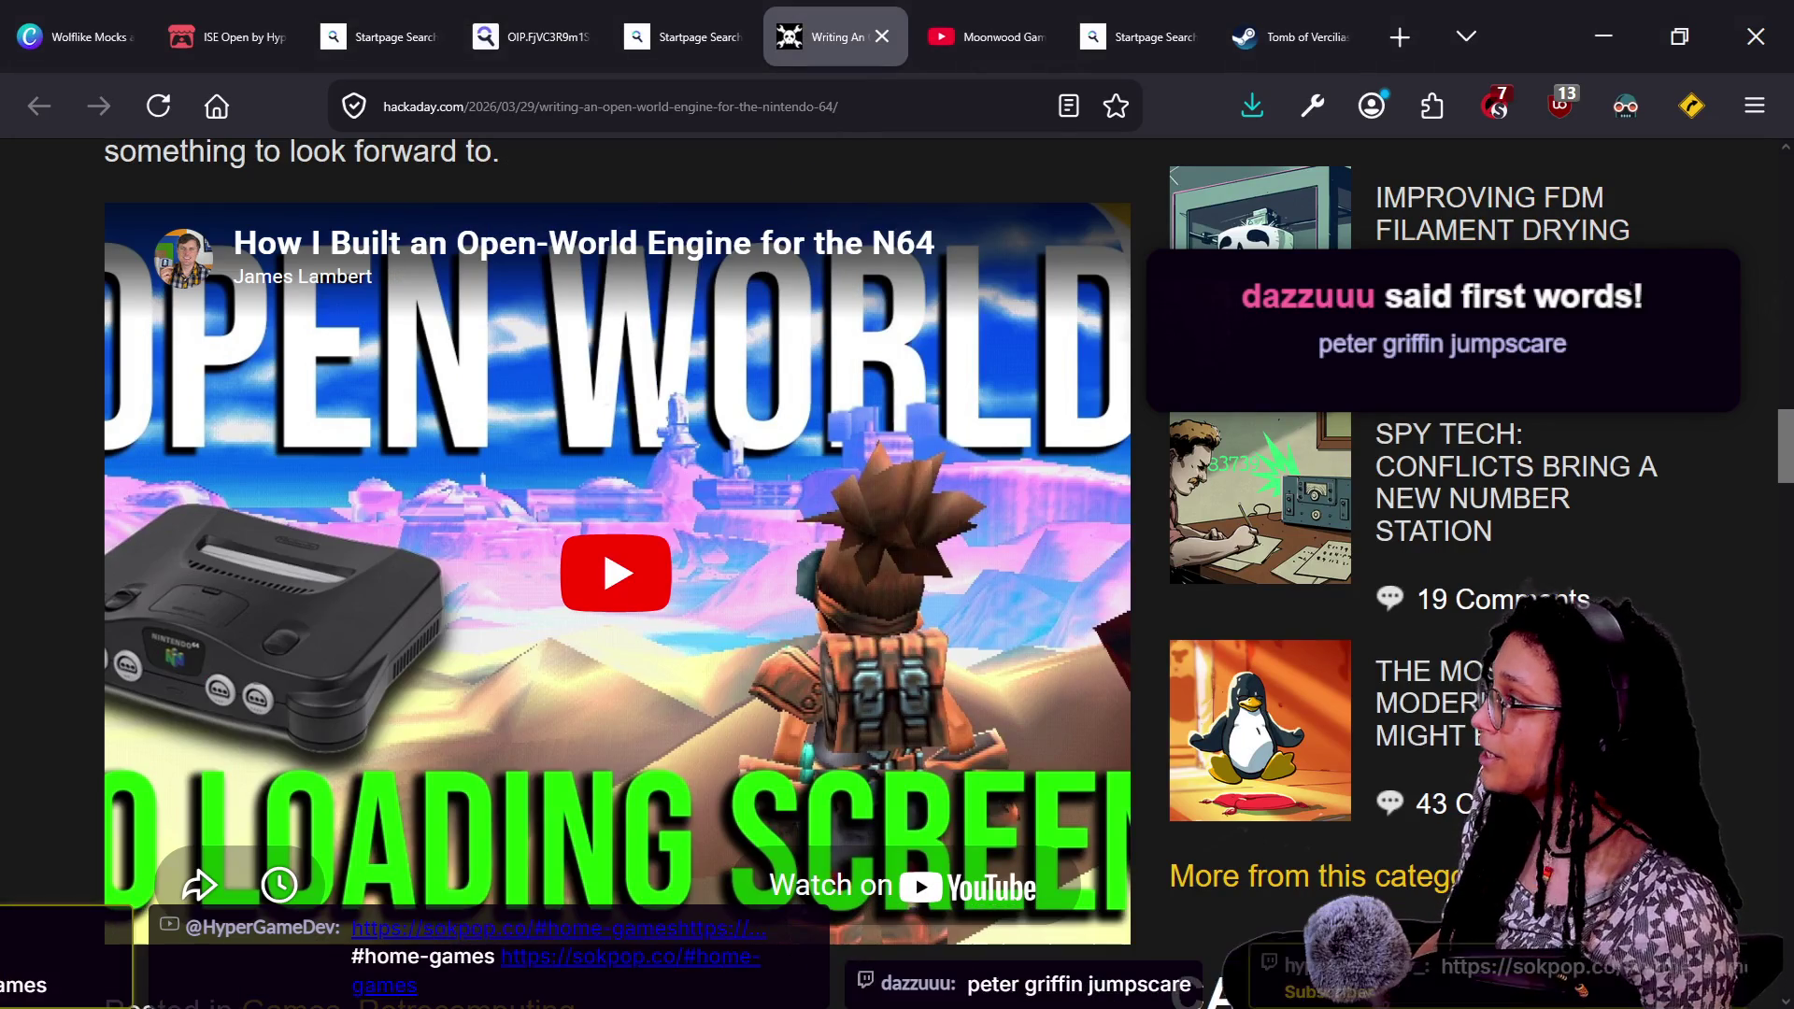
# Switch between the ISE Open itch.io and jam page windows, ending on Chrome's Sokpop page.
pyautogui.click(224, 36)
pyautogui.moveTo(1059, 7)
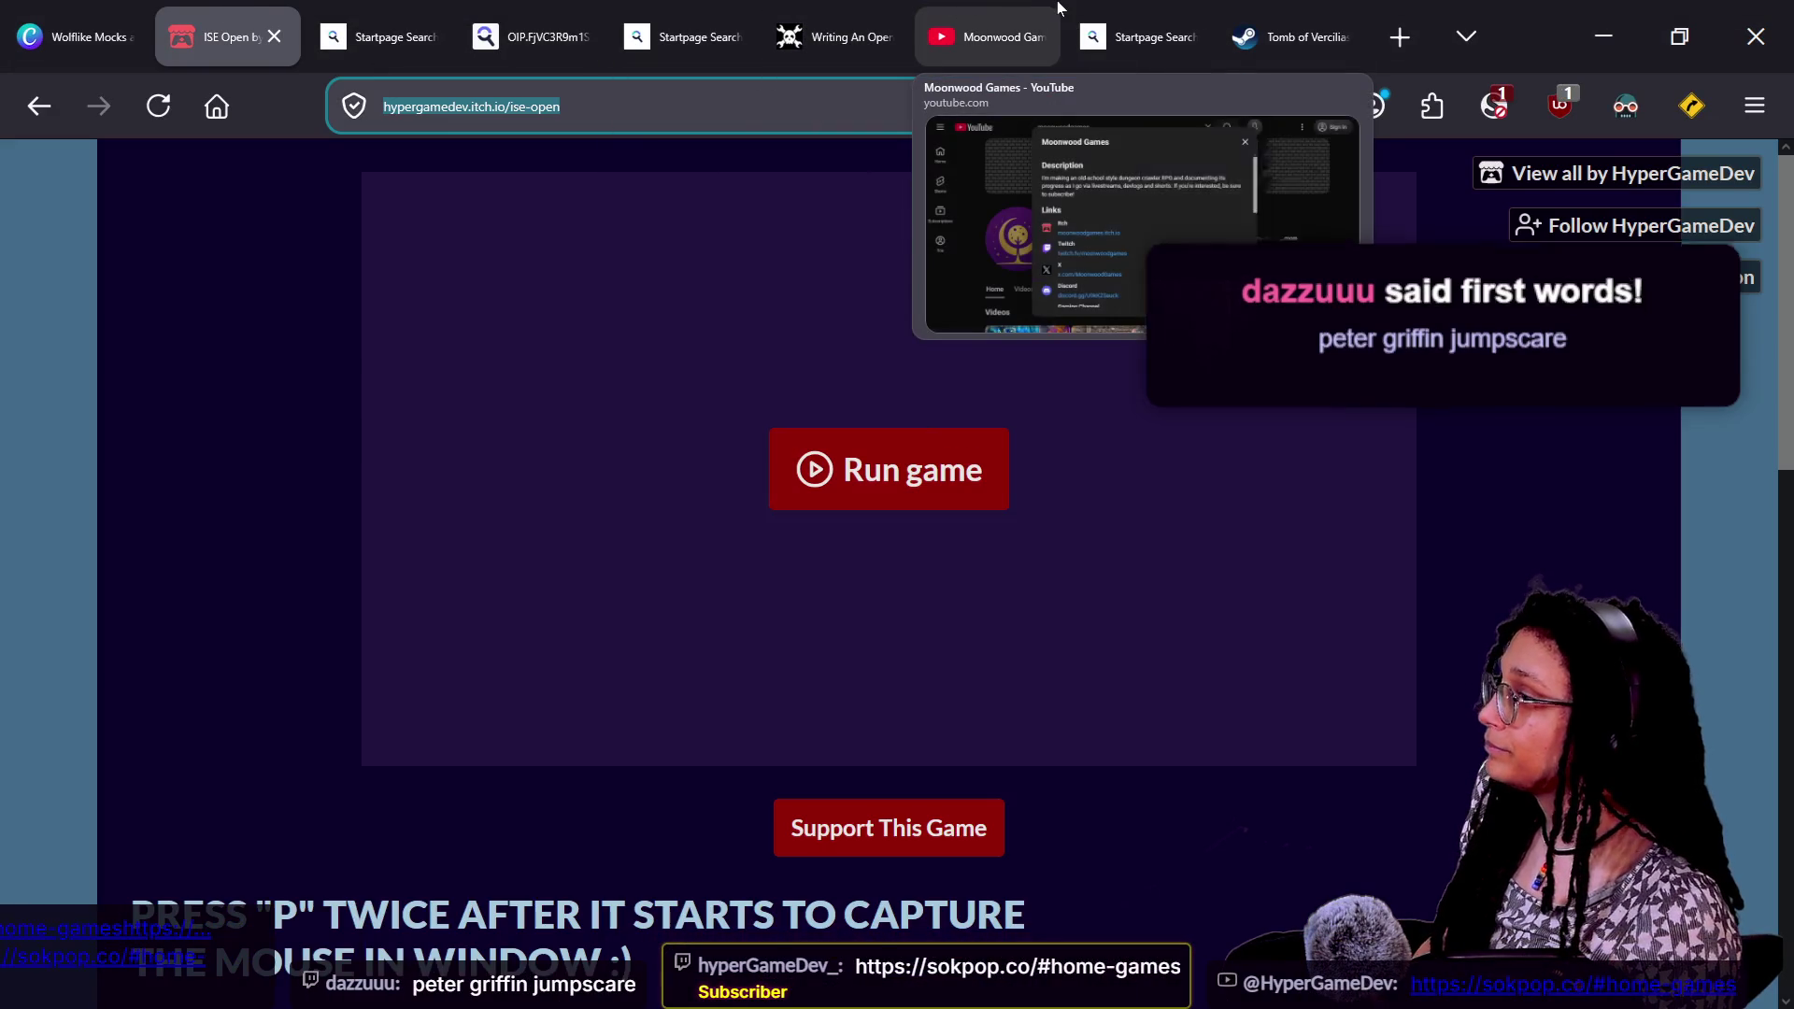
pyautogui.hotkey('alt', 'Tab')
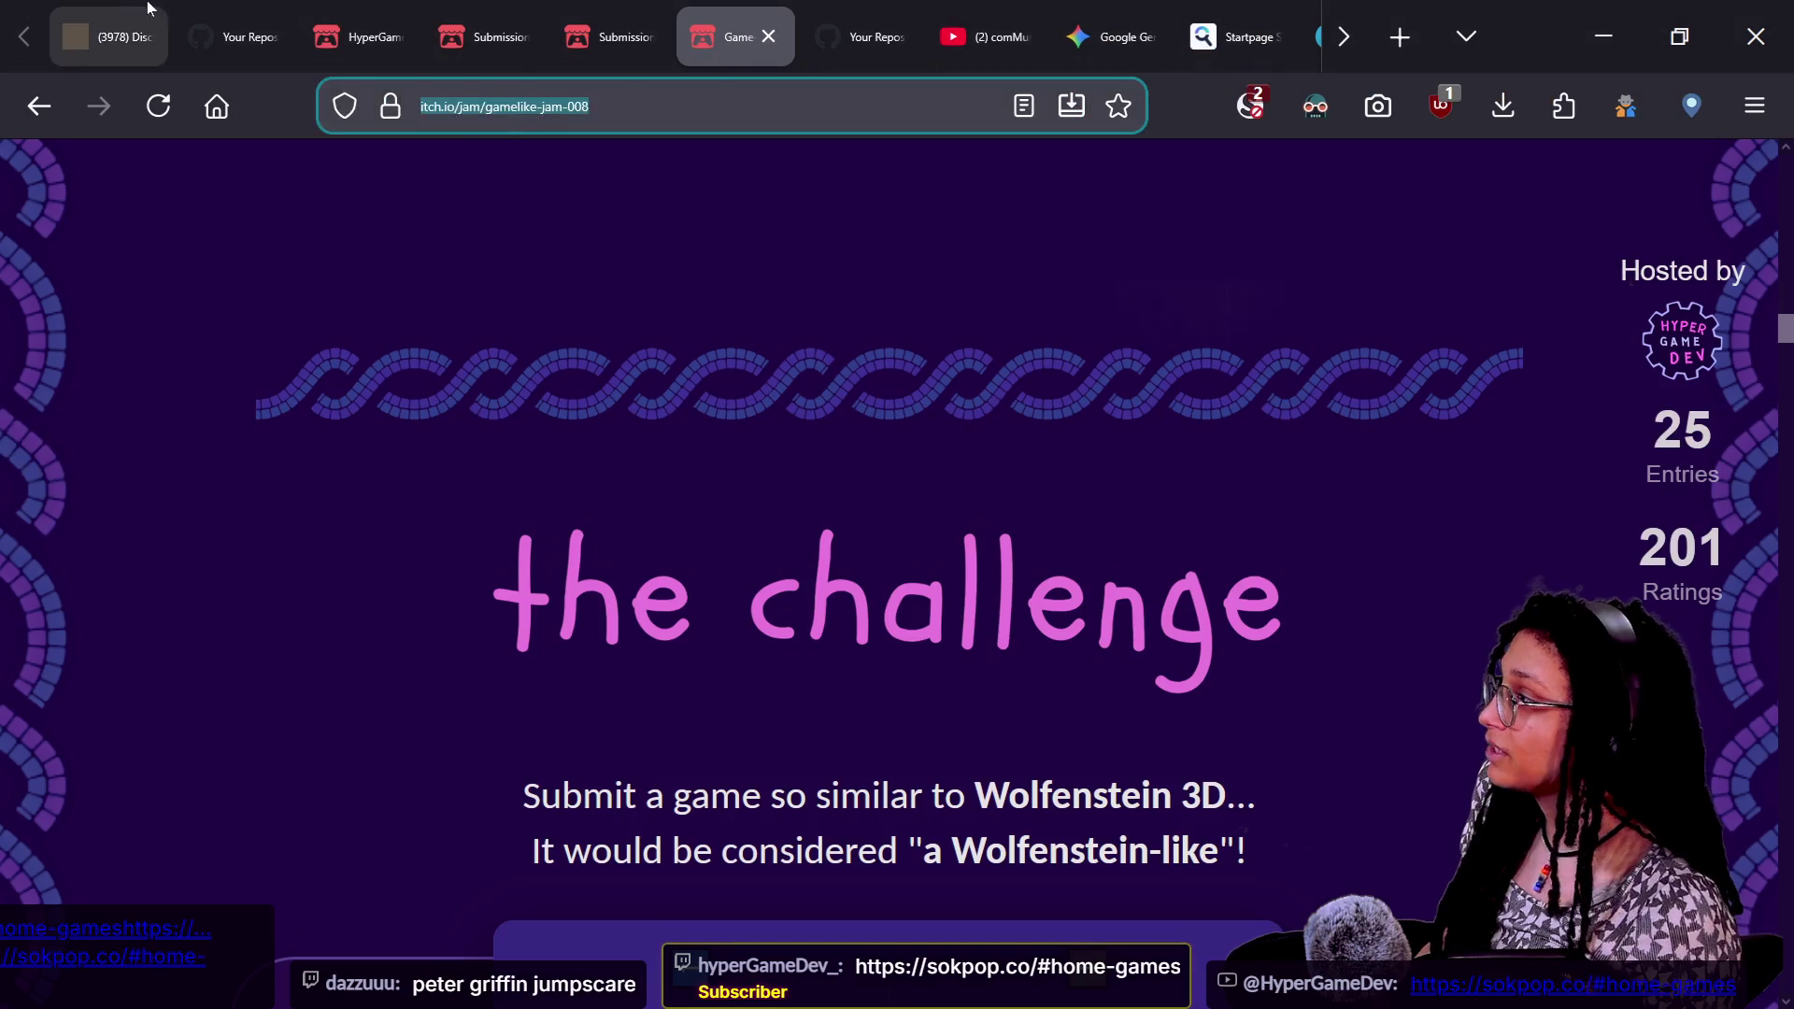
pyautogui.moveTo(176, 7)
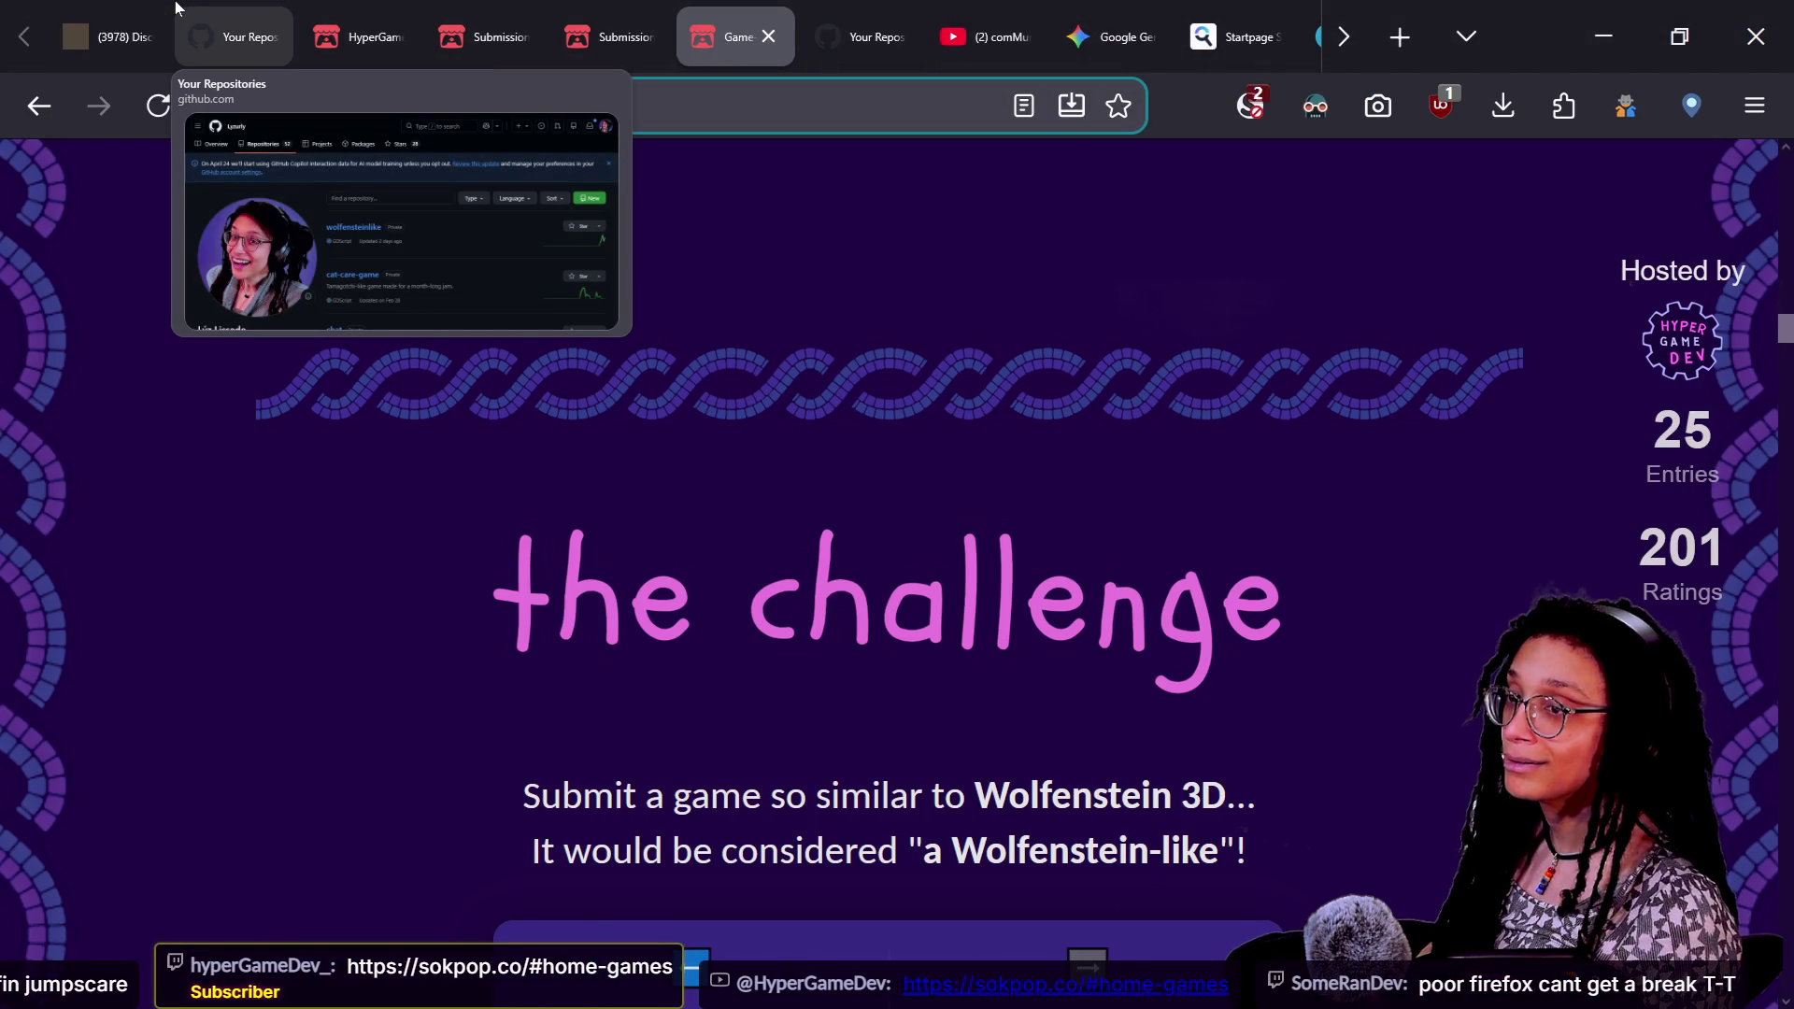
pyautogui.hotkey('alt', 'Tab')
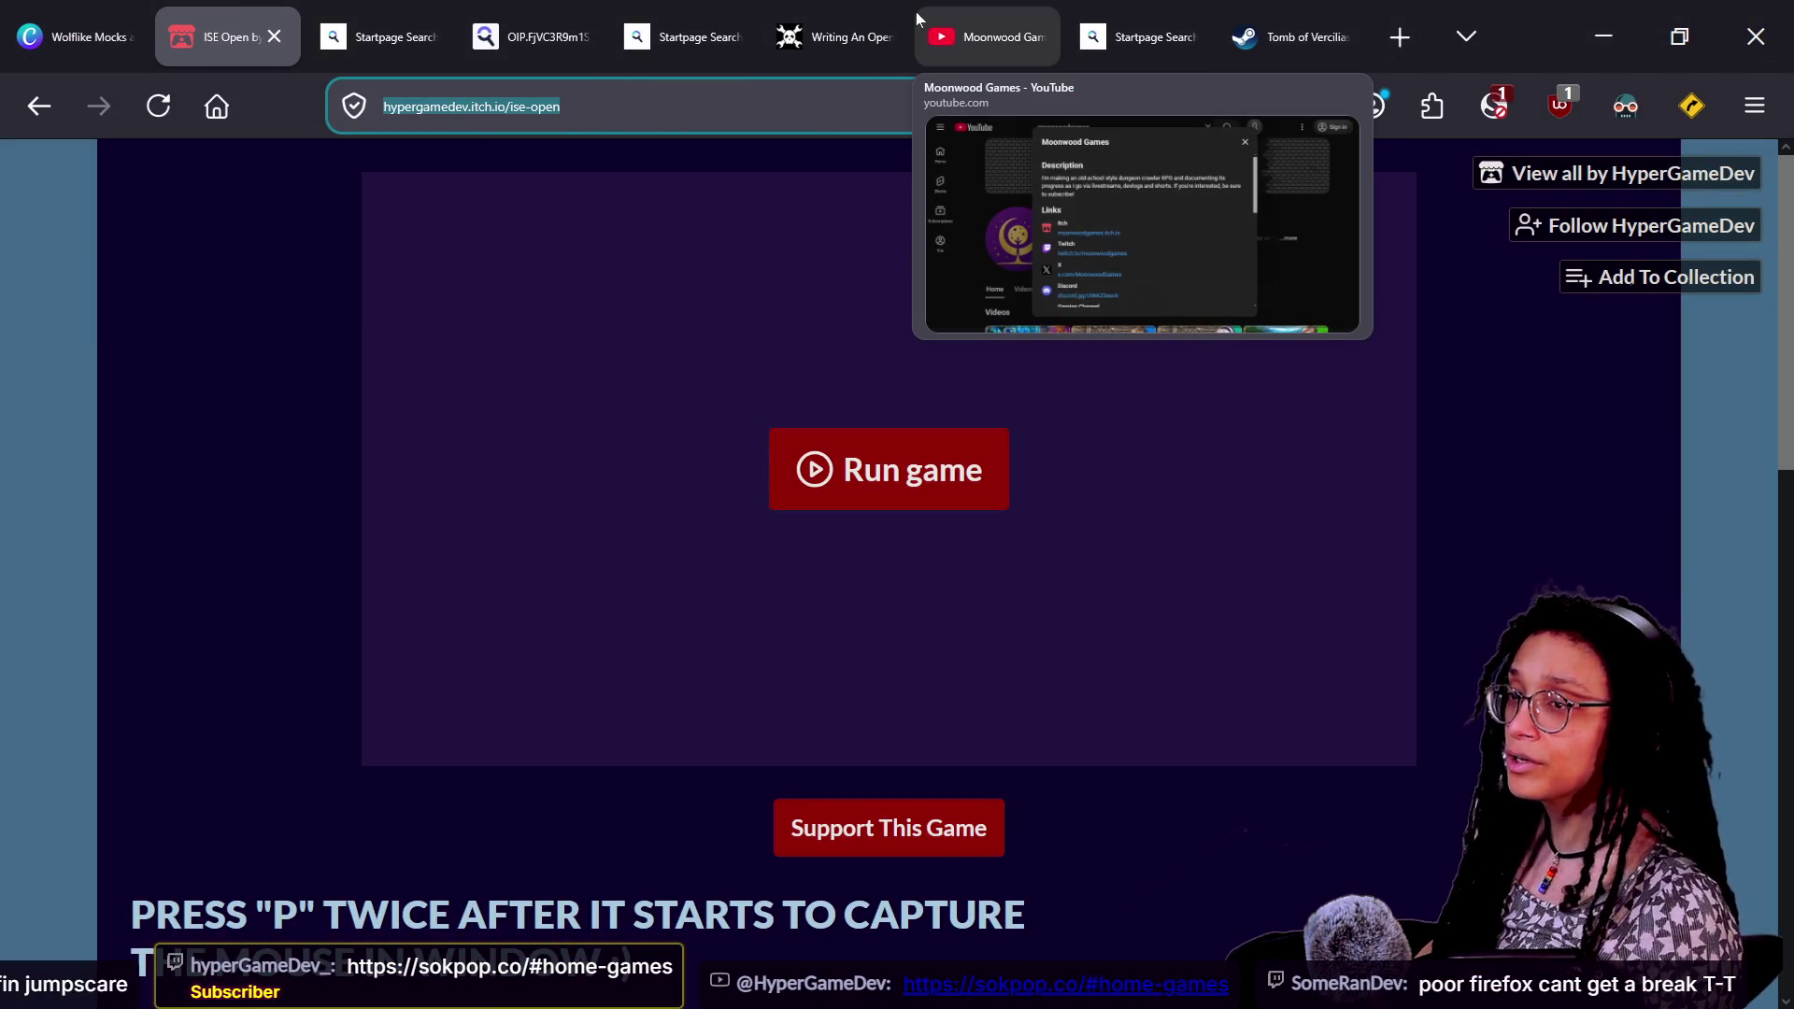
pyautogui.hotkey('alt', 'Tab')
pyautogui.moveTo(510, 48)
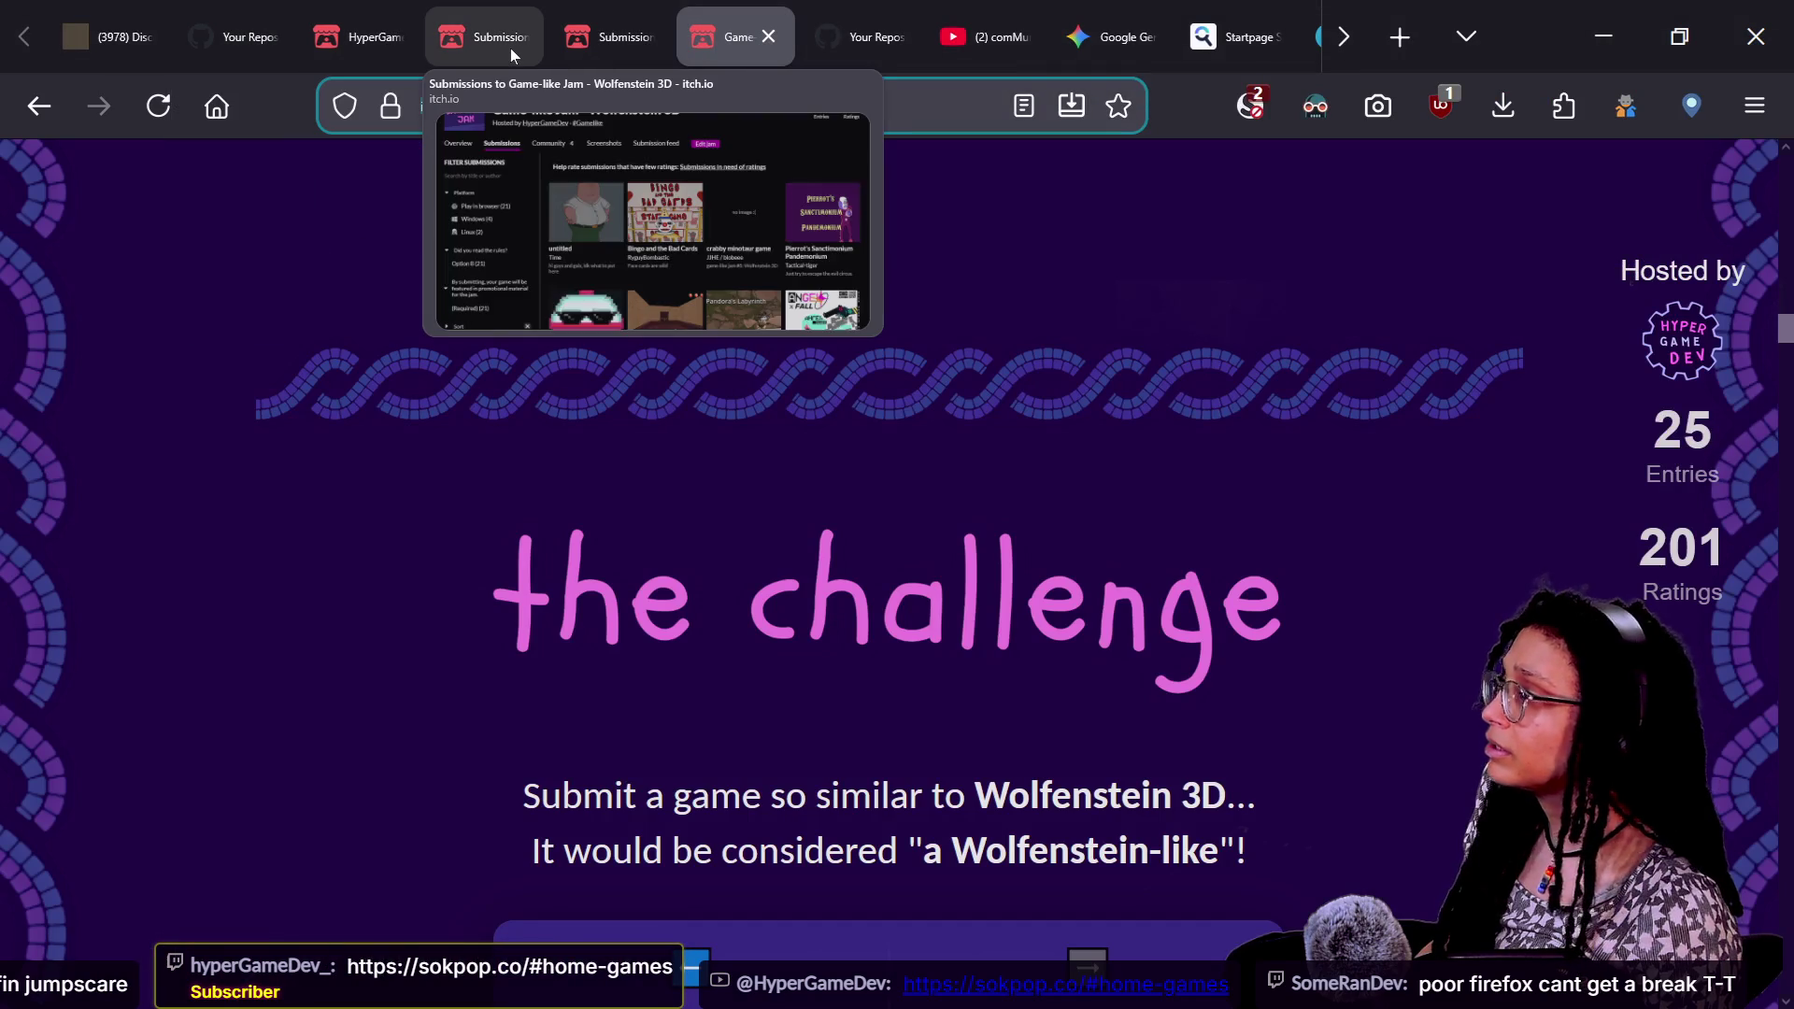
pyautogui.hotkey('alt', 'Tab')
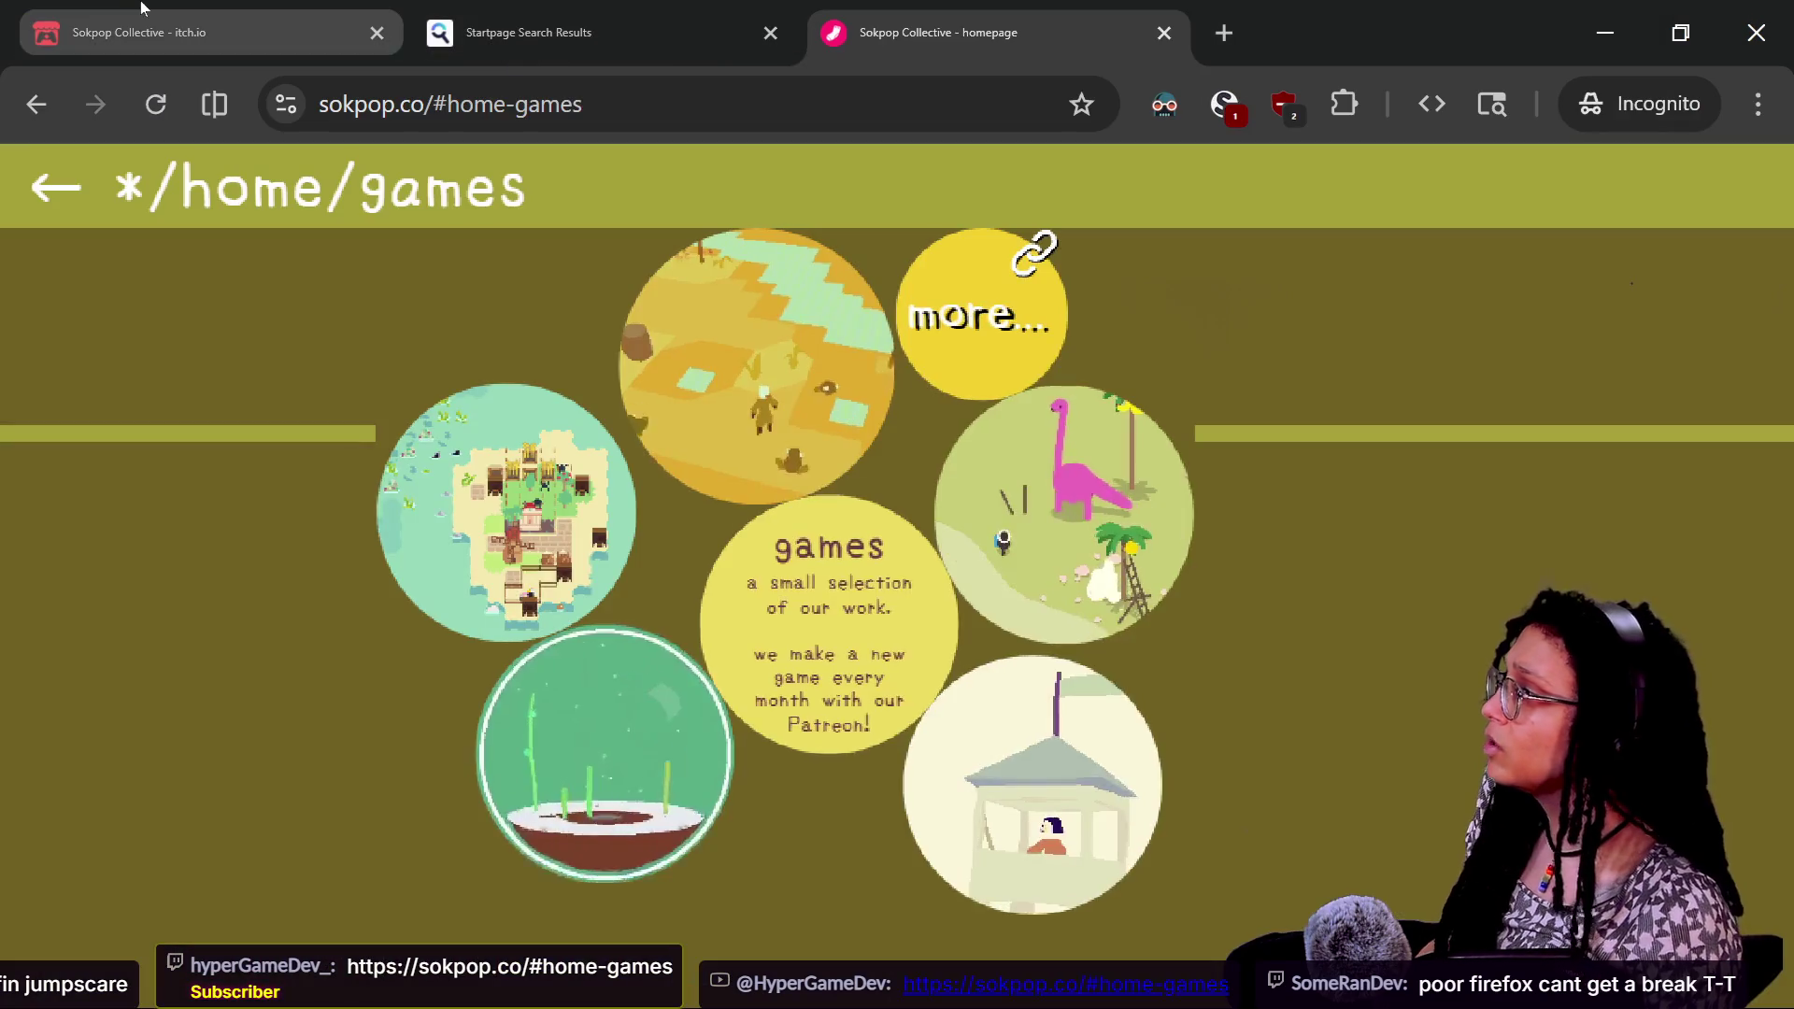
# Open the Sokpop Collective itch.io page at sokpop.itch.io and share it in chat.
pyautogui.click(187, 31)
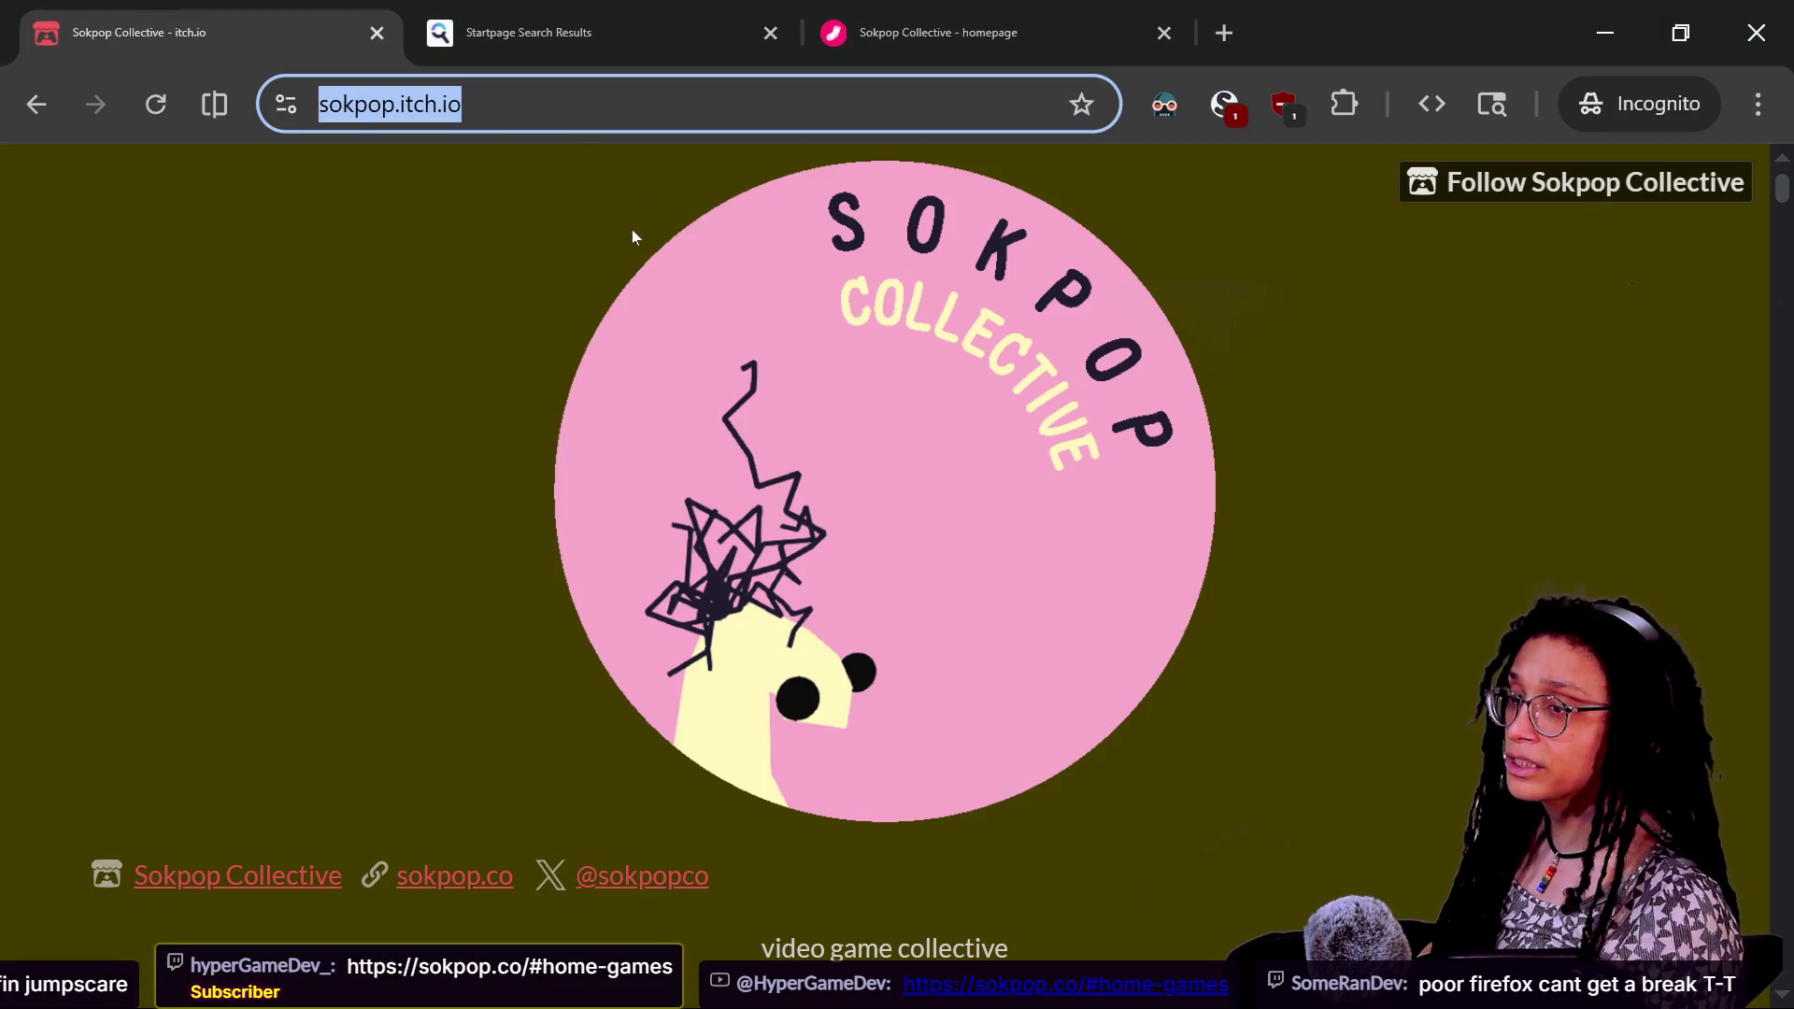
pyautogui.hotkey('alt', 'Tab')
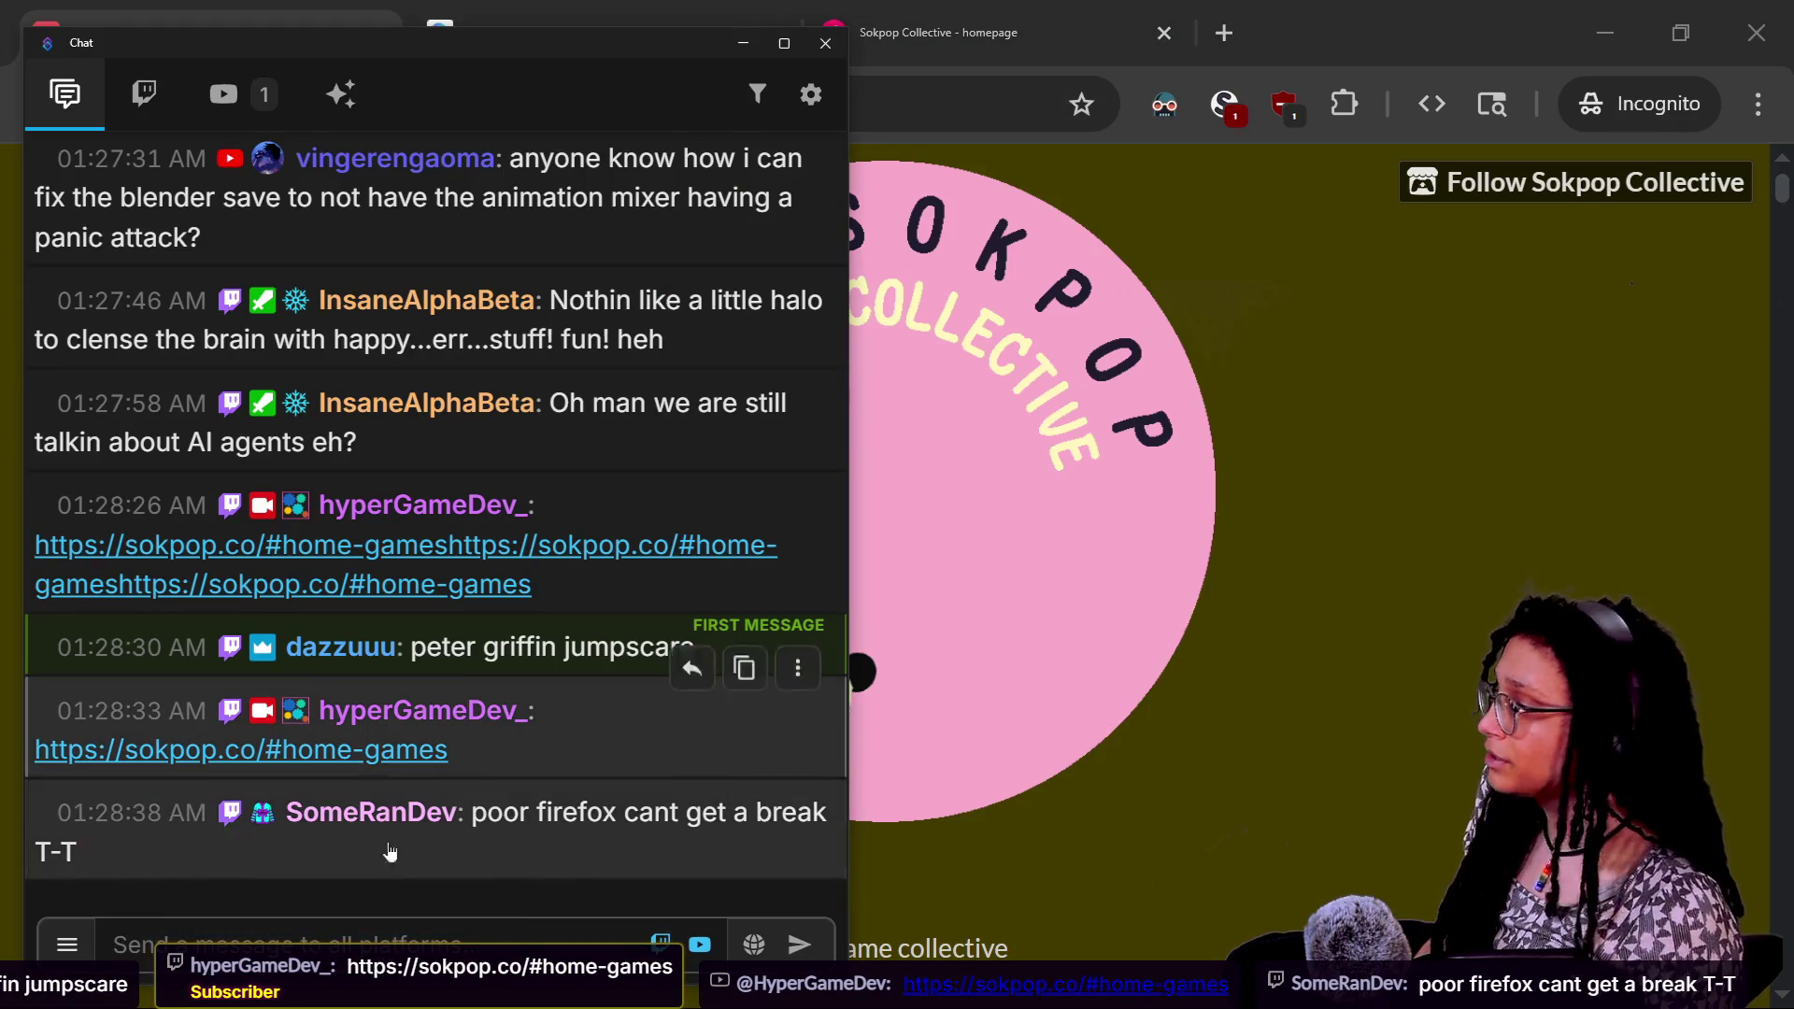
pyautogui.click(1551, 585)
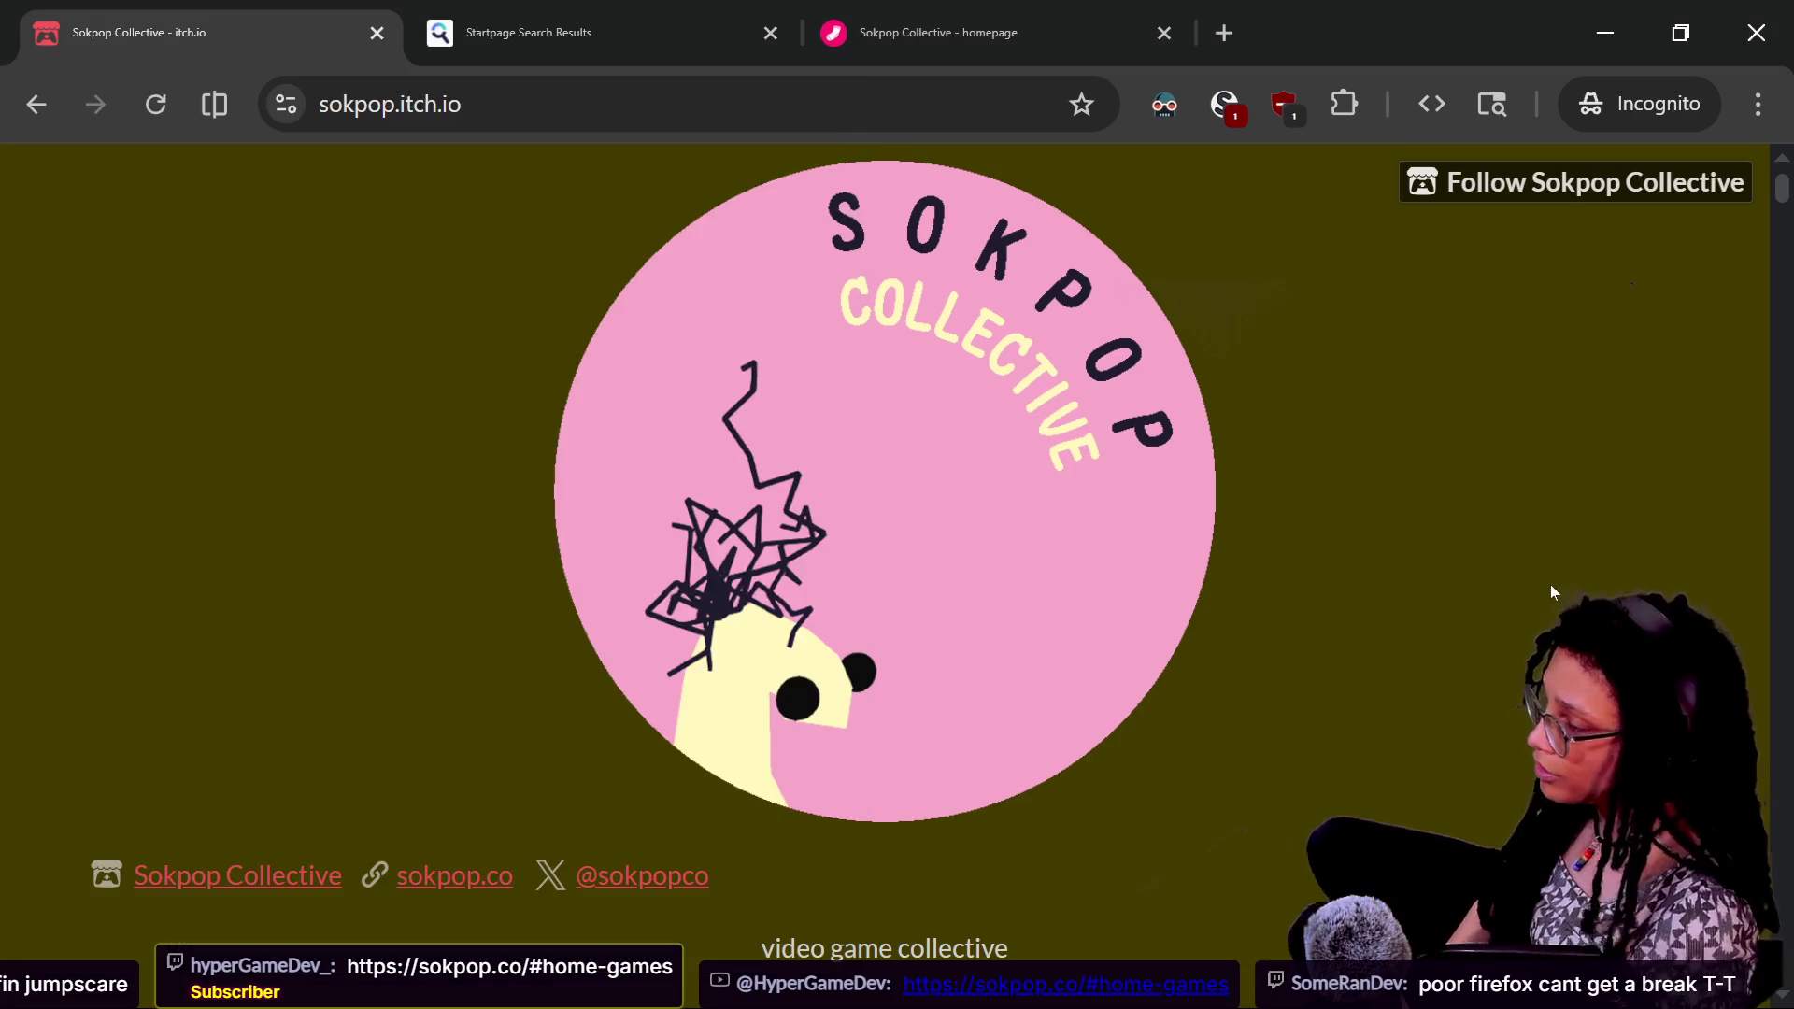
# Scroll the games grid down to the Guardener, White Lavender and Stacklands row.
pyautogui.scroll(-8, 1552, 593)
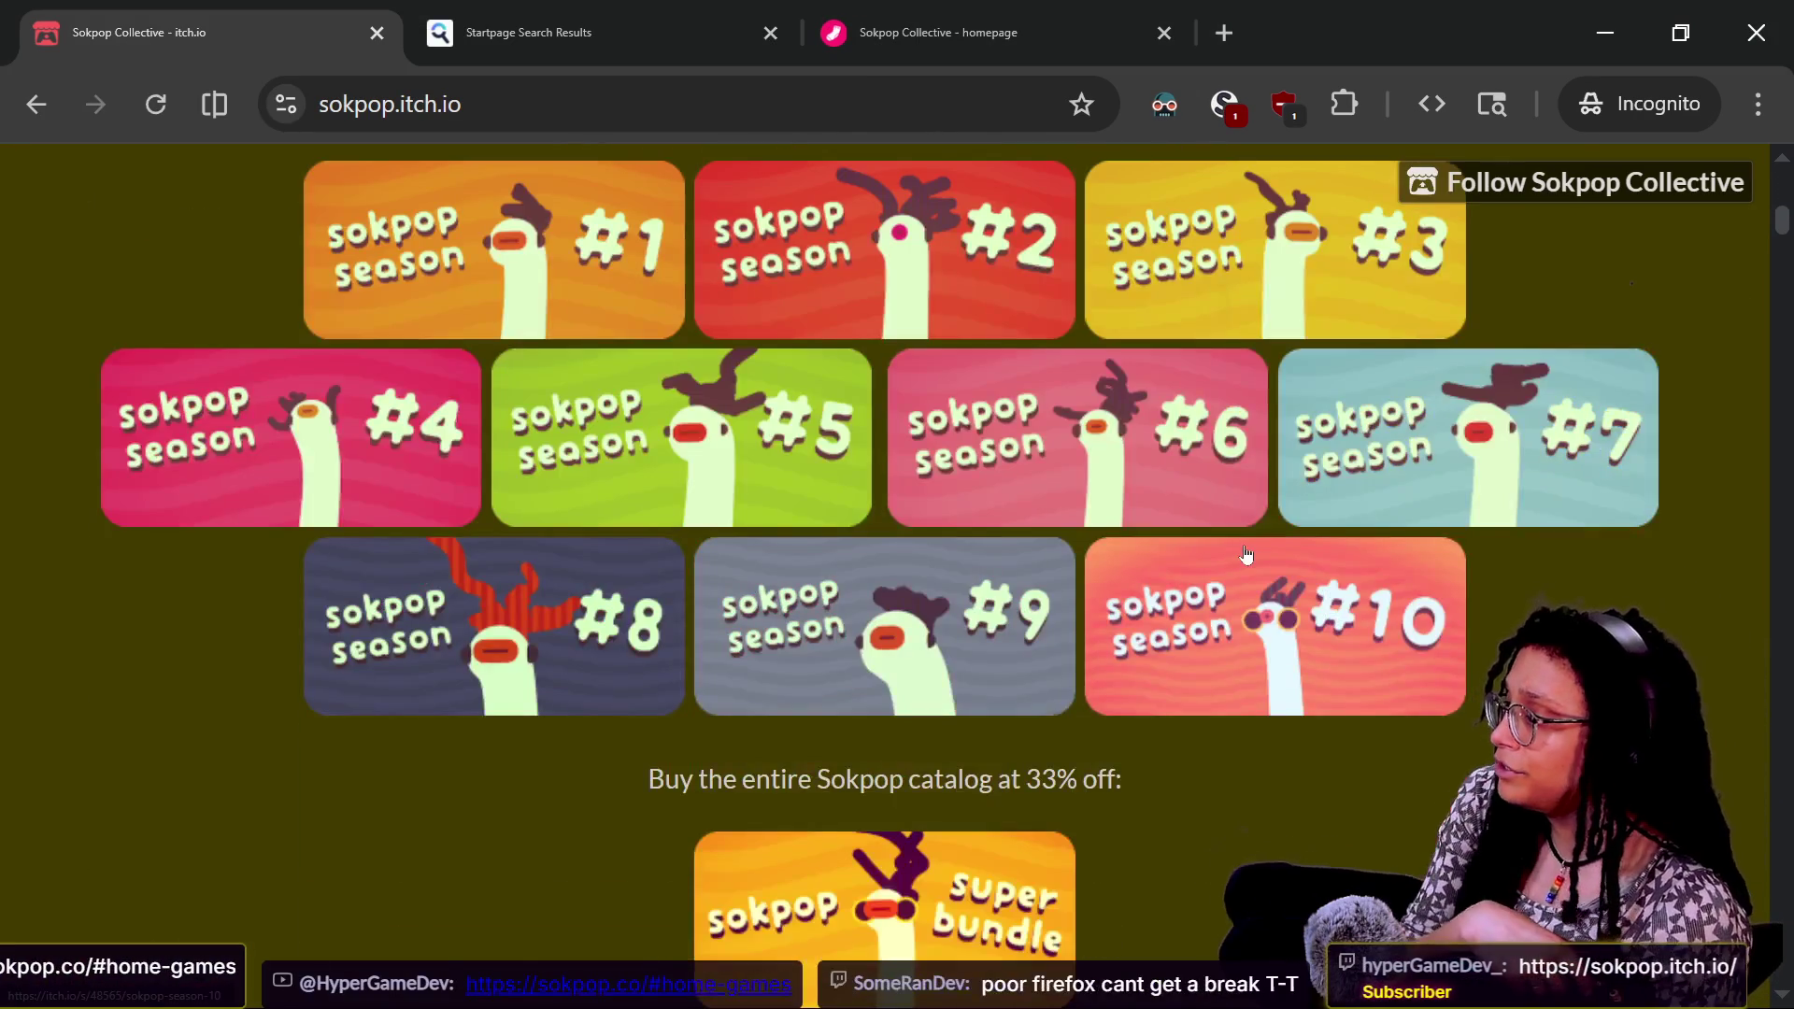
pyautogui.scroll(3, 1245, 555)
pyautogui.scroll(-3, 1246, 555)
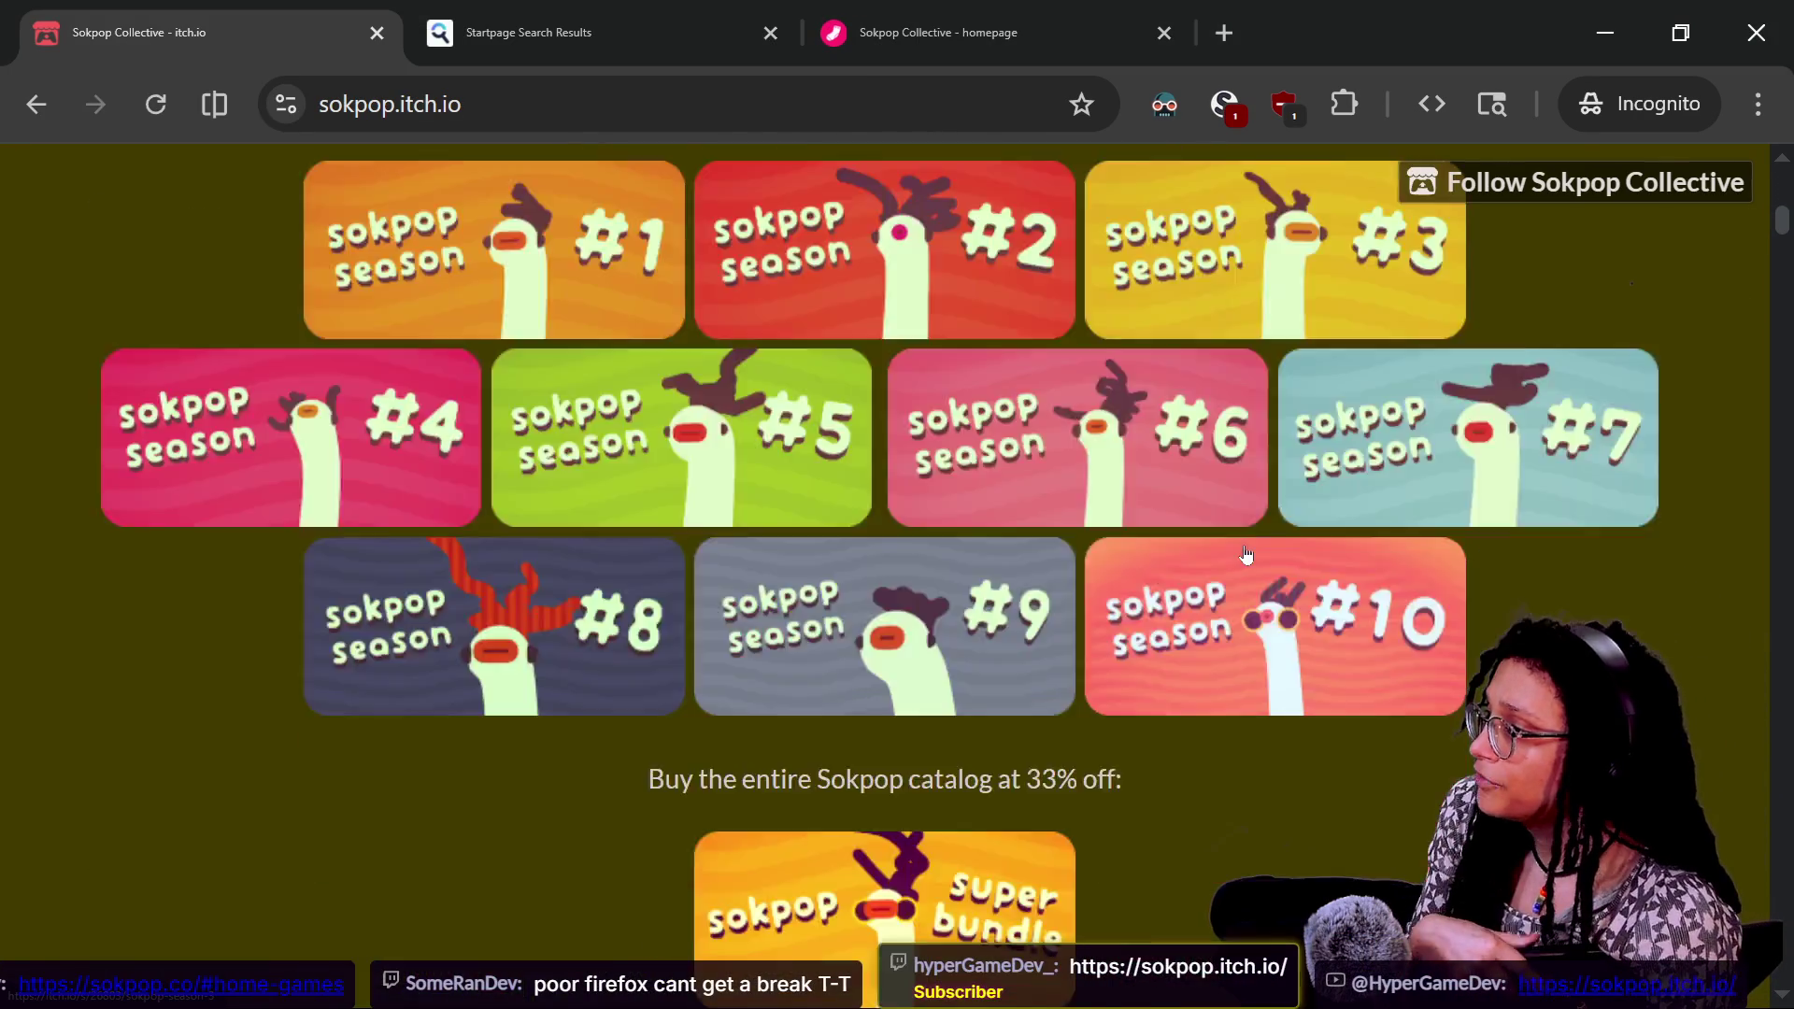
pyautogui.scroll(-7, 1246, 555)
pyautogui.scroll(15, 1246, 555)
pyautogui.scroll(-15, 1246, 555)
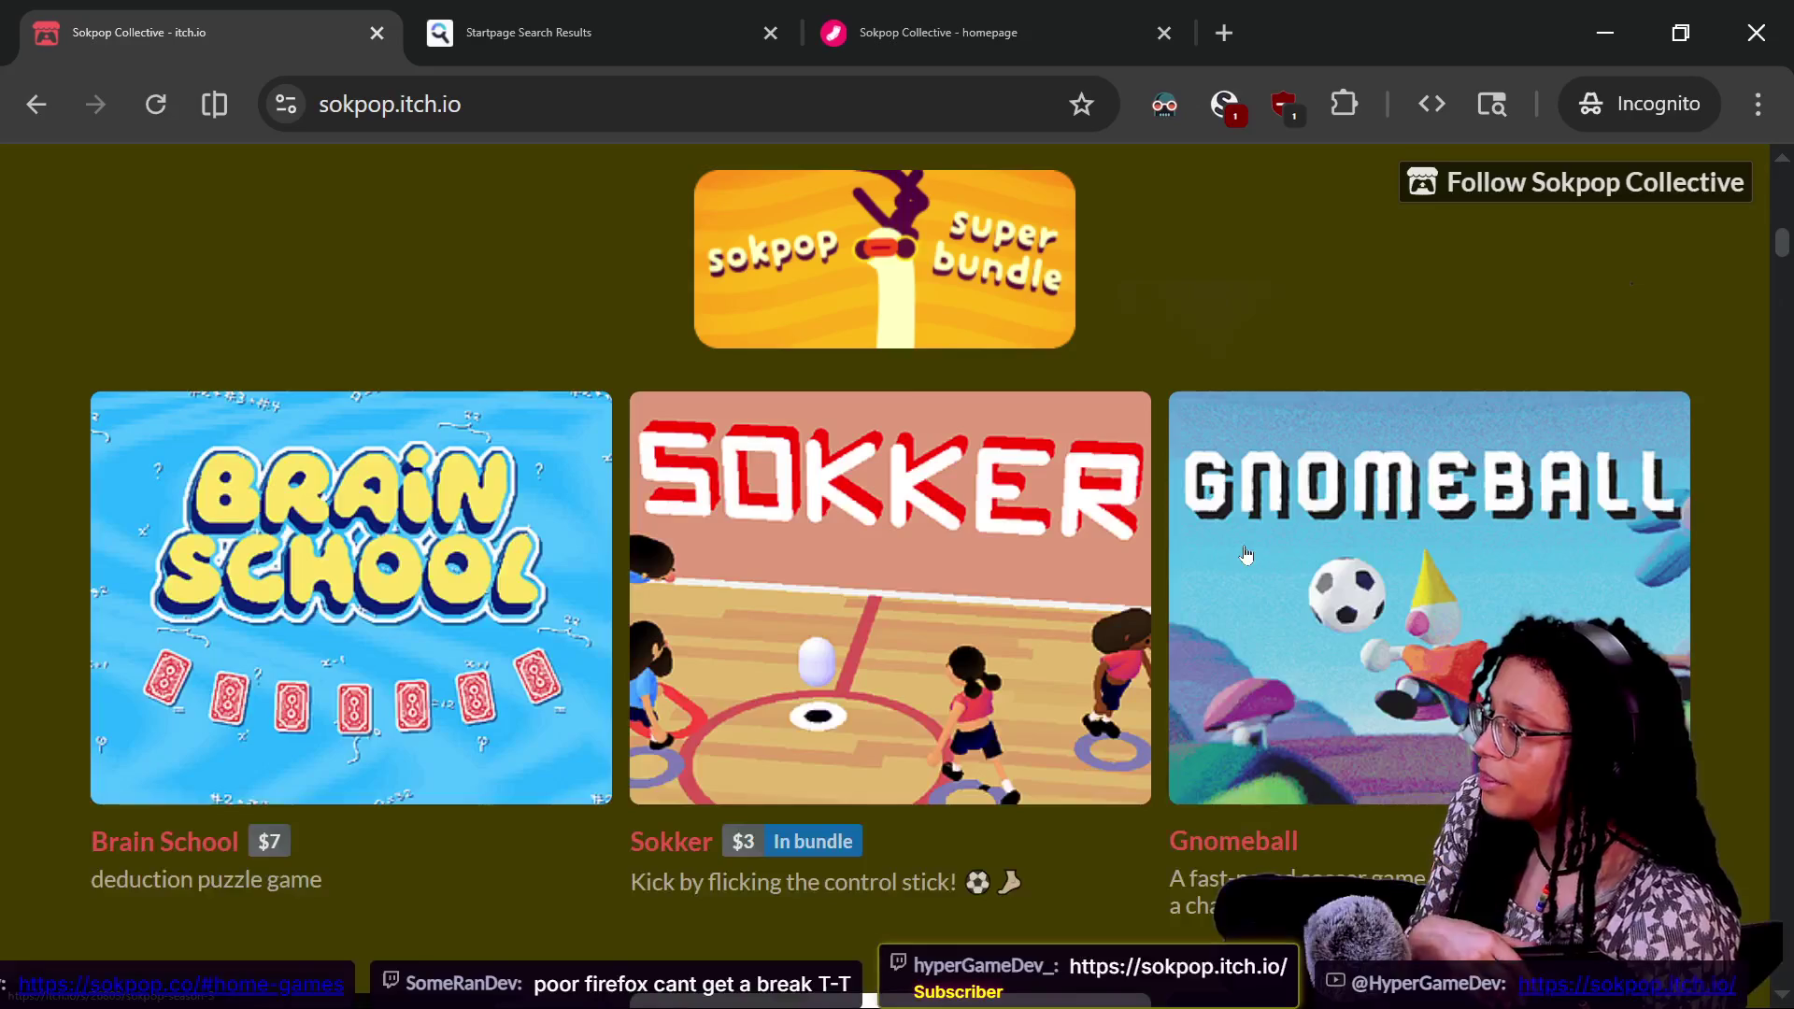
pyautogui.scroll(-2, 1245, 555)
pyautogui.scroll(-4, 1246, 555)
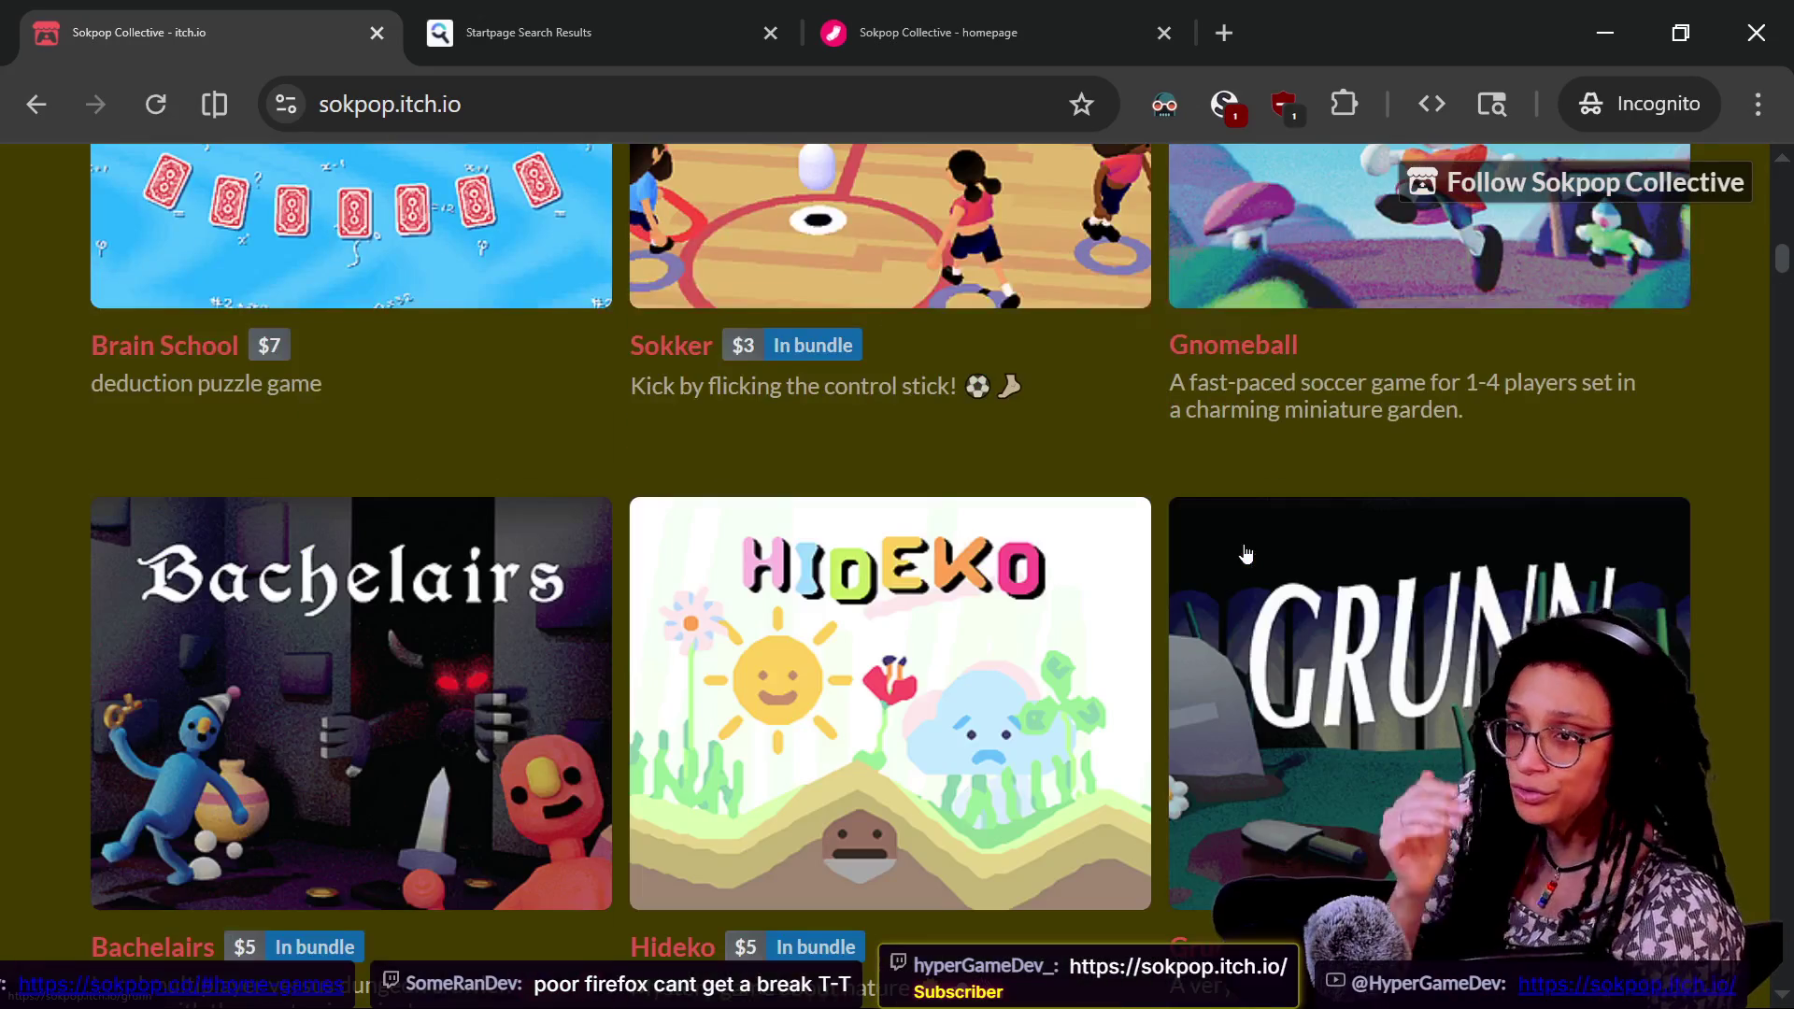
pyautogui.scroll(-3, 1246, 556)
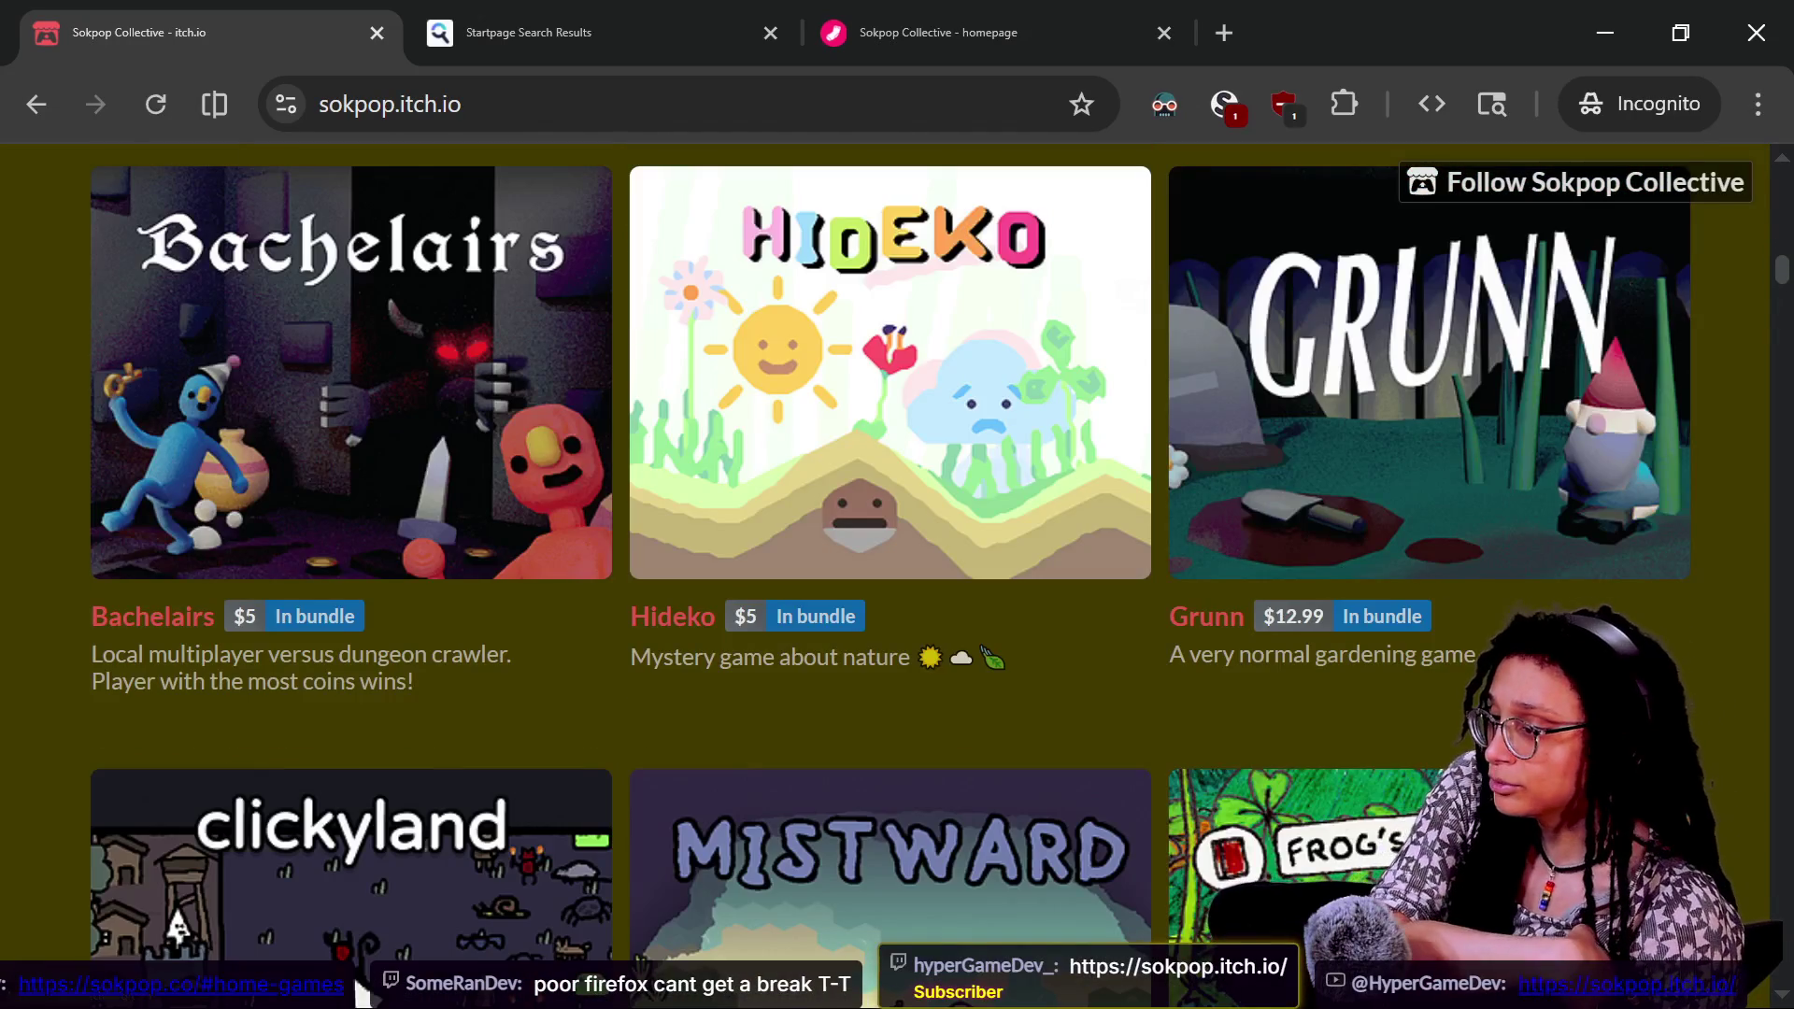
pyautogui.scroll(-6, 897, 561)
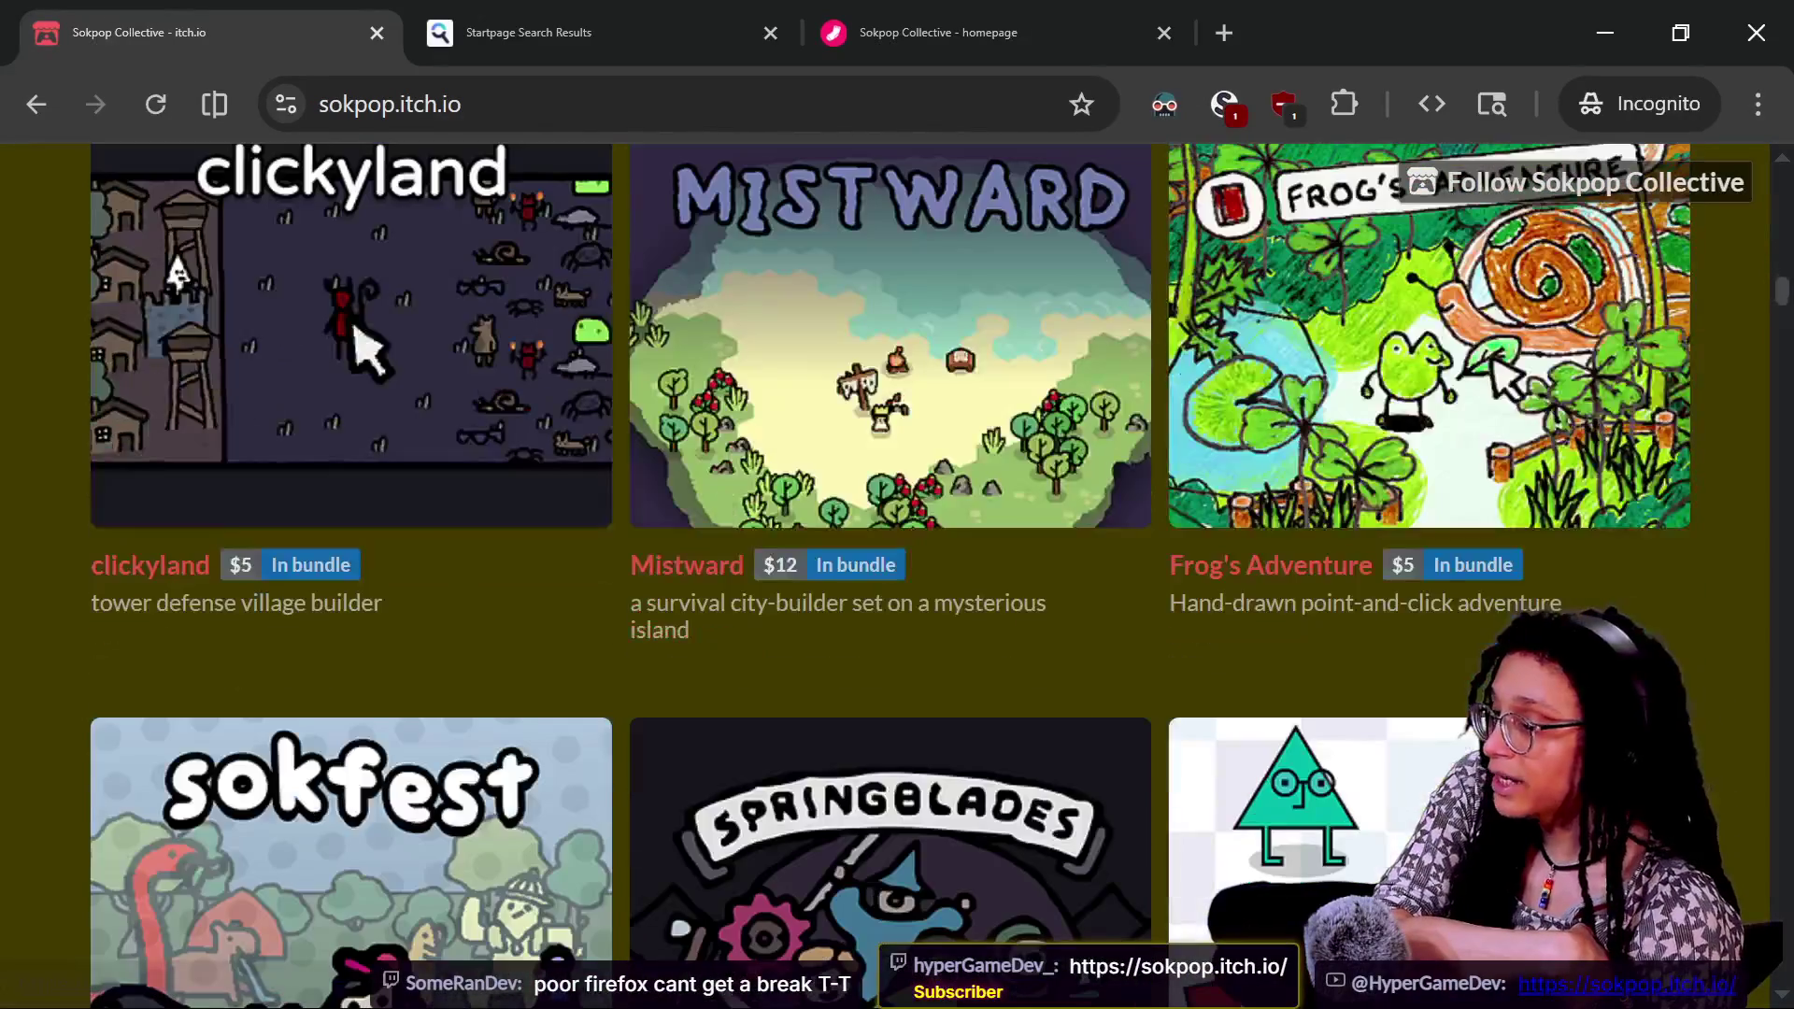
pyautogui.scroll(-2, 1740, 703)
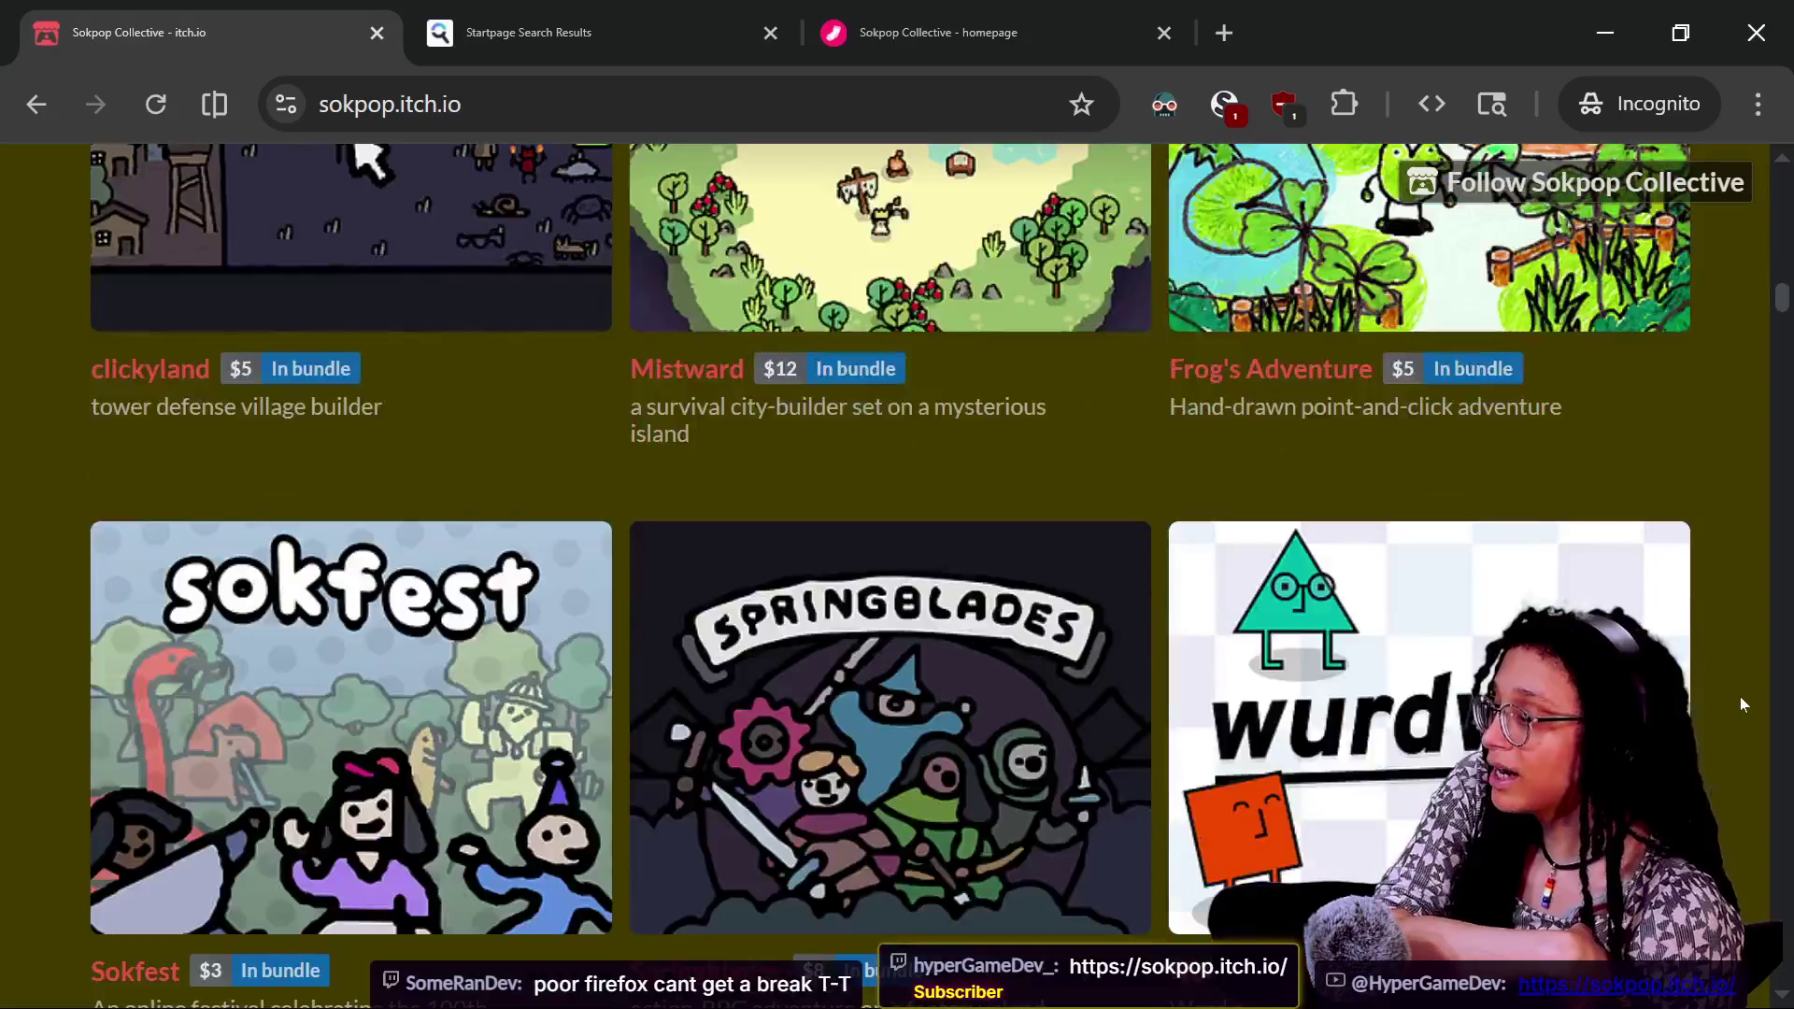
pyautogui.scroll(-9, 1742, 705)
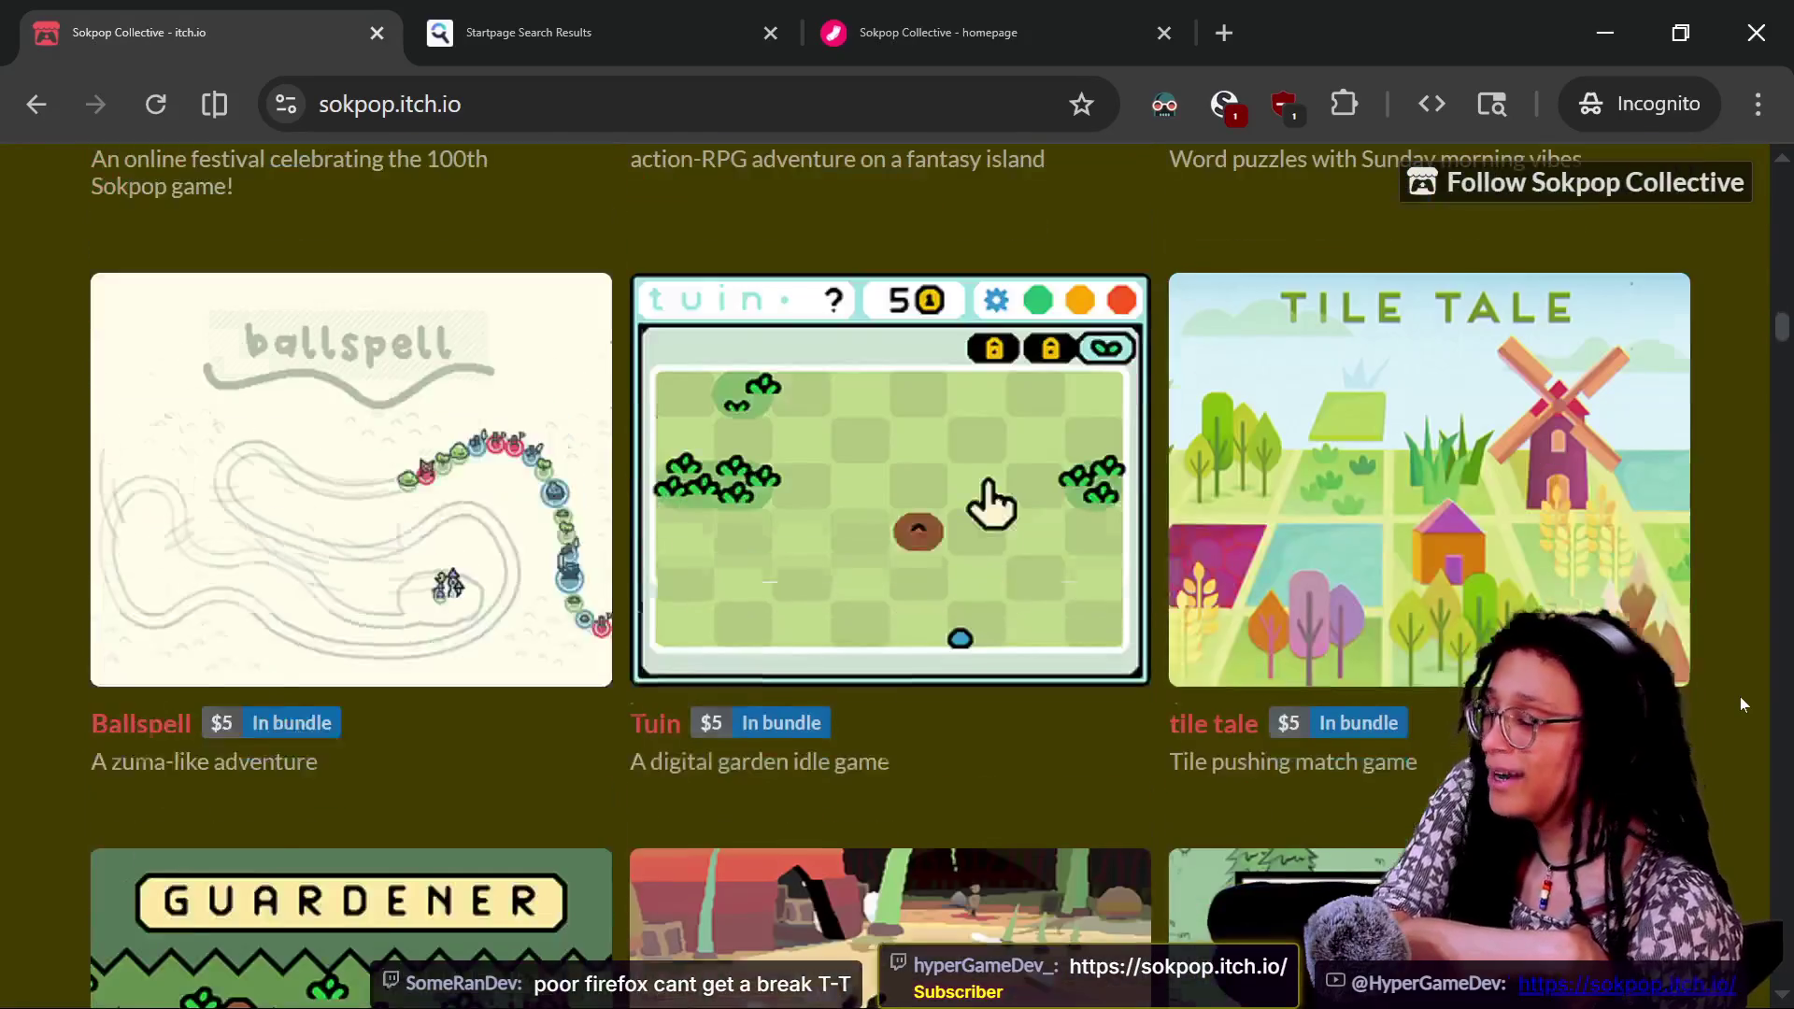
pyautogui.scroll(-5, 1741, 703)
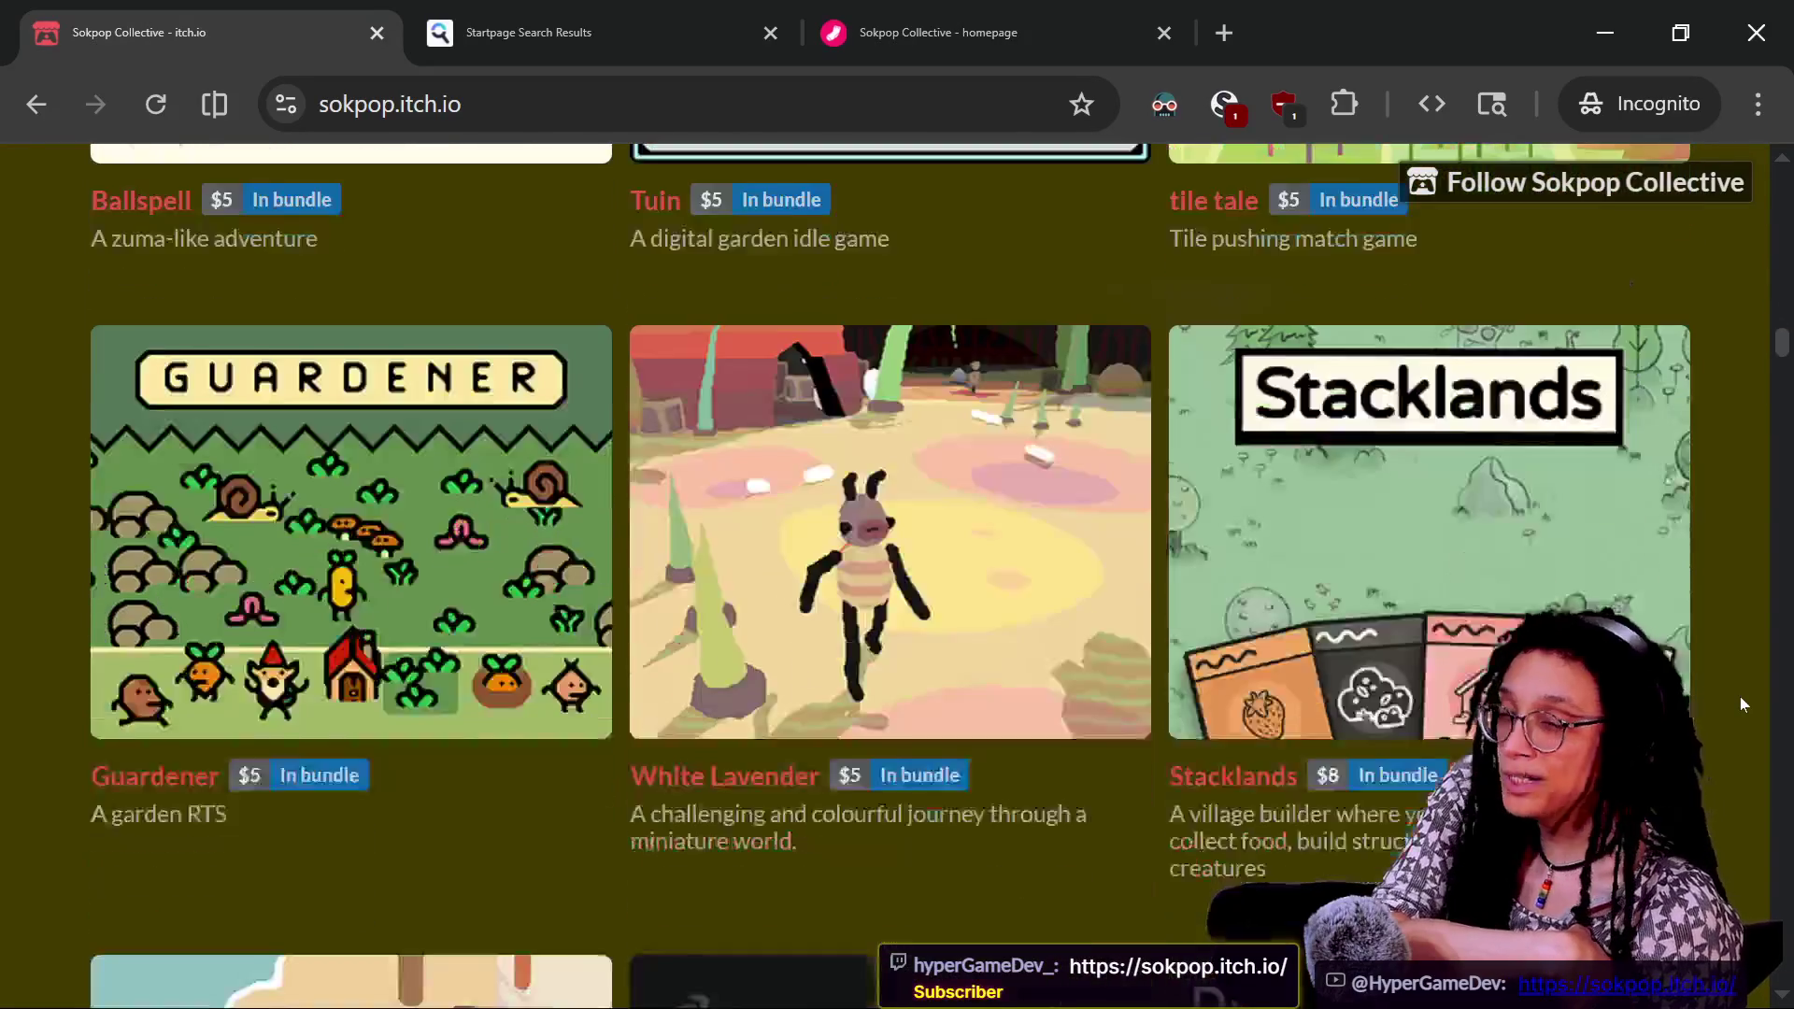
pyautogui.scroll(-1, 1741, 704)
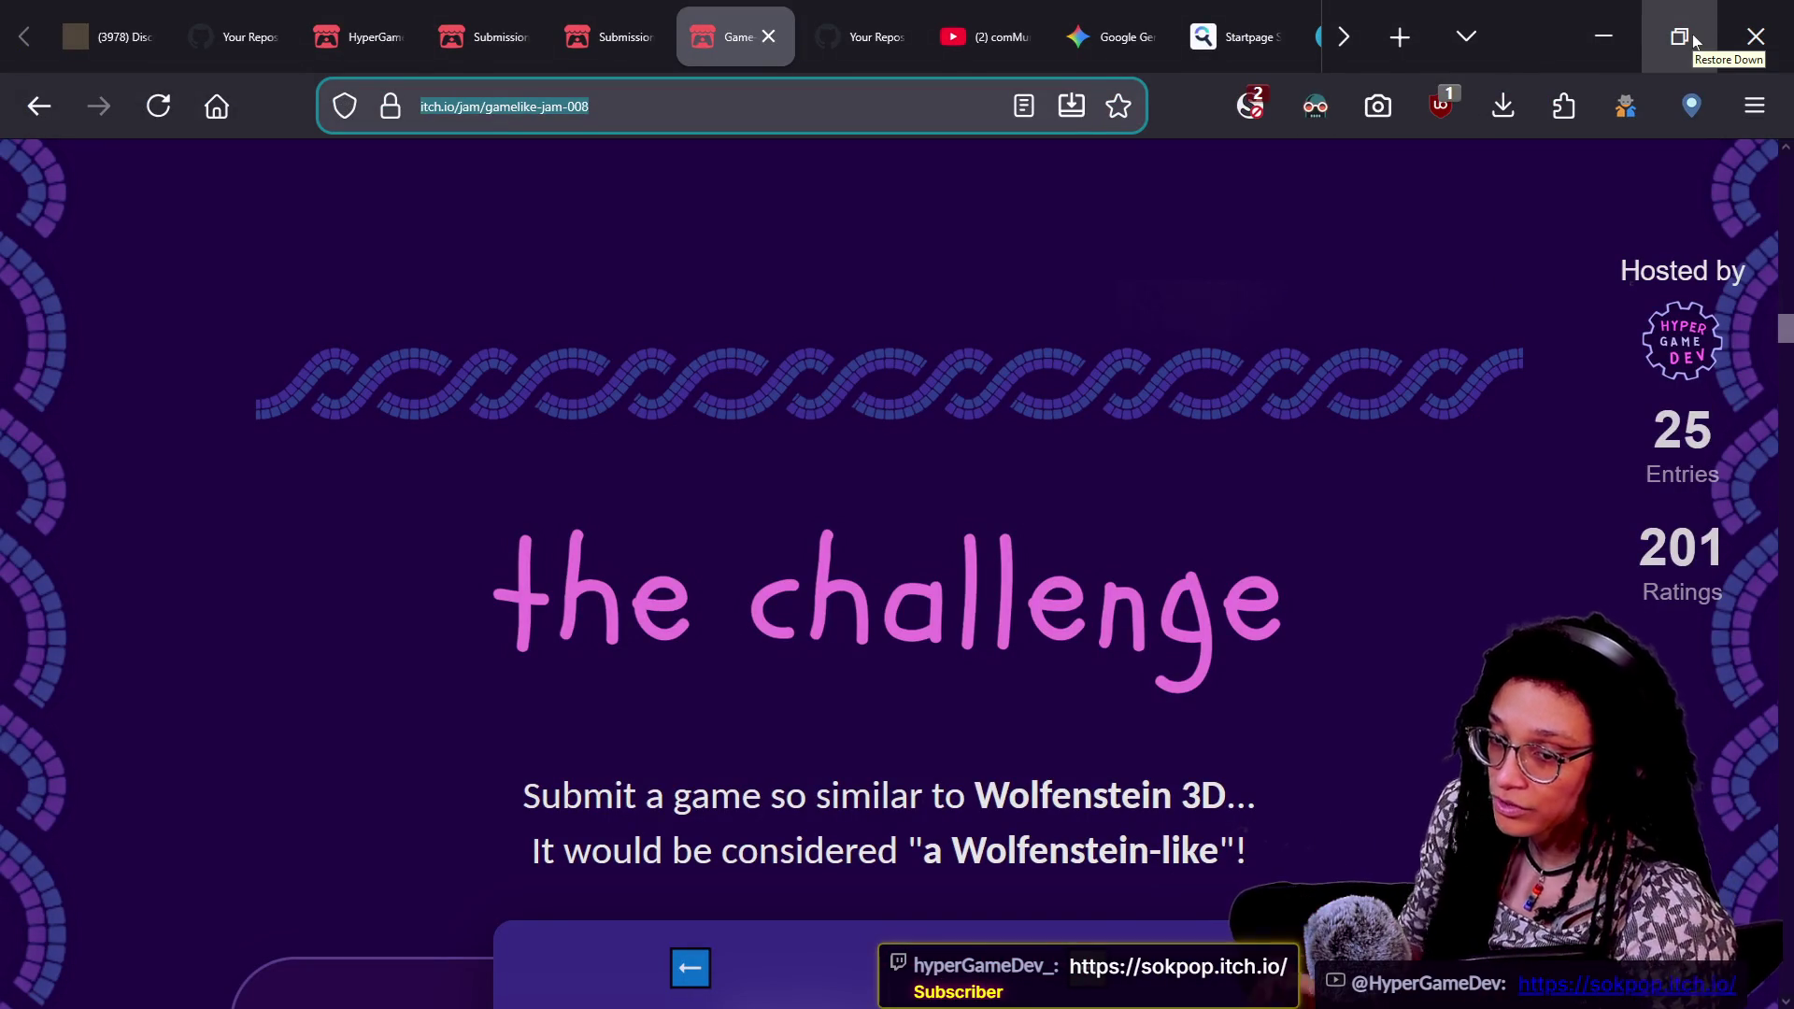
pyautogui.scroll(1, 1393, 313)
pyautogui.scroll(10, 1392, 316)
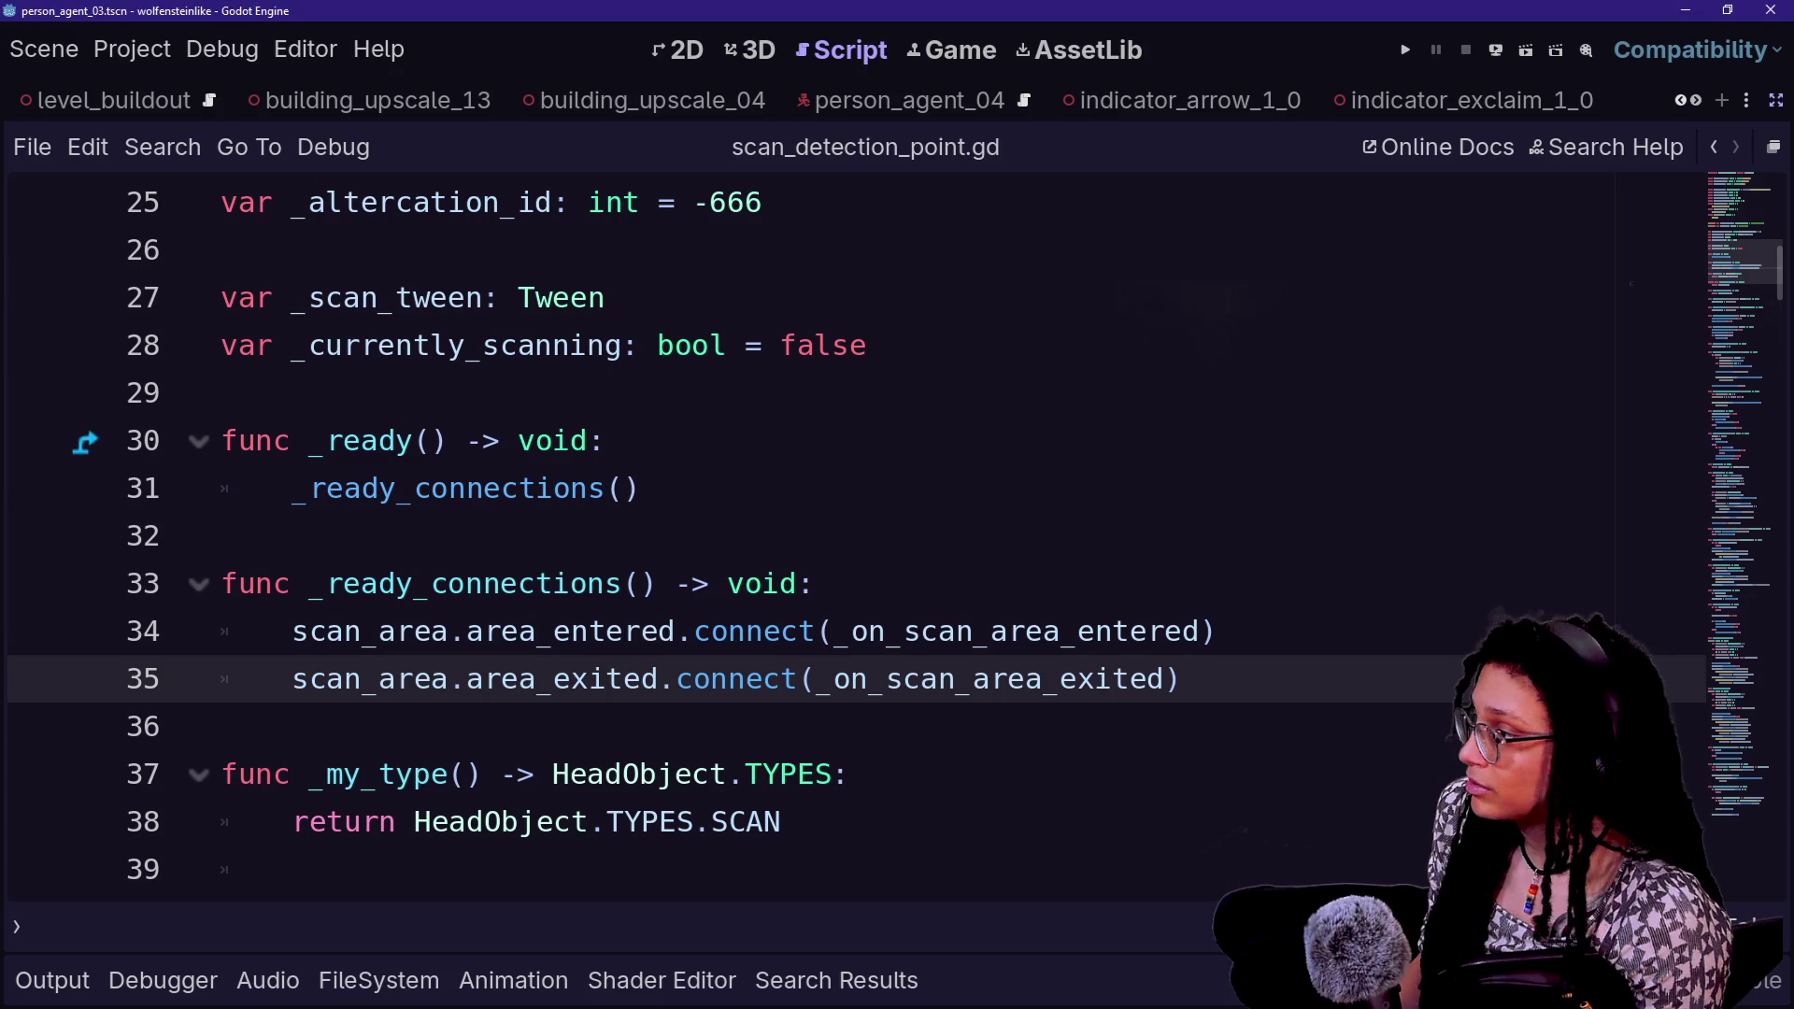
# Return to the Godot script editor and place the caret on the empty line 36 at the end.
pyautogui.click(638, 488)
pyautogui.click(643, 583)
pyautogui.press('Down')
pyautogui.press('Down')
pyautogui.press('Down')
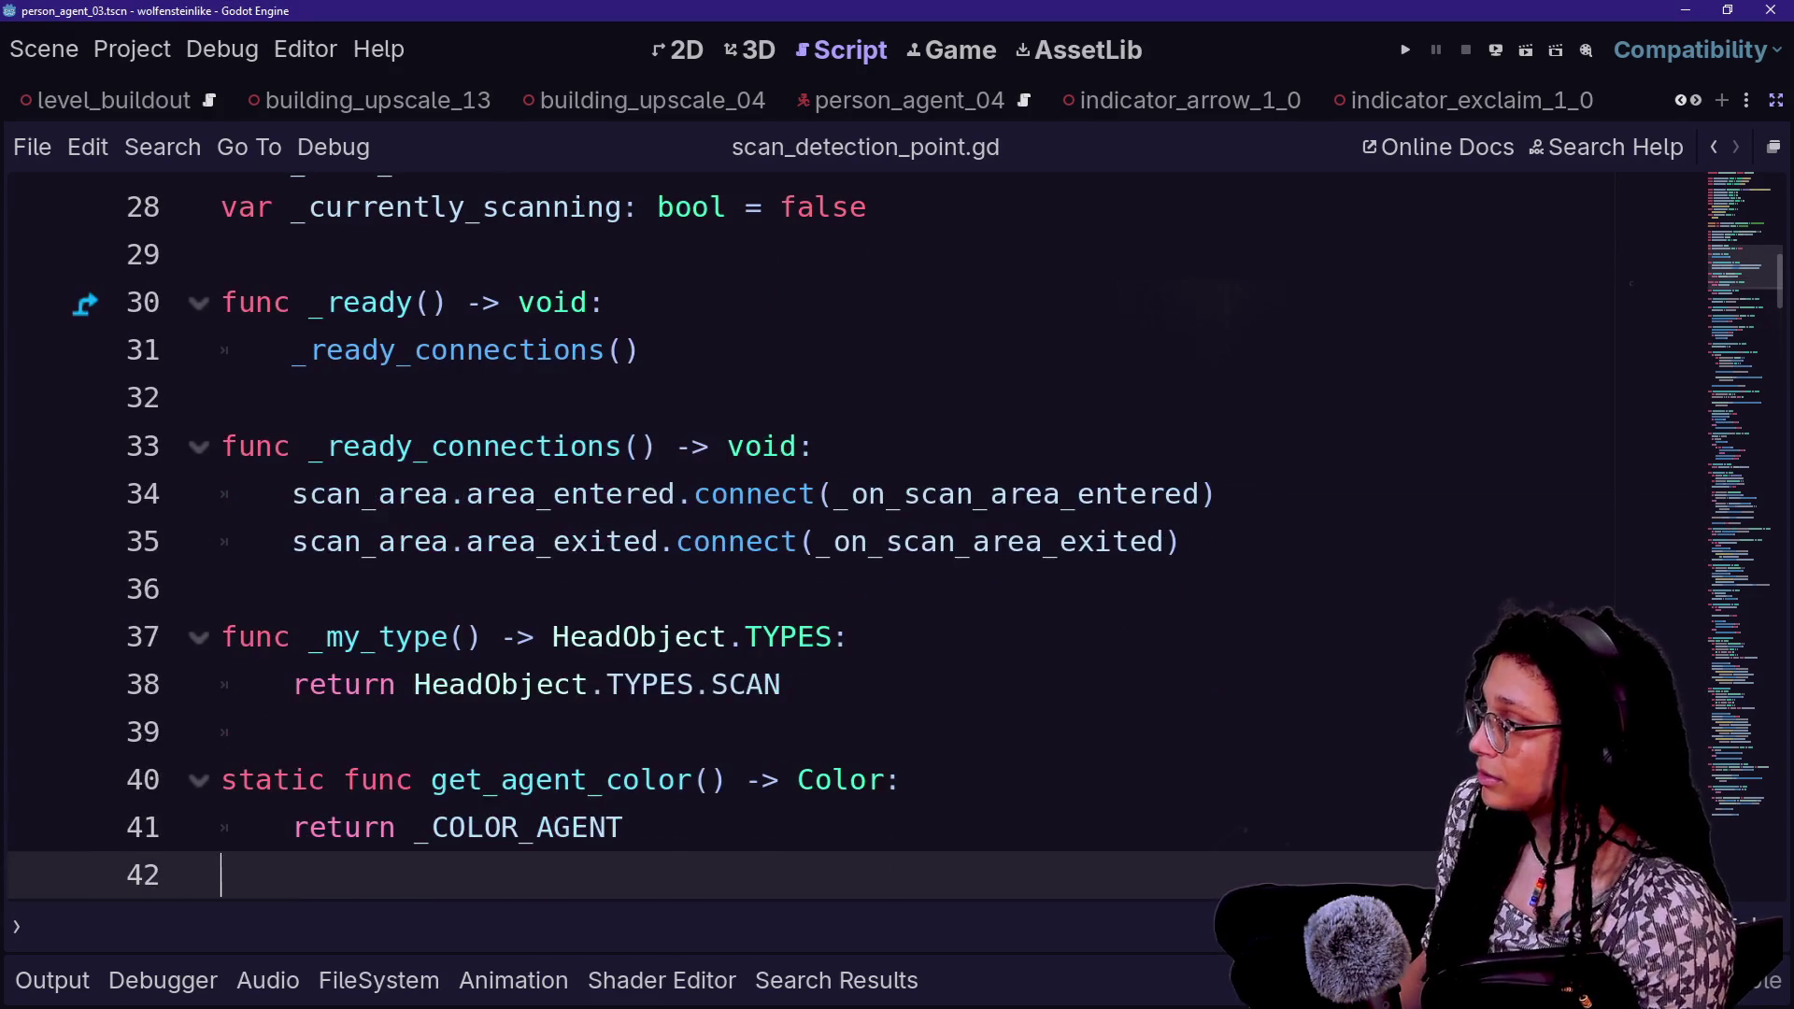
pyautogui.click(221, 588)
pyautogui.scroll(9, 841, 533)
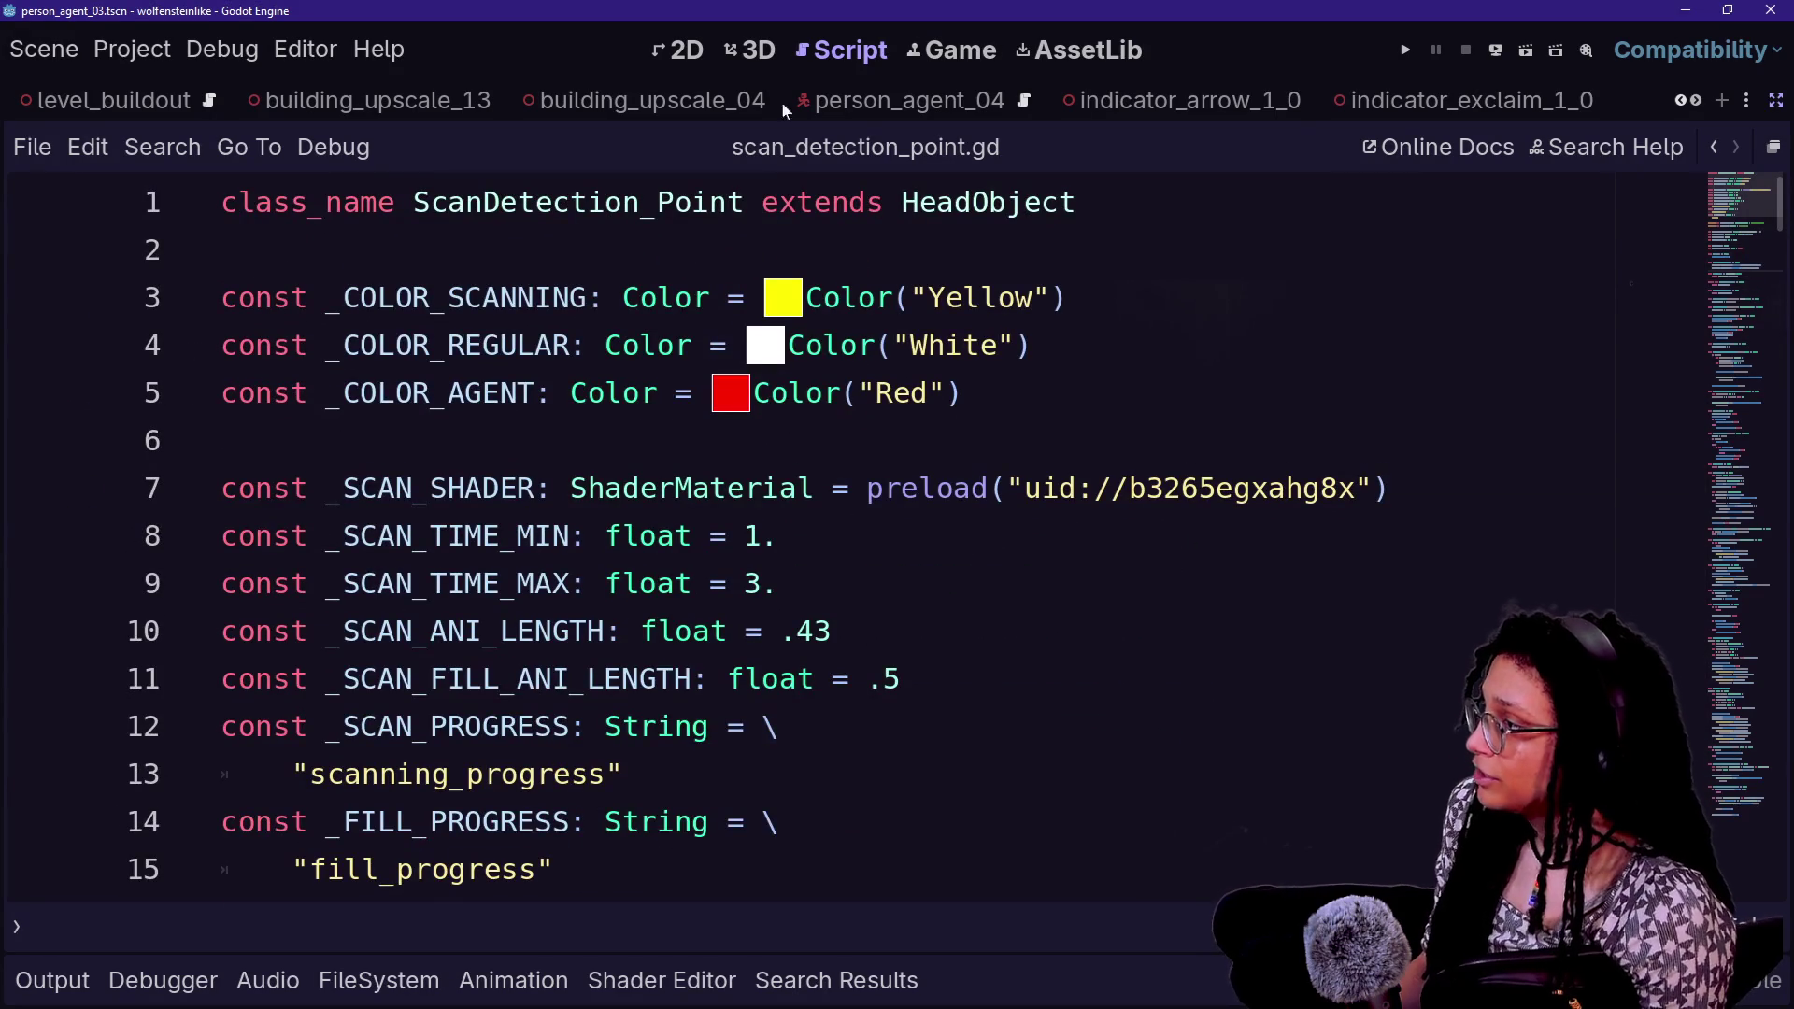
# Open the person_agent_04 scene in the 3D view and zoom in on the agent's head.
pyautogui.click(901, 100)
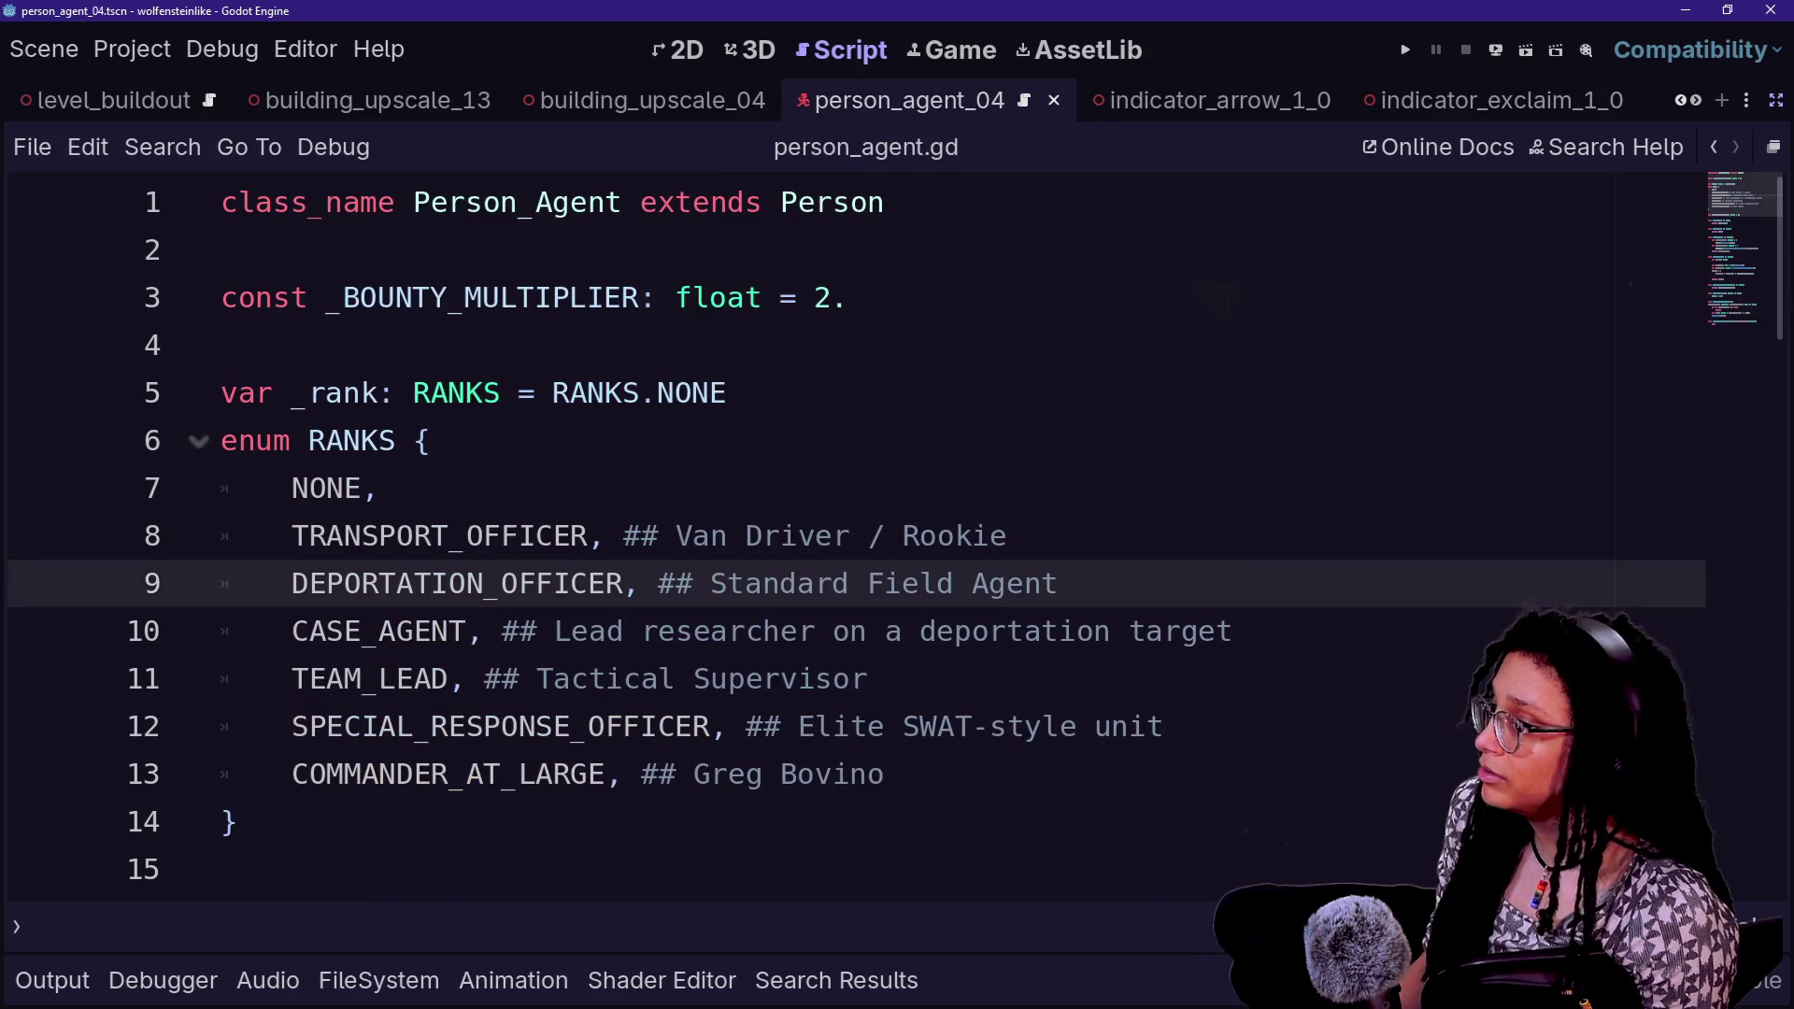
pyautogui.click(752, 53)
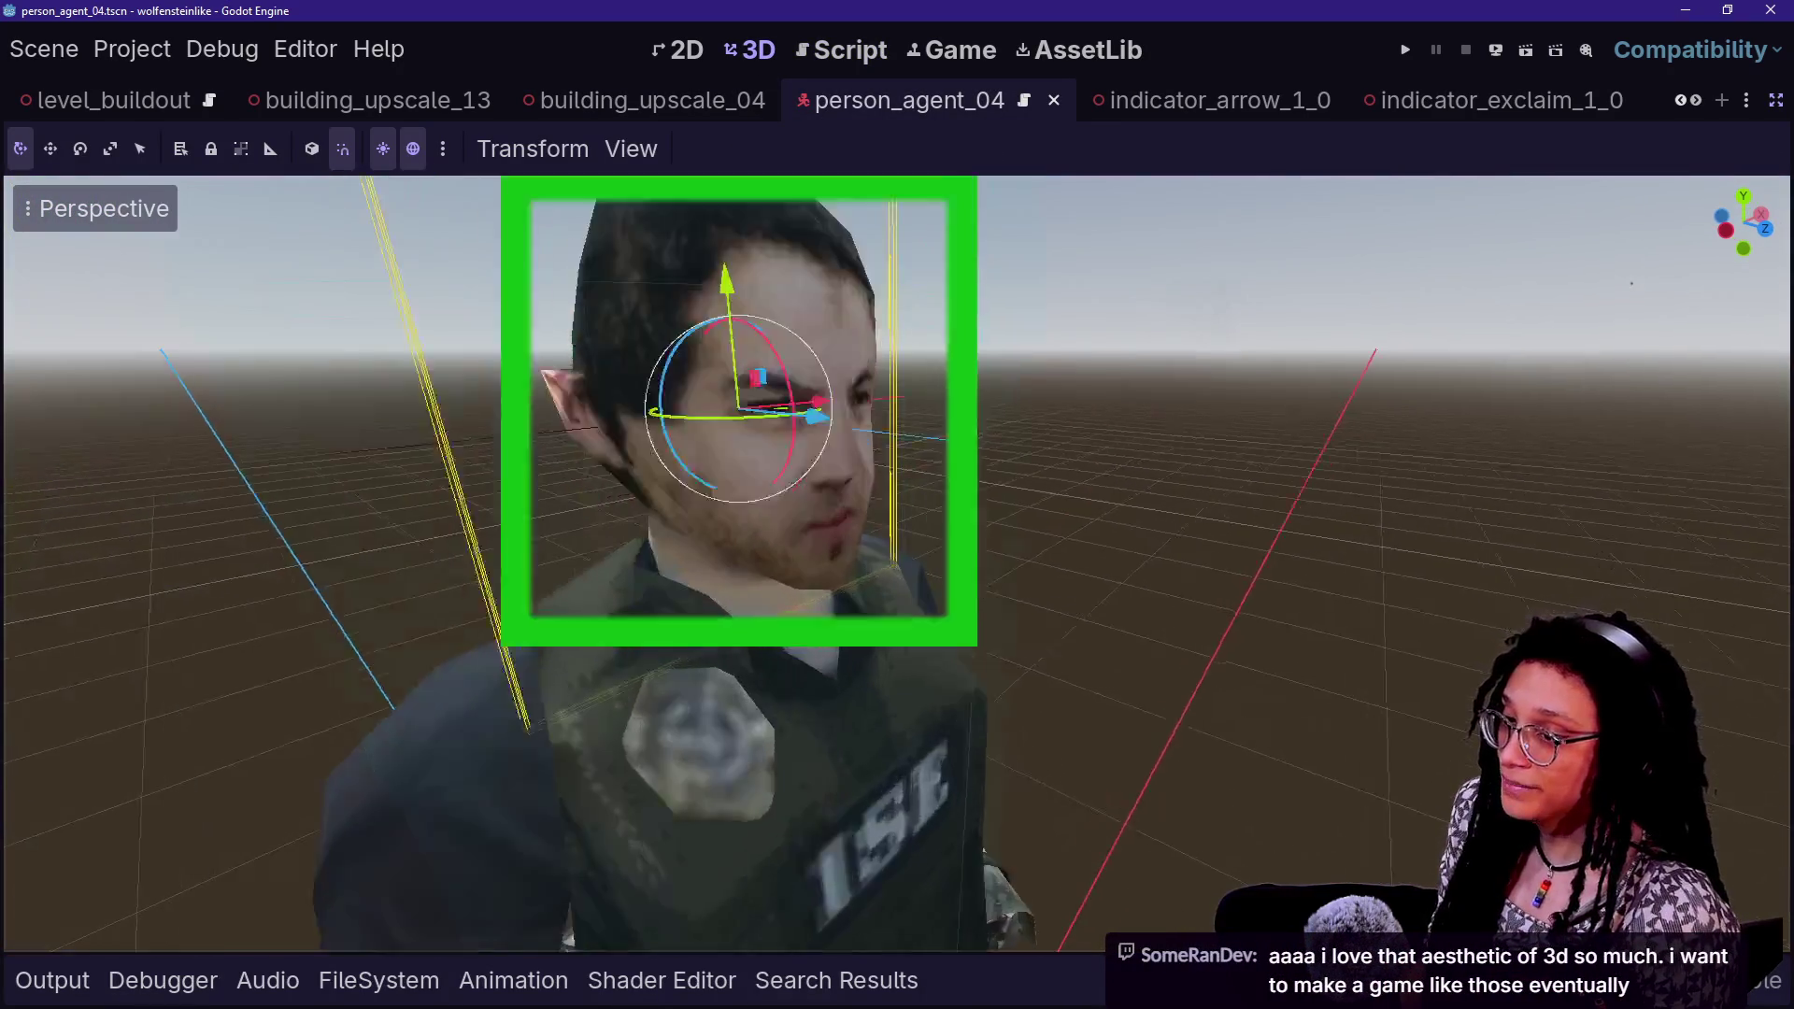
pyautogui.scroll(3, 989, 386)
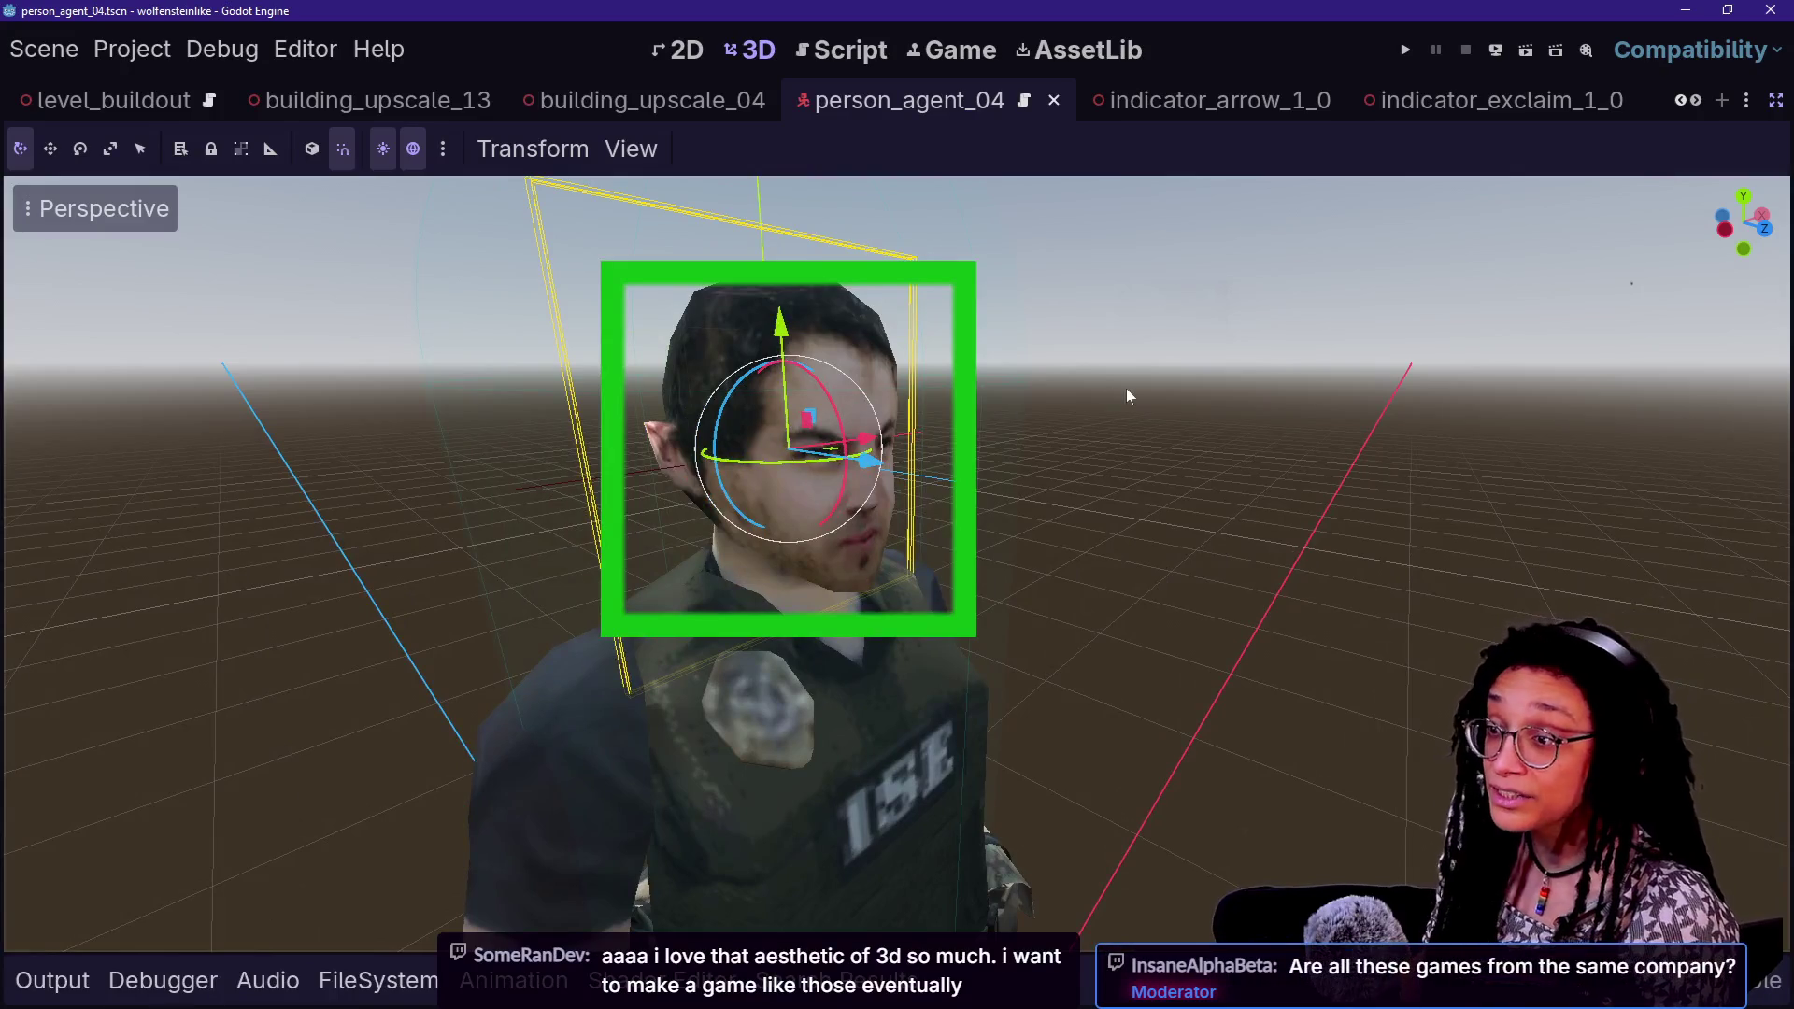
# Bring the chat window forward and scroll up through the recent messages.
pyautogui.hotkey('alt', 'Tab')
pyautogui.hotkey('alt', 'Tab')
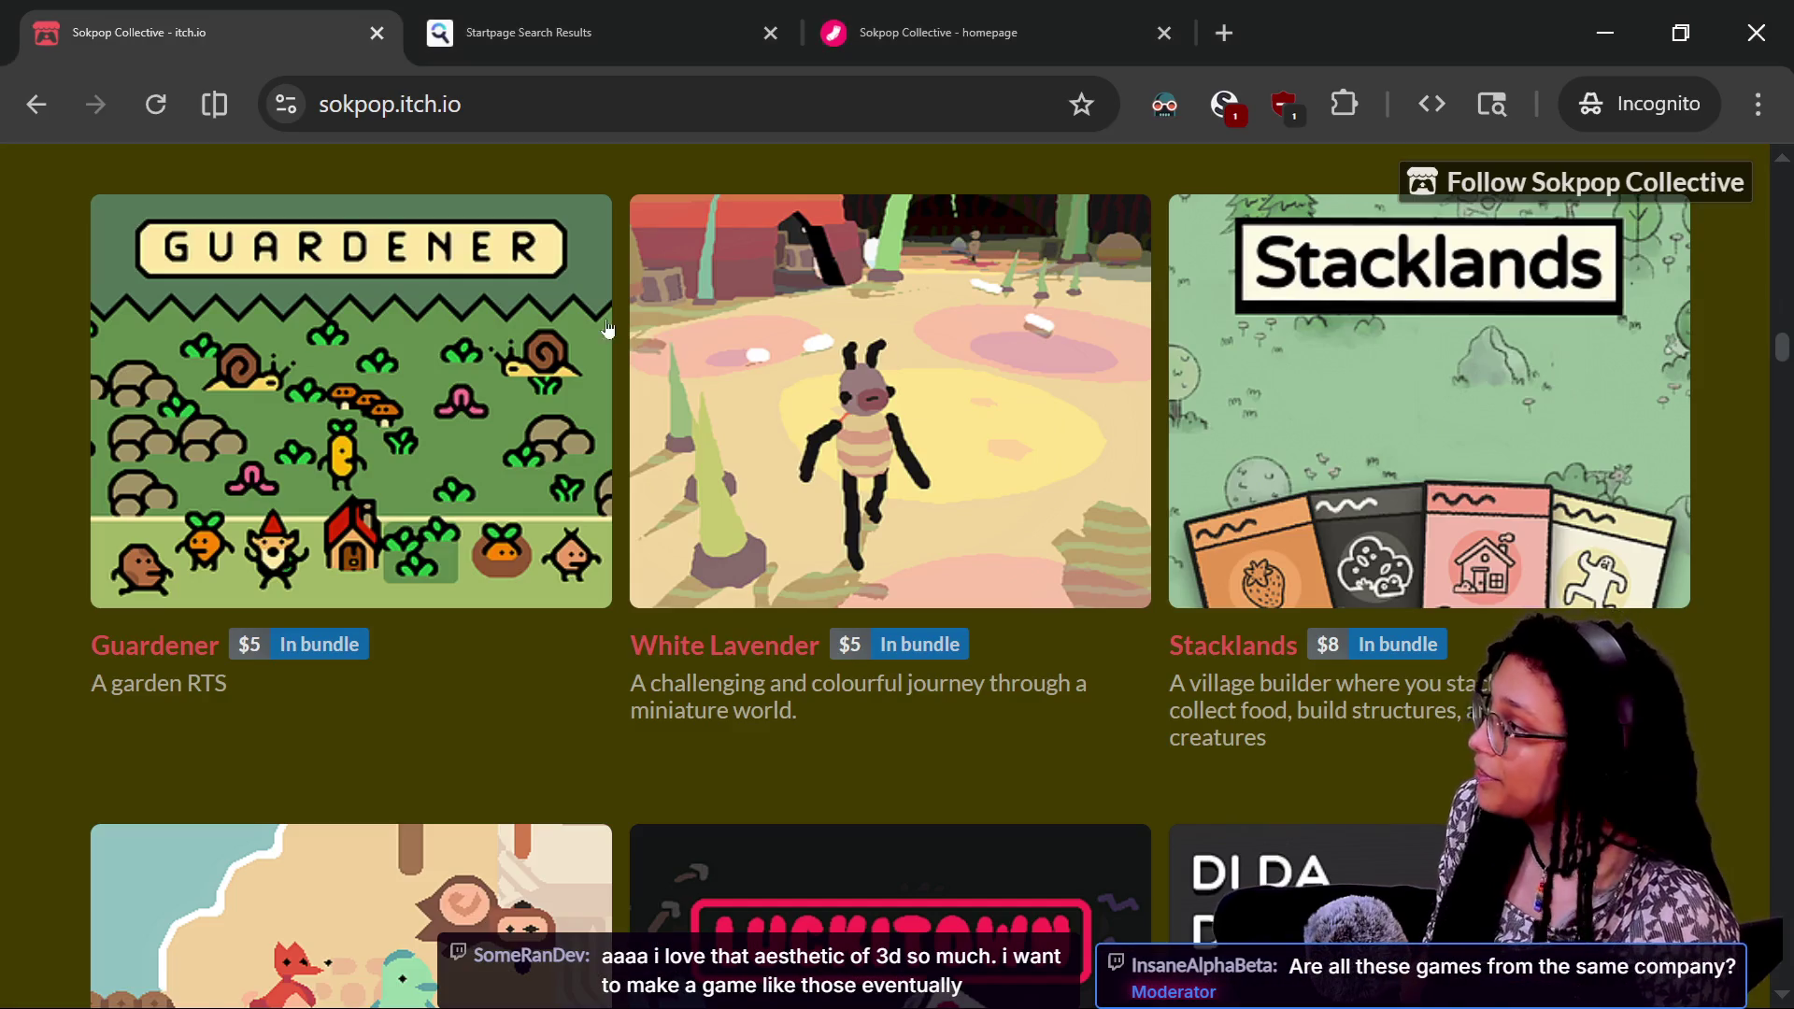
pyautogui.scroll(20, 823, 522)
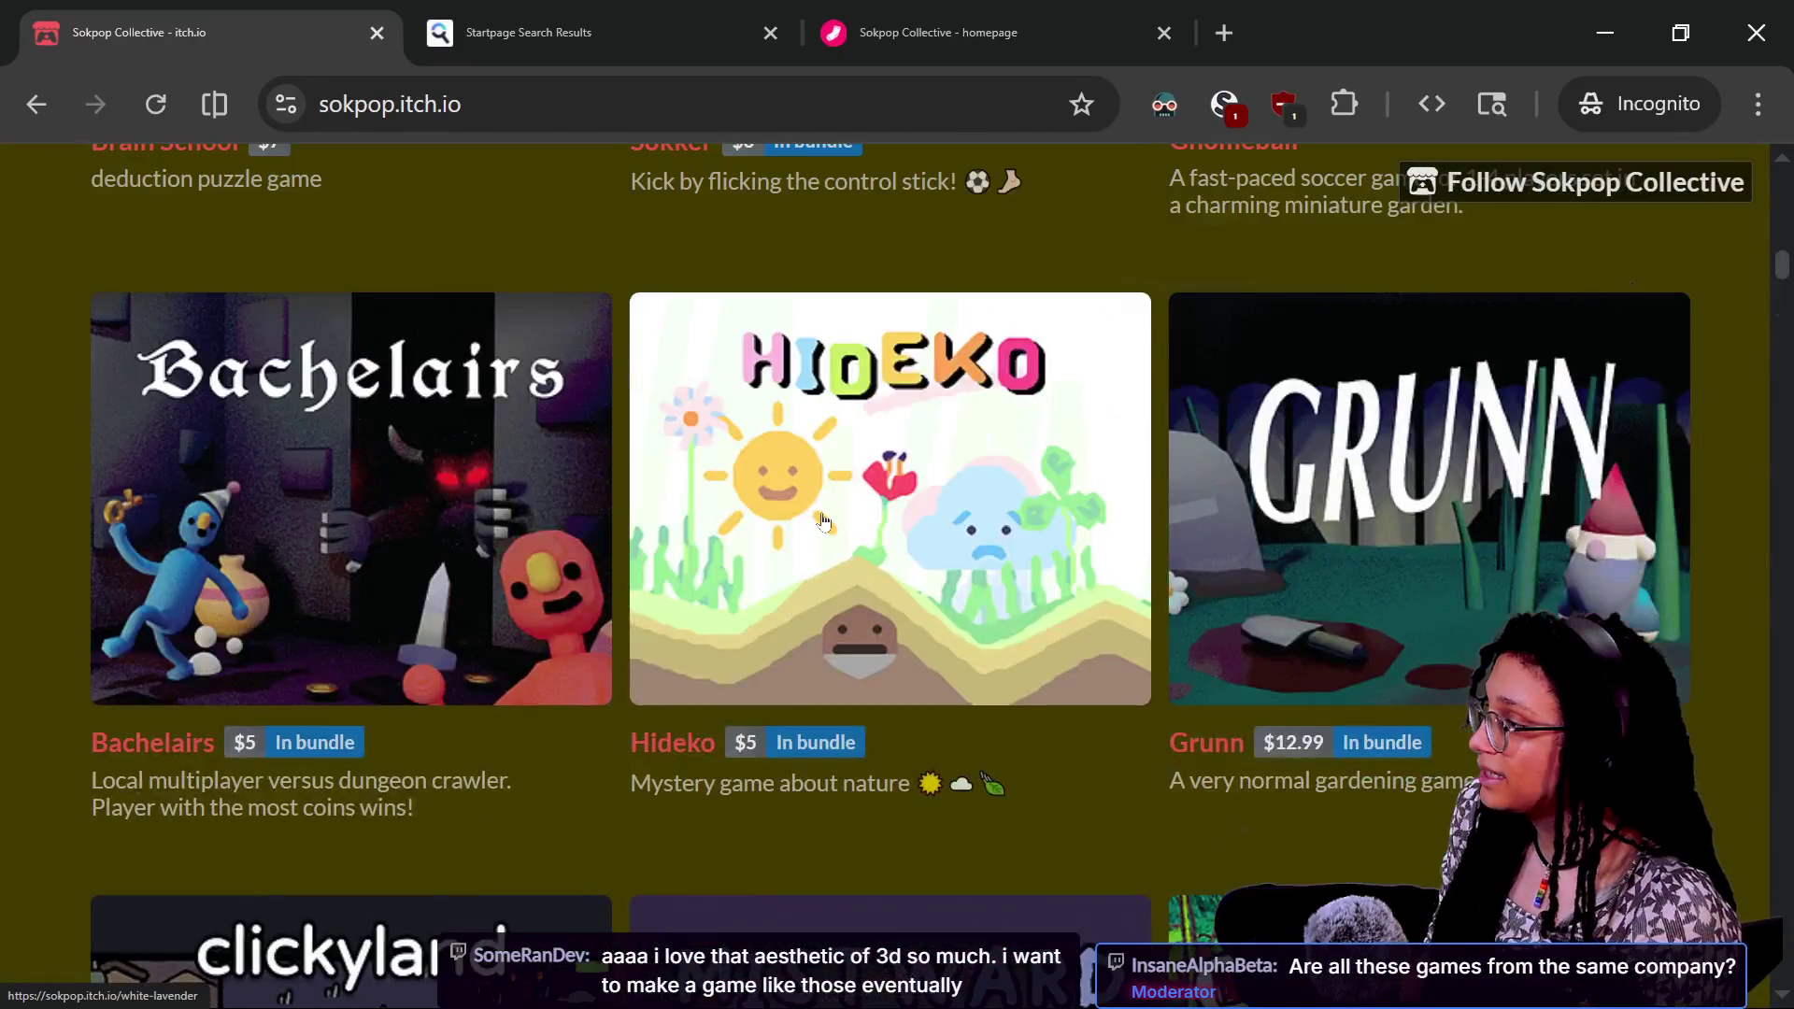
pyautogui.scroll(10, 823, 521)
# On the Sokpop homepage tab, open the about page's 'sokpop collective' description, then return to chat.
pyautogui.click(905, 34)
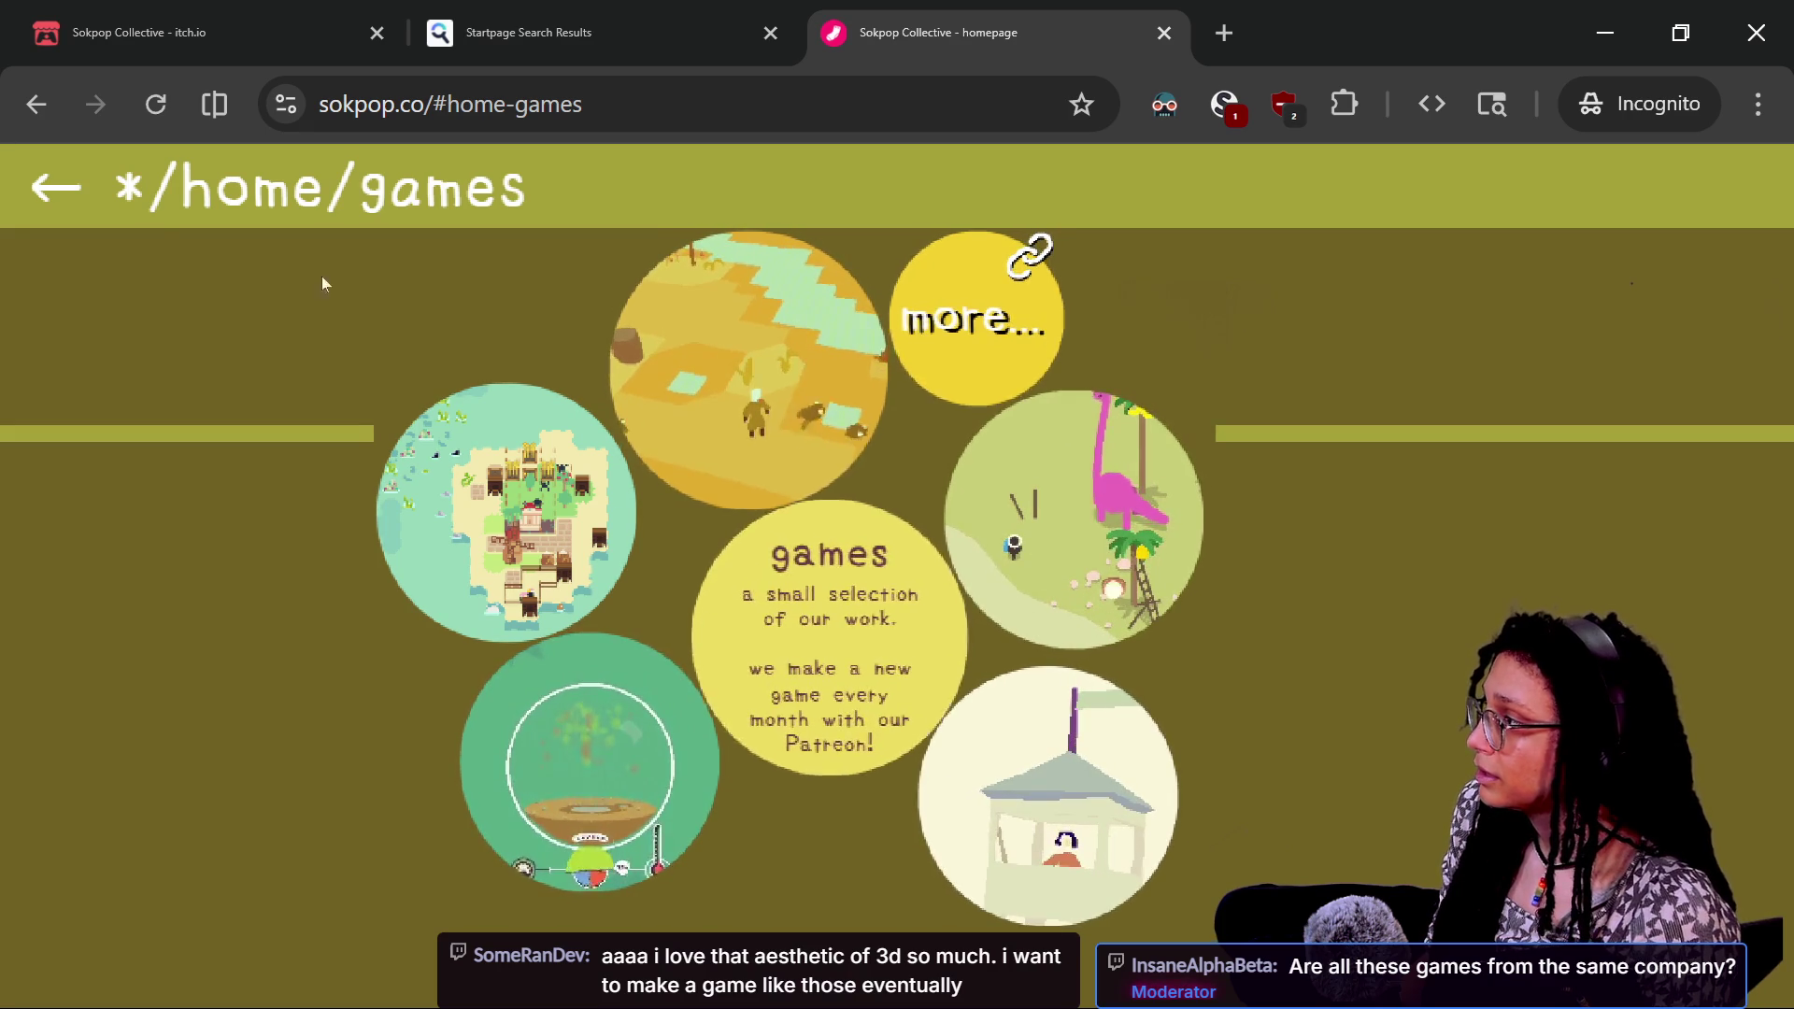
pyautogui.click(30, 193)
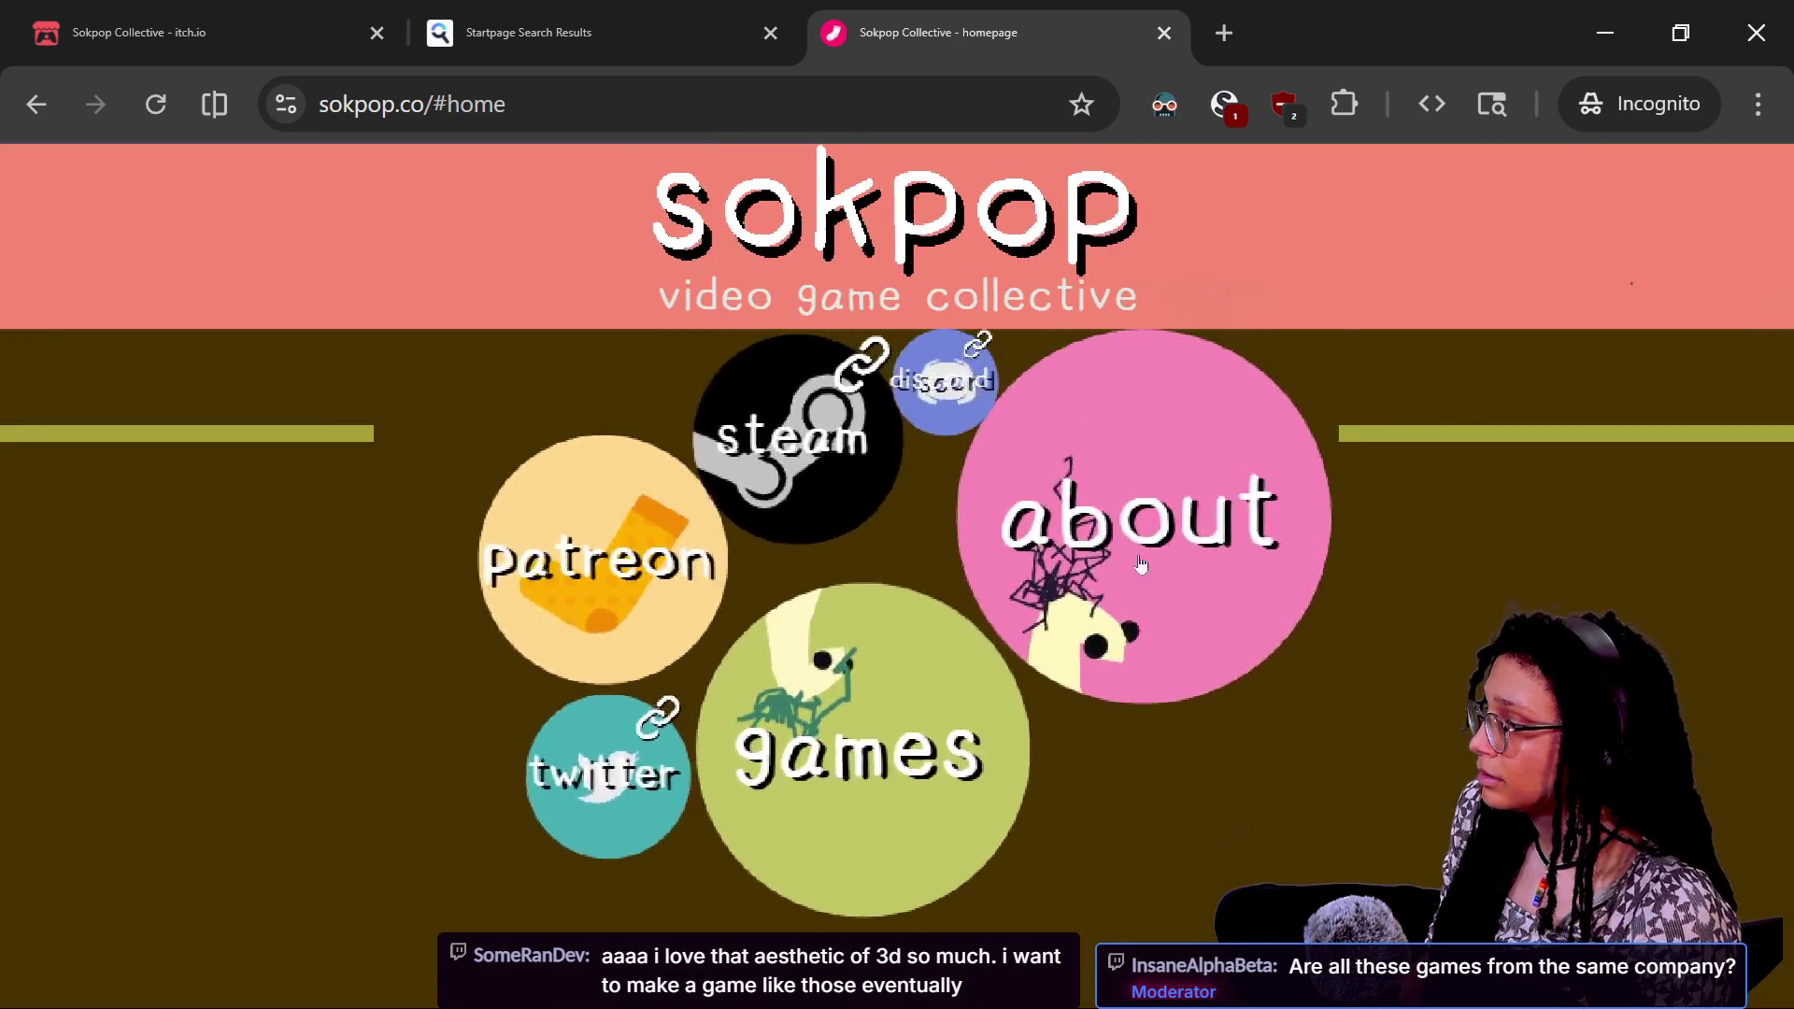
pyautogui.click(1133, 563)
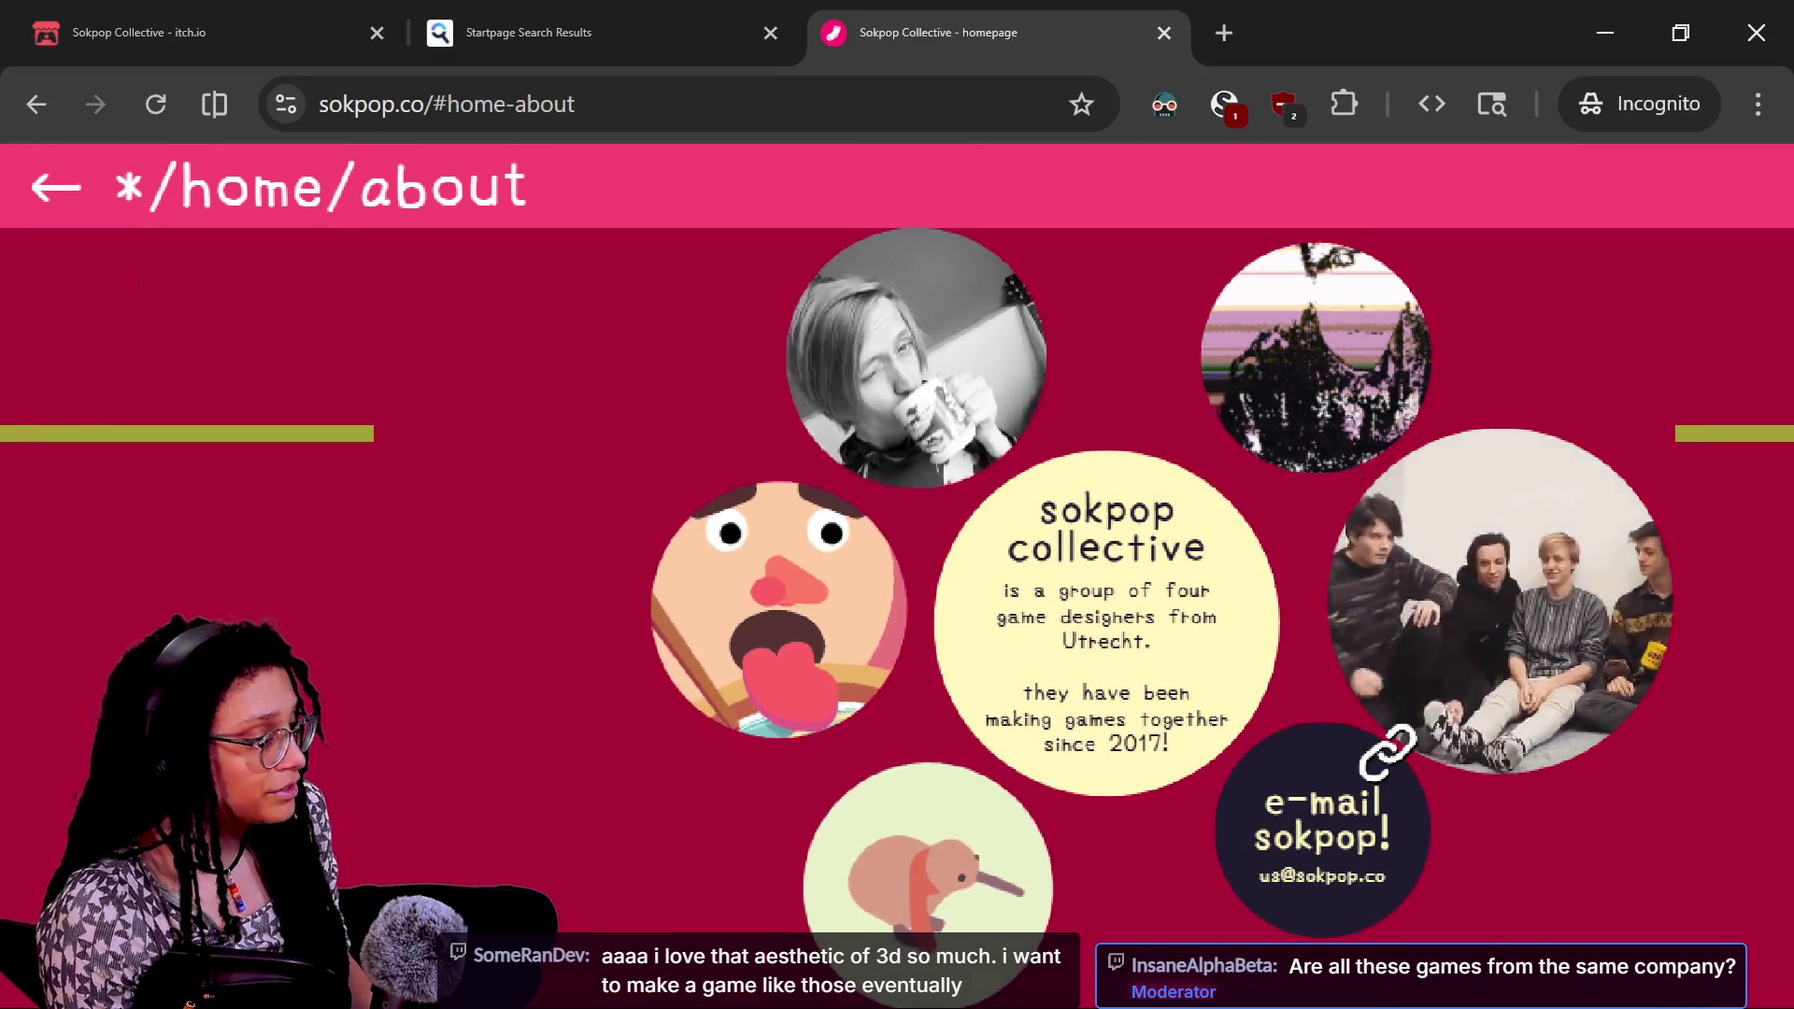
pyautogui.click(1073, 520)
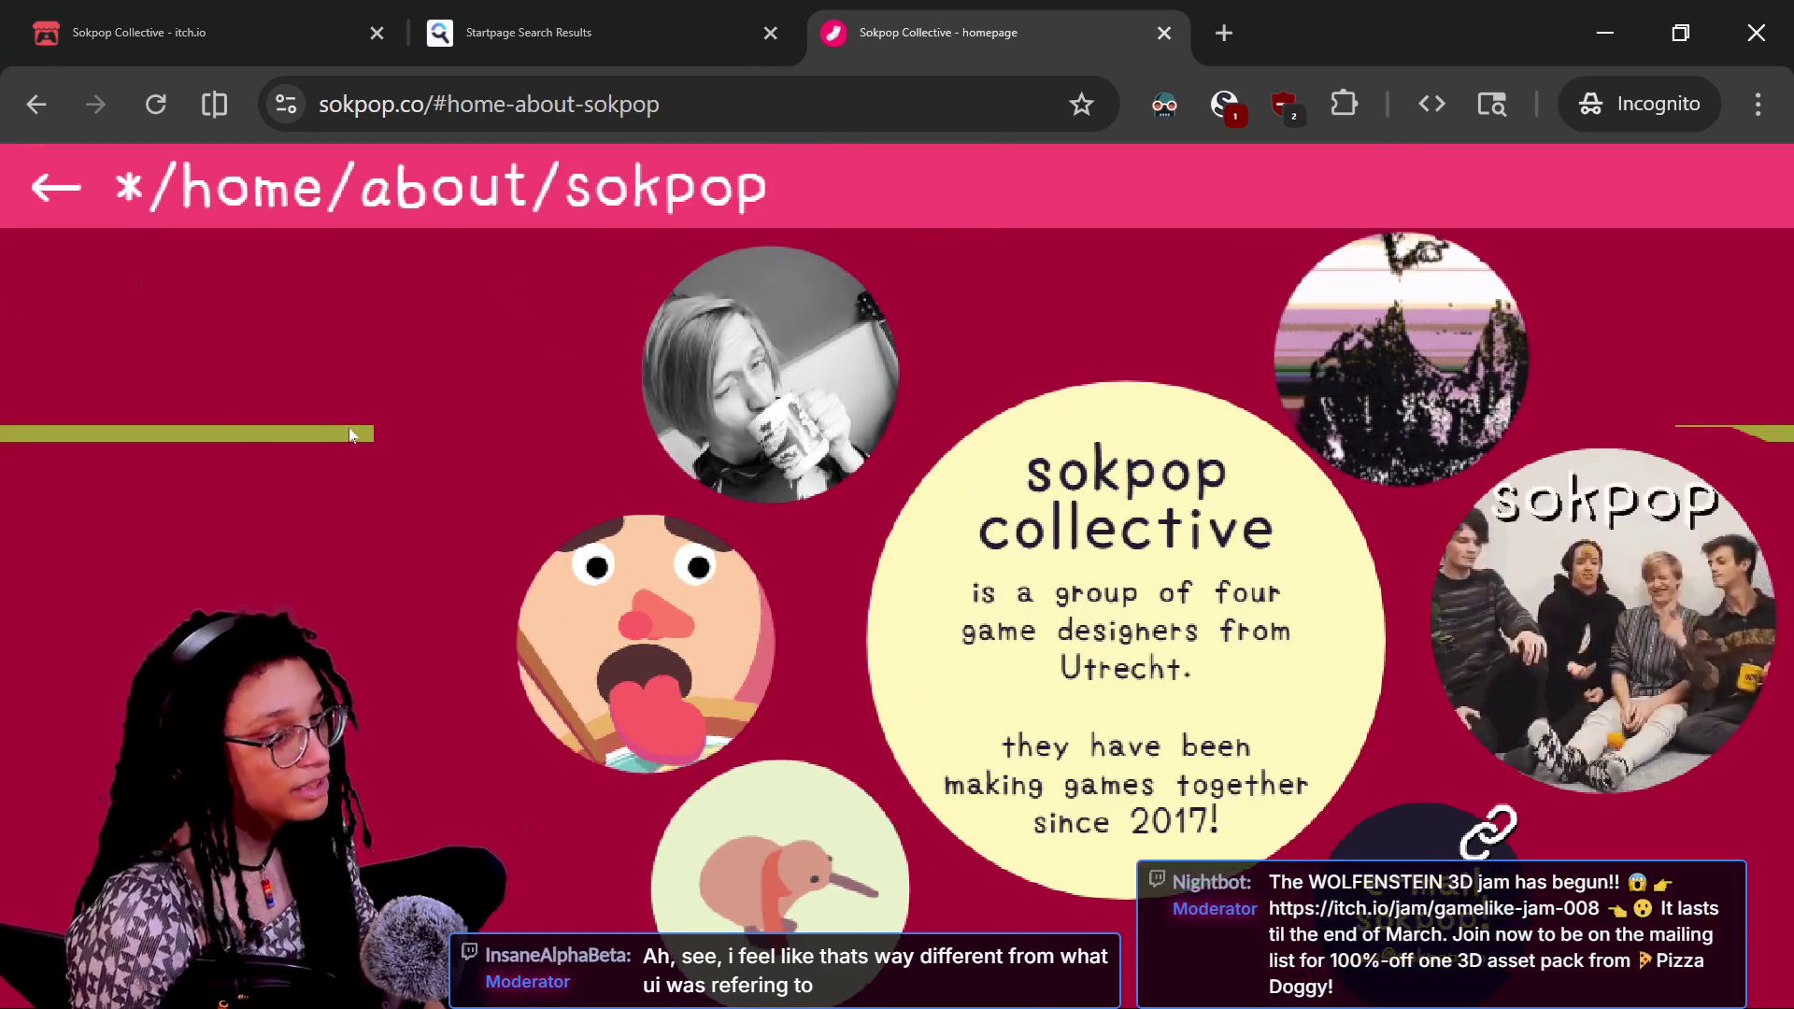
pyautogui.hotkey('alt', 'Tab')
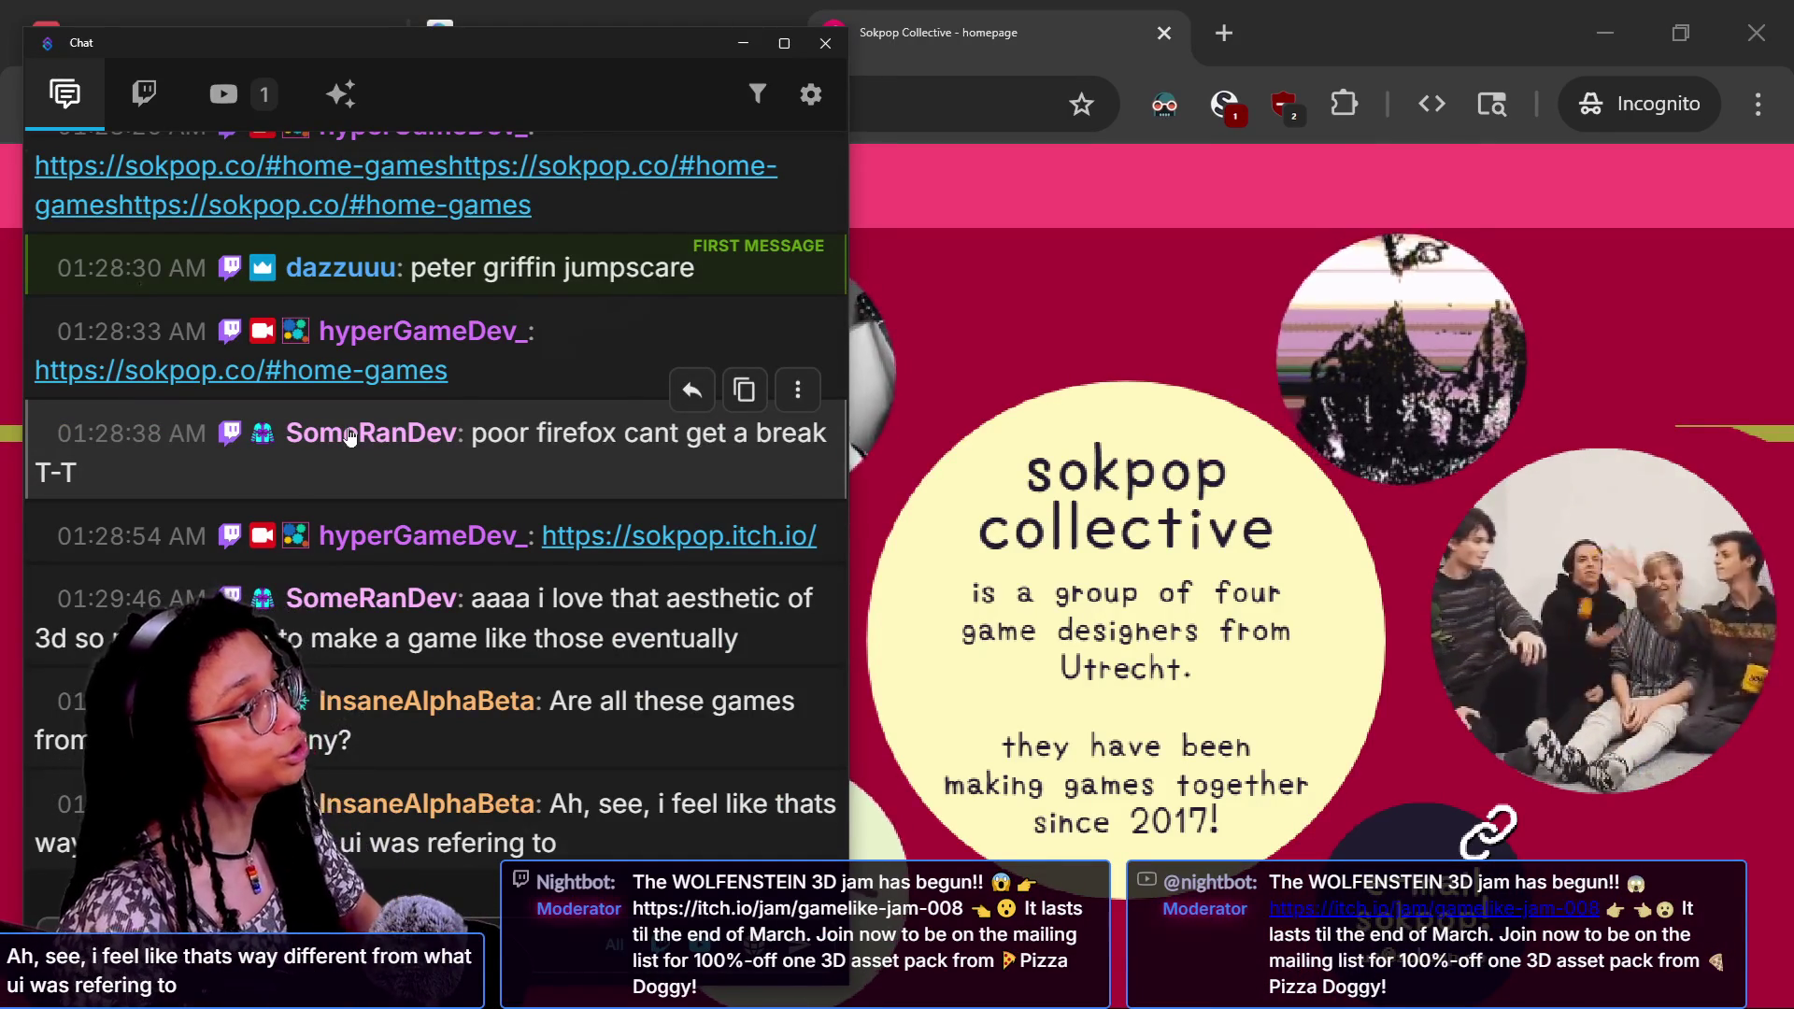
# Switch from the chat window back to the Godot editor.
pyautogui.hotkey('alt', 'Tab')
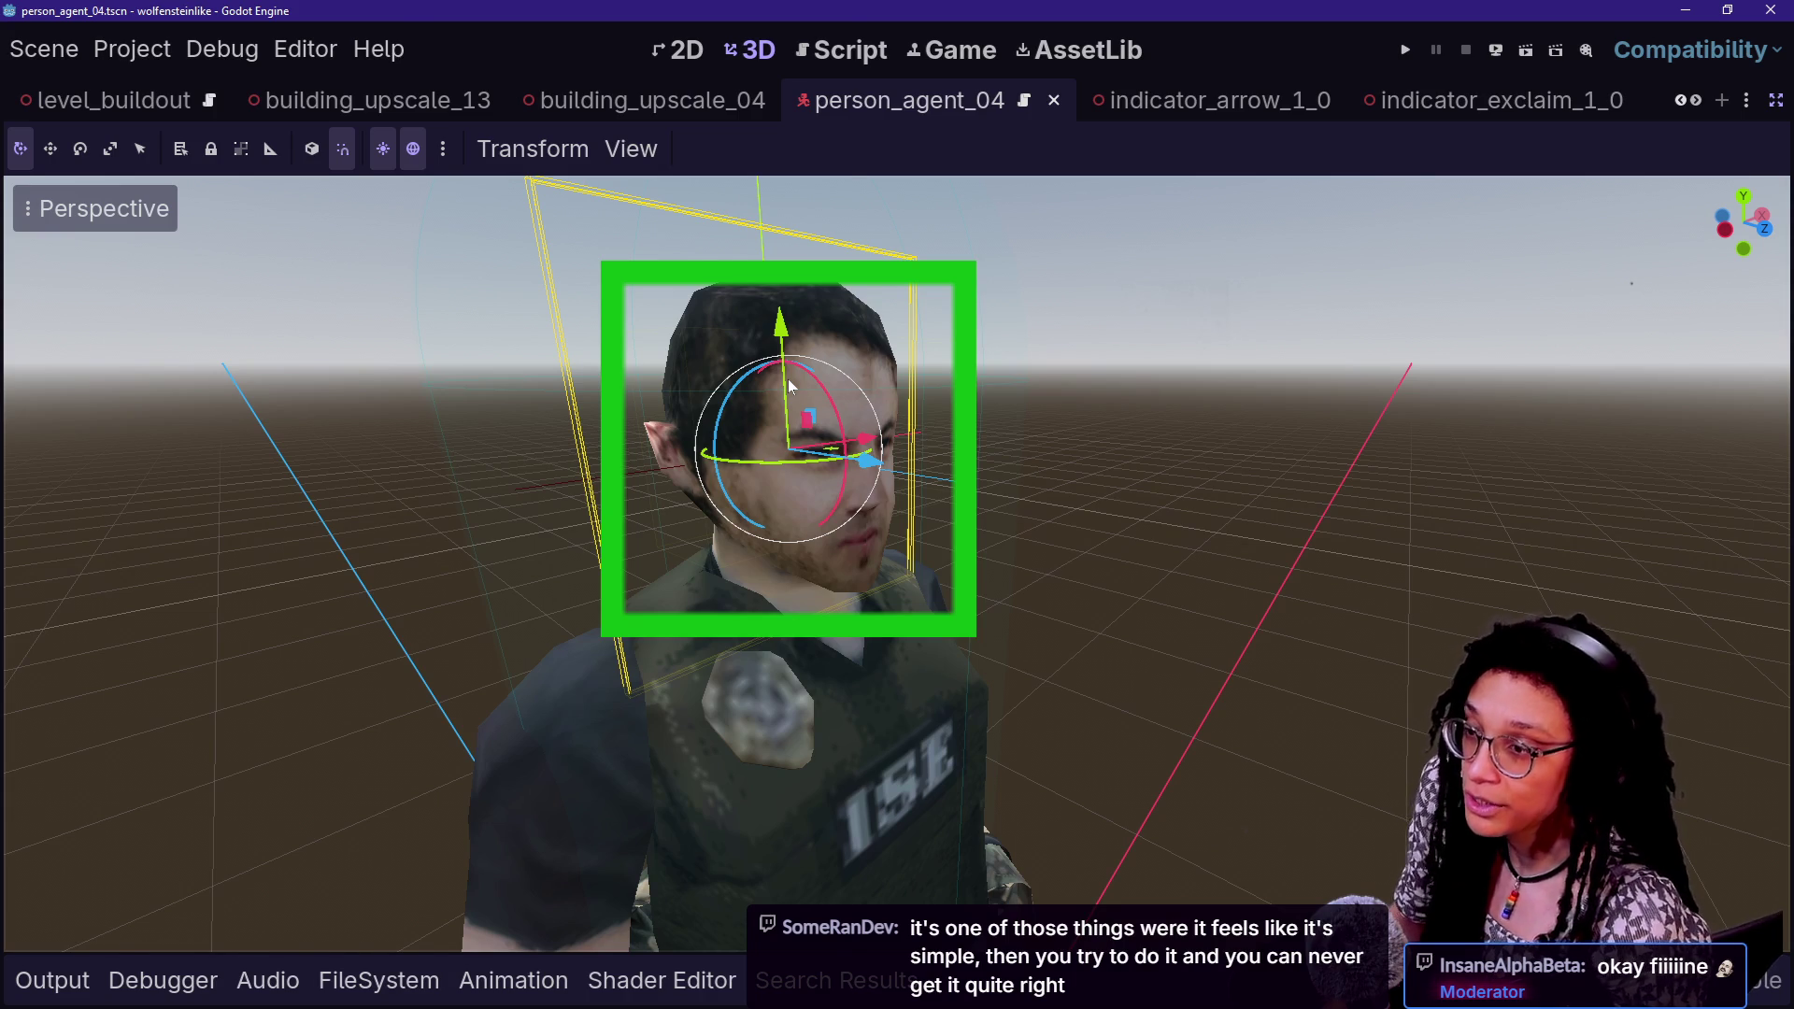
# Browse the Sokpop Collective itch.io game grid down to Fishy 3D and Grey Scout, then return to Godot.
pyautogui.hotkey('alt', 'Tab')
pyautogui.hotkey('alt', 'Tab')
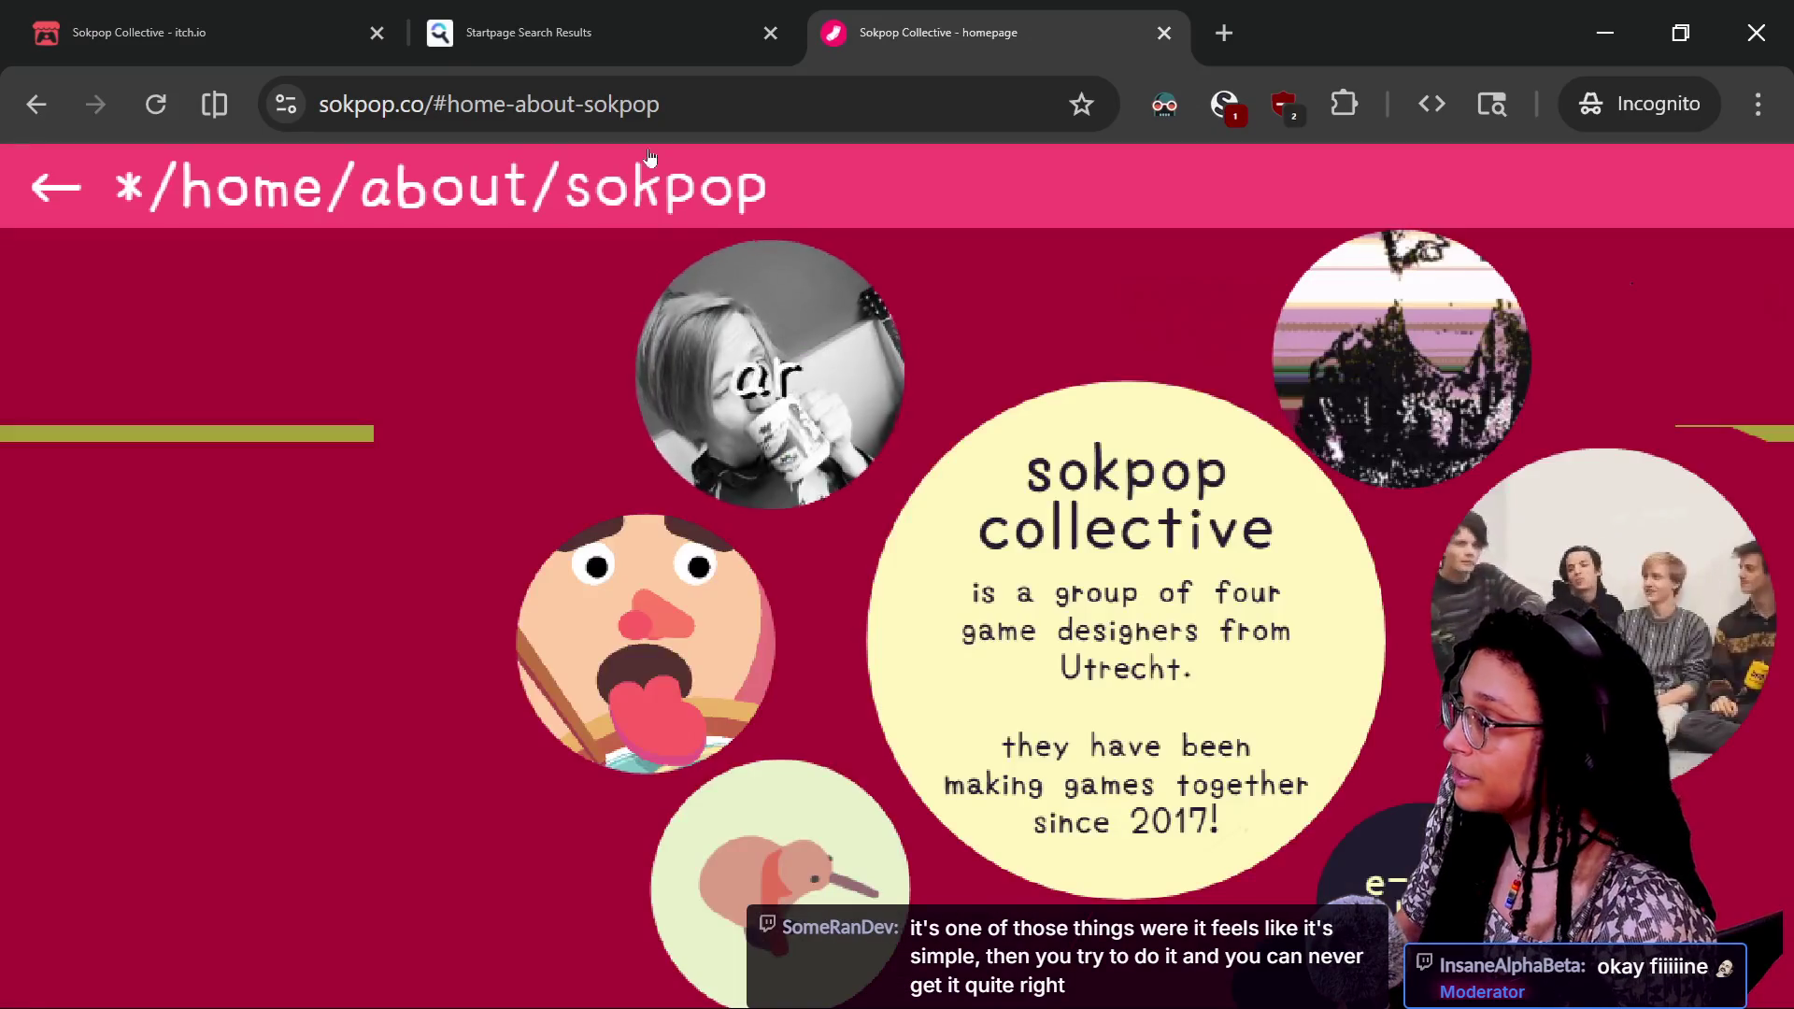
pyautogui.click(206, 31)
pyautogui.scroll(-10, 533, 643)
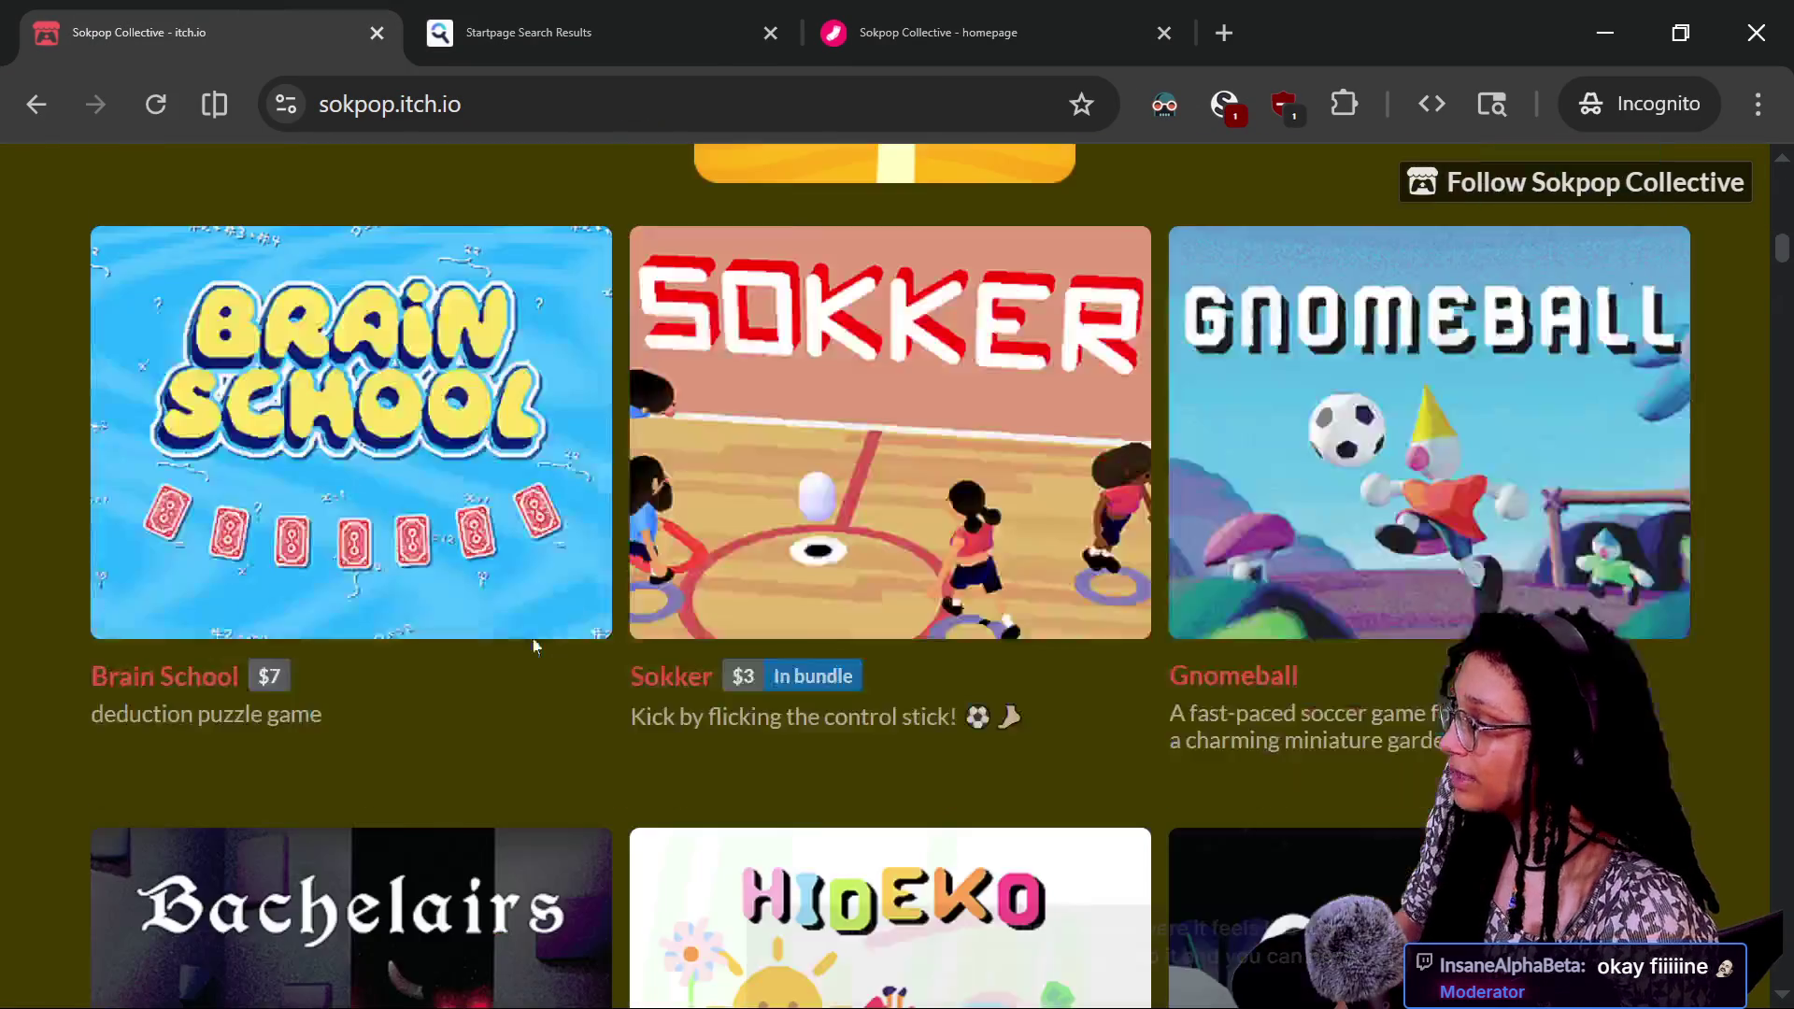
pyautogui.scroll(-2, 764, 430)
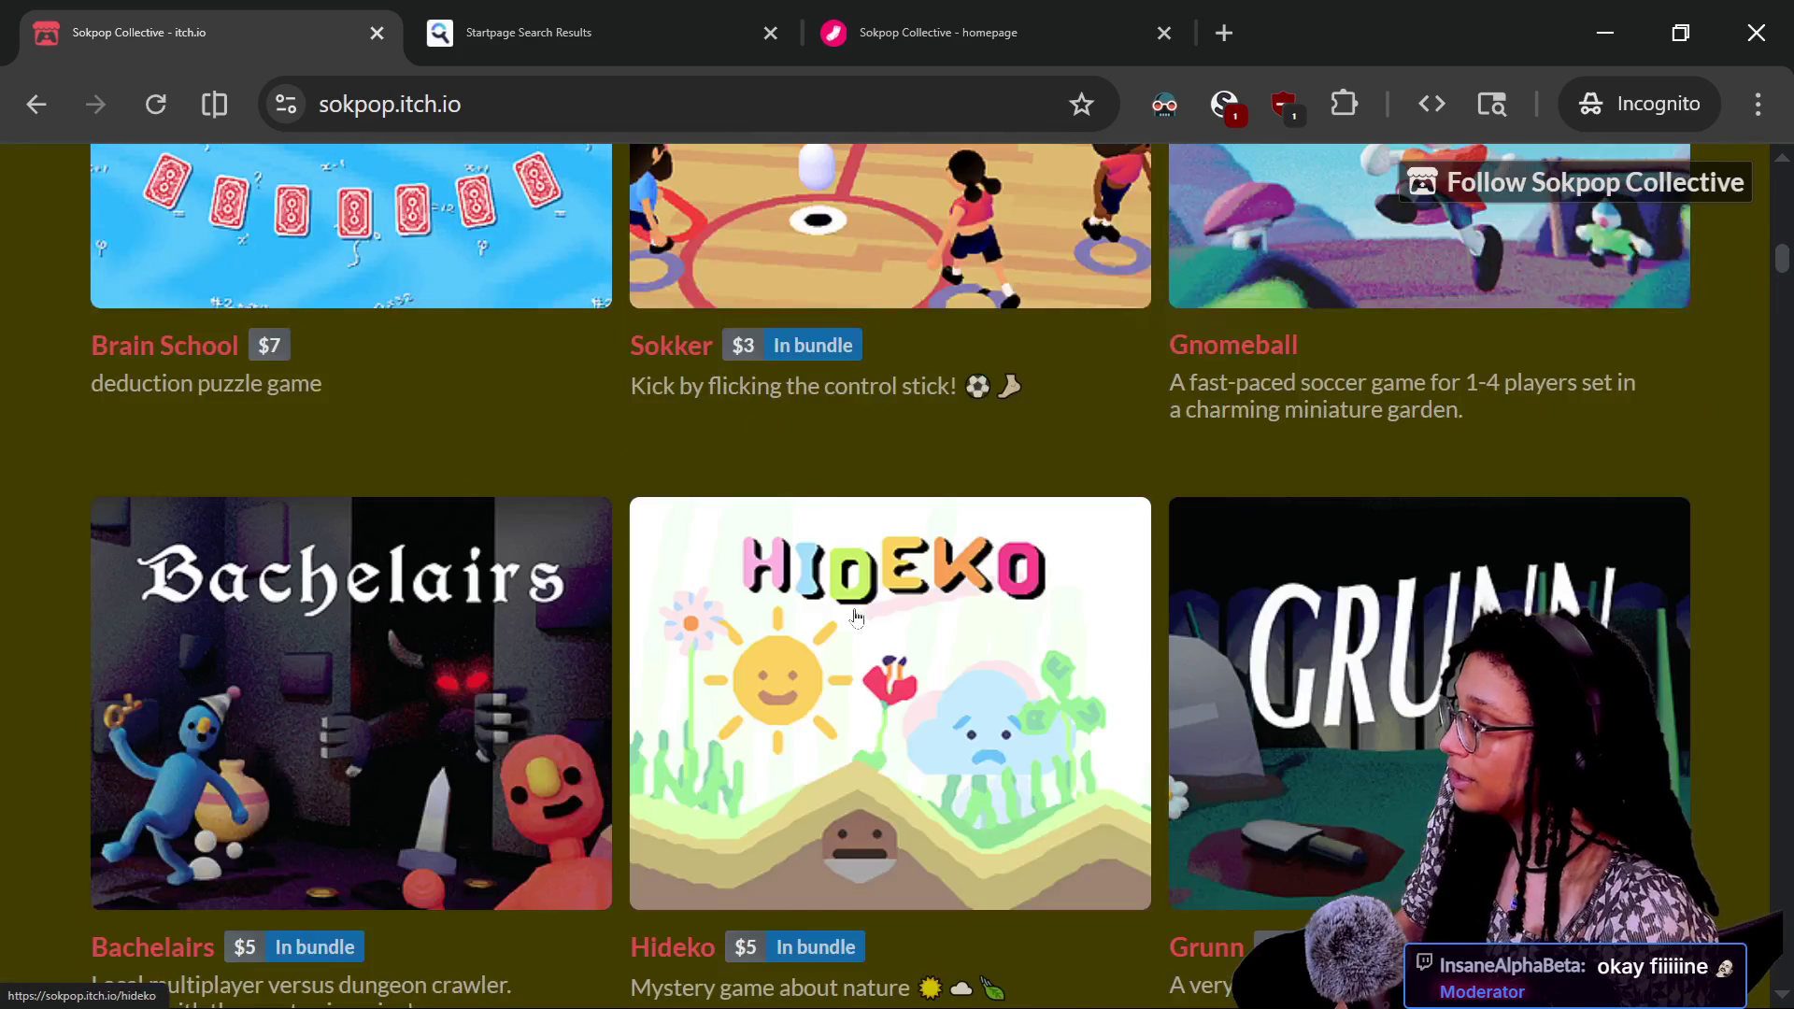
pyautogui.scroll(-16, 856, 617)
pyautogui.scroll(-5, 827, 590)
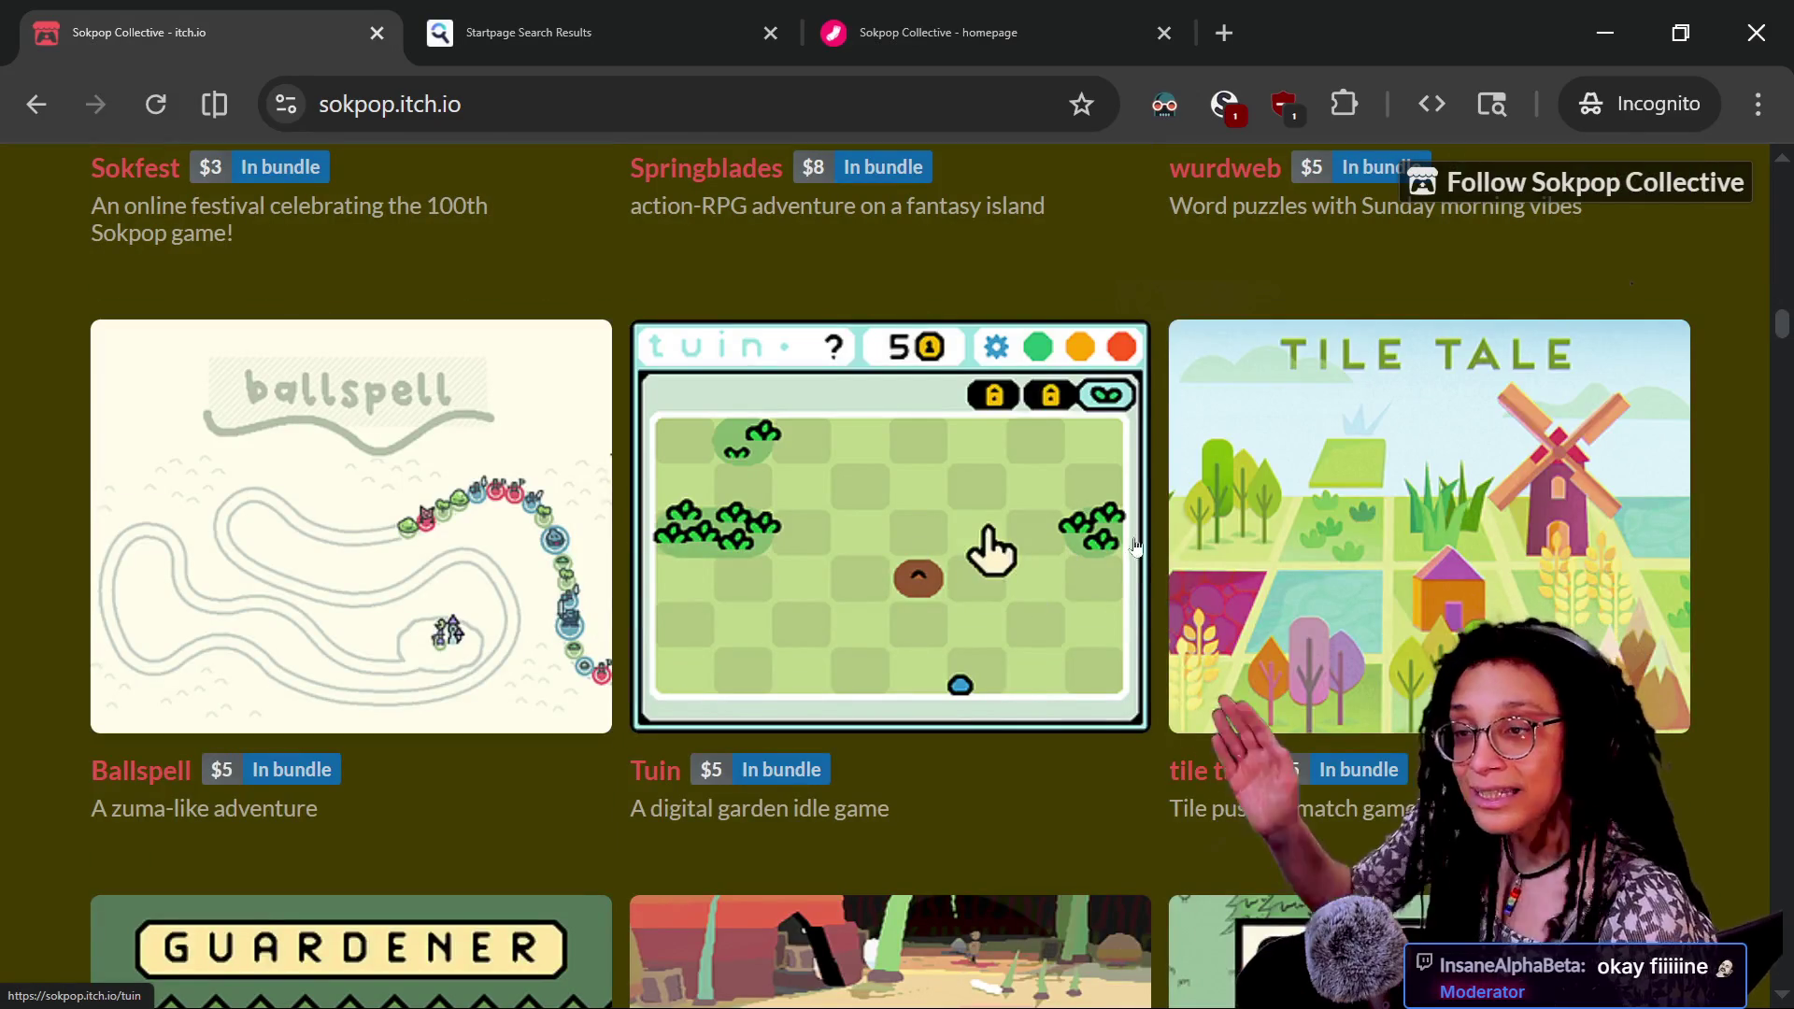
pyautogui.scroll(-5, 919, 668)
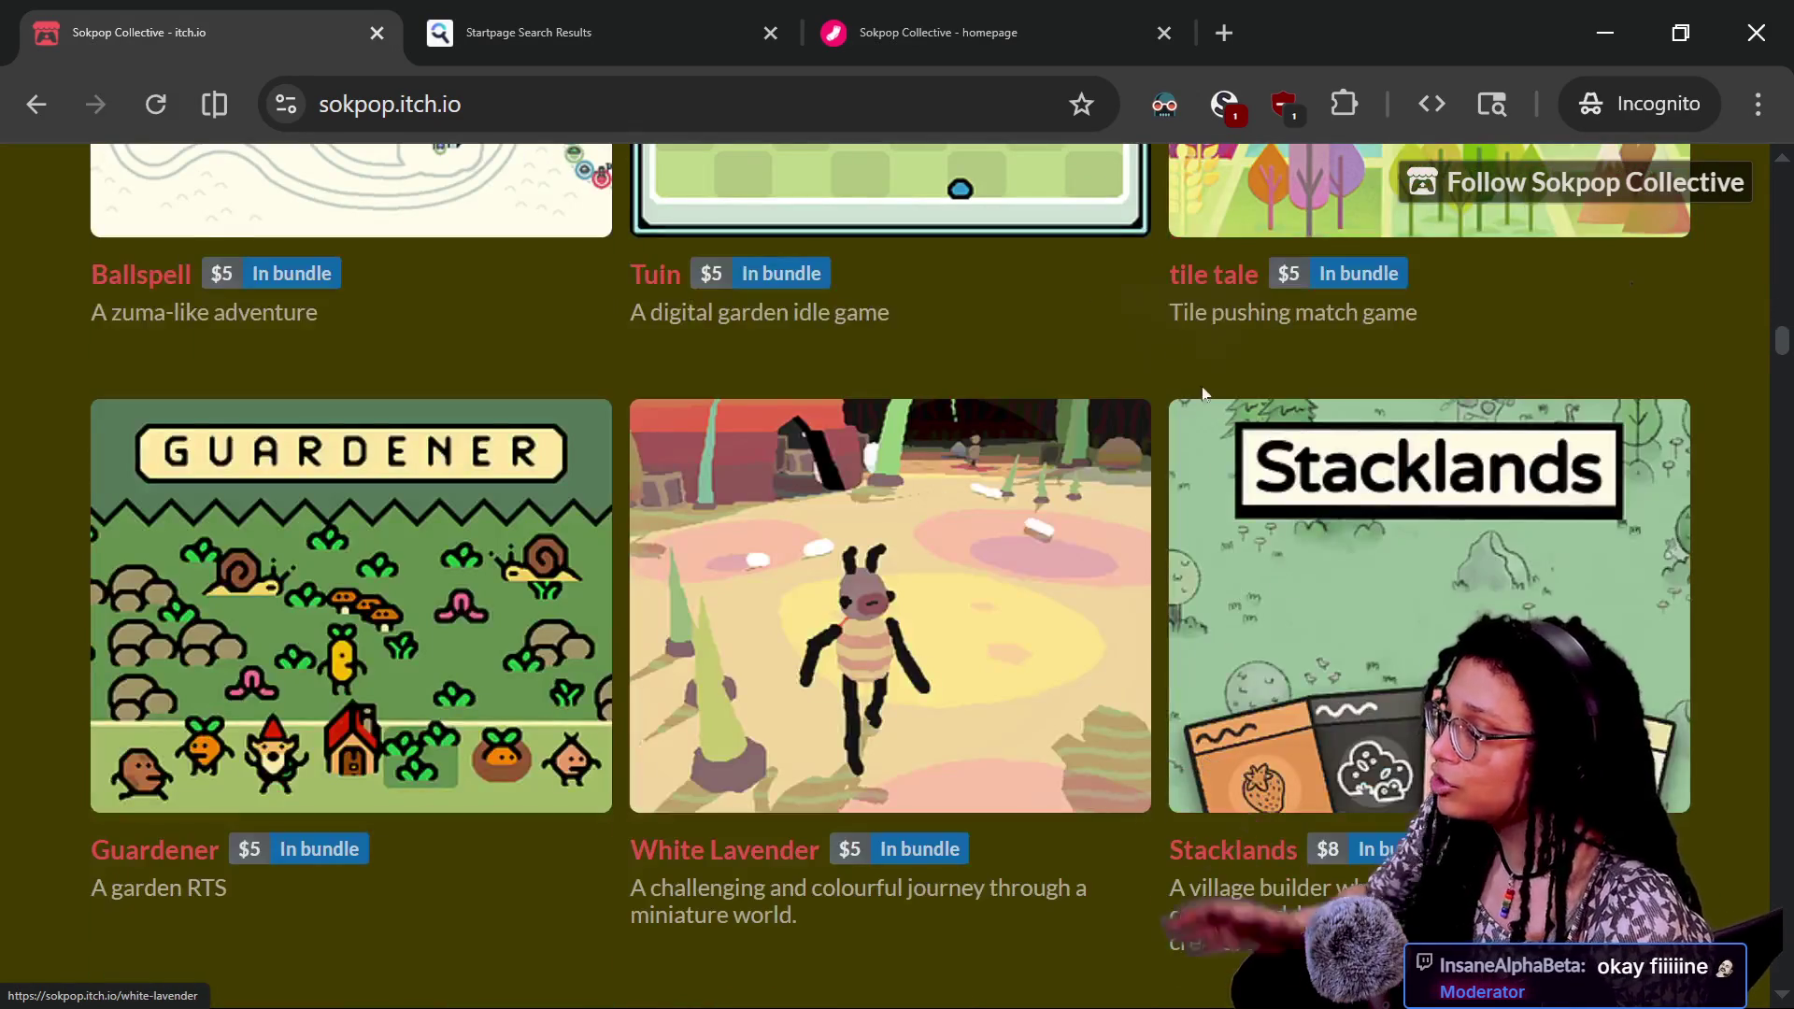
pyautogui.scroll(-8, 920, 667)
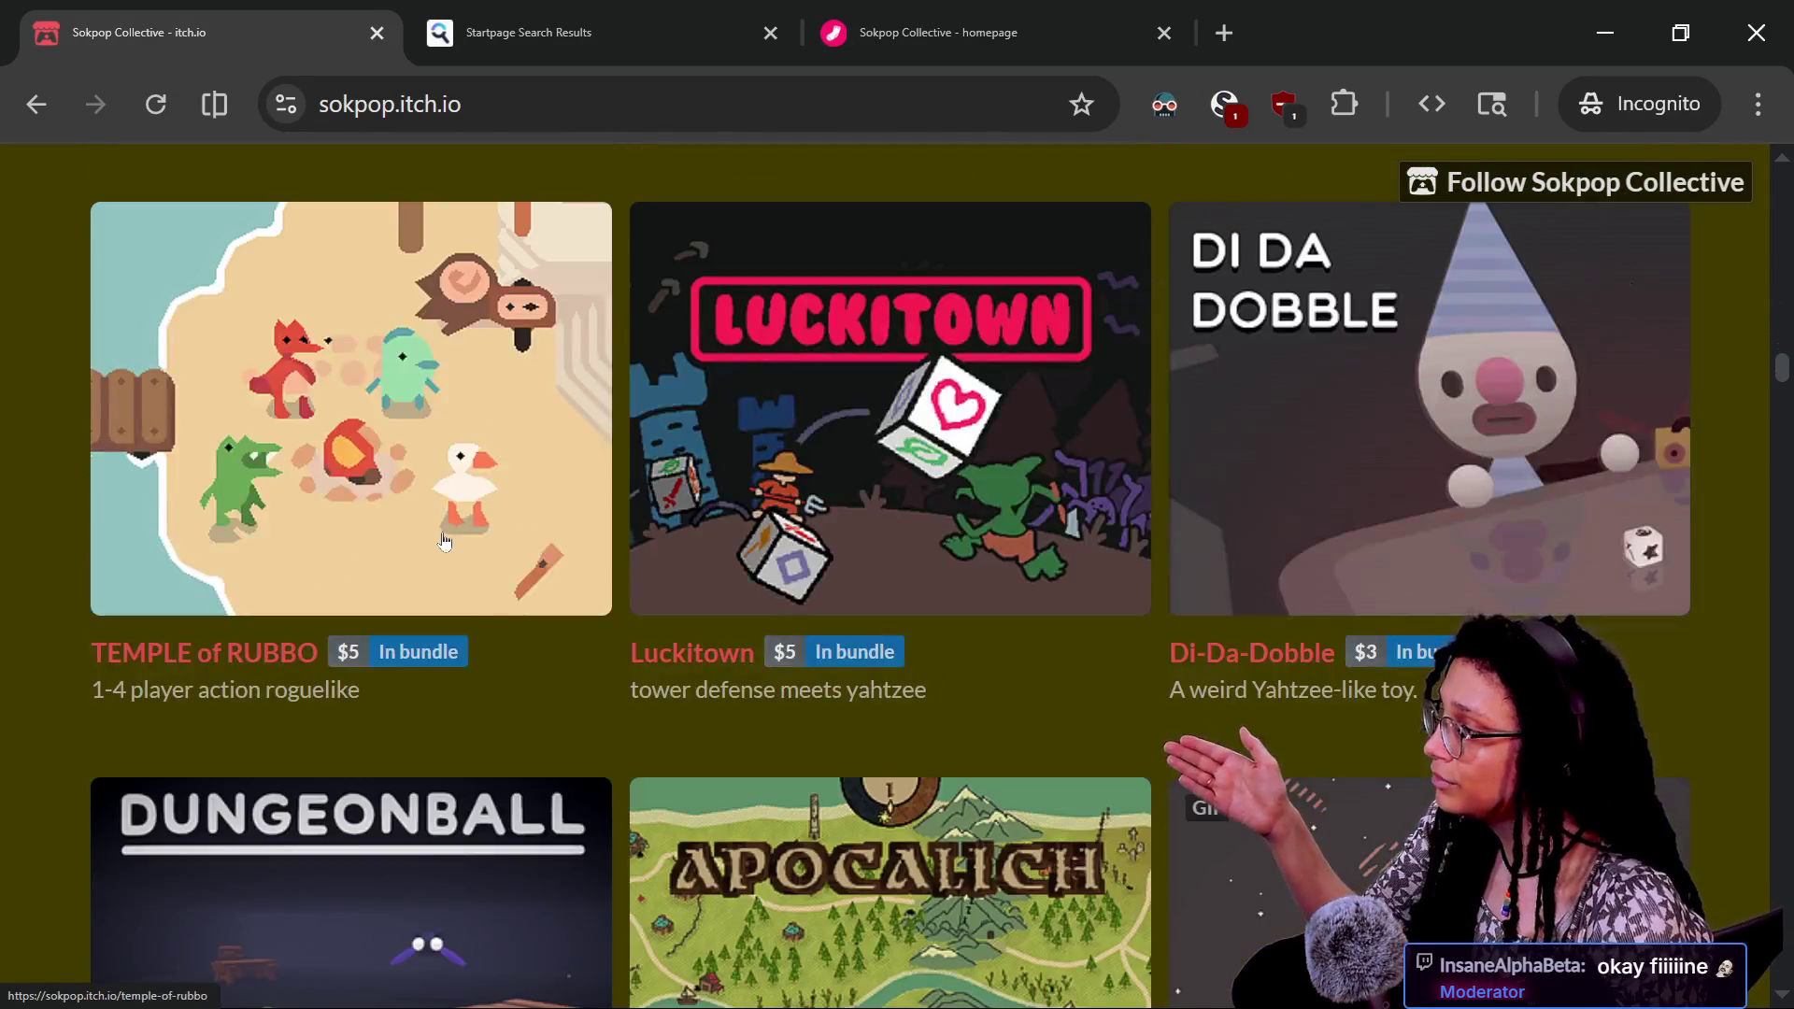
pyautogui.scroll(-5, 997, 612)
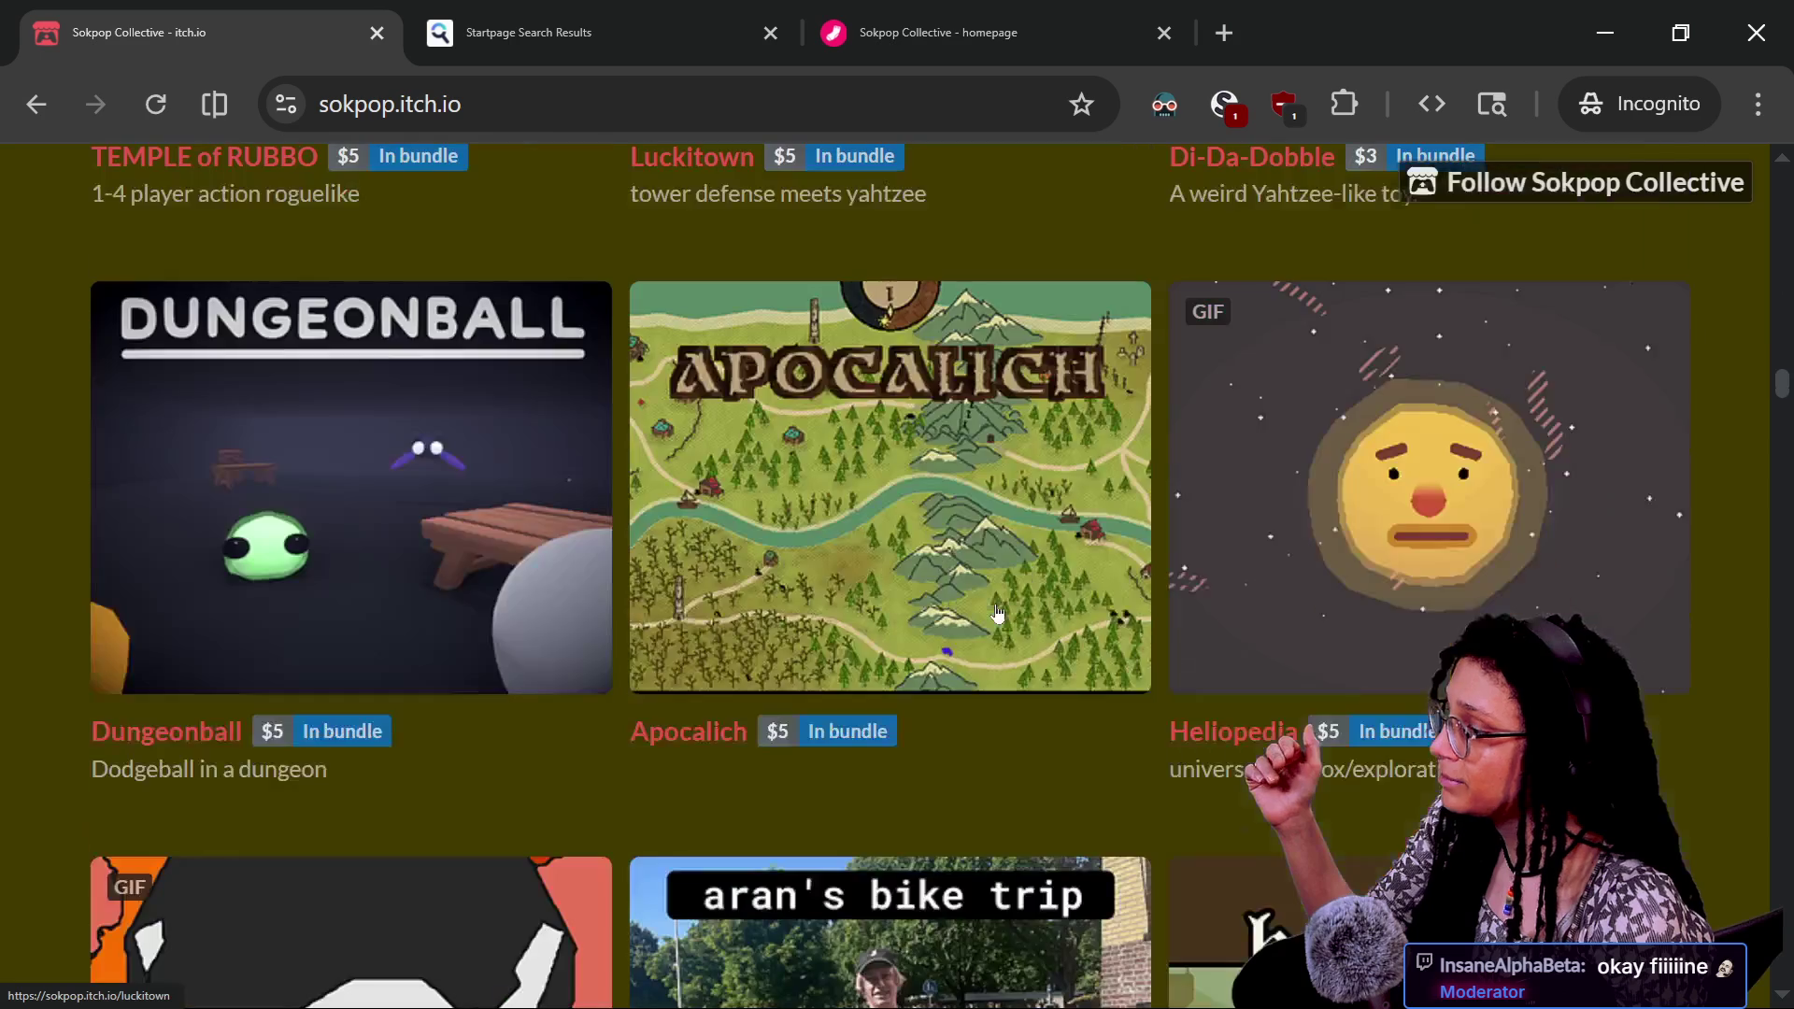
pyautogui.scroll(-5, 997, 612)
pyautogui.scroll(-18, 997, 612)
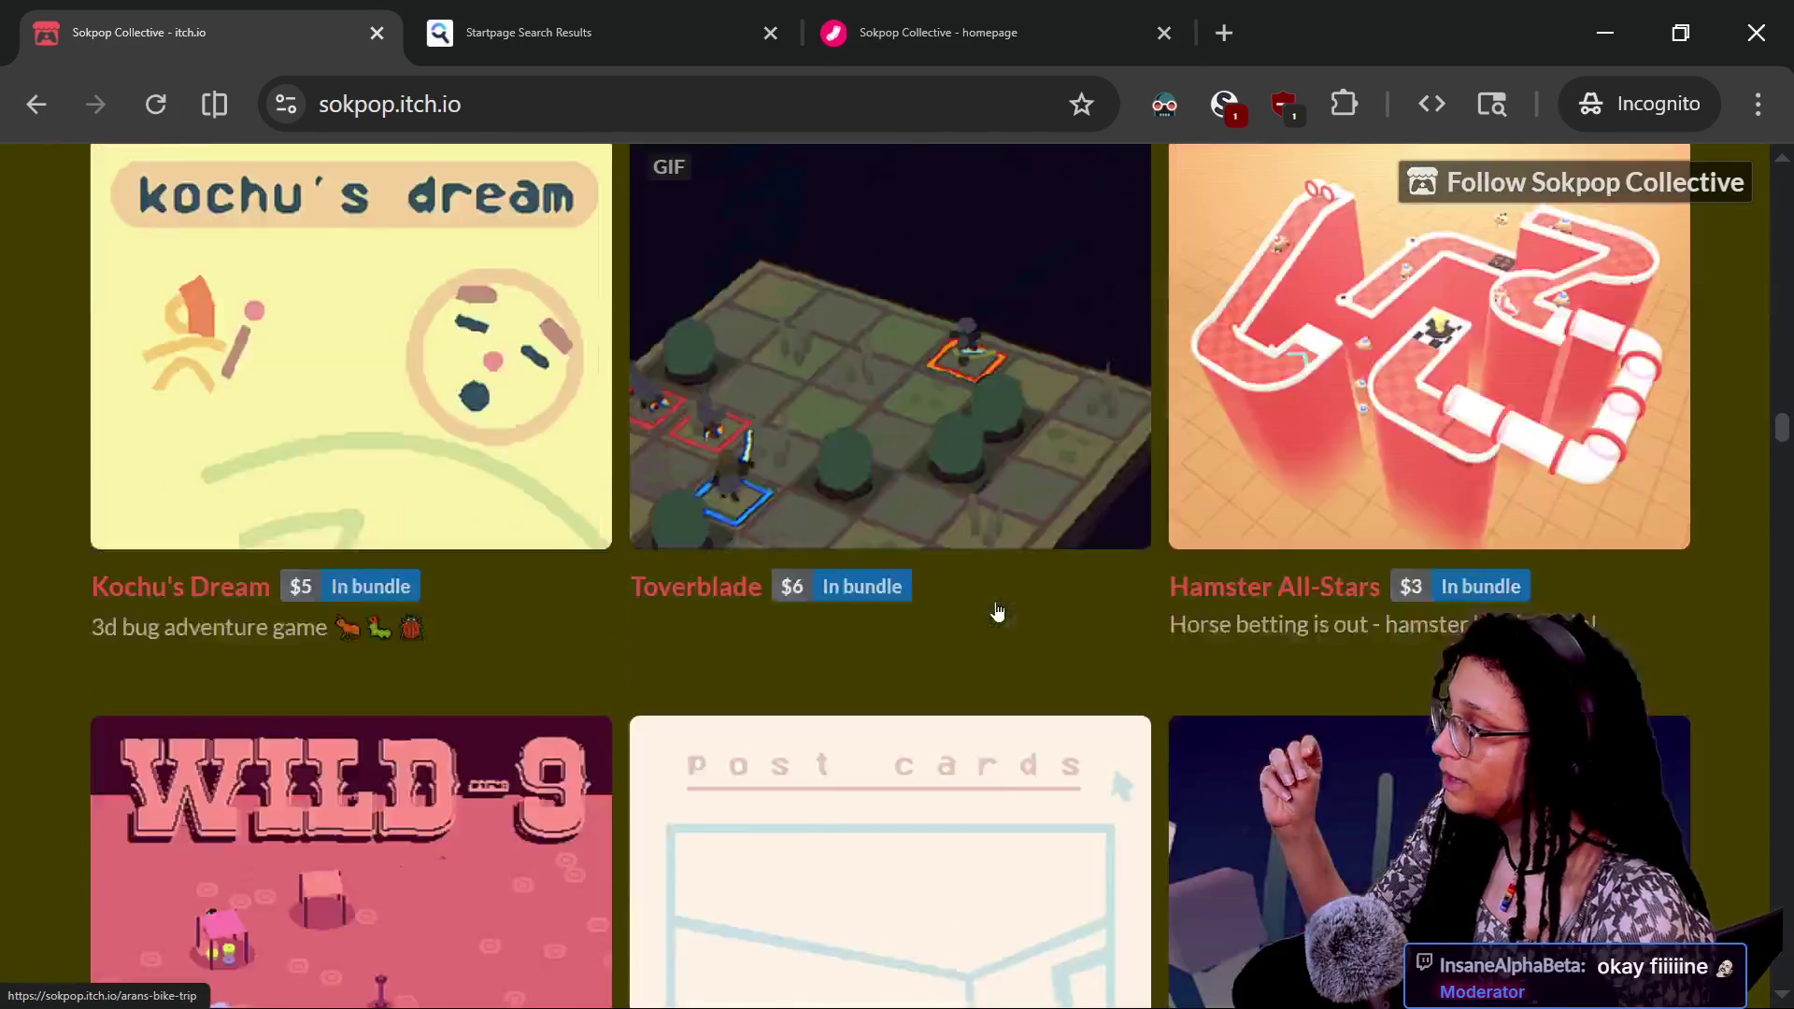
pyautogui.scroll(-7, 997, 612)
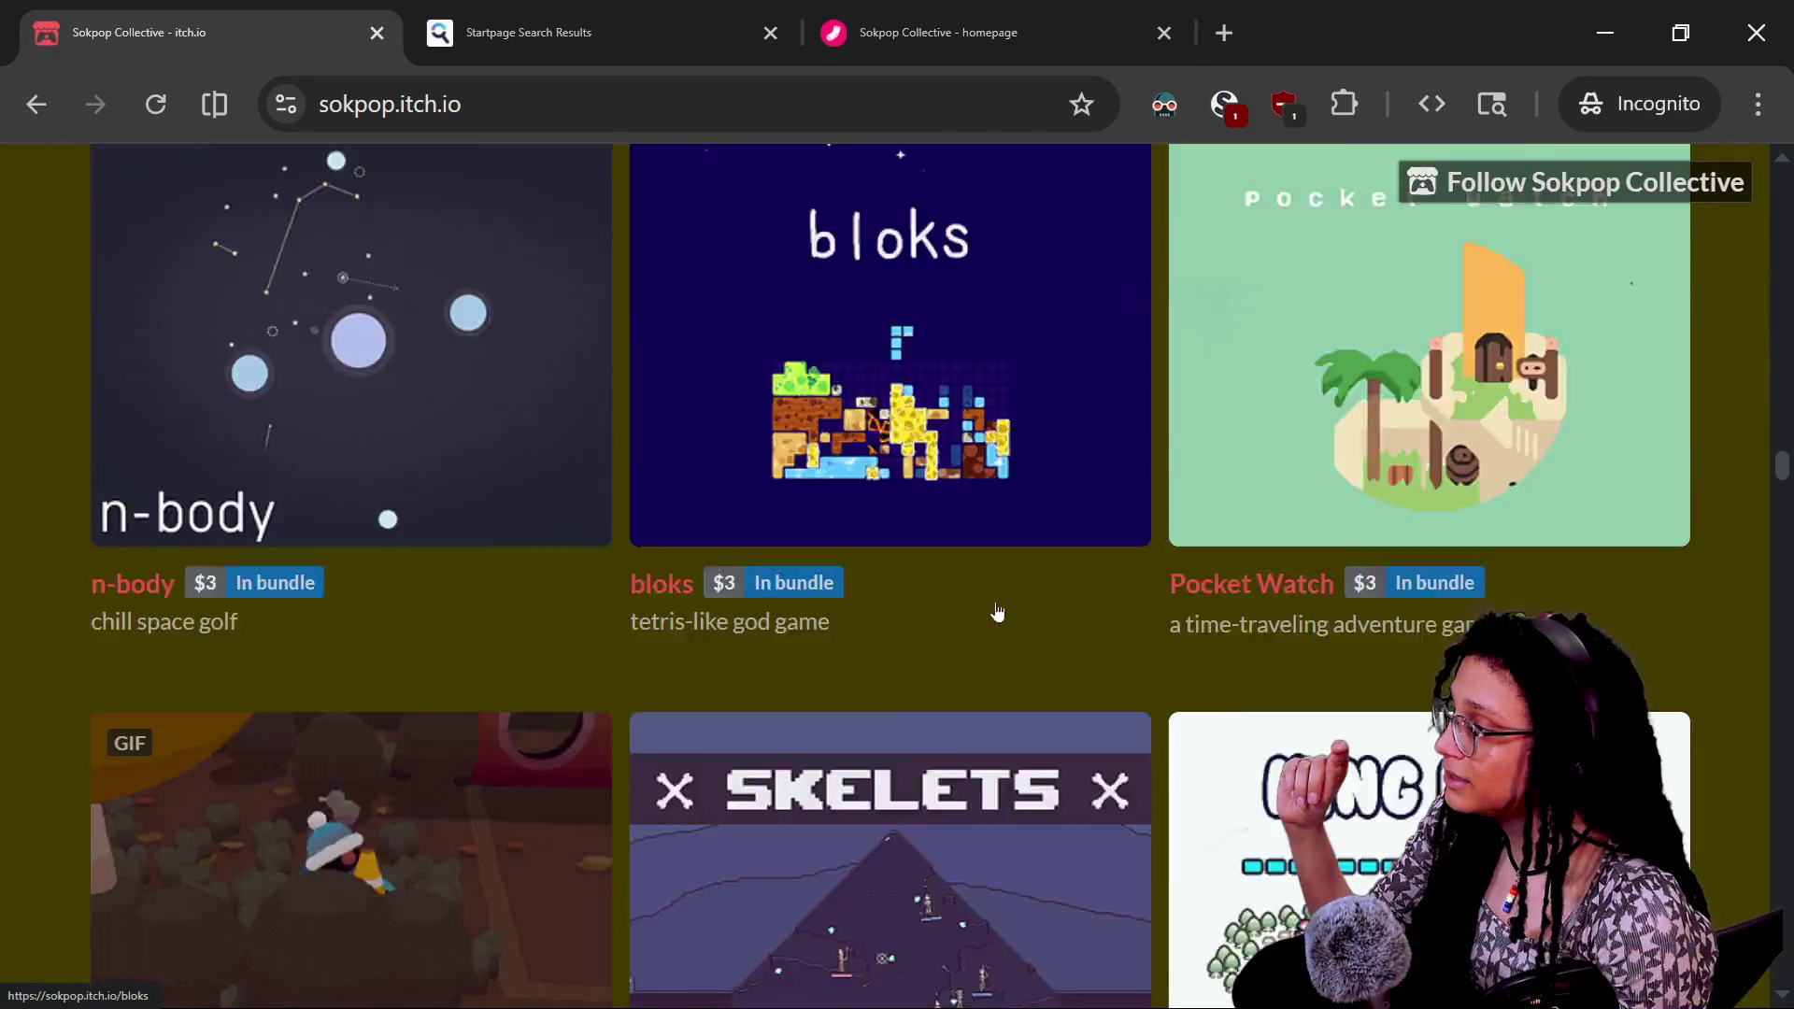
pyautogui.scroll(-5, 997, 612)
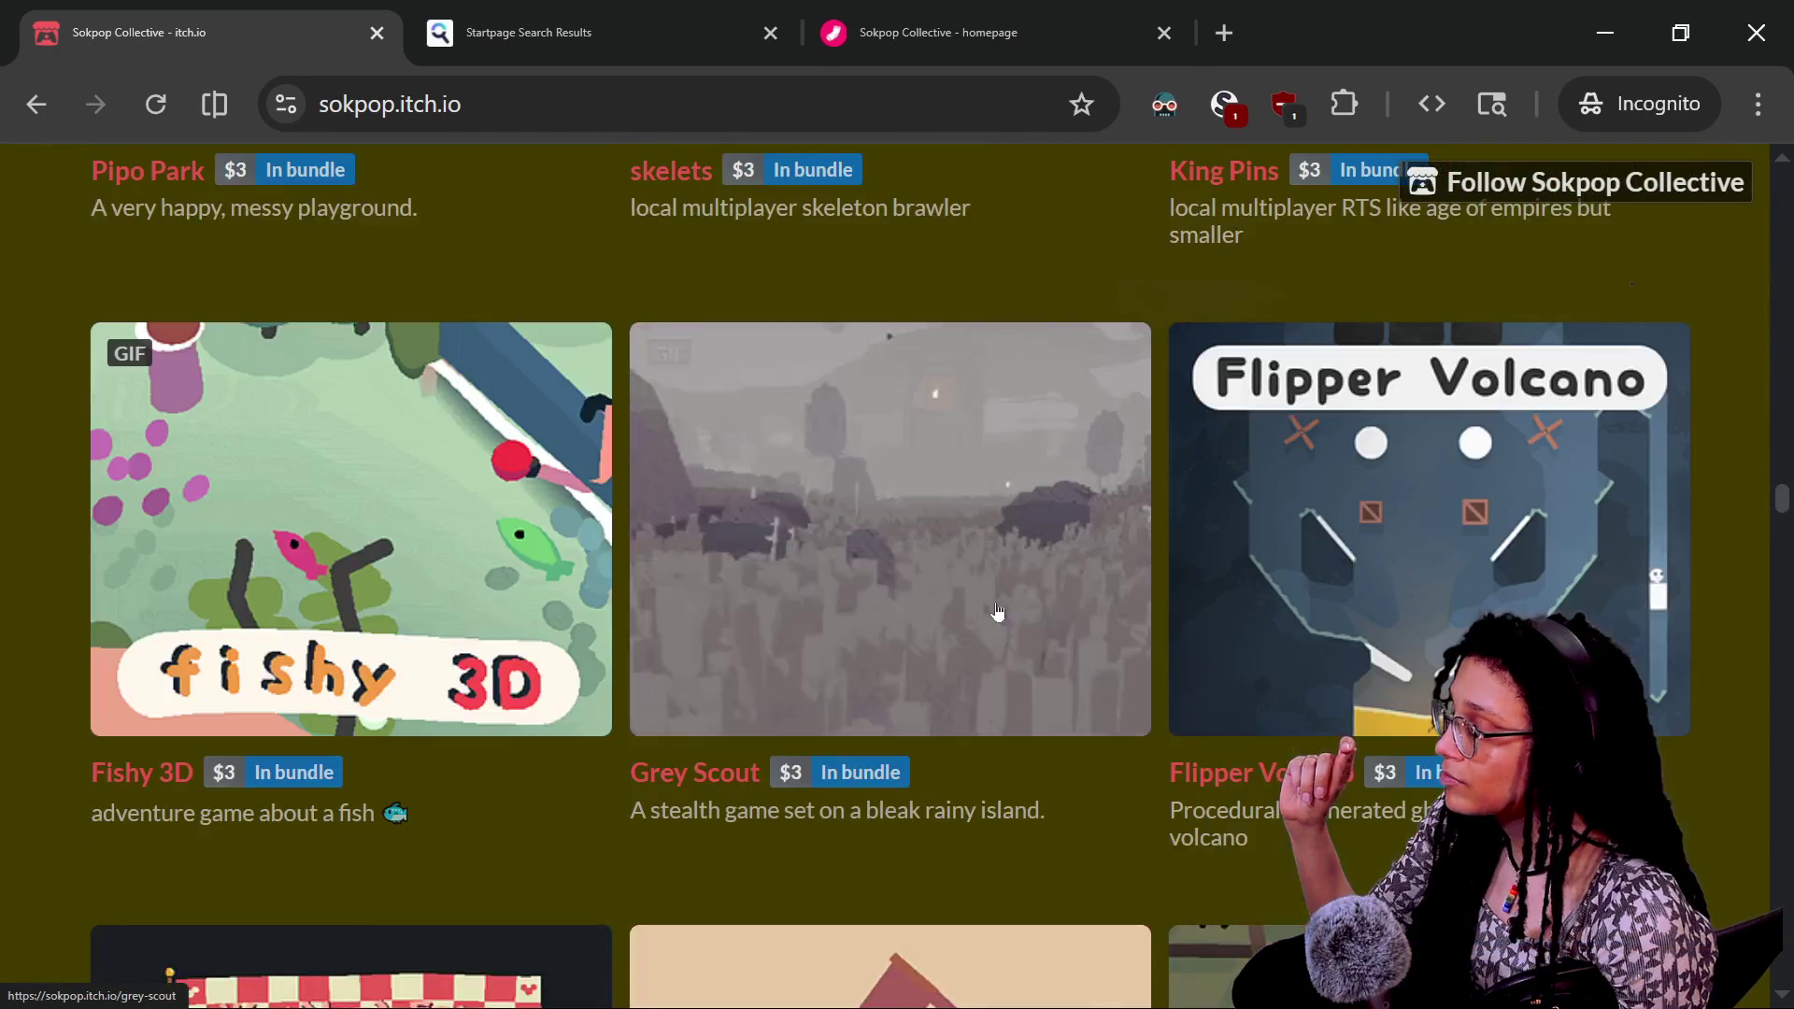
pyautogui.scroll(-5, 997, 612)
pyautogui.scroll(3, 998, 612)
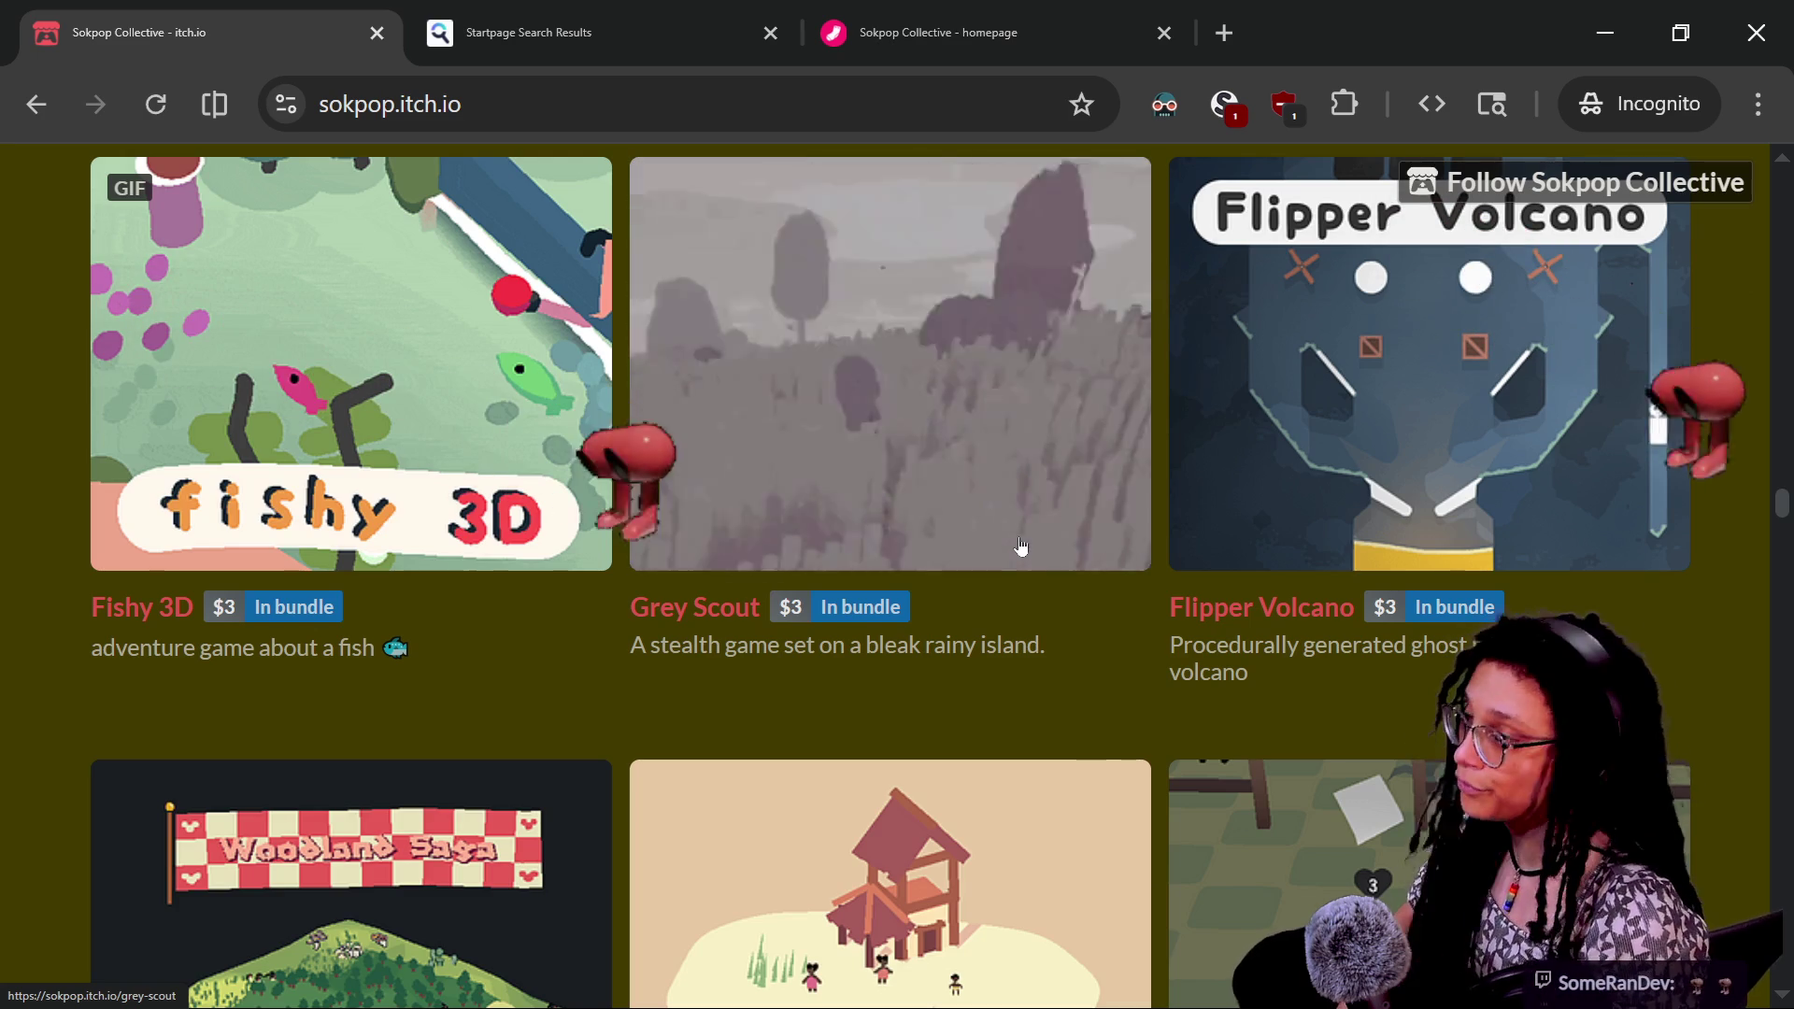
pyautogui.hotkey('alt', 'Tab')
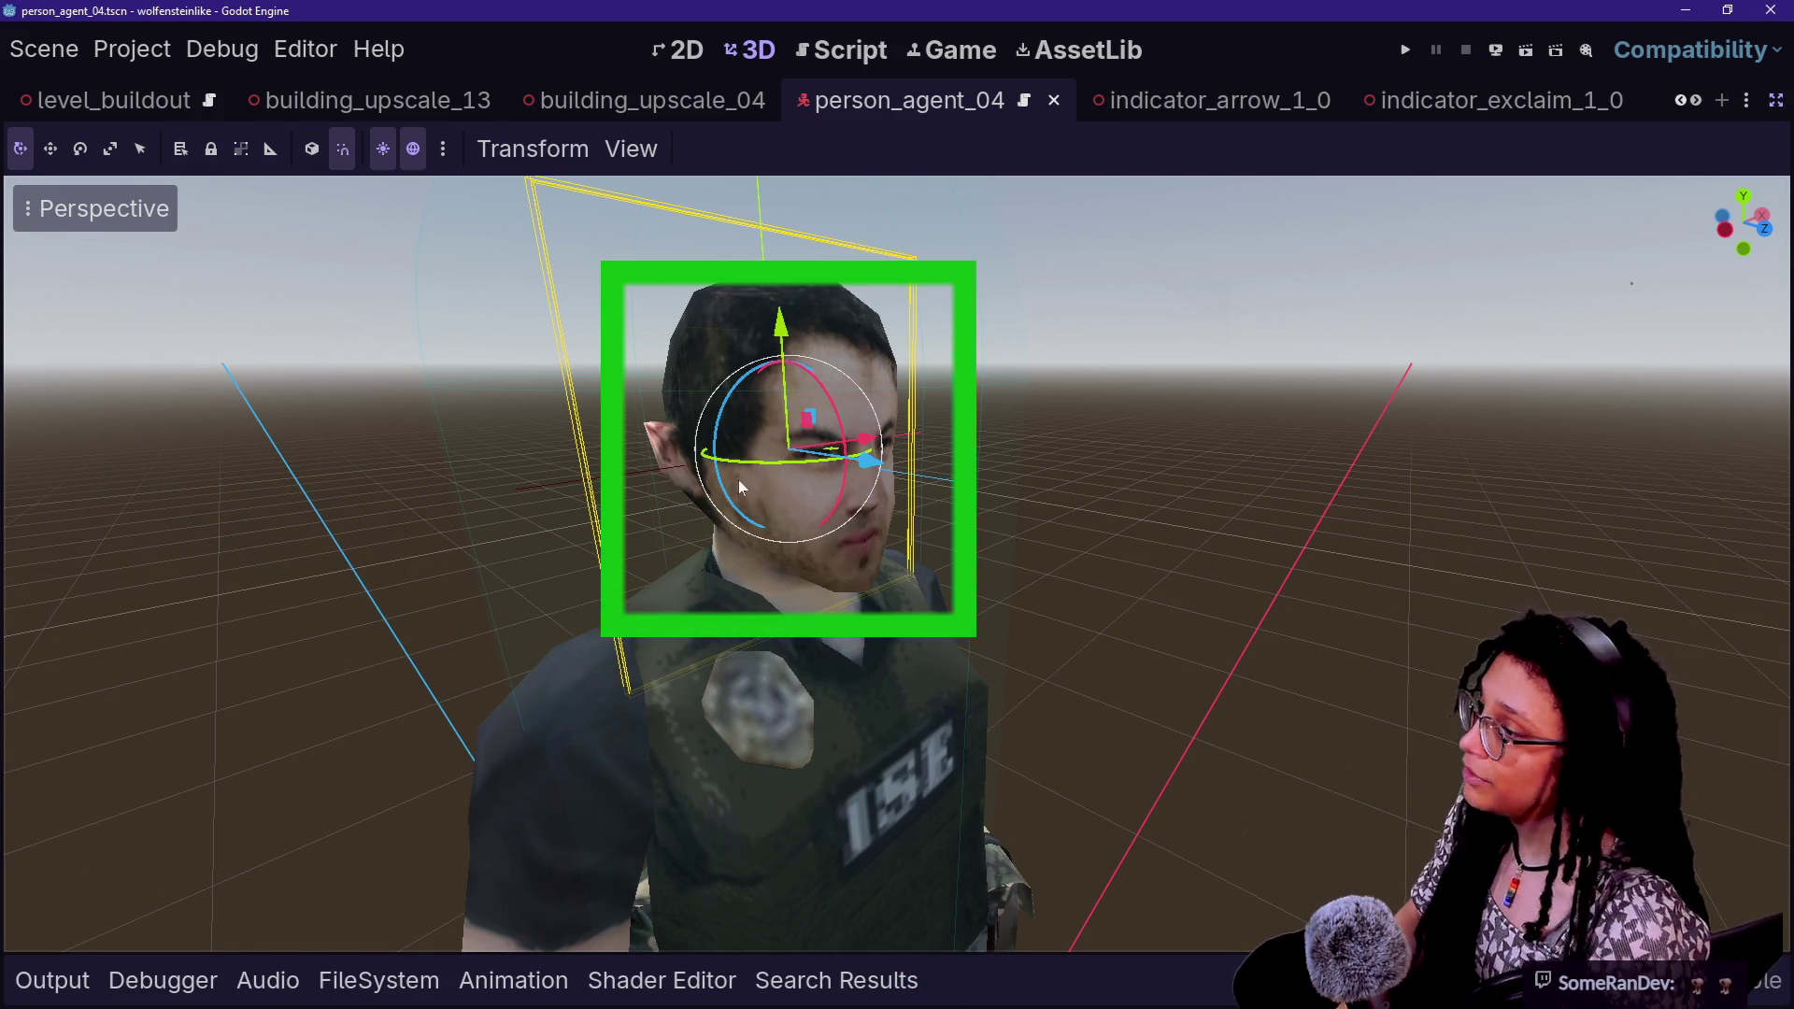
# Restore the editor docks, select HeadMarker and widen the Scene panel to show full node names.
pyautogui.scroll(-5, 1299, 373)
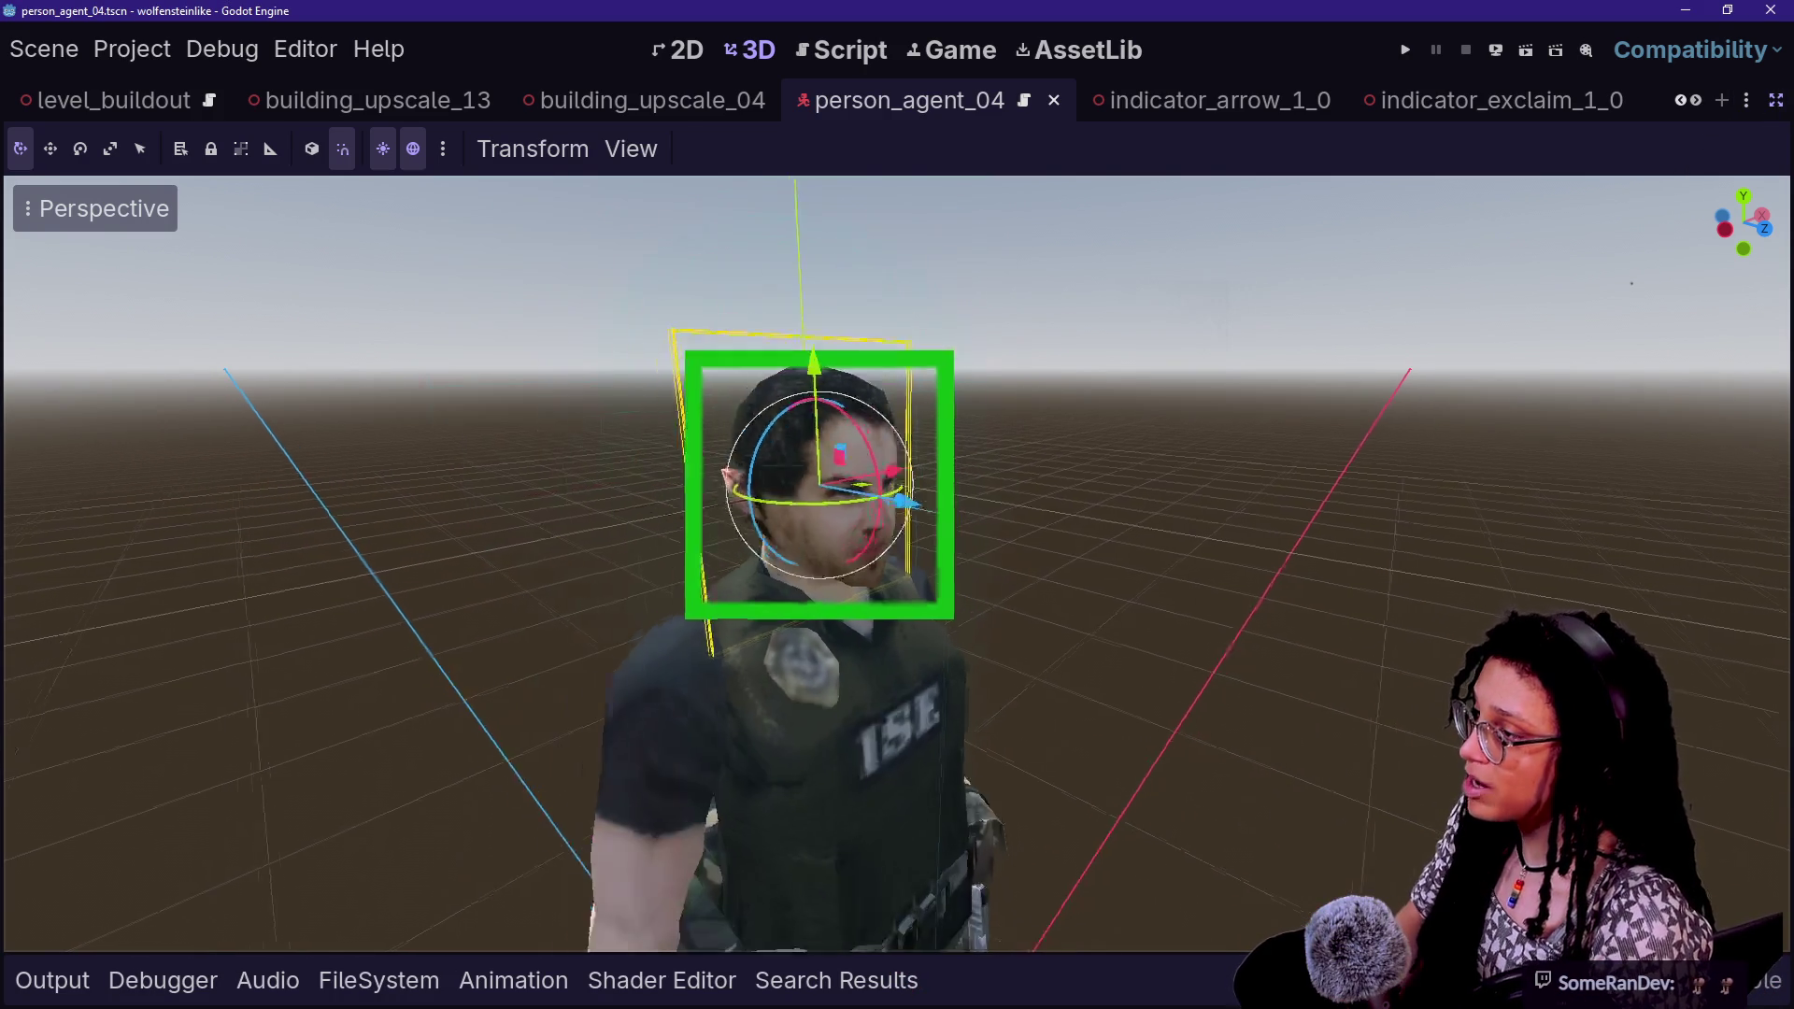
pyautogui.moveTo(1299, 373); pyautogui.dragTo(1349, 360)
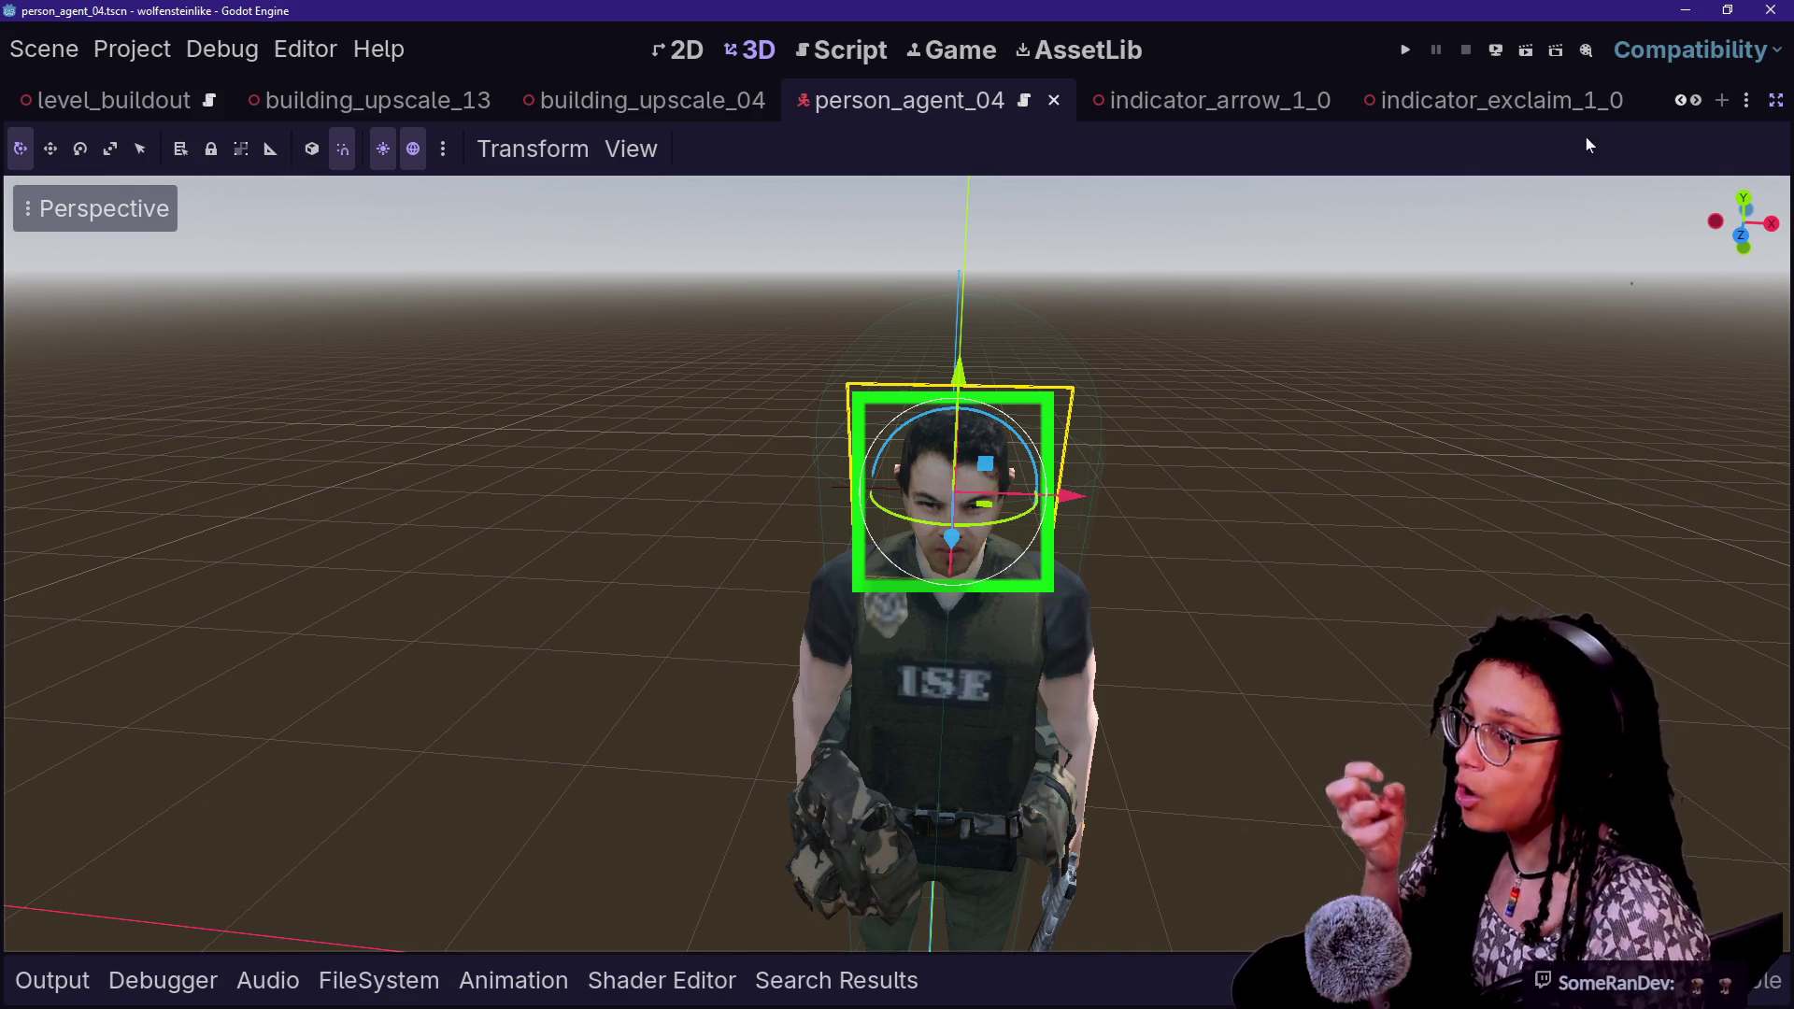
pyautogui.click(1772, 102)
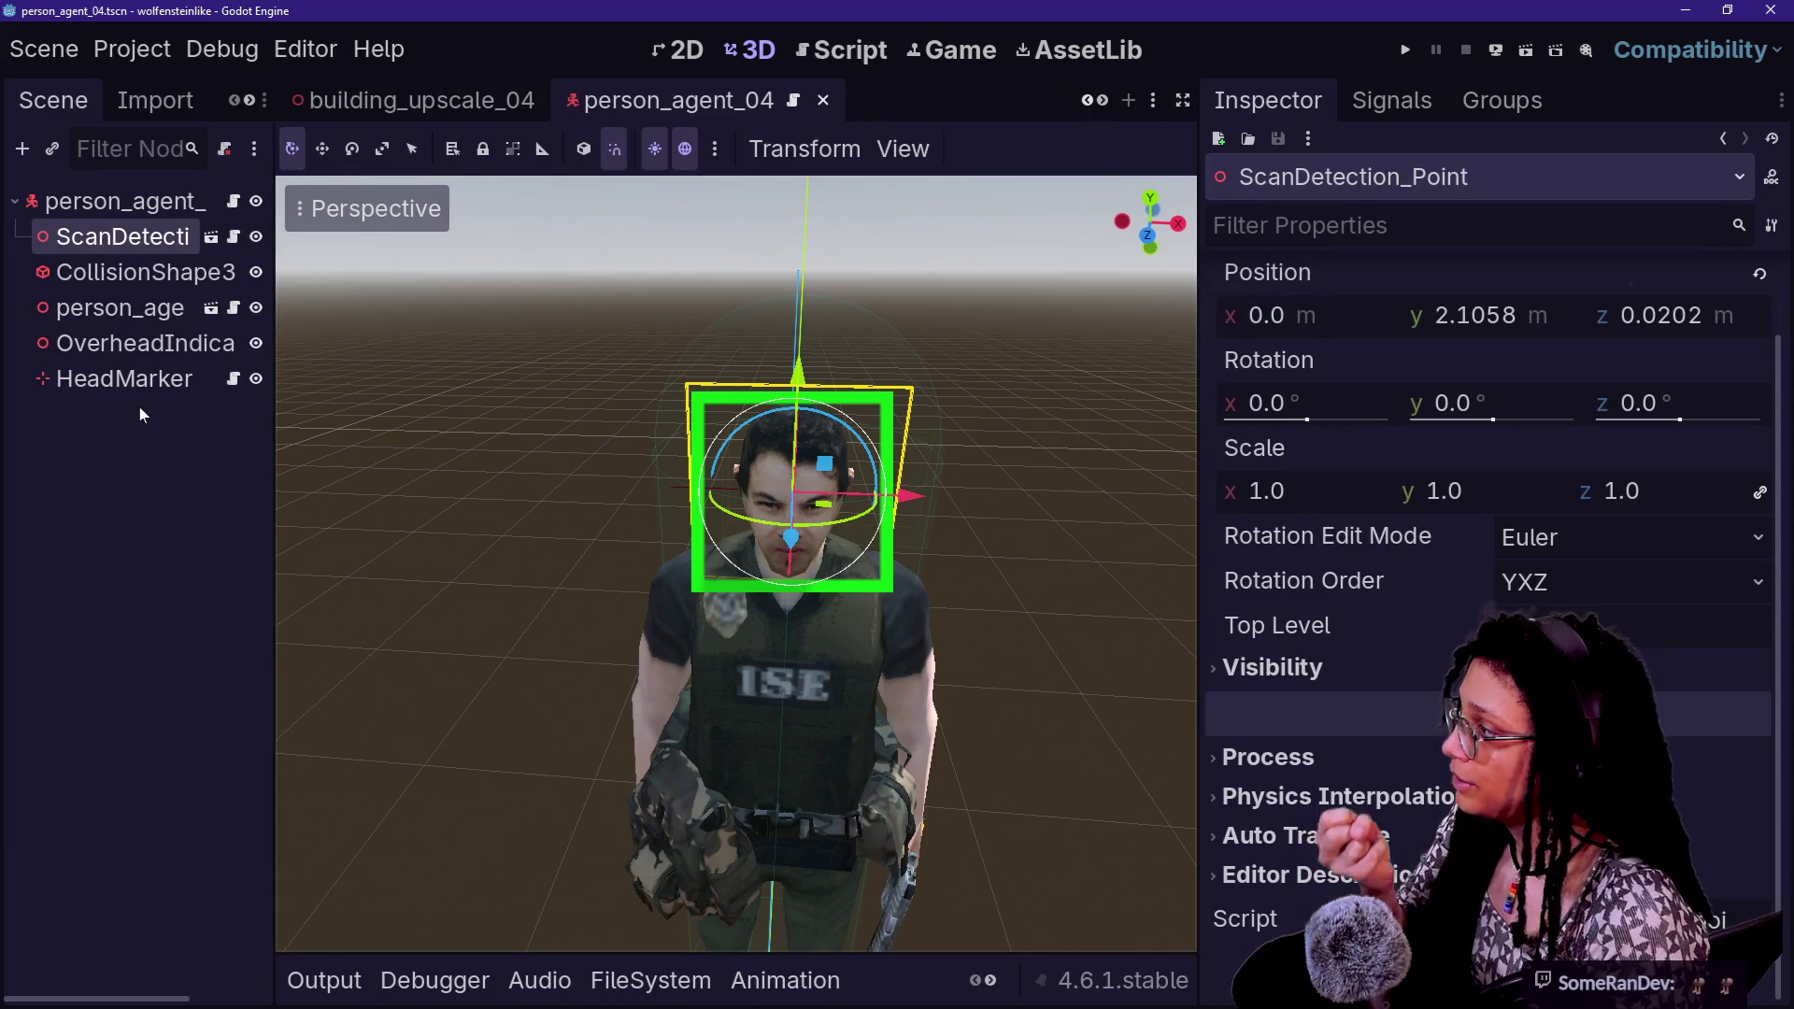
pyautogui.click(175, 385)
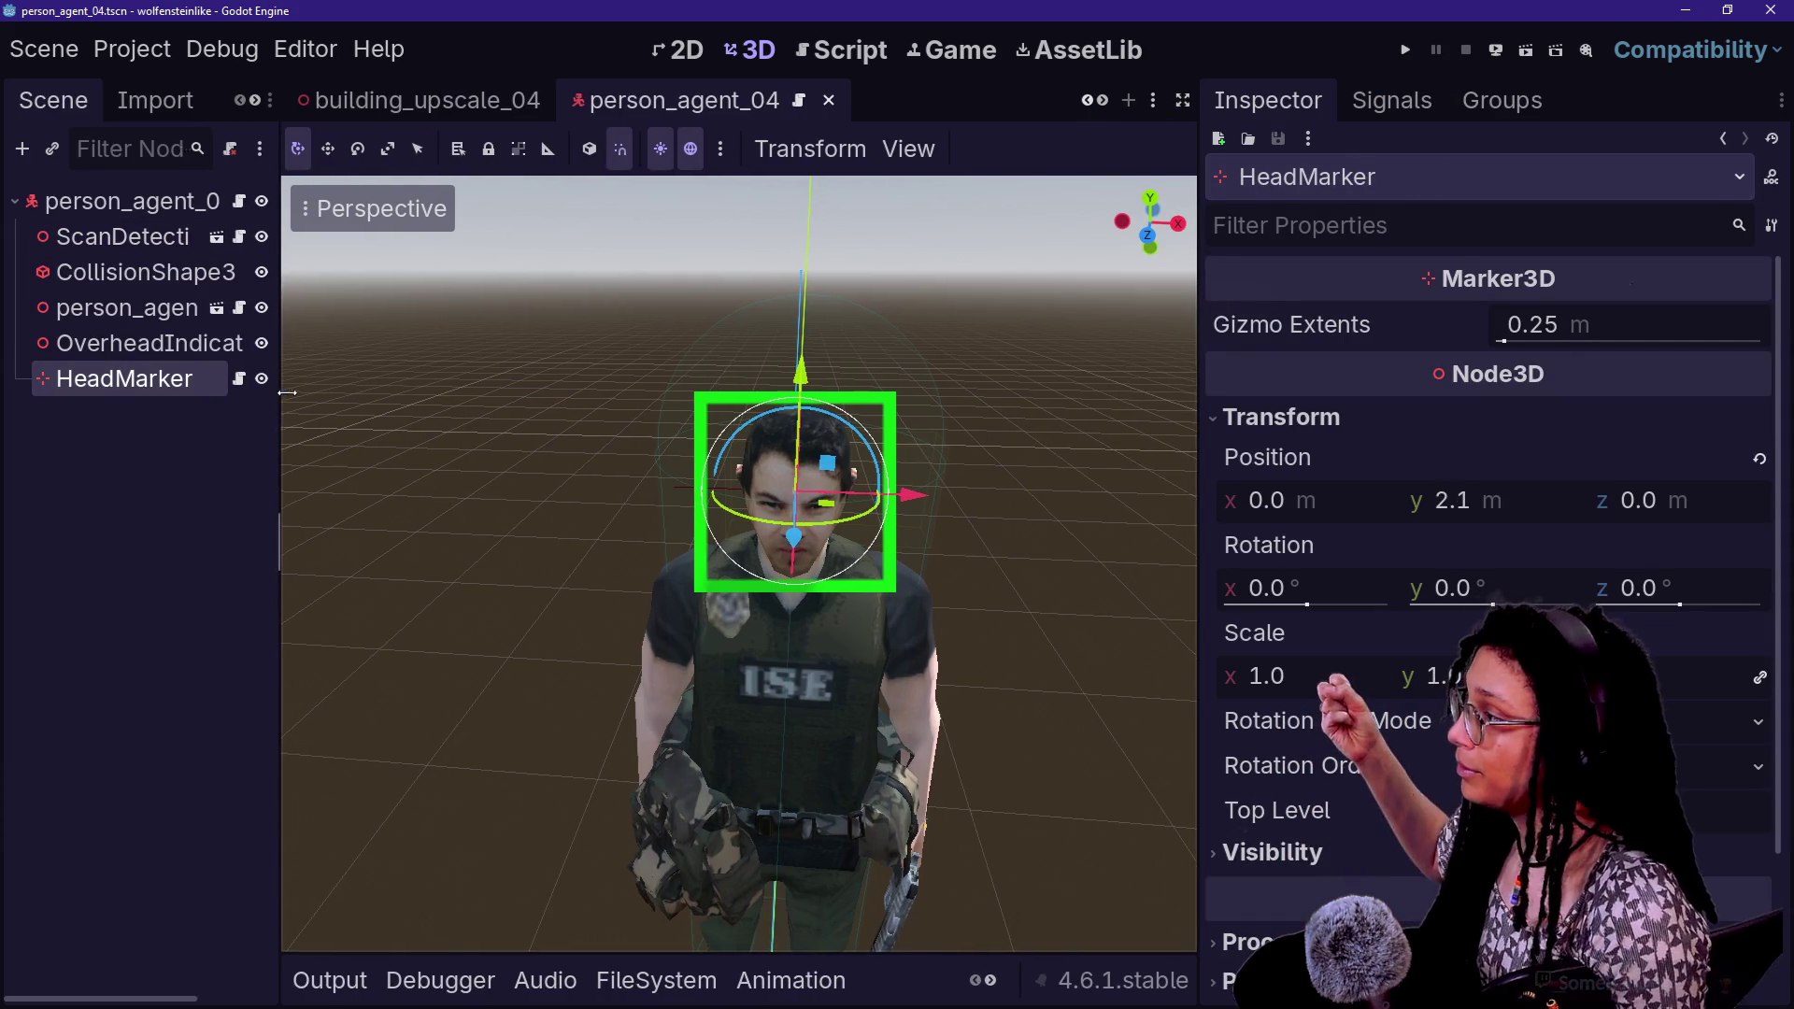
pyautogui.moveTo(277, 396); pyautogui.dragTo(382, 396)
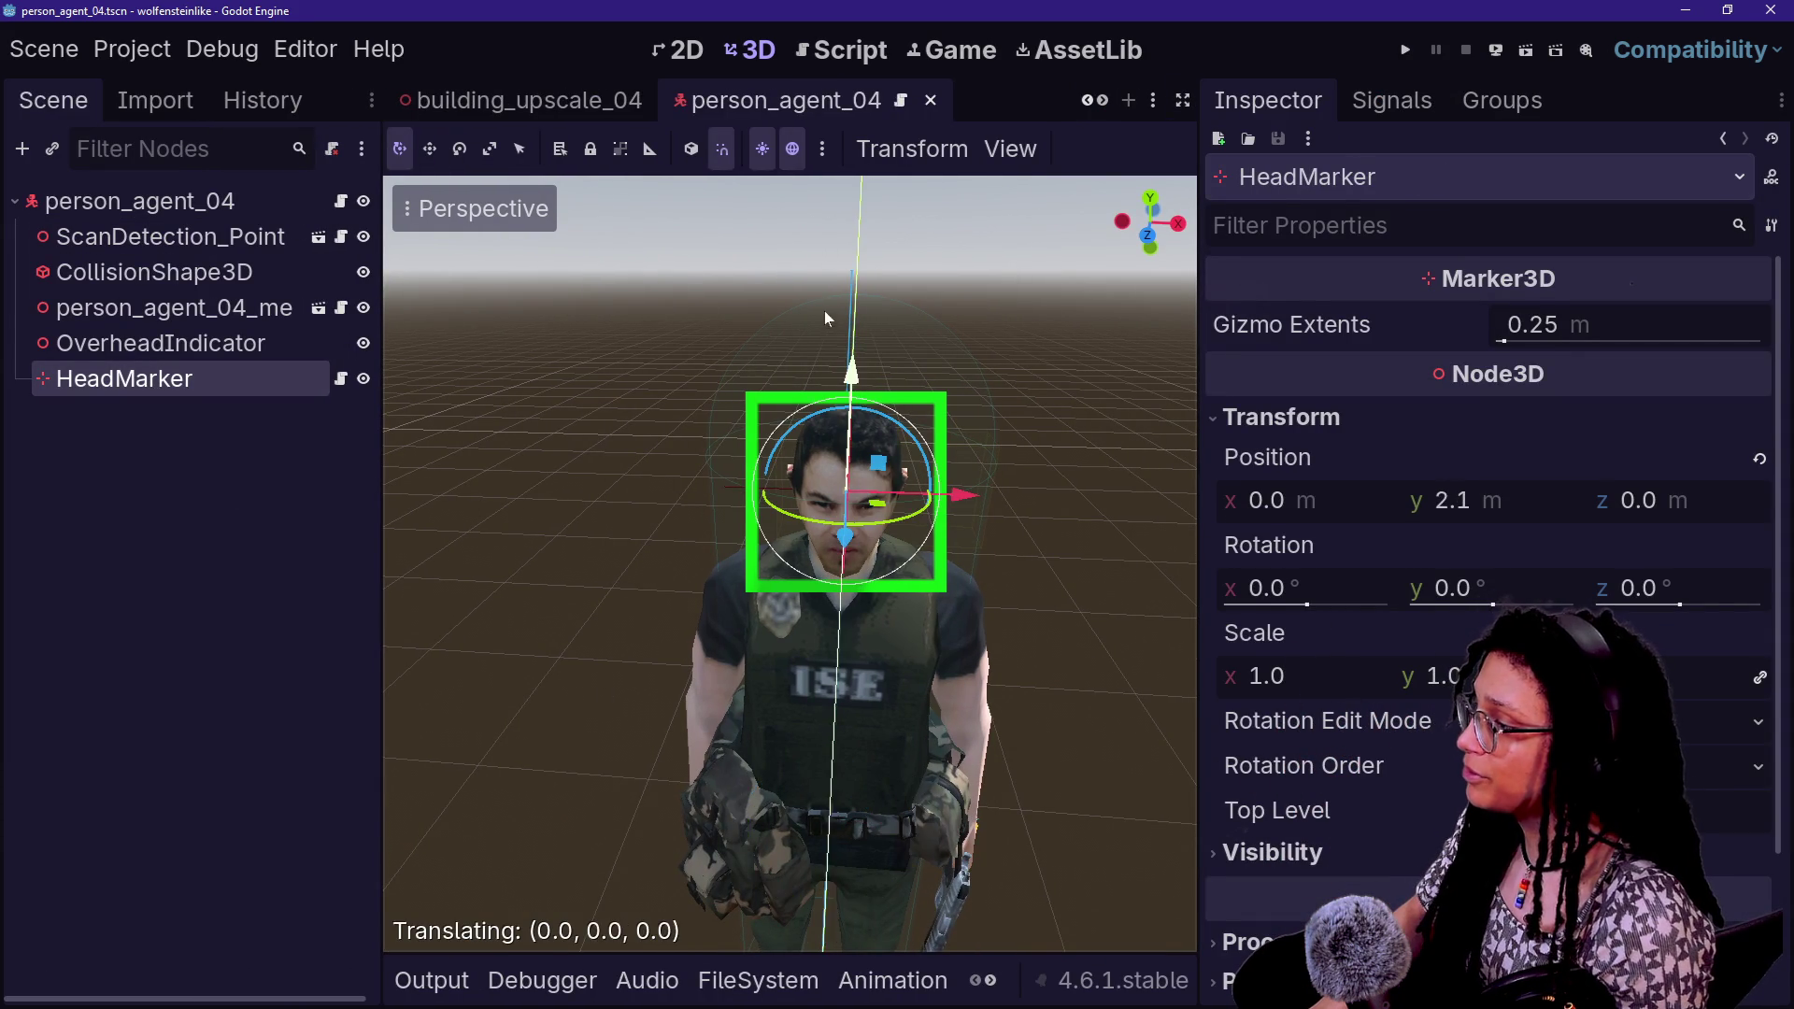
# Inspect the HeadMarker, ScanDetection_Point and OverheadIndicator head nodes, then open head_marker.gd.
pyautogui.moveTo(631, 507); pyautogui.dragTo(523, 486)
pyautogui.press('f')
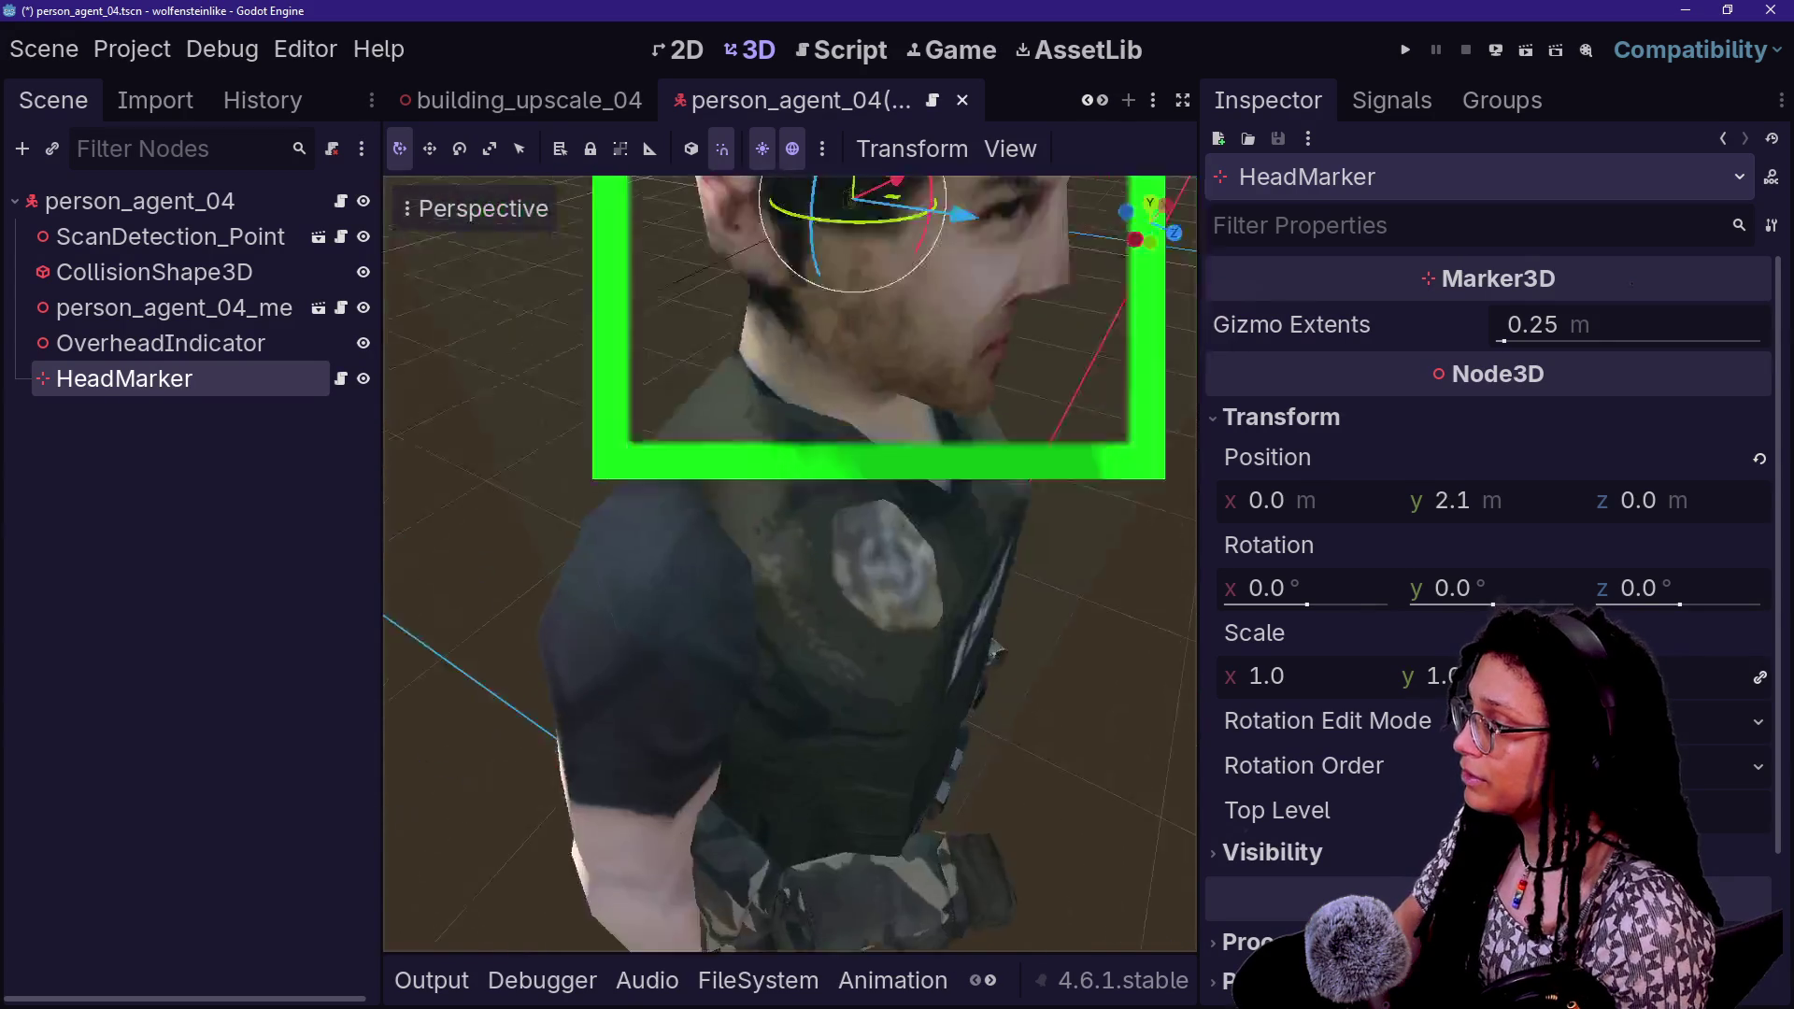
pyautogui.click(215, 241)
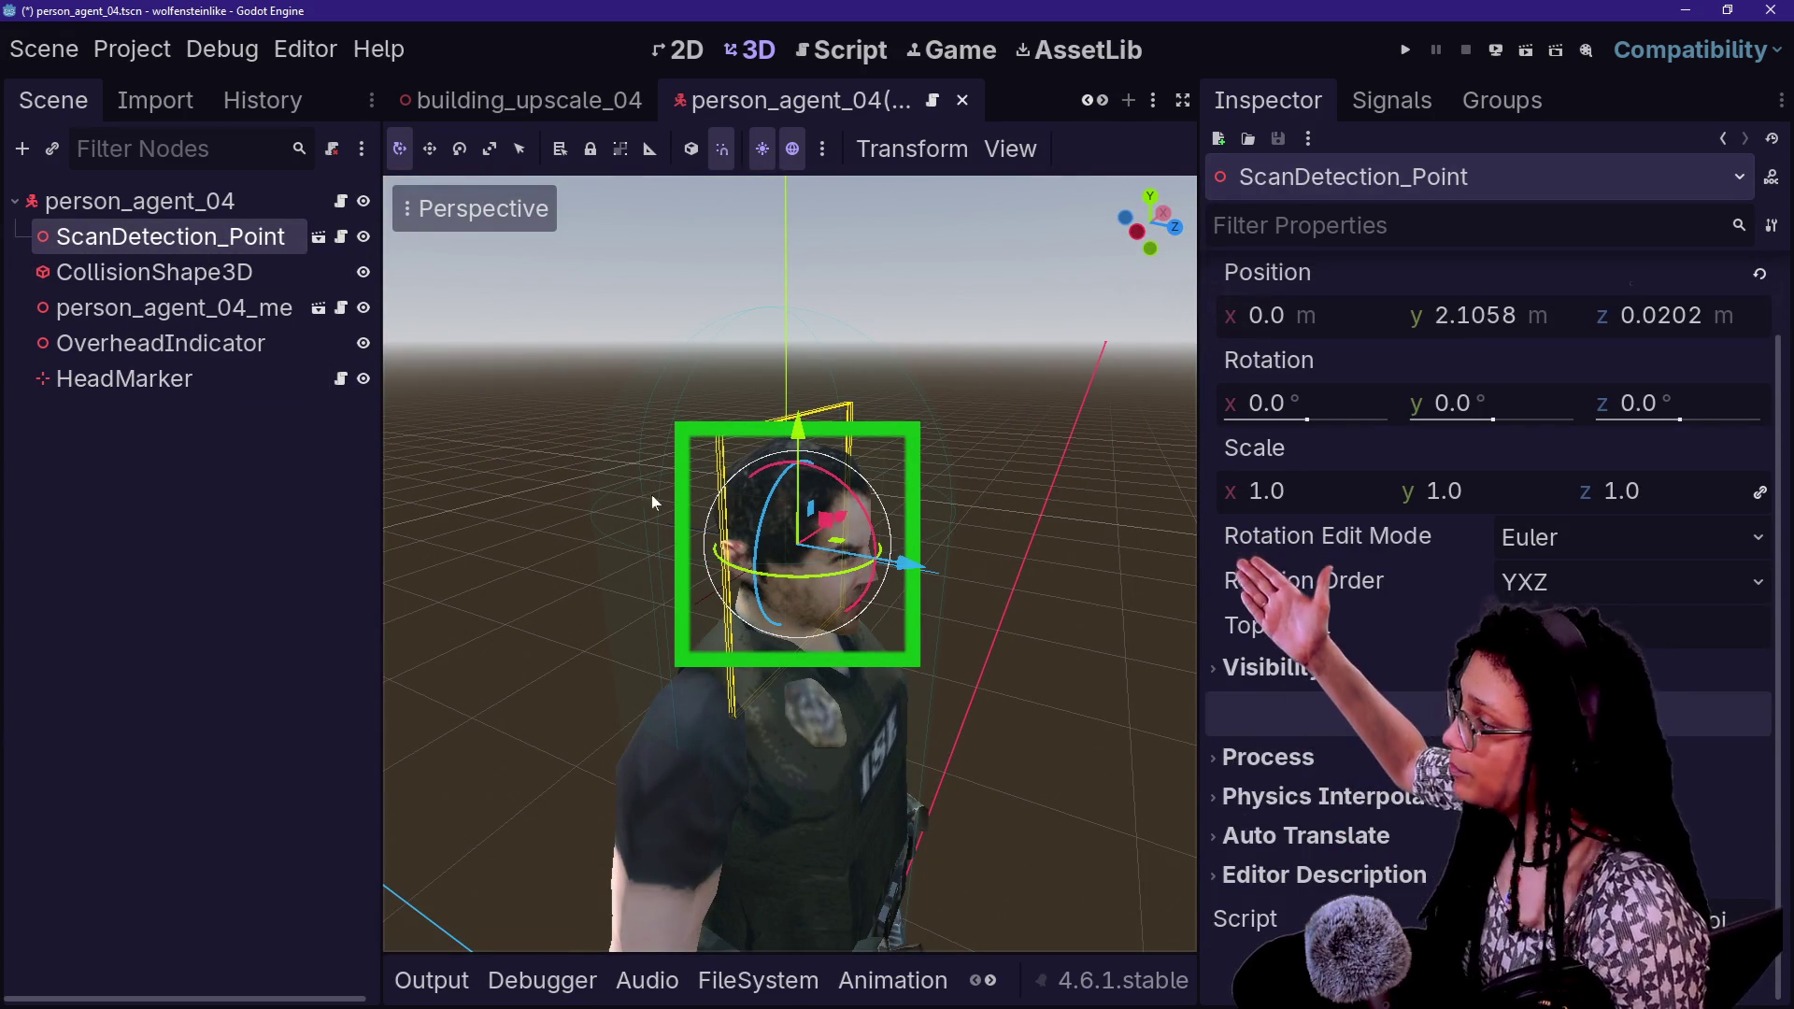
pyautogui.click(192, 355)
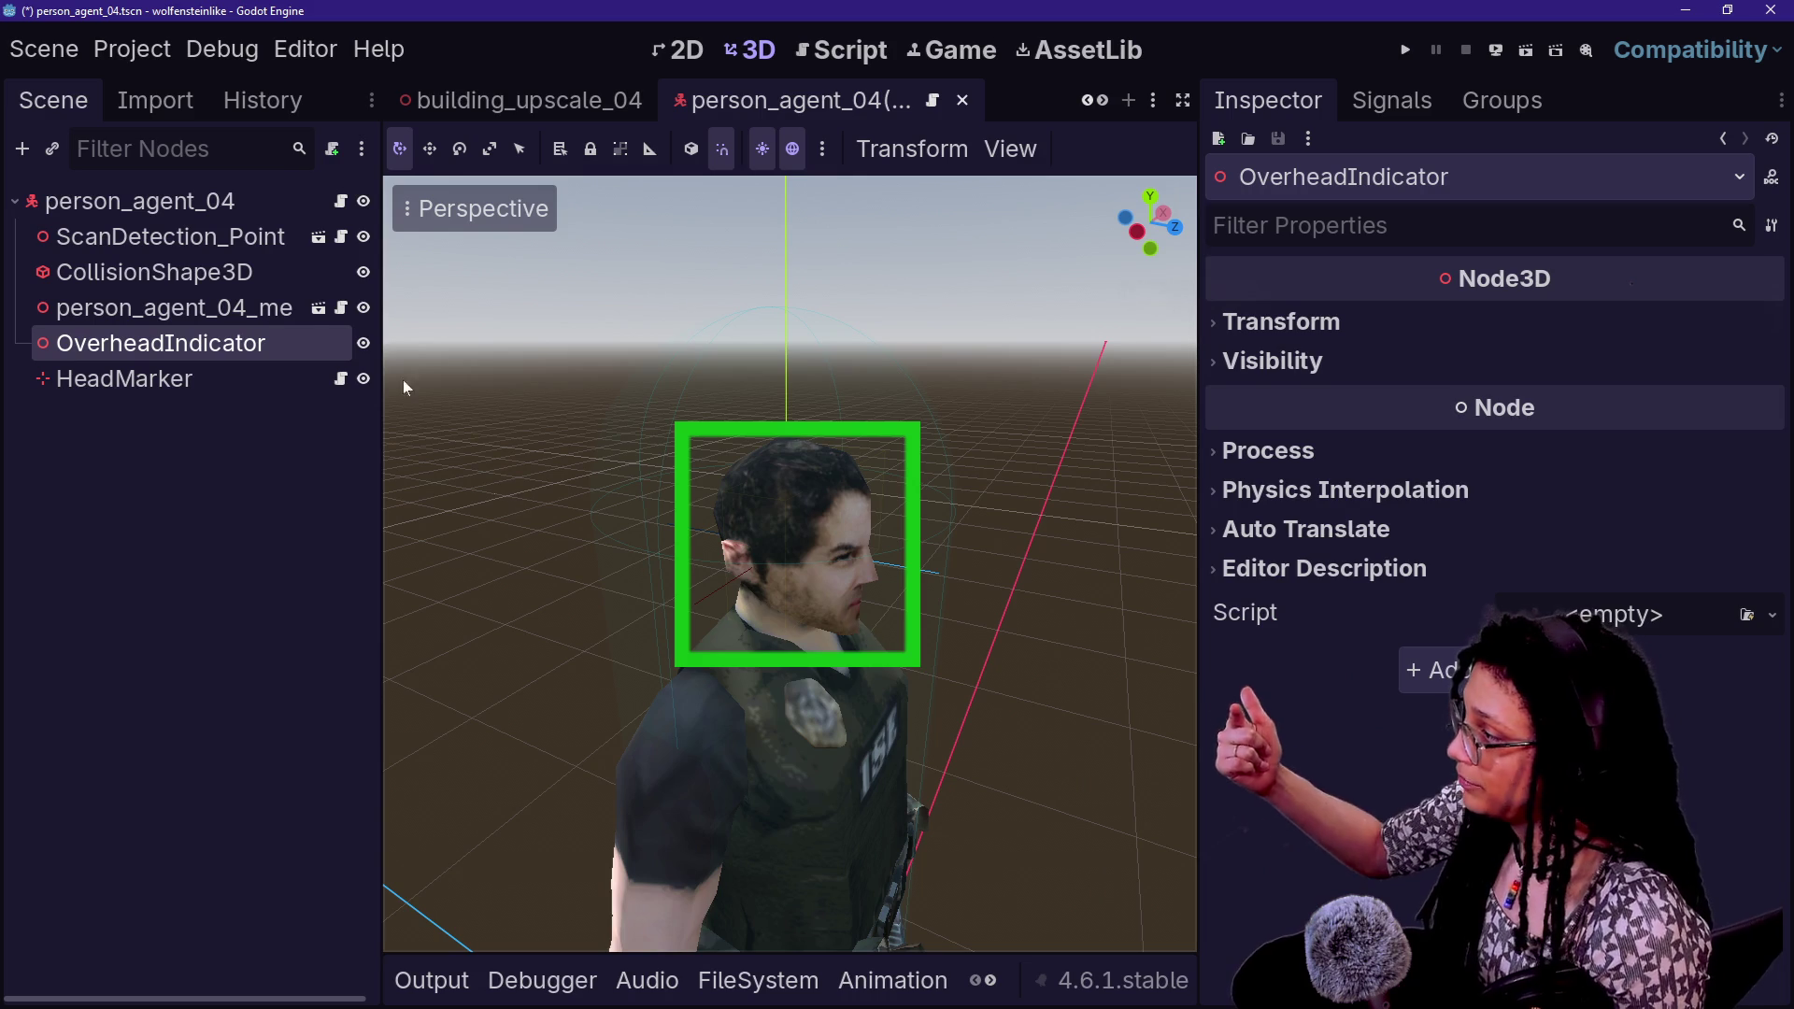
pyautogui.click(341, 379)
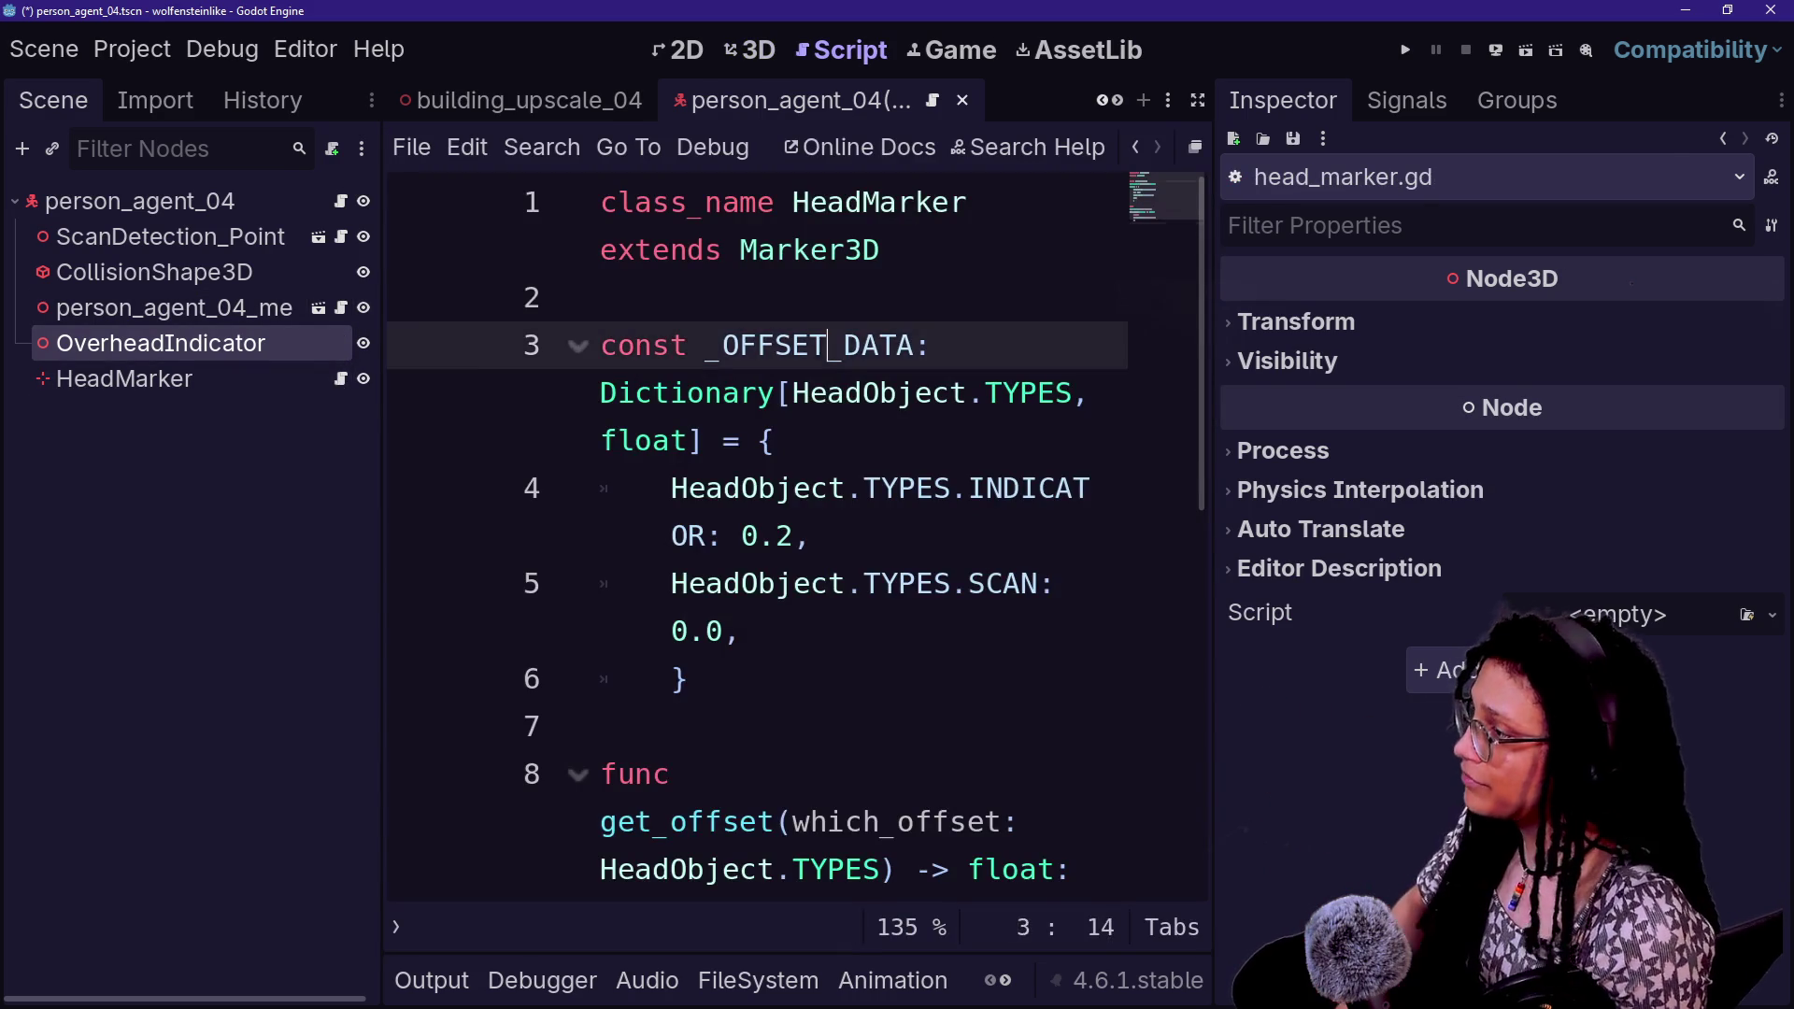
# Expand the script editor full-screen and clean up stray letters in the INDICATOR entry.
pyautogui.hotkey('ctrl', 'shift', 'F11')
pyautogui.click(280, 488)
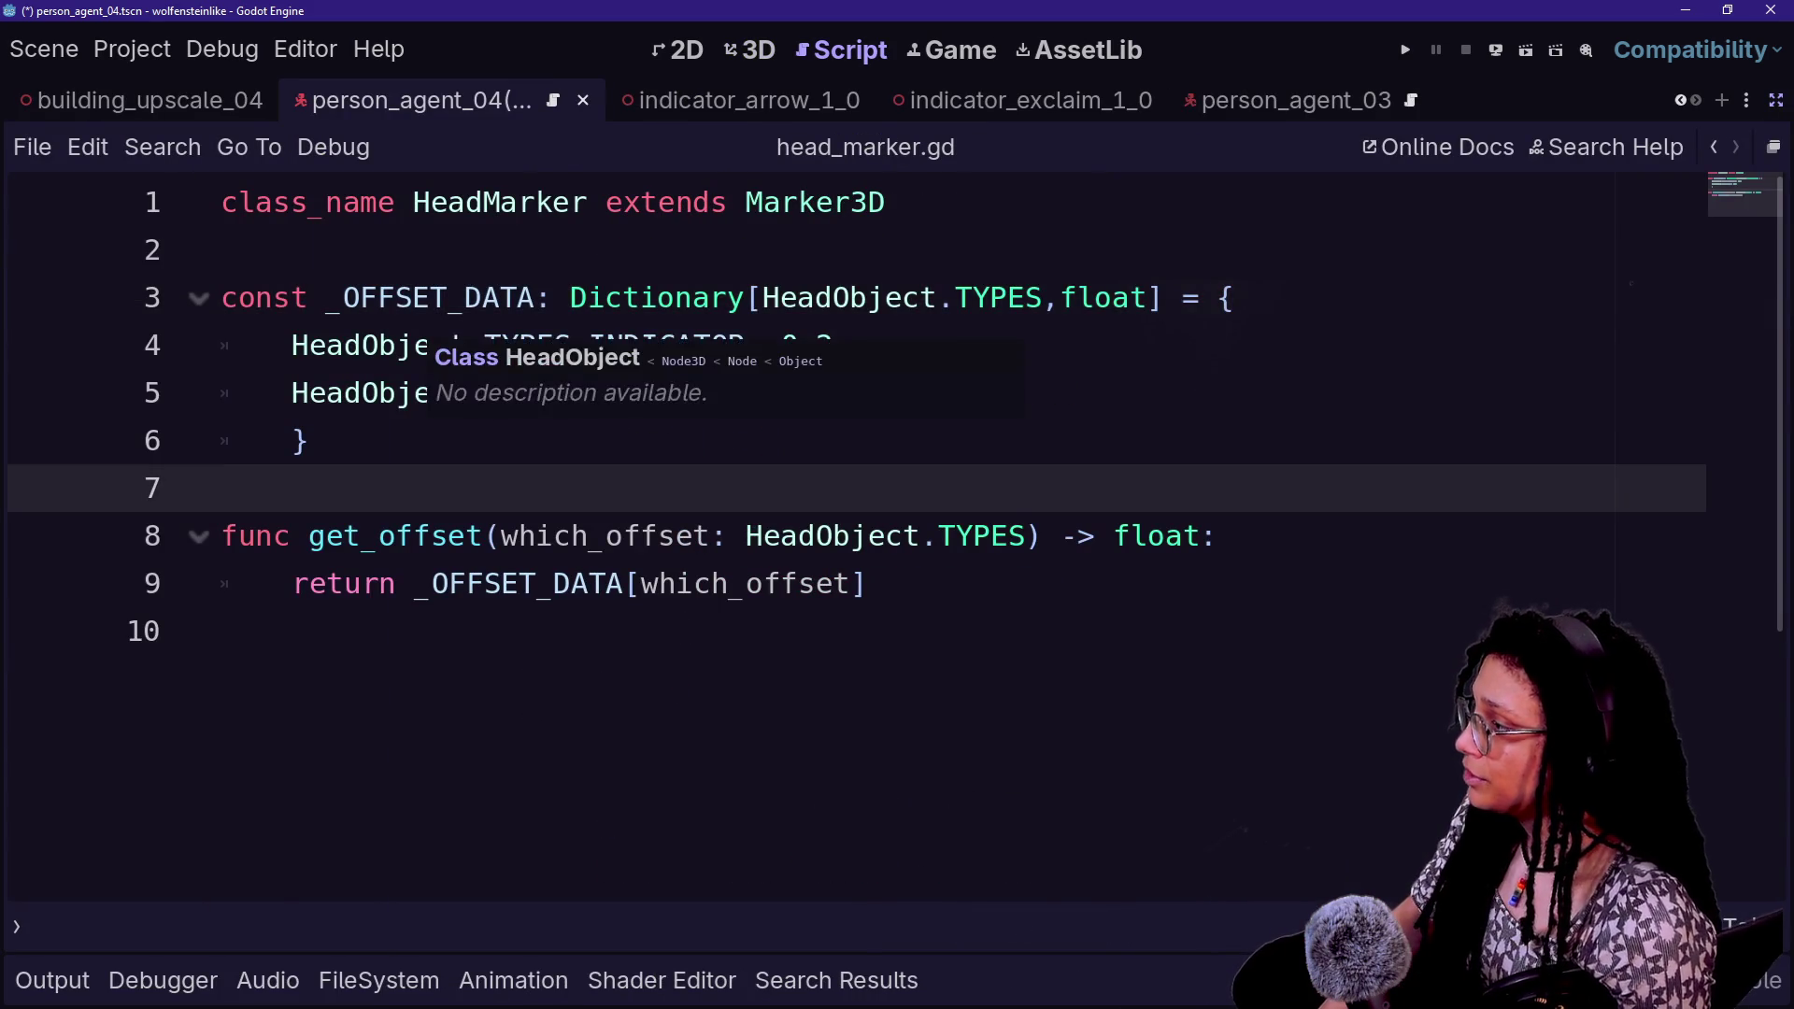
pyautogui.keyDown('shift'); pyautogui.click(465, 297); pyautogui.keyUp('shift')
pyautogui.click(221, 250)
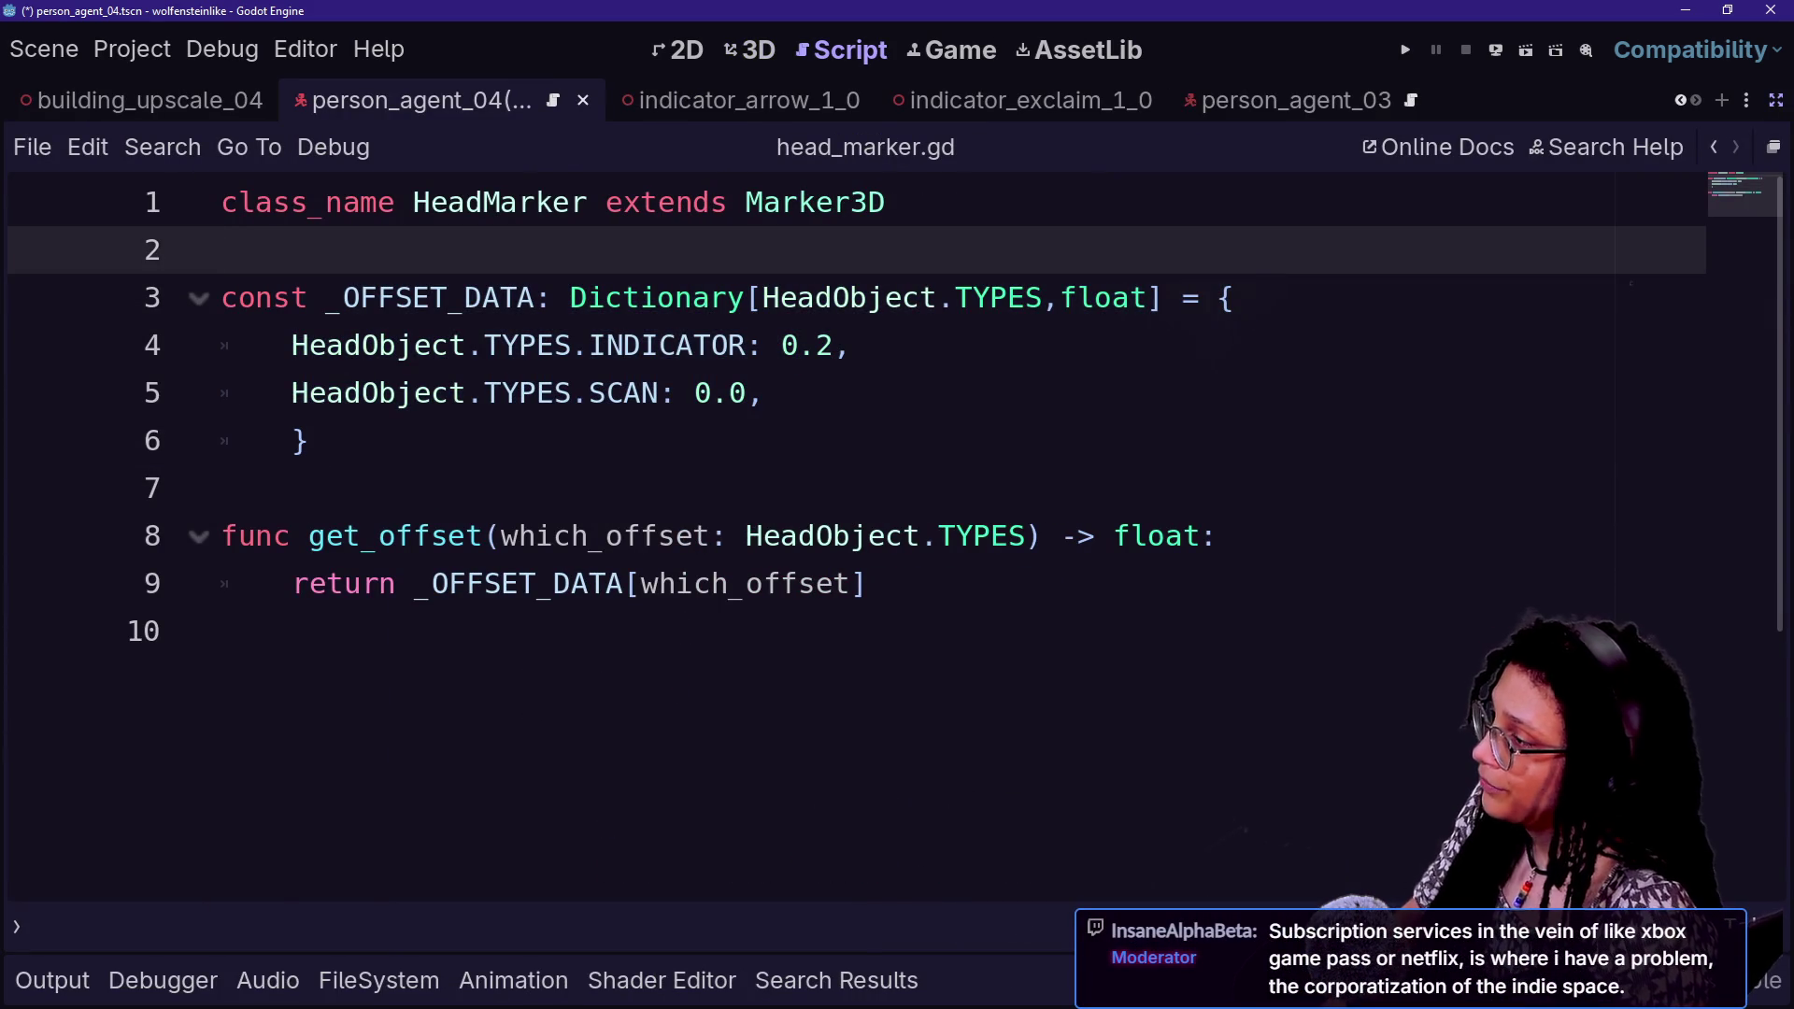
pyautogui.moveTo(536, 345); pyautogui.dragTo(729, 345)
pyautogui.click(729, 345)
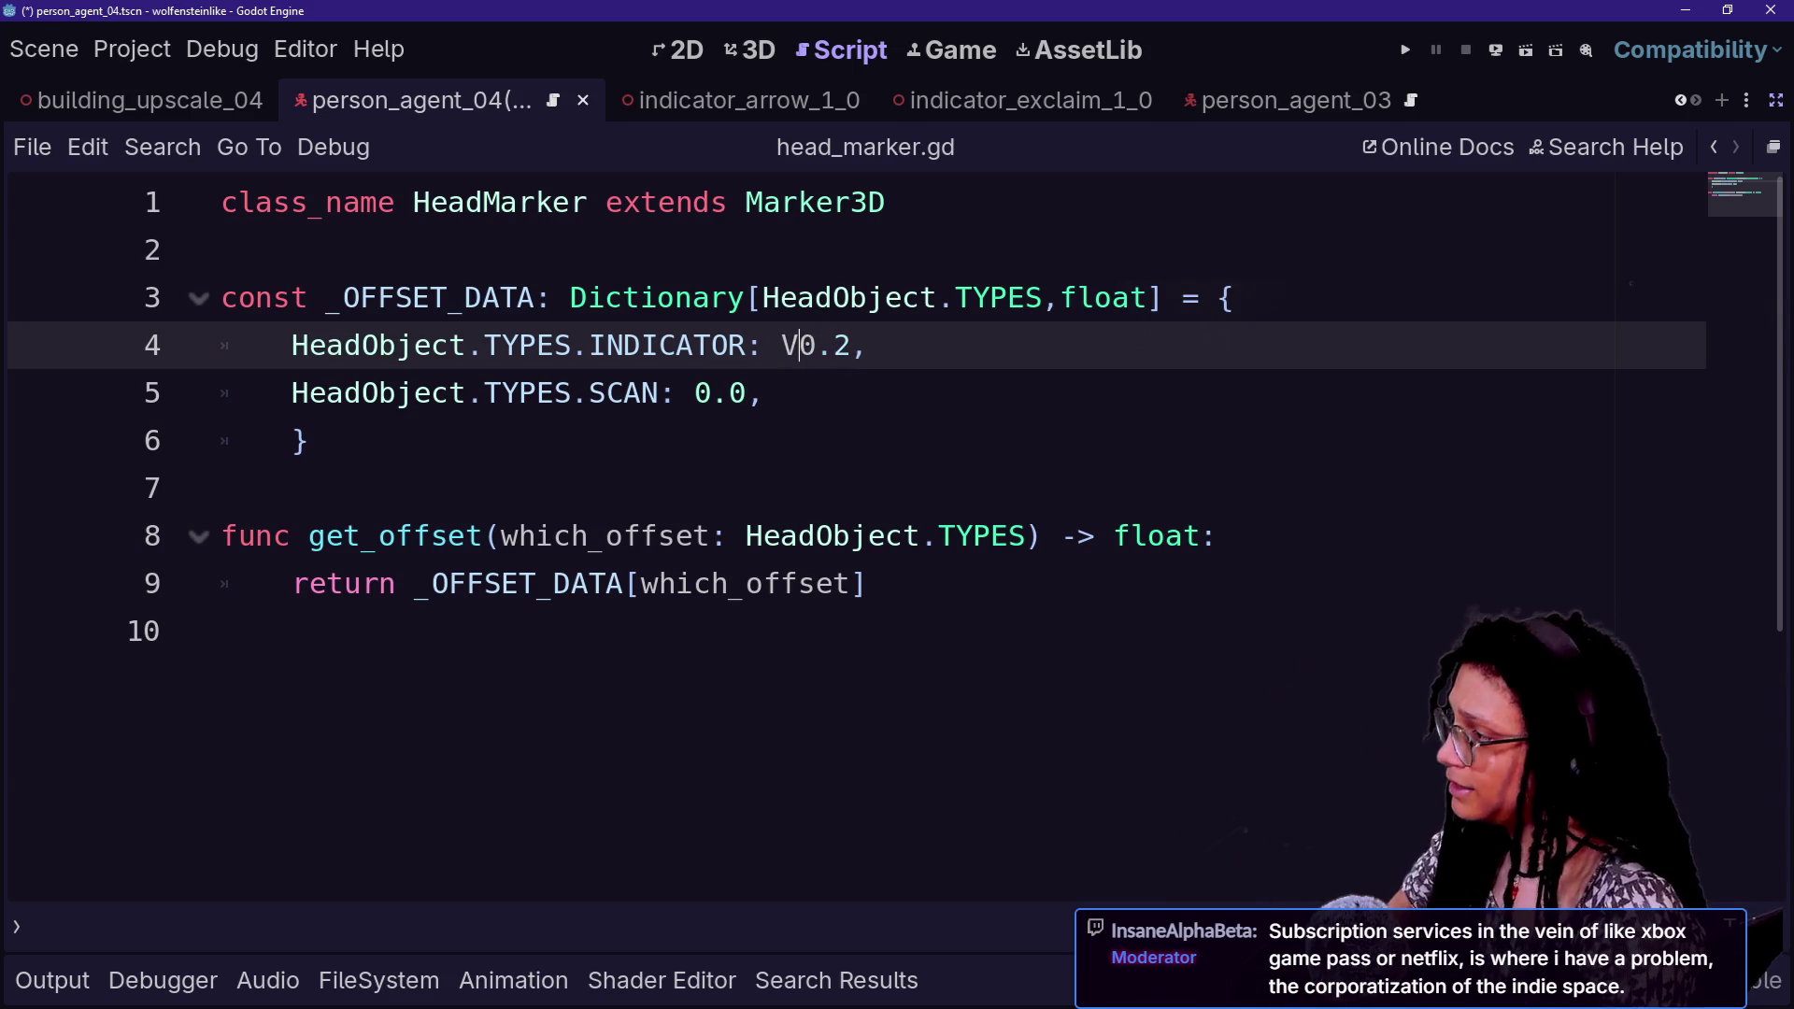
pyautogui.write('ec')
pyautogui.press('BackSpace')
pyautogui.press('BackSpace')
pyautogui.press('BackSpace')
# Change the offset dictionary type and get_offset return type from float to Vector3, wrapping both values in Vector3().
pyautogui.doubleClick(1118, 299)
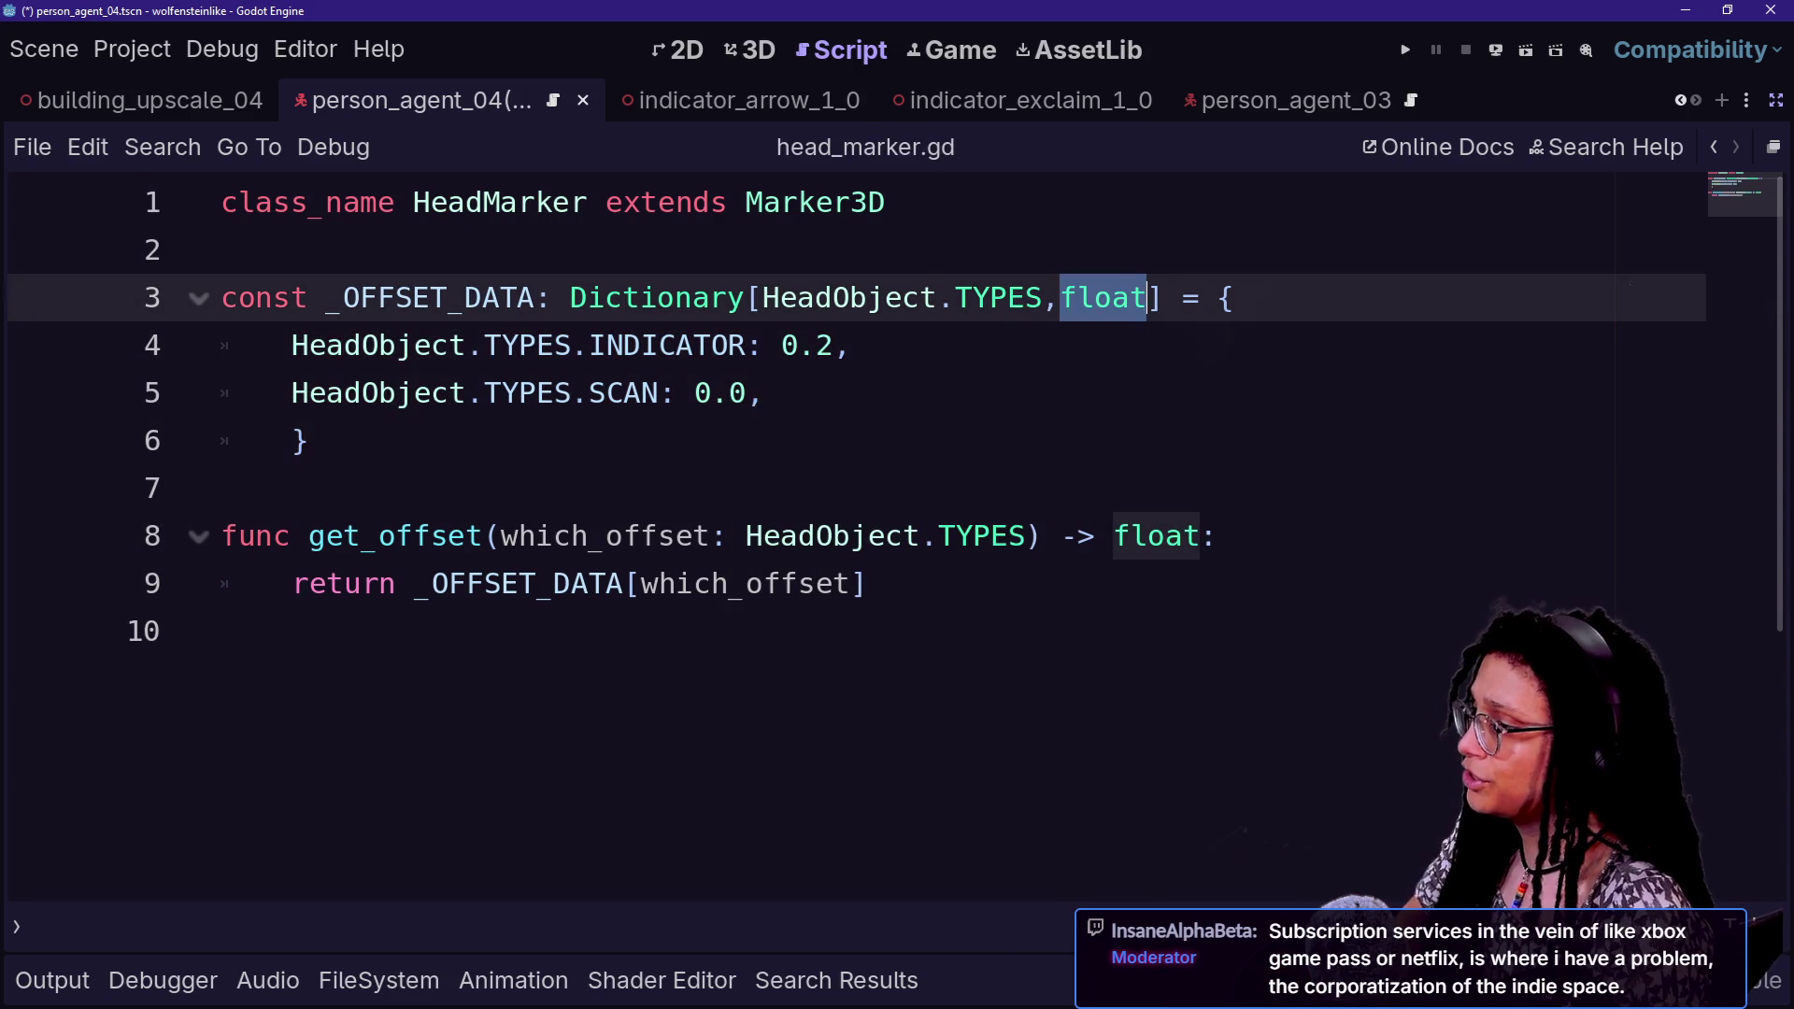
pyautogui.hotkey('ctrl', 'd')
pyautogui.write('Vecto')
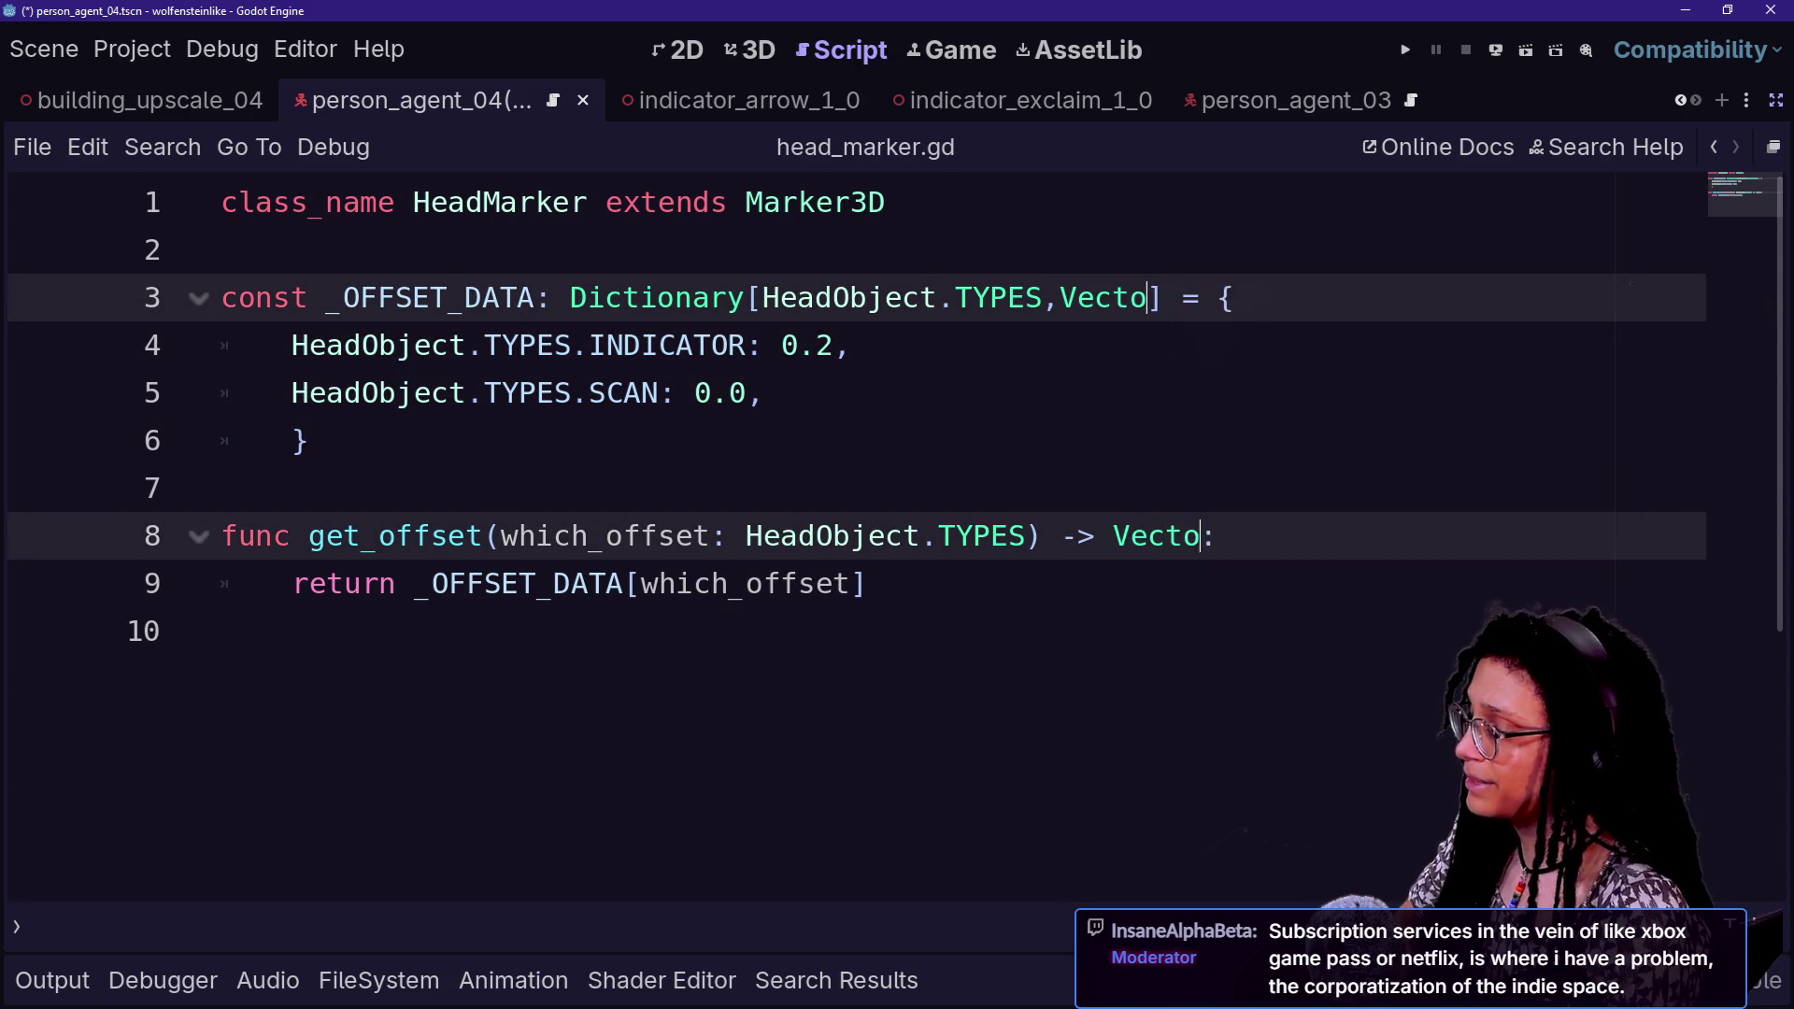
pyautogui.write('r3')
pyautogui.click(850, 346)
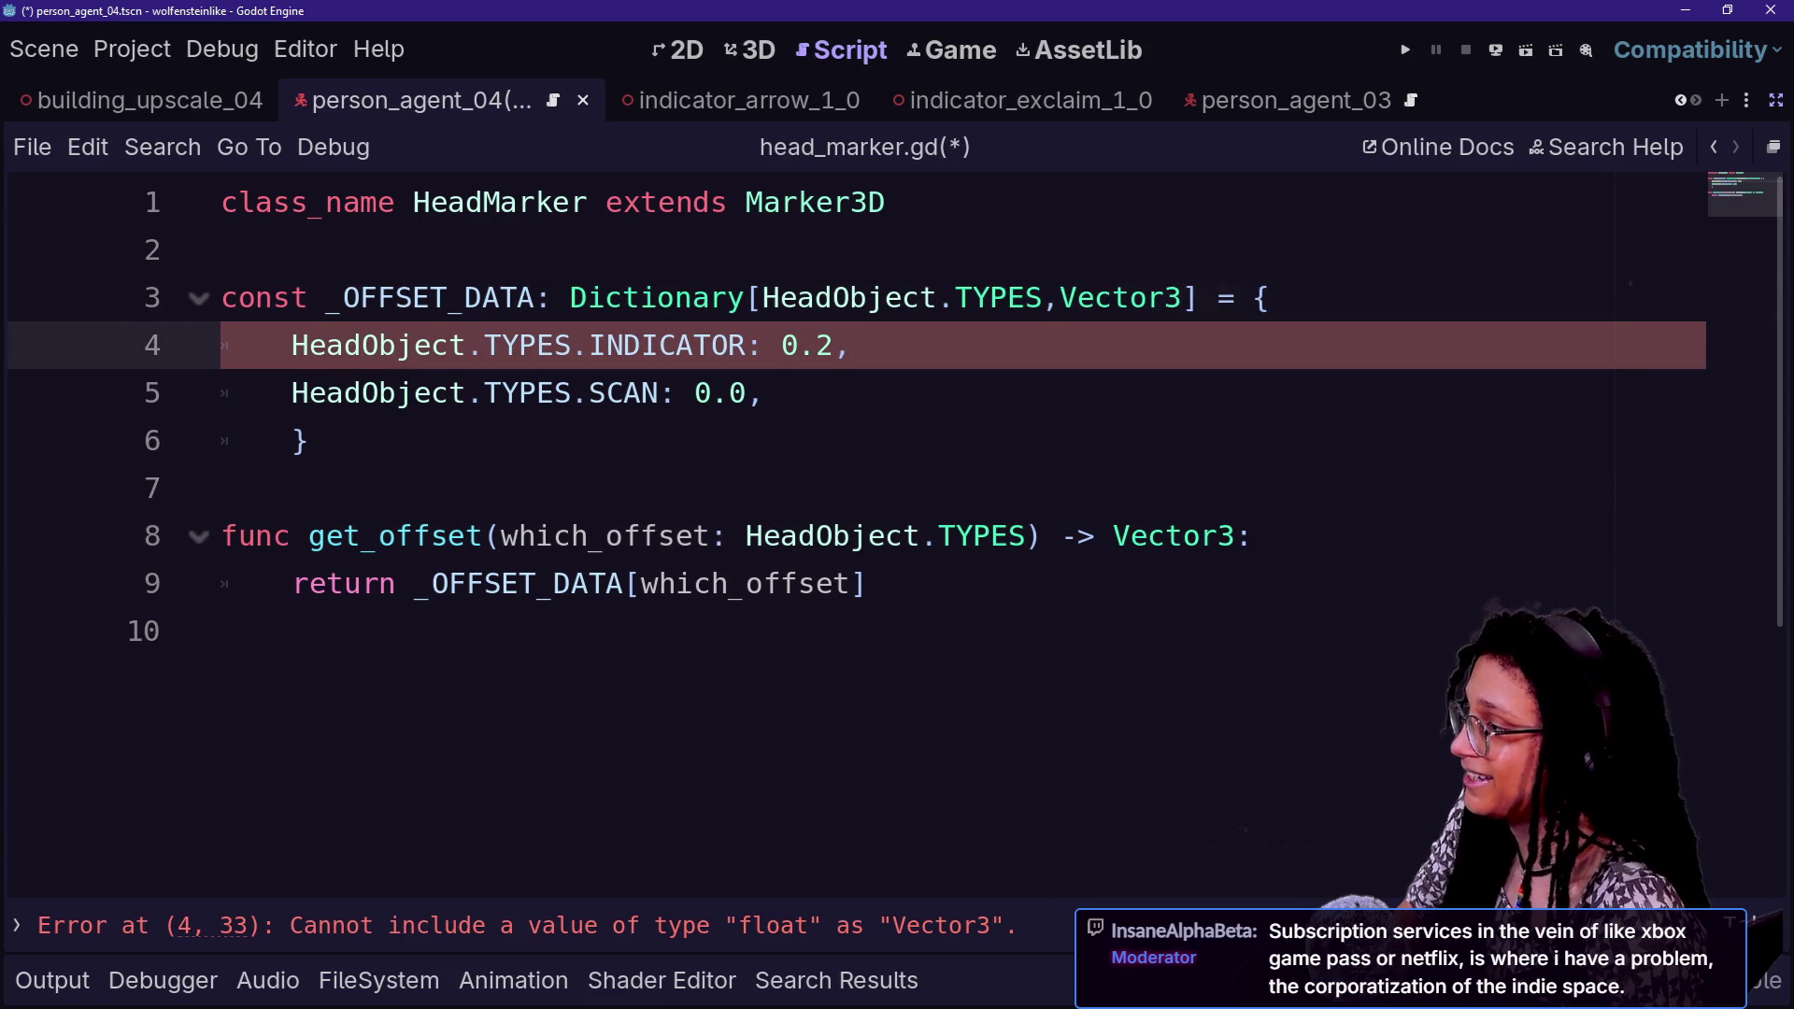
pyautogui.keyDown('alt'); pyautogui.click(694, 392); pyautogui.keyUp('alt')
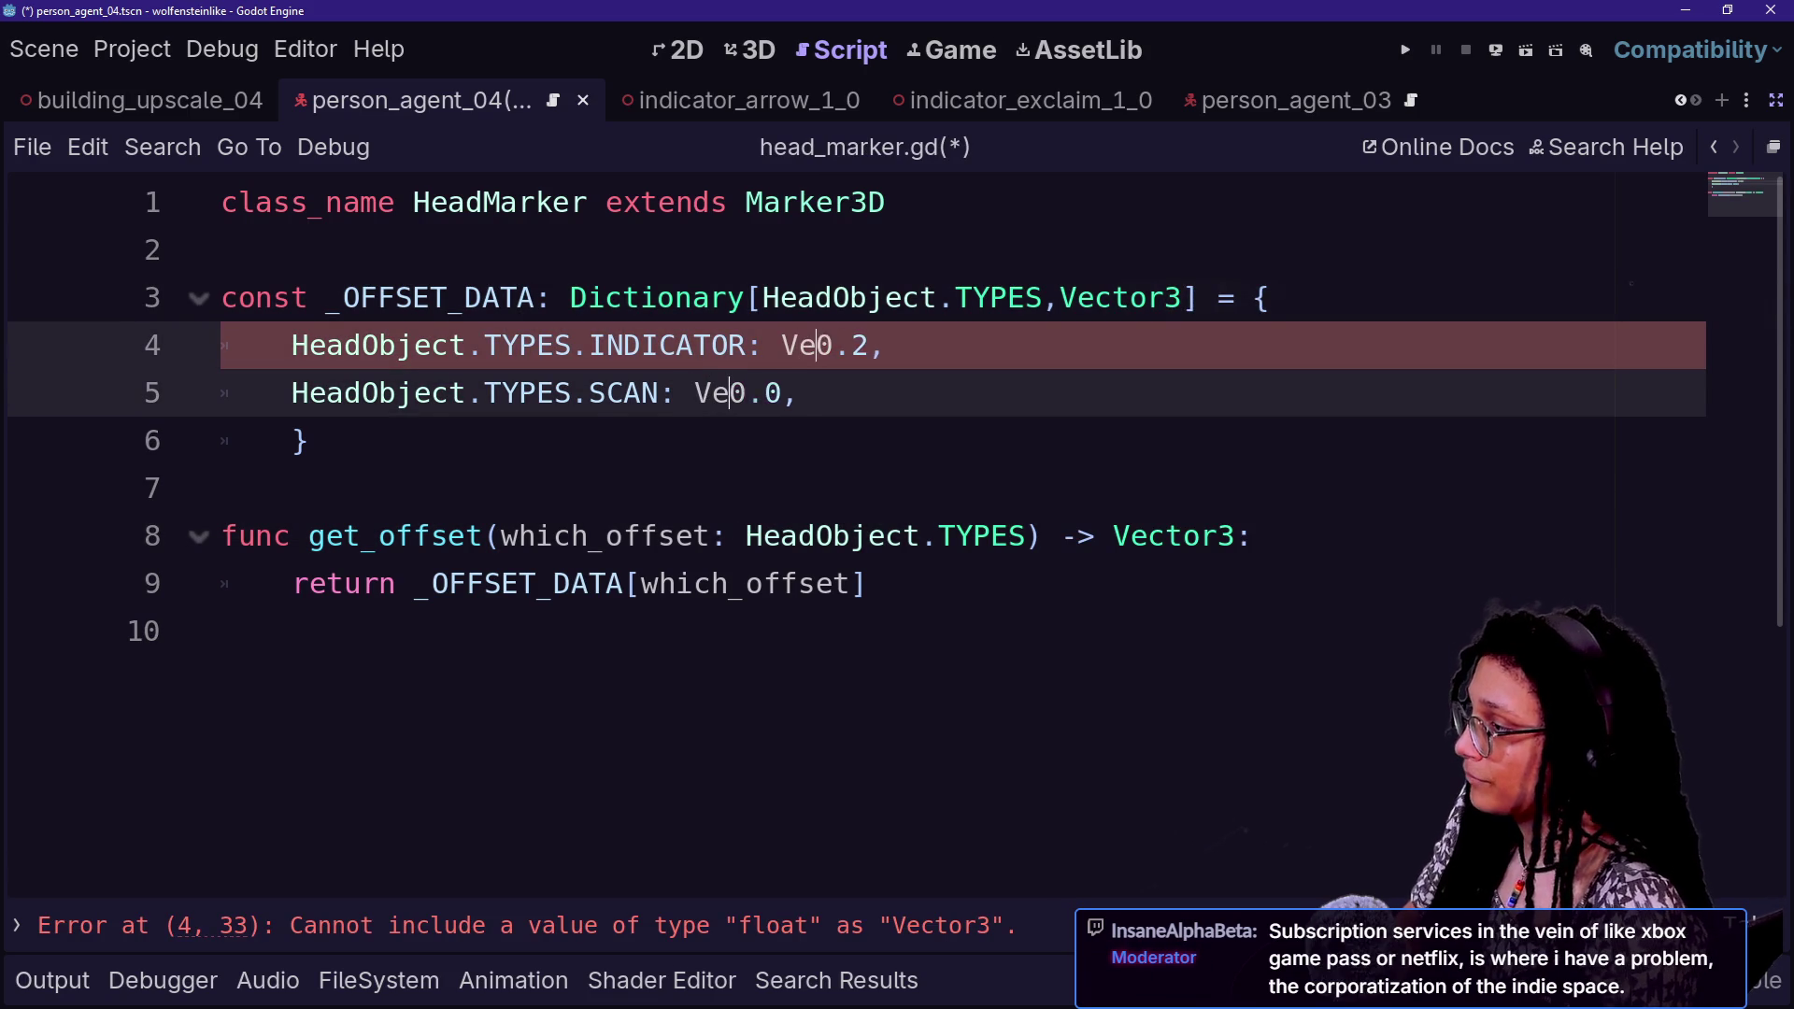
pyautogui.press('BackSpace')
pyautogui.write('or3(')
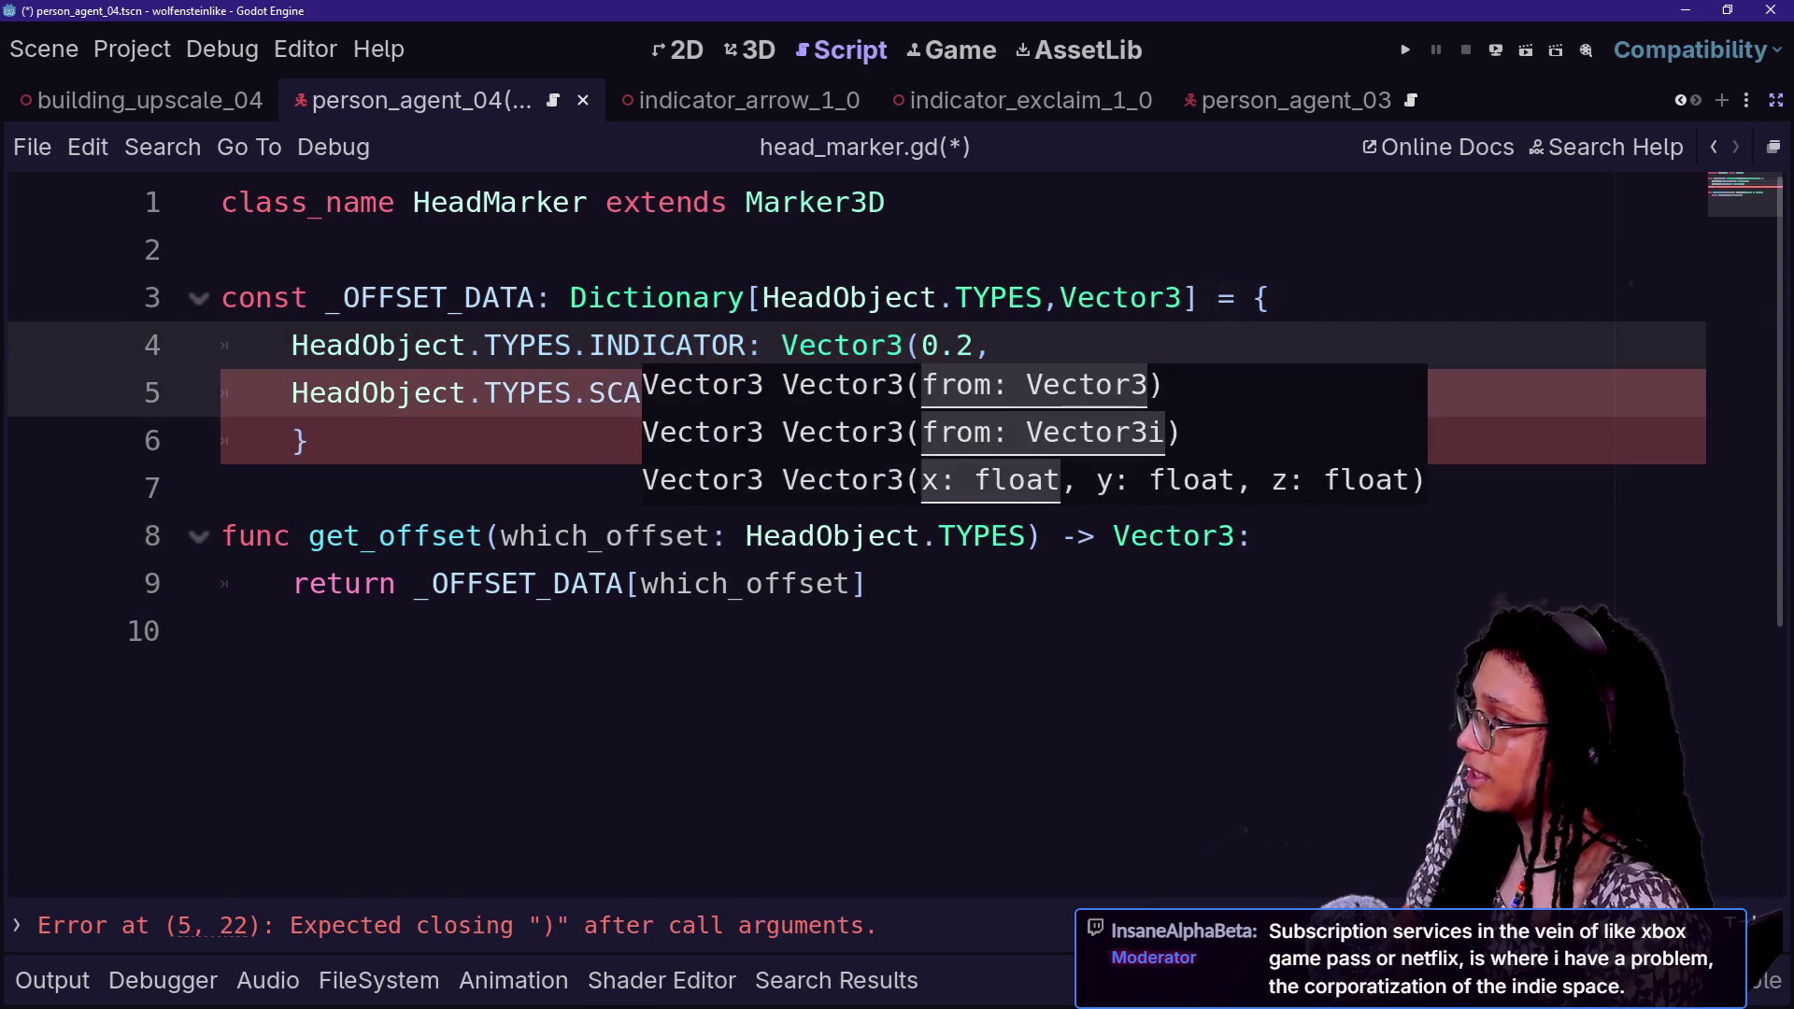
pyautogui.press('Escape')
pyautogui.press('Escape')
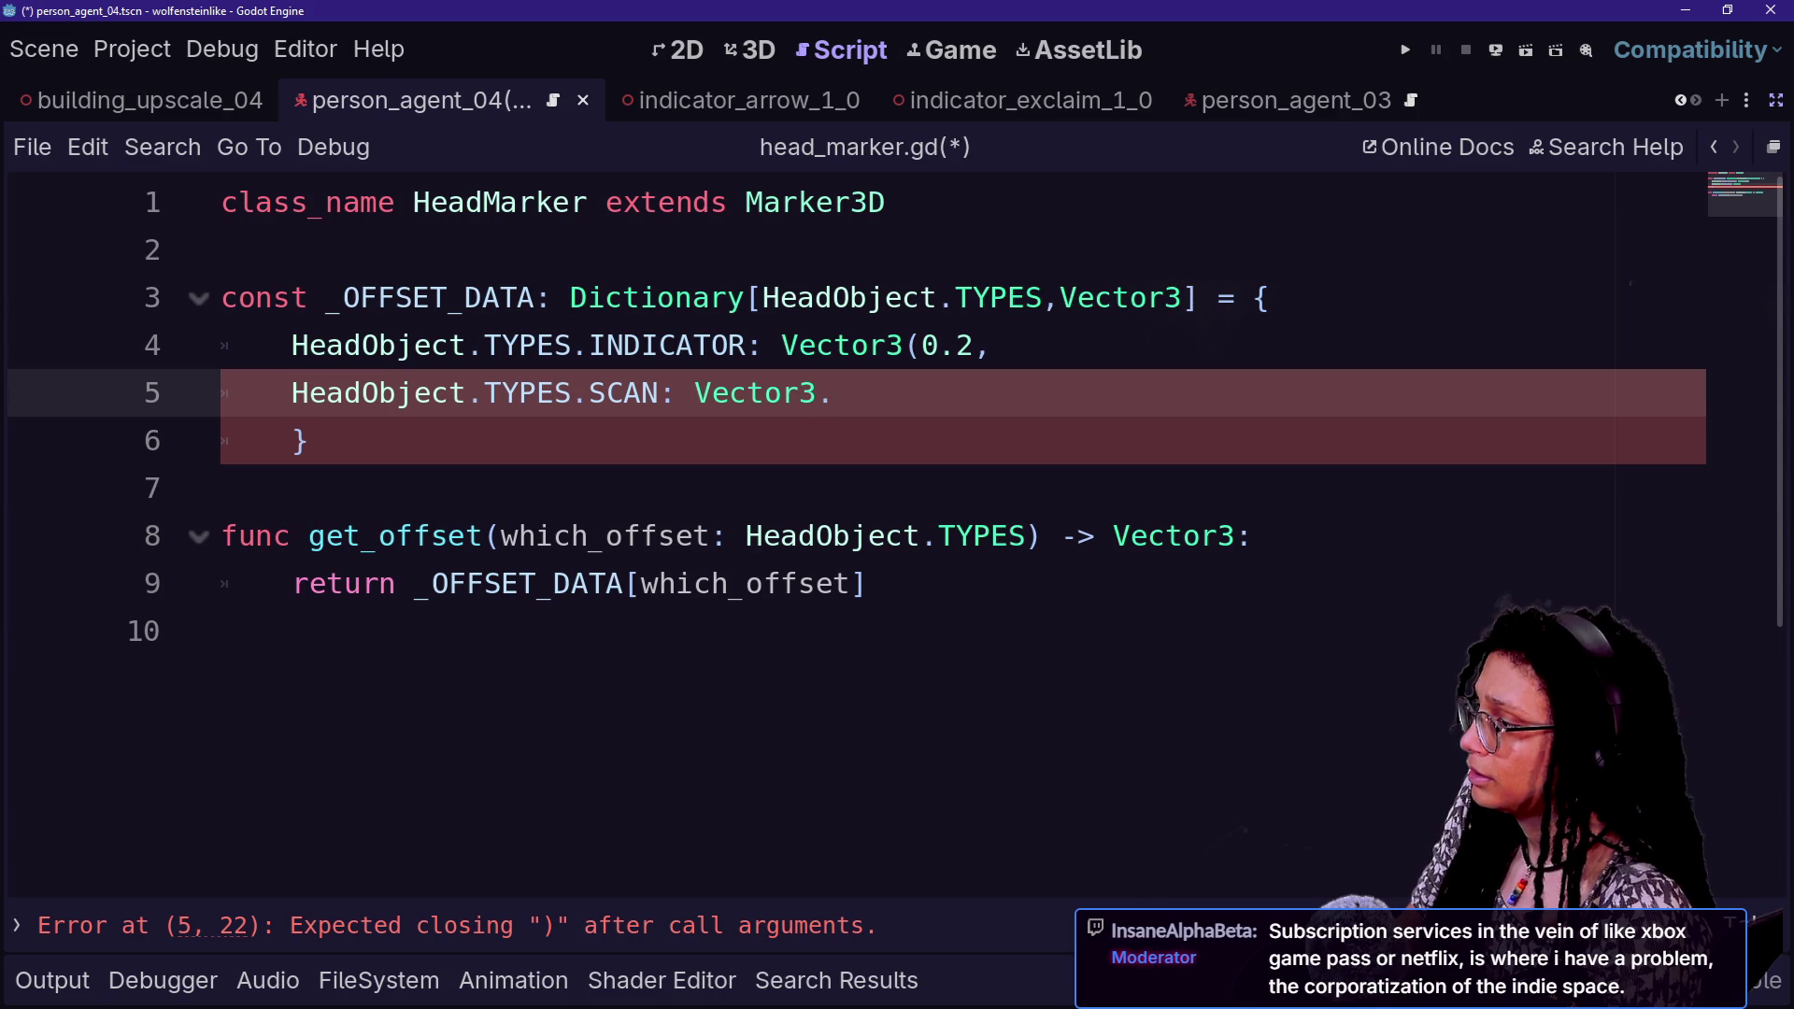
# Set the INDICATOR offset to Vector3(.0,.2,0), then save the script and scene.
pyautogui.click(991, 345)
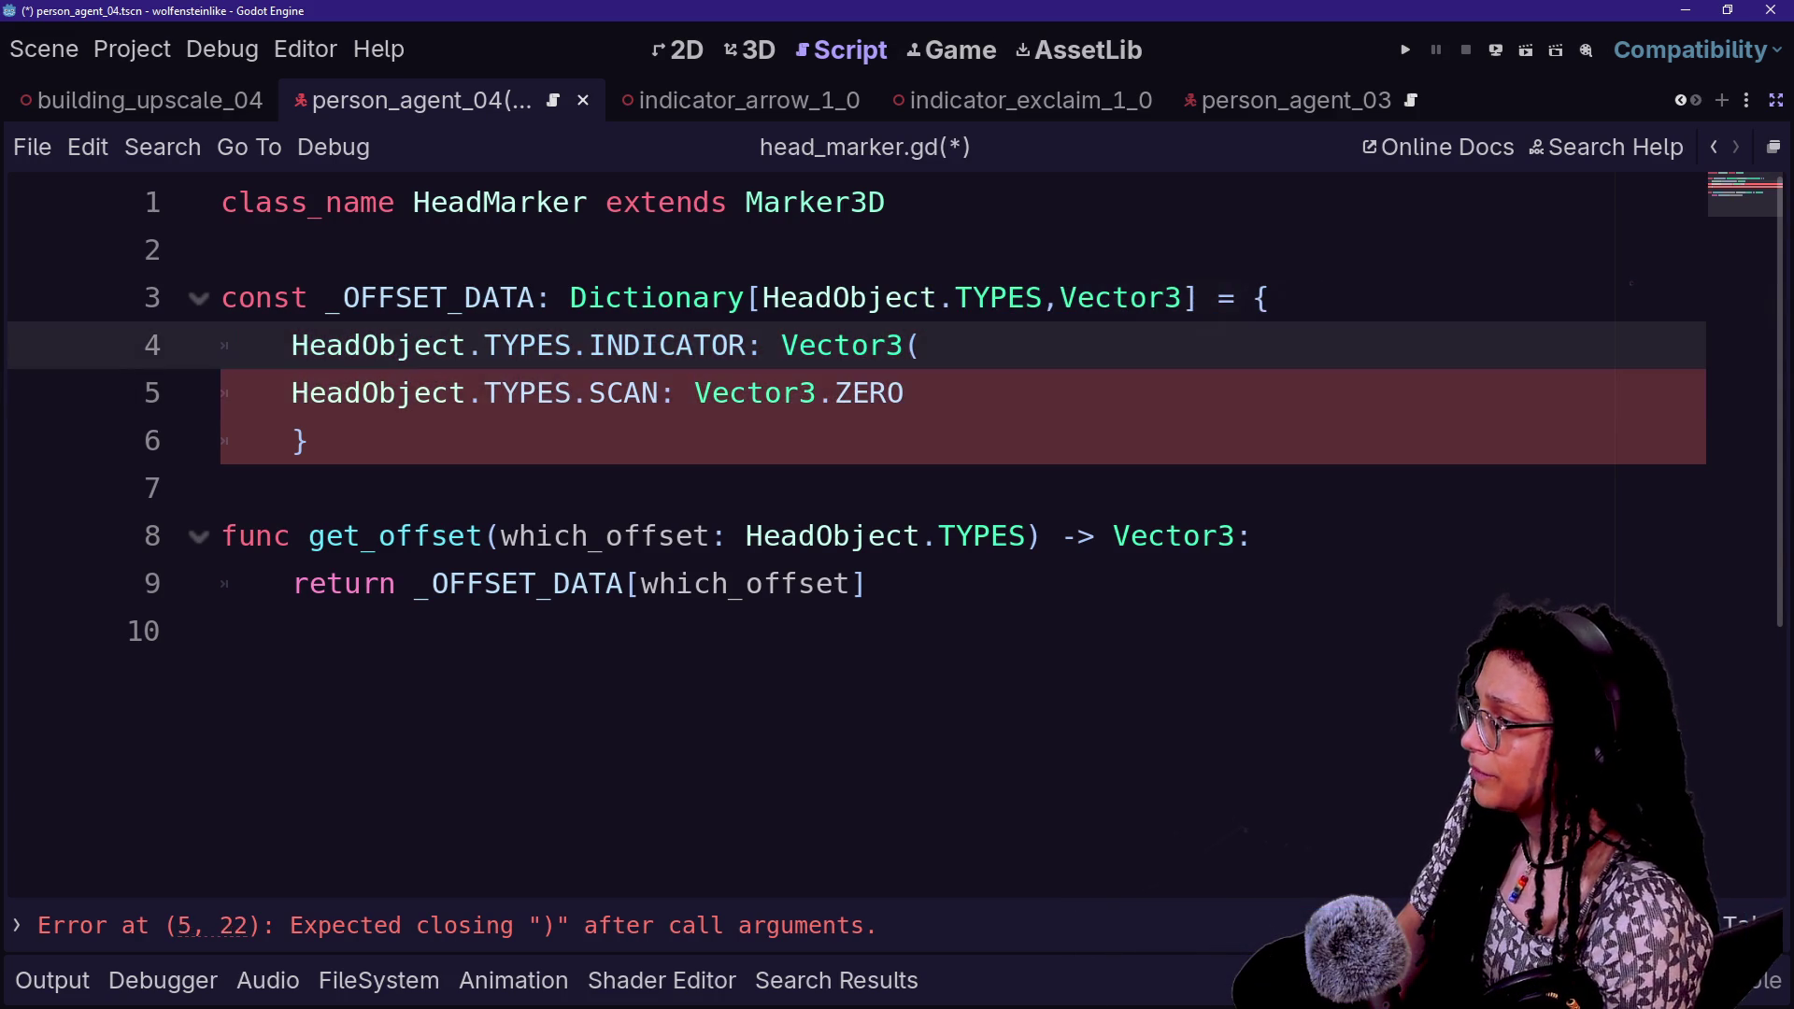
pyautogui.write('.0,')
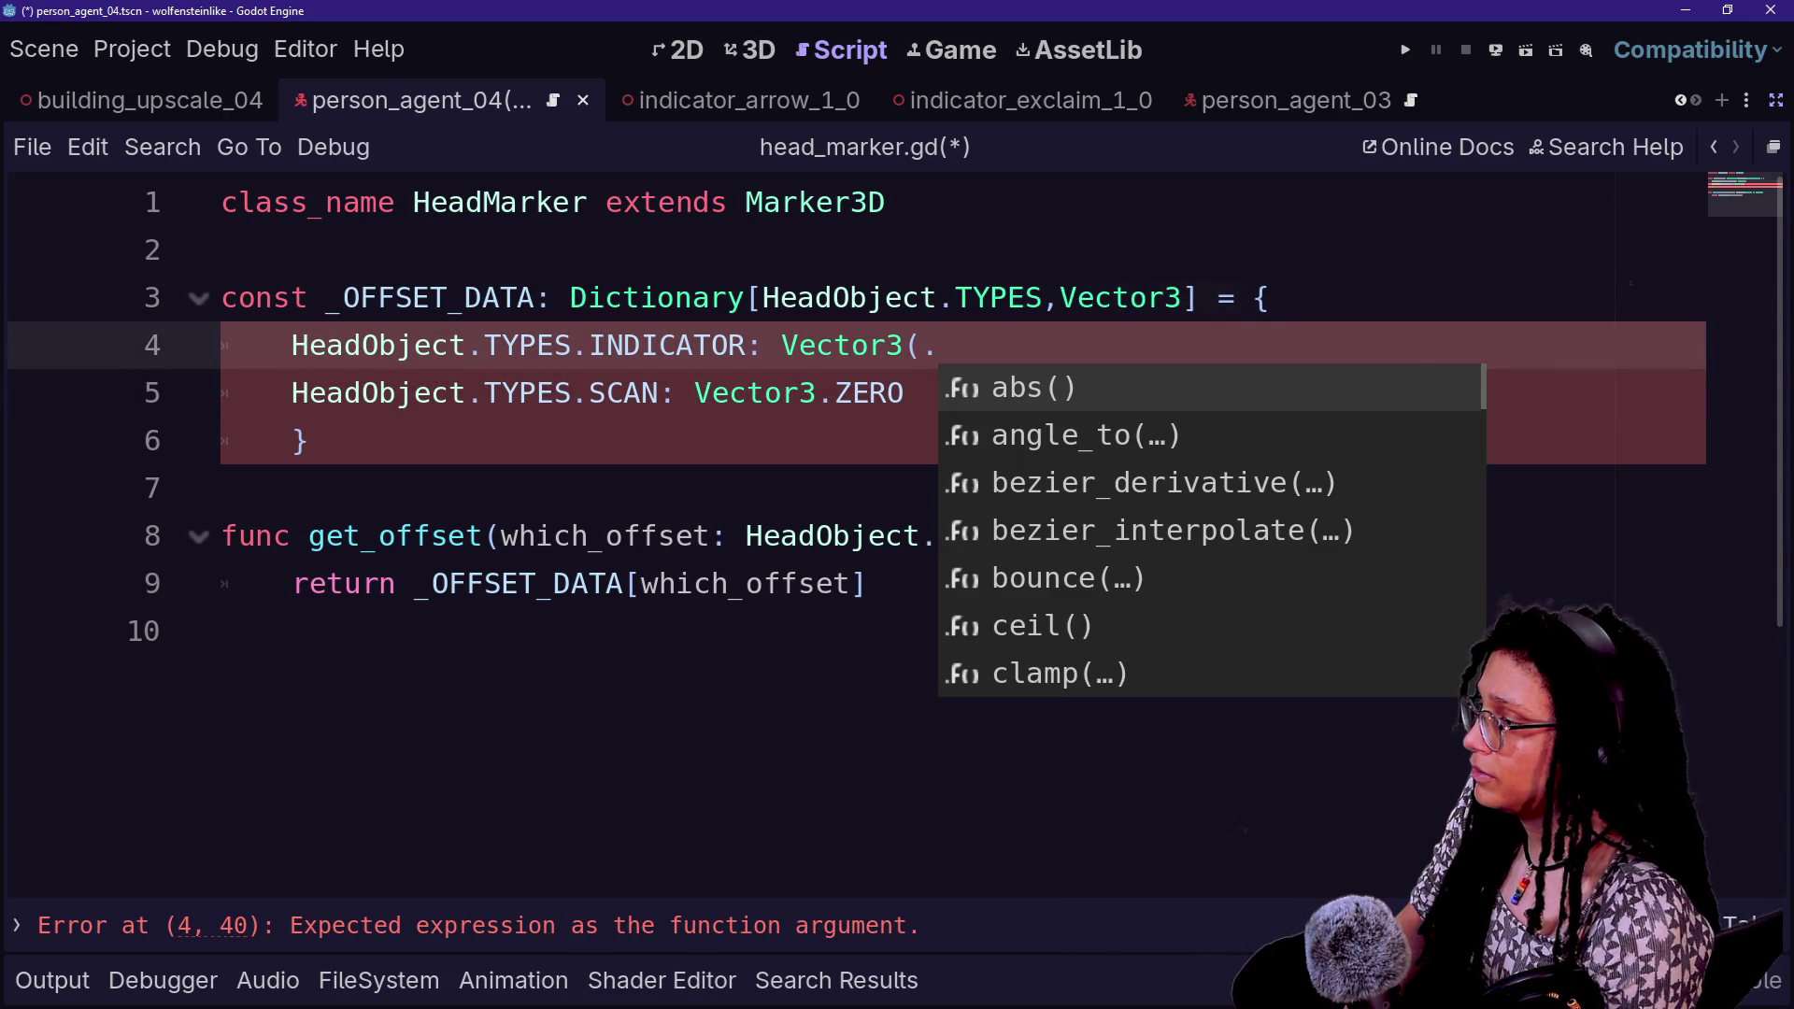
pyautogui.write('.2,0)')
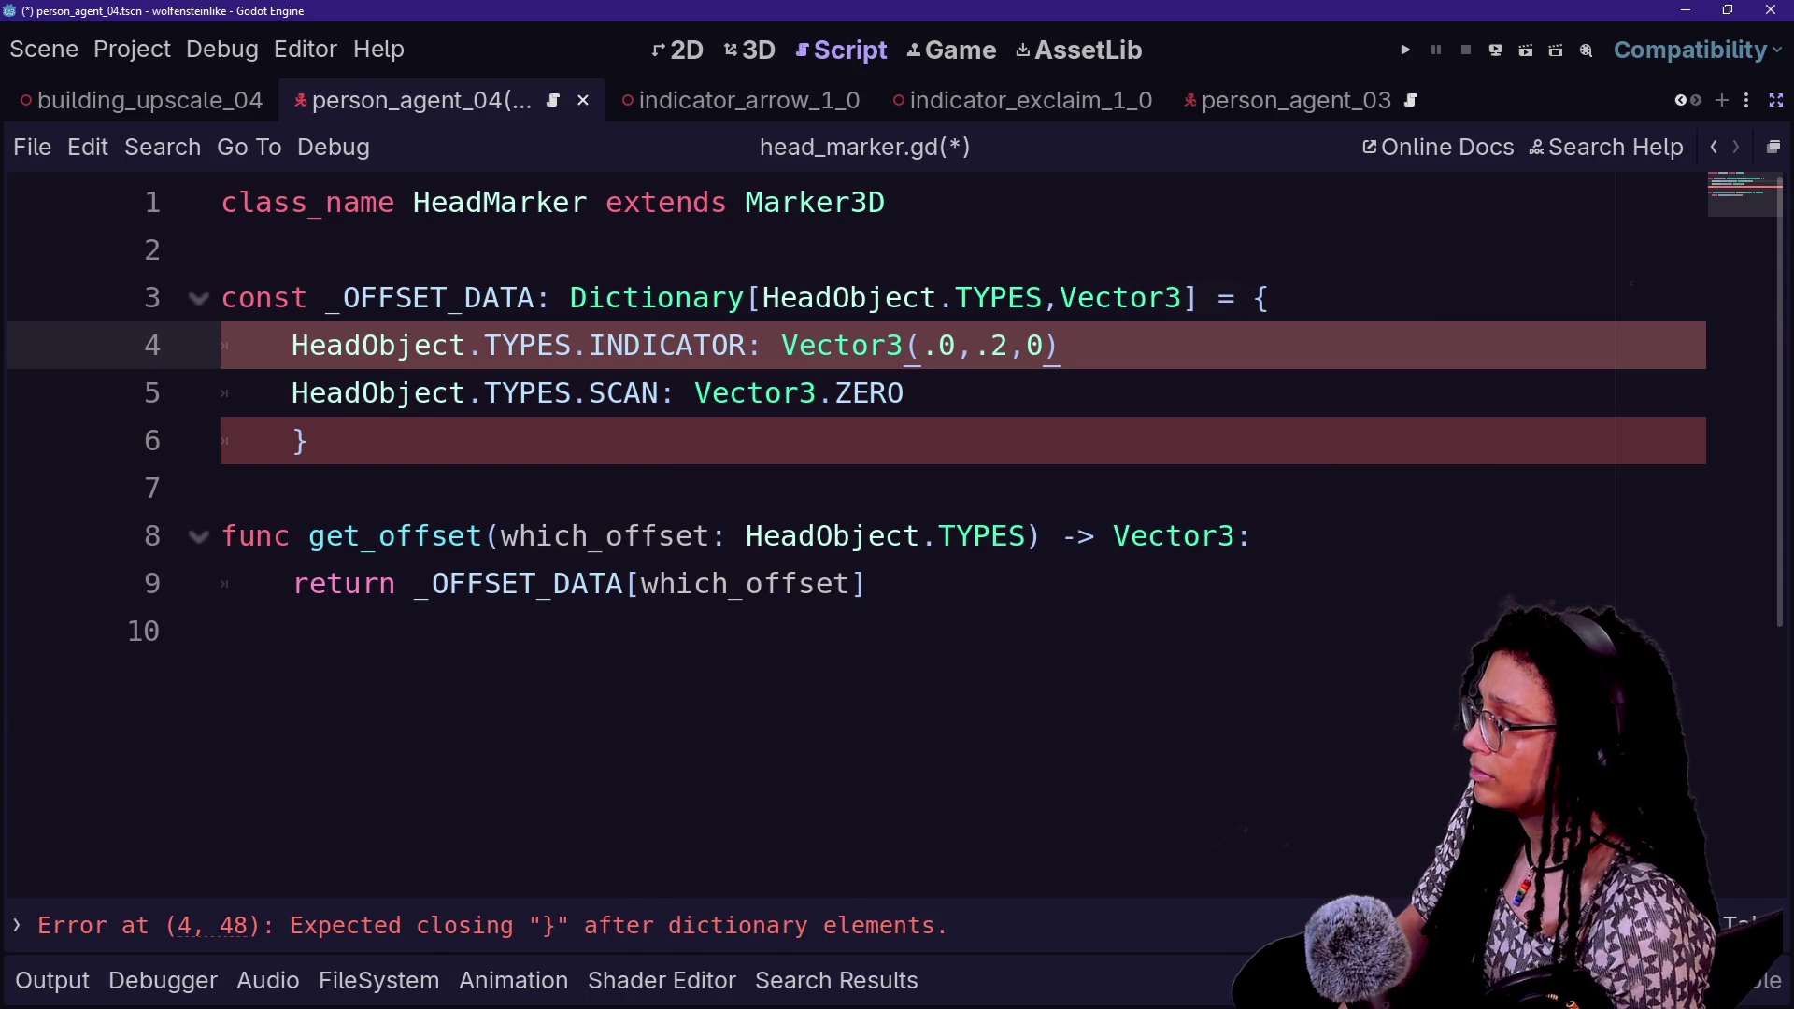
pyautogui.press('Left')
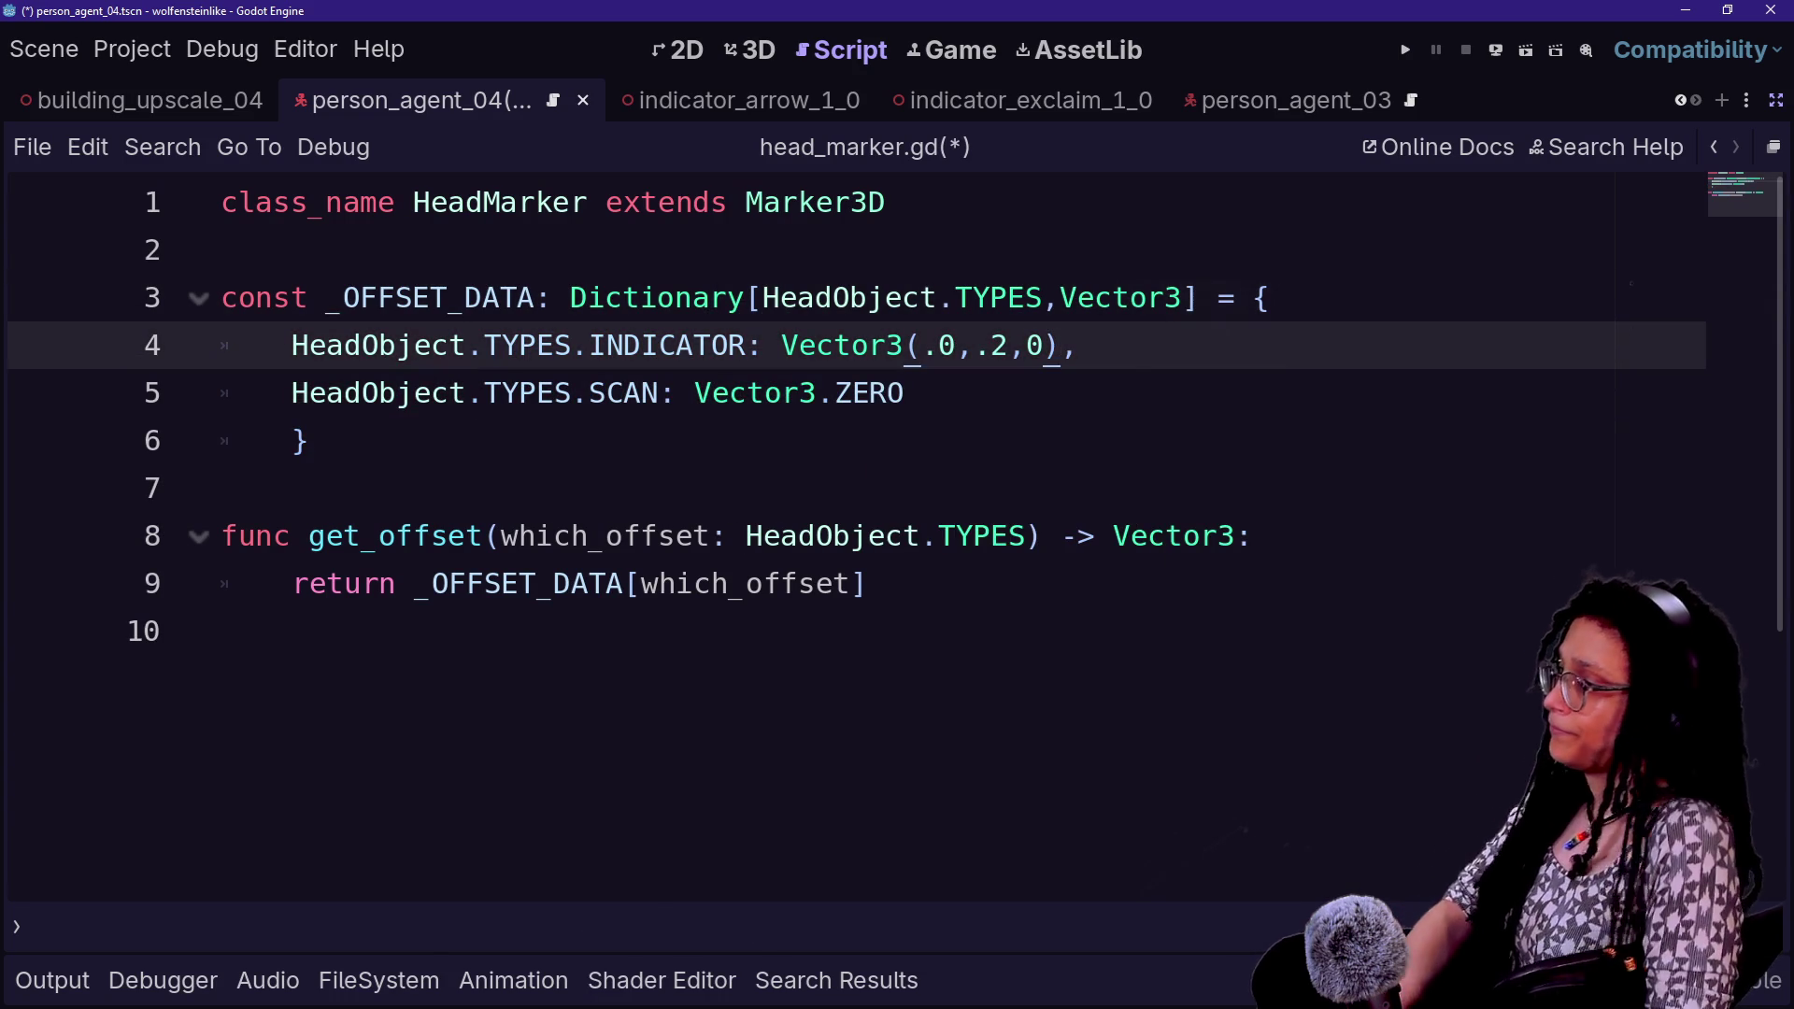
pyautogui.hotkey('ctrl', 's')
pyautogui.click(221, 630)
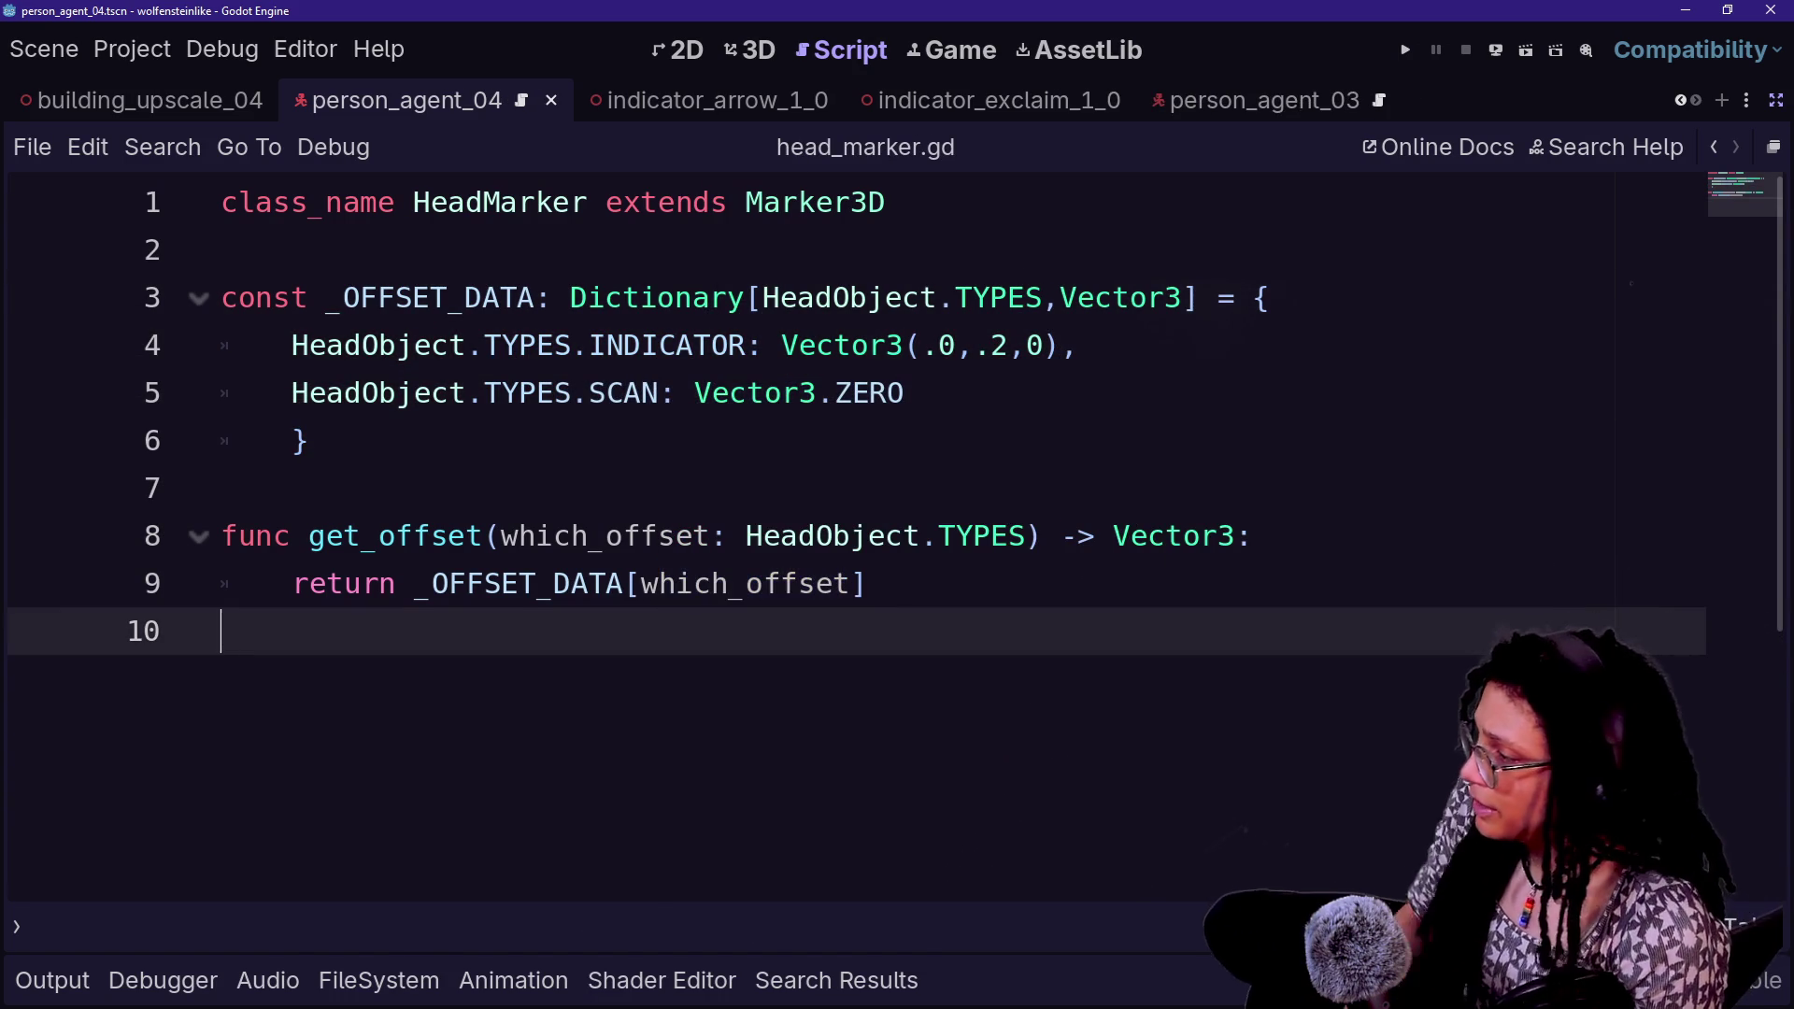
pyautogui.hotkey('ctrl', 's')
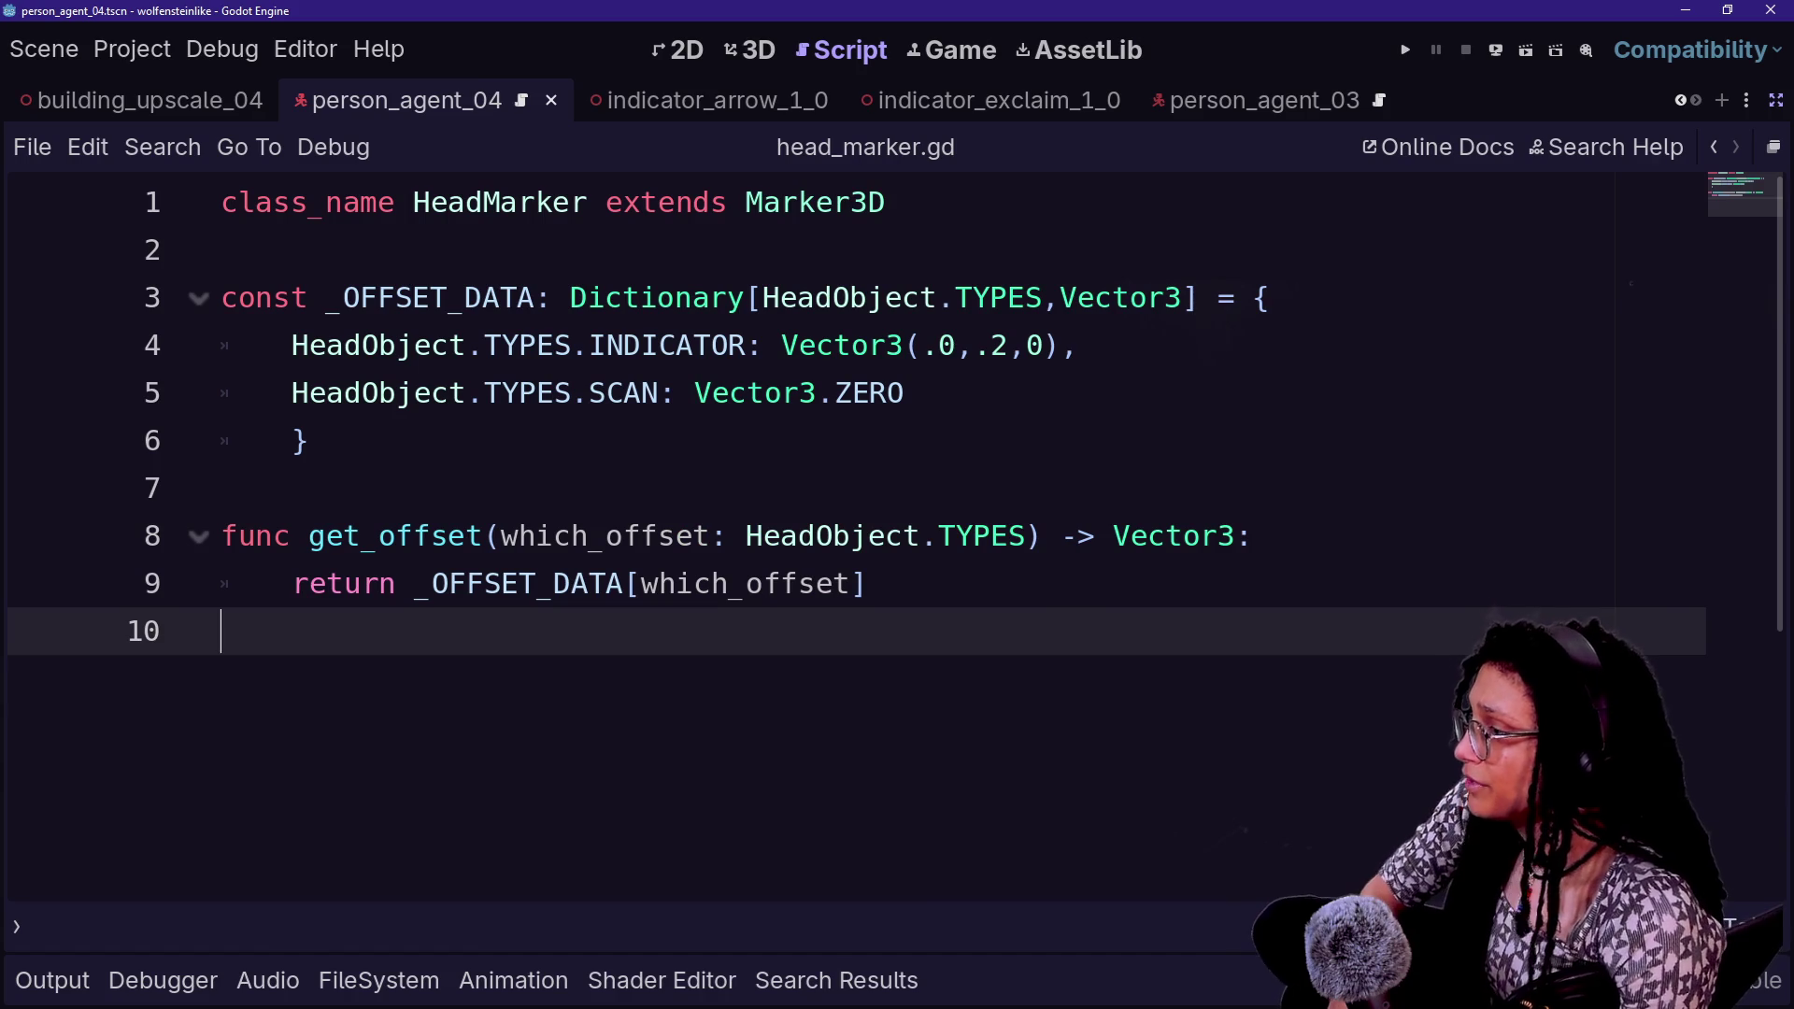